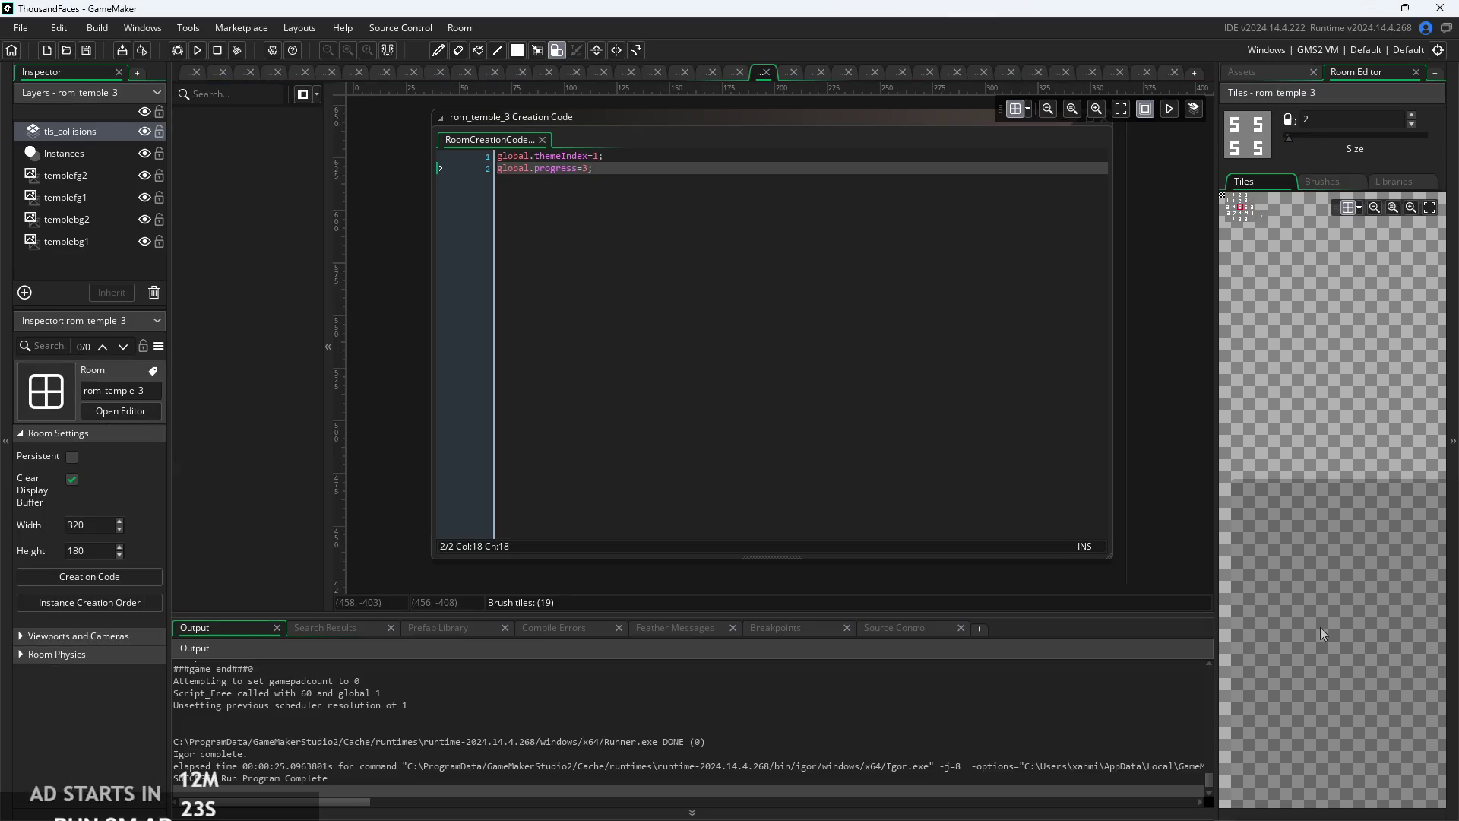
- Open the rom_temple_4 room from the project's asset list in the Room Editor
scroll(418, 389, "down", 6)
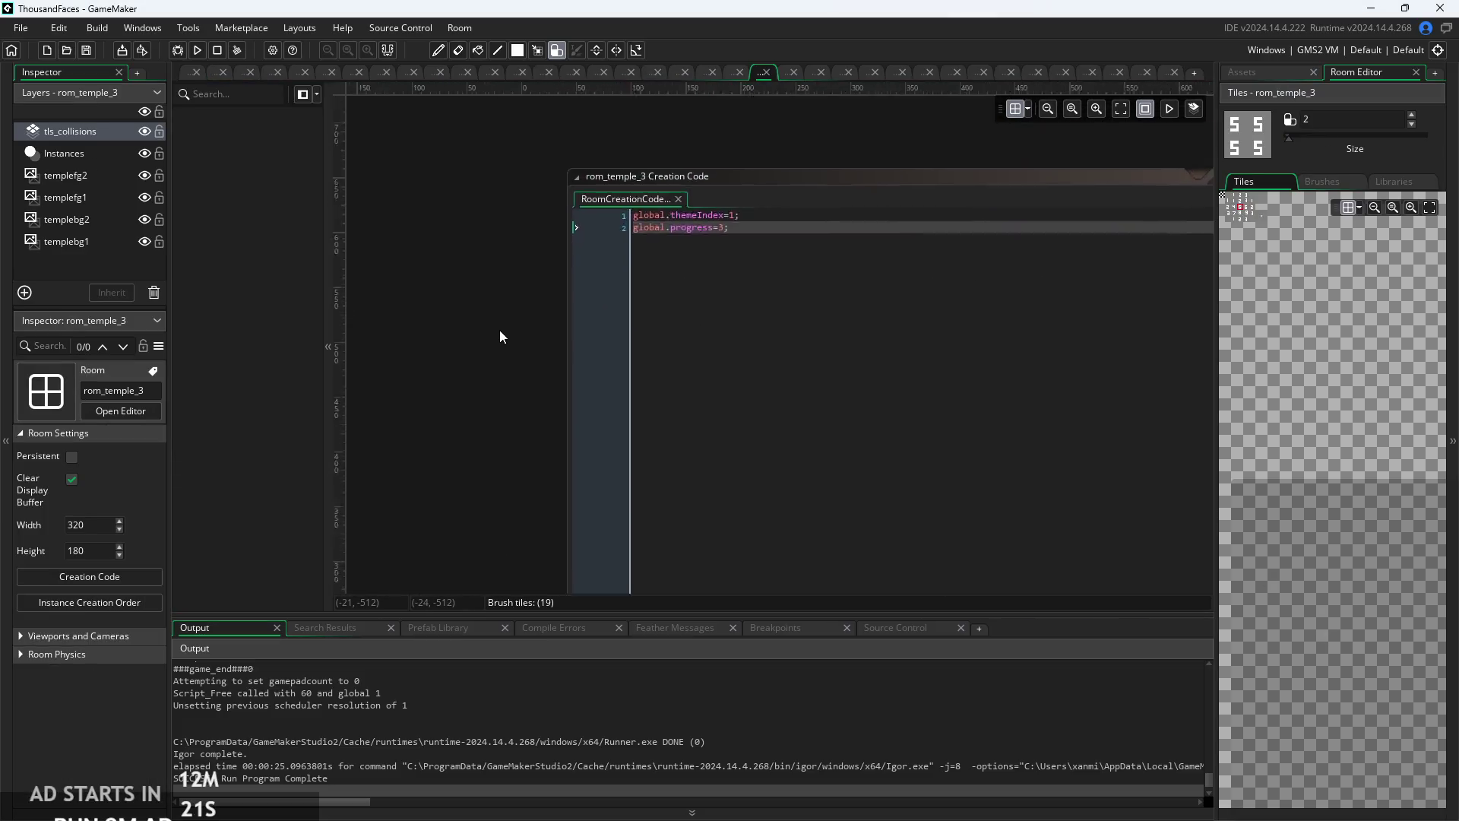
scroll(760, 296, "down", 1)
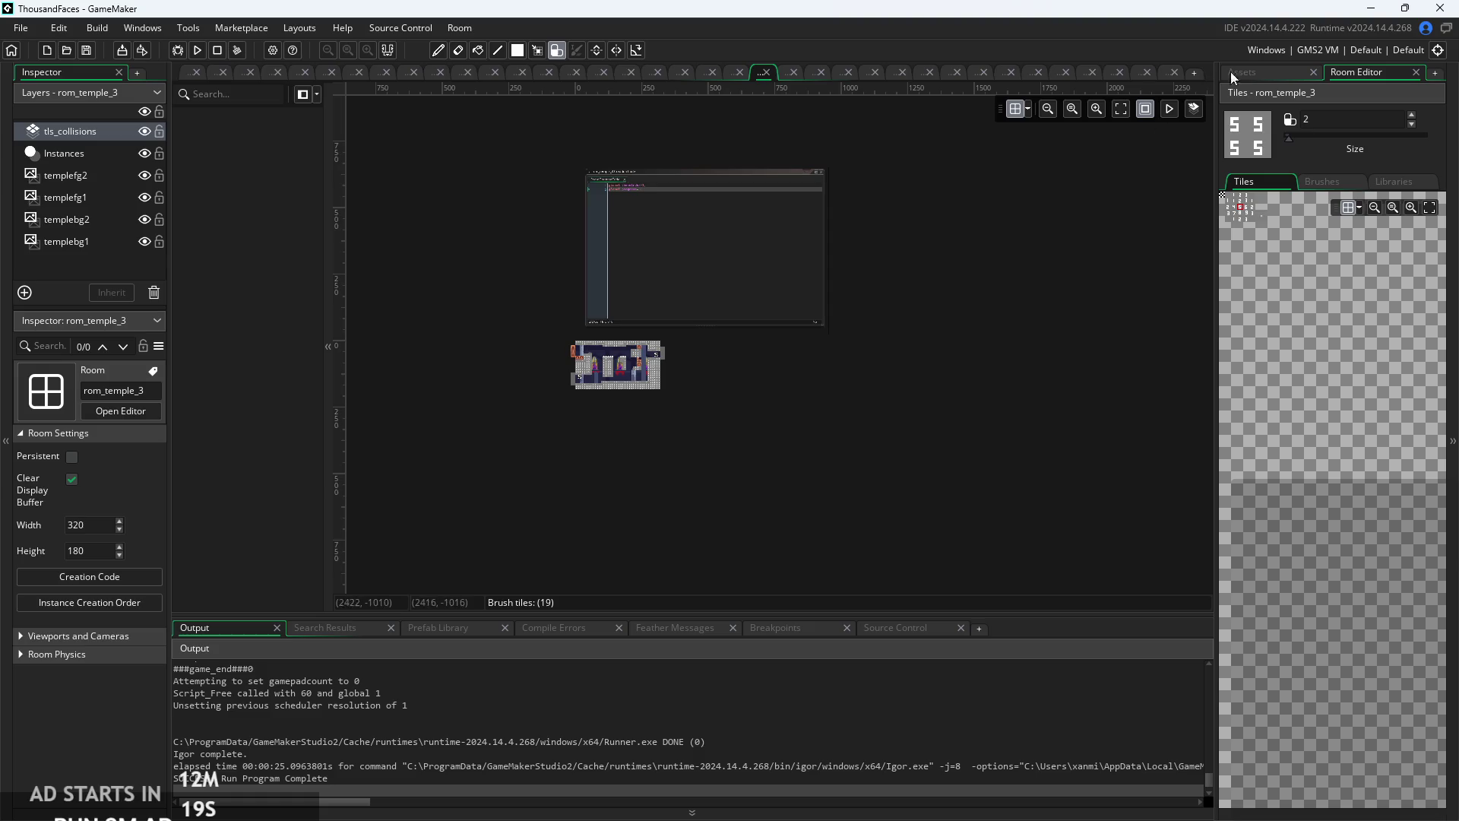
left_click(1242, 71)
double_click(1329, 643)
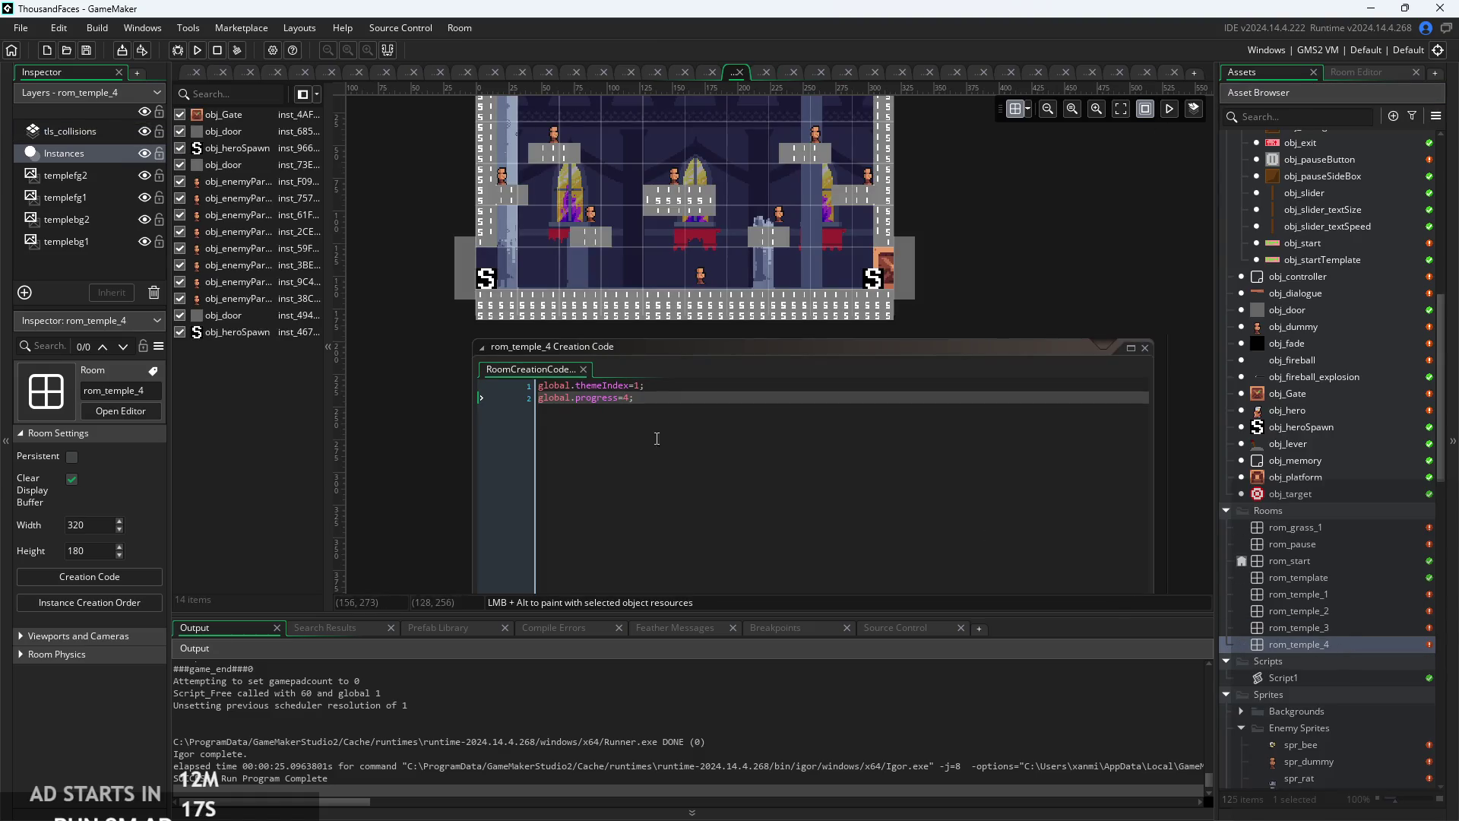
- Pan around rom_temple_4's layout and select the obj_Gate instance
scroll(376, 251, "up", 3)
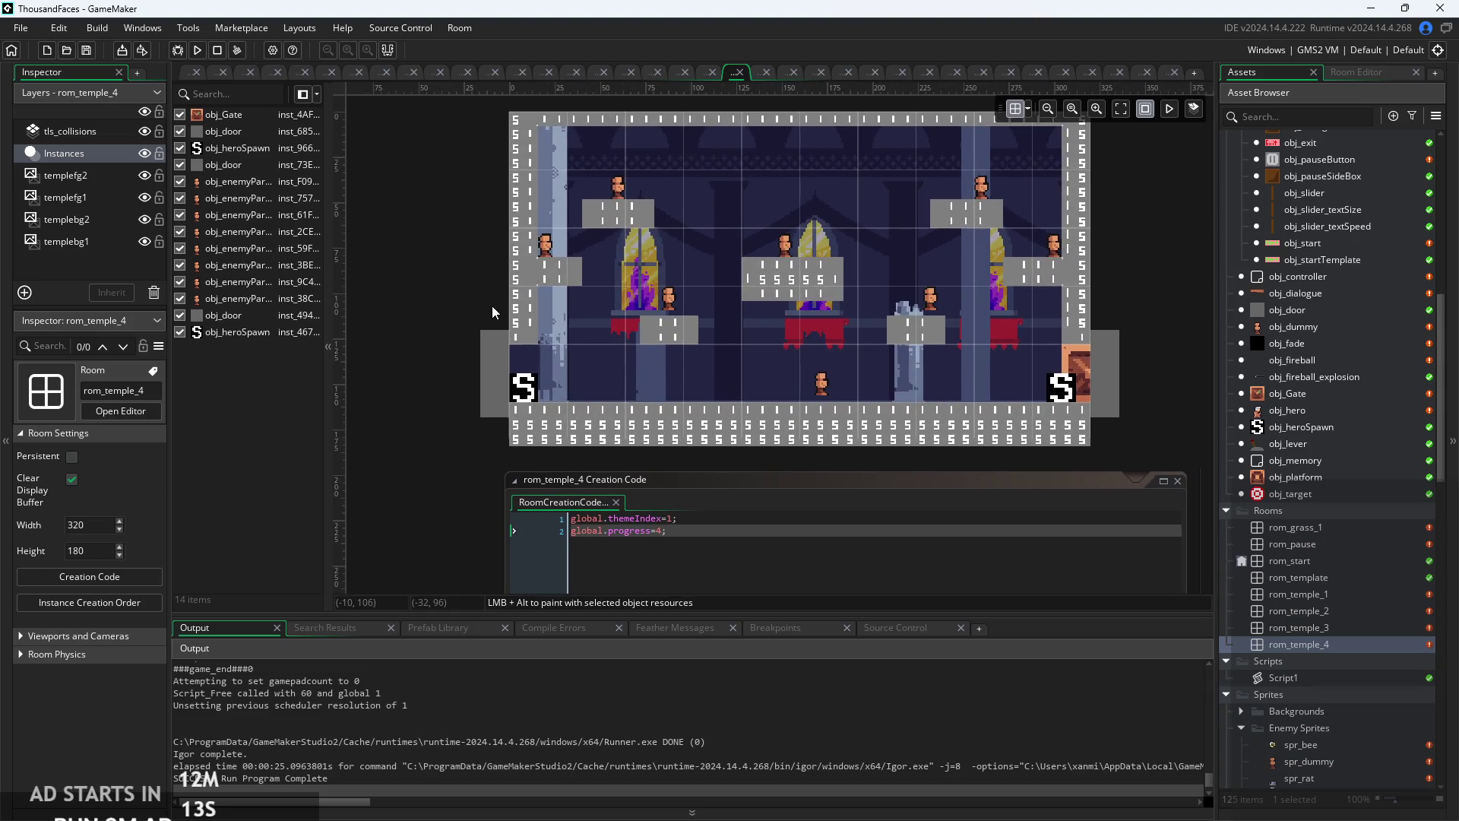
mouse_move(430, 295)
left_mouse_down()
mouse_move(405, 326)
mouse_move(400, 300)
left_mouse_up()
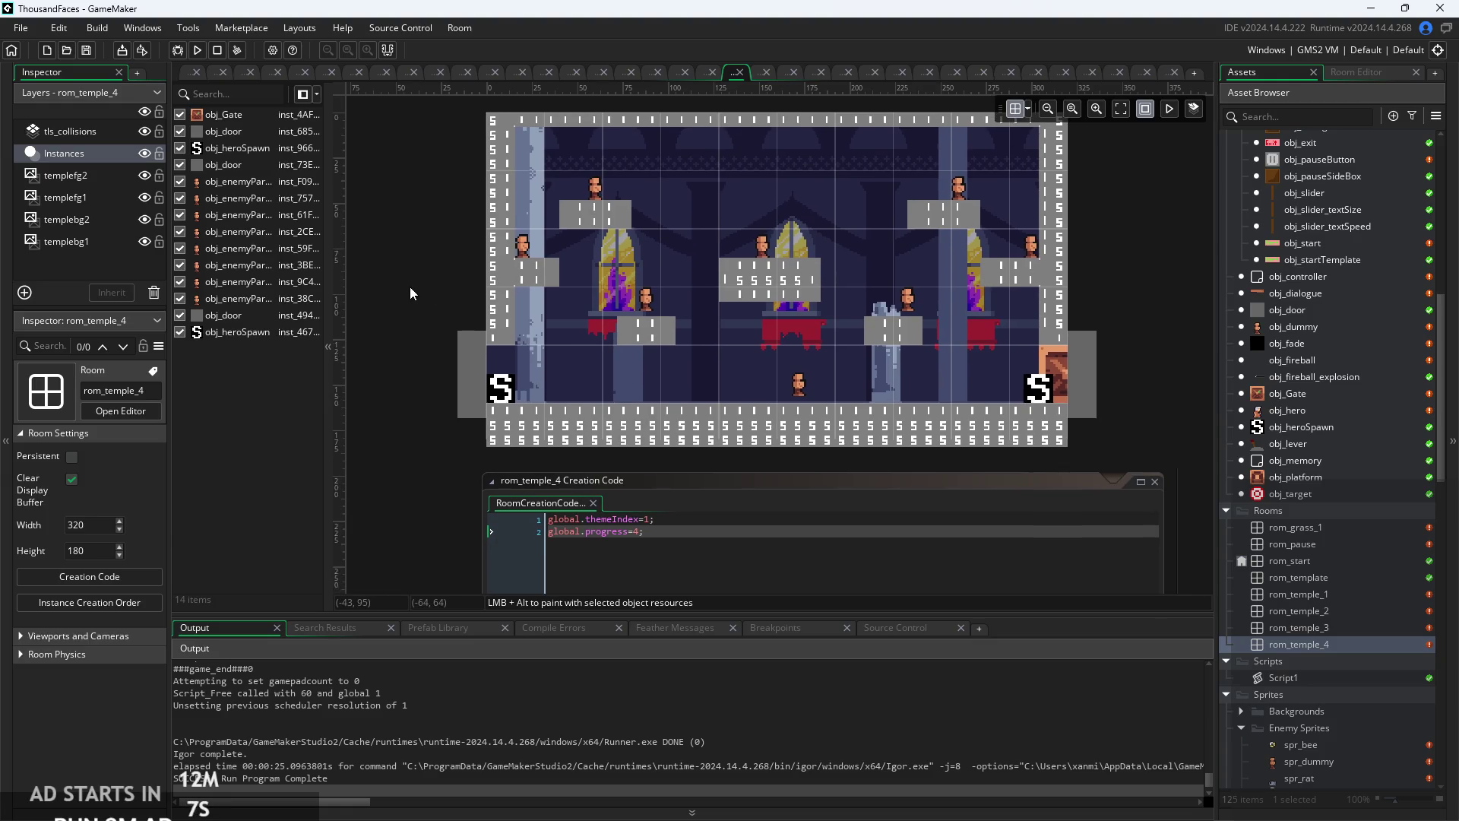
left_click_drag(410, 288, 393, 321)
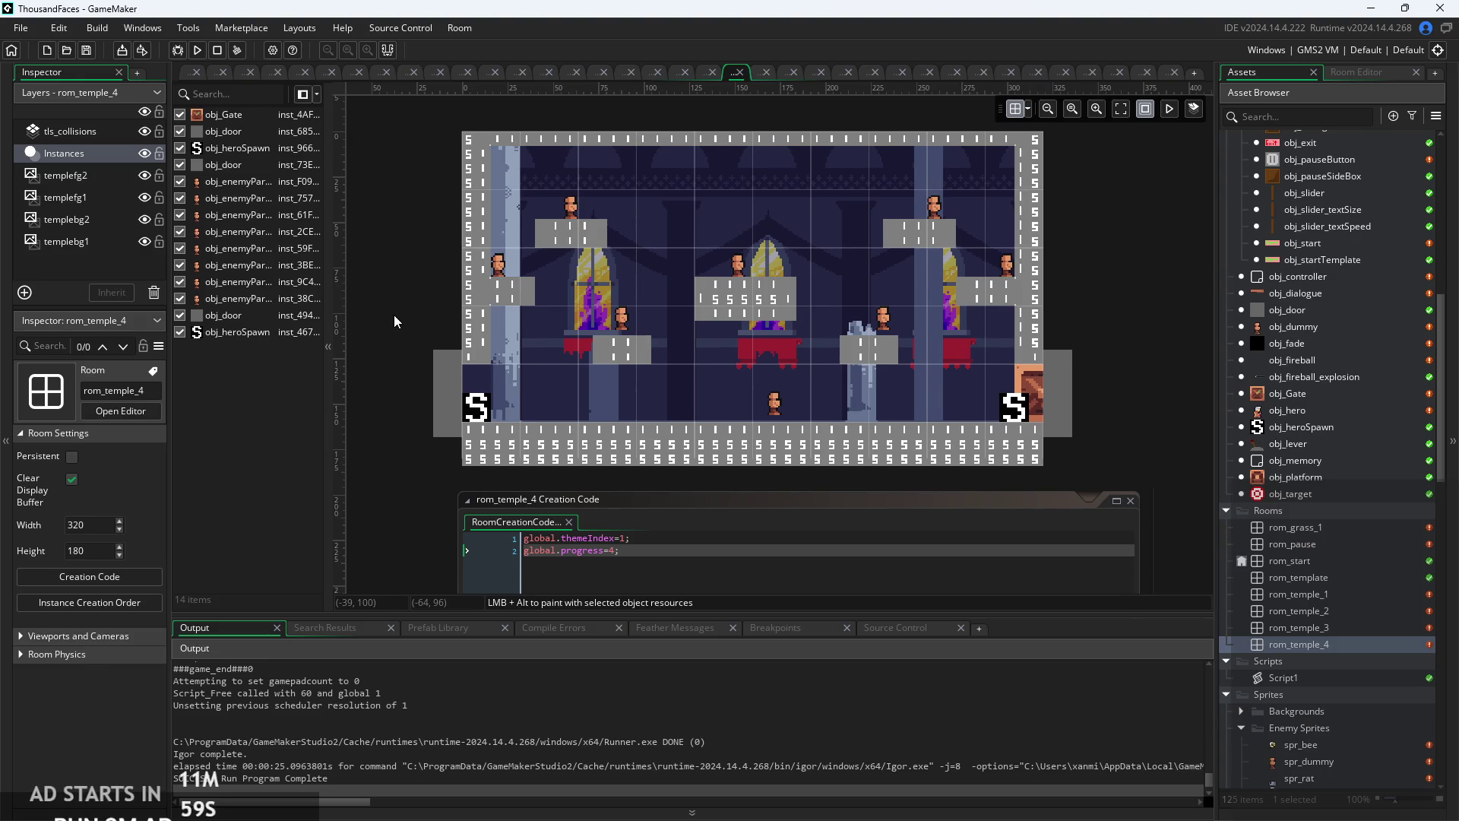
mouse_move(398, 298)
left_mouse_down()
mouse_move(436, 284)
mouse_move(419, 300)
left_mouse_up()
left_click(257, 114)
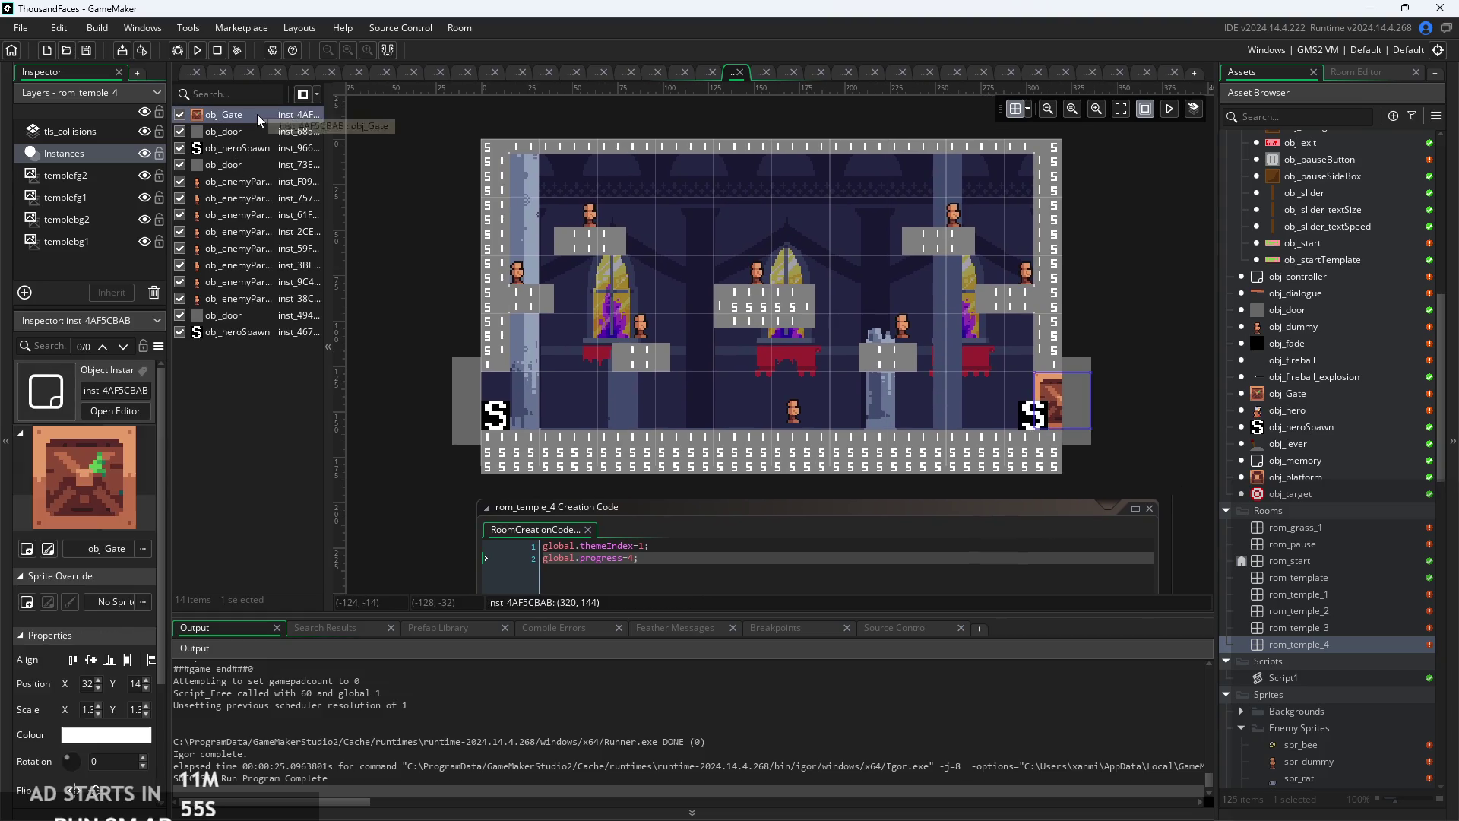
- Deselect obj_Gate and pick up the hero spawn at the floor's right end
left_click(262, 450)
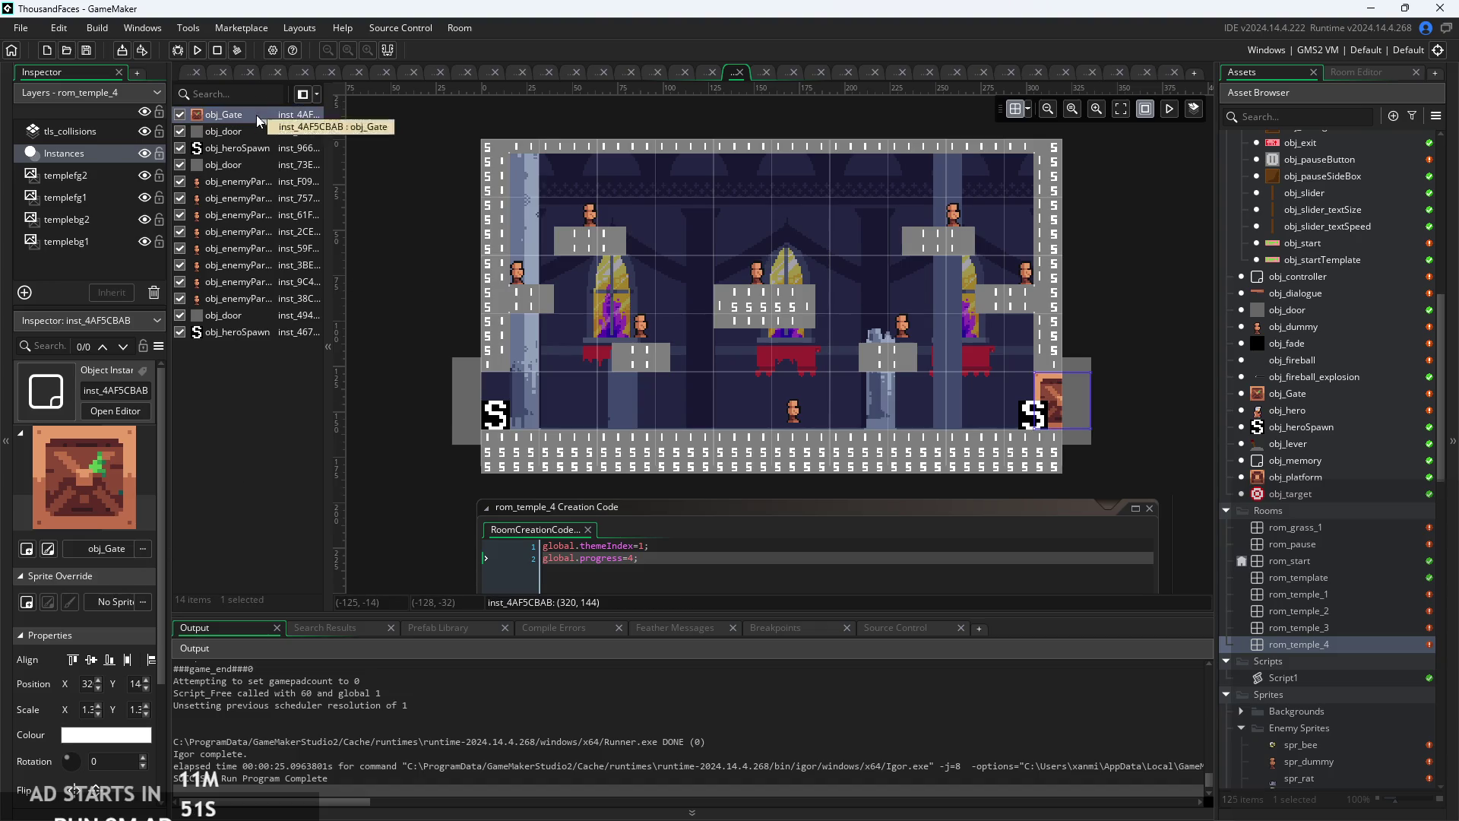
scroll(580, 335, "down", 2)
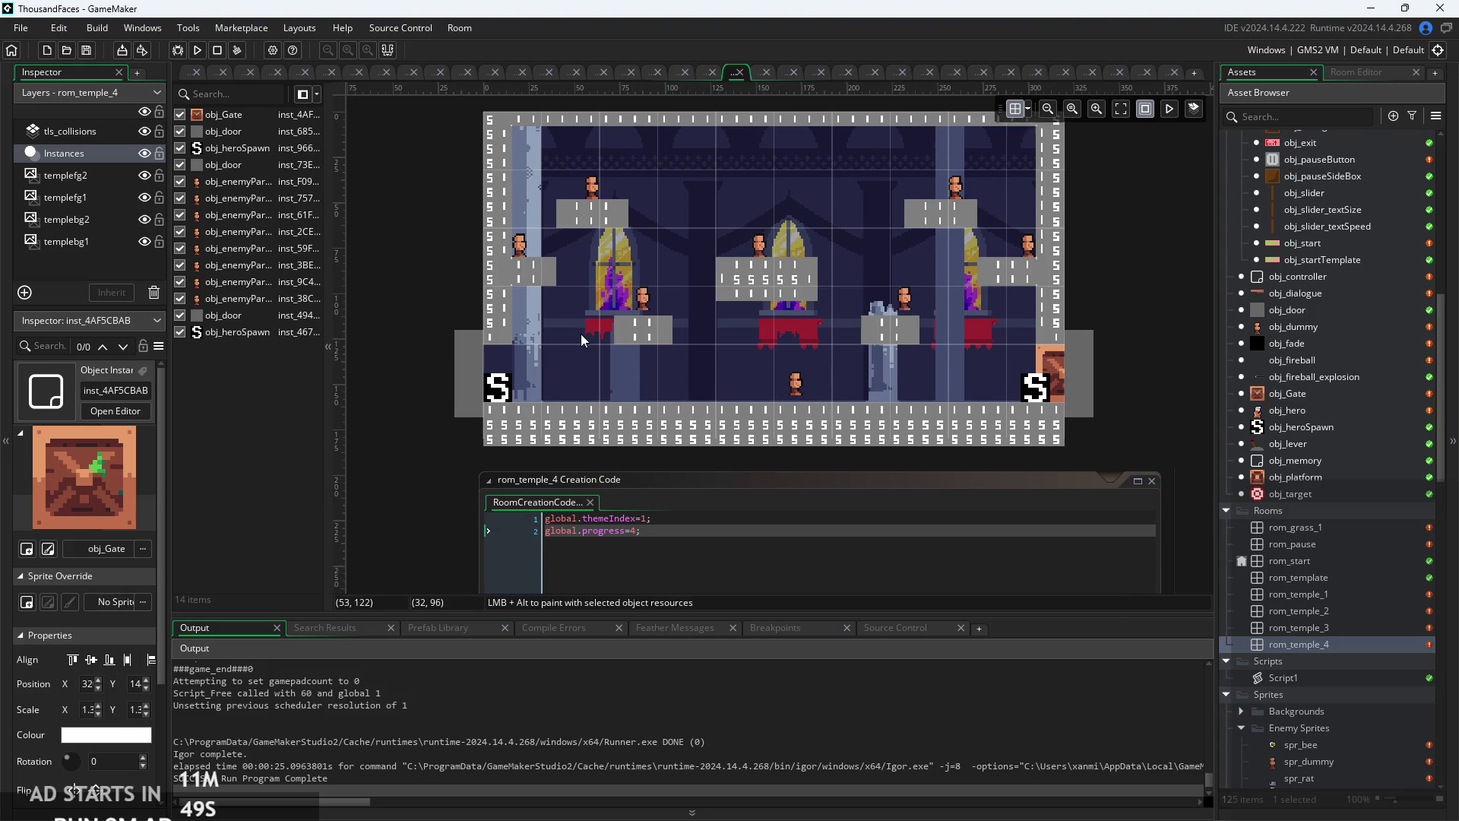
scroll(841, 367, "up", 2)
scroll(827, 399, "up", 2)
scroll(823, 392, "down", 2)
scroll(883, 407, "up", 3)
left_click_drag(1122, 421, 1118, 433)
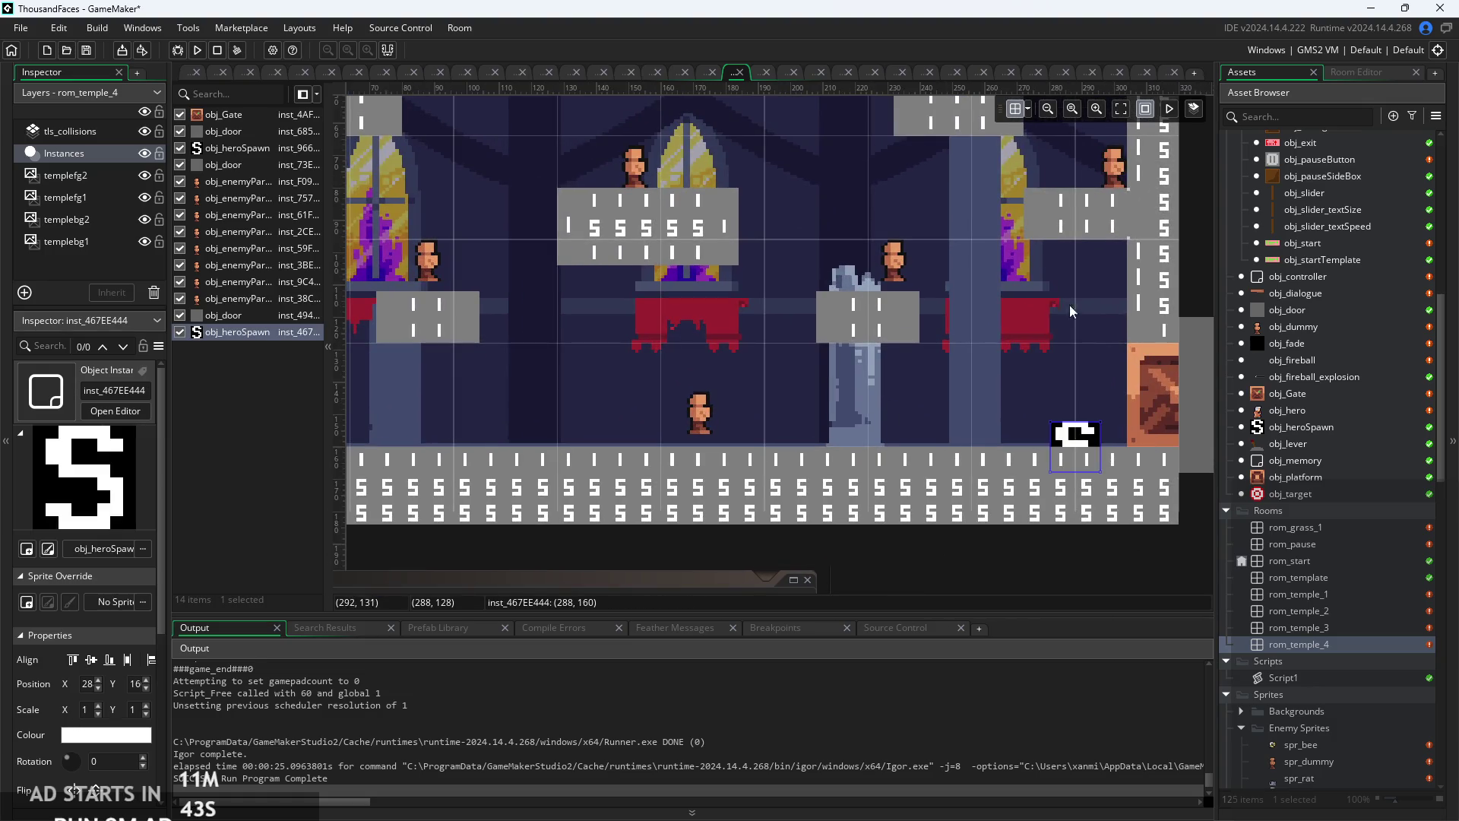
- Set the room grid spacing to 4 for both Grid X and Grid Y
left_click(1028, 109)
double_click(1072, 183)
type("4")
double_click(1155, 183)
type("4")
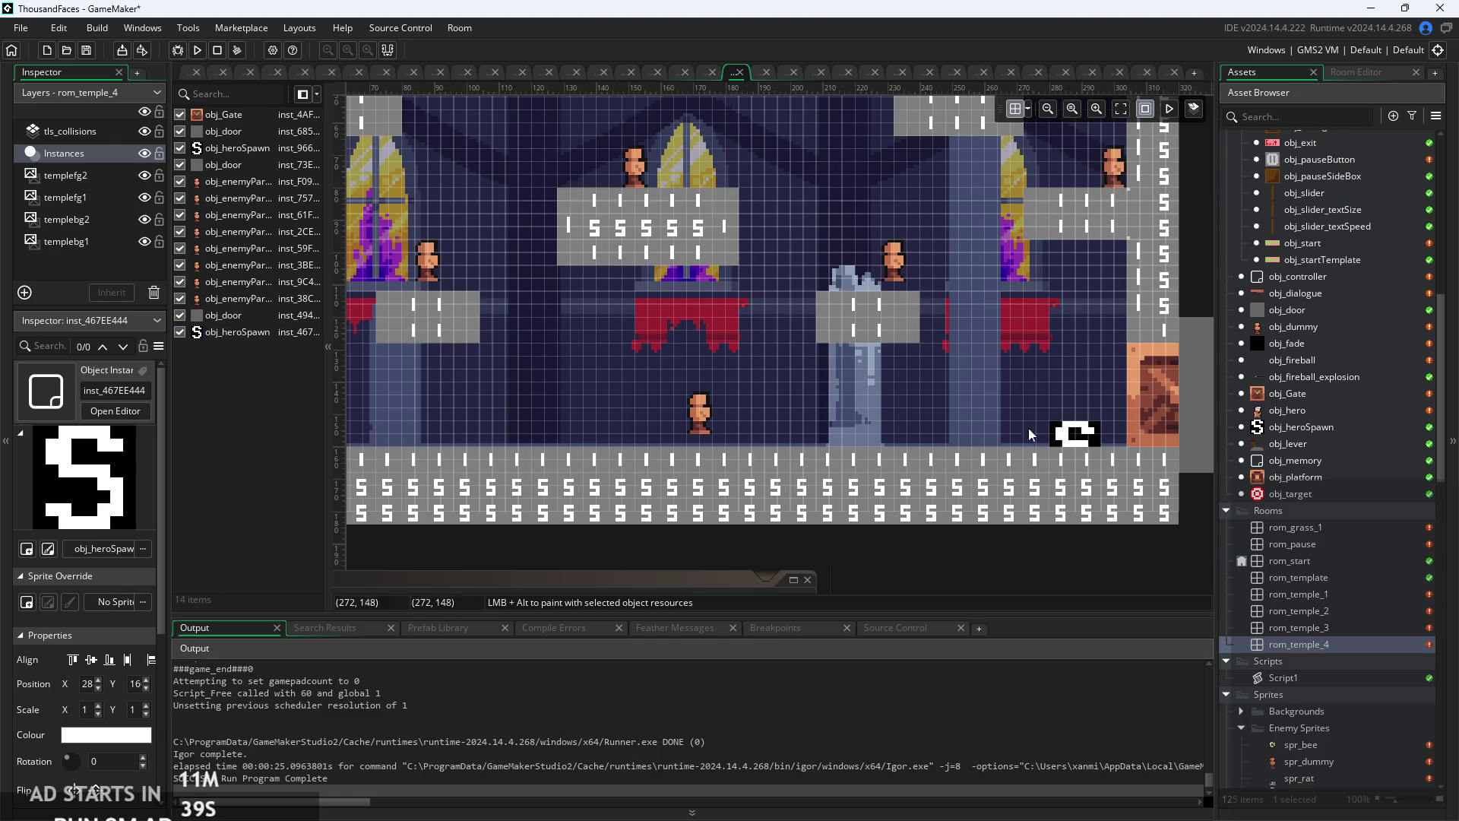
- Move the hero spawn to 29,15 beside the crate, then view the room's right side
mouse_move(1082, 433)
left_mouse_down()
mouse_move(1100, 408)
mouse_move(1083, 409)
mouse_move(1099, 398)
mouse_move(1099, 410)
left_mouse_up()
left_click(1033, 380)
scroll(887, 392, "down", 2)
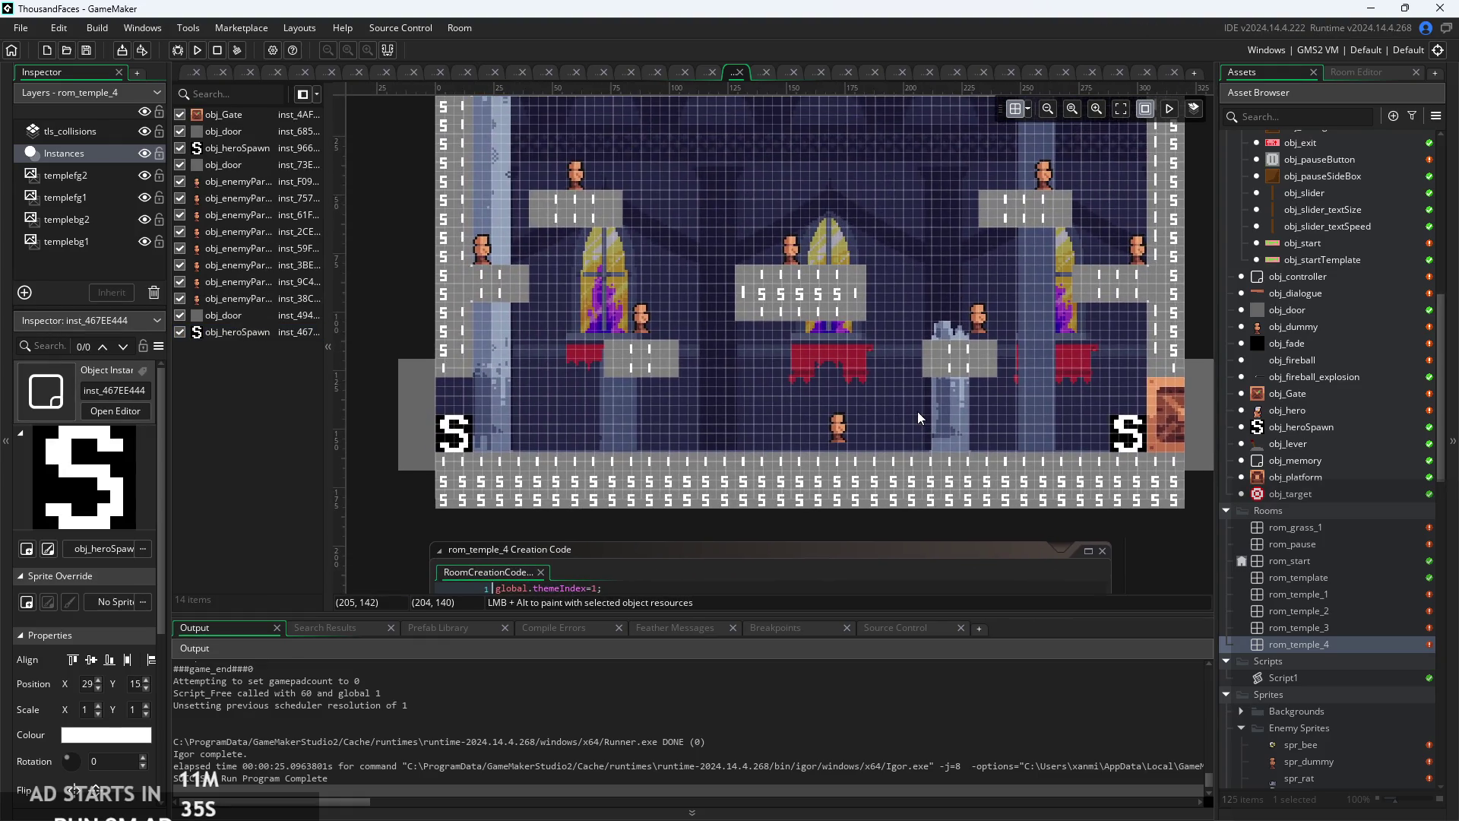
scroll(924, 430, "up", 2)
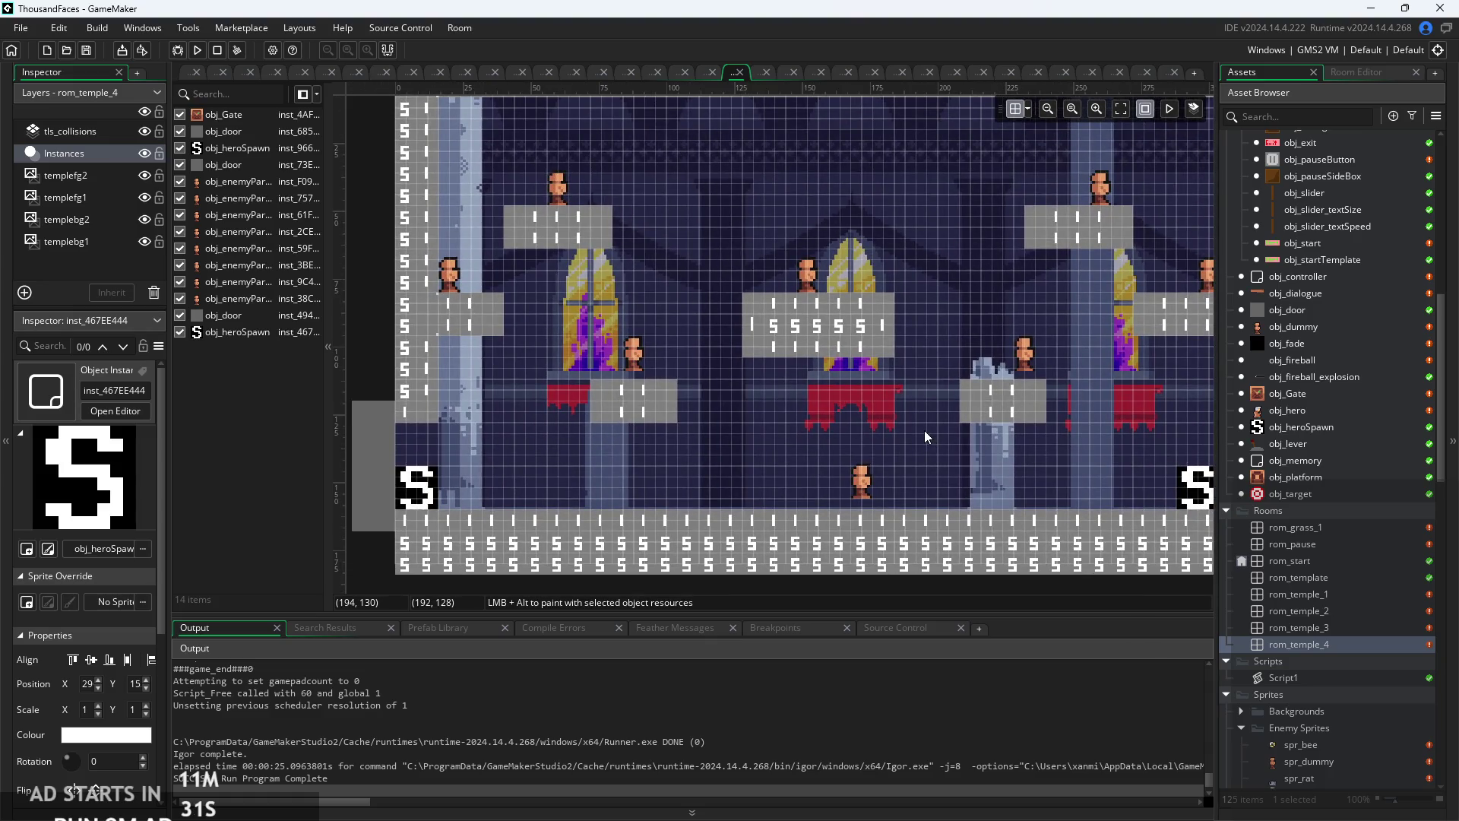
mouse_move(933, 430)
left_mouse_down()
mouse_move(810, 468)
mouse_move(791, 457)
left_mouse_up()
scroll(769, 468, "down", 2)
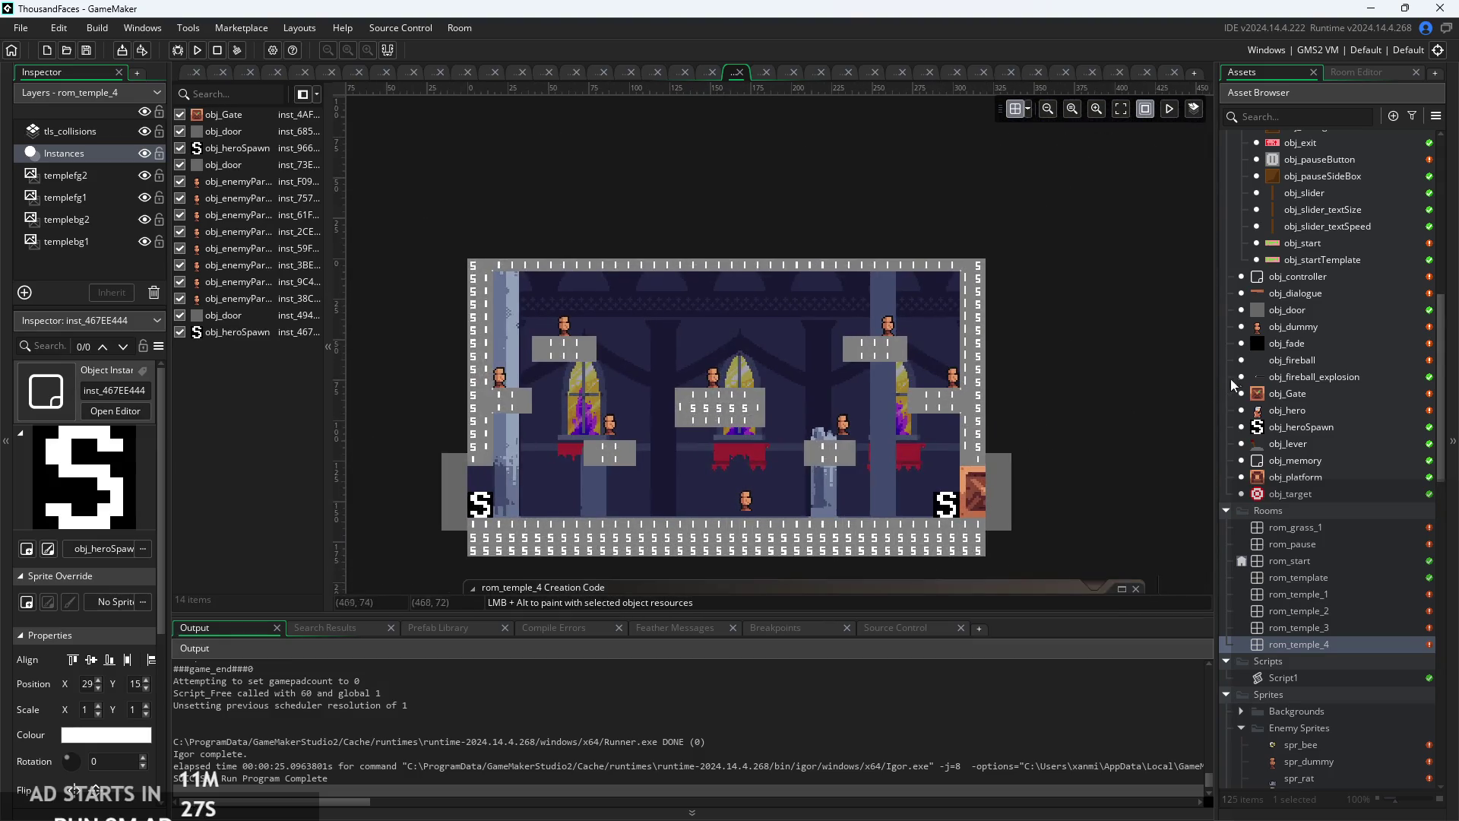
scroll(1274, 416, "up", 3)
scroll(1287, 509, "up", 2)
scroll(1287, 509, "up", 2)
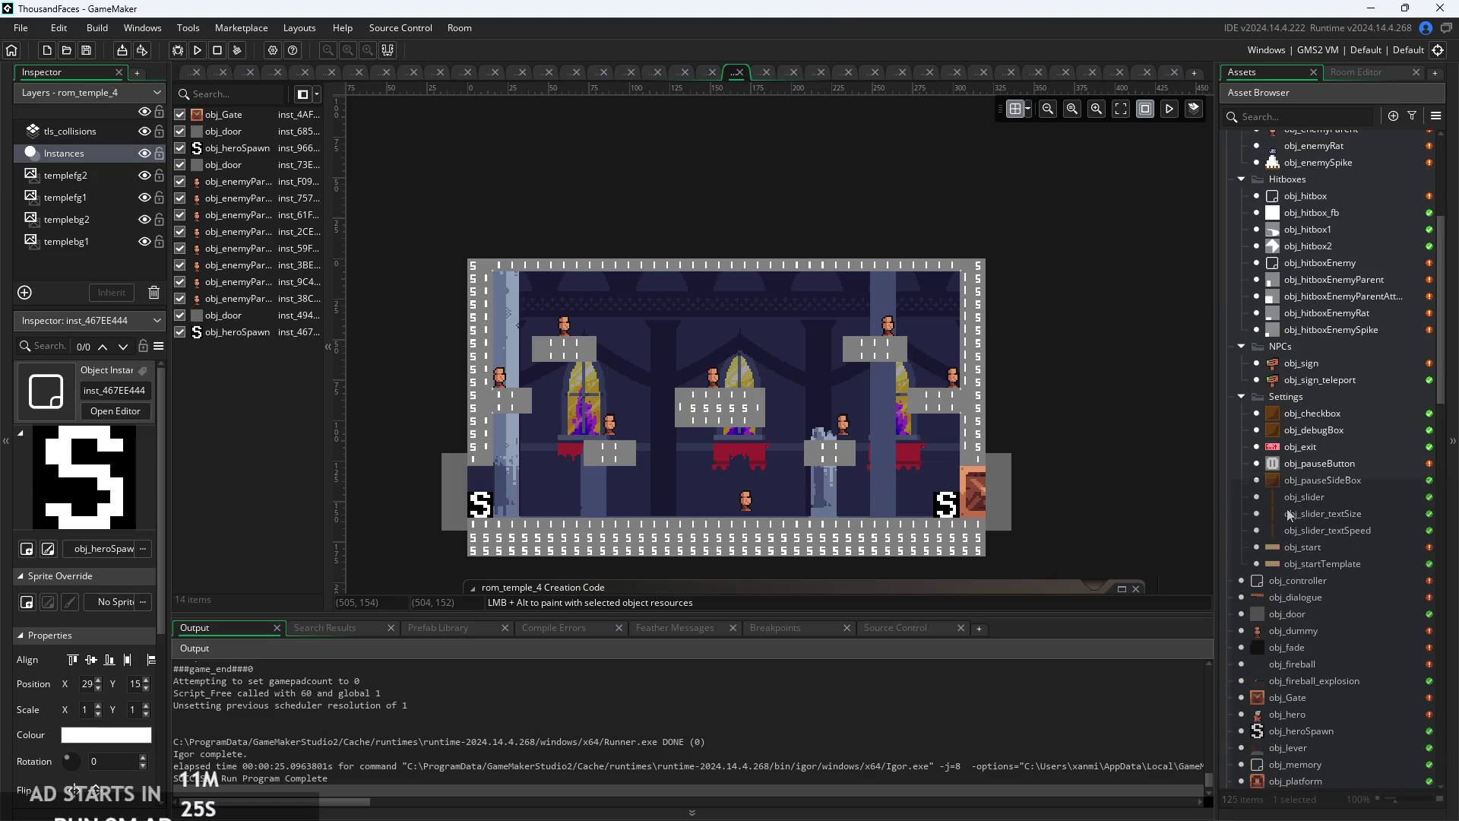
scroll(707, 342, "up", 2)
mouse_move(752, 265)
left_mouse_down()
mouse_move(697, 249)
mouse_move(712, 245)
left_mouse_up()
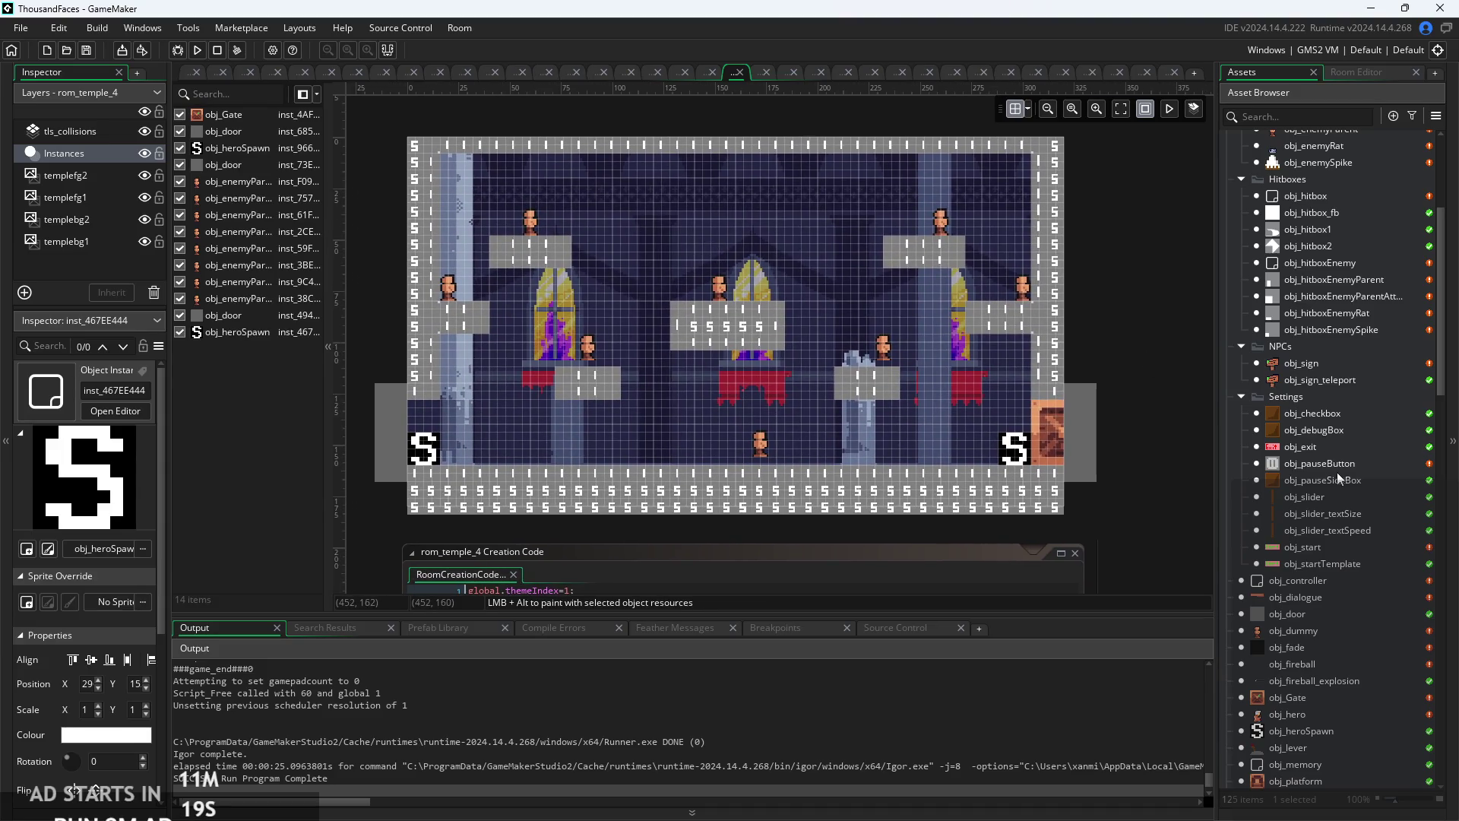
scroll(1297, 569, "down", 3)
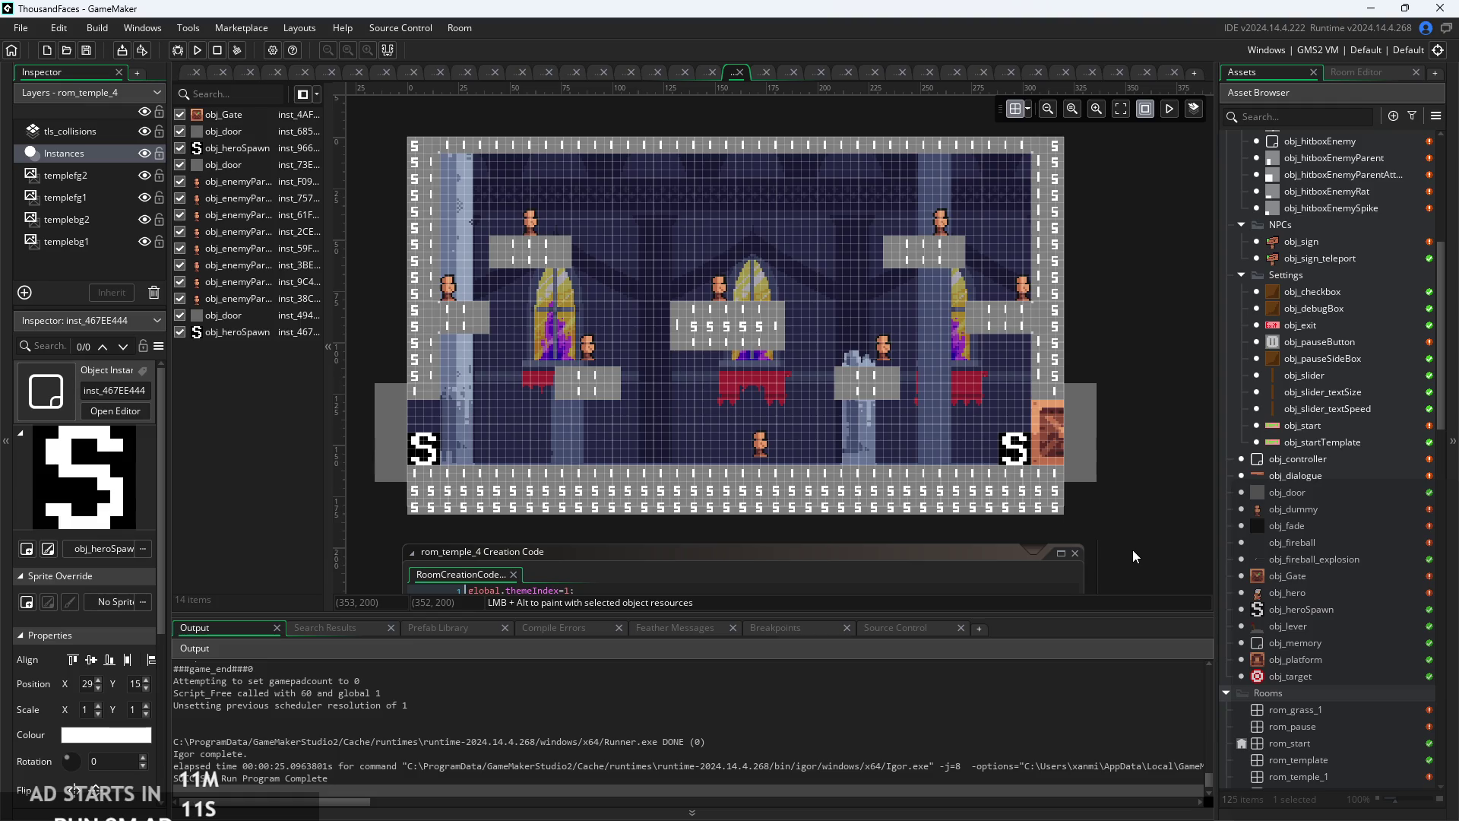
- From obj_Gate's code, launch a playtest, start the game, then pause and resume
left_click(195, 71)
left_click(198, 50)
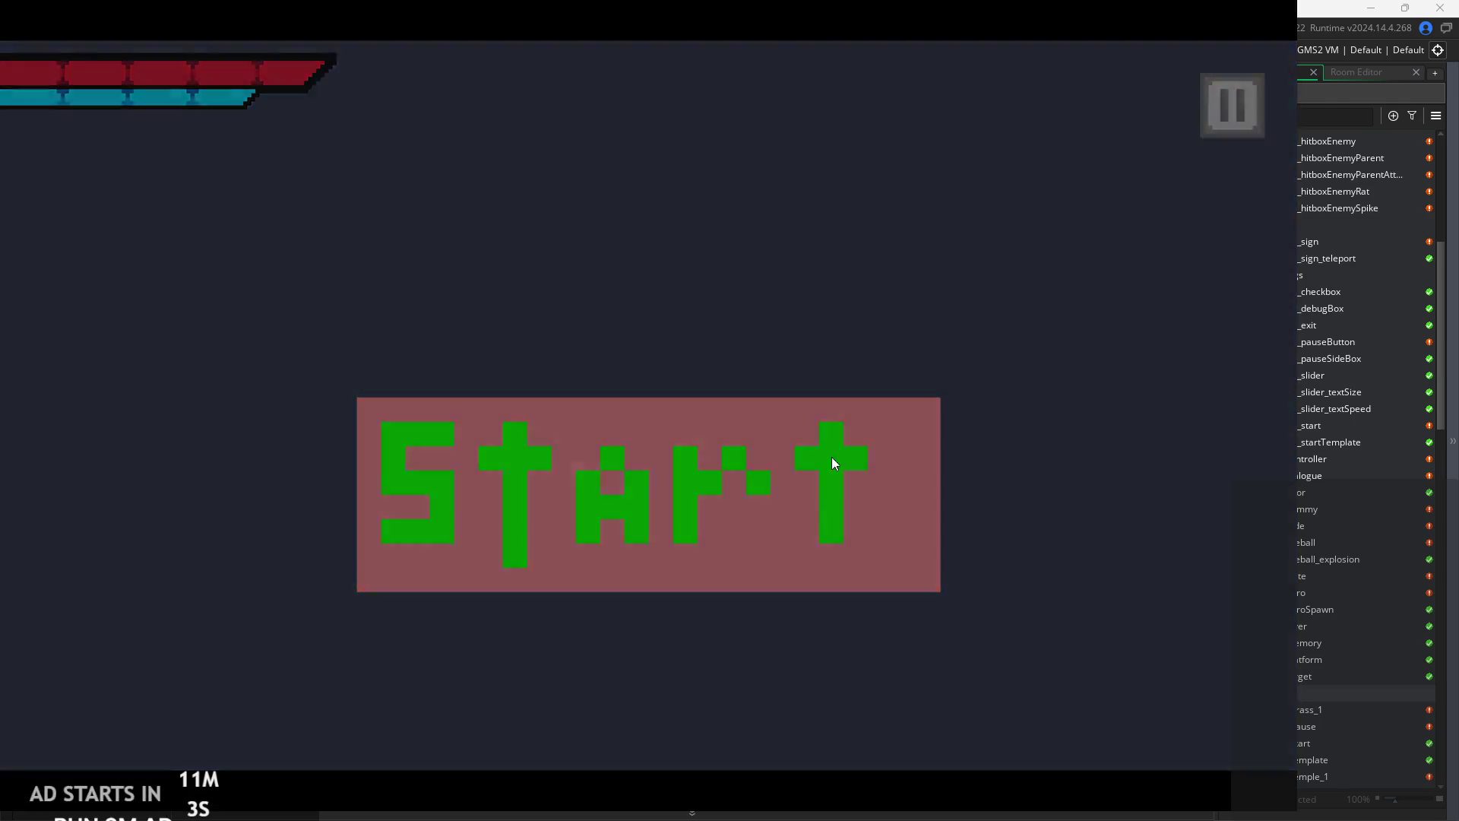
left_click(832, 458)
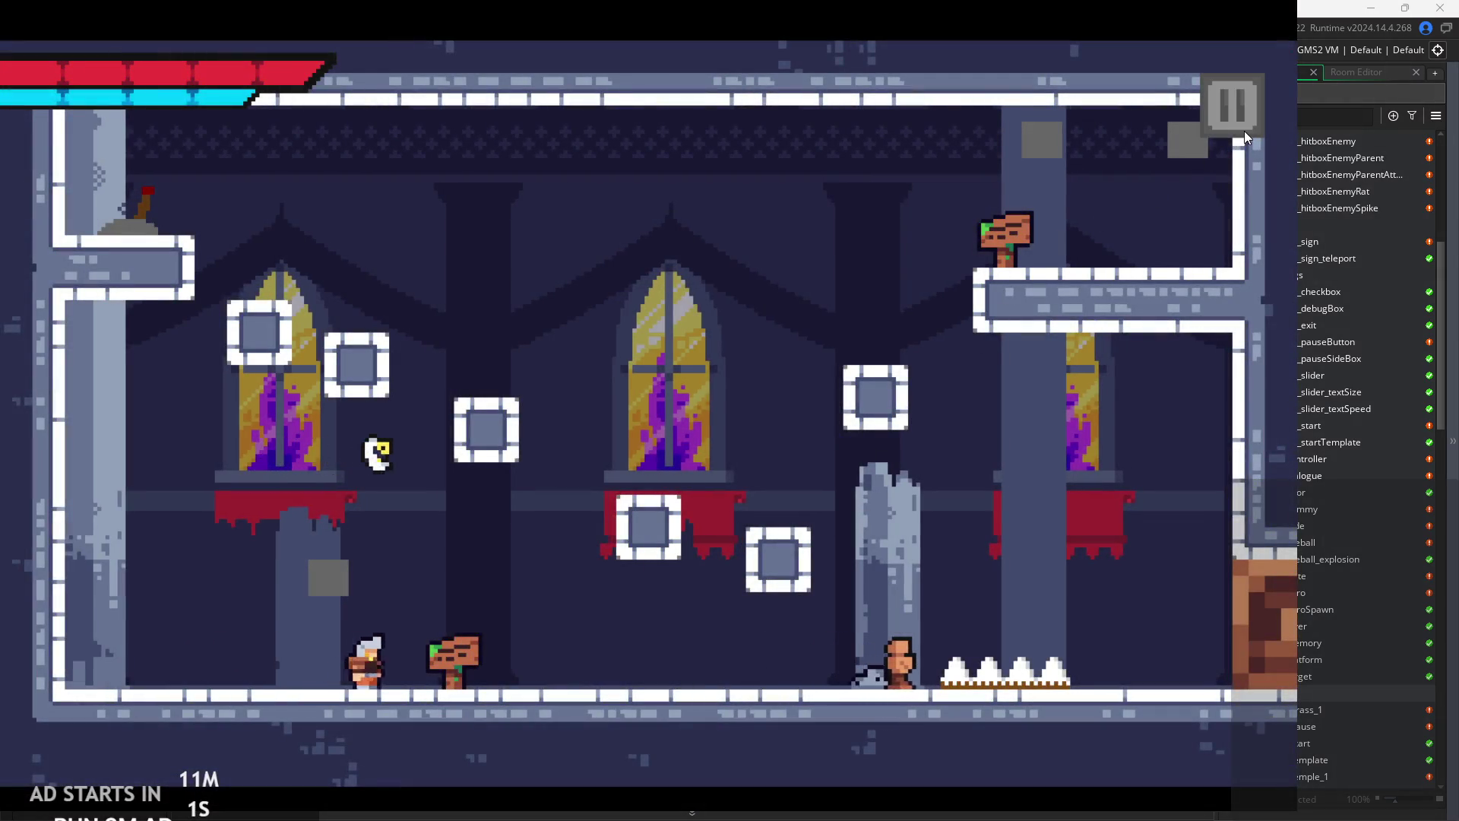
left_click(1232, 125)
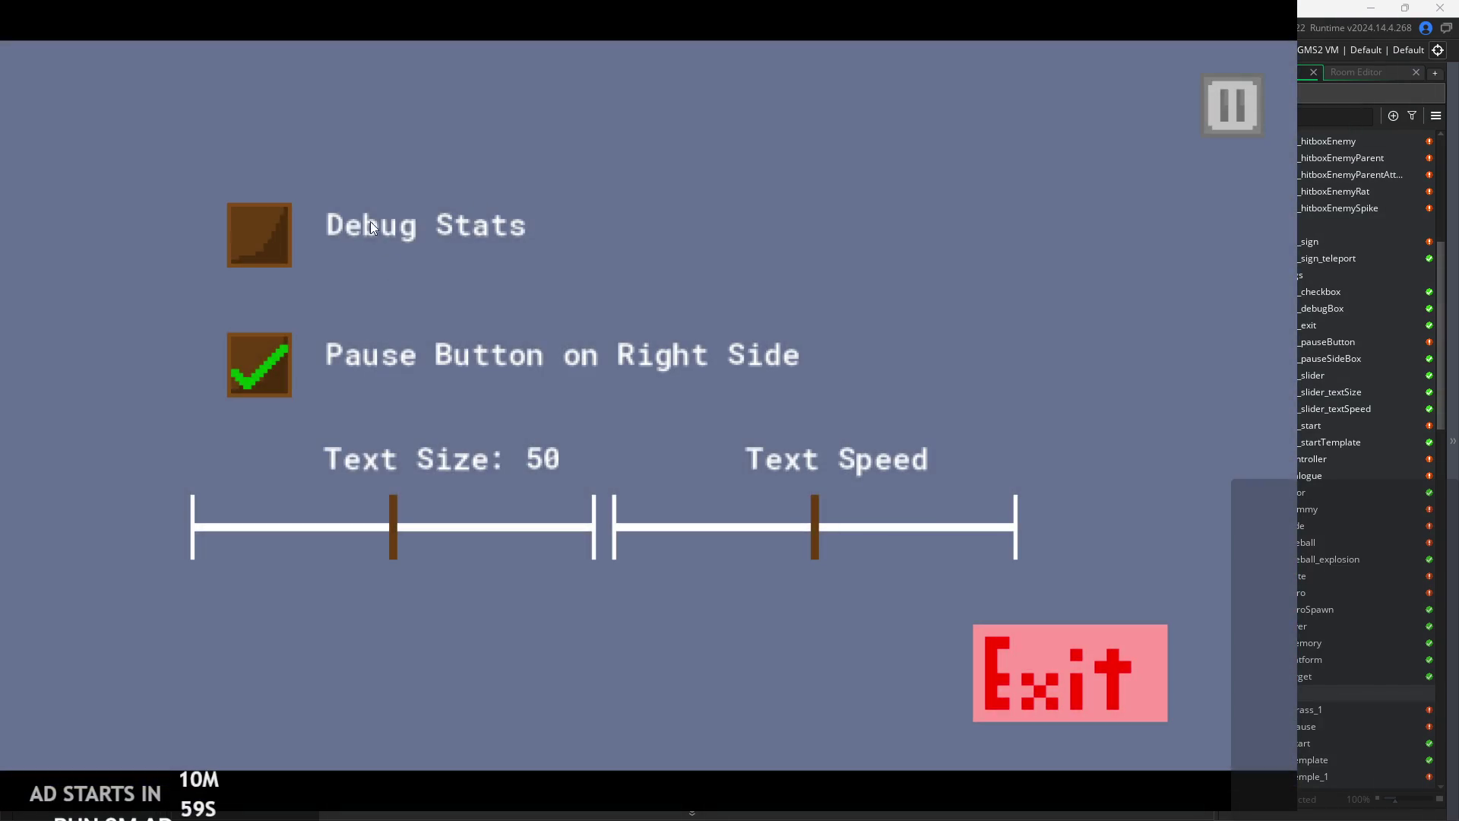
left_click(1224, 119)
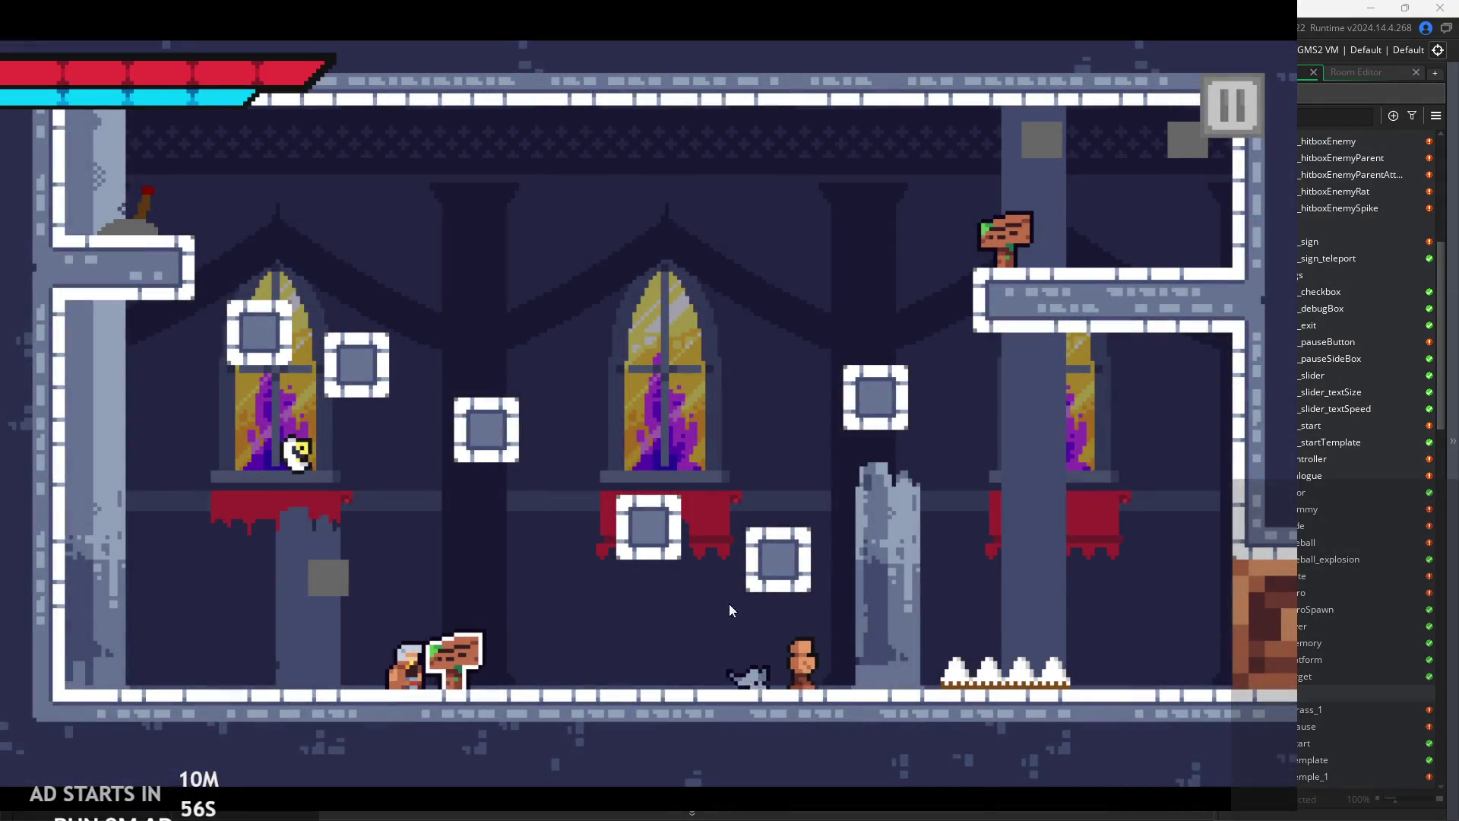
- Run right and jump twice, then pause and exit back to the editor
key("Right")
key("space")
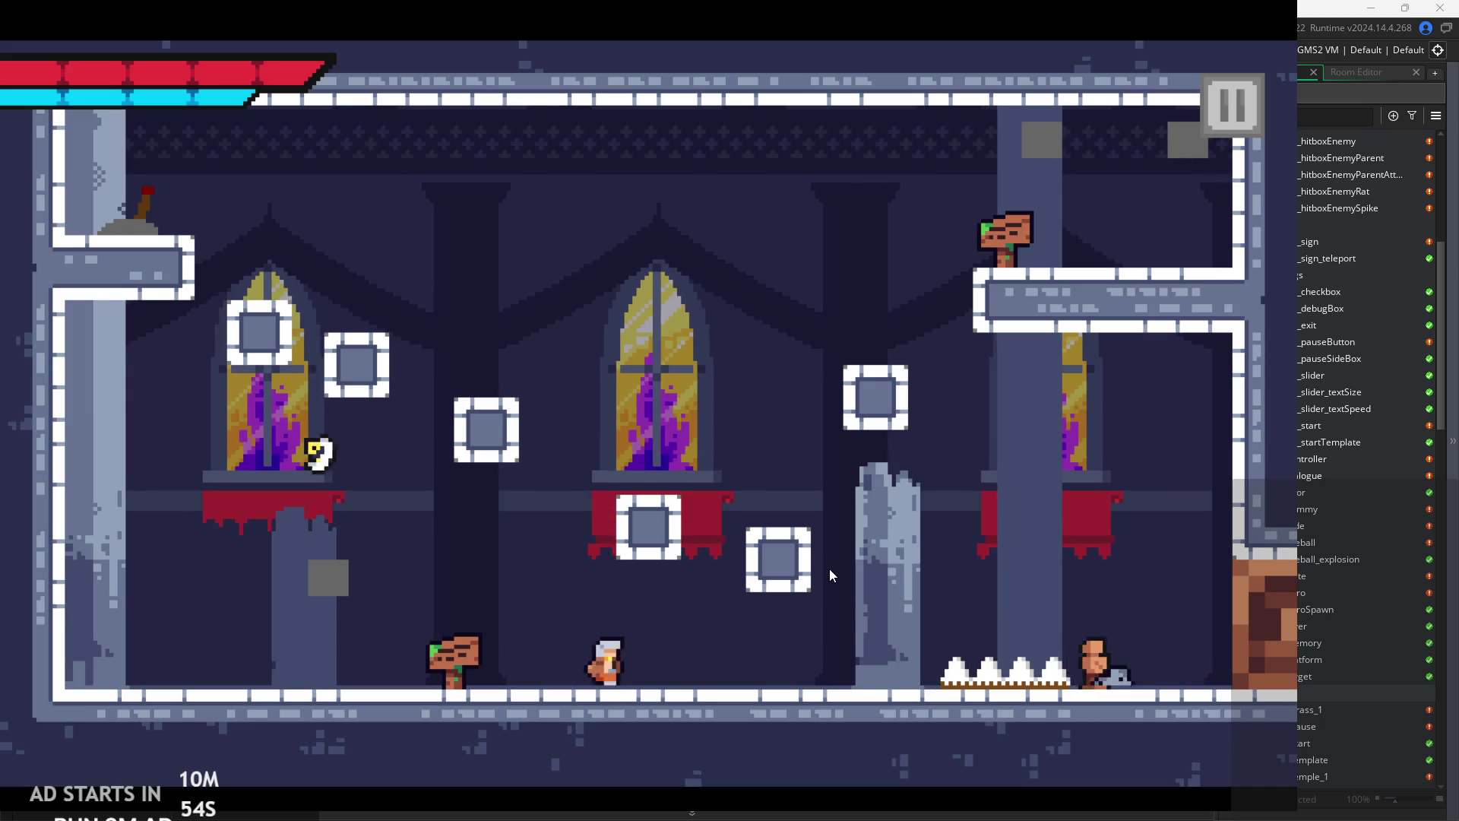
key("space")
left_click(1246, 99)
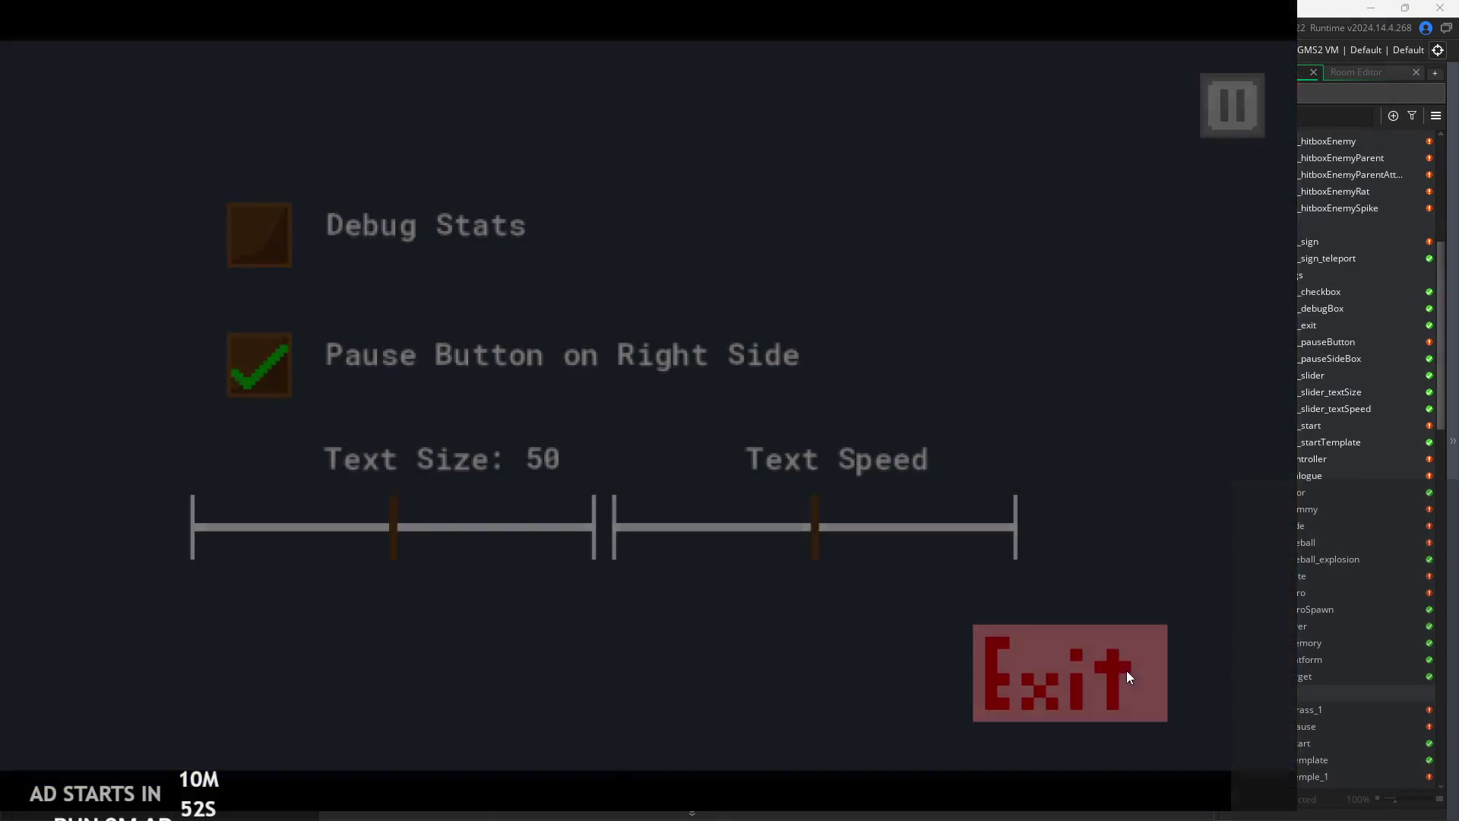
left_click(1128, 674)
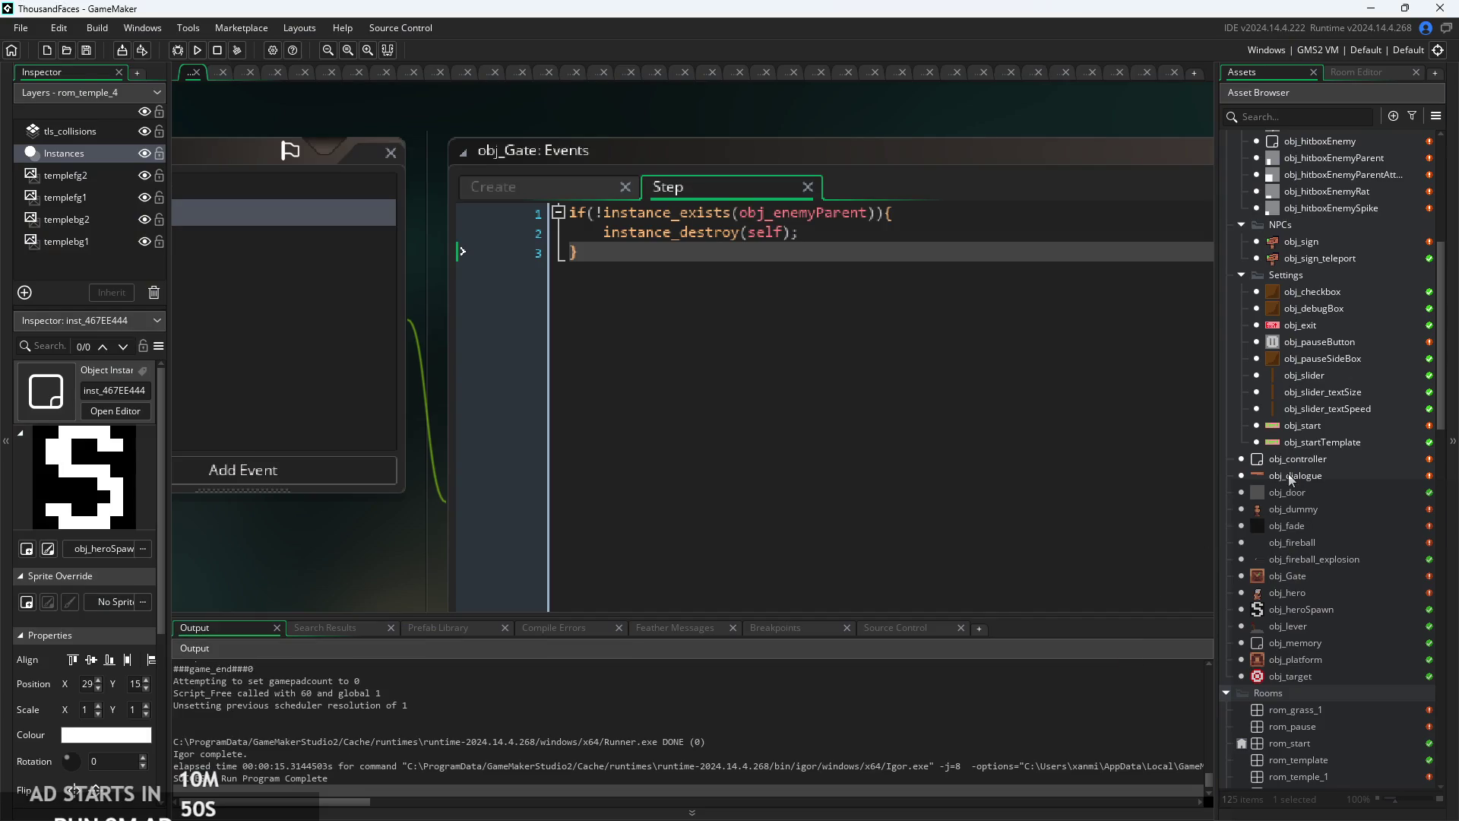
- Open the rom_pause room and start editing its creation code
scroll(1320, 675, "down", 4)
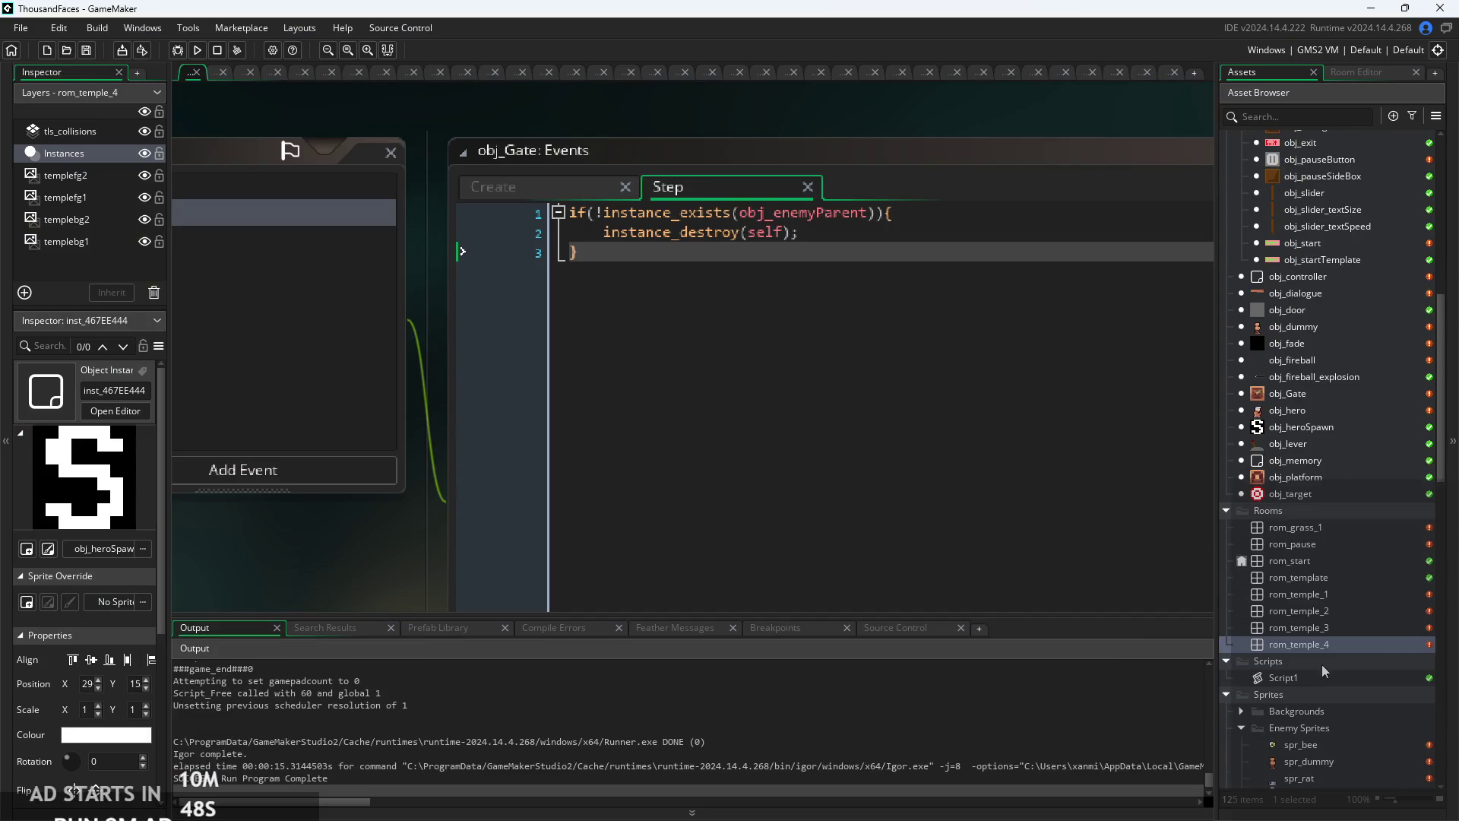
left_click(1322, 545)
double_click(1322, 544)
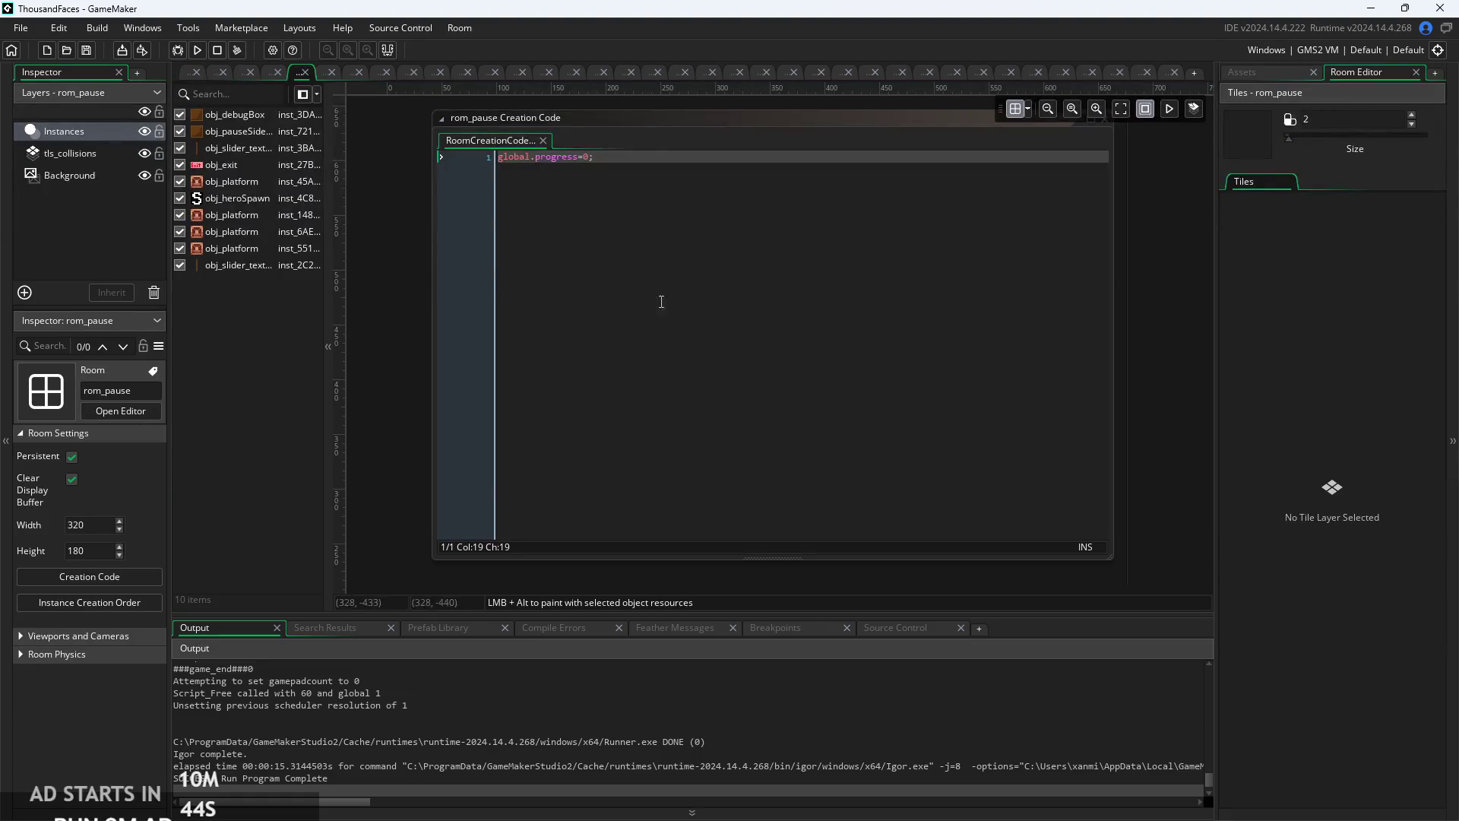
left_click(646, 163)
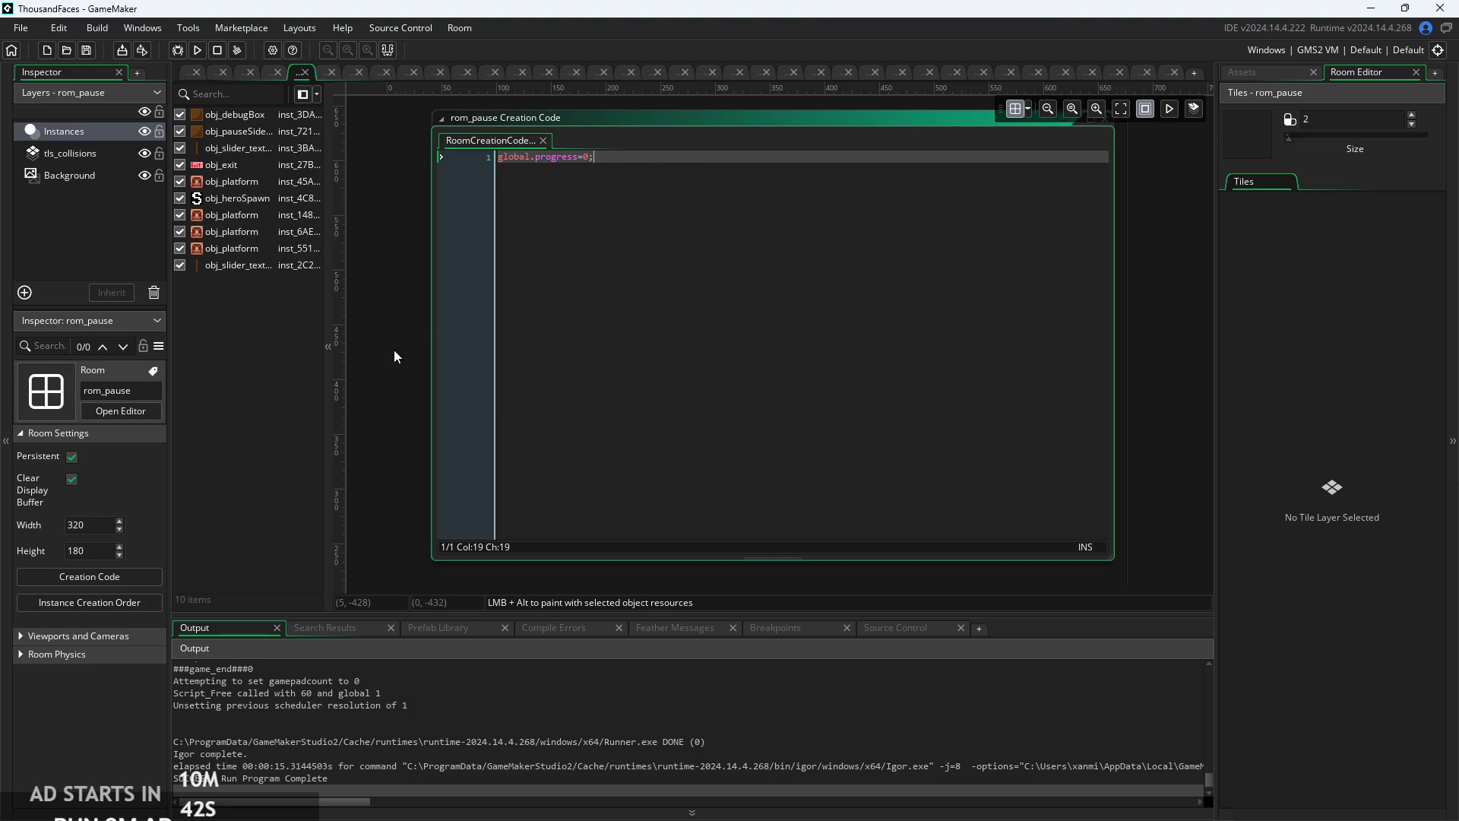
- Reselect rom_pause in the asset list and bring up its creation code showing global.progress 0
left_click(1255, 72)
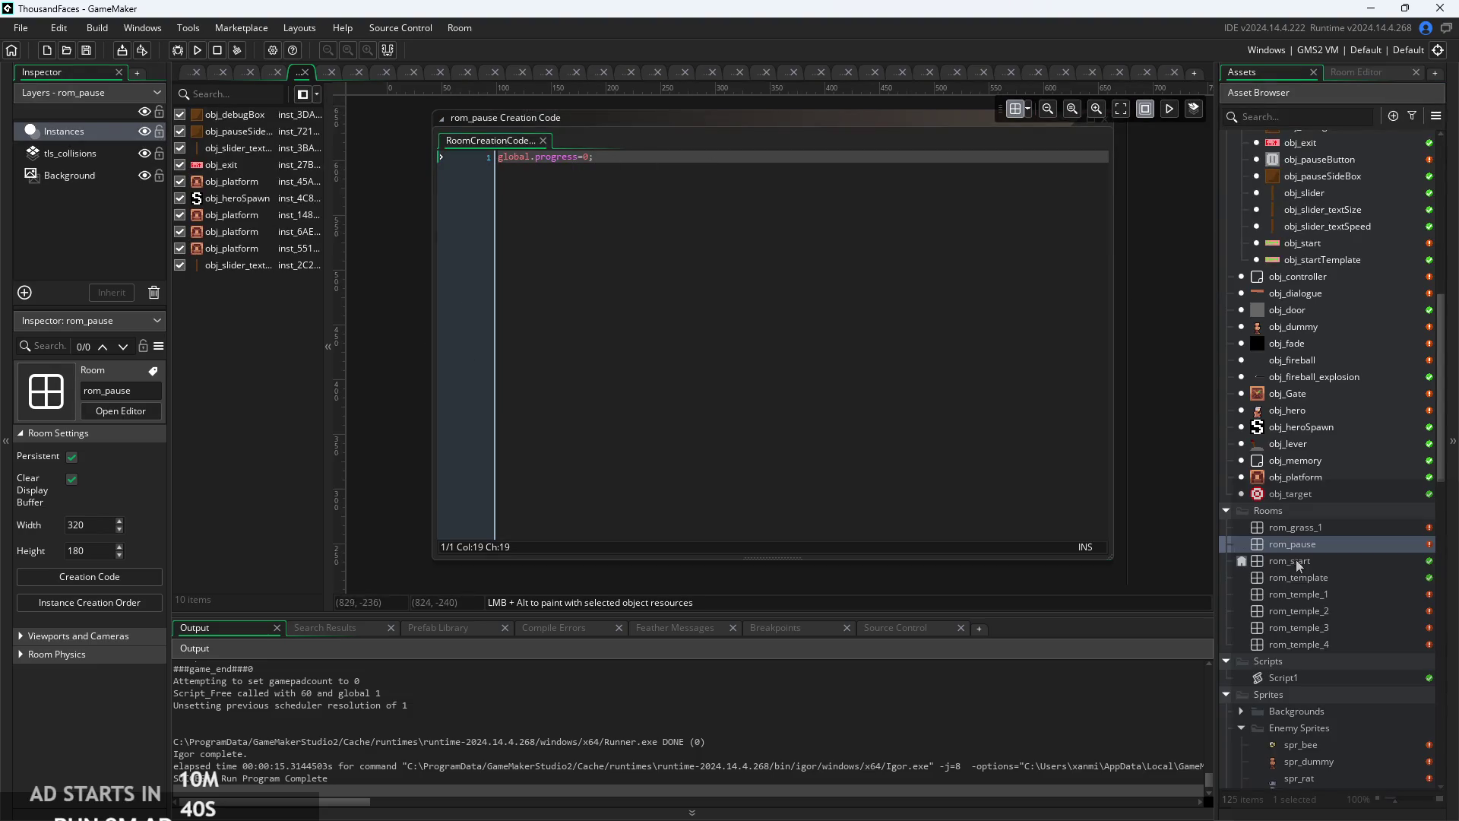
left_click(1338, 527)
left_click(1341, 579)
left_click(1340, 610)
left_click(1330, 543)
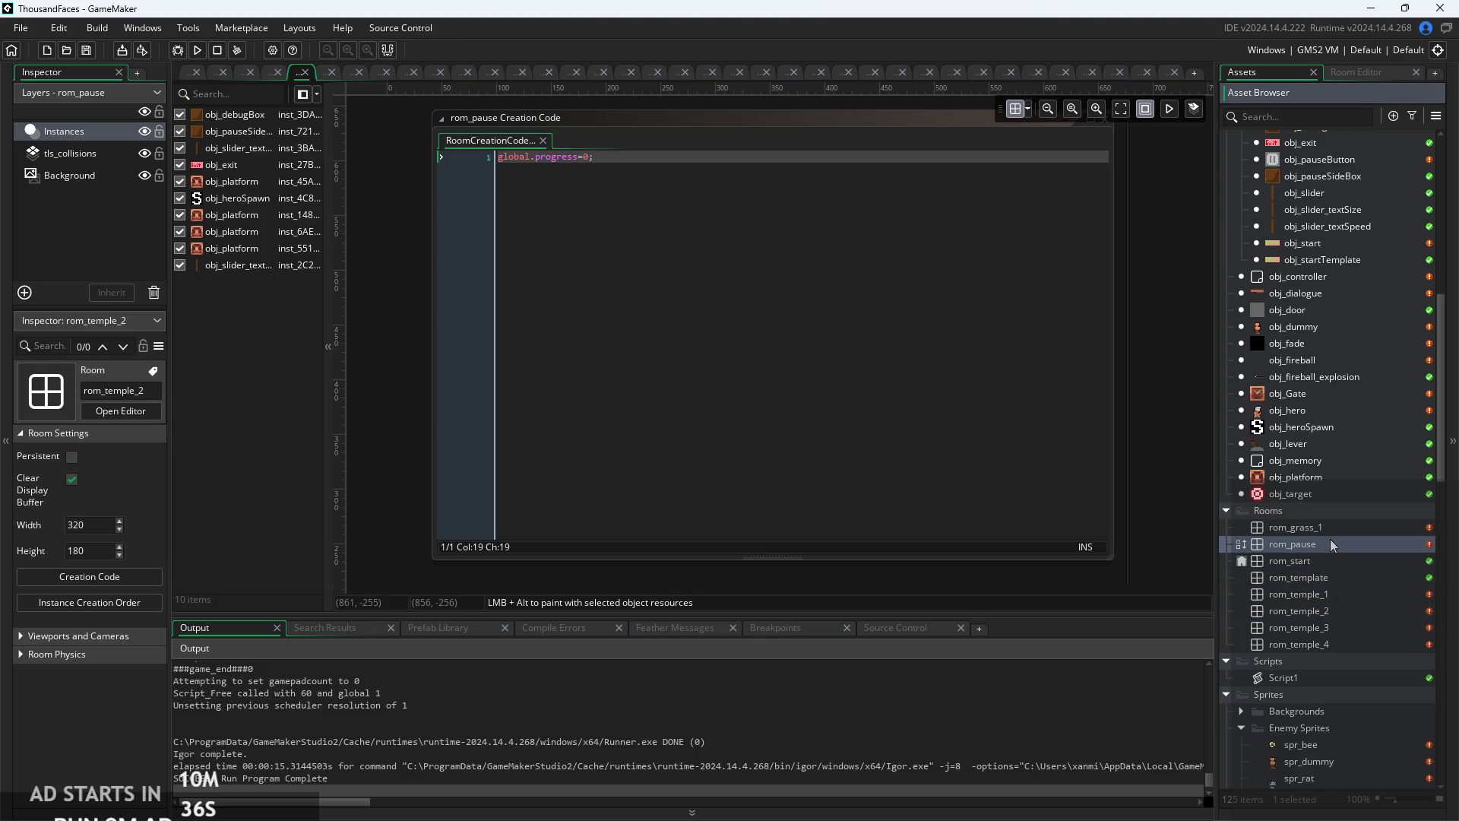
left_click(861, 459)
- Open the obj_fade object with its Create code
scroll(458, 468, "down", 5)
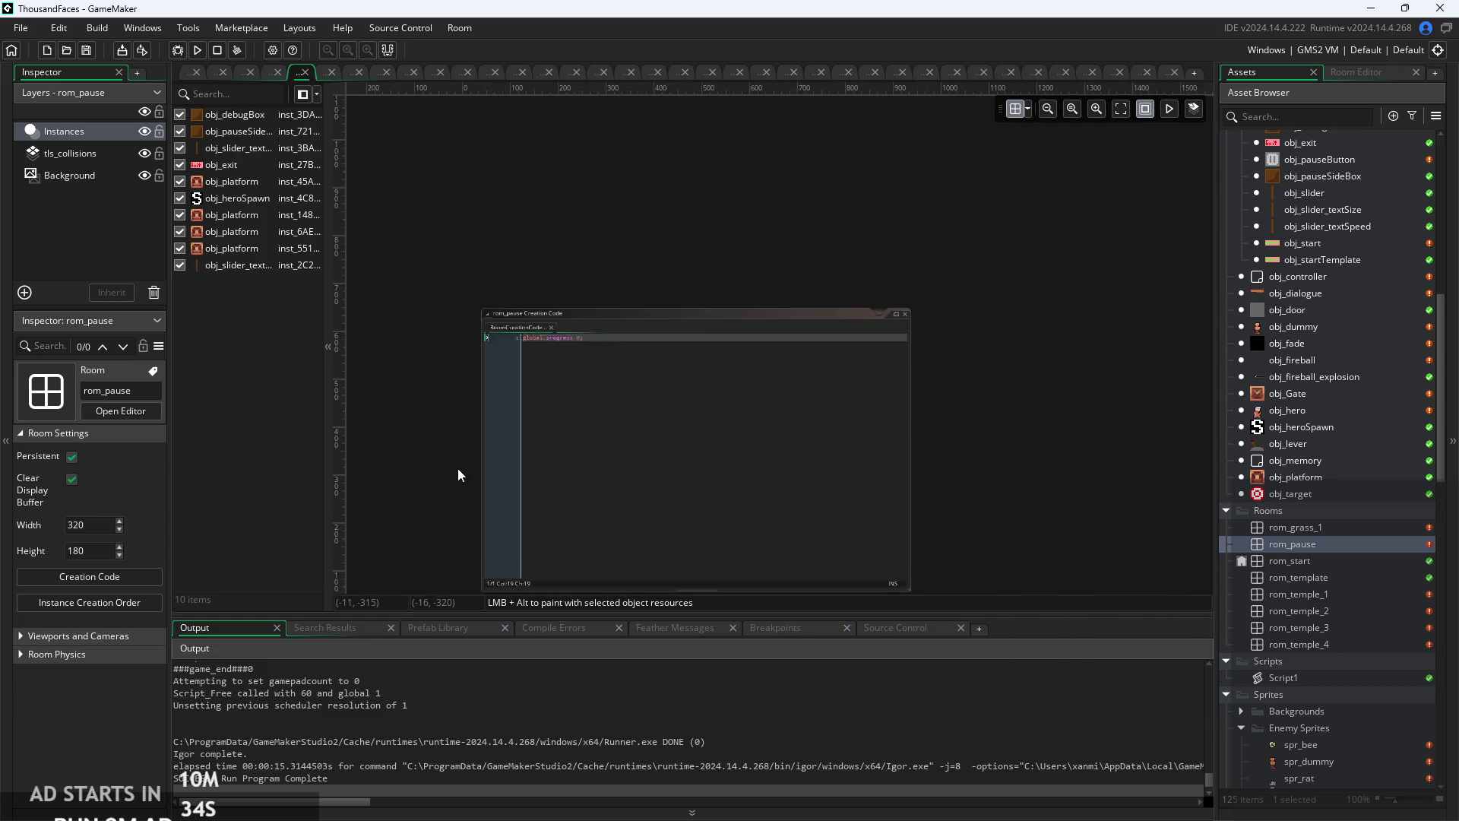
scroll(423, 489, "up", 5)
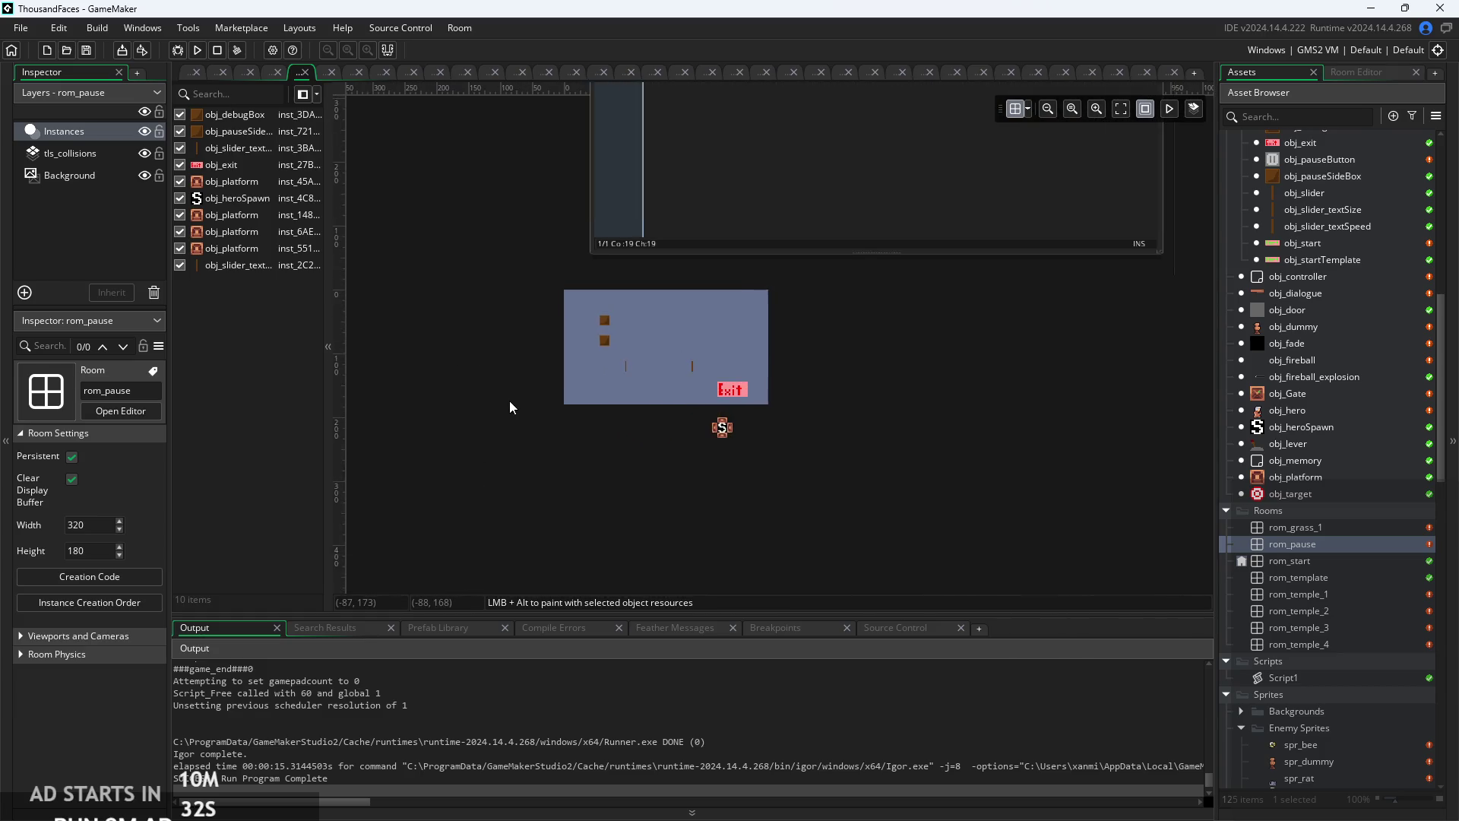
double_click(1306, 339)
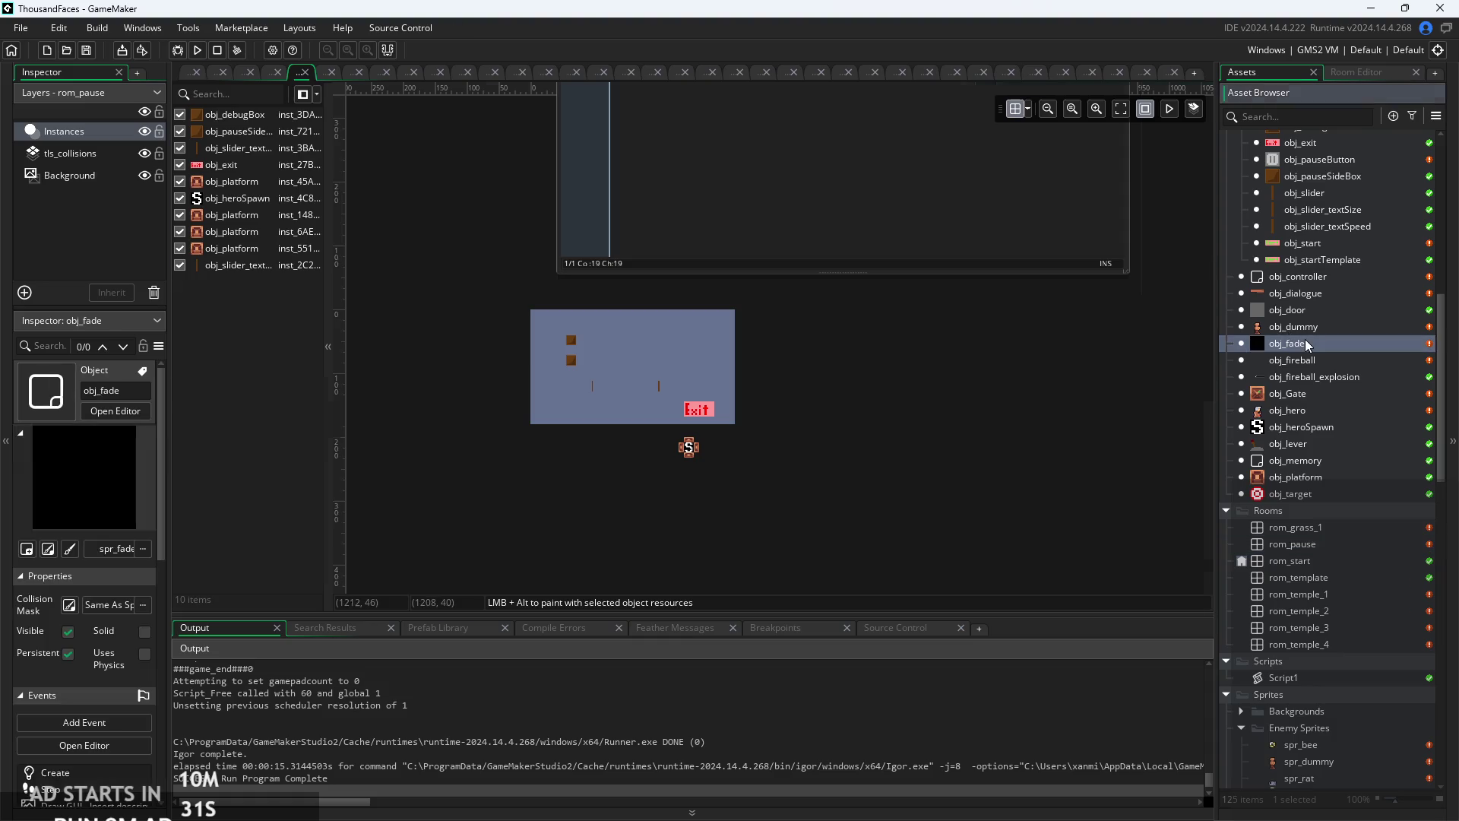
- Place the cursor after the if block's closing brace on line 14 of obj_fade's Create code
scroll(690, 348, "up", 3)
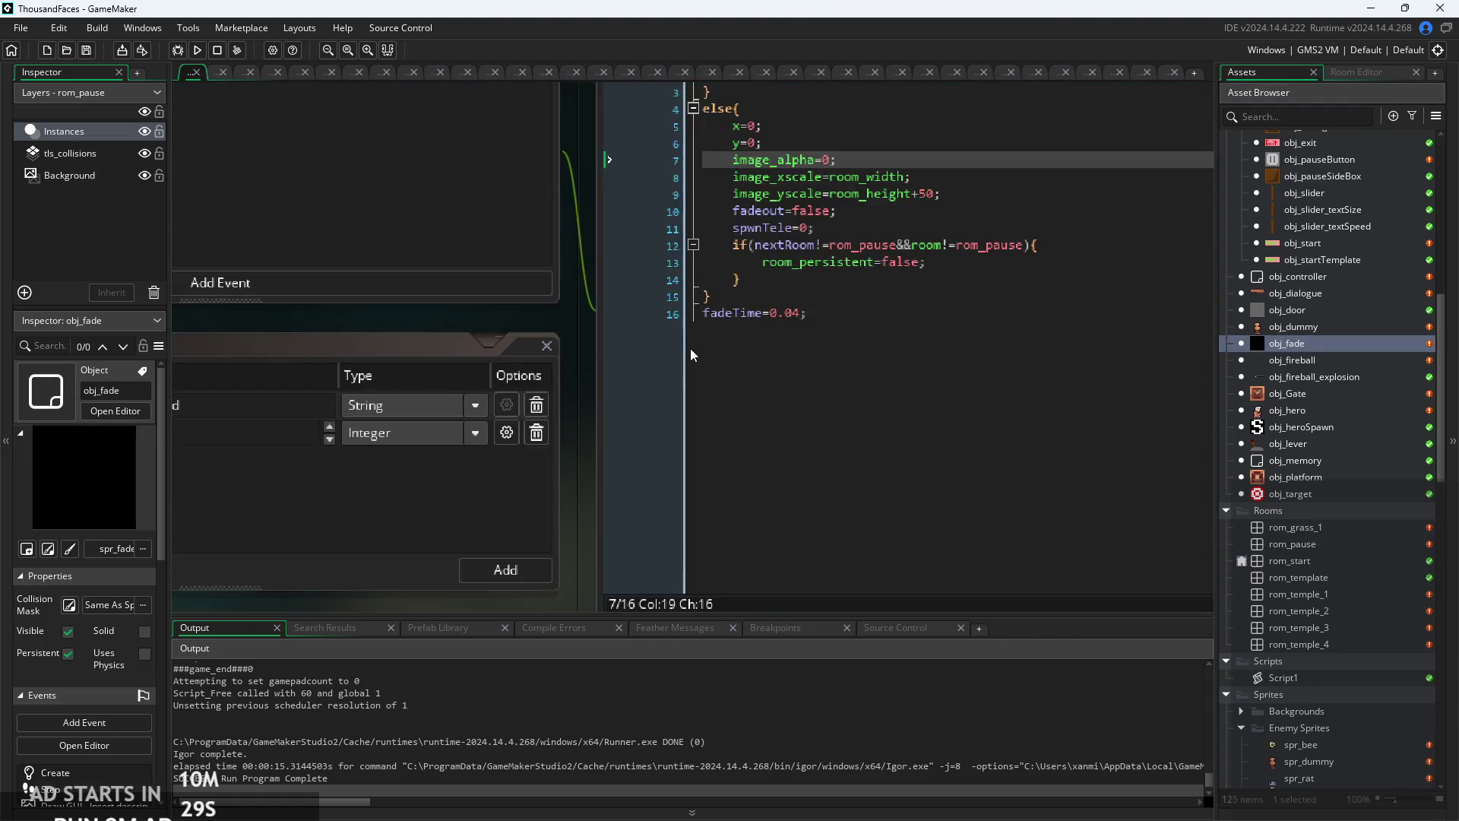
left_click(946, 347)
scroll(947, 347, "up", 3)
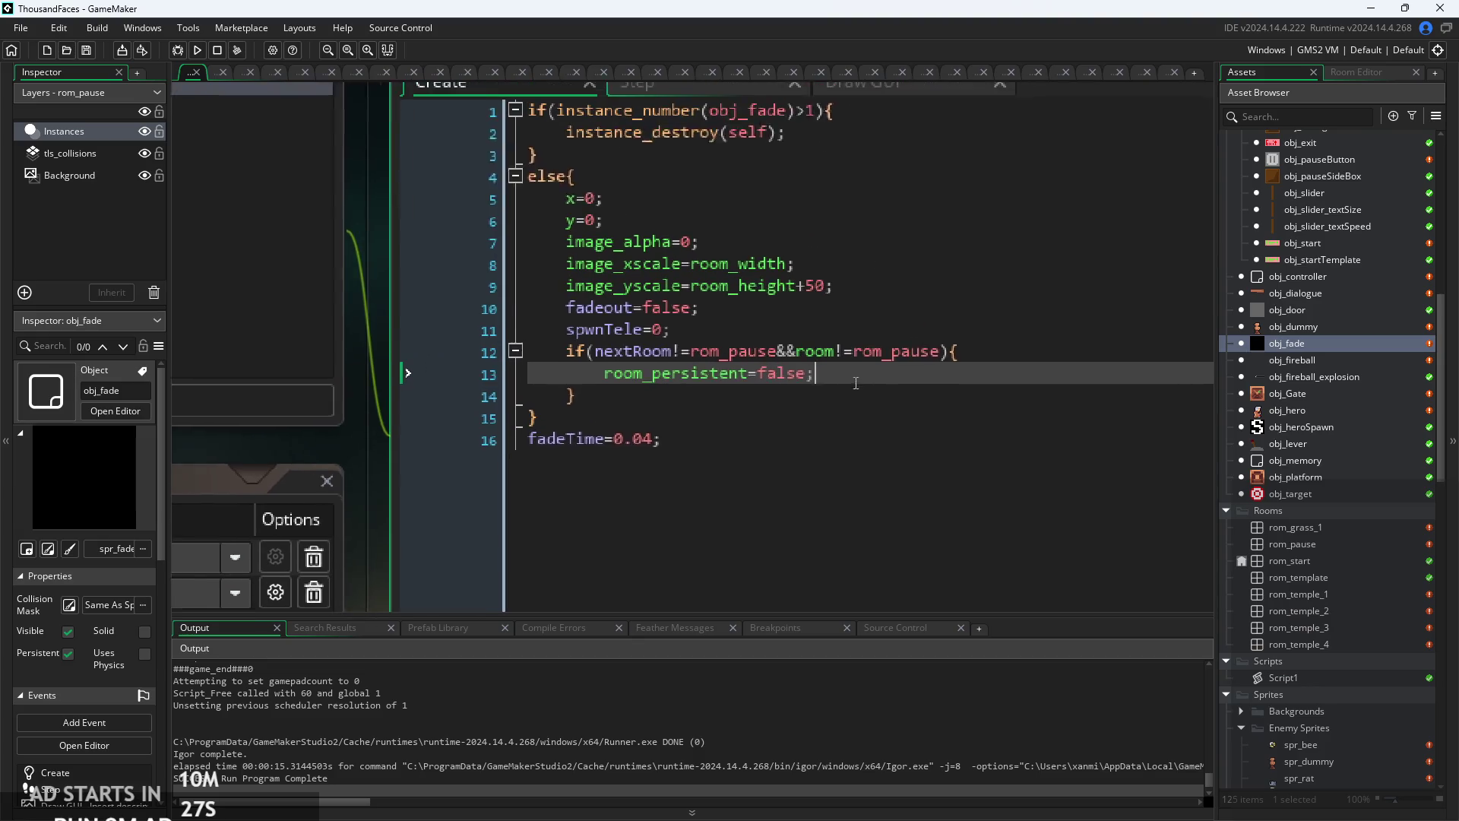
scroll(842, 385, "down", 5)
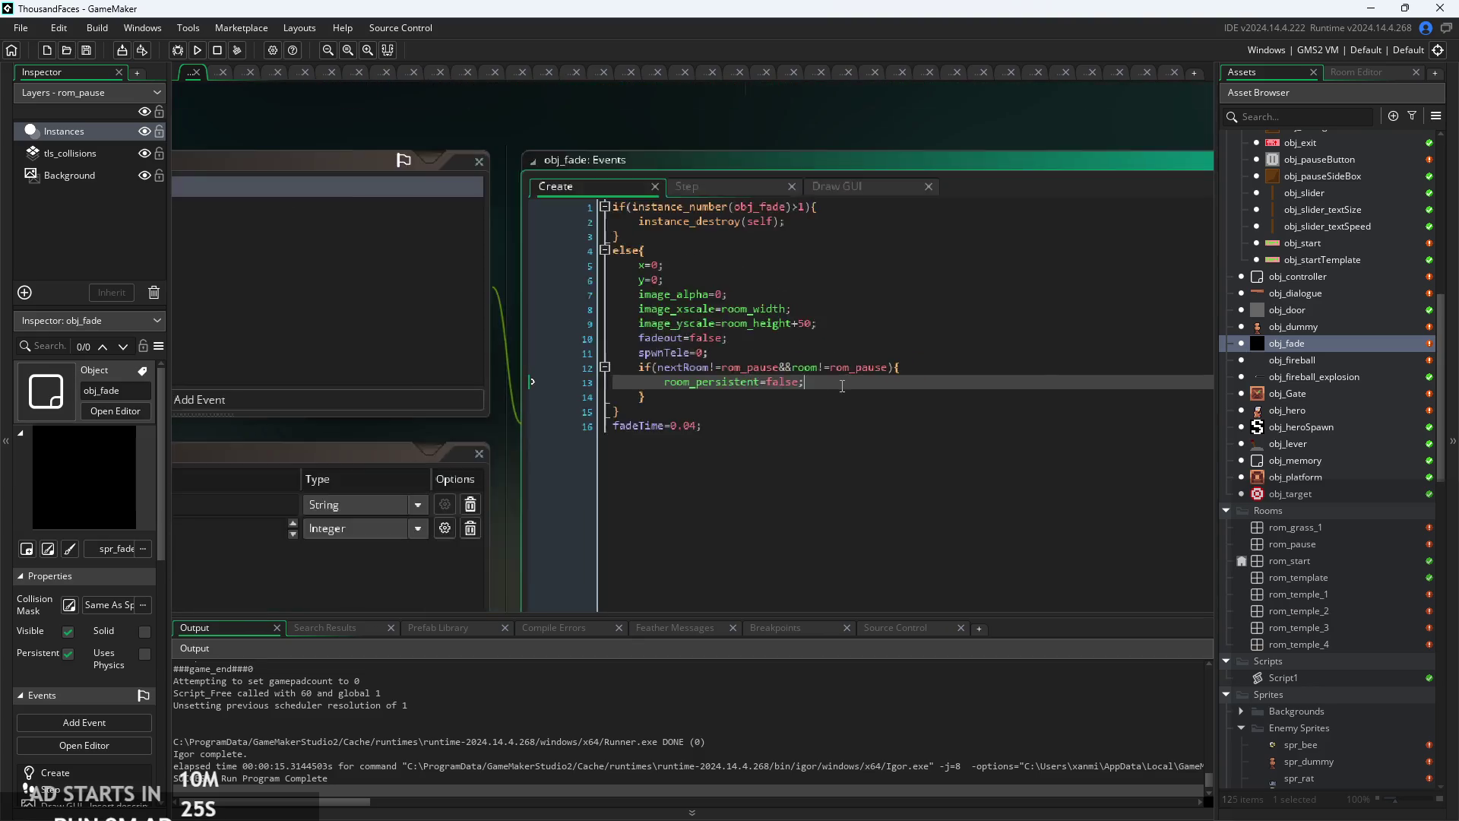
scroll(841, 379, "up", 4)
left_click(801, 352)
scroll(801, 352, "down", 2)
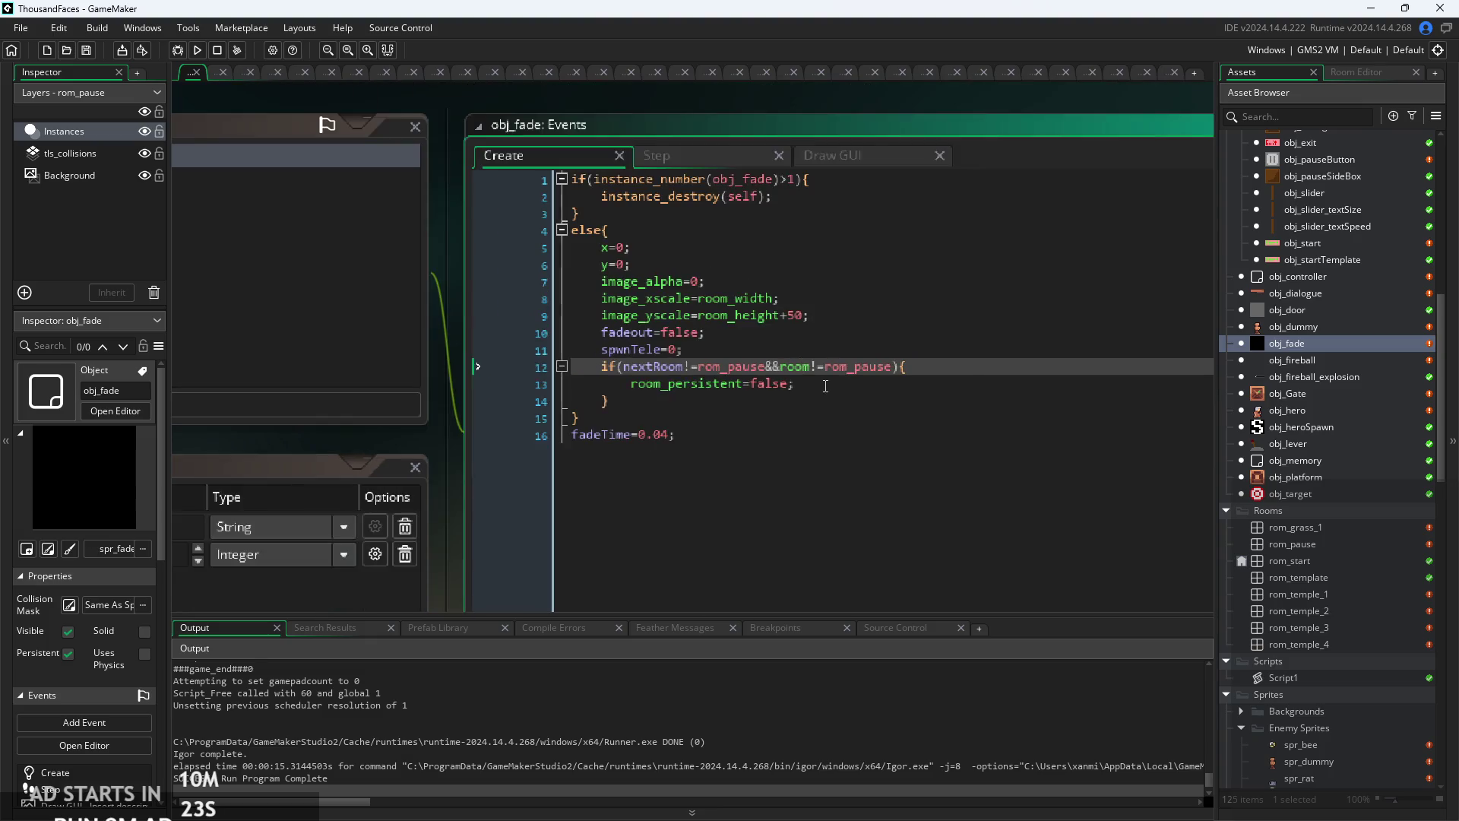
left_click(757, 342)
scroll(760, 319, "up", 1)
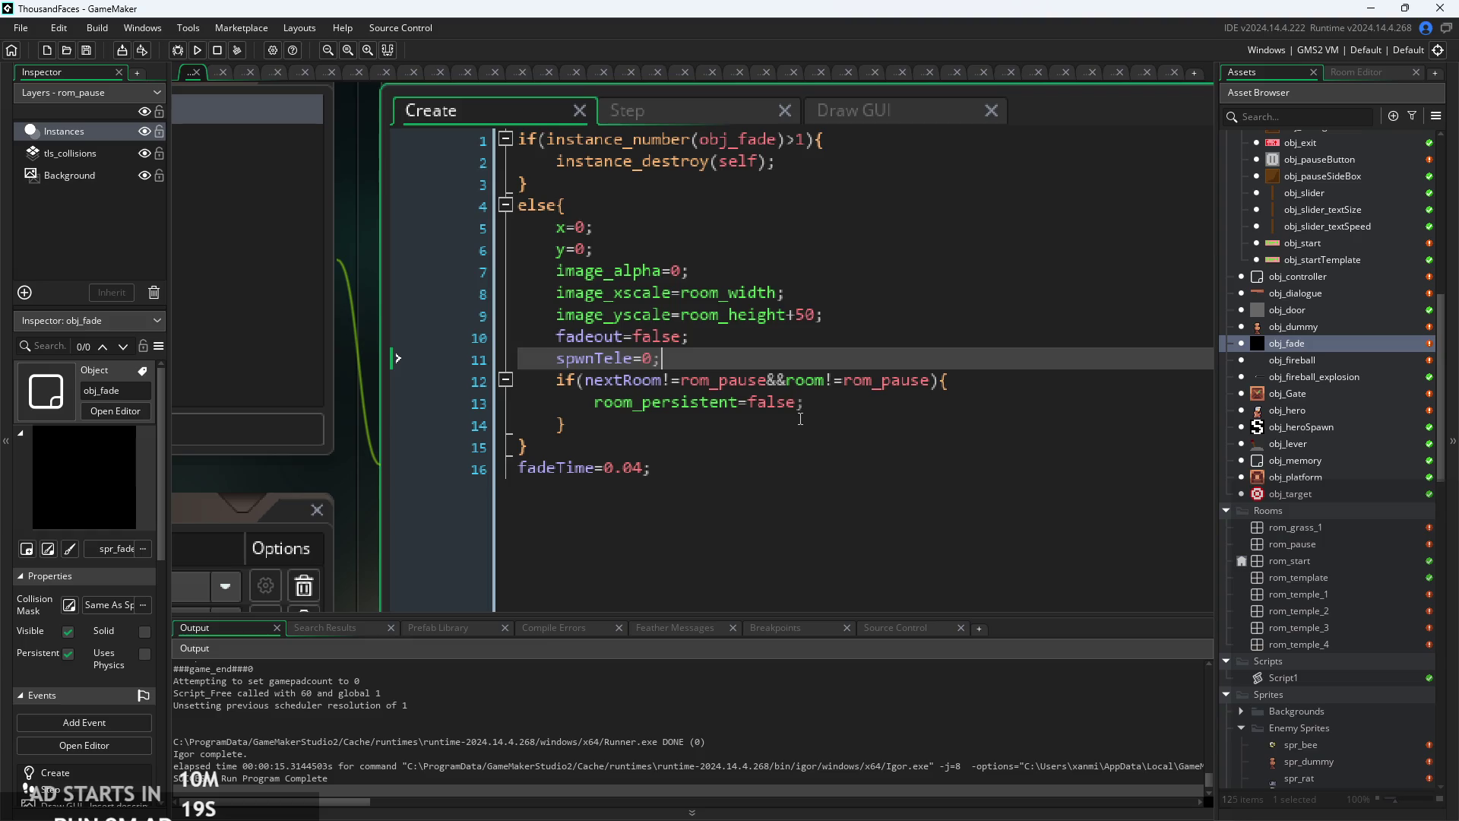
left_click(800, 416)
- Add else{room_persistent=true;} after the if block and save the Create event
key("Return")
type("else{r")
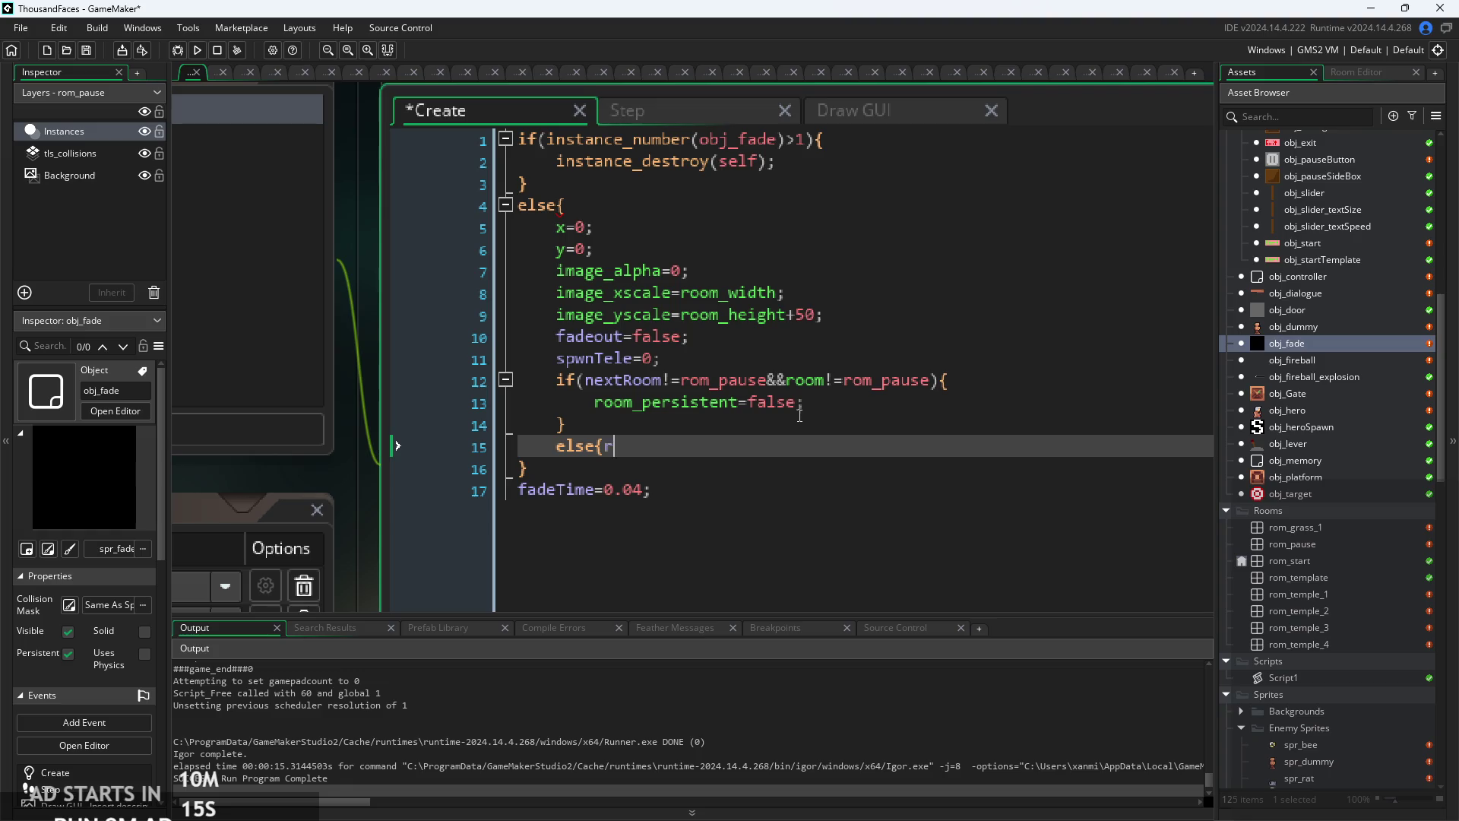
type("oom_pe")
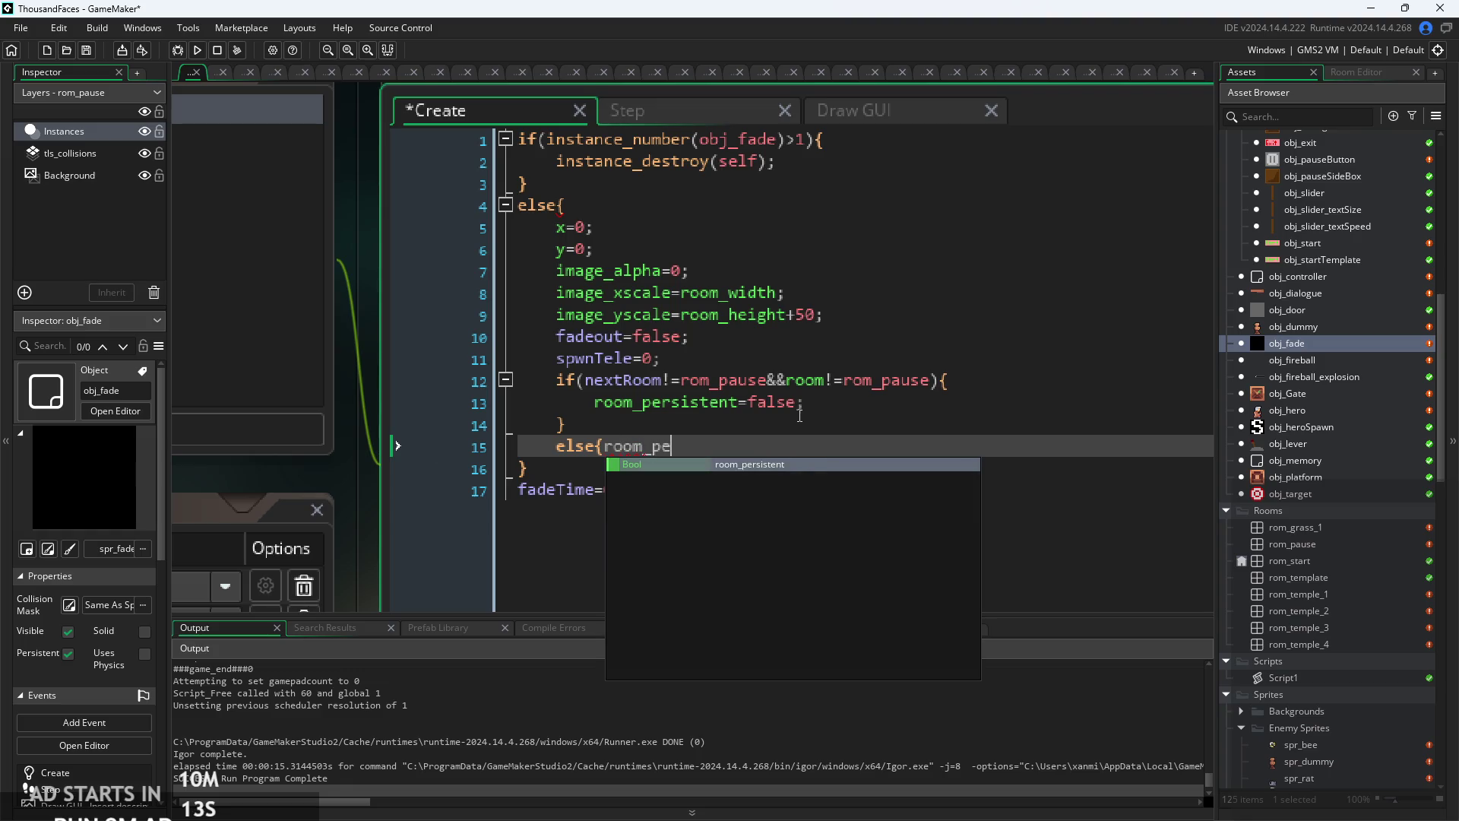
key("Return")
type("=true;}")
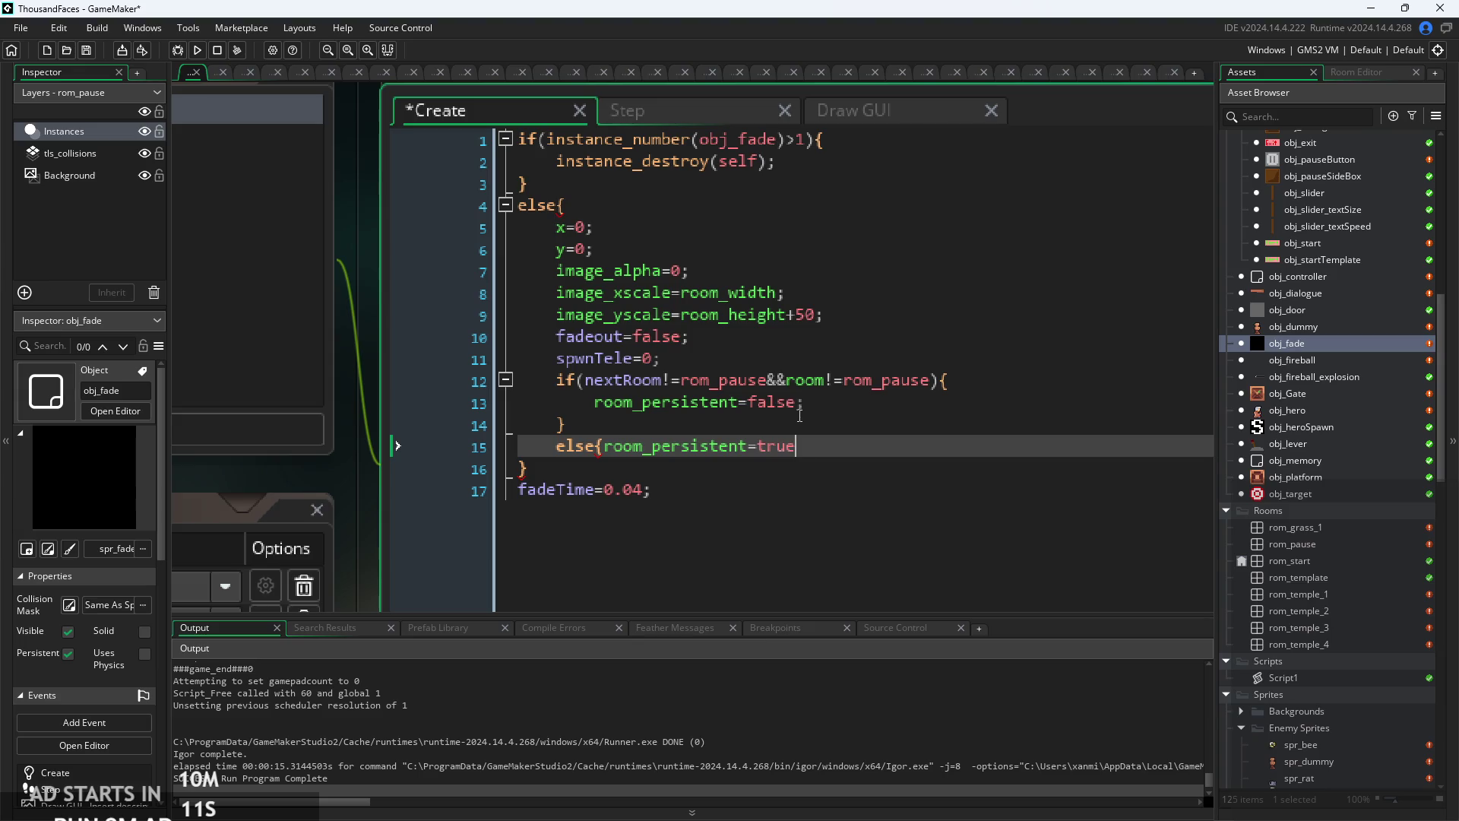
key("ctrl+s")
left_click(190, 52)
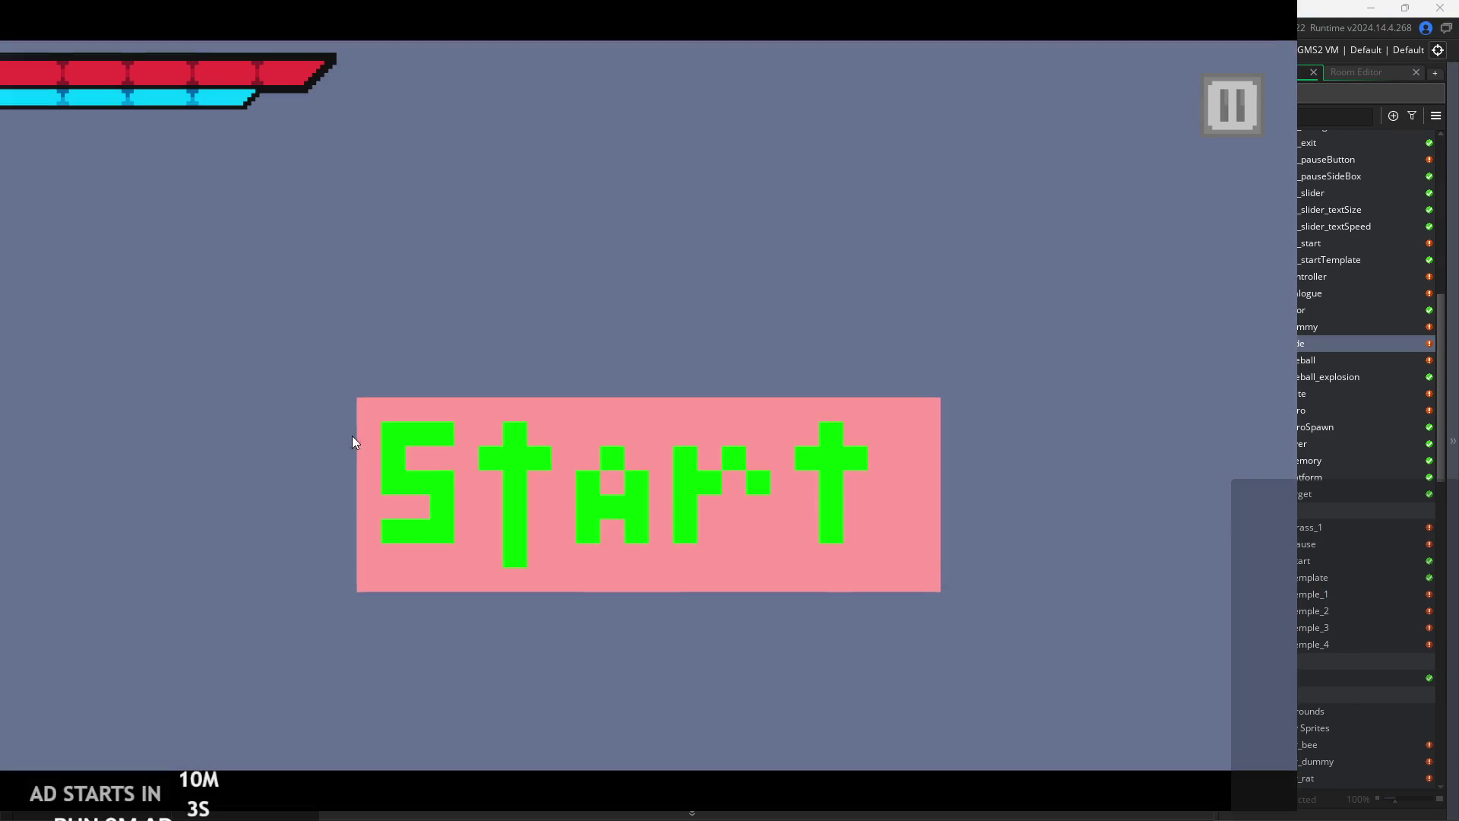
left_click(364, 443)
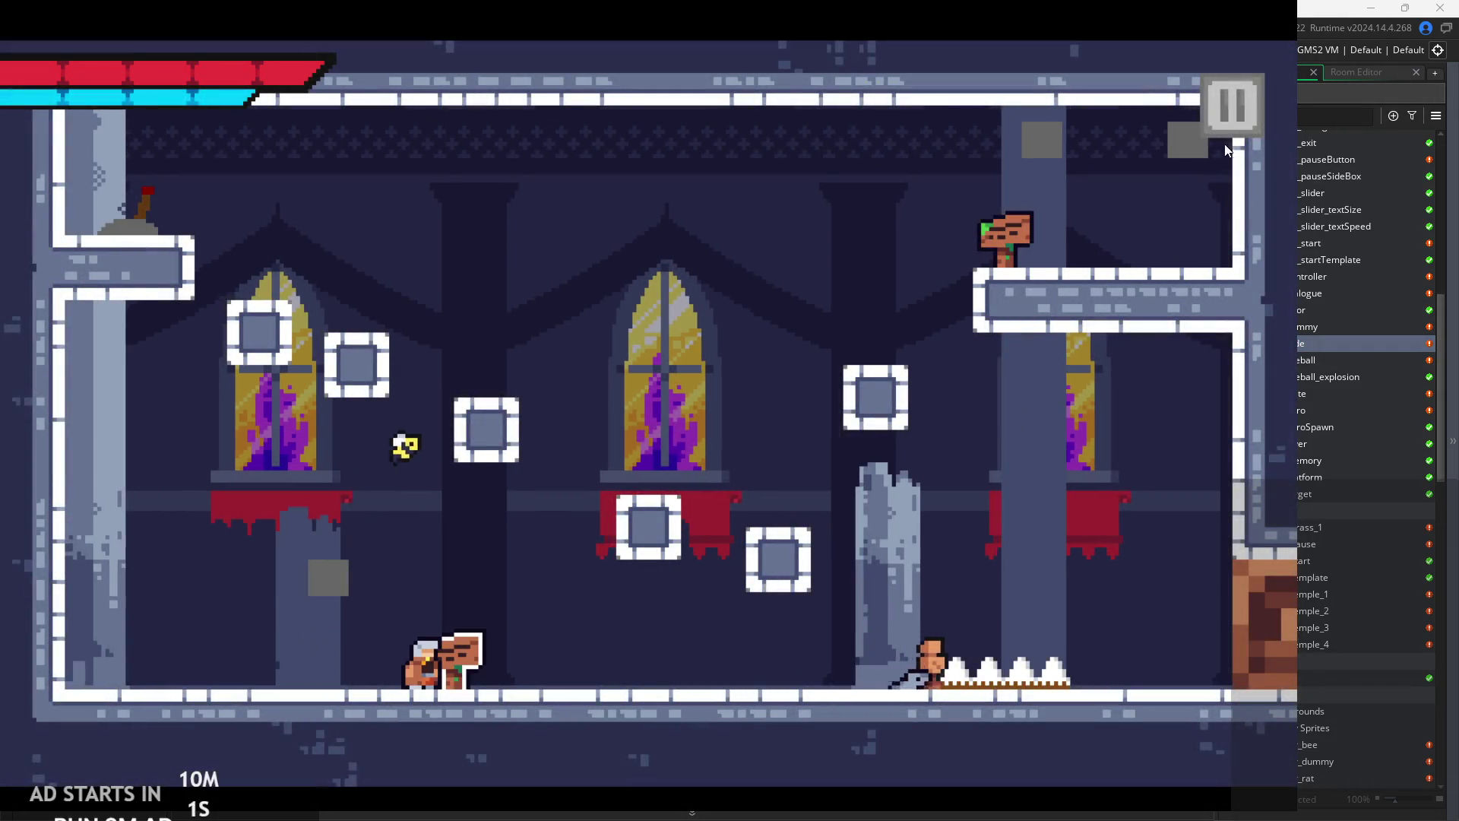
left_click(1224, 97)
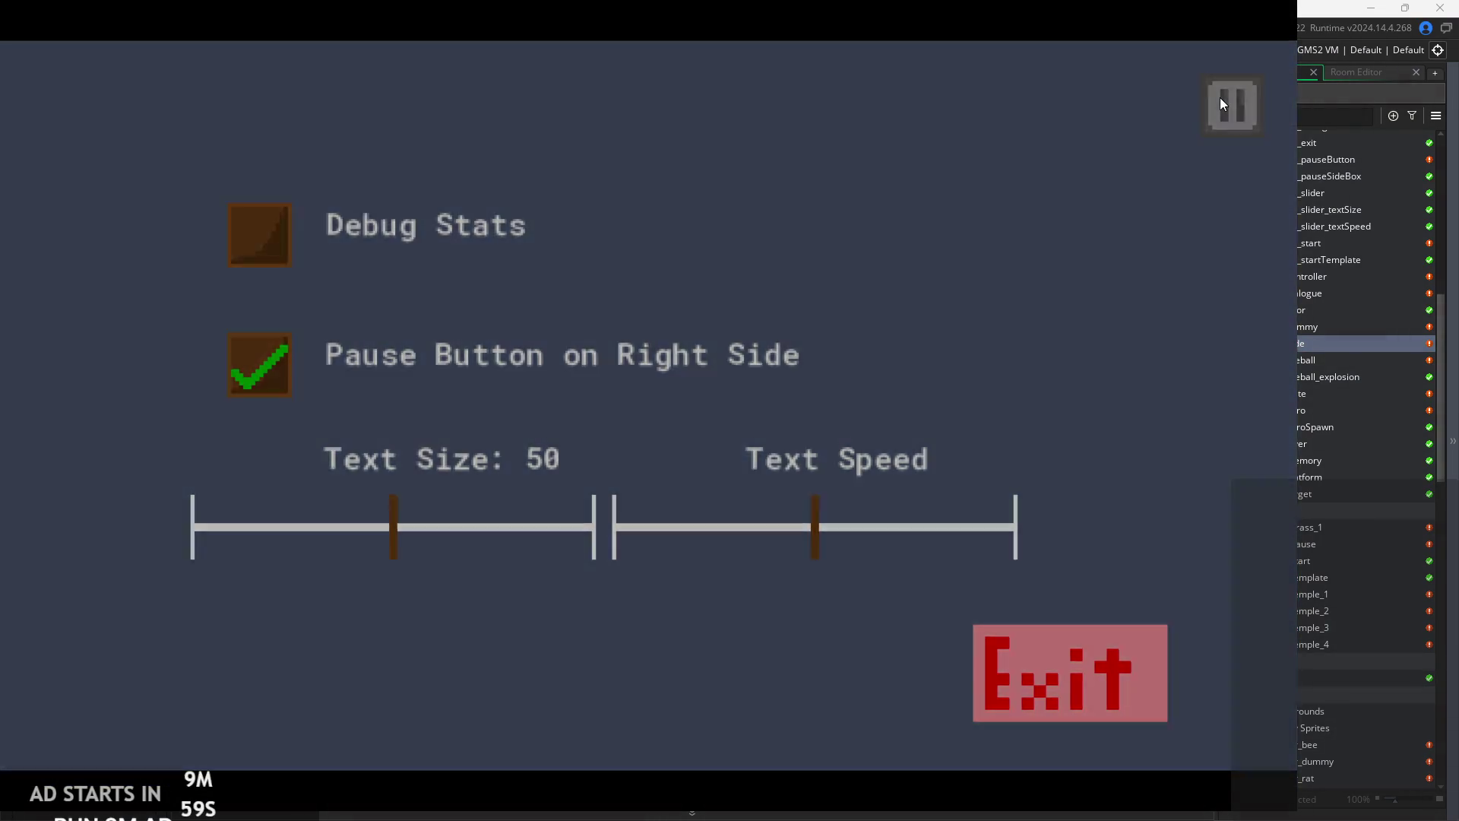
left_click(1224, 98)
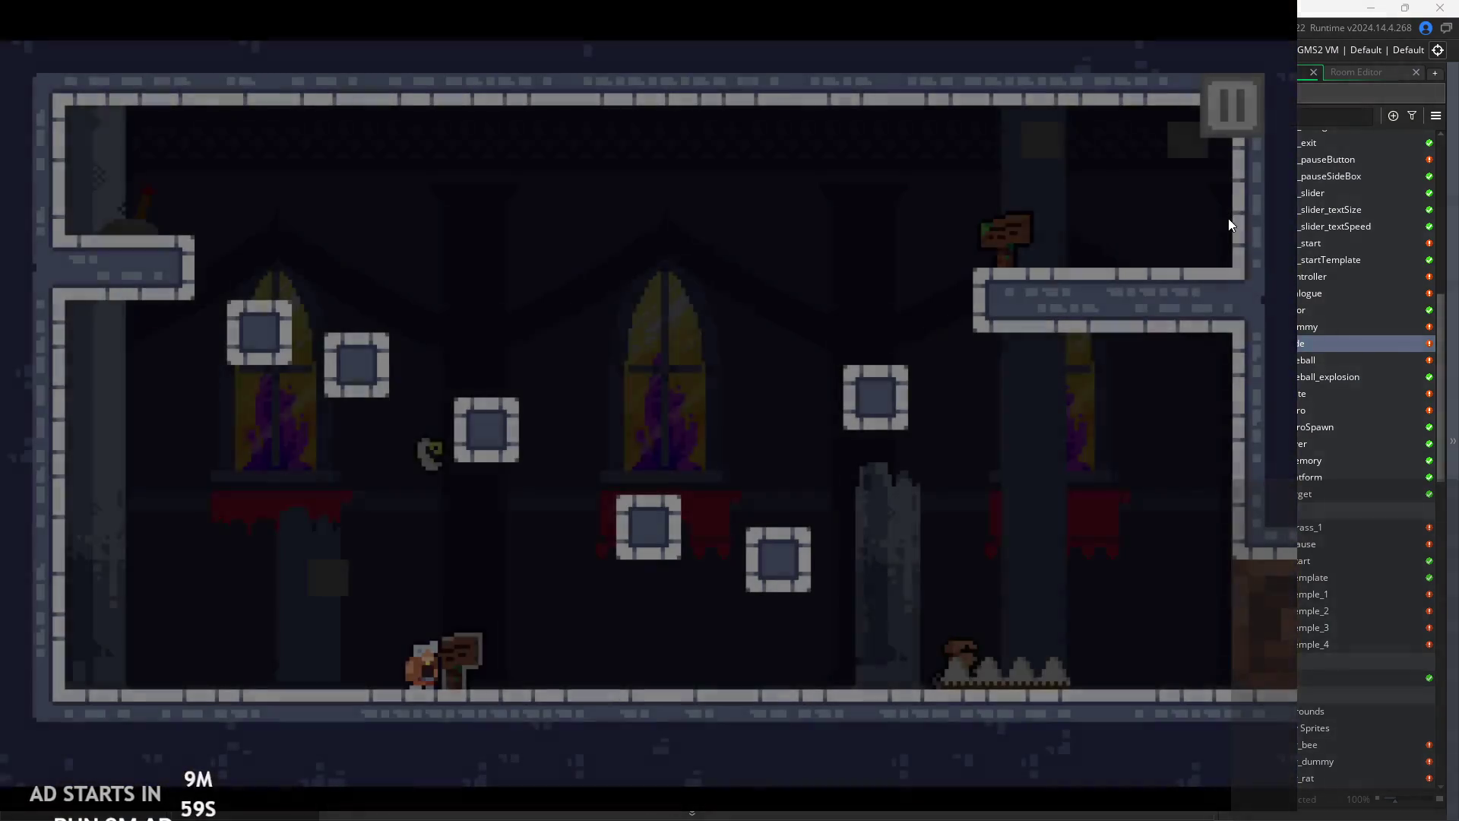
key("Right")
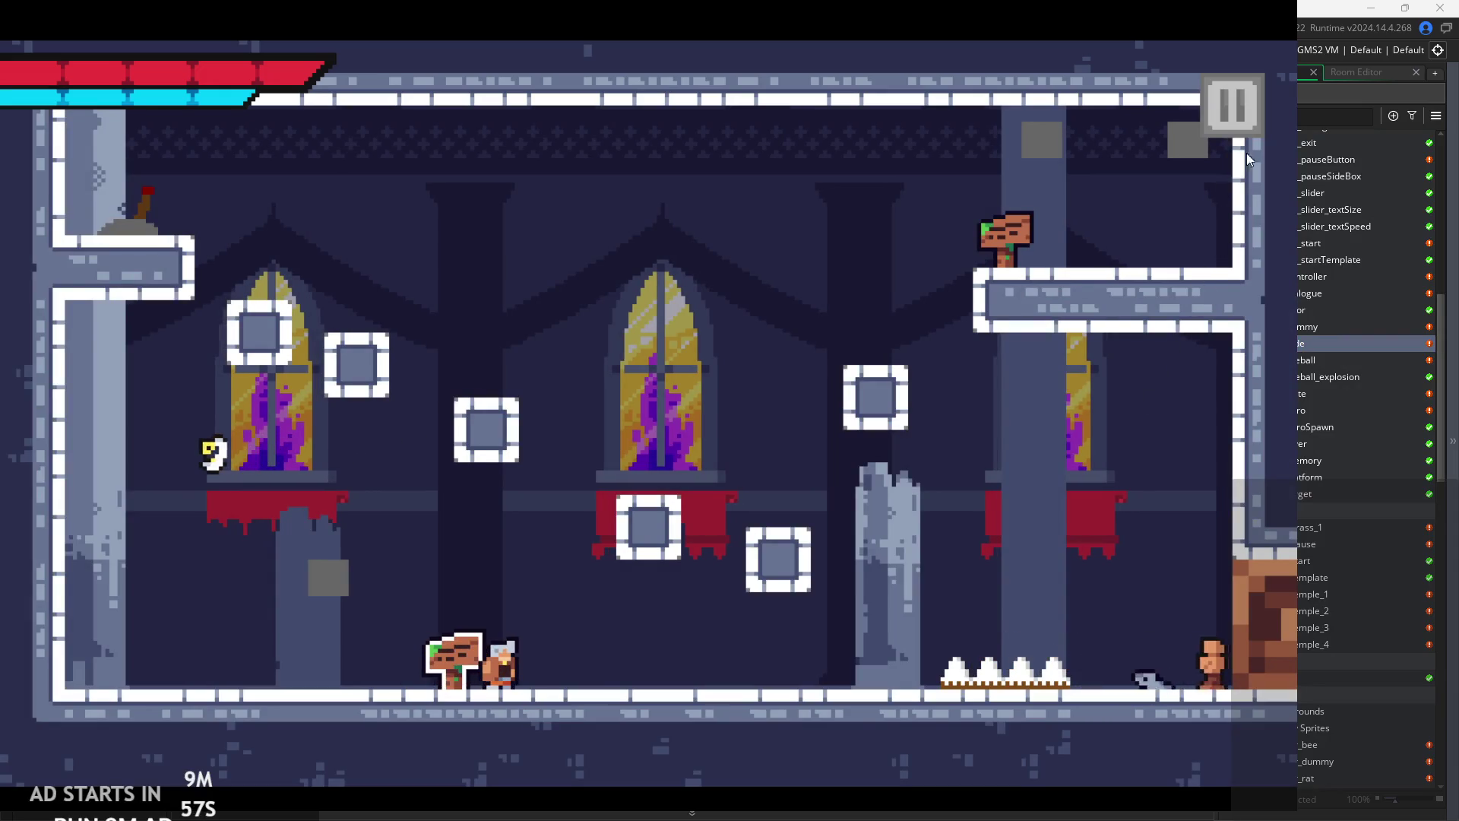
left_click(1219, 108)
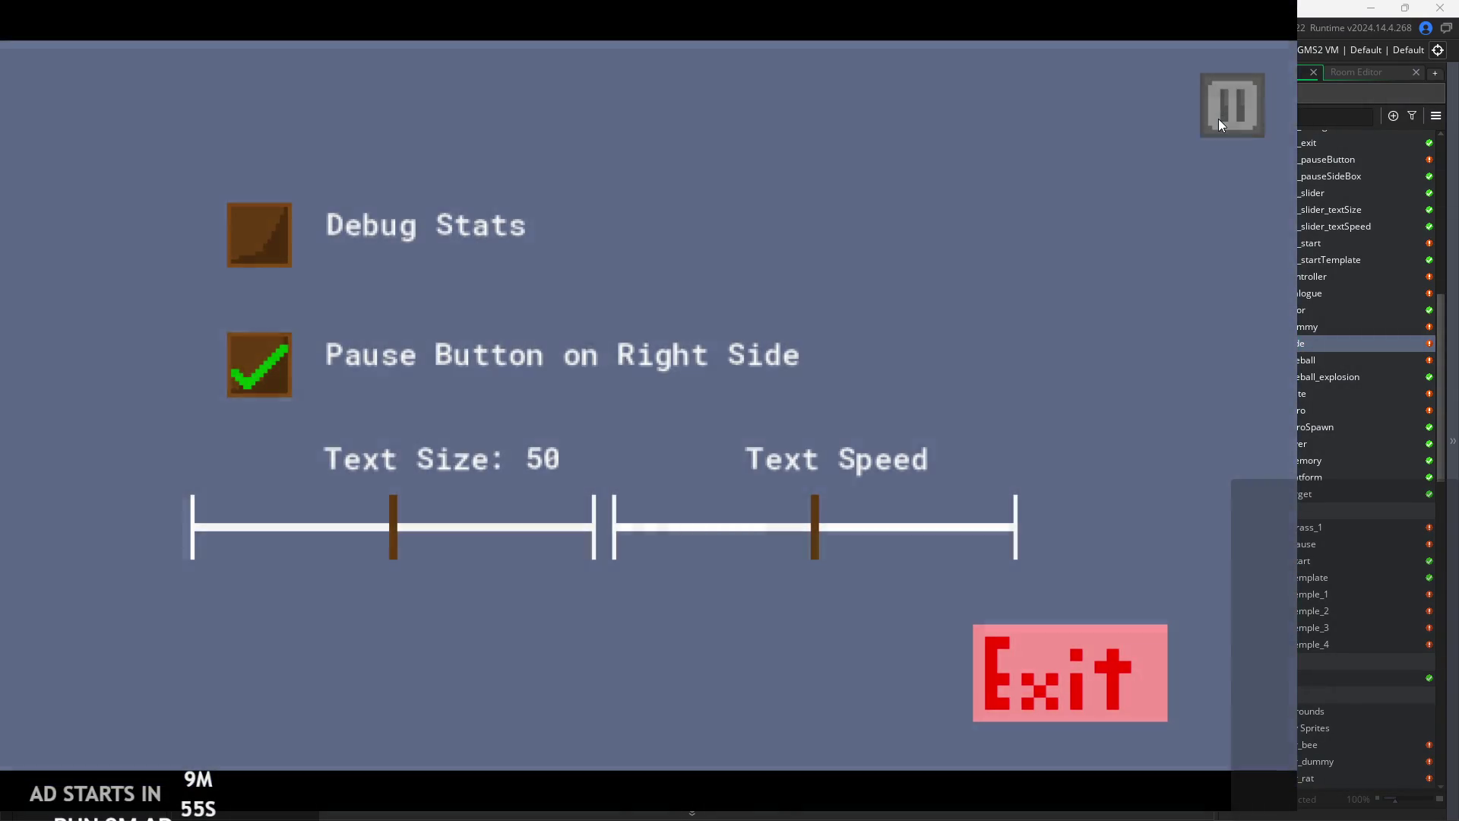
left_click(1219, 119)
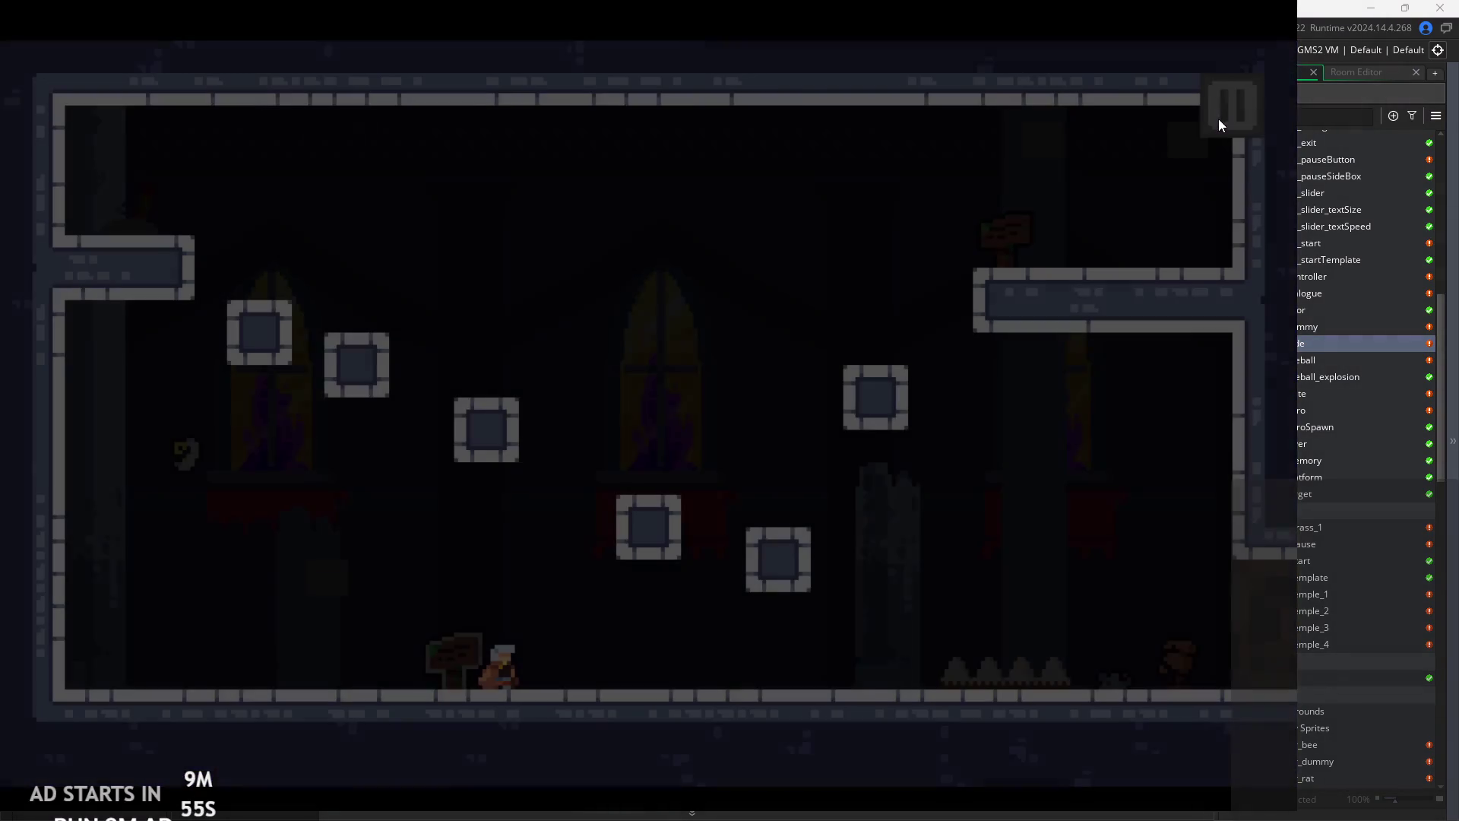
left_click(1234, 126)
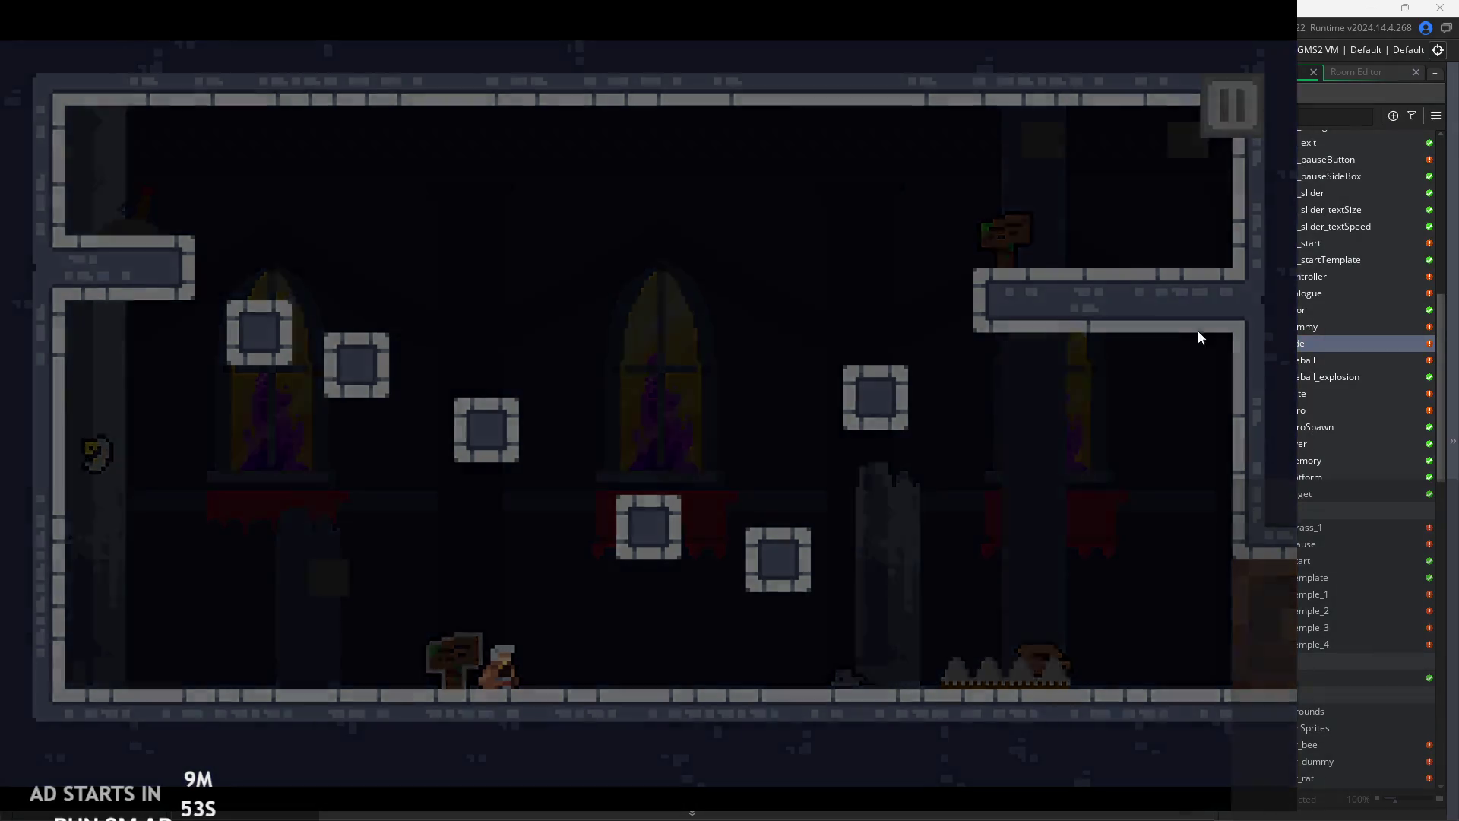
left_click(1042, 654)
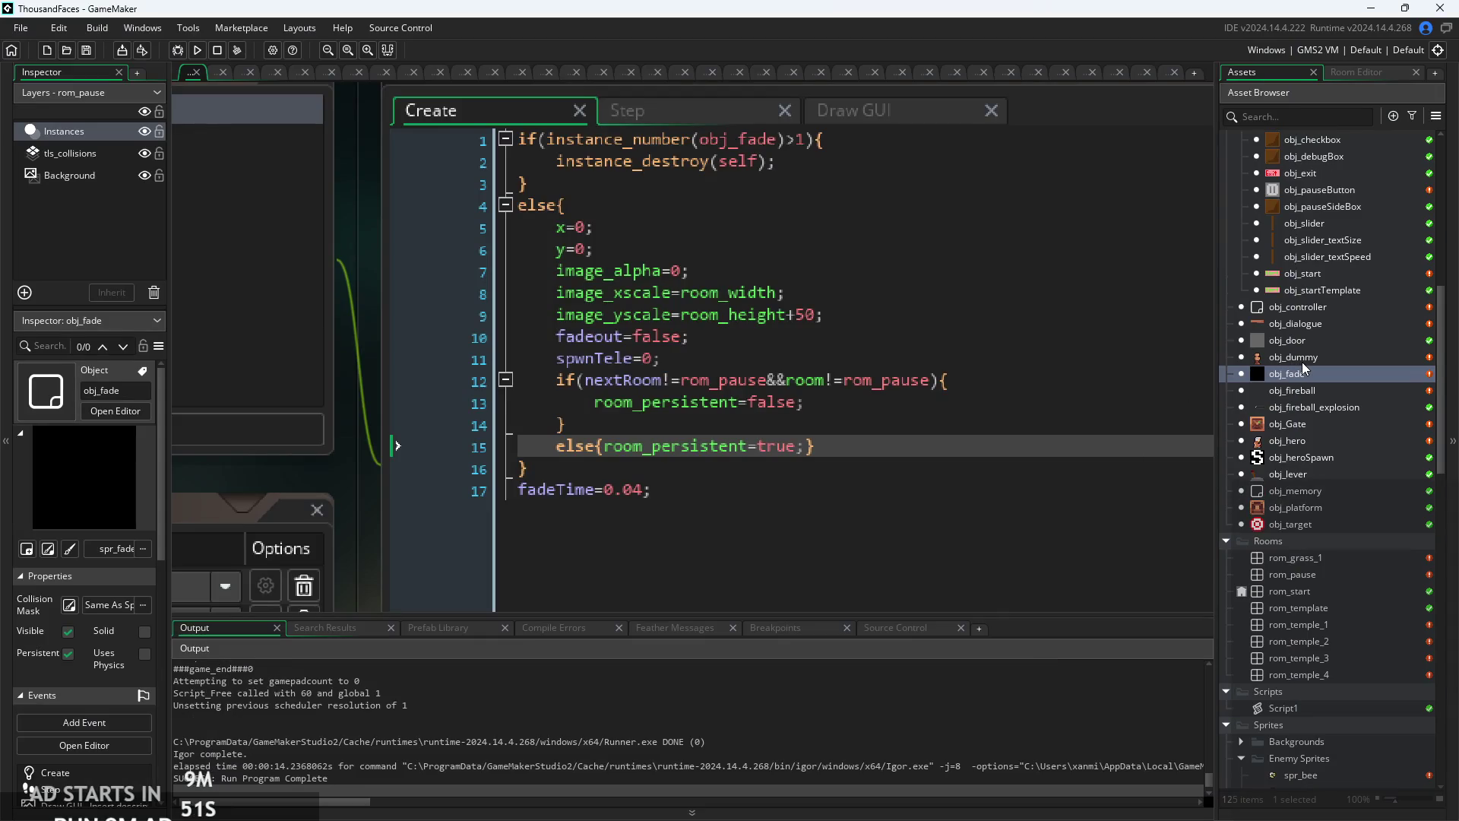
- Open obj_enemyParent and review its Alarm 1, Draw GUI, Draw and Alarm 3 events
scroll(1302, 361, "up", 8)
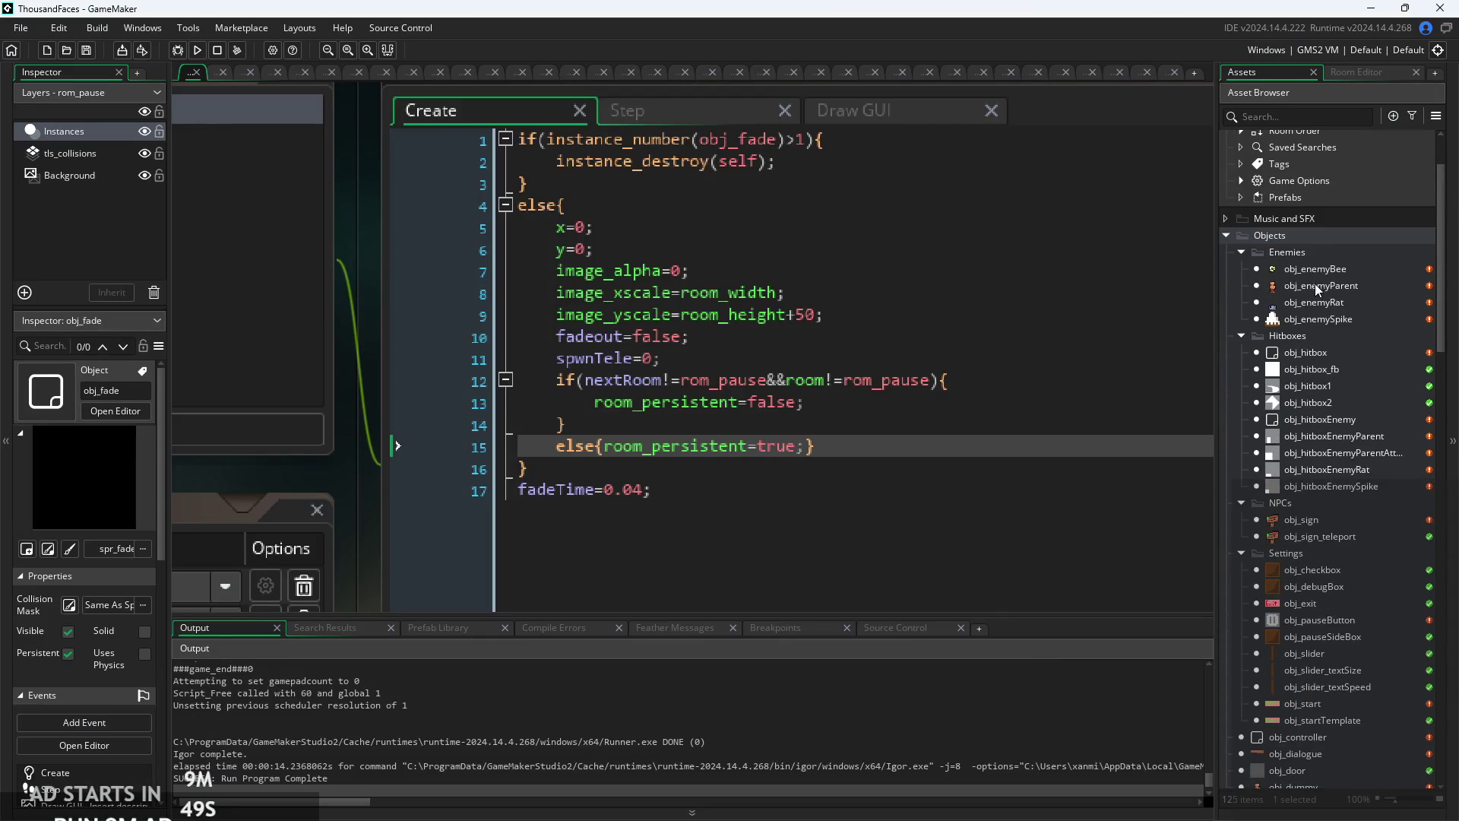
double_click(1315, 285)
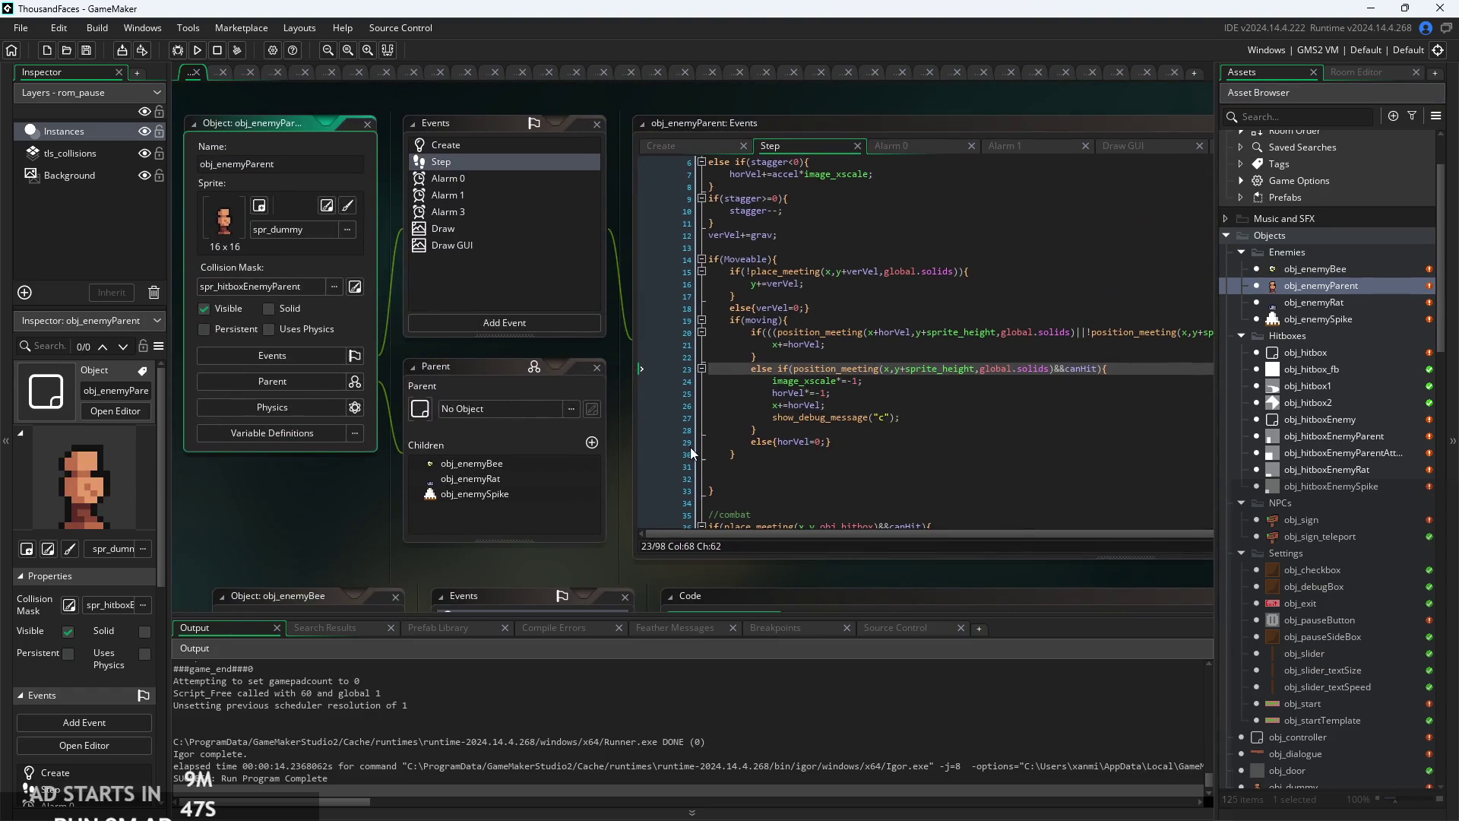
left_click_drag(630, 462, 541, 496)
left_click(937, 181)
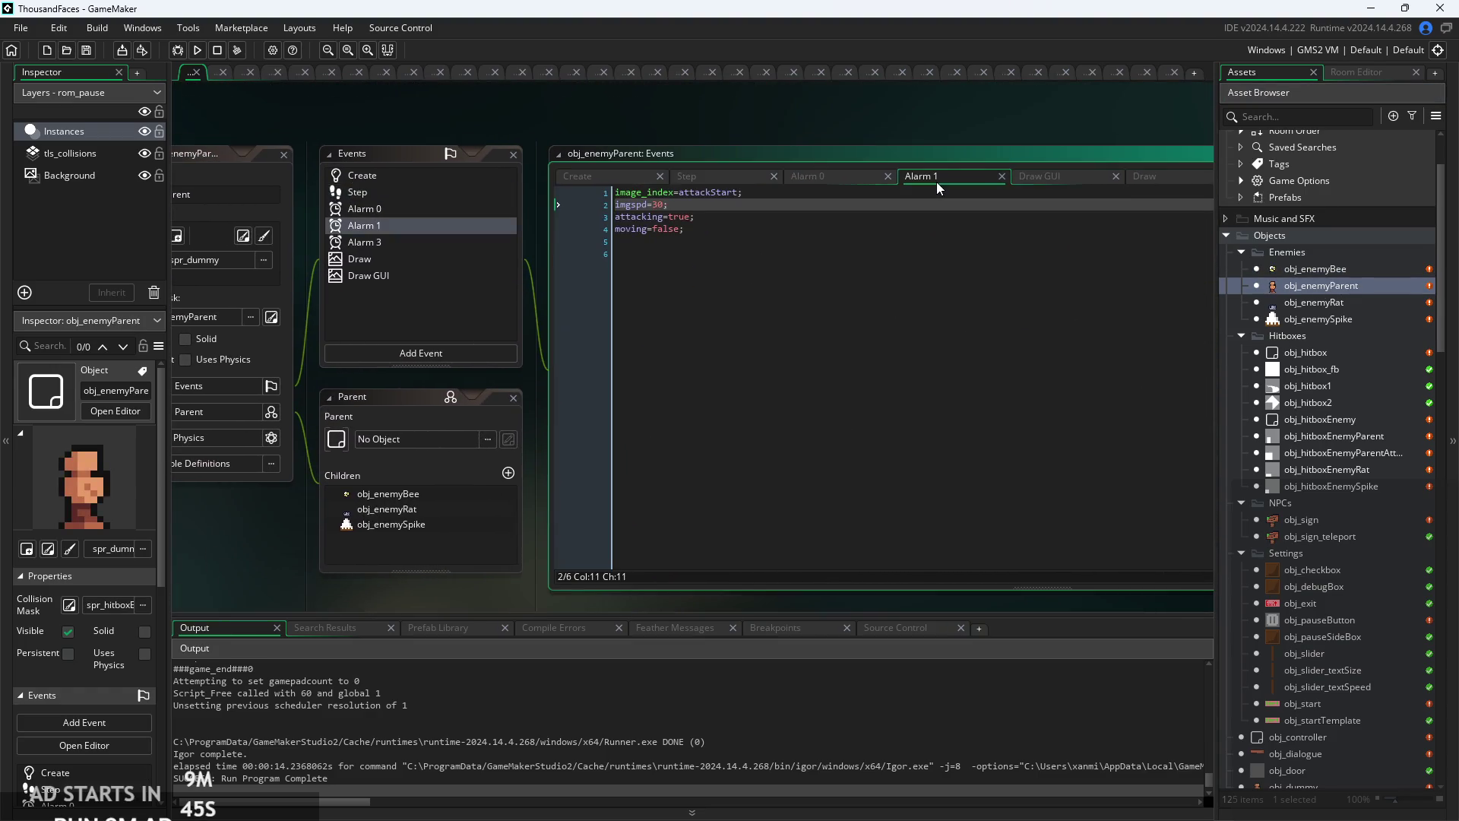
left_click(1049, 178)
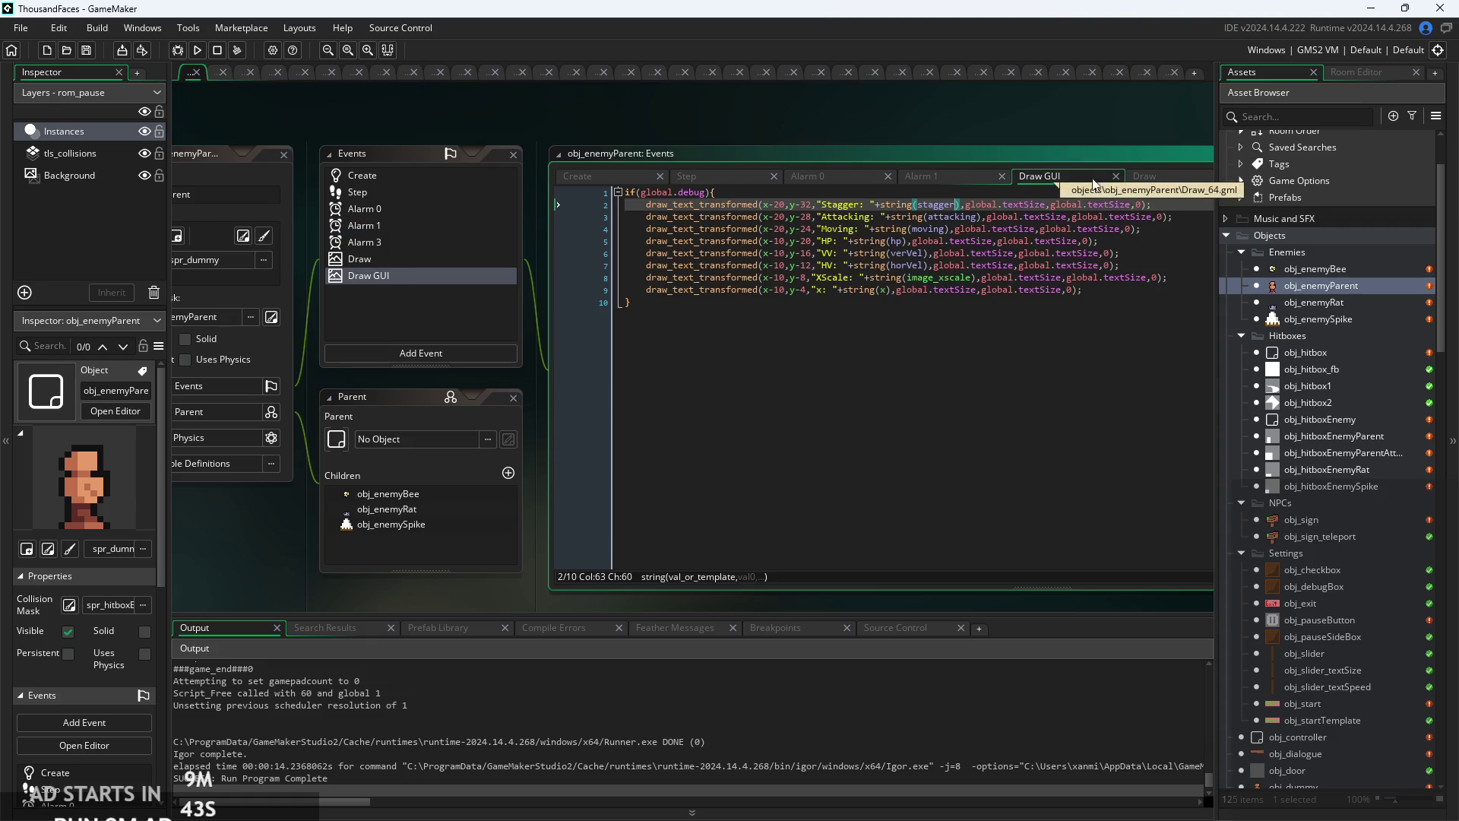
left_click(1157, 180)
left_click(1045, 212)
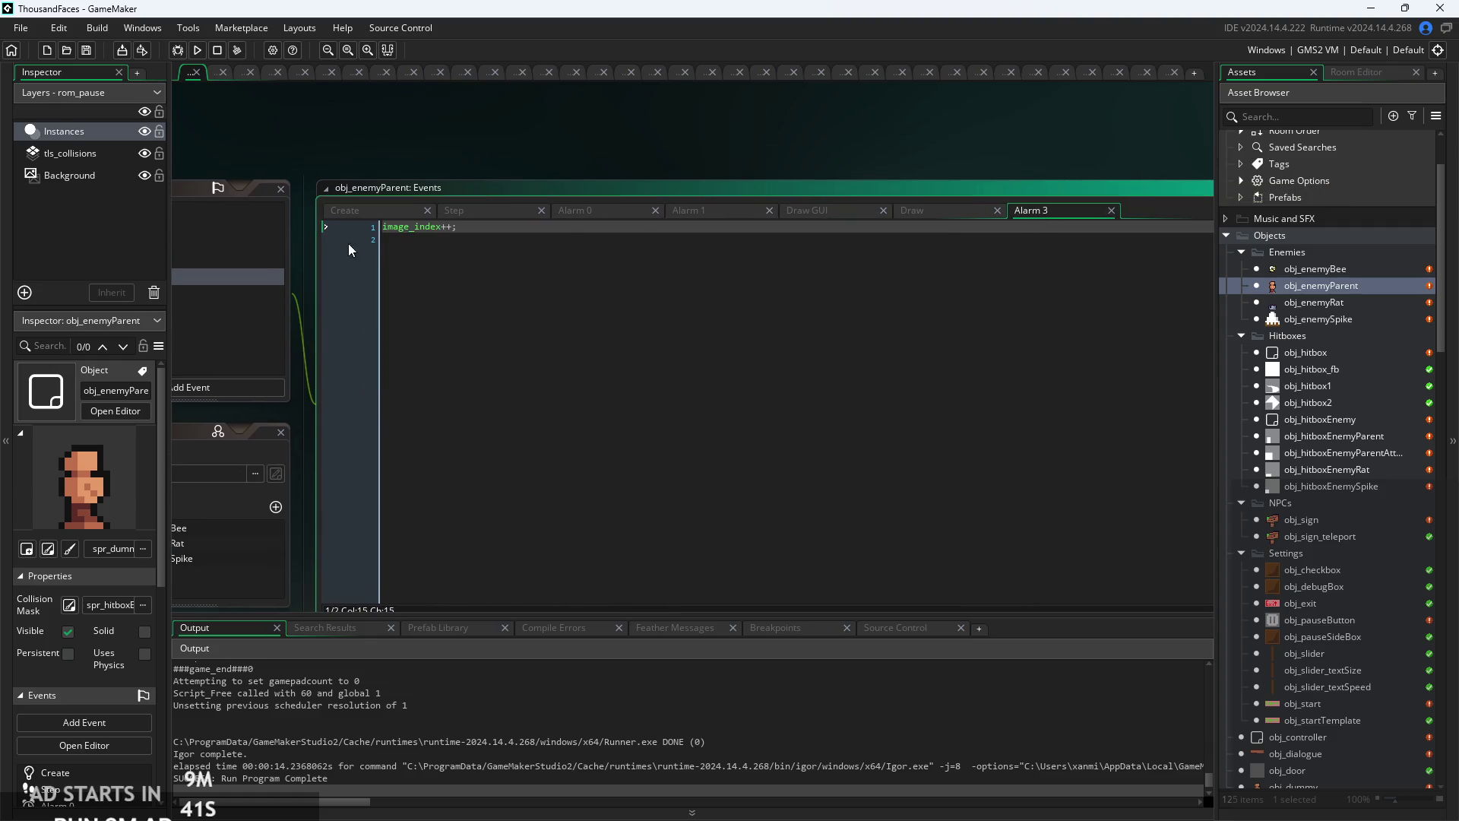
- Wrap Alarm 3's image_index++ in if(!global.paused){ } and open obj_enemyBee
key("Return")
key("Tab")
key("Up")
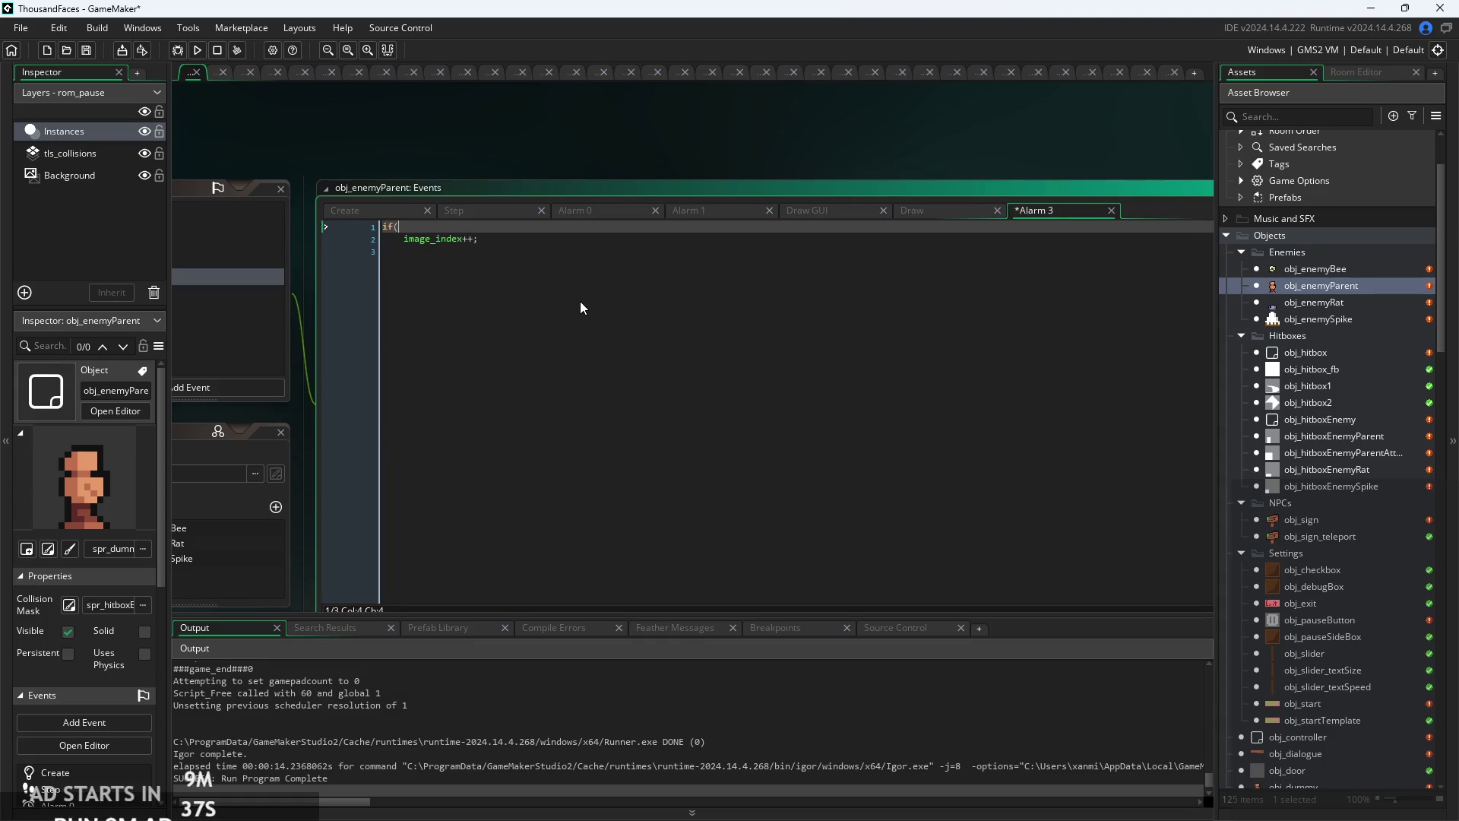
type("!g")
type("lobal")
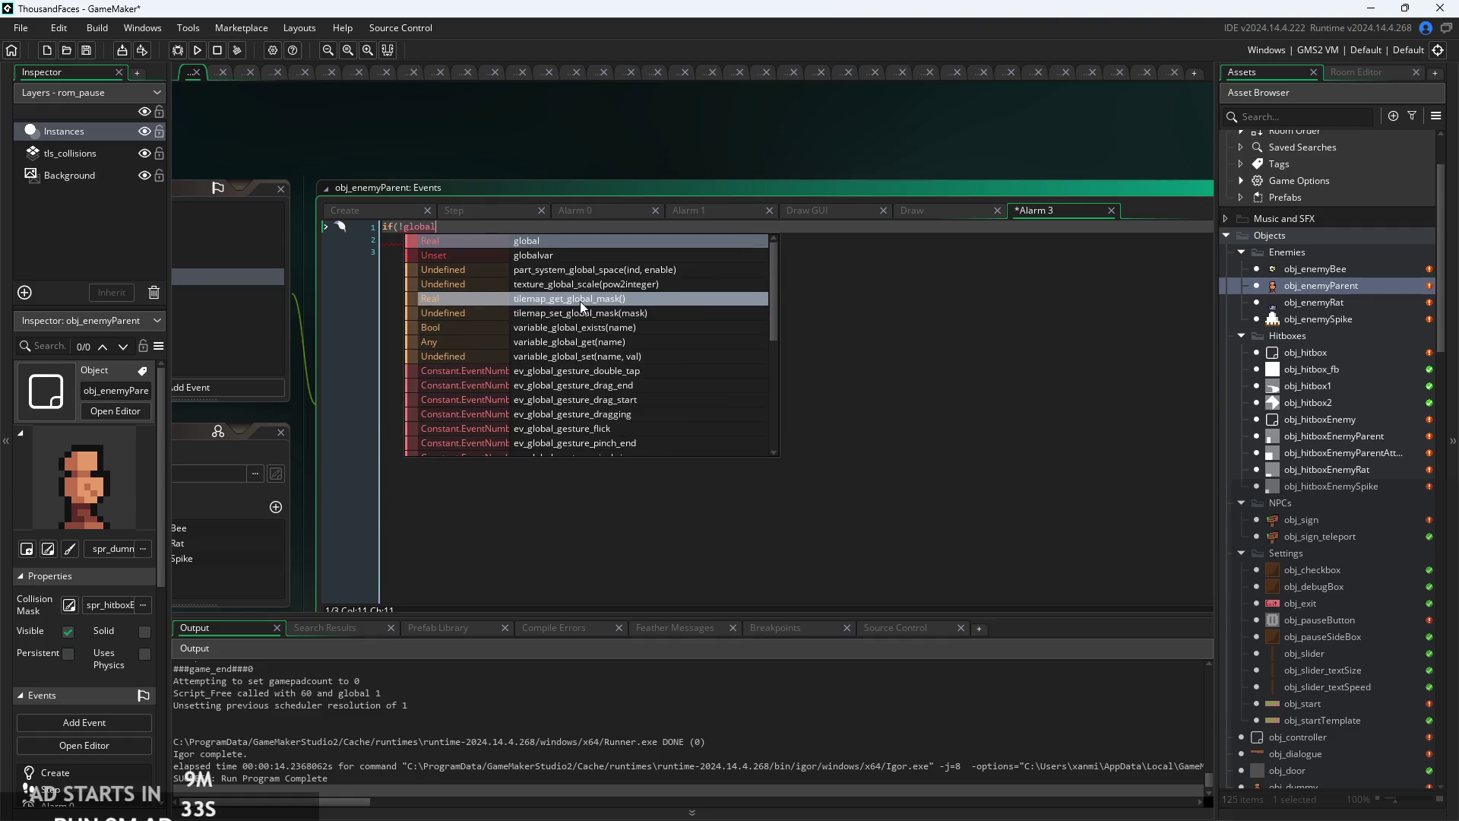
type(".p")
key("Return")
type("){")
key("Down")
key("Down")
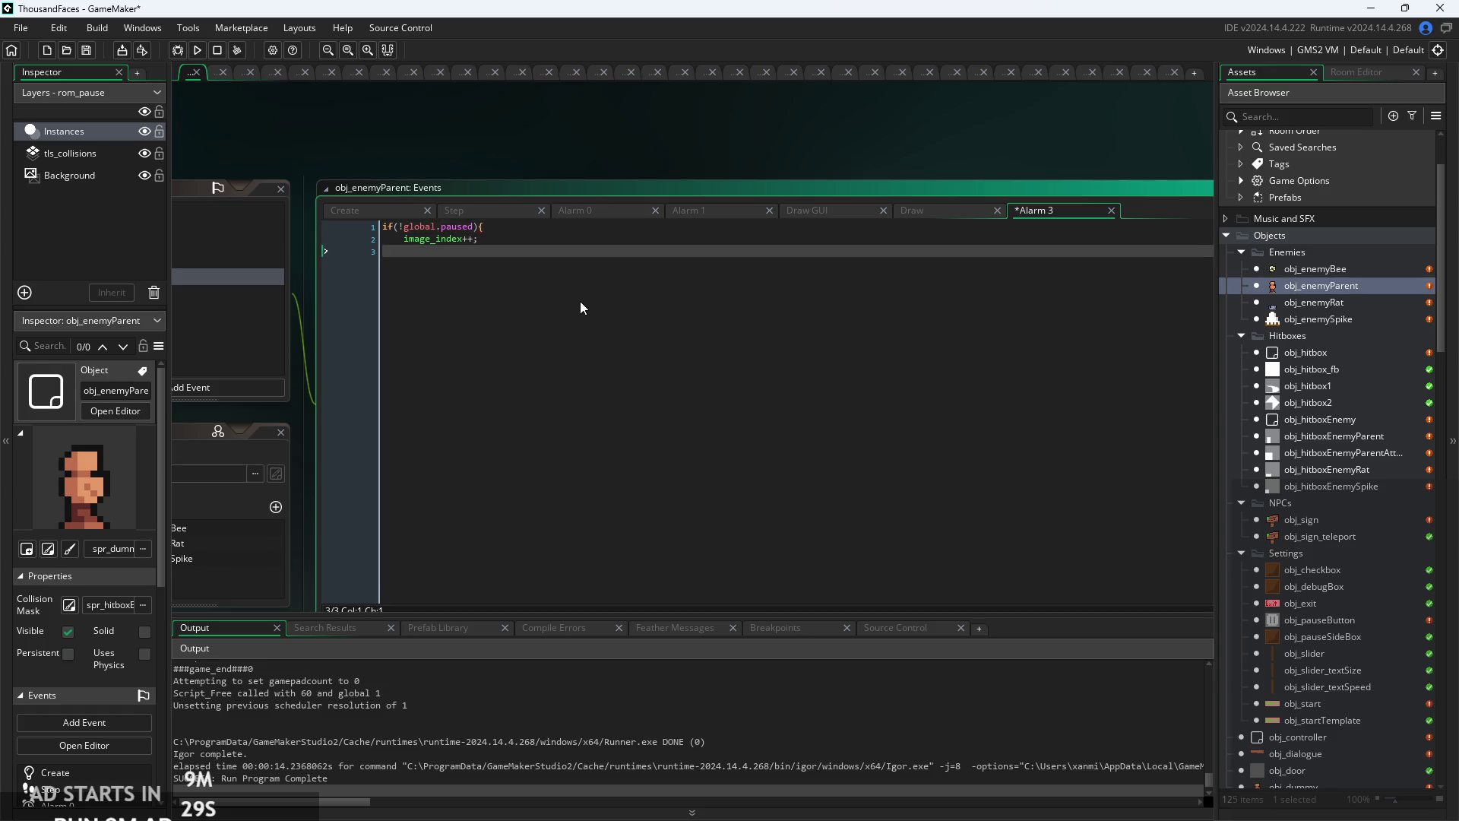
type("}")
scroll(581, 308, "up", 2)
key("shift+Up")
key("shift+Up")
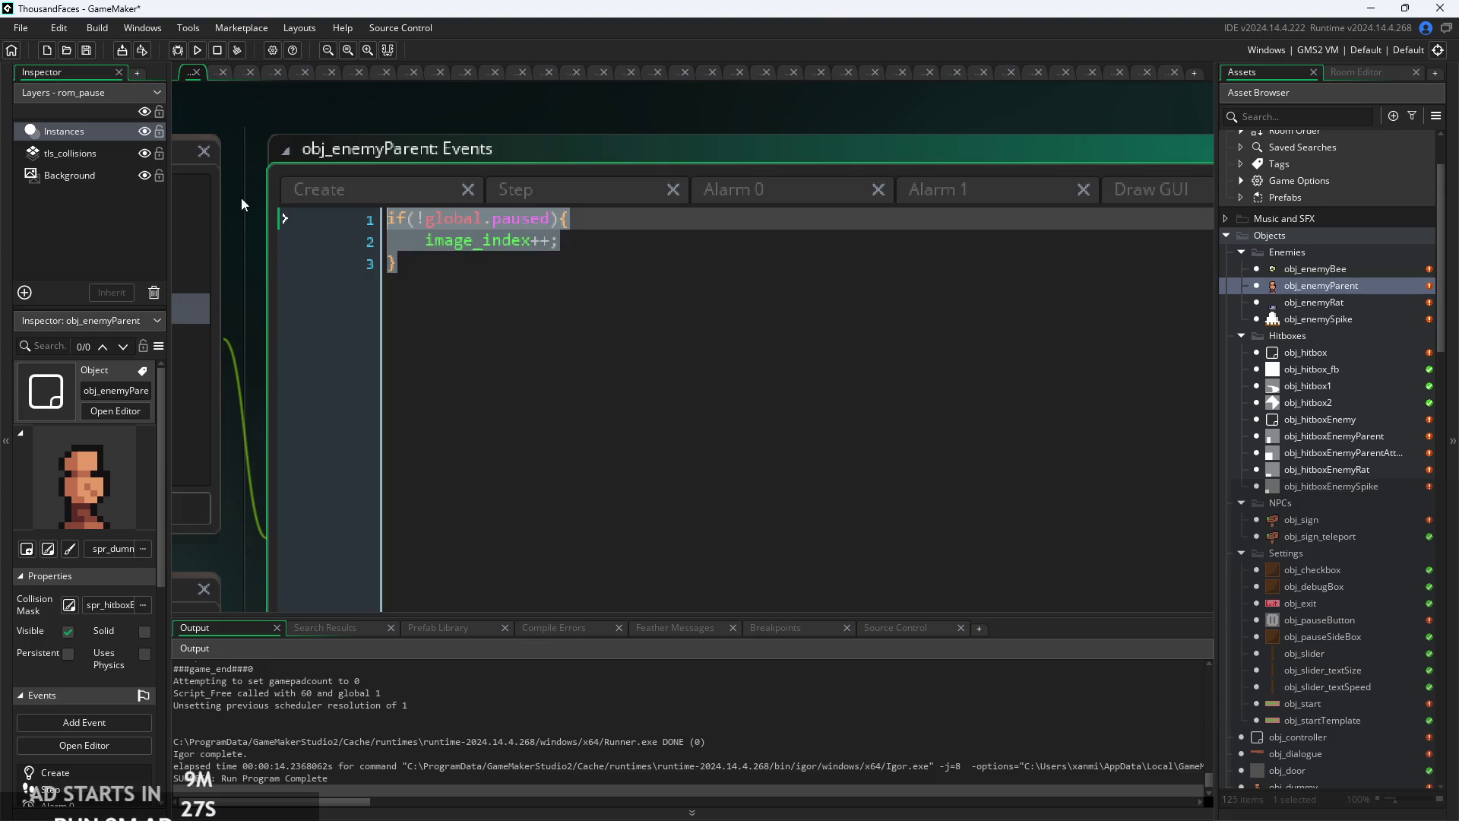
left_click(996, 314)
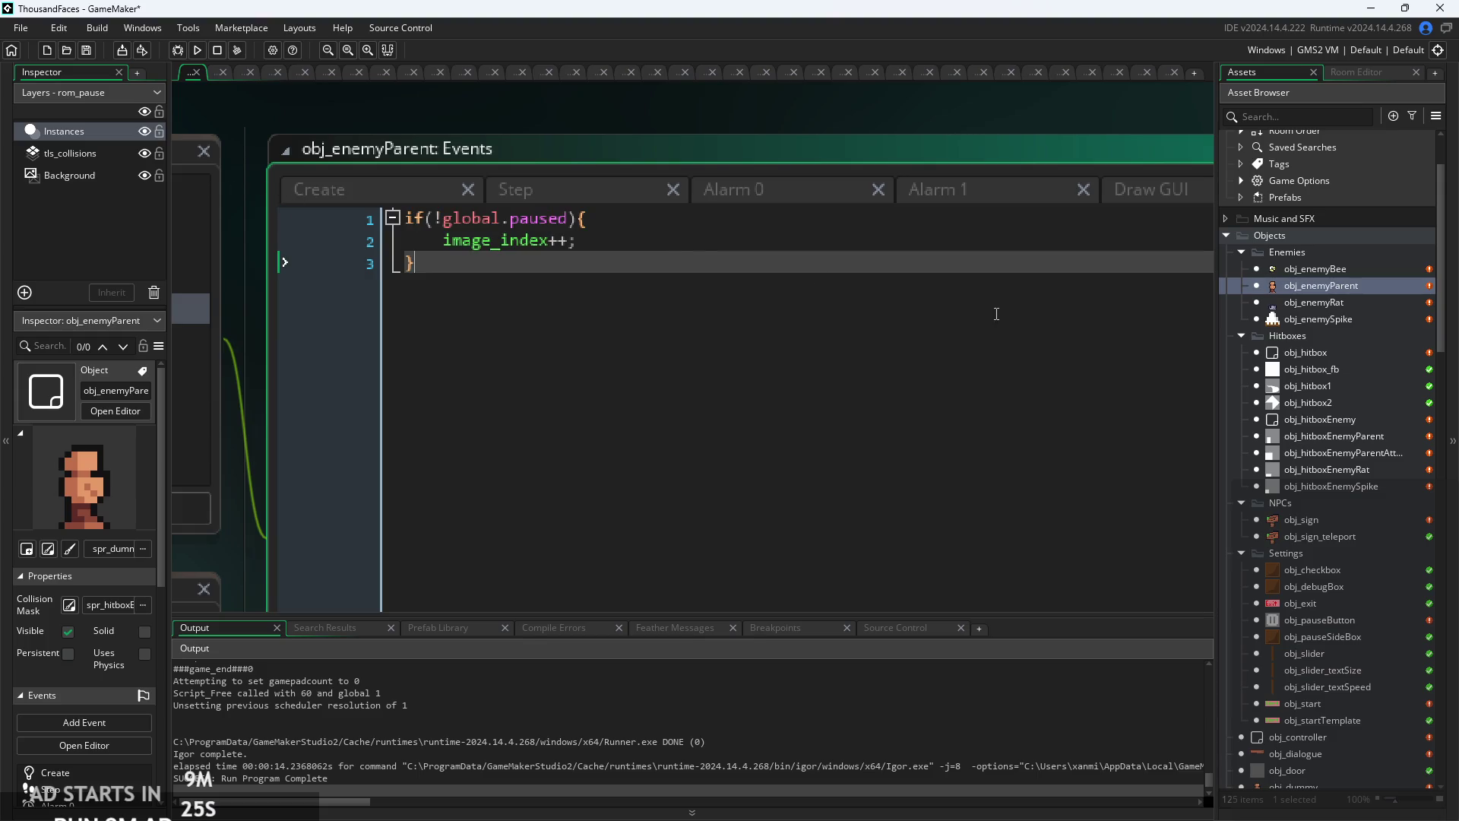
double_click(1353, 269)
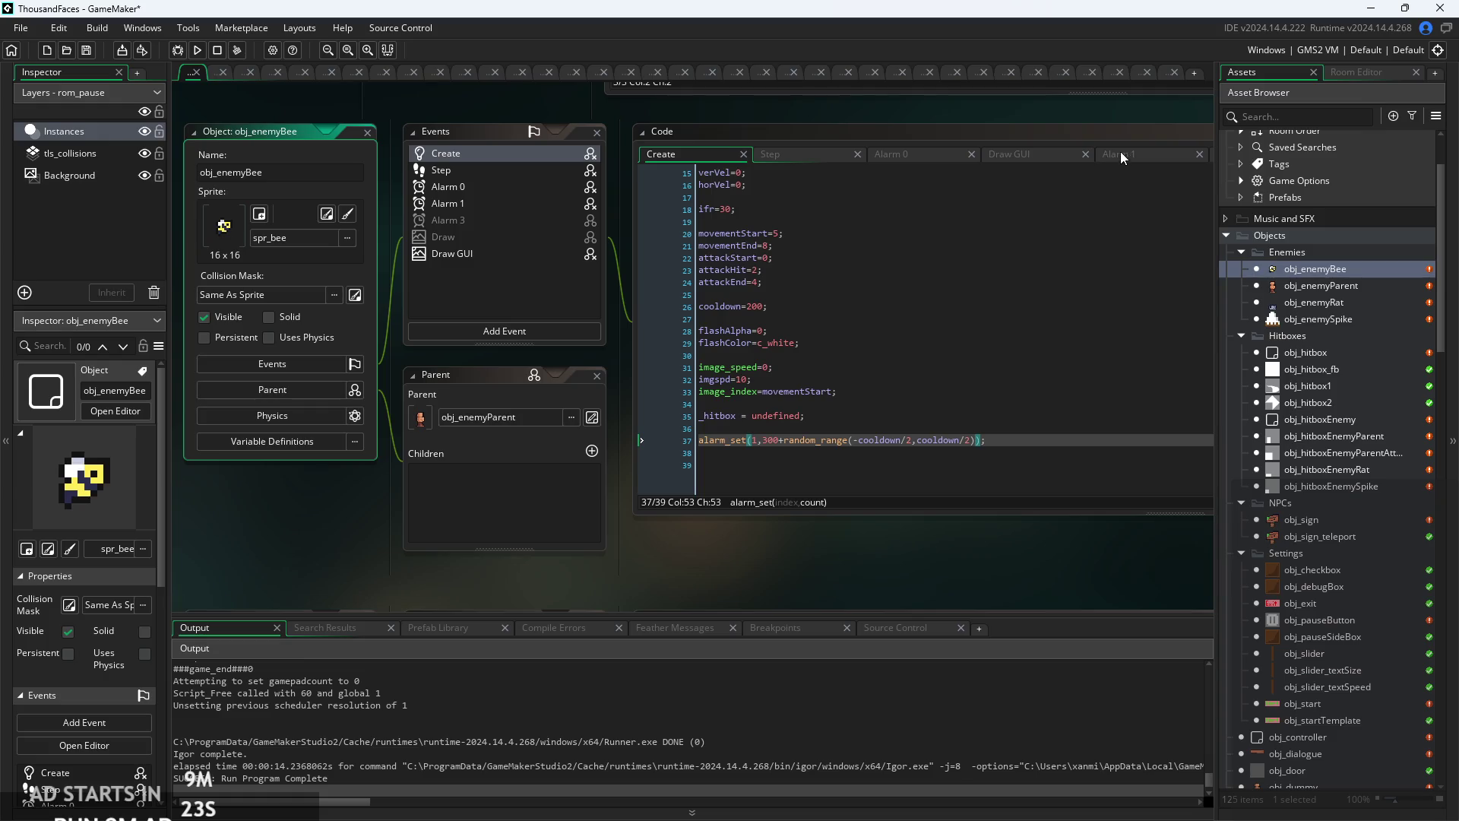
- Check the bee's Alarm 1 and Alarm 3 and the rat's Alarm 3 code, then run the game
left_click(1120, 154)
left_click(1124, 189)
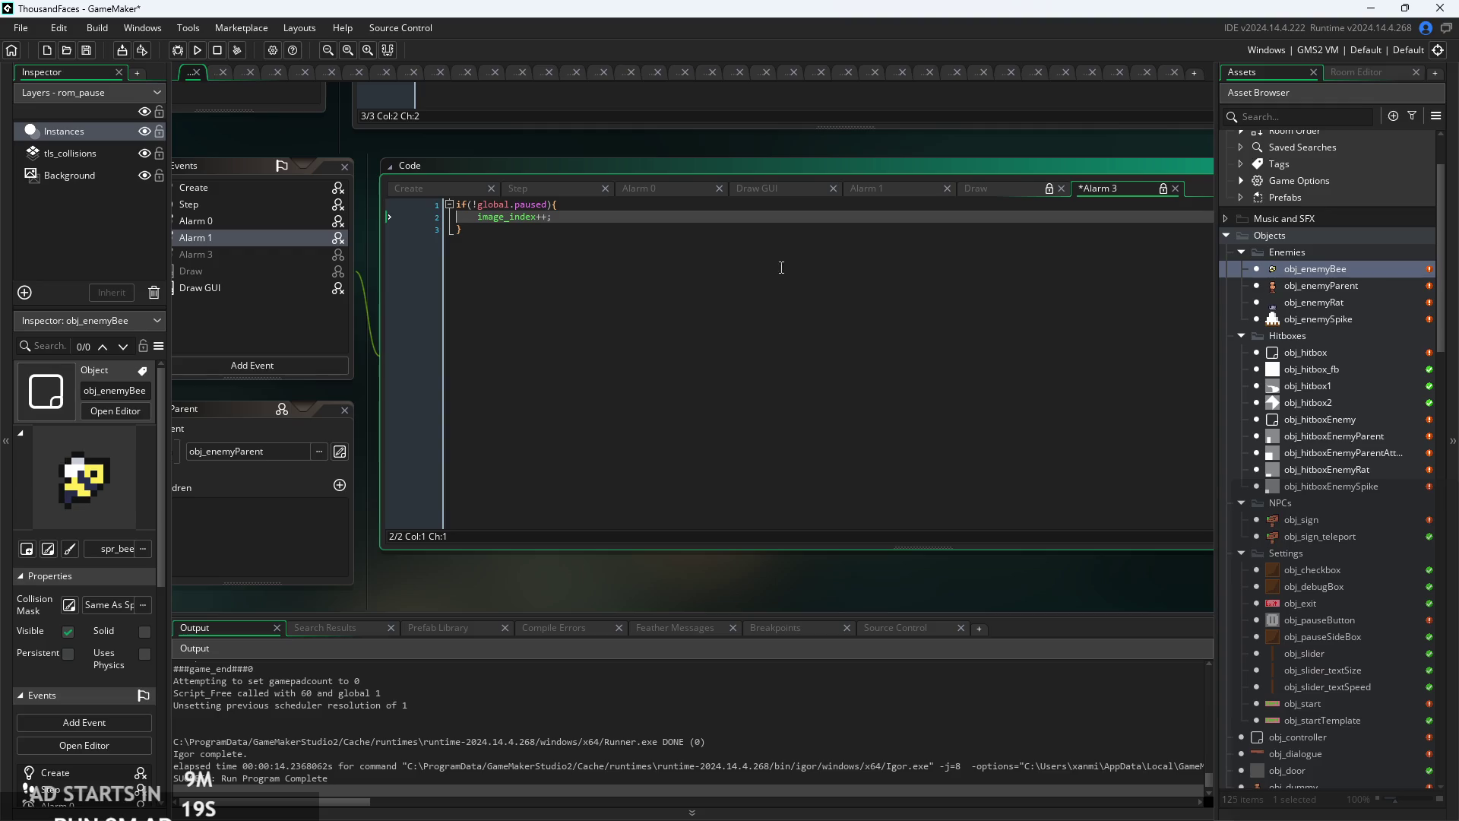
double_click(1356, 302)
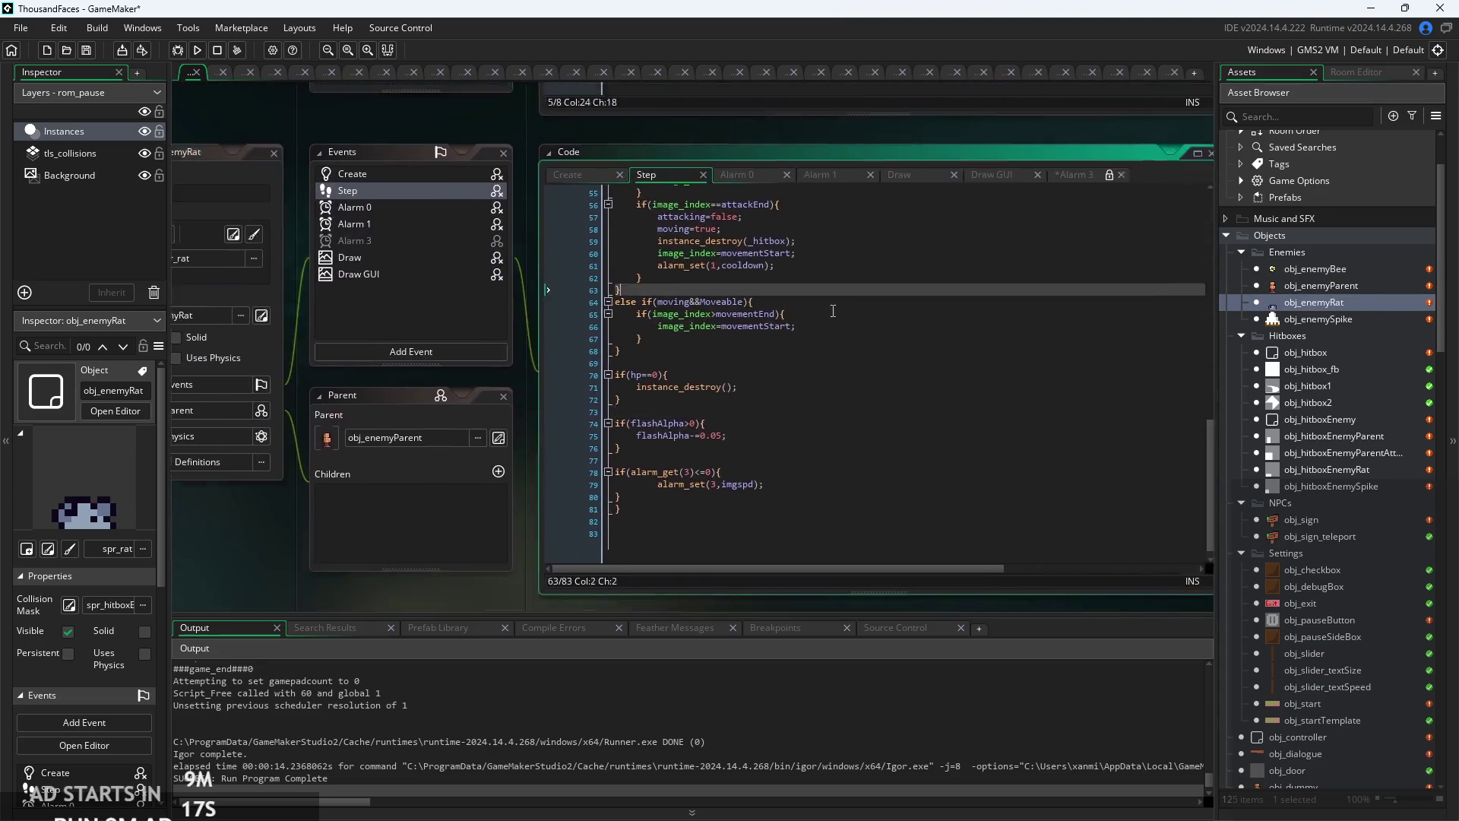
left_click(936, 223)
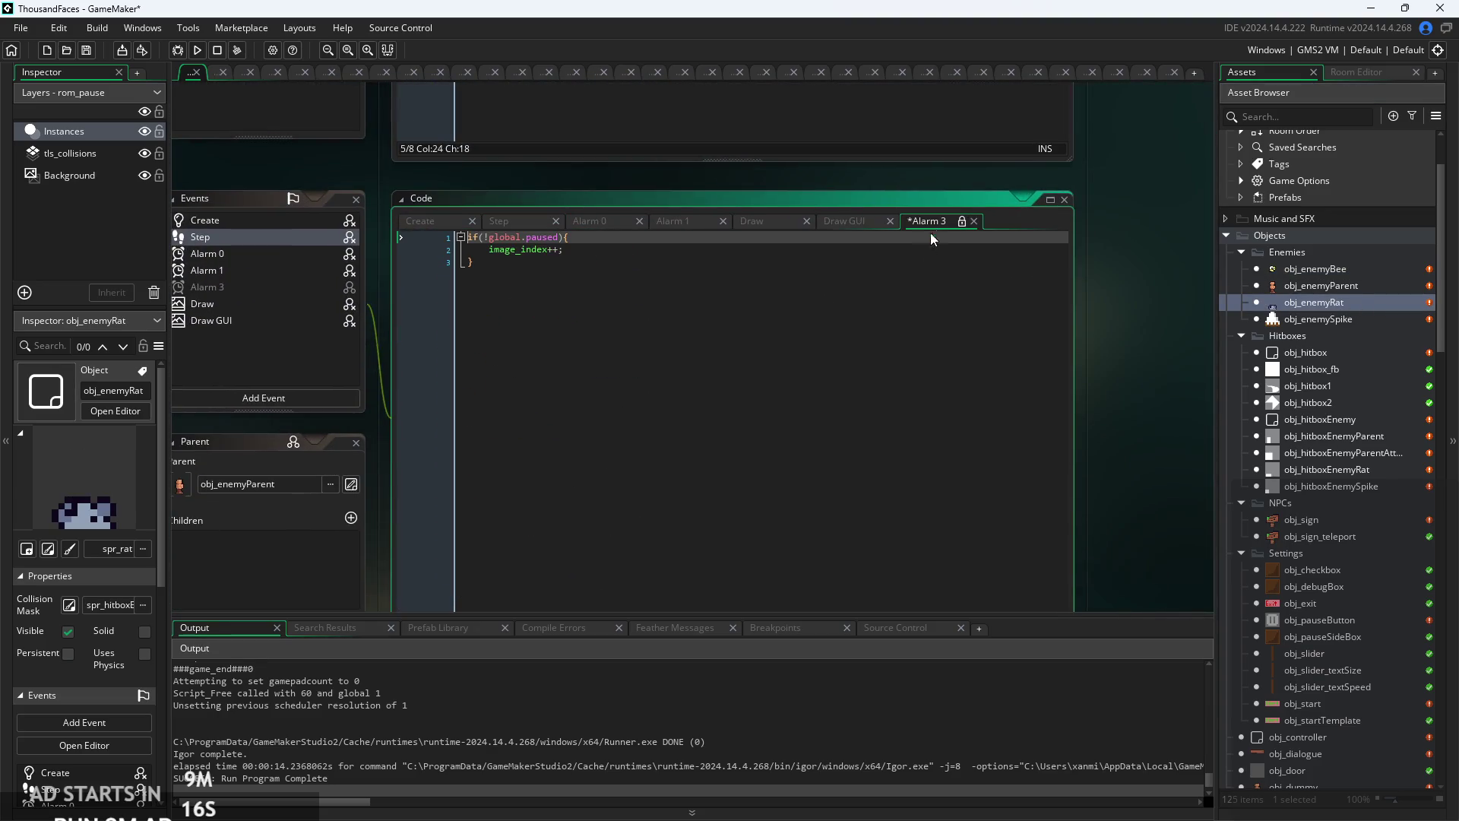
left_click(197, 50)
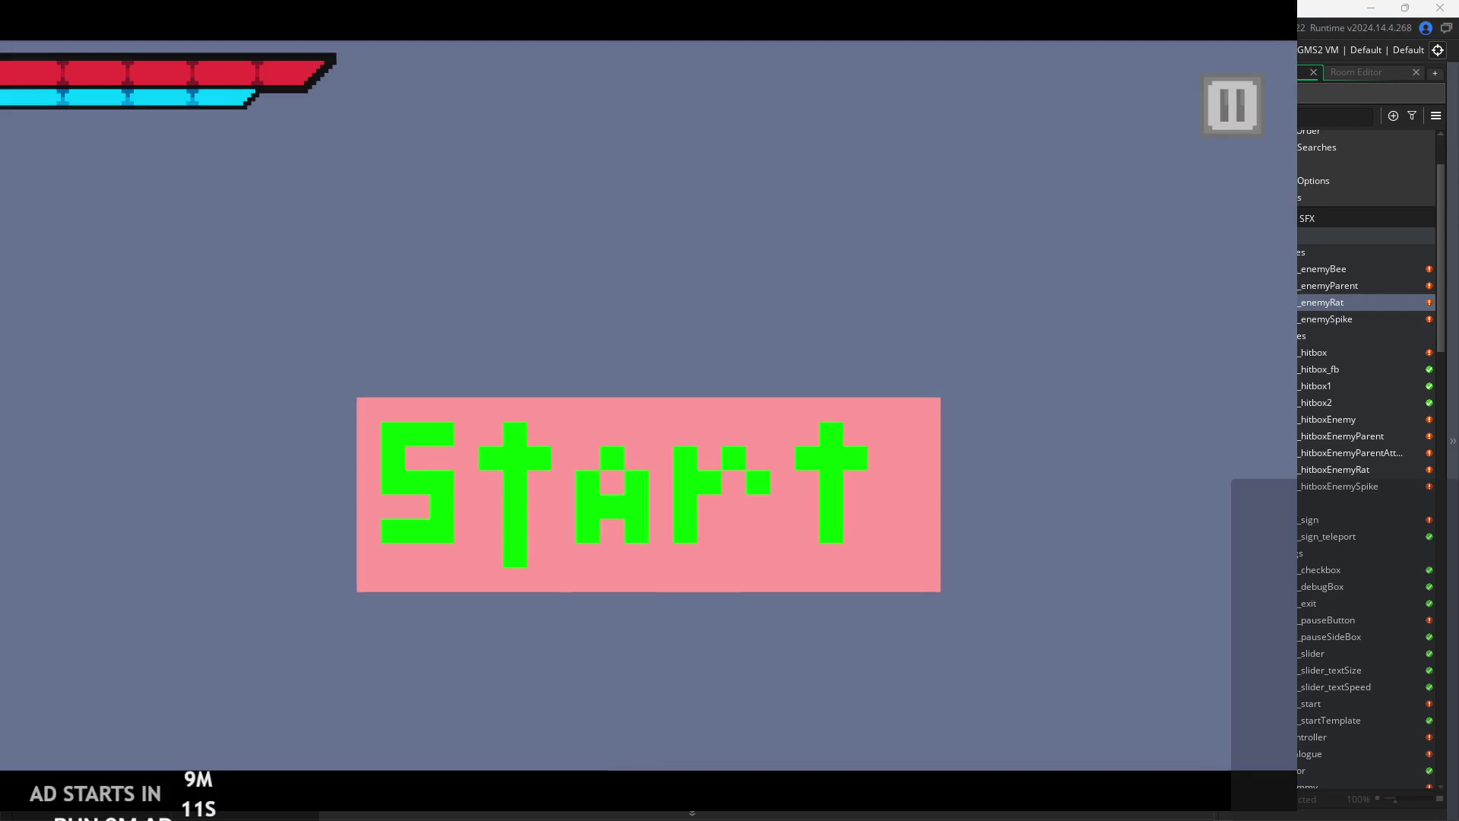
- Start the game from the title screen and pause and resume it twice
left_click(580, 513)
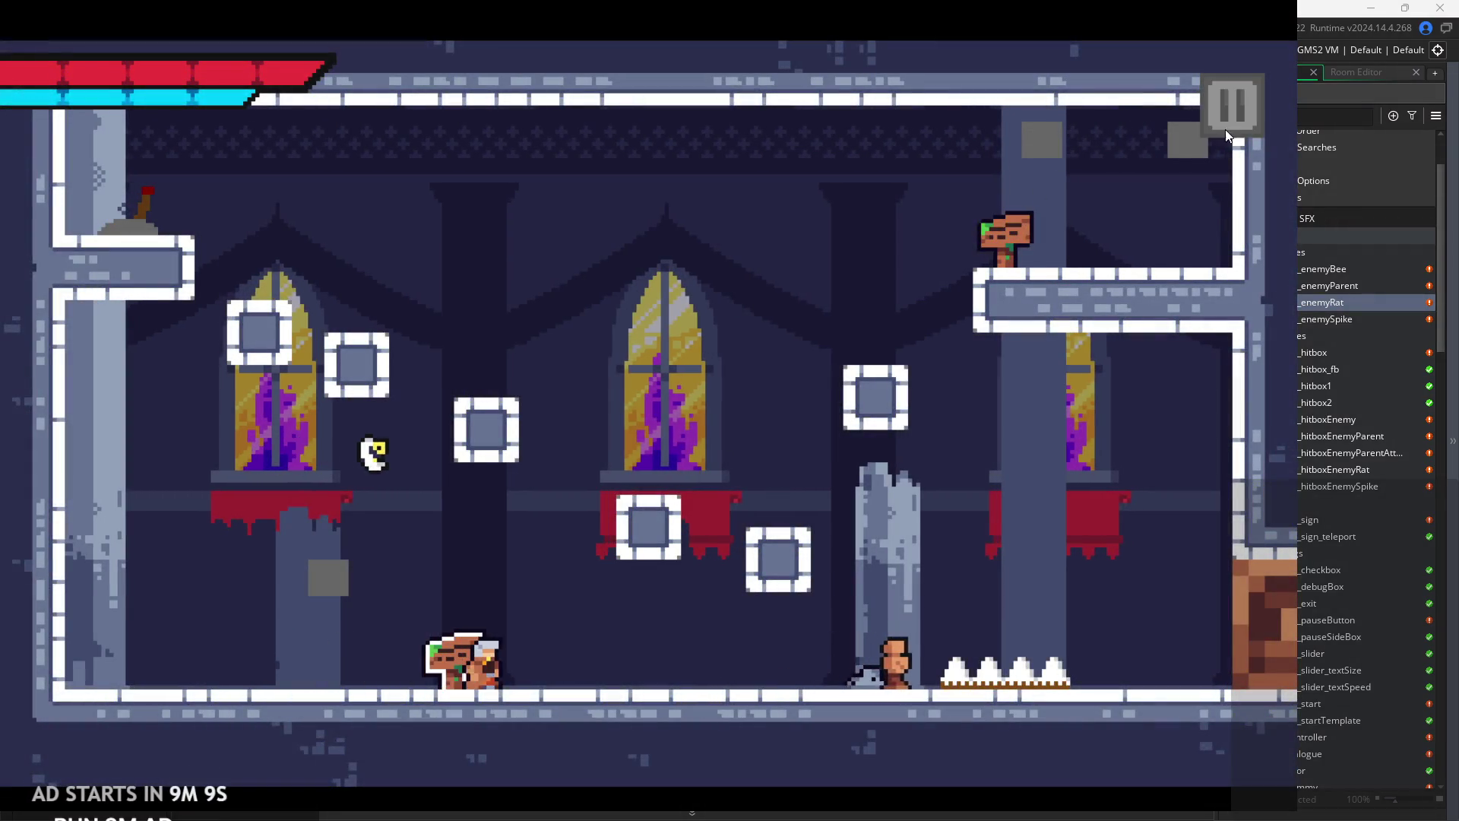
left_click(1233, 106)
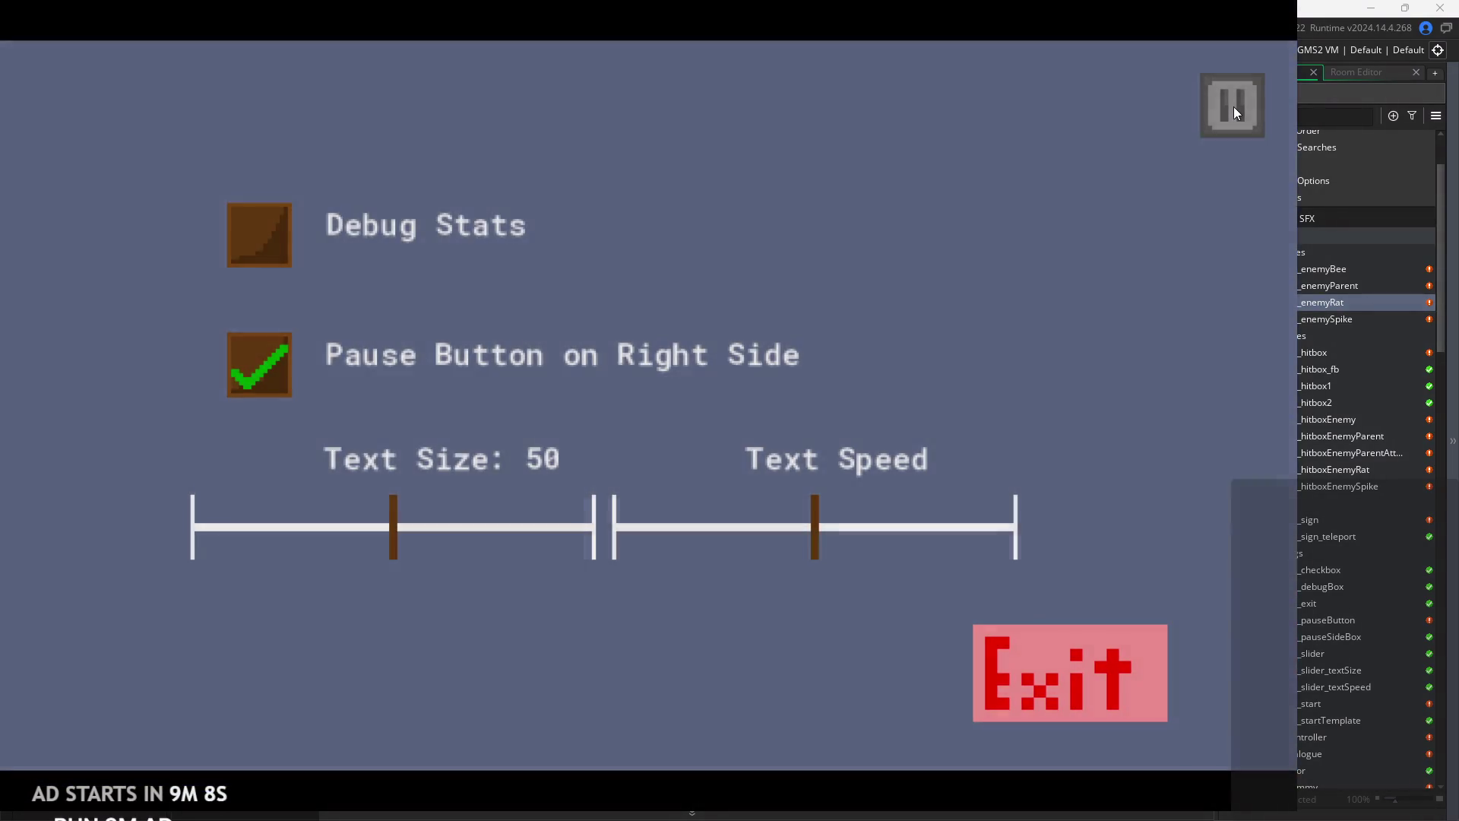
left_click(1233, 107)
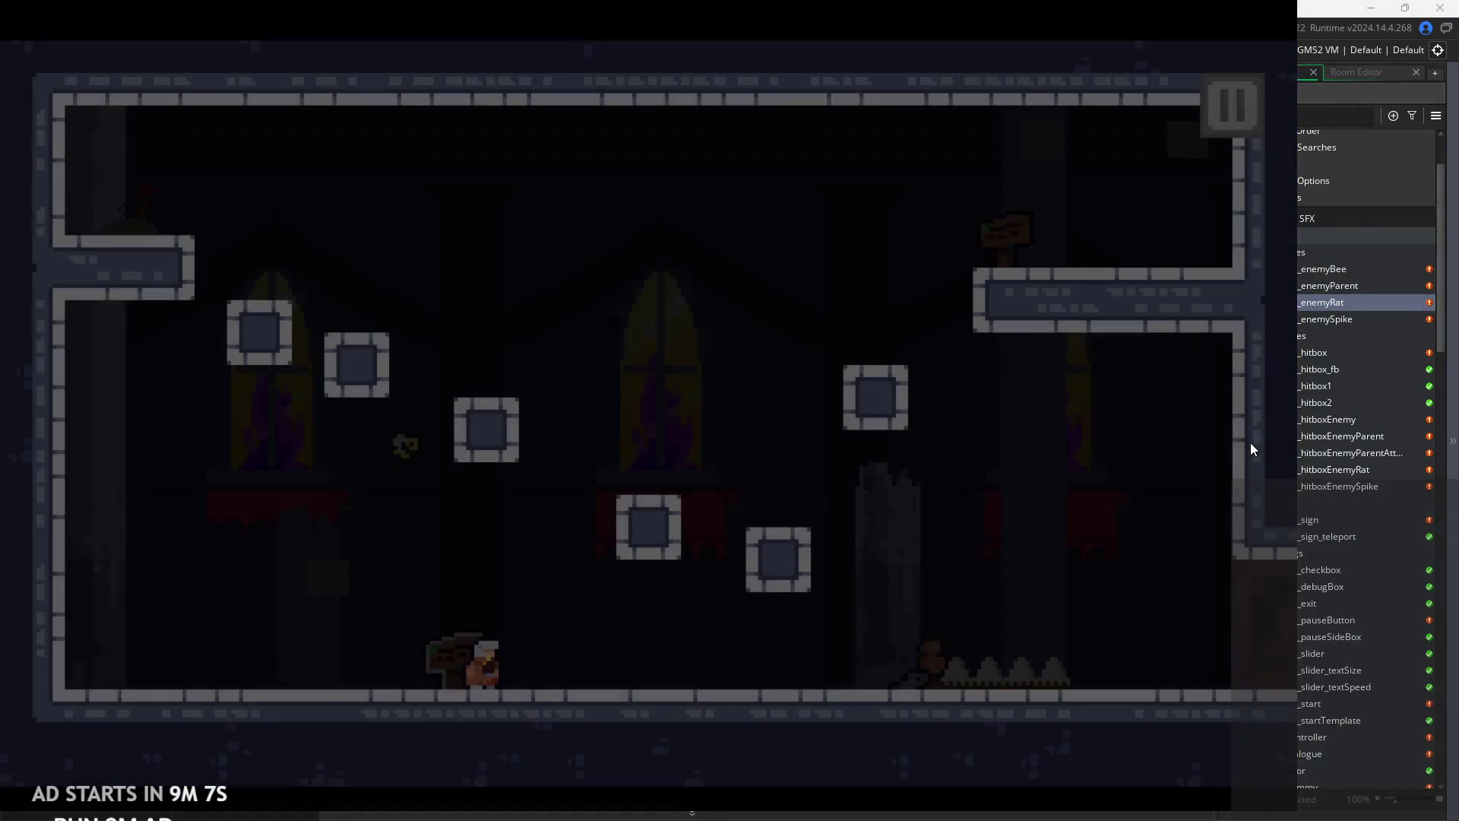
left_click(1234, 105)
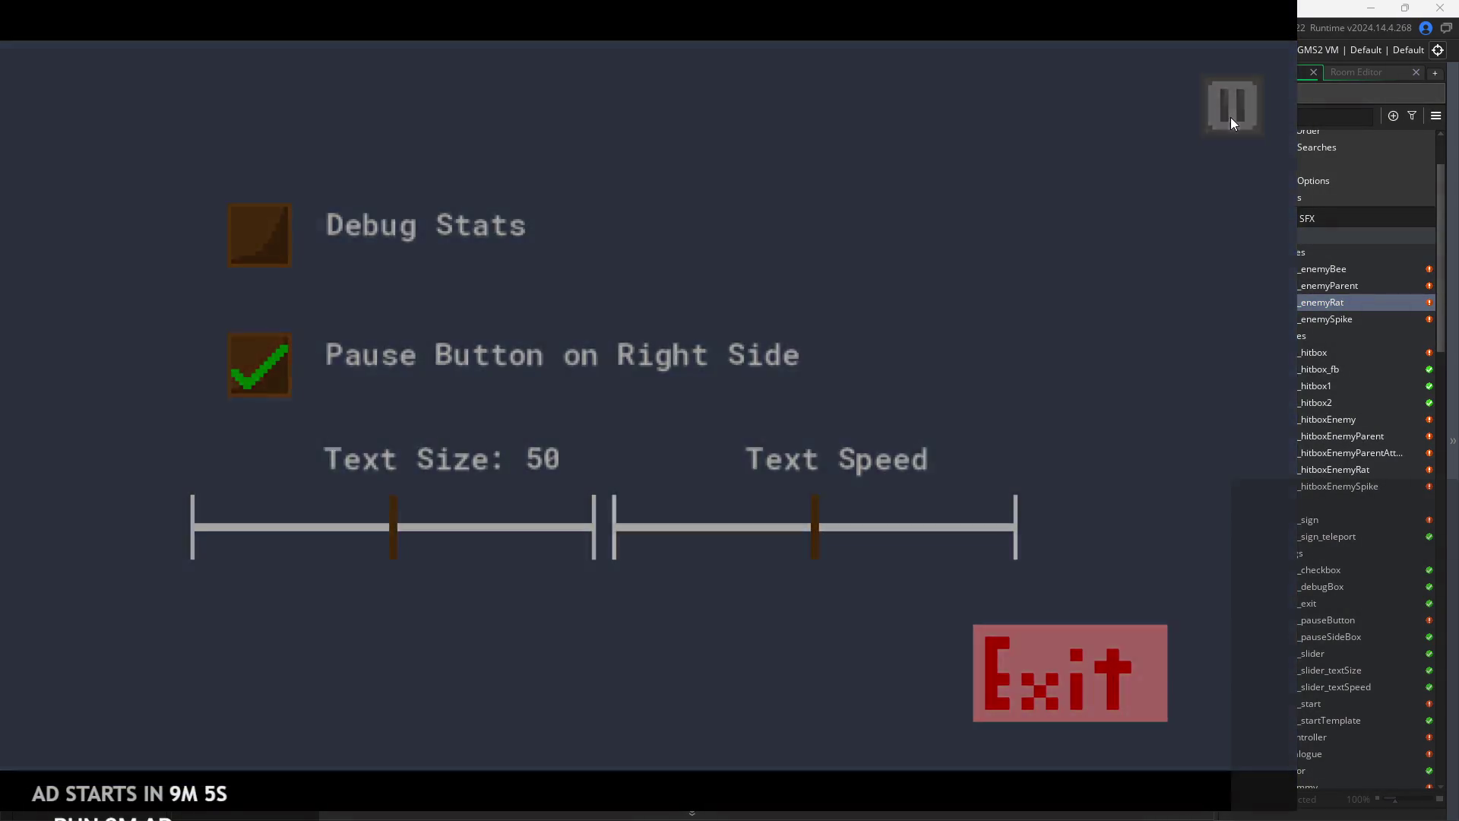
left_click(1230, 117)
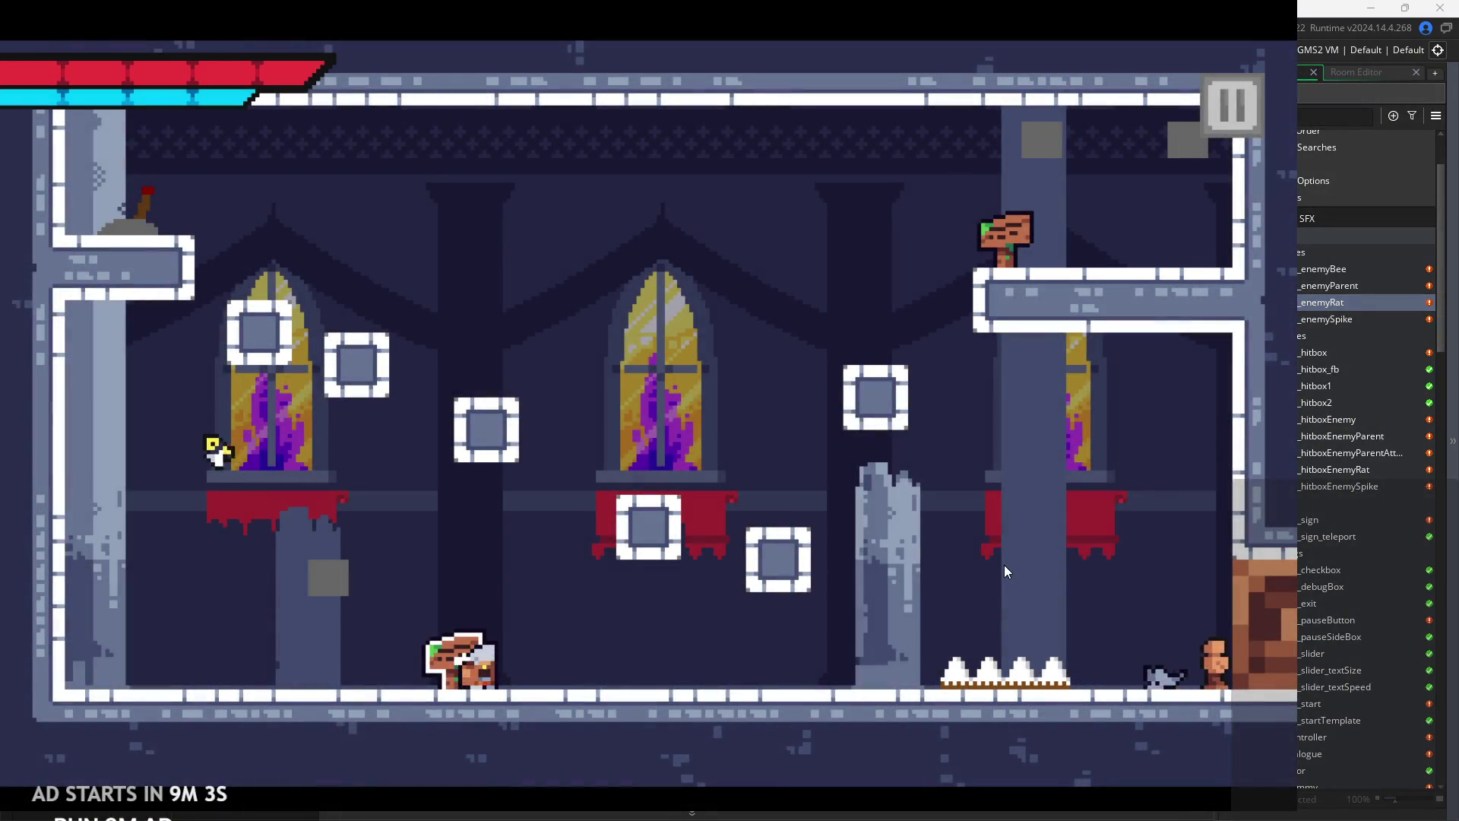
- Run back and forth along the floor slashing at the rat and bee enemies
key("Right")
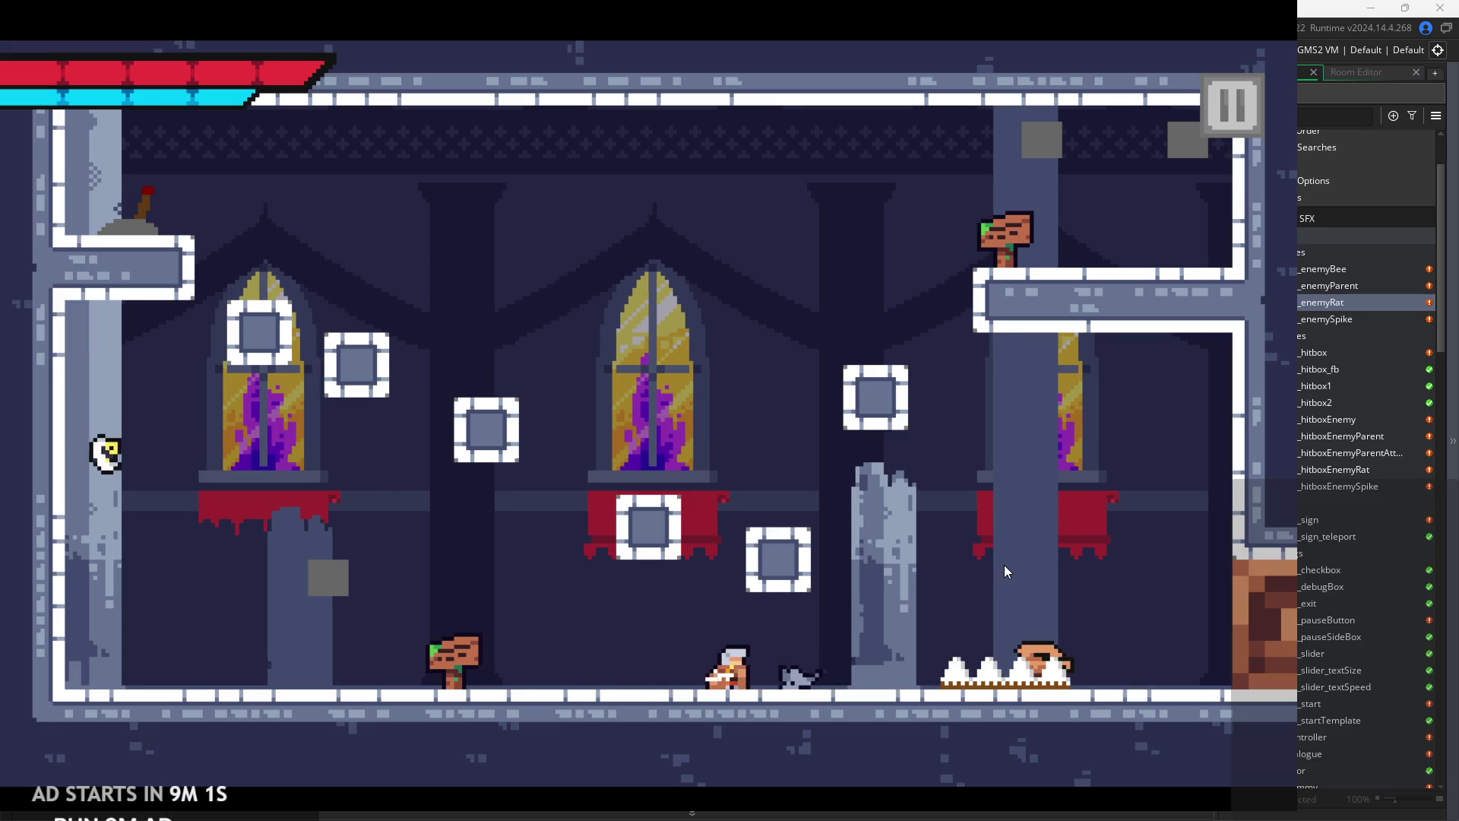
key("Left")
key("Right")
key("Left")
key("x")
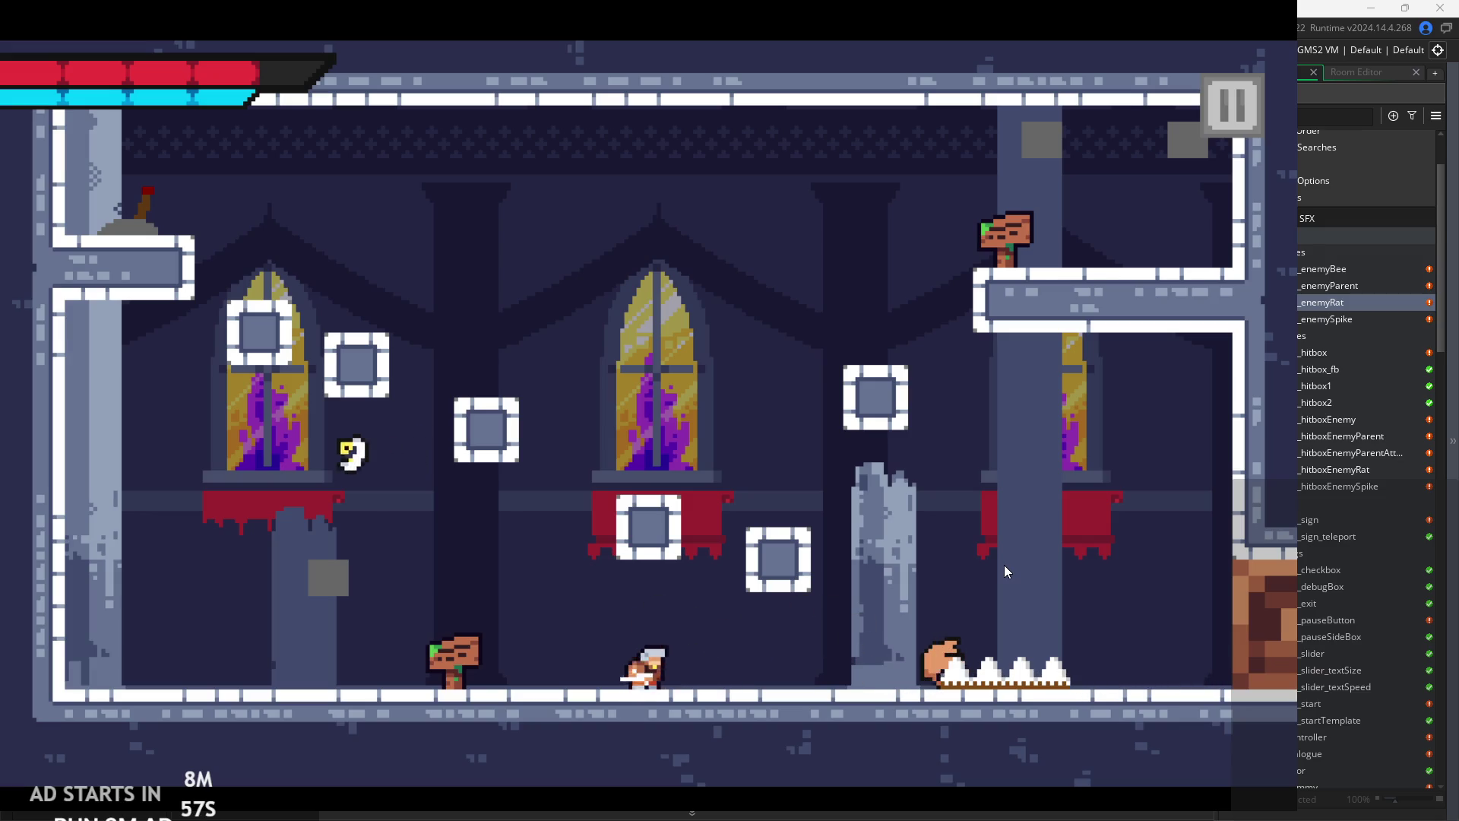
key("Left")
key("Right")
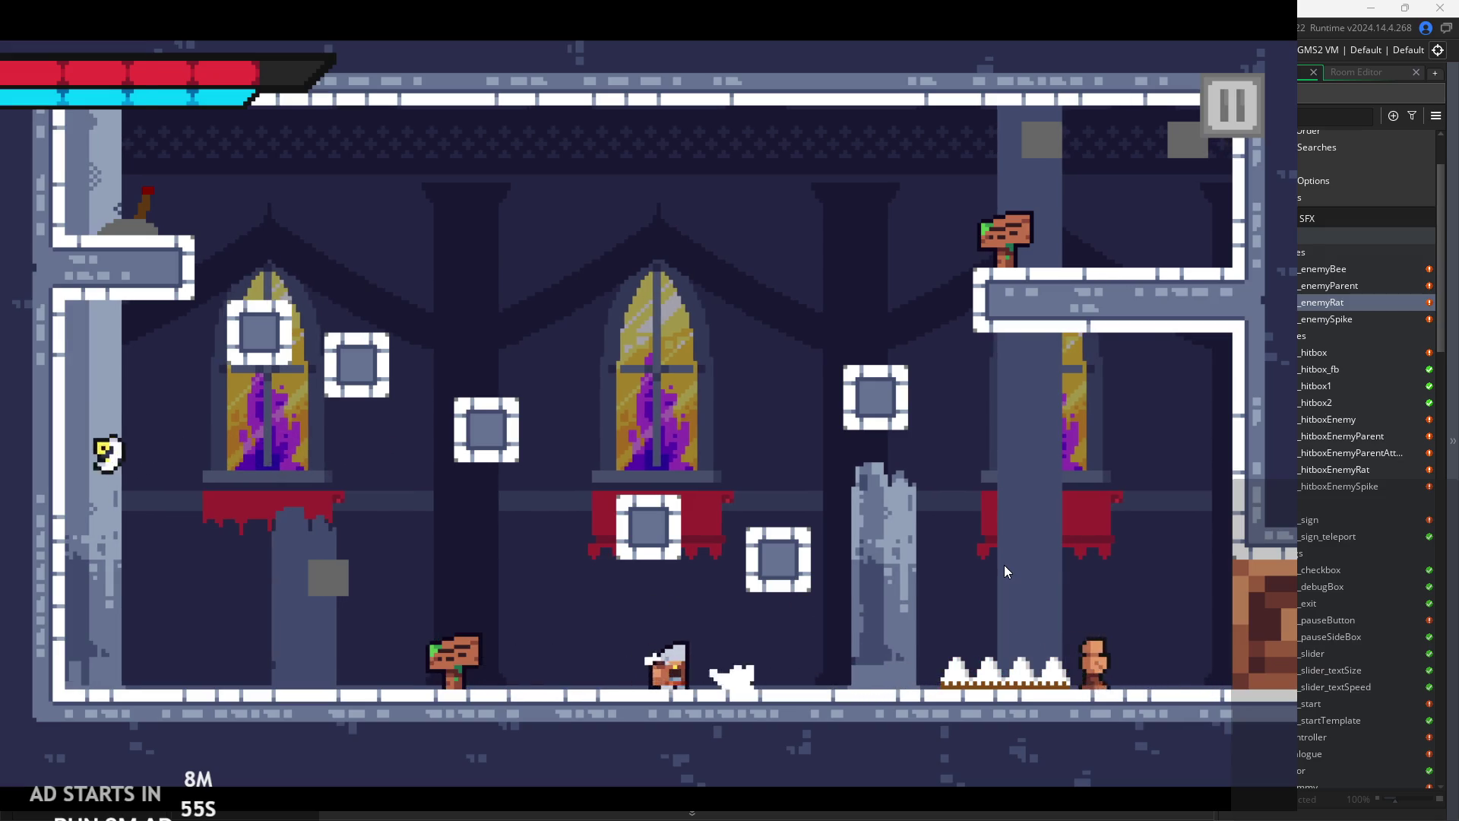
key("x")
key("Left")
key("Right")
key("x")
key("x")
key("Left")
key("Left")
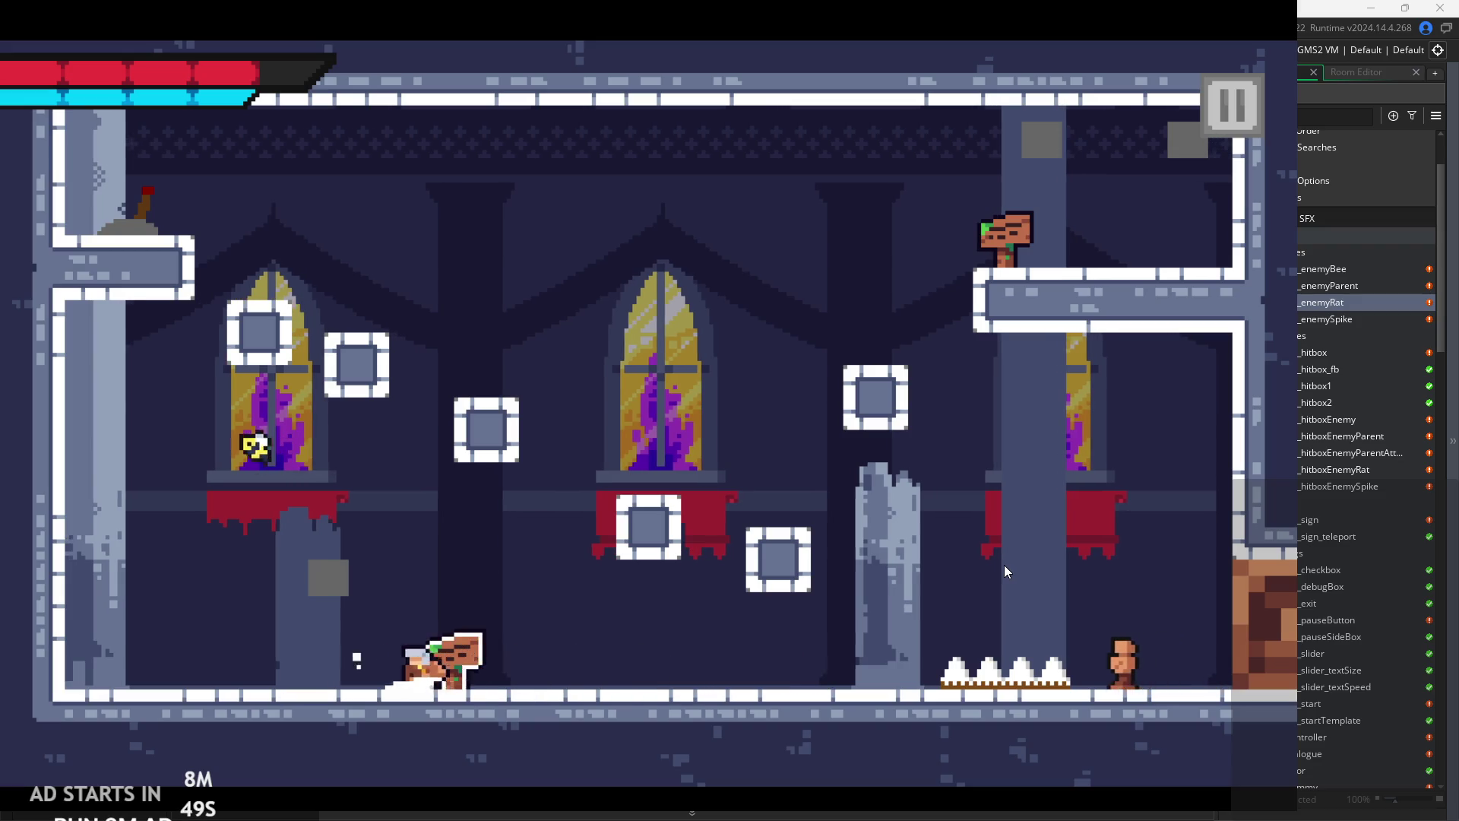
key("x")
key("Right")
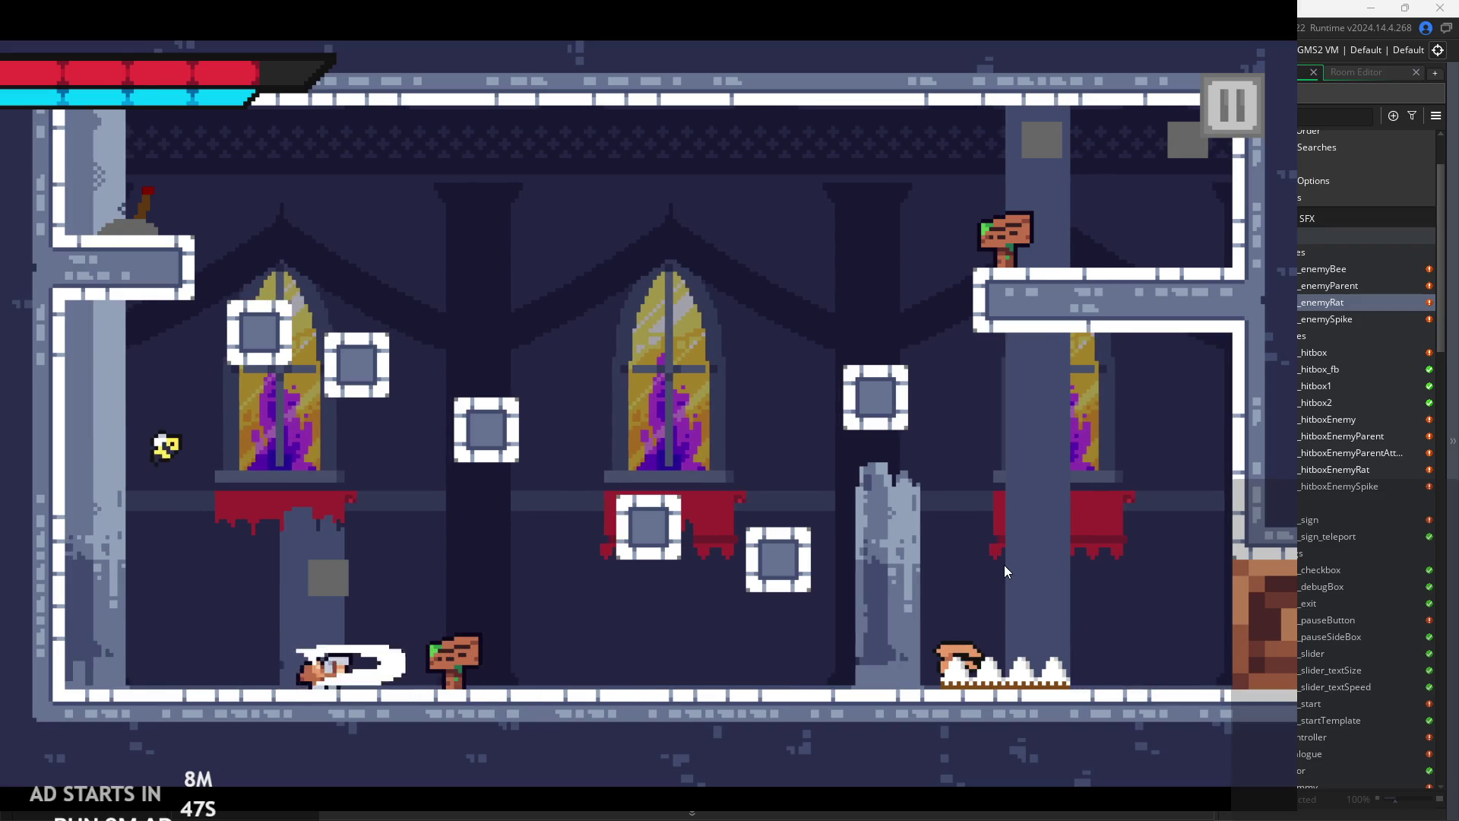
key("x")
- Jump up past the sign onto the higher platforms and climb into the next room
key("x")
key("Right")
key("x")
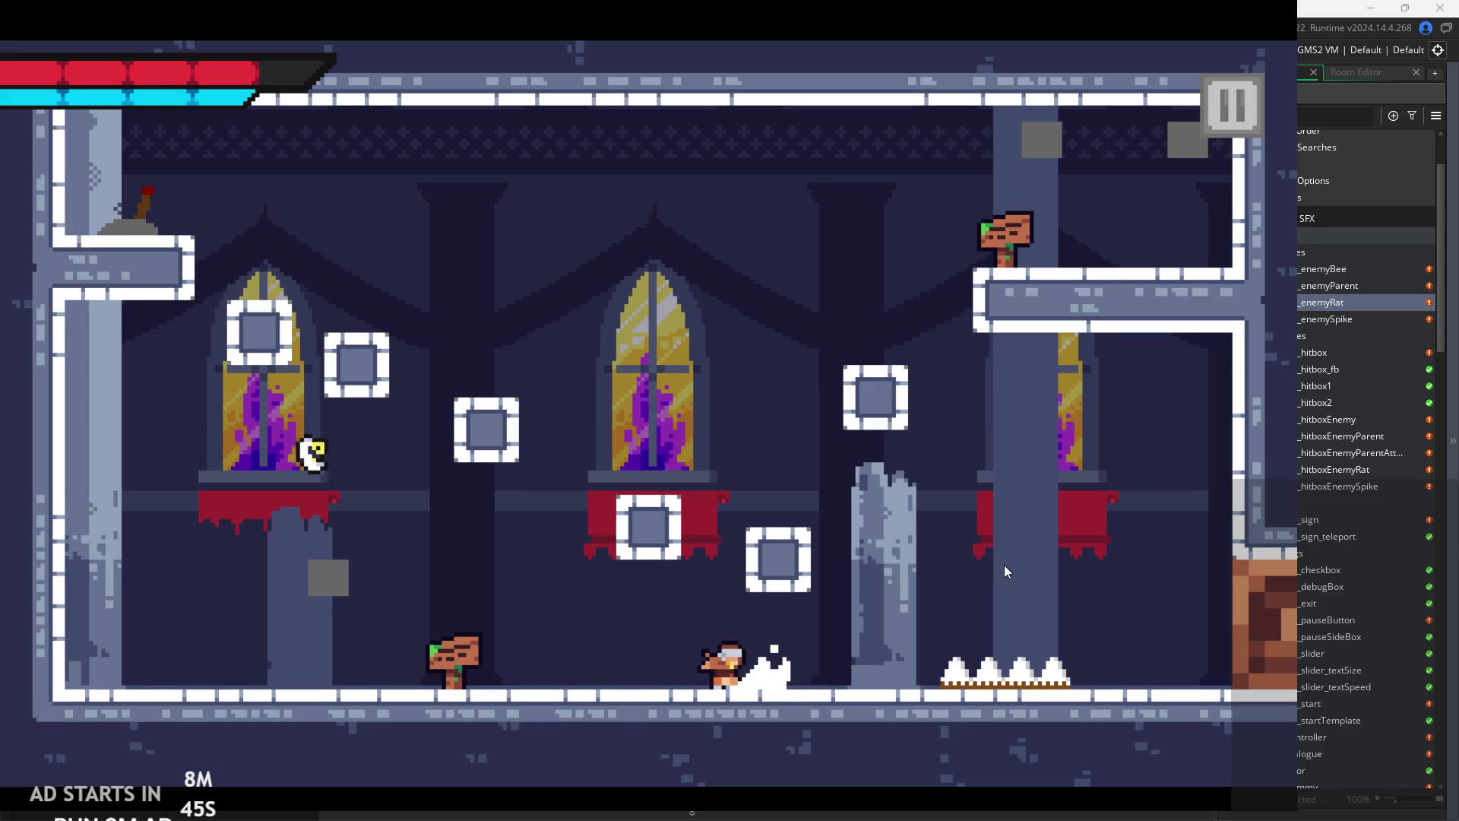
key("Left")
key("space")
key("space")
key("Left")
key("x")
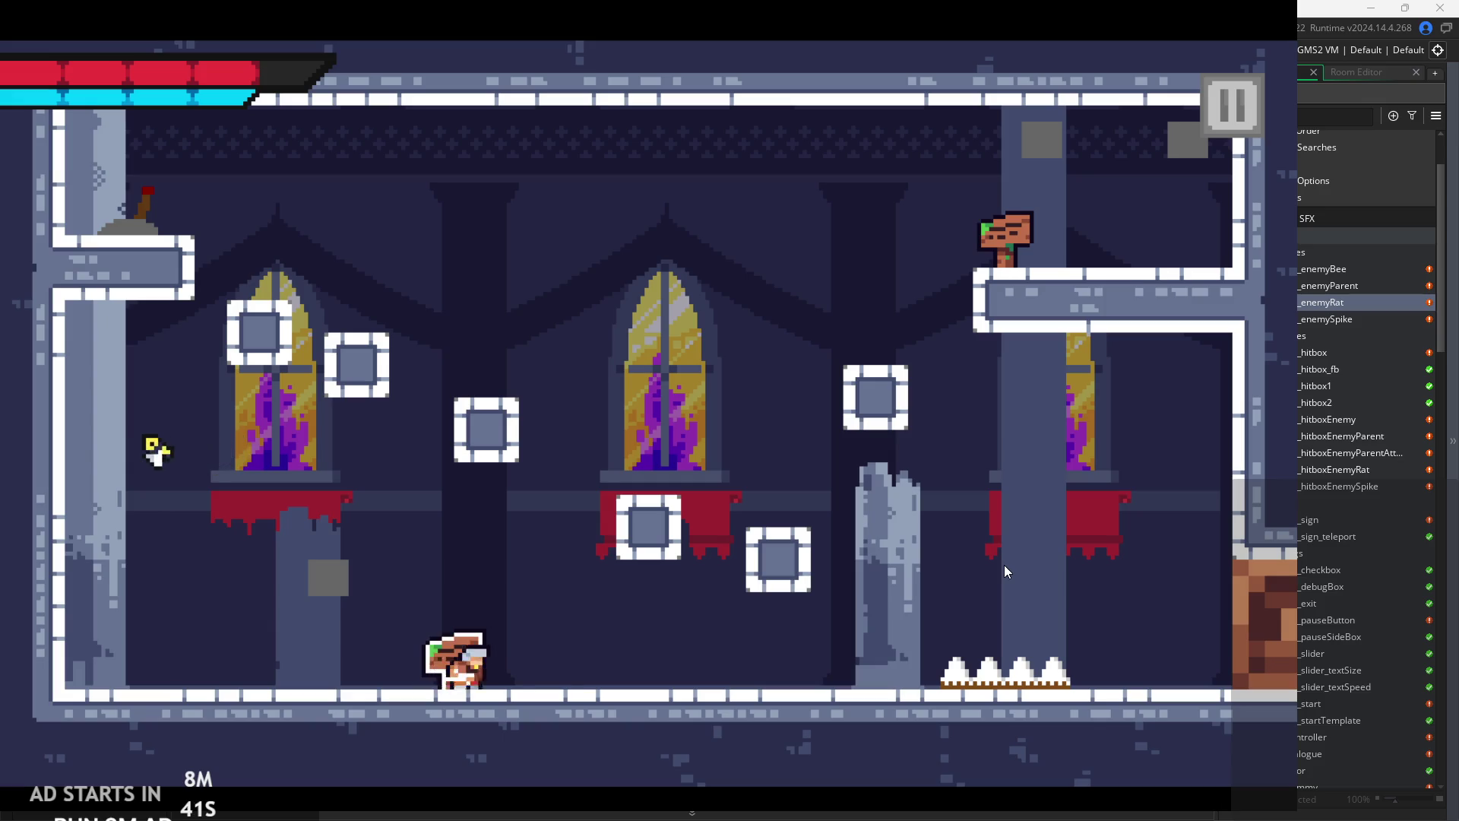
key("Right")
key("x")
key("Left")
key("space")
key("space")
key("Right")
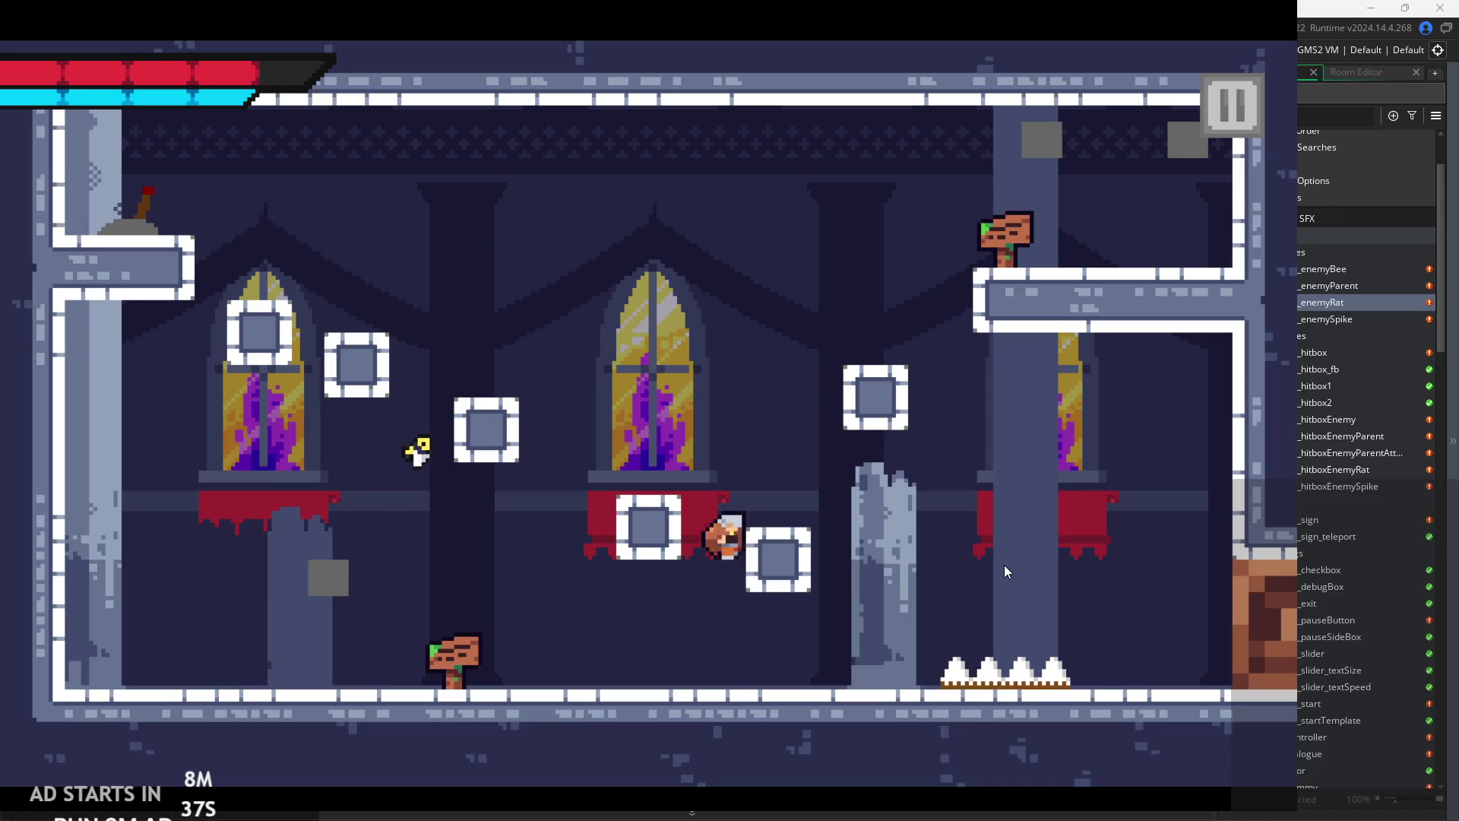
key("space")
key("Right")
key("space")
- Run right into the room and slash the floor enemies
key("Right")
key("x")
key("Right")
key("x")
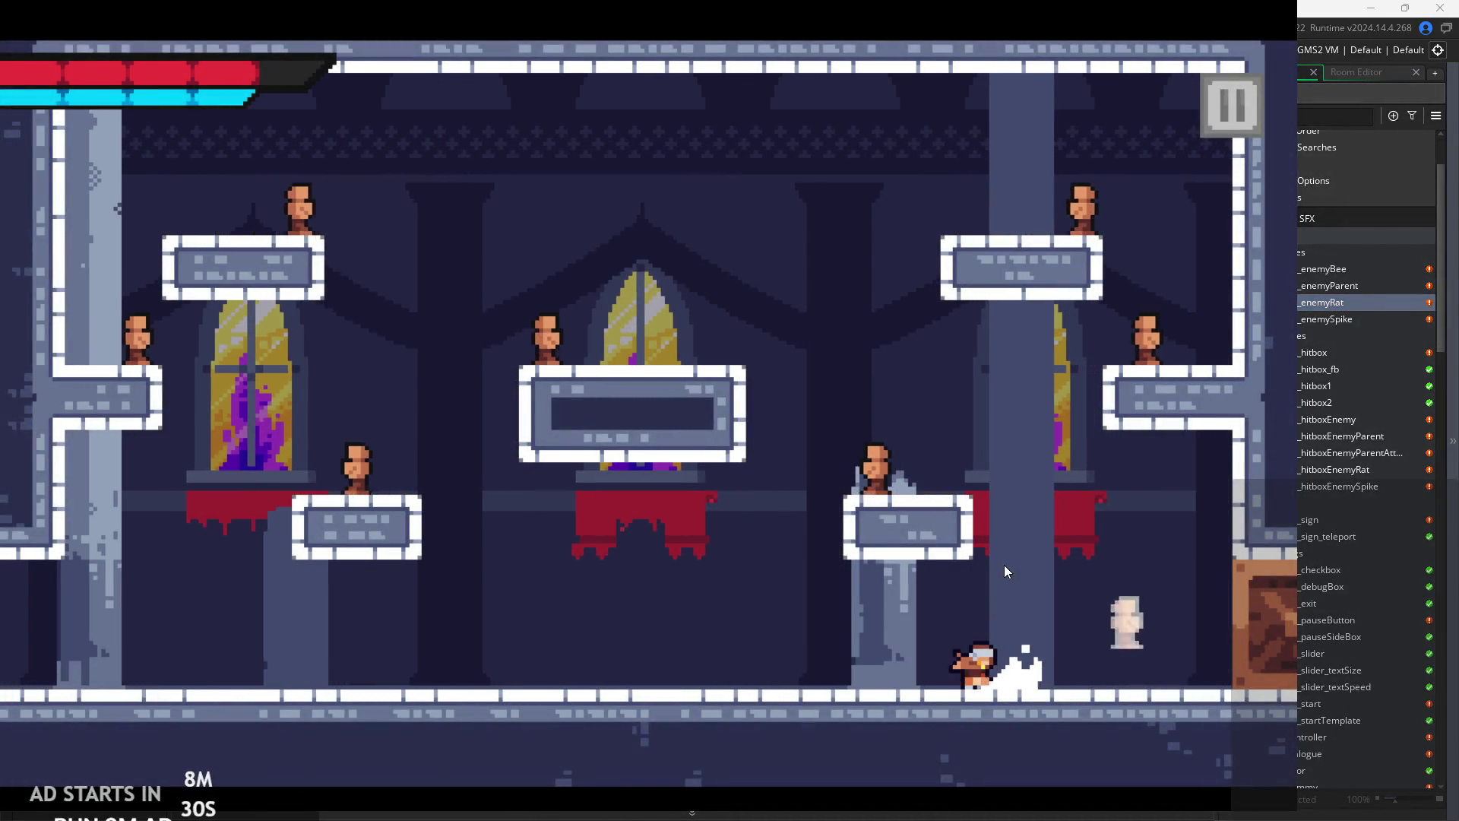
key("Left")
key("Right")
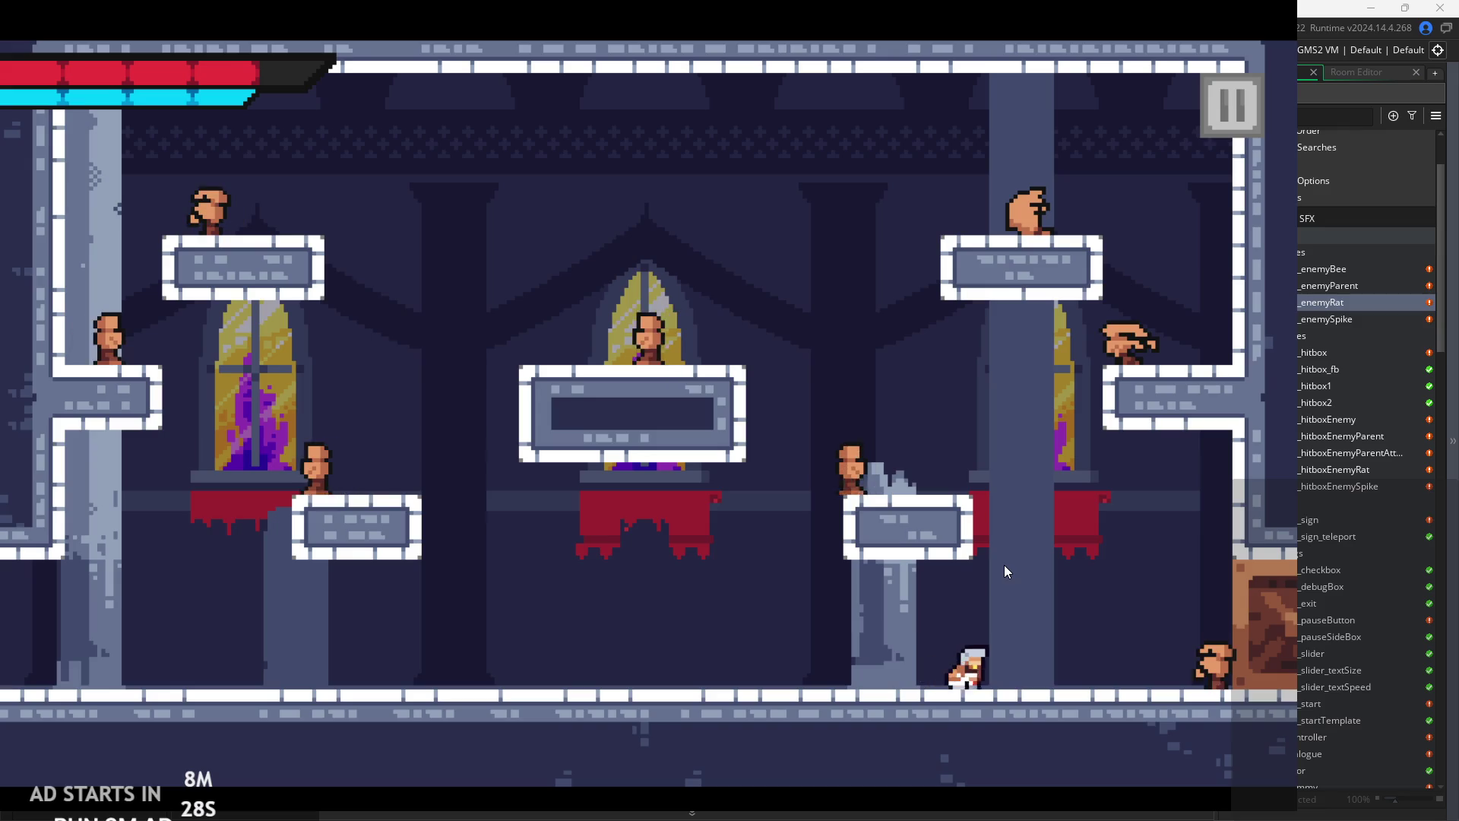
key("x")
- Move back left while slashing at the nearby enemies
key("Left")
key("x")
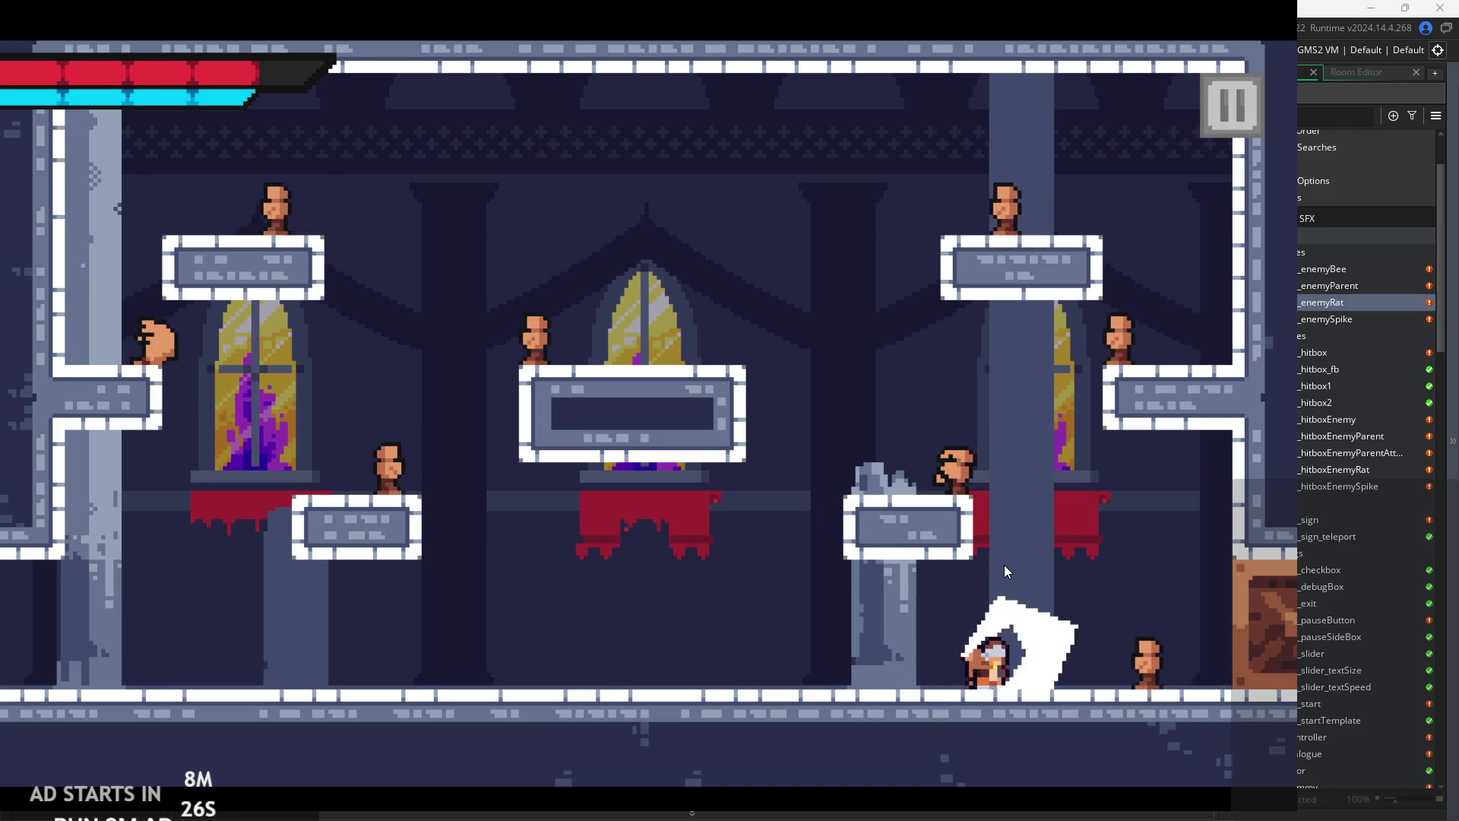
key("Left")
key("x")
key("Left")
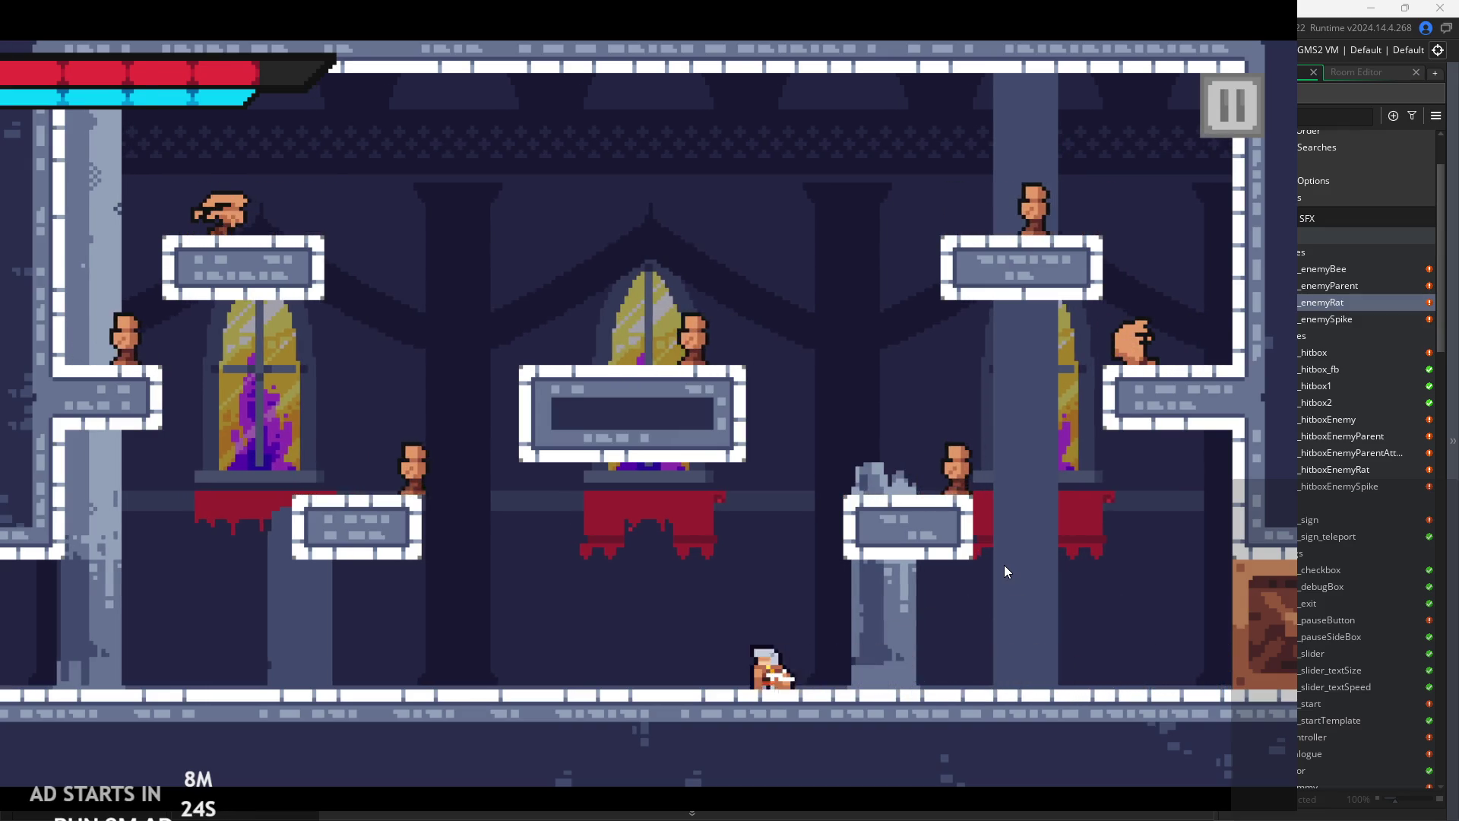
key("x")
key("x")
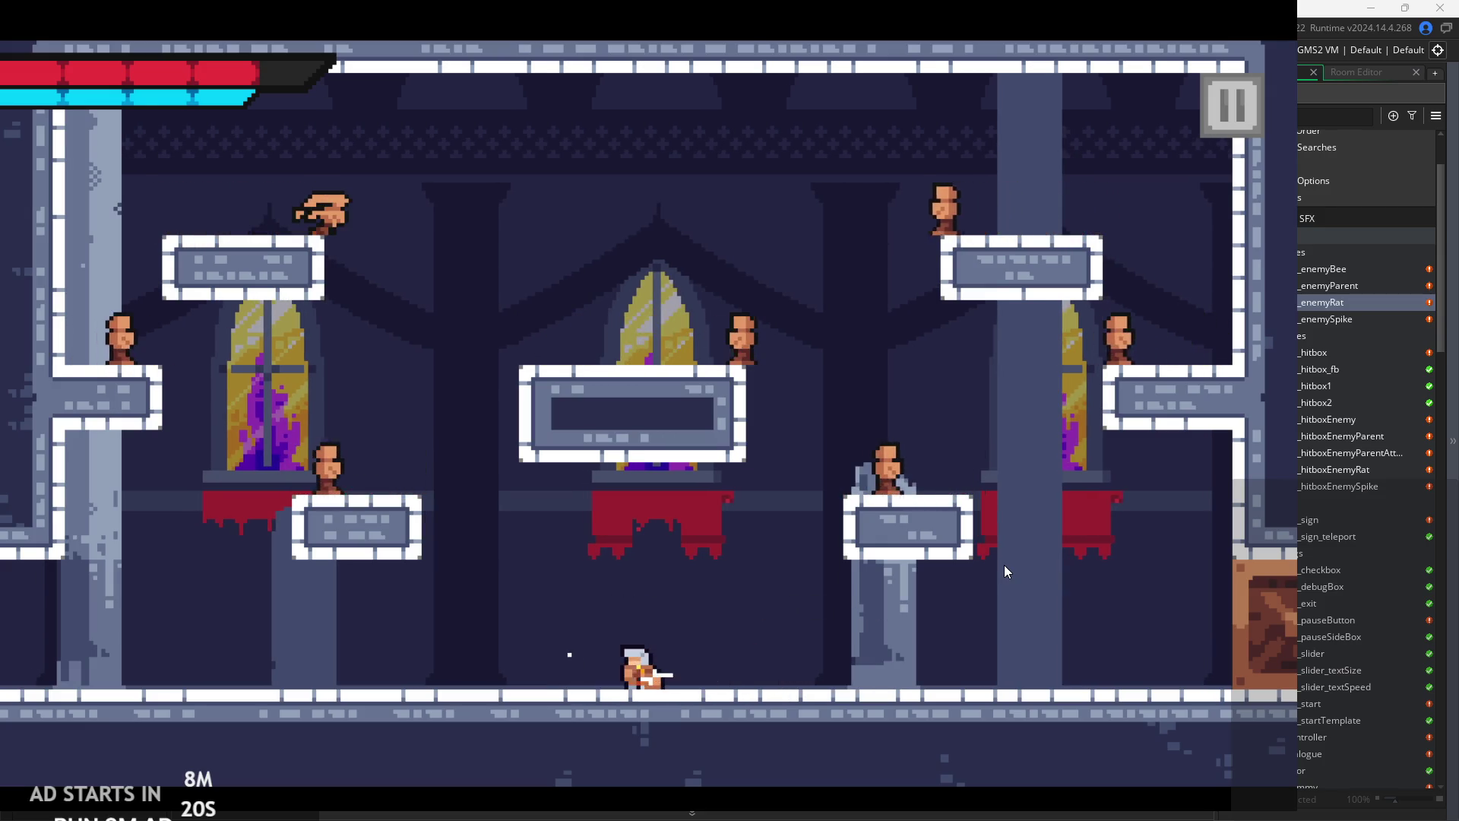
key("x")
key("x")
key("x")
key("x")
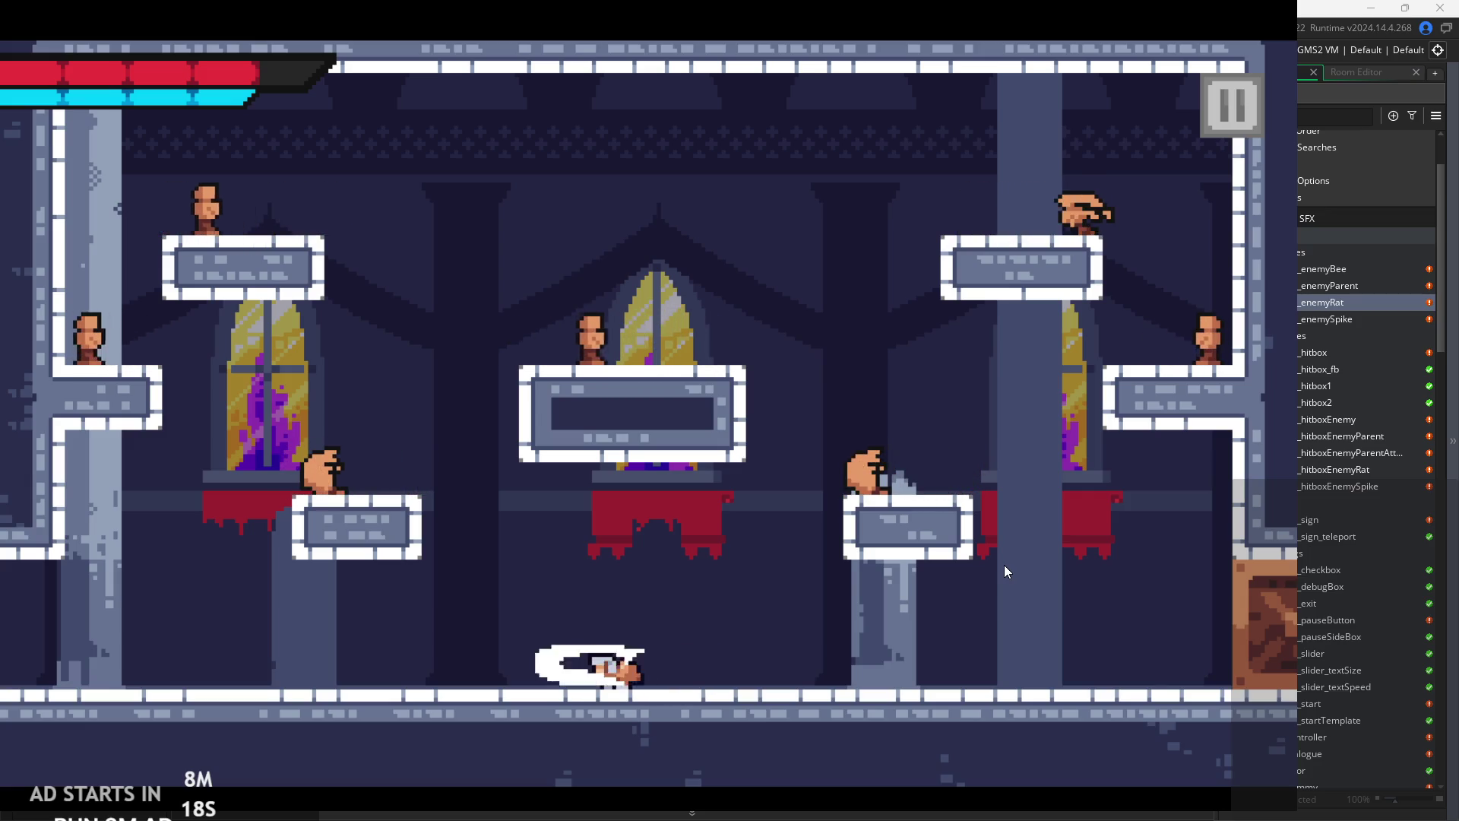
key("x")
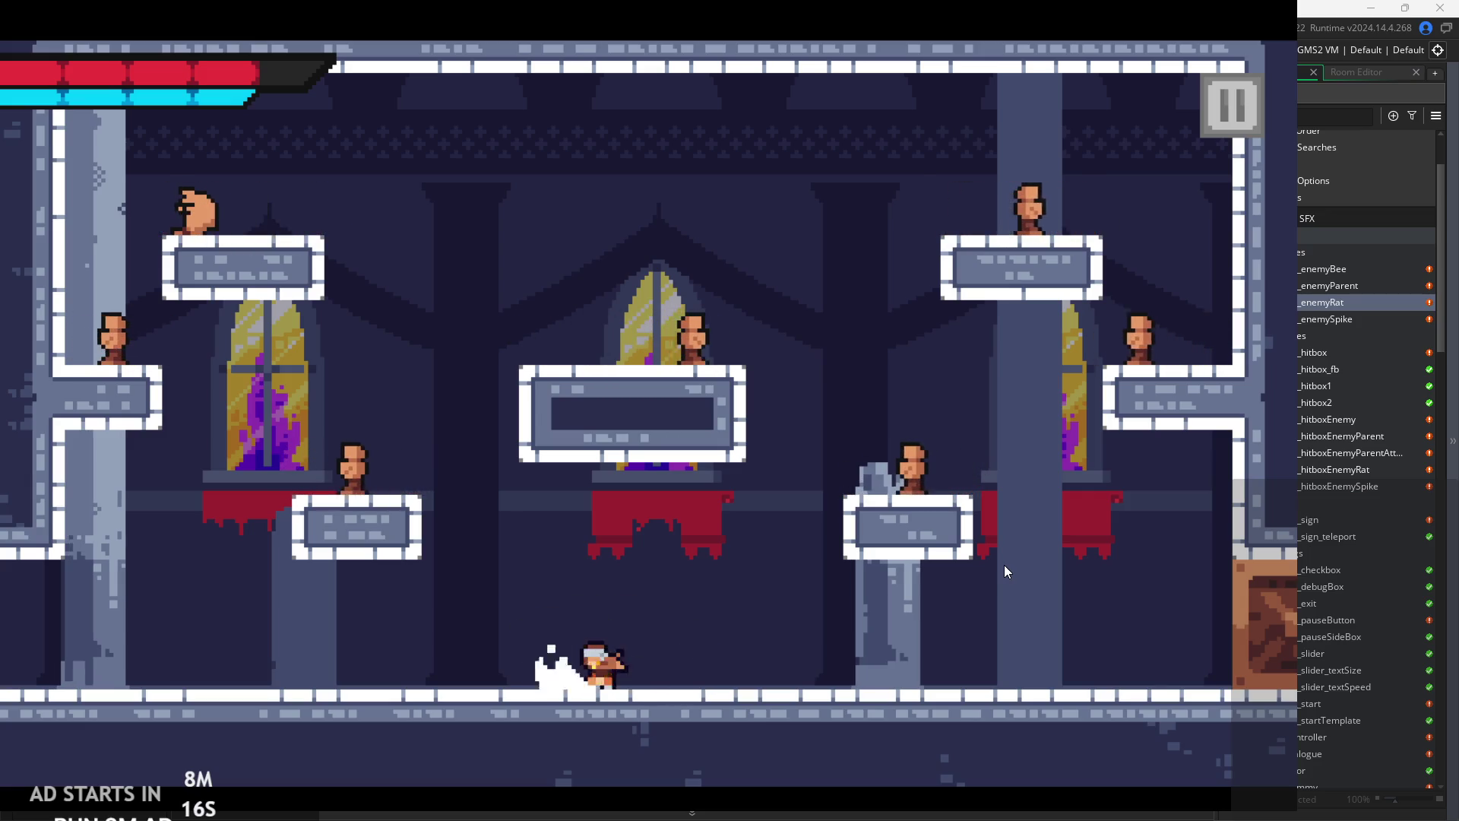
- Run right and jump, steering and slashing in mid-air
key("Right")
key("Right")
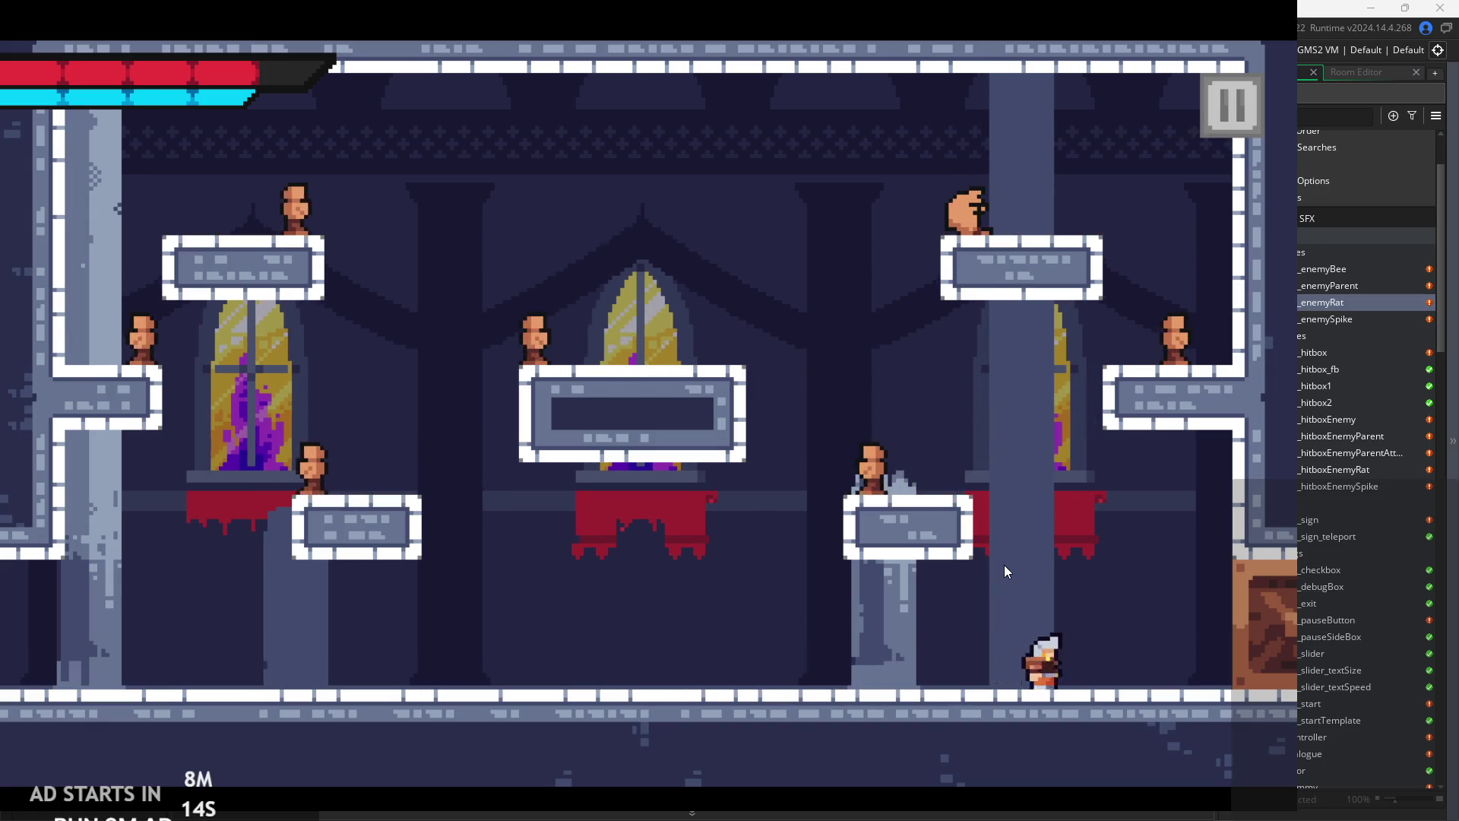
key("z")
key("Right")
key("Left")
key("x")
key("Right")
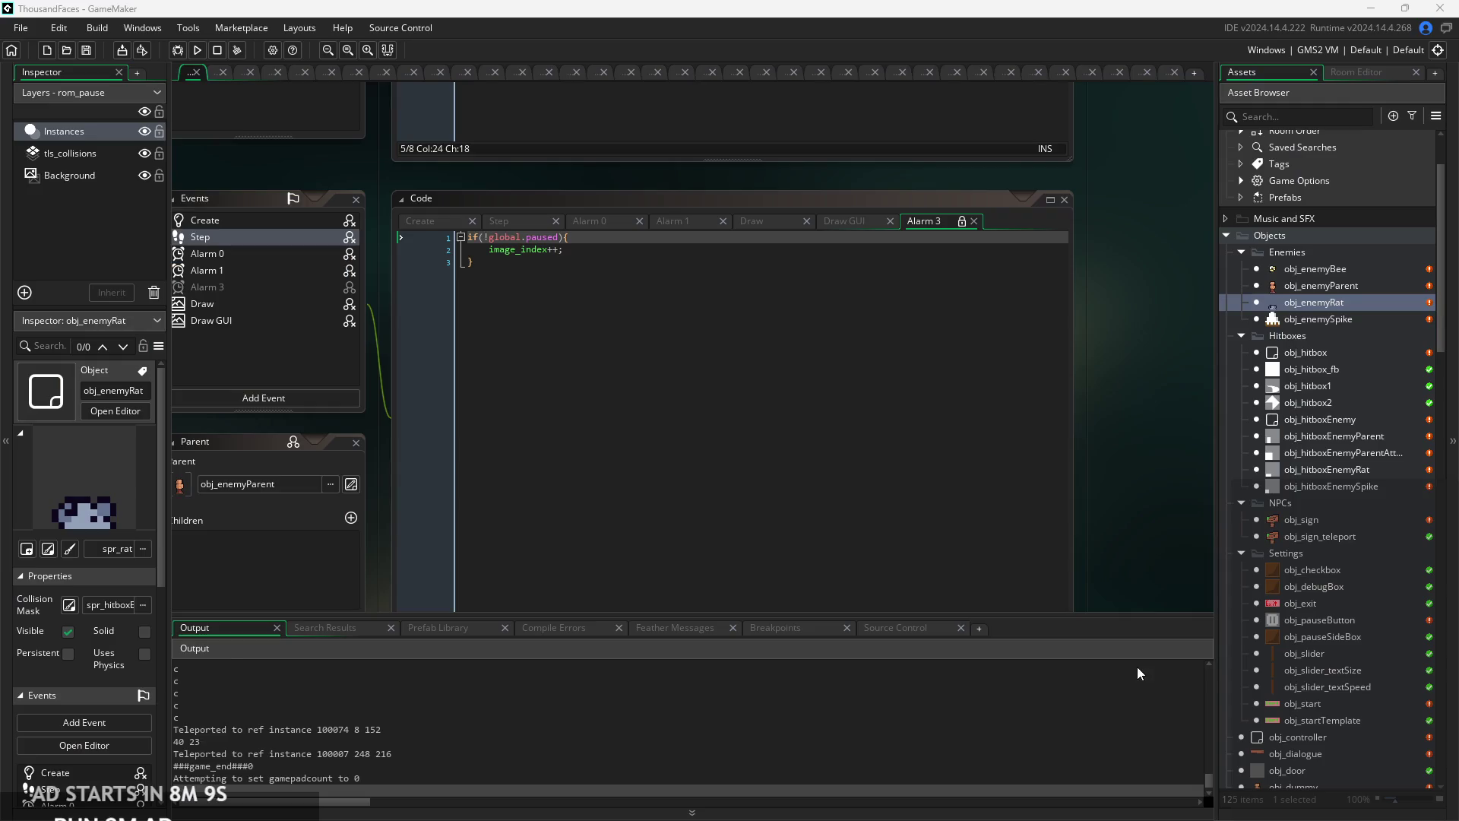
- Open rom_temple_4 from the Rooms list and select its tls_collisions tile layer
scroll(1329, 466, "down", 2)
scroll(1329, 467, "down", 12)
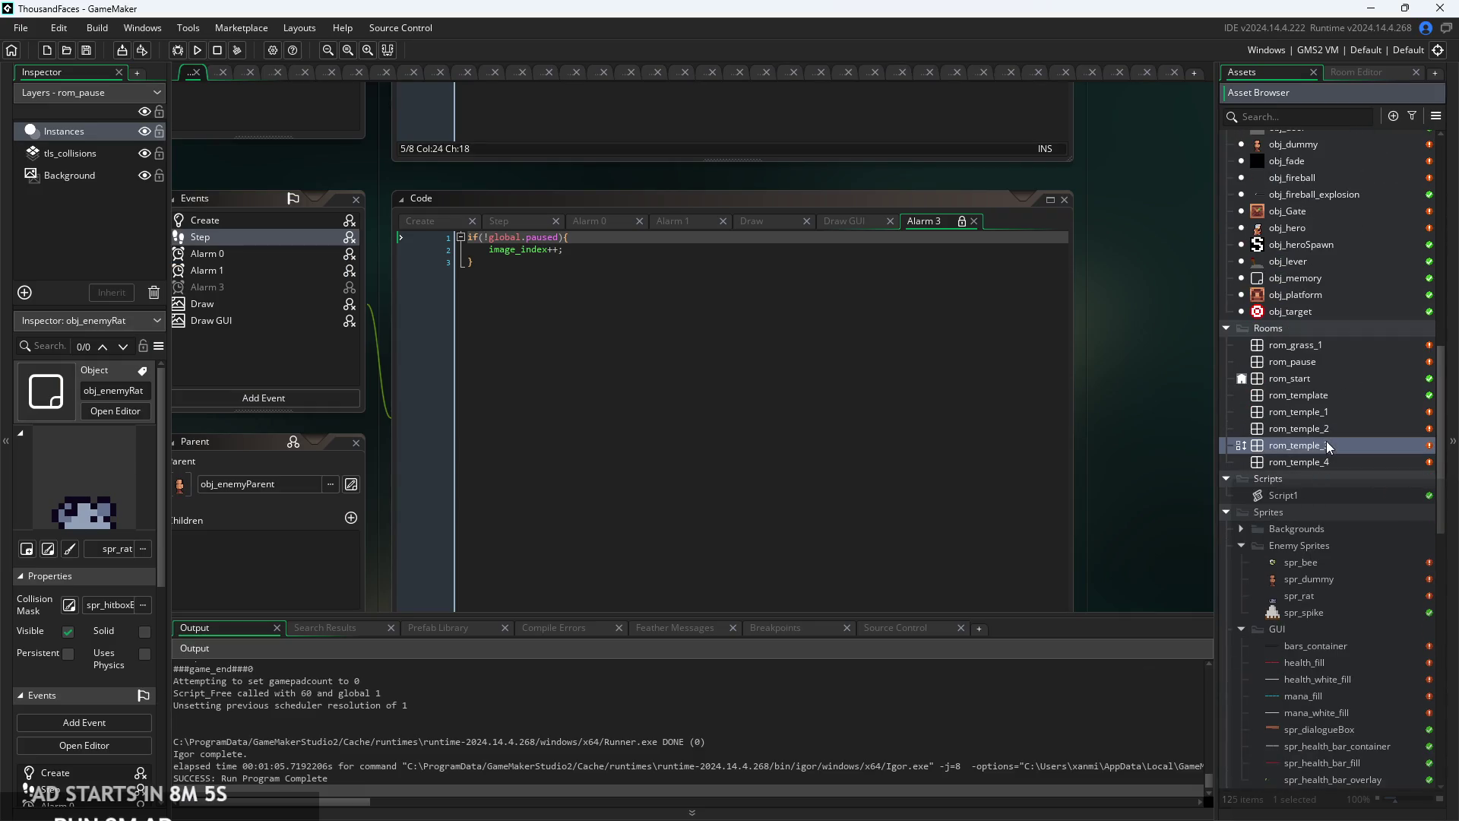
double_click(1328, 454)
scroll(678, 389, "up", 1)
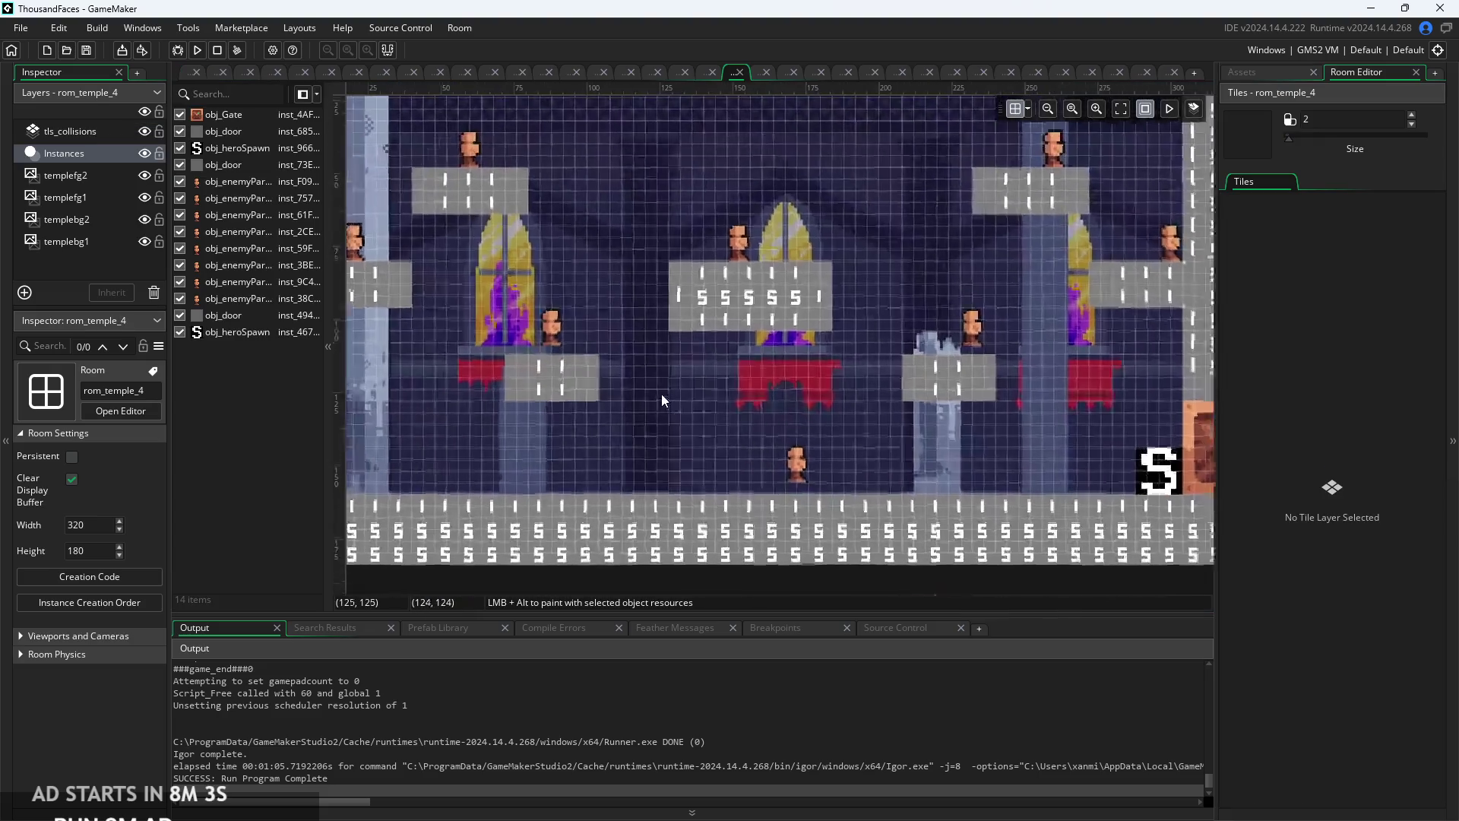
left_click(100, 133)
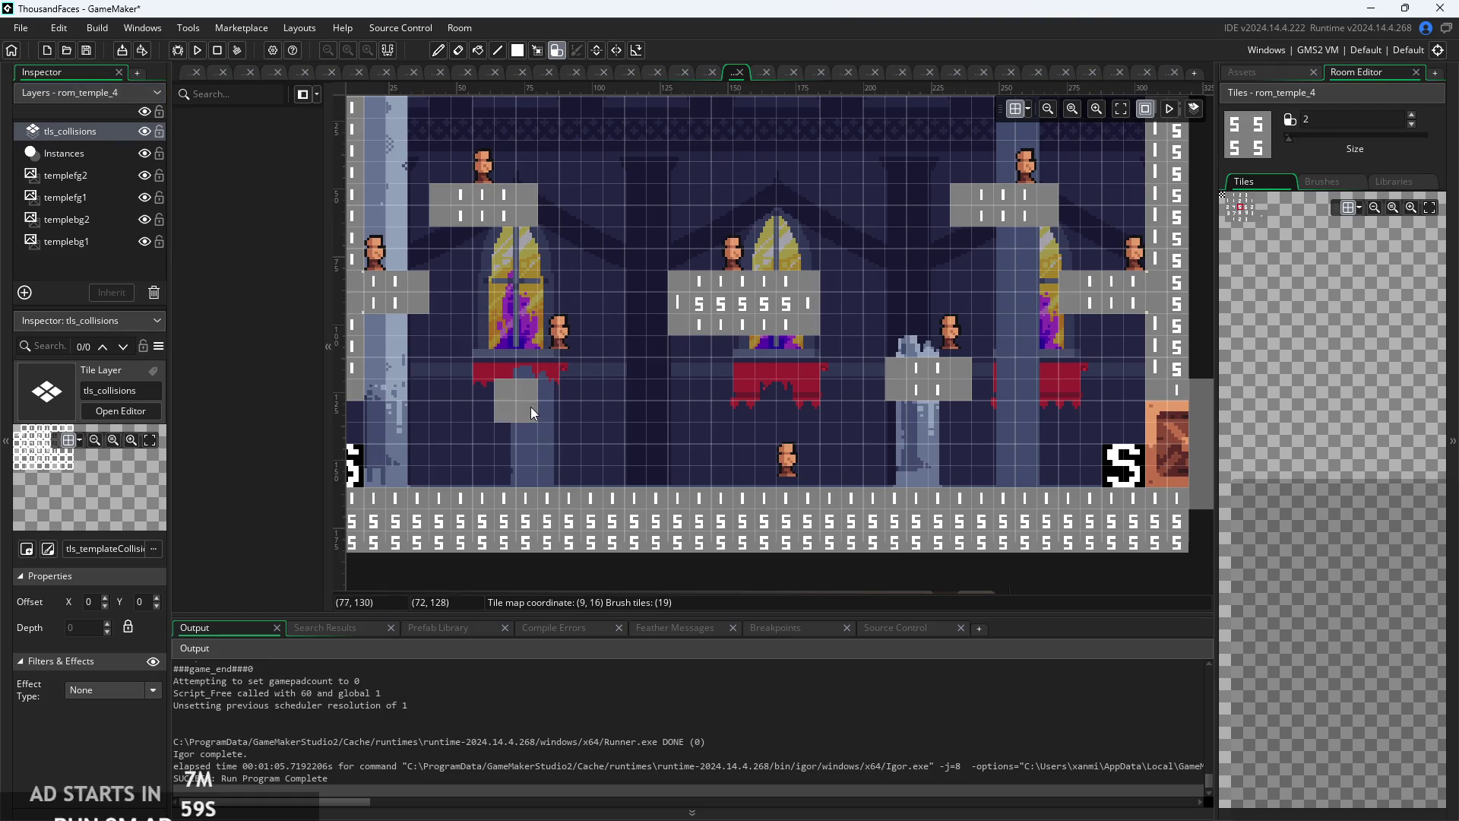
- Try erasing collision tiles from the right grey block, then undo the edits
scroll(597, 405, "up", 2)
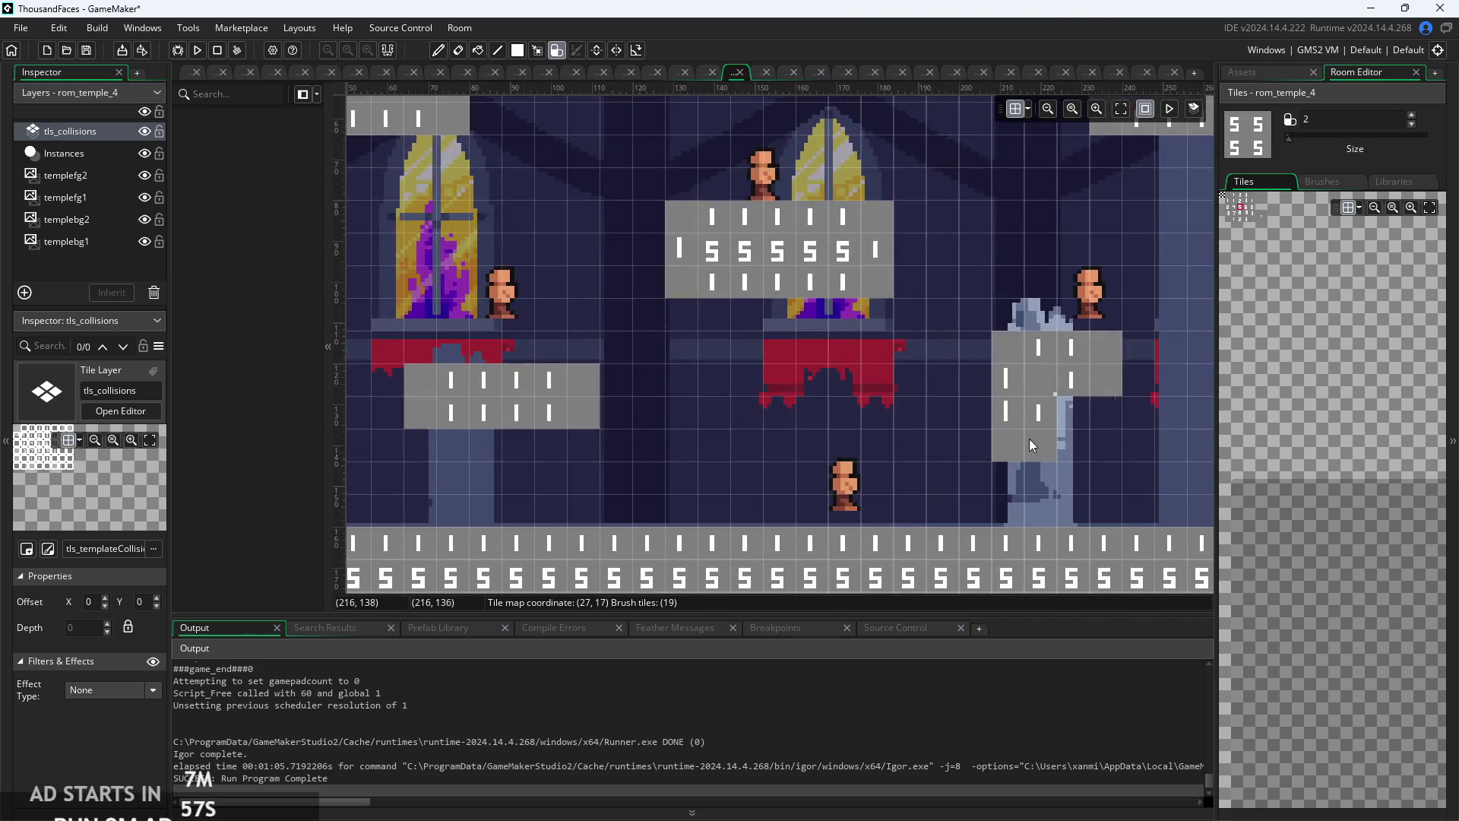
mouse_move(1034, 358)
left_mouse_down()
mouse_move(1084, 367)
mouse_move(1047, 408)
mouse_move(1106, 400)
left_mouse_up()
key("ctrl+z")
scroll(809, 410, "down", 2)
scroll(845, 413, "up", 1)
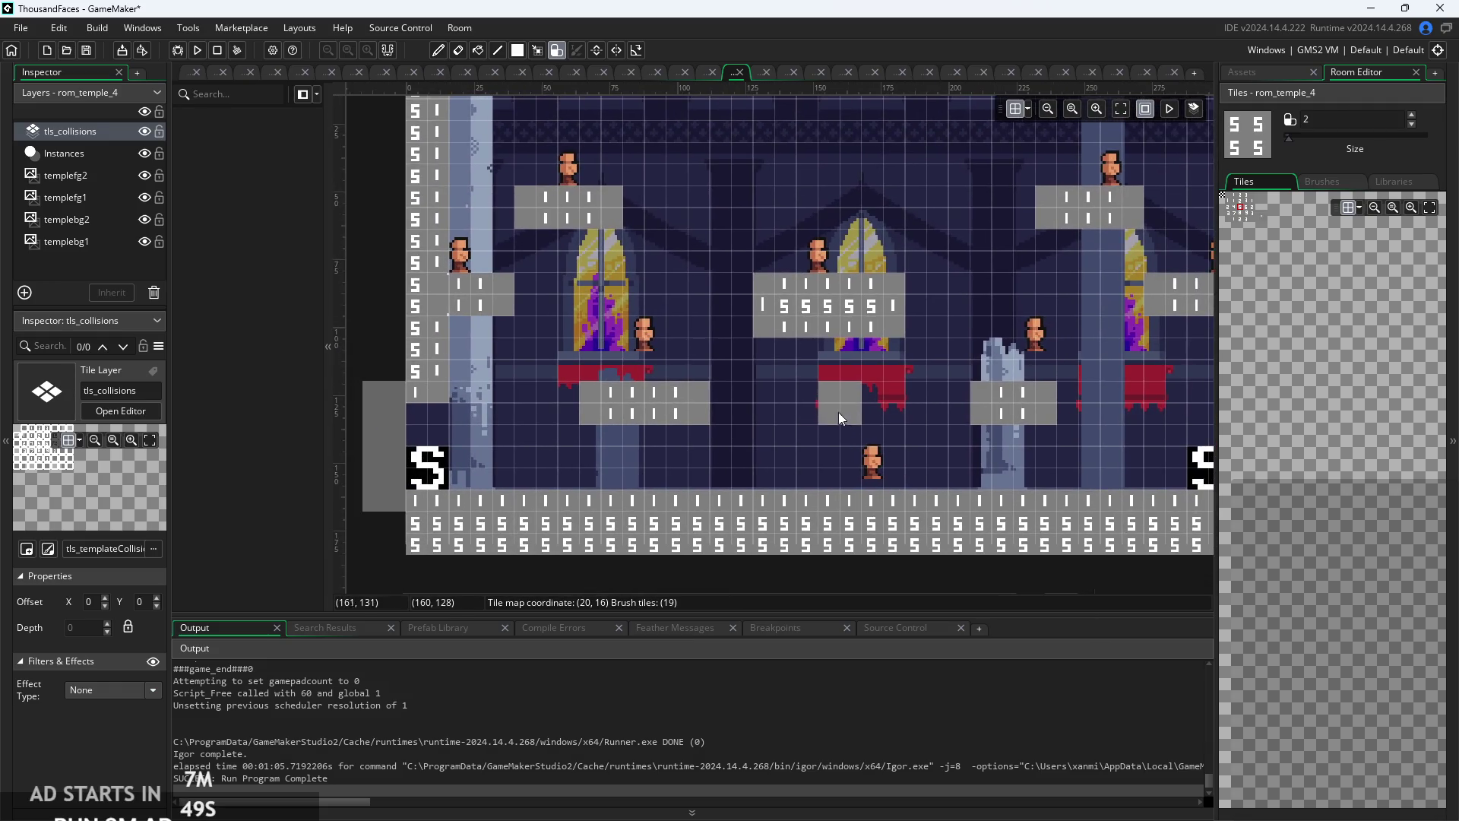
key("ctrl+z")
scroll(680, 423, "up", 2)
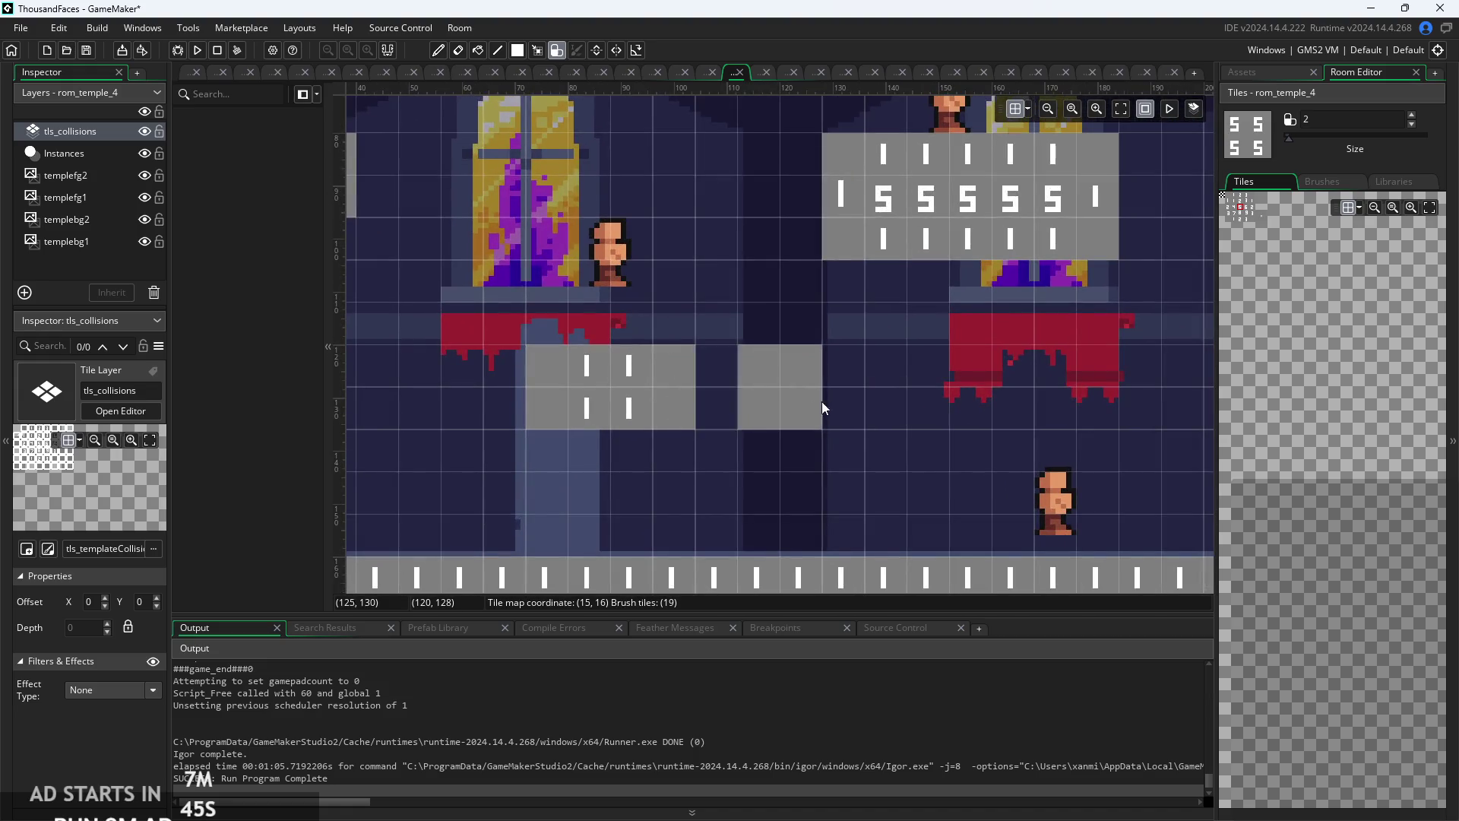
scroll(843, 399, "down", 2)
scroll(750, 490, "up", 1)
scroll(708, 391, "down", 1)
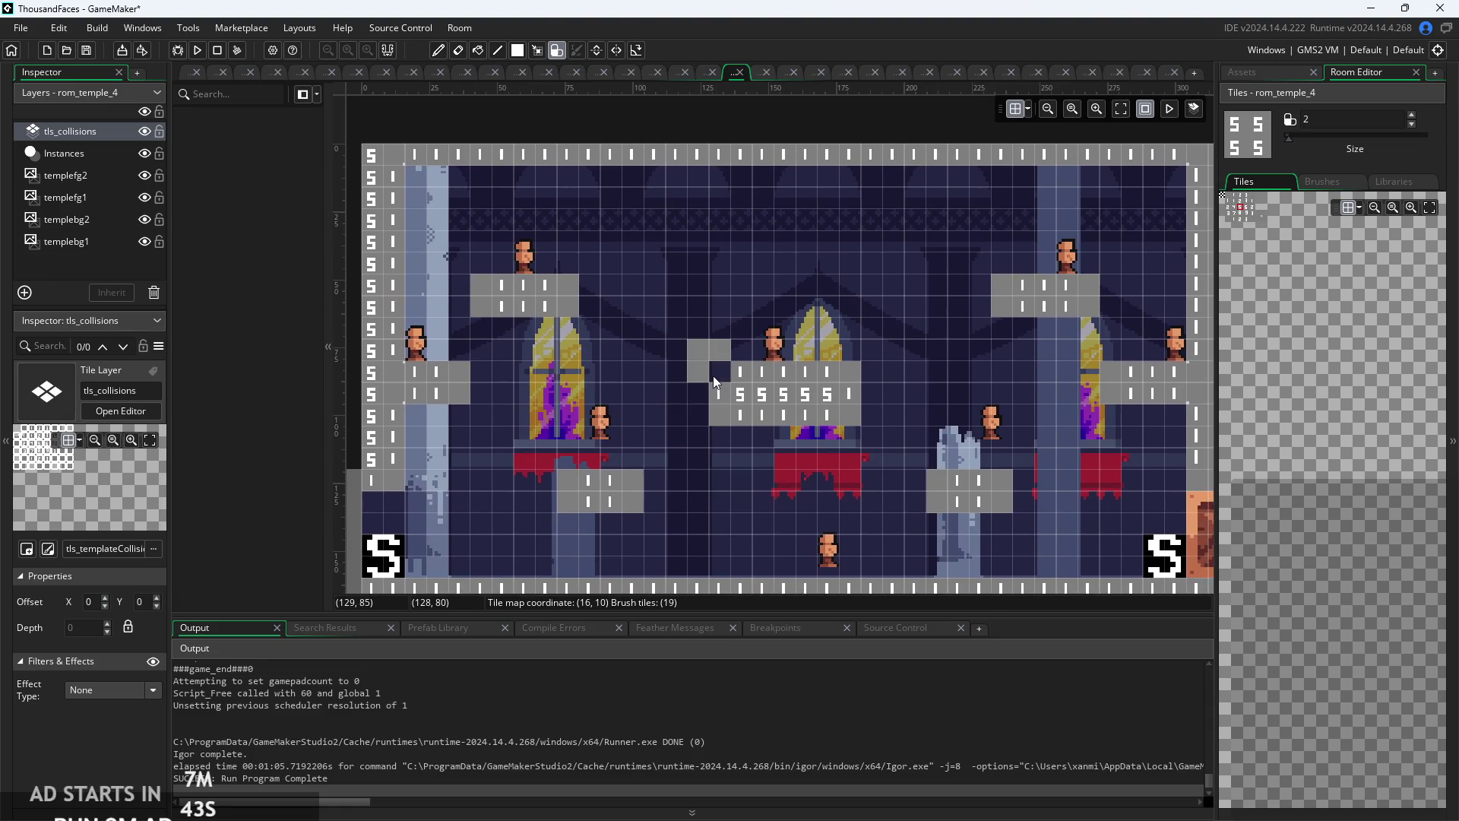
- Paint collision steps along the left and right walls and beside the middle platform
left_click(715, 376)
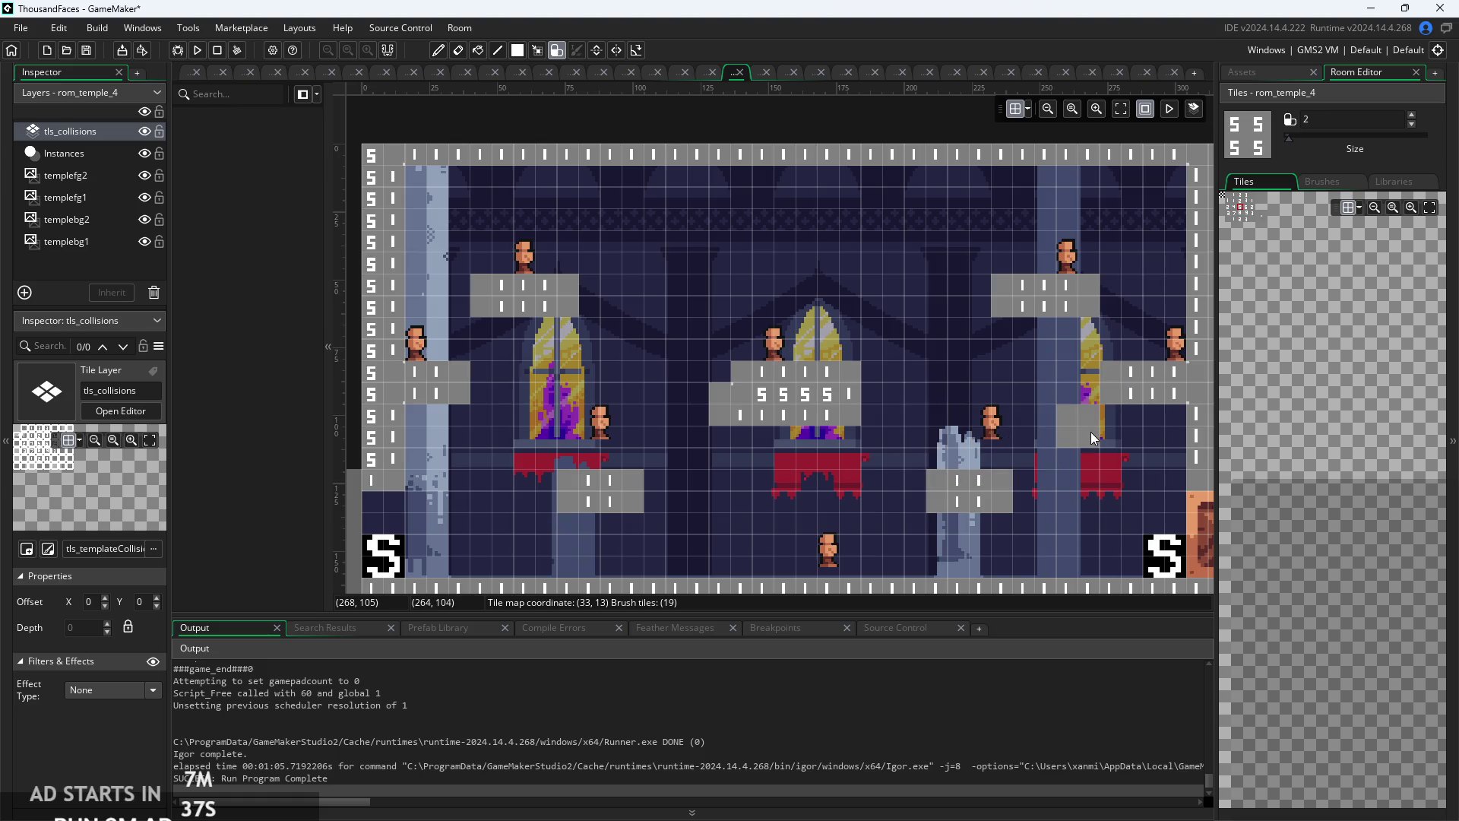
left_click_drag(1105, 435, 1102, 420)
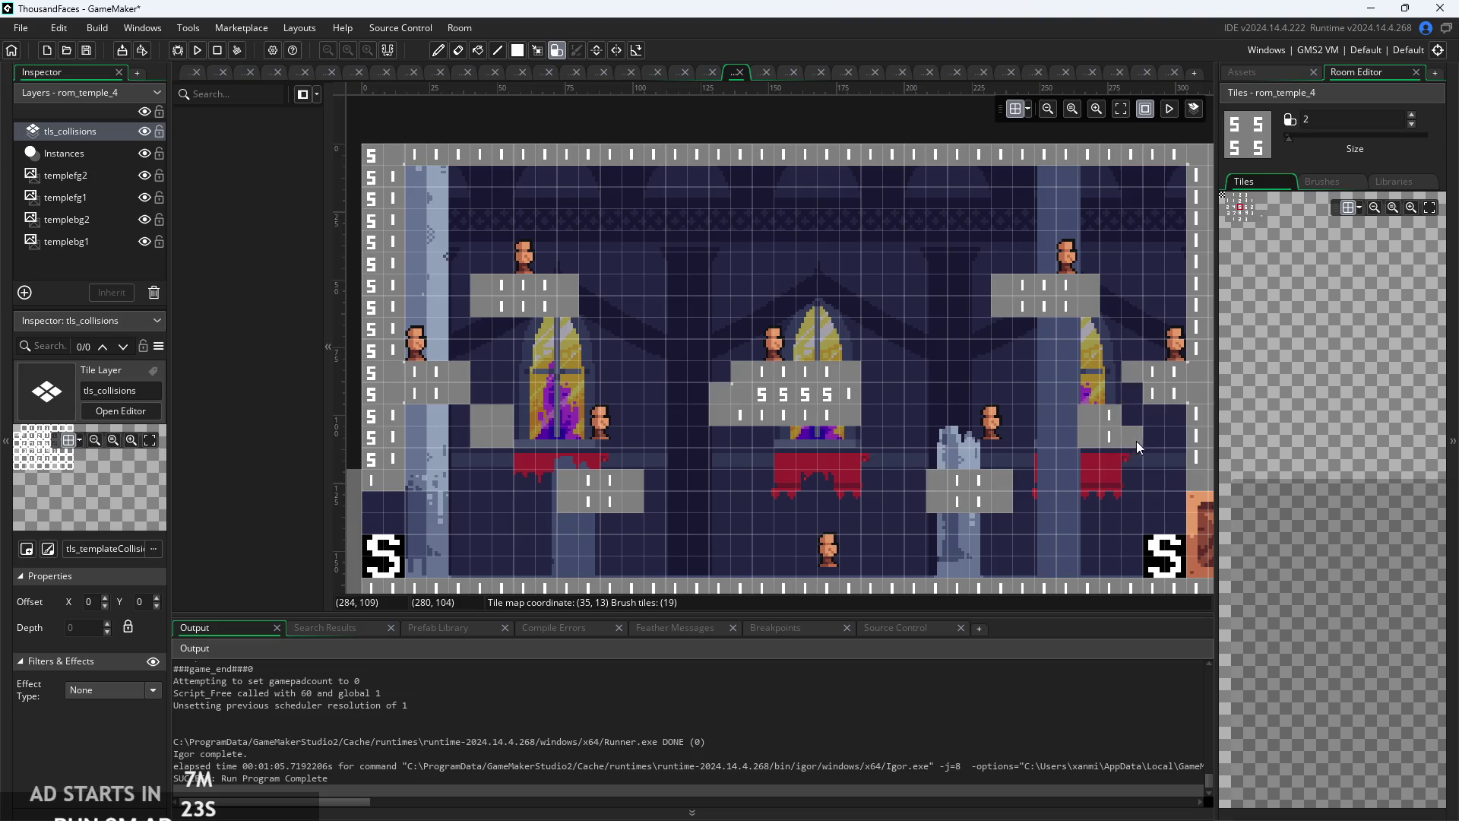
left_click_drag(1134, 440, 1155, 438)
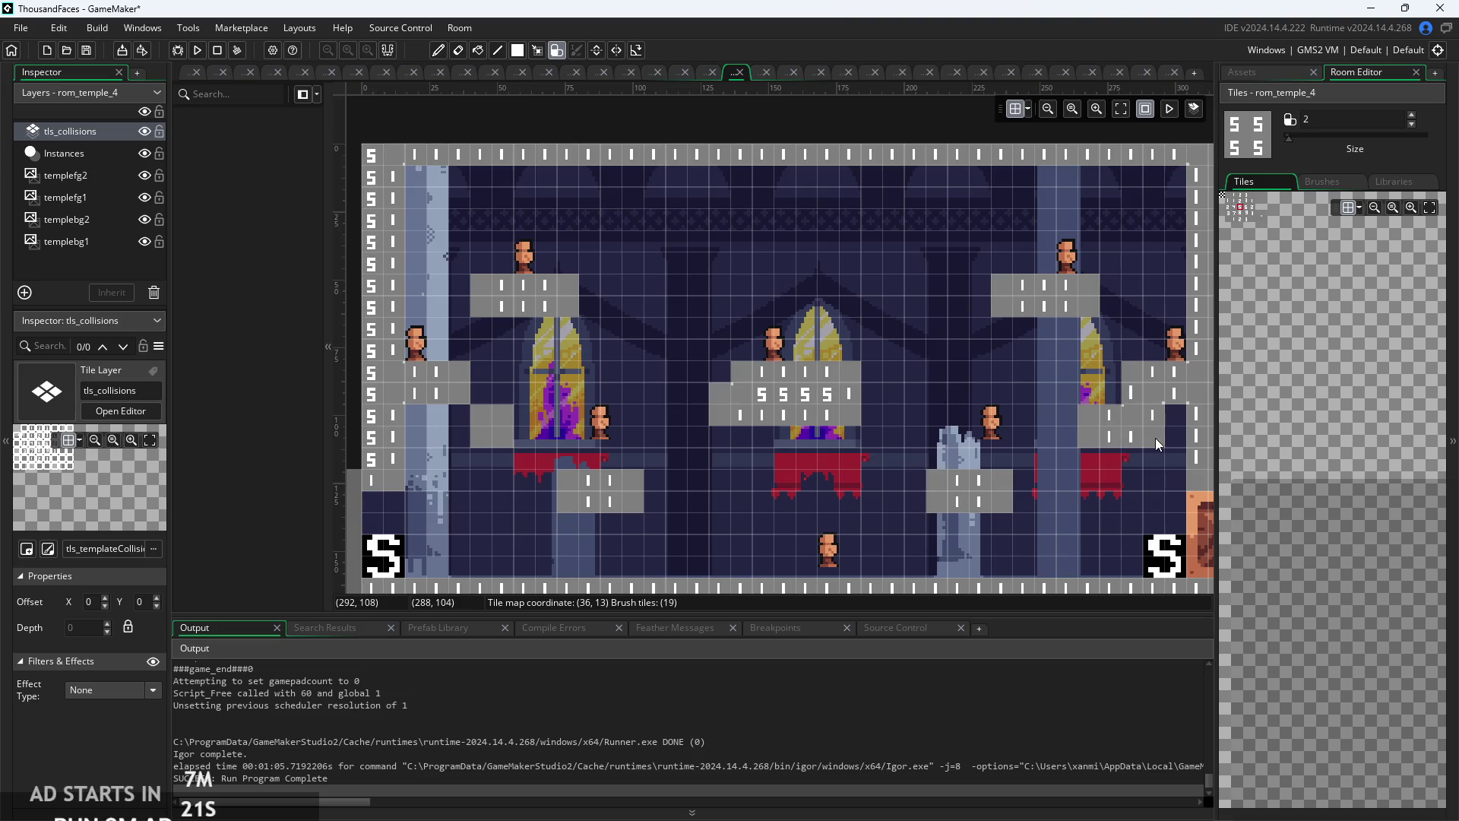
mouse_move(1169, 440)
left_mouse_down()
mouse_move(1111, 420)
mouse_move(1151, 437)
mouse_move(1135, 430)
left_mouse_up()
mouse_move(501, 457)
left_mouse_down()
mouse_move(428, 434)
mouse_move(471, 425)
left_mouse_up()
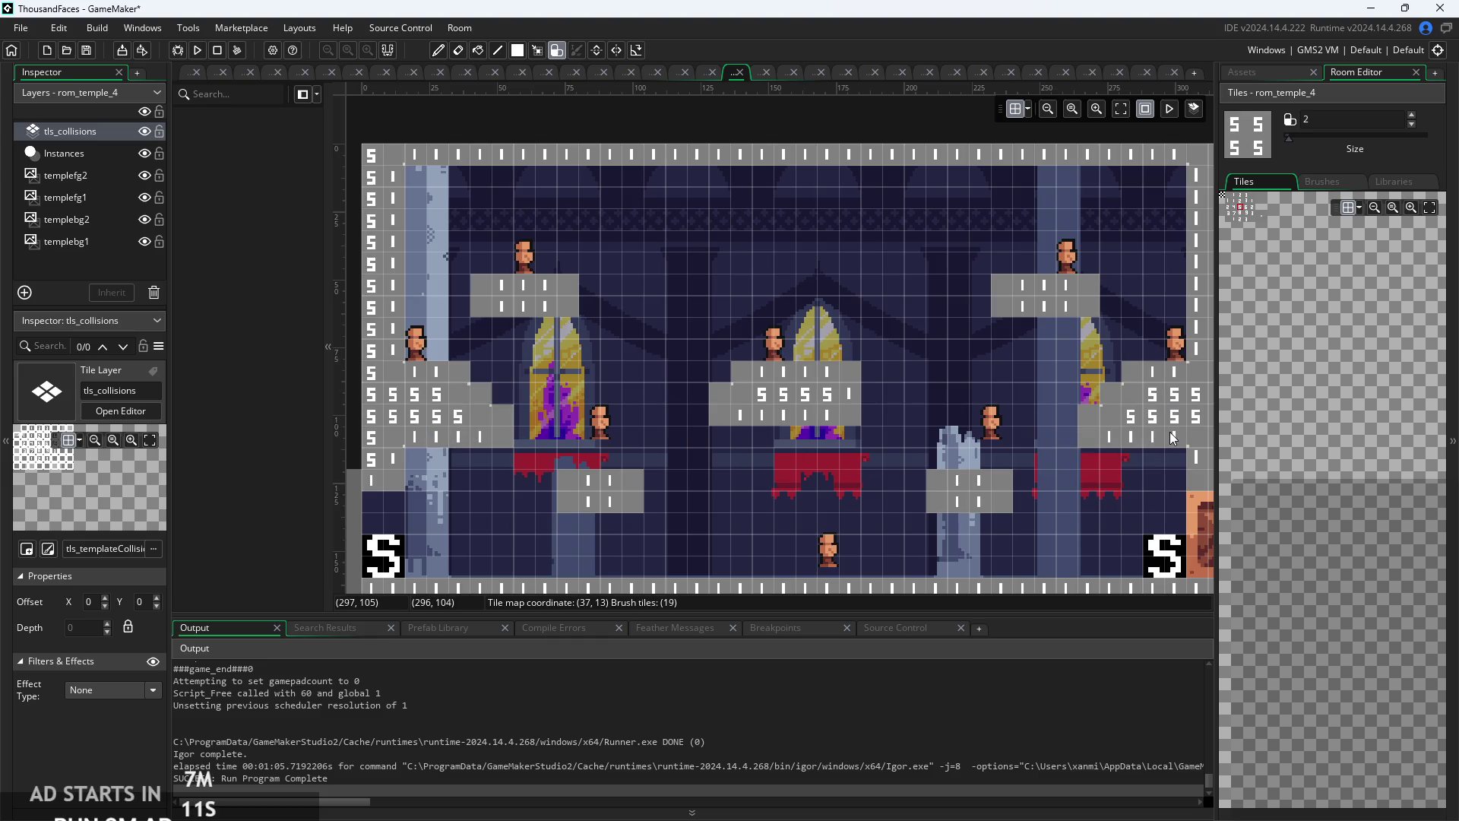
left_click_drag(440, 465, 446, 465)
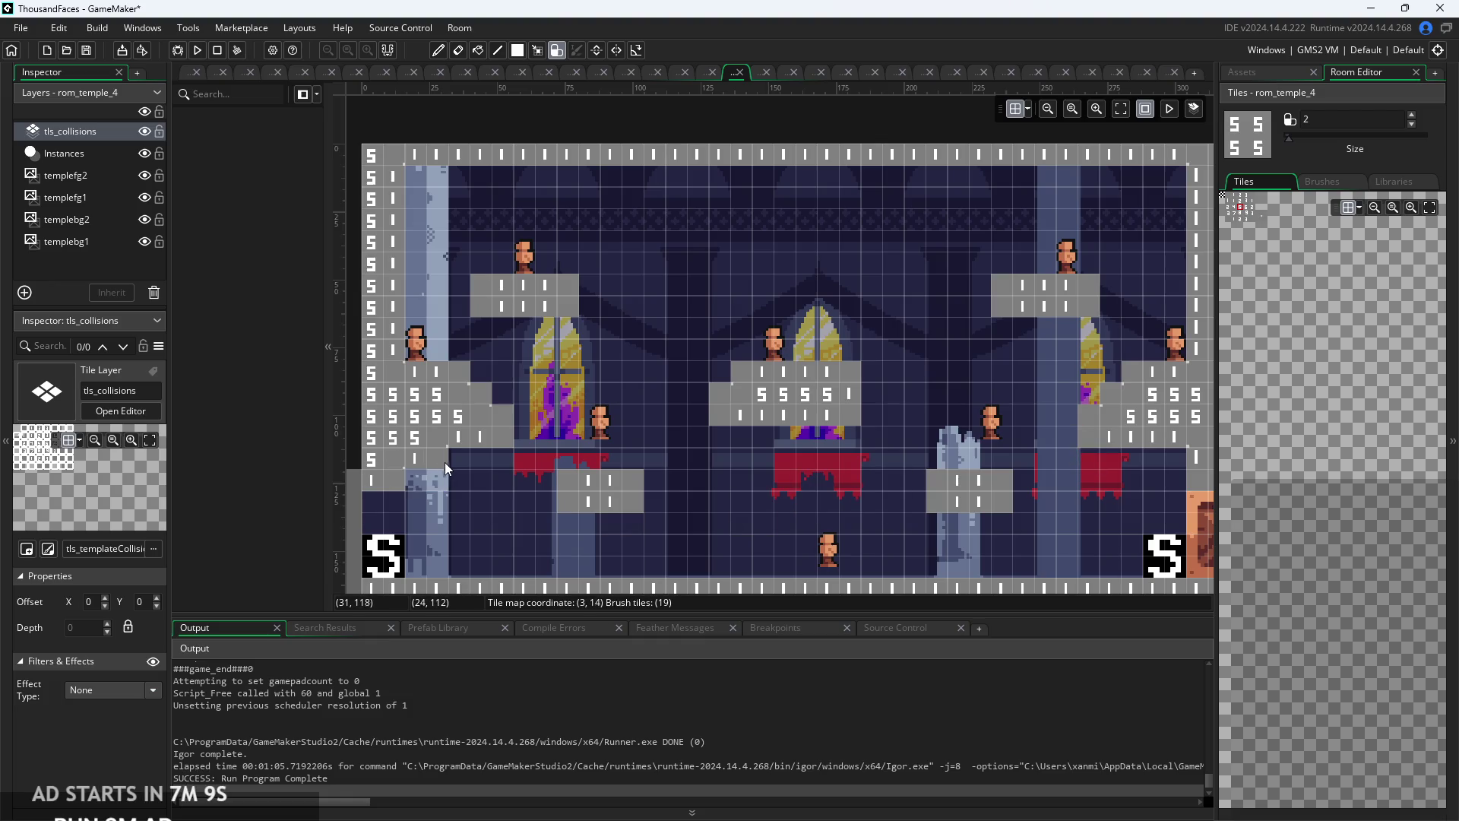
left_click_drag(1183, 473, 1174, 462)
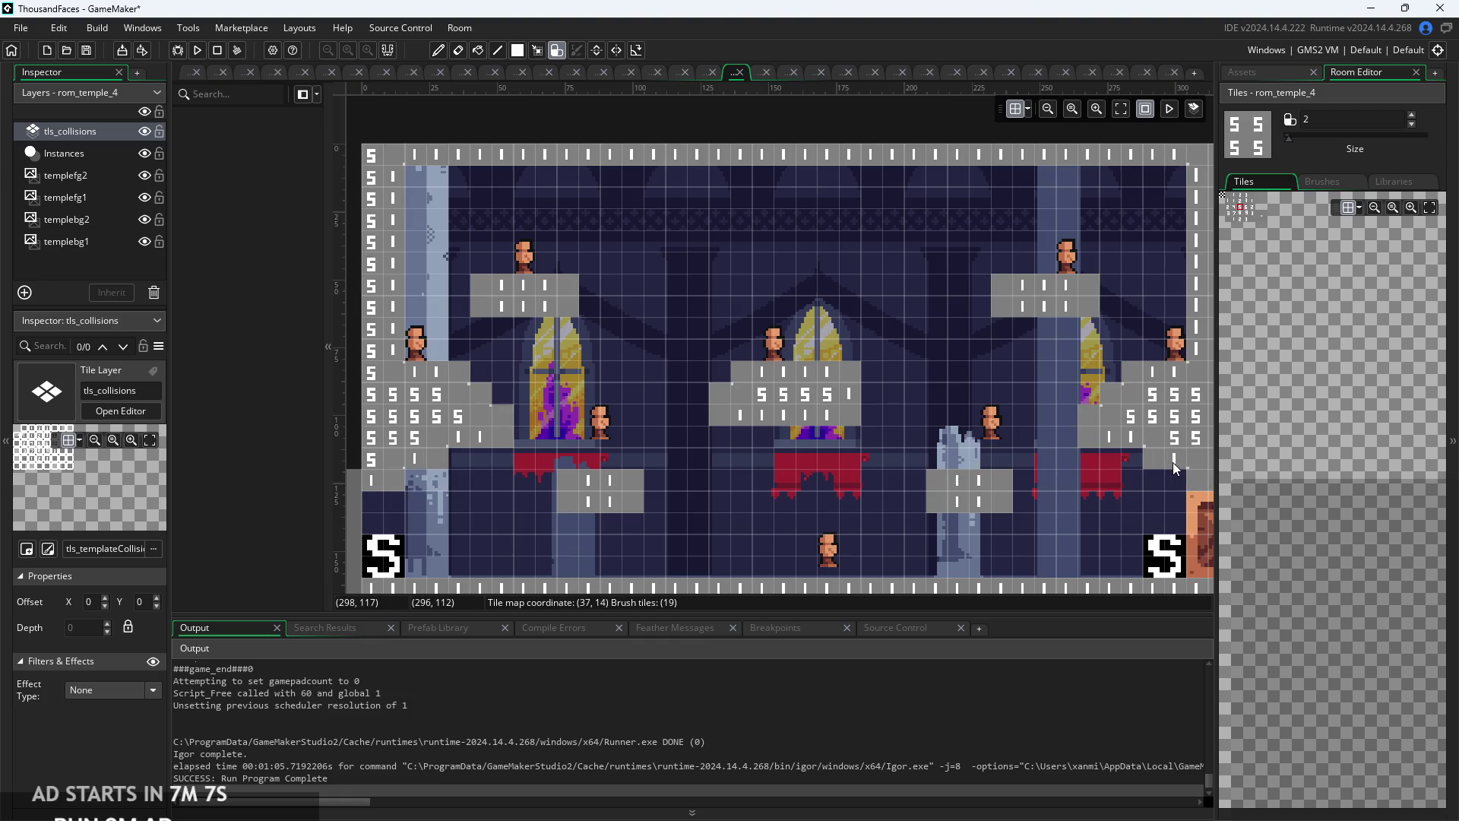
left_click(874, 496)
left_click(851, 411)
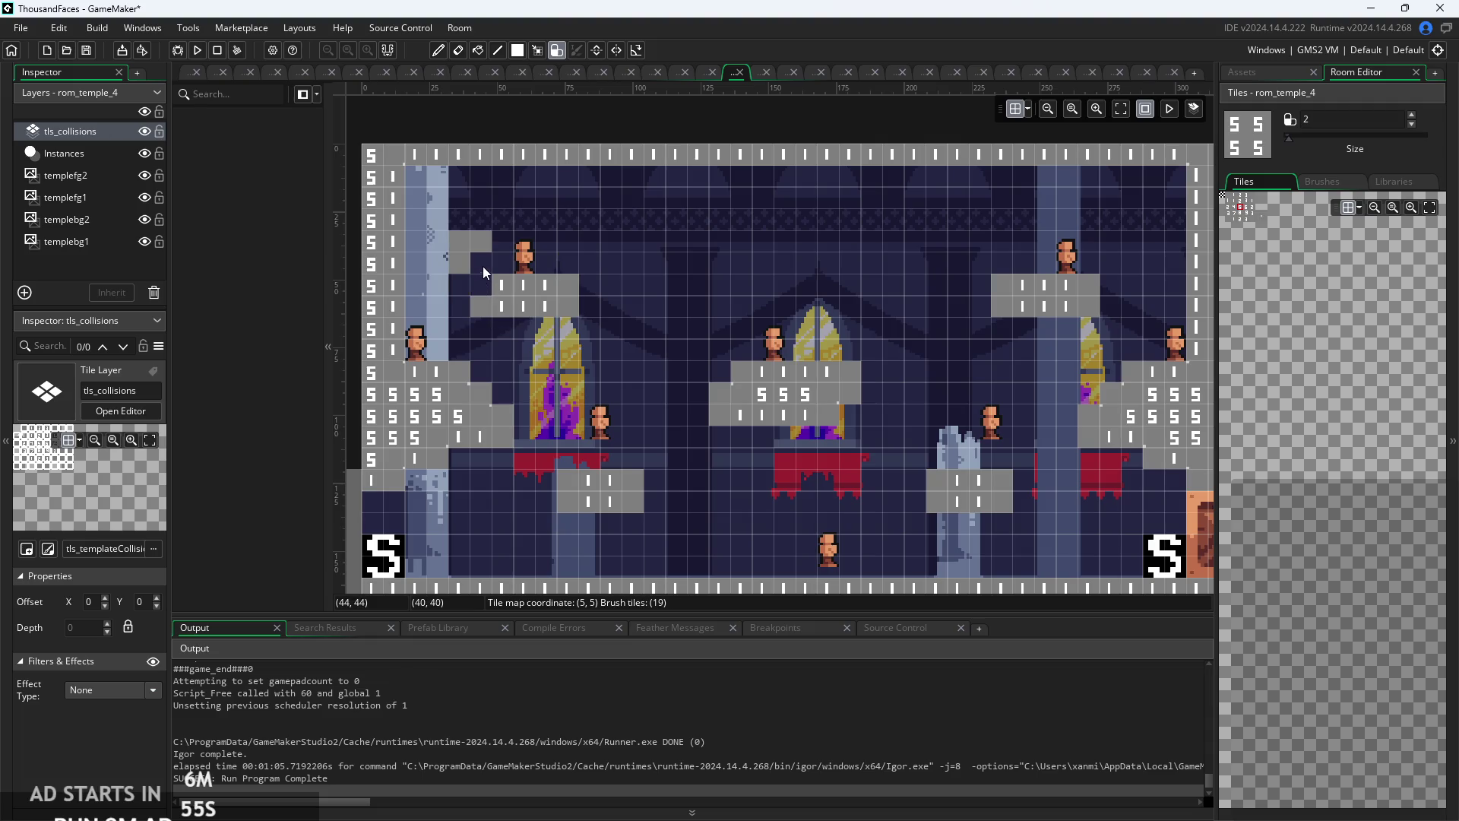
- Extend the upper and lower platforms and cover the left pillar with collision tiles
left_click(479, 283)
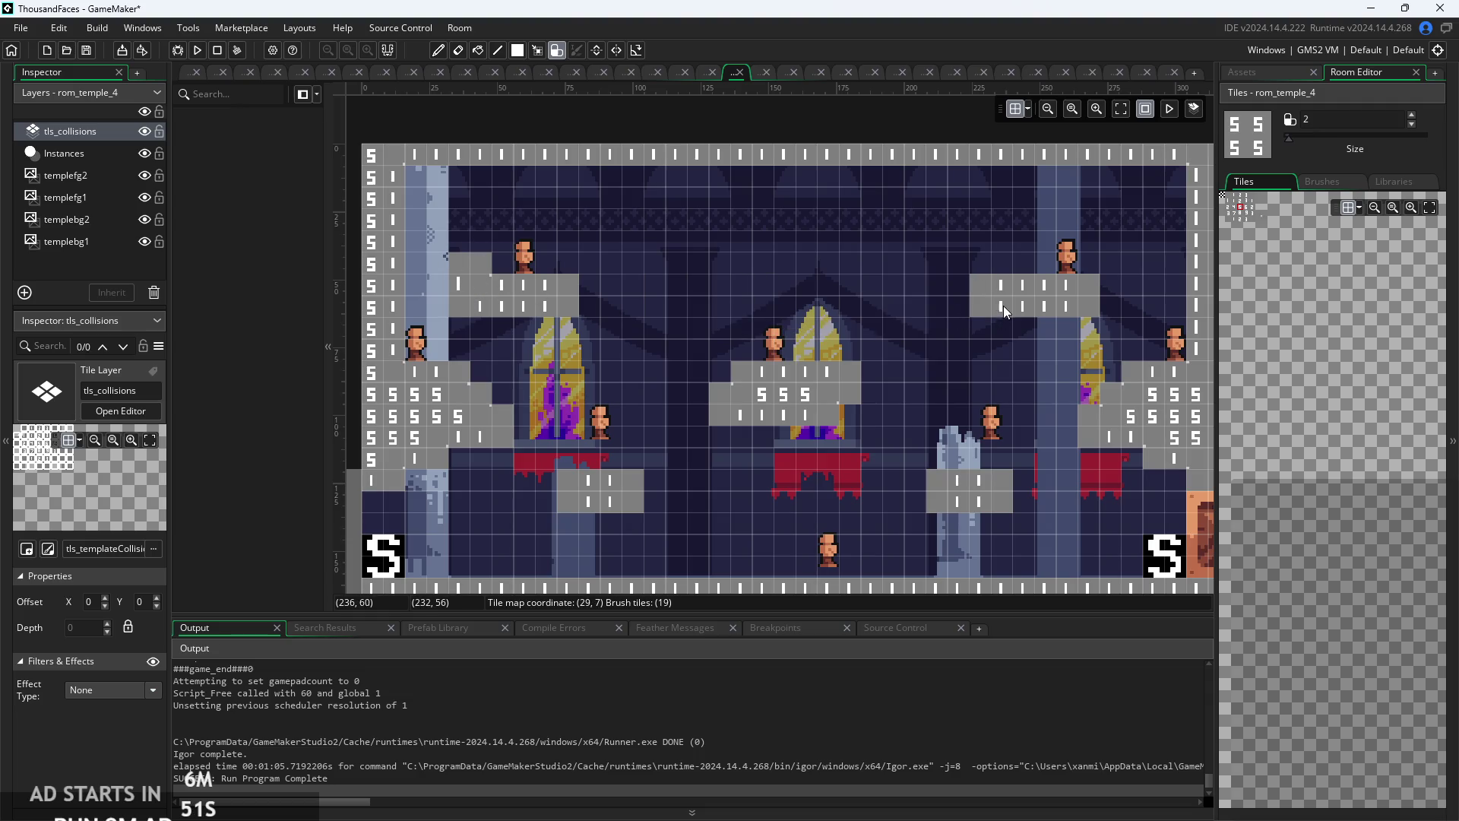
left_click(1015, 326)
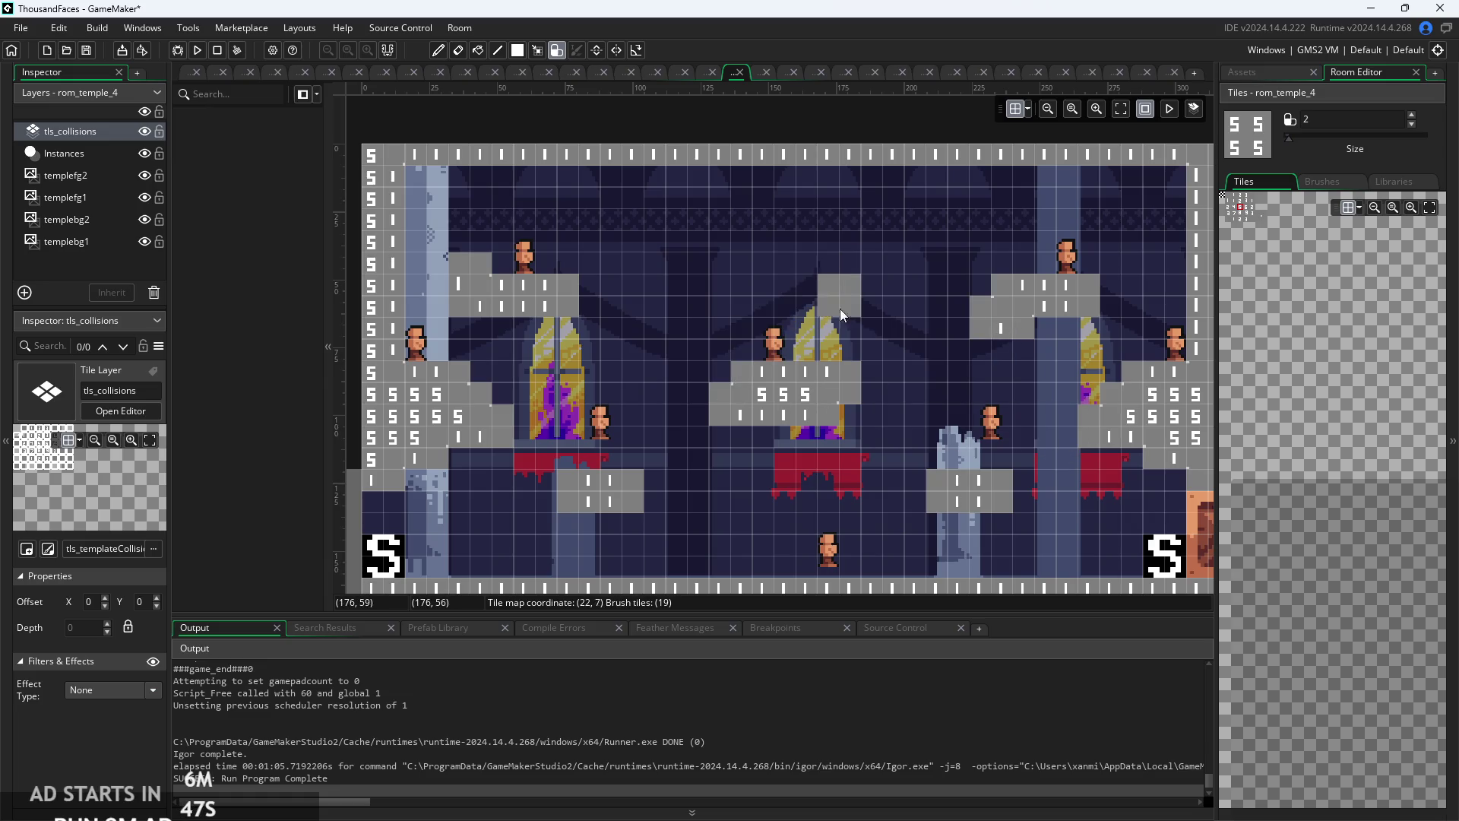
left_click(567, 507)
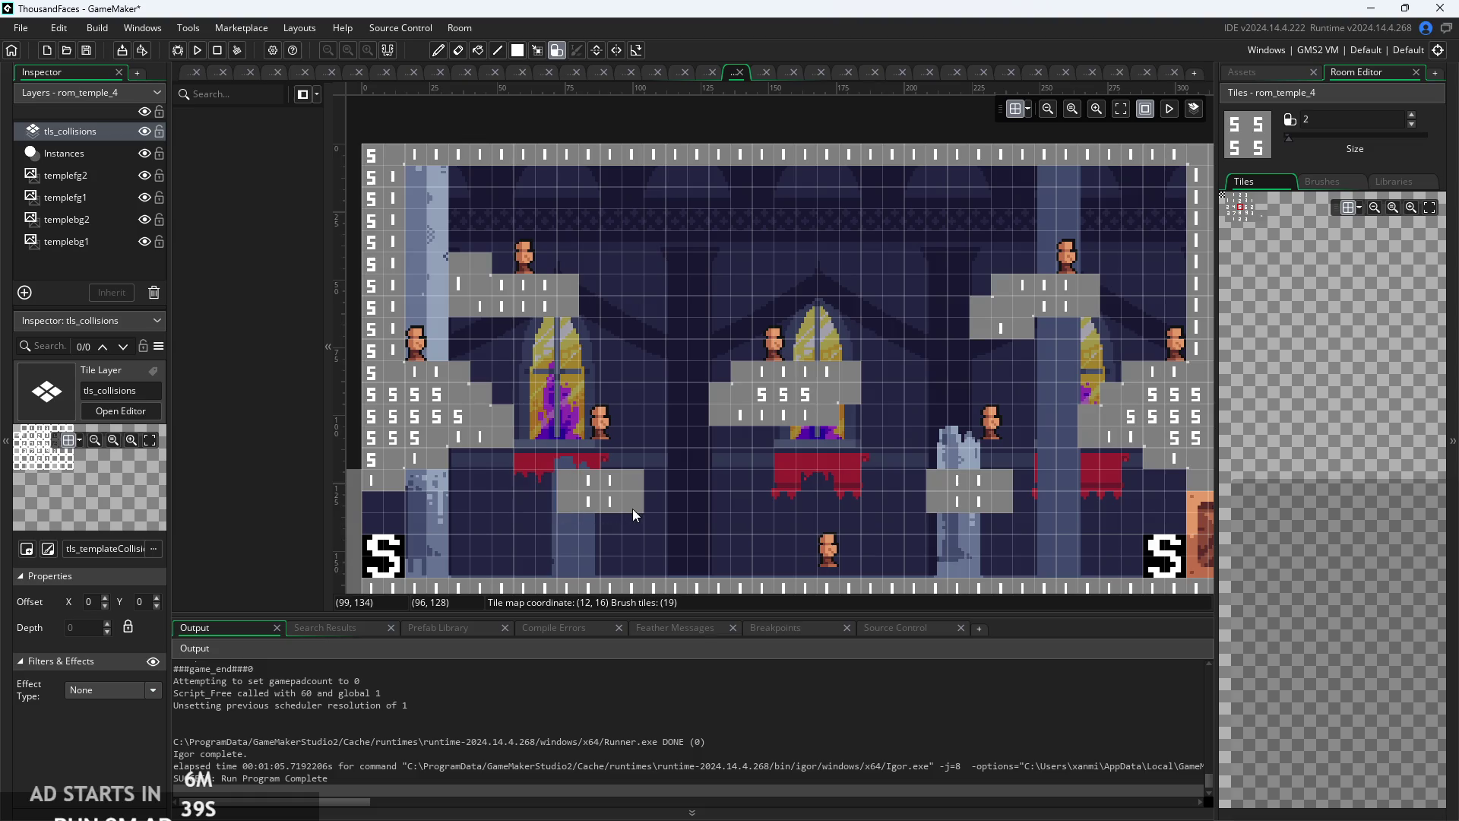
left_click(632, 505)
left_click_drag(415, 264, 431, 282)
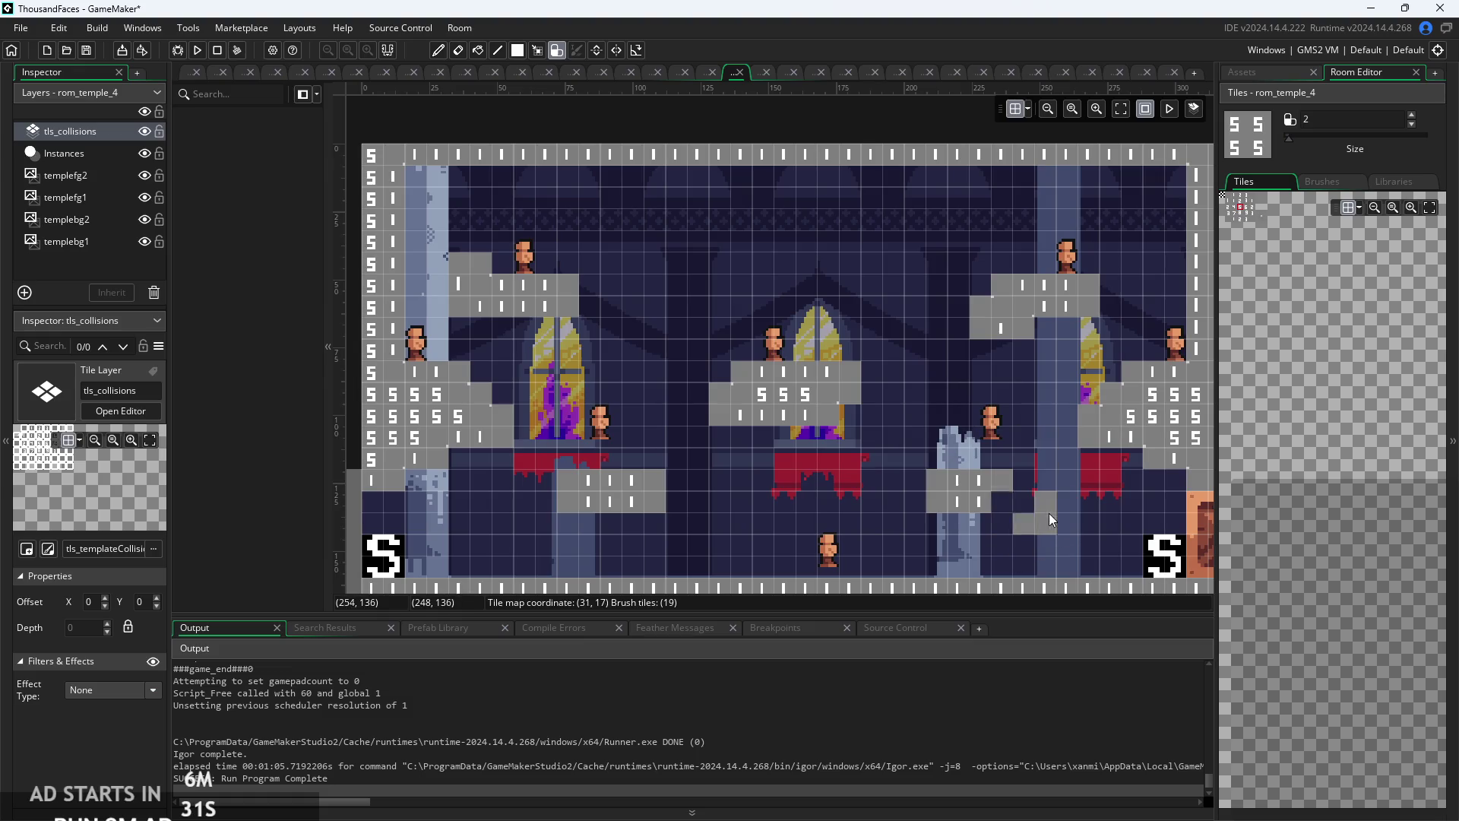
left_click(908, 510)
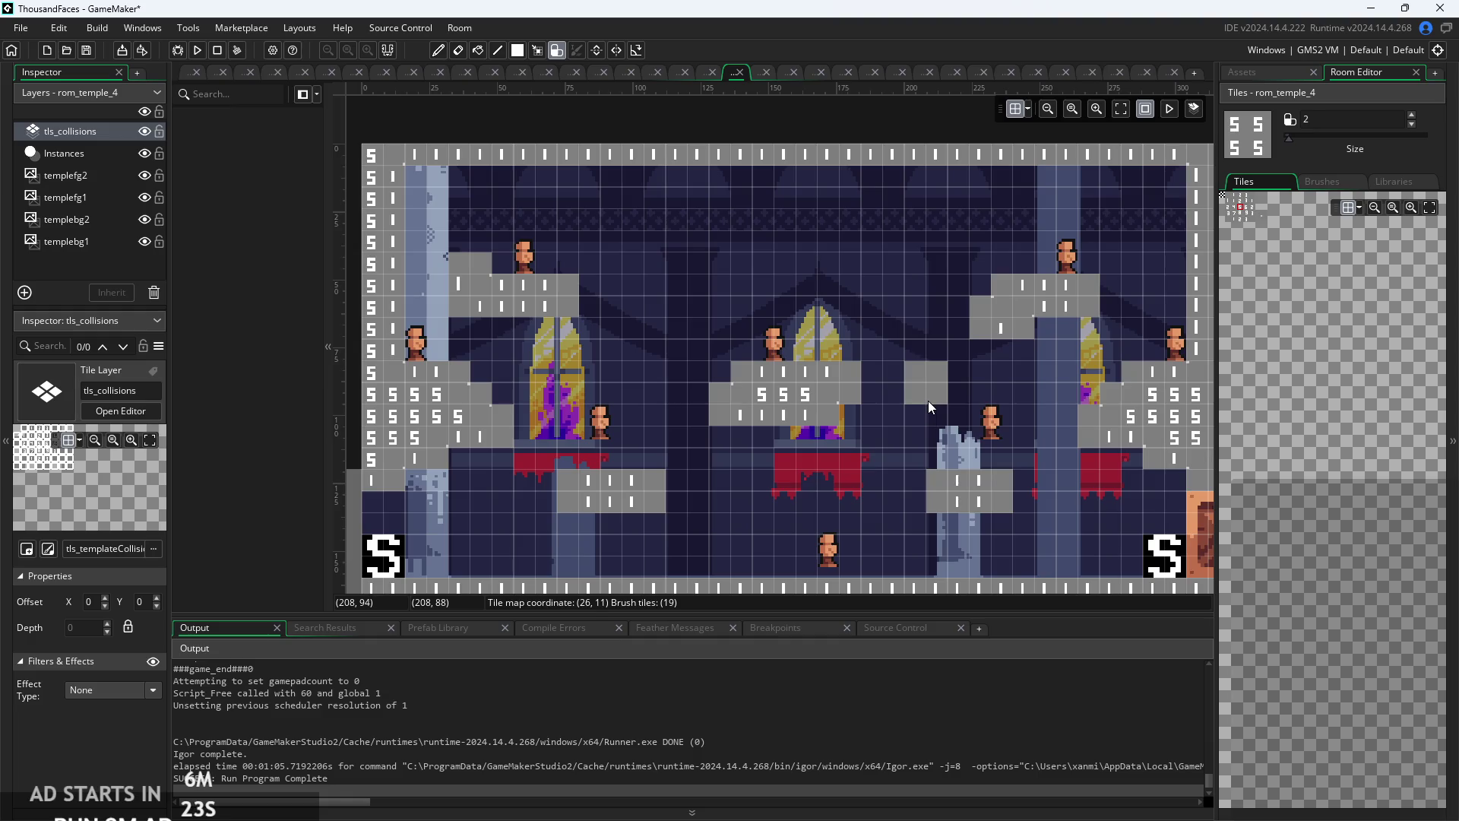
scroll(1004, 528, "down", 2)
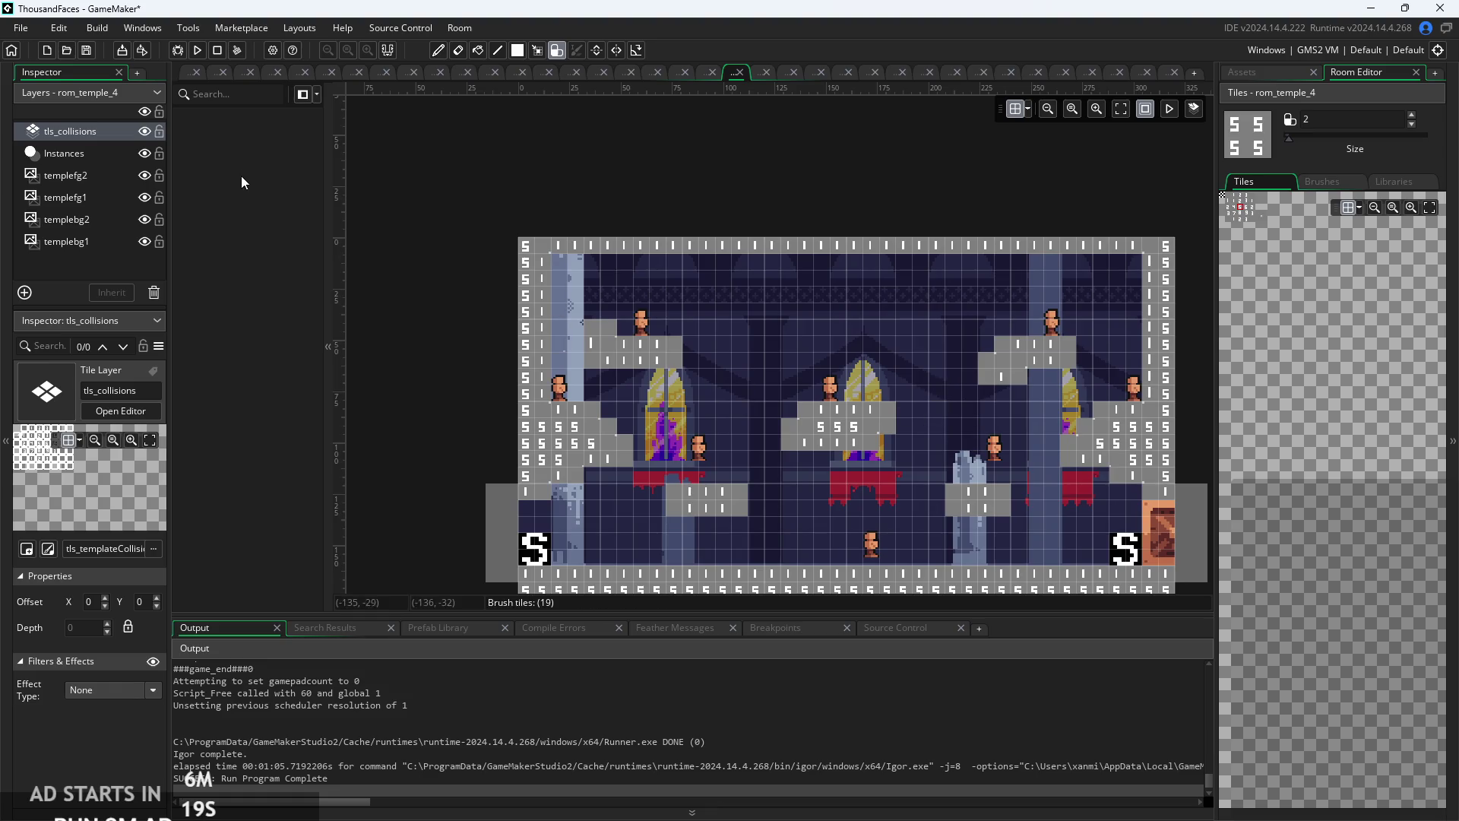
- Build and run the game, start it, and jump the knight over the block into the next room
left_click(197, 49)
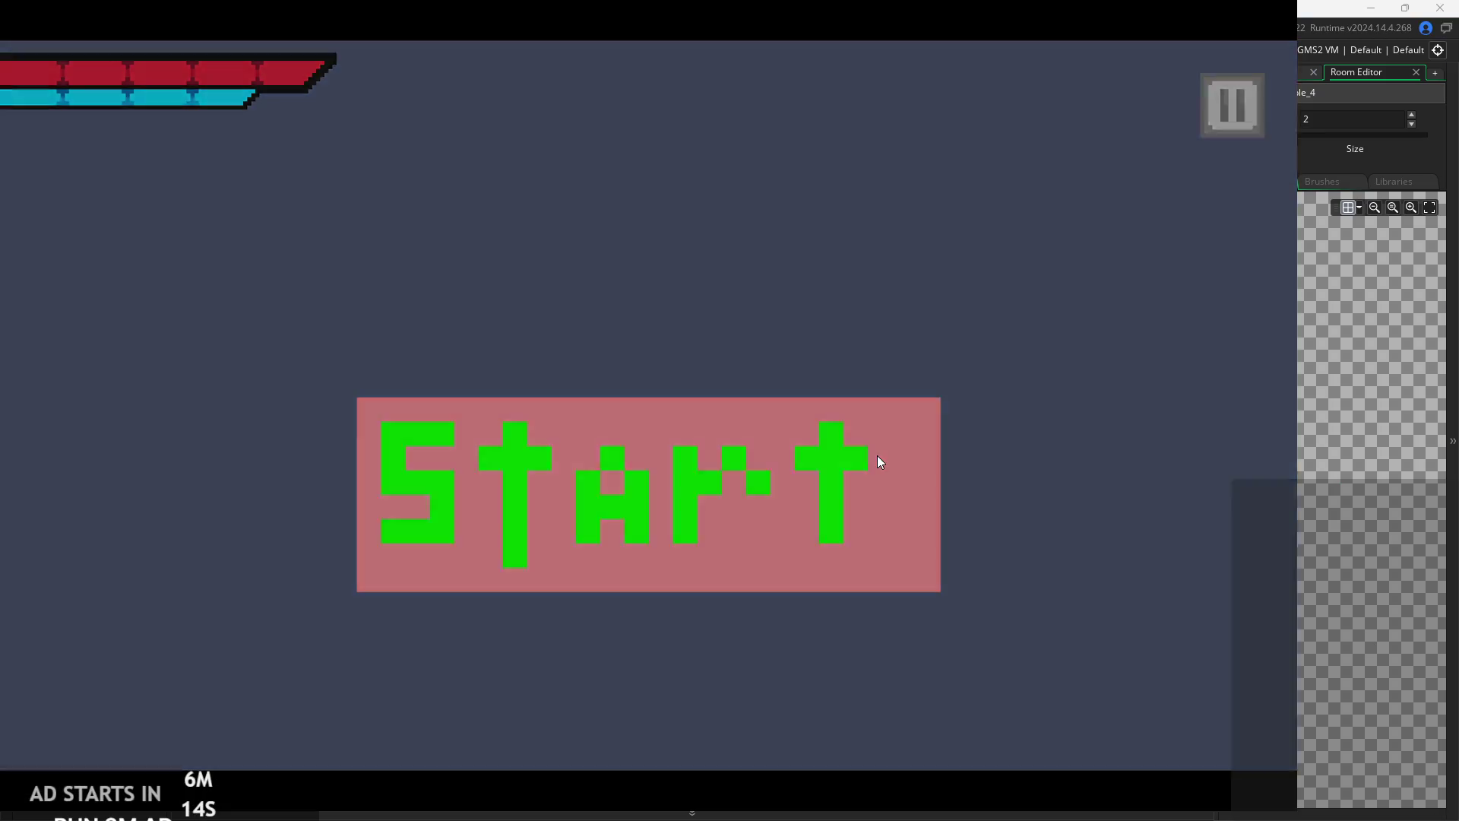
left_click(877, 454)
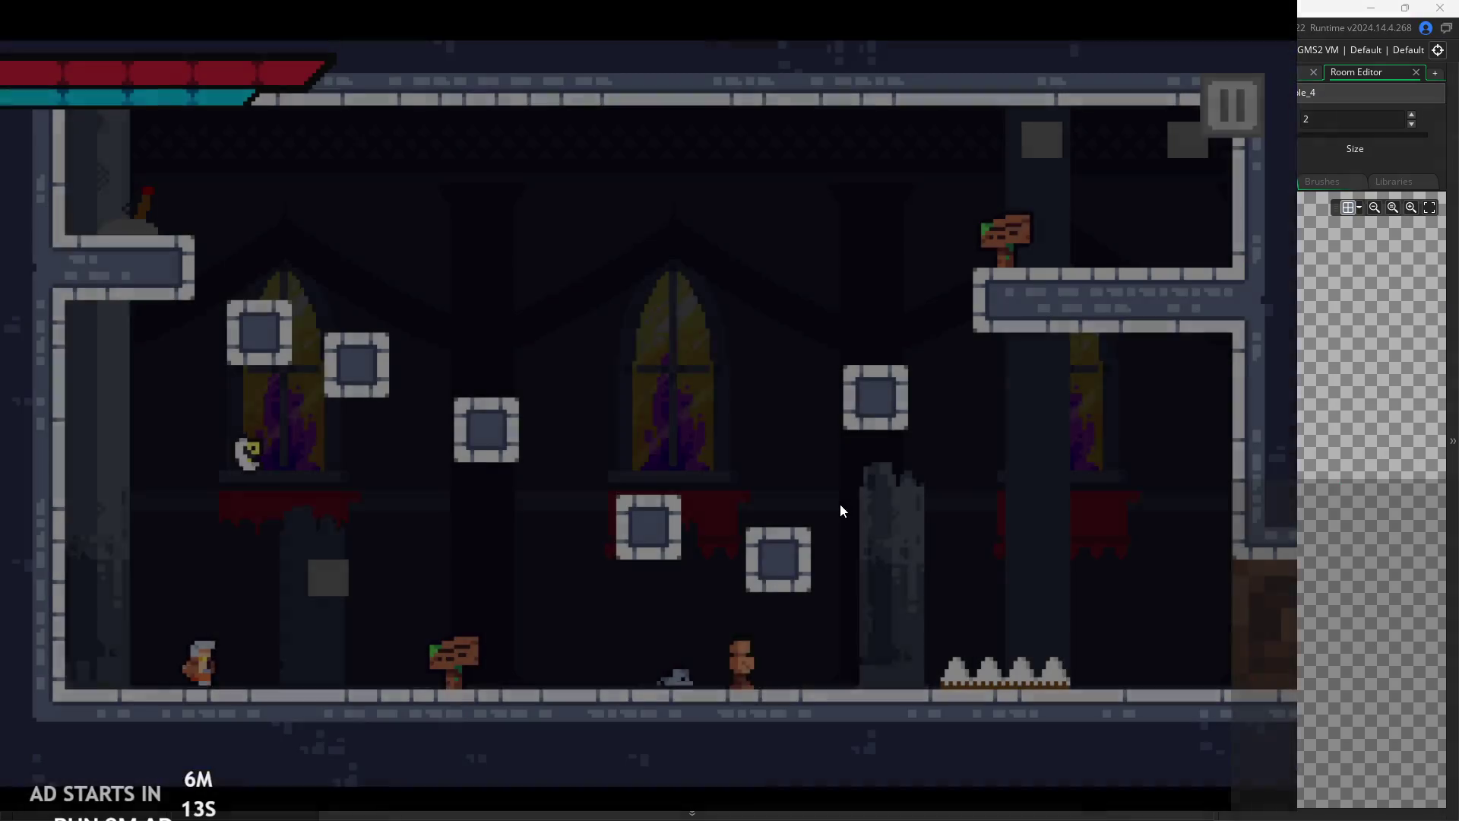
key("Right")
key("space")
key("space")
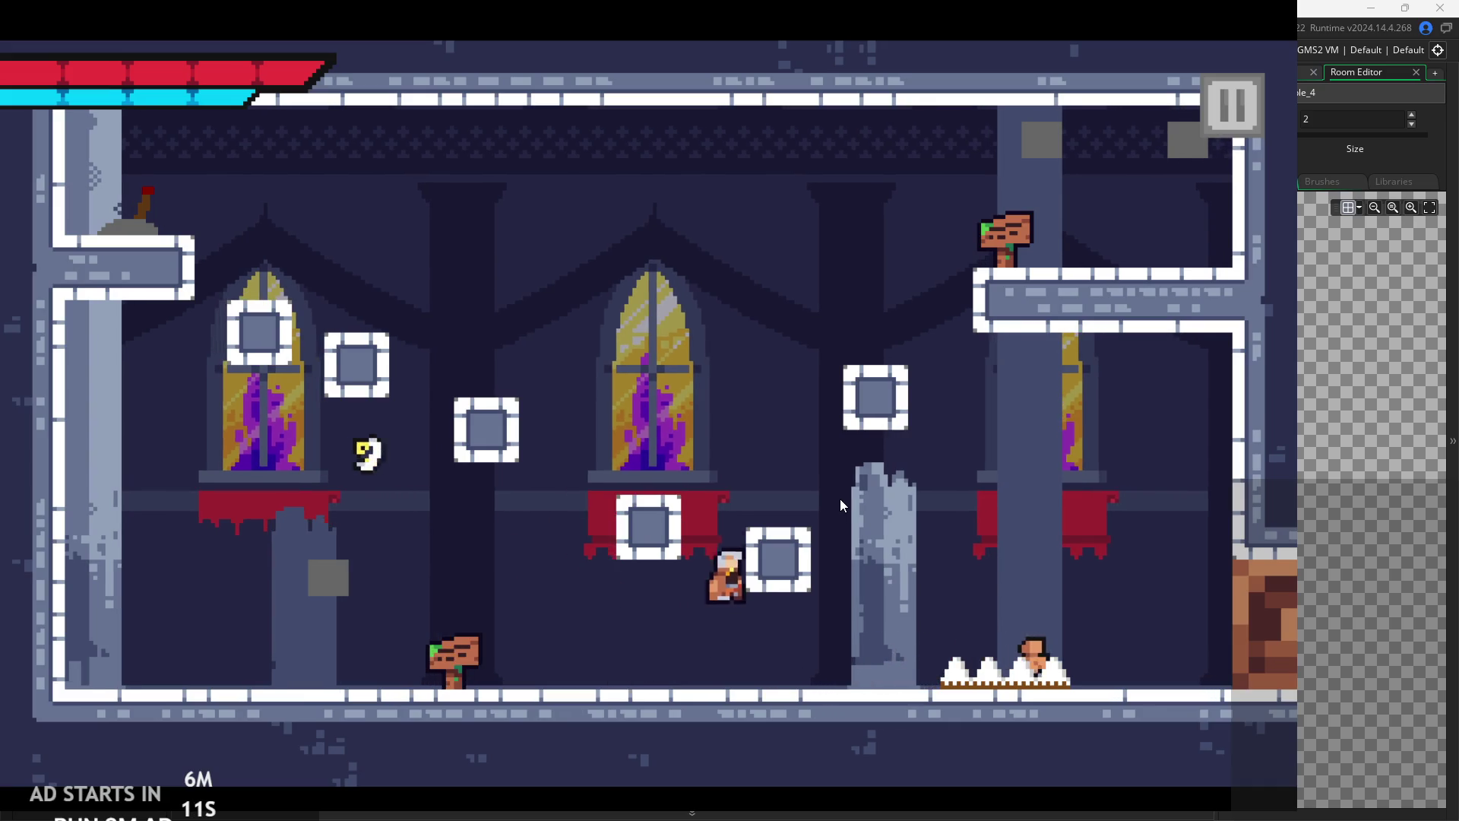
key("space")
key("Right")
key("Left")
key("space")
key("Right")
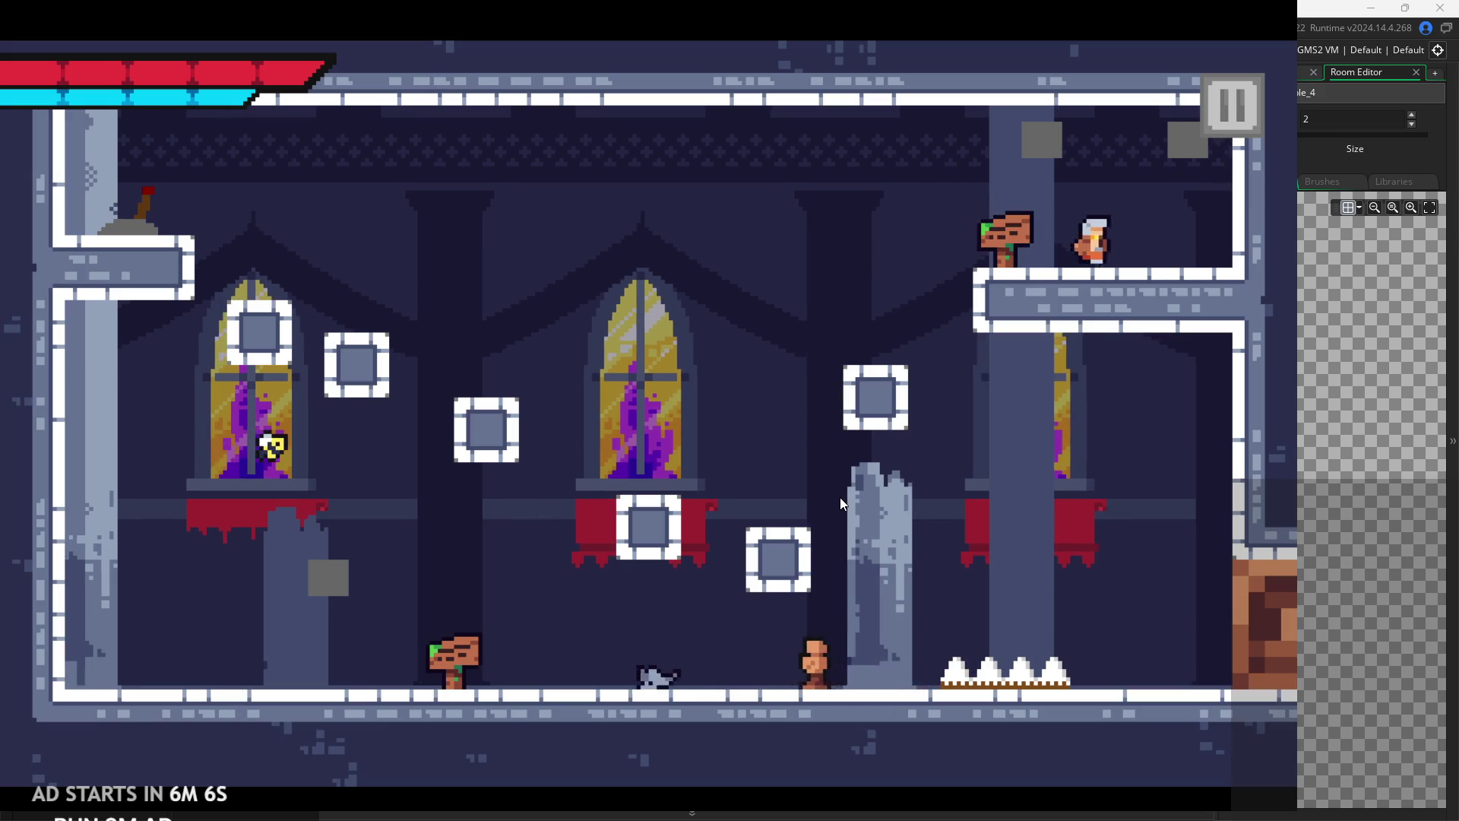
- Fight the enemies in the new room, moving back and forth and slashing
key("Right")
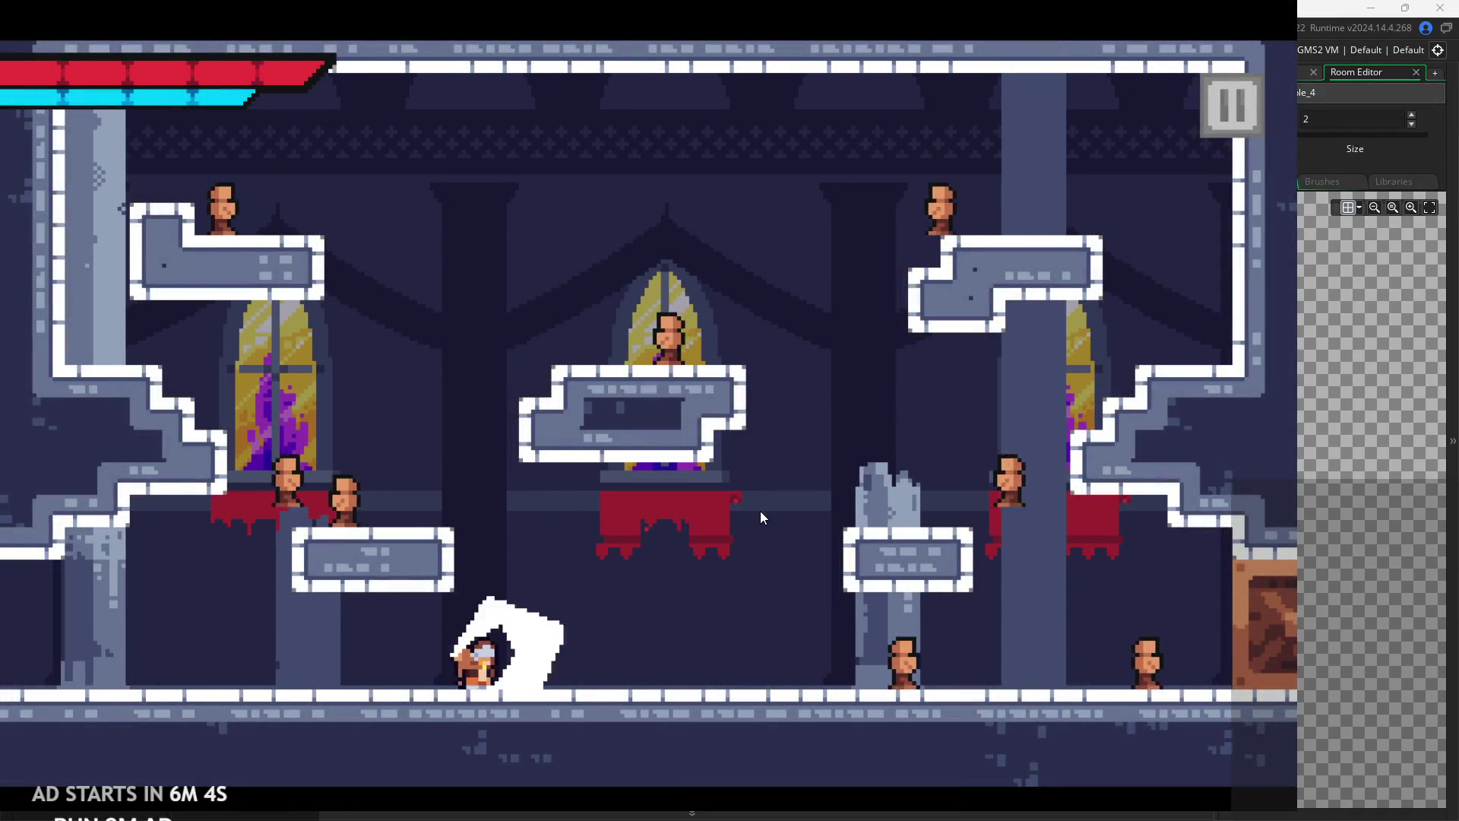
key("Right")
key("x")
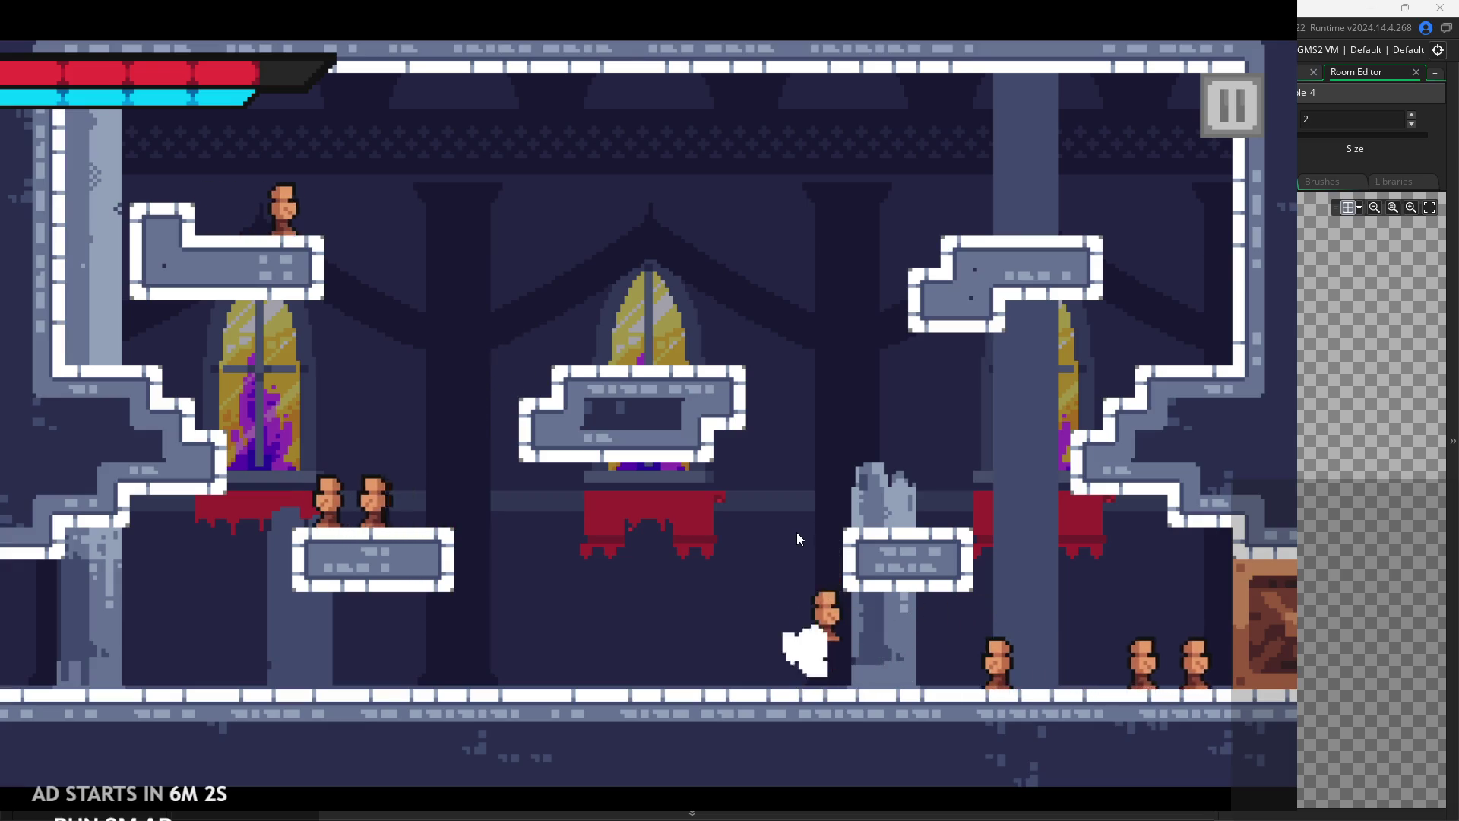
key("Left")
key("Right")
key("x")
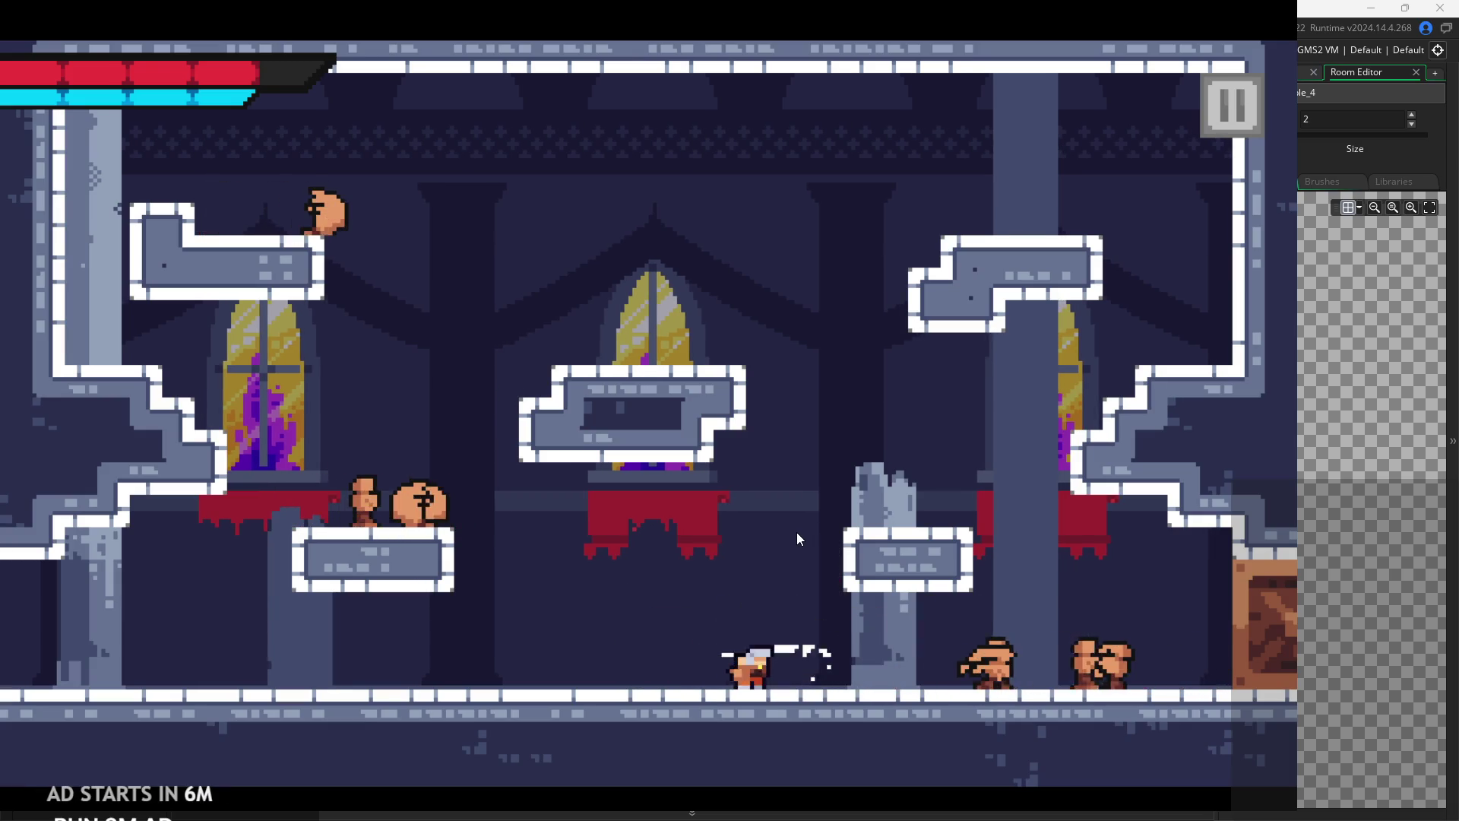
key("Left")
key("Right")
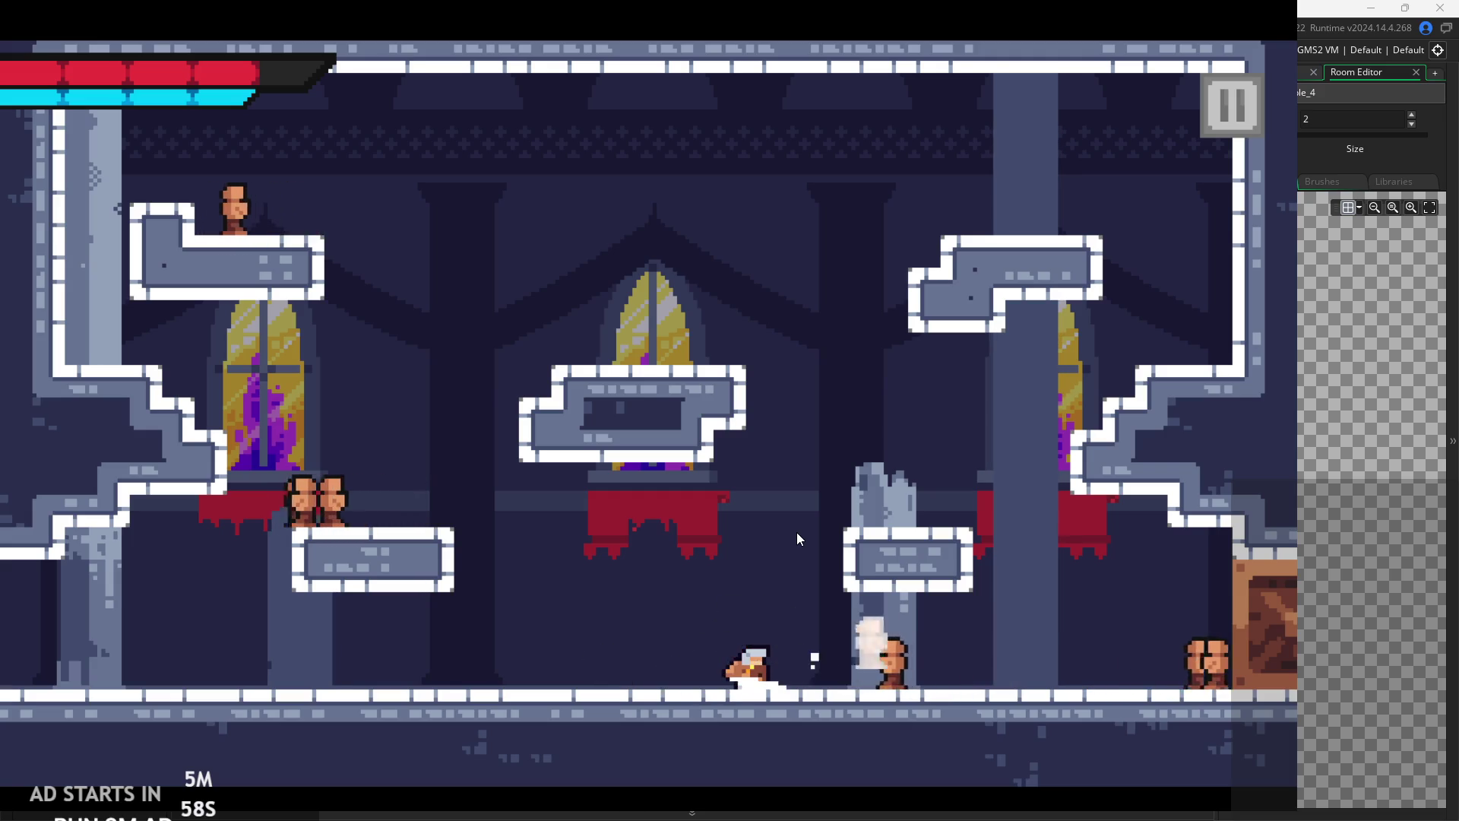
key("Left")
key("x")
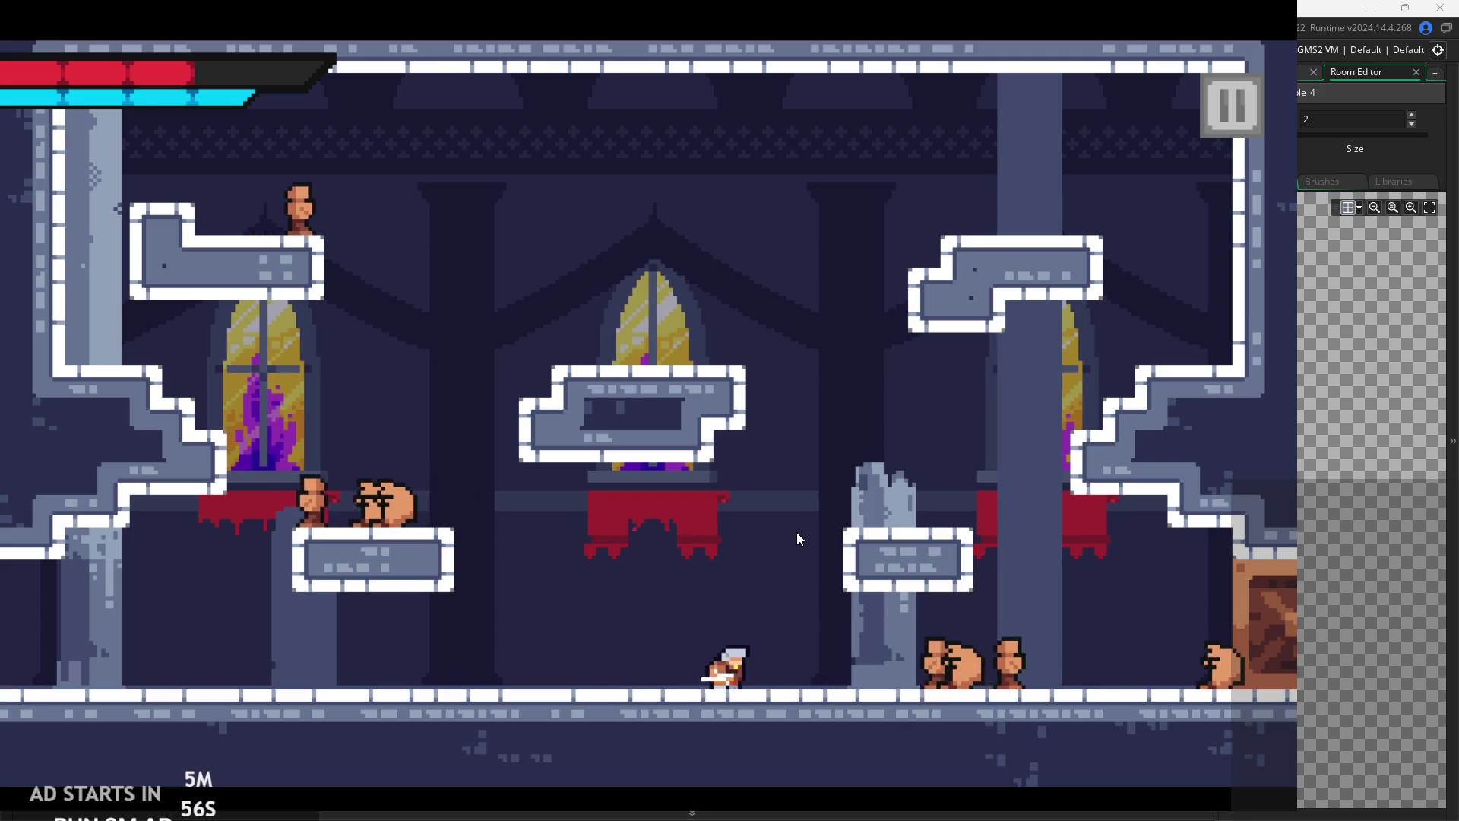
key("Right")
key("Left")
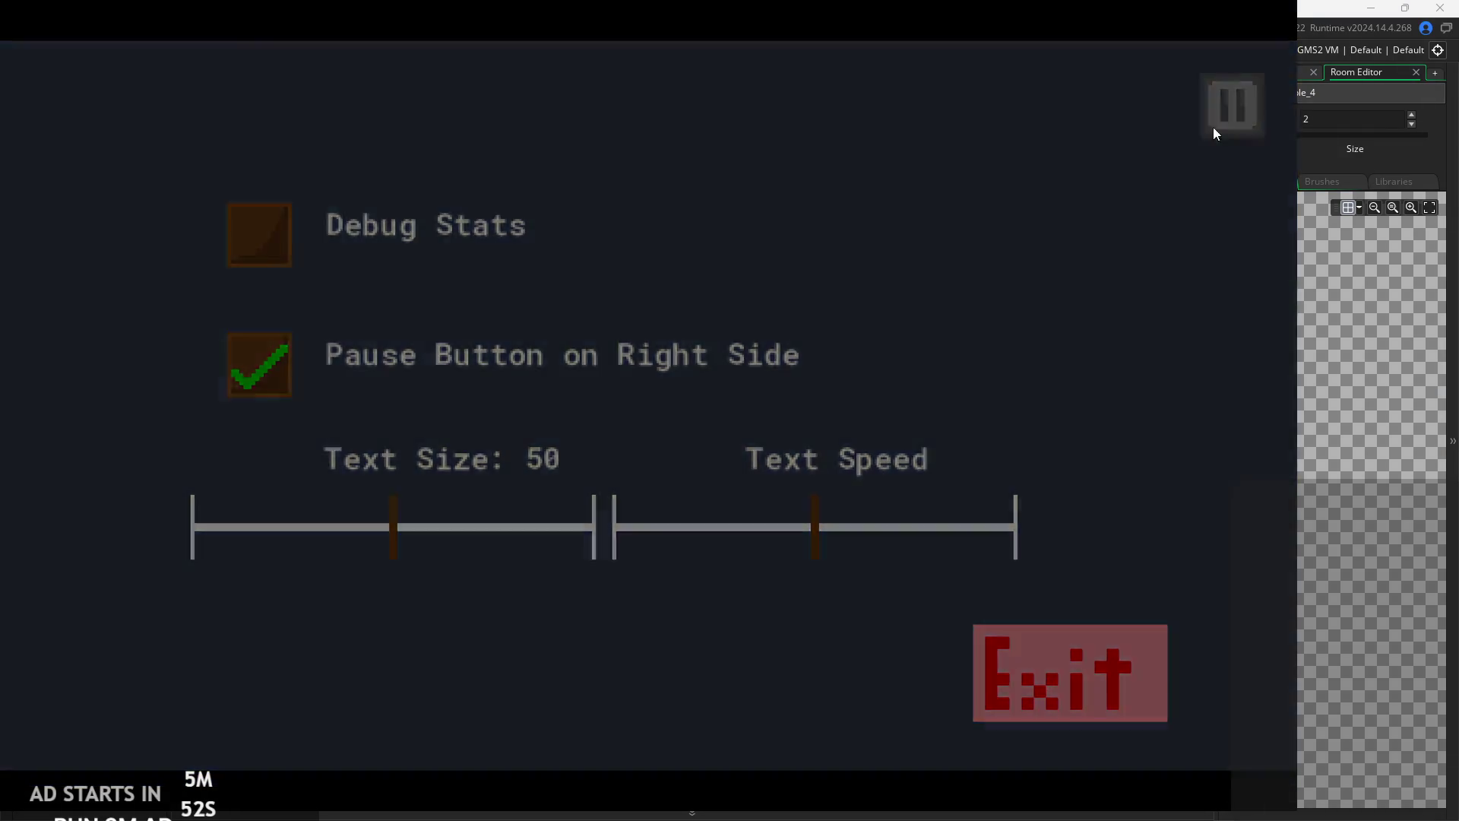
- Resume play, run left into the next room, slash the enemies, then exit from the pause menu
left_click(1214, 129)
key("Left")
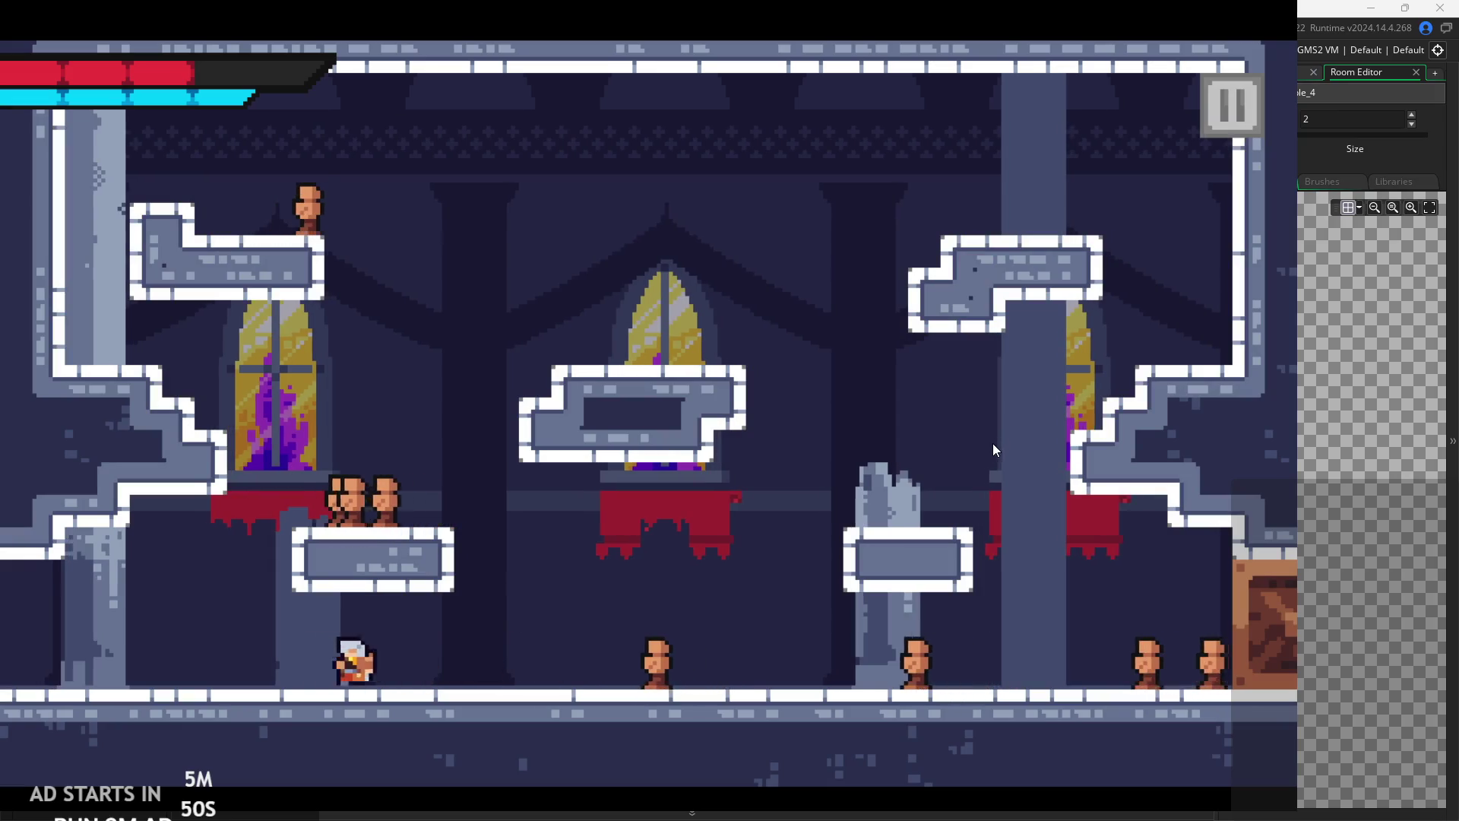
key("Left")
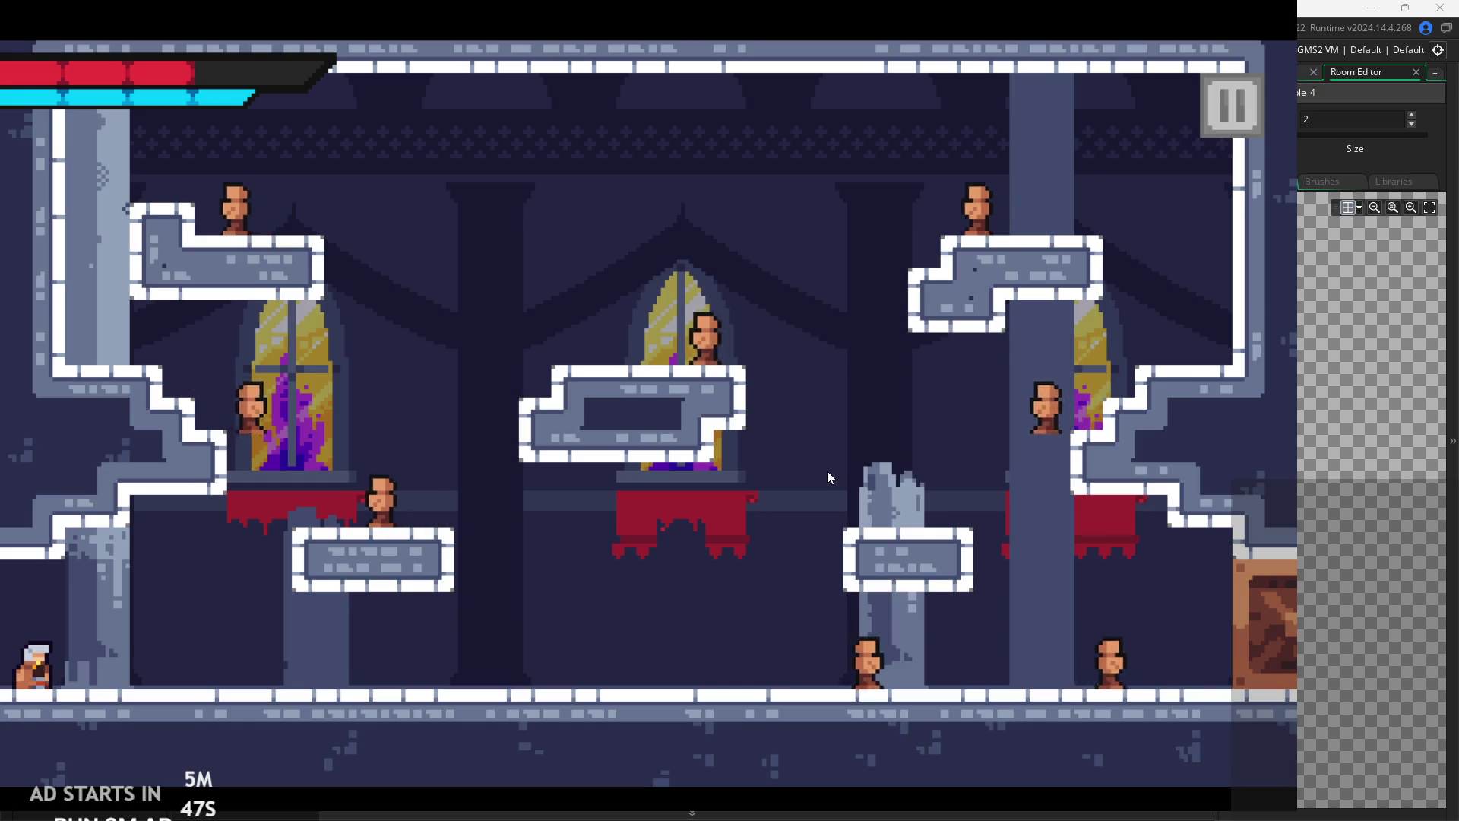
key("Right")
key("Right")
key("Right")
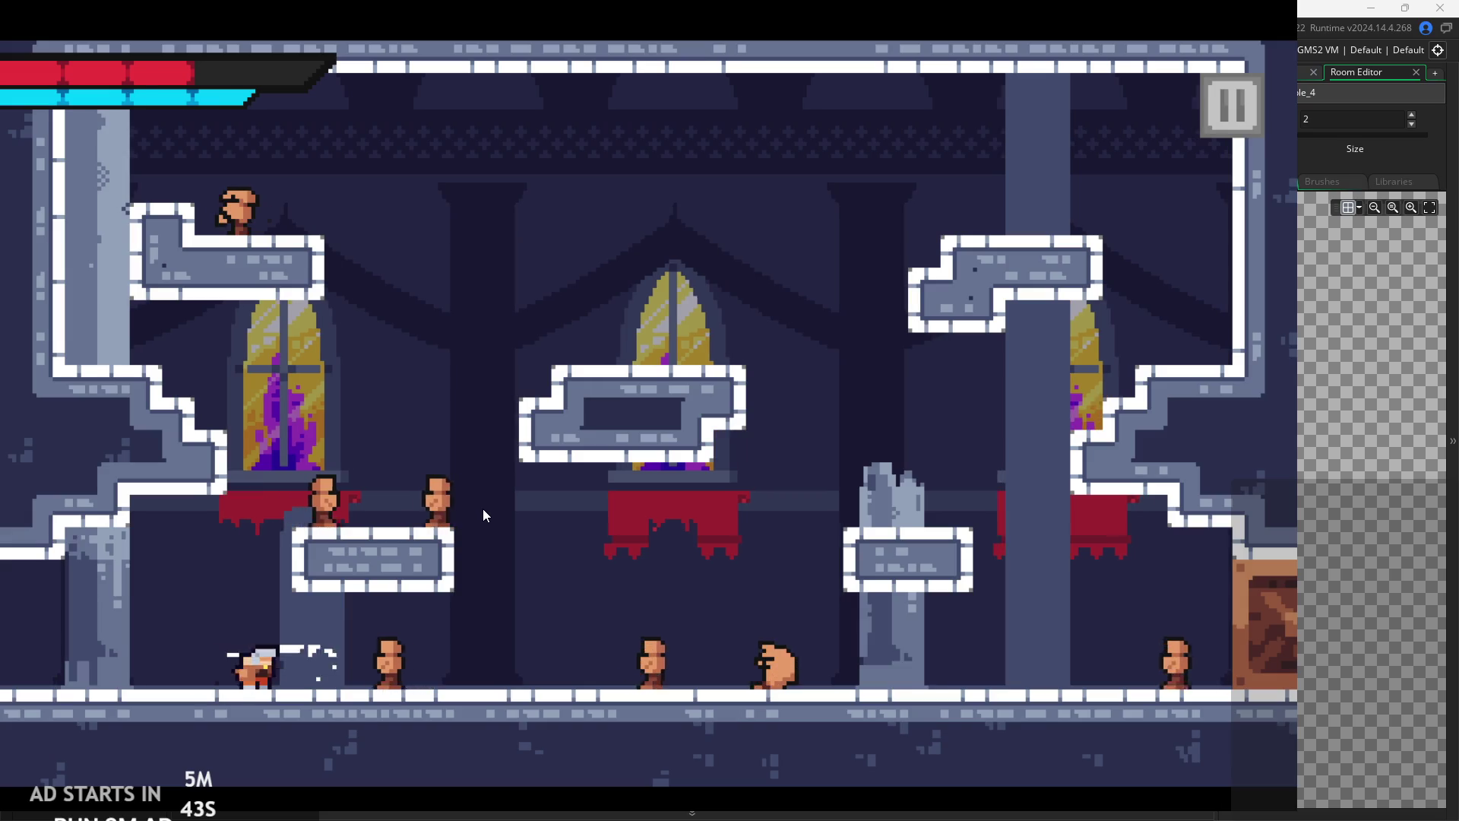
key("x")
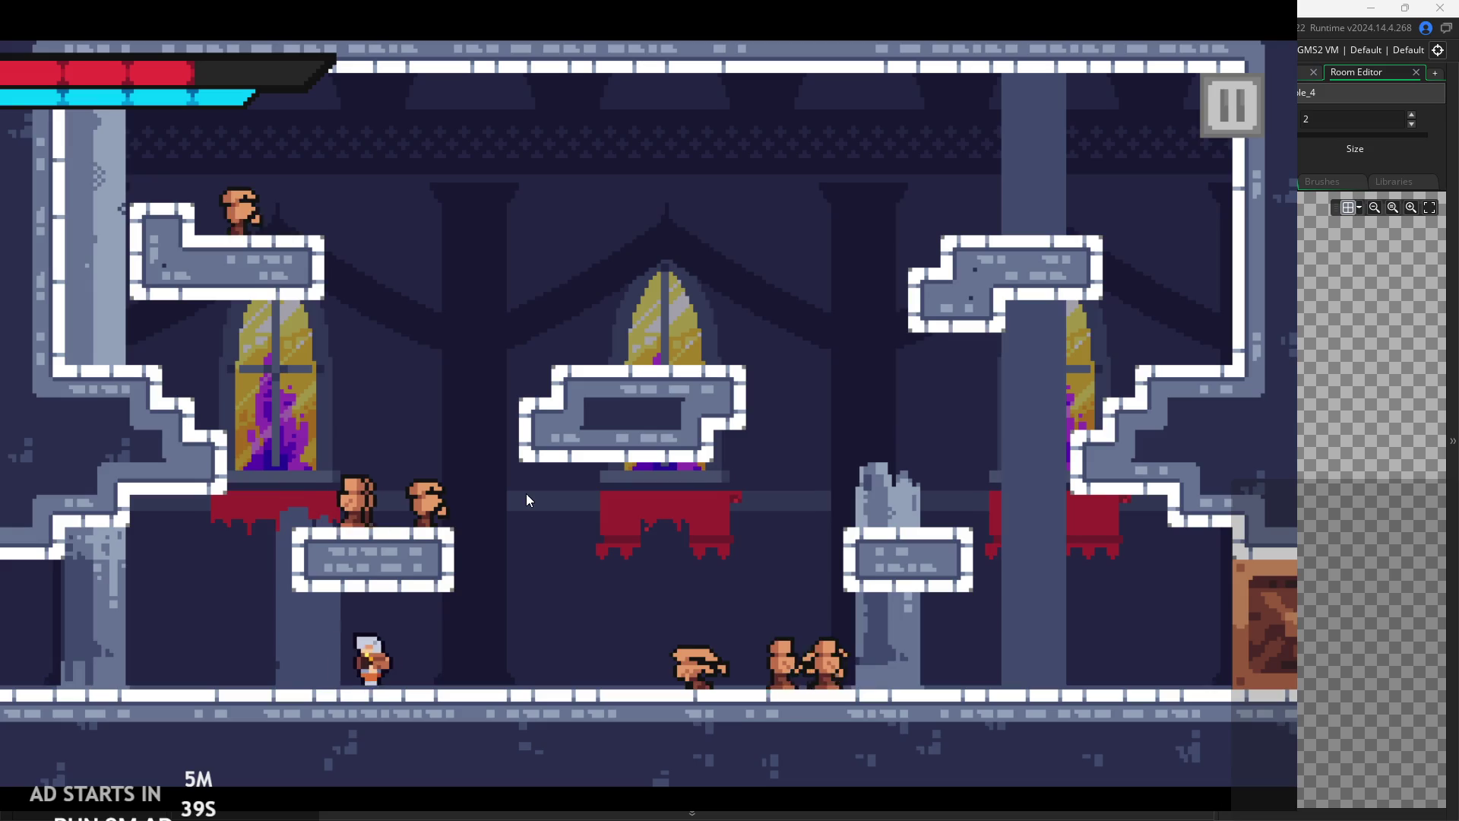
key("Left")
key("Right")
key("x")
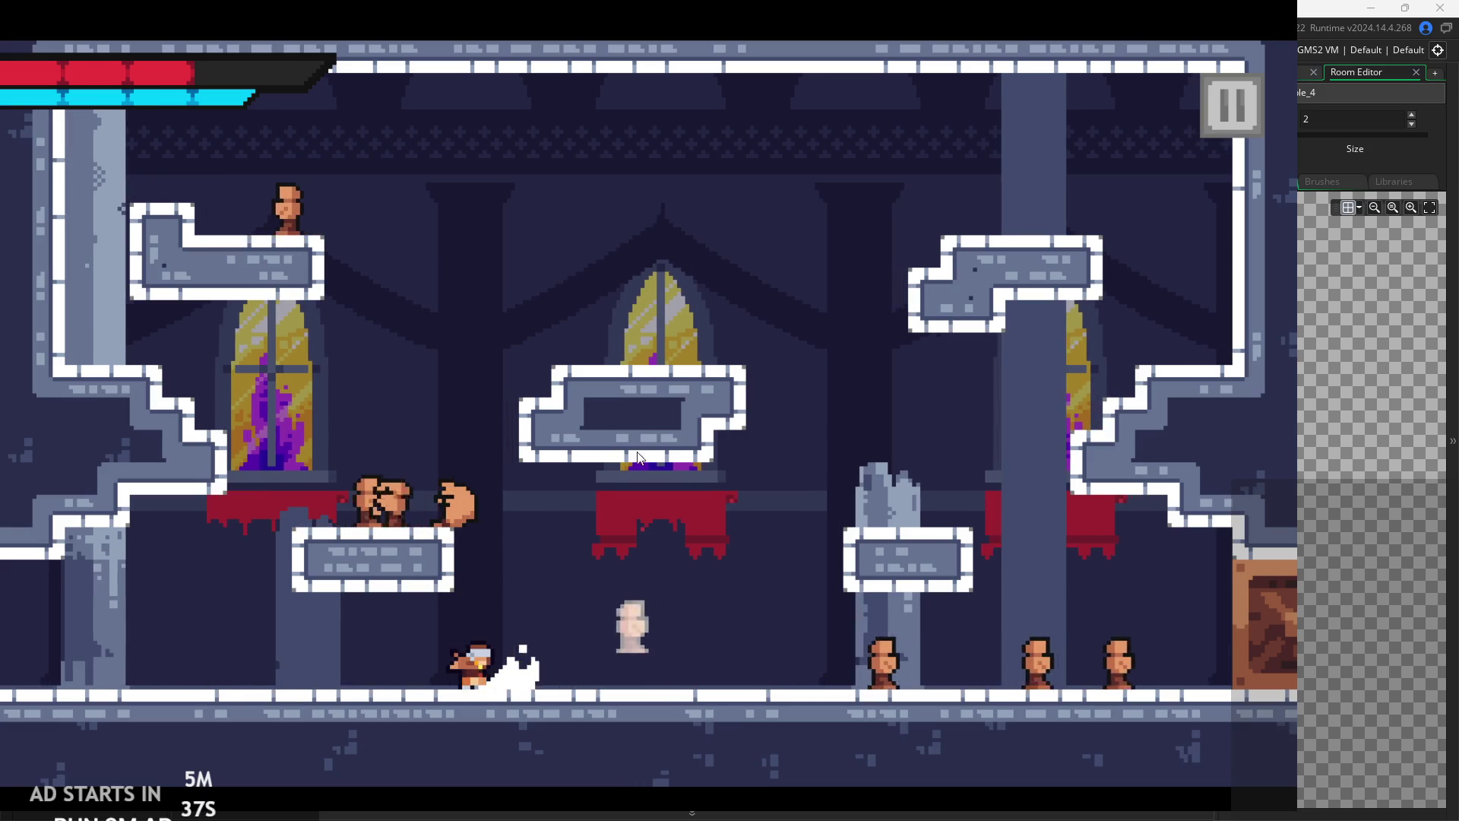
left_click(1254, 84)
left_click(1070, 672)
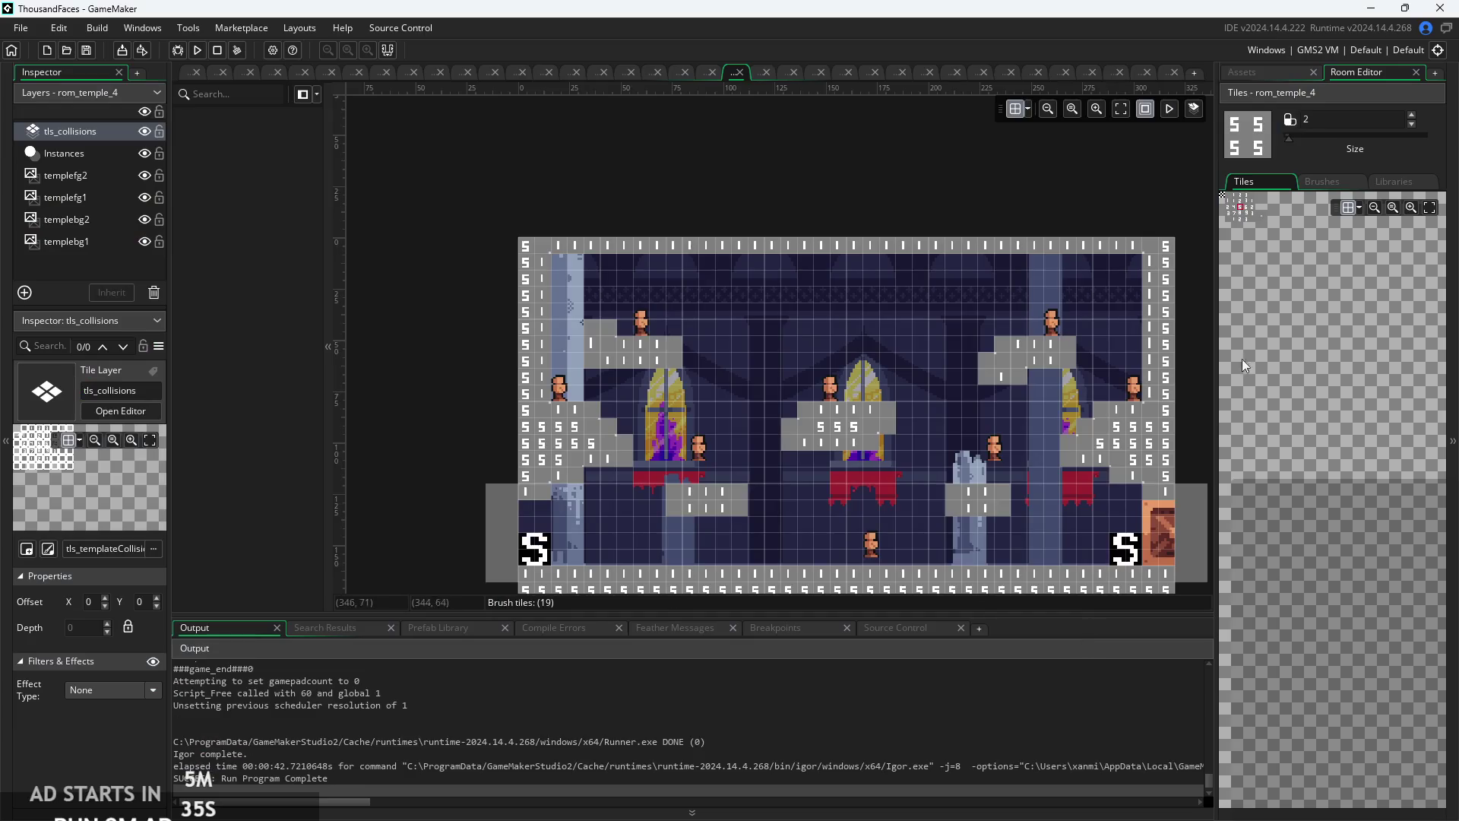
- Open obj_enemyParent from the Asset Browser
left_click(1246, 72)
scroll(1307, 257, "up", 6)
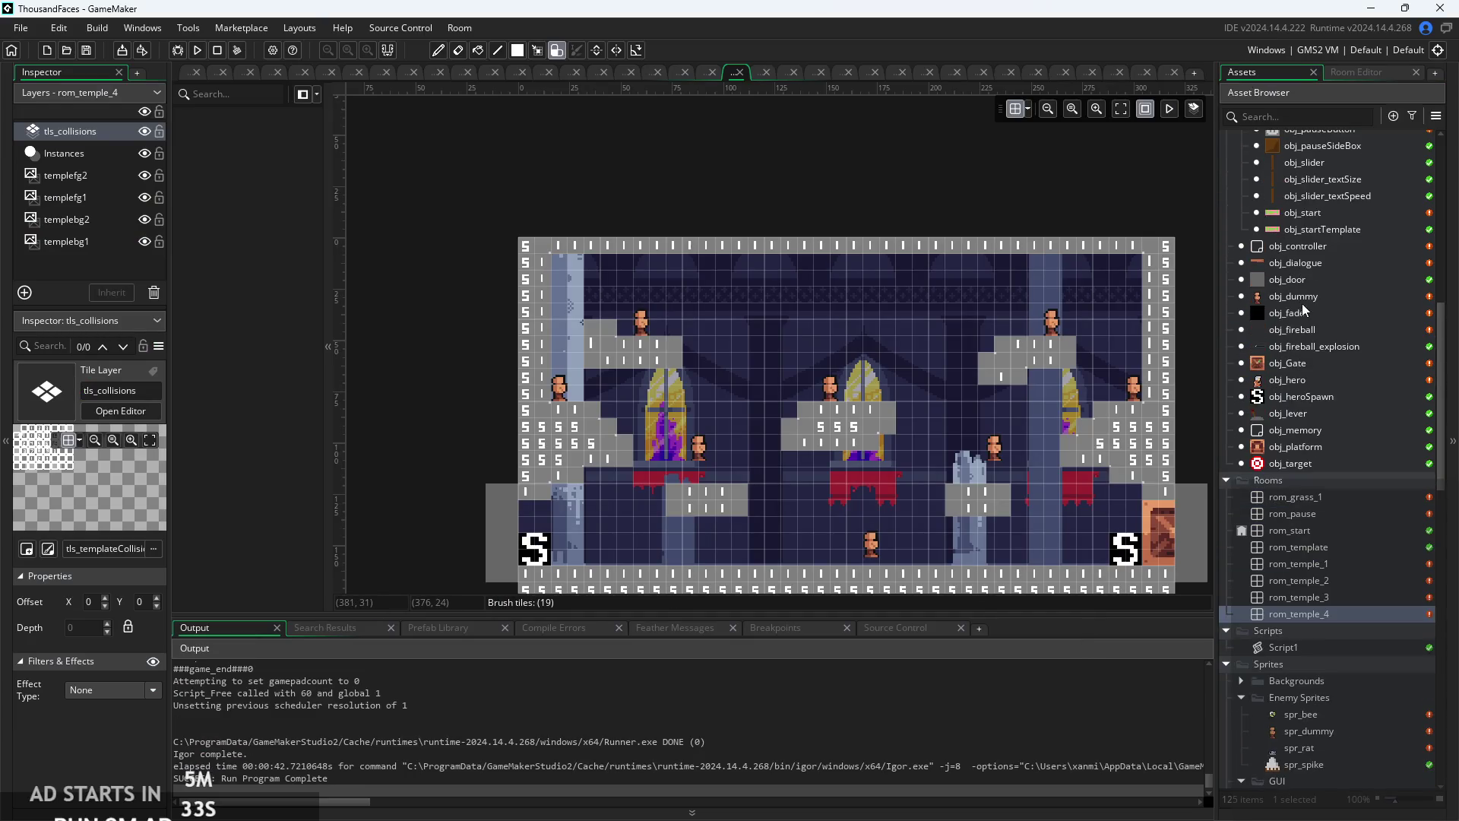
scroll(1302, 255, "up", 5)
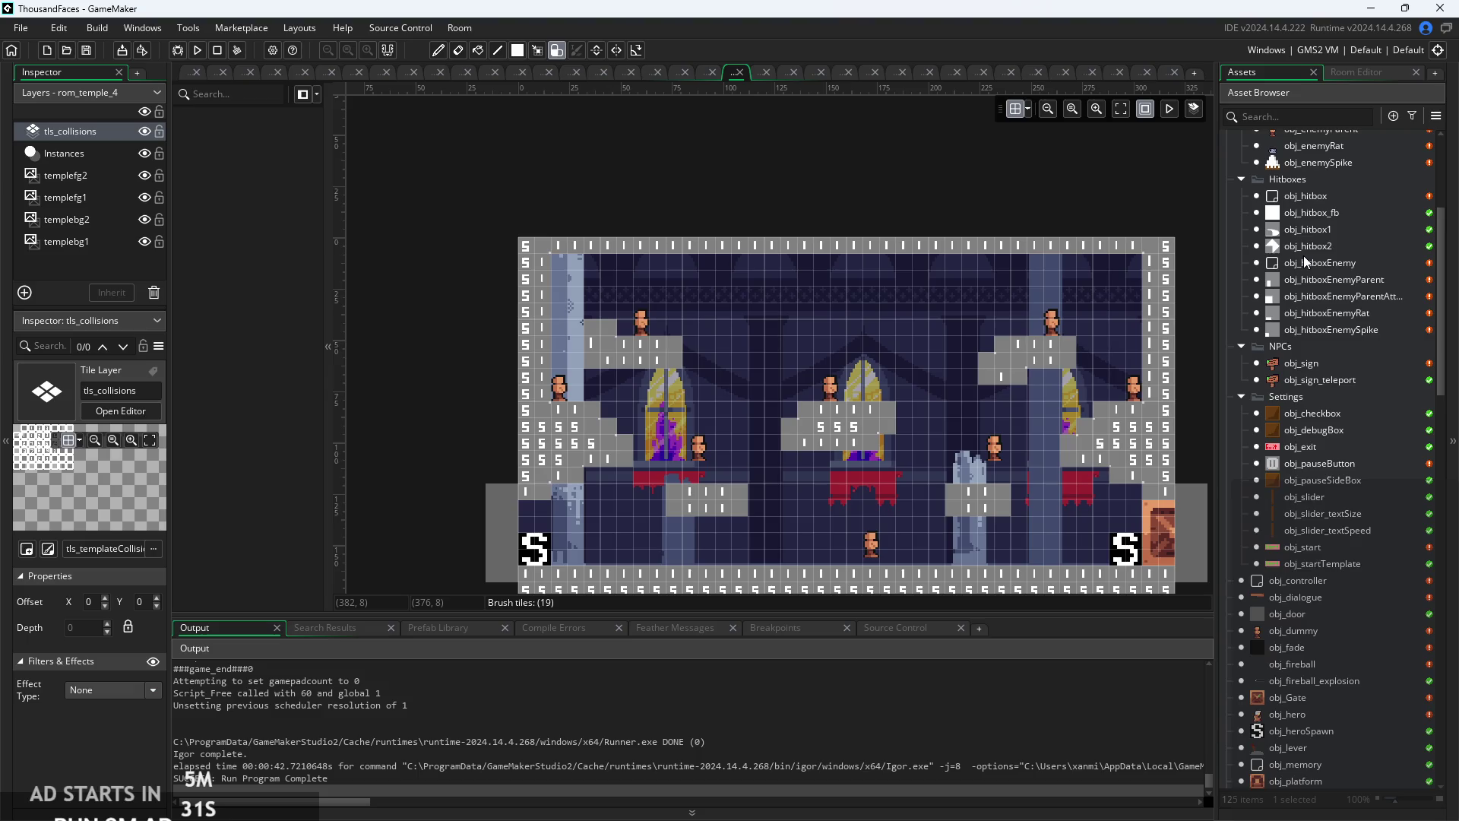
left_click(1311, 272)
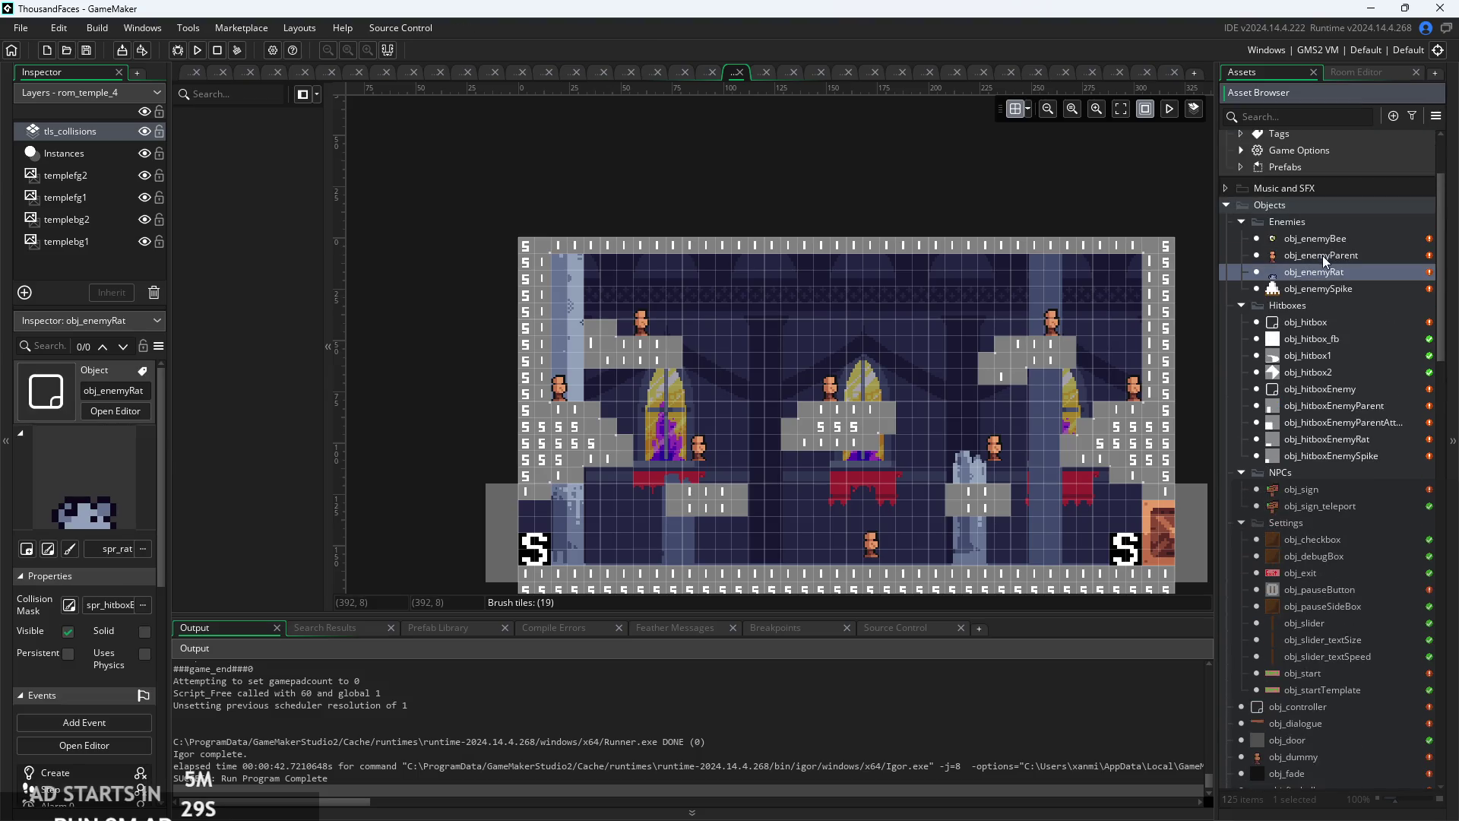
double_click(1322, 255)
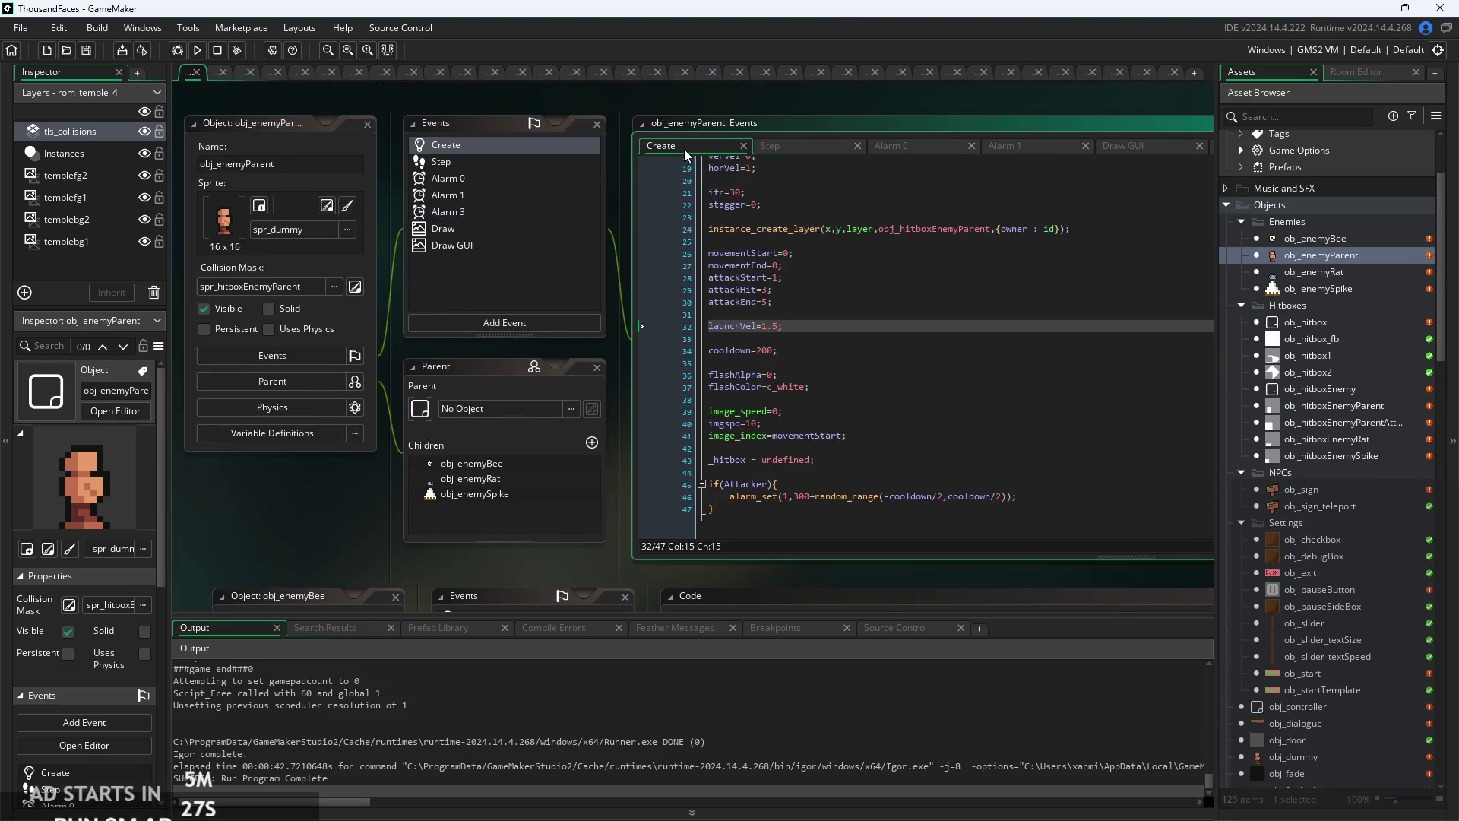
- Change grav from 0.1 to 0.3 in its Create code and run the game with F5
scroll(780, 245, "up", 2, "ctrl")
left_click(807, 342)
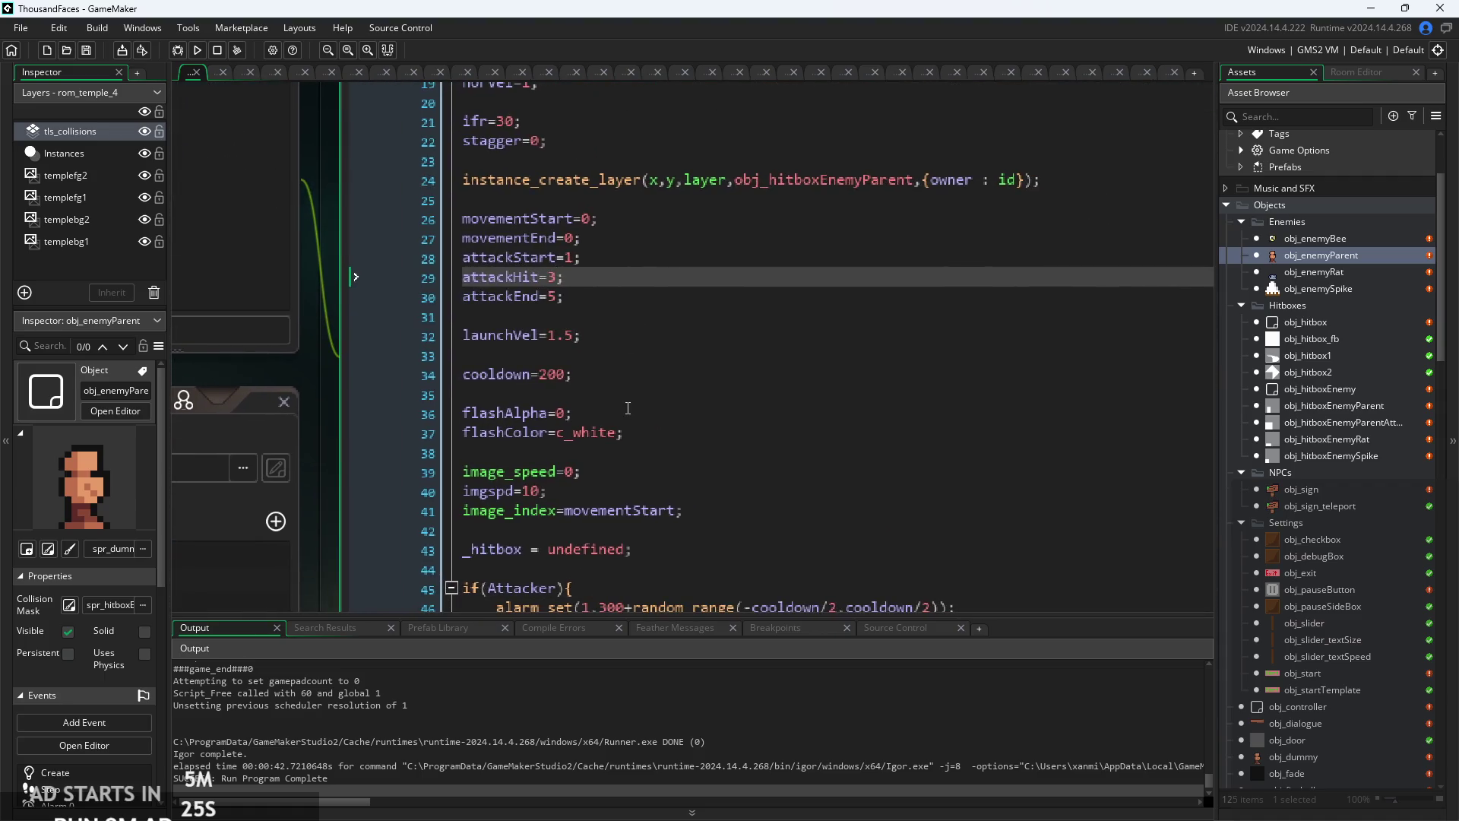
scroll(626, 406, "up", 4)
left_click(532, 272)
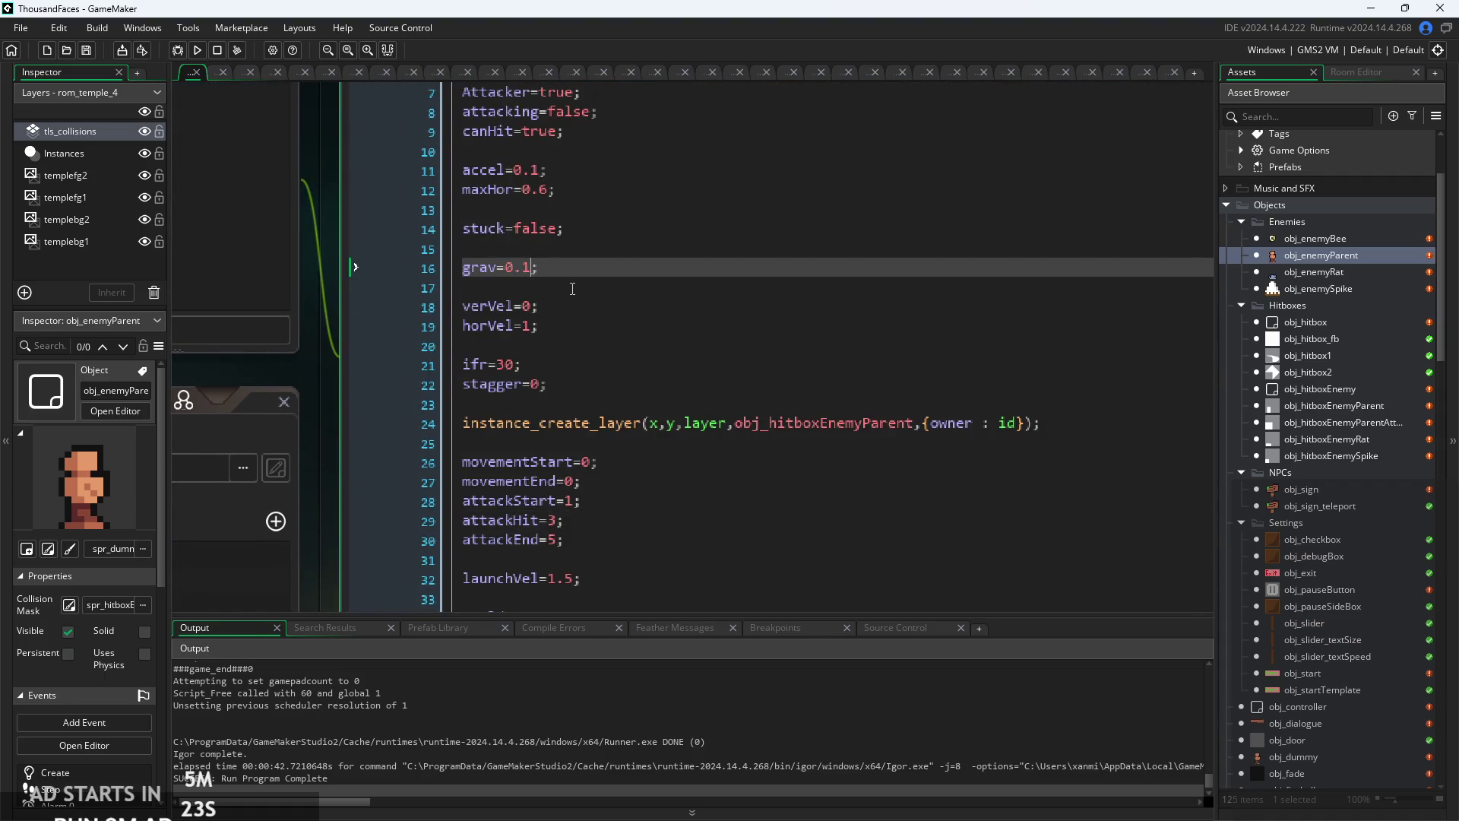
type("3")
key("F5")
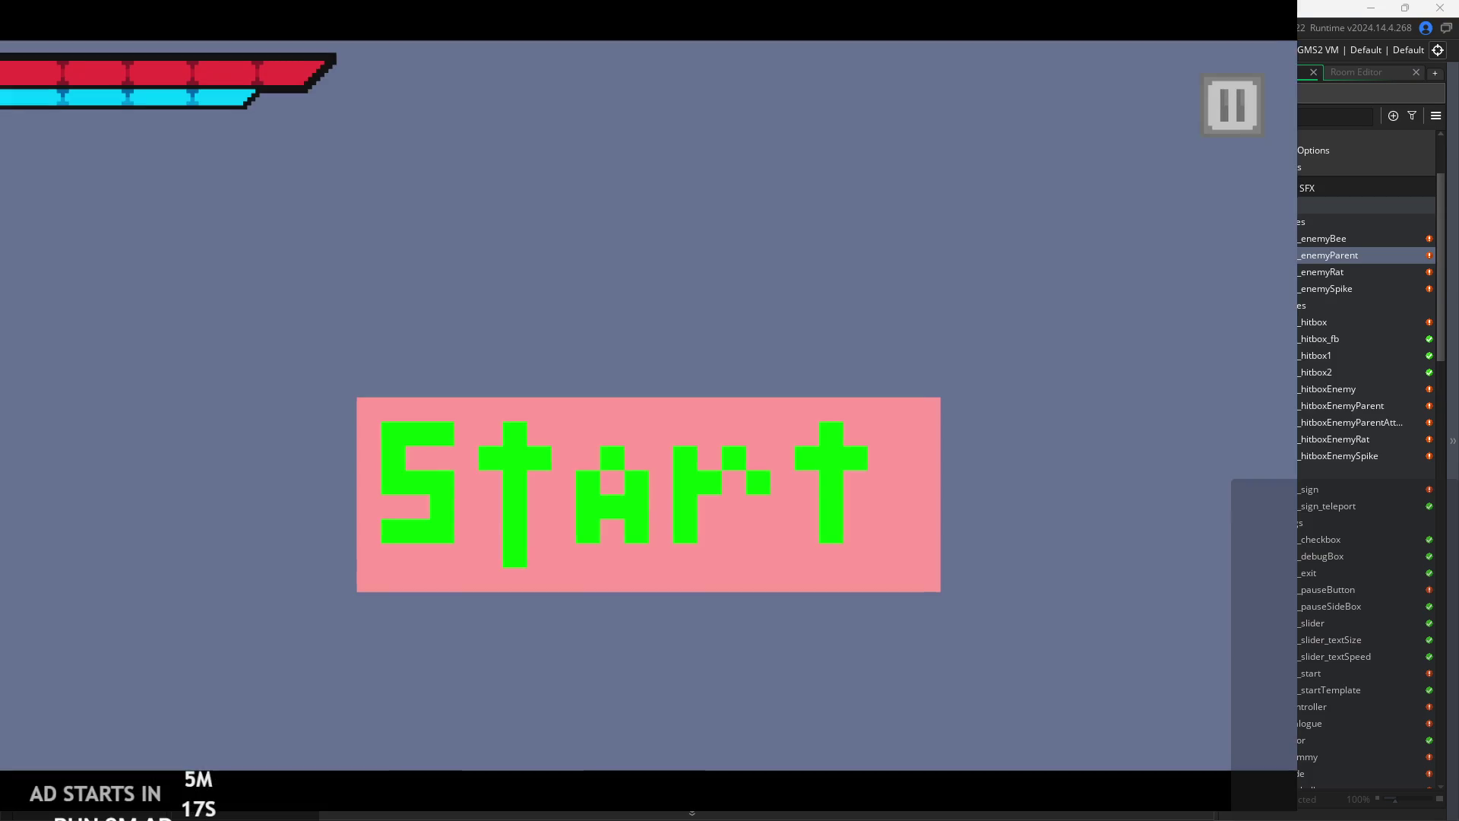
- Start the game and jump the player through the door into the next room
left_click(783, 487)
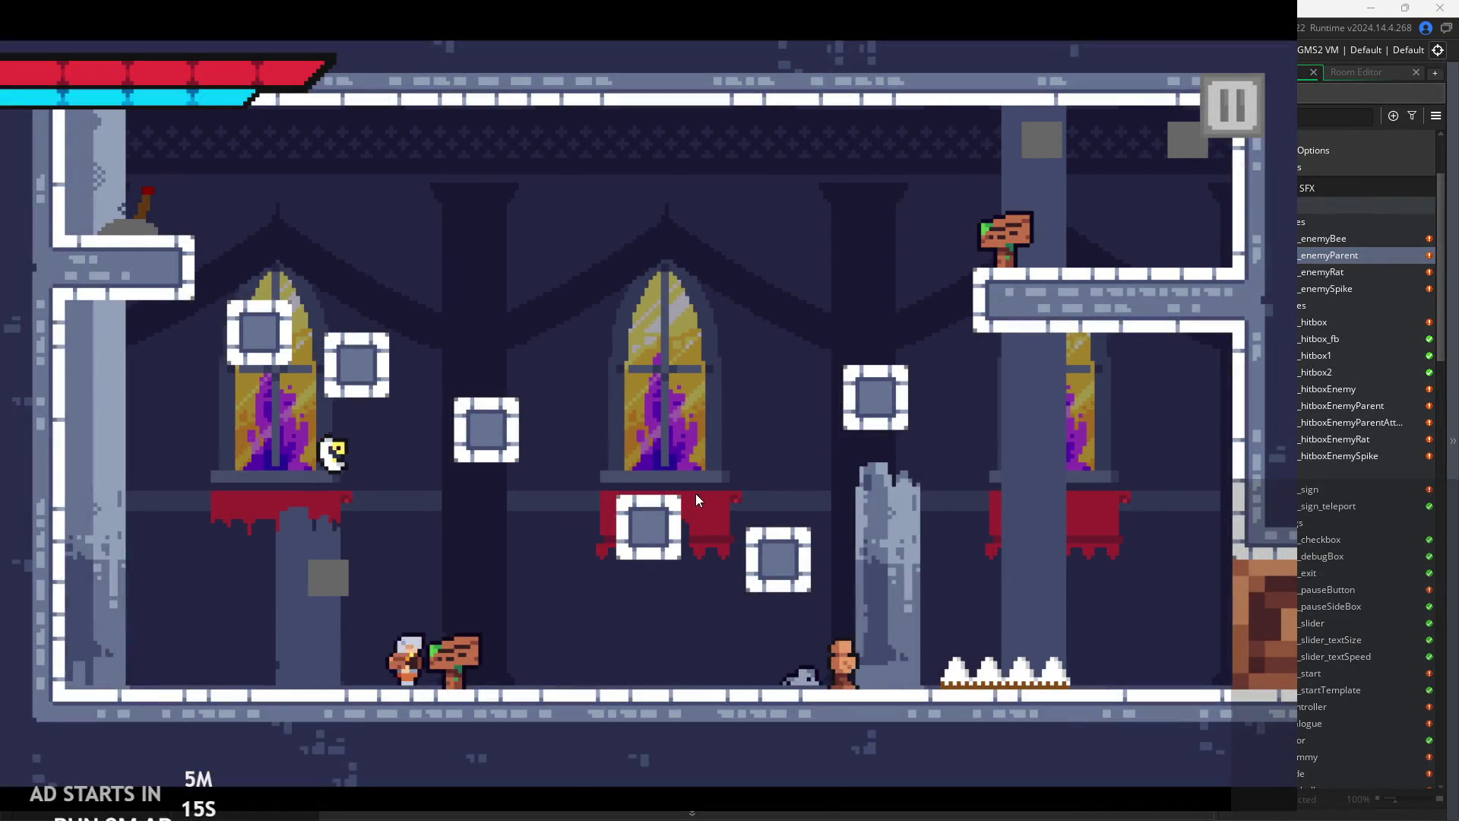
key("Right")
key("Left")
key("Right")
key("space")
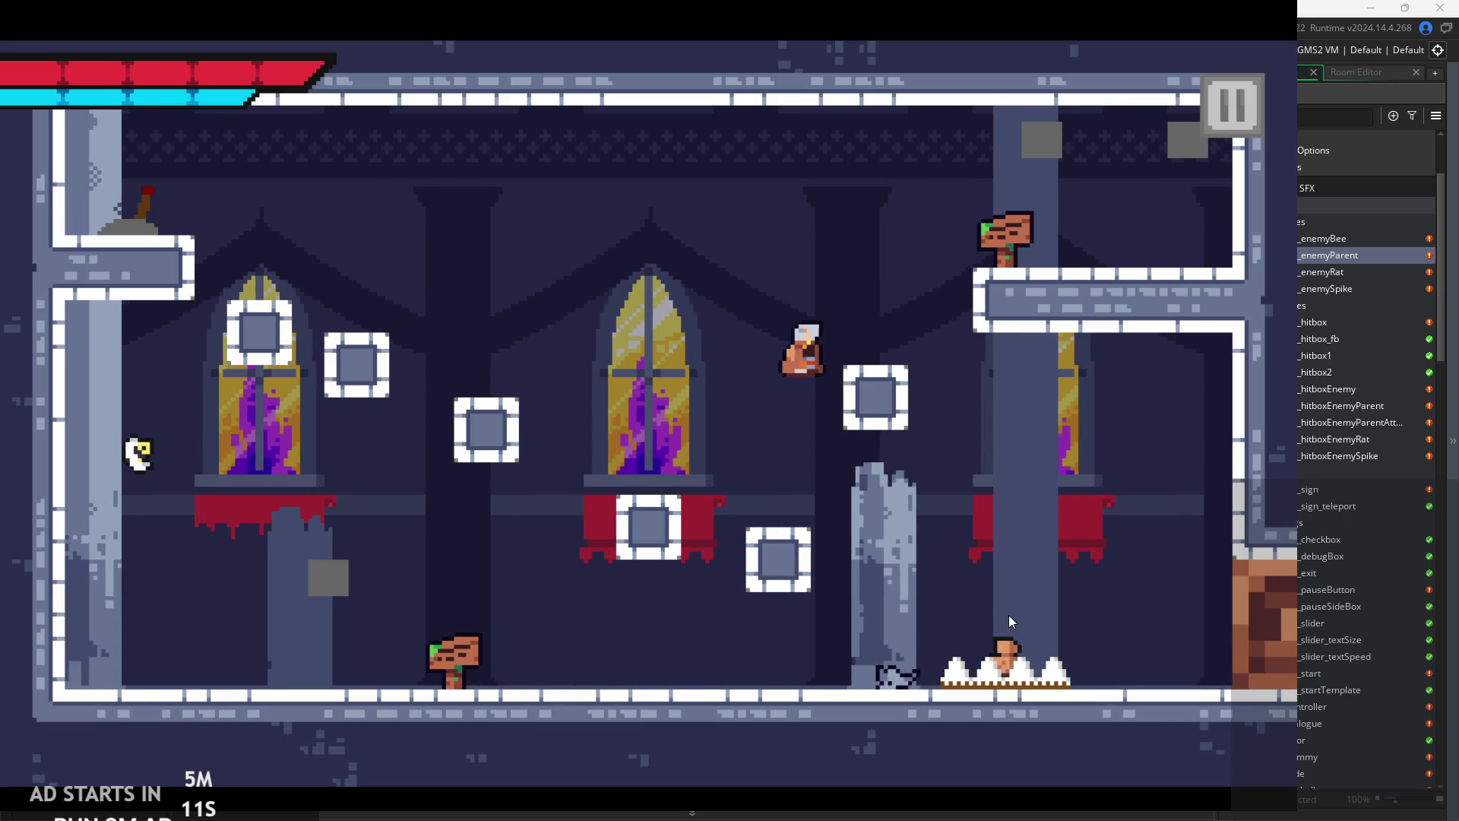
key("Right")
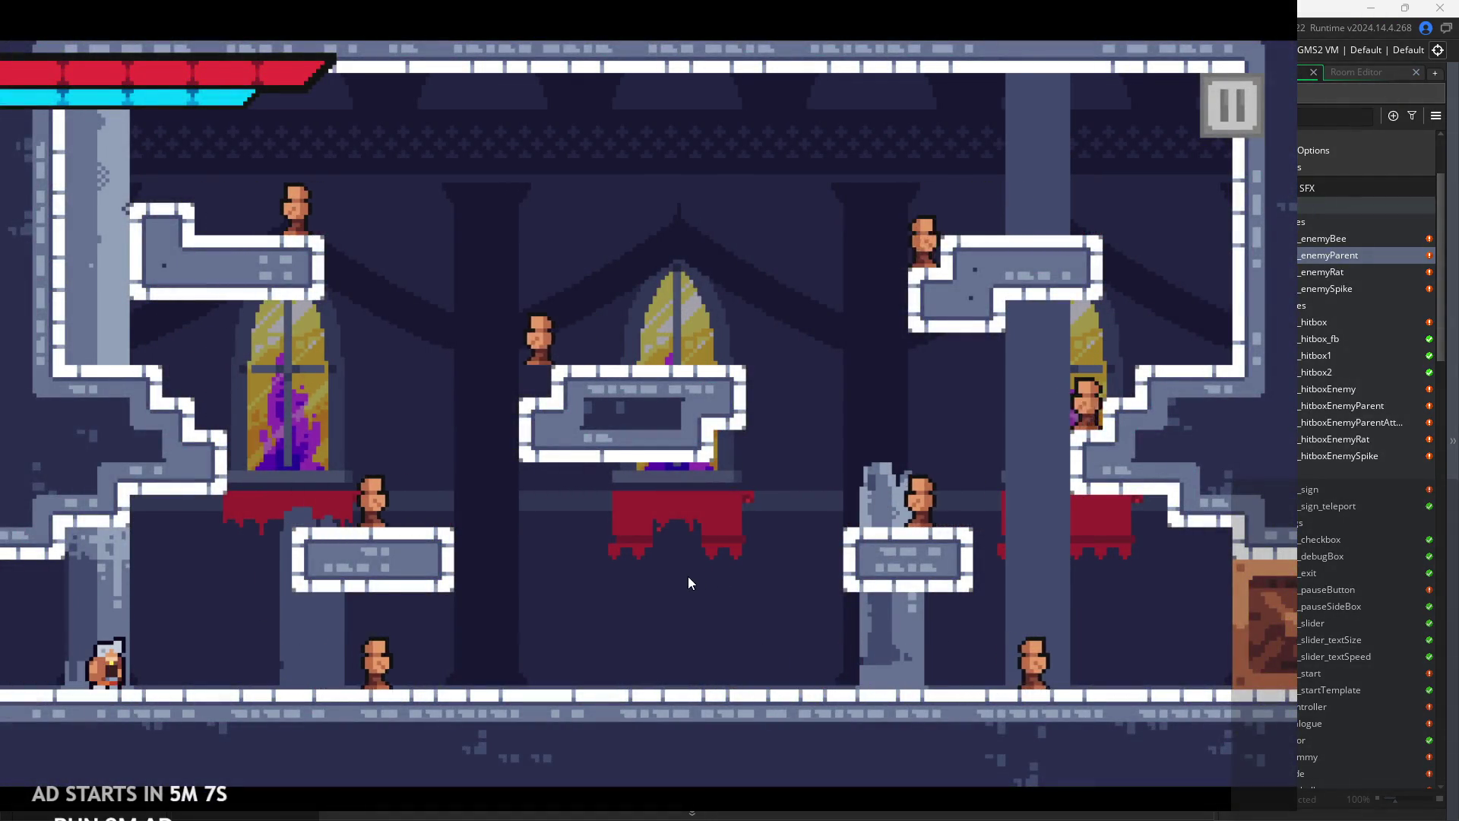
- Run right to attack the enemies, then pause and exit the game
key("Right")
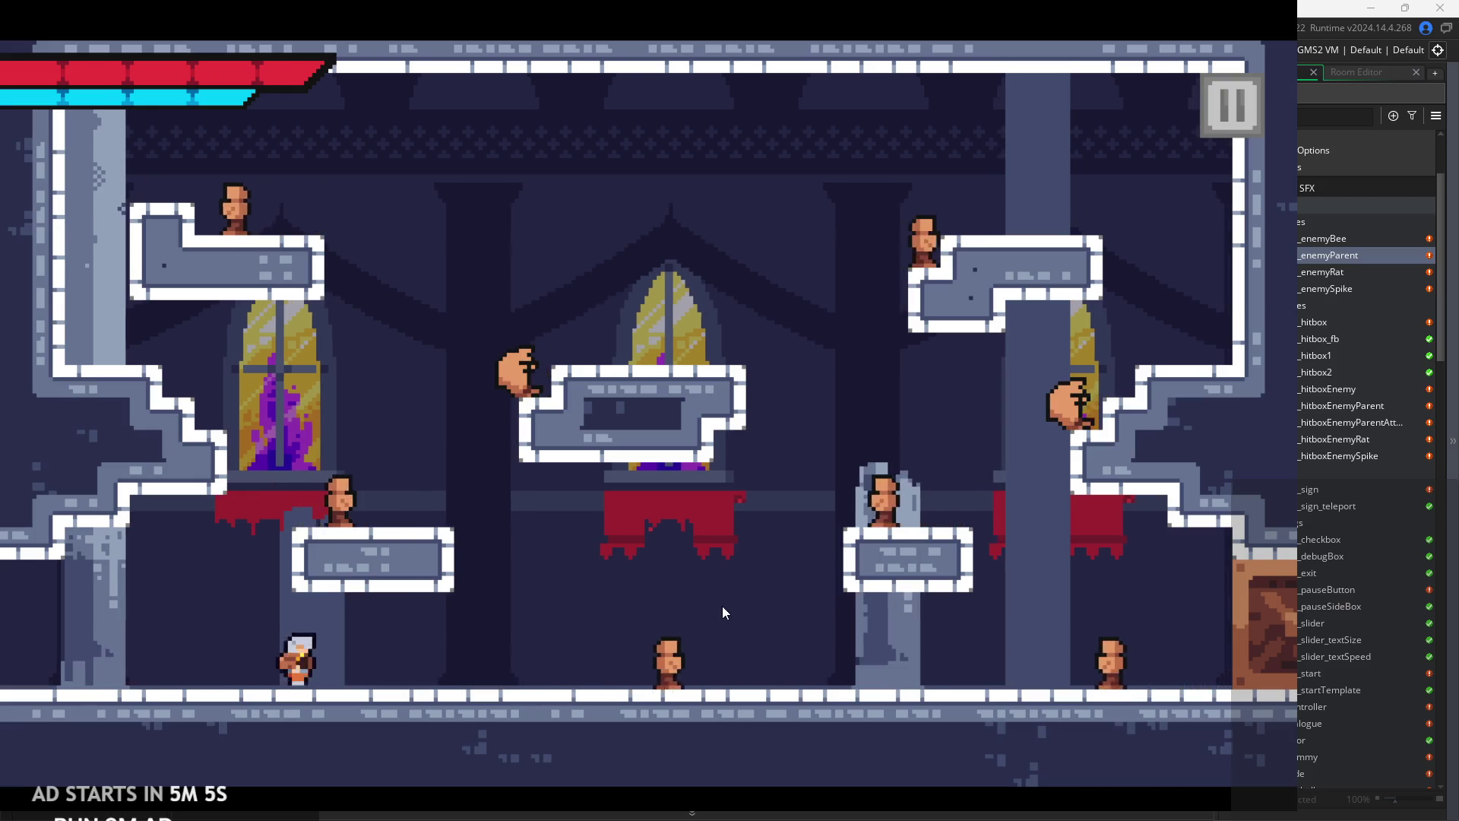
key("Right")
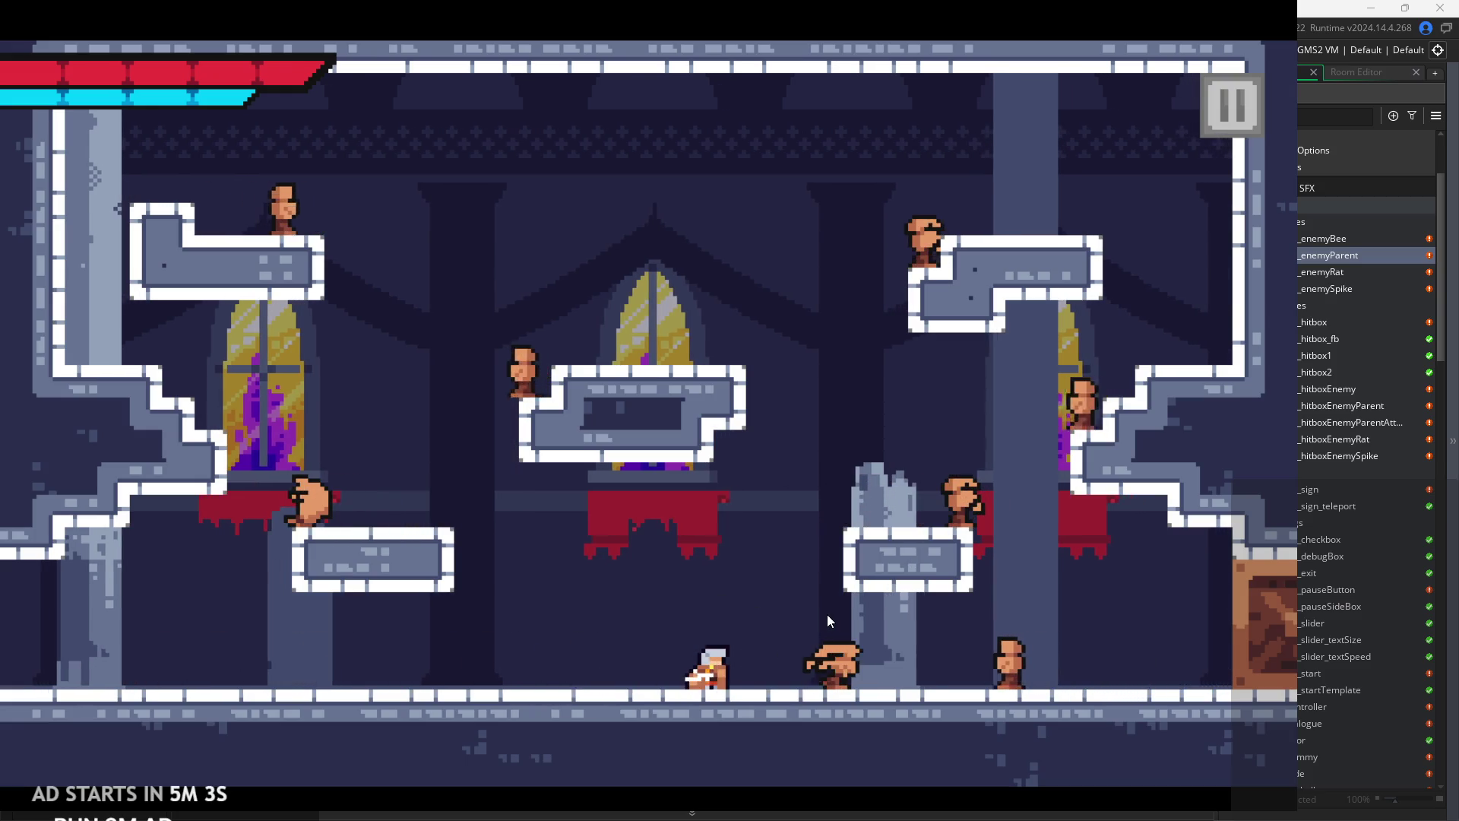
key("x")
key("x")
key("x")
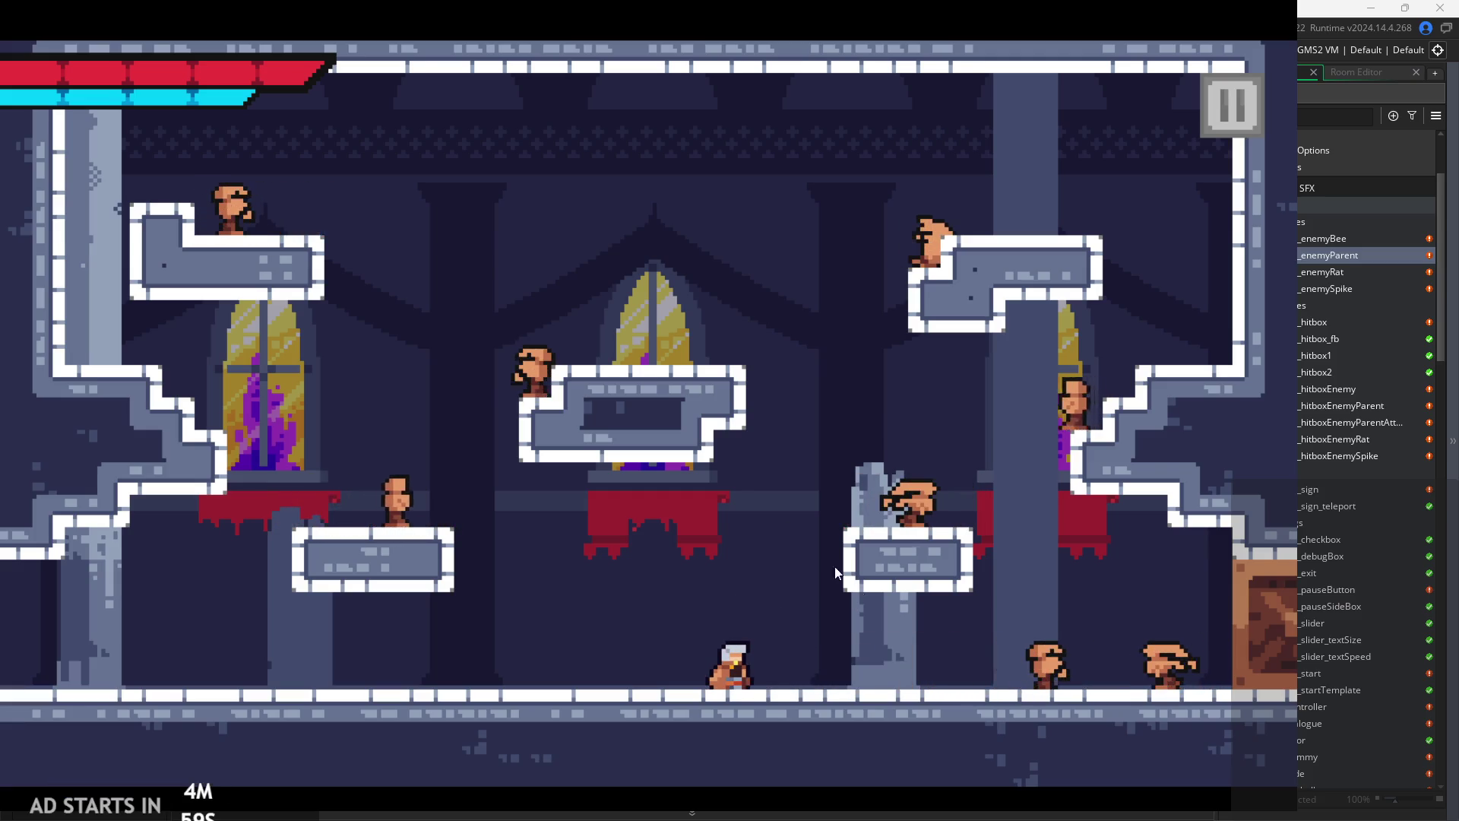
left_click(1244, 104)
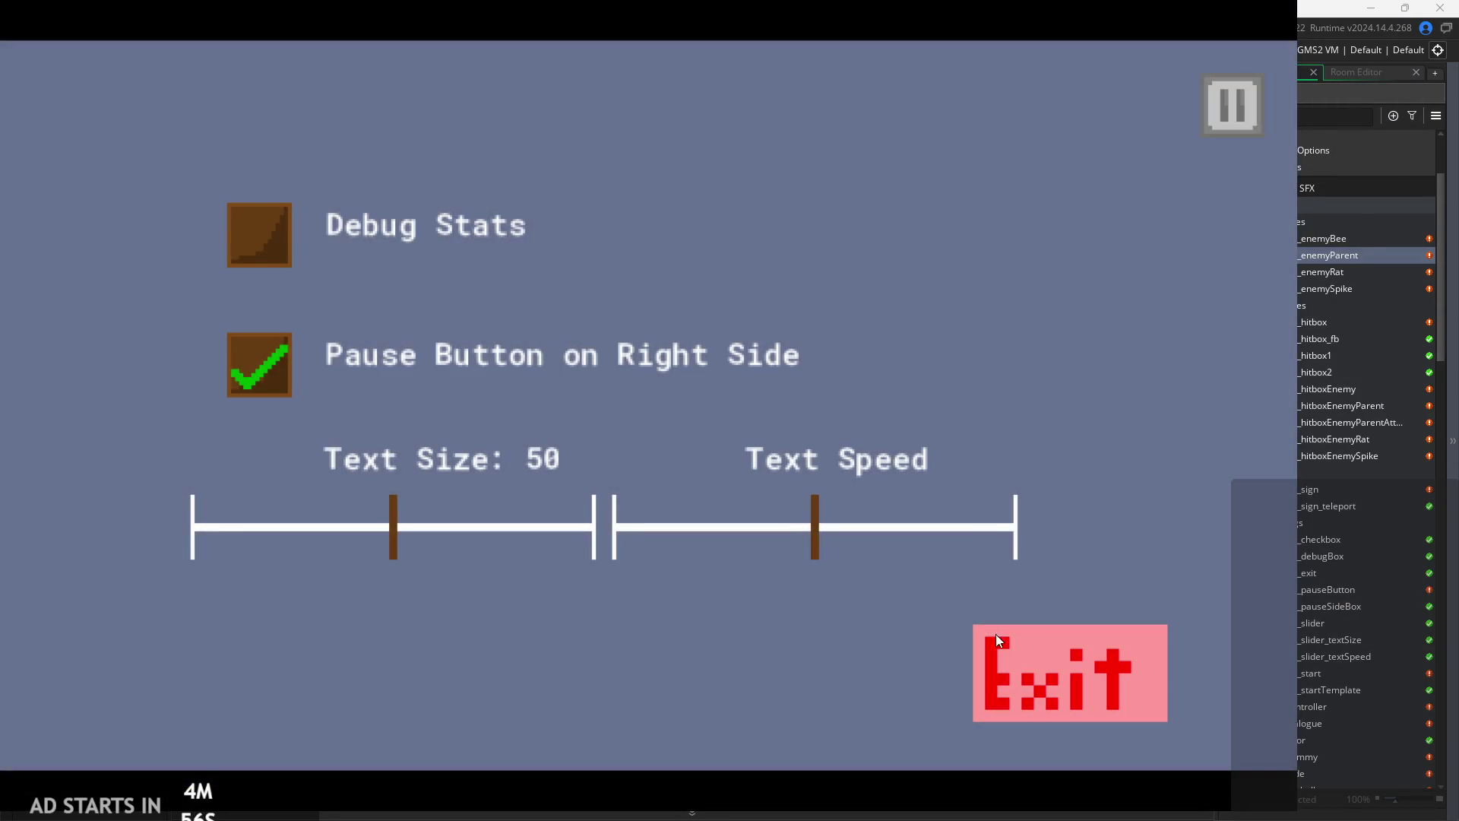
left_click(996, 634)
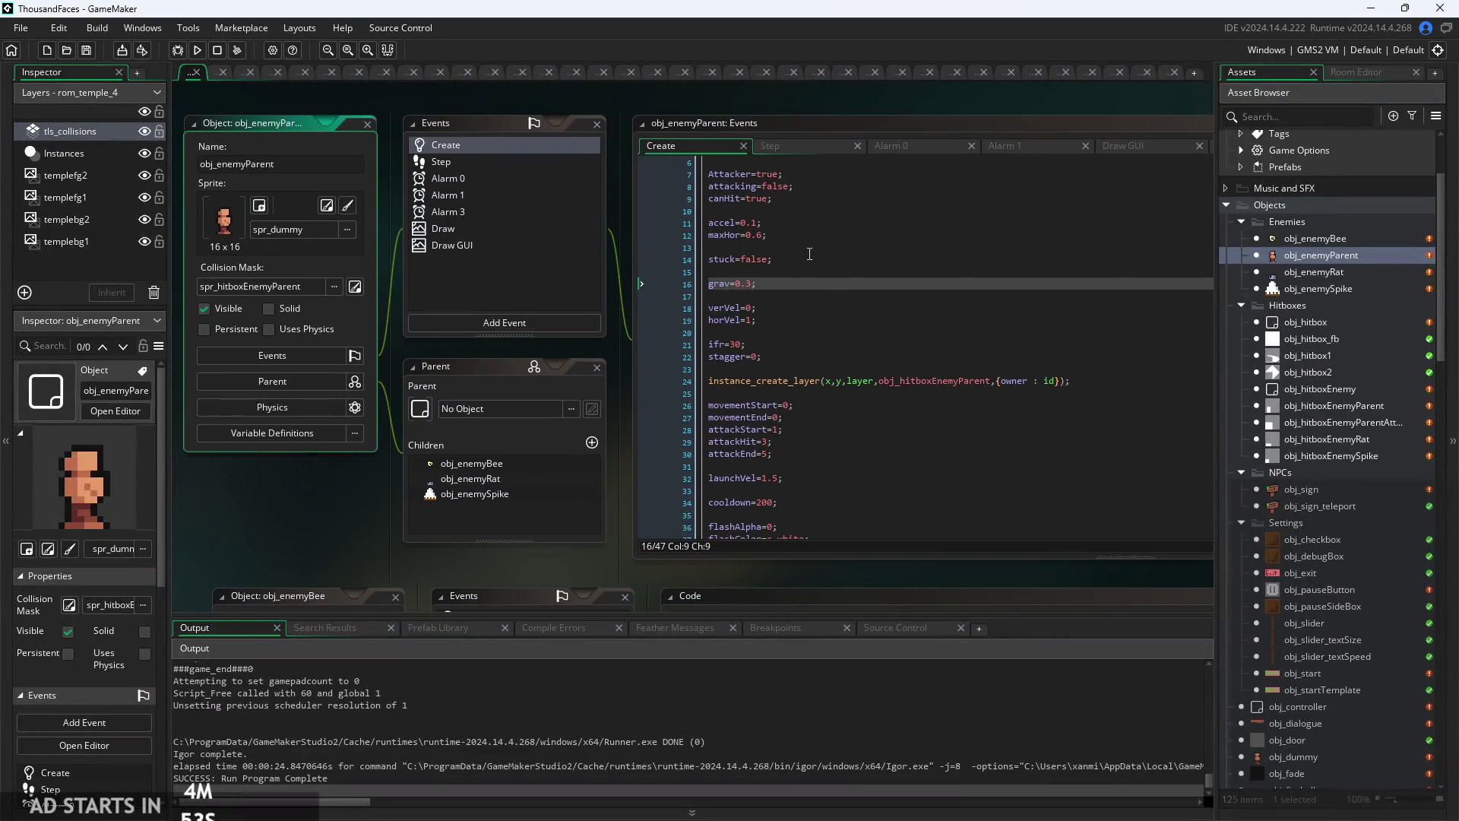
- Add an empty else if(){ } block after the closing brace on line 22 of the Step code
scroll(809, 254, "up", 2)
key("Down")
key("Down")
key("Down")
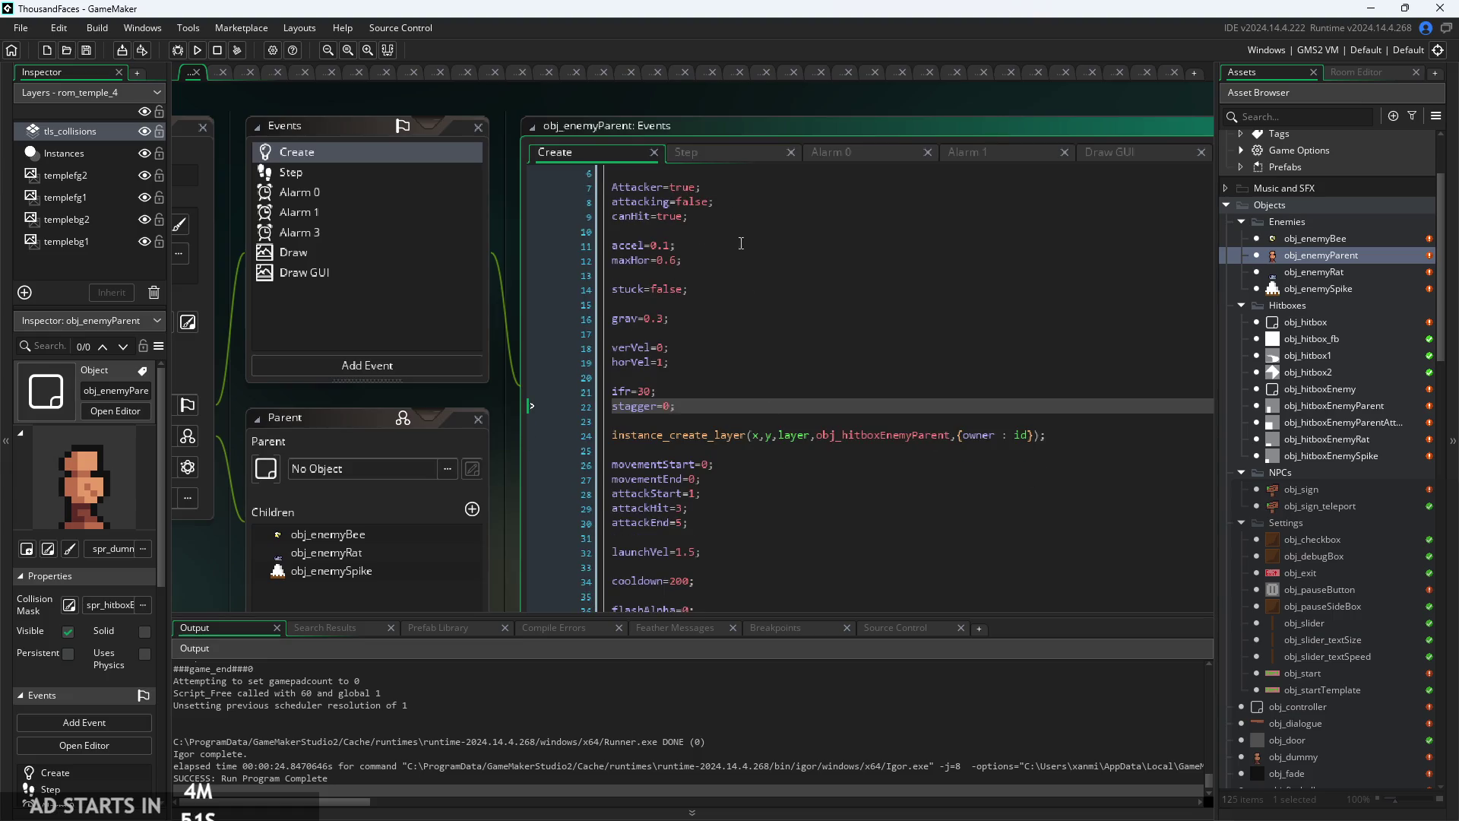
left_click(714, 157)
scroll(726, 427, "up", 3)
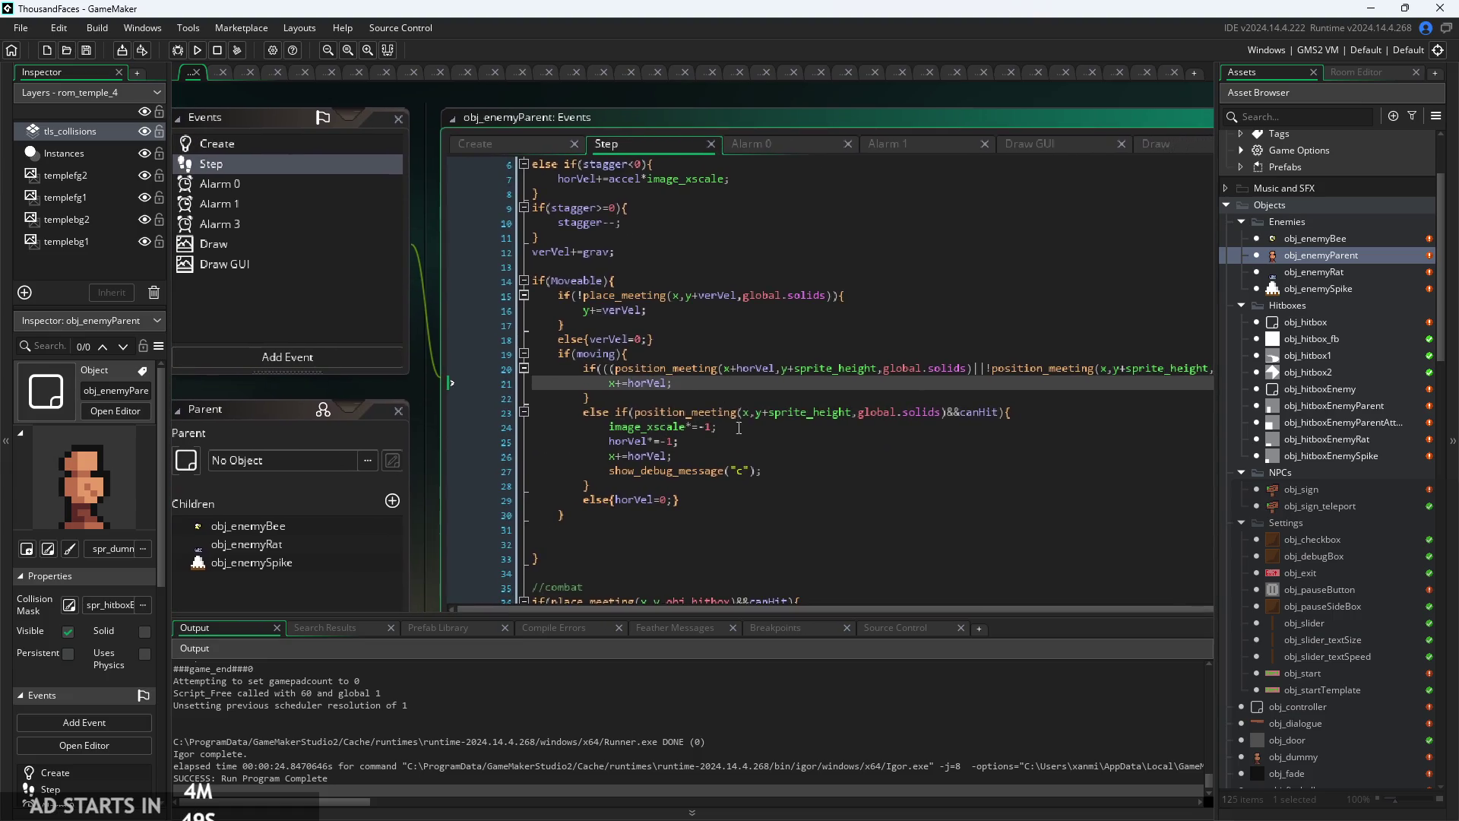
key("Up")
key("Up")
key("Up")
key("Down")
key("Down")
key("Down")
left_click(696, 455)
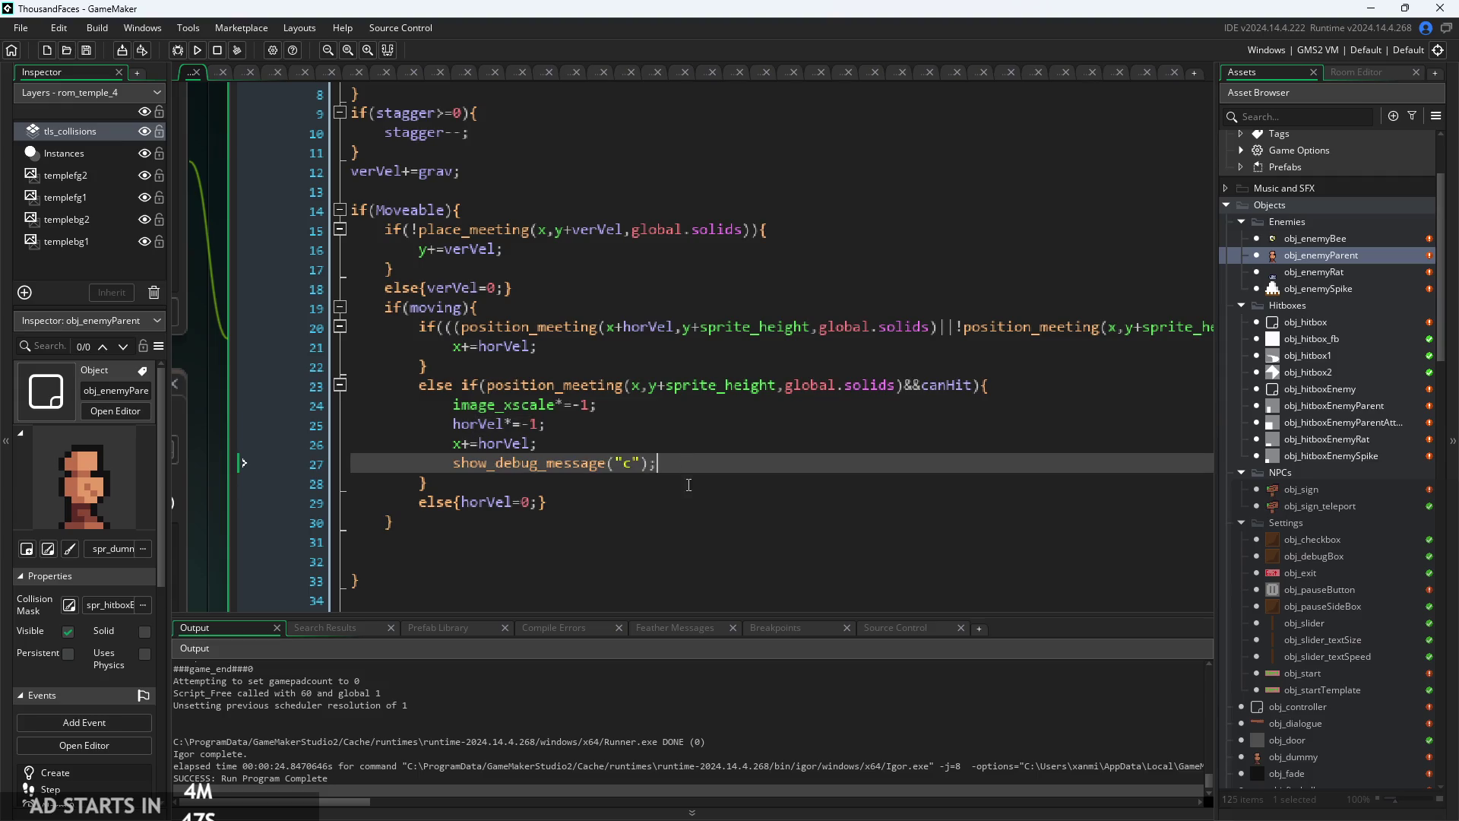
left_click(712, 366)
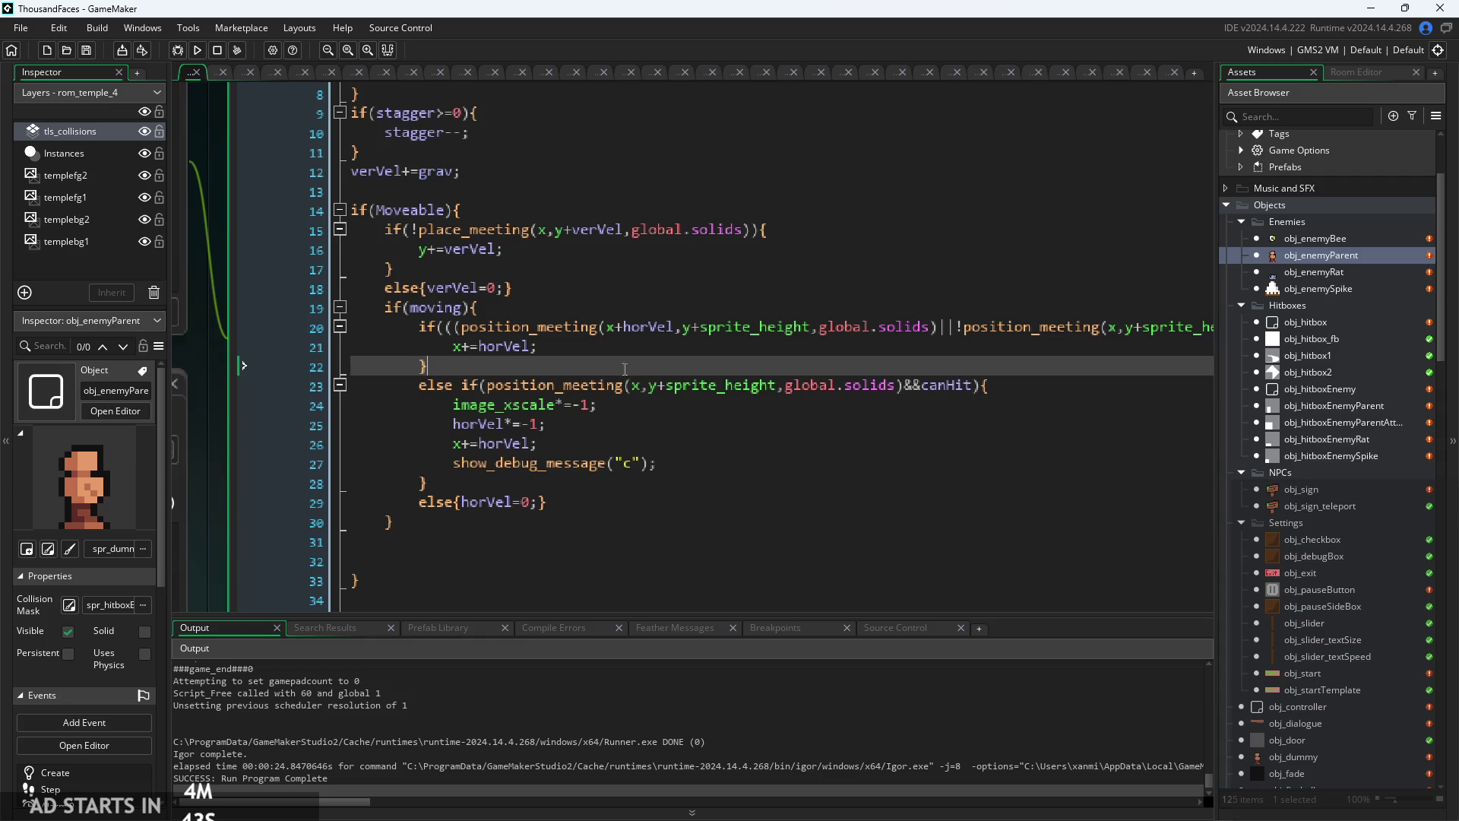
key("Return")
type("else ")
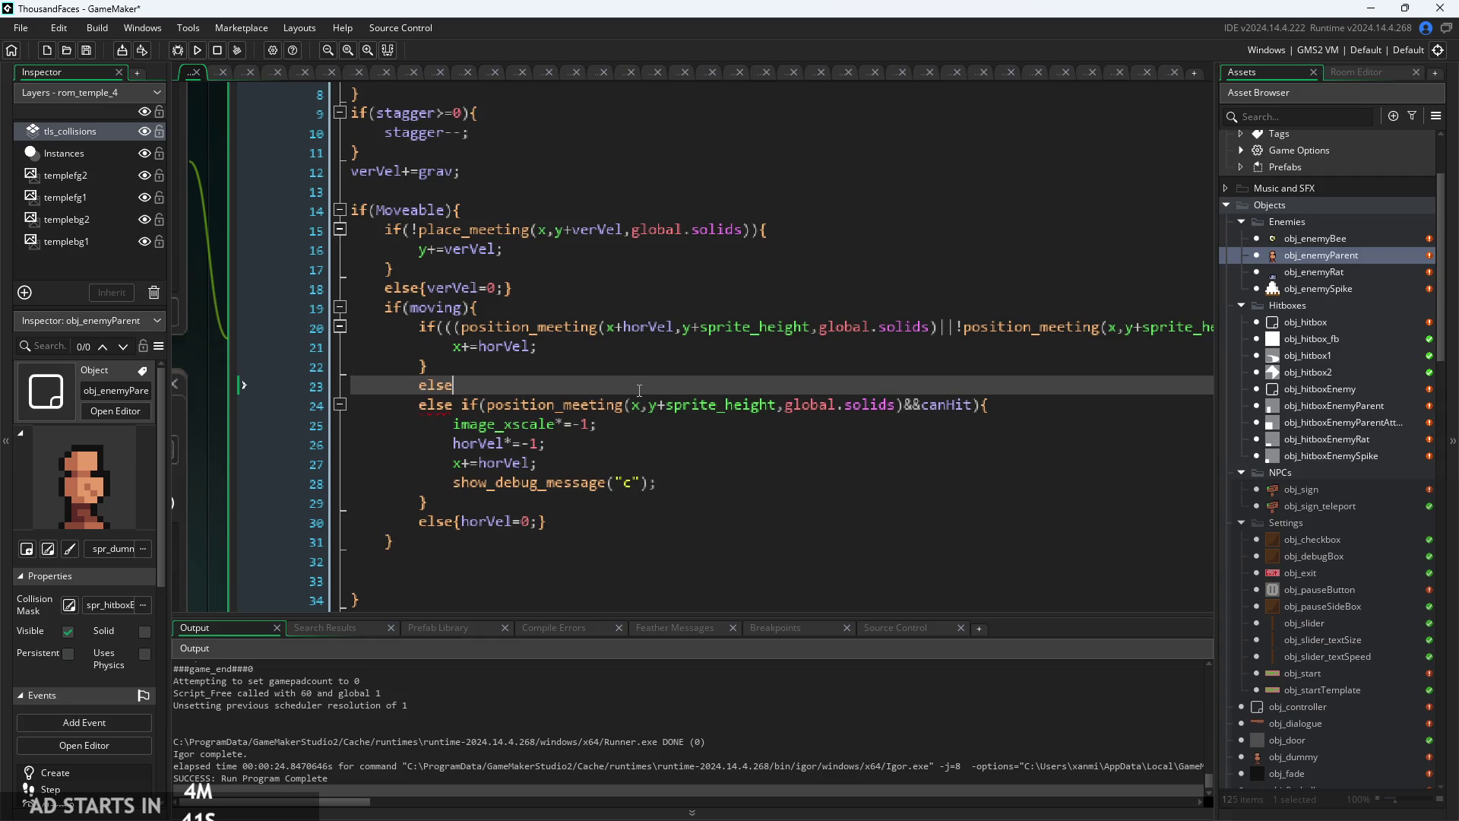
type("if(")
type("){")
key("Return")
key("Return")
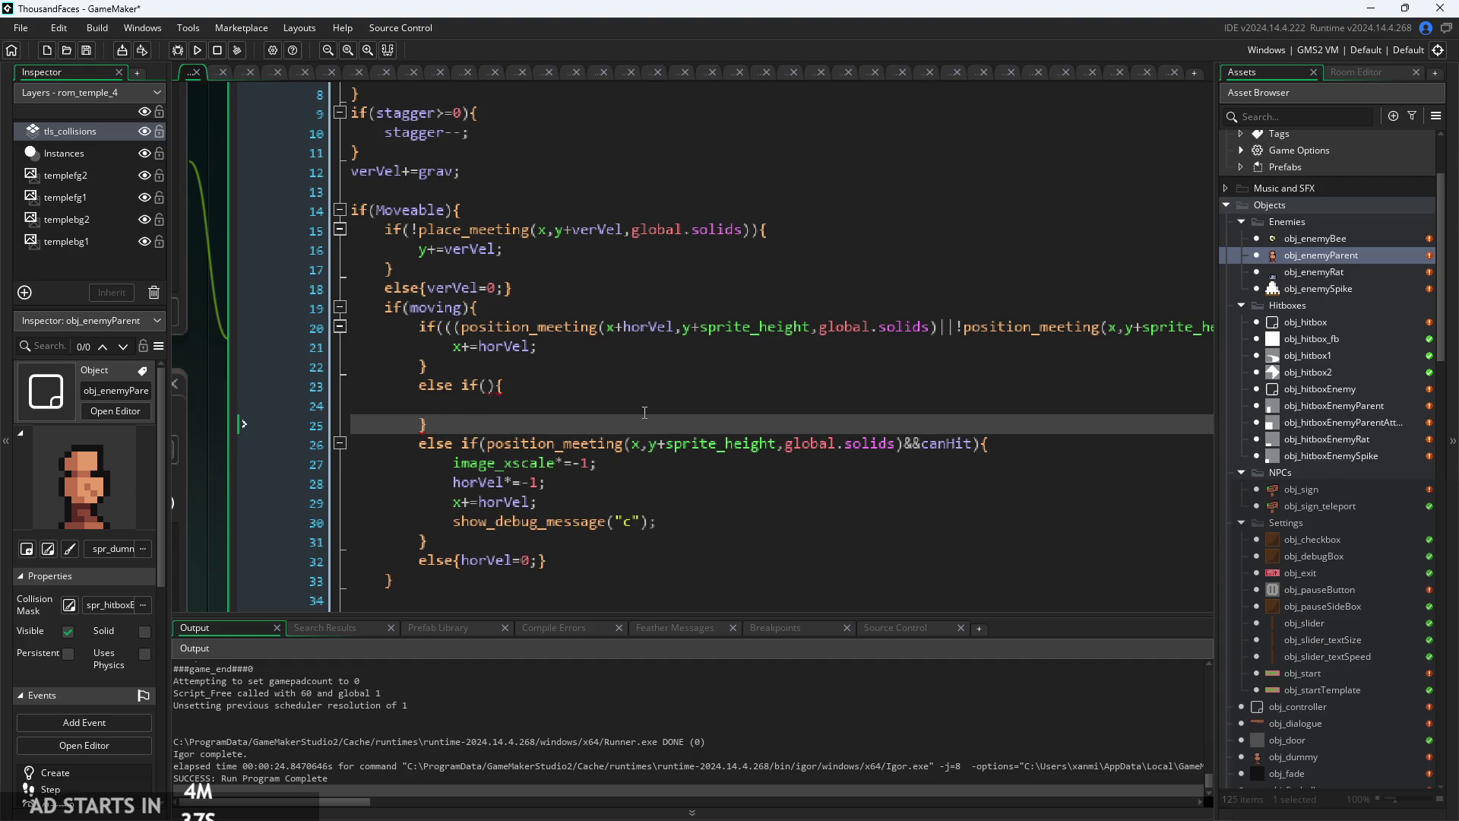
- Start typing a position_meeting call on line 24, then delete it
left_click(487, 397)
type("posi")
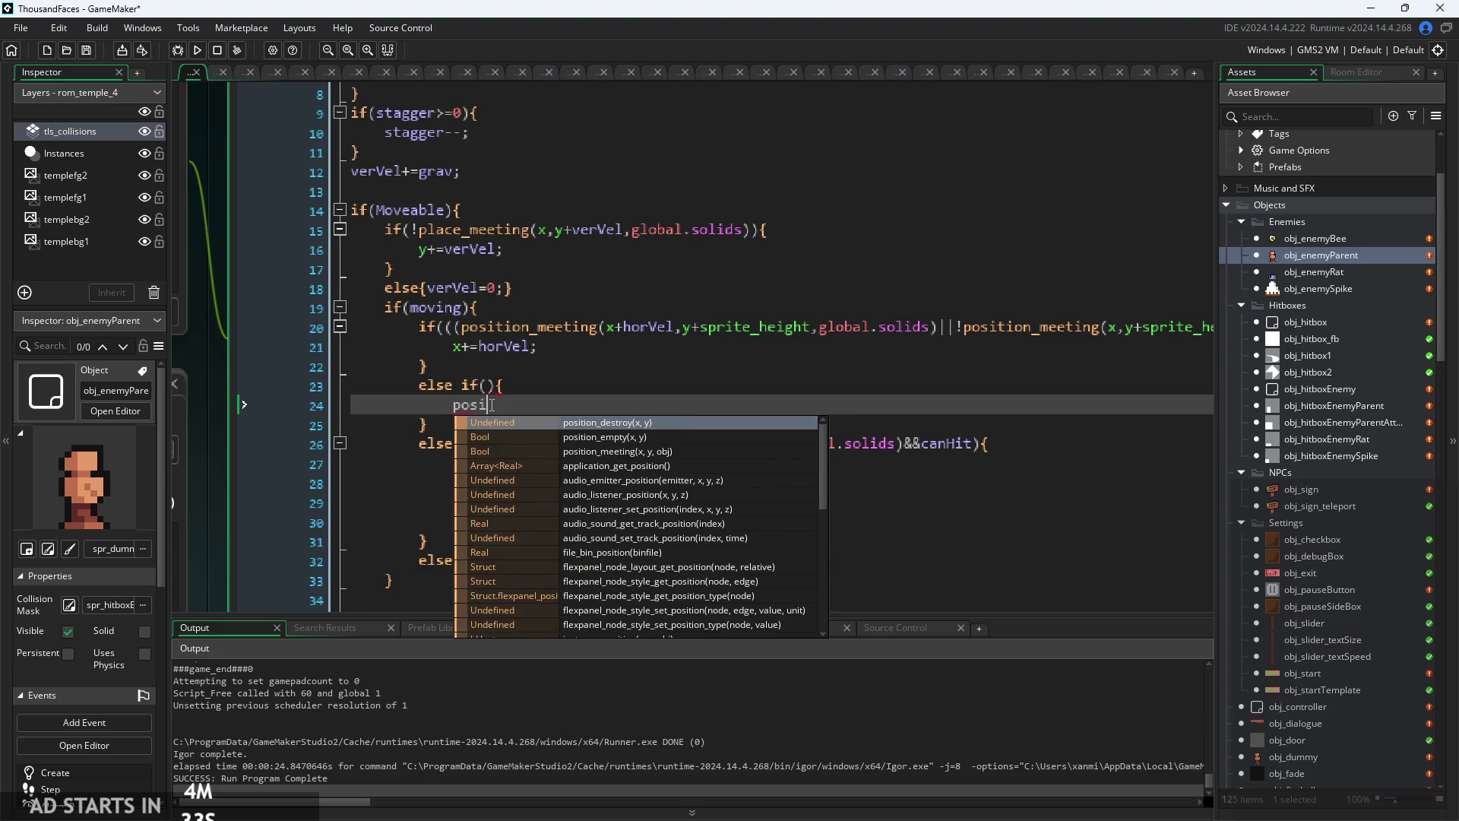
key("BackSpace")
key("BackSpace")
key("BackSpace")
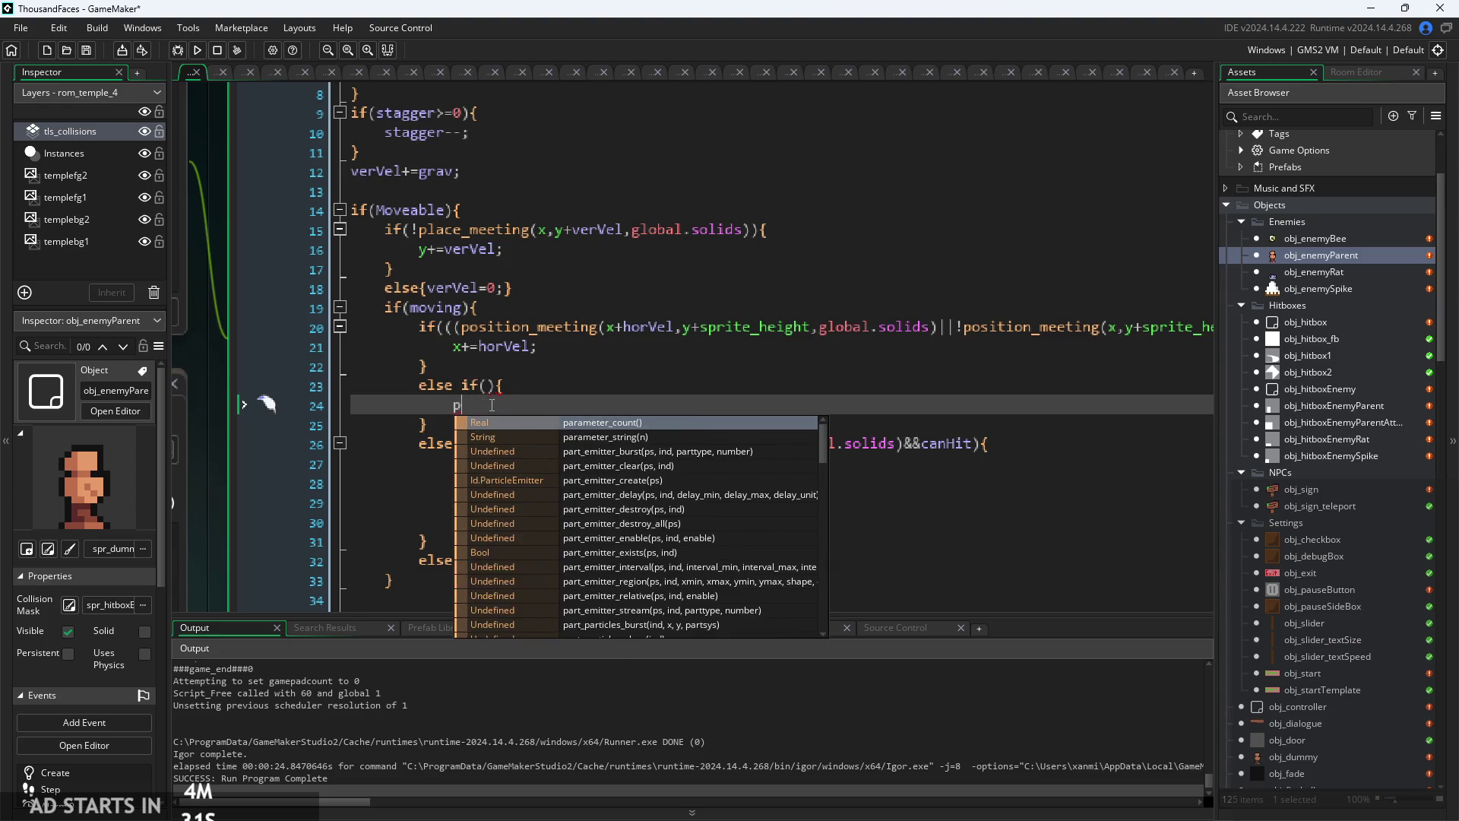
key("BackSpace")
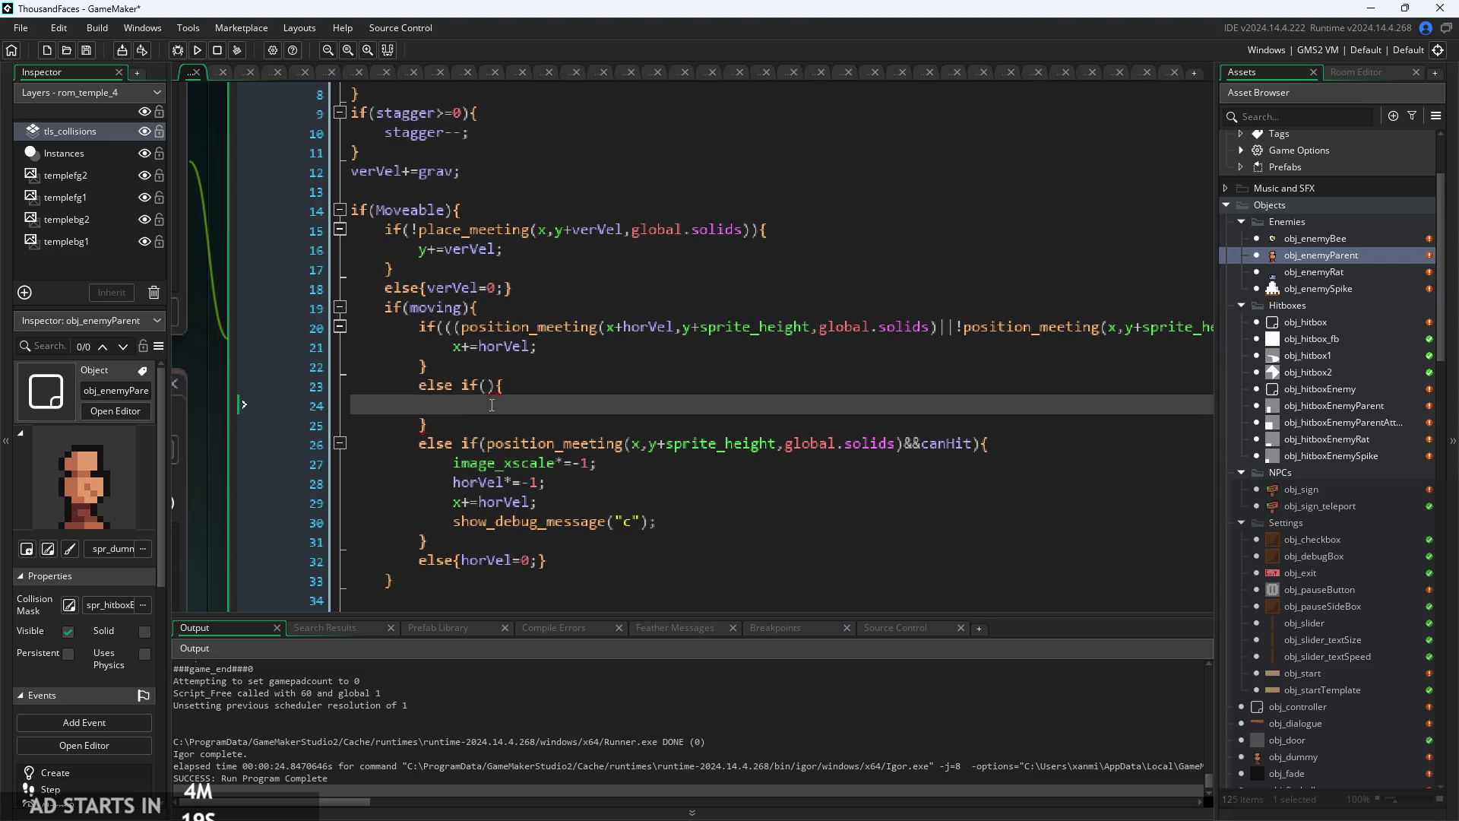
left_click(490, 392)
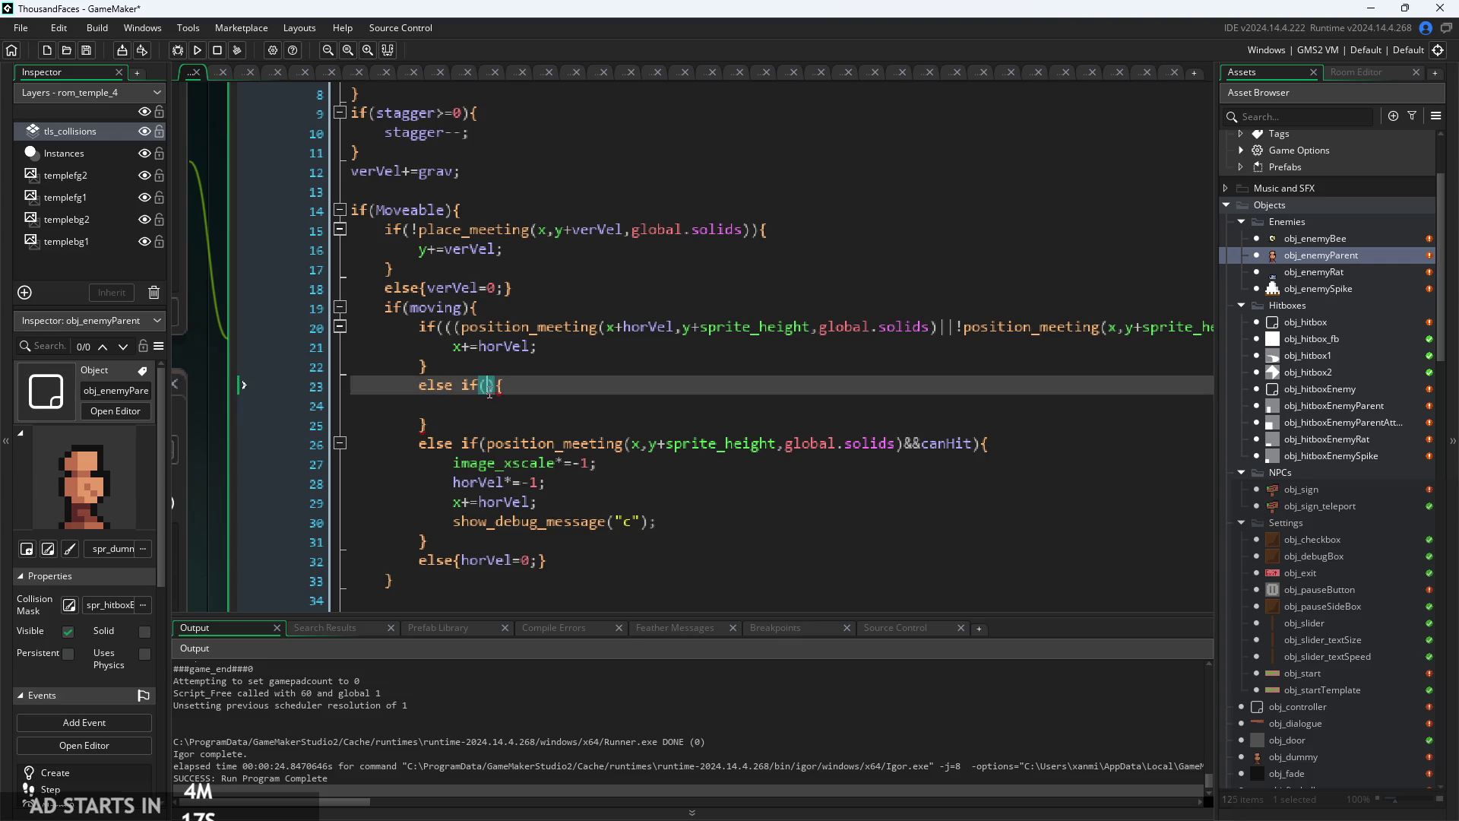
left_click(488, 405)
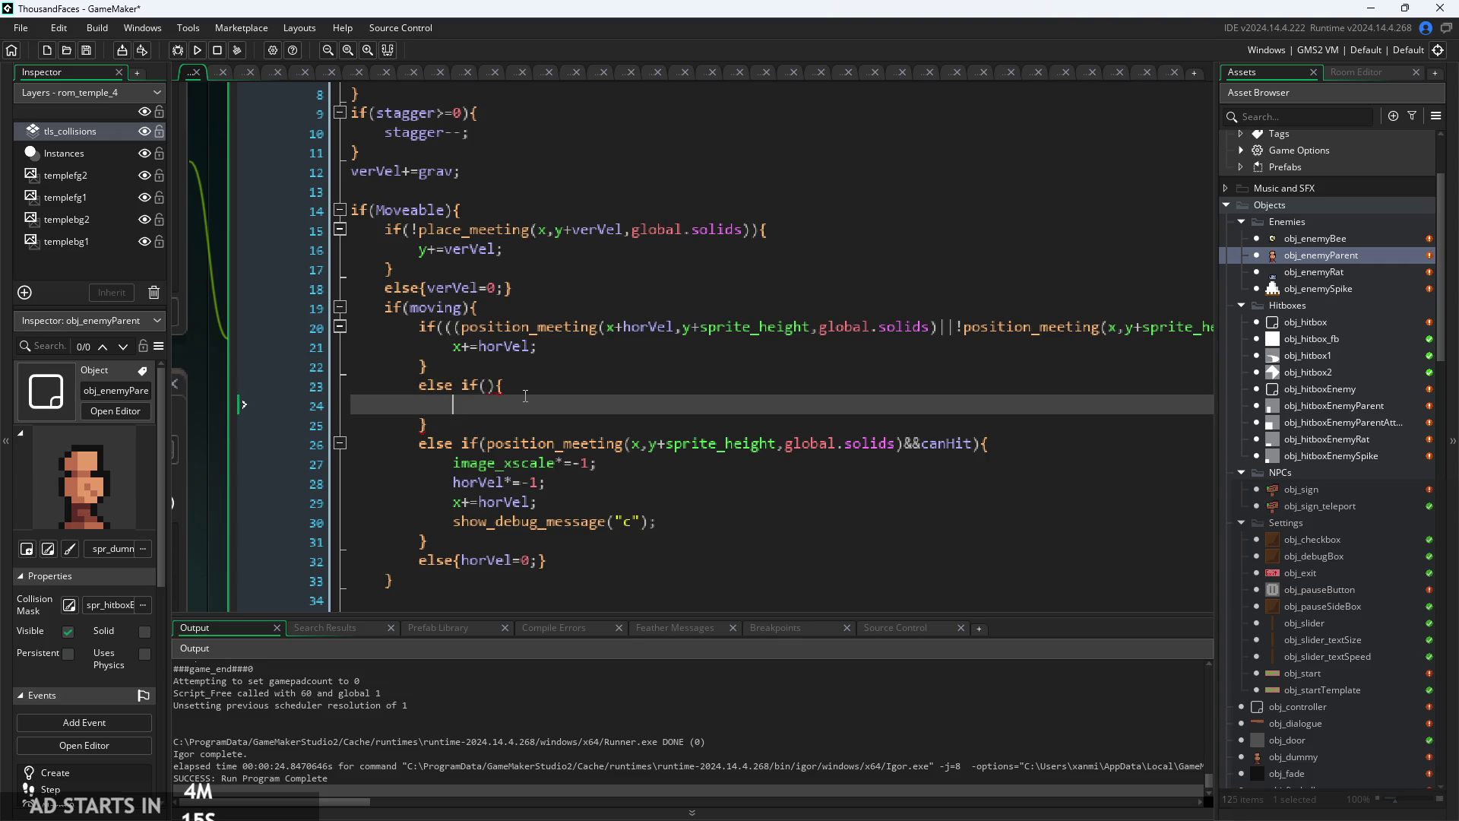
type("po")
key("BackSpace")
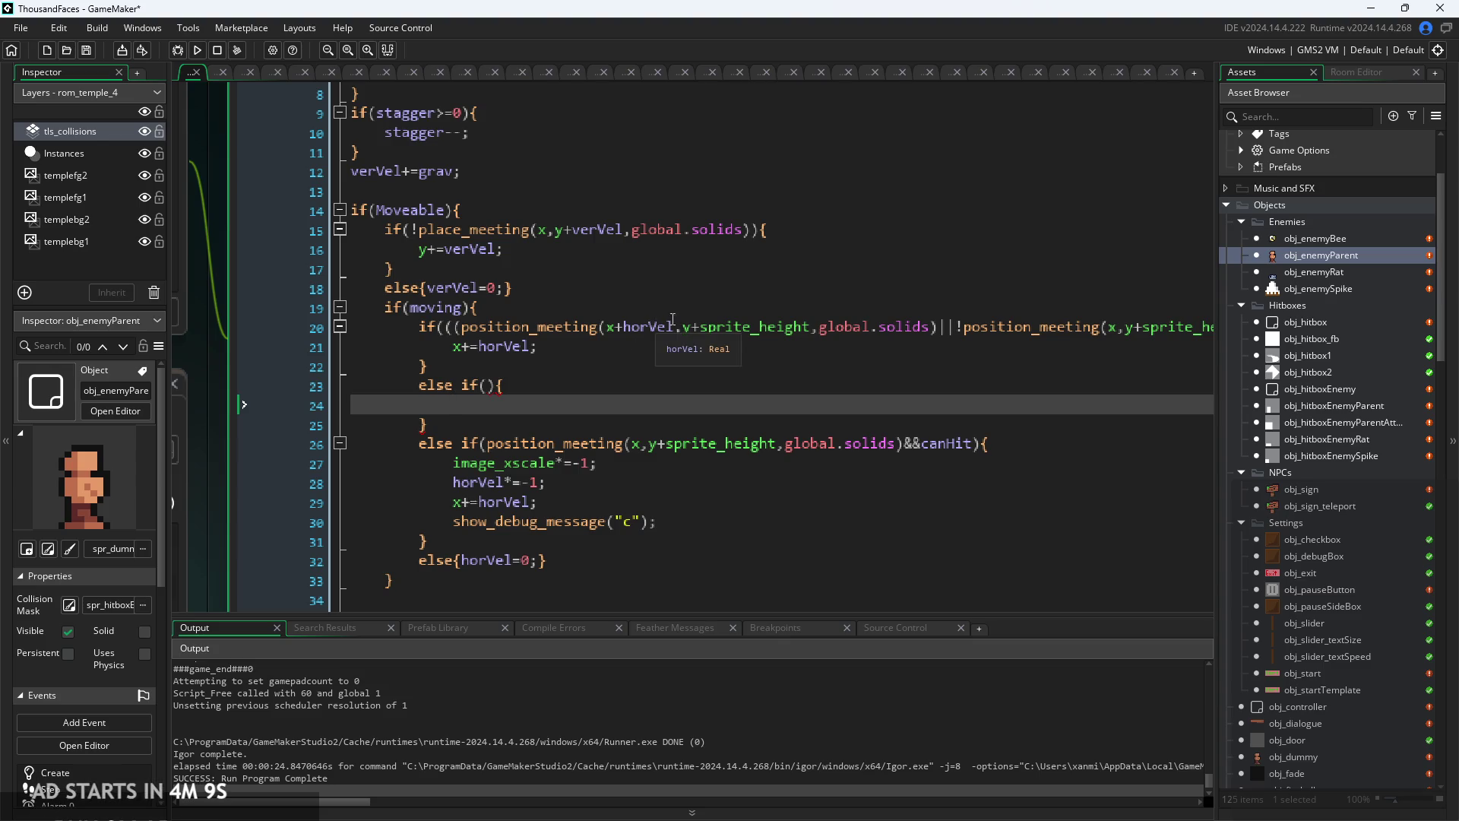
- Copy line 20's position_meeting check onto line 24, changing y+sprite_height to y-sprite_height
left_click_drag(461, 329, 939, 332)
key("ctrl+c")
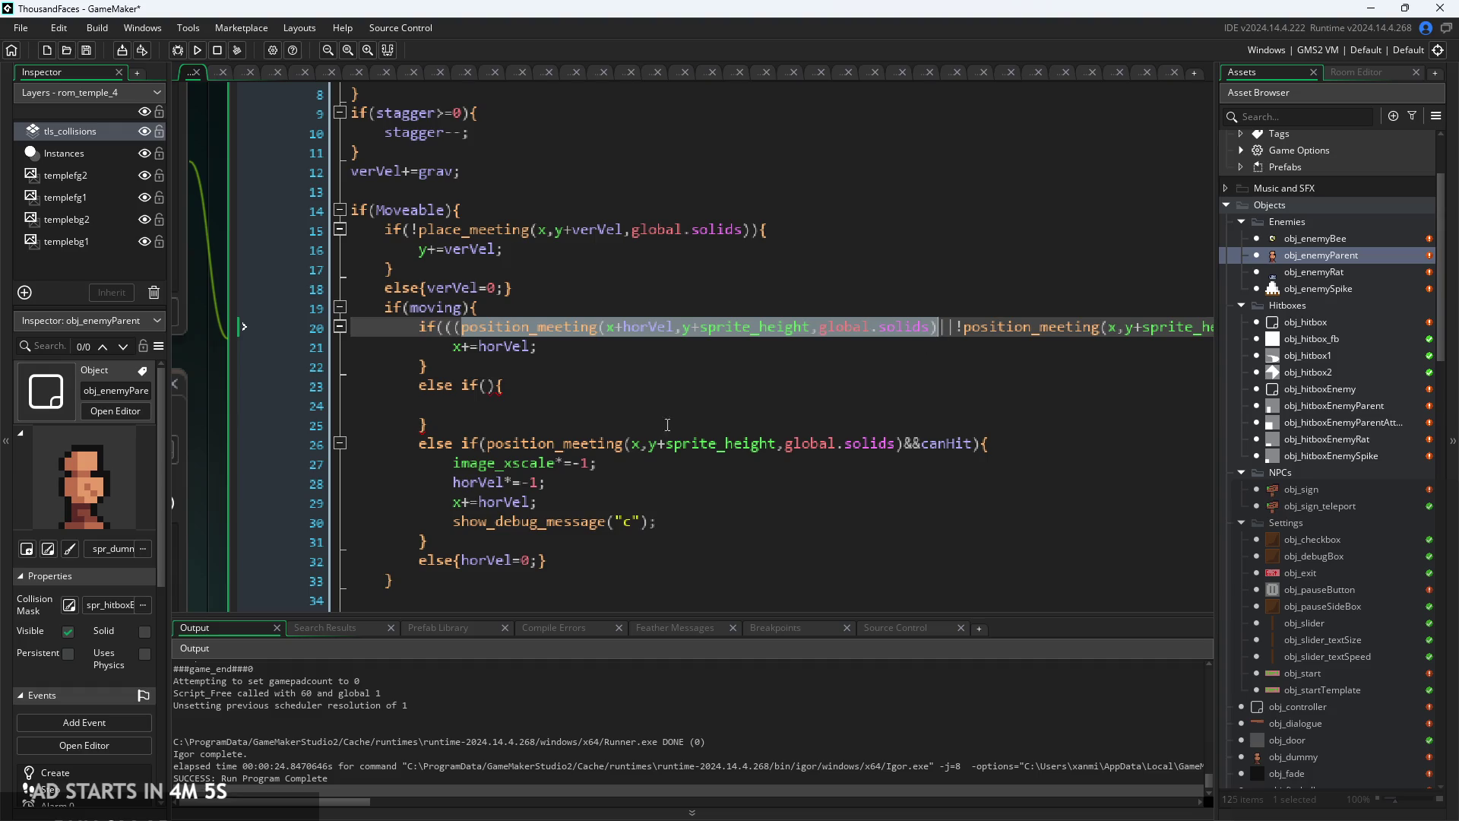
left_click(588, 404)
key("ctrl+v")
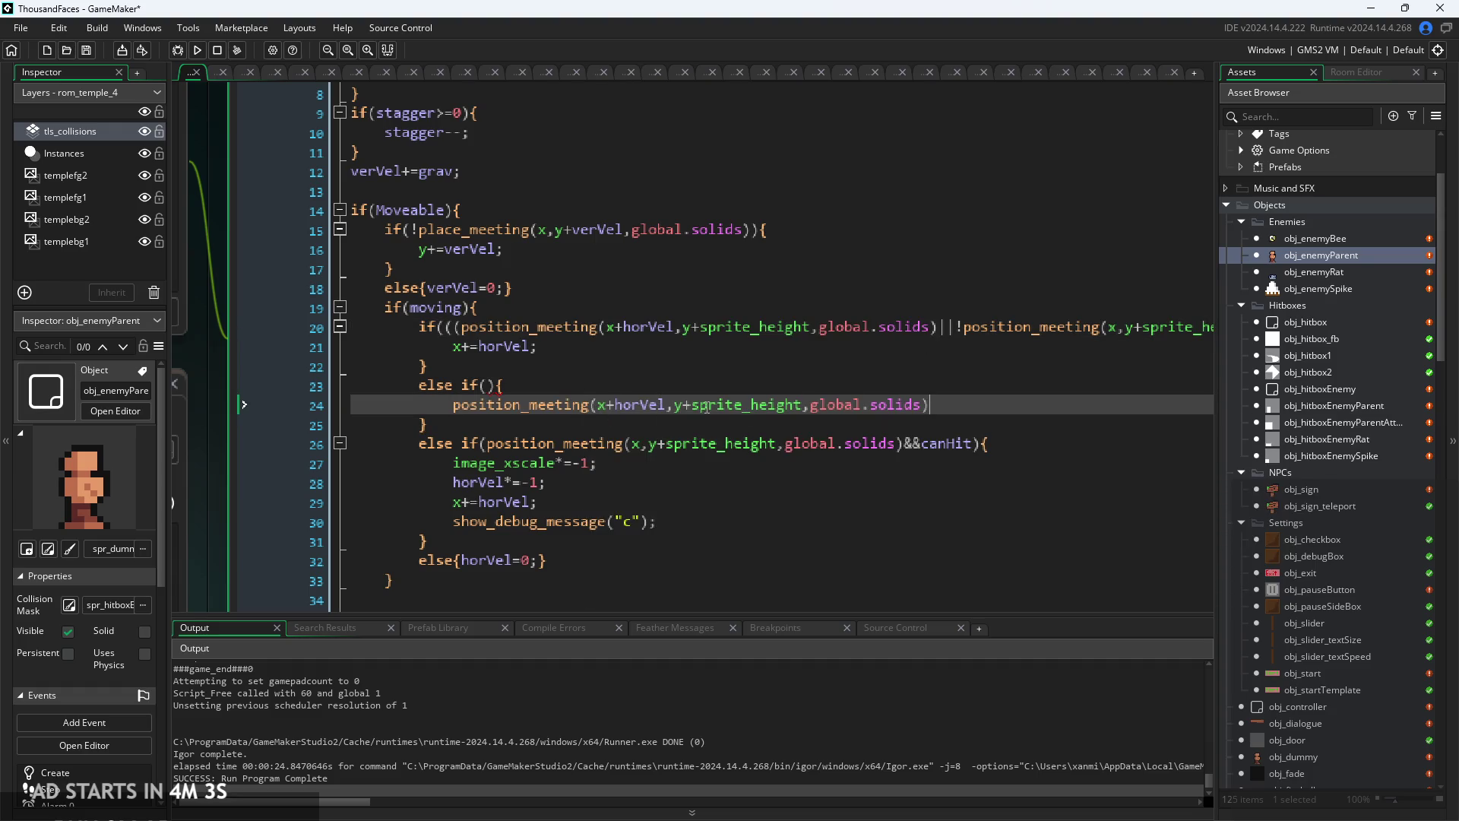
left_click(692, 404)
key("BackSpace")
type("-")
- Move the edited check from line 24 into the empty else-if parentheses
scroll(696, 404, "up", 2, "ctrl")
key("Down")
left_click_drag(381, 406, 977, 403)
key("ctrl+c")
key("BackSpace")
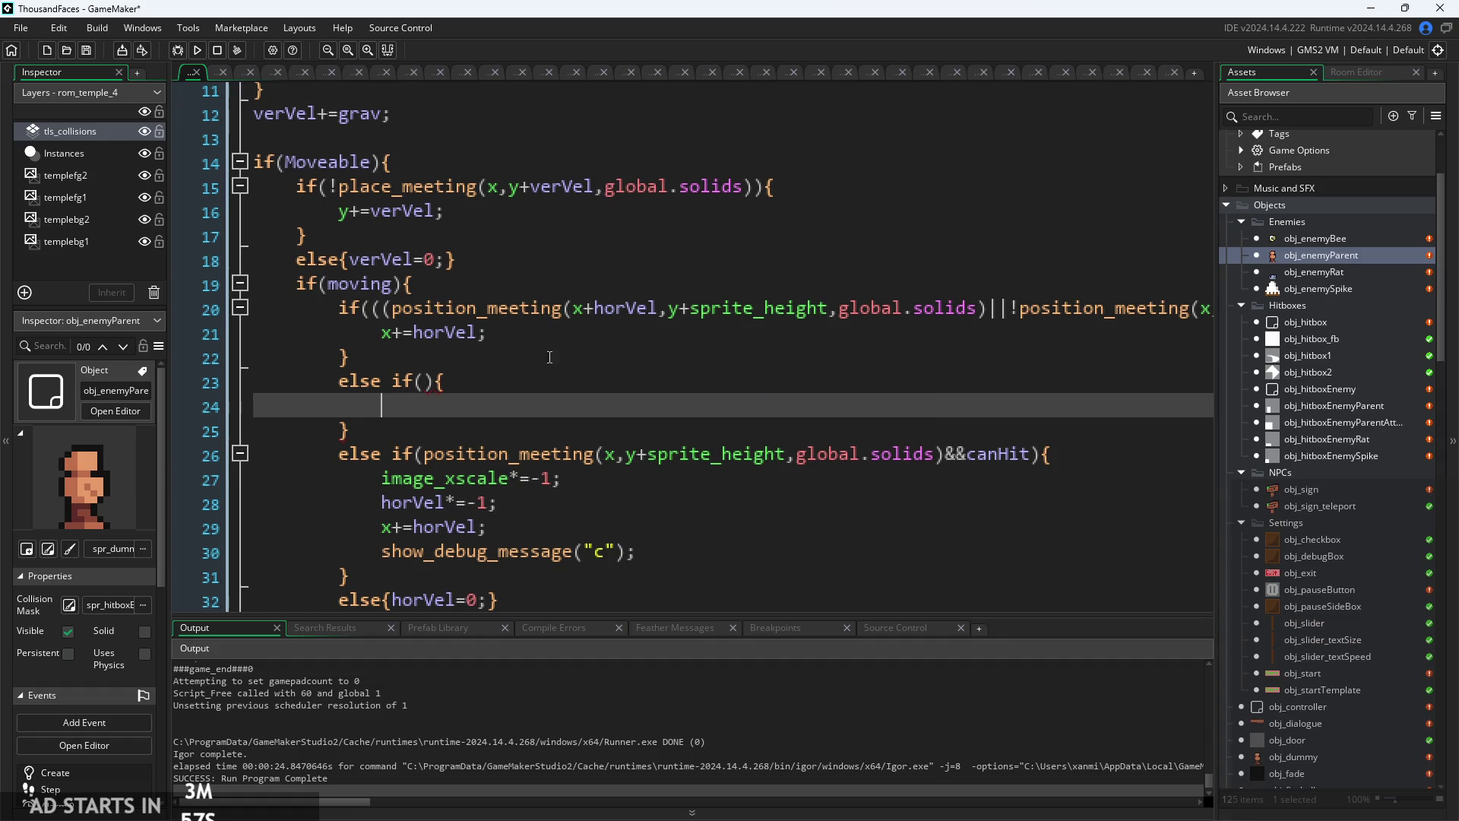
left_click(428, 382)
key("ctrl+v")
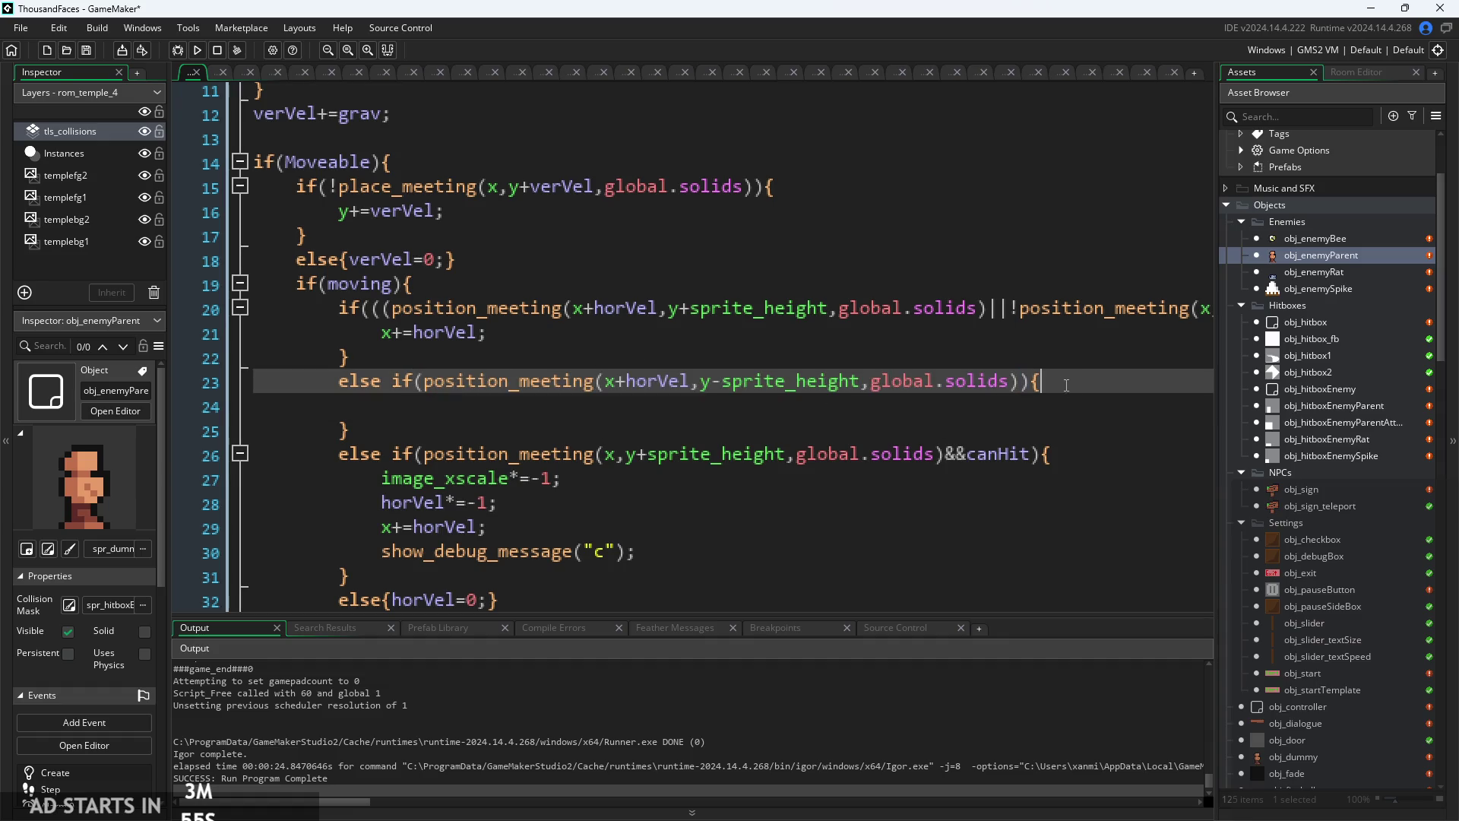
- Enter verVel=-2; on line 24 of the else-if, save the project, and build-run with F5
left_click(1049, 405)
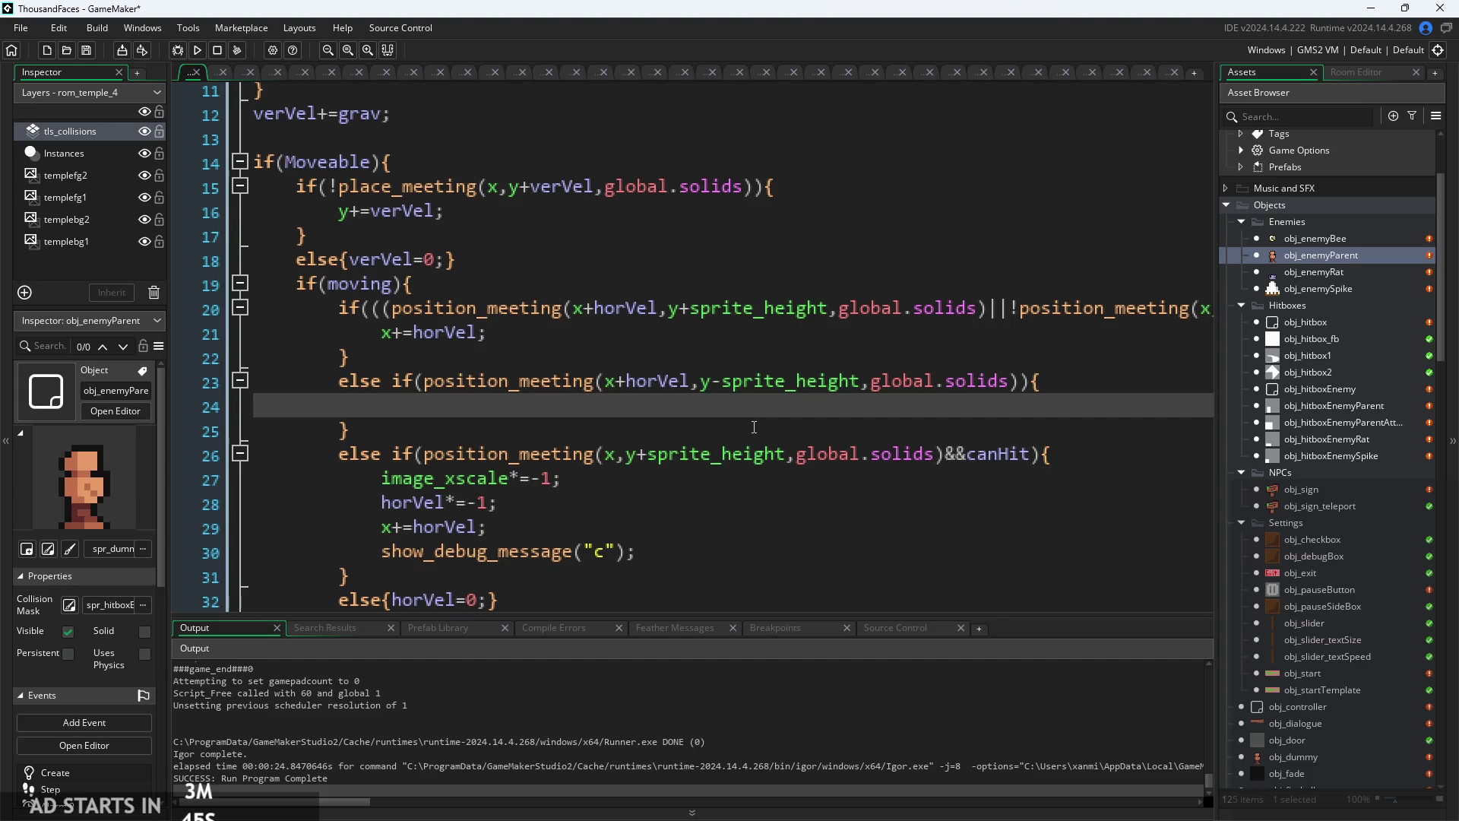
type("verVel=")
type("-2;")
key("End")
key("ctrl+s")
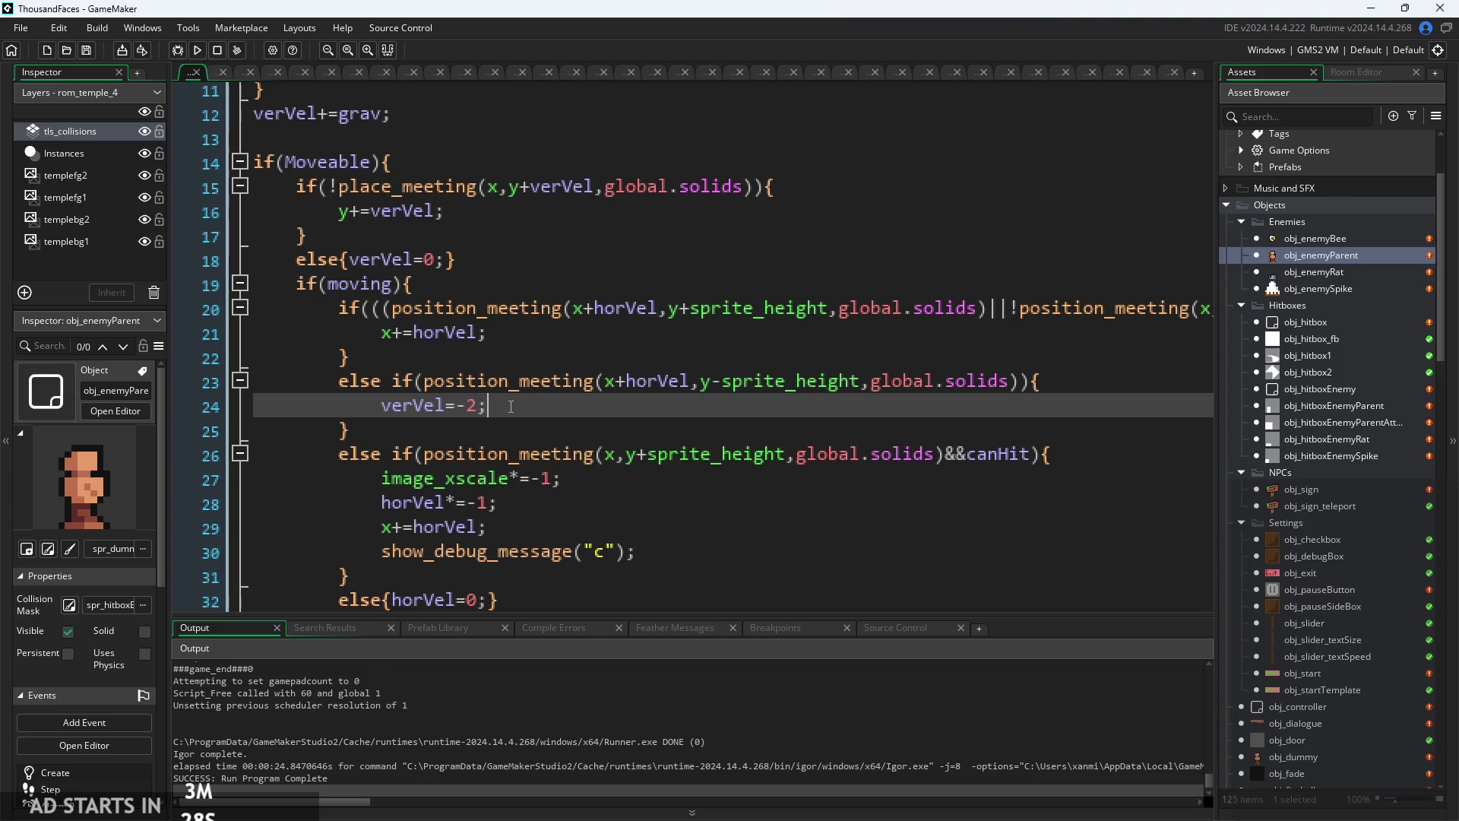
key("F5")
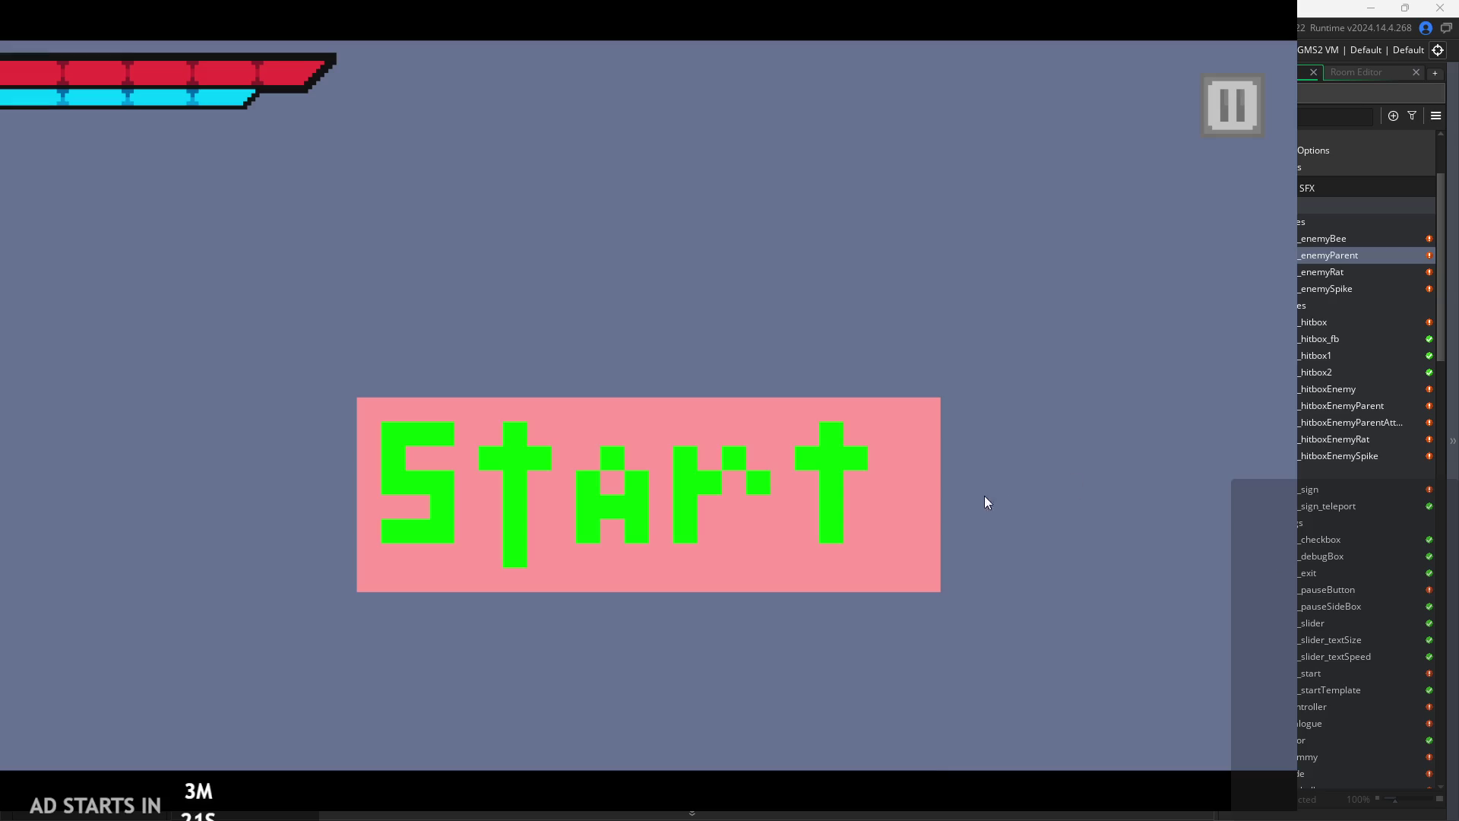
- Start the game and jump the player across the floating blocks, then walk right along the platforms
left_click(911, 494)
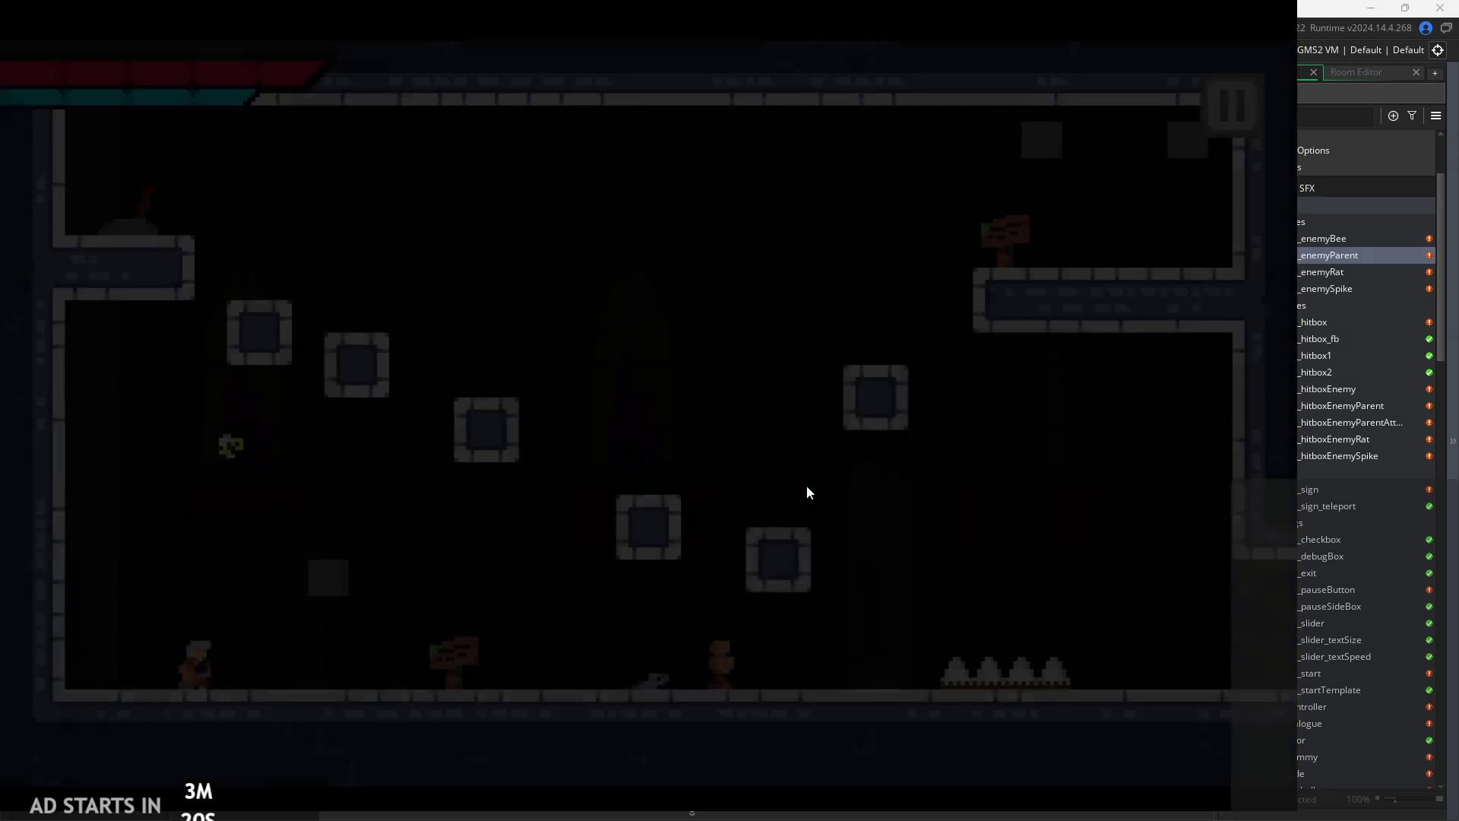
key("space")
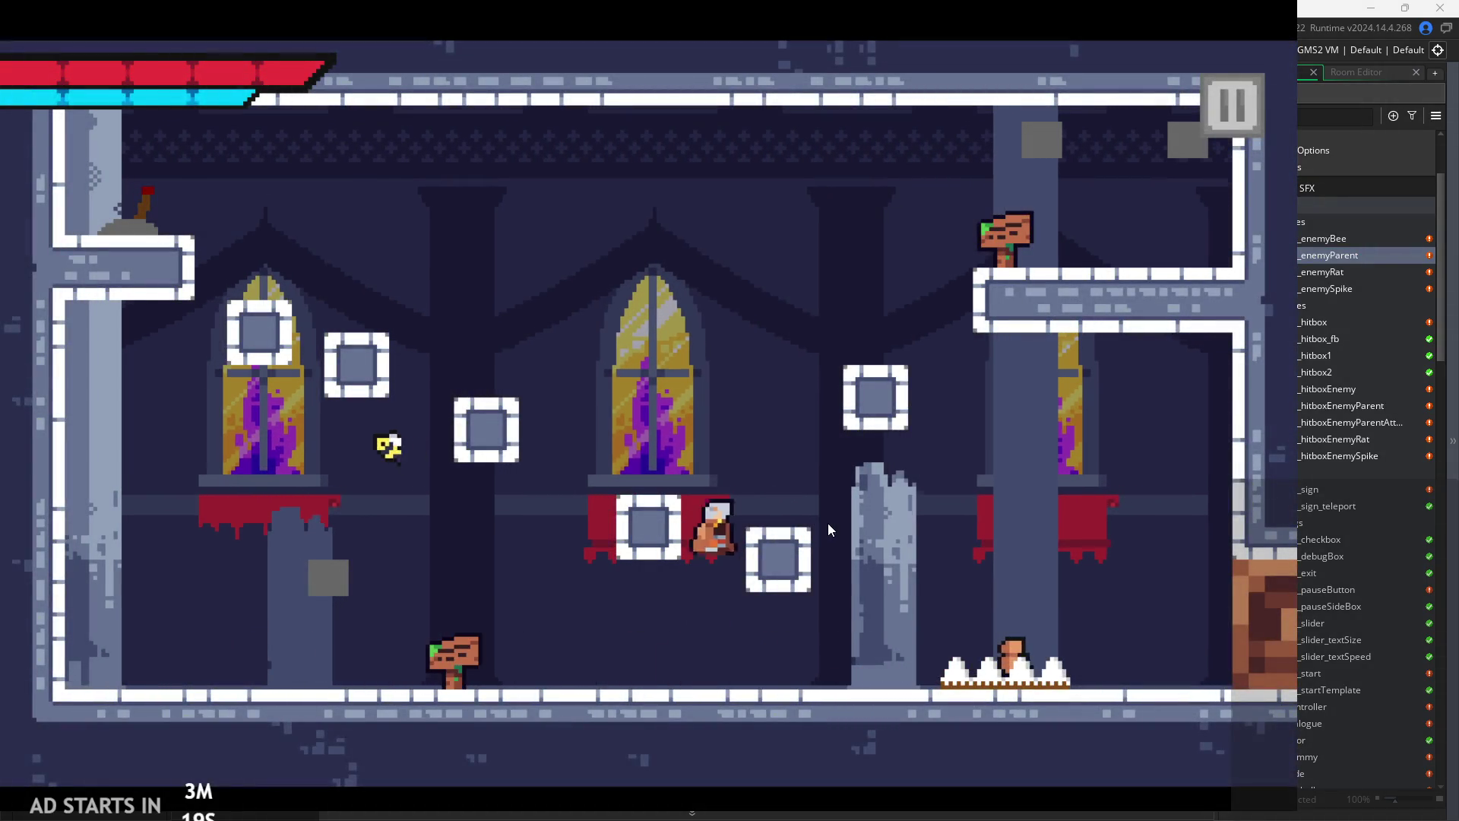
key("Right")
key("space")
key("Right")
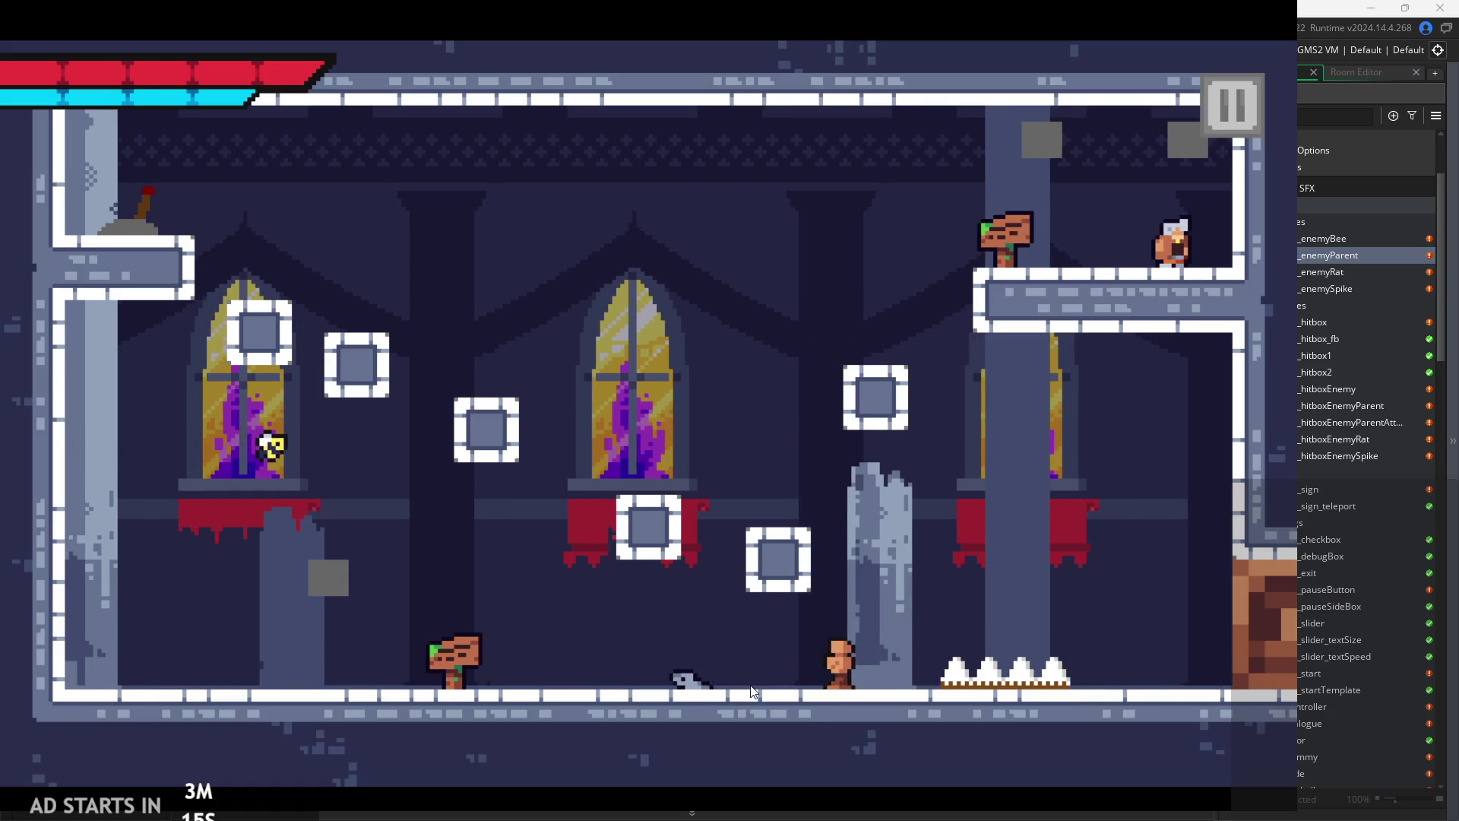
key("Right")
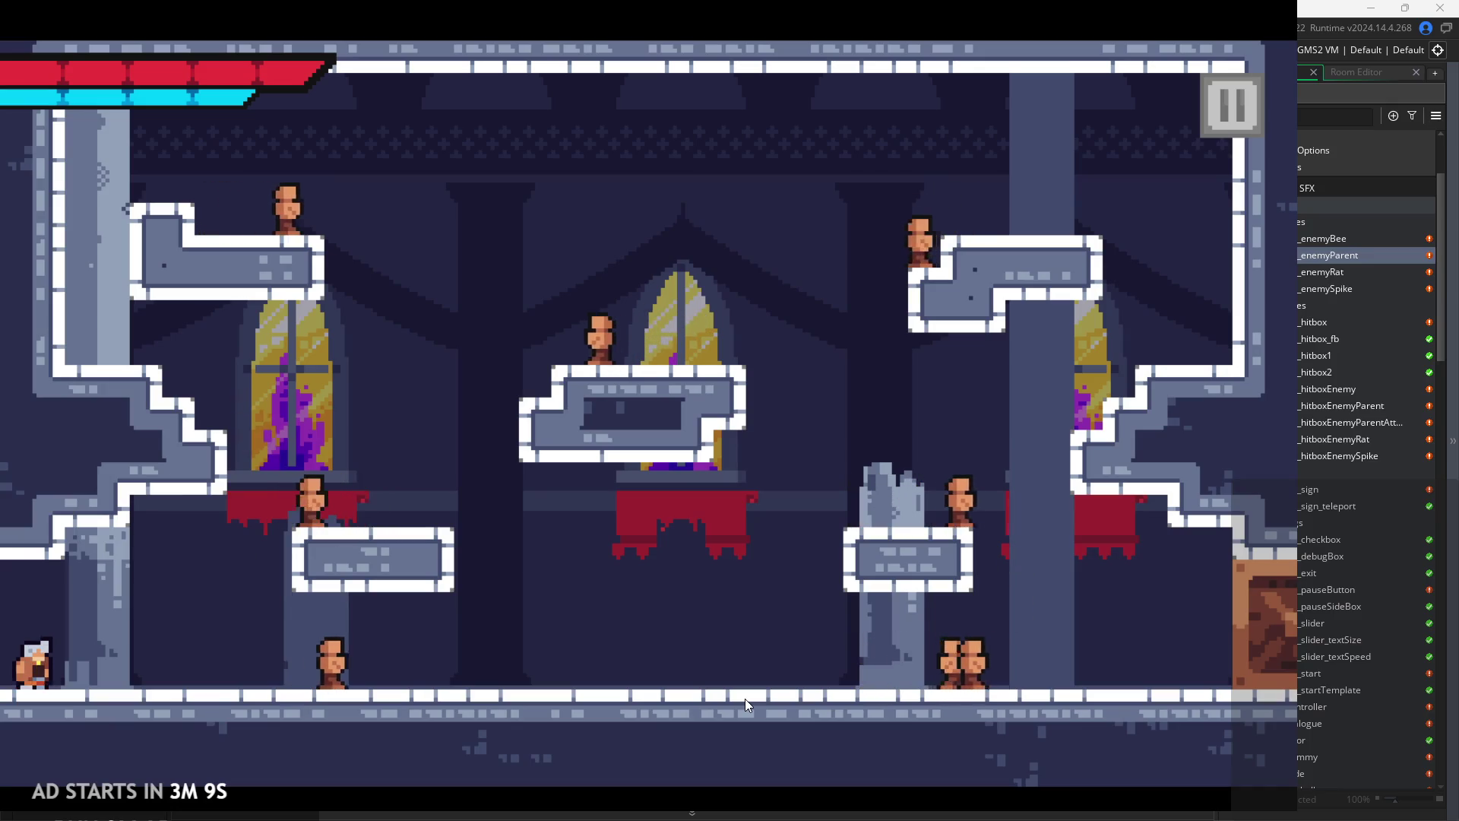
key("Right")
key("Right")
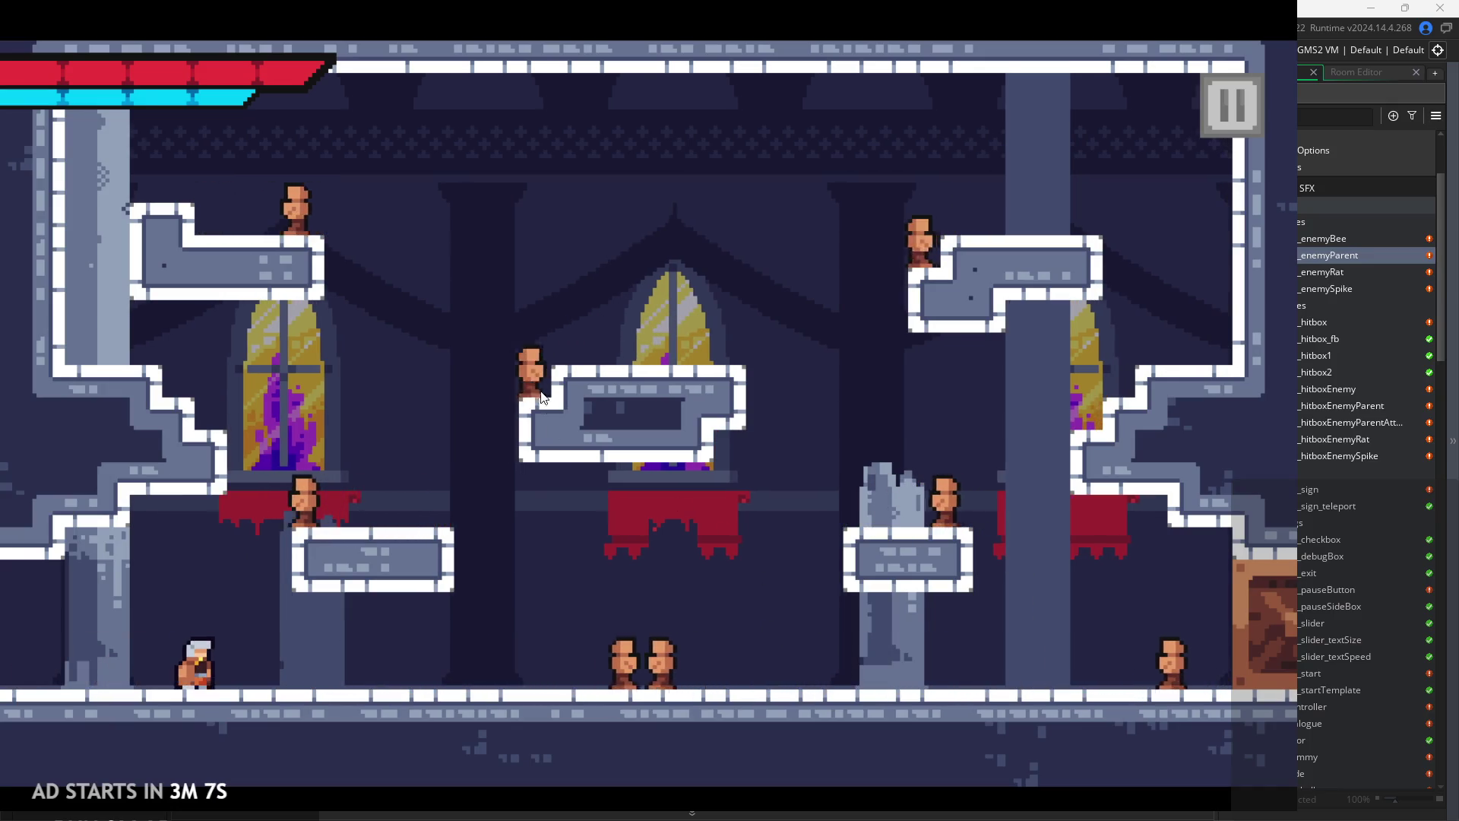
- Pause and exit the verVel=-2 test run, back to obj_enemyParent's Step code
left_click(1227, 95)
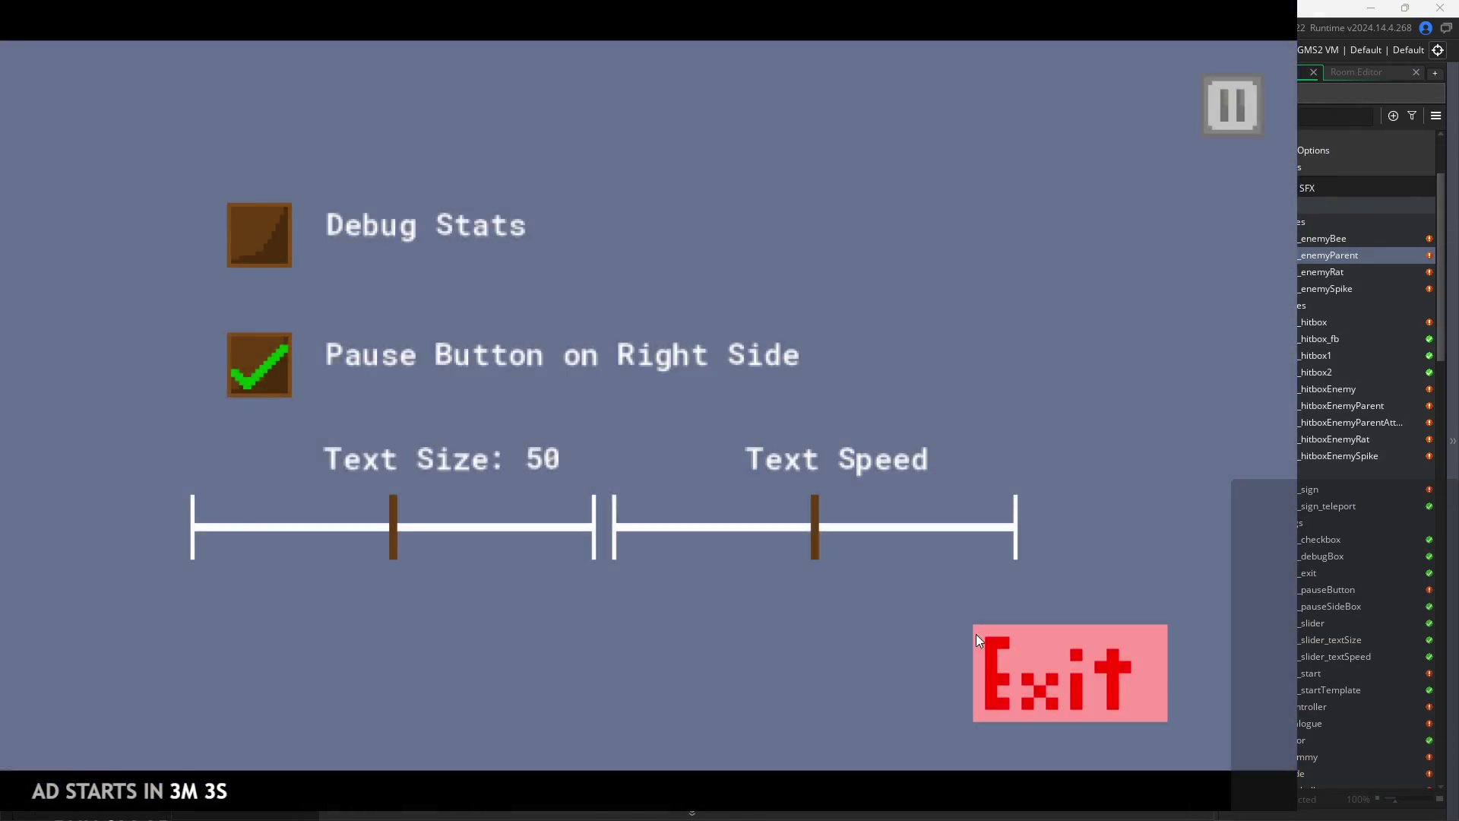
left_click(996, 662)
scroll(731, 417, "down", 3, "ctrl")
scroll(731, 417, "up", 3, "ctrl")
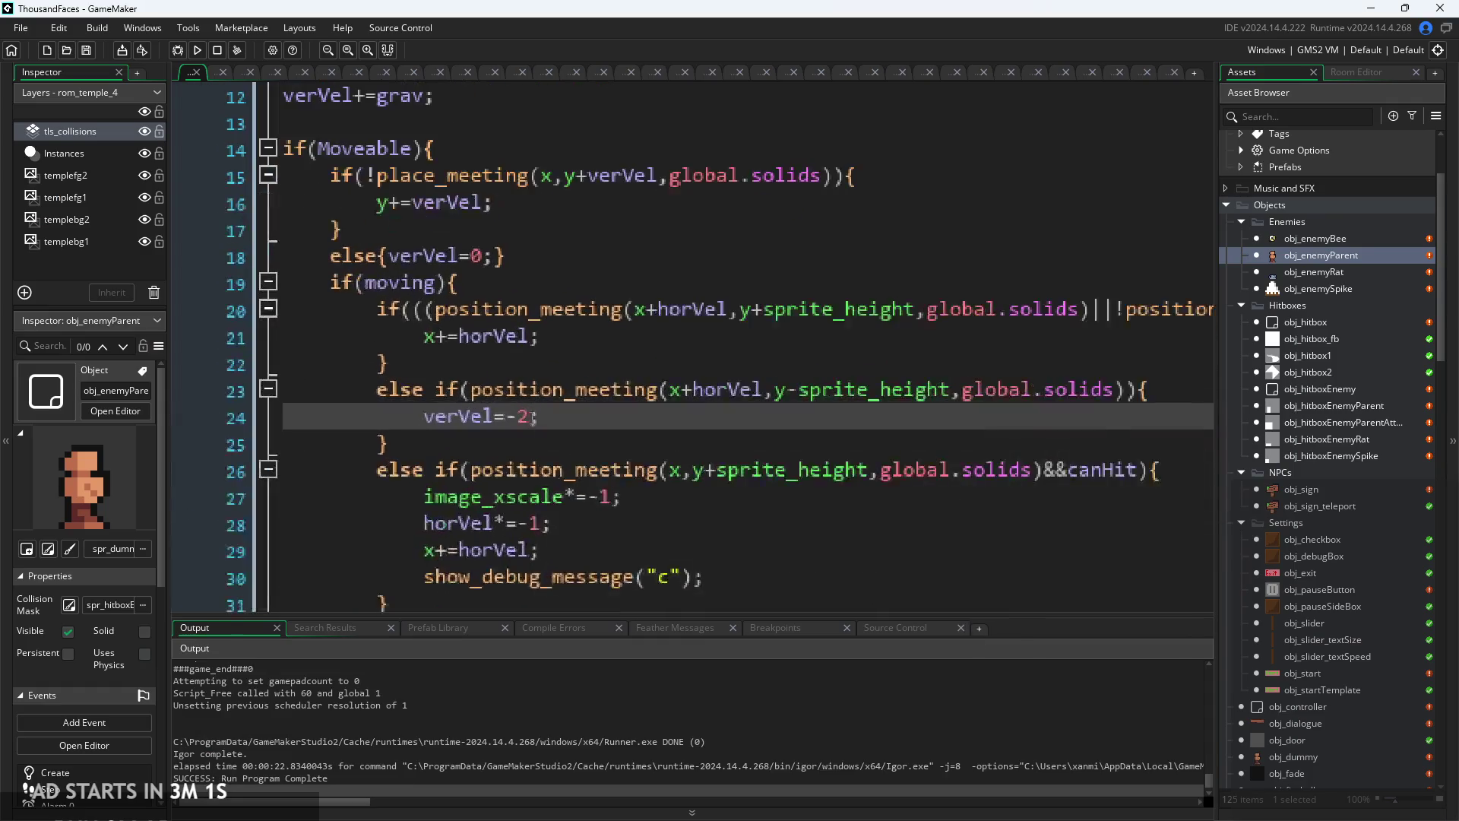
- Delete the verVel=-2 statement from line 24
left_click_drag(540, 417, 431, 427)
left_click(541, 416)
mouse_move(541, 417)
left_mouse_down()
mouse_move(384, 443)
mouse_move(428, 413)
left_mouse_up()
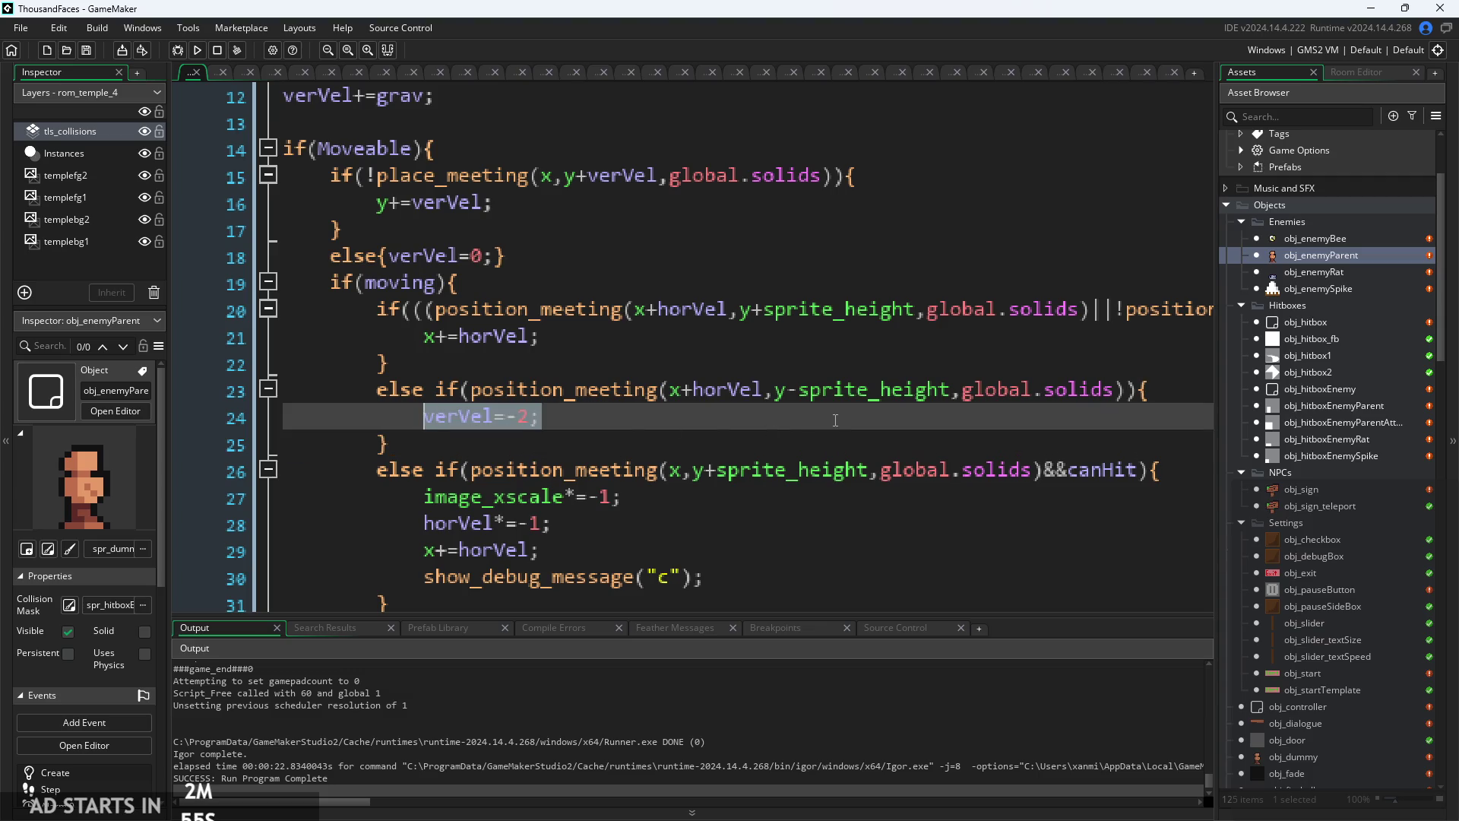
key("BackSpace")
- Negate the collision check and paste a second position_meeting check joined with &&
mouse_move(470, 389)
left_mouse_down()
mouse_move(1137, 395)
mouse_move(471, 390)
left_mouse_up()
key("ctrl+c")
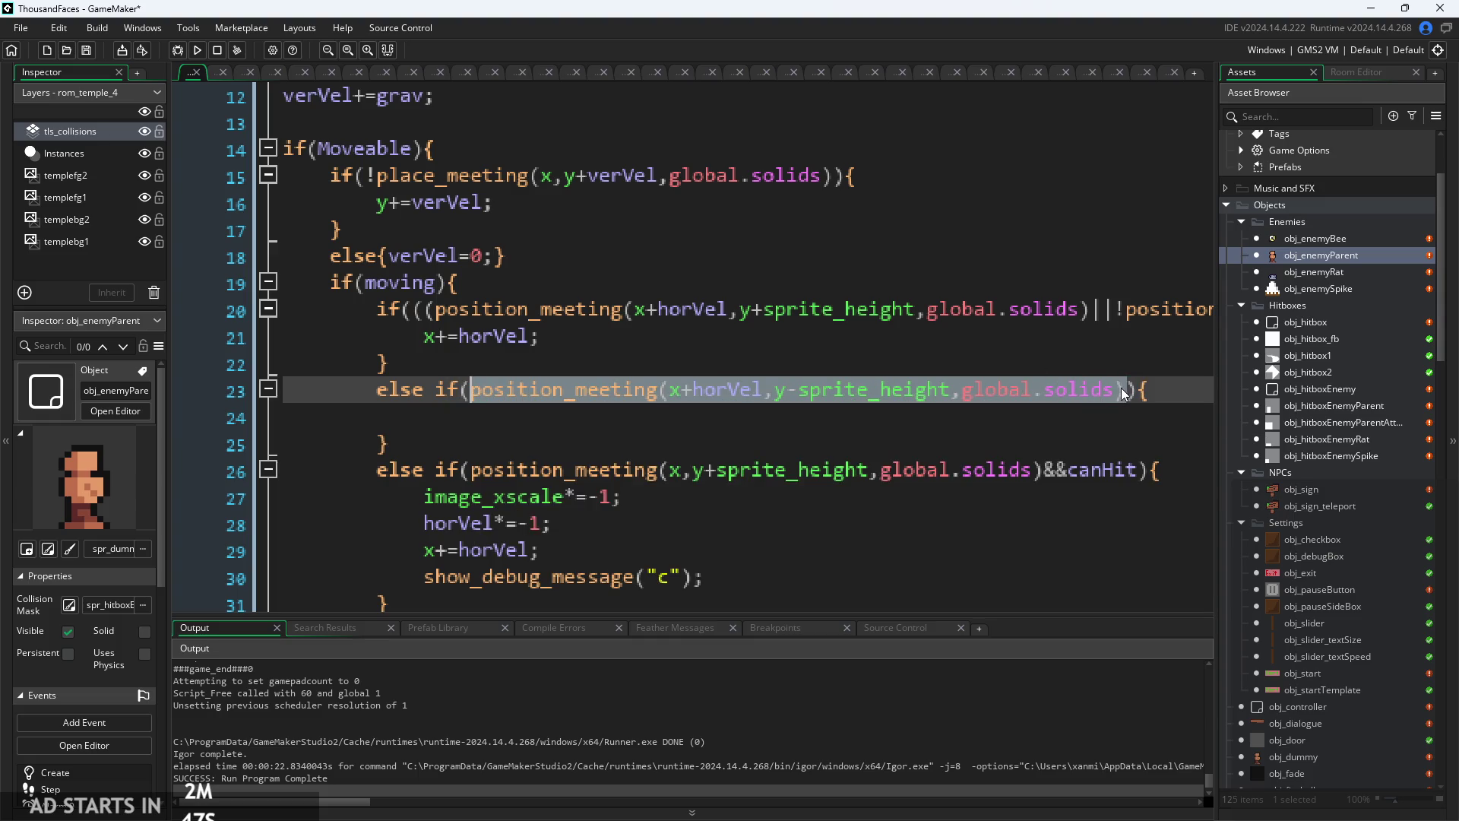
left_click(1124, 395)
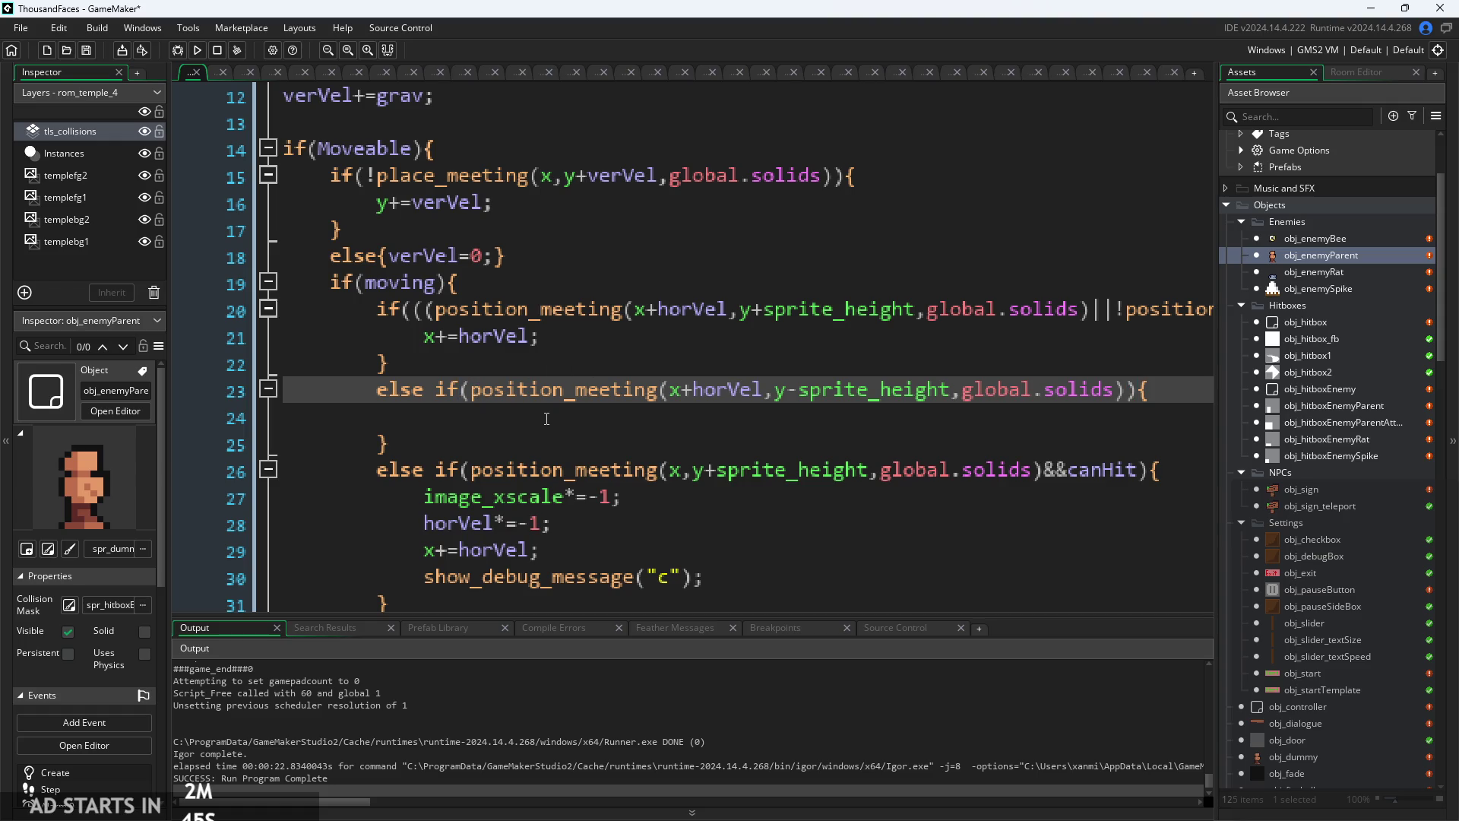
type("!")
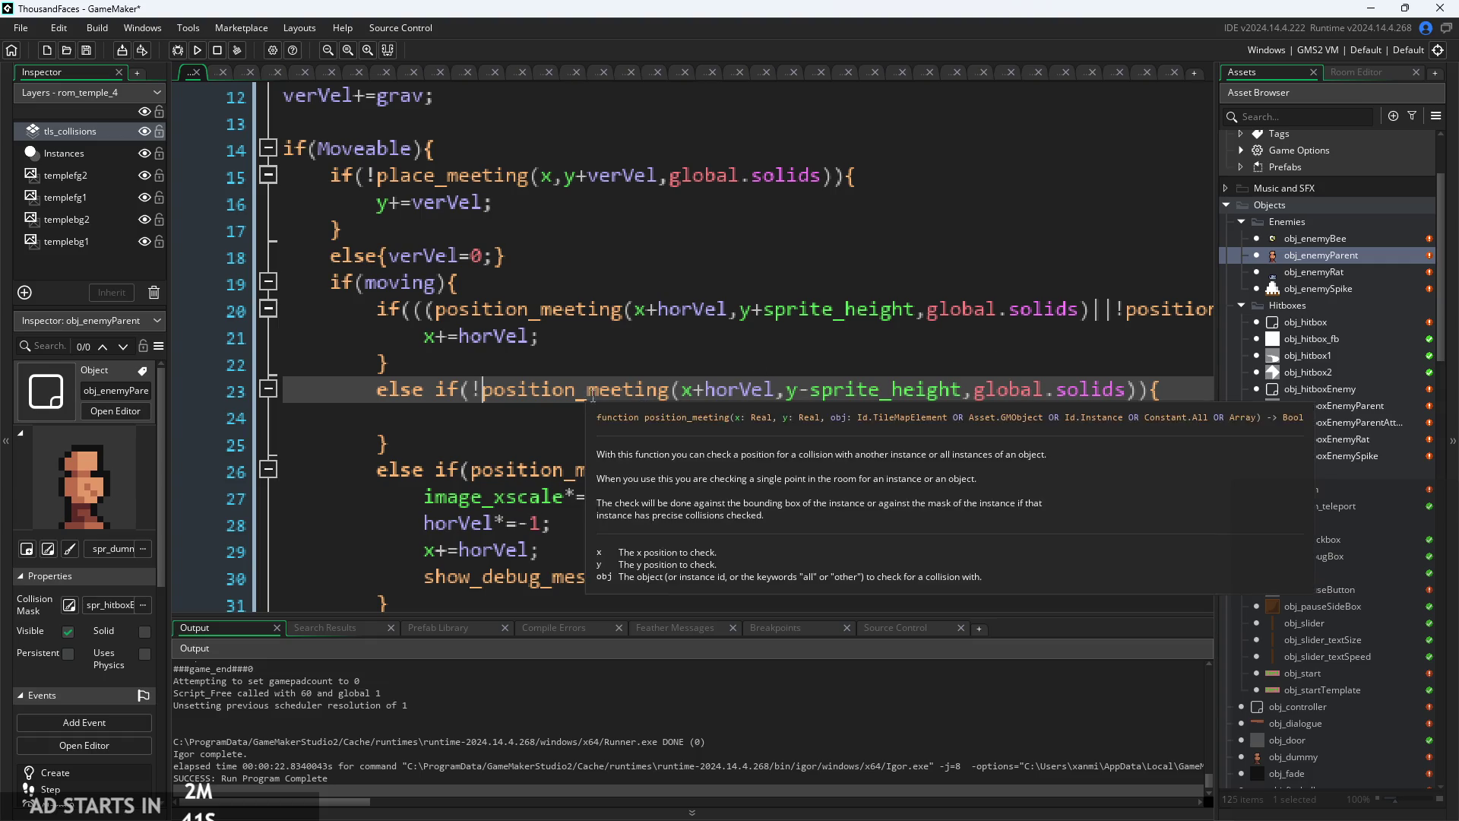
left_click(472, 393)
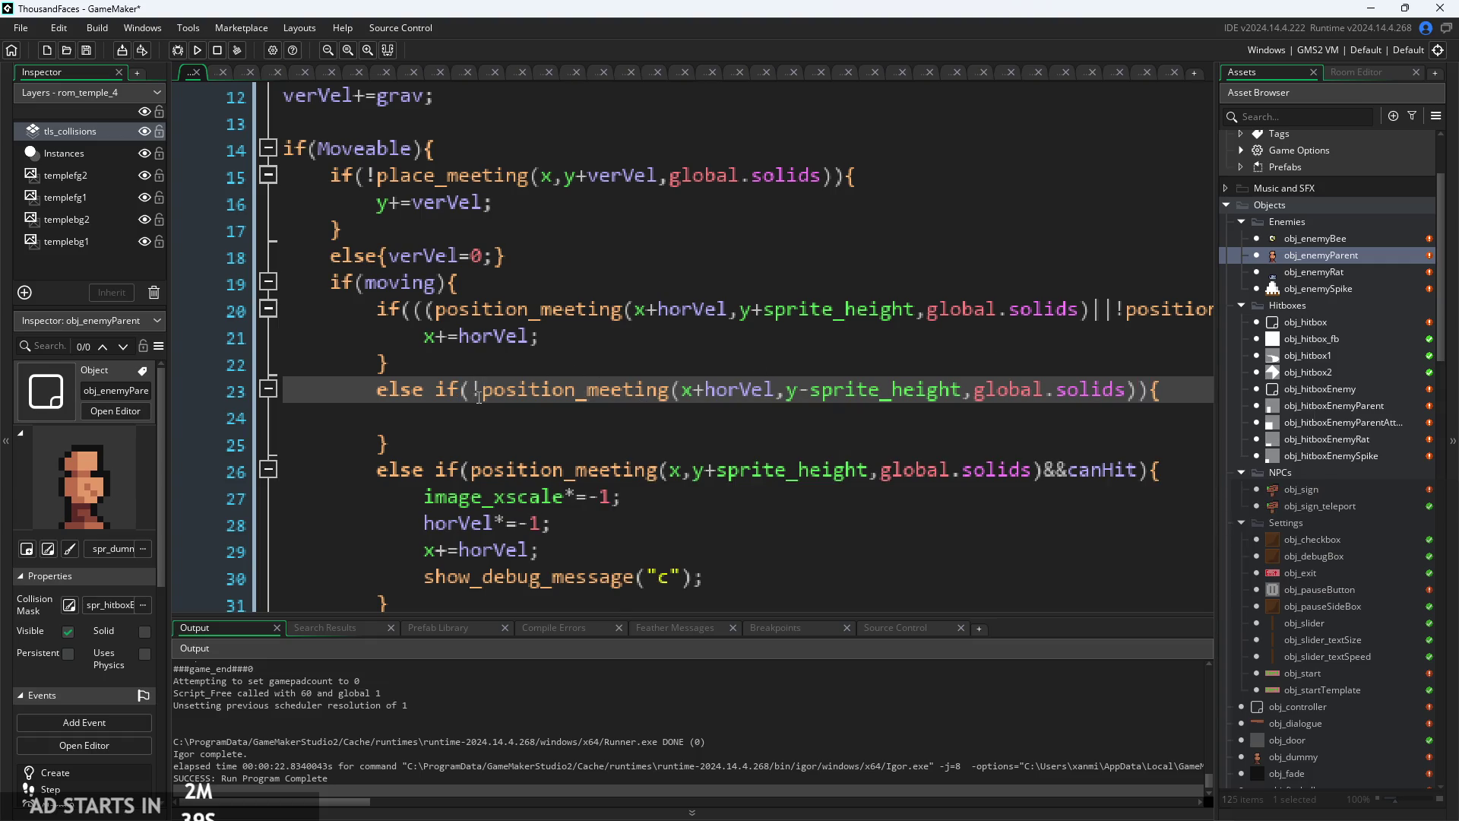
type("&&")
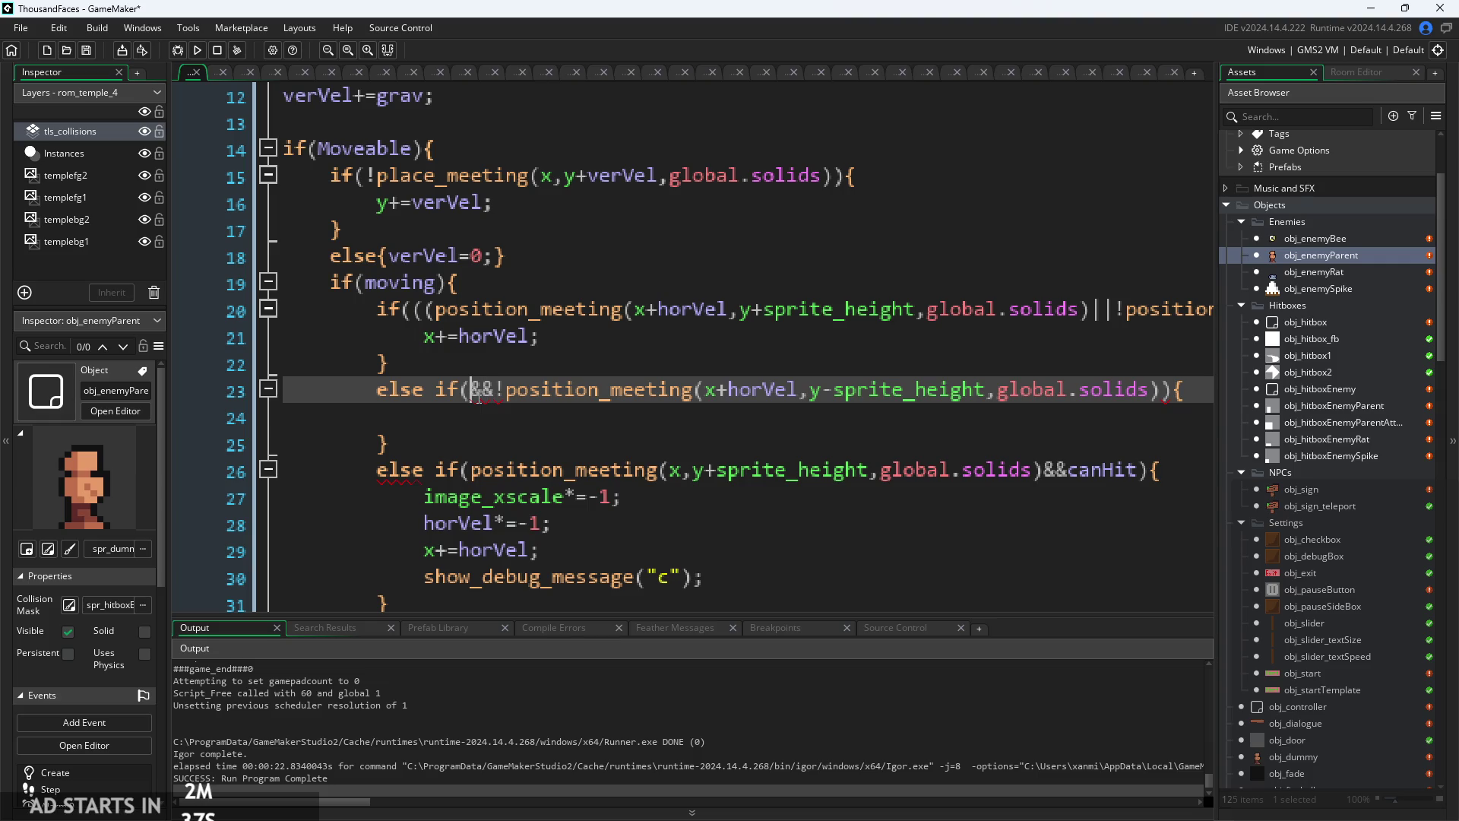
key("ctrl+v")
- Remove -sprite_height from the first check so it tests position_meeting(x+horVel,y,...)
left_click(901, 424)
scroll(901, 424, "right", 3)
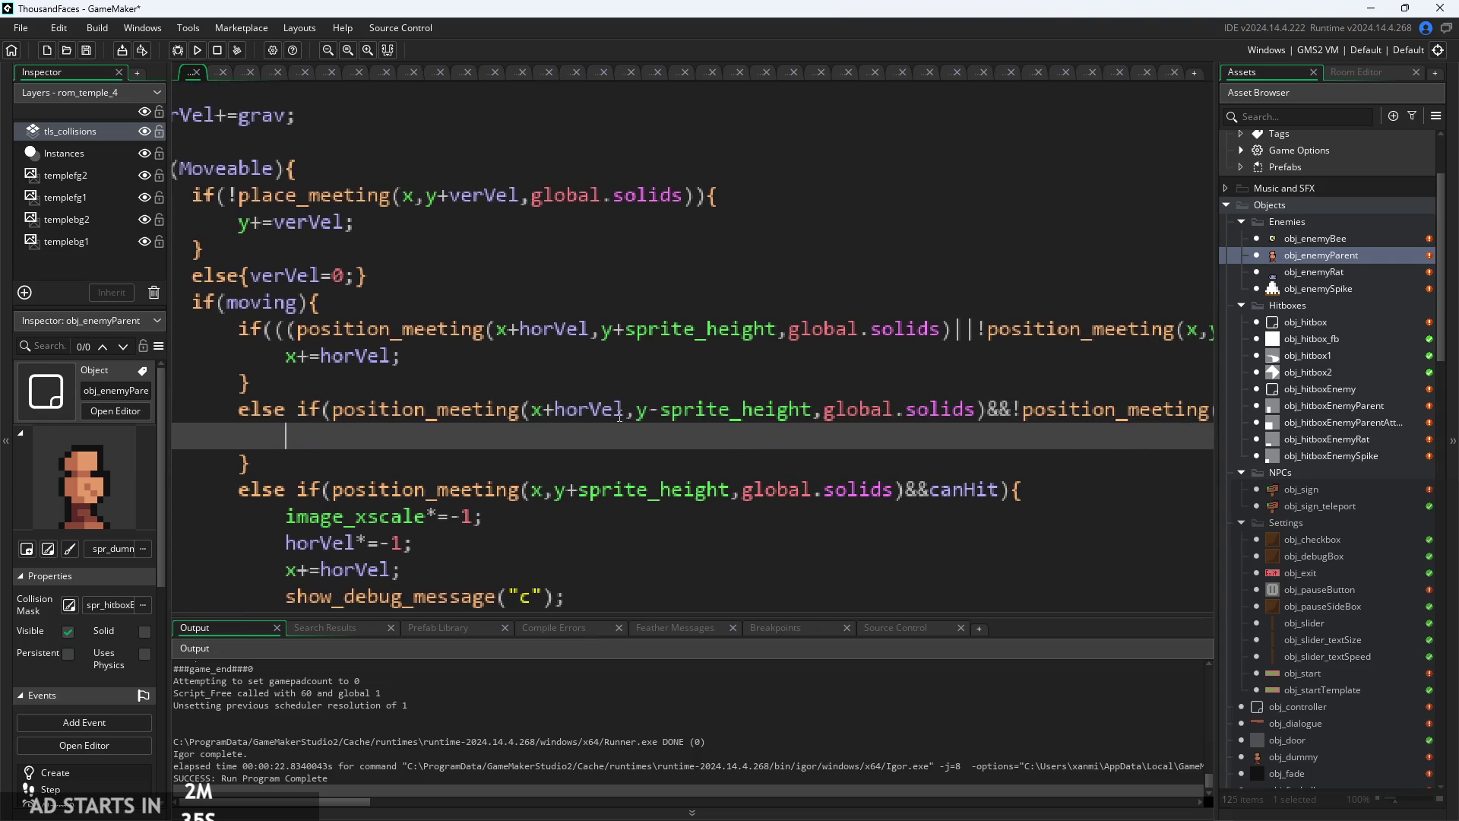
left_click(641, 411)
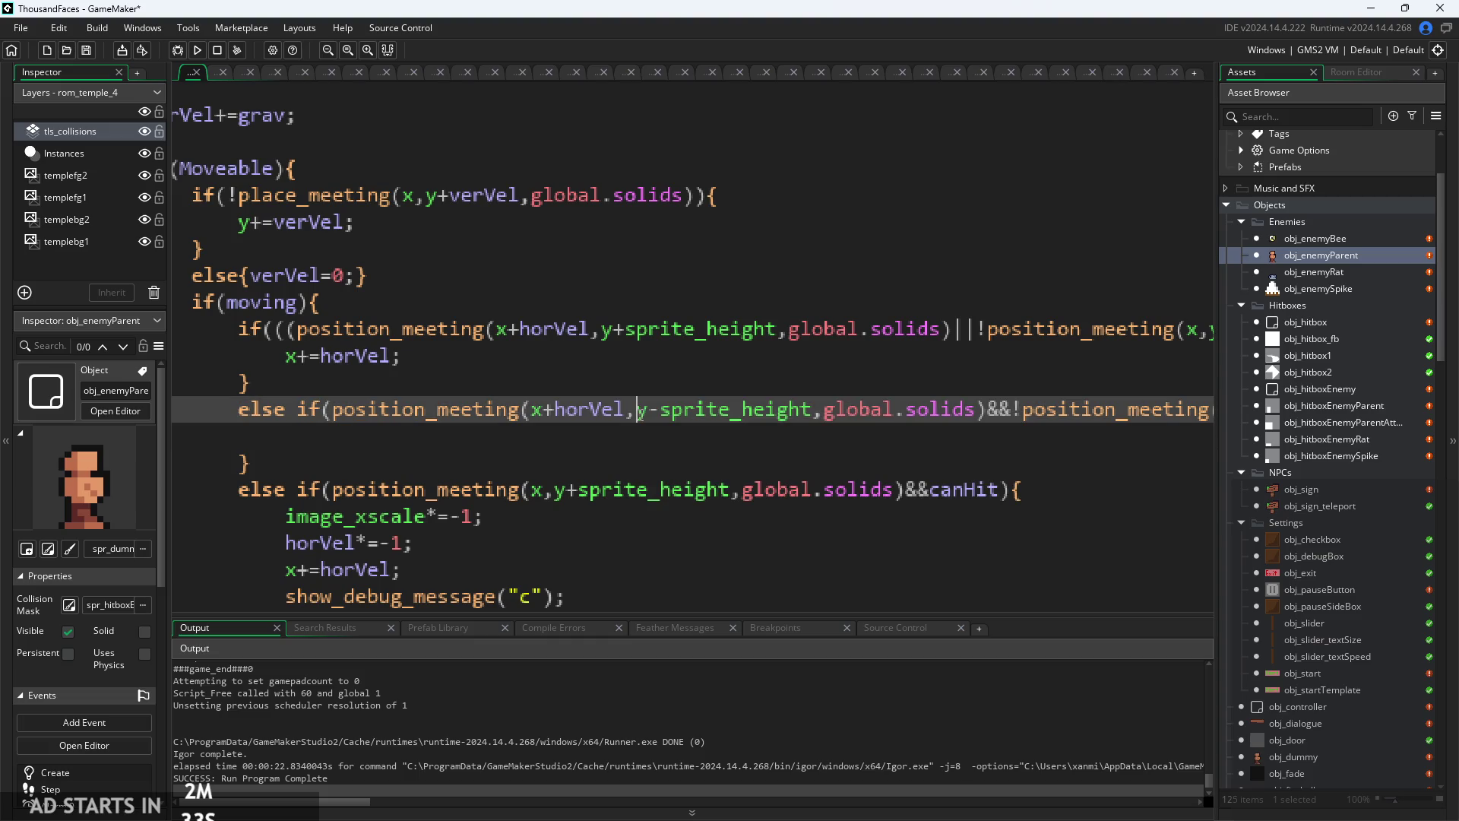
left_click_drag(649, 411, 810, 414)
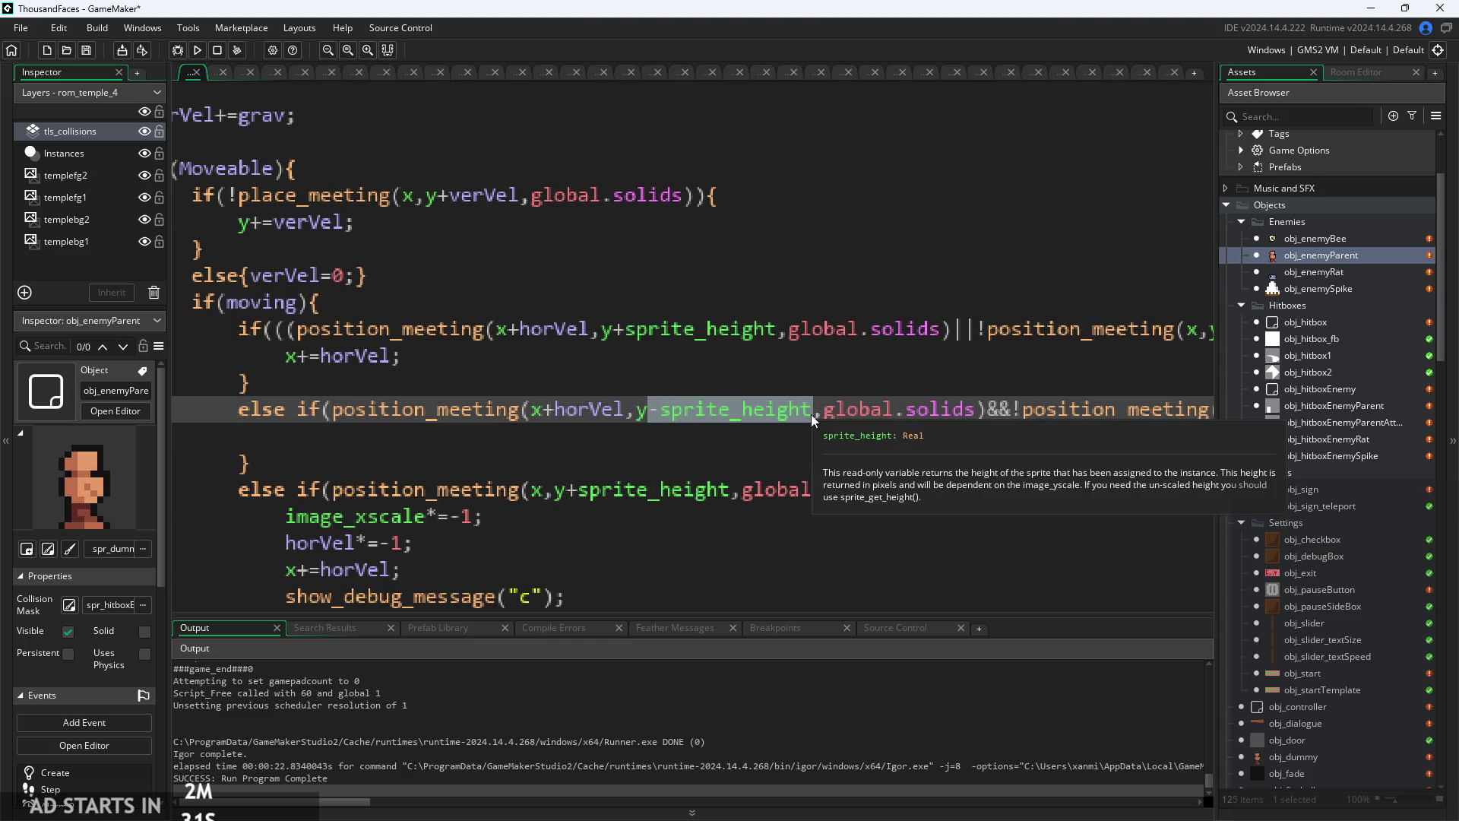
key("shift+Right")
key("shift+Right")
key("BackSpace")
key("Escape")
- Write verVel=-1.5; inside the else-if branch and launch a test build
scroll(691, 428, "down", 1)
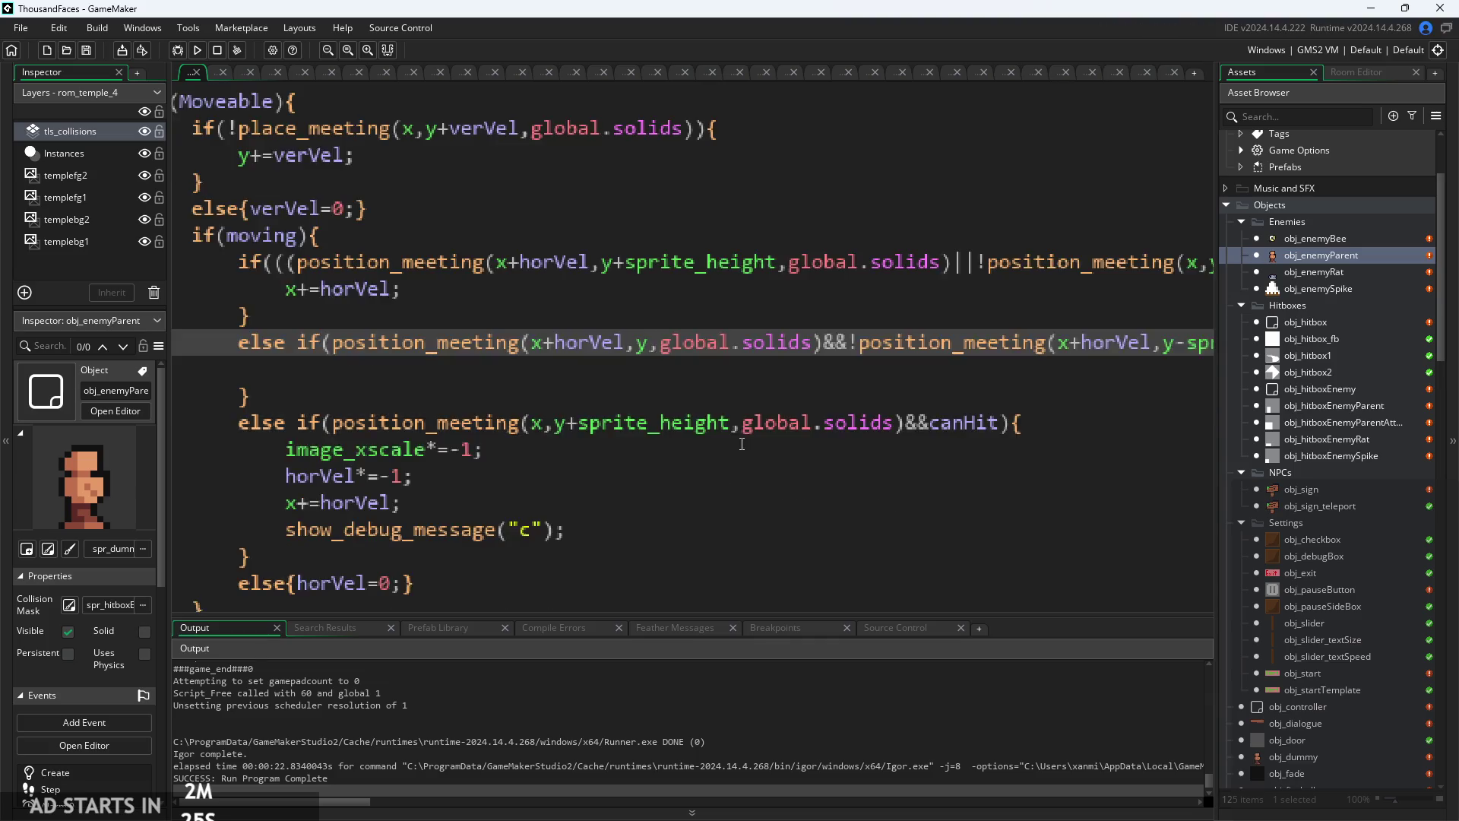
left_click(631, 441)
scroll(632, 441, "right", 2)
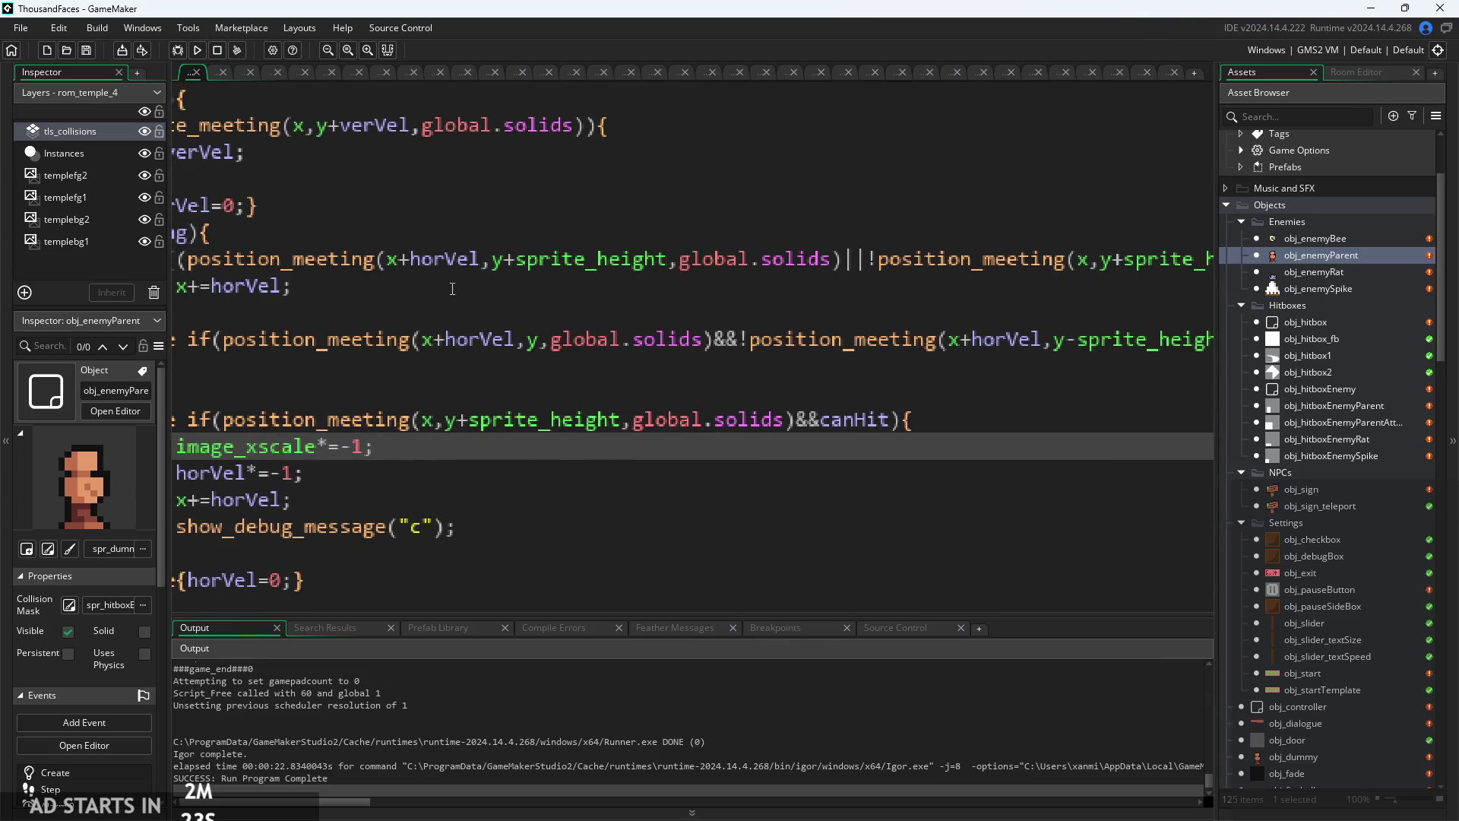
scroll(449, 282, "down", 2, "ctrl")
left_click(547, 366)
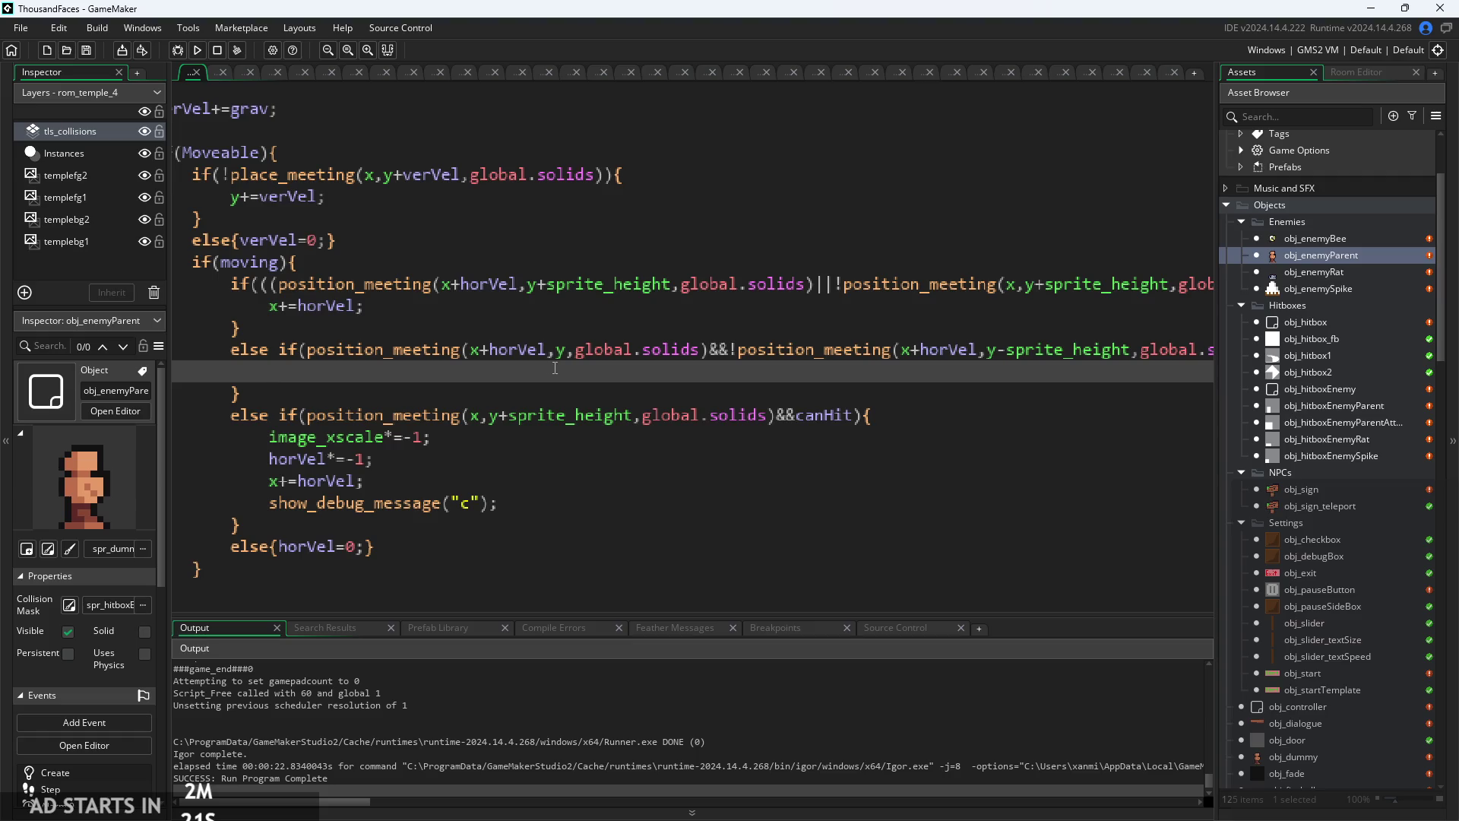
scroll(563, 374, "right", 3)
scroll(505, 406, "left", 5)
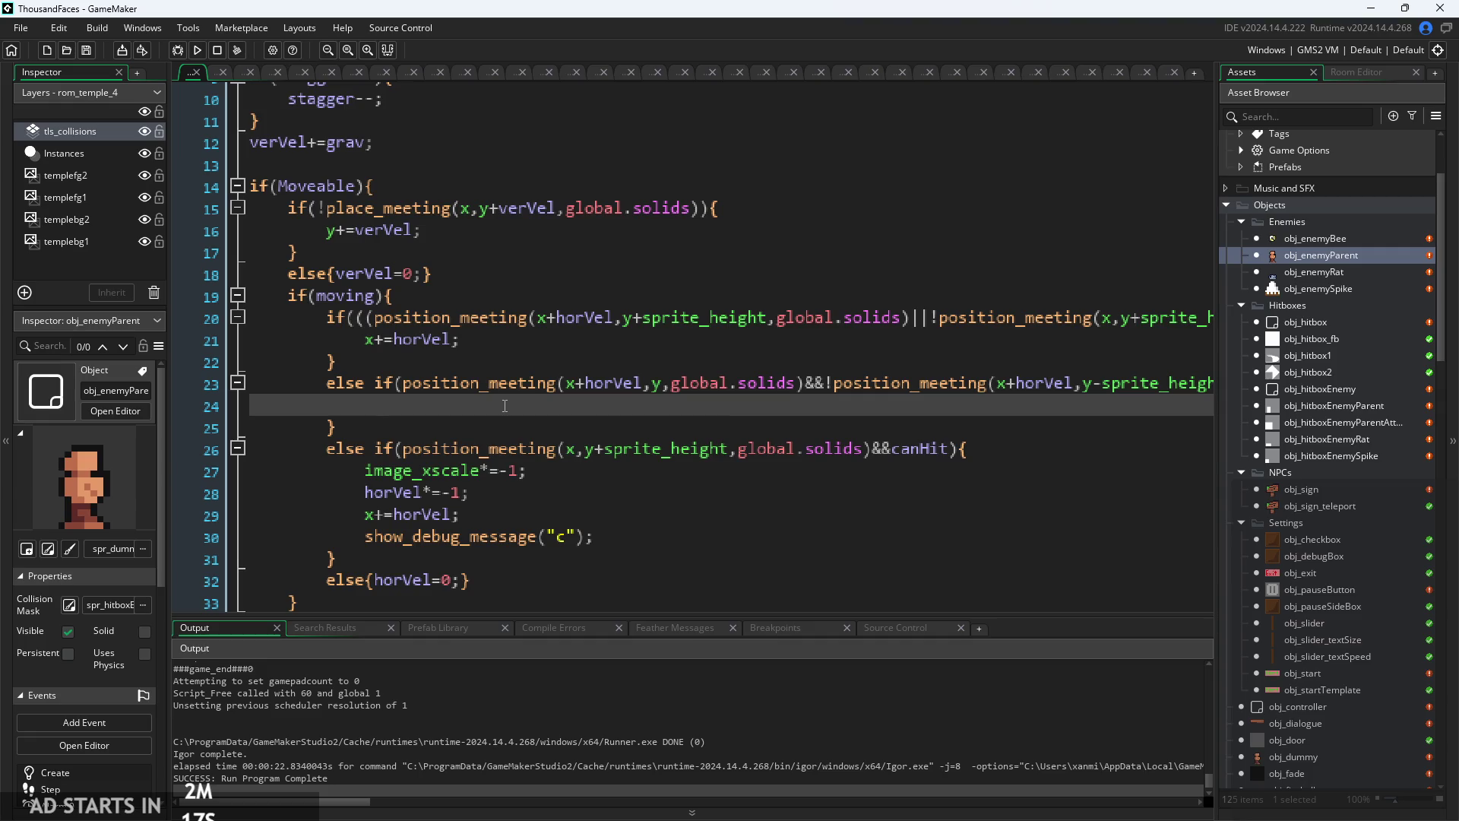
type("verVel")
type("=-1.5;")
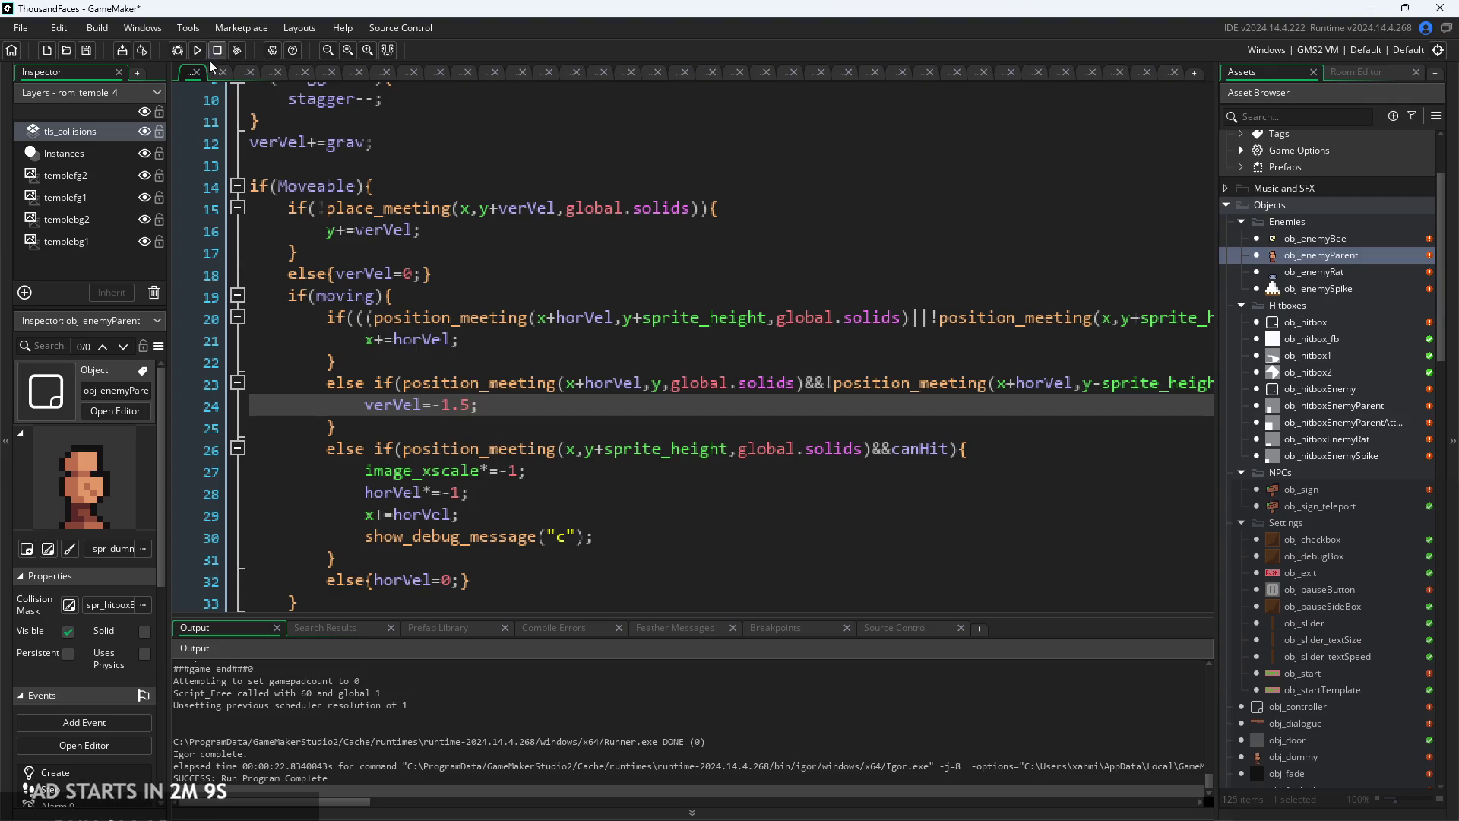
left_click(198, 51)
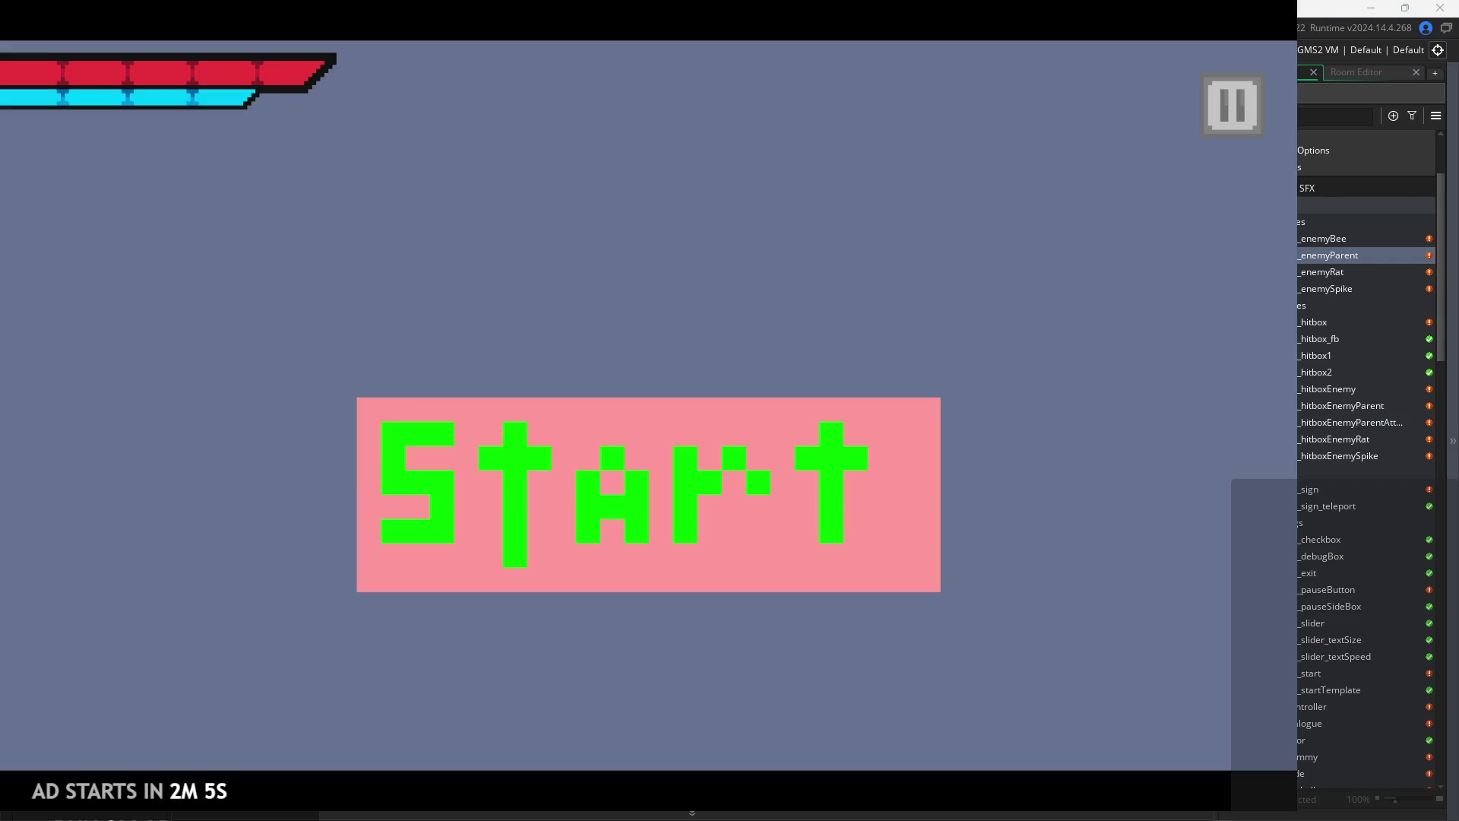
- Start the game and walk and jump the knight onto the upper-right ledge
left_click(768, 529)
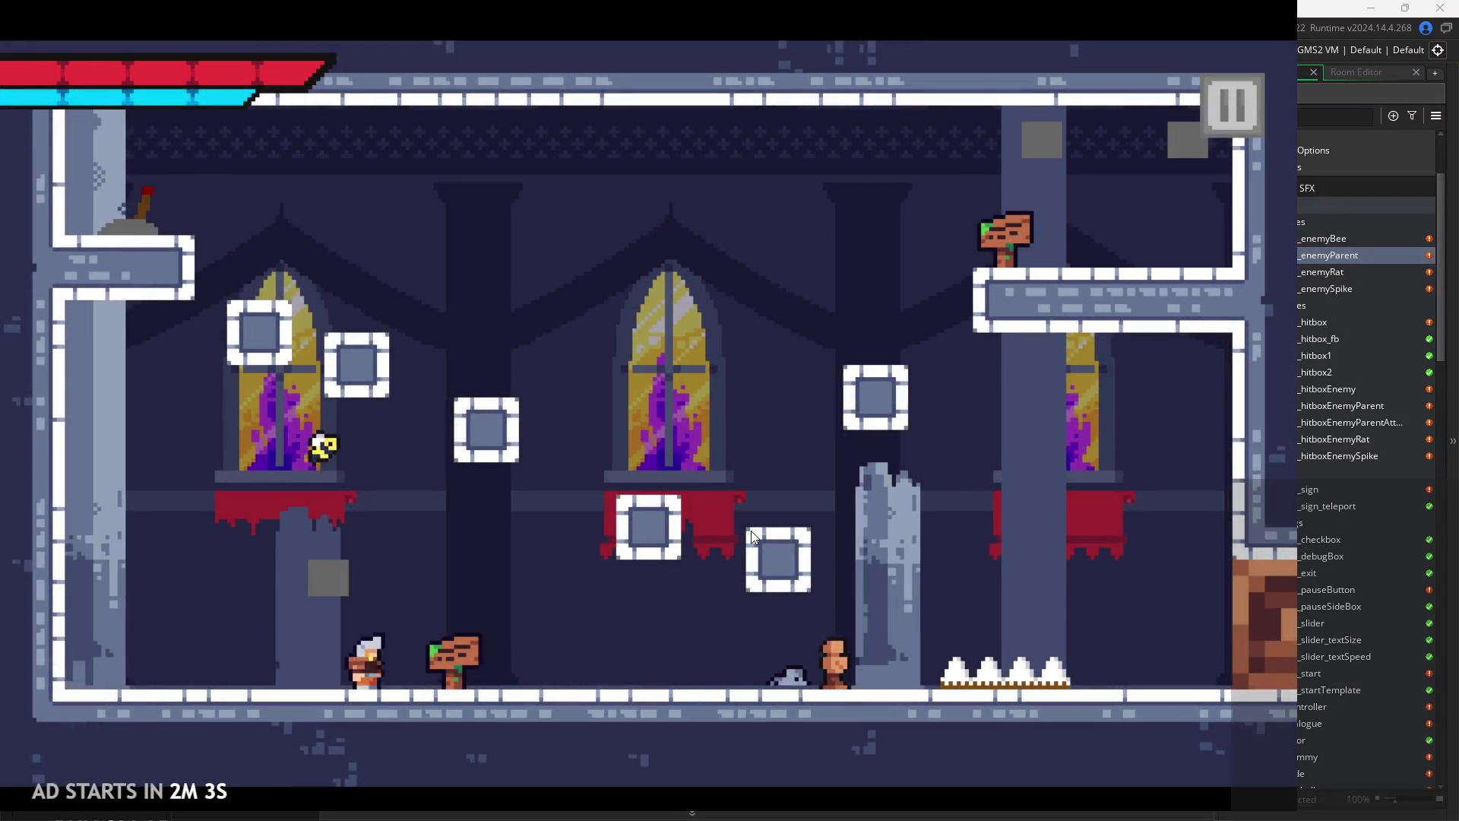
key("Right")
key("space")
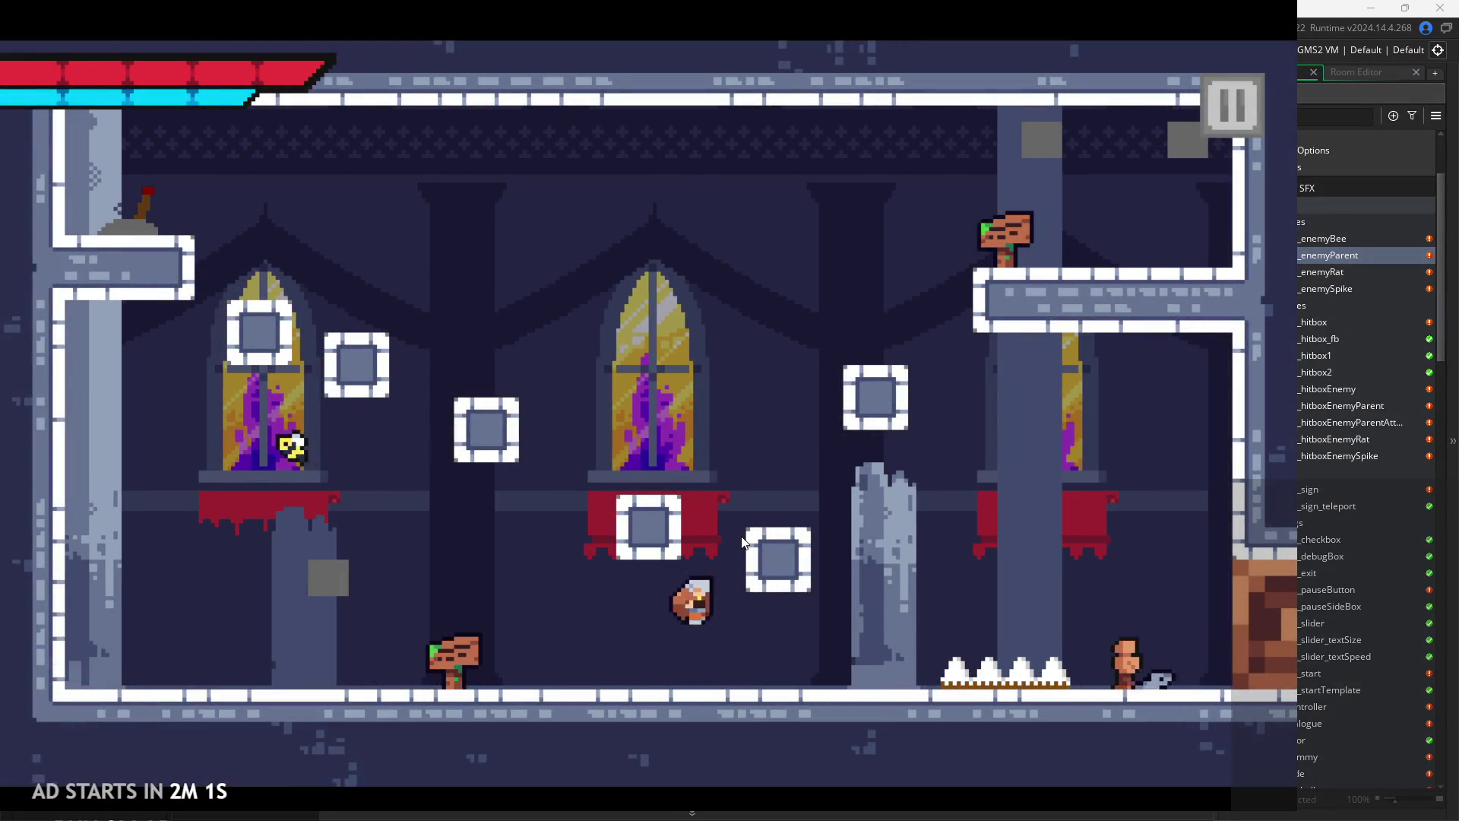
key("space")
key("Right")
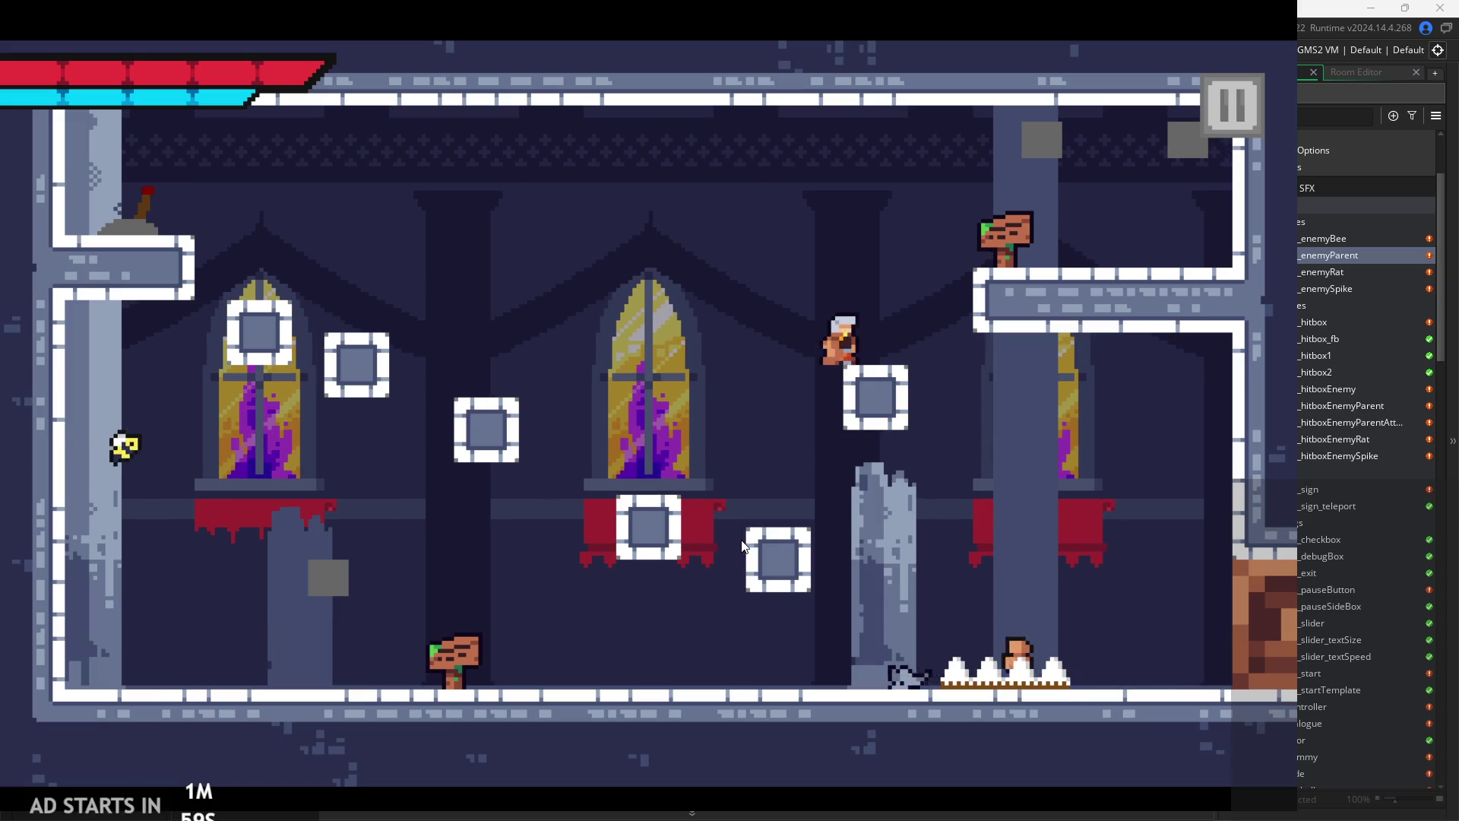
- Walk the knight right through the next room past the enemies, then pause and exit
key("Right")
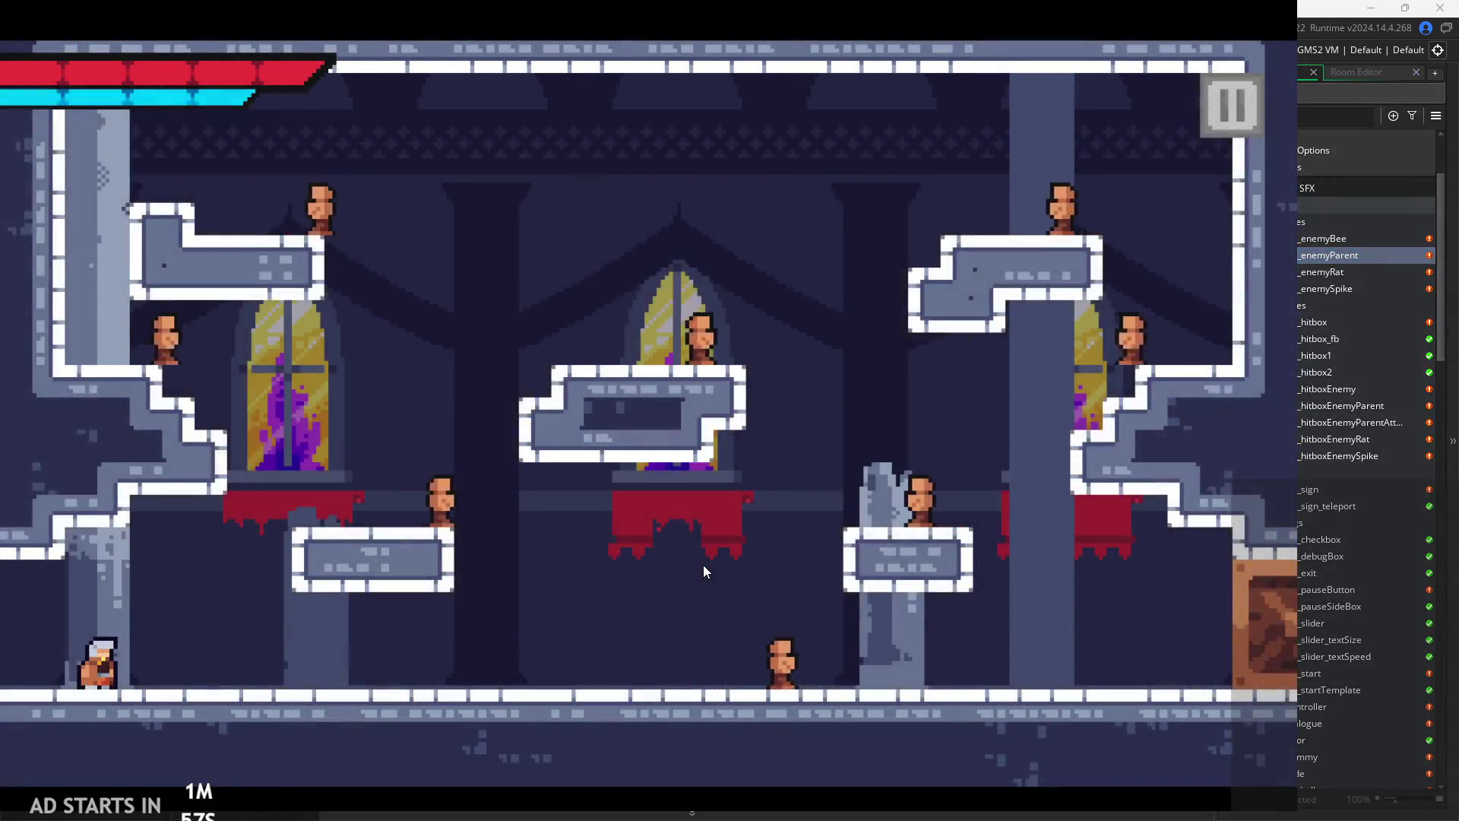
key("Right")
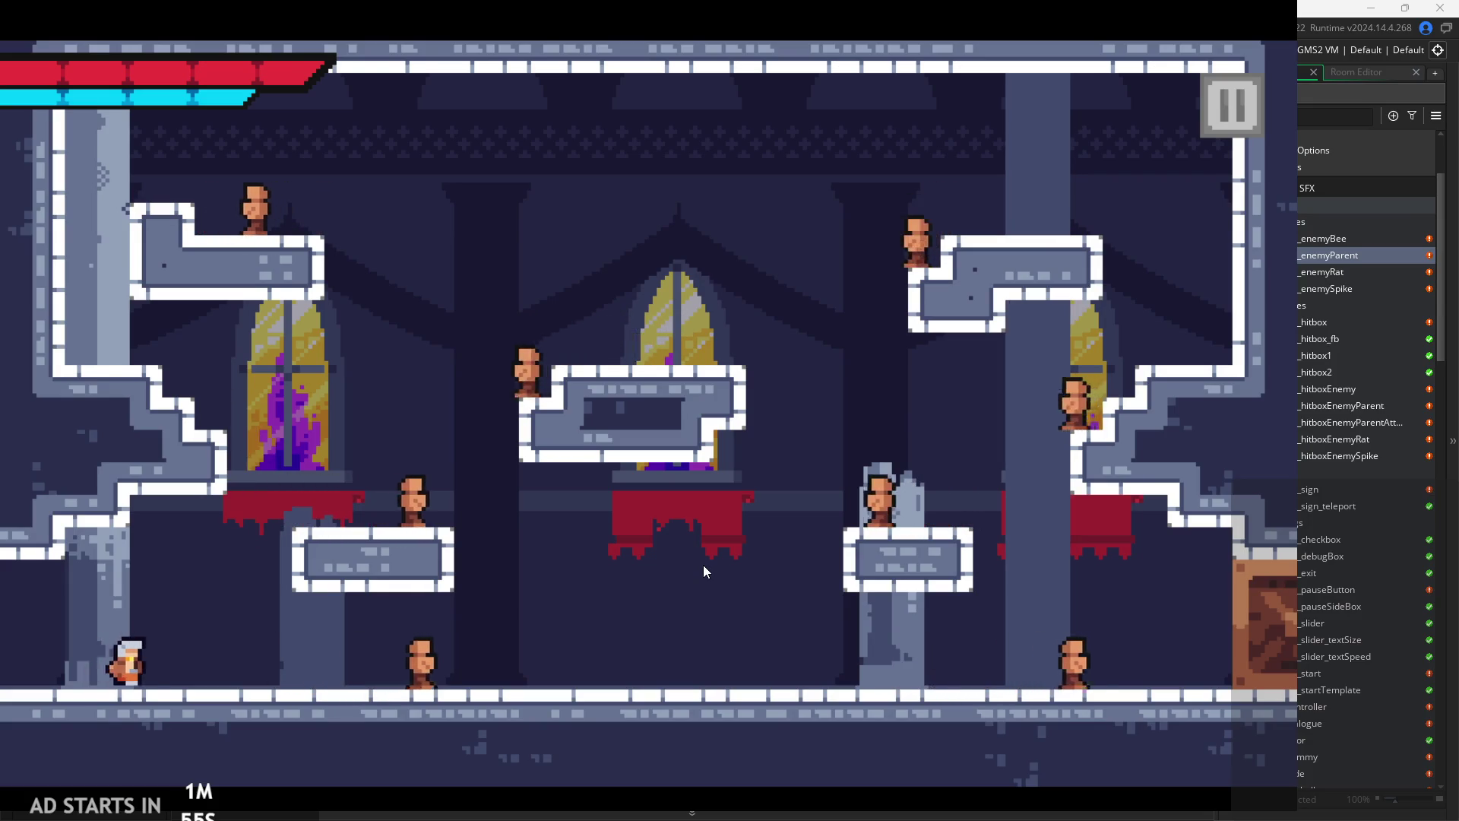
key("Right")
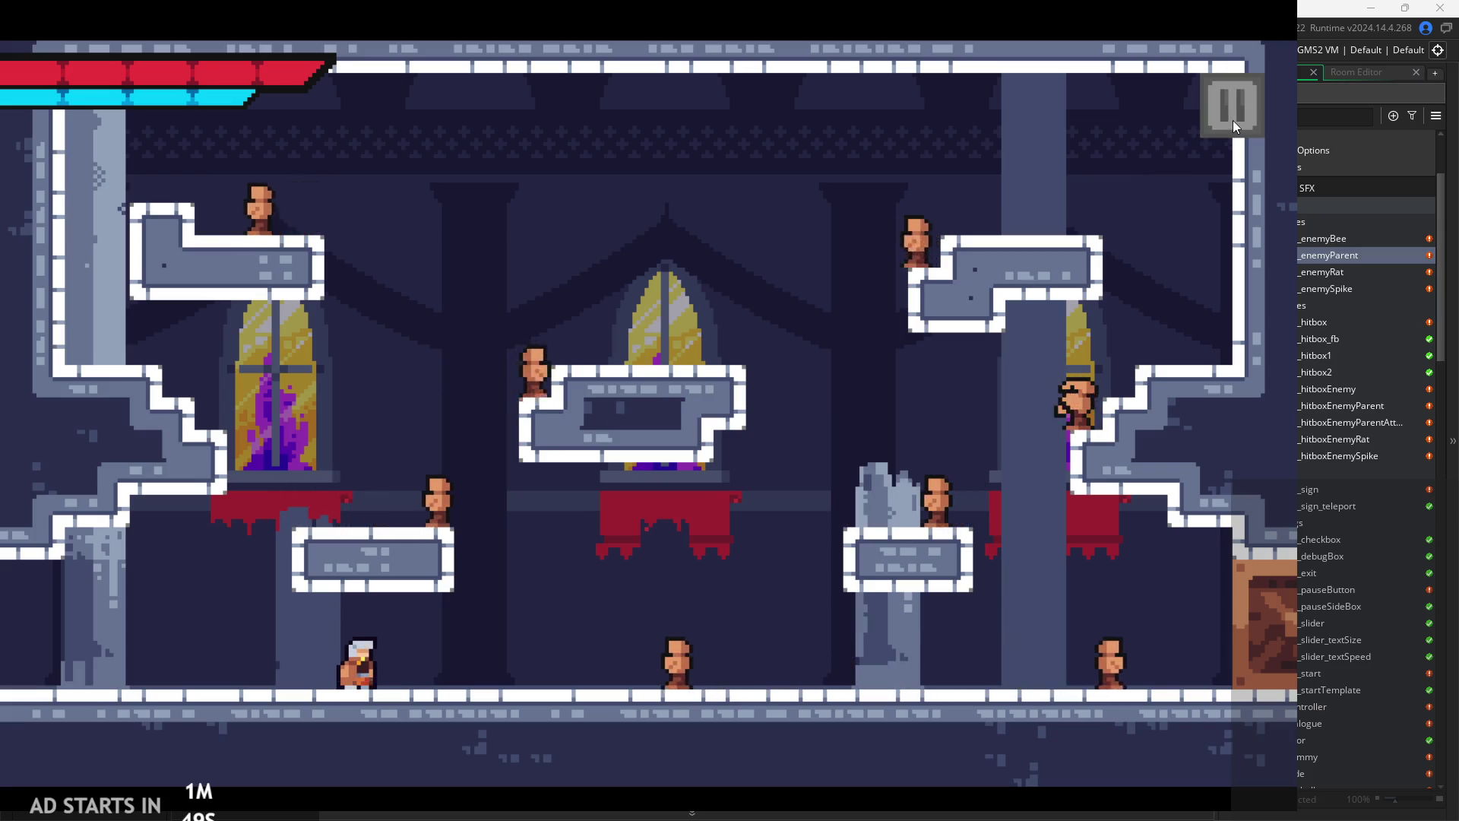
key("Left")
key("Left")
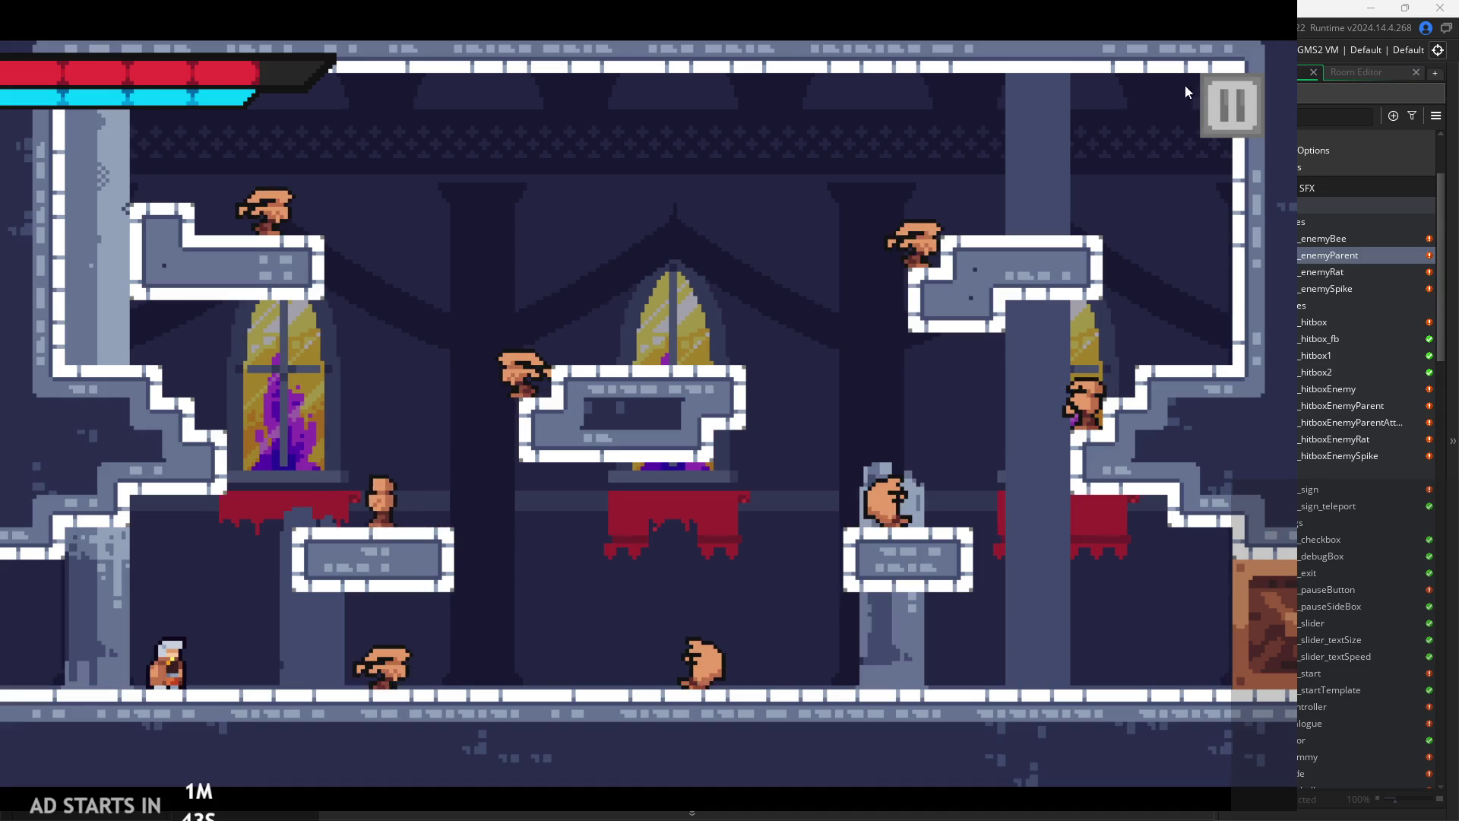
left_click(1230, 104)
left_click(1005, 657)
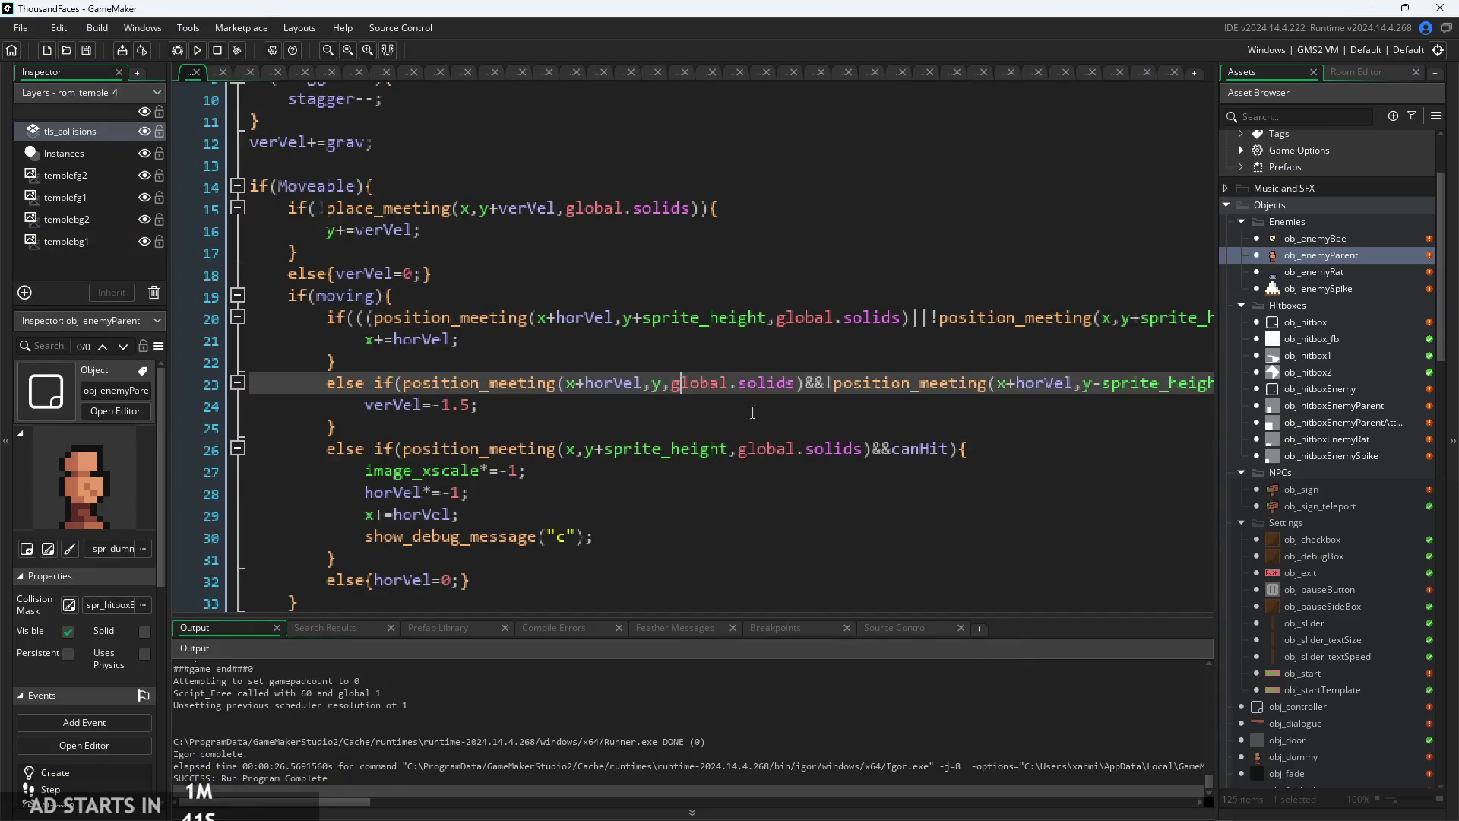
- Close the game and remove a stray comma from the step-up else-if condition
left_click(592, 399)
left_click(434, 375)
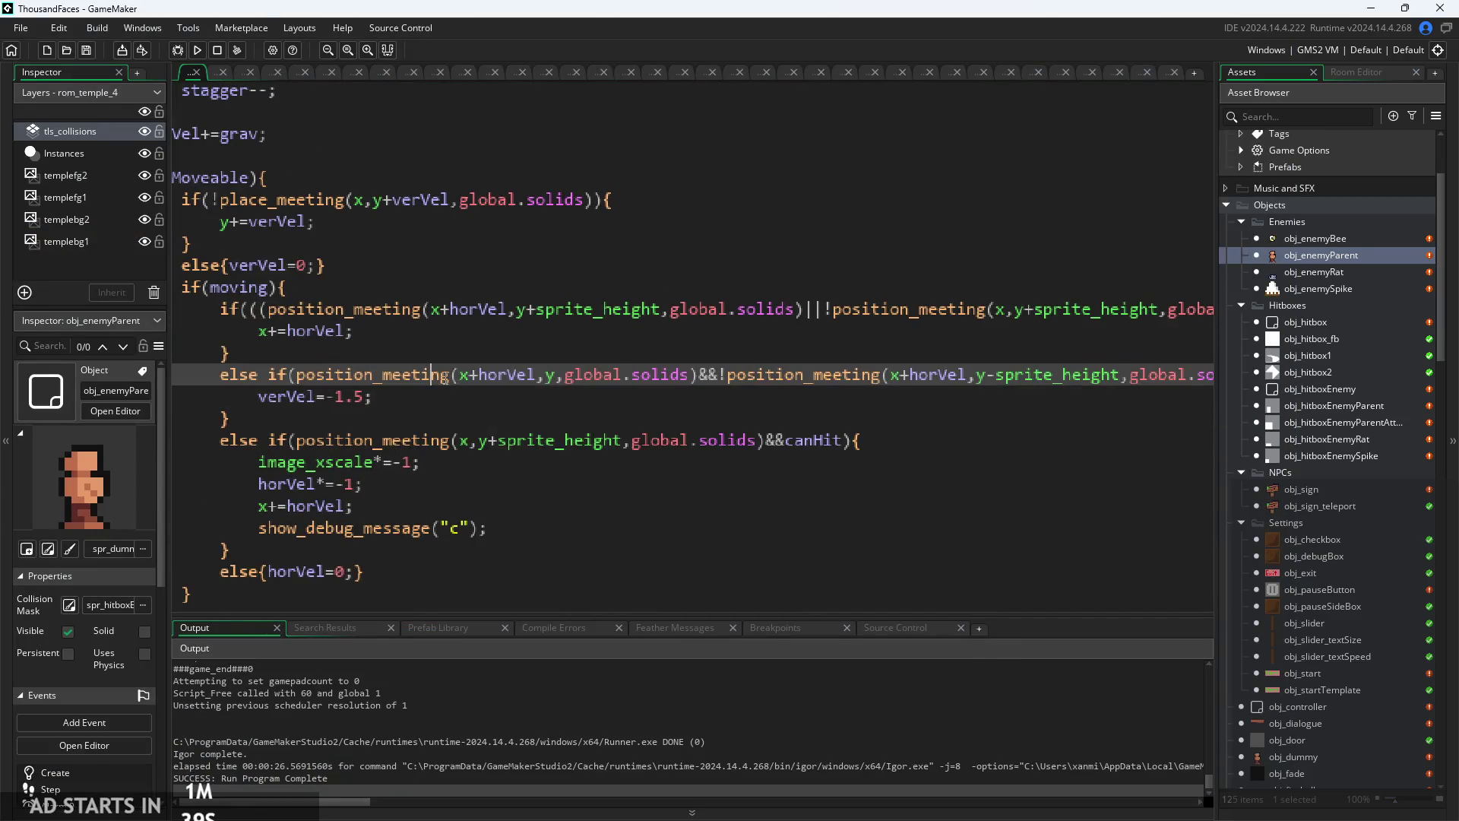
key("BackSpace")
scroll(724, 389, "right", 3)
left_click(521, 406)
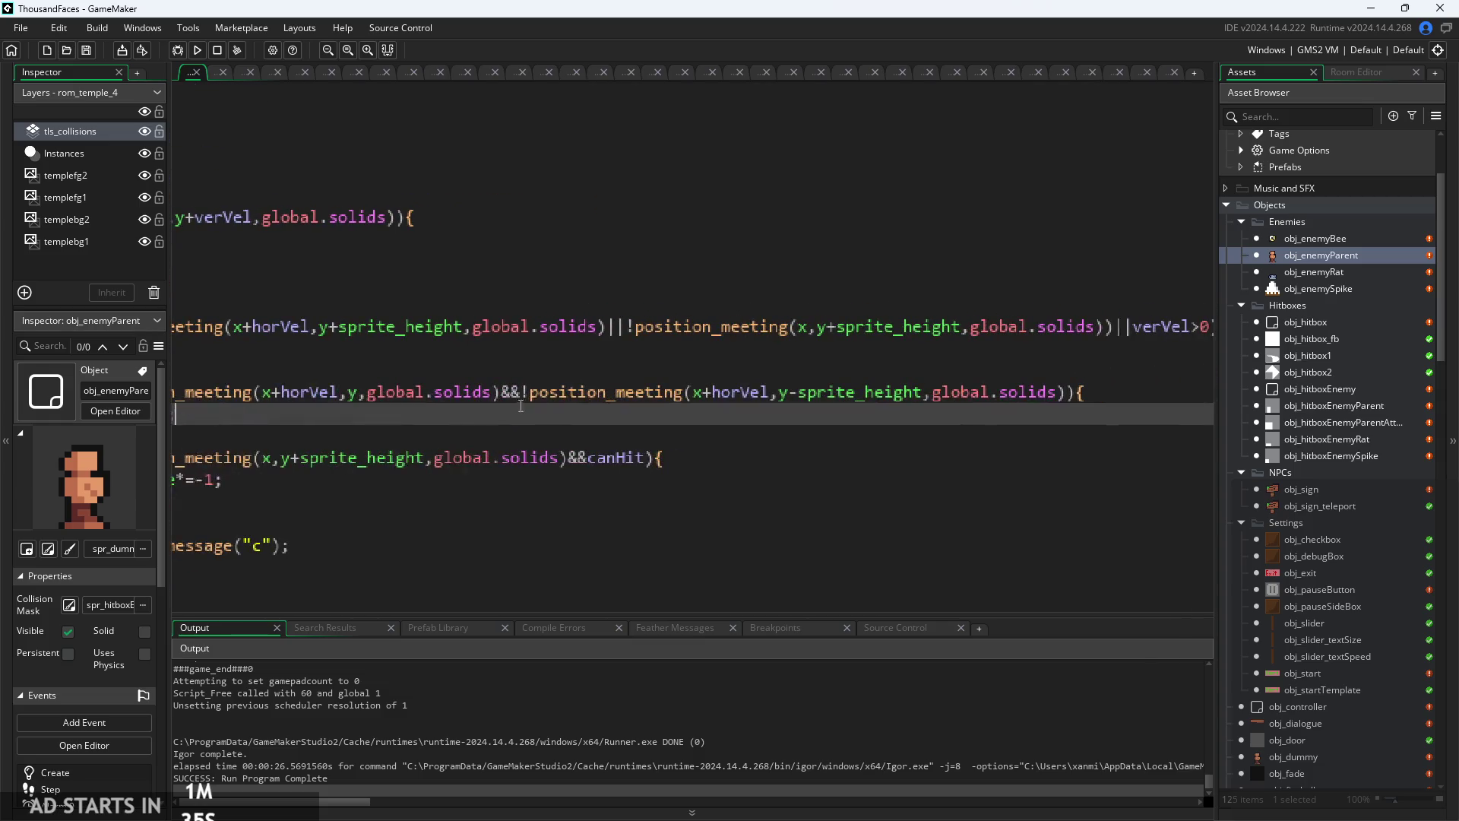
scroll(803, 400, "up", 2, "ctrl")
left_click_drag(795, 394, 948, 396)
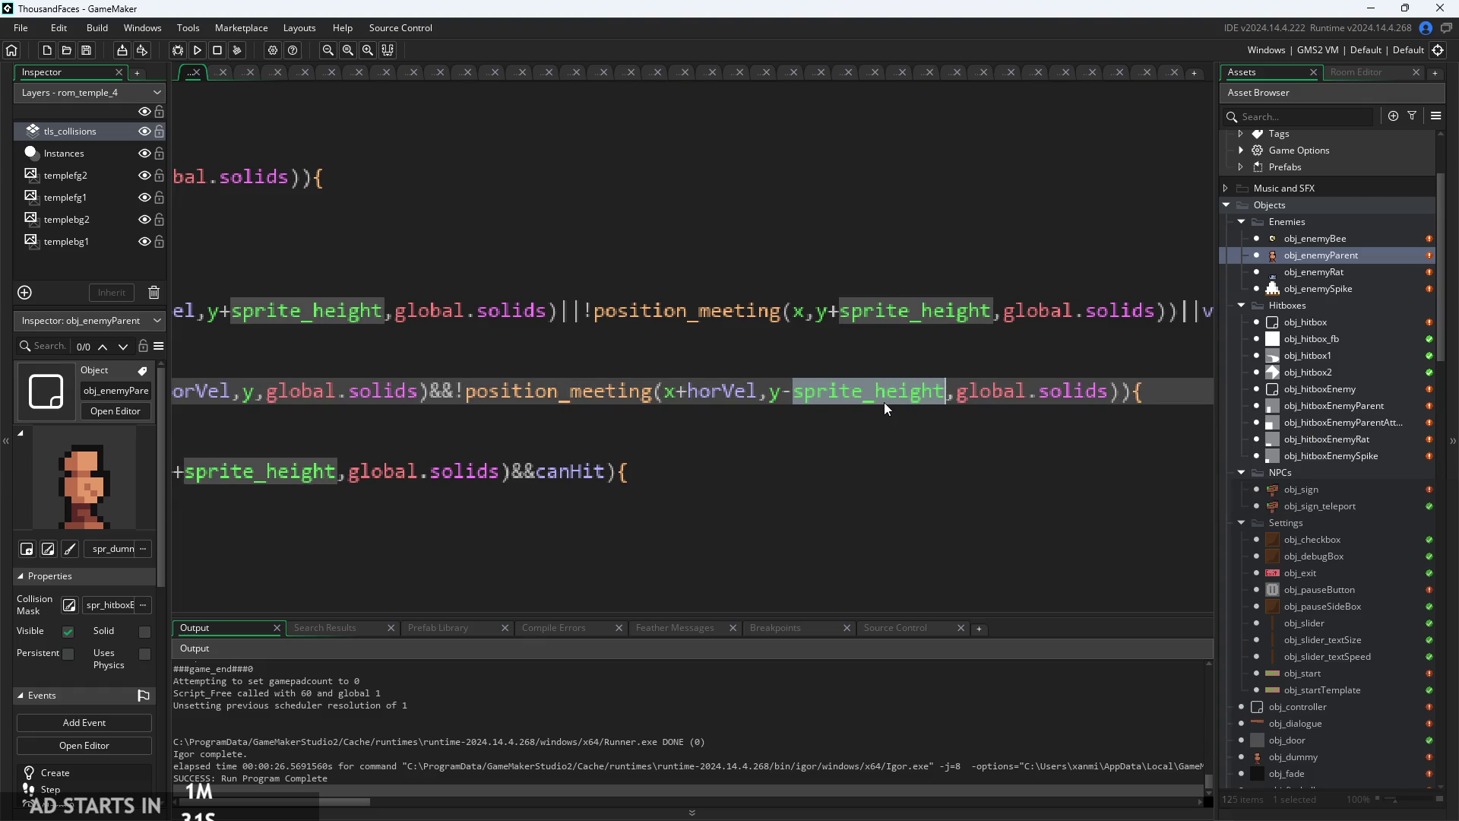
scroll(883, 402, "down", 2, "ctrl")
left_click(690, 401)
scroll(850, 412, "up", 2, "ctrl")
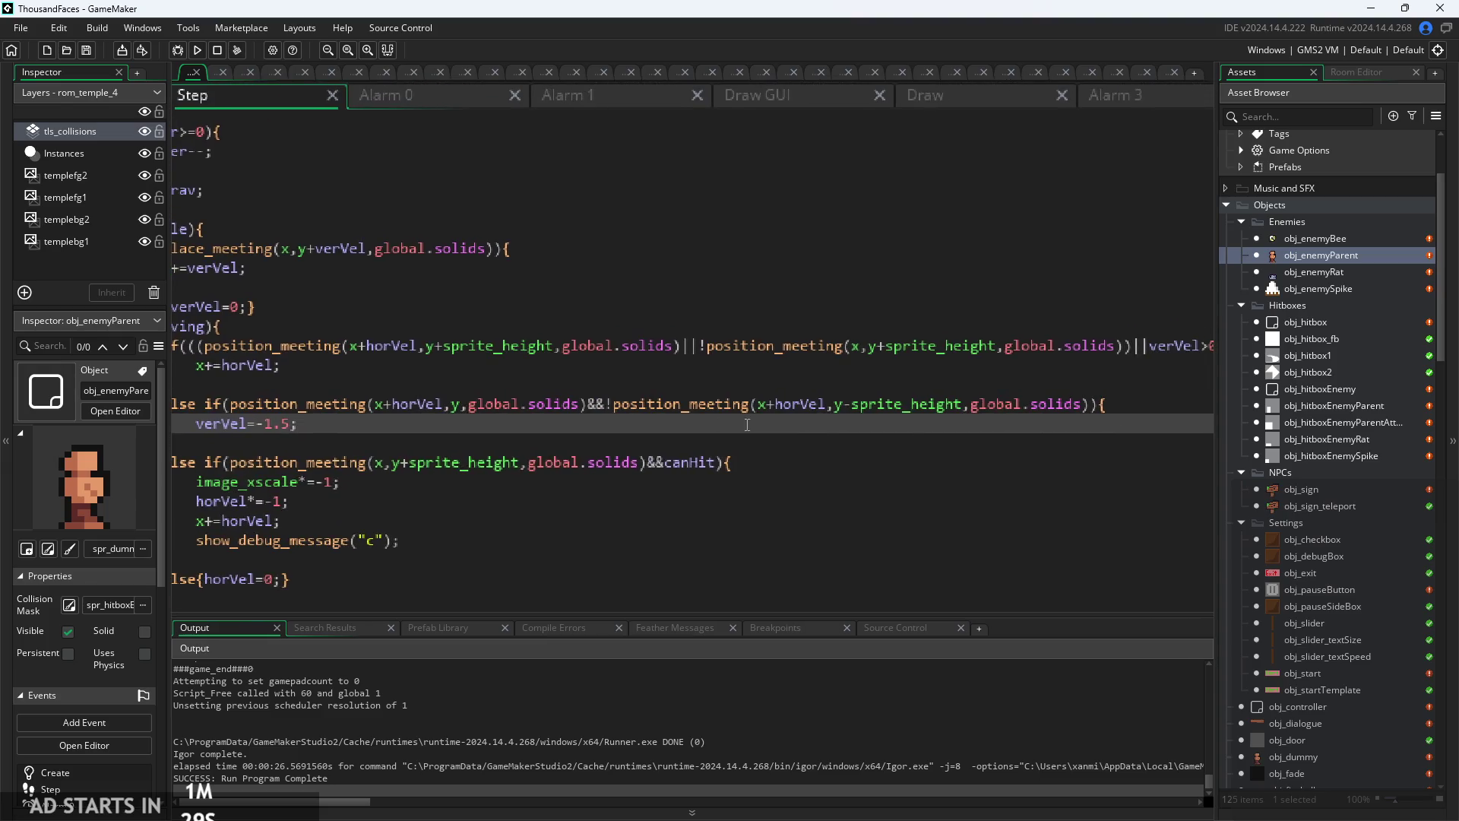
- Restore sprite_height in the ledge-clearance check so it reads y-sprite_height
double_click(866, 413)
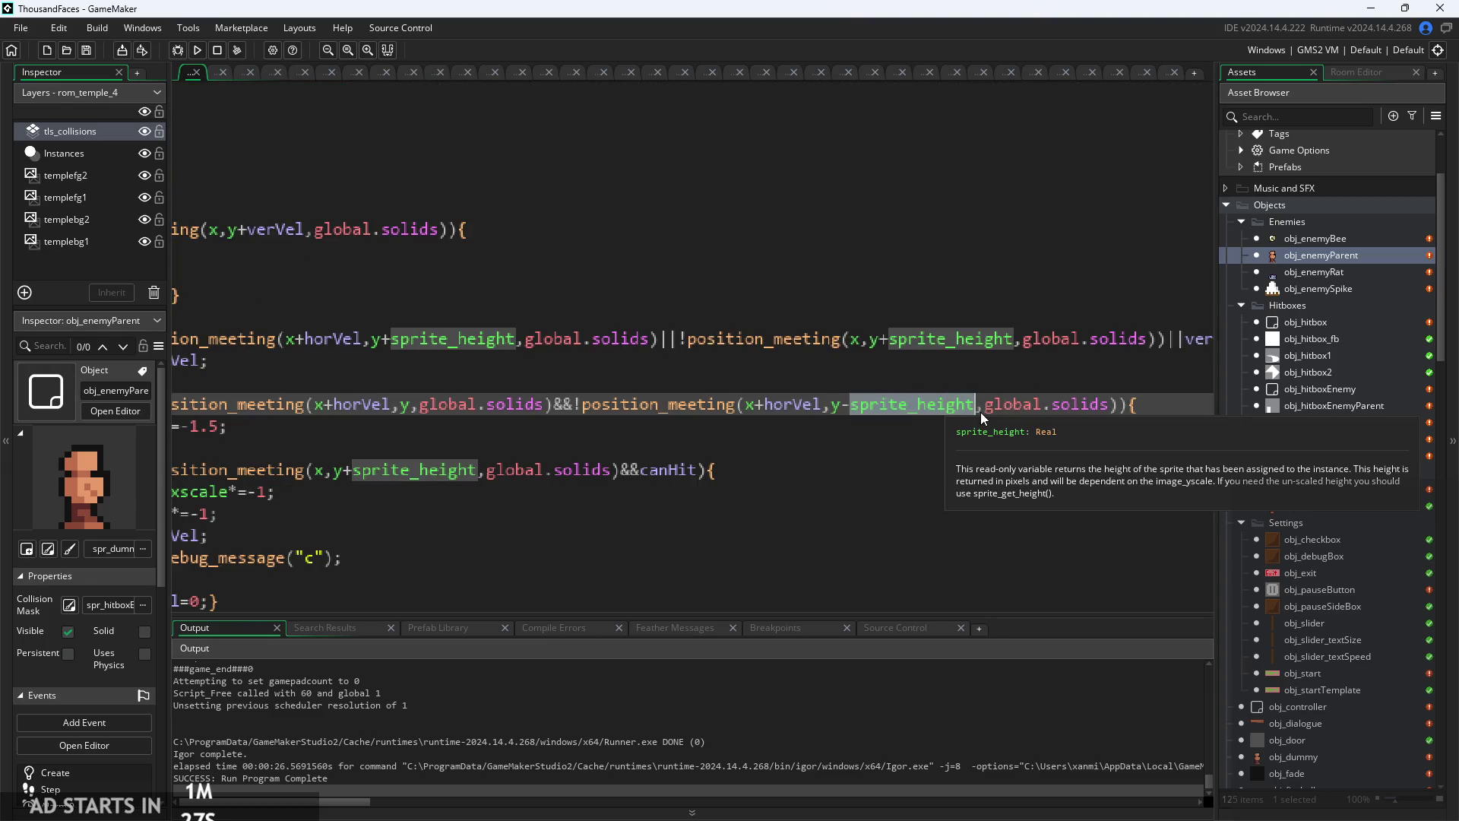
key("BackSpace")
type("1.5")
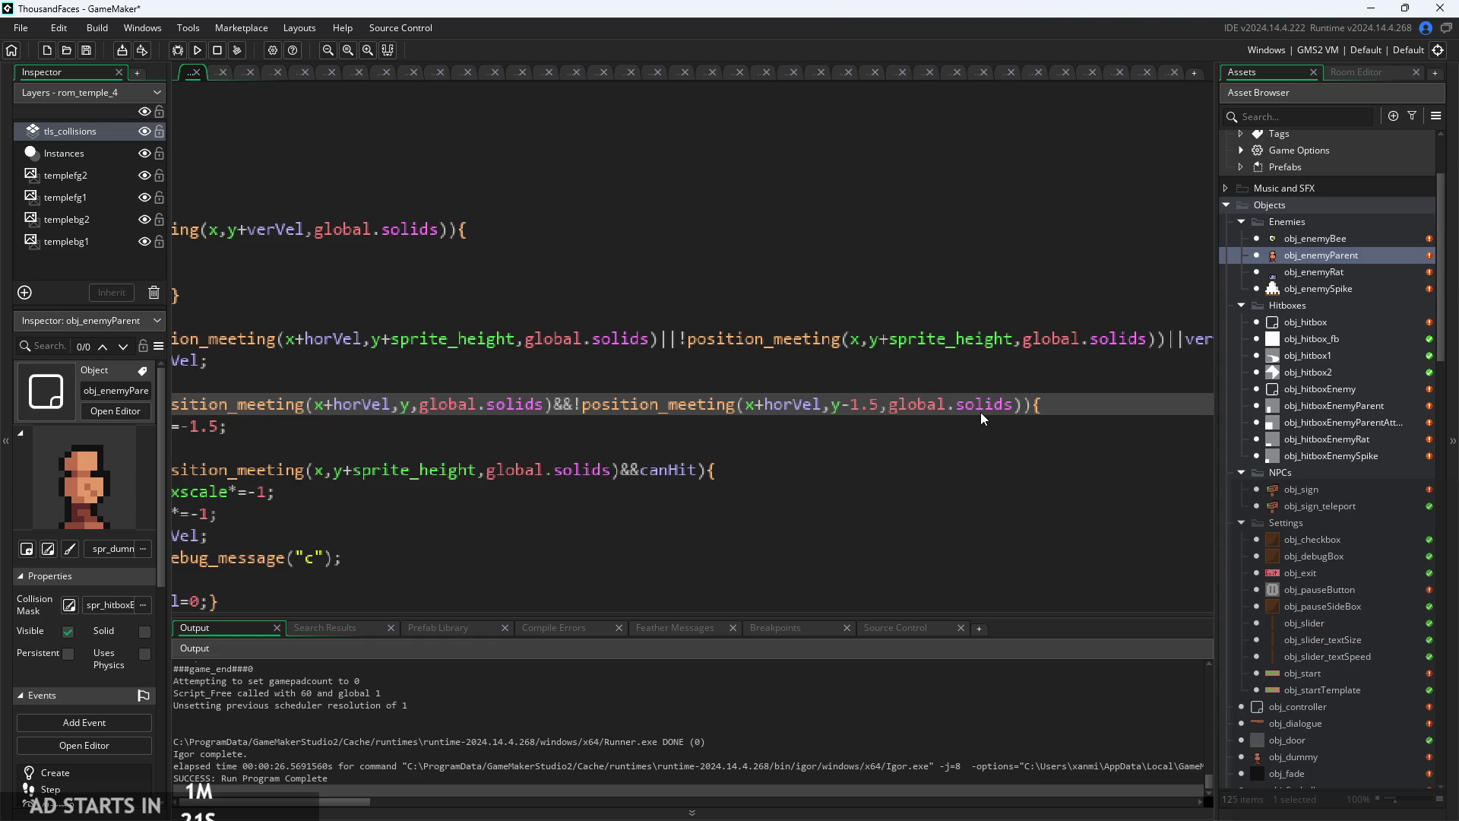
key("BackSpace")
key("BackSpace")
key("BackSpace")
type("3")
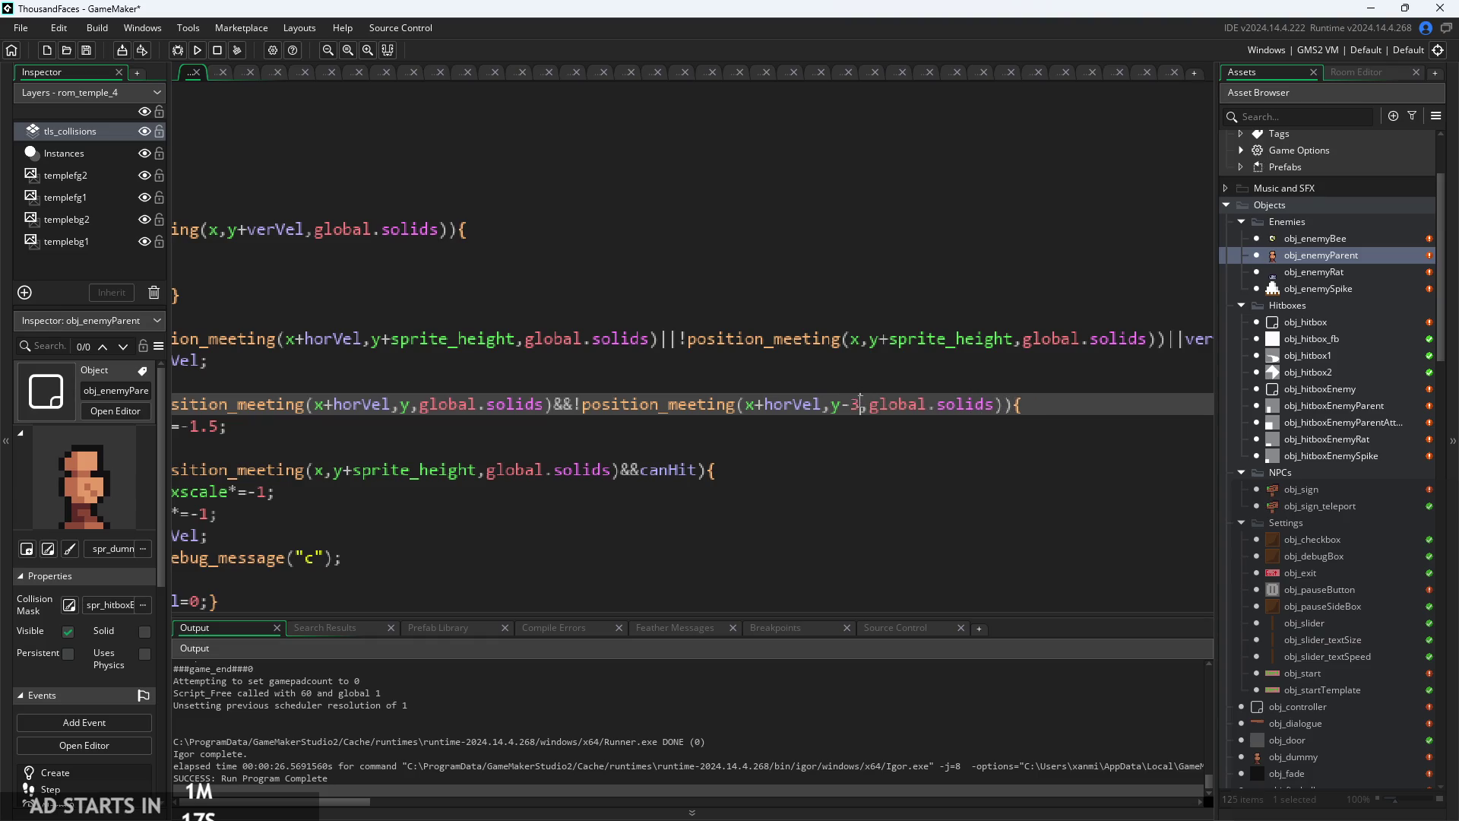
type("sprite_height")
key("Return")
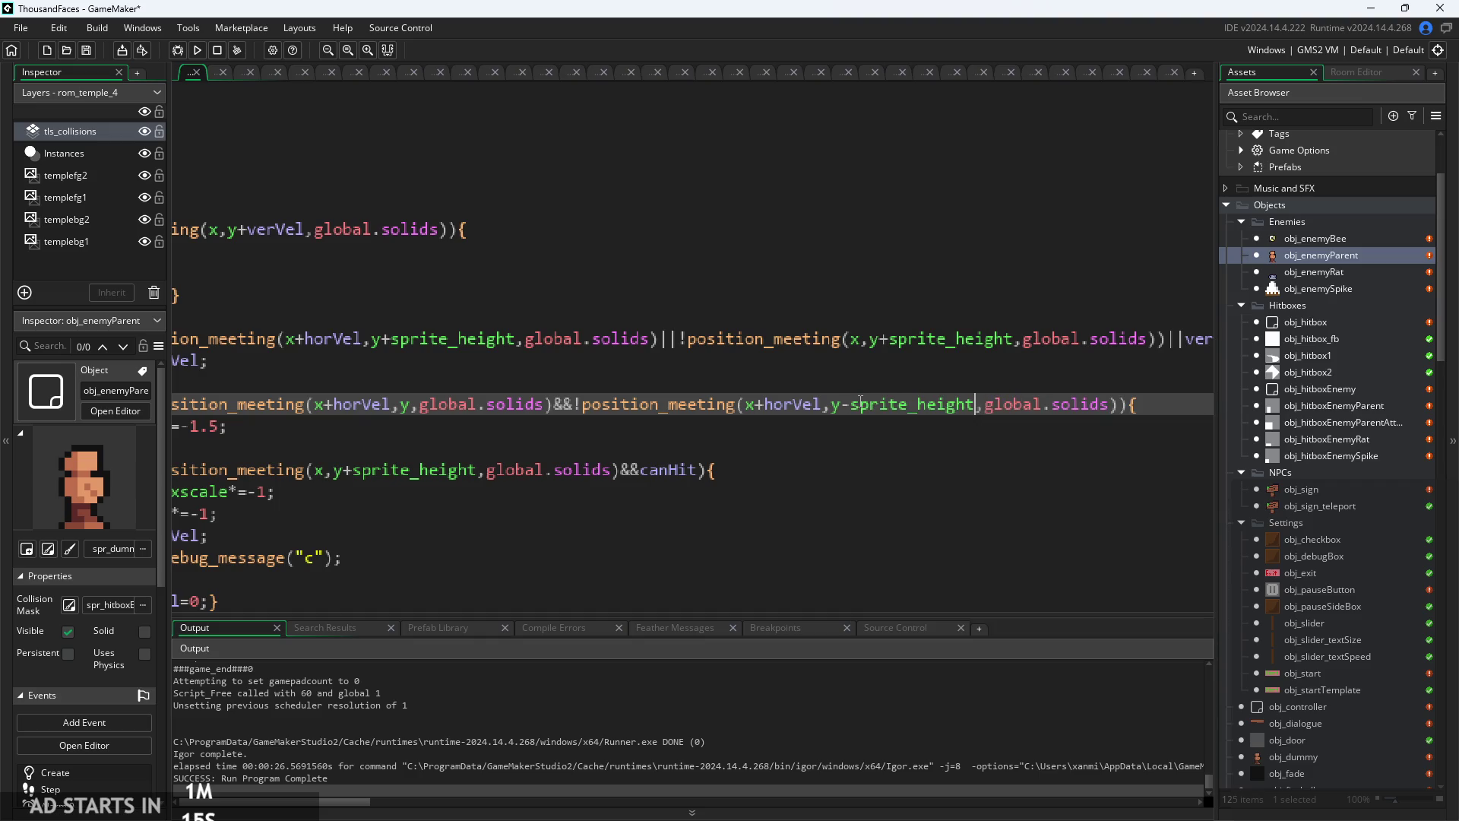
- Change the hop velocity on line 24 from -1.5 to -2
scroll(509, 455, "left", 5)
left_click(488, 448)
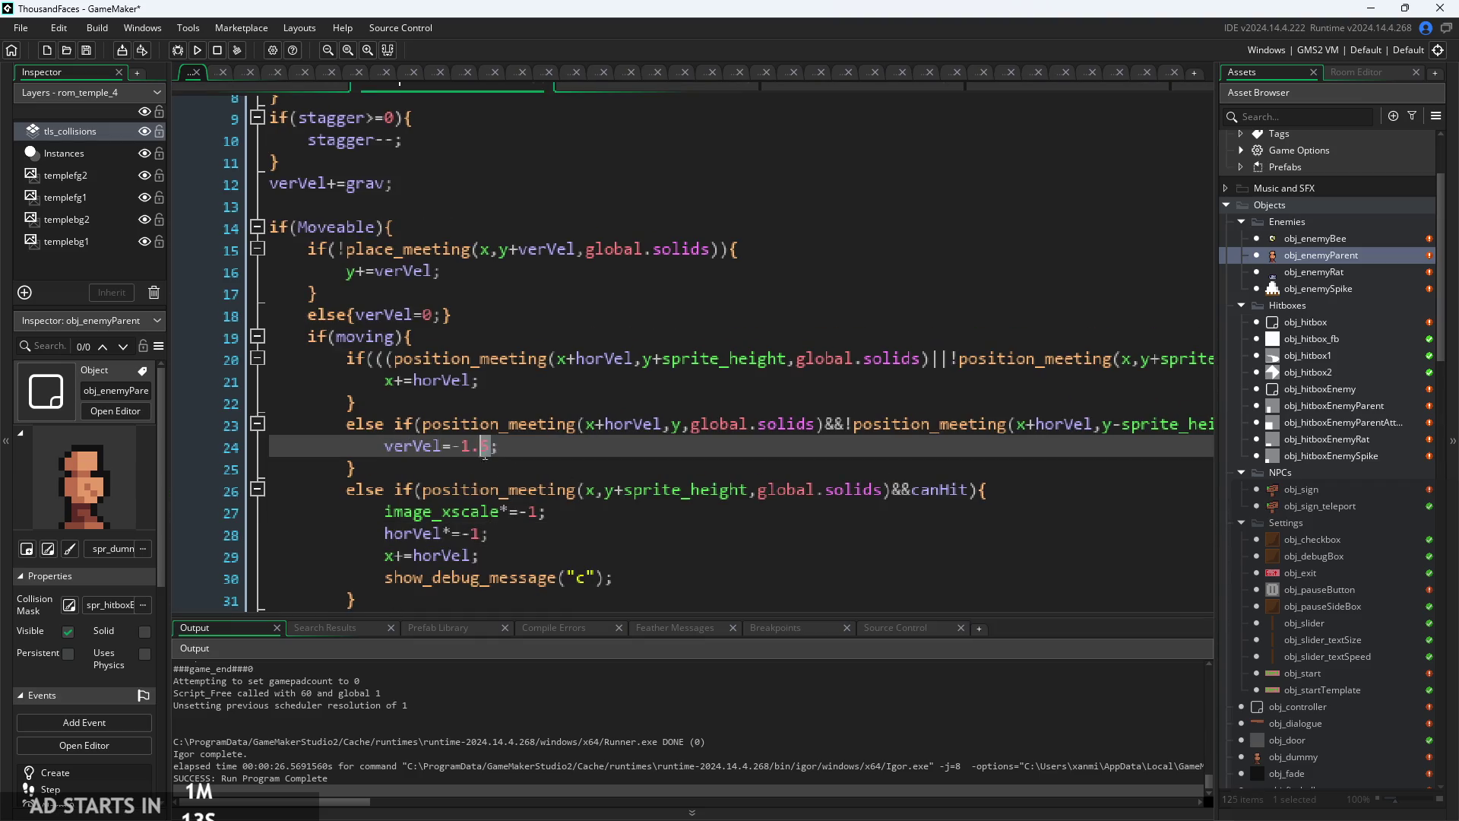
type("spri")
key("Return")
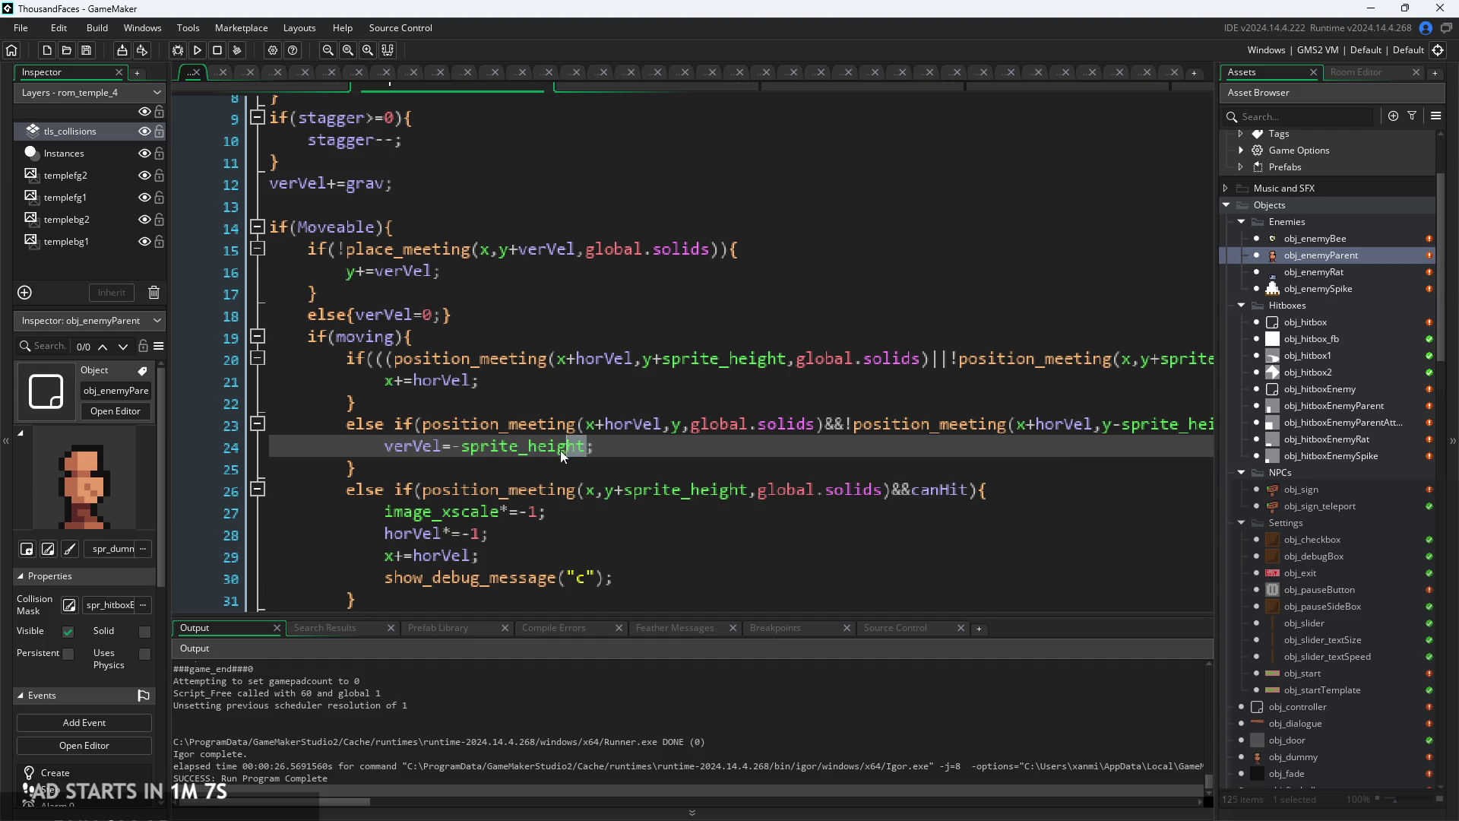
left_click(469, 449)
key("BackSpace")
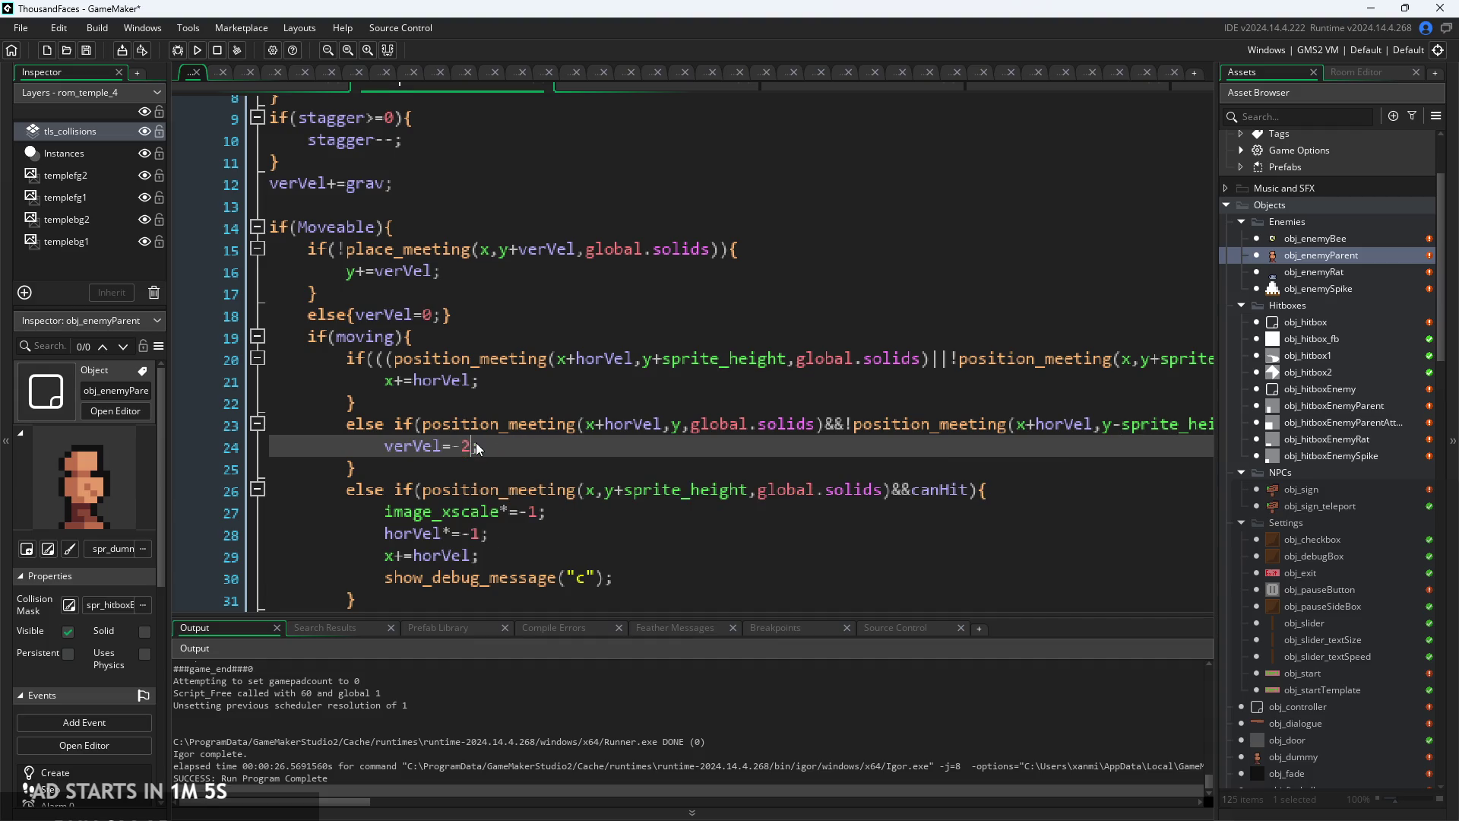
- Check the edited else-if and verVel=-2 lines, then save and launch a test build
scroll(773, 471, "right", 5)
scroll(772, 470, "up", 4, "ctrl")
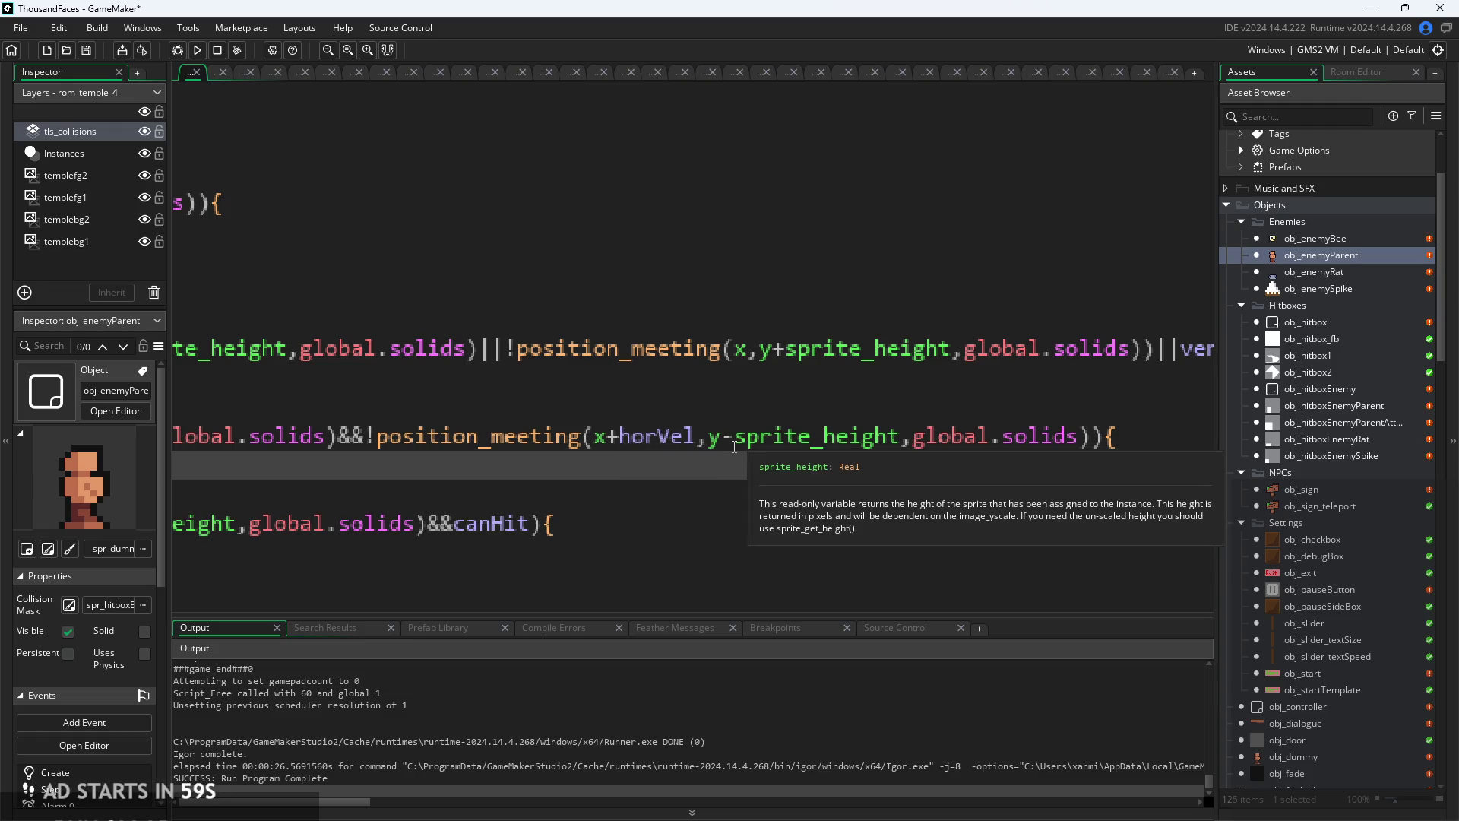
left_click(734, 444)
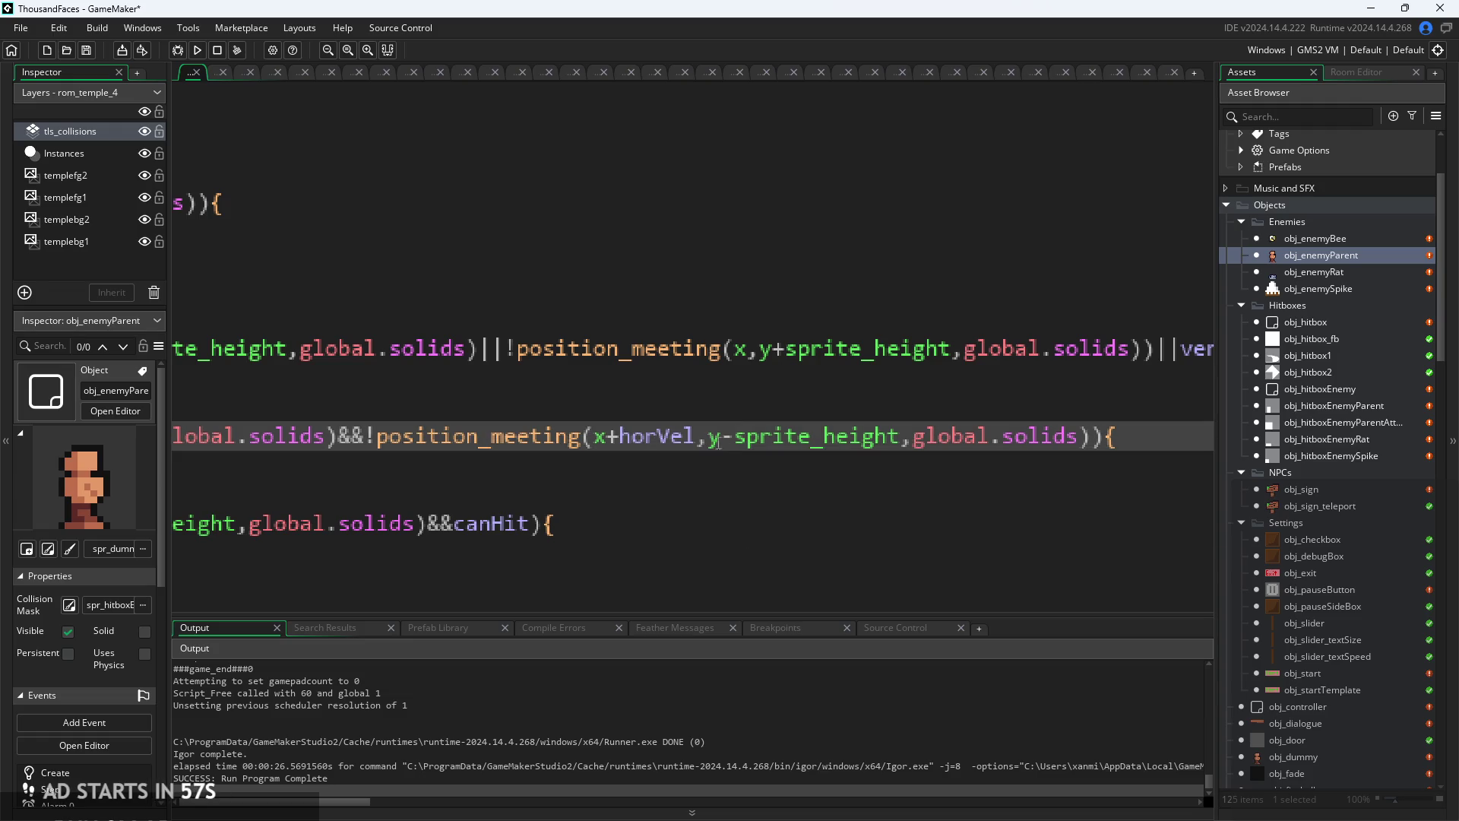
scroll(674, 451, "right", 4)
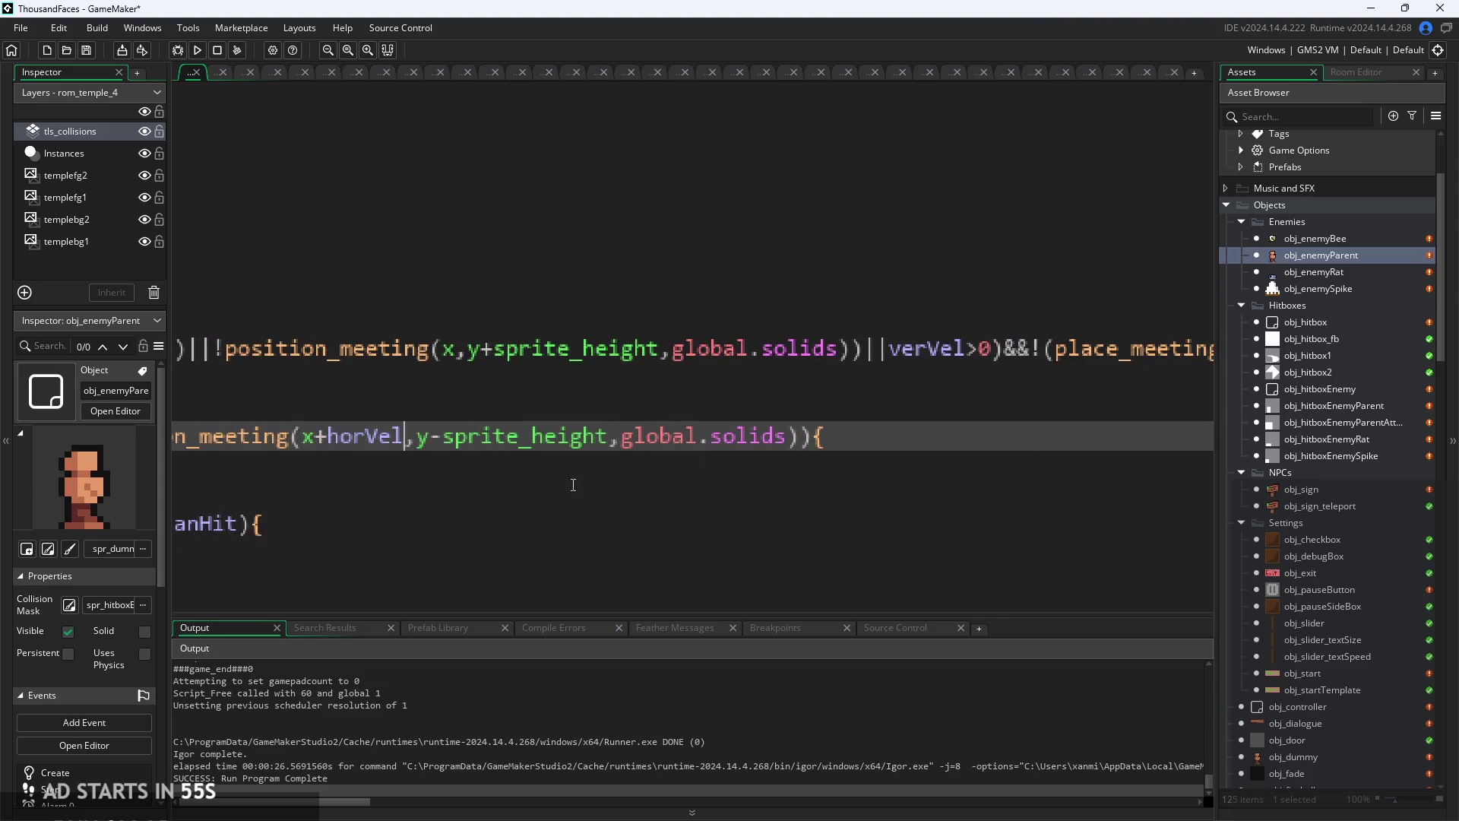
scroll(565, 493, "down", 4, "ctrl")
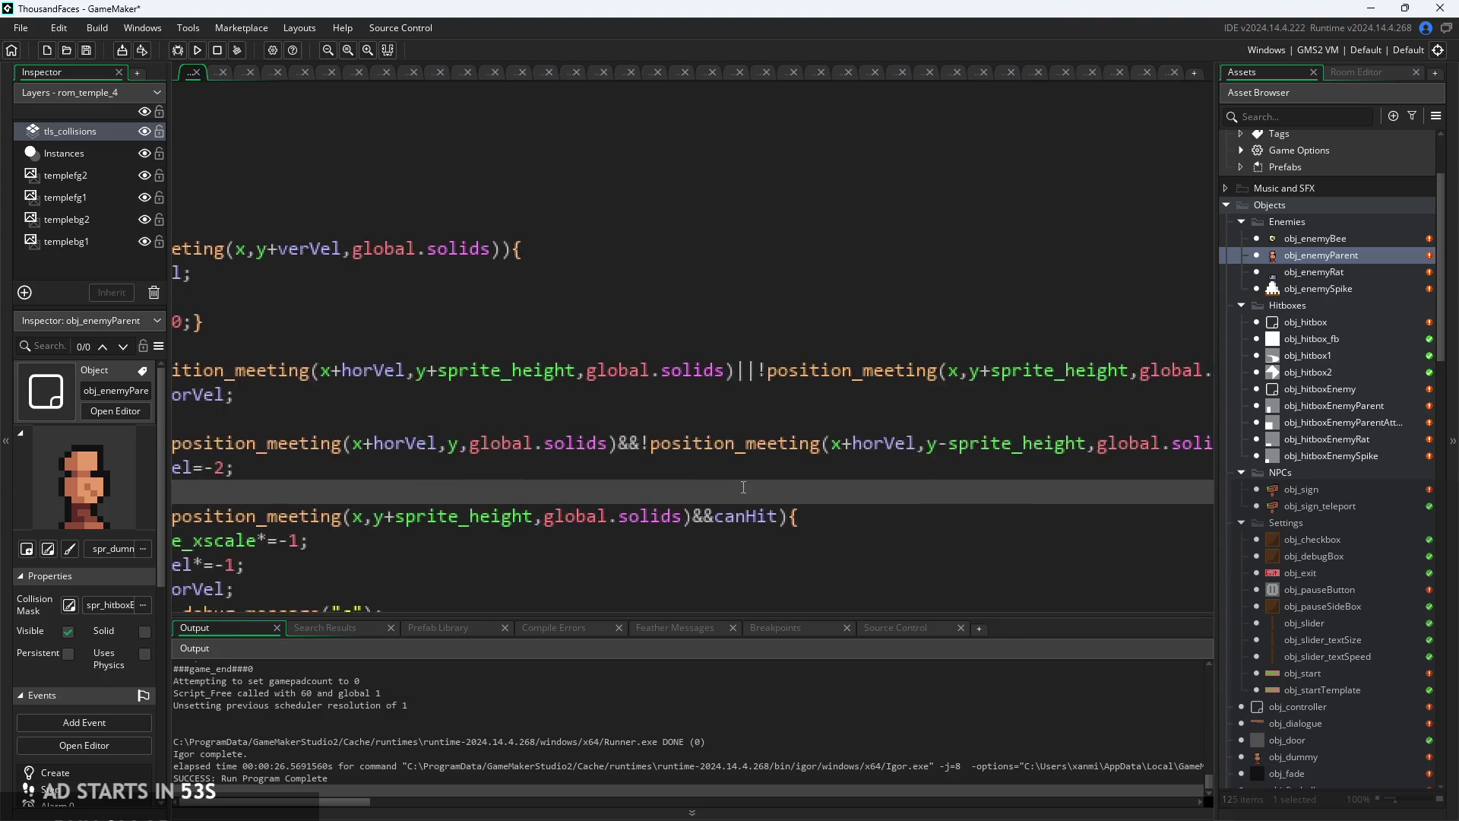
left_click(587, 471)
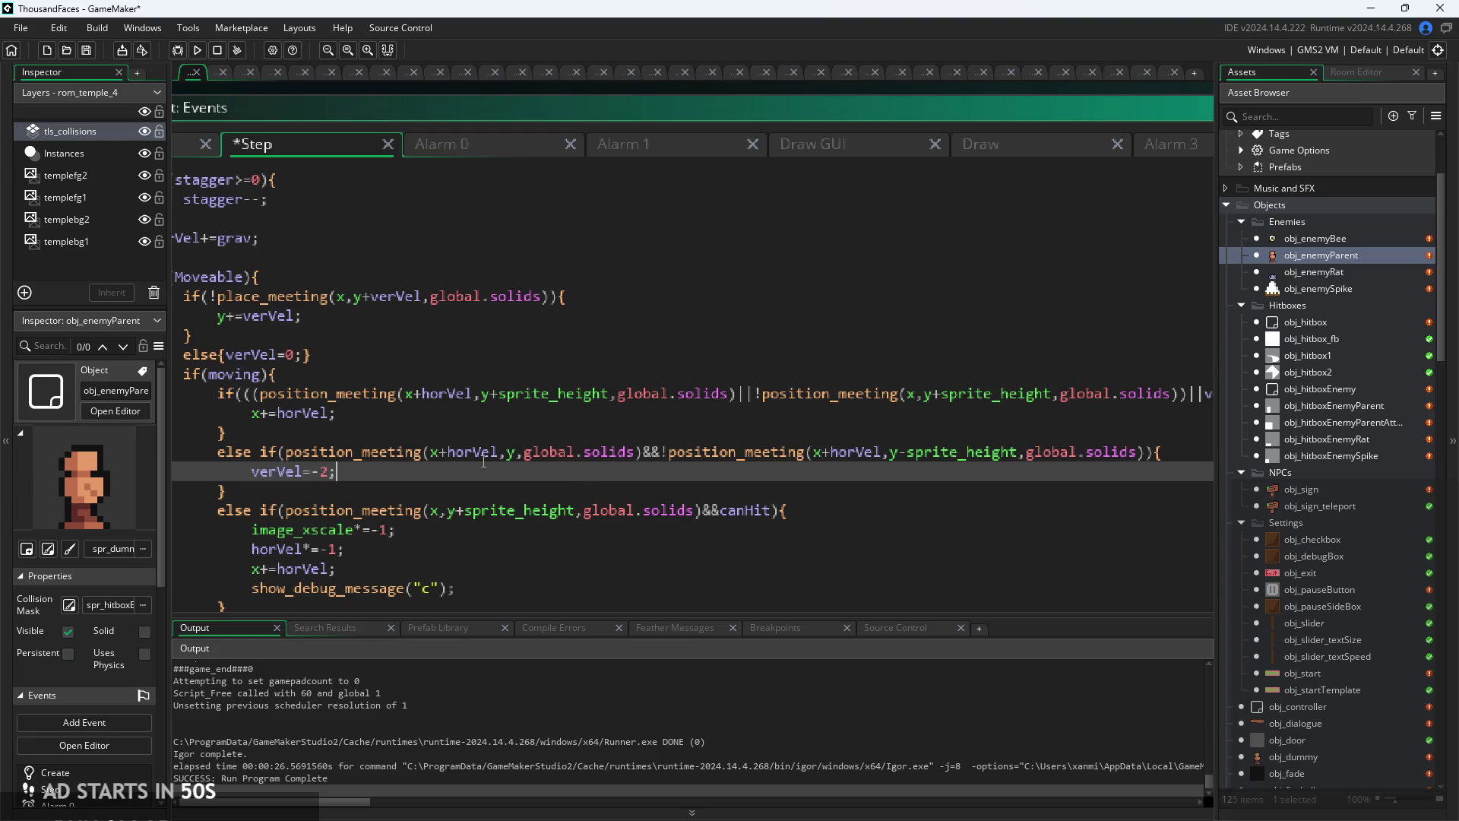
mouse_move(366, 454)
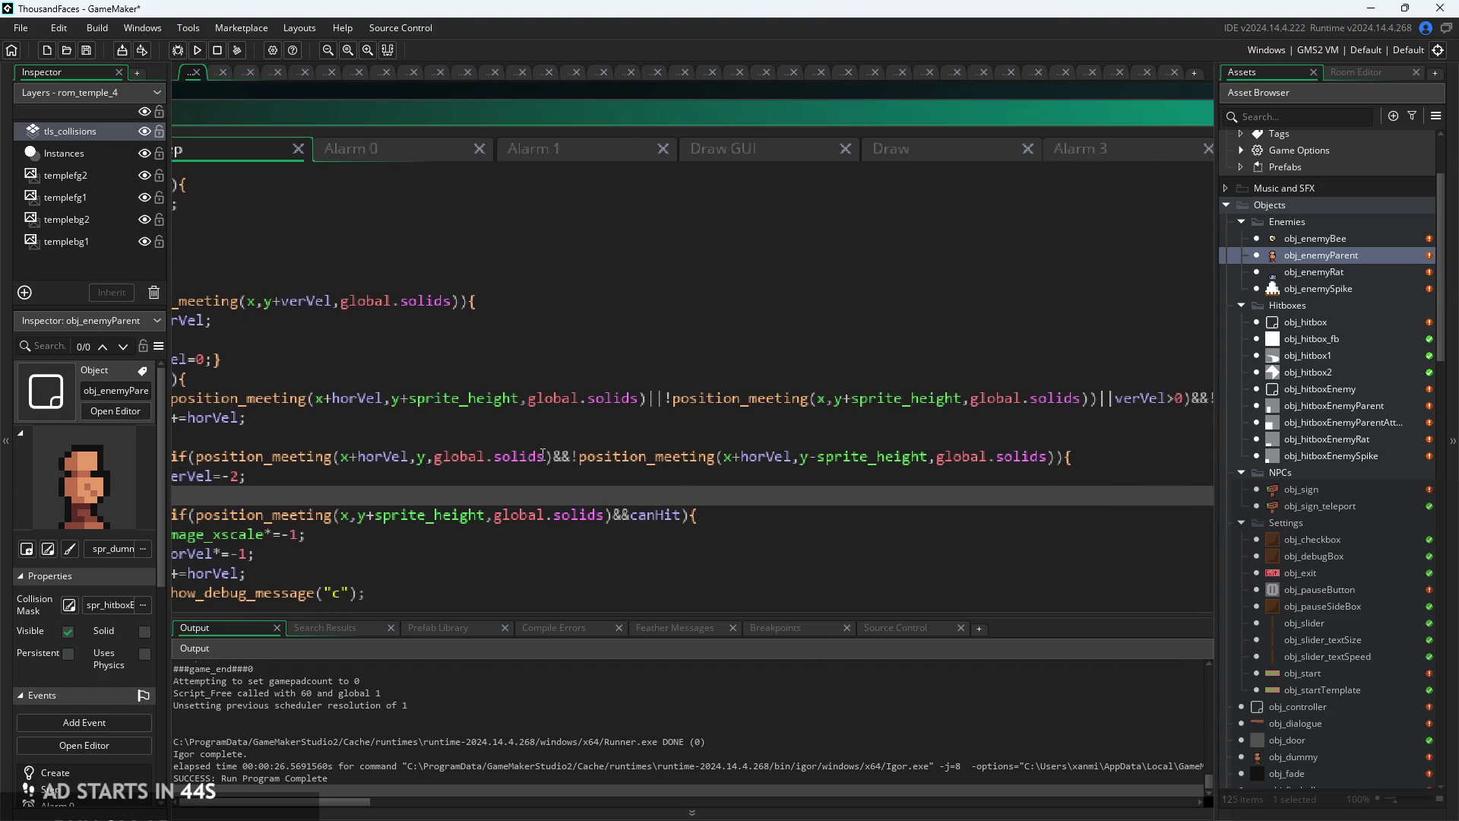
left_click(690, 460)
left_click(688, 479)
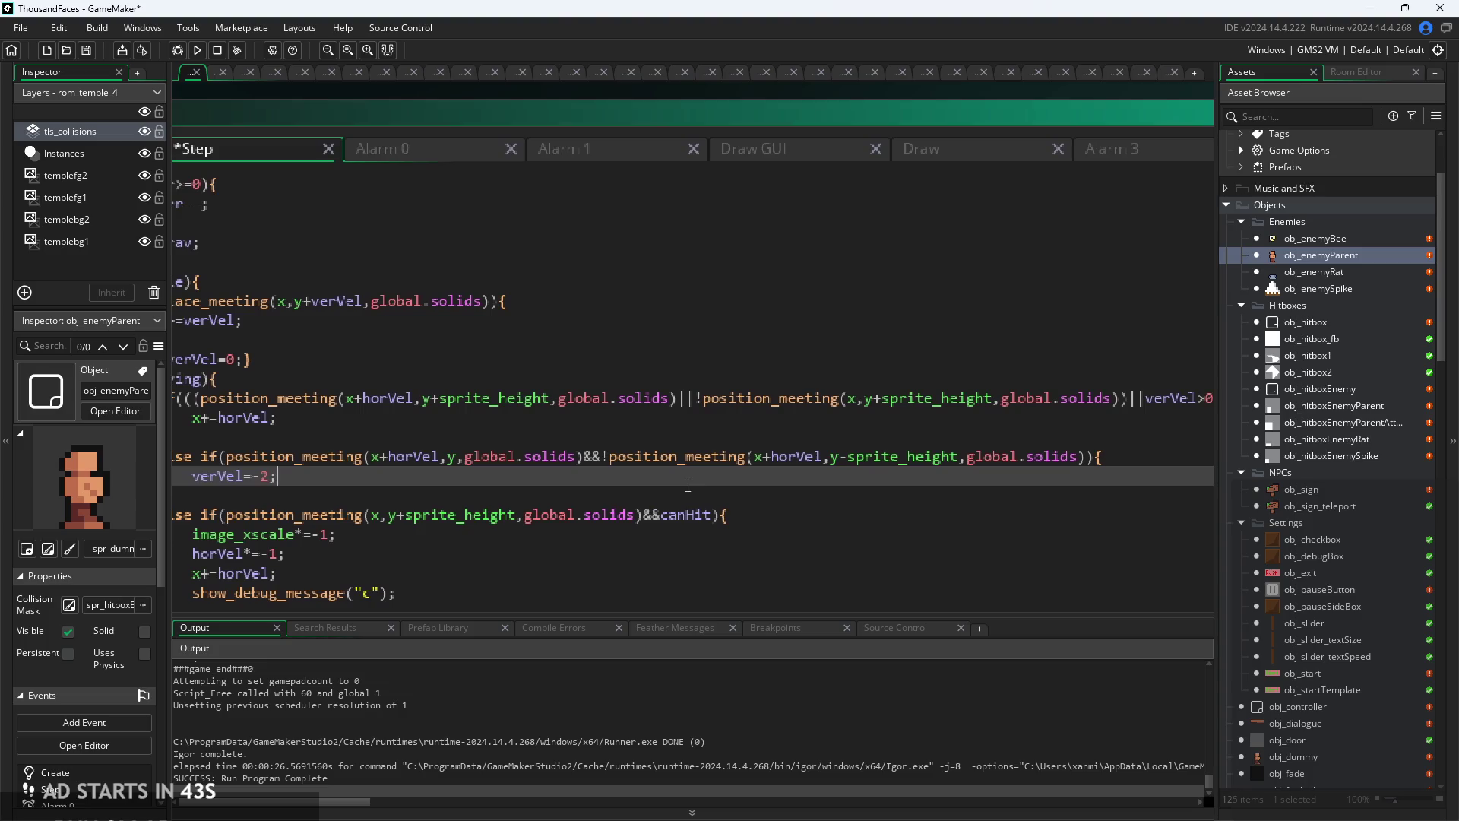
left_click(460, 457)
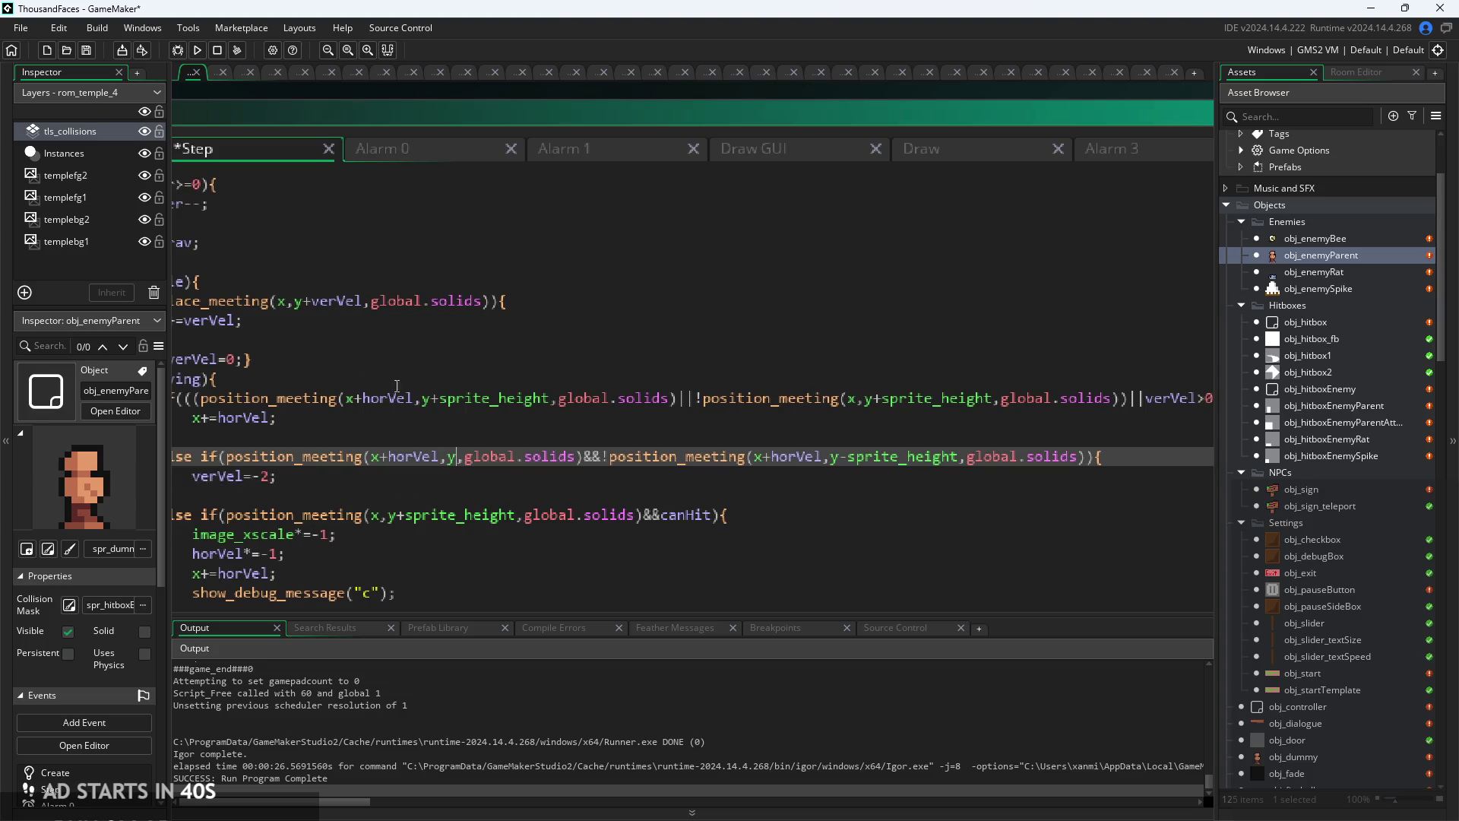
left_click(199, 53)
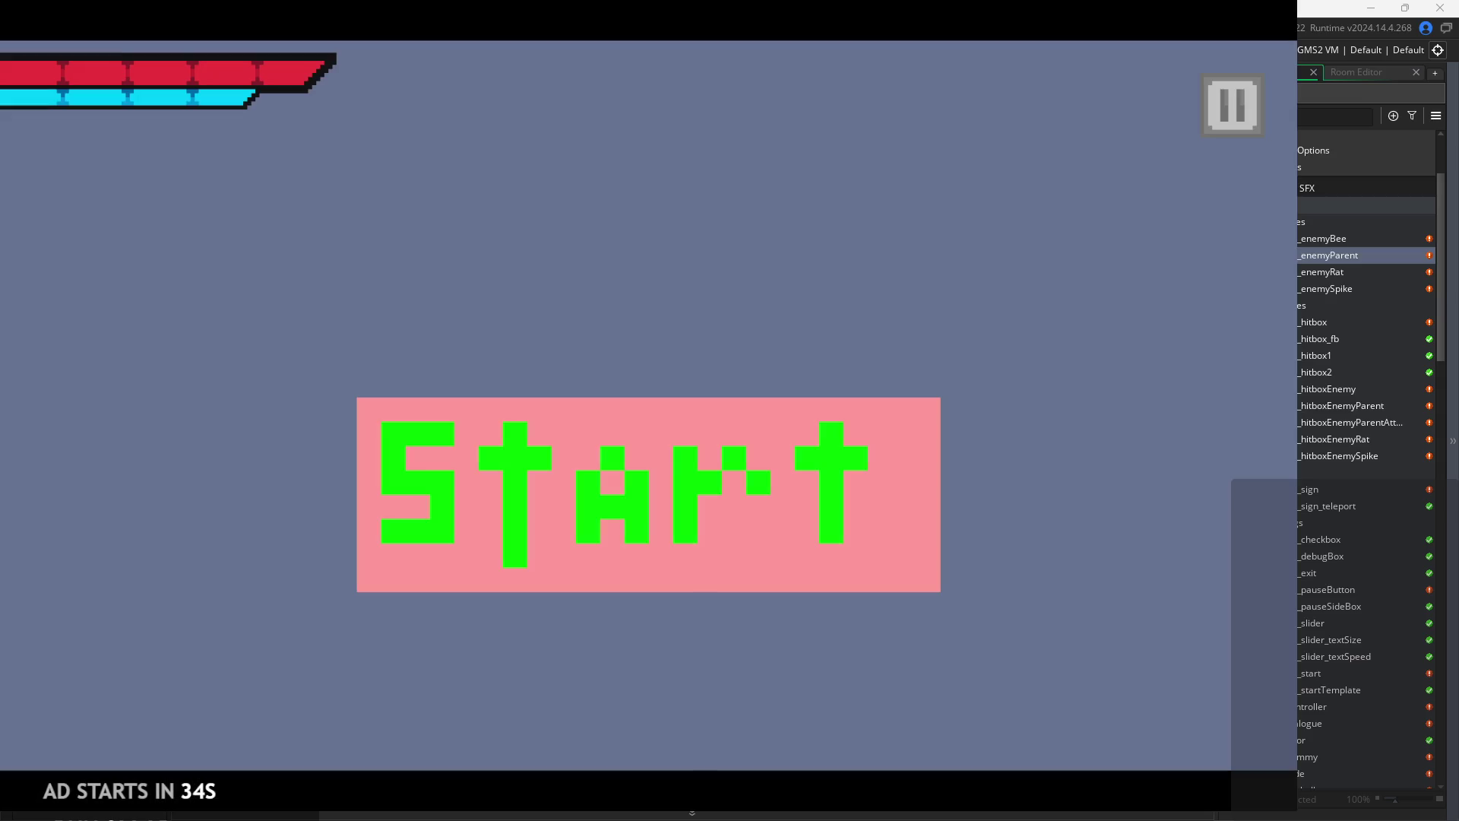
- Start the game, jump the hero, run right into the next room and attack
left_click(533, 514)
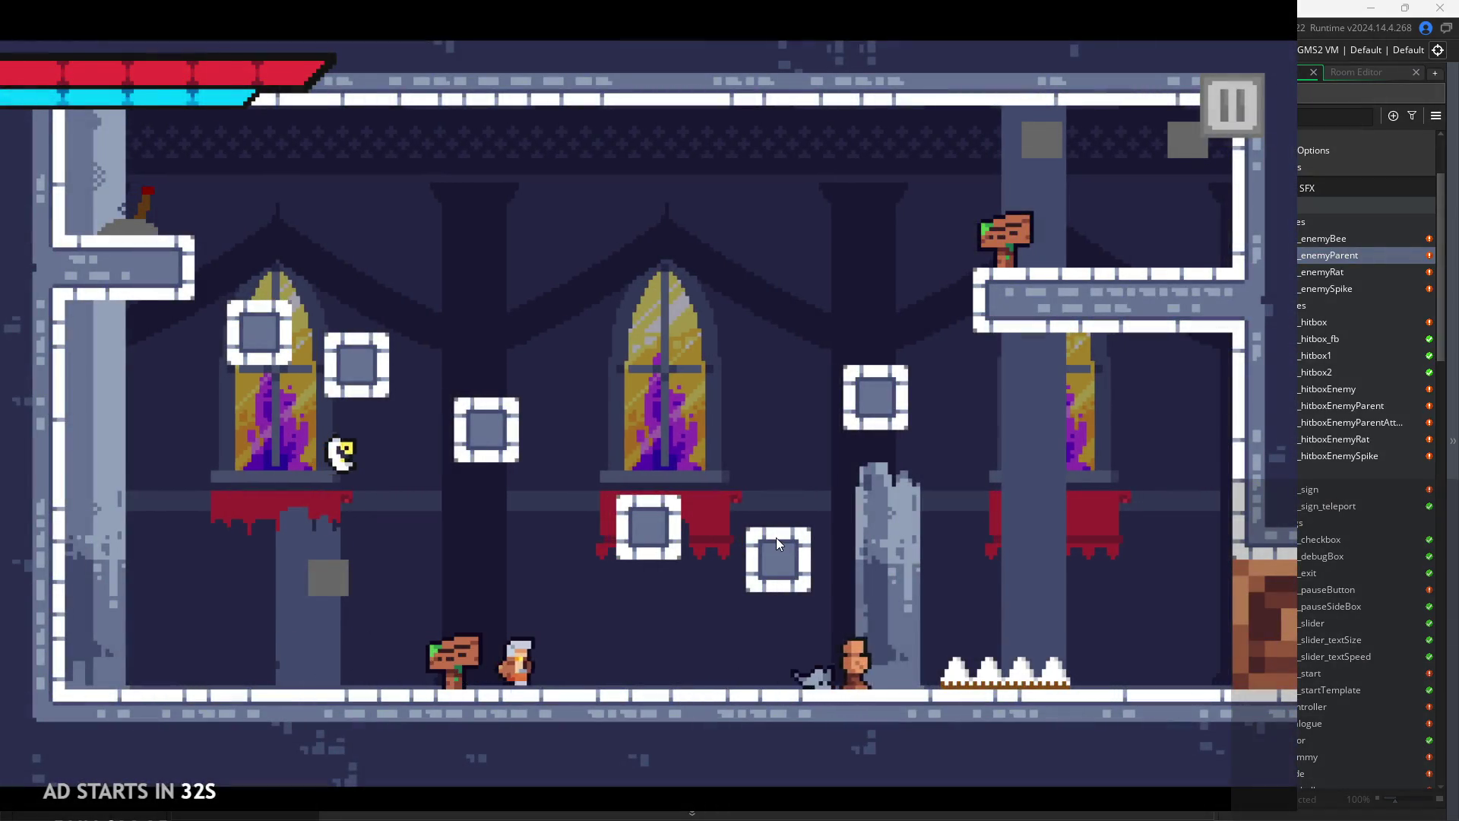
key("Right")
key("space")
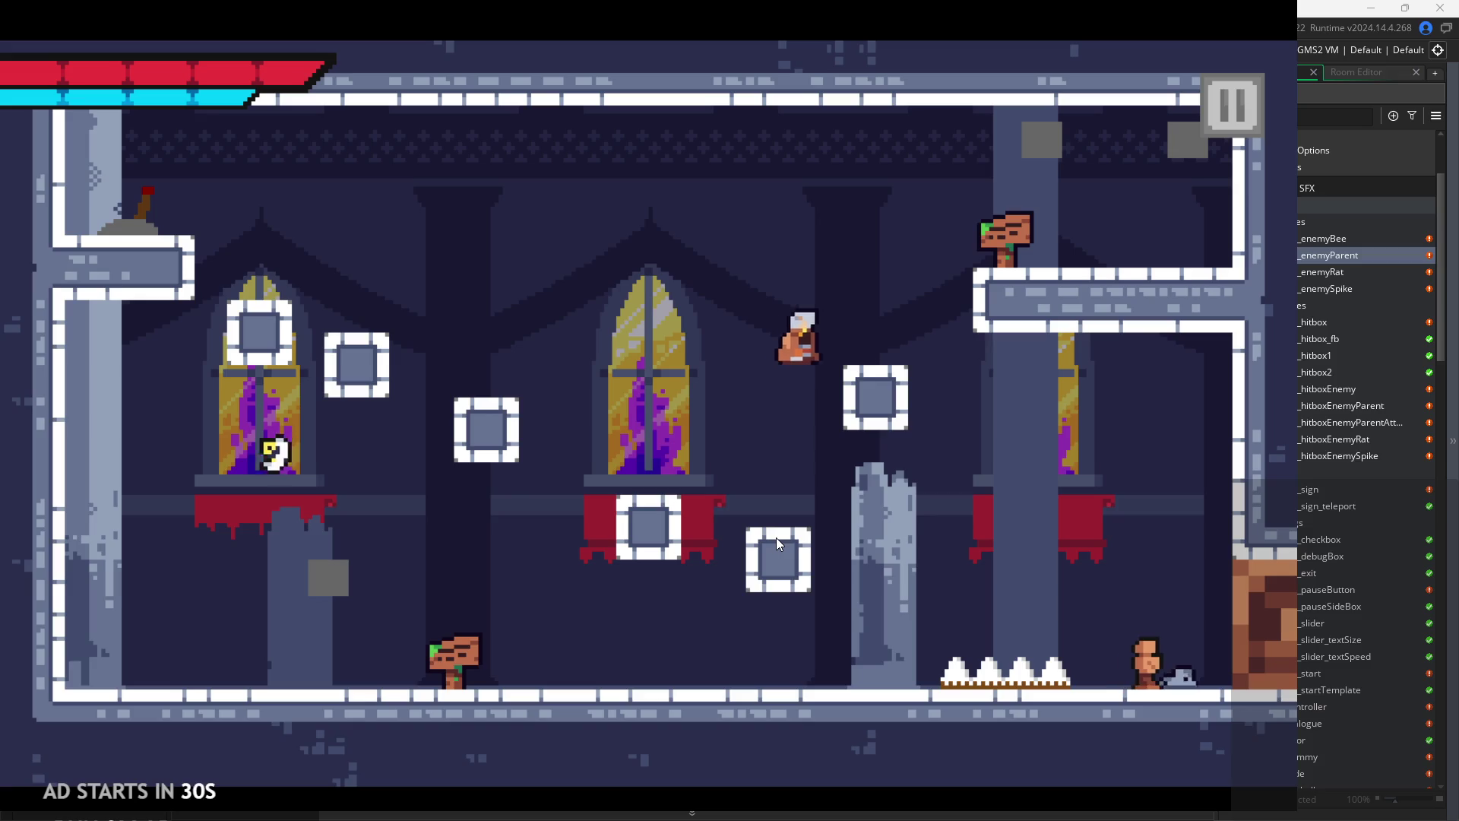
key("Right")
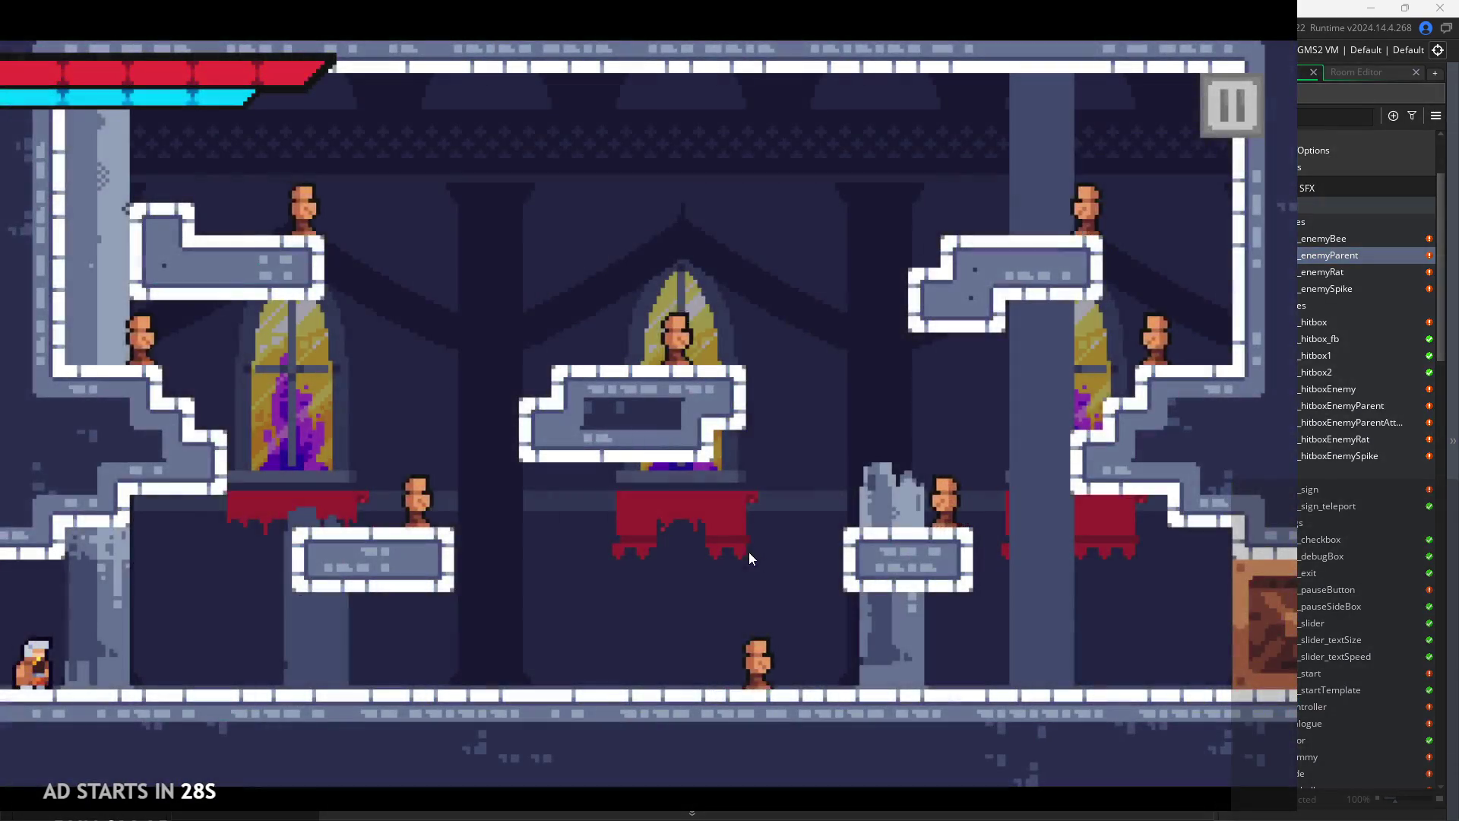
key("Right")
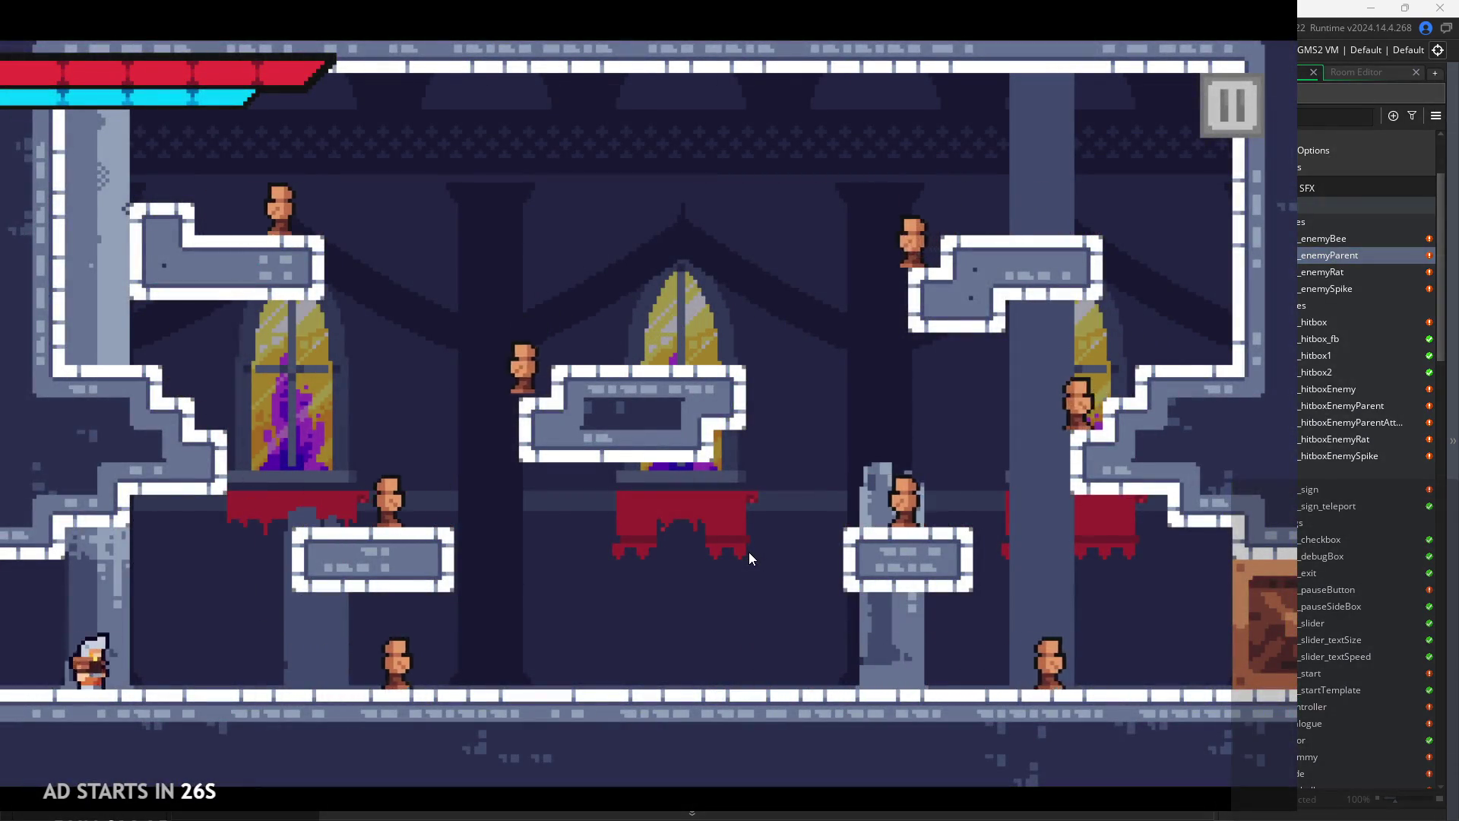
key("x")
key("x")
key("x")
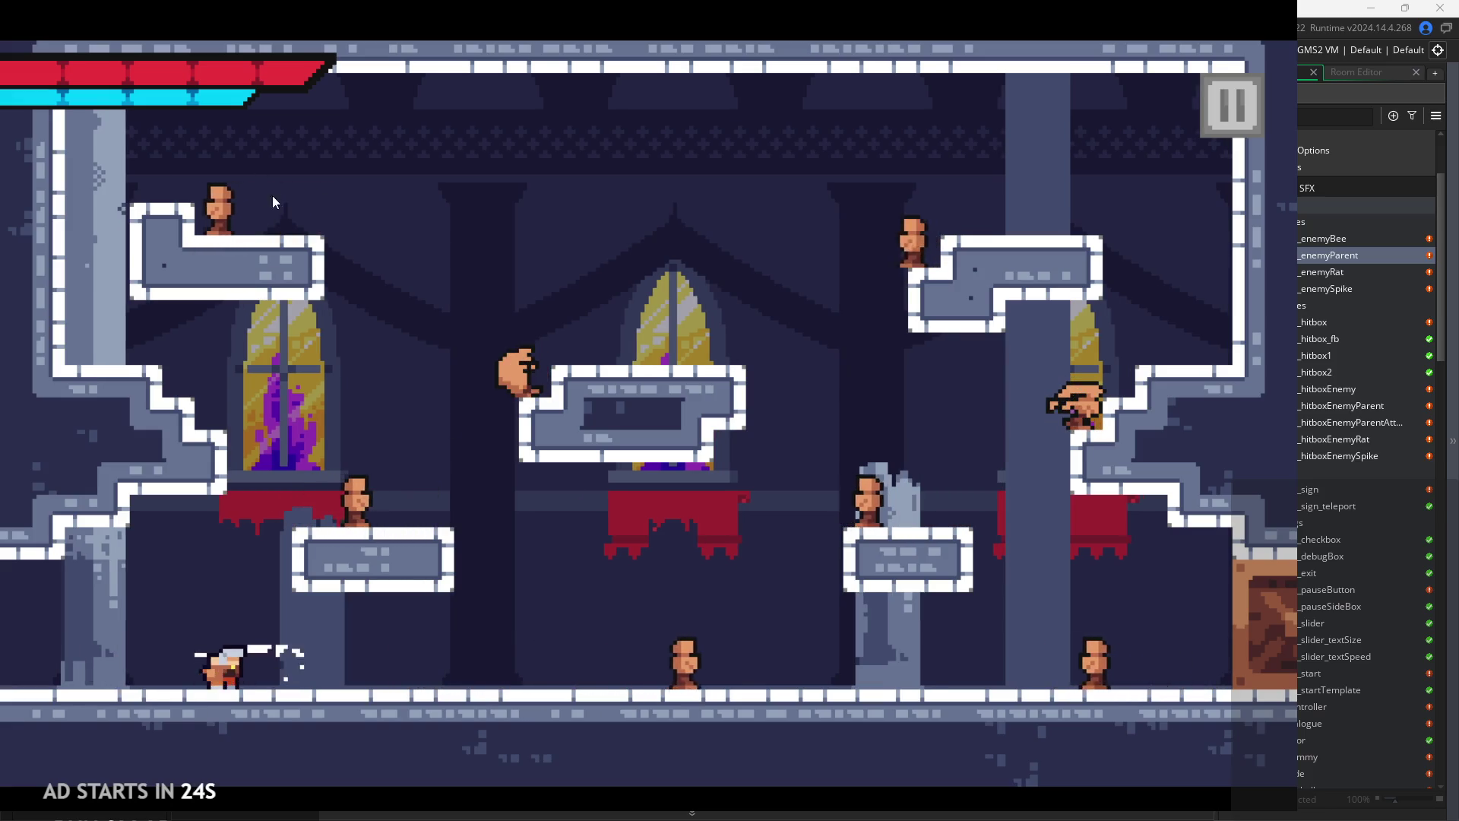
- Pause, turn on Debug Stats with text size 0, and resume the game
left_click(1205, 112)
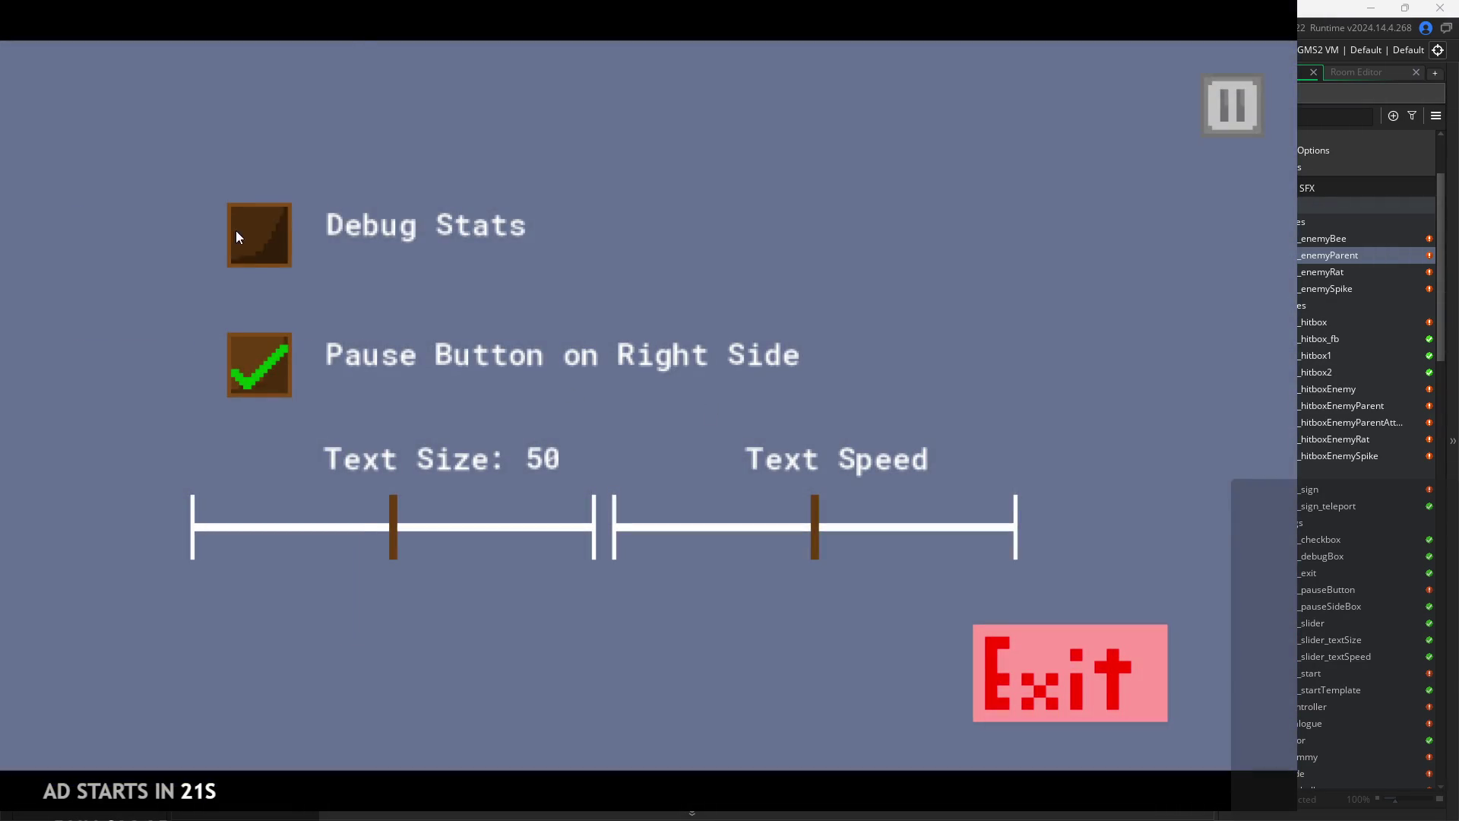
left_click(235, 234)
left_click_drag(380, 541, 148, 544)
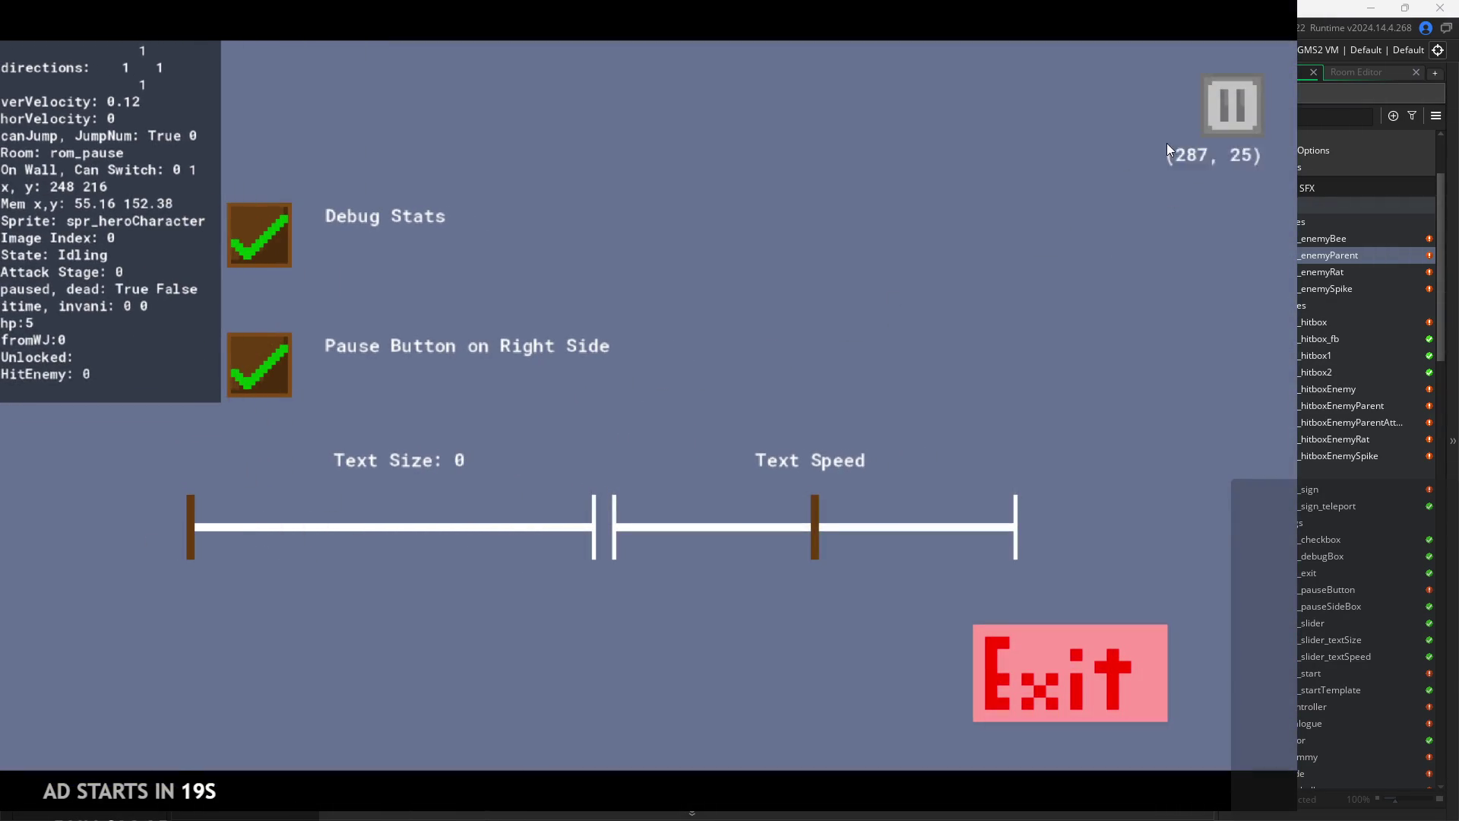
left_click(1168, 149)
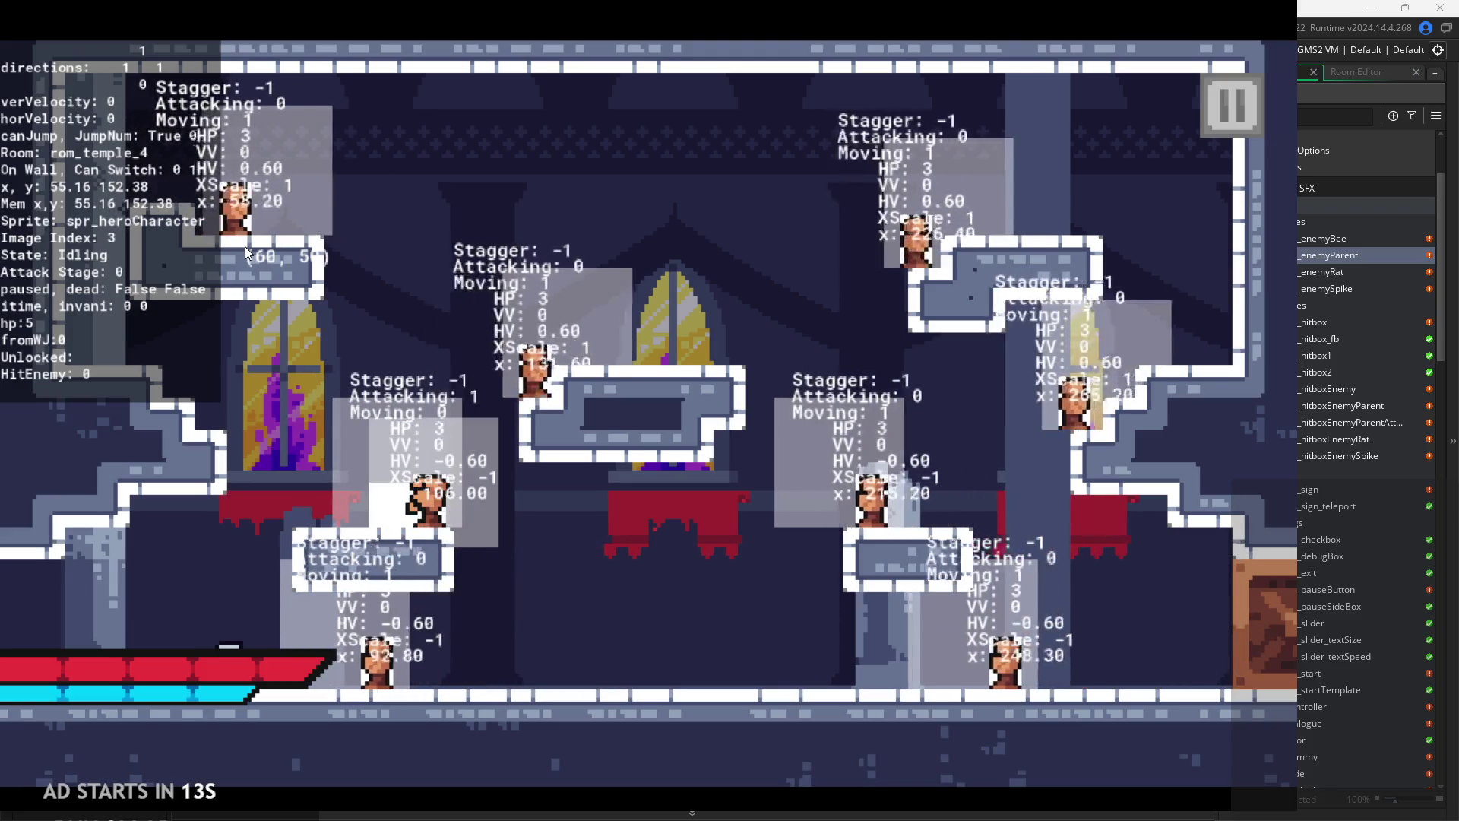
- Run and attack with the hero, then pause and exit back to the Step code
key("x")
key("x")
key("Right")
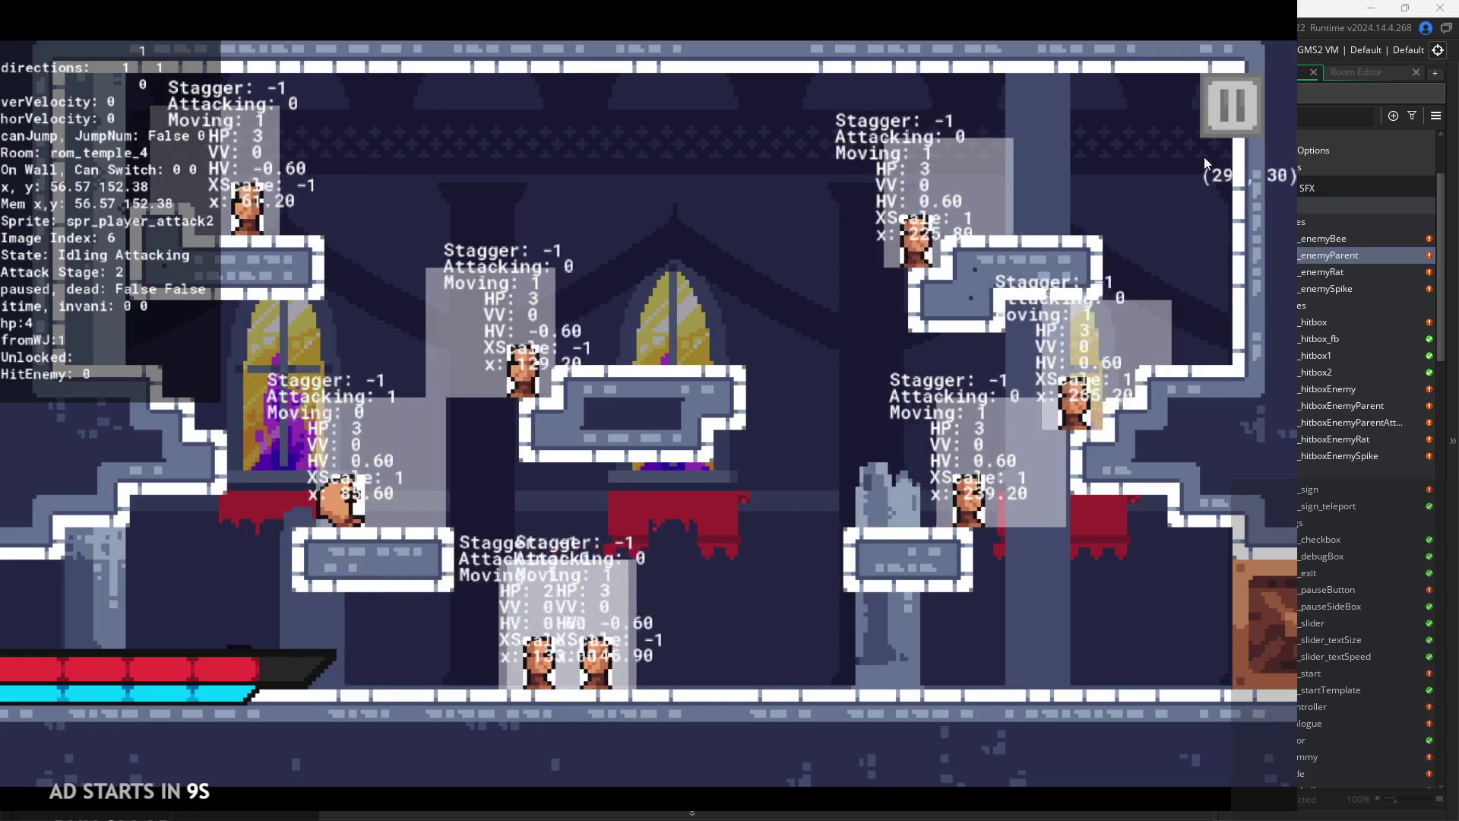
left_click(1219, 98)
left_click(1093, 646)
- Replace sprite_height with 20 in the step-up check so it tests y-20, and run the game
left_click(939, 423)
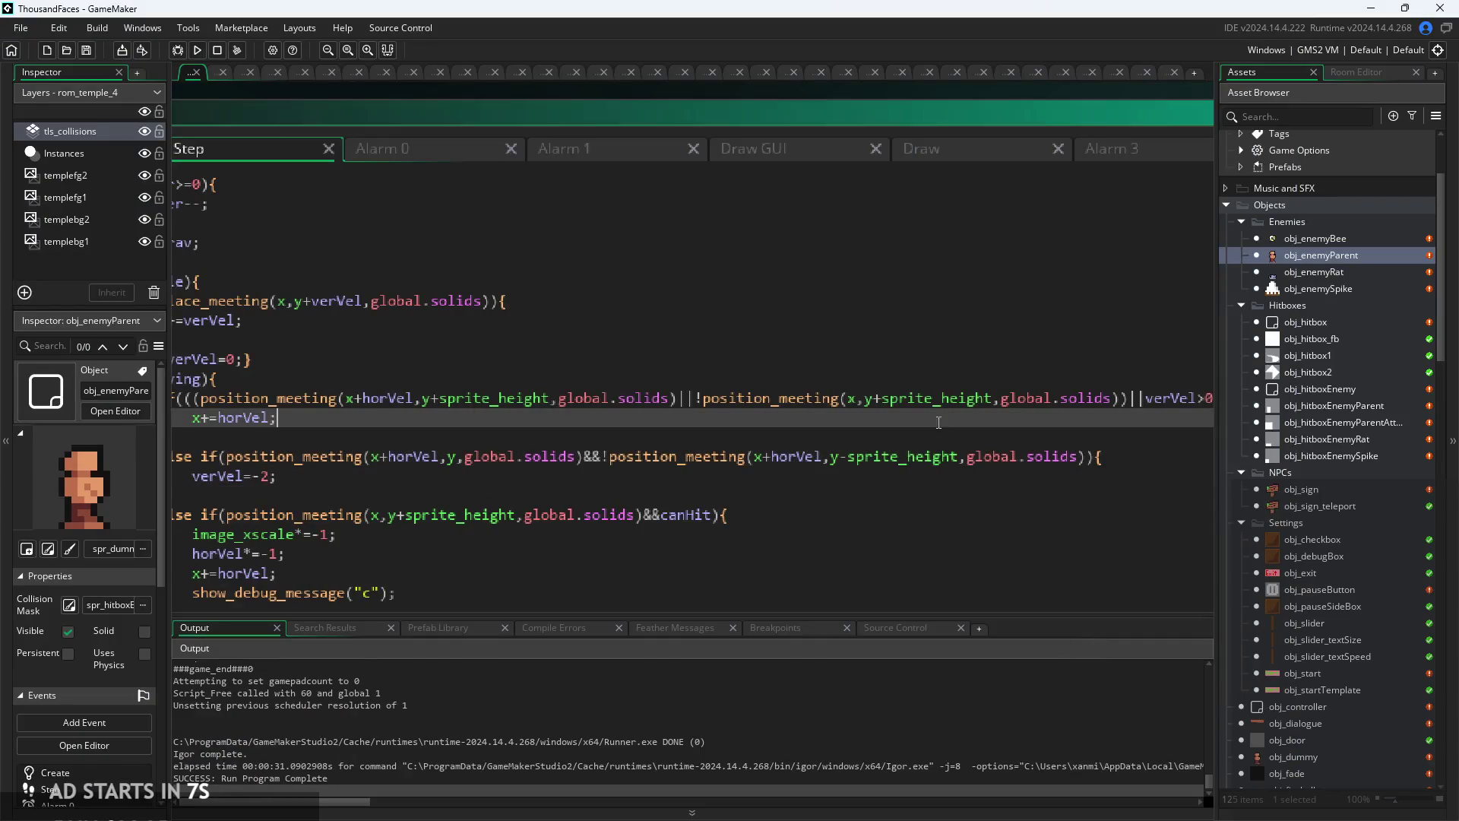
left_click(951, 456)
scroll(904, 462, "up", 2, "ctrl")
scroll(868, 470, "left", 5)
left_click(760, 480)
scroll(741, 481, "right", 5)
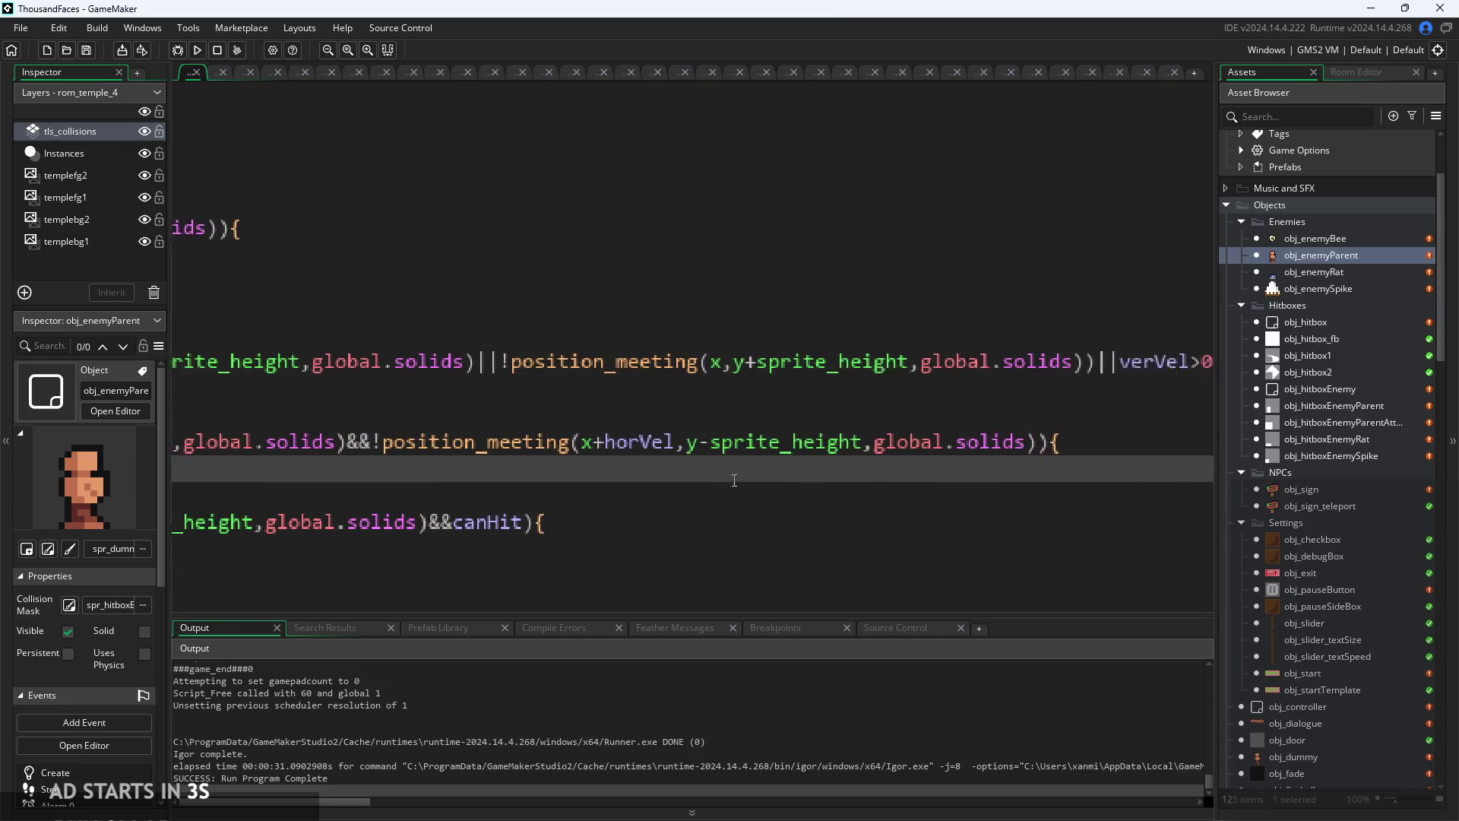
left_click(695, 440)
mouse_move(696, 440)
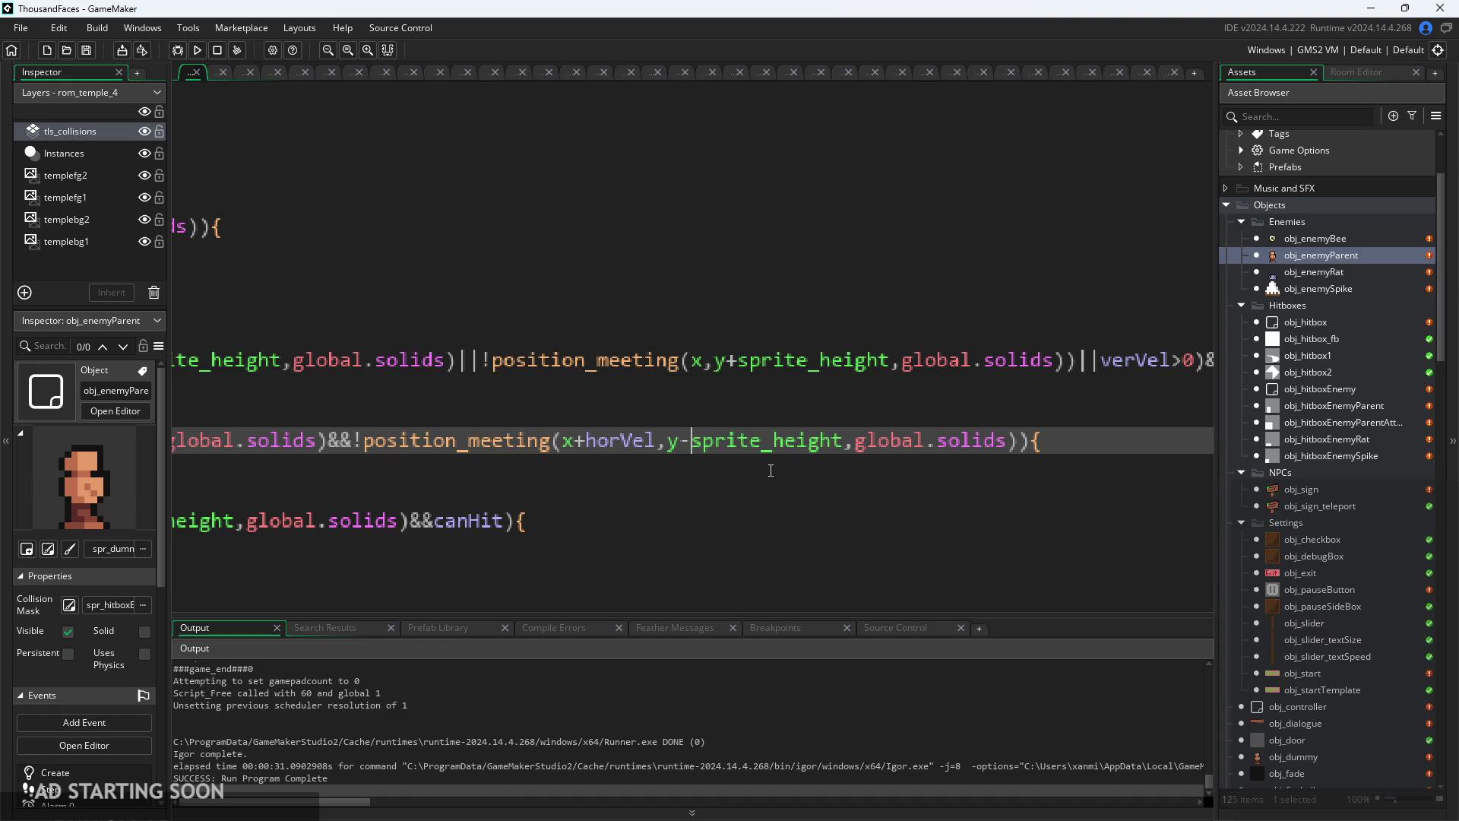
mouse_move(840, 451)
left_mouse_down()
mouse_move(784, 452)
mouse_move(1071, 454)
mouse_move(1061, 459)
mouse_move(1159, 445)
mouse_move(918, 450)
left_mouse_up()
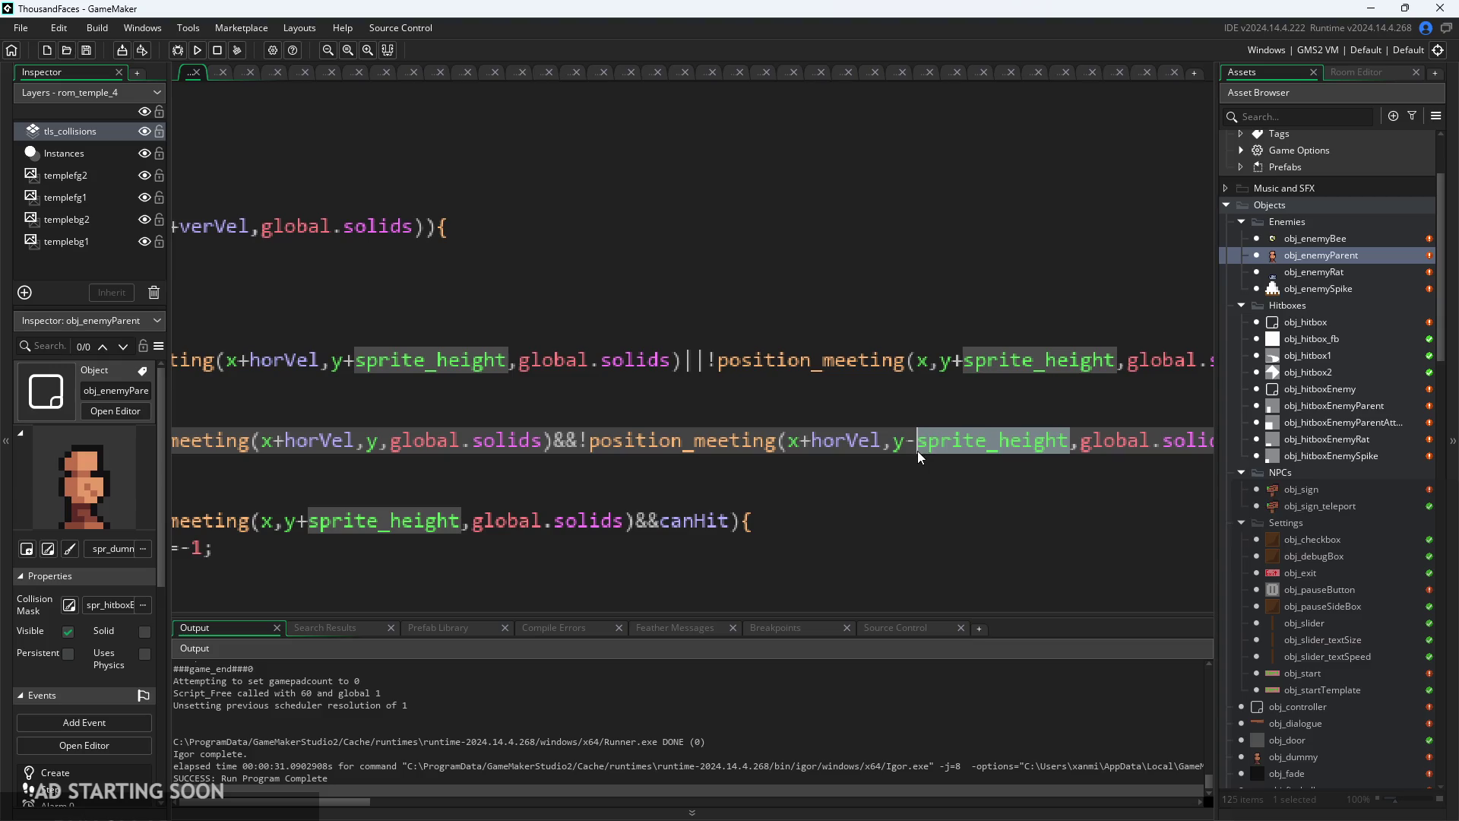
type("20")
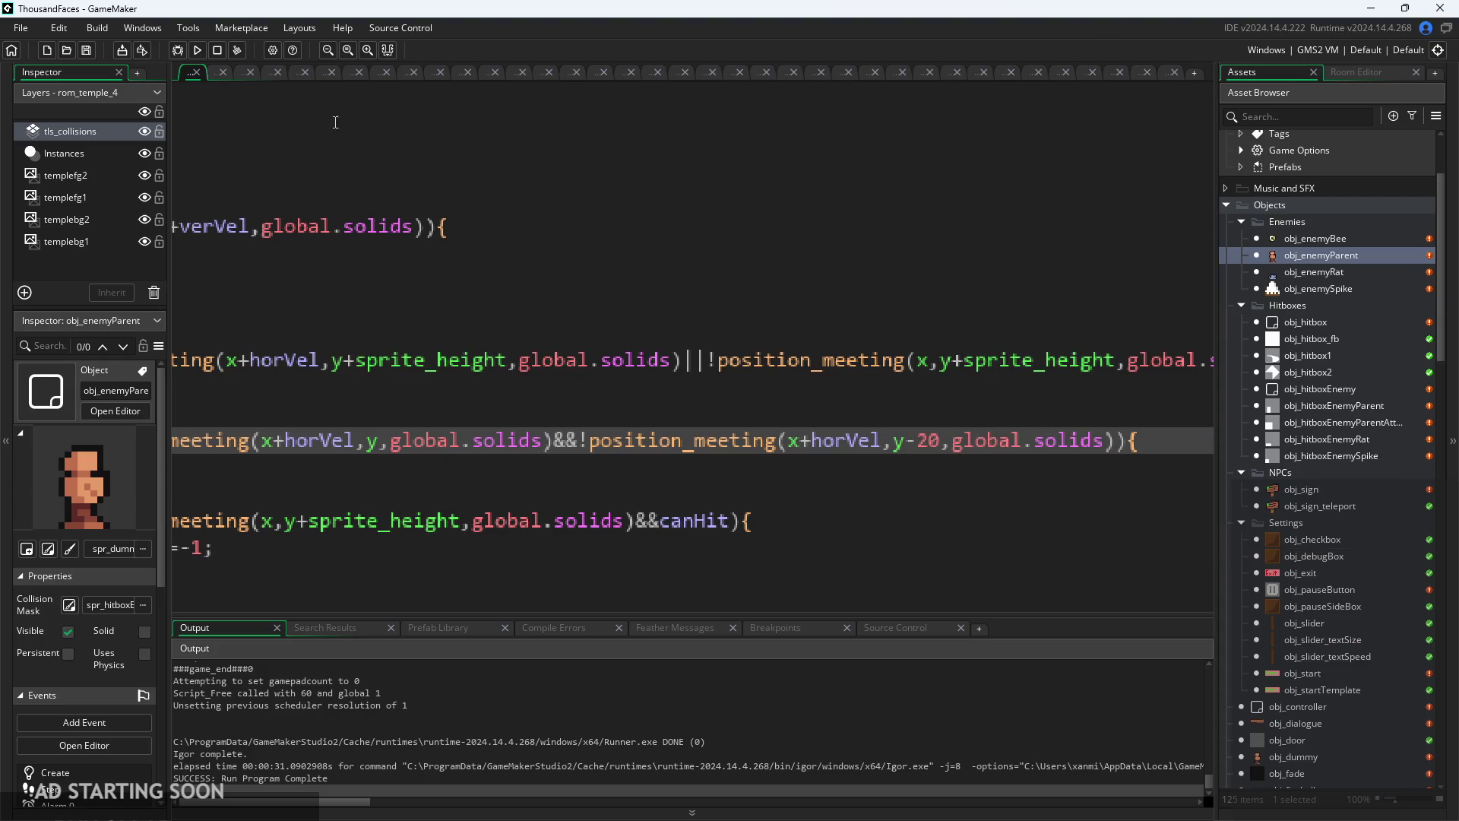
left_click(197, 50)
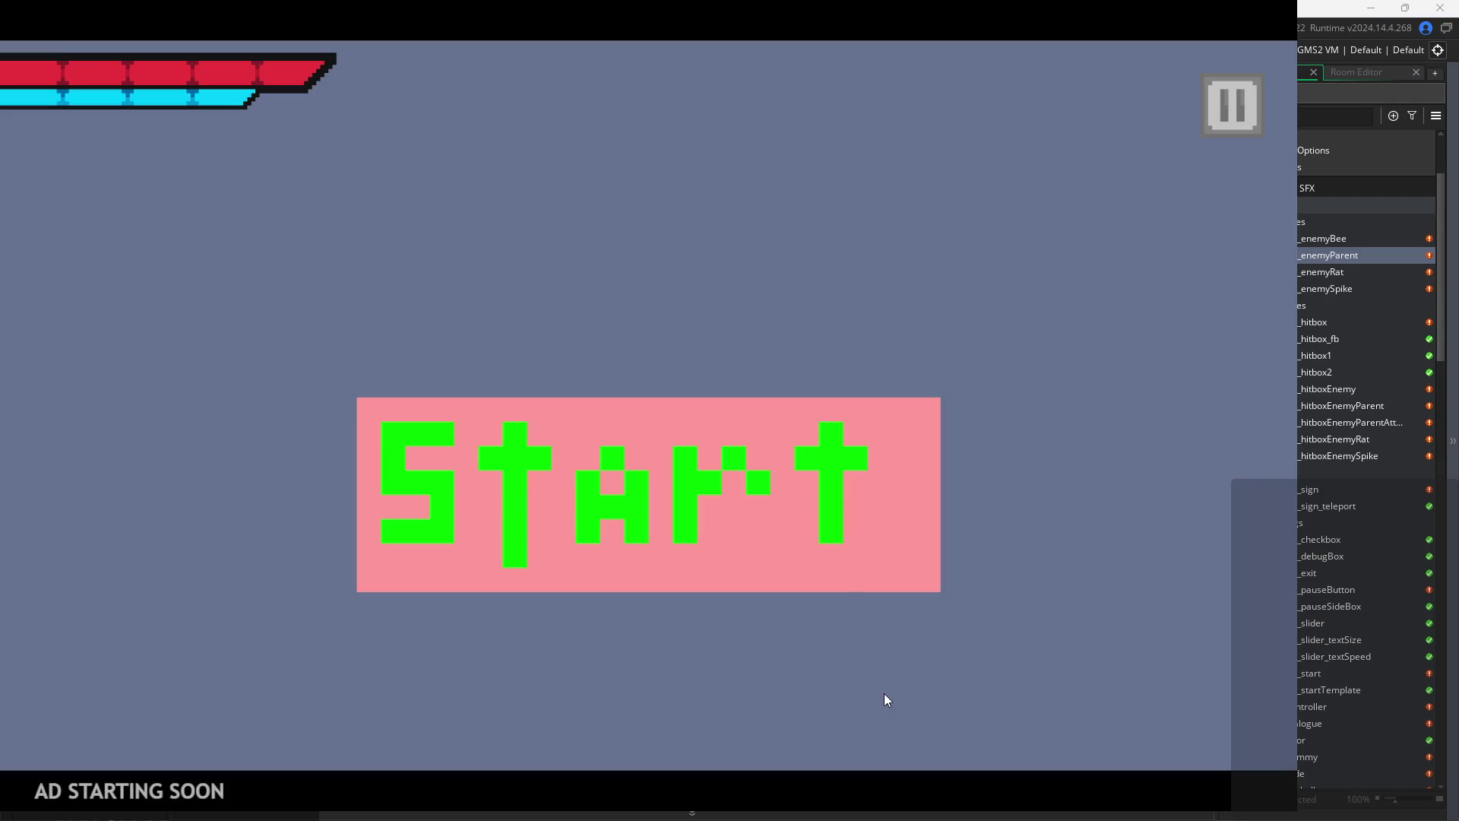
- Start the y-20 build, walk and jump the hero right through the rooms, then pause and exit
left_click(814, 571)
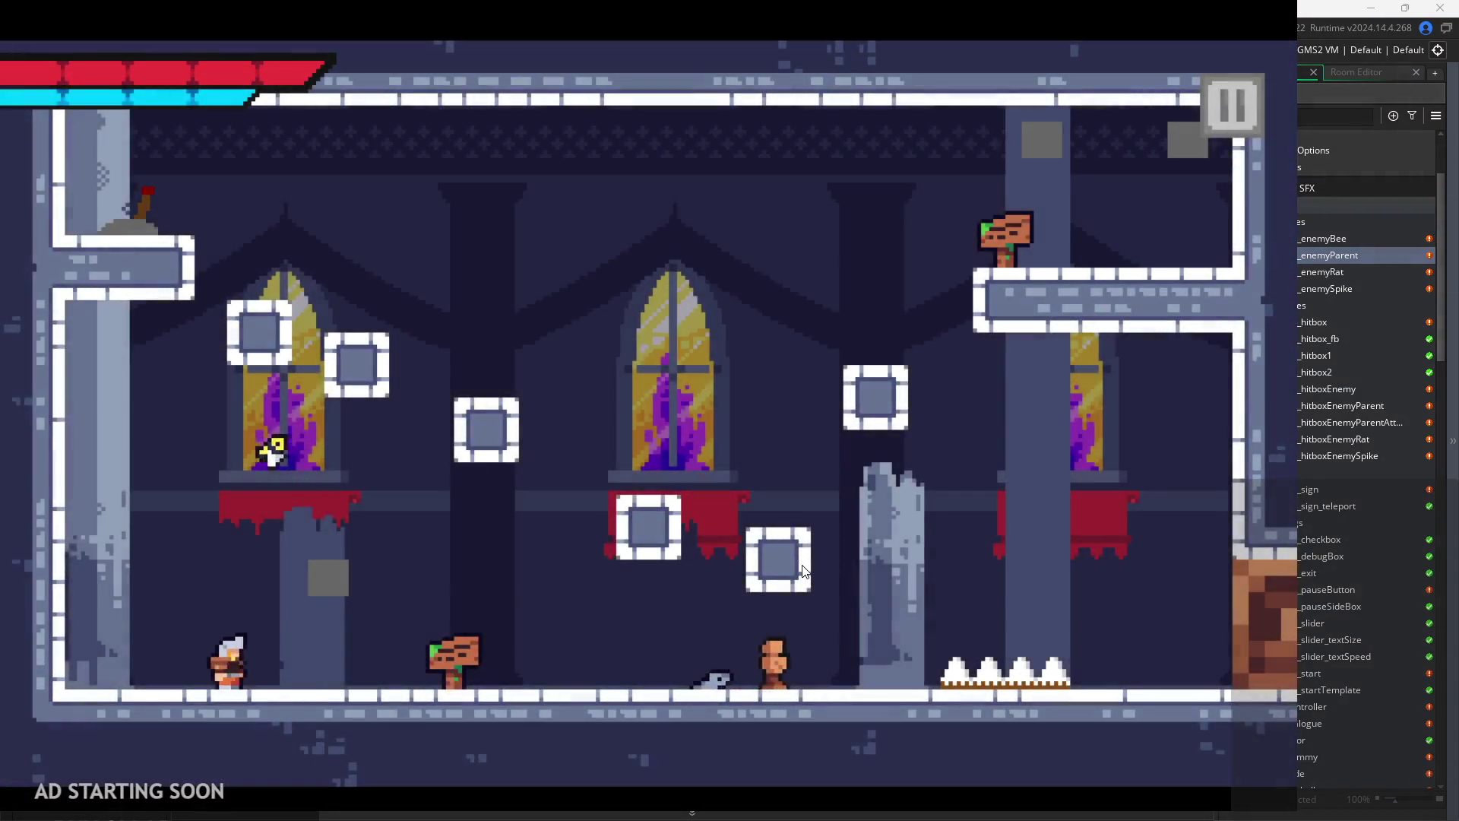
key("Right")
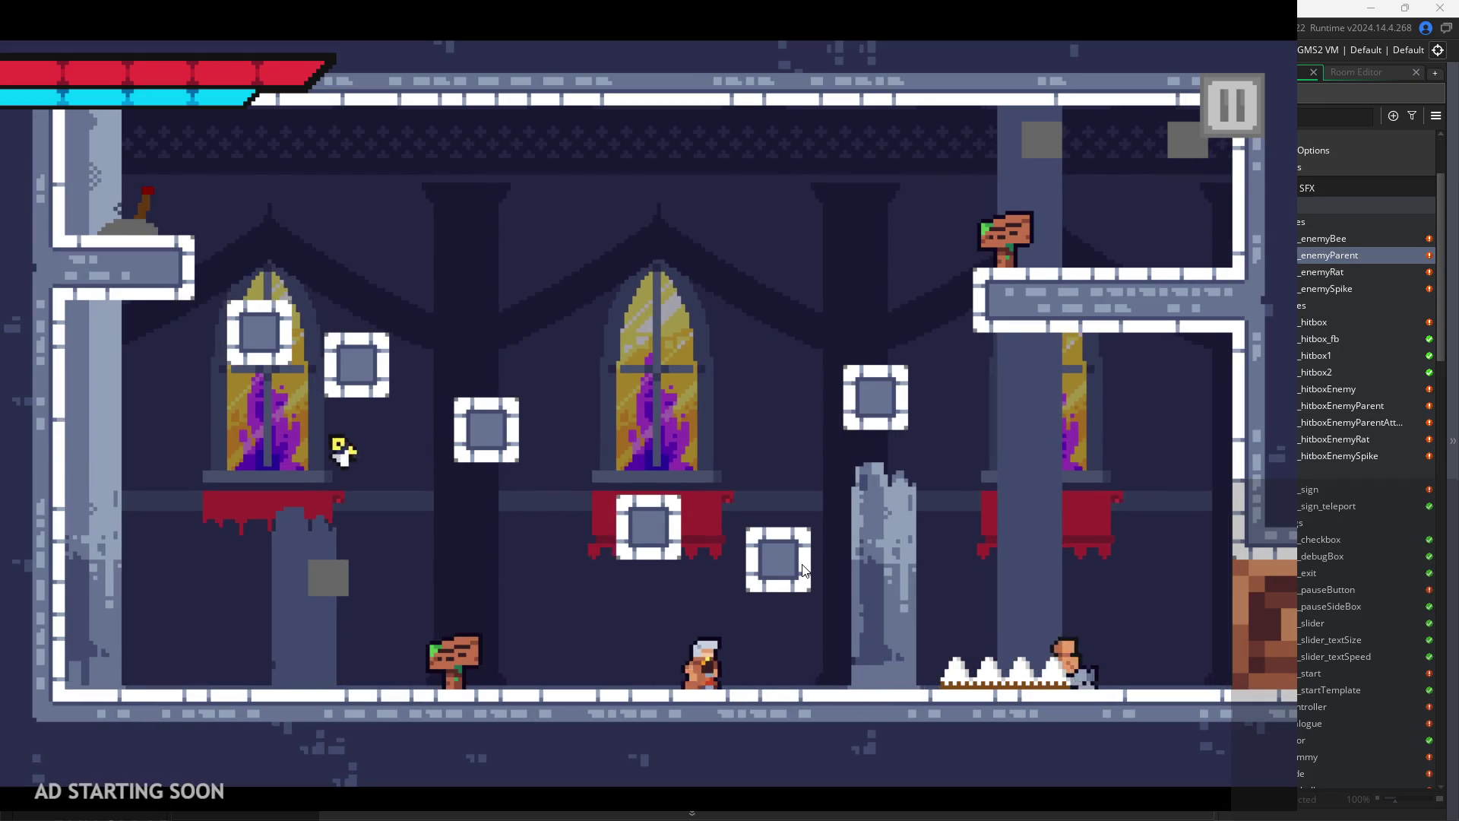
key("space")
key("space")
key("space")
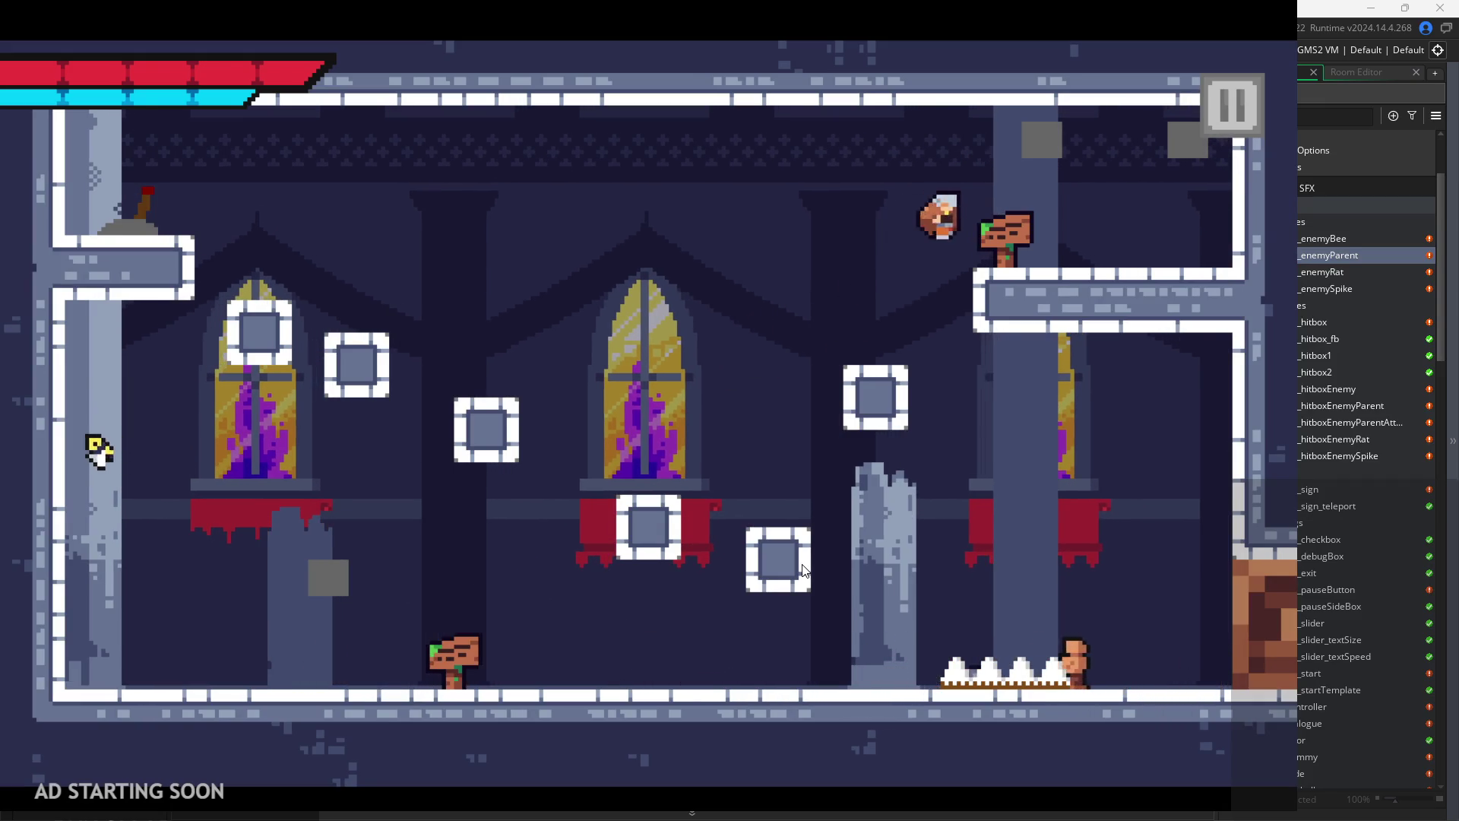
key("Right")
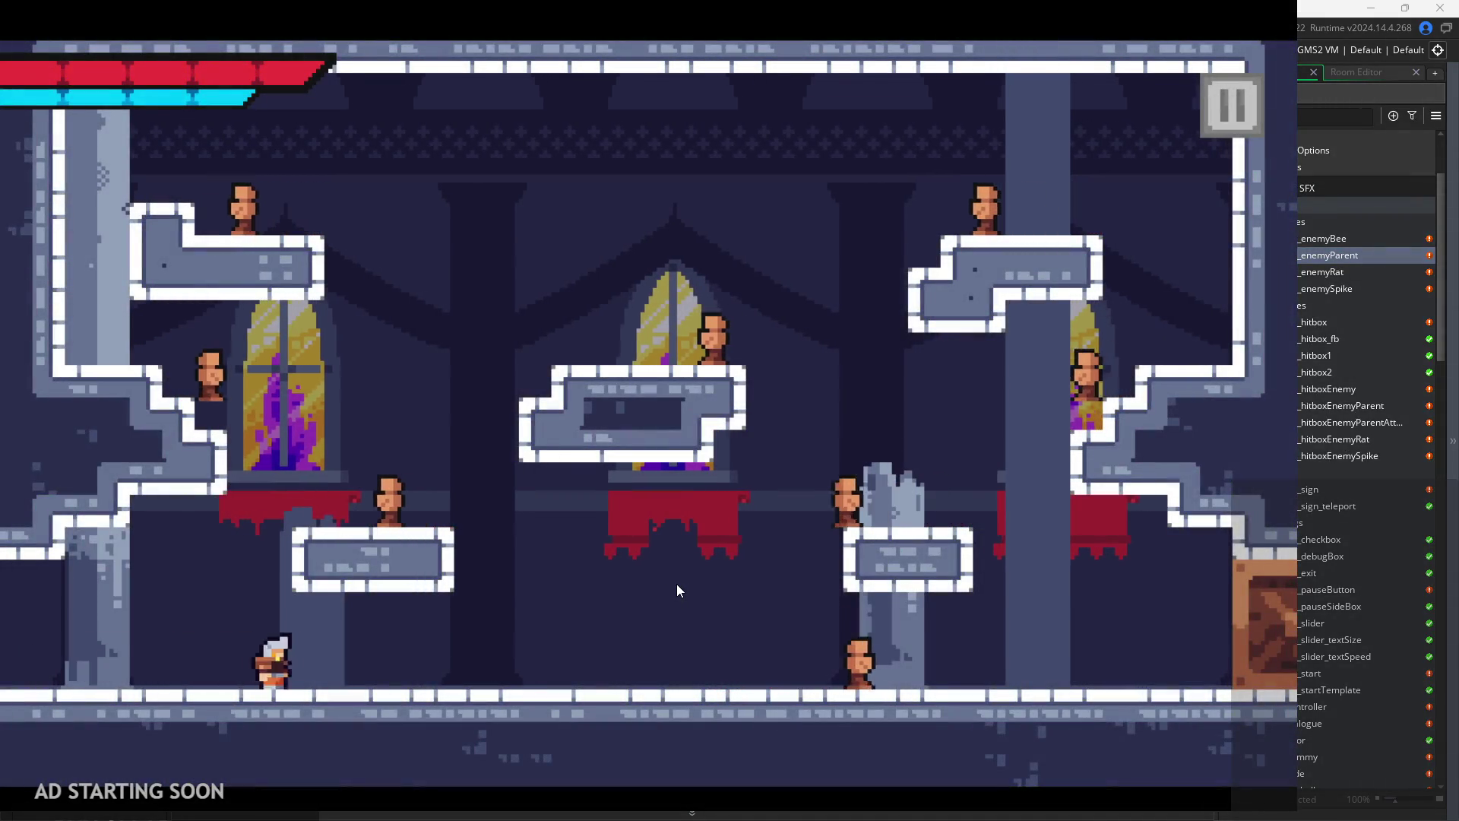
key("Right")
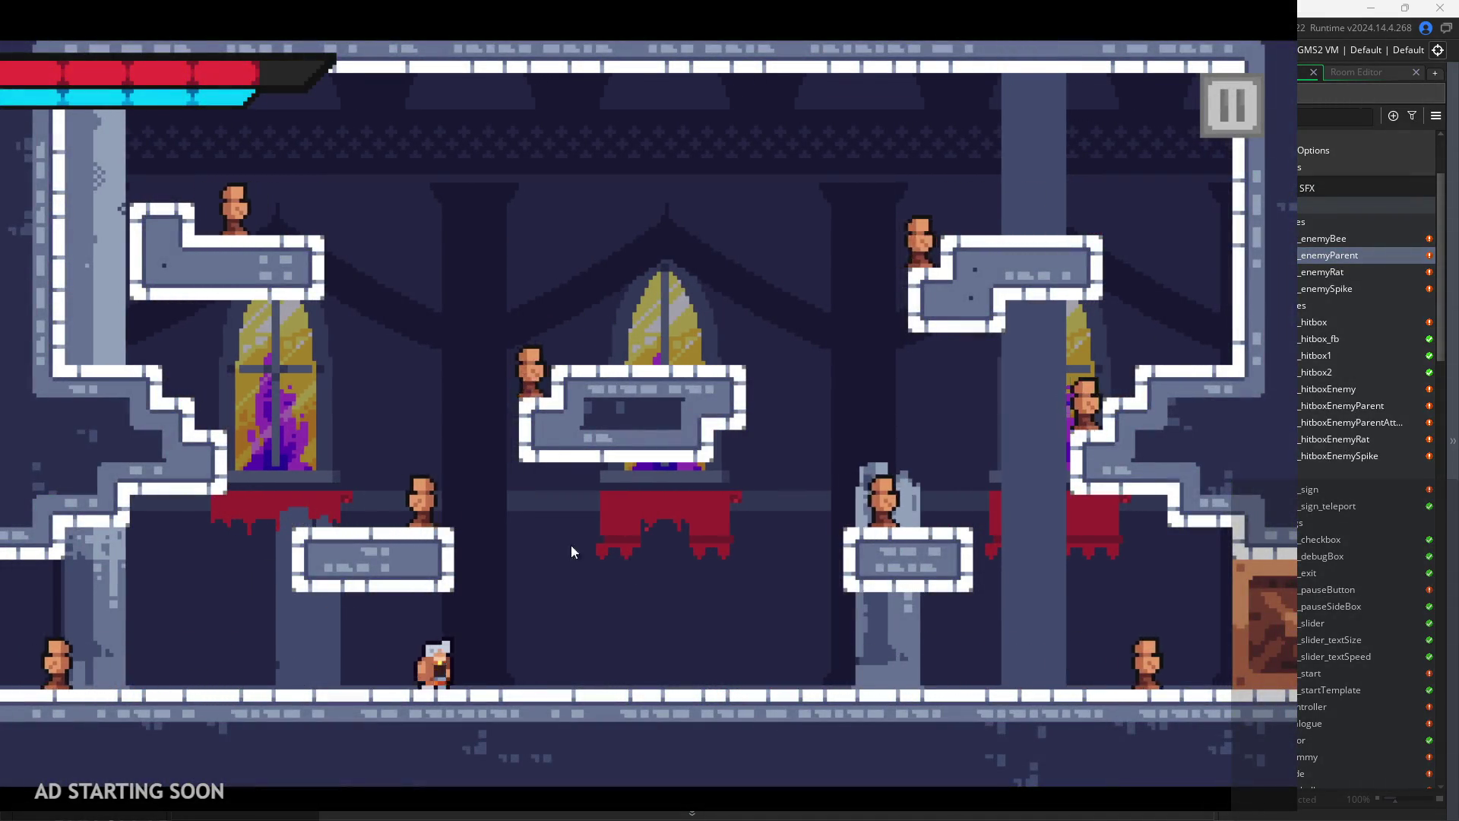
key("Right")
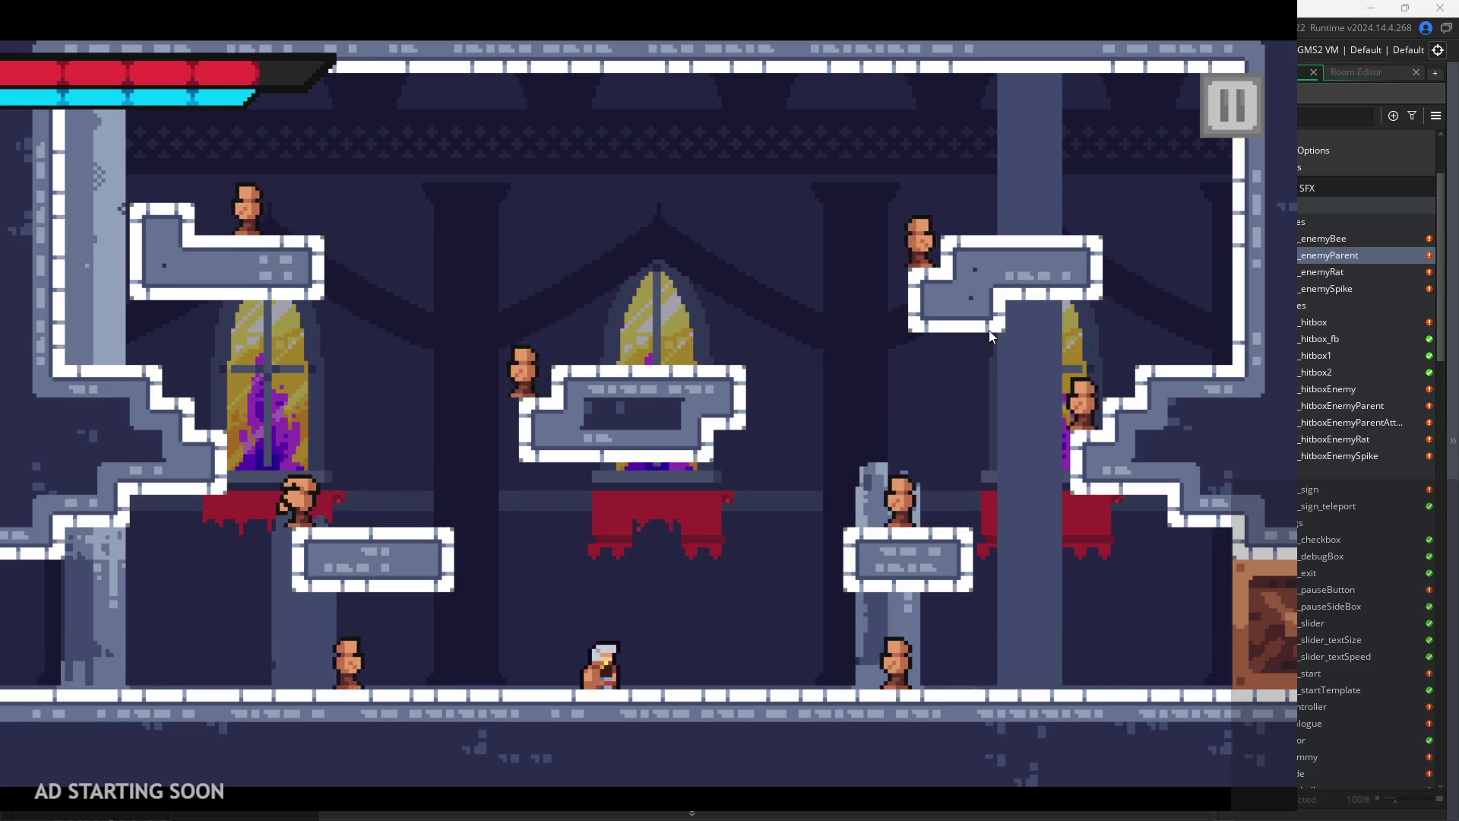
key("Escape")
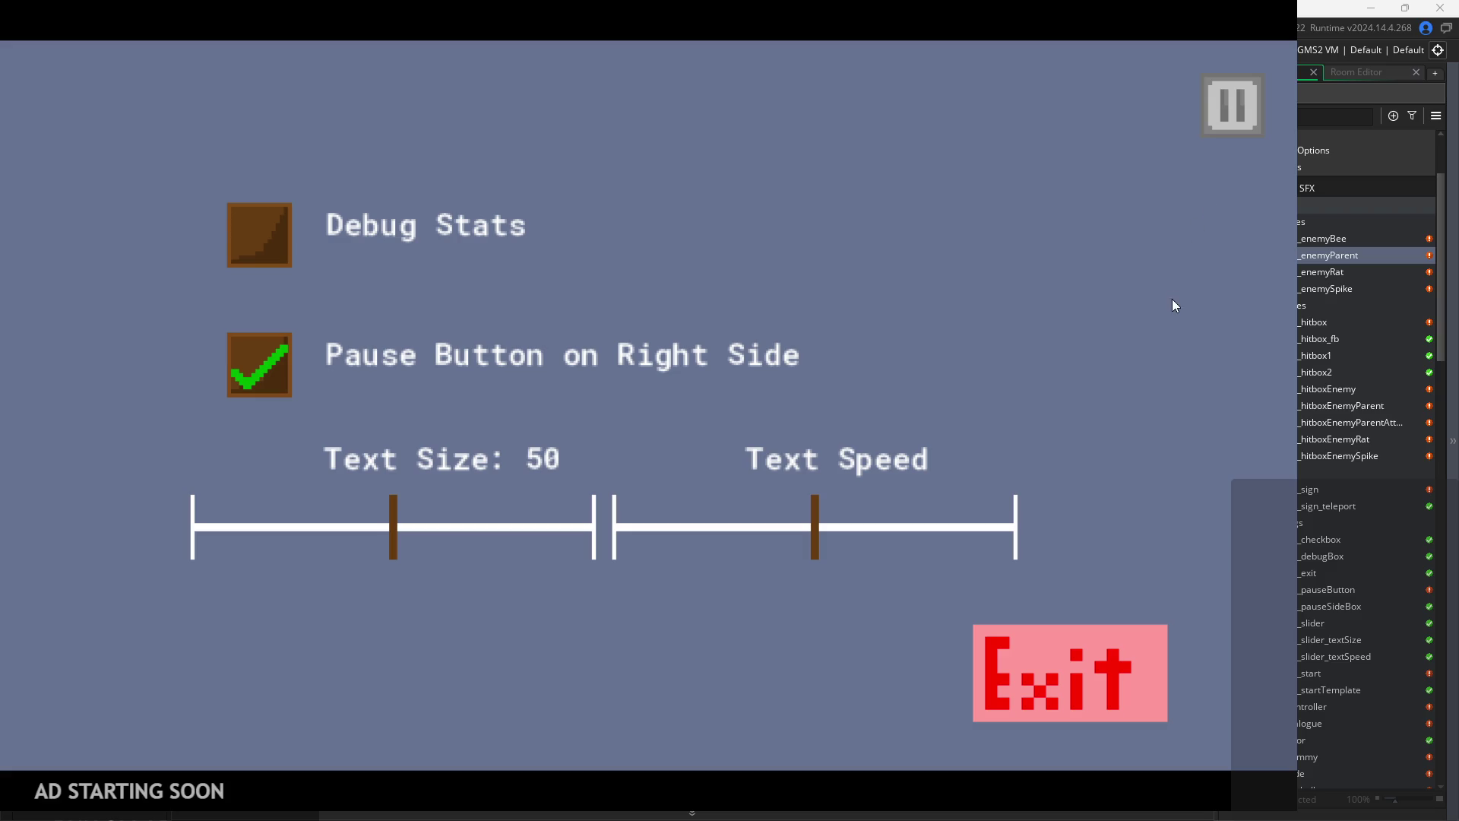
left_click(1117, 649)
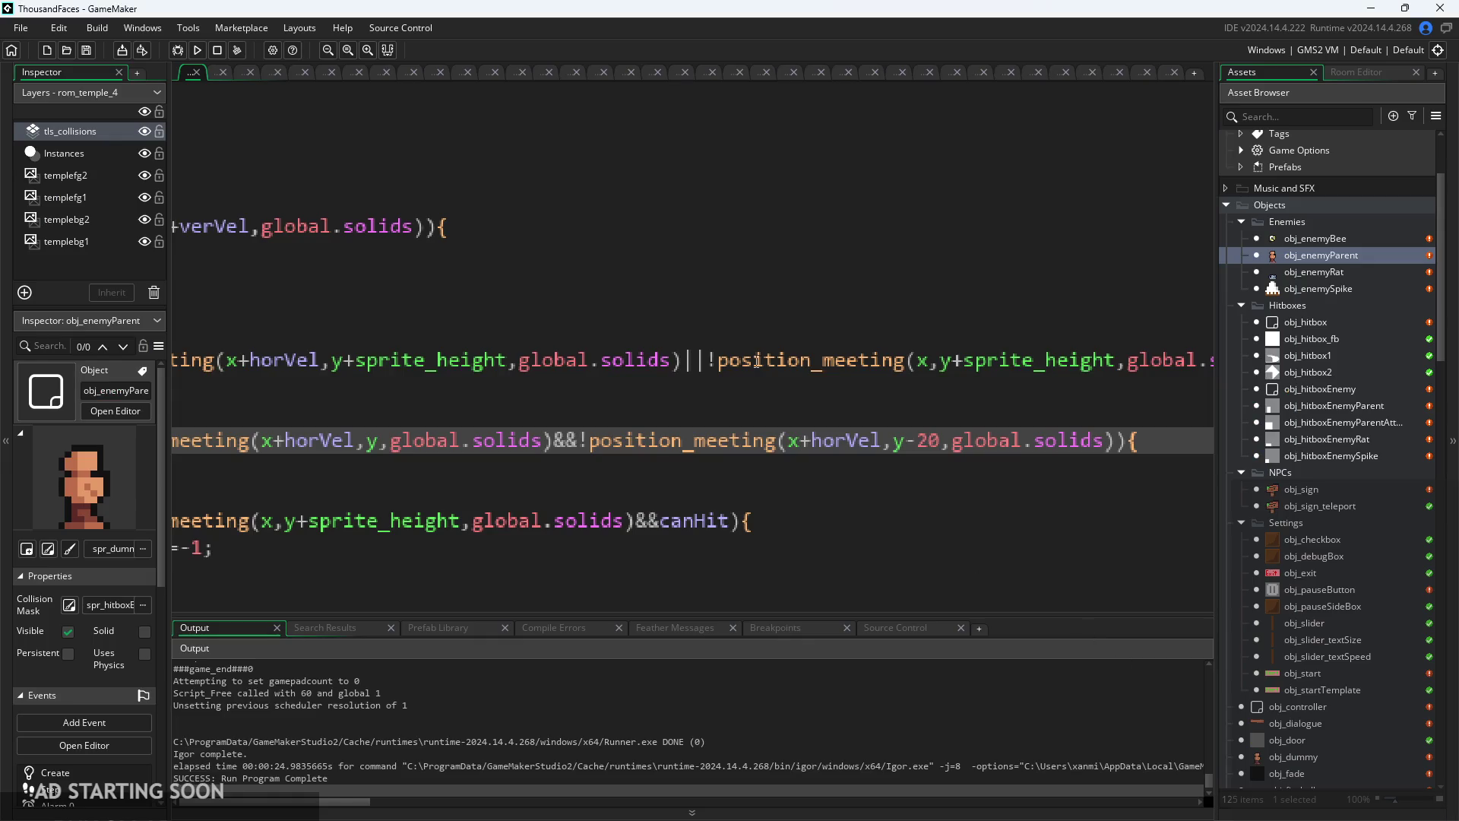
left_click(904, 461)
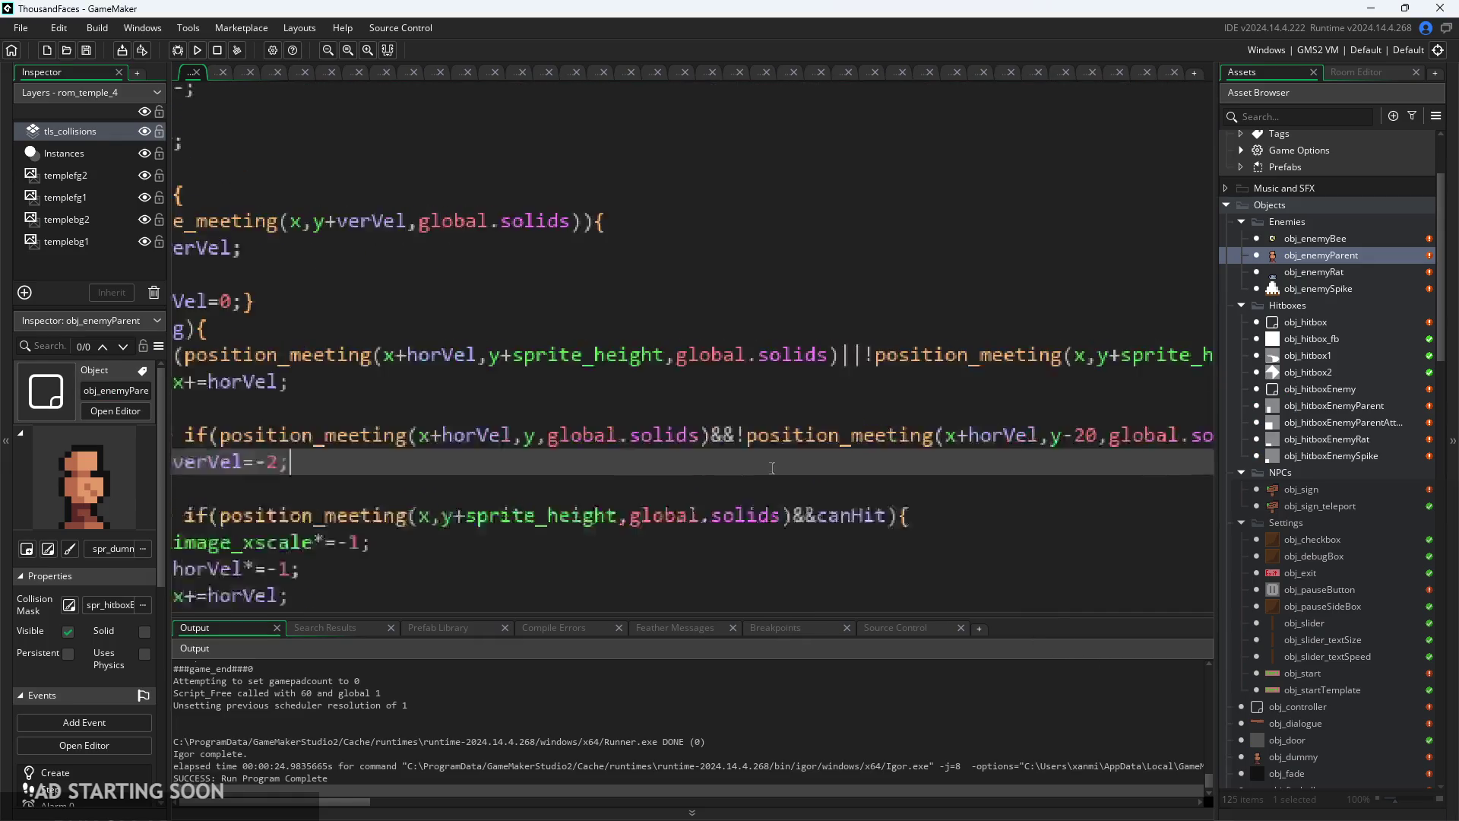
mouse_move(535, 428)
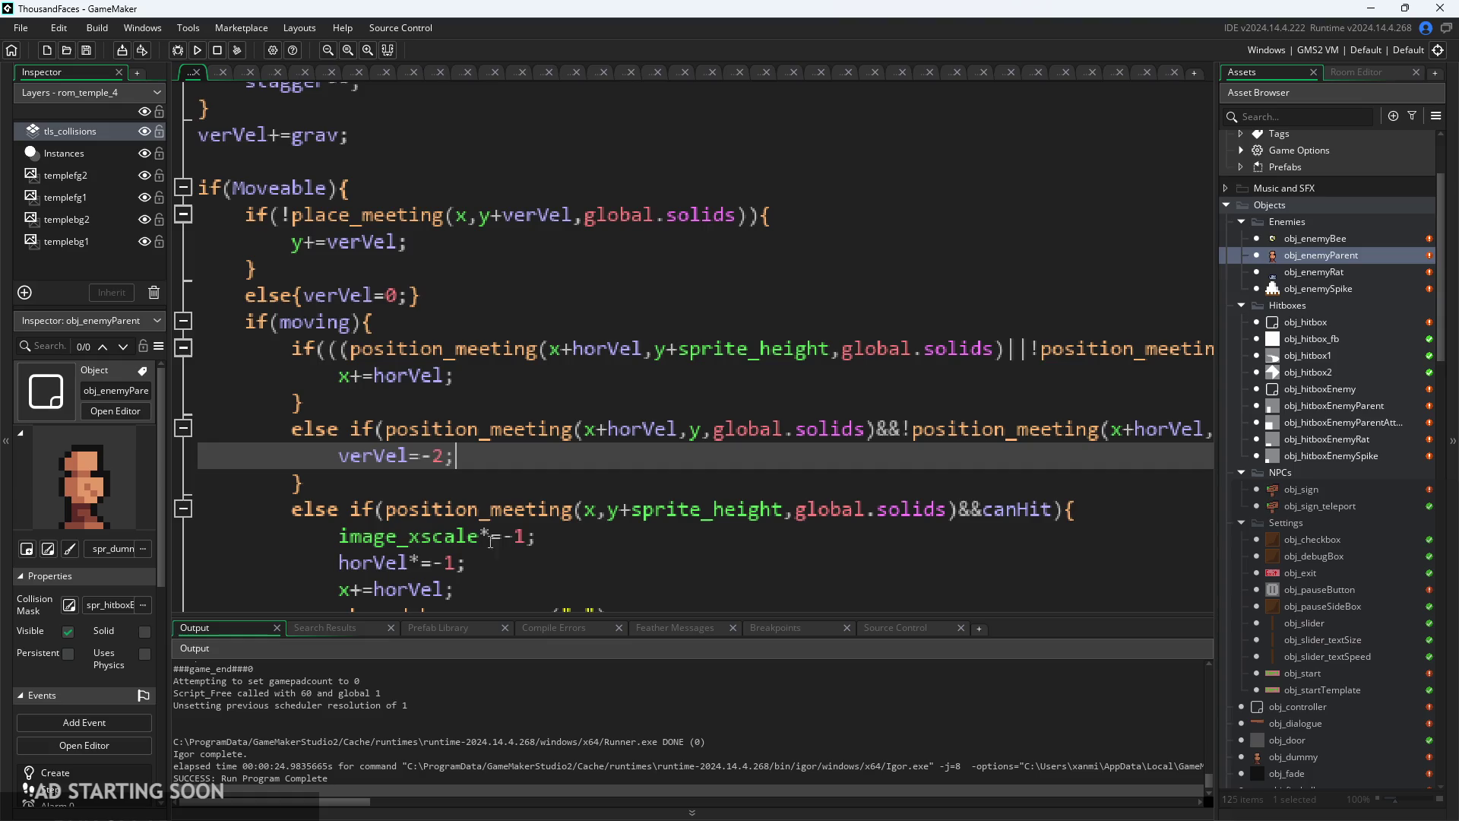
scroll(587, 458, "right", 3)
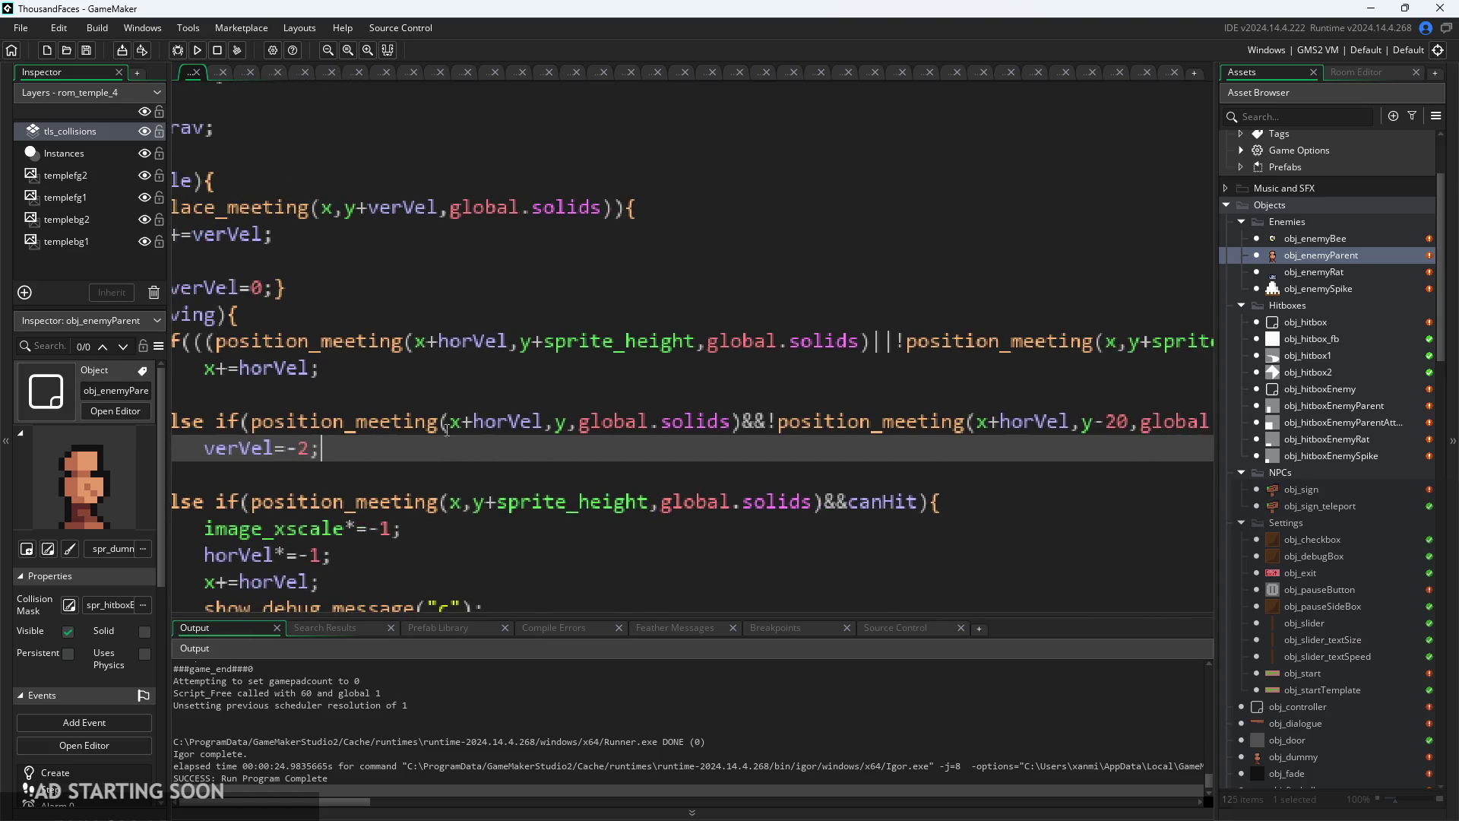
scroll(474, 433, "down", 1)
left_click(475, 430)
scroll(572, 441, "right", 1)
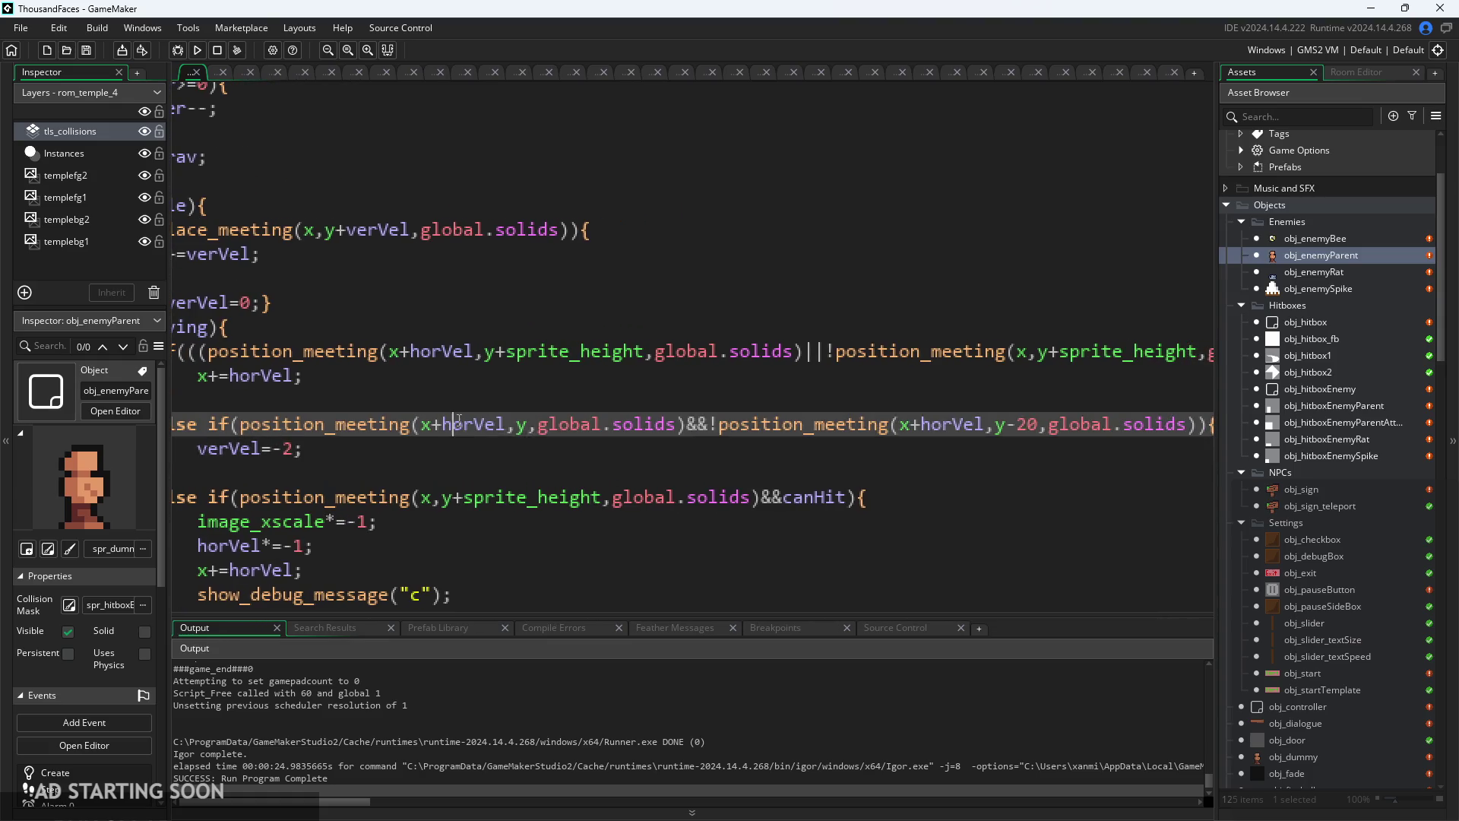
scroll(504, 439, "up", 1)
left_click_drag(423, 424, 404, 423)
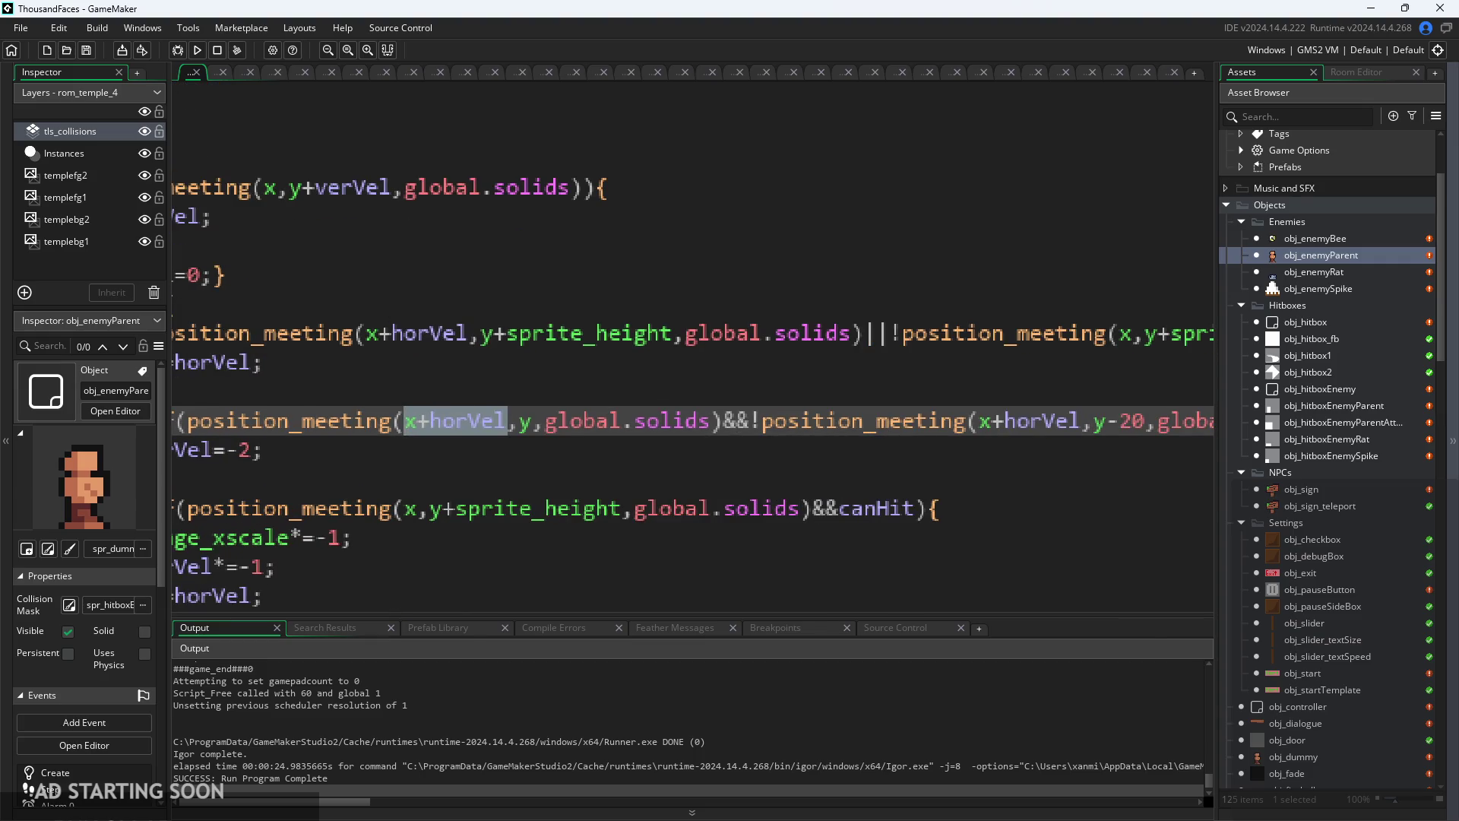
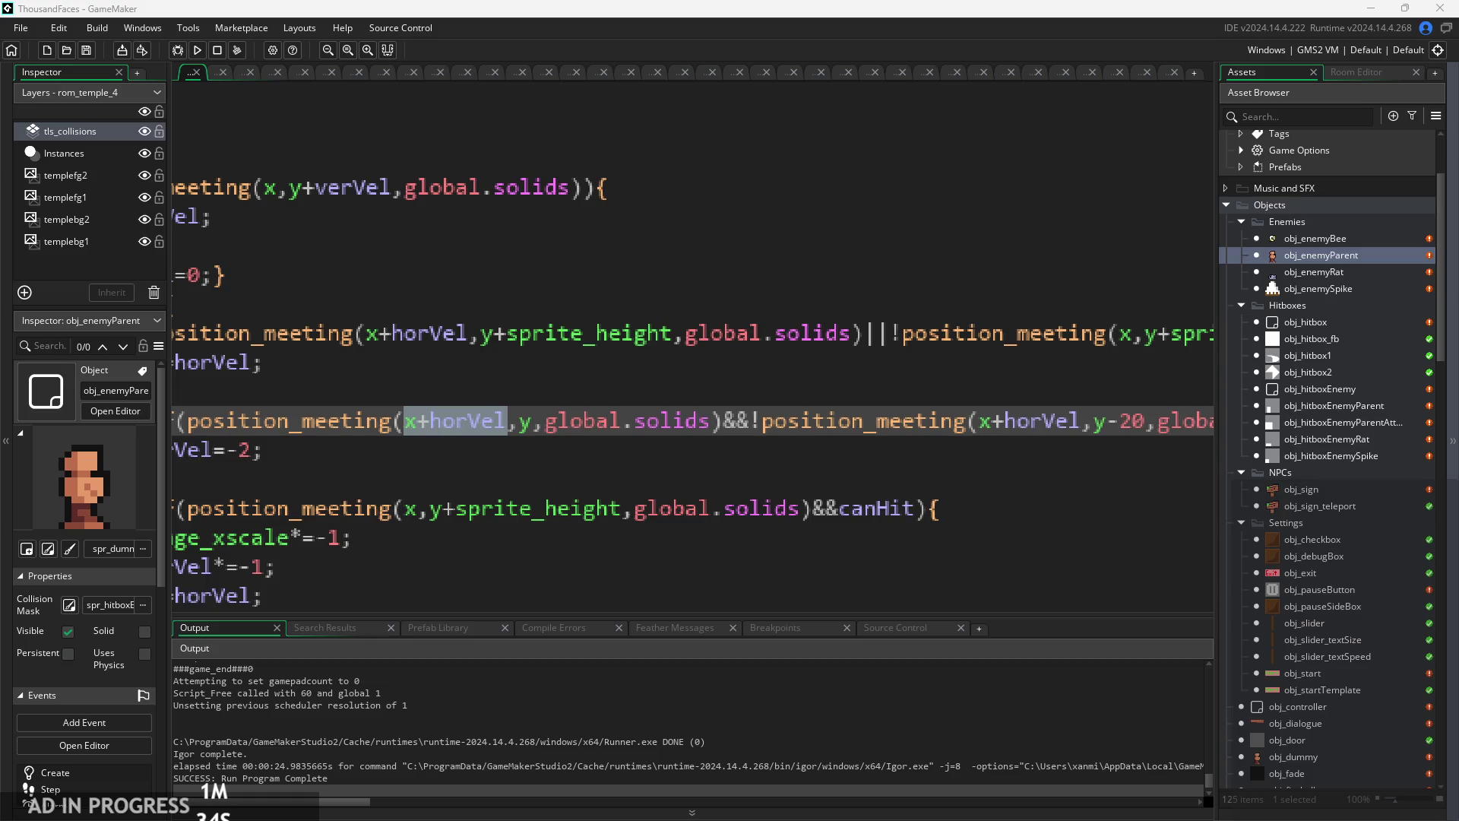
- Review the wall and step-up collision checks and horVel in obj_enemyParent's Step event
left_click(647, 507)
left_click(671, 420)
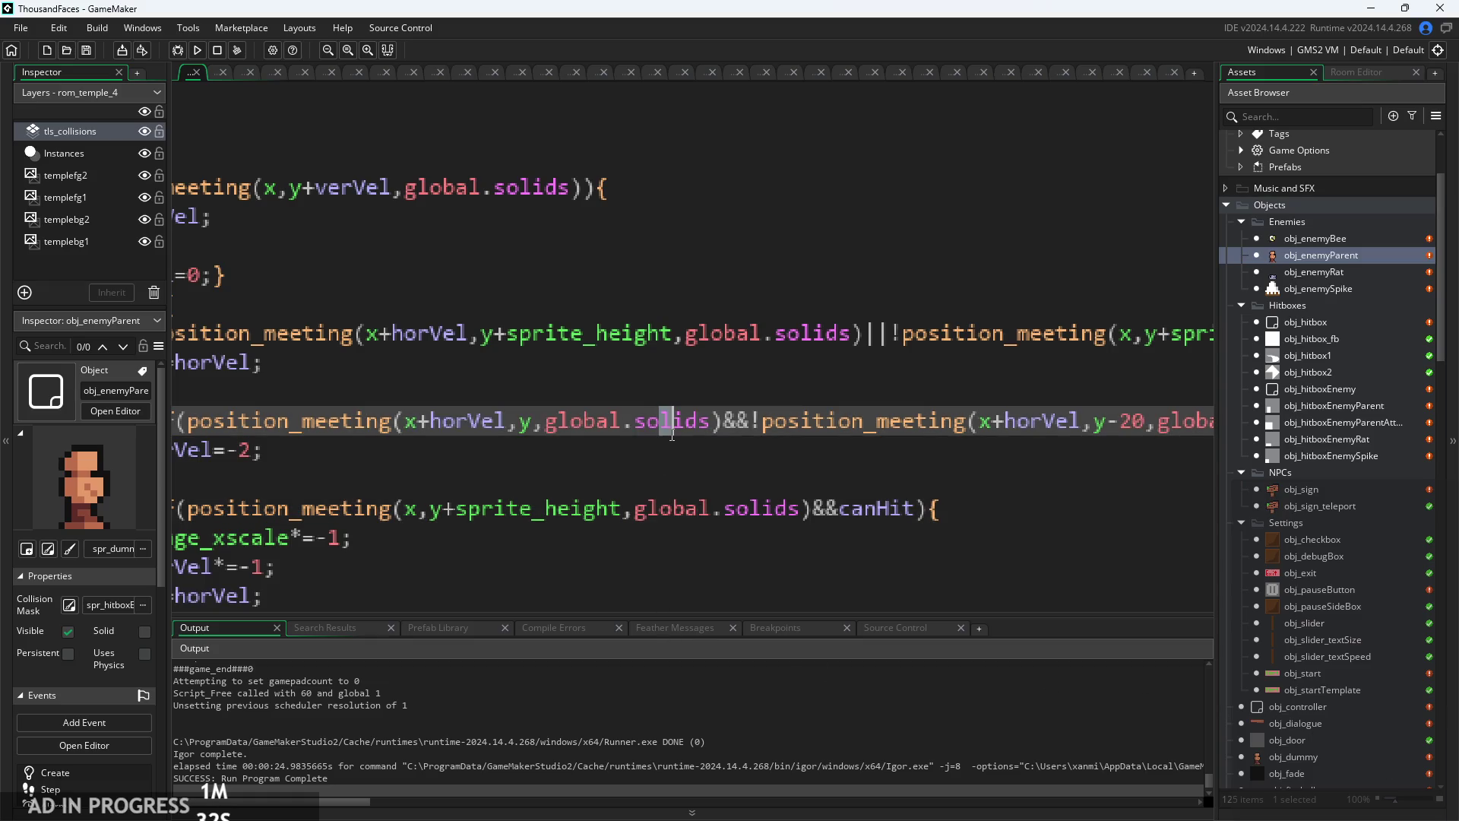
scroll(718, 437, "left", 2)
scroll(744, 406, "down", 1)
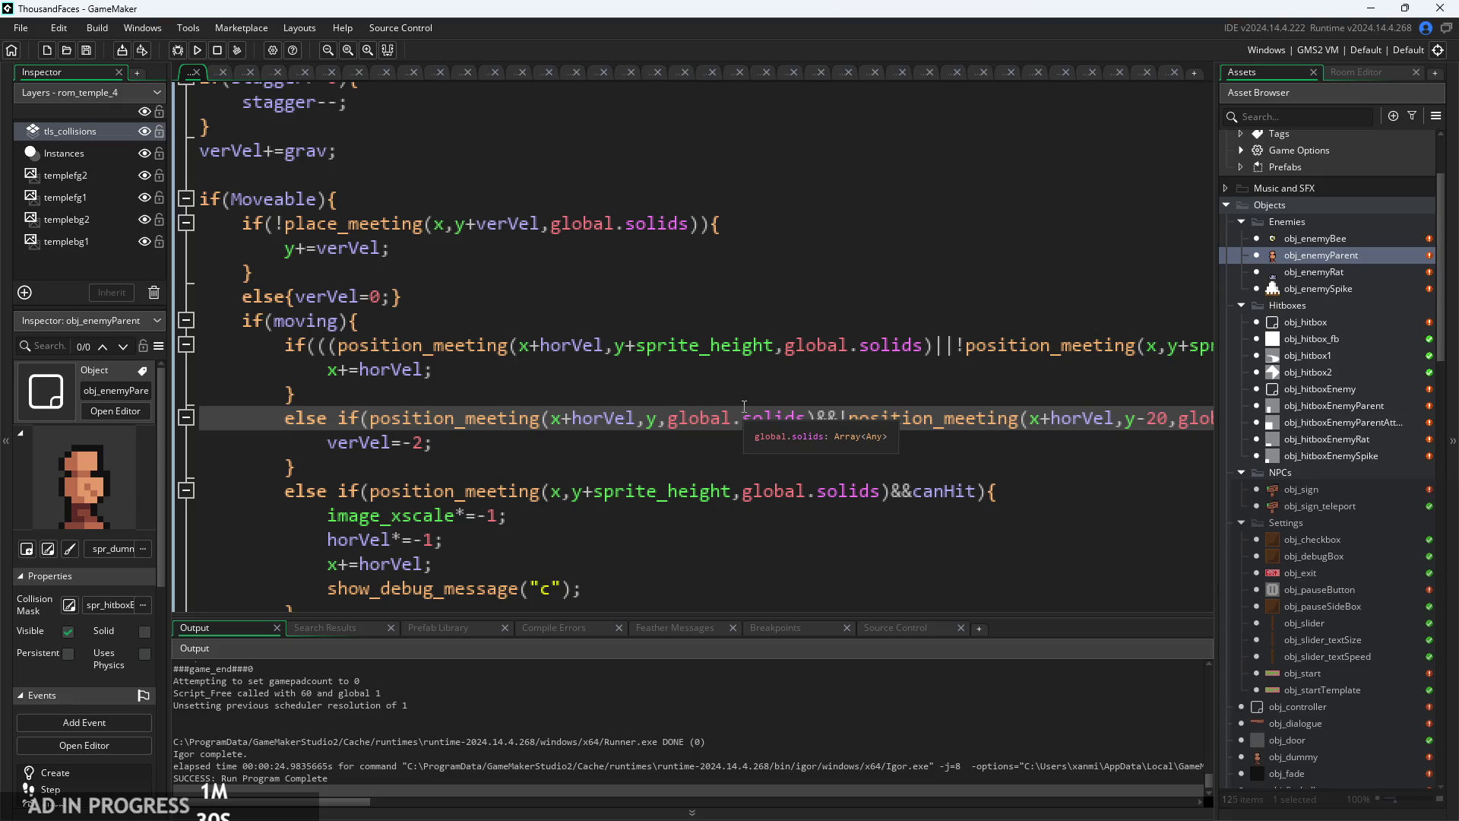
scroll(714, 413, "down", 3)
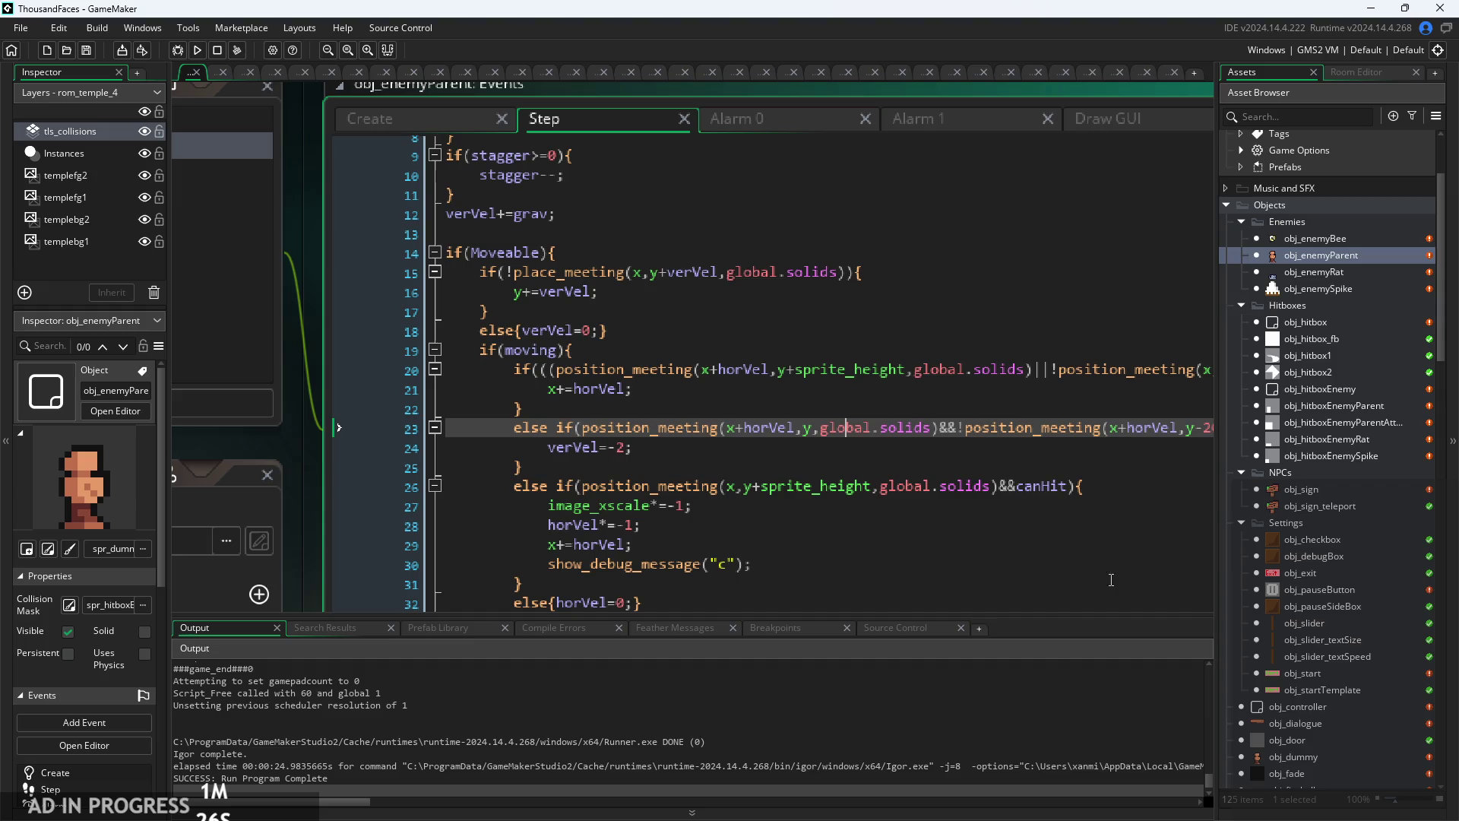
scroll(790, 403, "down", 2)
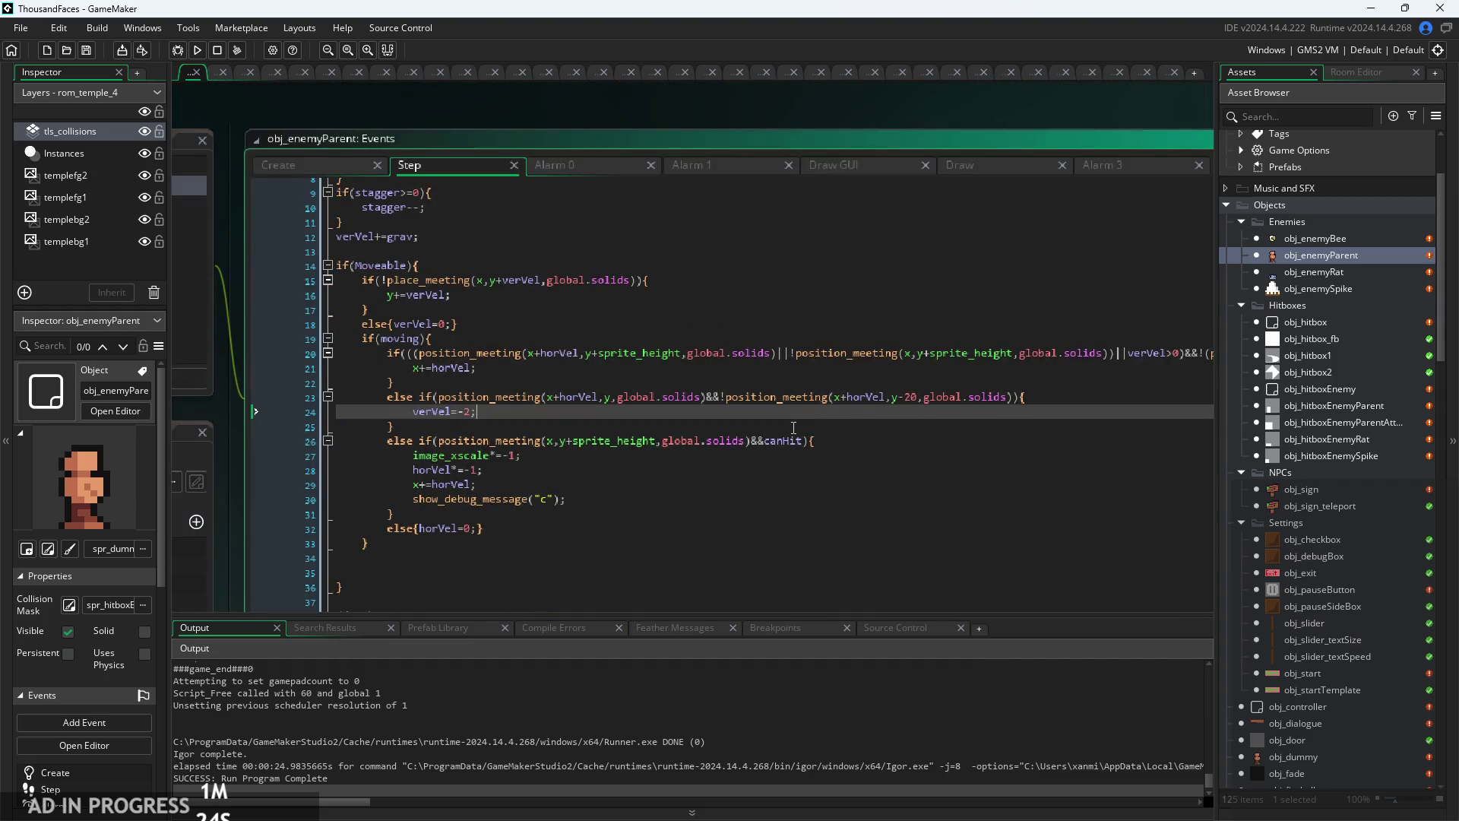
scroll(790, 404, "up", 3)
scroll(776, 430, "up", 1)
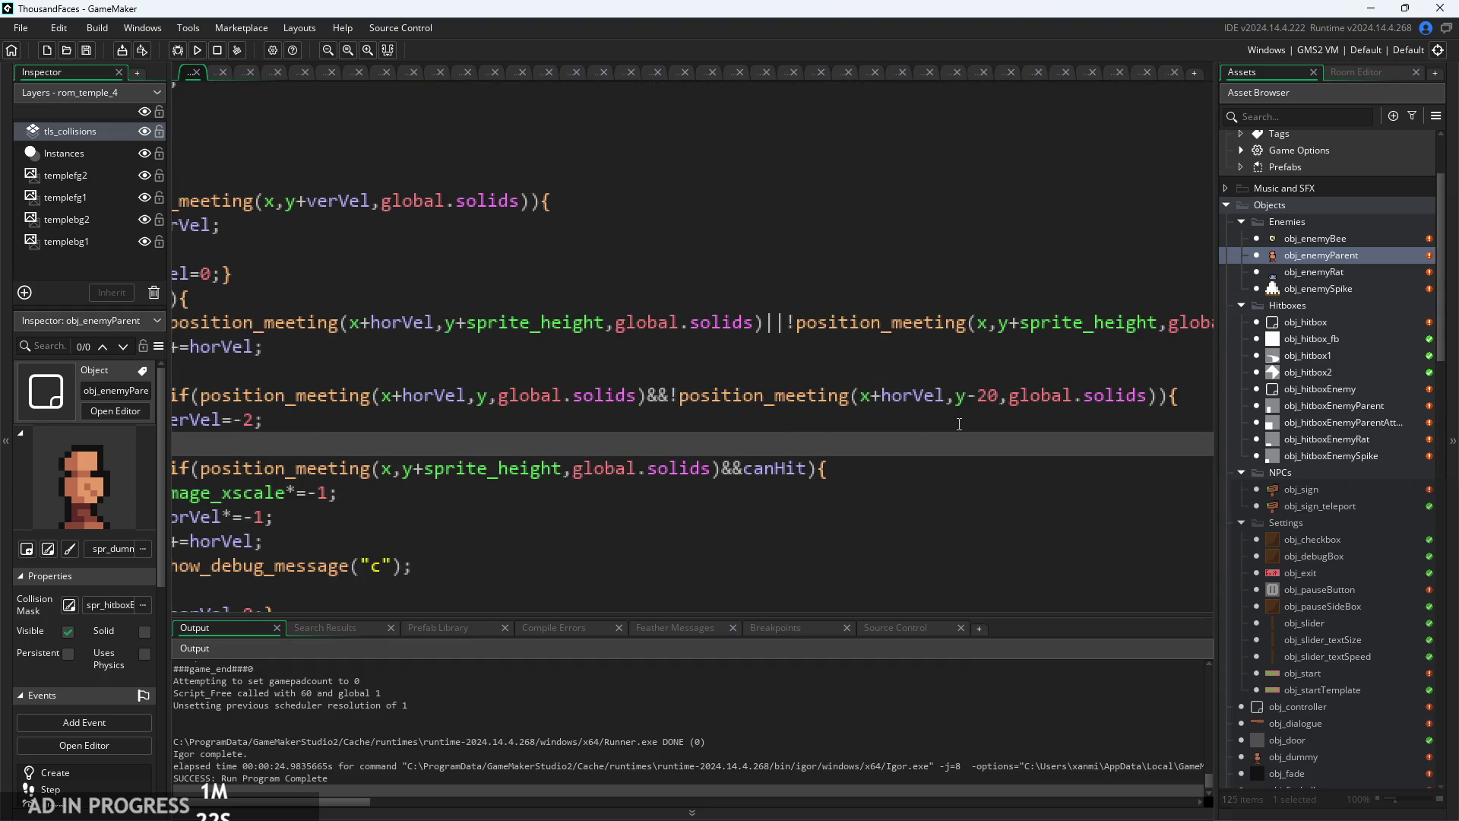
left_click(1002, 401)
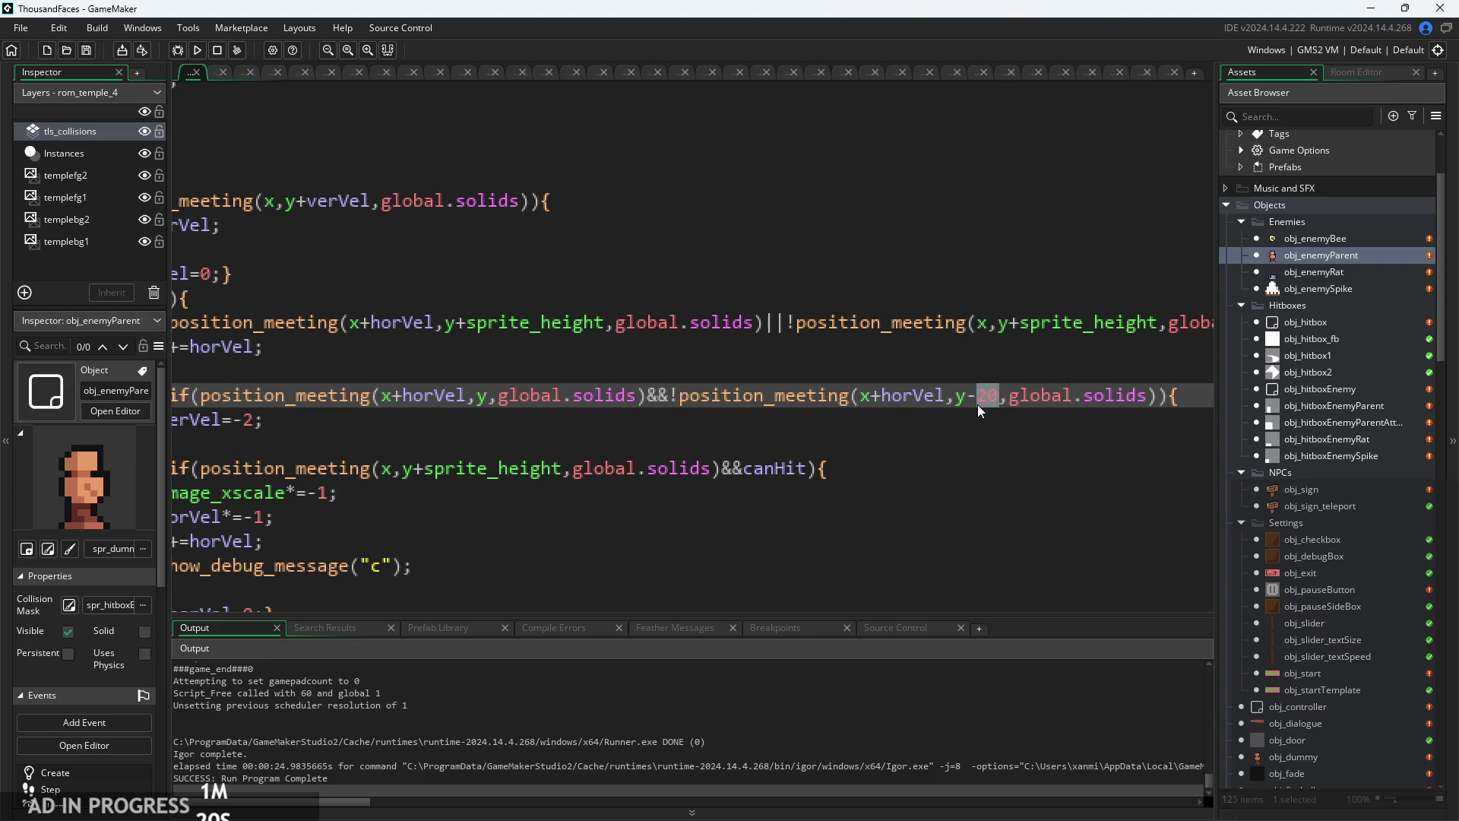
left_click(883, 394)
scroll(886, 390, "up", 3)
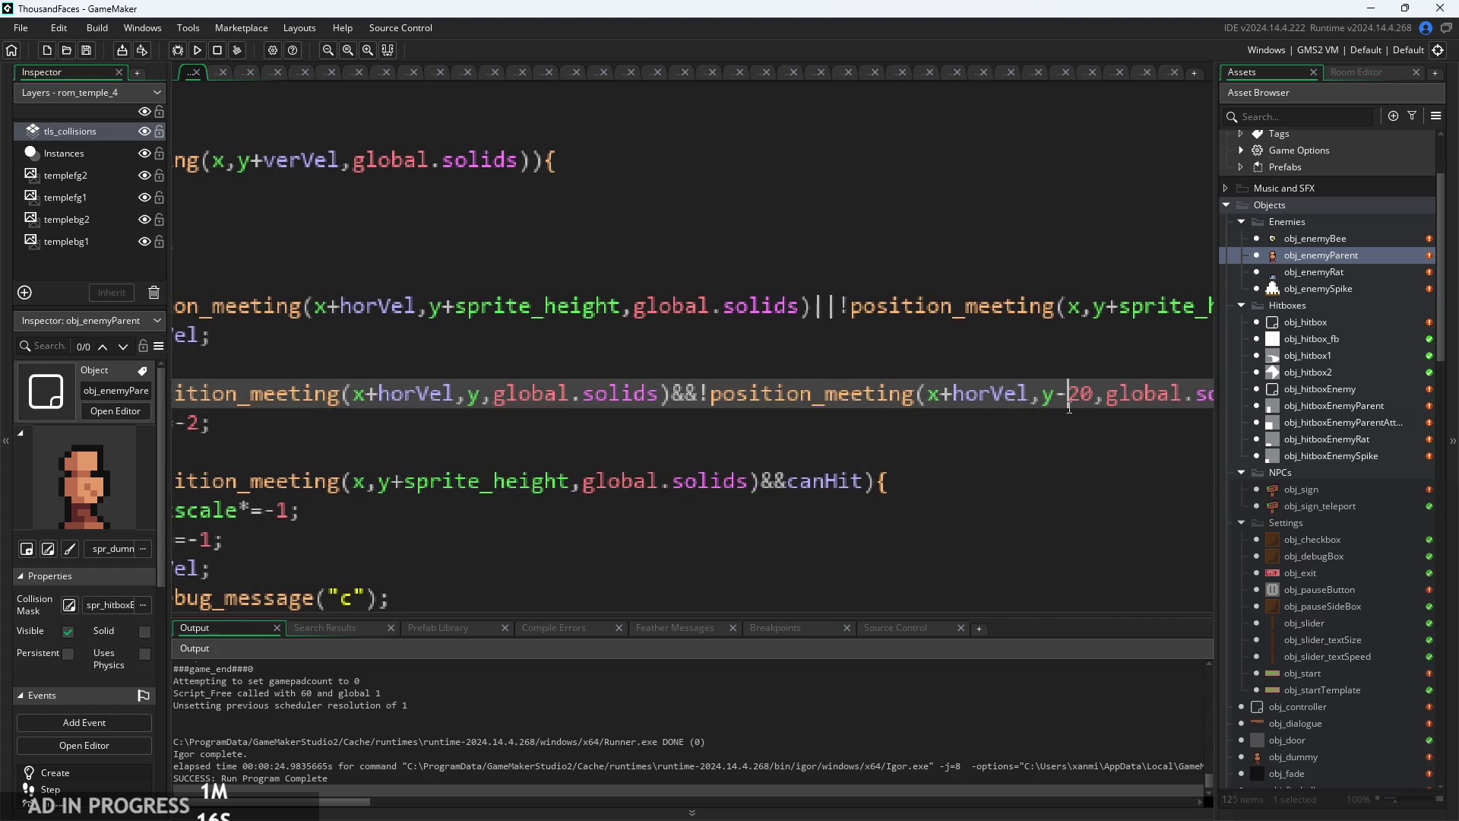
left_click_drag(1044, 393, 1018, 392)
left_click(897, 480)
scroll(790, 475, "right", 3)
left_click(758, 396)
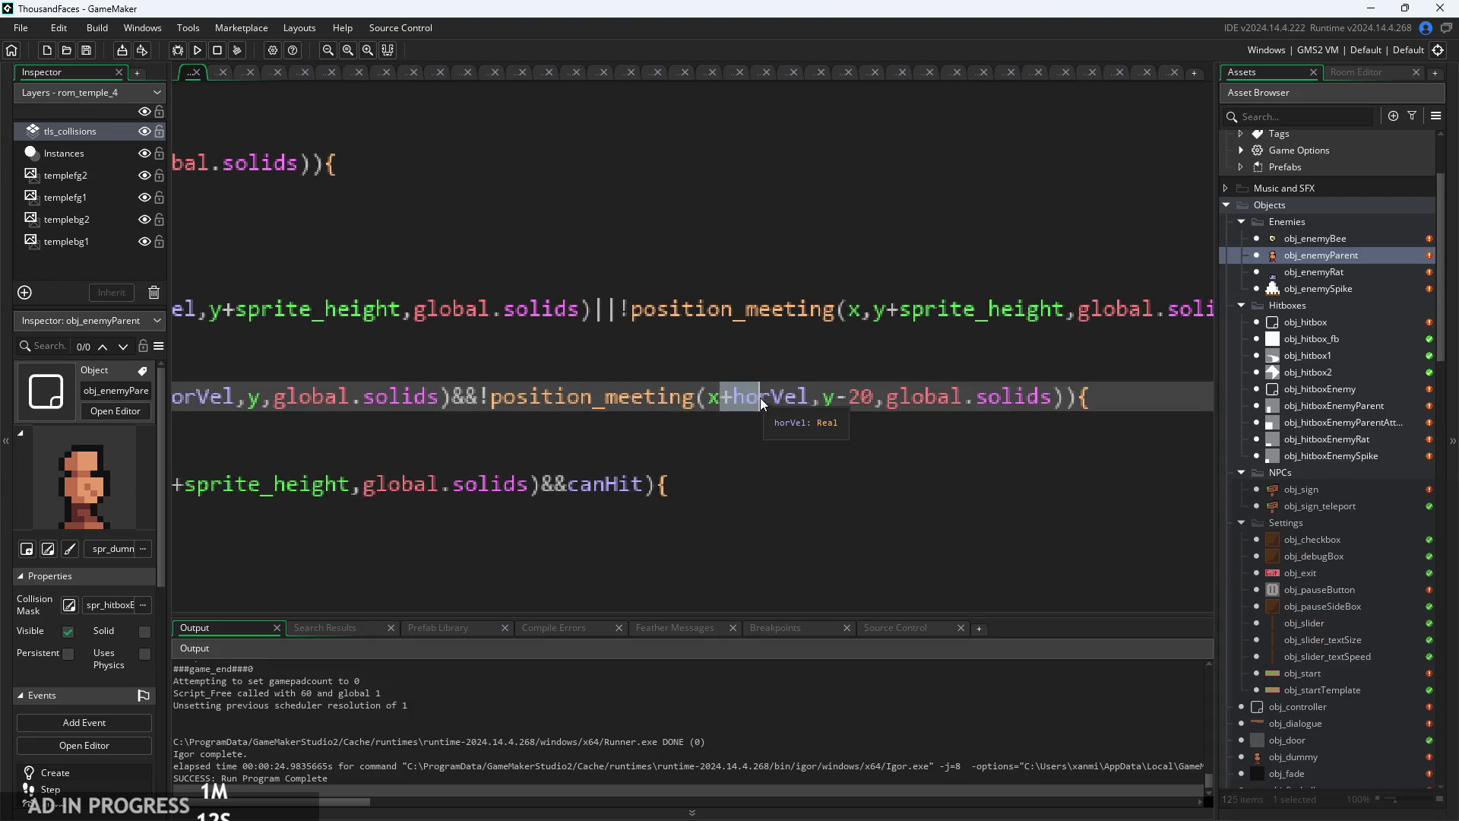
- Change the step-up offset from y-20 to y-10 and run a test build
left_click(869, 401)
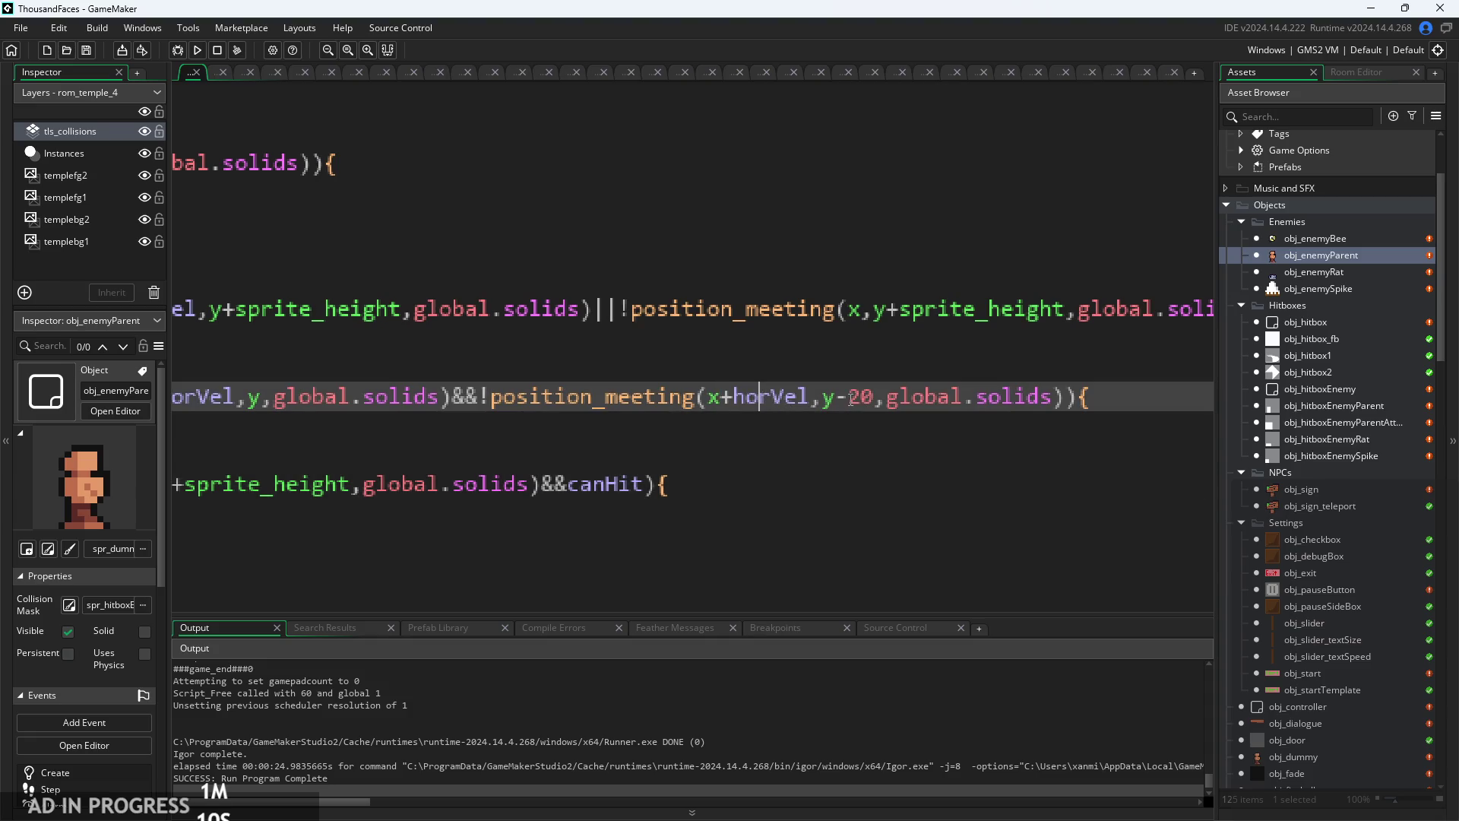
left_click(862, 402)
key("shift+Right")
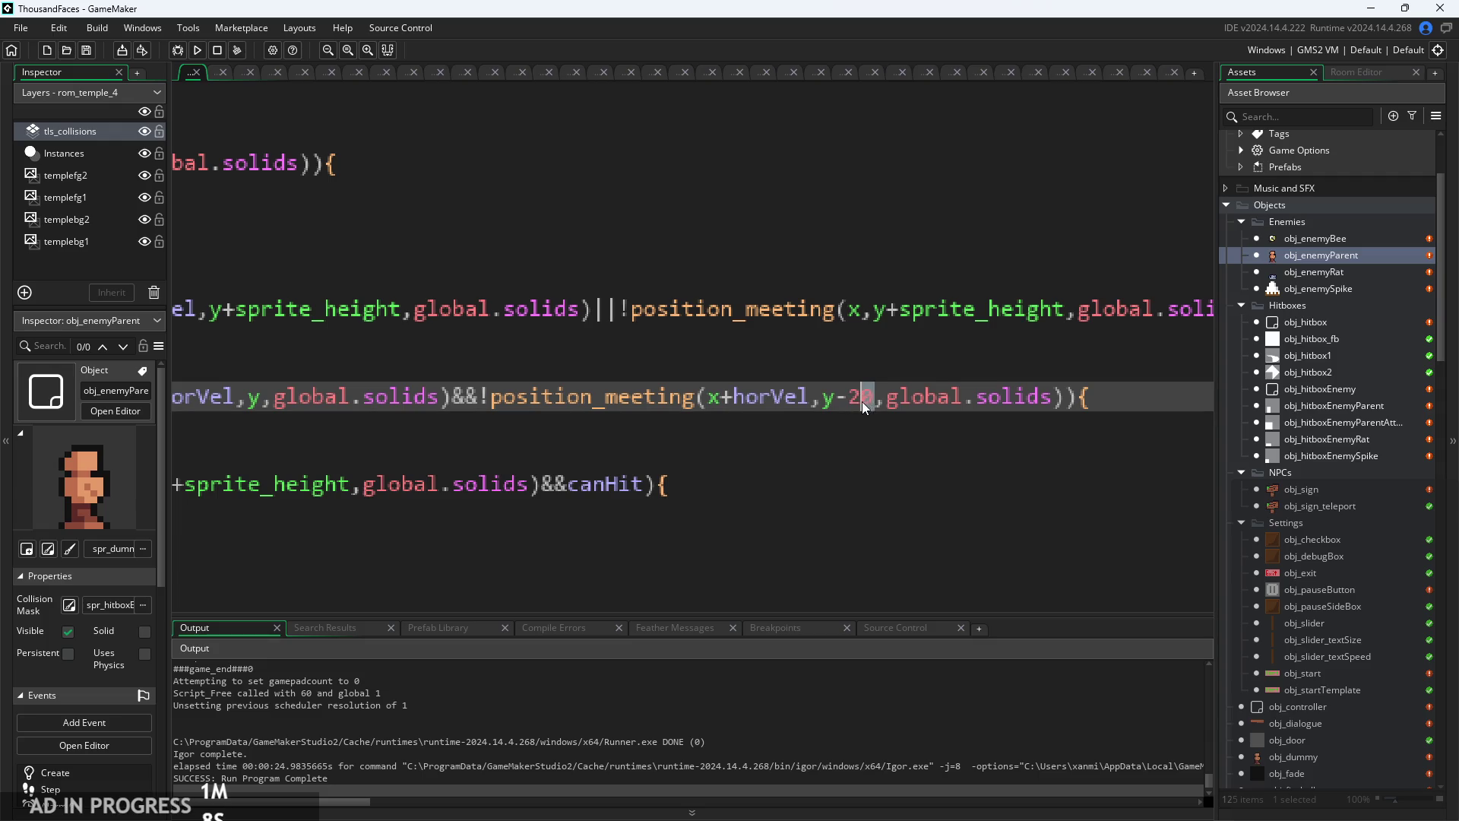
type("10")
left_click(197, 50)
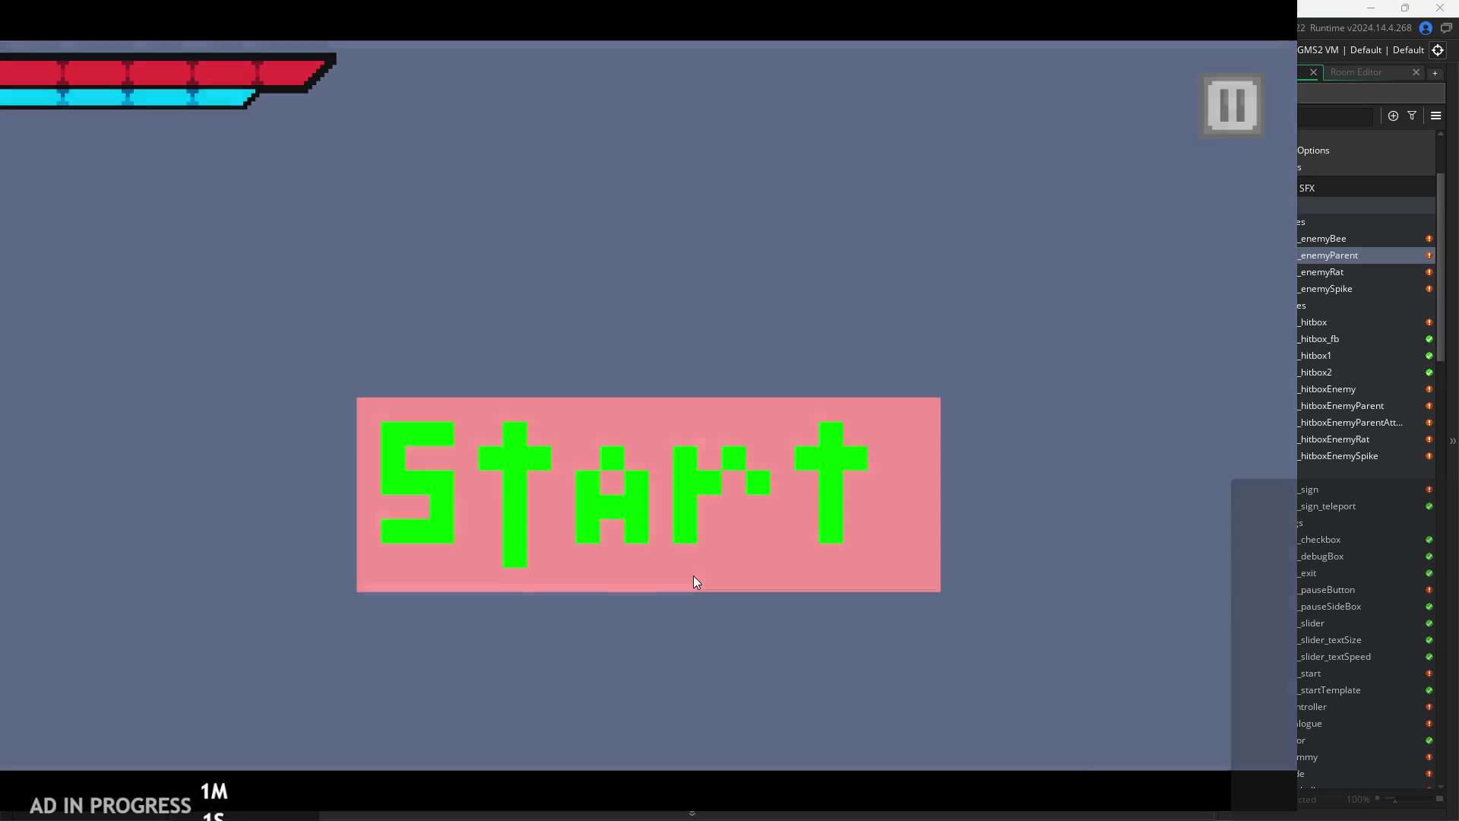
left_click(693, 576)
key("Right")
key("space")
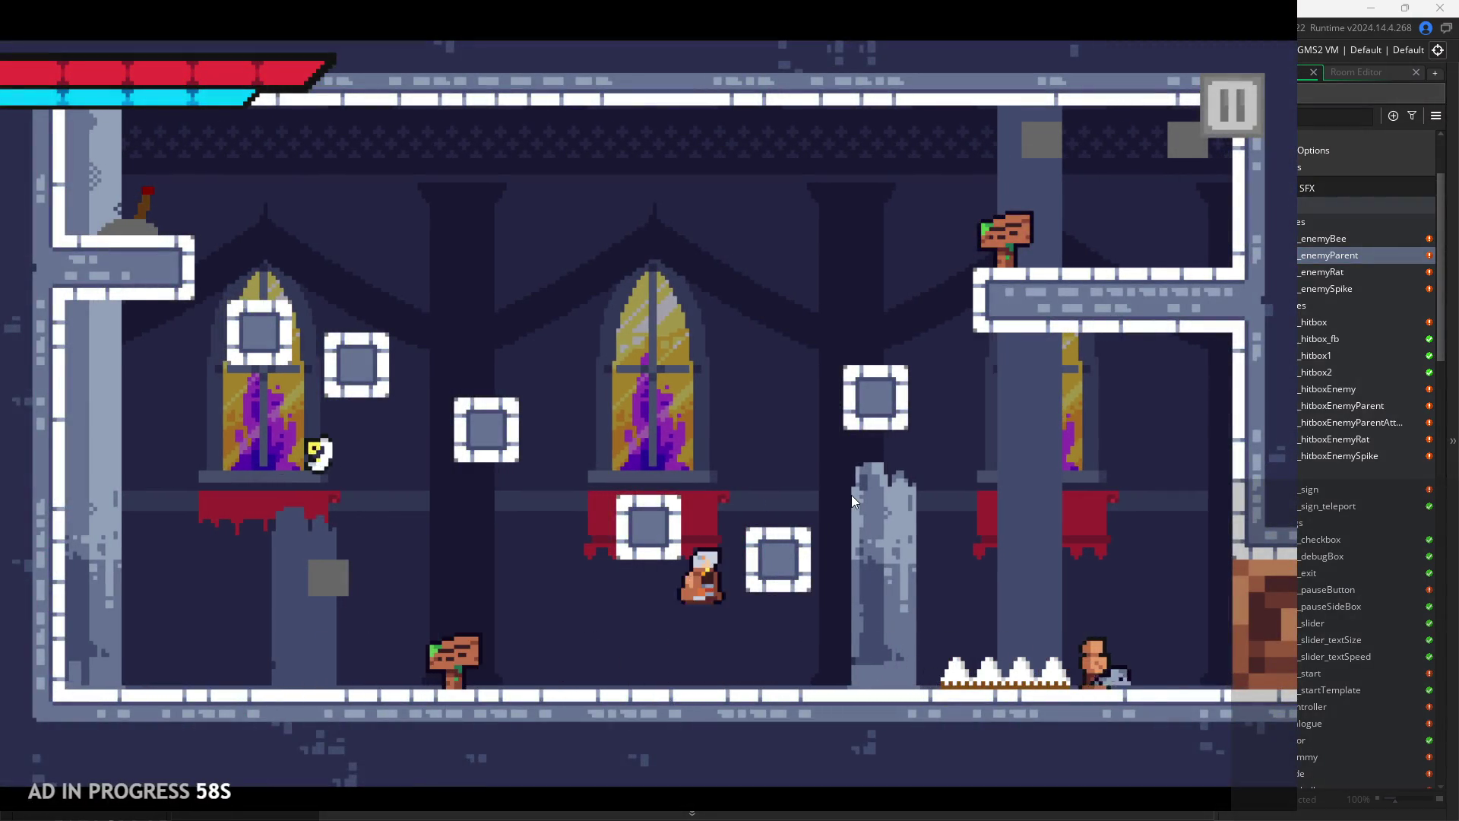
key("Left")
key("space")
key("Right")
key("space")
key("Right")
key("space")
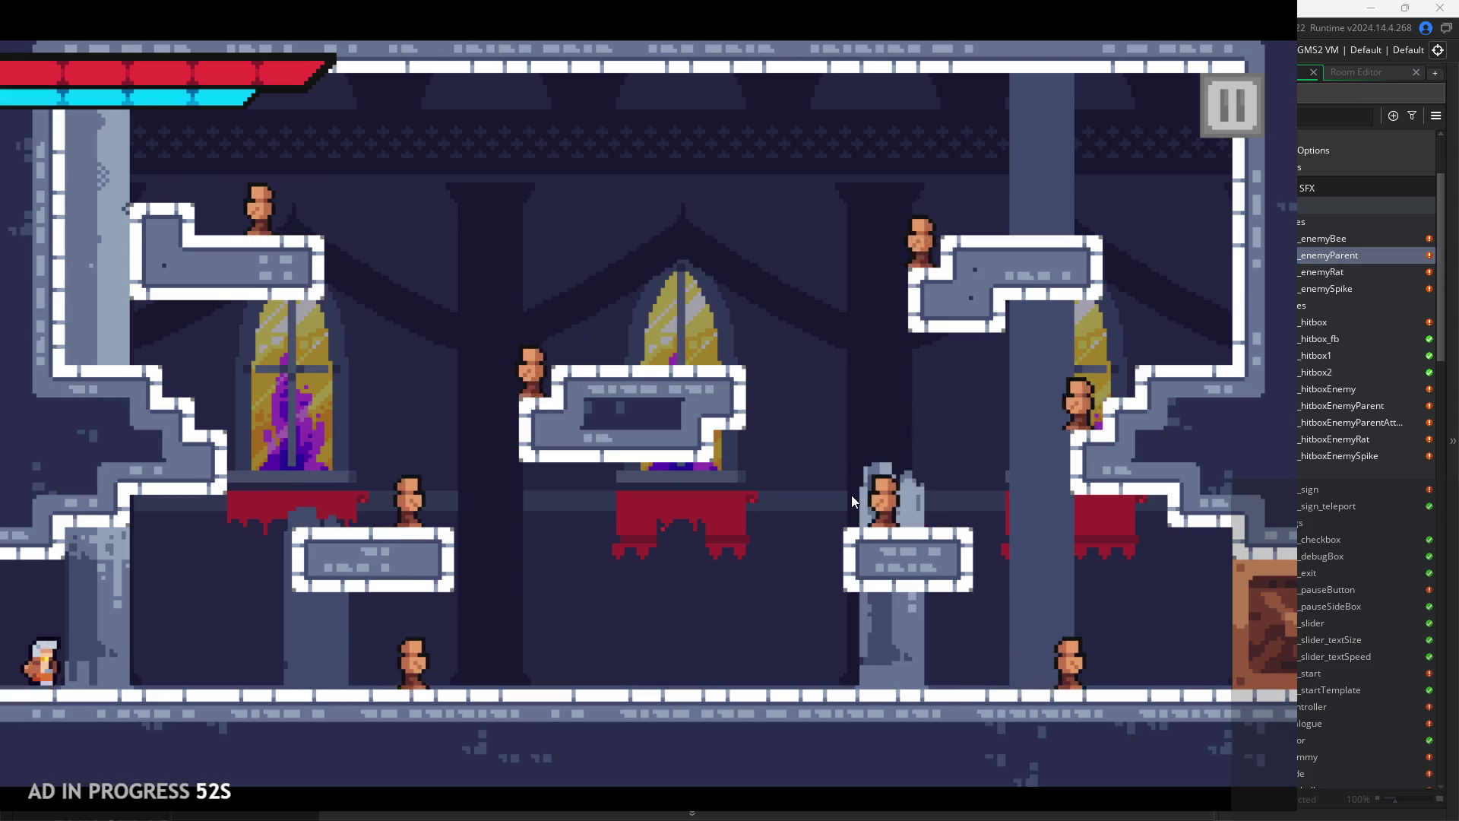
left_click(1232, 104)
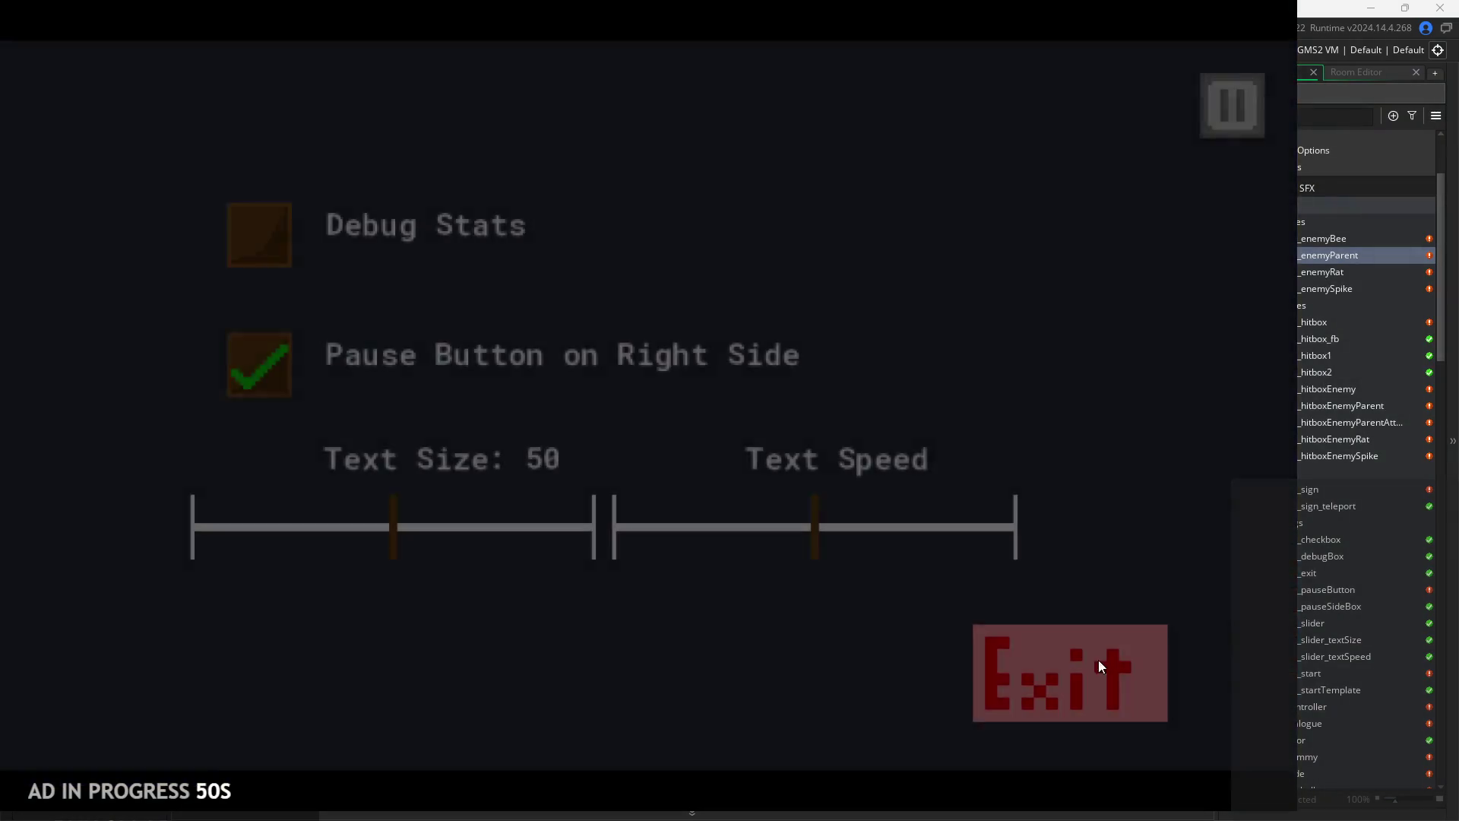
left_click(1099, 666)
left_click(866, 406)
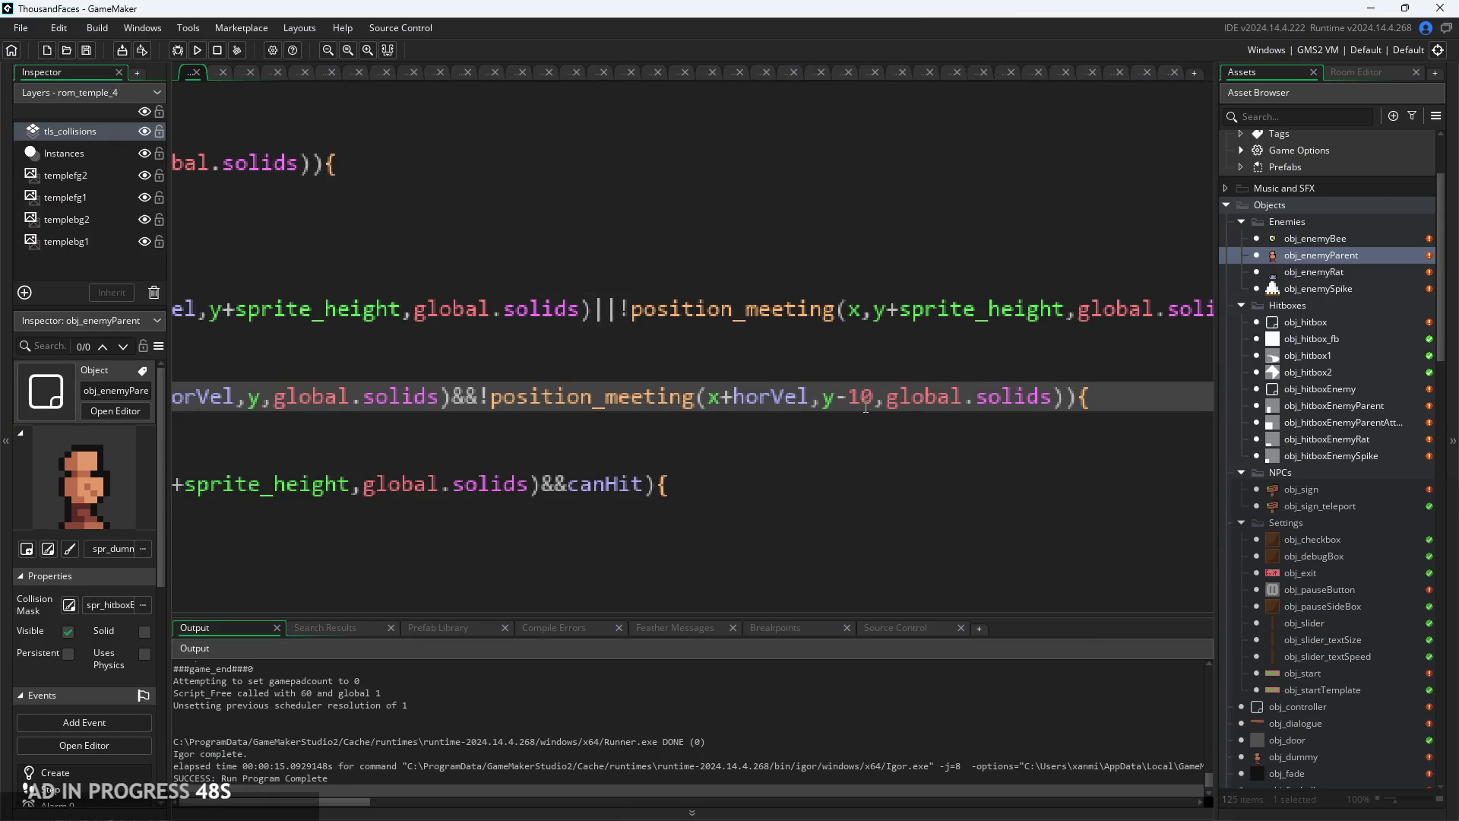
- Change the step-up offset from y-10 to y-60 and run the game
key("BackSpace")
type("6")
left_click(195, 50)
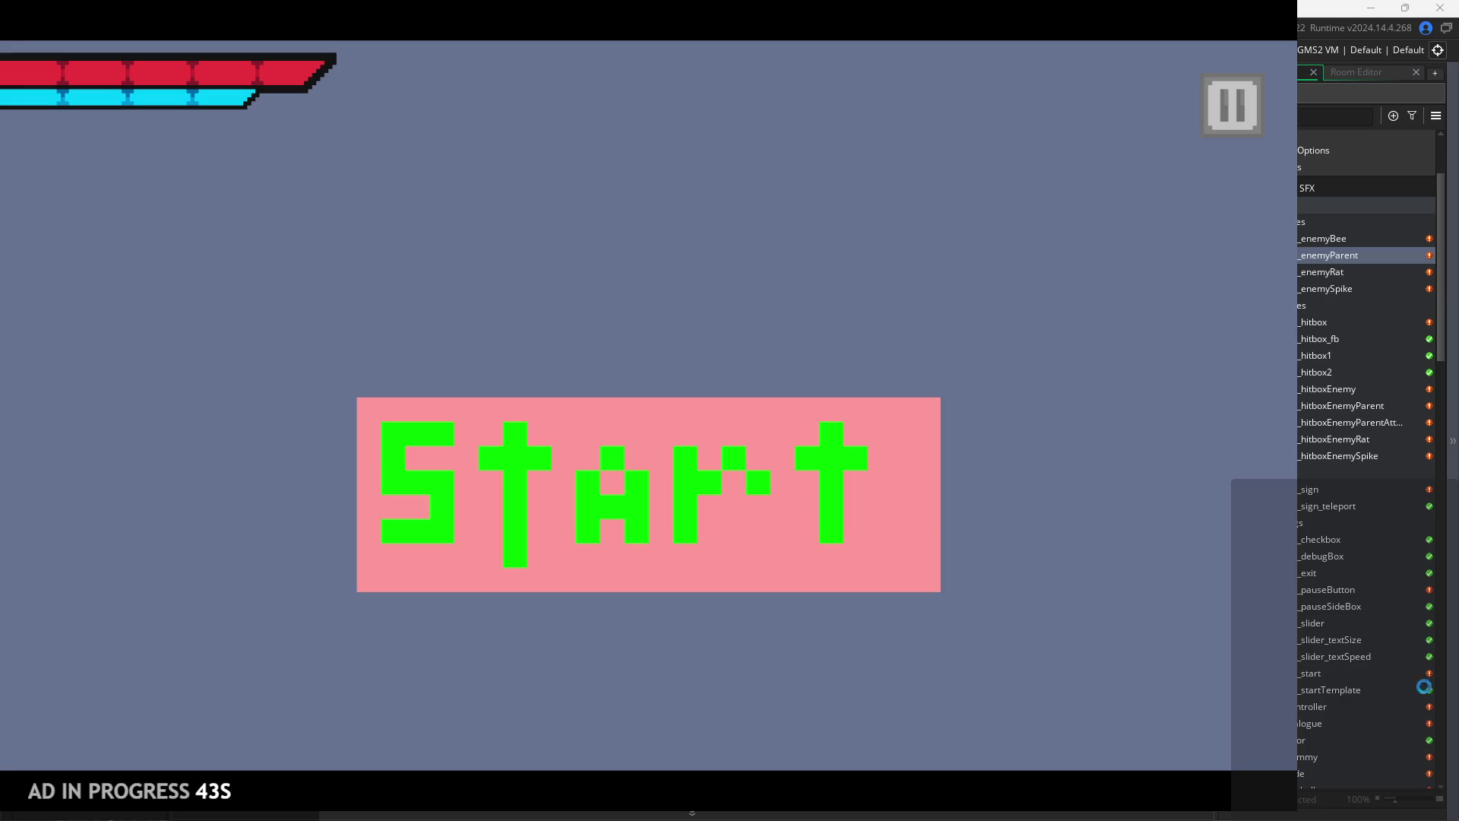
- Playtest by running, jumping onto the upper-right ledge and walking the floor, then exit
left_click(636, 434)
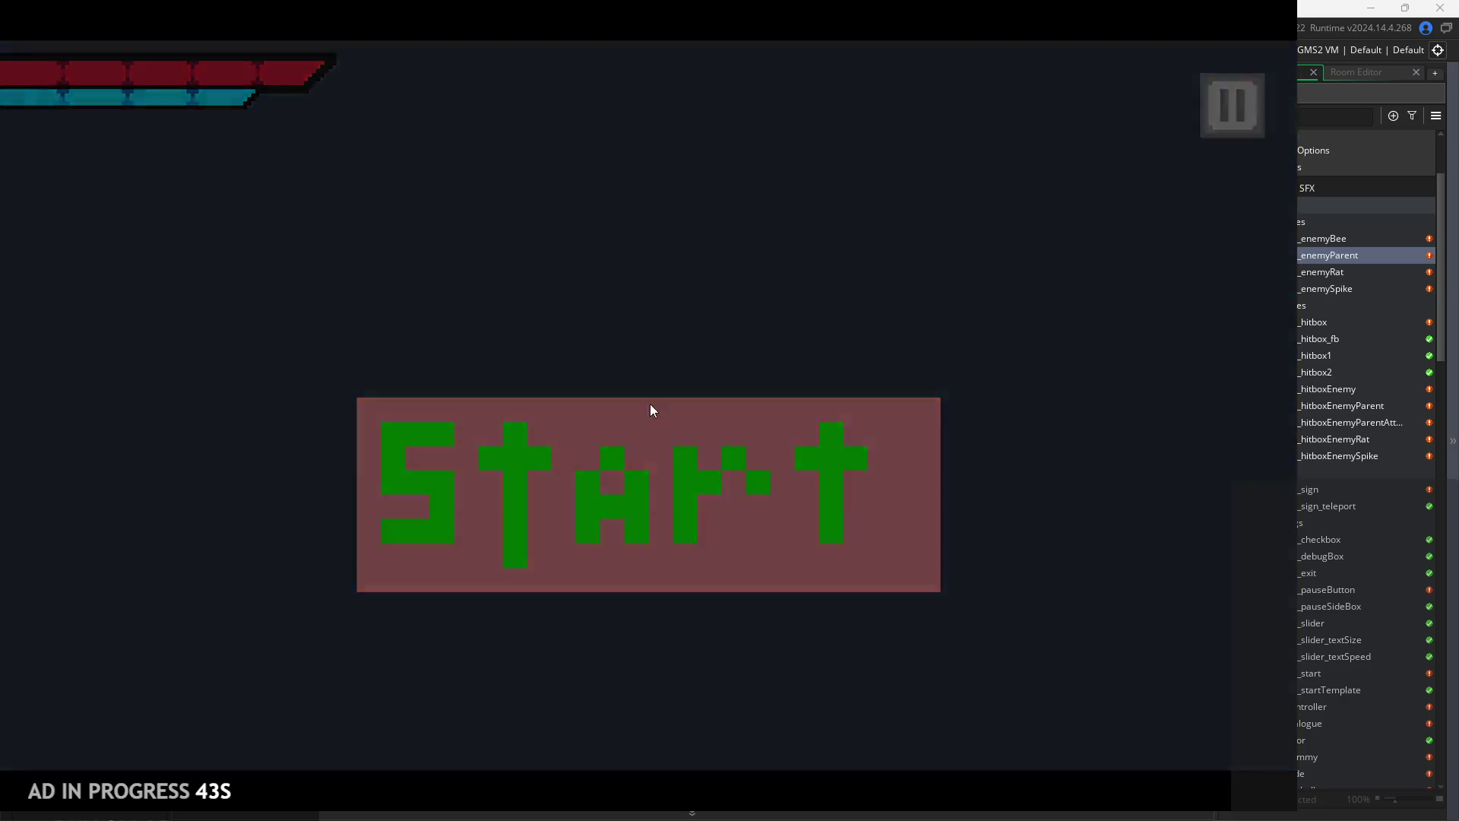
key("Right")
key("space")
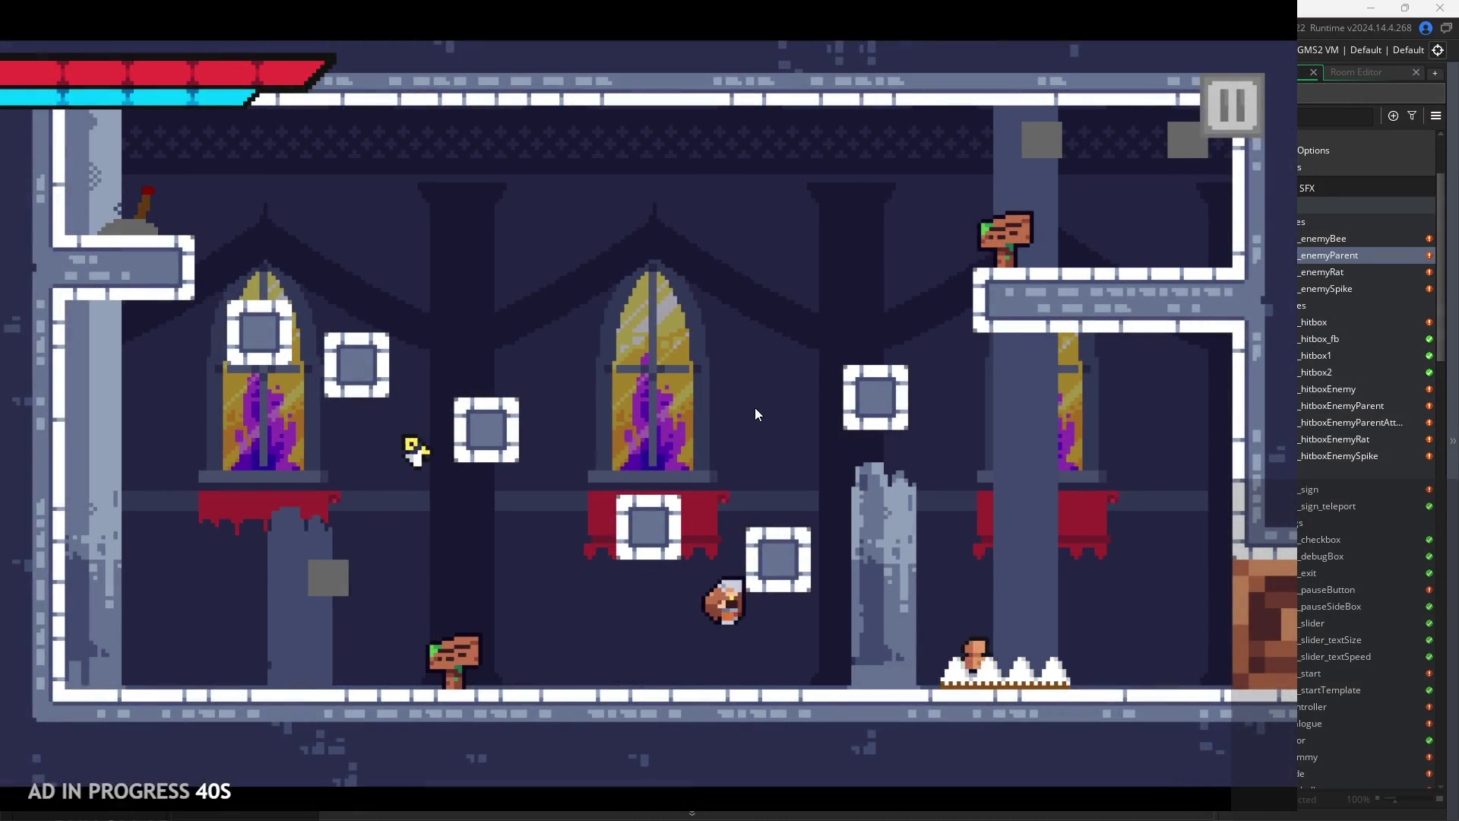
key("Right")
key("space")
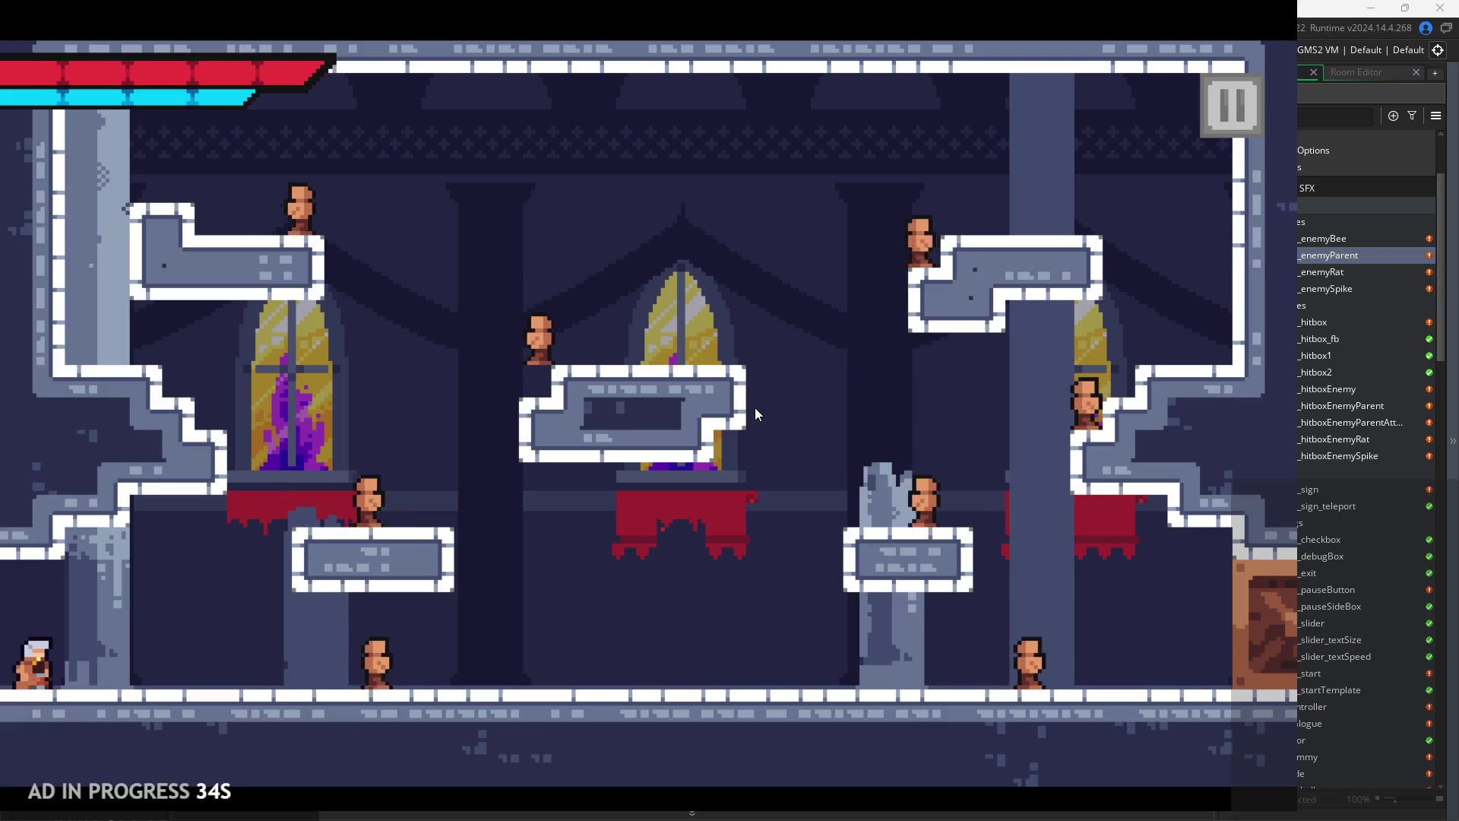
key("Right")
key("Right")
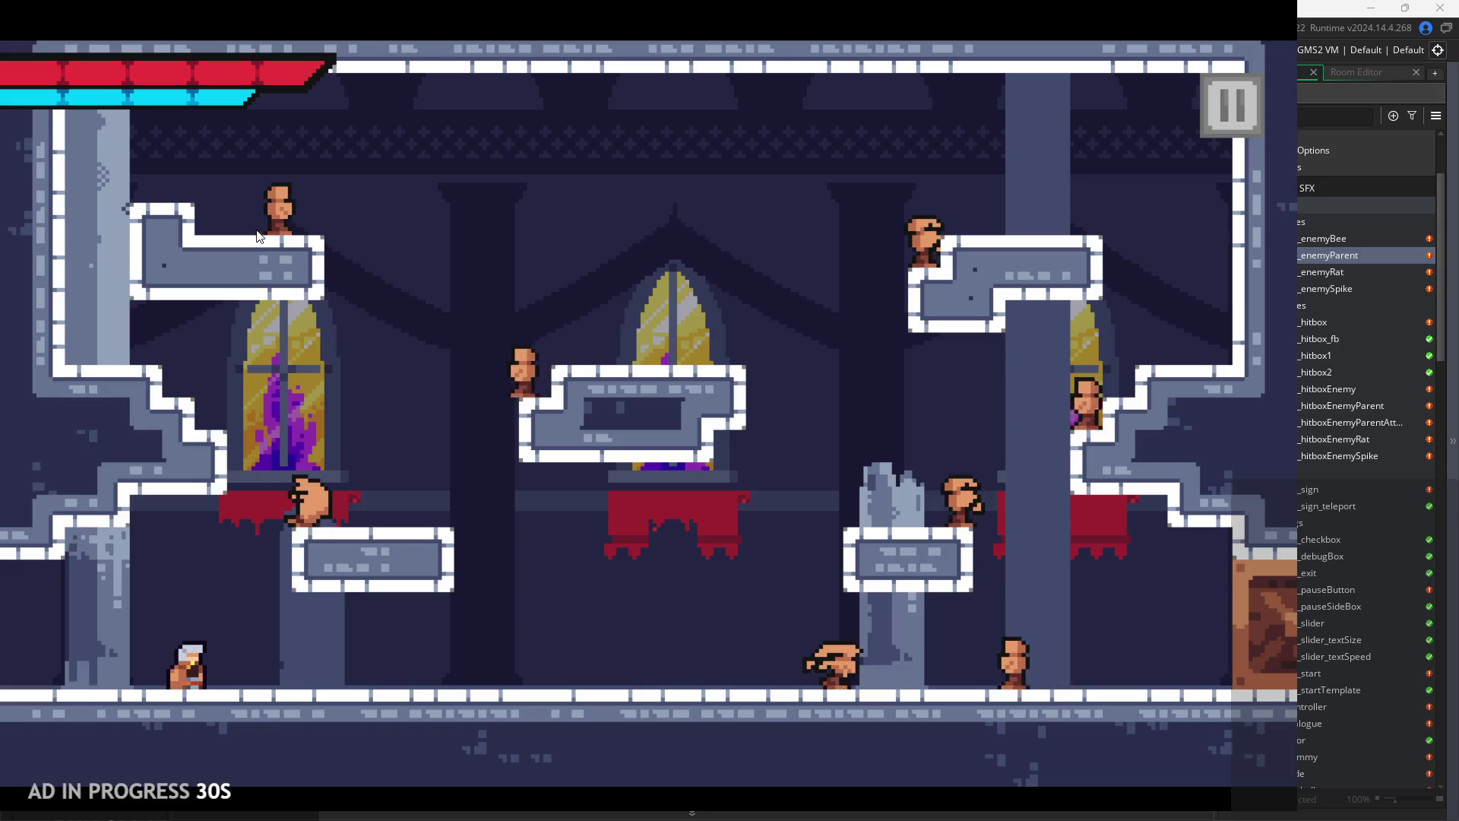
left_click(1205, 115)
left_click(1029, 677)
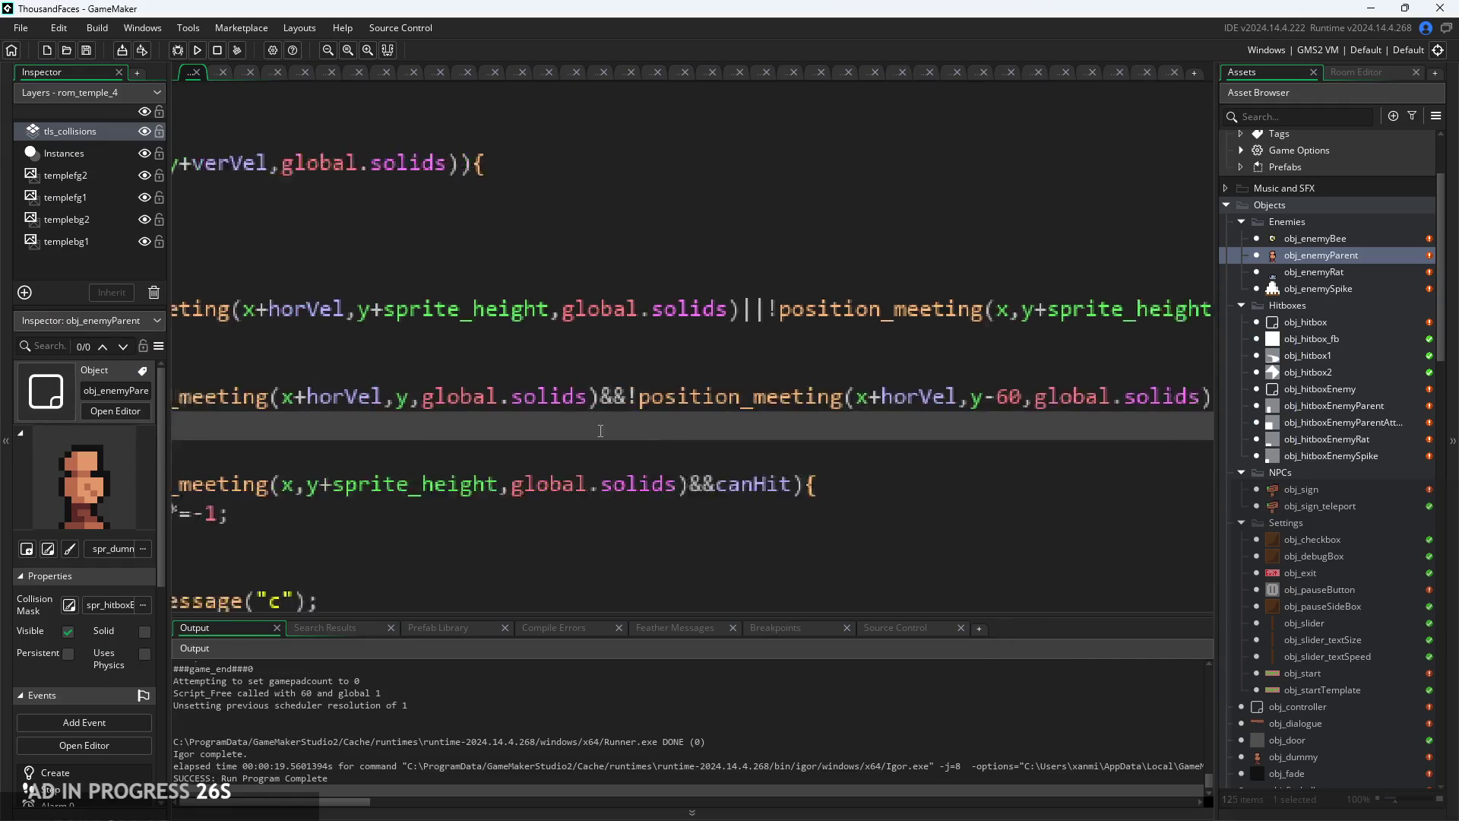
scroll(823, 392, "down", 2)
left_click_drag(941, 452, 313, 462)
left_click(694, 404)
scroll(693, 387, "down", 3)
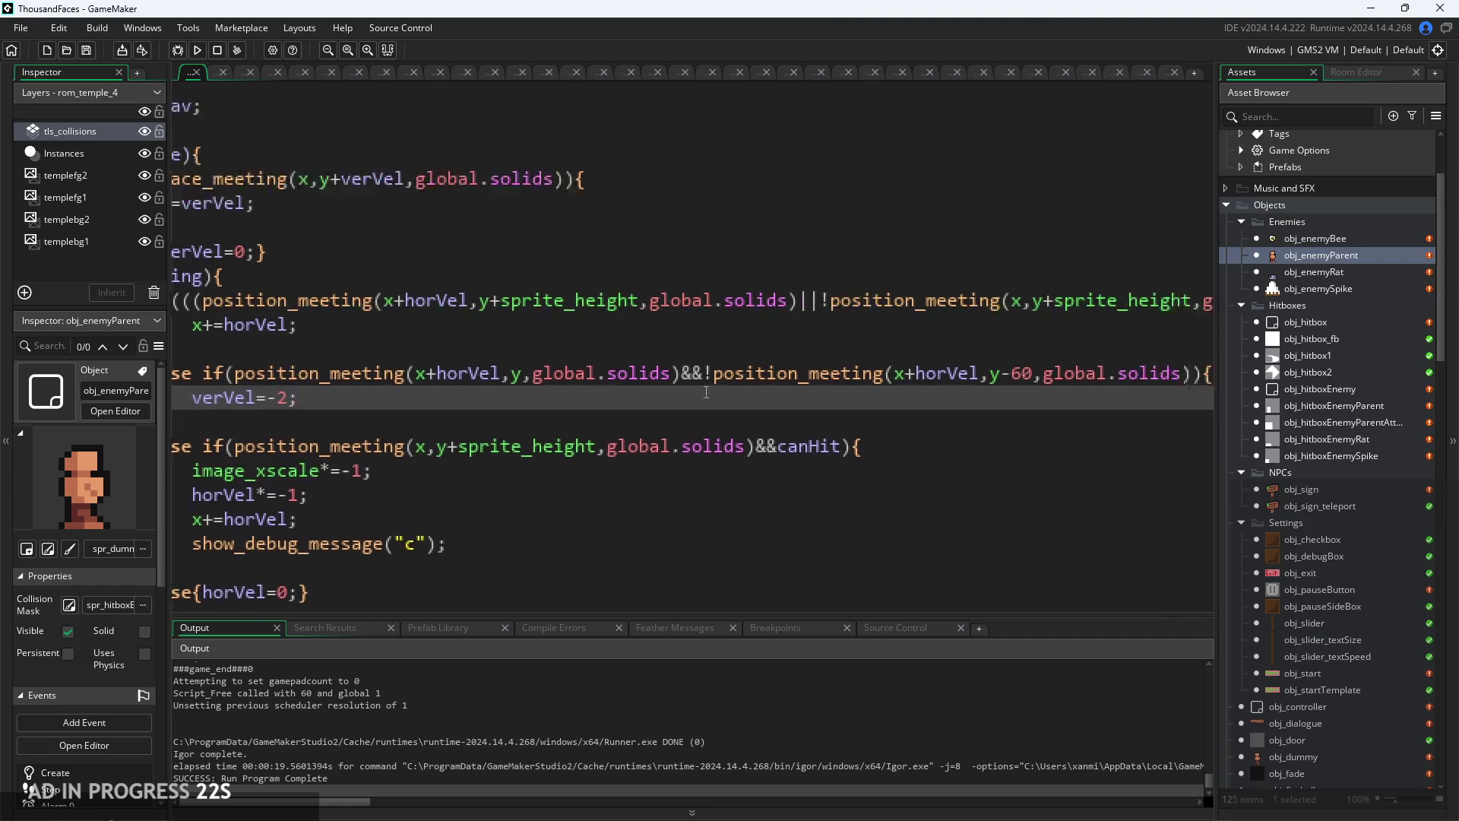
scroll(694, 388, "up", 2)
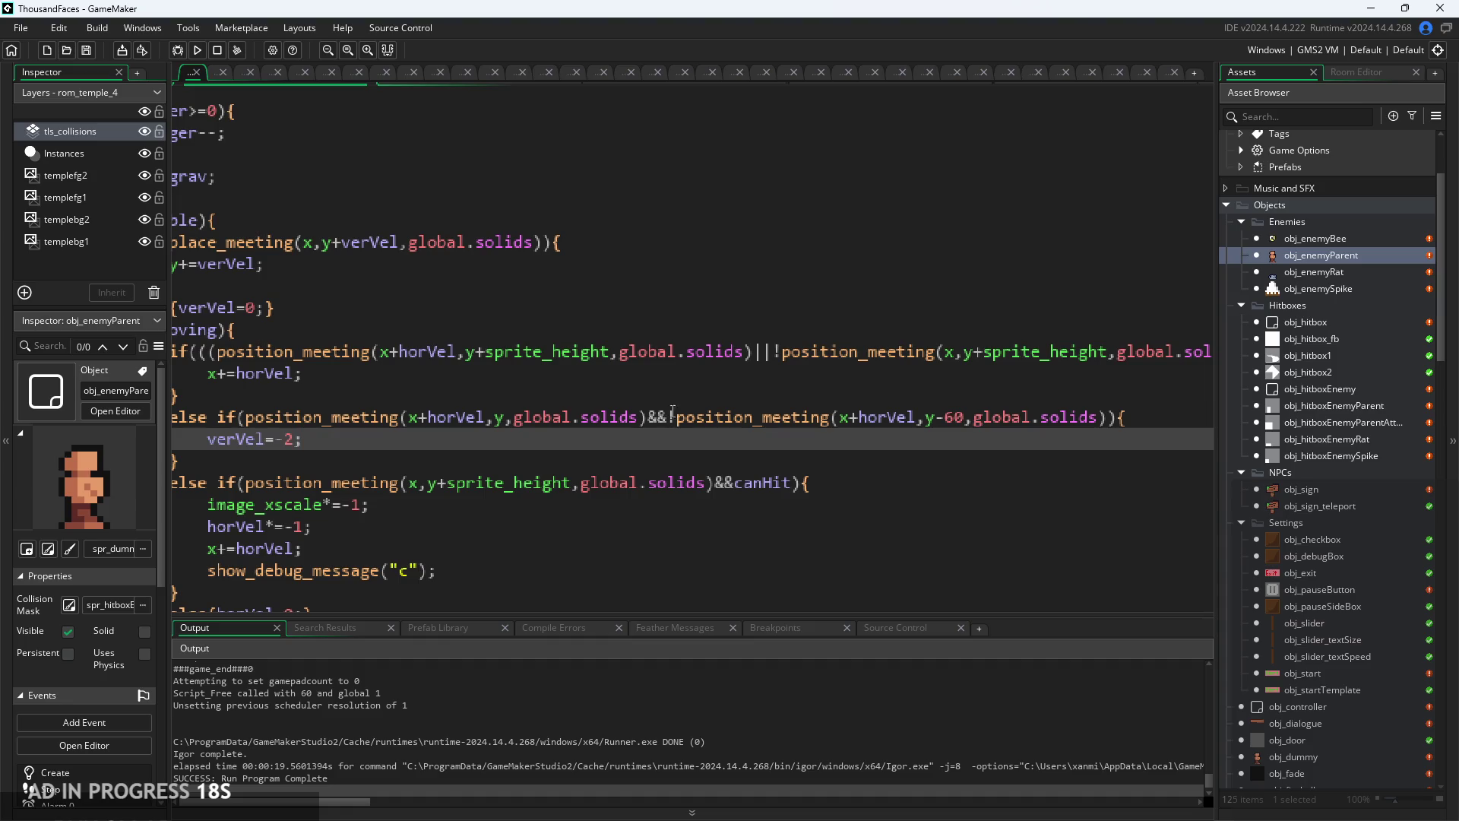
scroll(726, 428, "down", 2)
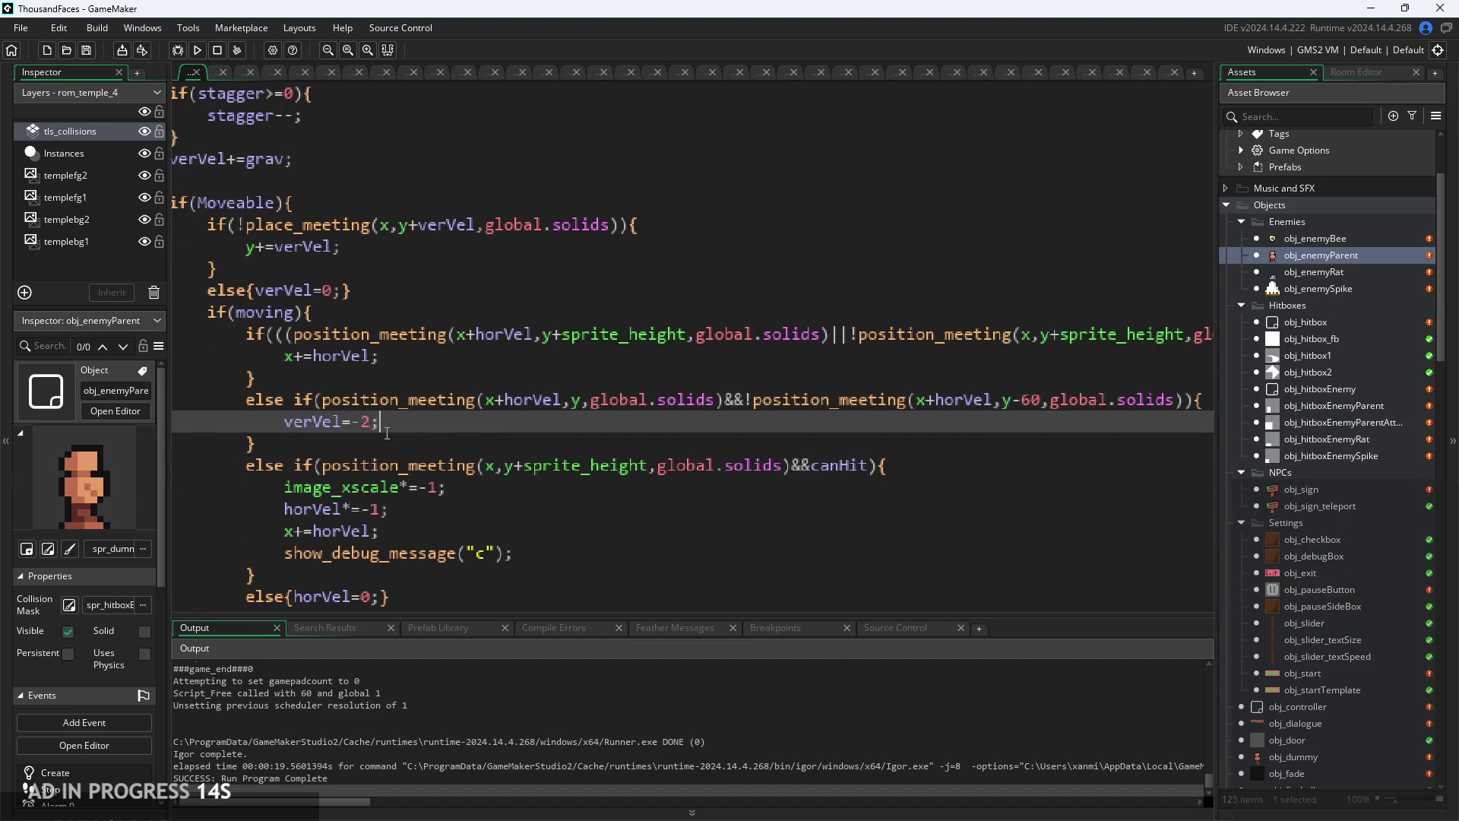
scroll(520, 498, "down", 5)
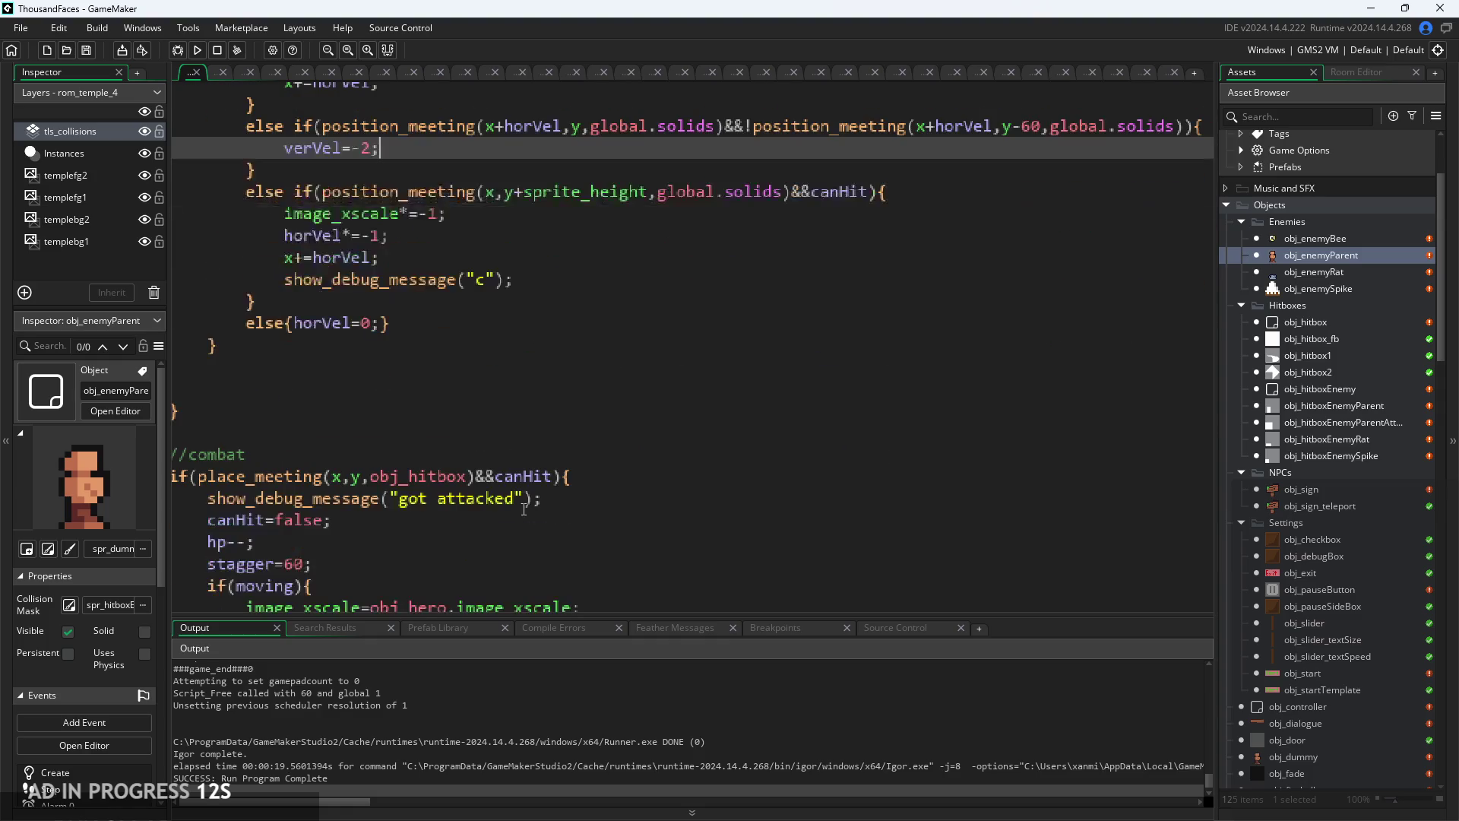
scroll(520, 467, "down", 3)
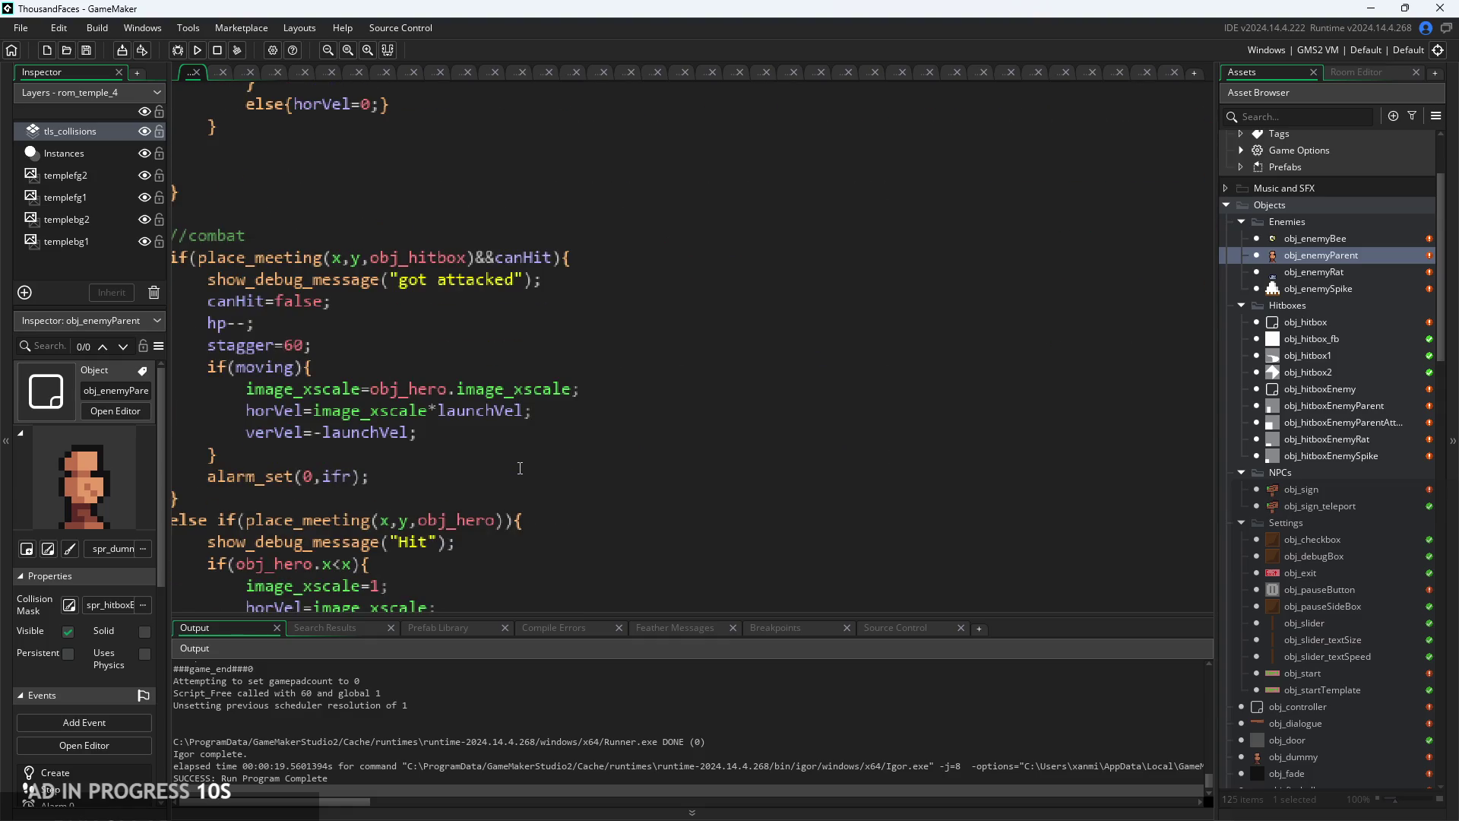
scroll(732, 423, "up", 3)
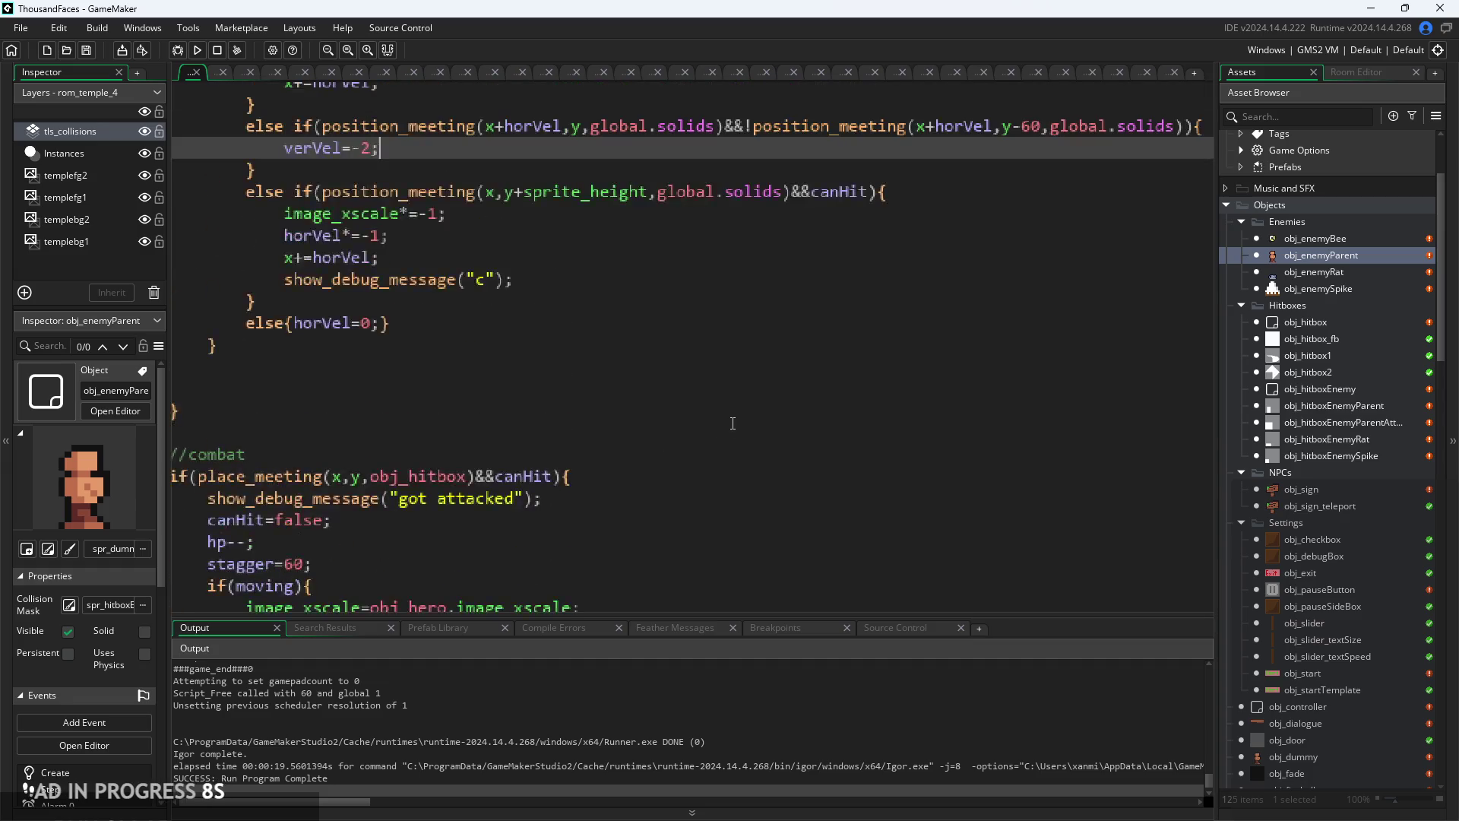
scroll(732, 424, "up", 4)
scroll(760, 418, "right", 5)
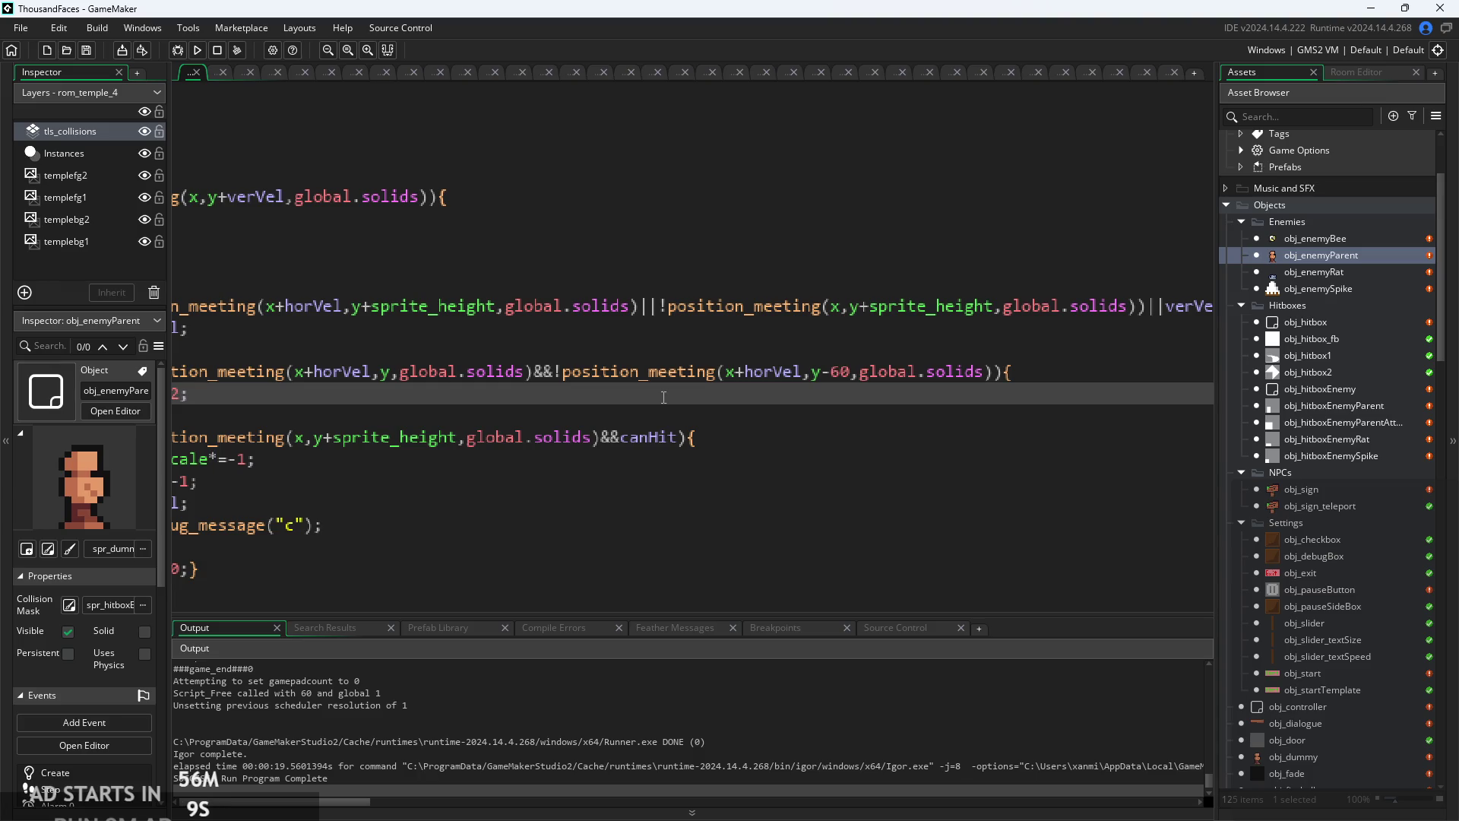
- Set the step-up offset to y-5, drop +horVel from the overhead check, save and run
left_click(1112, 482)
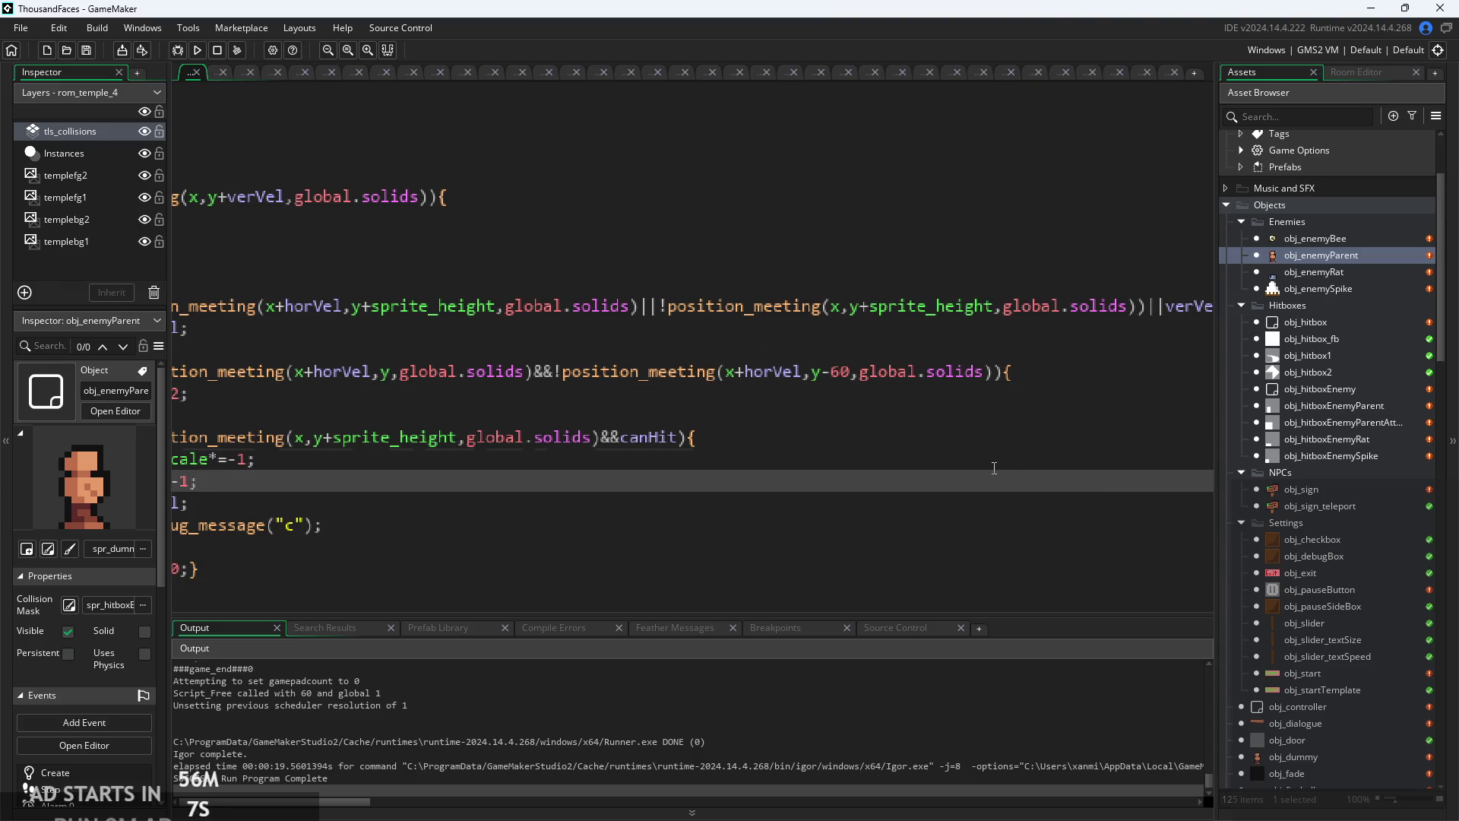
key("Up")
key("Home")
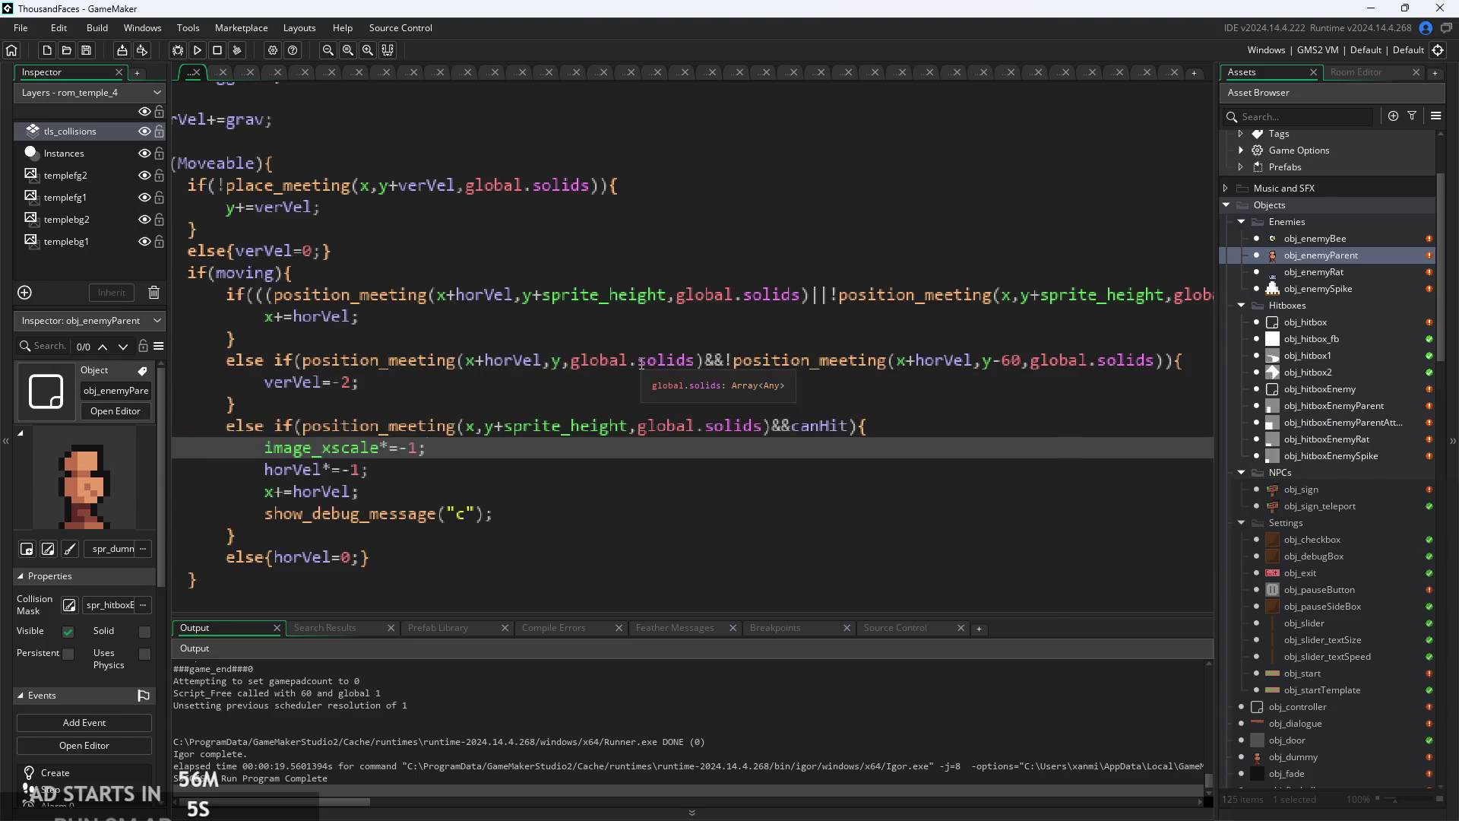
double_click(1005, 366)
type("5")
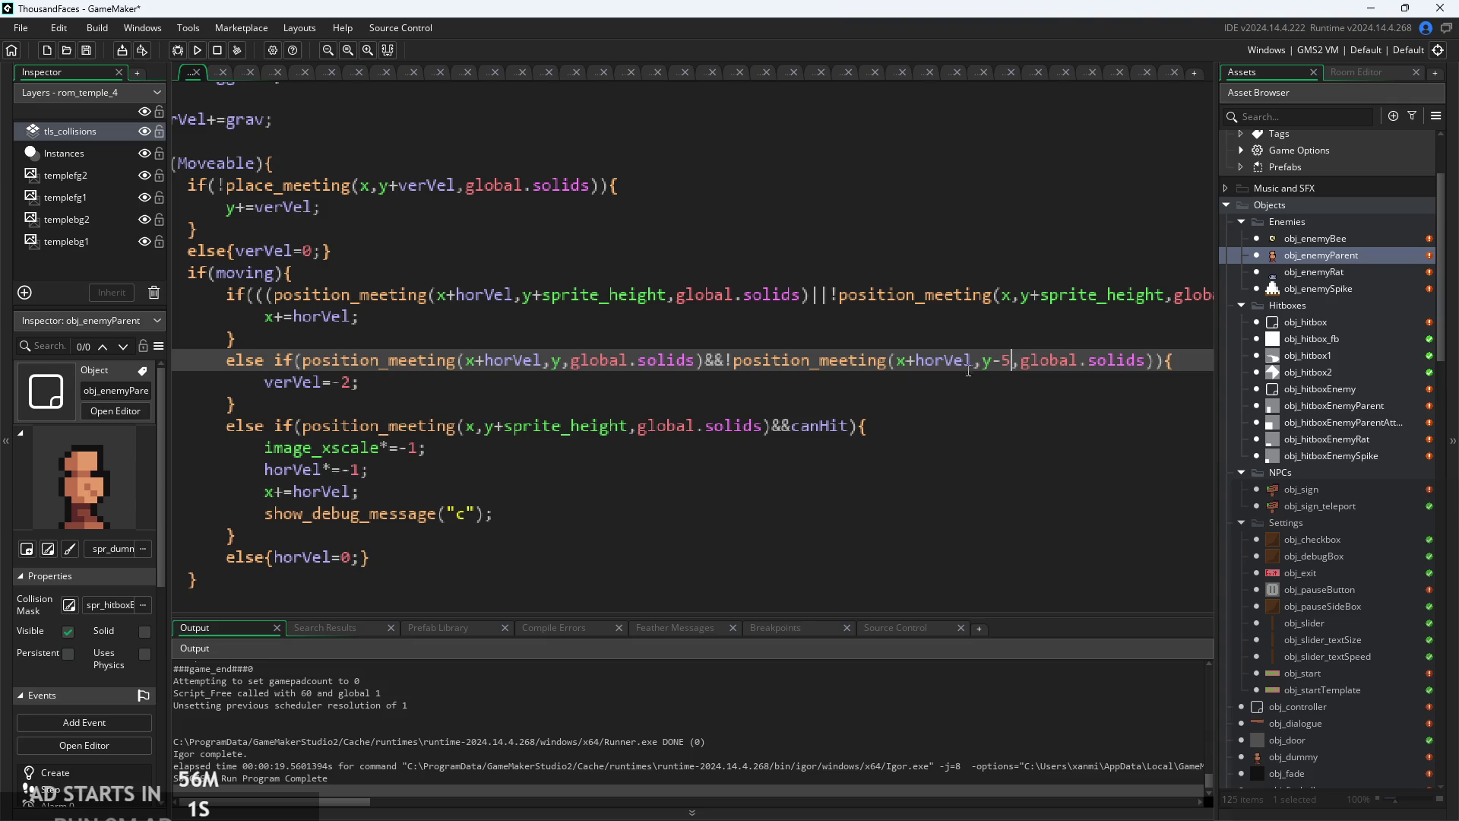
scroll(1004, 367, "up", 2, "ctrl")
left_click_drag(970, 359, 894, 376)
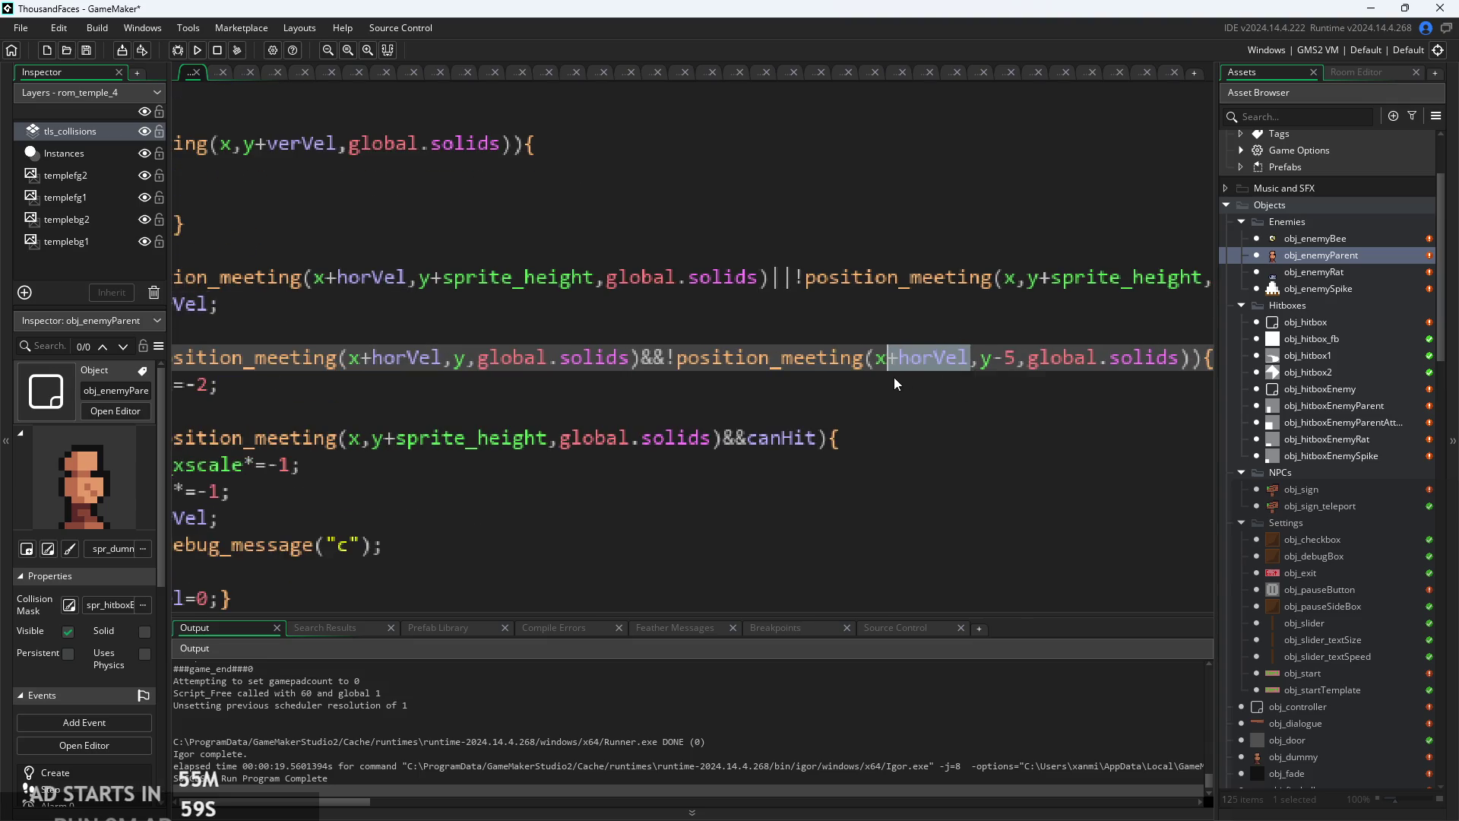
key("BackSpace")
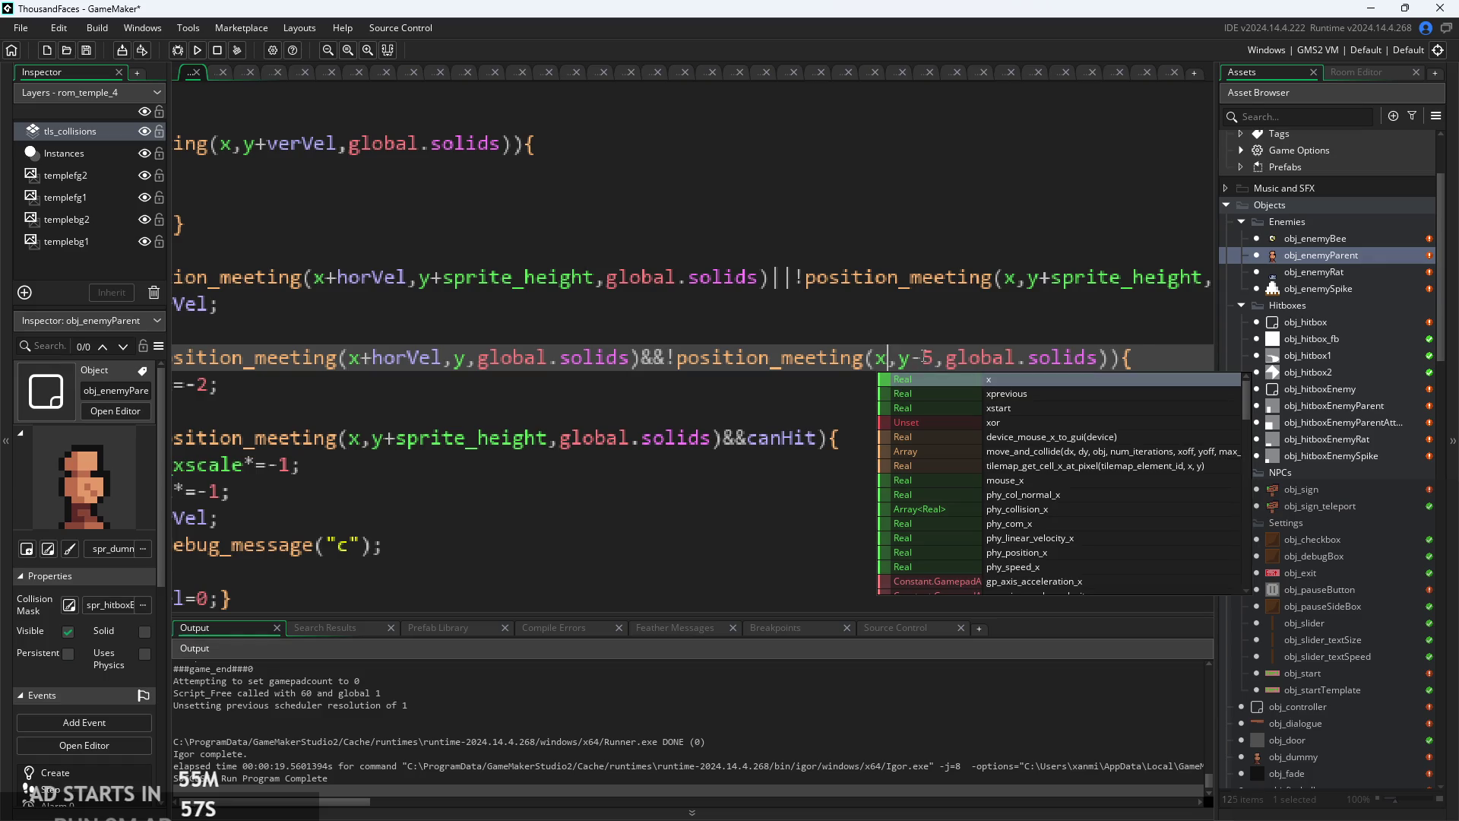
key("ctrl+s")
left_click(196, 49)
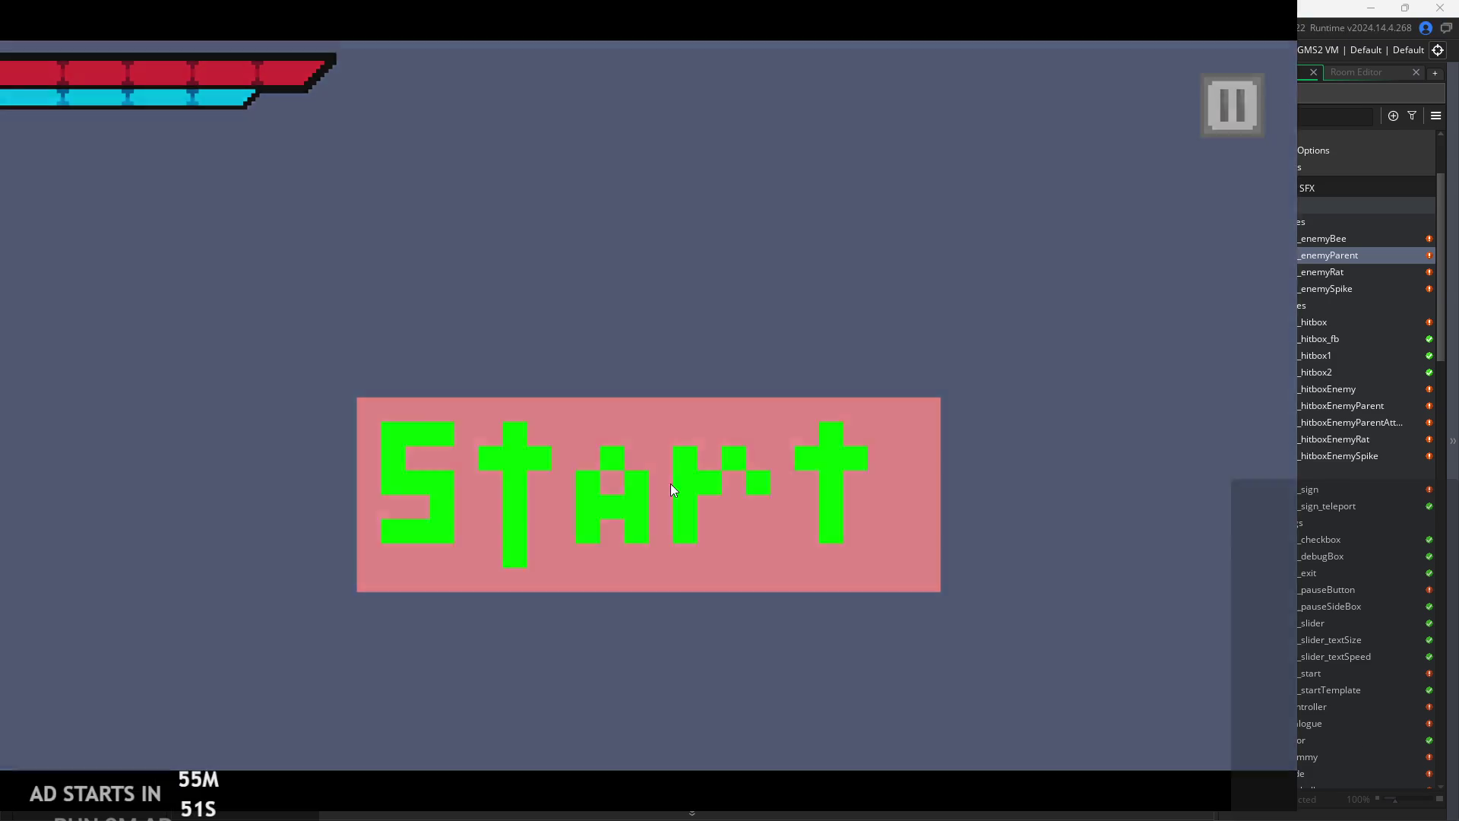
- Playtest by walking and jumping the player toward the enemies, then quit
left_click(670, 483)
key("Right")
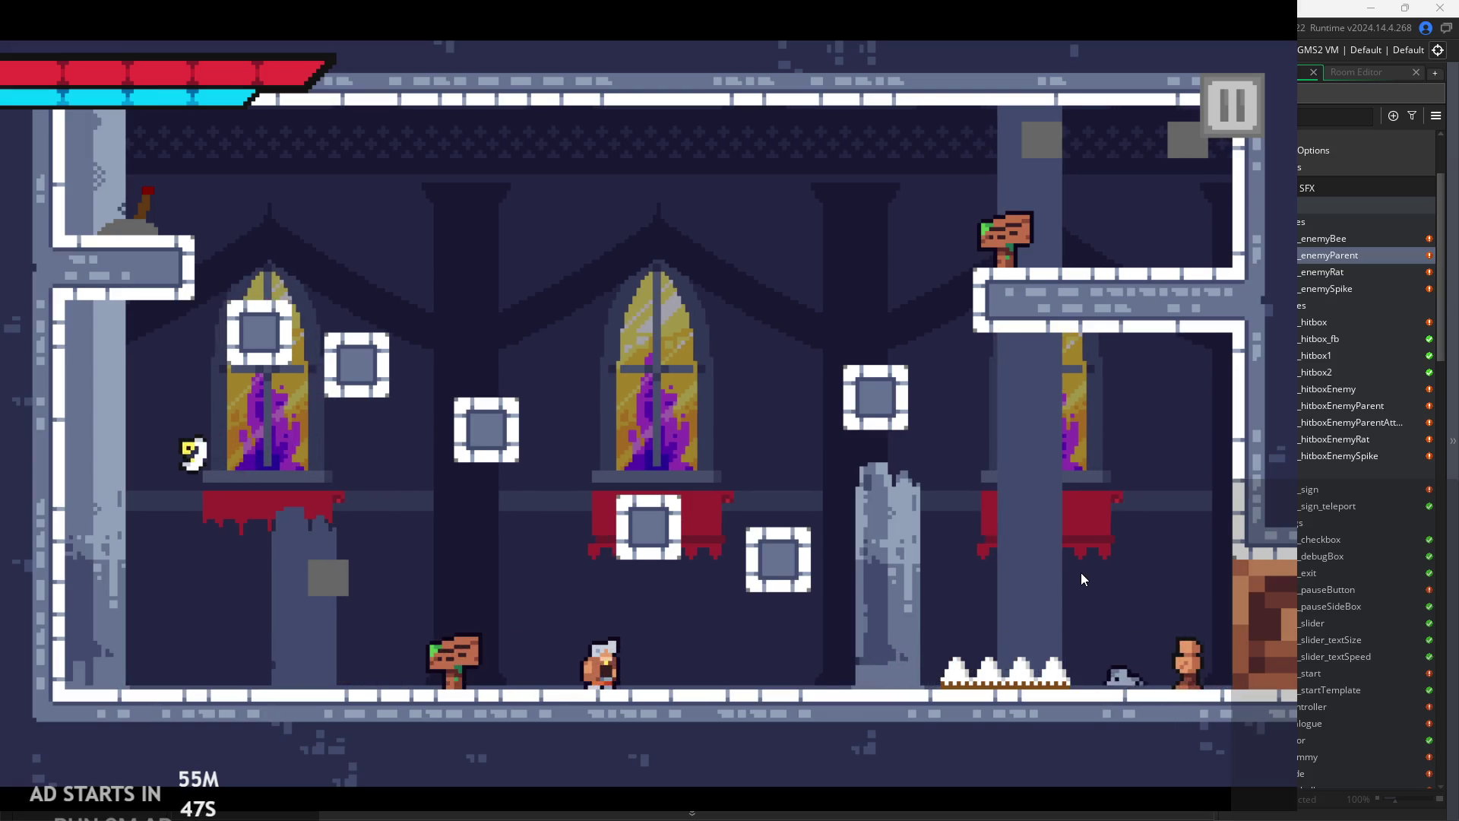
key("Right")
key("Right")
key("space")
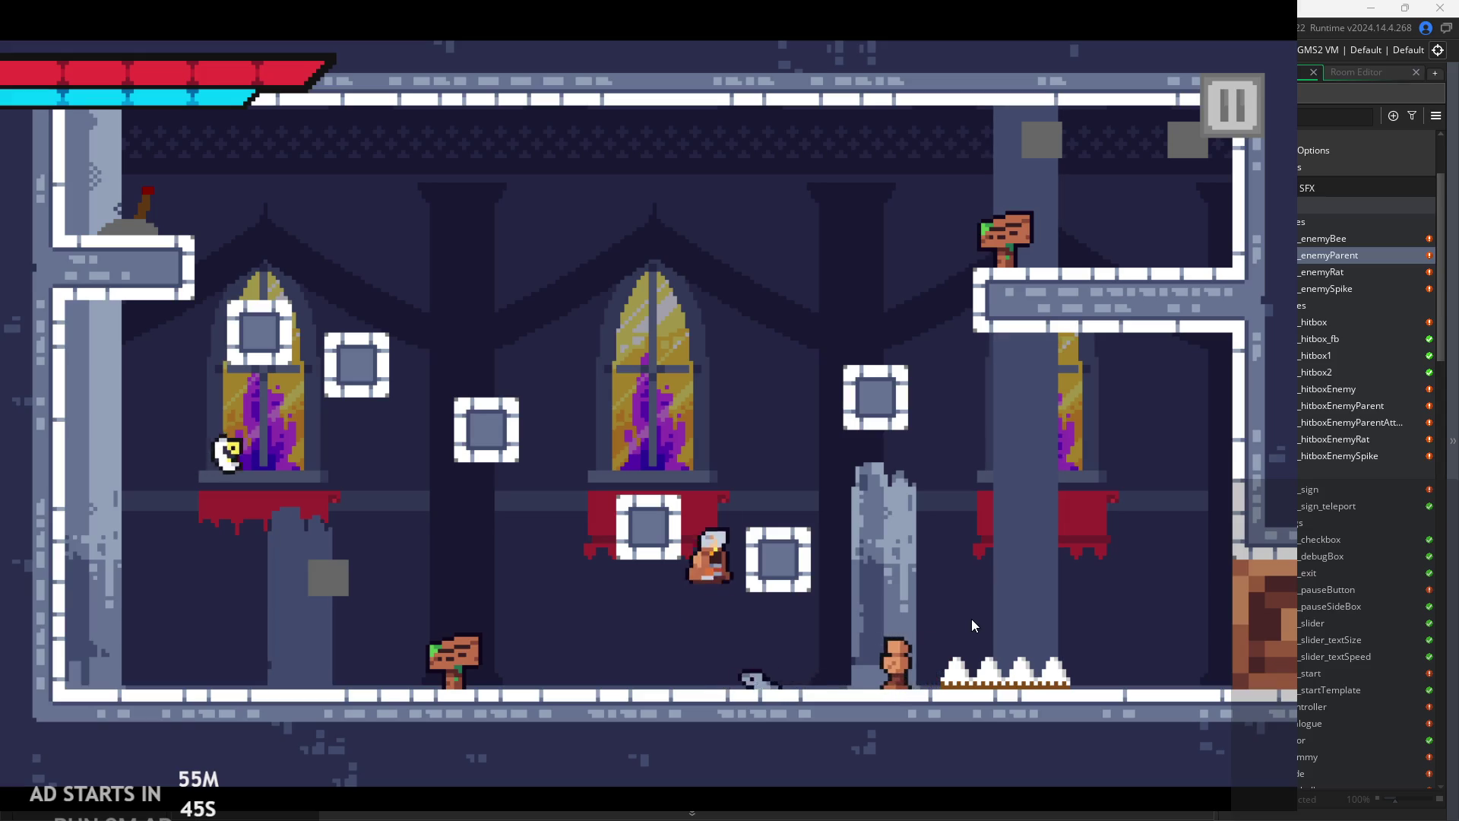
key("Right")
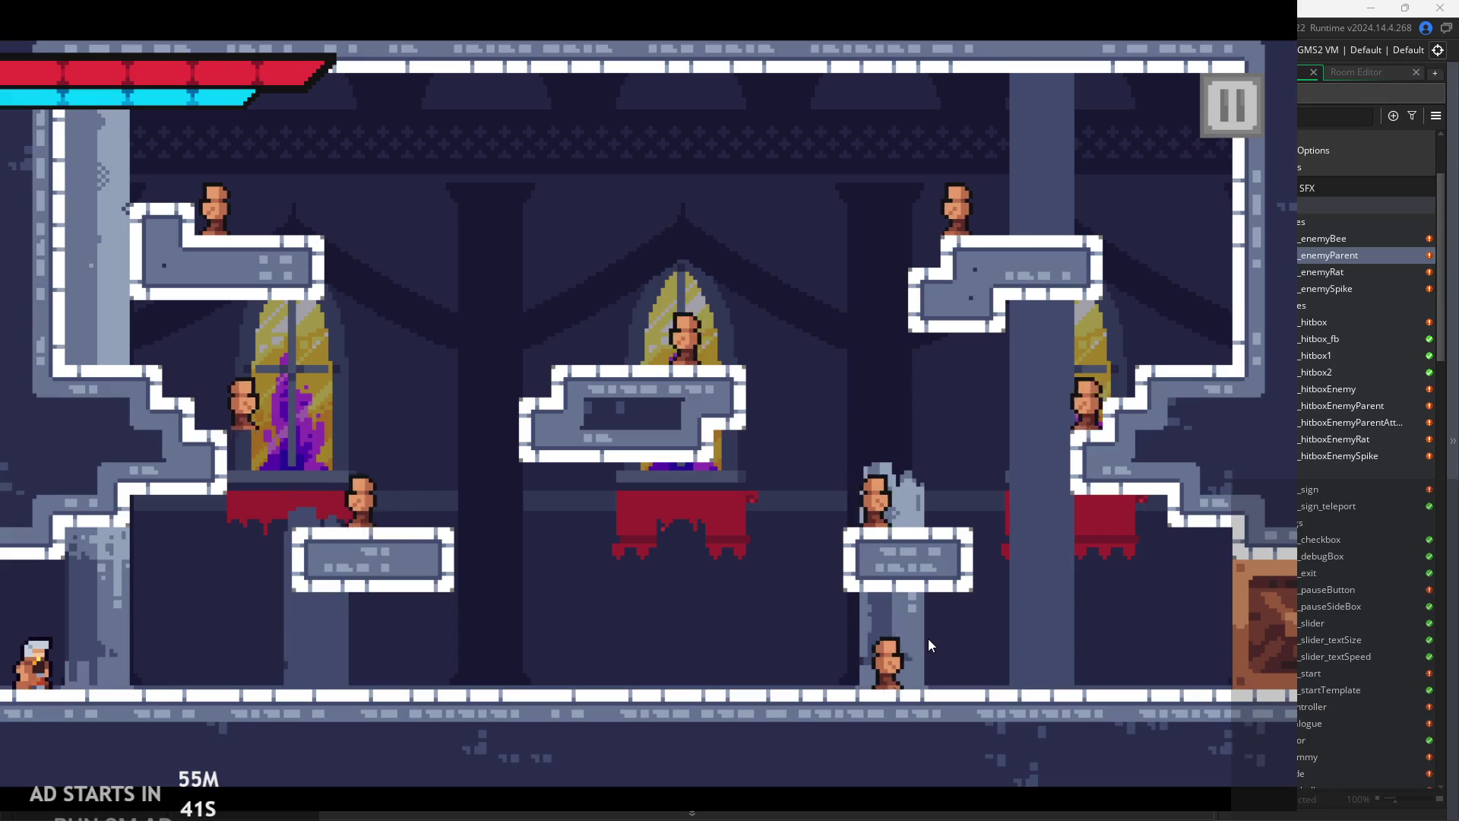
key("Right")
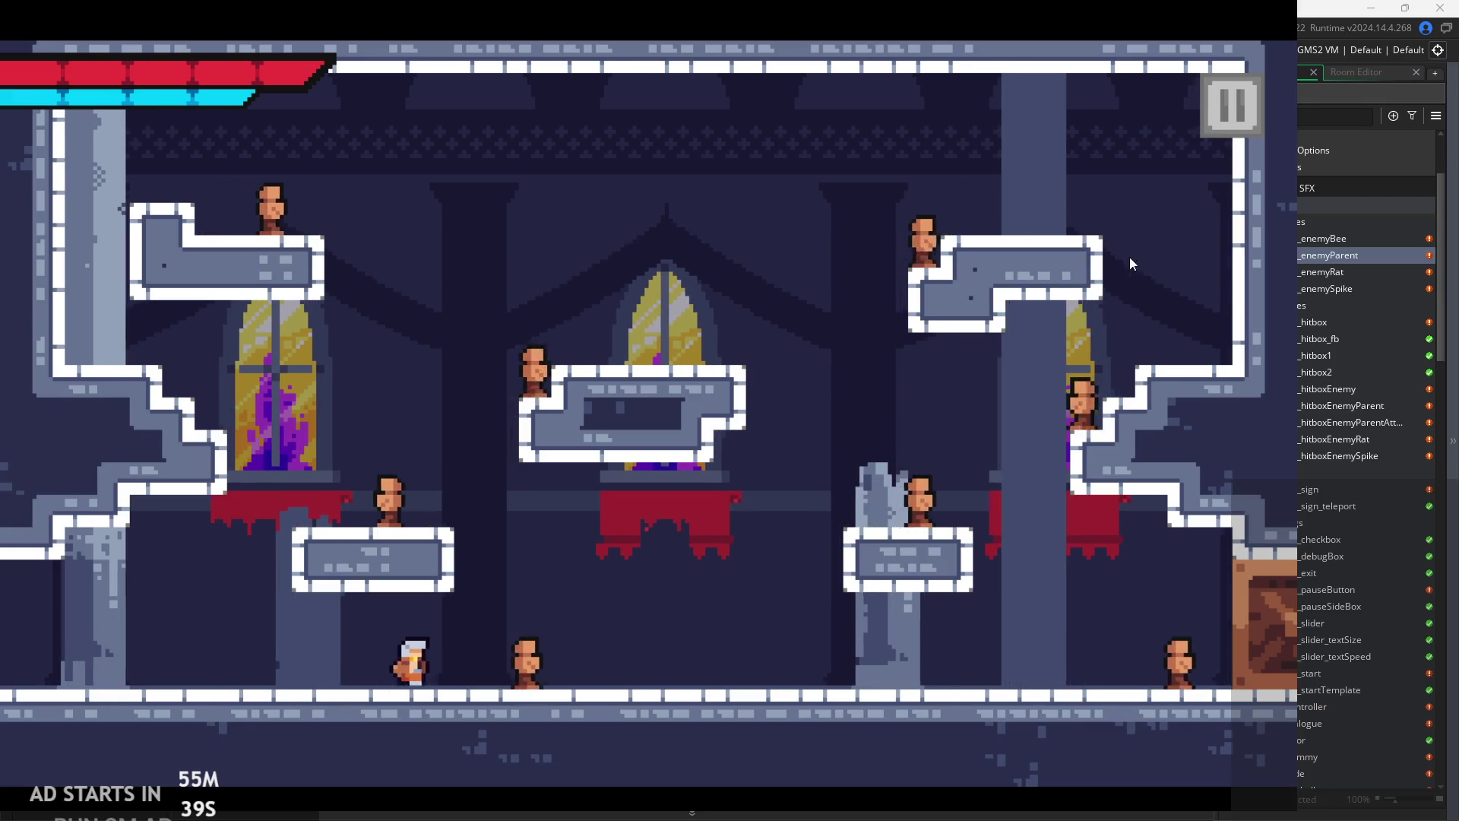
left_click(1222, 114)
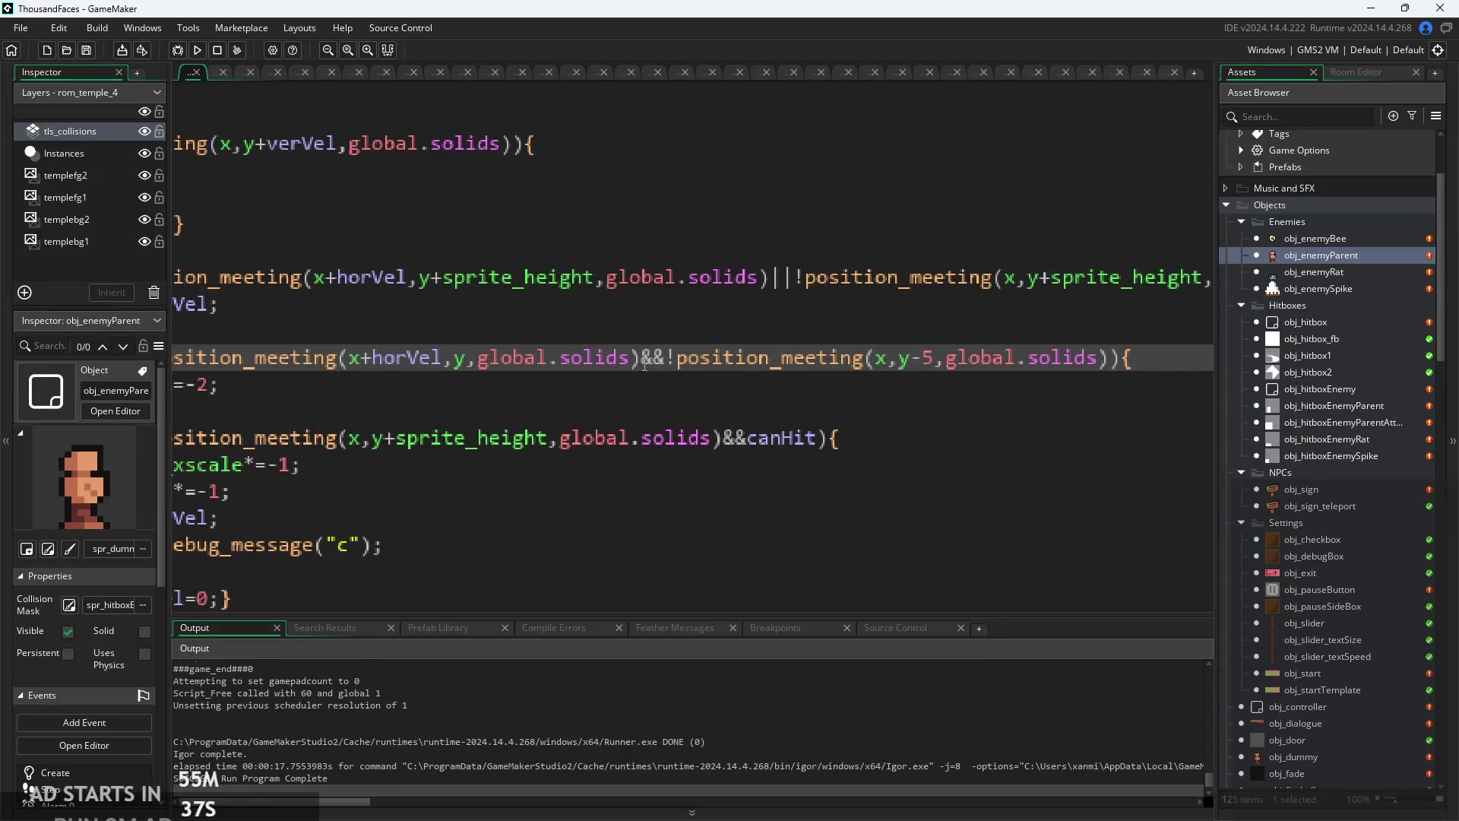
- Move the position_meeting(x+horVel,y,global.solids)&& wall check into a trailing comment and playtest it
scroll(680, 368, "down", 3, "ctrl")
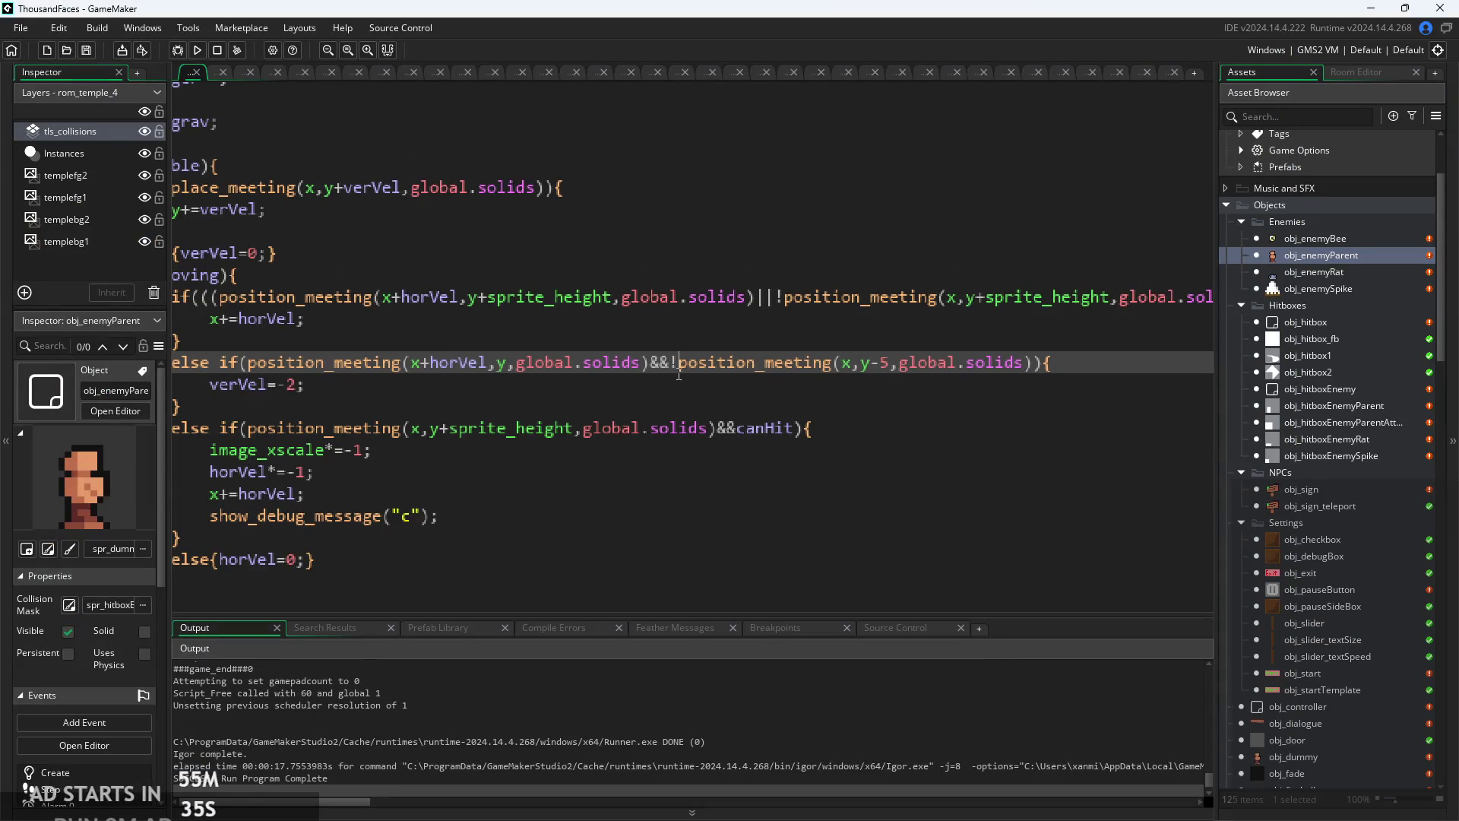
left_click_drag(611, 372, 251, 357)
key("ctrl+c")
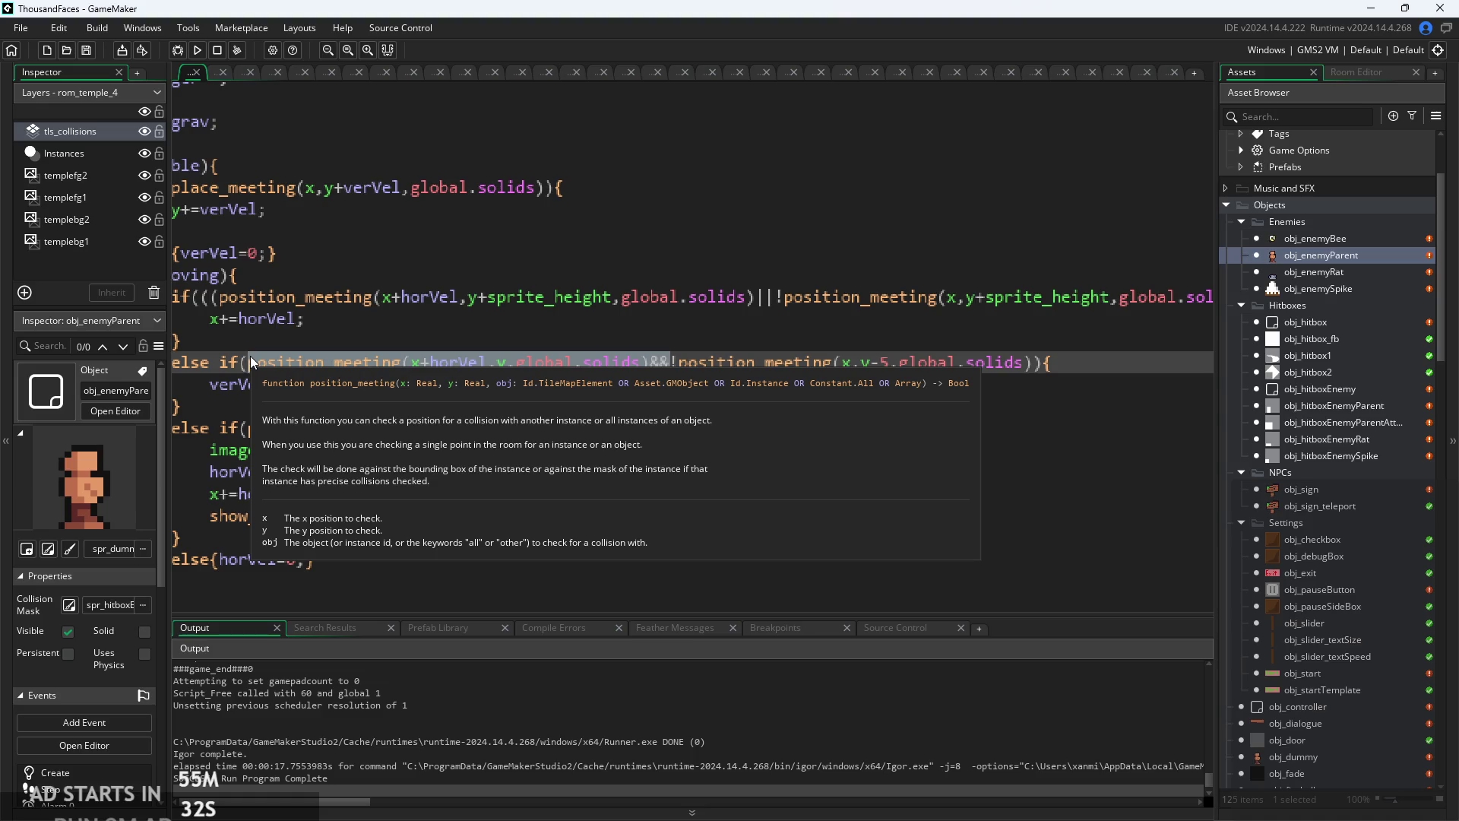
key("BackSpace")
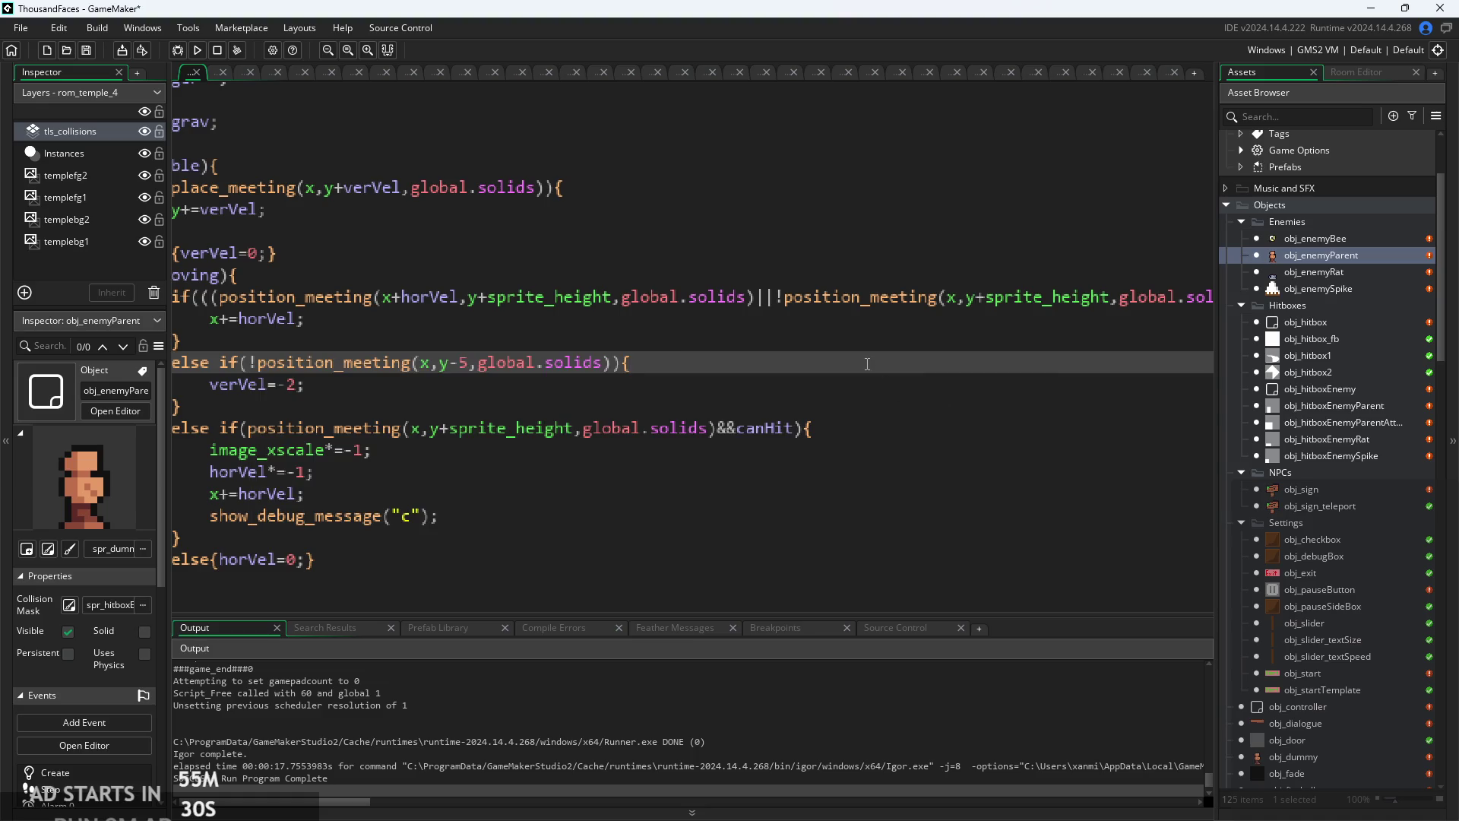
key("ctrl+v")
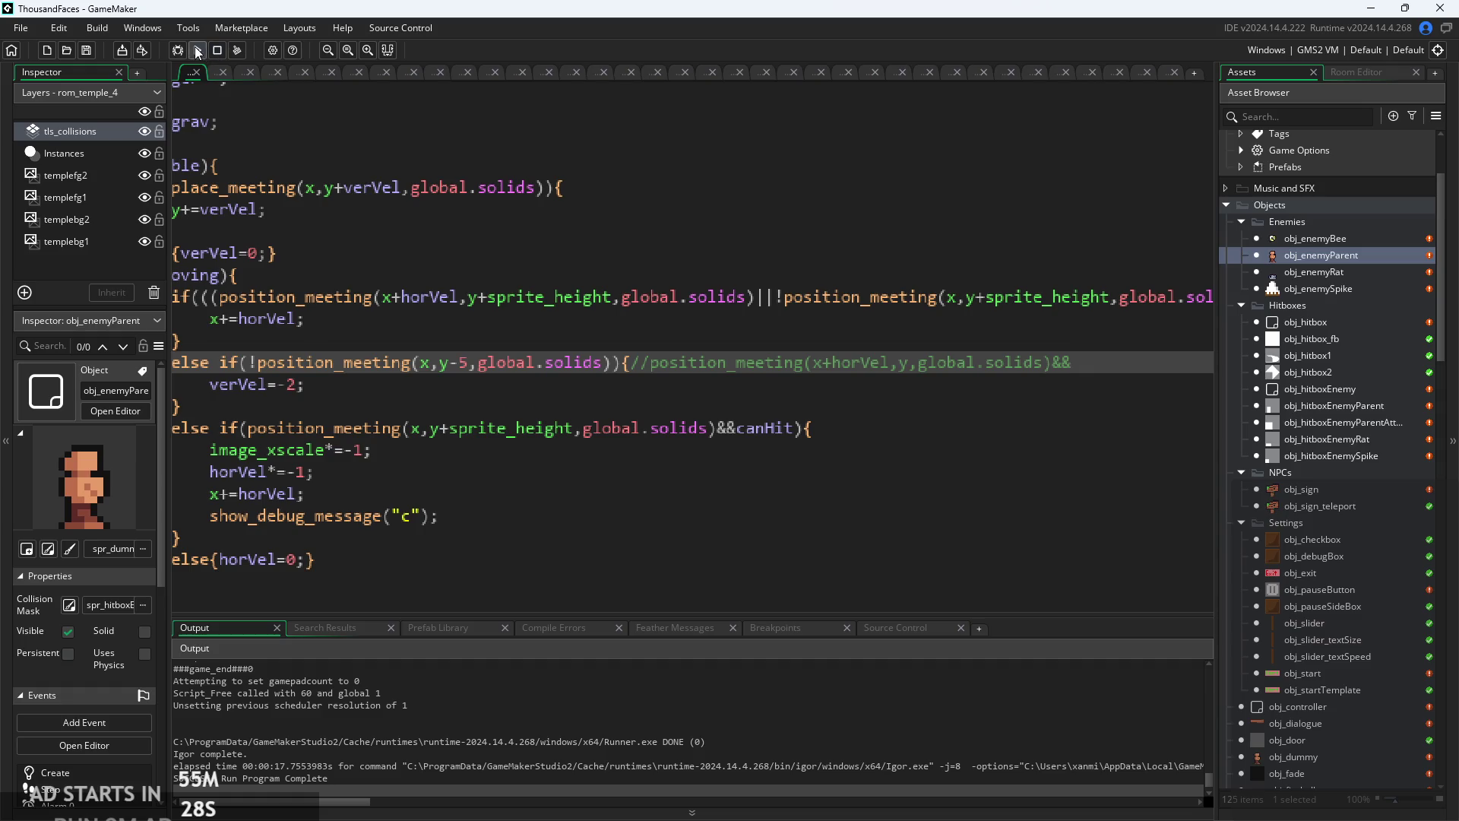
left_click(197, 51)
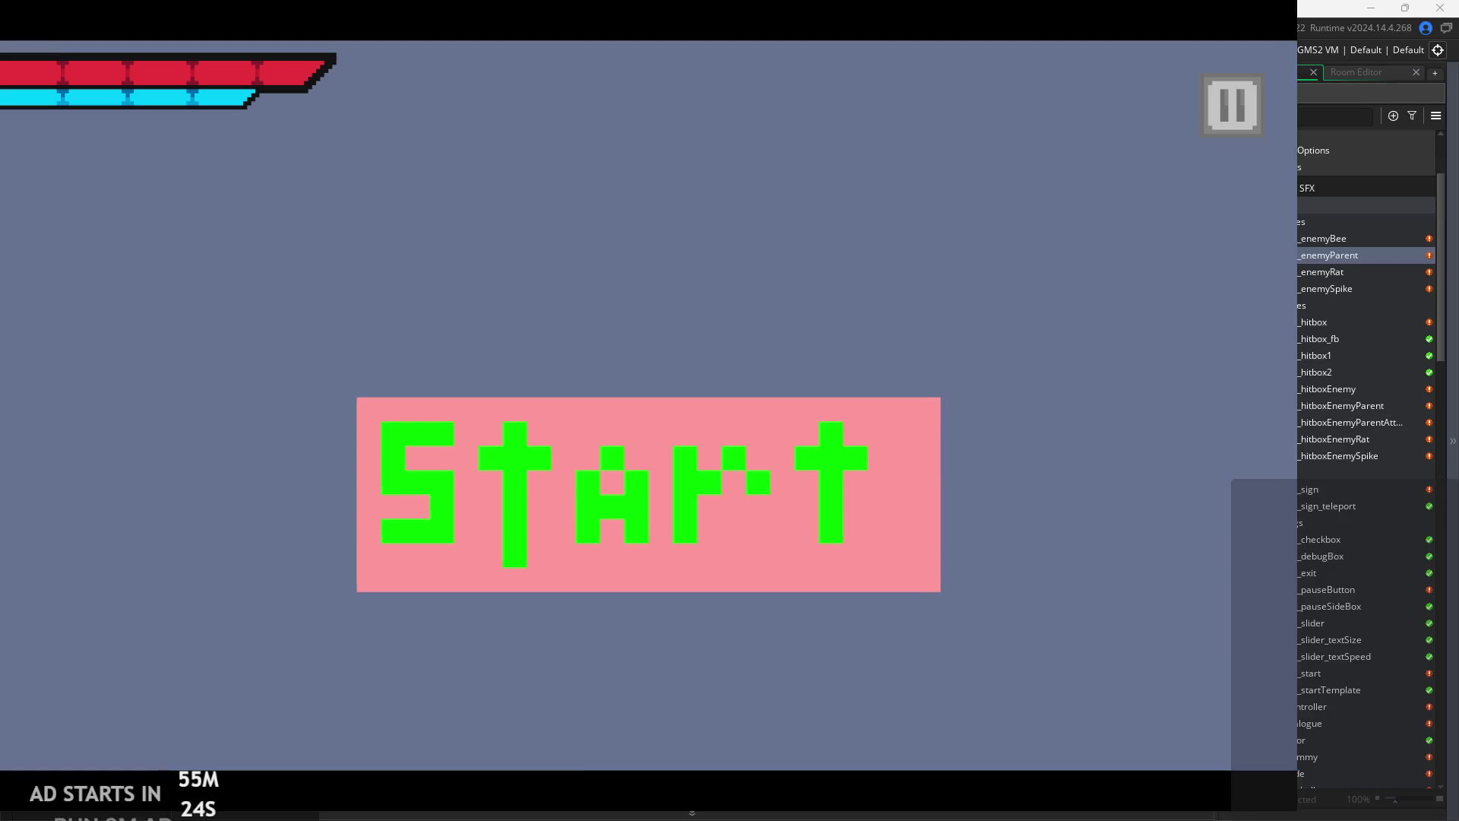
left_click(819, 526)
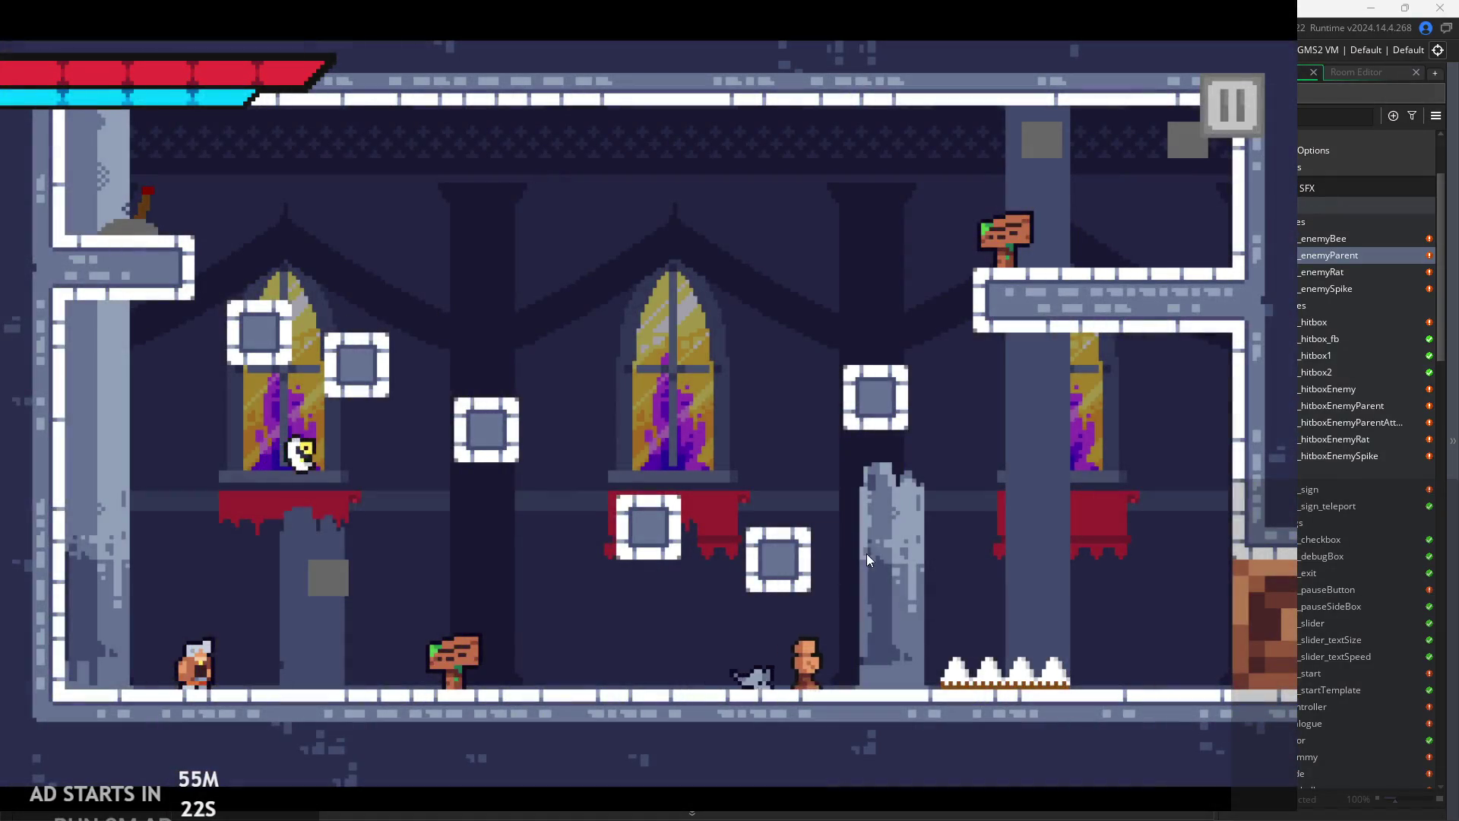
left_click(1227, 111)
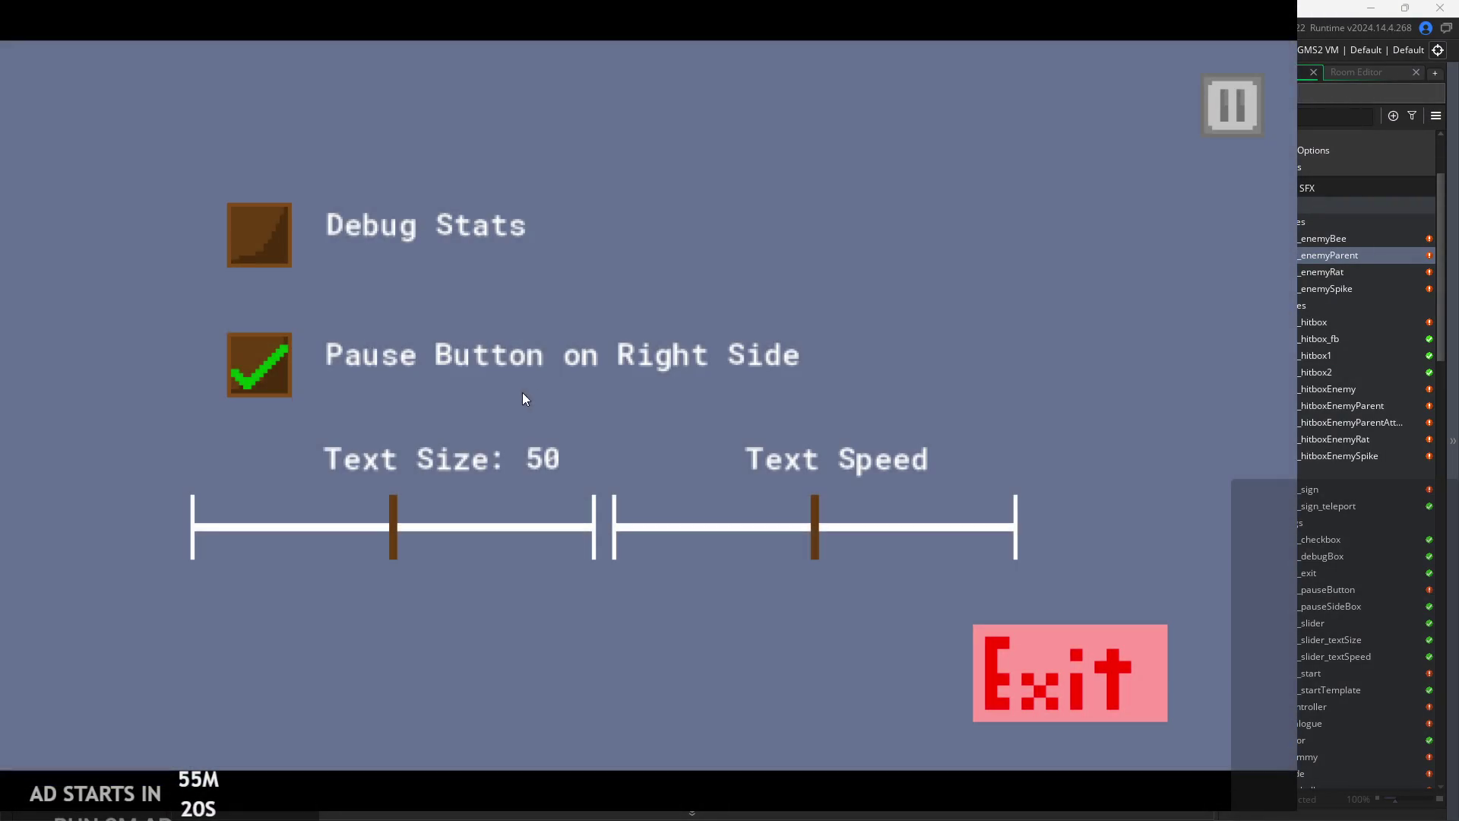
left_click(1058, 654)
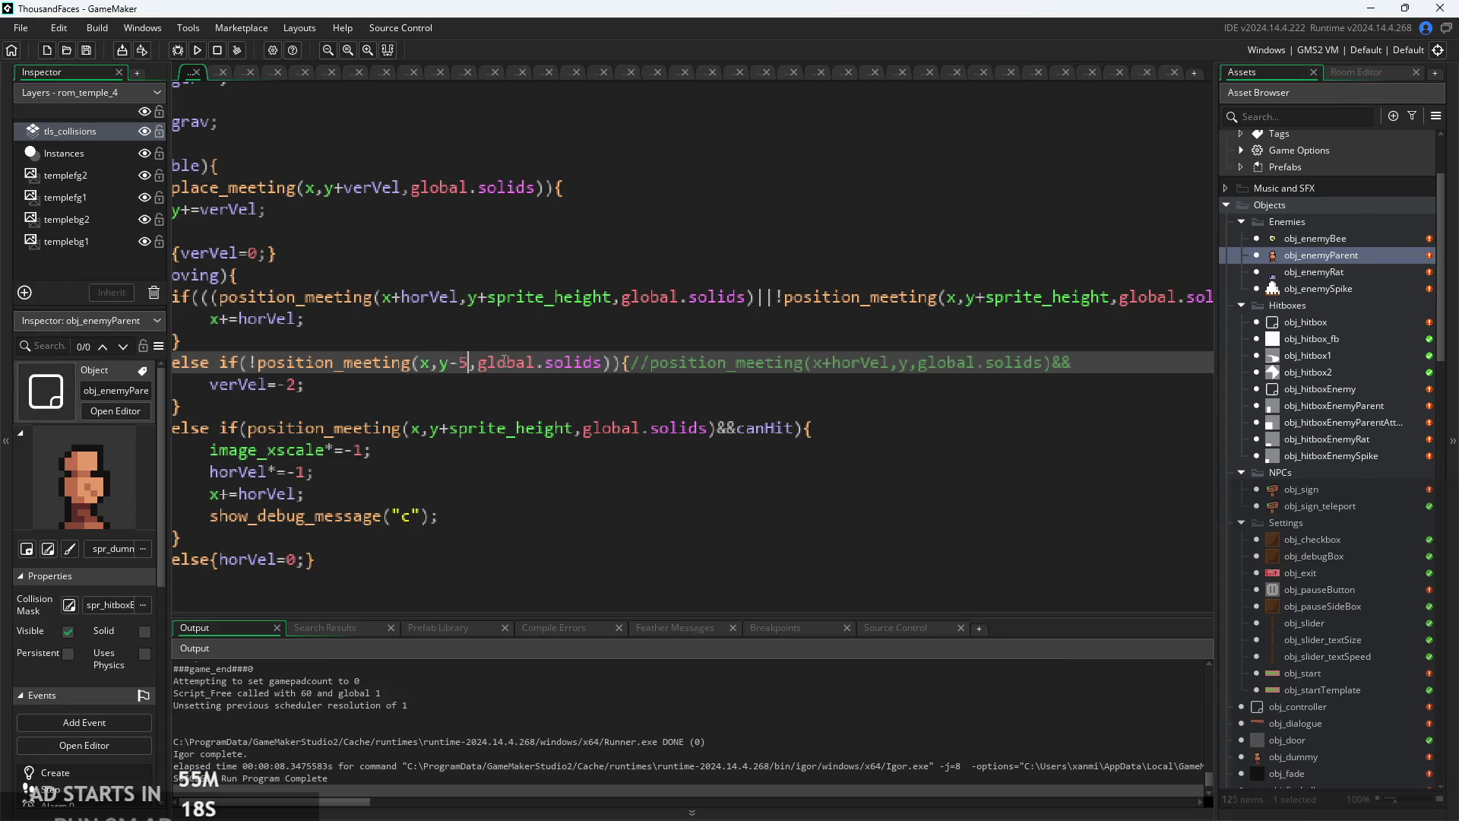
- Change the overhead check from y-5 to y-15 and playtest again
key("BackSpace")
type("15")
left_click(198, 51)
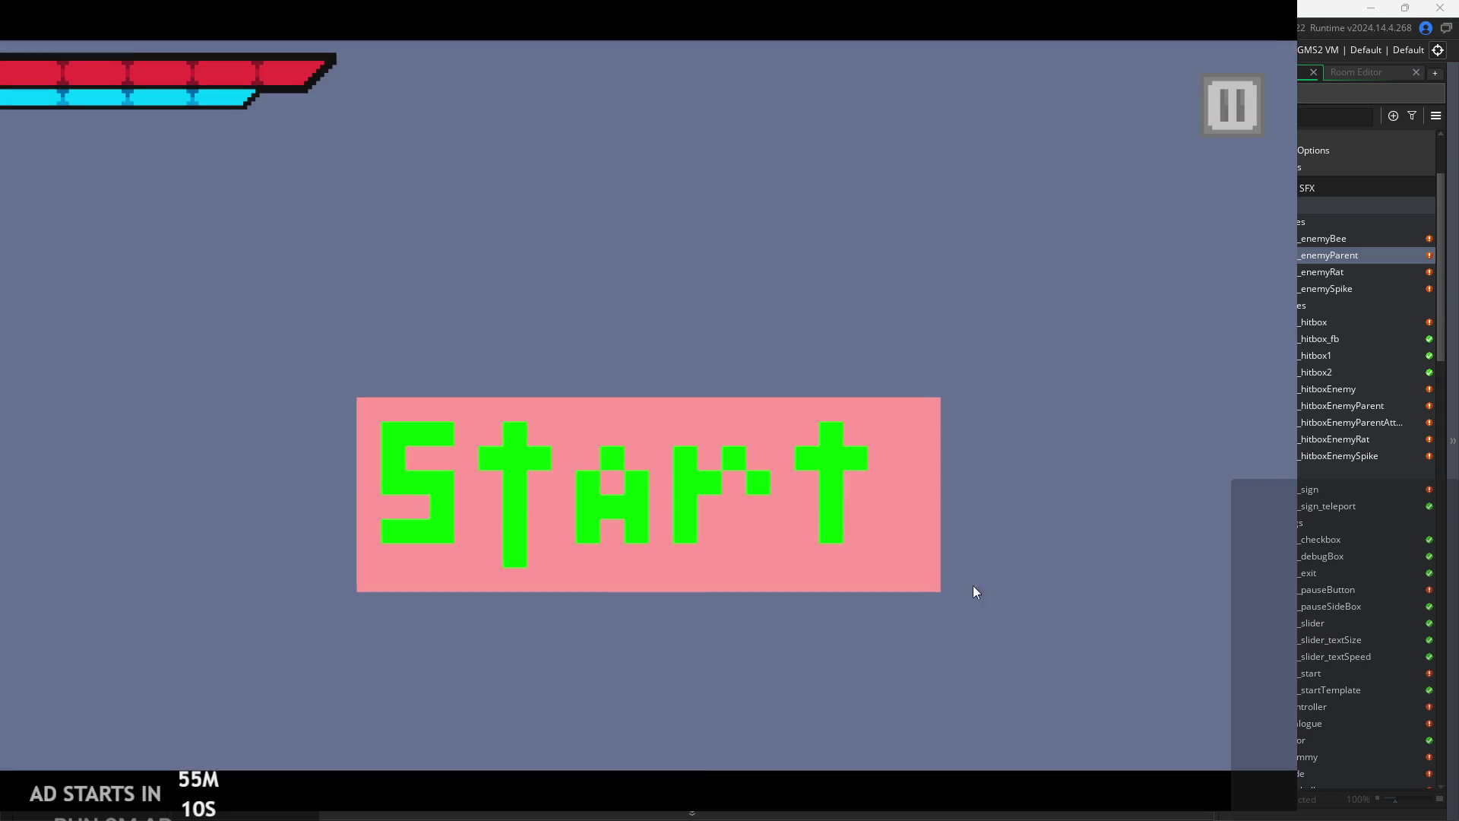
left_click(716, 504)
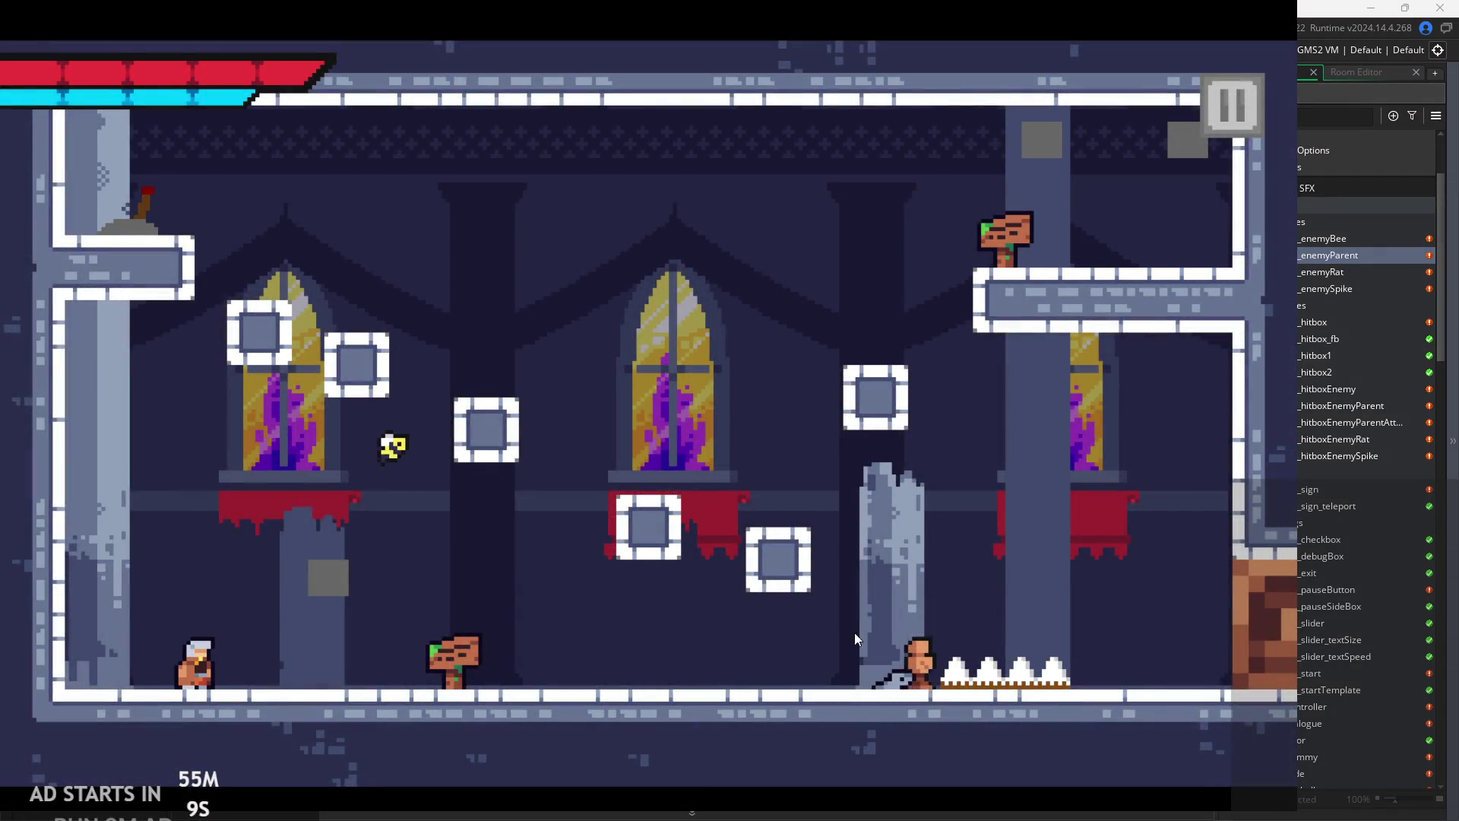
left_click(1228, 97)
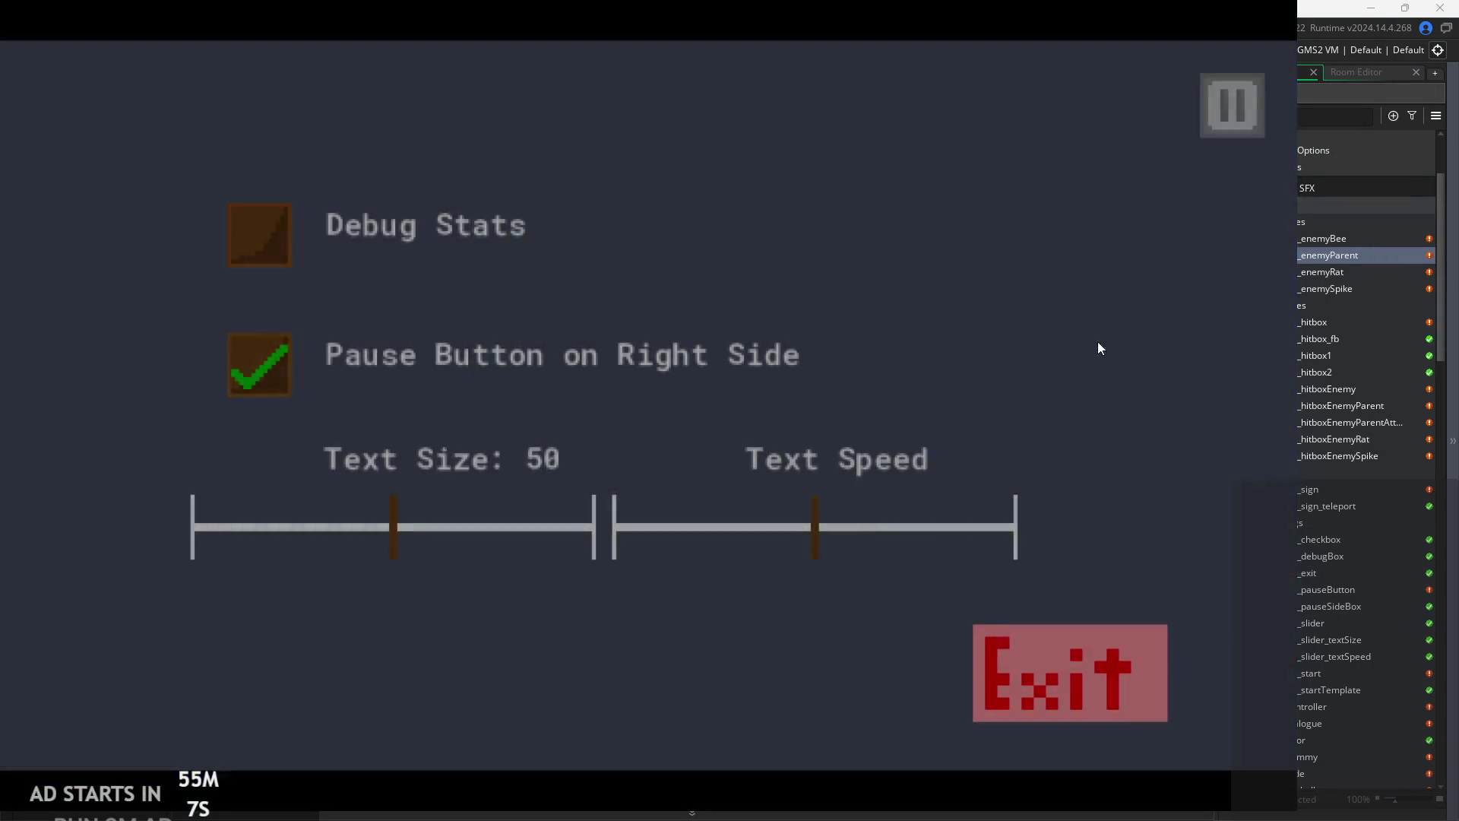
left_click(1061, 688)
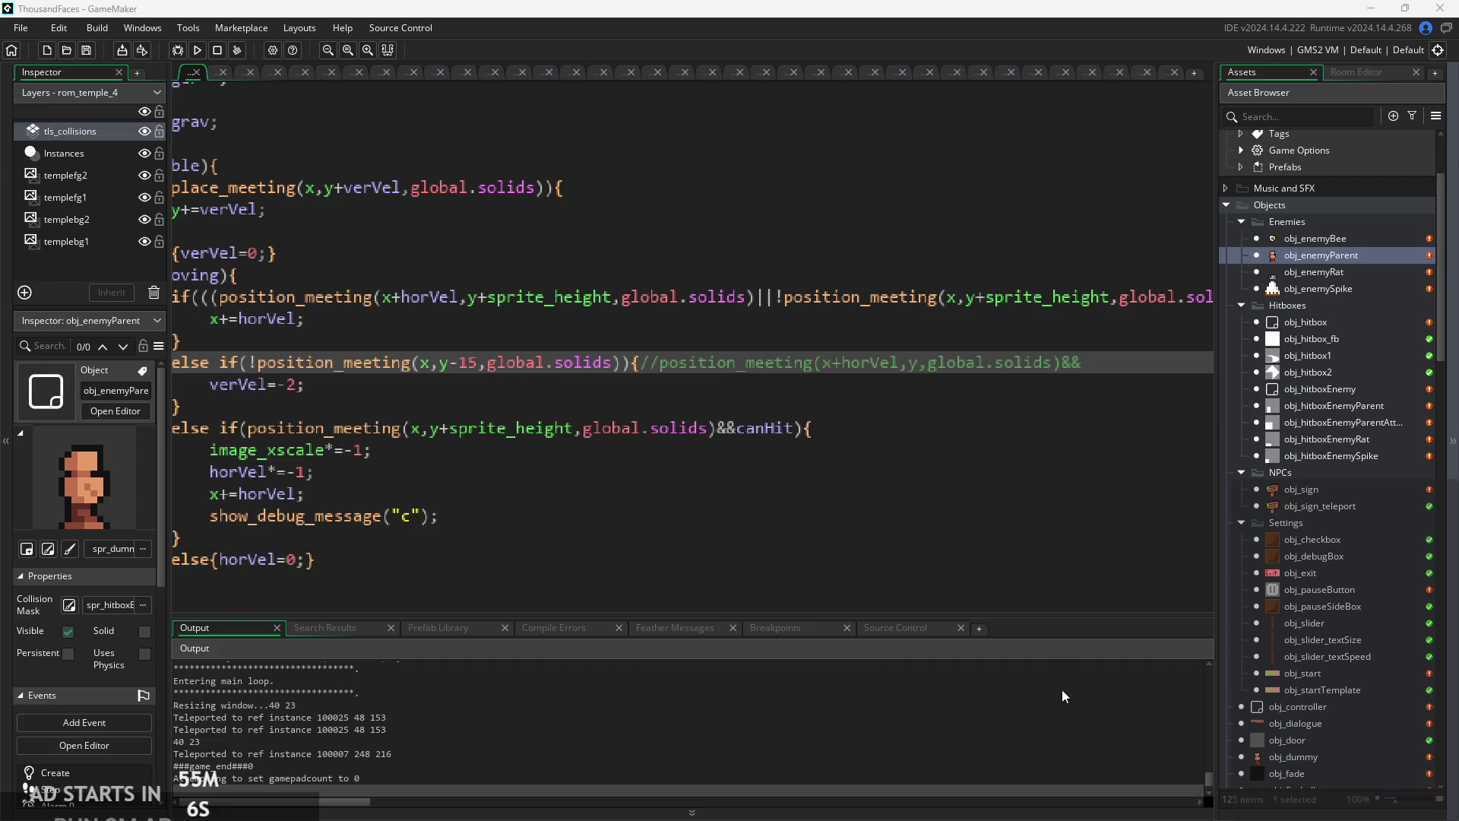
- Run one more playtest of the y-15 overhead check and exit
left_click(609, 325)
left_click(195, 51)
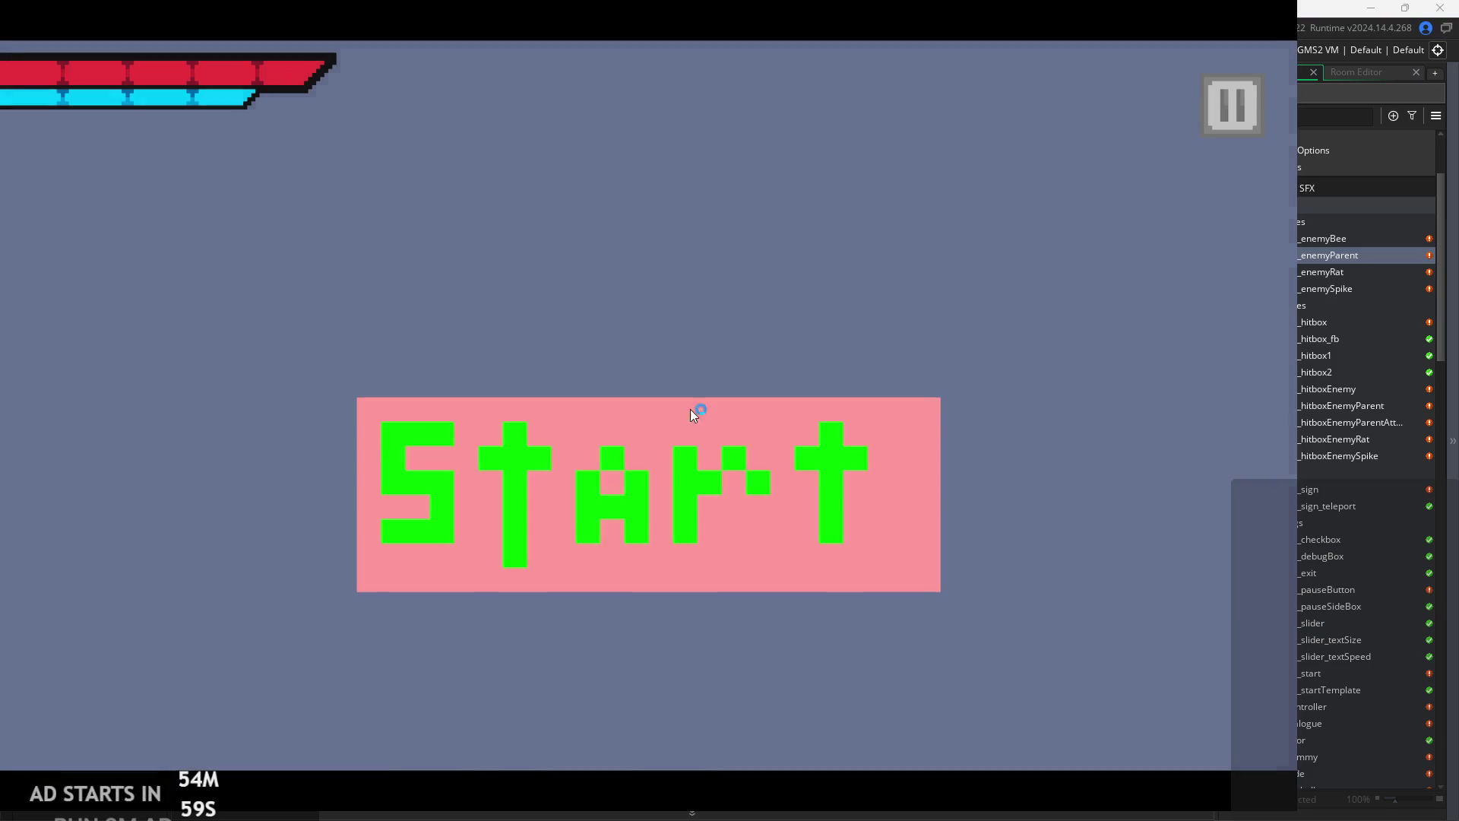
left_click(691, 409)
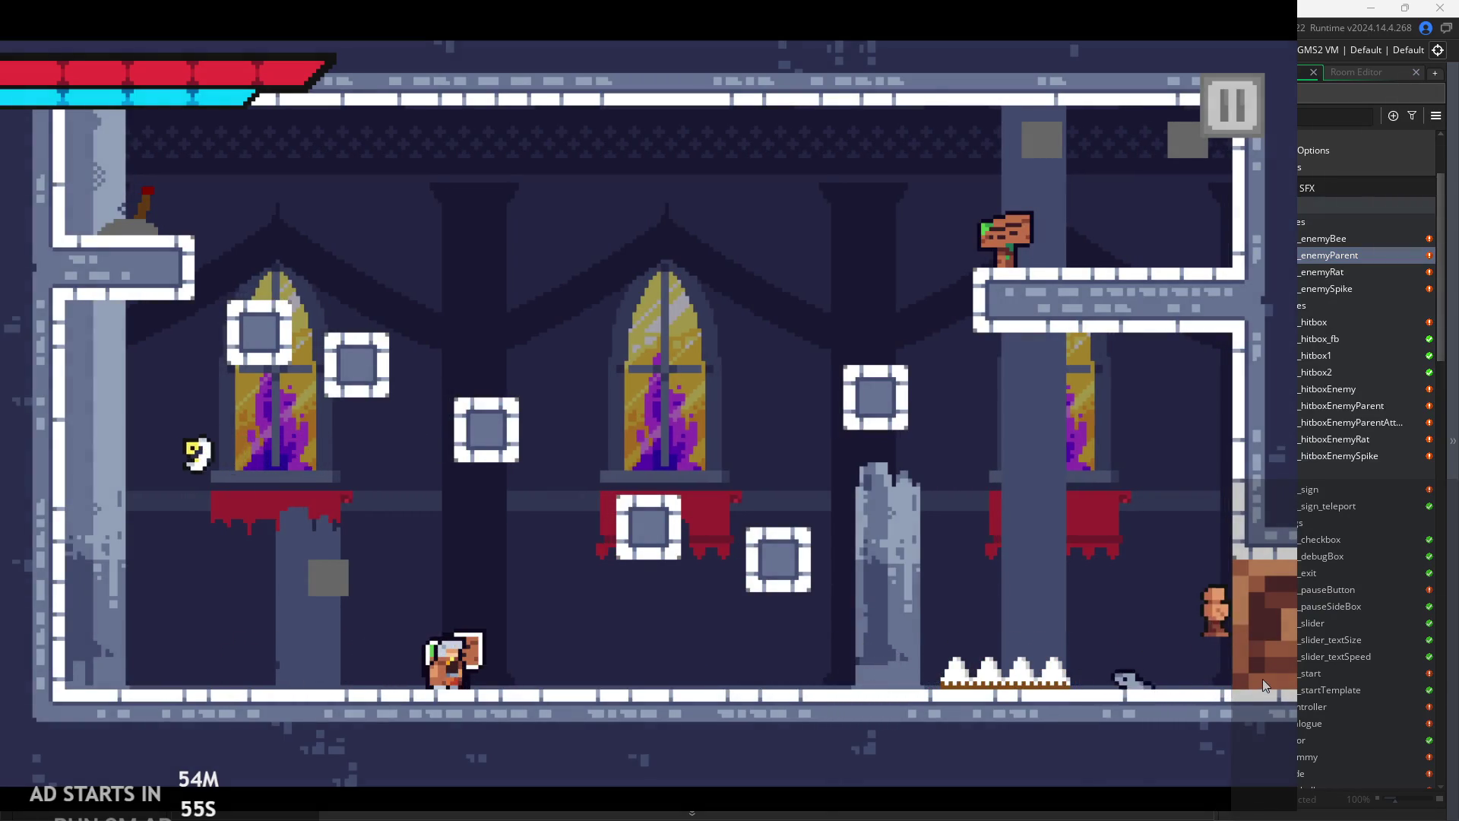
left_click(1228, 105)
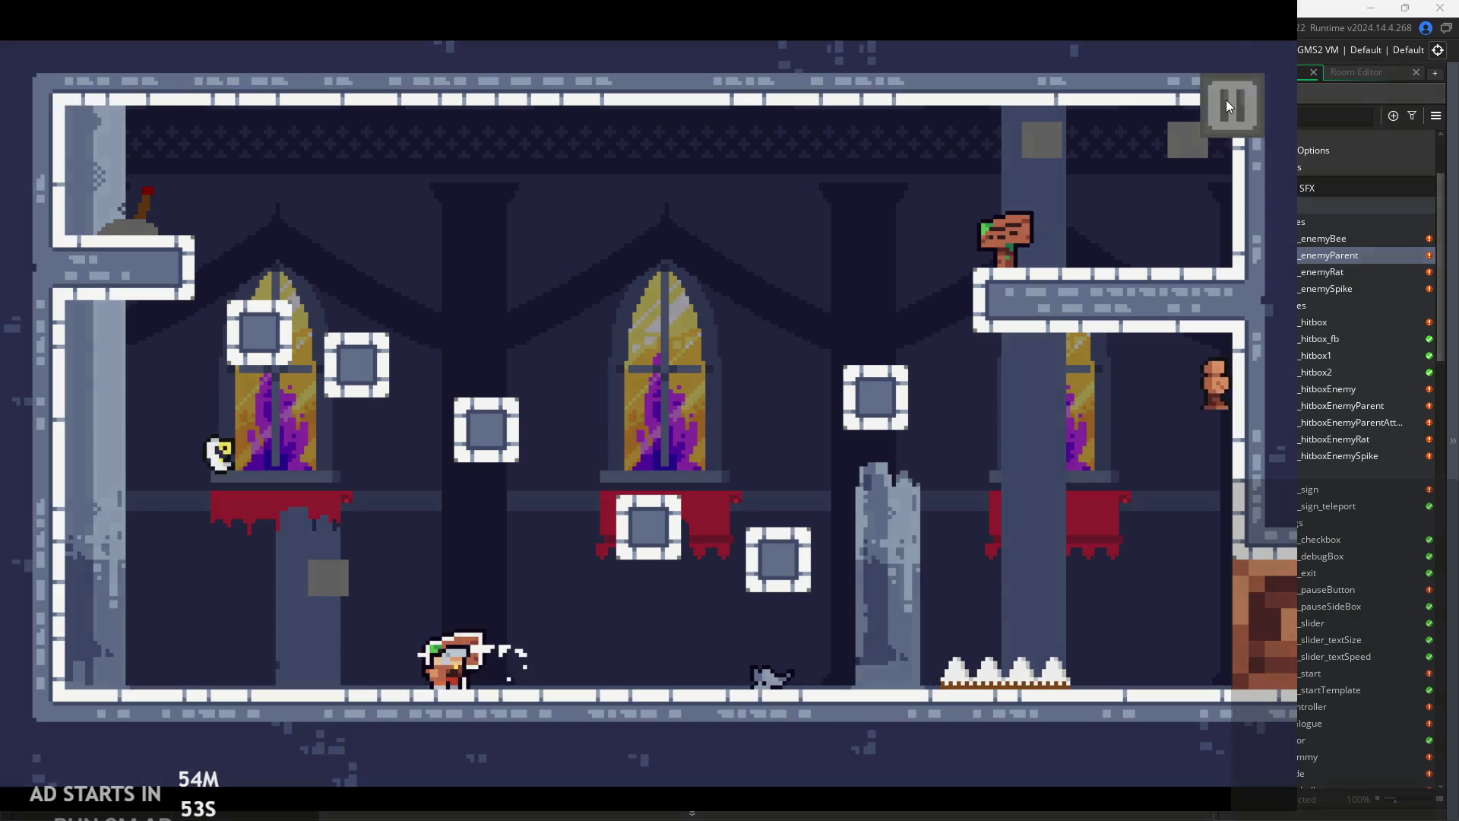
left_click(1127, 658)
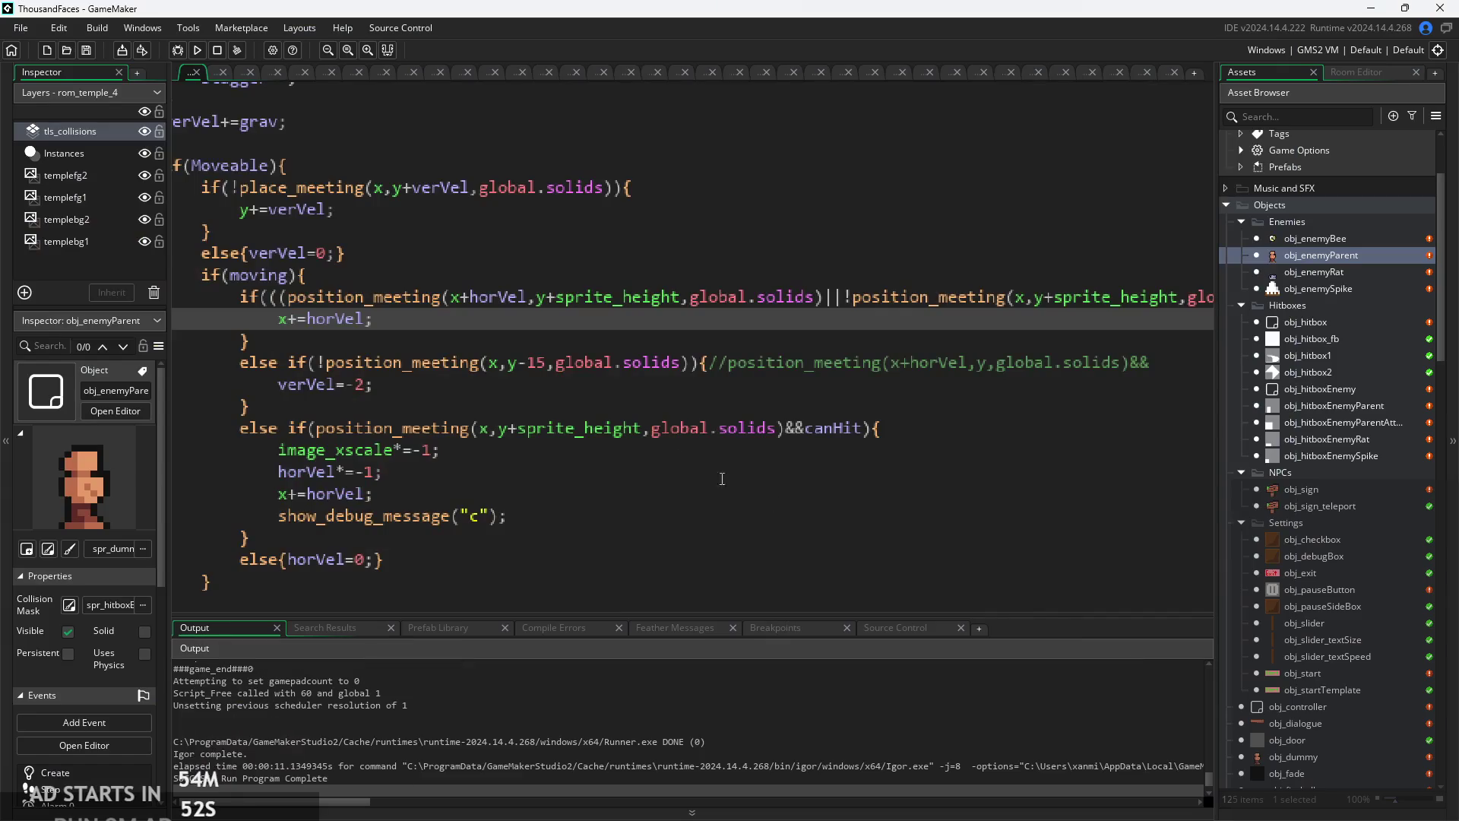
- Uncomment and cut the saved wall check, leaving verVel=-2 on its own line
left_click(551, 363)
left_click(533, 382)
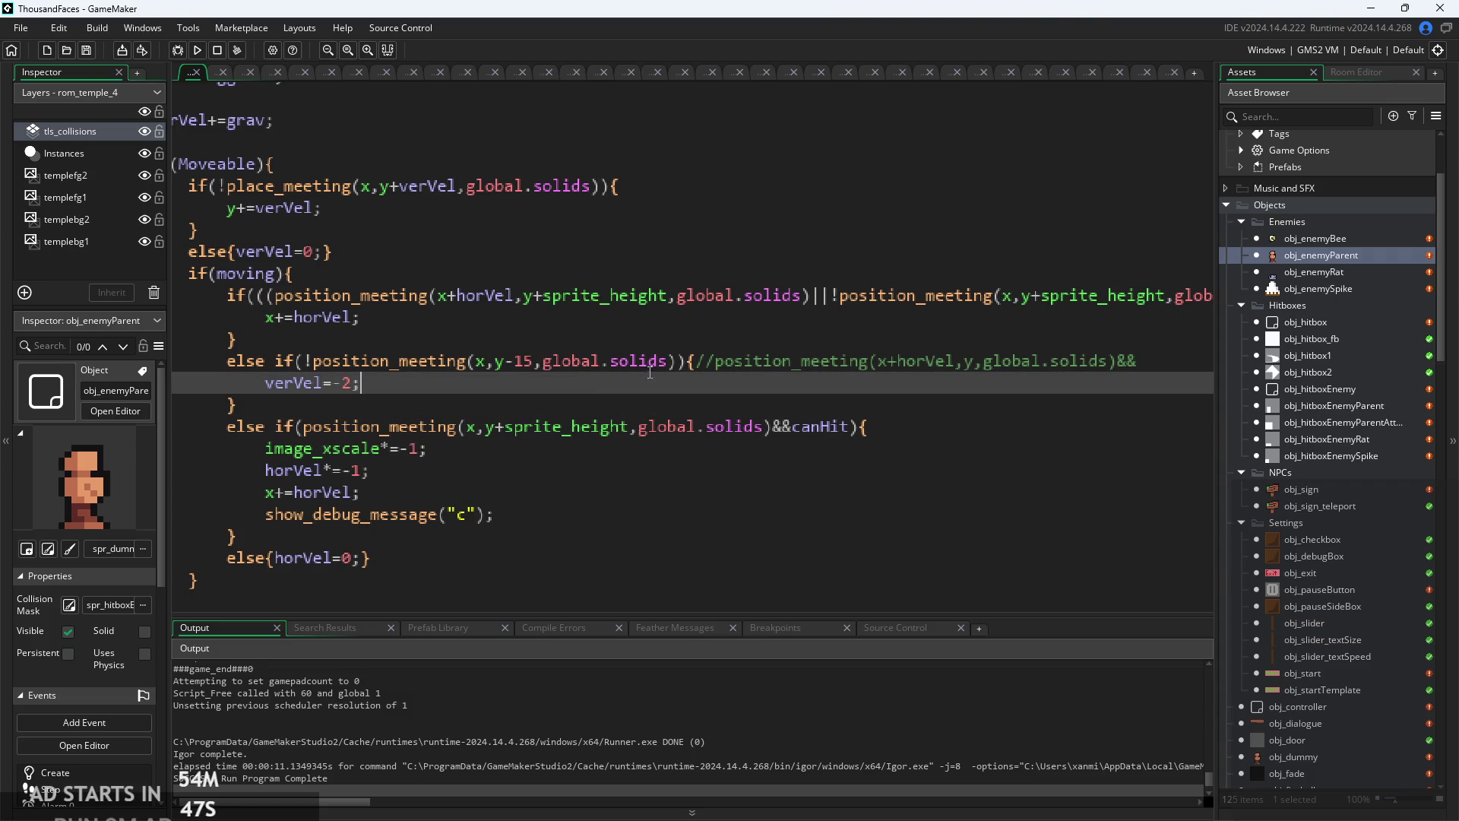
left_click(673, 363)
scroll(346, 370, "up", 1)
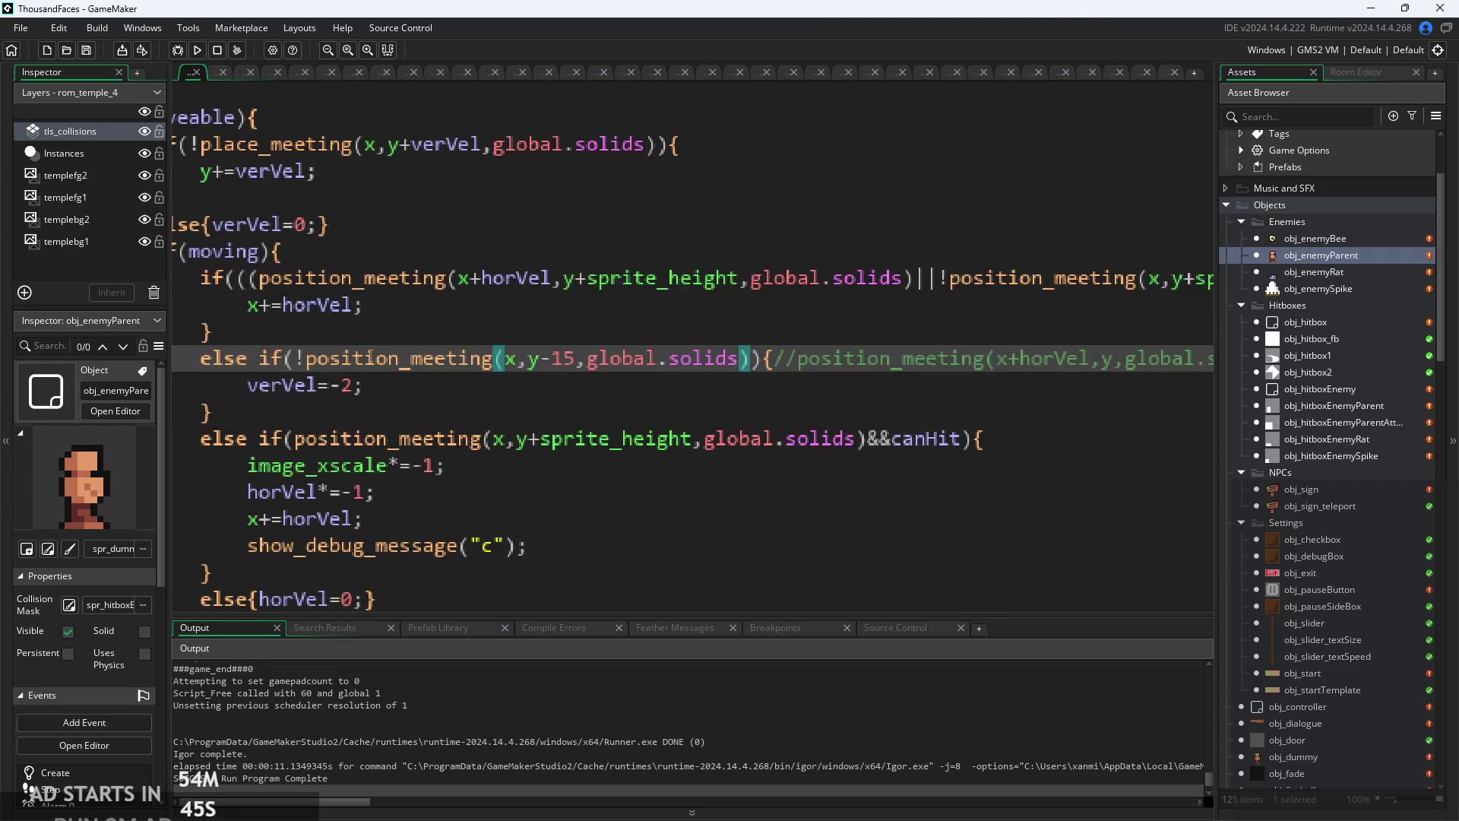
left_click(356, 385)
left_click(297, 358)
key("Delete")
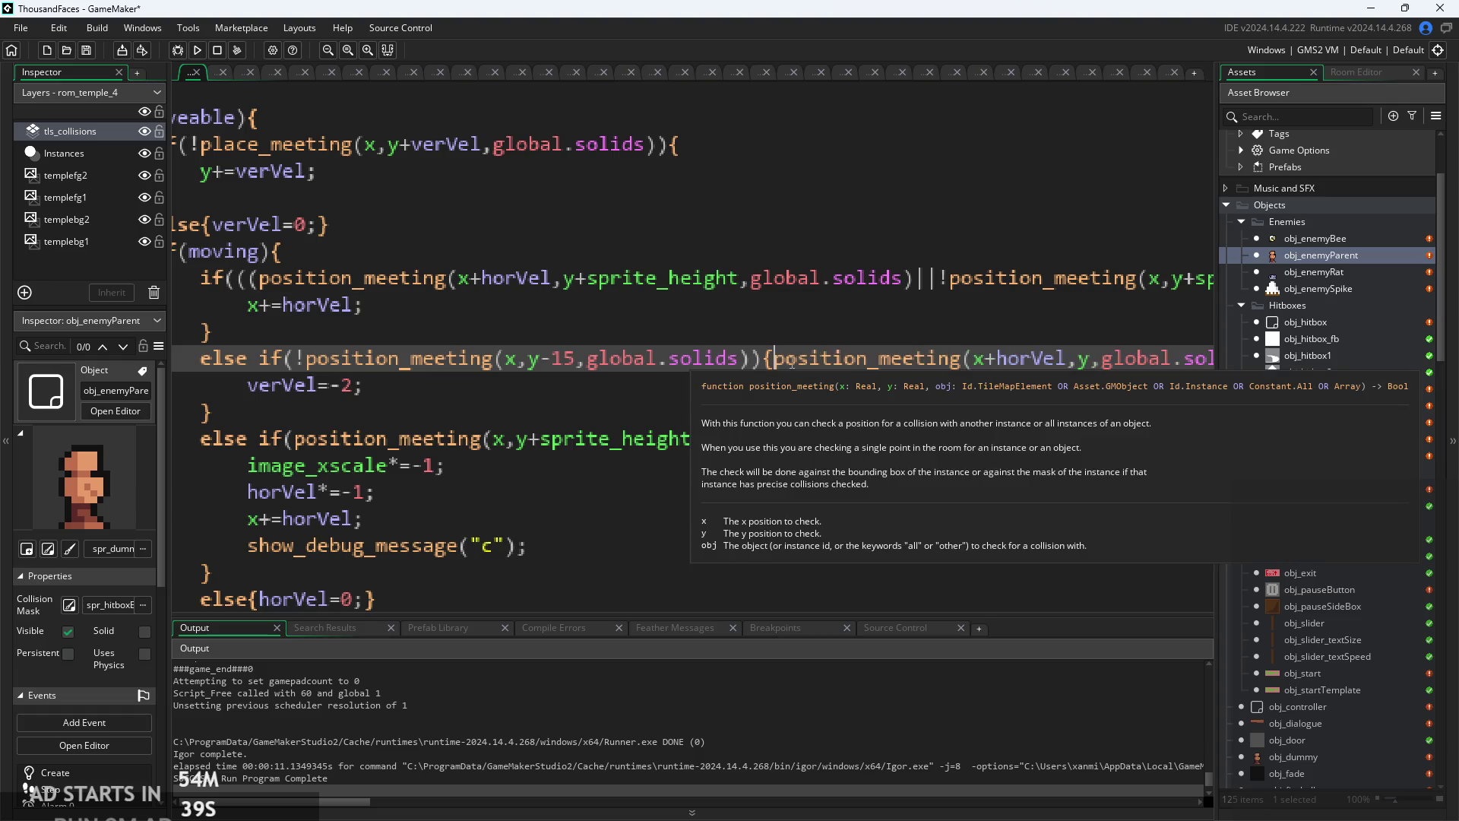
mouse_move(774, 358)
left_mouse_down()
mouse_move(836, 388)
mouse_move(1031, 391)
mouse_move(426, 465)
mouse_move(365, 384)
mouse_move(750, 371)
mouse_move(222, 394)
left_mouse_up()
key("Delete")
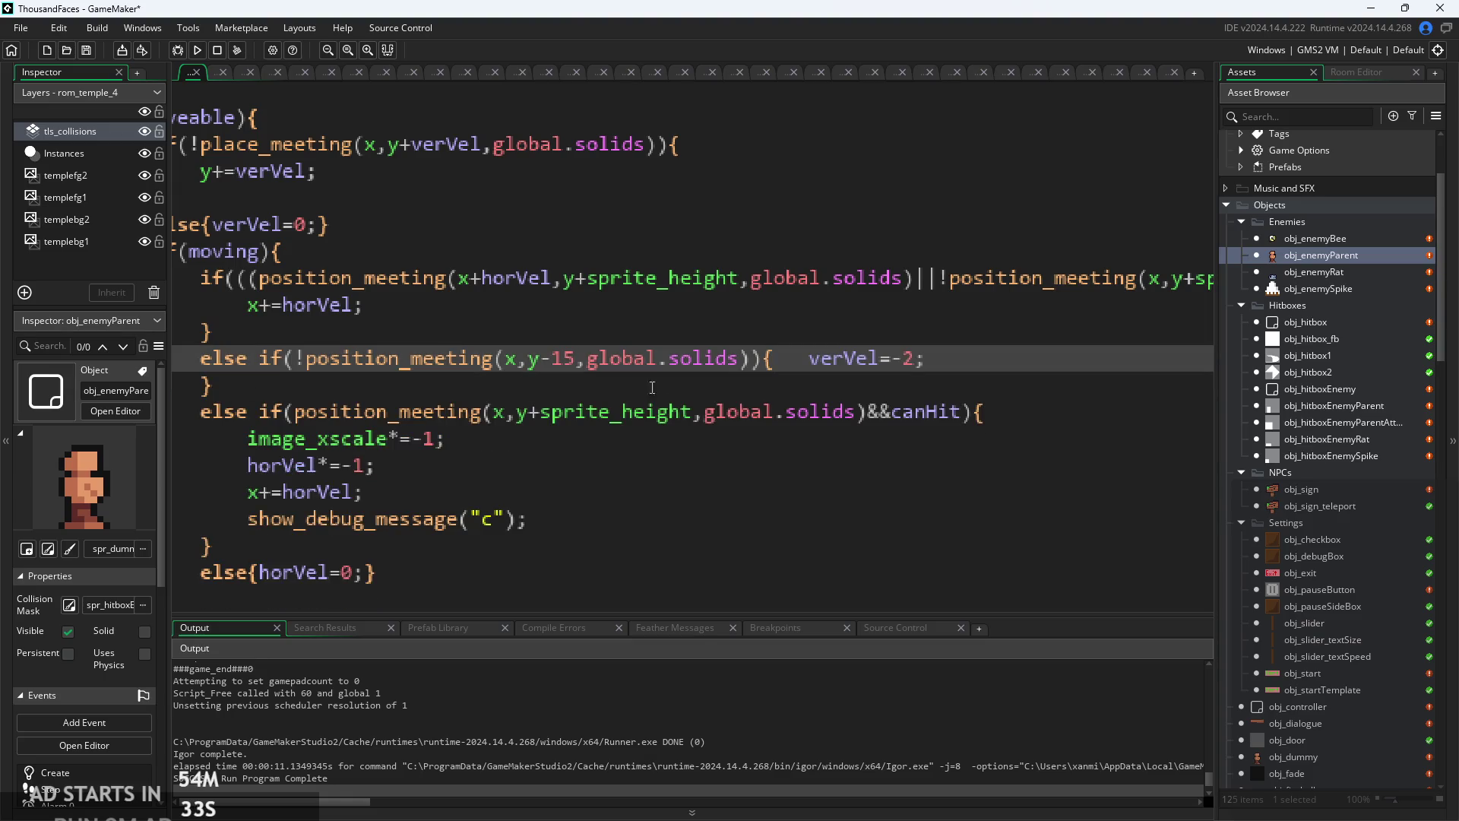
key("Delete")
key("Return")
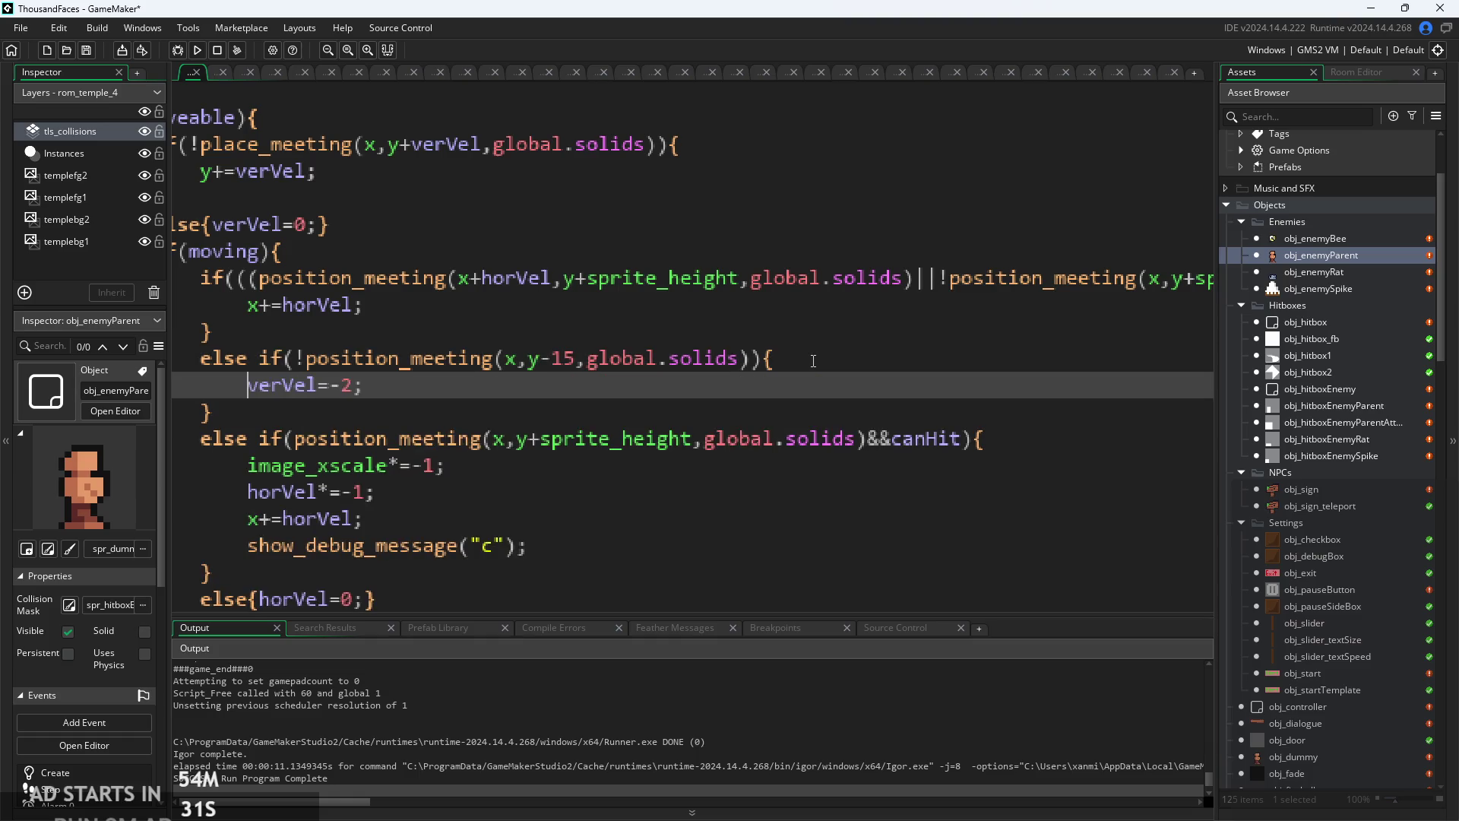
- Paste the wall check back into the else-if condition before the overhead check
left_click(749, 359)
type("position_meeting(x+horVel,y,global.solids)&&")
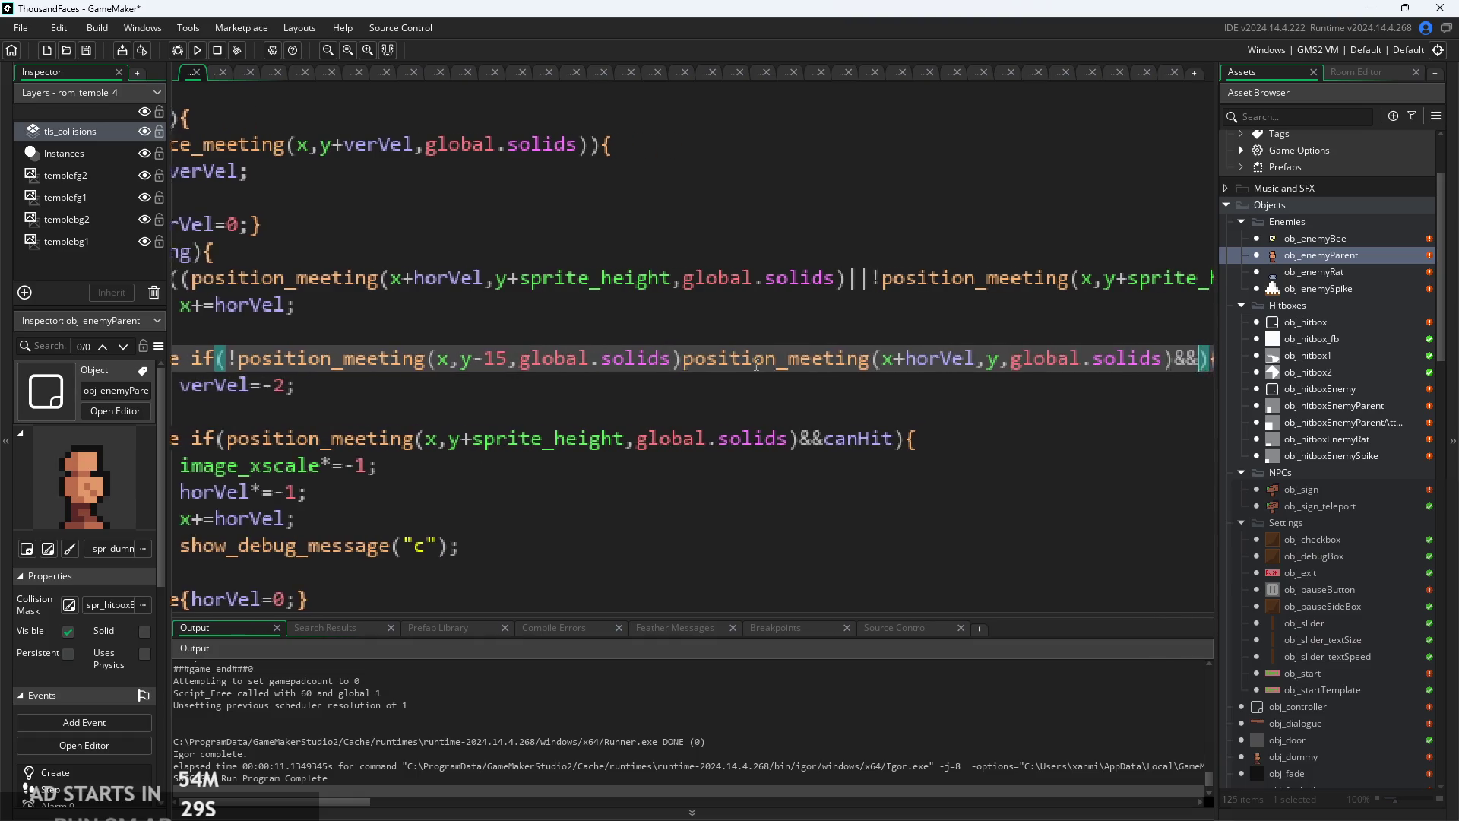
scroll(775, 373, "down", 3)
key("ctrl+z")
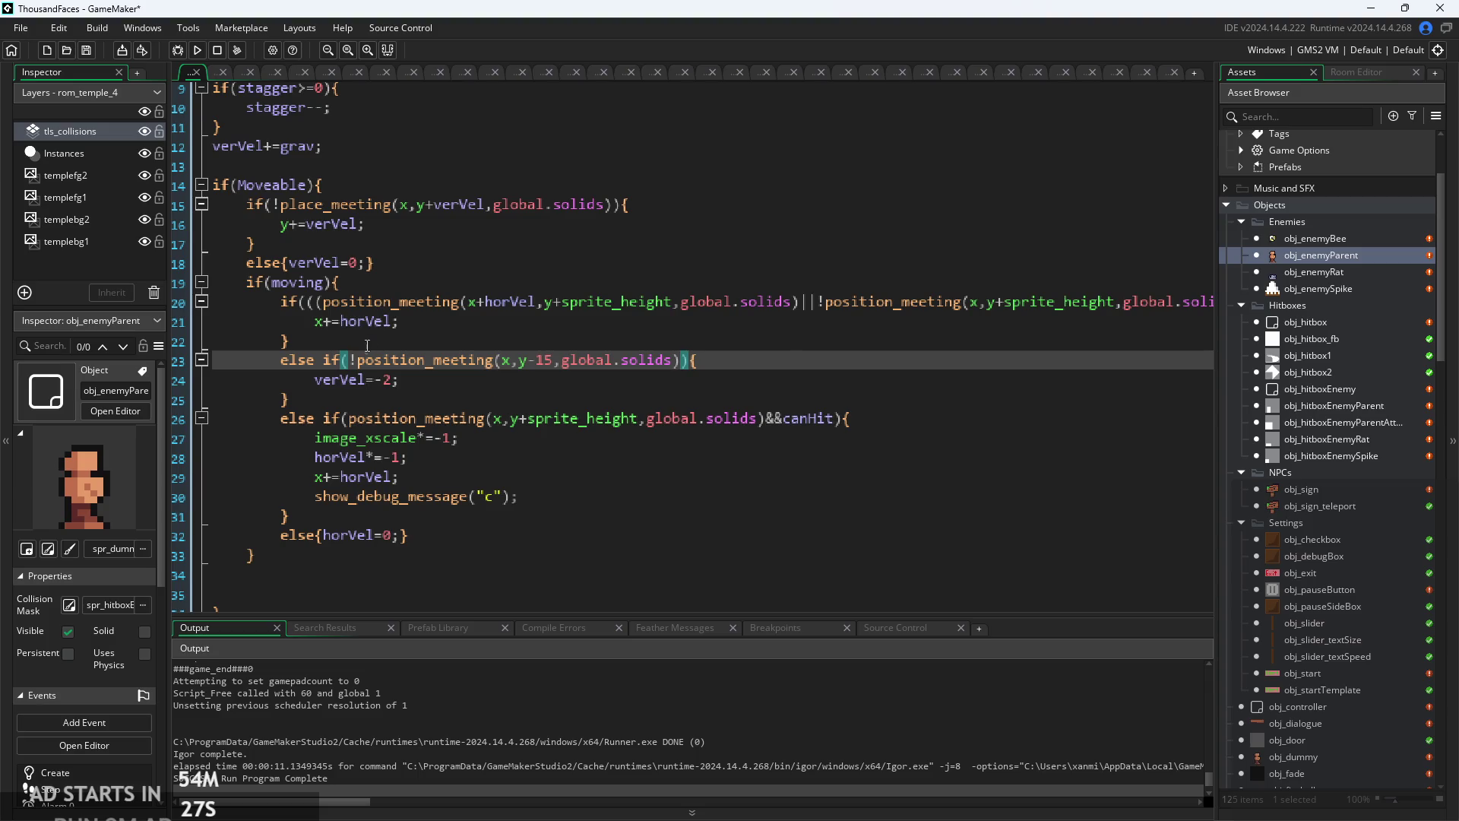
type("position_meeting(x+horVel,y,global.solids)&&")
scroll(684, 364, "up", 1, "ctrl")
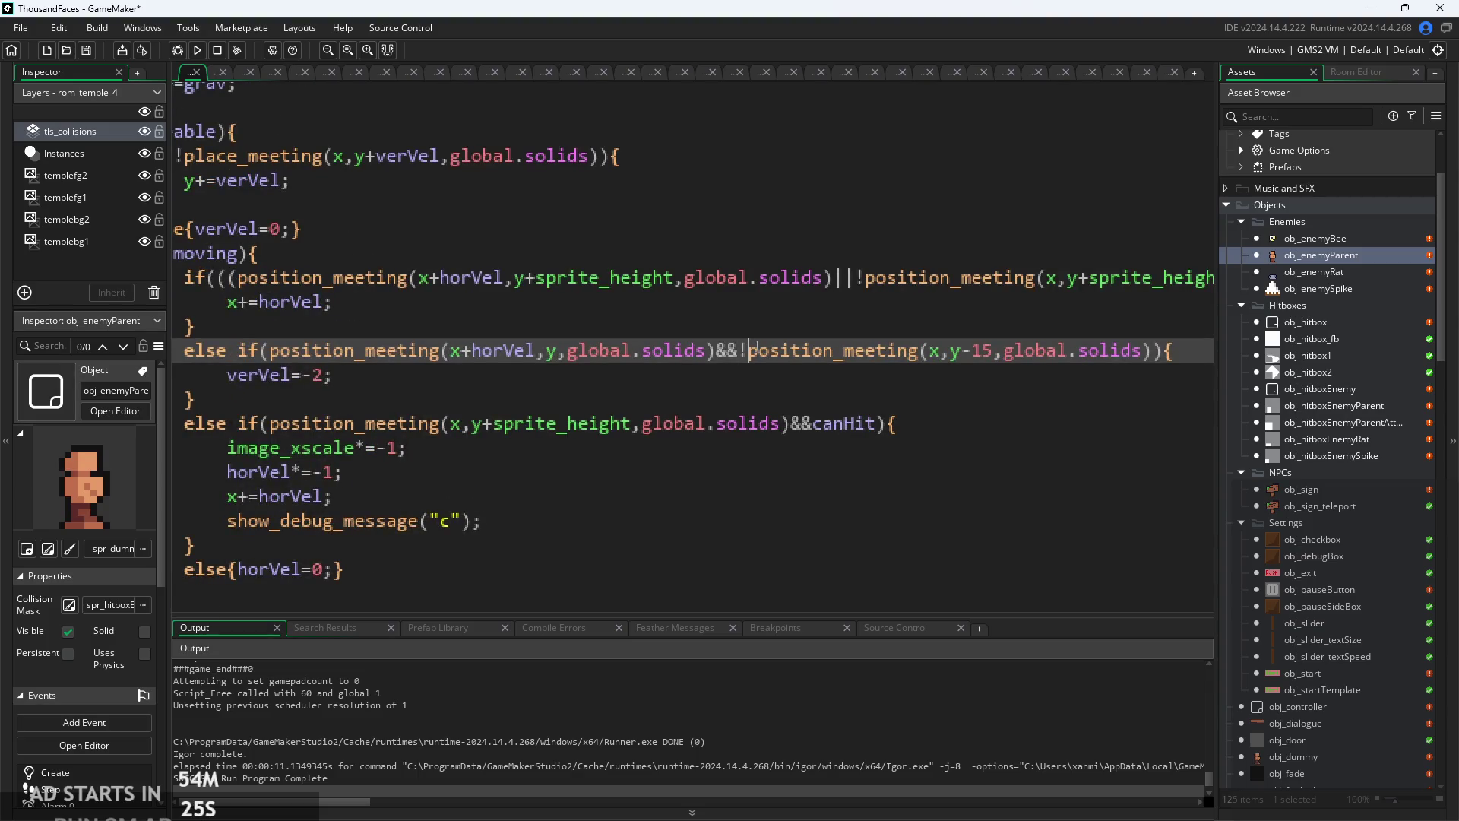
left_click(462, 354)
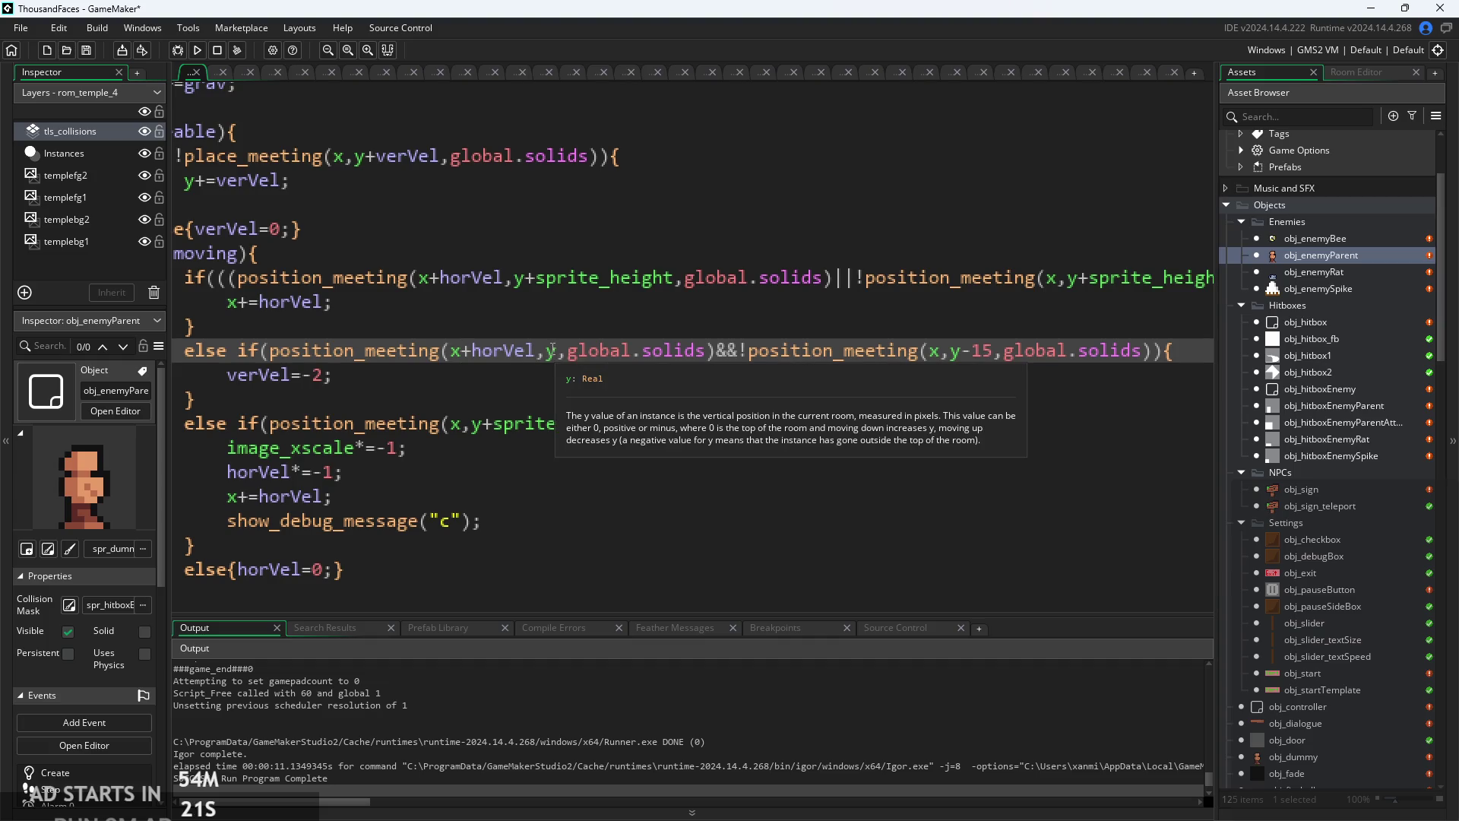
left_click(559, 351)
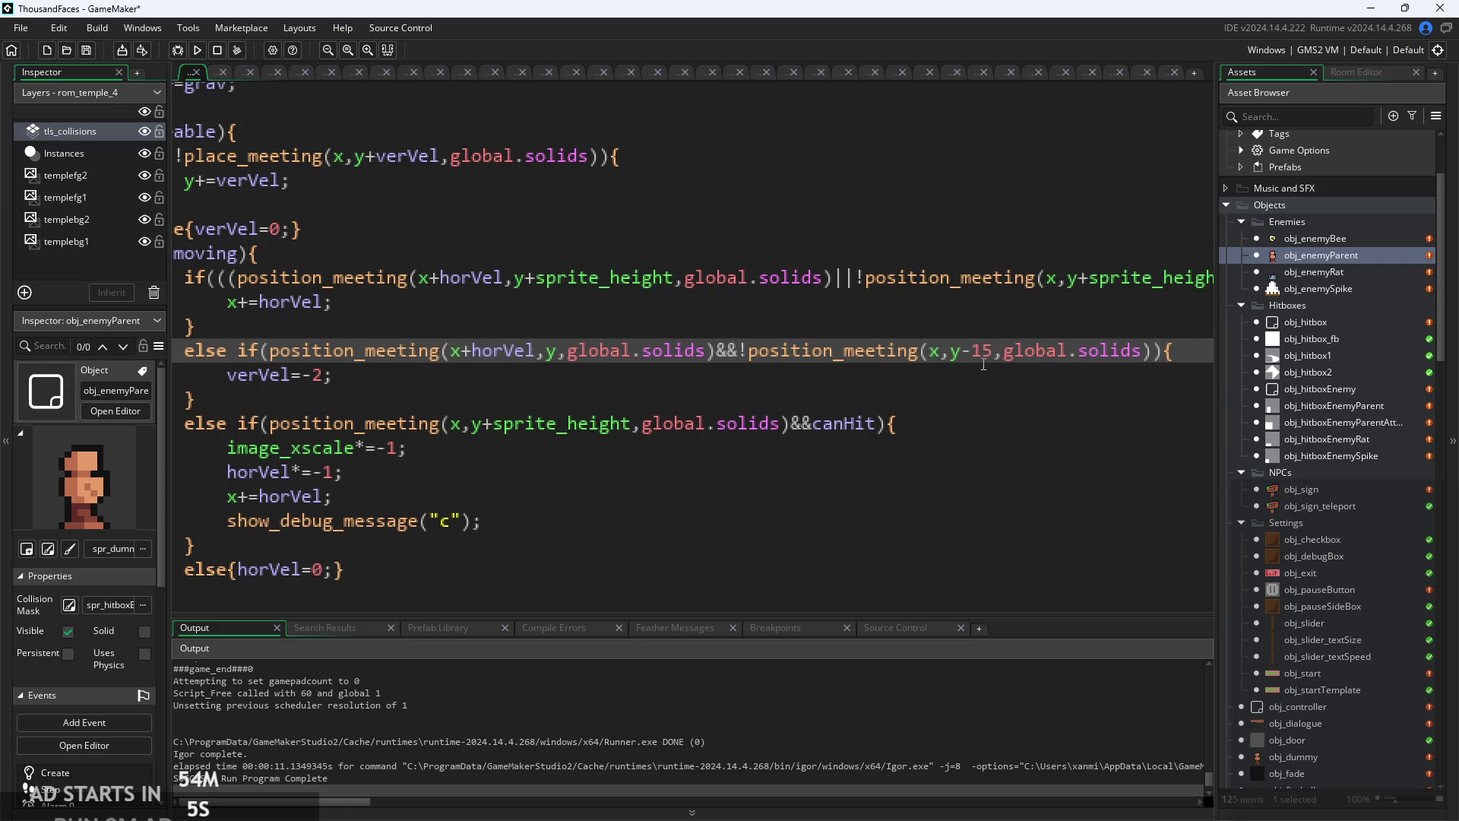
- Add +horVel to the y-15 check, delete the first position_meeting condition, and run
left_click(941, 351)
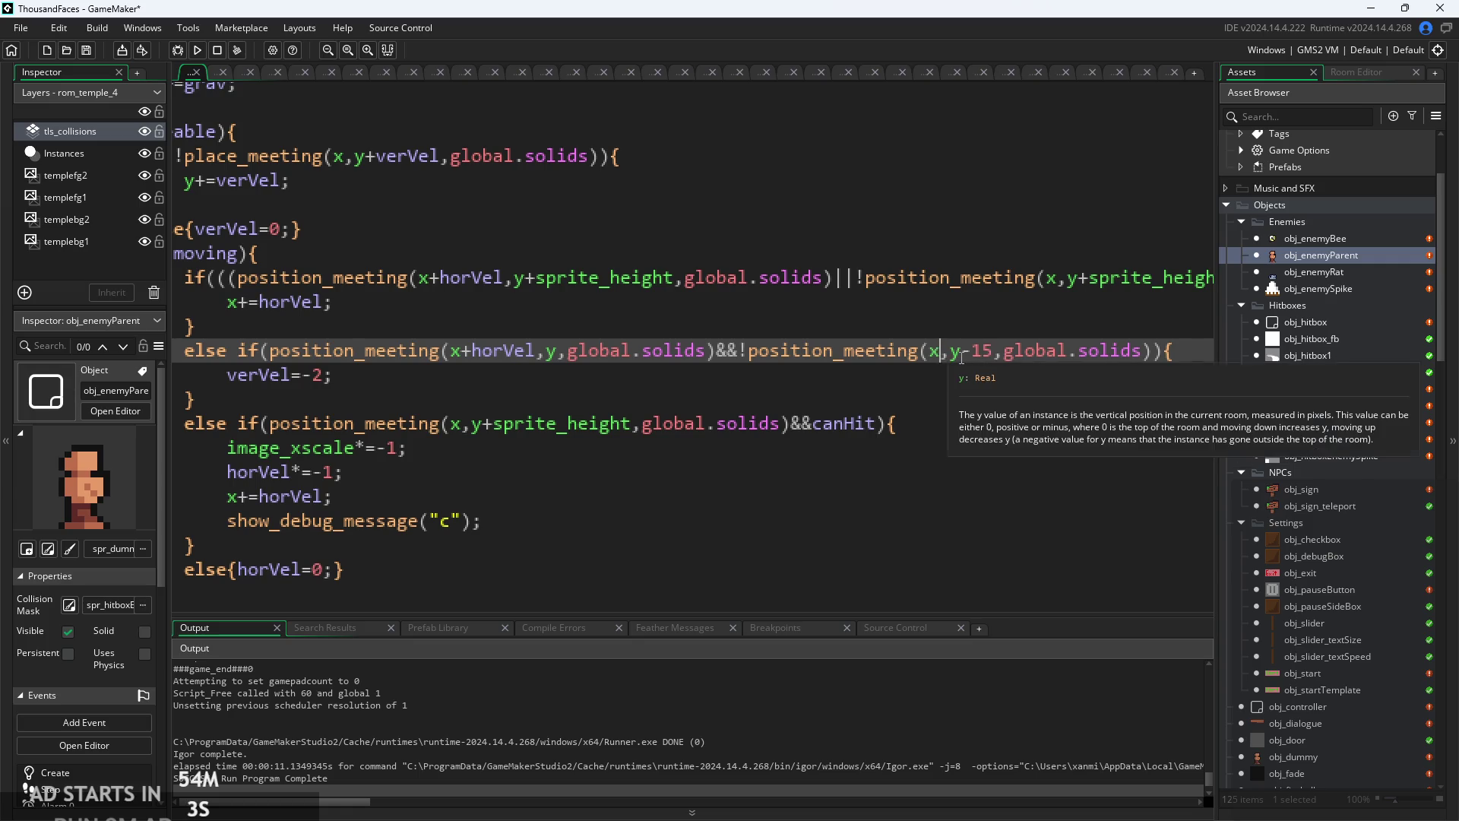
type("+horVel")
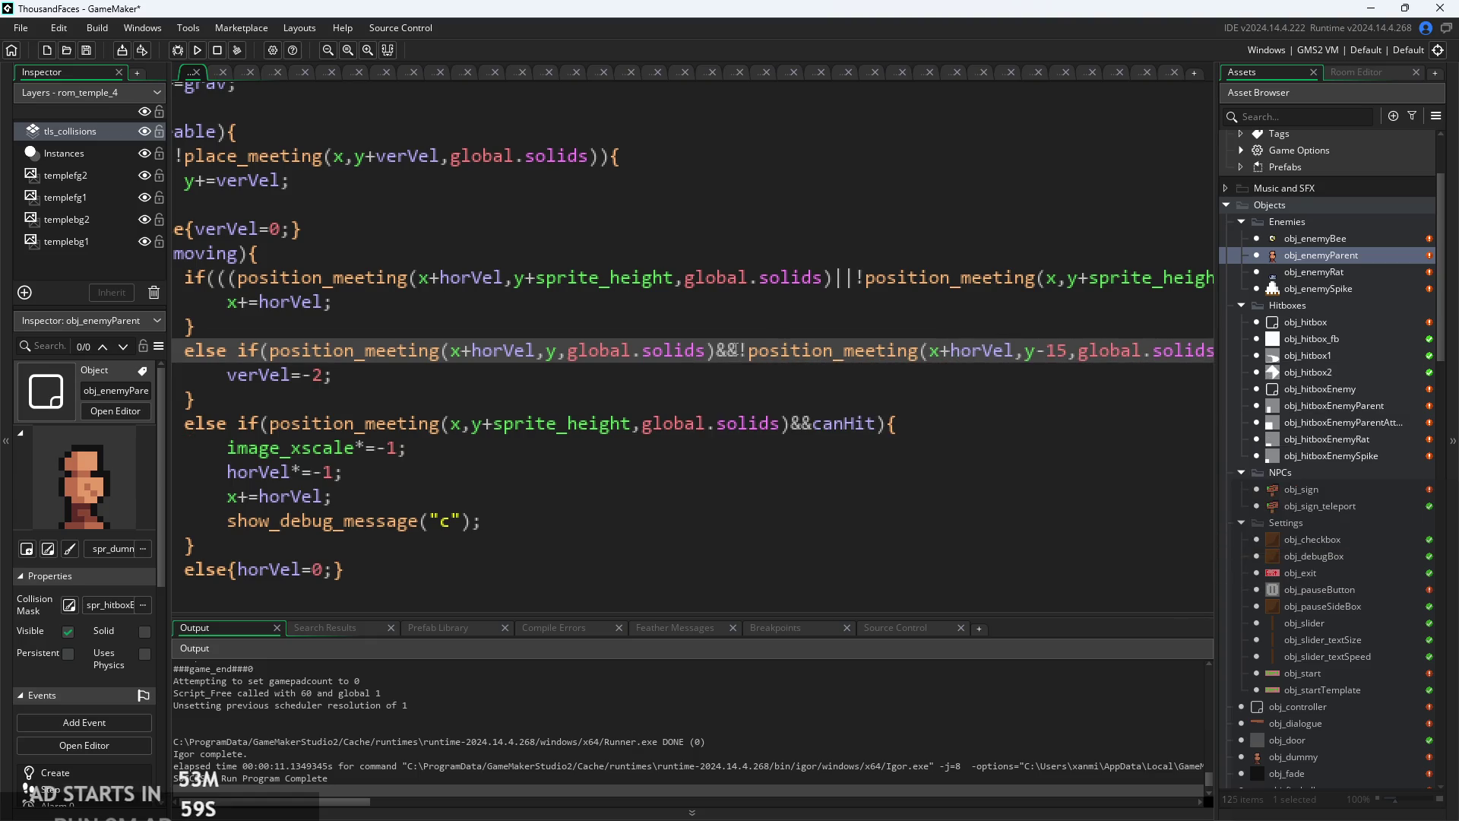
mouse_move(741, 350)
left_mouse_down()
mouse_move(273, 350)
mouse_move(717, 363)
left_mouse_up()
key("BackSpace")
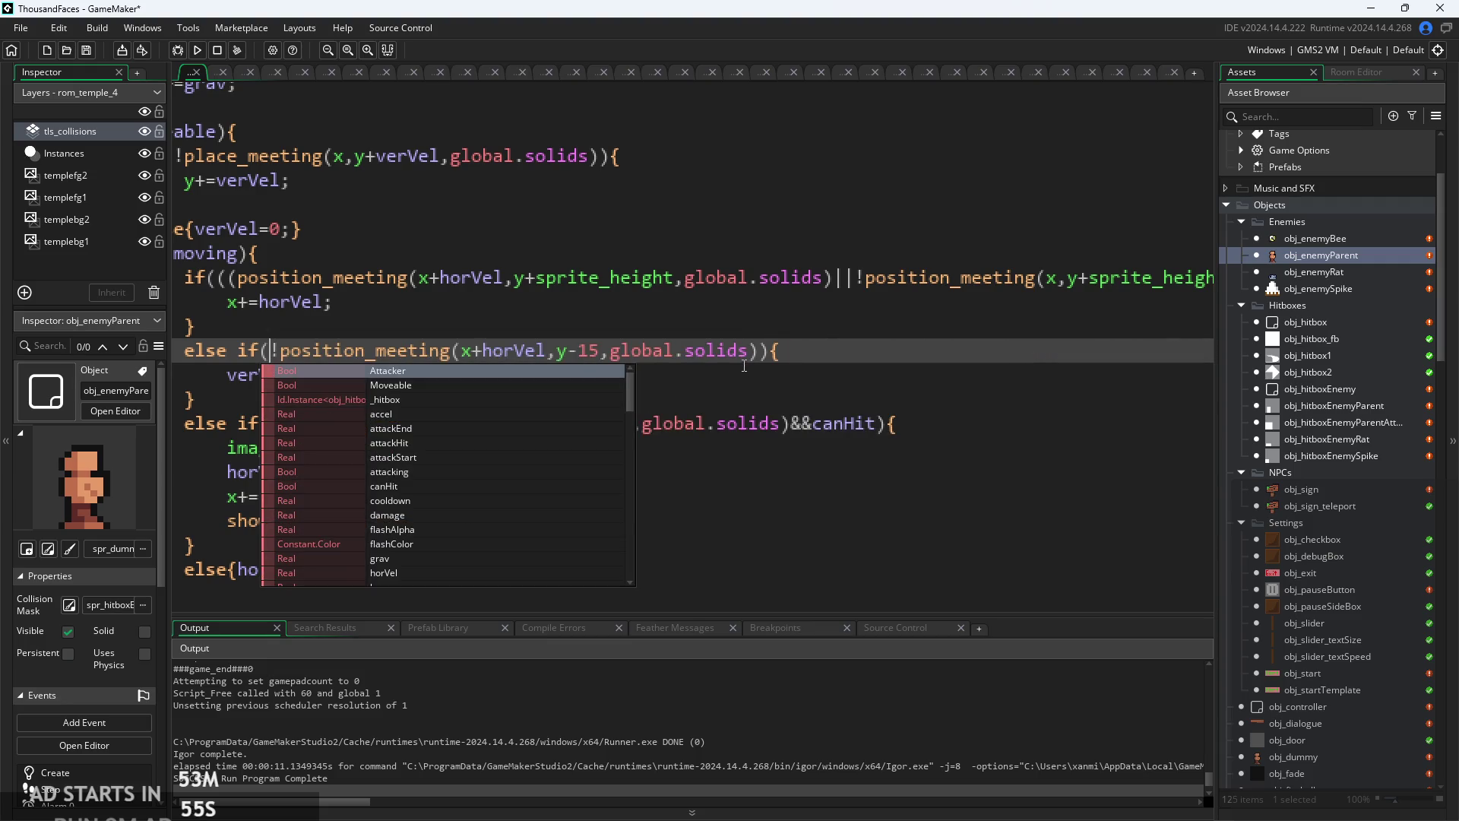
left_click(440, 332)
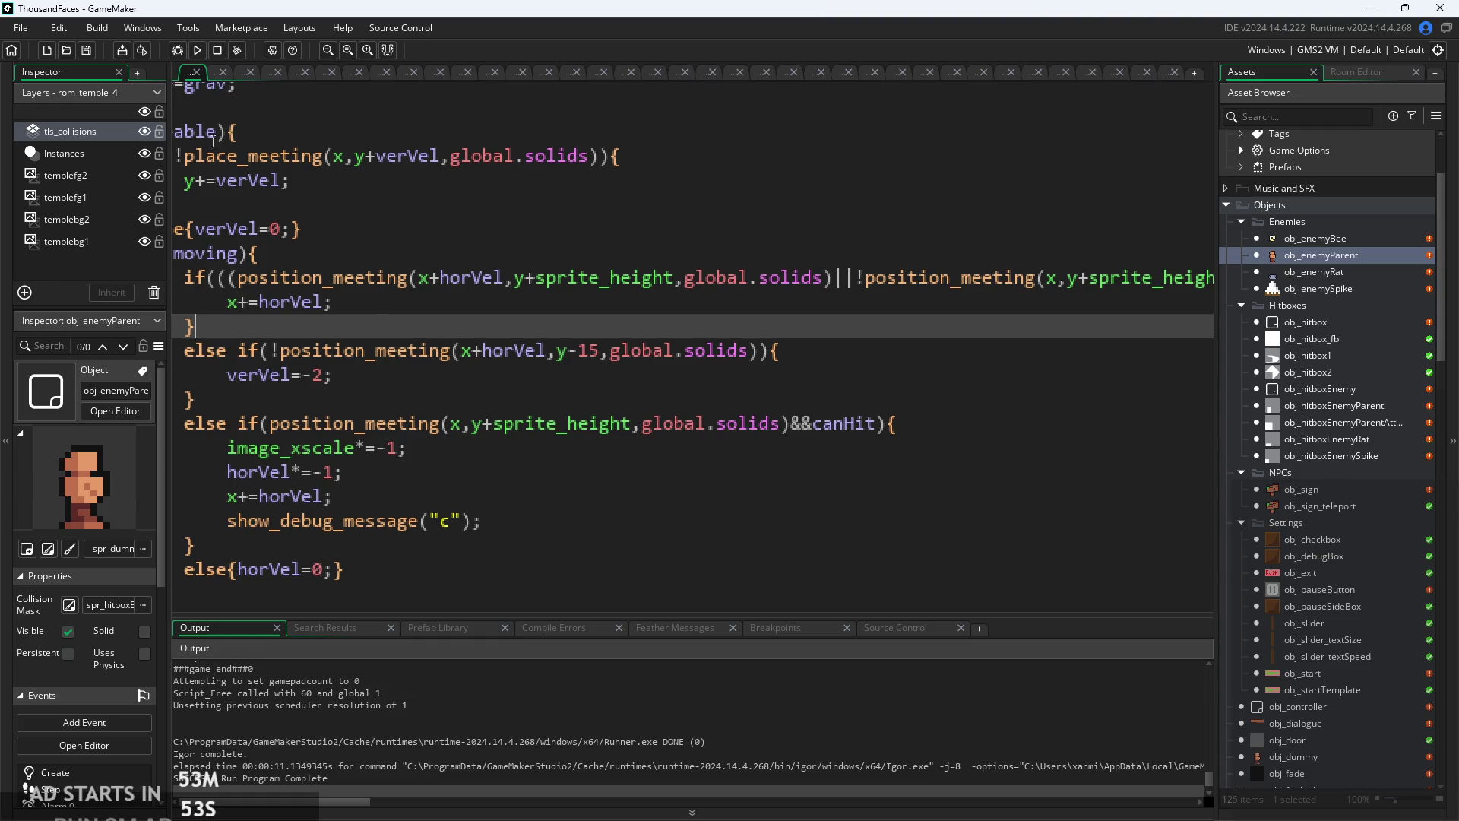
left_click(196, 50)
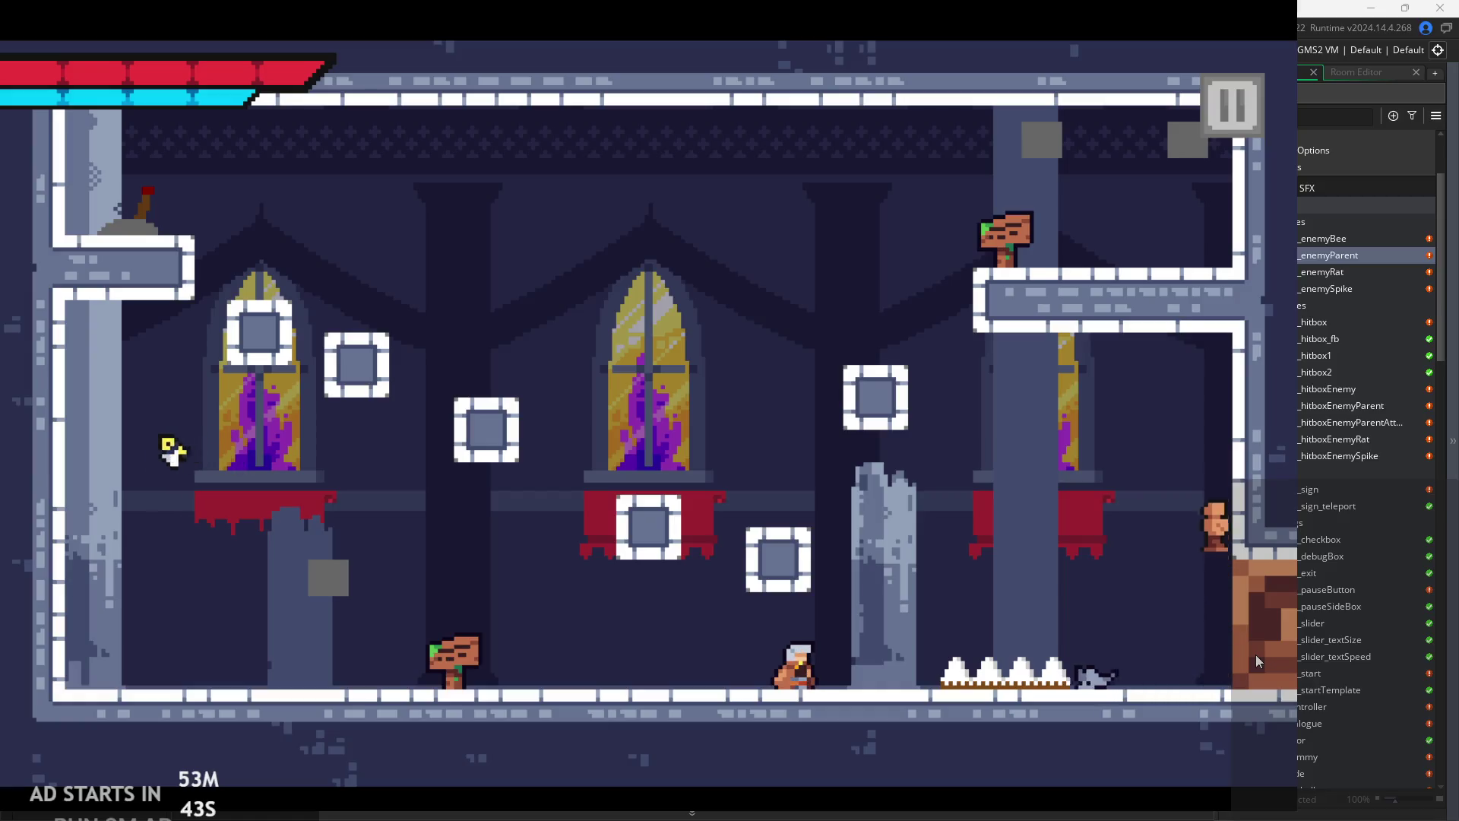
key("space")
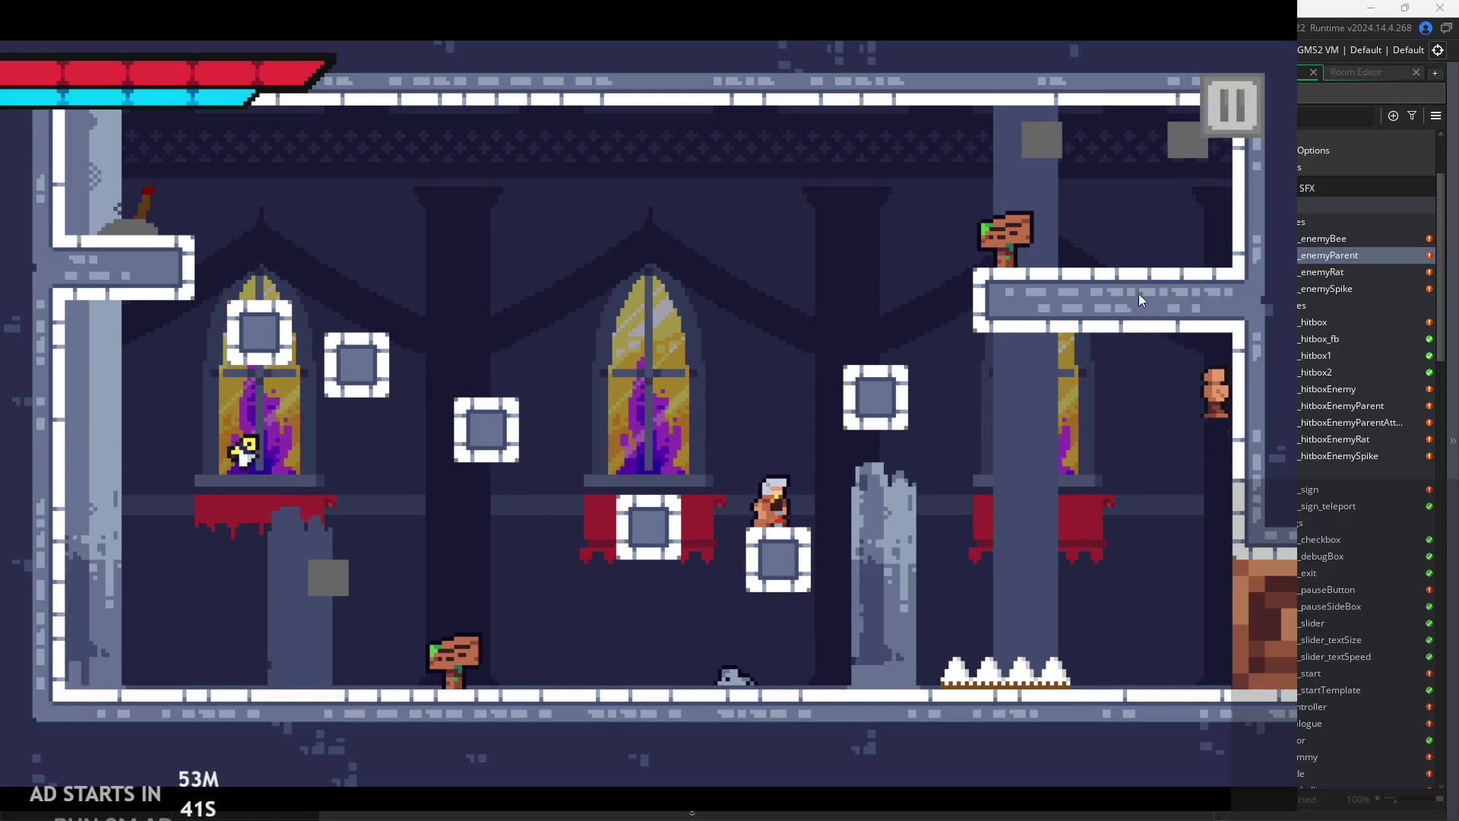
left_click(1254, 125)
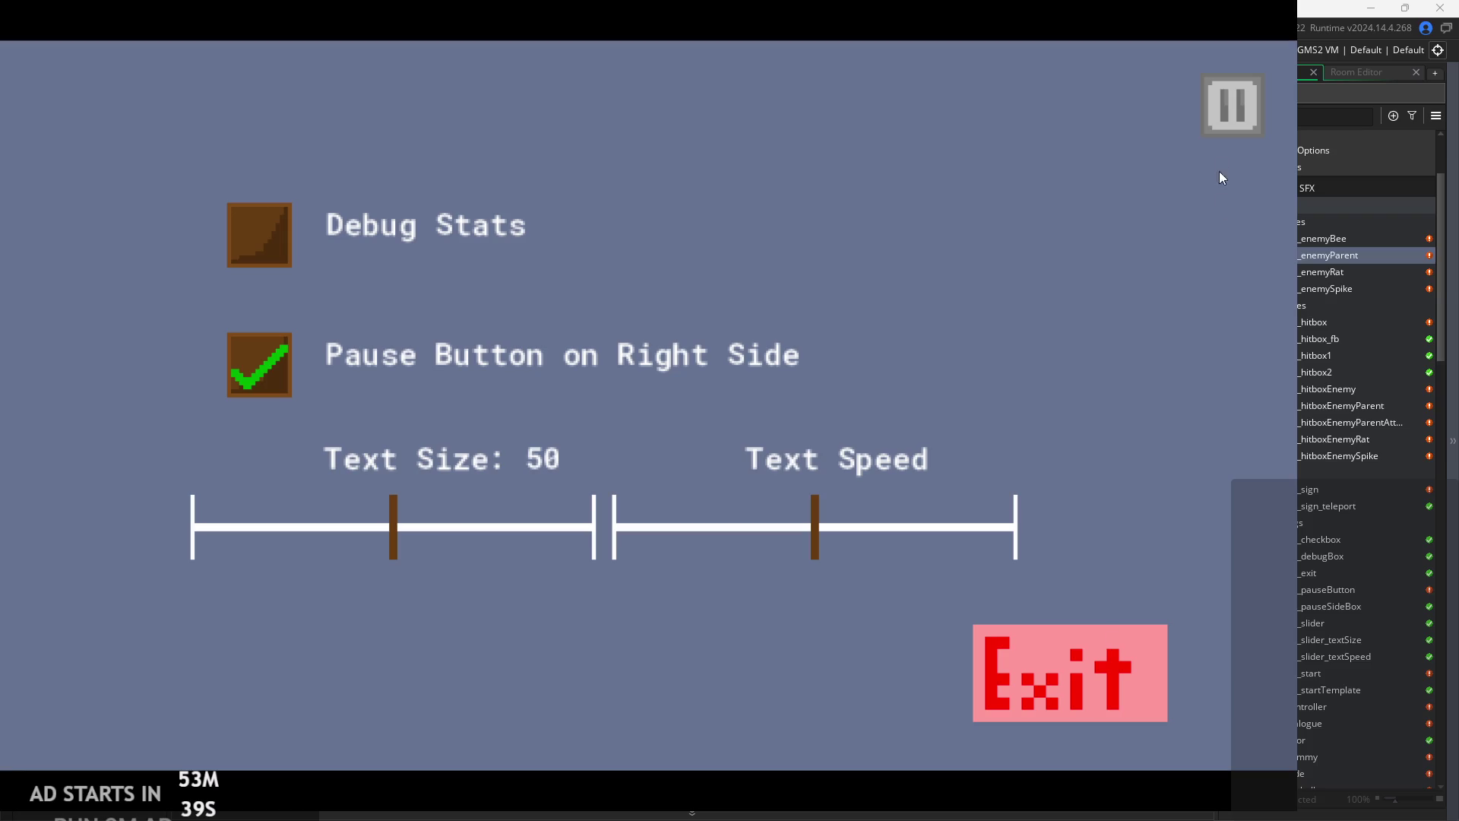
left_click(1231, 106)
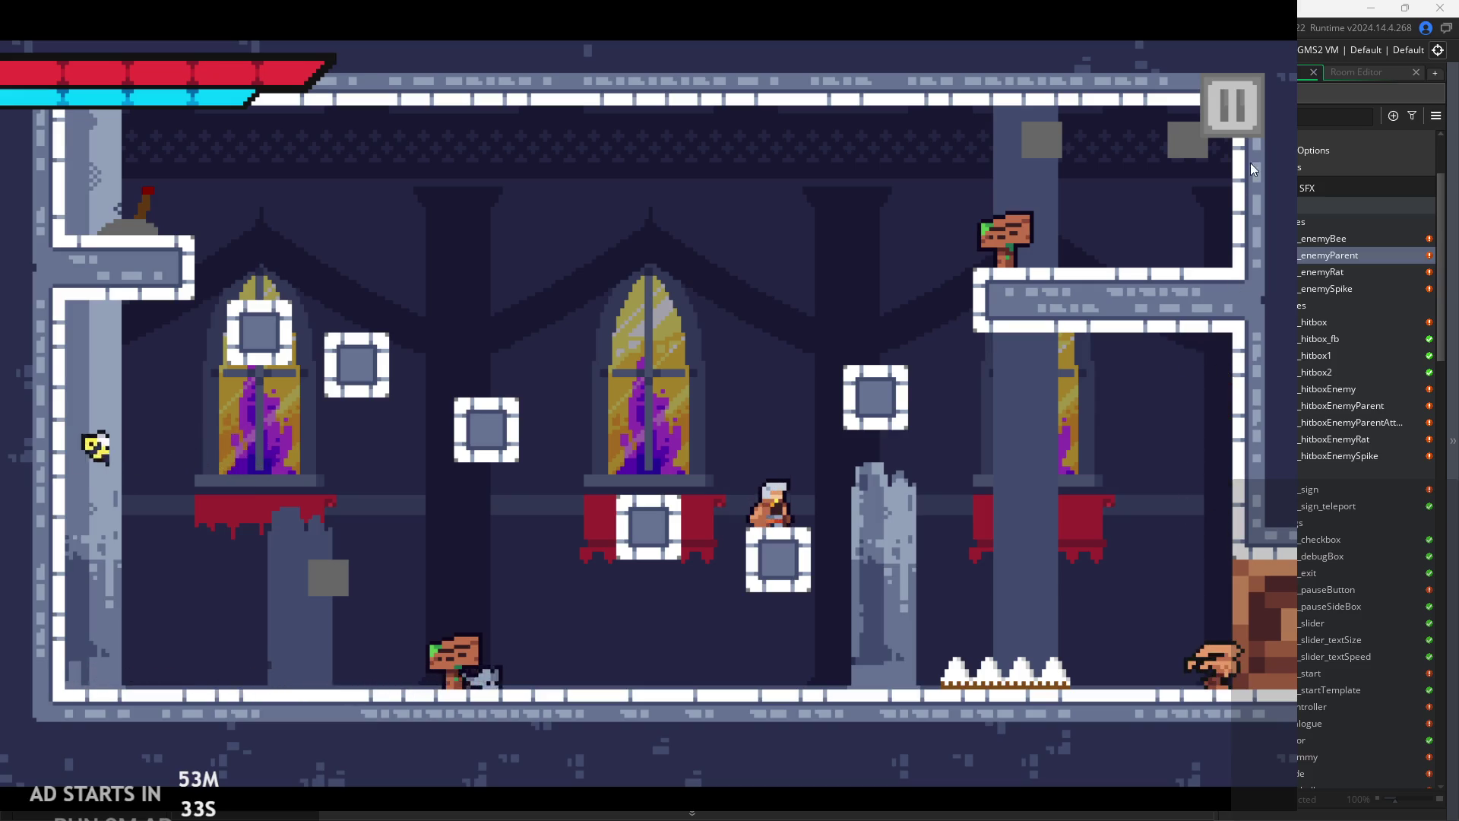
left_click(1231, 106)
left_click(1117, 653)
left_click(502, 375)
left_click(483, 349)
left_click(503, 375)
scroll(502, 376, "left", 3)
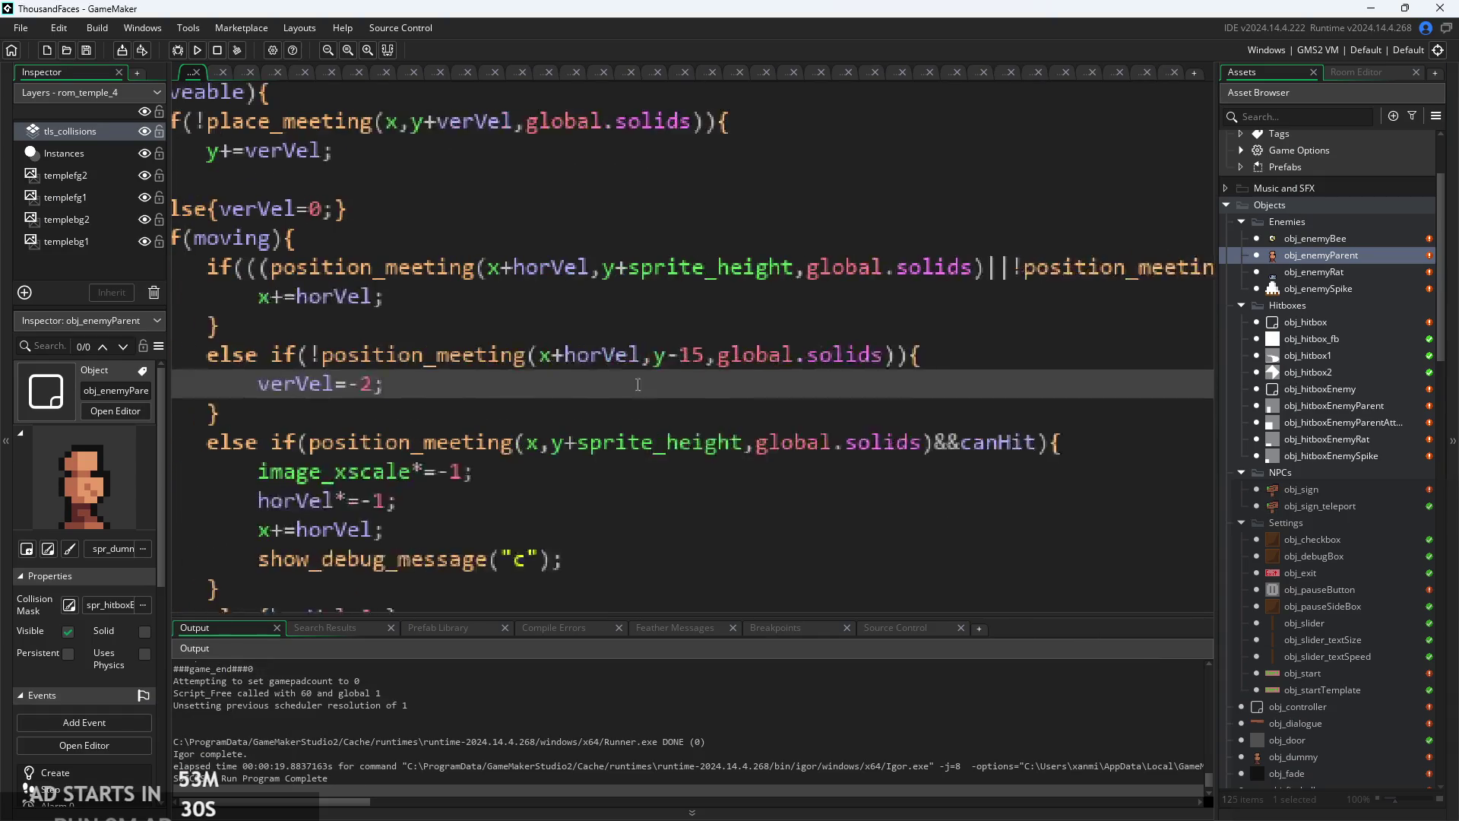
- Wrap horVel in the step-up check as max(1,horVel) and rebuild the game
left_click(571, 360)
left_click(648, 362)
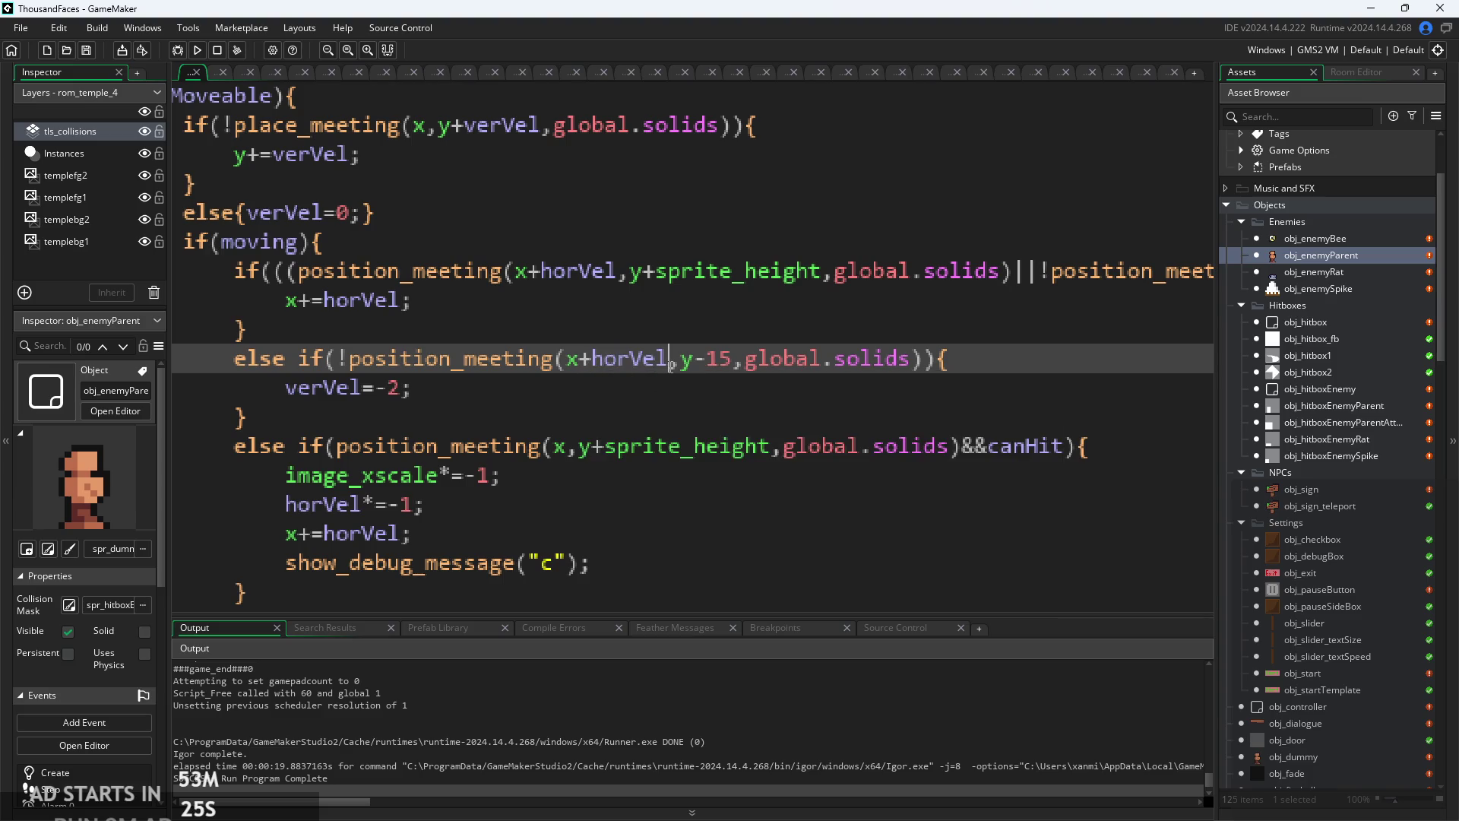
left_click_drag(603, 372, 593, 373)
left_click(592, 372)
type("max")
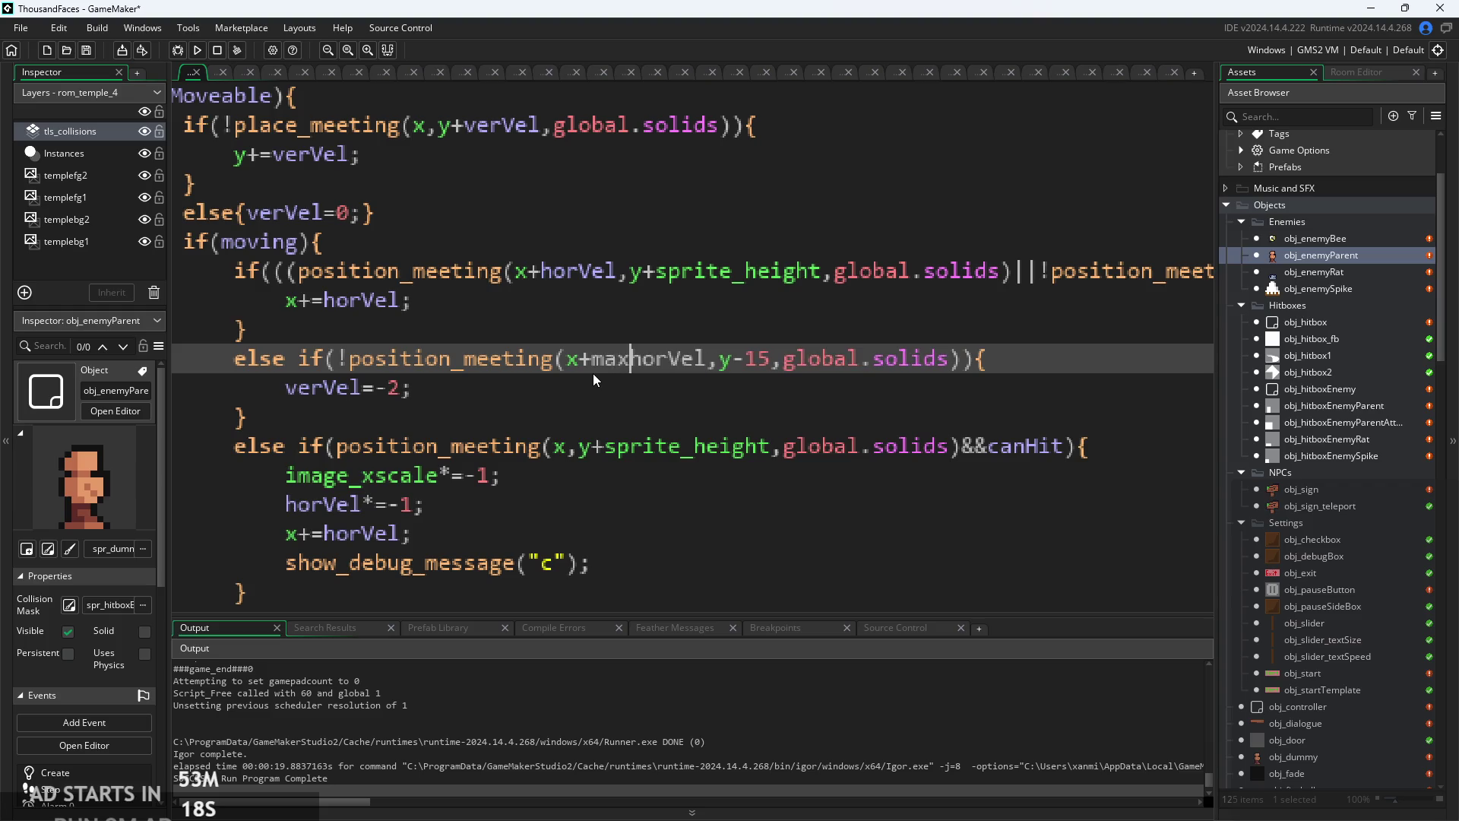
type("(")
key("Right")
key("Right")
key("Right")
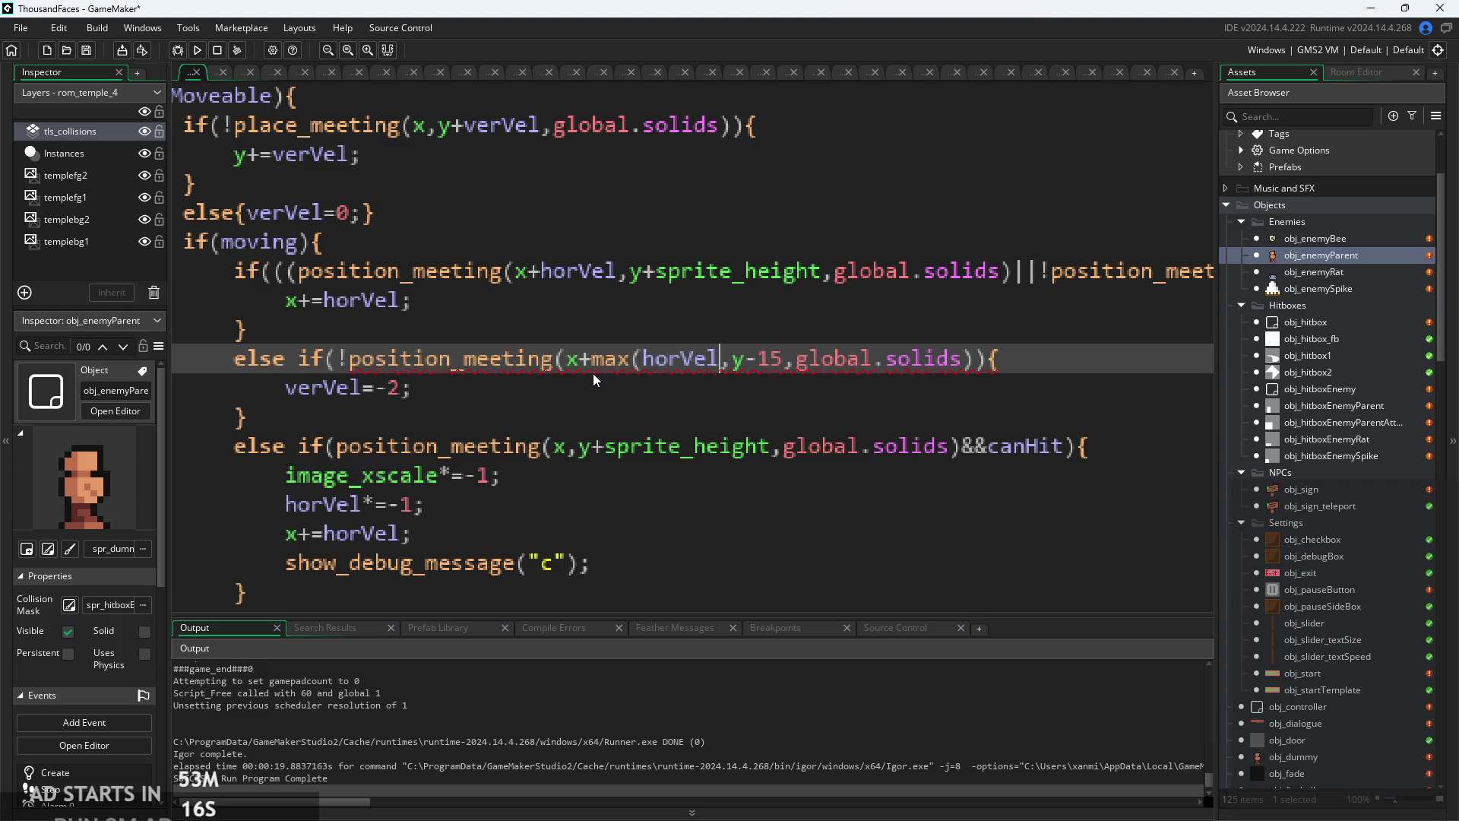
type(")")
key("Left")
key("Left")
key("Left")
type("1,")
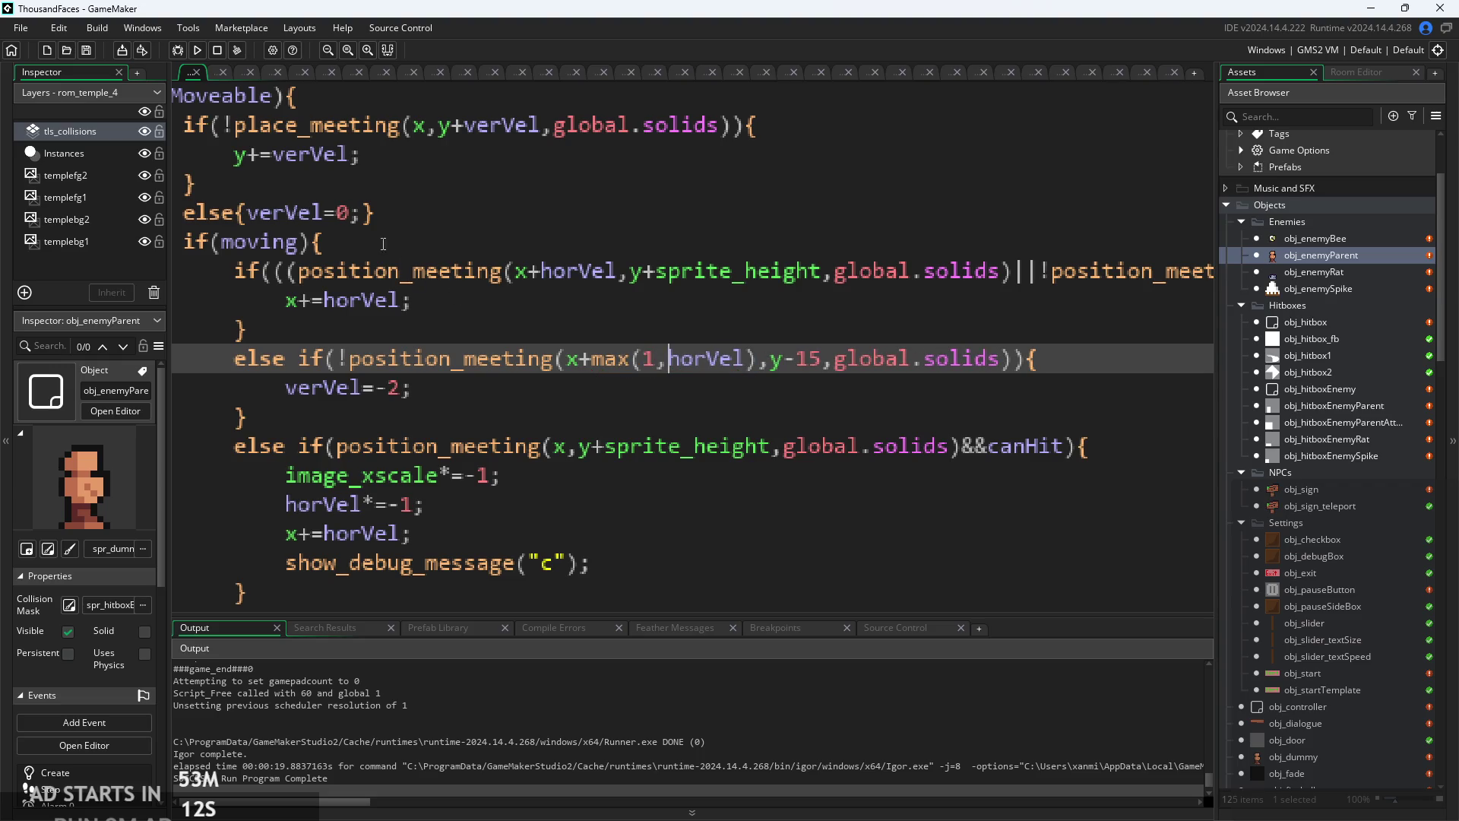
left_click(197, 51)
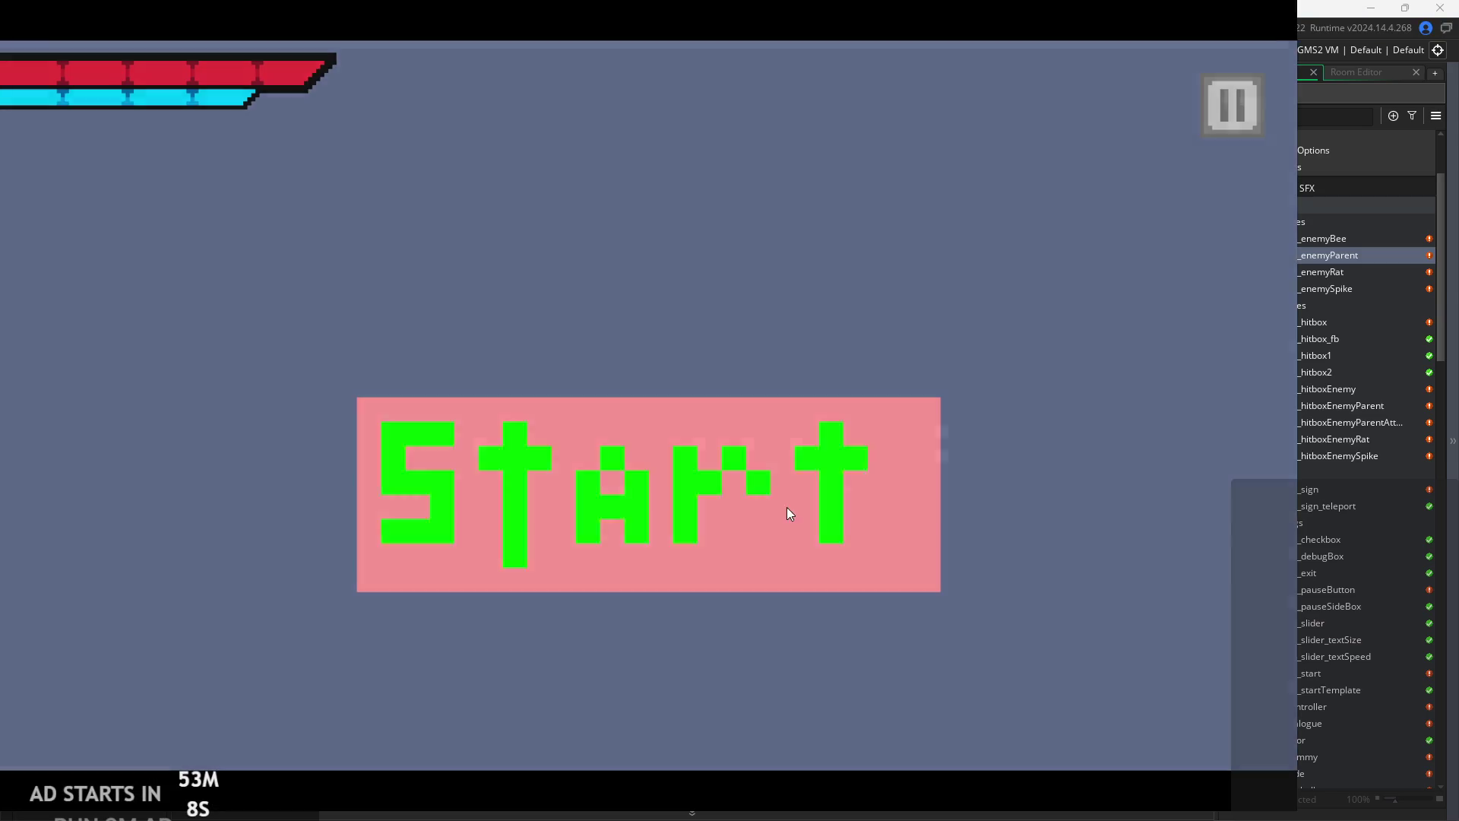
left_click(783, 524)
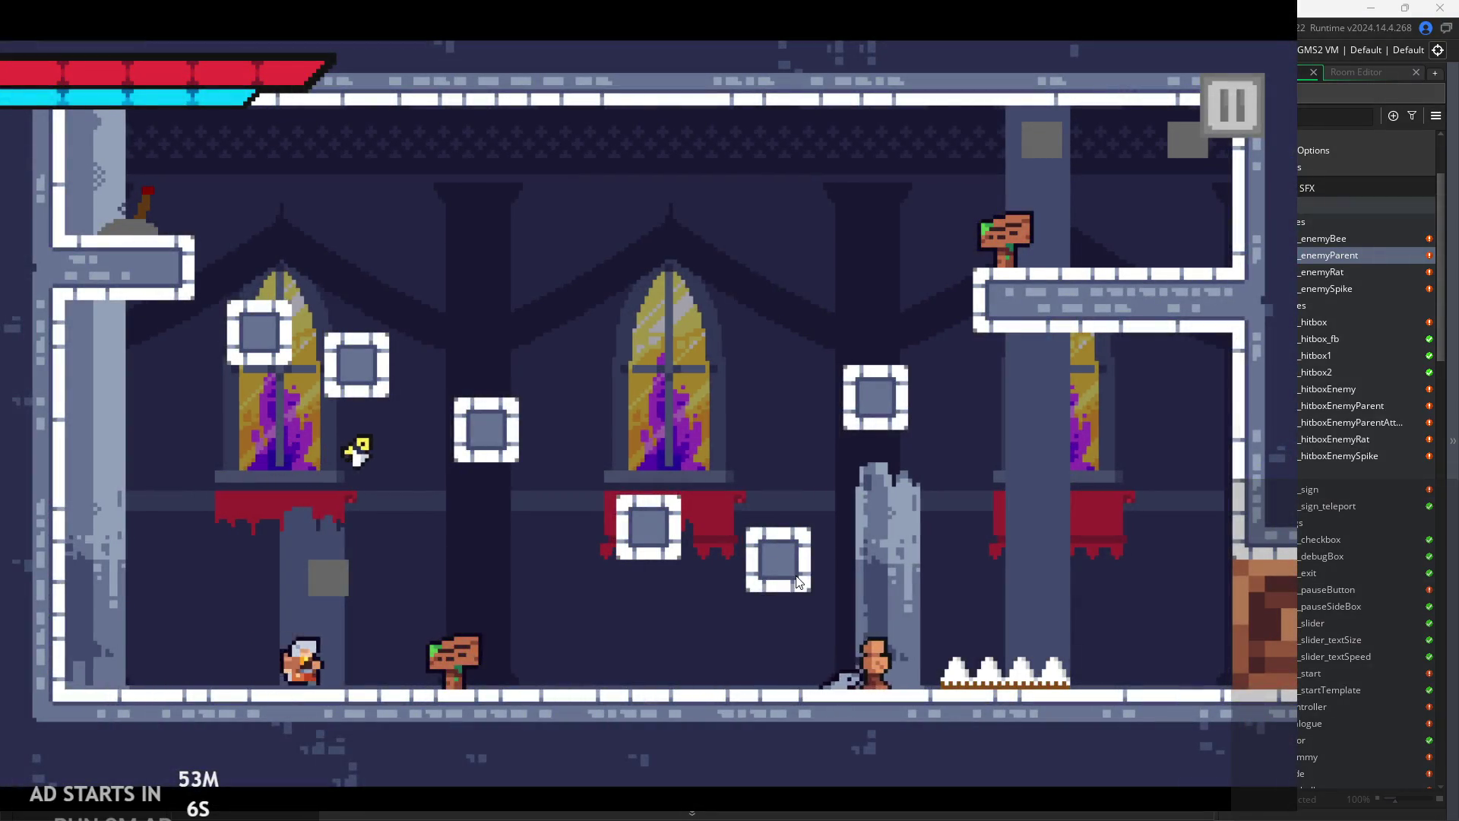
key("Right")
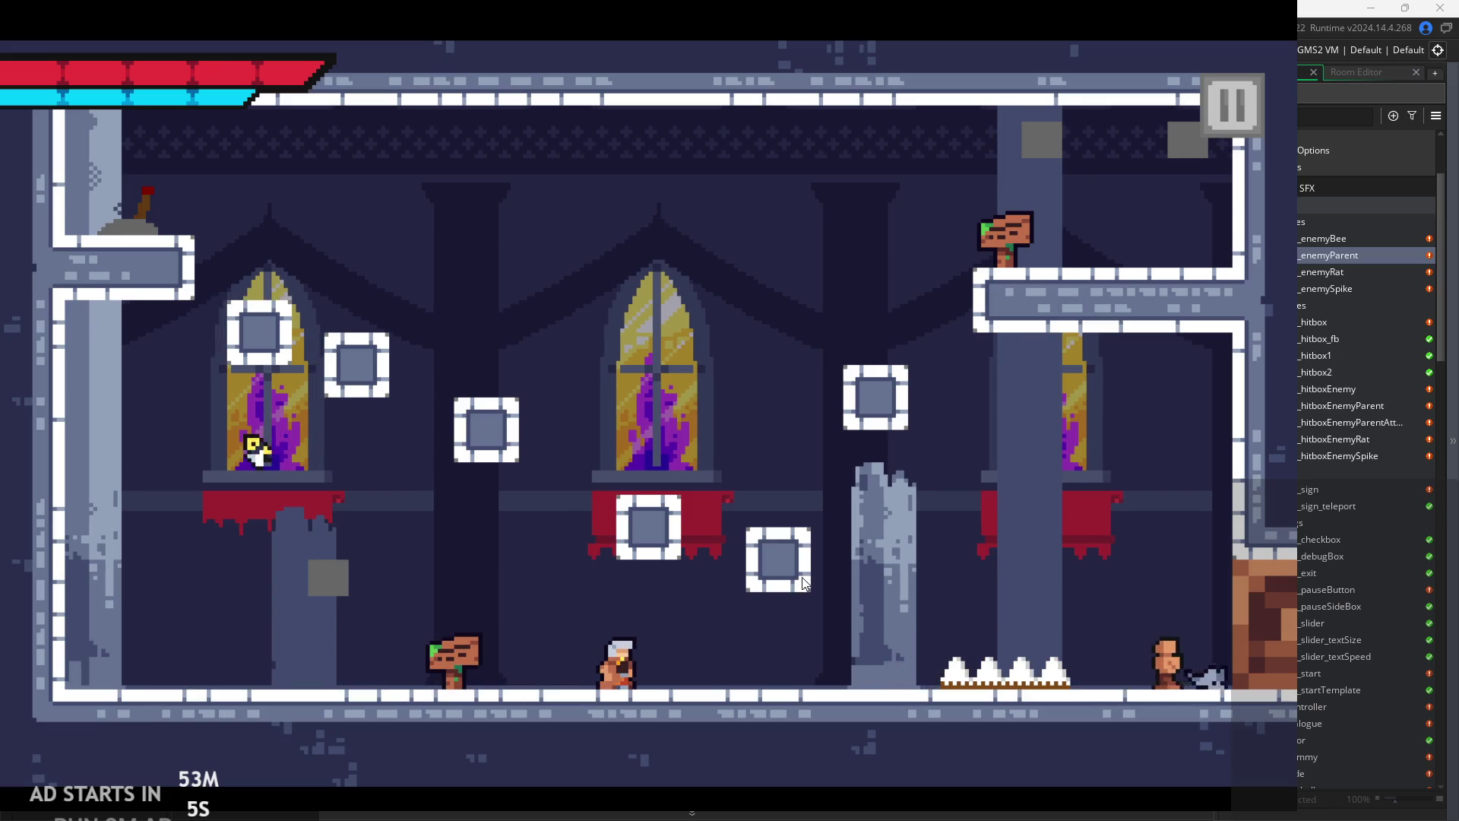
key("Right")
key("space")
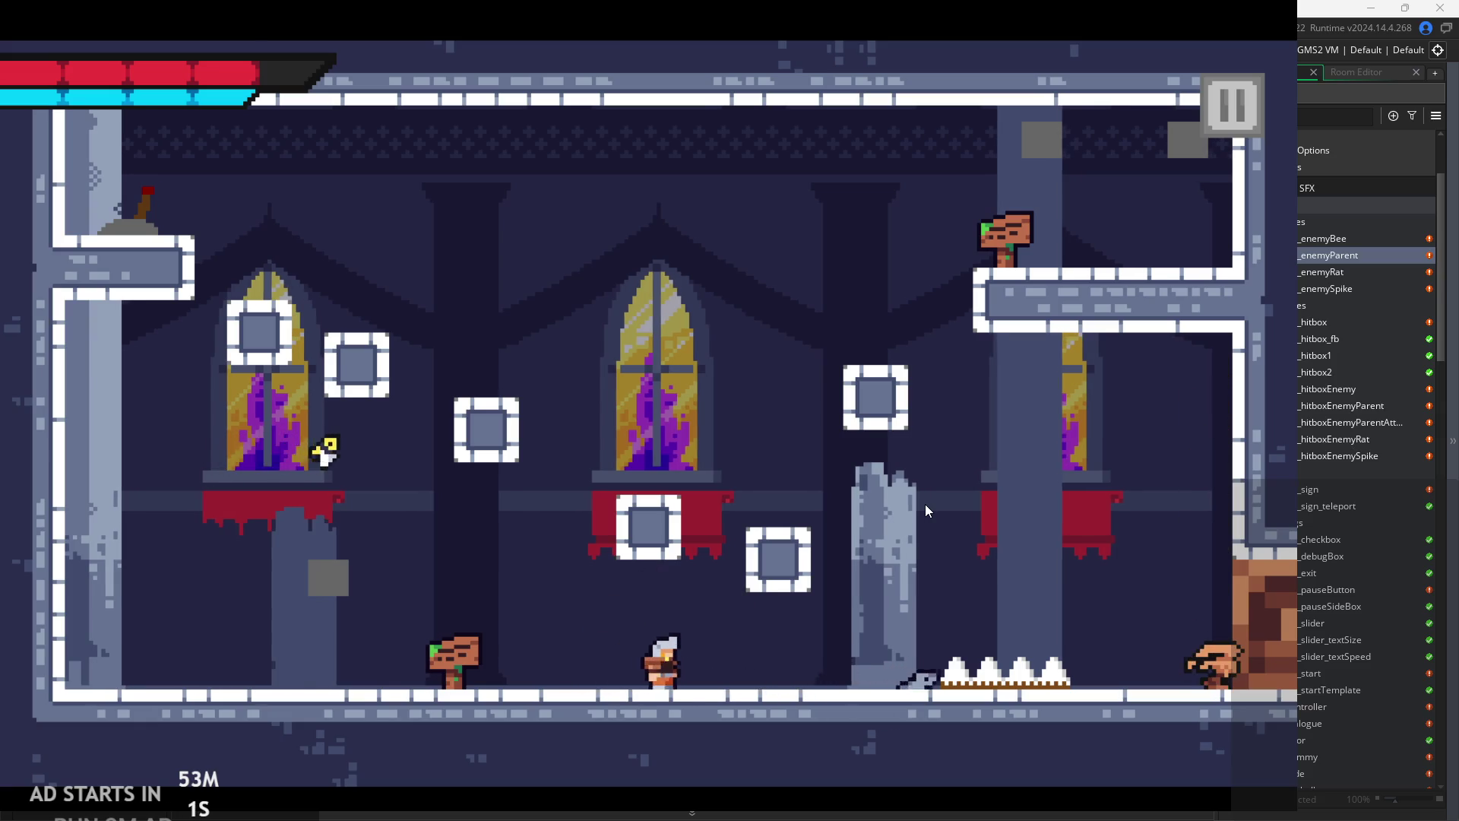
key("space")
key("space")
key("Right")
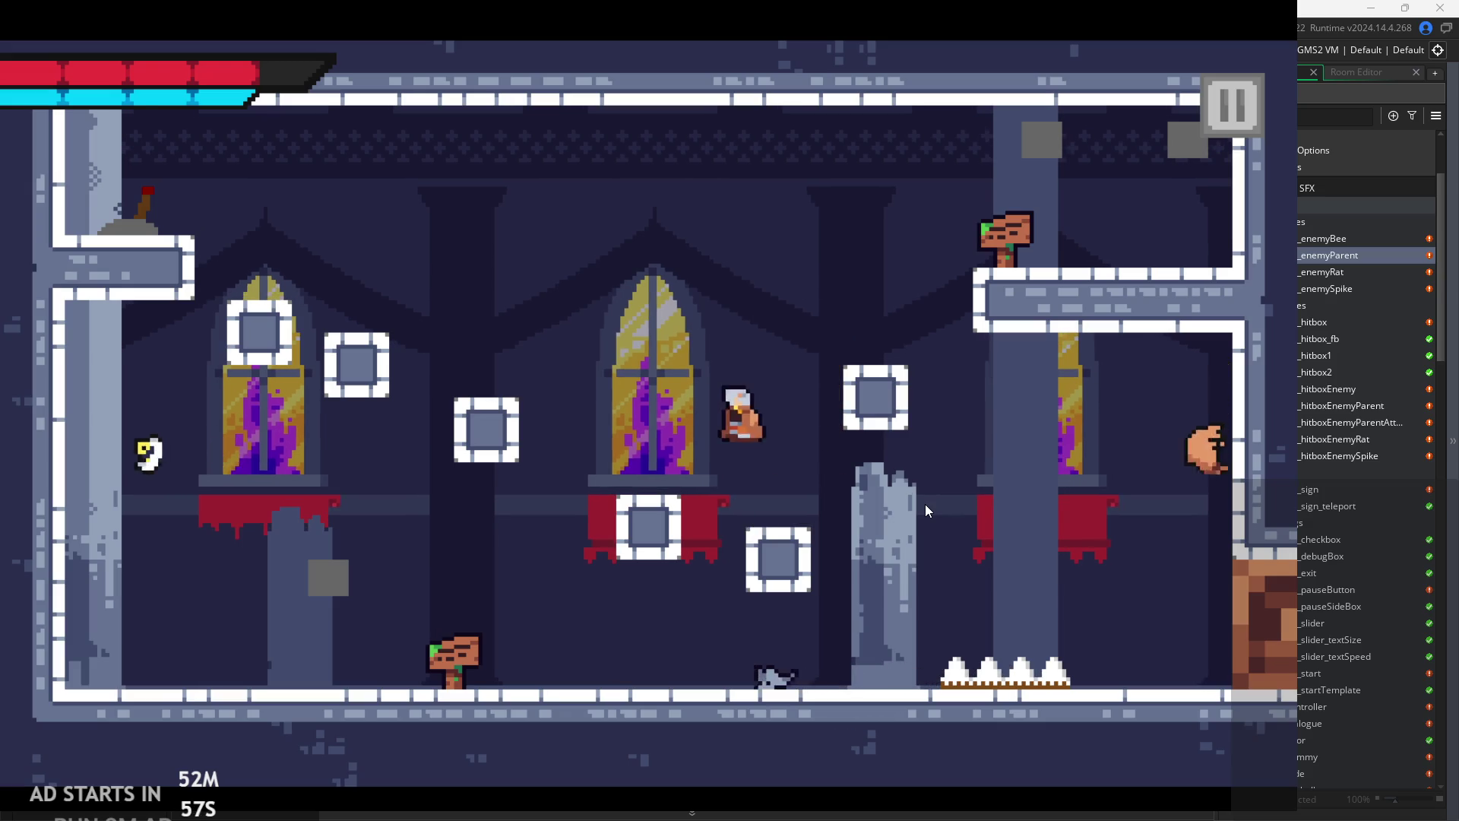
key("space")
key("space")
key("Right")
key("Left")
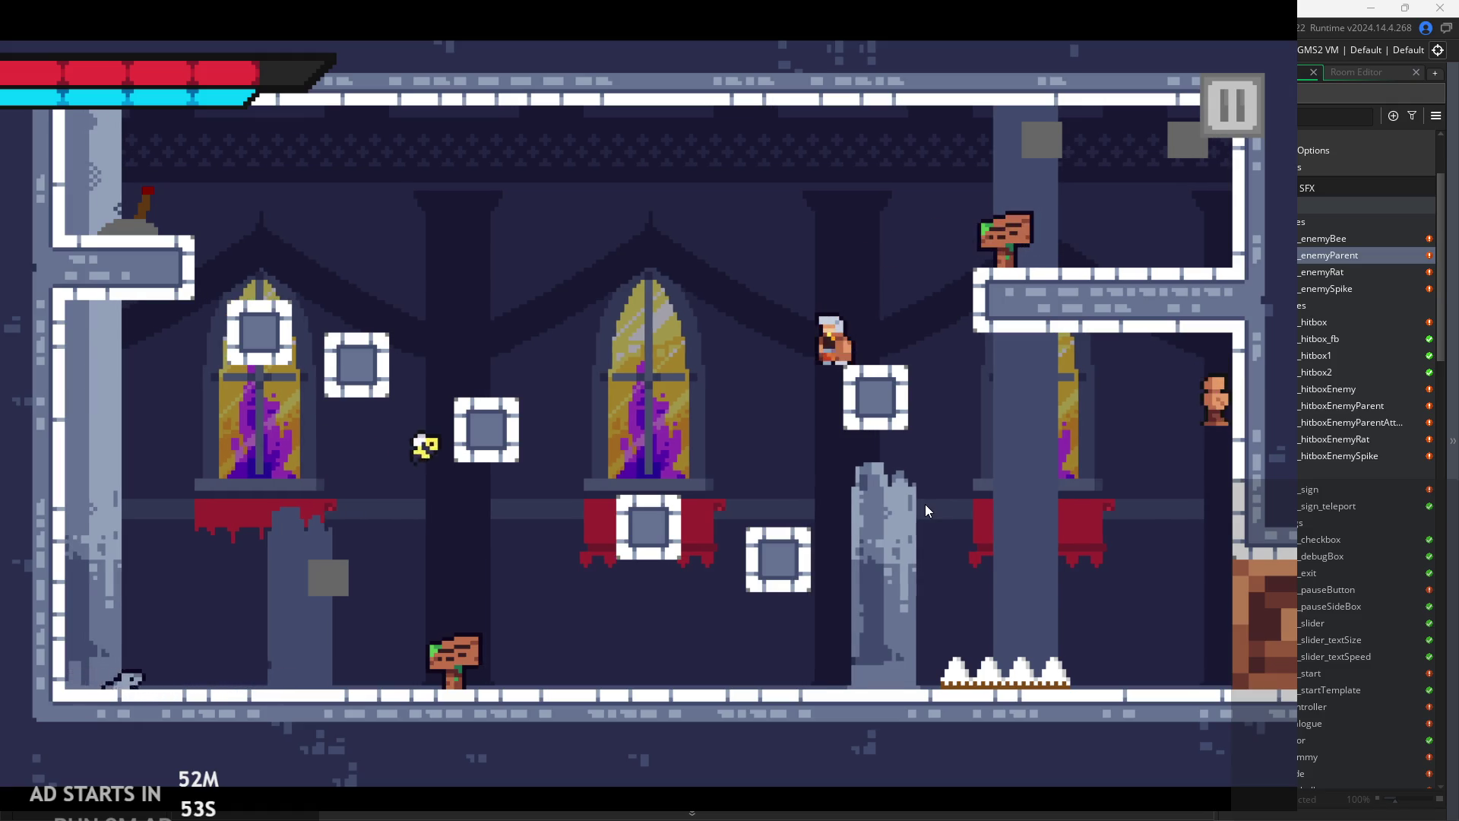
left_click(1240, 127)
left_click(1046, 678)
left_click(501, 474)
left_click(497, 389)
left_click(541, 359)
left_click(542, 446)
key("Up")
key("Down")
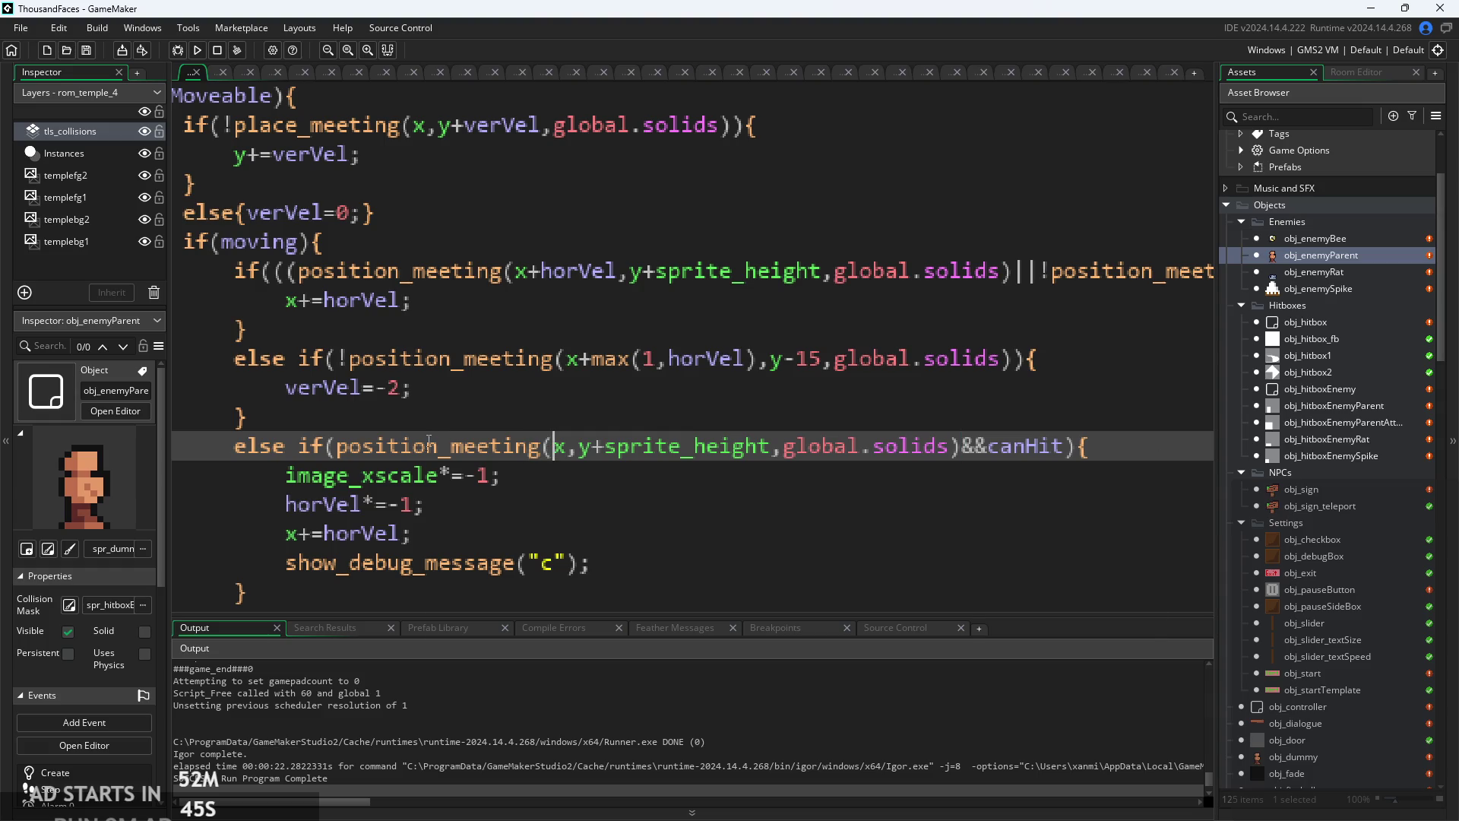
- Change the first position_meeting call to place_meeting and look up its documentation
mouse_move(354, 460)
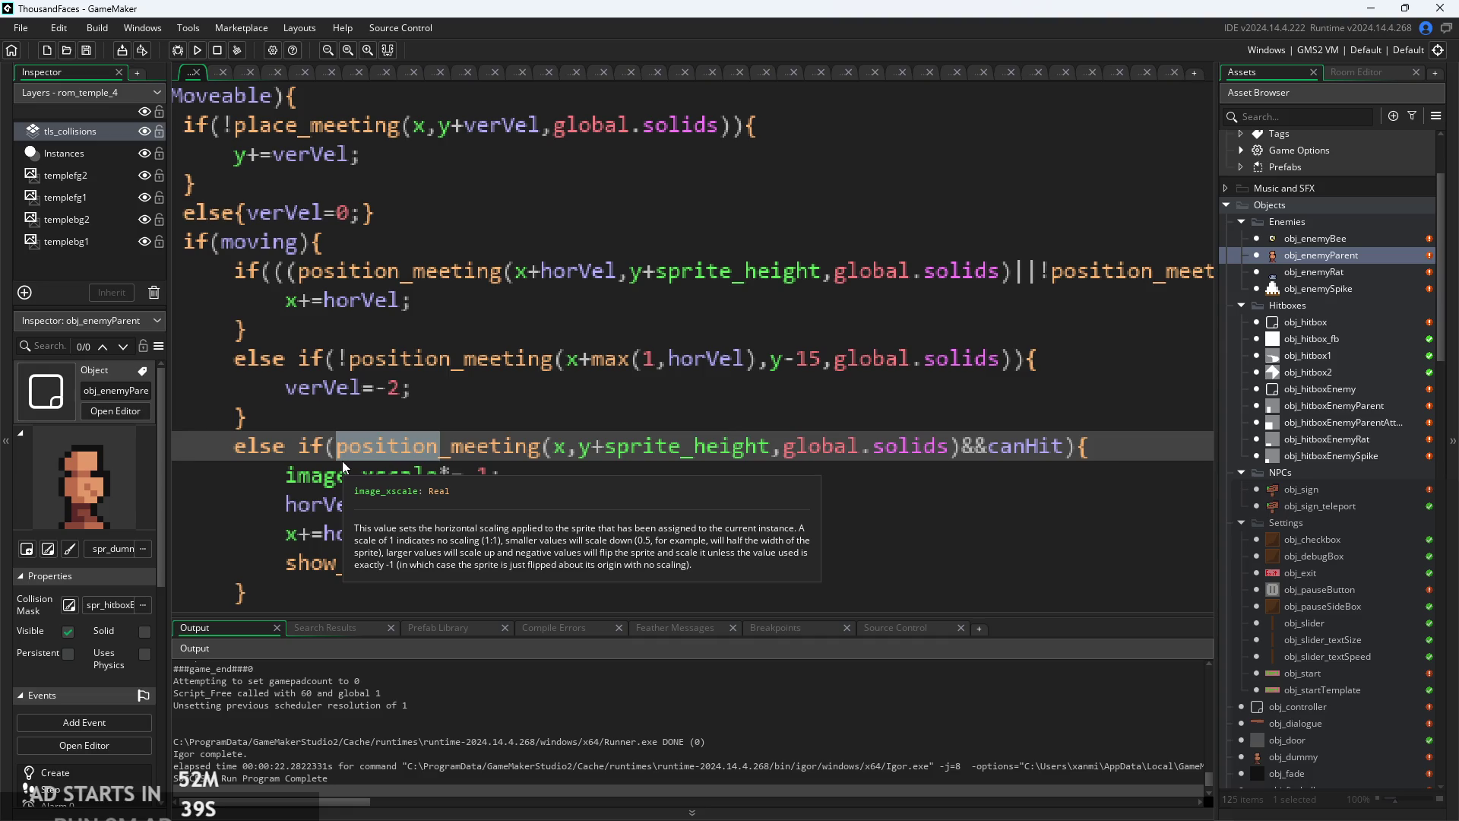
left_click(312, 273)
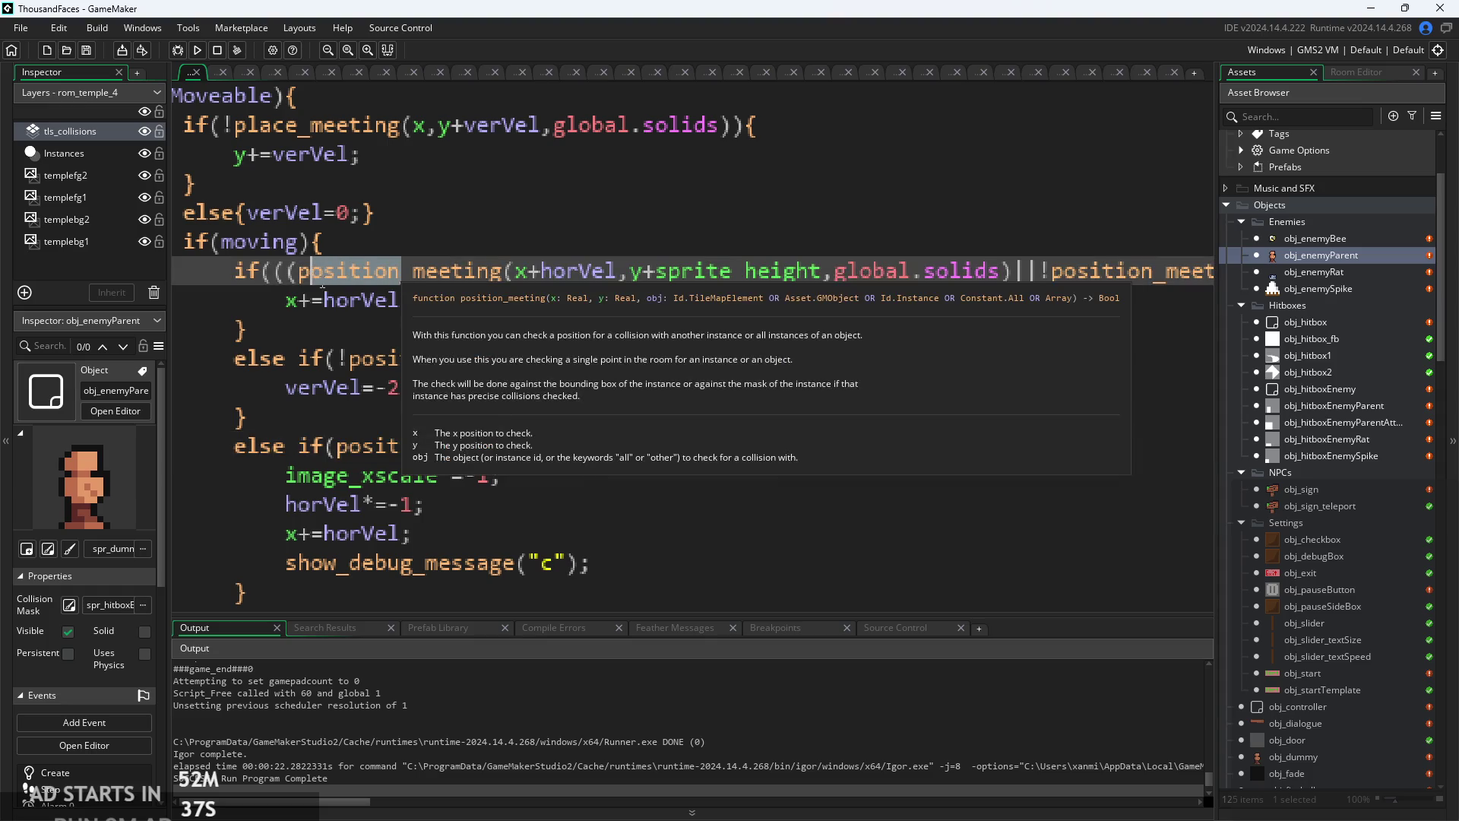
type("lace")
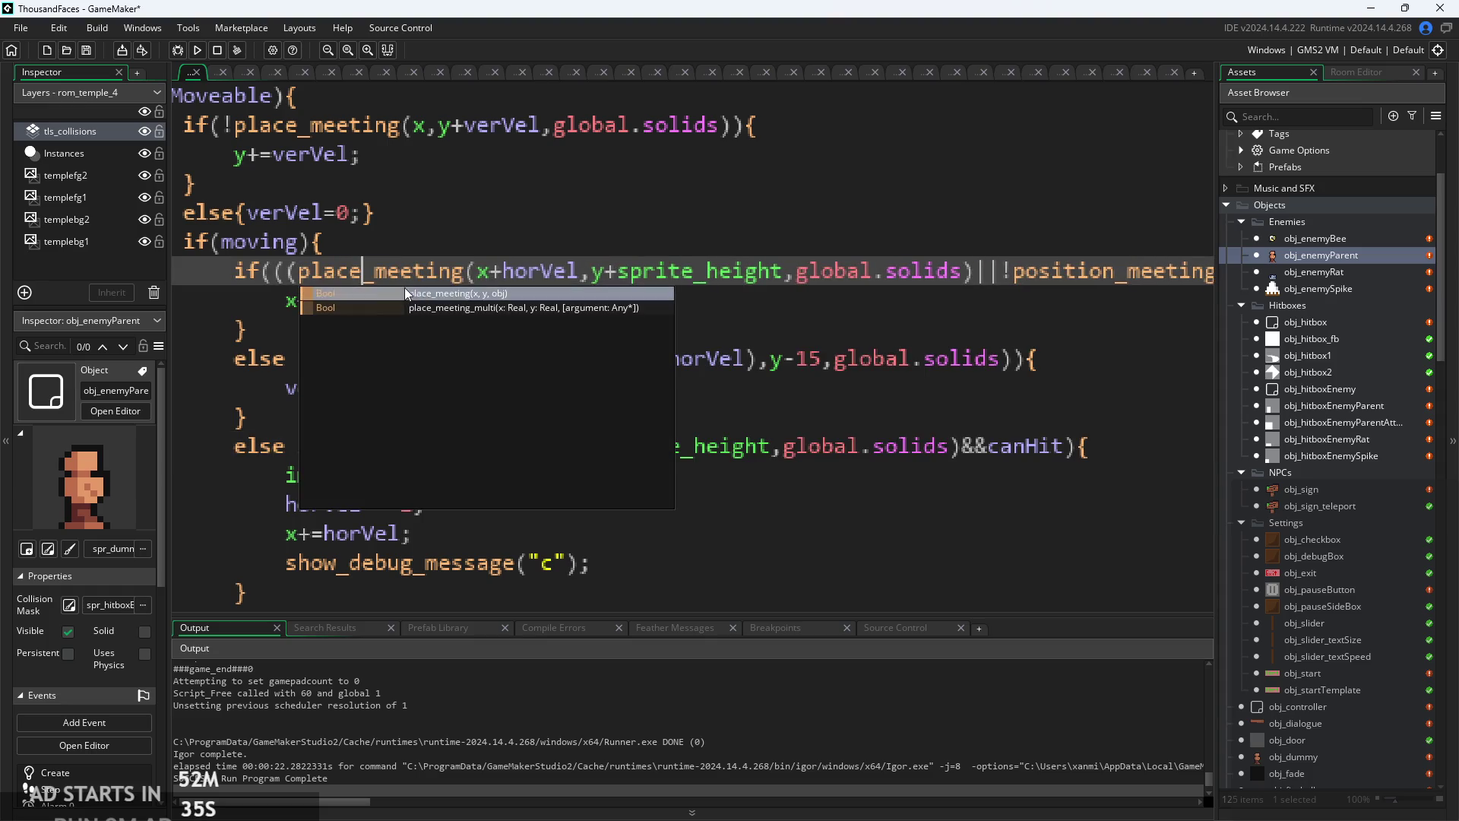
left_click_drag(363, 272, 304, 278)
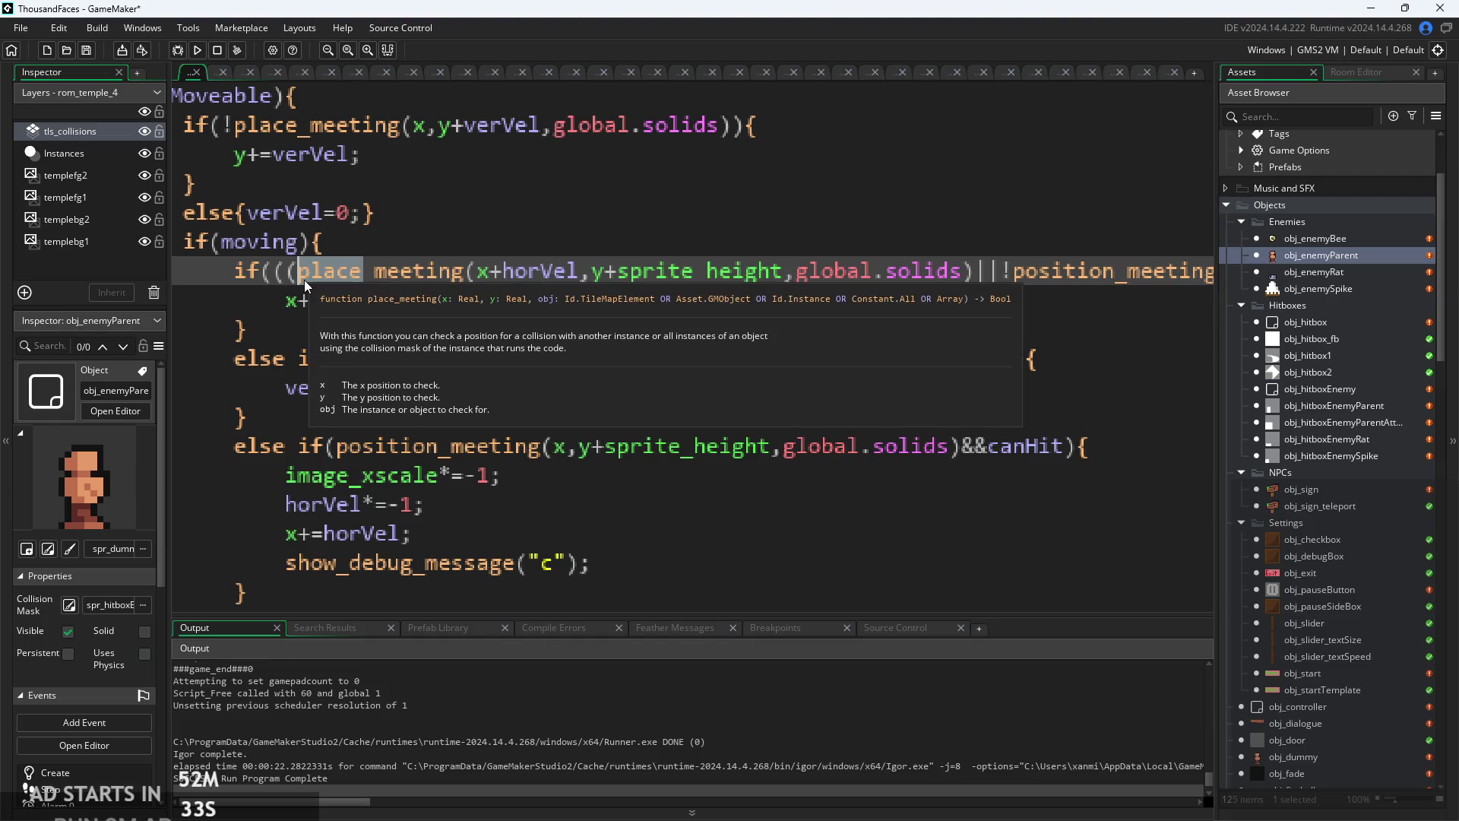
- Replace position_meeting with place_meeting in the step-up, ground-ahead and remaining wall checks
left_click(375, 357)
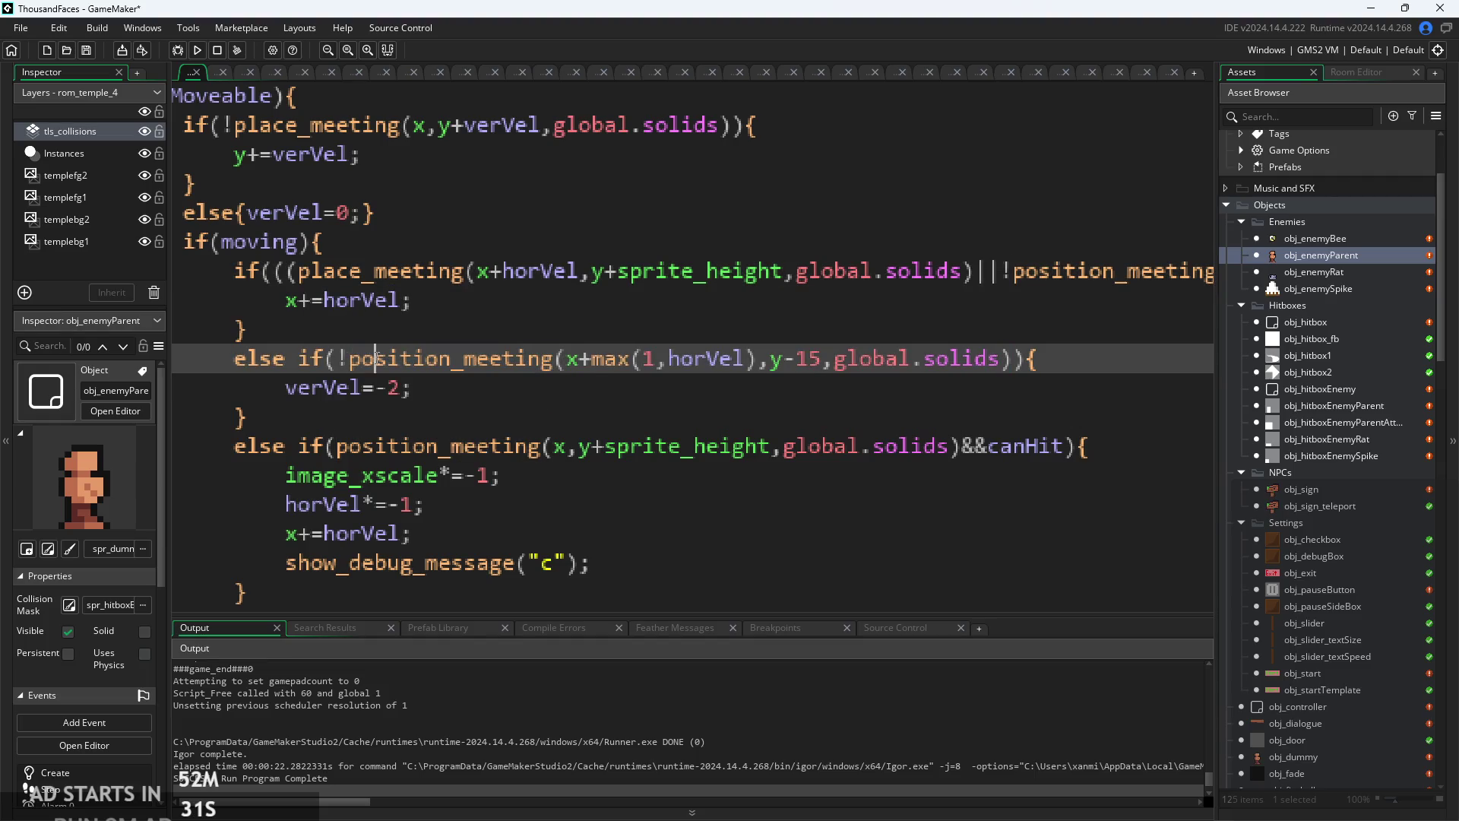
left_click_drag(348, 361, 448, 363)
type("place")
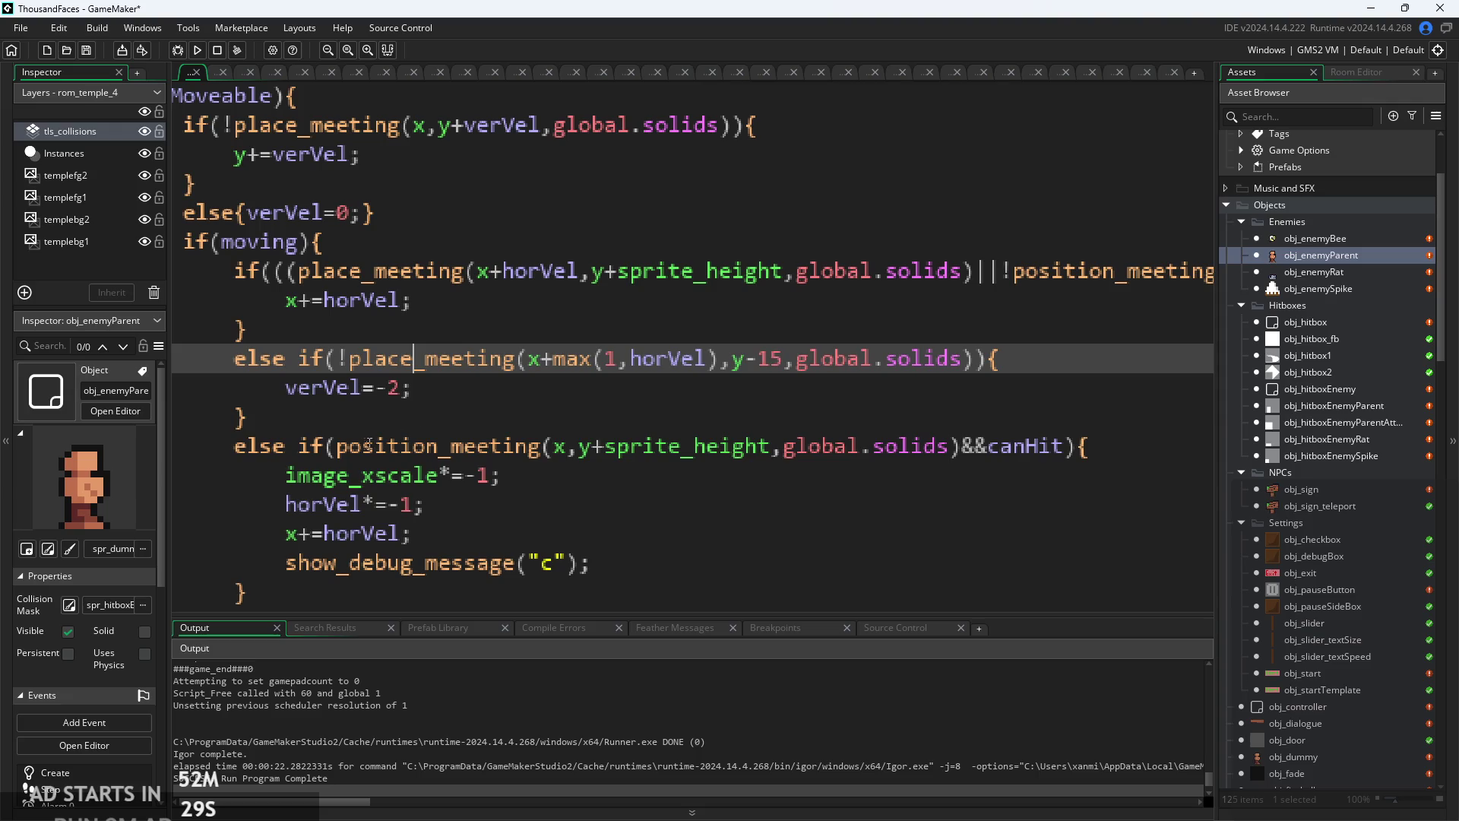
mouse_move(341, 454)
left_mouse_down()
mouse_move(440, 455)
mouse_move(342, 453)
left_mouse_up()
type("place")
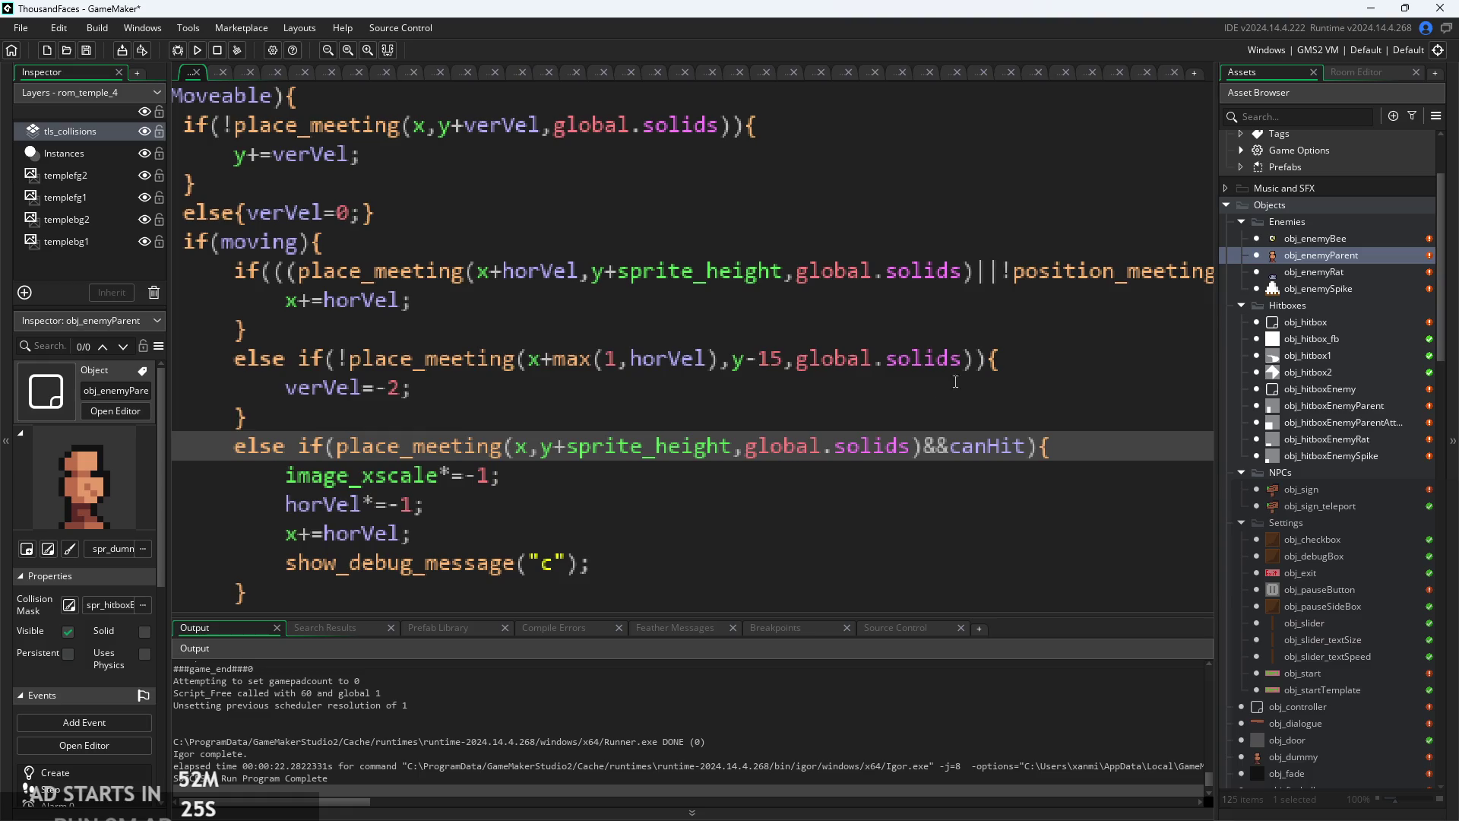
key("Up")
key("Up")
key("Up")
key("End")
left_click_drag(660, 437, 583, 393)
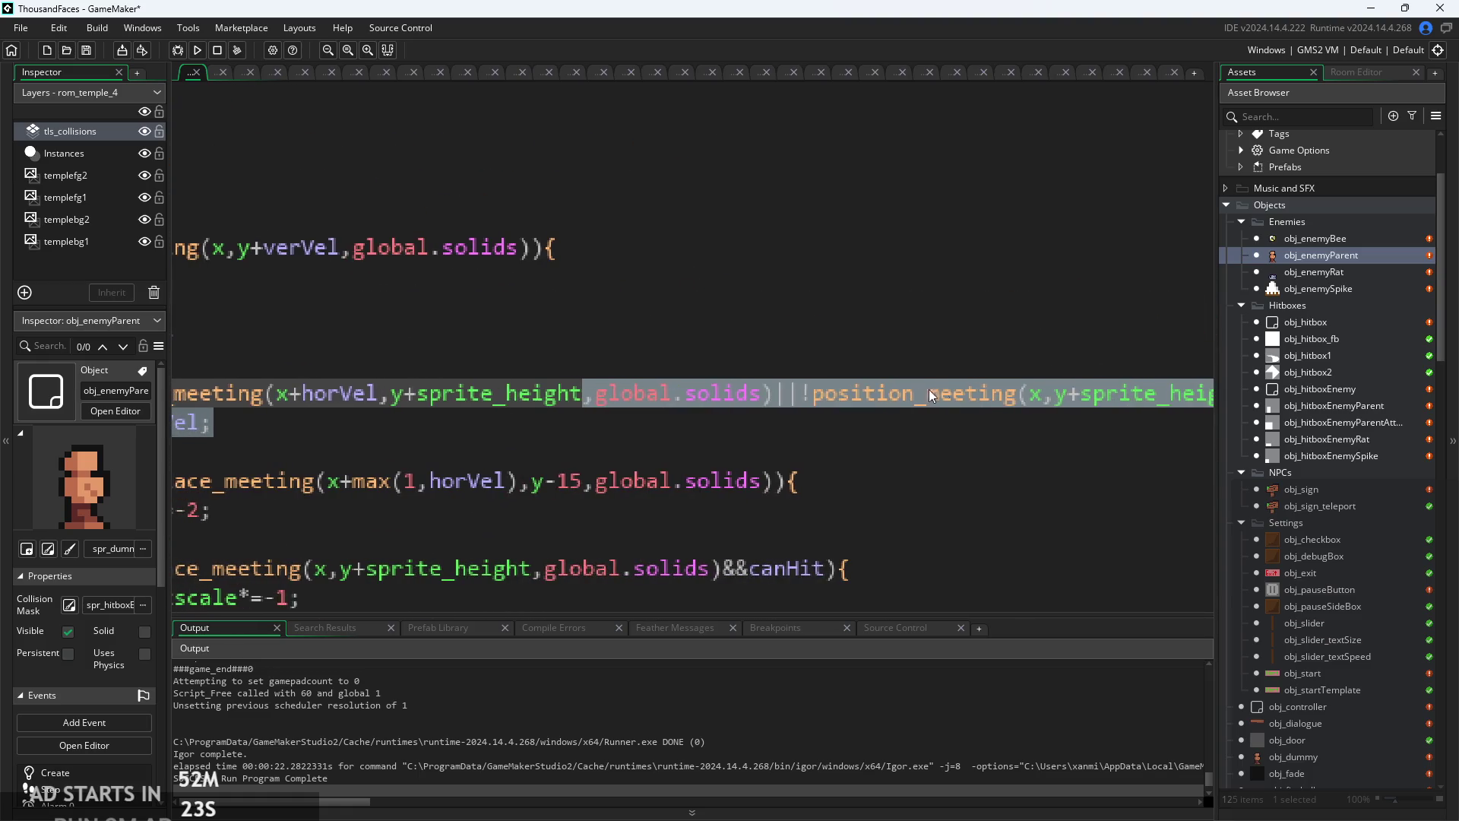
mouse_move(916, 393)
left_mouse_down()
mouse_move(828, 411)
mouse_move(879, 391)
left_mouse_up()
type("place")
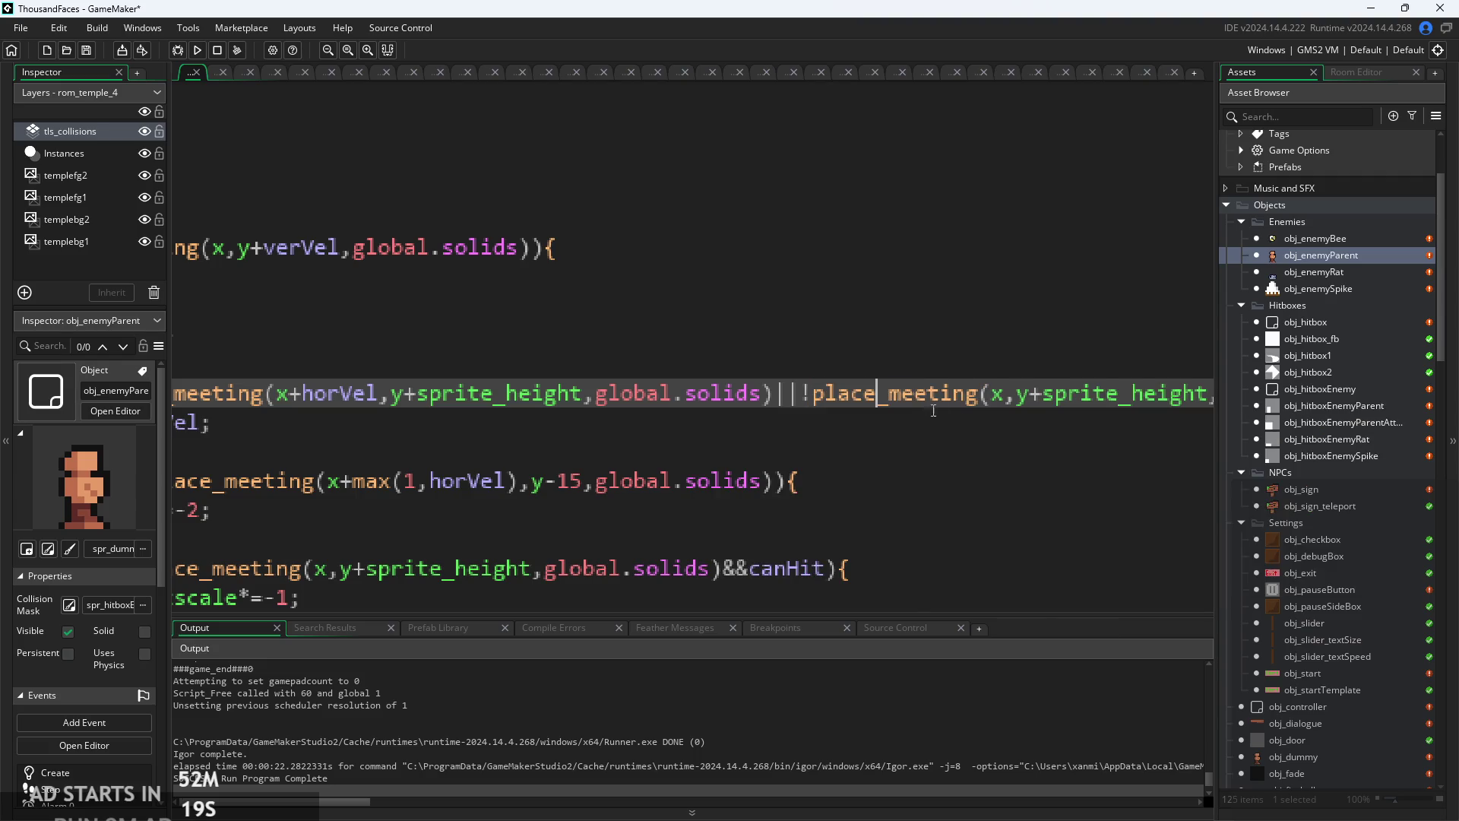
- Rebuild the game with the place_meeting checks and start it from the title screen
scroll(676, 418, "right", 10)
scroll(676, 418, "right", 5)
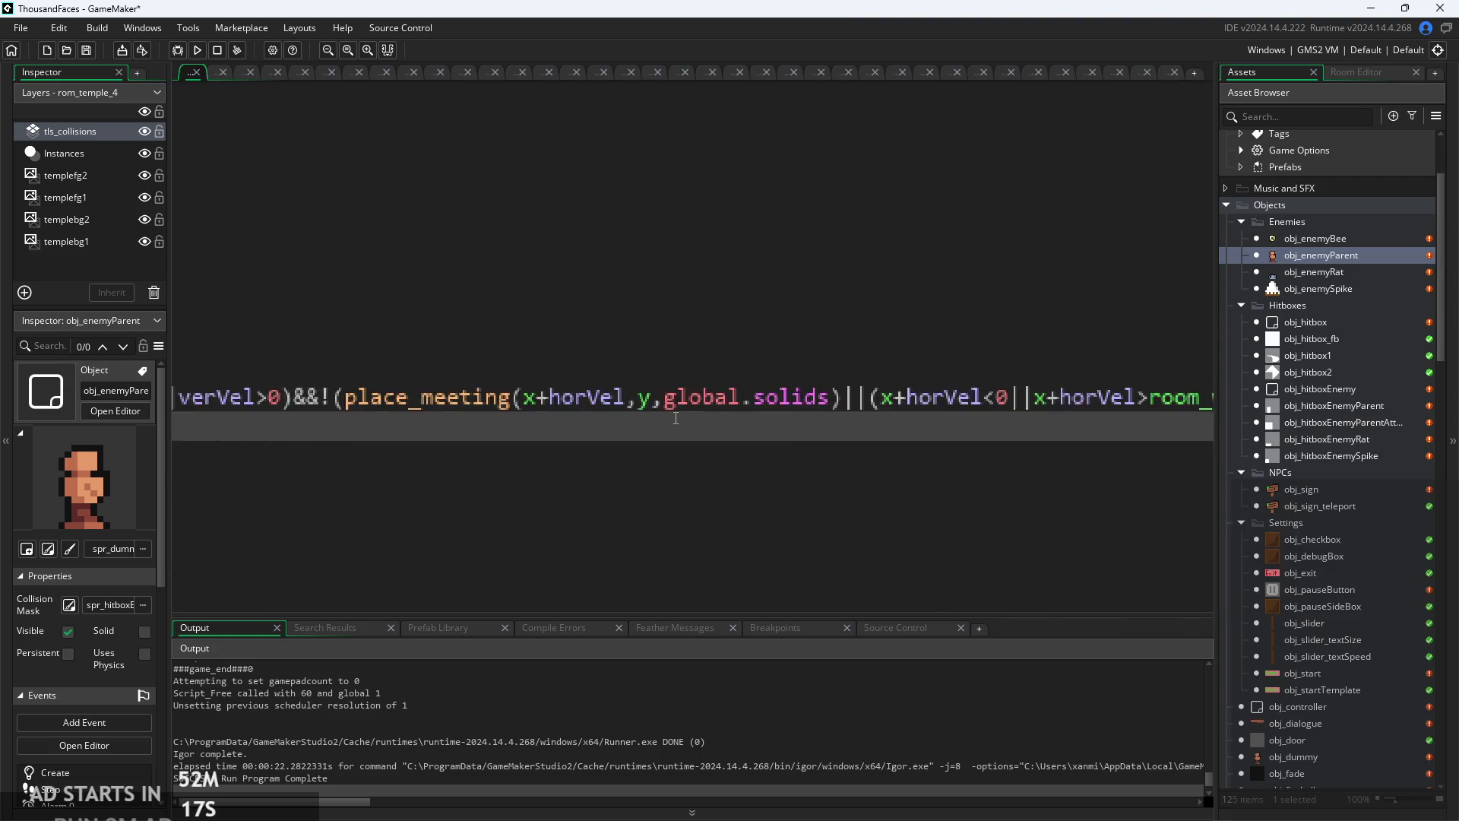
scroll(637, 413, "down", 5, "ctrl")
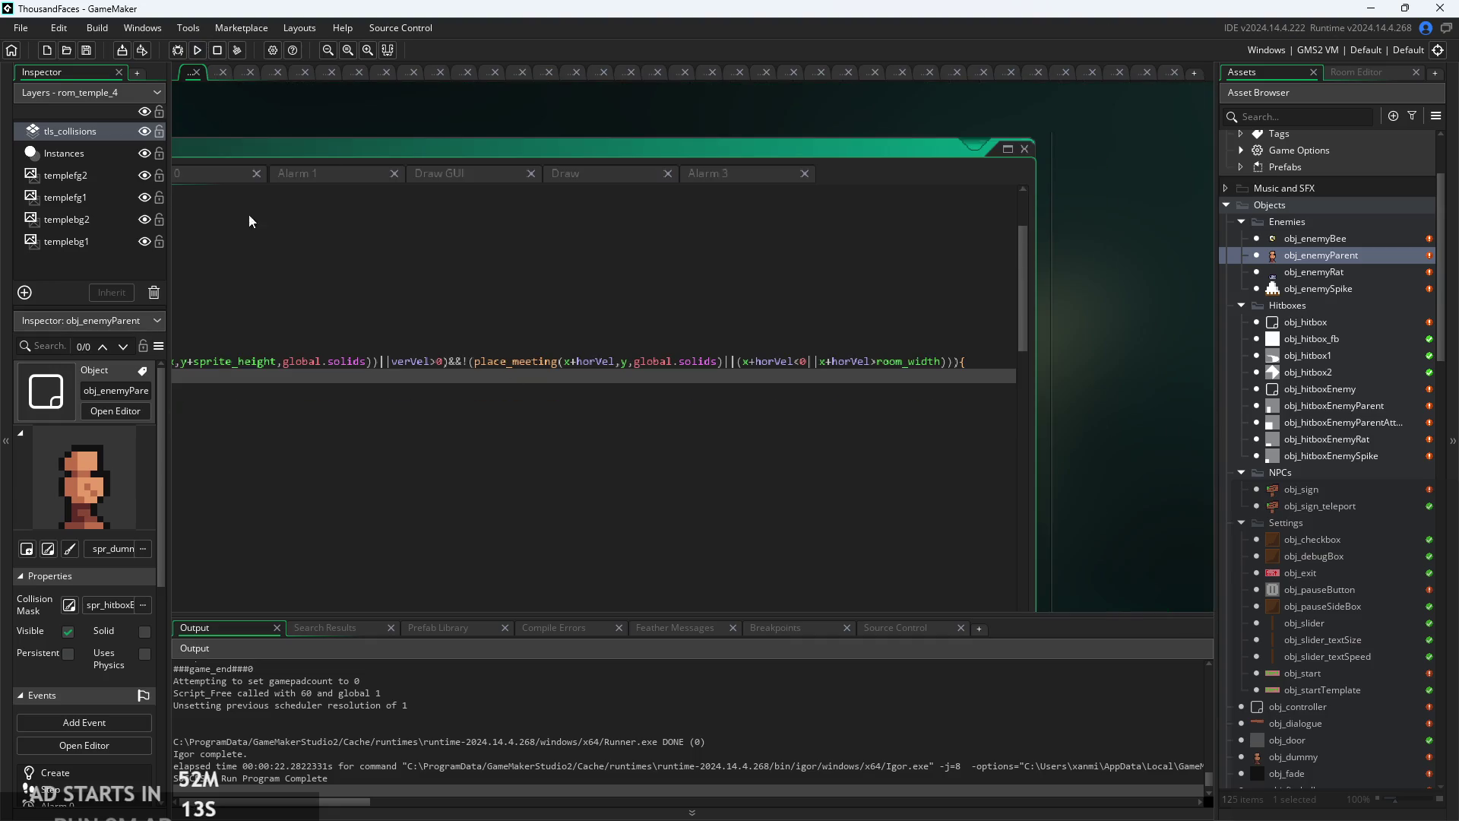
scroll(299, 365, "left", 1)
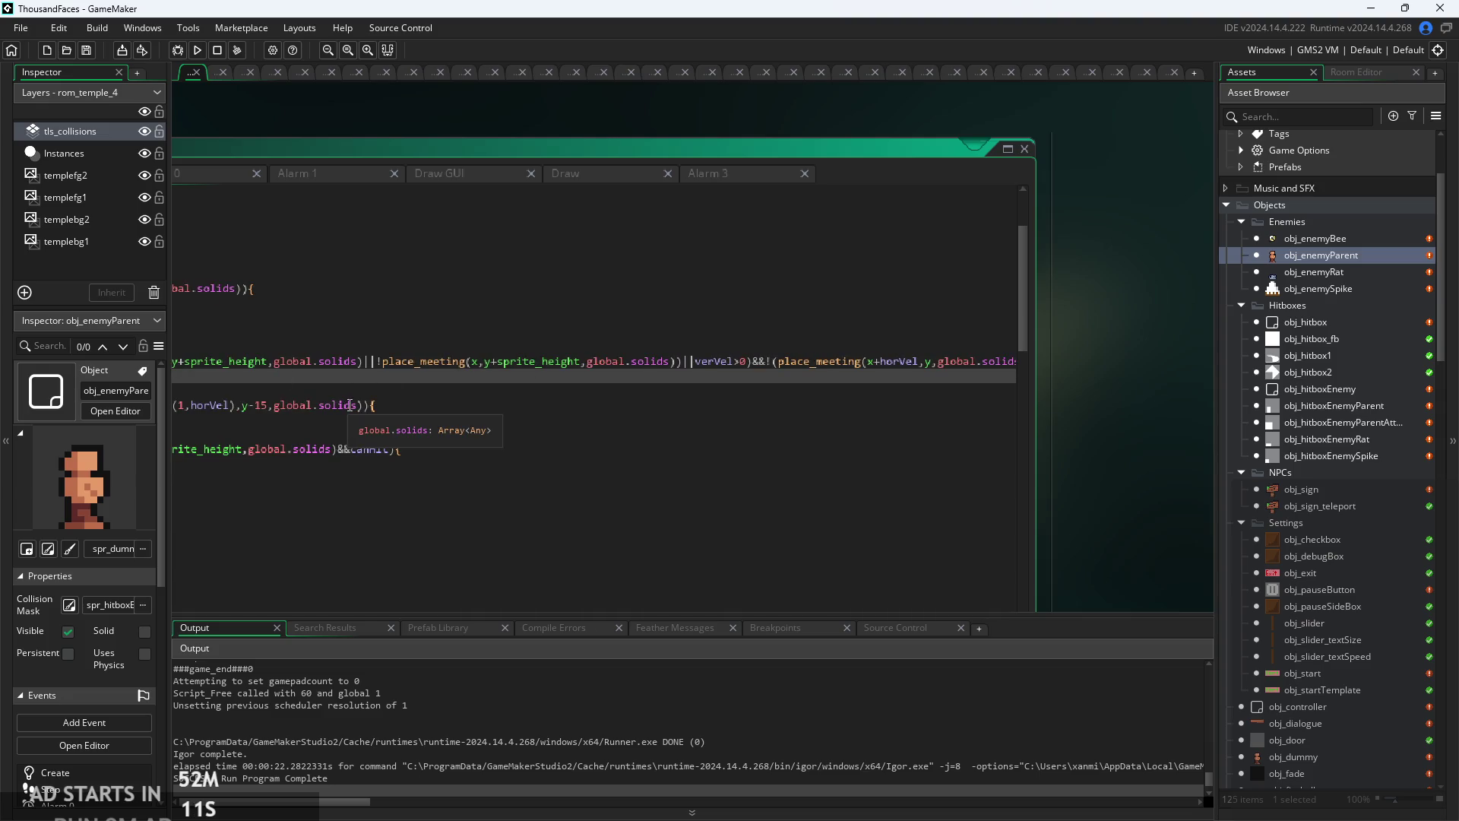
left_click(359, 448)
scroll(475, 466, "up", 5, "ctrl")
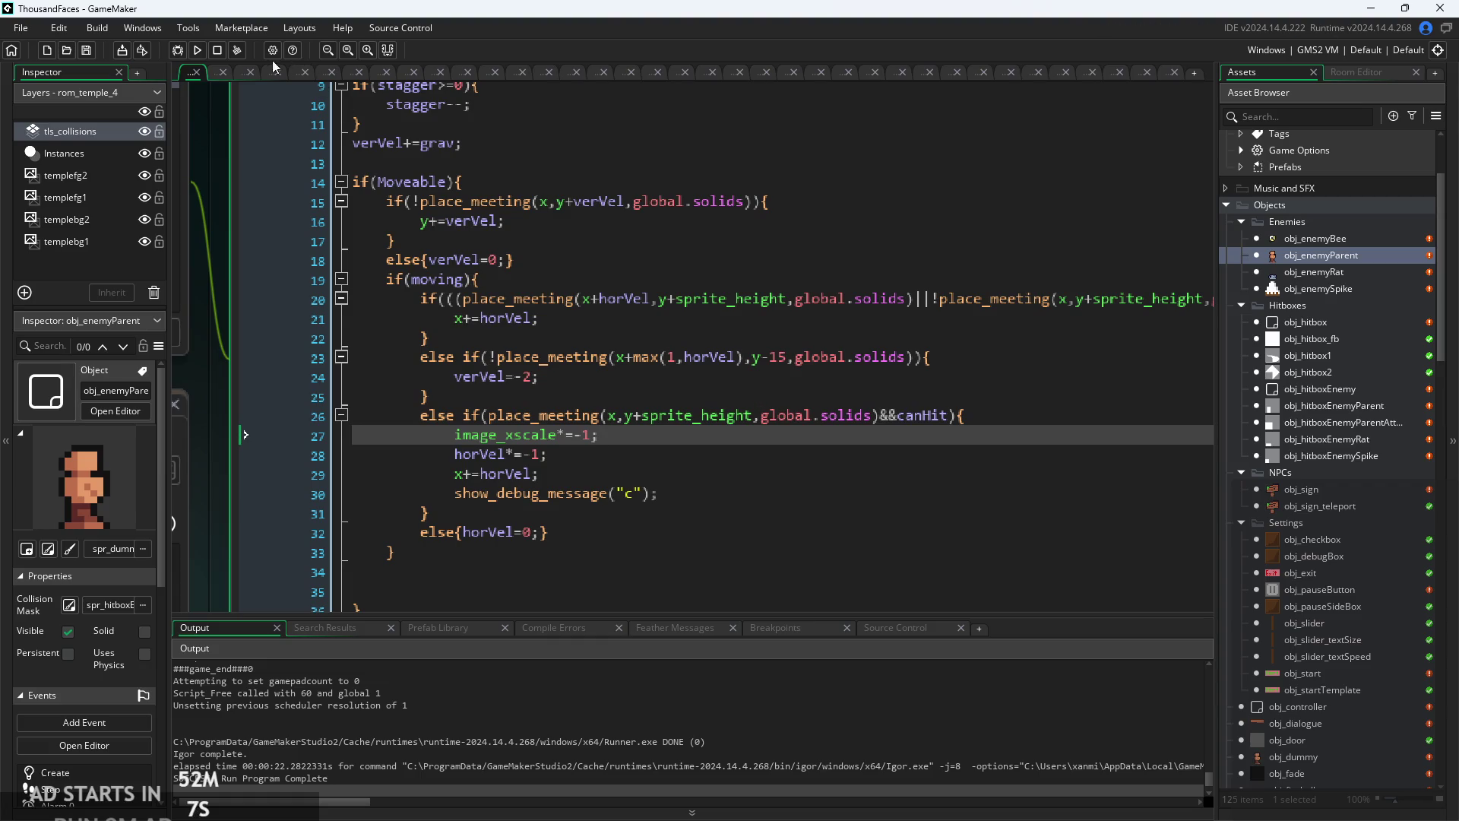
left_click(201, 54)
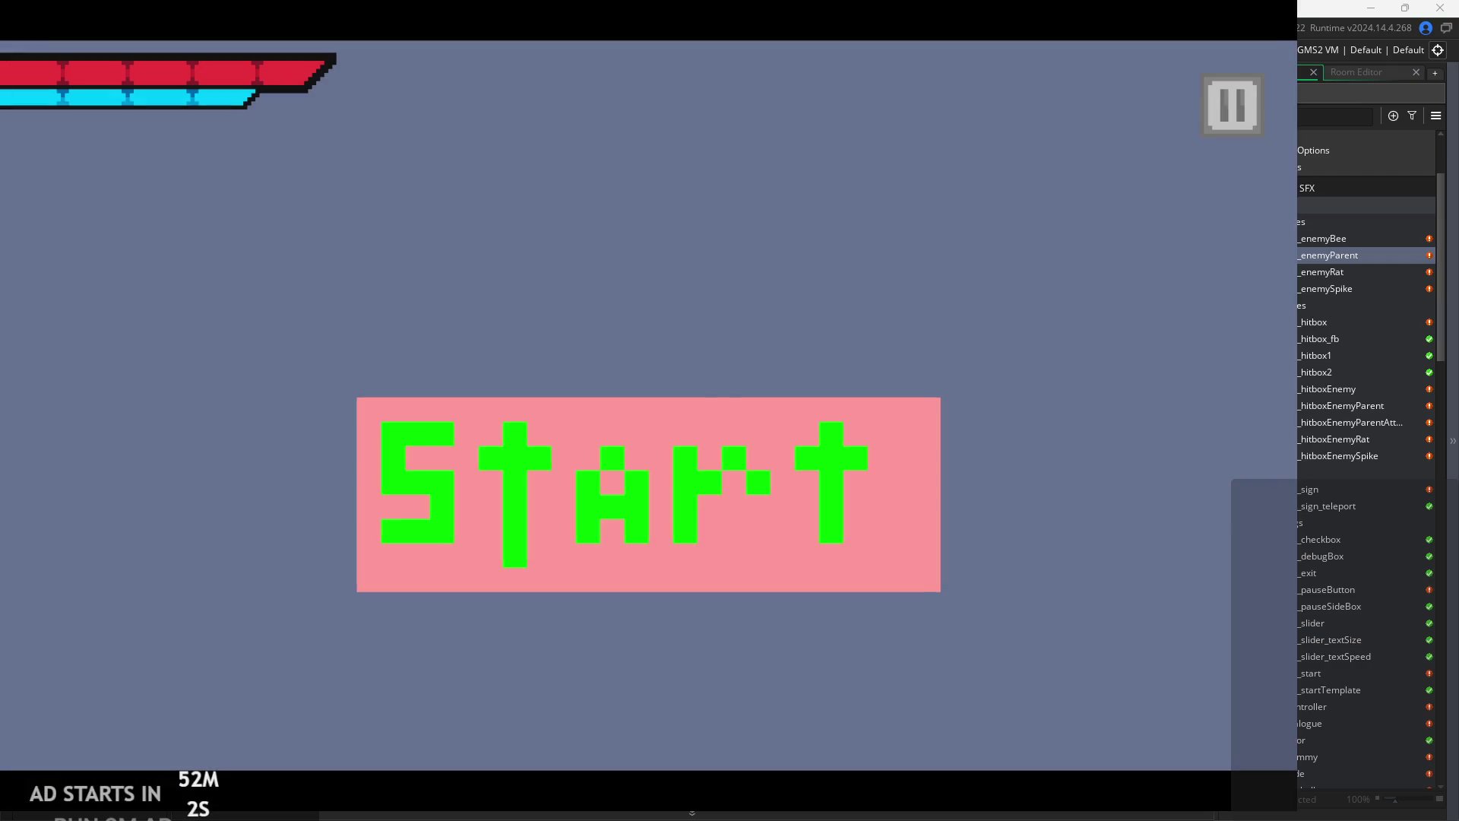
left_click(681, 471)
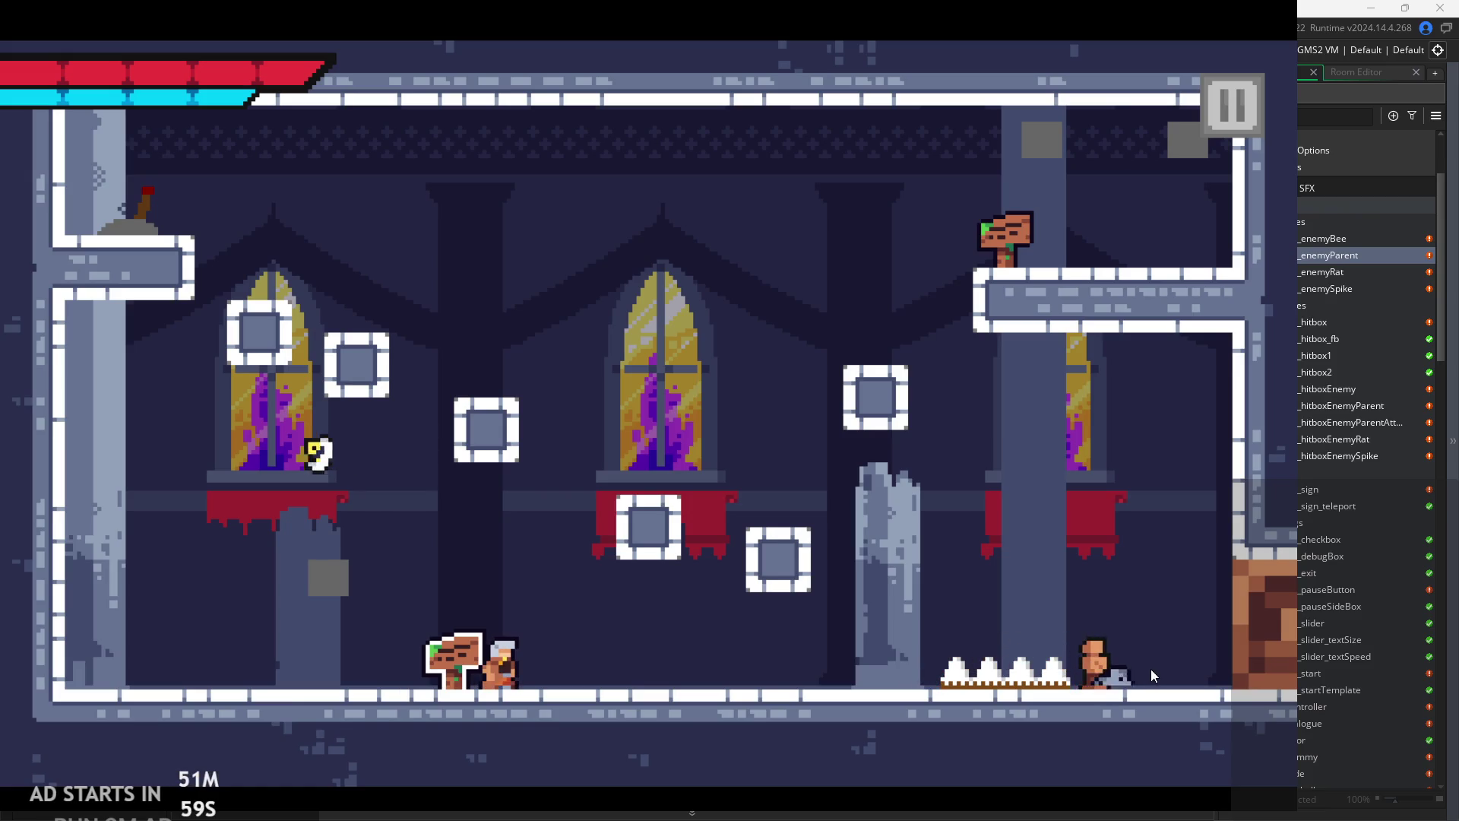
- Run and jump the player into the next room among the enemies, then pause and exit
key("Right")
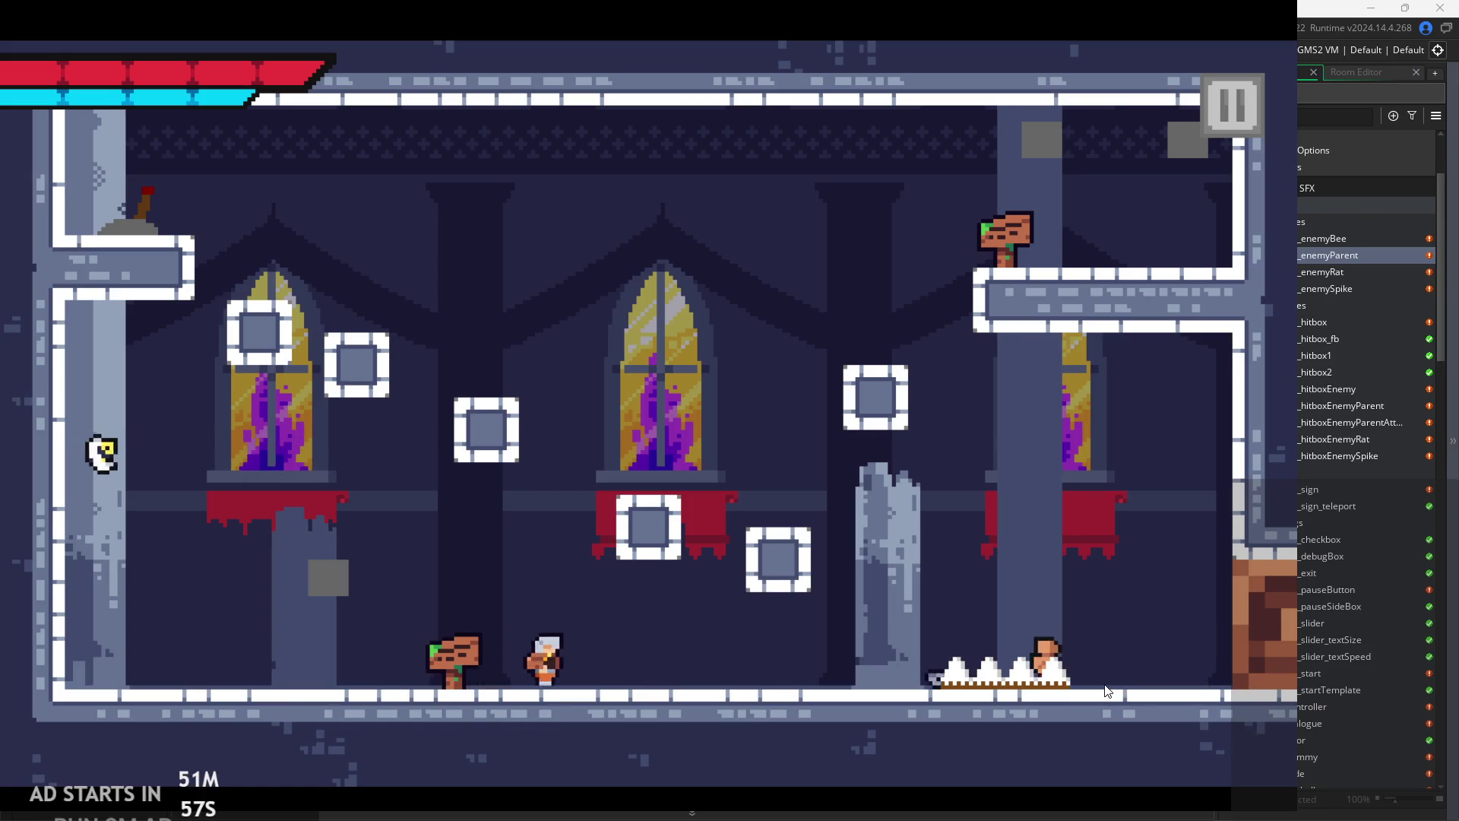
key("space")
key("space")
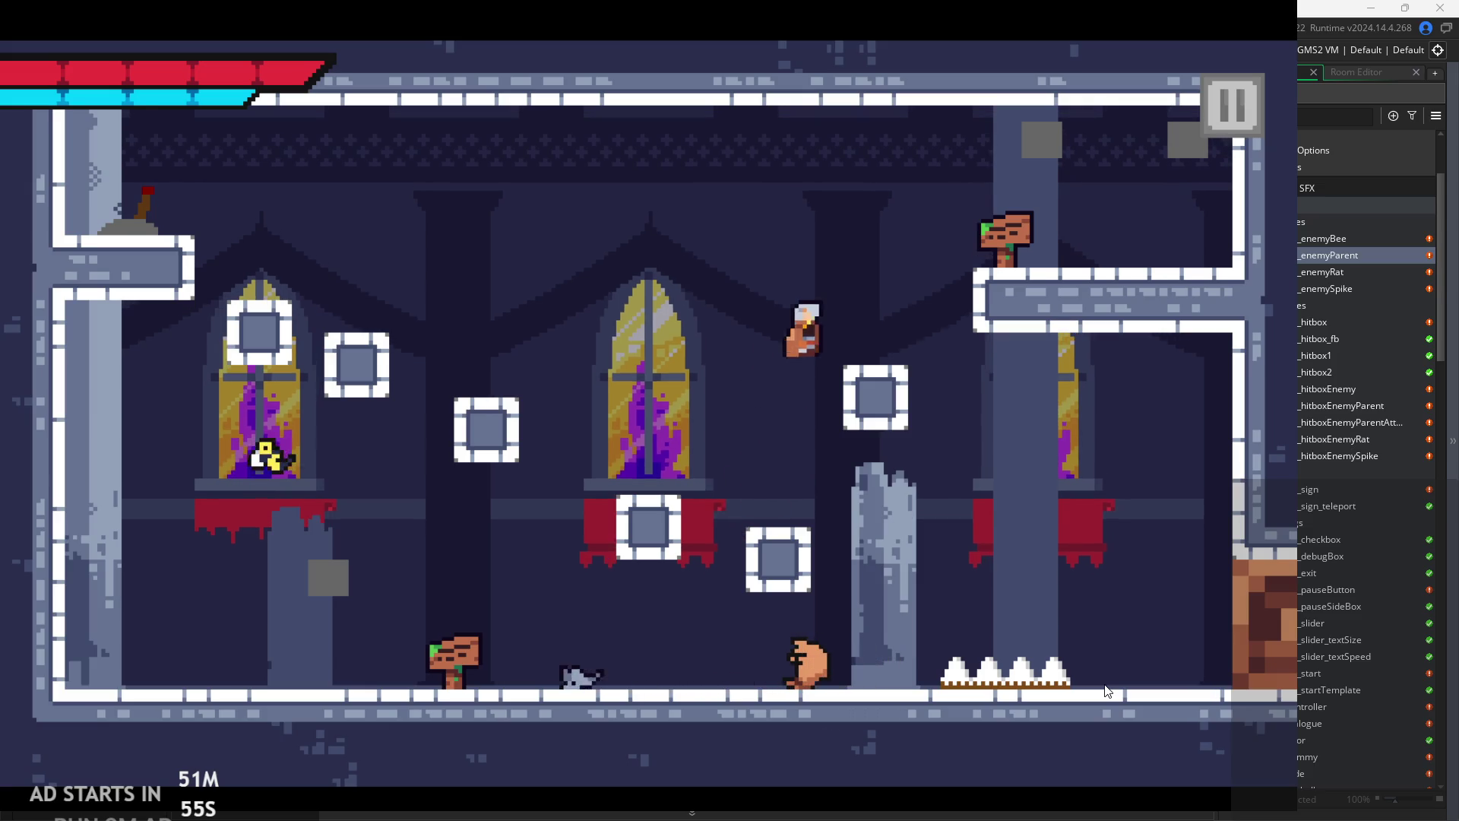
key("Right")
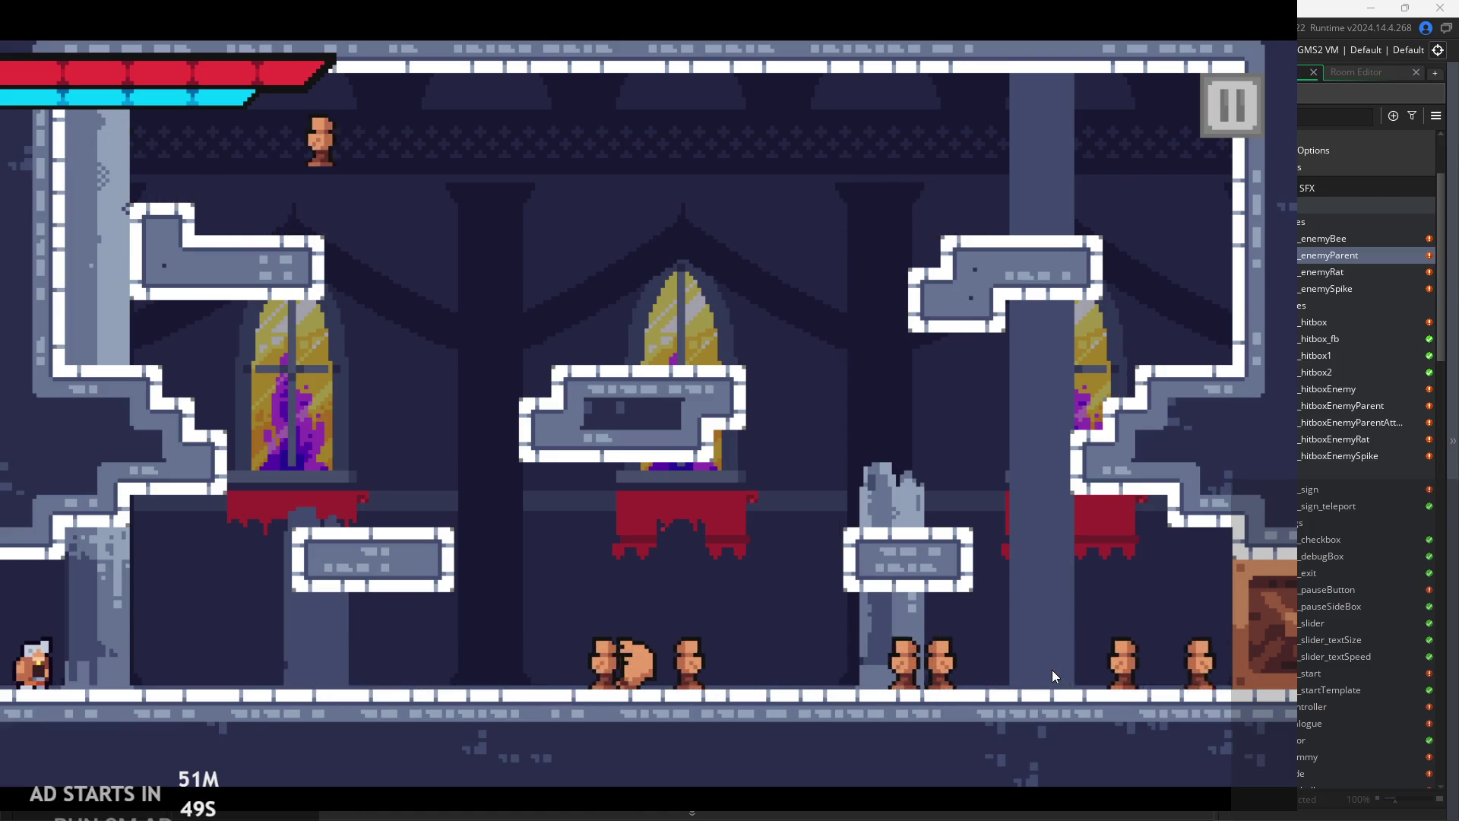
key("Right")
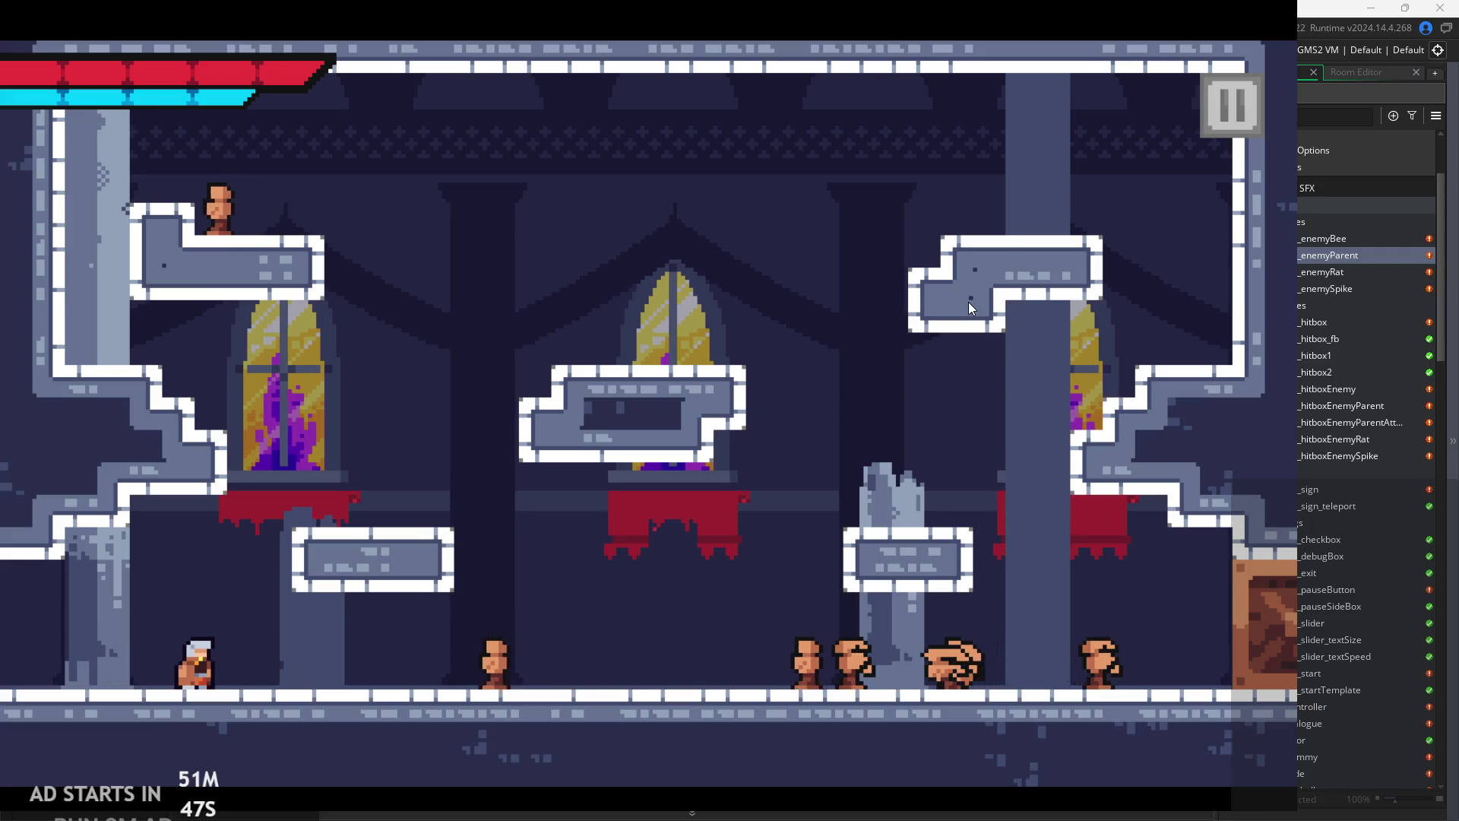
key("space")
key("Right")
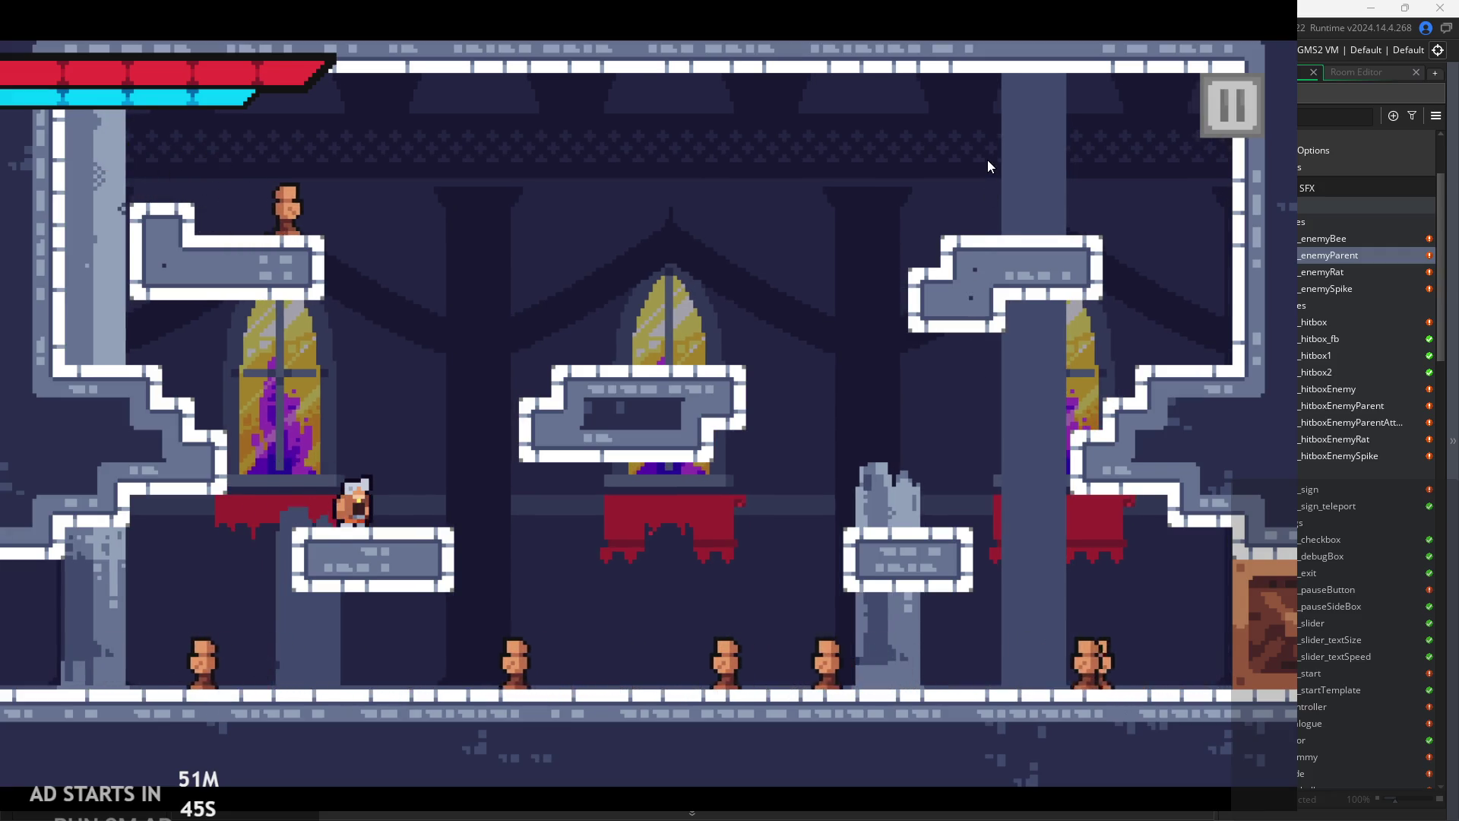
left_click(1234, 104)
left_click(1067, 673)
- Prepend place_meeting(x+max(1,horVel),y,global.solids)&& to the hop condition on line 23
left_click(645, 348)
scroll(646, 348, "up", 2)
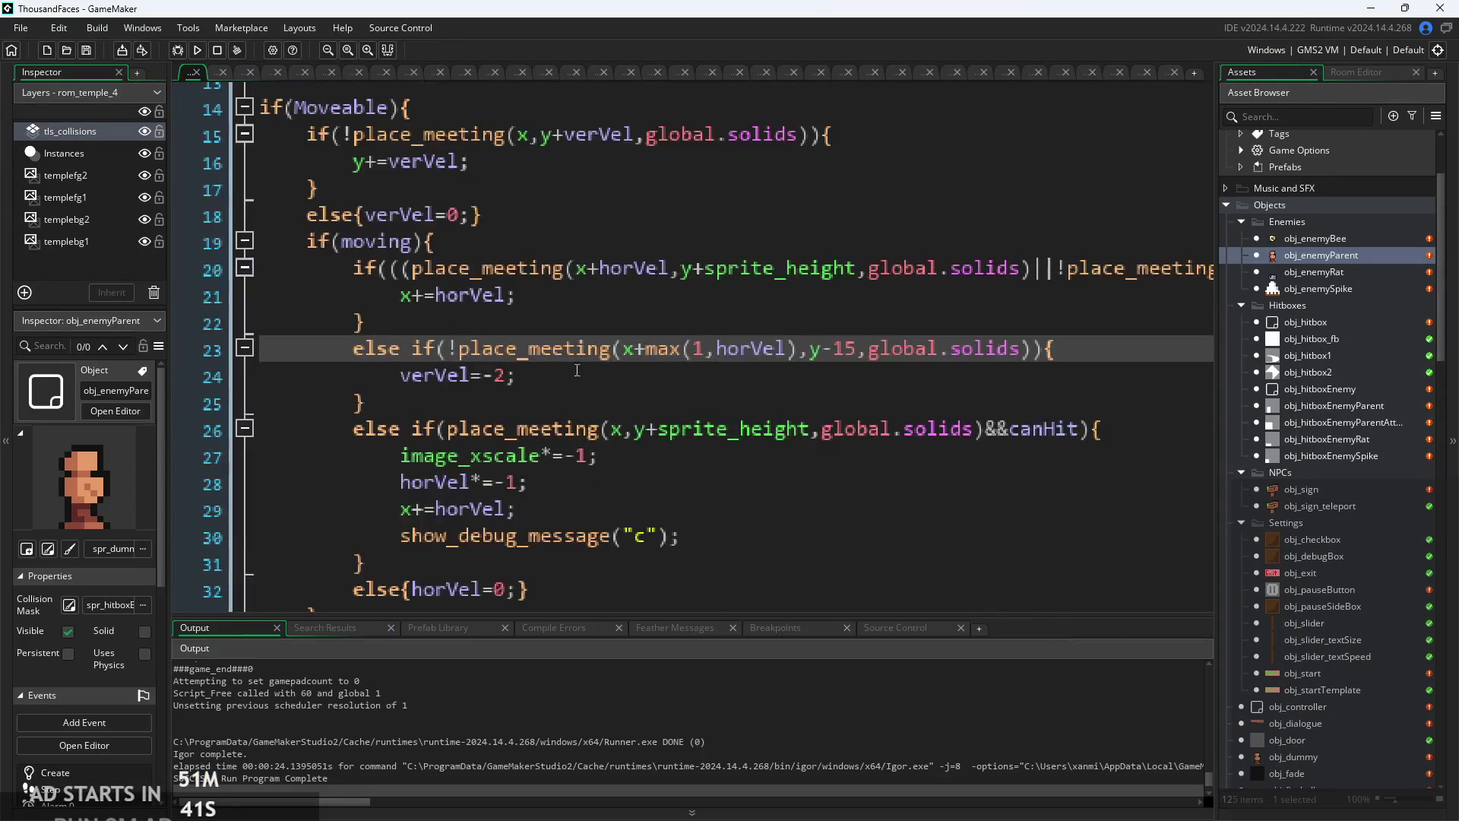
scroll(632, 392, "up", 1)
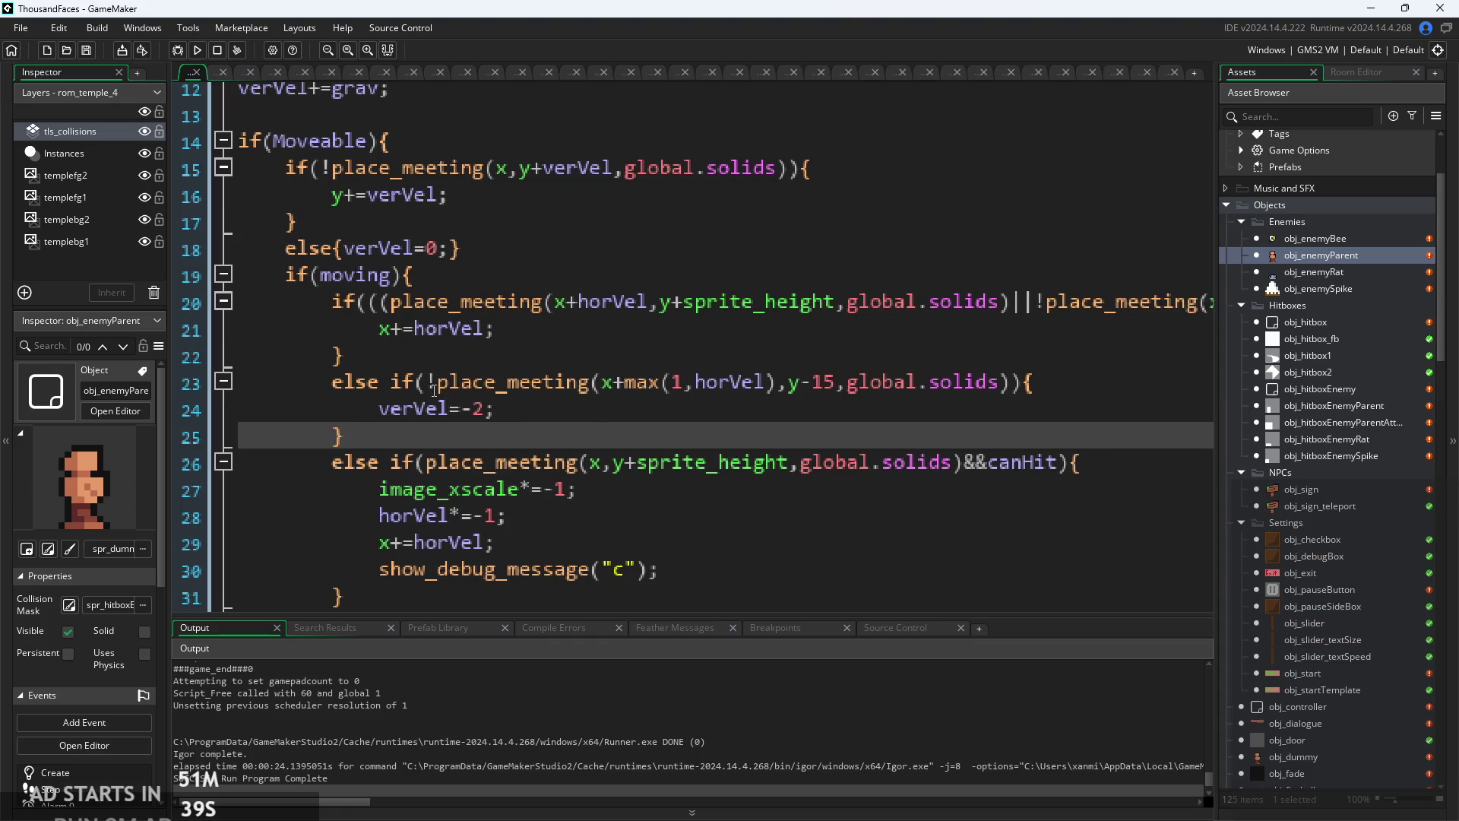
left_click(431, 383)
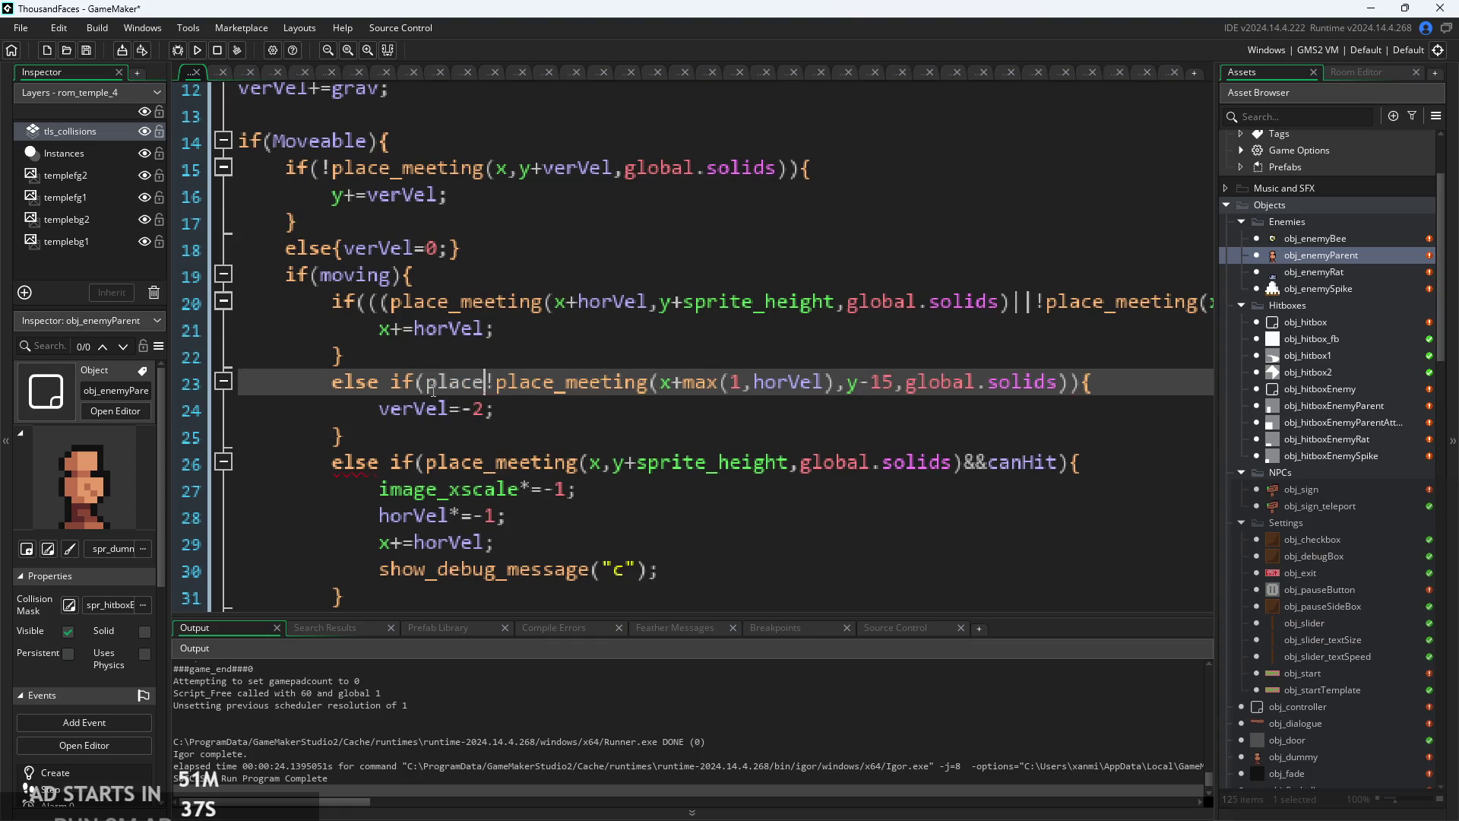
mouse_move(438, 394)
type("place_m")
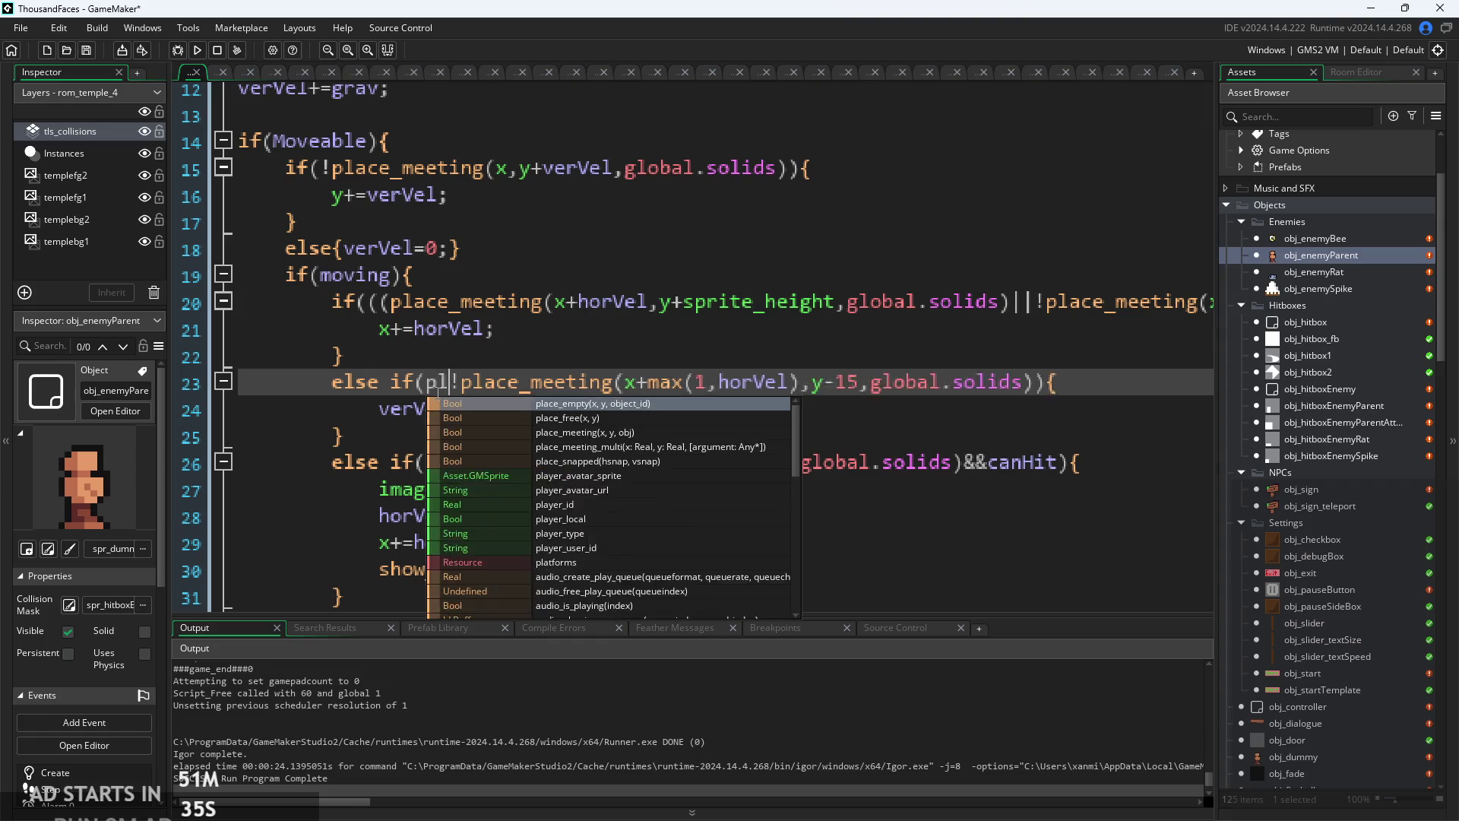
type("eeting(")
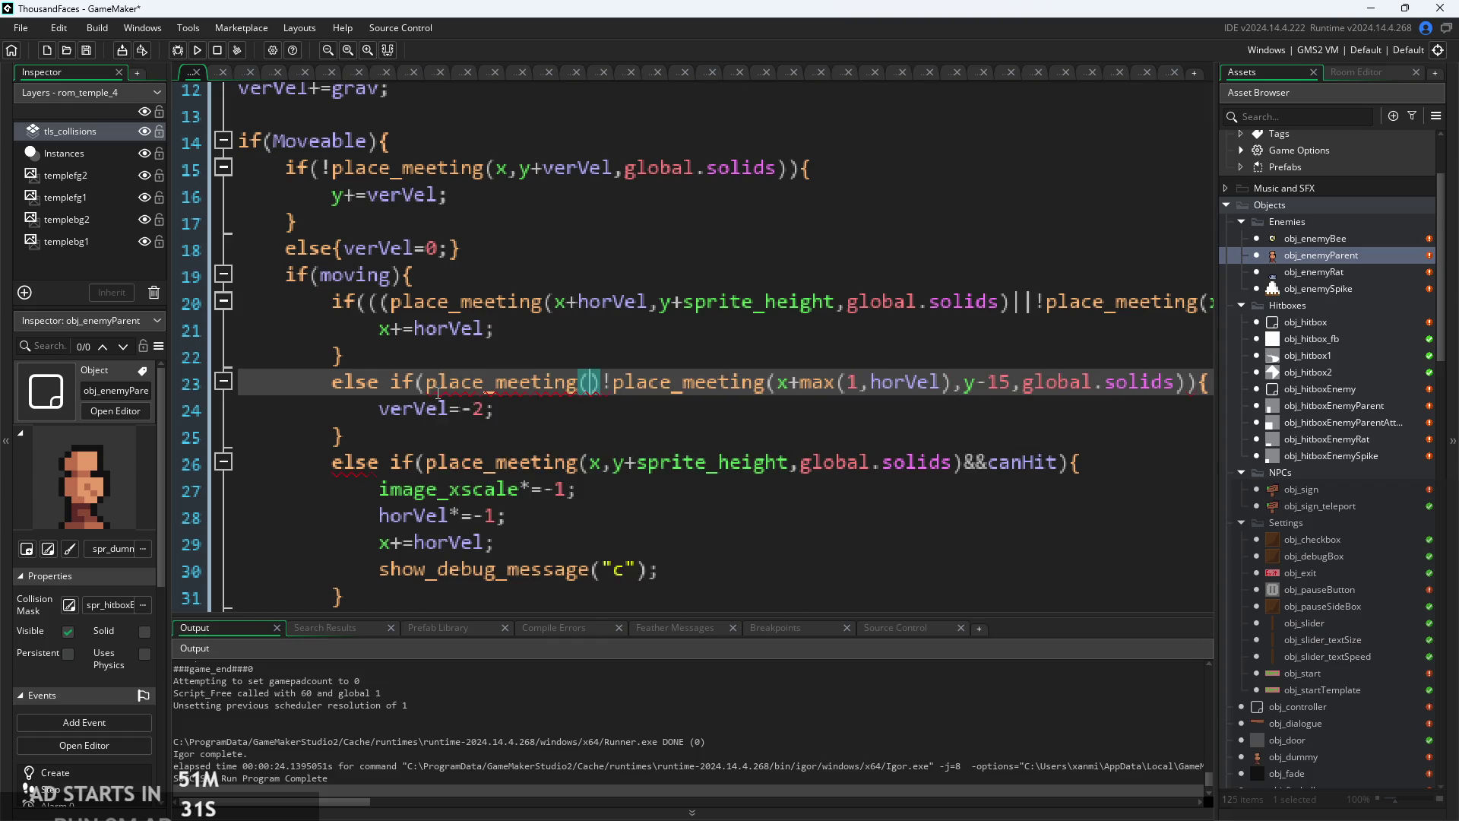
type("x++max(1,horVel")
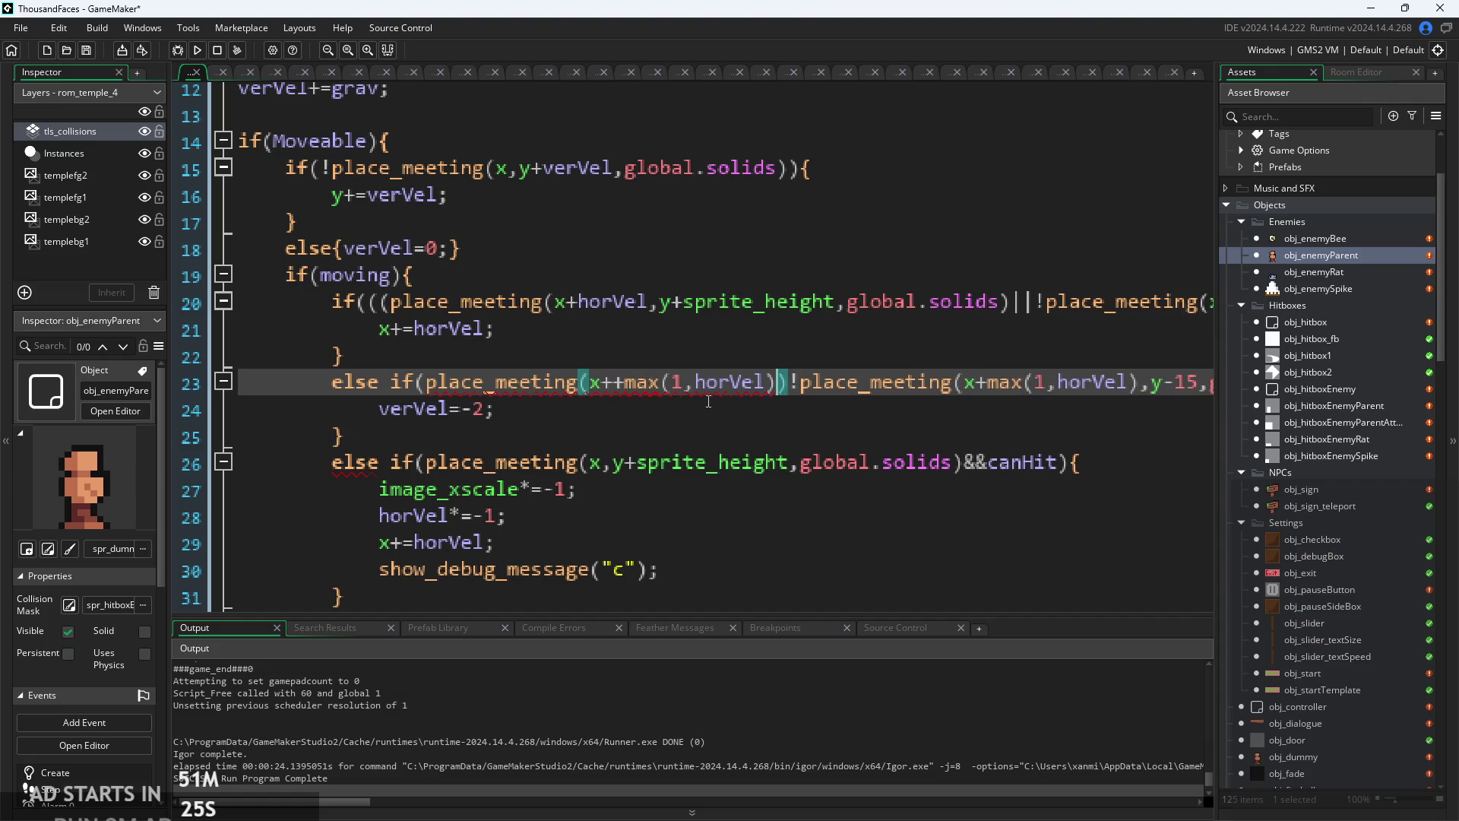
key("BackSpace")
key("BackSpace")
left_click(768, 382)
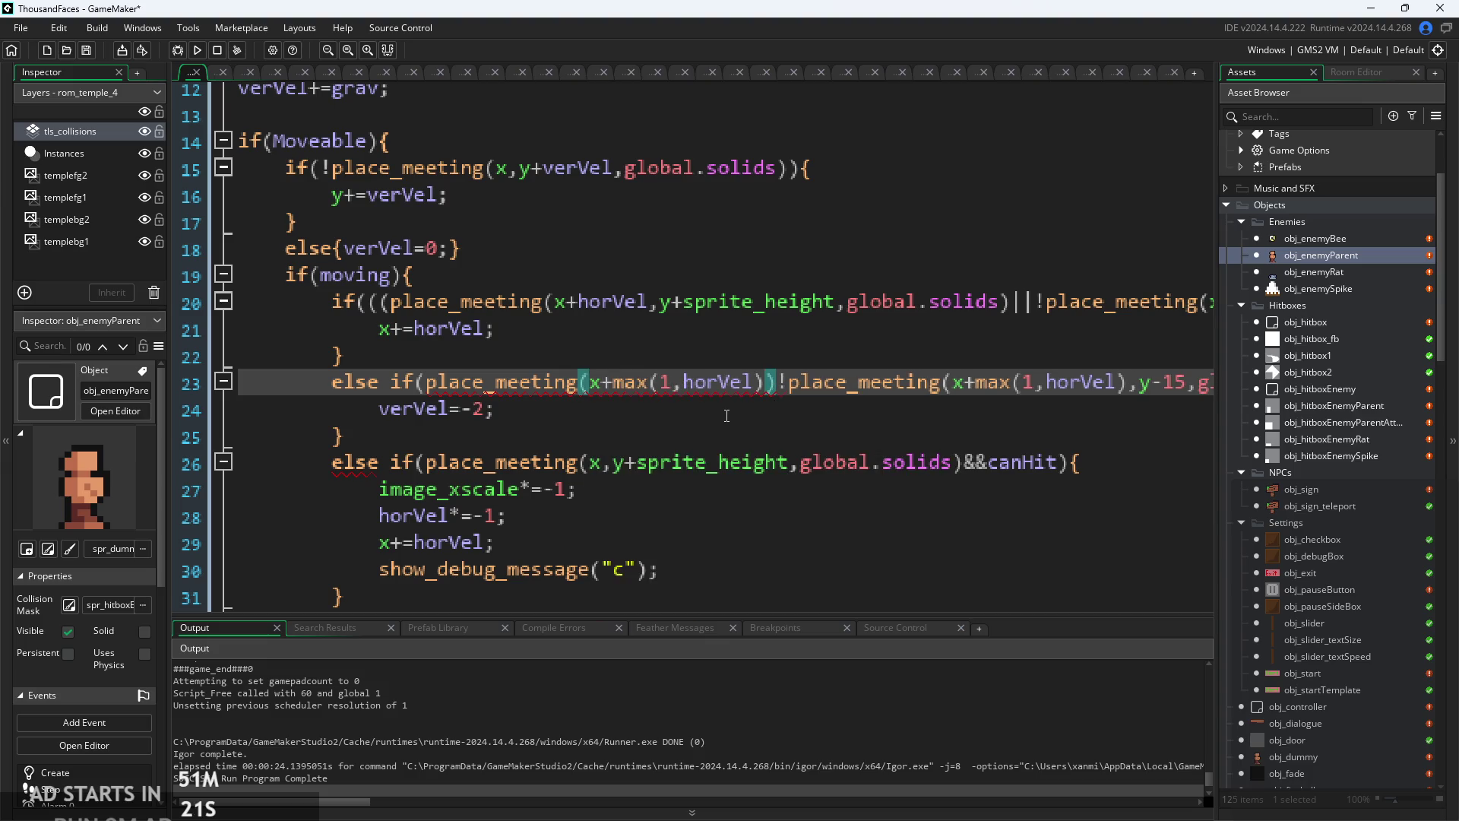
type(",gl")
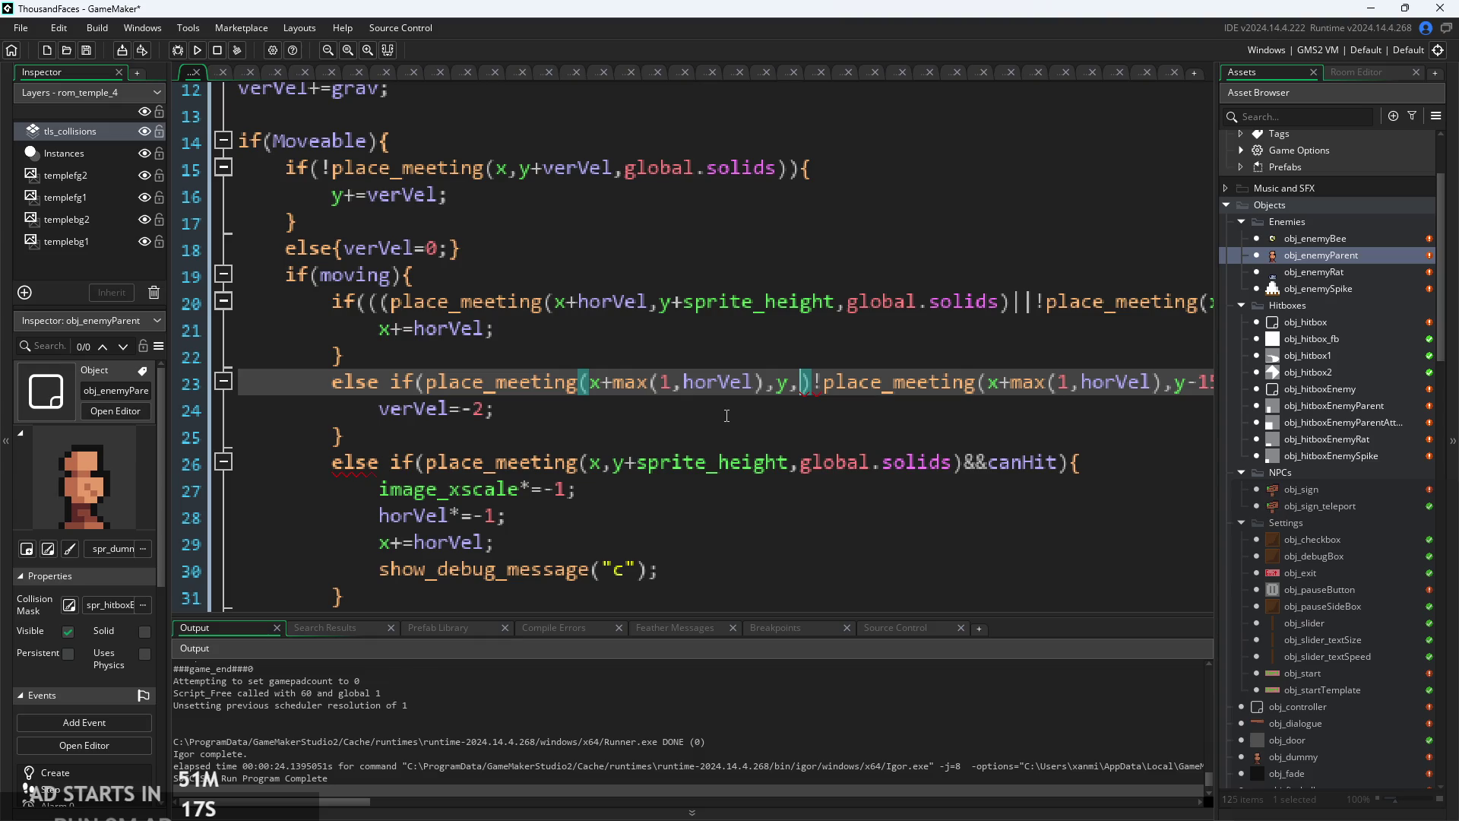
type("obal.solids")
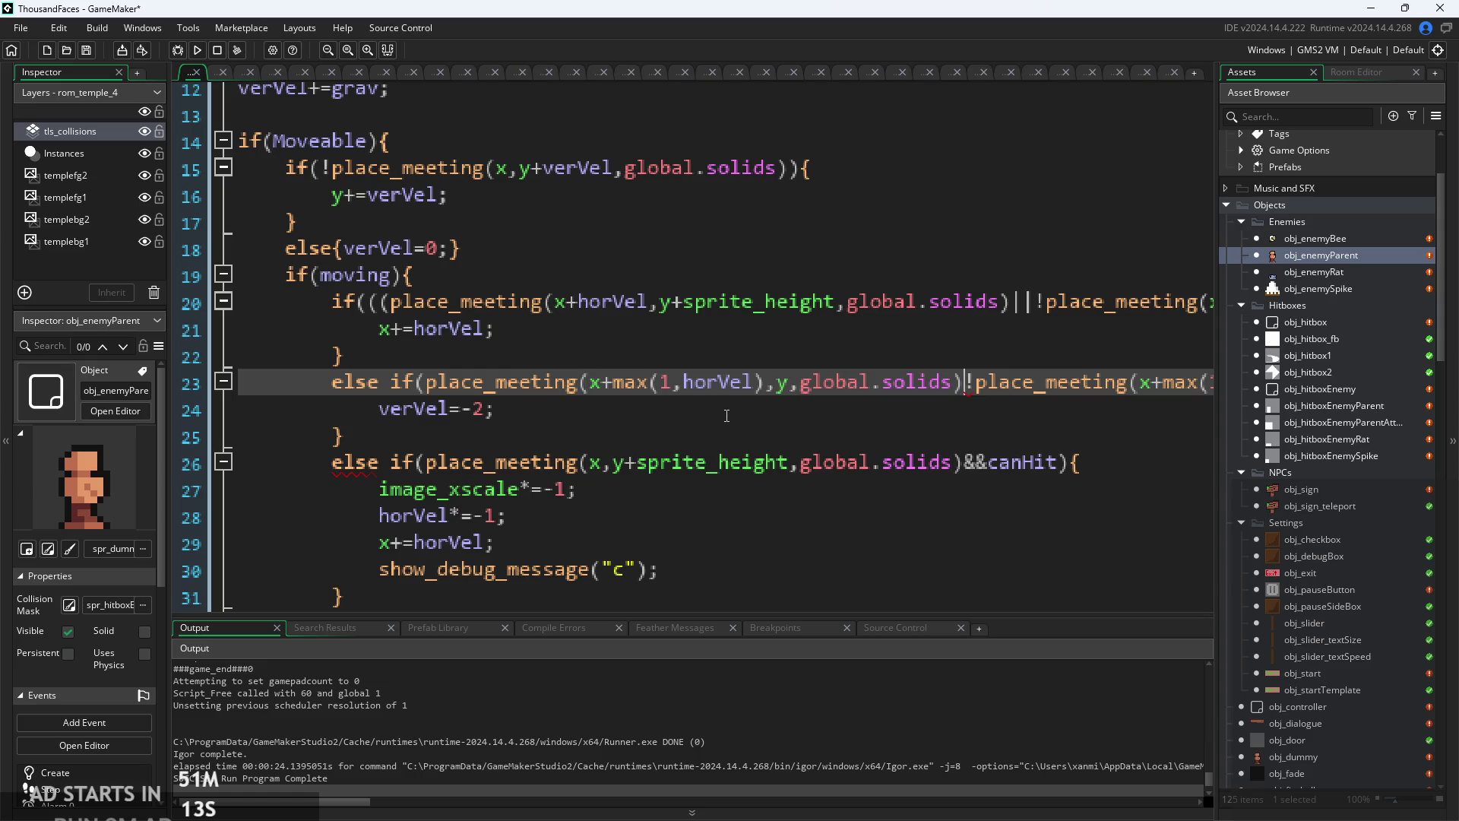
- Launch a fresh test build of the game
left_click(487, 410)
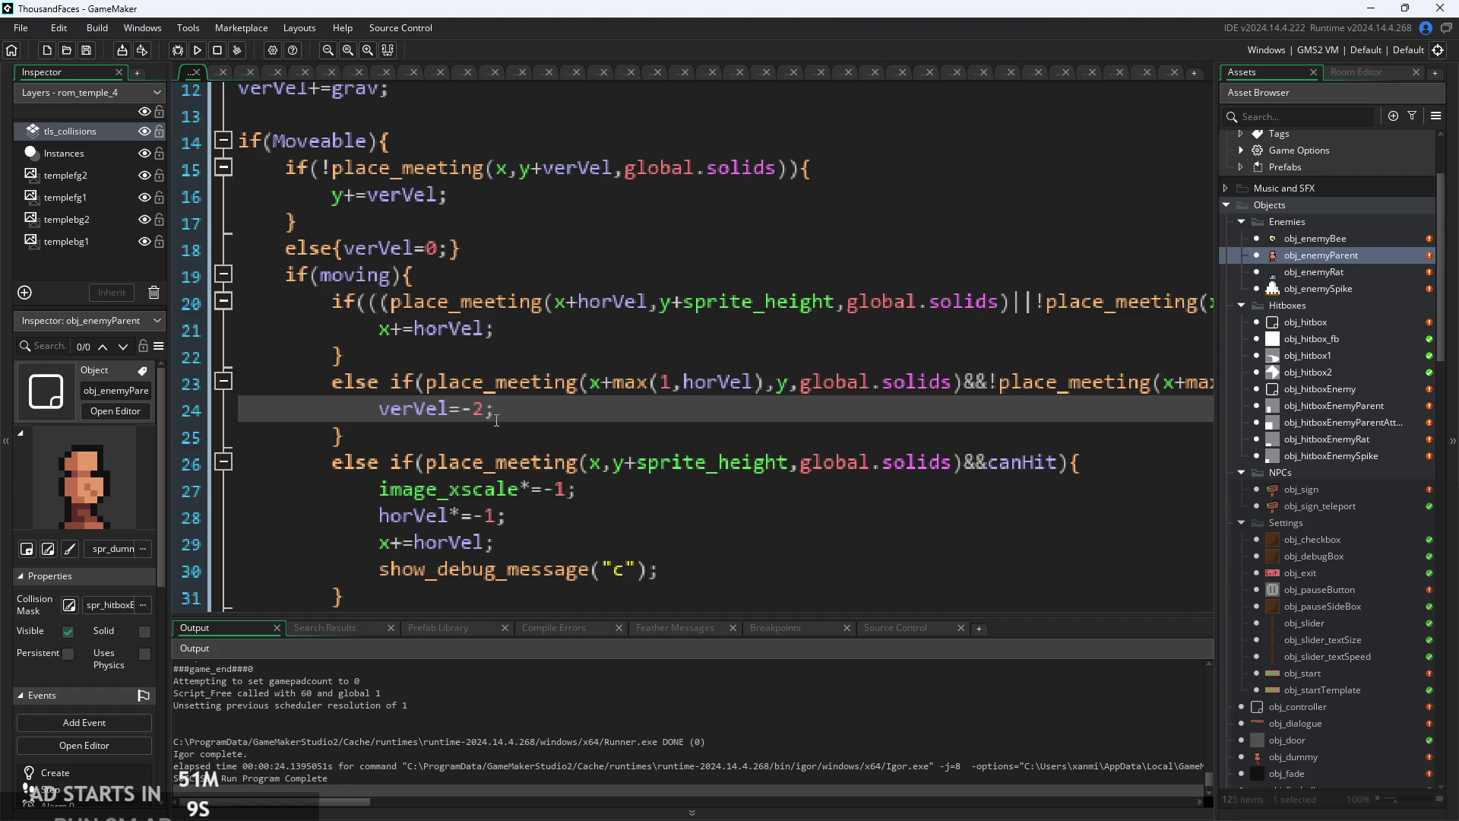
scroll(562, 409, "down", 3)
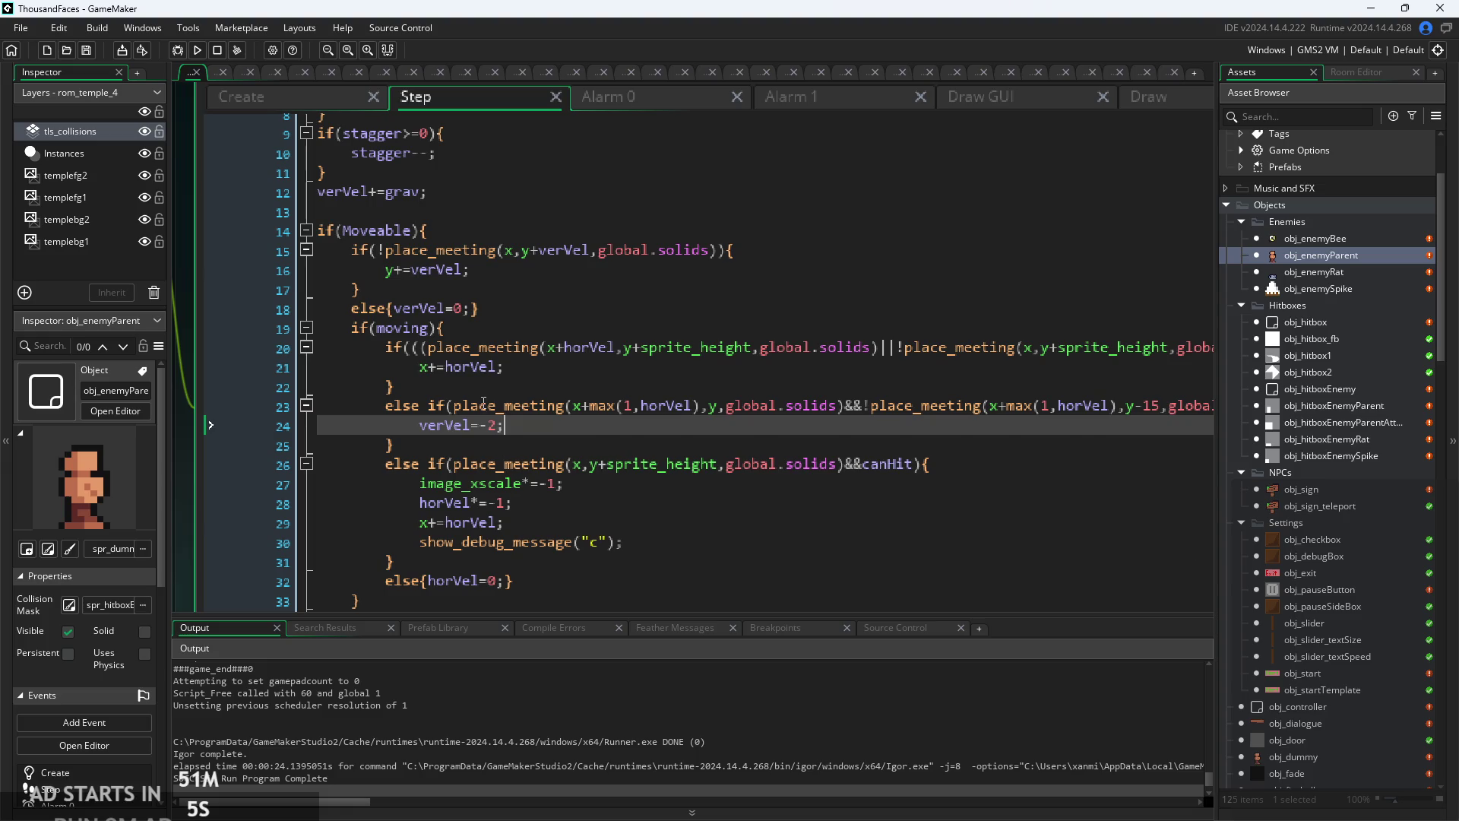
left_click(197, 50)
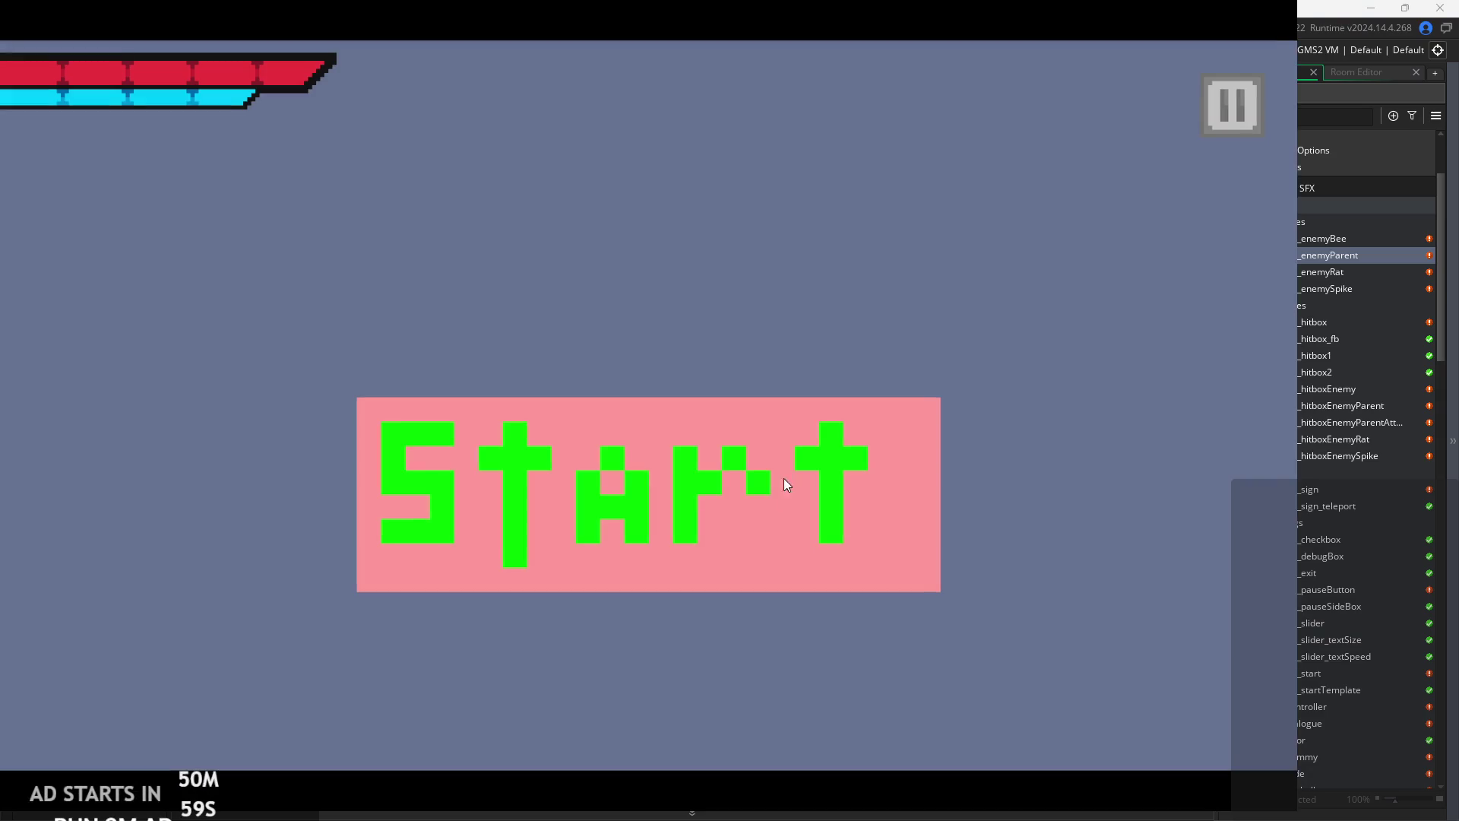
- Play through the teleport sign into the enemy room, watch the enemies move, then pause
left_click(786, 484)
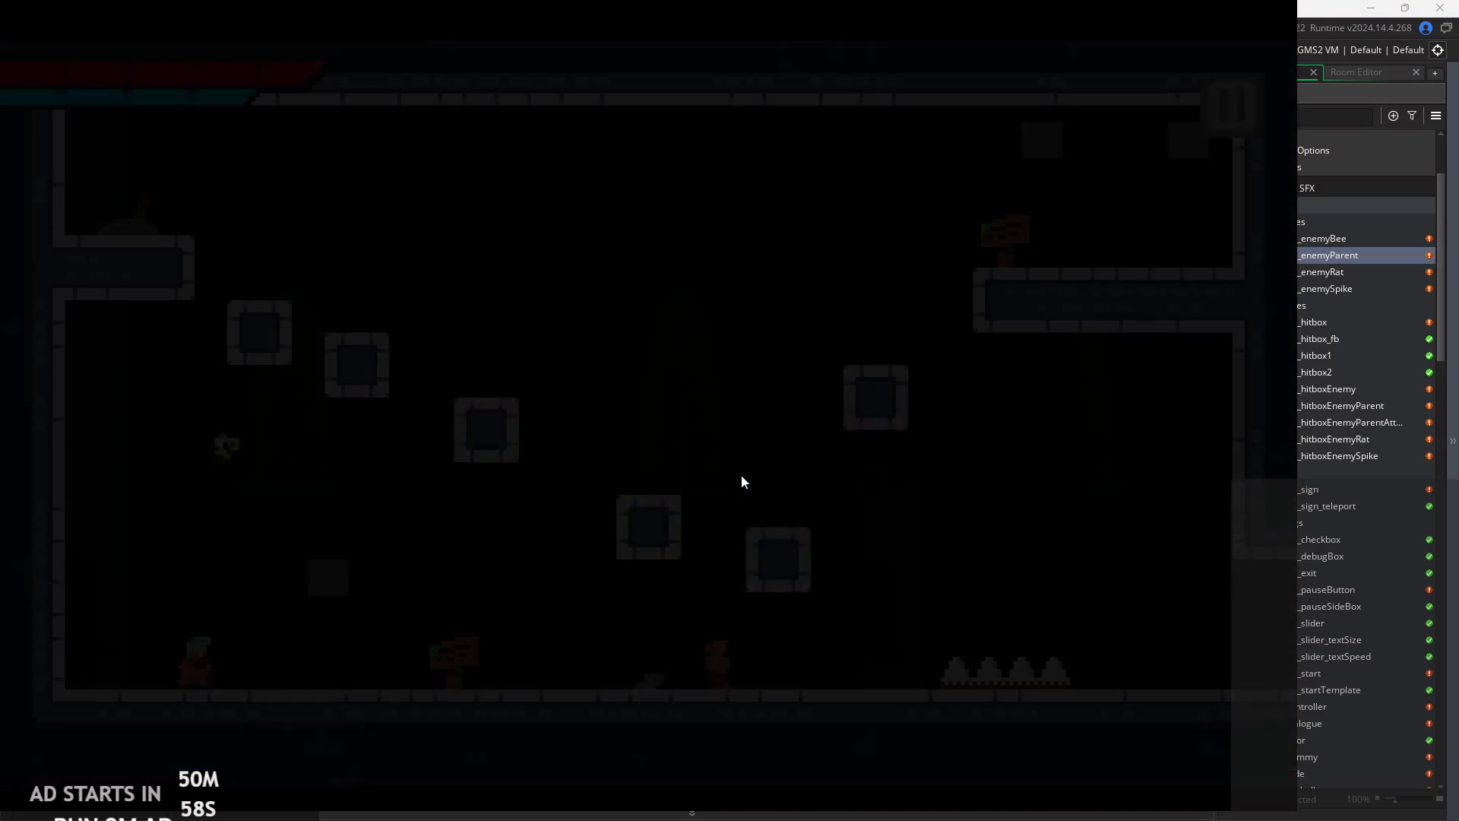
key("Right")
key("space")
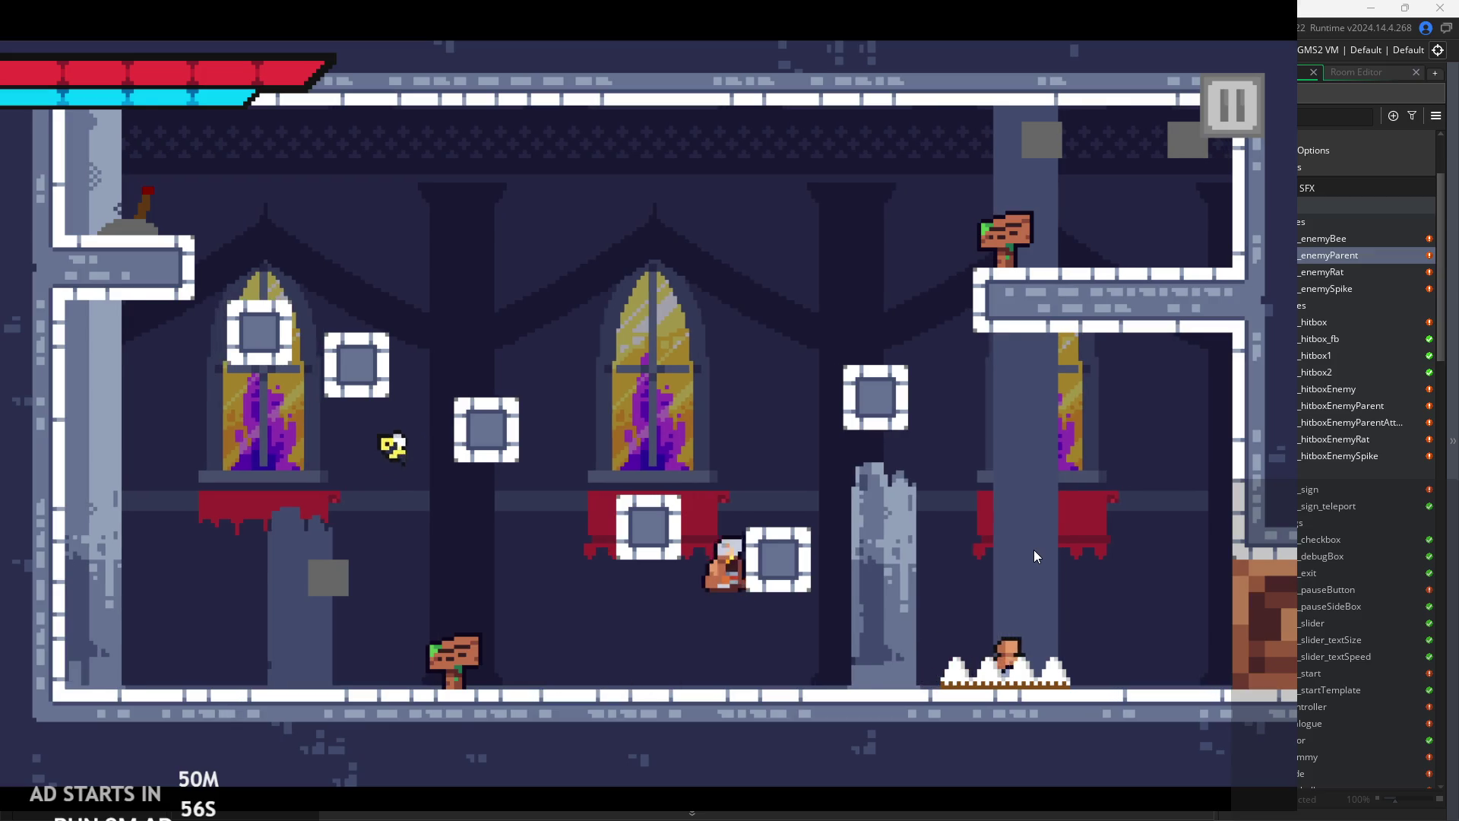
key("Up")
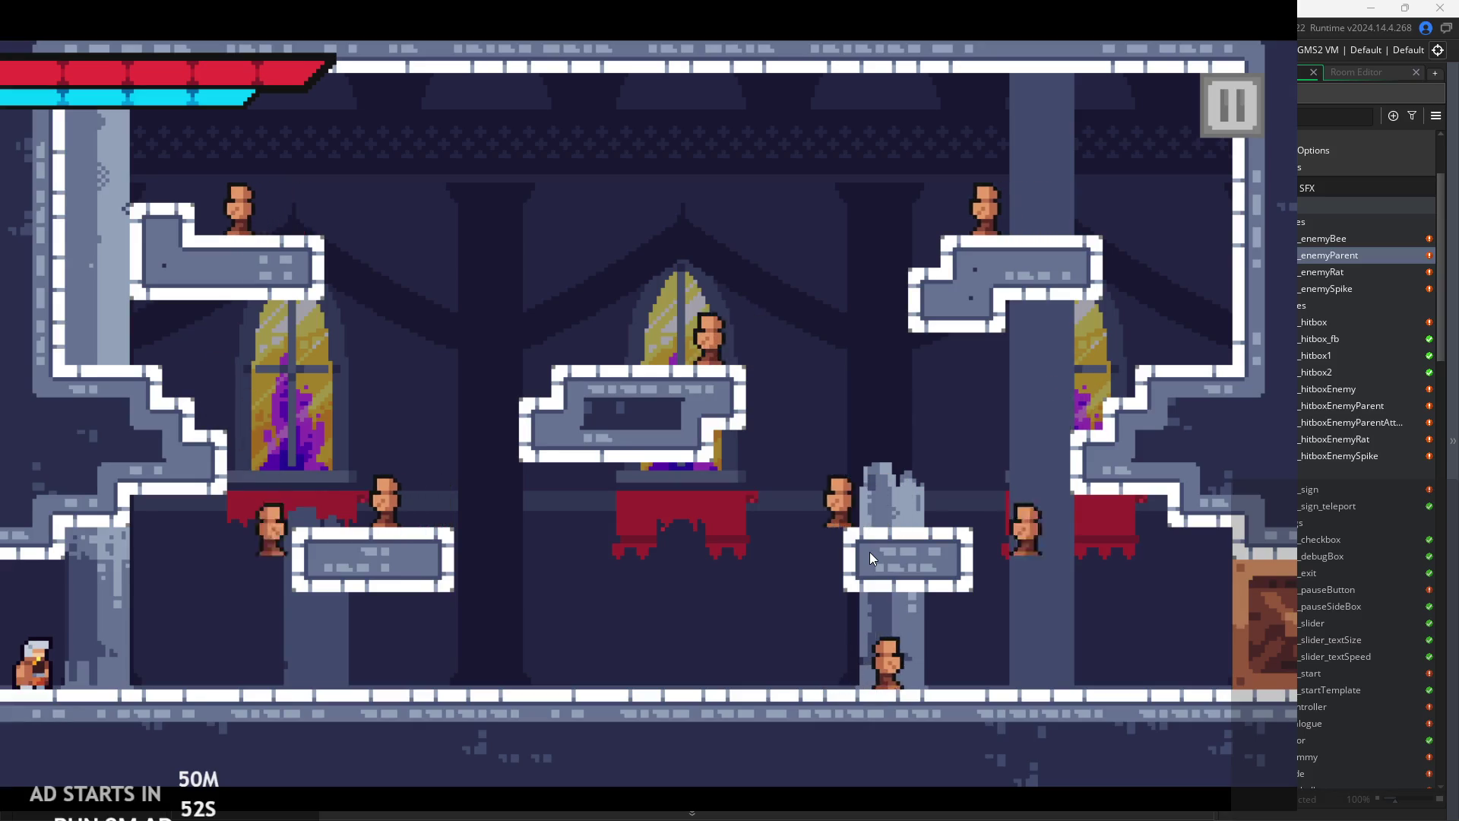
key("Right")
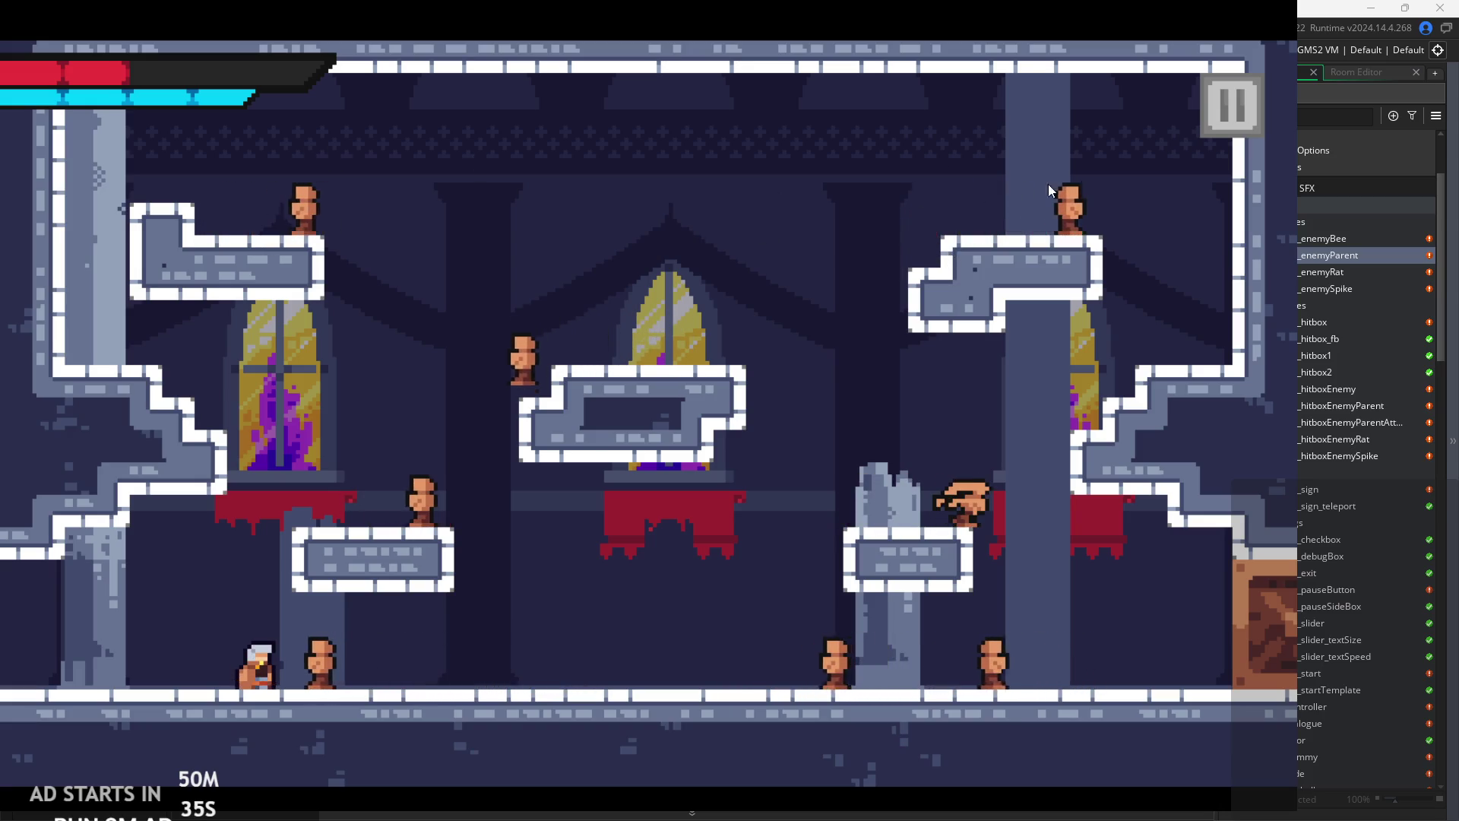
left_click(1215, 113)
- Exit the game and return to the hop condition on line 23
left_click(1069, 686)
left_click(658, 405)
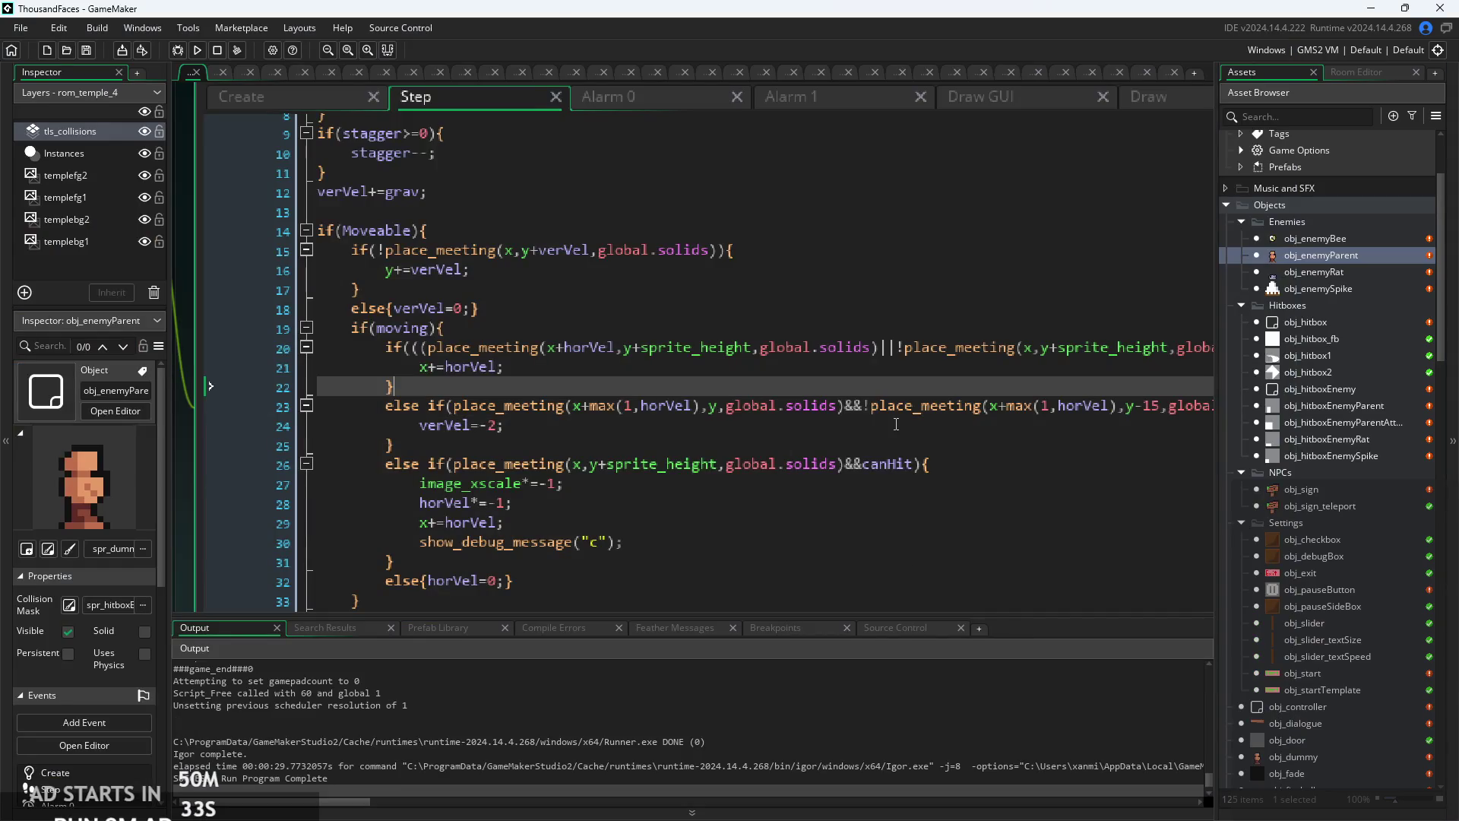
scroll(570, 414, "up", 1)
scroll(494, 422, "right", 5)
scroll(455, 427, "left", 5)
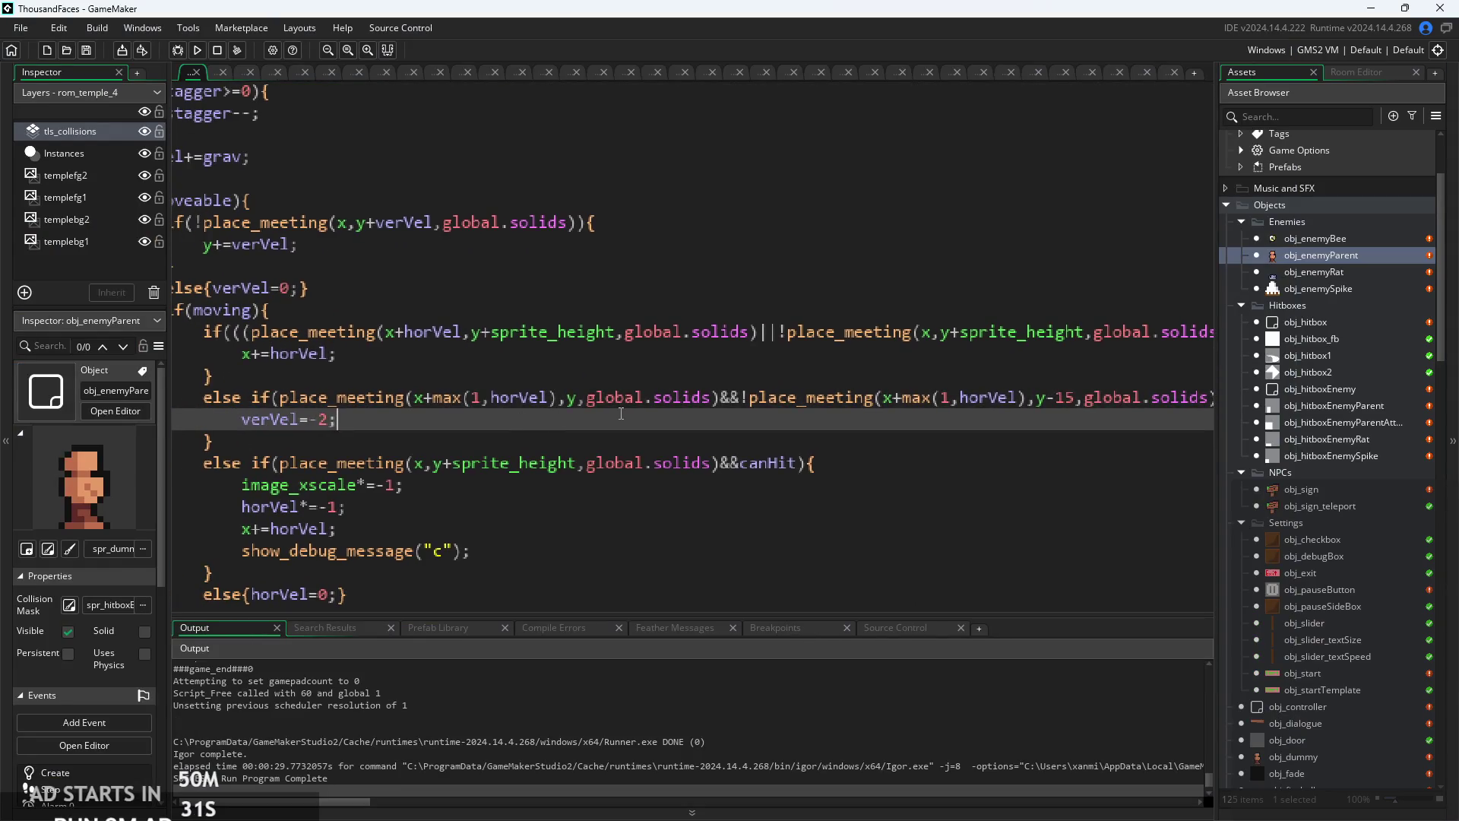
scroll(791, 406, "down", 1)
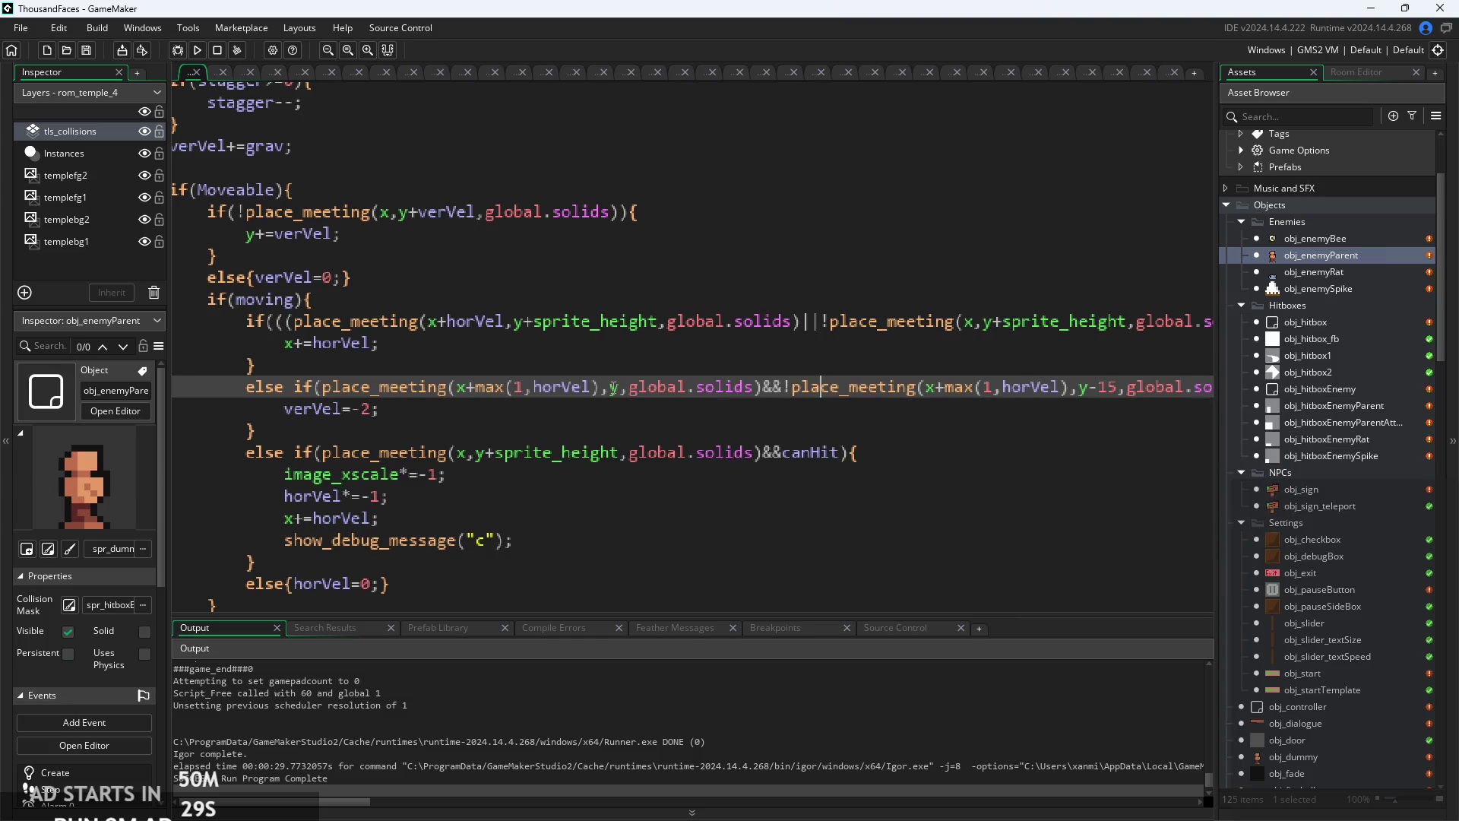
- Change y-15 to y-sprite_height in the second place_meeting check and rerun the game
left_click(685, 409)
scroll(745, 415, "right", 5)
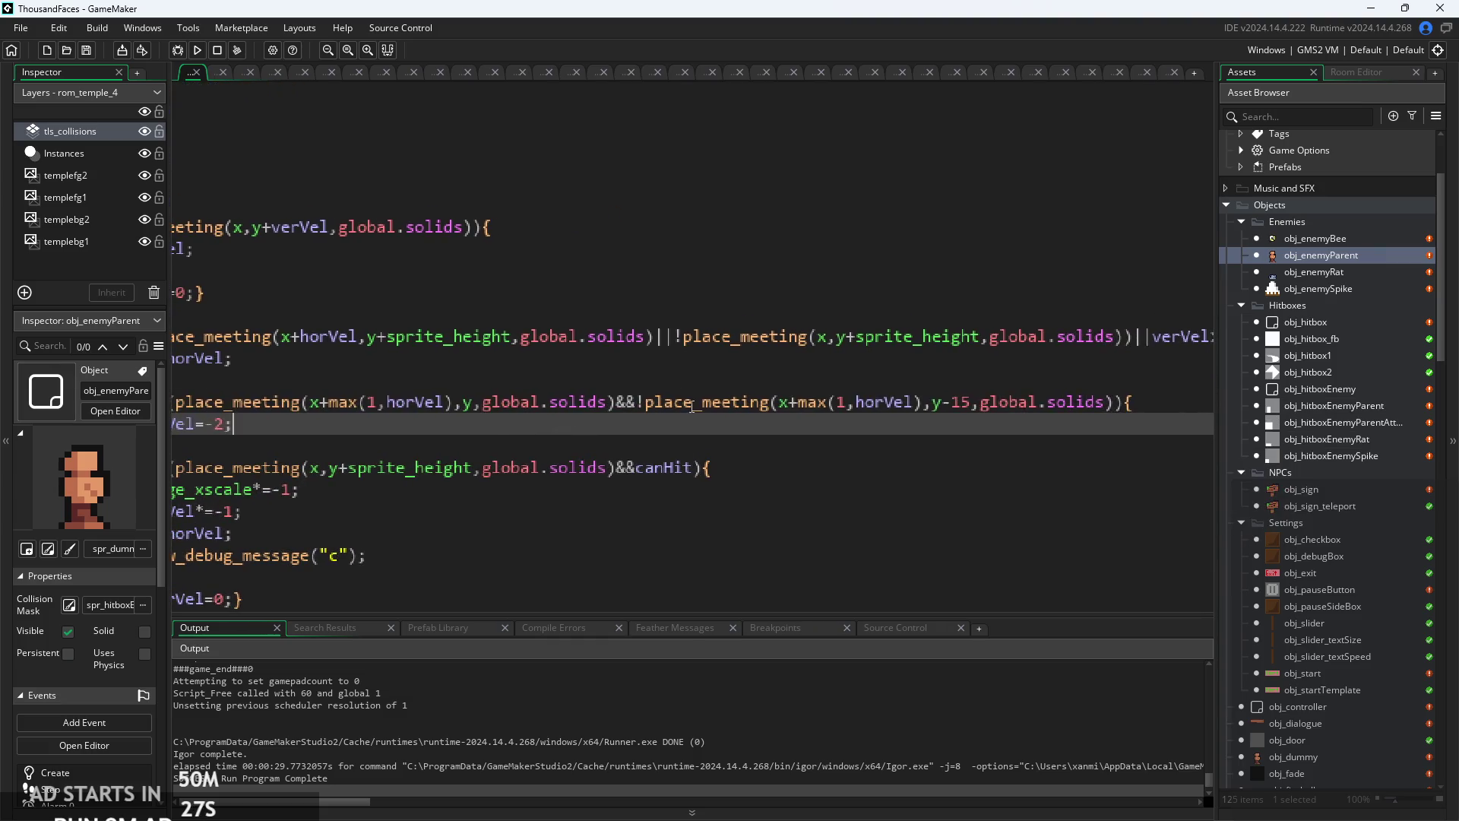
left_click(787, 403)
scroll(760, 426, "up", 1)
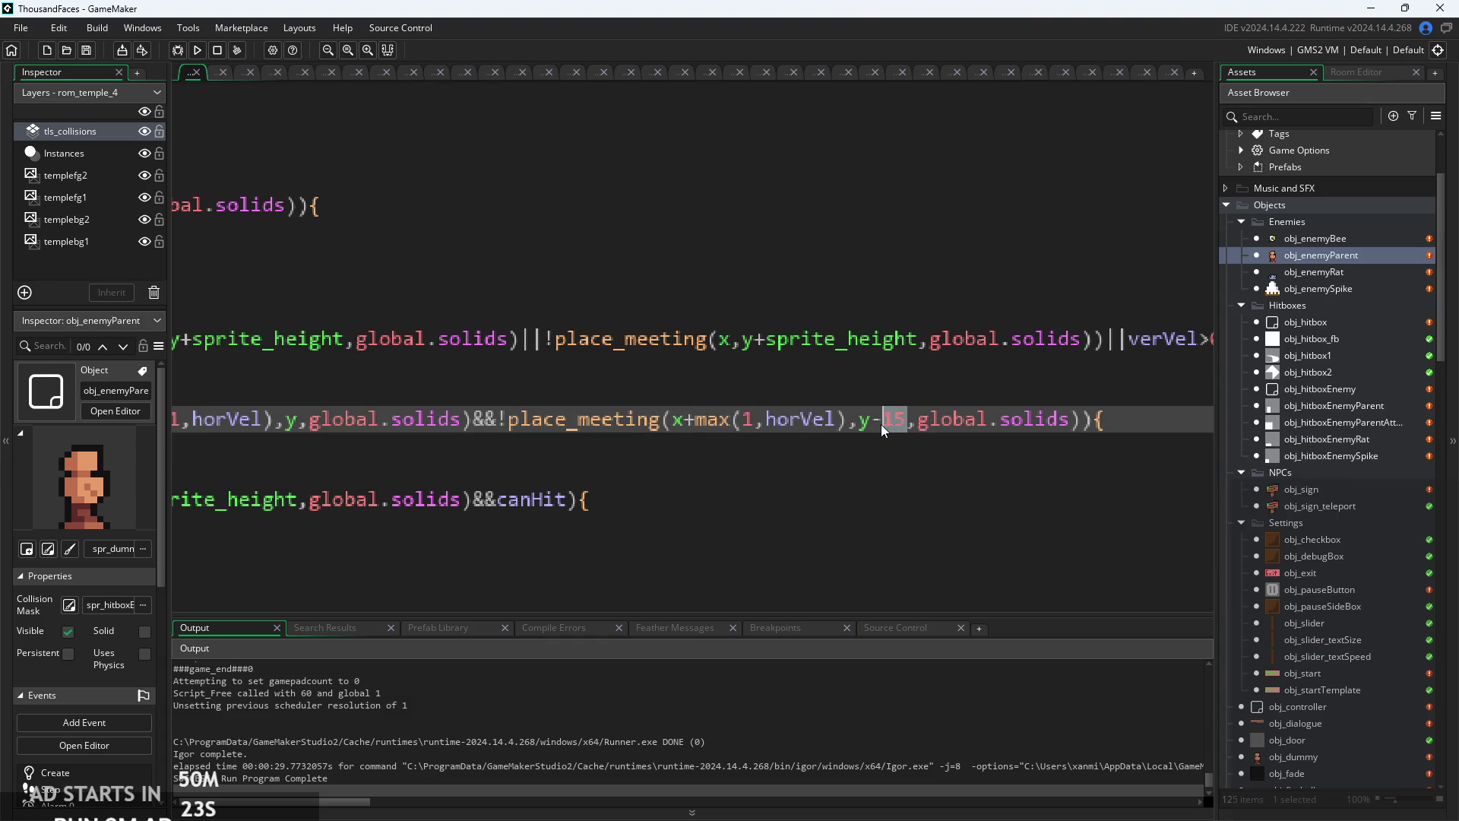
type("spr")
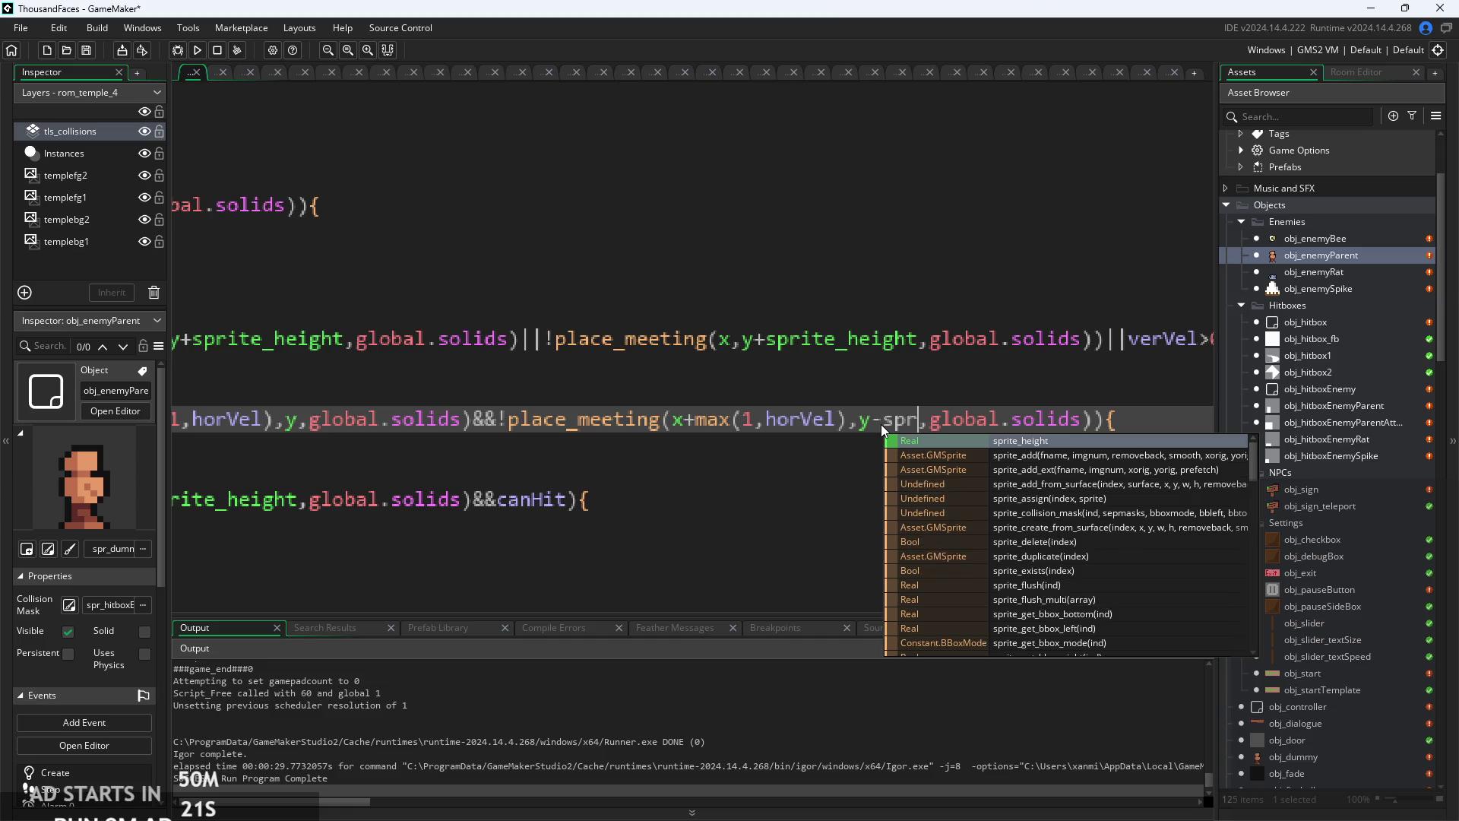
key("Return")
left_click(199, 53)
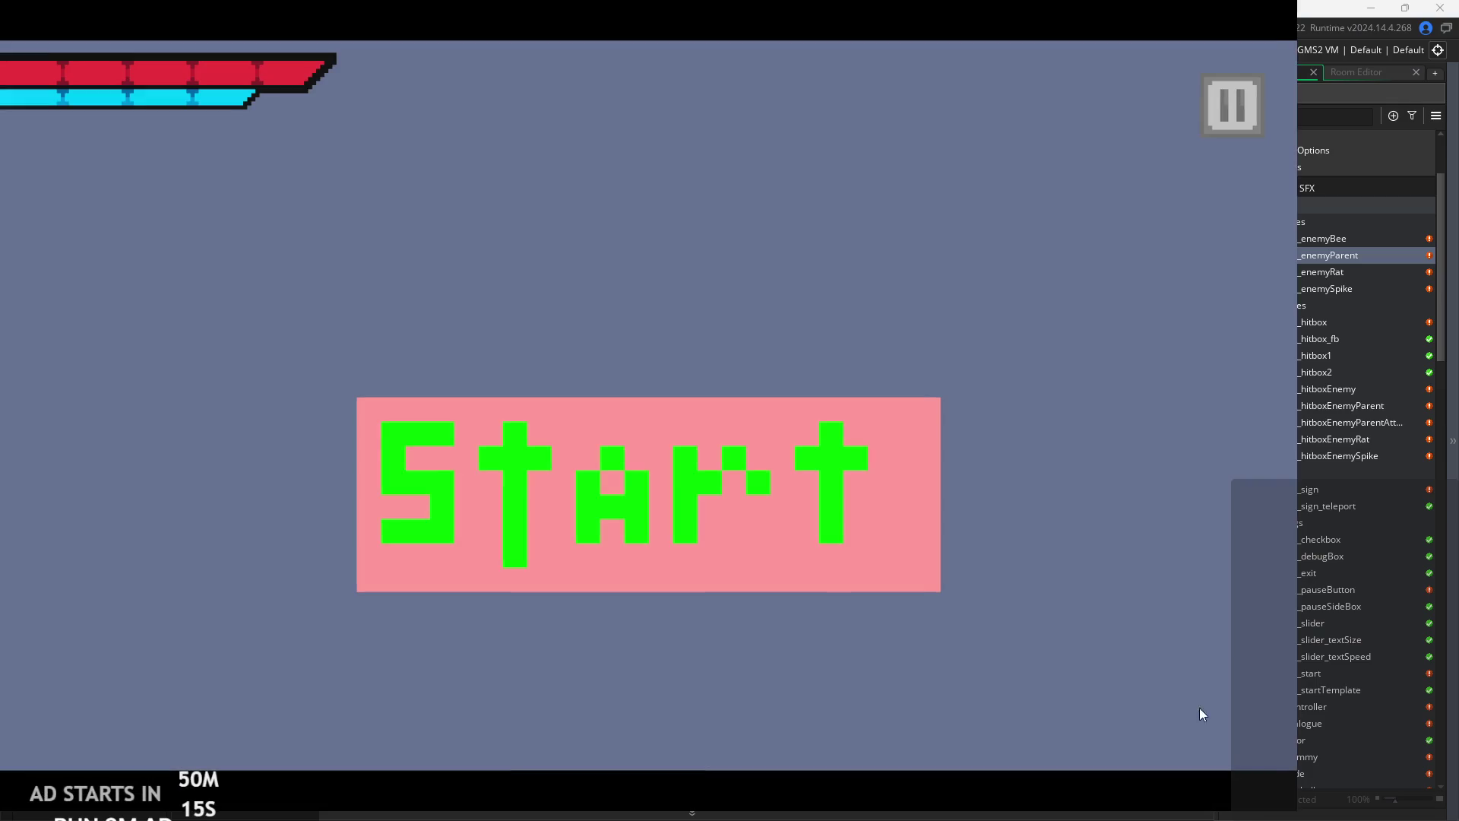
- Start the game and run through the level into the enemy-filled temple room
left_click(718, 485)
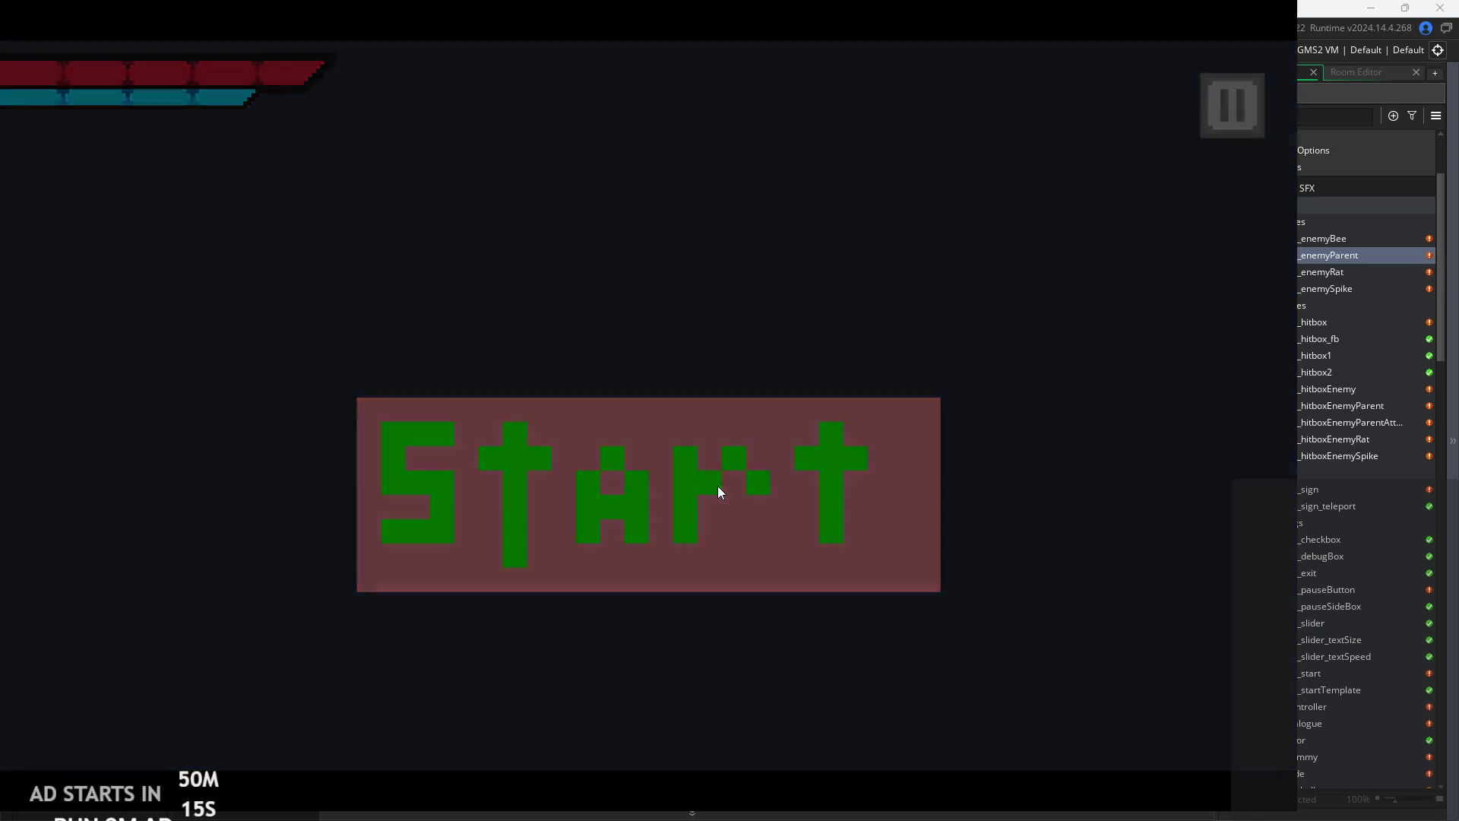
key("Right")
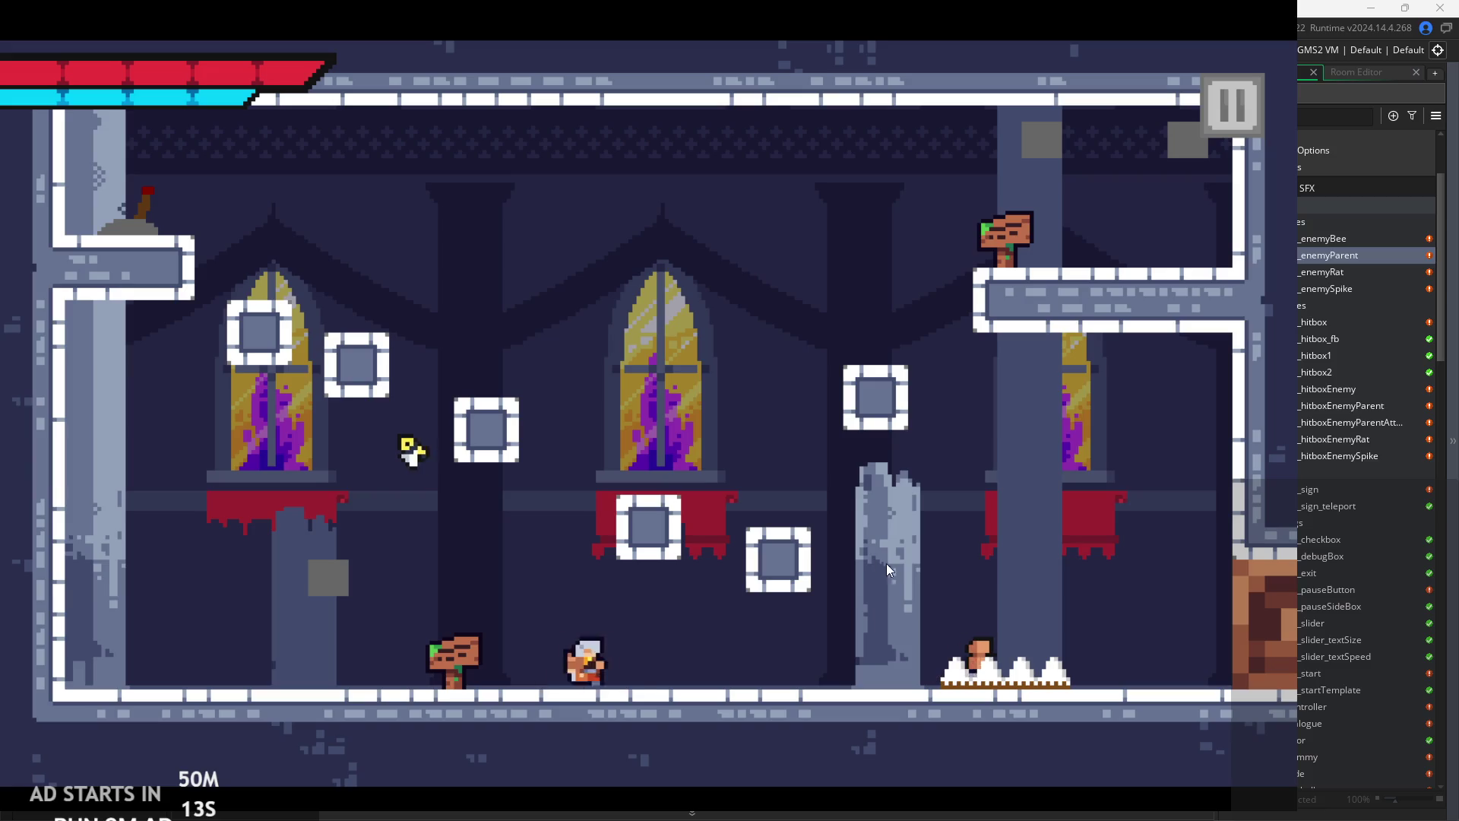
key("space")
key("space")
key("Right")
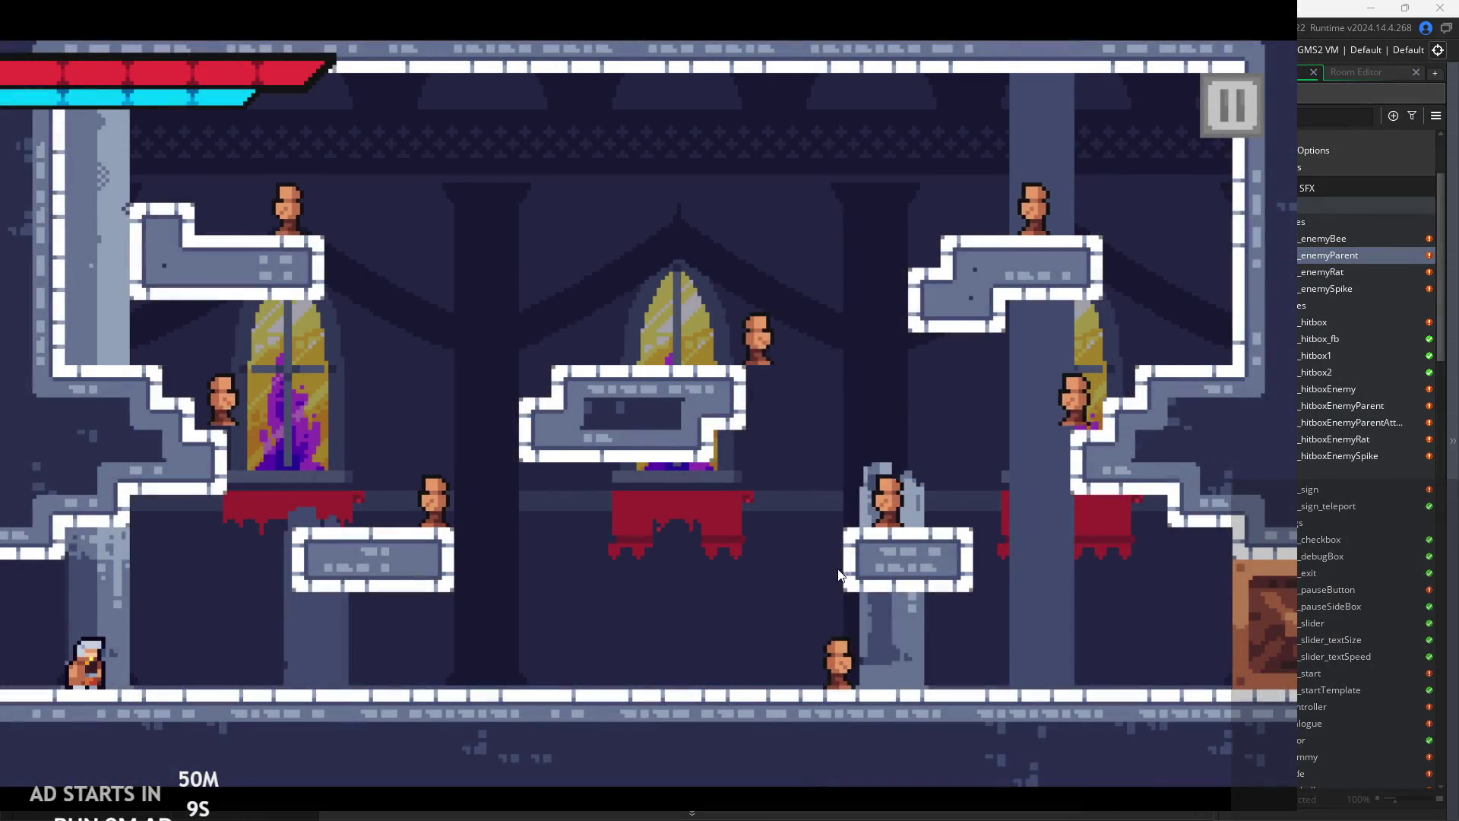
key("Right")
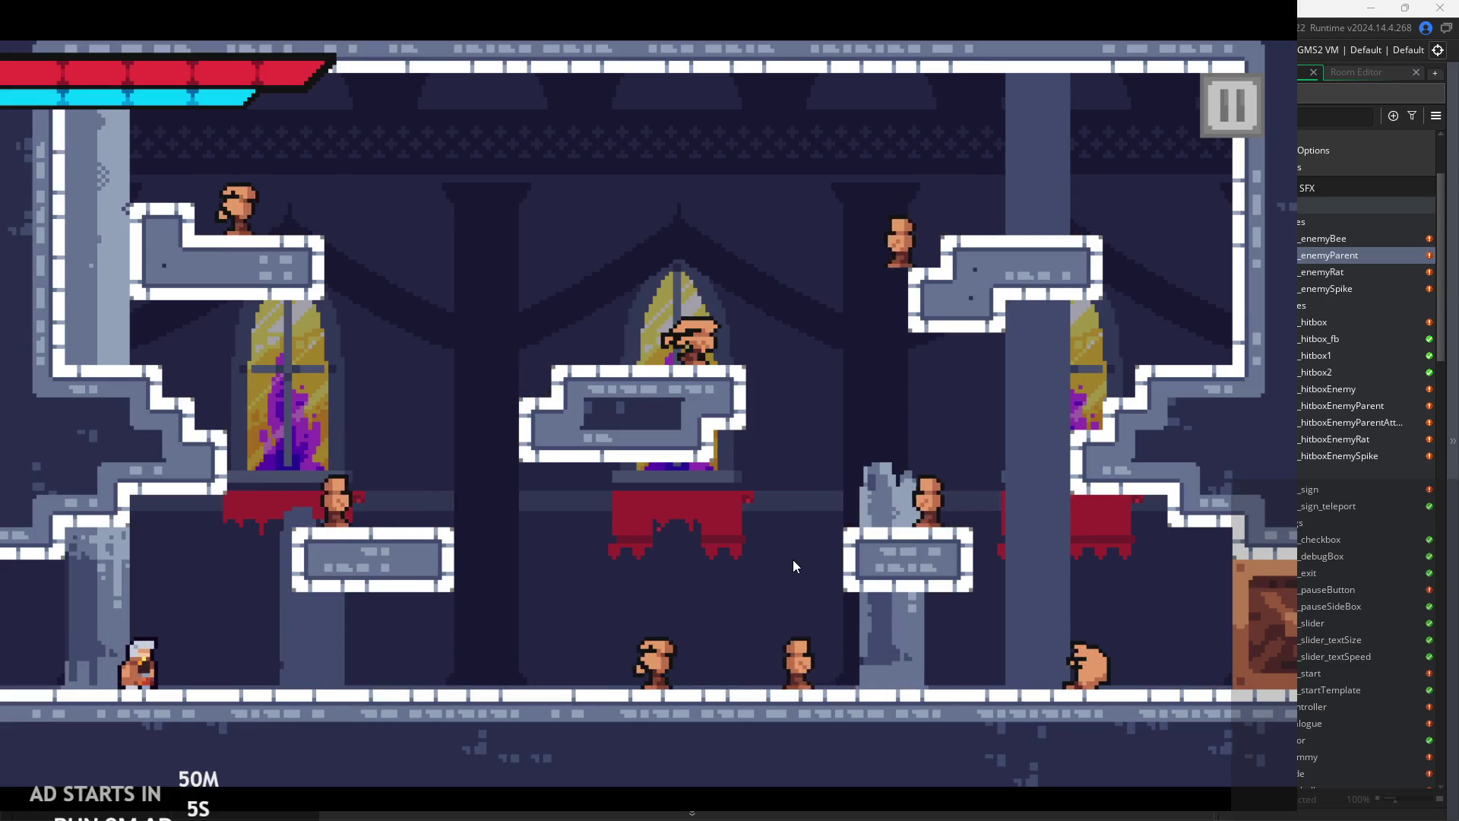
key("Right")
key("Right")
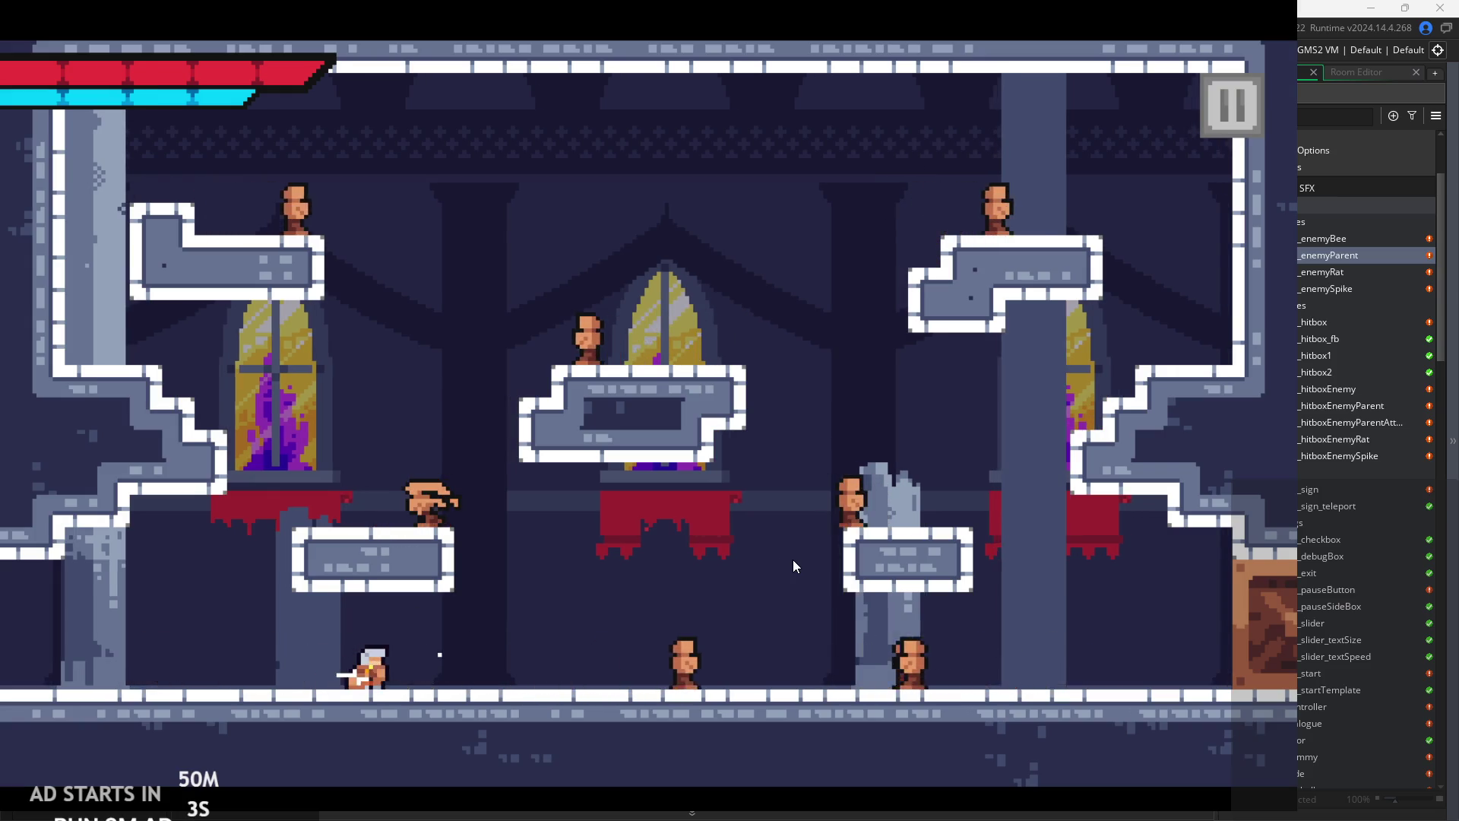
- Slash the walking enemies repeatedly while moving right to check their knockback
key("Left")
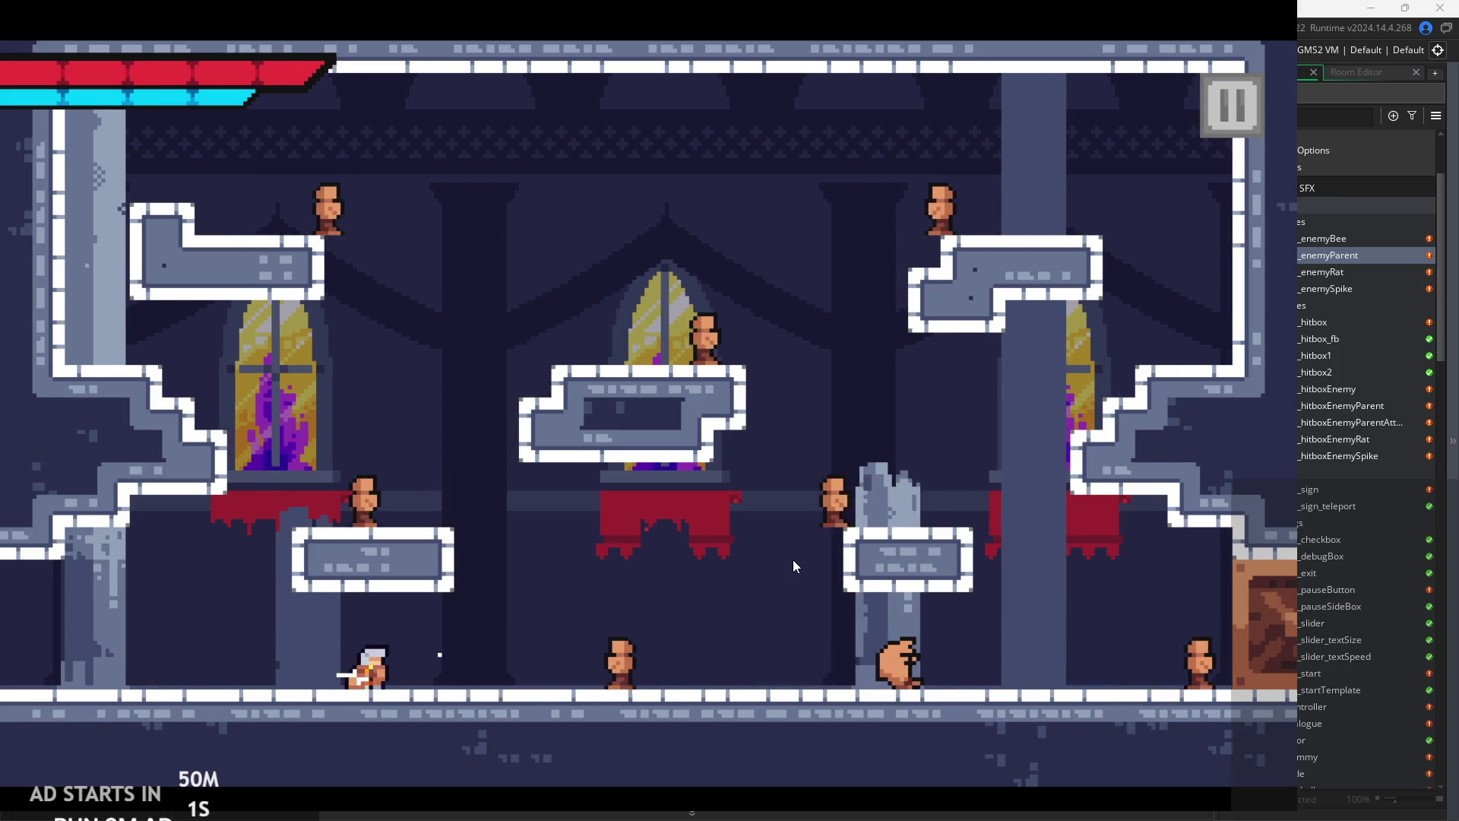
key("x")
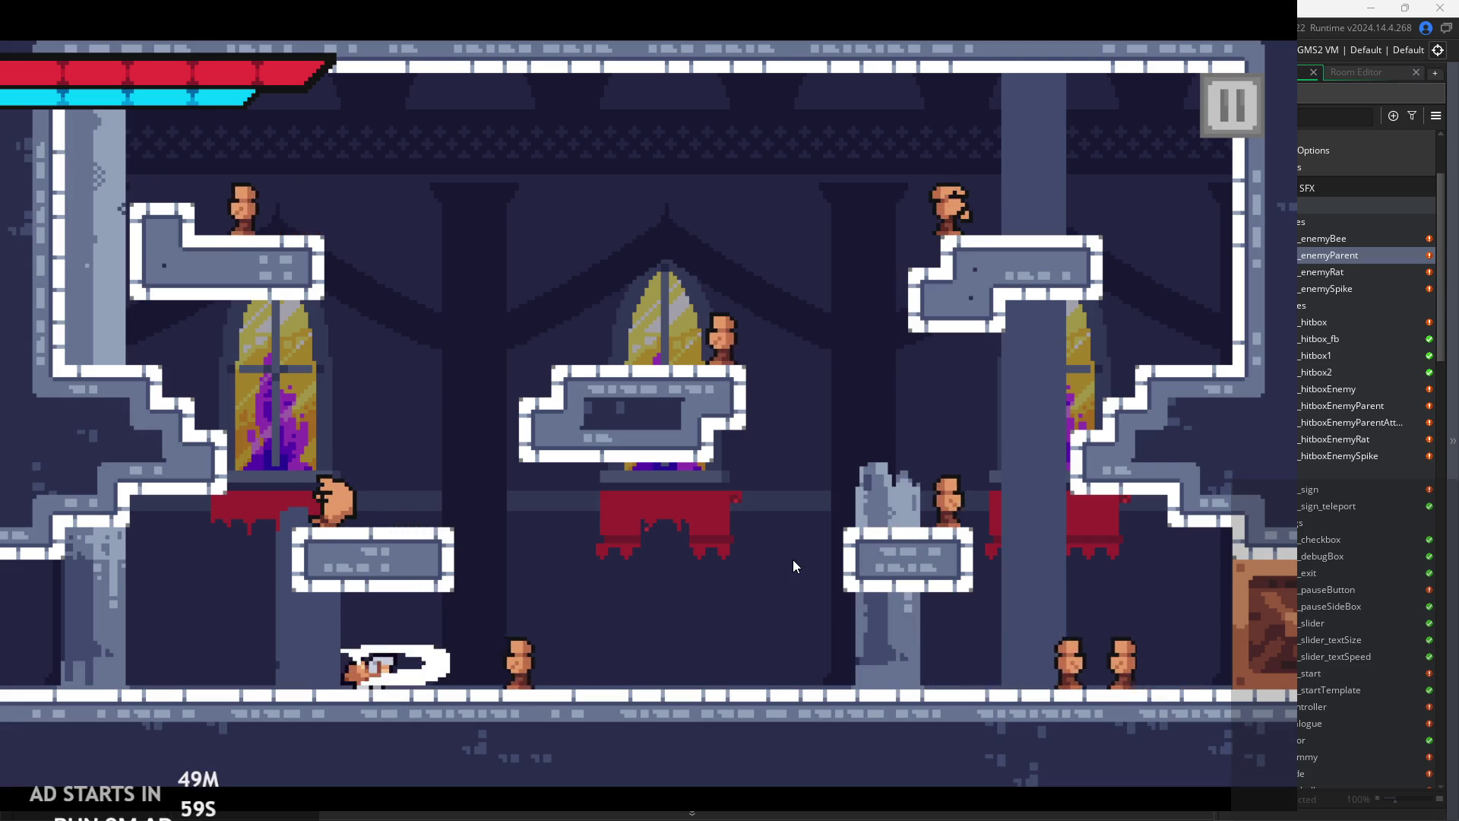
key("Right")
key("x")
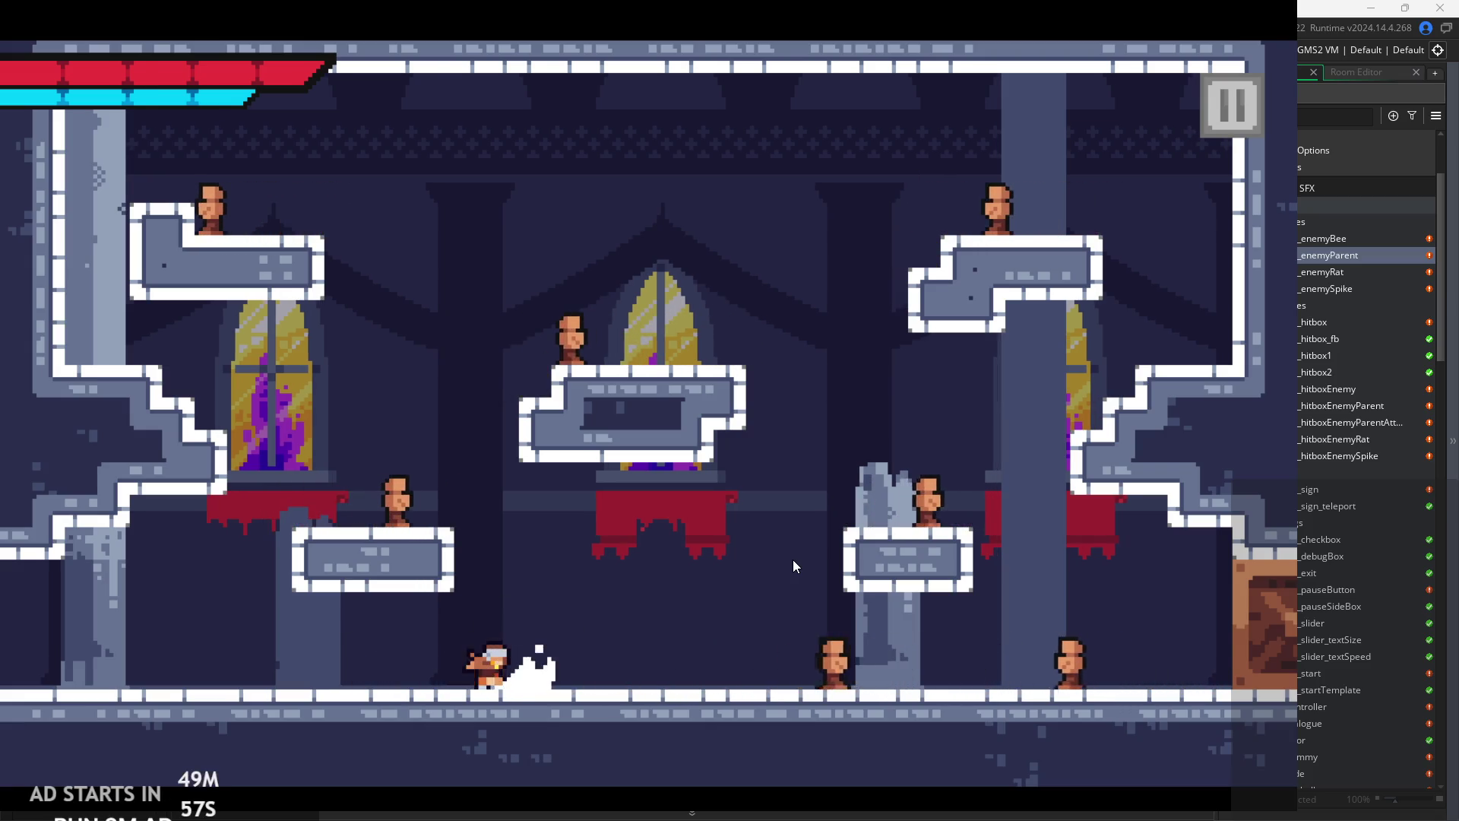
key("x")
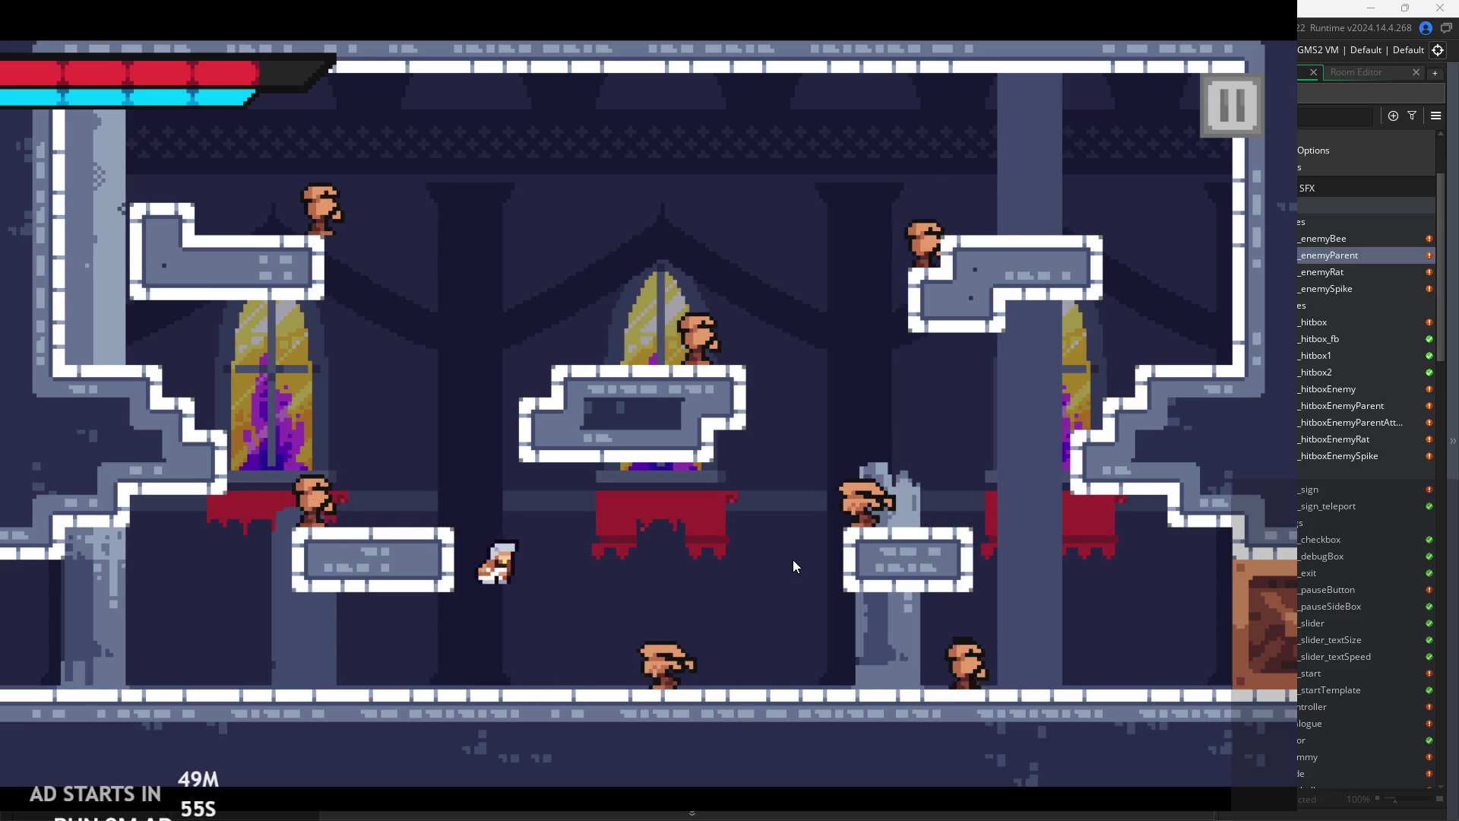
key("Right")
key("x")
key("x")
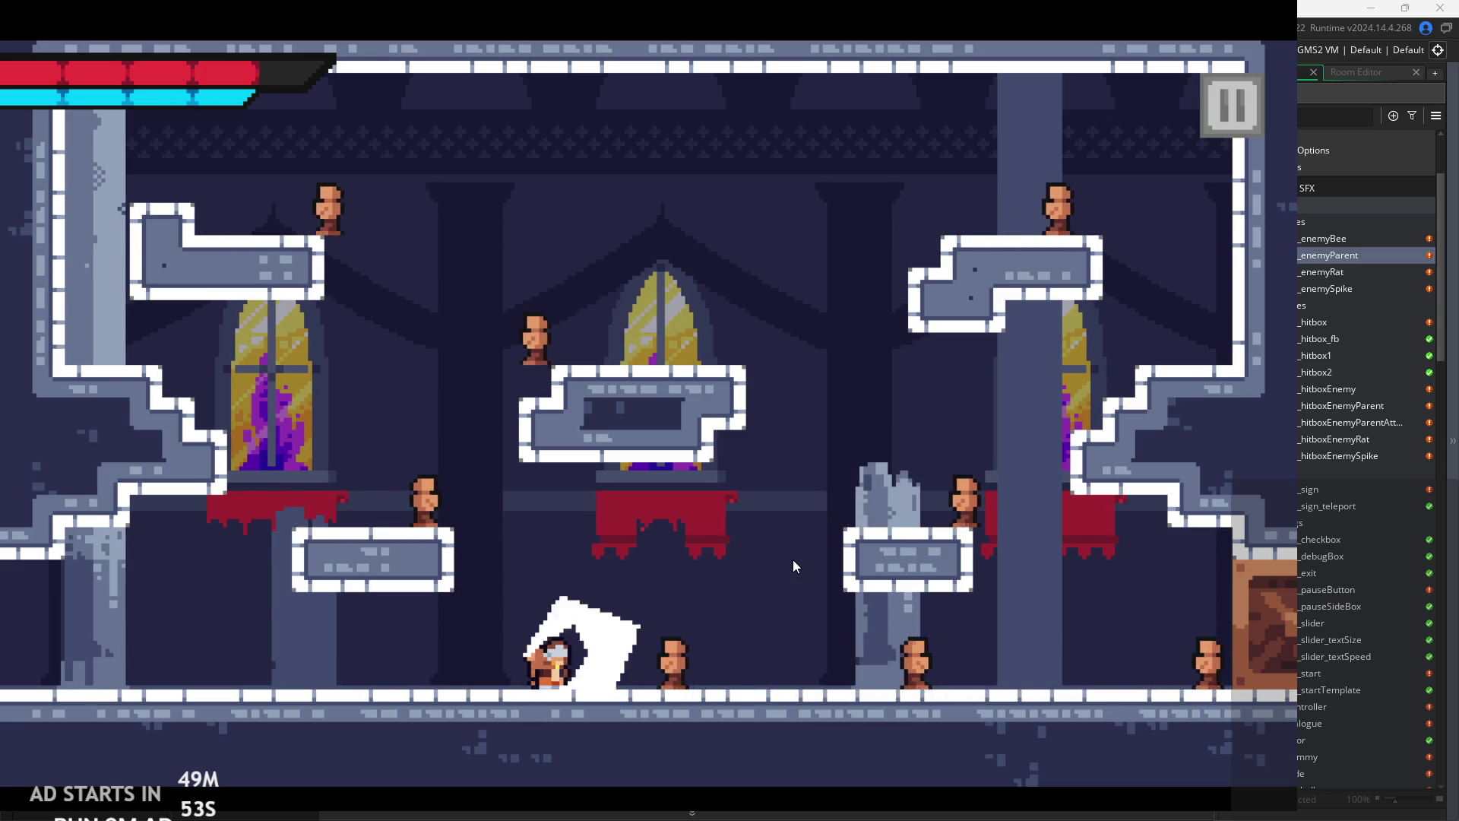
key("Right")
key("x")
key("x")
key("x")
key("x")
key("x")
key("x")
key("x")
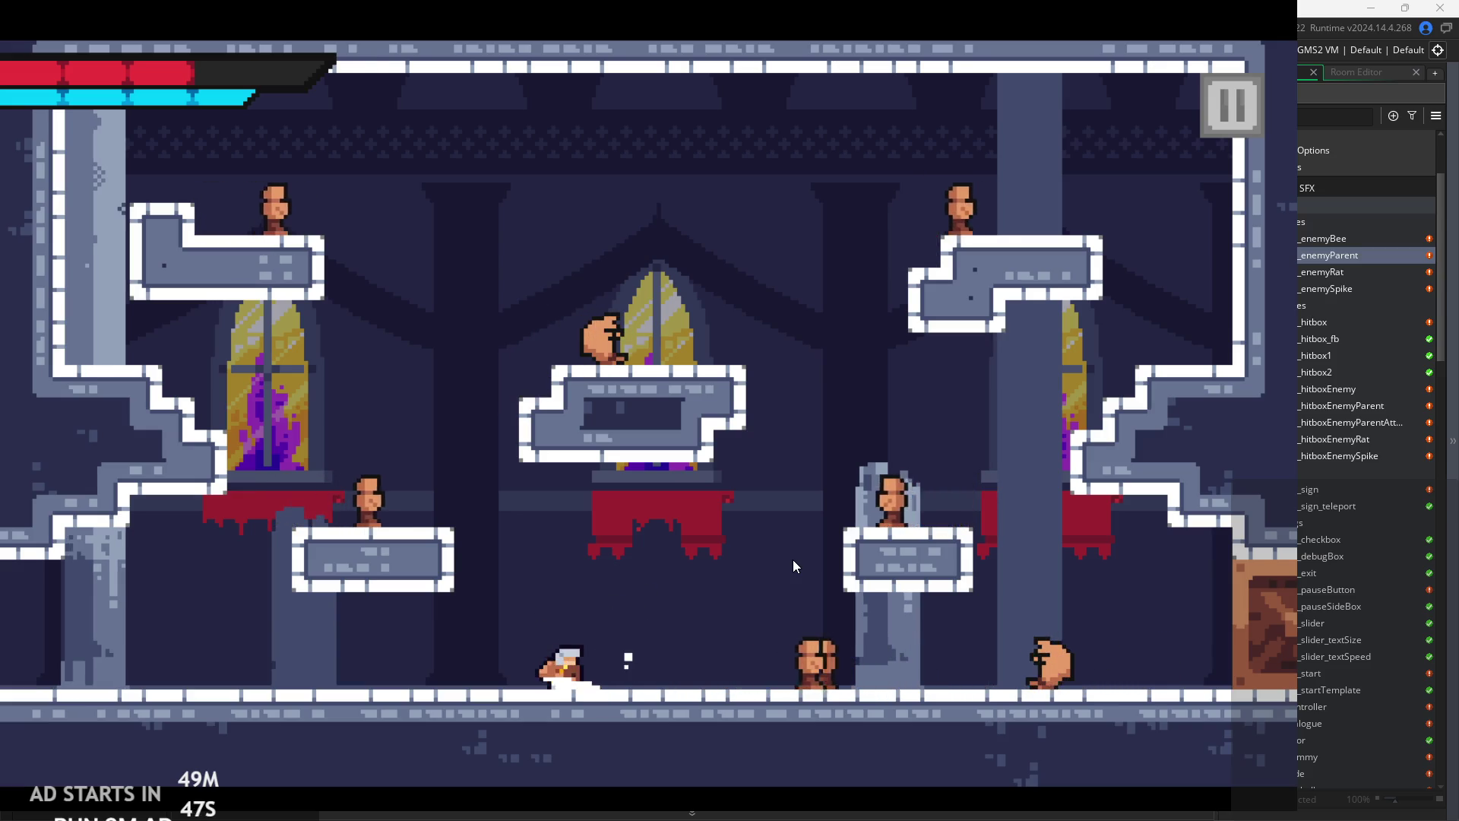
key("Right")
key("x")
key("x")
key("x")
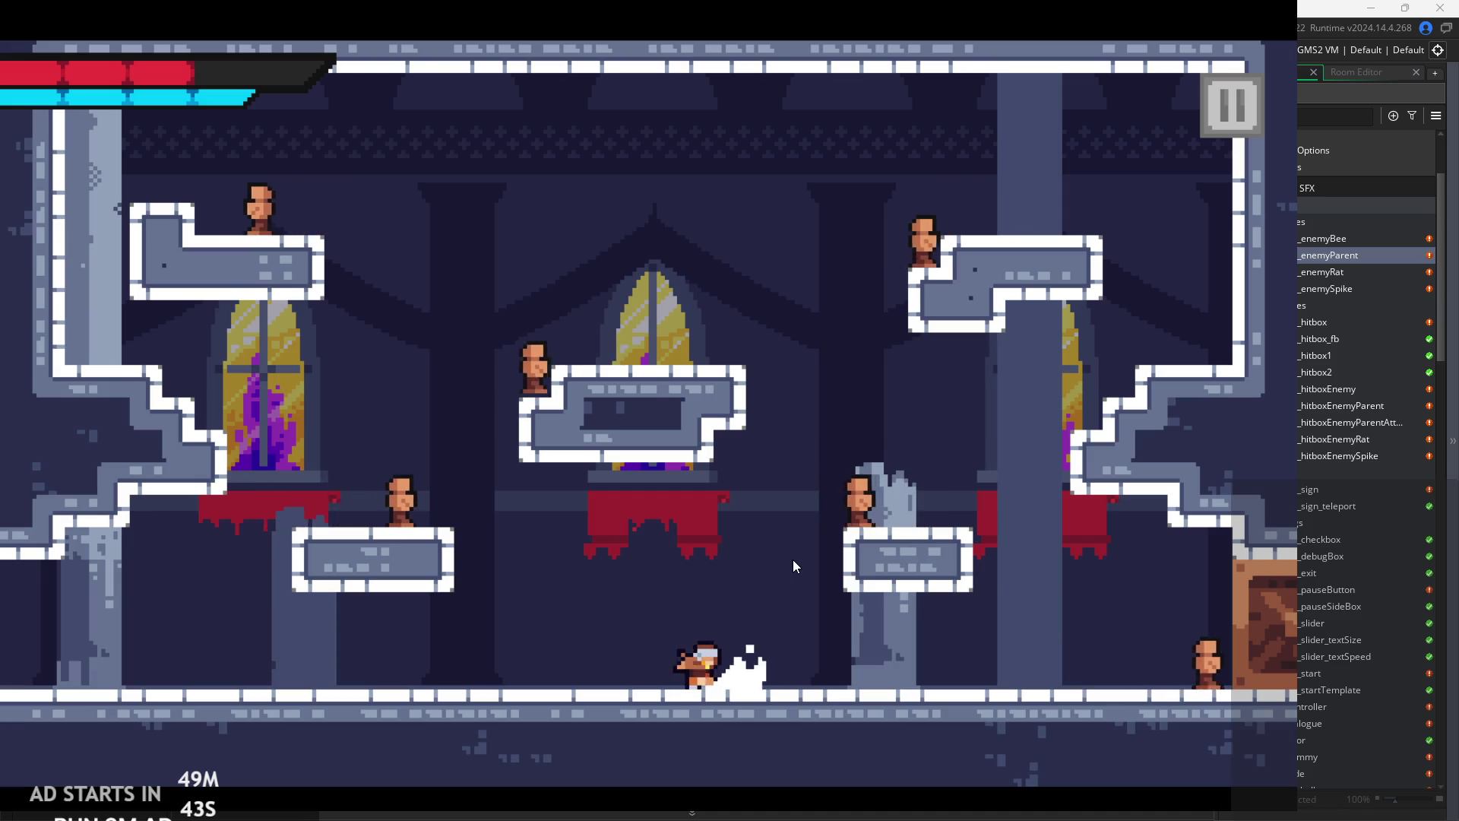
key("x")
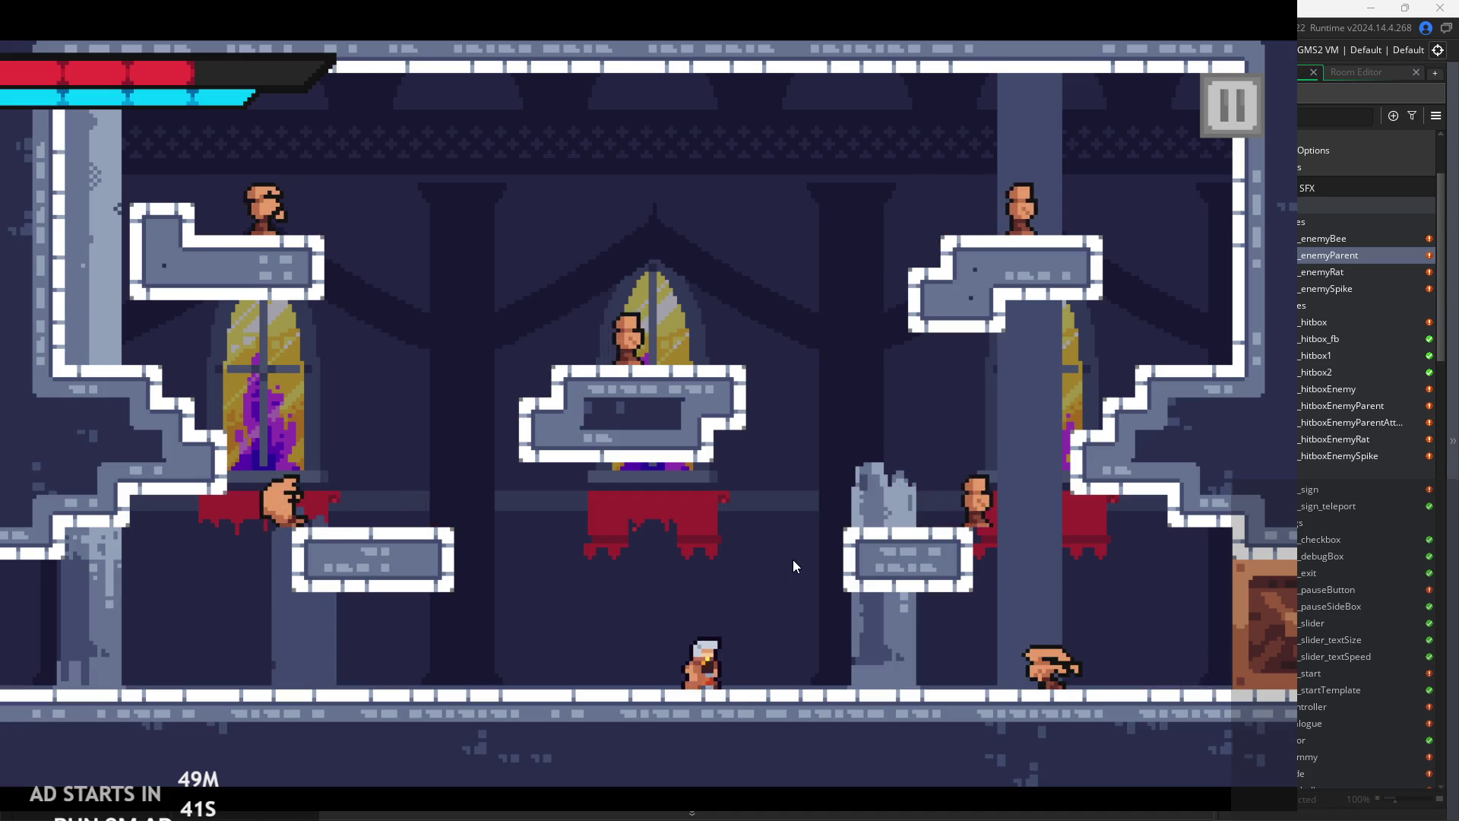
key("x")
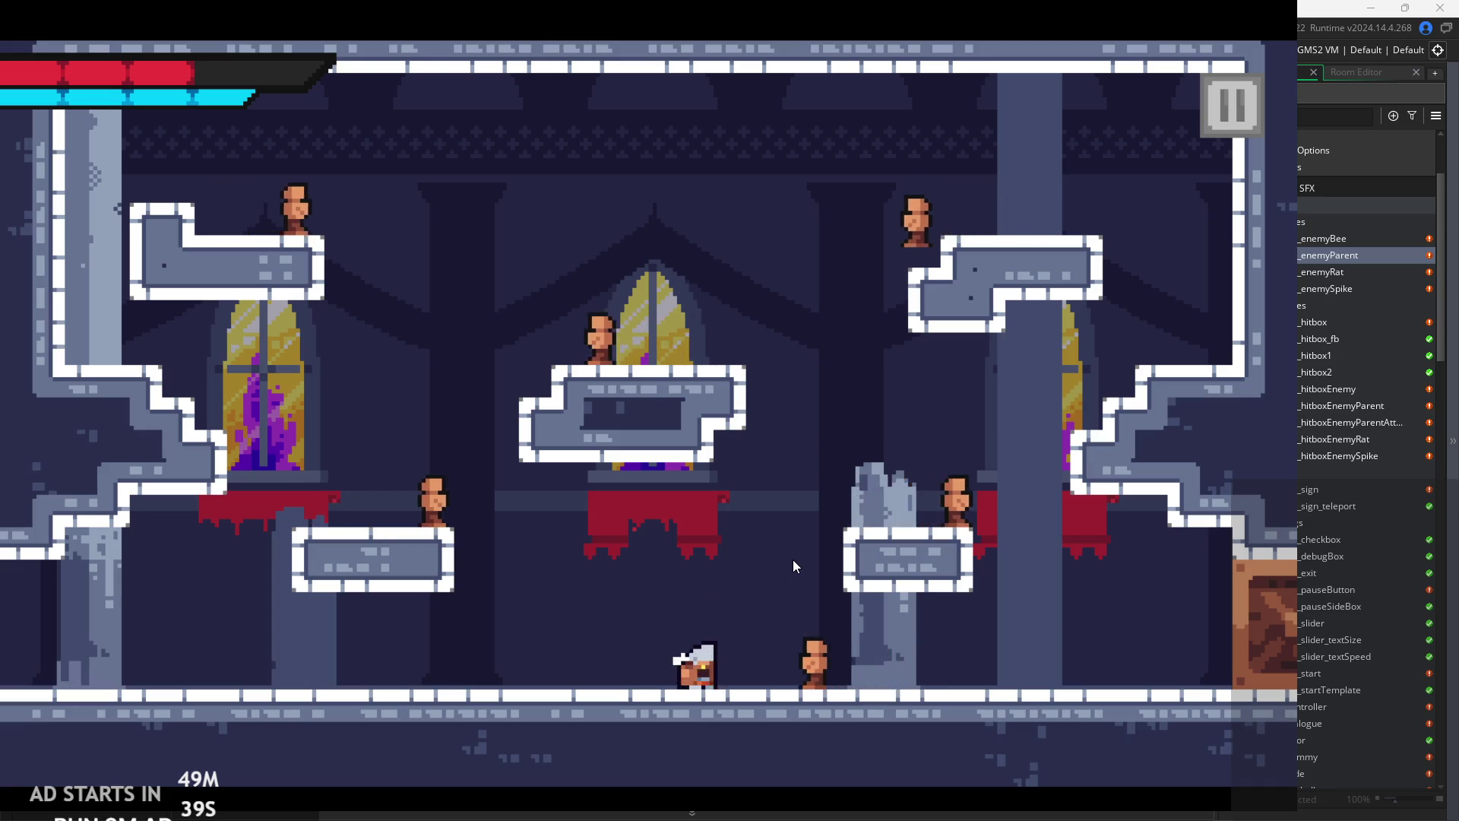
- Slash the enemies to the right once more, walk back left, and pause the game
key("Right")
key("x")
key("x")
key("x")
key("Left")
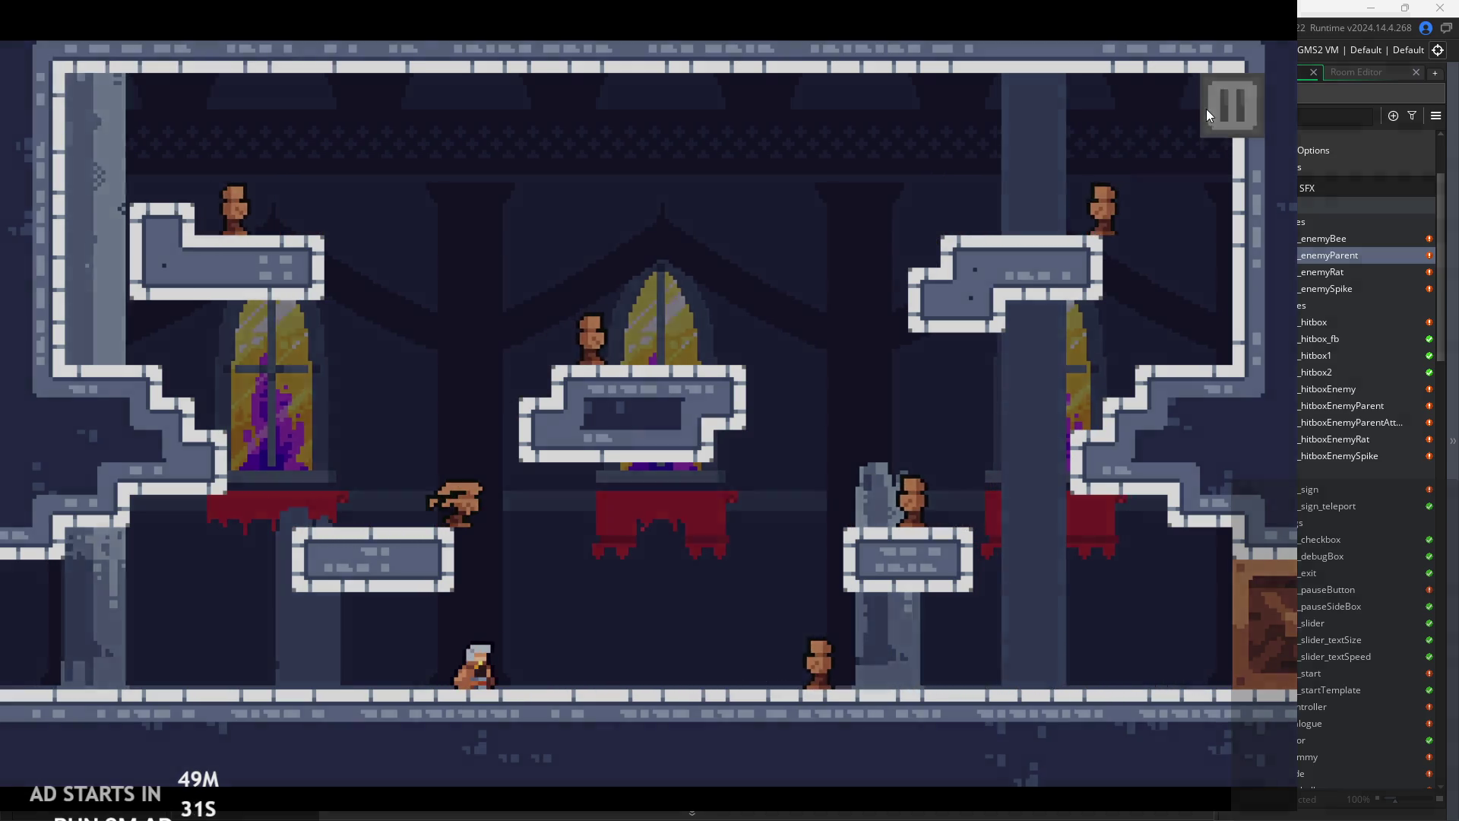
left_click(1212, 110)
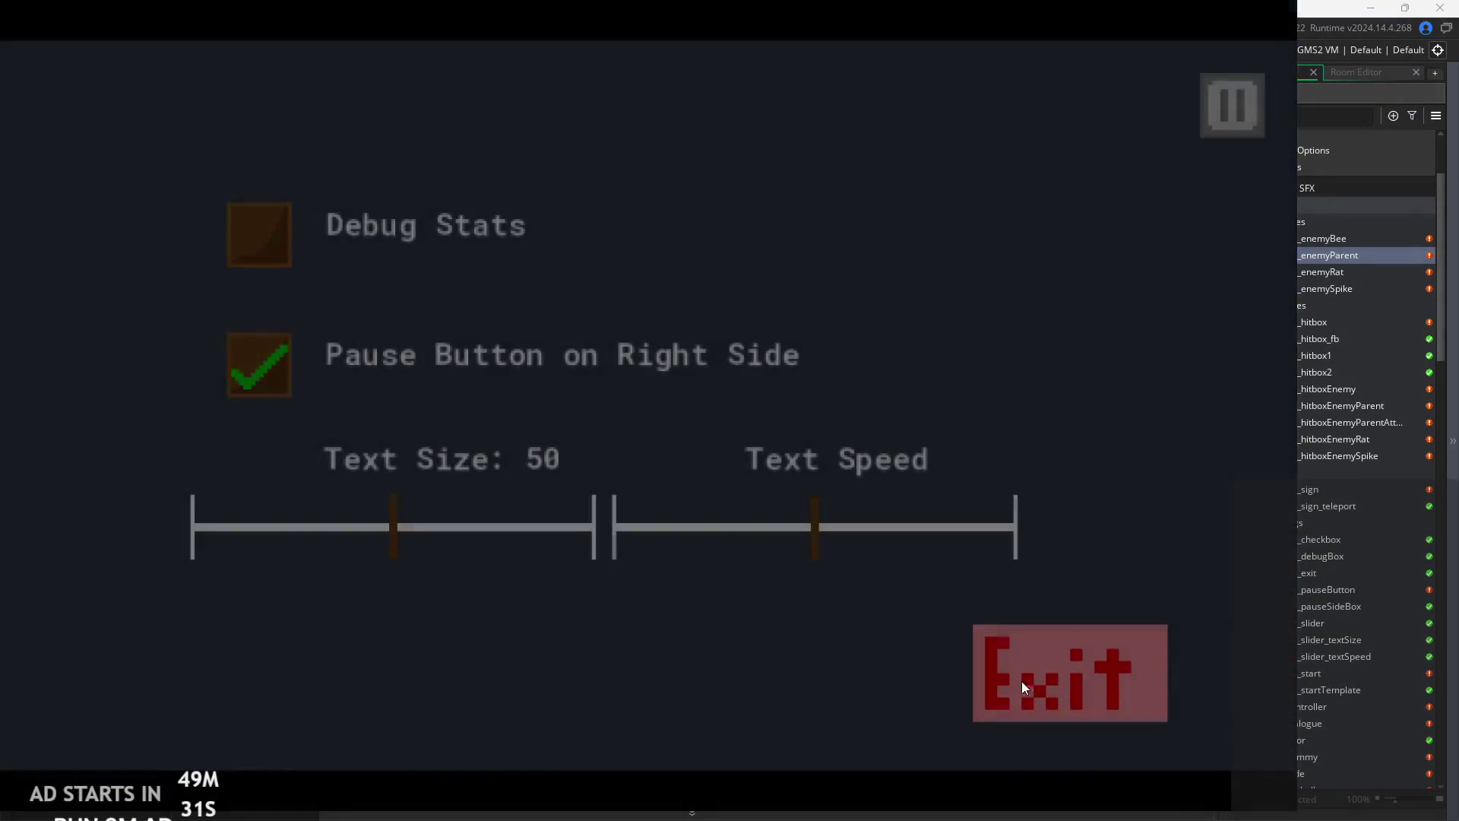
- Exit the game and scroll back to the enemy's ledge-check line
left_click(1021, 676)
left_click(908, 453)
scroll(874, 456, "down", 2)
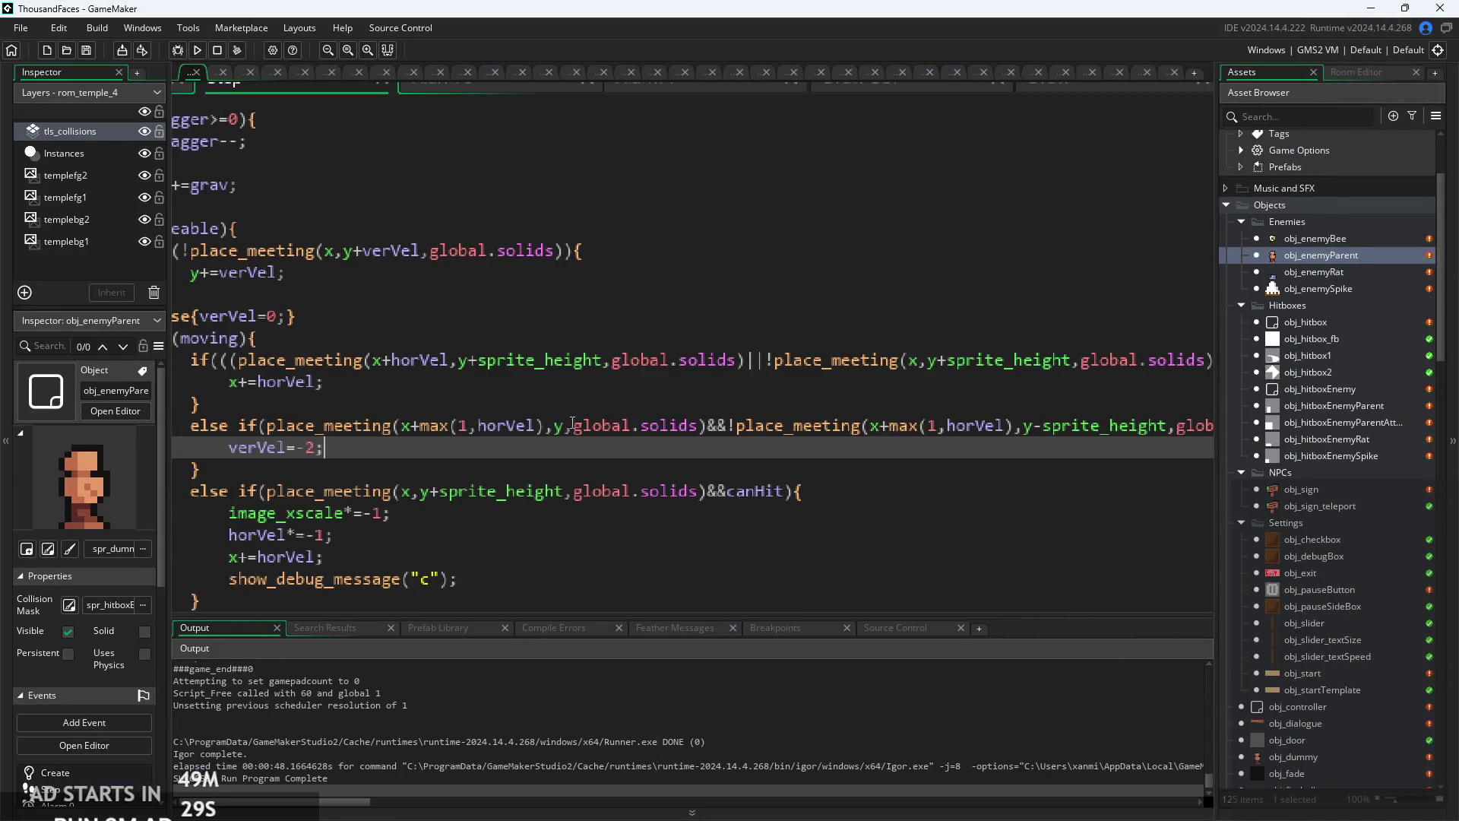
scroll(585, 423, "right", 5)
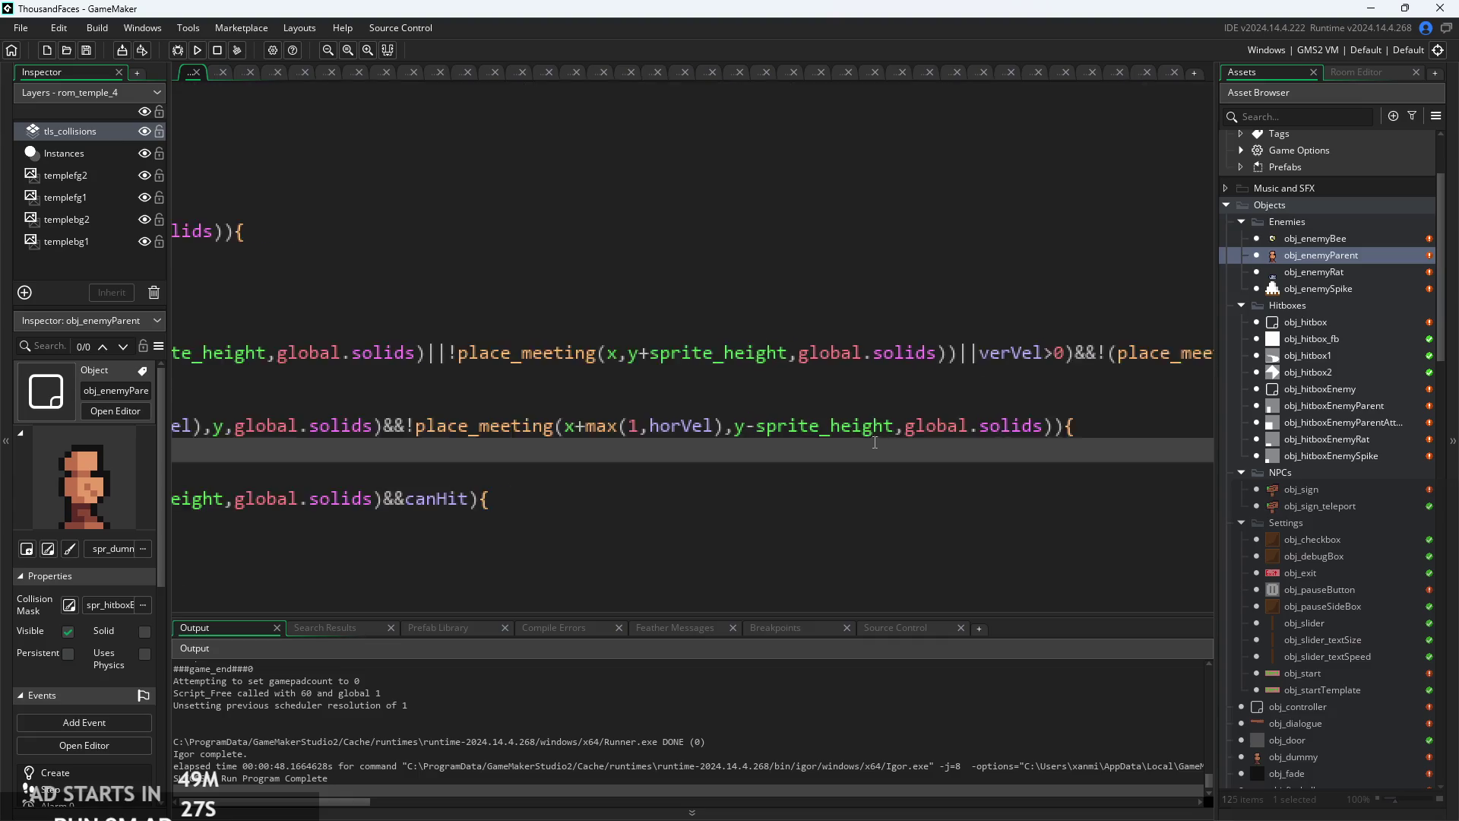
scroll(874, 444, "up", 2)
scroll(760, 448, "up", 2)
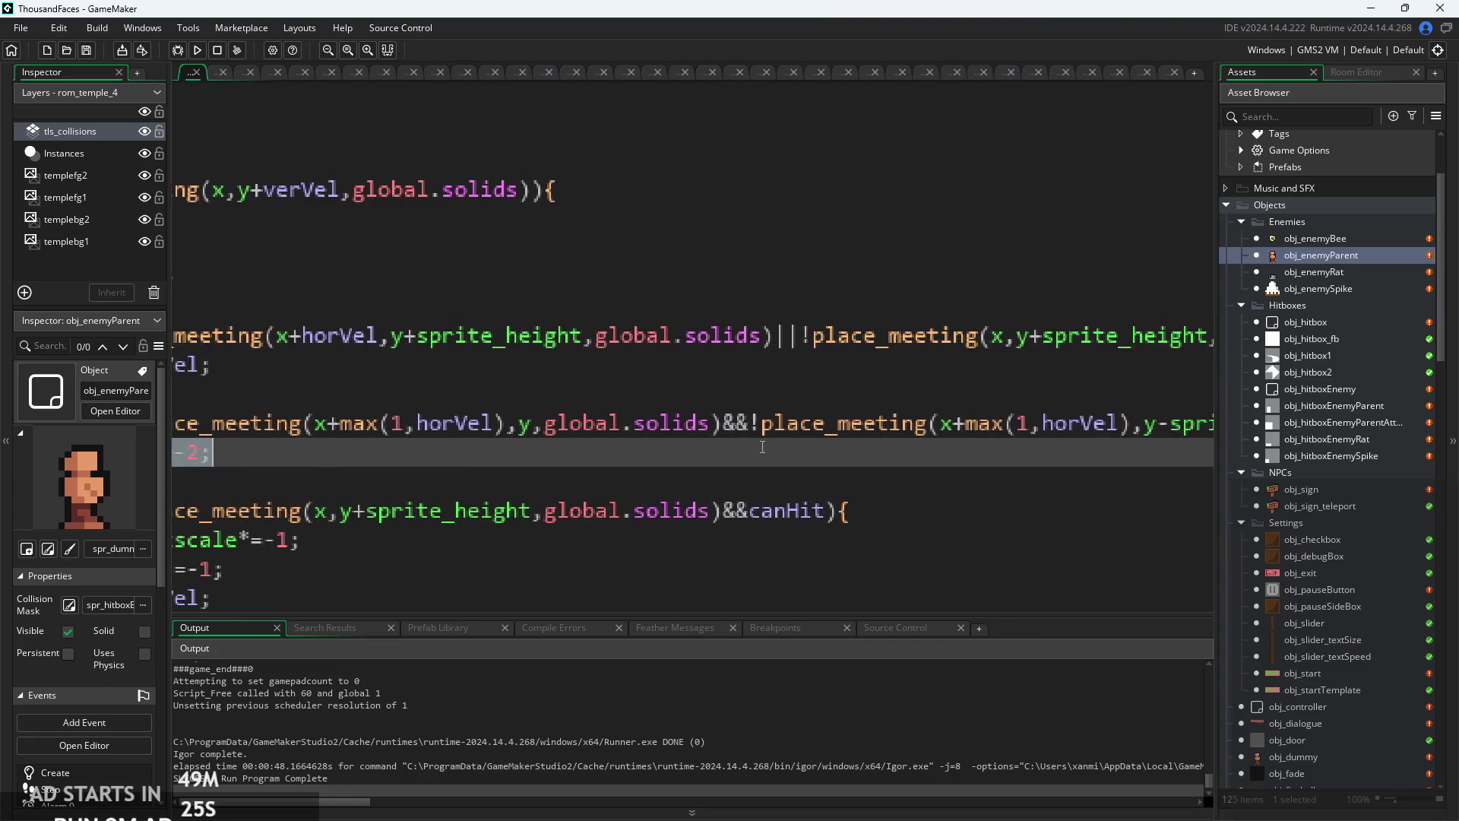
scroll(835, 456, "down", 3)
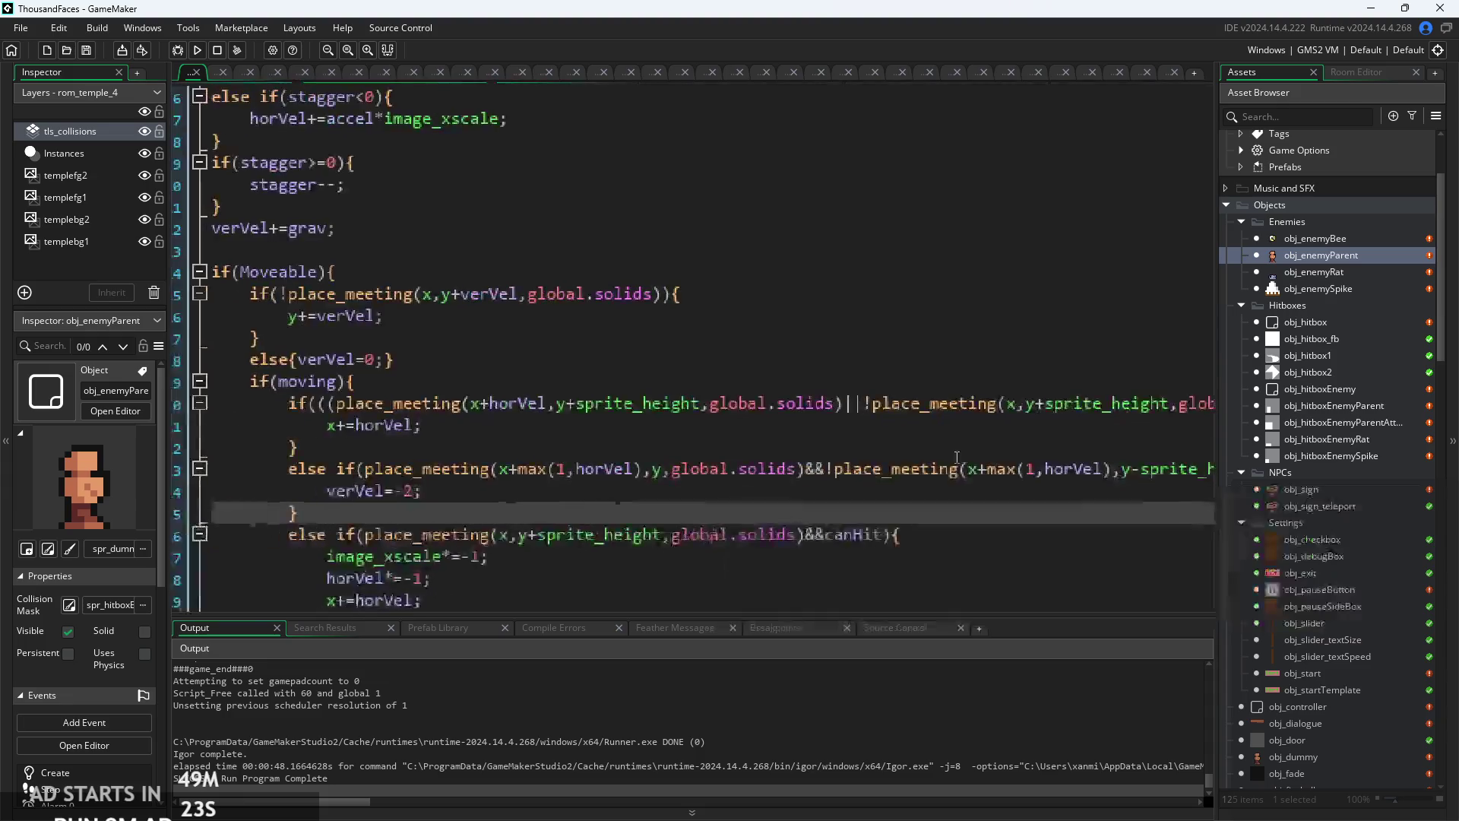
scroll(799, 475, "right", 5)
scroll(799, 475, "up", 2)
- Change the ledge check's y-sprite_height to y-8 and start a new build
left_click(833, 454)
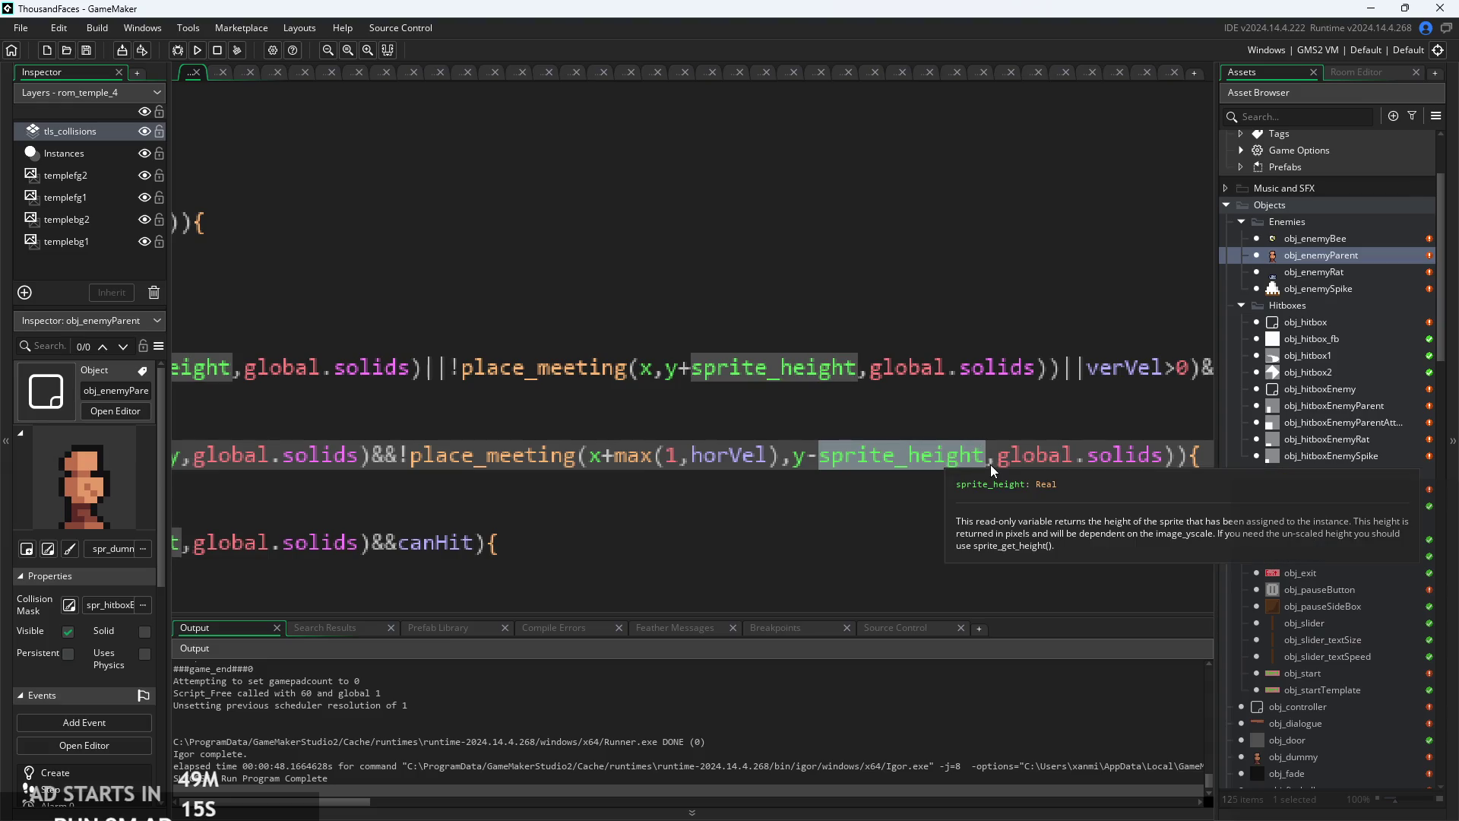
left_click(821, 456)
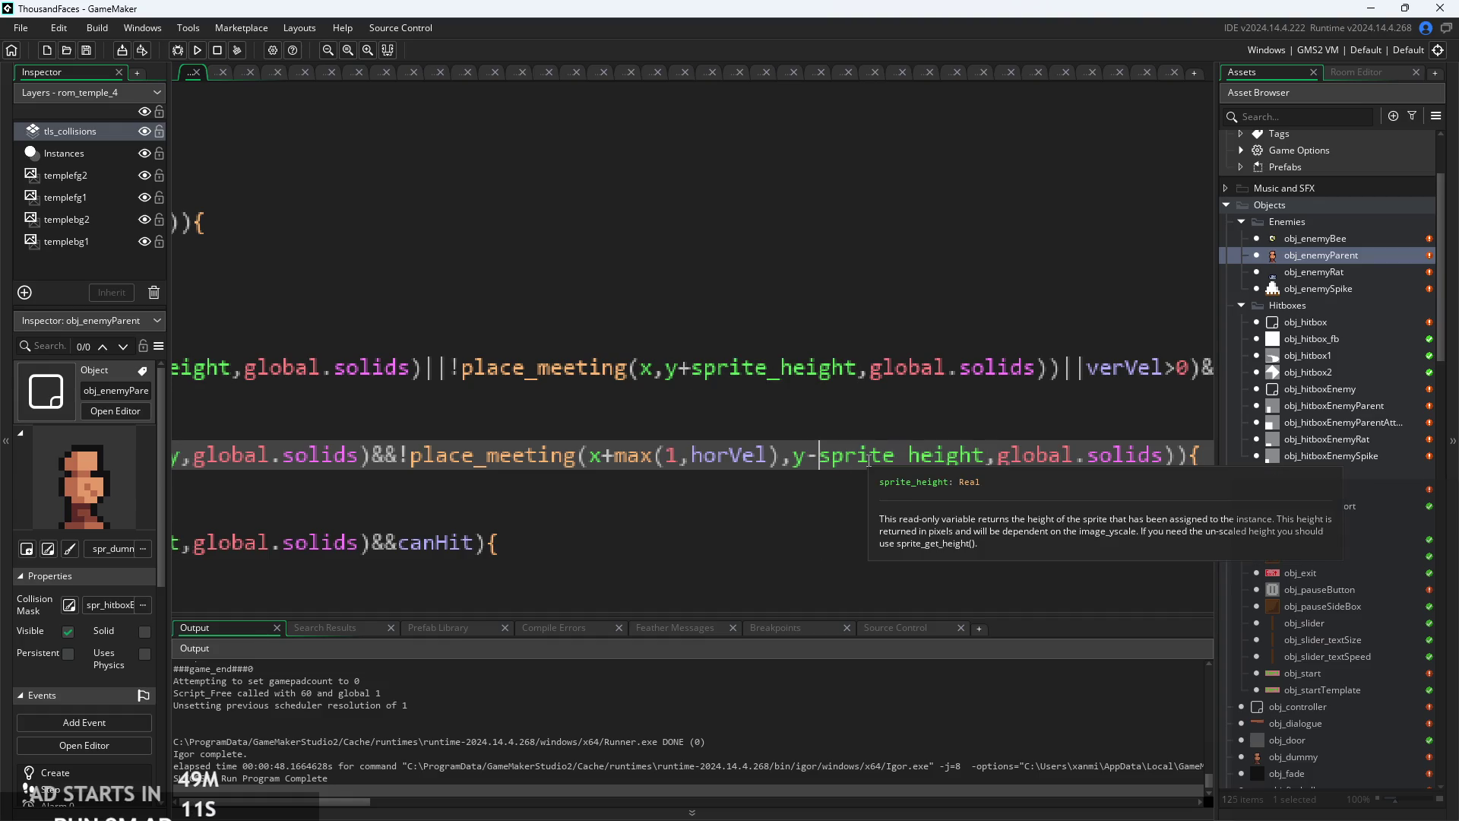
left_click_drag(823, 461, 977, 475)
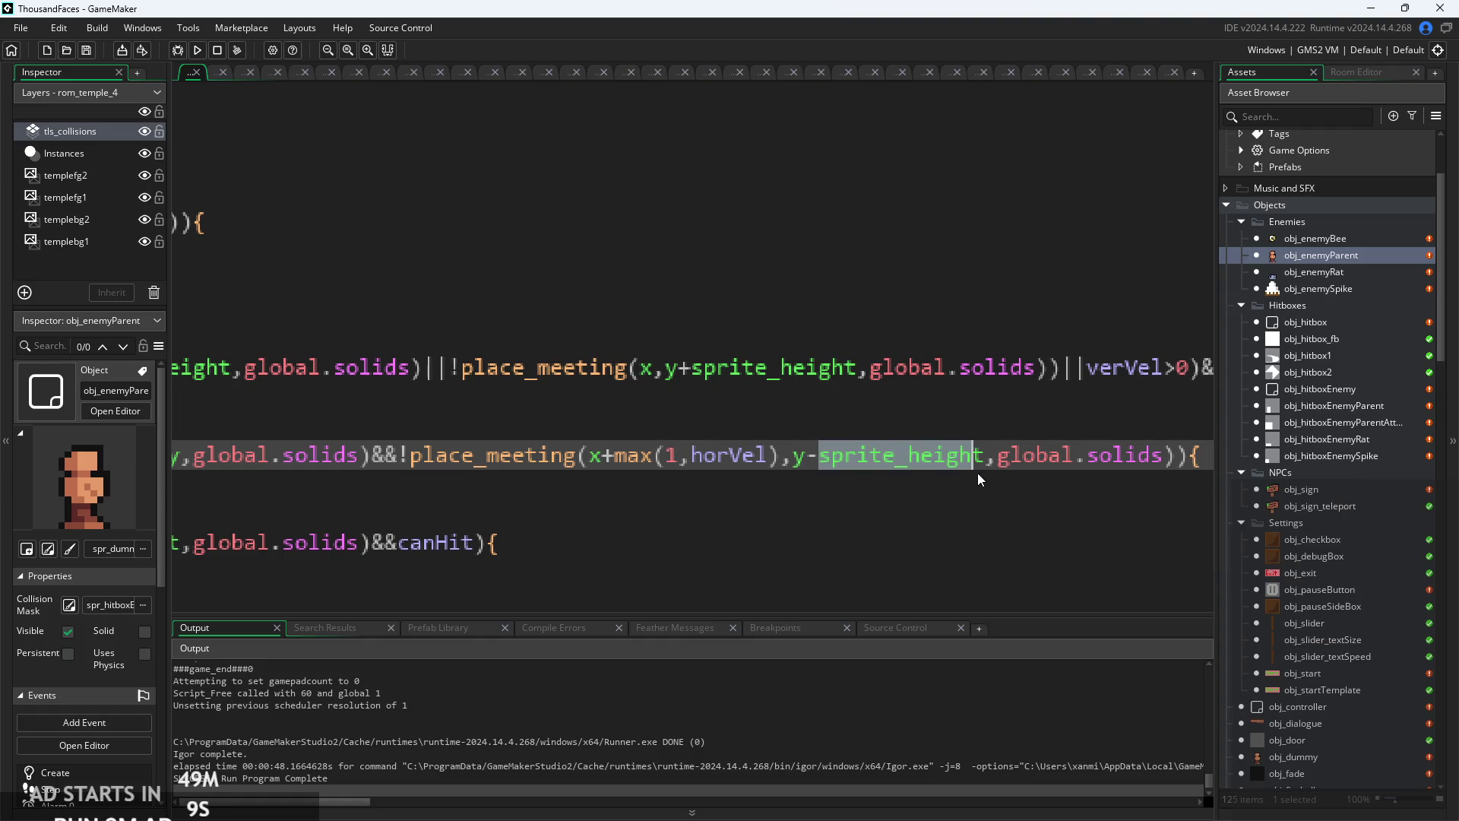
key("BackSpace")
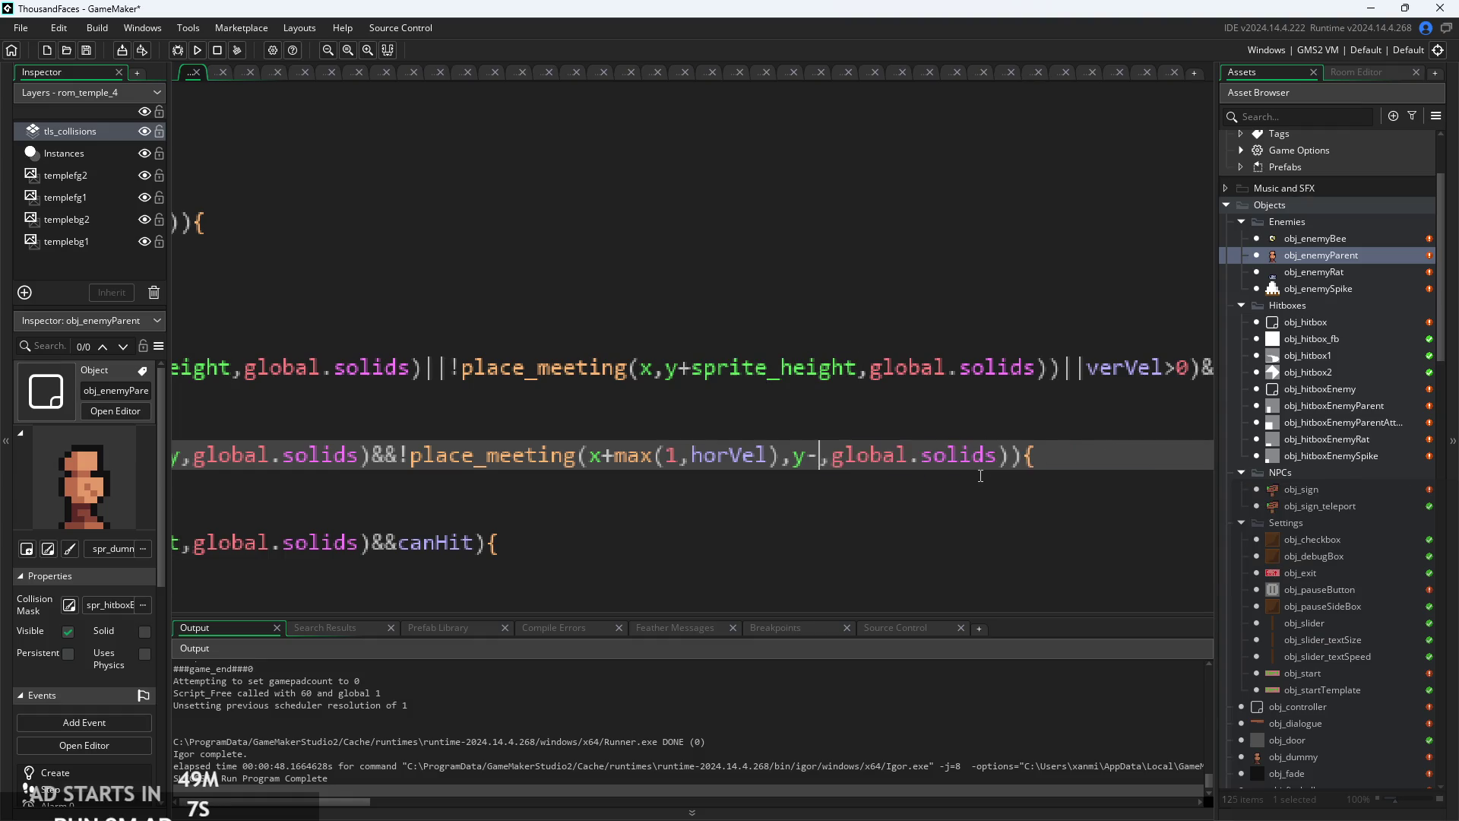
type("8")
left_click(206, 51)
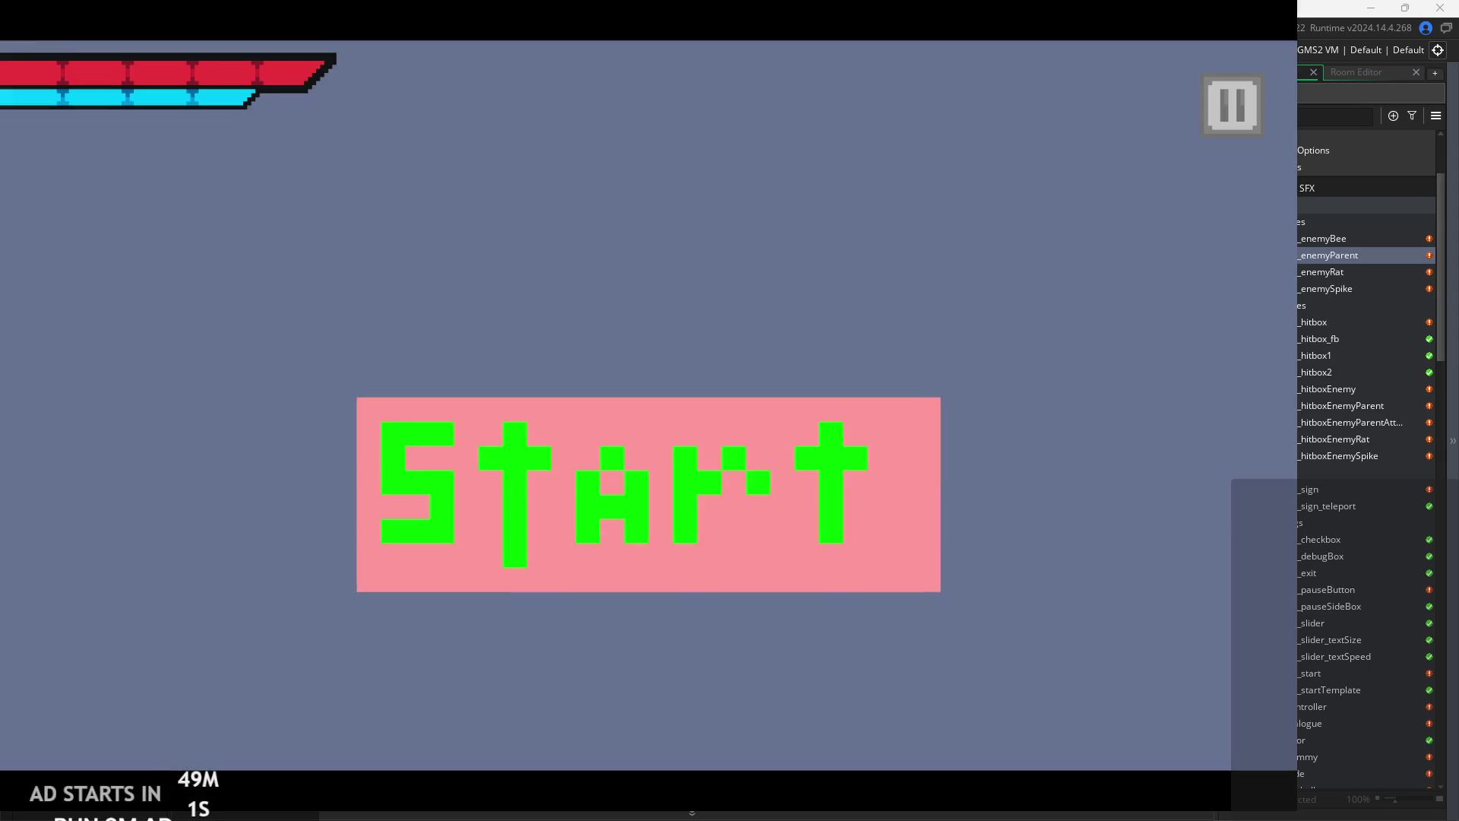
- Run and jump the y-8 build into the enemy room, then pause and exit to the editor
left_click(778, 486)
key("Right")
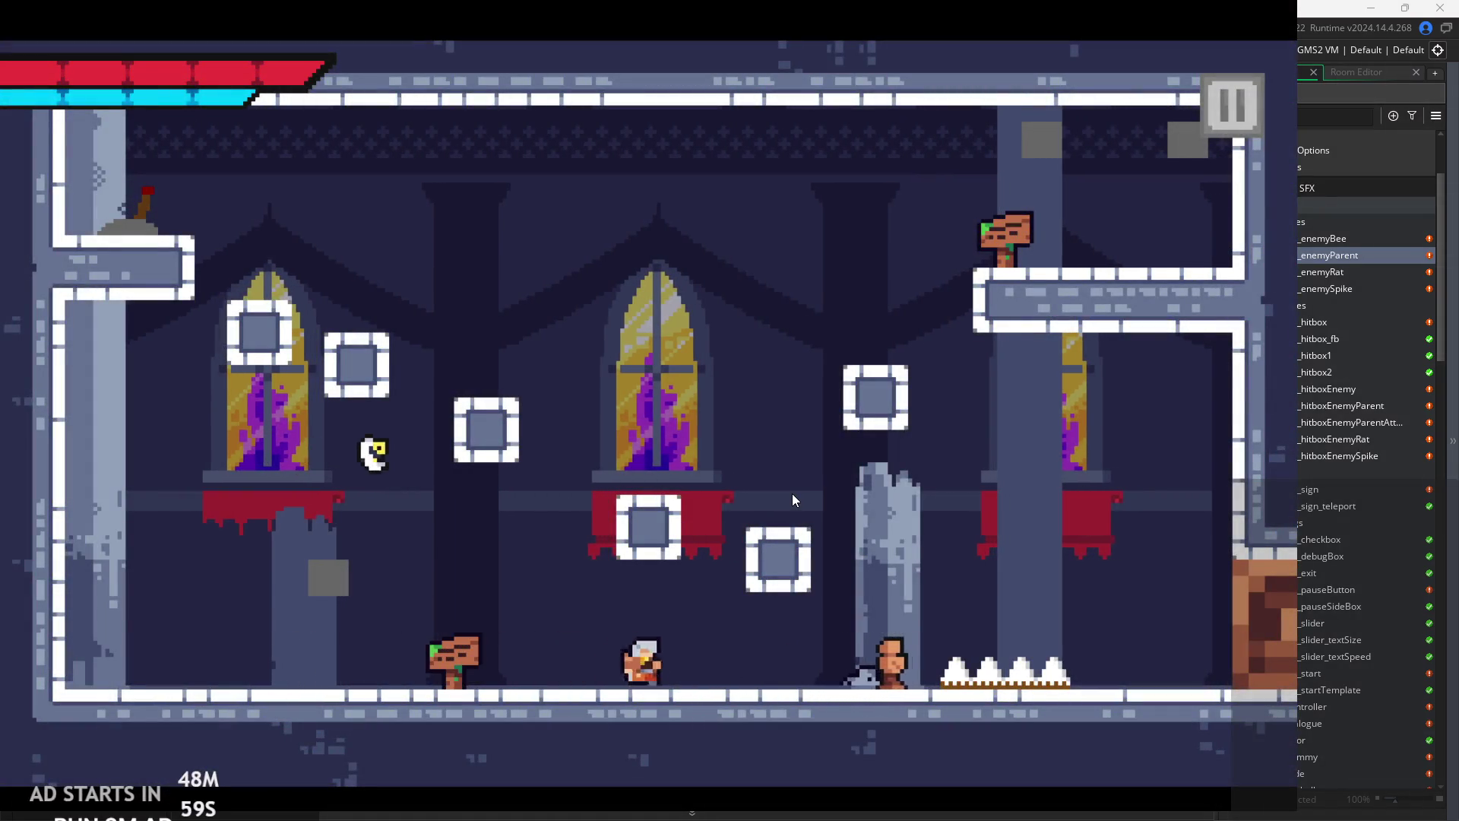
key("space")
key("Right")
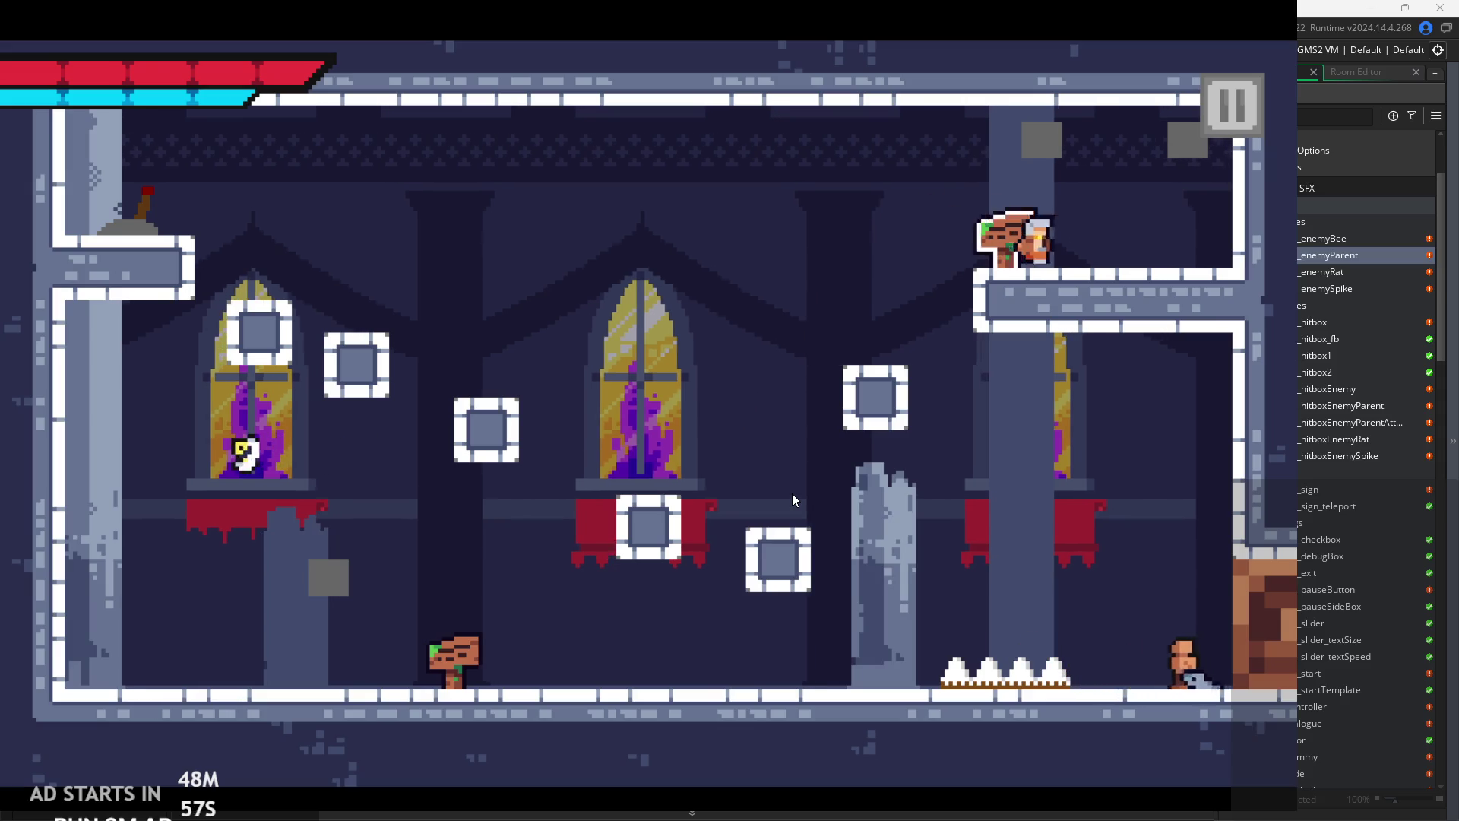
key("space")
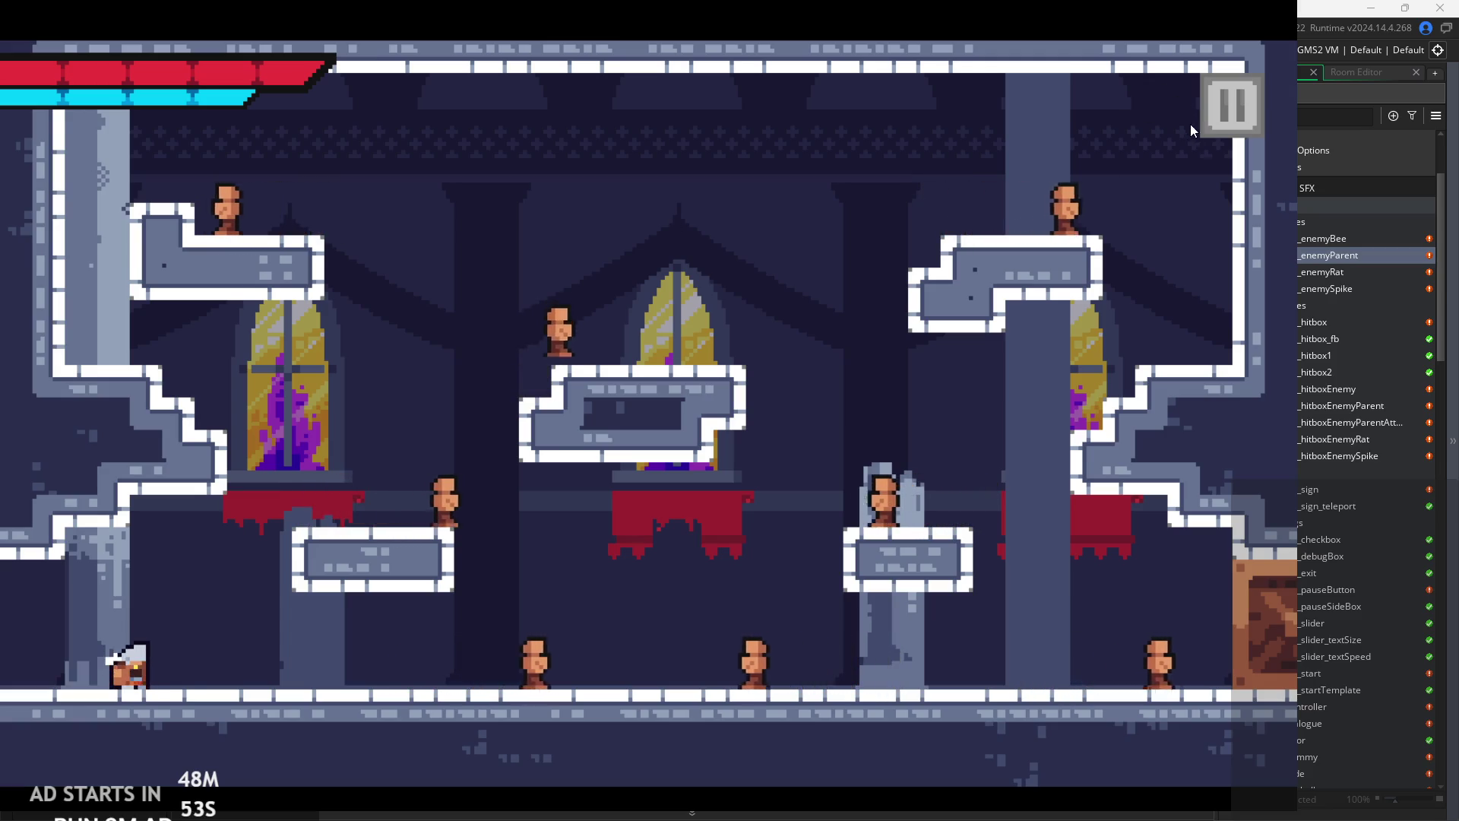
left_click(1208, 110)
left_click(1072, 684)
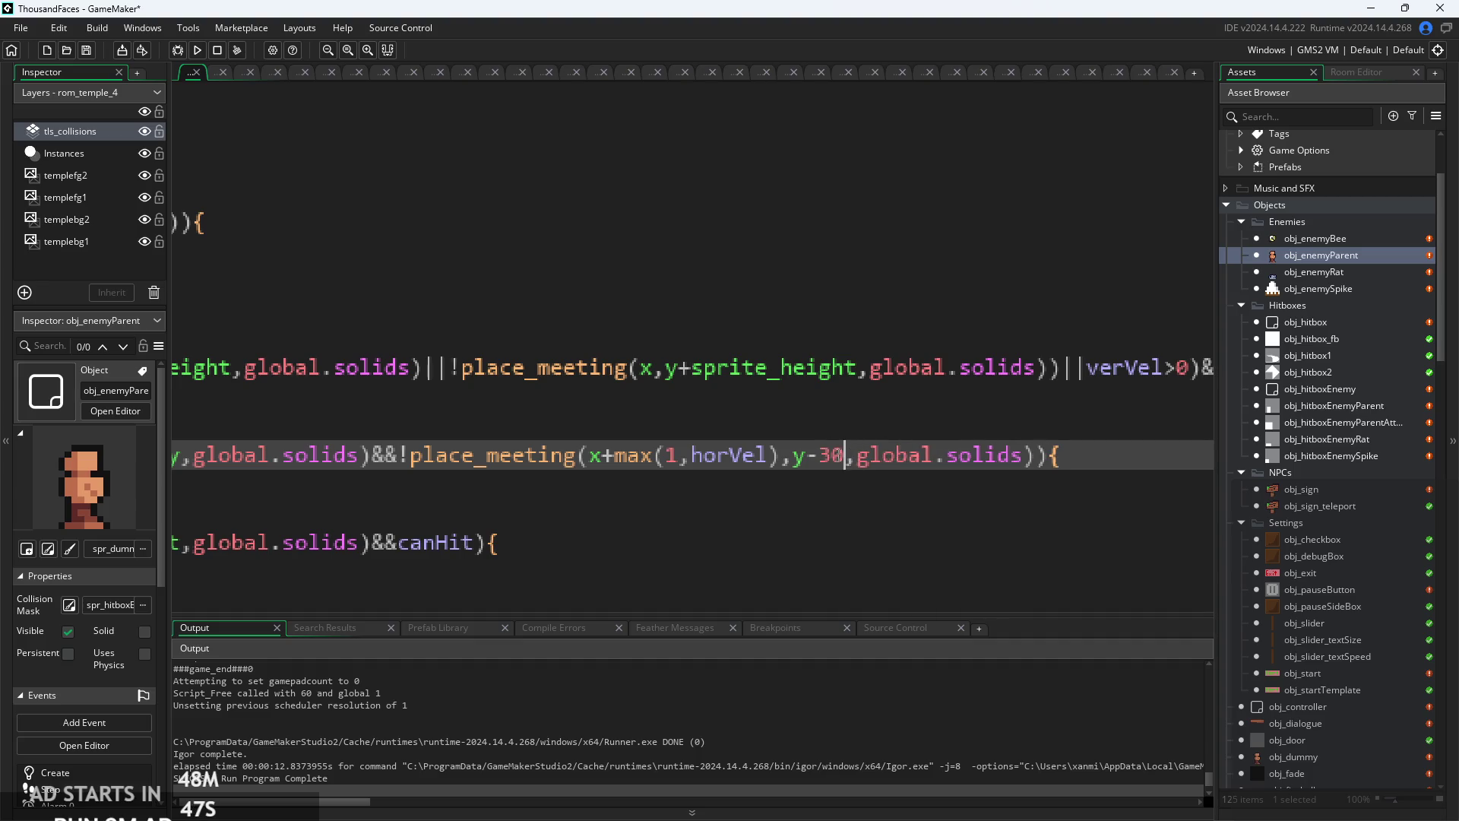
- Rebuild with the y-30 ledge offset and start play from the title screen
left_click(198, 51)
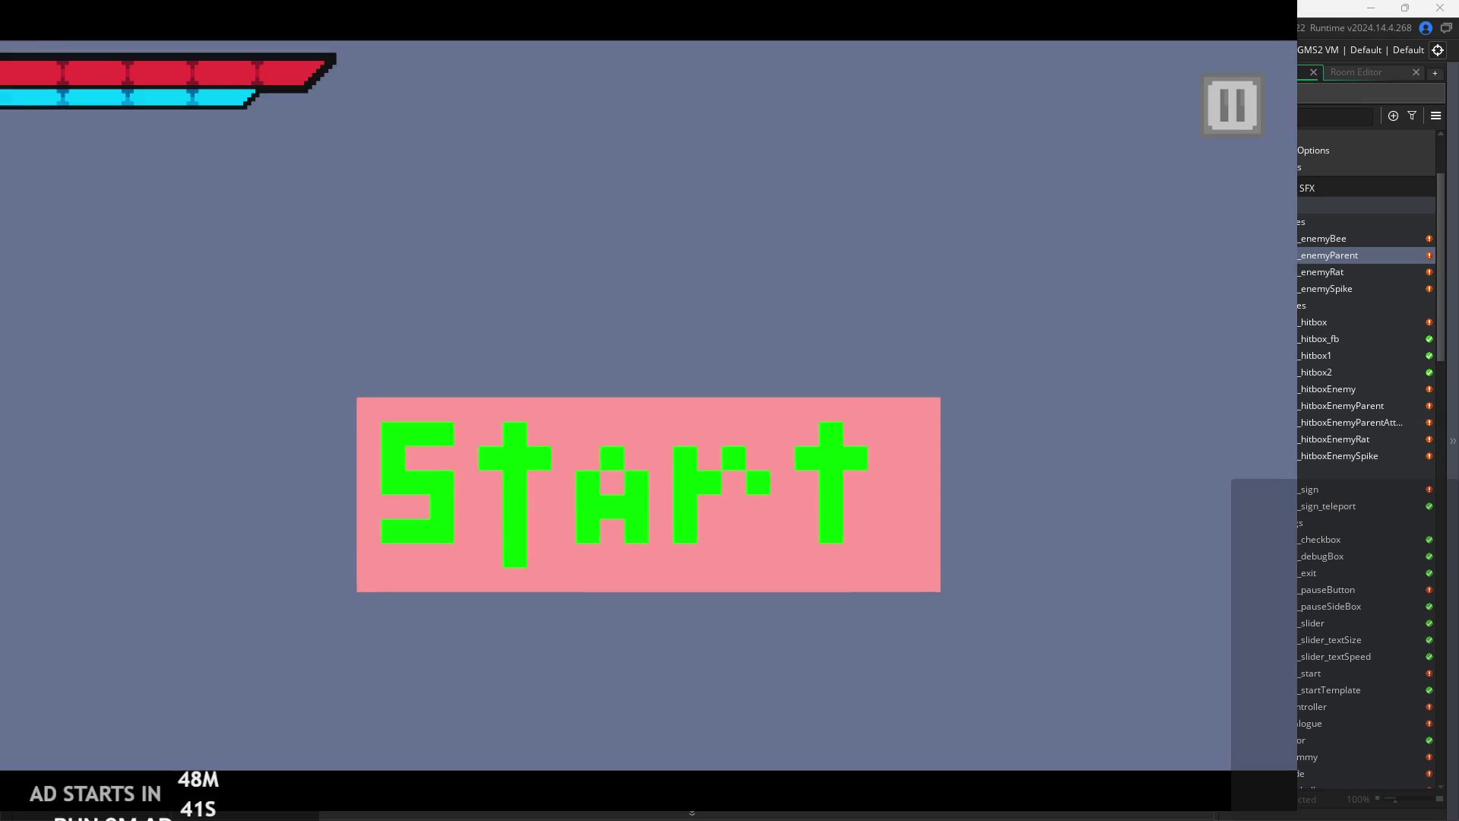
left_click(652, 519)
- Run and jump through the debug and castle rooms into the enemy room, then pause
key("Right")
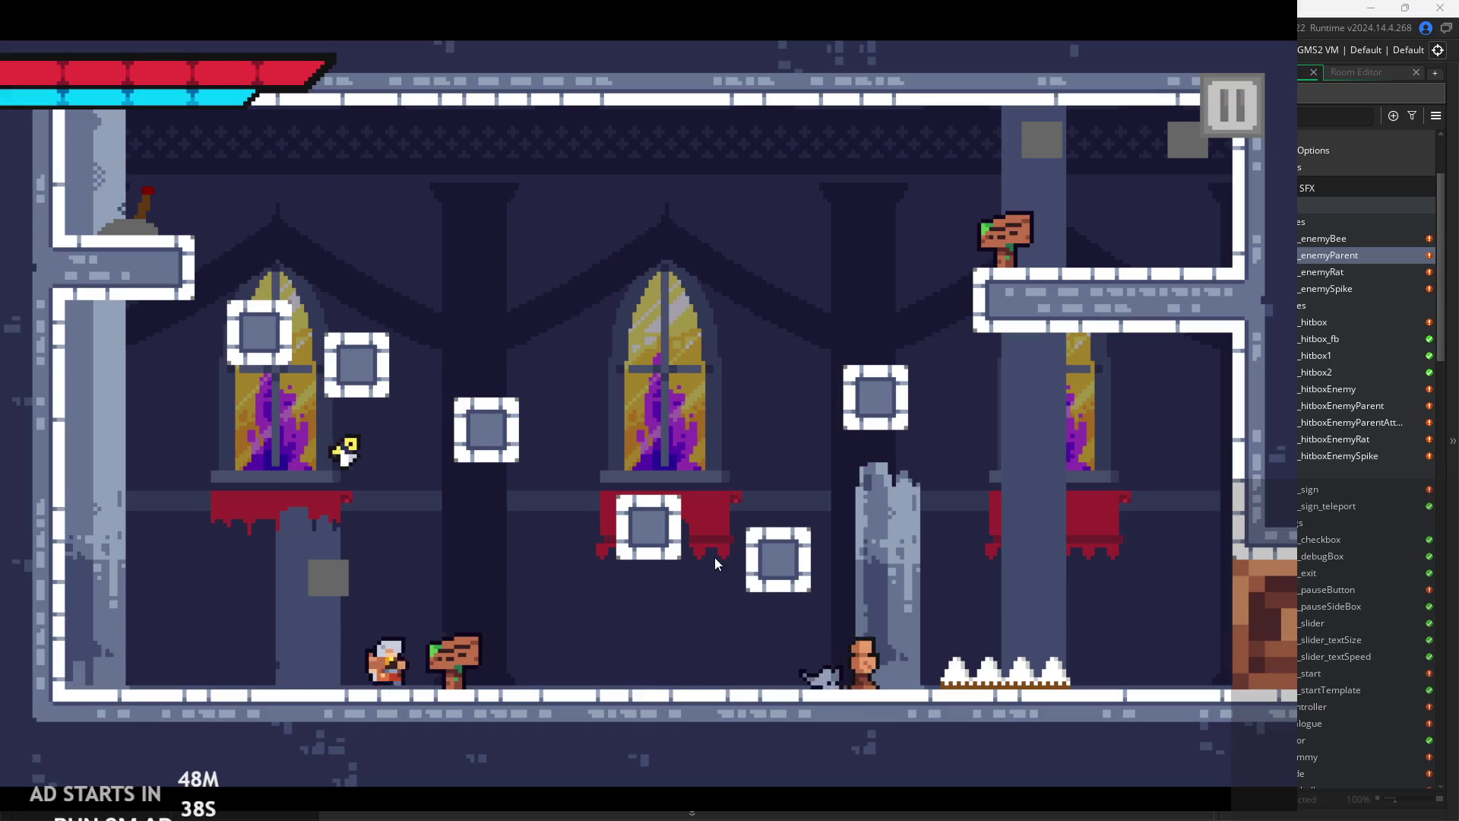
key("space")
key("Right")
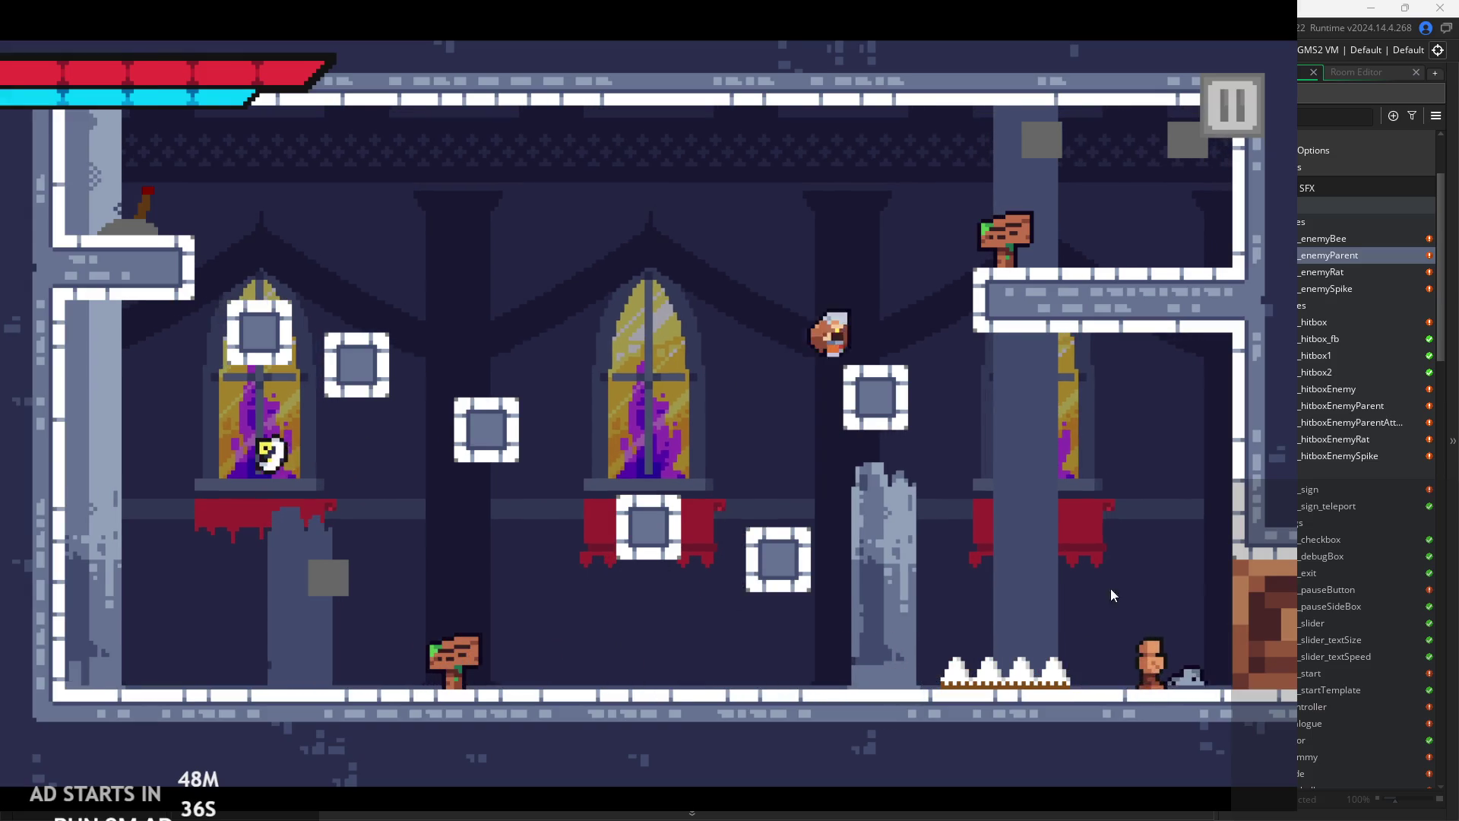
key("Right")
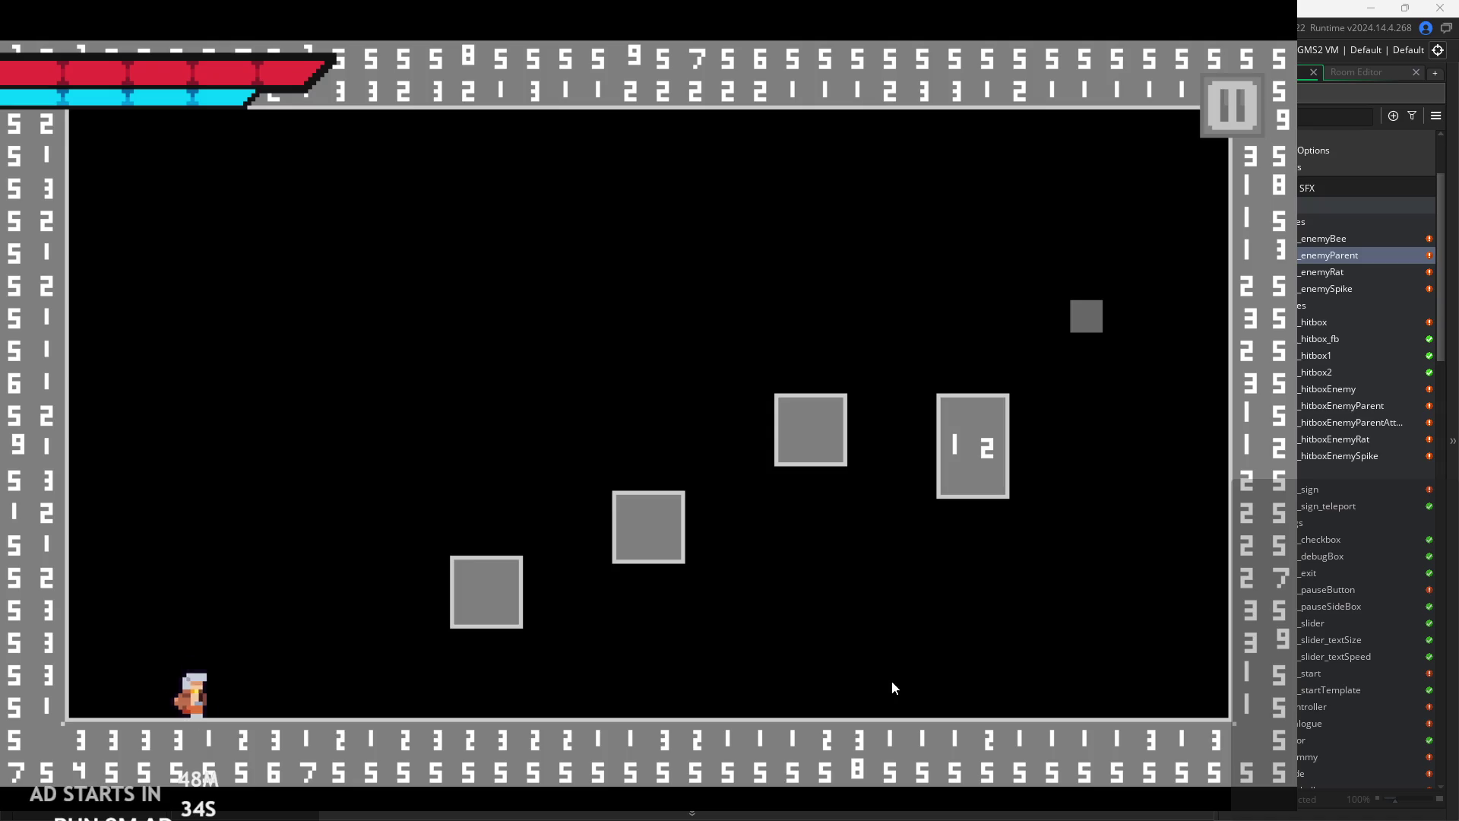
key("Right")
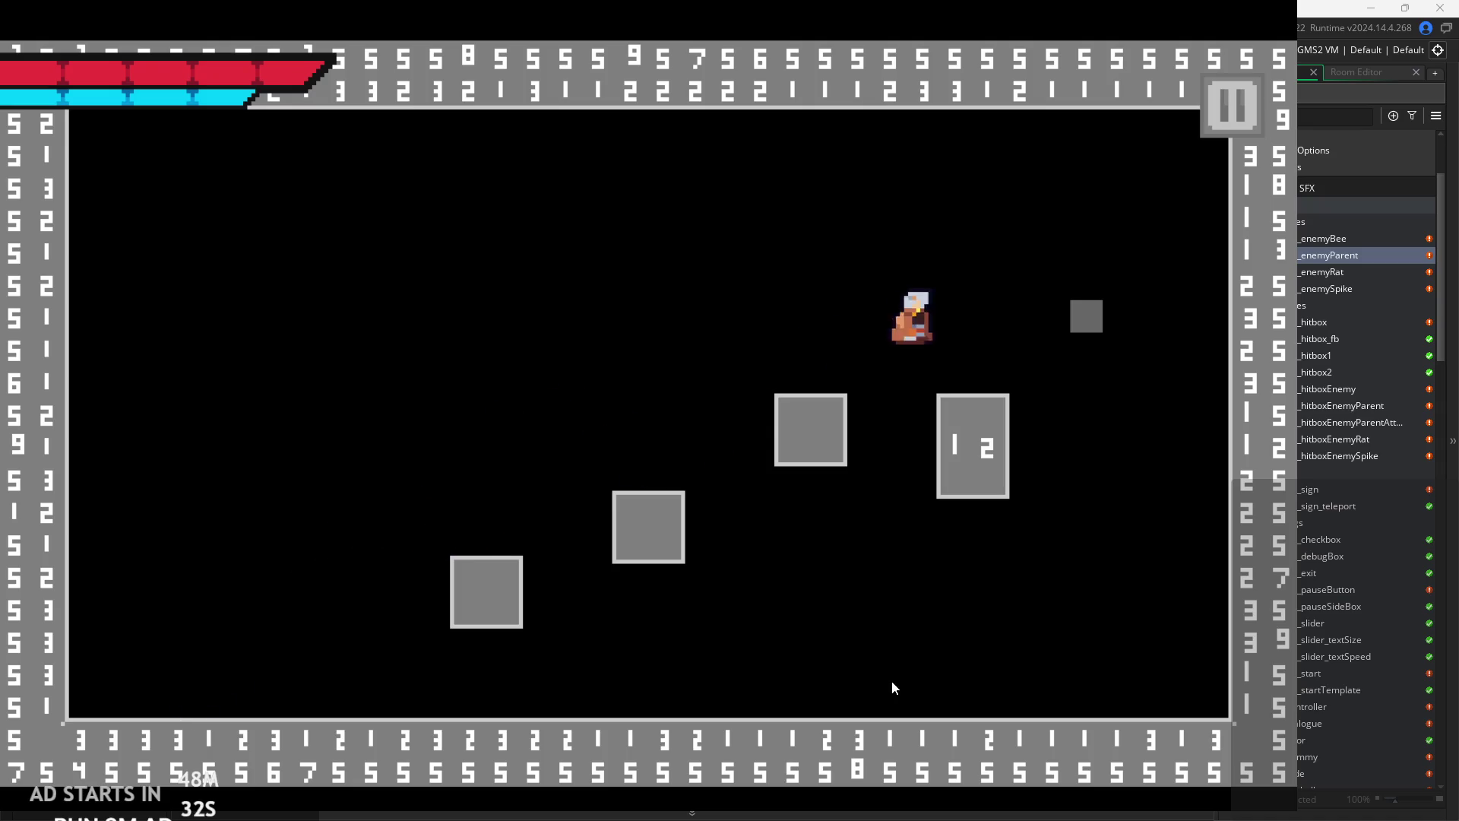
key("Right")
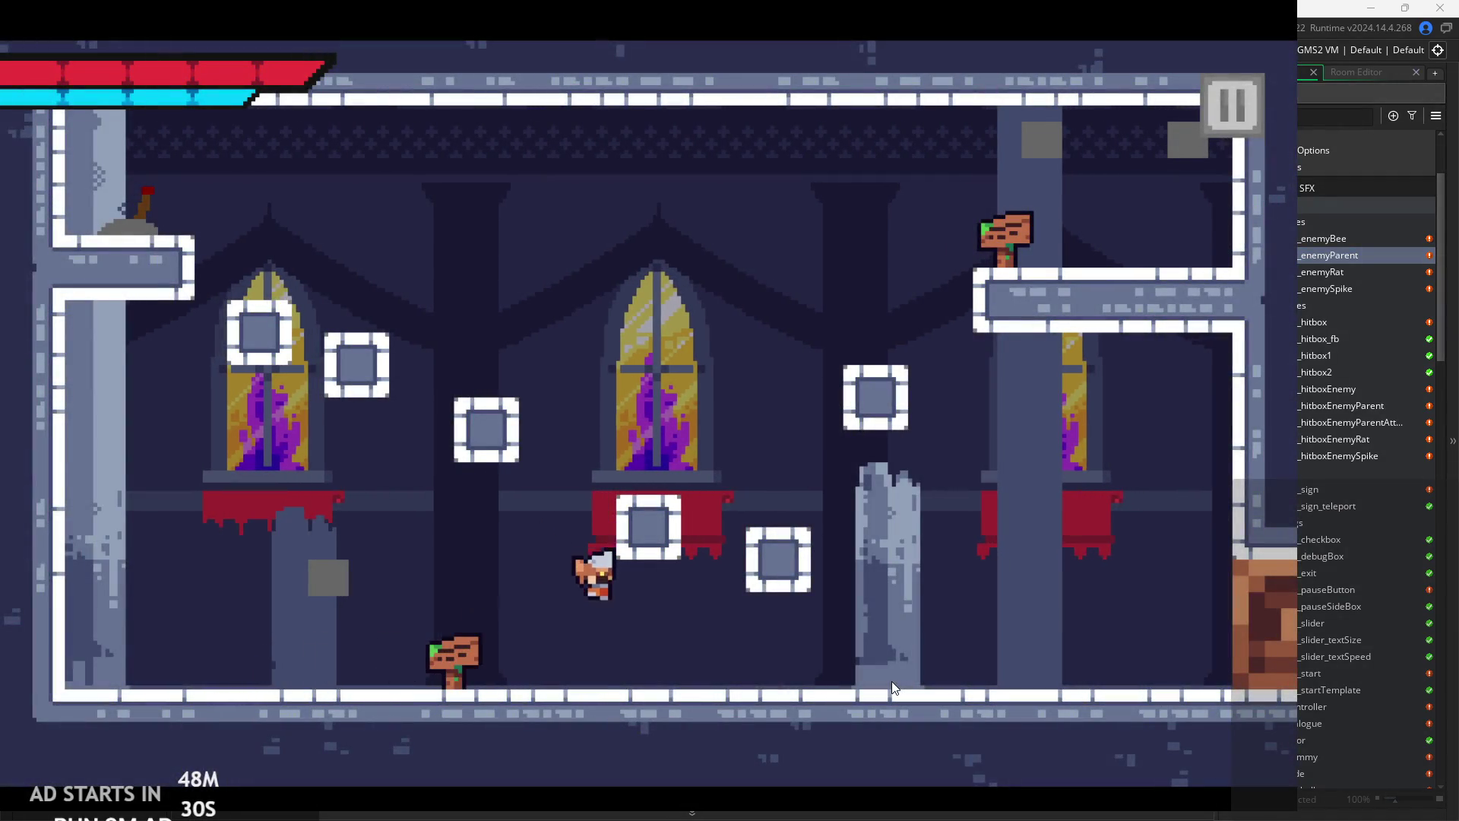
key("space")
key("Right")
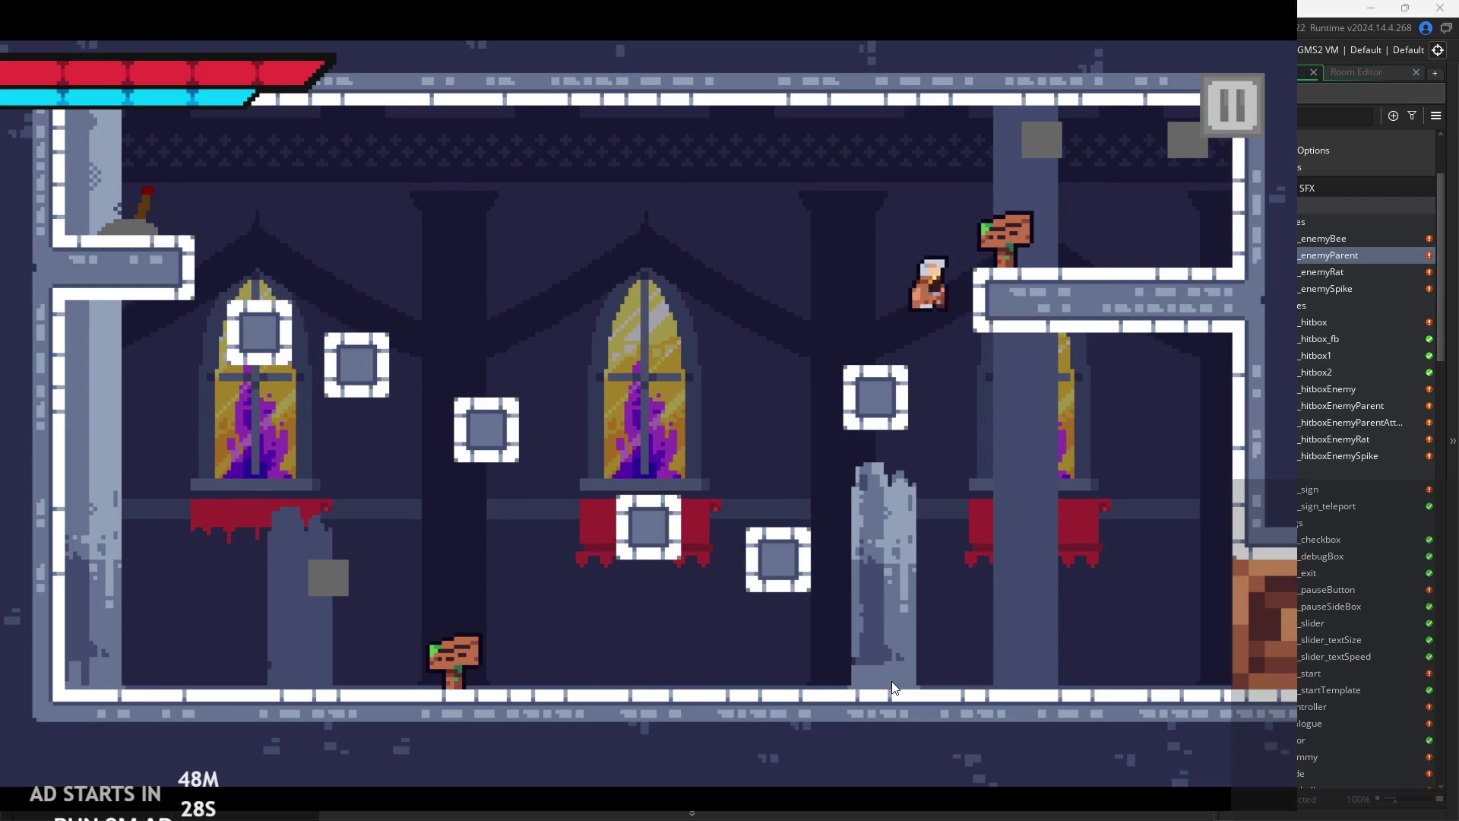
key("Right")
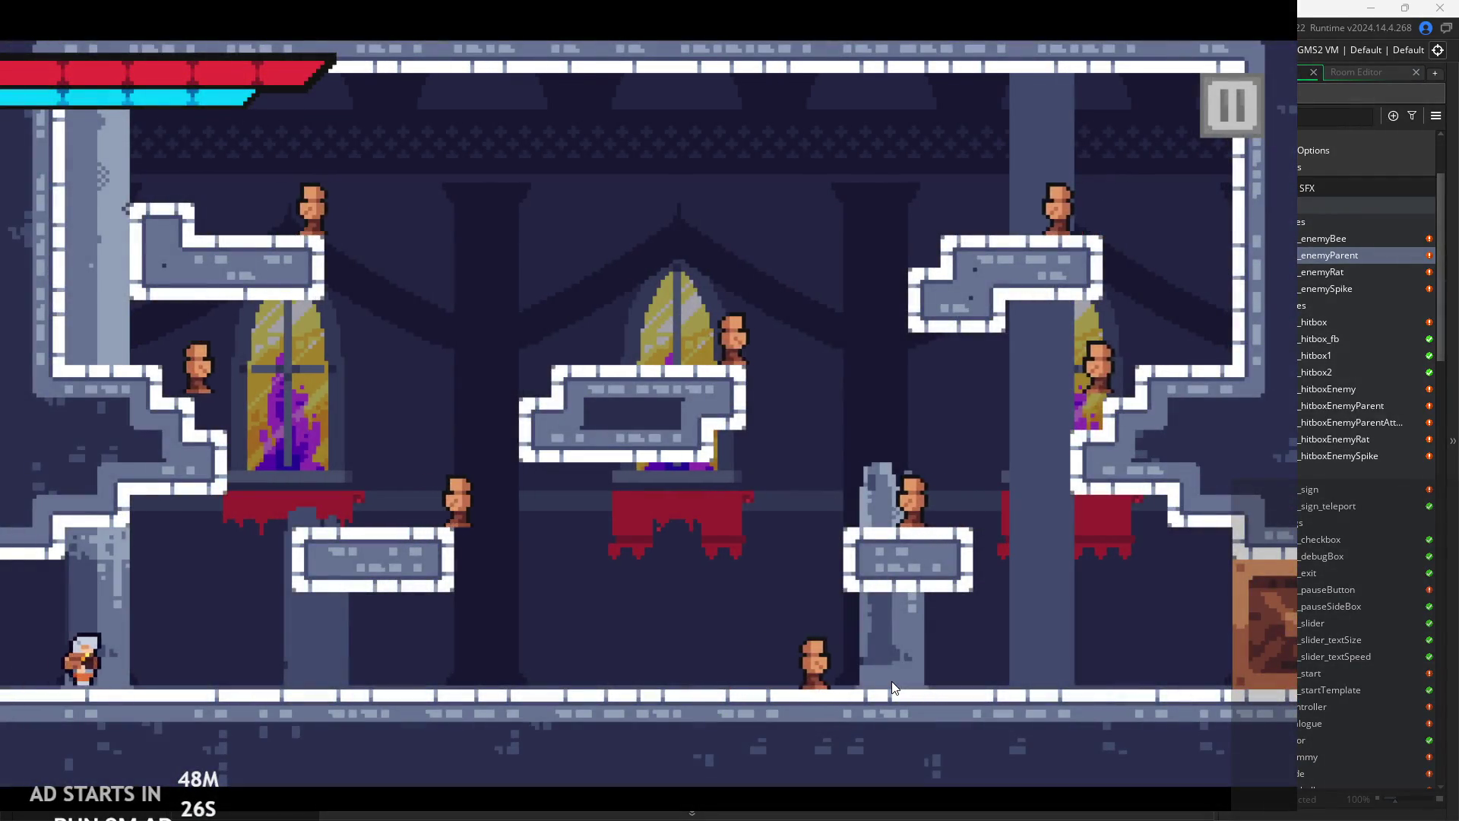
key("Right")
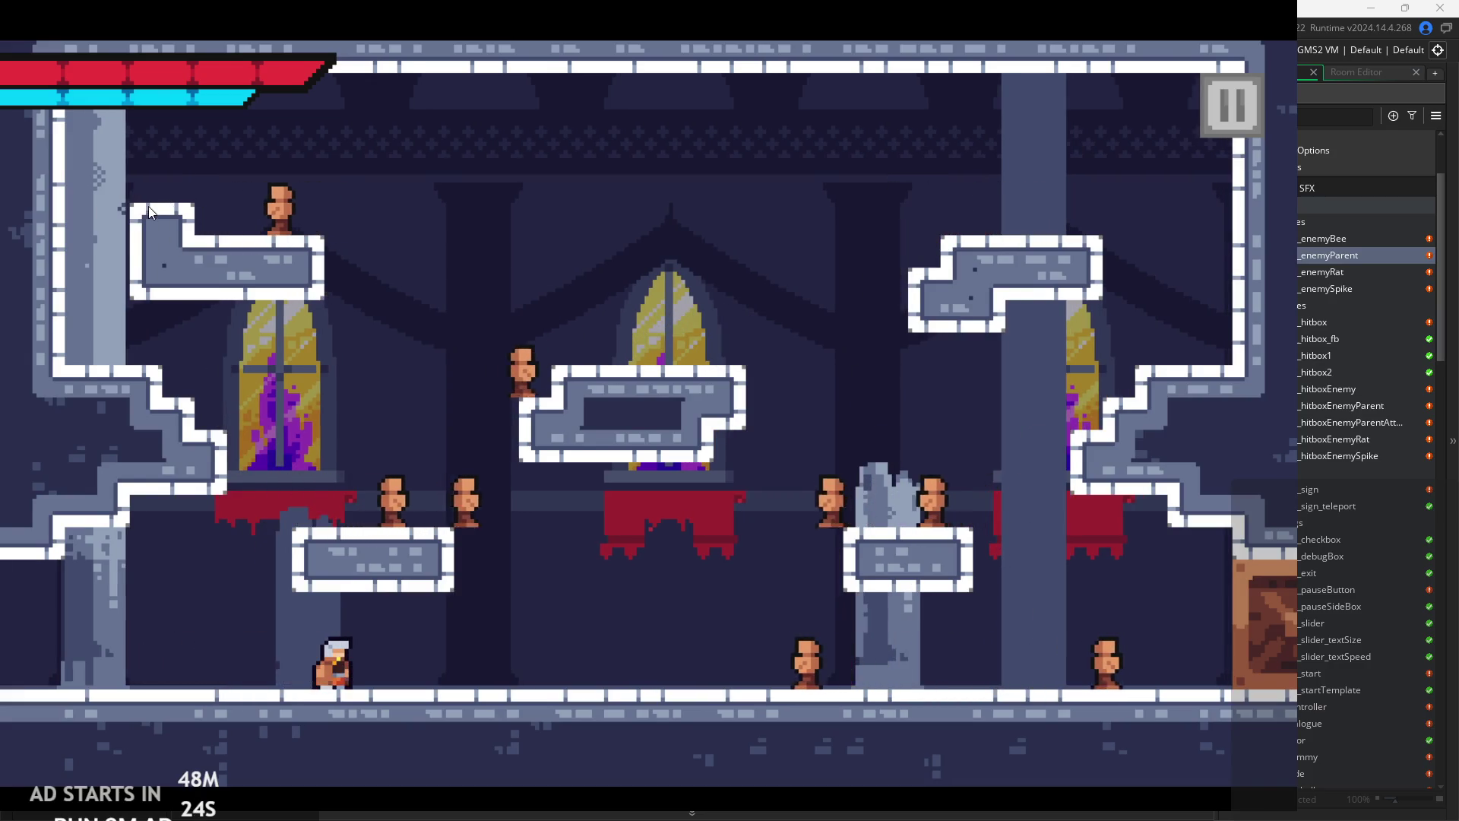
key("Left")
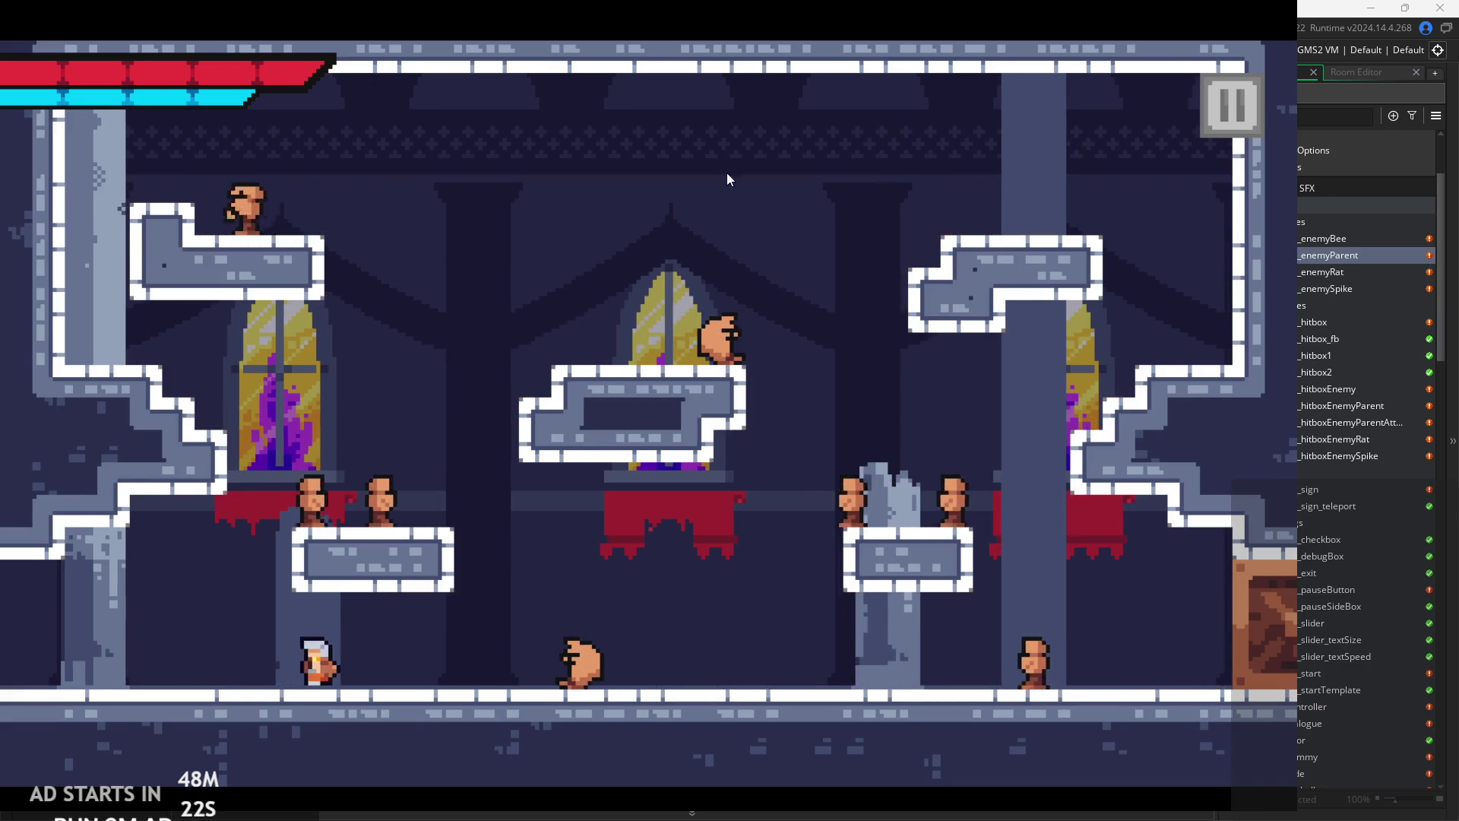
left_click(1239, 106)
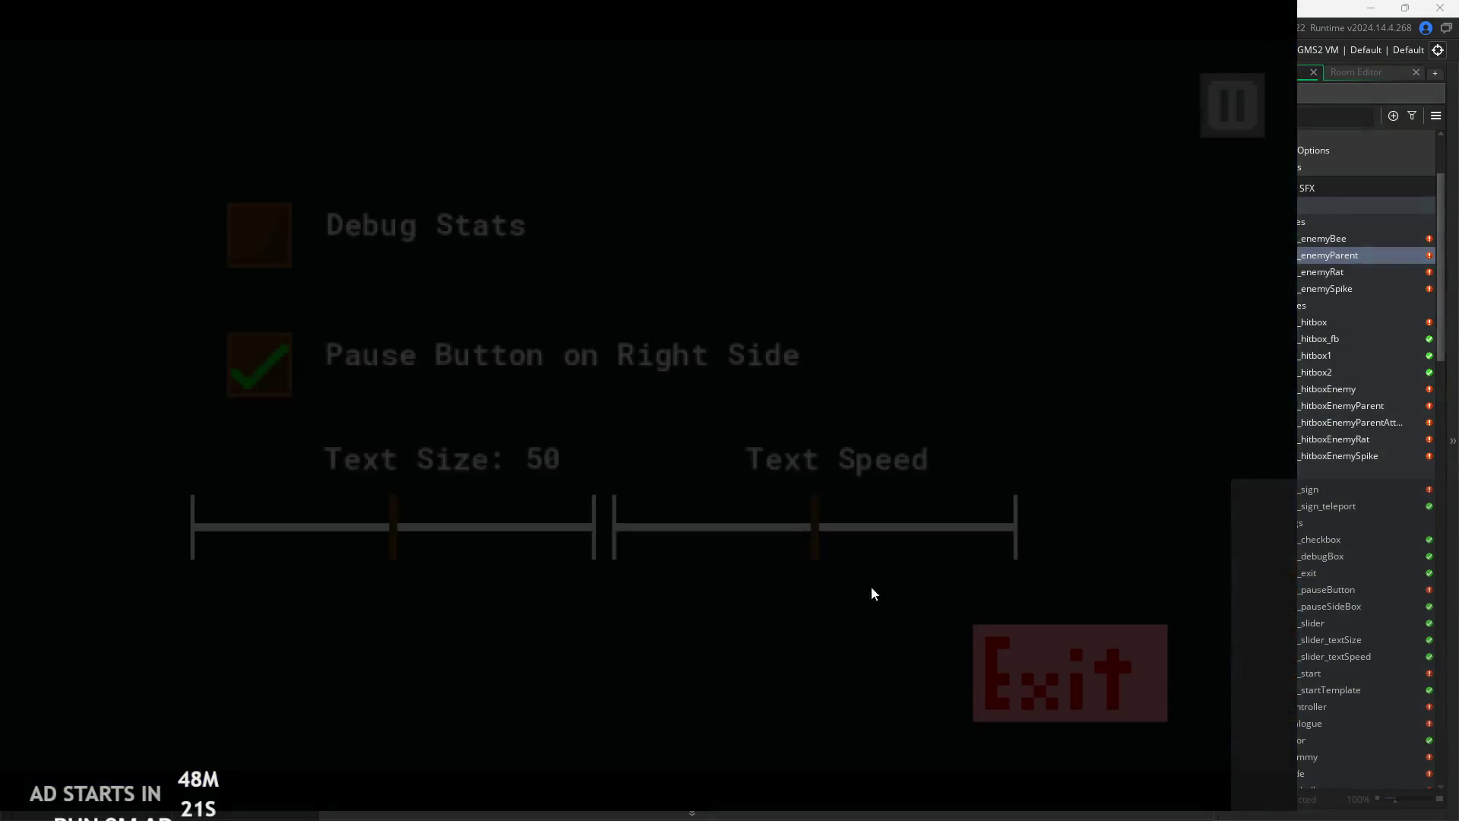
- Exit the game and review the enemy Step code down to the ledge check on line 23
left_click(1067, 676)
scroll(707, 441, "down", 2)
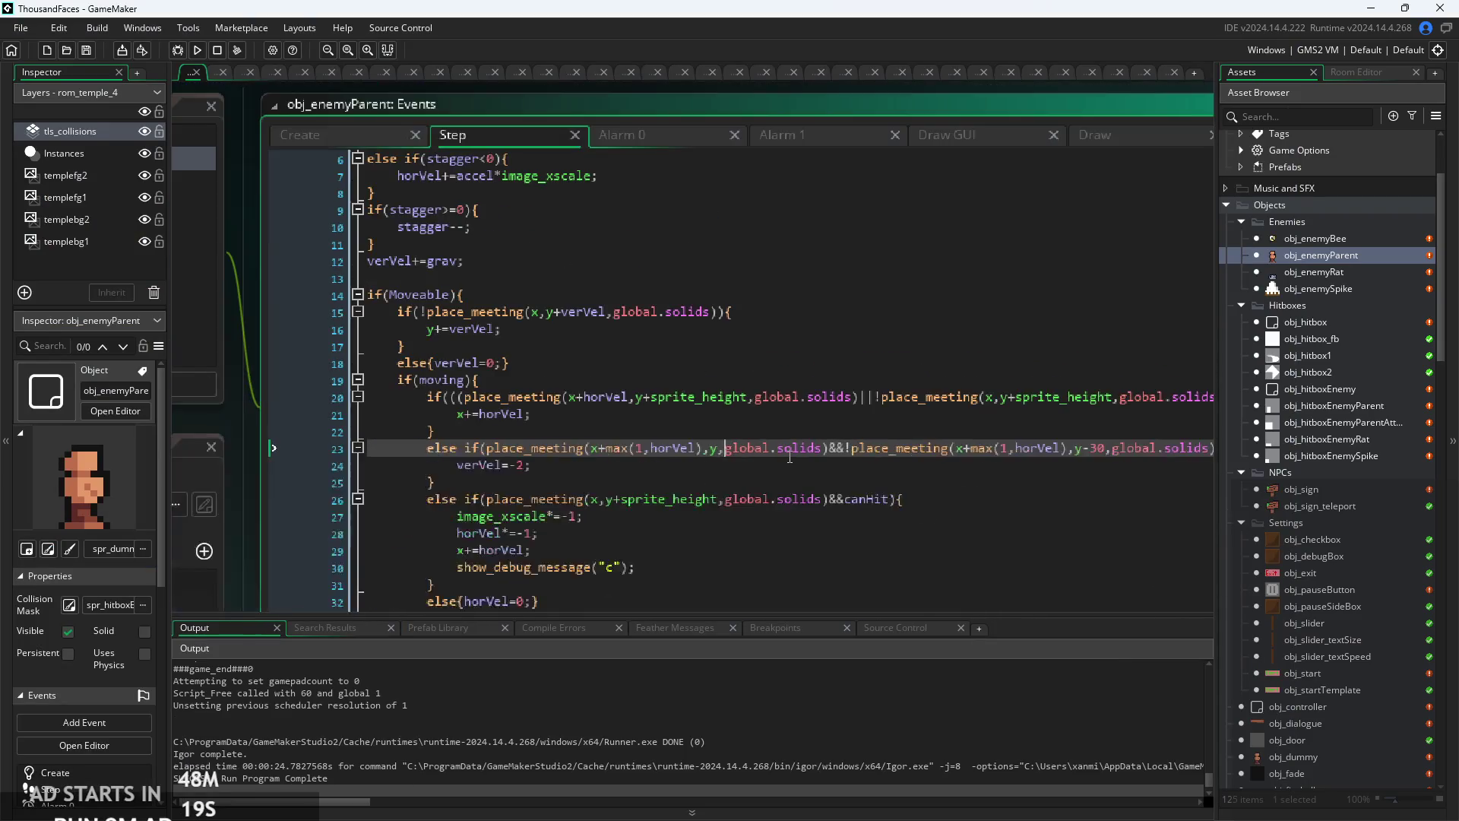
left_click(584, 536)
left_click(569, 477)
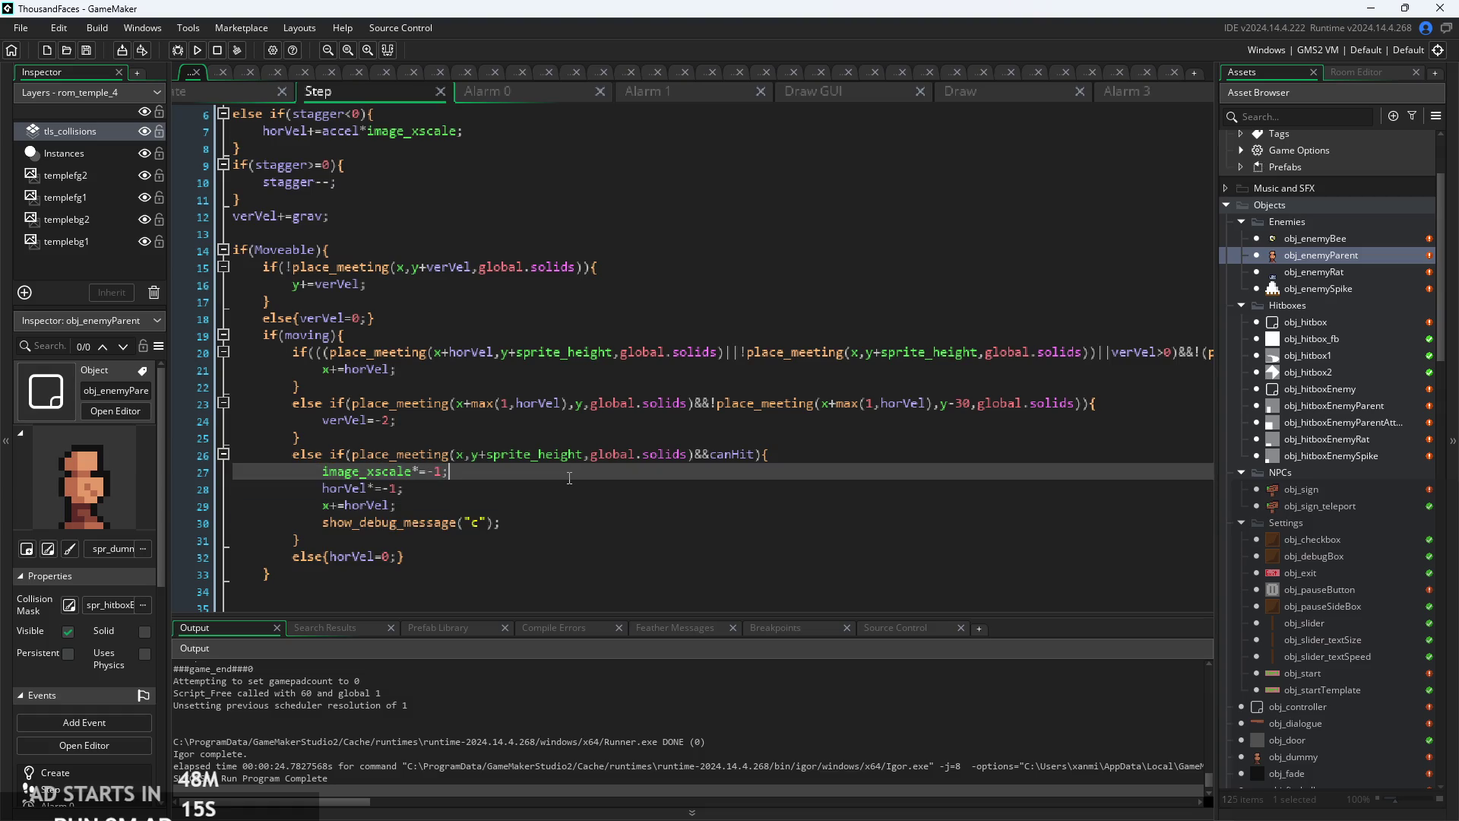
left_click(593, 427)
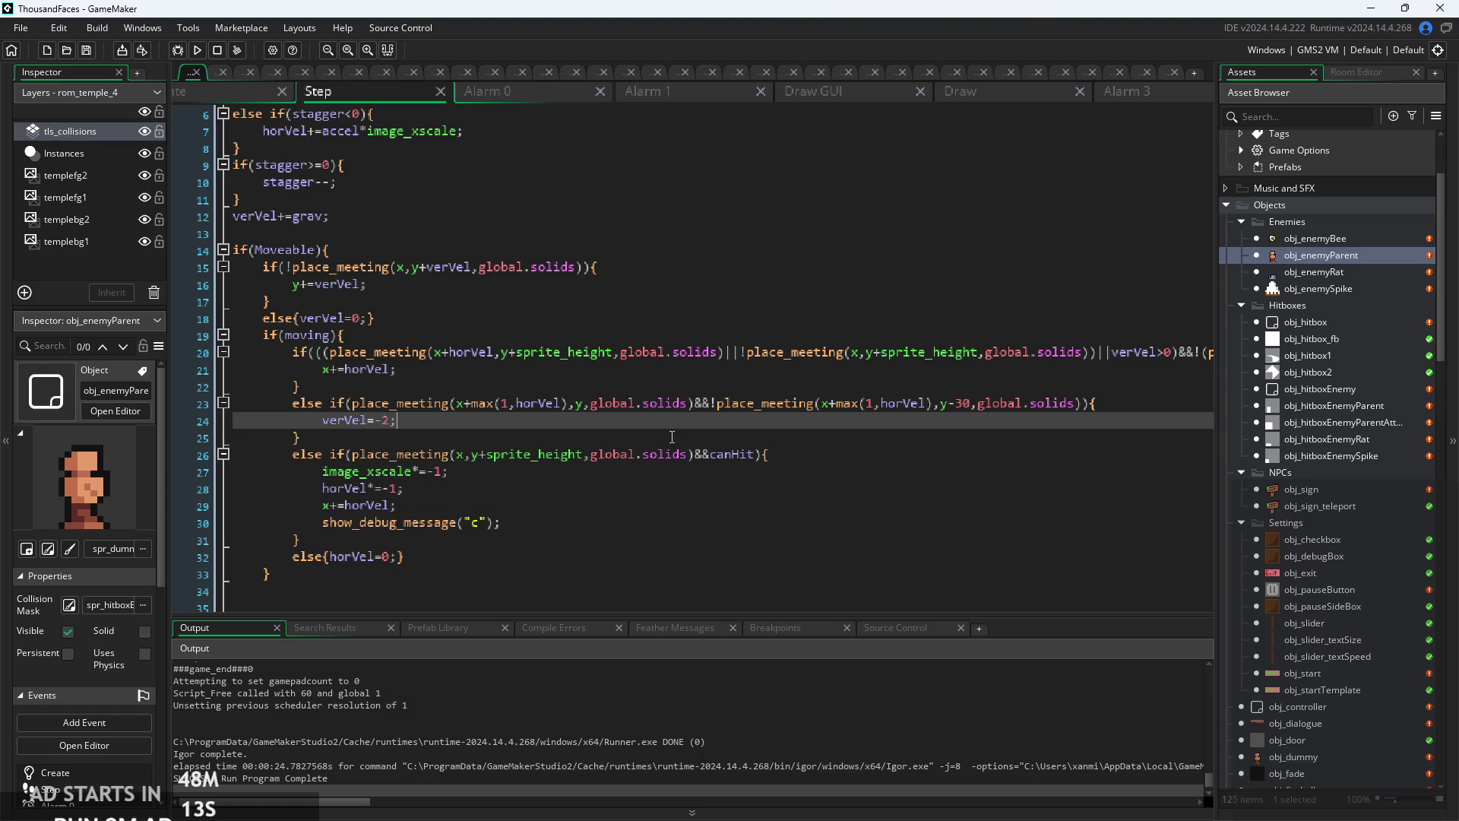
left_click(956, 408)
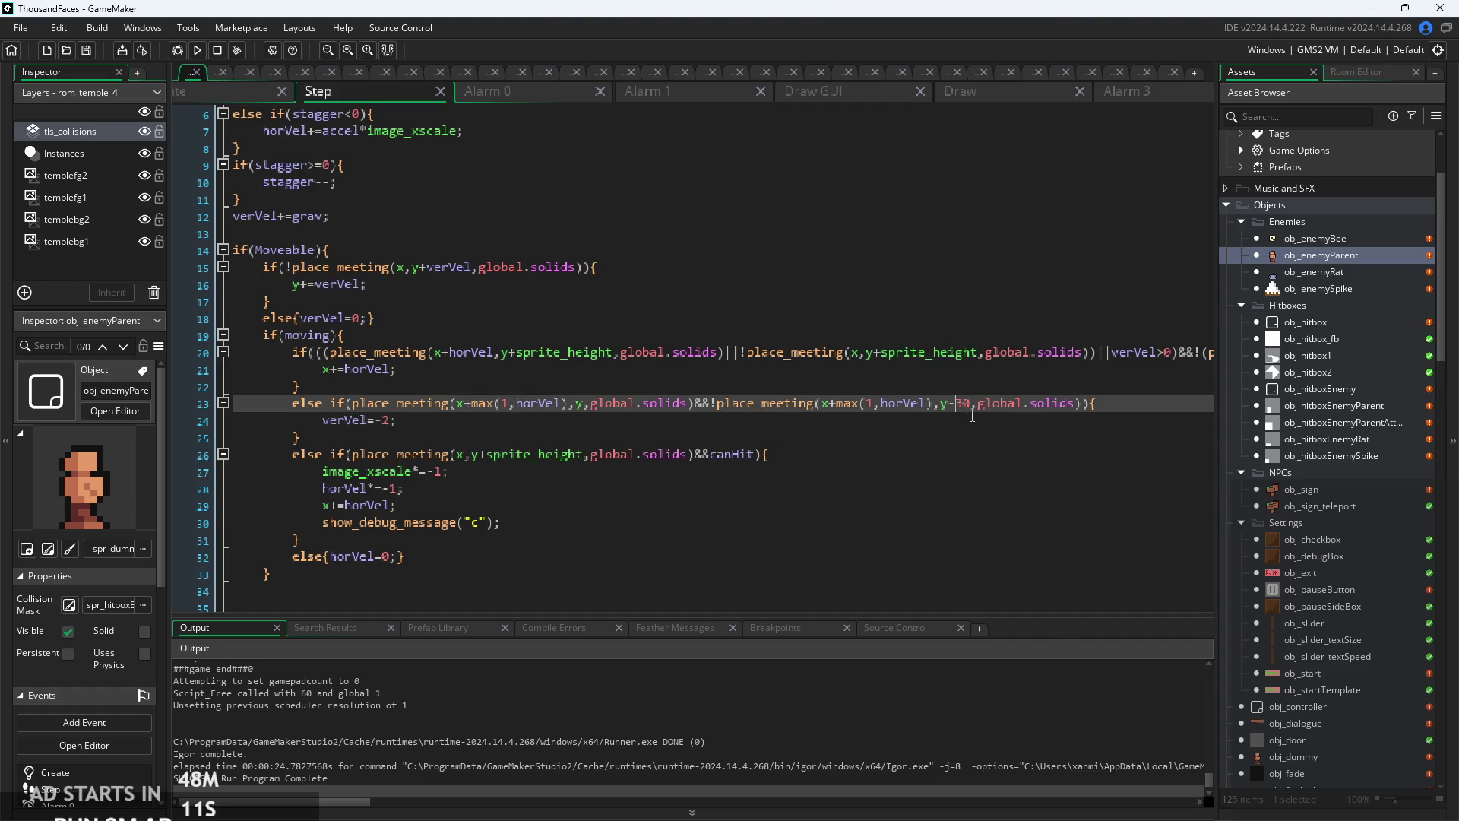
scroll(963, 403, "up", 2)
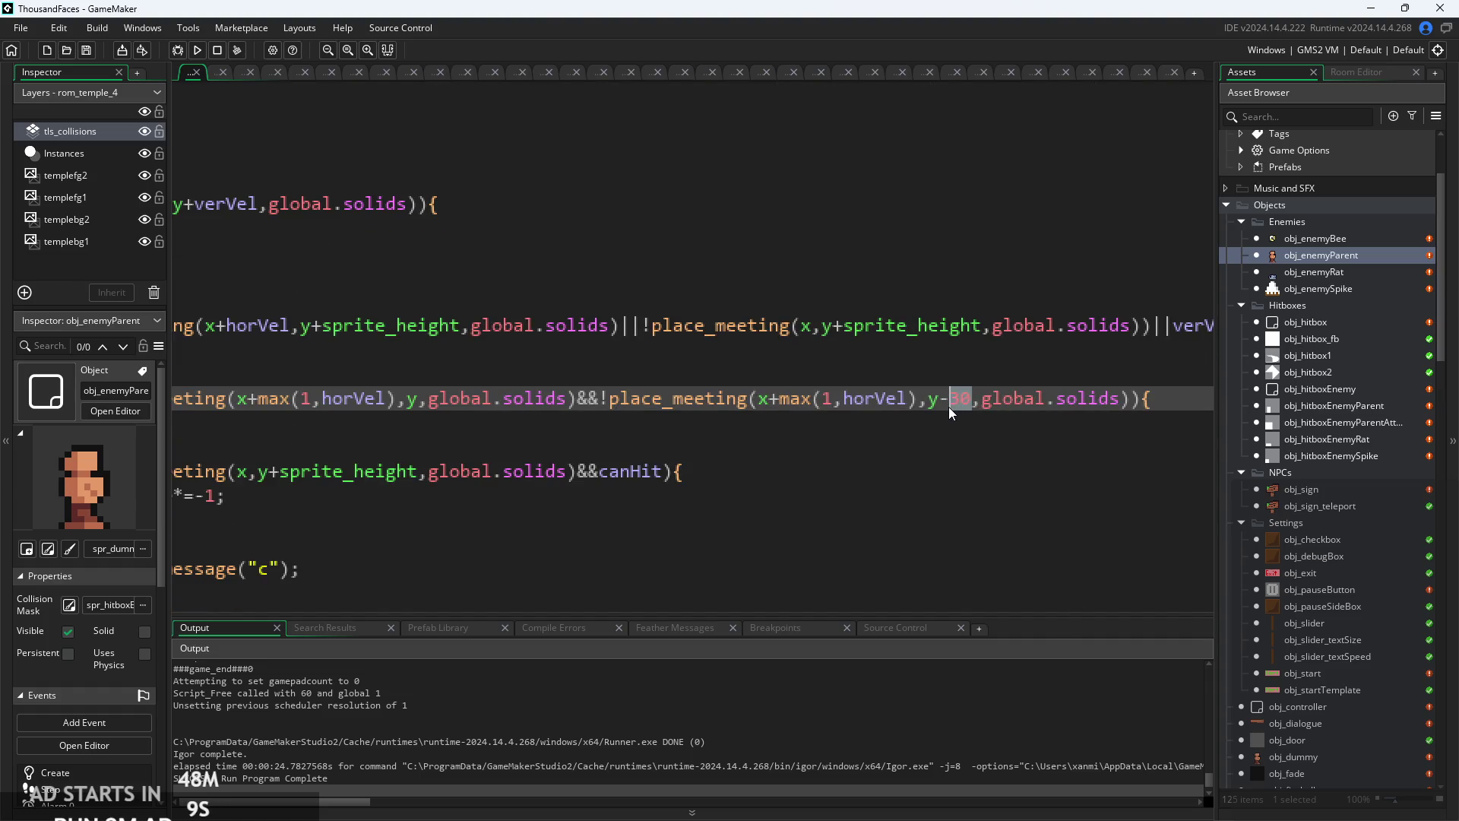
- Remove the -30 offset from the ledge check's y term
key("BackSpace")
key("BackSpace")
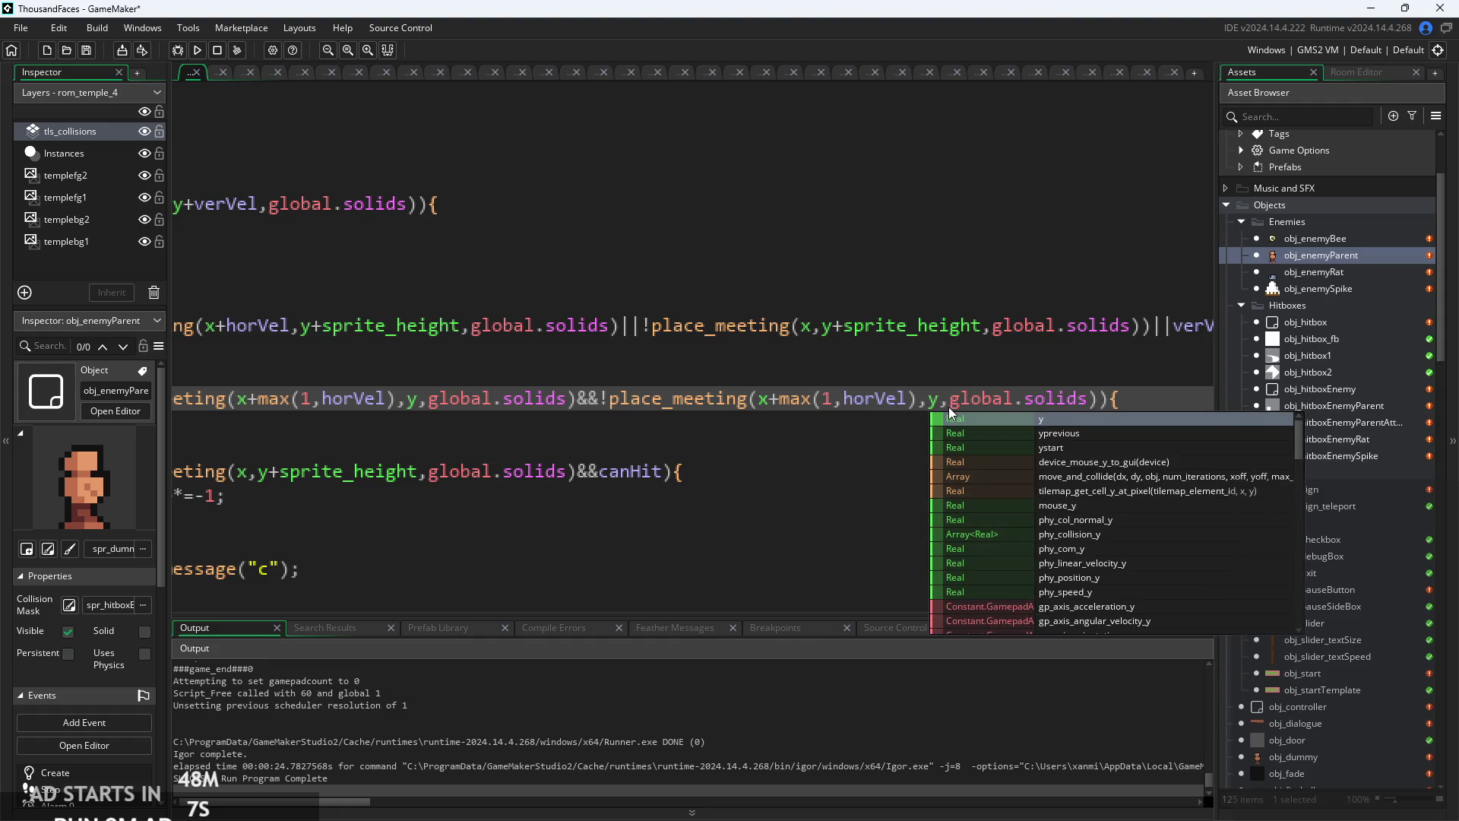
left_click(956, 366)
scroll(956, 366, "down", 2)
mouse_move(480, 424)
left_mouse_down()
mouse_move(365, 449)
mouse_move(888, 449)
left_mouse_up()
left_click(874, 426)
scroll(873, 426, "up", 3)
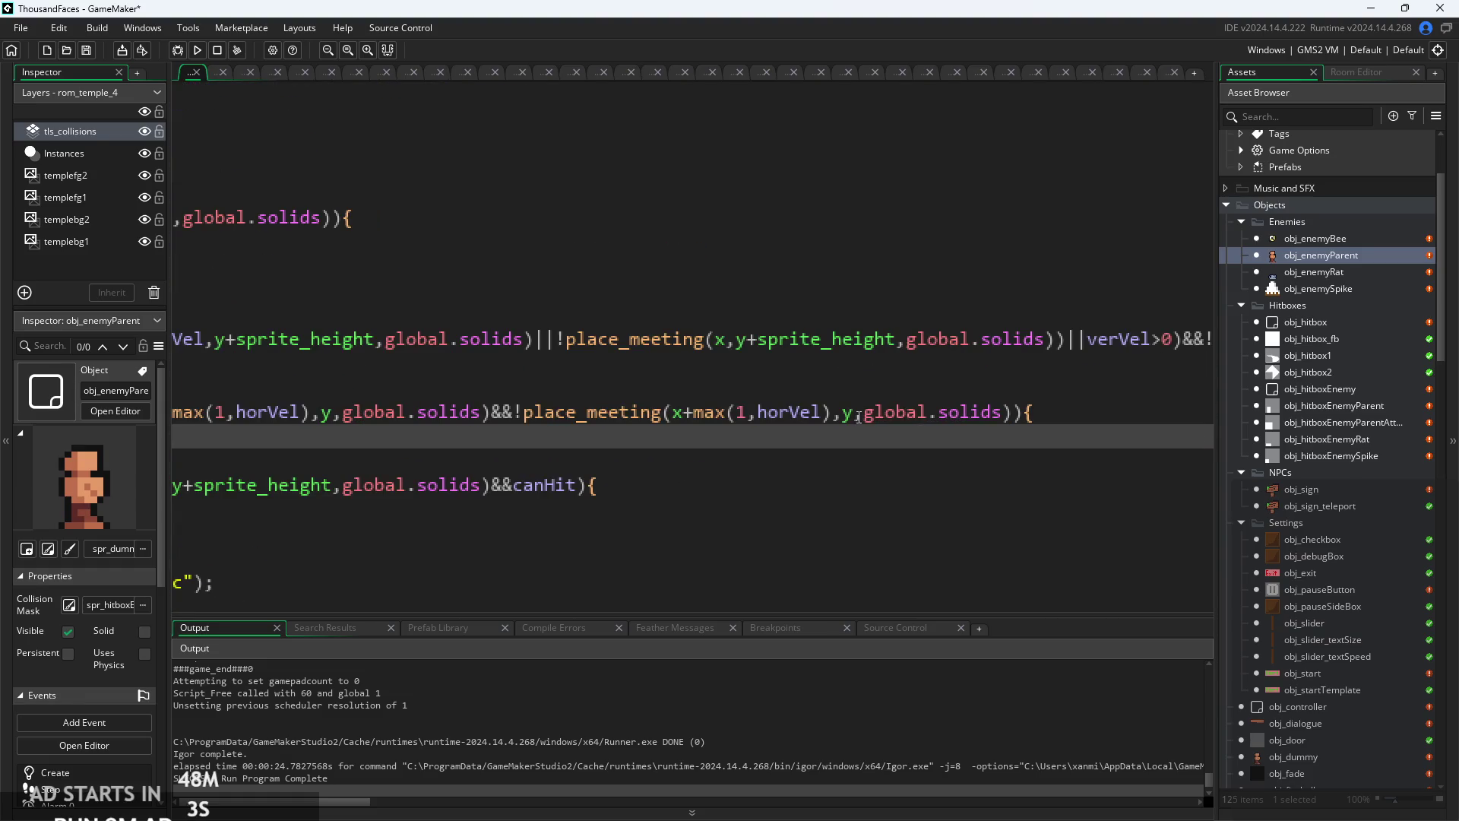
left_click(858, 416)
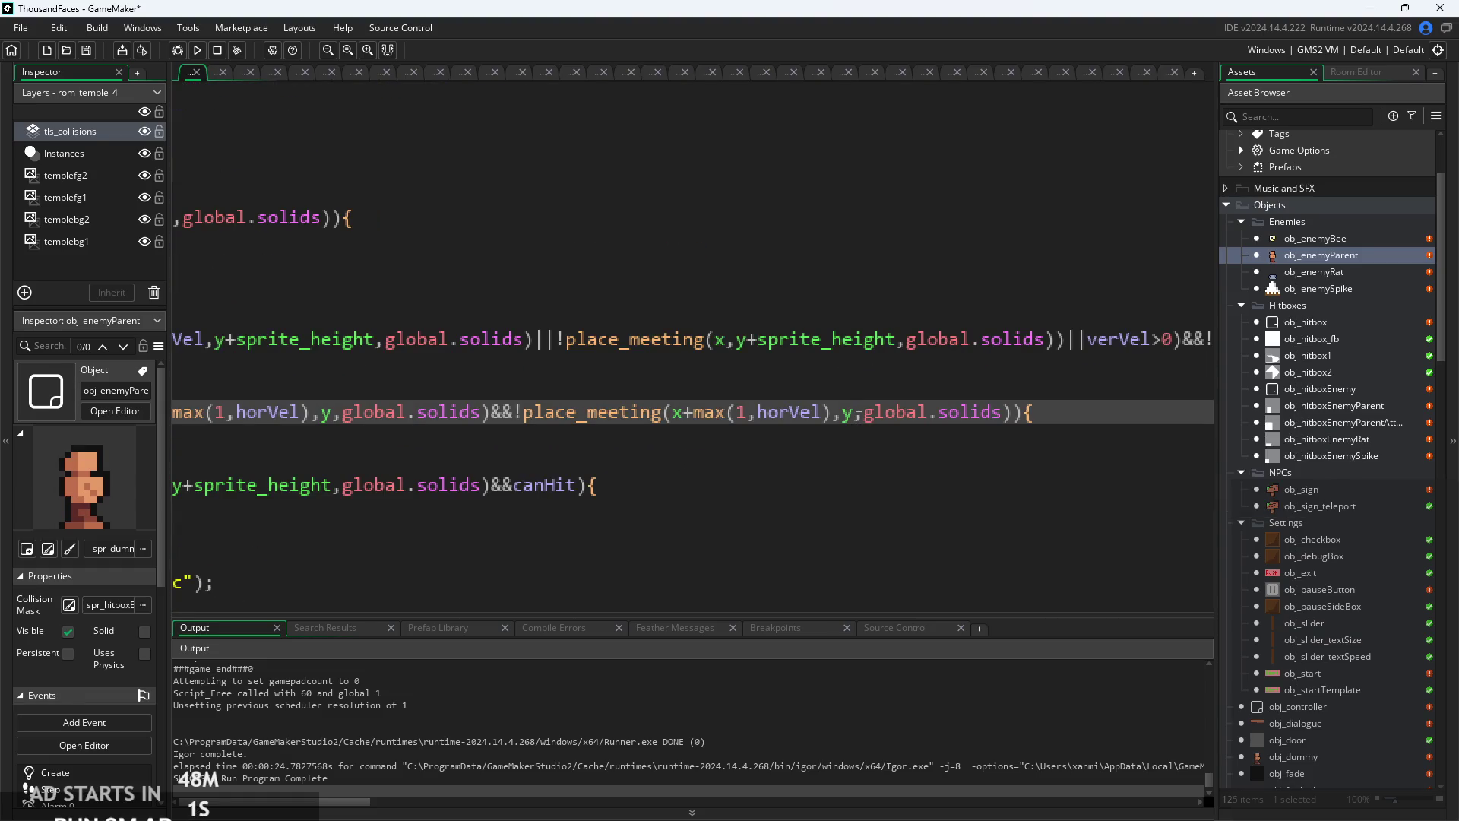
type("-")
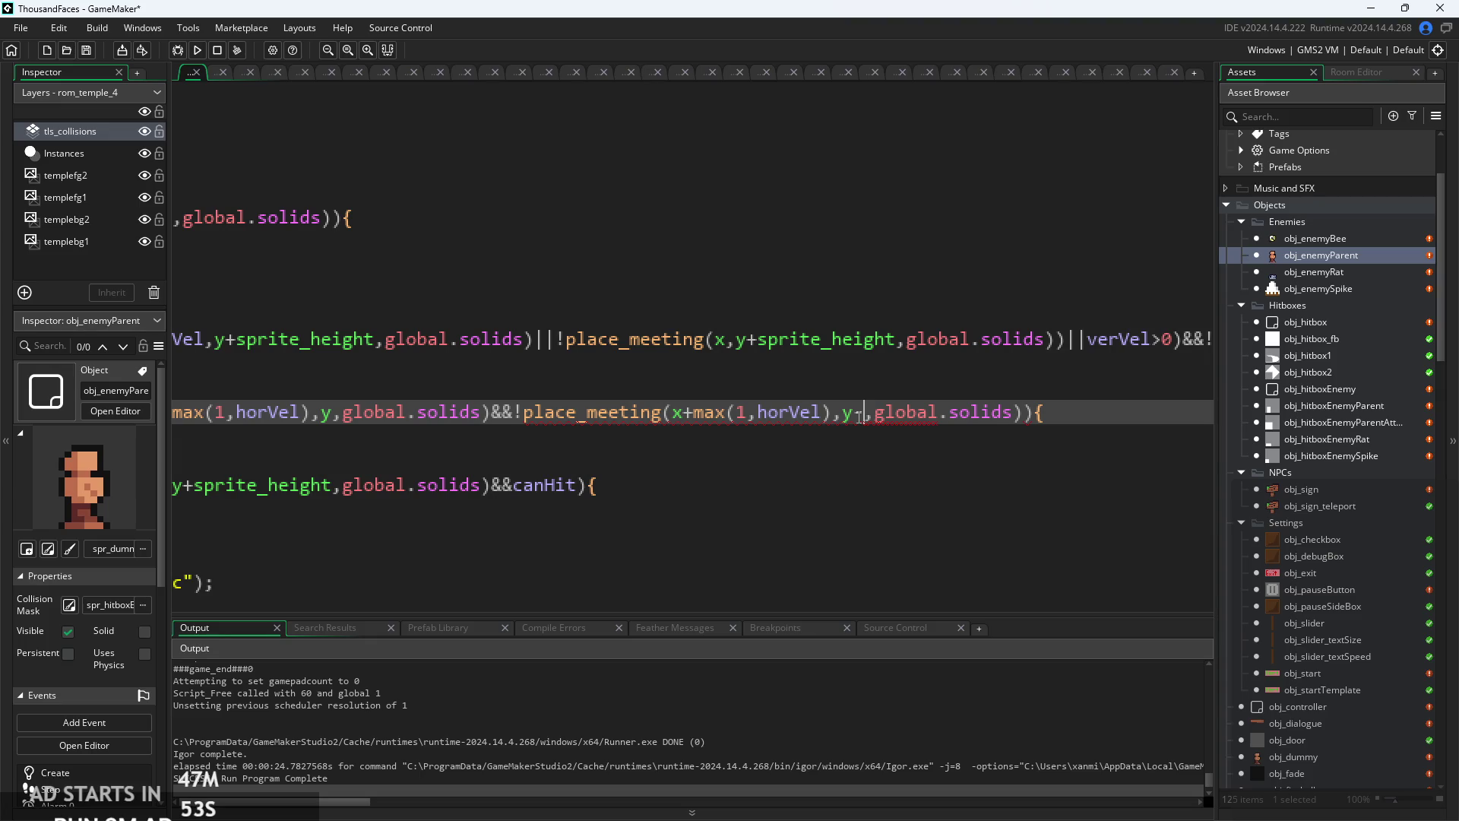
scroll(858, 417, "up", 2, "ctrl")
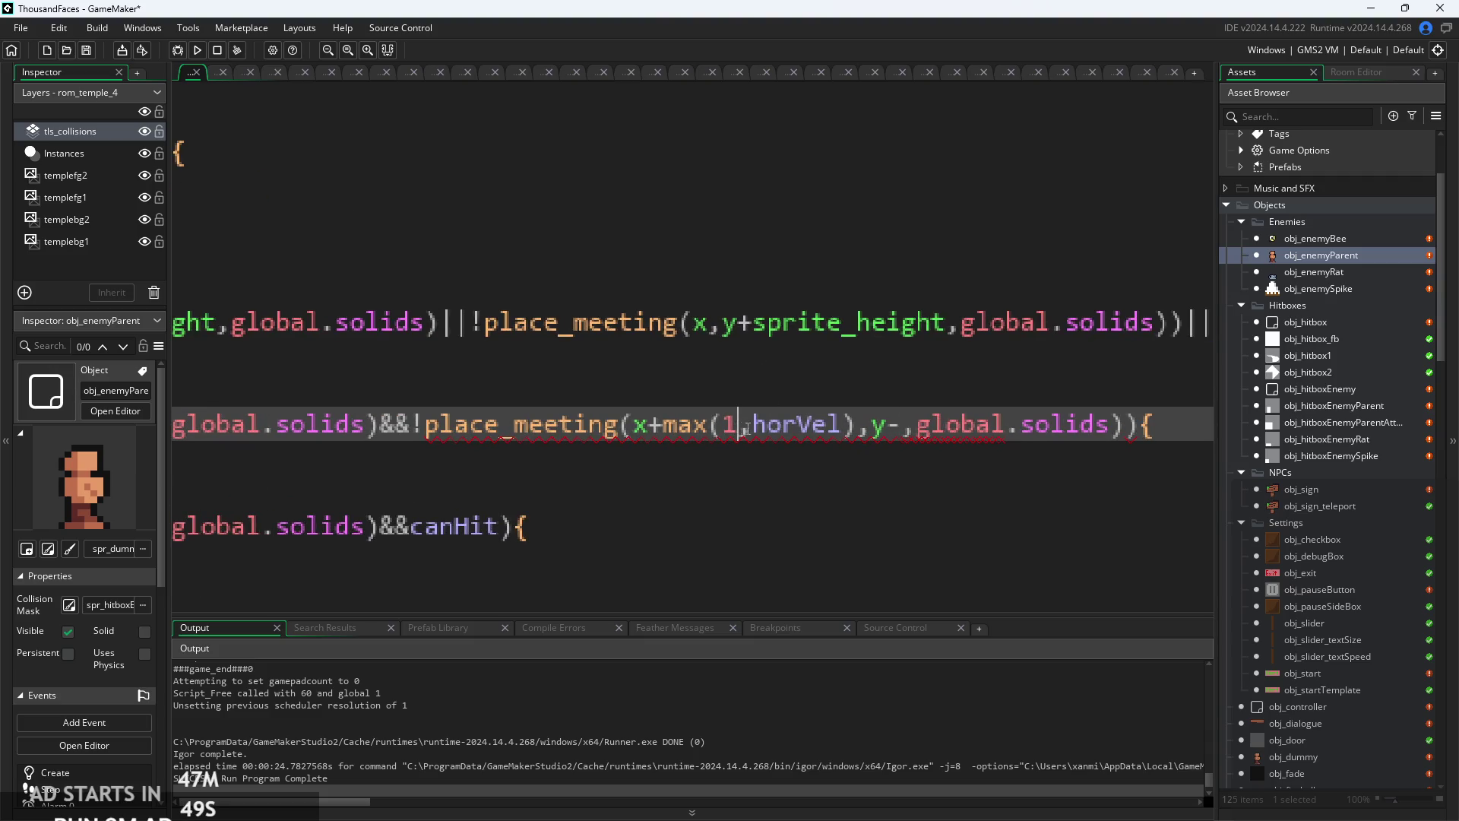
- Drop max(1, from the second place_meeting call and set its offset to y-10
left_click_drag(743, 425, 663, 430)
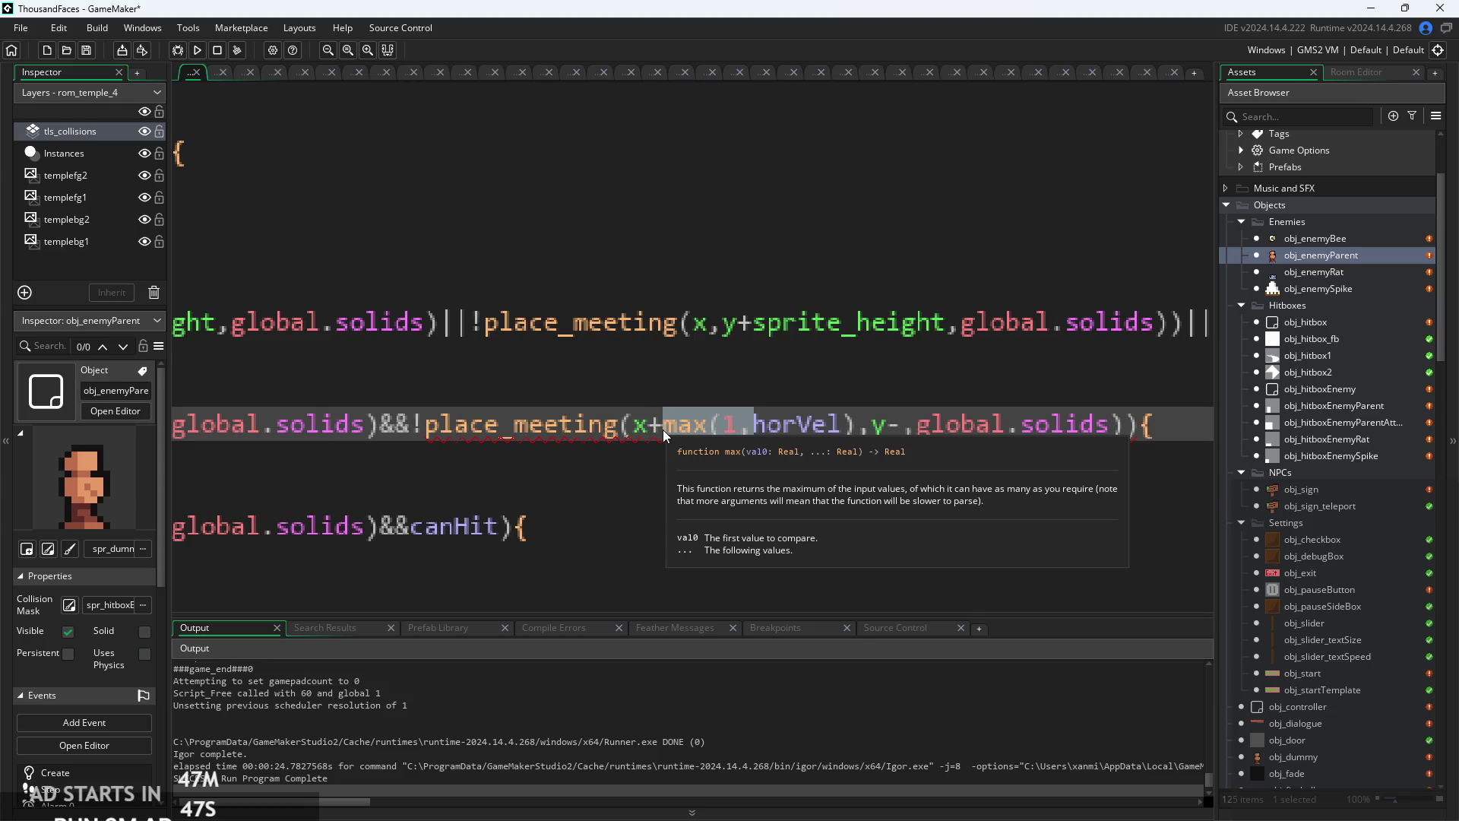
key("BackSpace")
left_click(769, 430)
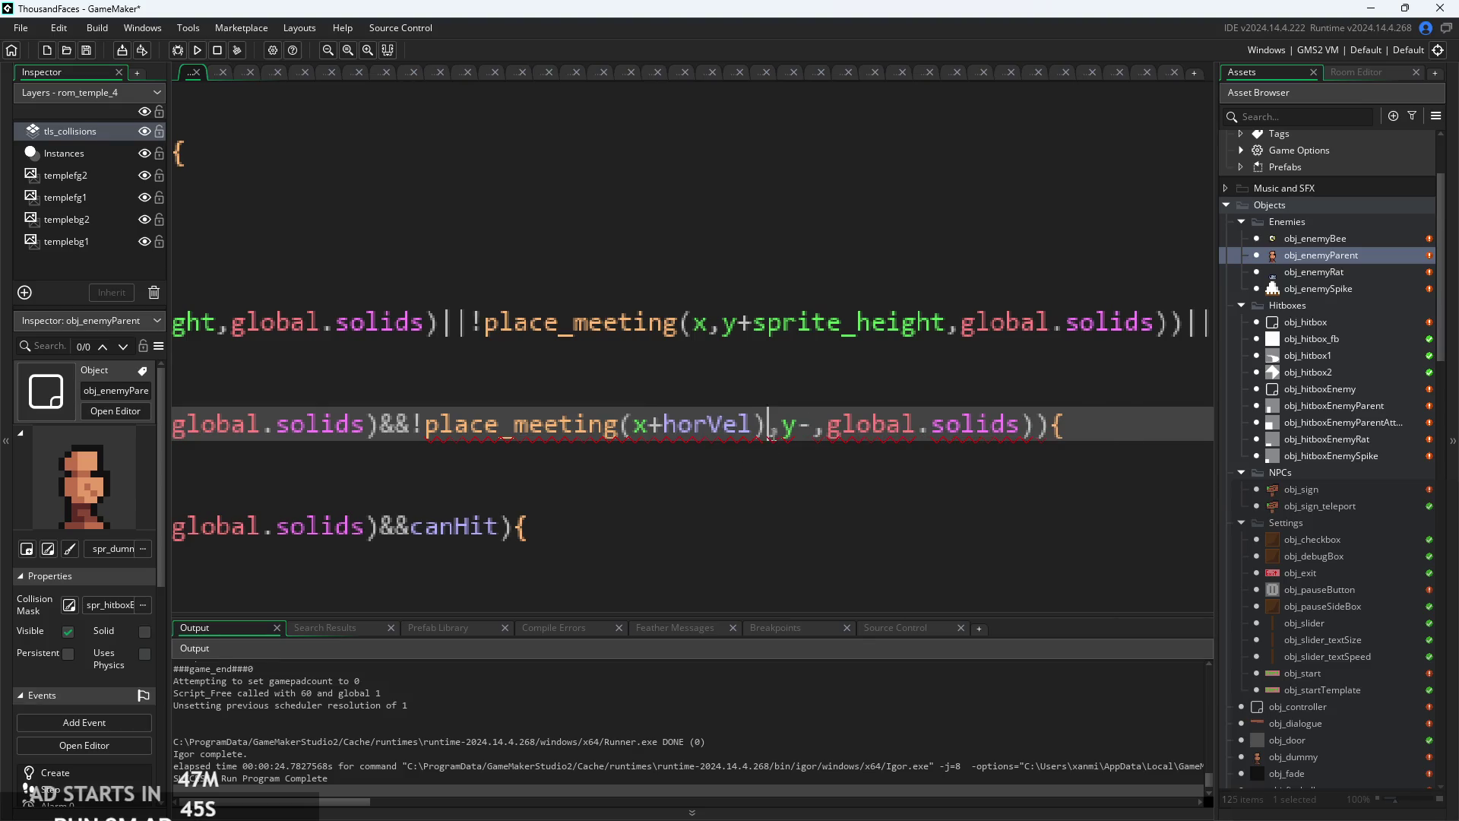
left_click(803, 427)
type("0")
left_click(589, 477)
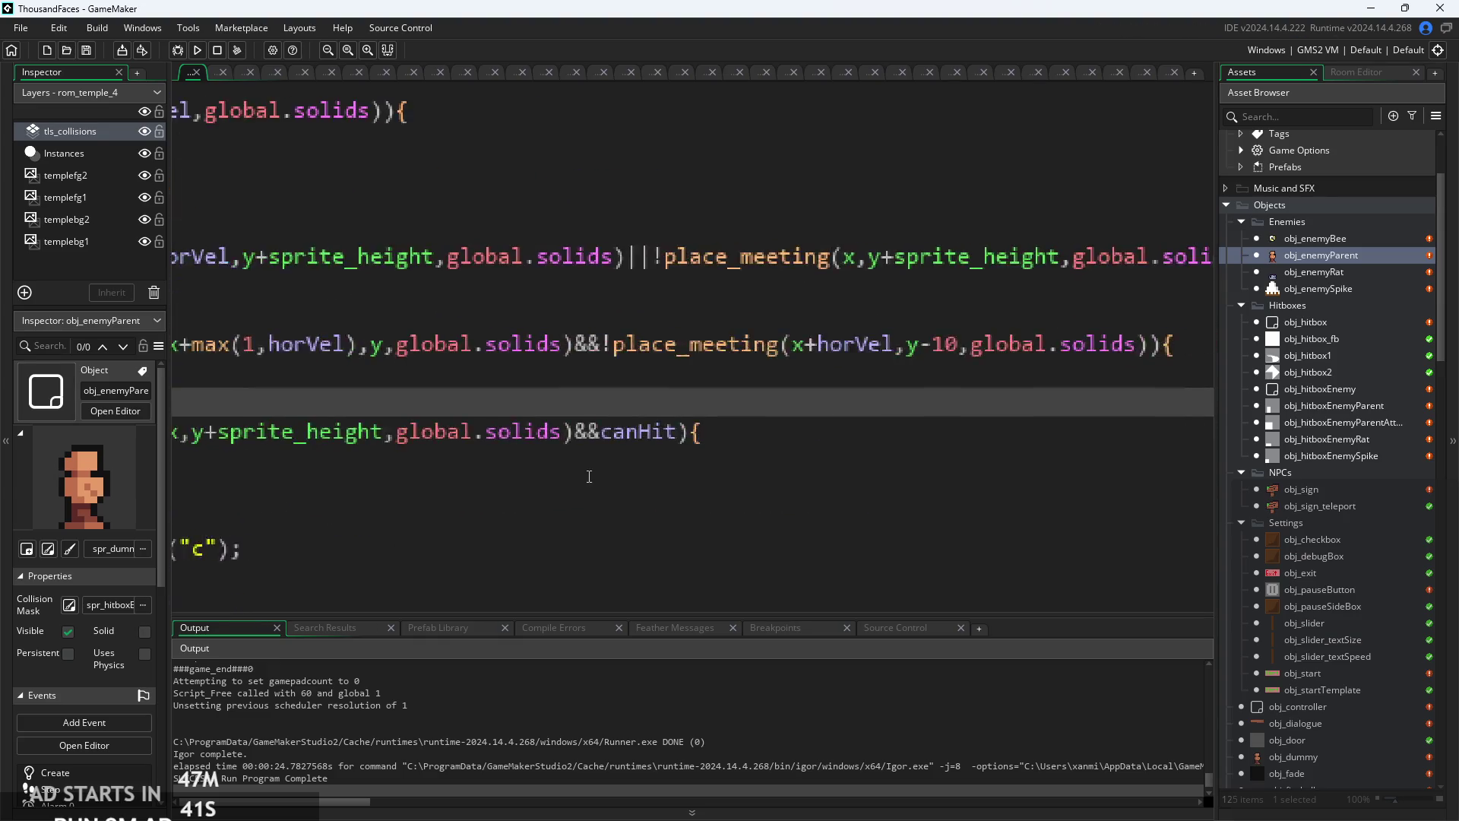
- Strip max(1, and the stray parenthesis from the first call, leaving x+horVel, then rebuild
scroll(589, 476, "up", 1)
scroll(589, 476, "left", 3)
left_click(438, 396)
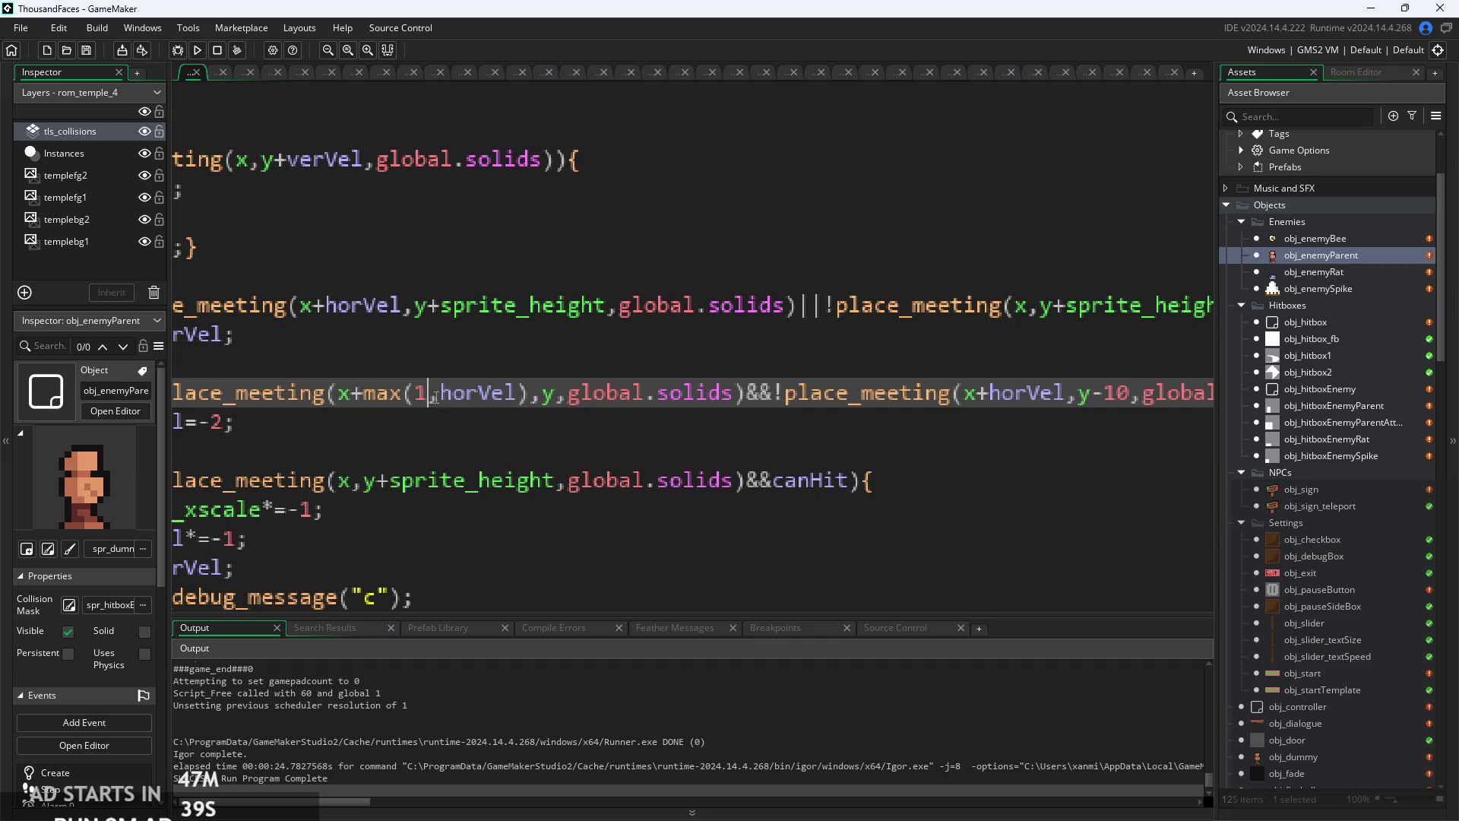
left_click_drag(384, 413, 362, 417)
key("BackSpace")
key("BackSpace")
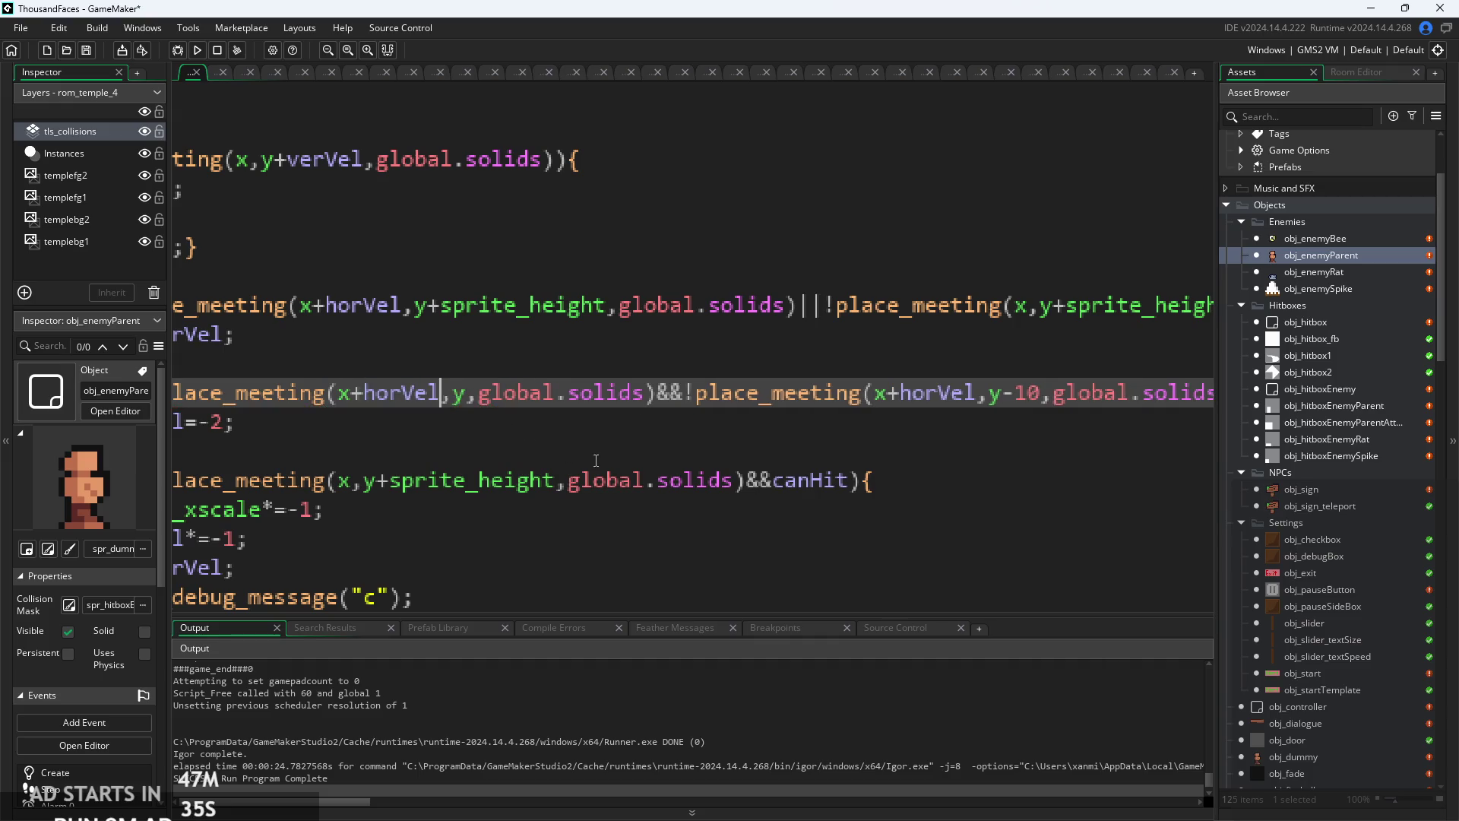
scroll(426, 496, "up", 1)
scroll(425, 495, "right", 4)
left_click(426, 496)
scroll(653, 482, "down", 1, "ctrl")
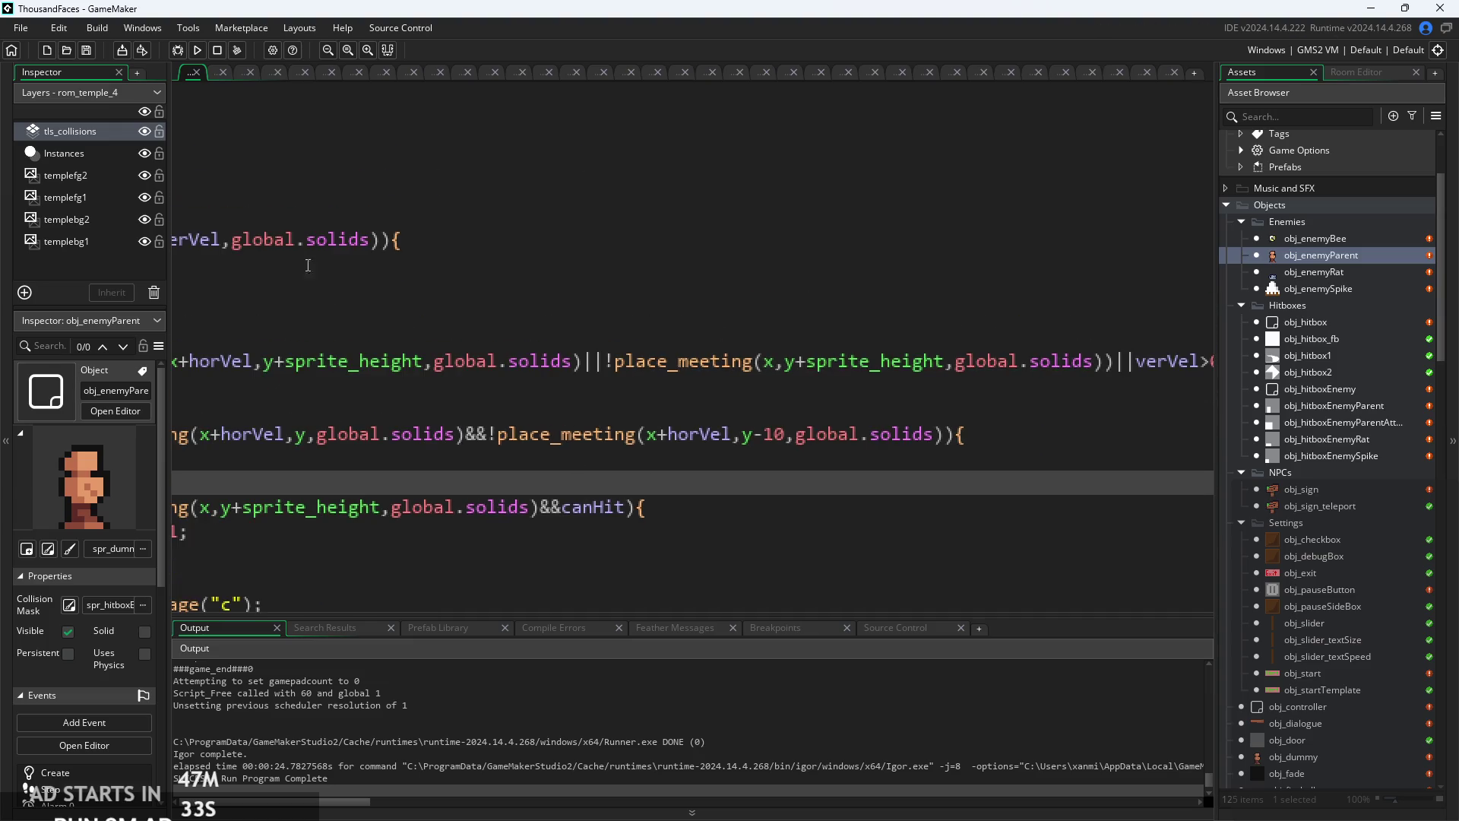
left_click(196, 51)
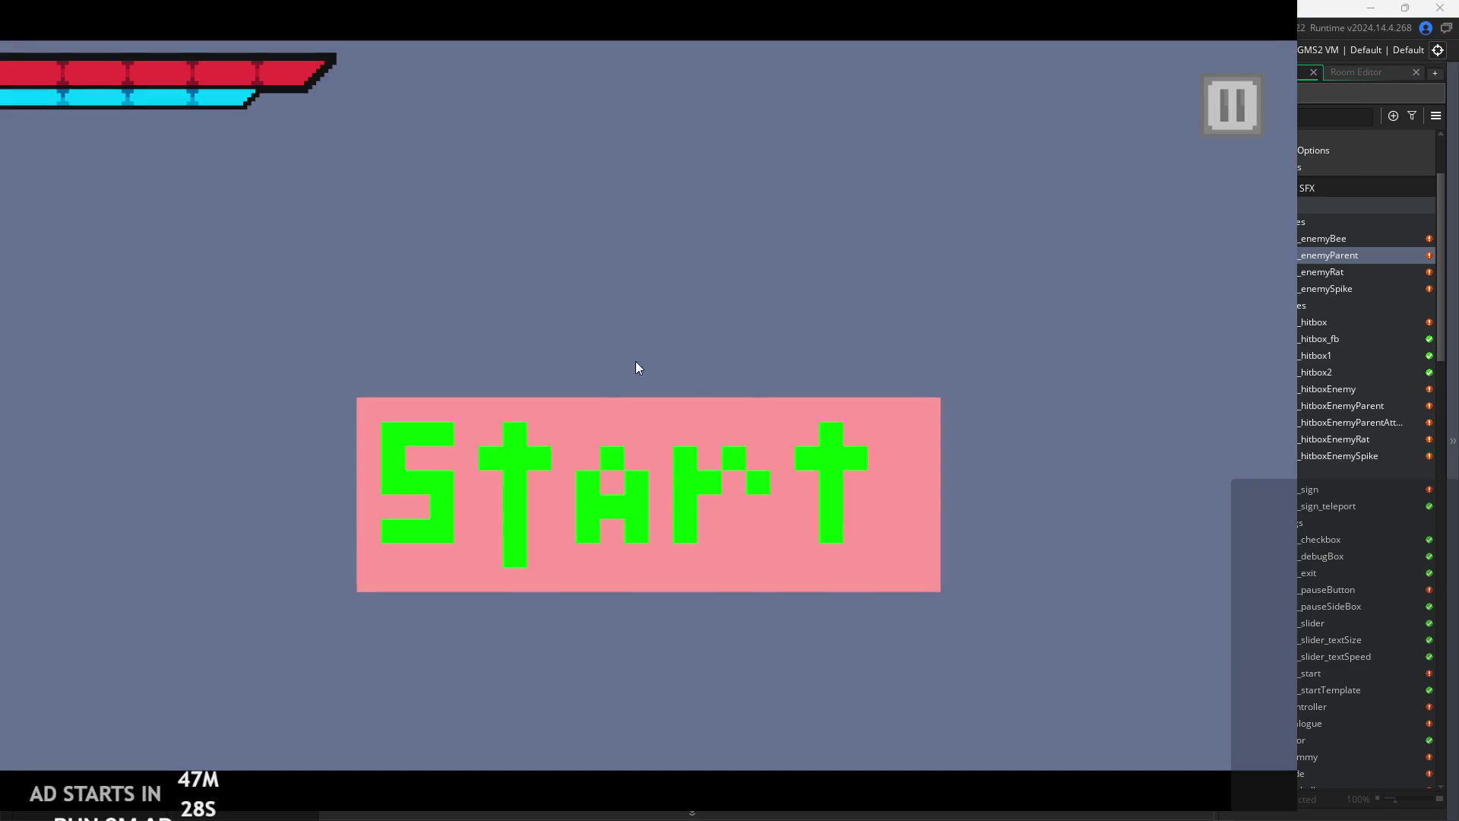
- Start the game and run right past the spikes into the enemy room
left_click(673, 456)
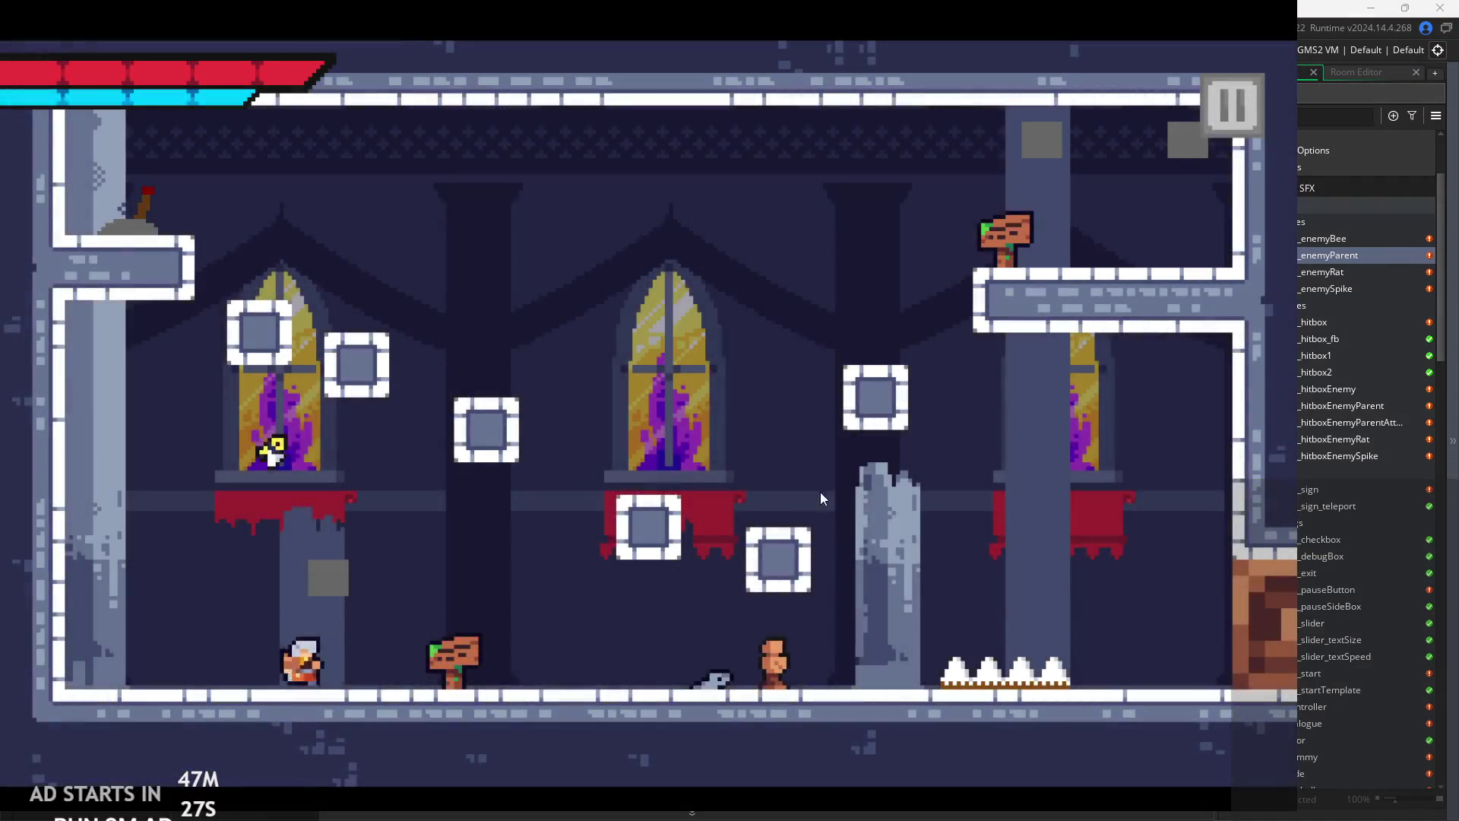
key("Right")
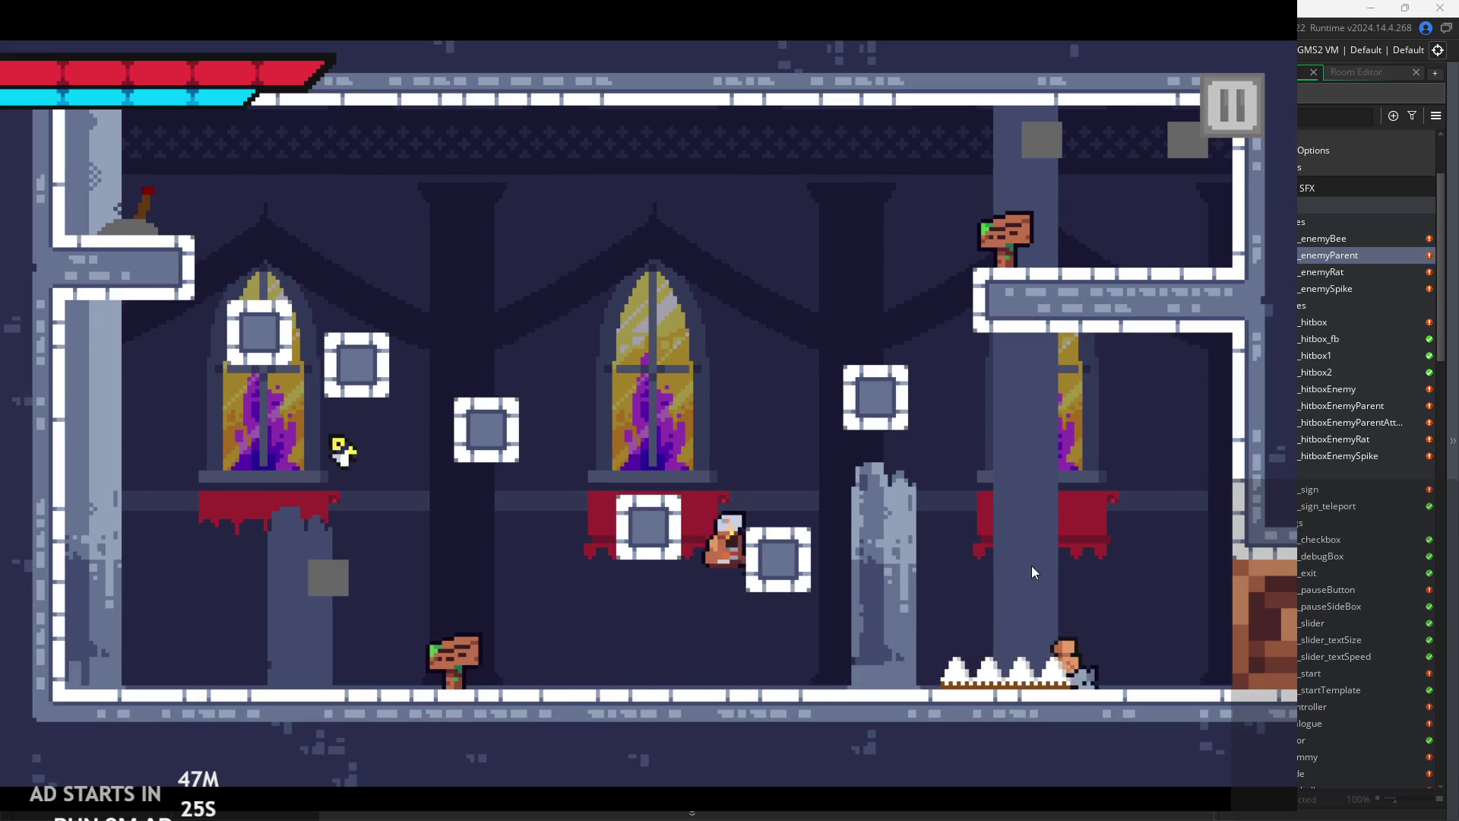
key("Right")
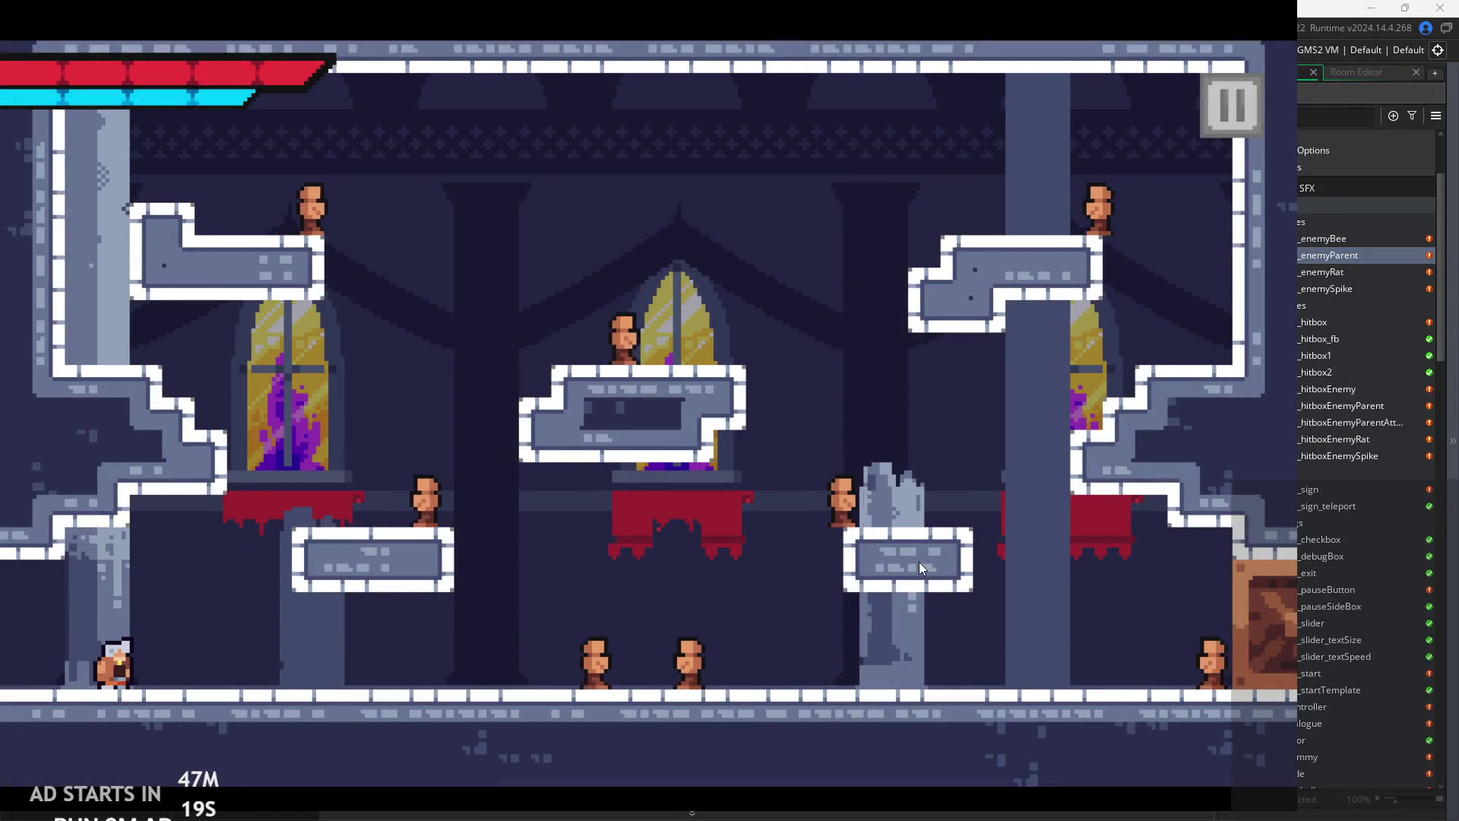
key("Right")
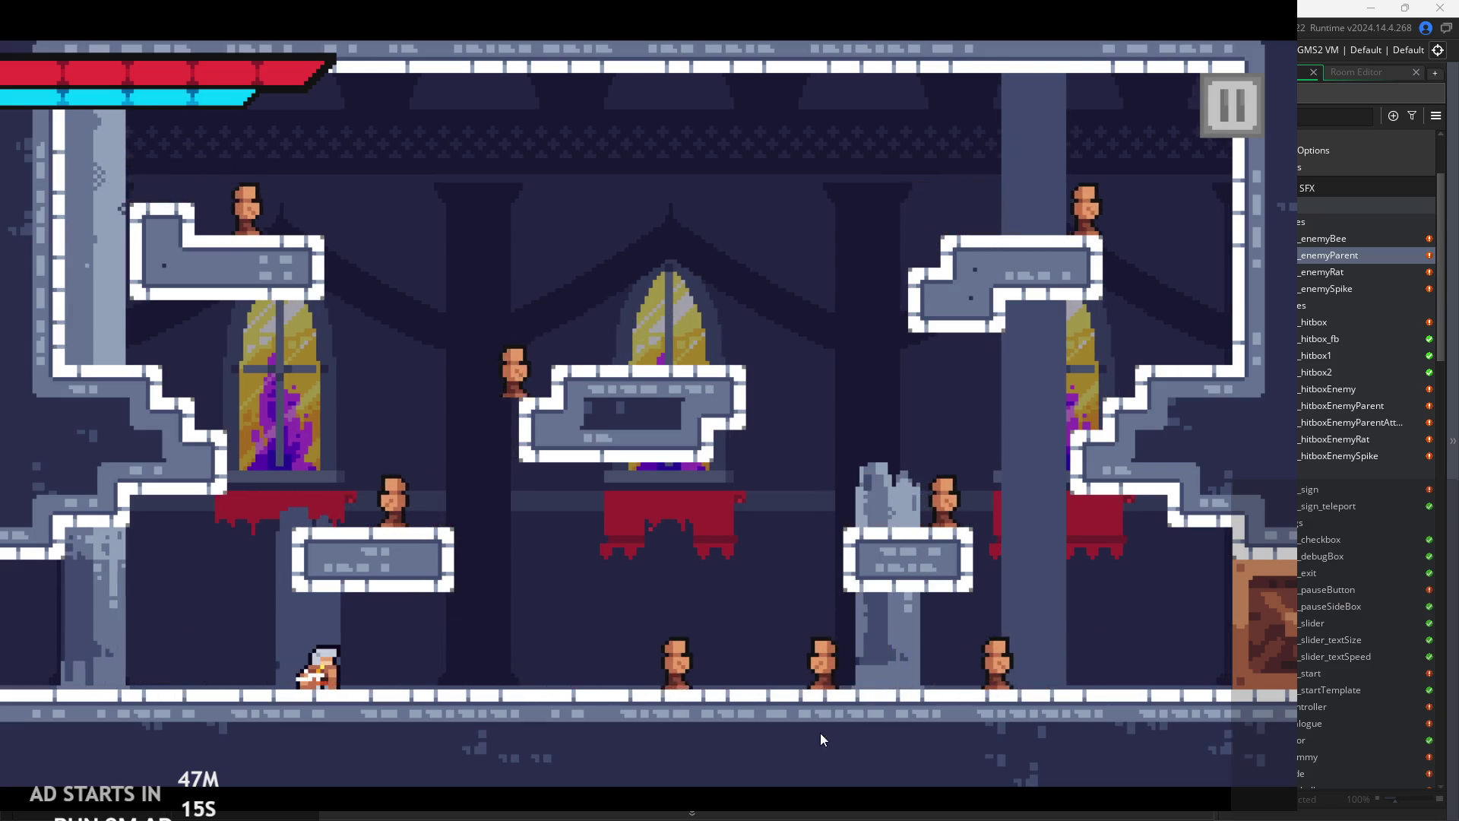
key("Right")
key("Right")
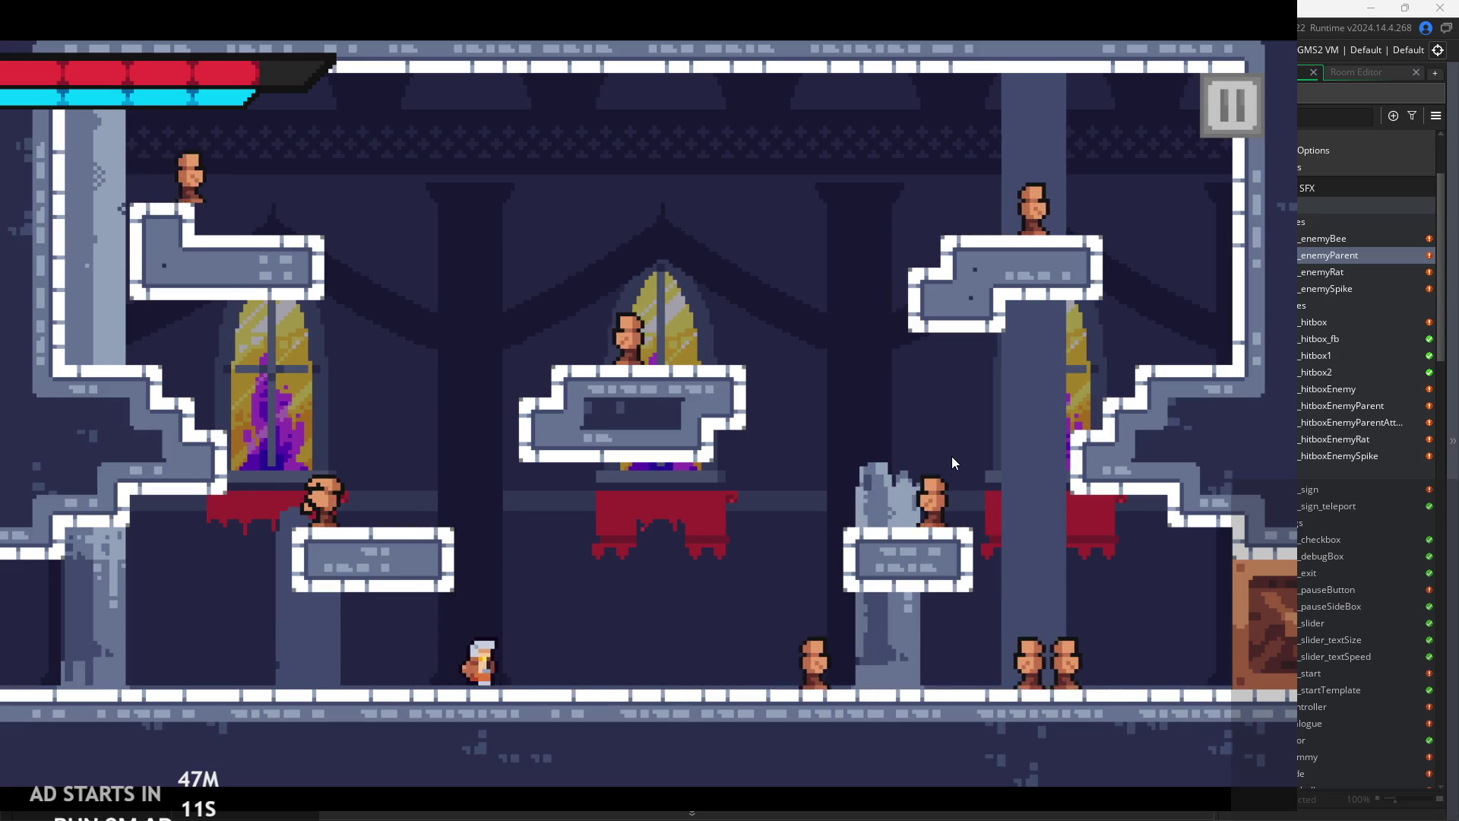
key("Right")
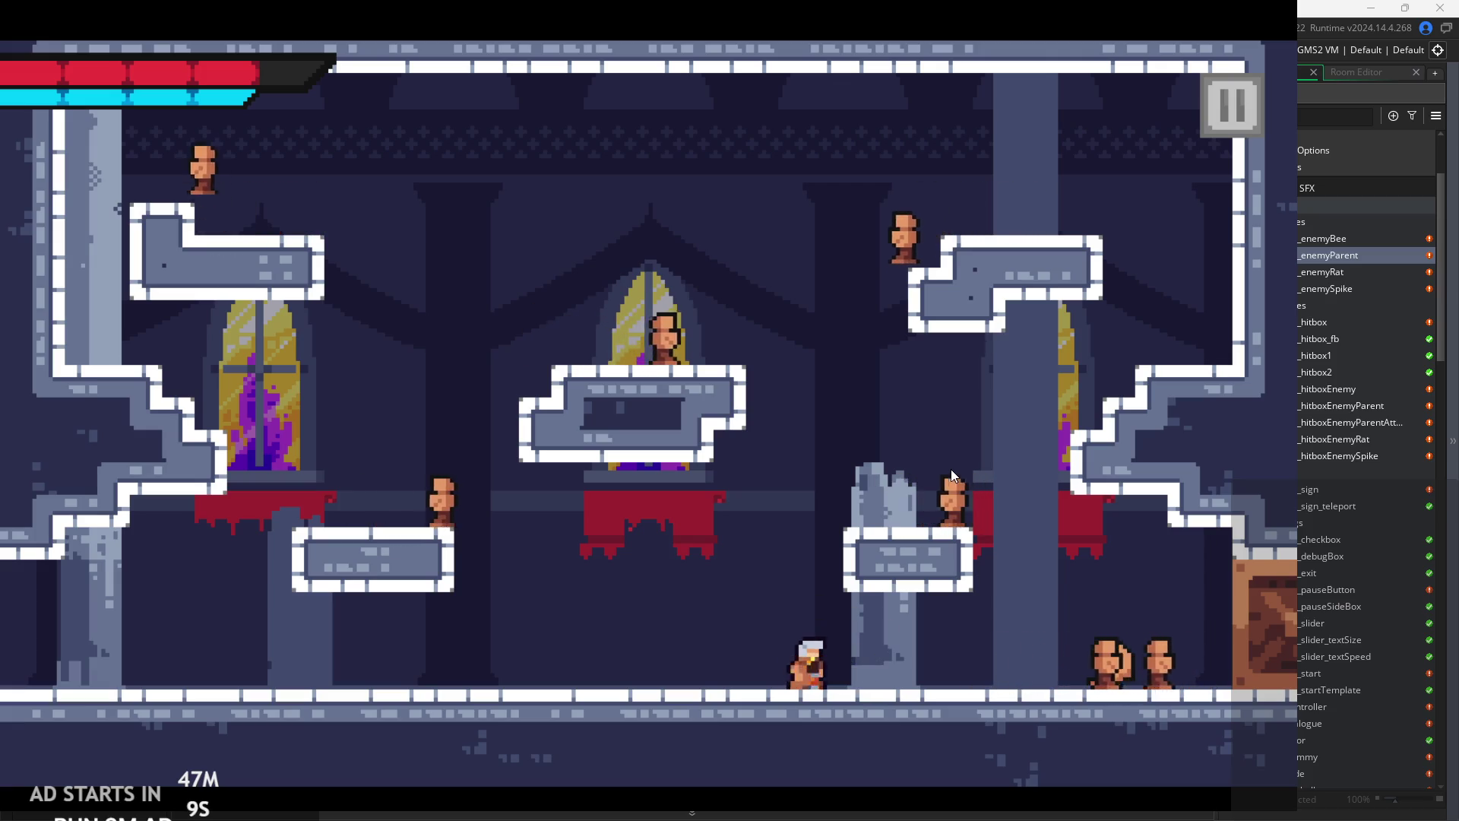
- Move back and forth among the enemies, then walk off the room's left edge
key("Left")
key("Right")
key("Right")
key("Left")
key("Left")
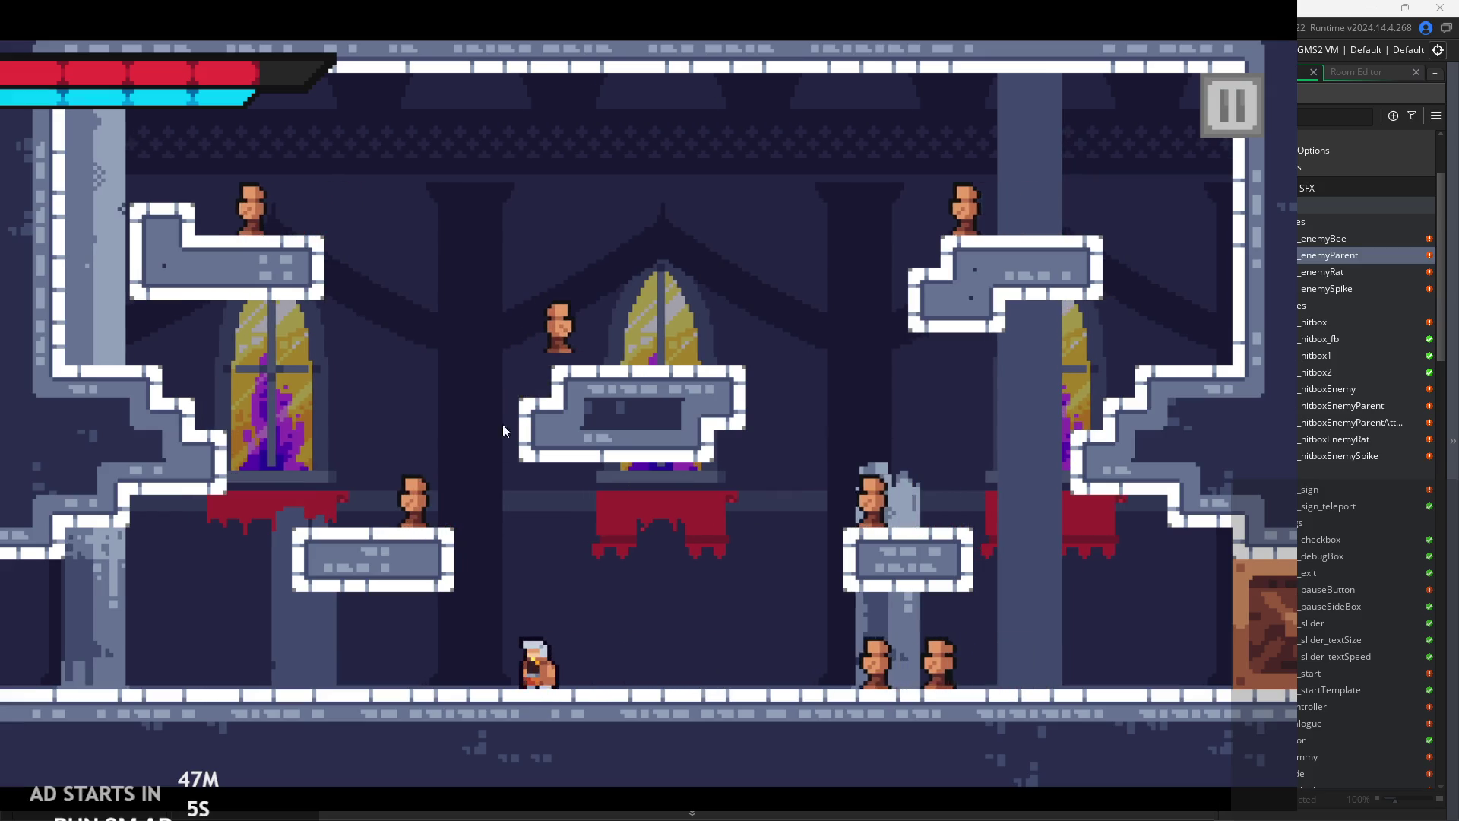
key("Left")
key("Left")
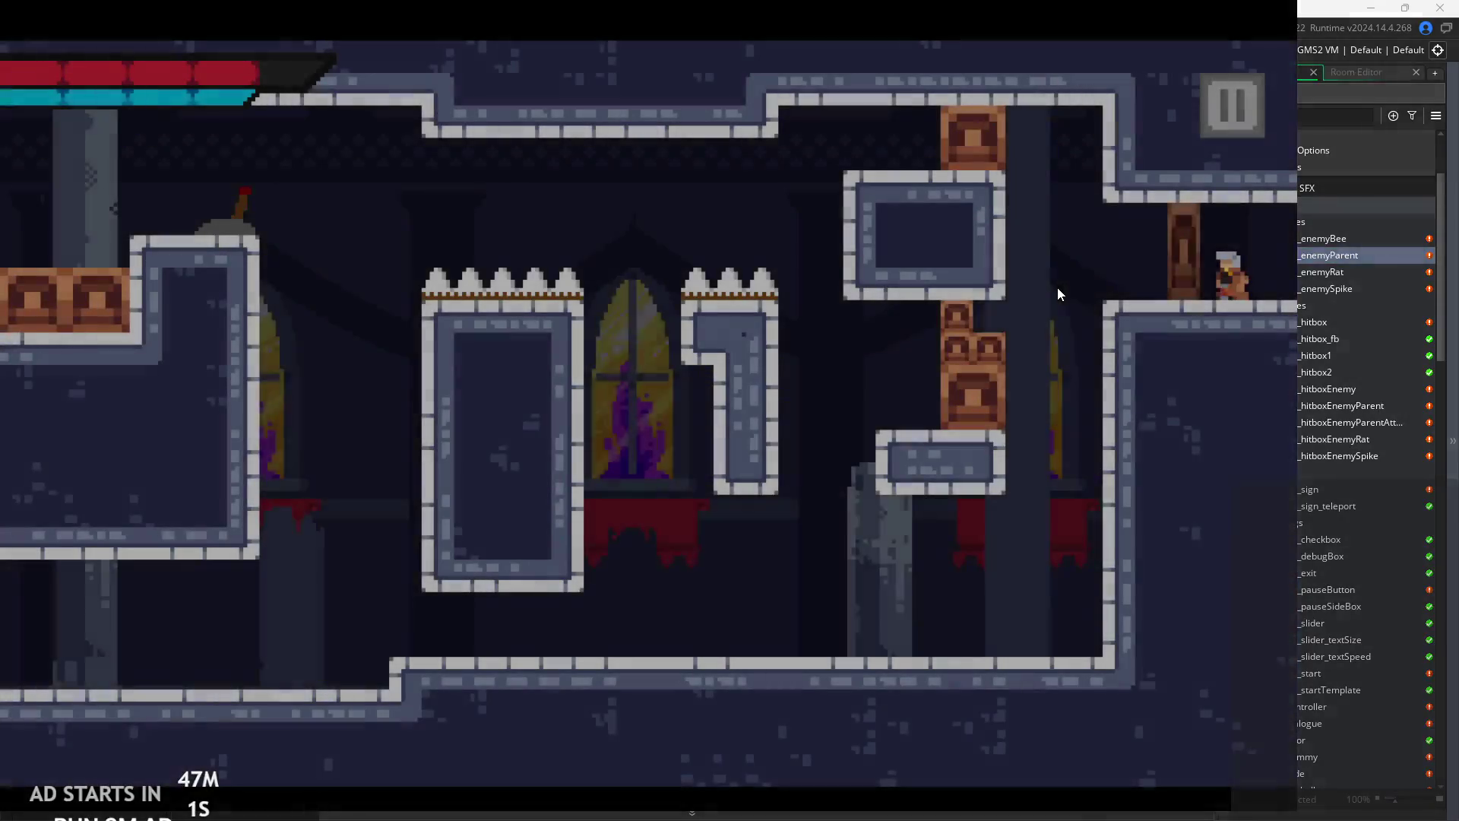
key("Right")
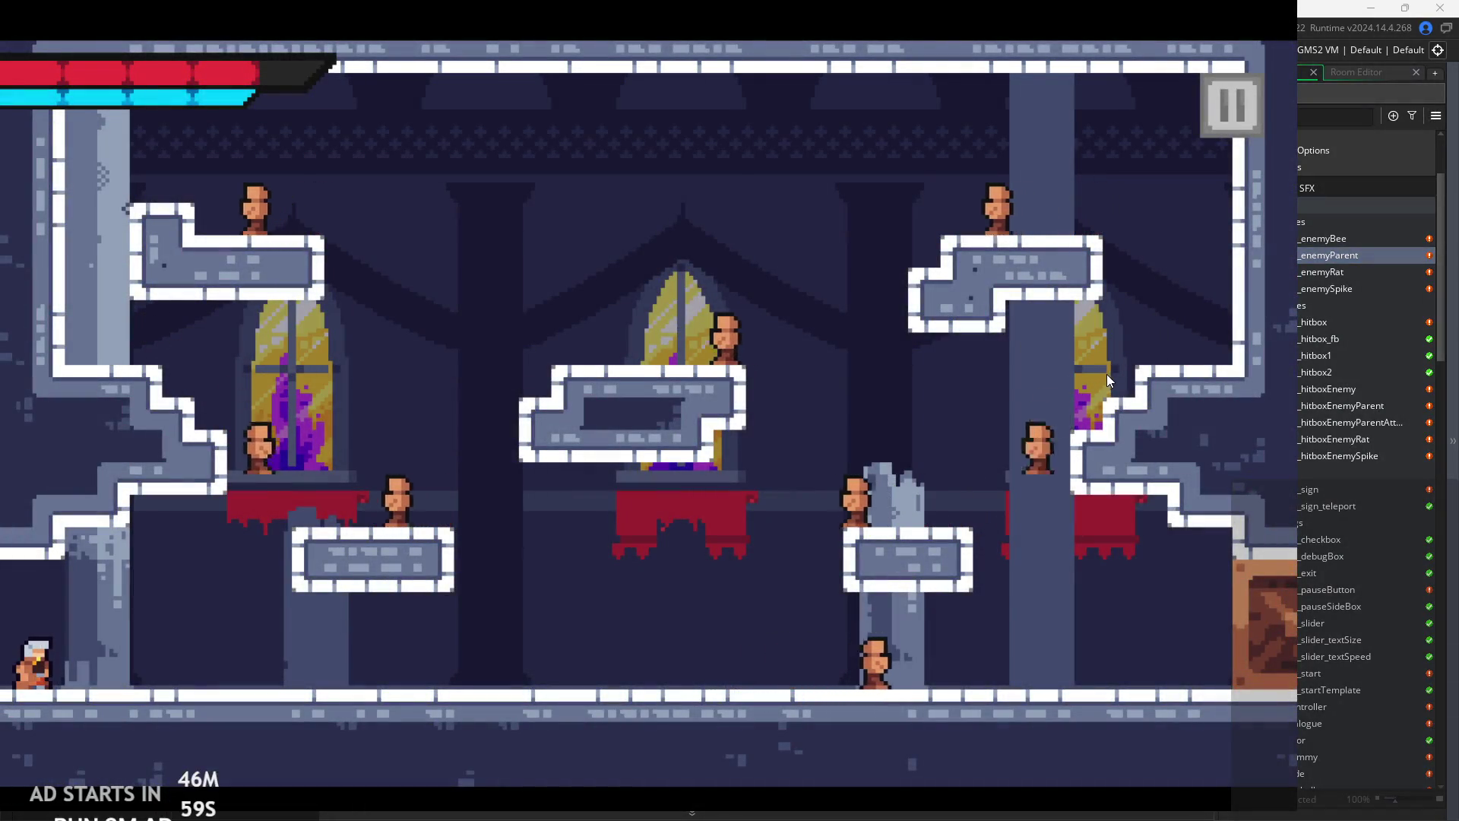
- Pause the game and exit back to the obj_enemyParent Step code
left_click(1219, 129)
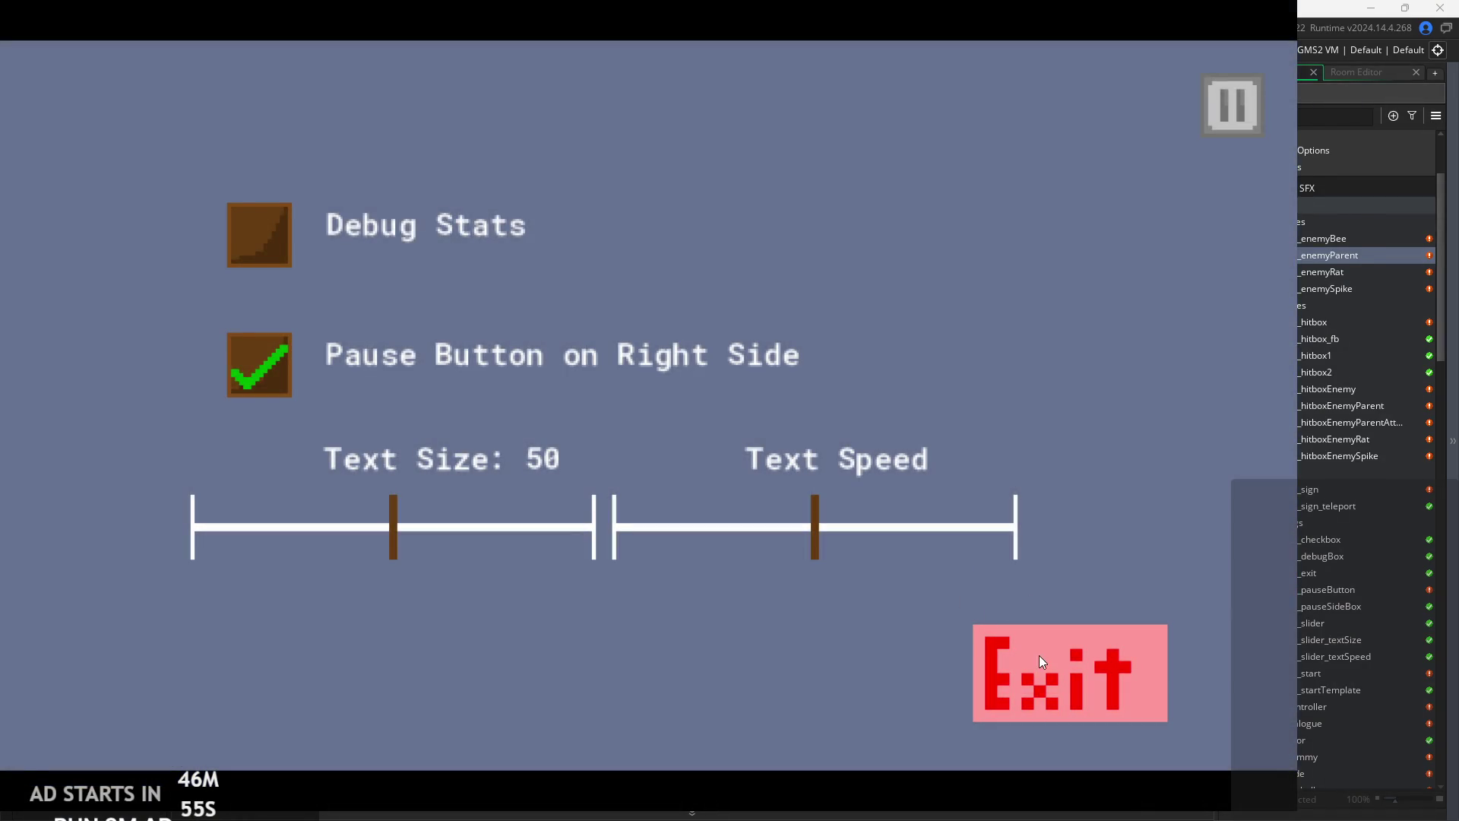
left_click(1038, 655)
left_click(737, 455)
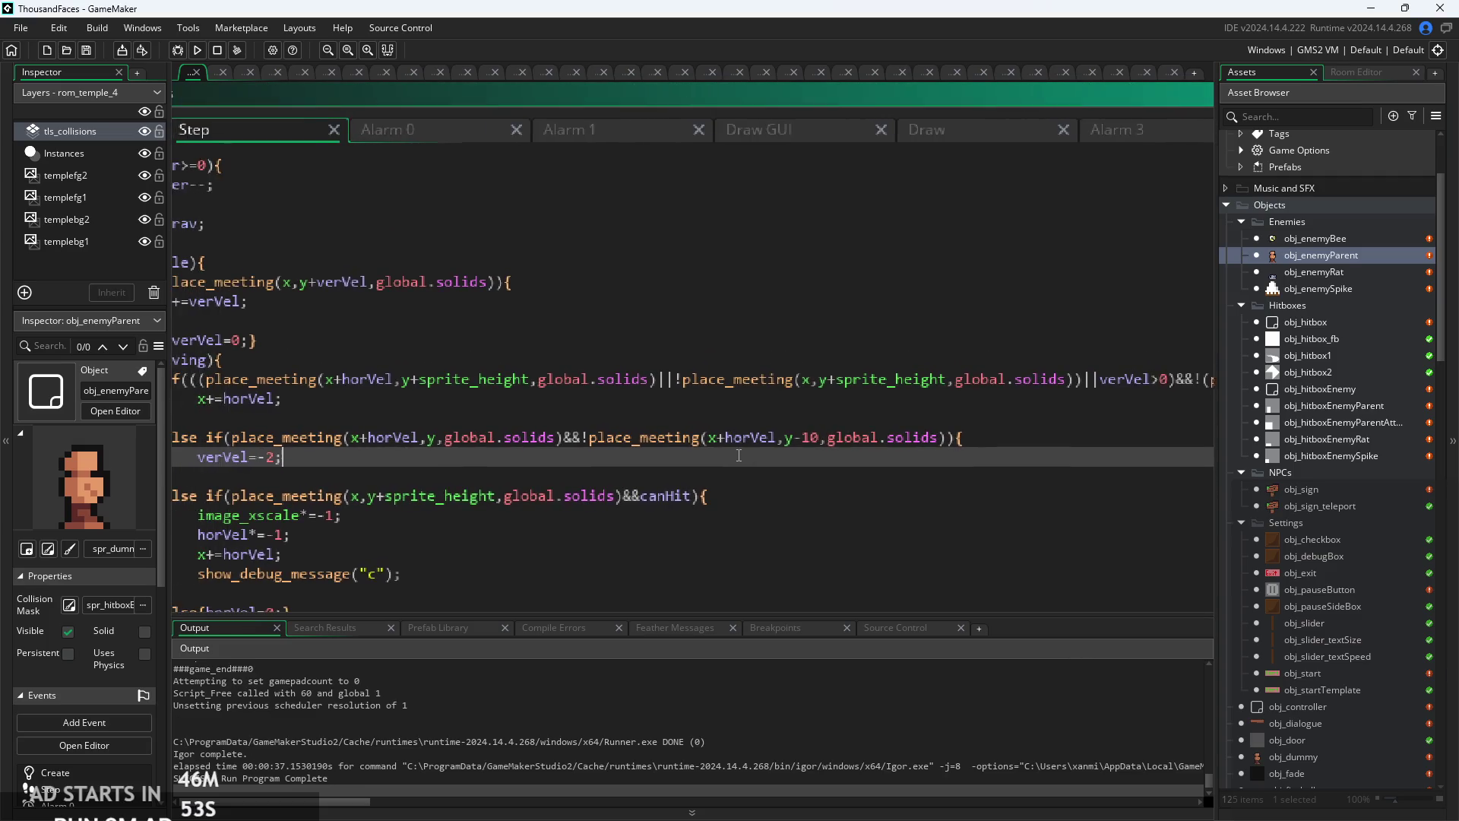
- Open the rom_temple_3 room from the Asset Browser's Rooms list
scroll(531, 448, "down", 3, "ctrl")
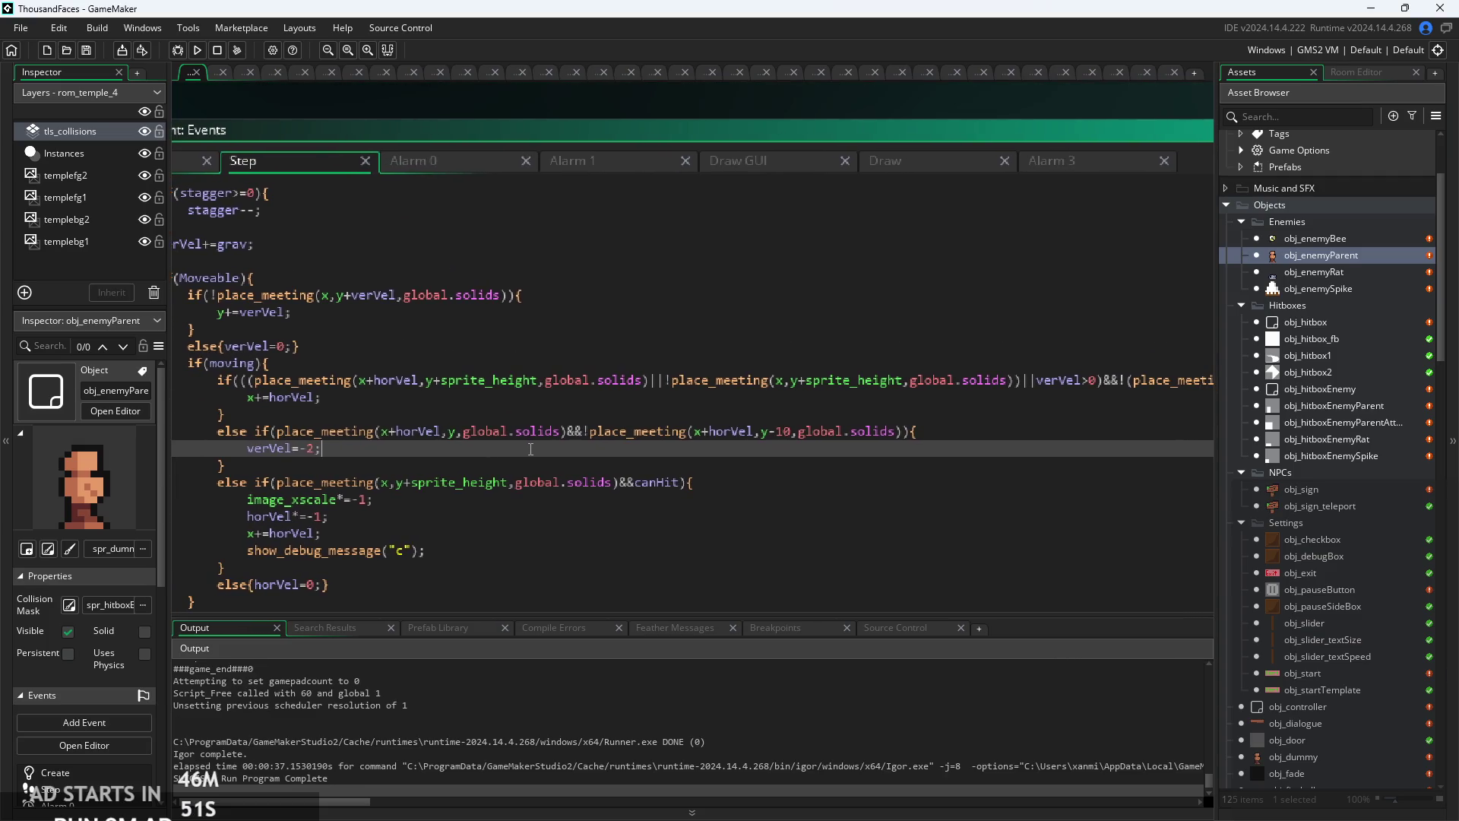
left_click(606, 399)
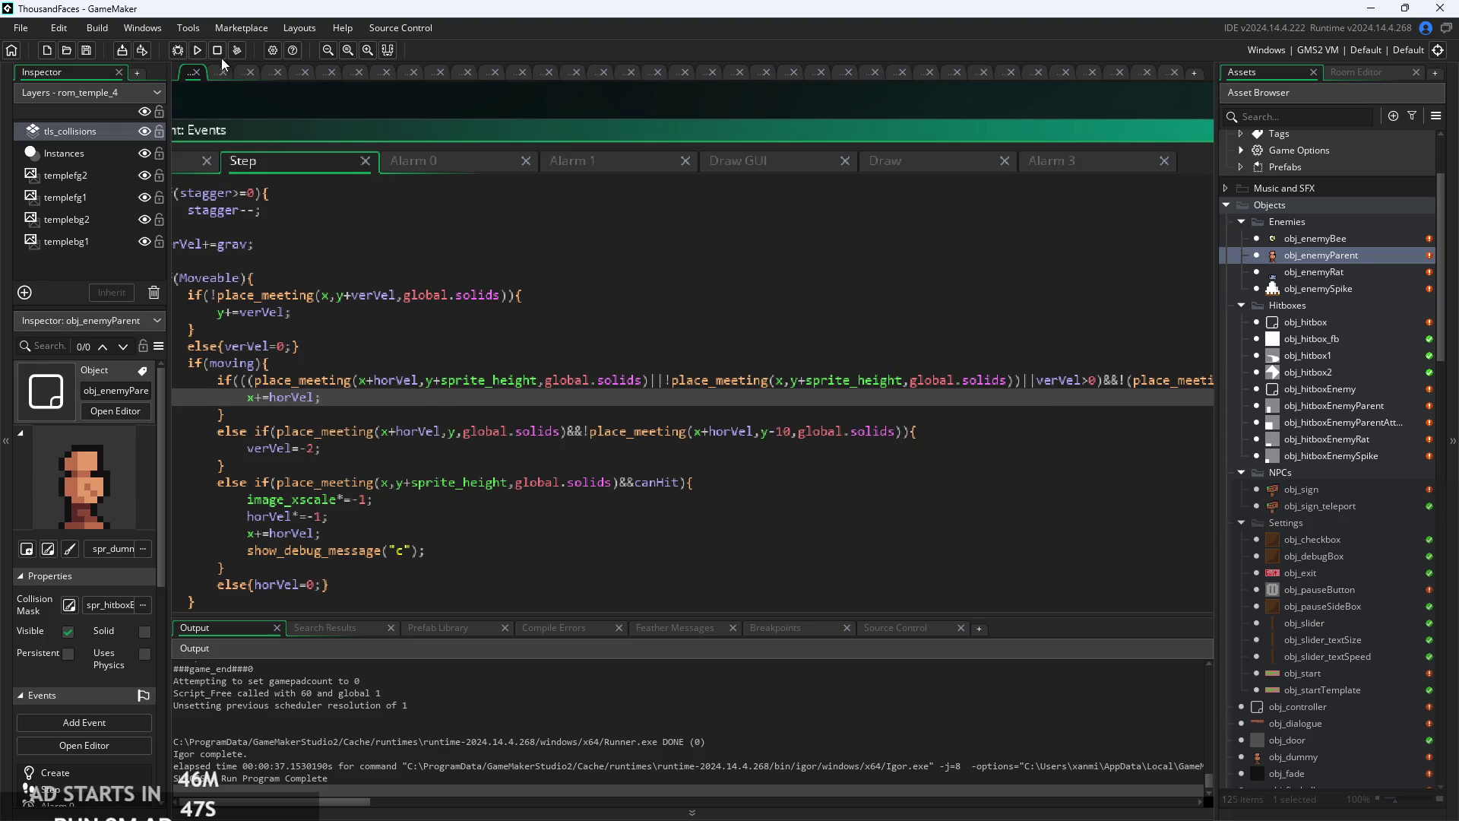
scroll(1337, 686, "down", 5)
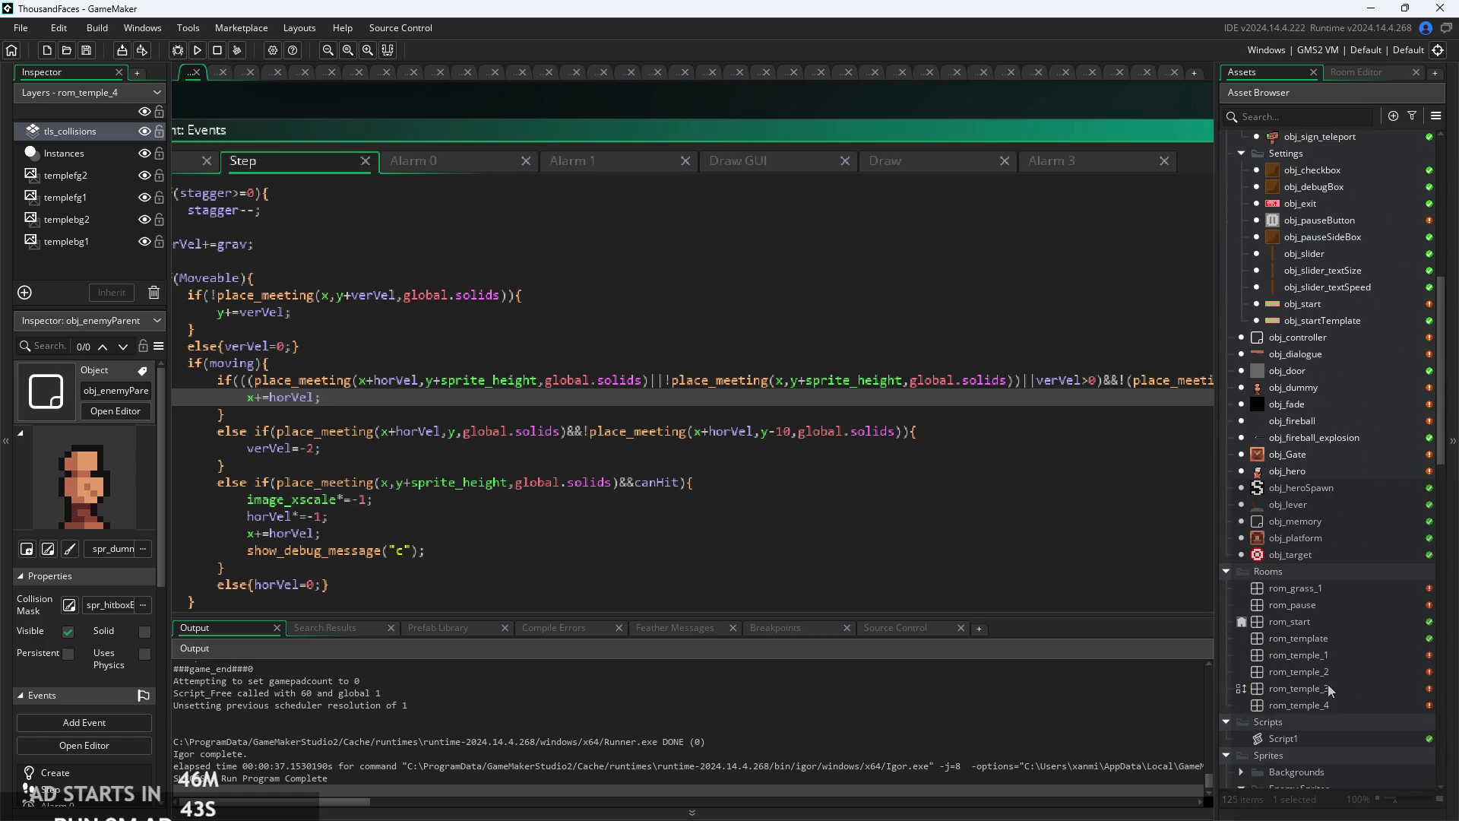
double_click(1329, 689)
- Open the rom_temple_4 room and launch a fresh test build of the game
scroll(702, 476, "up", 5)
scroll(753, 403, "down", 5)
scroll(647, 401, "up", 2, "ctrl")
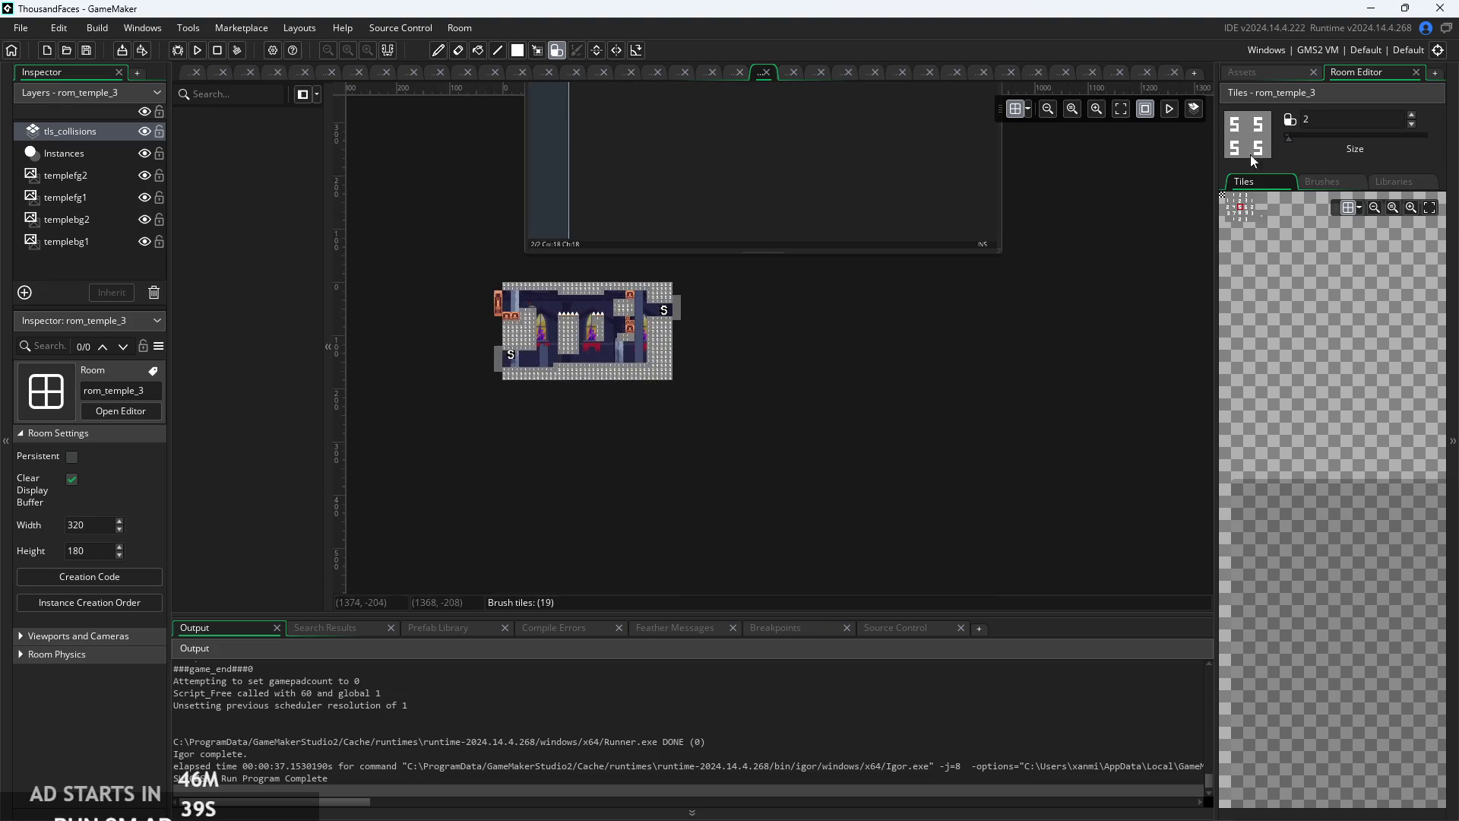
left_click(1275, 72)
double_click(1330, 705)
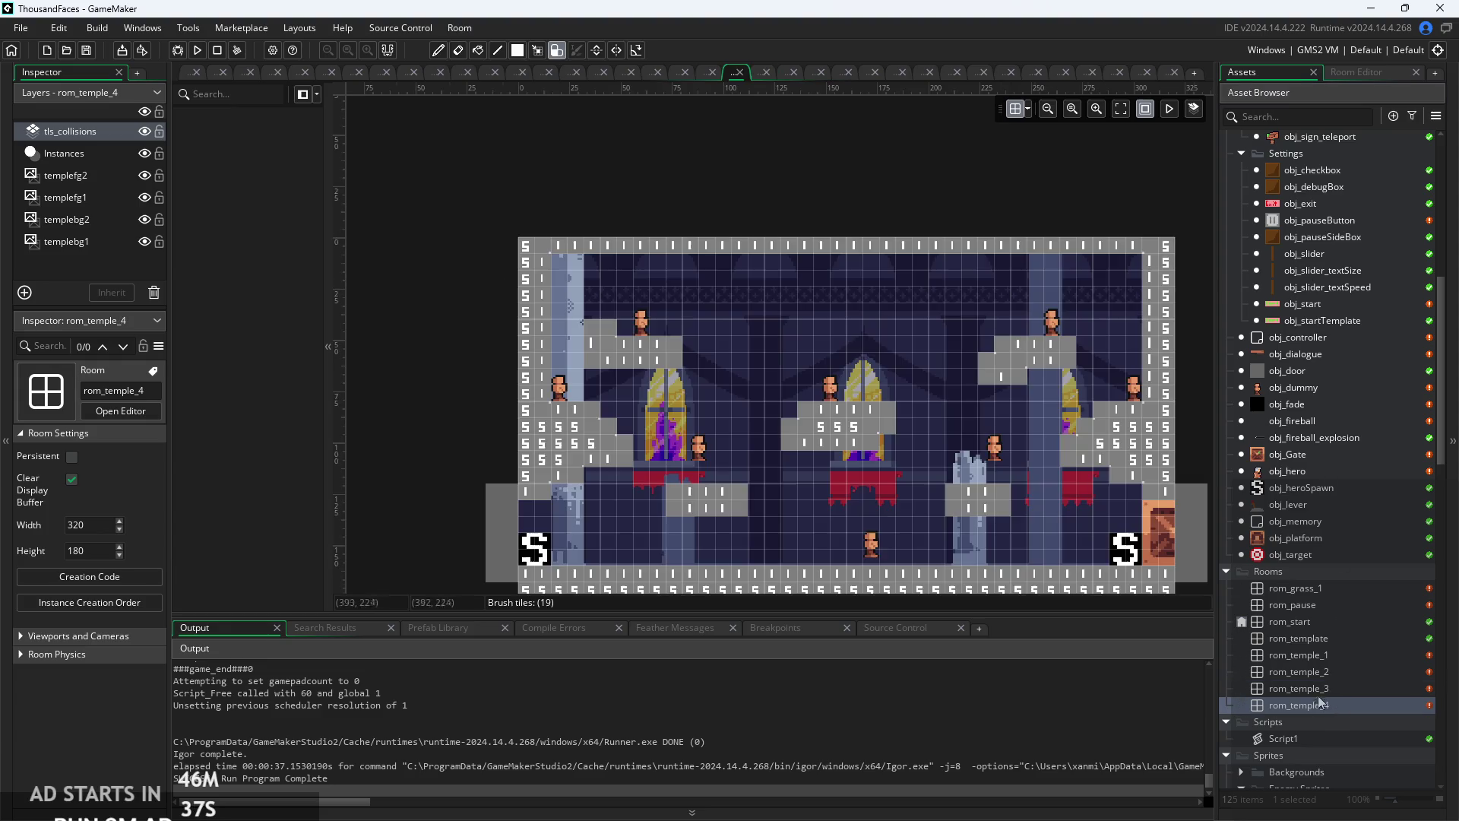
scroll(728, 415, "up", 3, "ctrl")
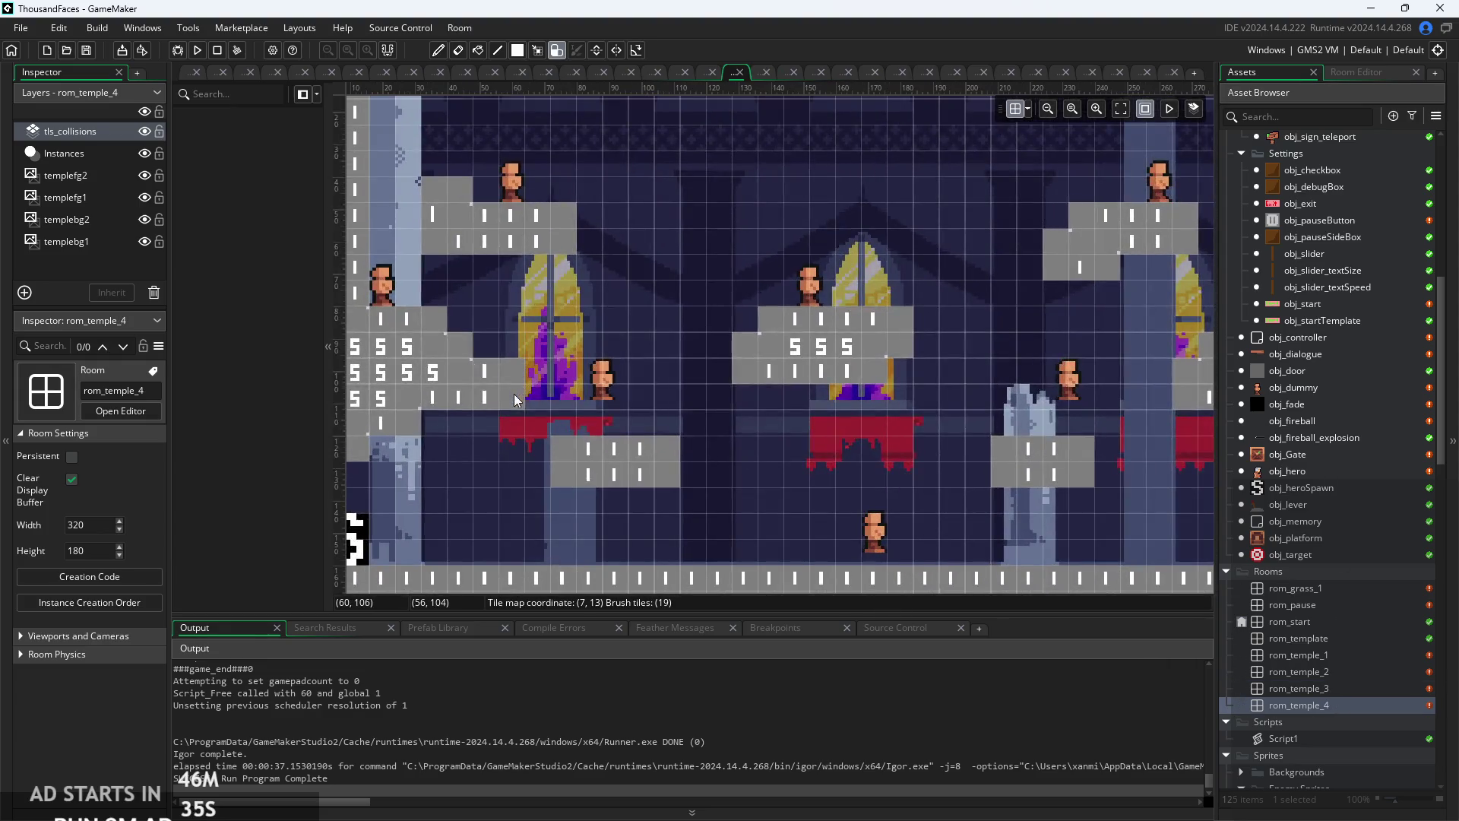
scroll(859, 403, "right", 4)
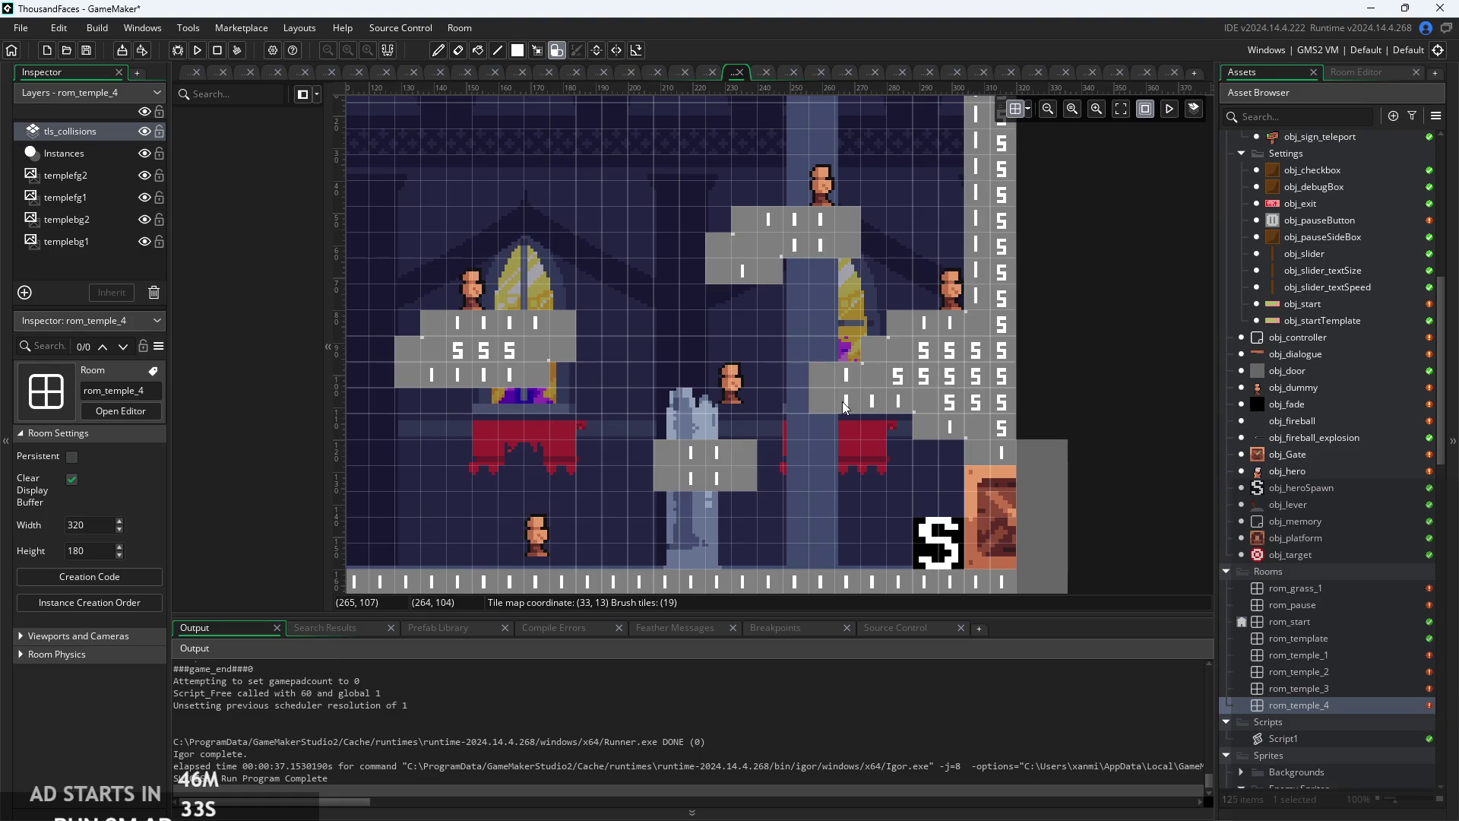
scroll(842, 402, "down", 2, "ctrl")
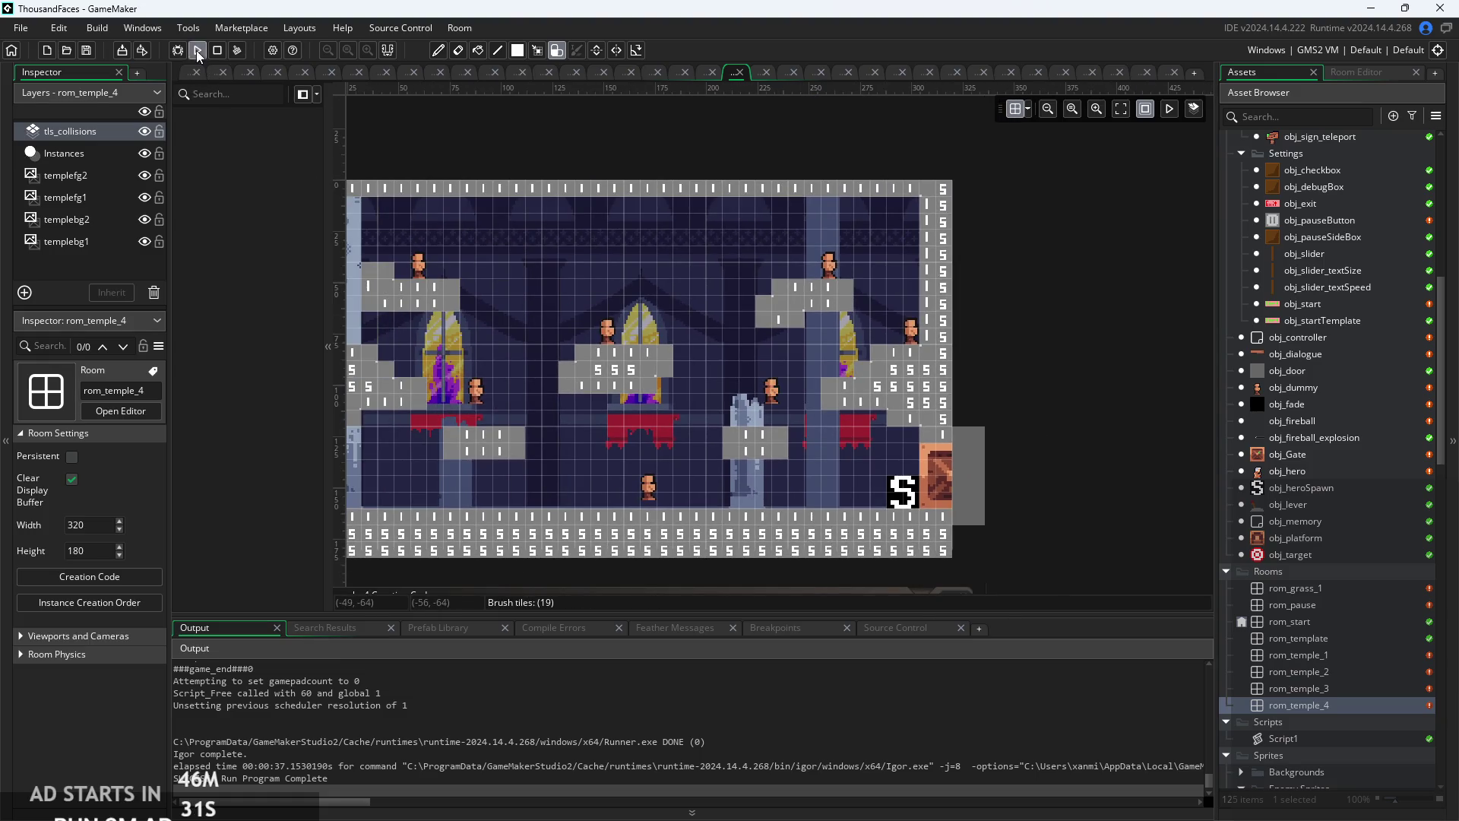
left_click(198, 51)
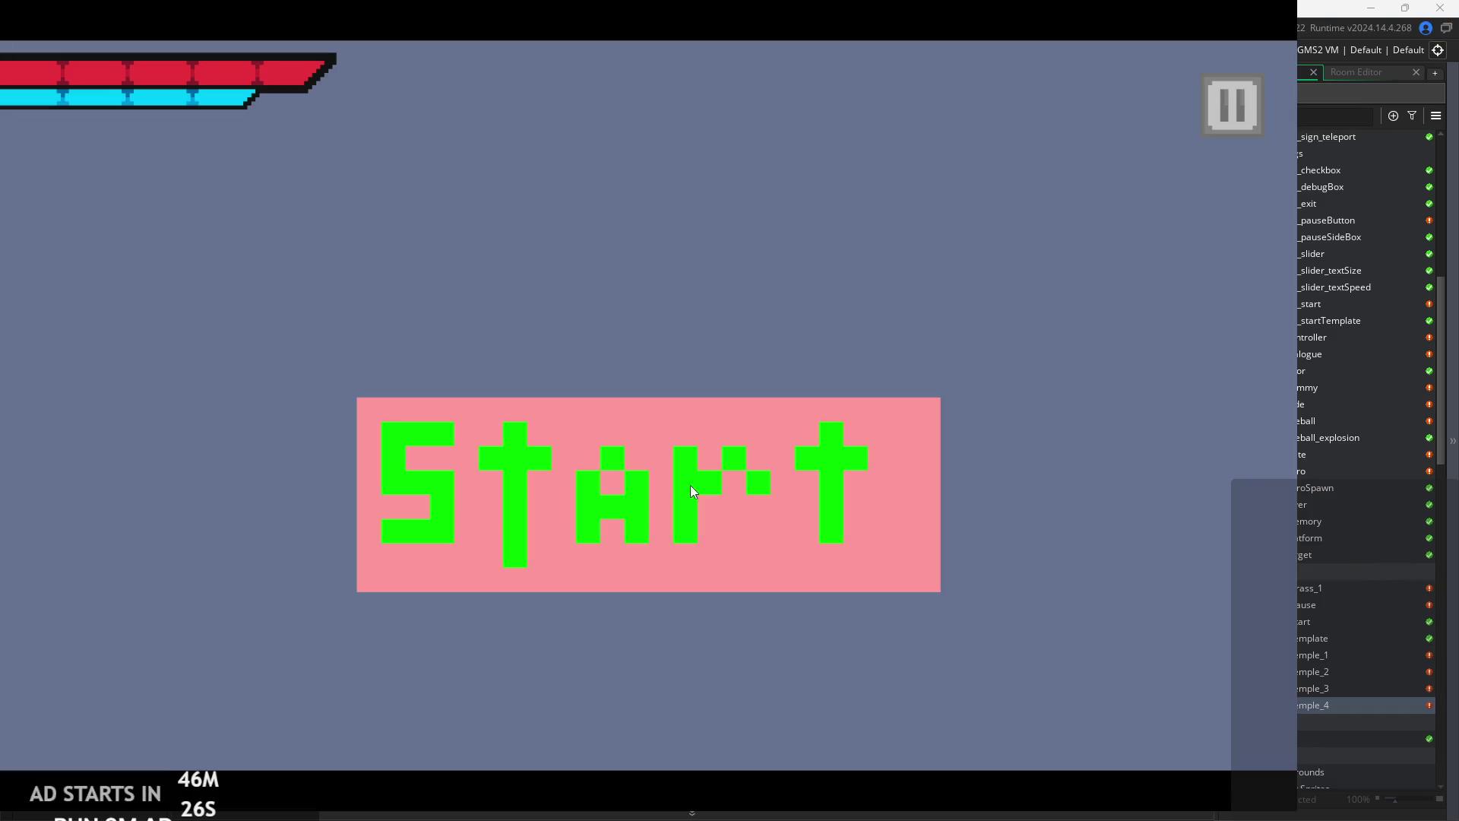
- Start the game and move the player right and left along the temple floor
left_click(692, 490)
key("space")
key("Right")
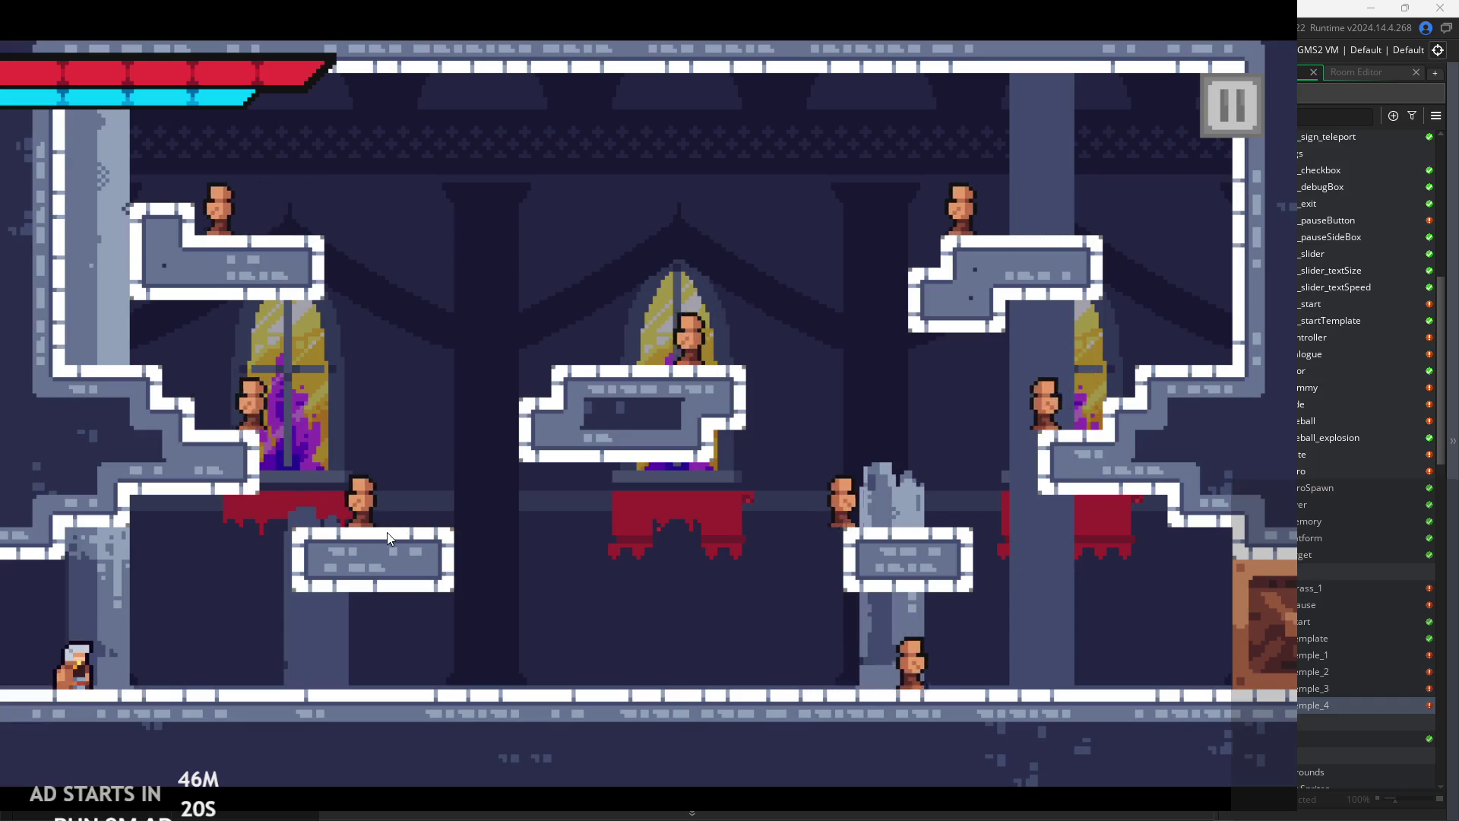
key("Right")
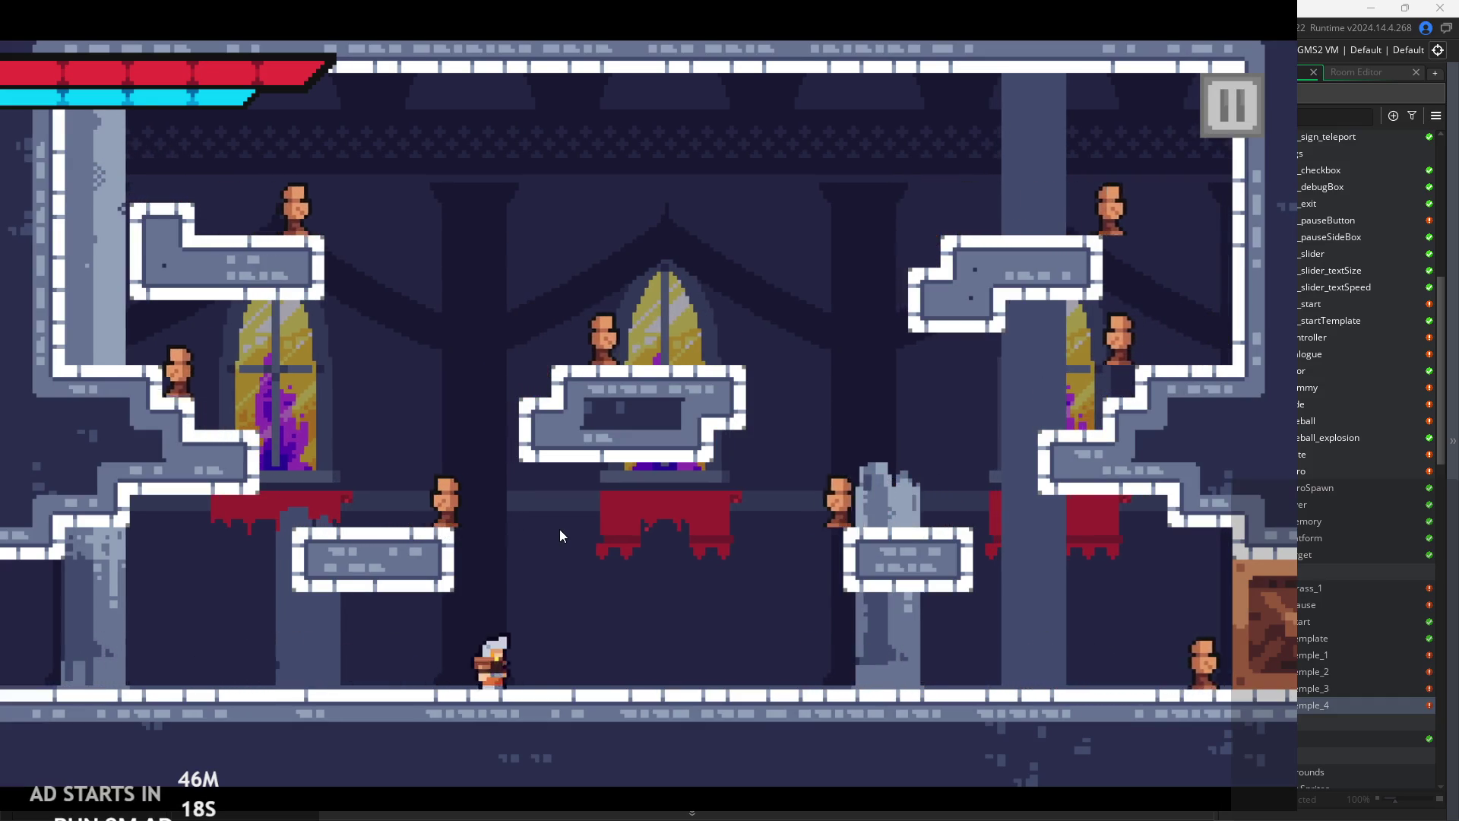
key("Right")
key("Left")
- Attack nearby enemies with x to check their knockback, then close the game
key("Right")
key("x")
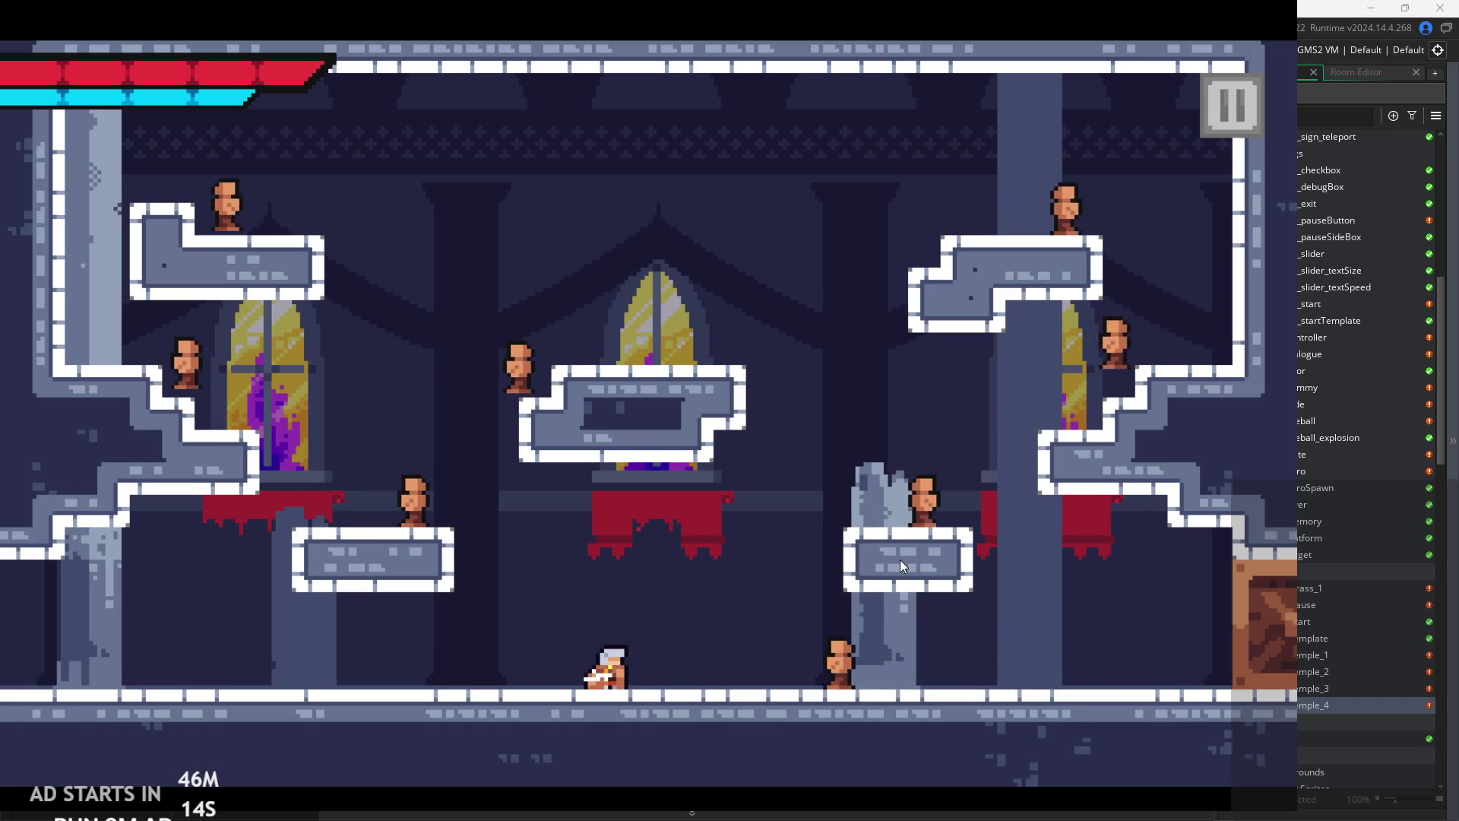
key("Right")
key("x")
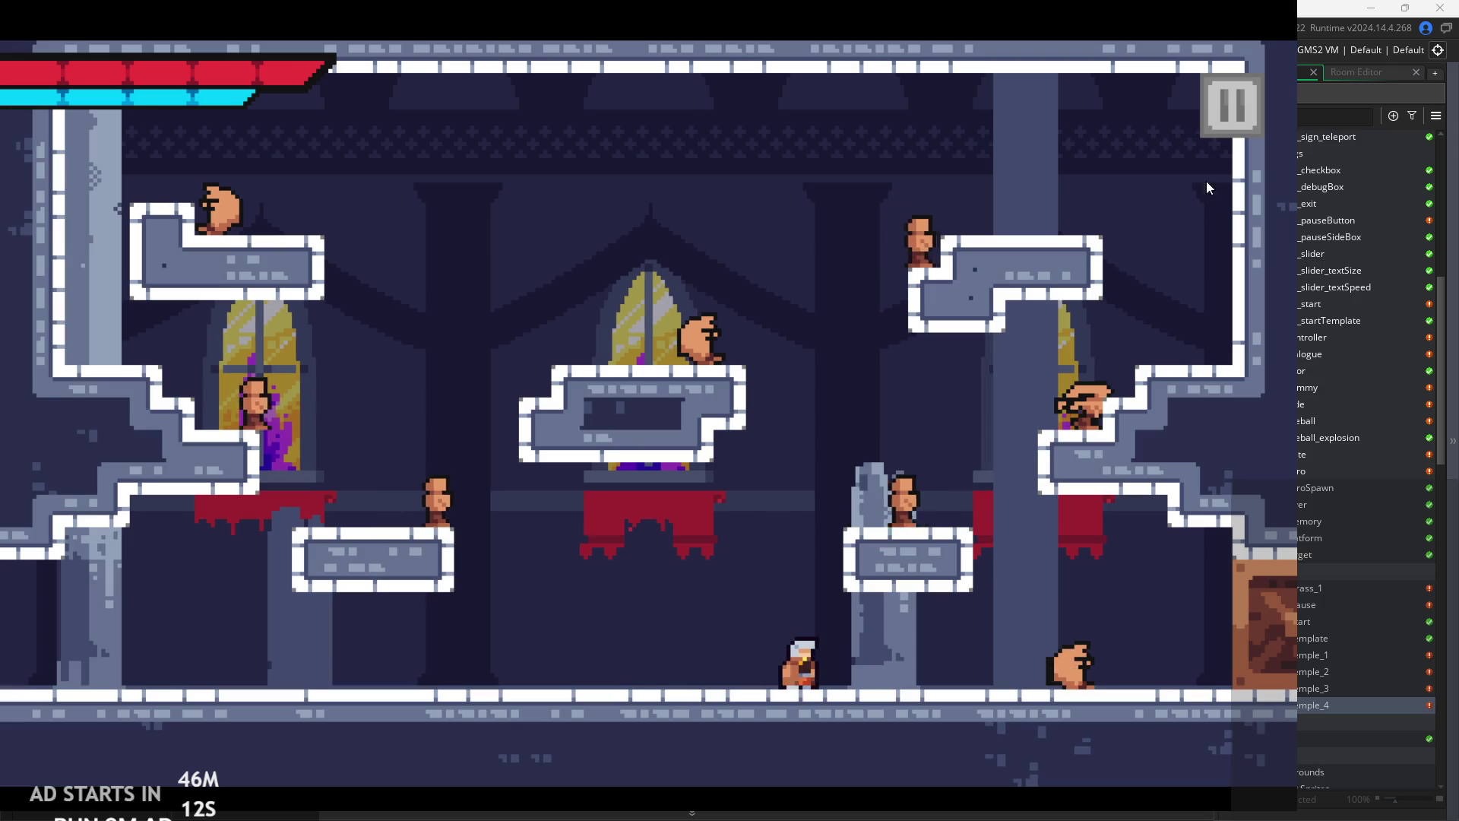
left_click(1222, 125)
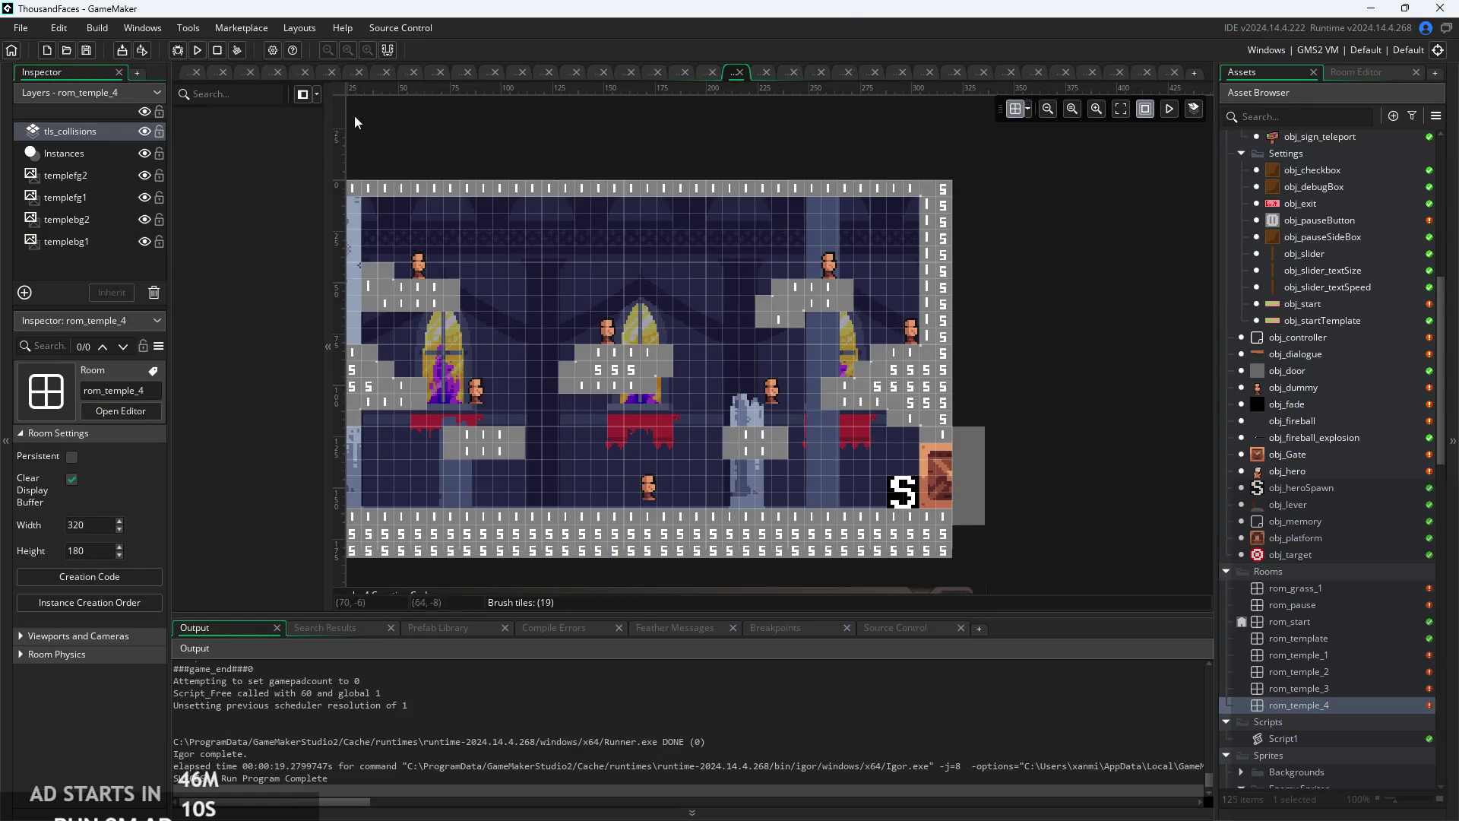
- Return to obj_enemyParent's Step code and find the combat knockback lines 46–47
left_click(181, 76)
left_click(573, 411)
scroll(576, 444, "down", 8)
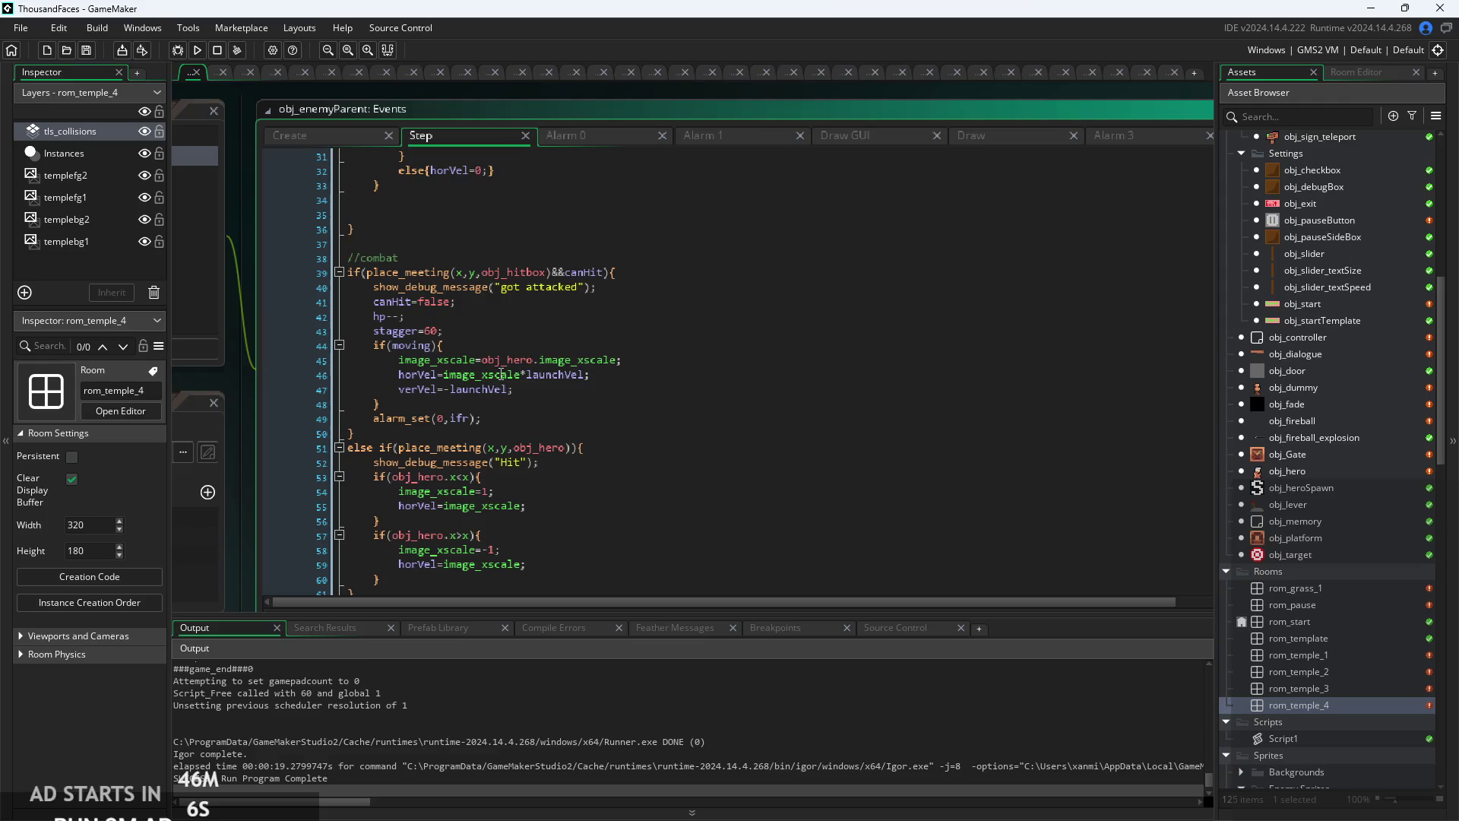
scroll(501, 374, "up", 3)
left_click(503, 370)
scroll(517, 319, "up", 1)
left_click(535, 292)
scroll(535, 292, "down", 1)
scroll(535, 293, "up", 3)
left_click(590, 438)
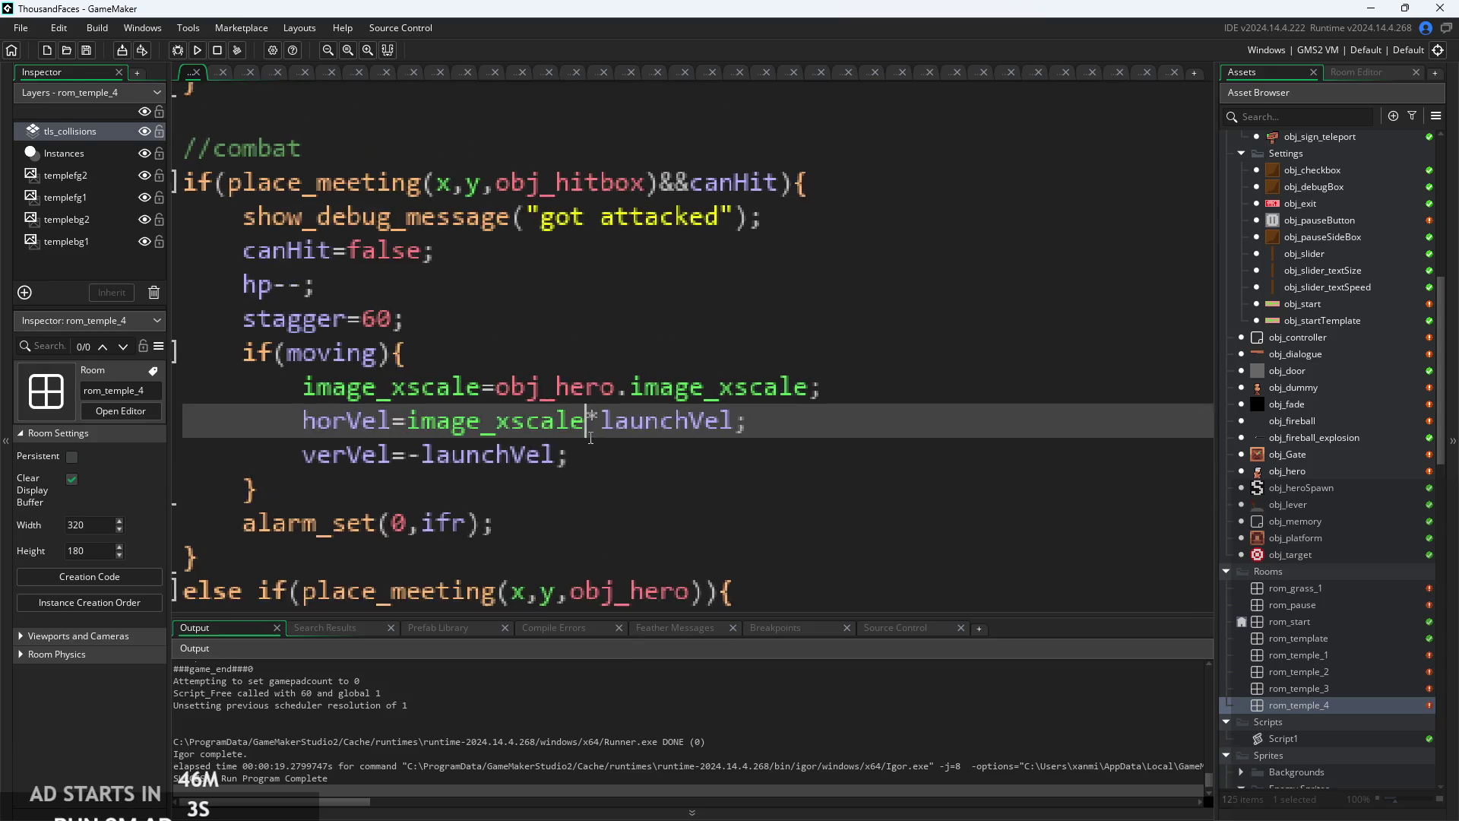
- Compare with the enemy parent's Create code, then return to the horVel and verVel lines
left_click(522, 451)
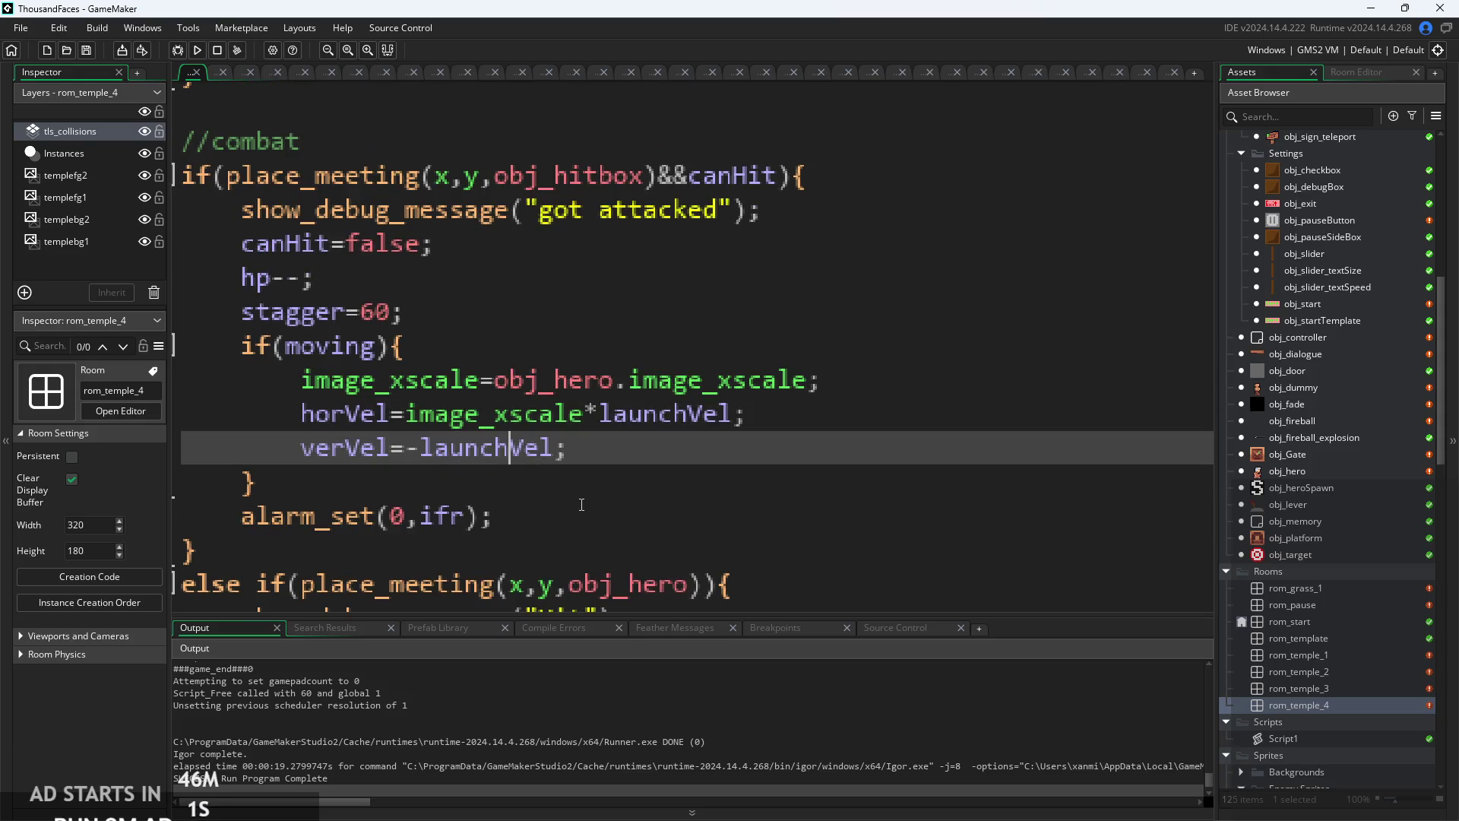
scroll(434, 452, "down", 2)
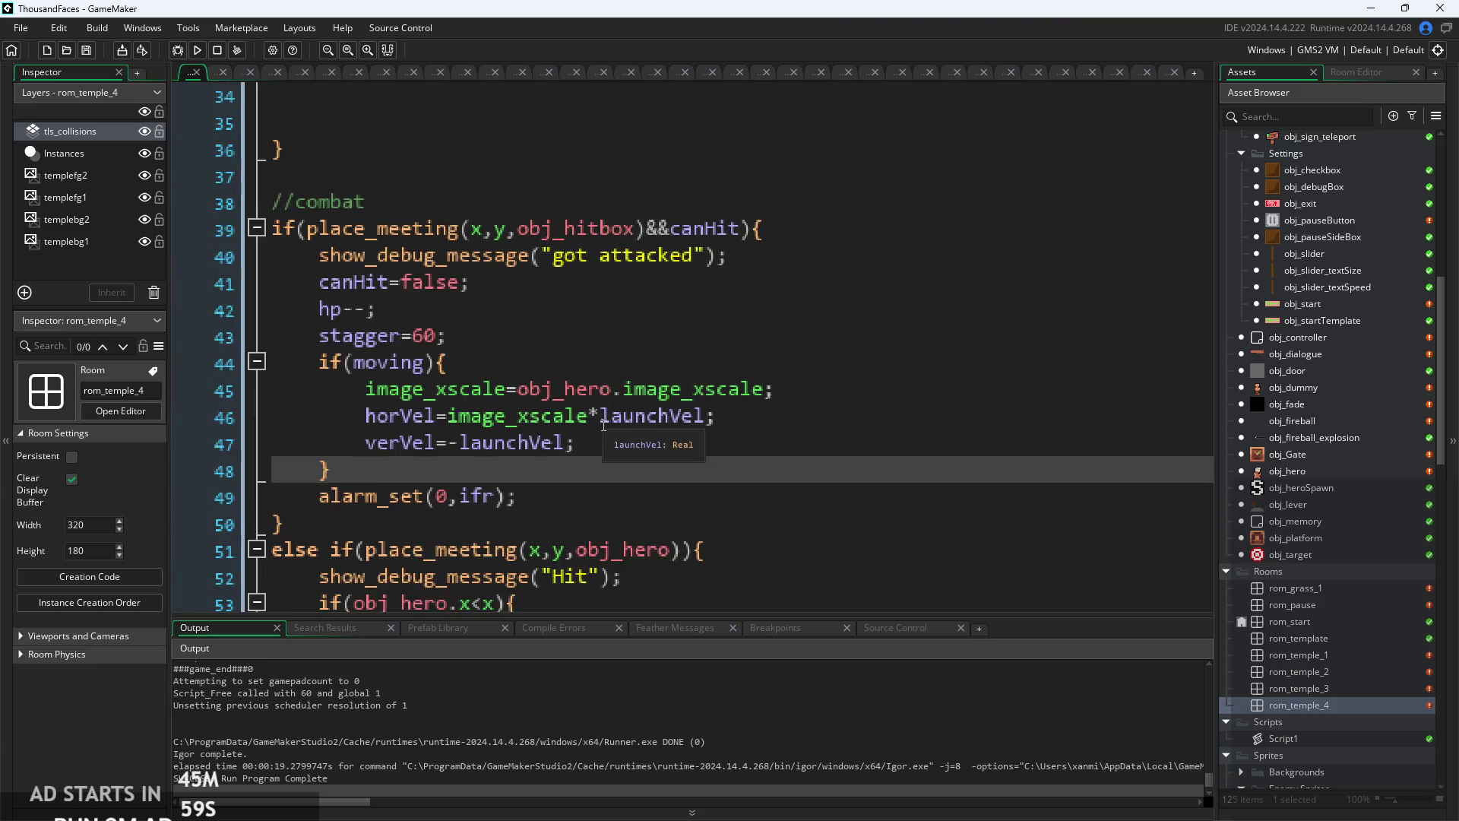
scroll(595, 484, "up", 1)
scroll(594, 484, "down", 2)
left_click(303, 185)
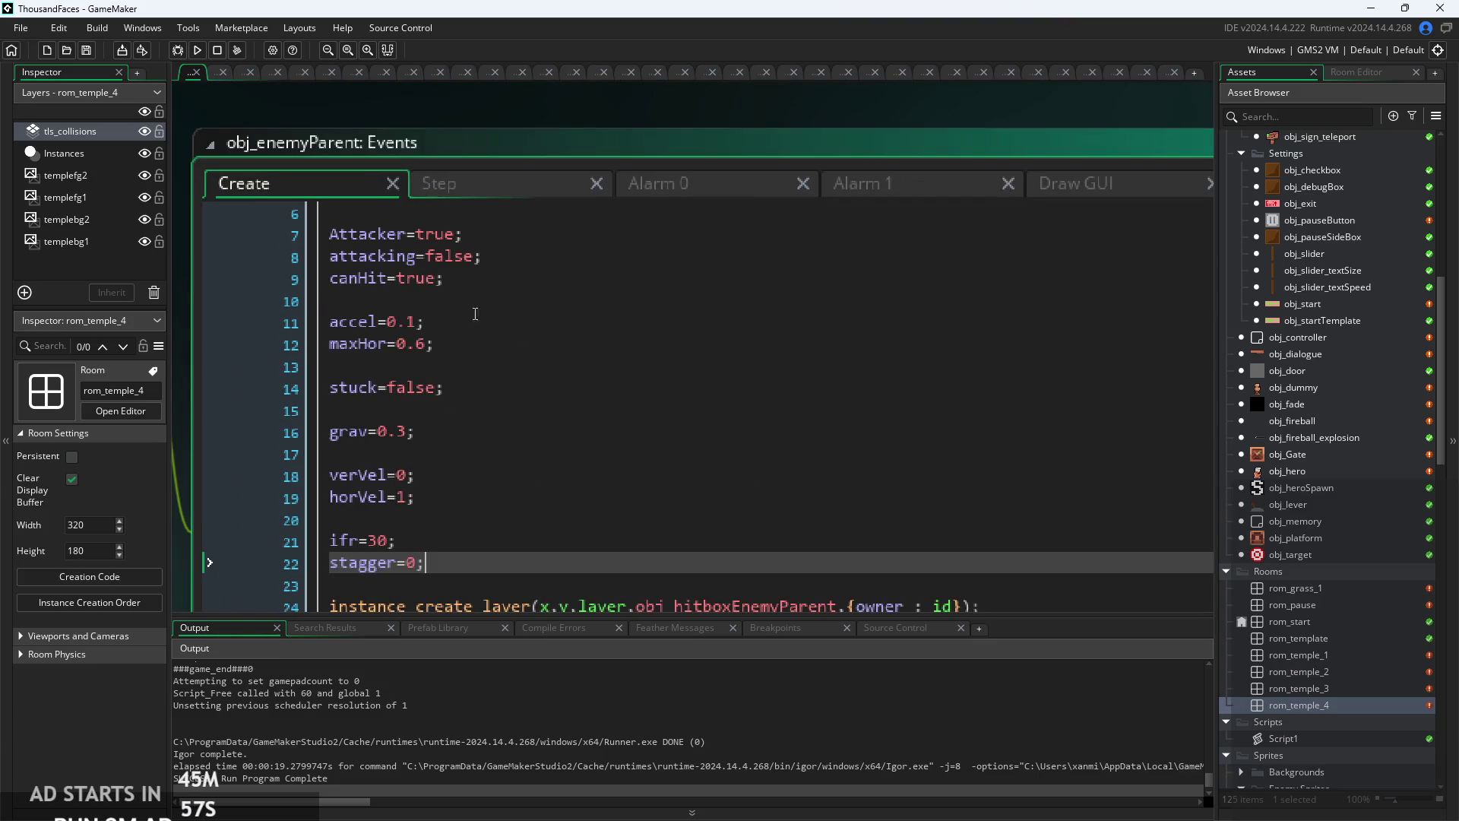
left_click(445, 190)
scroll(607, 499, "up", 2)
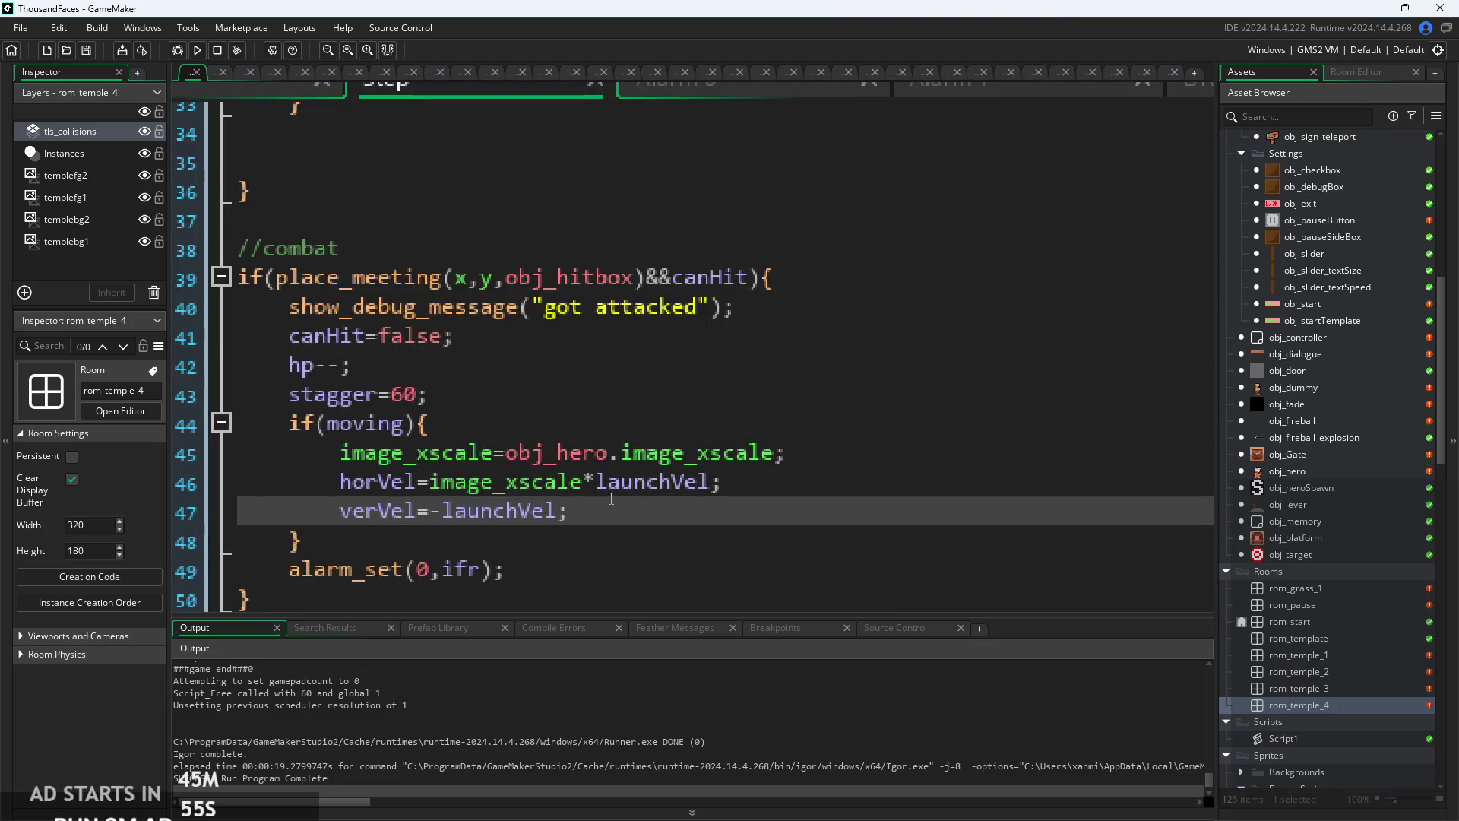
left_click(711, 486)
type("*0.5")
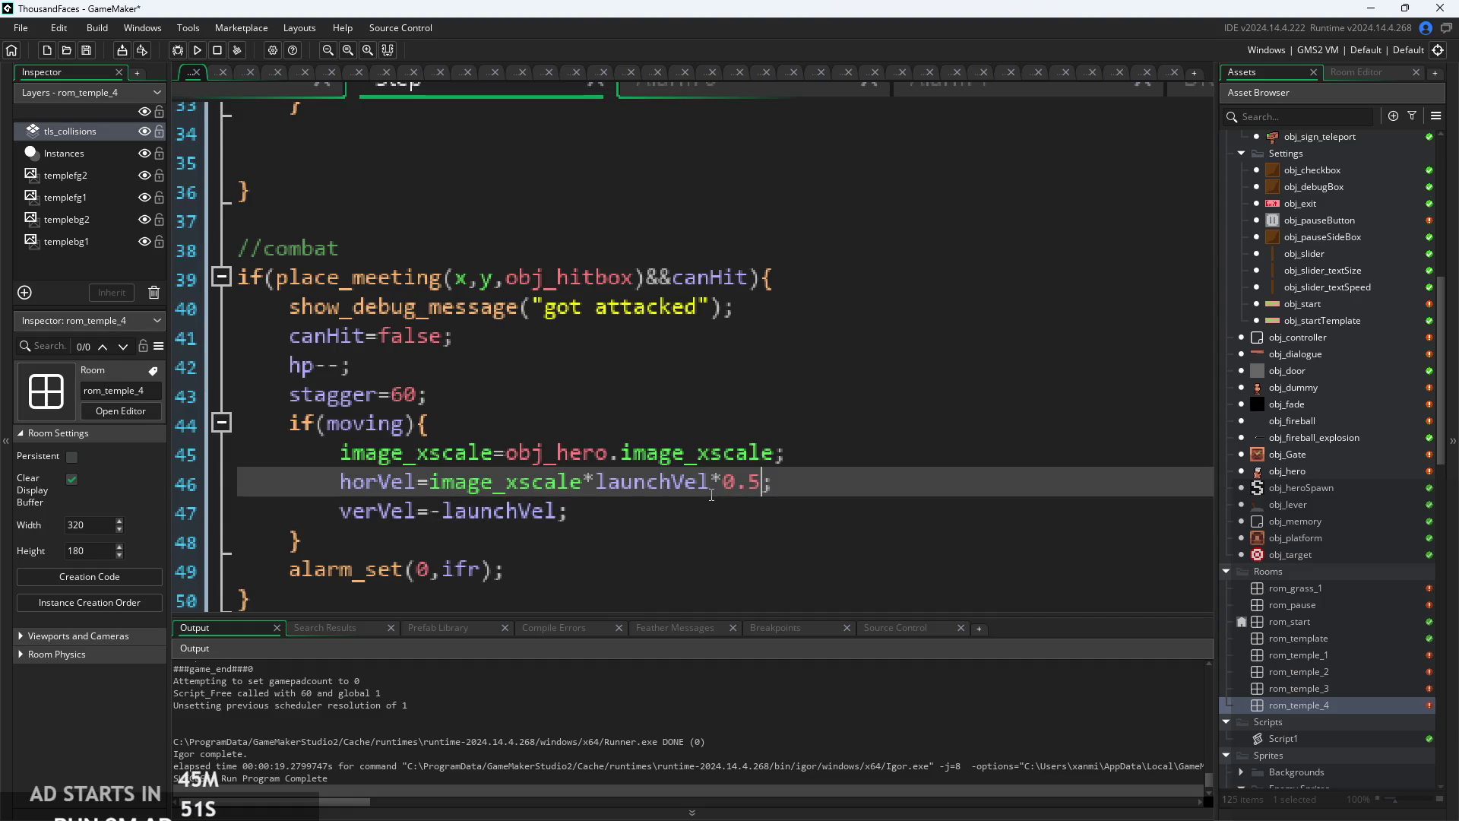
left_click(614, 514)
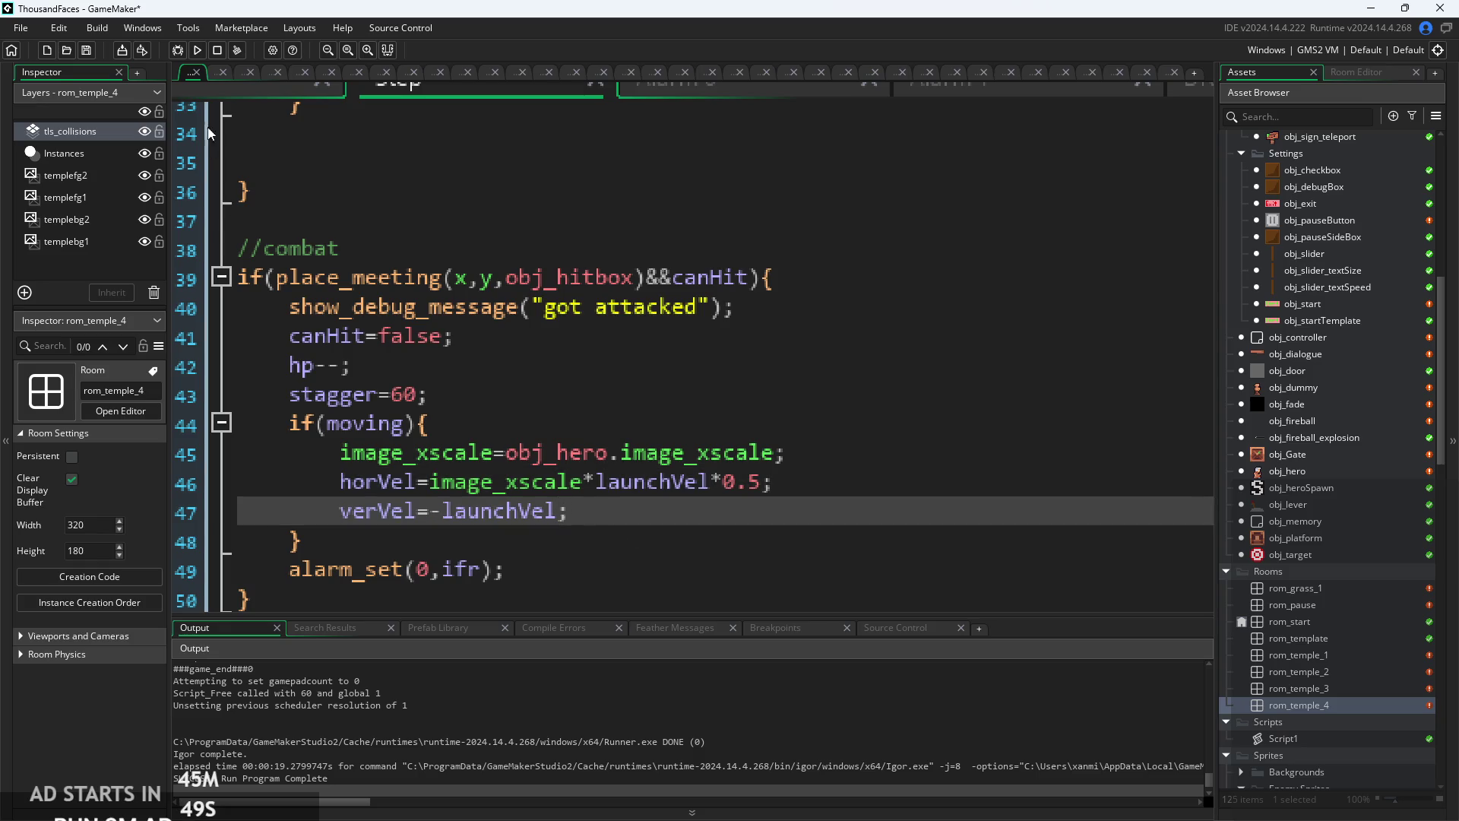
- Set horVel=image_xscale*launchVel*0.5 and verVel=-launchVel*2, save, and start another test run
scroll(211, 133, "right", 3)
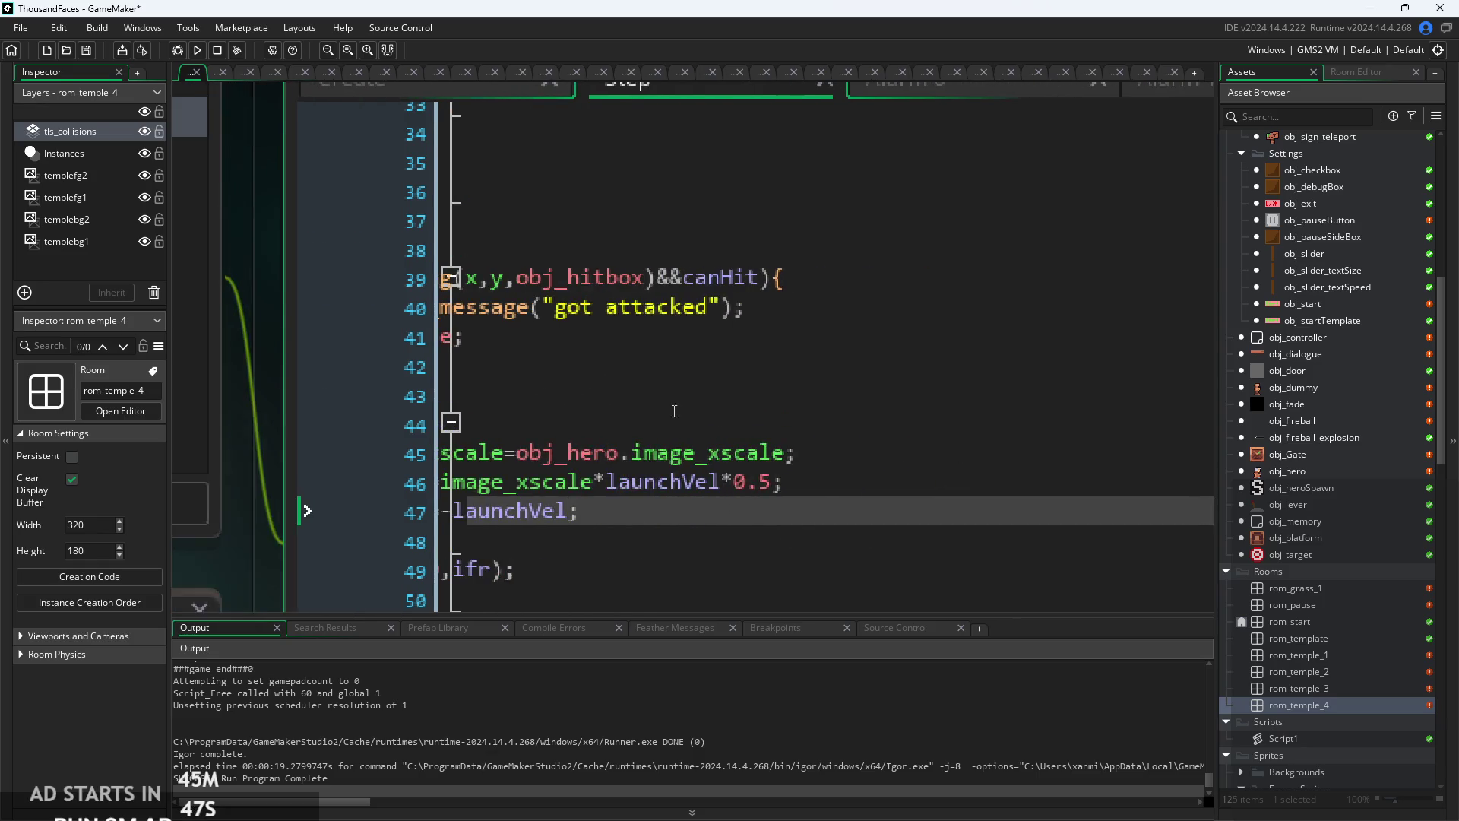
scroll(675, 411, "left", 3)
left_click(809, 432)
scroll(862, 424, "down", 2, "ctrl")
key("Down")
key("Down")
key("Down")
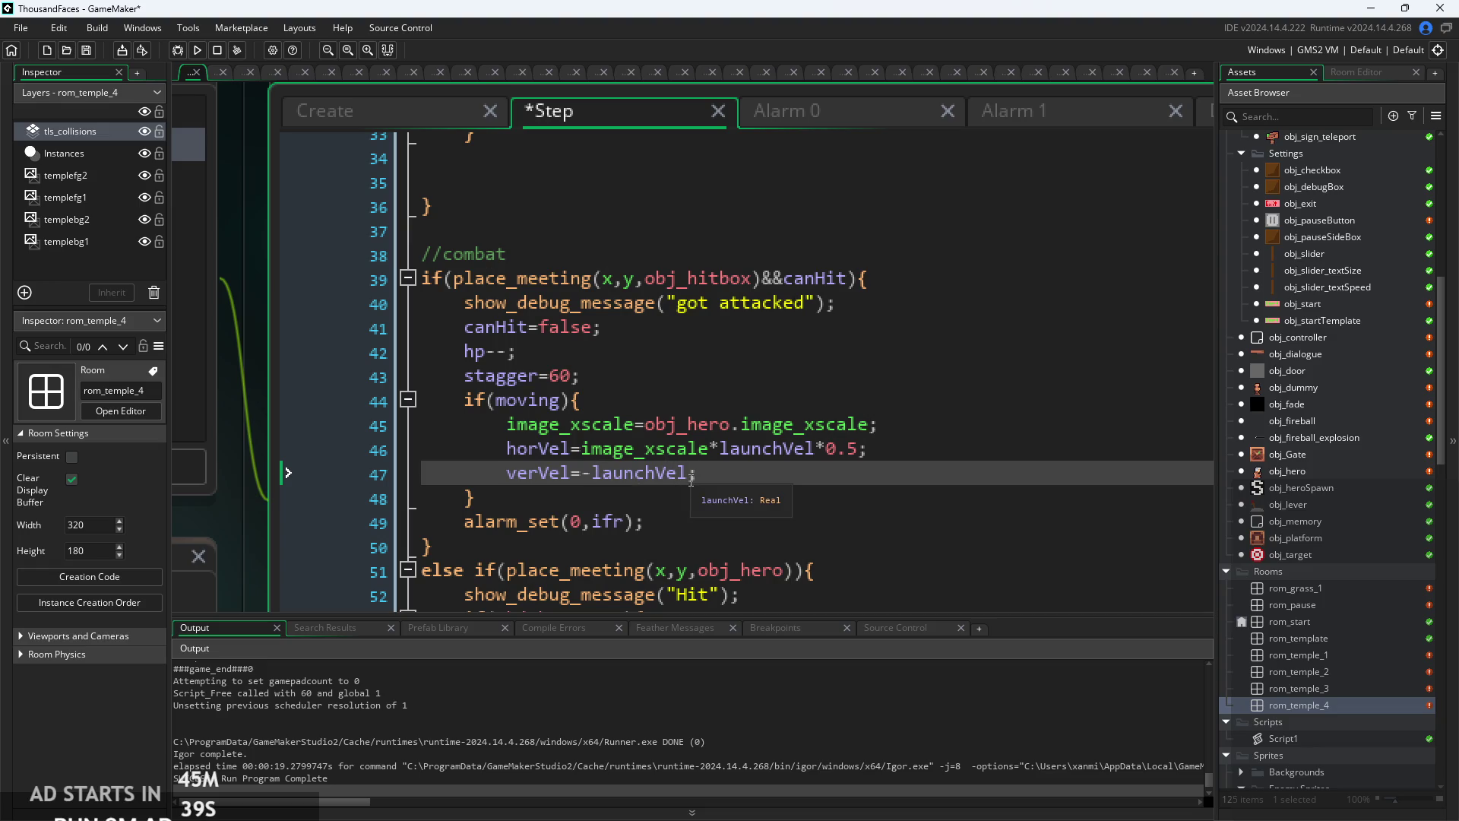
type("*2")
key("ctrl+s")
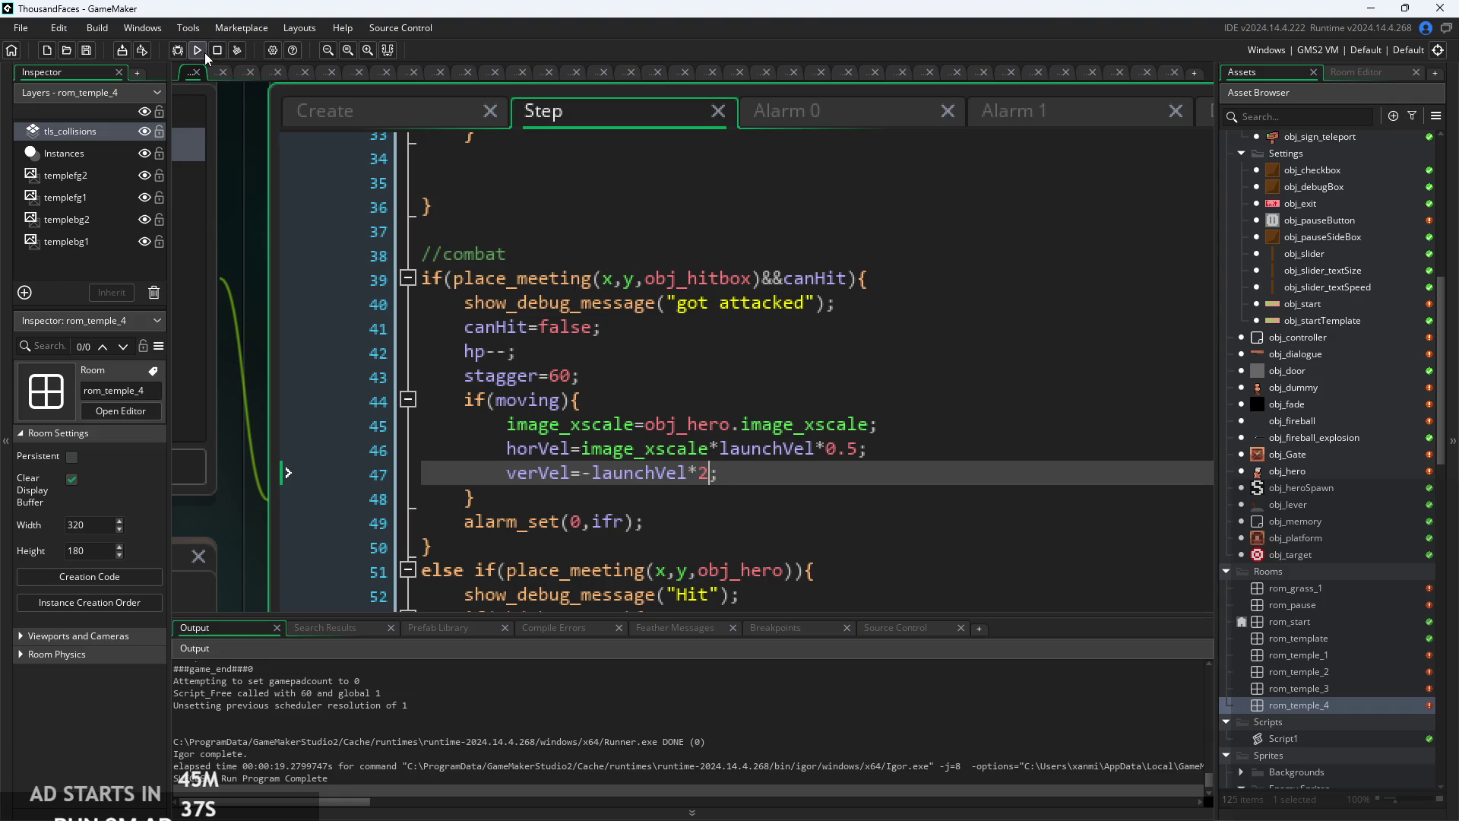
left_click(199, 51)
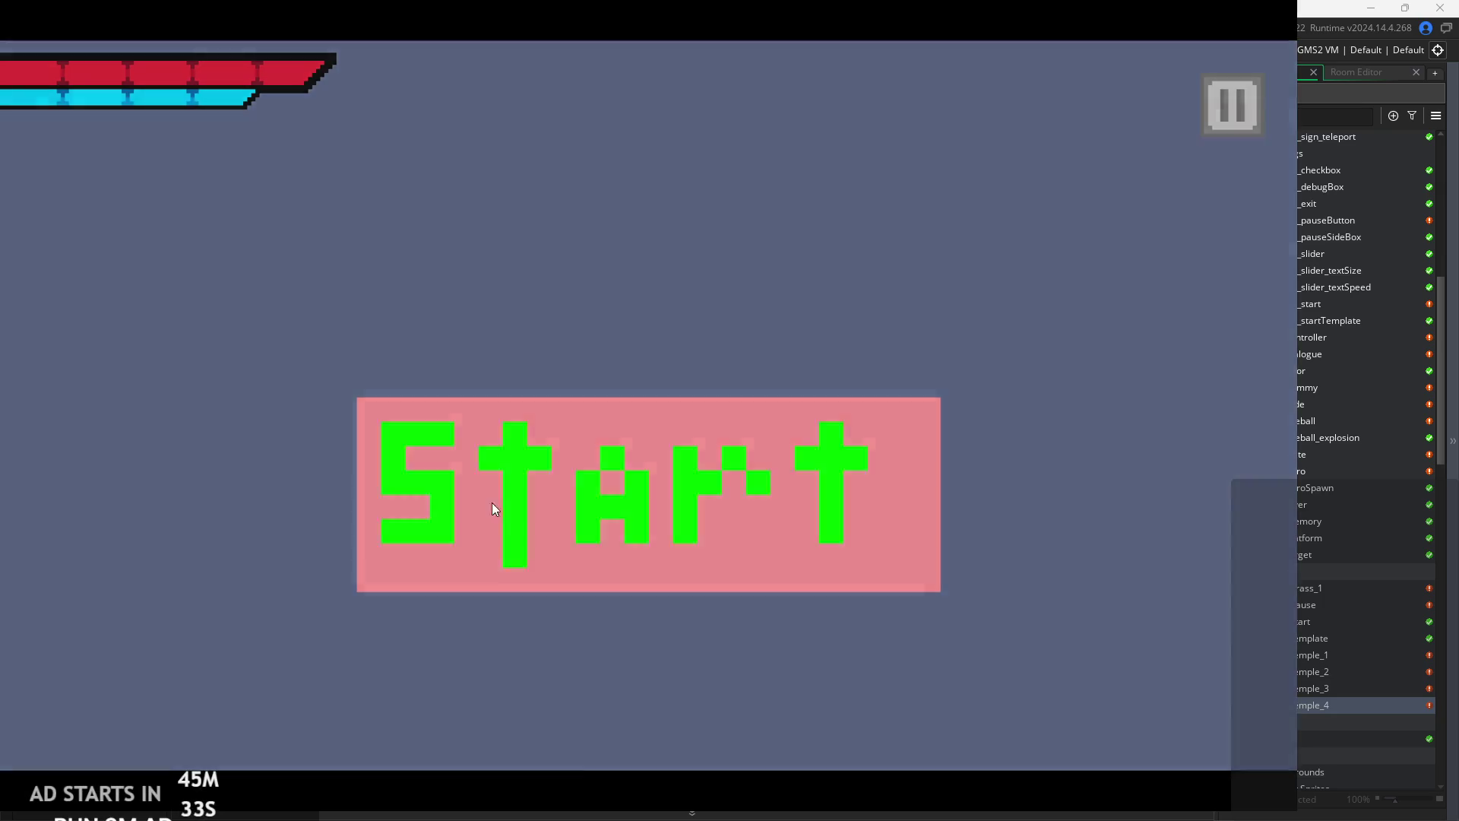
- Start the new build and walk the player across the room into the spikes to test knockback
left_click(492, 504)
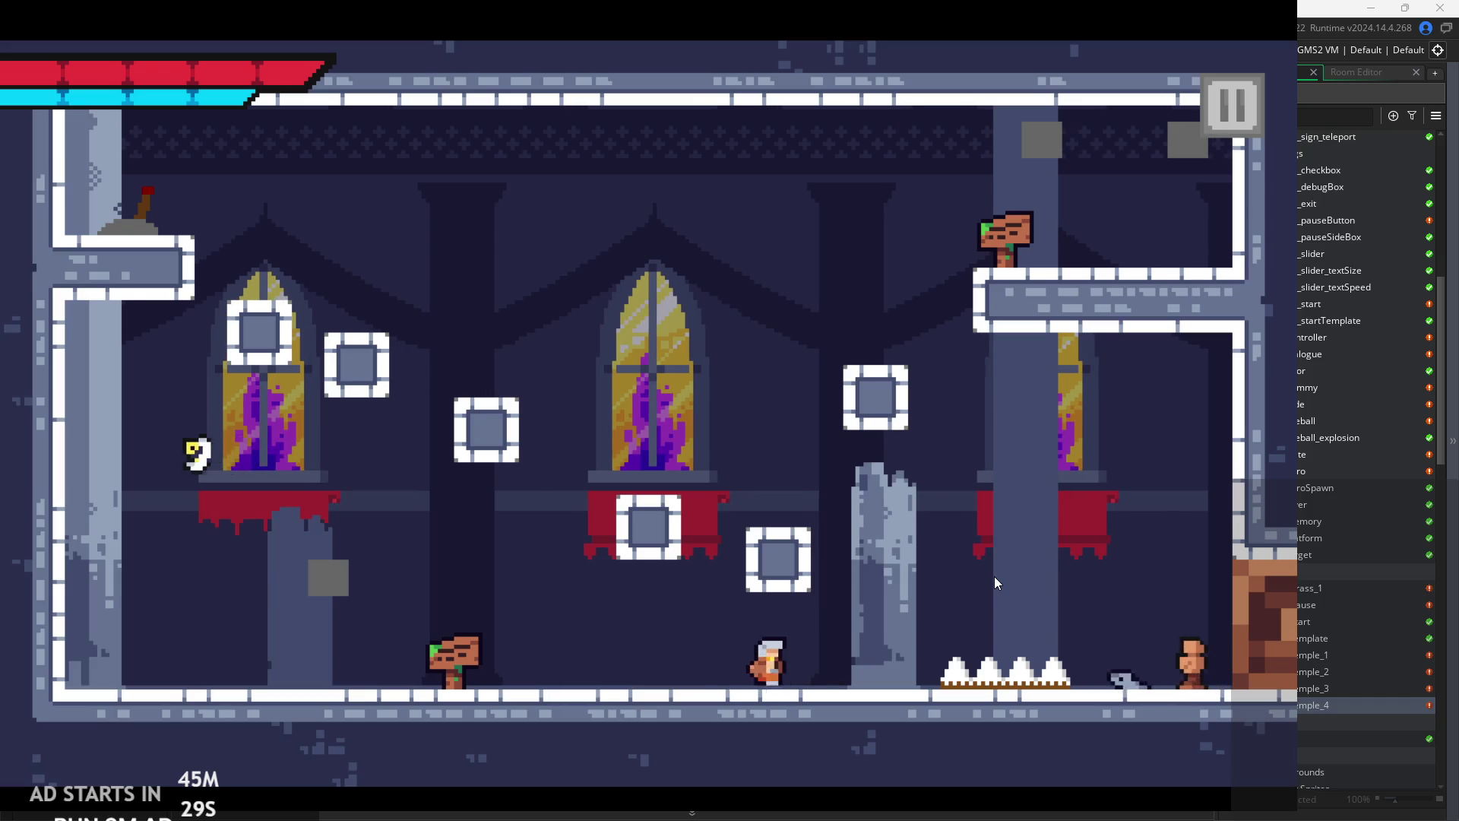
key("Right")
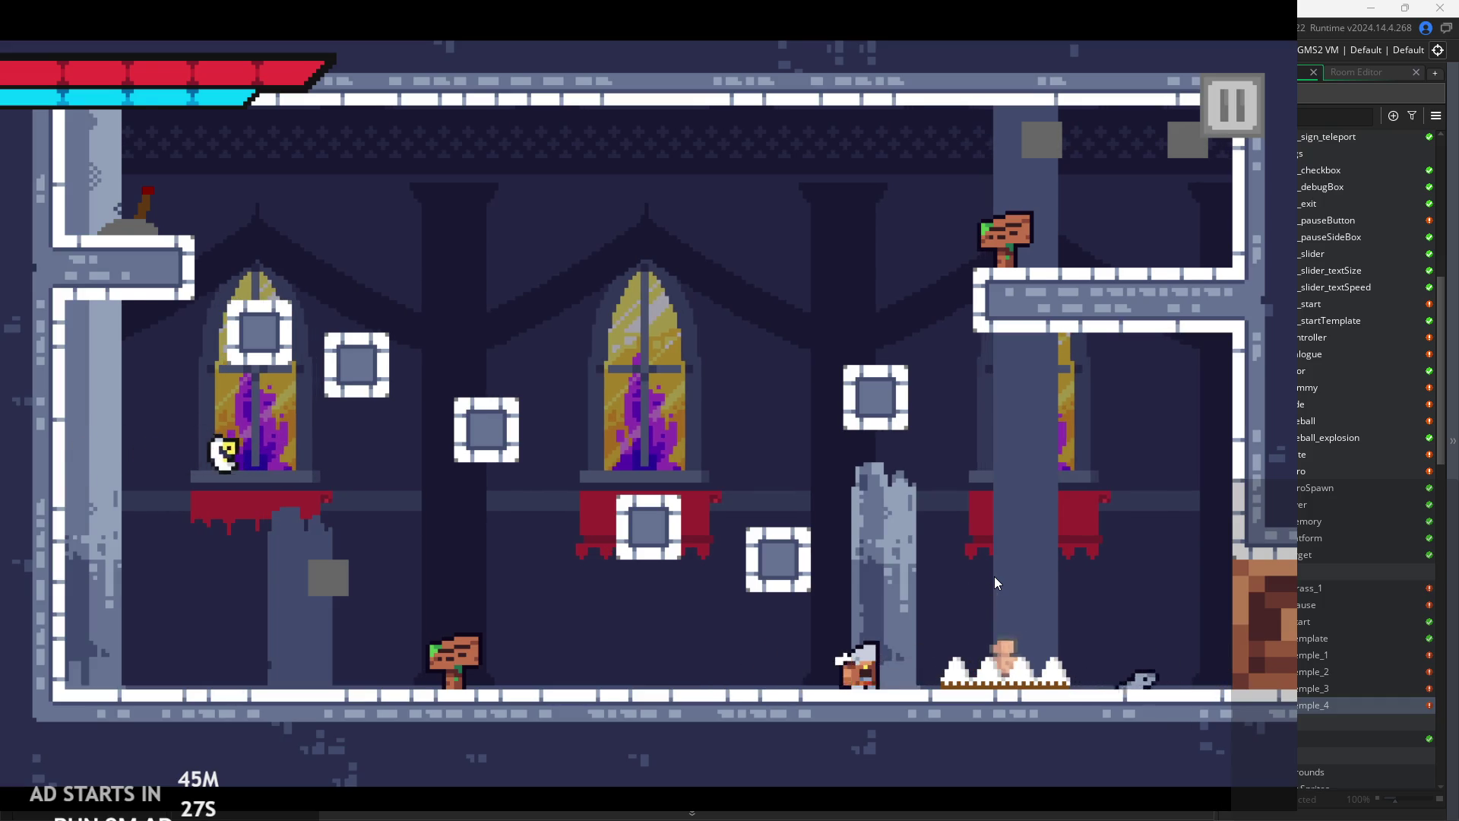
key("Left")
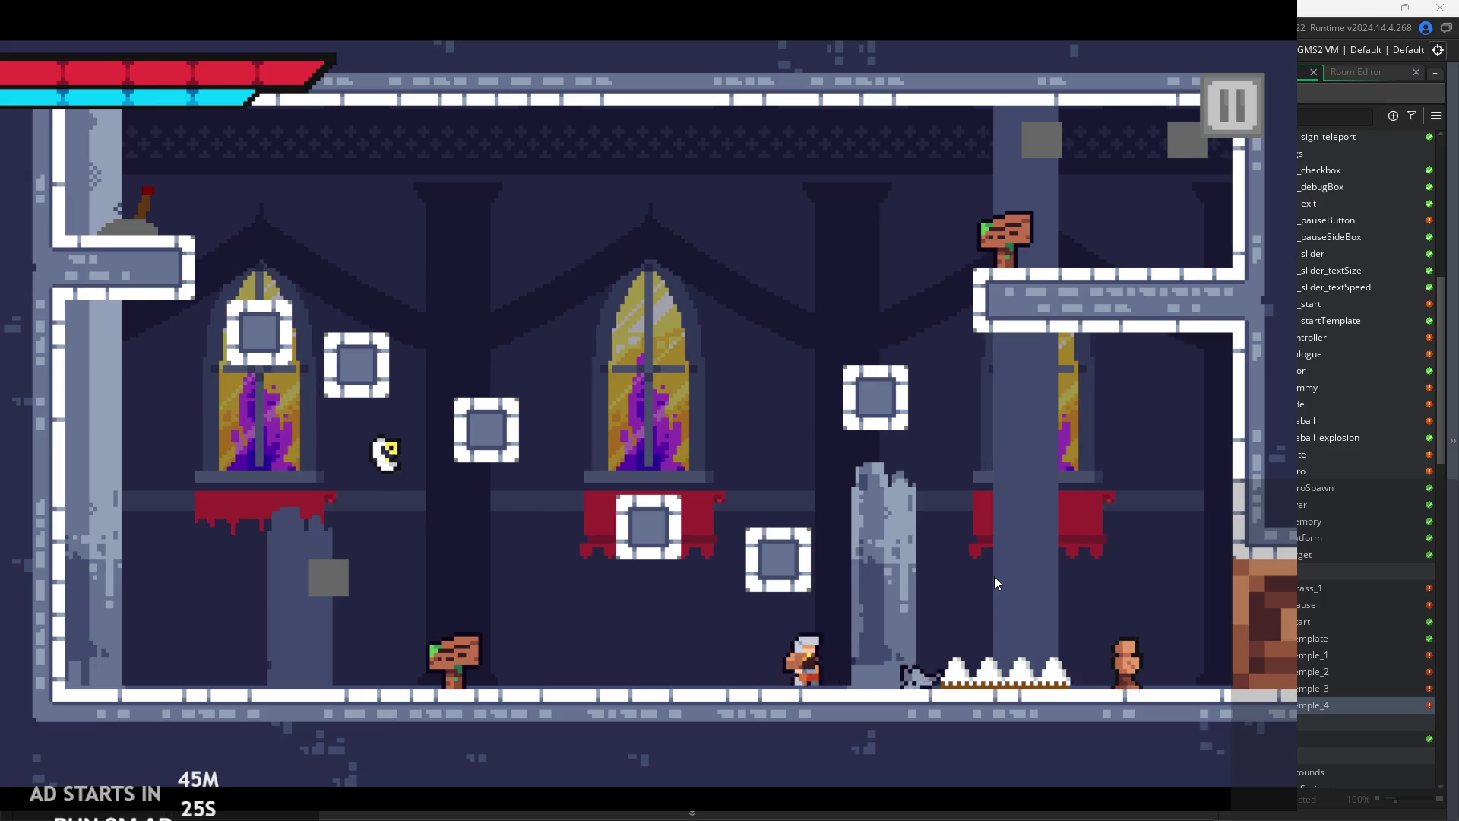
key("Right")
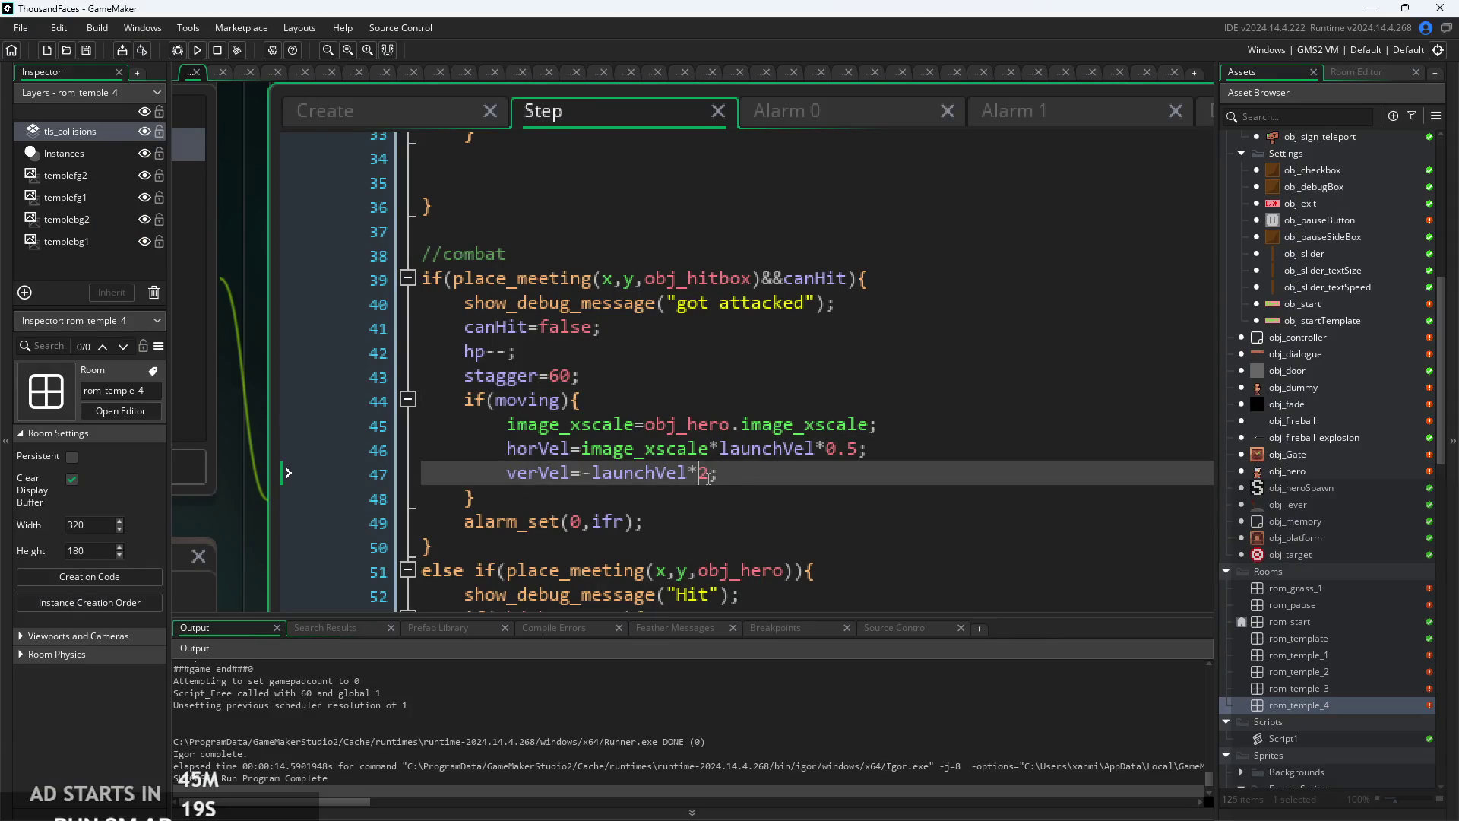
- Remove the 0.5 horizontal knockback multiplier and set the Create event's gravity to 0.12
left_click(859, 451)
key("BackSpace")
key("BackSpace")
key("BackSpace")
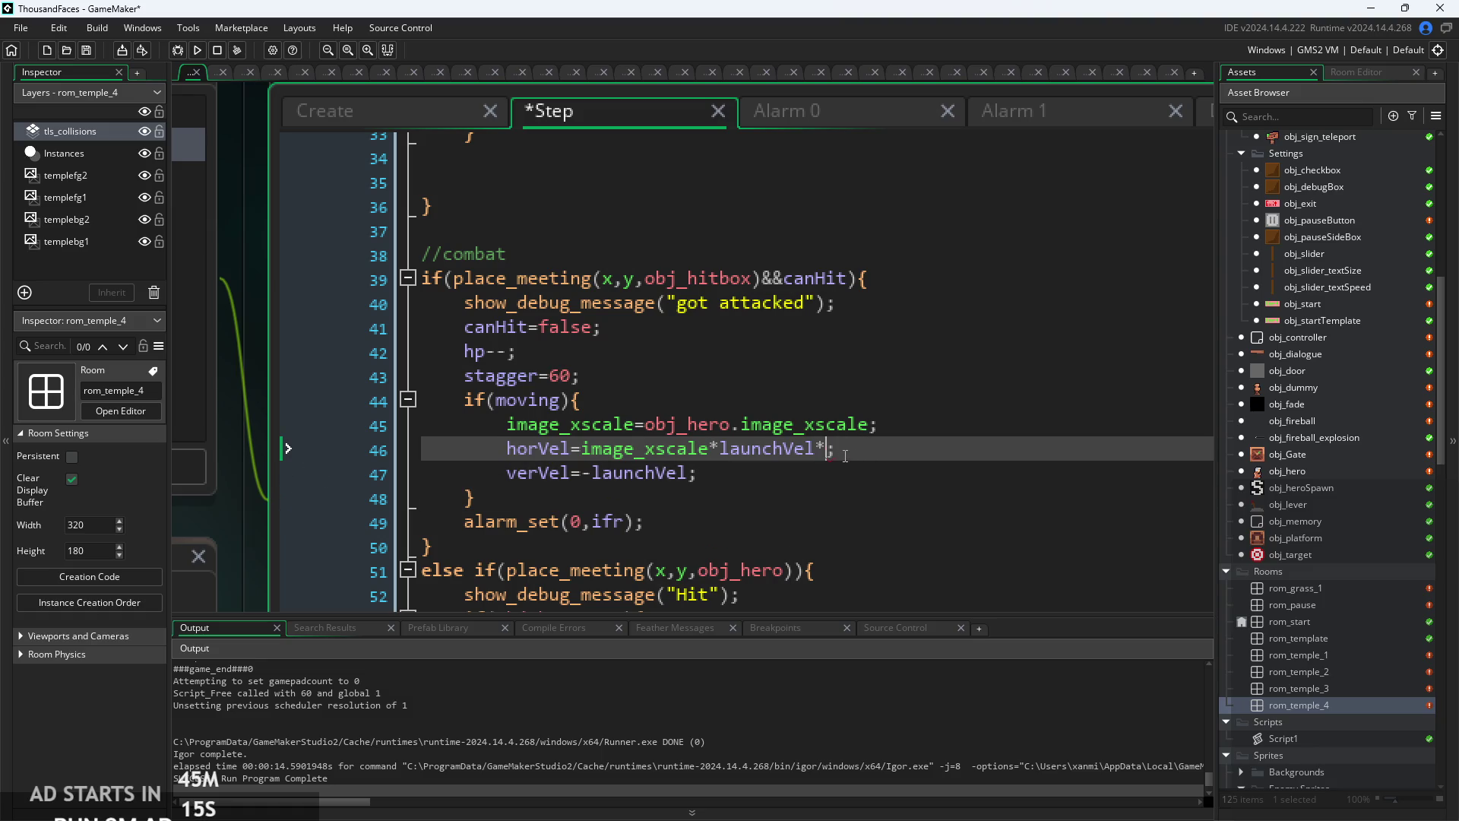
key("ctrl+shift+Tab")
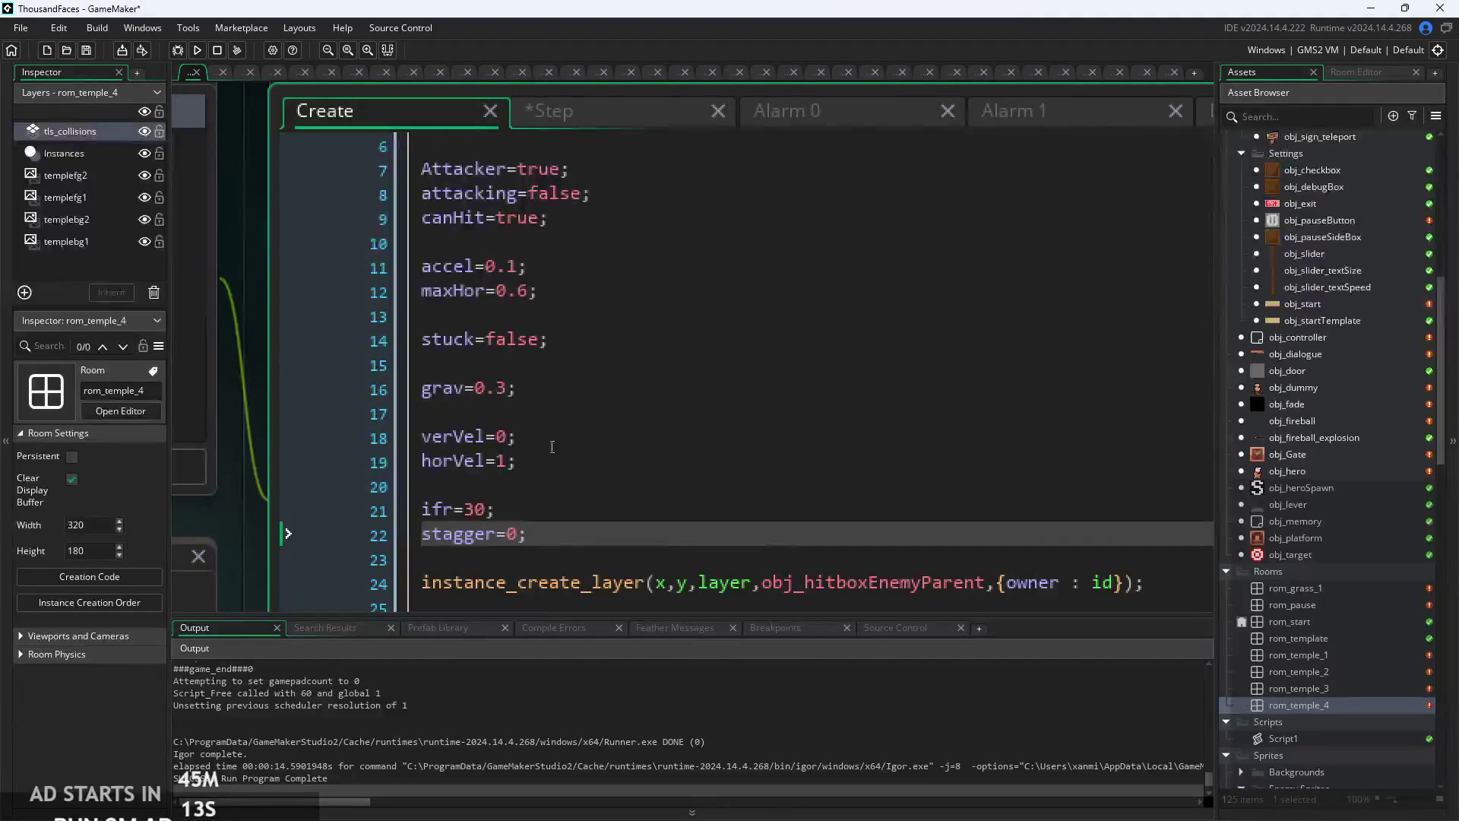
left_click(505, 386)
type("12")
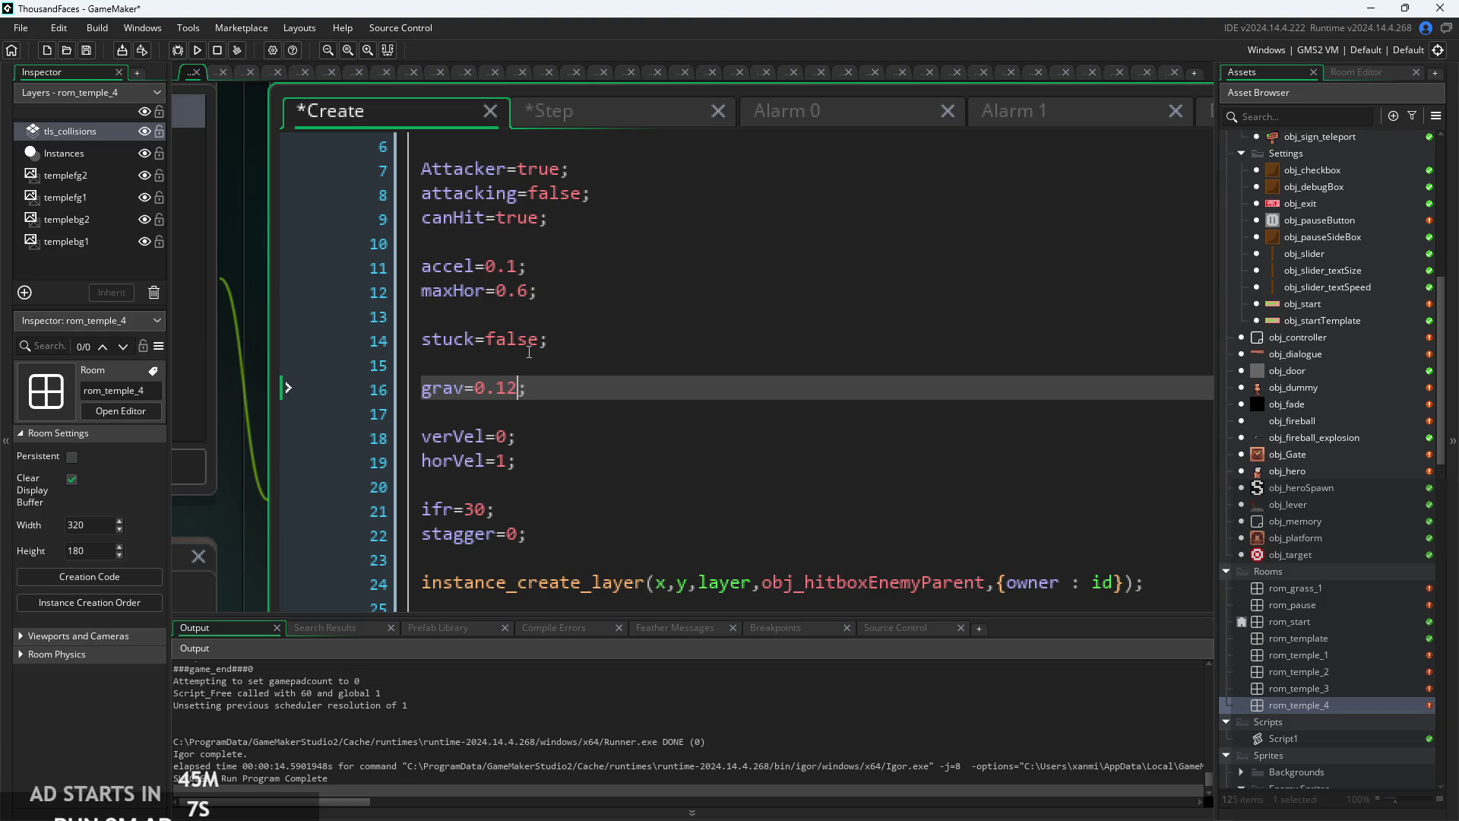
- Review the Step knockback lines, then rebuild and start the game from its title screen
left_click(617, 124)
left_click(608, 327)
left_click(878, 424)
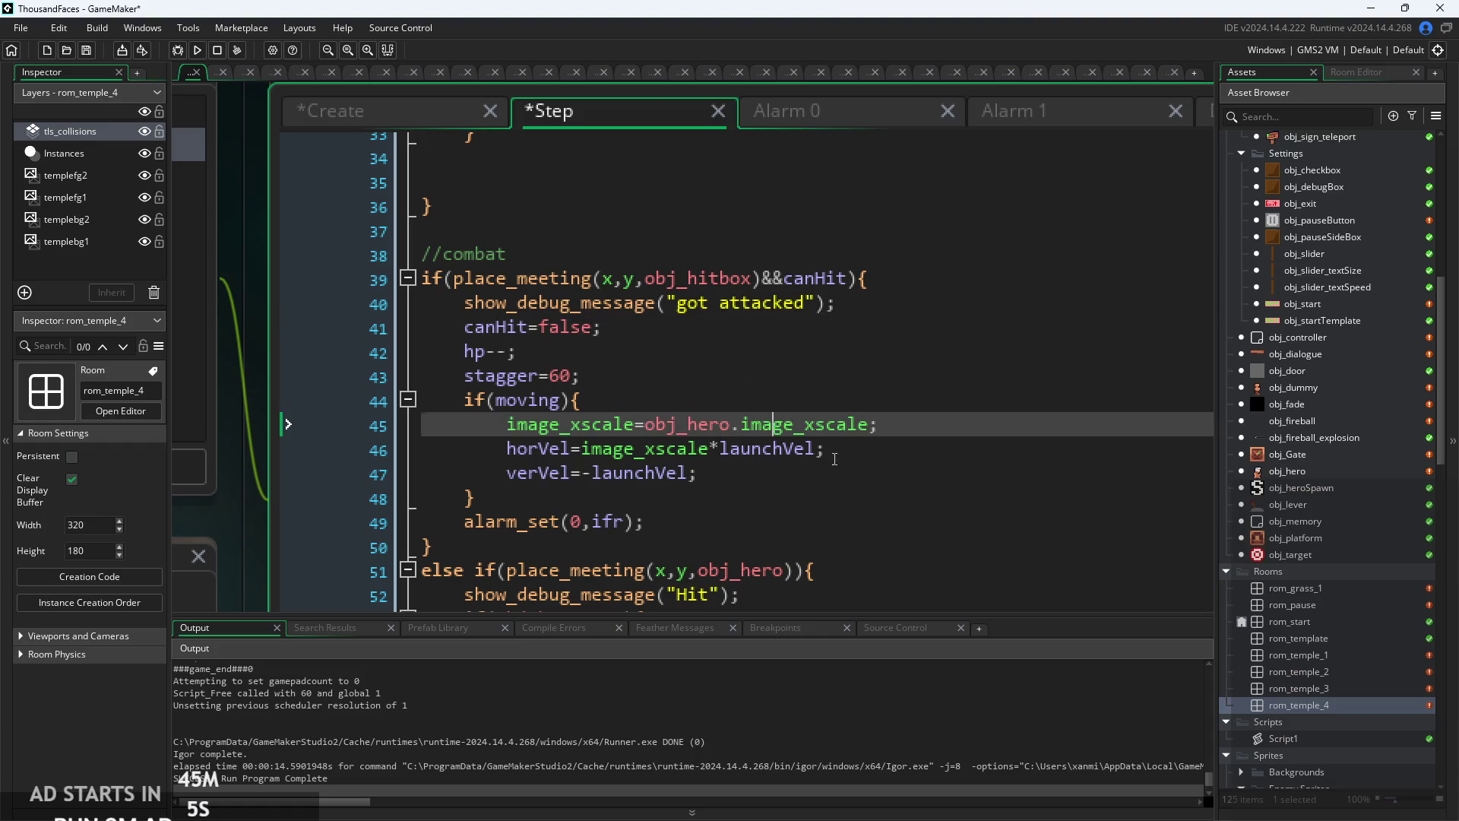
left_click(832, 452)
left_click(902, 428)
scroll(902, 428, "down", 2)
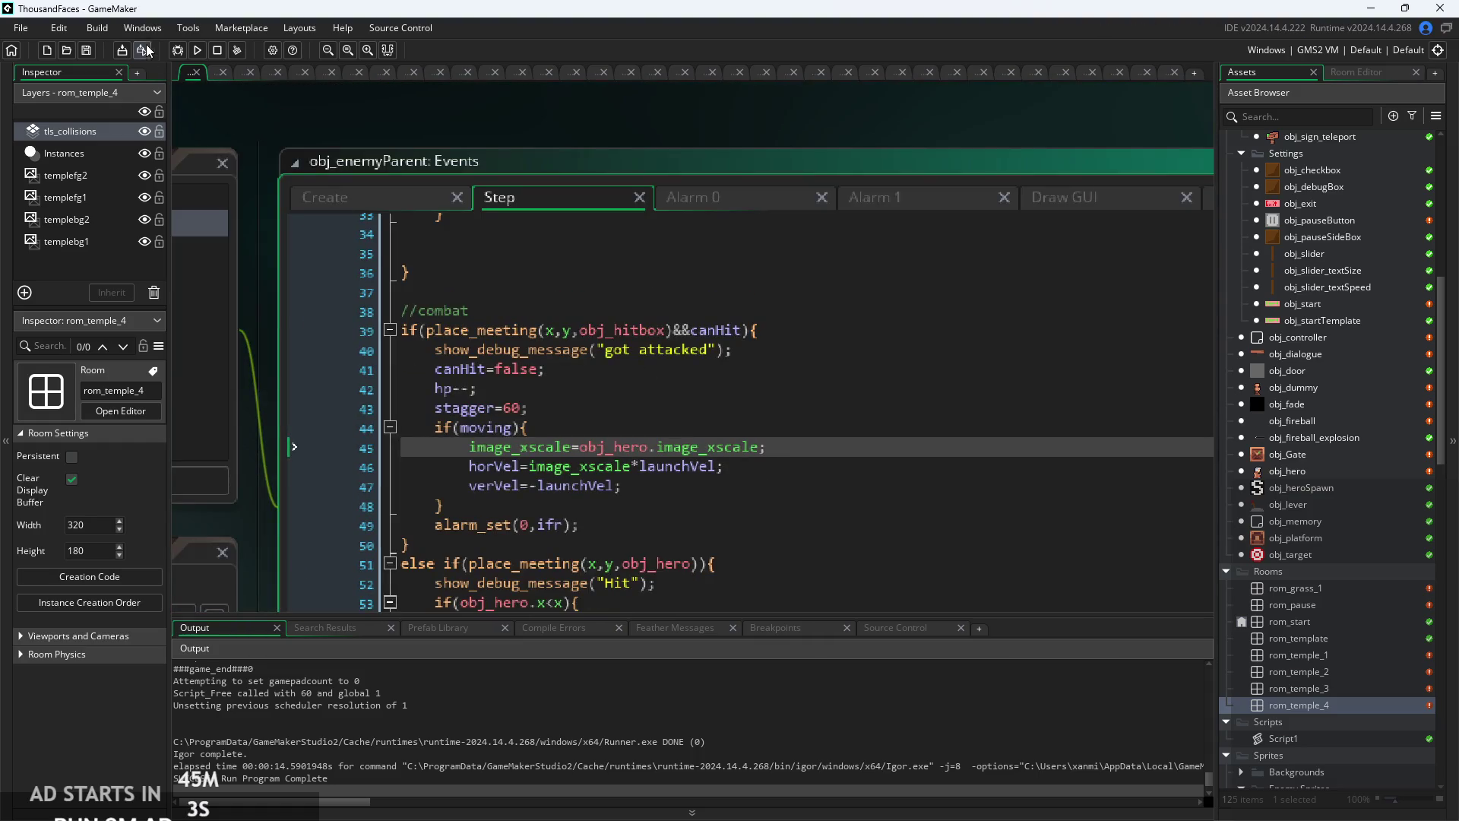
left_click(197, 50)
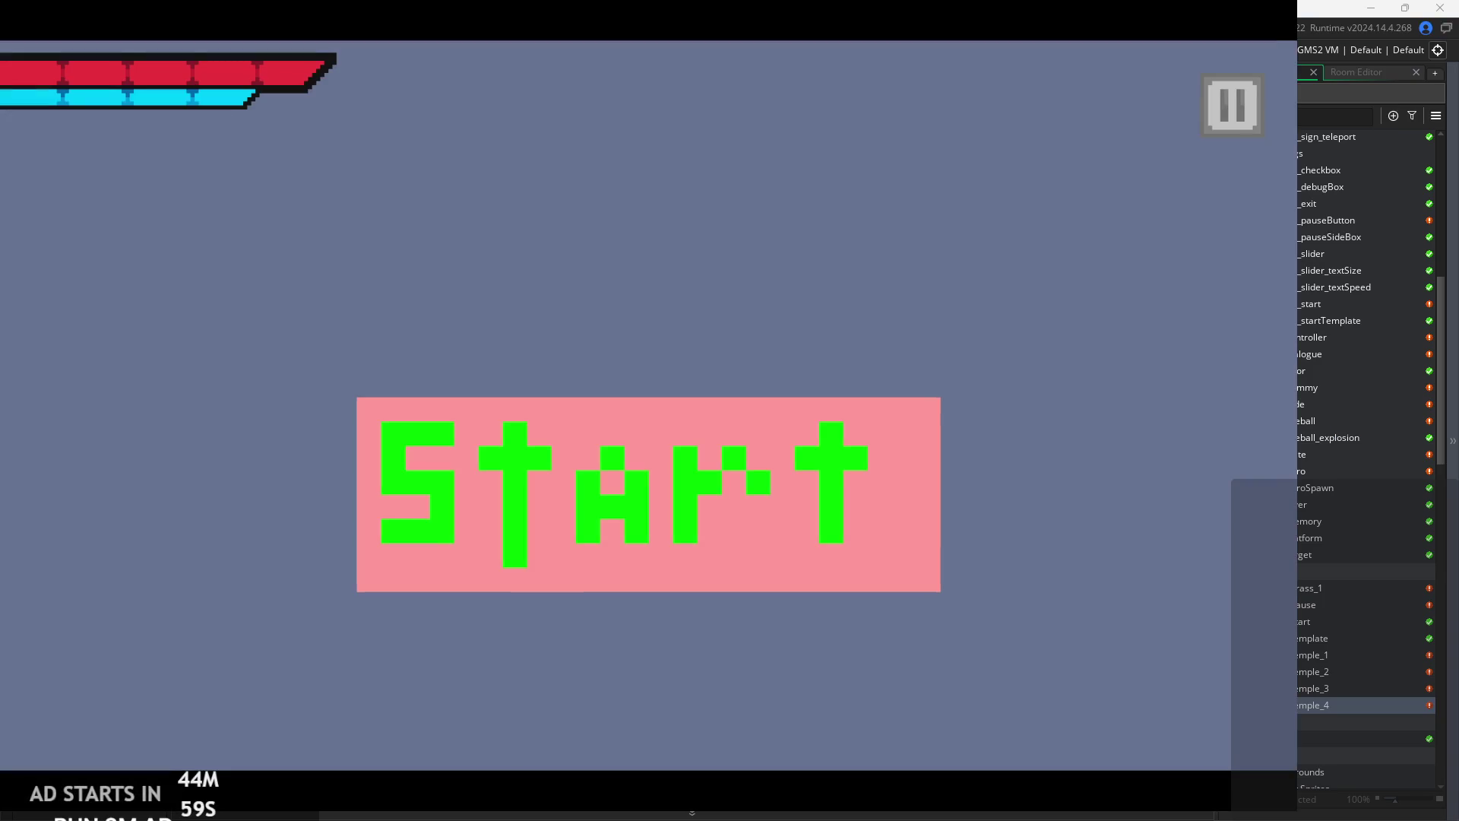
left_click(595, 430)
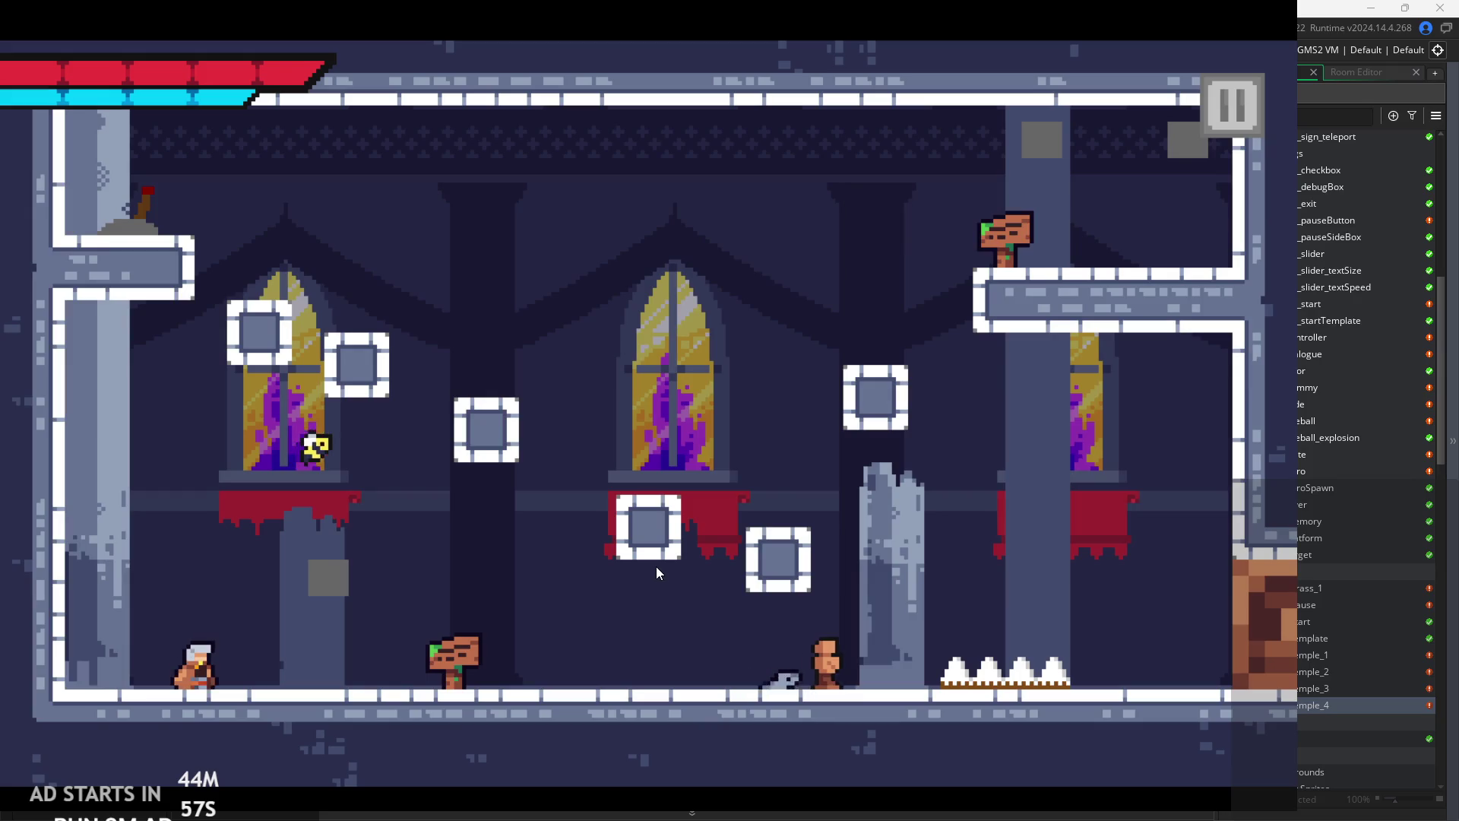
- Attack the first enemy, then jump via the floating block to the top-right exit
key("Right")
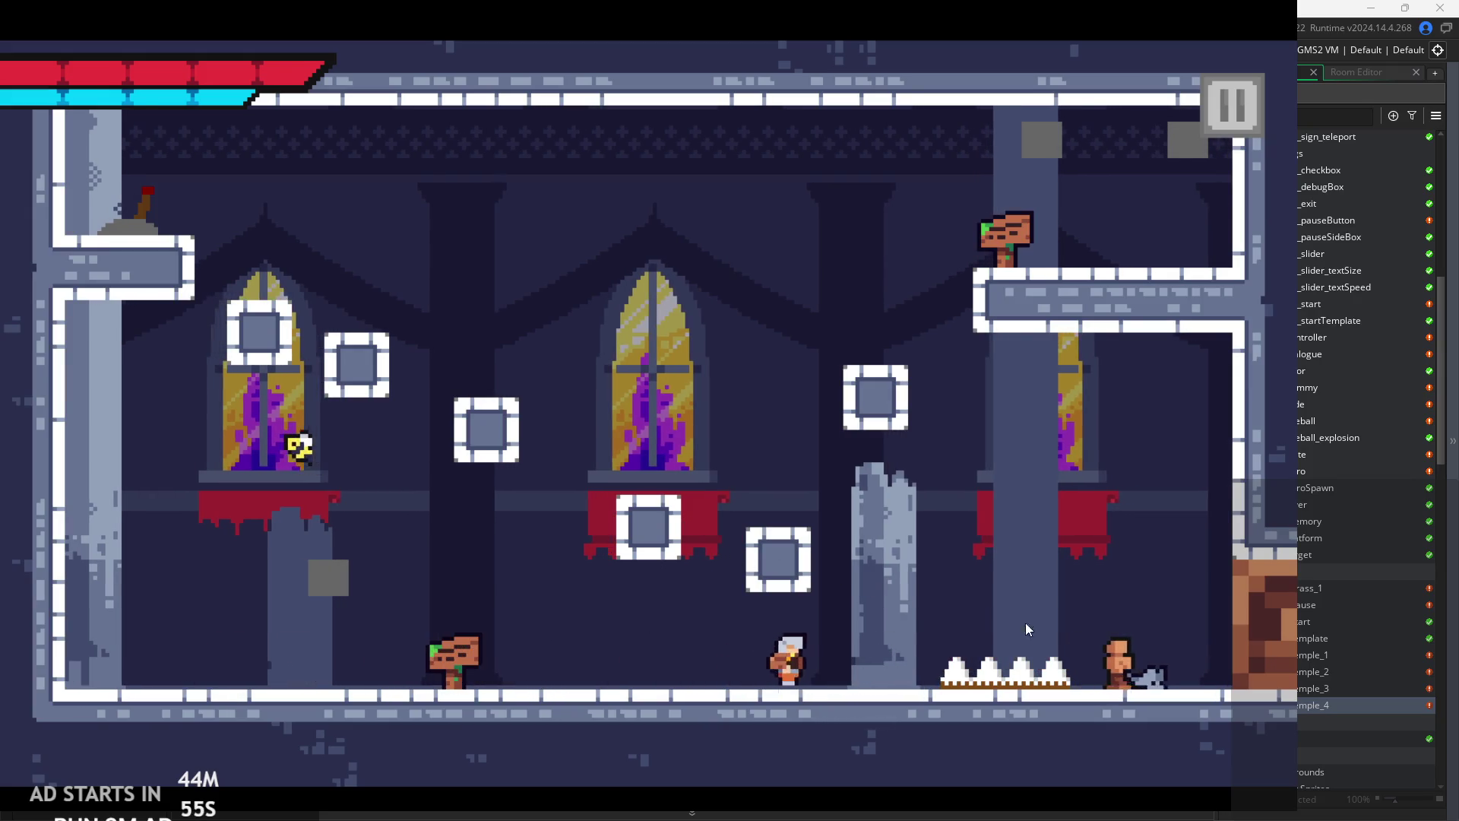
key("x")
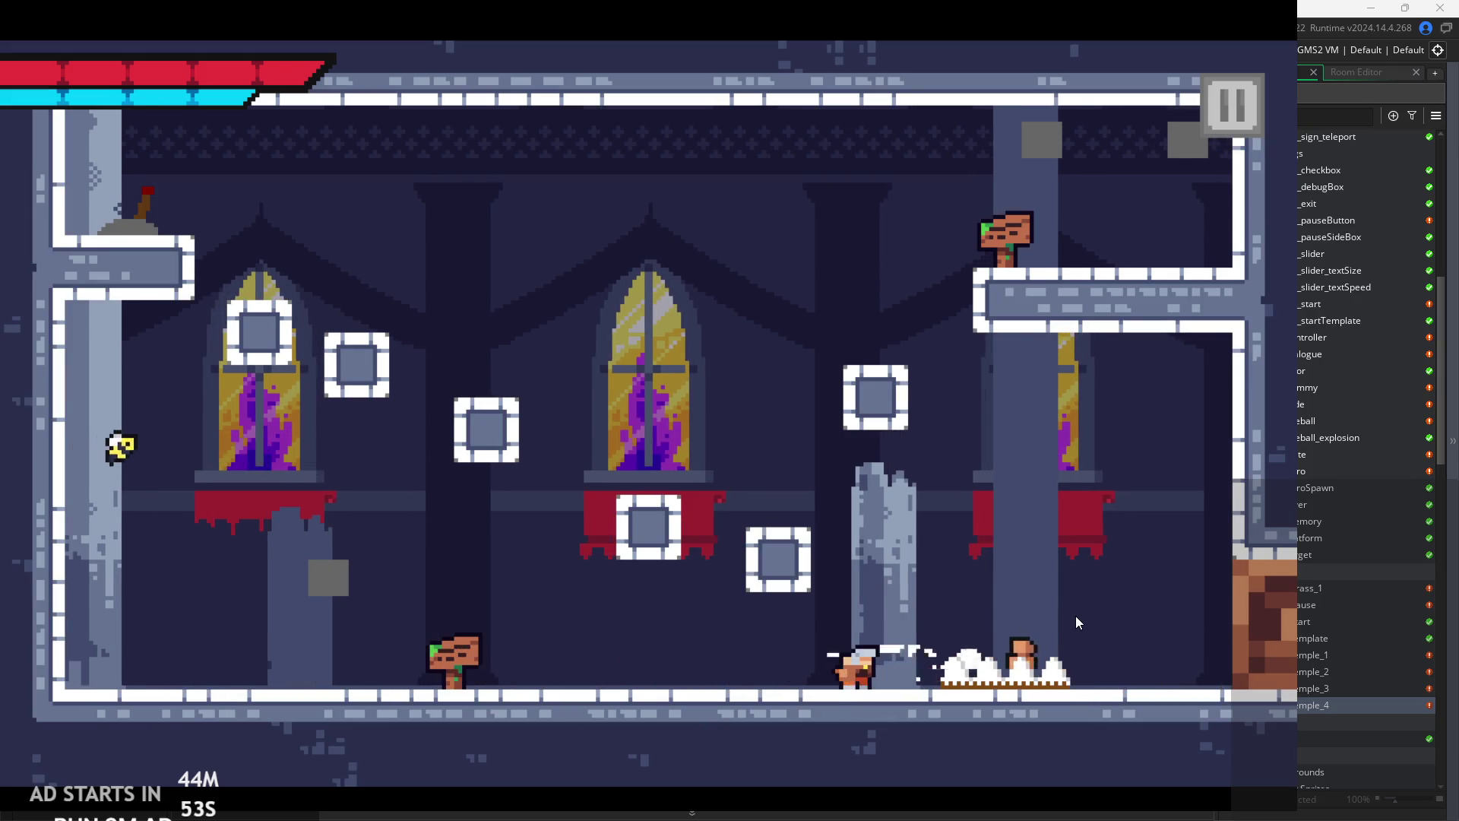
key("Left")
key("space")
key("Right")
key("space")
key("Right")
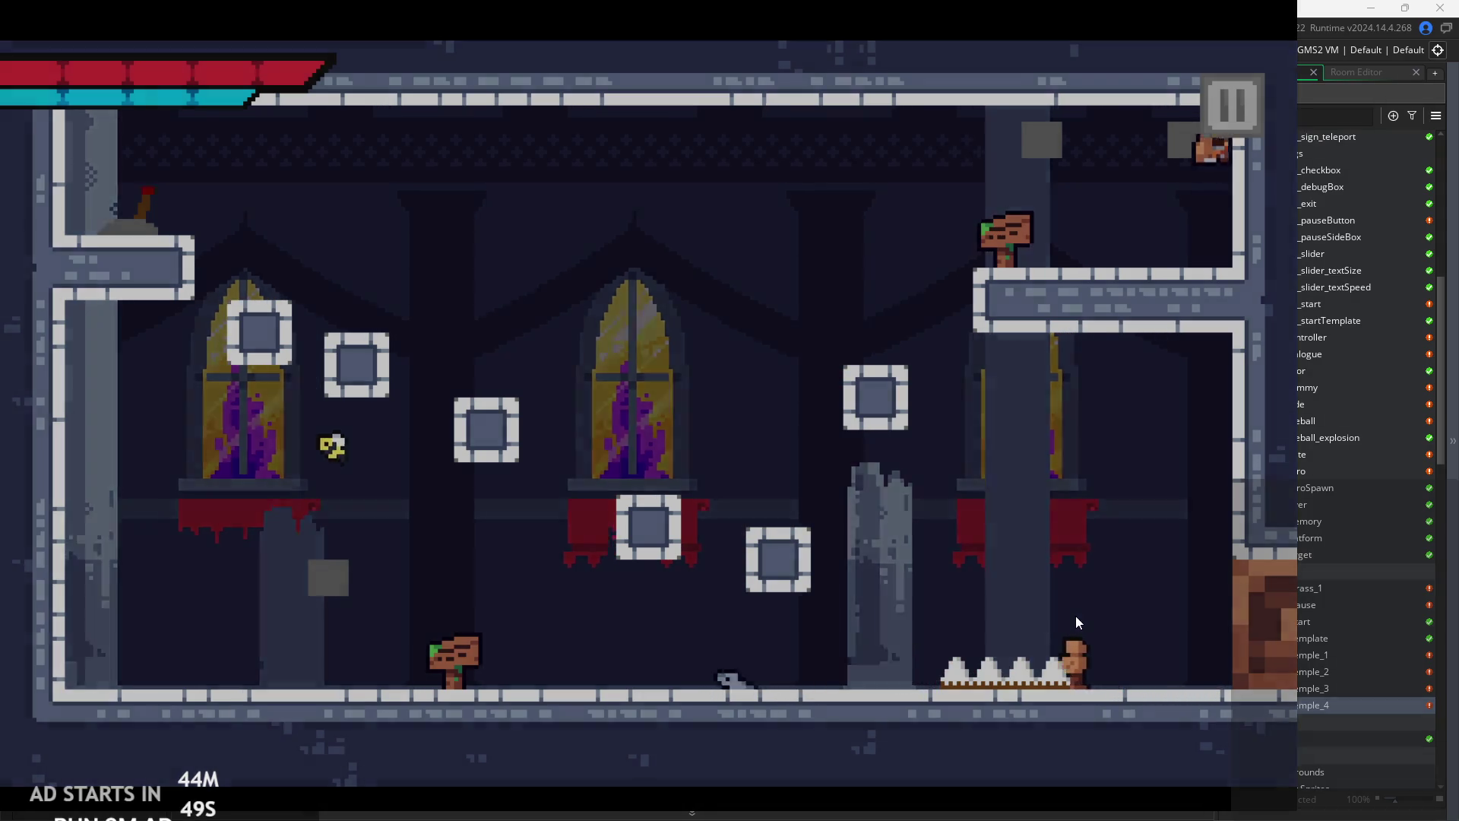
- Walk through the next room and jump among the enemies to test taking hits
key("Right")
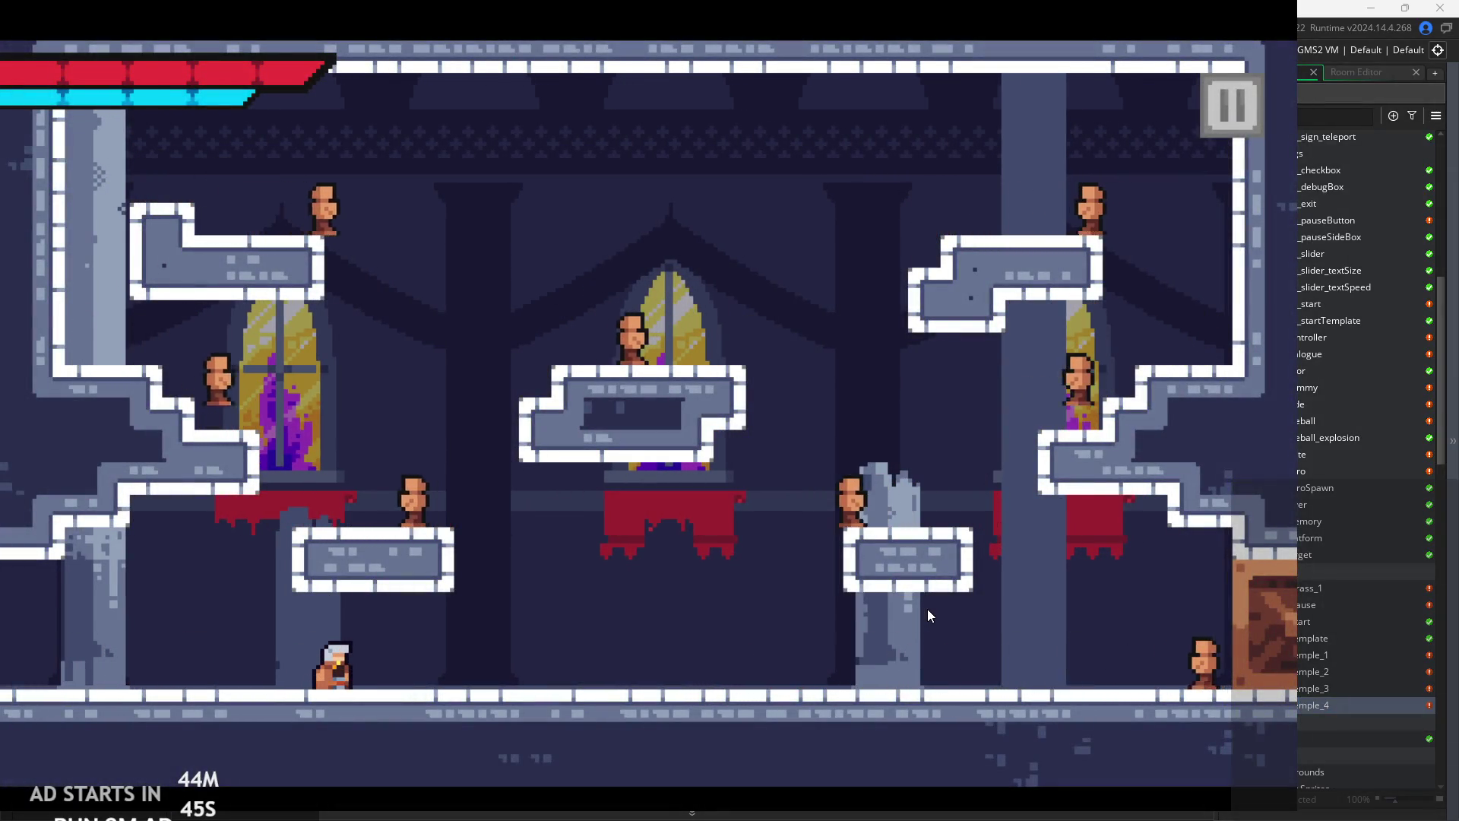
key("Right")
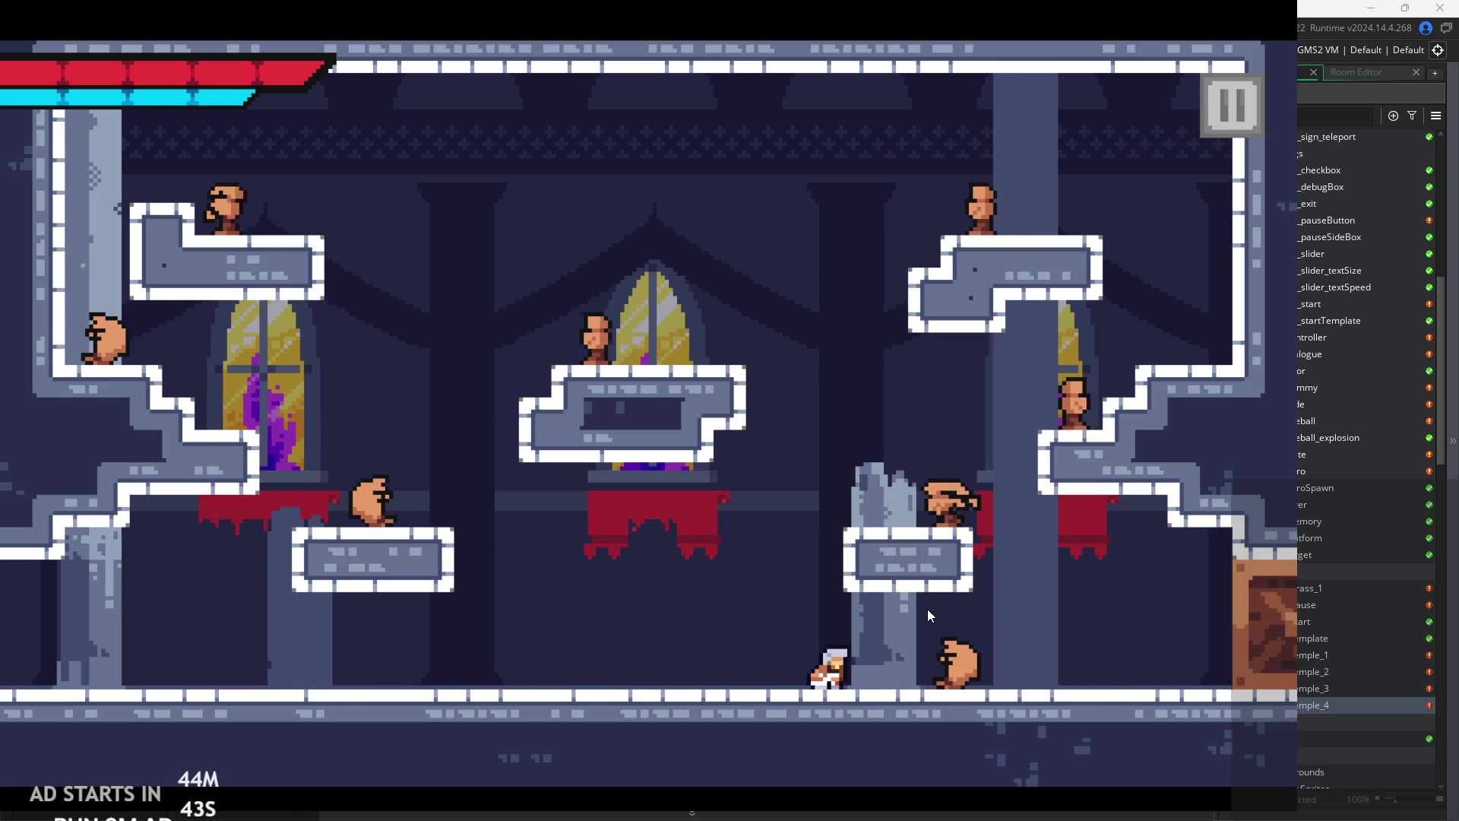
key("Right")
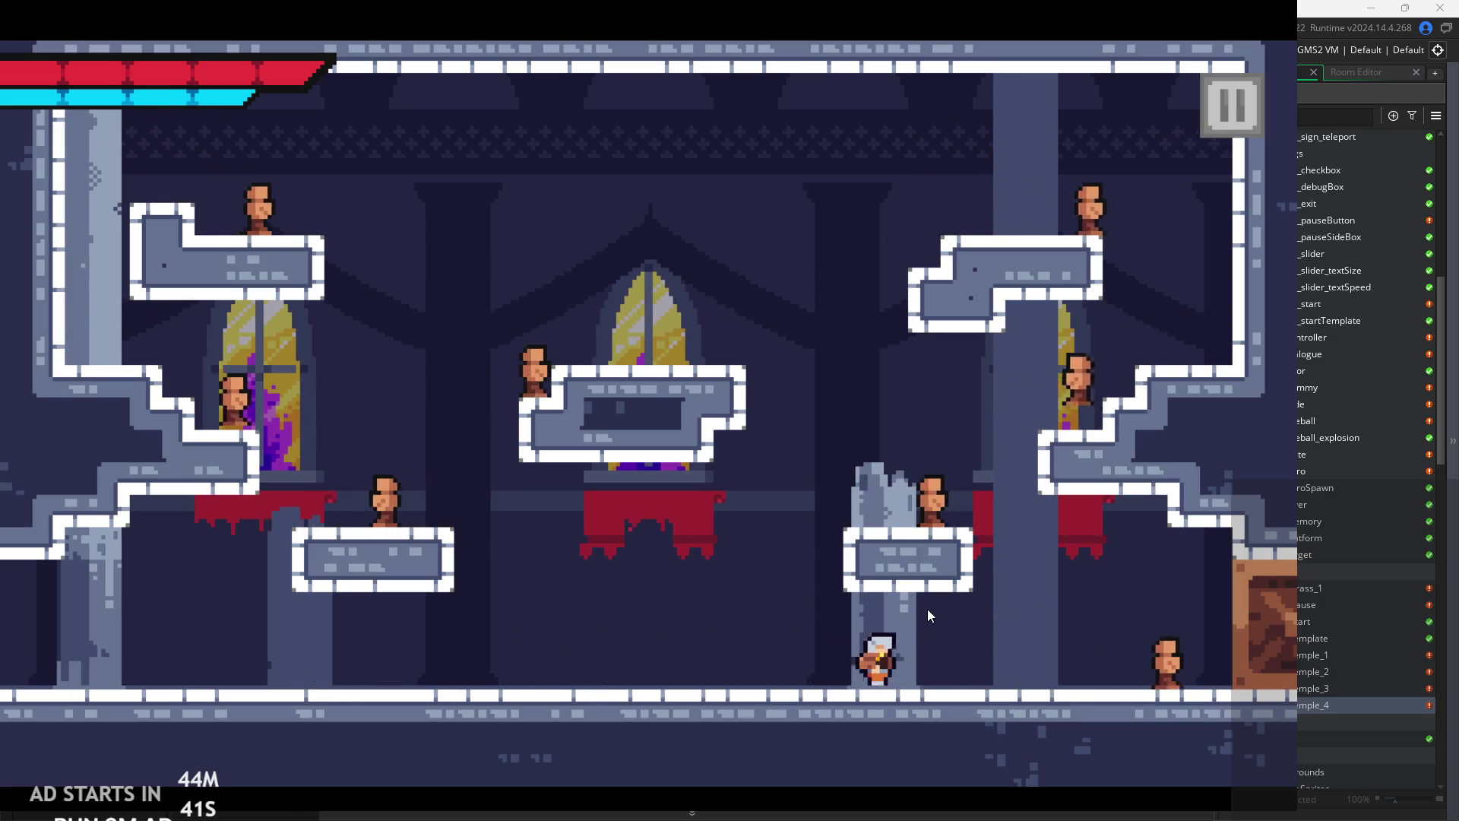
key("Right")
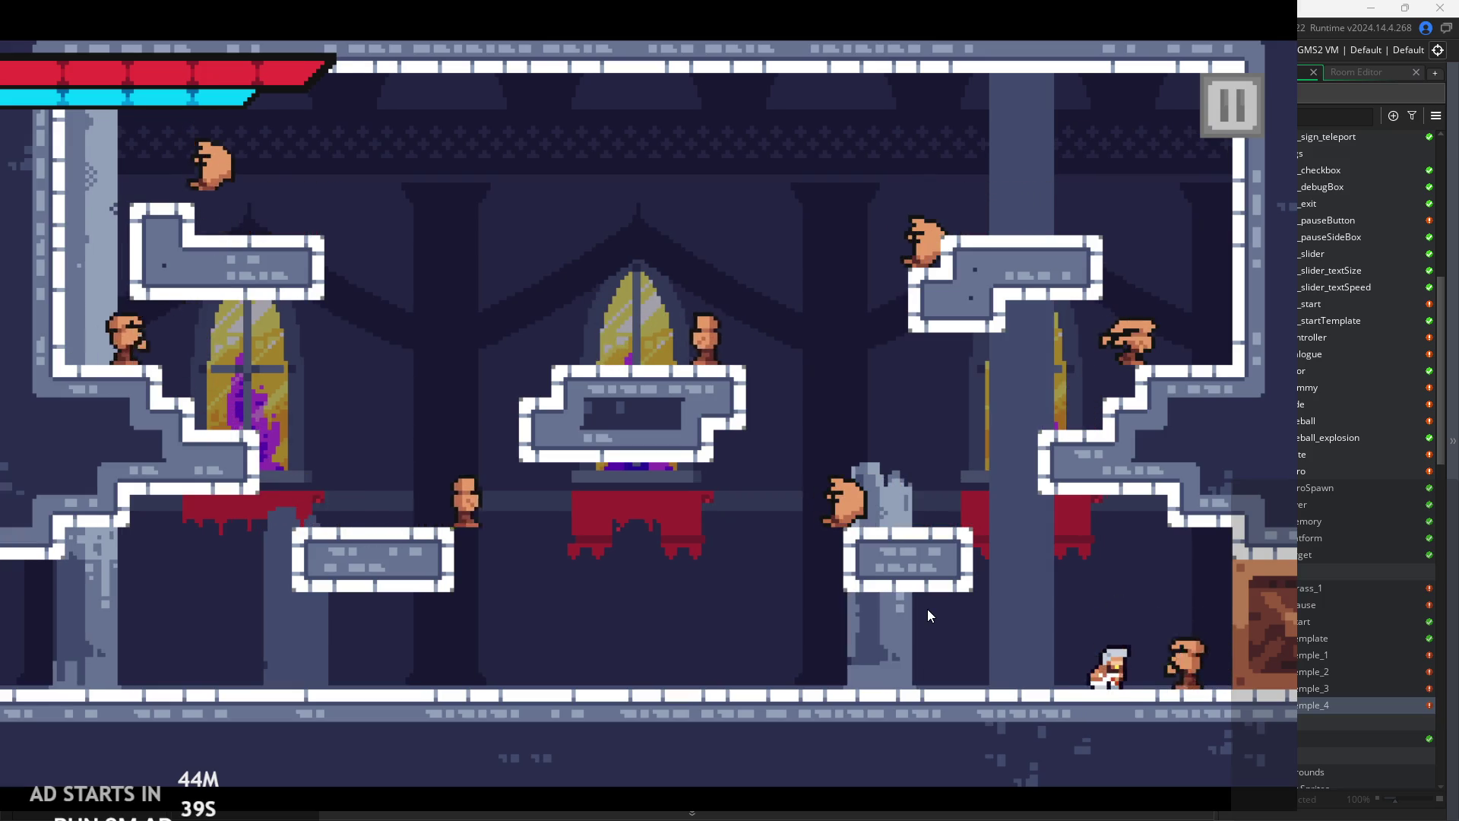
key("Left")
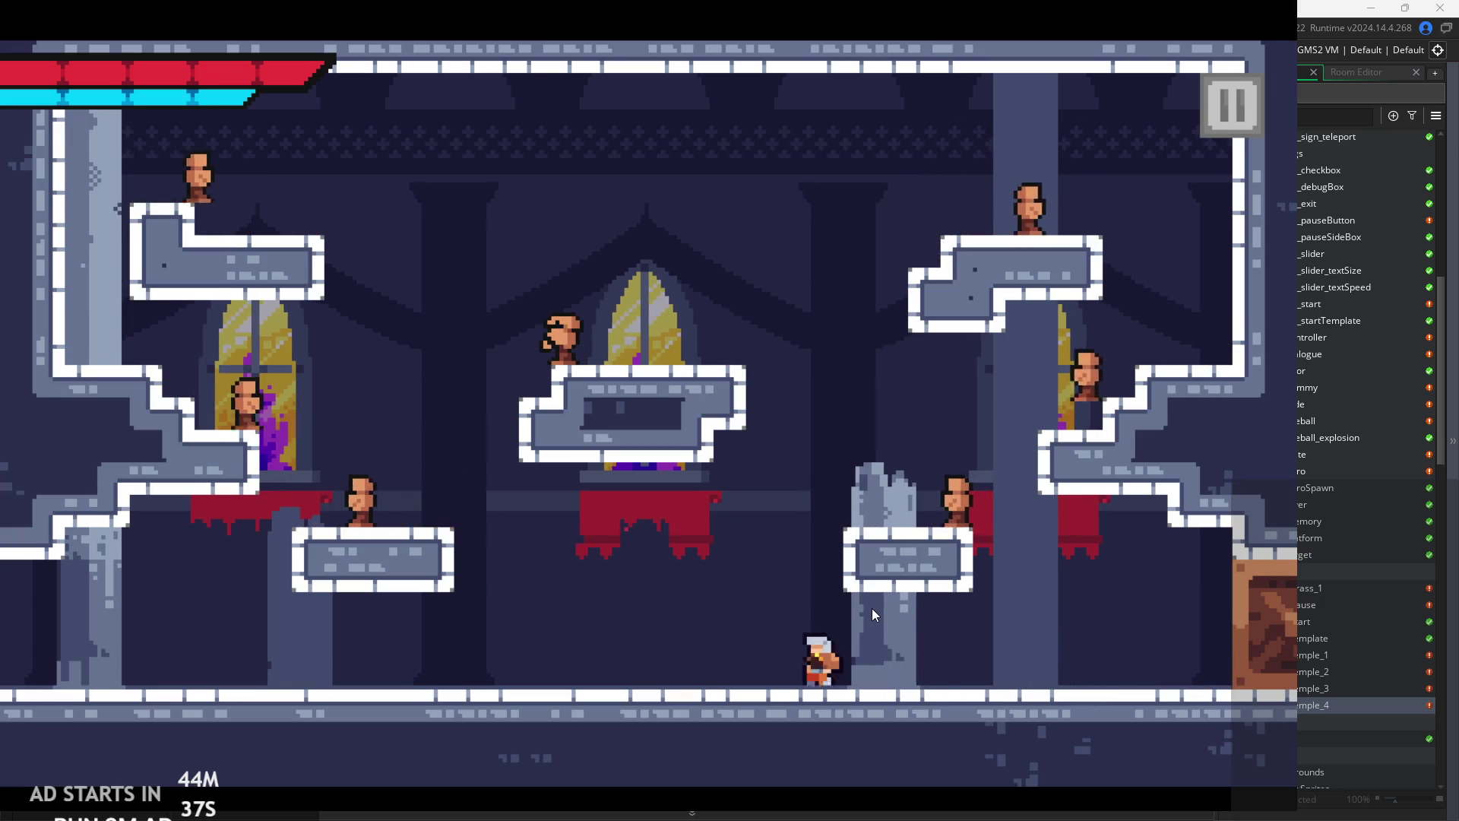
key("space")
key("Right")
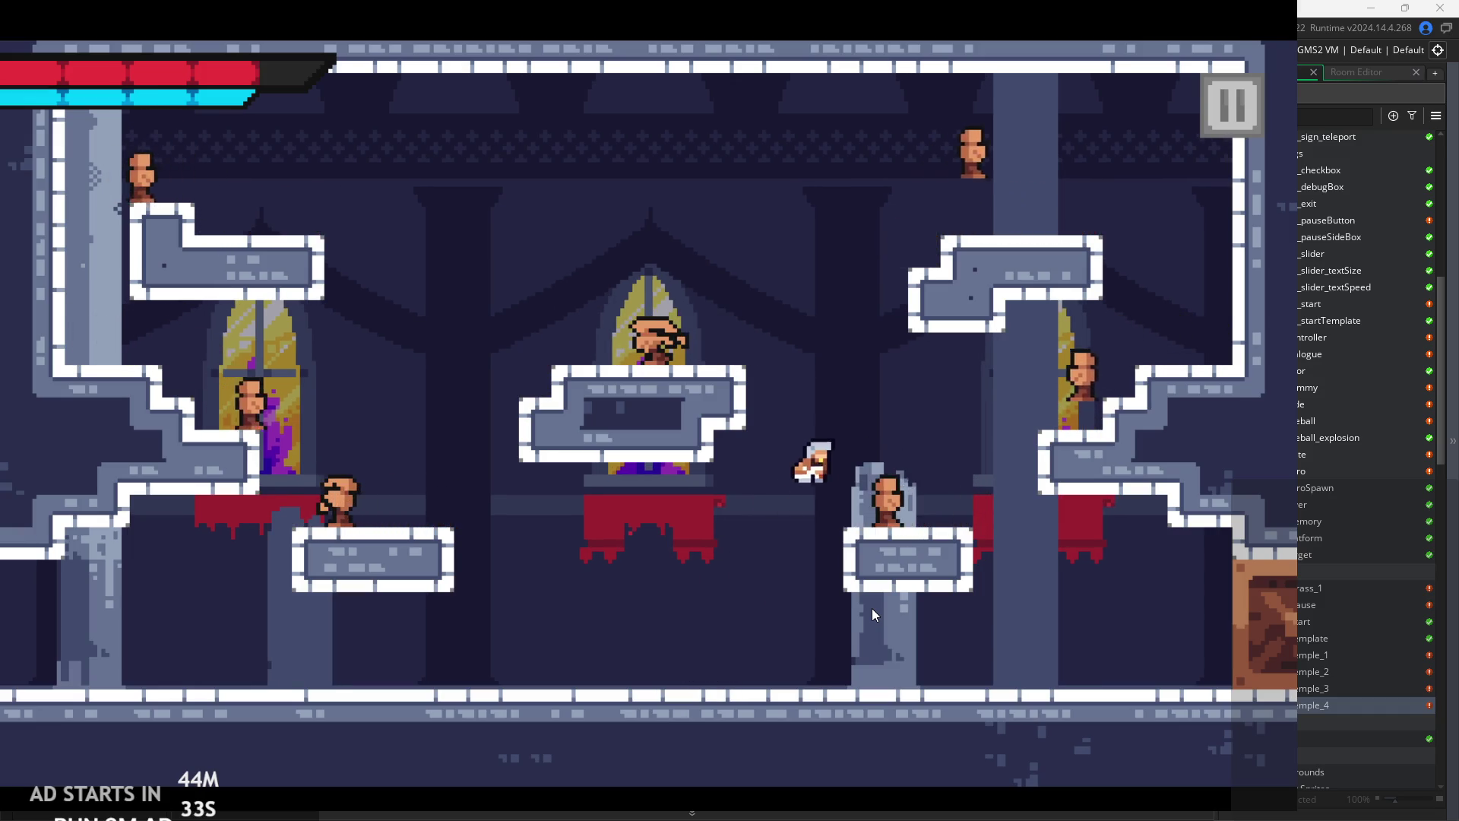
key("space")
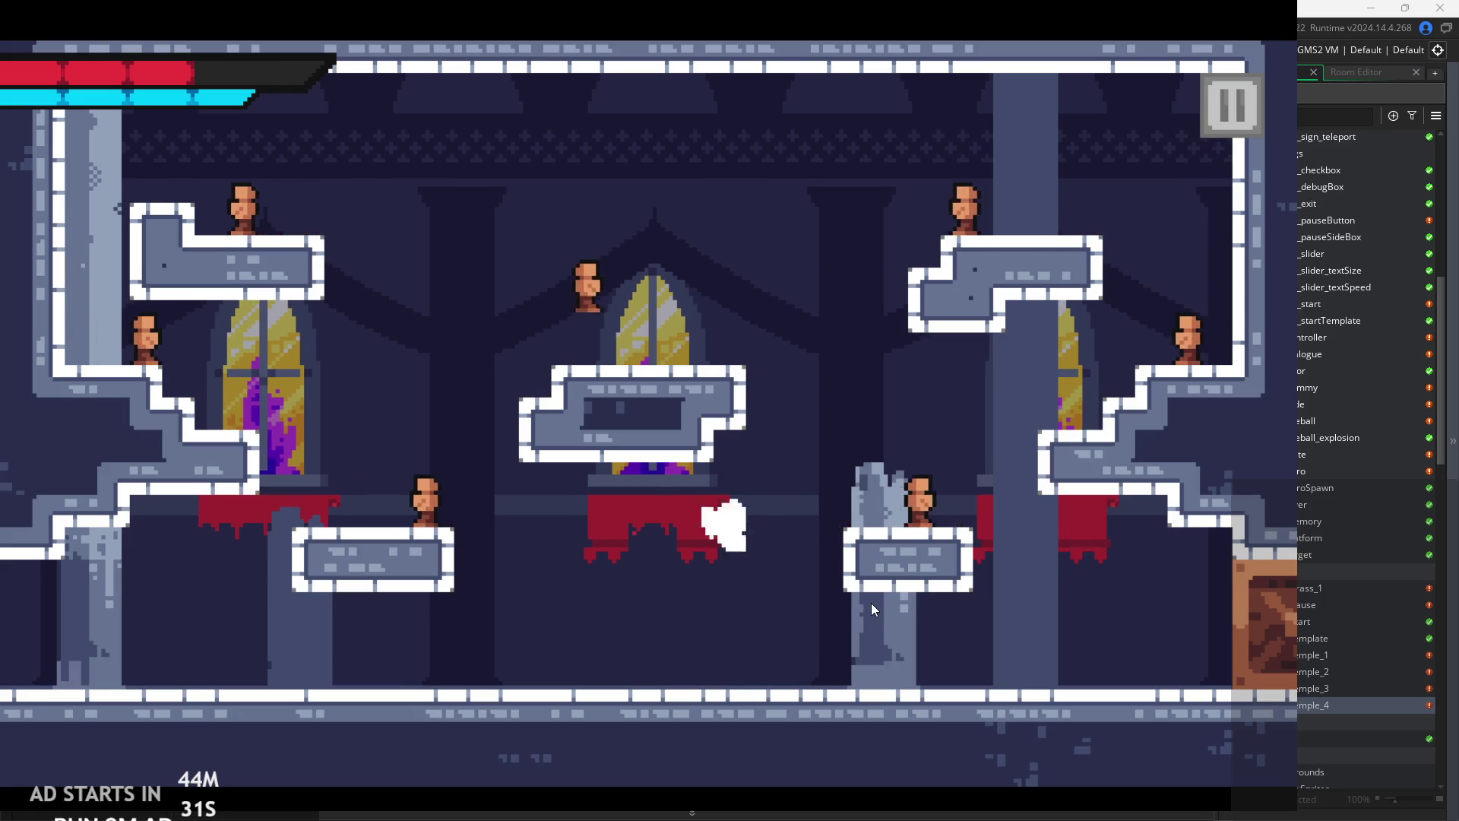
key("space")
key("Right")
key("Left")
key("space")
key("space")
- Run back and forth slashing at enemies, then pause the game
key("Right")
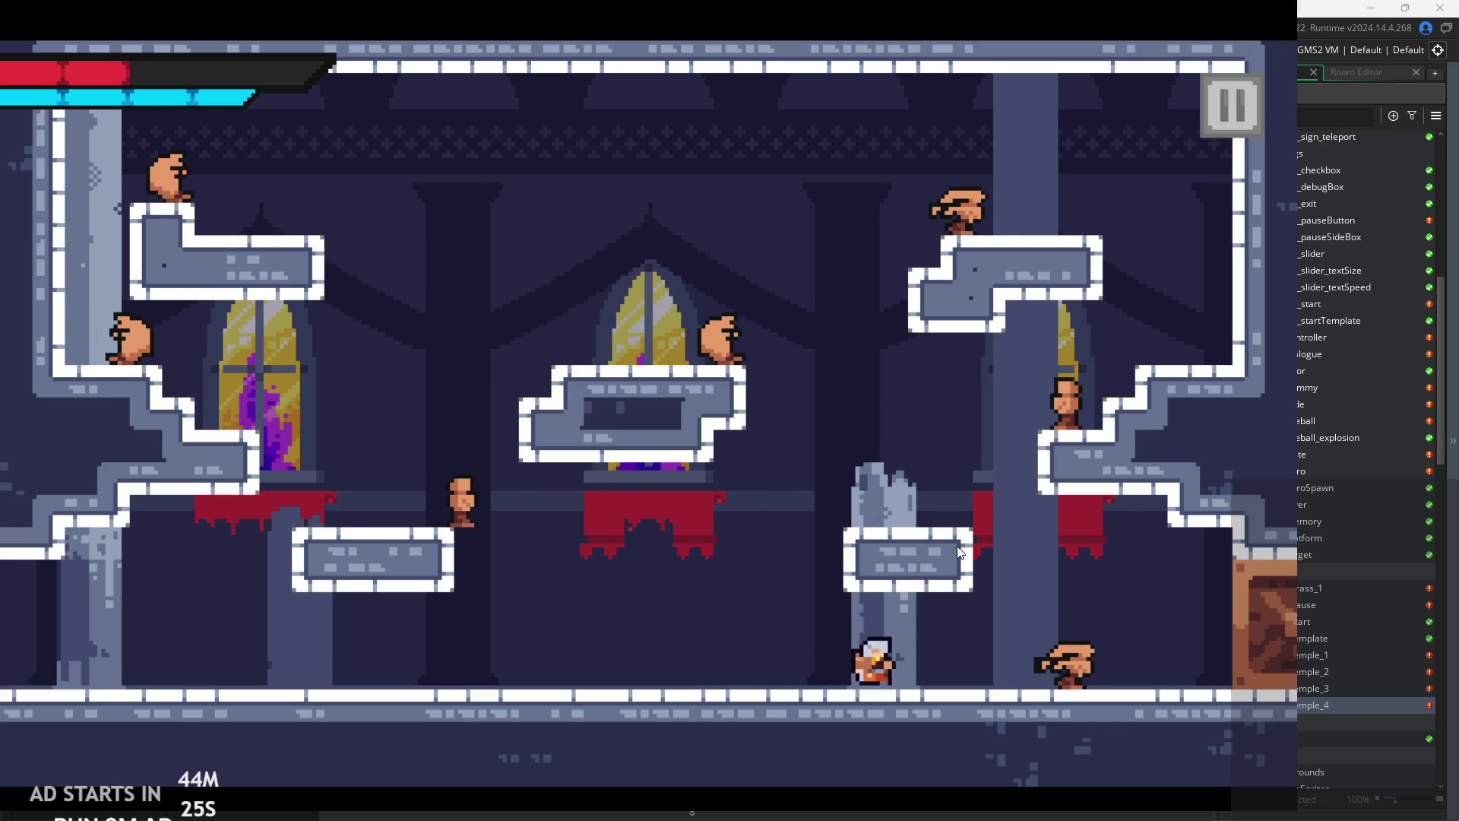
key("space")
key("Left")
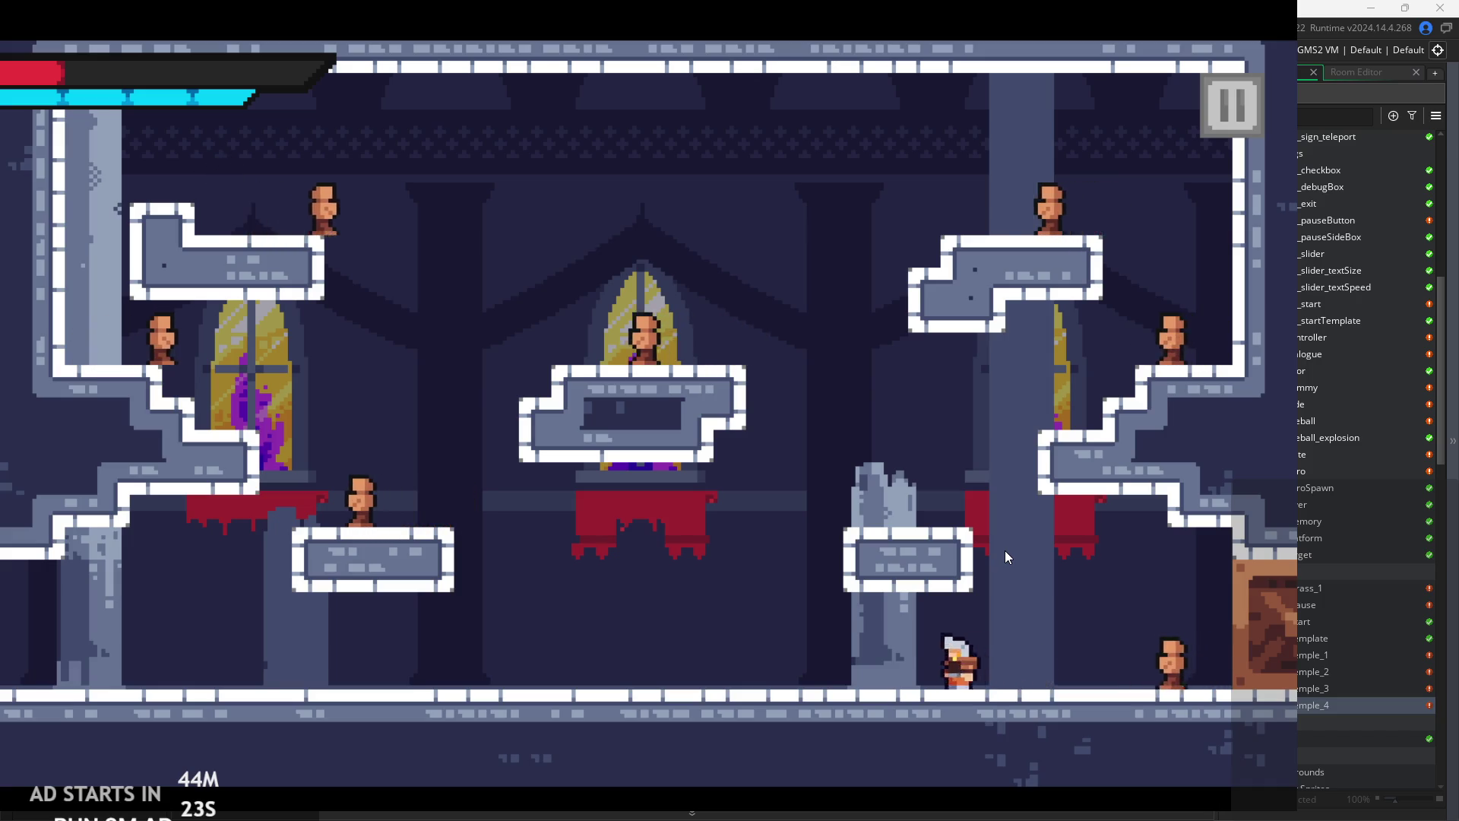
key("Left")
key("Right")
key("Left")
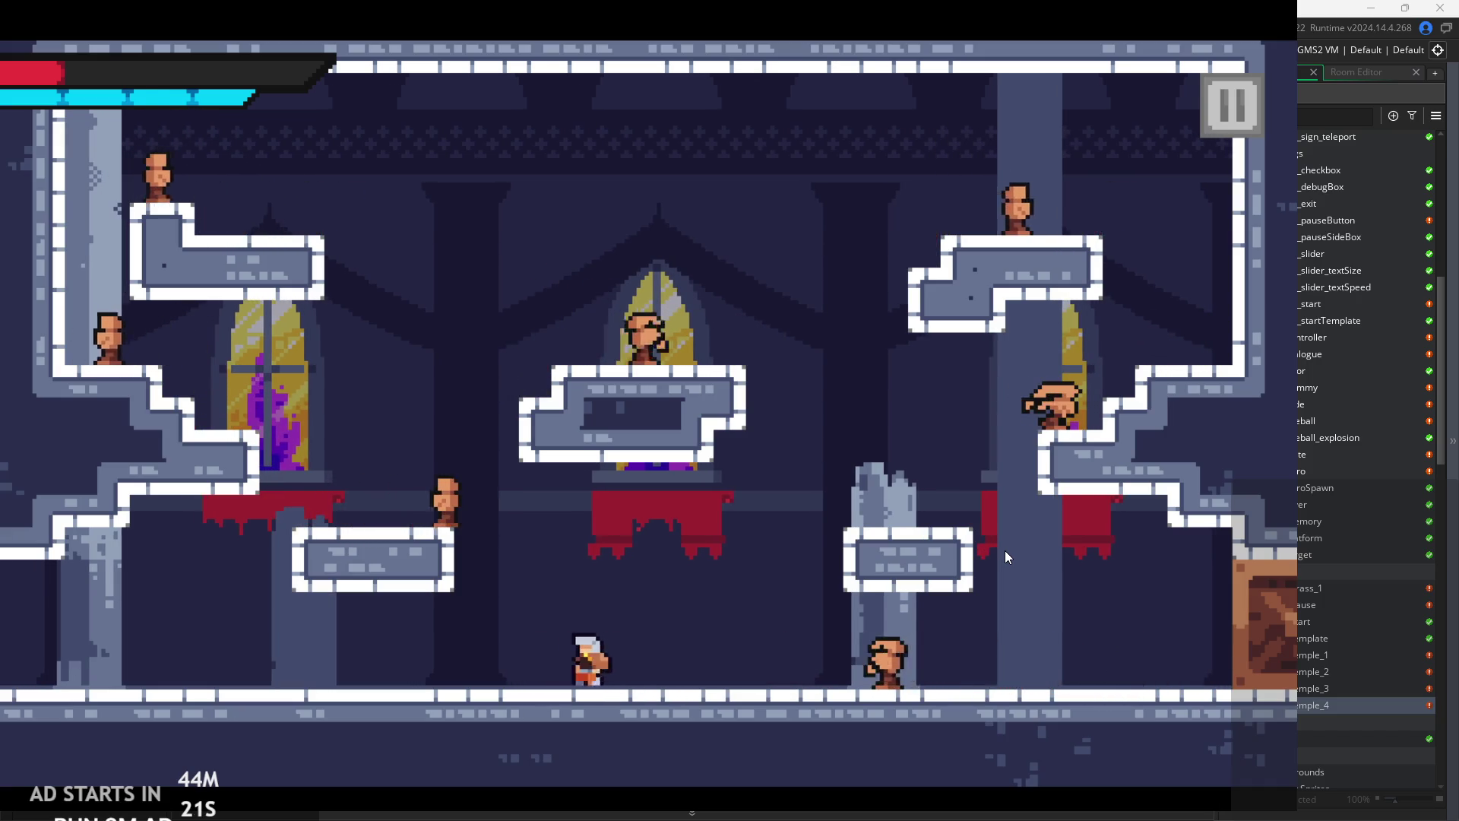
key("Right")
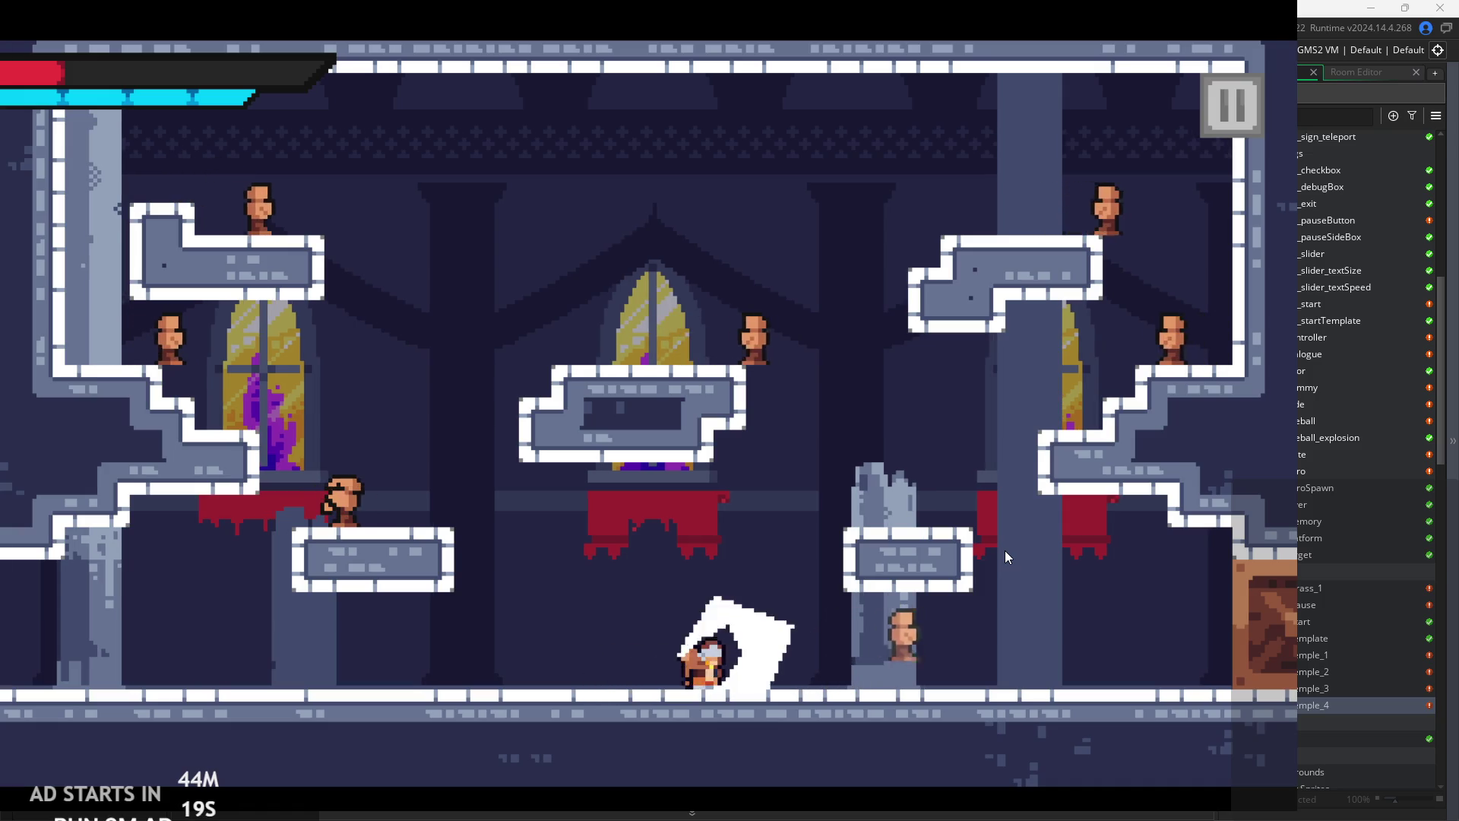
key("Right")
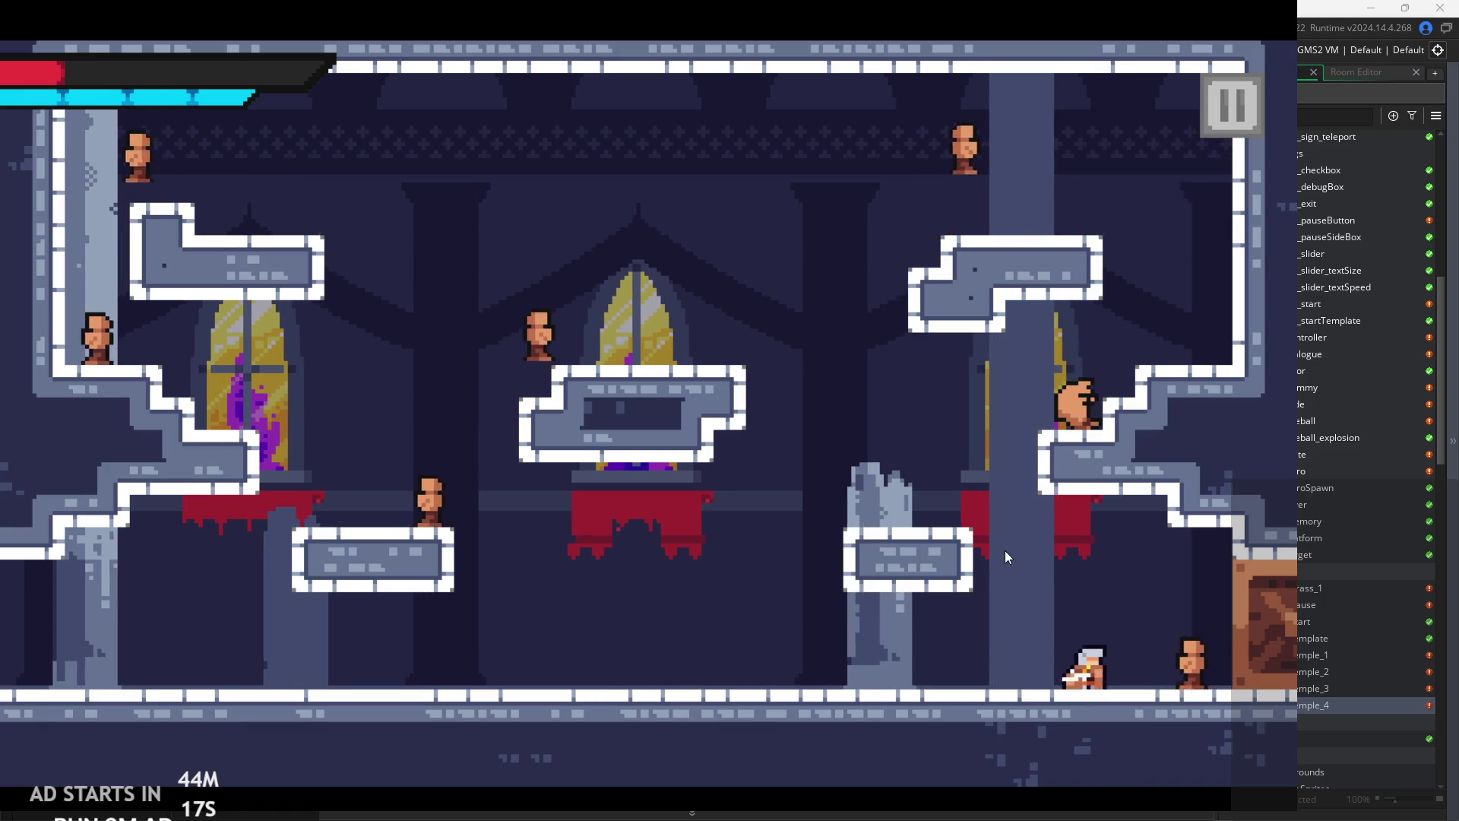
key("Left")
key("Right")
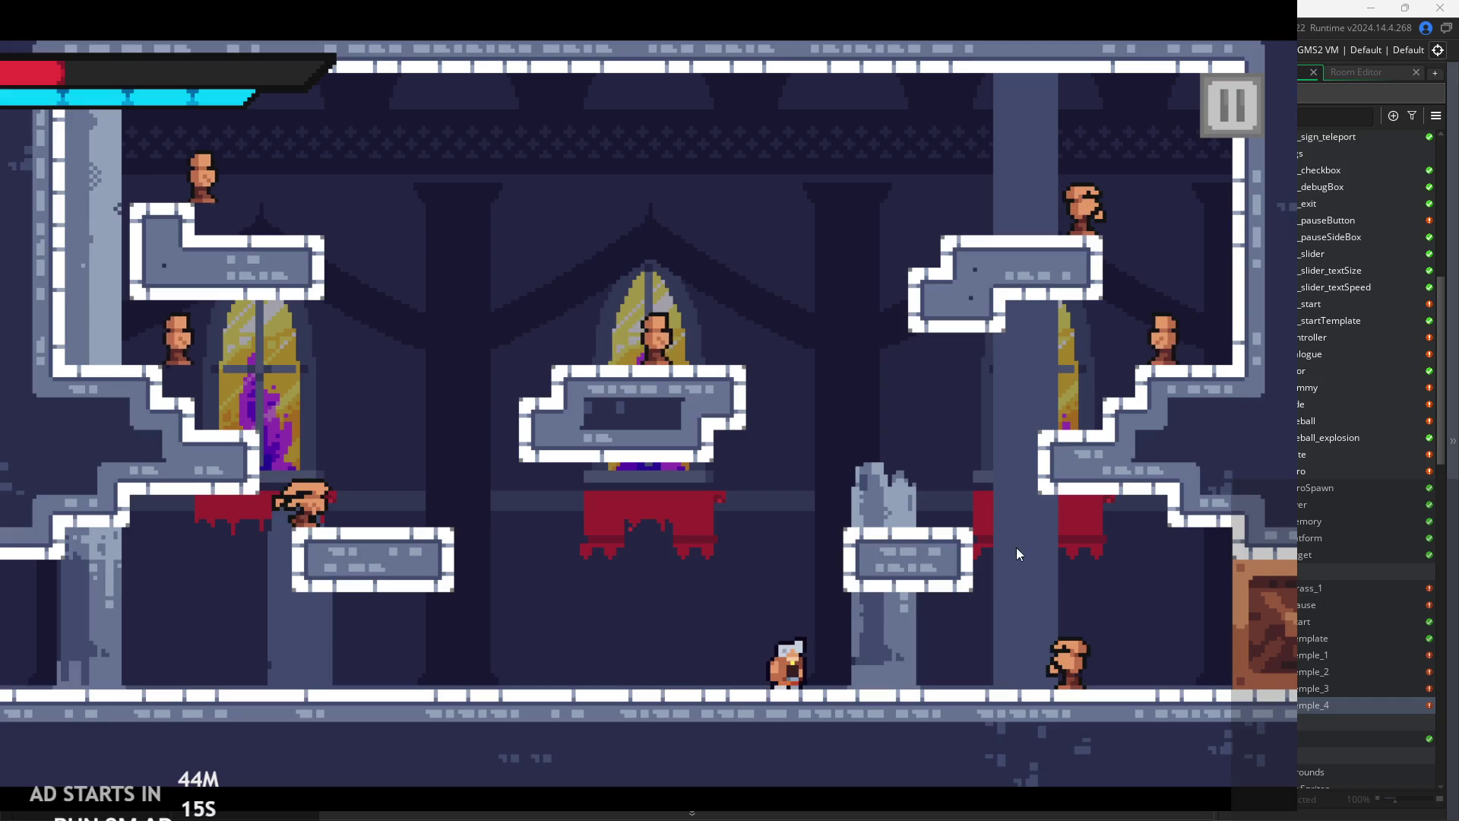
left_click(1232, 106)
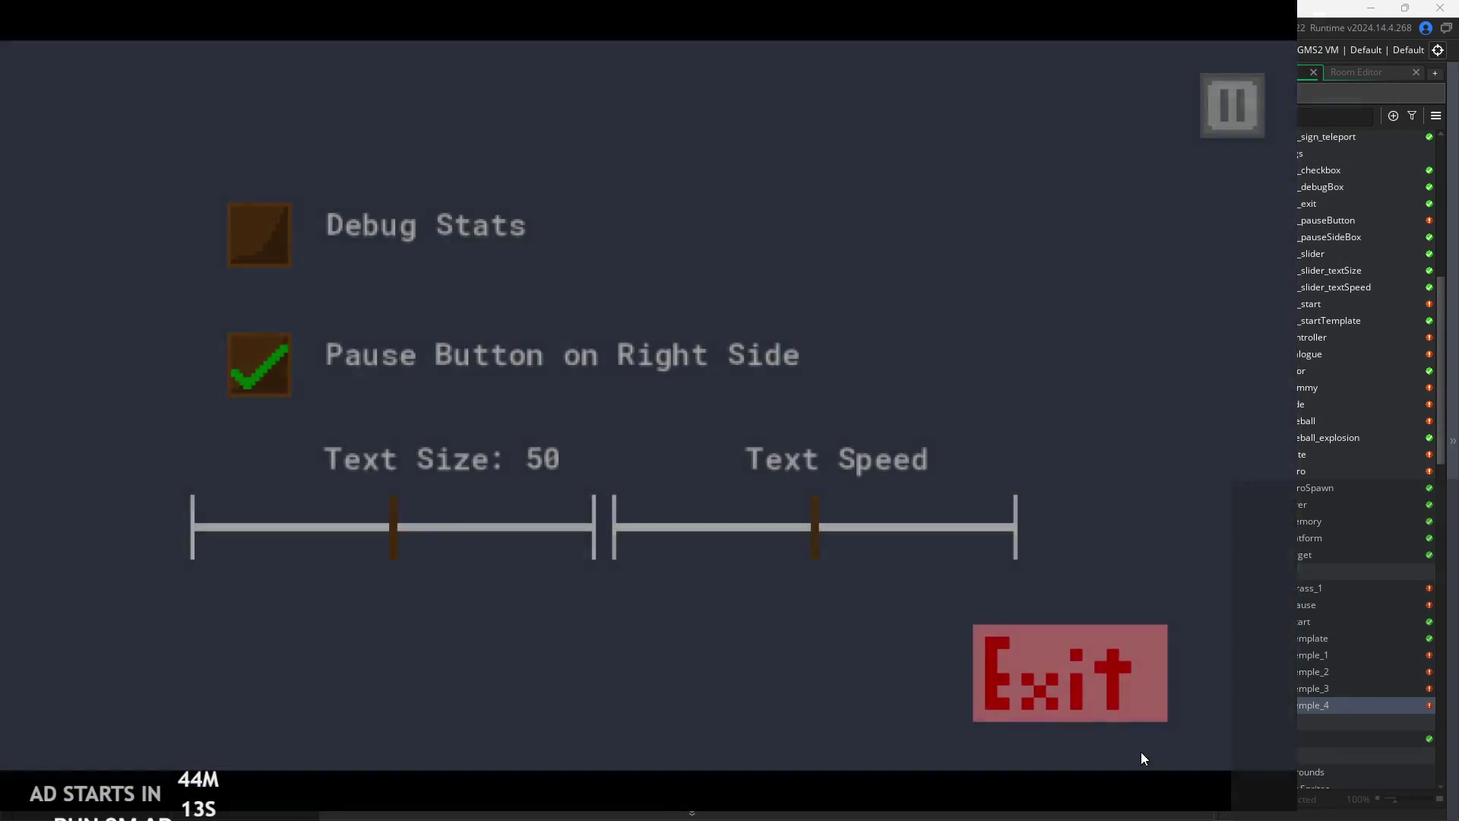
- Exit the game and open spr_dummy, stepping through its six animation frames
left_click(1148, 703)
scroll(1293, 594, "down", 5)
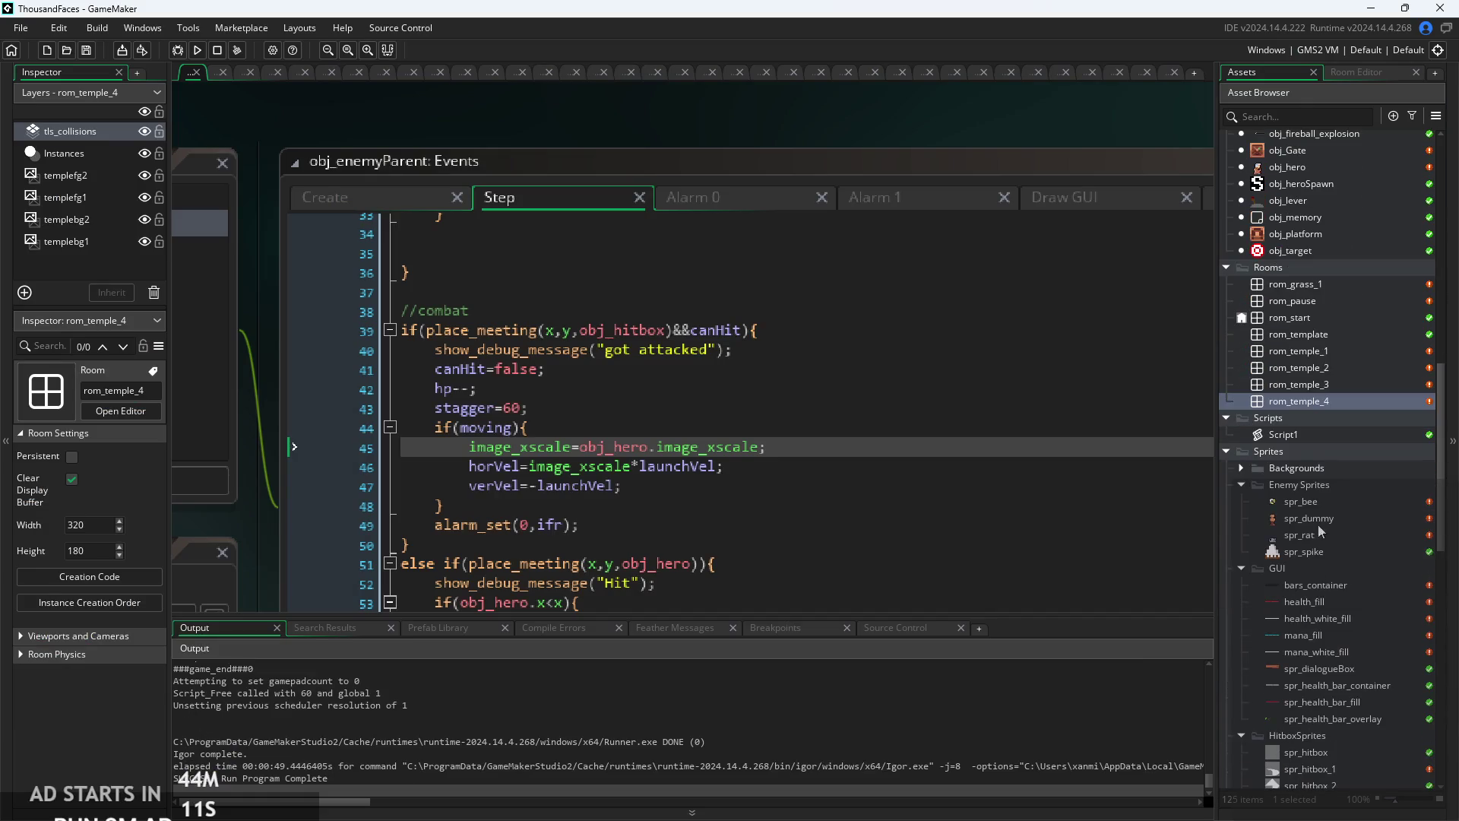
left_click(1319, 520)
double_click(1319, 520)
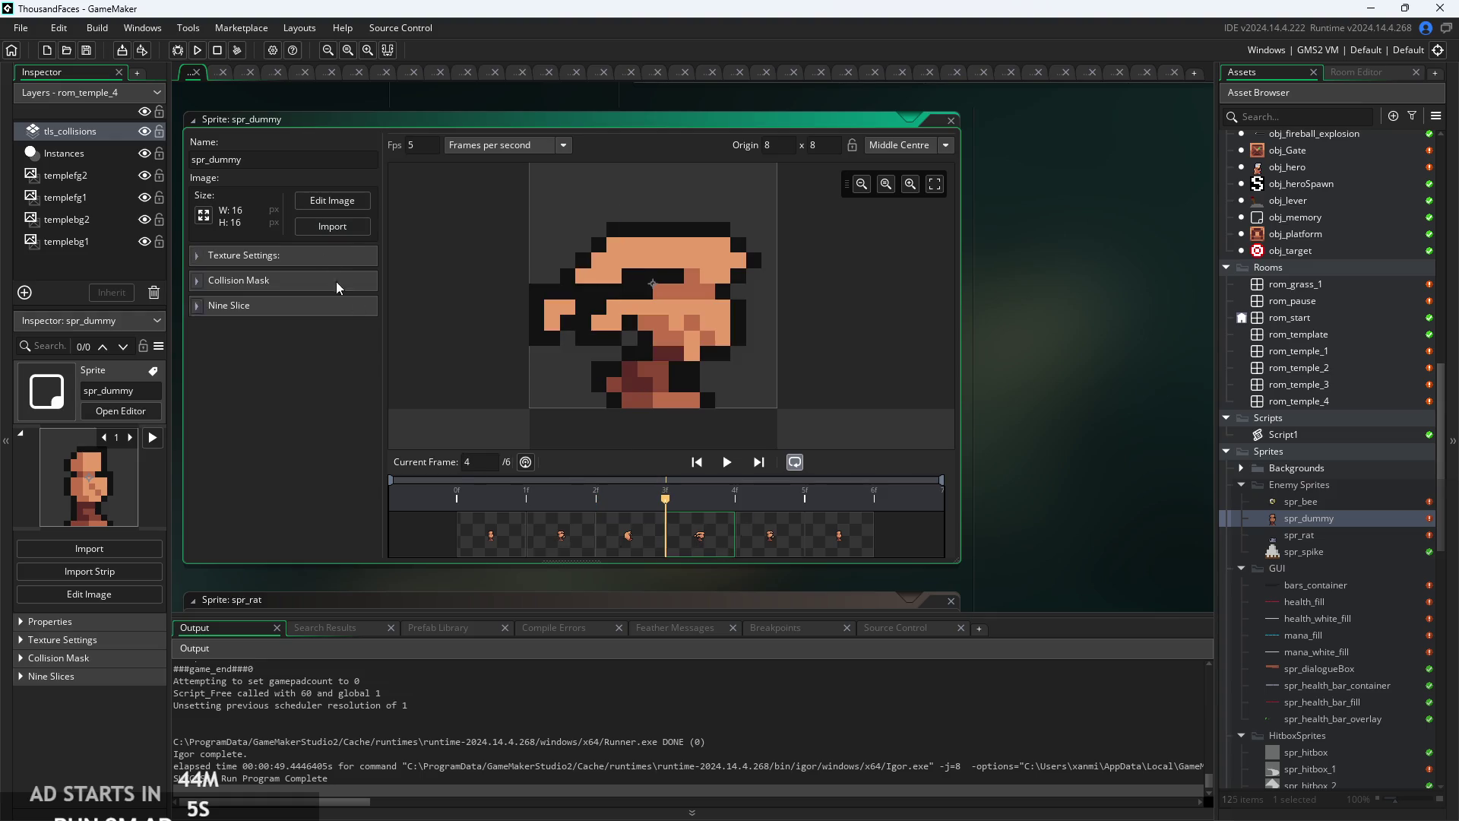
left_click(757, 538)
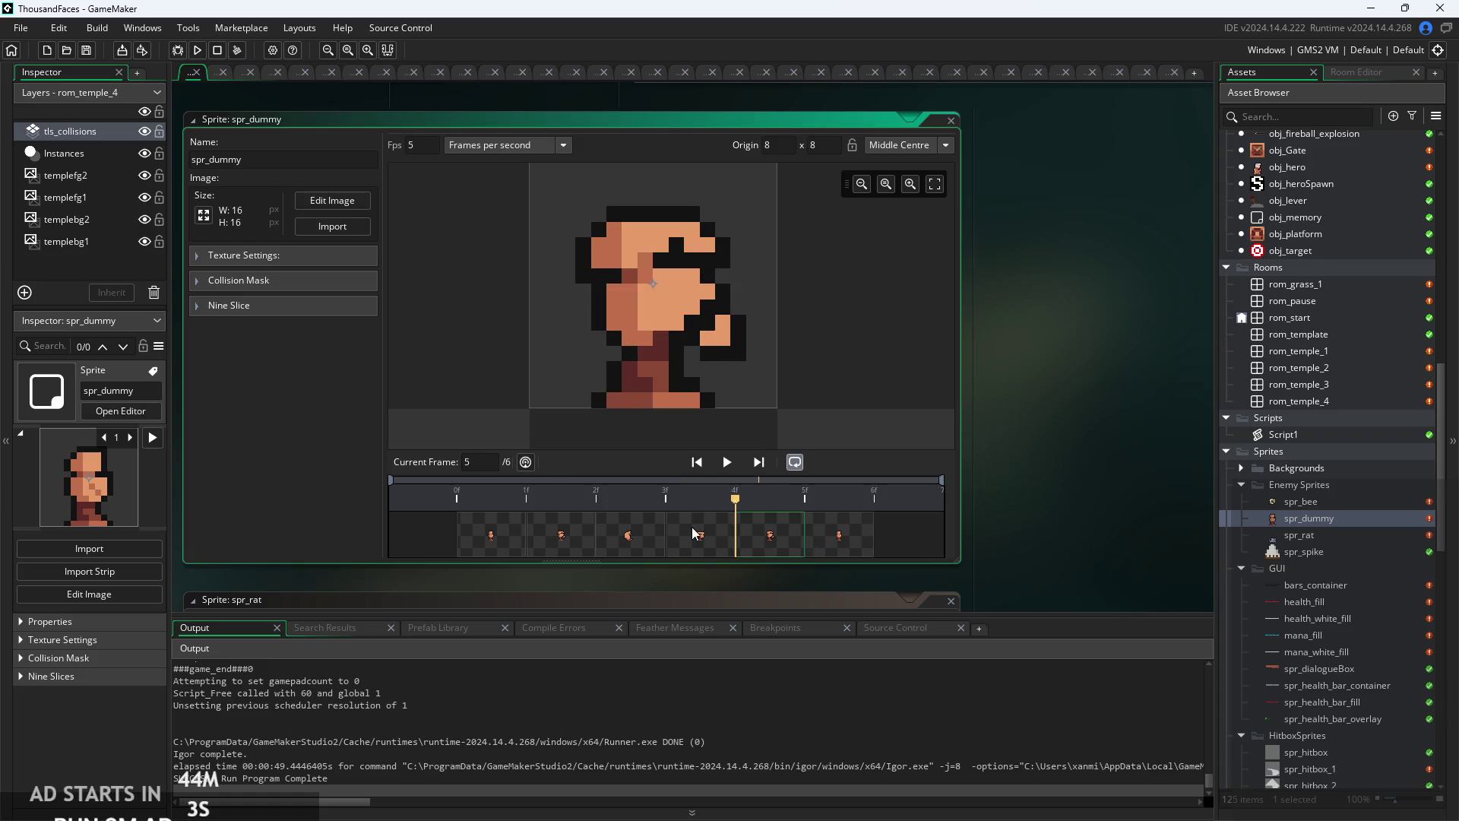
left_click(809, 537)
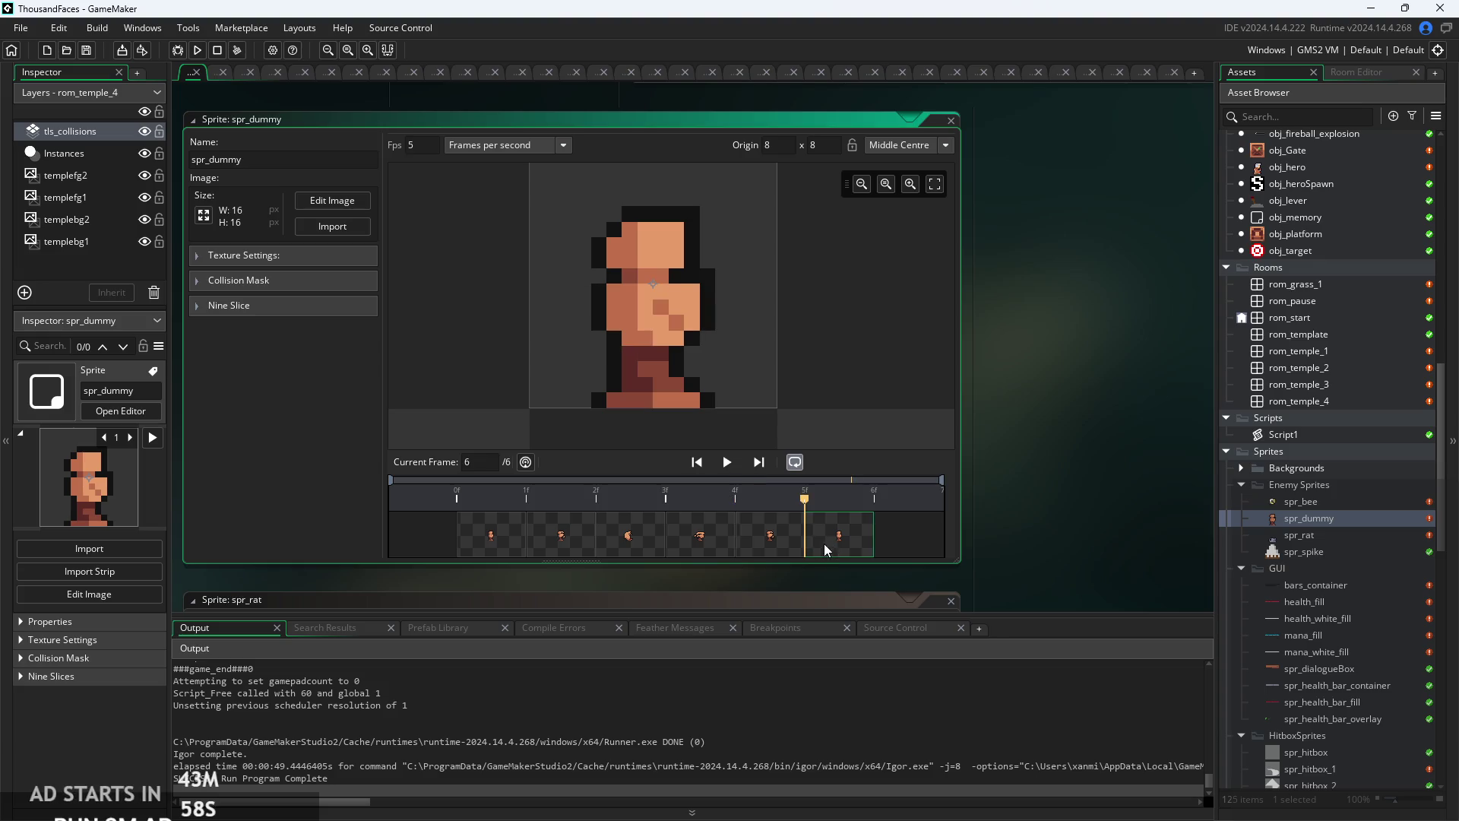
left_click(727, 544)
- Scroll the Asset Browser to HitboxSprites and open spr_hitboxEnemyParentAttack
left_click_drag(1092, 468, 1046, 493)
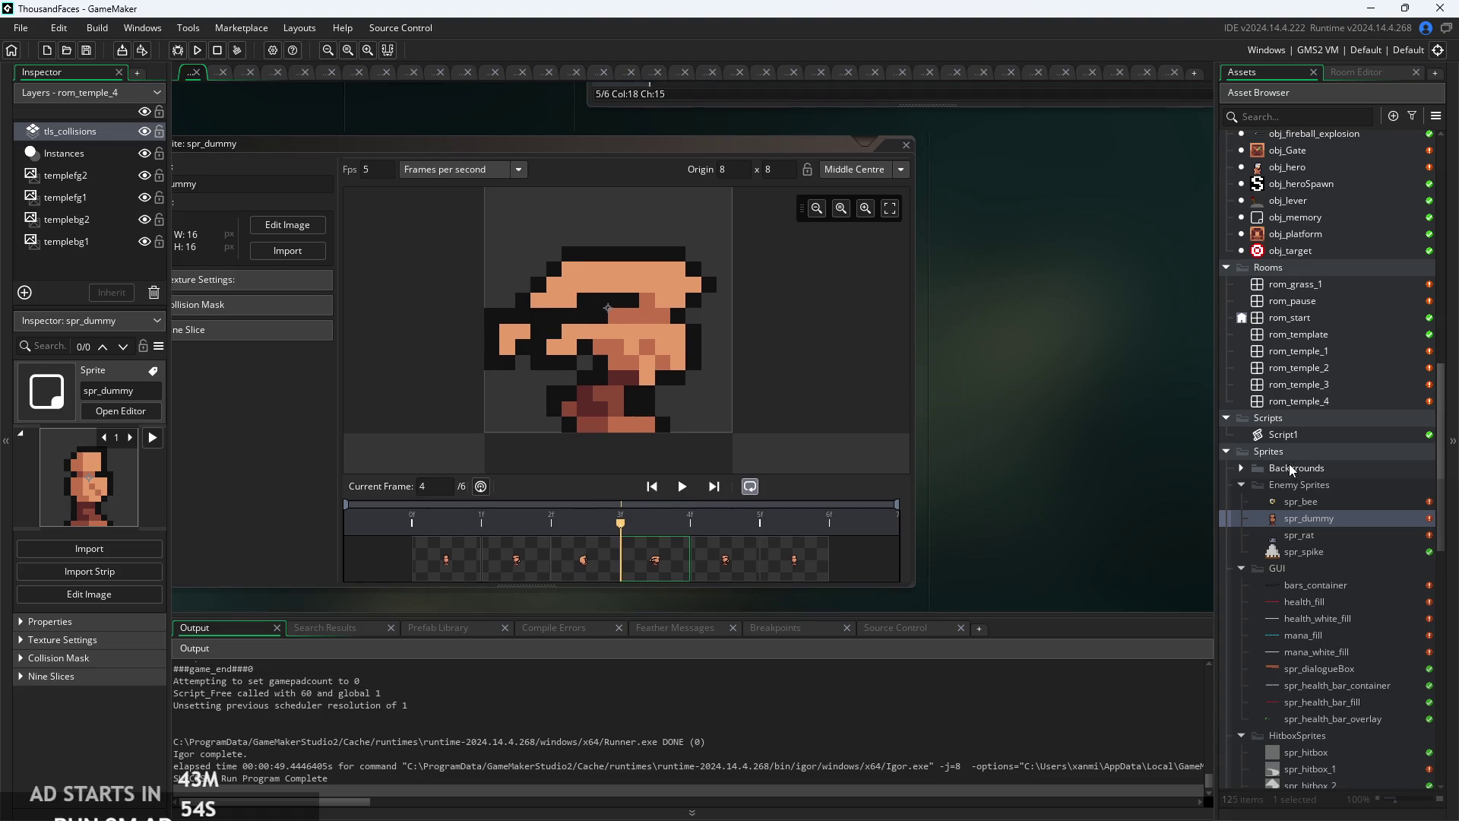
scroll(1289, 463, "up", 3)
scroll(1290, 469, "down", 3)
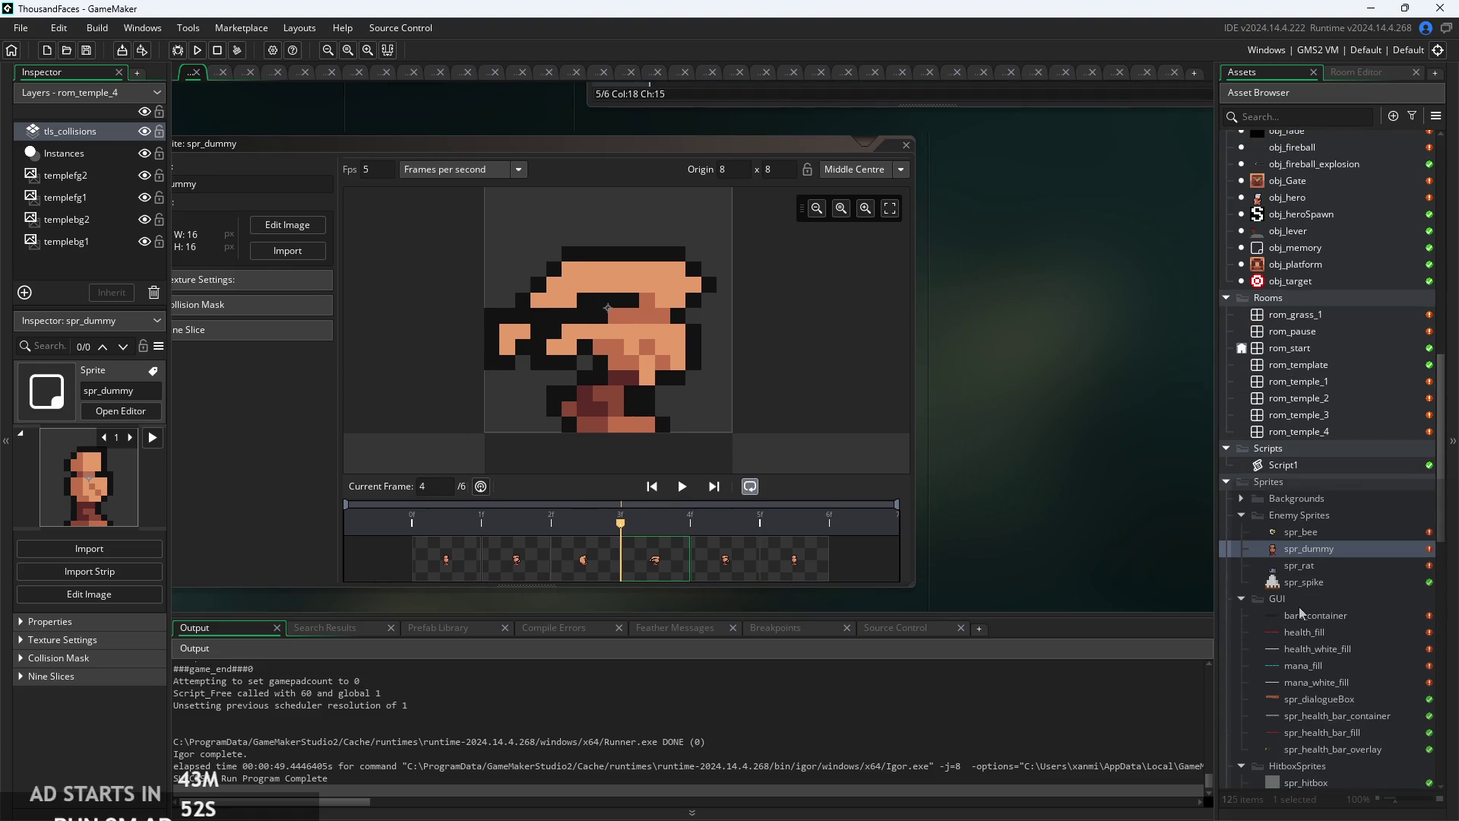
scroll(1299, 608, "up", 10)
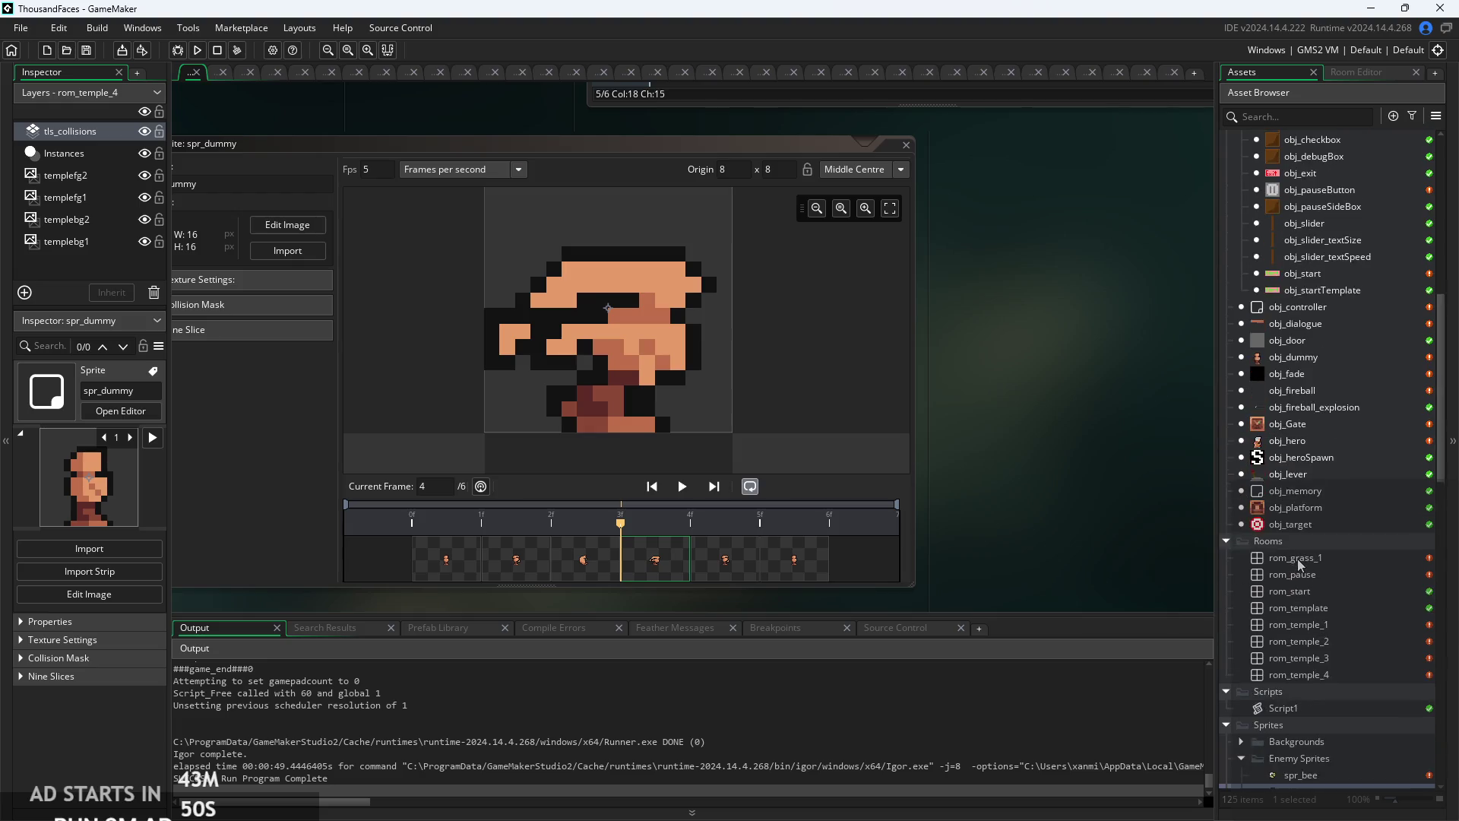
scroll(1292, 527, "up", 3)
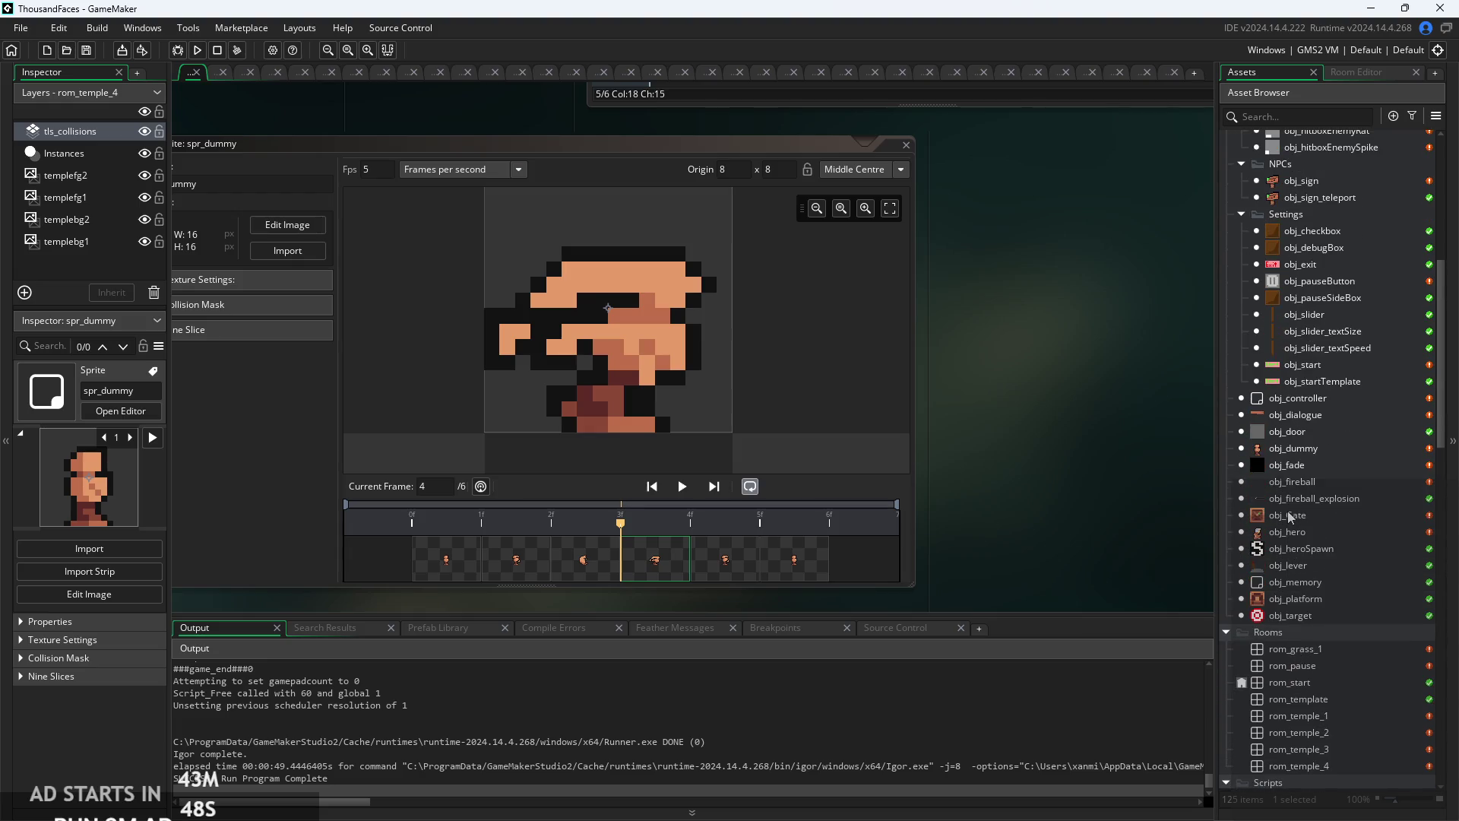
scroll(1295, 516, "down", 3)
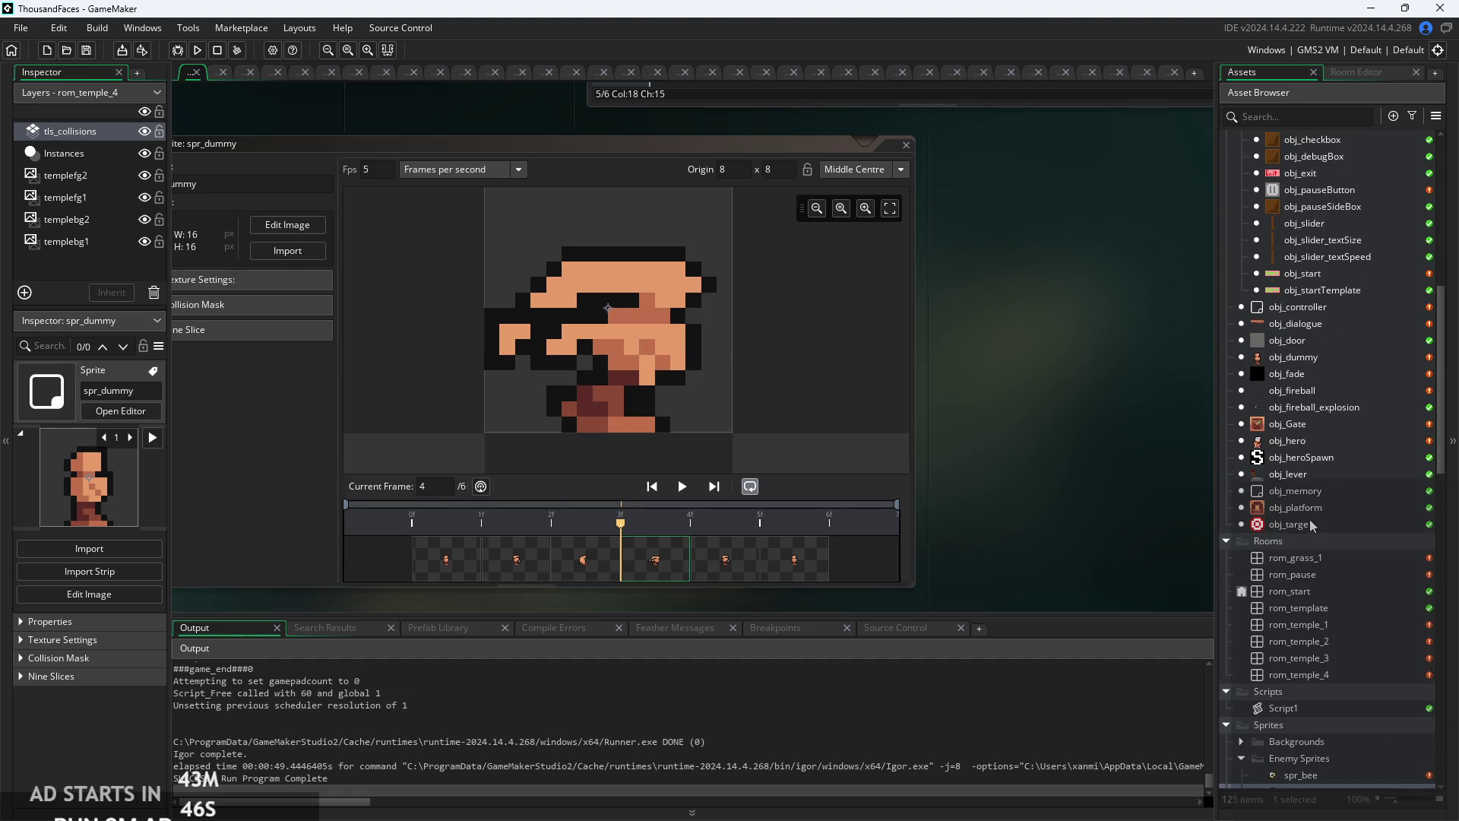
scroll(1312, 524, "down", 5)
scroll(1307, 540, "down", 10)
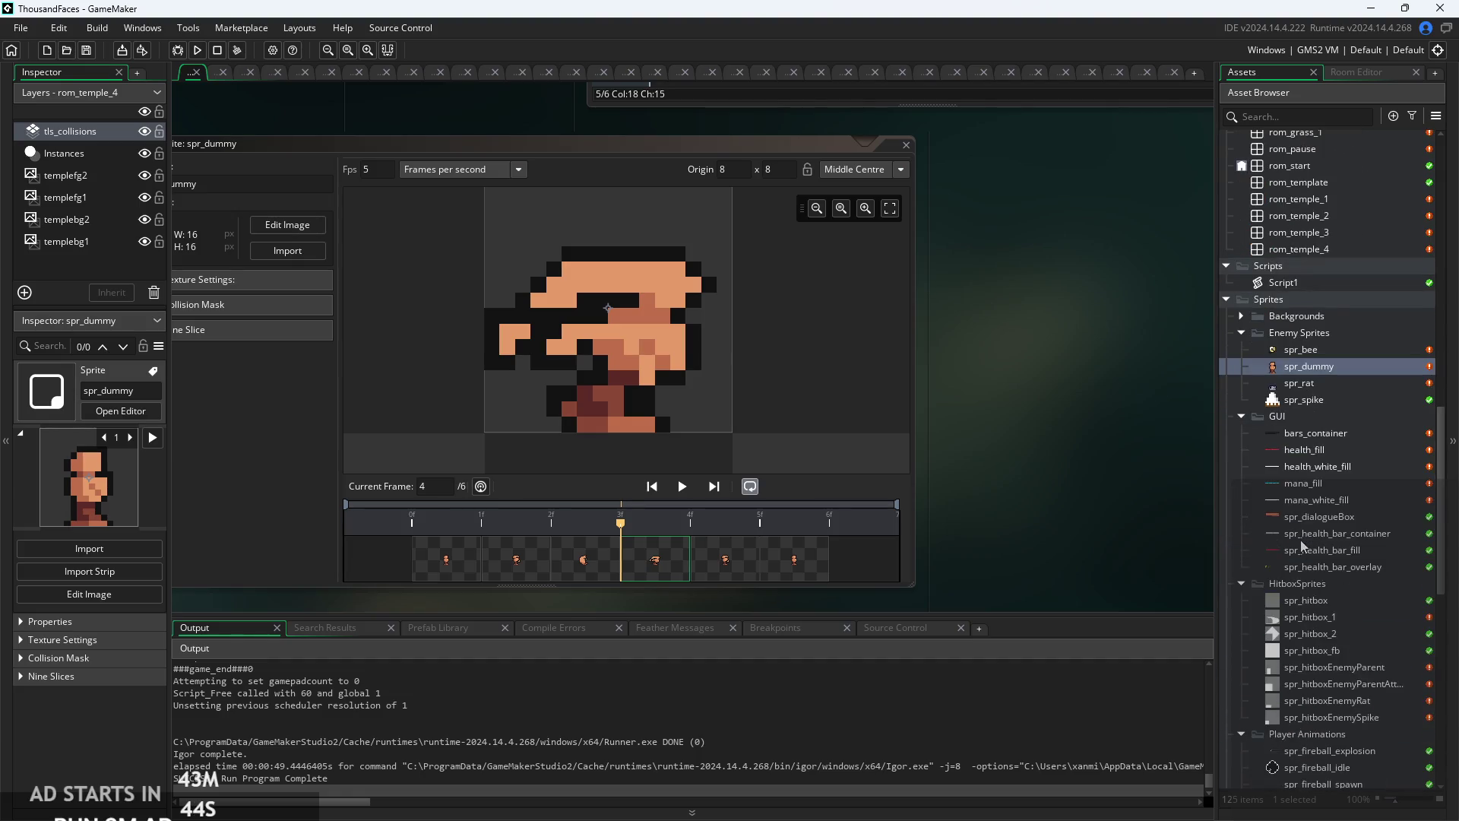
double_click(1304, 687)
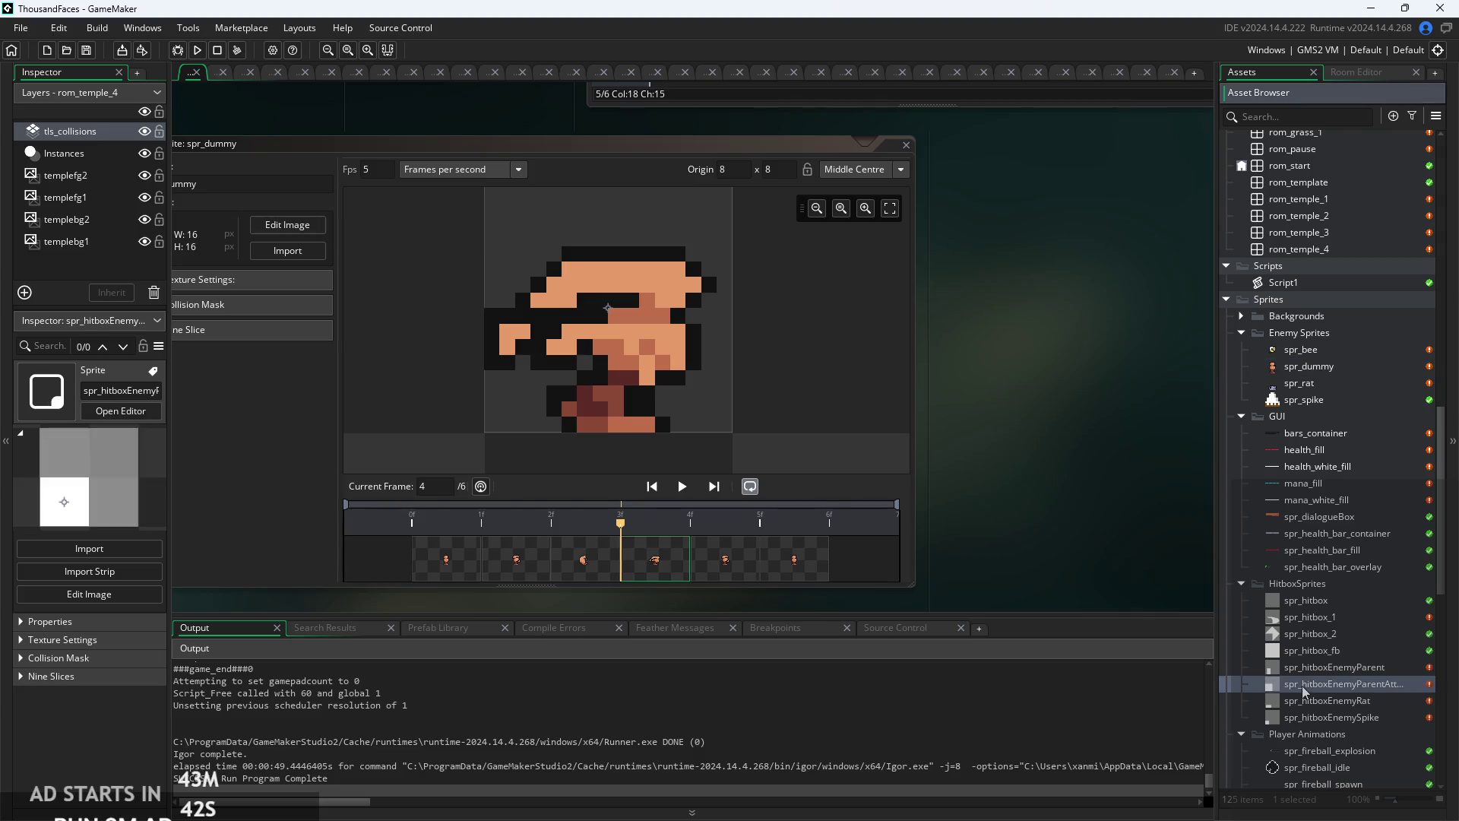
- In the image editor, rectangle-select an 8×14 strip at the white square's left edge
left_click(573, 201)
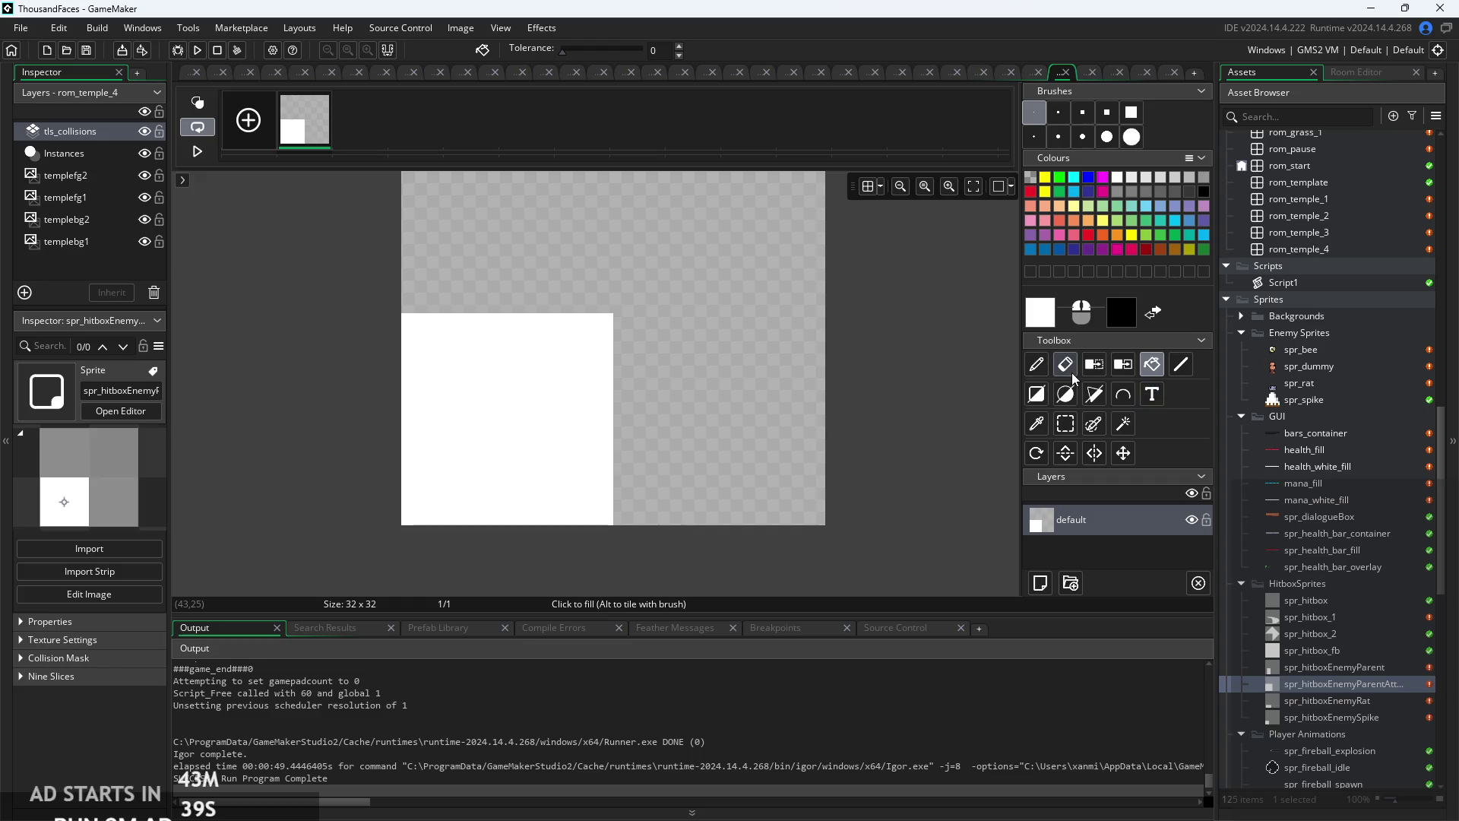
left_click(1065, 424)
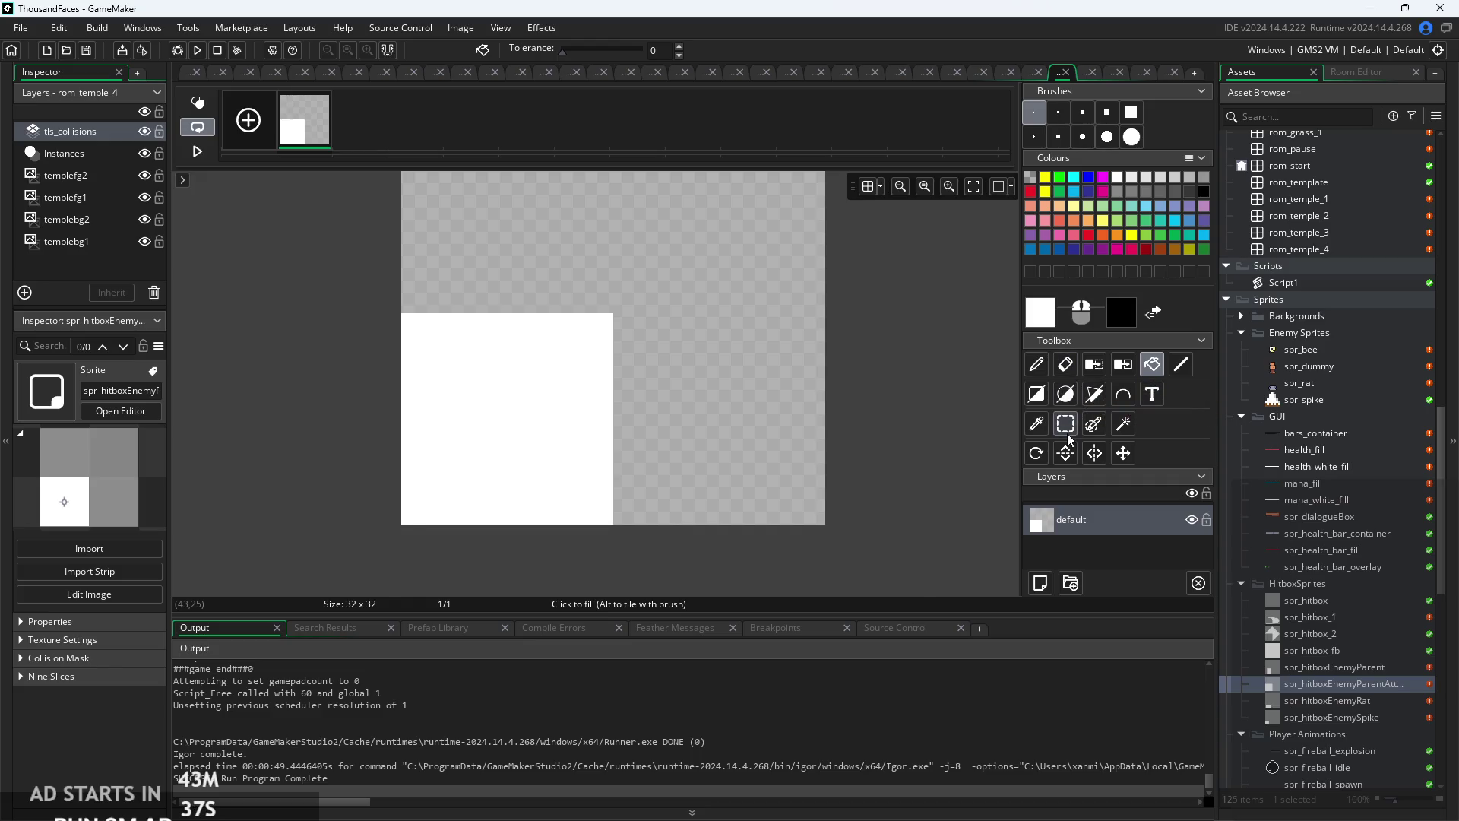
mouse_move(401, 313)
left_mouse_down()
mouse_move(635, 515)
mouse_move(607, 519)
left_mouse_up()
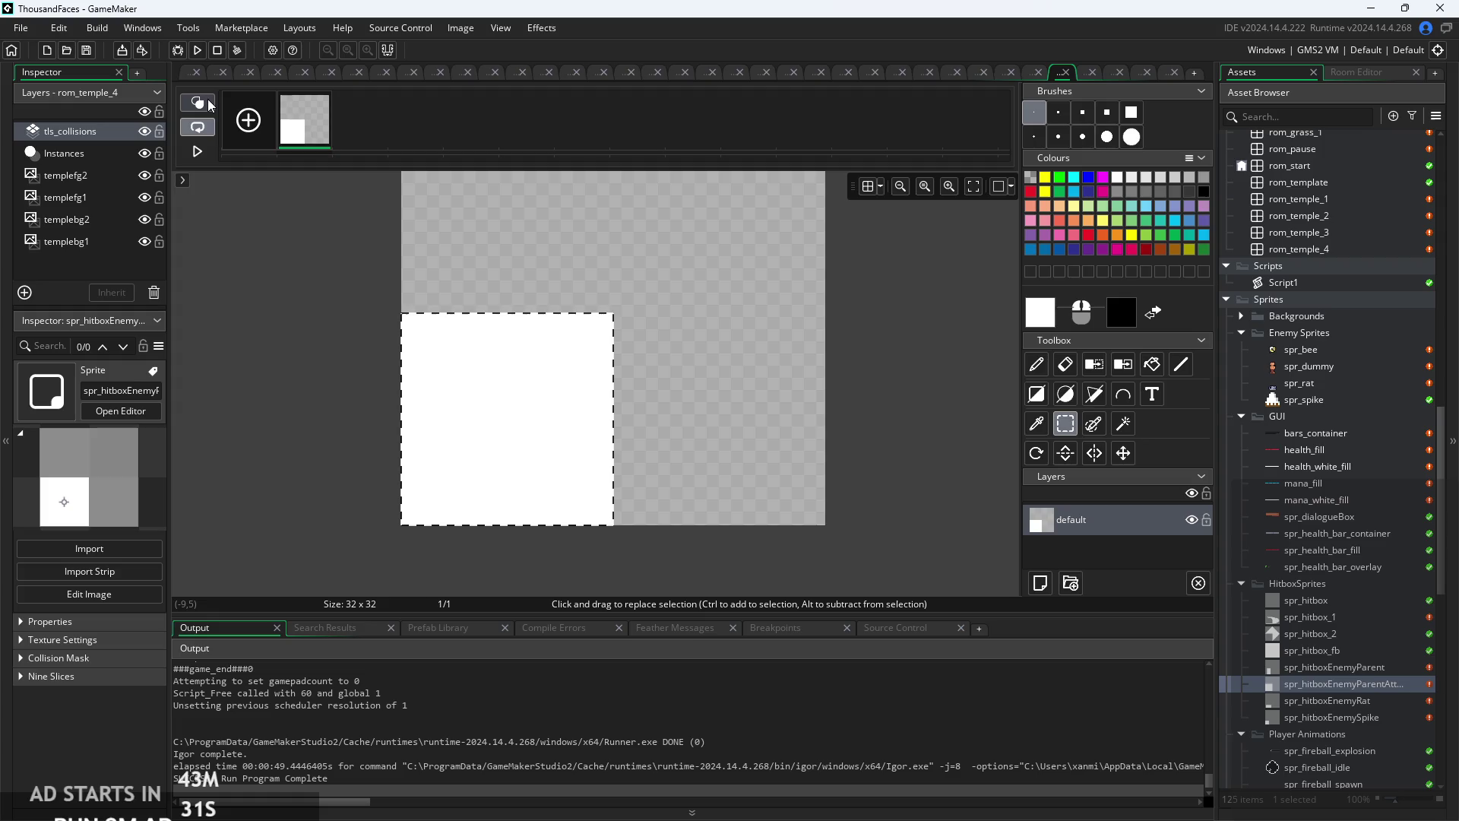
left_click(350, 346)
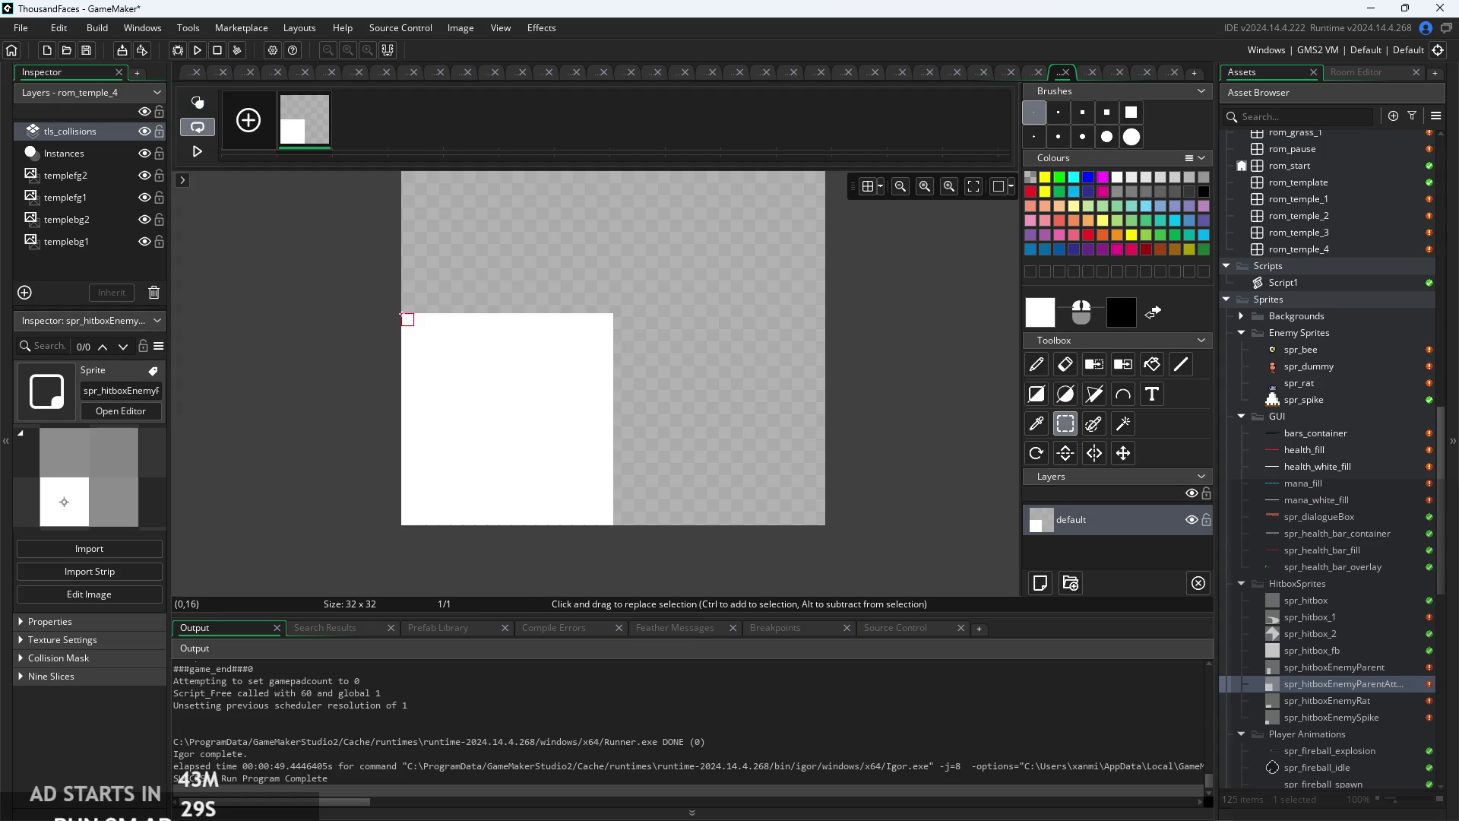
left_click_drag(407, 319, 419, 398)
left_click_drag(514, 506, 513, 519)
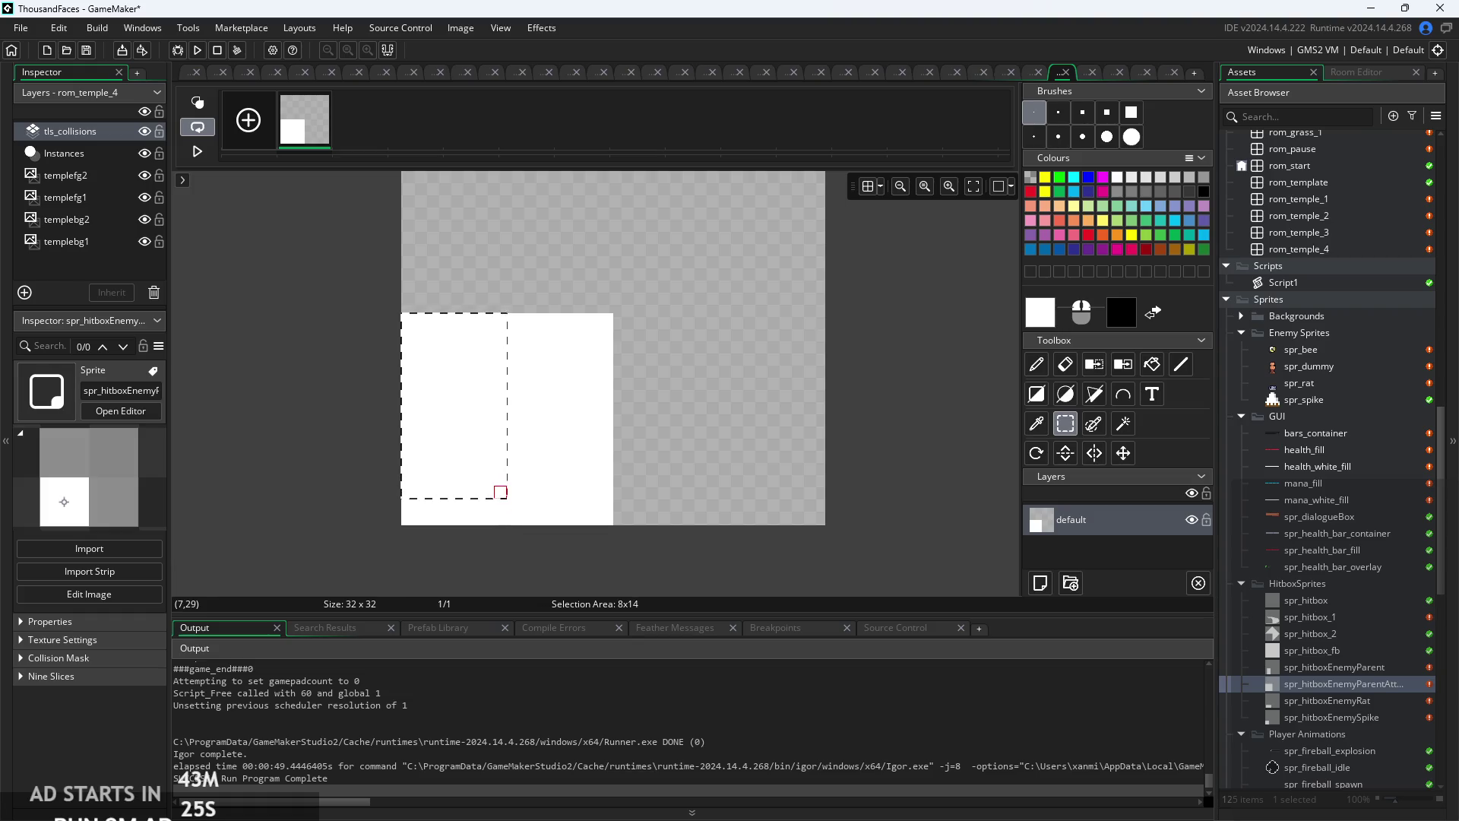
left_click_drag(500, 505, 501, 494)
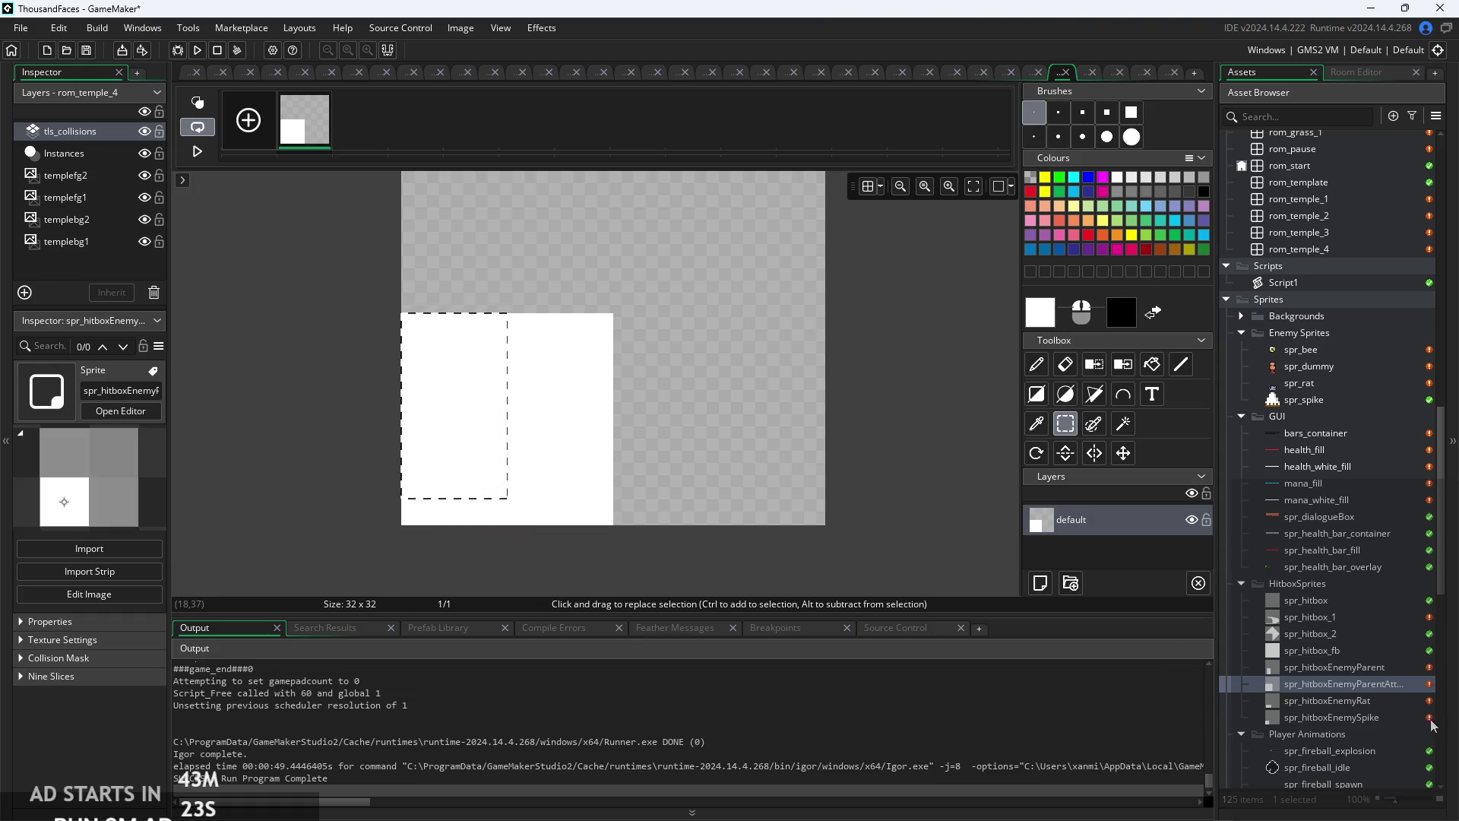
double_click(1355, 669)
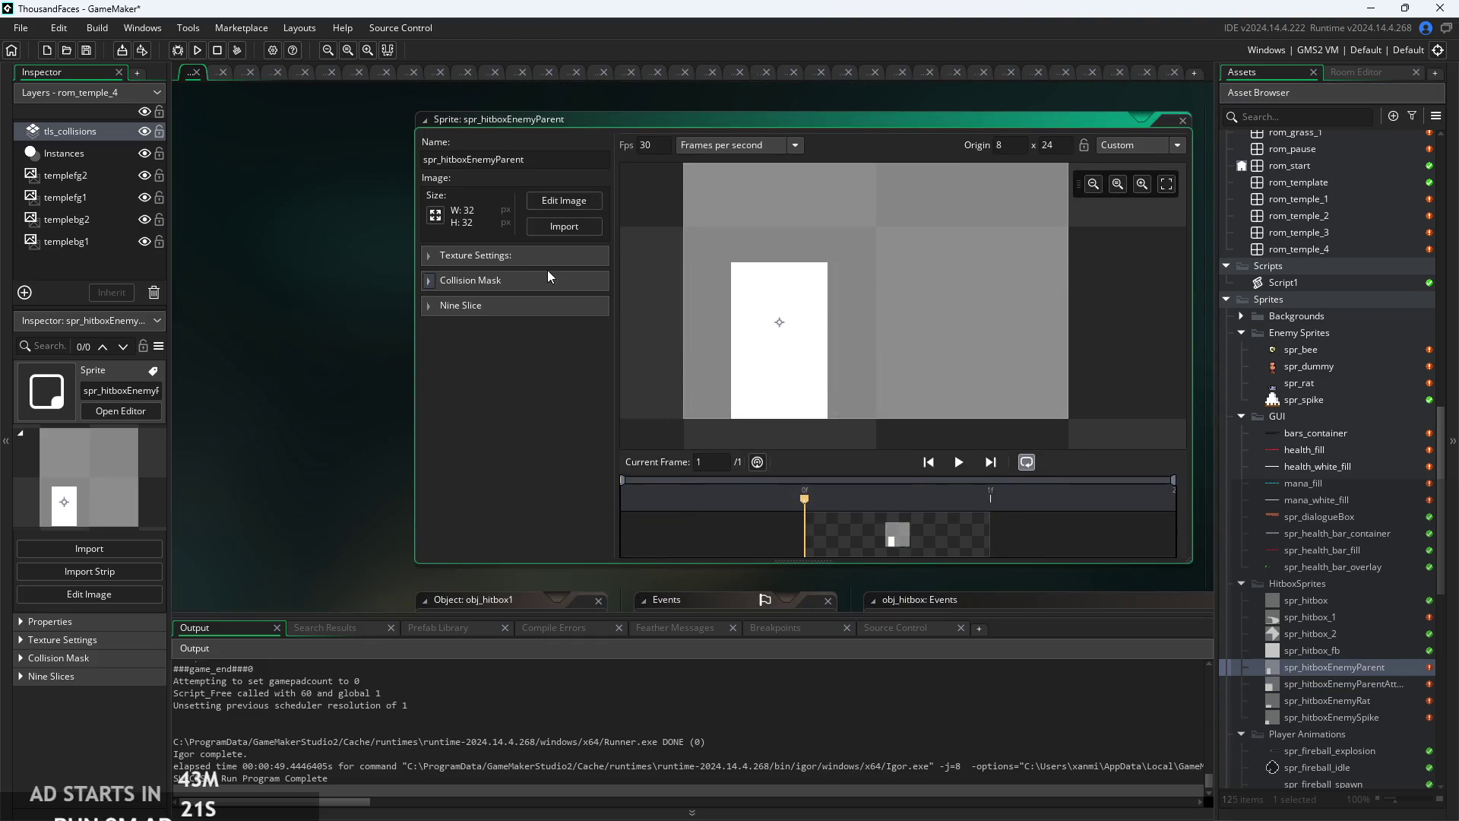
- Measure spr_hitboxEnemyParent's white rectangle as 8×13, then reopen spr_hitboxEnemyParentAttack
left_click(531, 206)
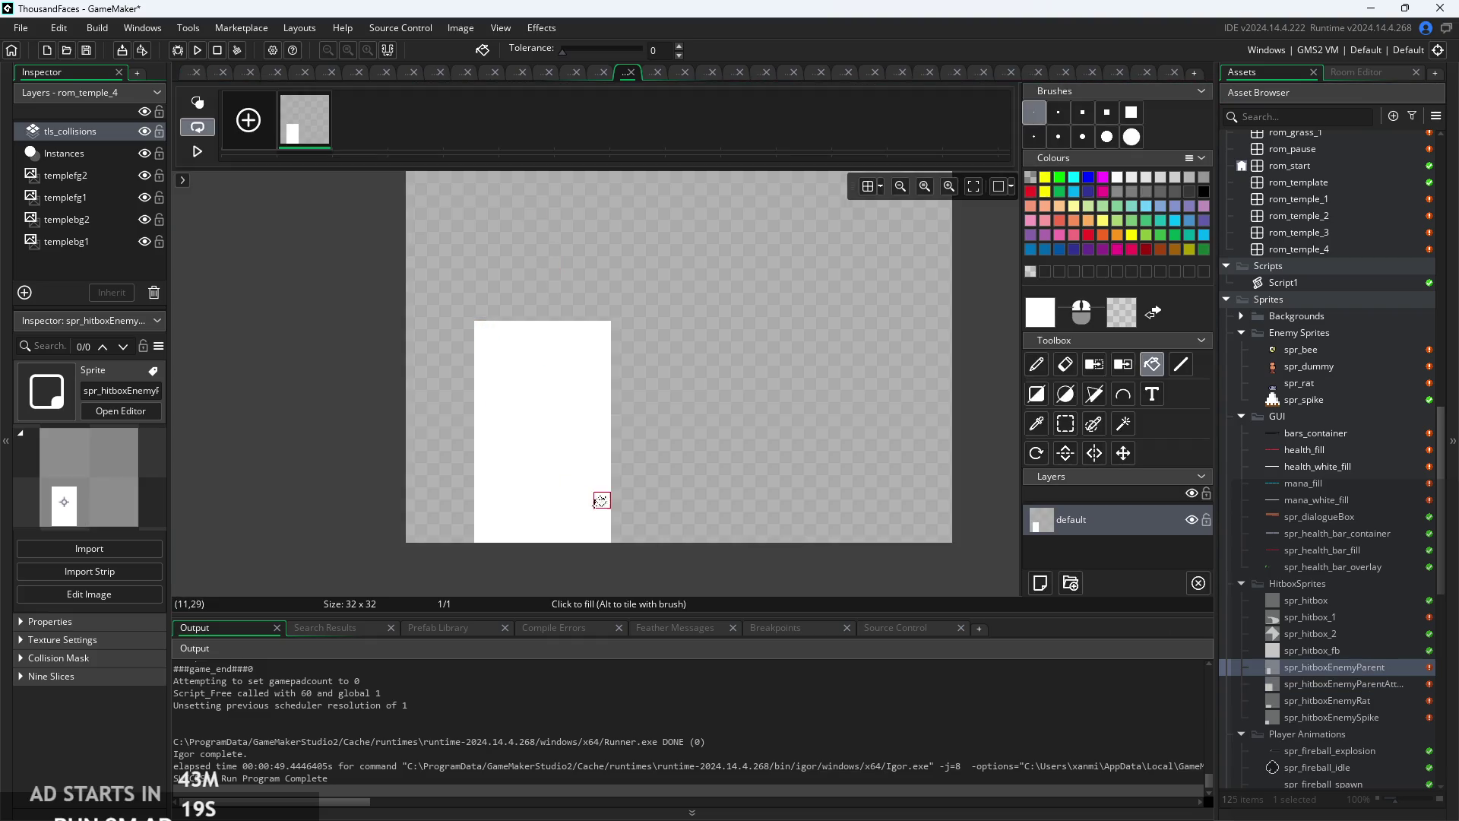
left_click(1055, 424)
left_click_drag(481, 328, 606, 528)
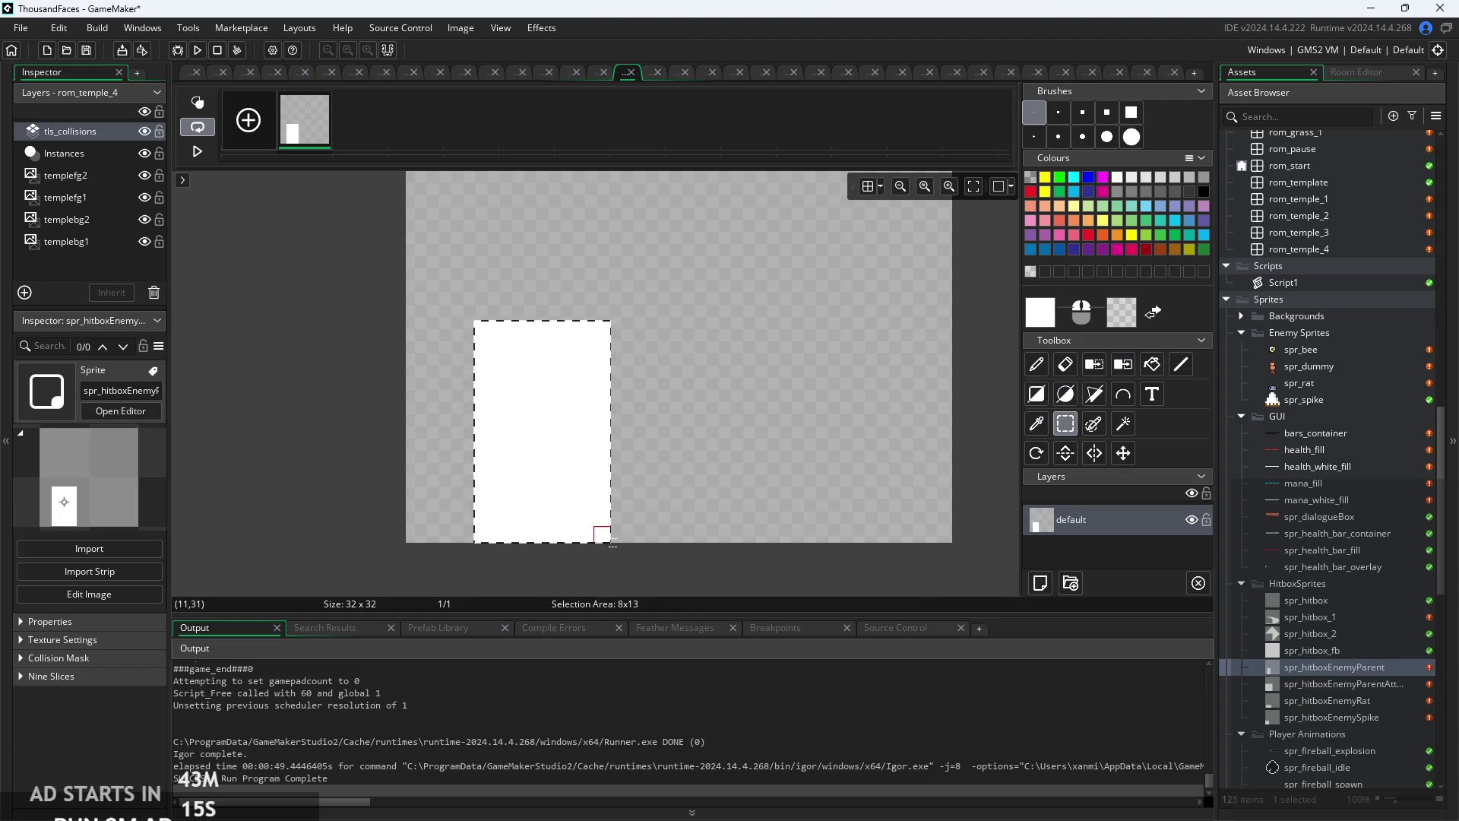
key("Escape")
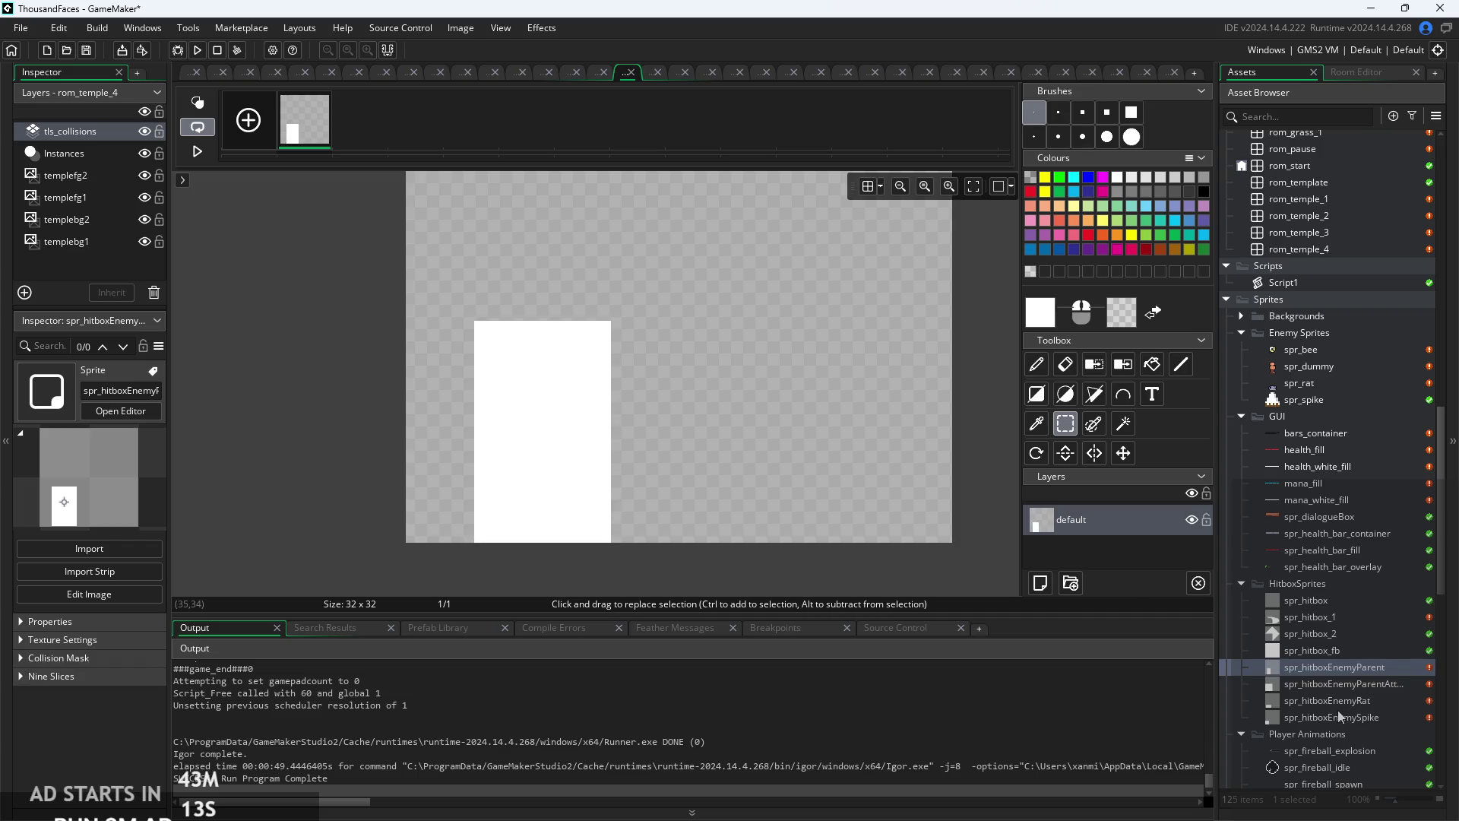
left_click_drag(460, 547, 450, 570)
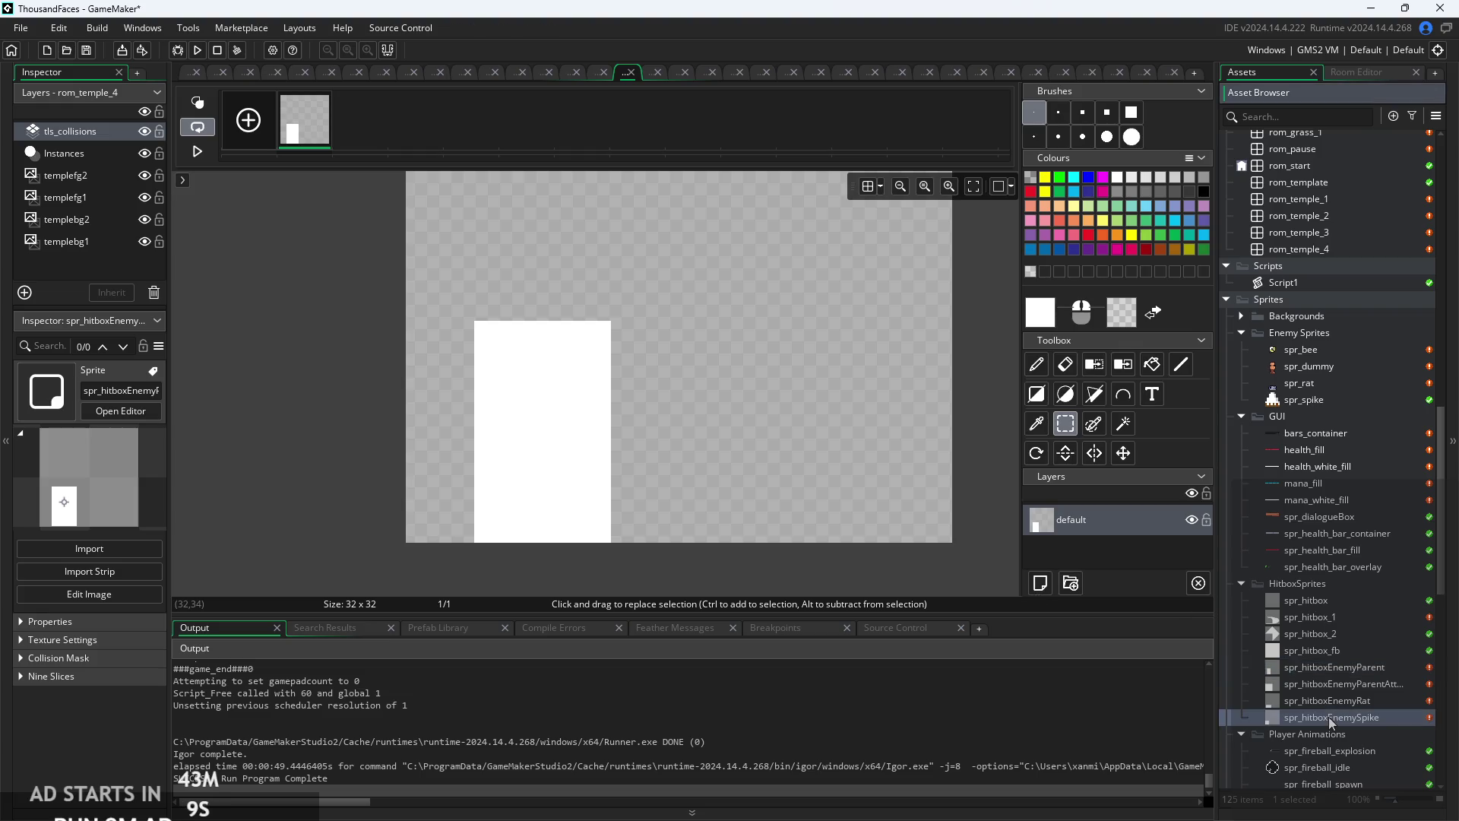
left_click(1328, 689)
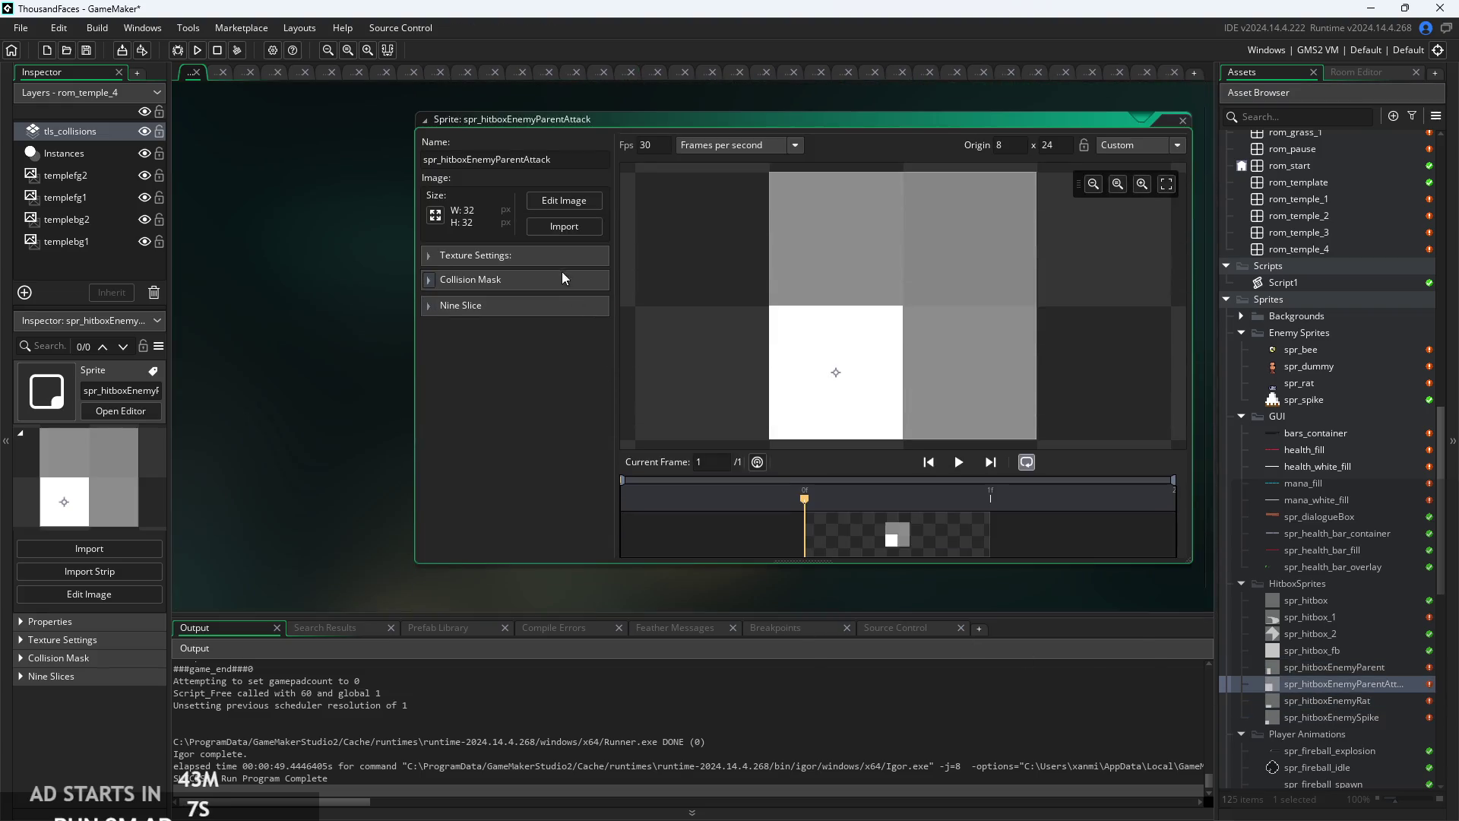
- In the attack hitbox sprite, select an 8 by 13 white column and move it toward the centre
left_click(576, 201)
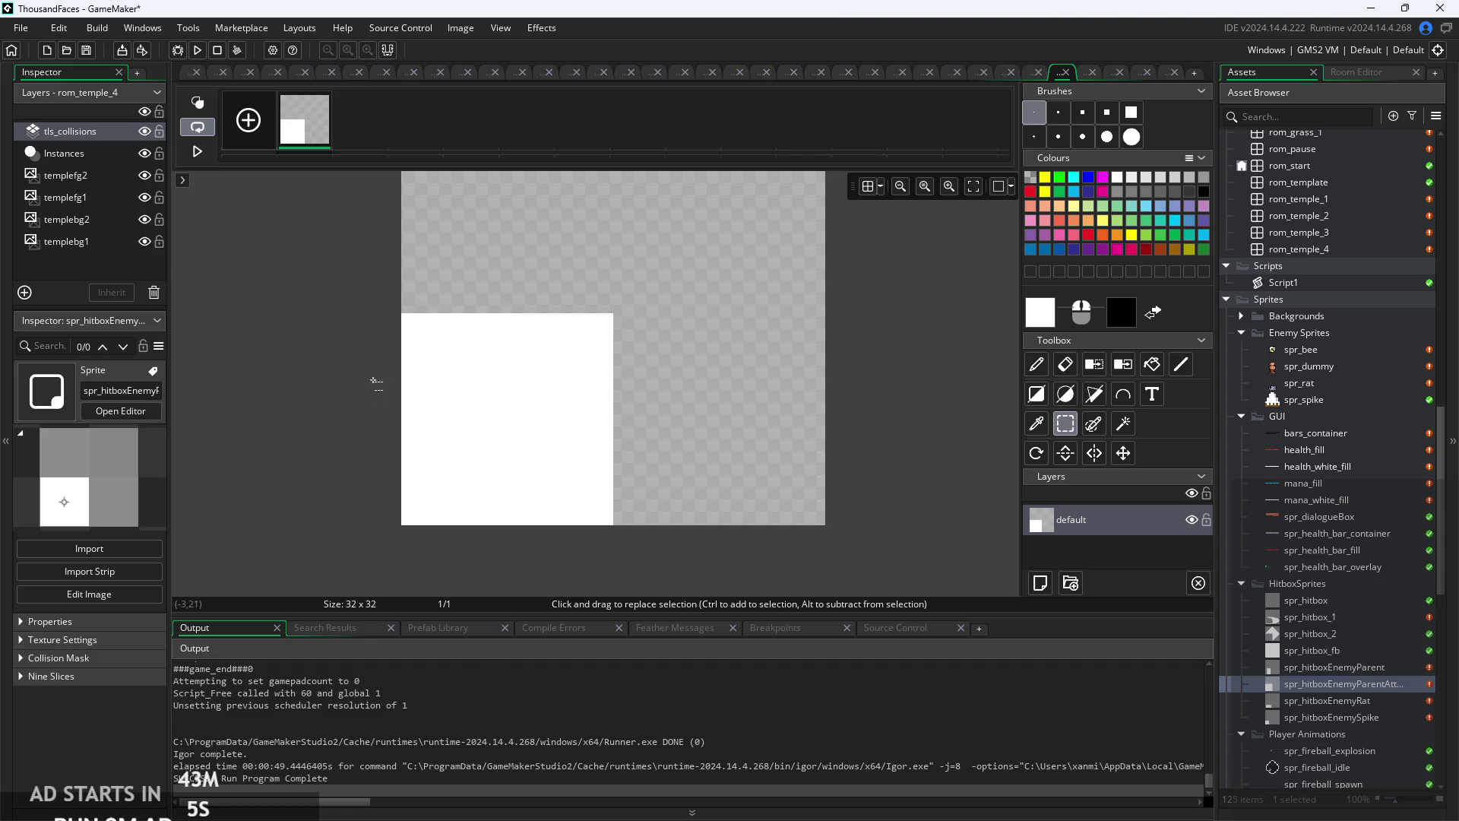
mouse_move(407, 518)
left_mouse_down()
mouse_move(527, 518)
mouse_move(482, 341)
left_mouse_up()
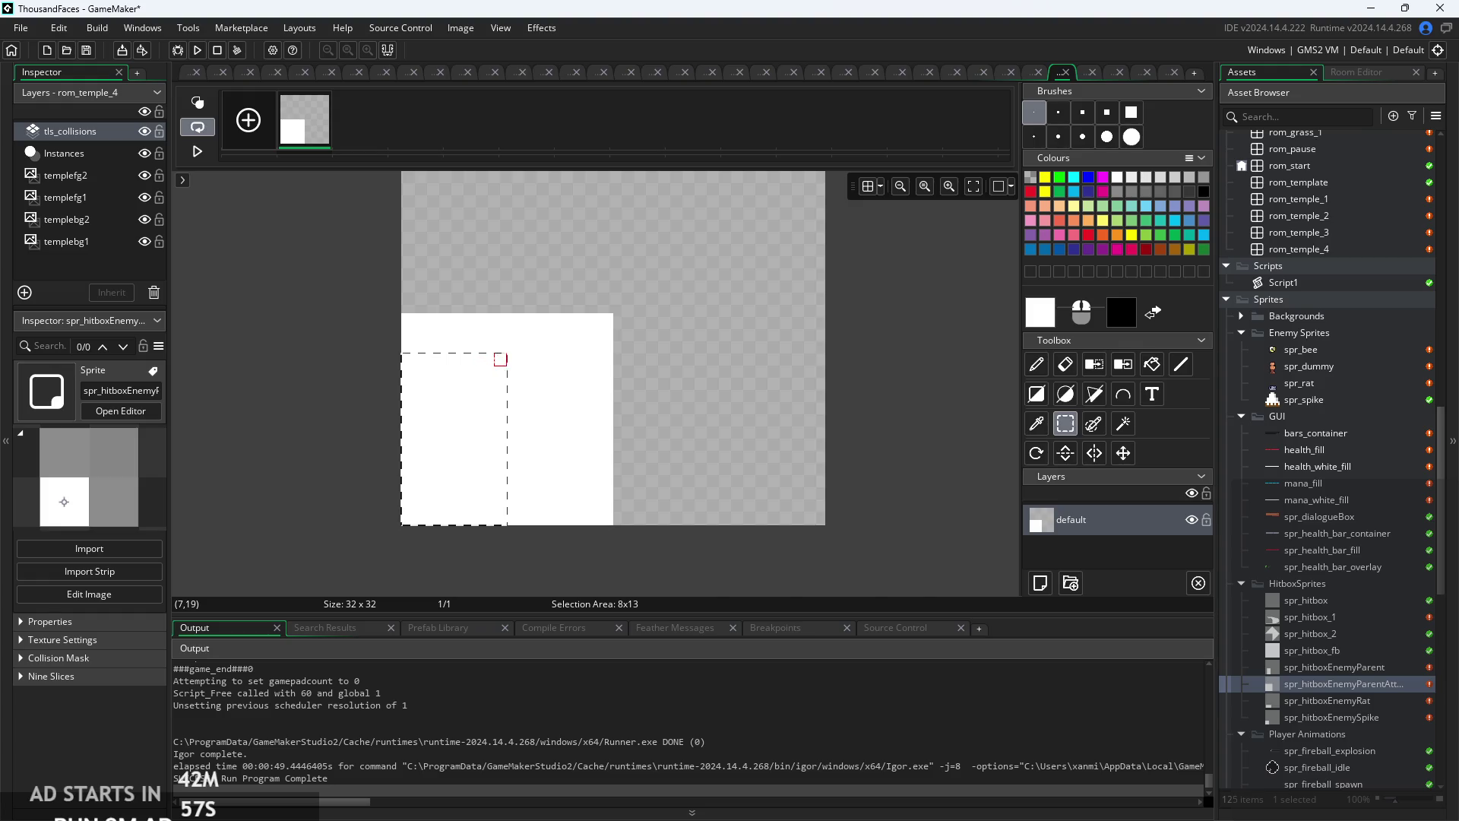
left_click_drag(500, 359, 496, 360)
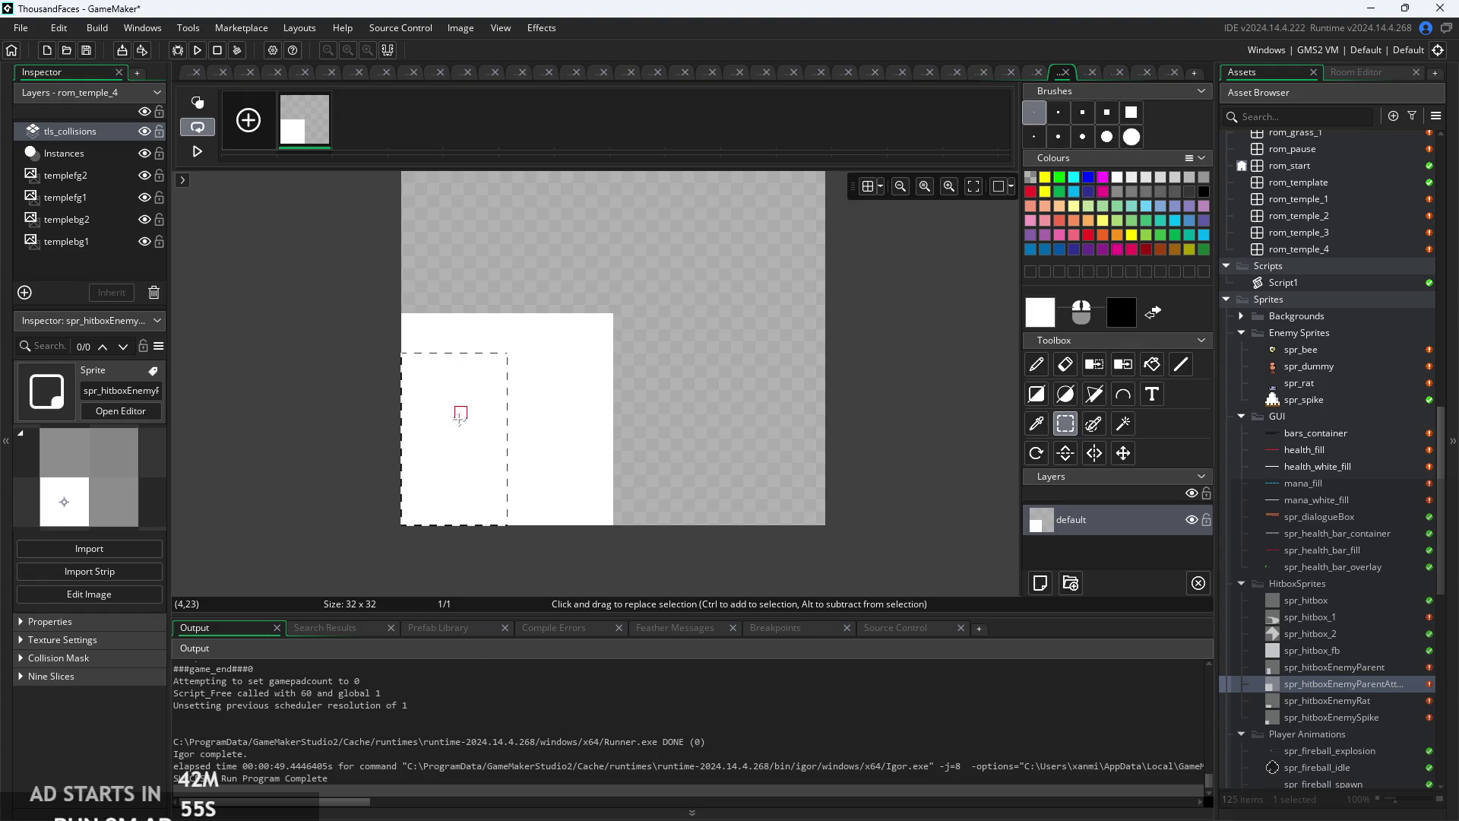
left_click_drag(460, 414, 466, 417)
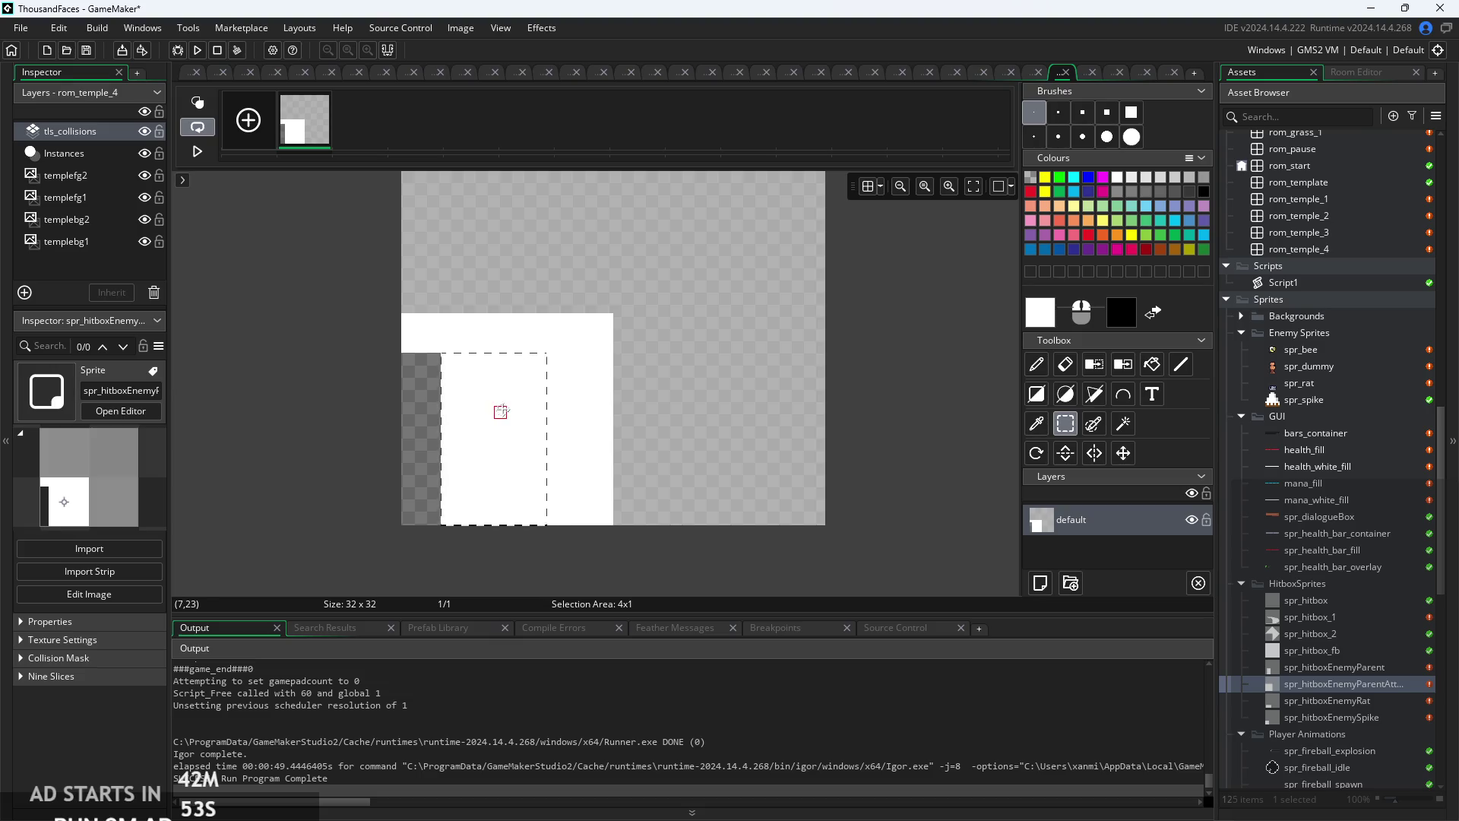
mouse_move(566, 411)
left_mouse_down()
mouse_move(502, 399)
mouse_move(592, 424)
left_mouse_up()
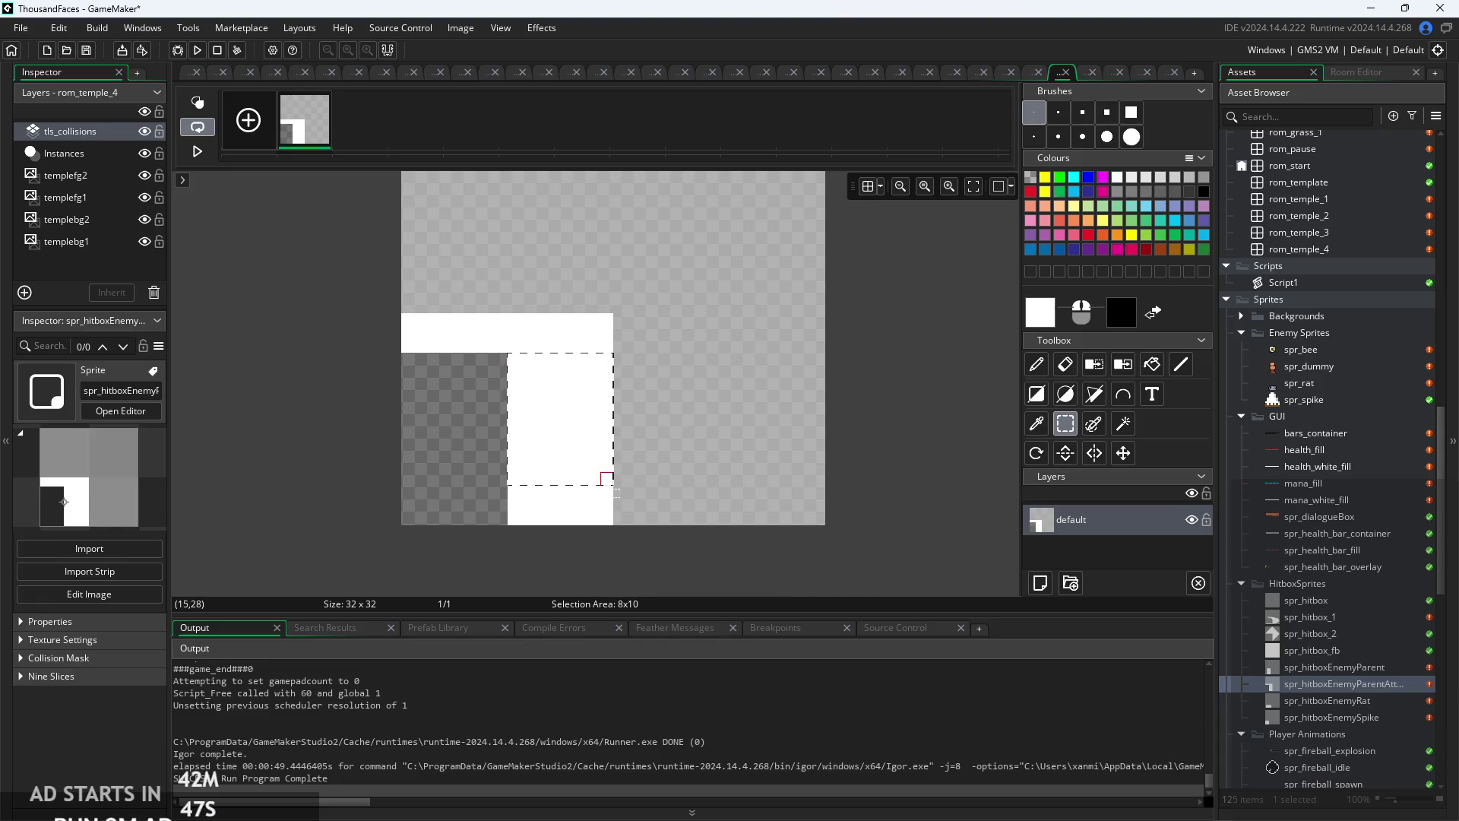
mouse_move(579, 479)
left_mouse_down()
mouse_move(486, 478)
mouse_move(528, 465)
left_mouse_up()
- Delete the leftover top bar, flood-fill the remaining area with transparency, and choose the filled Polygon tool
left_click_drag(607, 346, 362, 347)
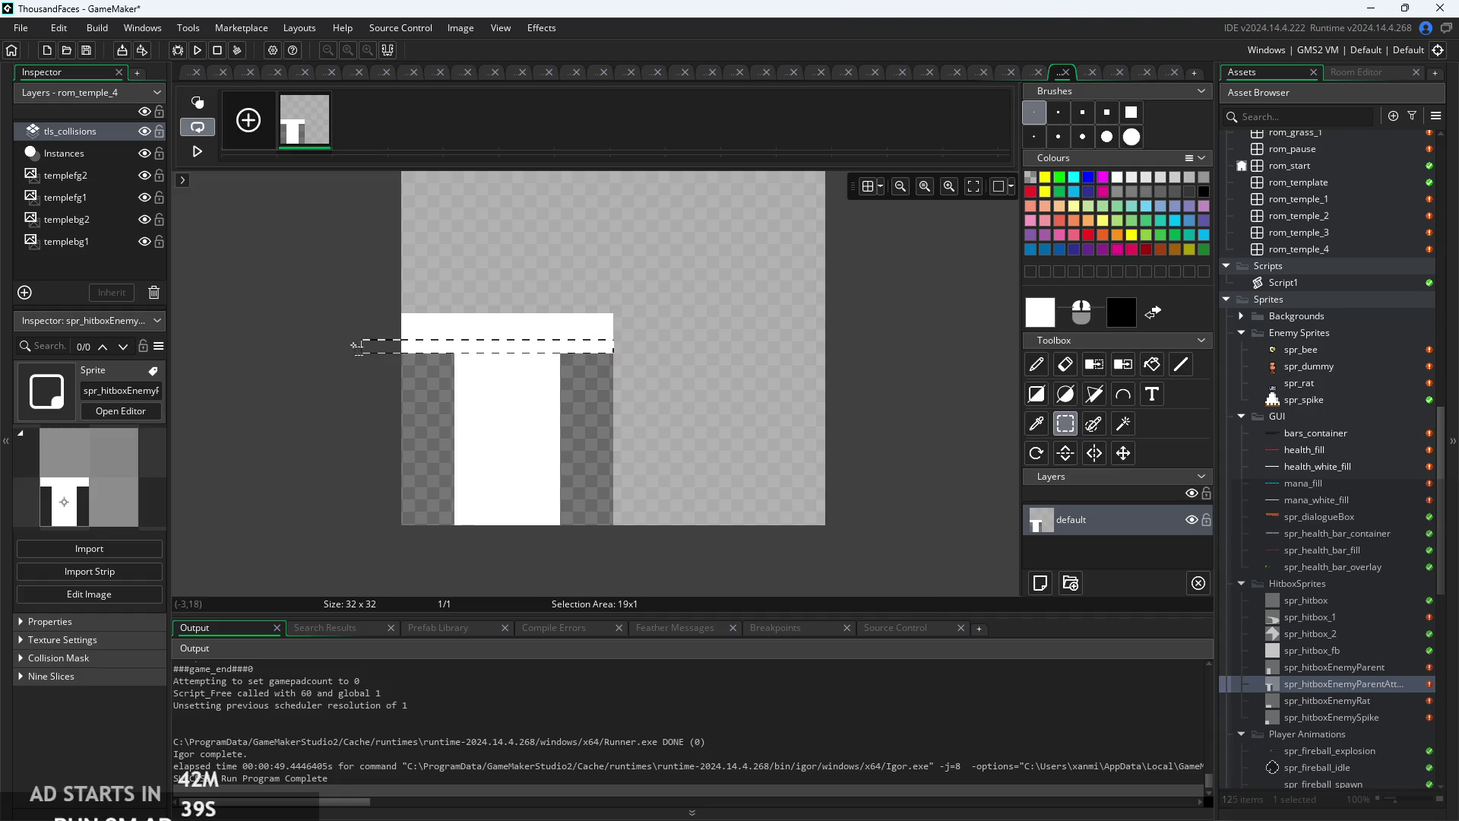
key("Delete")
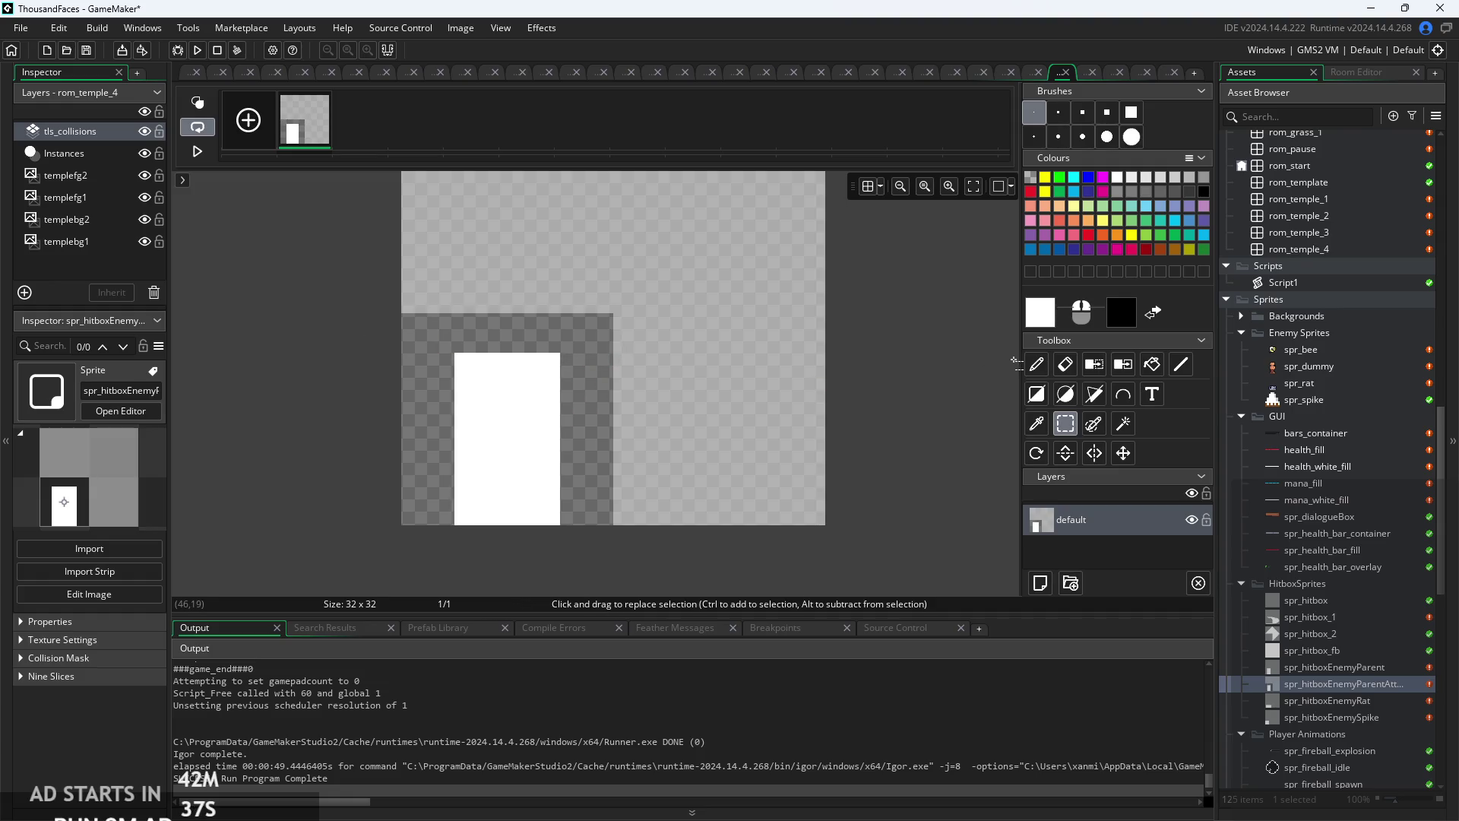
left_click(1035, 424)
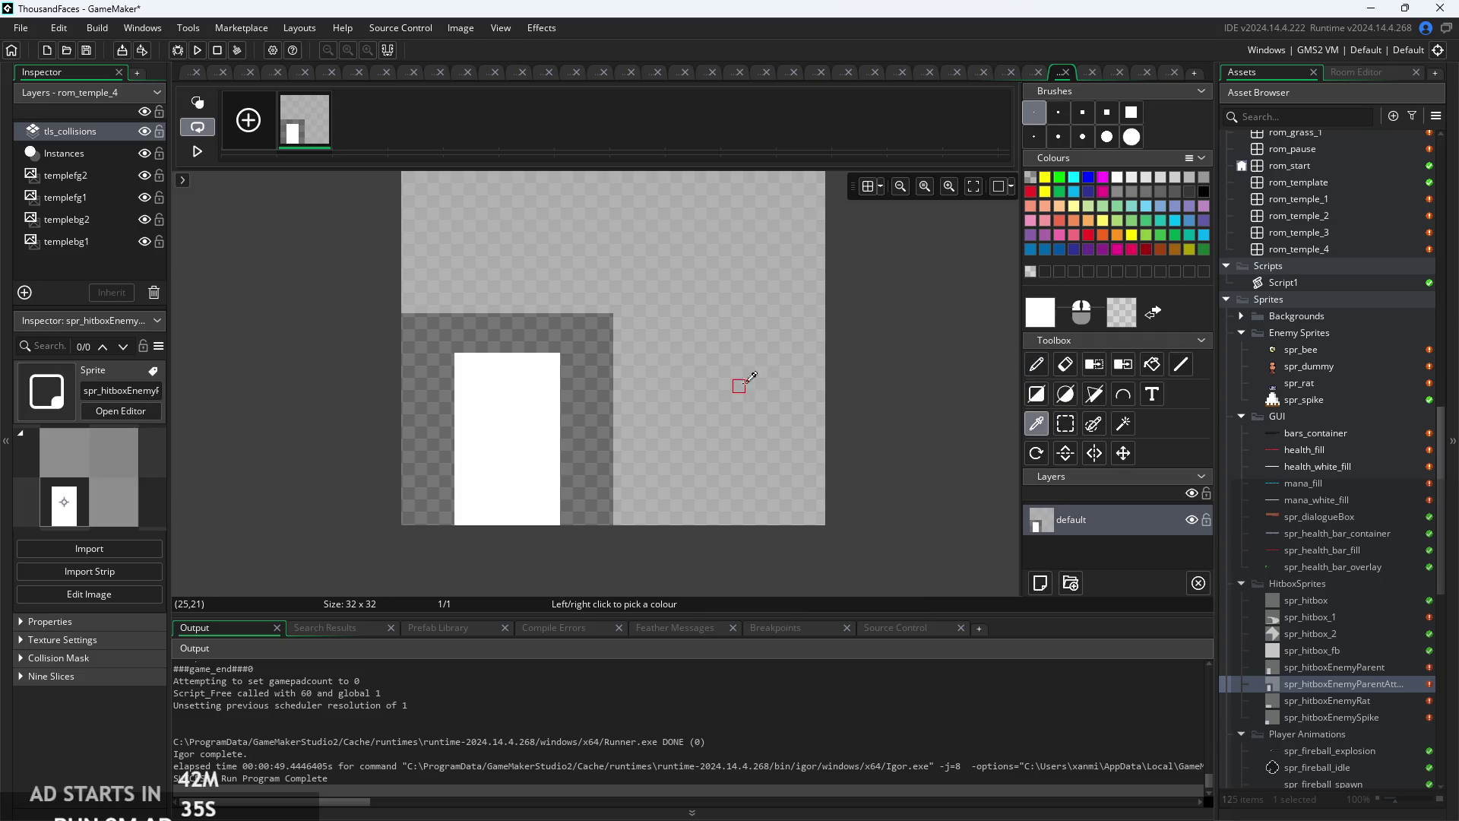
left_click(1152, 366)
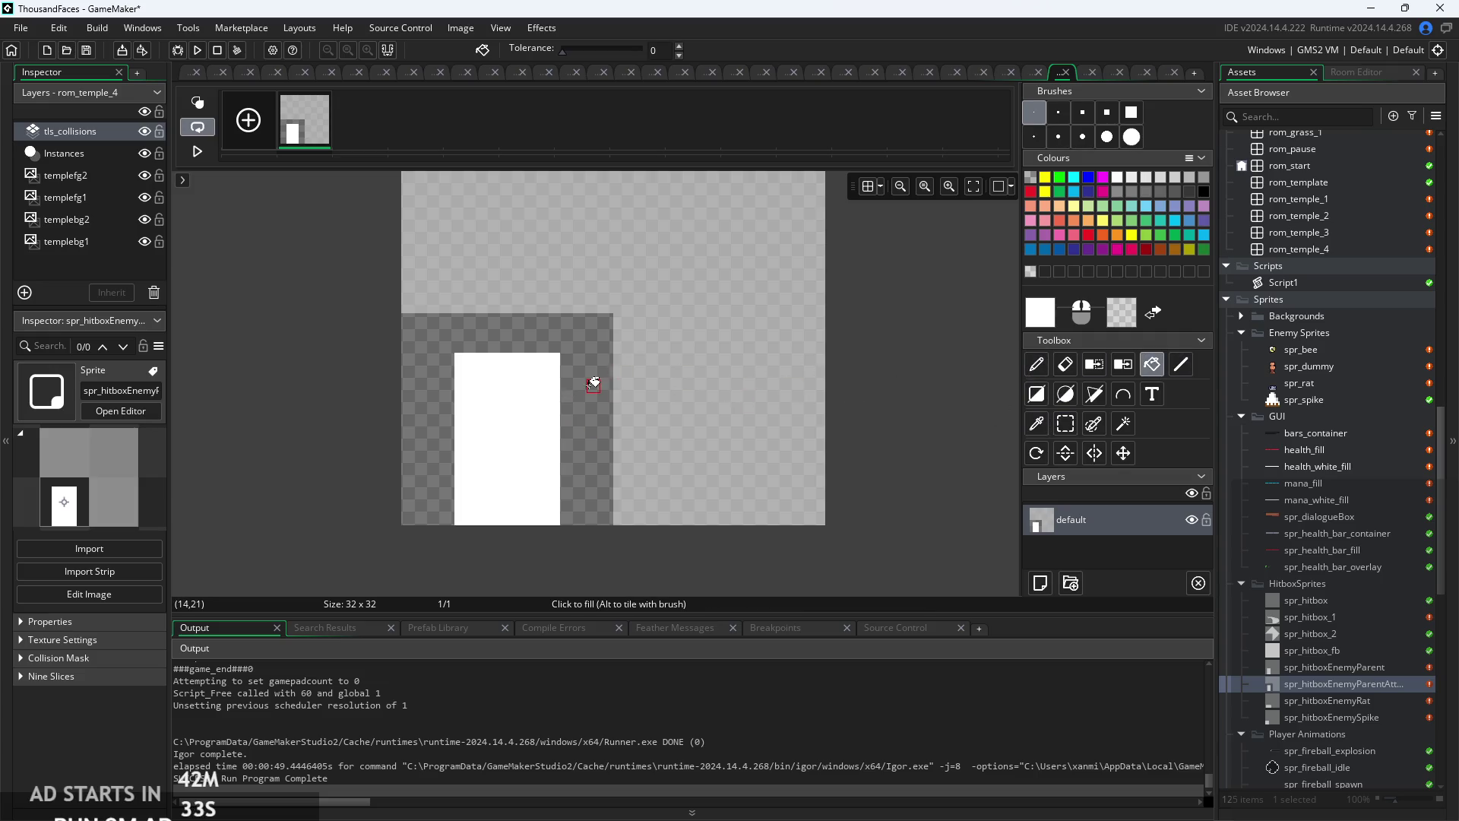
right_click(594, 384)
left_click_drag(912, 442, 945, 463)
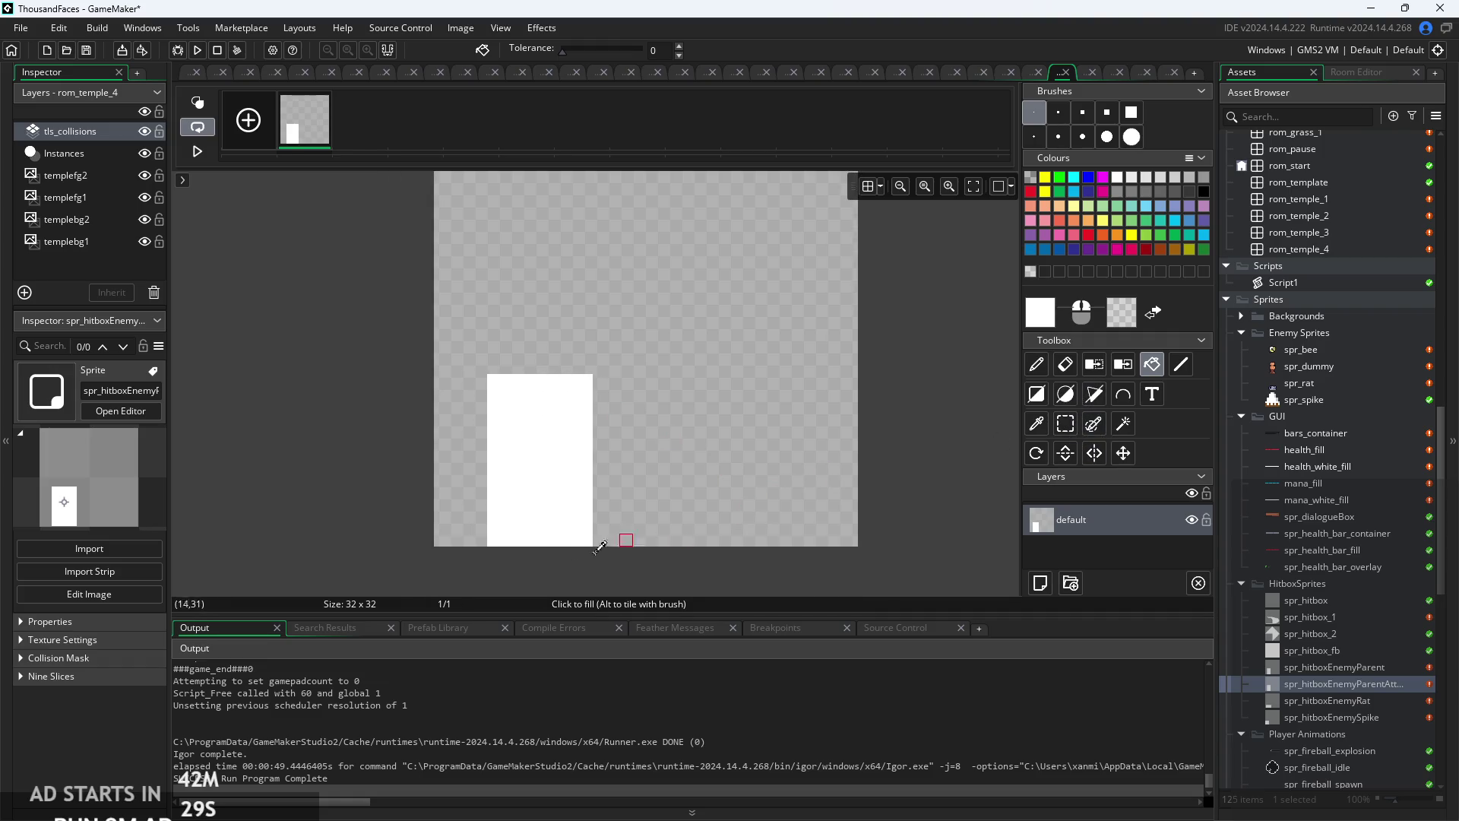
scroll(316, 456, "up", 2)
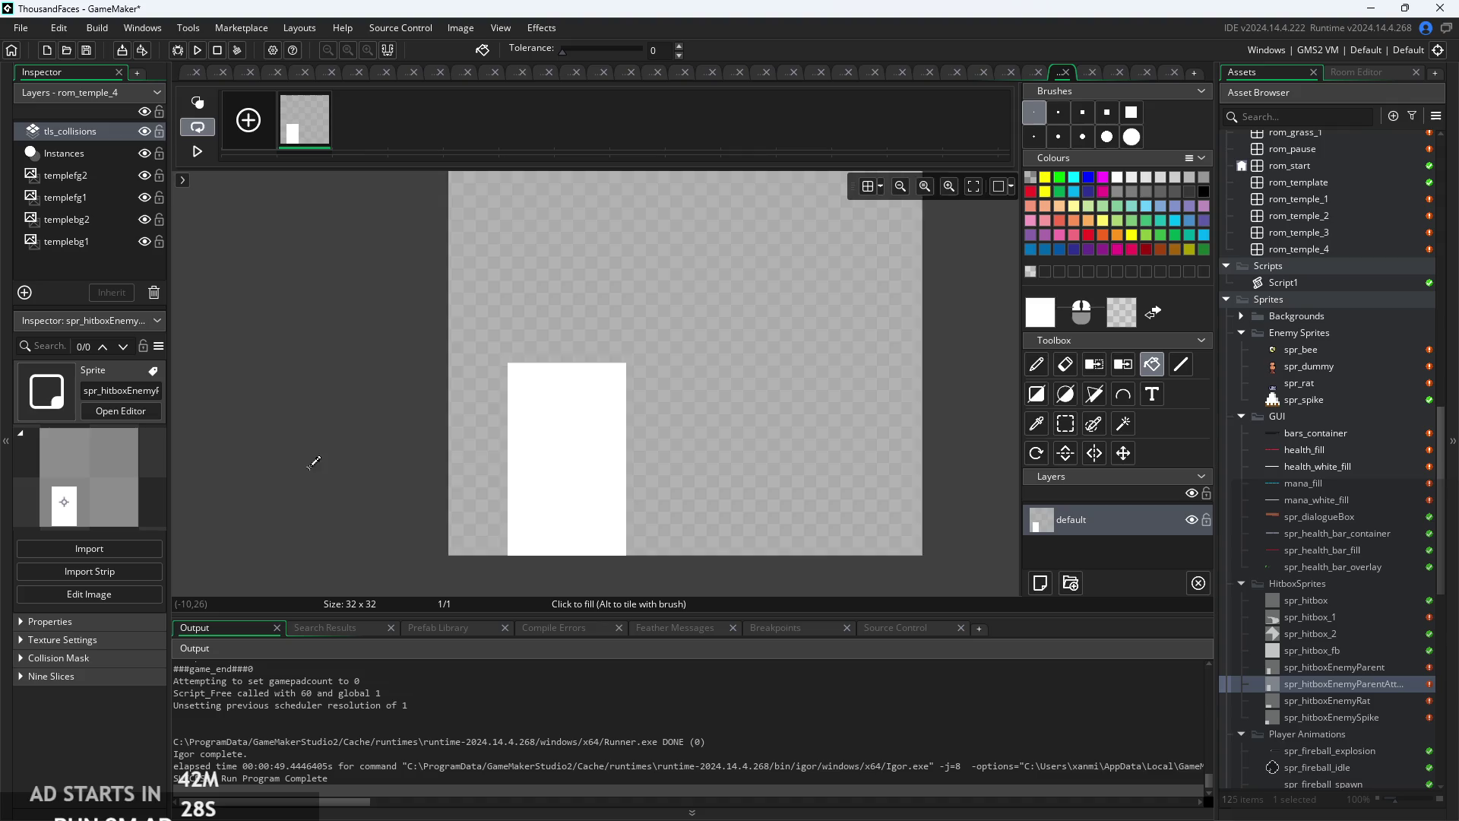
left_click(1095, 401)
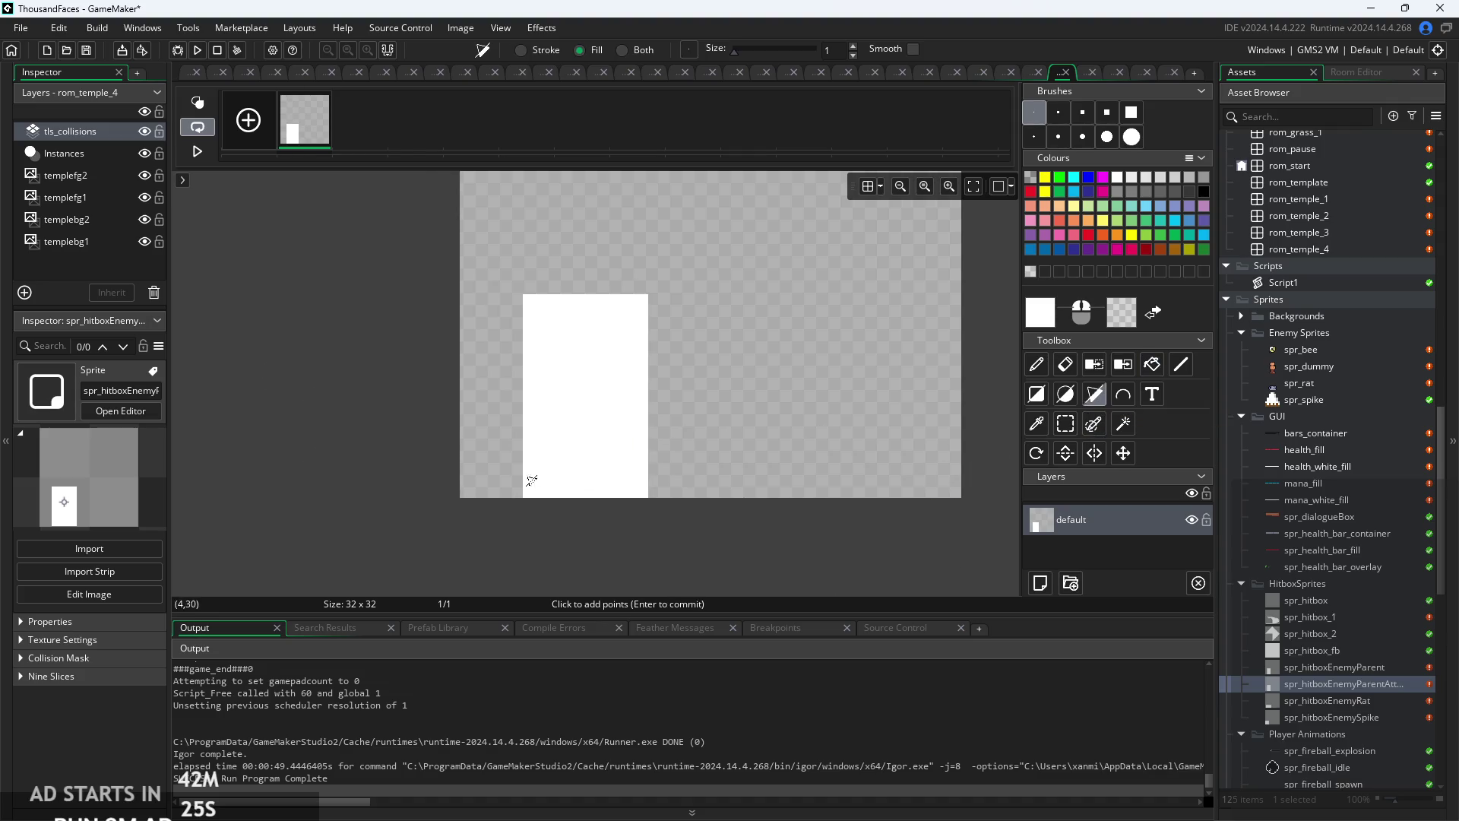
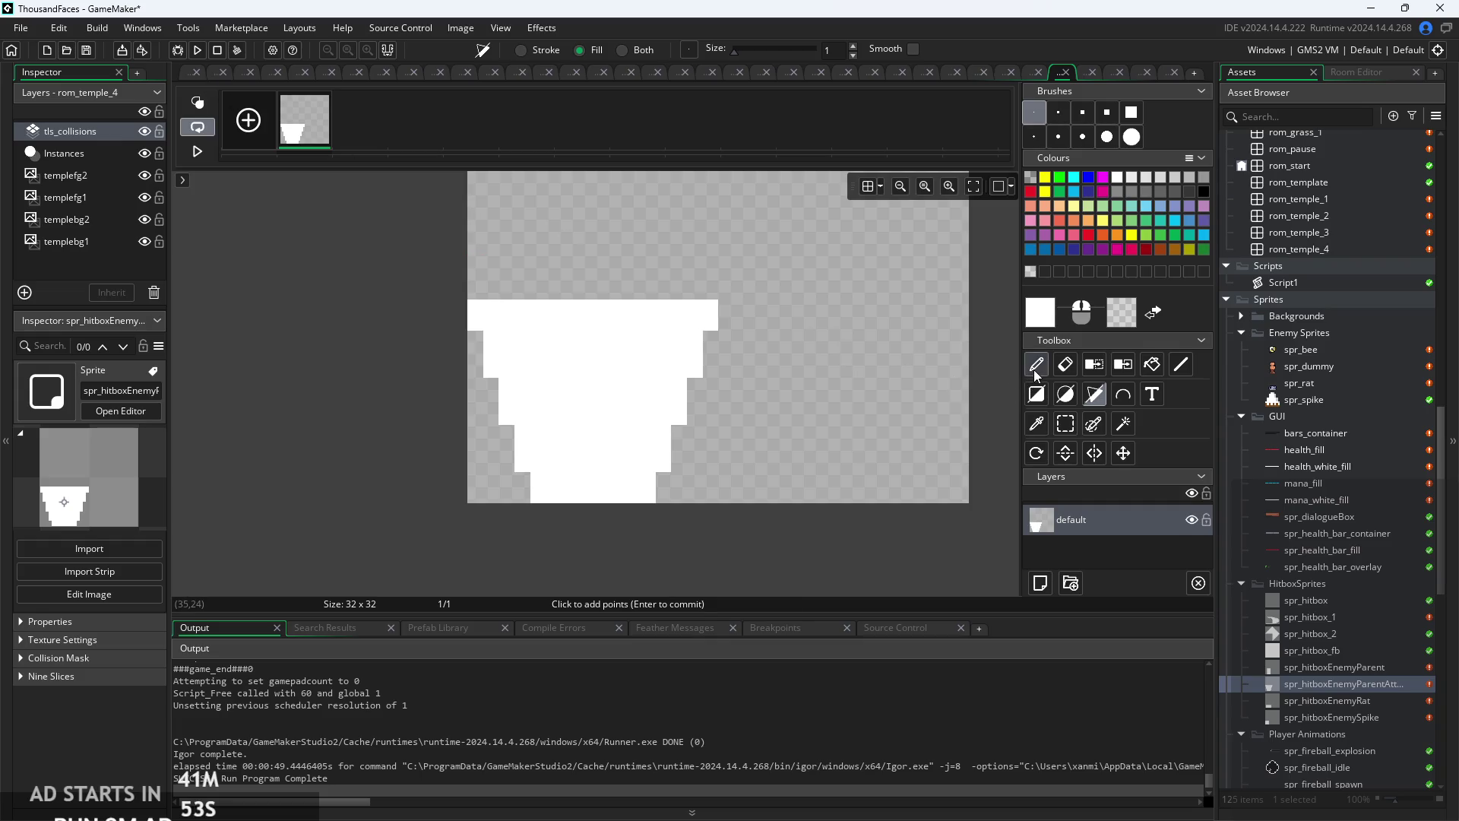
- Return to the hitbox sprite editor, then run the game and start it from its title screen
left_click(187, 76)
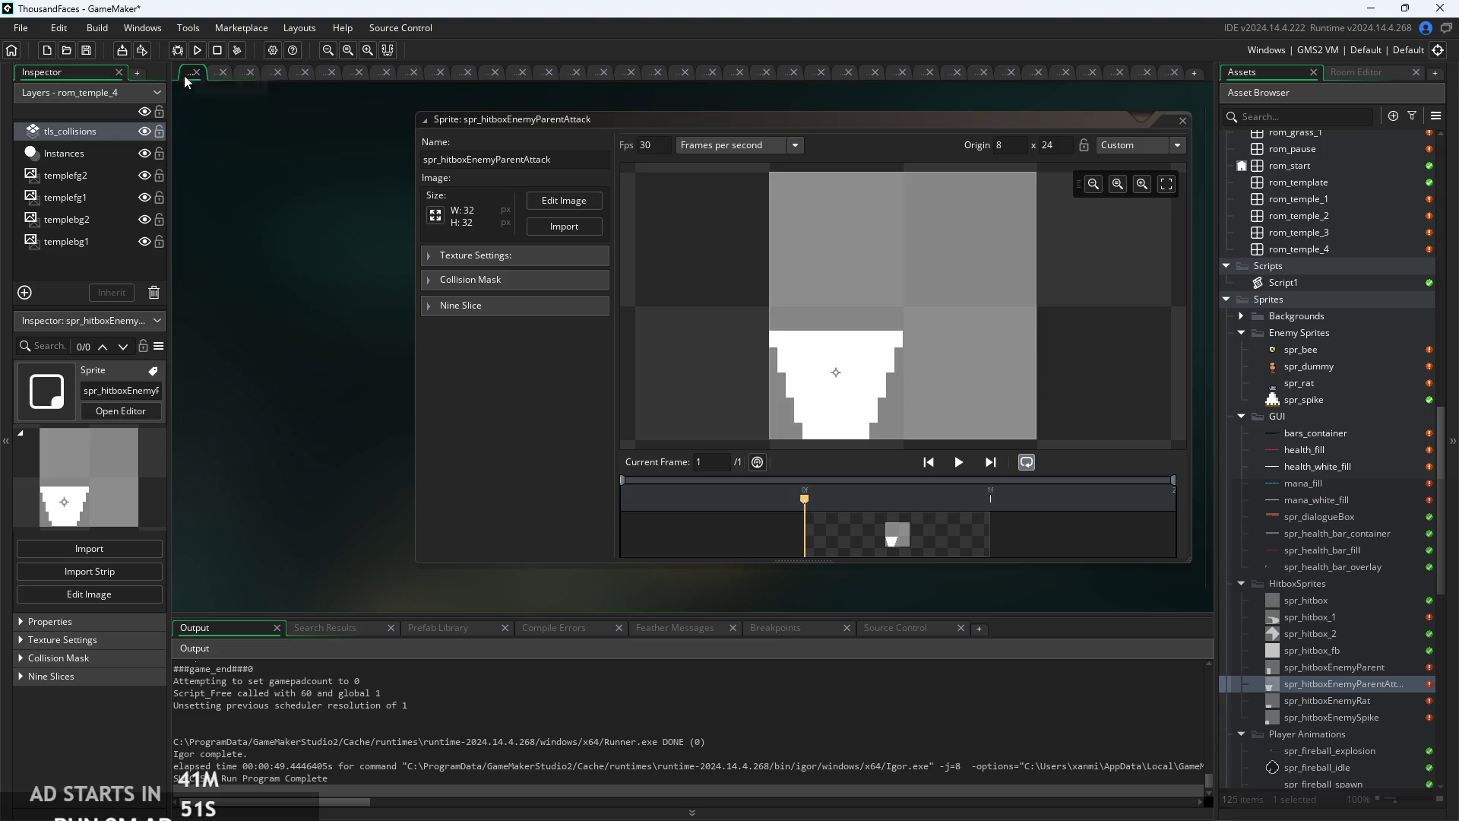
left_click(197, 52)
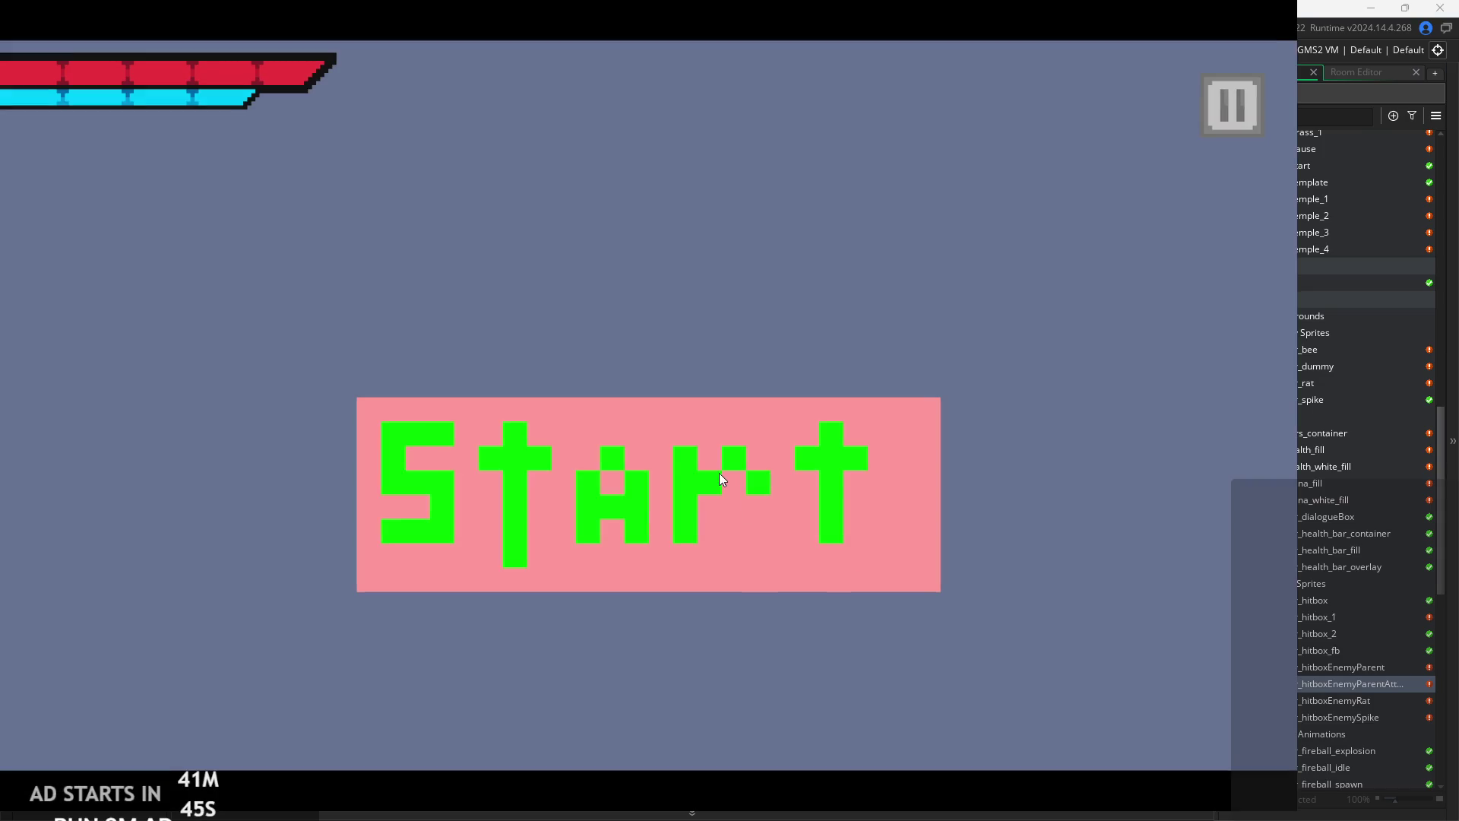
left_click(720, 478)
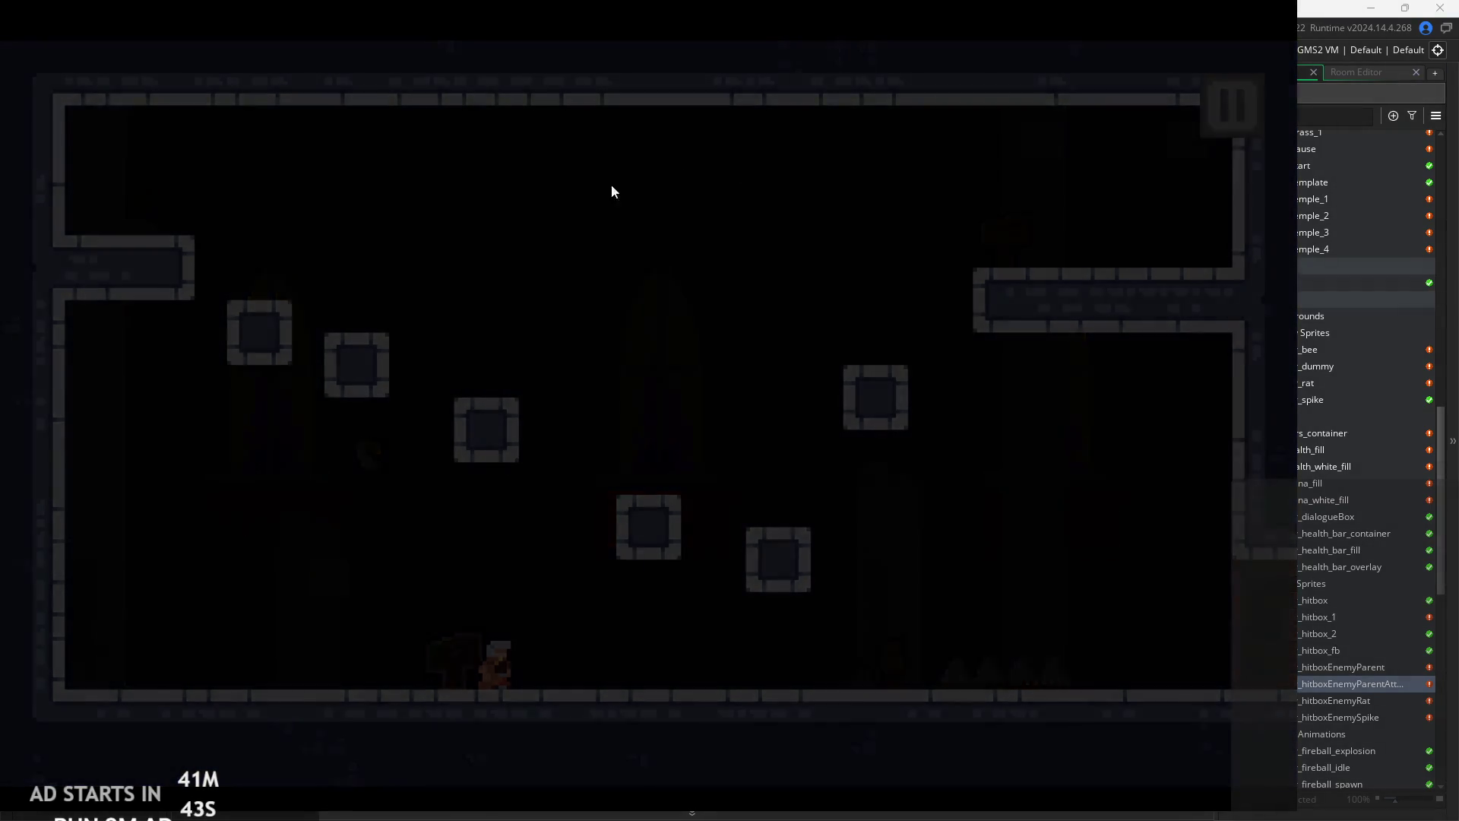
- Pause the game, show Debug Stats with minimum text size, and resume
left_click(283, 237)
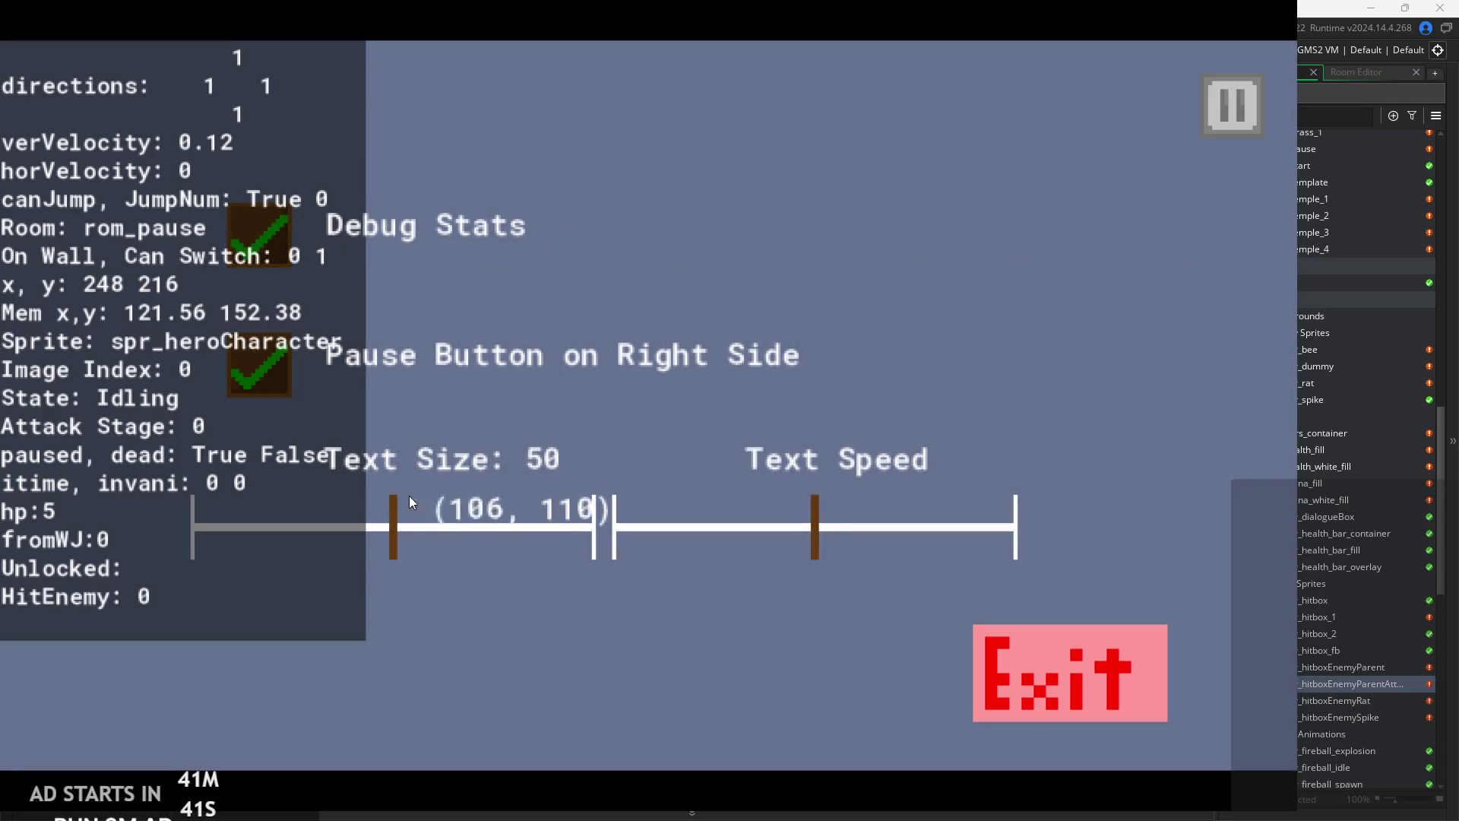
mouse_move(409, 495)
left_mouse_down()
mouse_move(330, 526)
mouse_move(195, 526)
left_mouse_up()
left_click(1232, 104)
- Run the hero through the temple rooms into rom_temple_3, then pause and exit the game
key("Right")
key("Left")
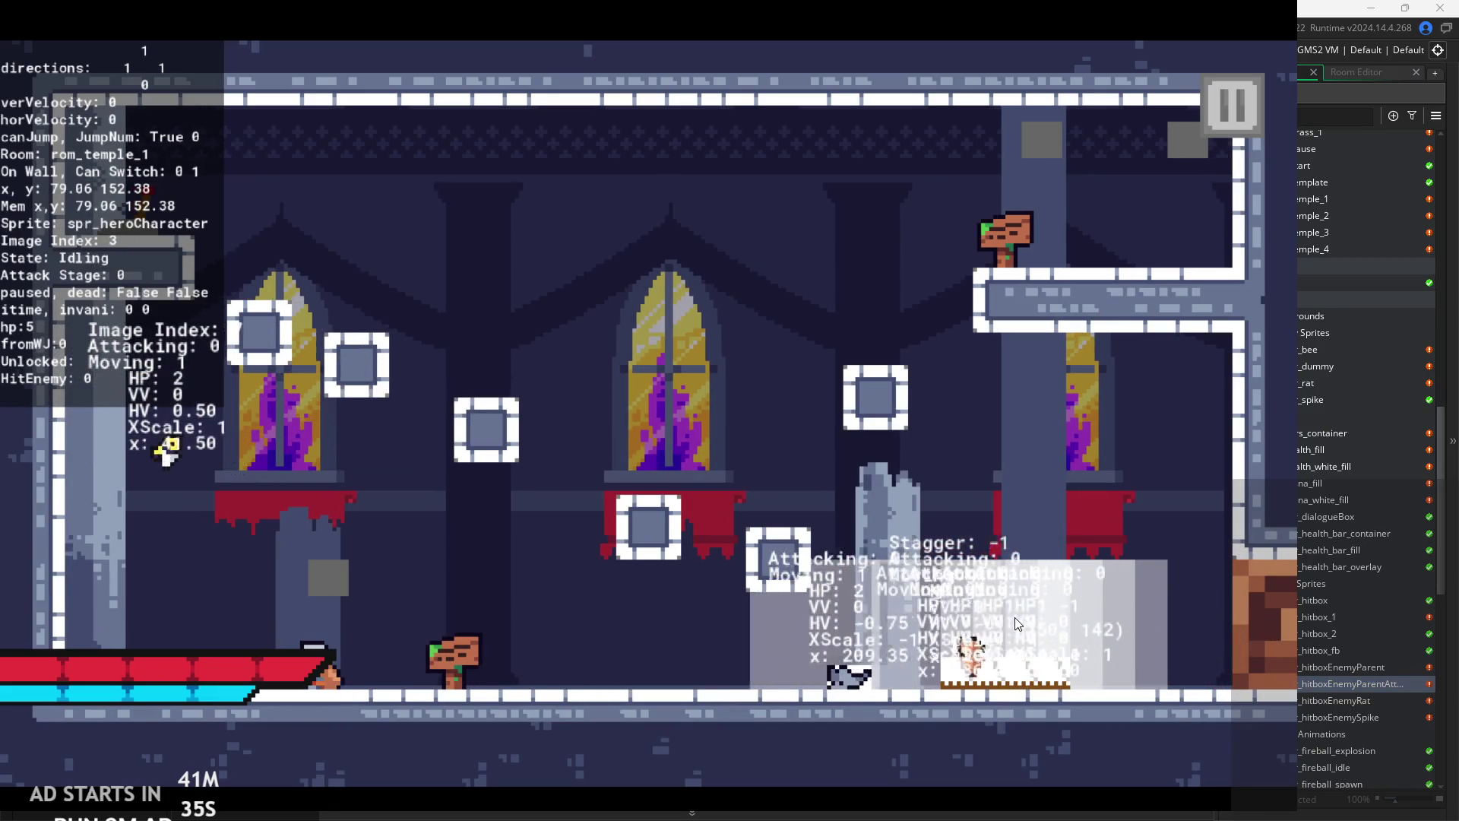
key("Left")
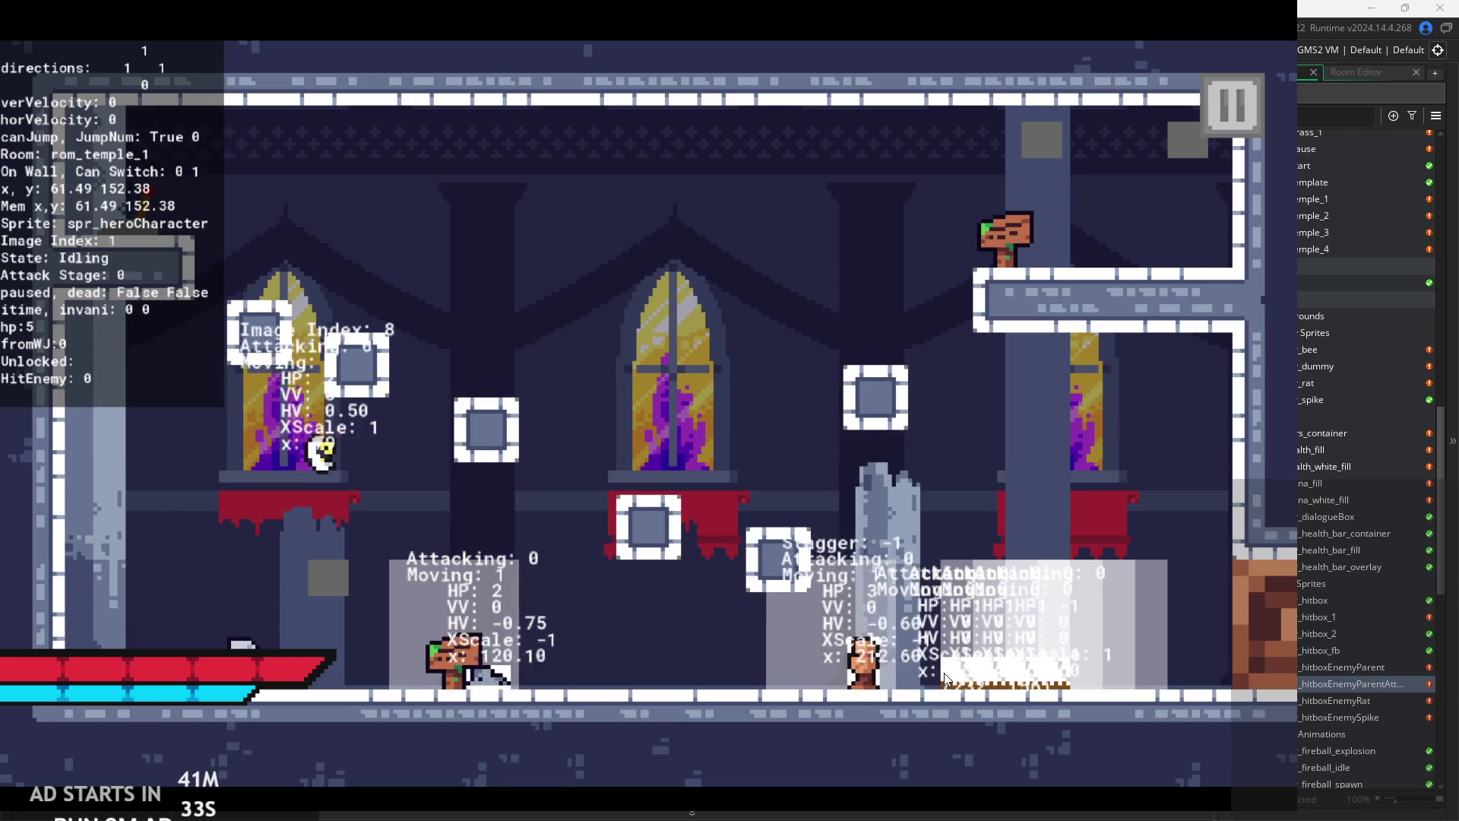
key("Left")
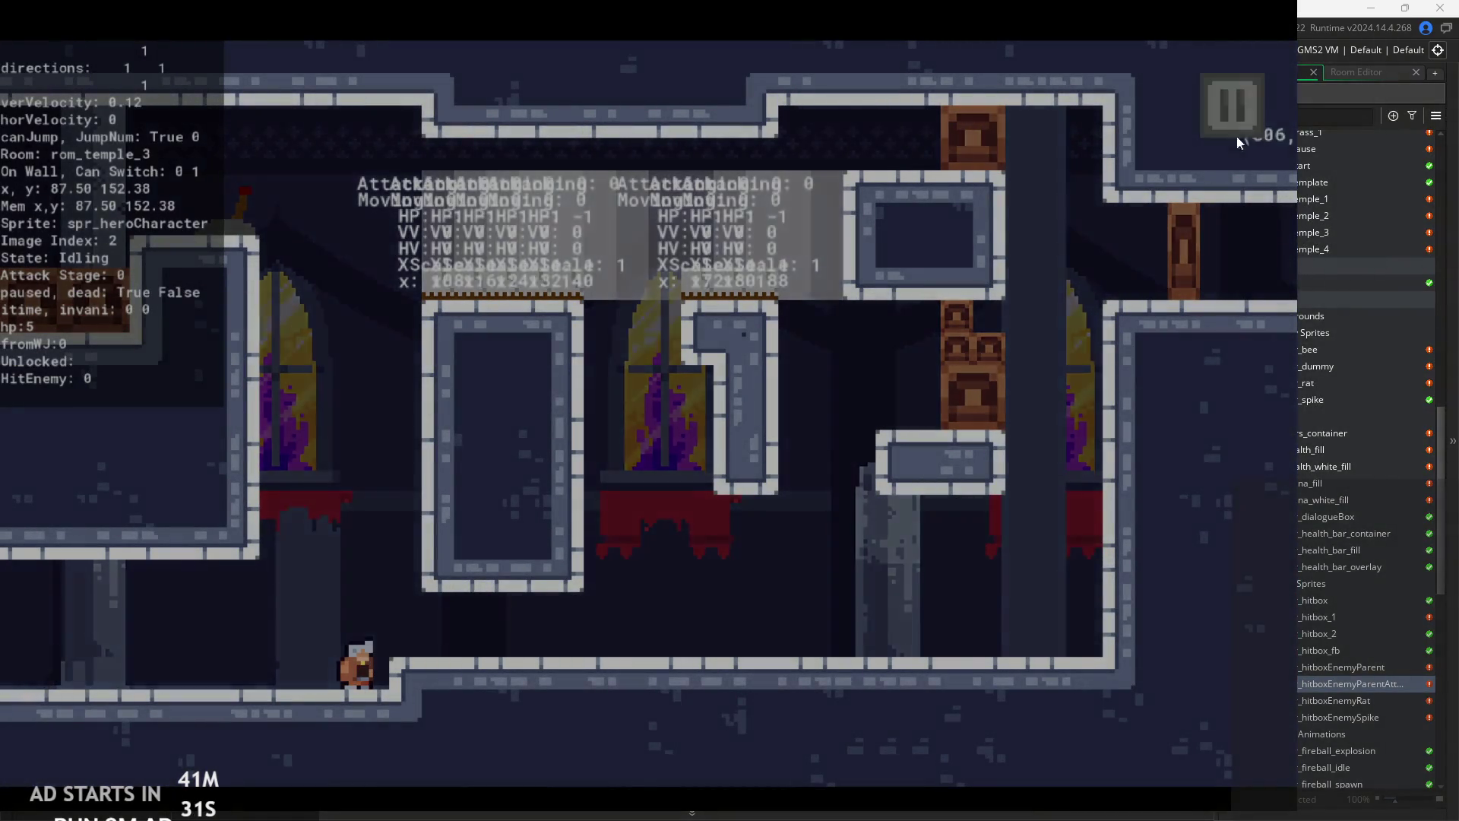
left_click(1234, 122)
left_click(1056, 654)
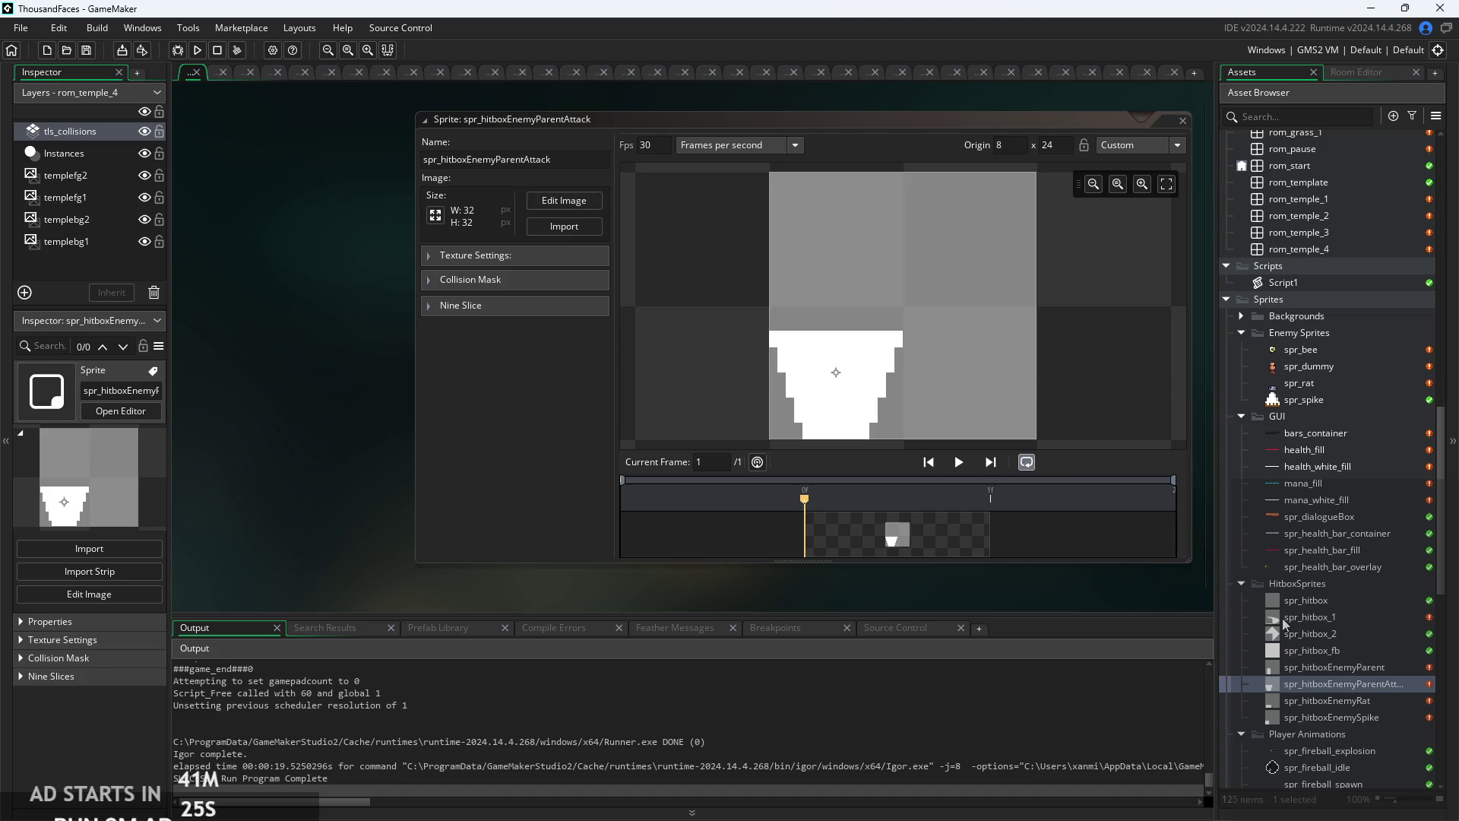
- Open the spr_dummy sprite from the Asset Browser
scroll(1283, 618, "down", 5)
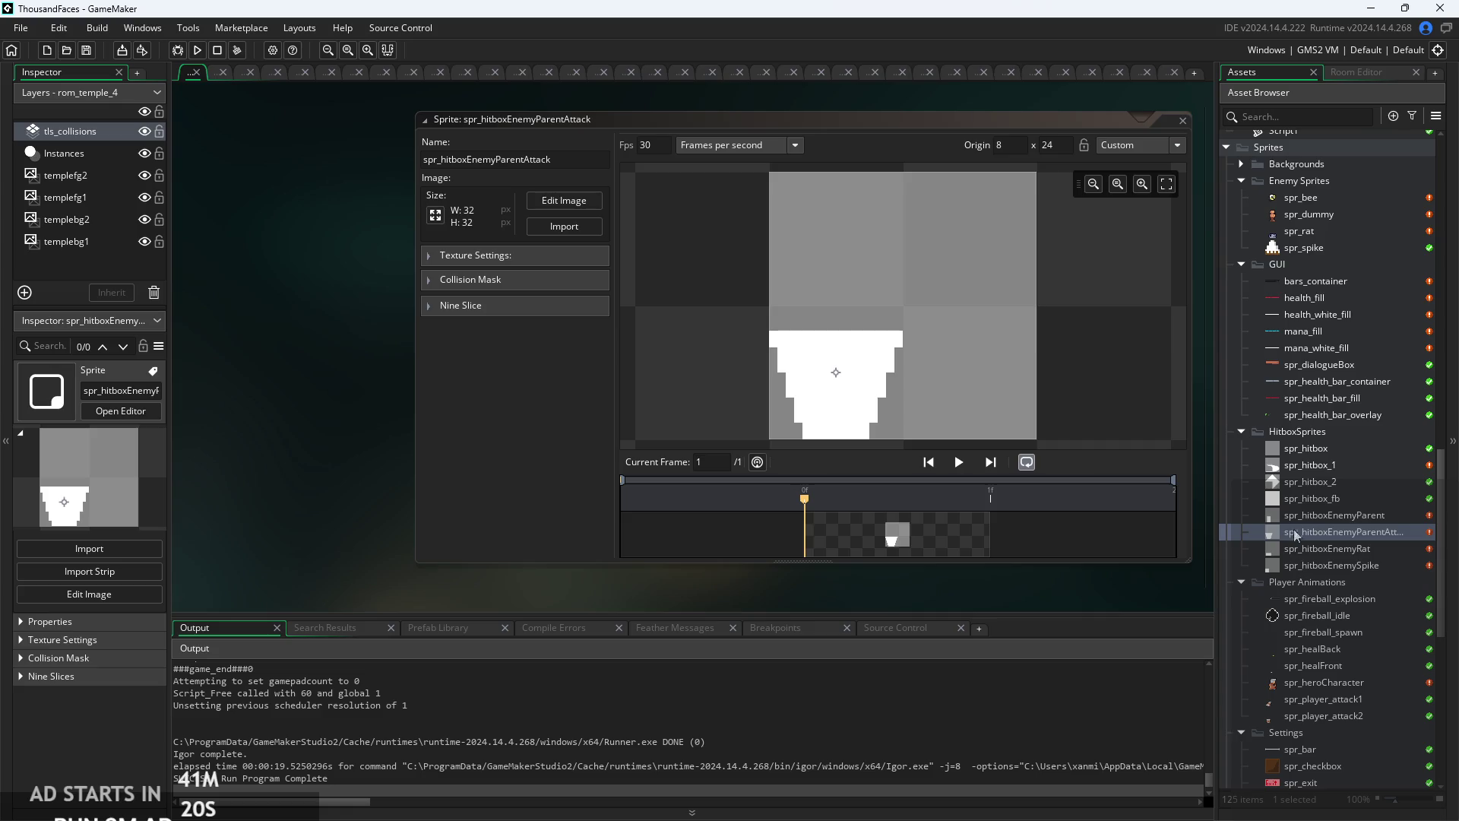
scroll(1299, 522, "up", 5)
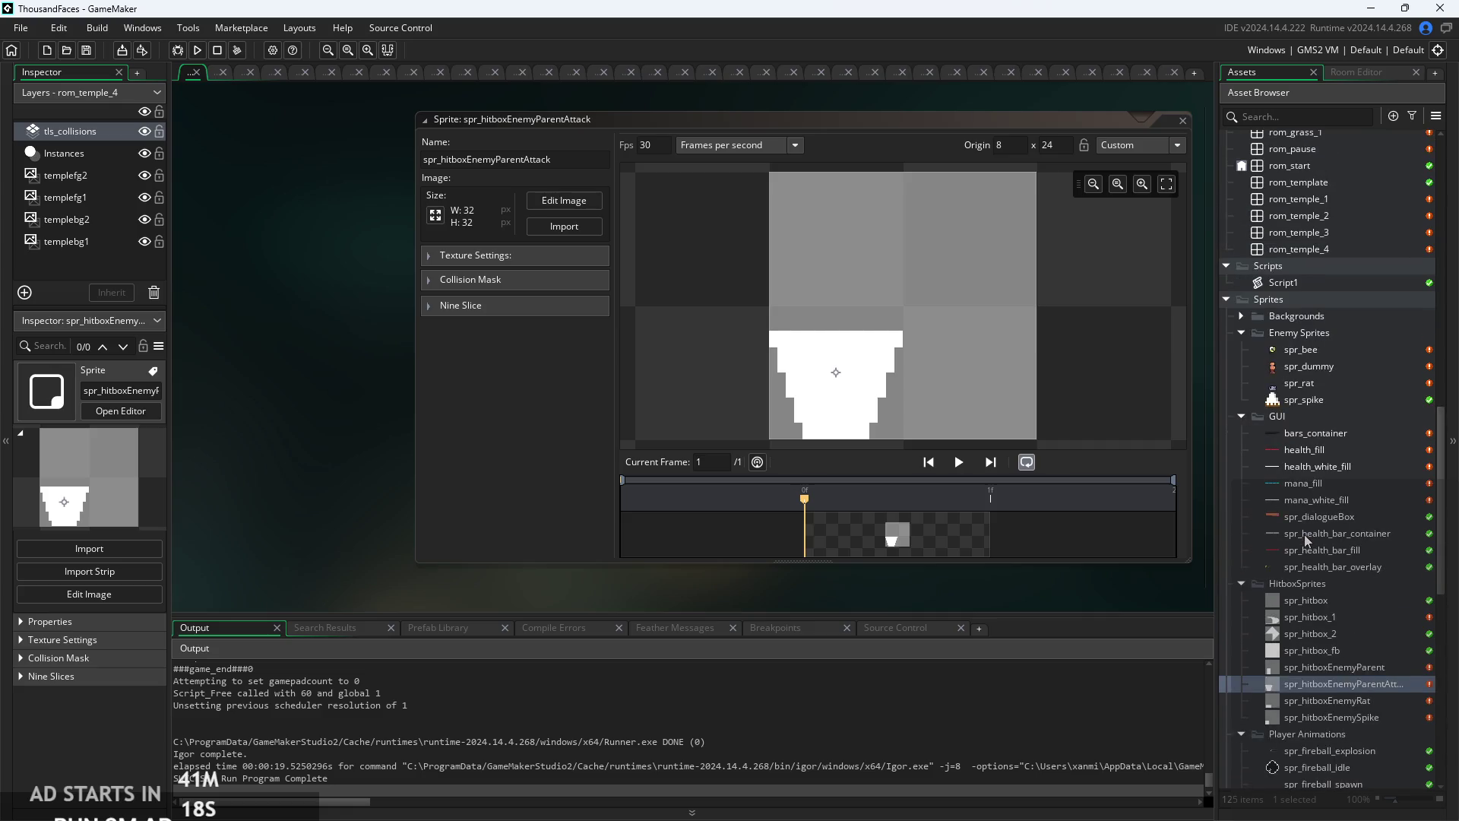
scroll(1296, 520, "up", 5)
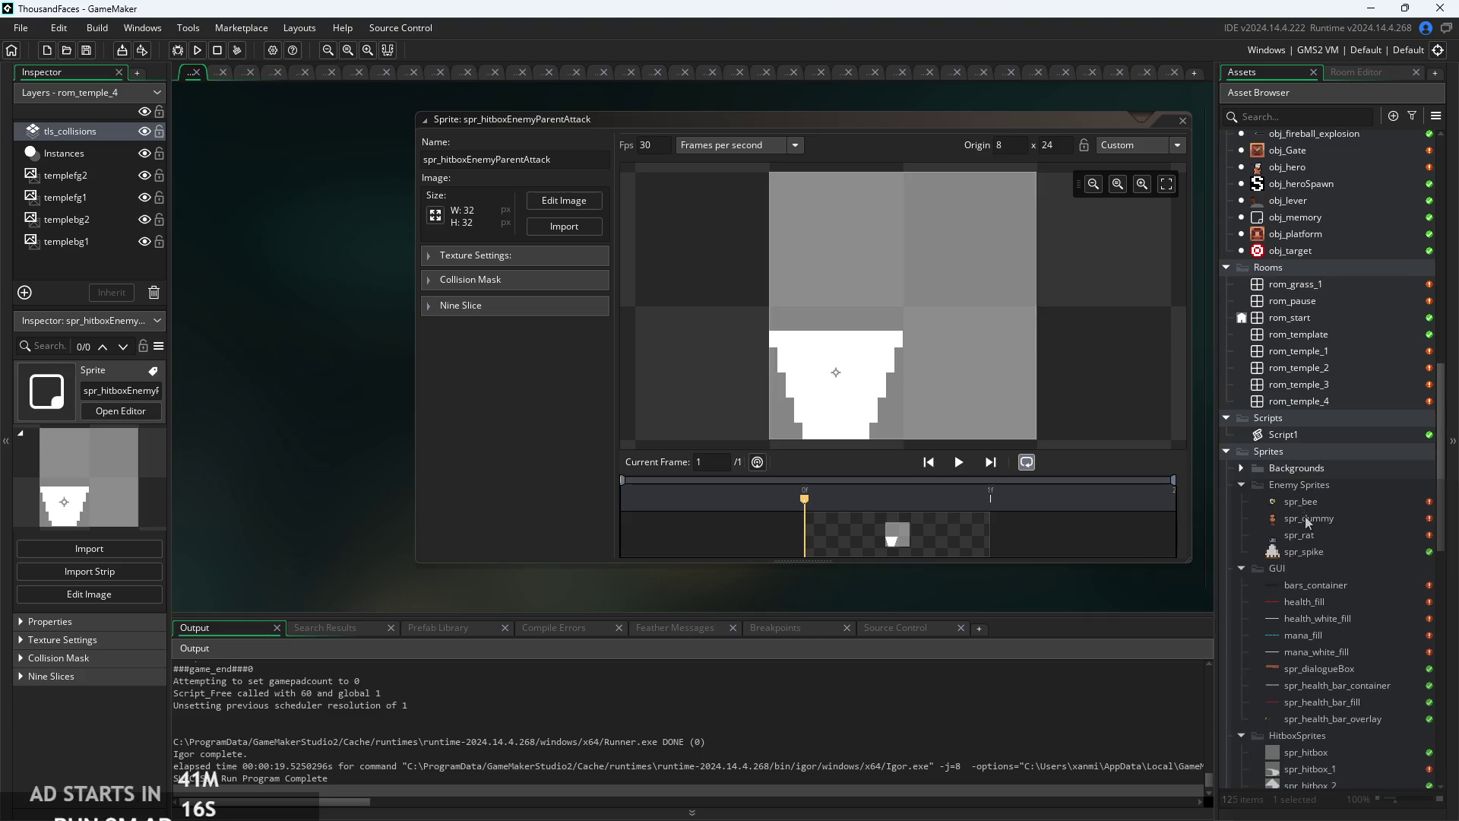
double_click(1307, 521)
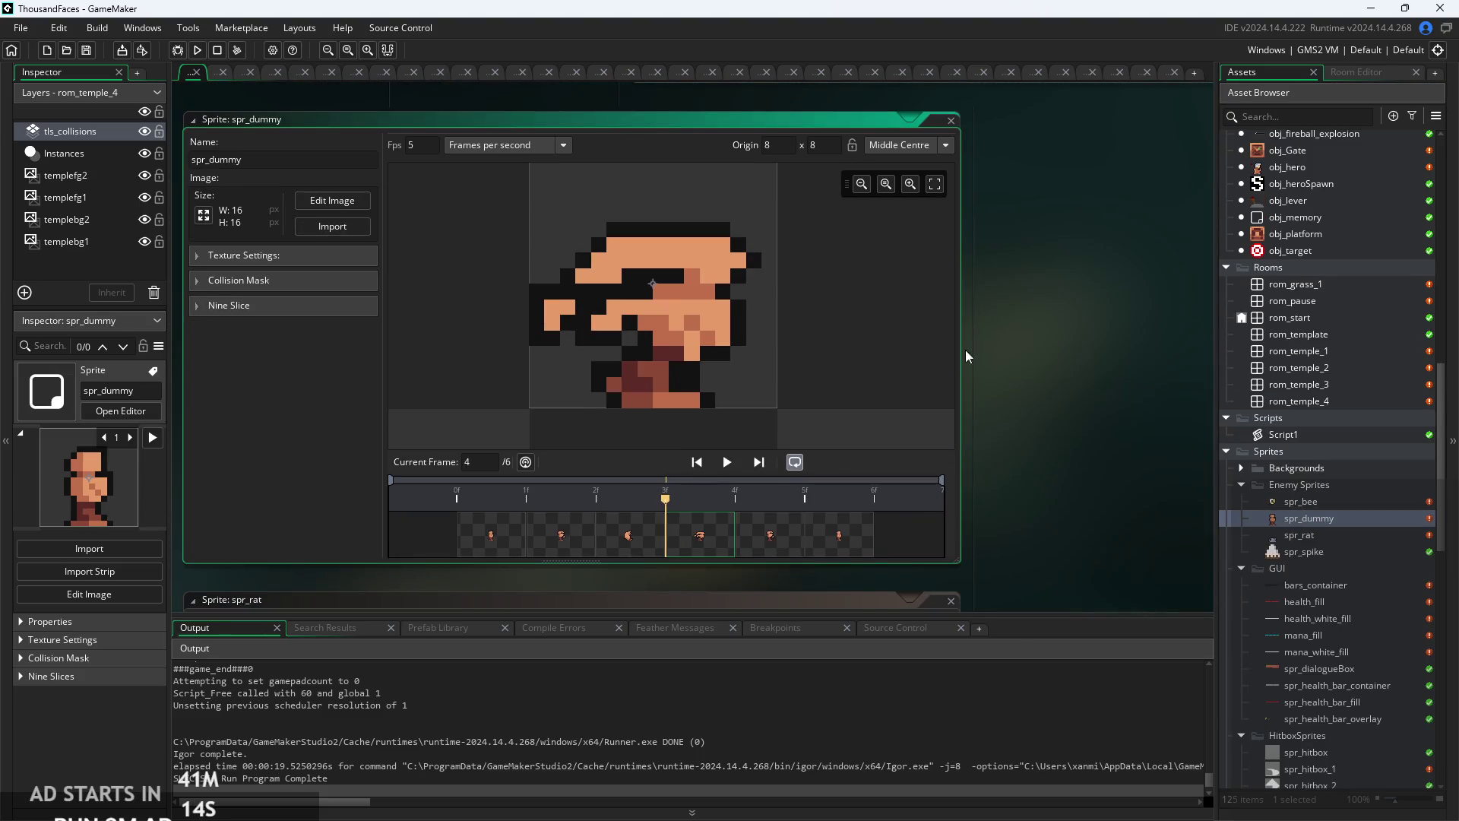
- Open the obj_enemyParent object from Objects > Enemies
scroll(1366, 443, "up", 4)
scroll(1329, 647, "up", 20)
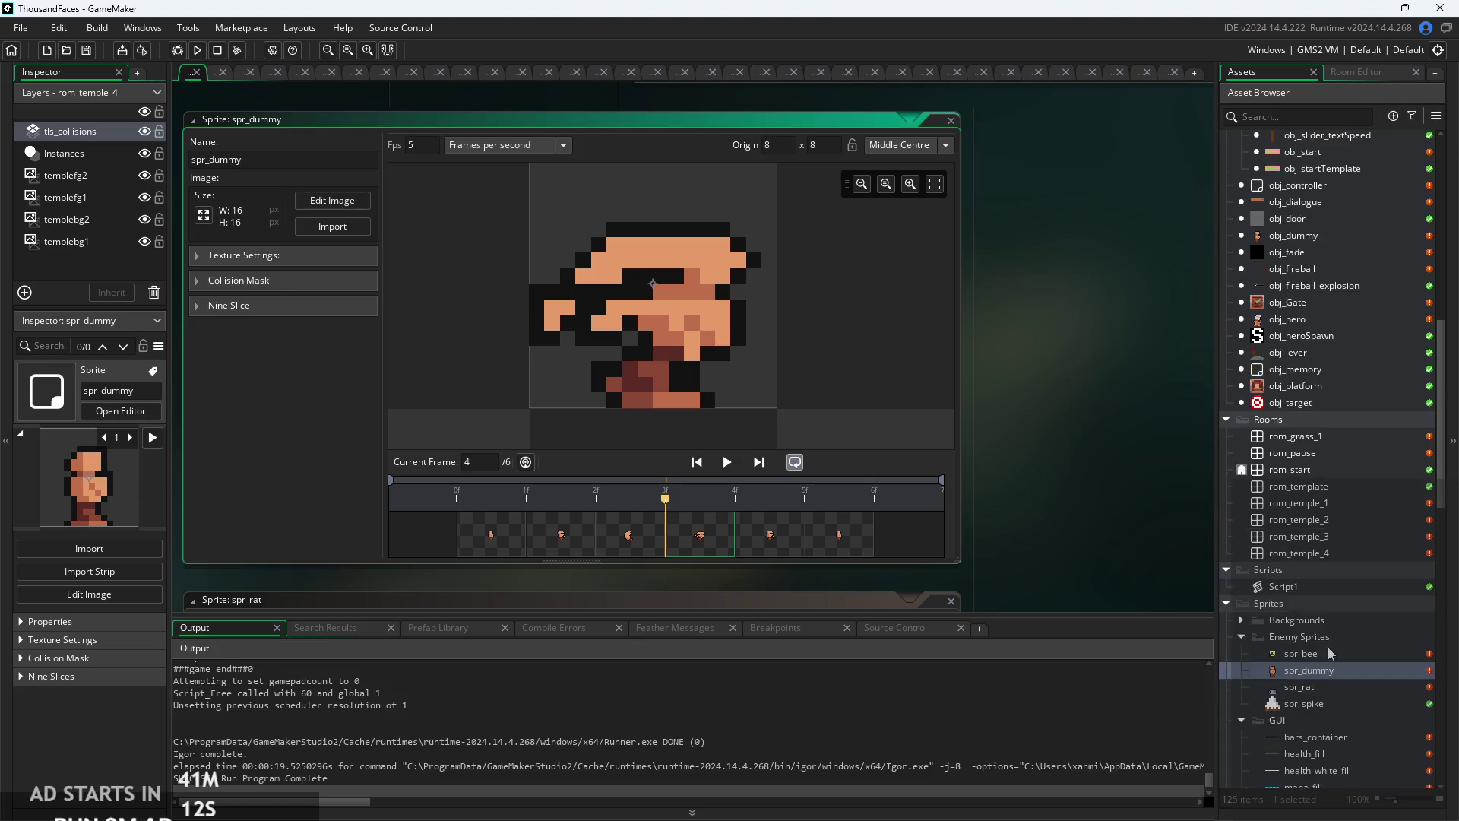
scroll(1307, 380, "up", 1)
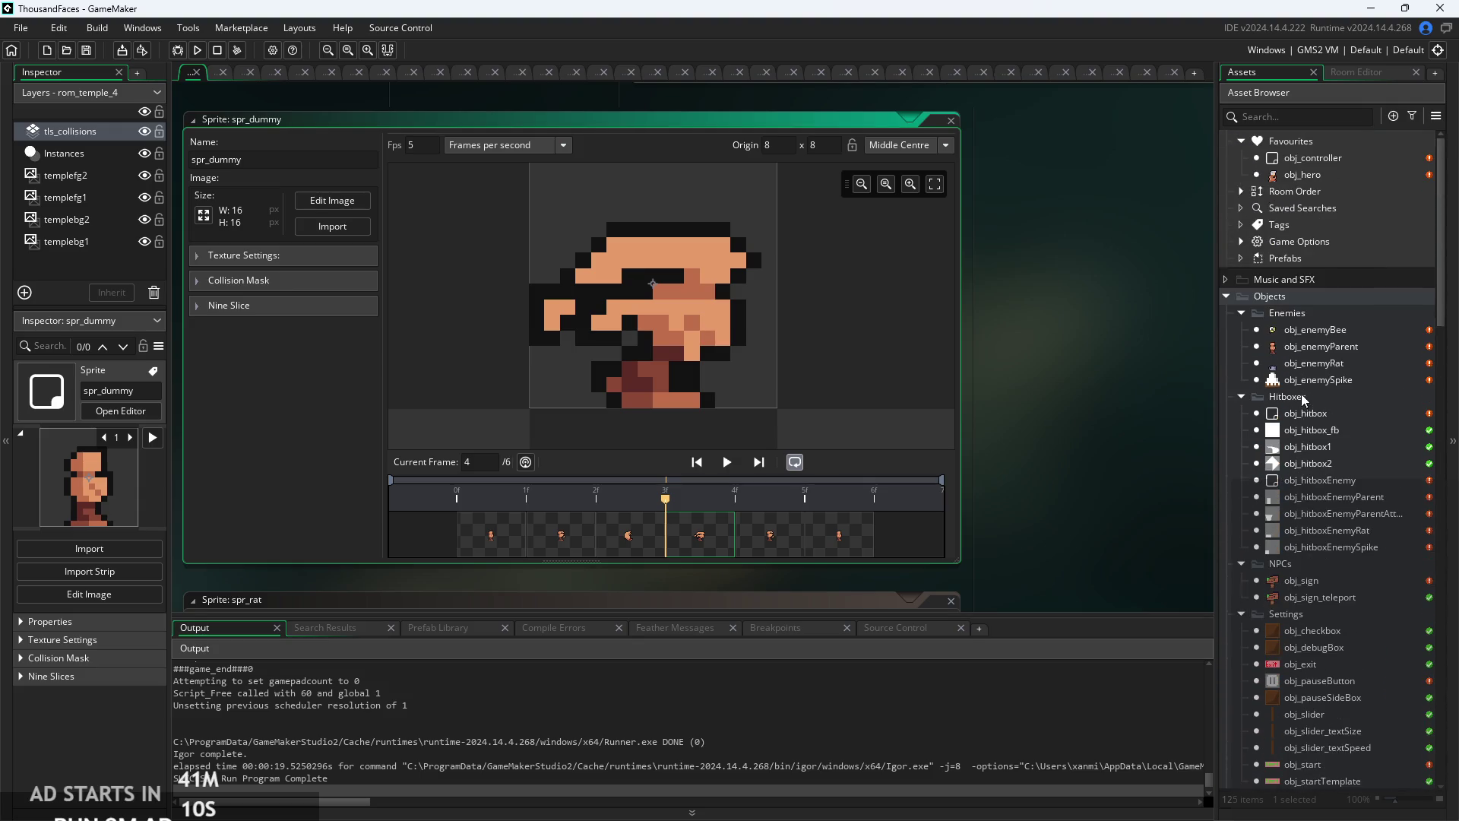
double_click(1321, 345)
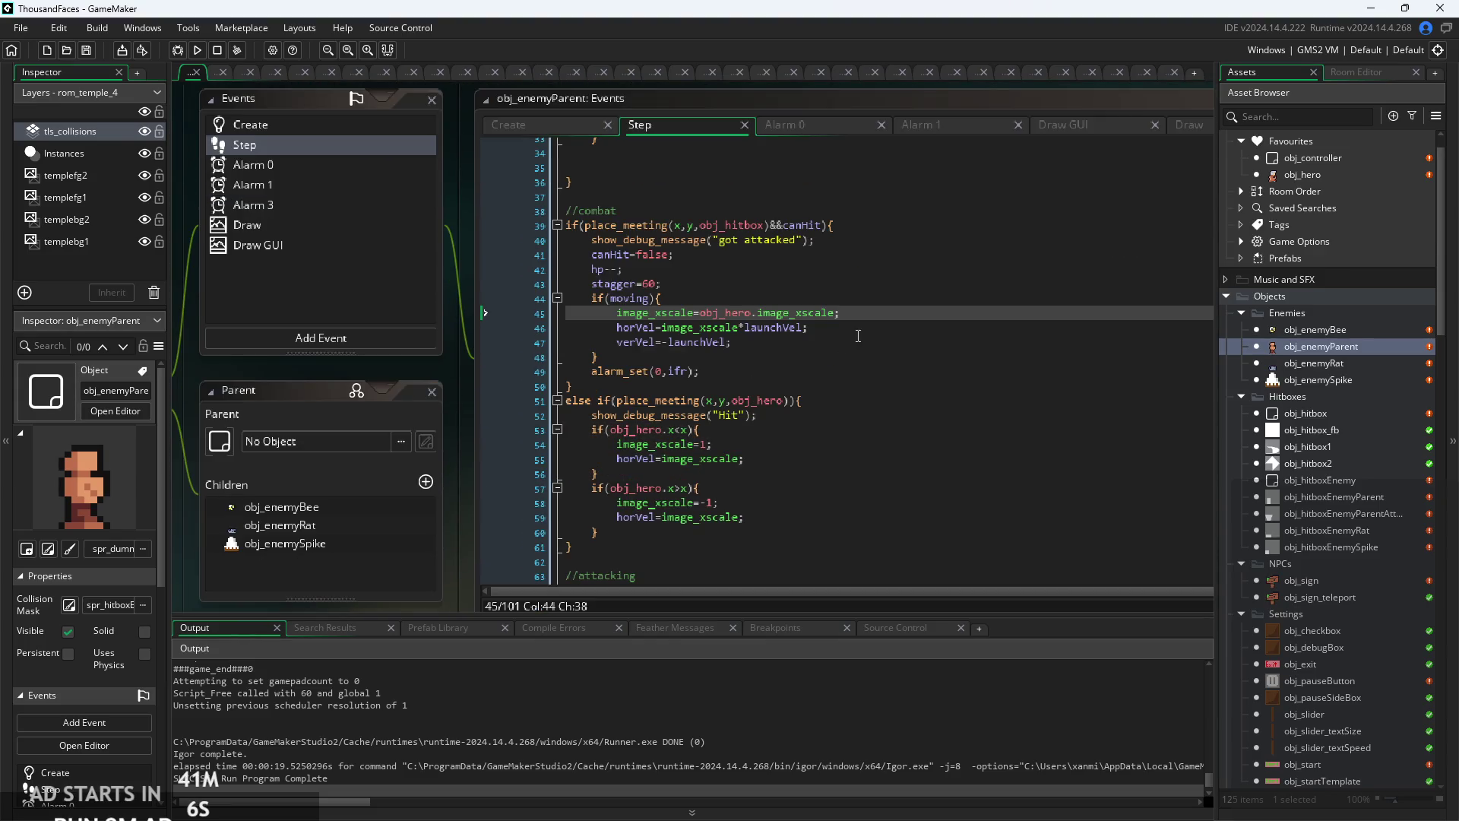
- Review obj_enemyParent's Alarm 0, Alarm 1 and Draw GUI code, then find the Step event's hitbox spawn line
key("Down")
key("Down")
key("Down")
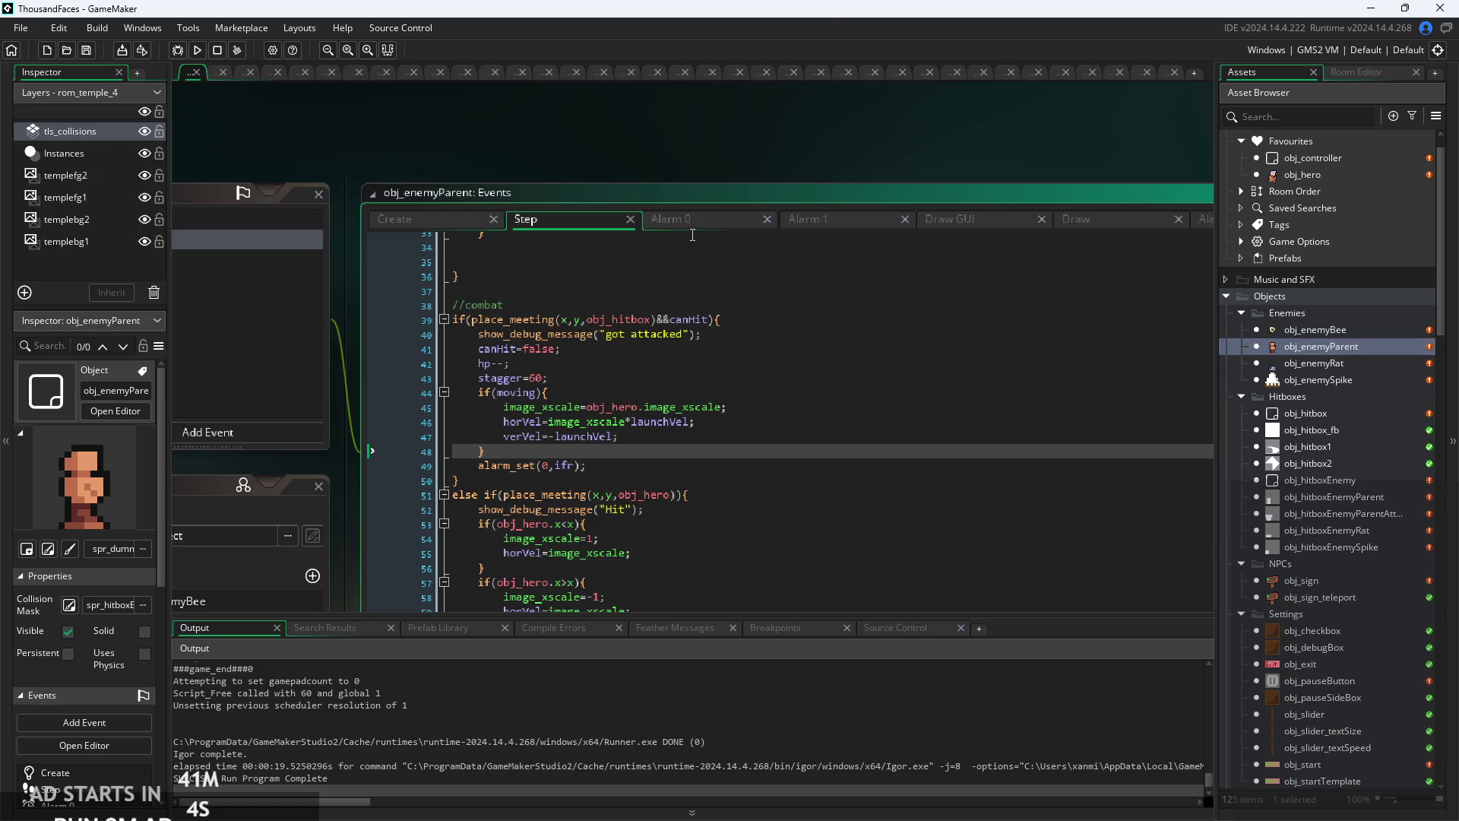
left_click(685, 220)
left_click(804, 219)
left_click(965, 220)
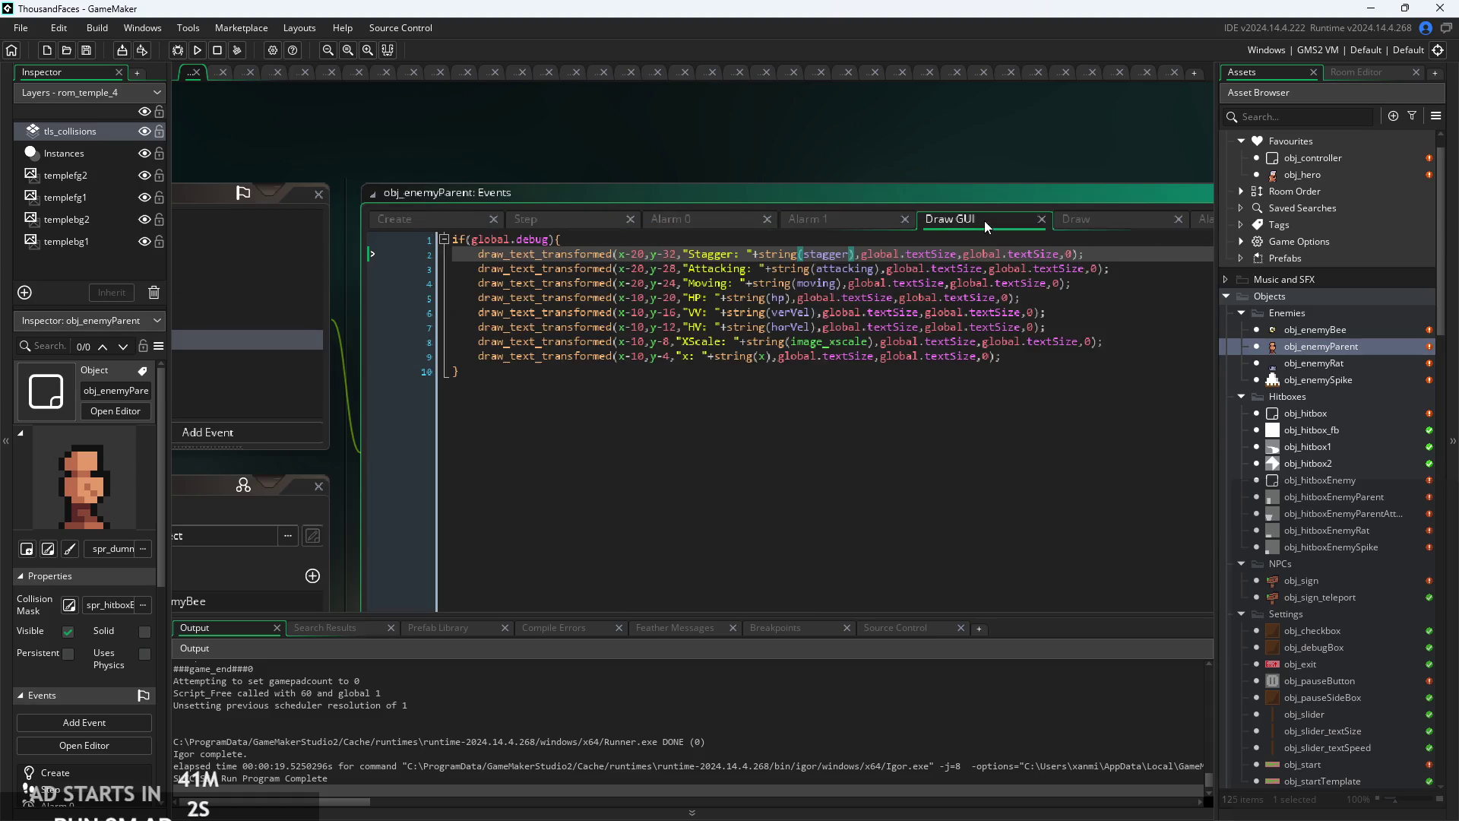
left_click(532, 220)
scroll(631, 377, "down", 10)
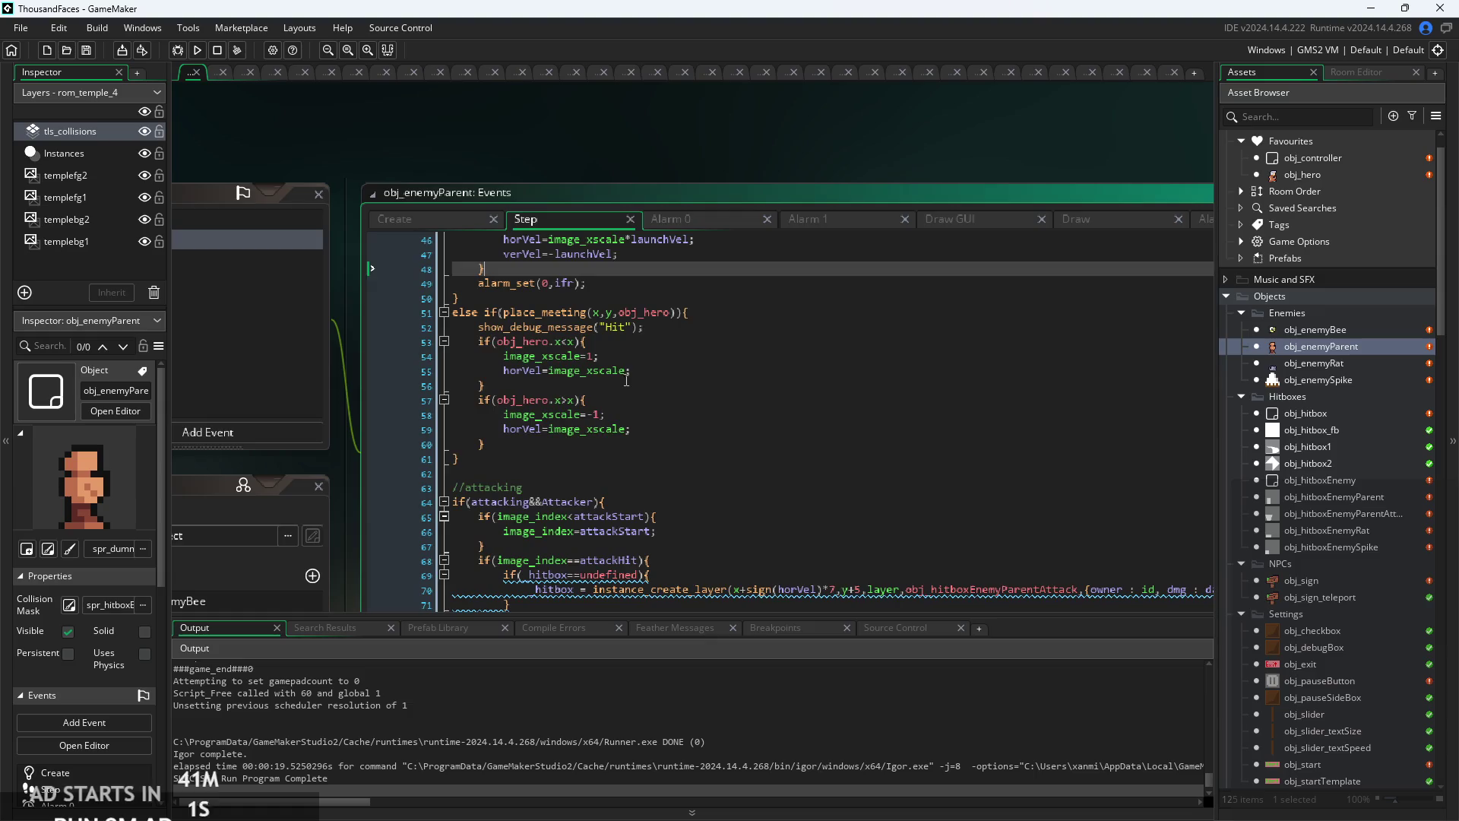
scroll(696, 440, "up", 5)
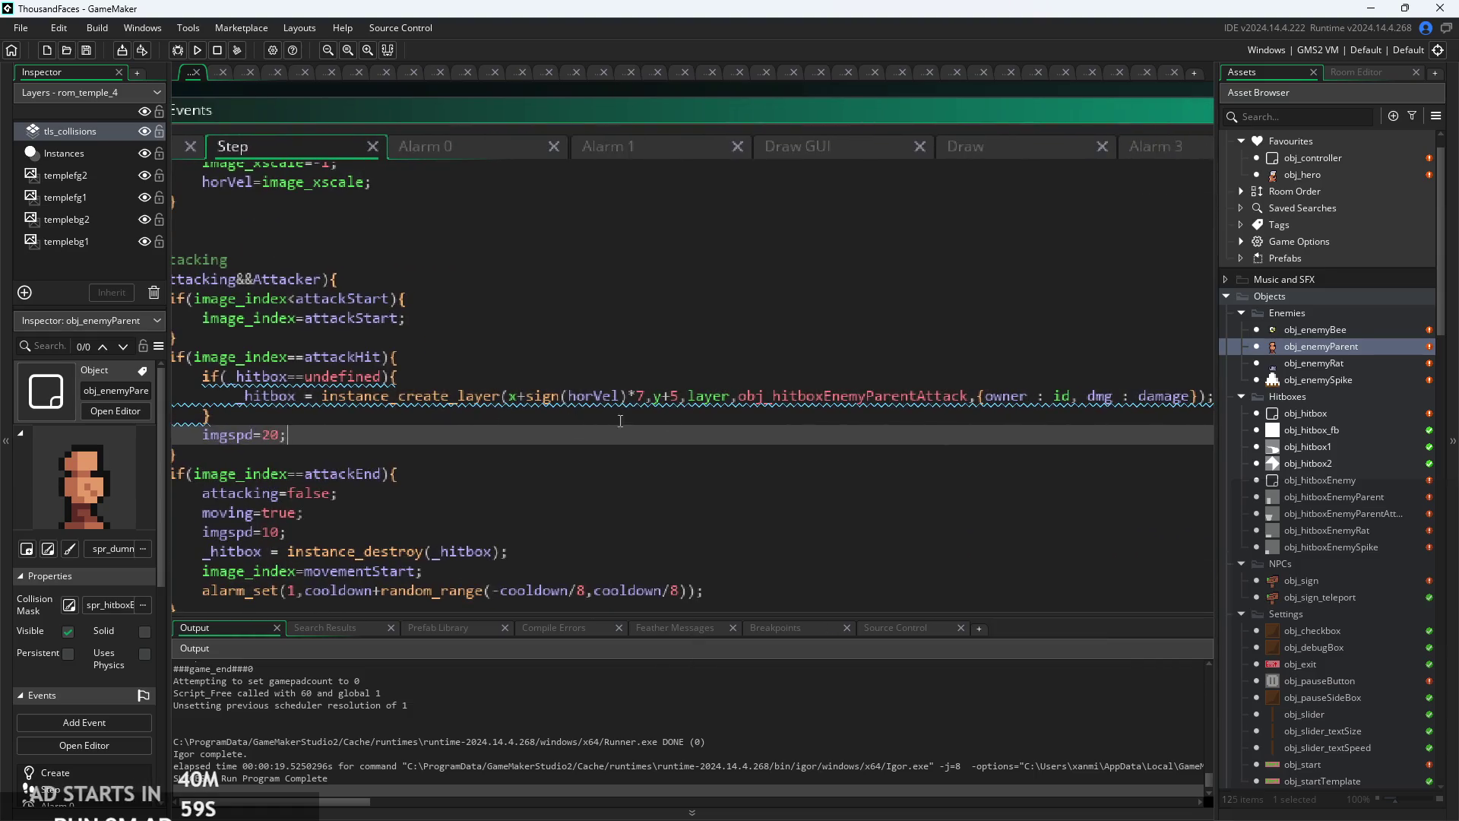
mouse_move(695, 441)
left_mouse_down()
mouse_move(513, 438)
mouse_move(969, 433)
left_mouse_up()
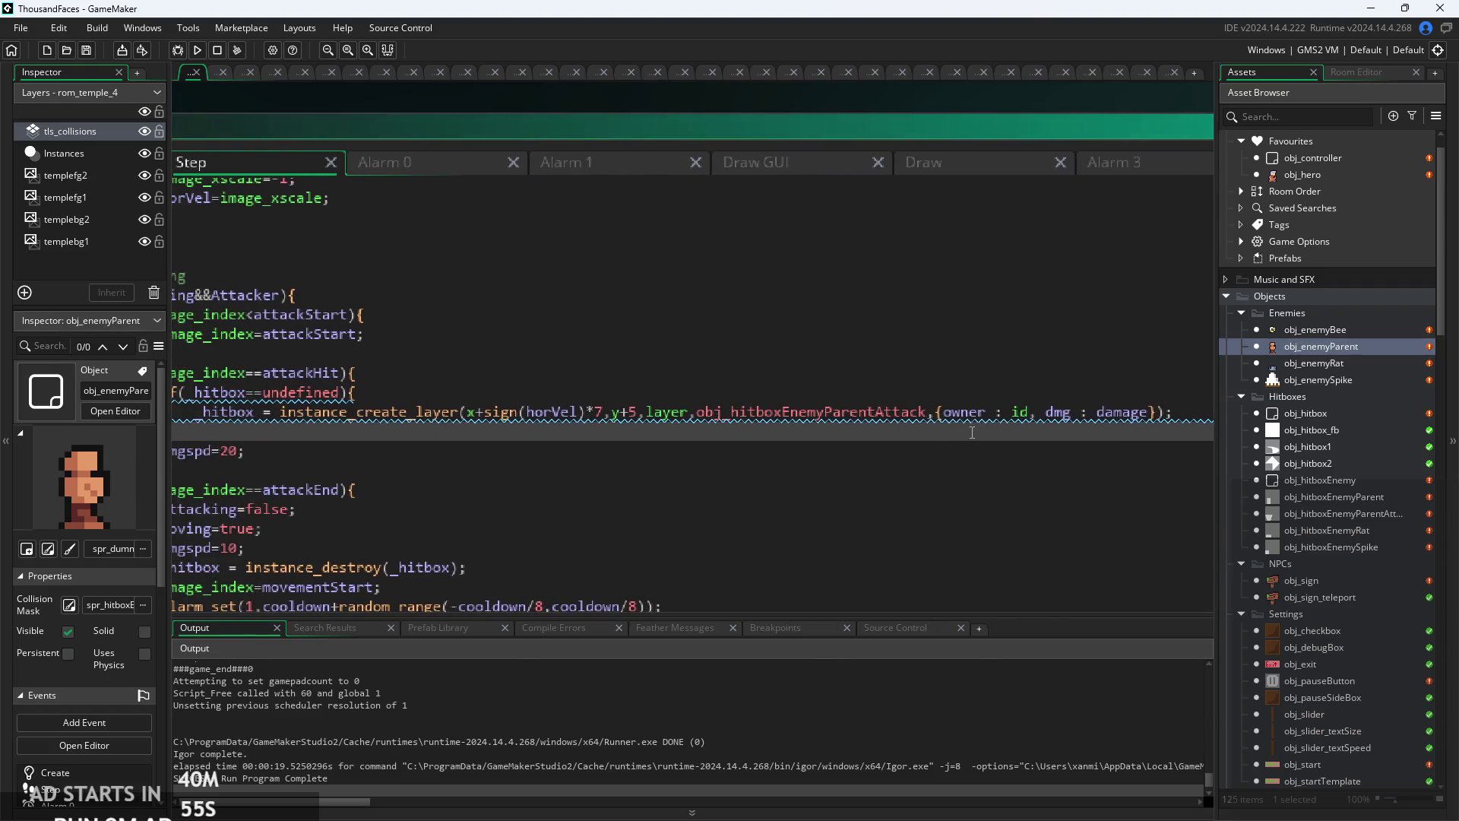
scroll(578, 423, "up", 2)
scroll(577, 424, "up", 2)
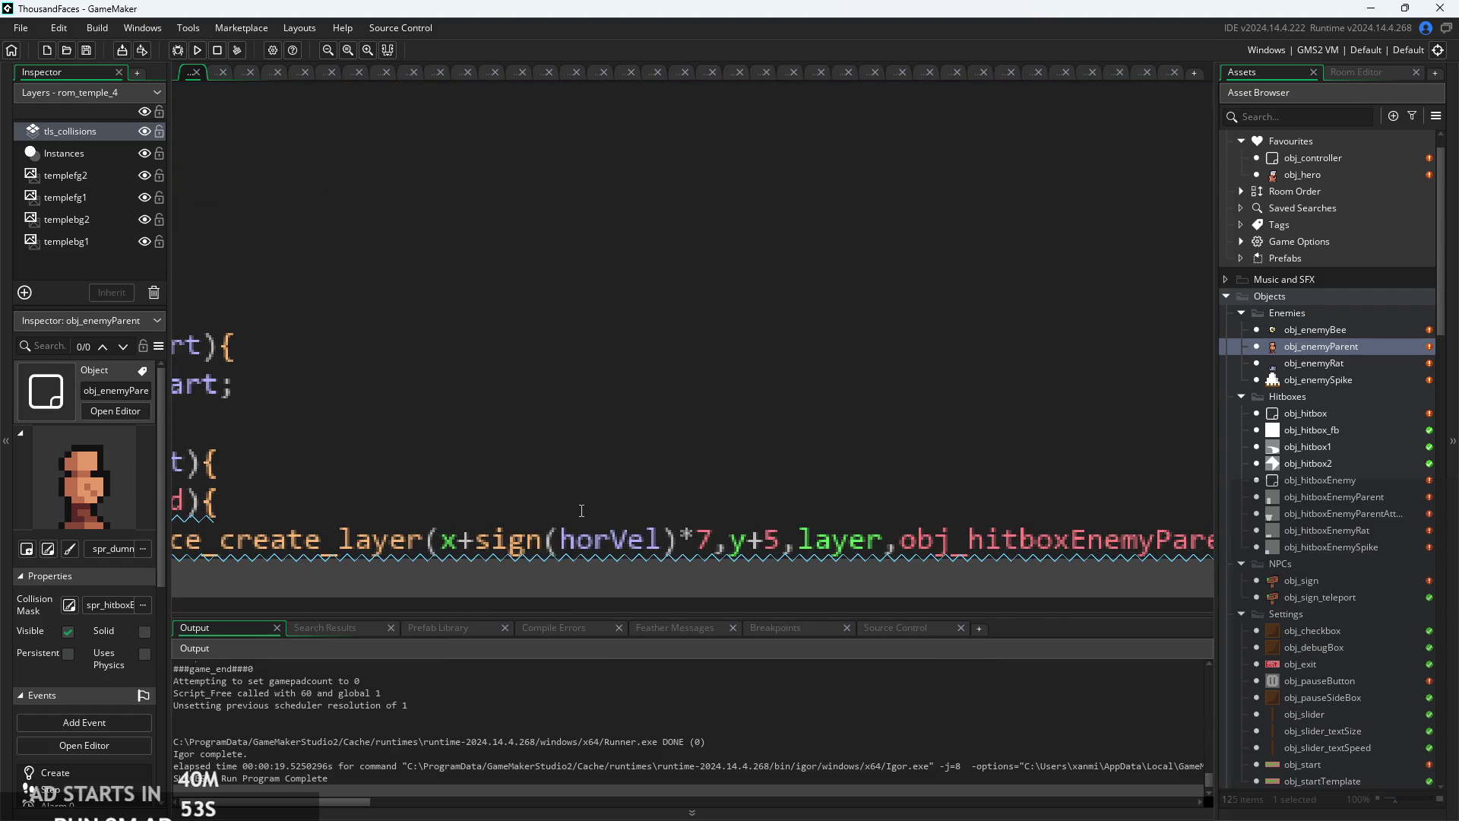
- Change the hitbox spawn position to x+sign(horVel)*2,y and rerun the game
left_click(715, 541)
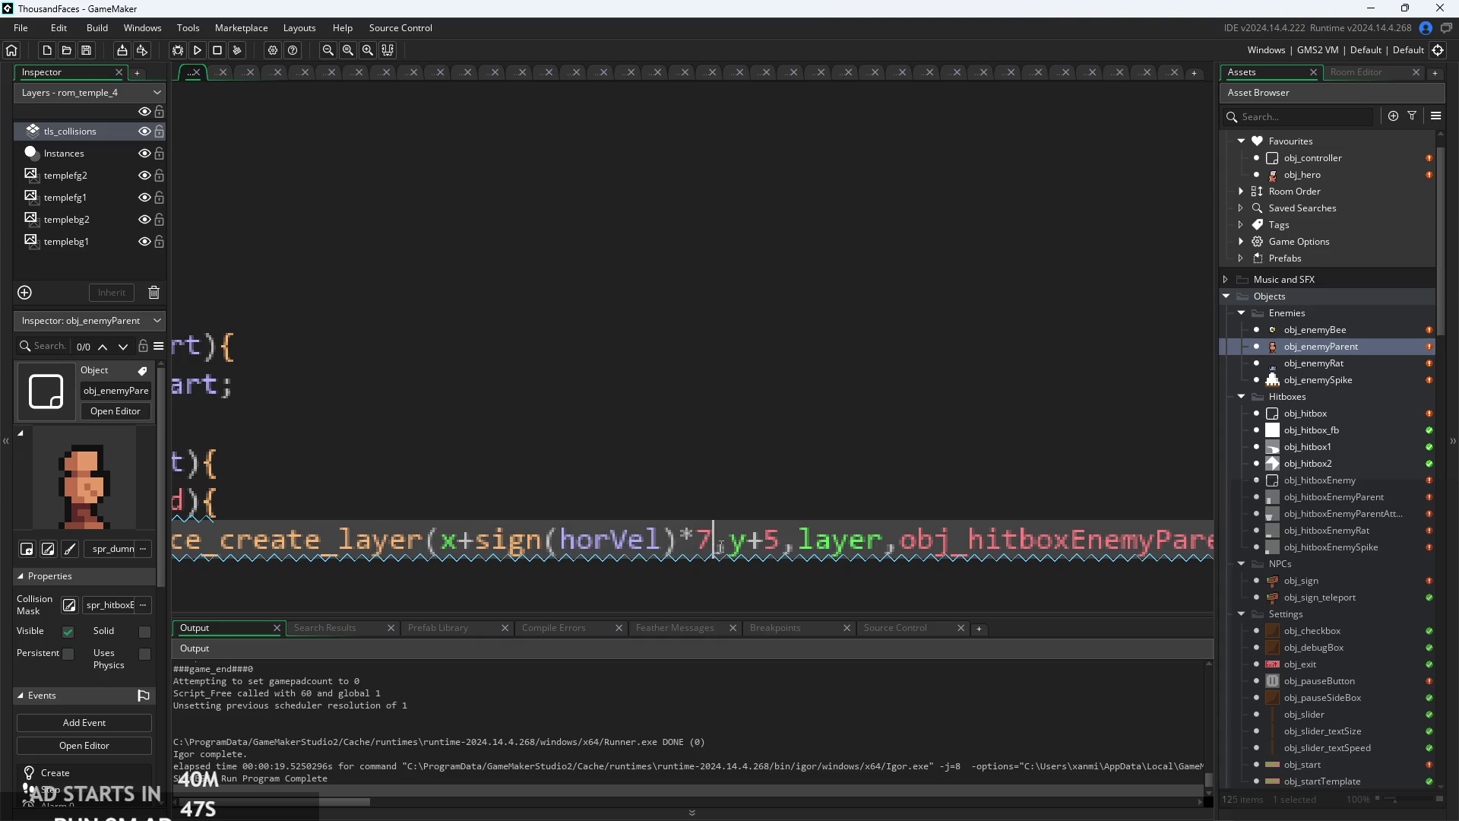
type("2")
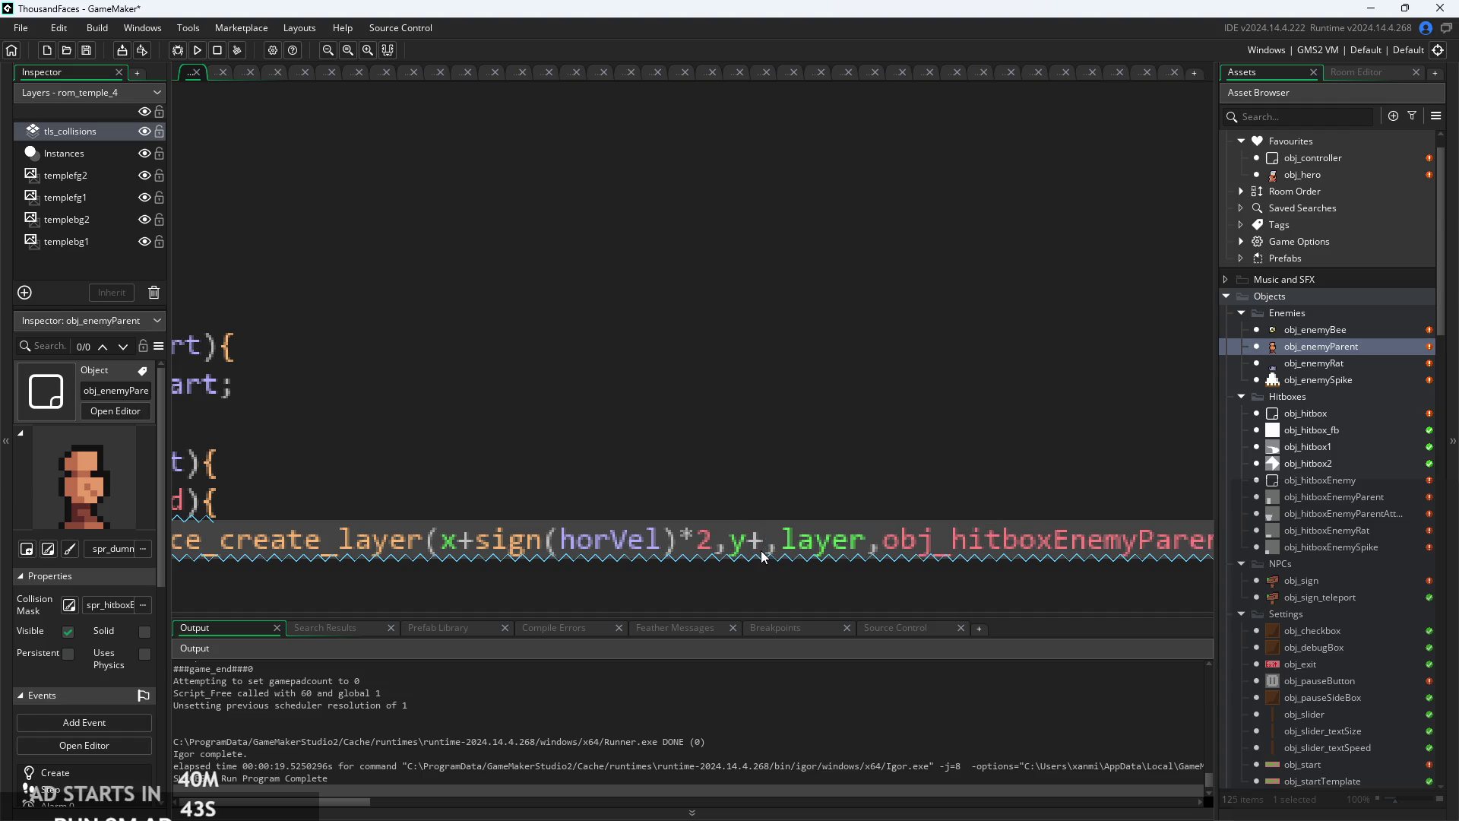
key("BackSpace")
left_click(200, 48)
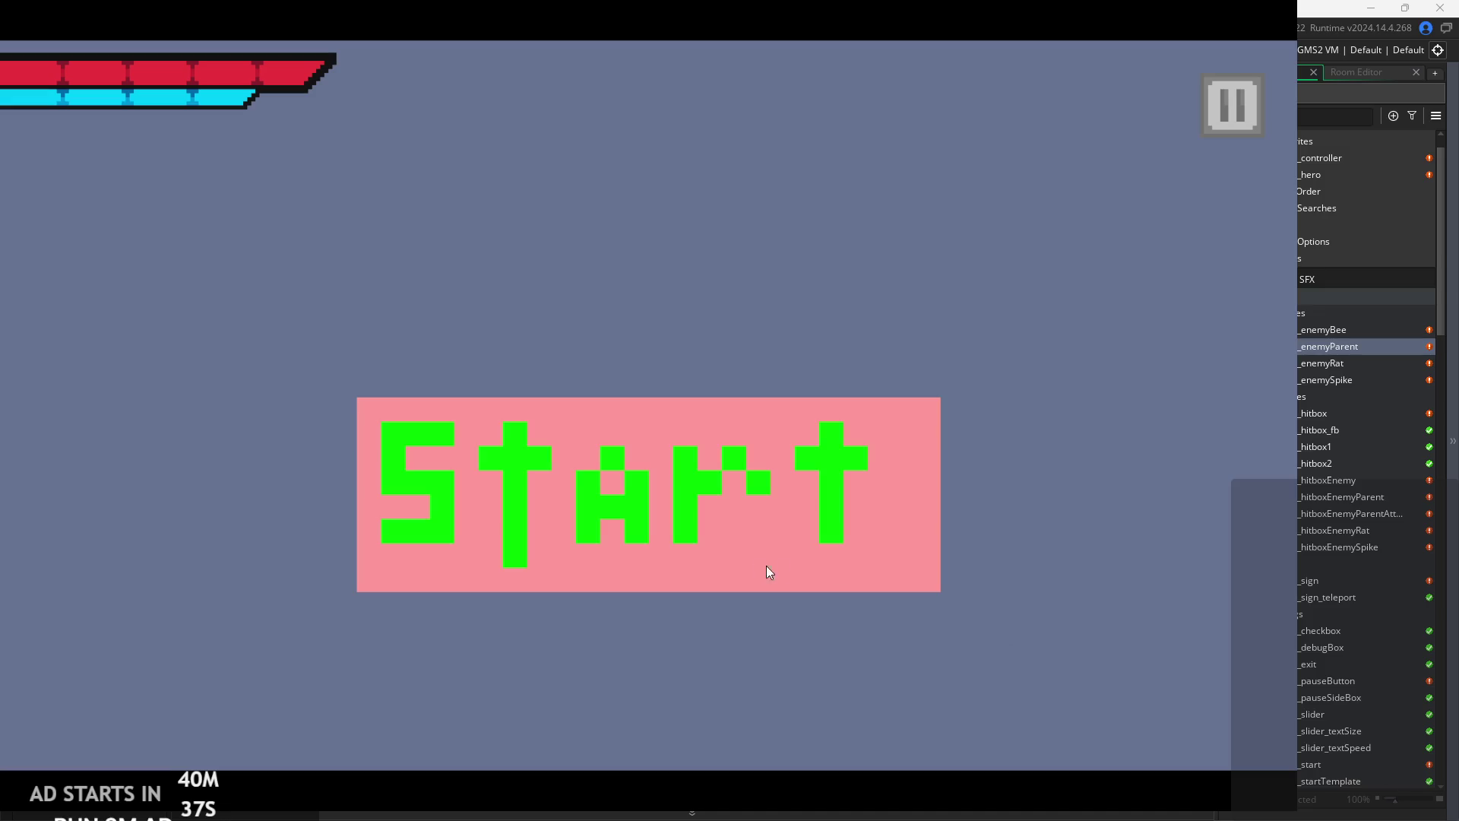
- Start the game, turn on the debug stats overlay with text size 26, and resume
left_click(767, 572)
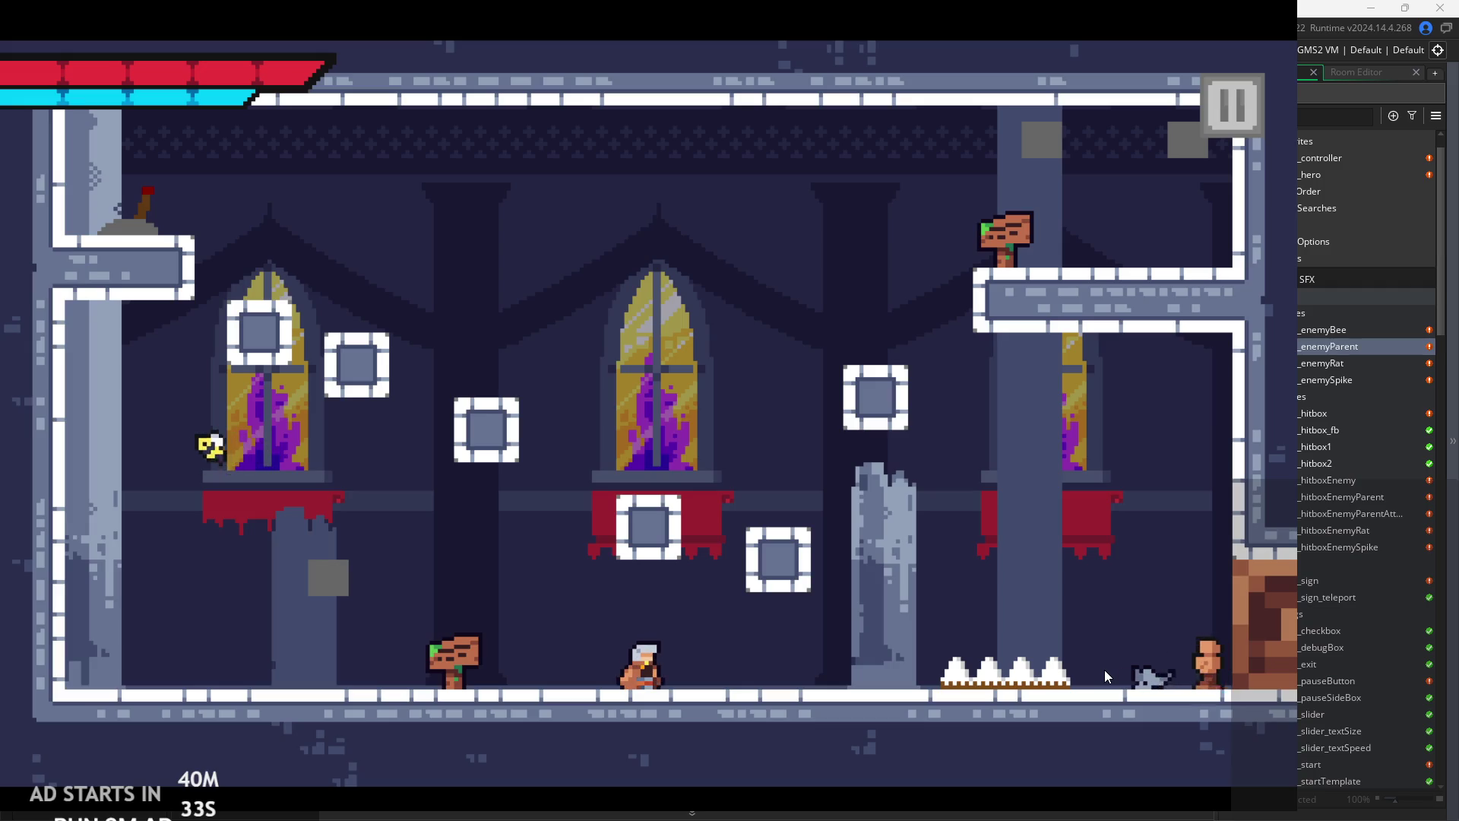
key("x")
left_click(1237, 130)
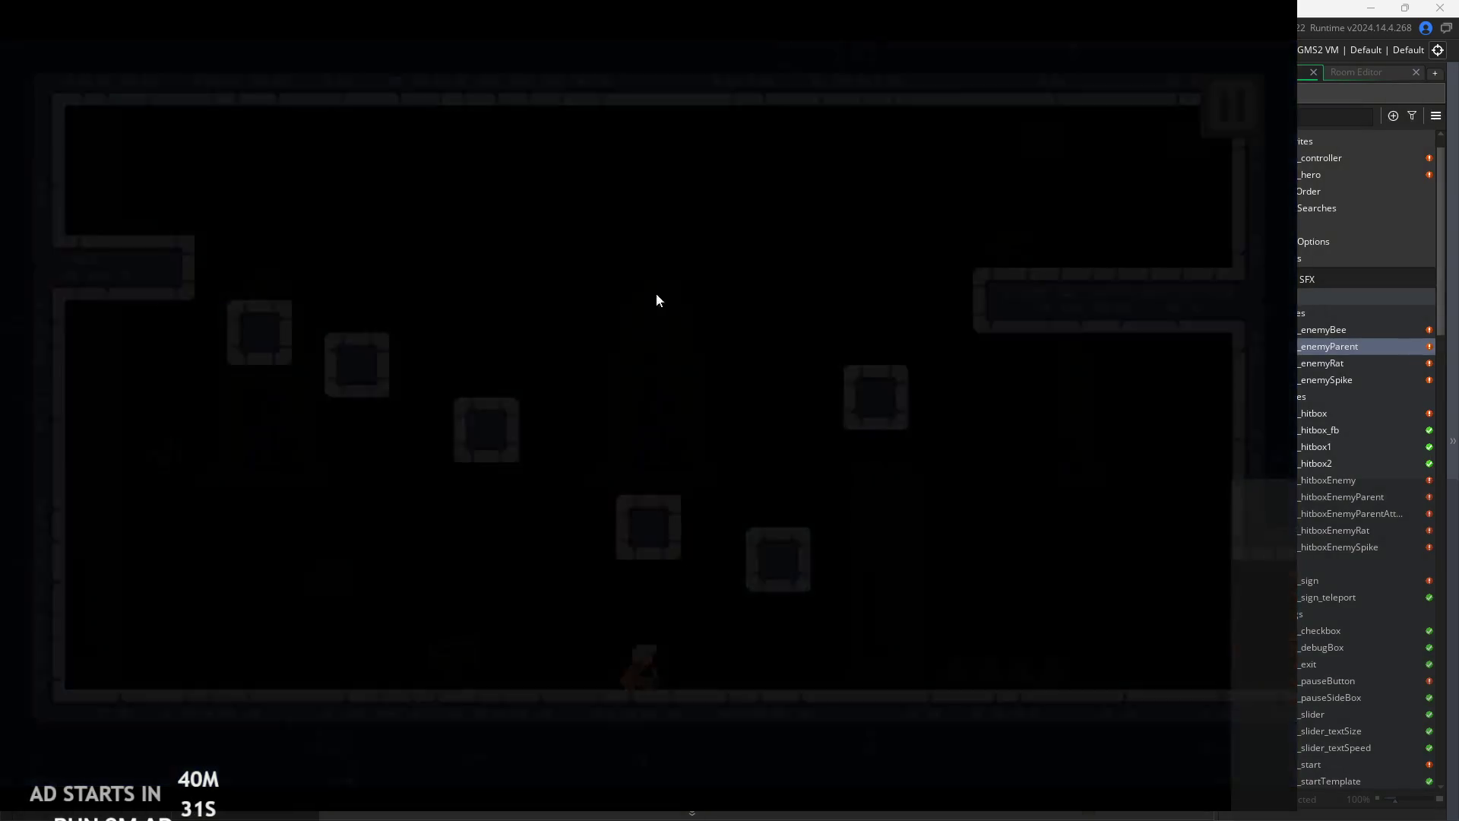
left_click(261, 233)
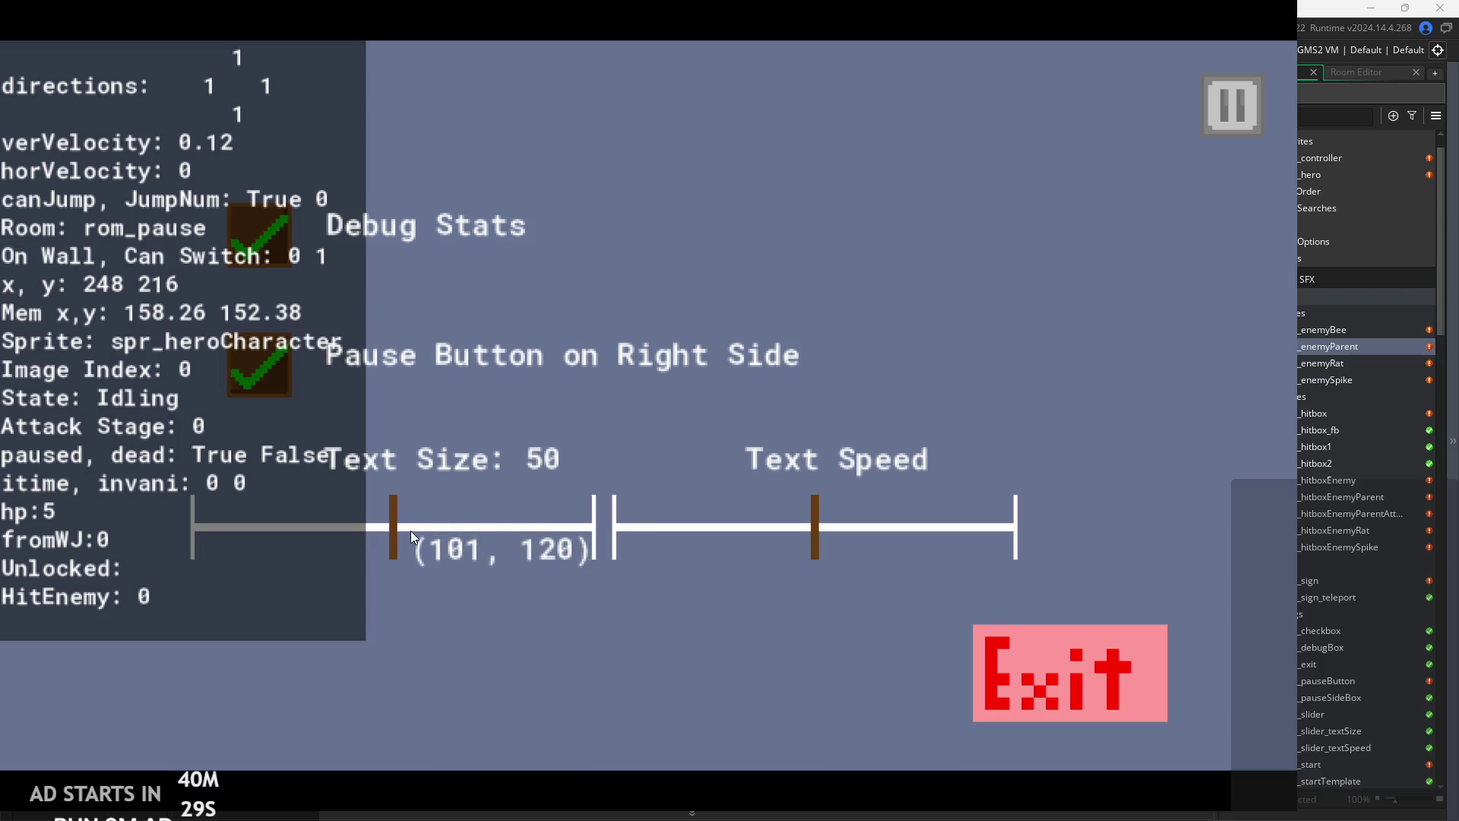
left_click_drag(410, 532, 327, 498)
key("Escape")
- Run, jump and slash across rom_temple_4, past the top-right sign into the next room
key("Left")
key("Left")
key("x")
key("x")
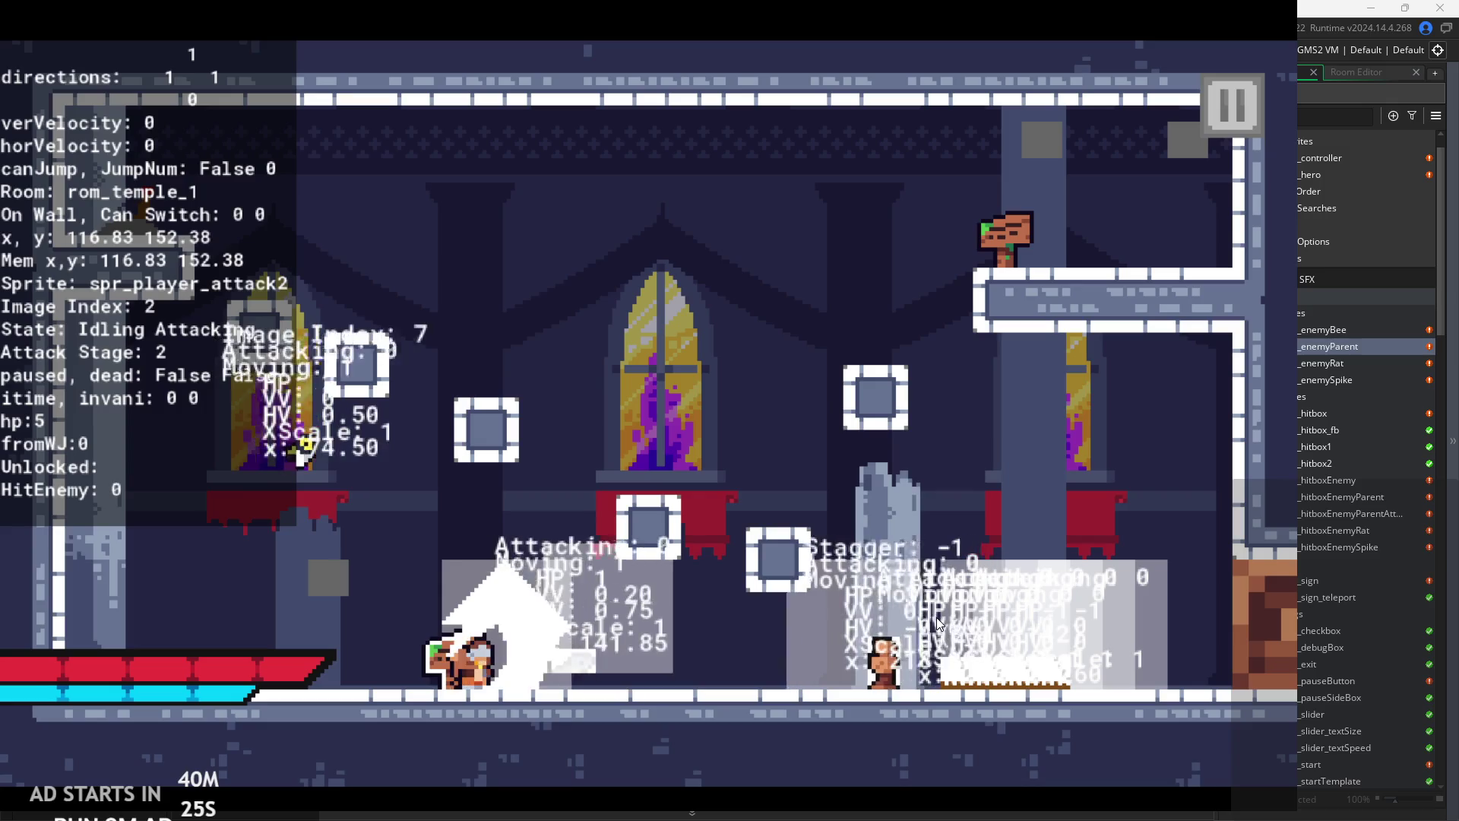
key("Left")
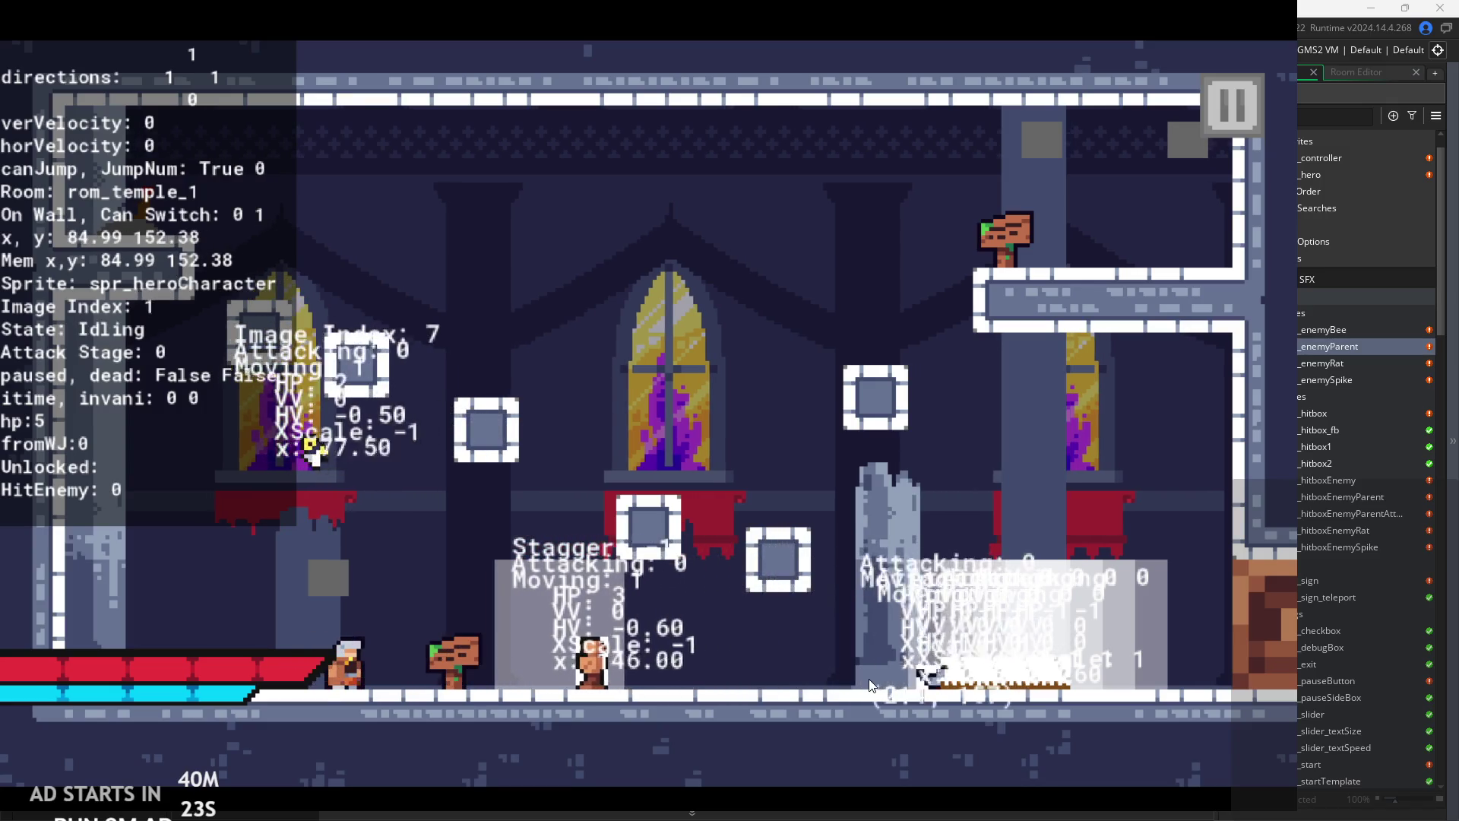
key("space")
key("Right")
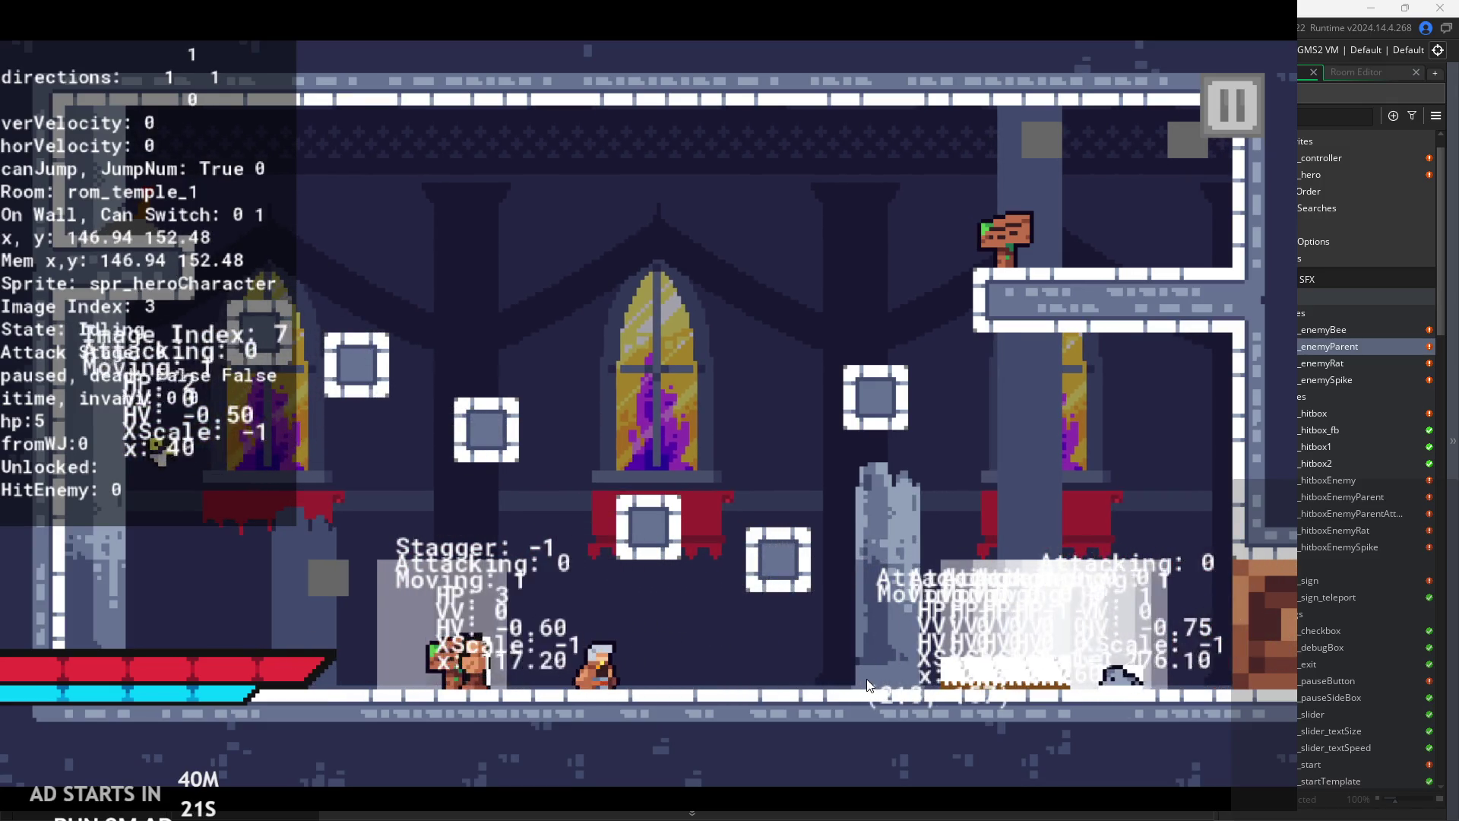
key("Left")
key("Right")
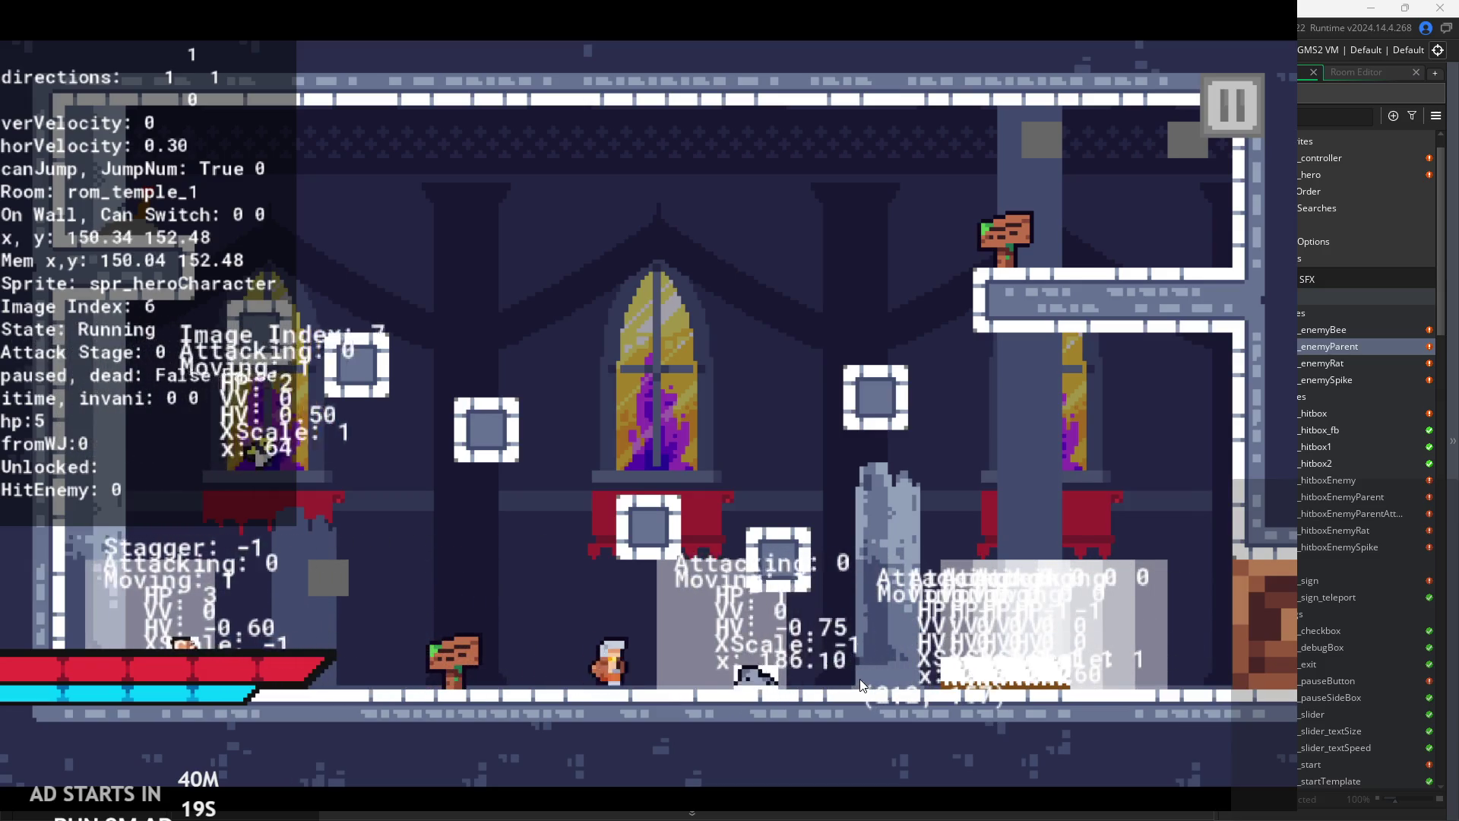
key("x")
key("x")
key("Right")
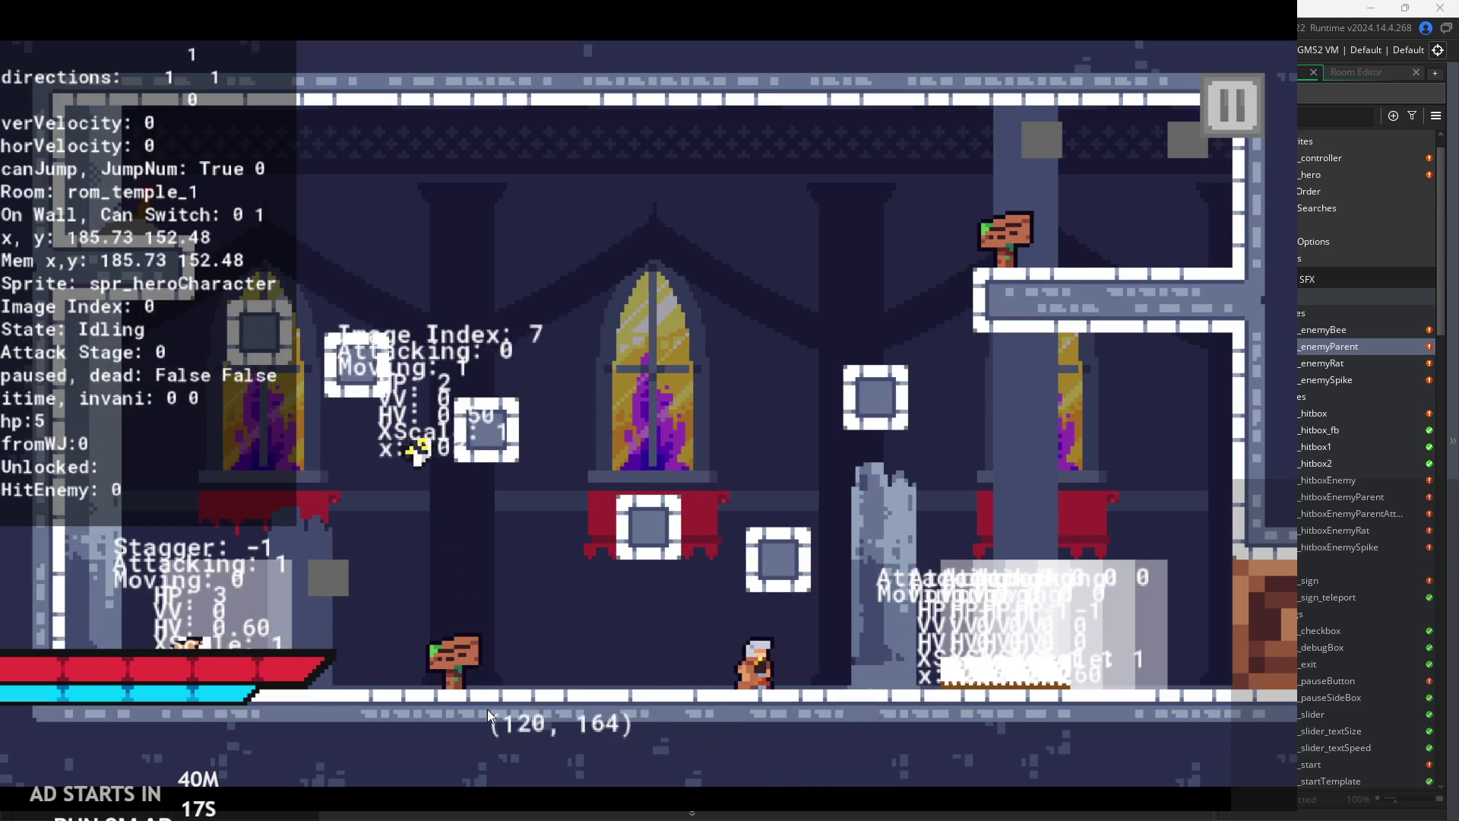
key("Right")
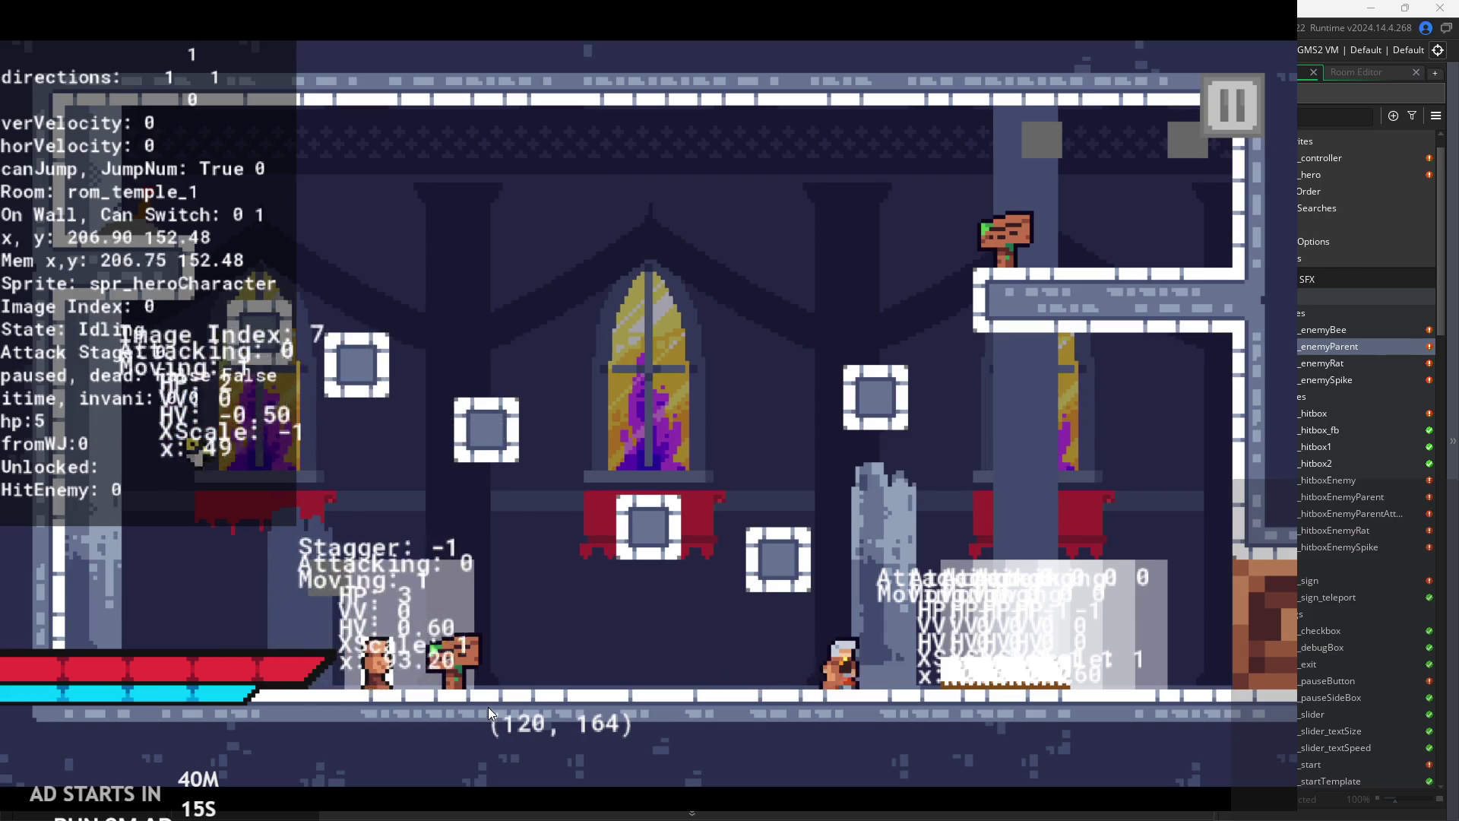
key("space")
key("Left")
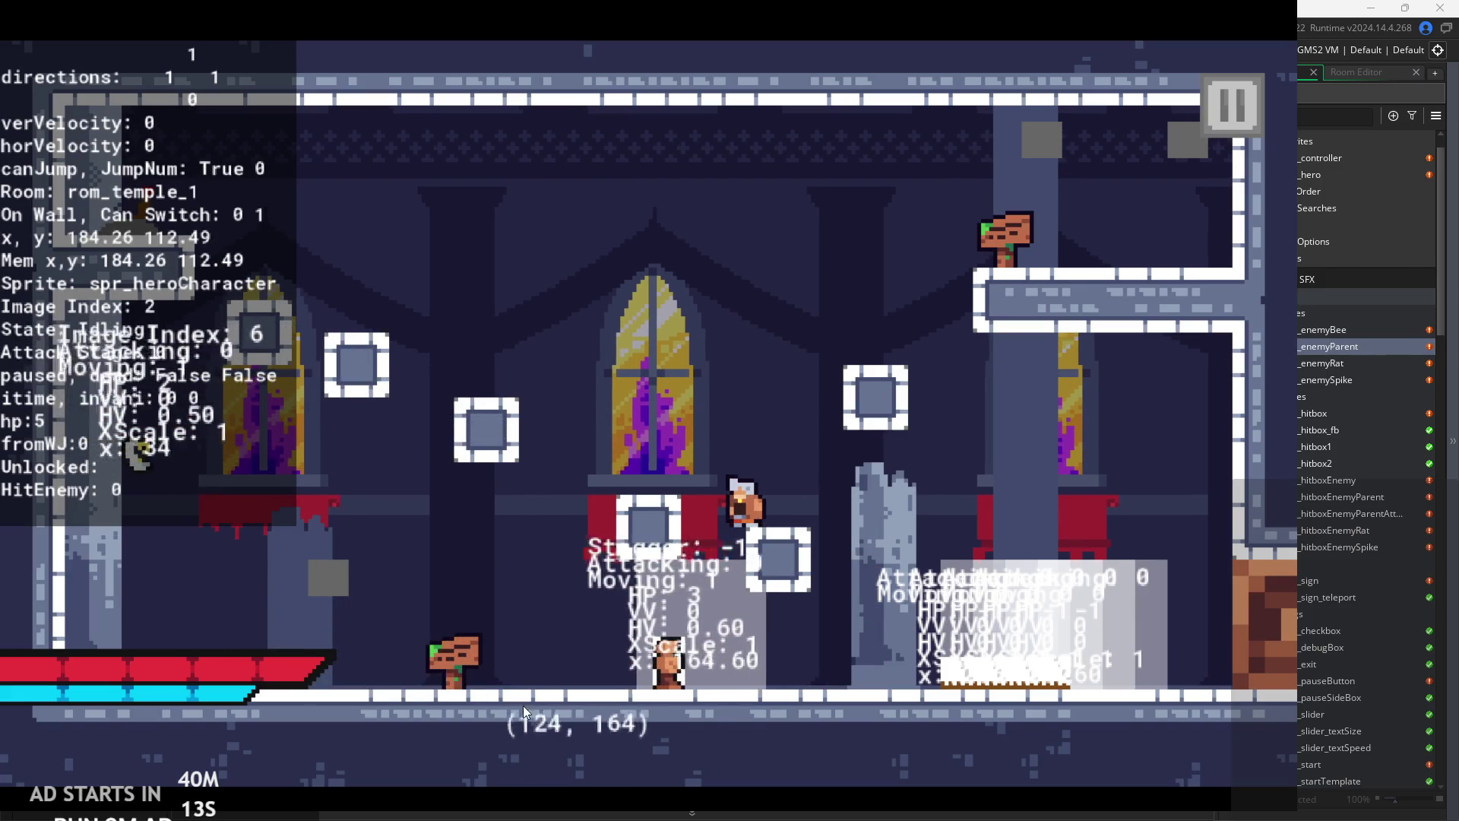
key("space")
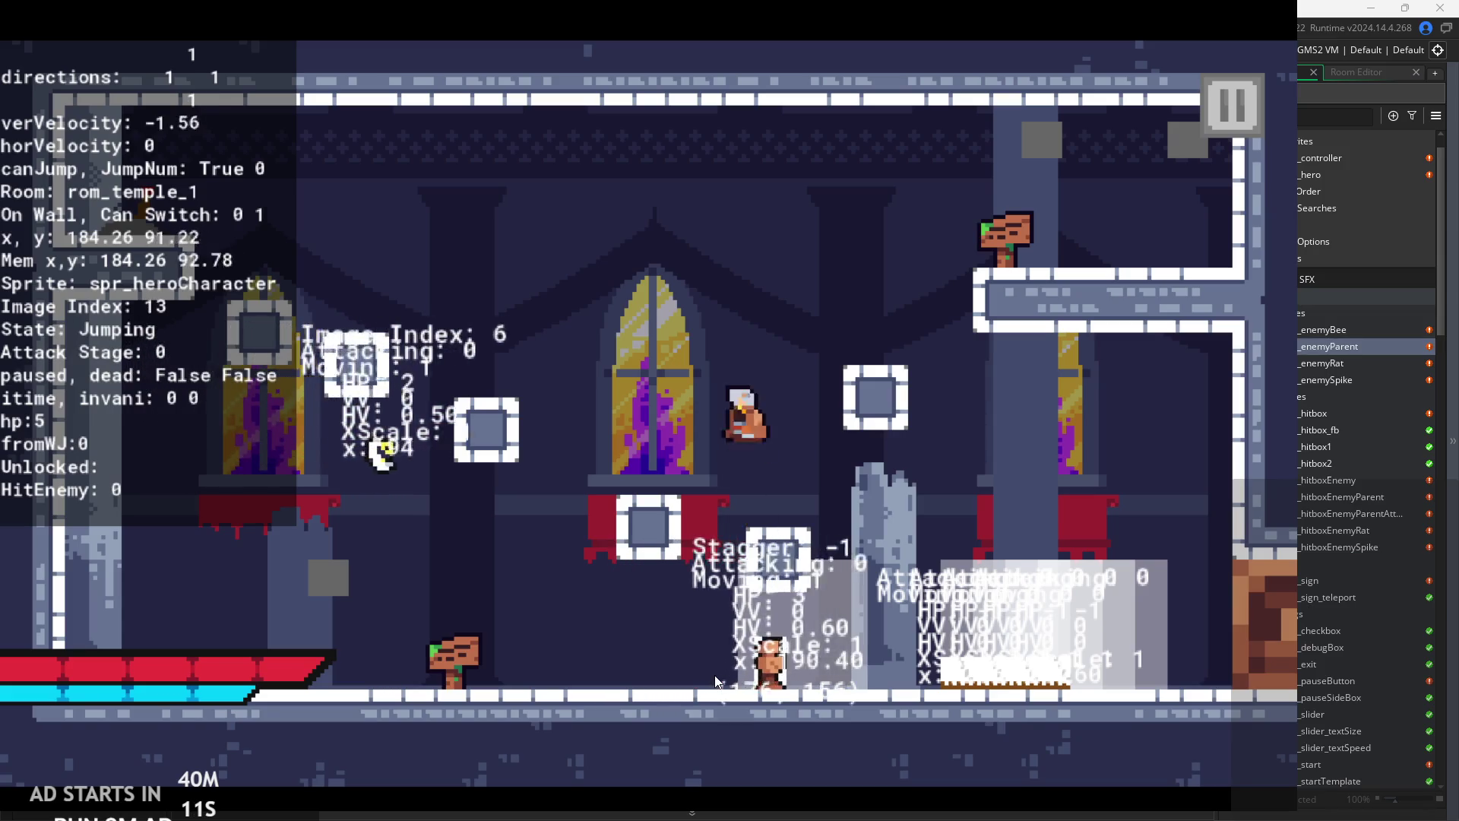
key("Right")
key("space")
key("Up")
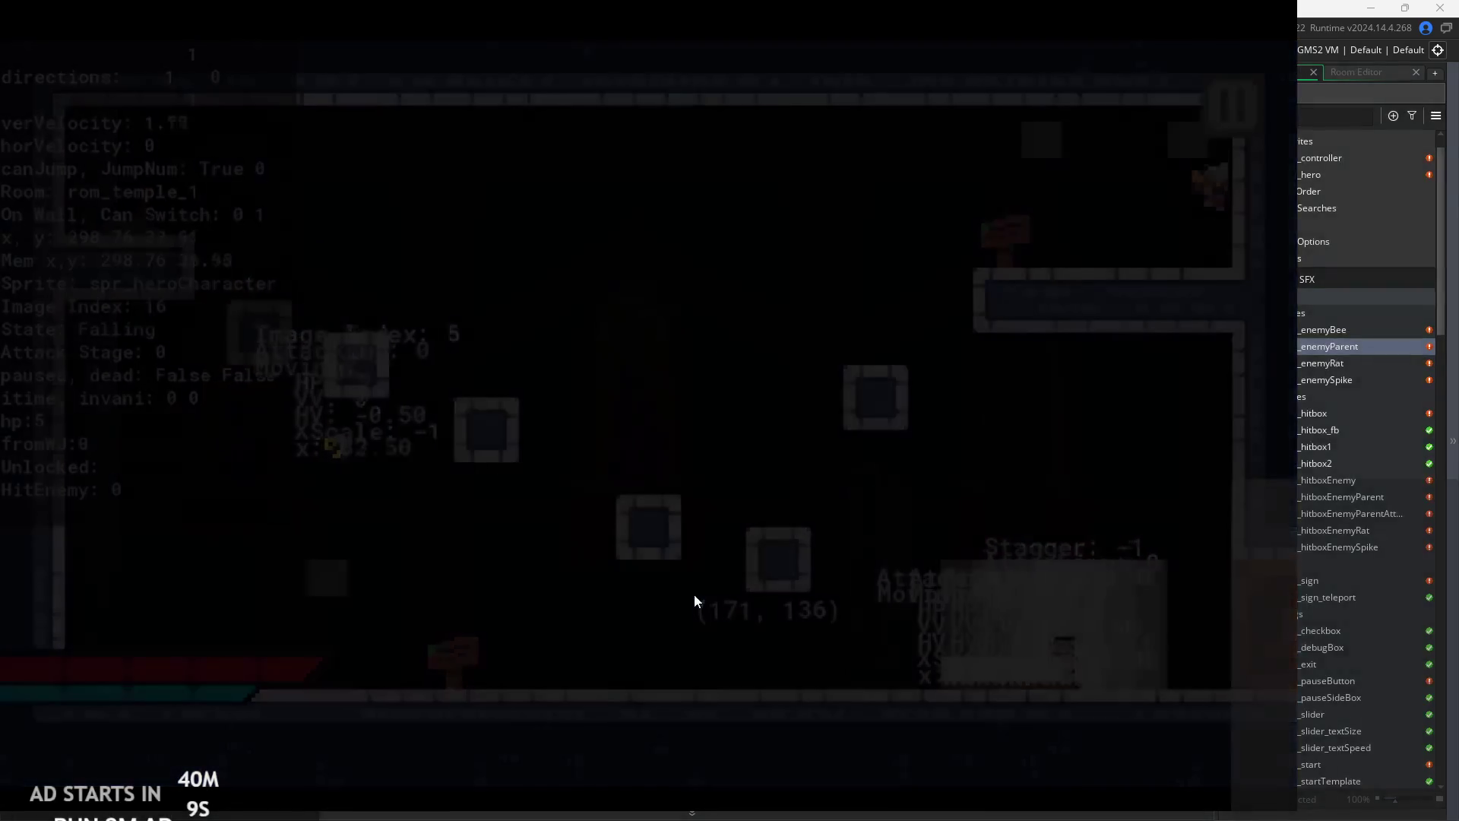
- Fight along the new room's floor and steps, wall-jumping up the right side and dropping back
key("Left")
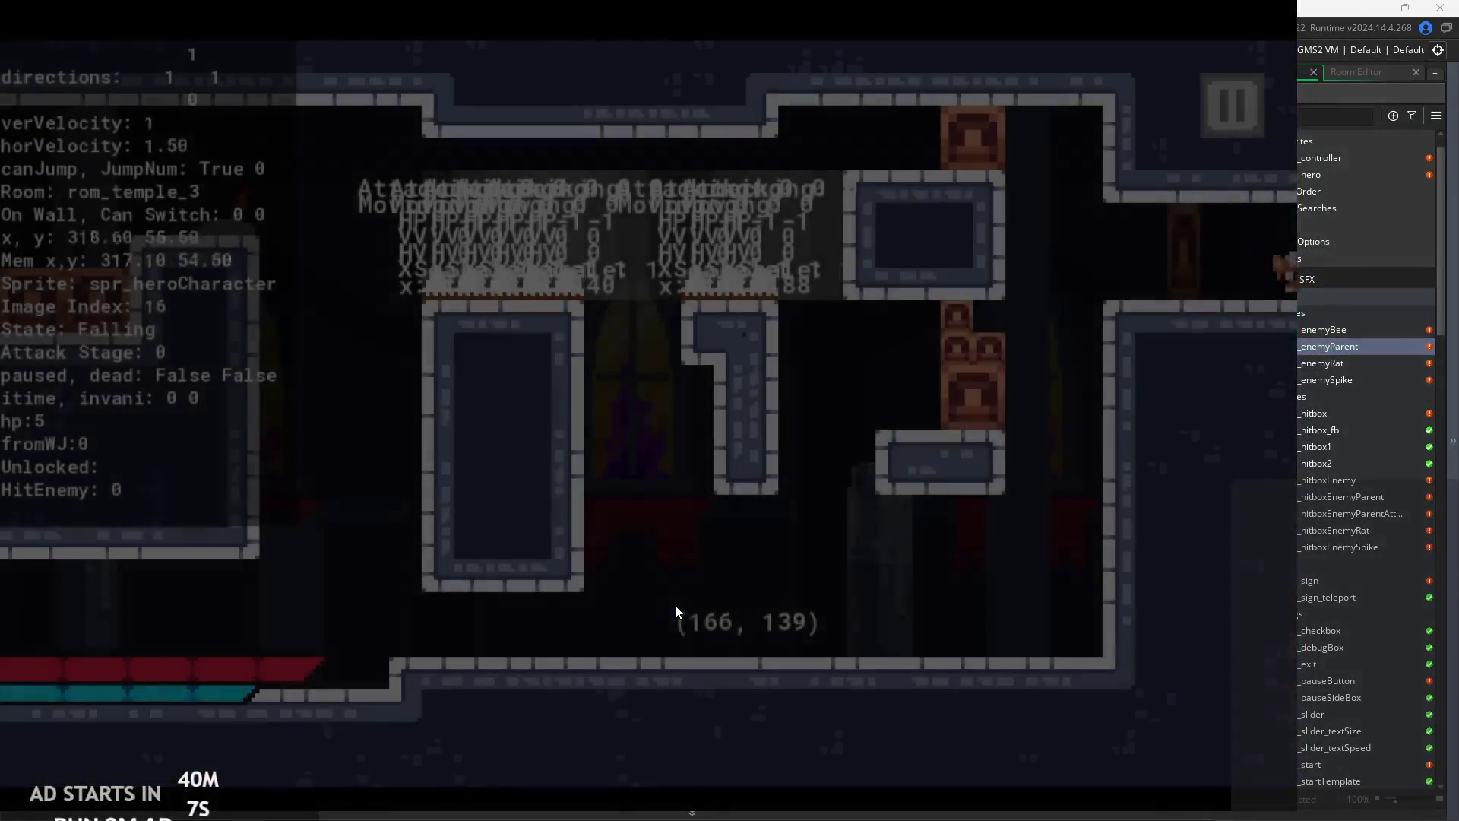
key("Right")
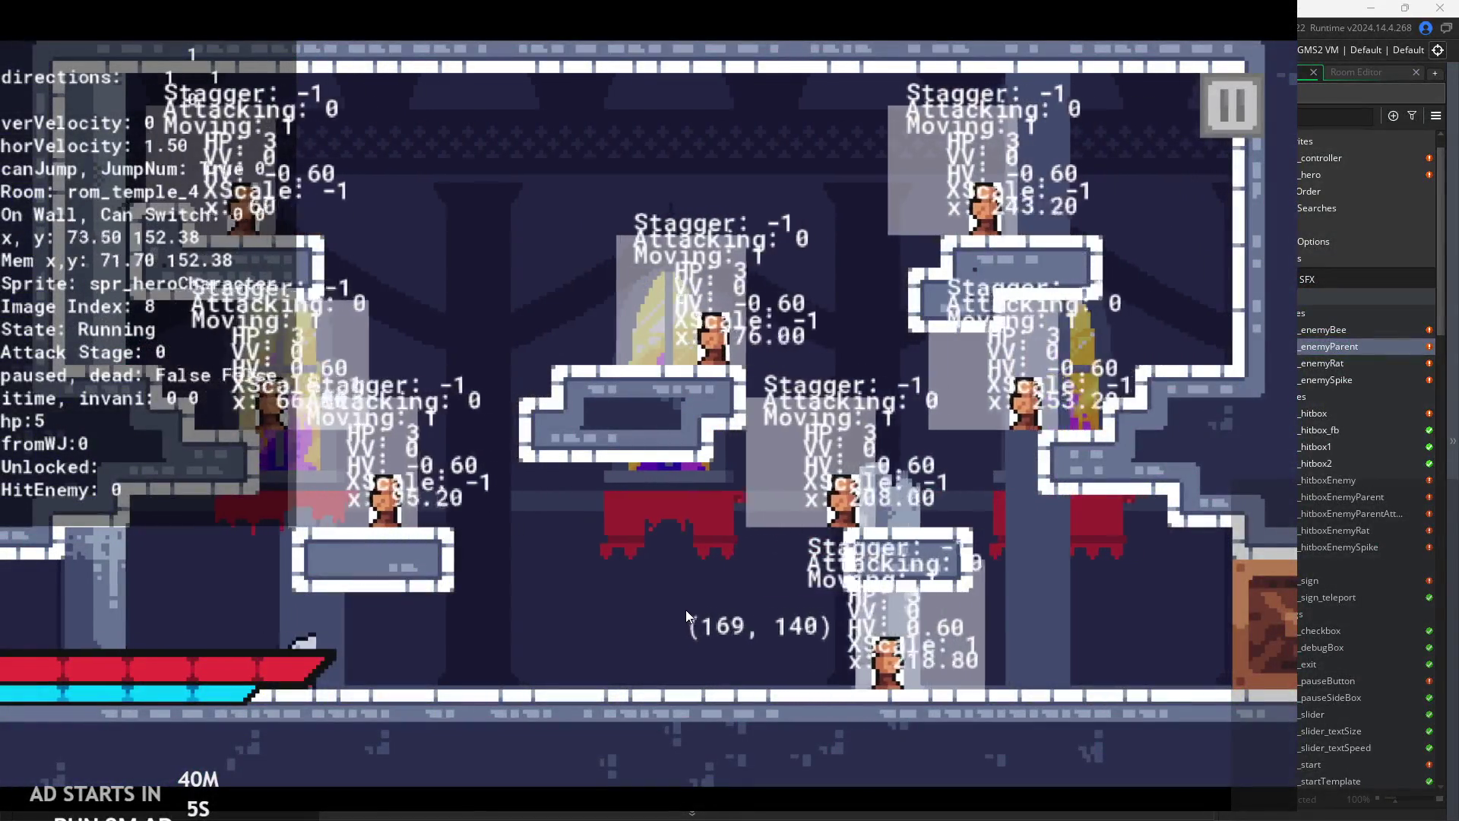
key("x")
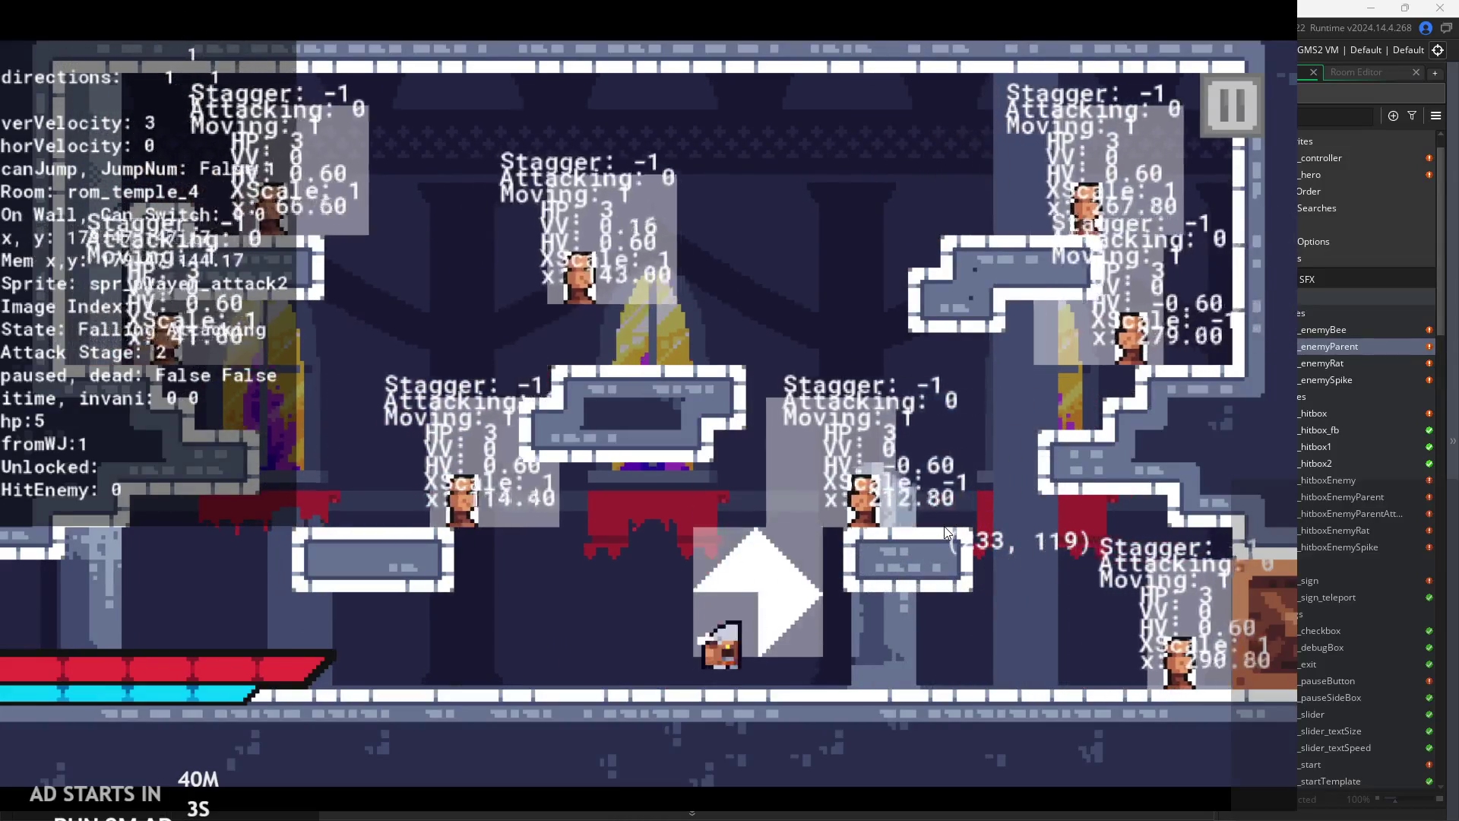
key("Right")
key("Right")
key("z")
key("x")
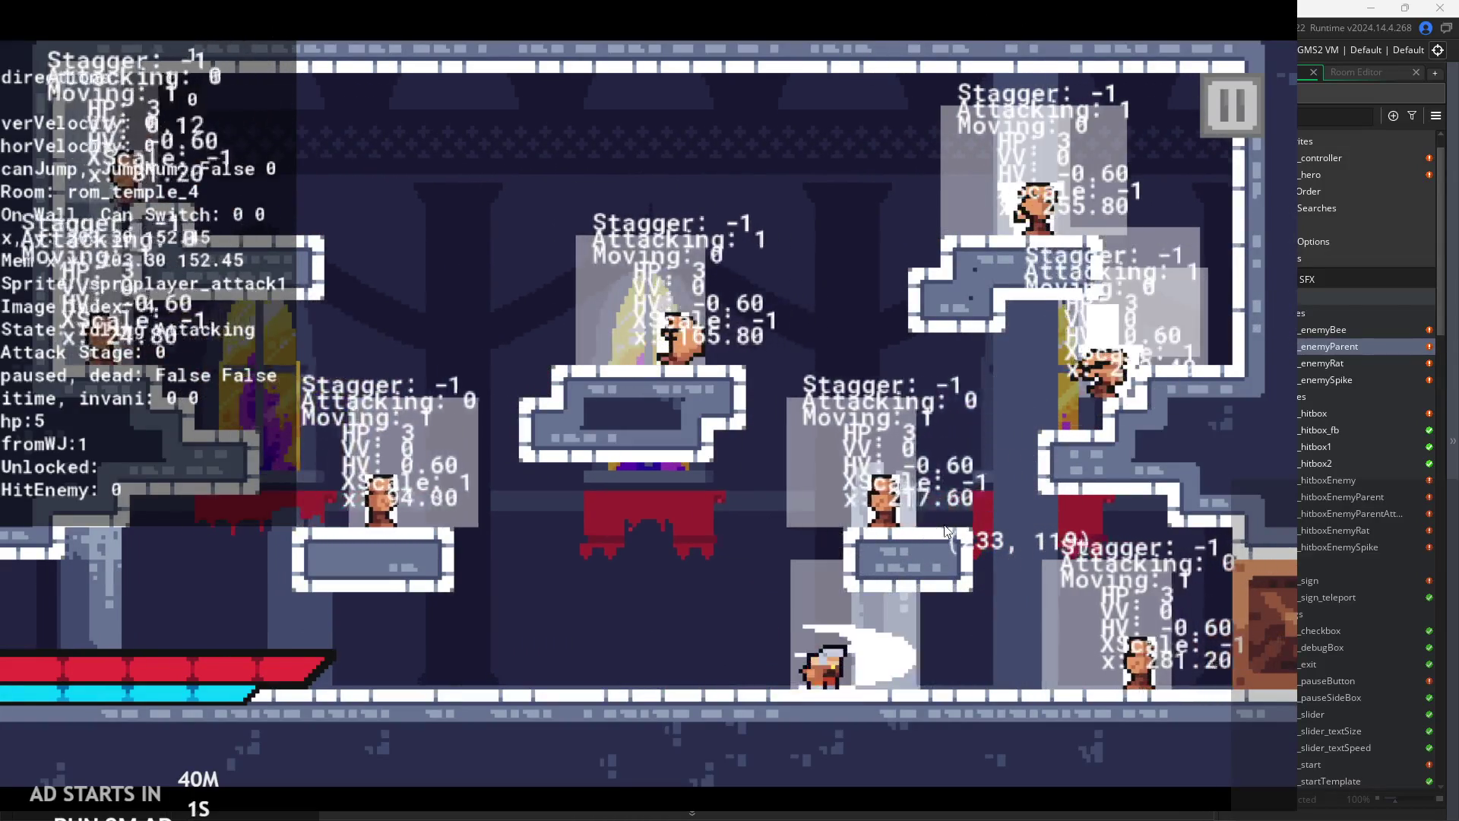
key("x")
key("Right")
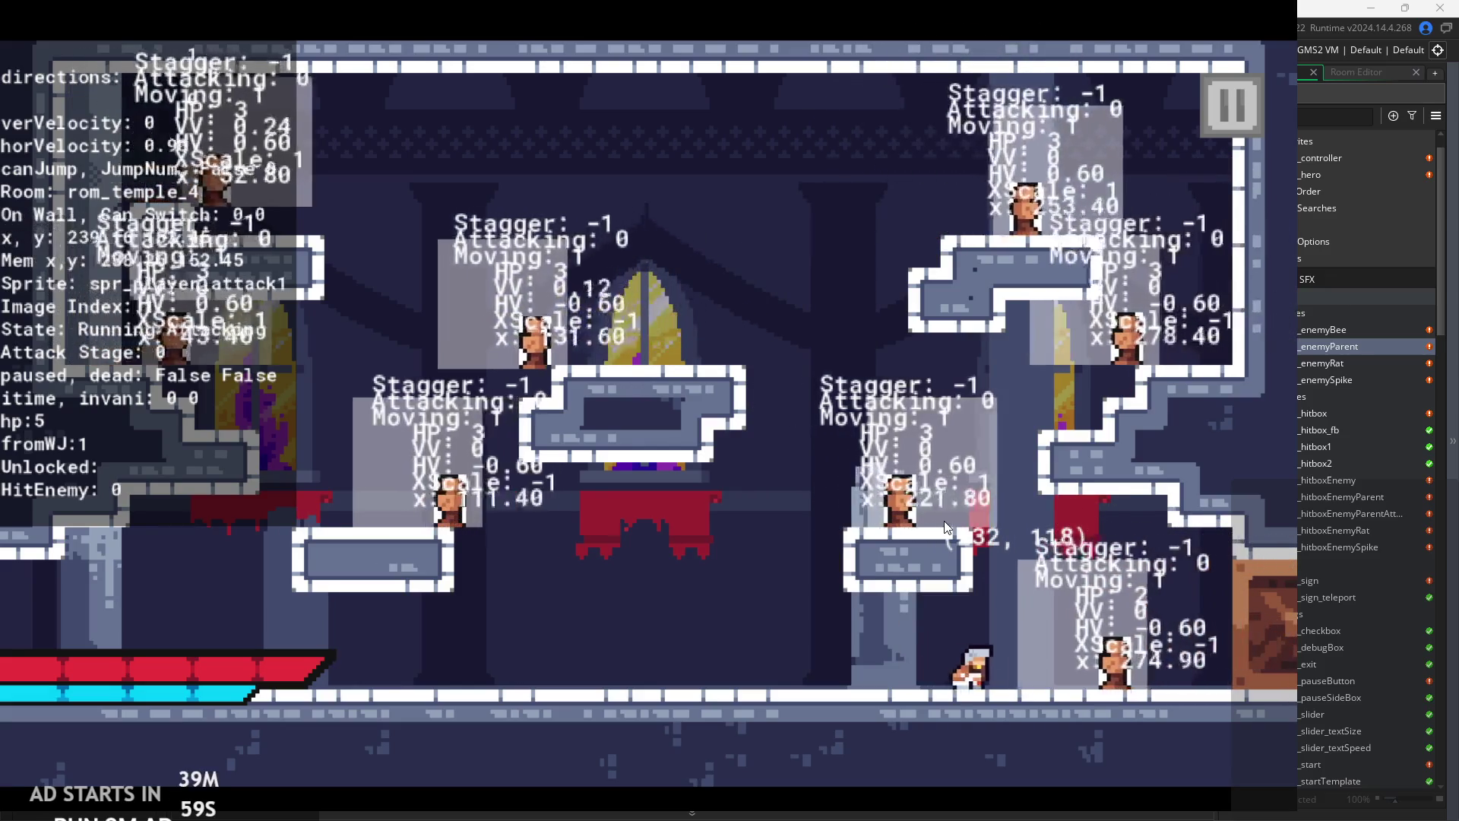
key("x")
key("Right")
key("x")
key("x")
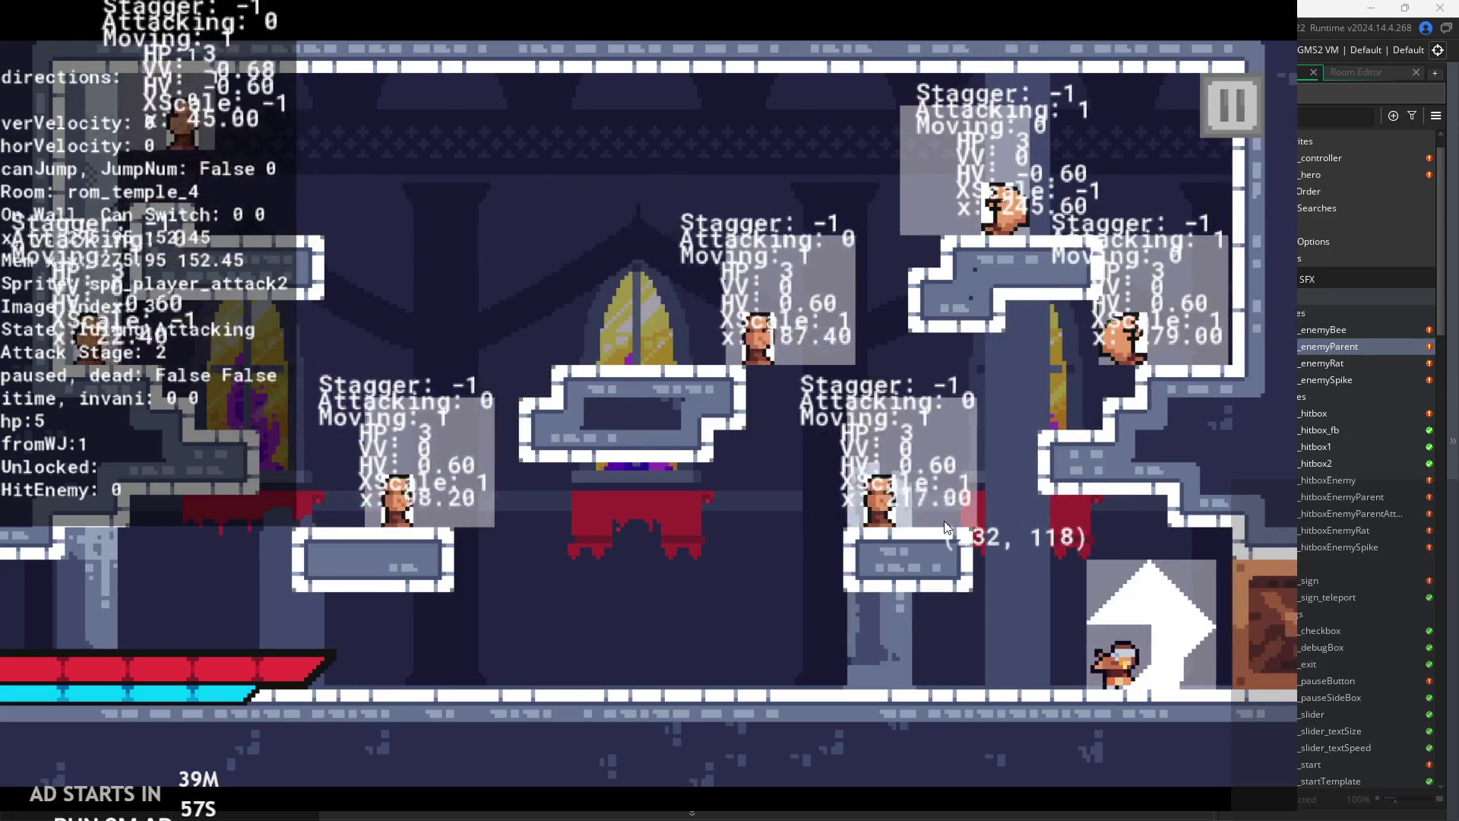
key("Left")
key("z")
key("x")
key("Right")
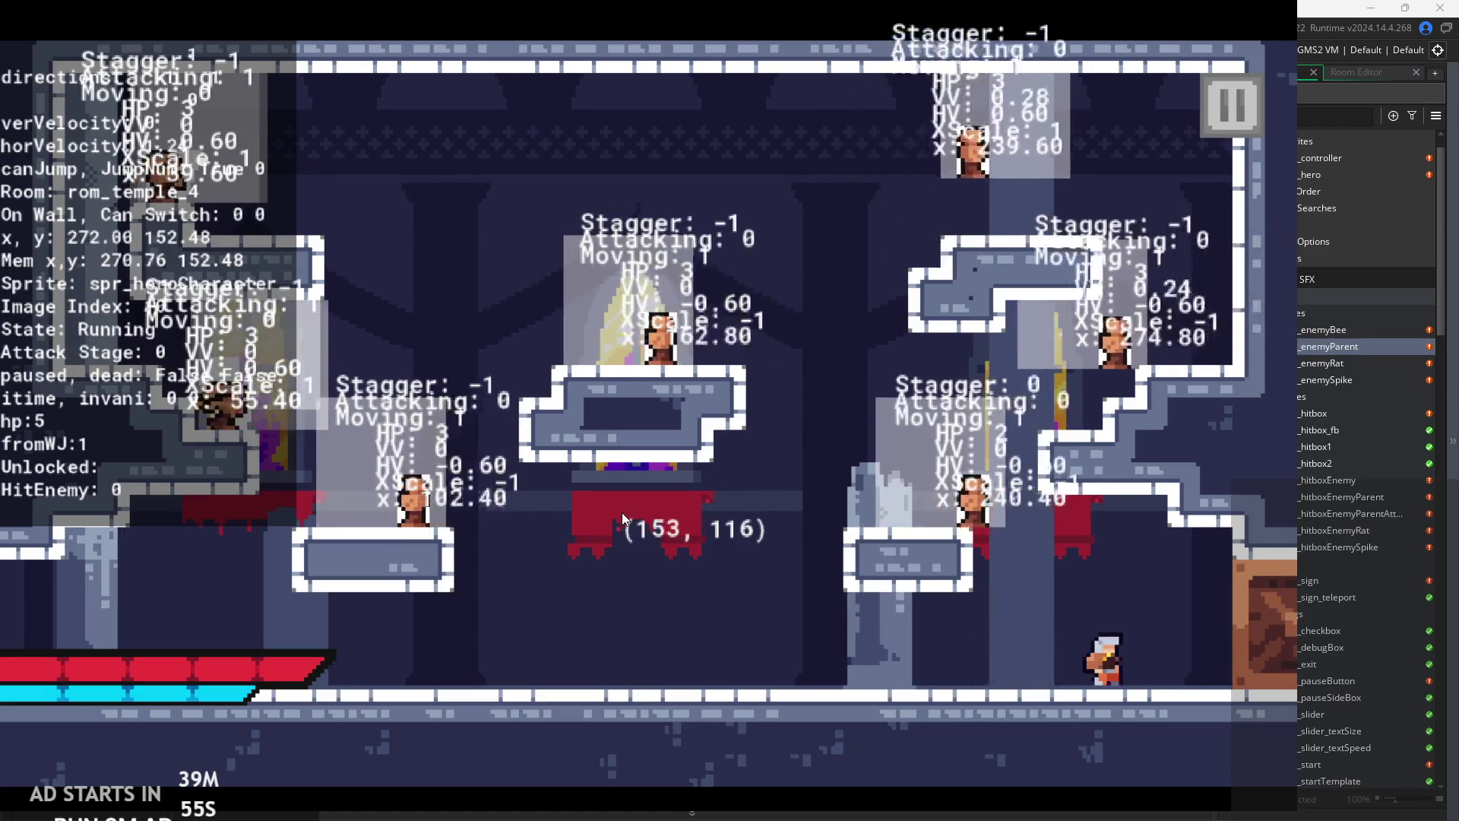
key("Left")
key("z")
key("x")
key("Left")
key("z")
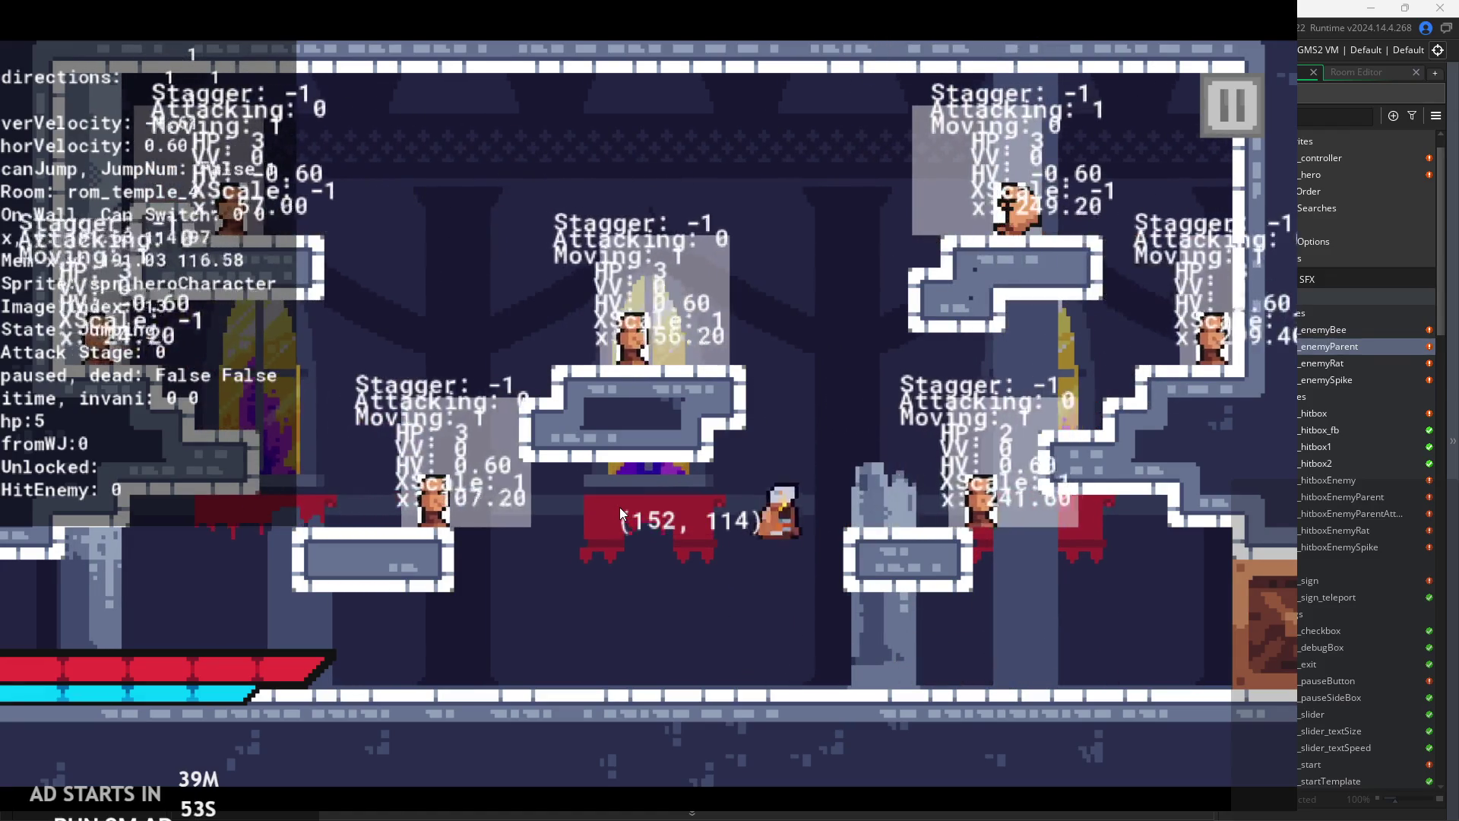
key("x")
key("Right")
key("x")
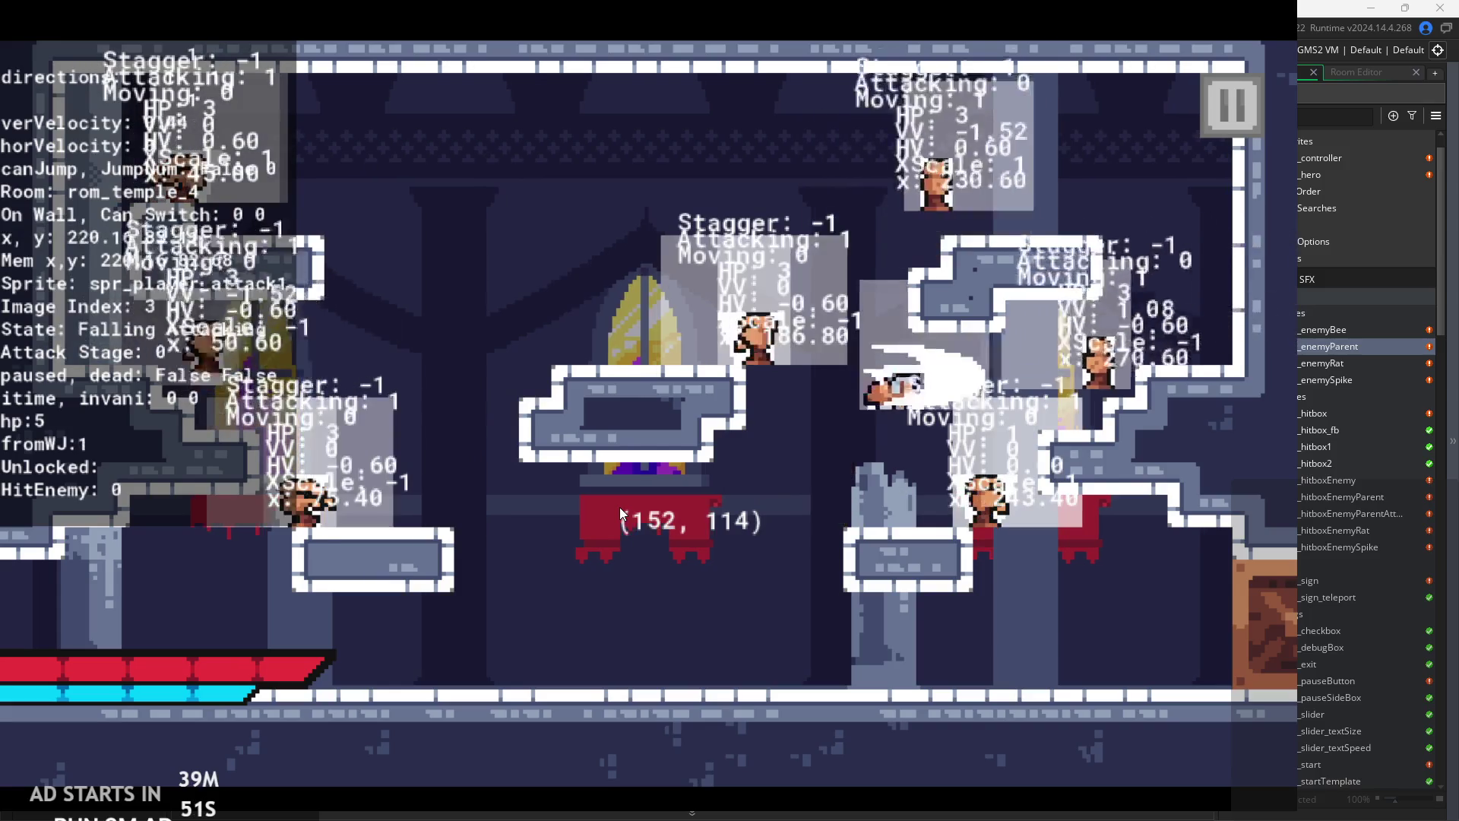
key("x")
key("Right")
key("z")
key("x")
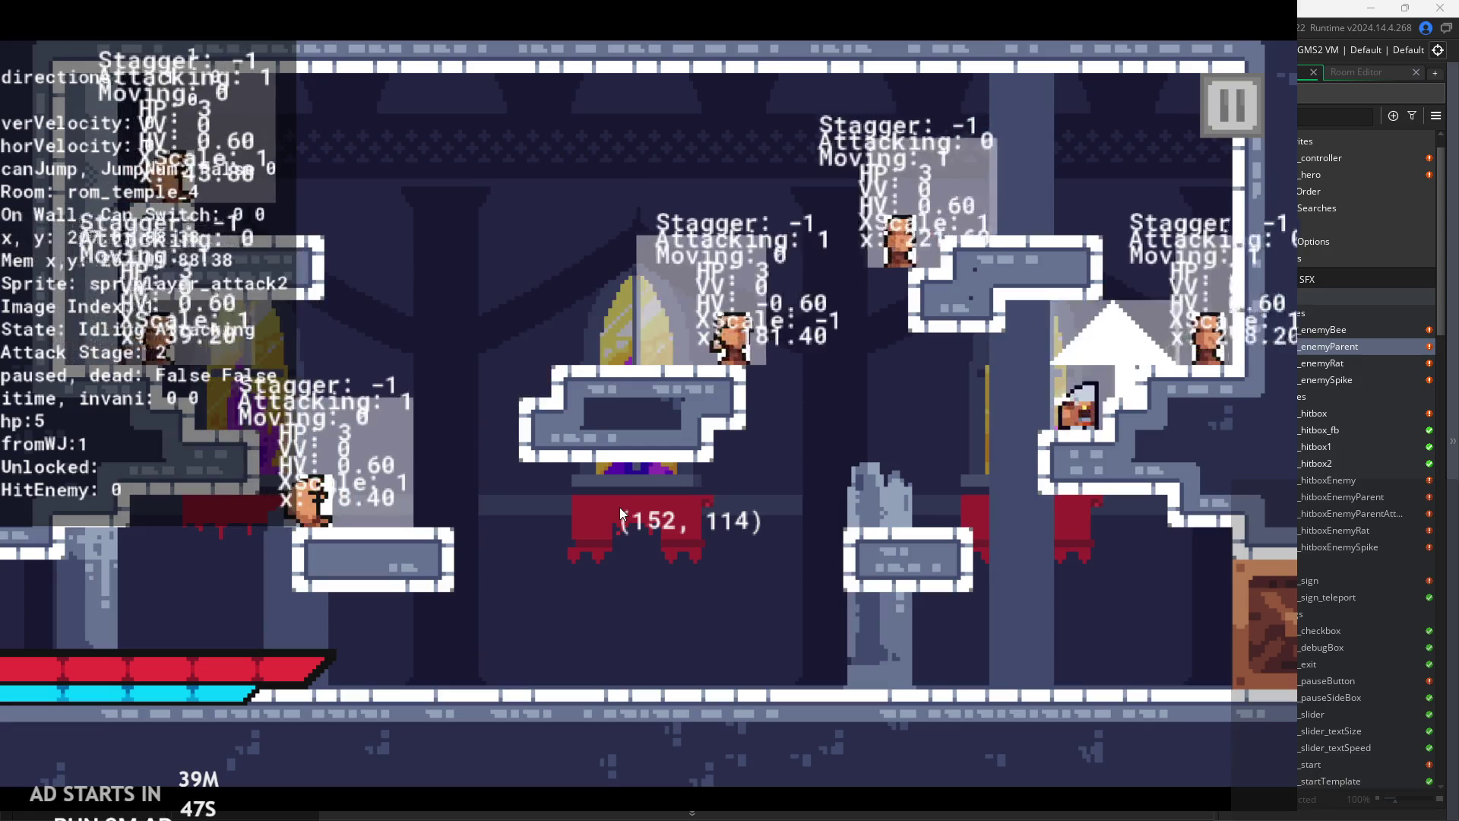
key("x")
key("x")
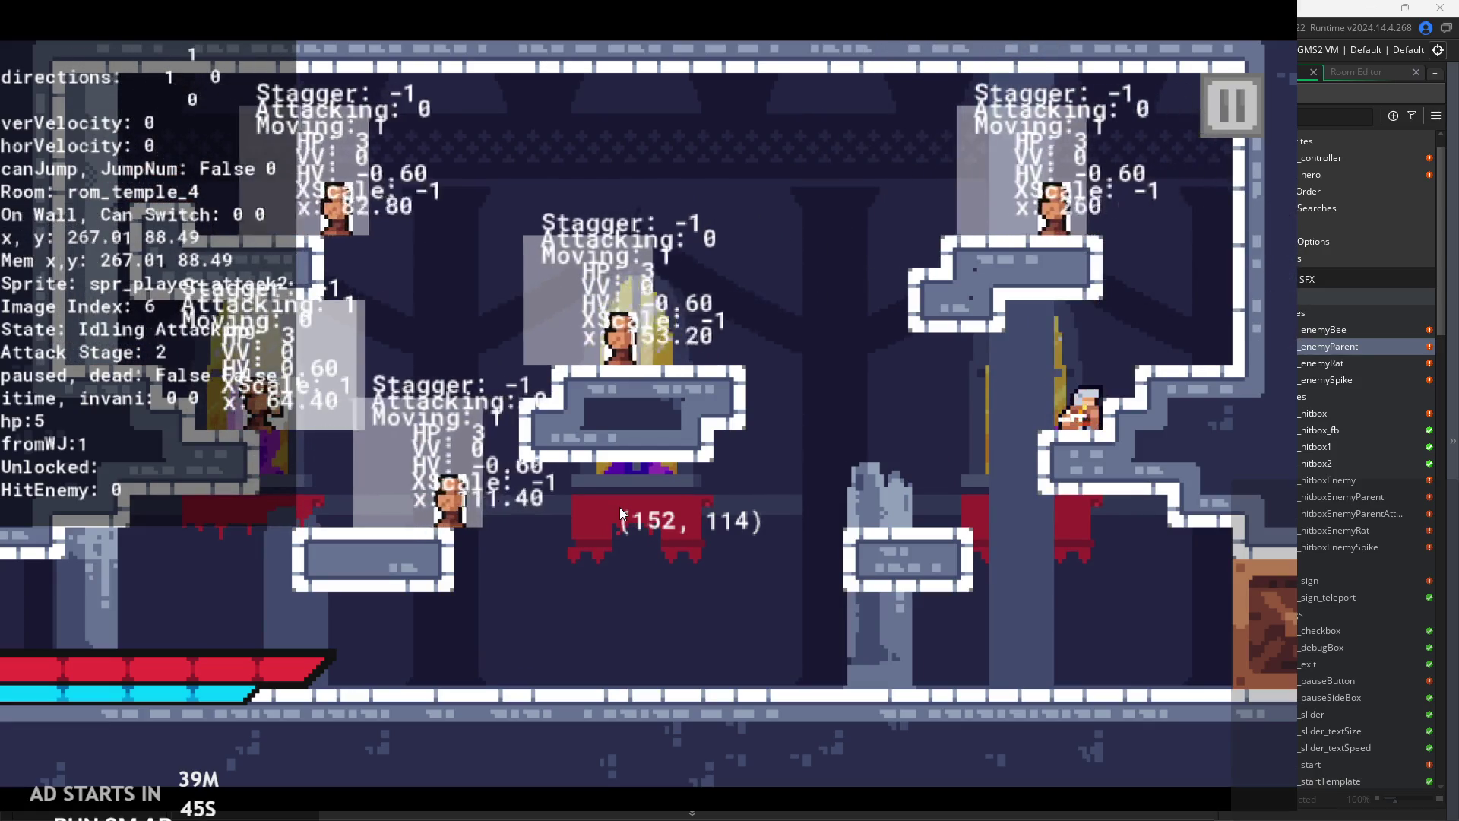
key("Right")
key("z")
key("x")
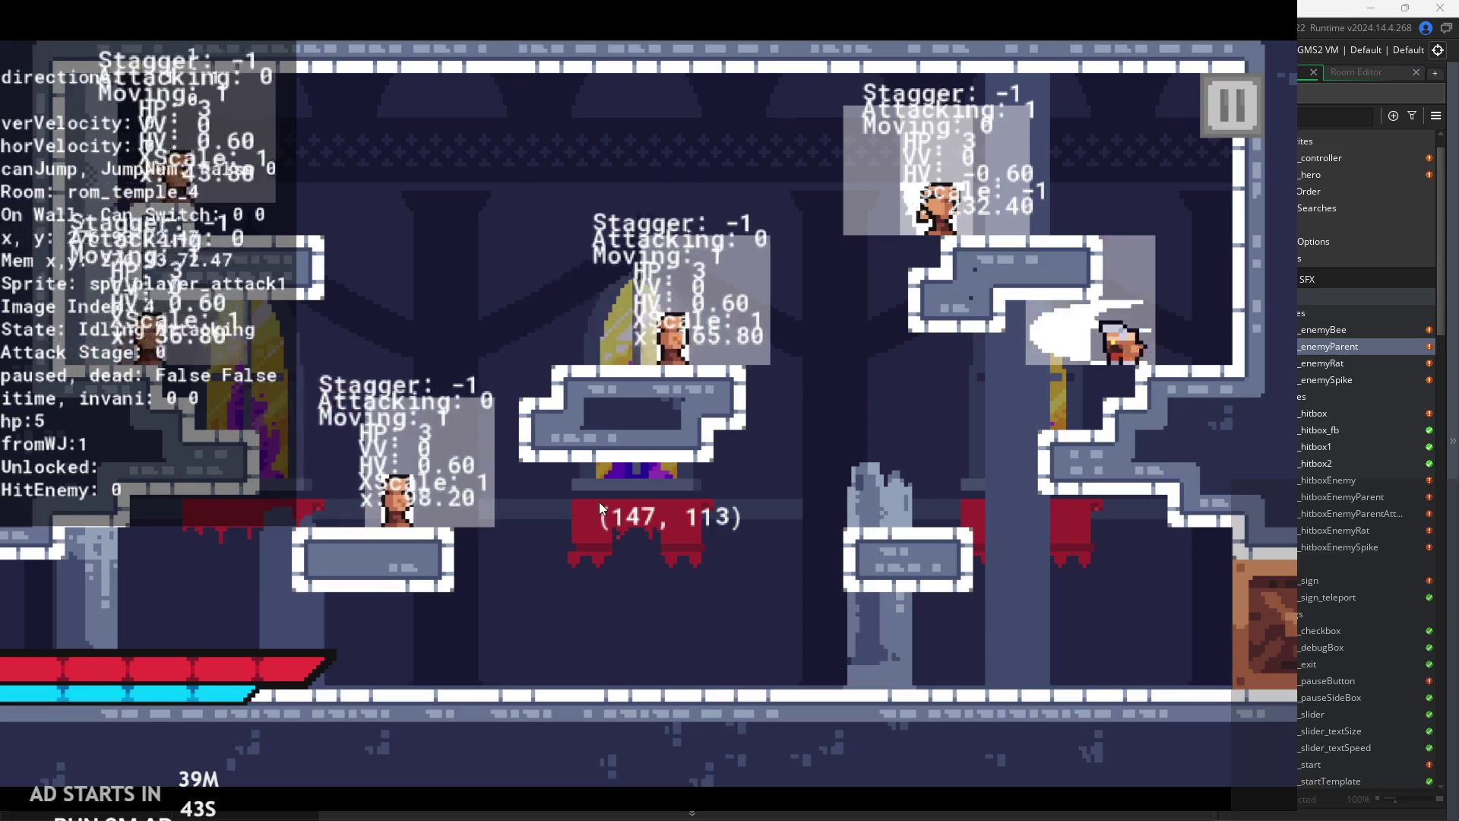
key("z")
key("x")
key("Left")
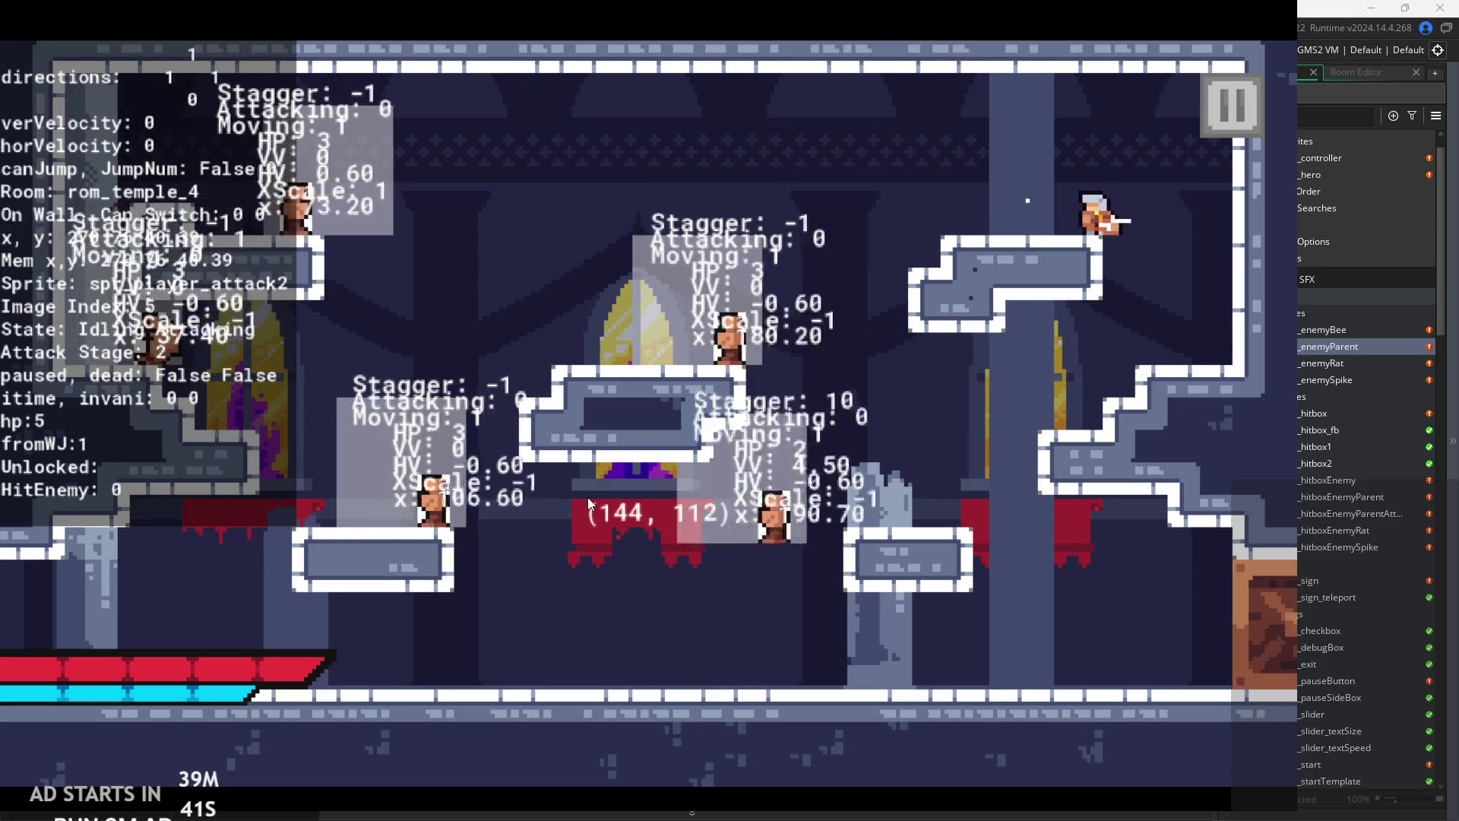
key("z")
key("x")
key("x")
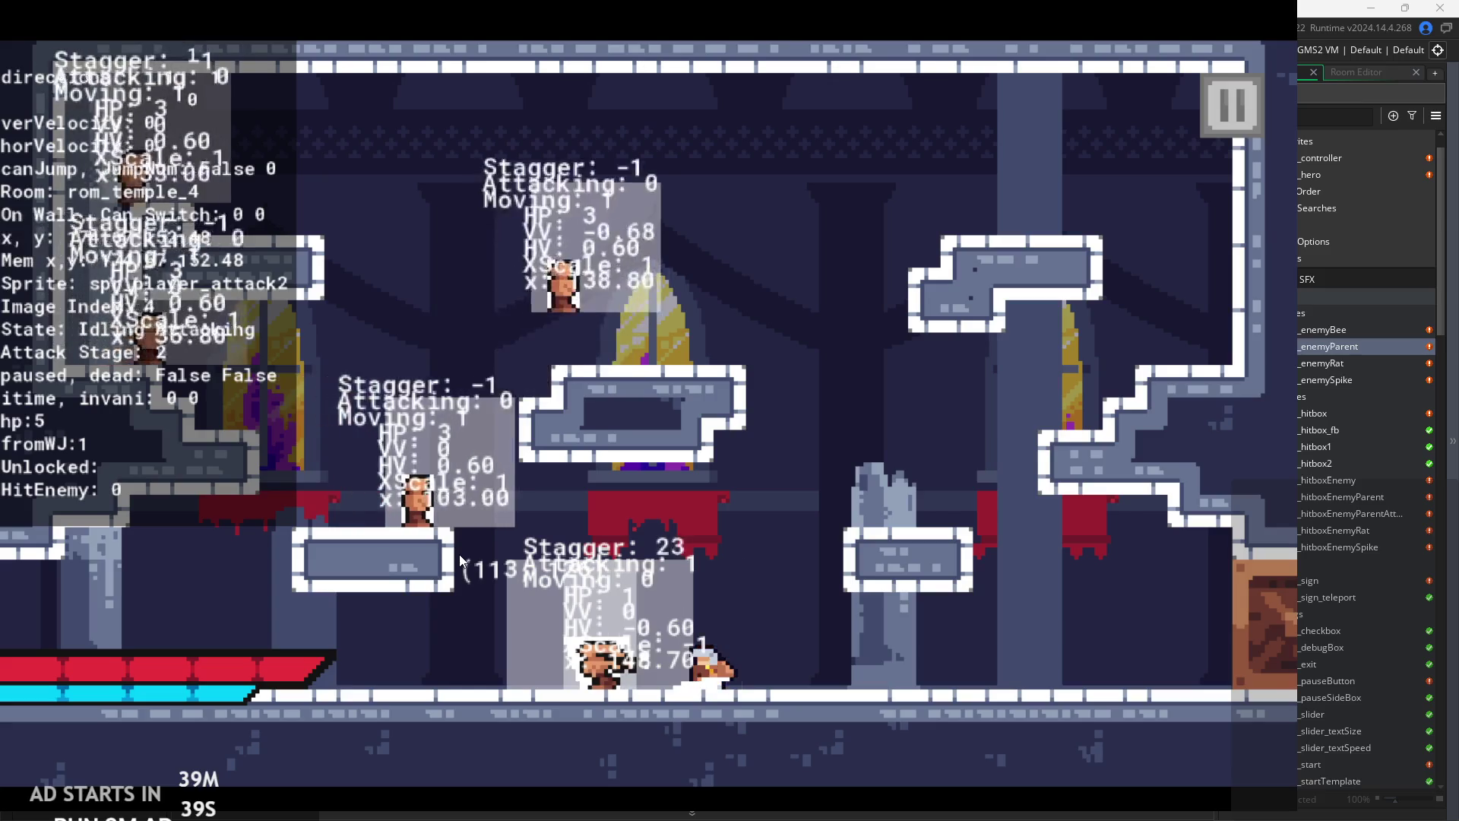
key("x")
- Clear the enemies on the floor and middle platform with jumps and two-stage slashes
key("Left")
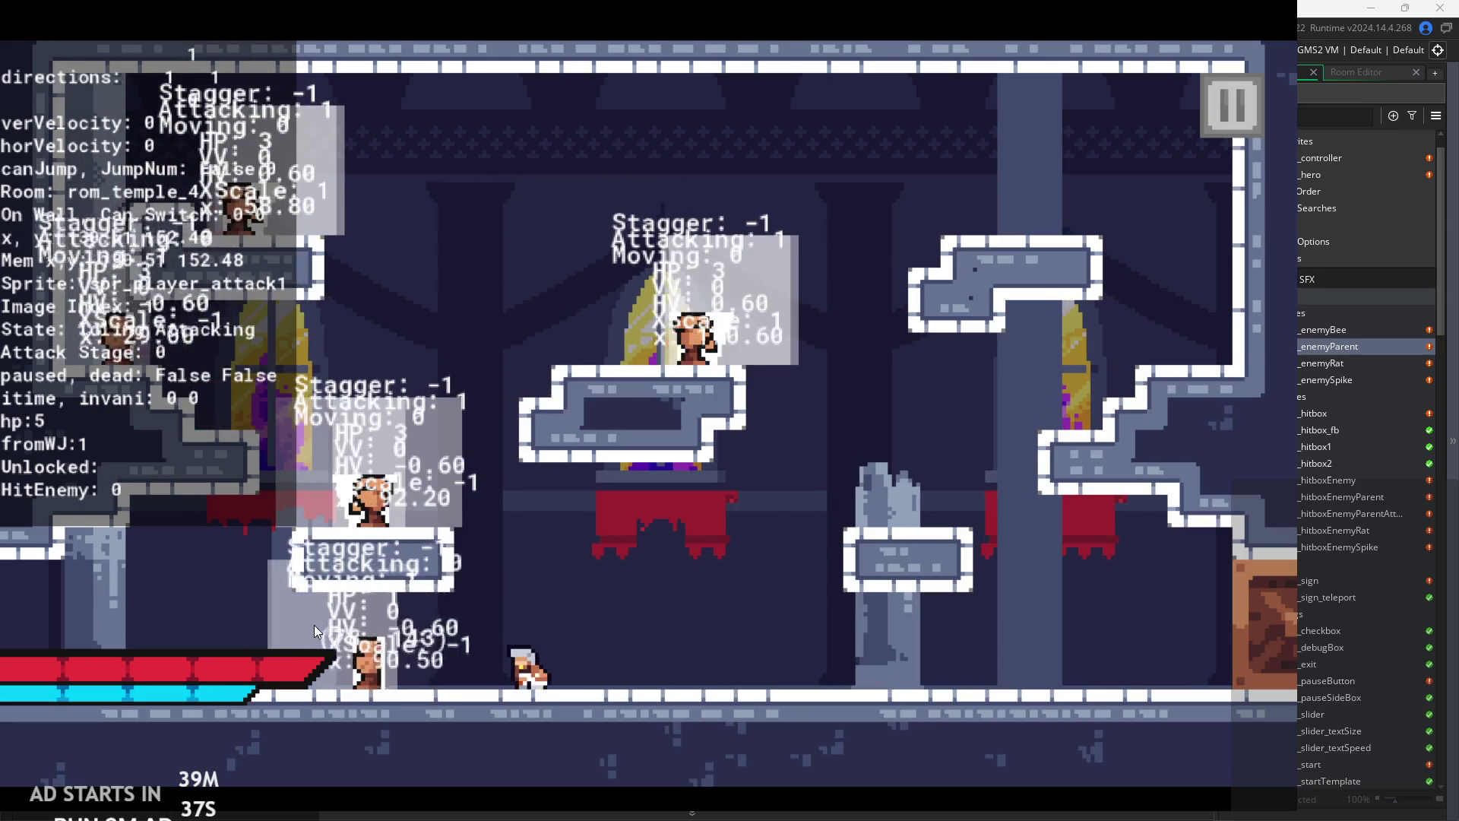
key("x")
key("Left")
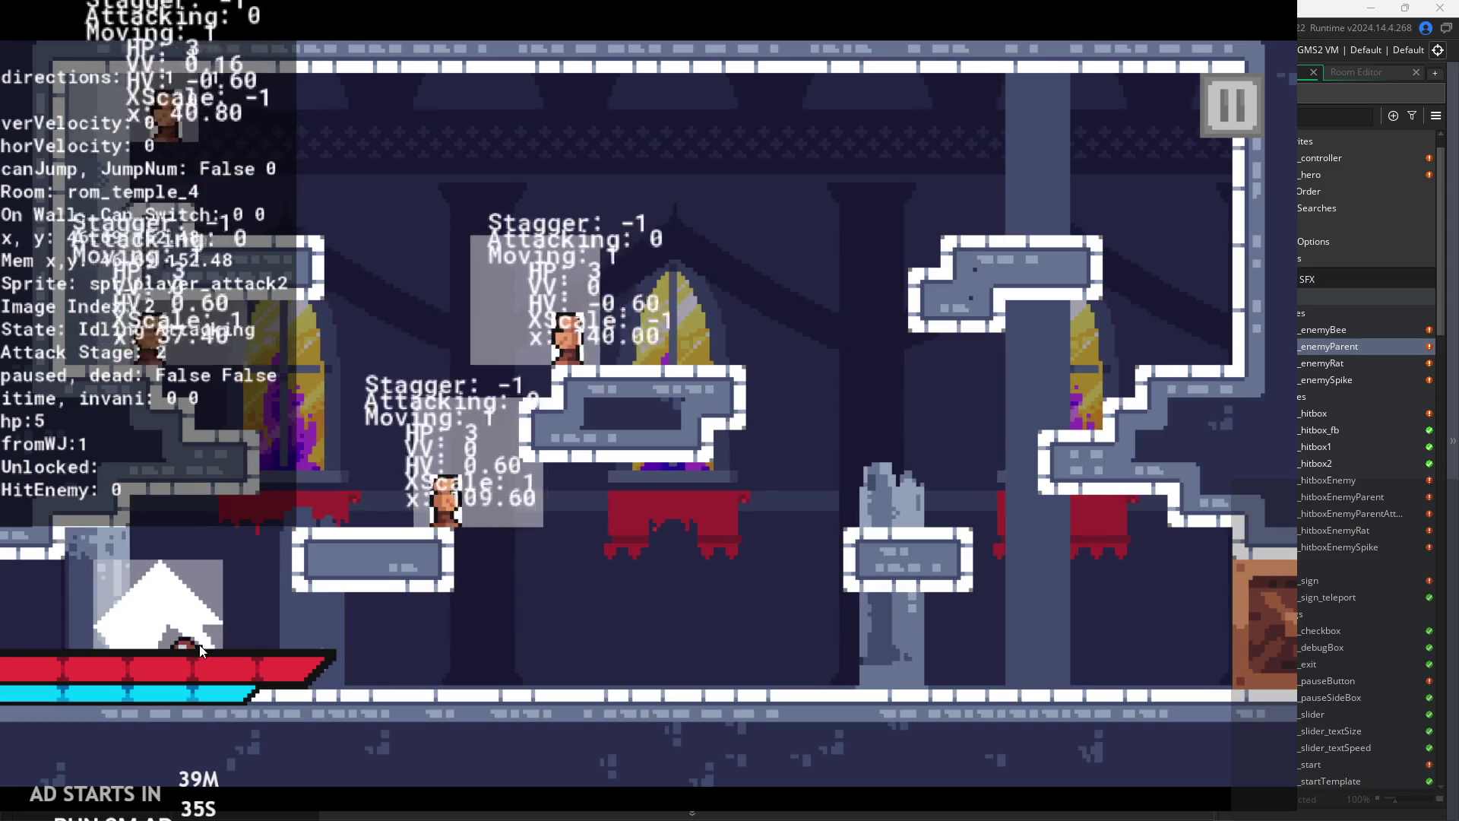
key("Right")
key("z")
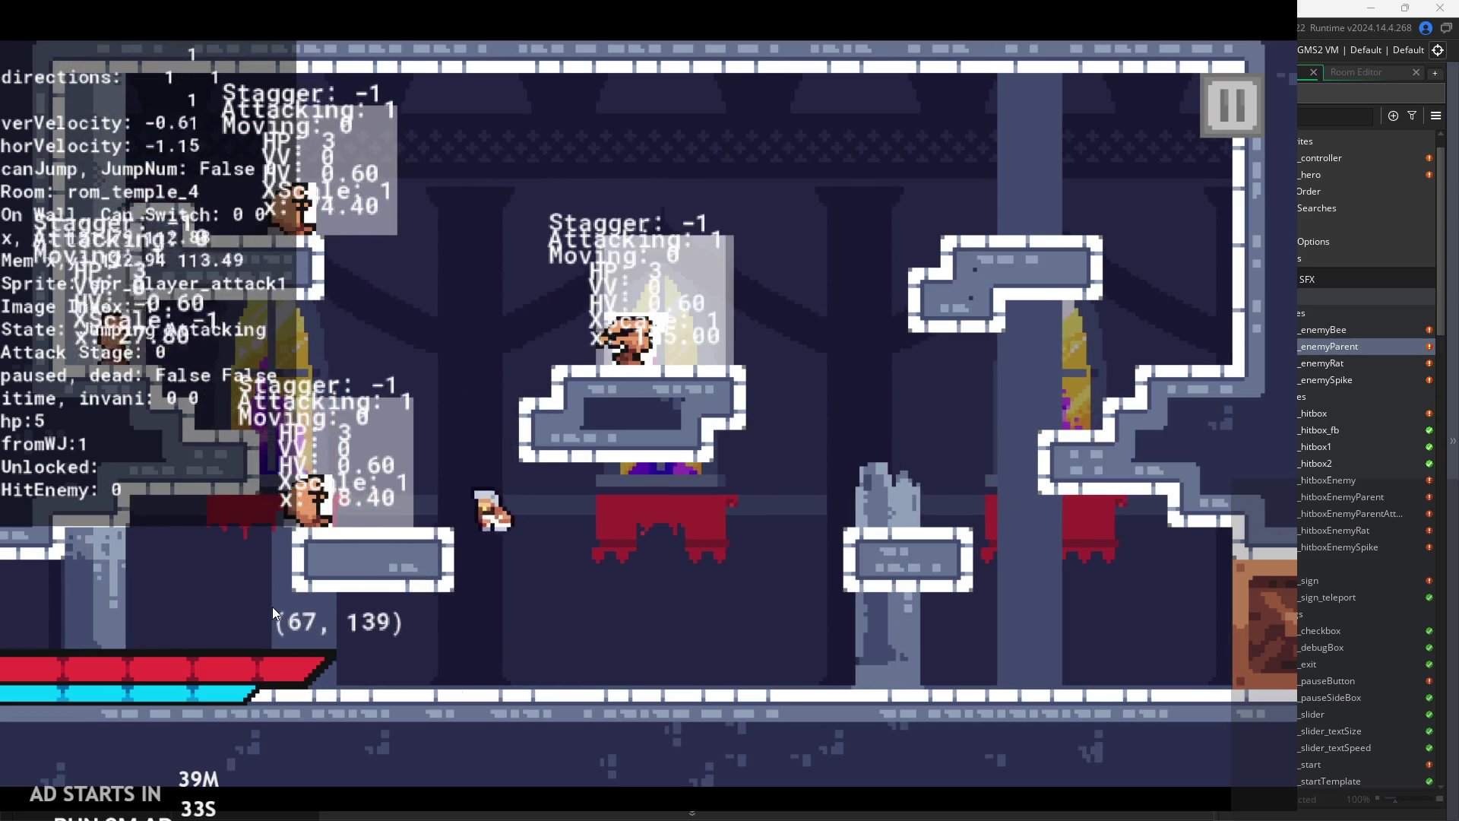
key("x")
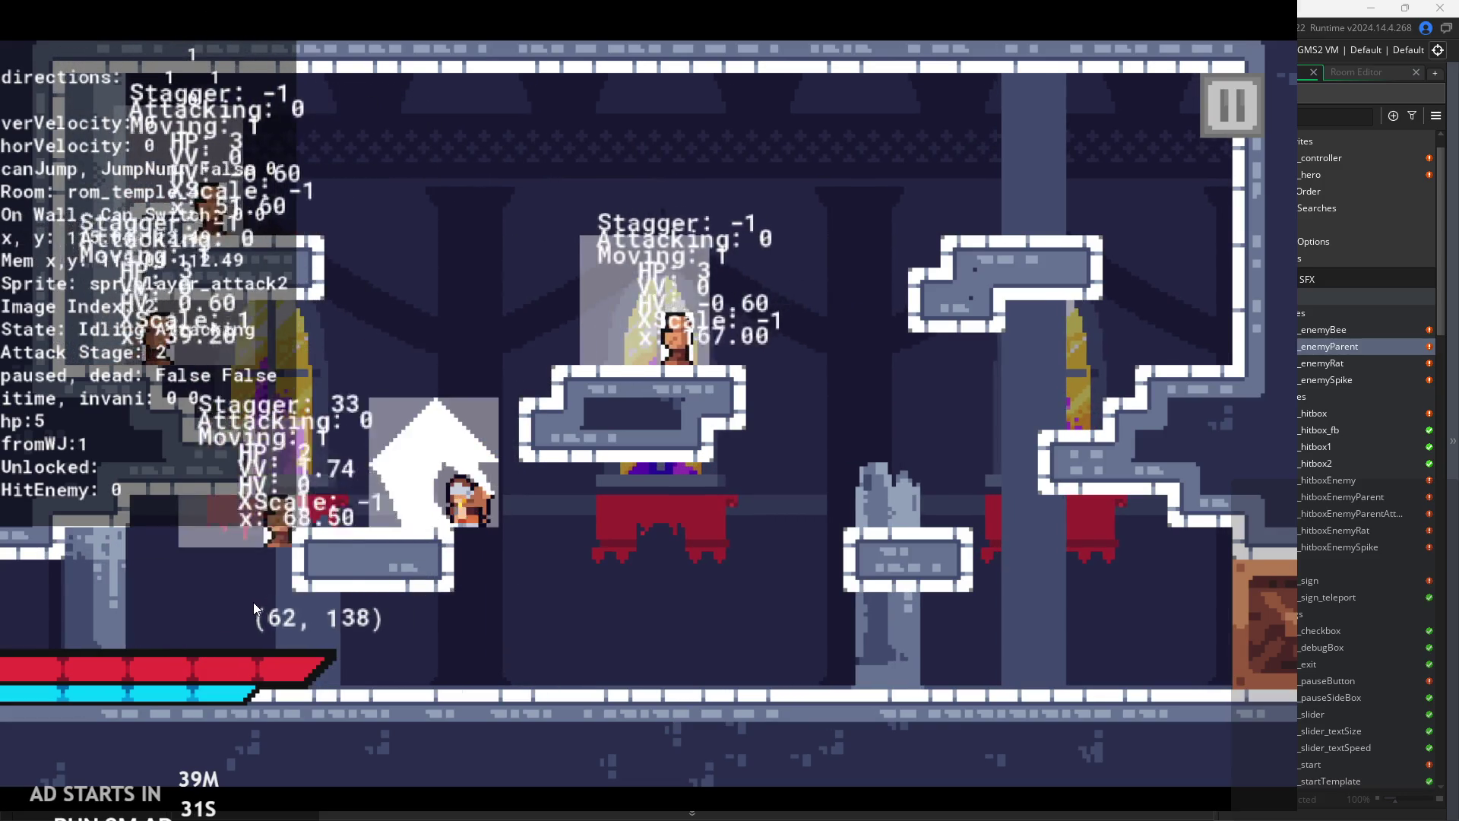
key("Right")
key("Left")
key("x")
key("Right")
key("z")
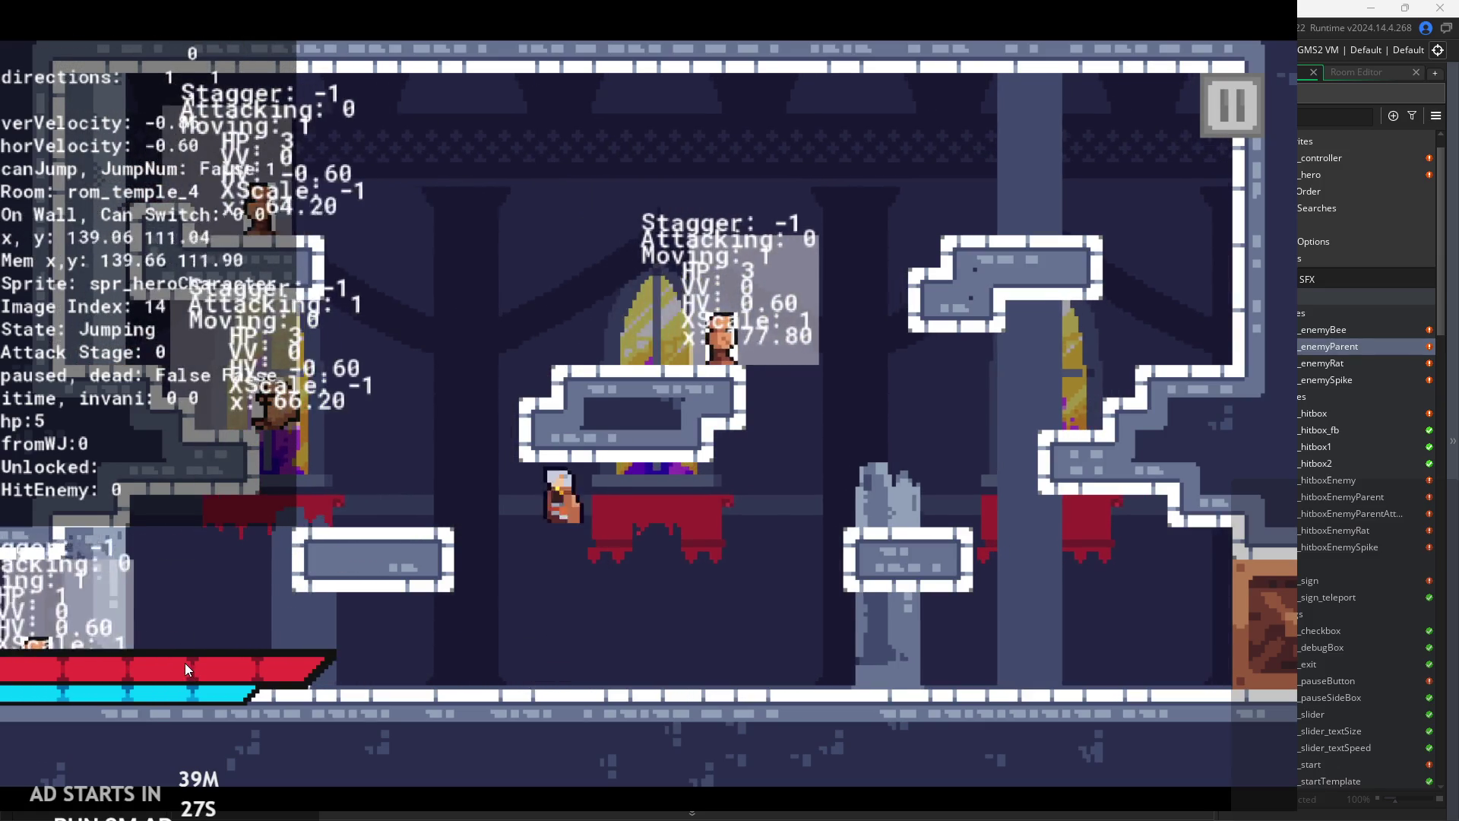
key("Left")
key("z")
key("Left")
key("x")
key("x")
key("z")
key("Right")
key("x")
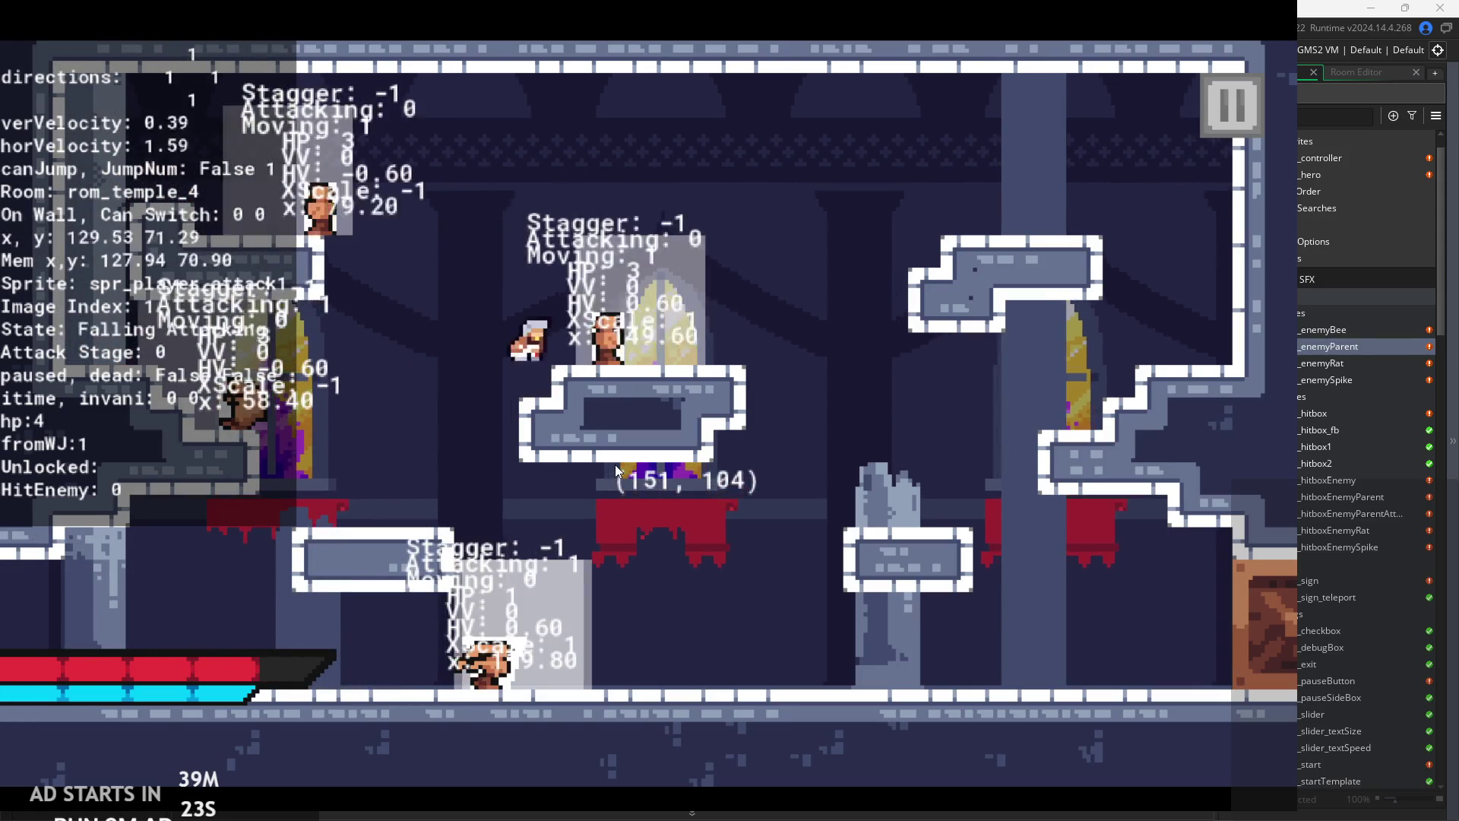
key("Right")
key("z")
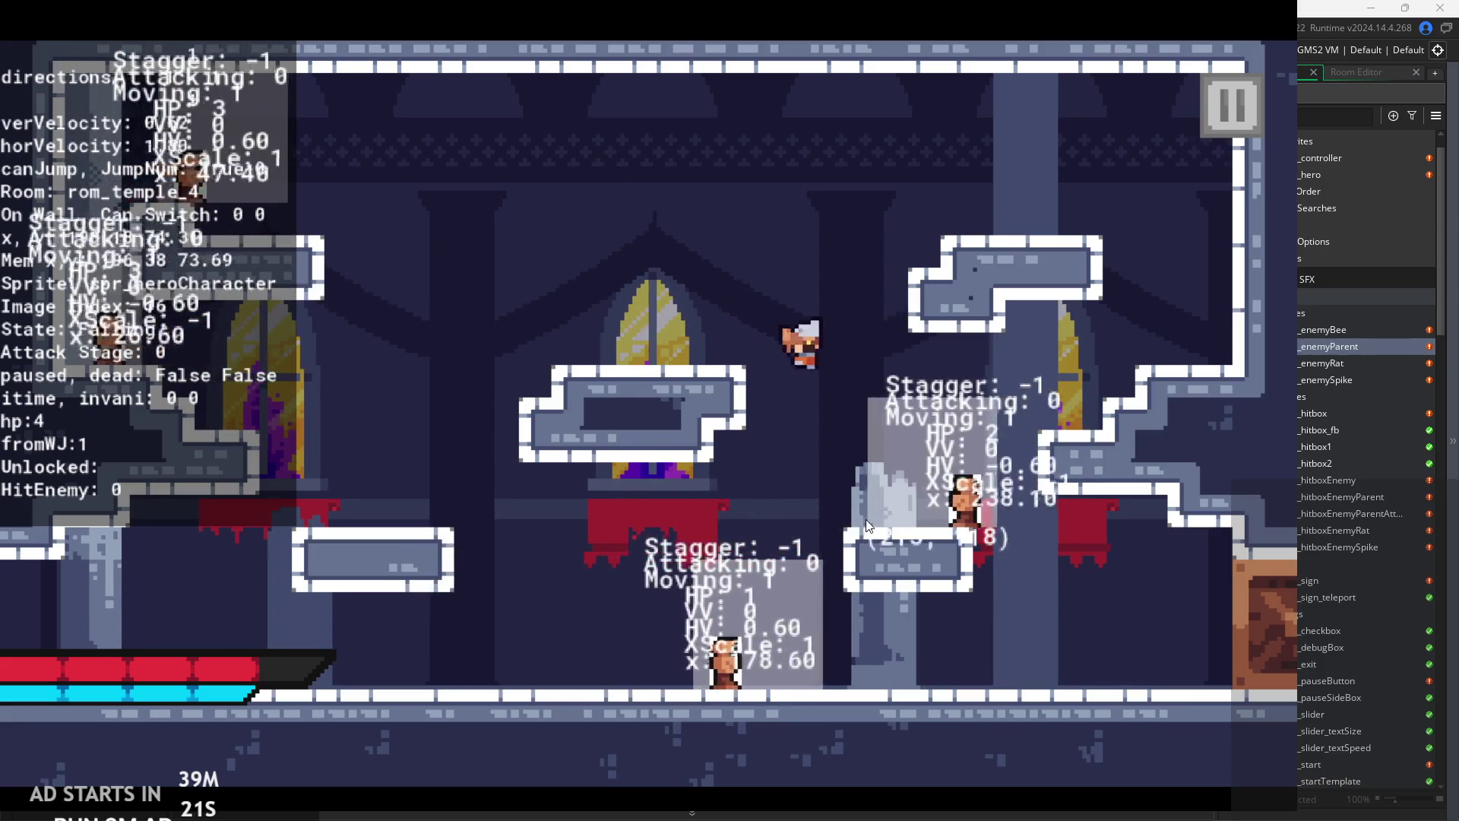
key("x")
key("Right")
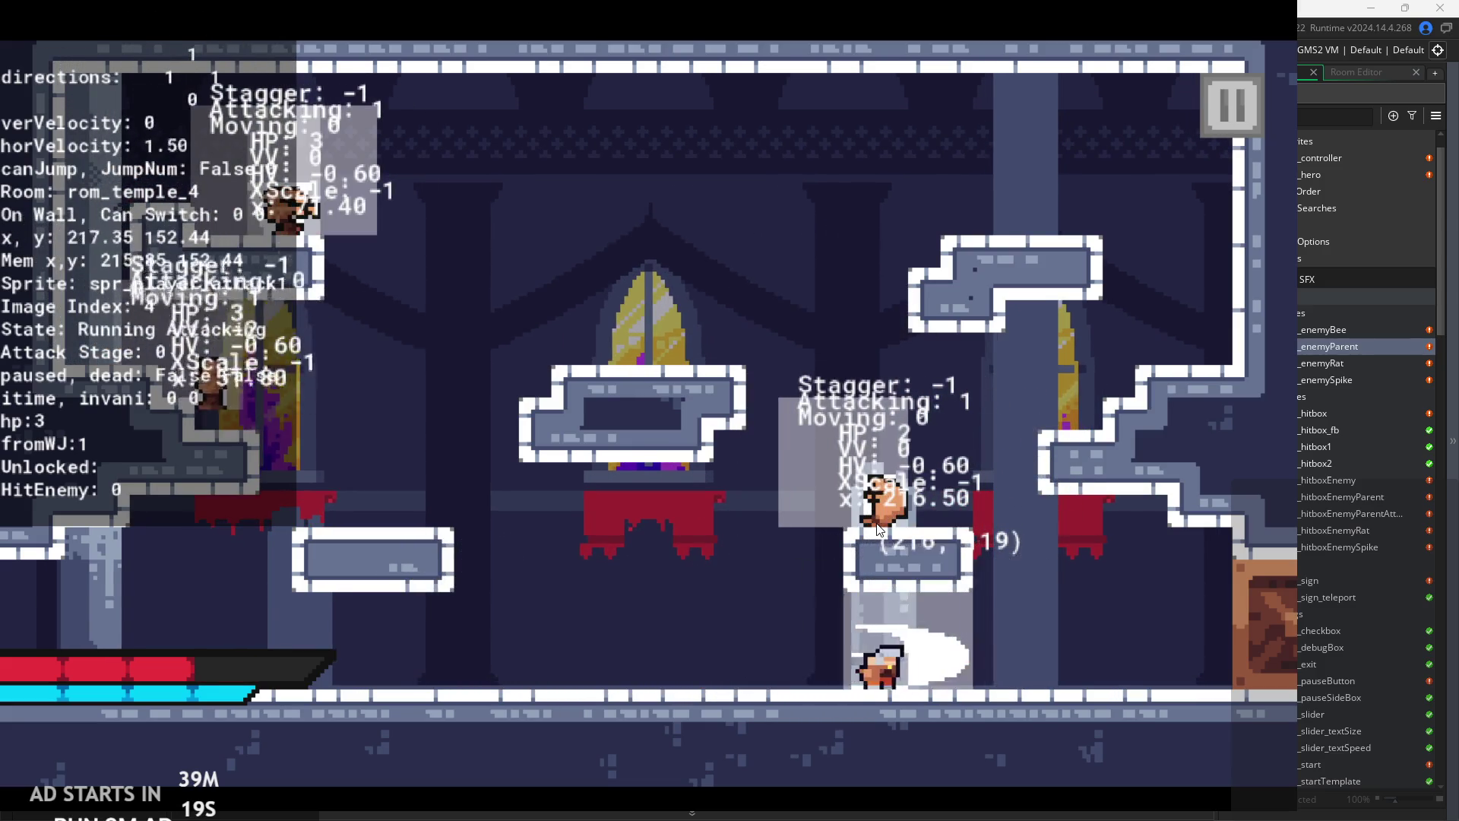
key("x")
key("Right")
key("z")
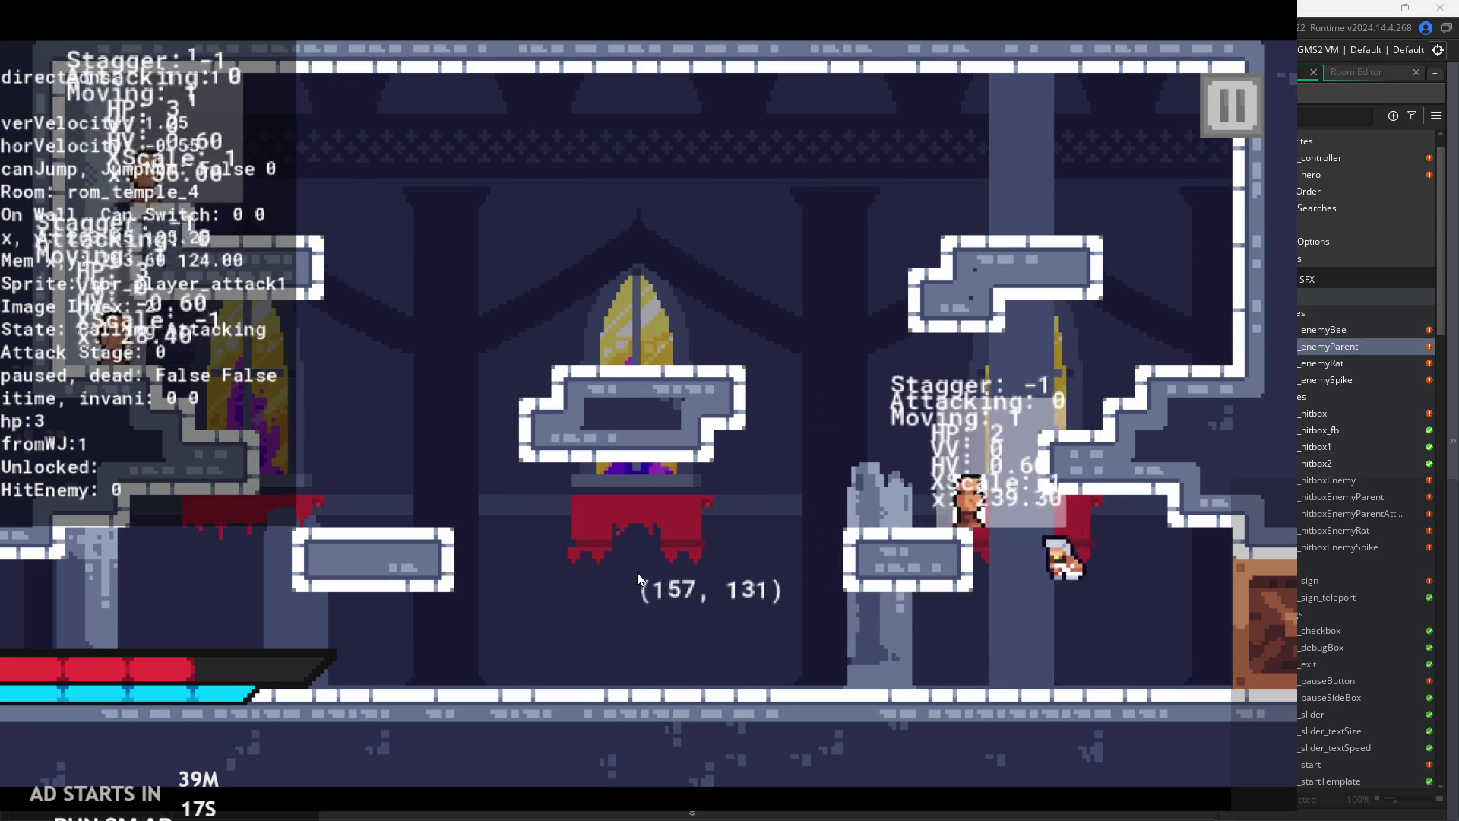
key("x")
key("z")
key("Left")
key("x")
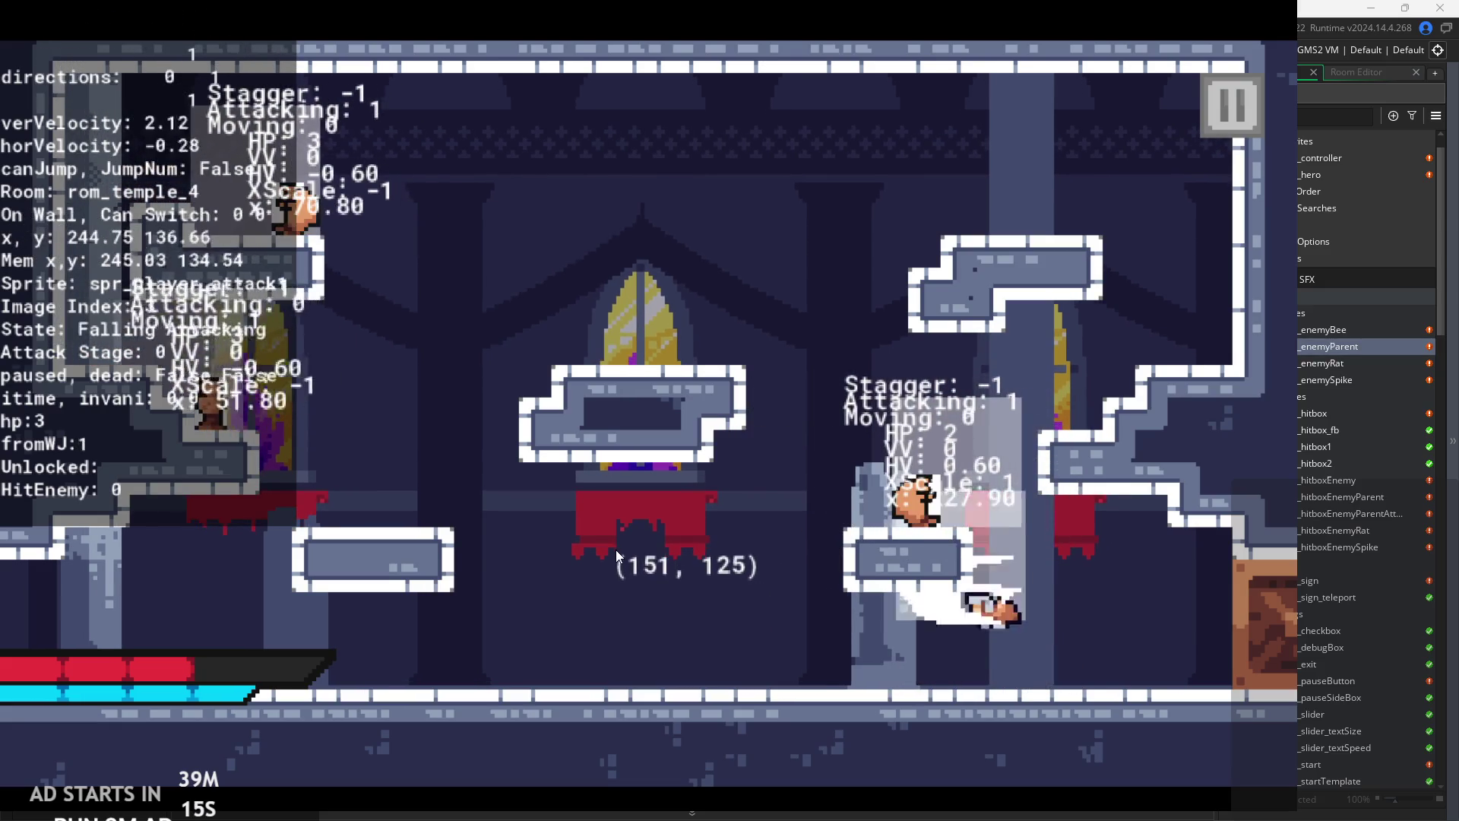
key("x")
key("Left")
key("z")
key("x")
- Climb the right ledges and central platform, exit into rom_temple_3, and pause the game
key("Right")
key("x")
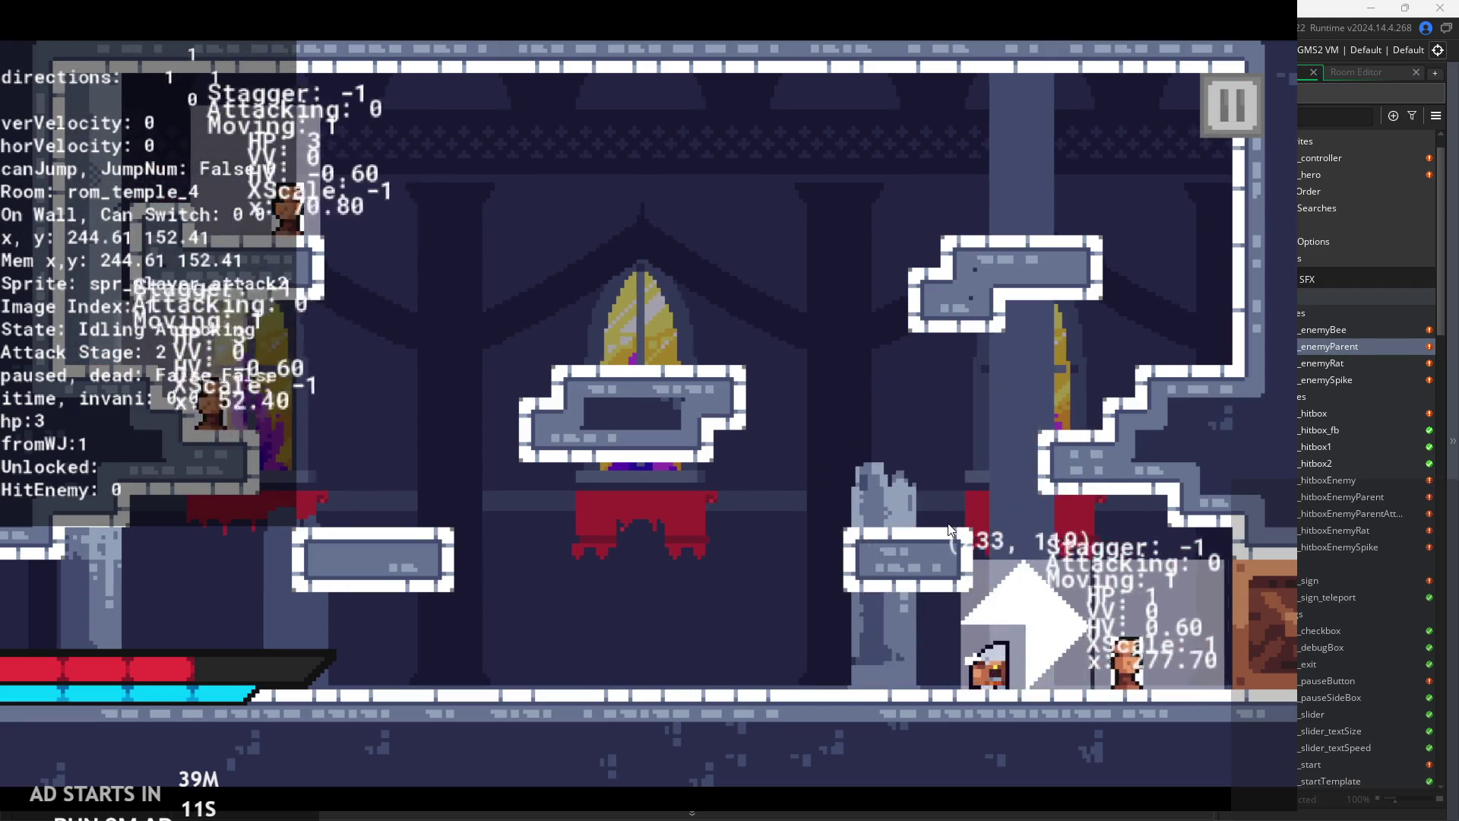
key("x")
key("x")
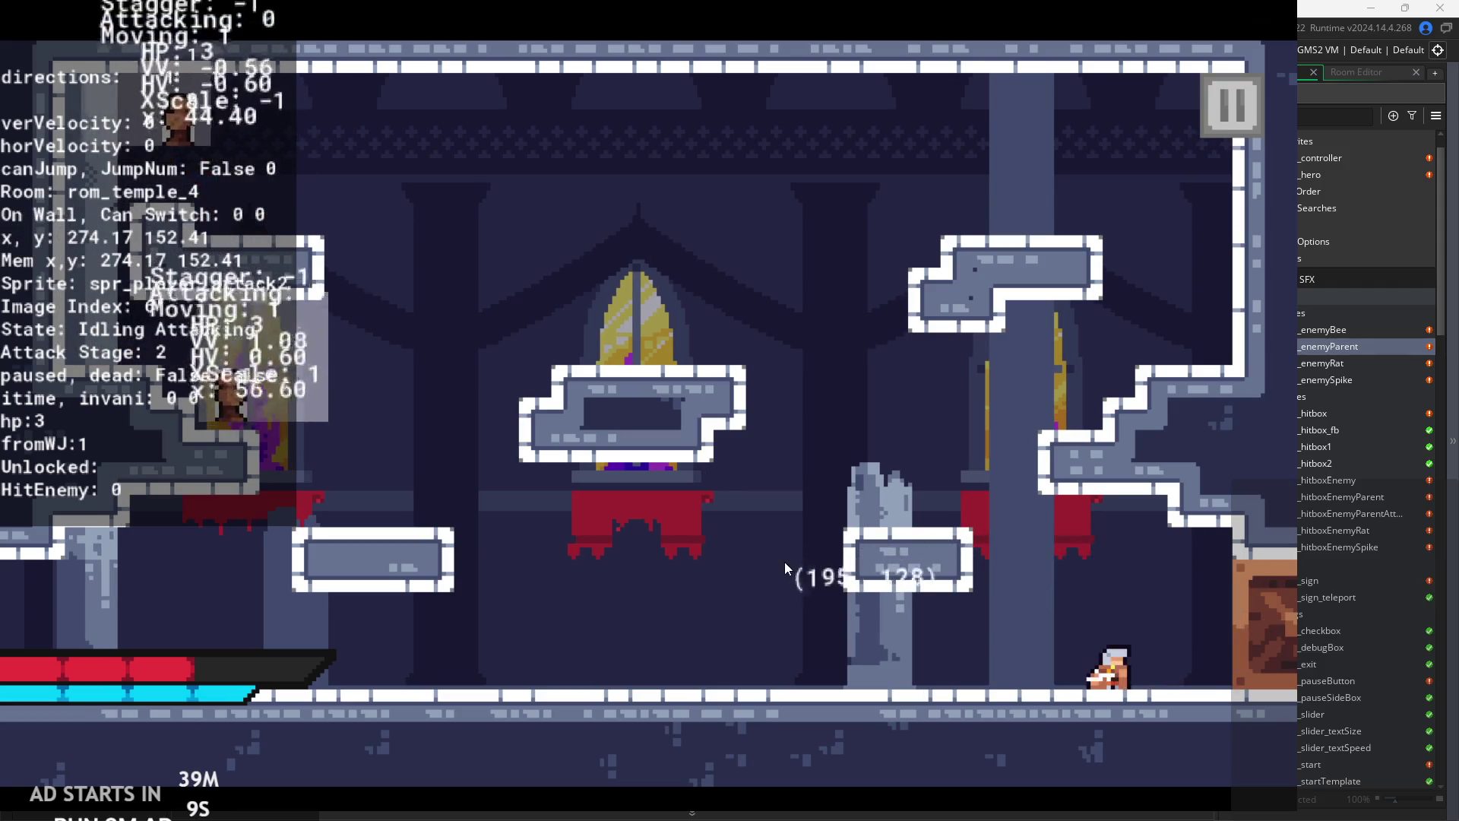
key("z")
key("Left")
key("z")
key("Right")
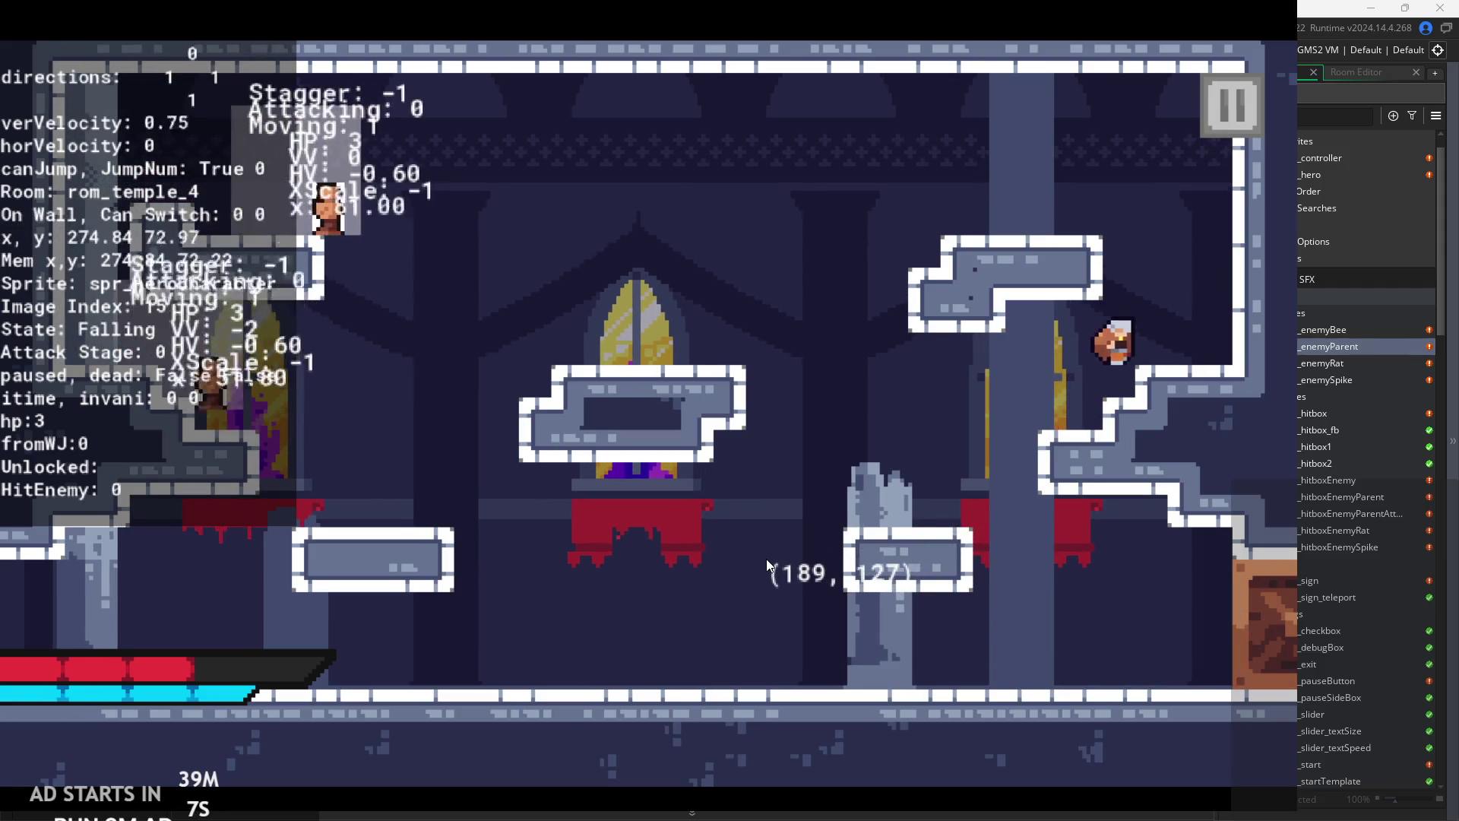
key("z")
key("x")
key("Left")
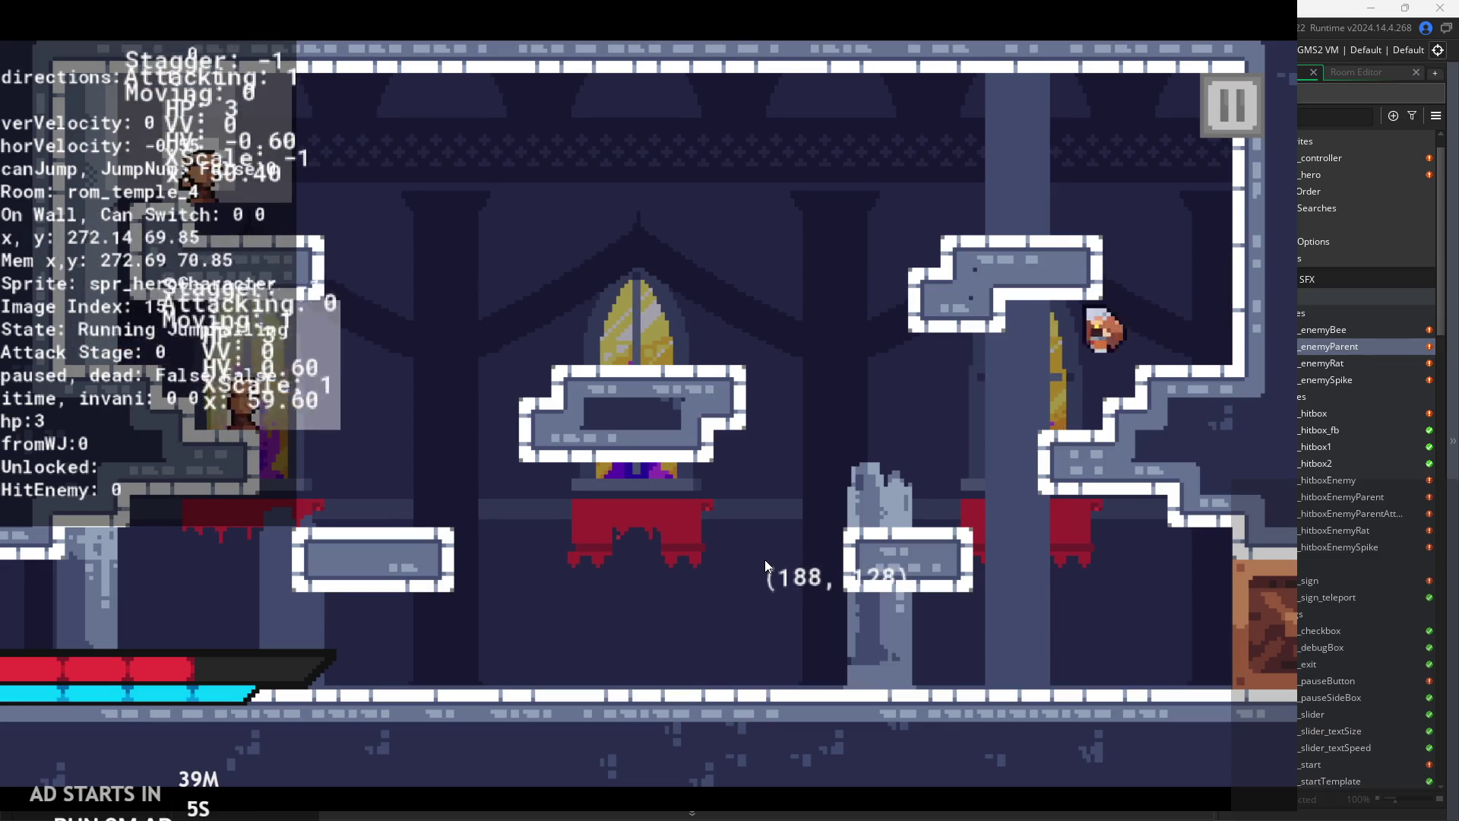
key("z")
key("Right")
key("Left")
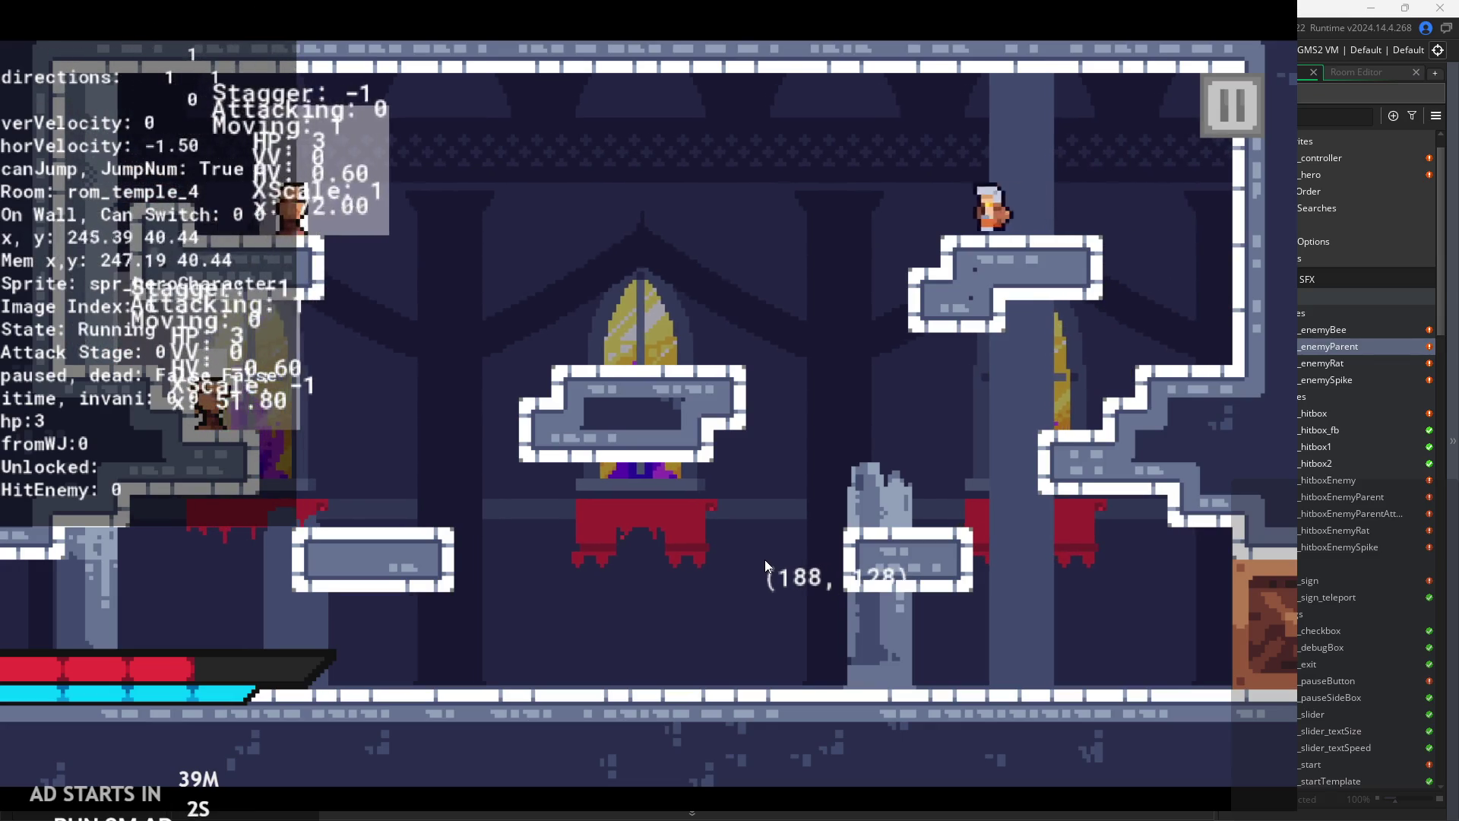
key("z")
key("Left")
key("z")
key("x")
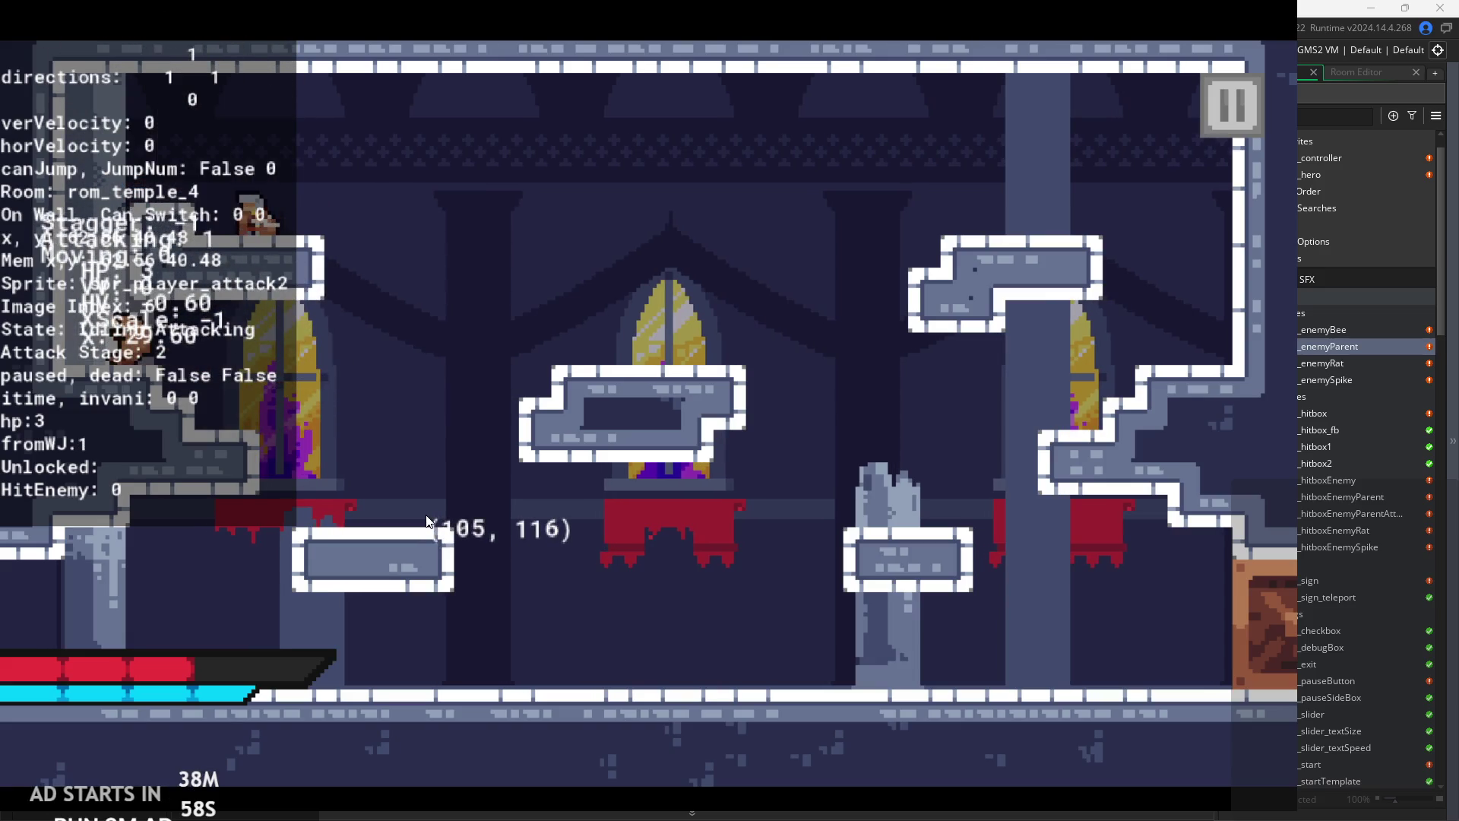
key("Left")
key("space")
key("x")
key("x")
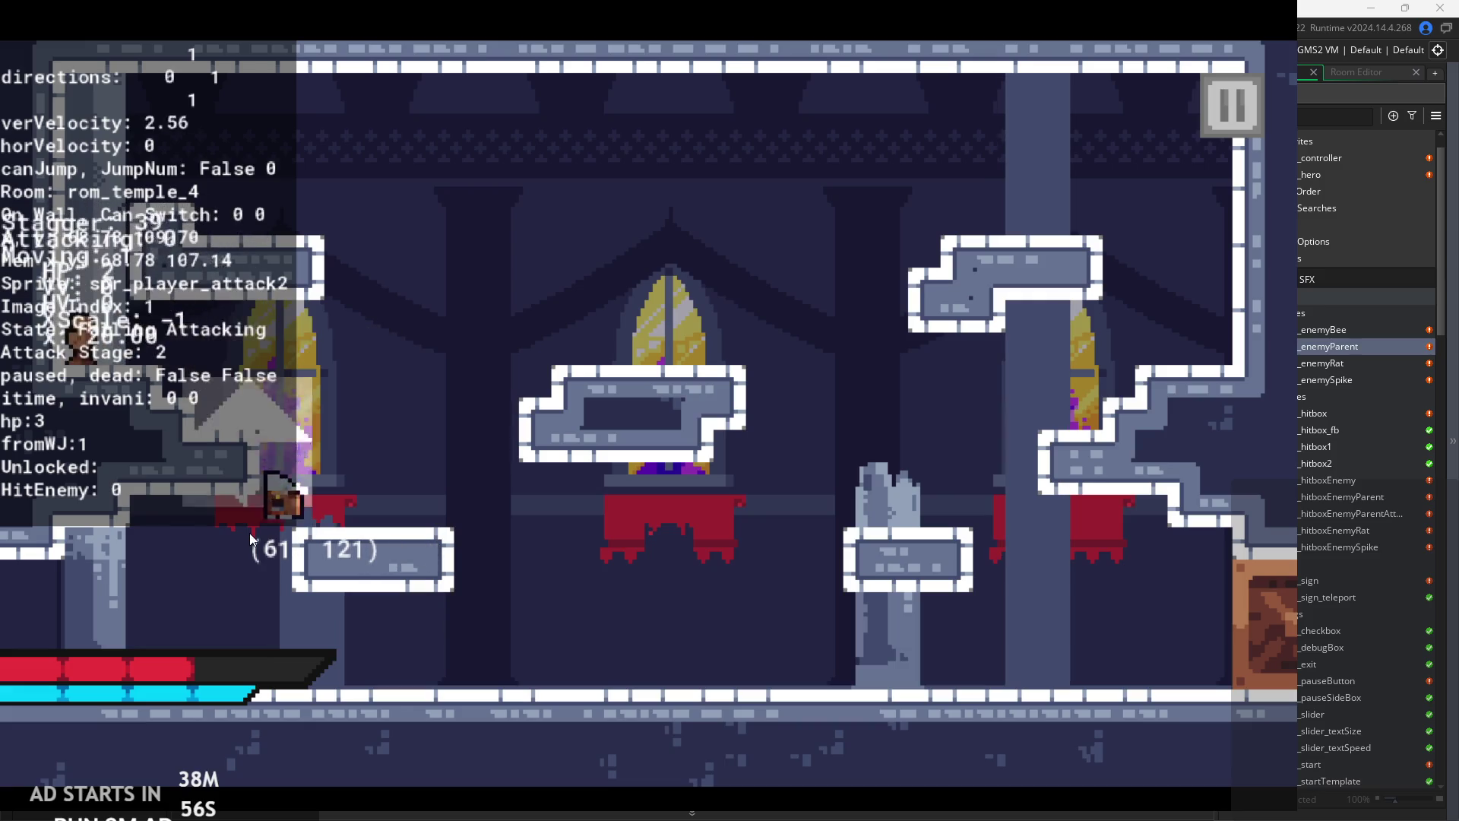
key("Right")
key("space")
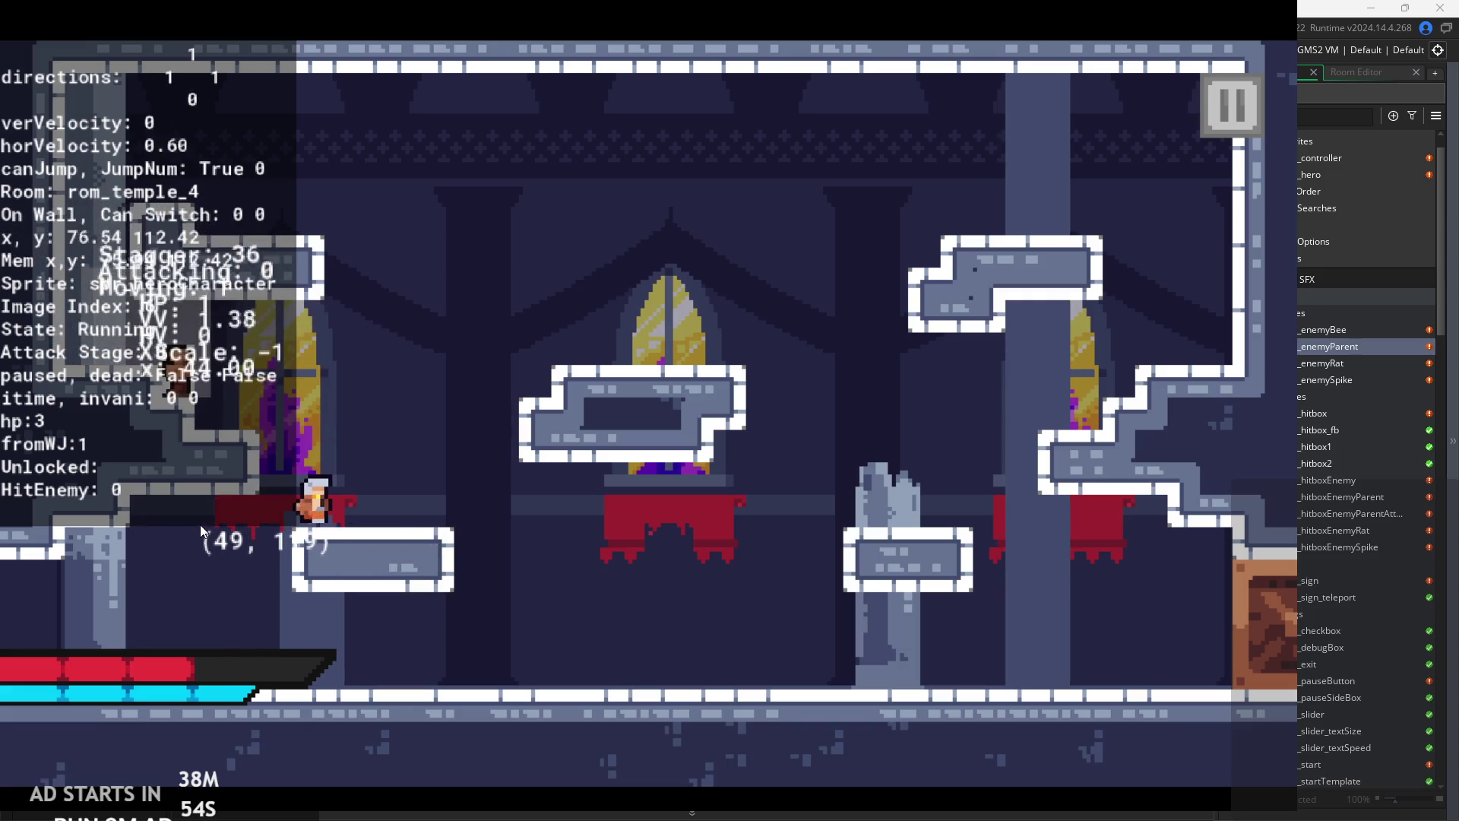
key("Left")
key("space")
key("space")
key("x")
key("Right")
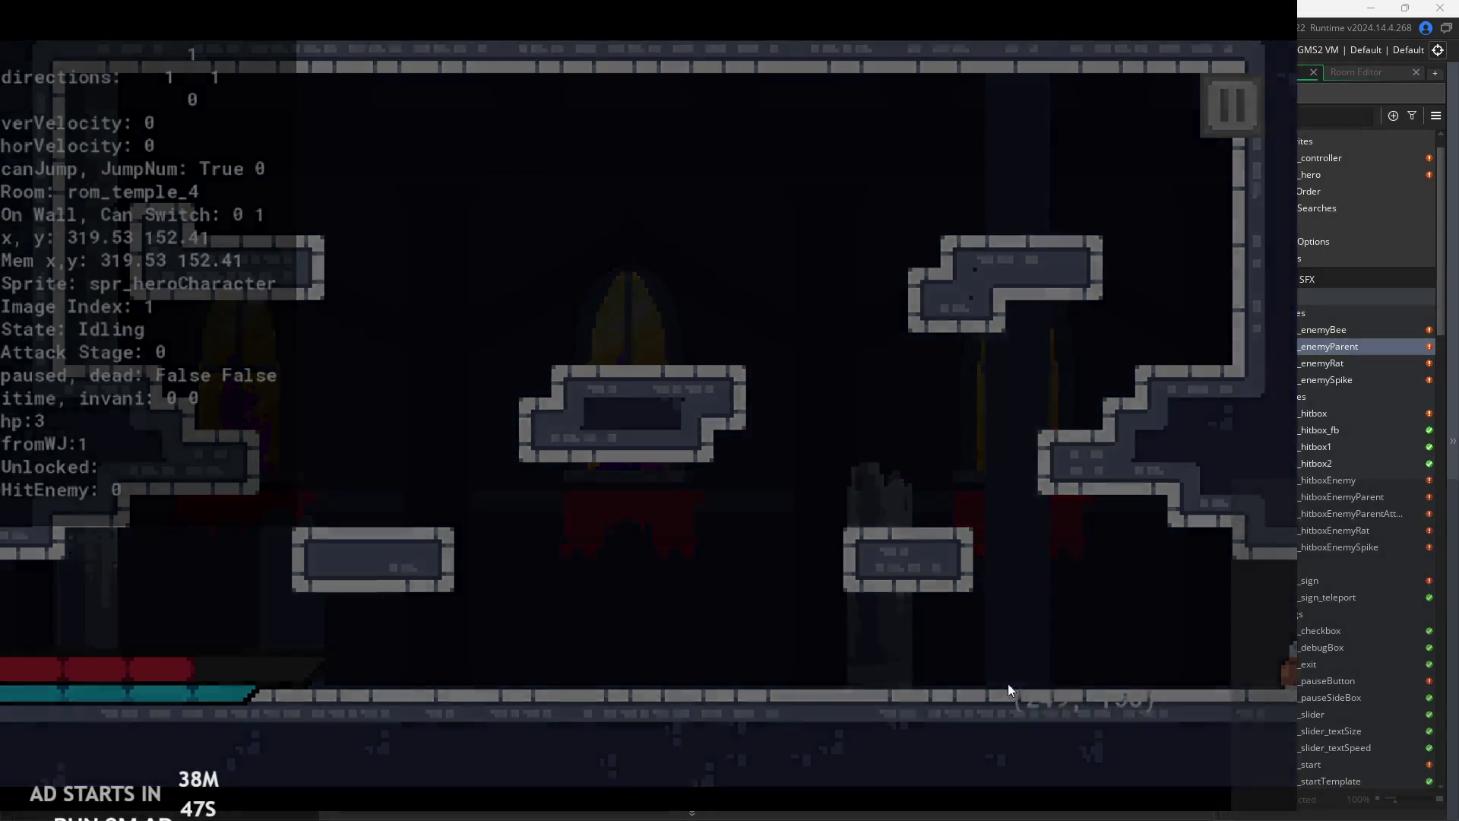
key("Left")
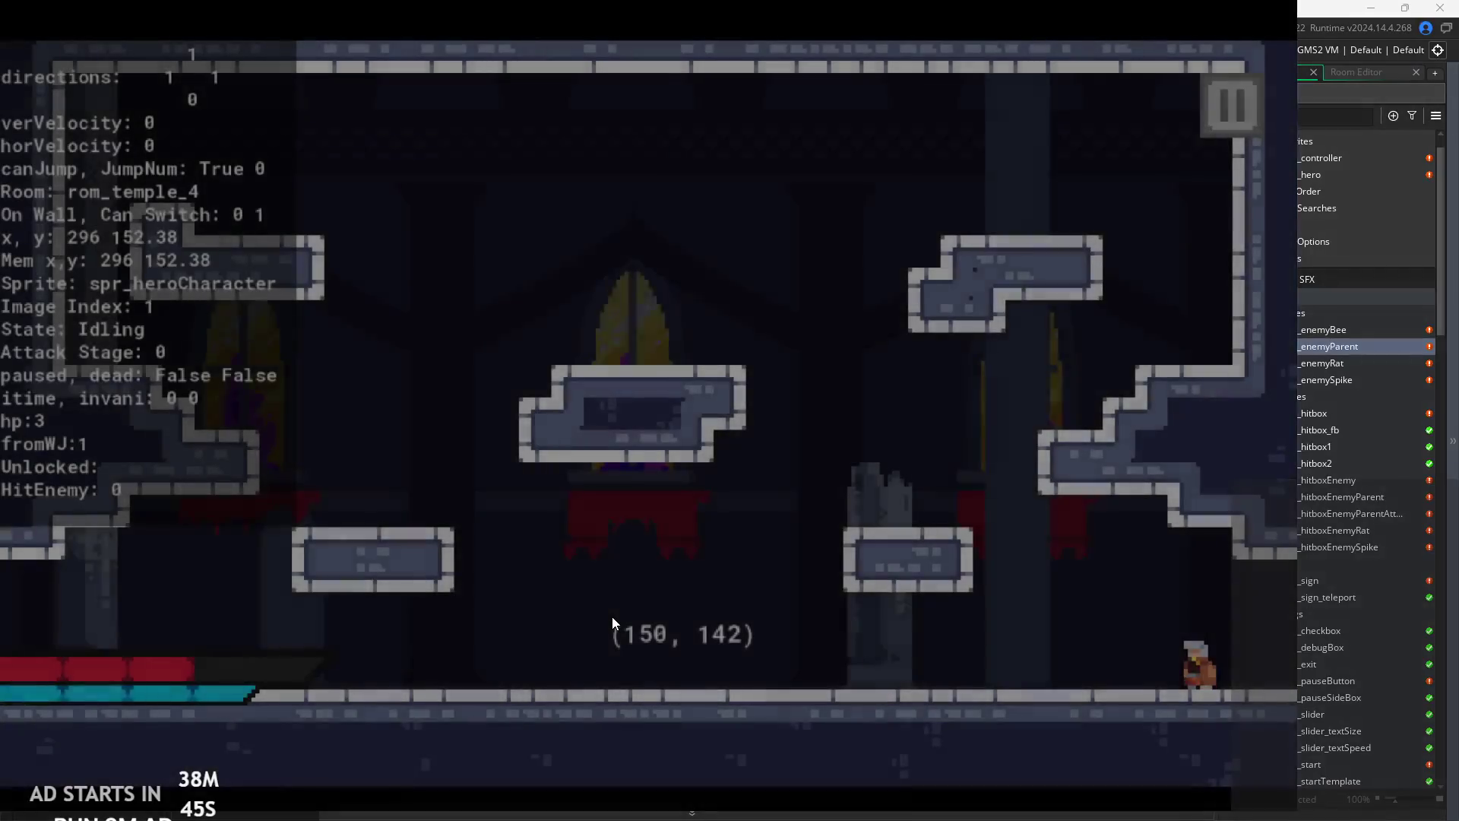
key("Left")
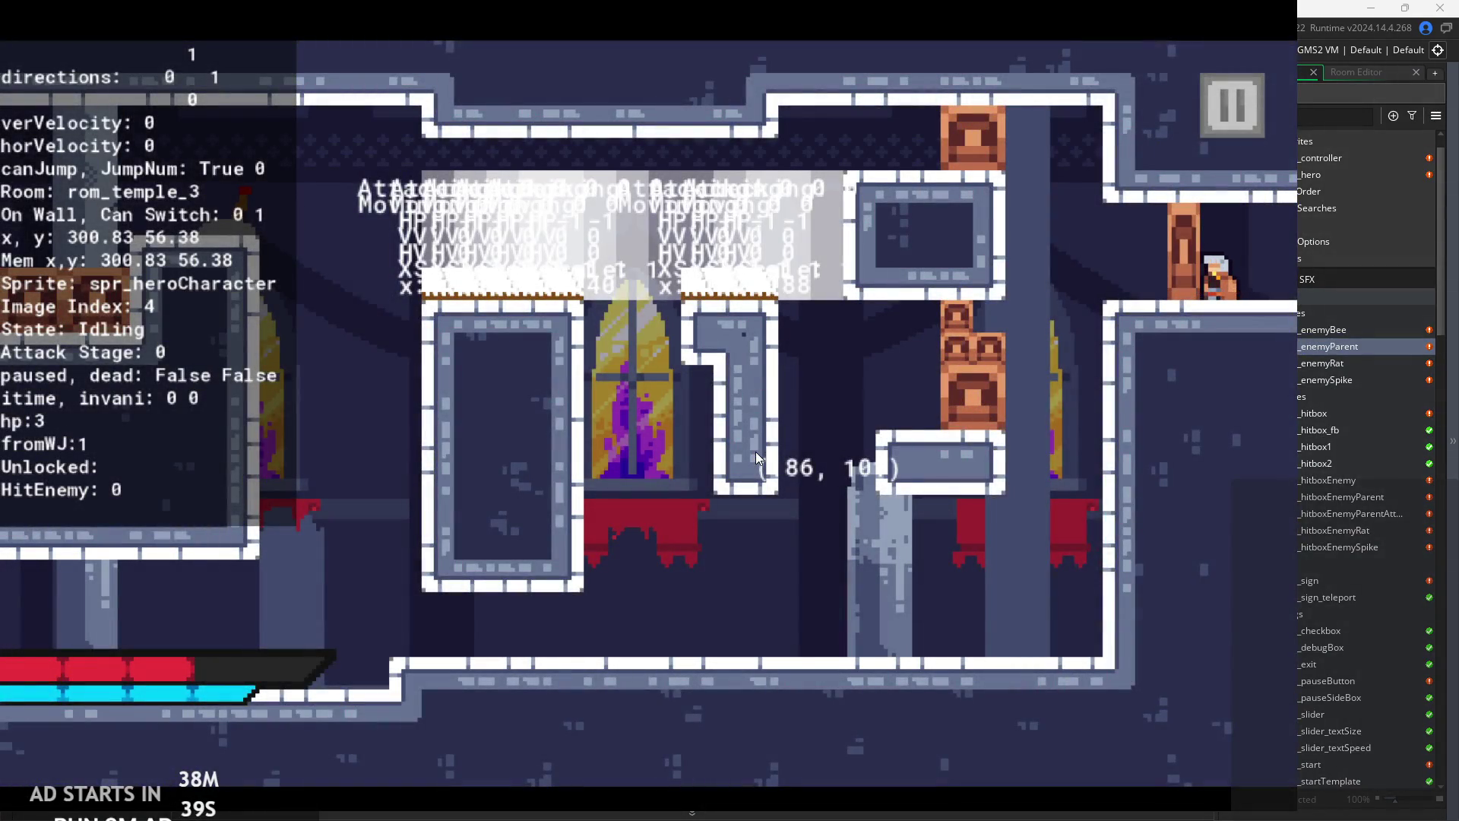
left_click(1233, 129)
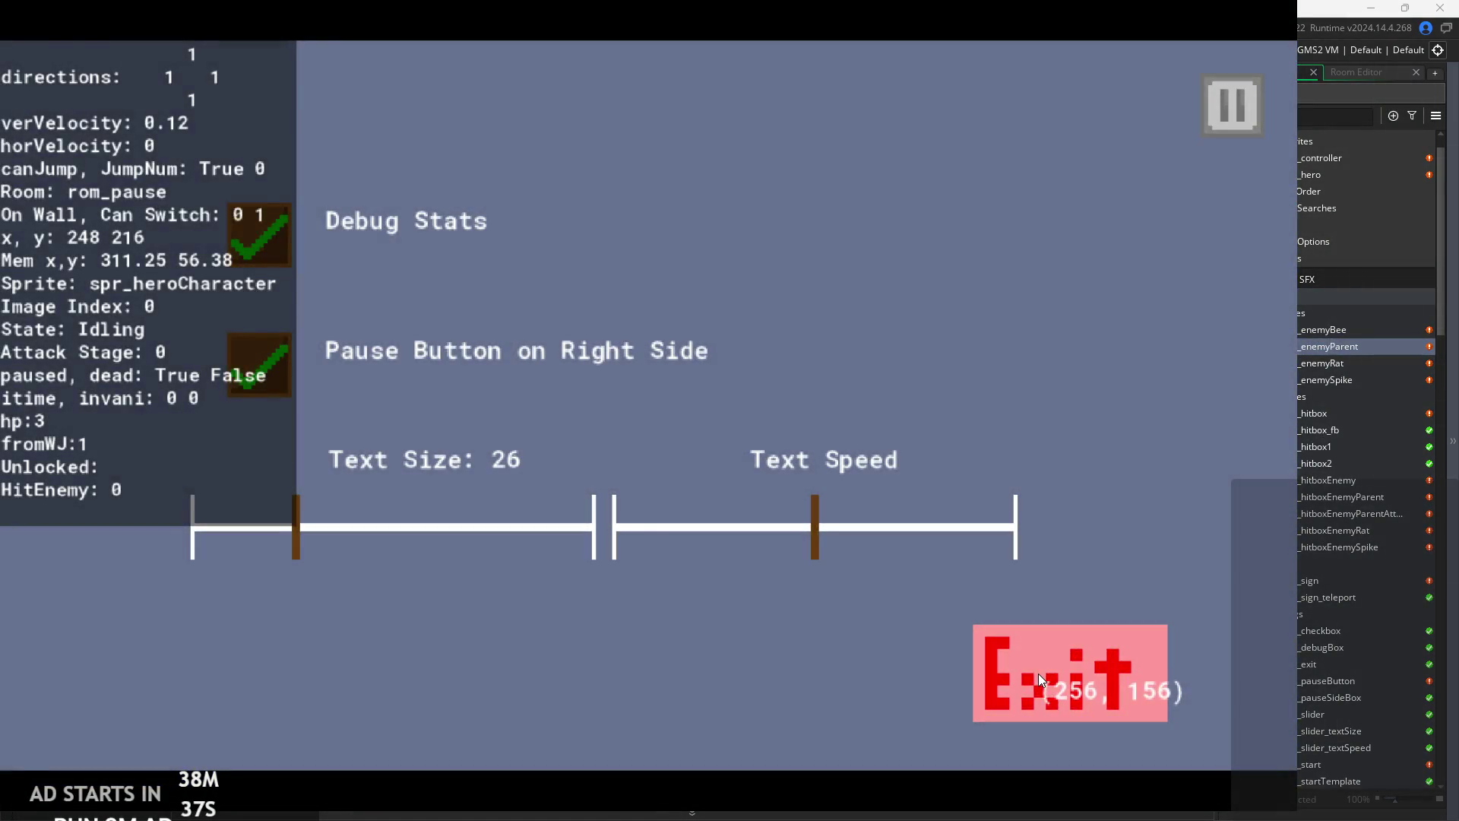
- Exit the game, rebuild and run it, and start from the title screen
left_click(1039, 673)
left_click(195, 49)
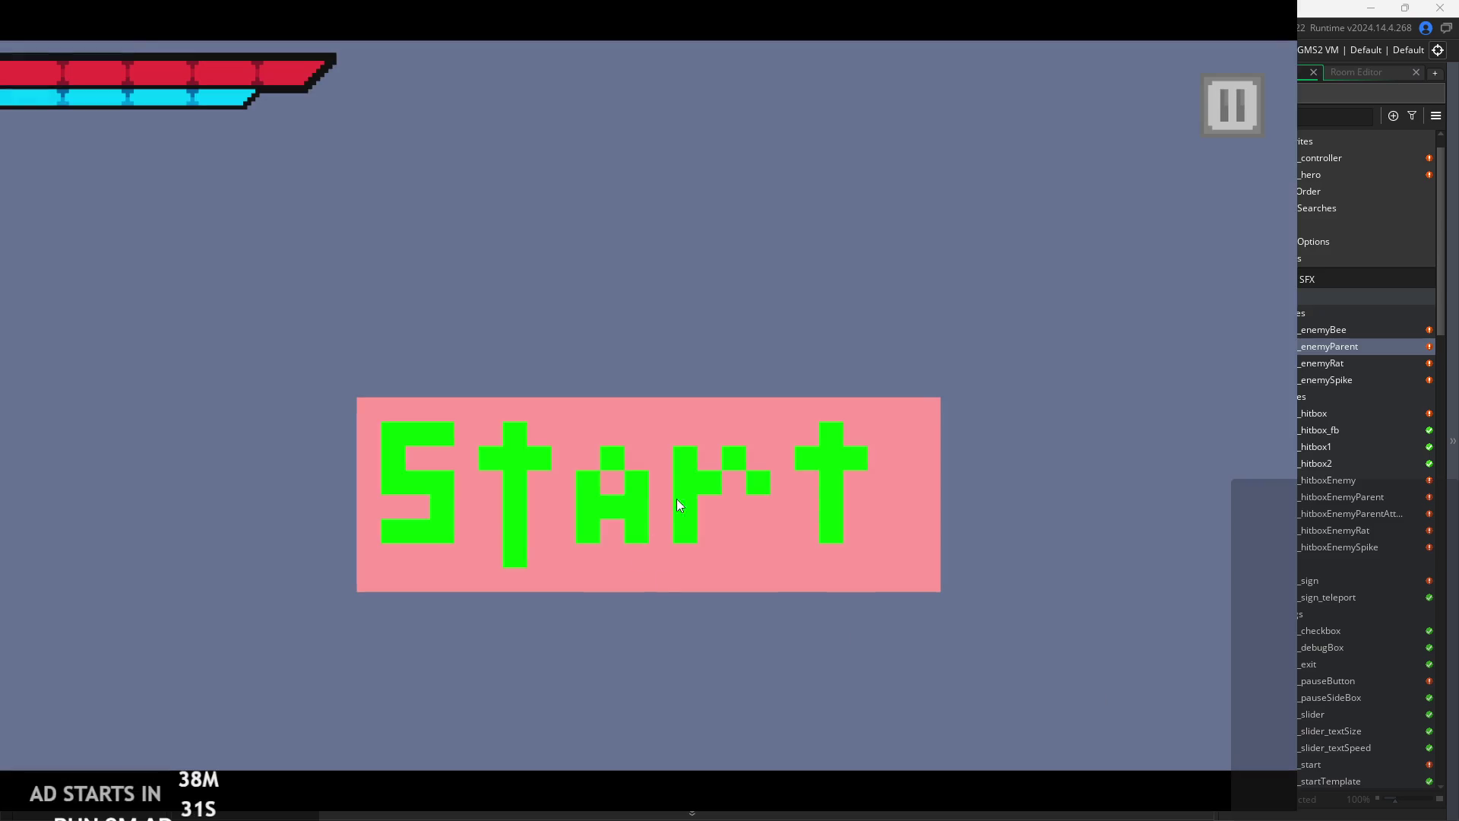
left_click(679, 505)
- Enable Debug Stats with text size 0 from the pause menu, then exit back to the IDE
left_click(1246, 118)
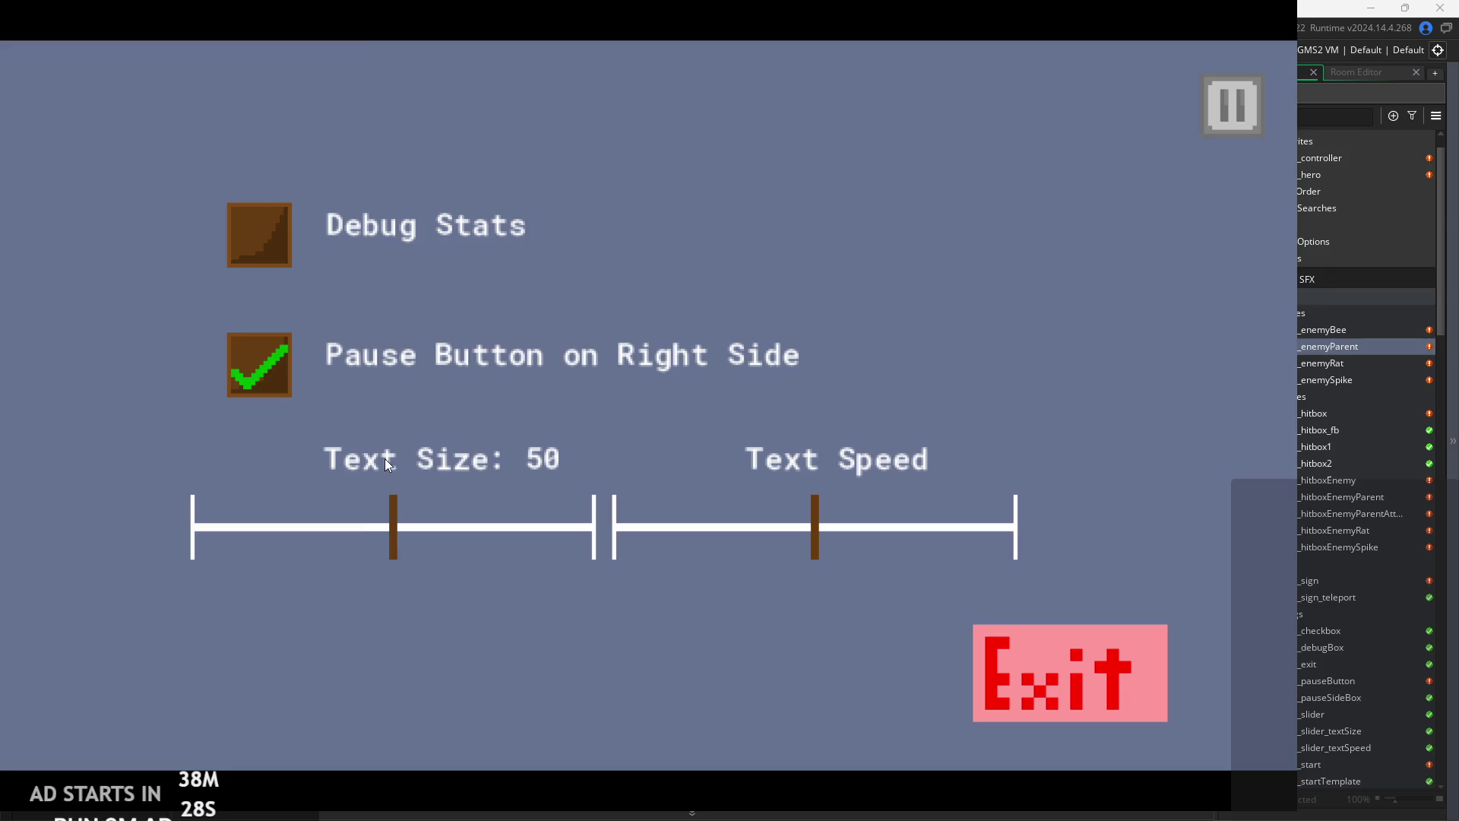
left_click(267, 262)
left_click_drag(395, 546, 369, 504)
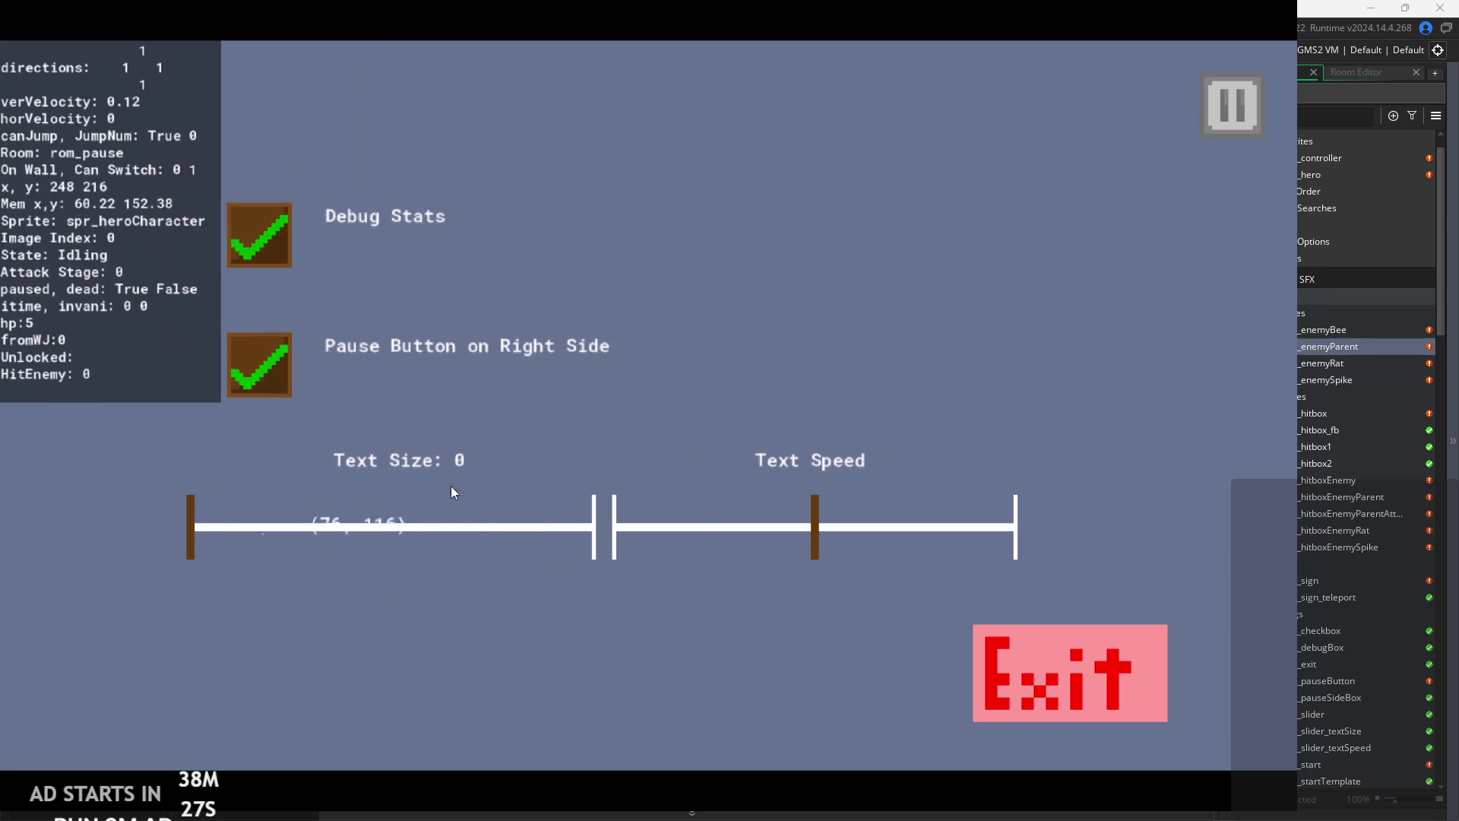
left_click(1232, 109)
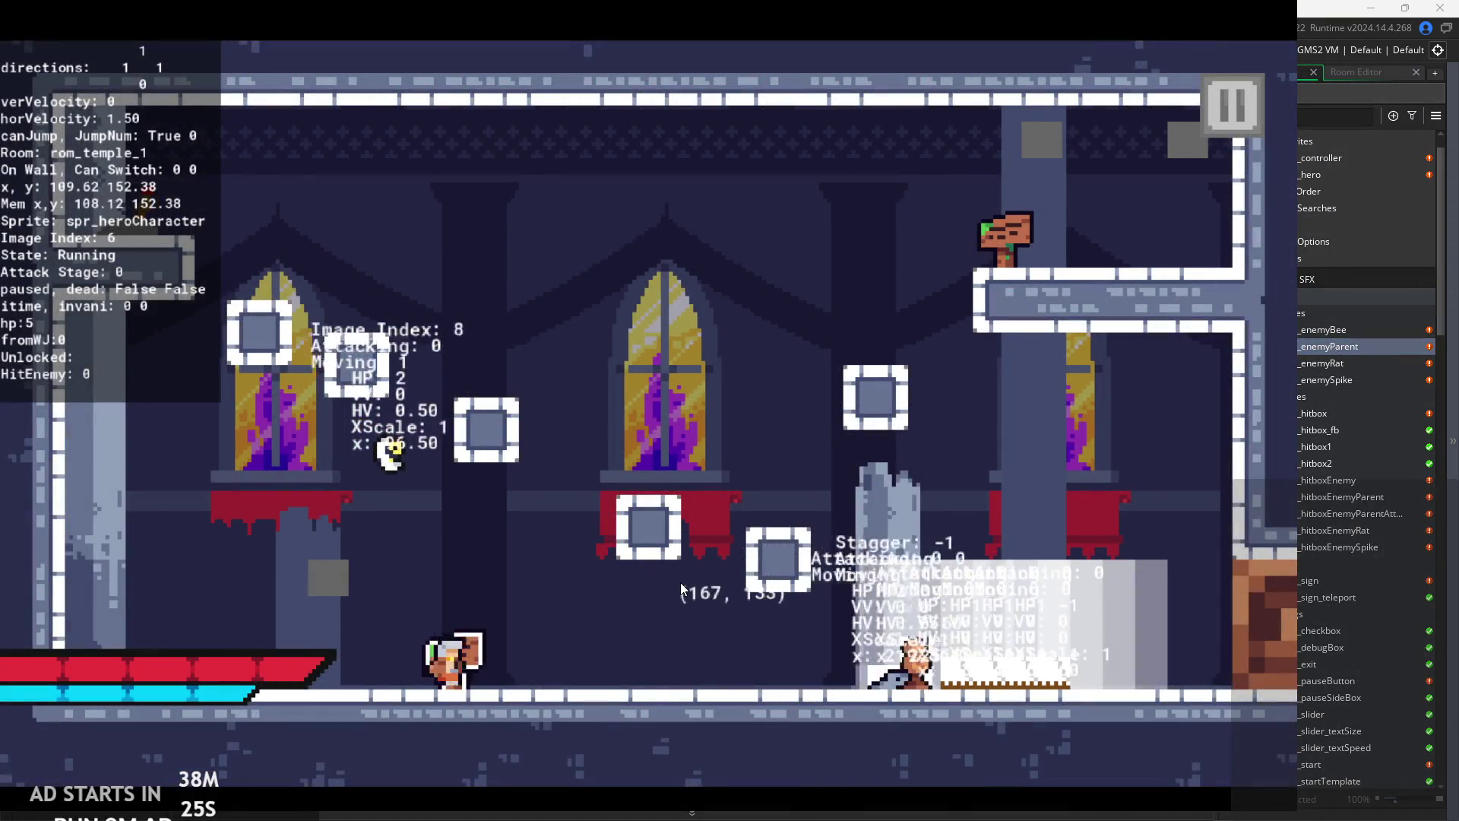
left_click(1232, 109)
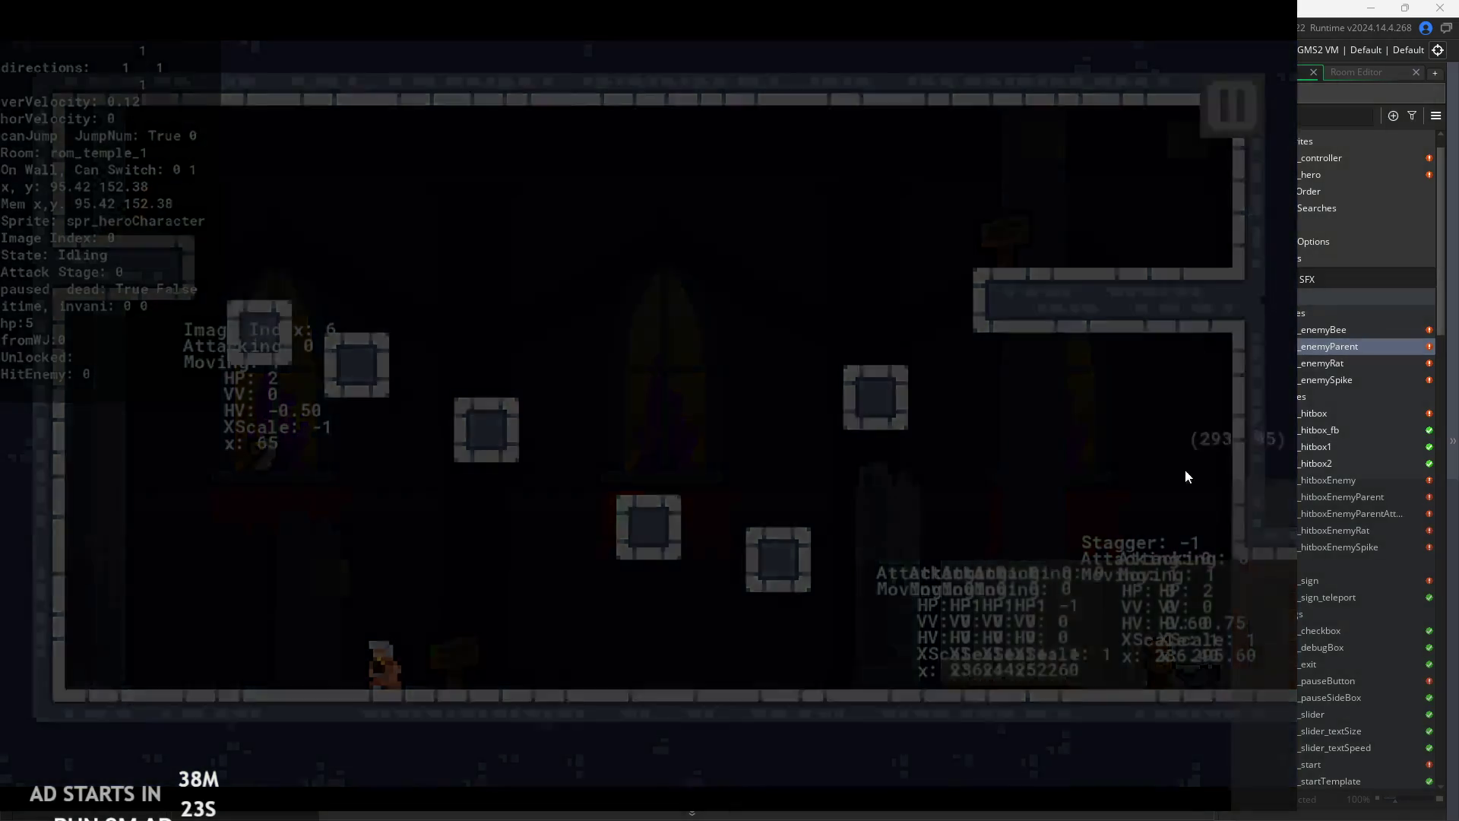
left_click(1135, 696)
scroll(1313, 435, "down", 3)
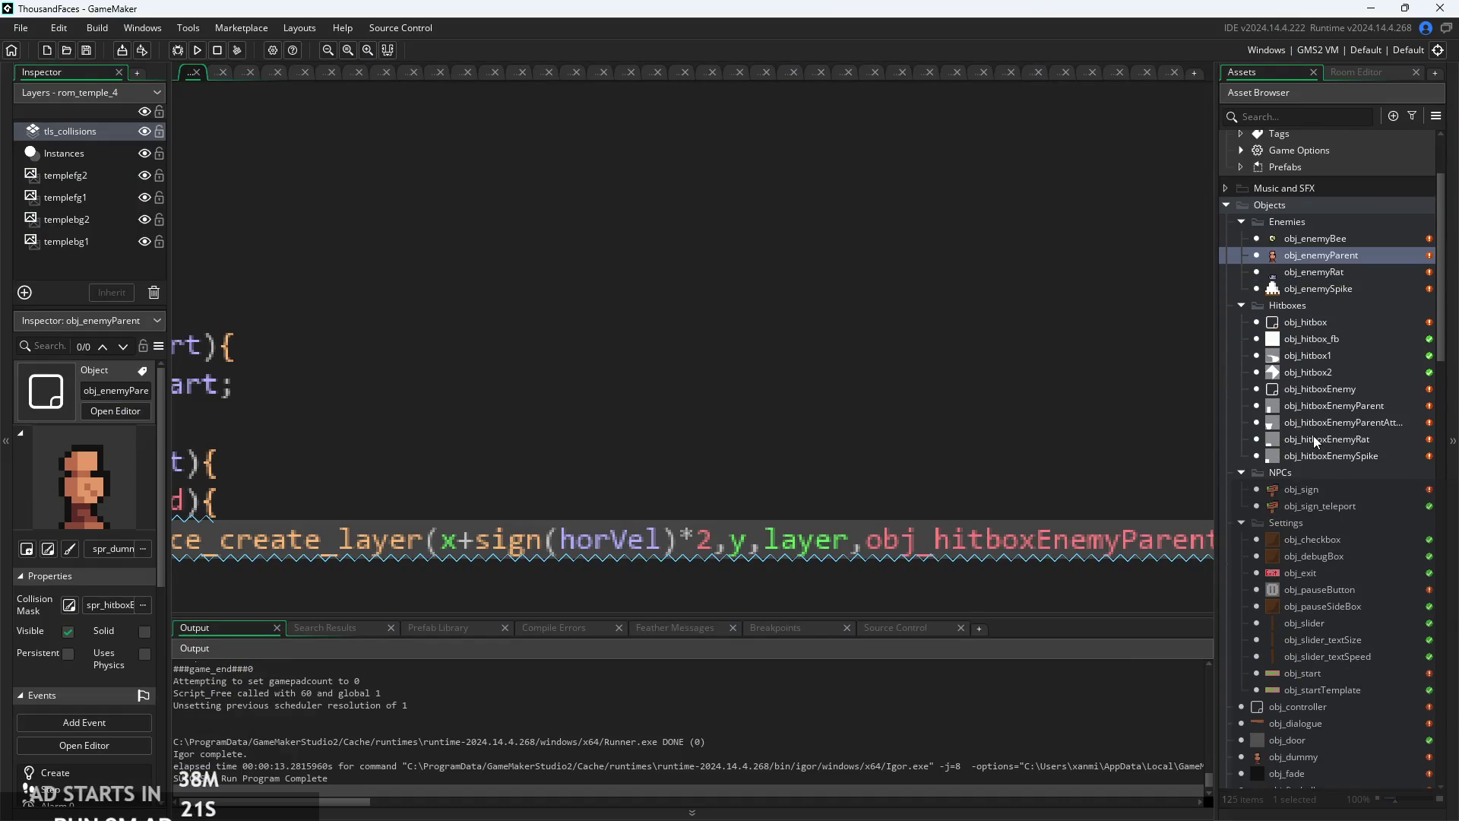
- Add global.levelArray=0; below global.themeIndex in rom_template's creation code, then return to obj_enemyParent's Step code
scroll(1285, 580, "down", 14)
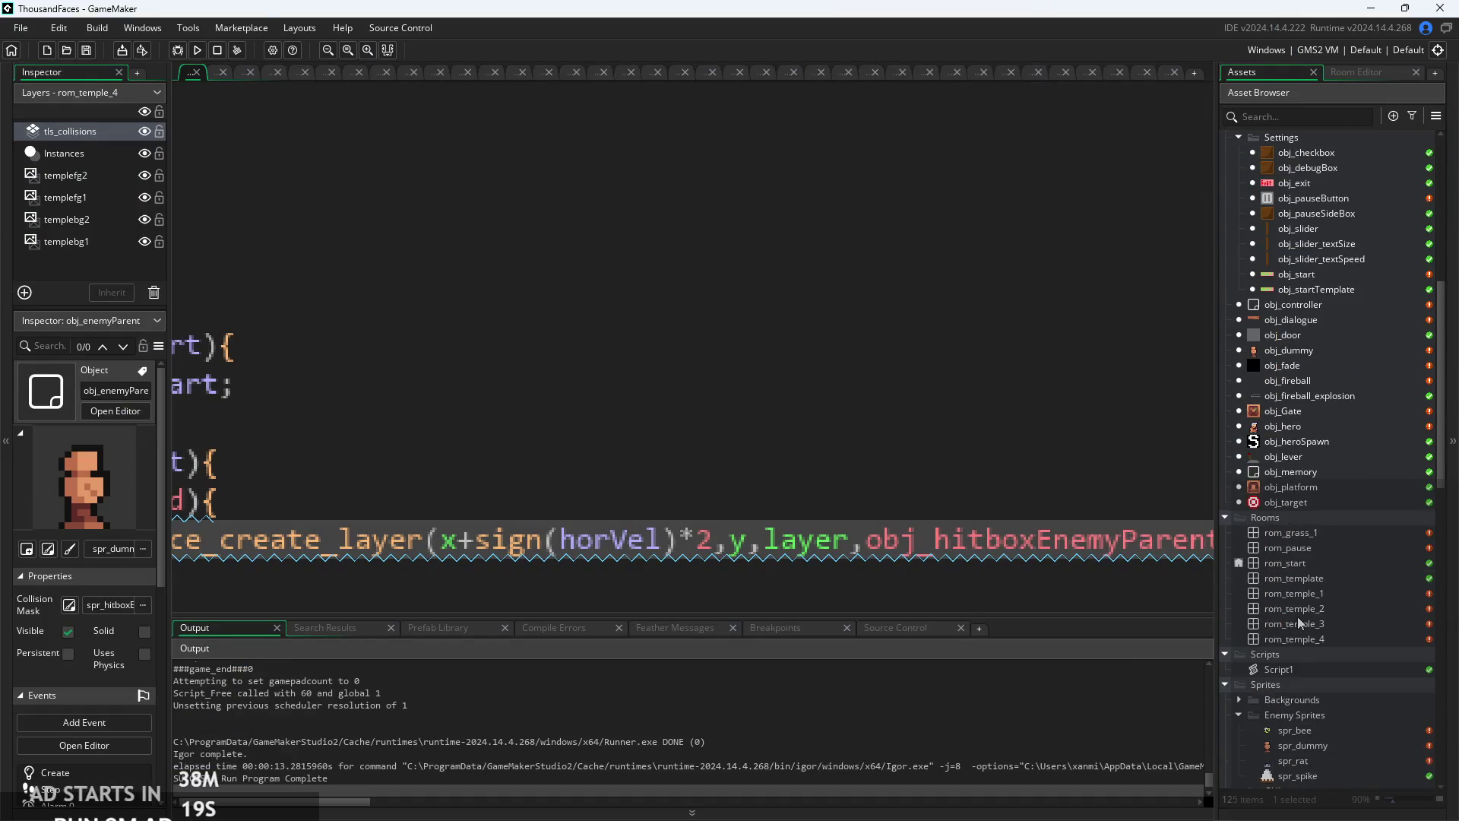
double_click(1320, 551)
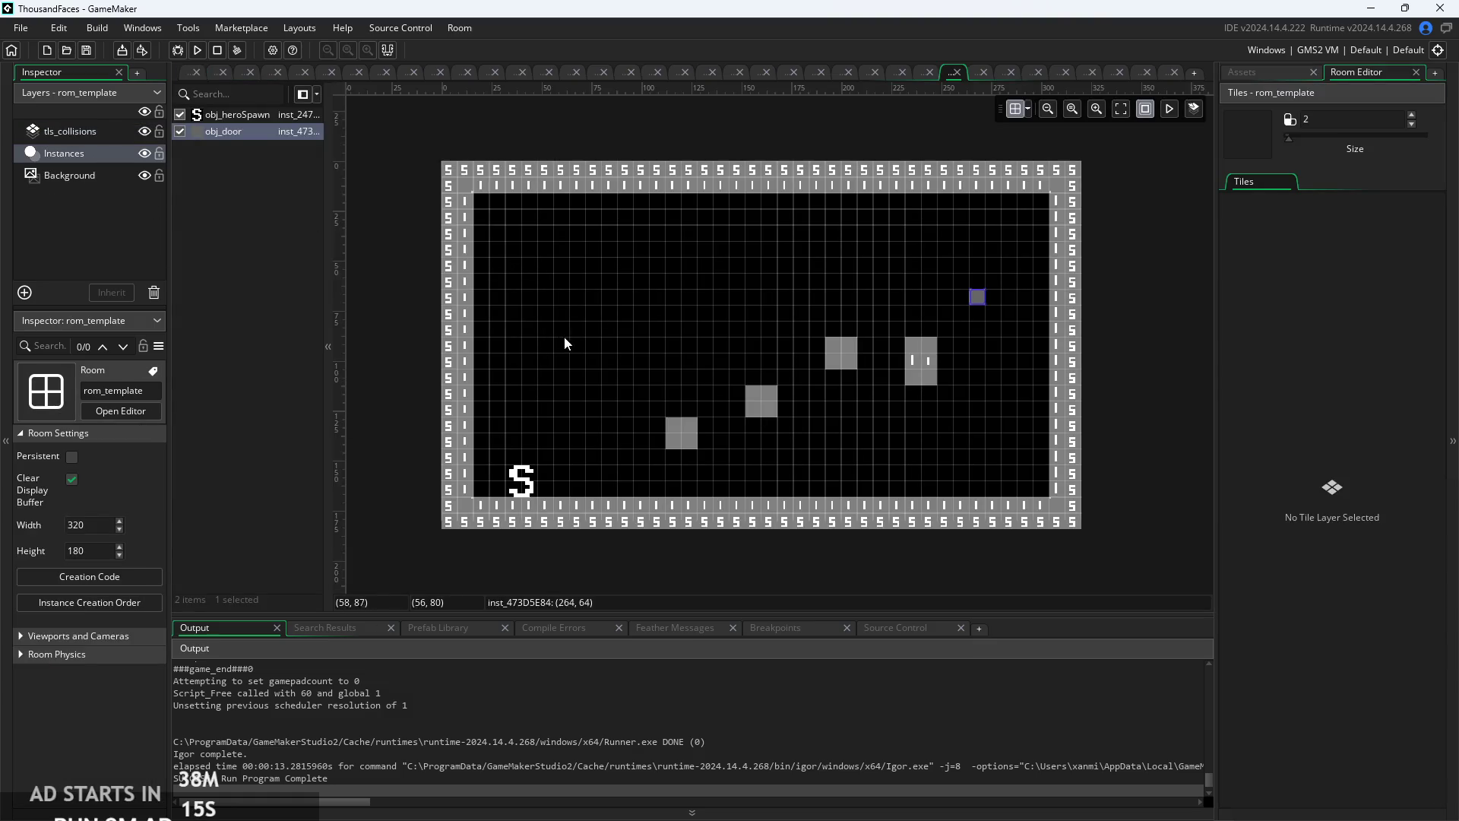
left_click(111, 572)
key("Return")
type("al.")
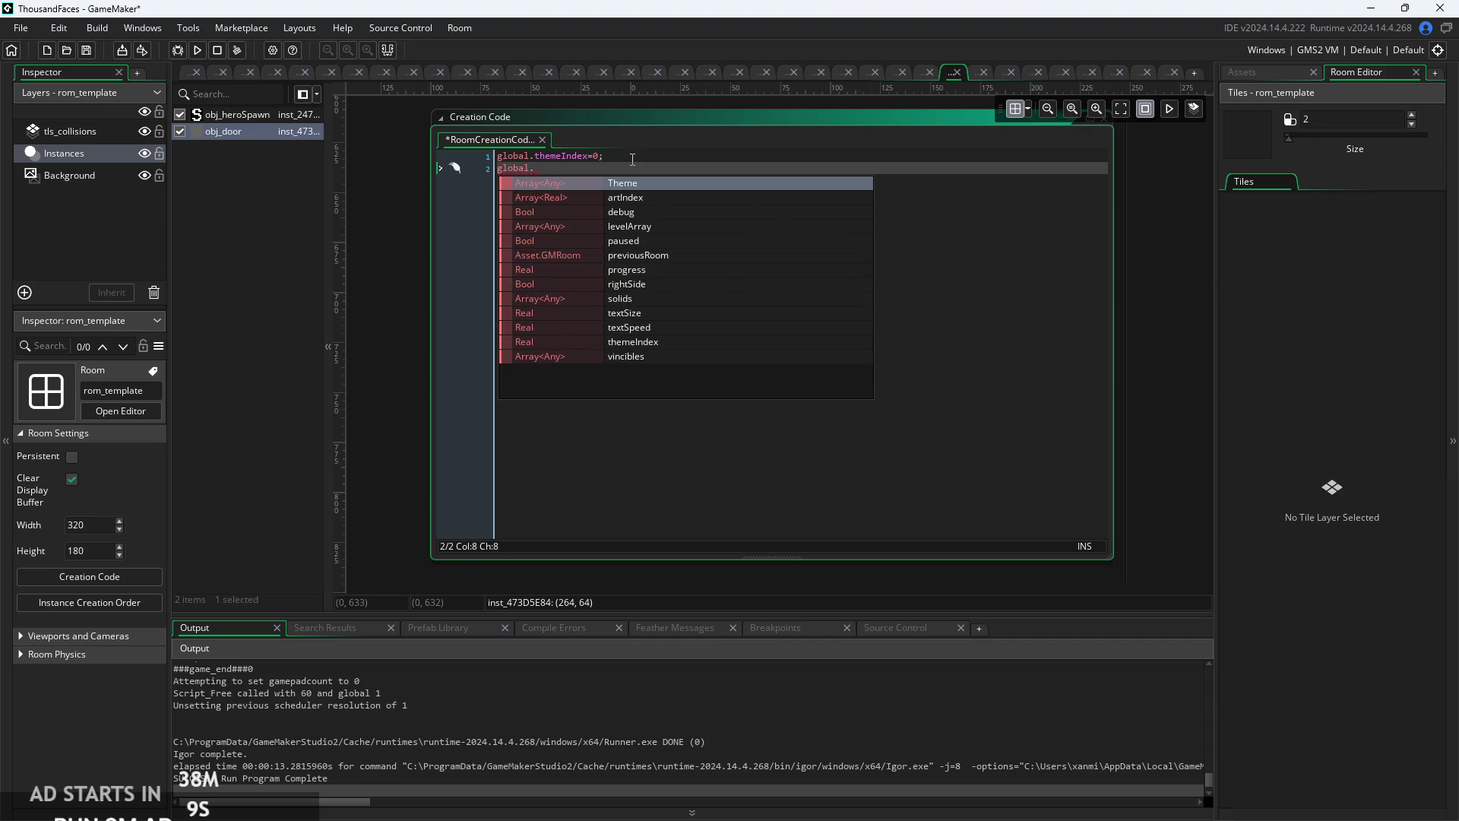
type("le")
key("Return")
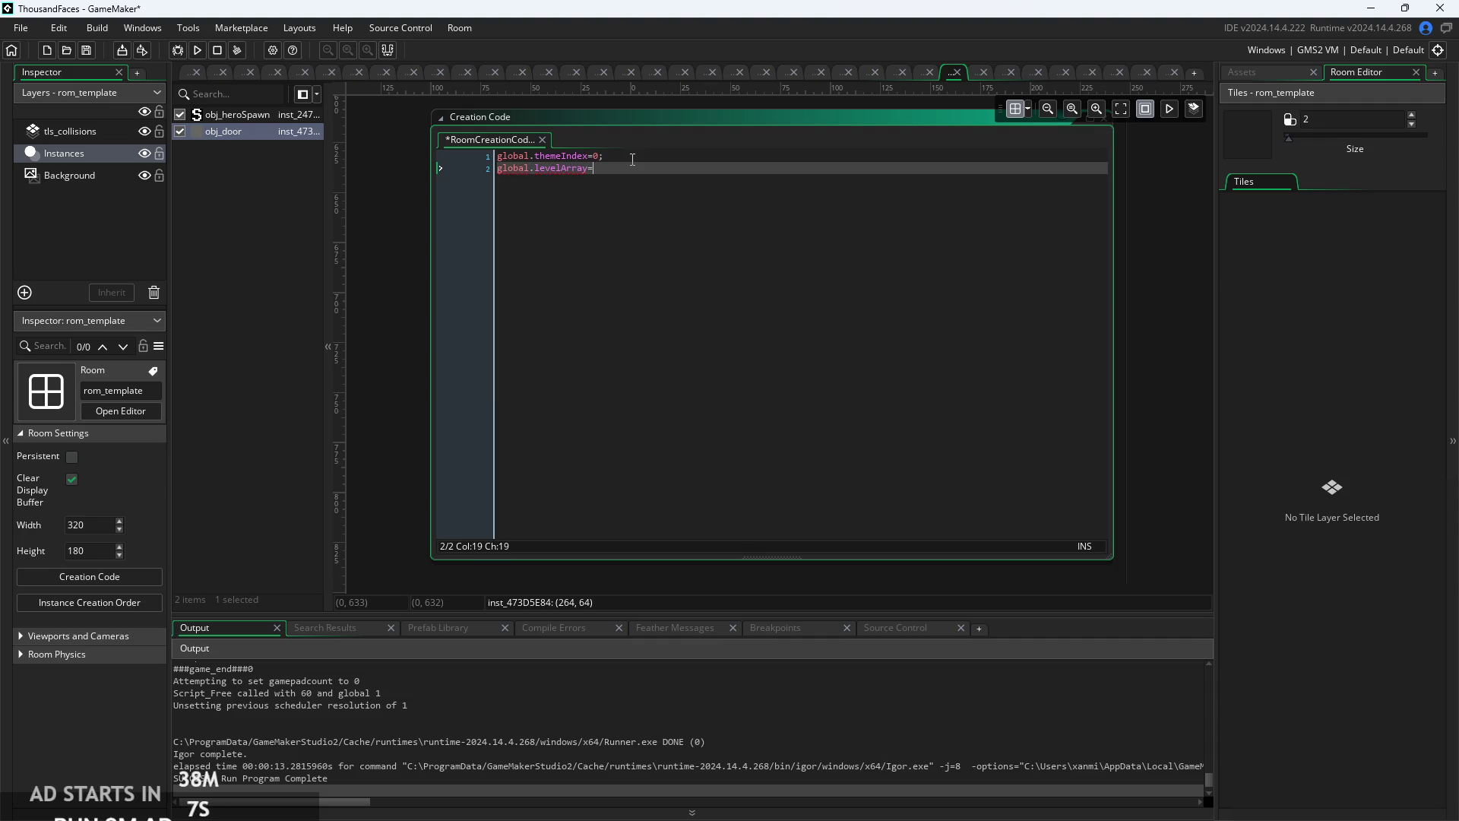
left_click(182, 74)
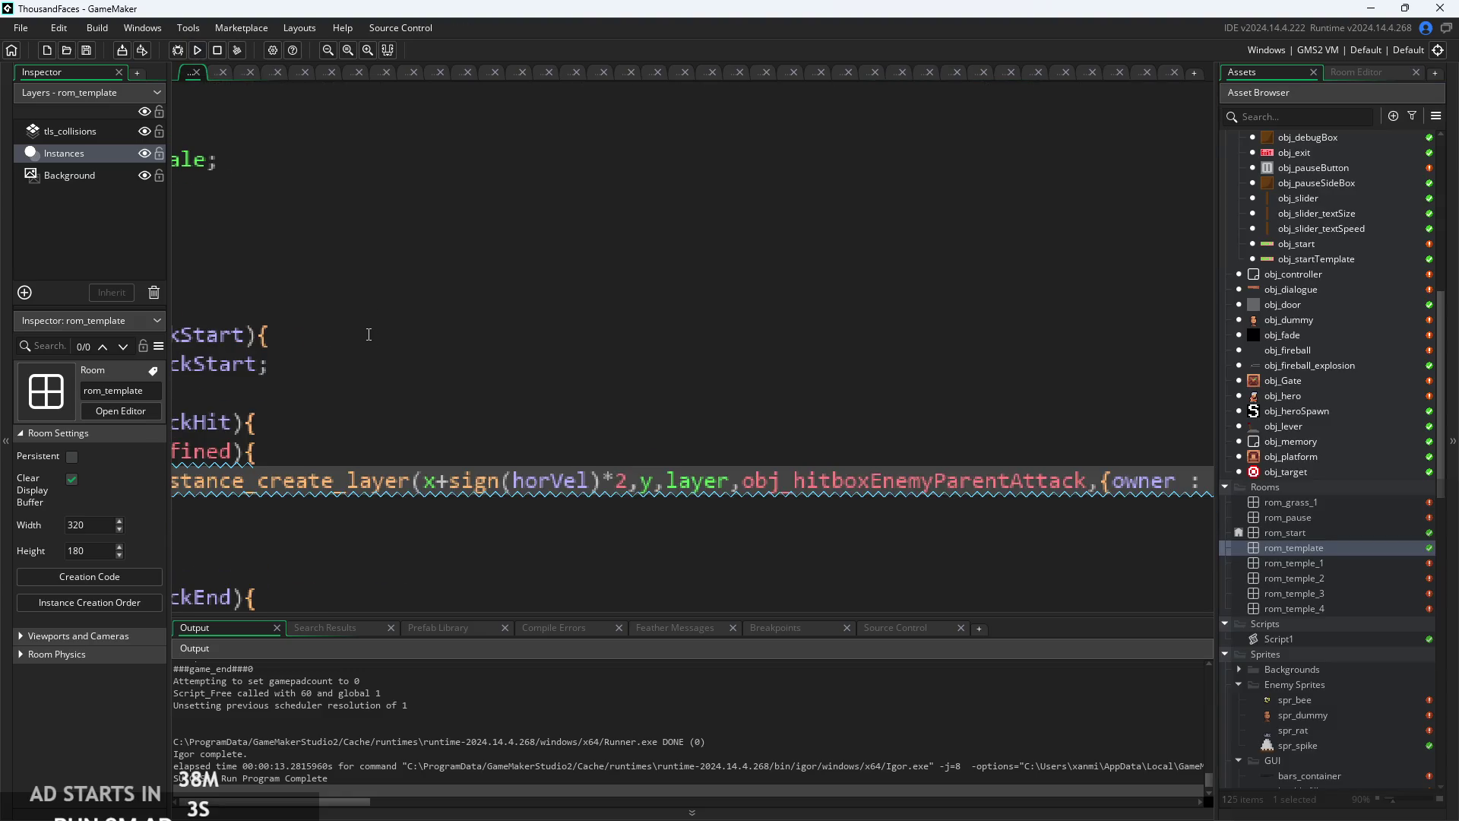
scroll(345, 305, "down", 5, "ctrl")
scroll(318, 221, "up", 3, "ctrl")
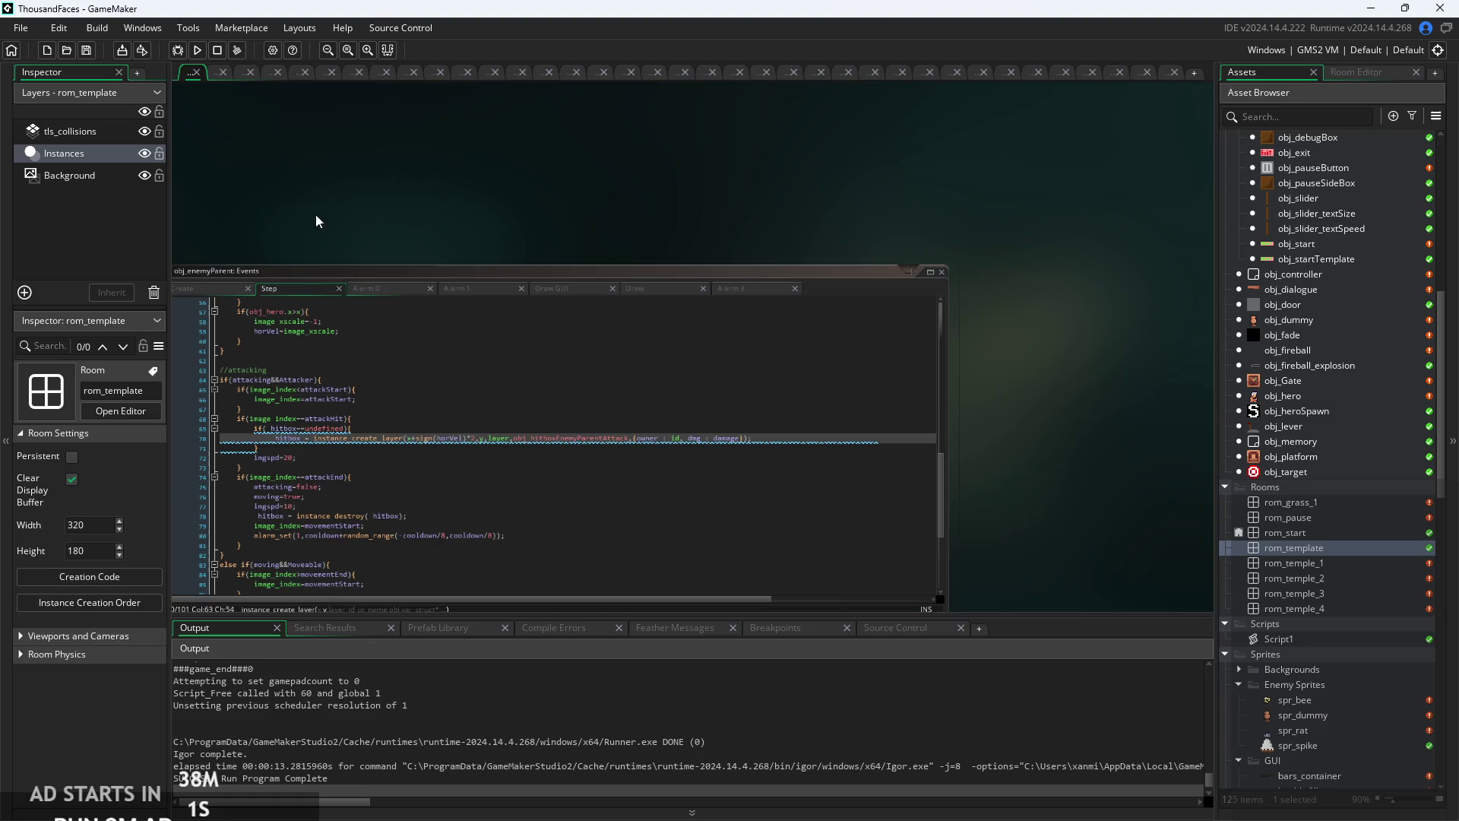
- Build and run the game, start it, and run the knight right into the temple room, slashing enemies
left_click(197, 50)
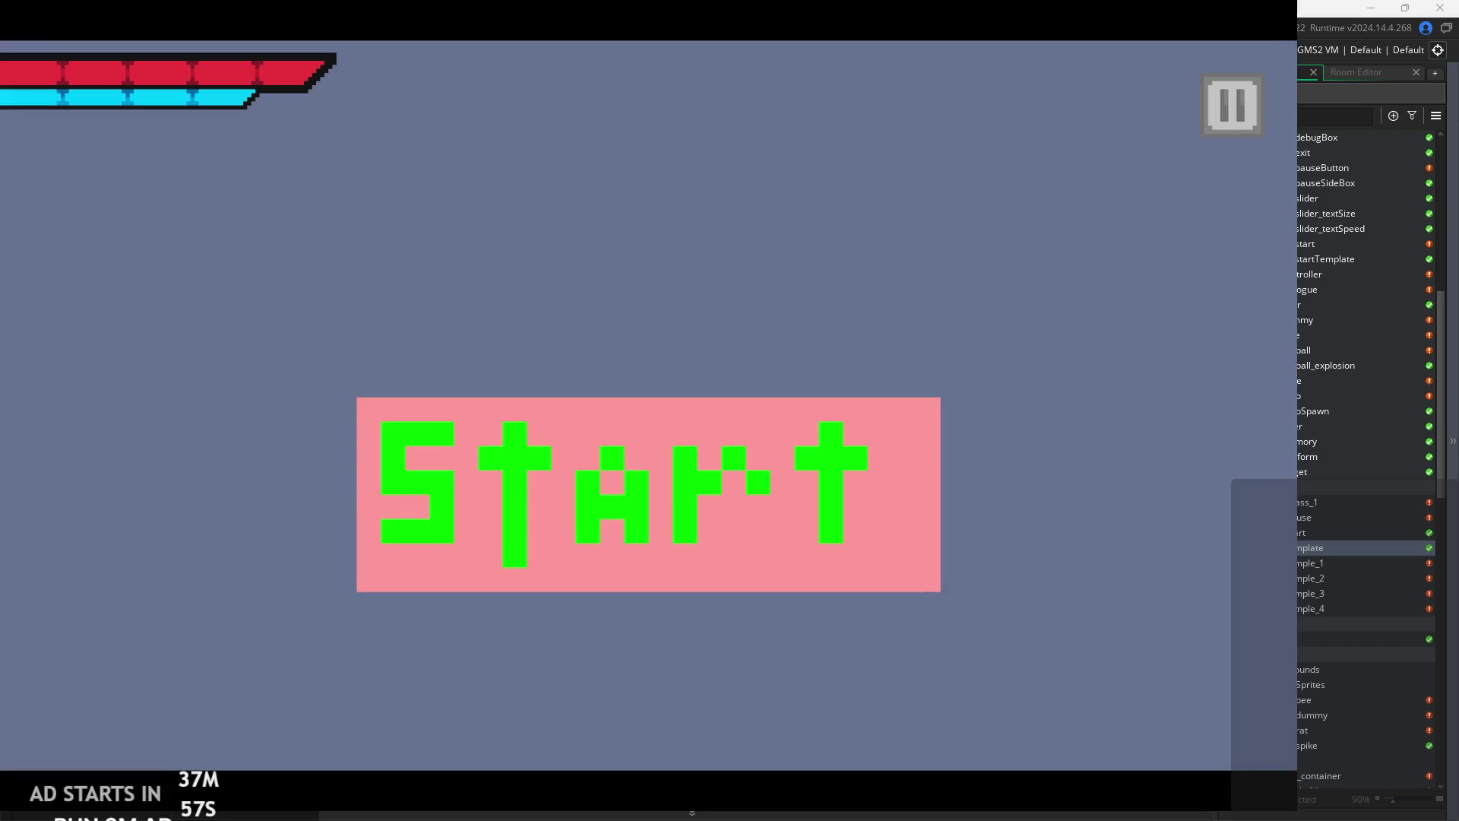
left_click(778, 432)
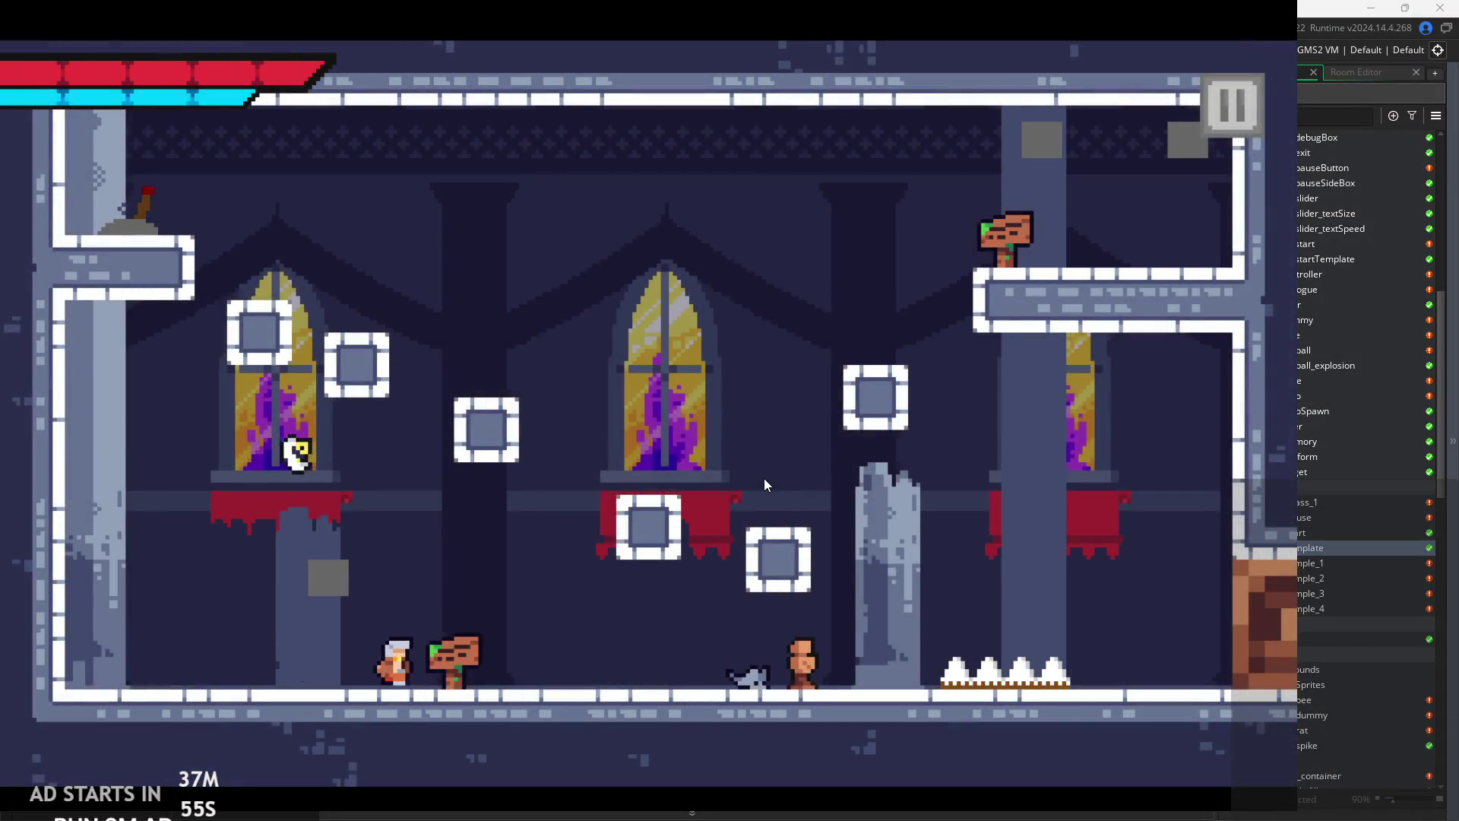
key("Right")
key("space")
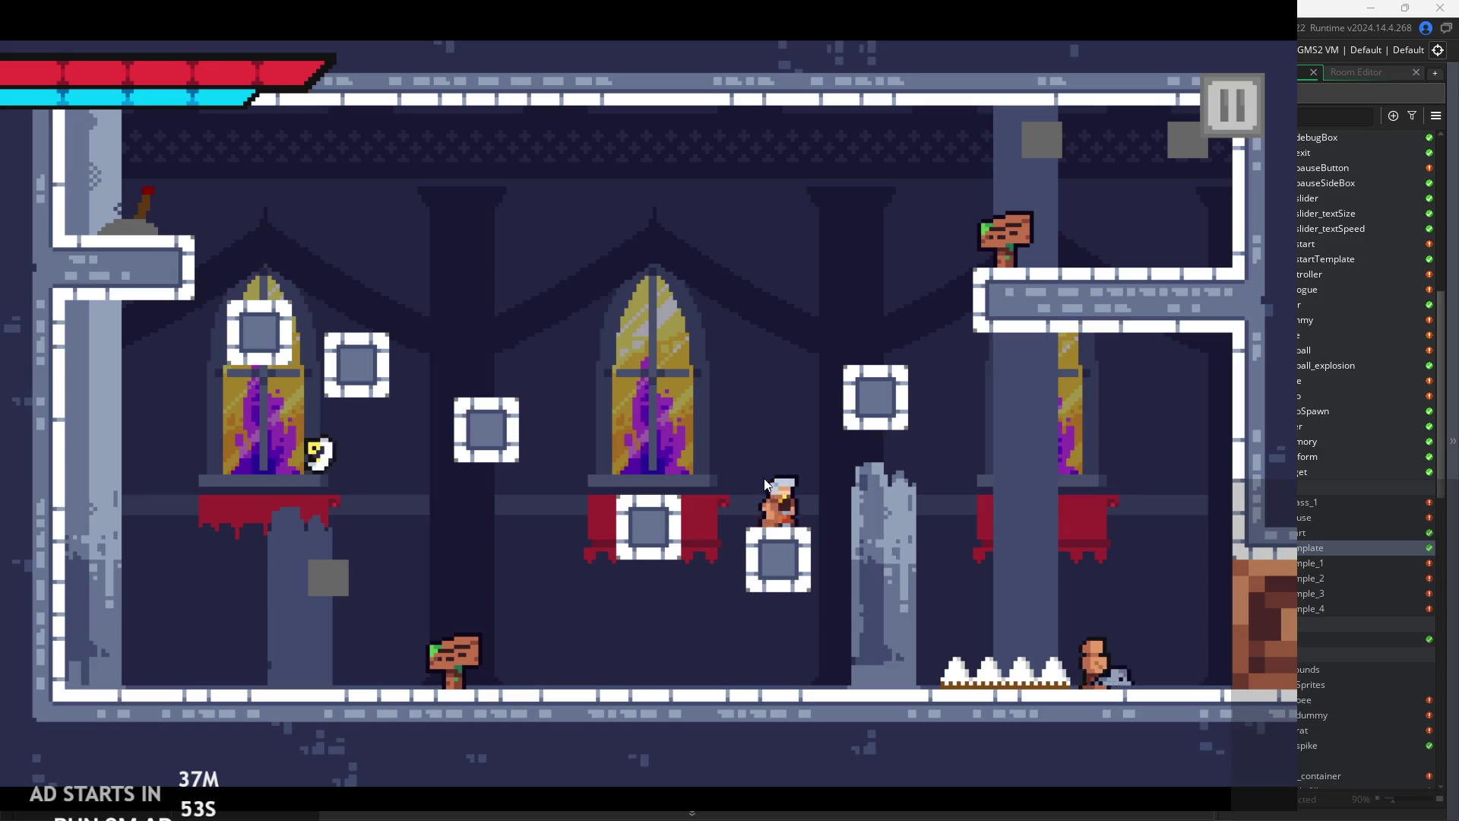
key("Right")
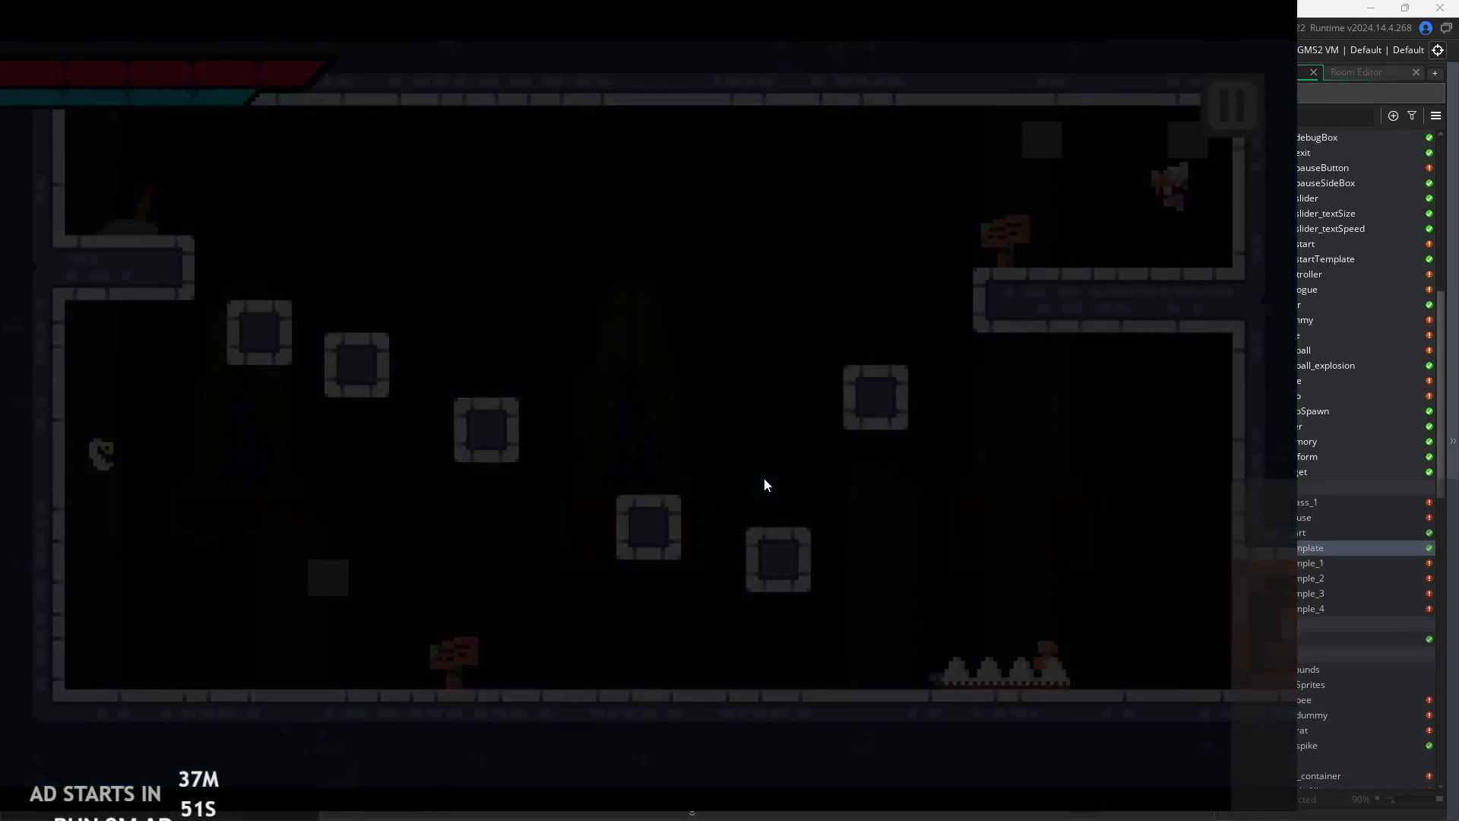
key("Right")
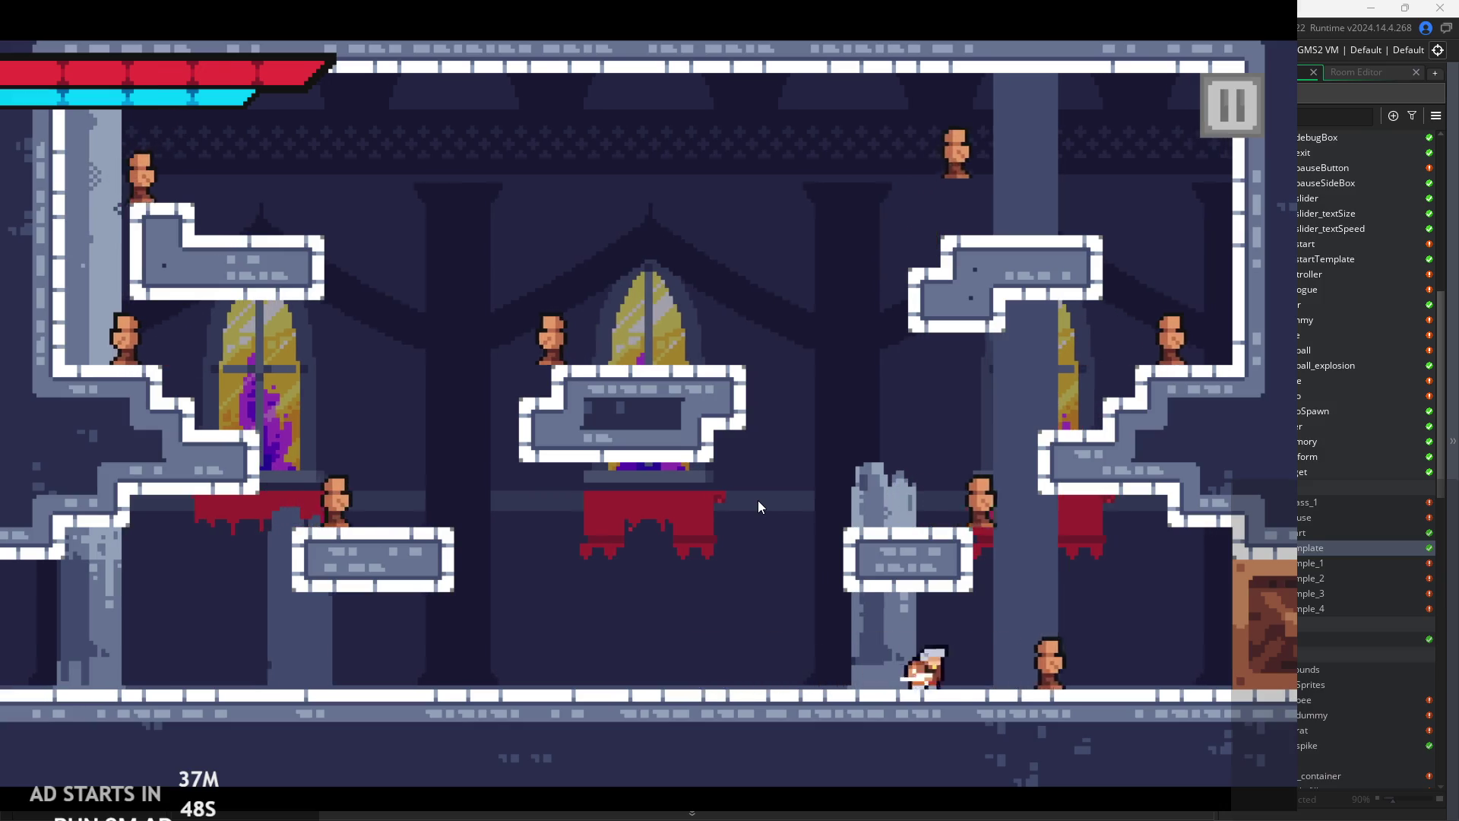
key("Right")
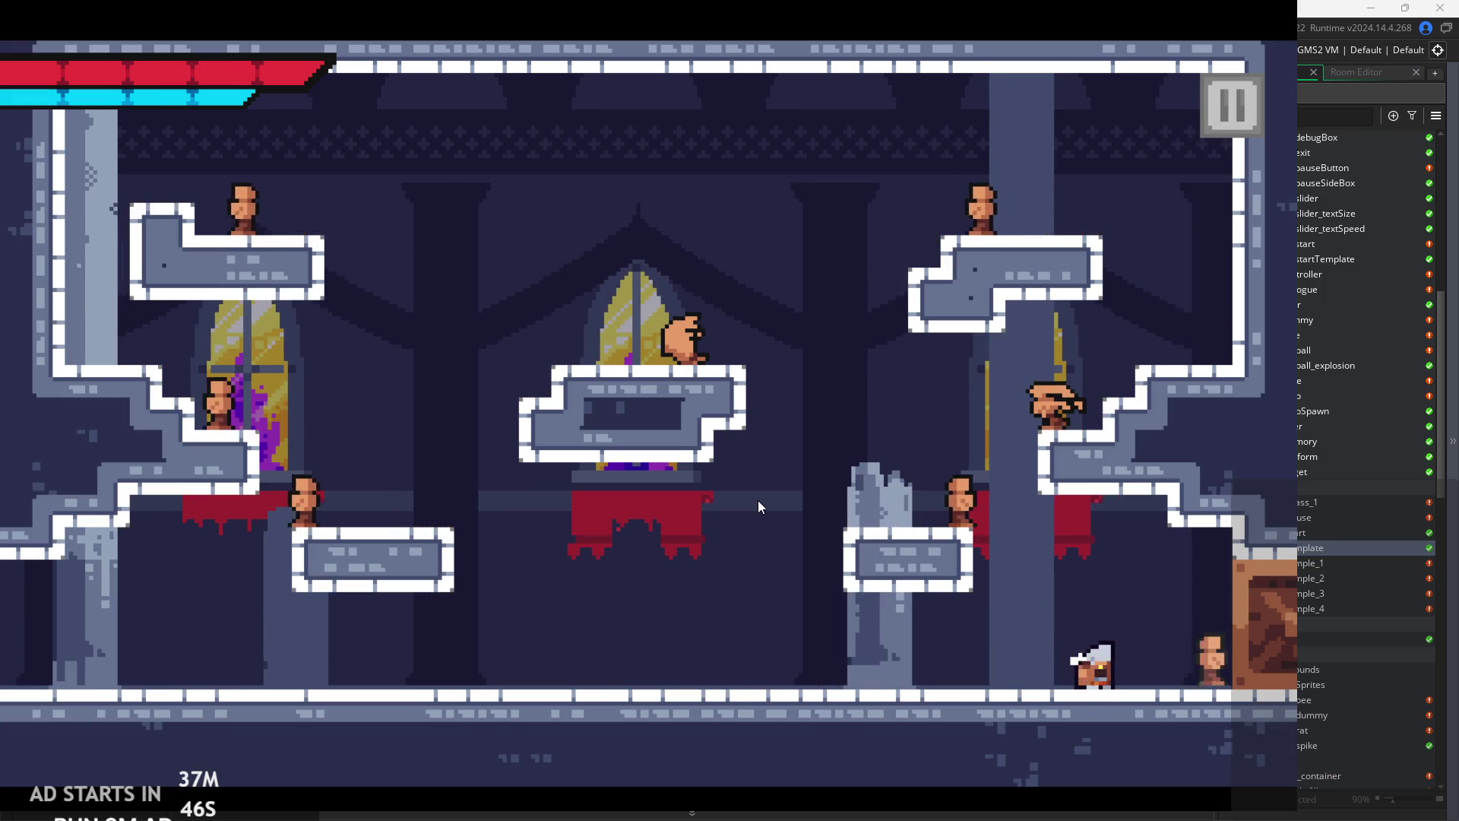
key("x")
key("x")
key("x")
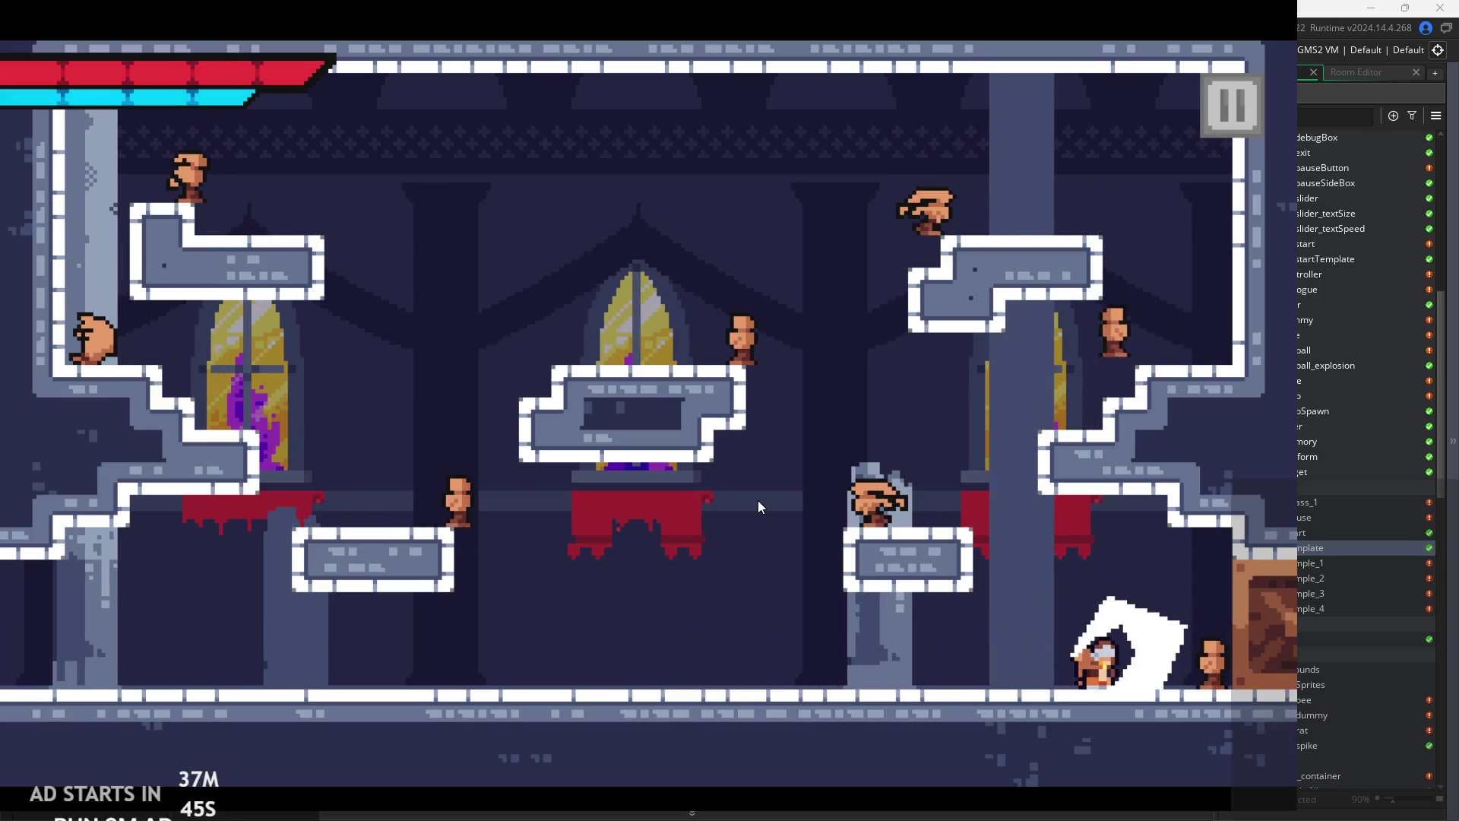
- Fight along the floor, leaping onto the low left platform and the banner ledge
key("Left")
key("z")
key("x")
key("x")
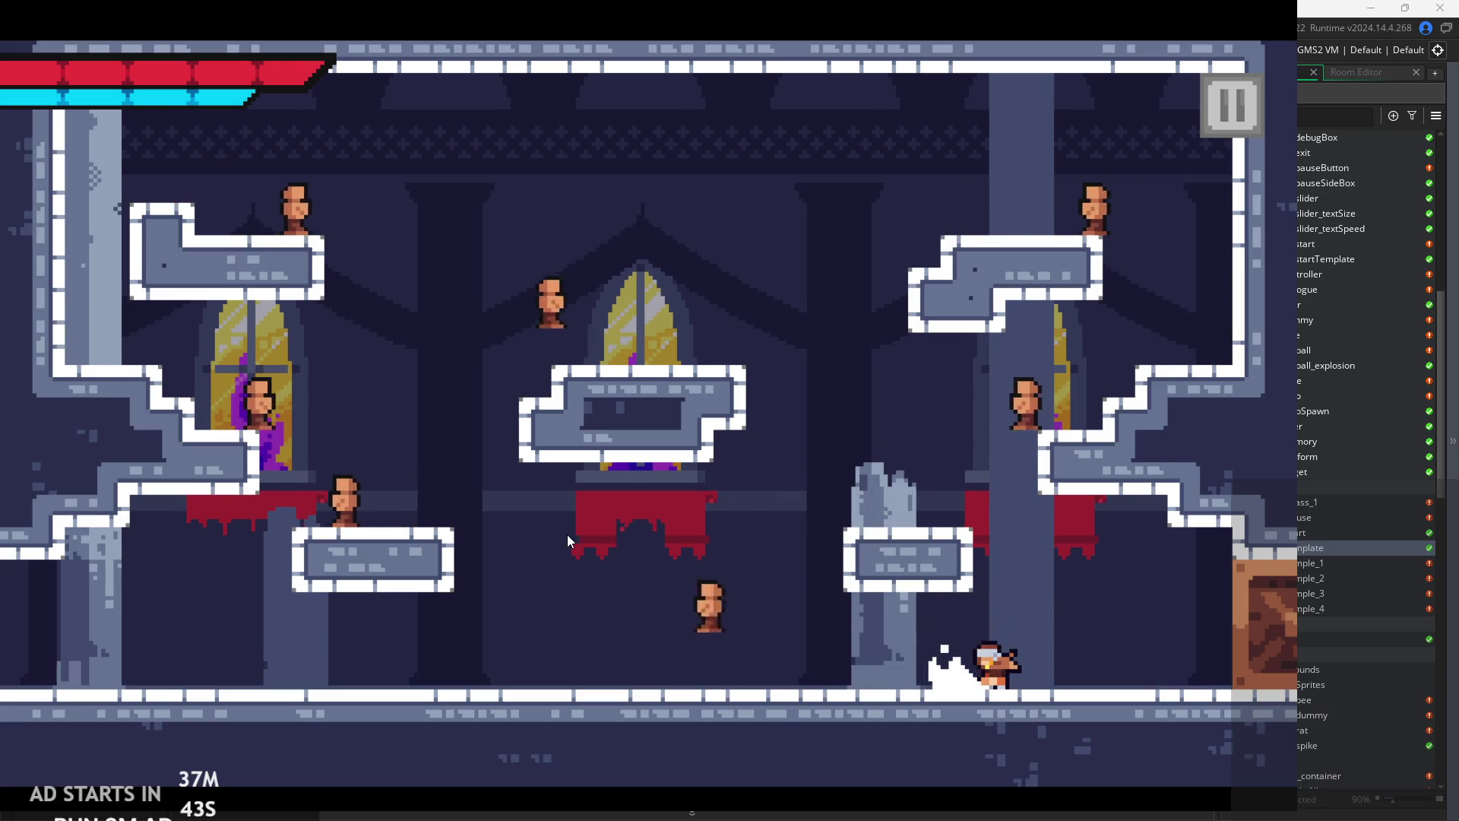
key("Left")
key("x")
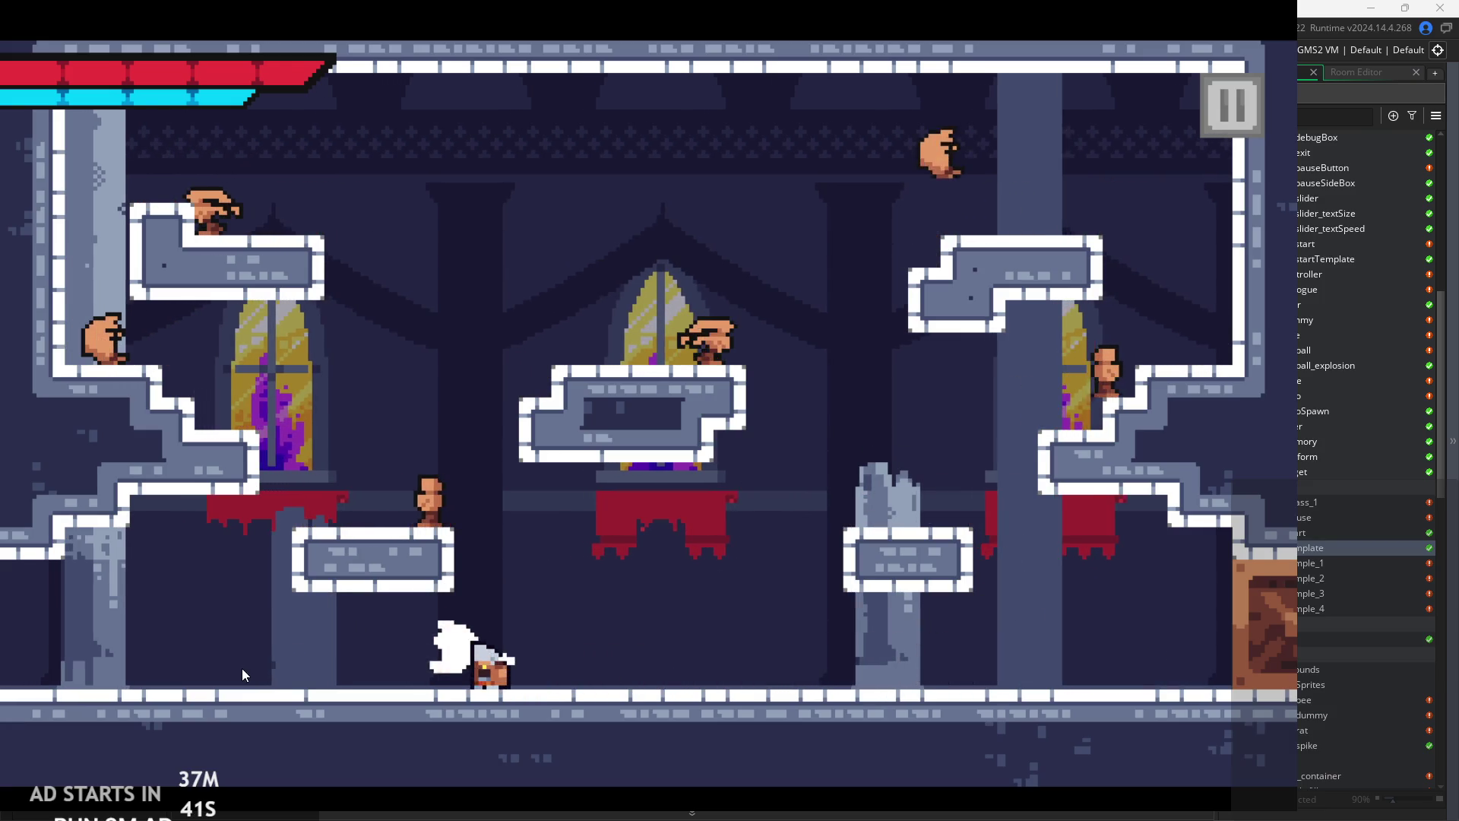
key("z")
key("Left")
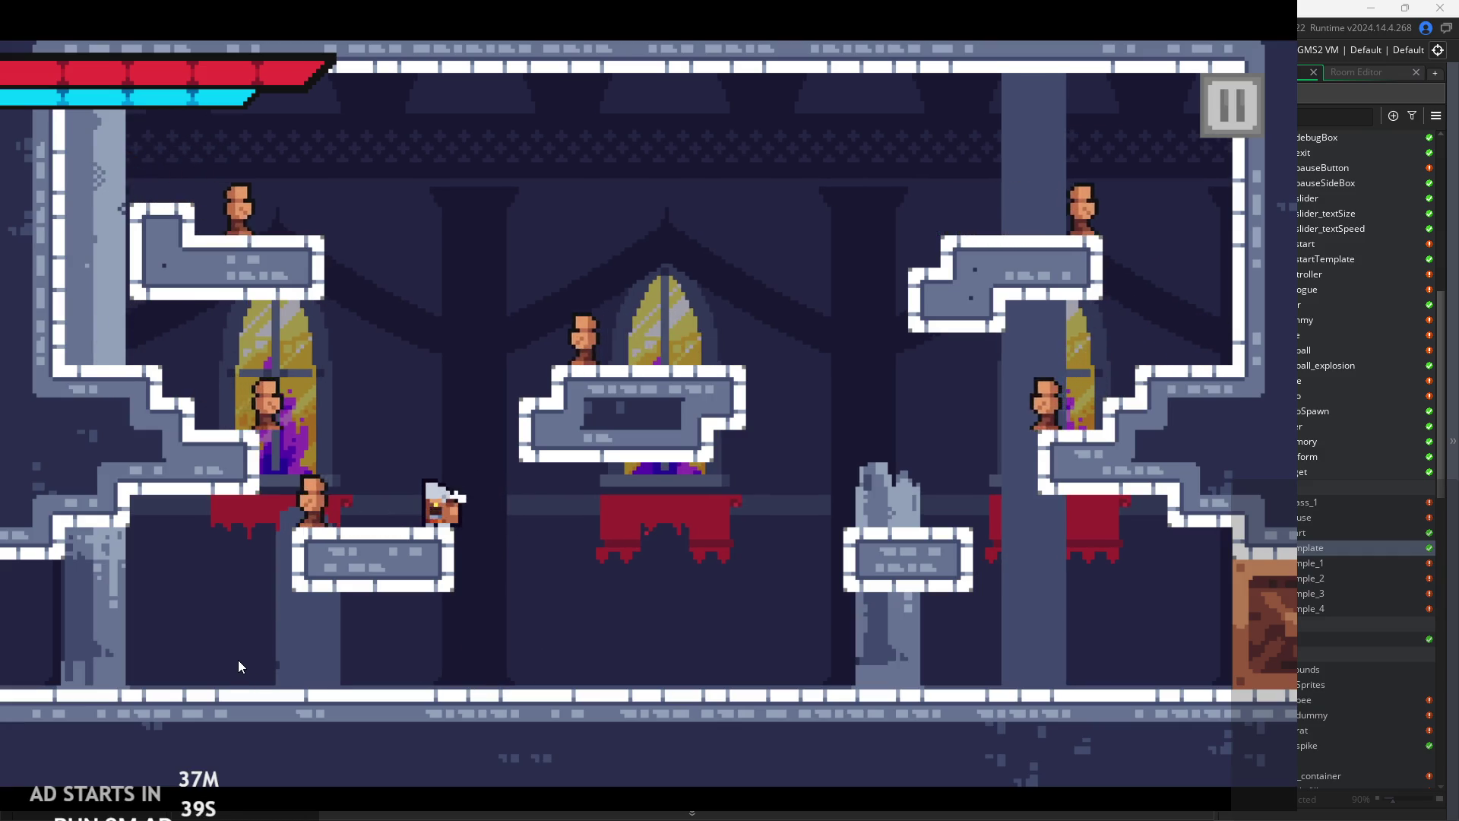
key("x")
key("Right")
key("Left")
key("x")
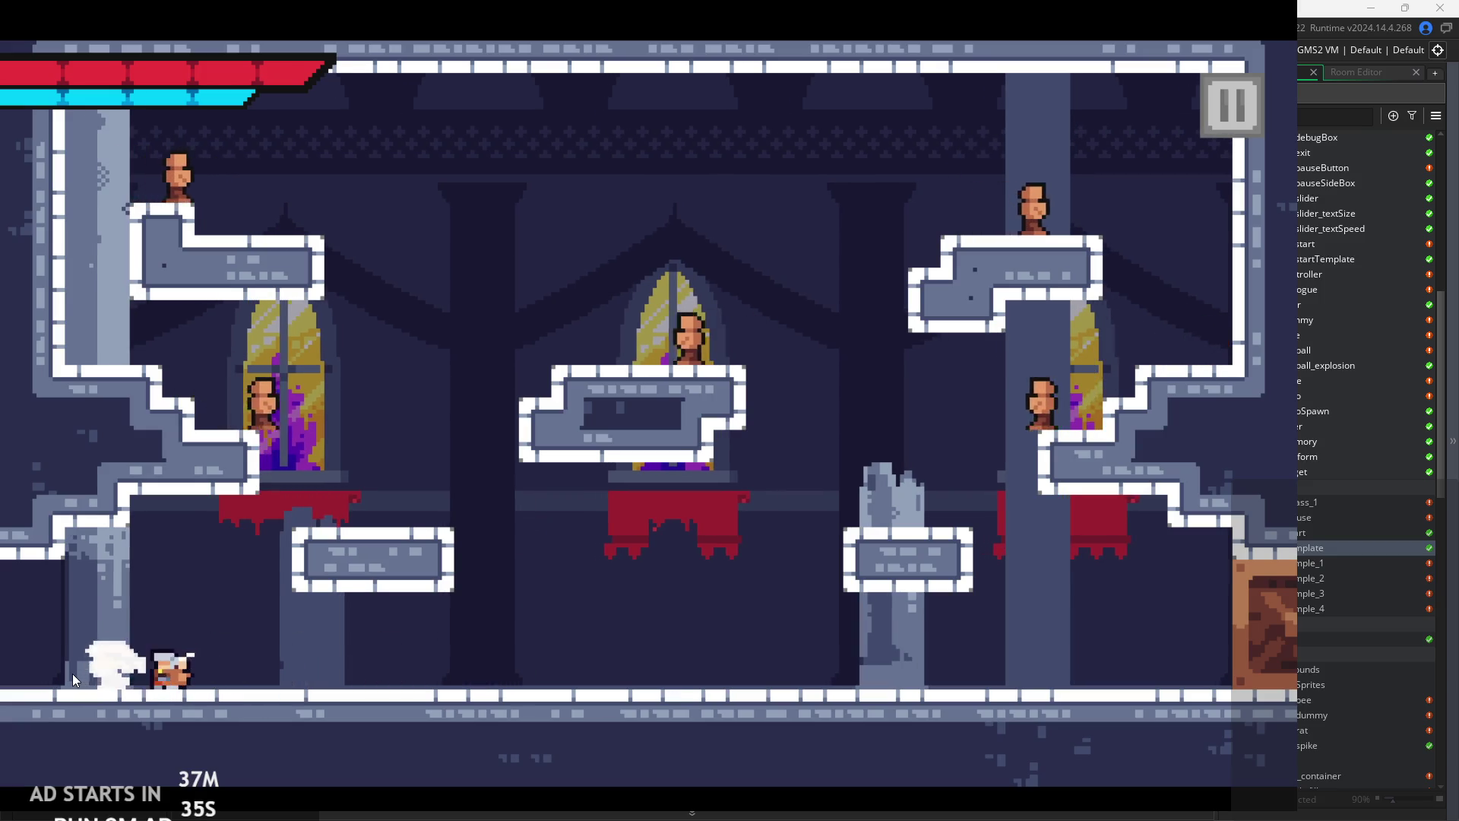
key("Right")
key("z")
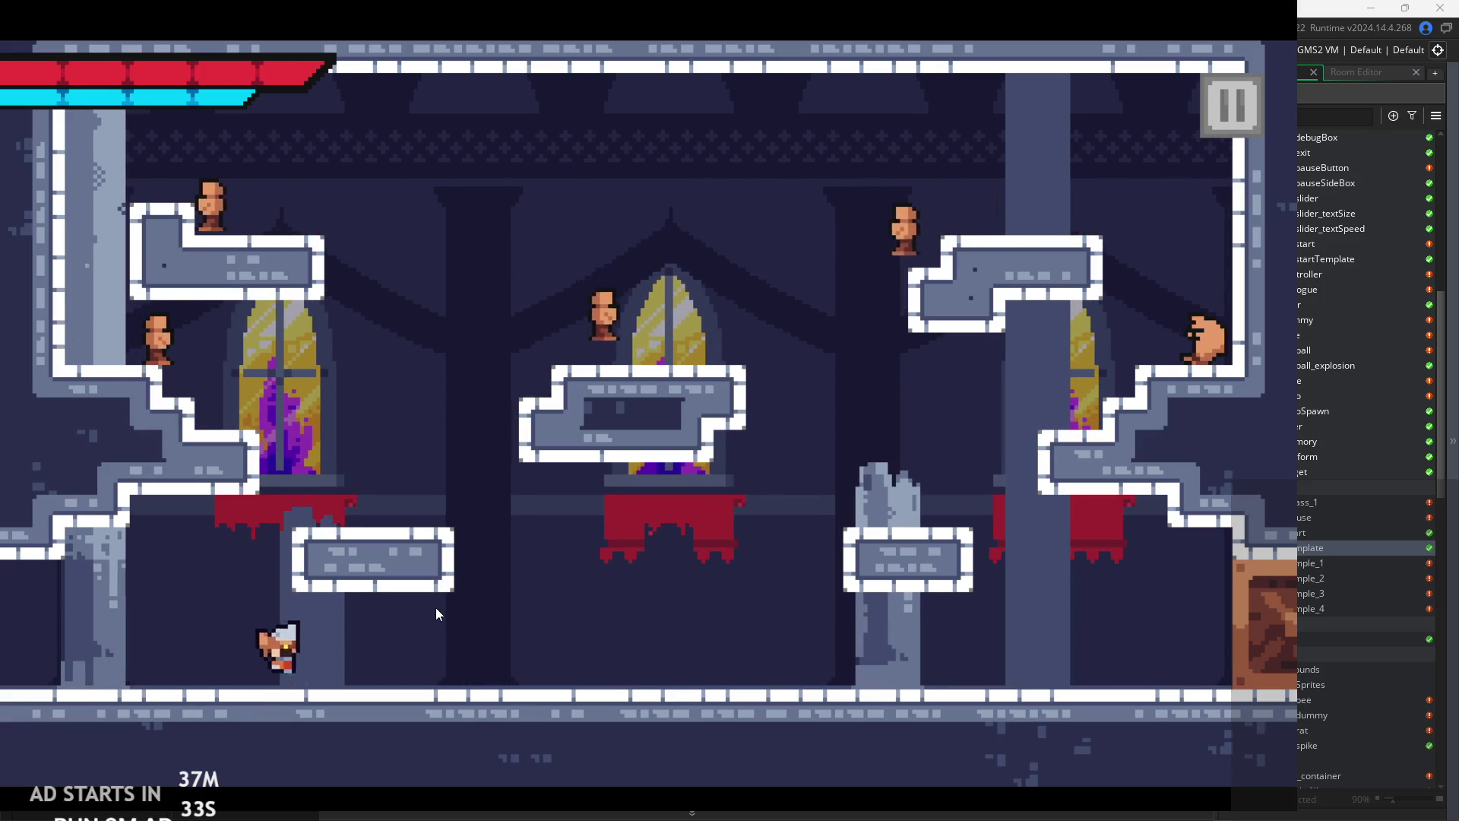
key("z")
key("Left")
key("x")
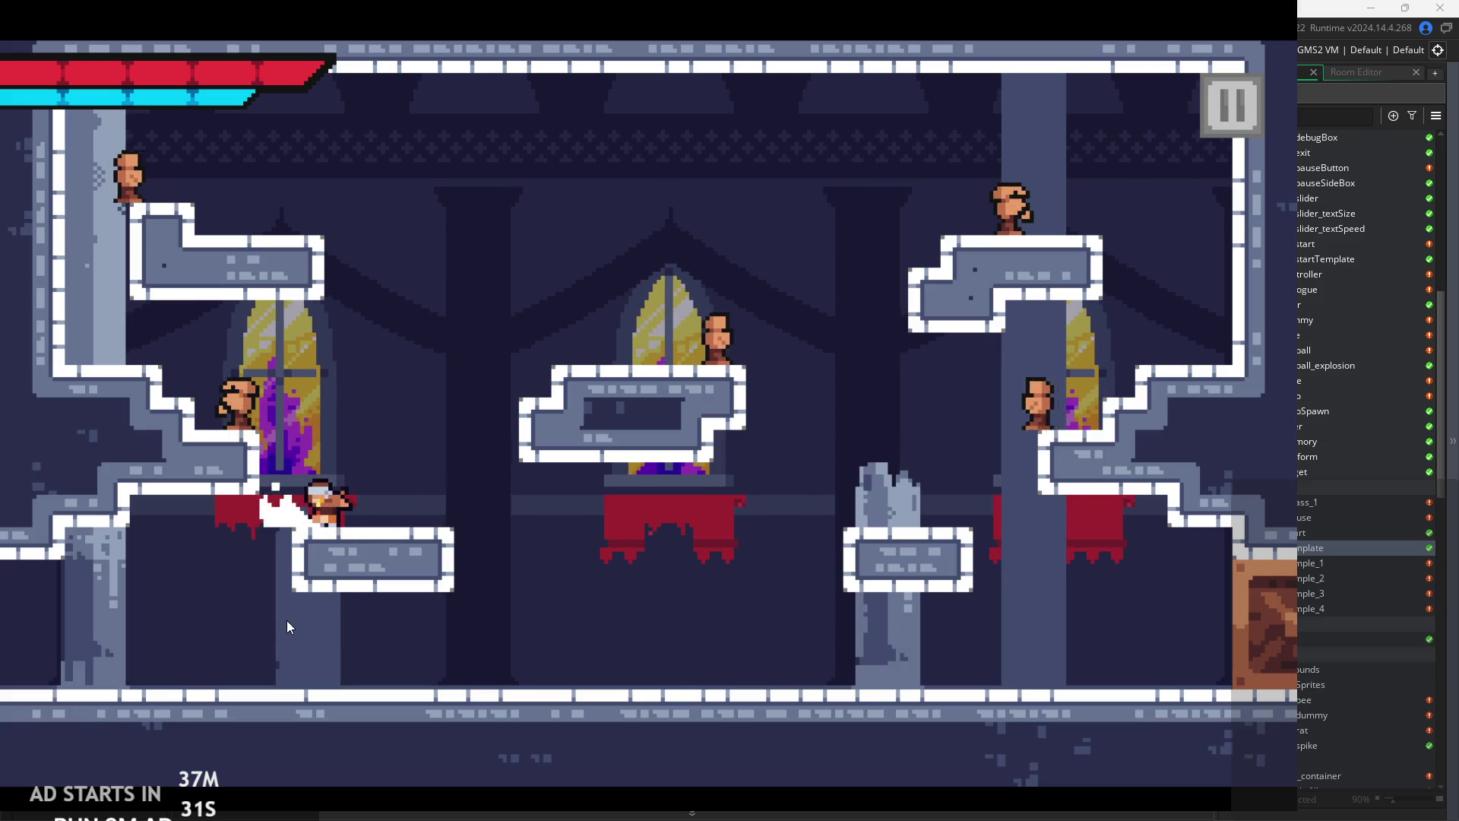
- Climb to the upper-left ledge, slash the left enemy until it disappears, then drop to the lower ledge
key("z")
key("Left")
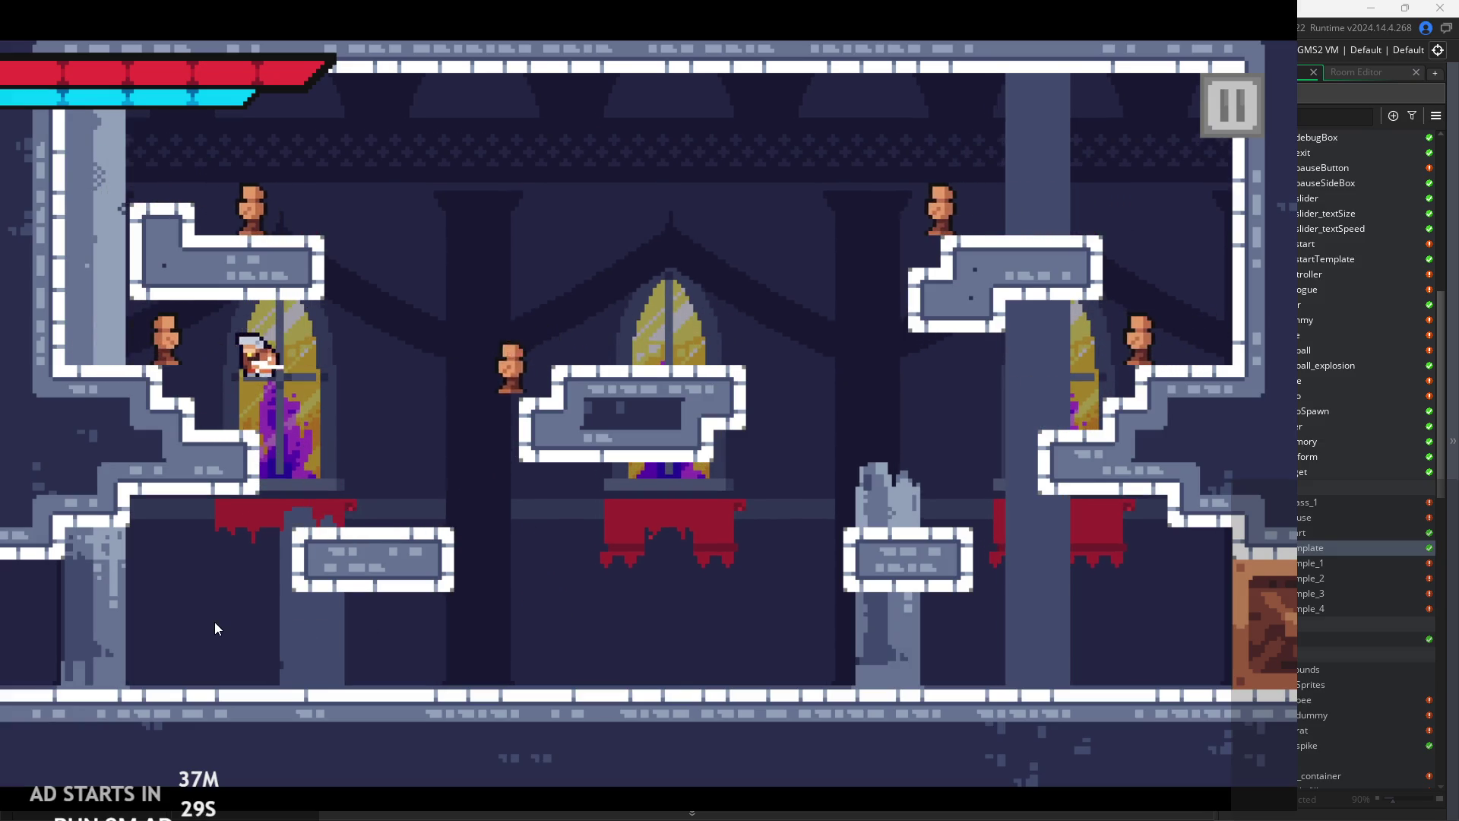
key("Left")
key("x")
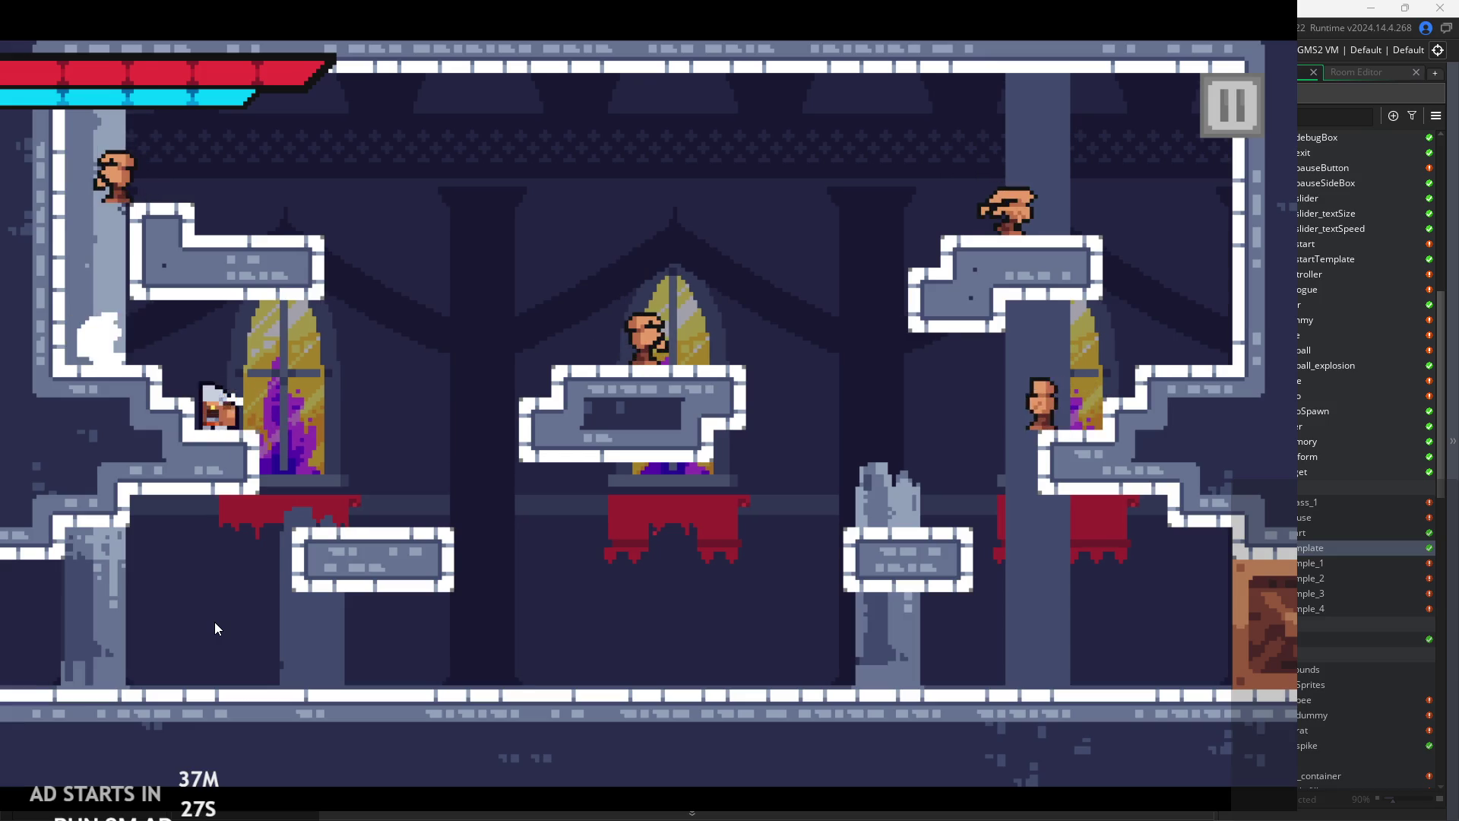
key("x")
key("Right")
key("Right")
key("z")
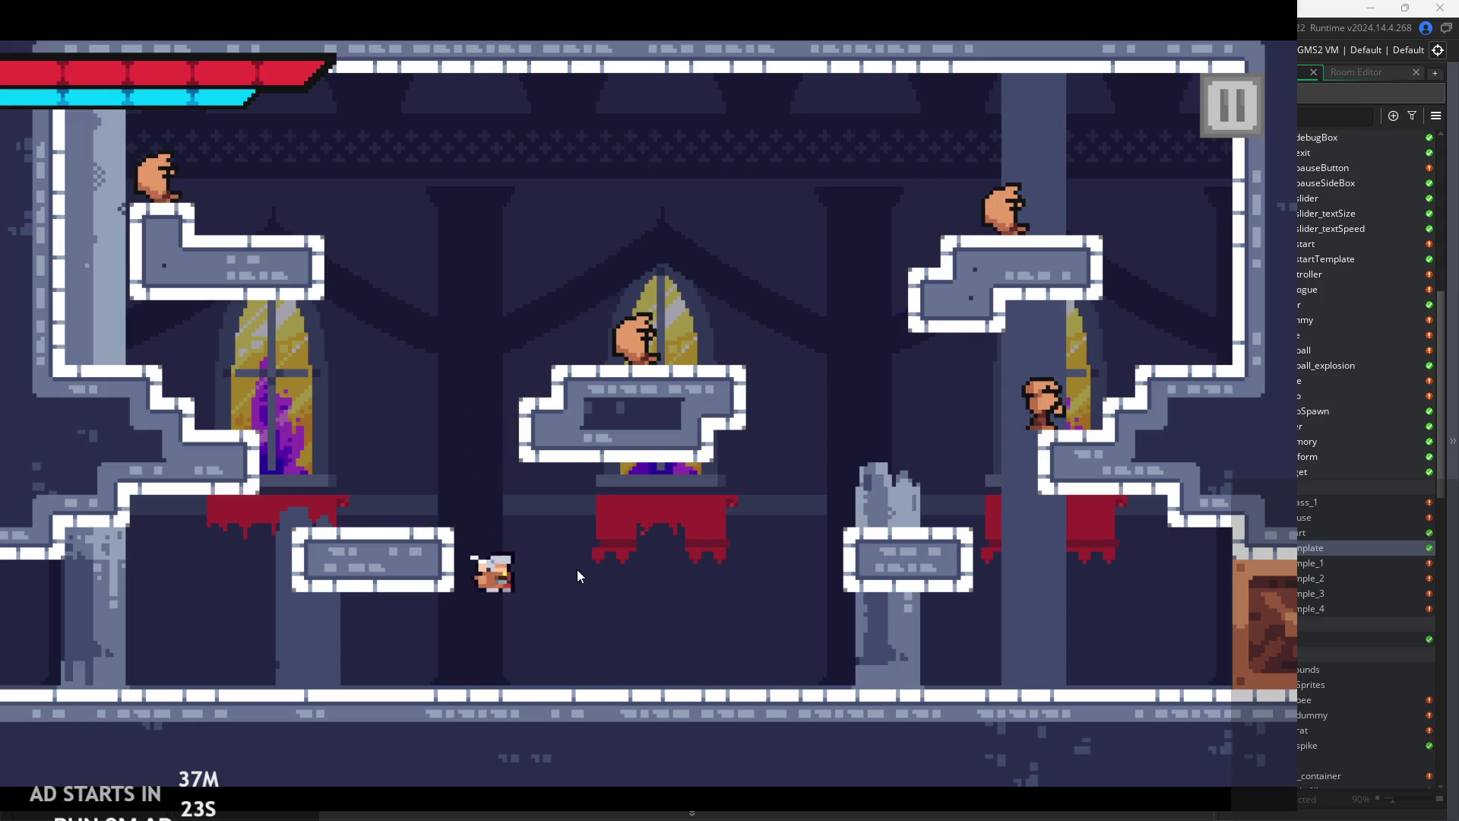
key("z")
key("Right")
key("Left")
key("Right")
key("z")
key("Left")
key("x")
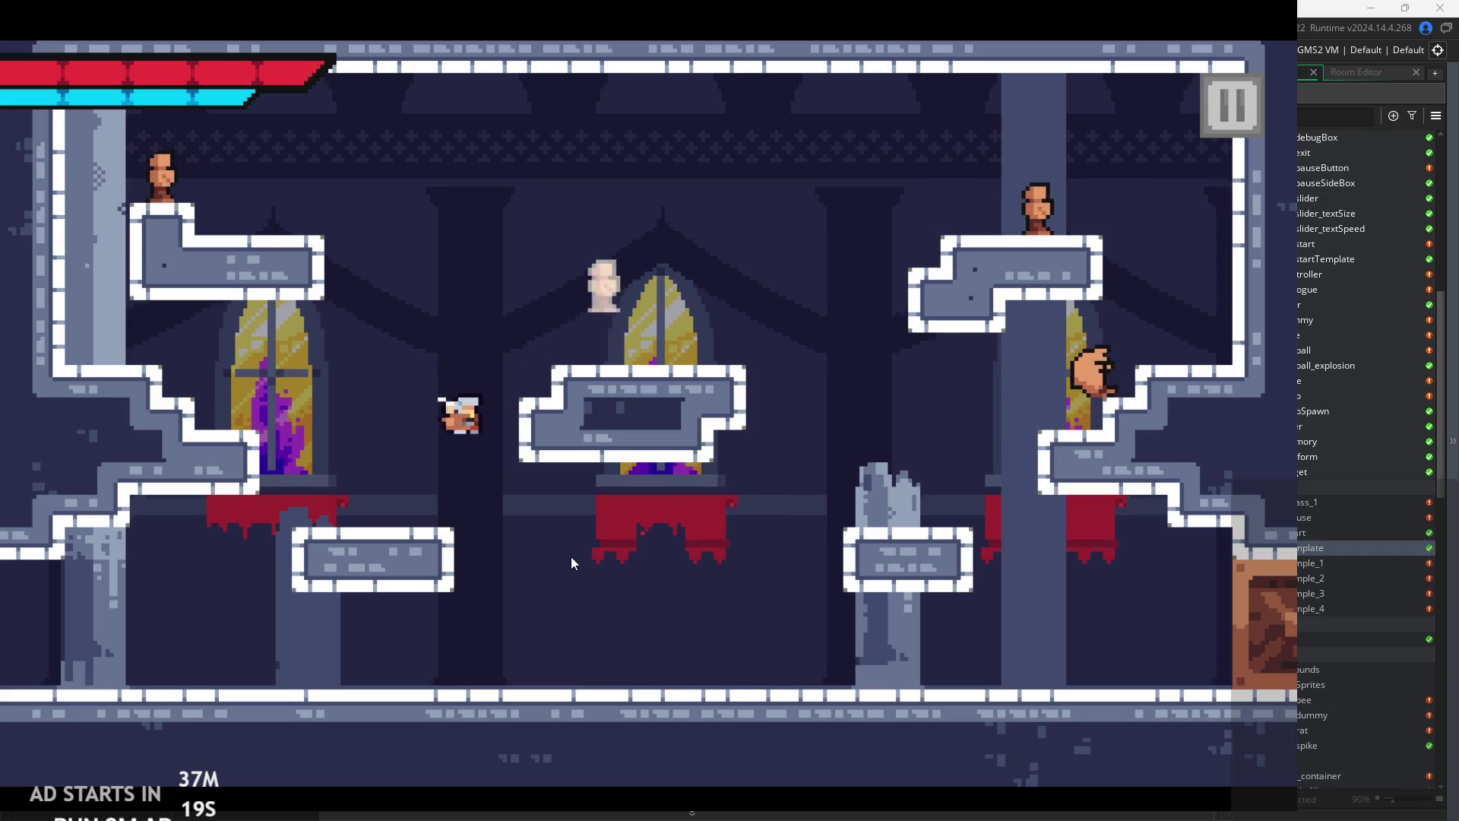
- Jump up to the central and upper-right platforms and strike the enemy there
key("z")
key("Right")
key("x")
key("x")
key("z")
key("Right")
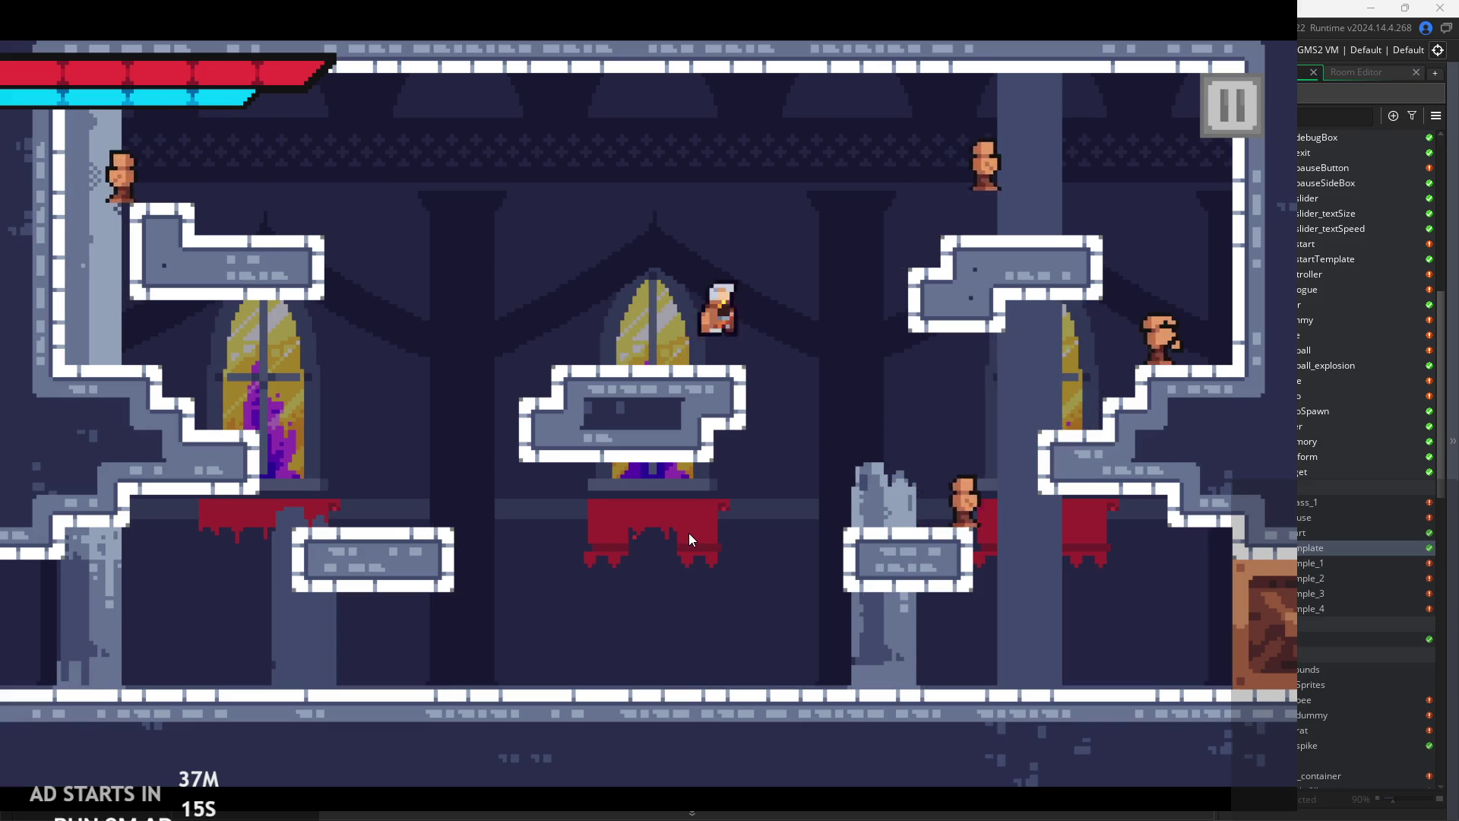
key("Right")
key("x")
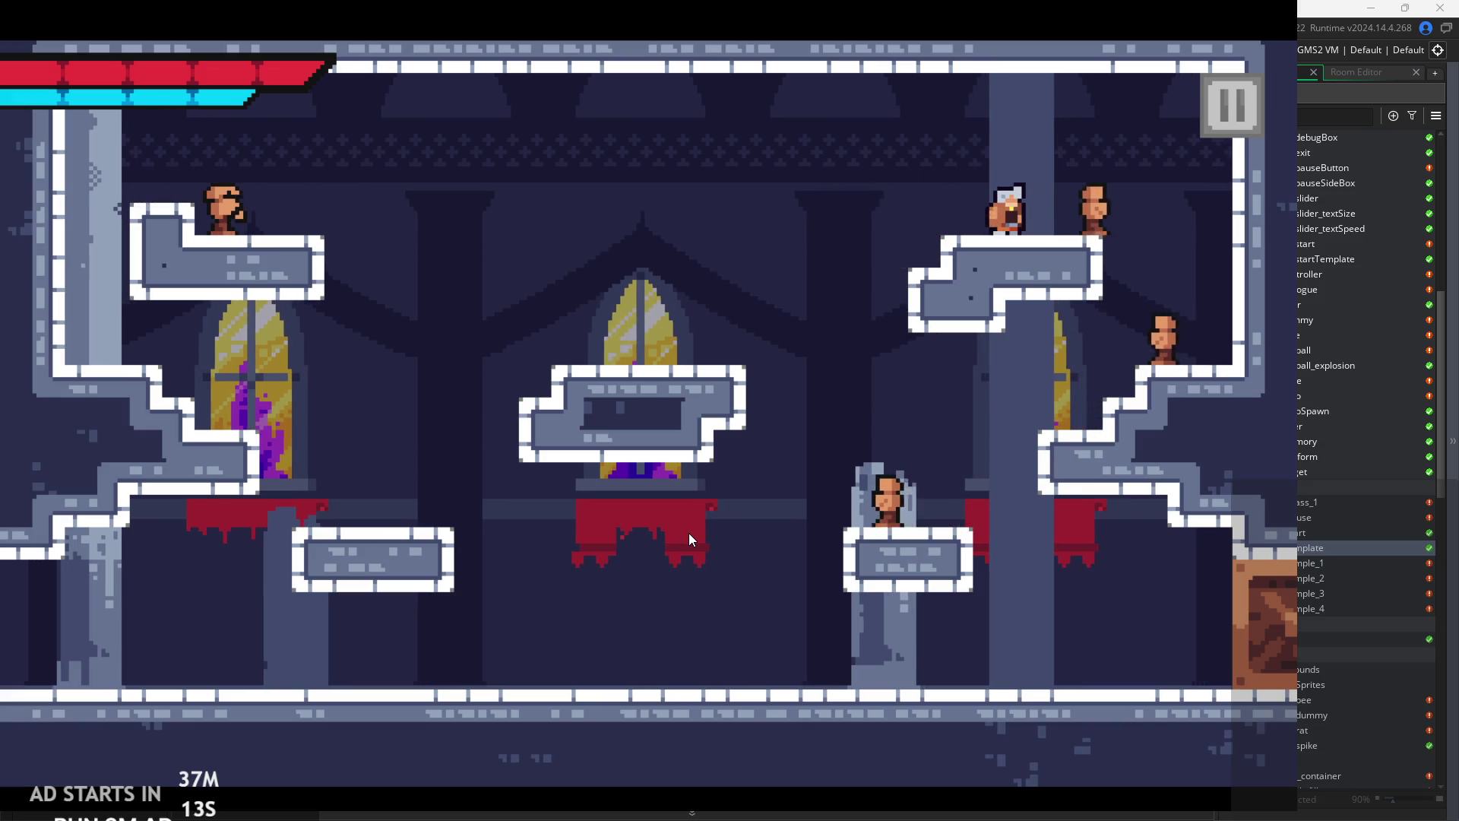
key("x")
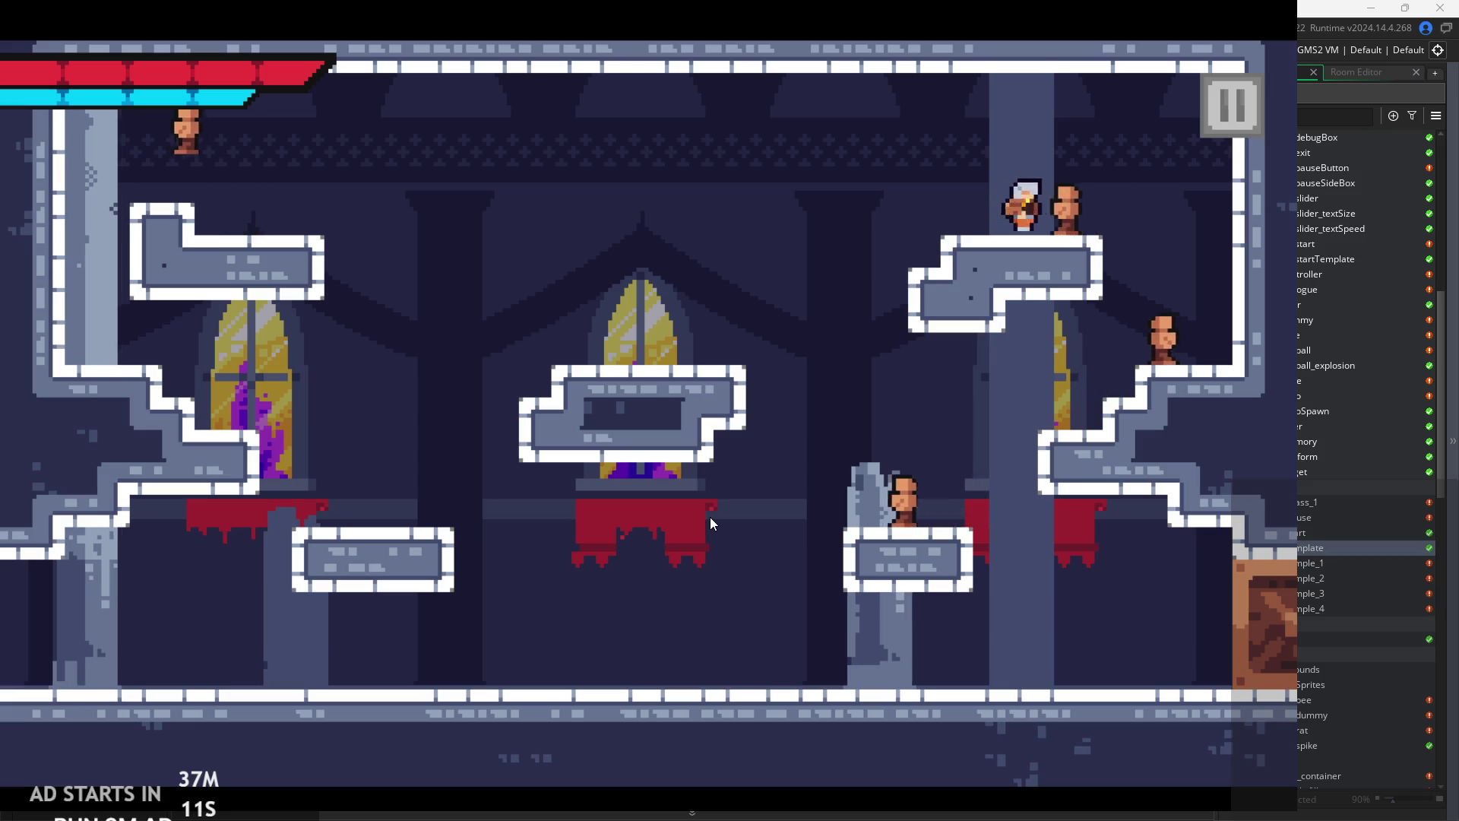
key("Right")
key("Right")
key("Left")
key("x")
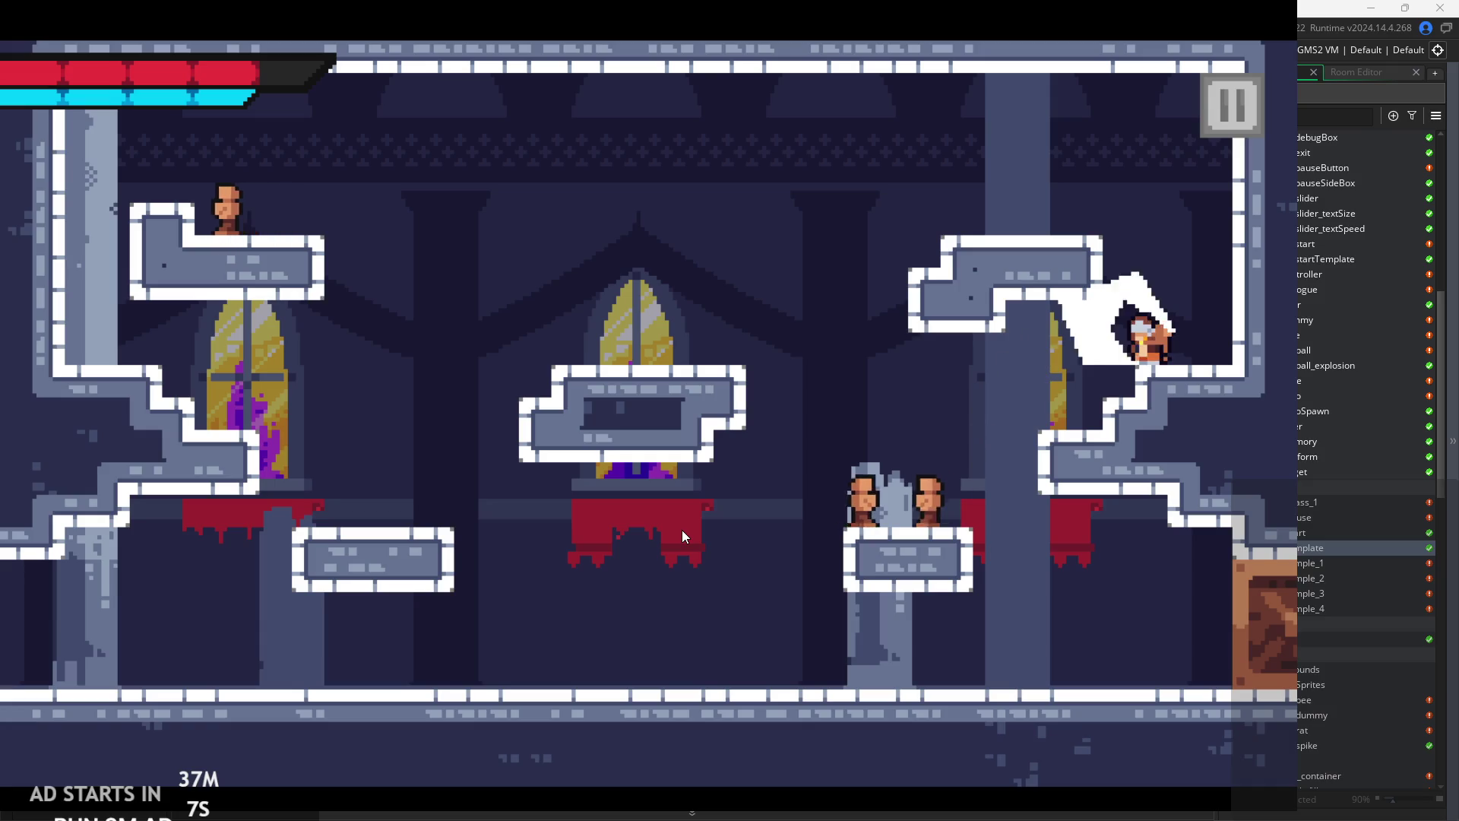
key("Left")
- Drop to the floor, hop onto the middle platform, then arc back down to the lower-left floor
key("z")
key("Left")
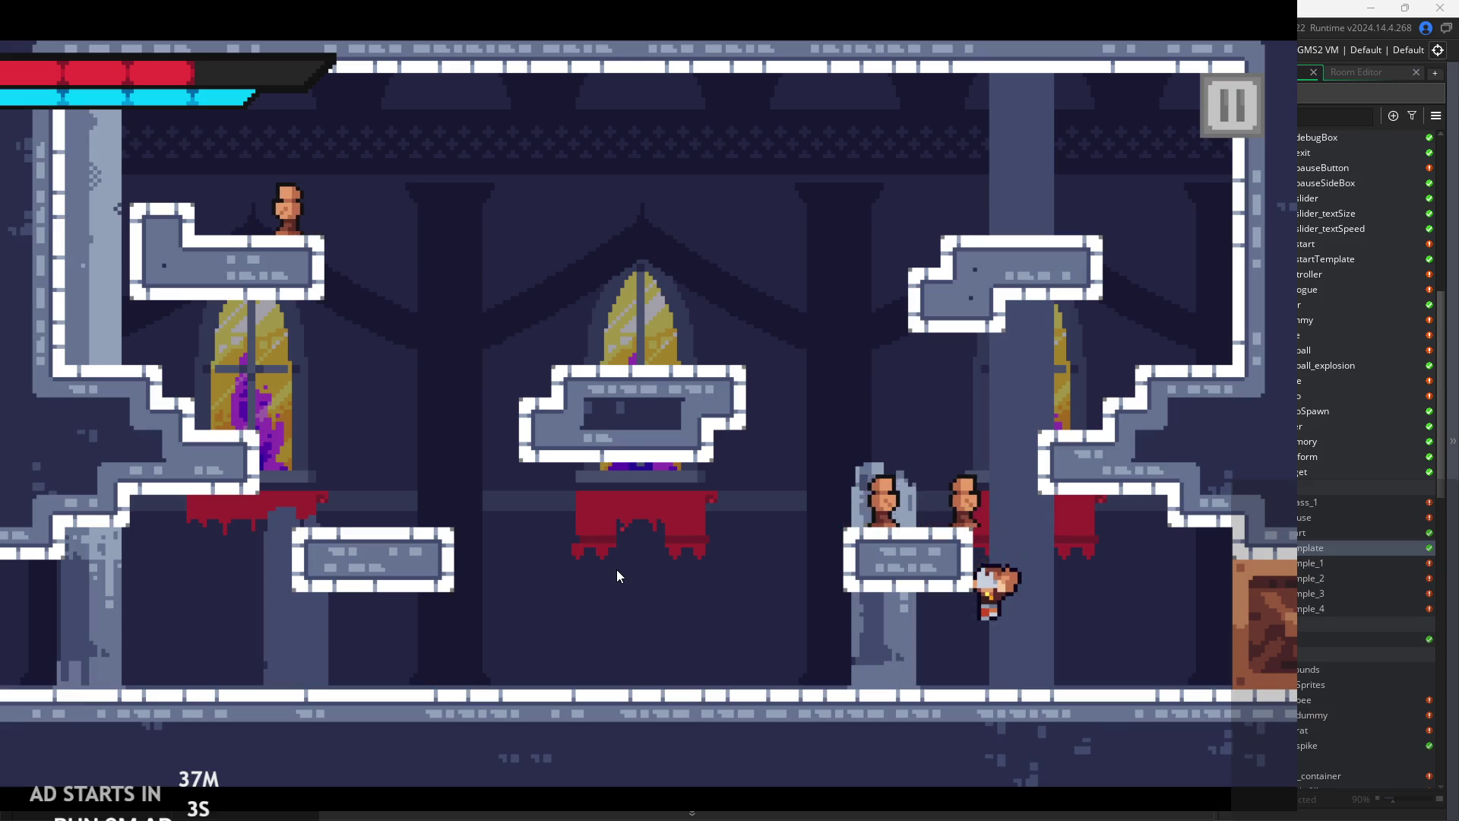
key("x")
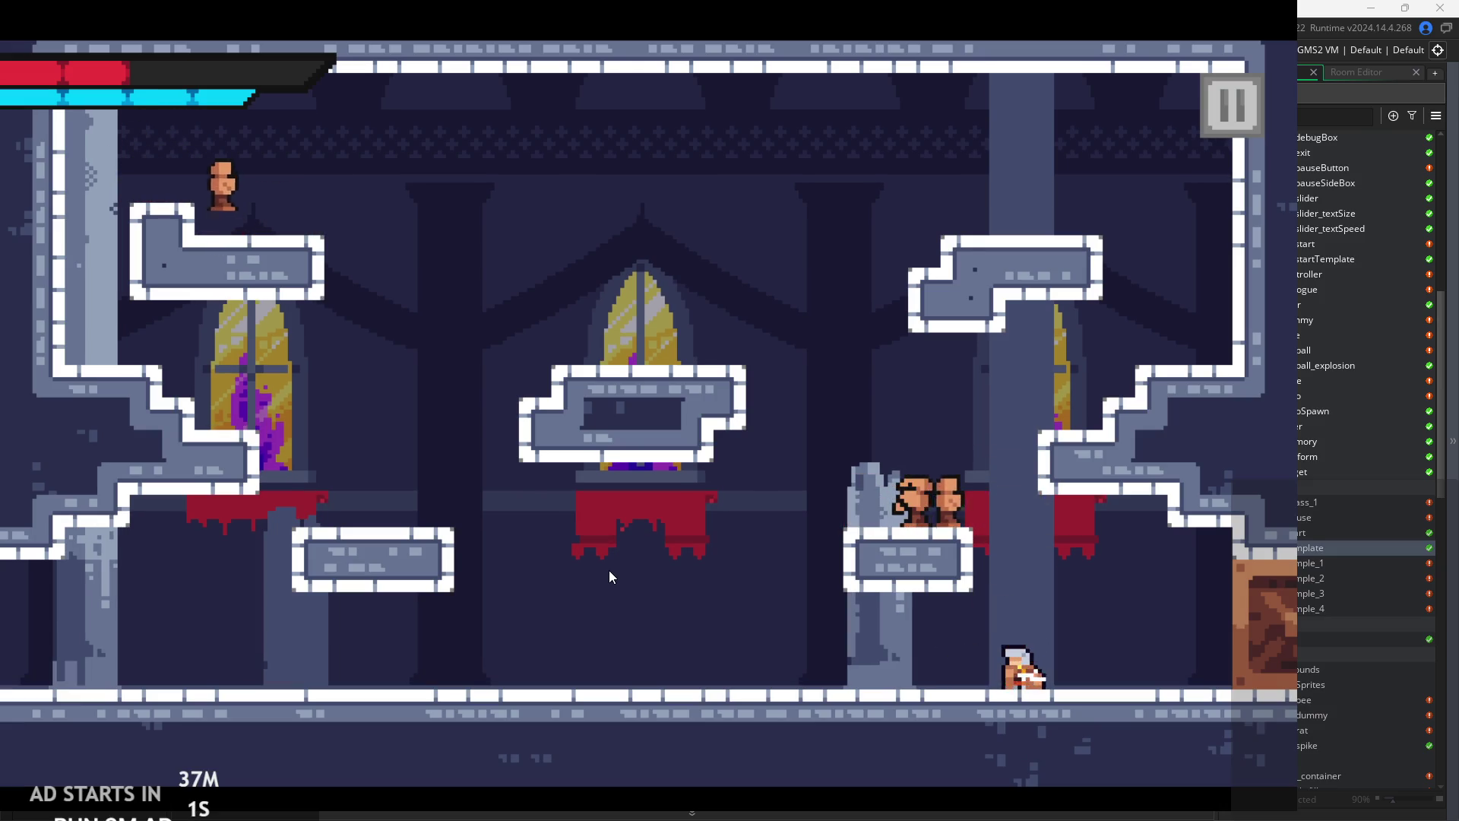
key("Left")
key("Left")
key("z")
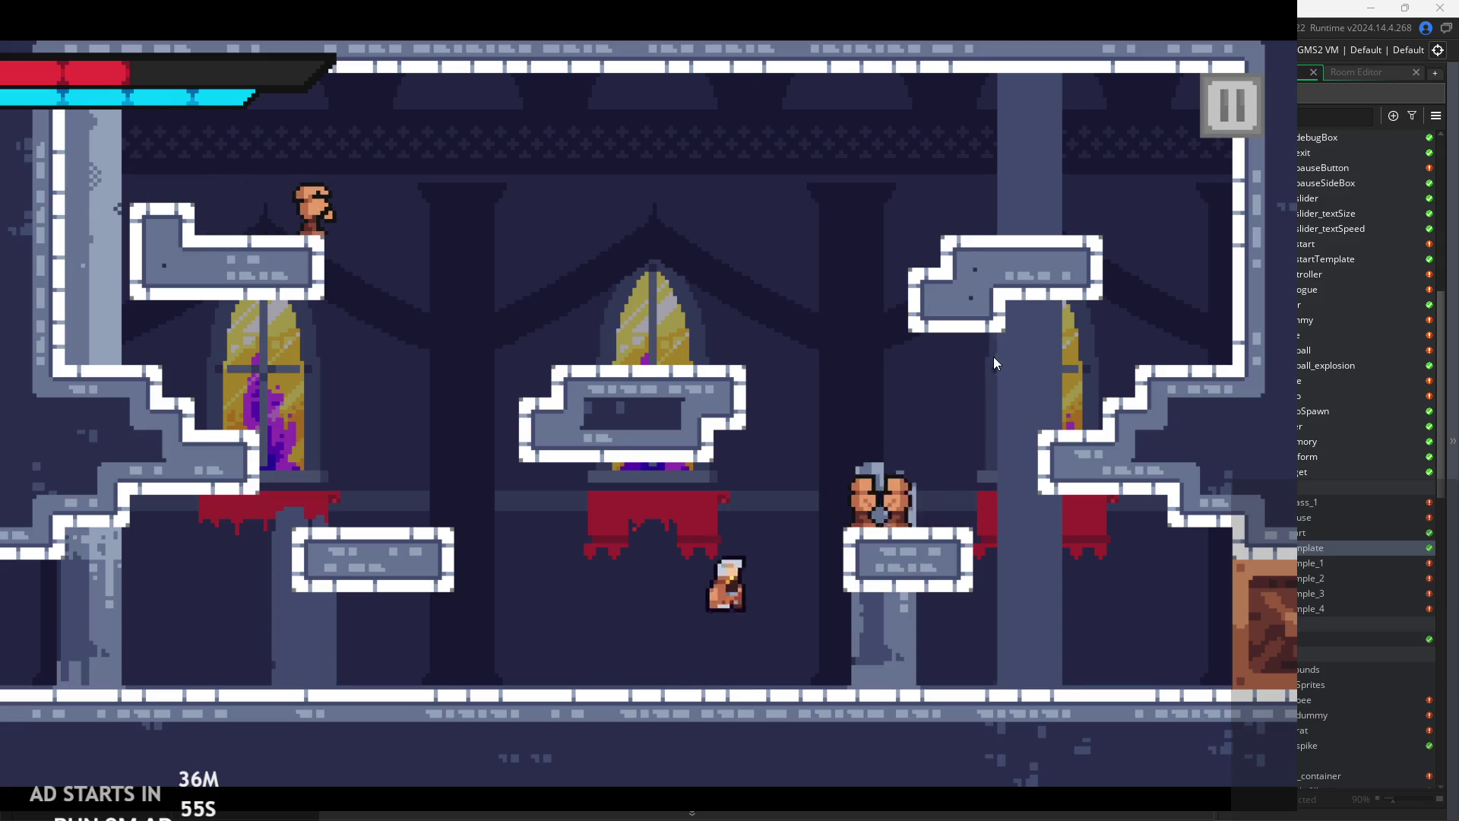
key("z")
key("Right")
key("z")
key("Left")
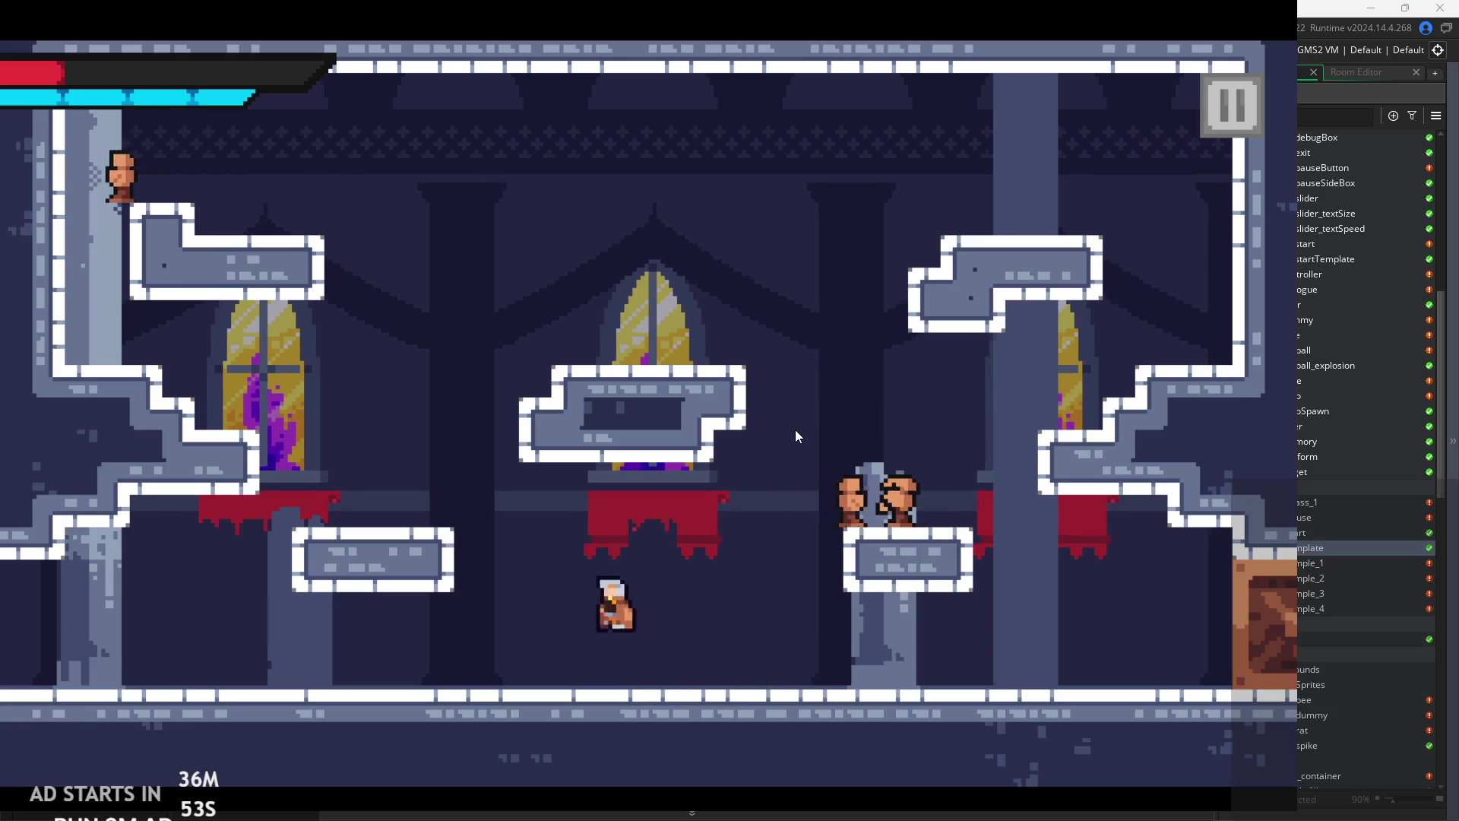
key("z")
key("Right")
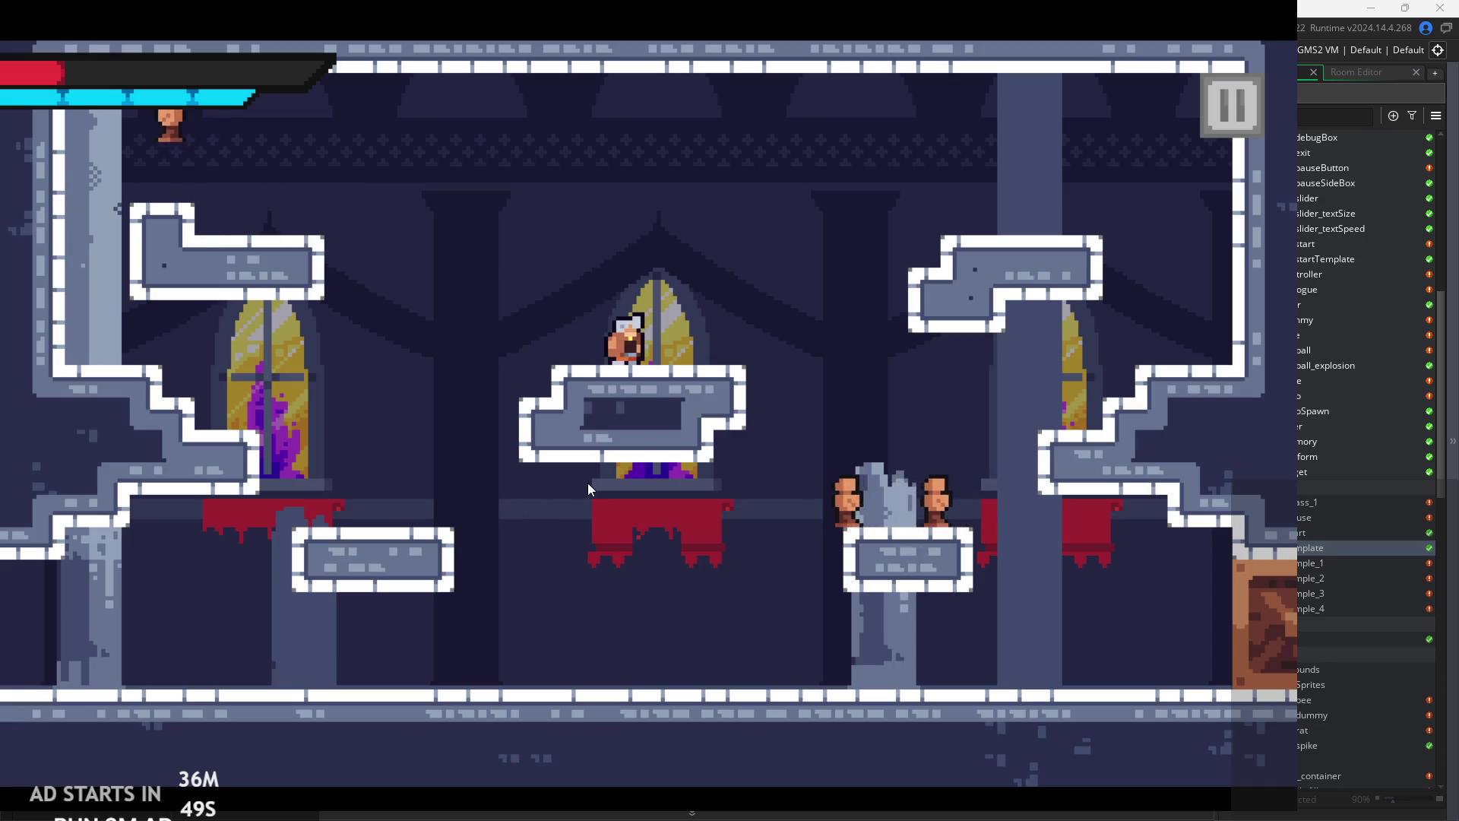
key("z")
key("Left")
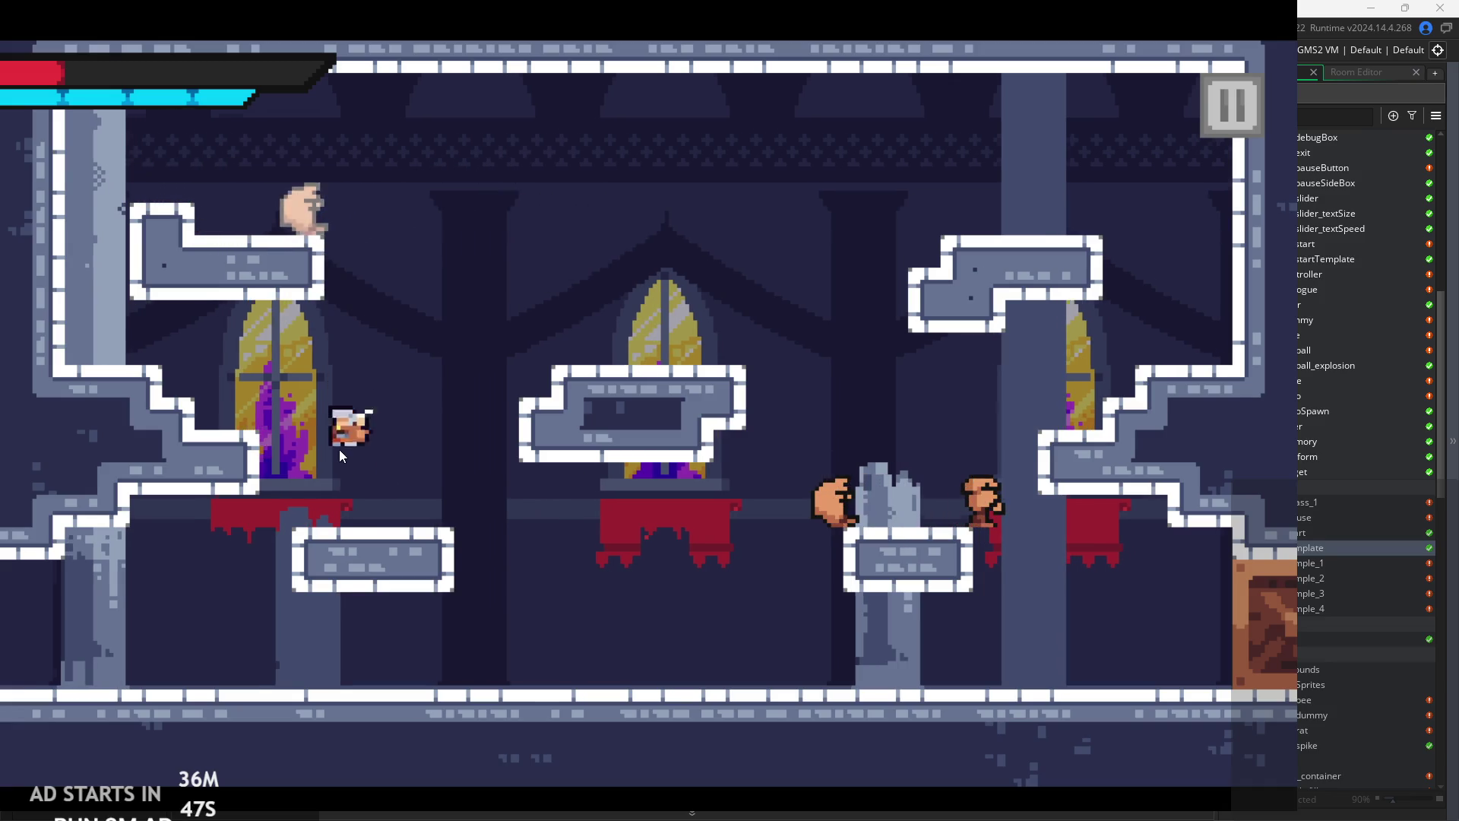
- Climb via the middle platform to the upper-left ledge, slash the hand enemy, then attack two enemies
key("z")
key("Right")
key("z")
key("Left")
key("Left")
key("x")
key("z")
key("Left")
key("x")
key("z")
key("Right")
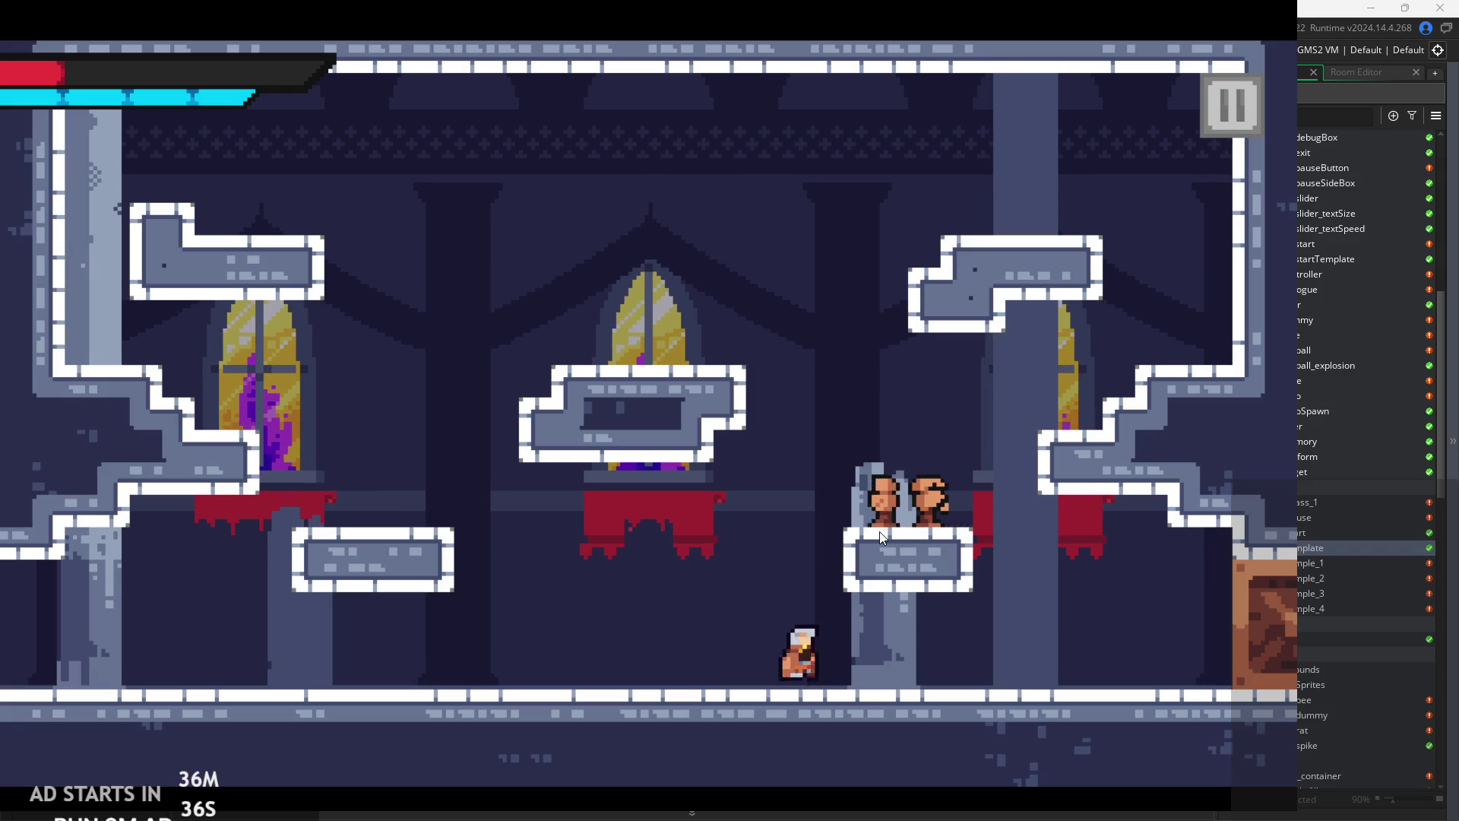
key("z")
key("x")
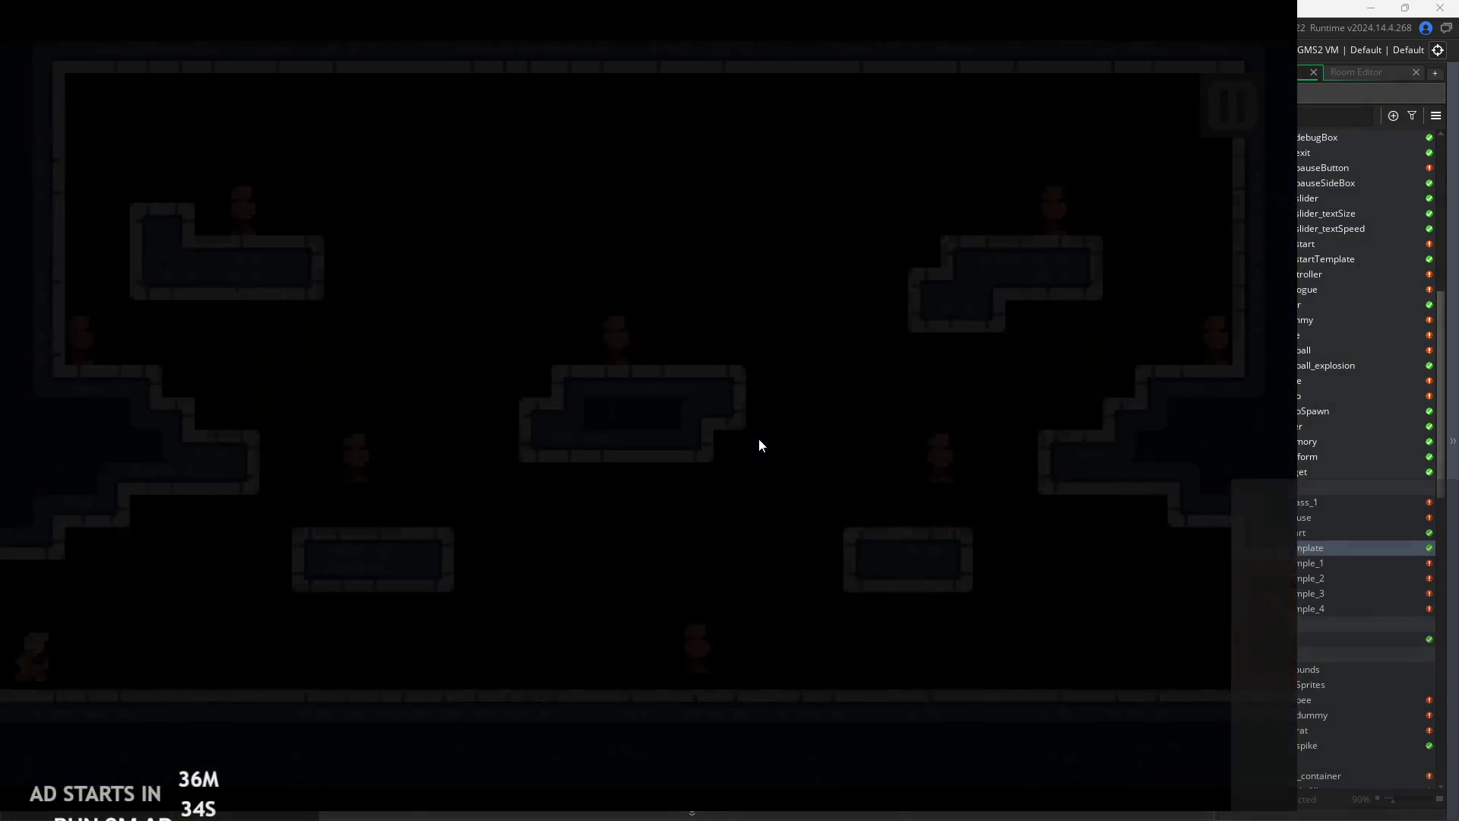
- Run the knight back and forth along the floor, jumping and slashing at the enemy ahead
key("Right")
key("z")
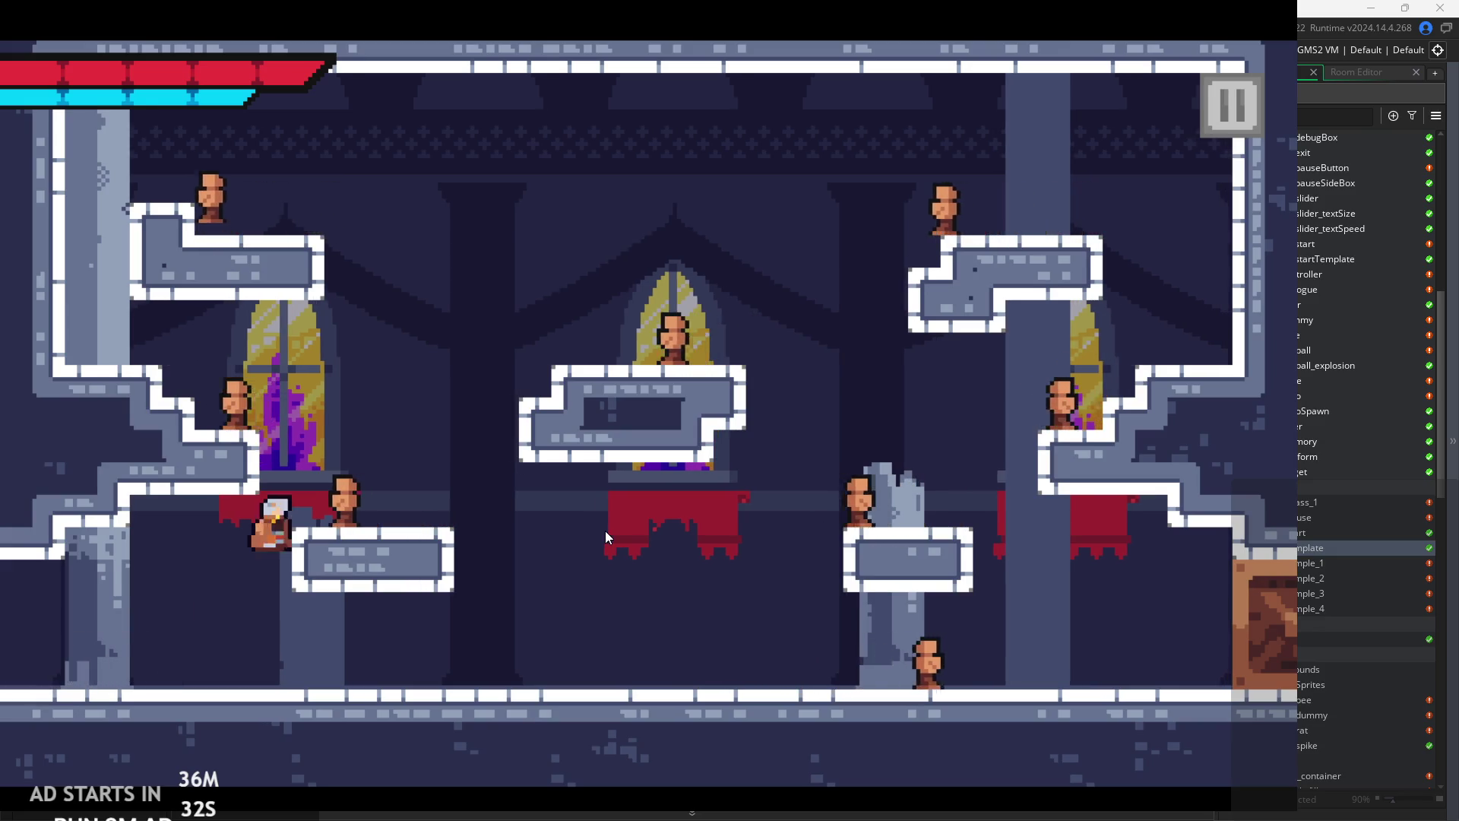
key("Right")
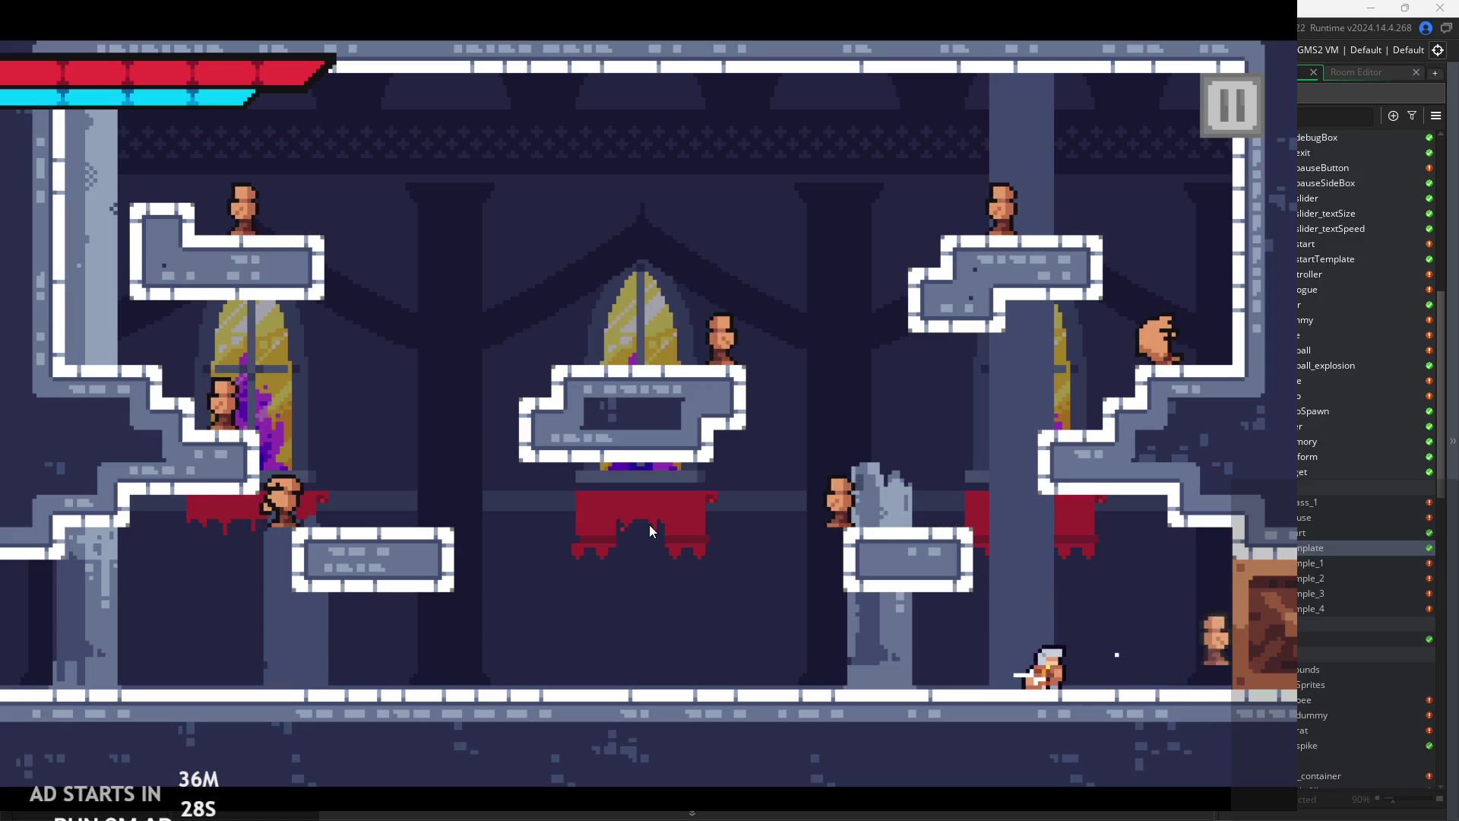
key("x")
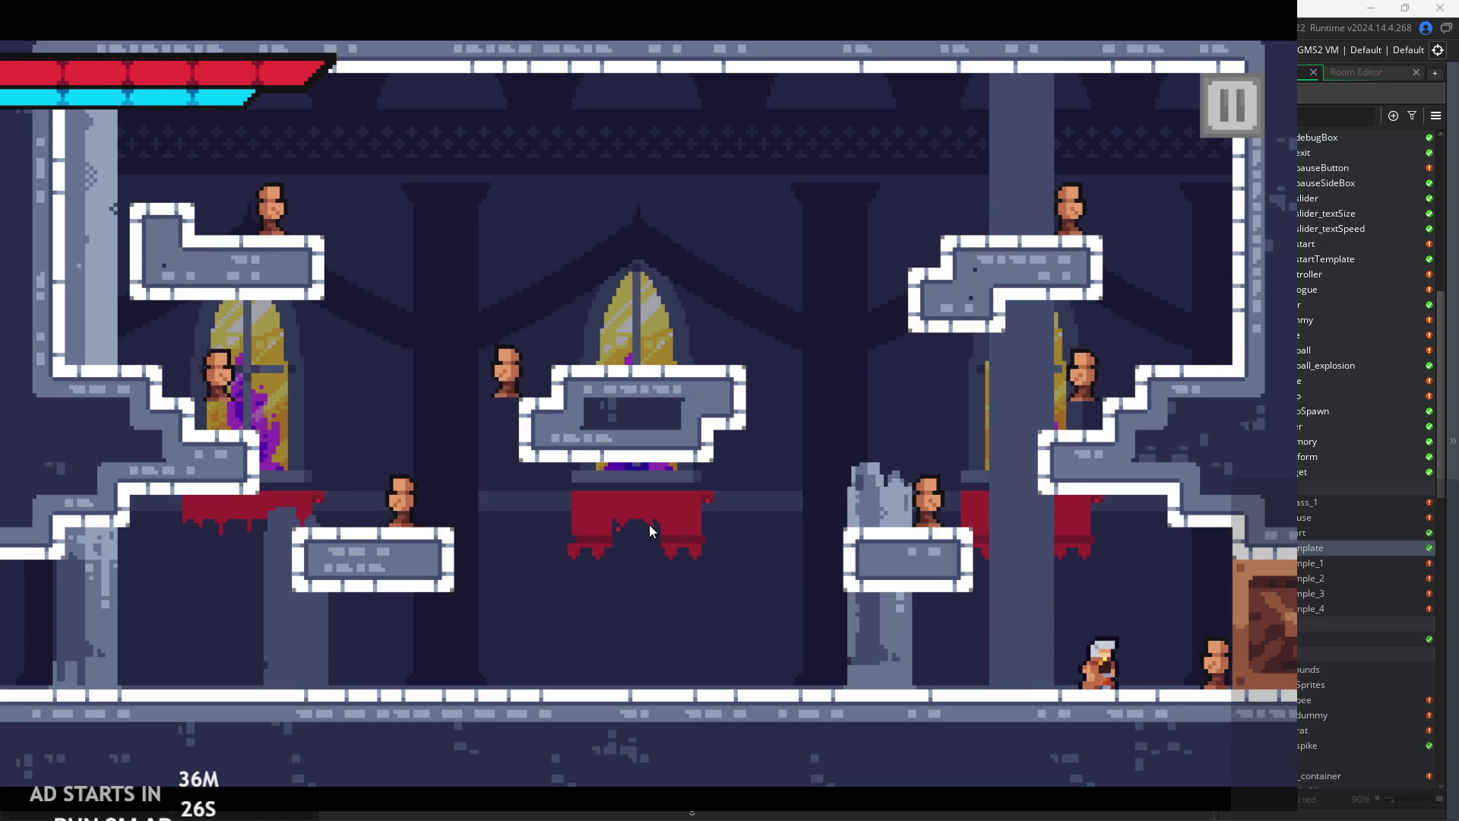
key("Left")
key("Left")
key("Right")
key("space")
key("space")
key("Right")
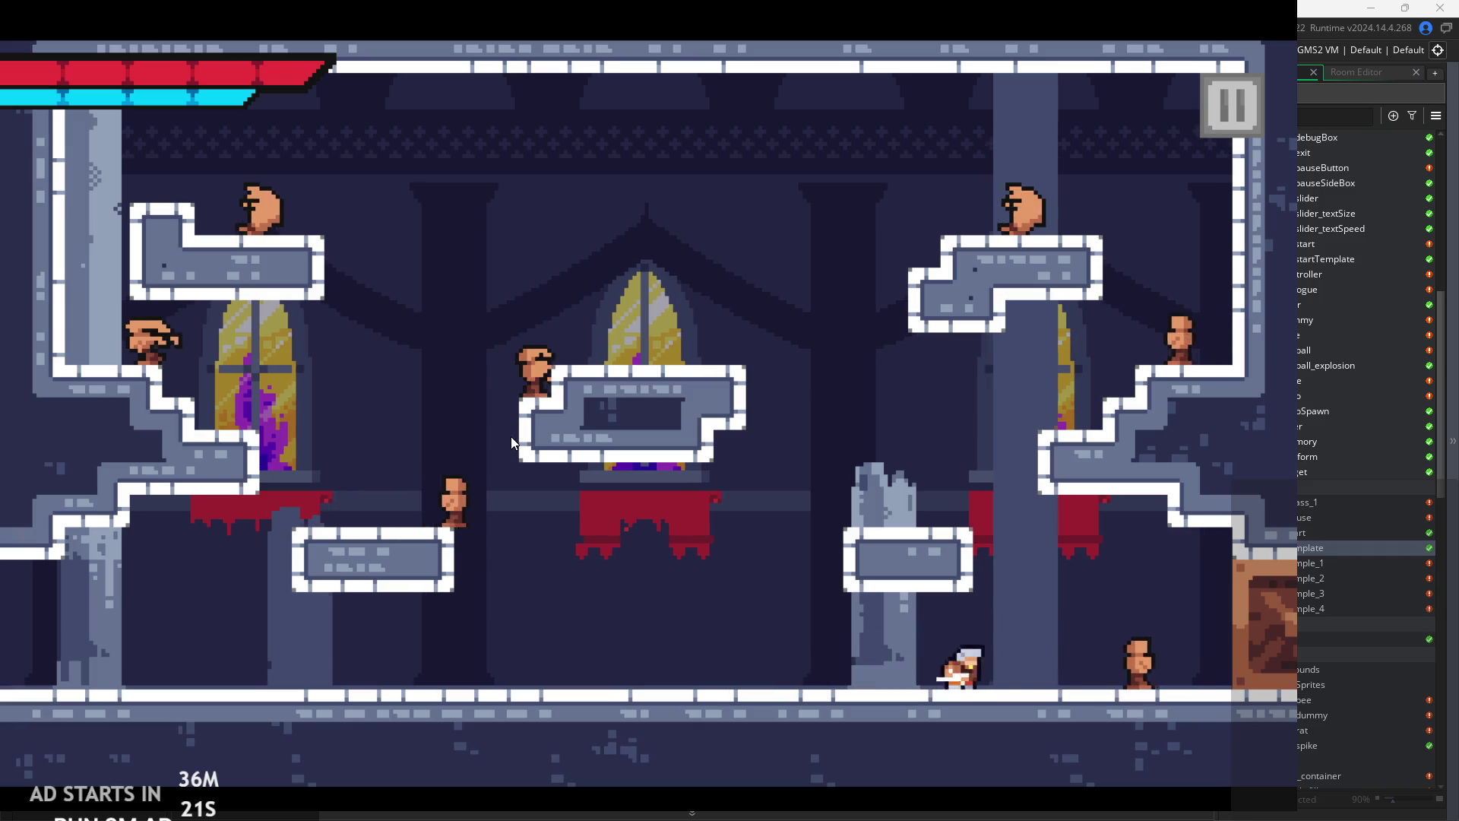
key("Left")
key("space")
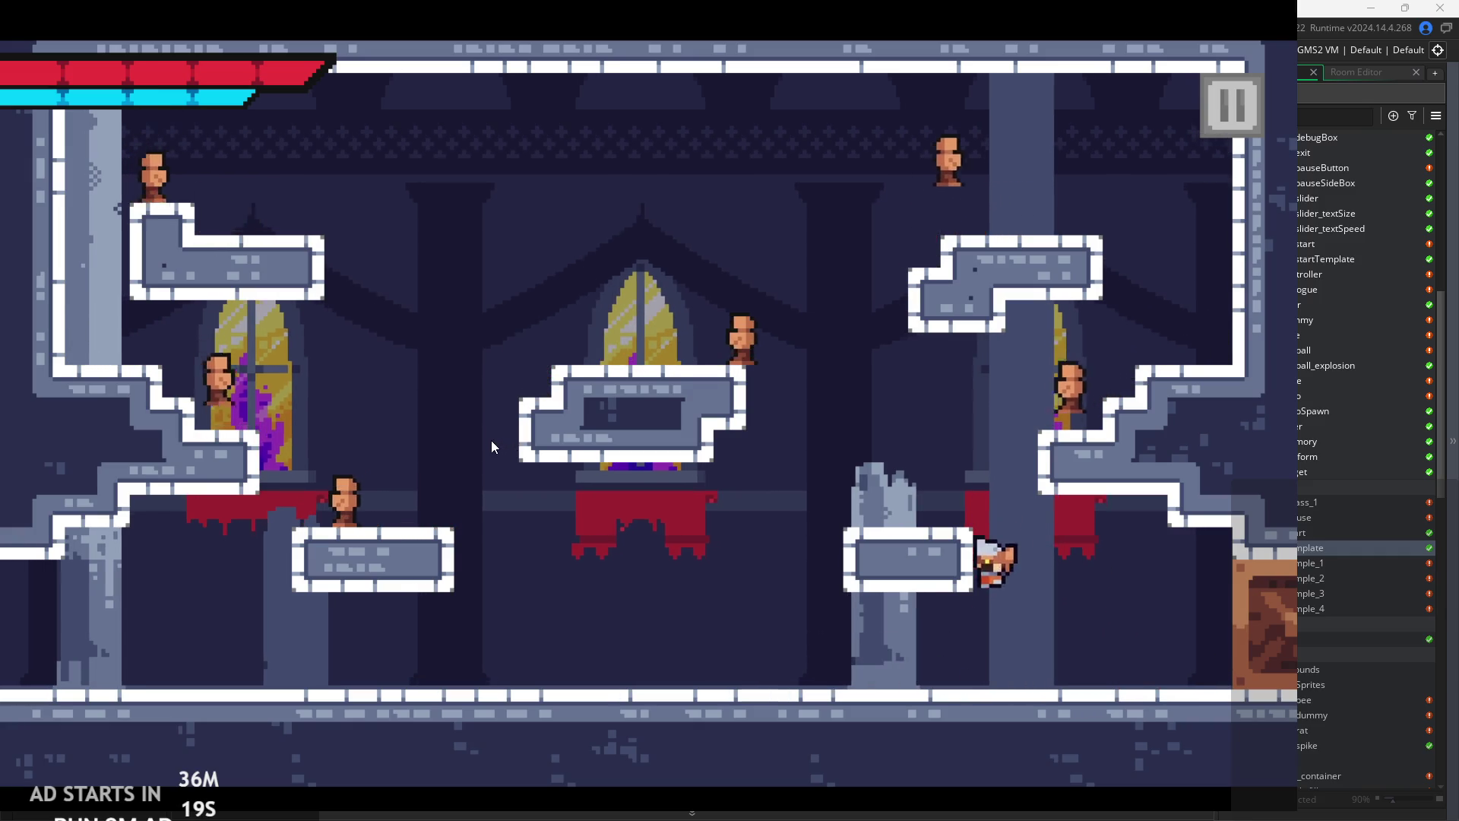
- Climb the right-side platform and jump along the right wall onto the upper-right platform
key("space")
key("Right")
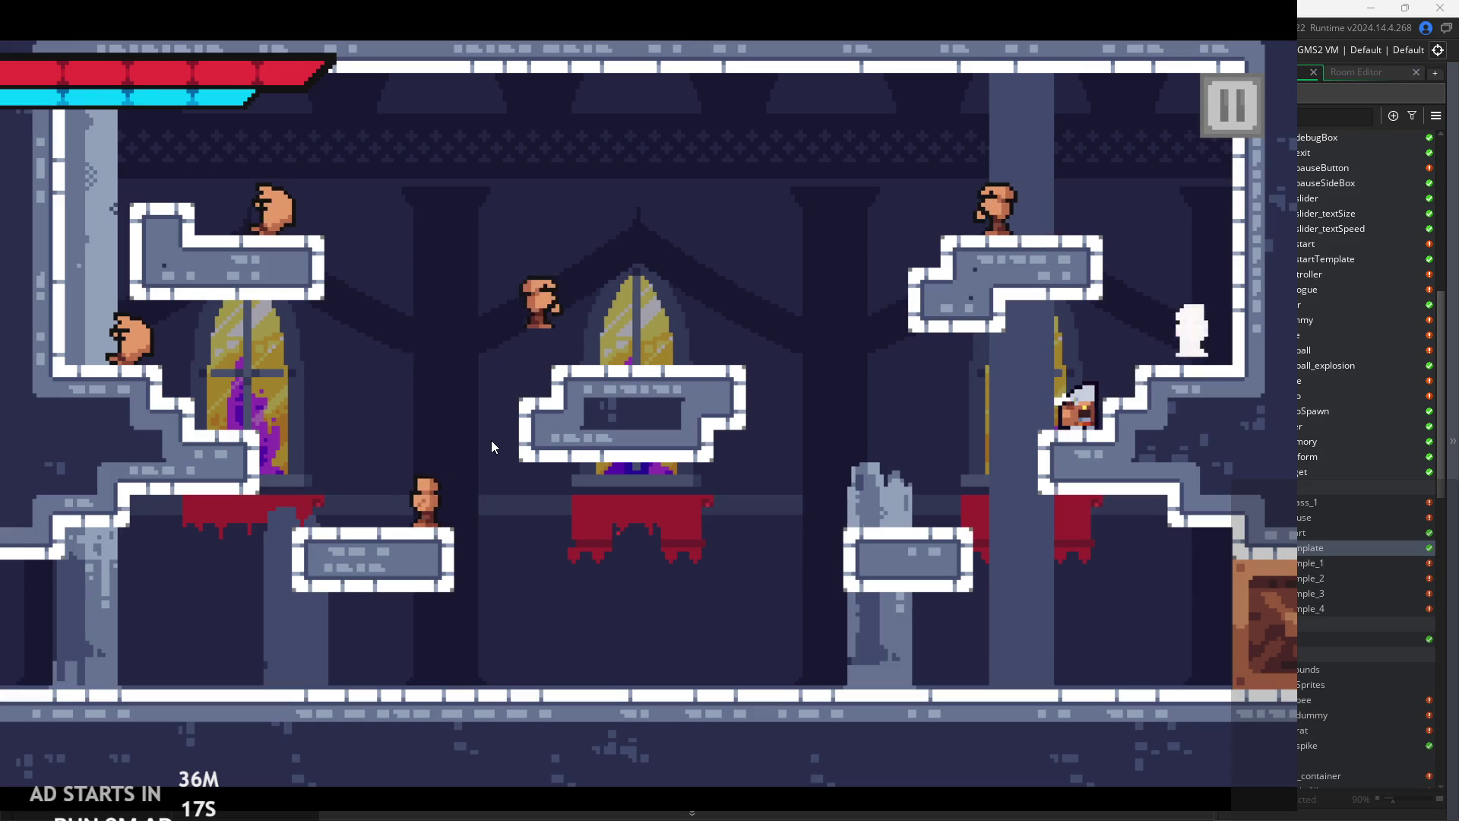
key("space")
key("space")
key("Right")
key("space")
key("Right")
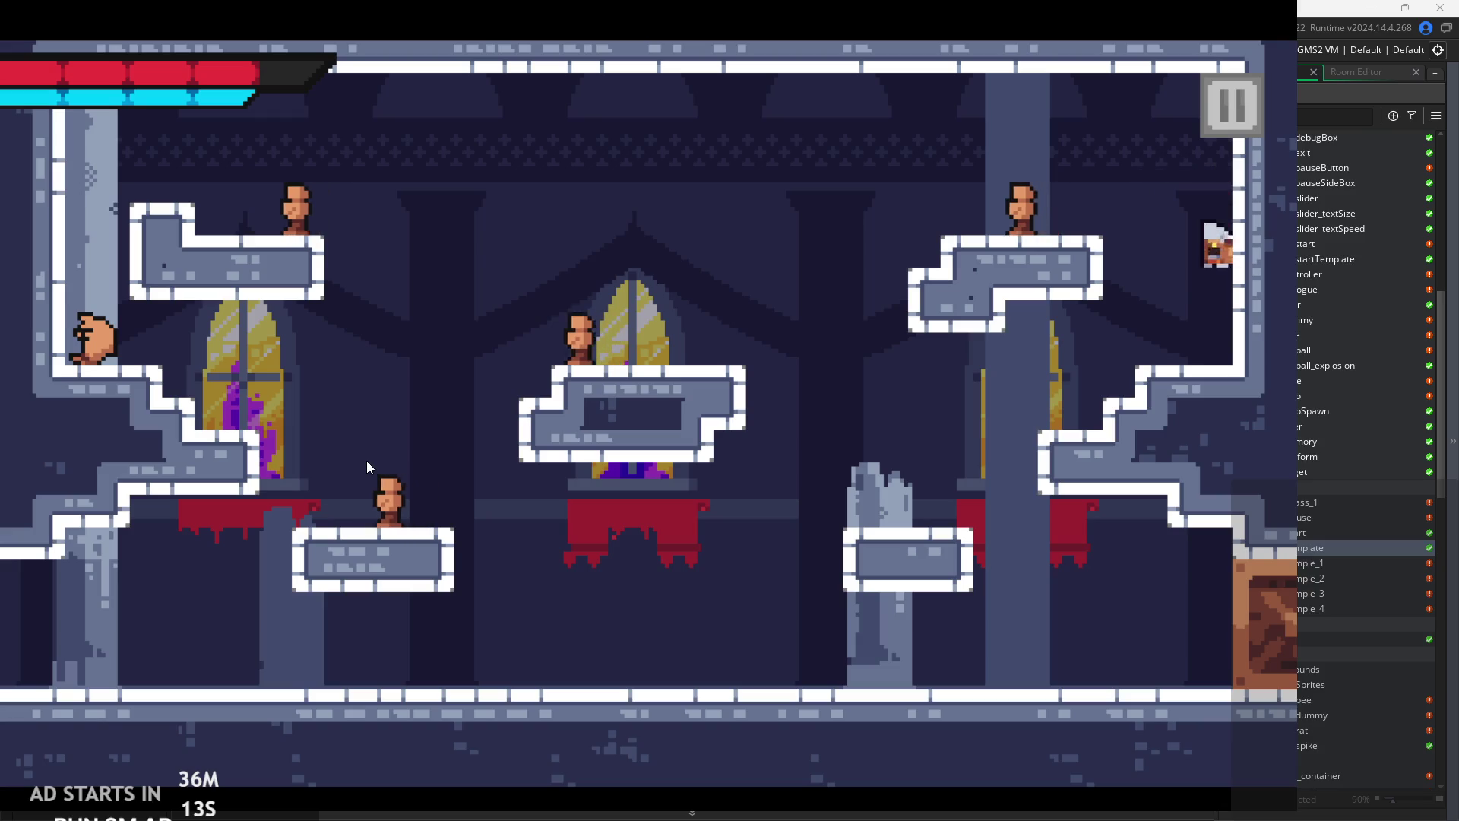
key("space")
key("Left")
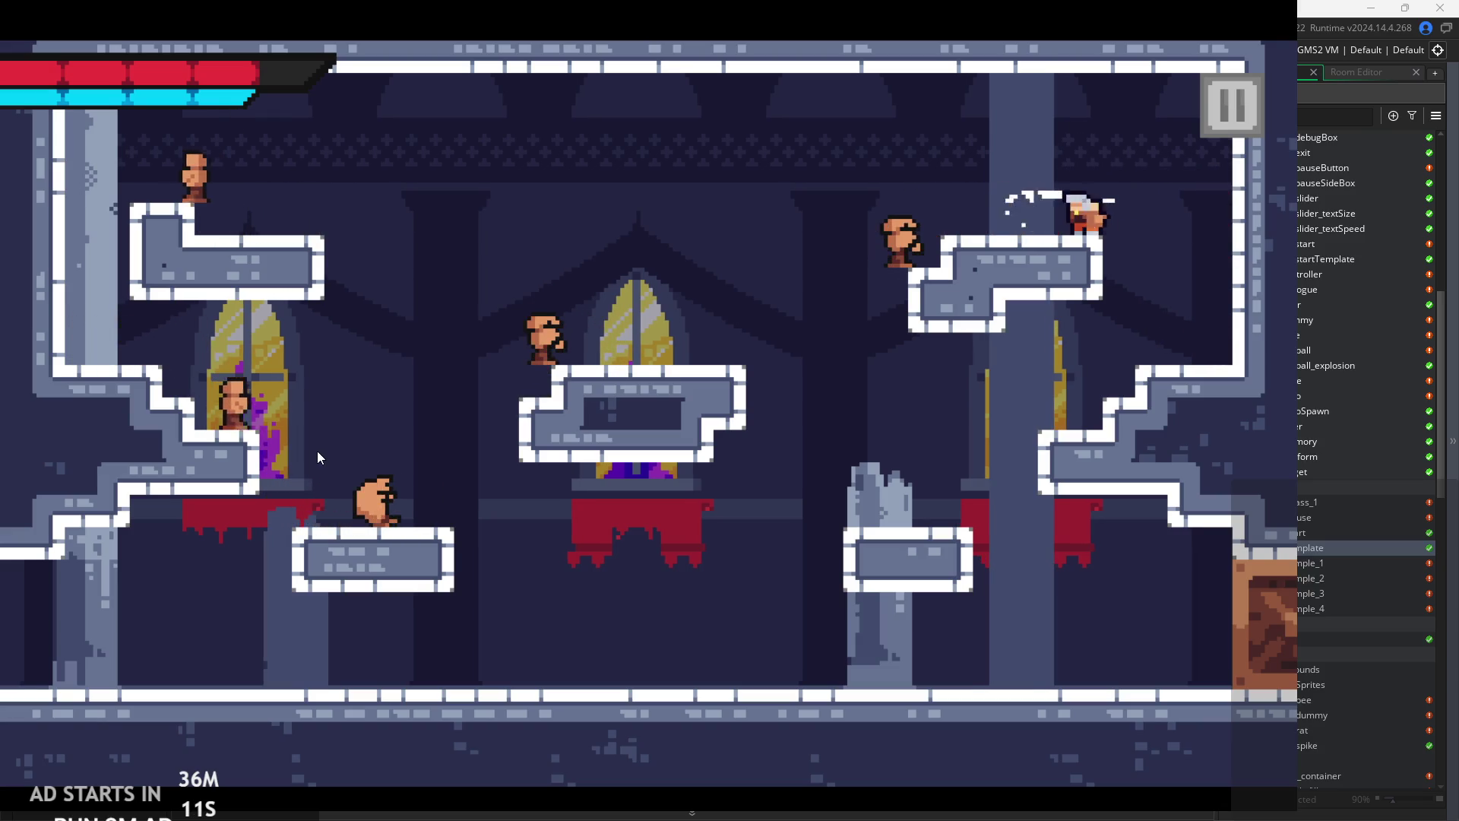
key("Left")
key("space")
- Drop to the floor slashing, jump onto the left-centre platform to attack, then pause the game
key("Left")
key("x")
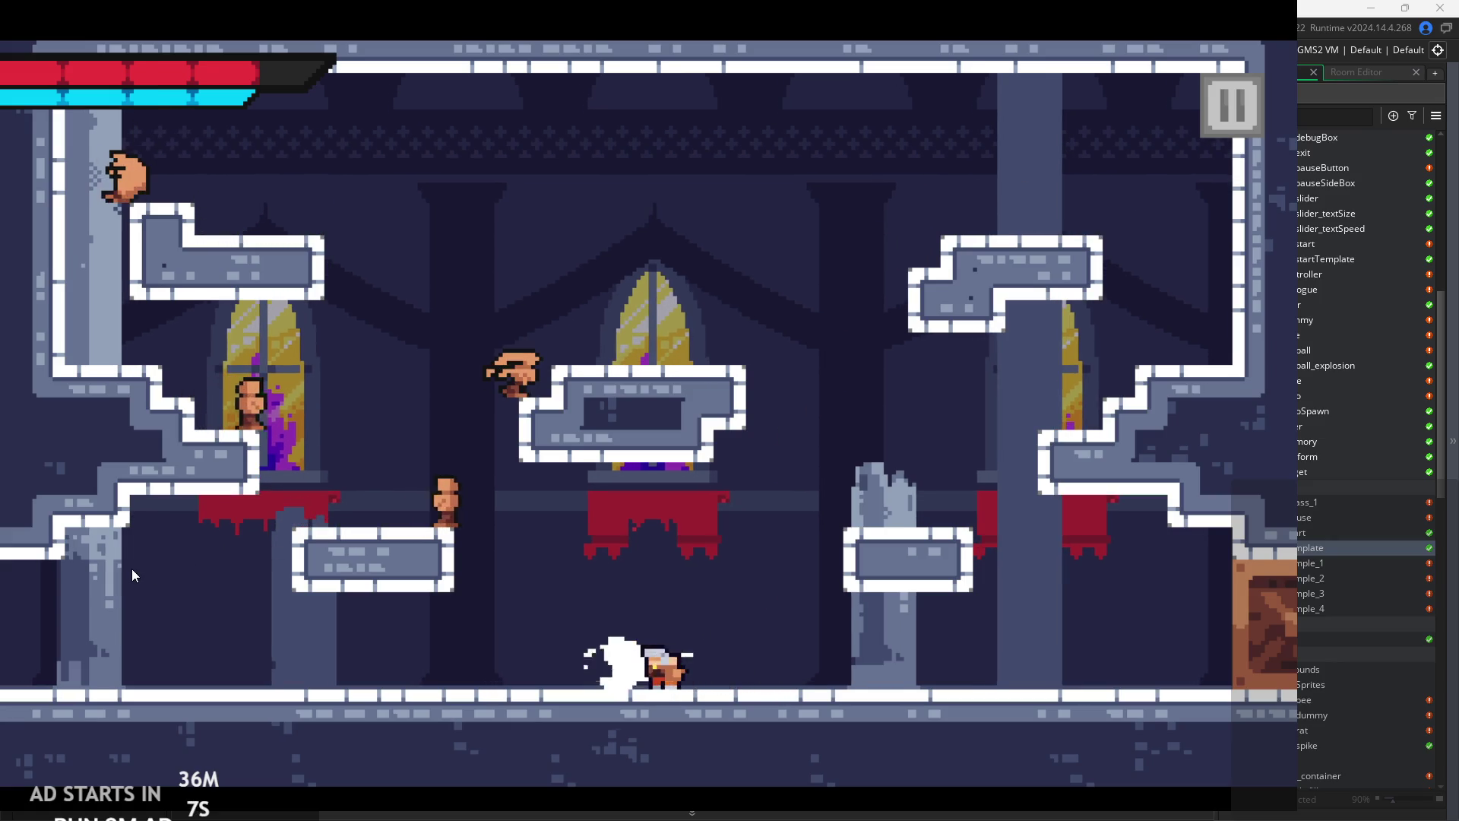
key("space")
key("Left")
key("x")
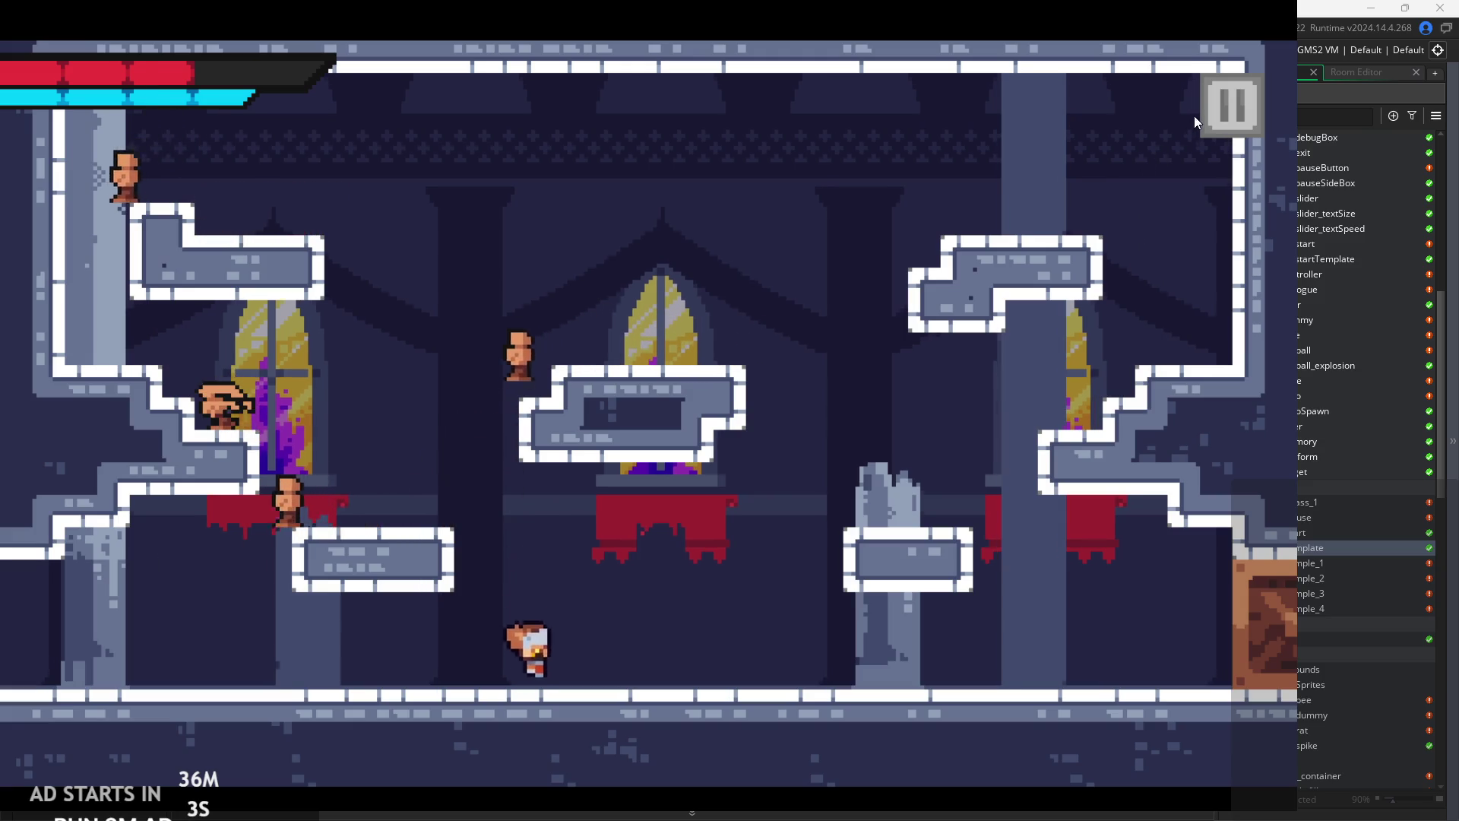
left_click(1228, 106)
- Close the game window and open the spr_hitboxEnemyParentAttack sprite from the Asset Browser
left_click(1097, 709)
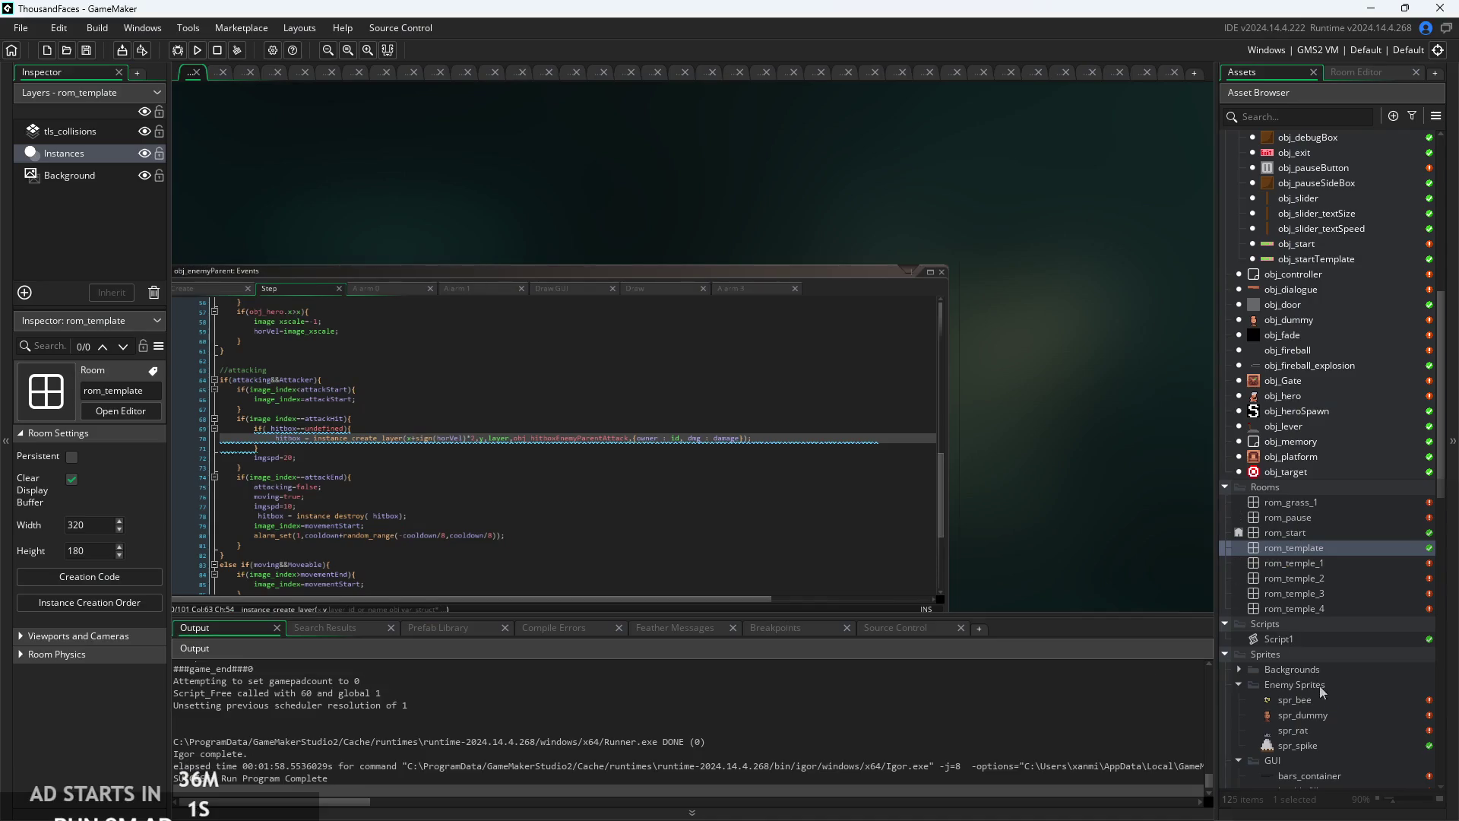
scroll(1321, 691, "down", 10)
scroll(1303, 747, "down", 1)
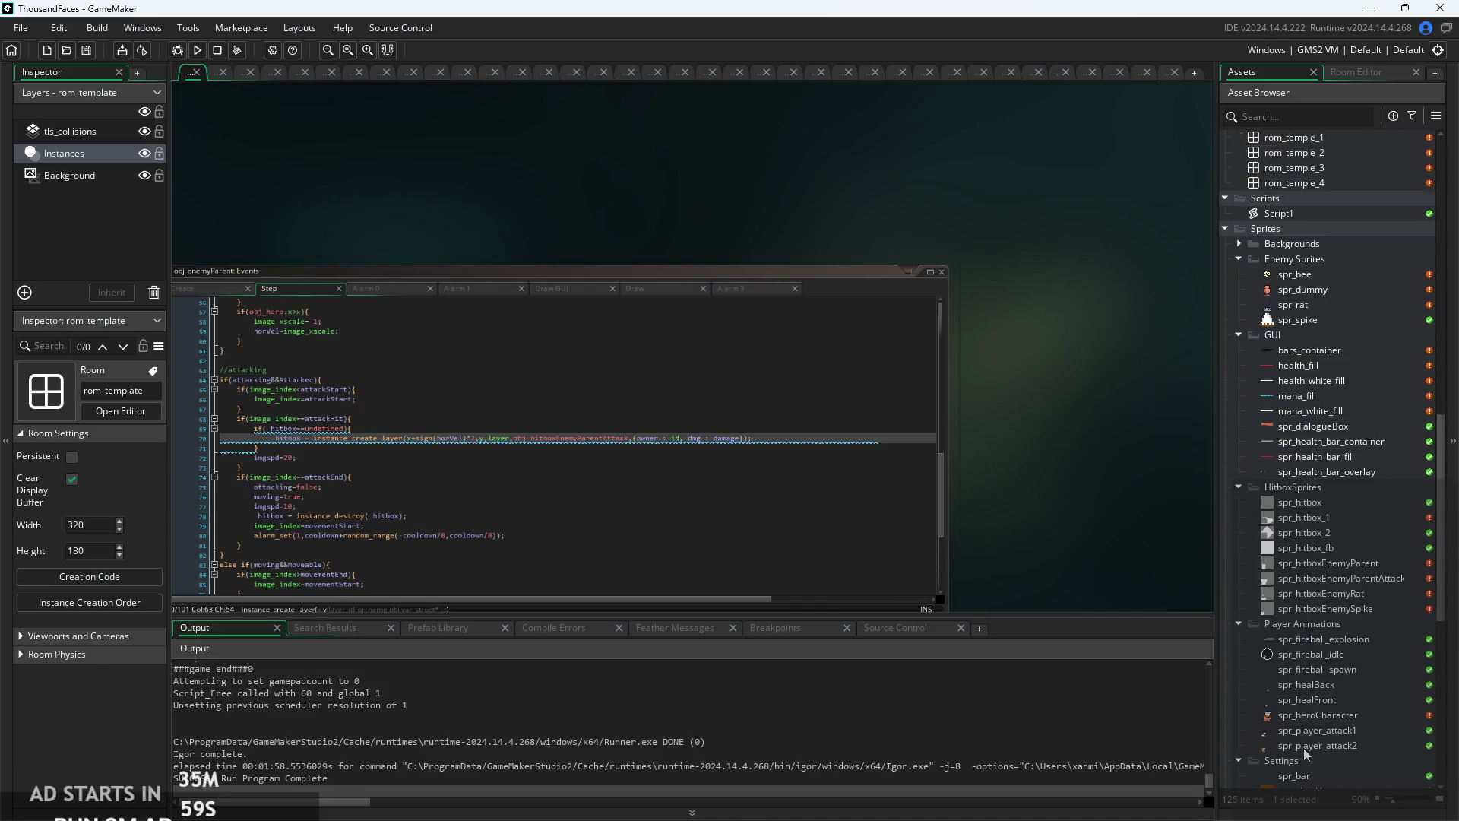
double_click(1304, 581)
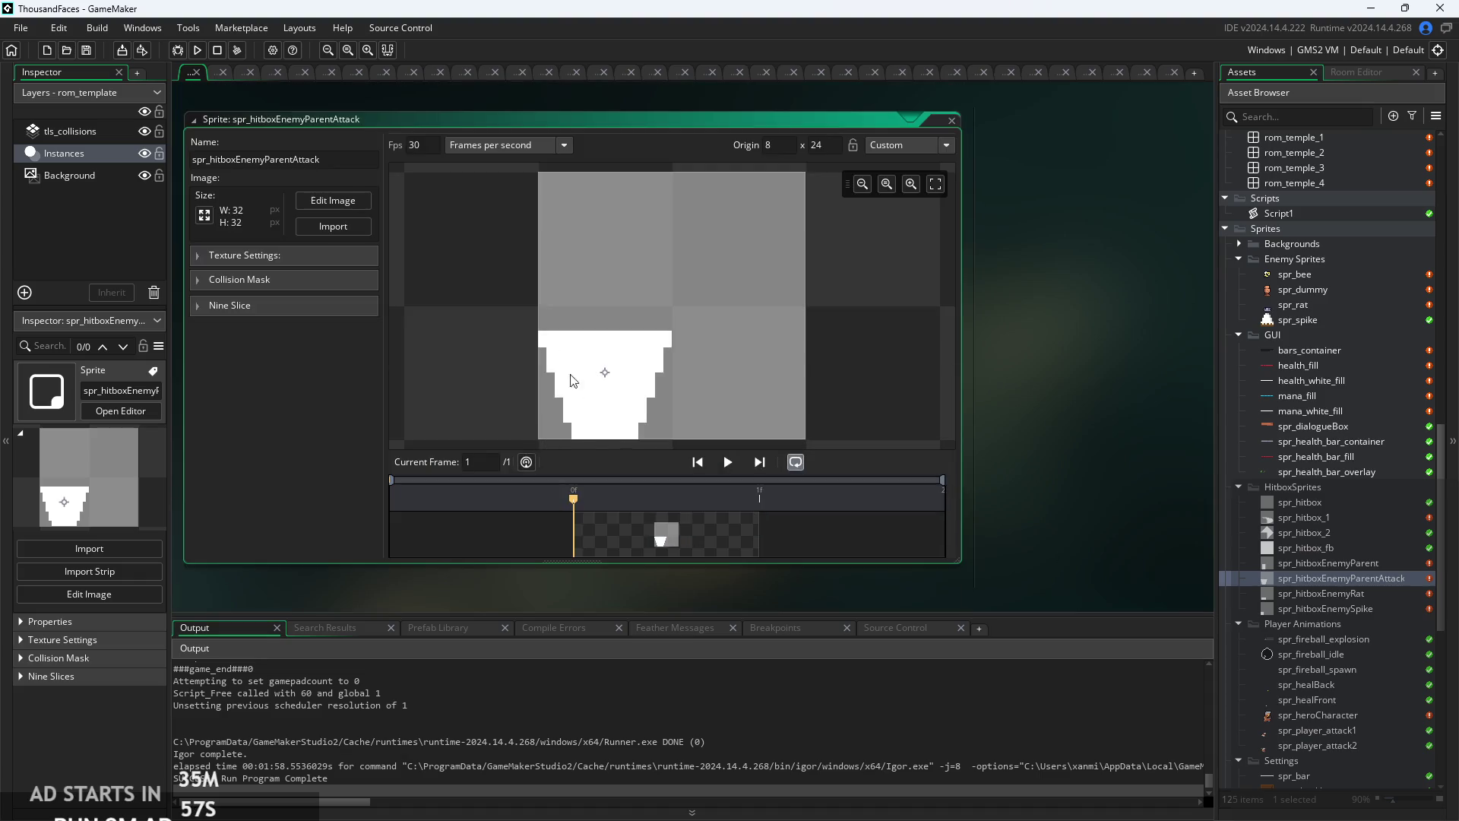
- View the sprite's hitbox image in the image editor, then return to the sprite editor
left_click(326, 204)
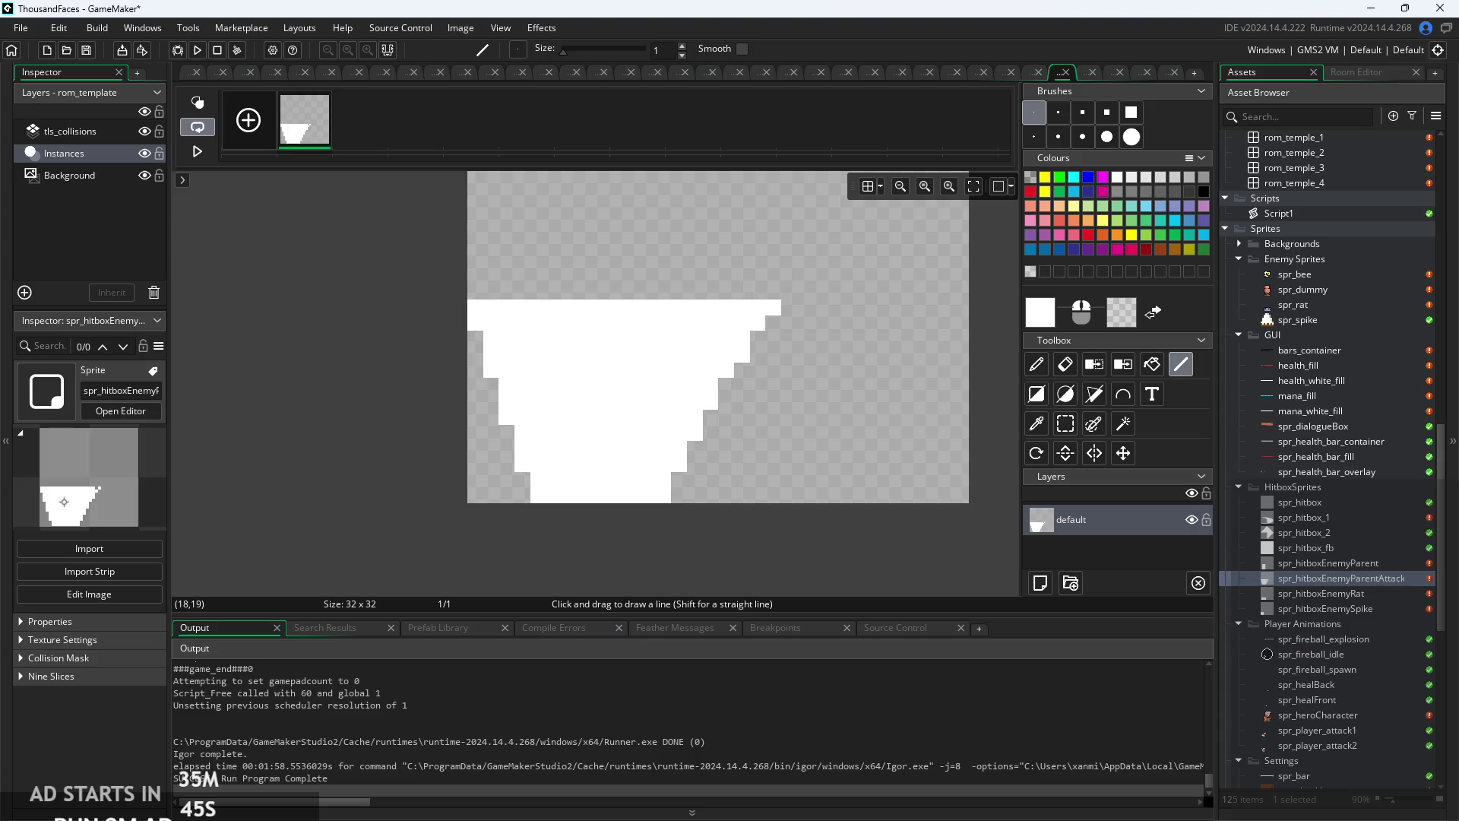
scroll(813, 554, "down", 2)
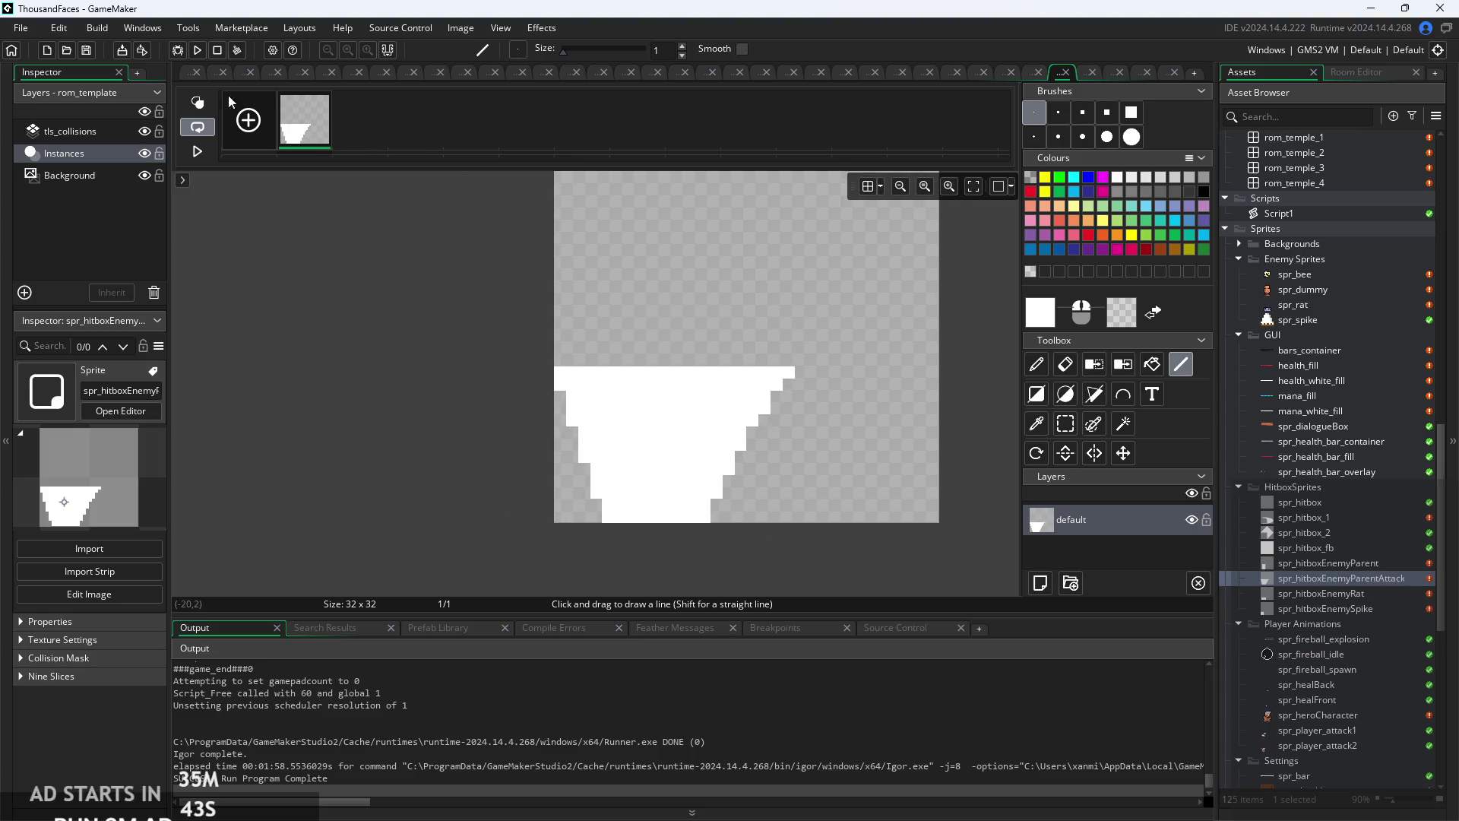
left_click(187, 64)
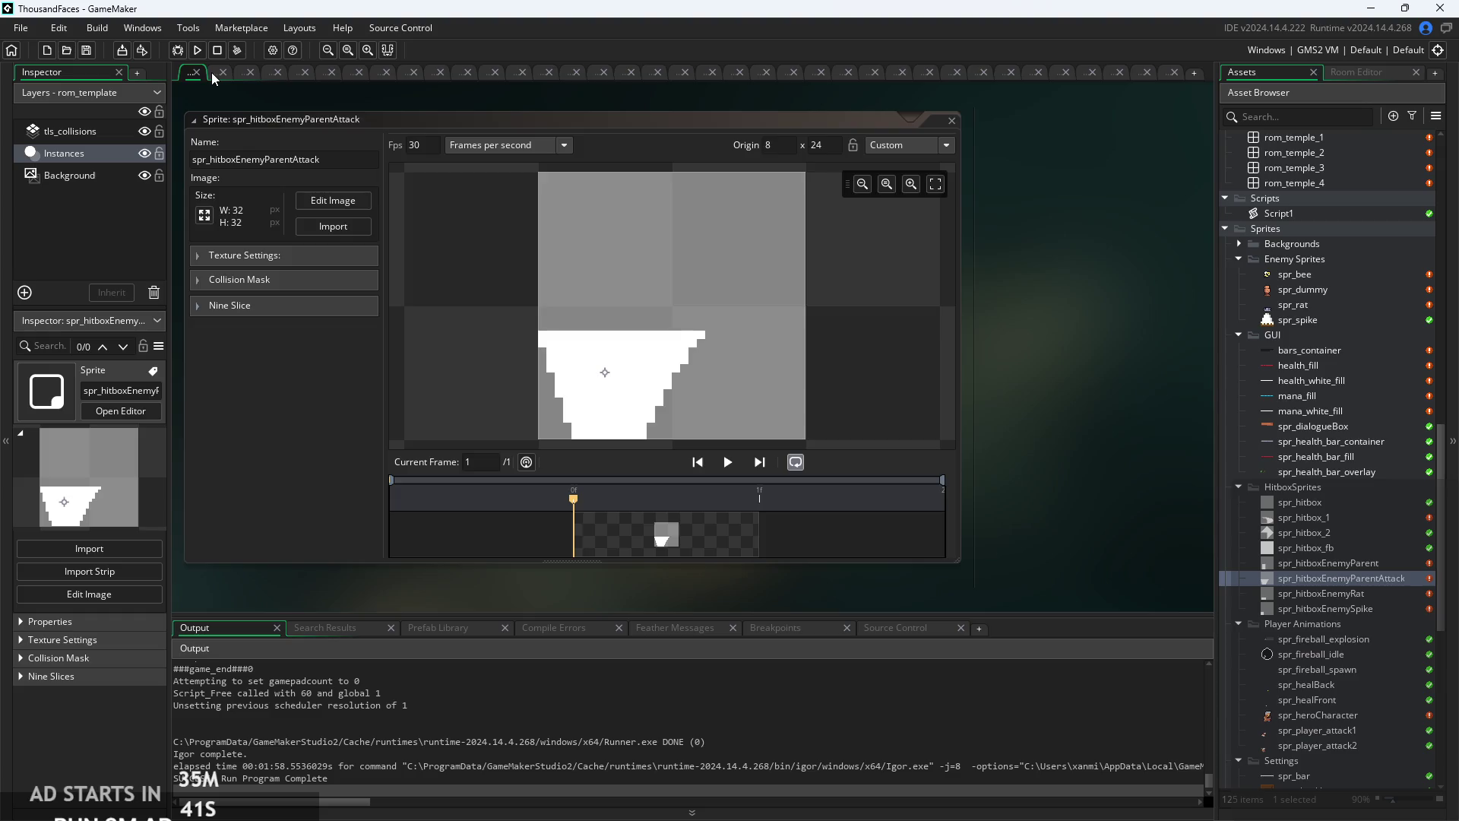
- Run right through the first room slashing enemies, then jump up-right into the next room
left_click(211, 71)
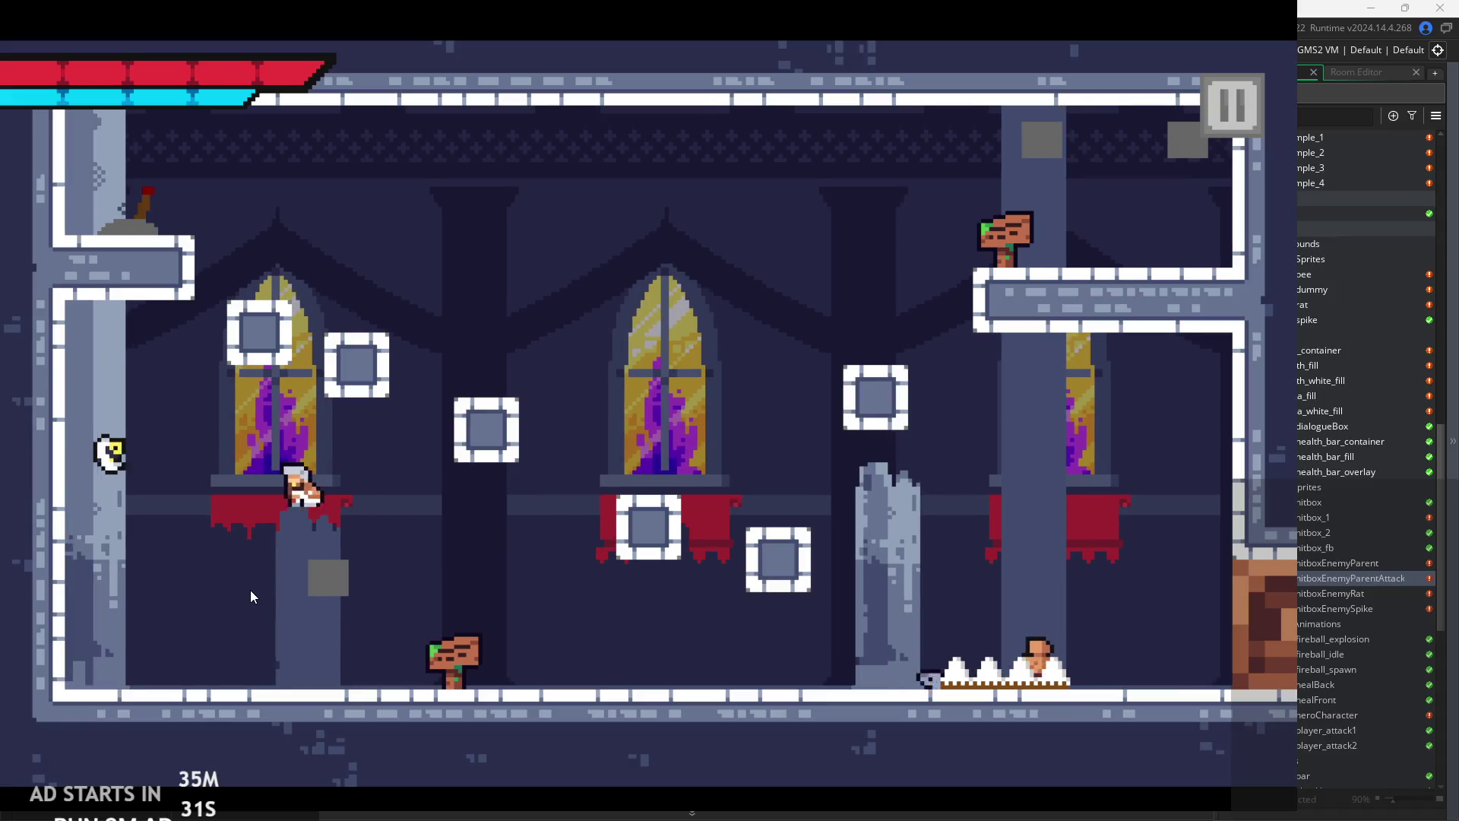
key("Right")
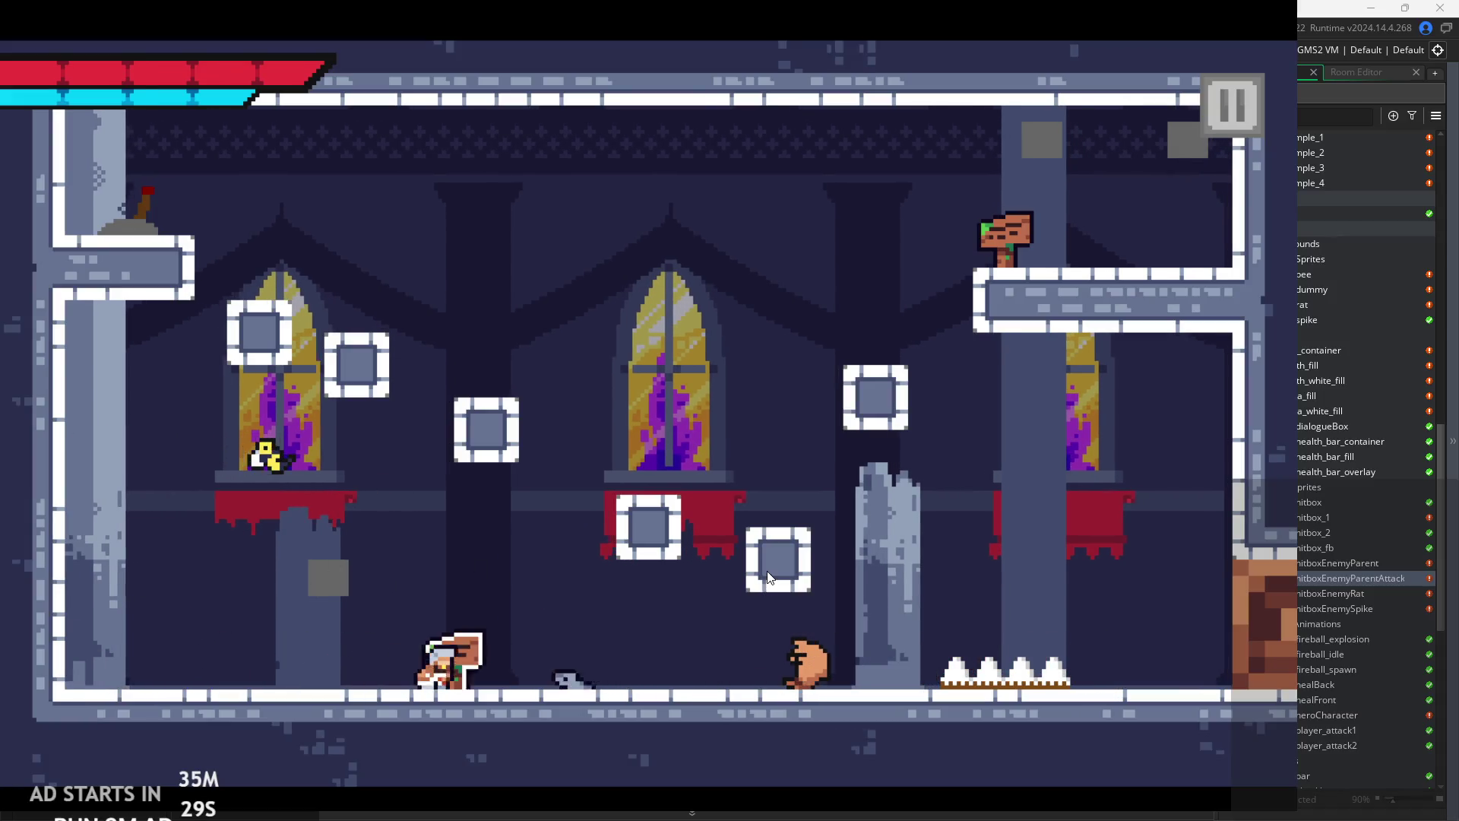
key("x")
key("x")
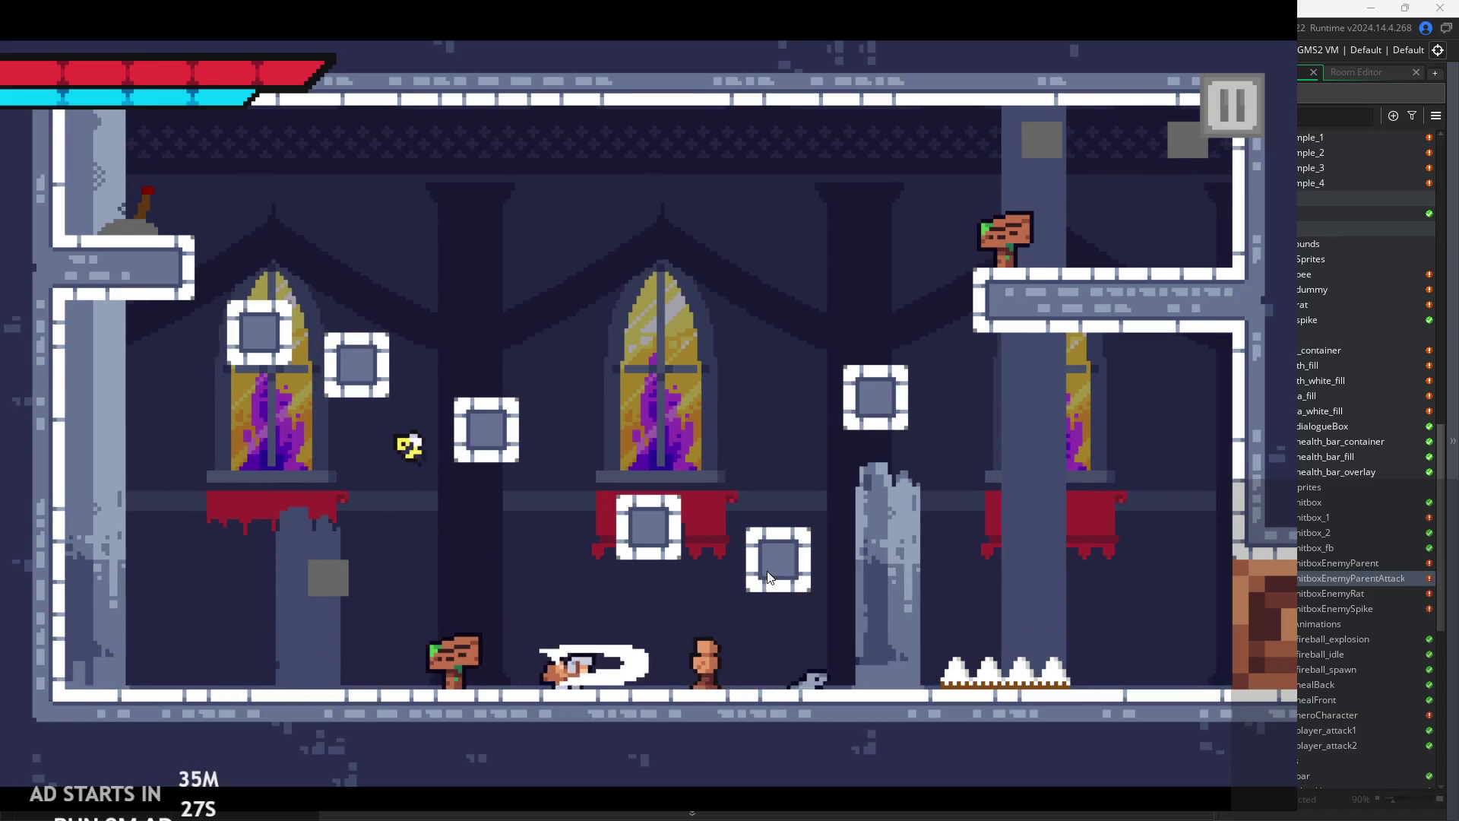
key("x")
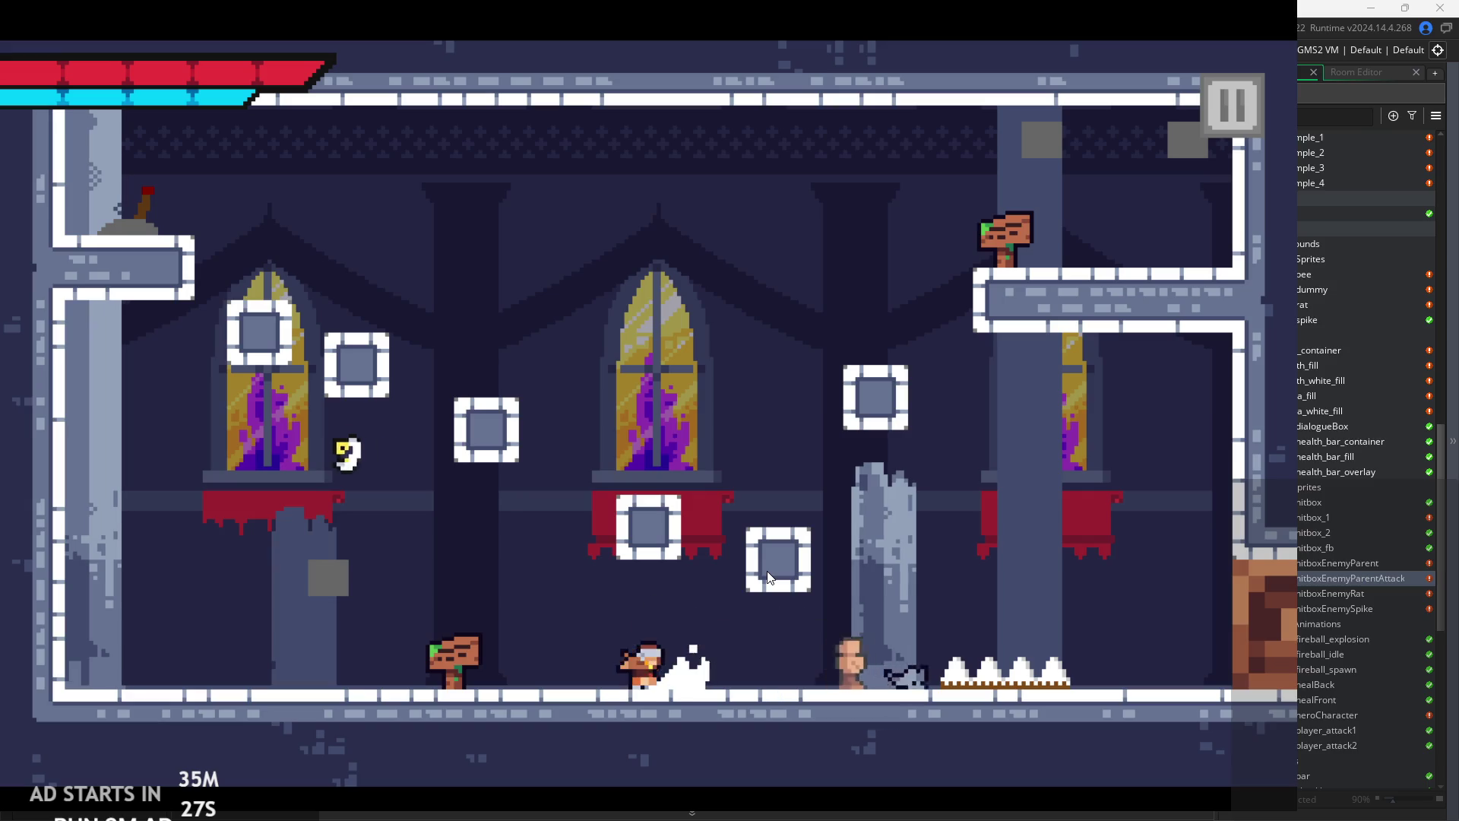
key("Right")
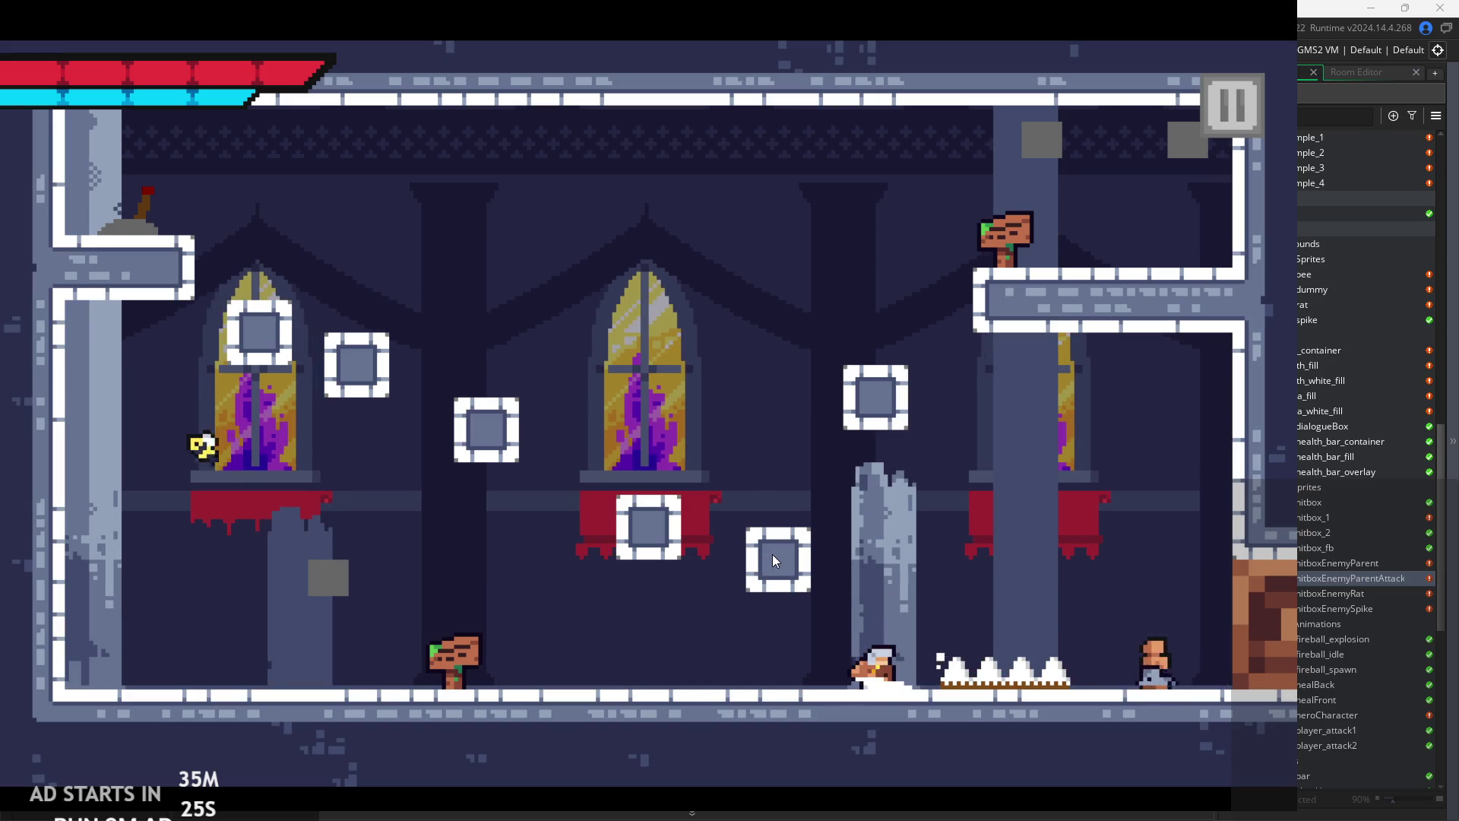
key("Right")
key("x")
key("Left")
key("Right")
key("x")
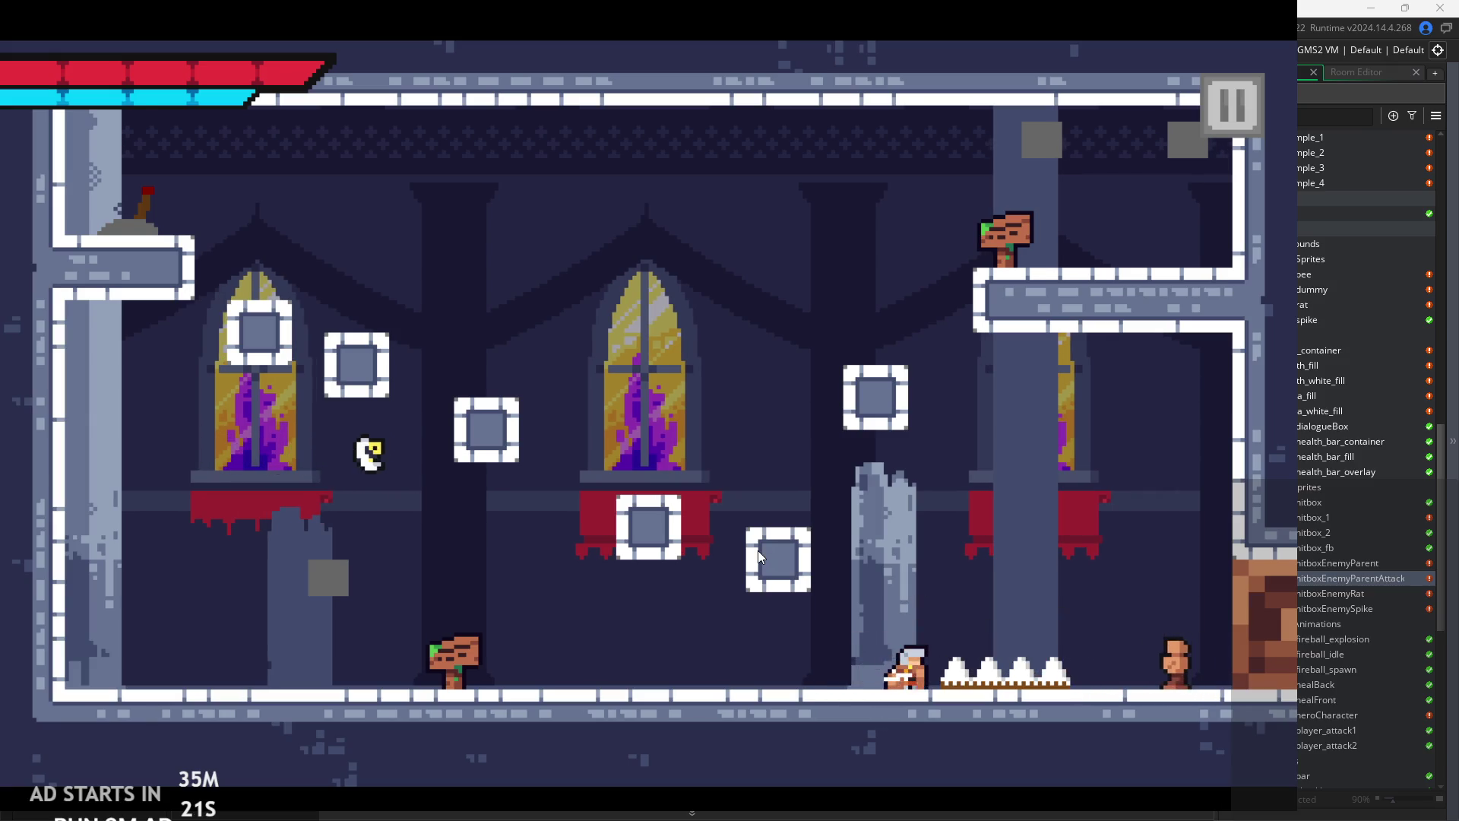
key("Right")
key("x")
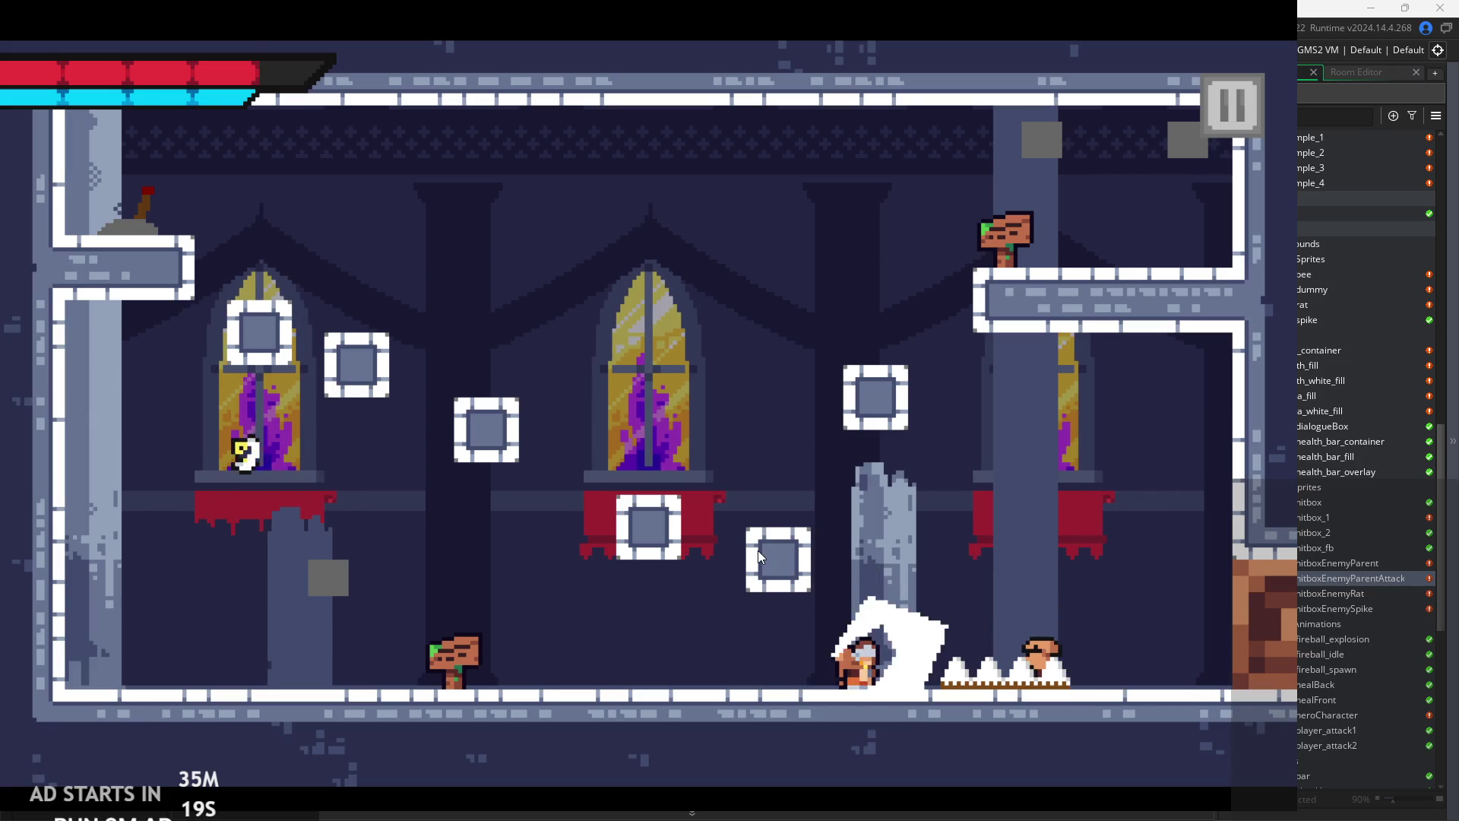
key("x")
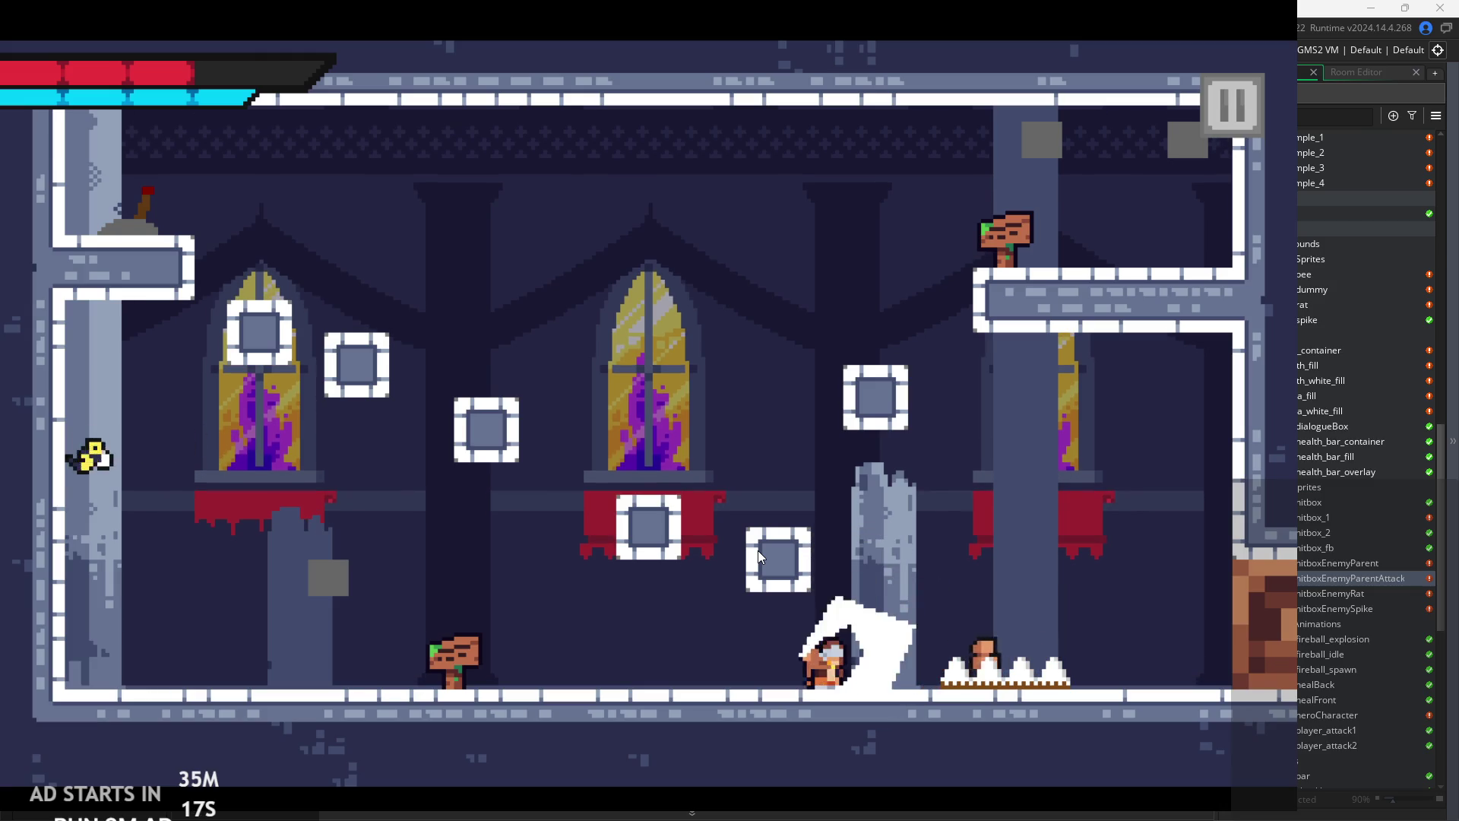
key("z")
key("Left")
key("z")
key("Right")
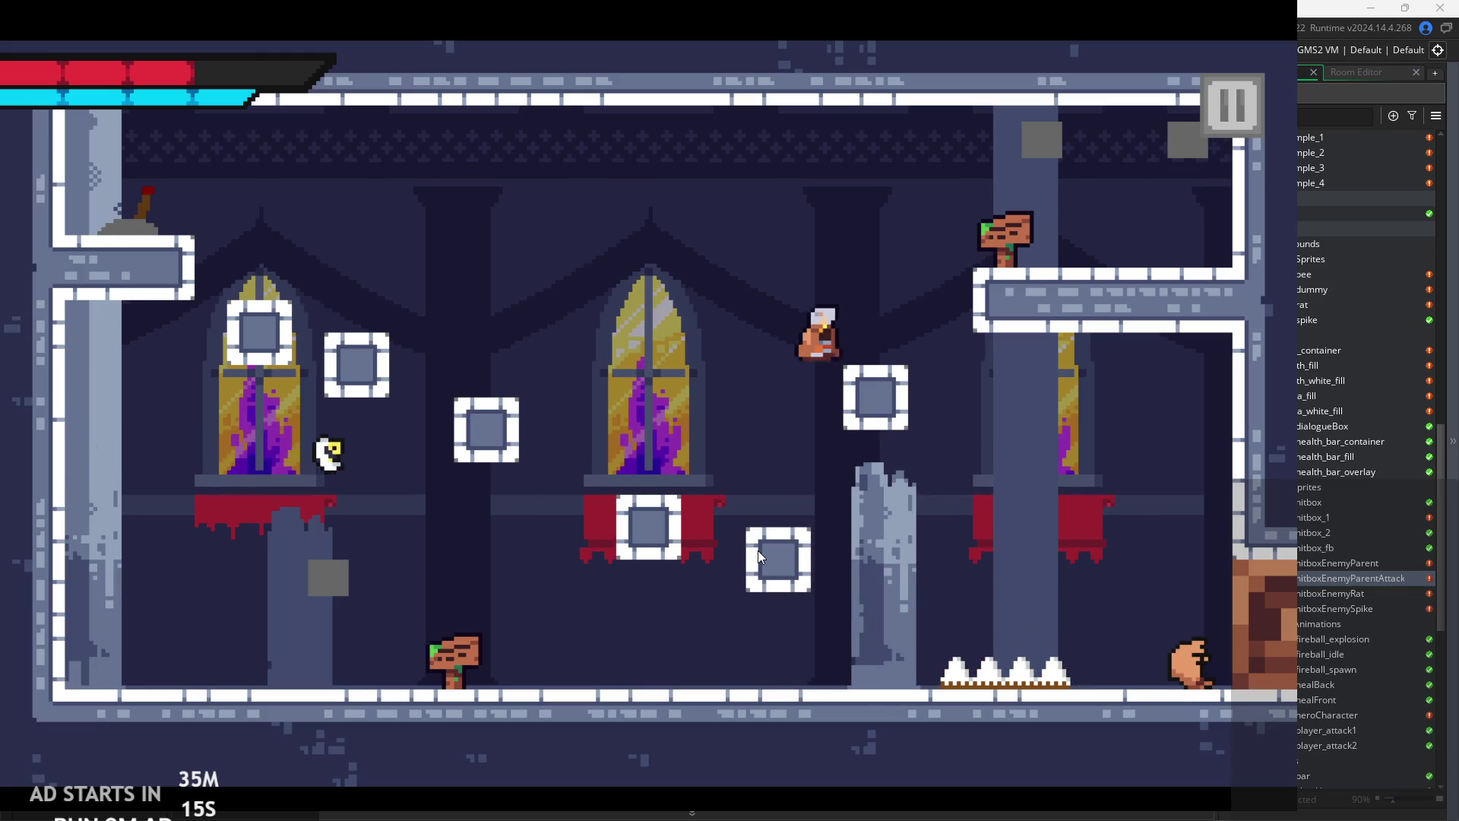
- Fight along the new room's floor and slash enemies from the low left platform
key("Right")
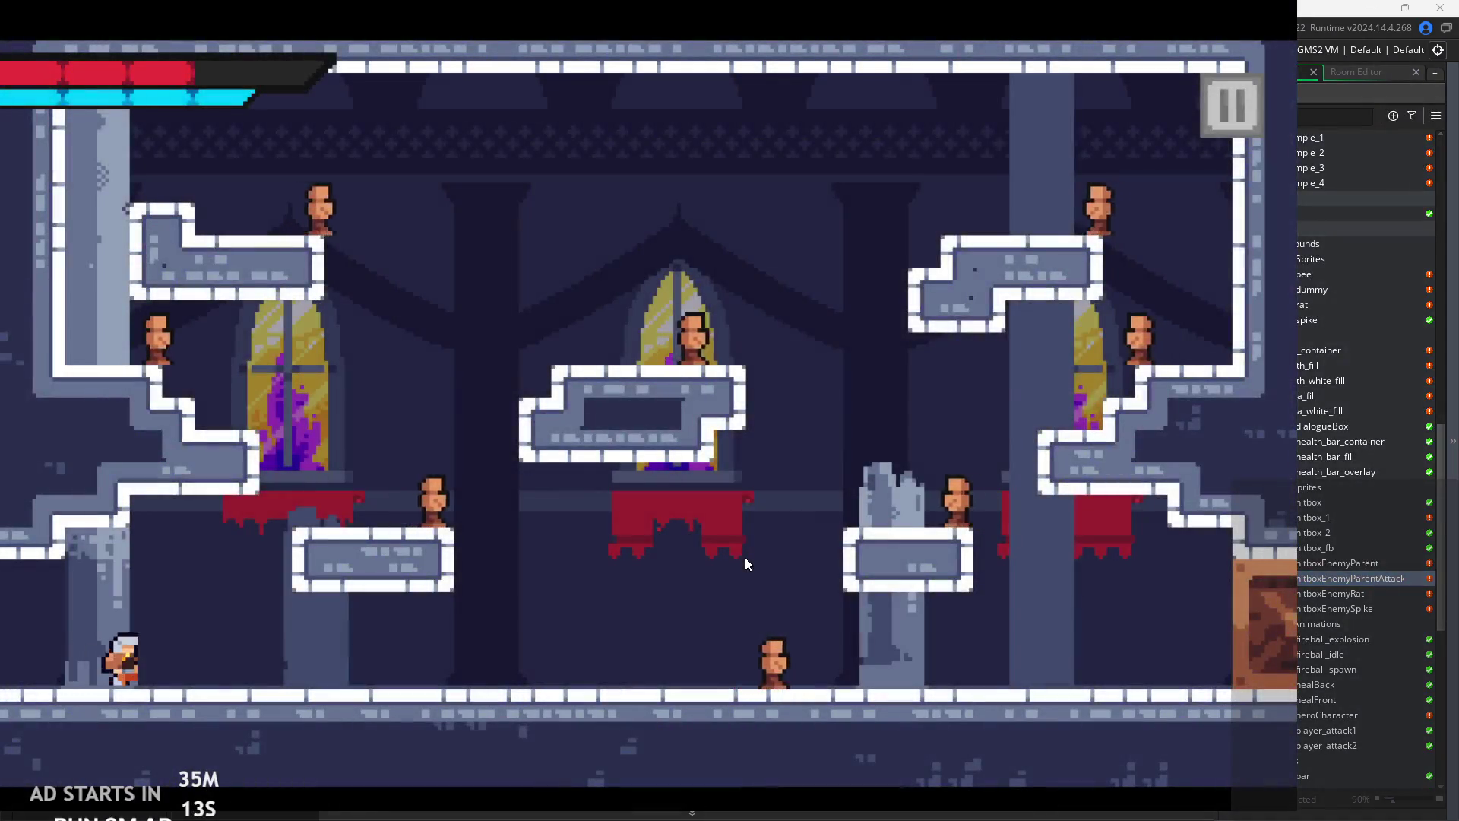
key("z")
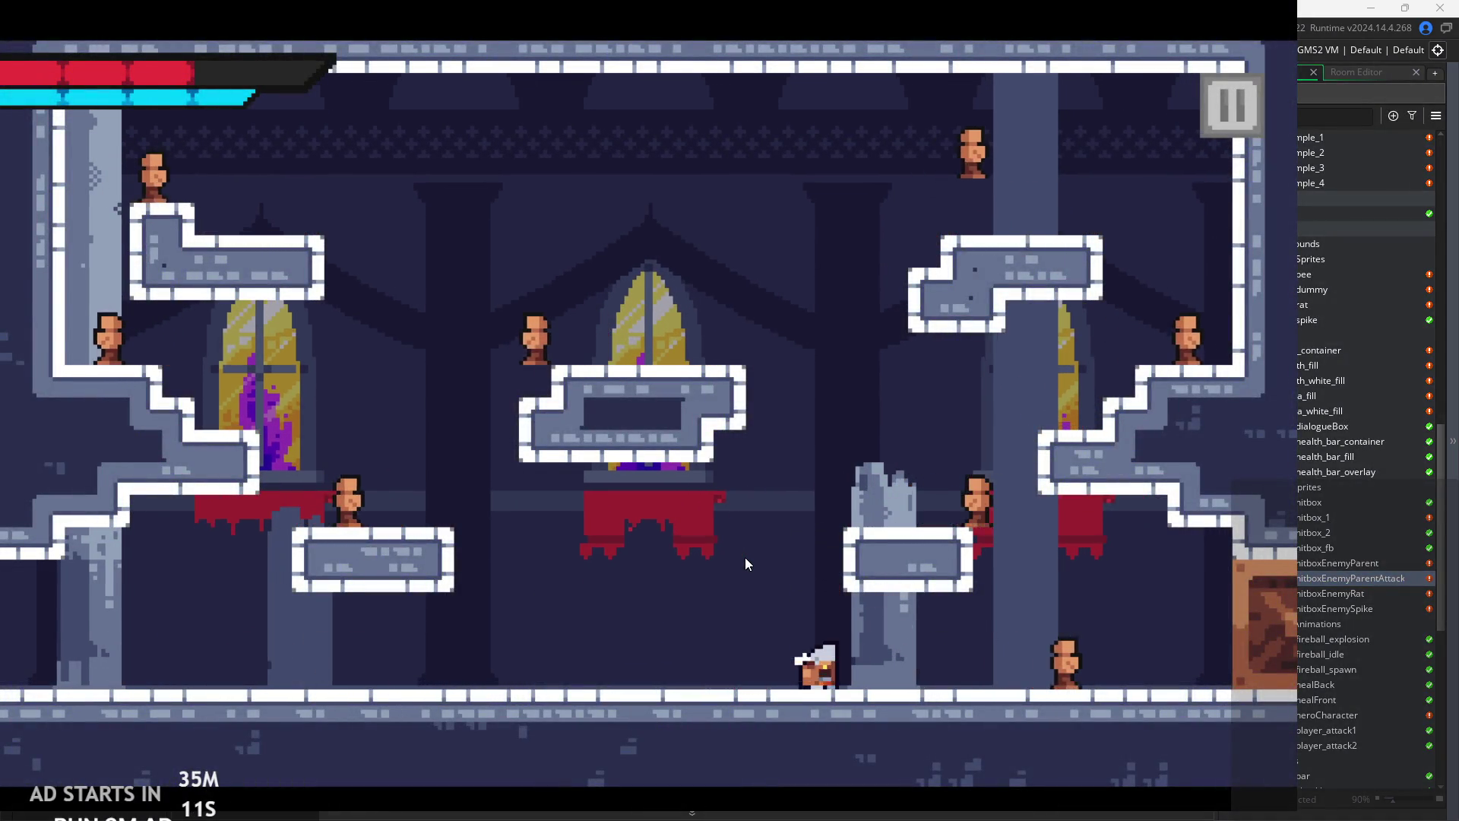
key("Right")
key("x")
key("x")
key("x")
key("x")
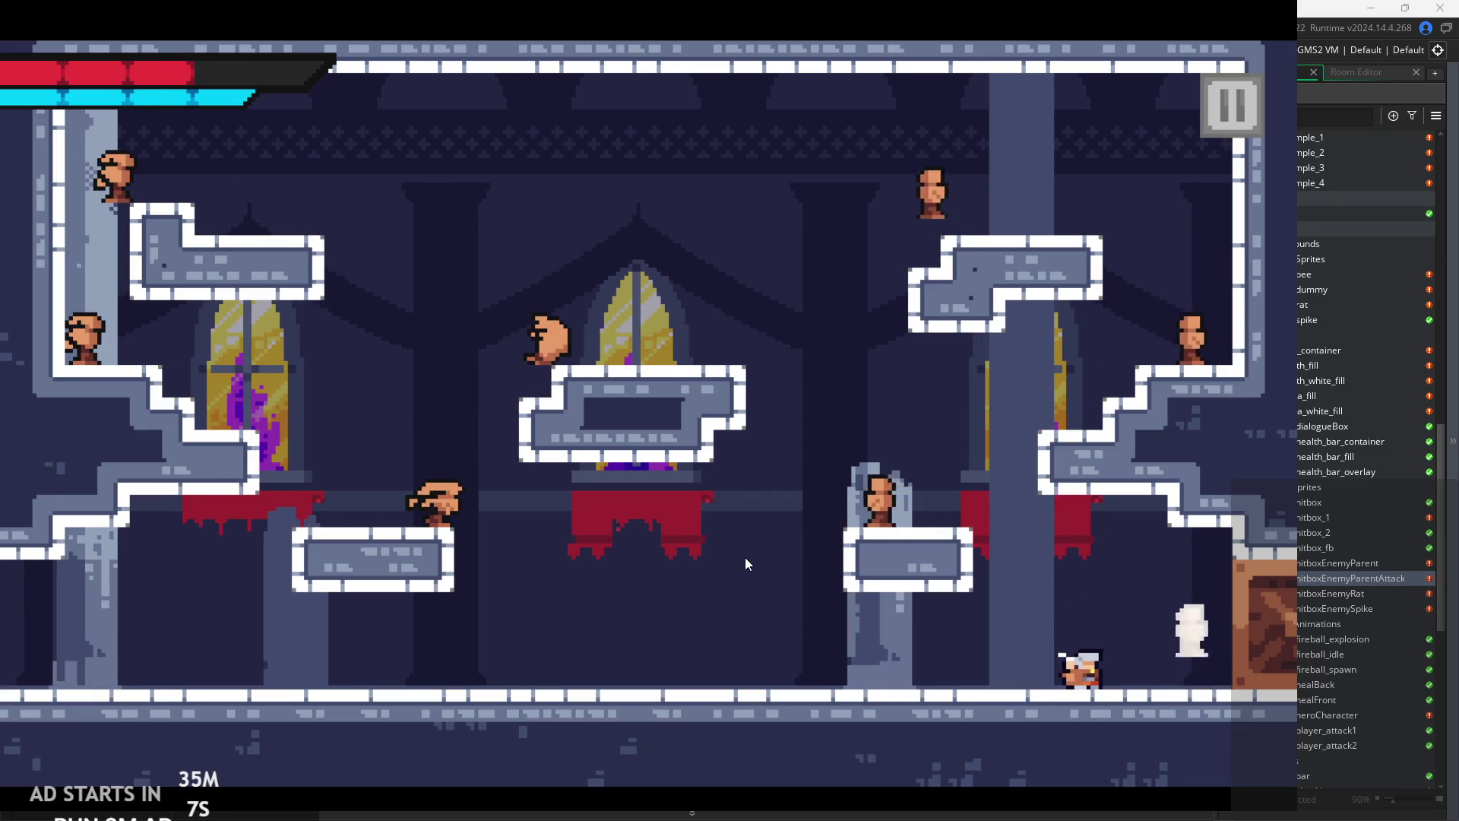
key("Right")
key("Left")
key("x")
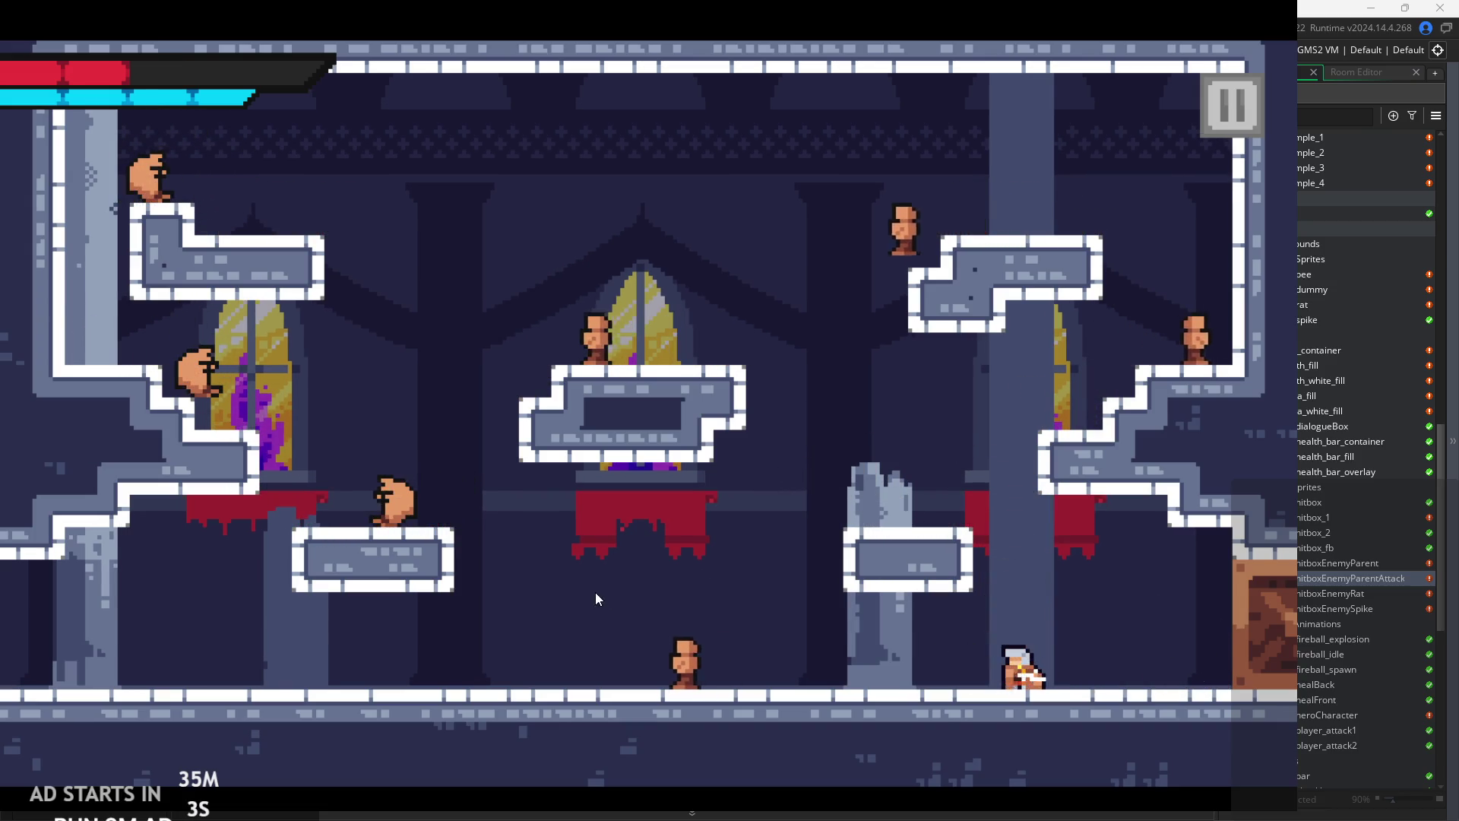
key("Left")
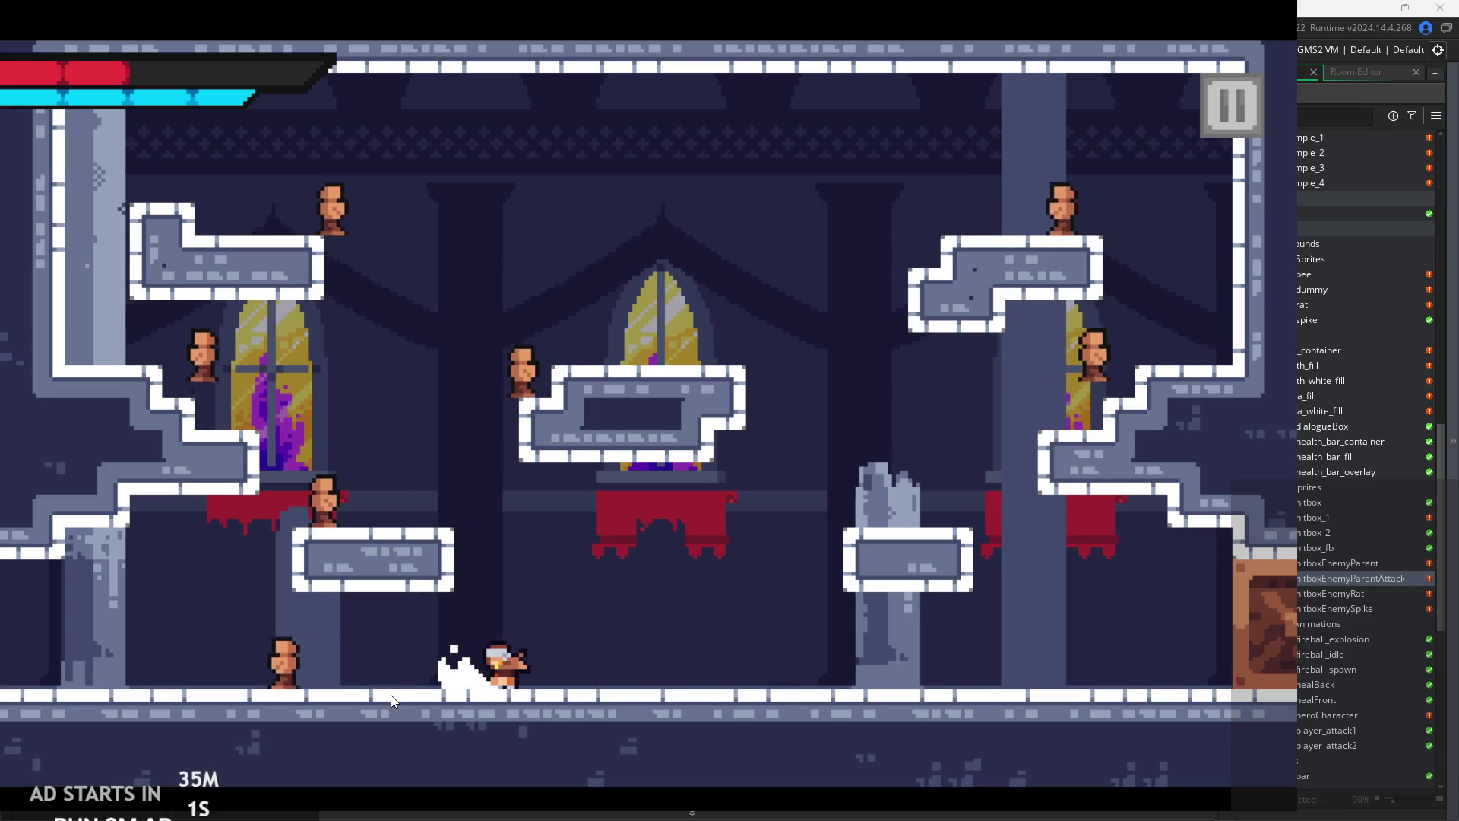
key("Left")
key("Right")
key("space")
key("Left")
key("x")
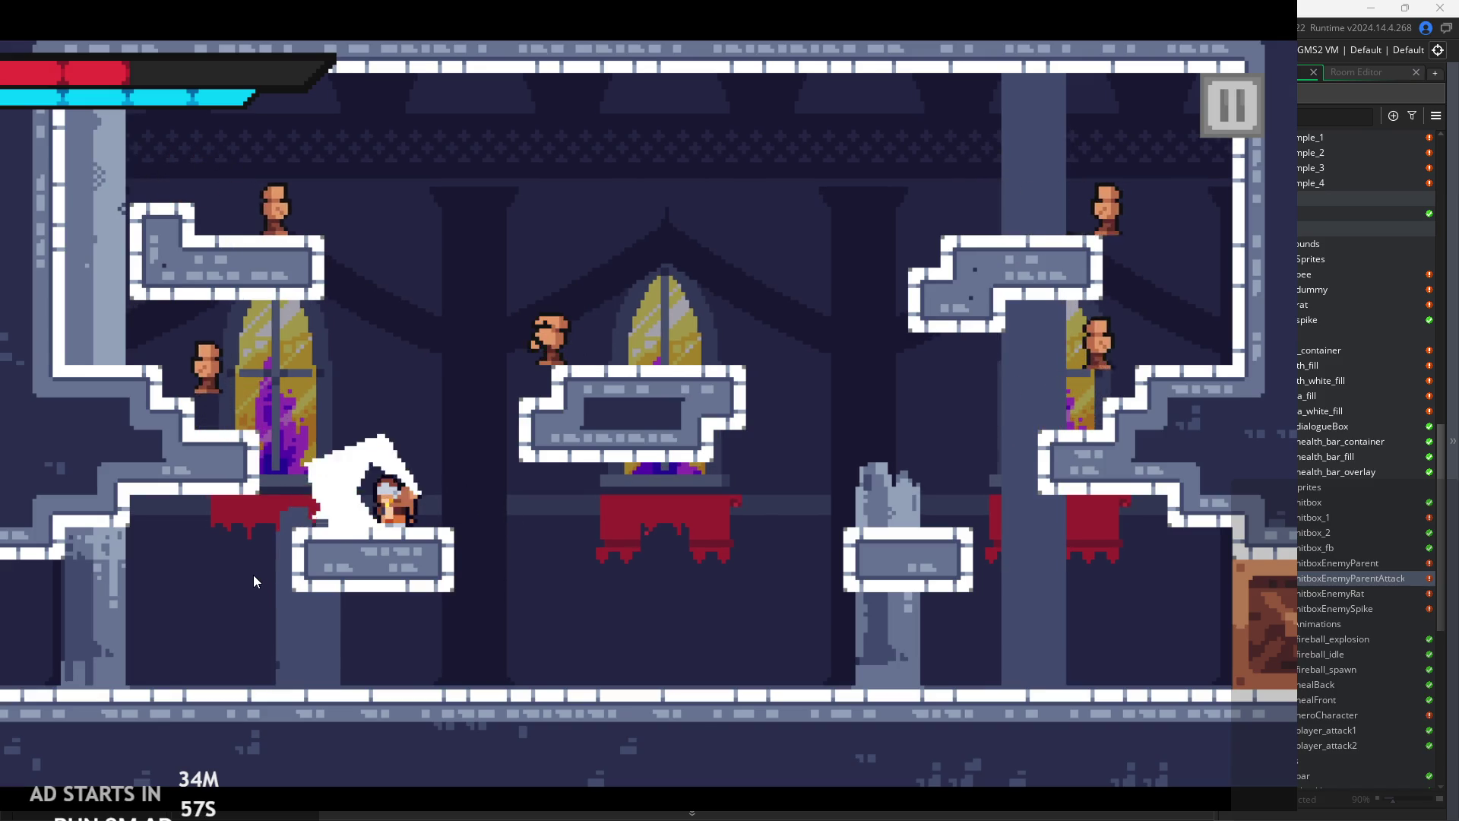
key("x")
- Leap onto the middle platform, slash there, and land on the upper-right platform
key("space")
key("Right")
key("Right")
key("x")
key("x")
key("x")
key("space")
key("Right")
key("x")
key("Left")
key("x")
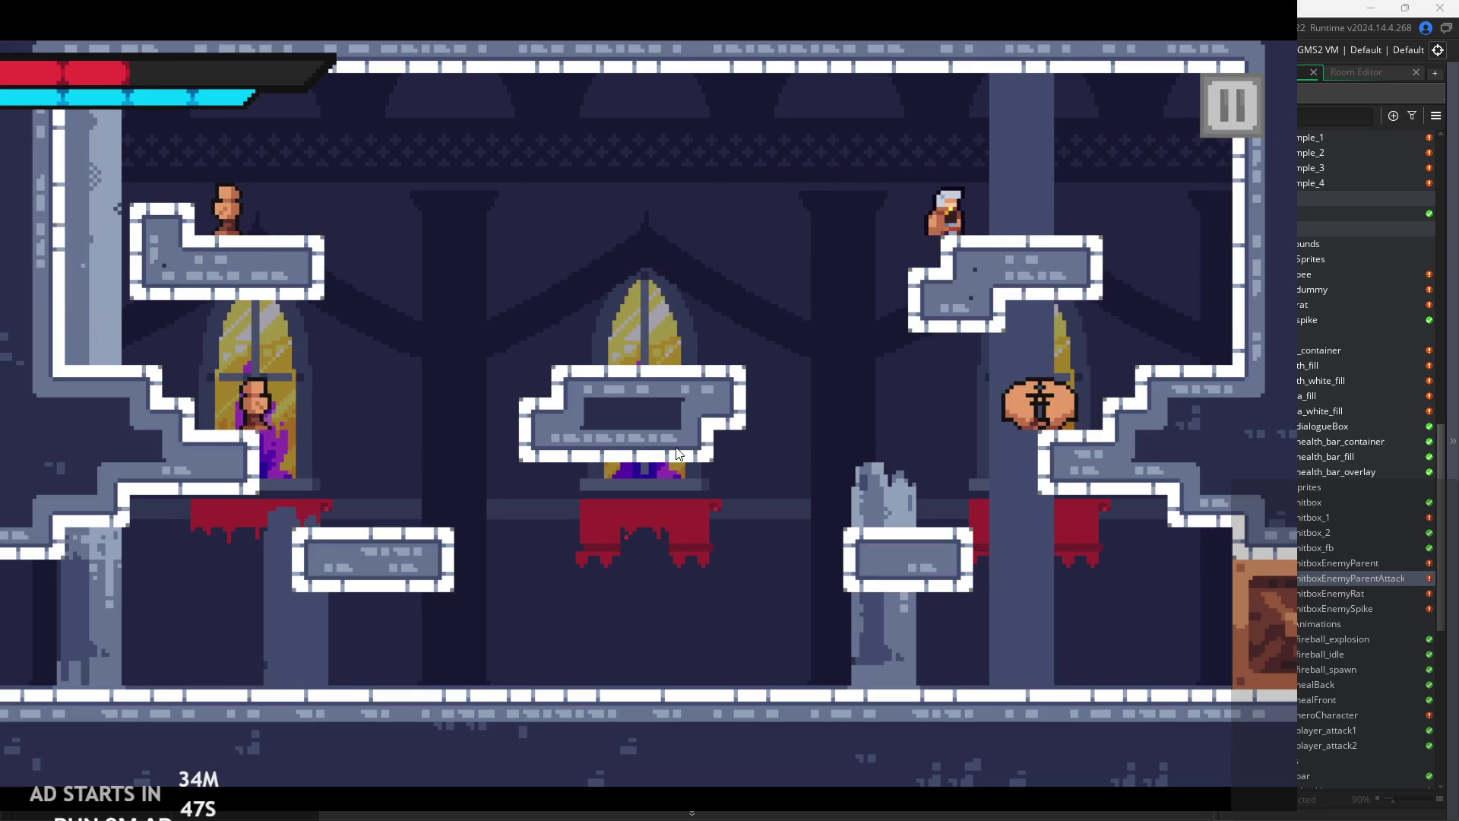
key("space")
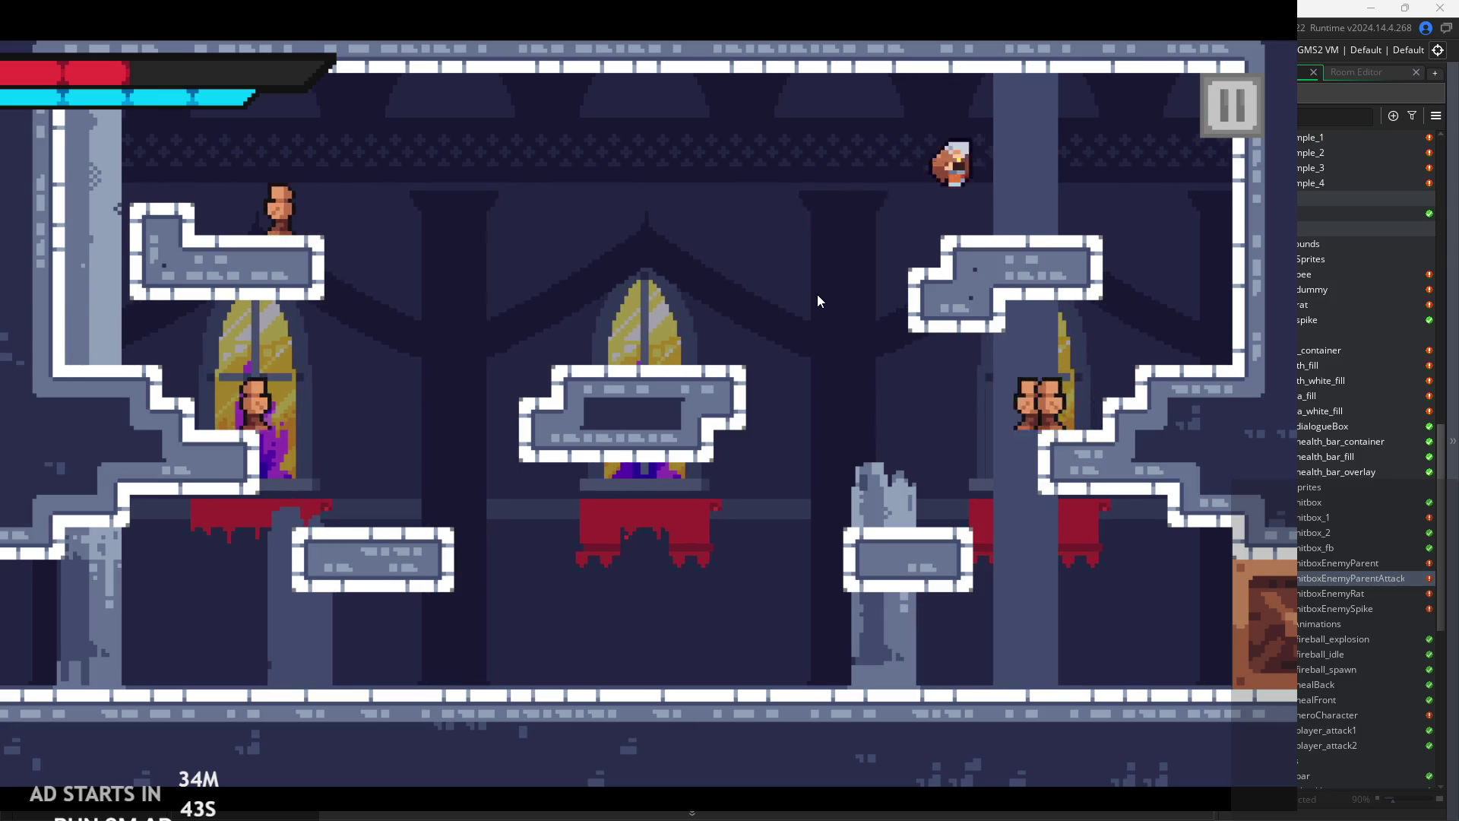
key("Right")
key("Left")
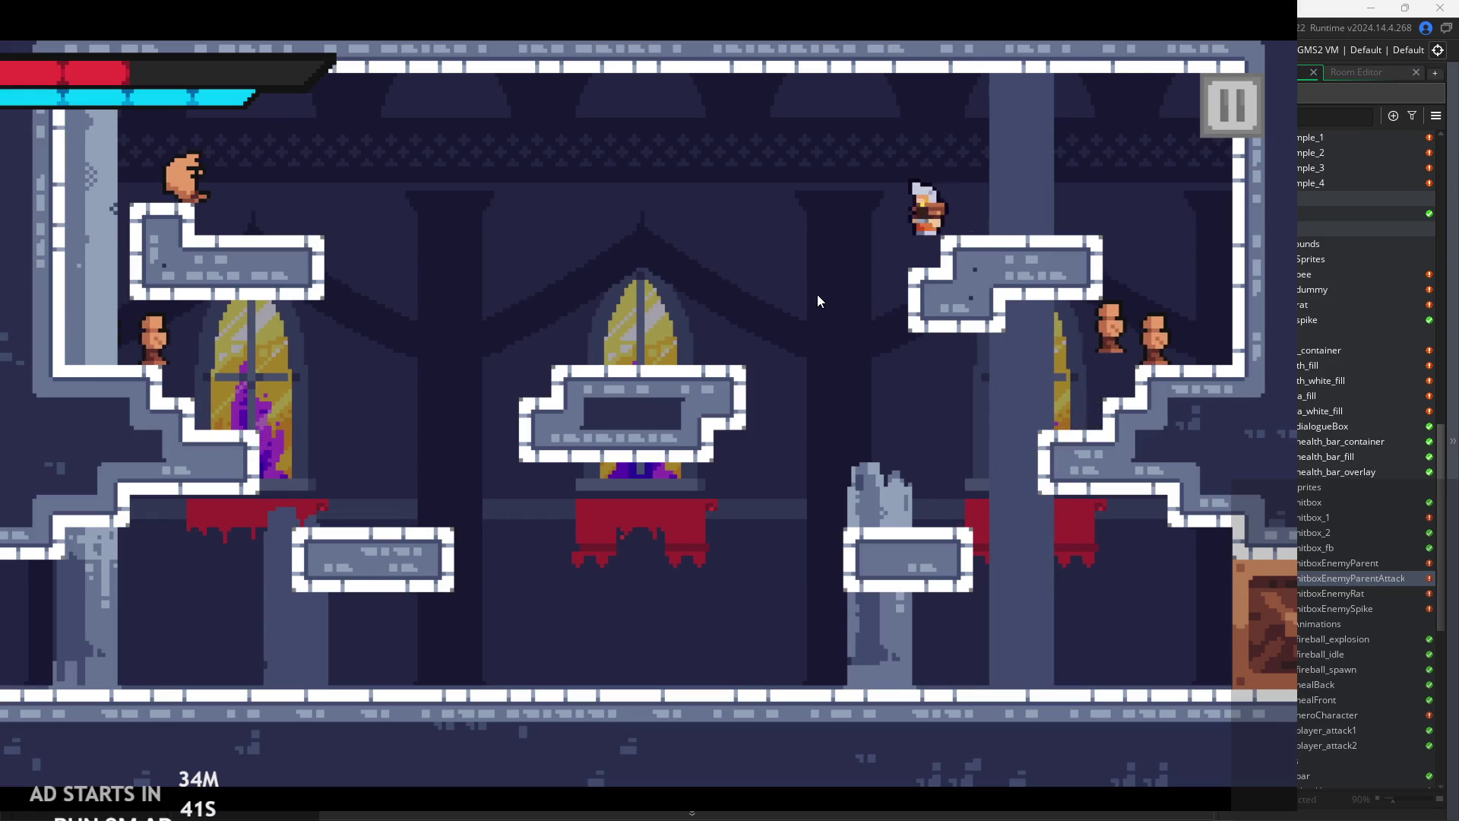
- Jump the hero back and forth between the middle and upper platforms
key("Left")
key("space")
key("x")
key("space")
key("Right")
key("Left")
key("space")
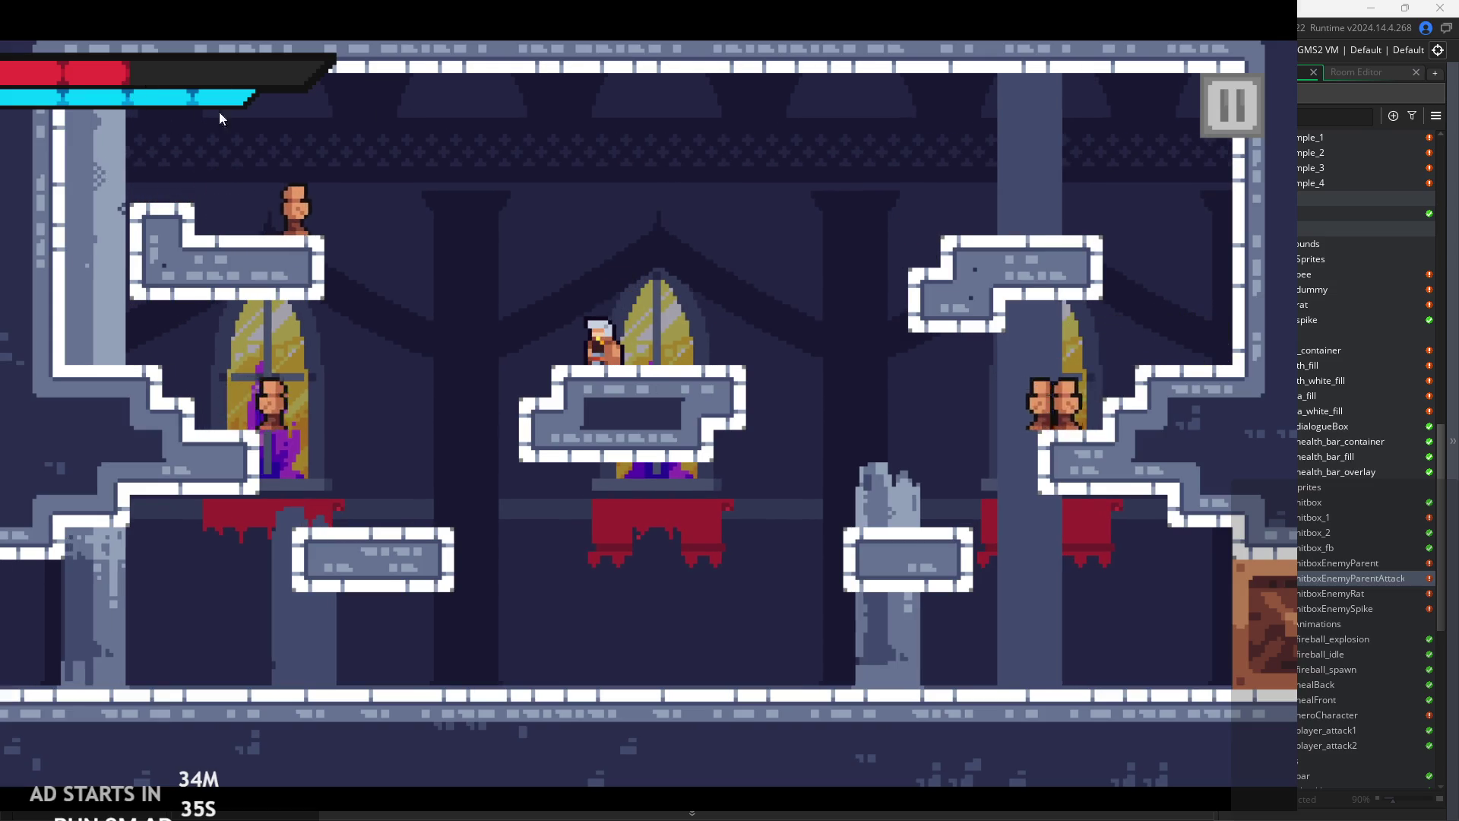
key("Right")
key("space")
key("Left")
key("space")
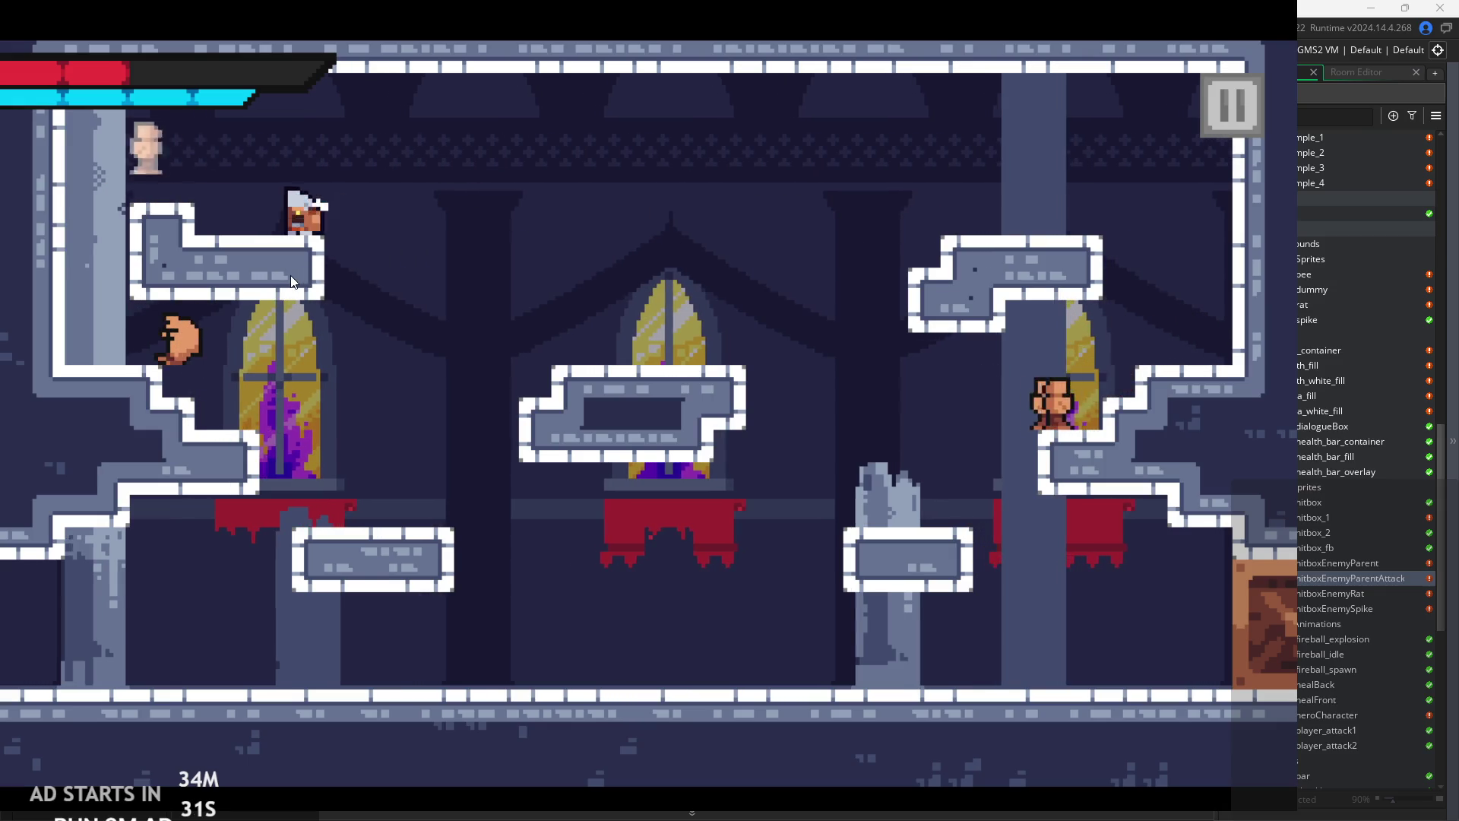
- Drop to the lower ledge, then pause to check the game settings and resume
key("Right")
key("Left")
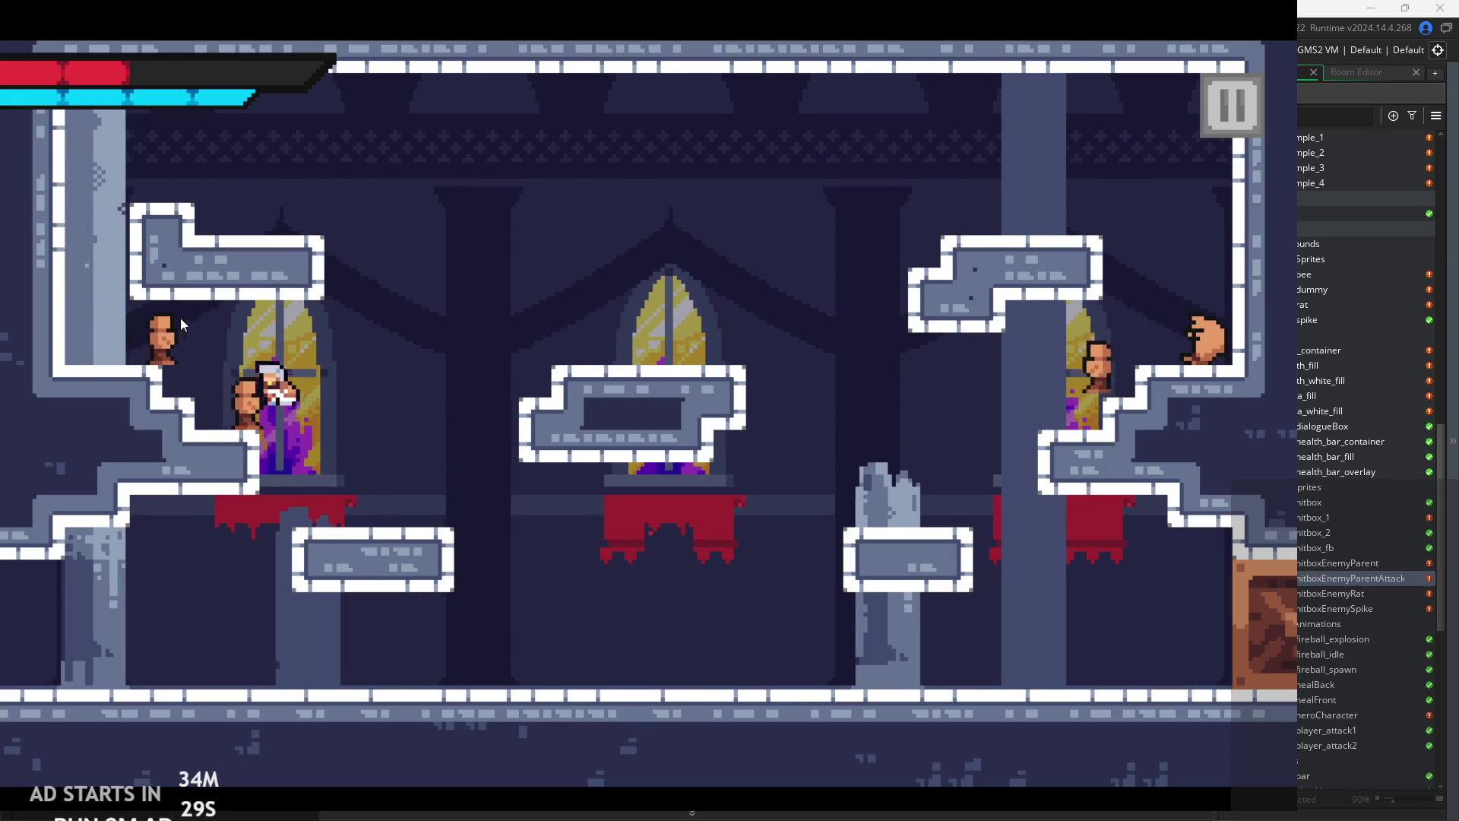
key("Right")
key("space")
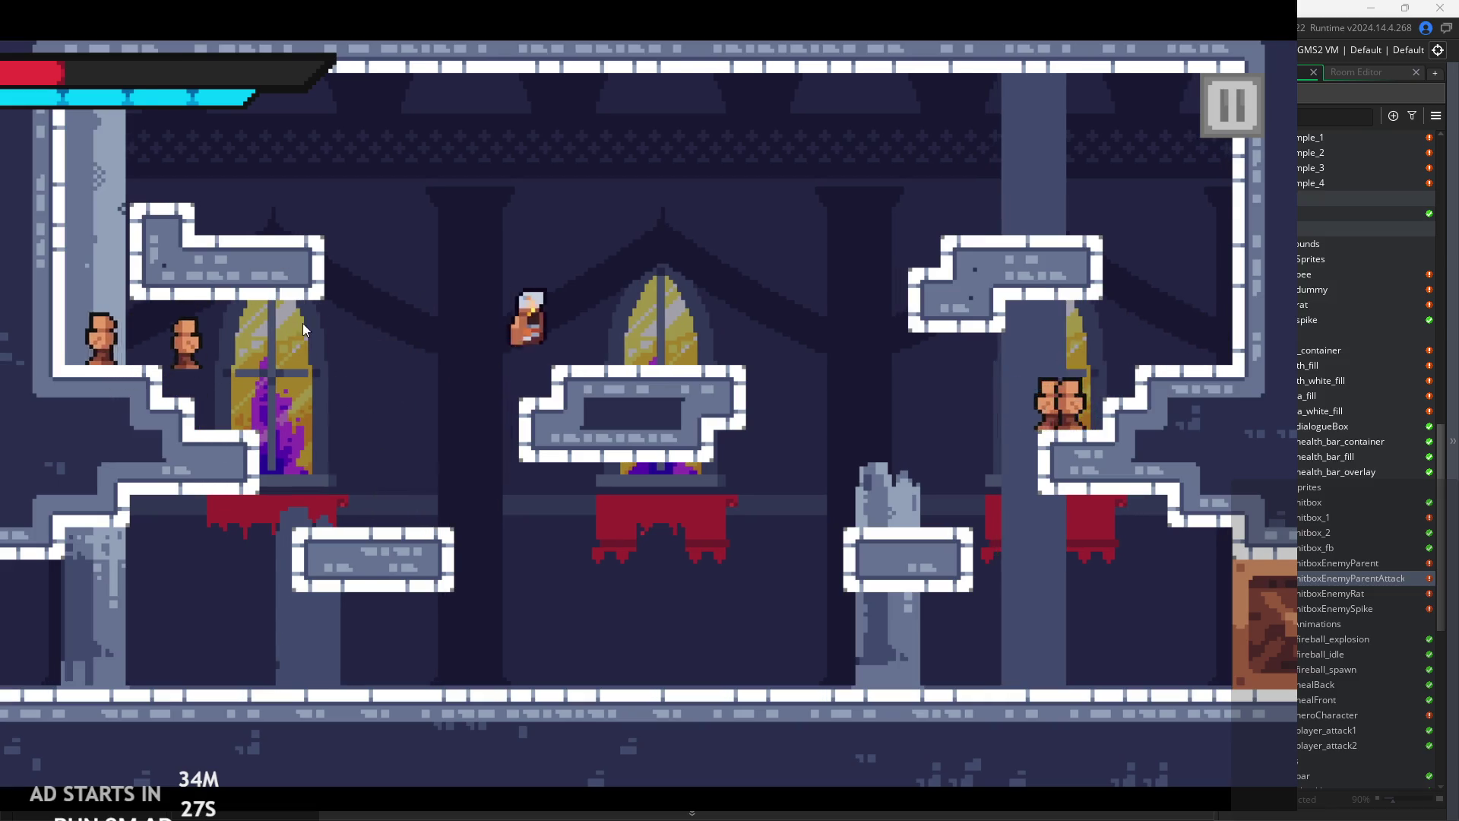
key("Right")
key("Left")
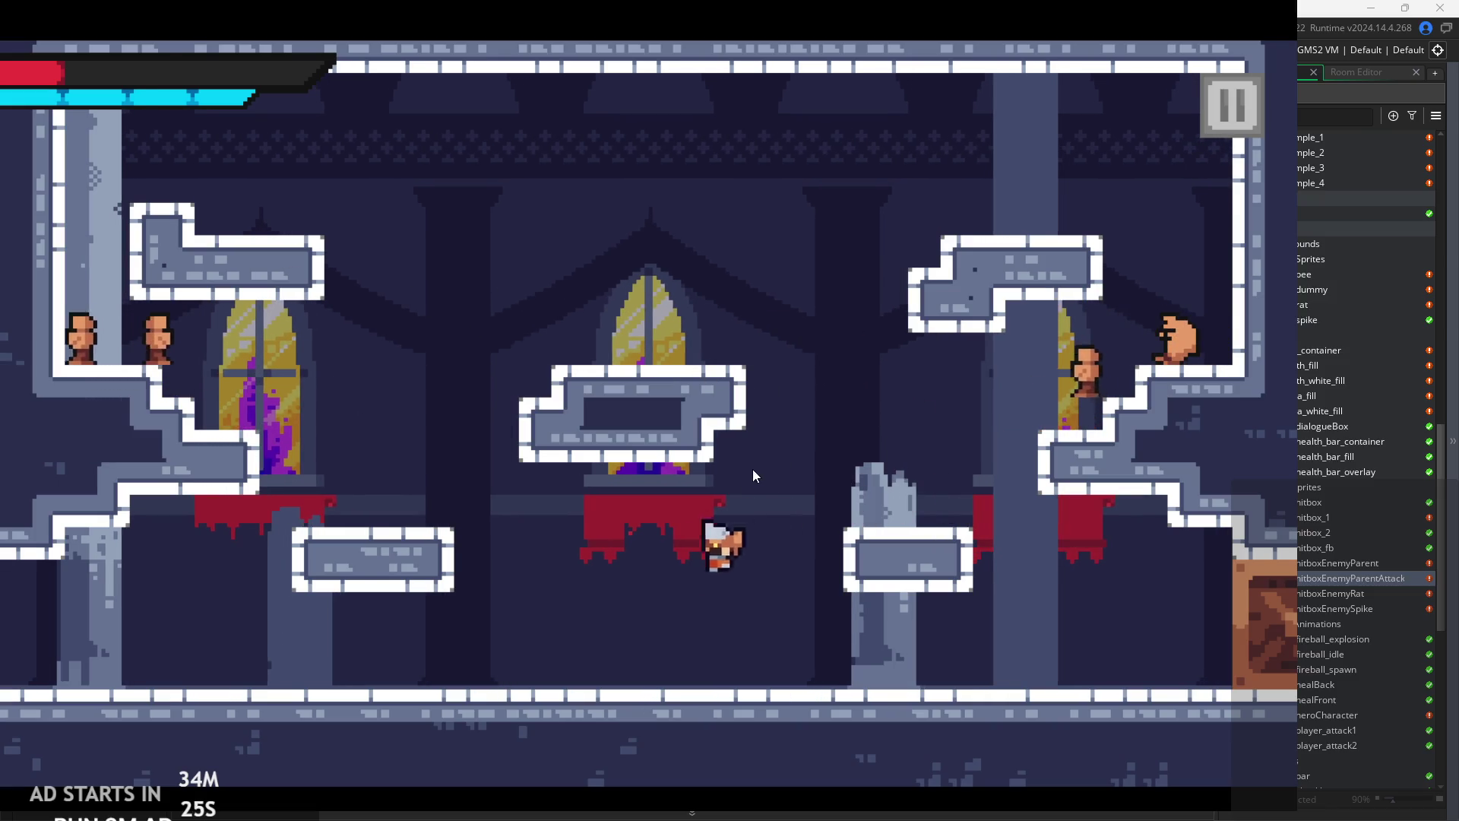
left_click(1225, 112)
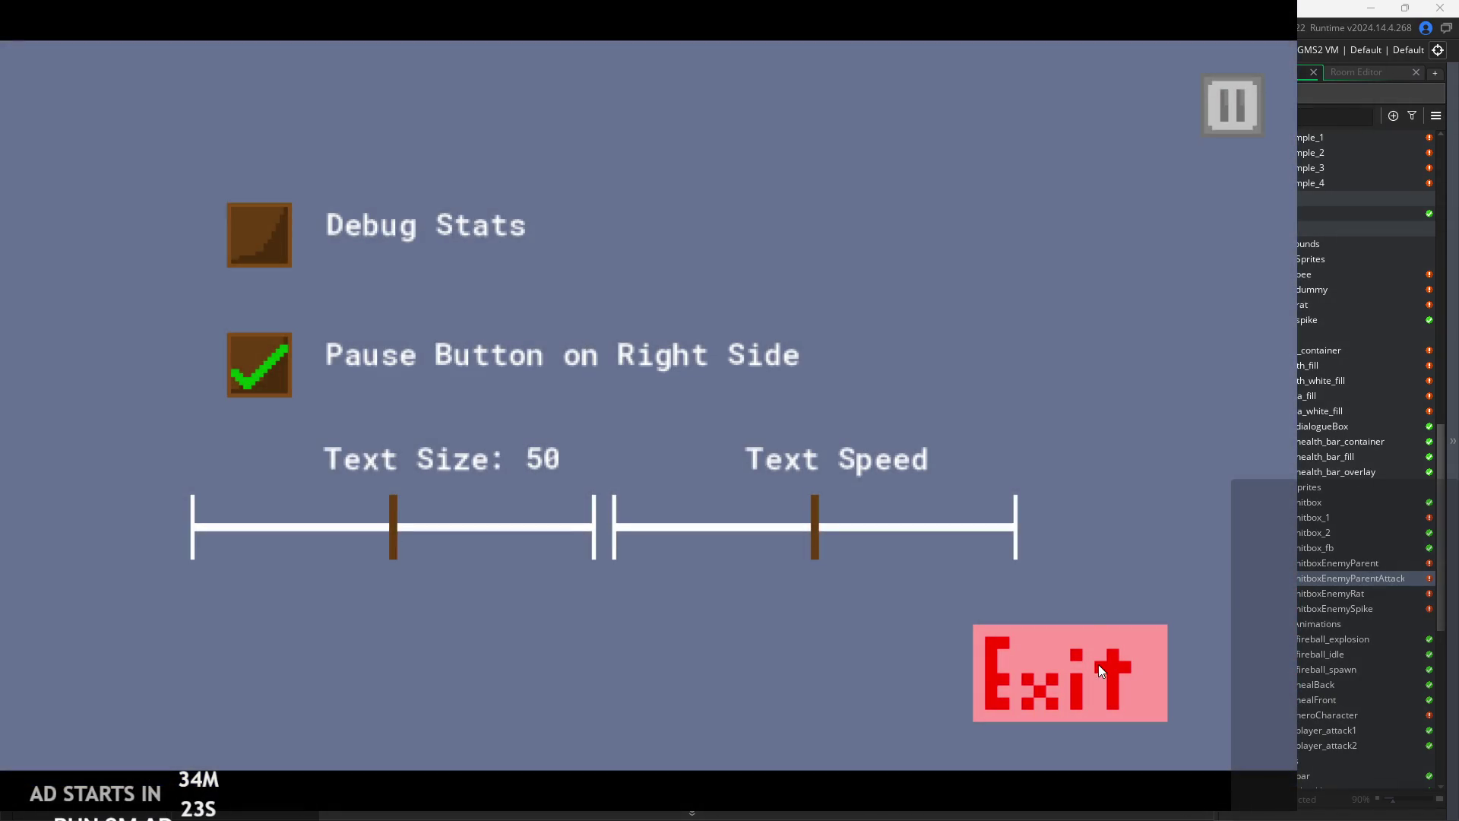
left_click(1224, 90)
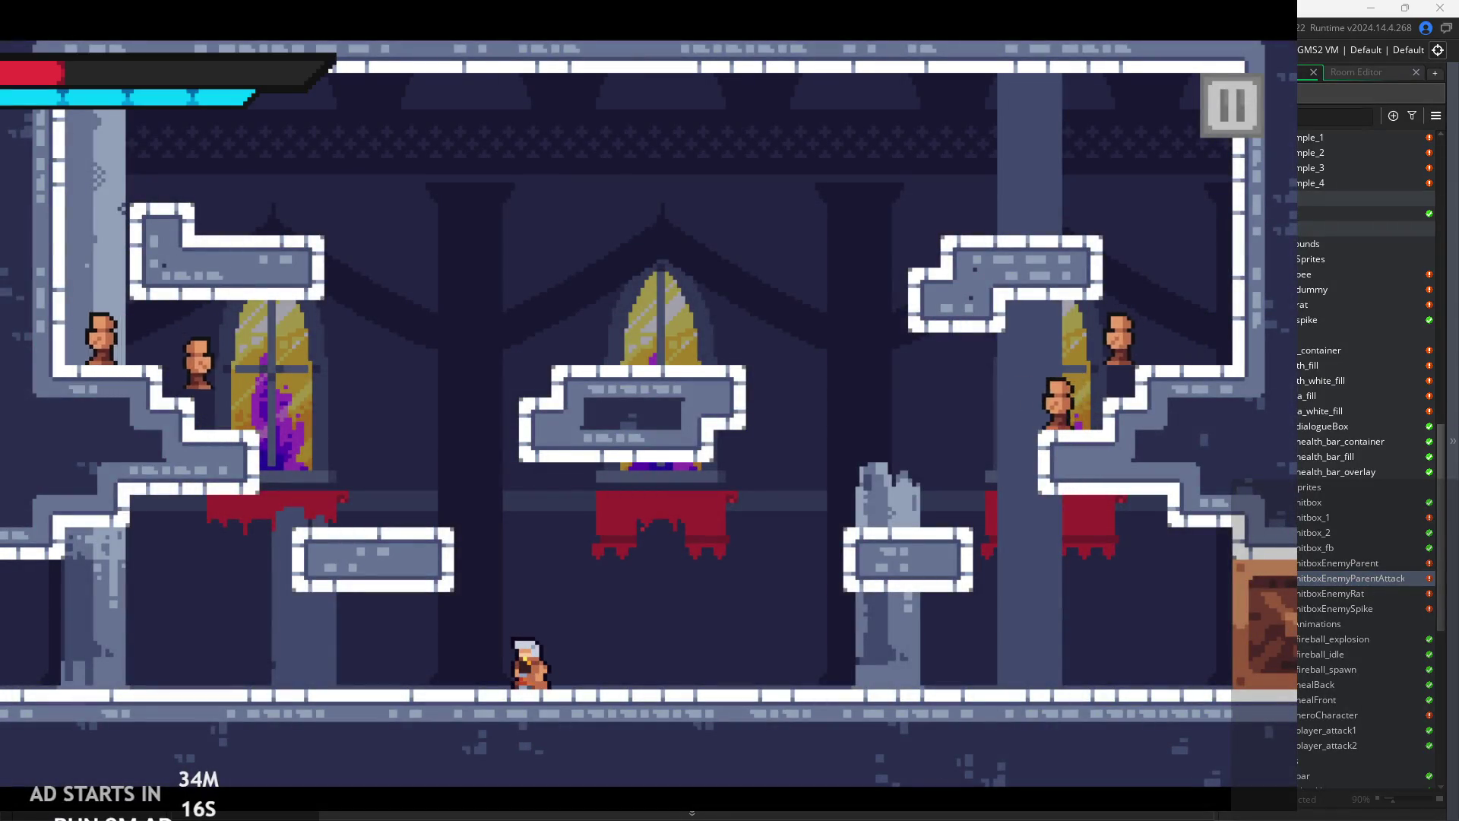
key("alt+Tab")
- Zoom in and read the To-do list in the Paint notes, then minimize Paint
scroll(874, 469, "down", 10)
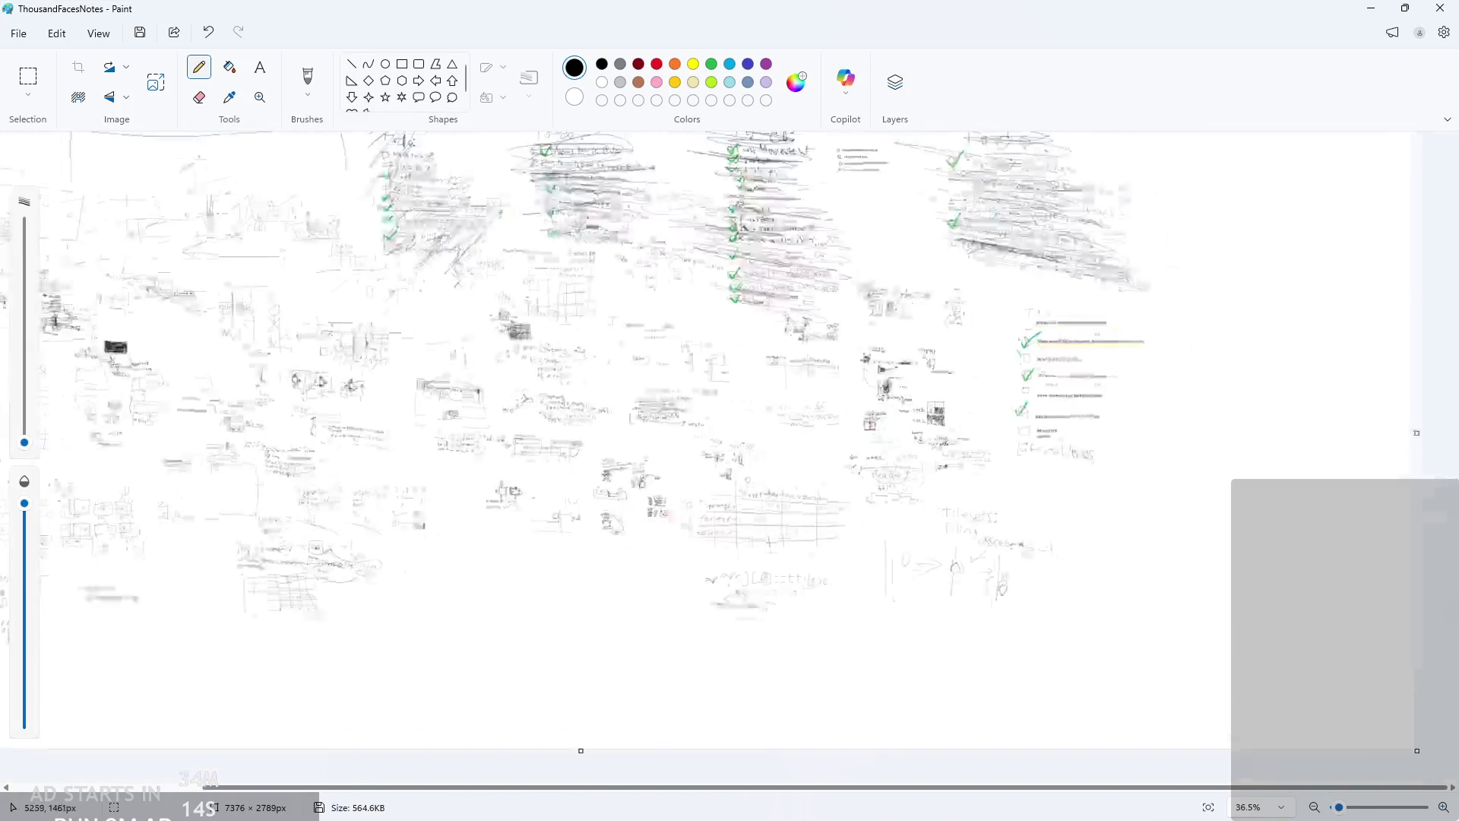
scroll(1123, 410, "up", 8)
scroll(959, 405, "up", 3)
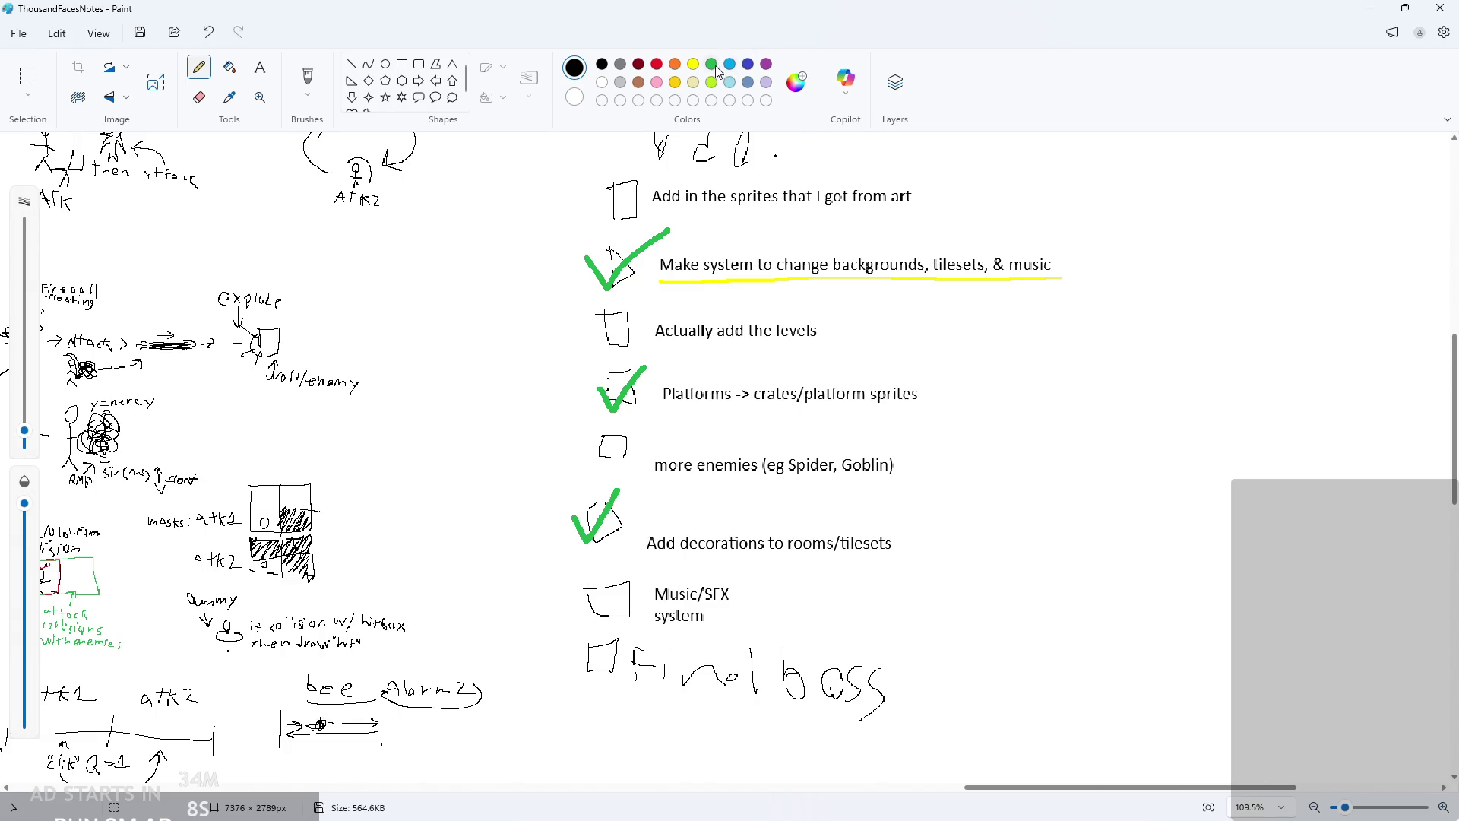
scroll(644, 376, "down", 2)
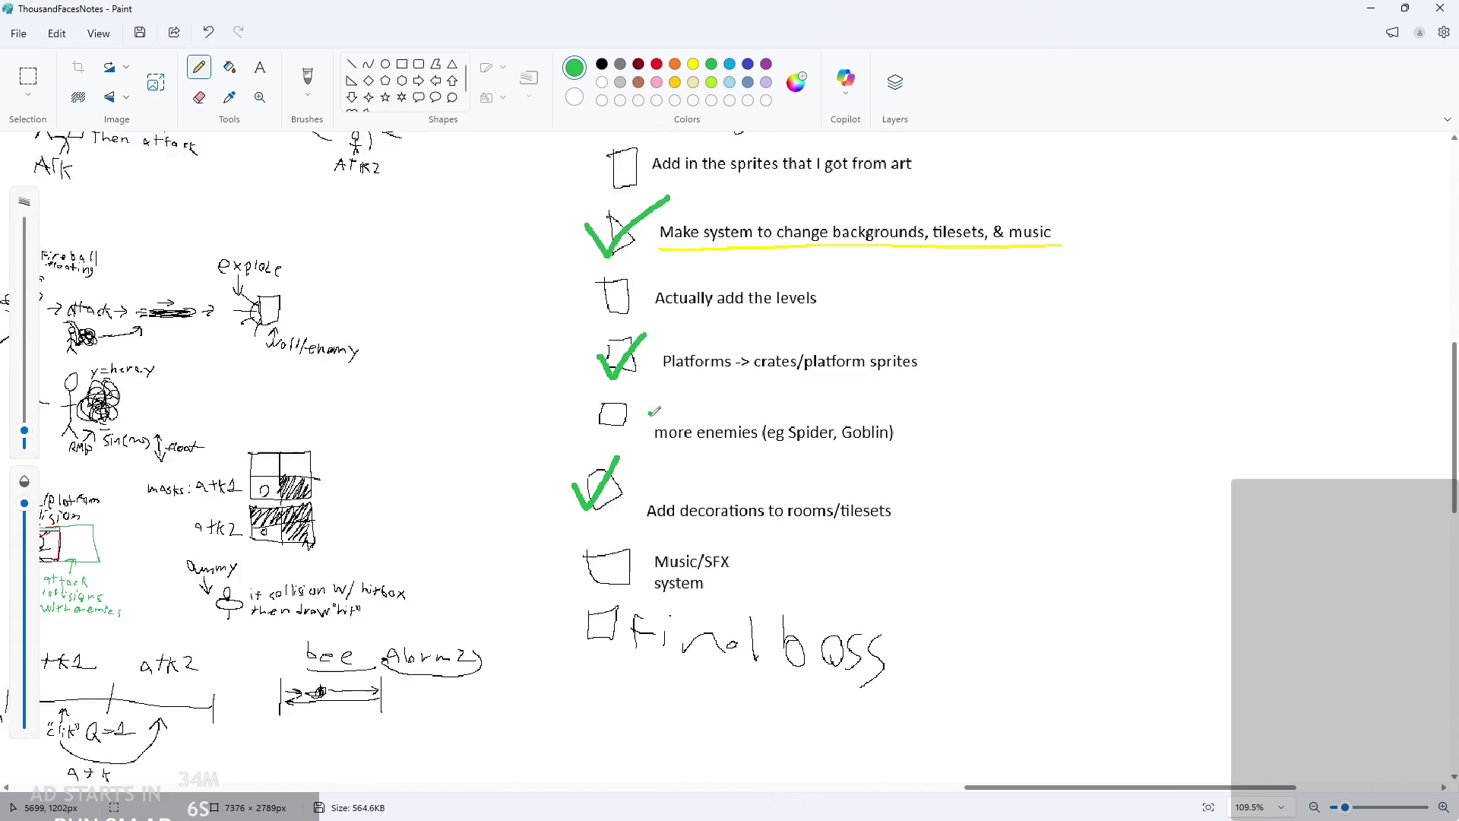
scroll(724, 567, "up", 3)
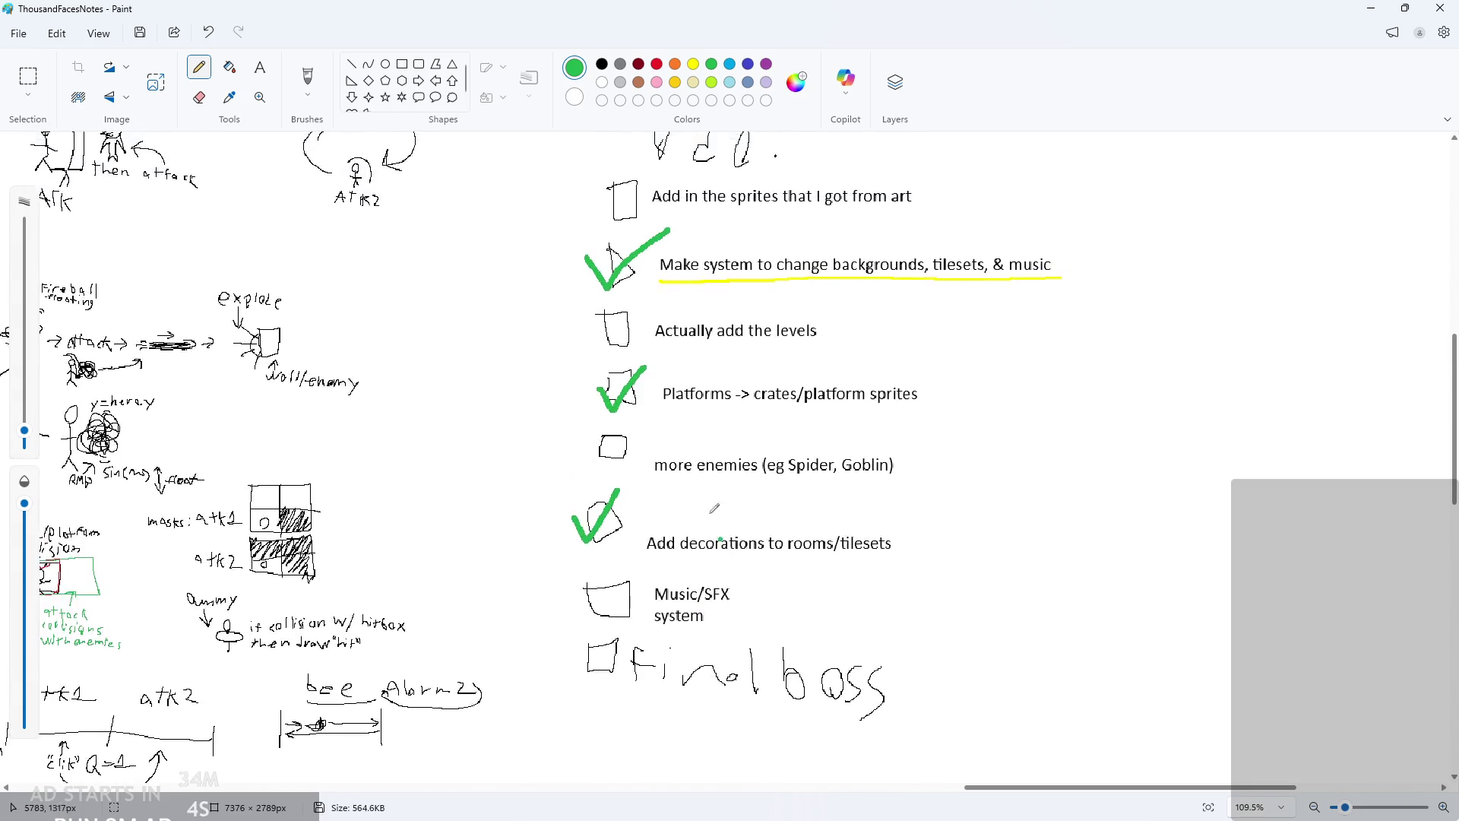
left_click(1367, 8)
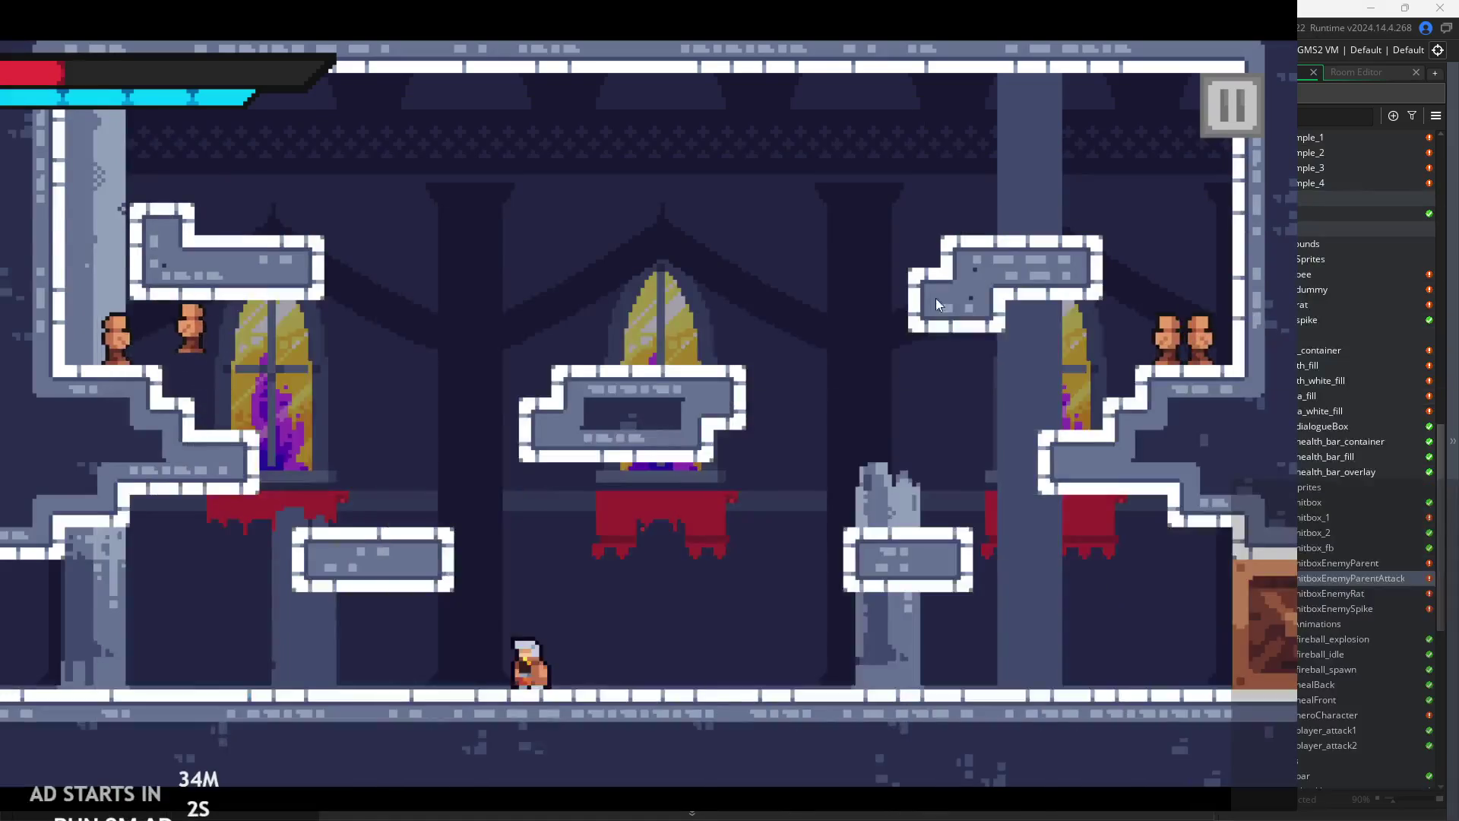
- Jump the hero between the left and right platforms and over the central window
key("space")
key("Left")
key("space")
key("space")
key("Right")
key("space")
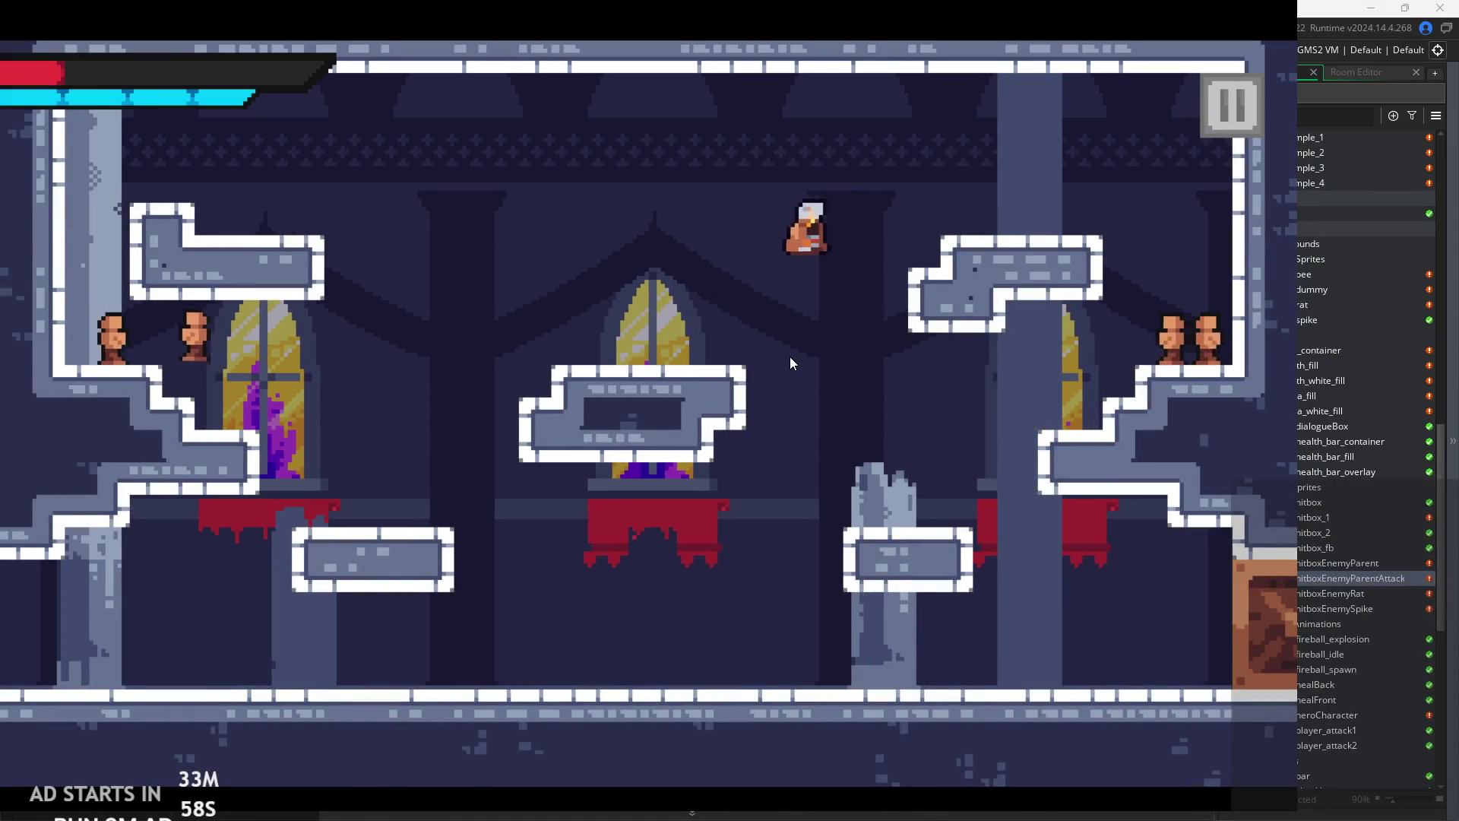
key("Left")
key("space")
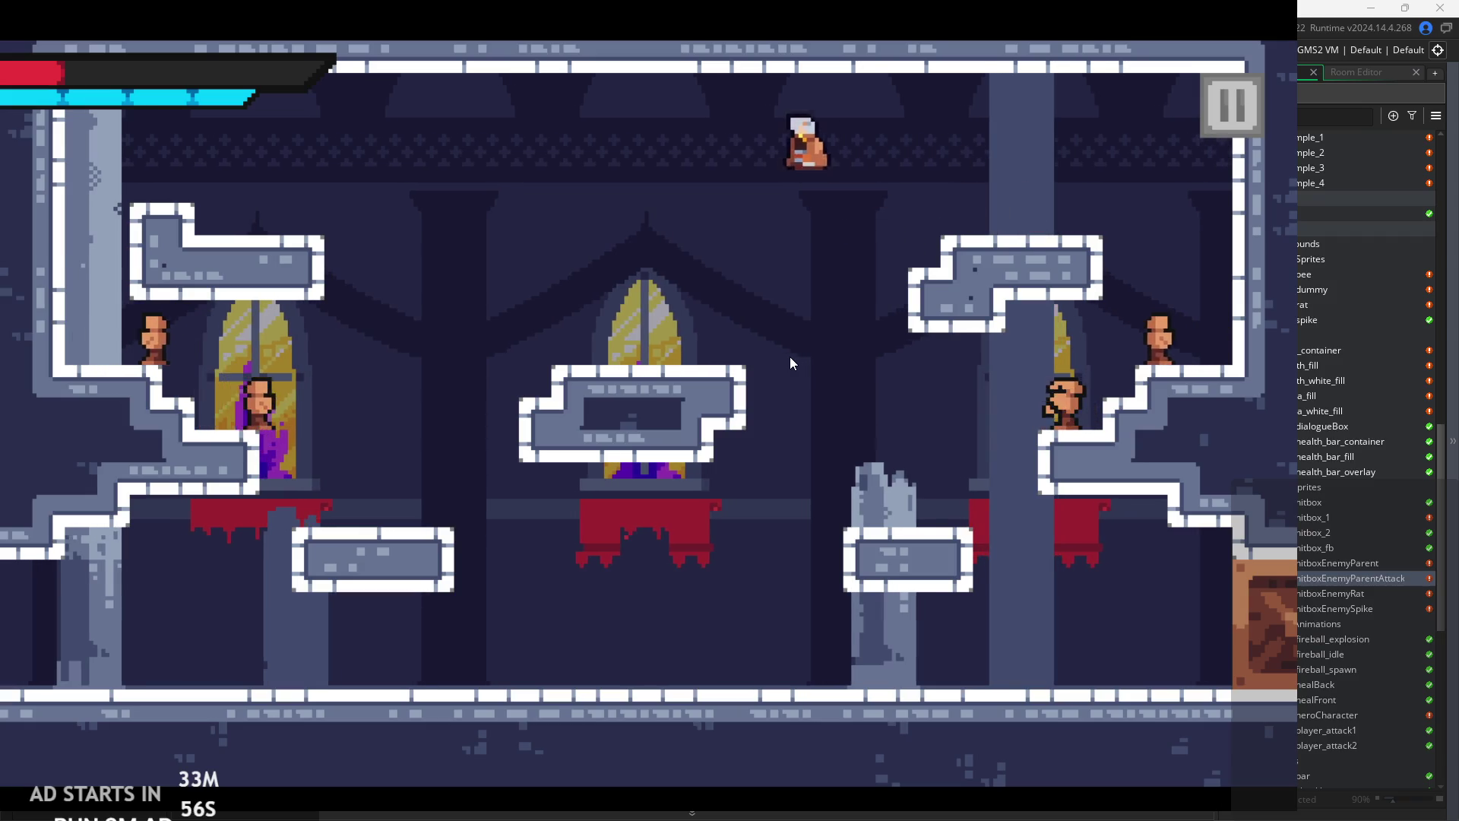
key("space")
key("Left")
key("Right")
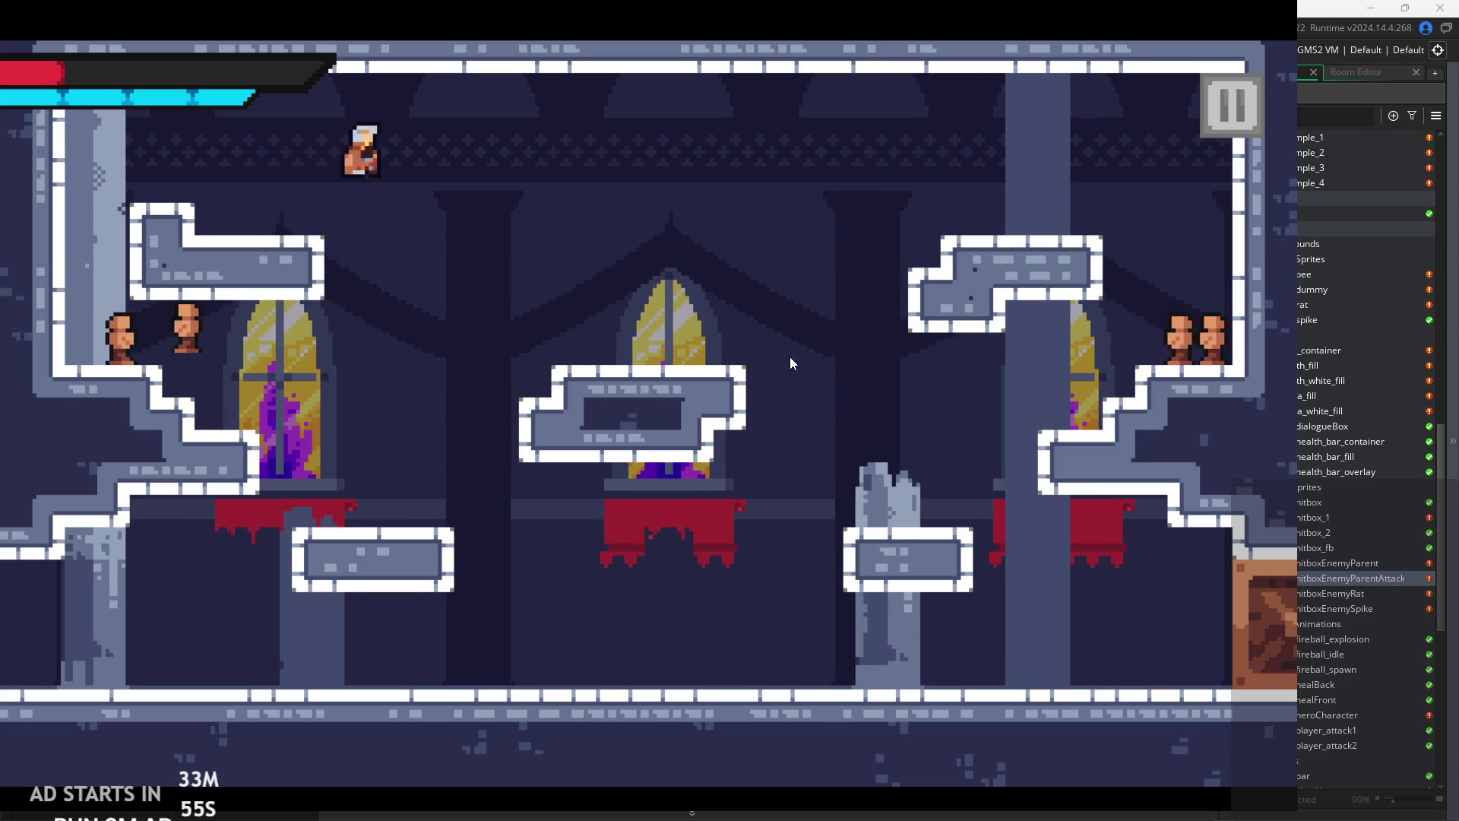
key("Right")
key("space")
key("Left")
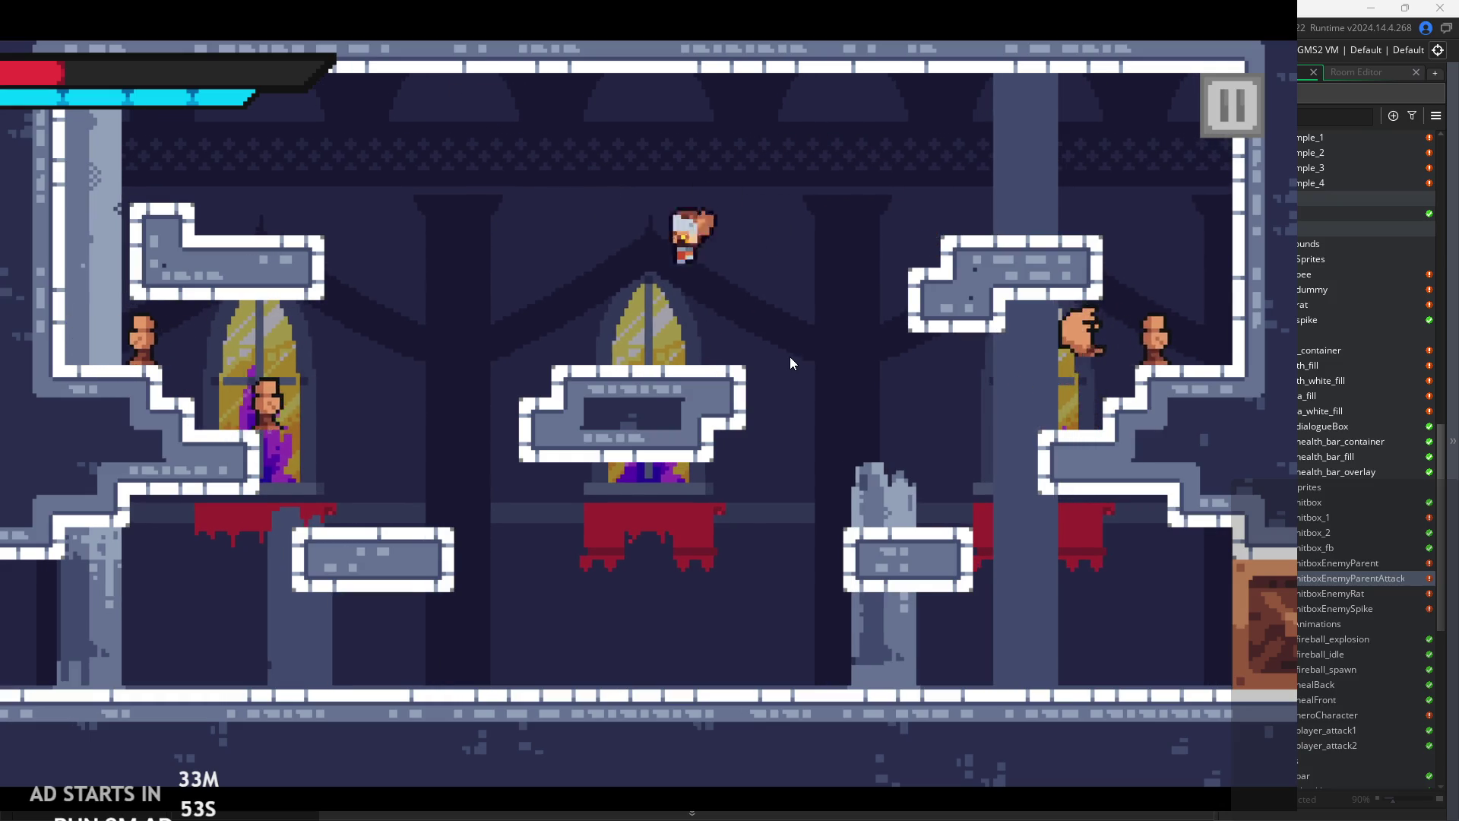
- Carry the hero back and forth across the upper room, then quit via the pause menu's Exit
key("Left")
key("Right")
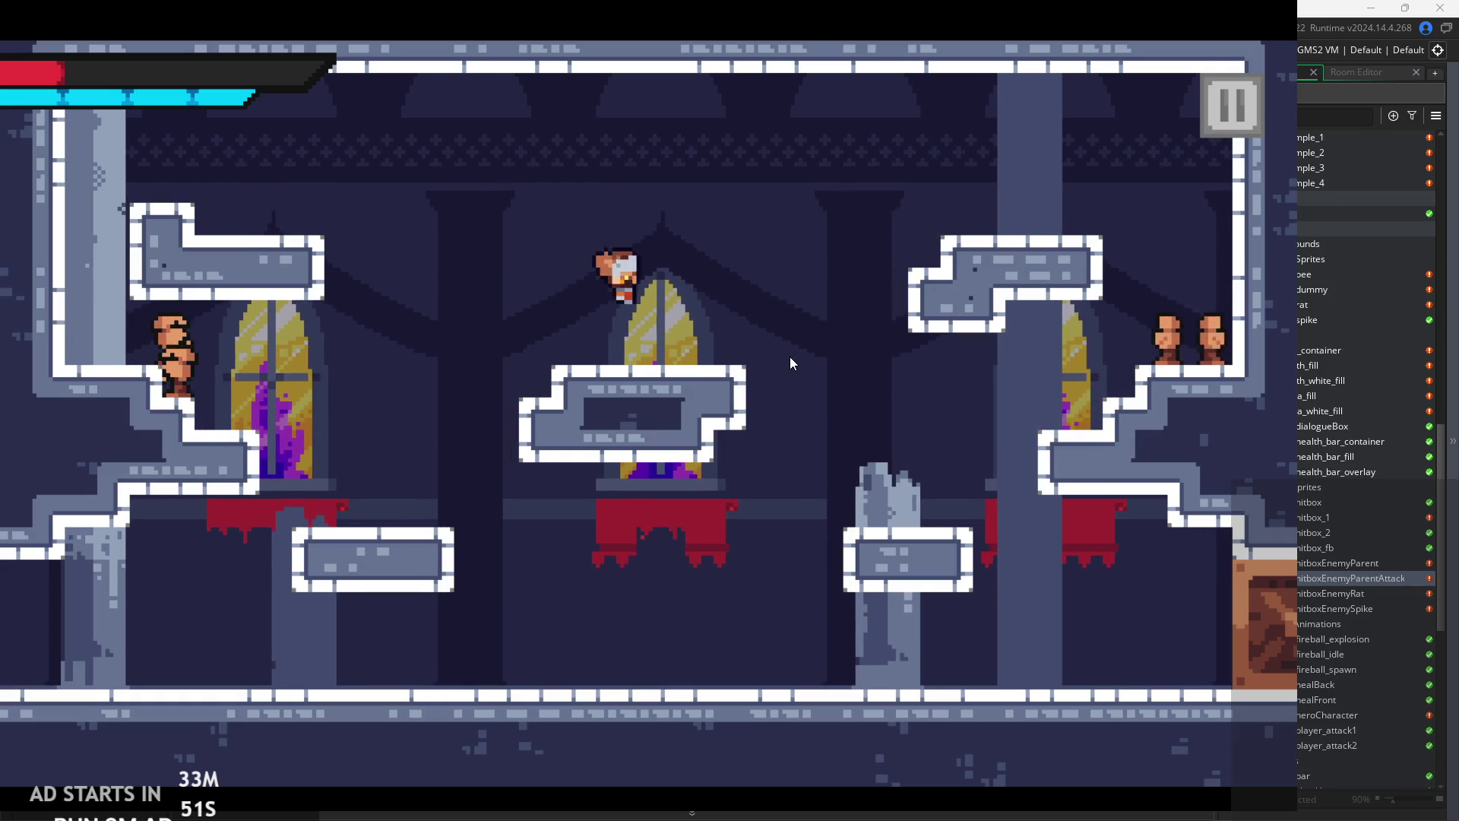
key("space")
key("Right")
key("Left")
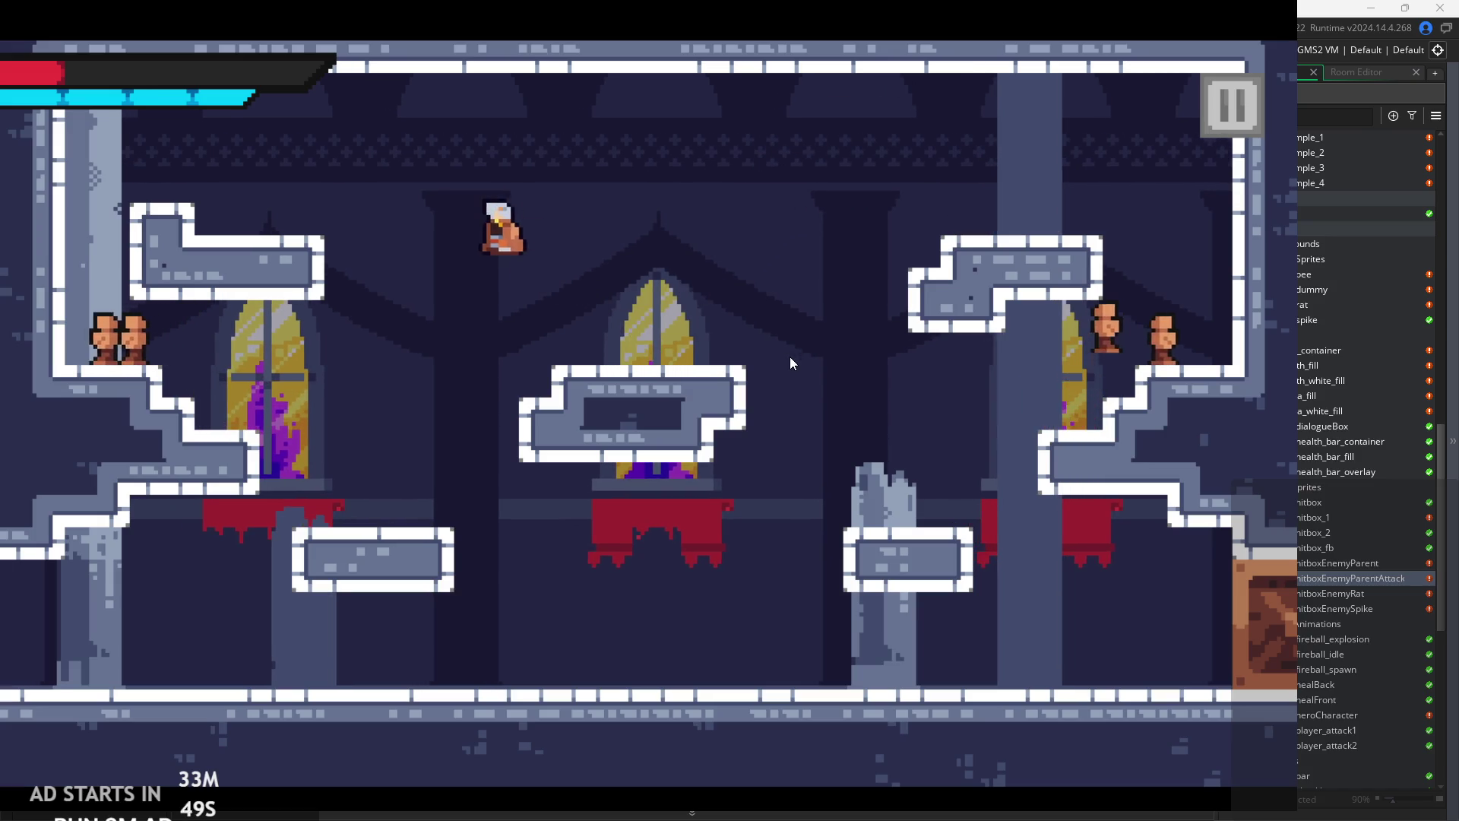
key("Right")
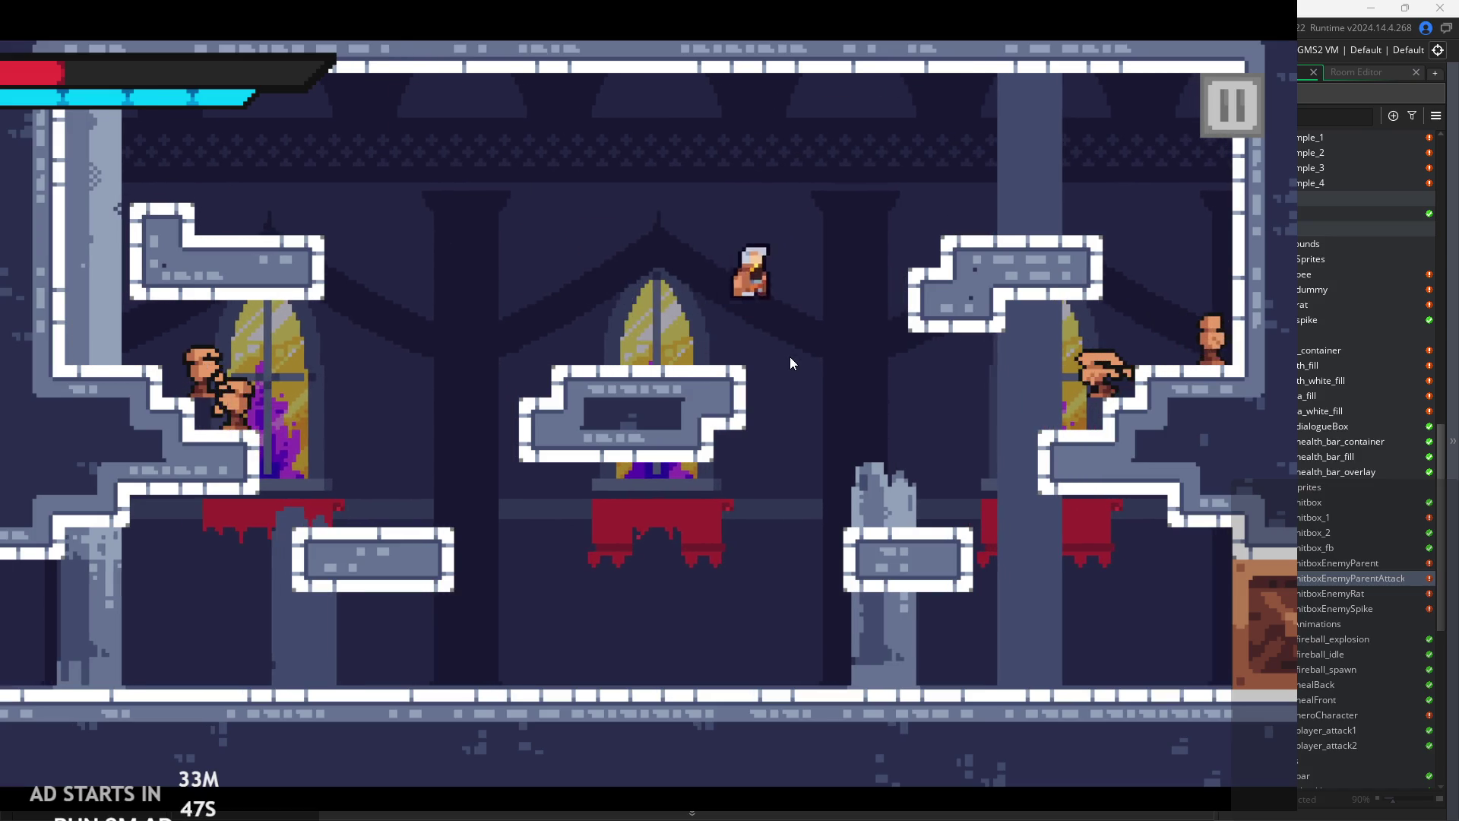
key("space")
key("Left")
key("space")
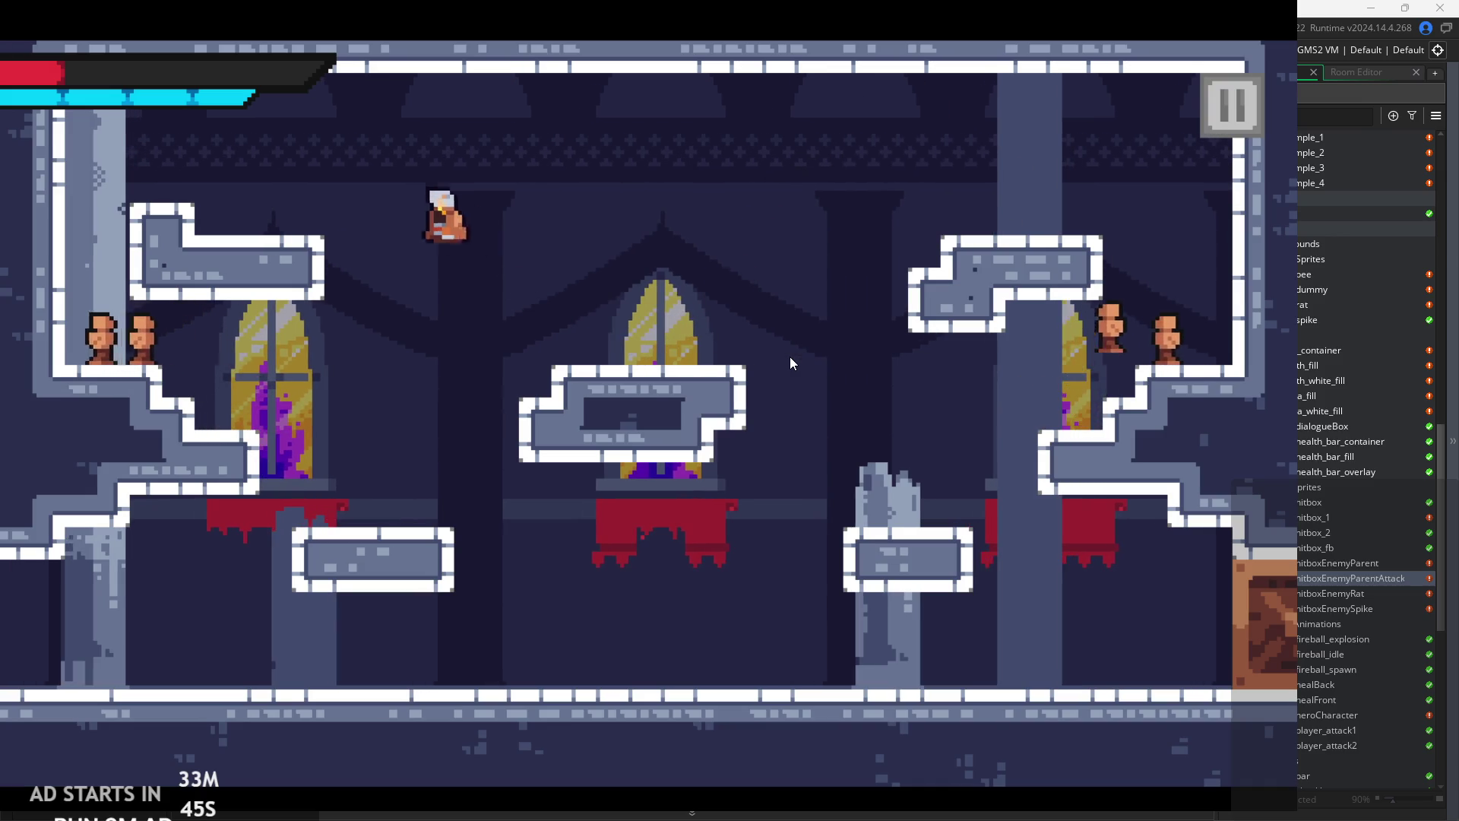
key("Right")
key("space")
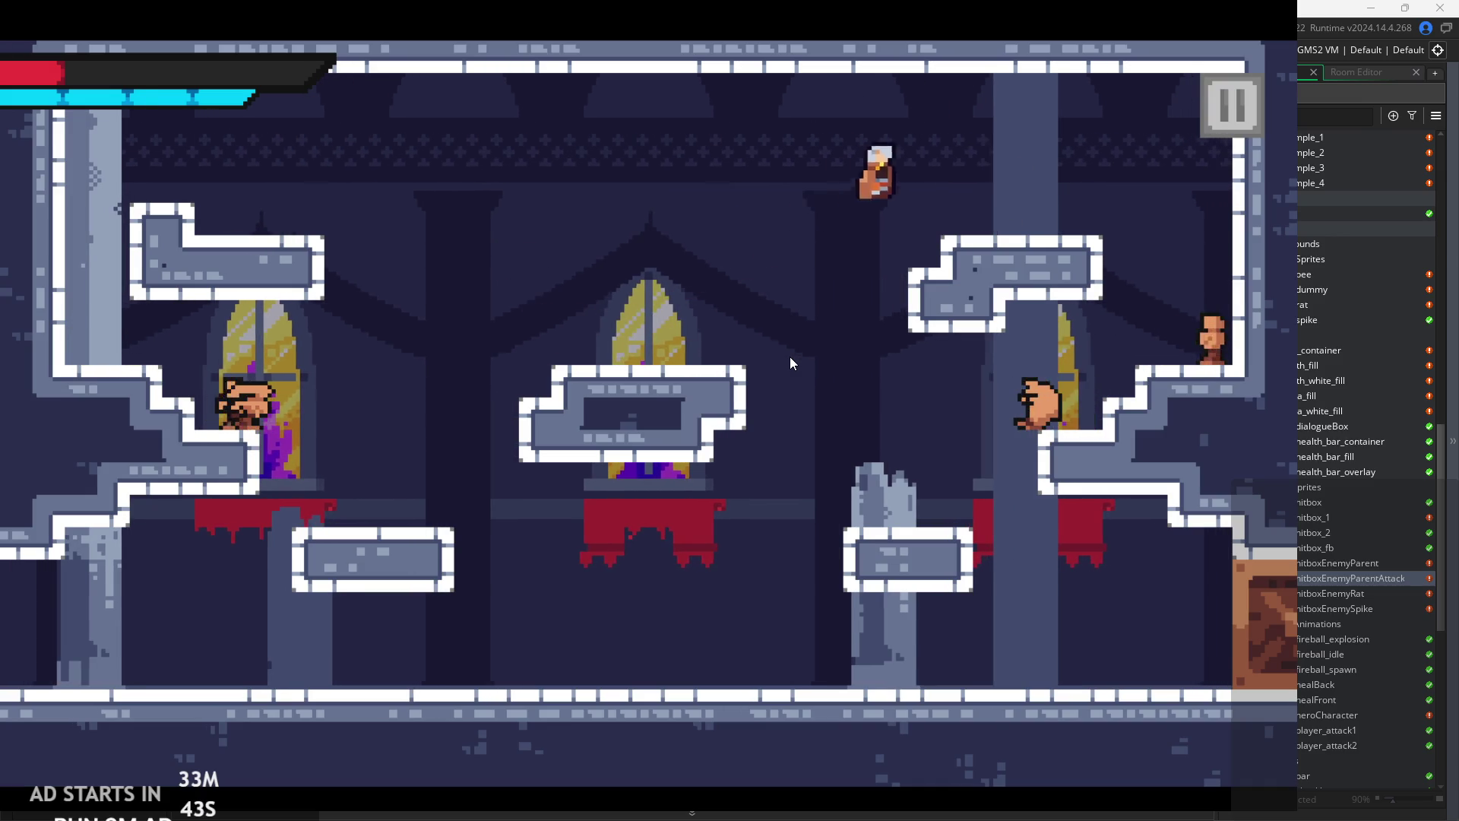
key("Left")
key("space")
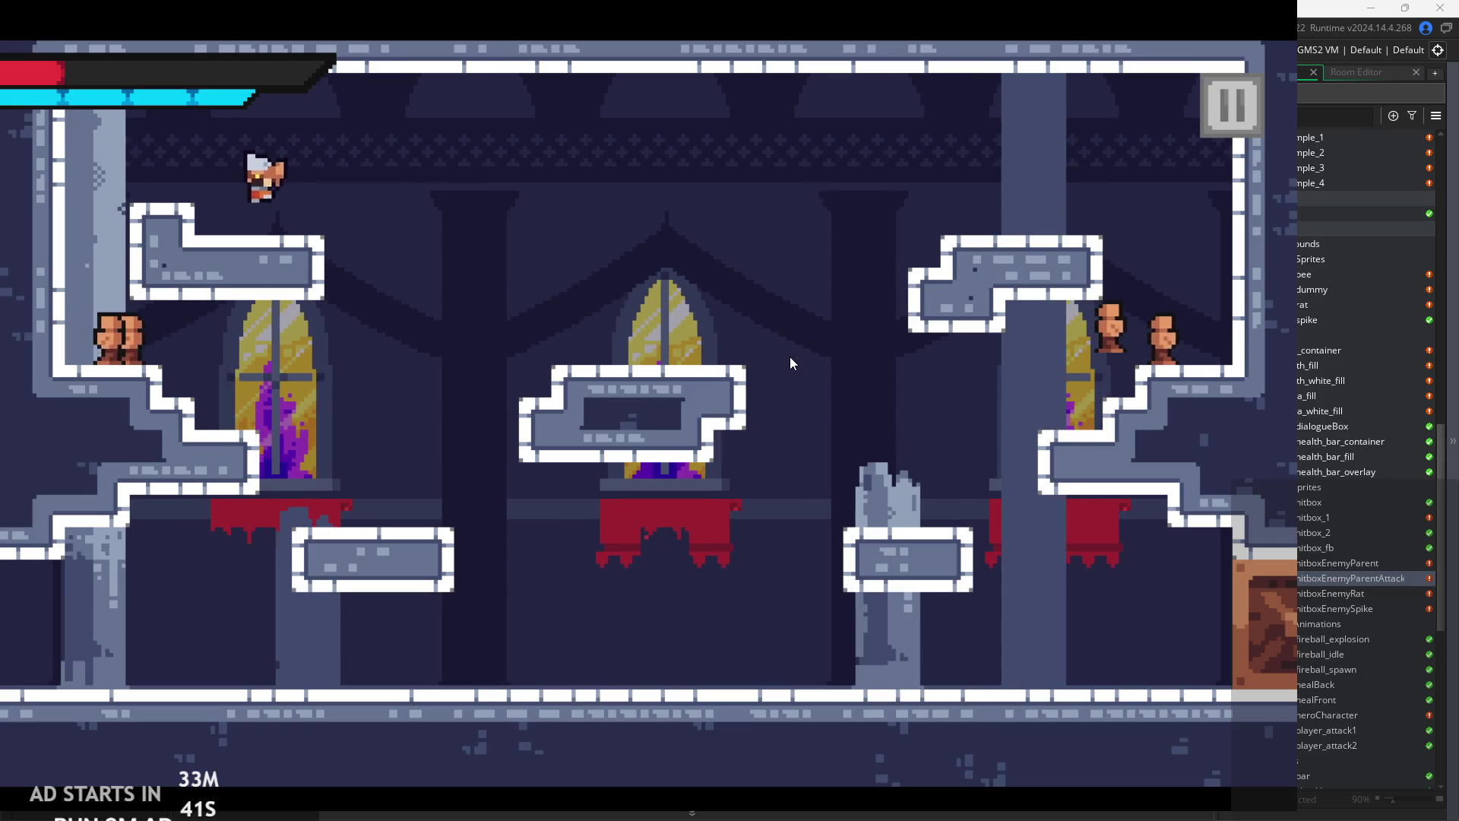
key("Right")
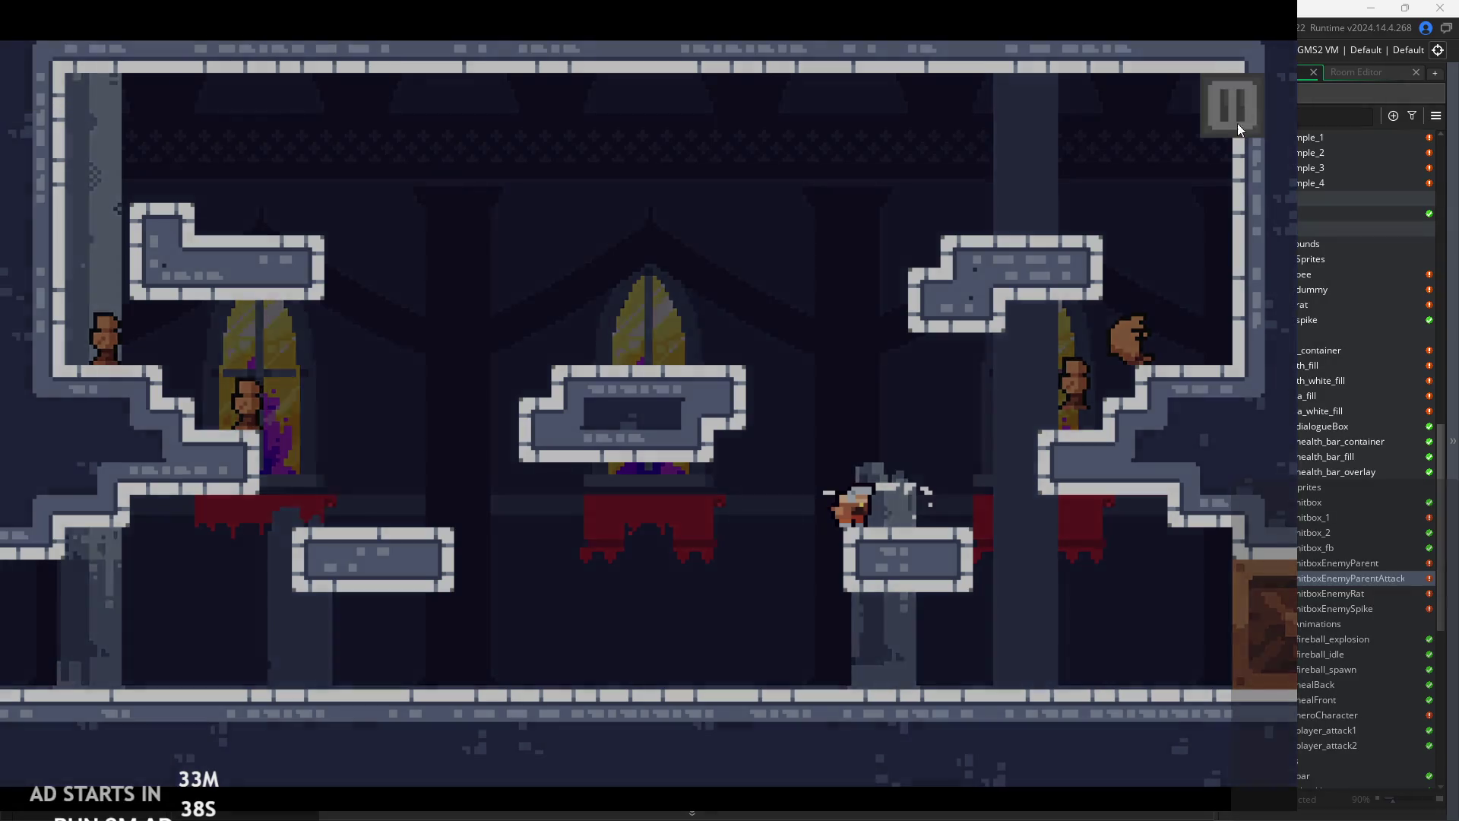
left_click(1237, 123)
left_click(1053, 670)
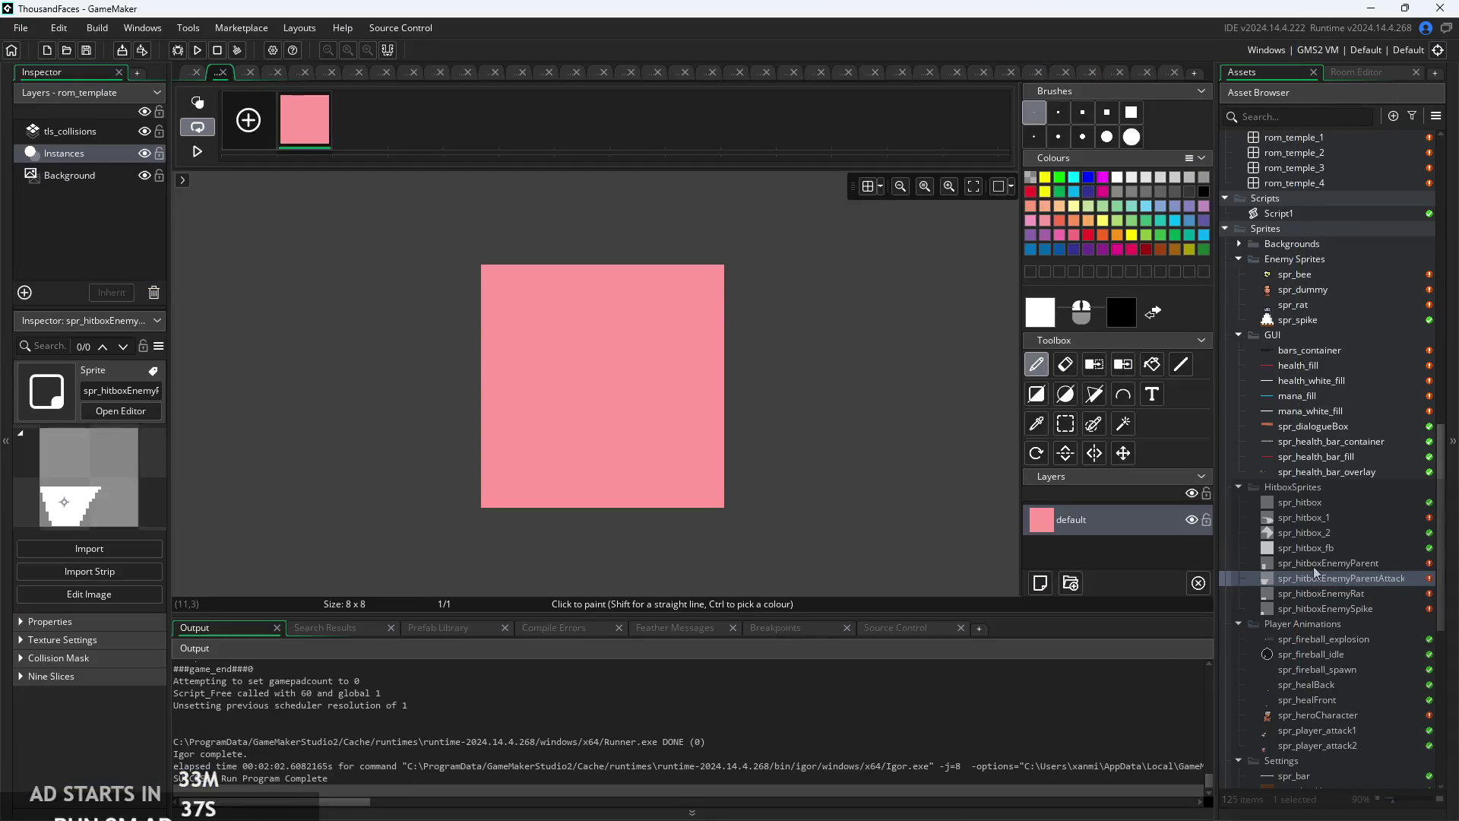
- Inspect the tls_grass tileset's properties and open the rom_grass_1 room
scroll(1304, 720, "down", 5)
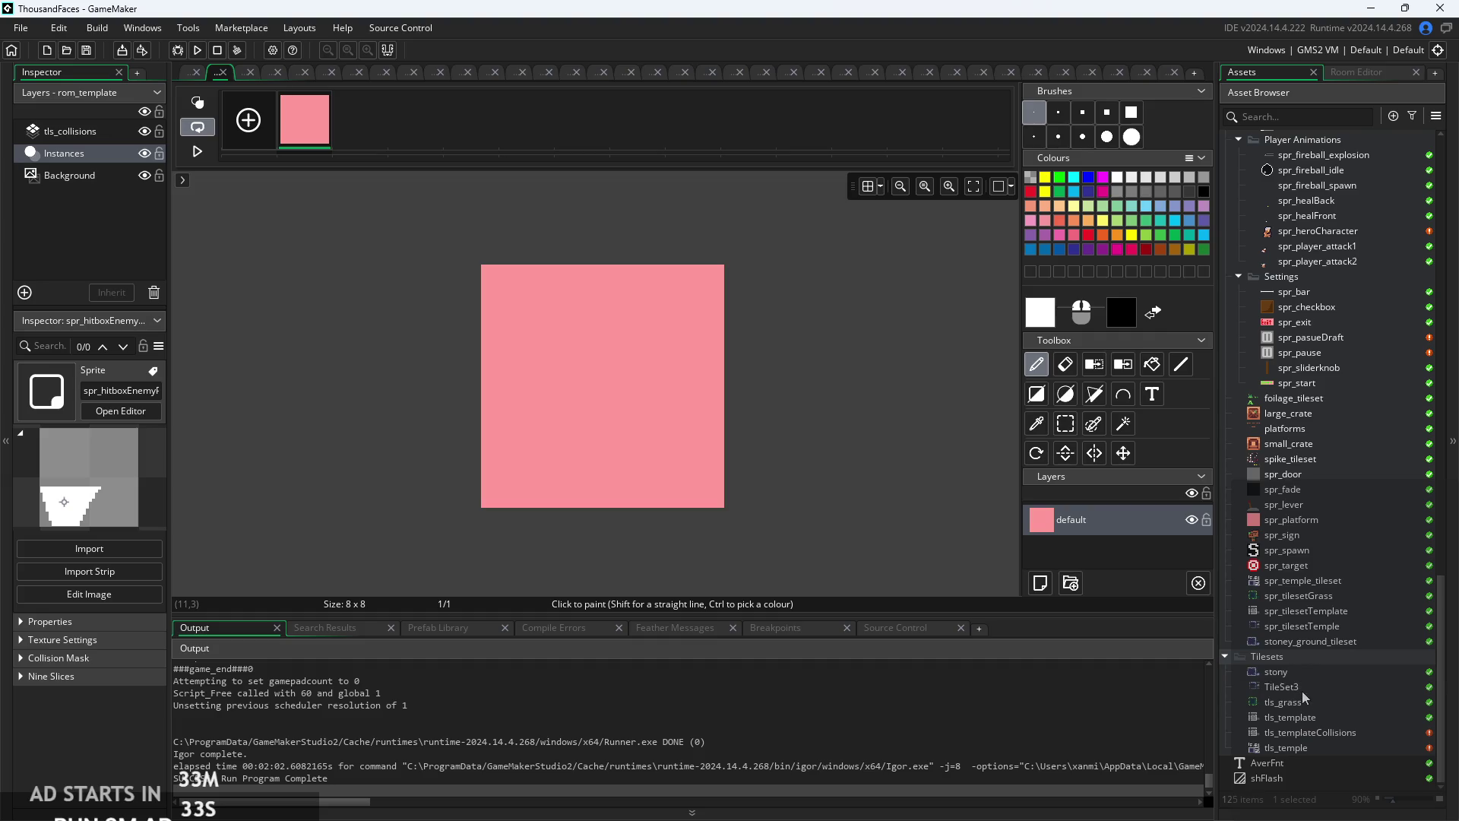
left_click(1303, 699)
scroll(1310, 697, "up", 2)
scroll(1310, 695, "up", 10)
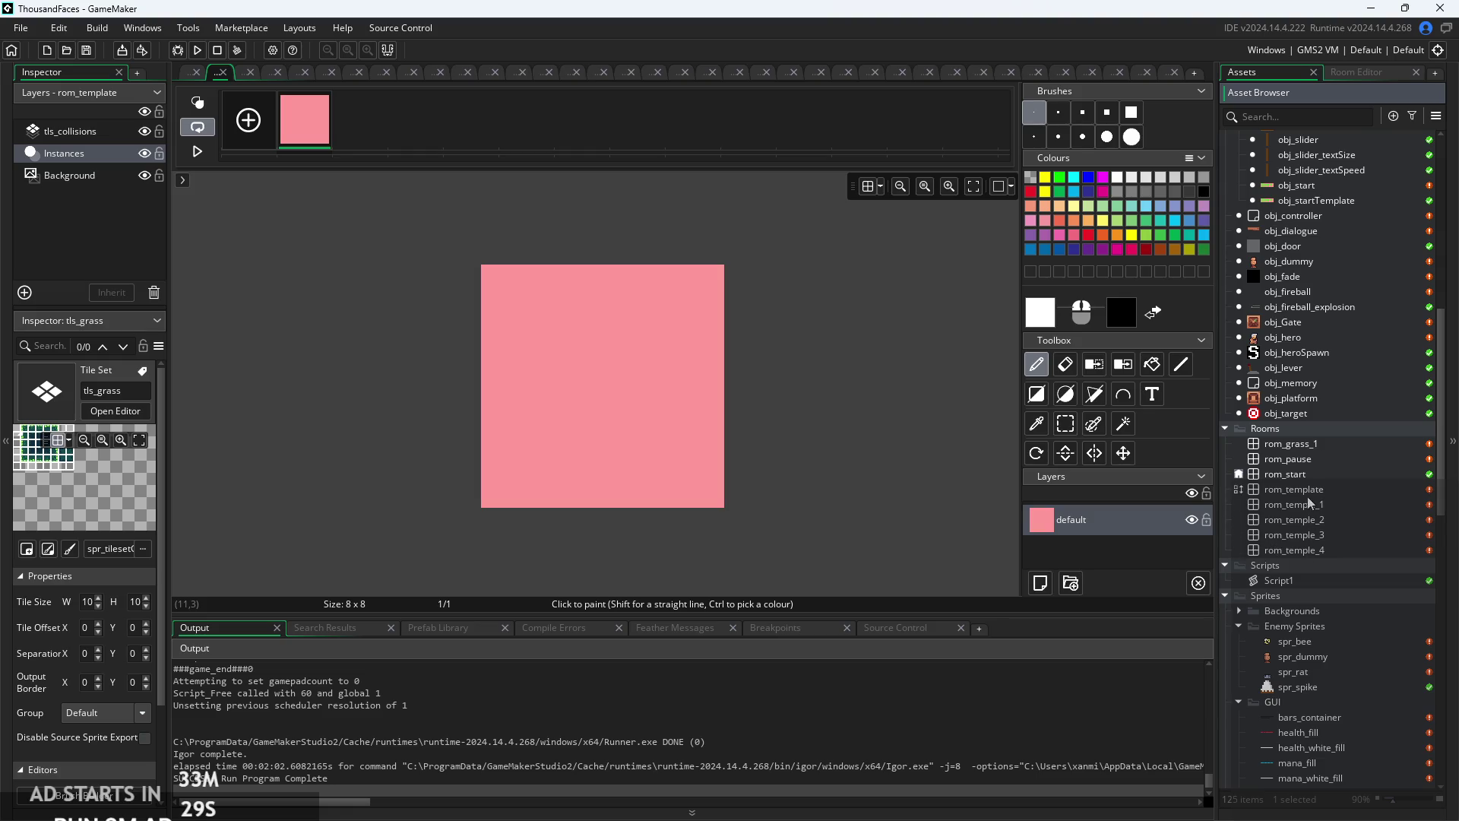
double_click(1312, 446)
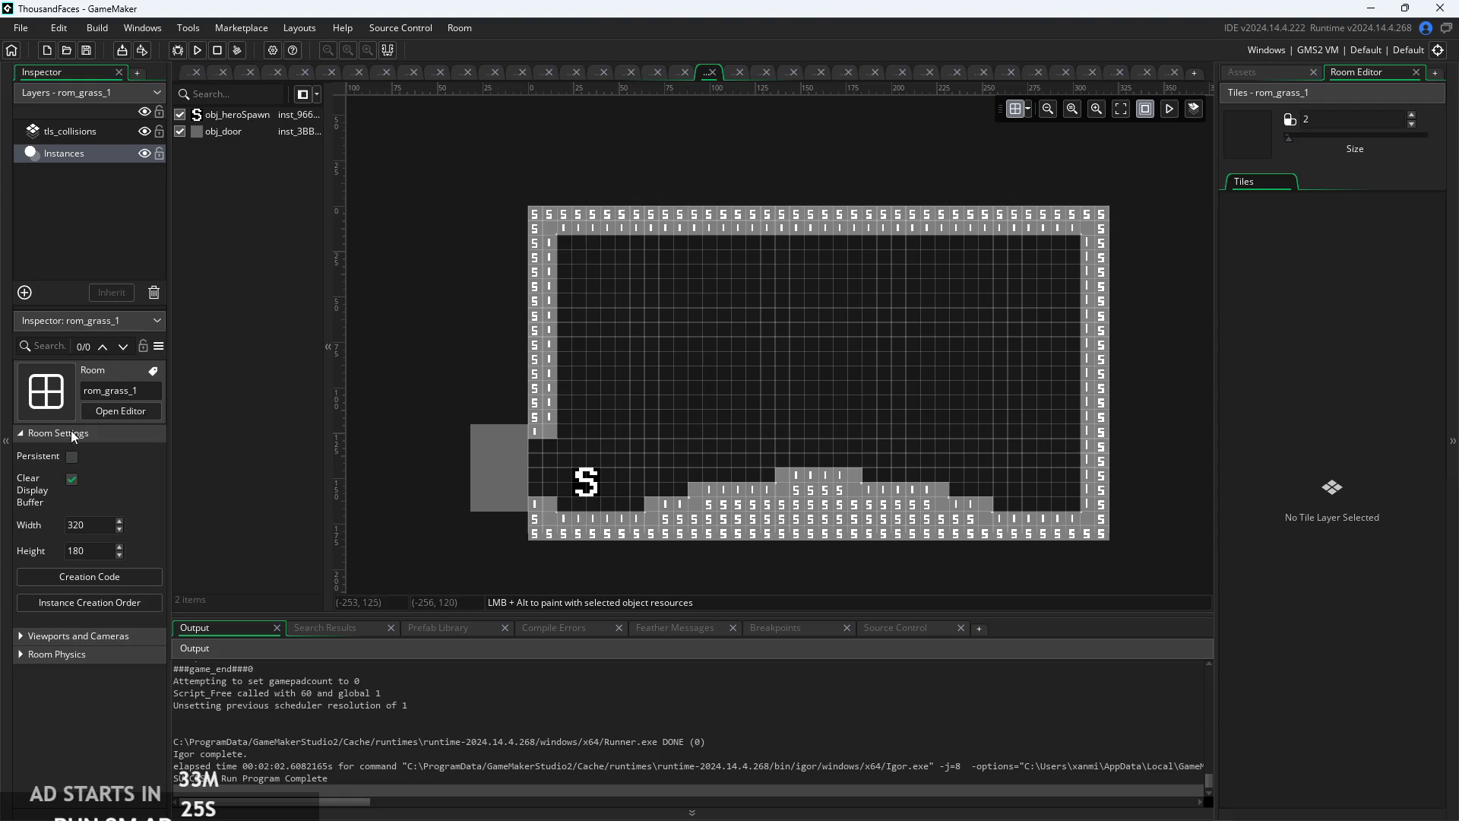
- Add a Backgrounds_1 background layer beneath tls_collisions and Instances, and open its colour
right_click(66, 203)
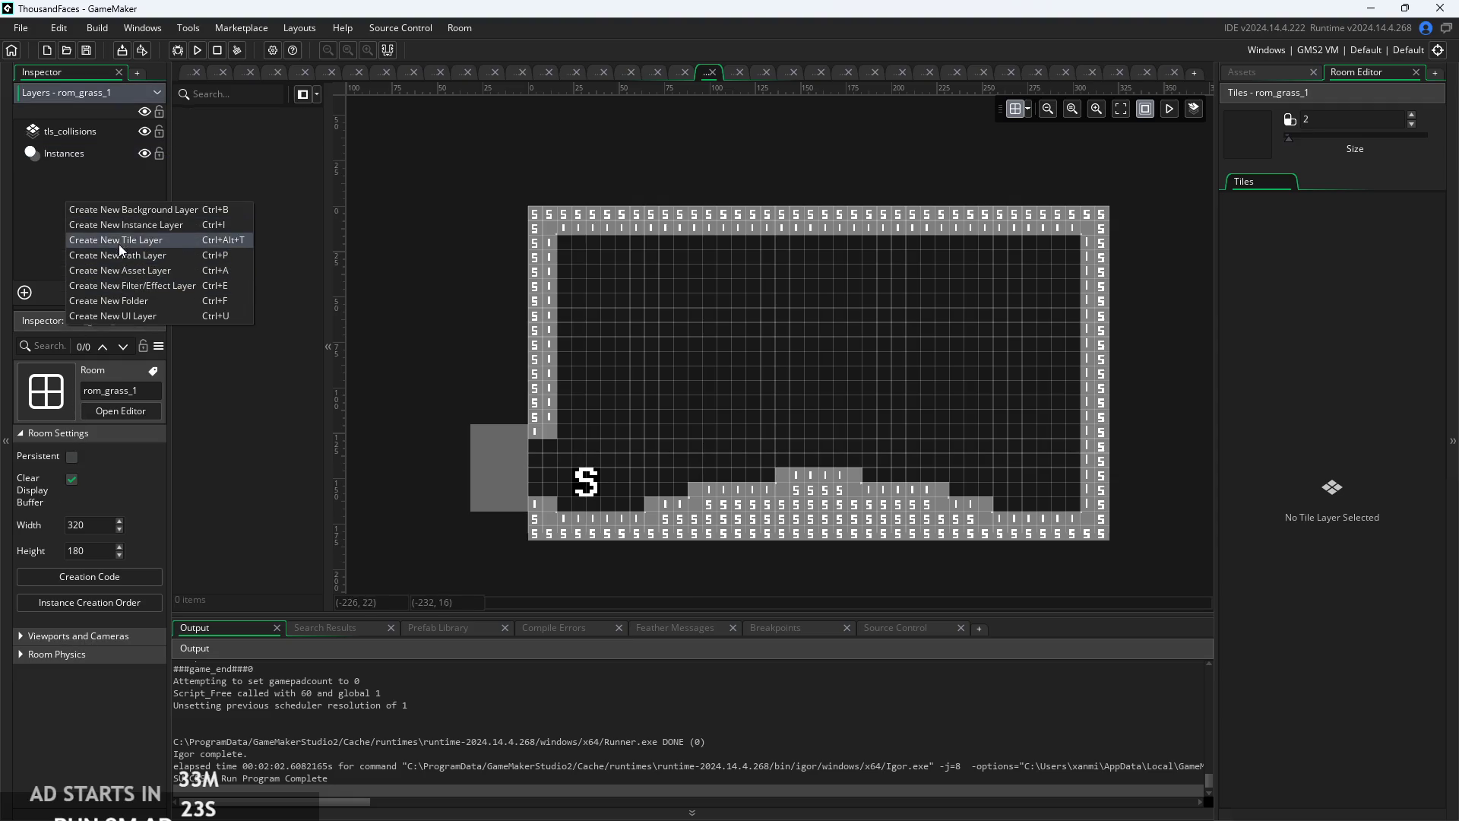
left_click(129, 209)
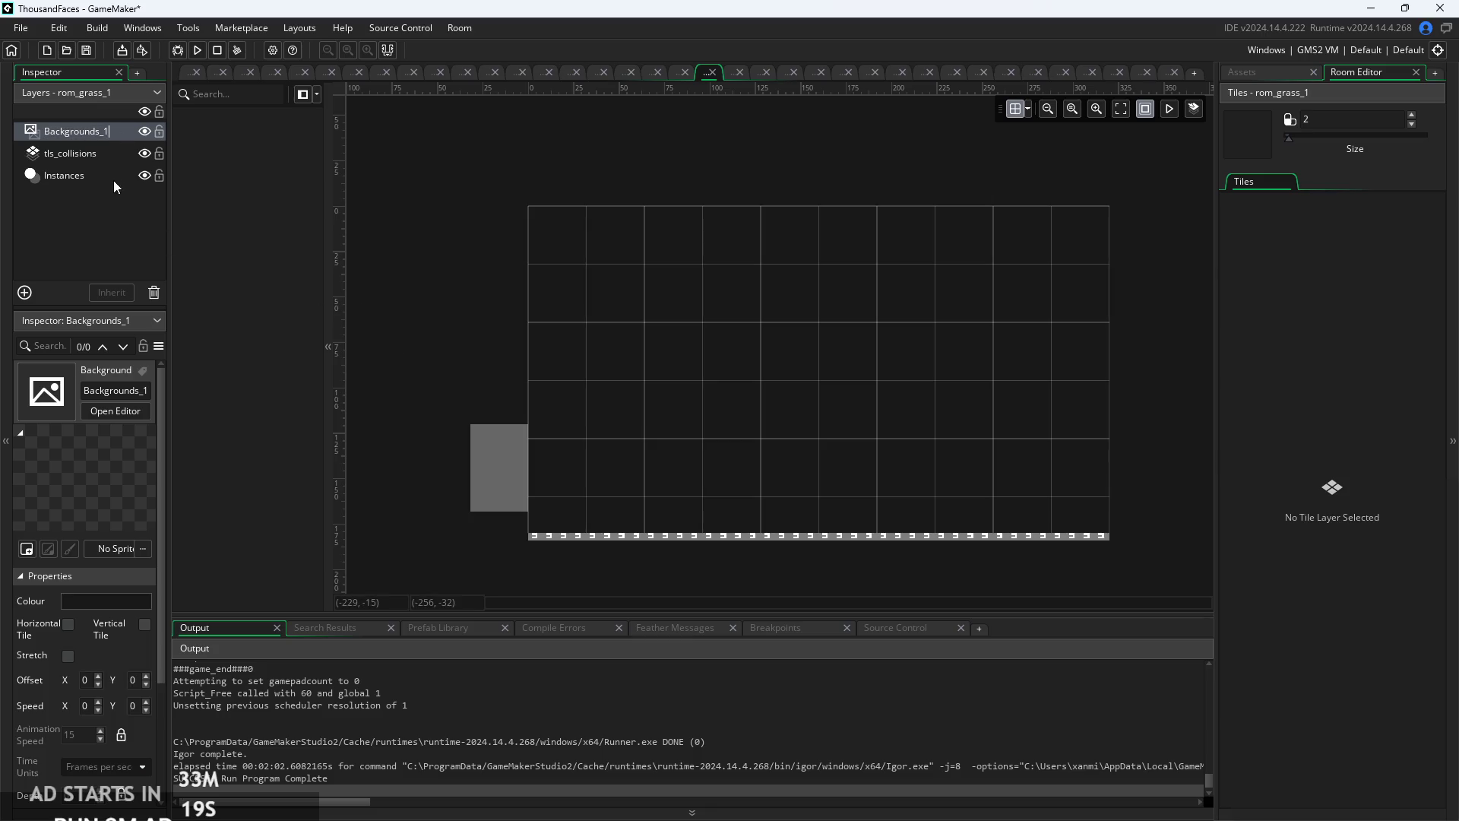
left_click(104, 226)
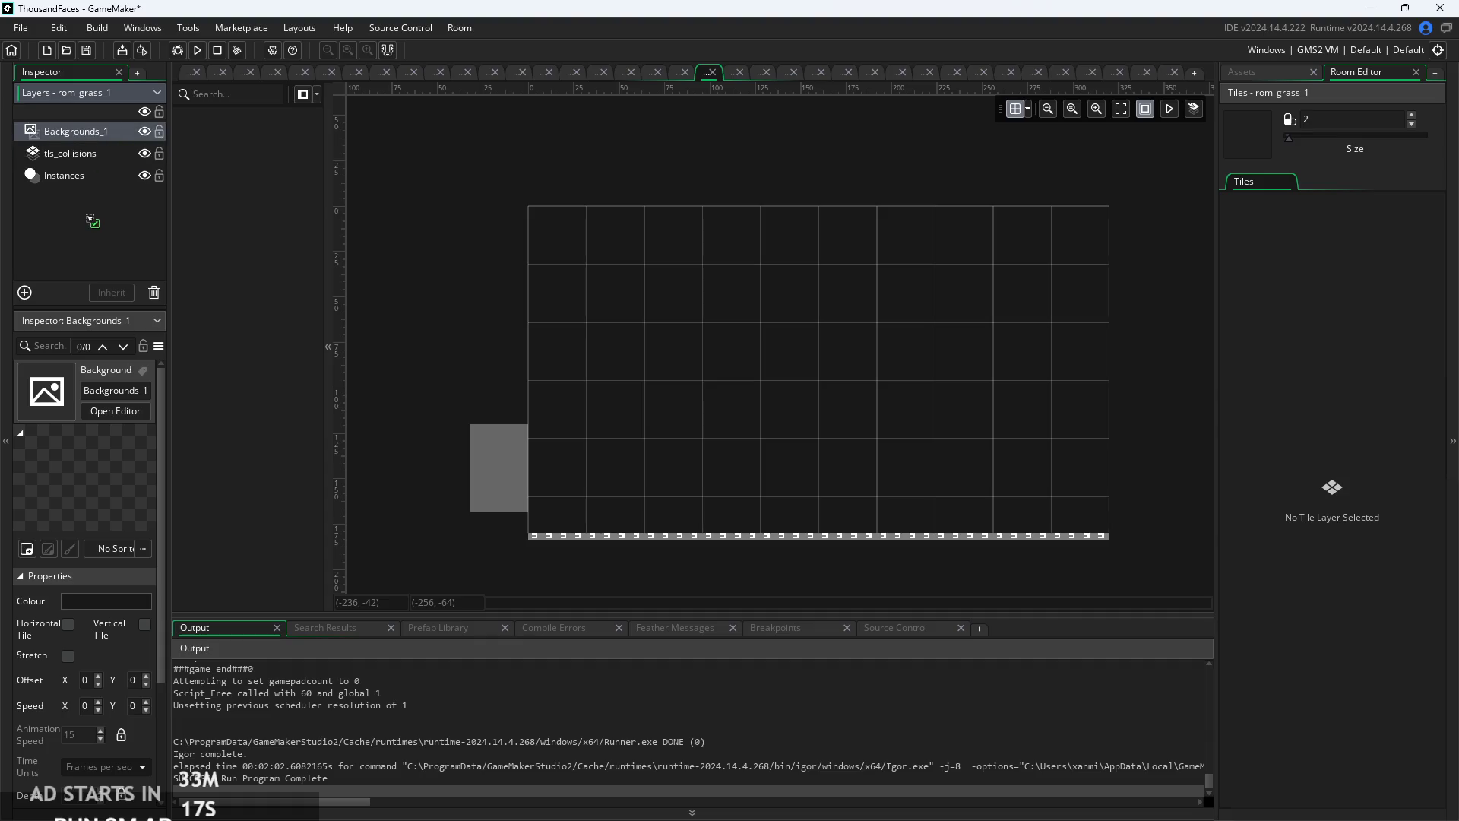
left_click_drag(89, 216, 88, 211)
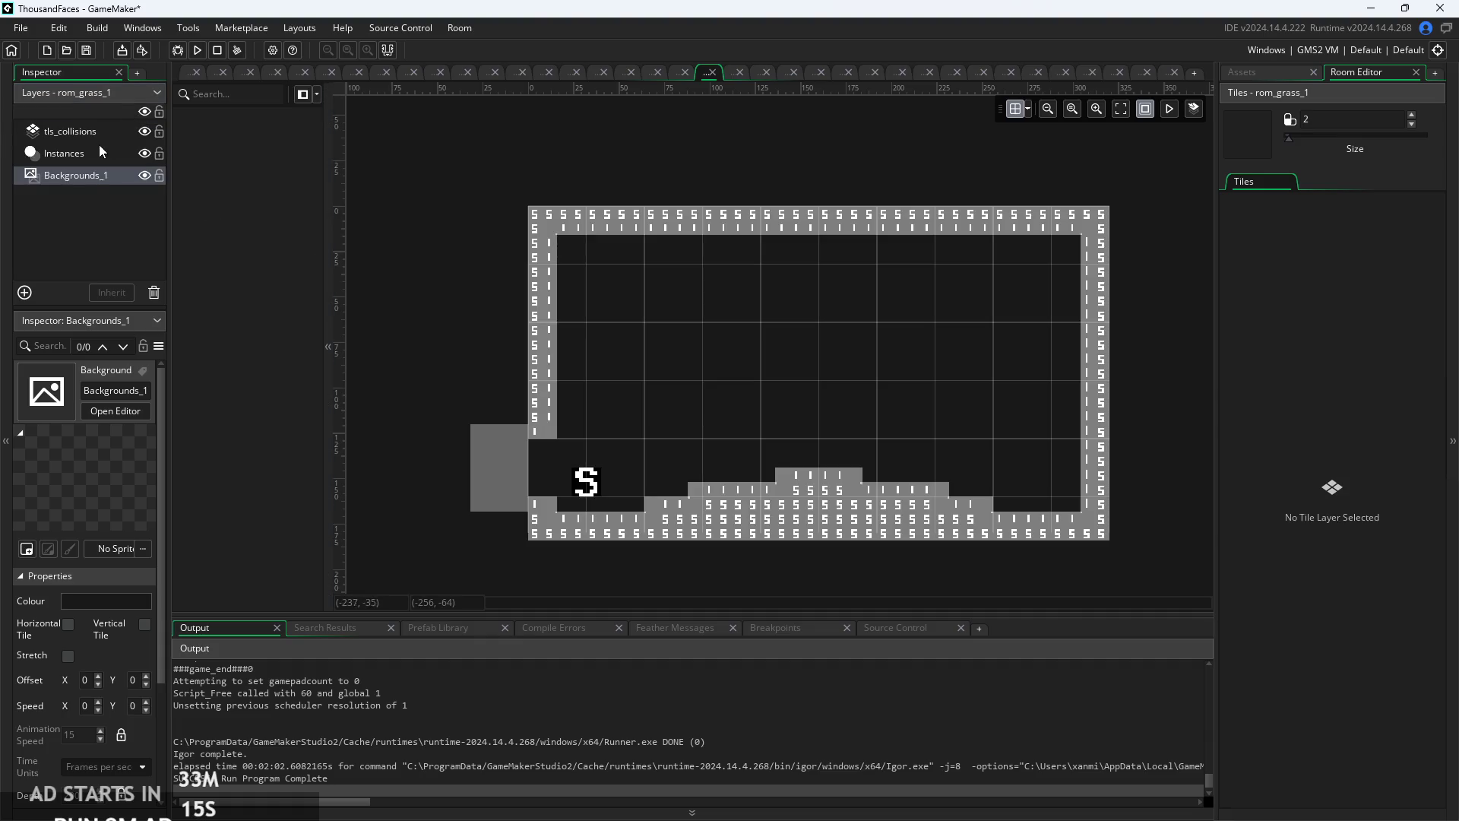
left_click(90, 601)
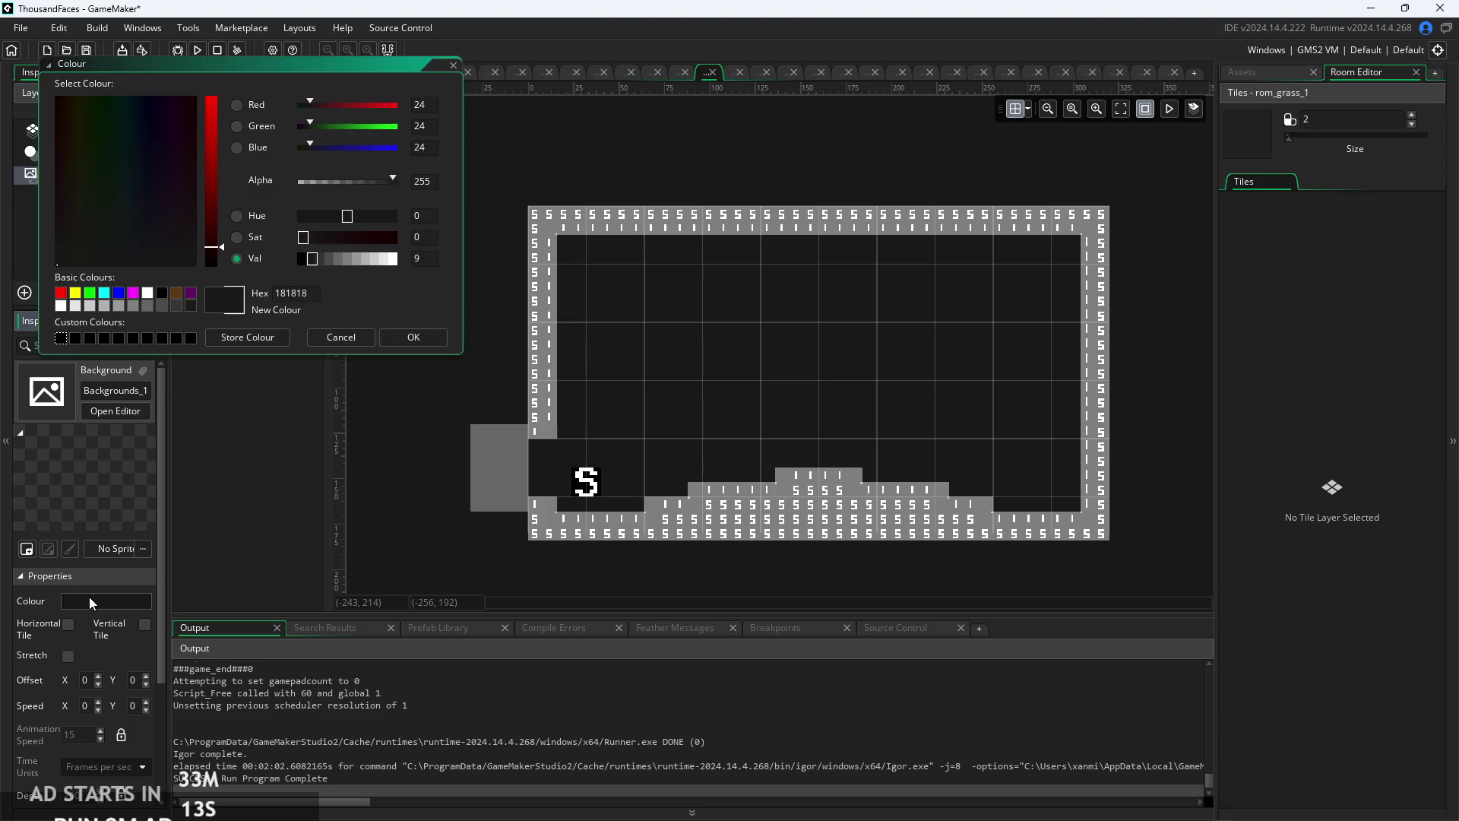
- Set the background colour to black, test it in a game run, then exit the game
left_click_drag(213, 257, 214, 312)
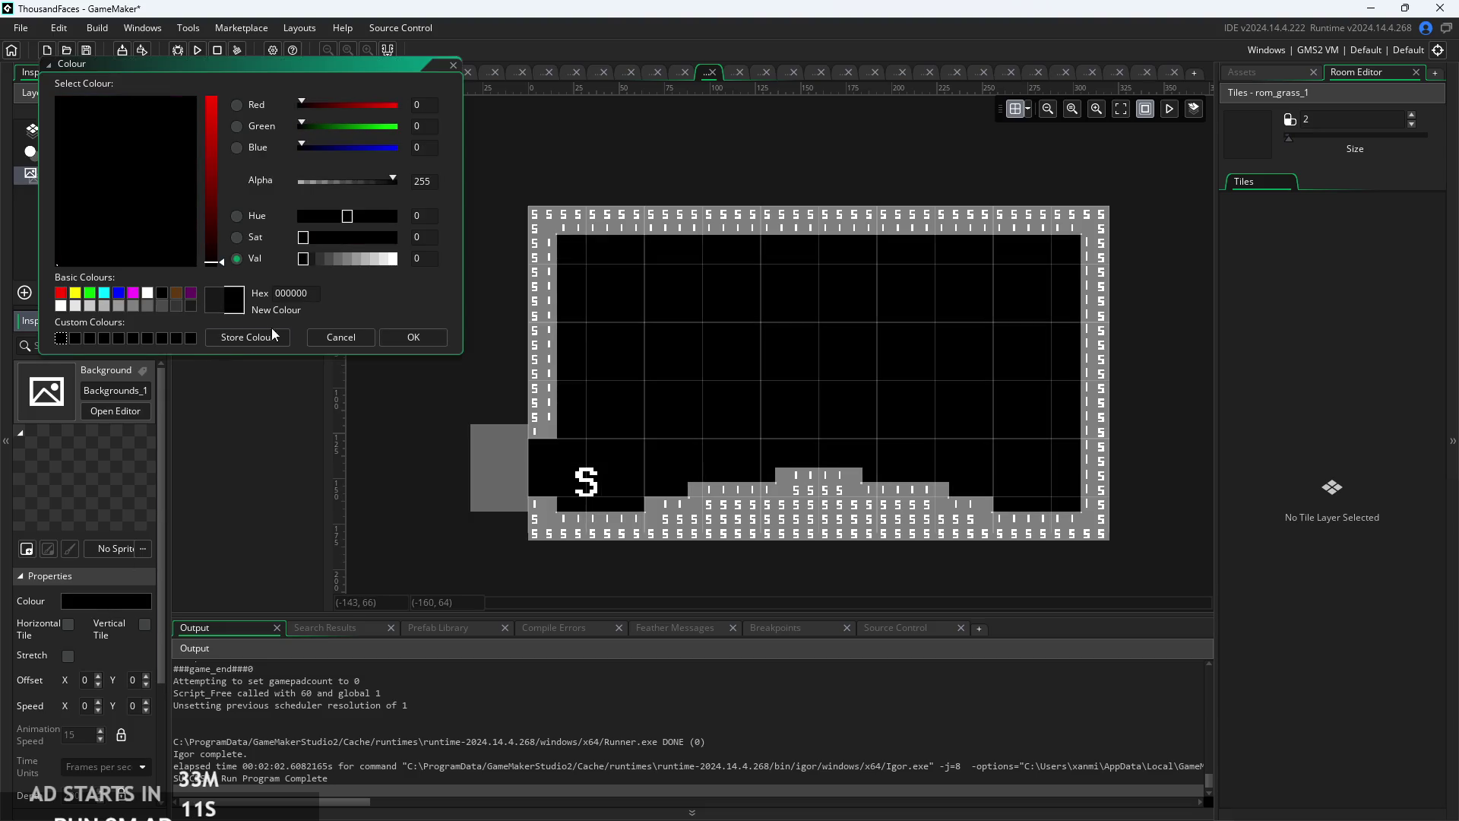
left_click(411, 339)
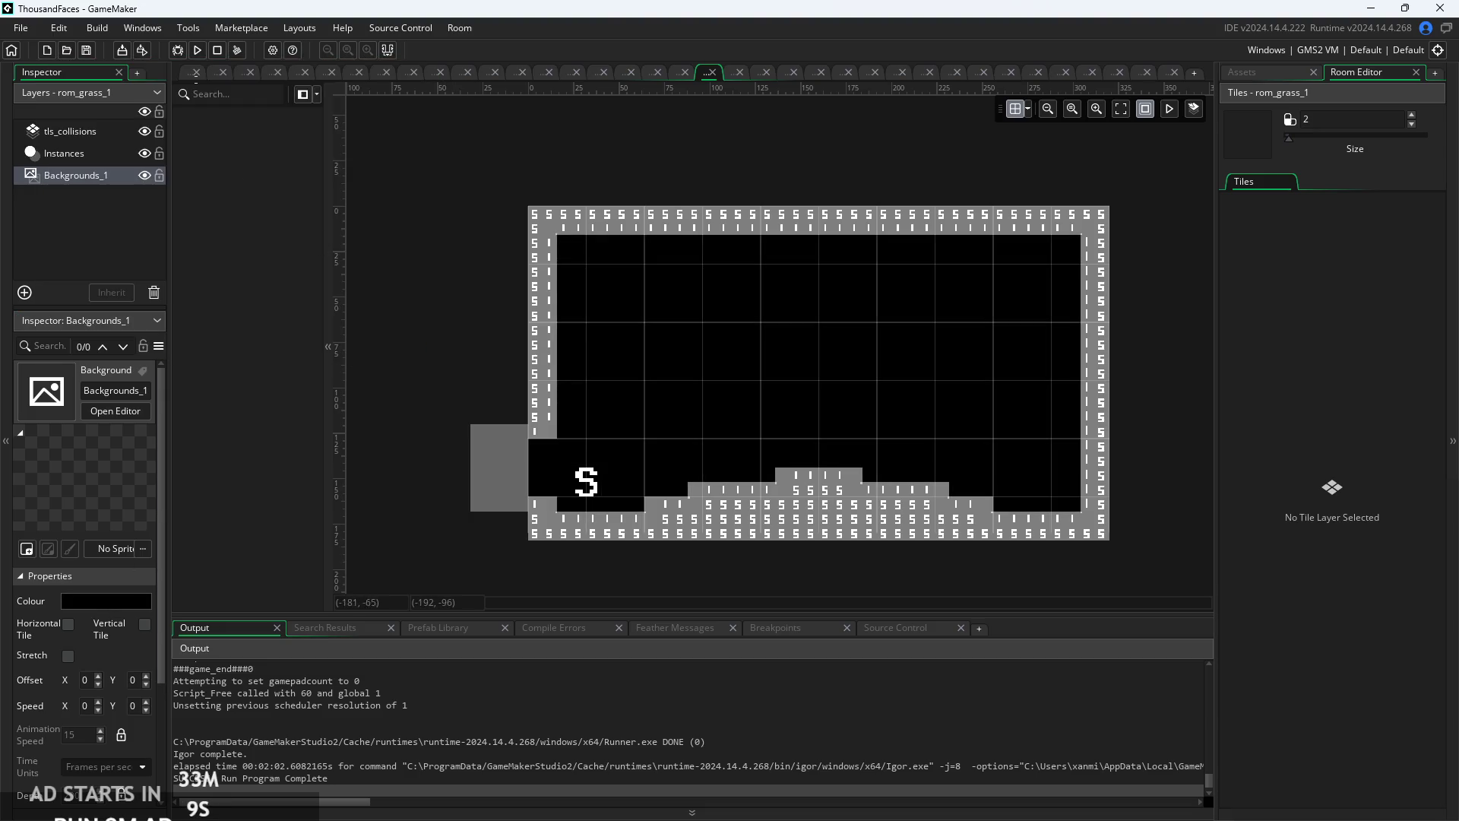
left_click(197, 53)
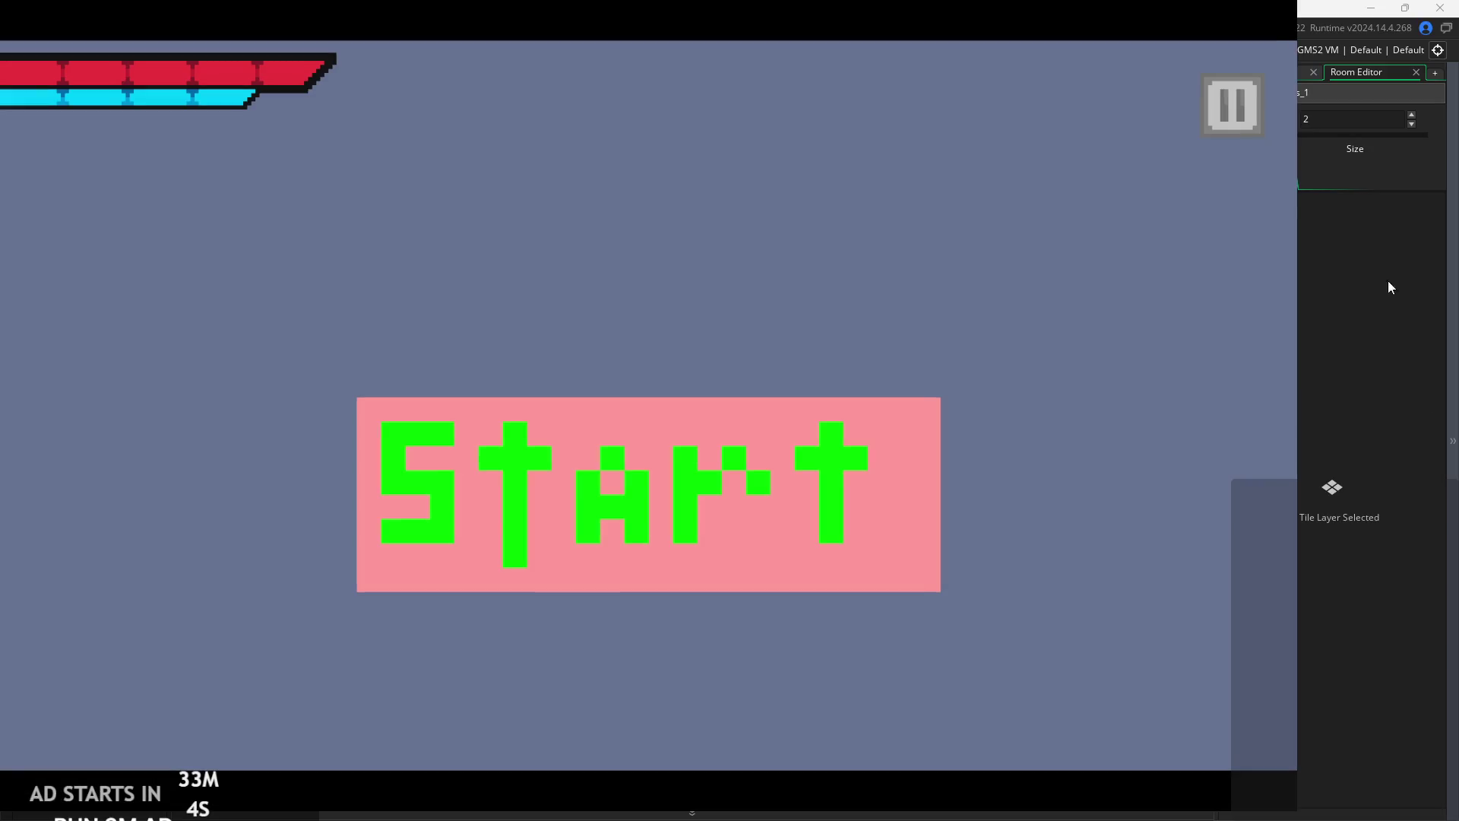
left_click(1232, 103)
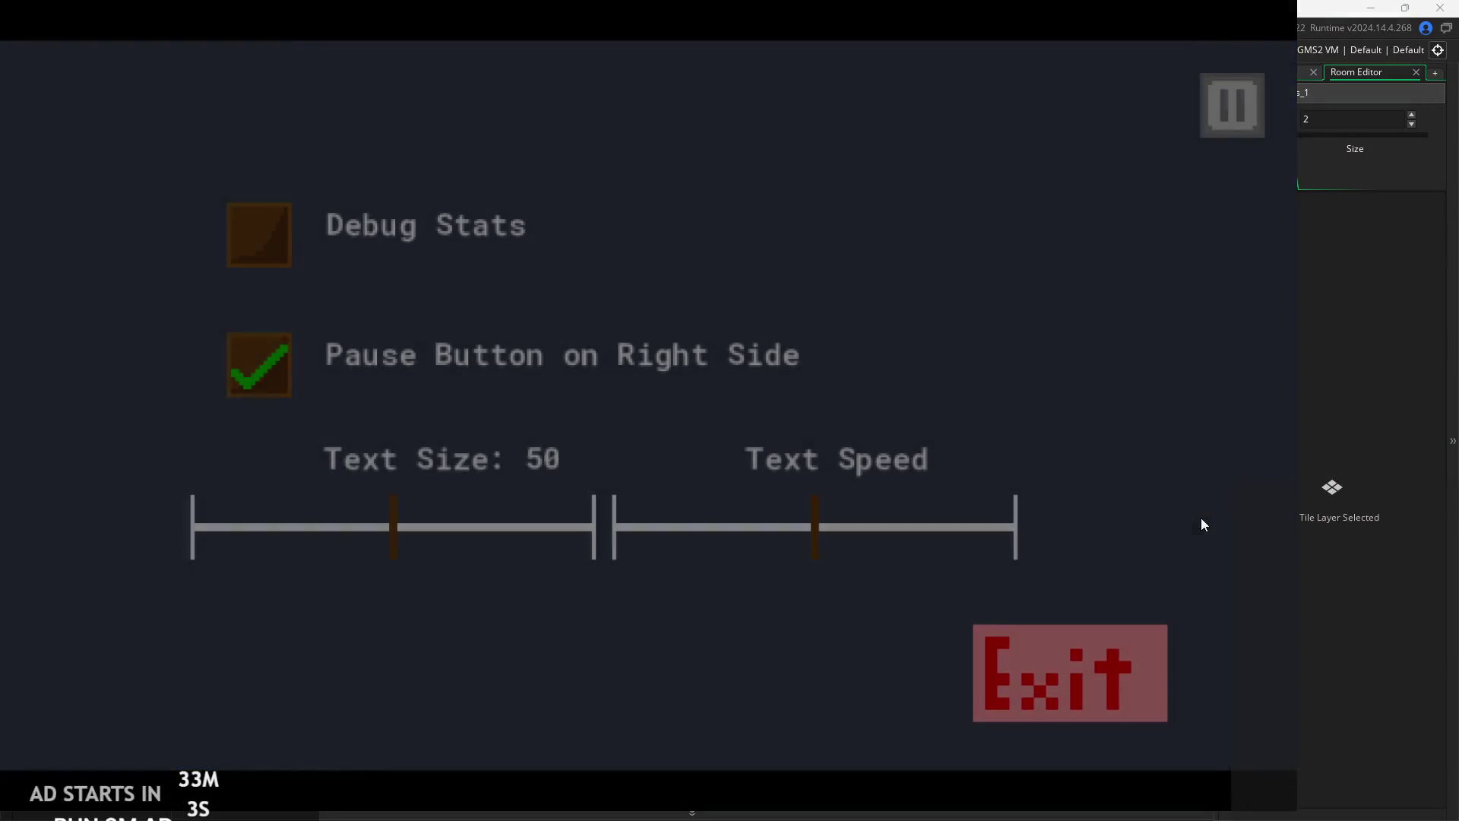
left_click(985, 646)
- Change the Backgrounds_1 colour to very dark green 000F00 and rebuild the game
left_click(117, 599)
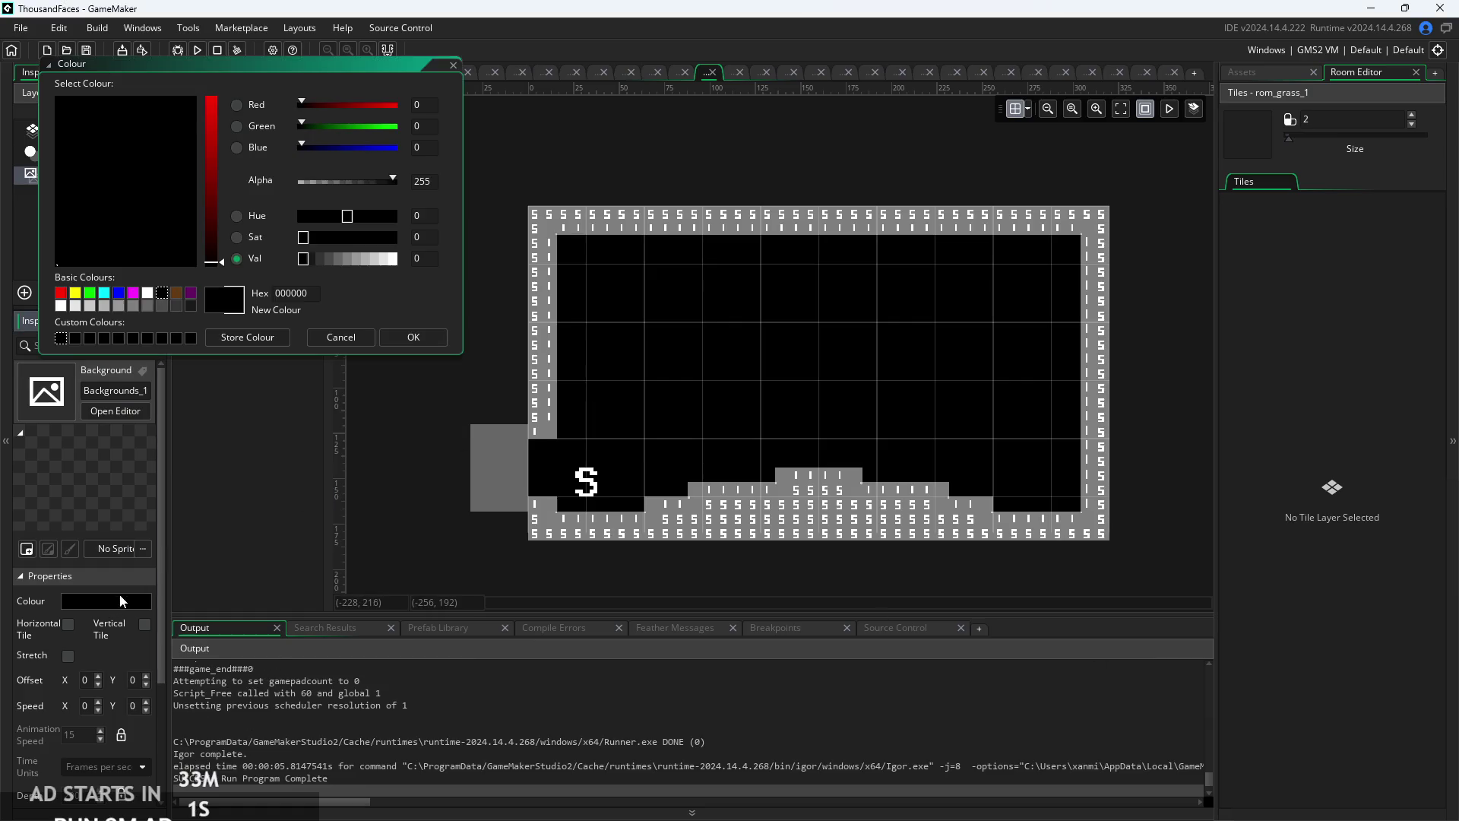
left_click_drag(305, 125, 431, 130)
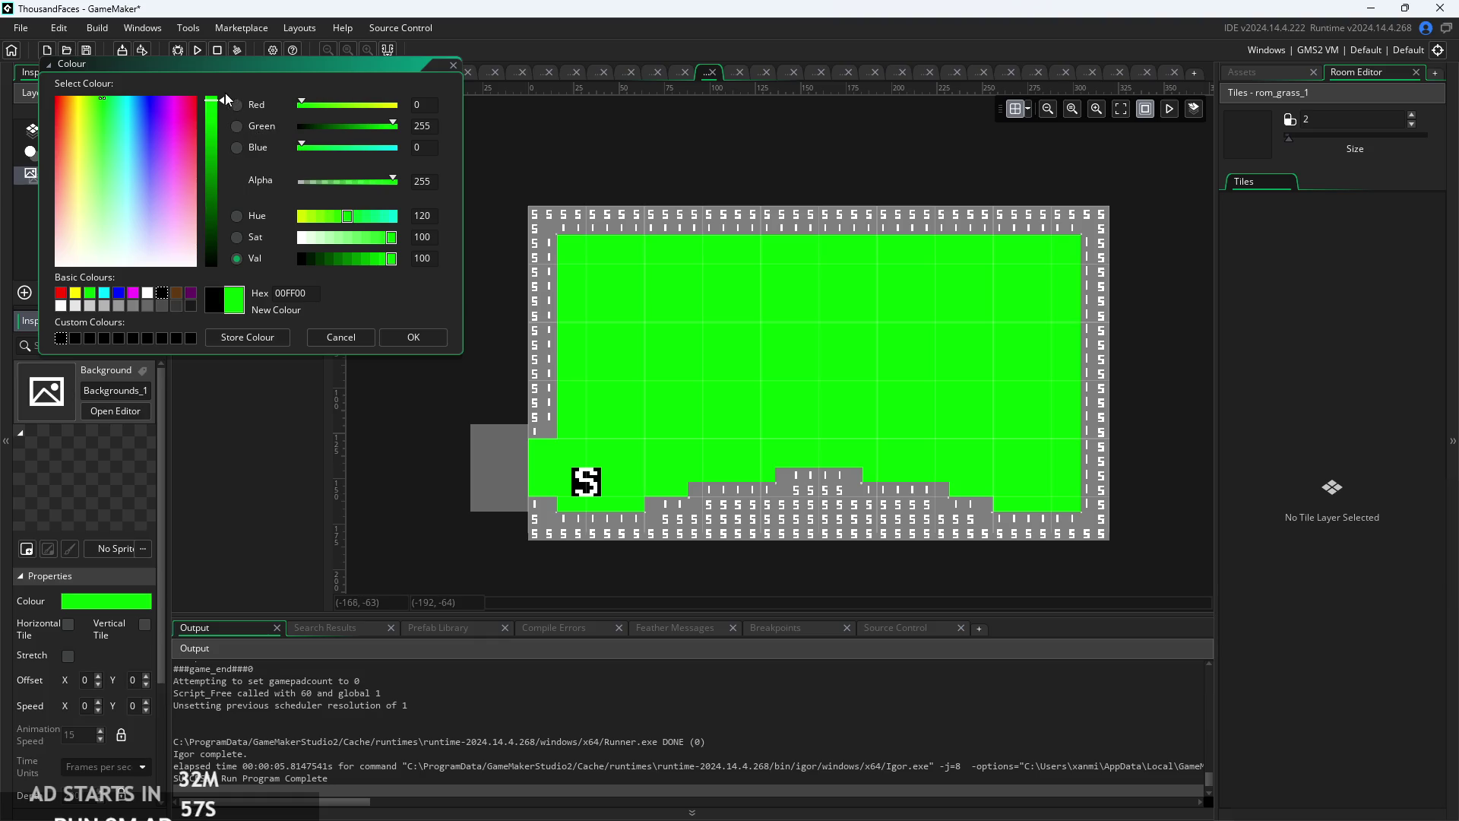
left_click_drag(224, 101, 207, 263)
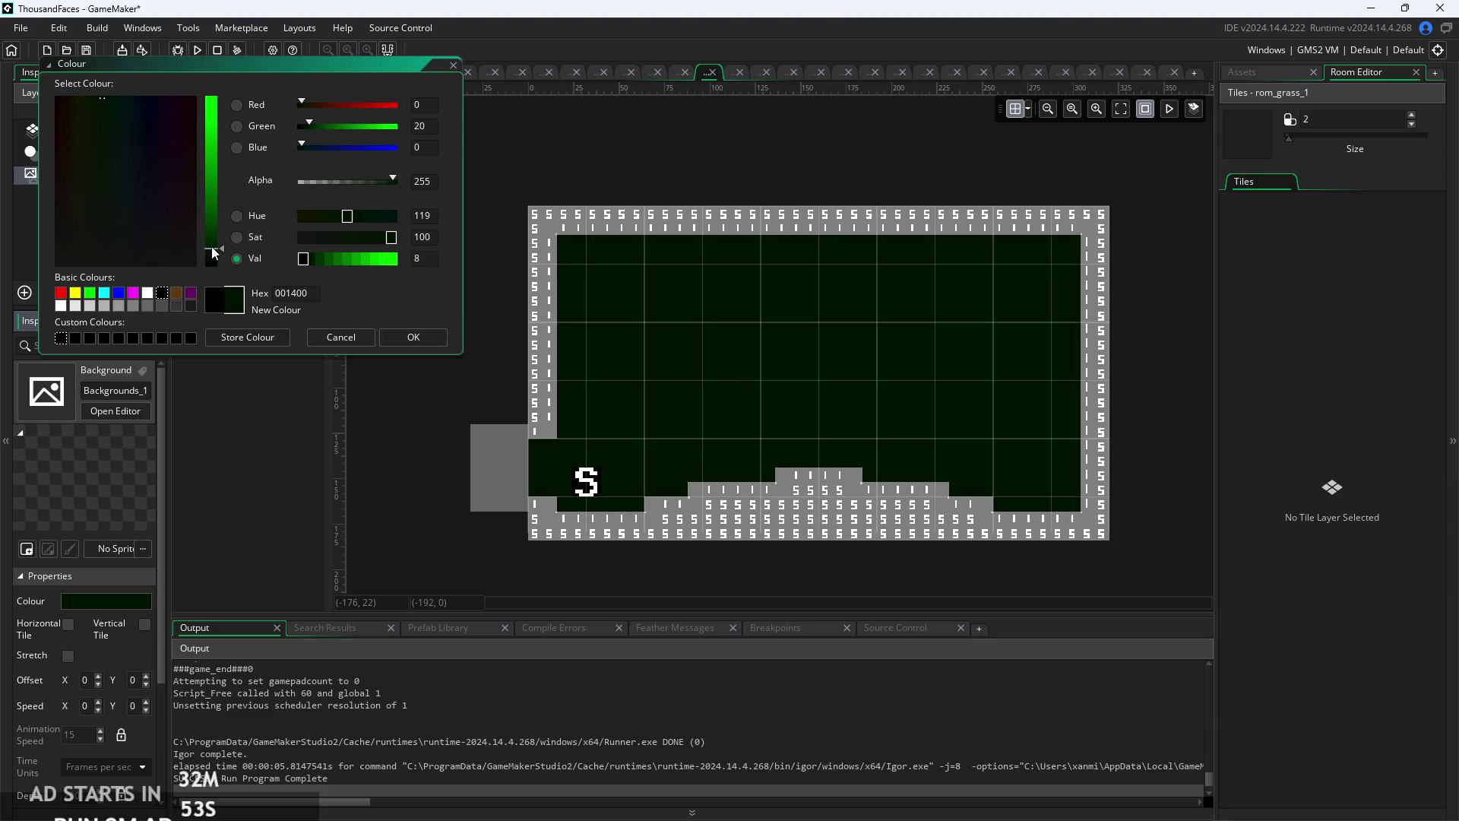
left_click_drag(327, 265, 319, 271)
left_click(320, 258)
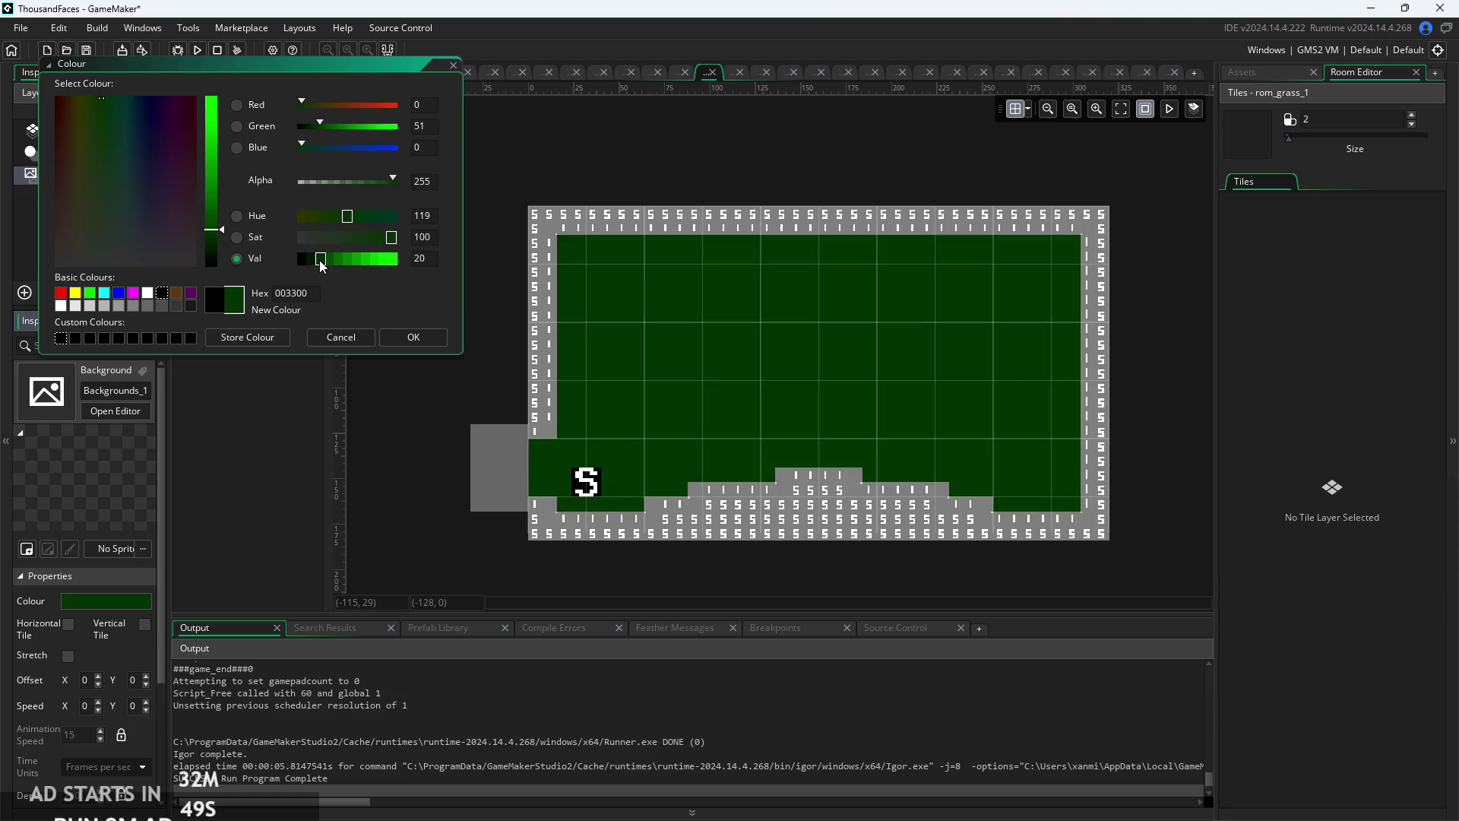
left_click(311, 262)
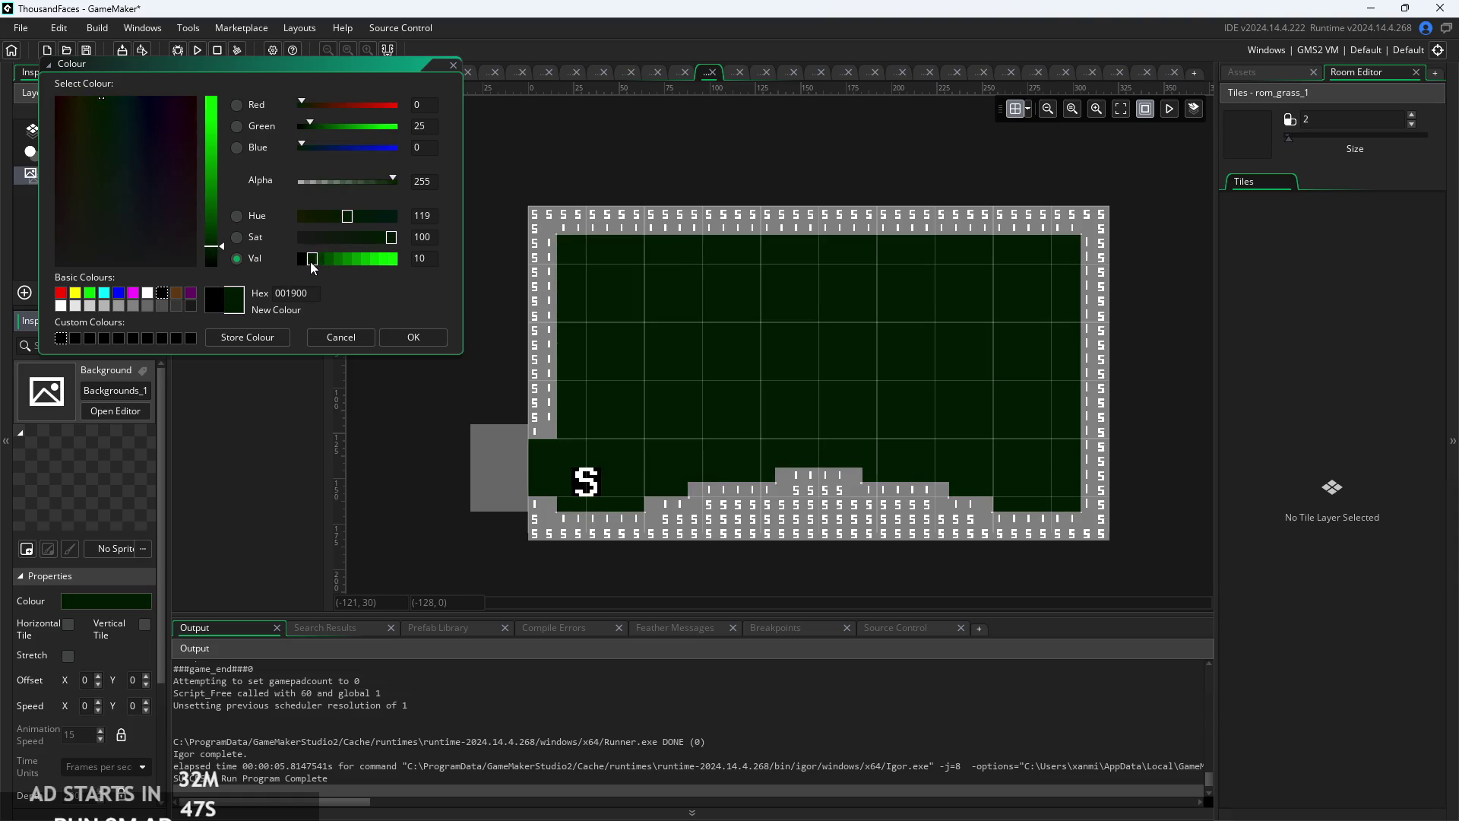
left_click_drag(221, 246, 221, 250)
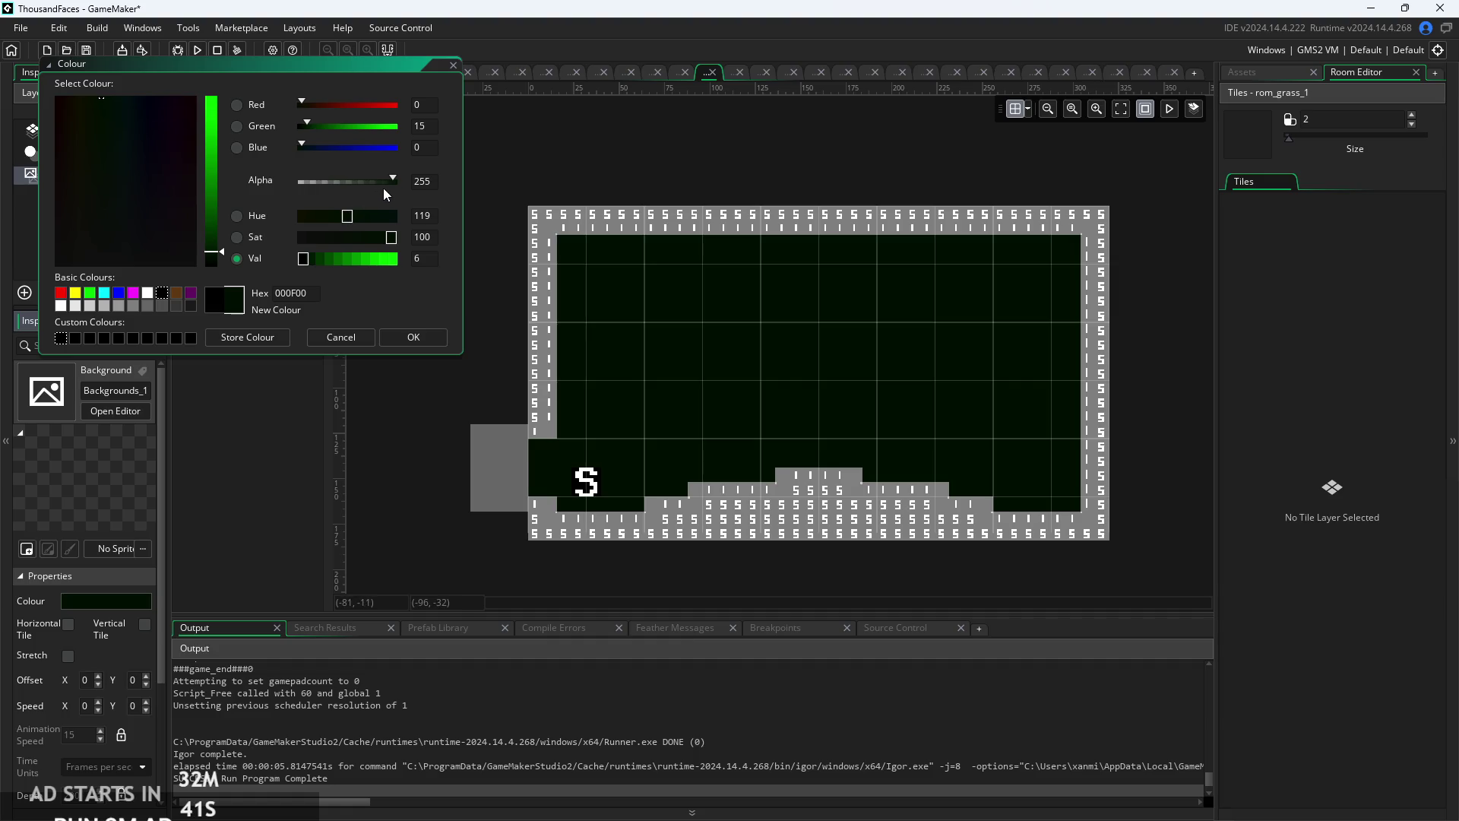
left_click(407, 335)
left_click(182, 56)
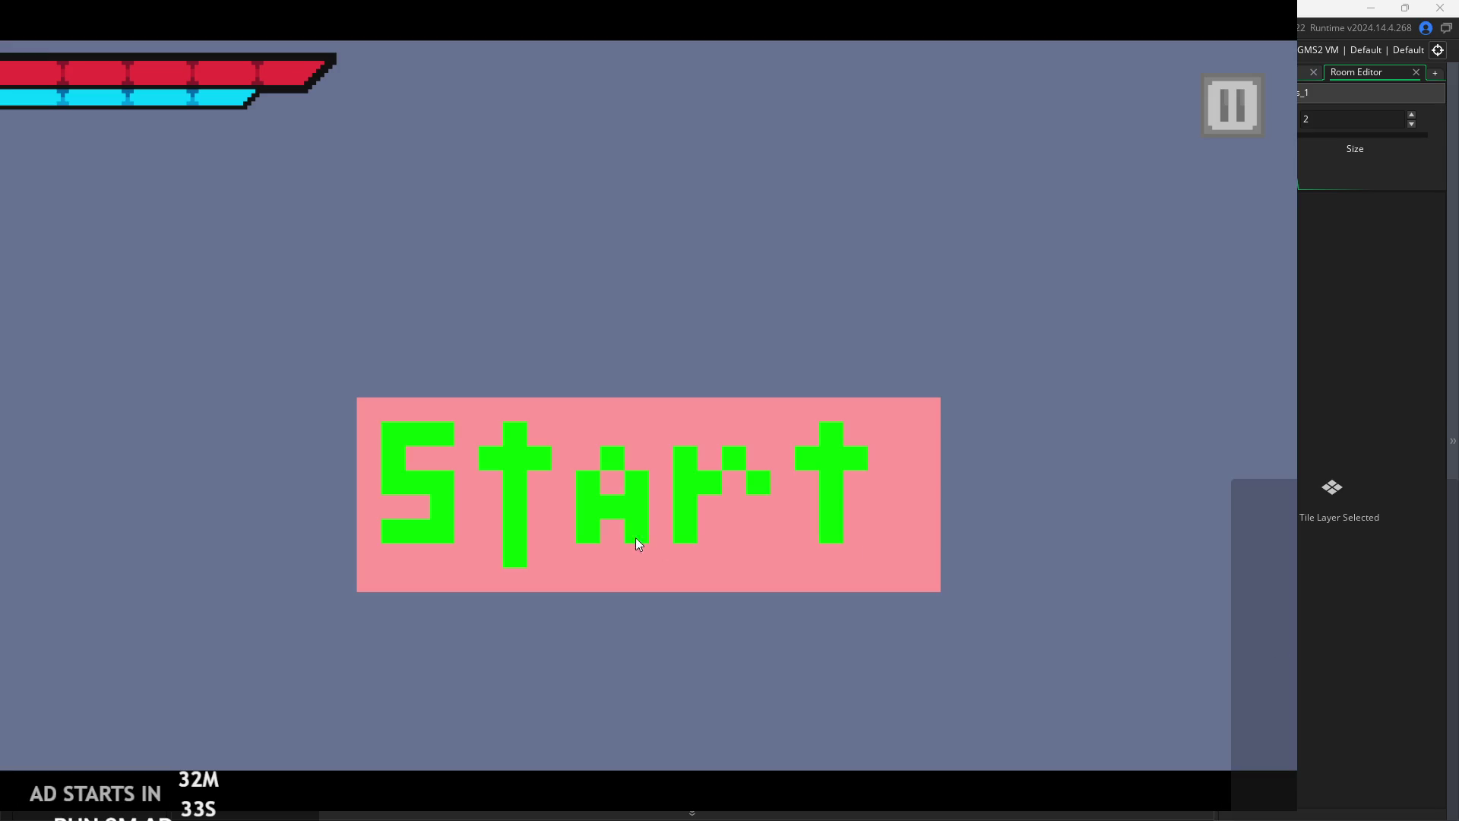
left_click(636, 538)
key("Left")
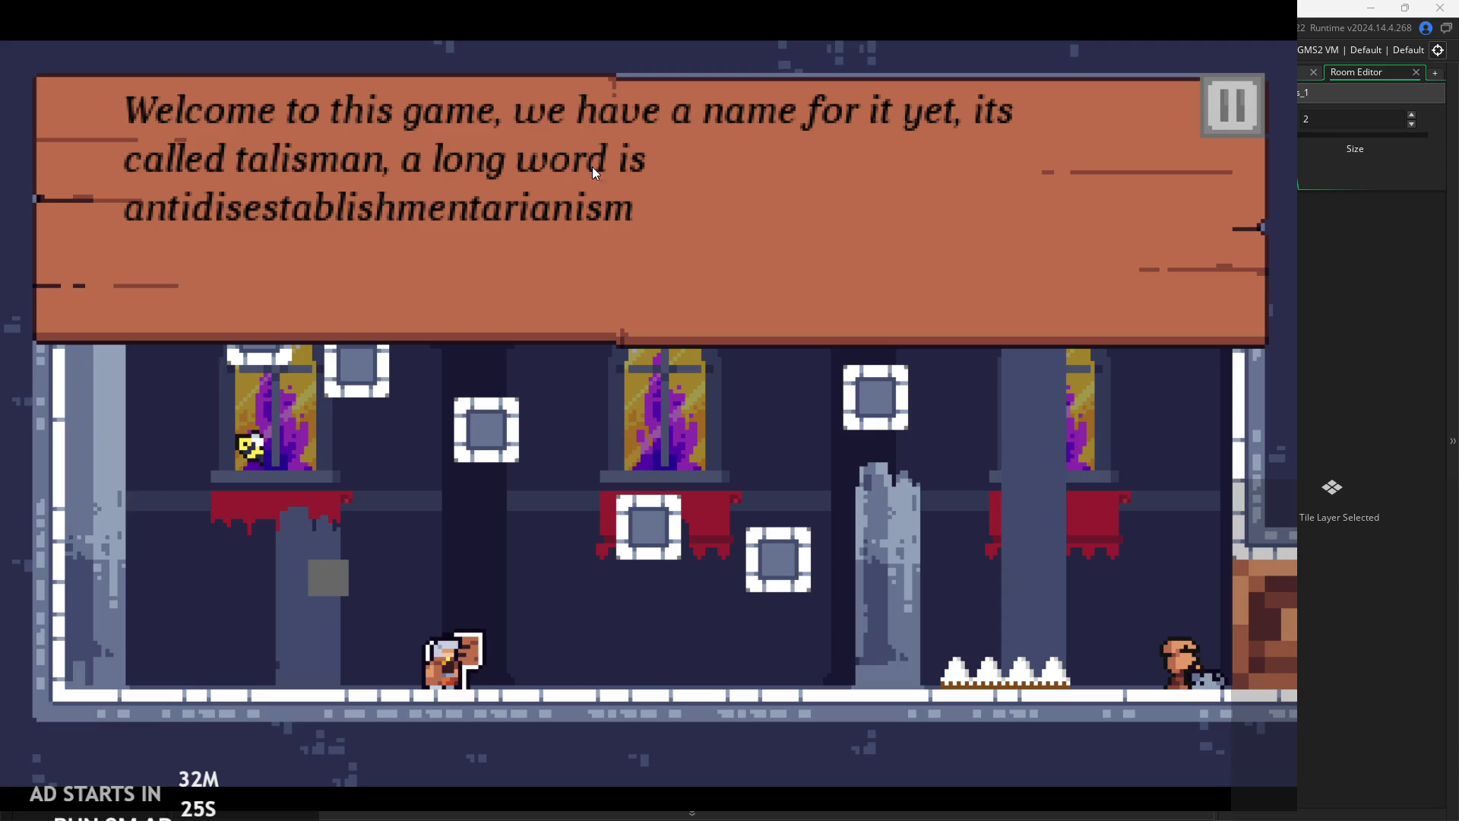
left_click(408, 236)
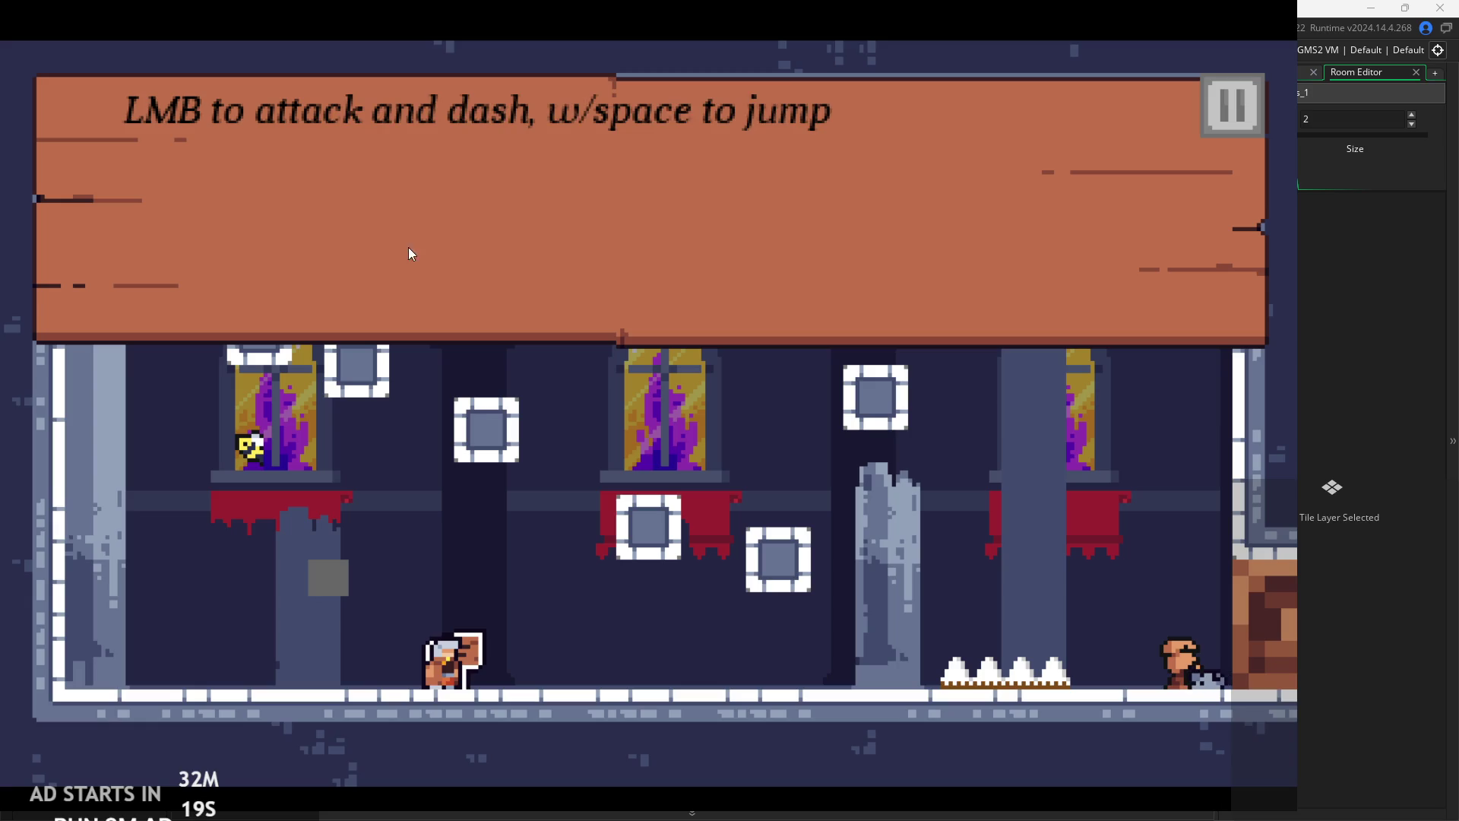
left_click(625, 272)
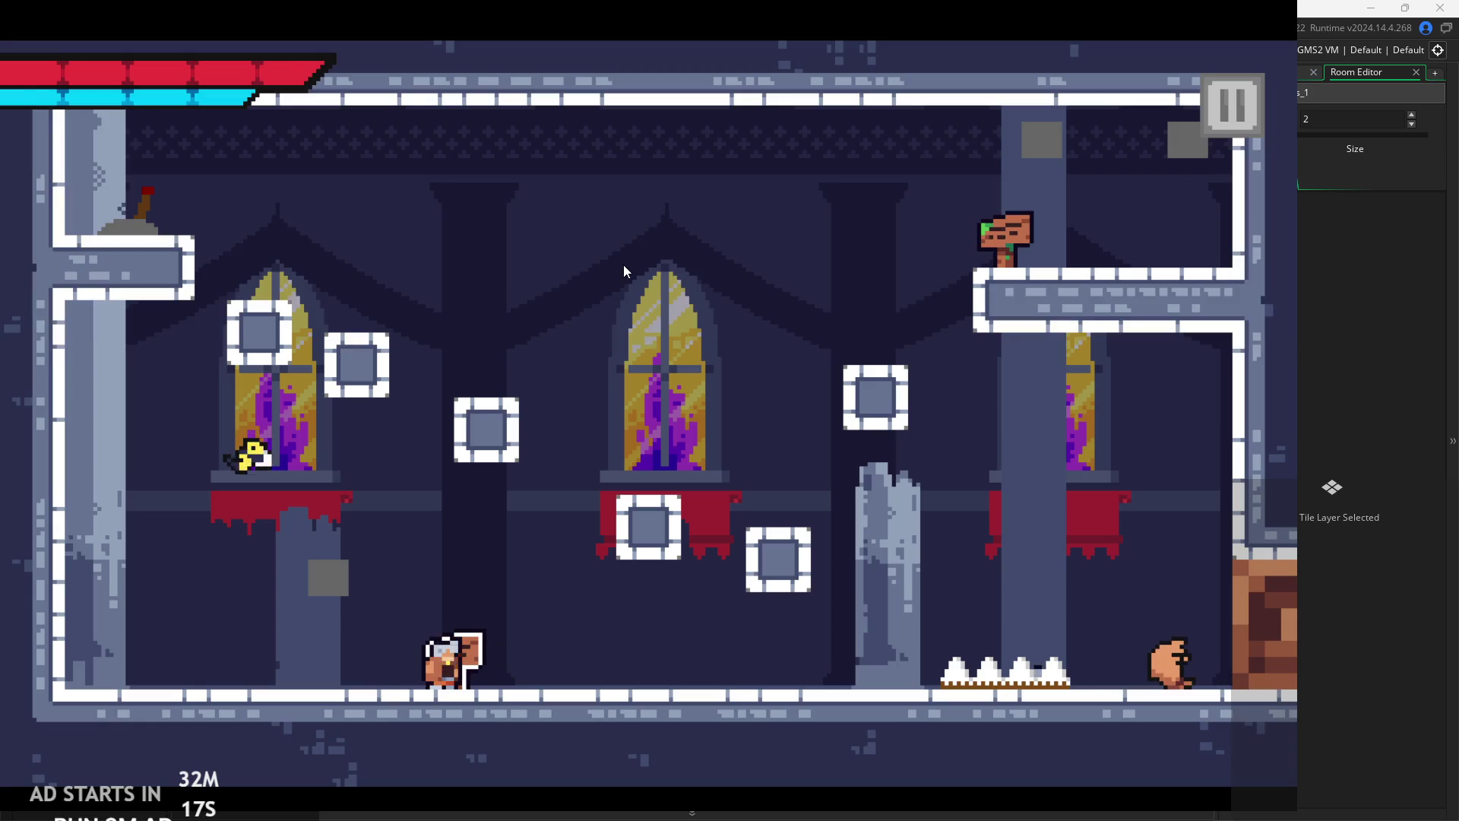
left_click(216, 459)
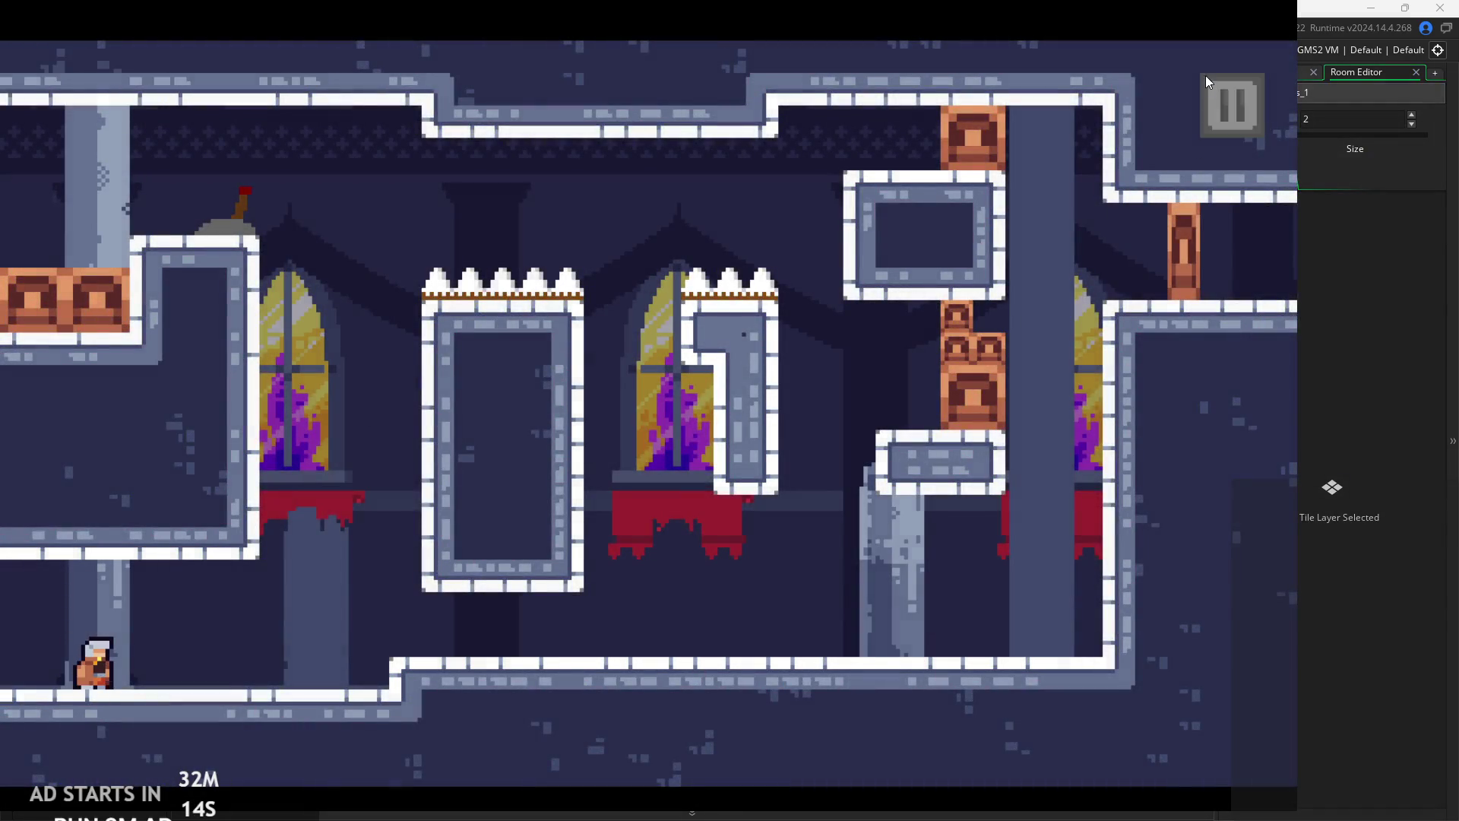
left_click(1207, 78)
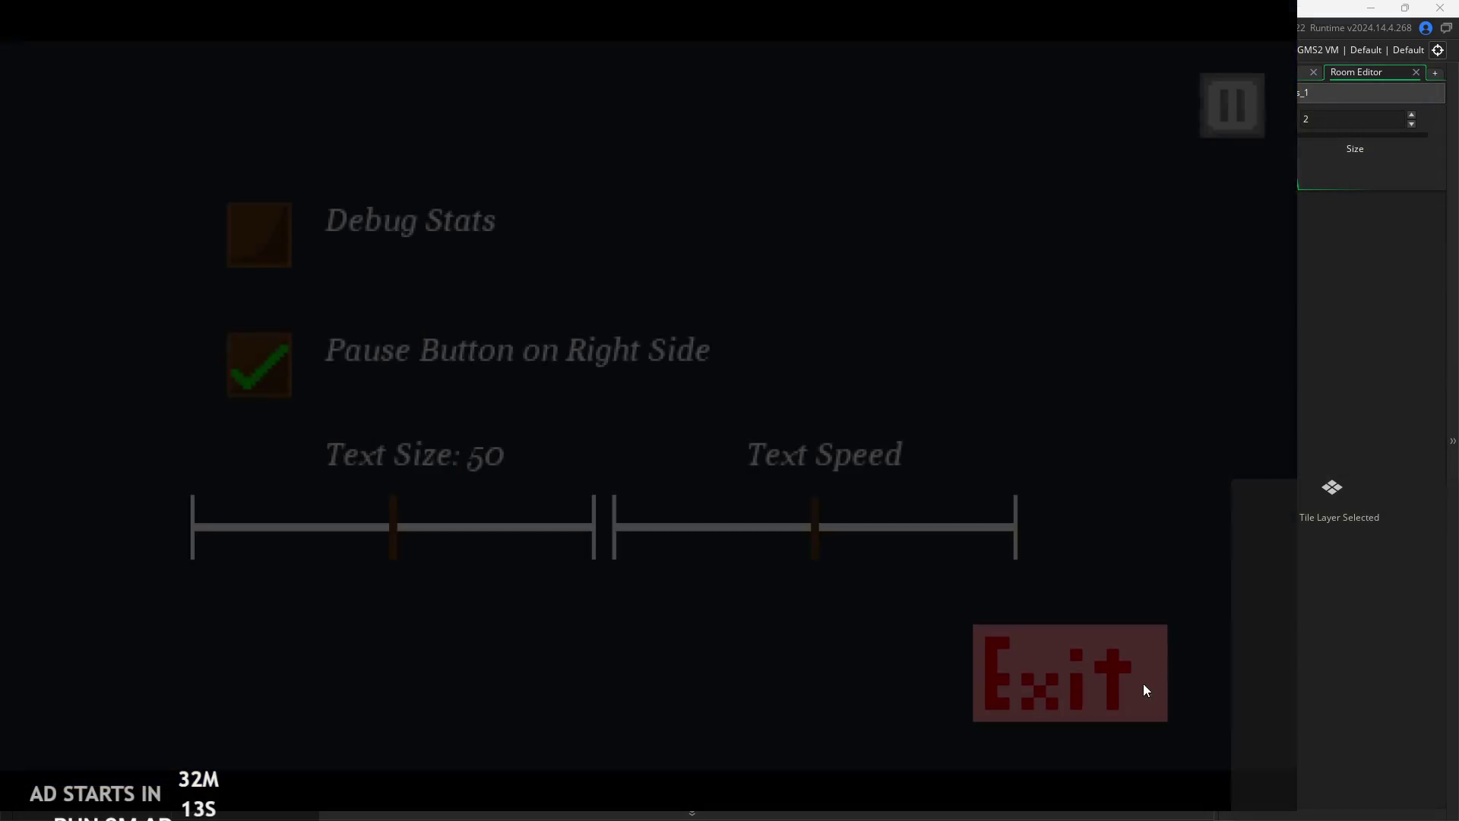
left_click(1149, 677)
left_click(1237, 73)
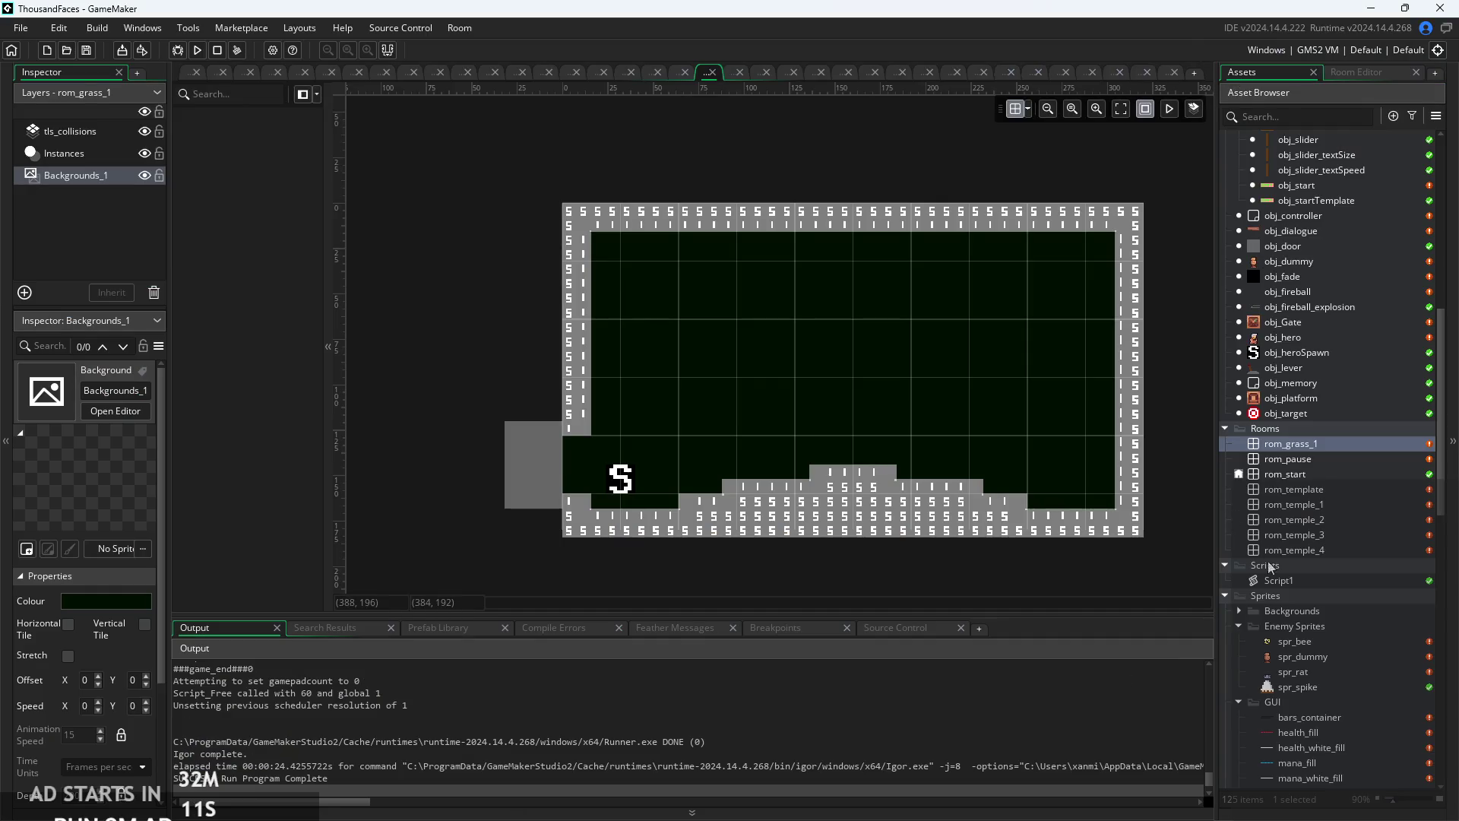
- Browse the room assets and open rom_temple_1 for editing
left_click(1306, 579)
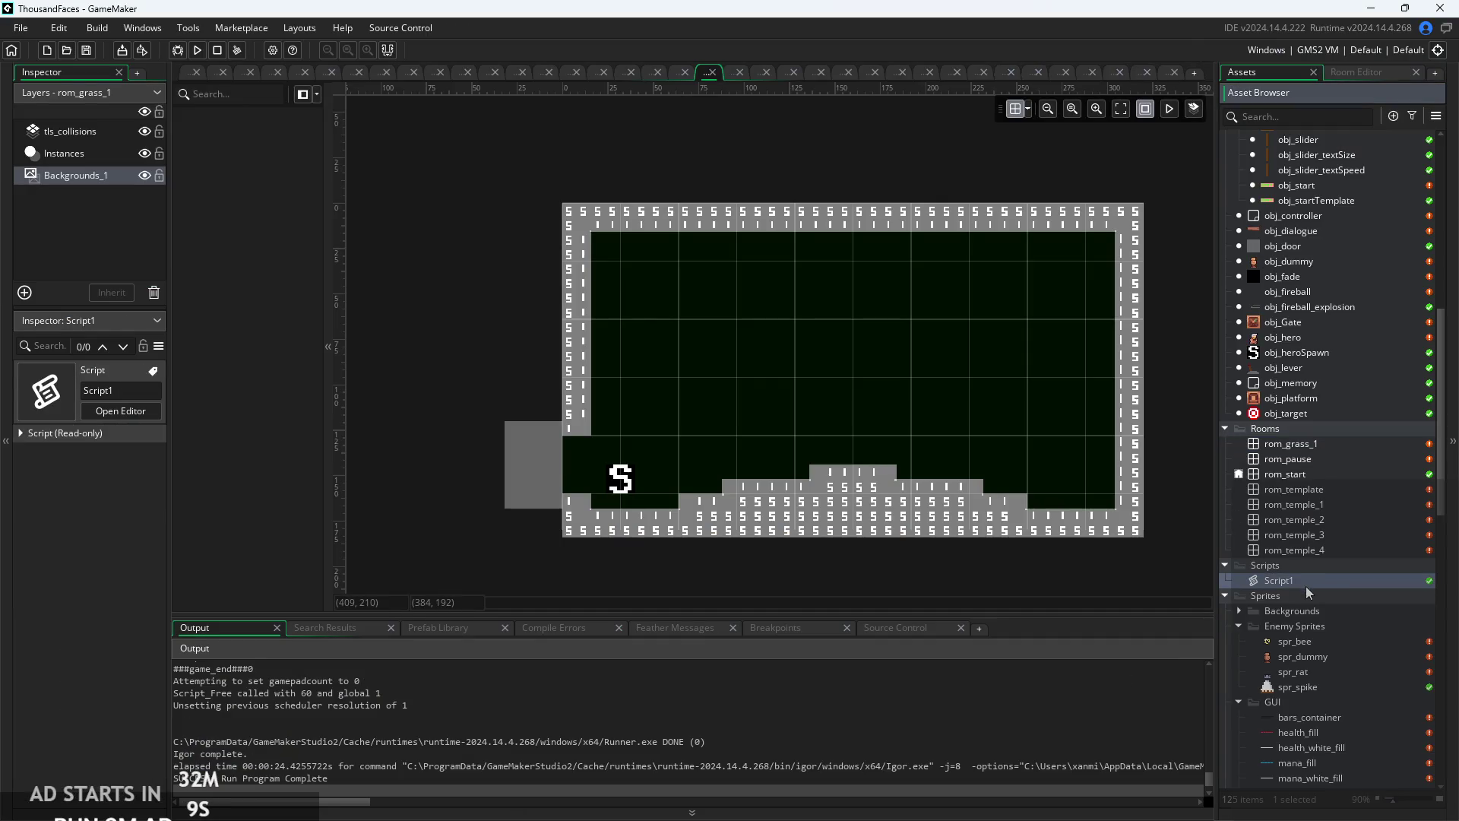
double_click(1311, 470)
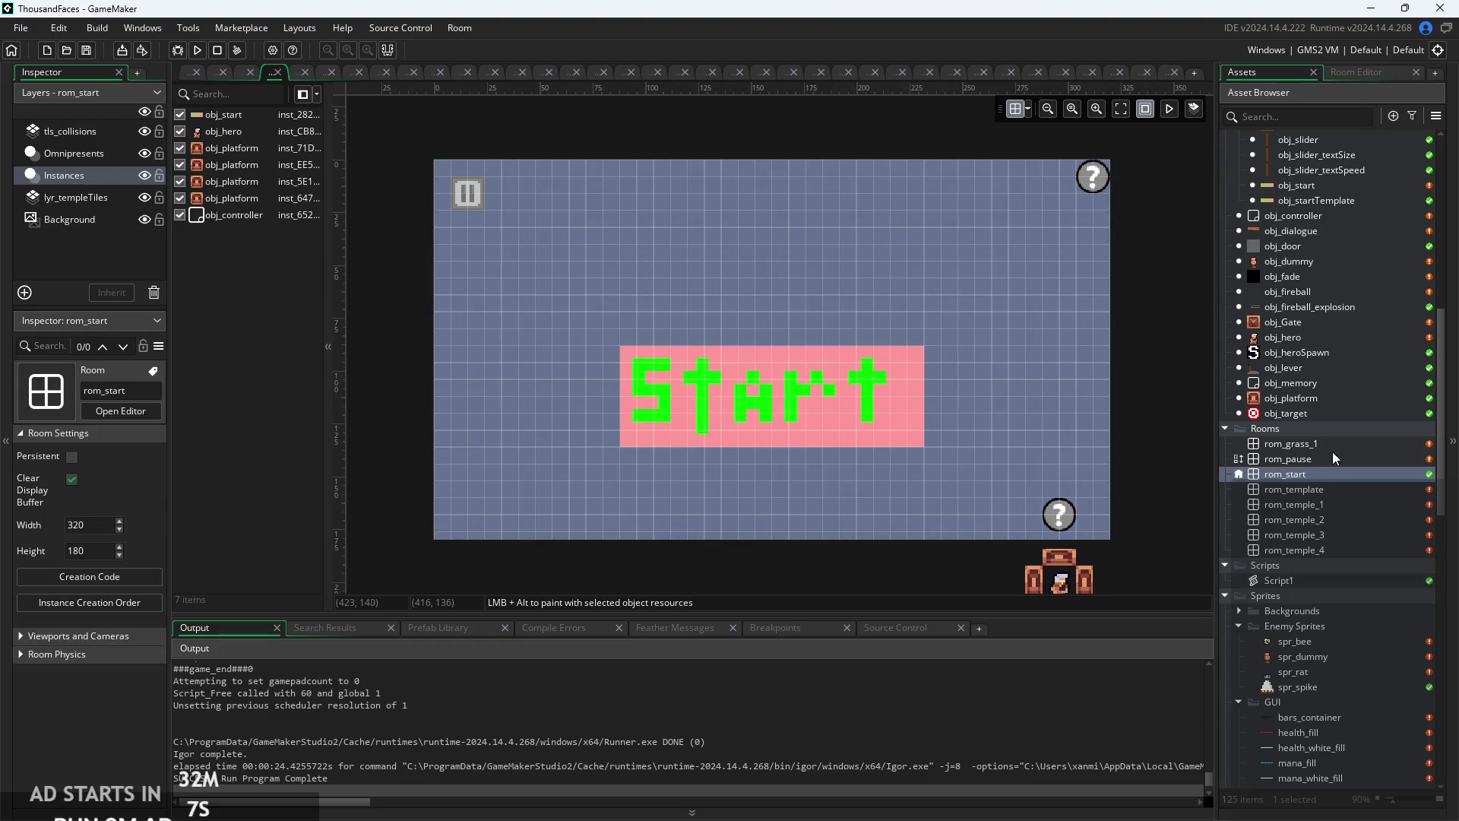
left_click(1332, 448)
double_click(1334, 460)
double_click(1333, 473)
double_click(1335, 487)
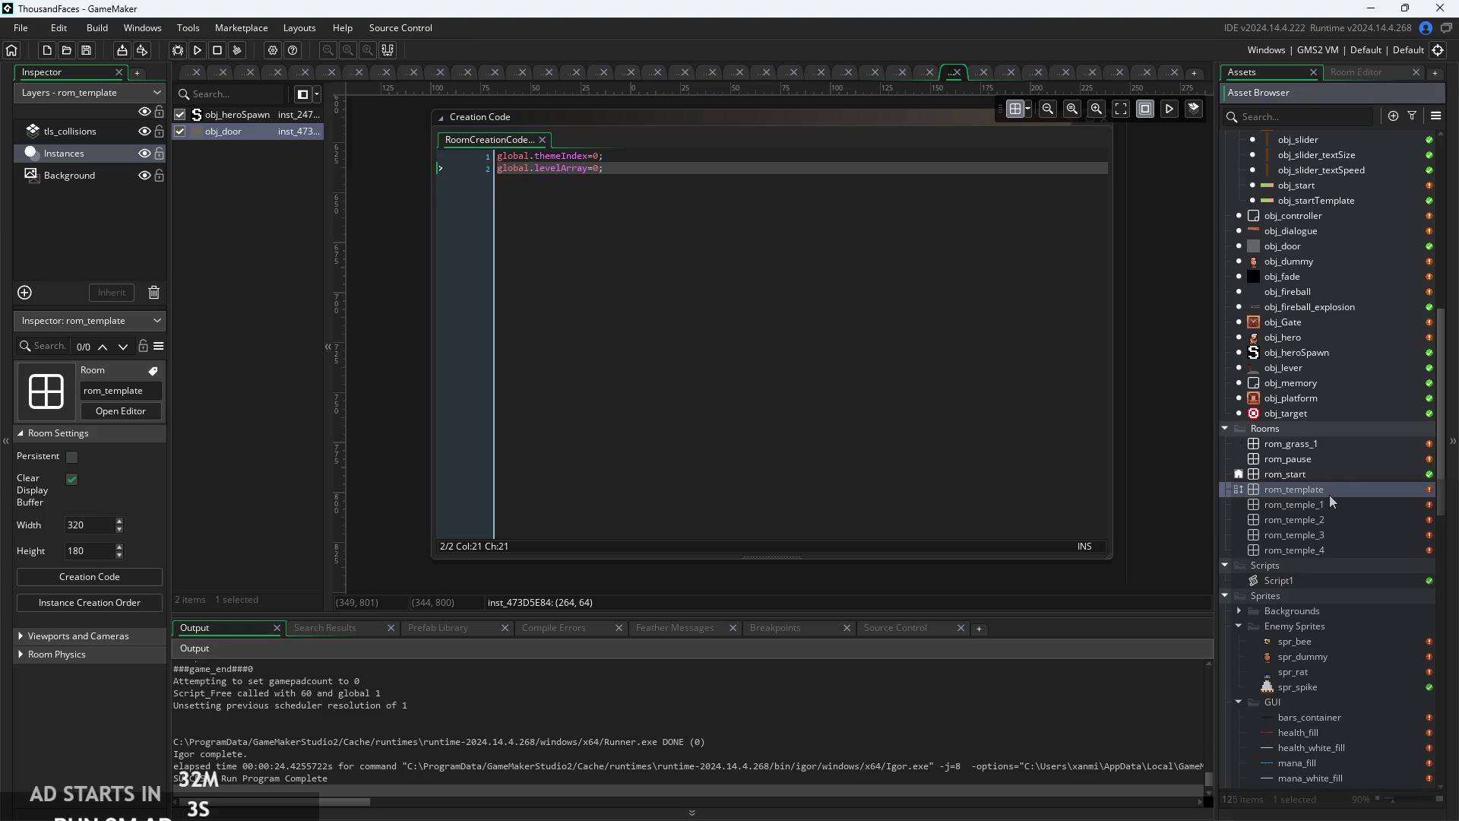
left_click(1327, 505)
double_click(1327, 505)
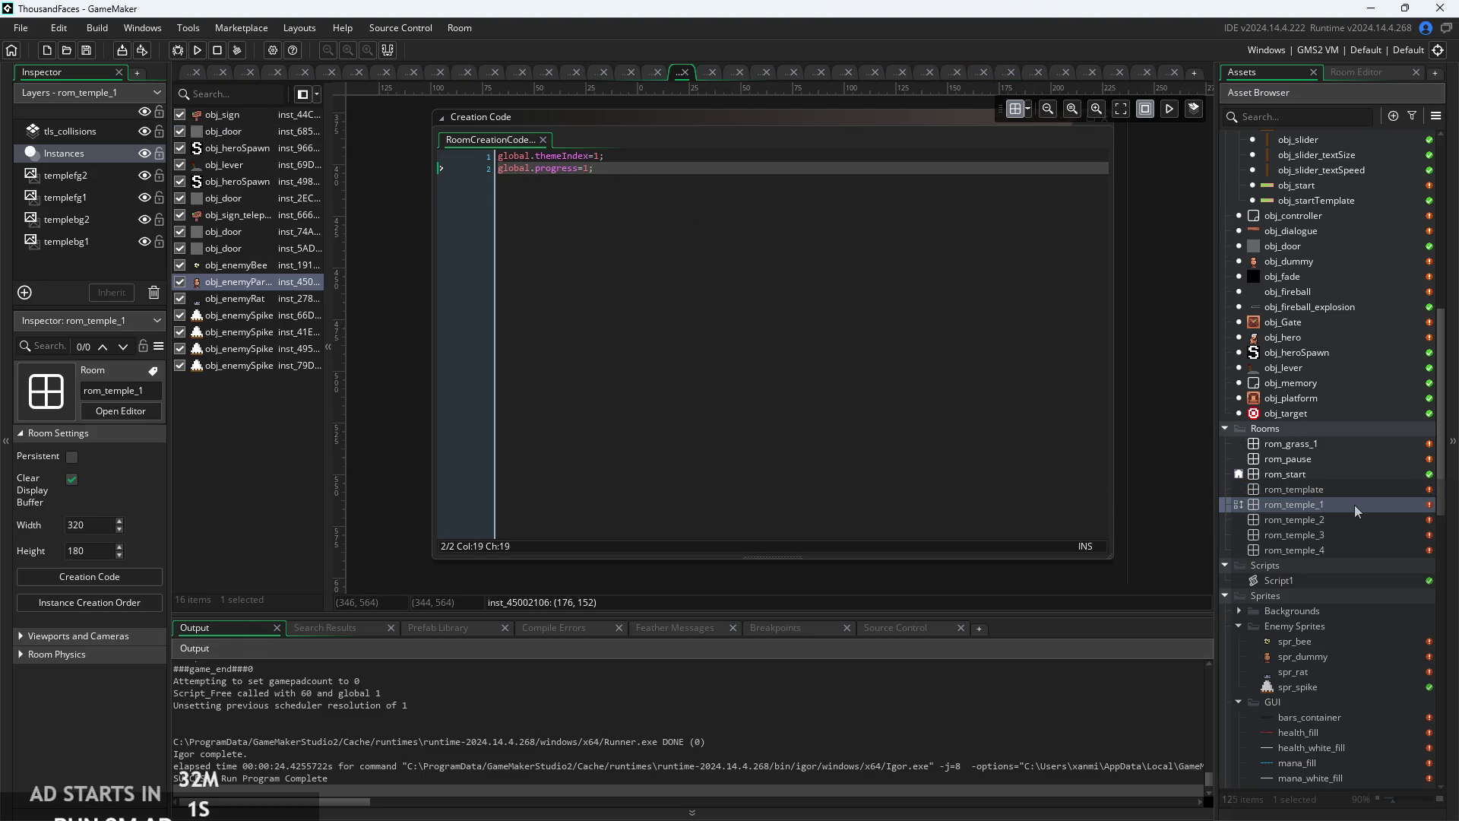
- Zoom in on the temple room canvas and select the tls_collisions layer
scroll(755, 459, "up", 5)
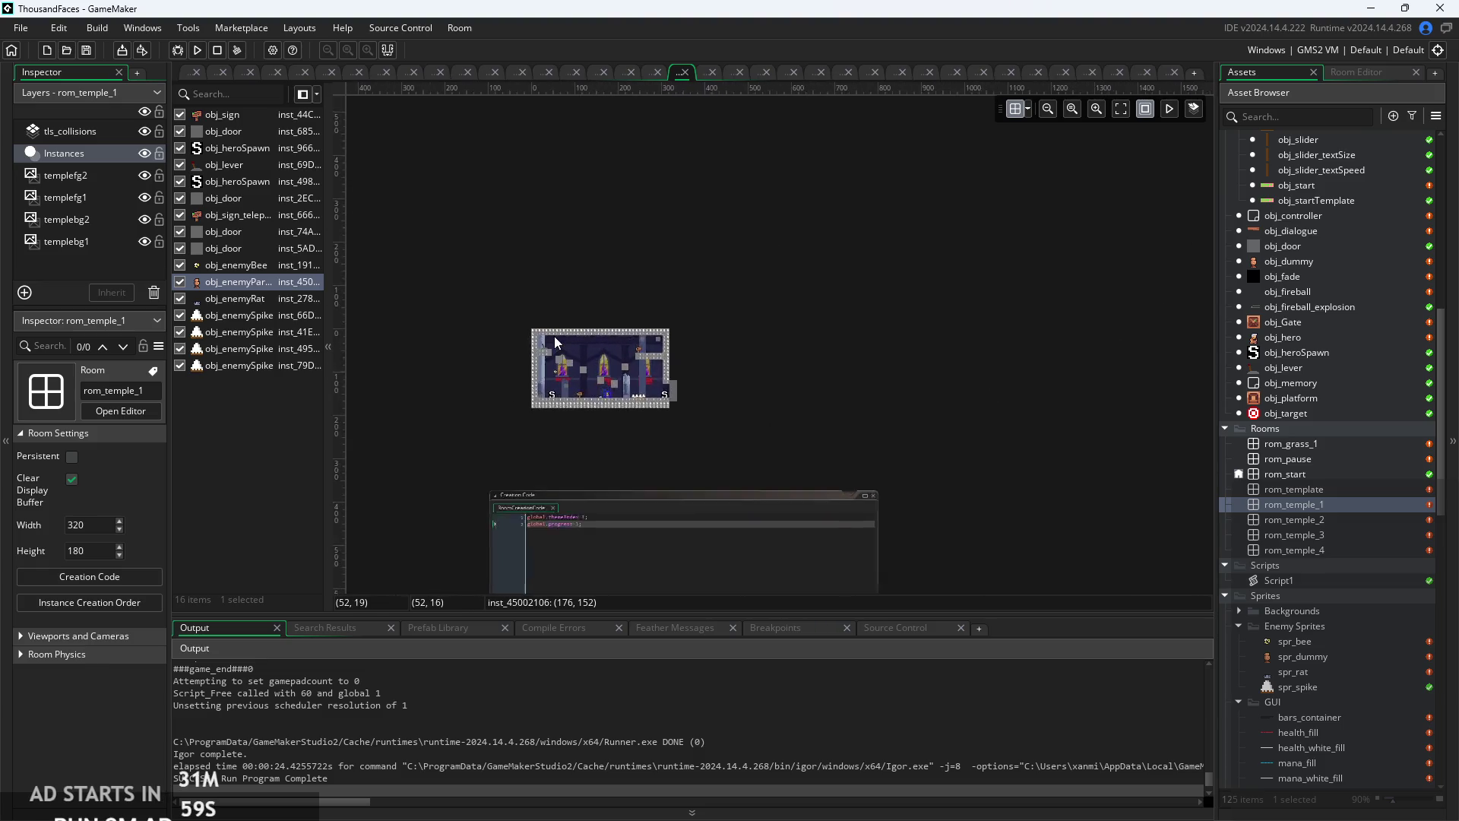
scroll(558, 341, "up", 5)
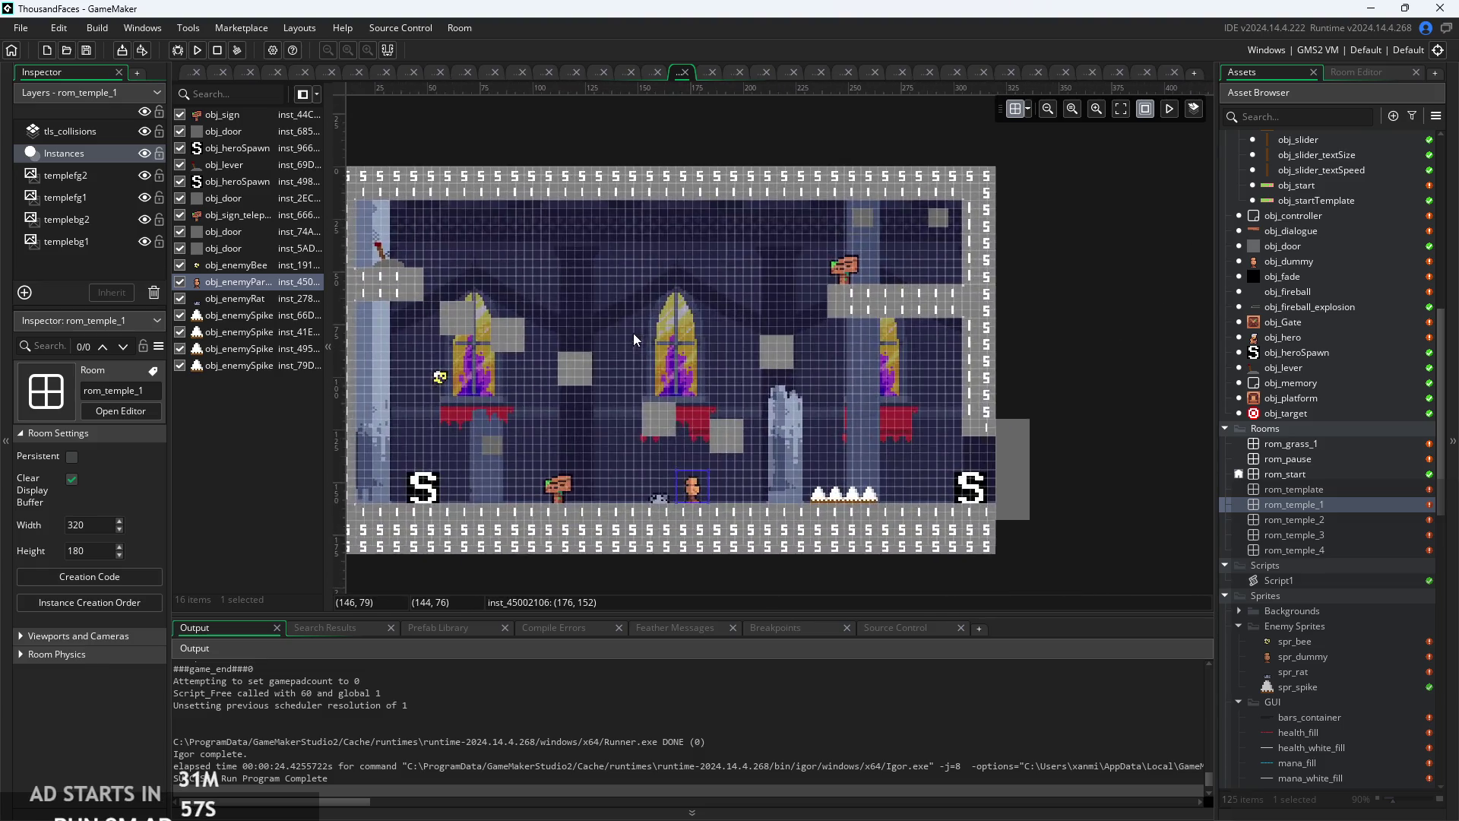
scroll(660, 325, "up", 2)
scroll(749, 303, "down", 1)
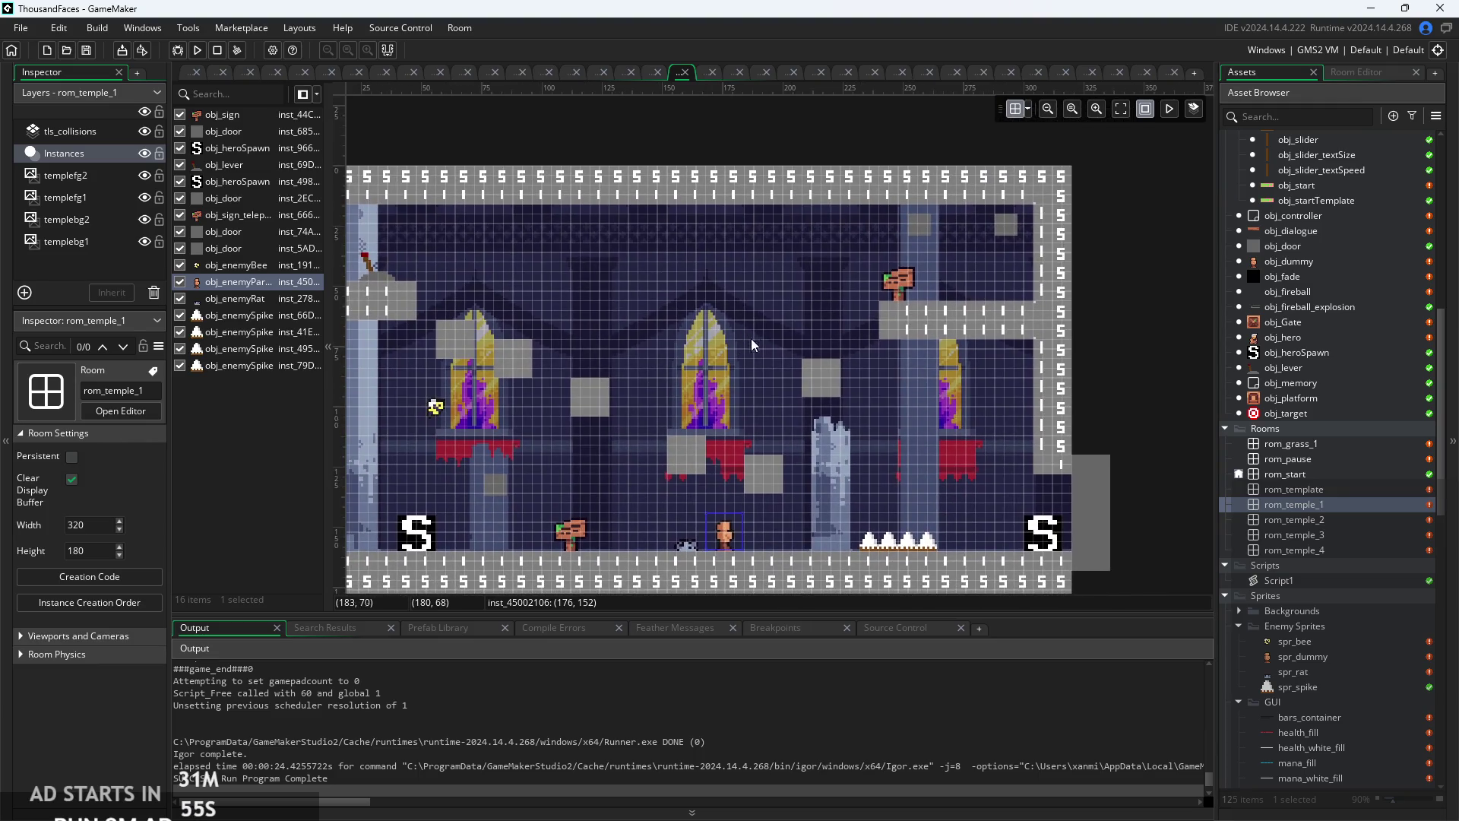
scroll(630, 345, "up", 1)
scroll(690, 338, "down", 1)
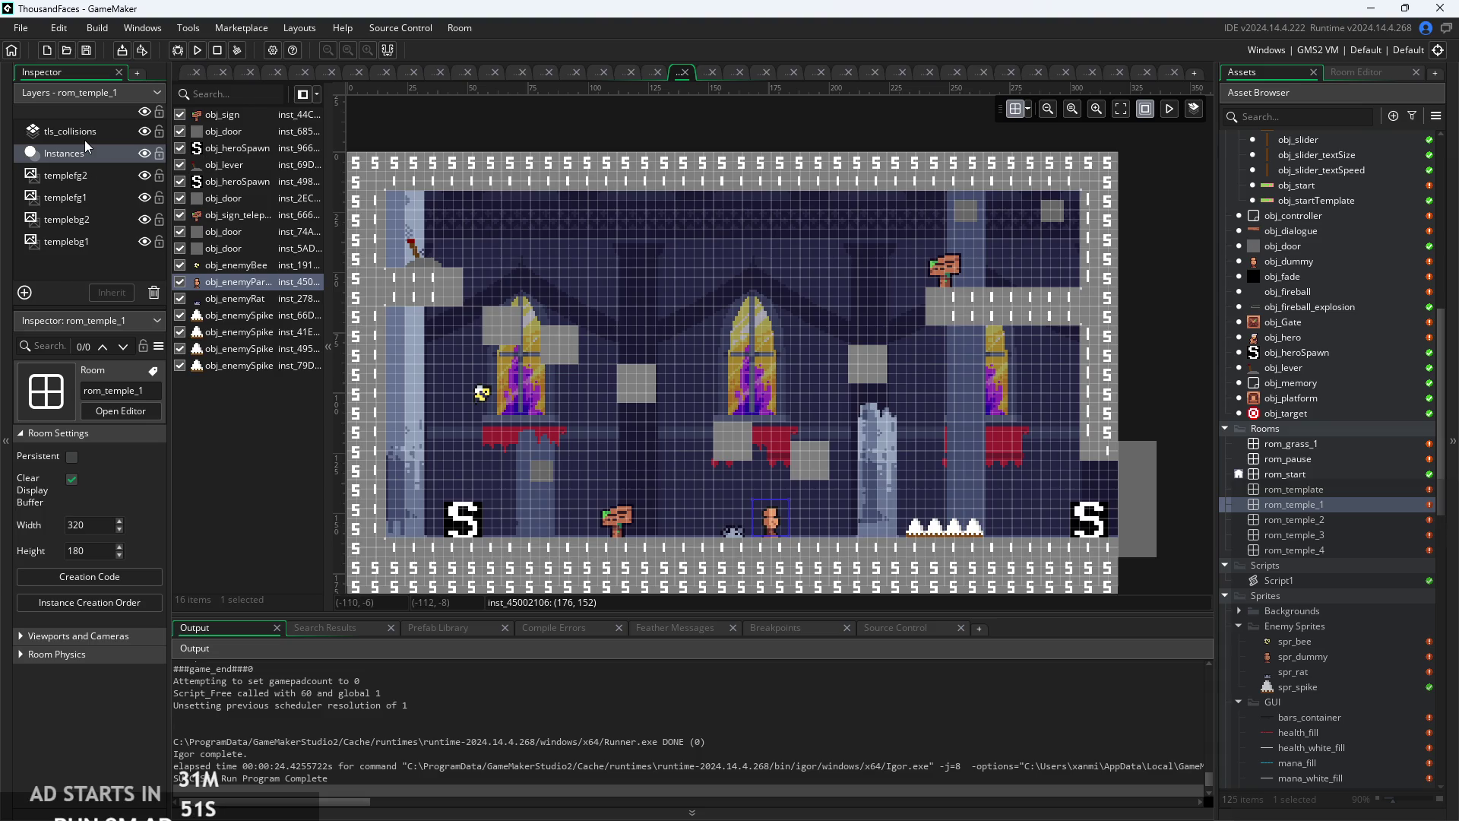
left_click(79, 132)
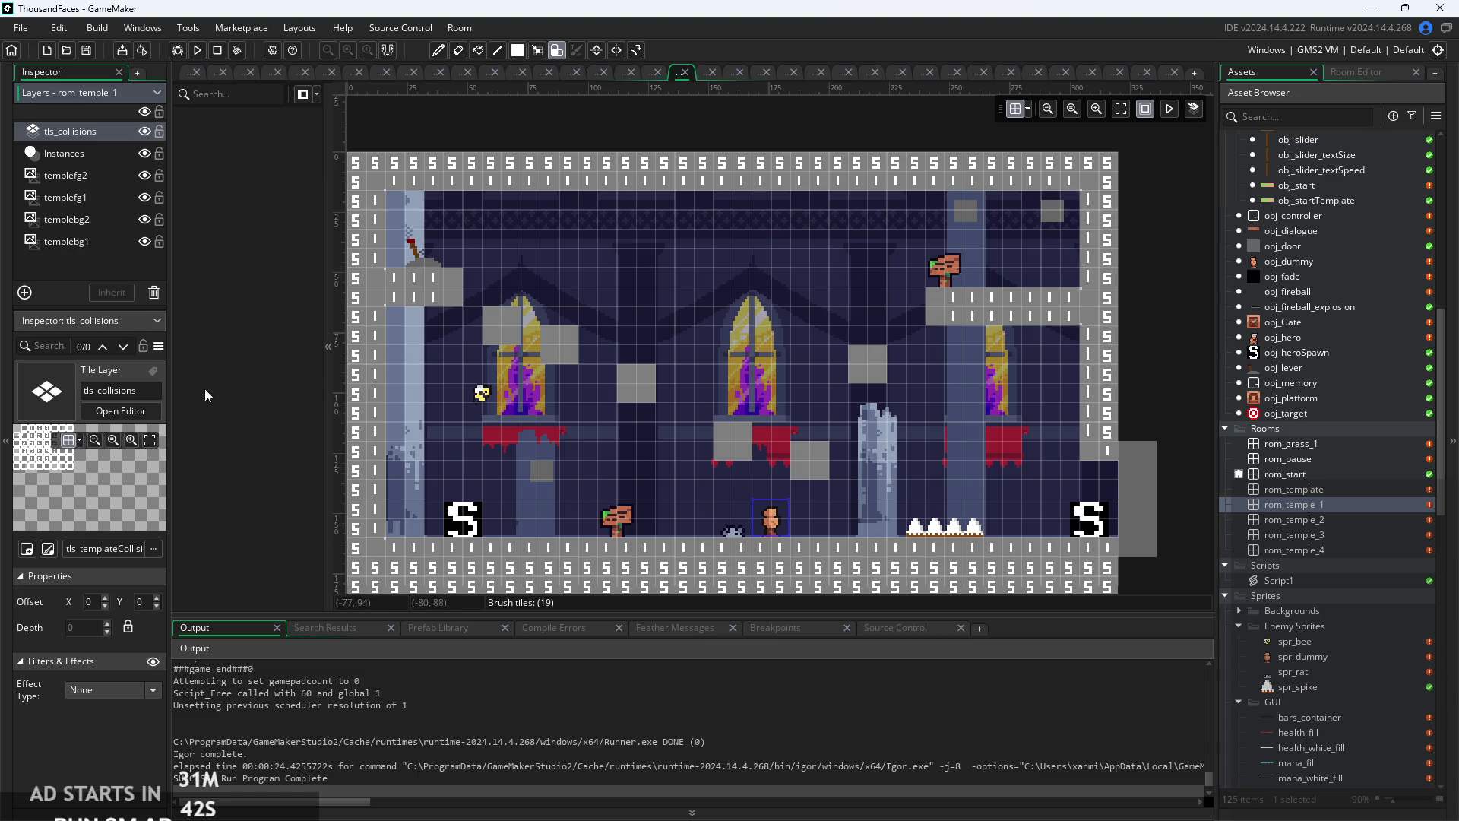
left_click(932, 555)
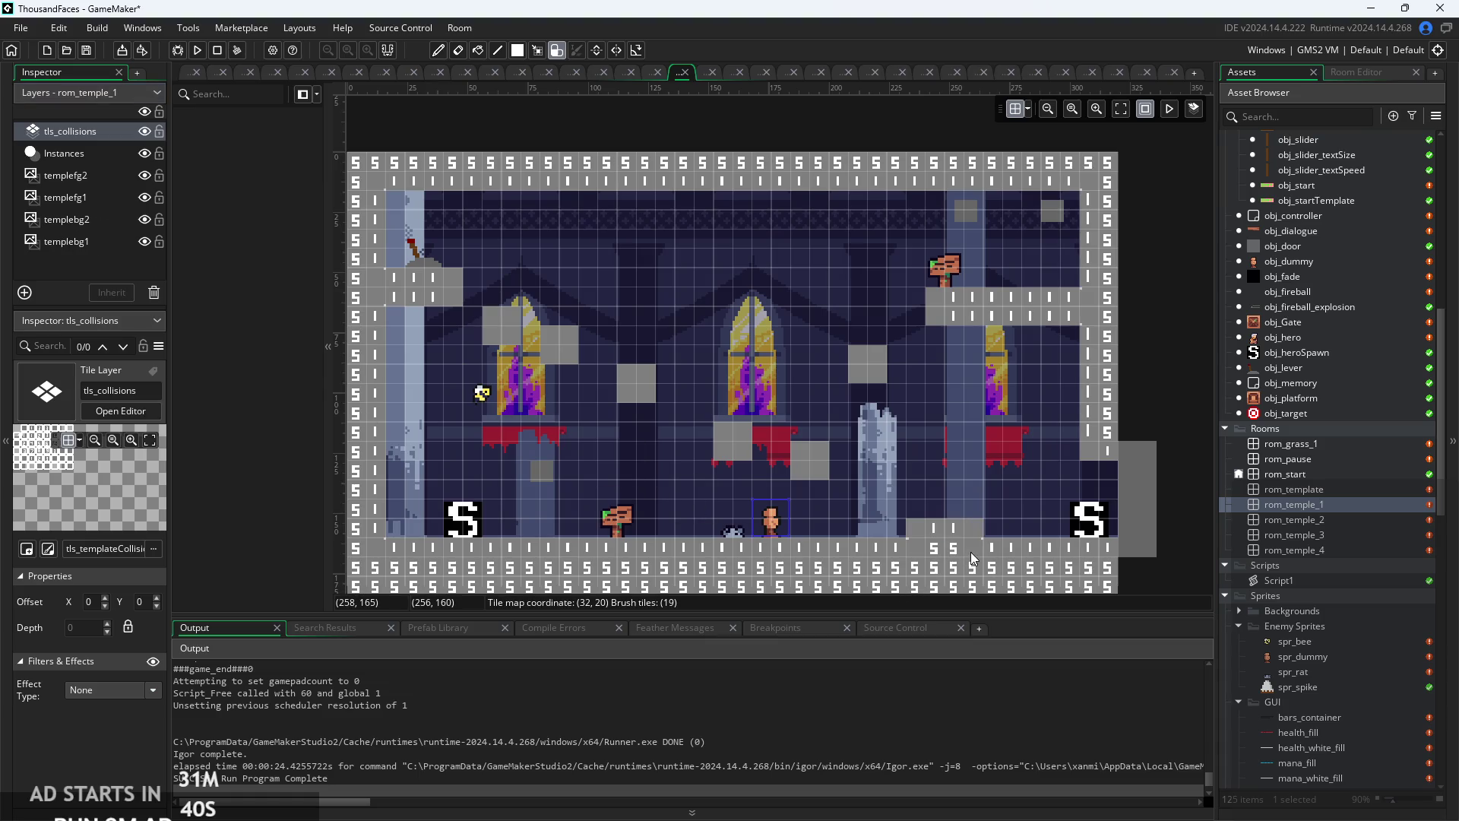
left_click(90, 158)
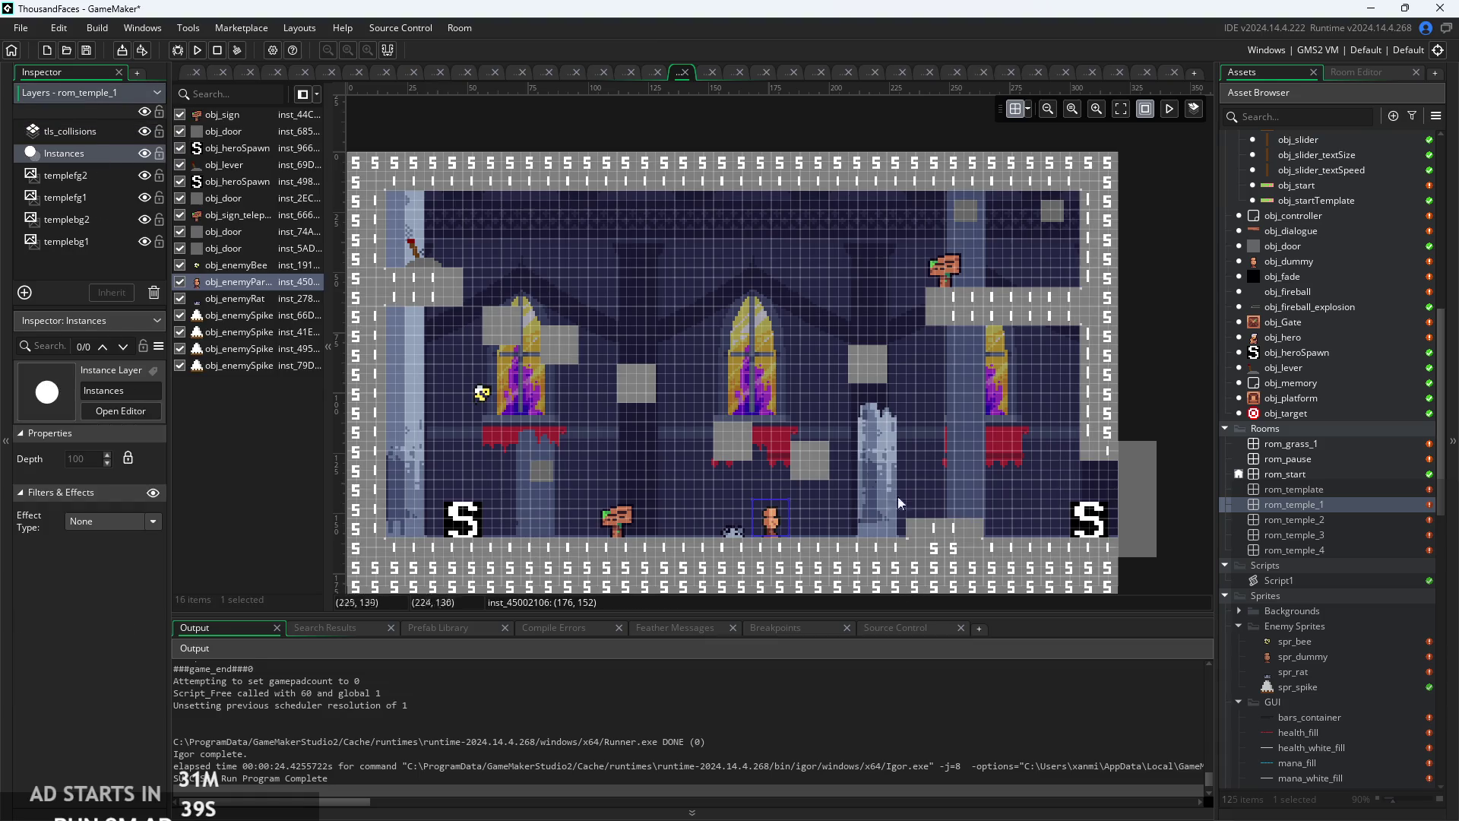
left_click(933, 529)
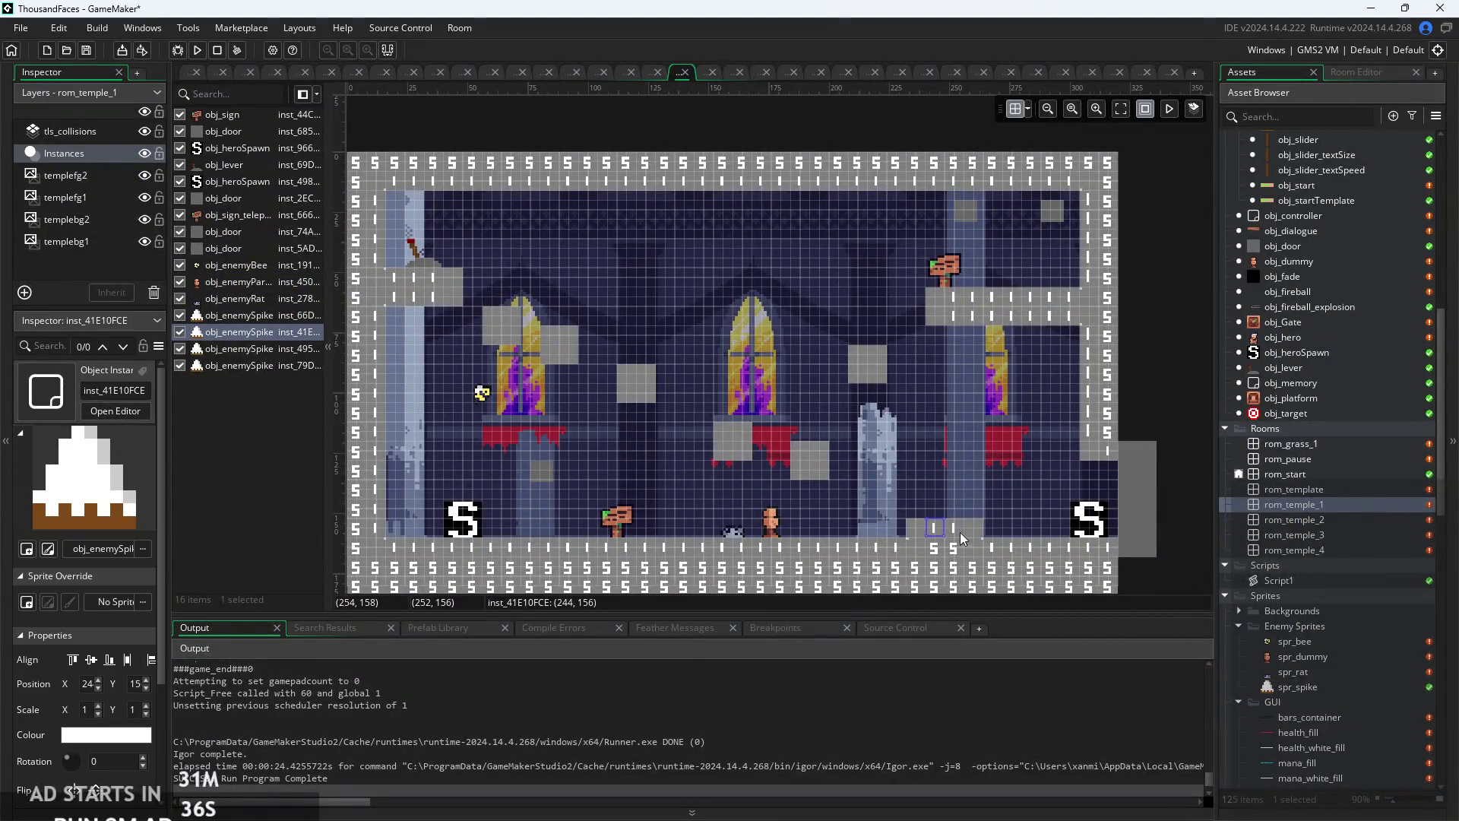
left_click(914, 532, "ctrl")
left_click(956, 531, "ctrl")
left_click(975, 531, "ctrl")
left_click_drag(978, 533, 978, 513)
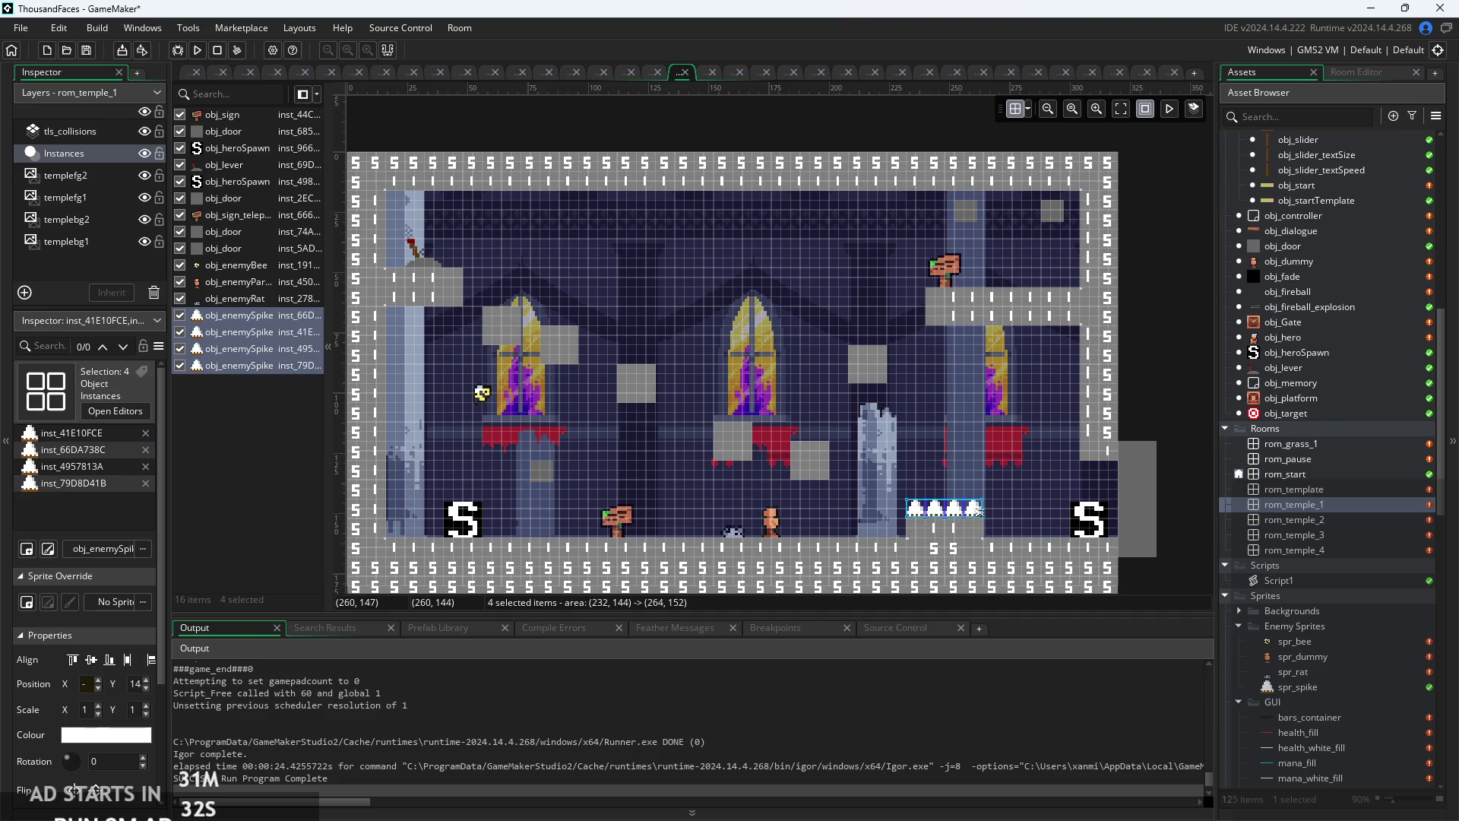
left_click(998, 534)
scroll(999, 533, "up", 3)
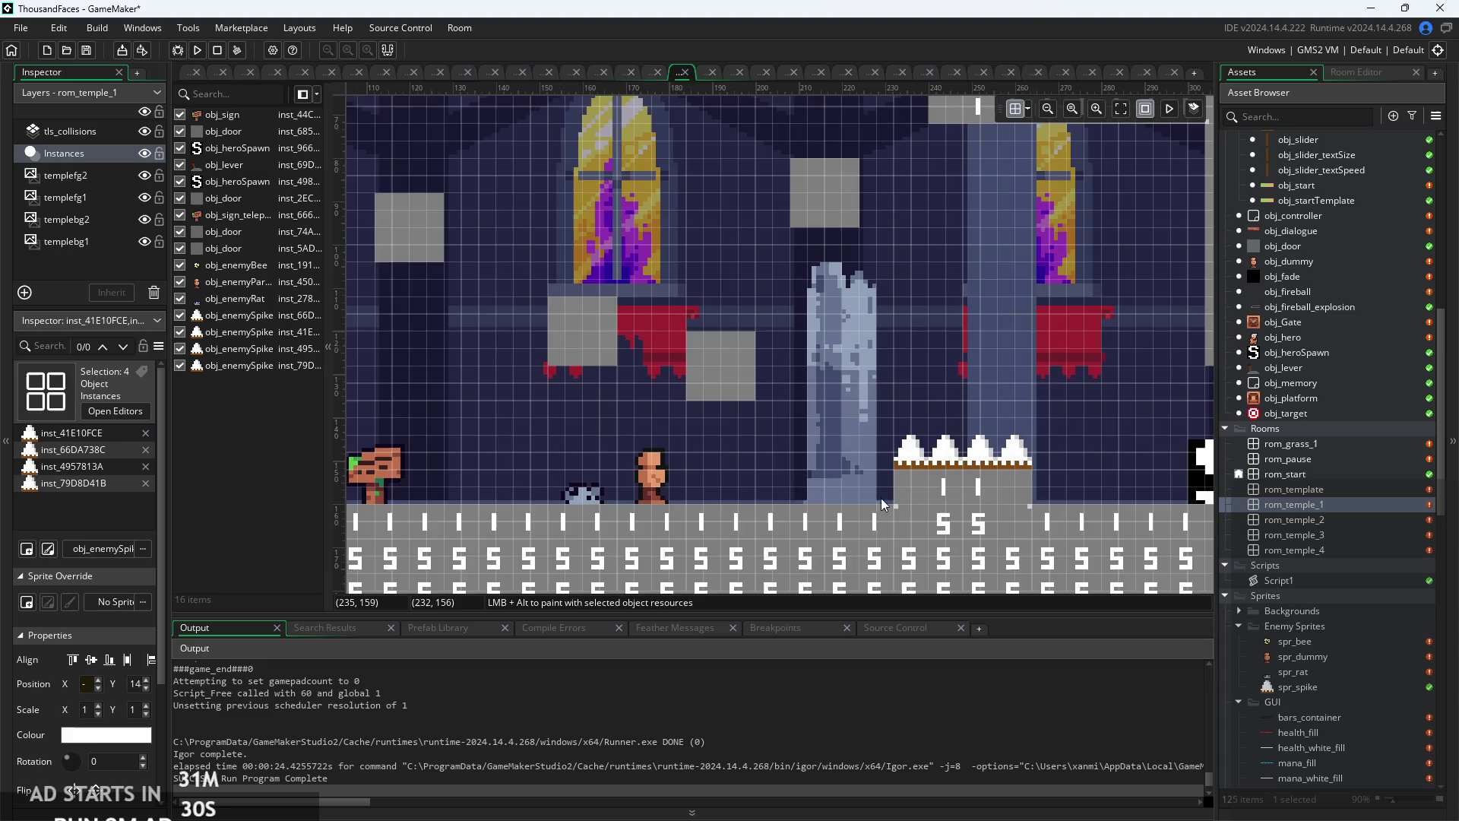
scroll(814, 479, "left", 1)
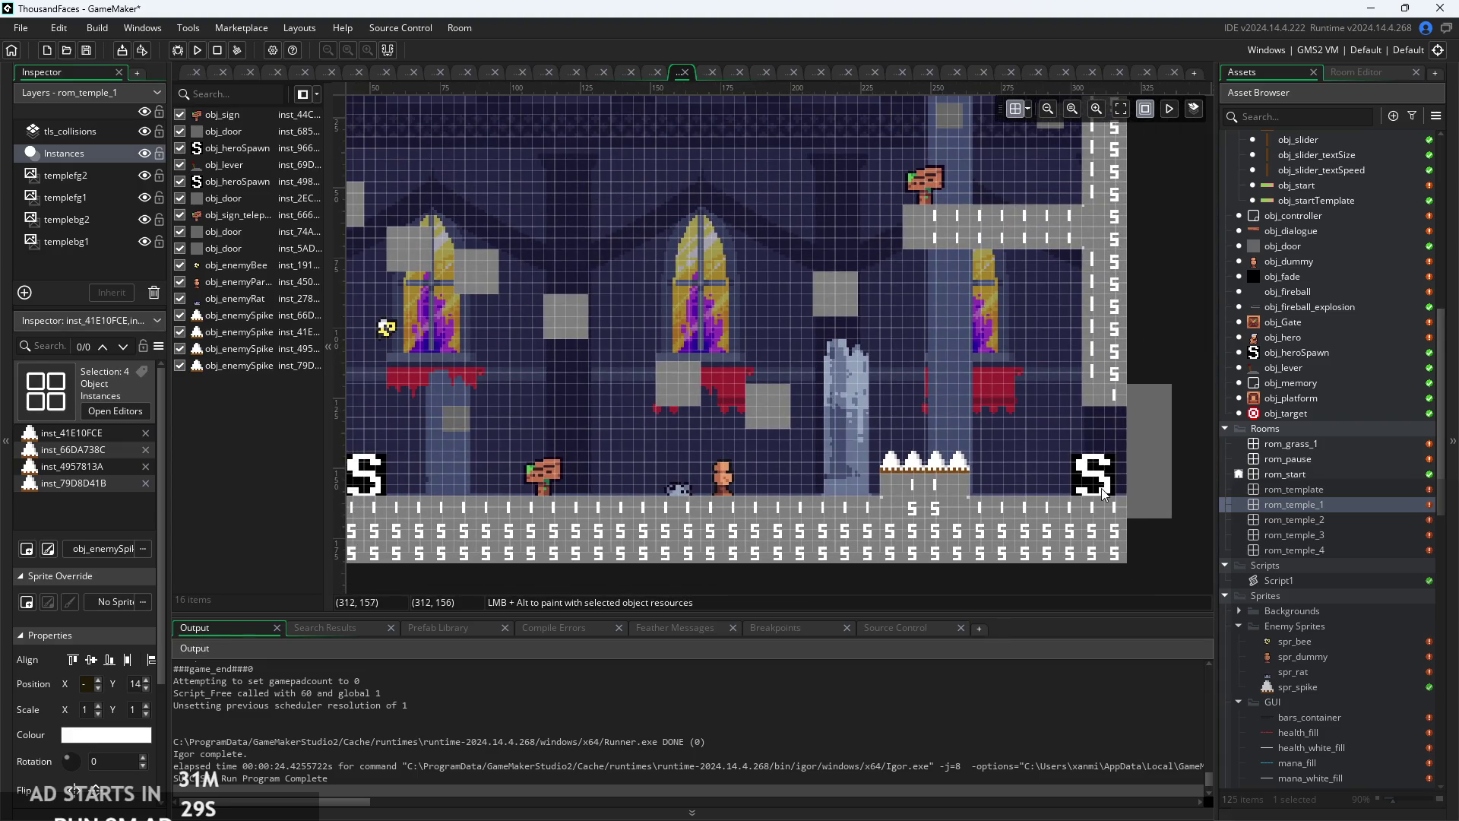
left_click(730, 480)
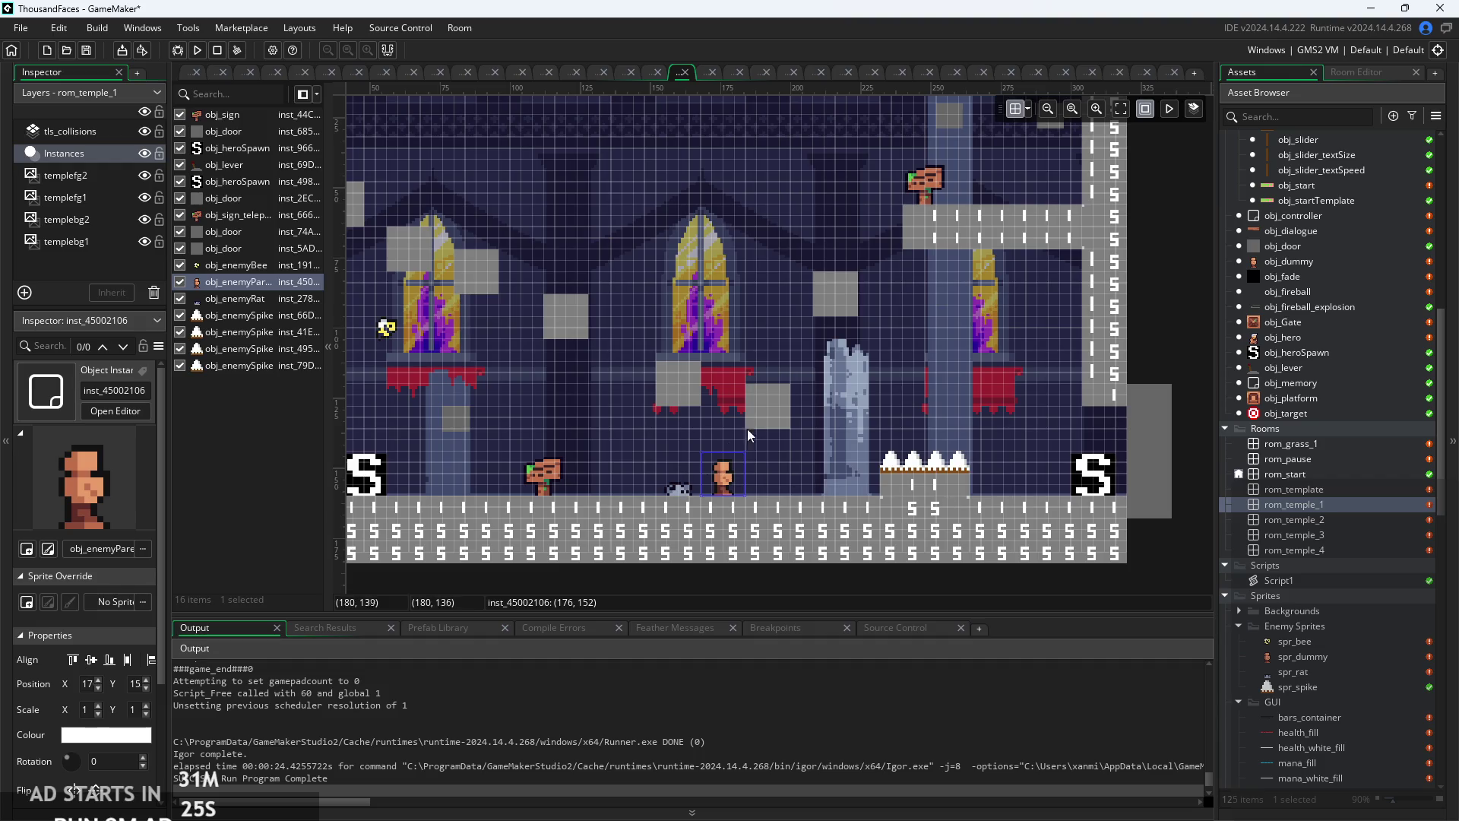
left_click_drag(729, 337, 909, 409)
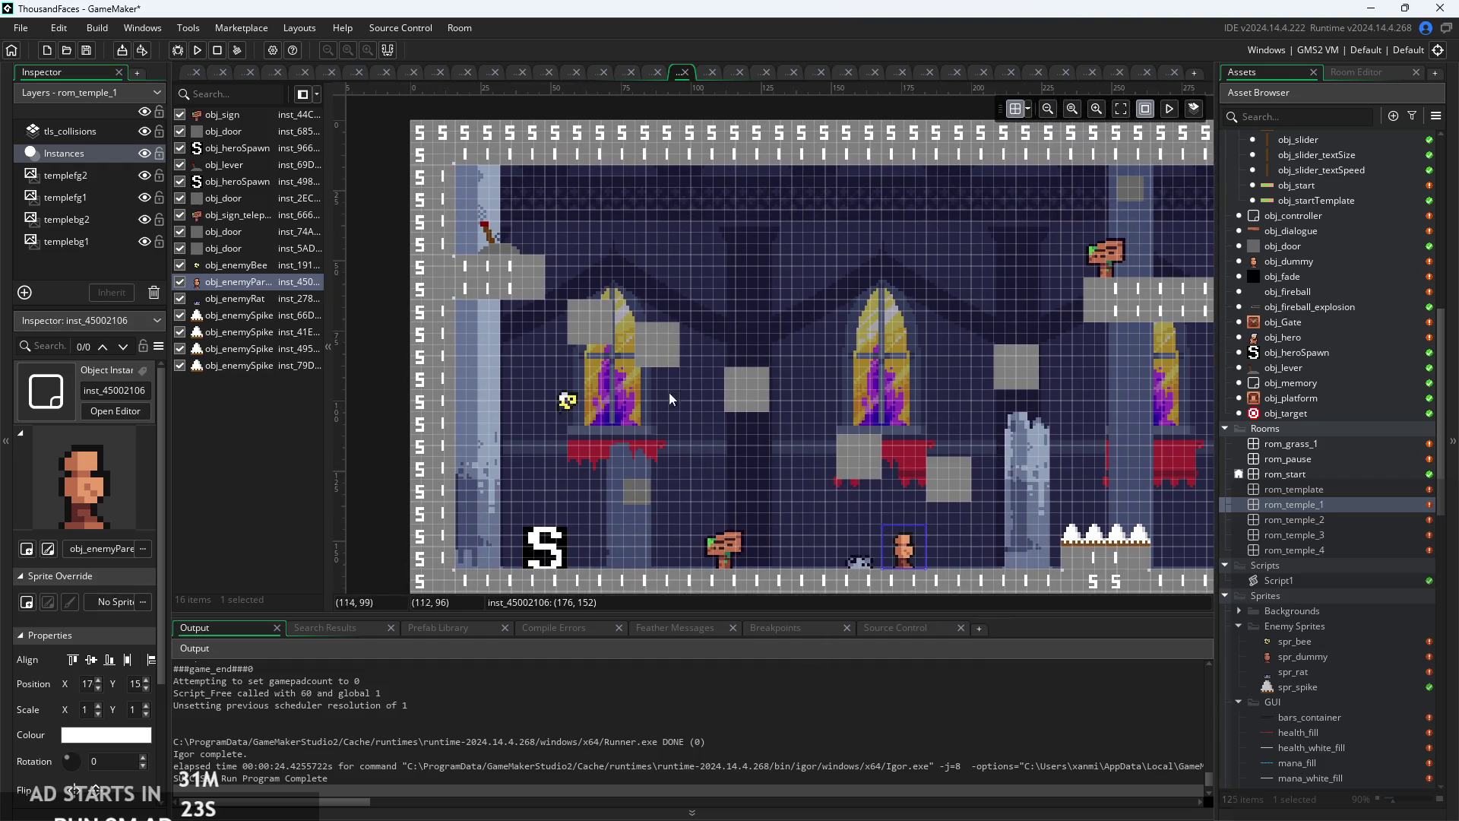
left_click(70, 130)
left_click_drag(734, 378, 731, 412)
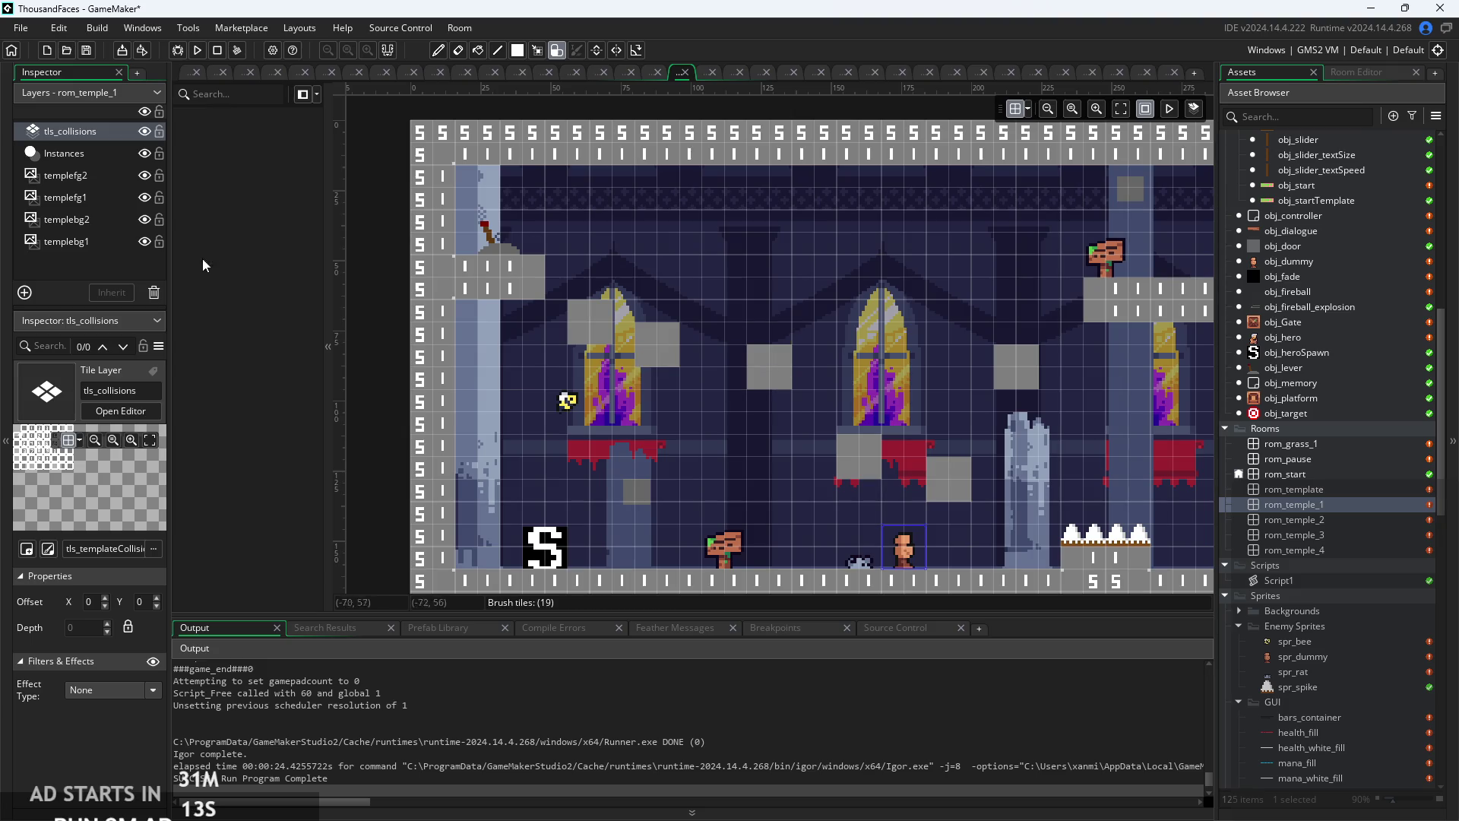
left_click(79, 155)
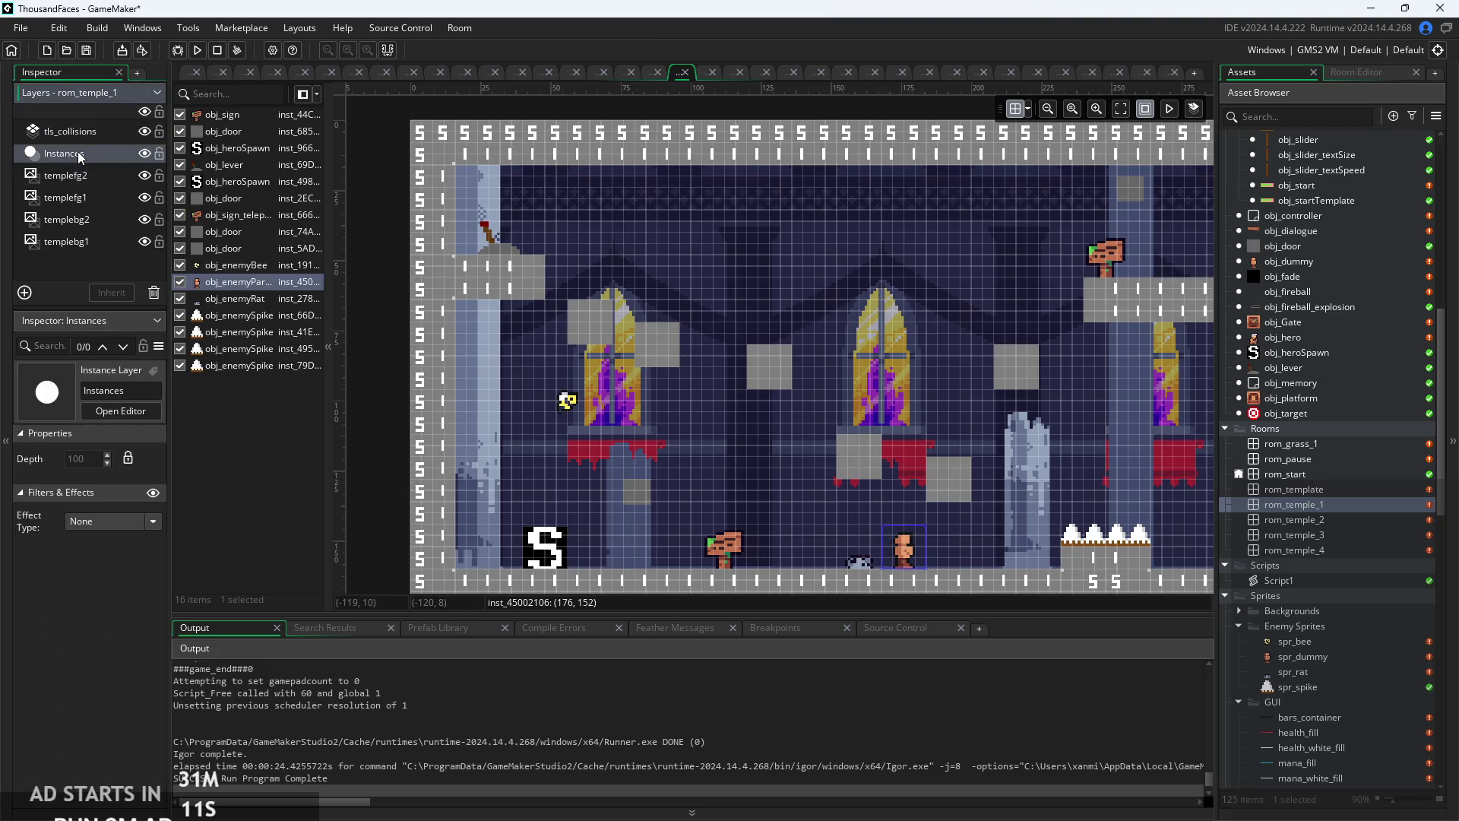
- Nudge the bee enemy, return it to its original spot, and check the floor enemy
left_click(568, 402)
mouse_move(568, 403)
left_mouse_down()
mouse_move(565, 415)
mouse_move(727, 431)
mouse_move(760, 410)
mouse_move(572, 410)
left_mouse_up()
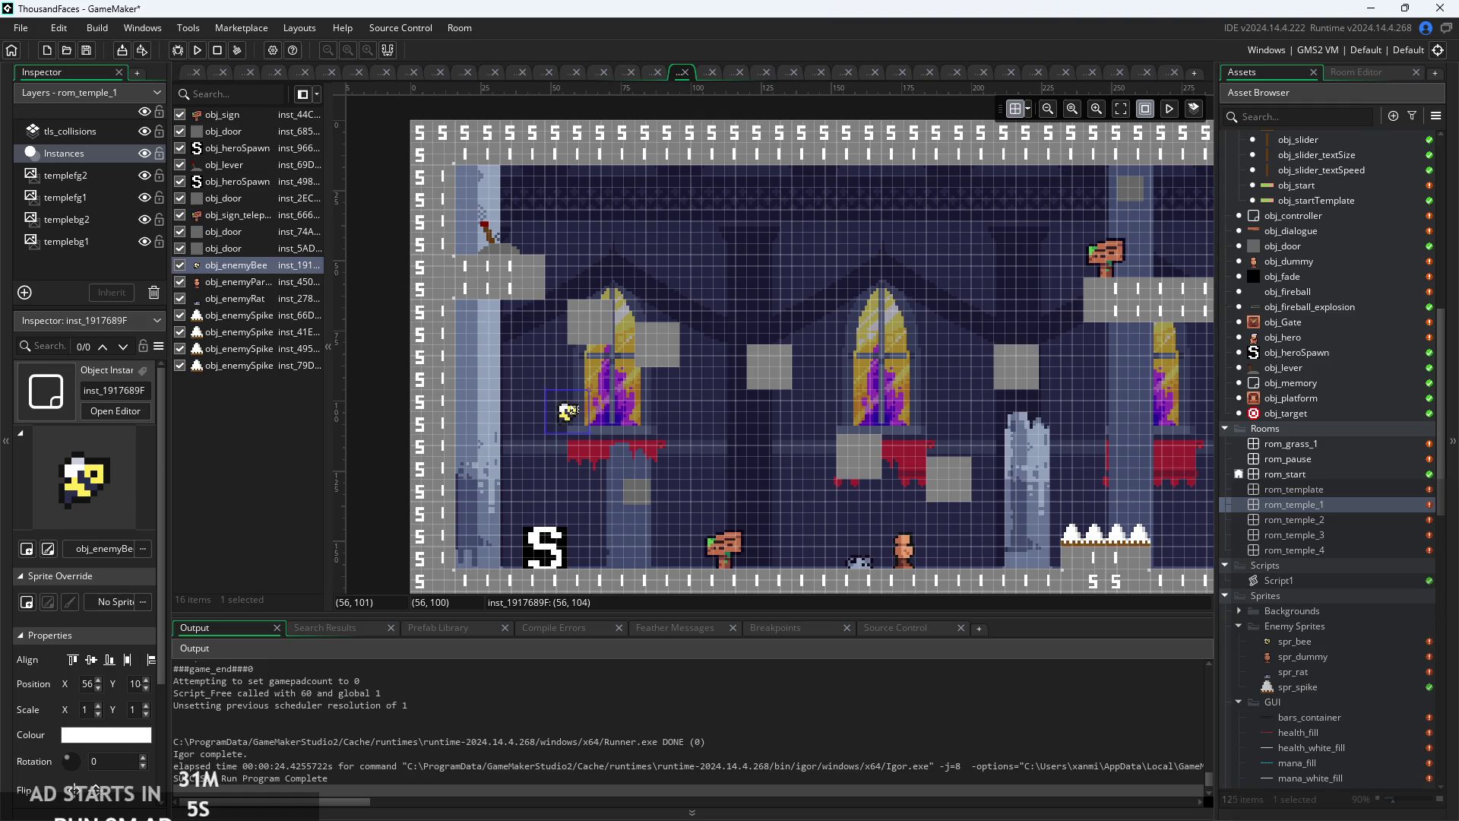
left_click(723, 462)
left_click_drag(722, 456, 555, 428)
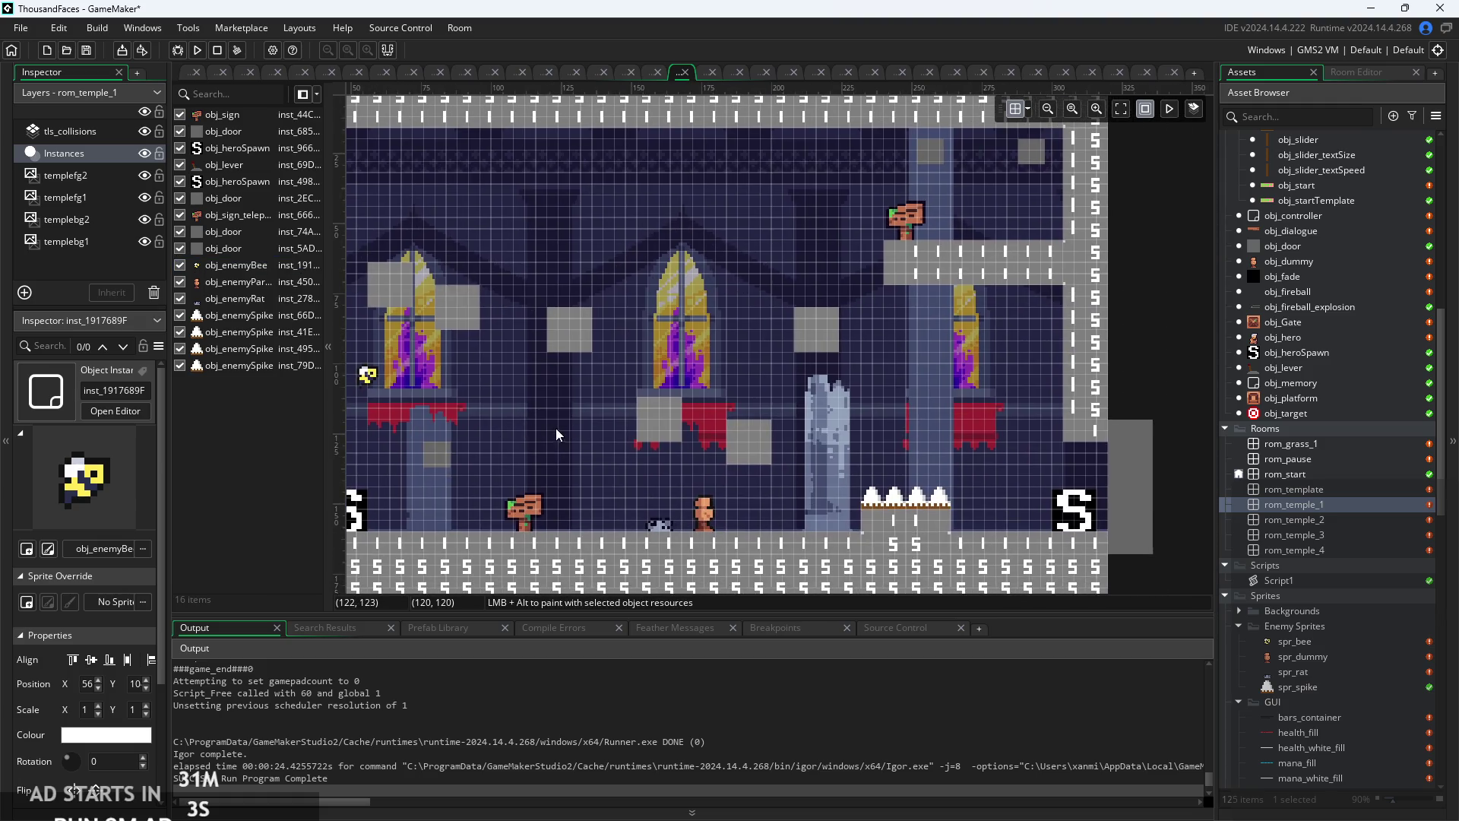
left_click(706, 514)
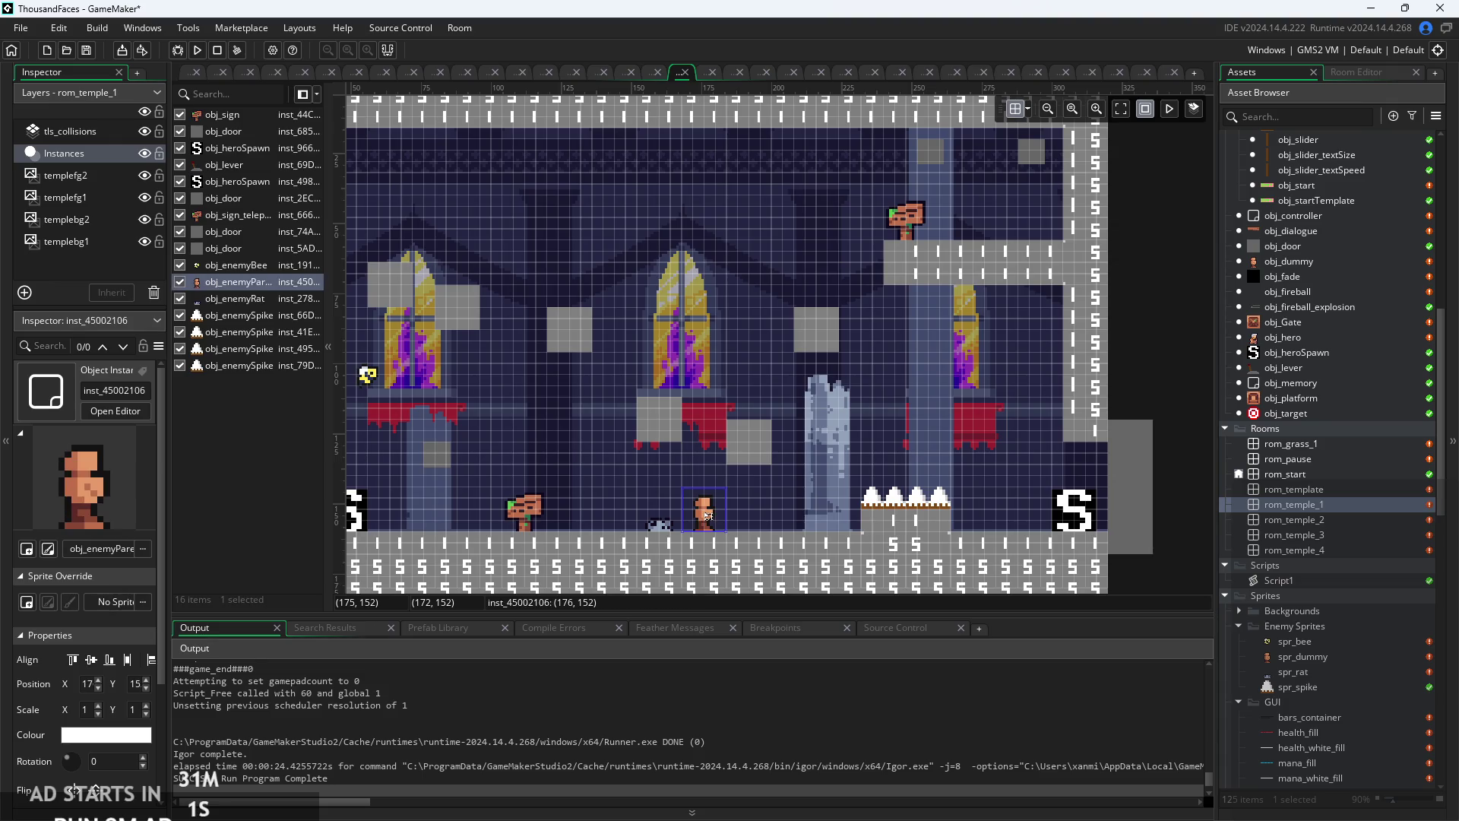
left_click(700, 453)
scroll(699, 453, "down", 2)
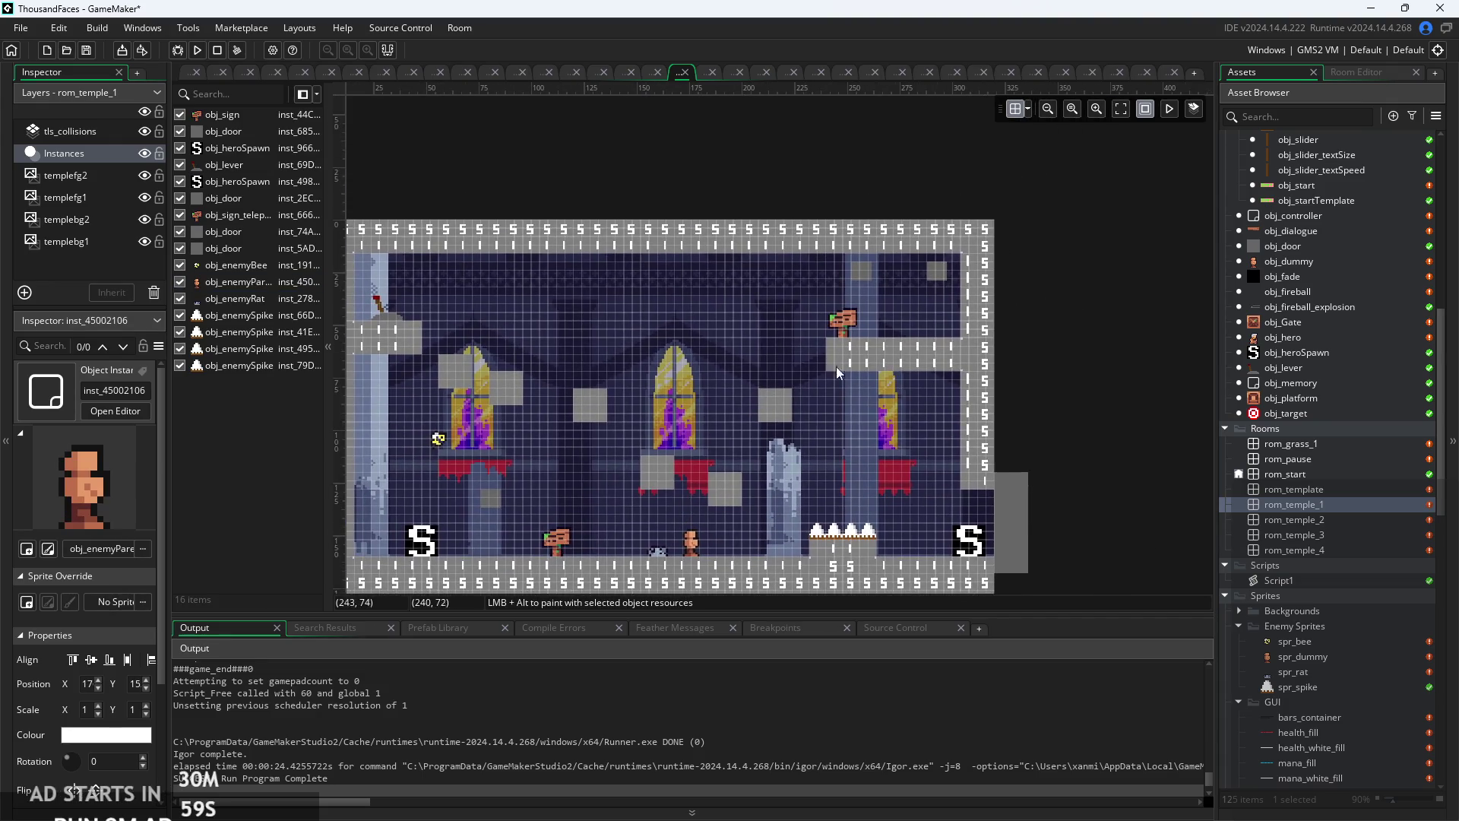
scroll(874, 317, "up", 2)
- Delete the door instances and the teleport sign from the upper-right ledge
left_click(855, 170)
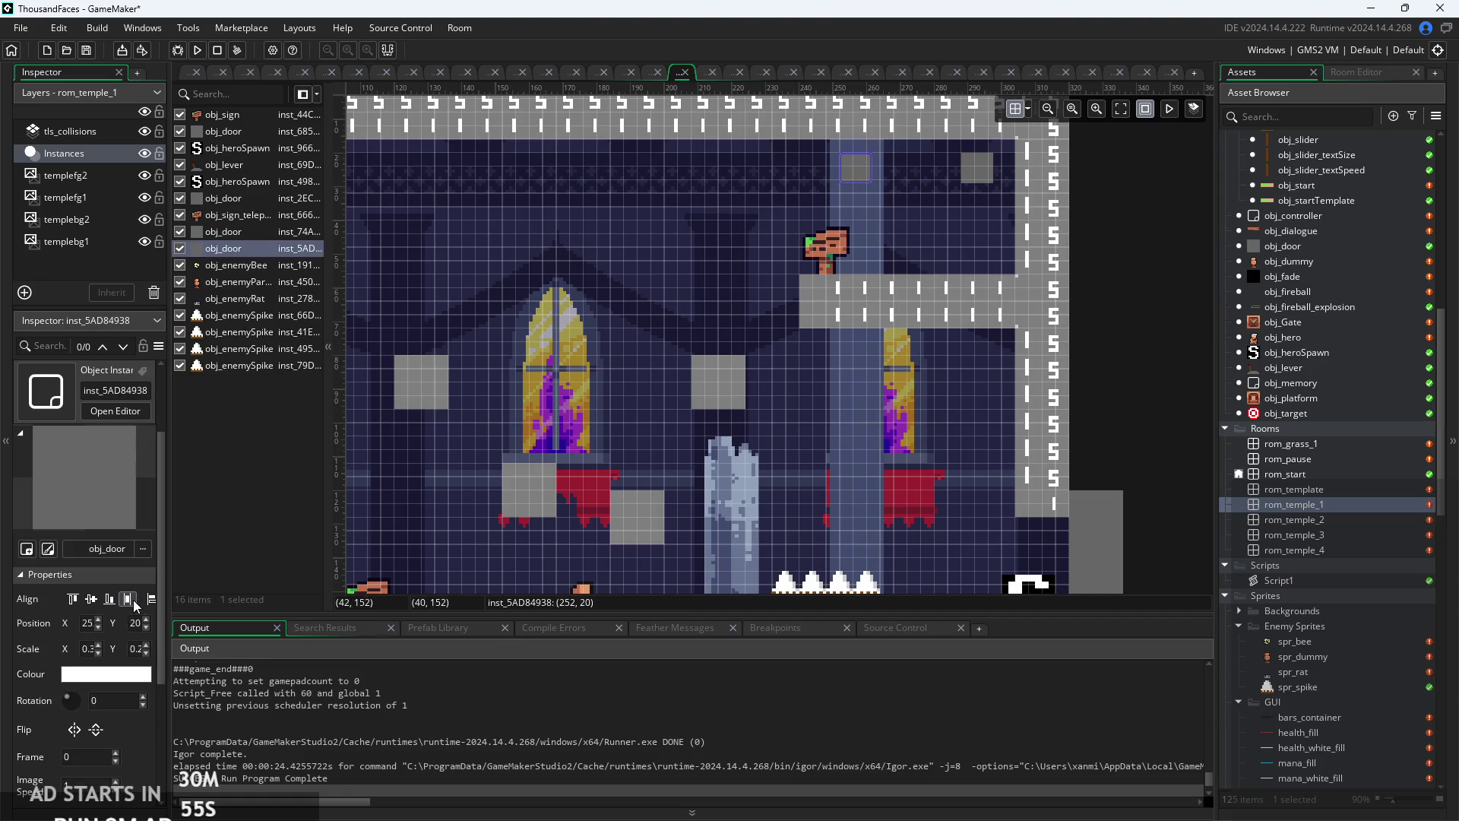
scroll(722, 347, "up", 2)
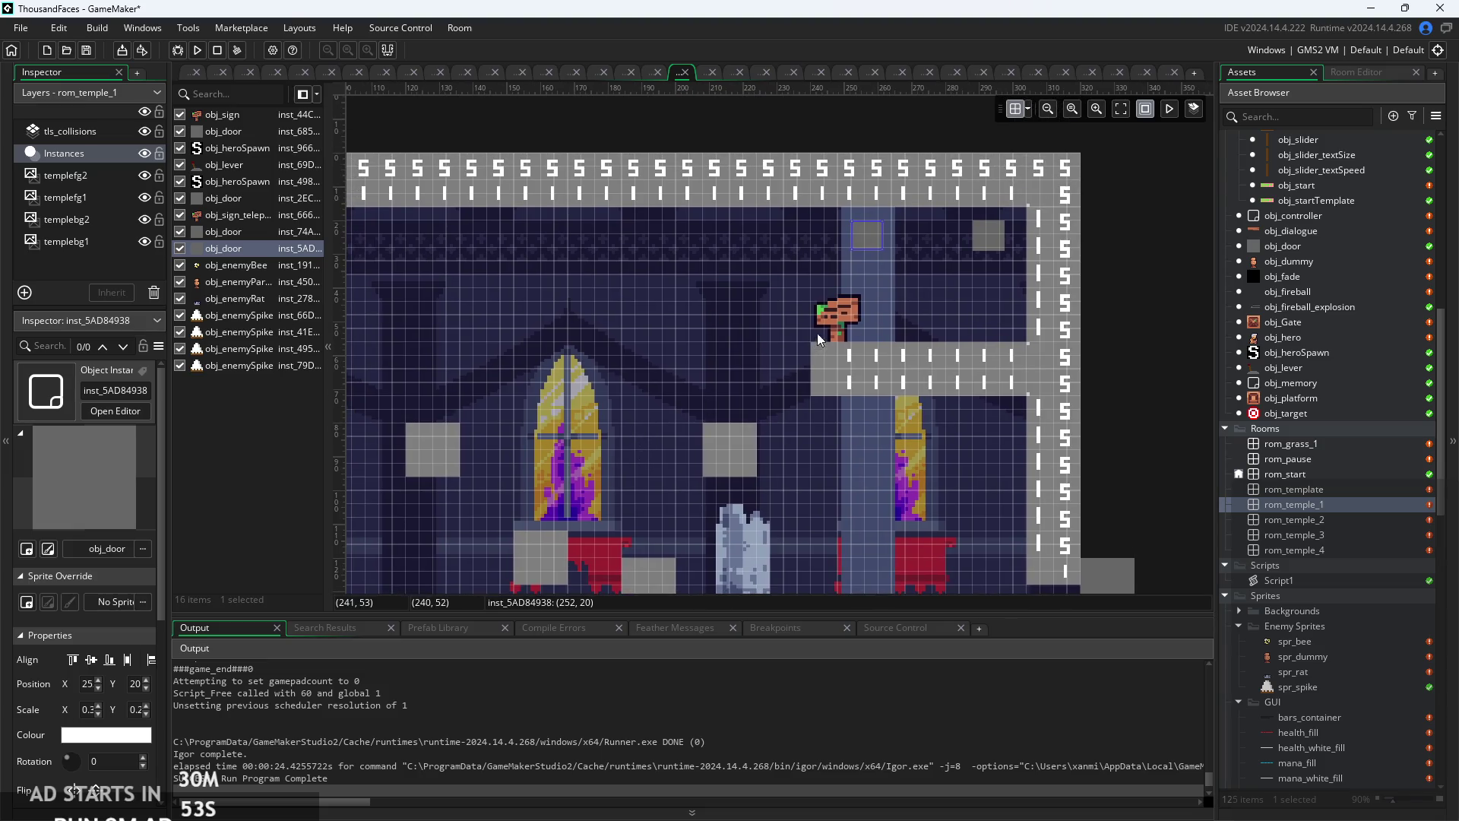
left_click(981, 243)
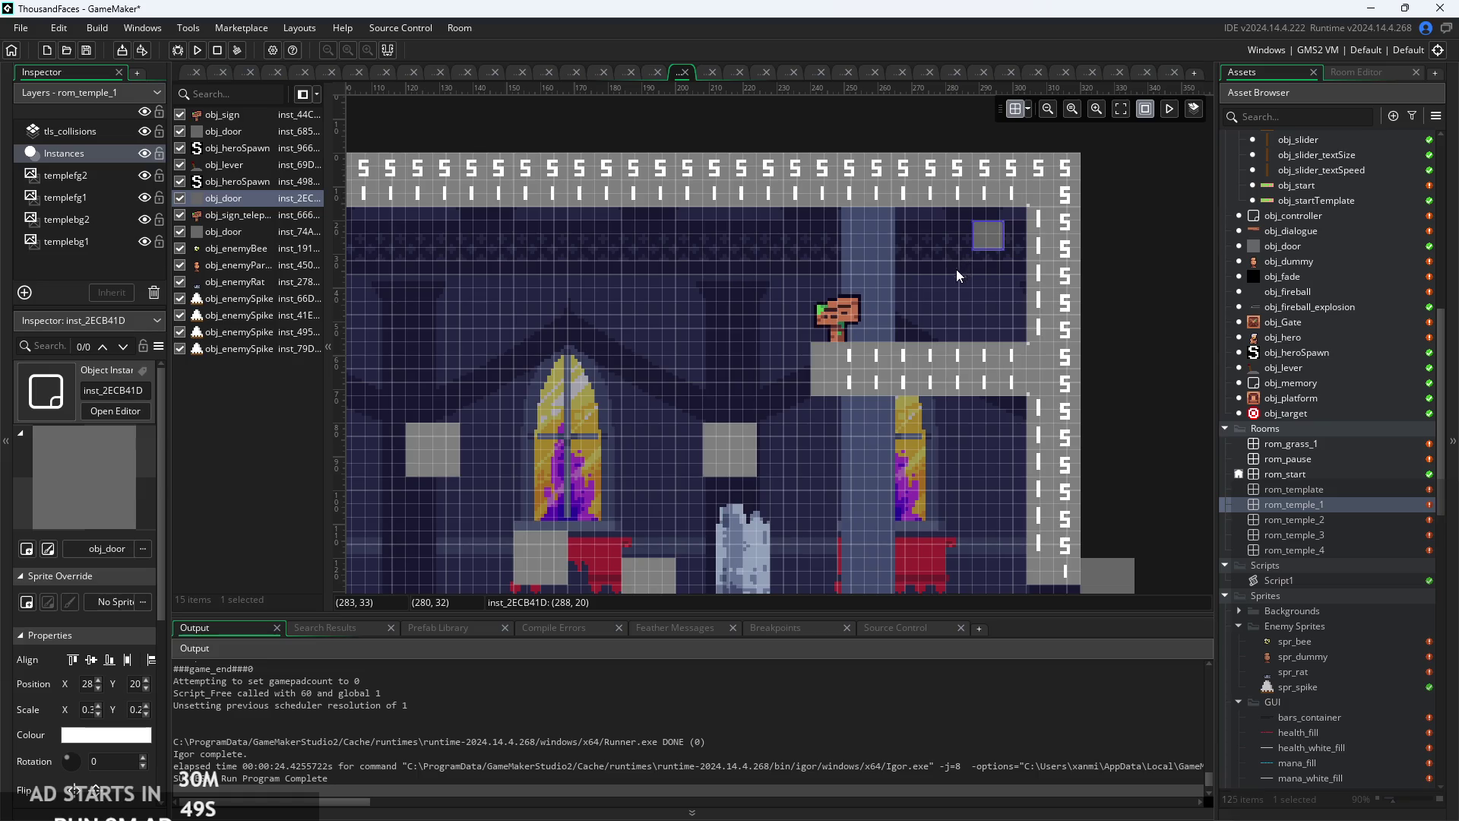
key("Delete")
left_click(545, 456)
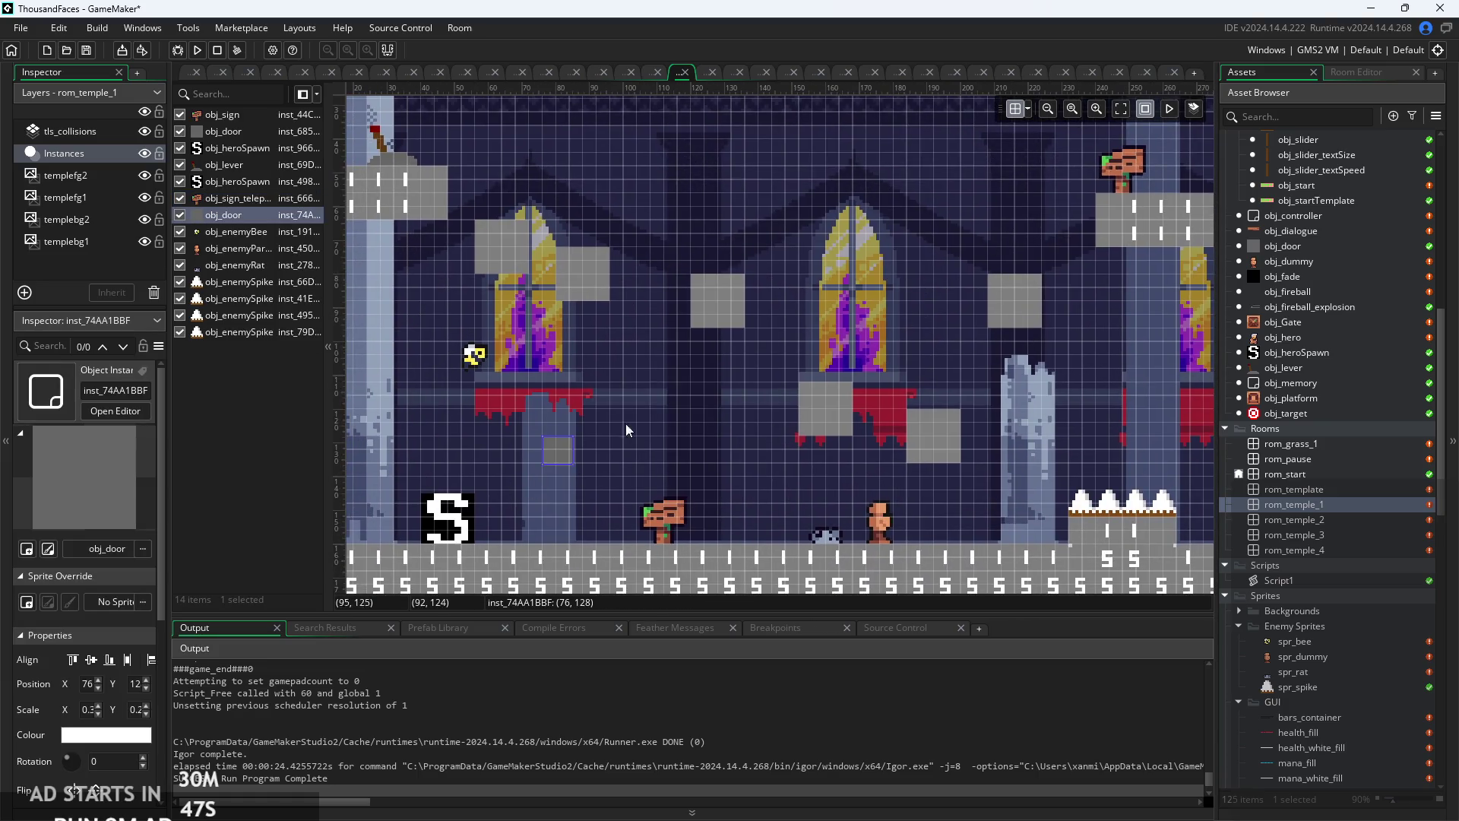
key("Delete")
left_click(901, 262)
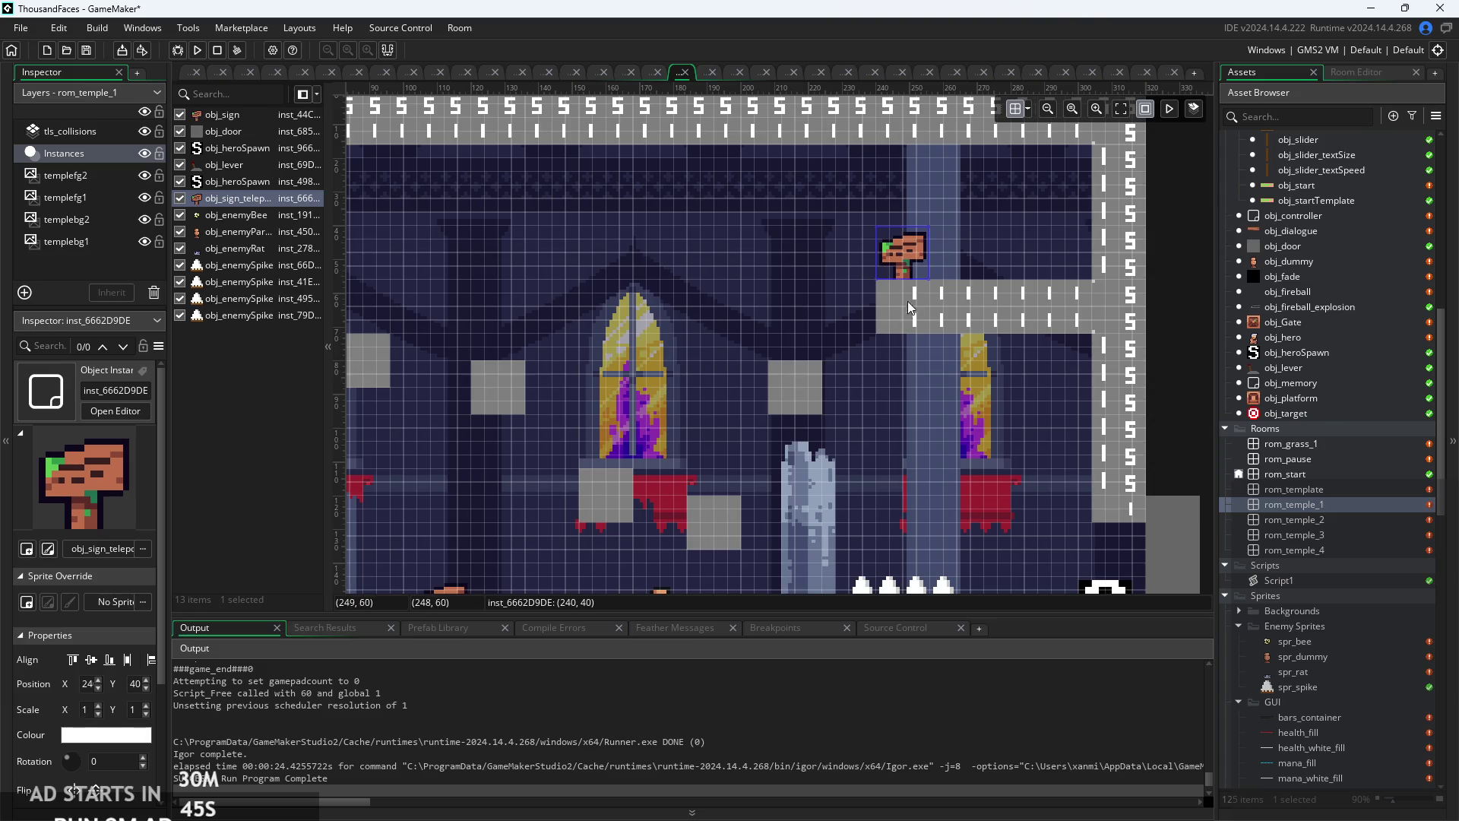
key("Delete")
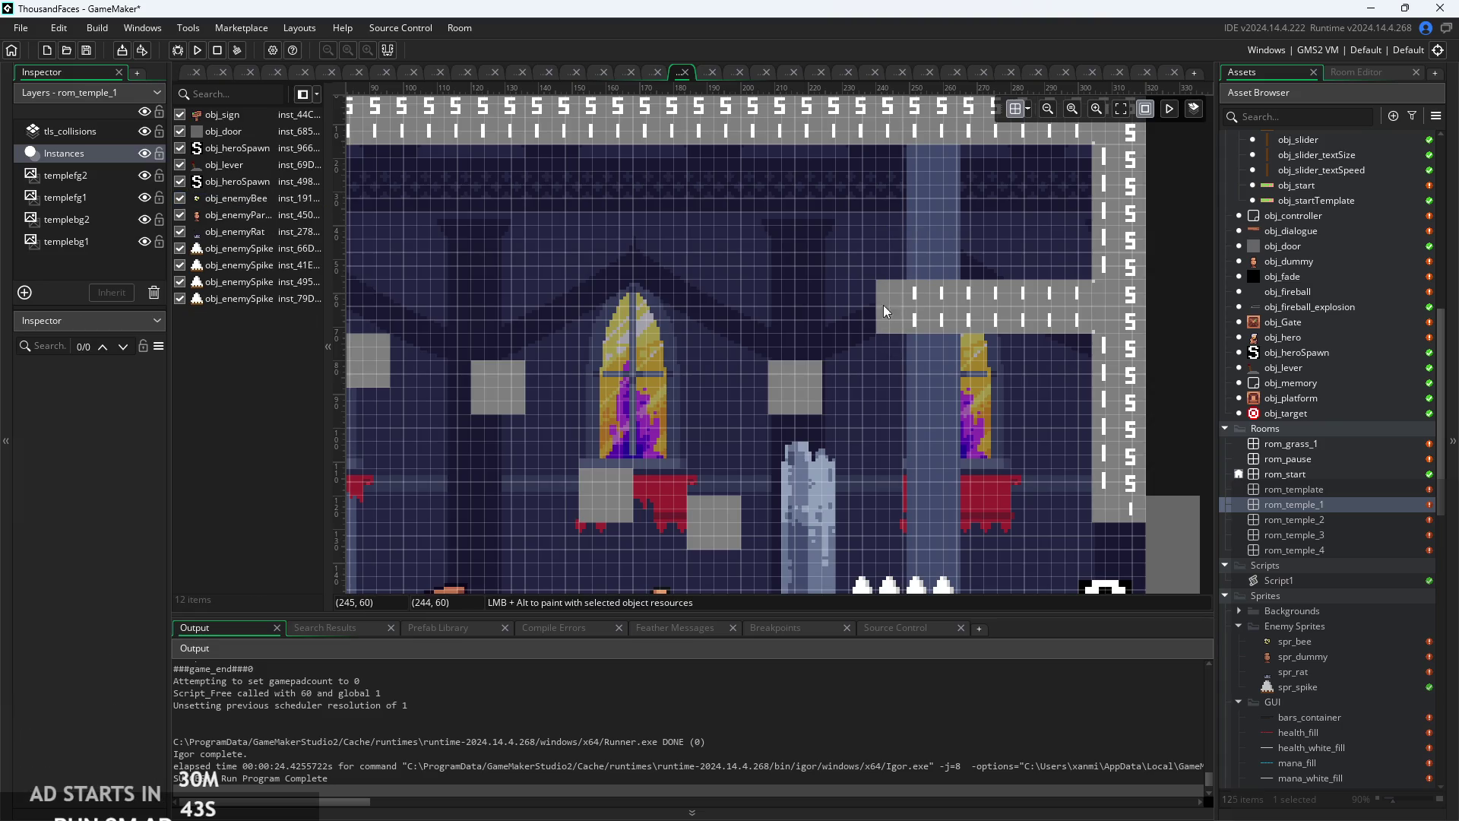
left_click(103, 174)
- Make the tls_collisions tile layer active and prepare the collision tile brush
left_click(104, 151)
left_click(105, 136)
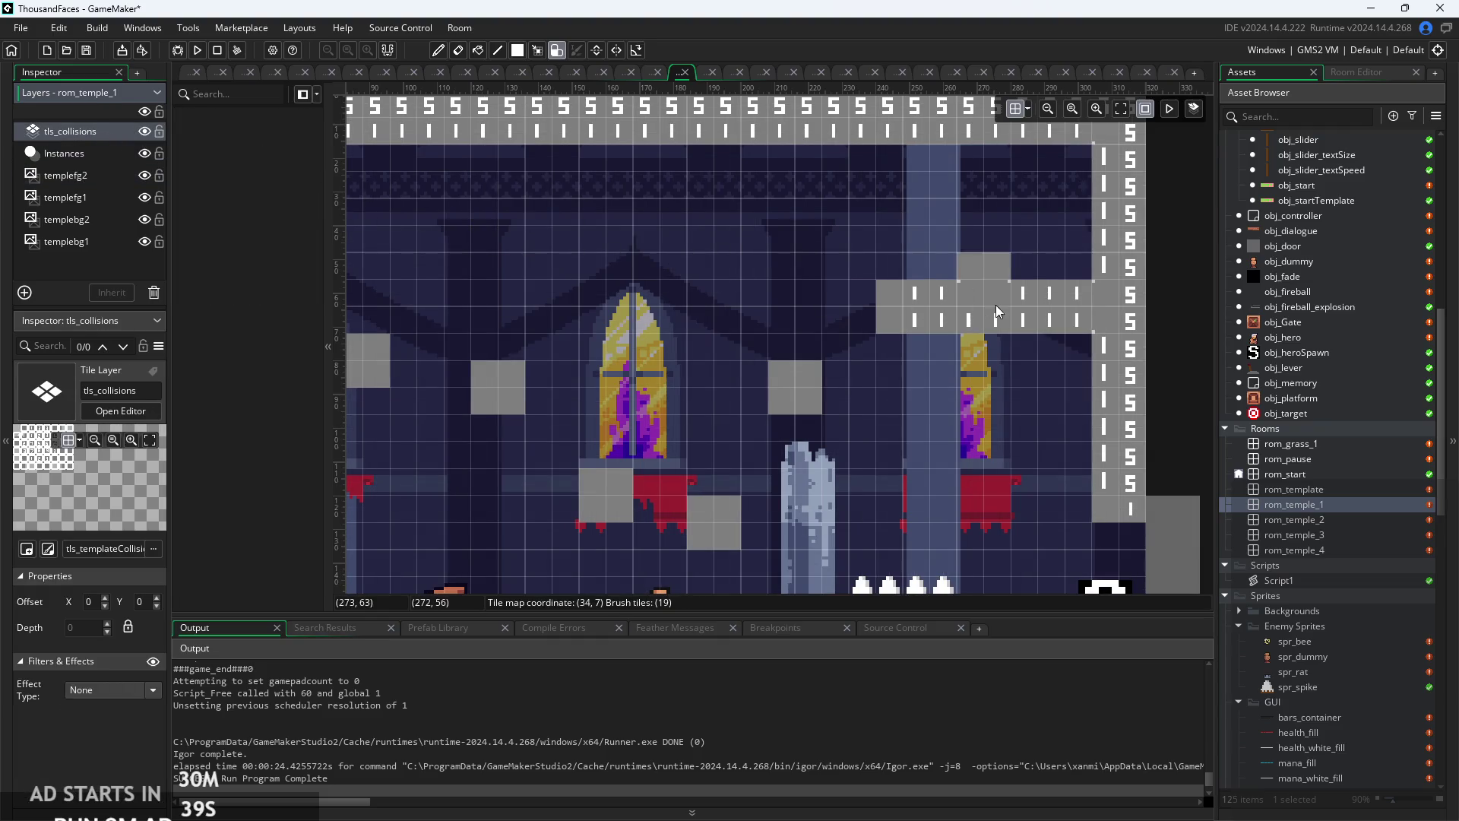
scroll(1038, 252, "down", 1)
scroll(1038, 252, "down", 1)
scroll(753, 288, "up", 3)
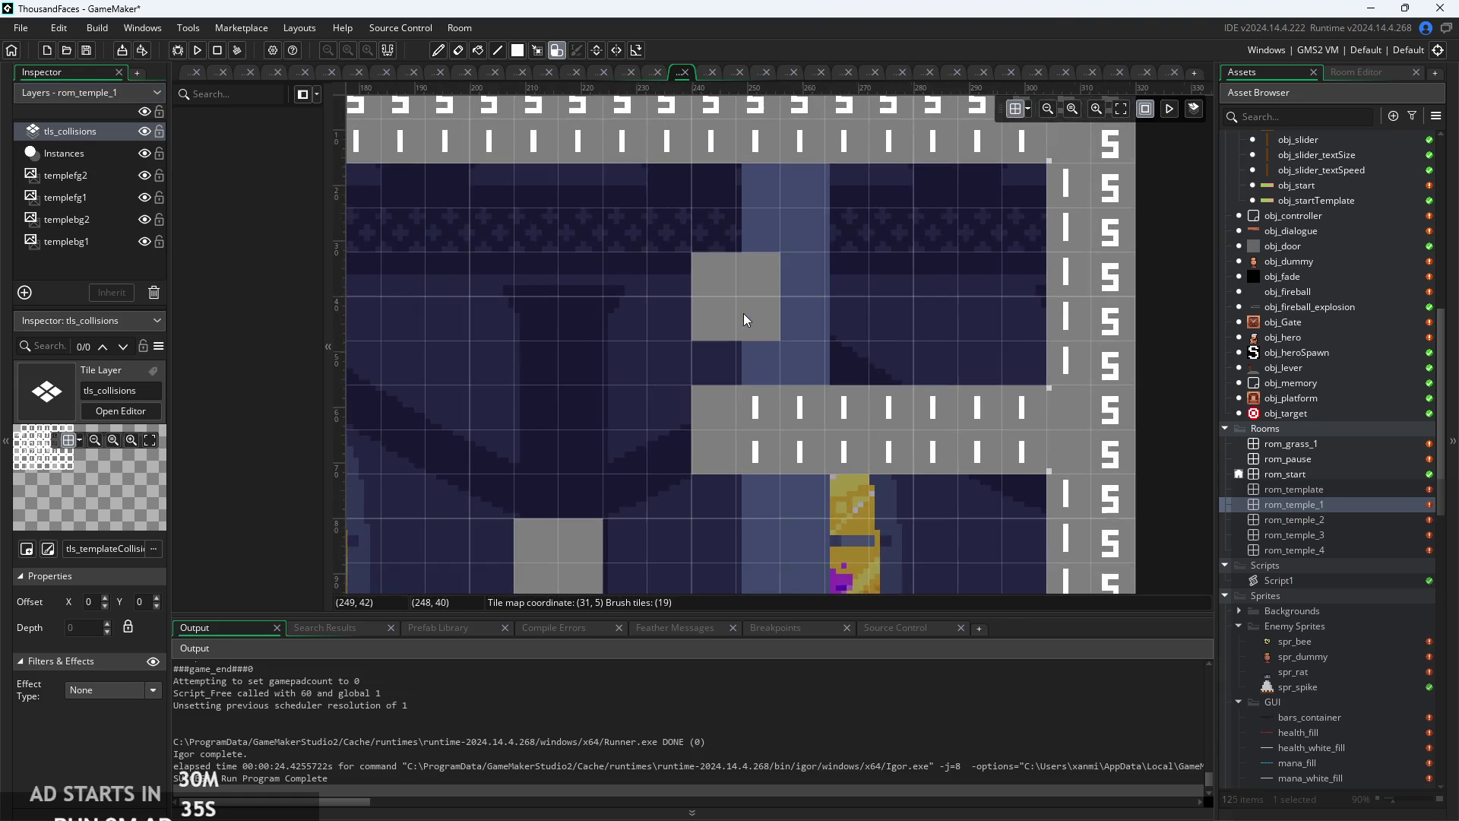
scroll(743, 314, "down", 1)
scroll(759, 353, "down", 1)
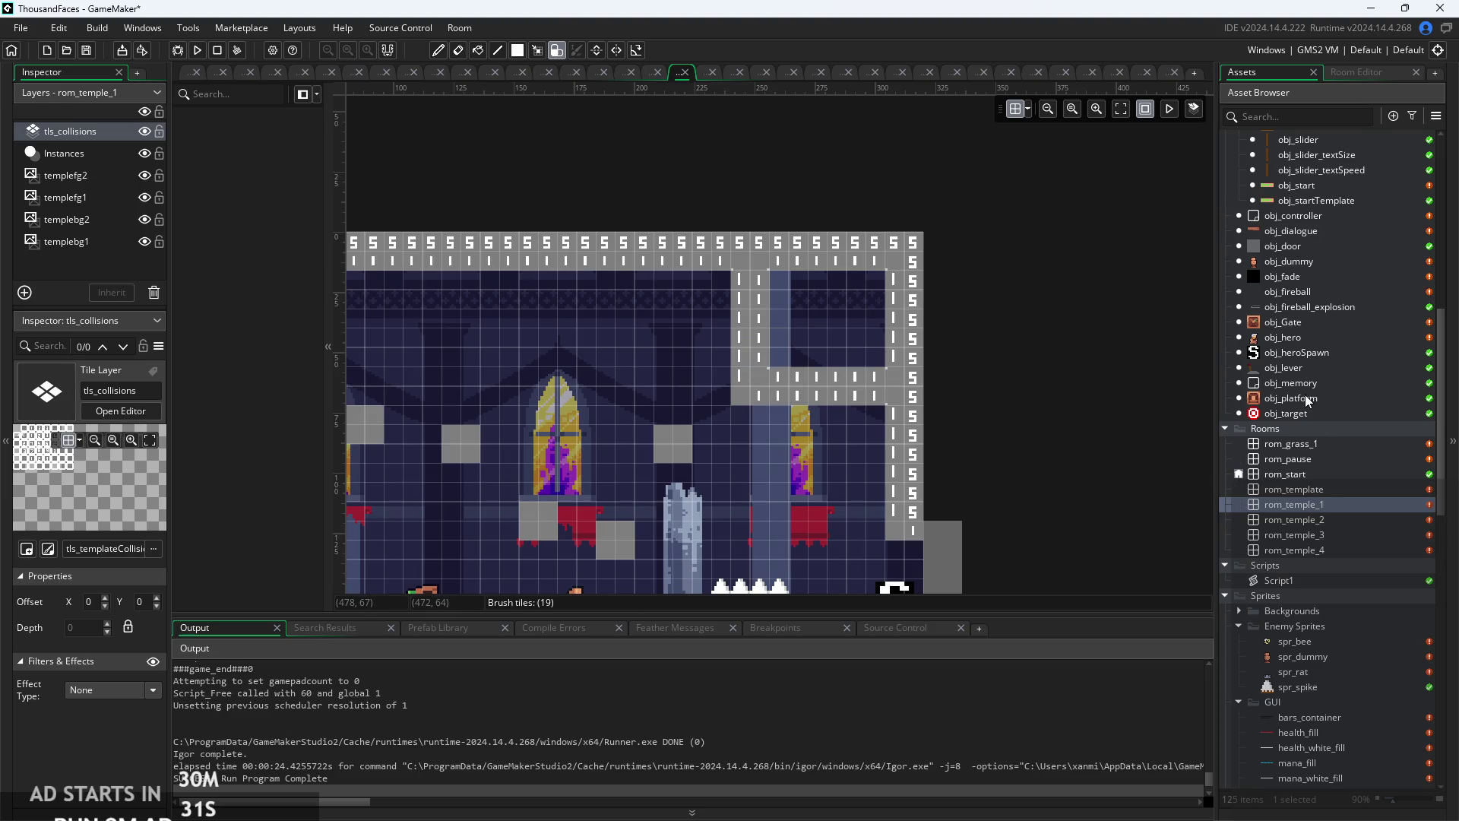
scroll(1306, 394, "up", 3)
left_click(1307, 353)
scroll(1307, 353, "up", 4)
scroll(1307, 352, "up", 5)
left_click_drag(1295, 193, 1298, 188)
- Erase the collision tiles of the upper-right ledge
mouse_move(757, 304)
left_mouse_down()
mouse_move(759, 367)
mouse_move(868, 385)
mouse_move(777, 307)
mouse_move(759, 309)
left_mouse_up()
left_click(742, 482)
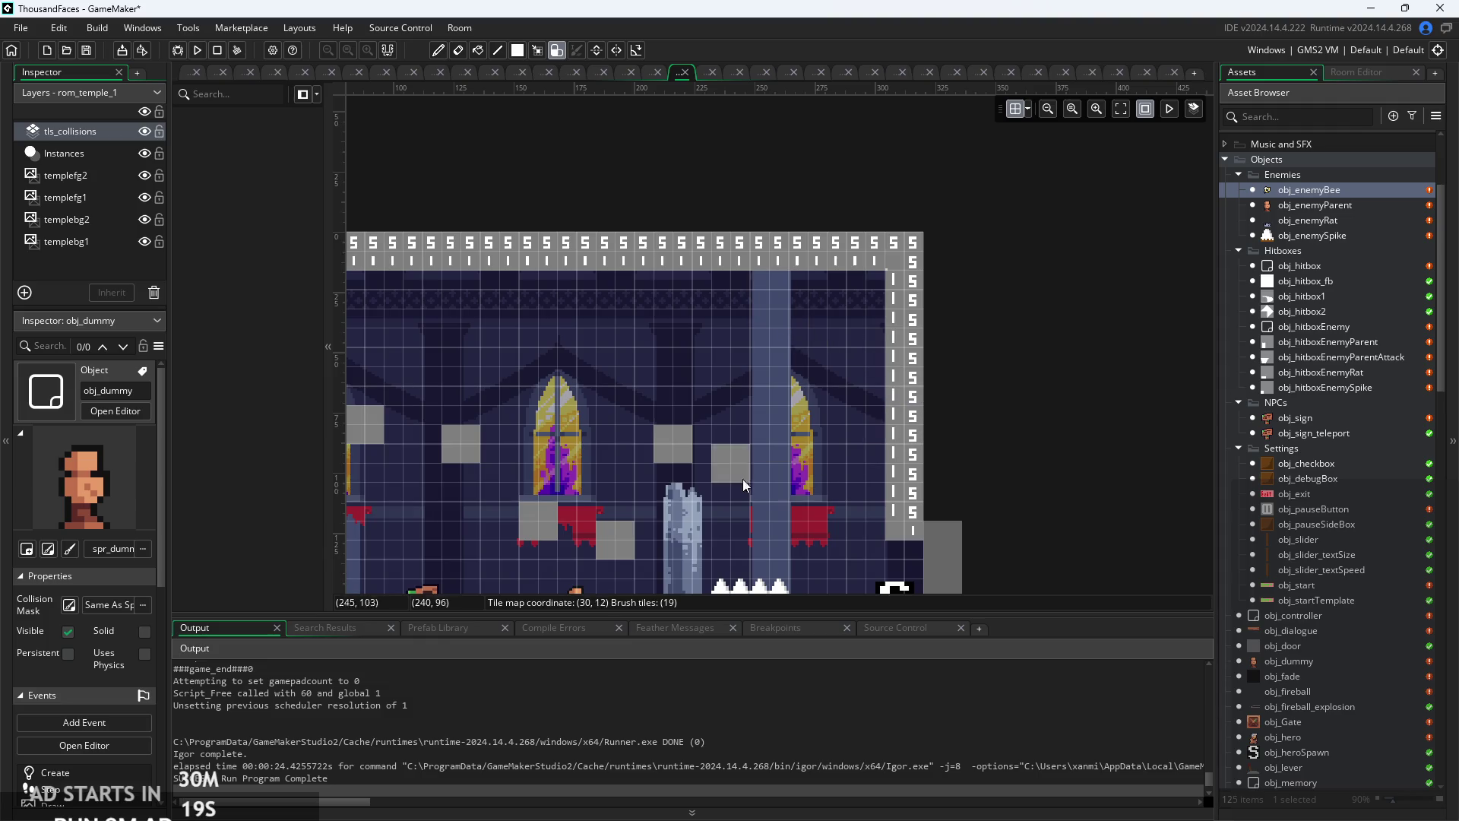
scroll(1006, 334, "left", 5)
scroll(908, 380, "down", 1)
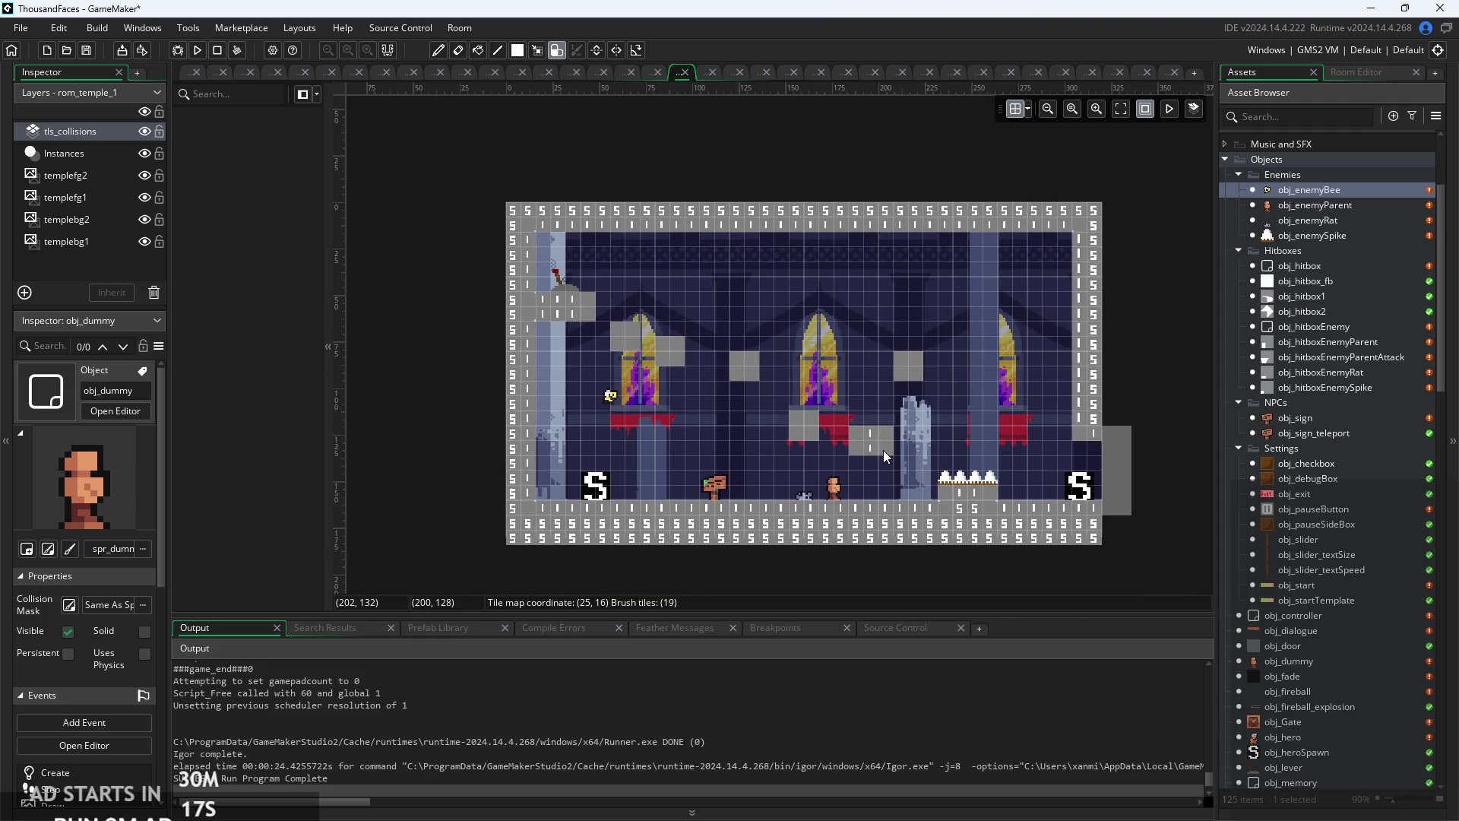
scroll(883, 450, "up", 1)
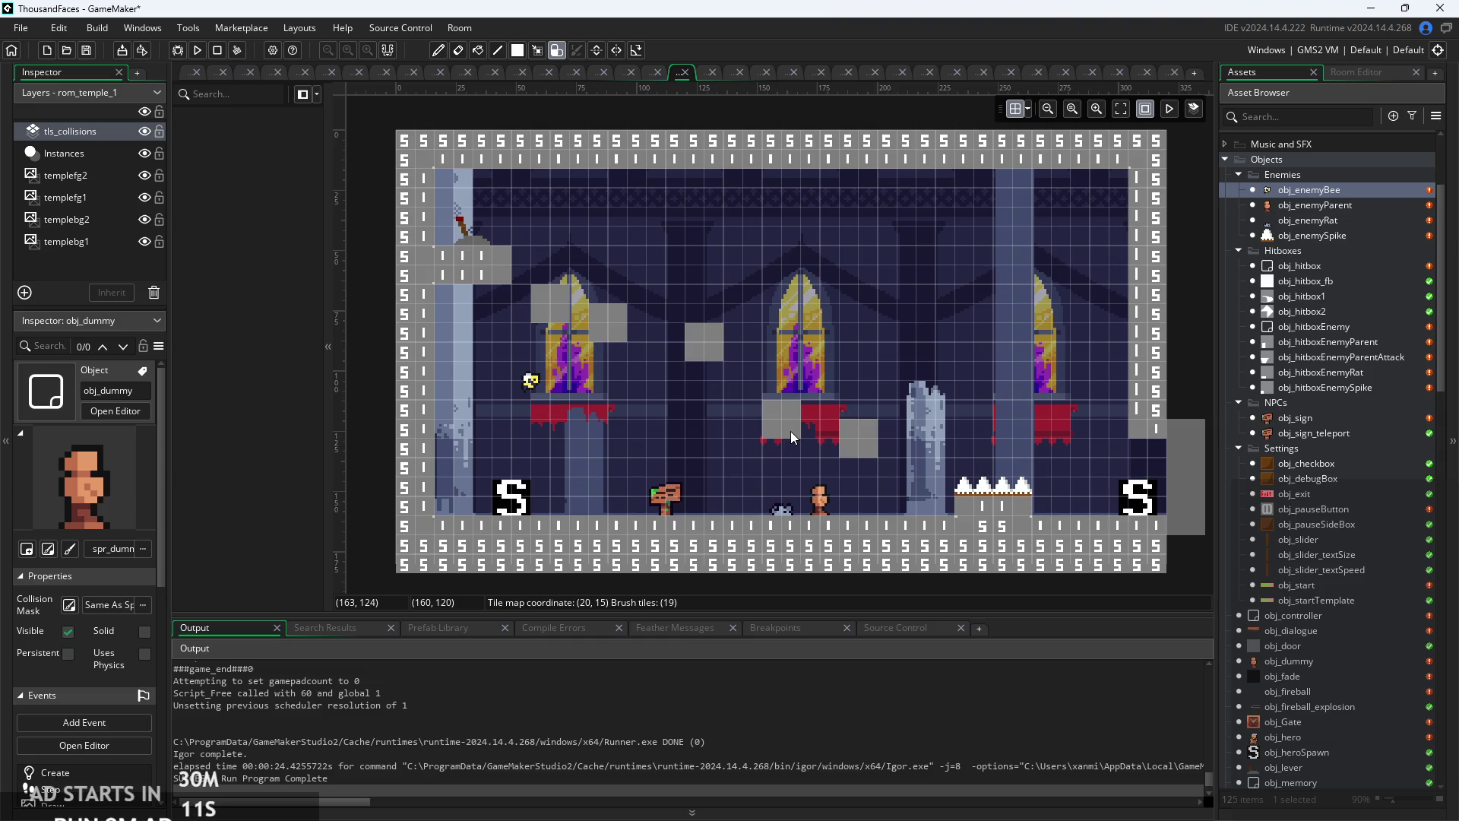
- Paint a tall collision column beside the central window, plus tiles near and above the left window
left_click(865, 406)
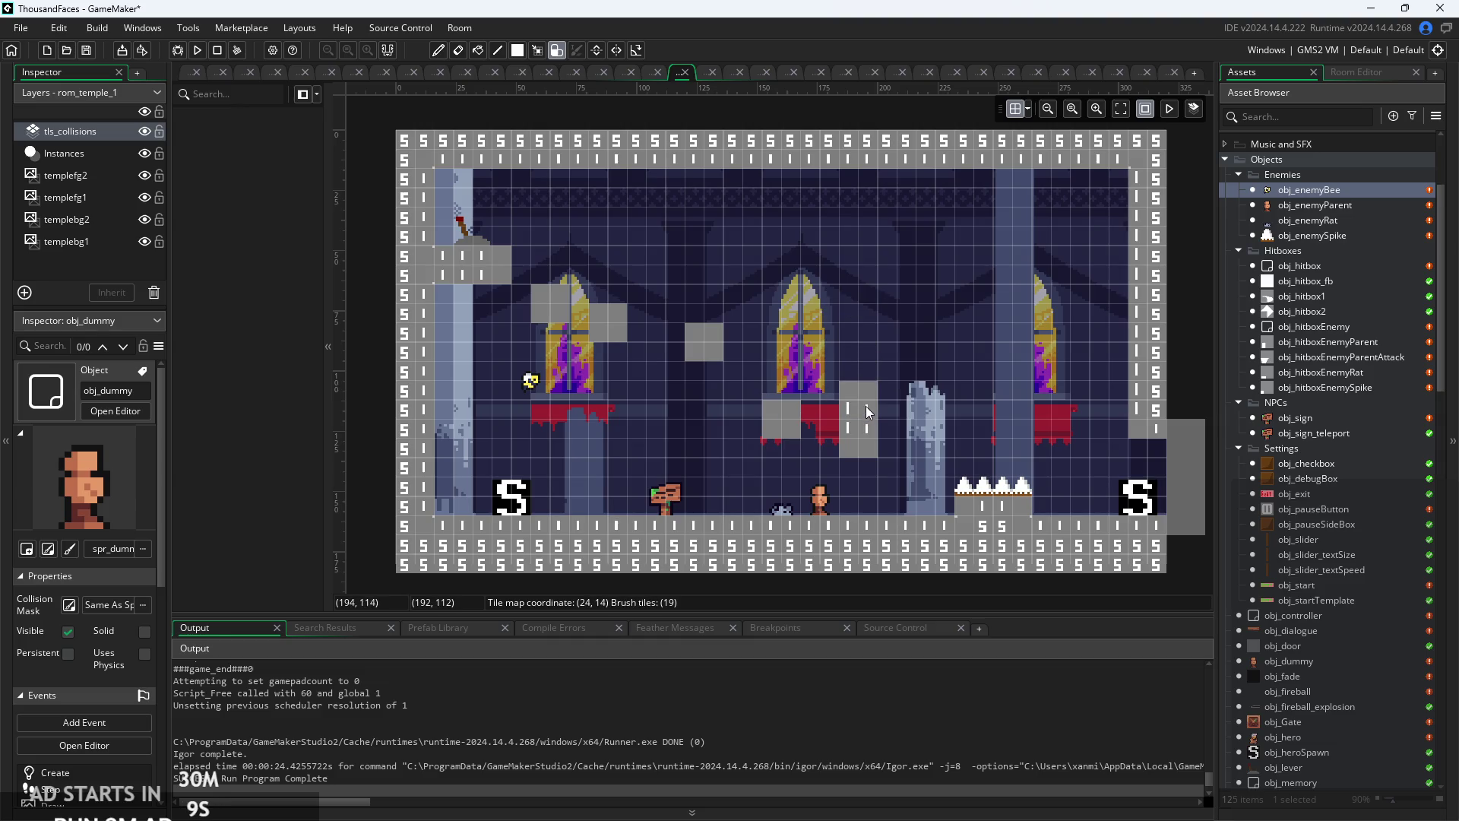
left_click_drag(872, 326, 865, 294)
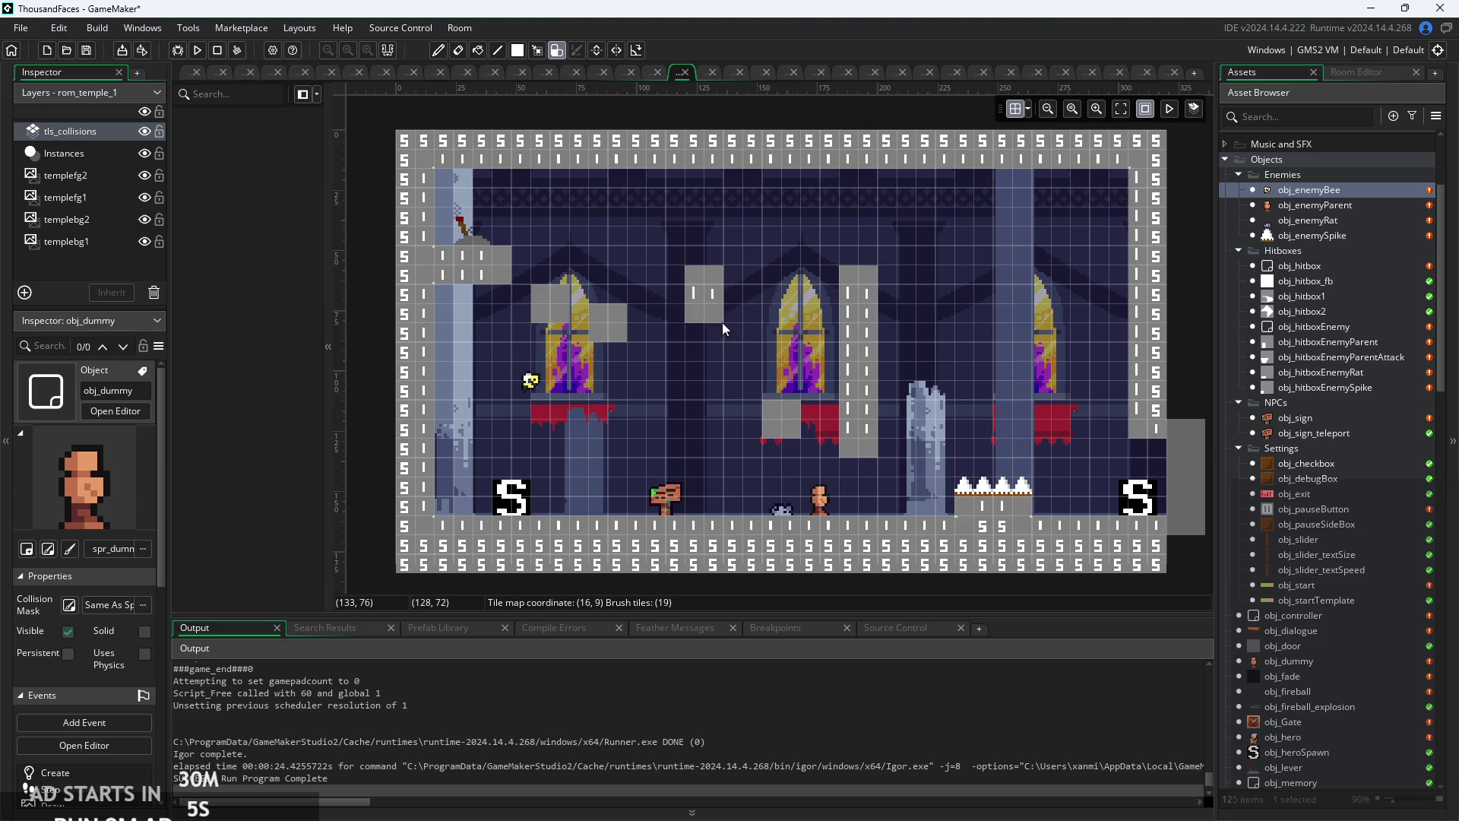
left_click_drag(616, 334, 608, 361)
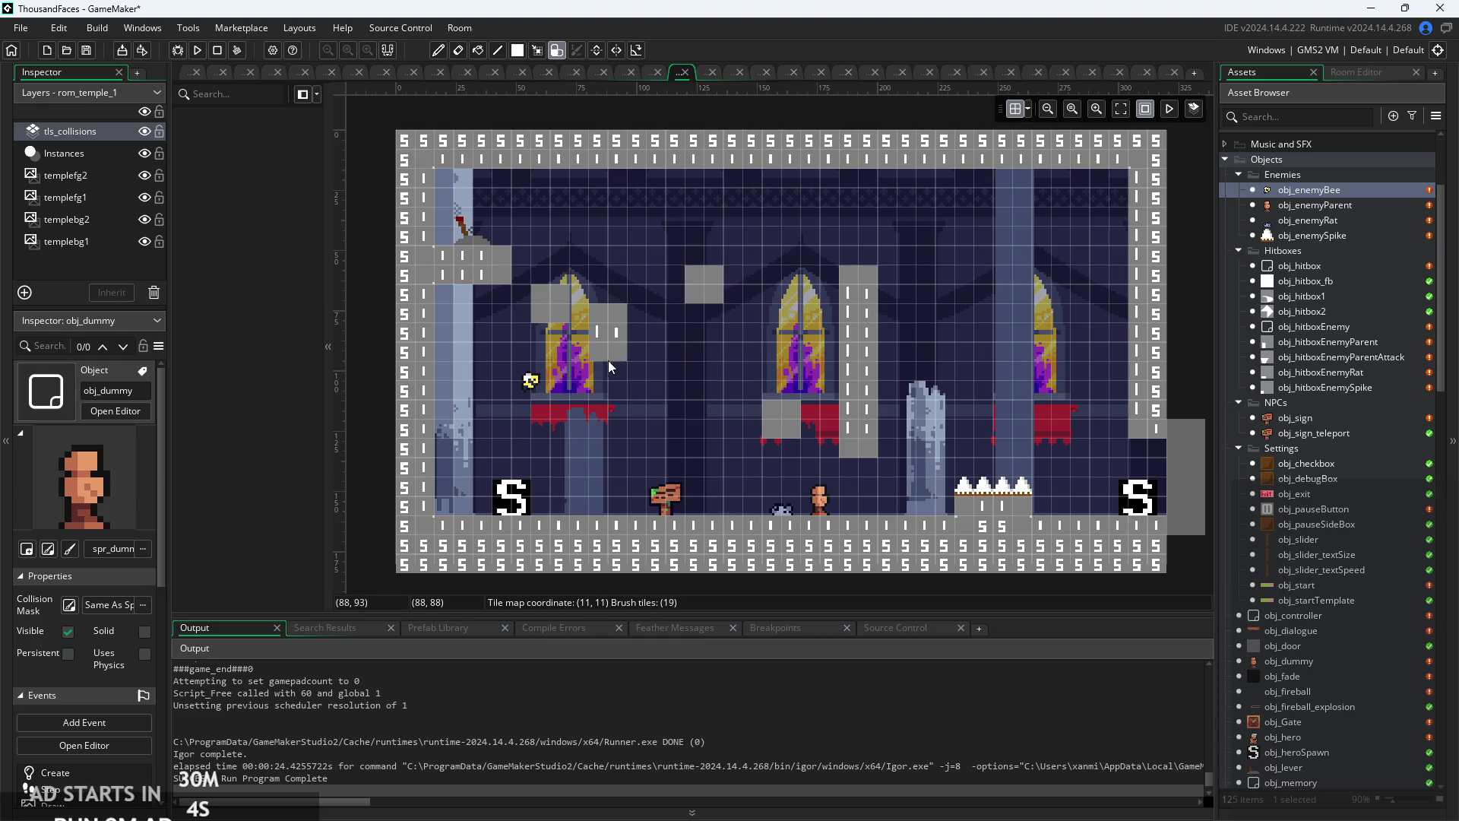
left_click(632, 299)
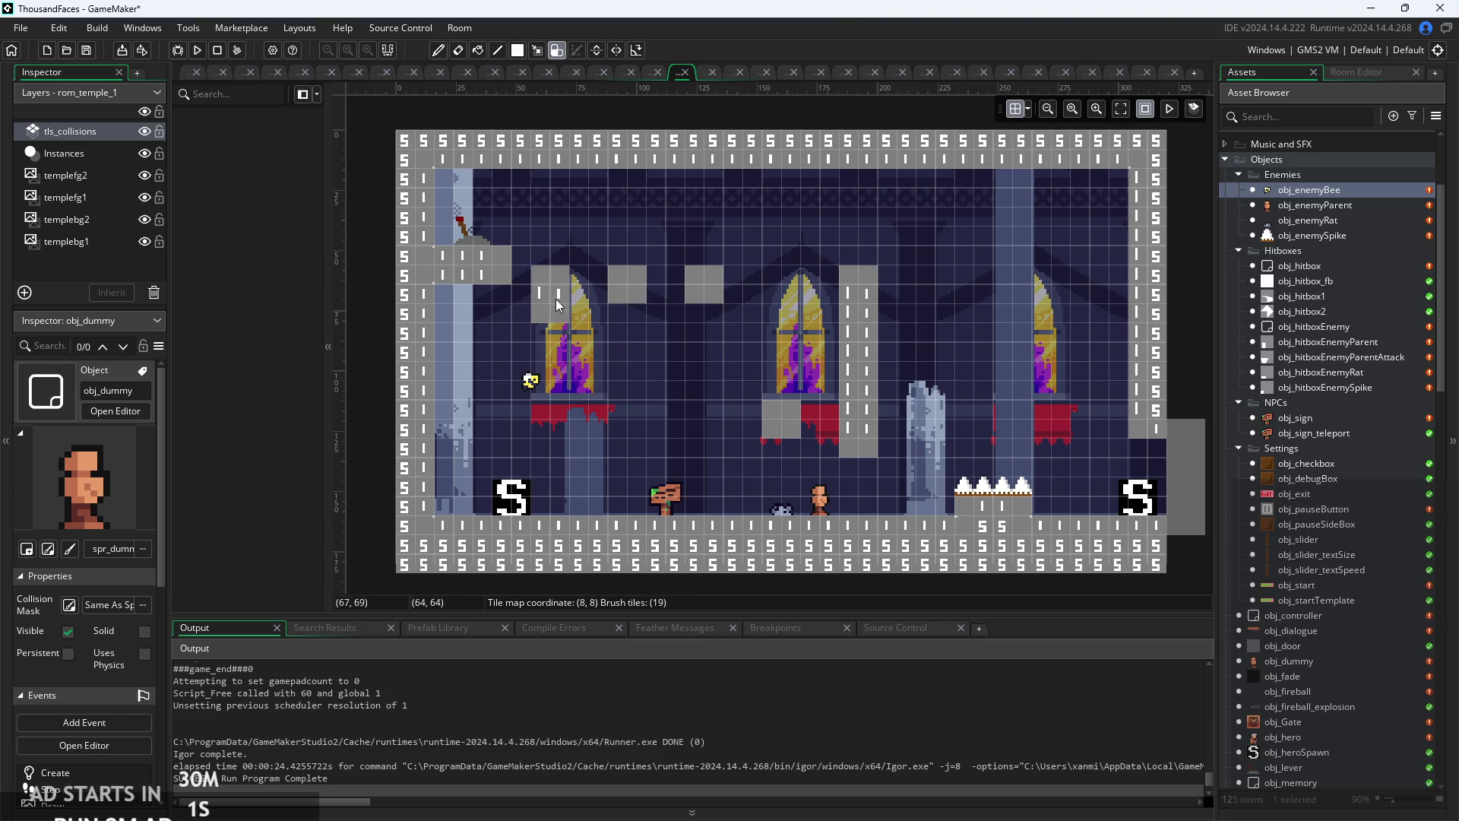
left_click(552, 278)
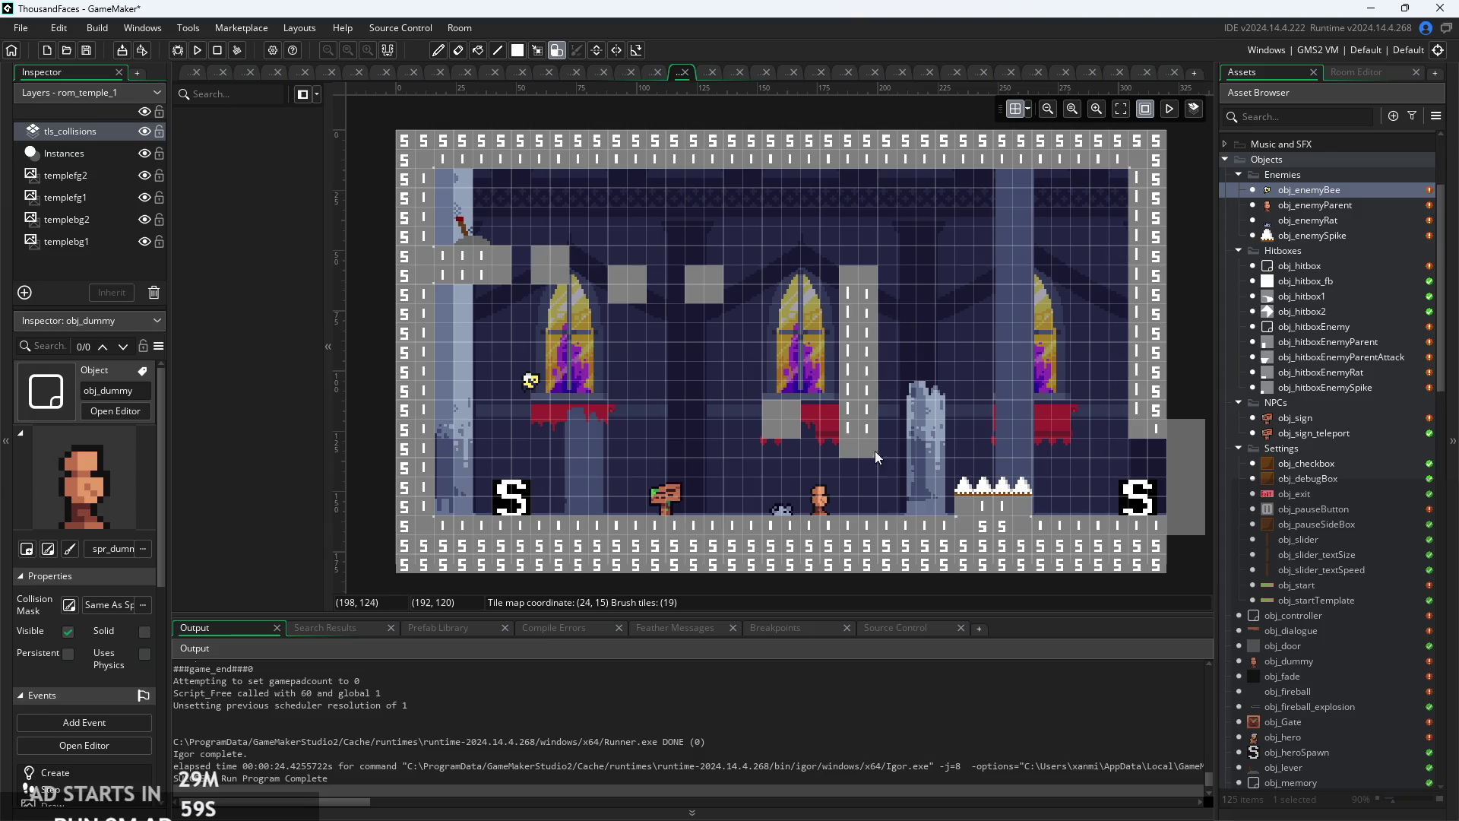
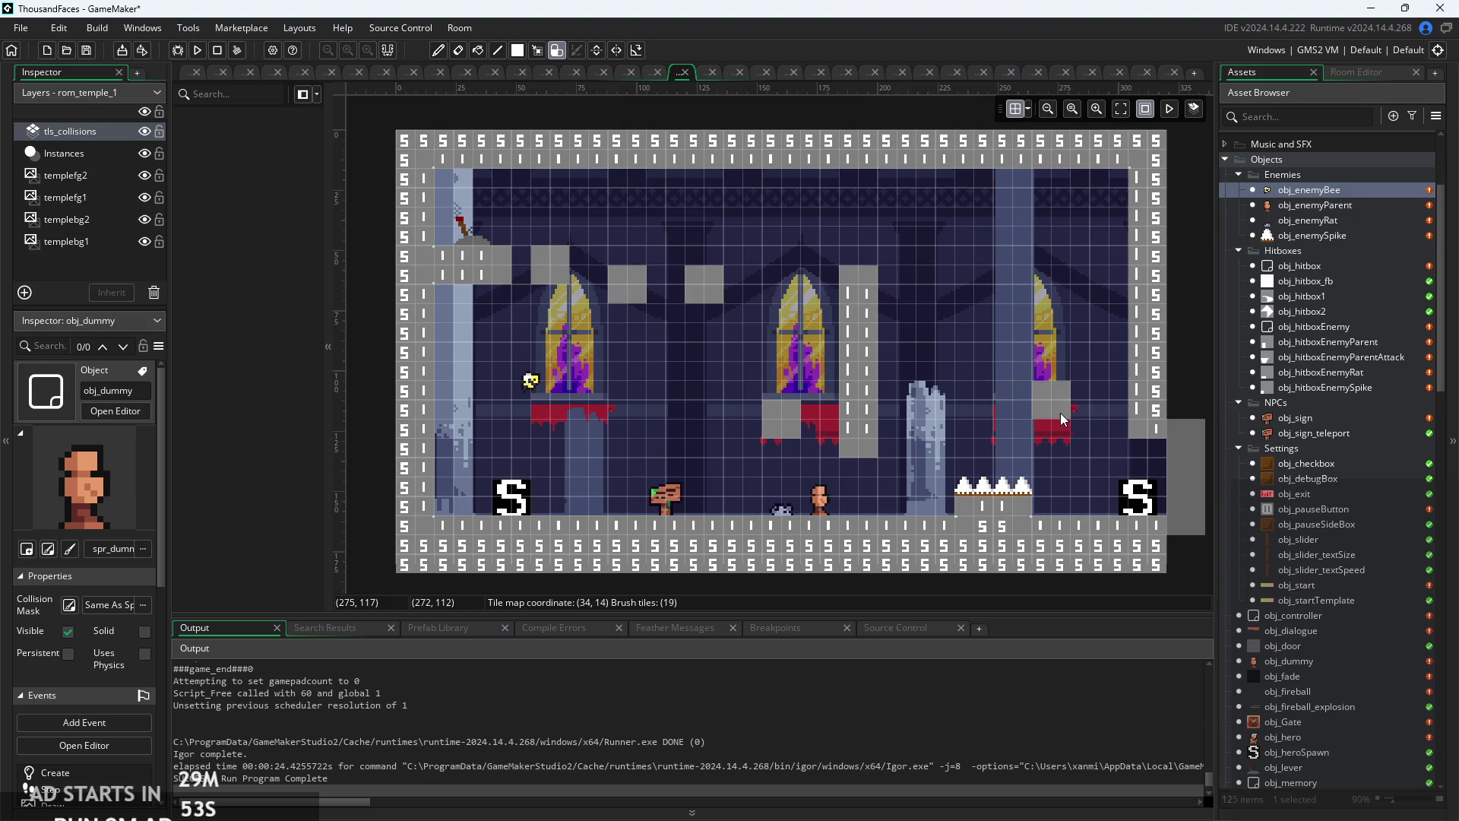
- Paint a collision column over the right window and two tiles beside the broken pillar, then run the game
left_click_drag(1060, 413, 1051, 270)
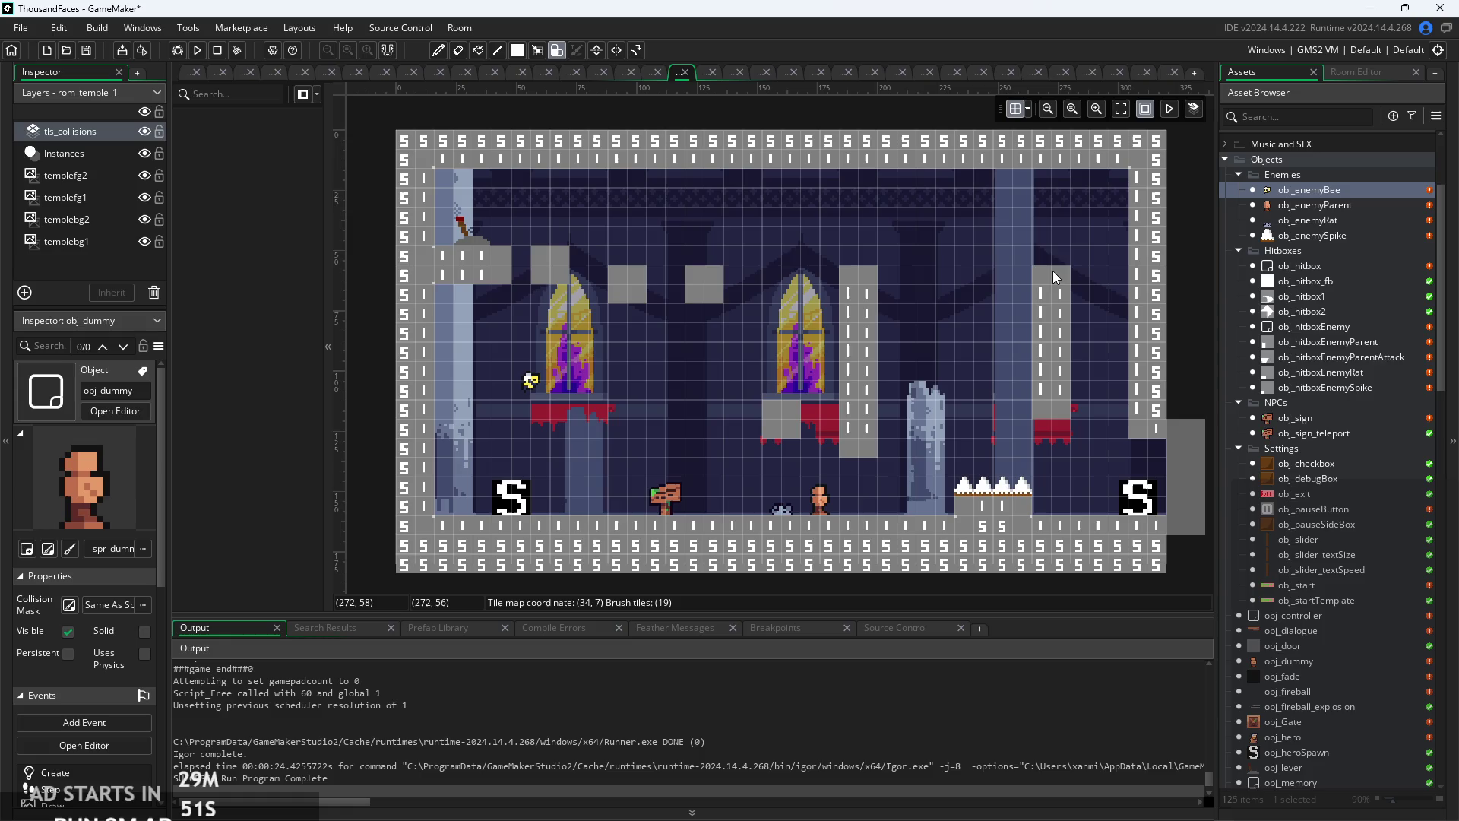
left_click(963, 318)
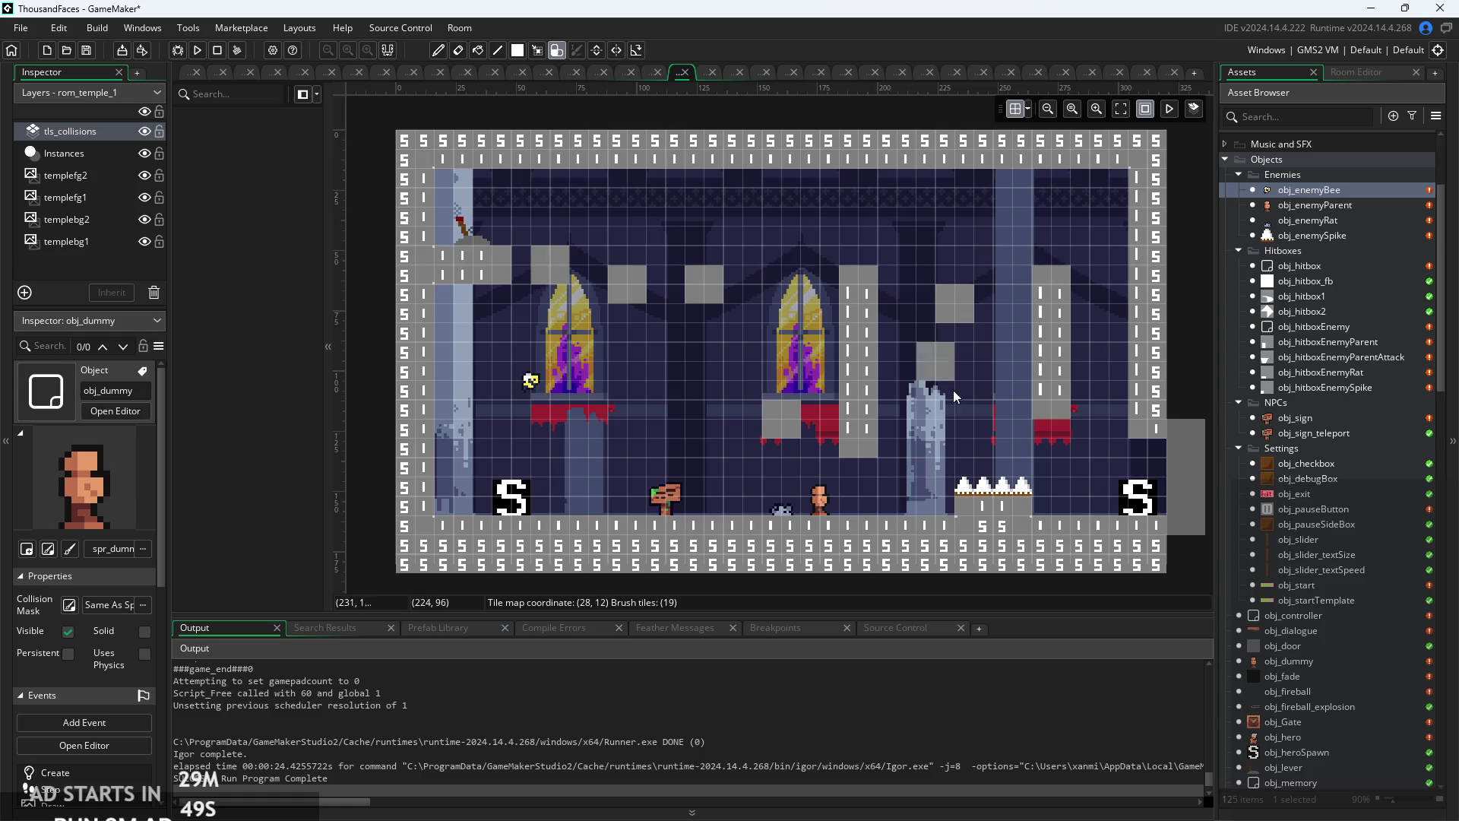
left_click(965, 403)
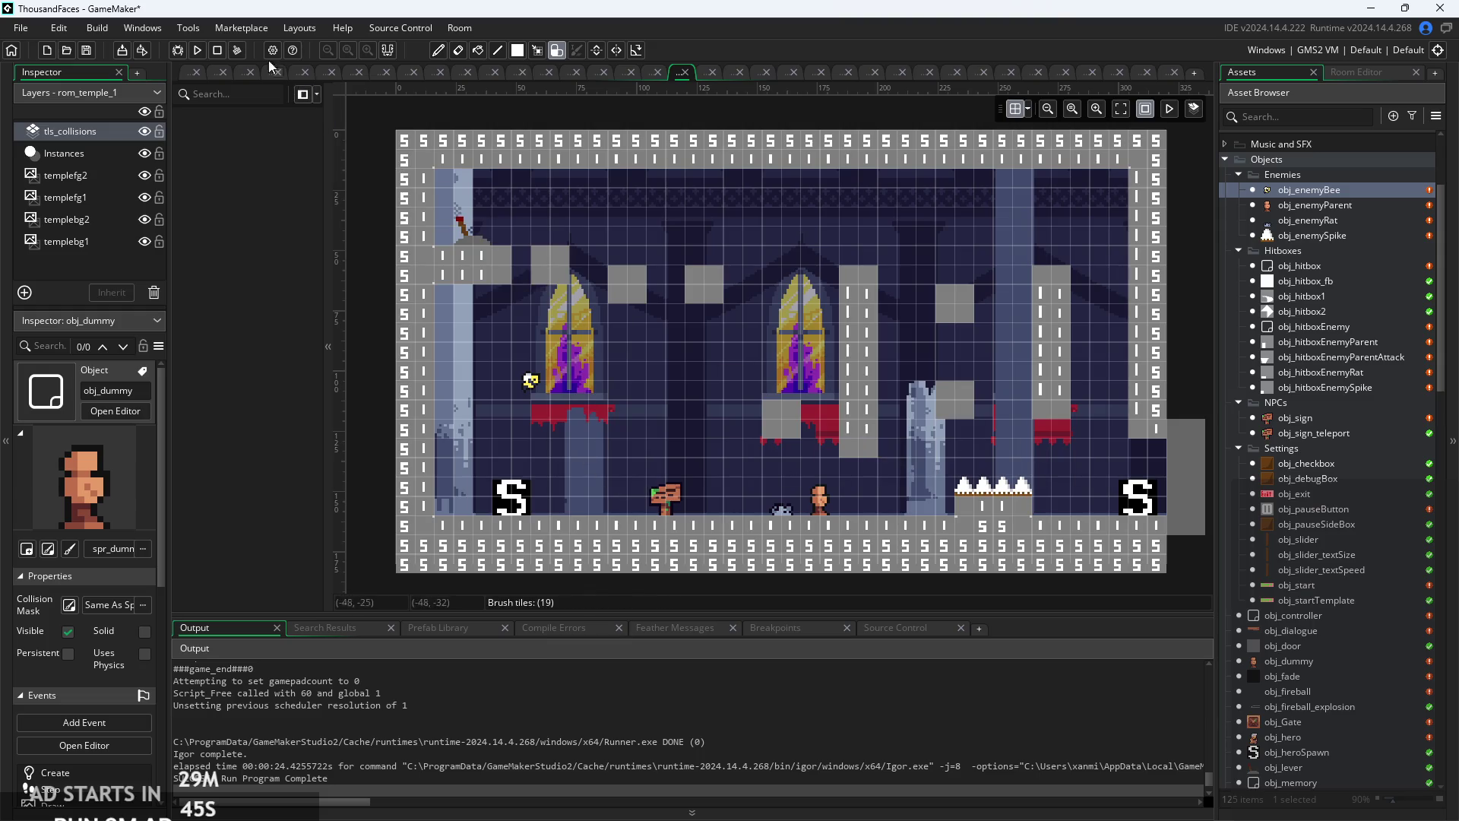
left_click(198, 51)
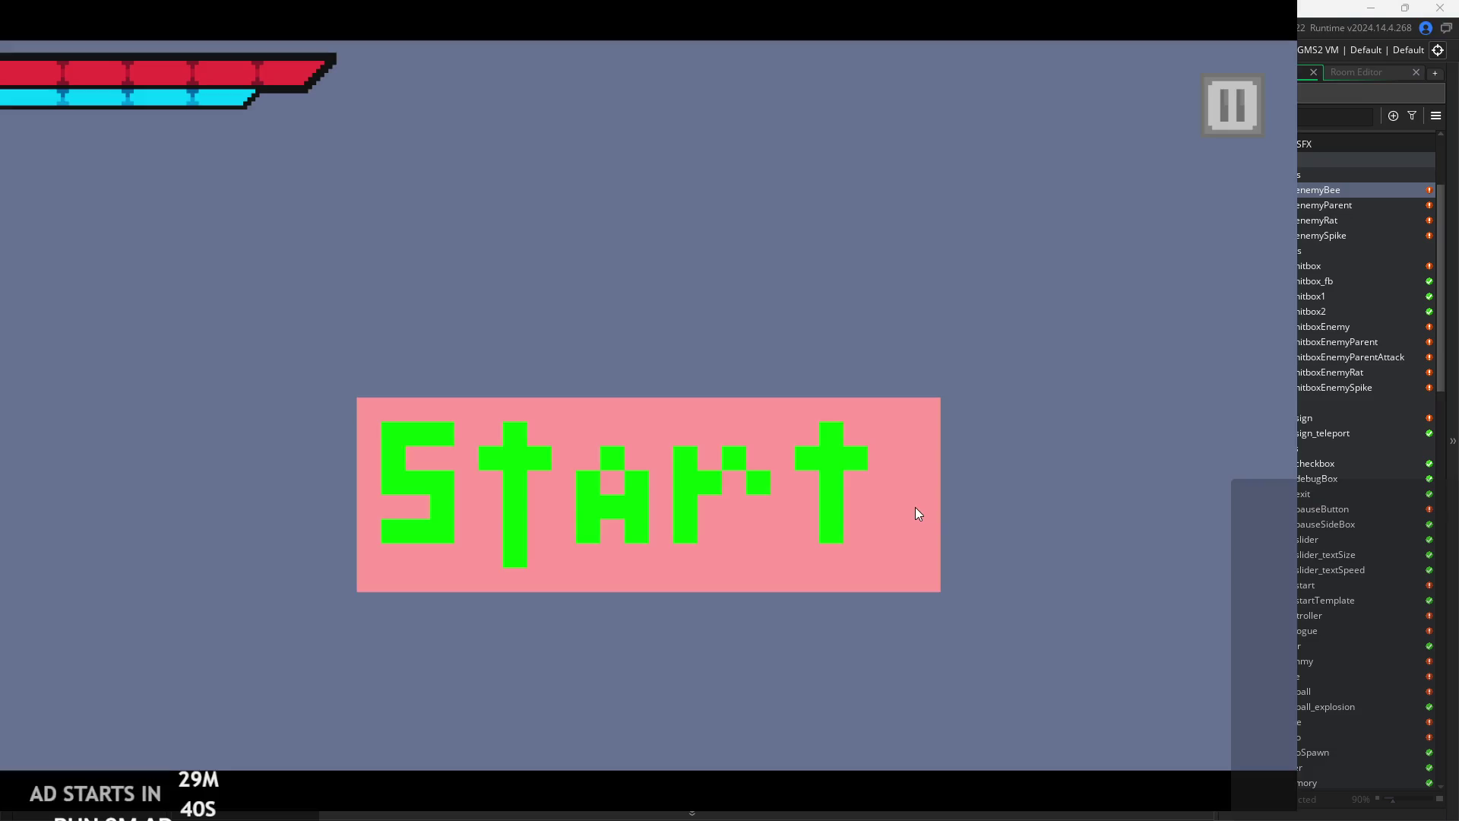
left_click(915, 508)
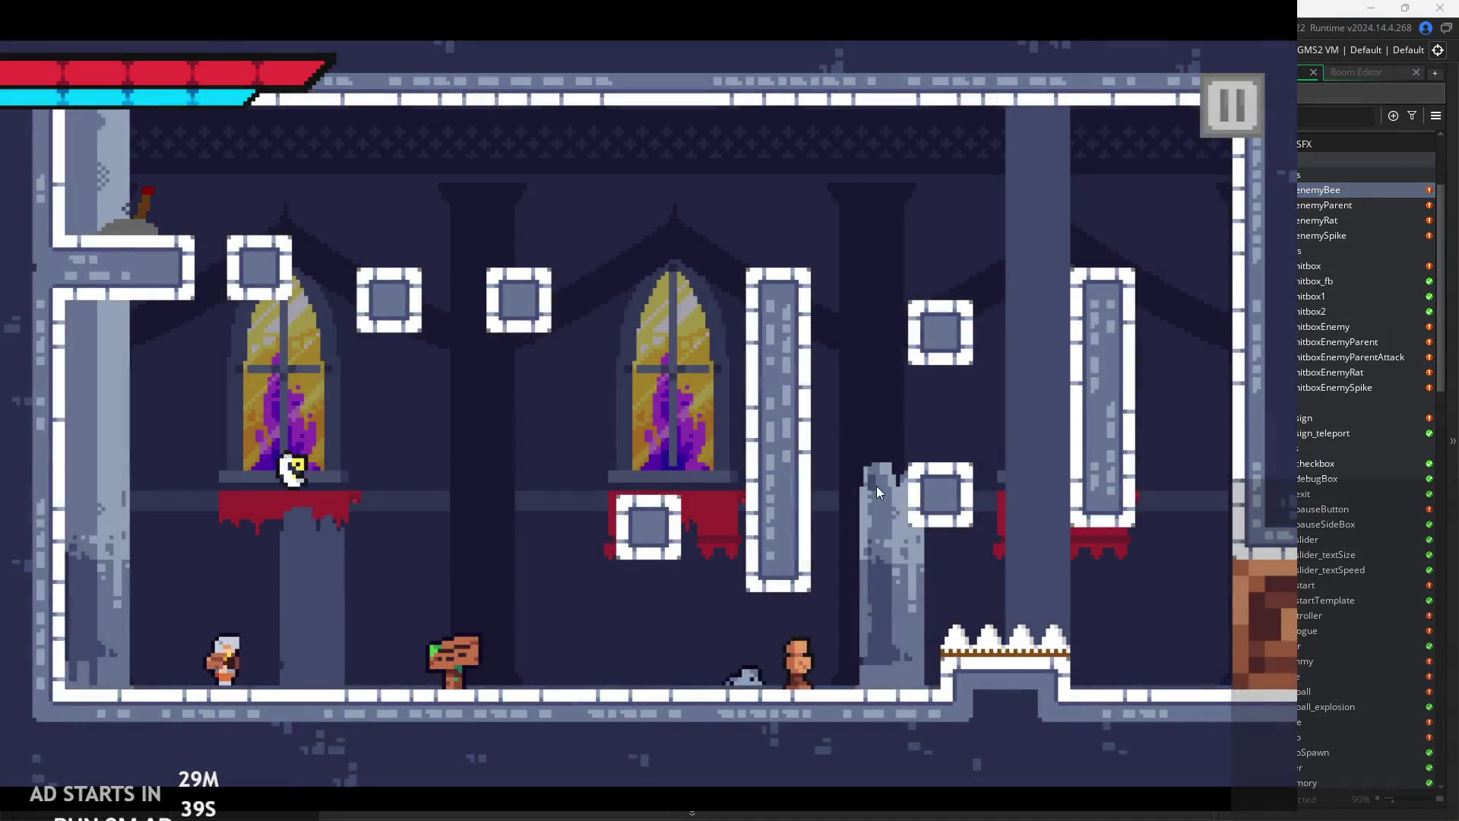
key("Right")
key("space")
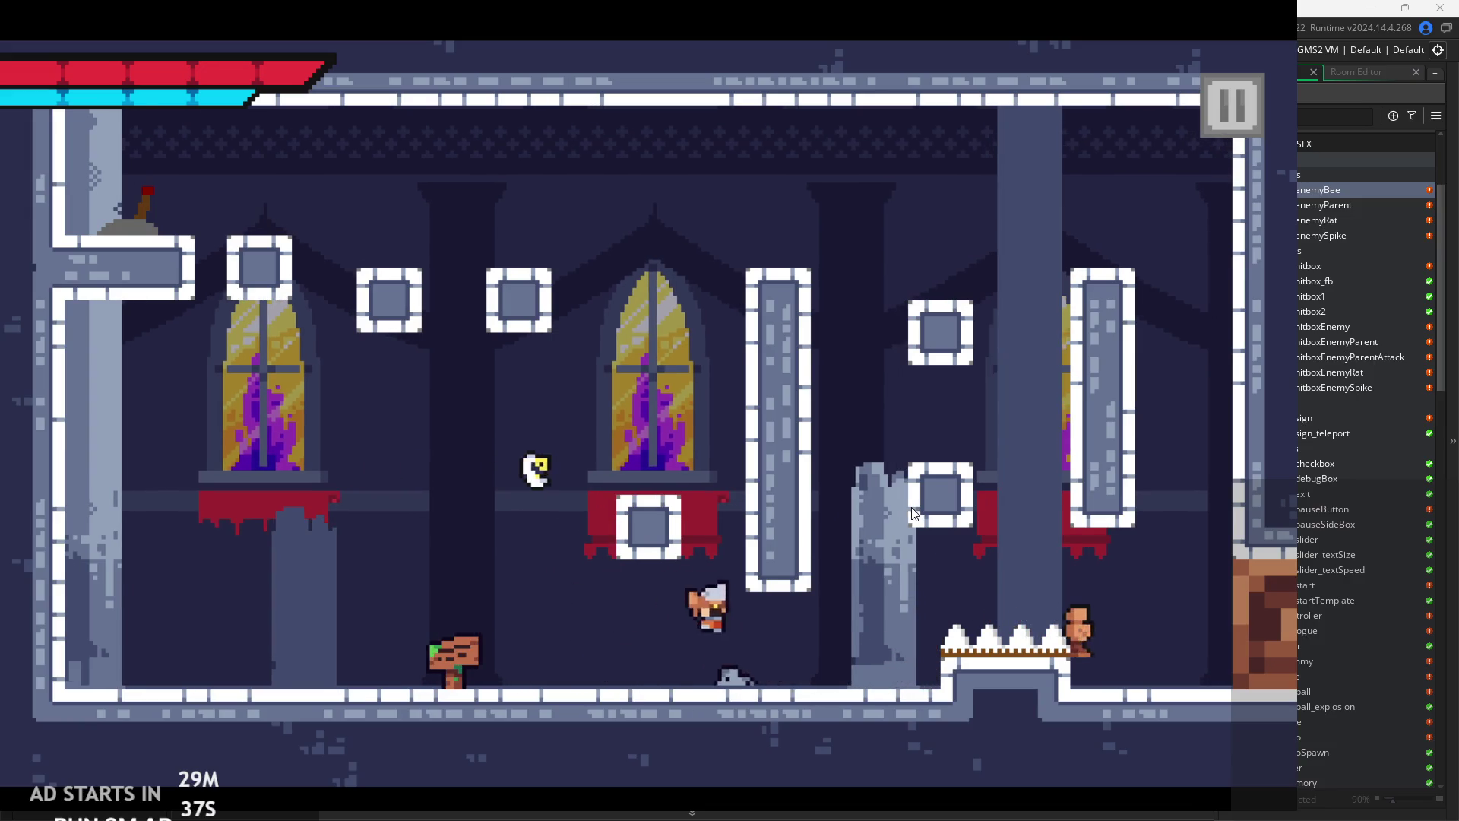
key("Left")
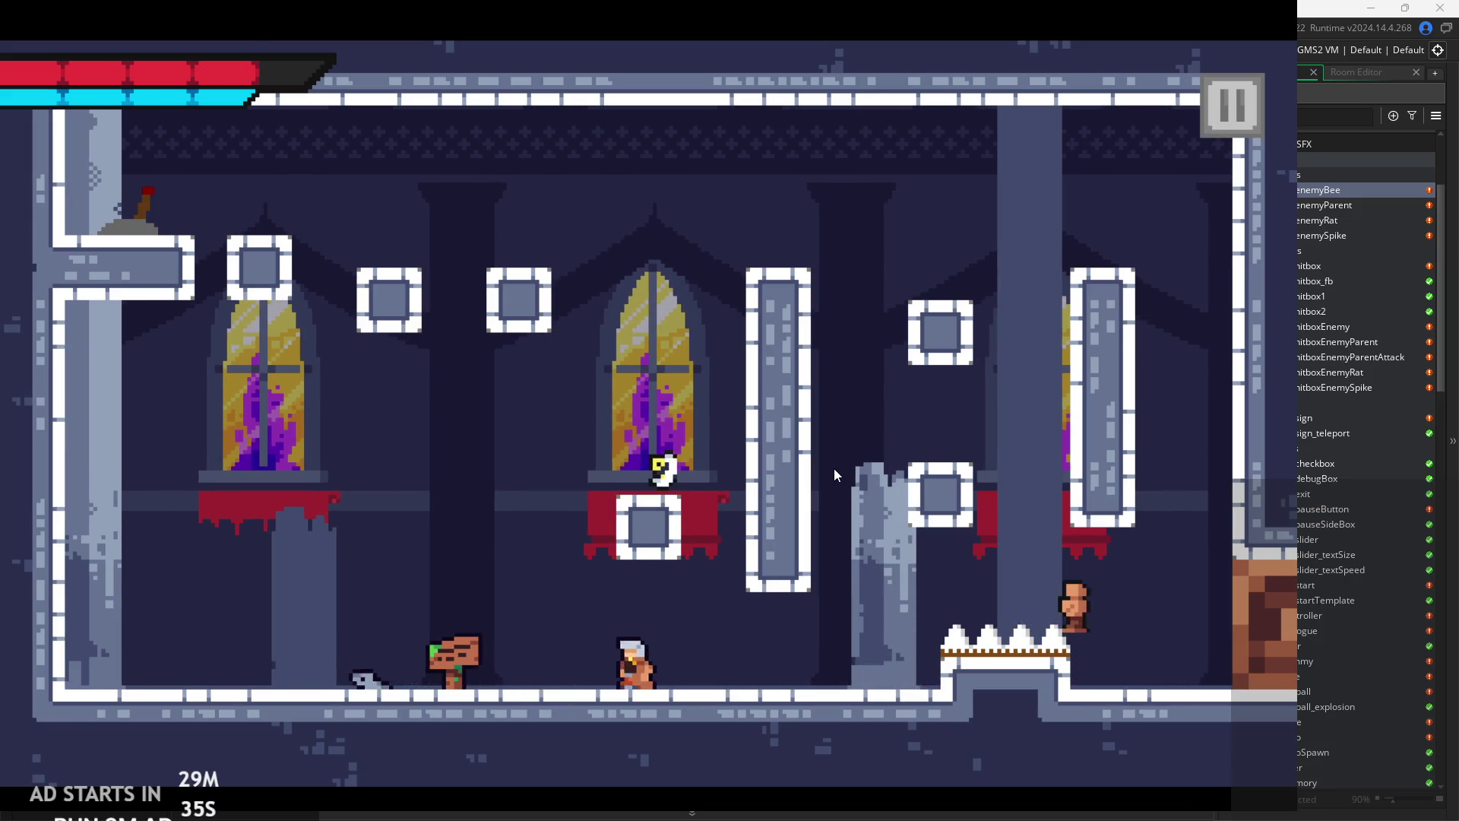
left_click(1247, 111)
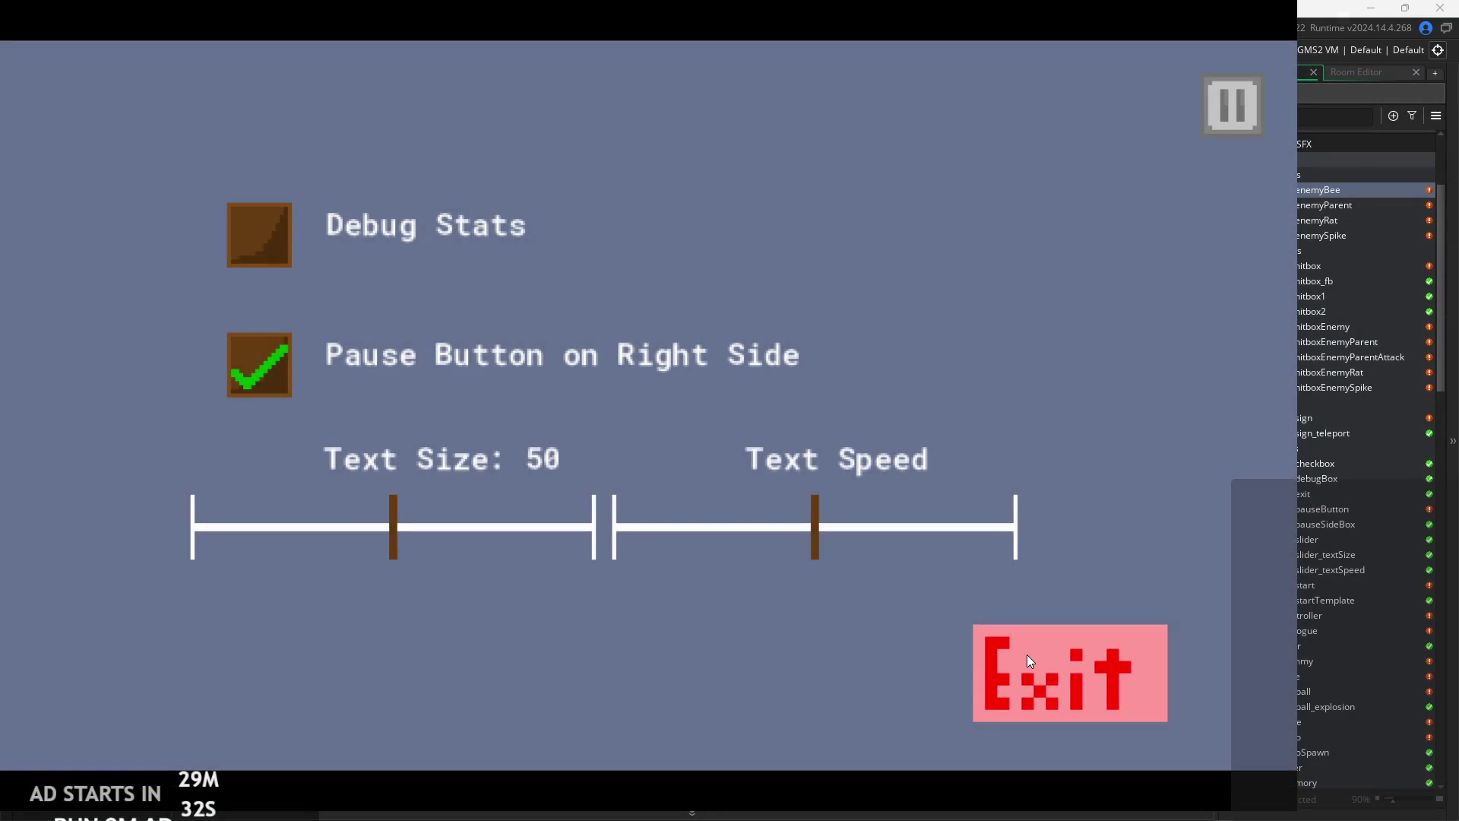
left_click(1027, 654)
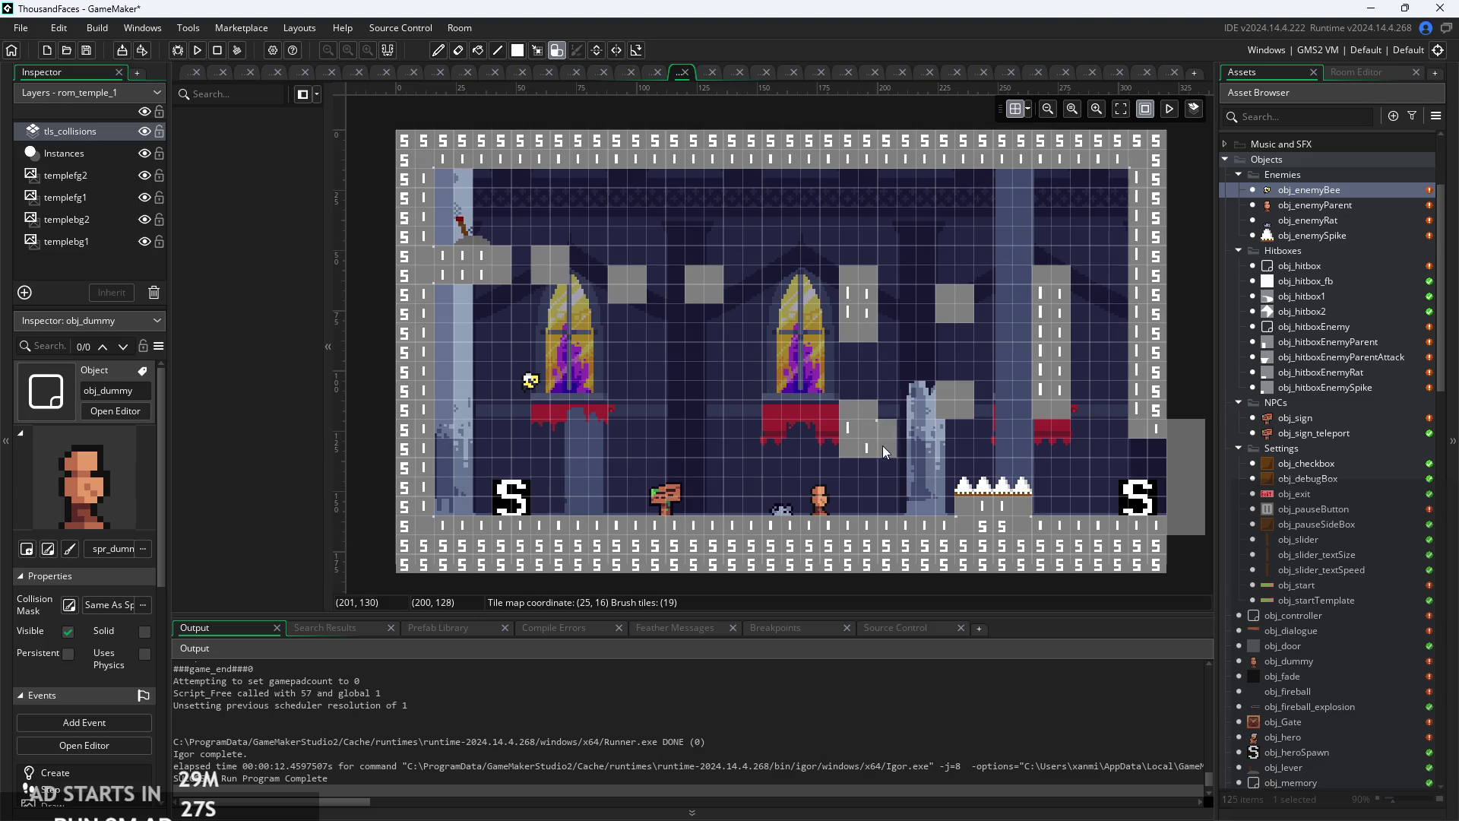
- Paint a 2x2 collision block near the middle platforms, then select and deselect the two spikes
left_click(868, 350)
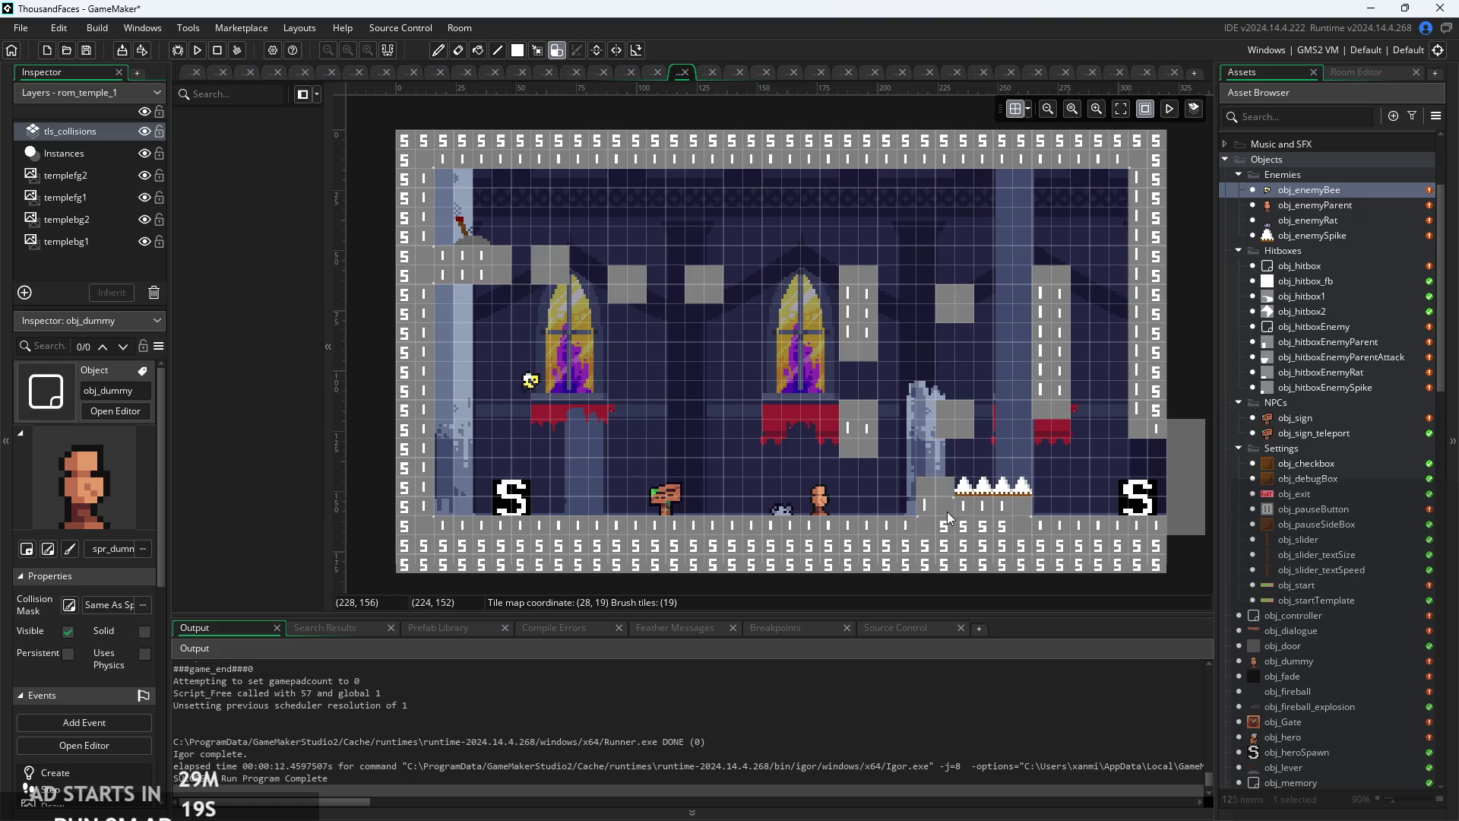
left_click(78, 156)
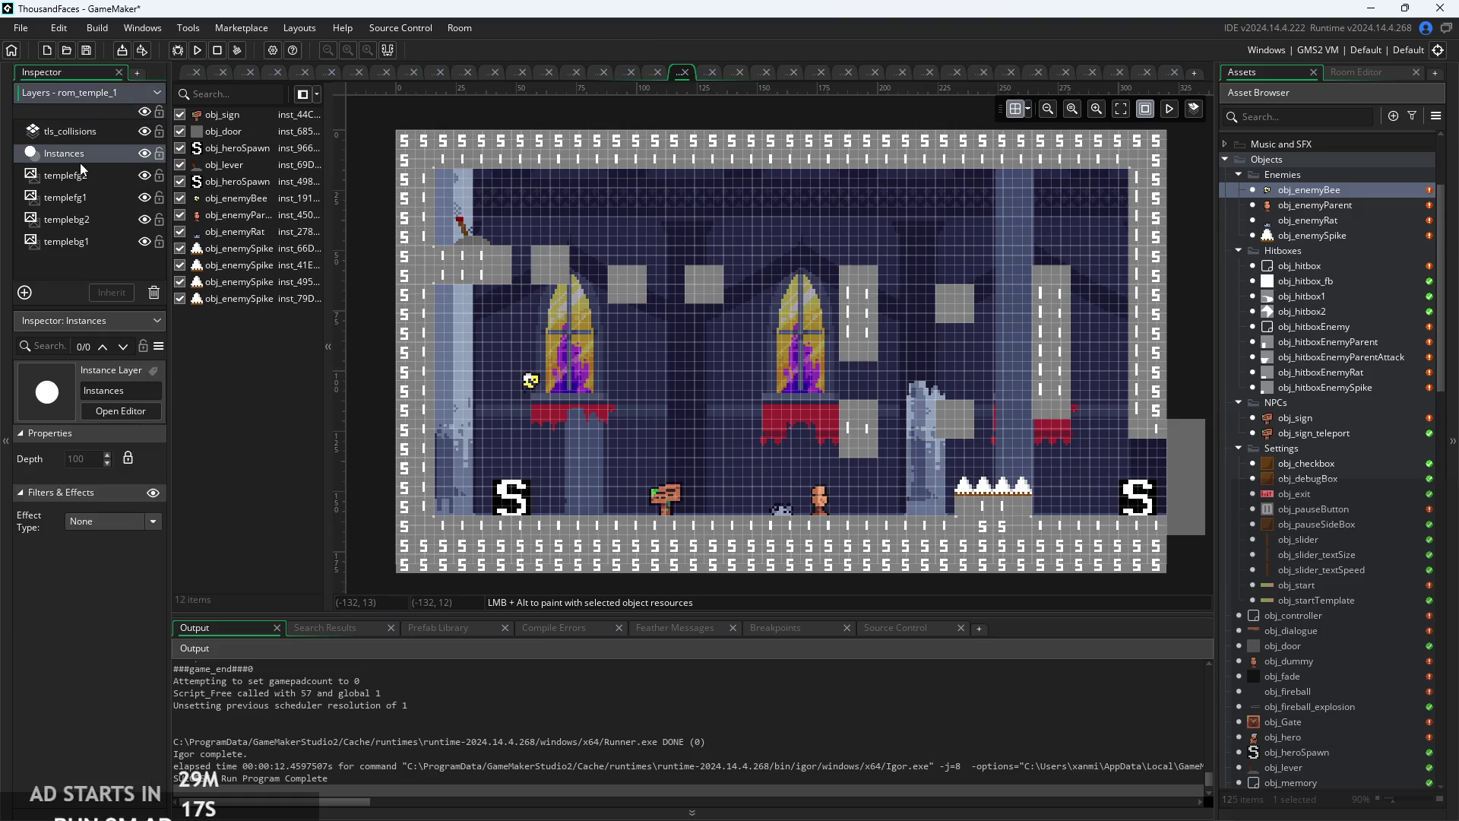
left_click(976, 487)
left_click(1023, 493, "ctrl")
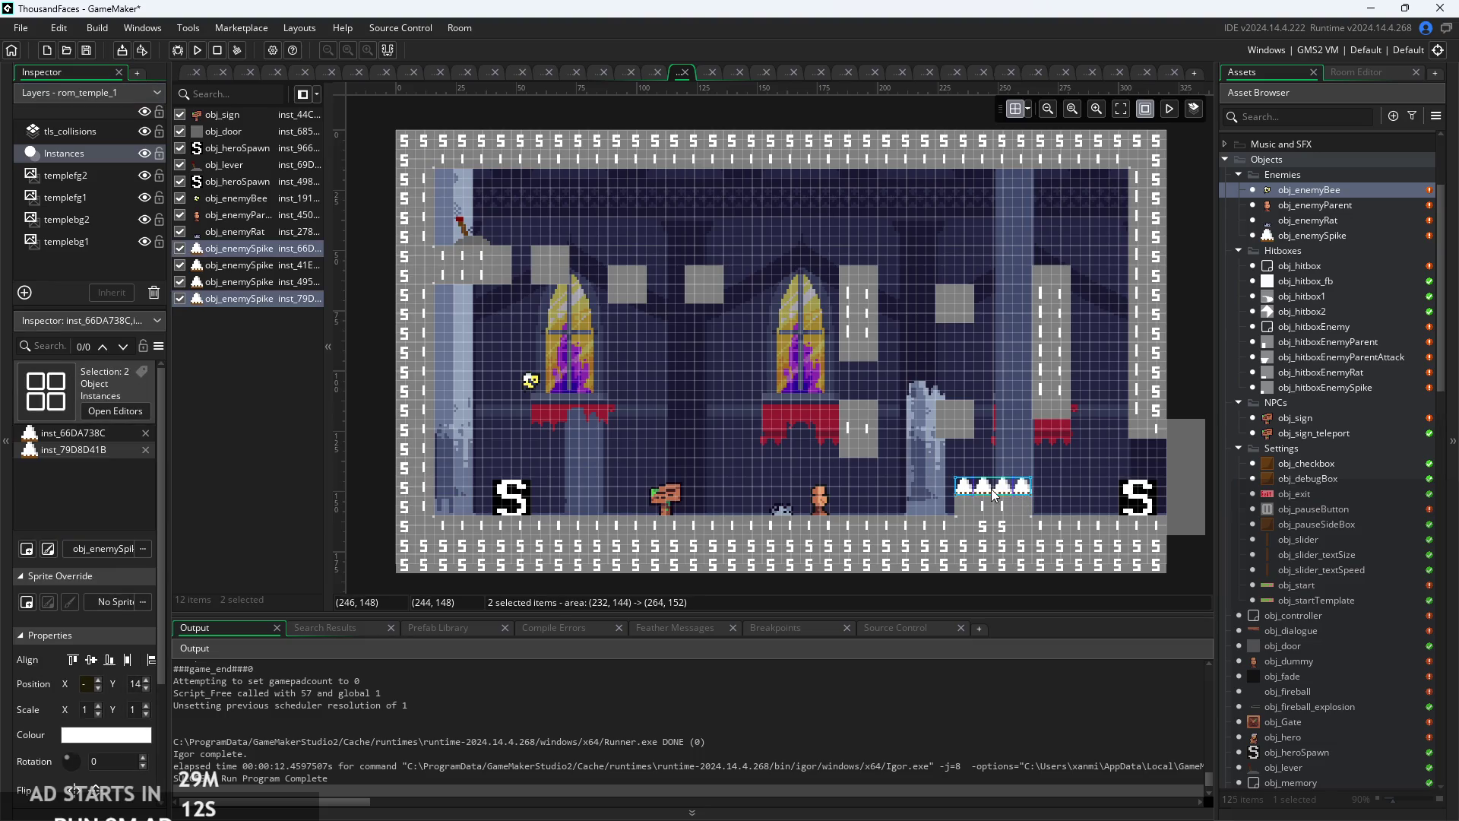
left_click(918, 502)
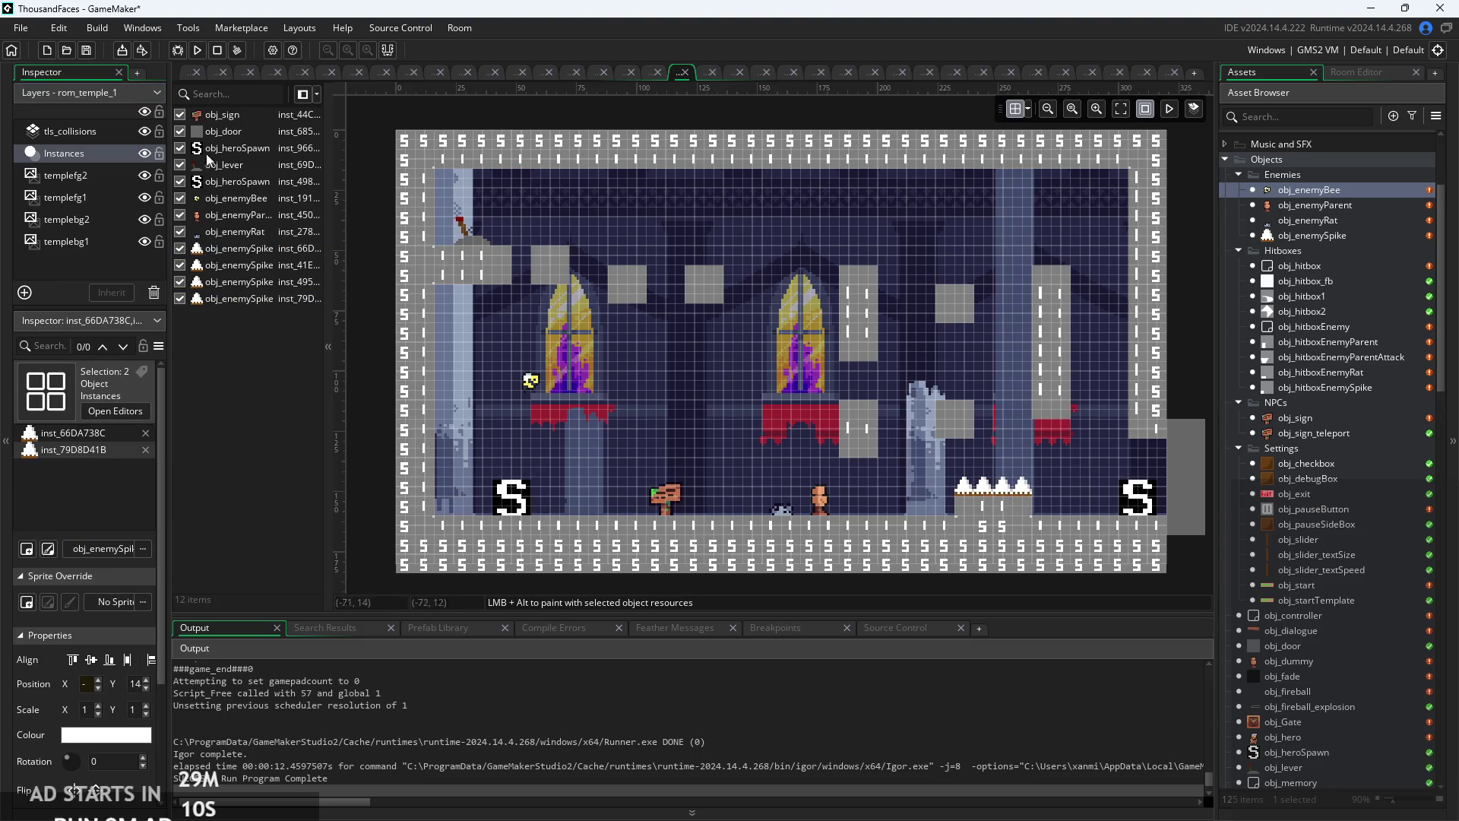
- Paint collision tiles along the right pillar on tls_collisions and relaunch the game
left_click(84, 132)
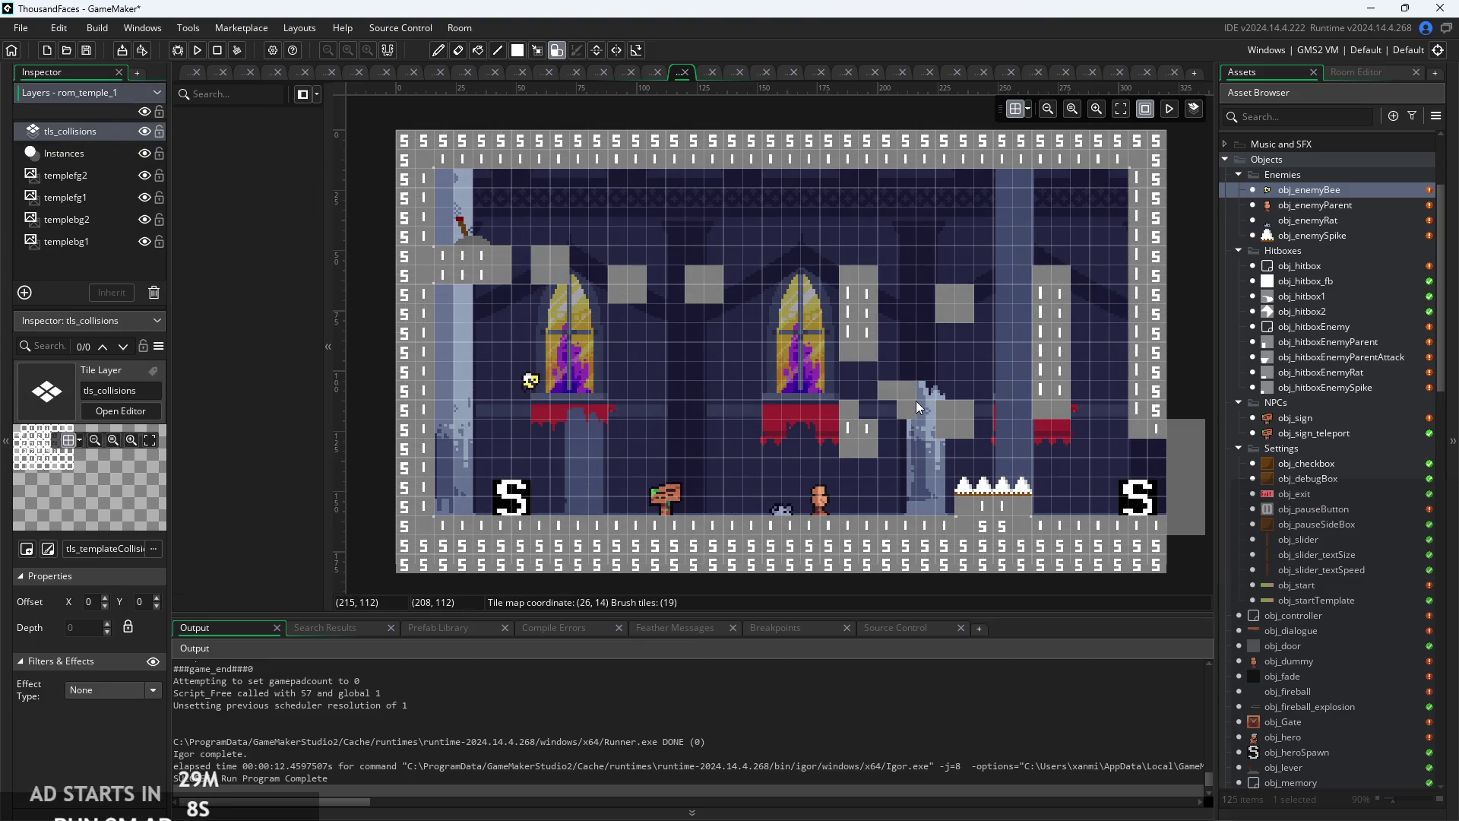
left_click(1020, 373)
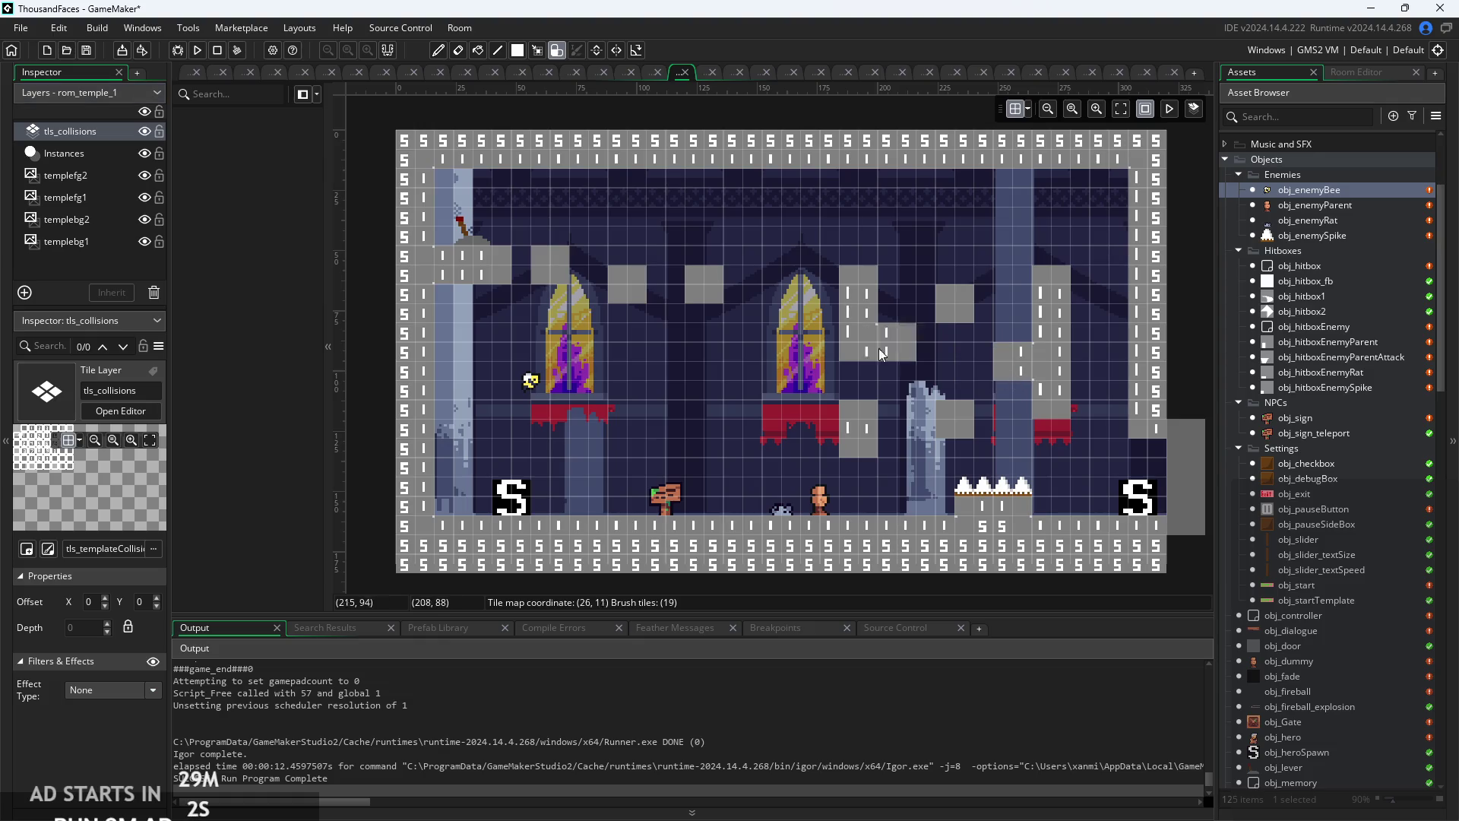
left_click(197, 49)
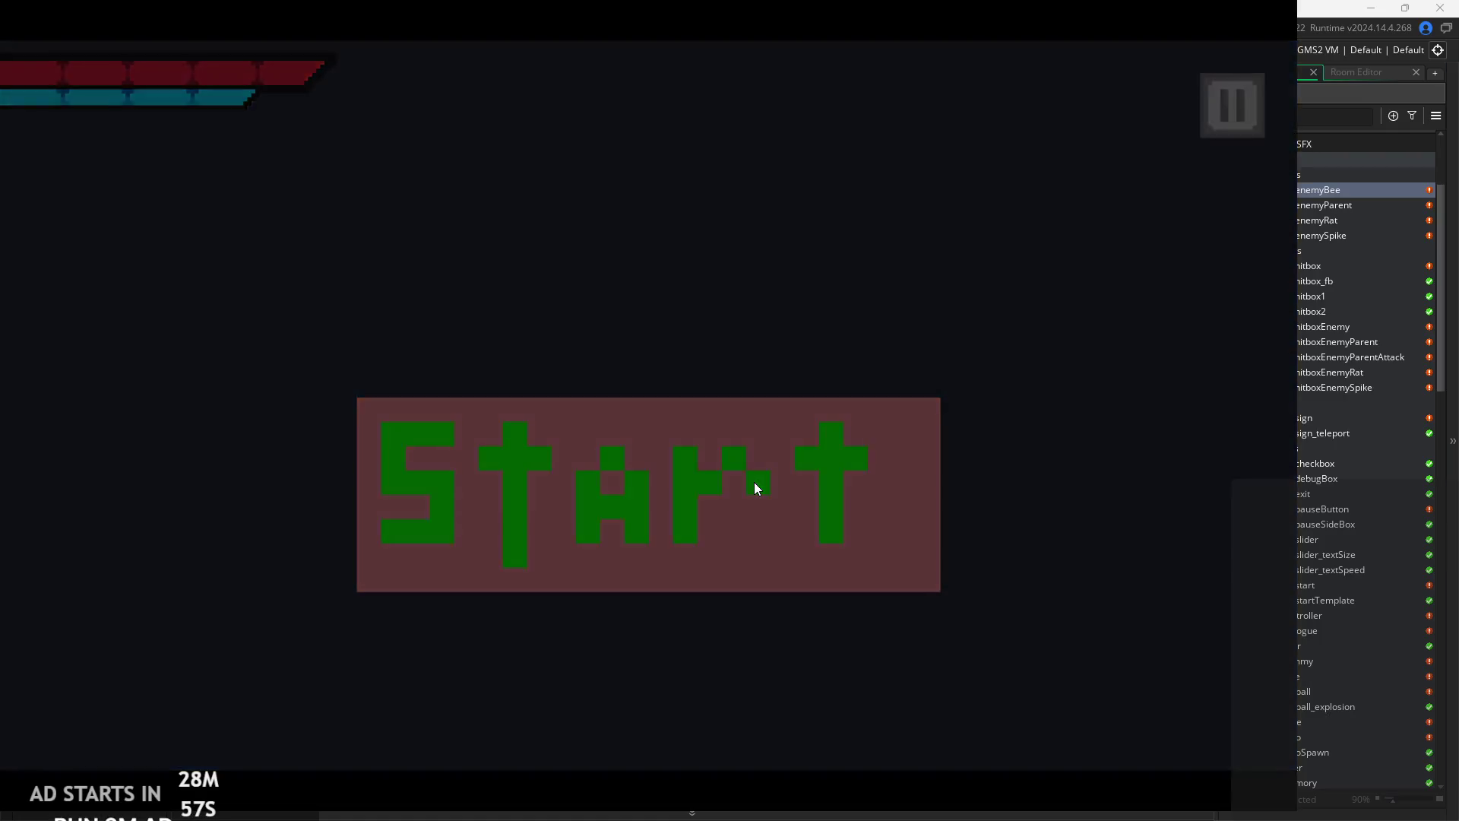
left_click(755, 487)
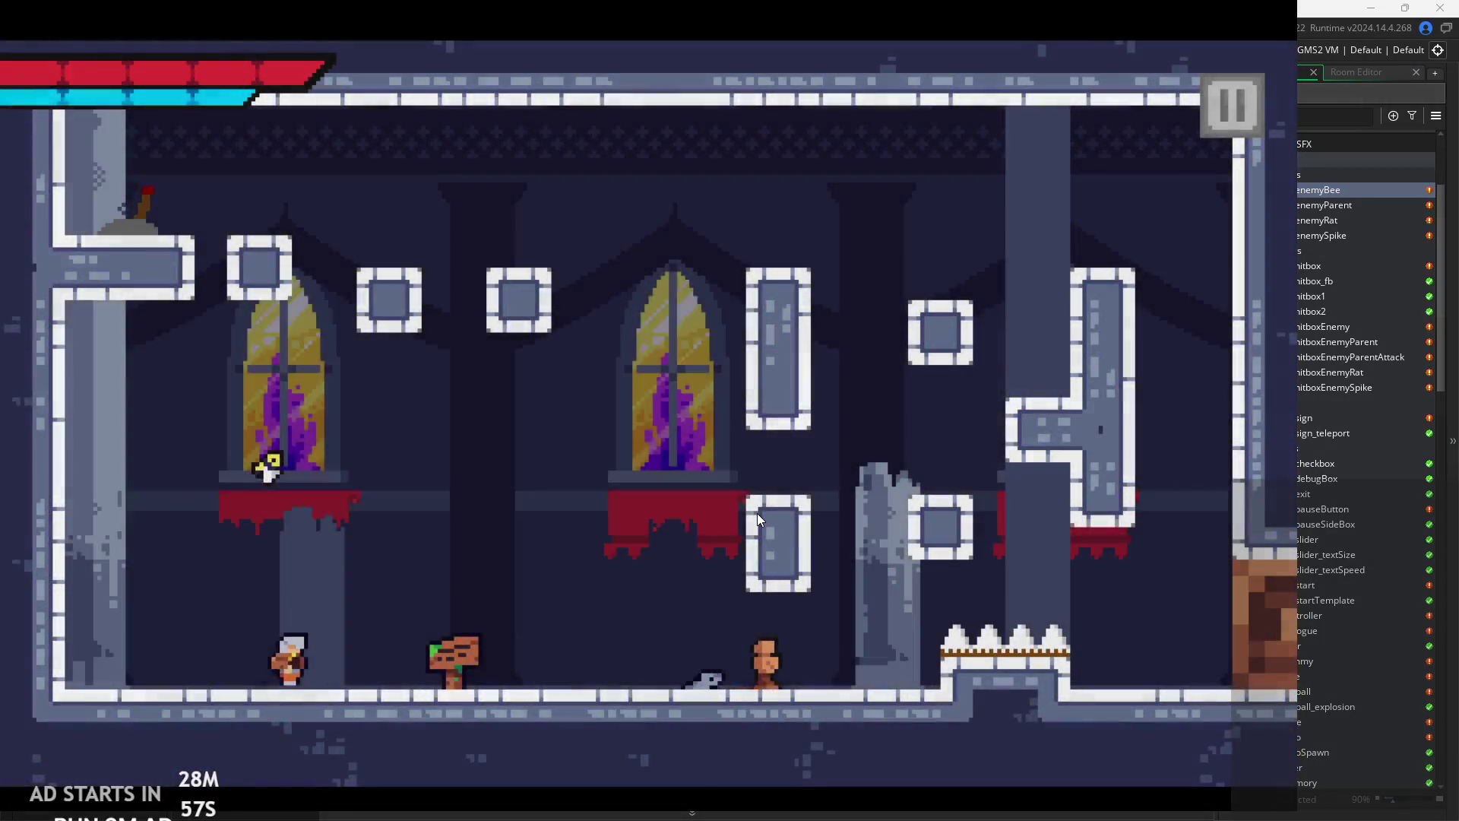
key("Left")
key("Right")
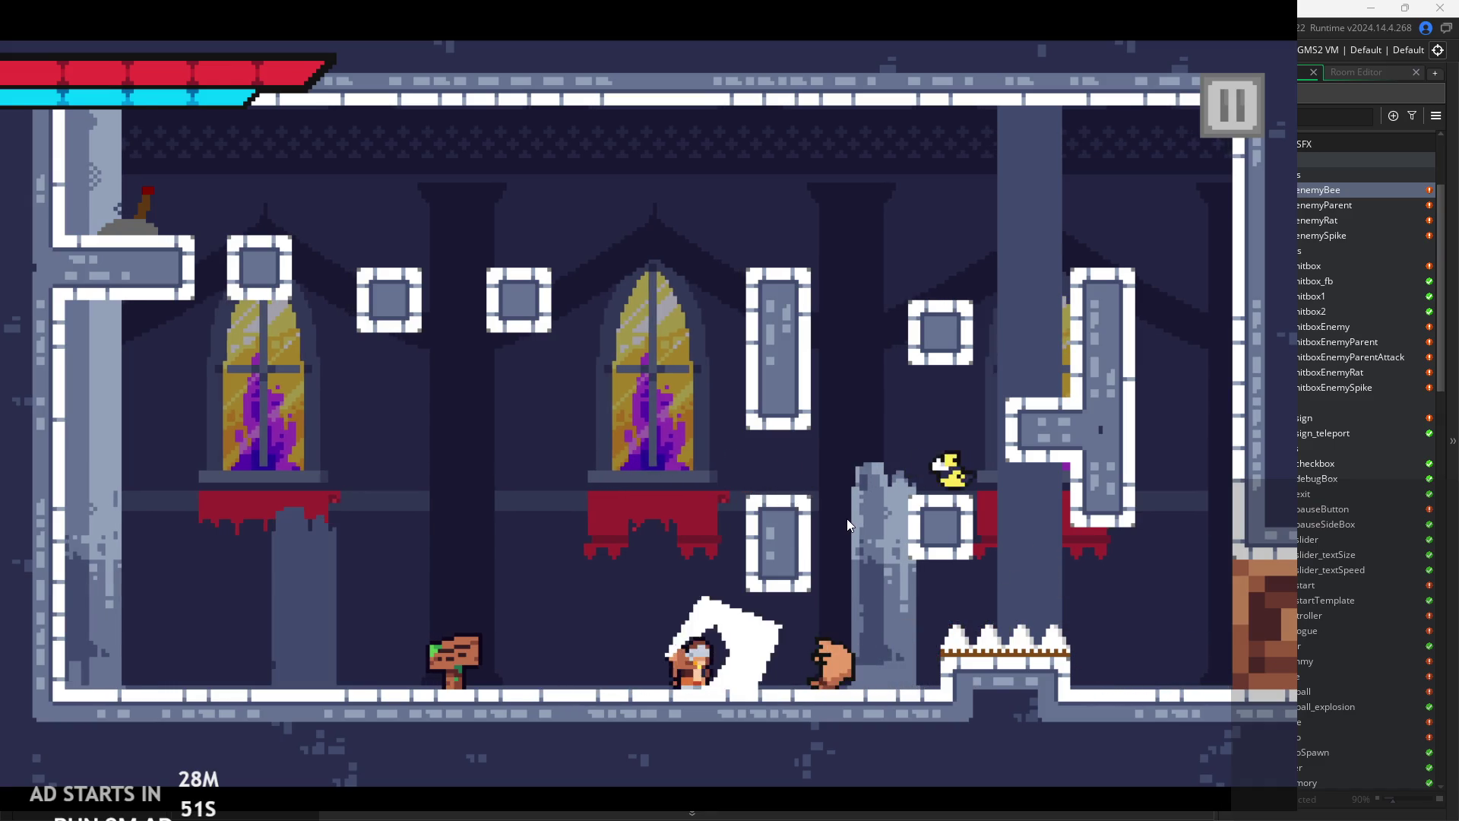
key("x")
key("Right")
key("Up")
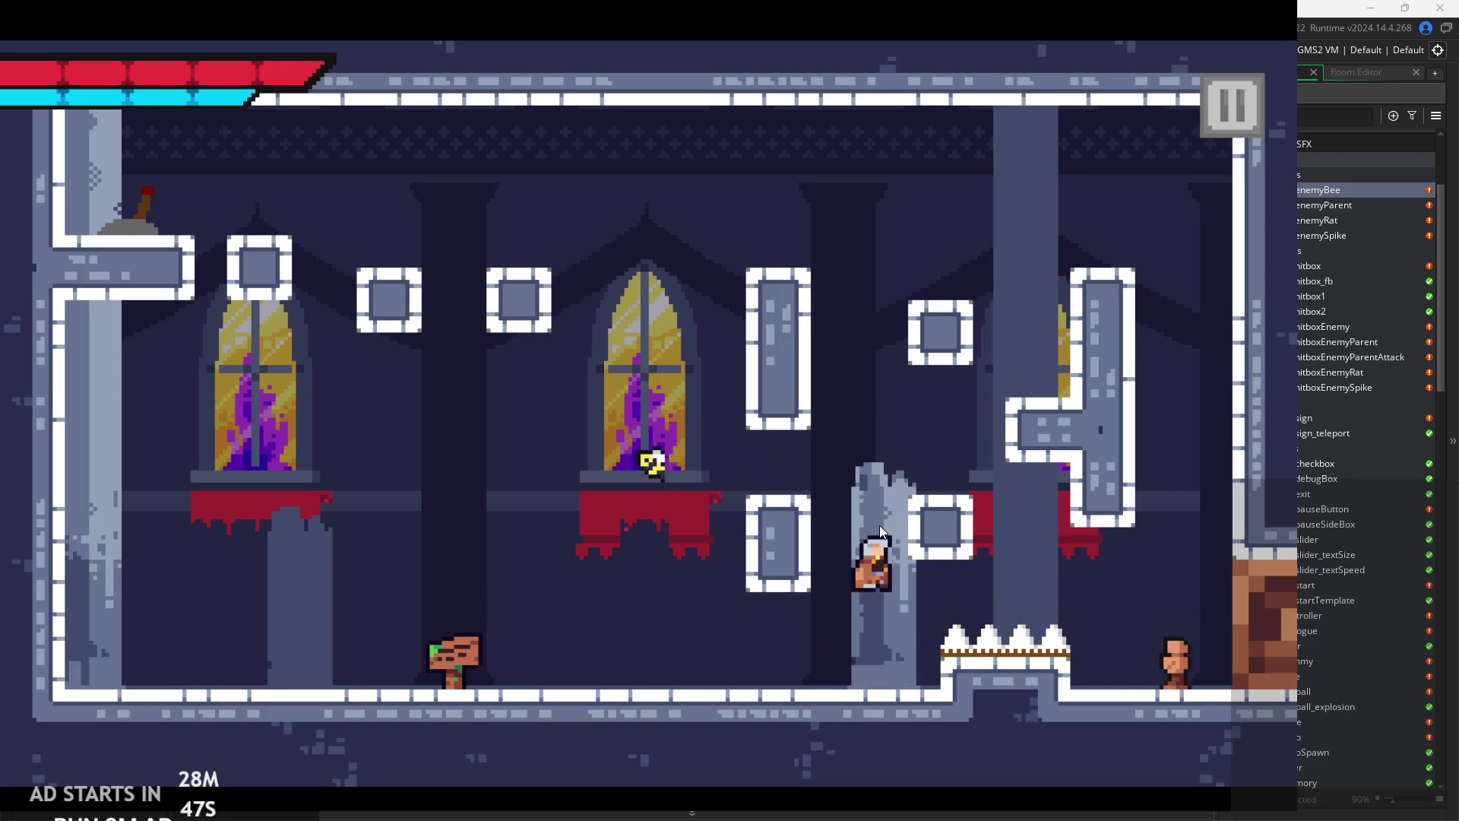
key("Left")
key("Escape")
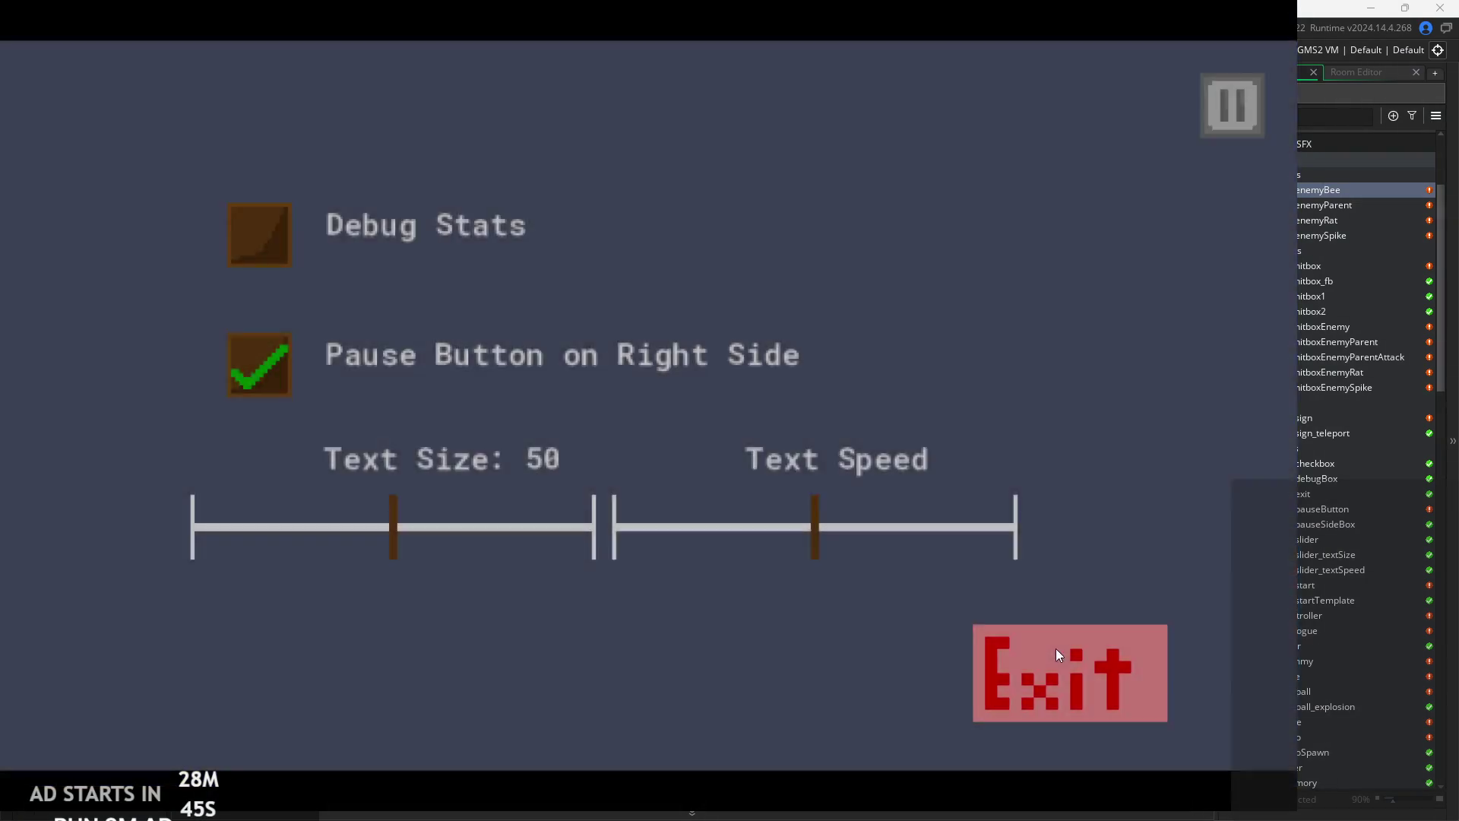
left_click(1055, 644)
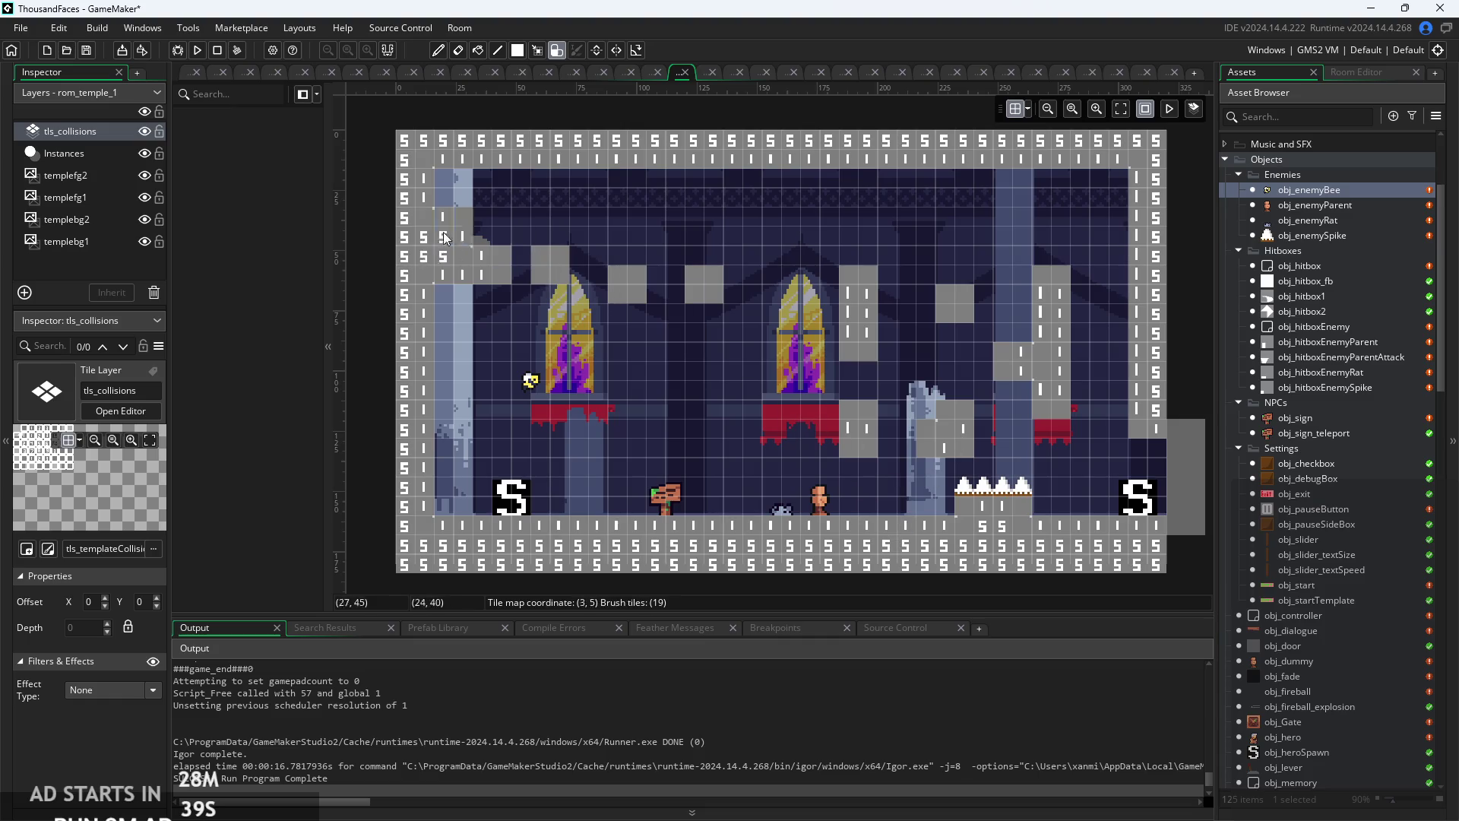
- Run the game, jump onto the new platform by the pillar, then close and rerun it
left_click(198, 50)
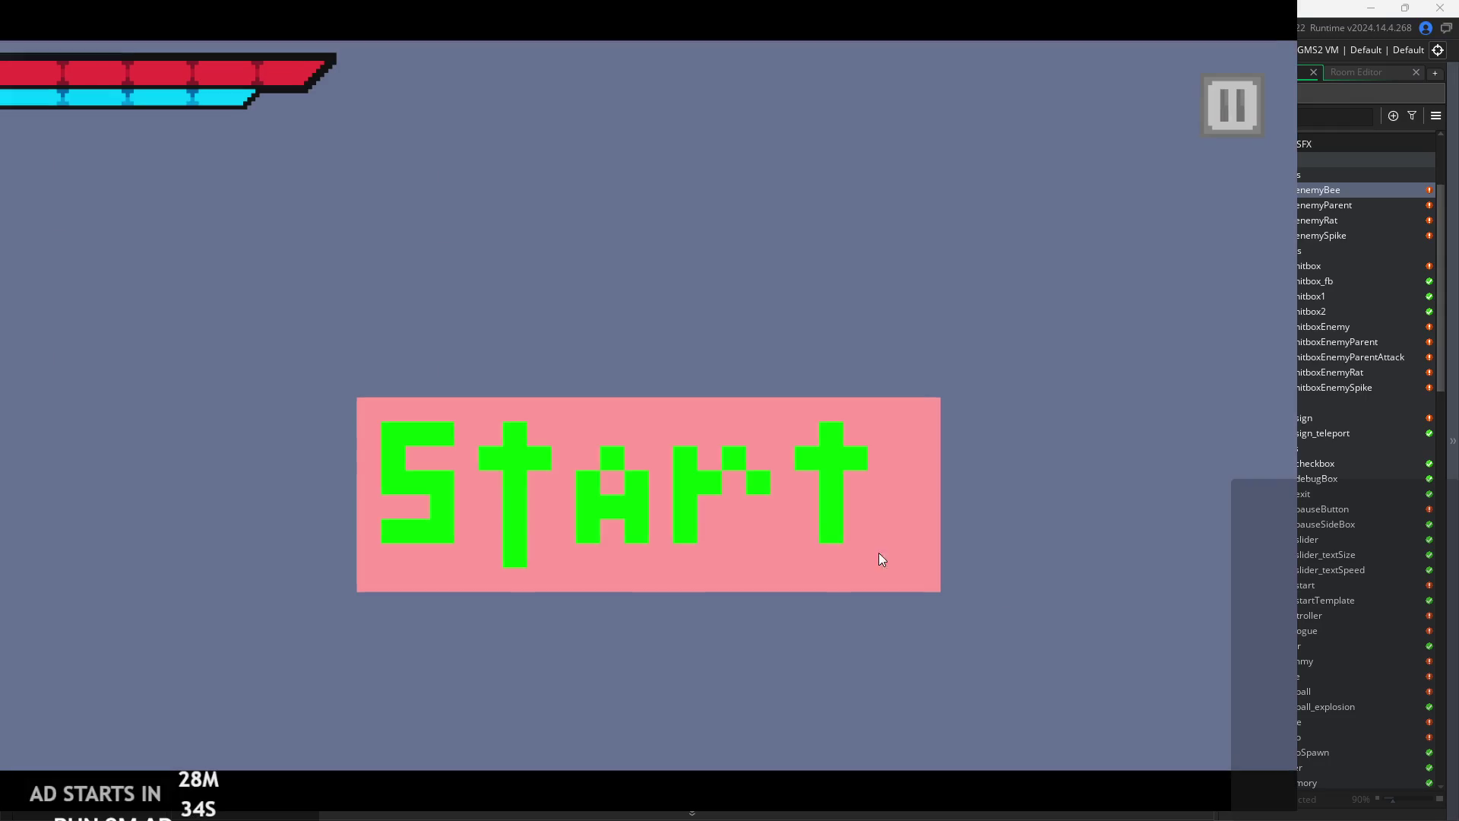
left_click(881, 560)
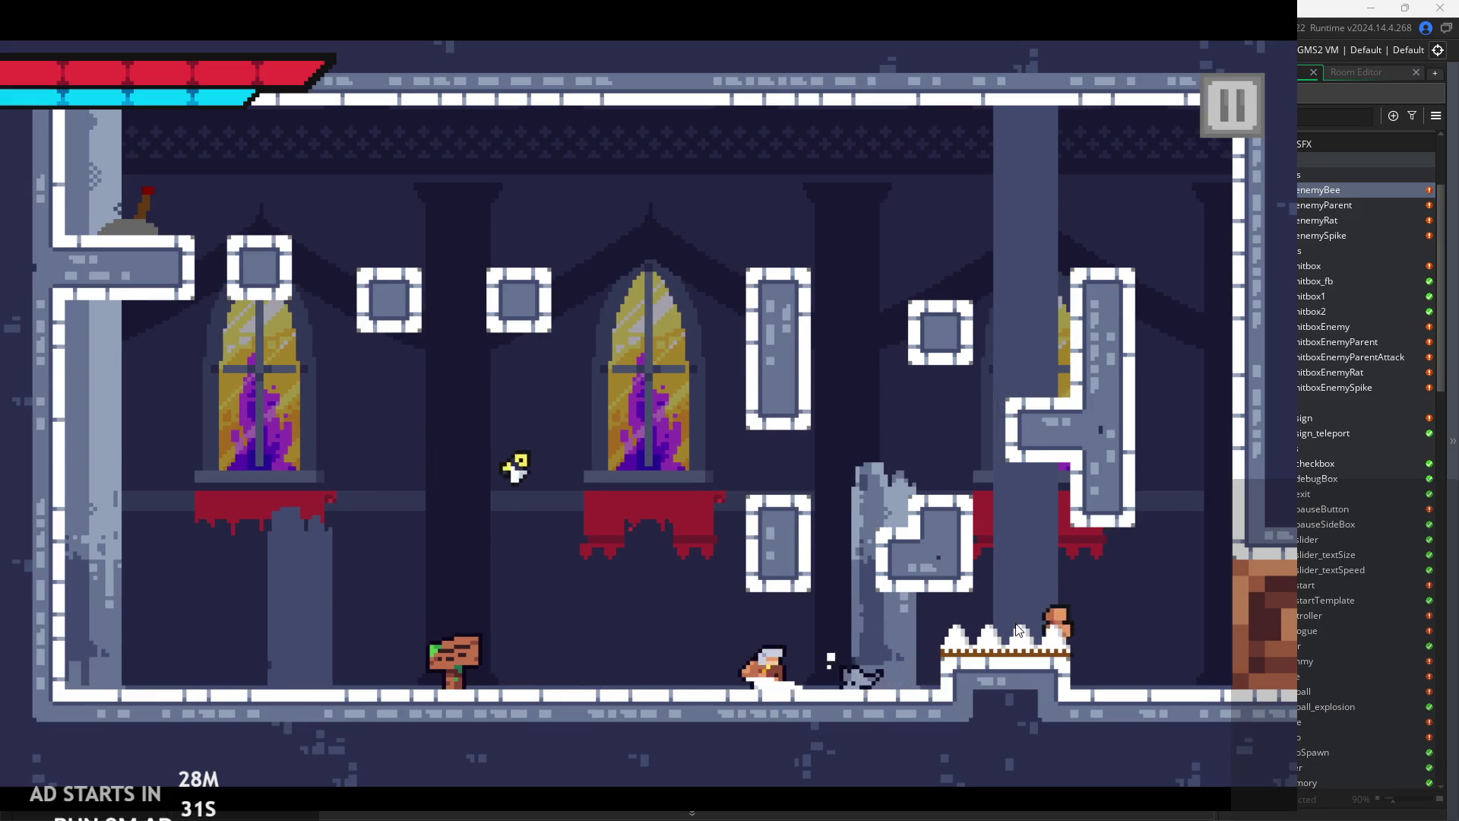
key("Right")
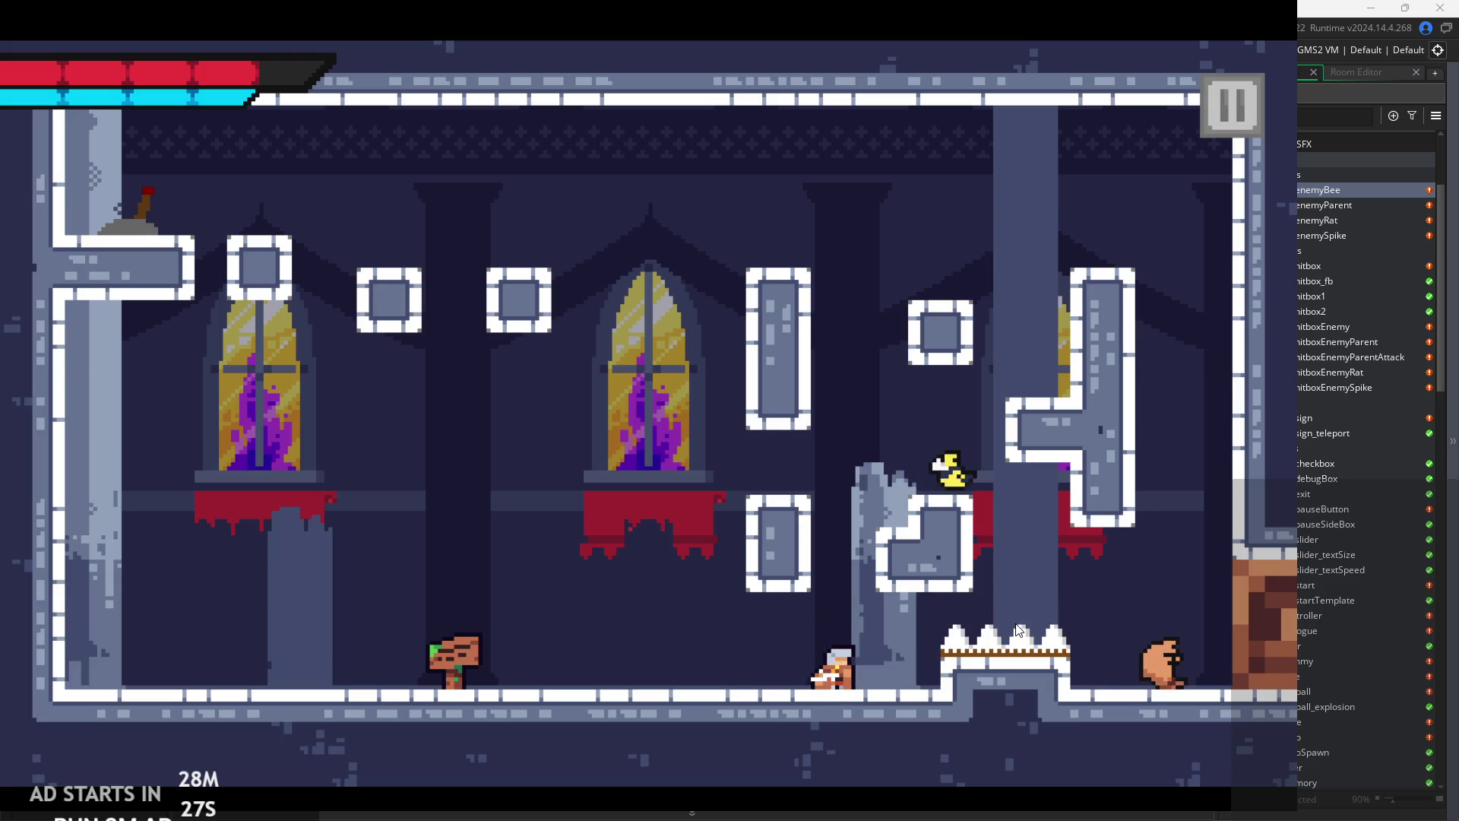
key("space")
key("Left")
key("Escape")
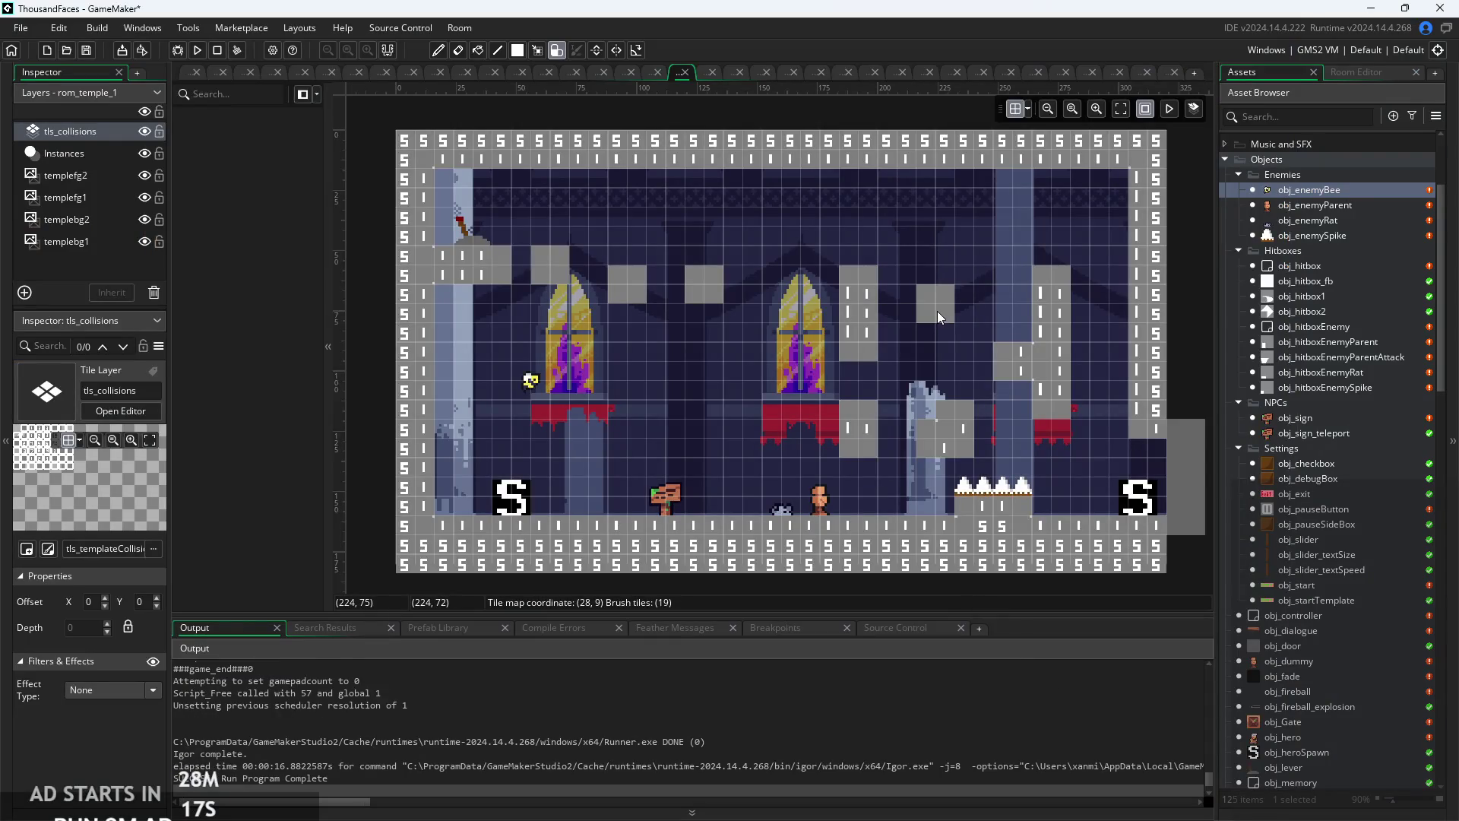
left_click(198, 50)
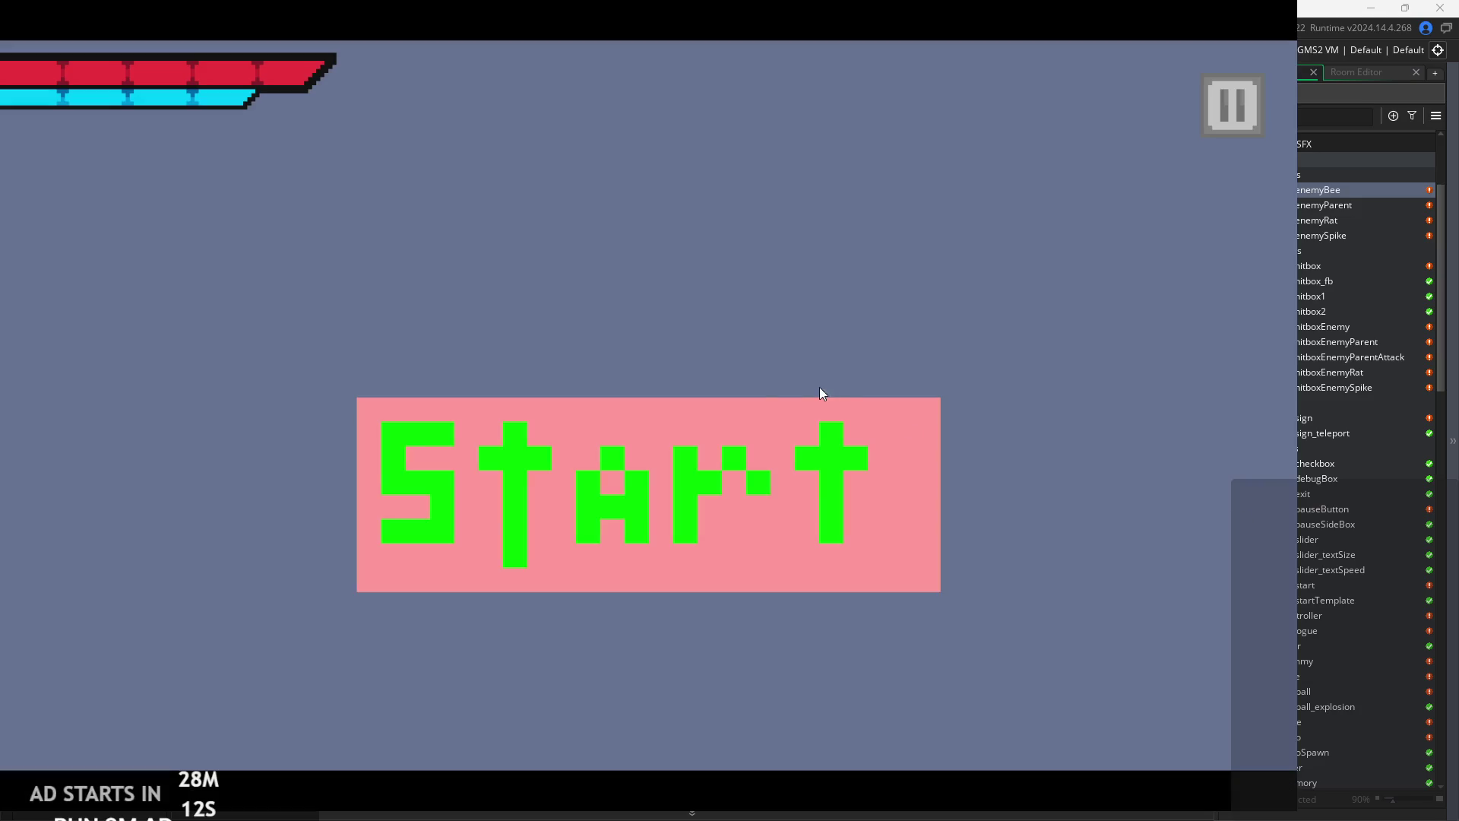
- Start the game, defeat the enemy, then jump onto the pillar platform and wall-jump the T-shaped wall
left_click(798, 455)
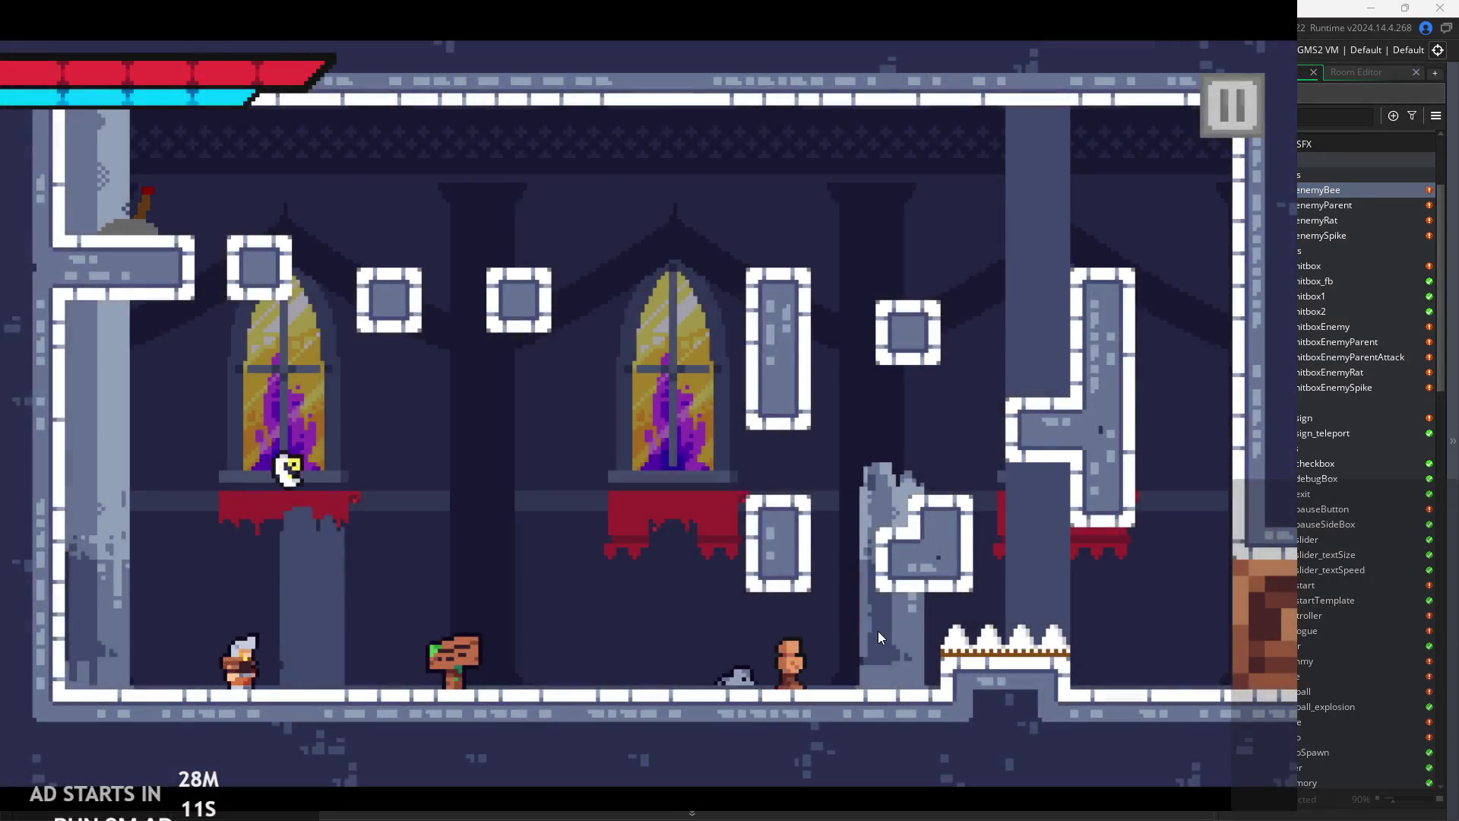
key("Right")
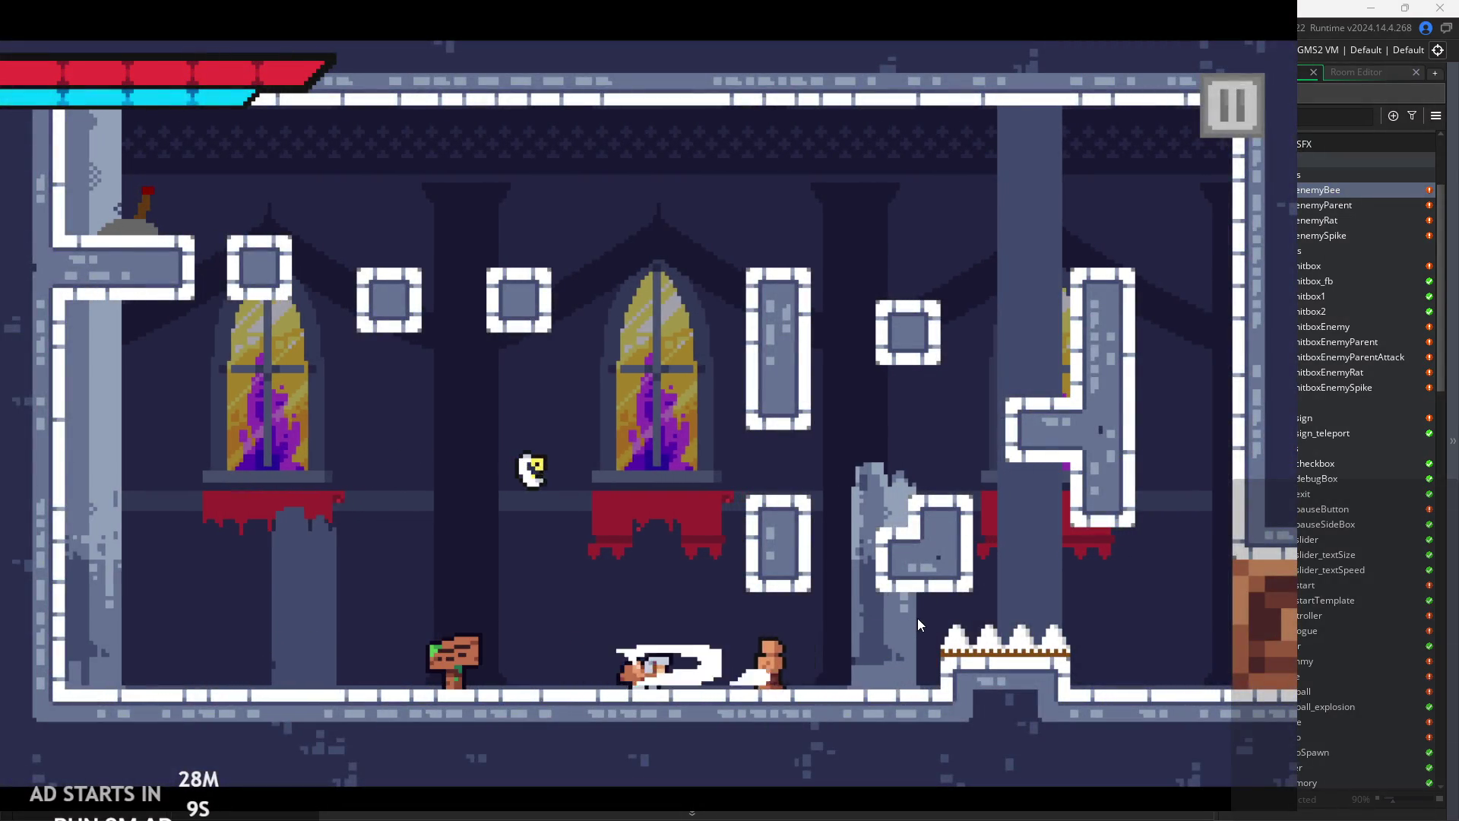
key("Right")
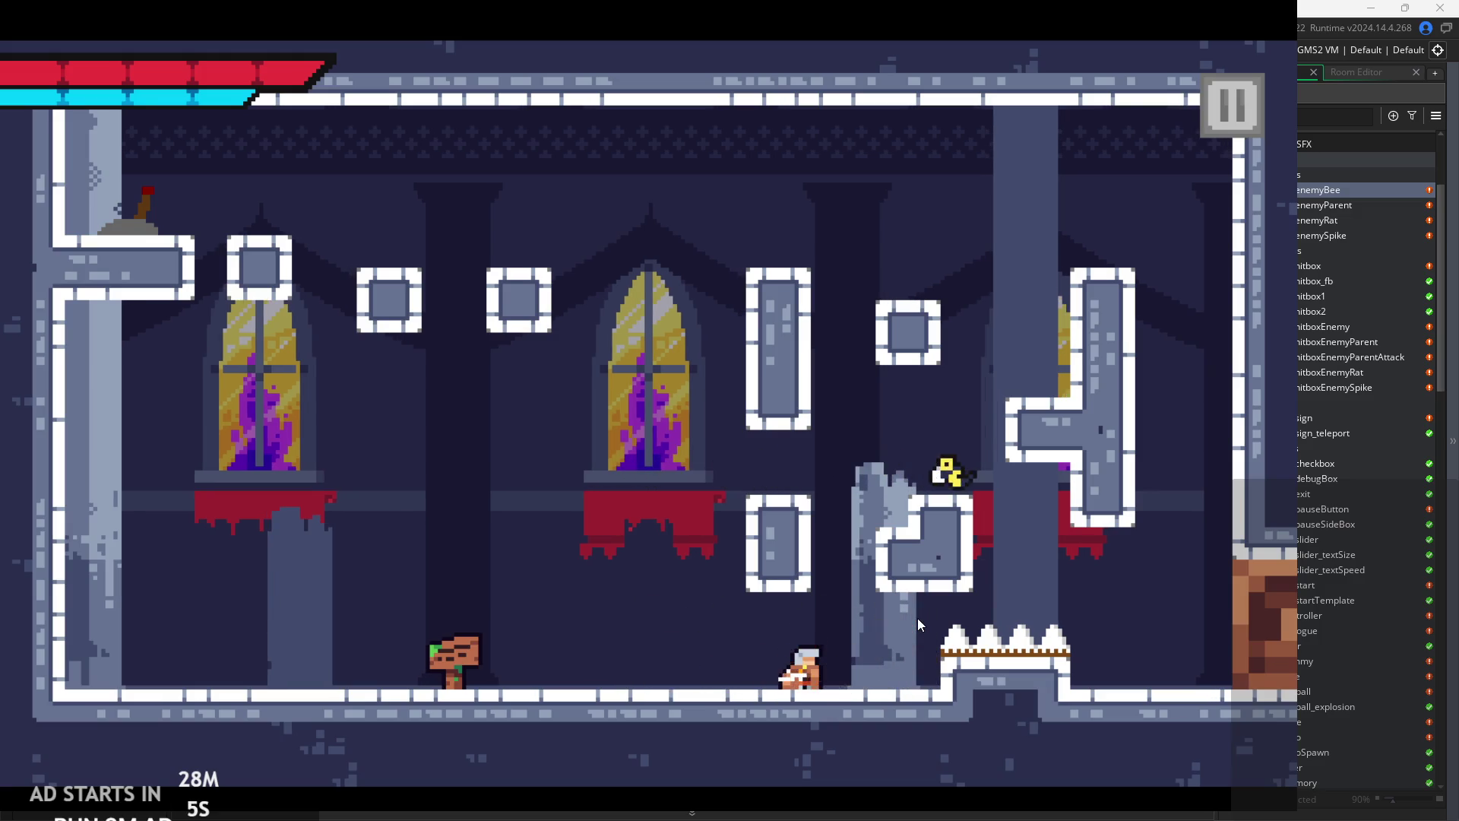
key("space")
key("Right")
key("space")
key("Right")
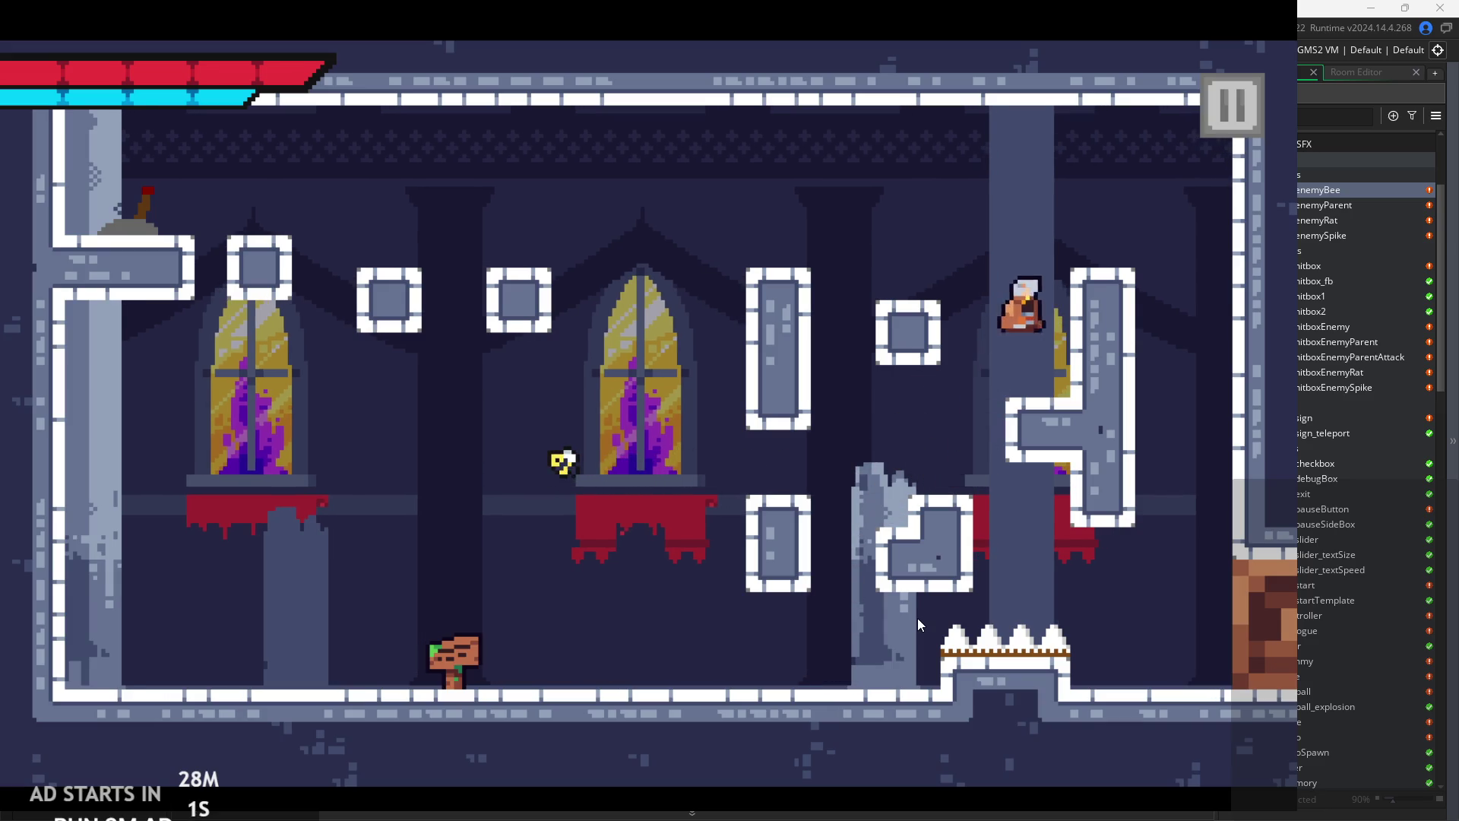
key("space")
key("Left")
- Fly left, flip the lever to open the right door, cross to the far right, then quit
key("Left")
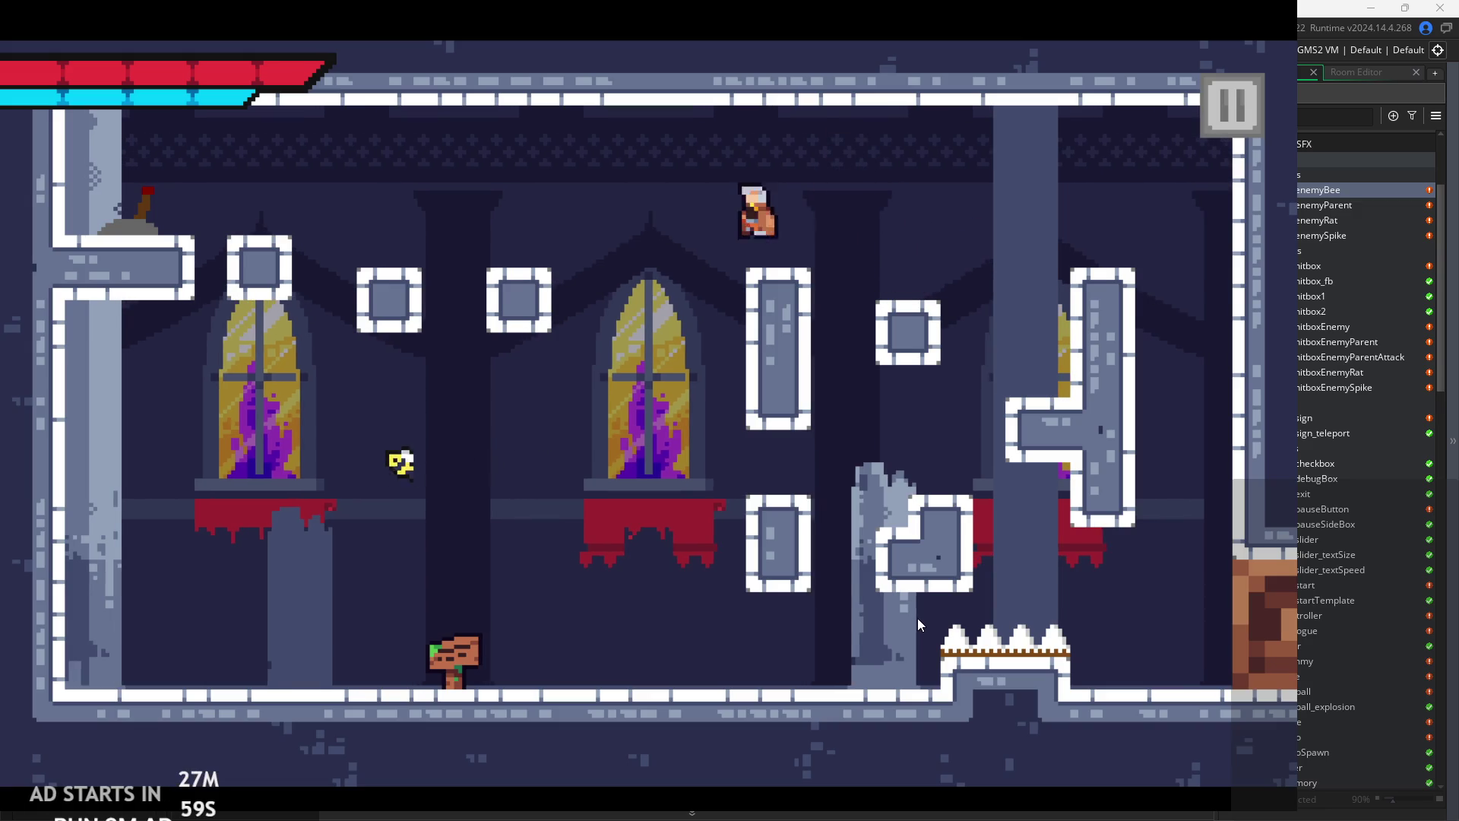
key("Left")
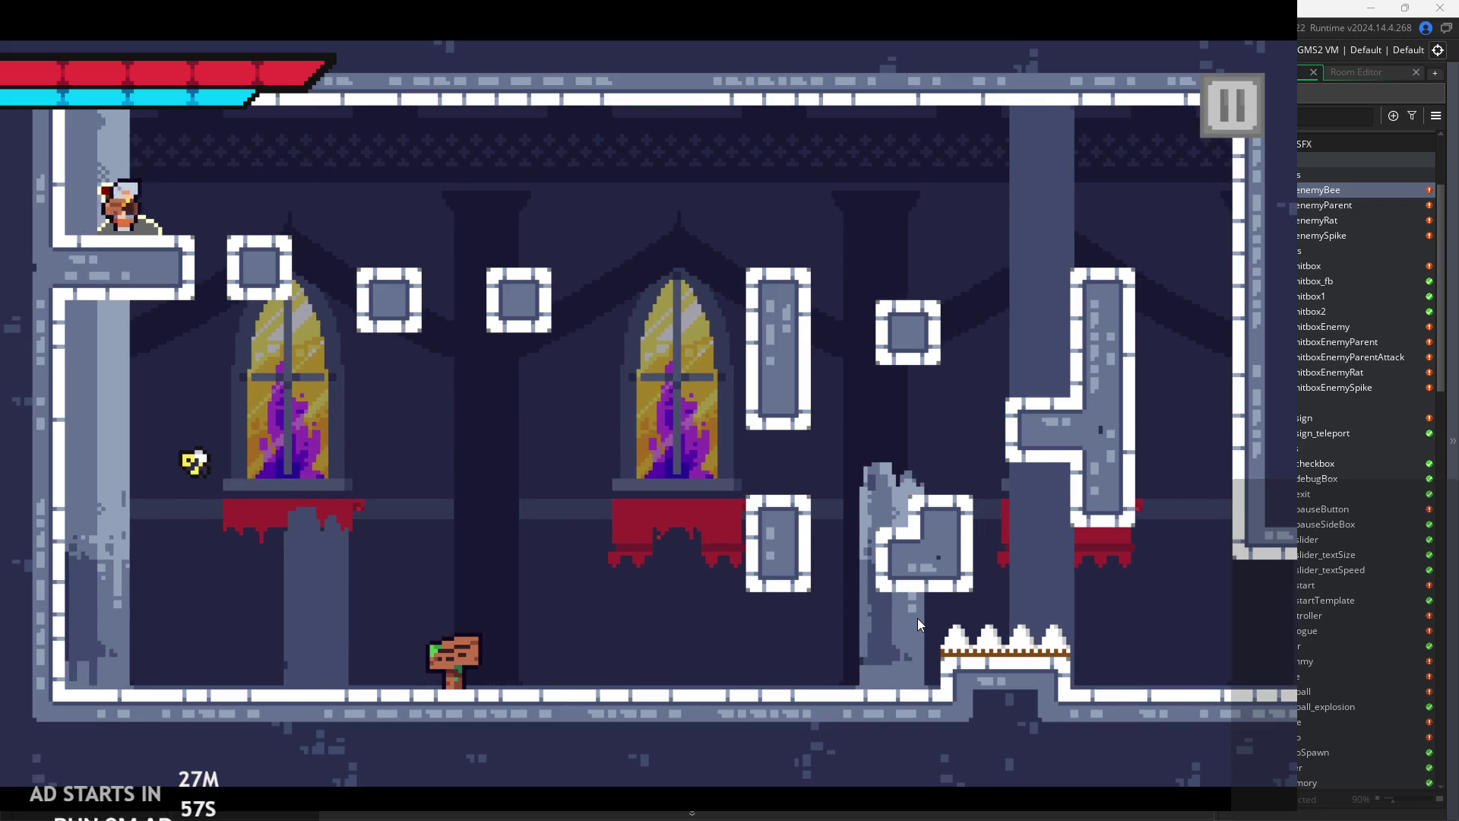
key("space")
key("Right")
key("space")
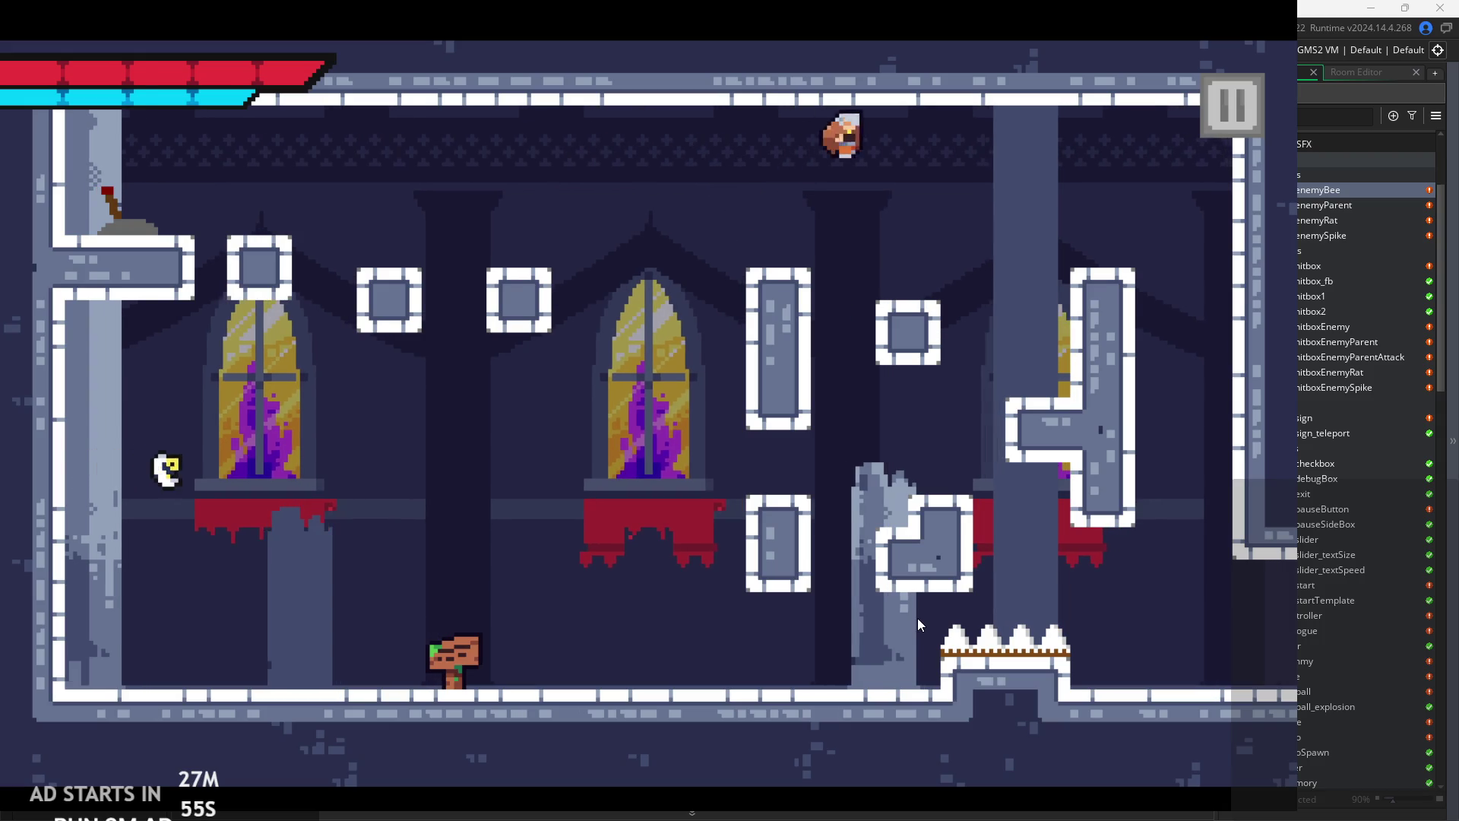
key("Right")
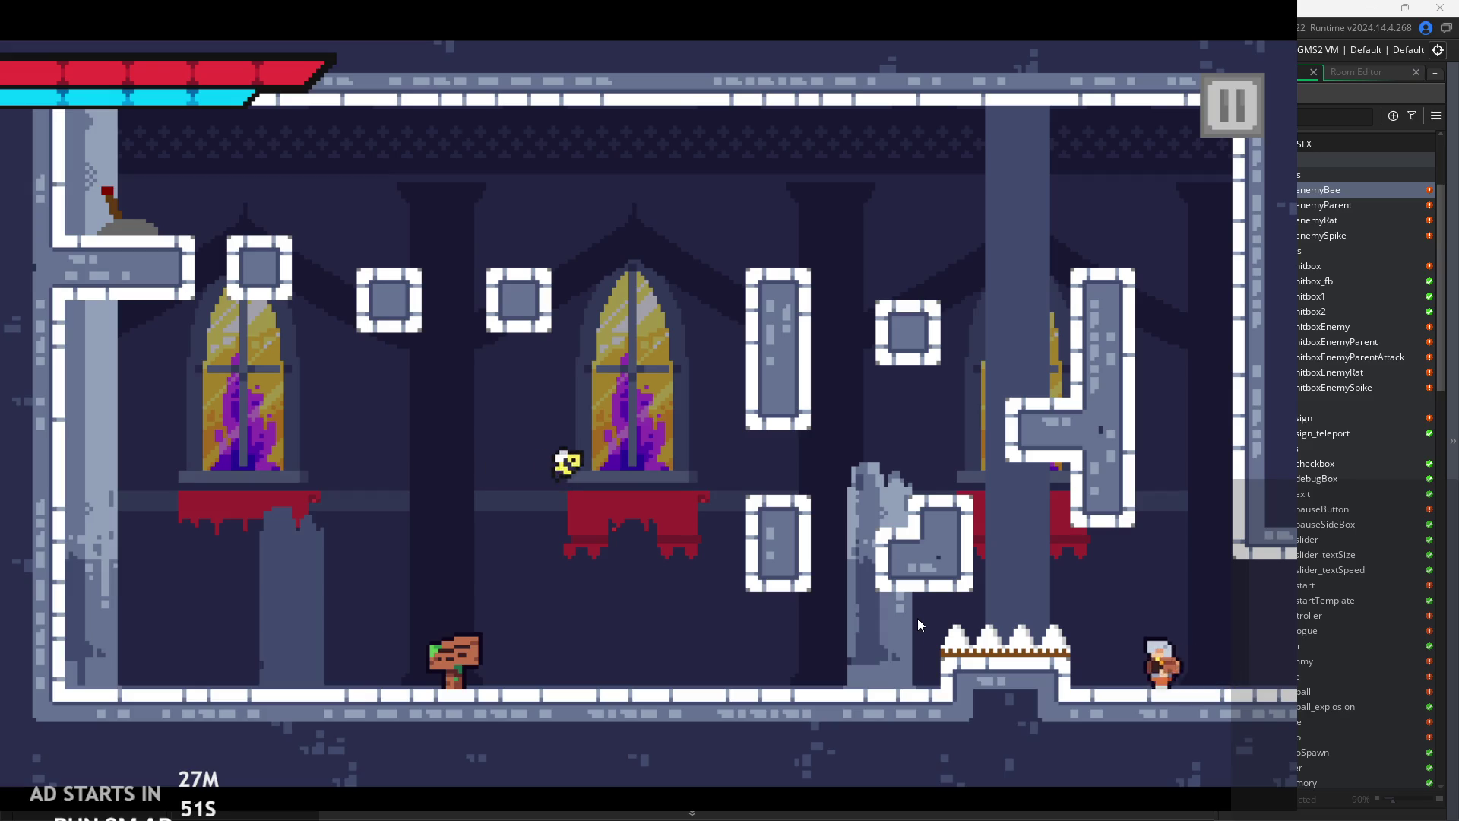
key("Left")
key("space")
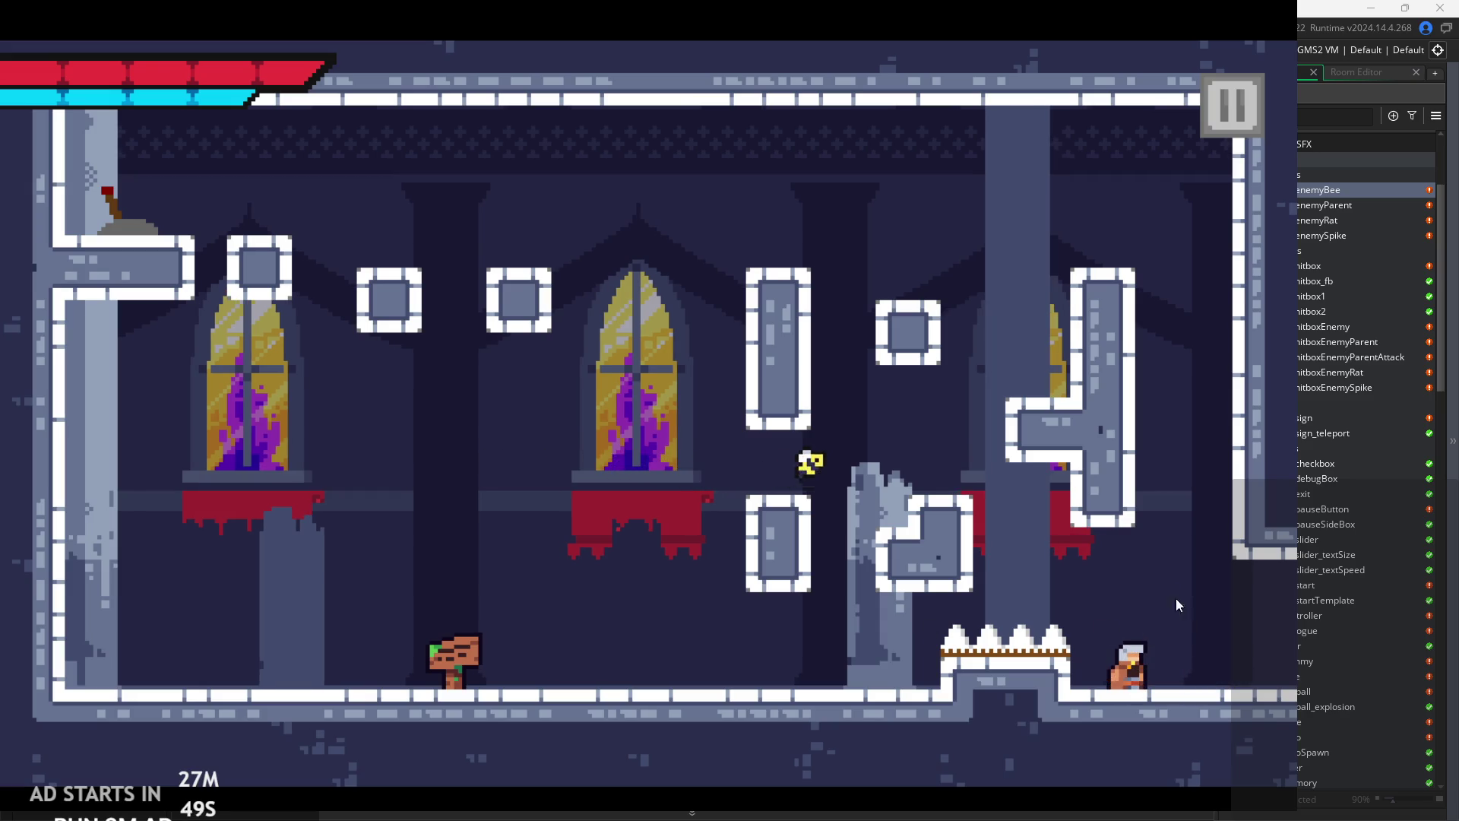
key("Escape")
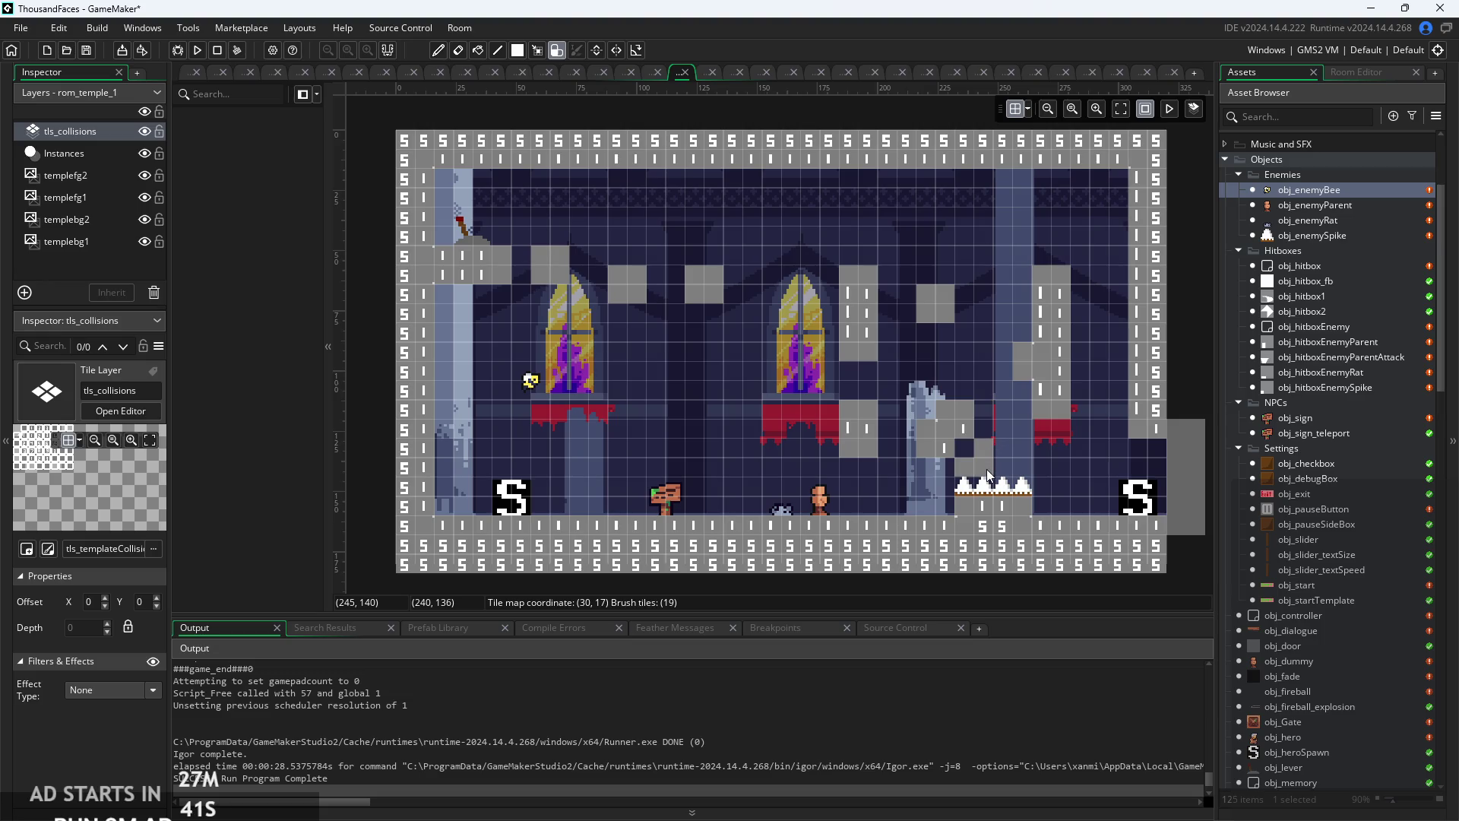
- Paint two collision tiles near the broken pillar, then run the game and start it
left_click_drag(973, 458, 968, 446)
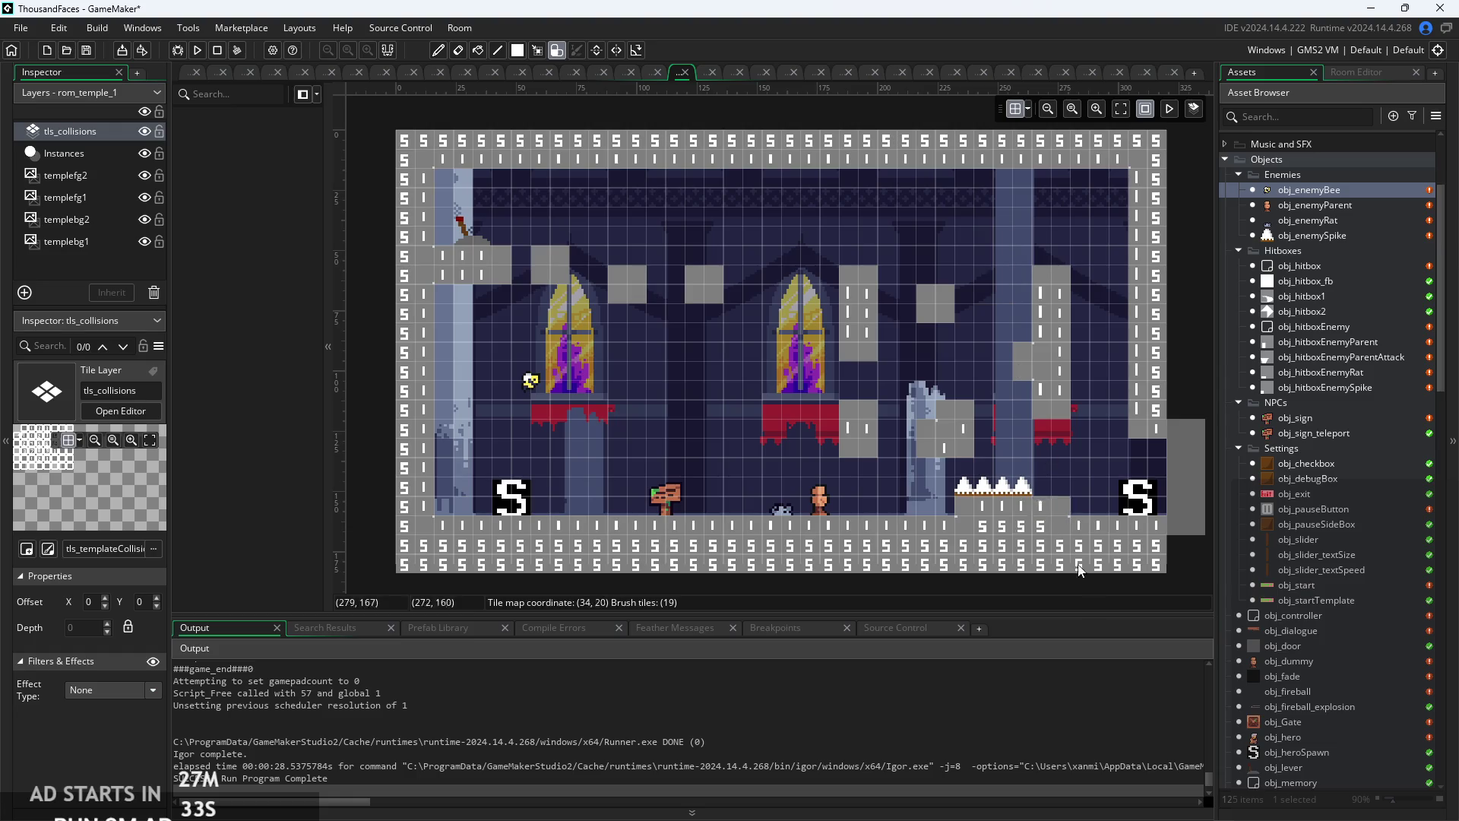
left_click(198, 51)
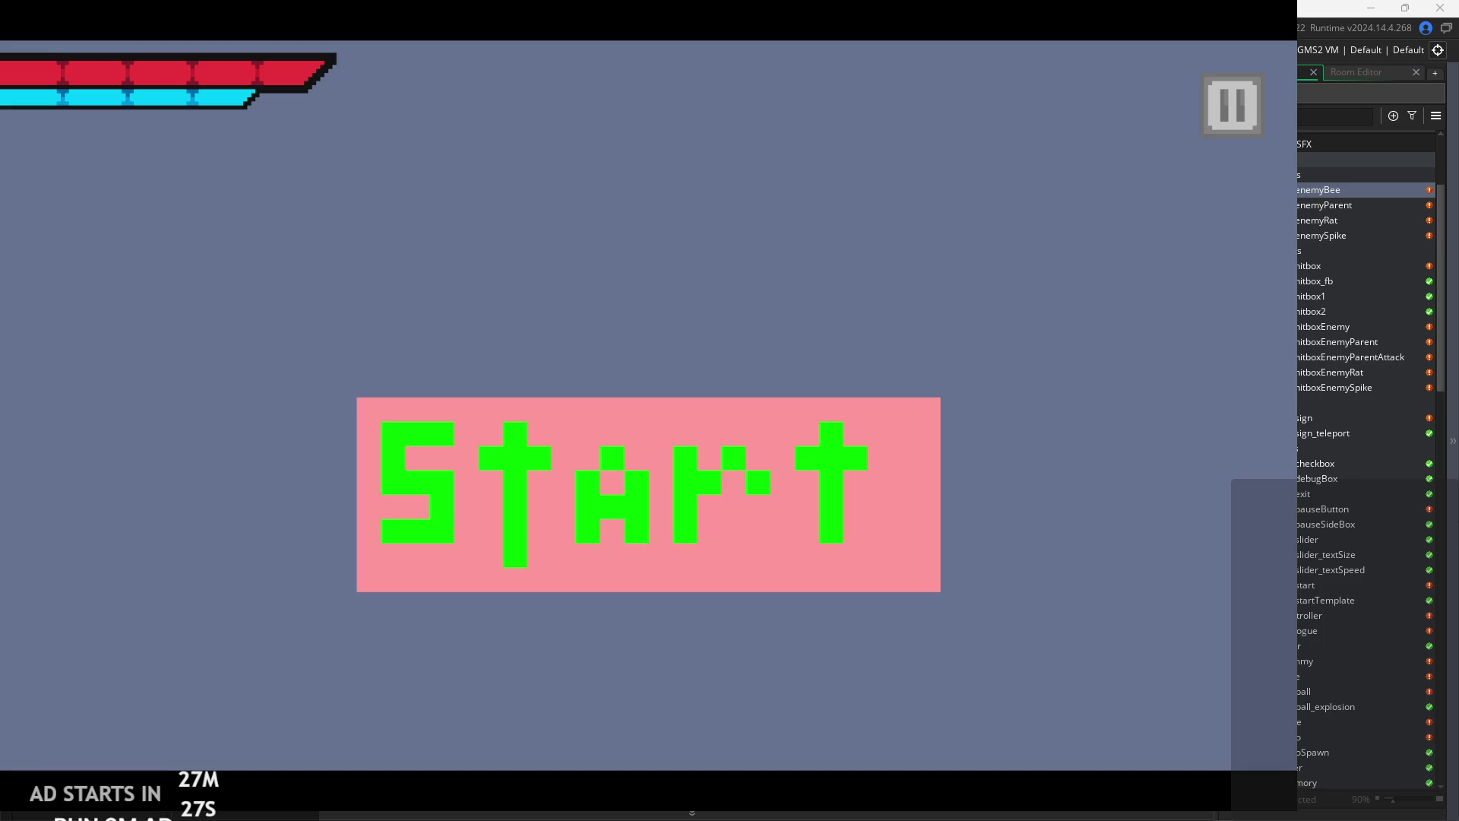
left_click(691, 491)
- Attack the enemy, climb onto the platform by the pillar, and fly left across the room
key("Right")
key("x")
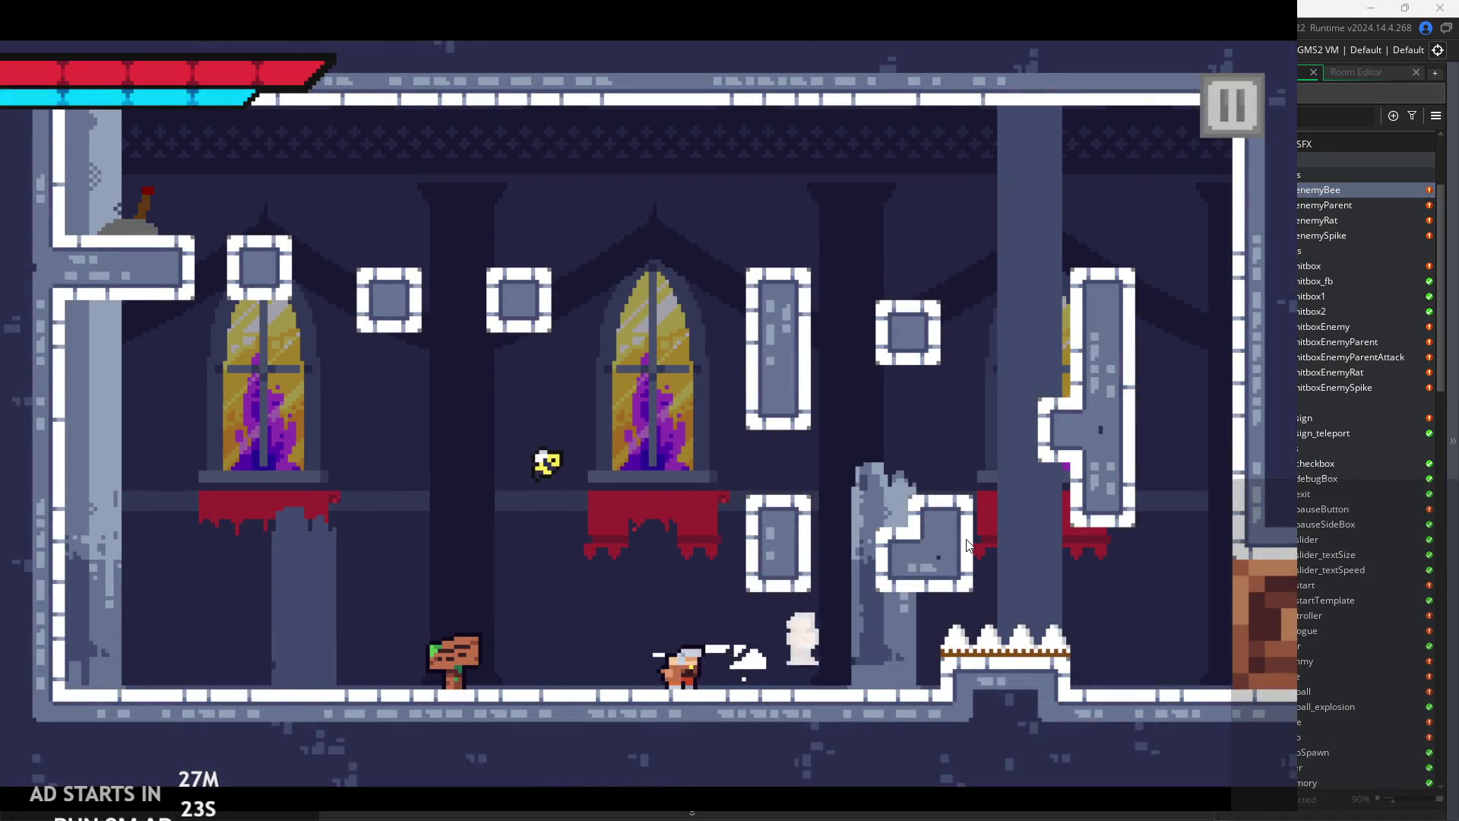
key("Right")
key("Right")
key("z")
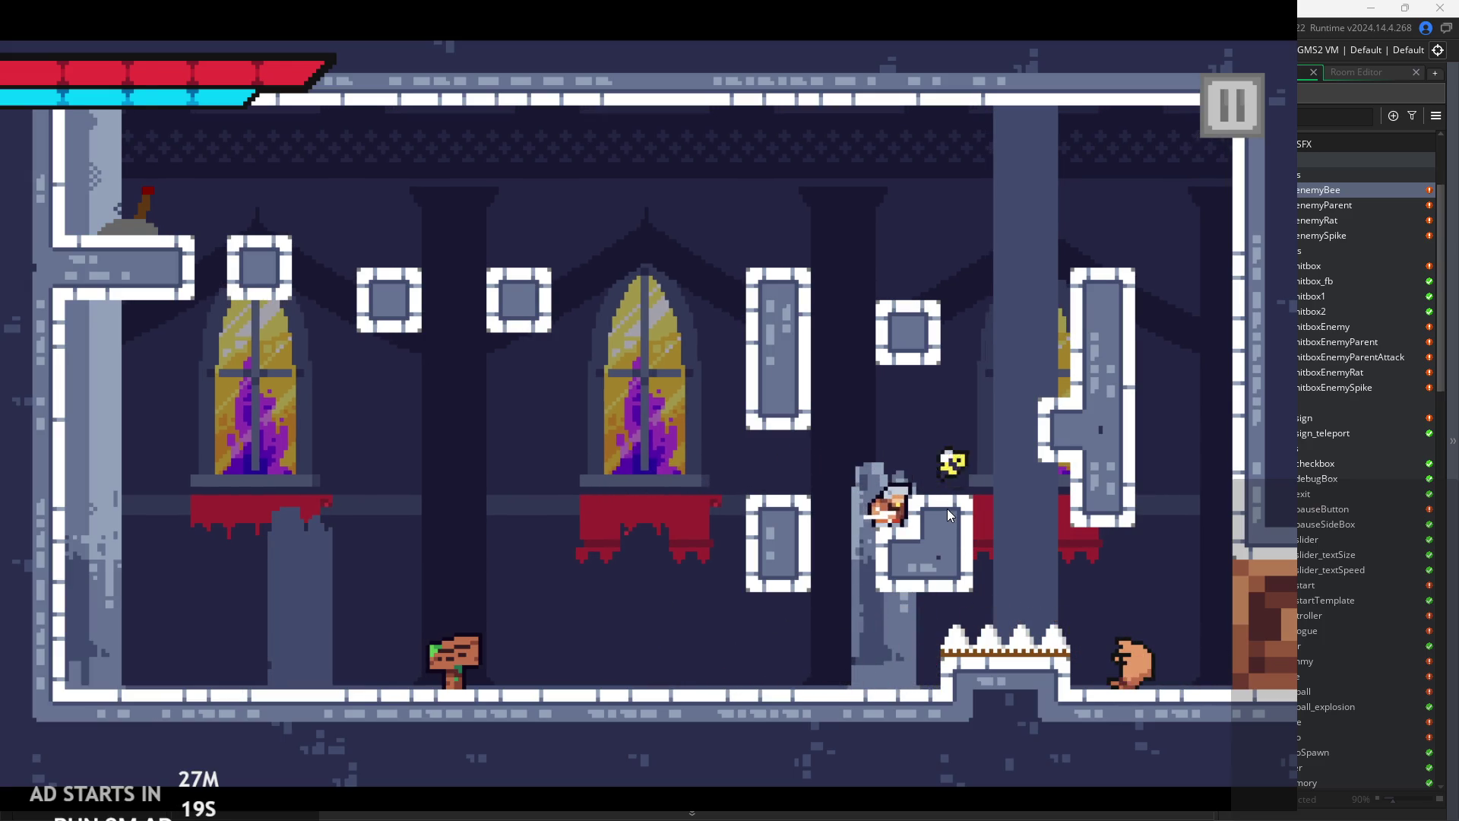
key("z")
key("Right")
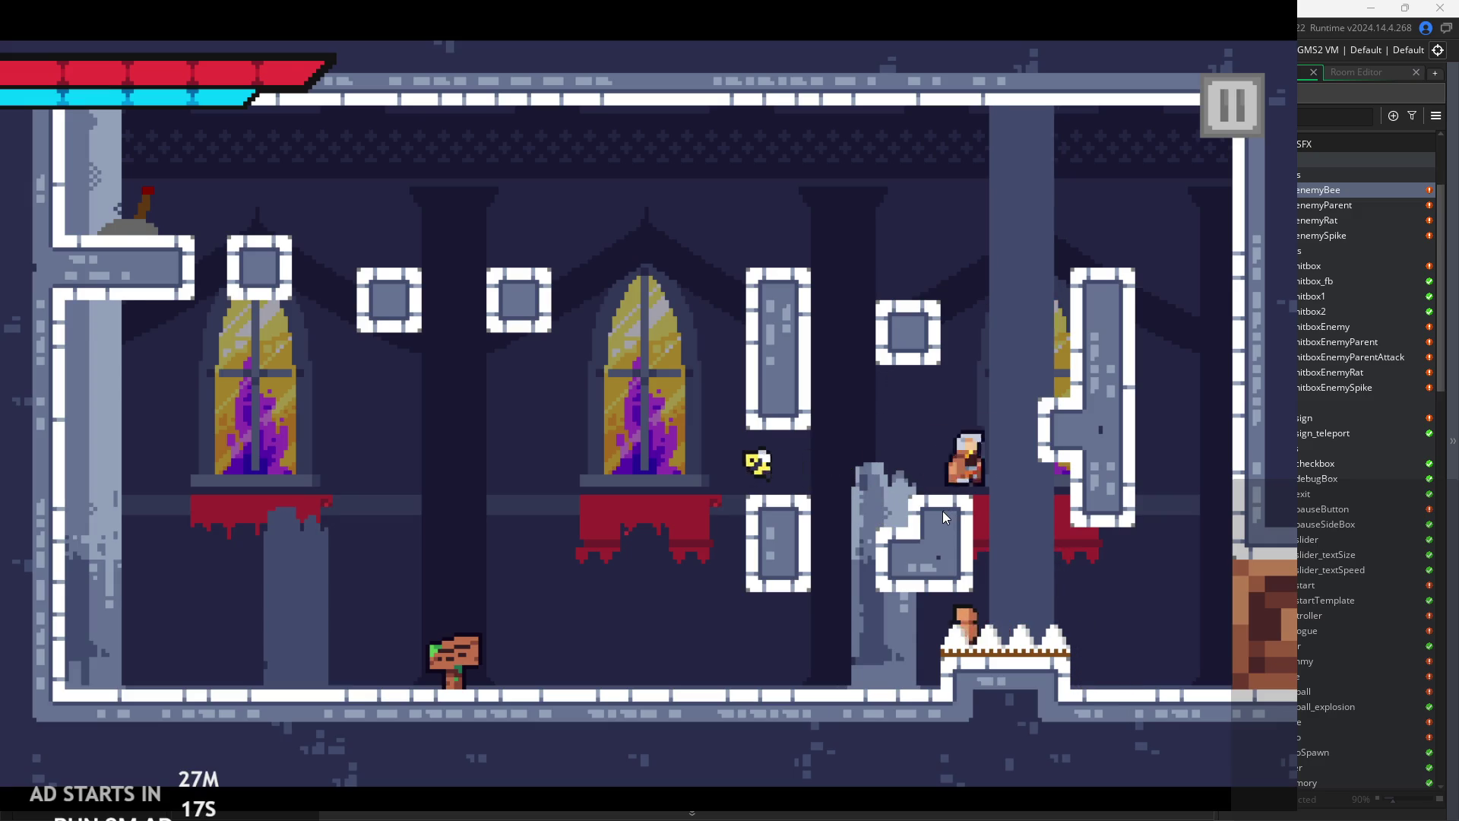
key("Left")
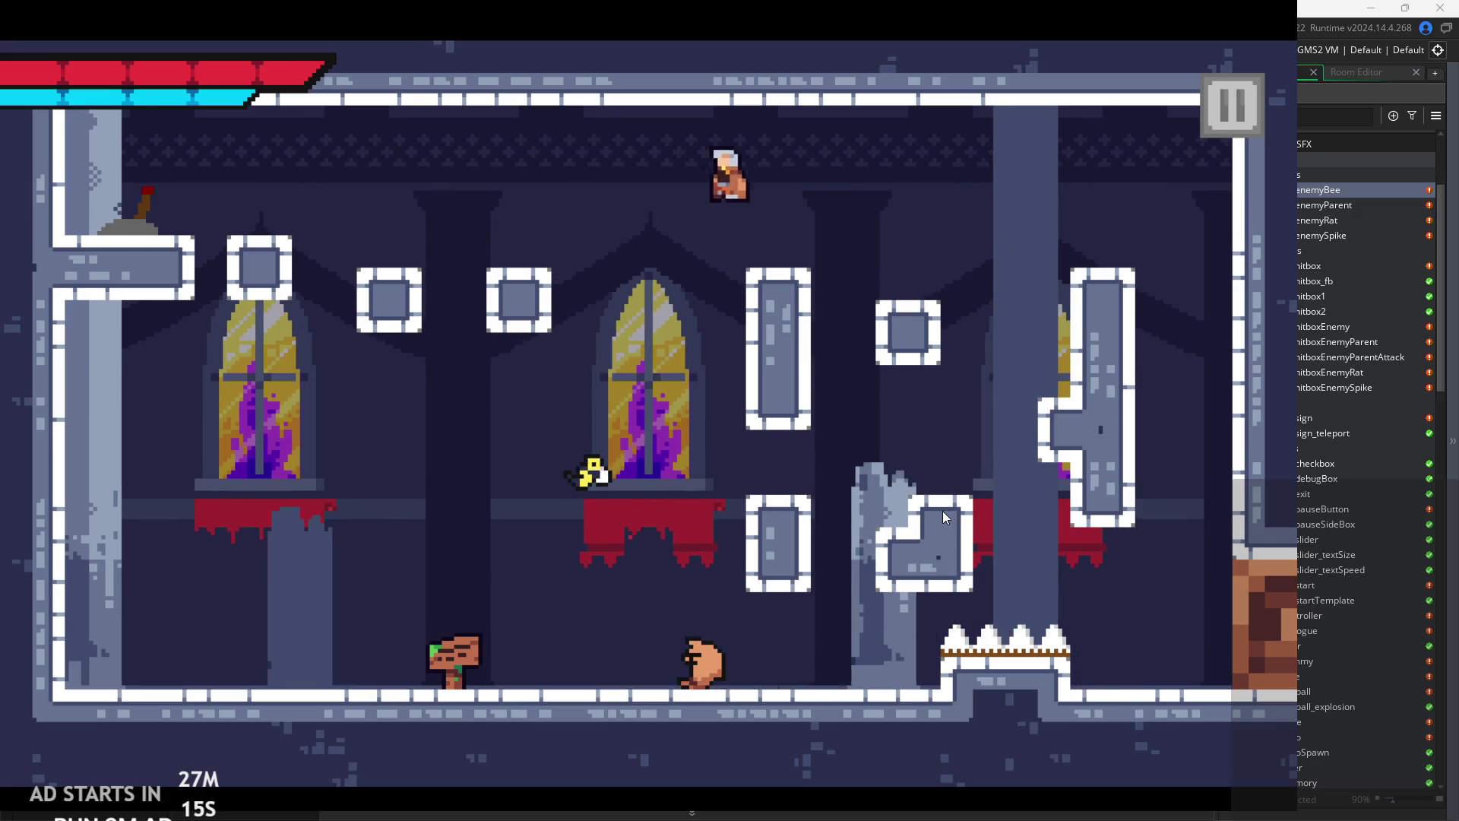
key("Left")
key("Left")
key("Left")
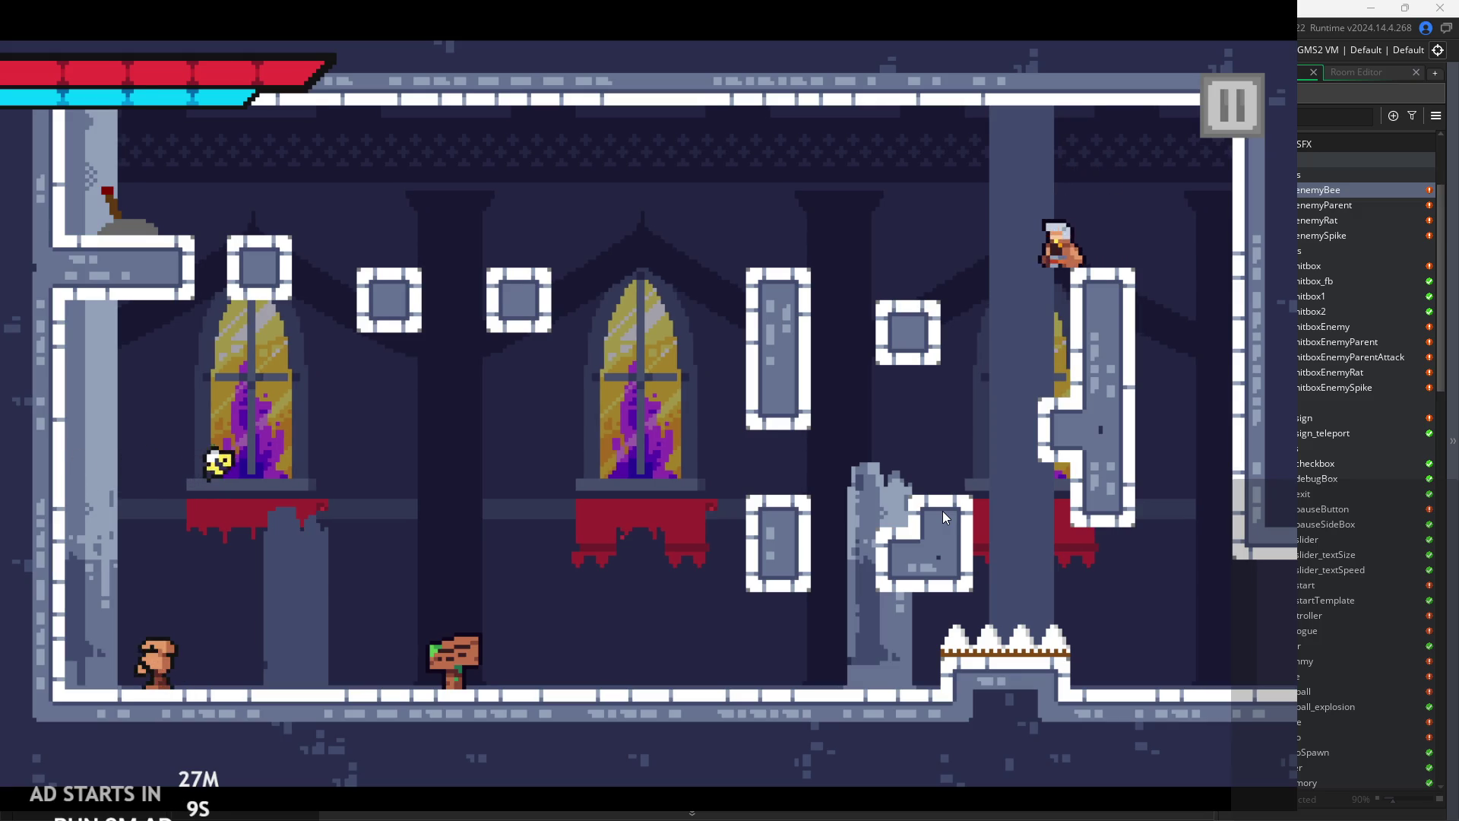
key("Left")
key("Right")
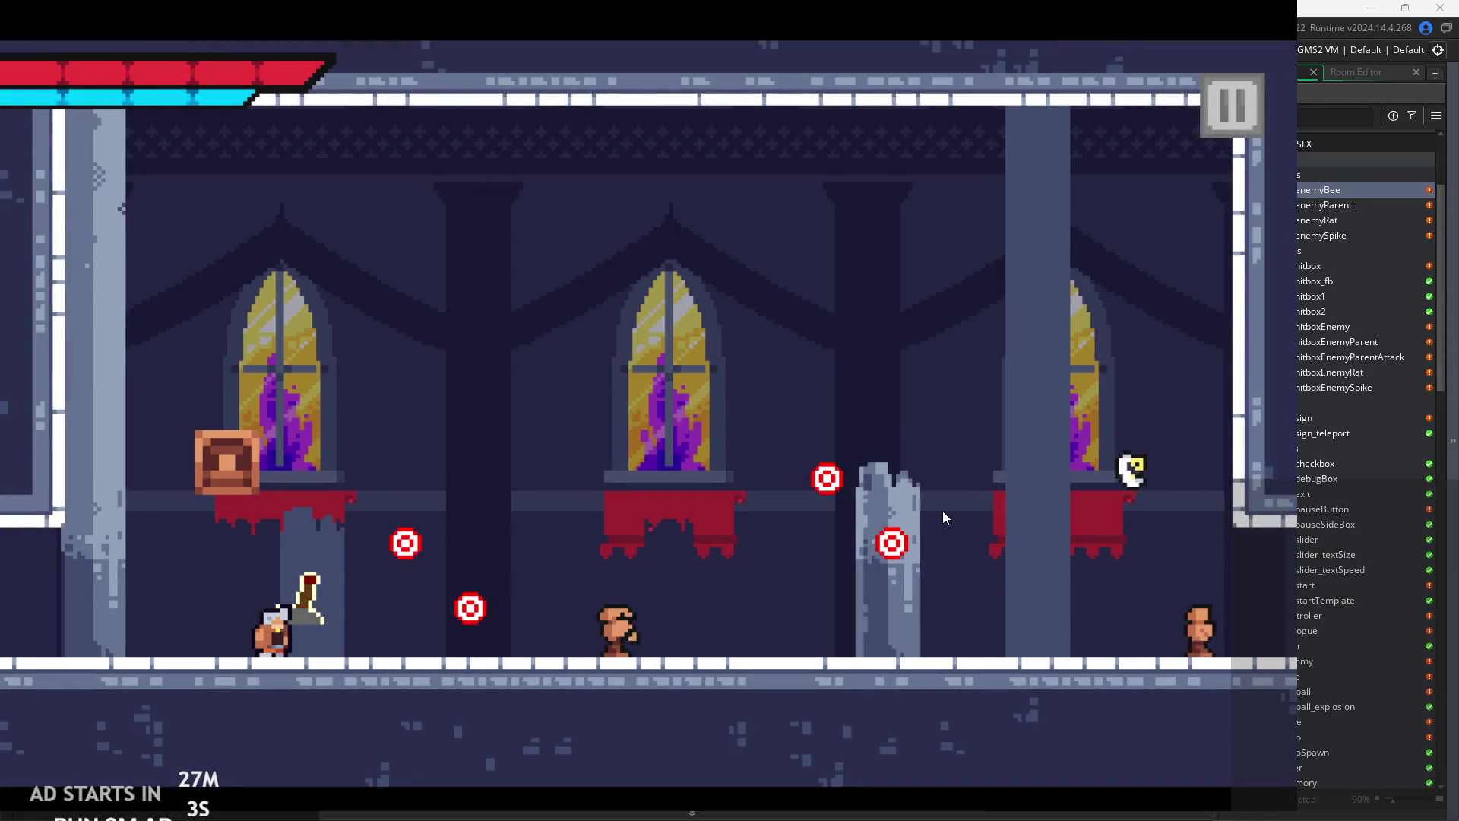
- Jump around the target room, striking the targets and slashing near the pillar
key("Up")
key("Left")
key("Right")
key("Up")
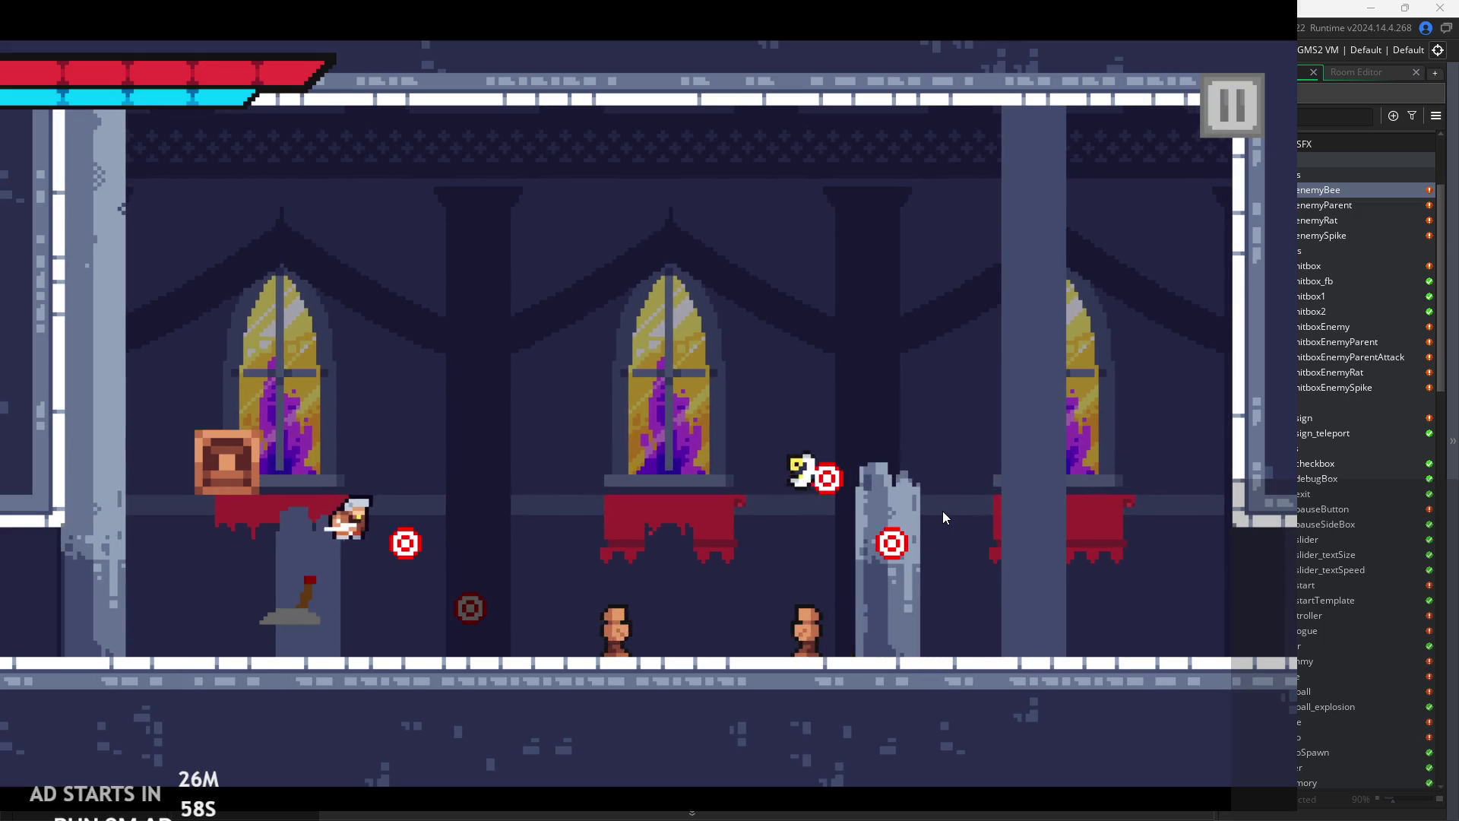
key("Right")
key("x")
key("x")
key("x")
key("Right")
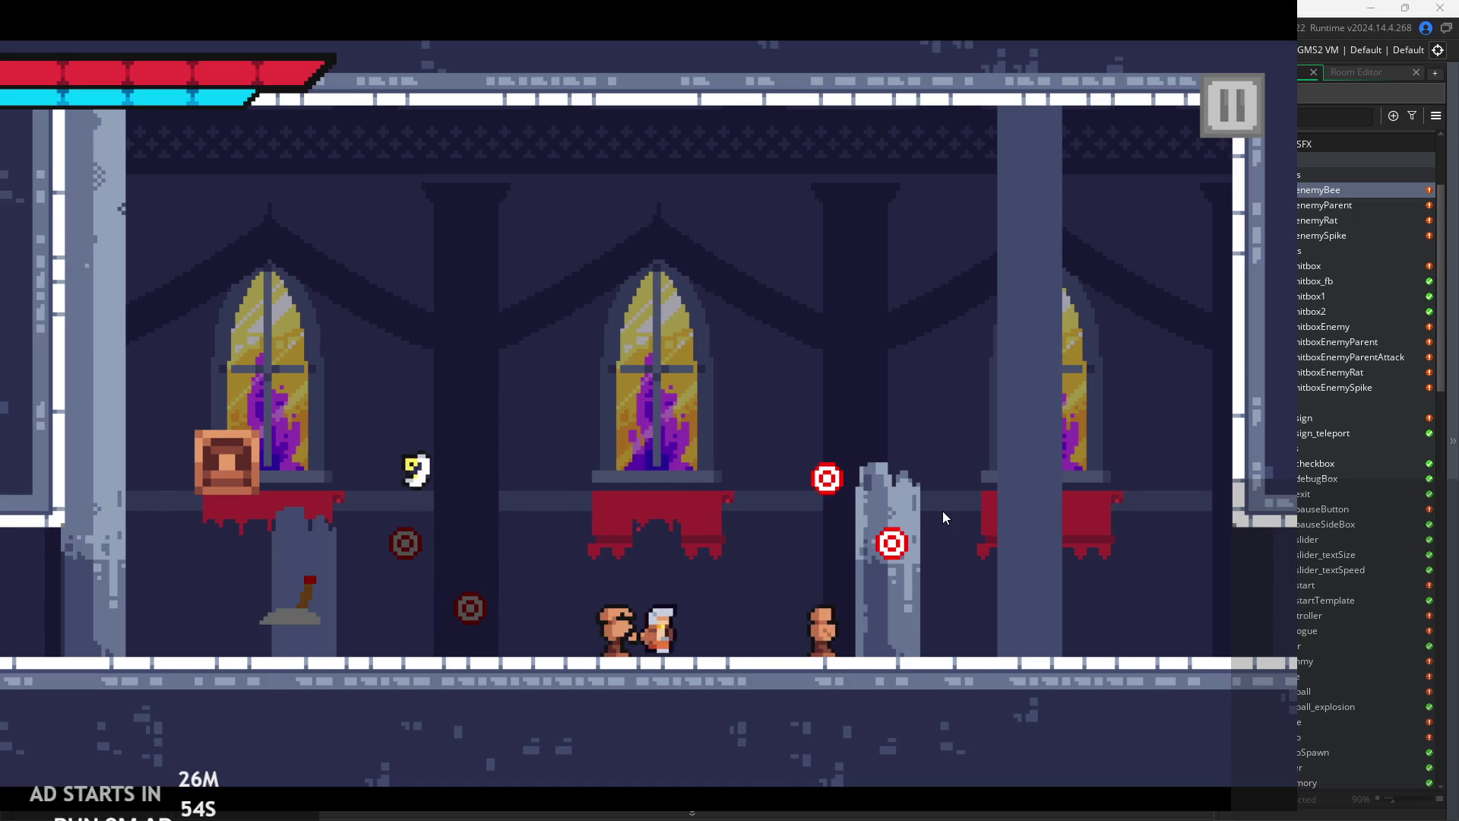
key("x")
key("Left")
key("Up")
- Break the crate on the left ledge and hit the lever to bring it back
key("Left")
key("x")
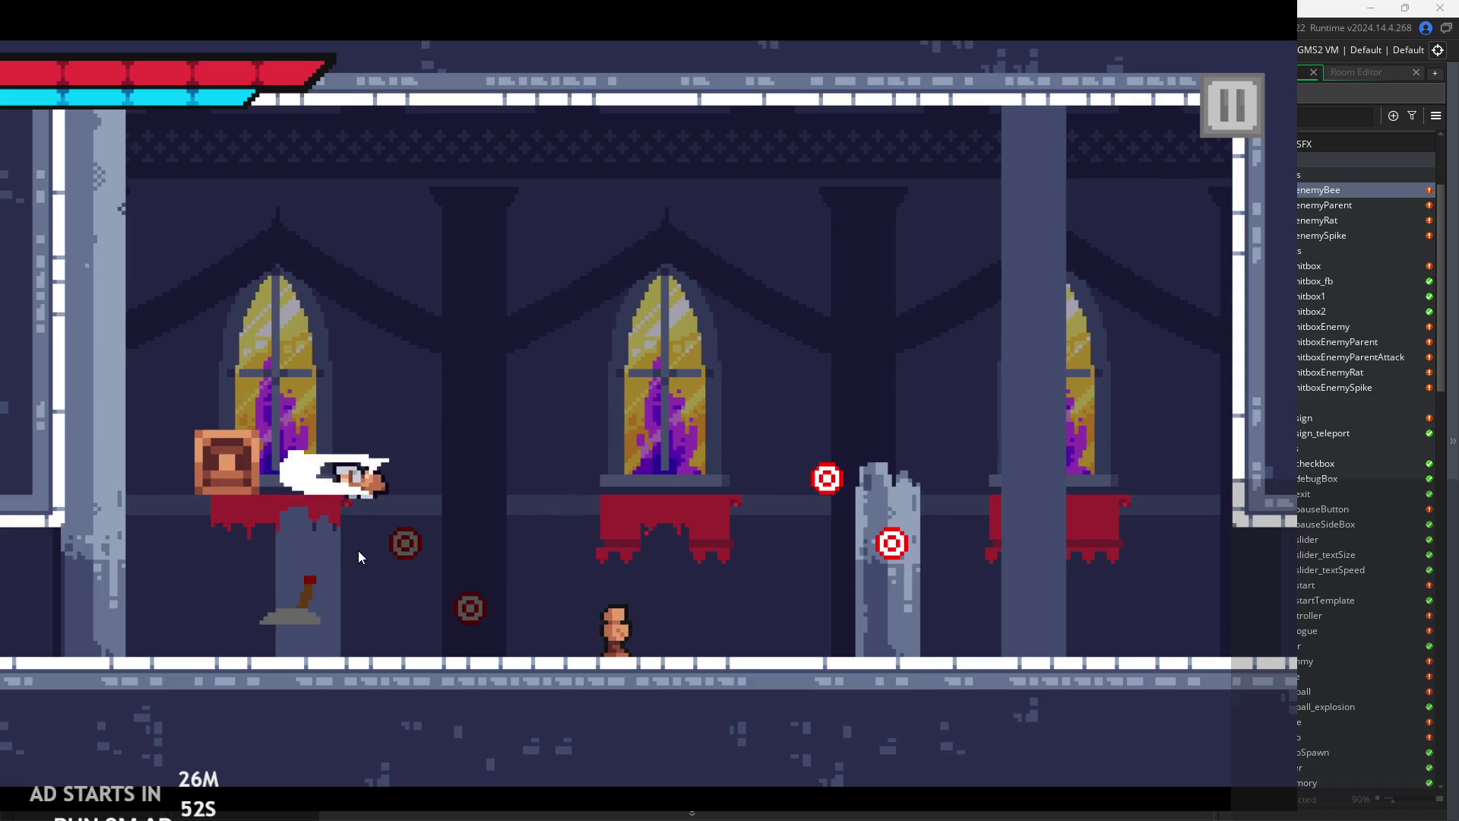
key("x")
key("Up")
key("Right")
key("Left")
key("x")
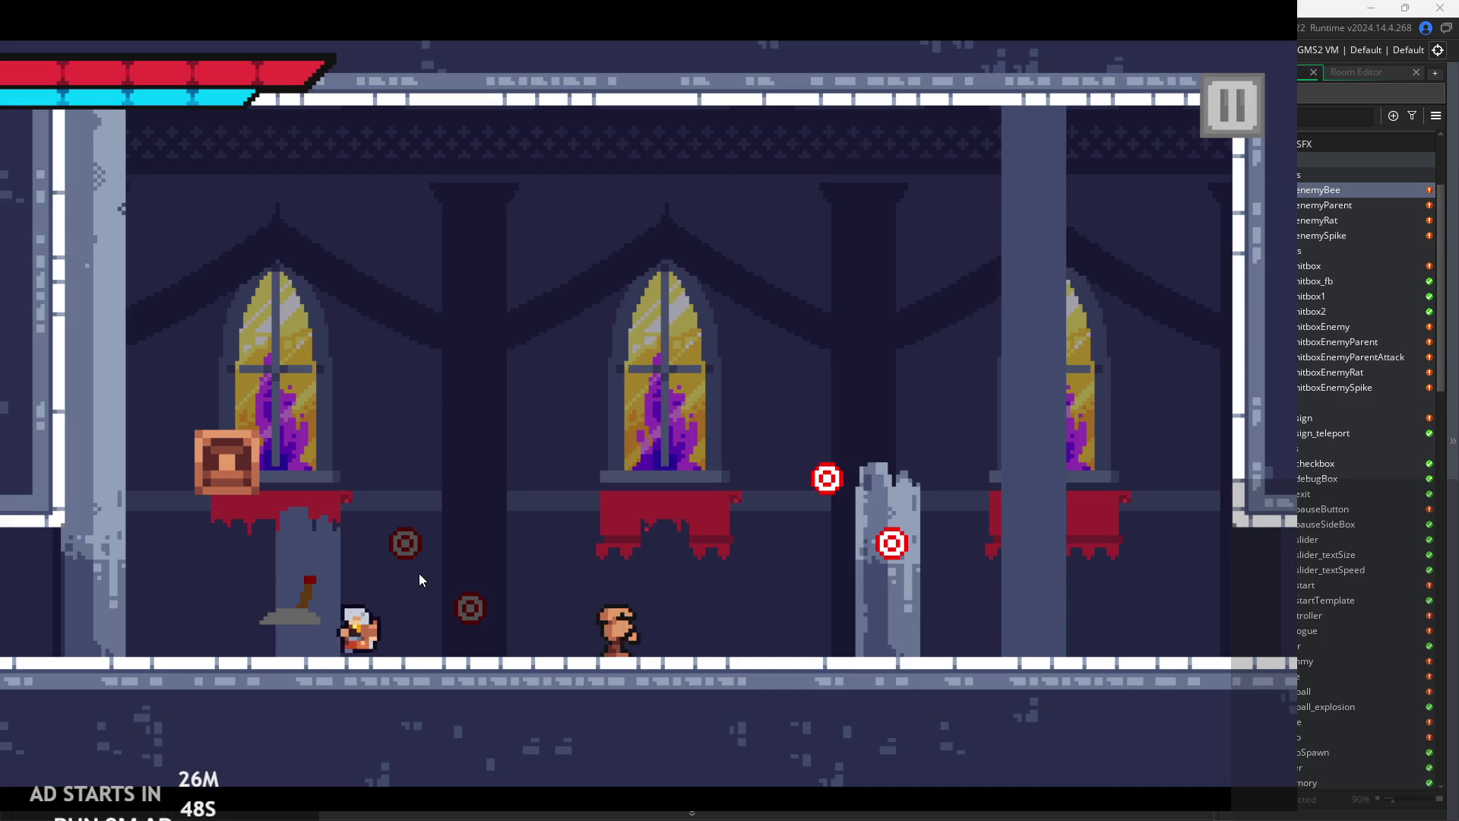
- Exit right into the next room and jump along its raised step and lower floor
key("Right")
key("Right")
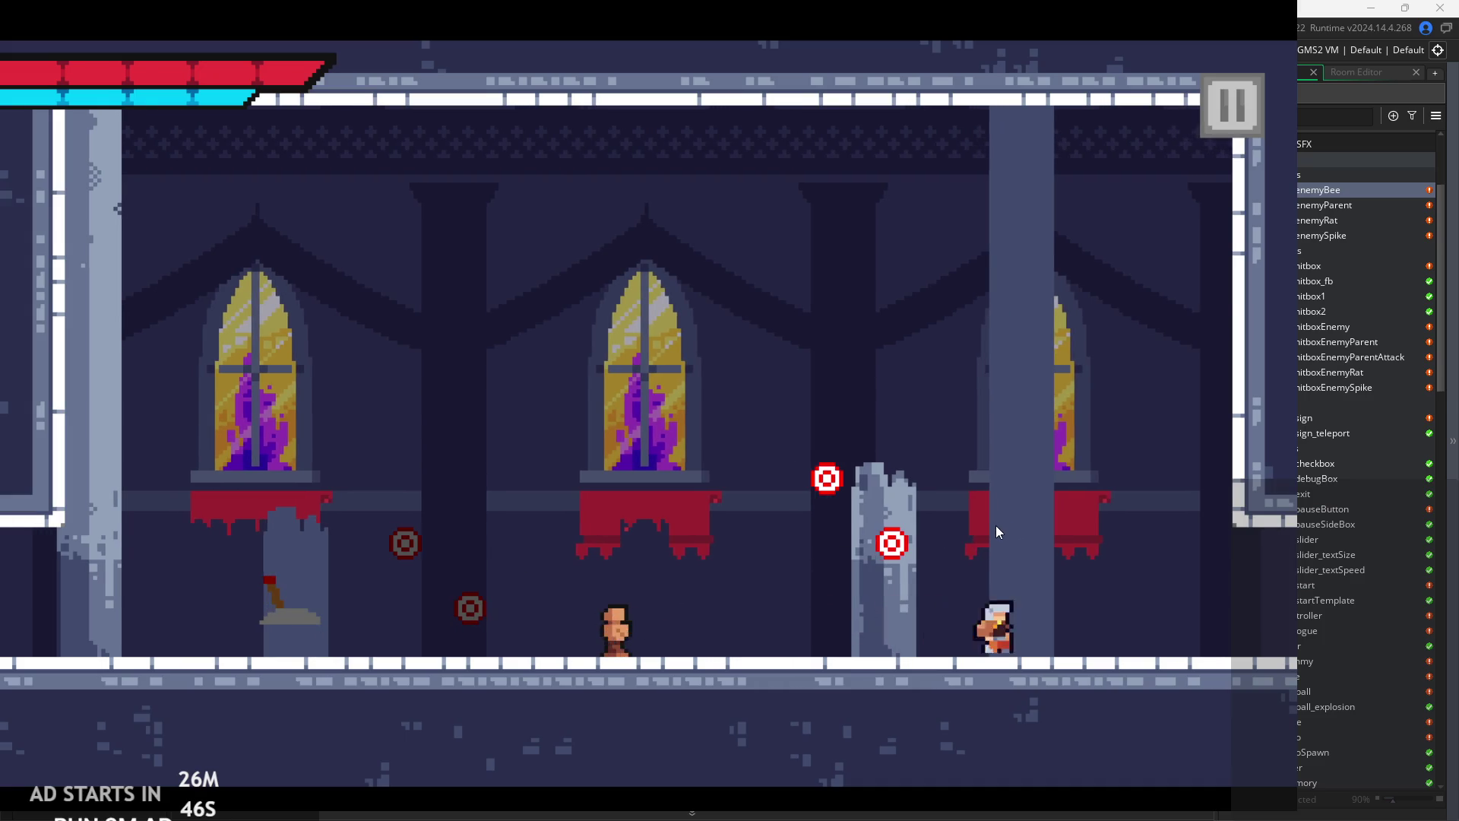
key("Right")
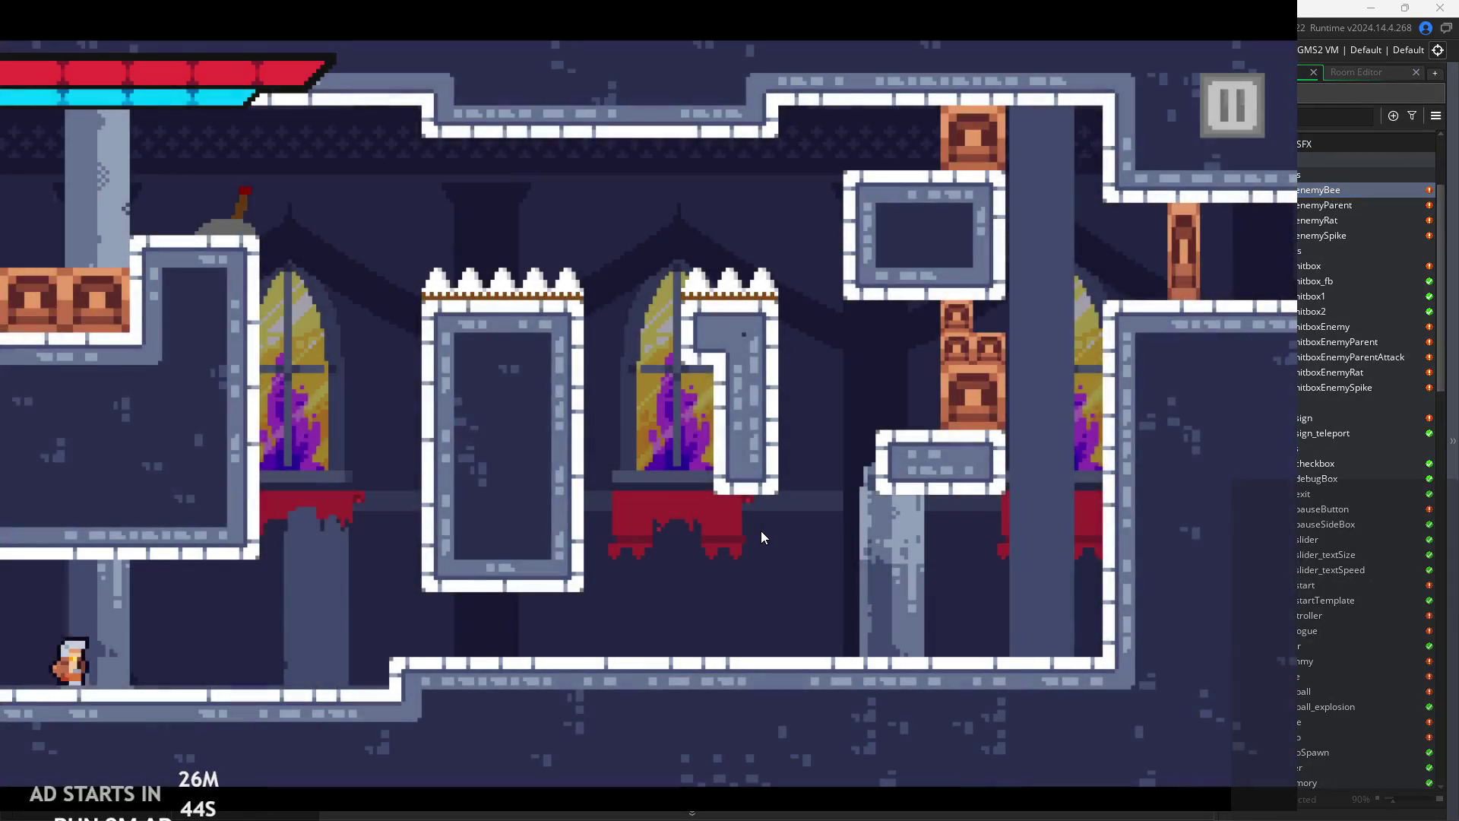
key("z")
key("Right")
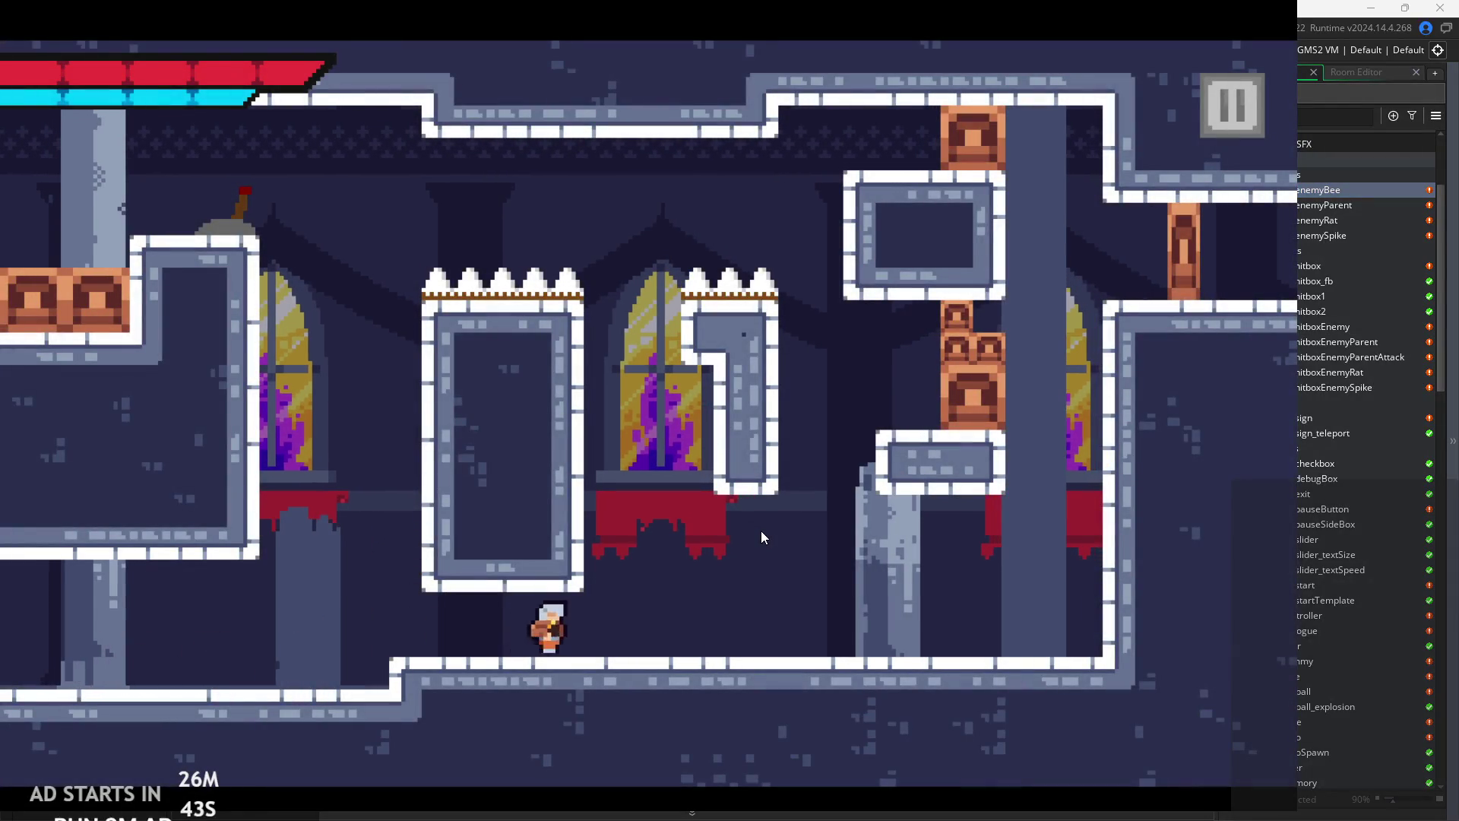
key("z")
key("Left")
key("Left")
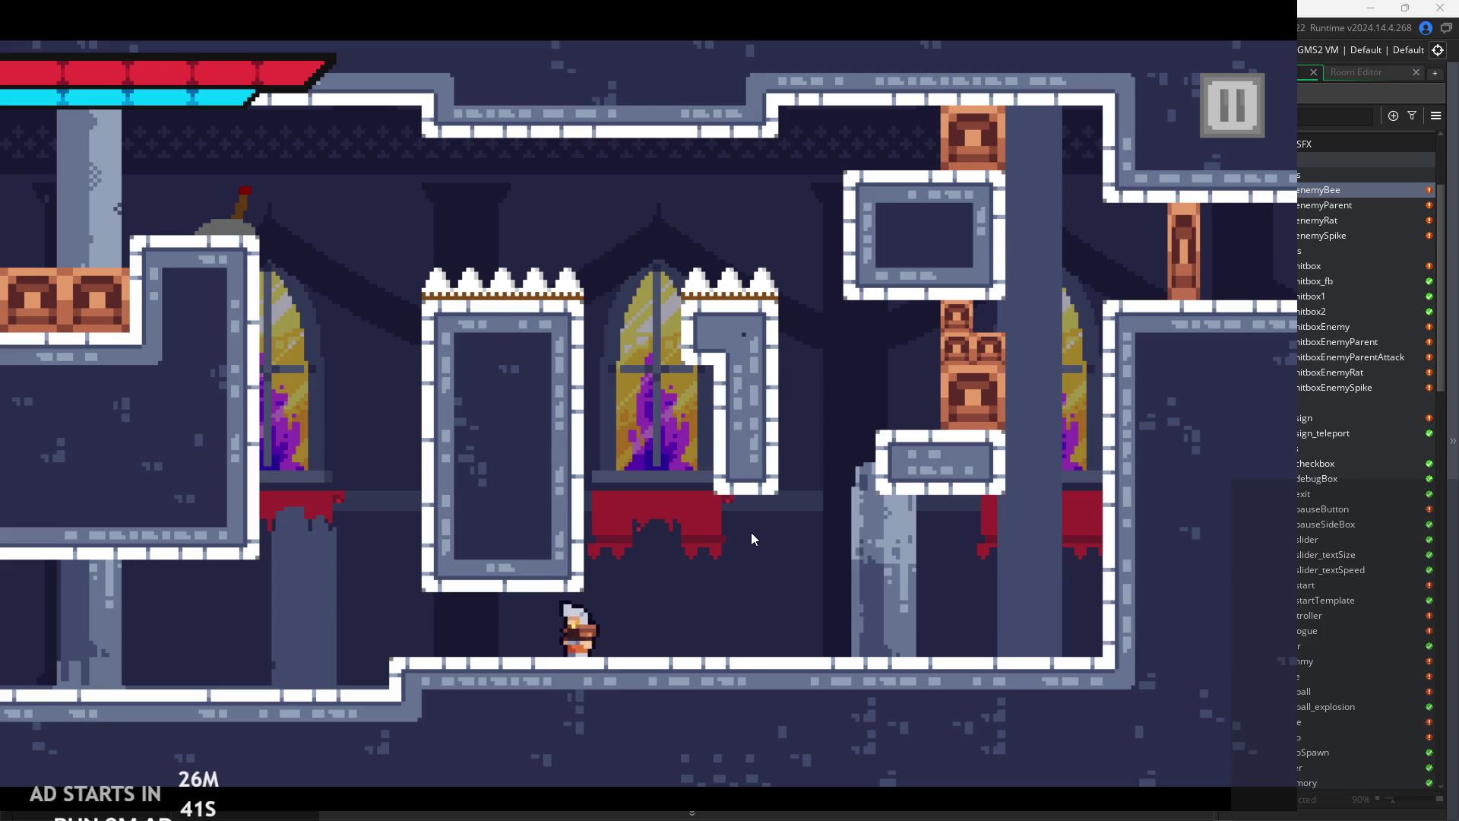
key("Right")
key("z")
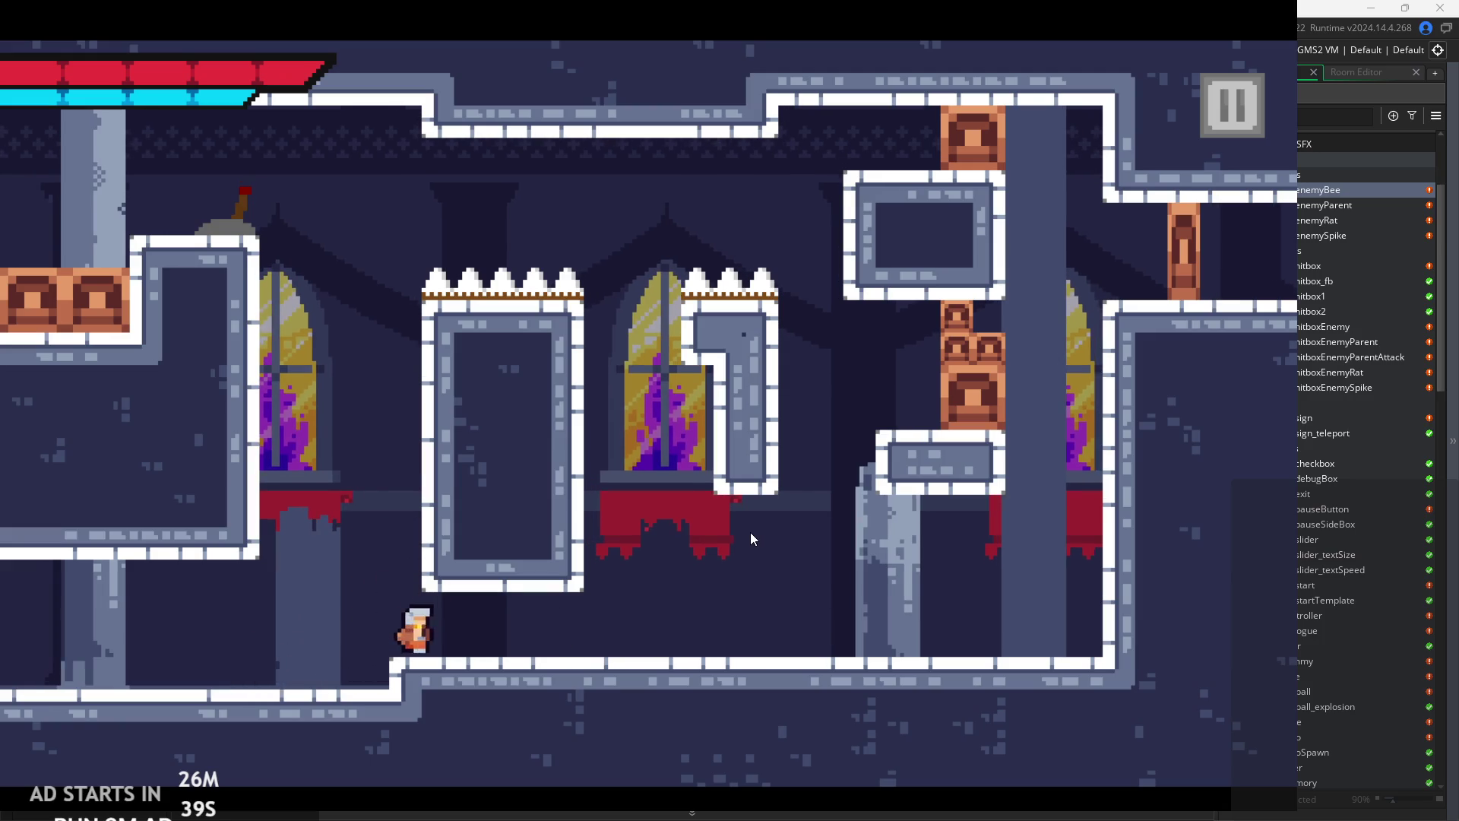
key("Right")
key("z")
key("Right")
key("Left")
key("Right")
key("Left")
- Run back left across the target room, then pause and exit the game
key("Left")
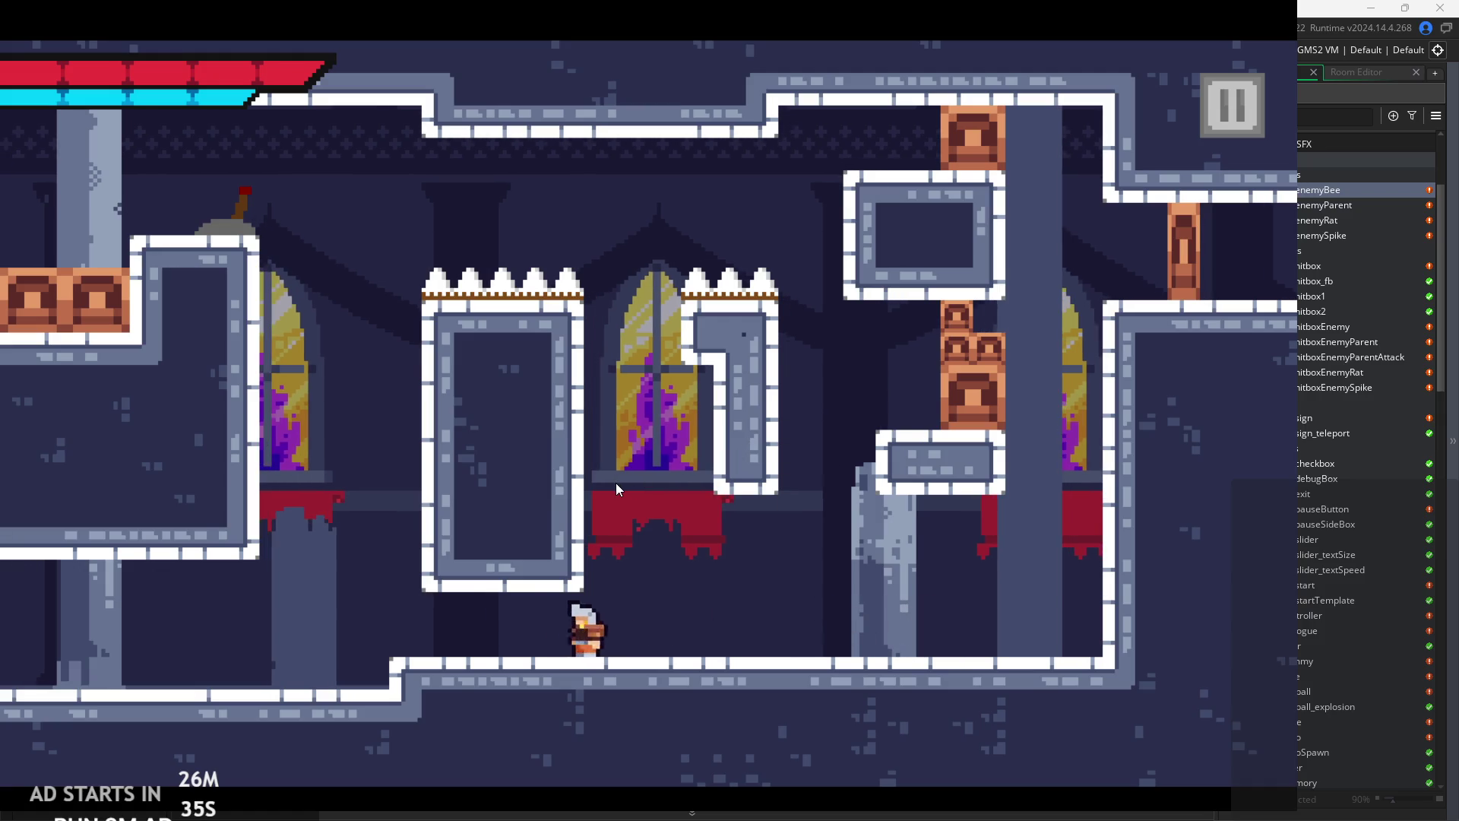
key("Left")
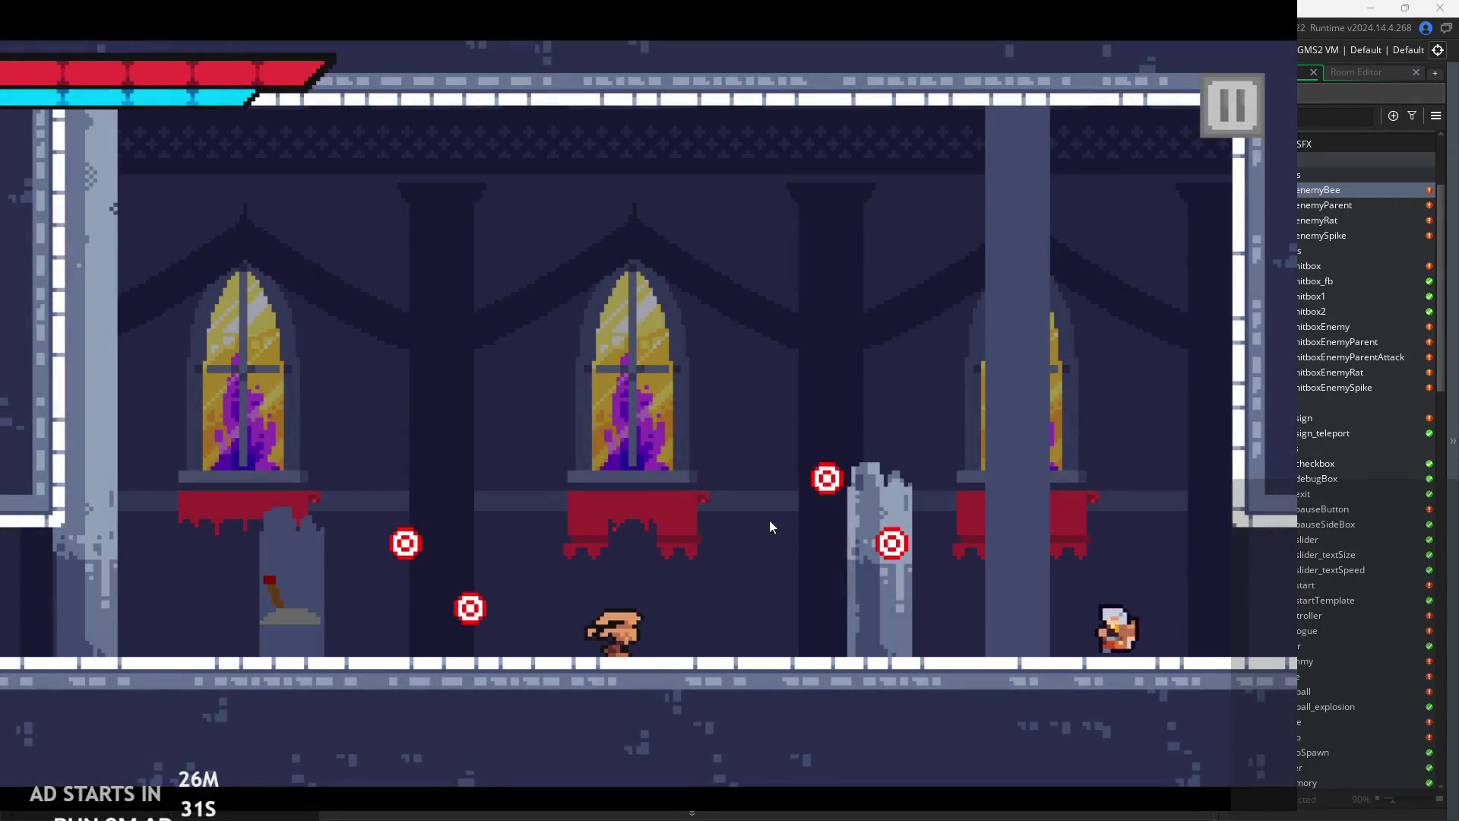
key("Left")
left_click(1231, 114)
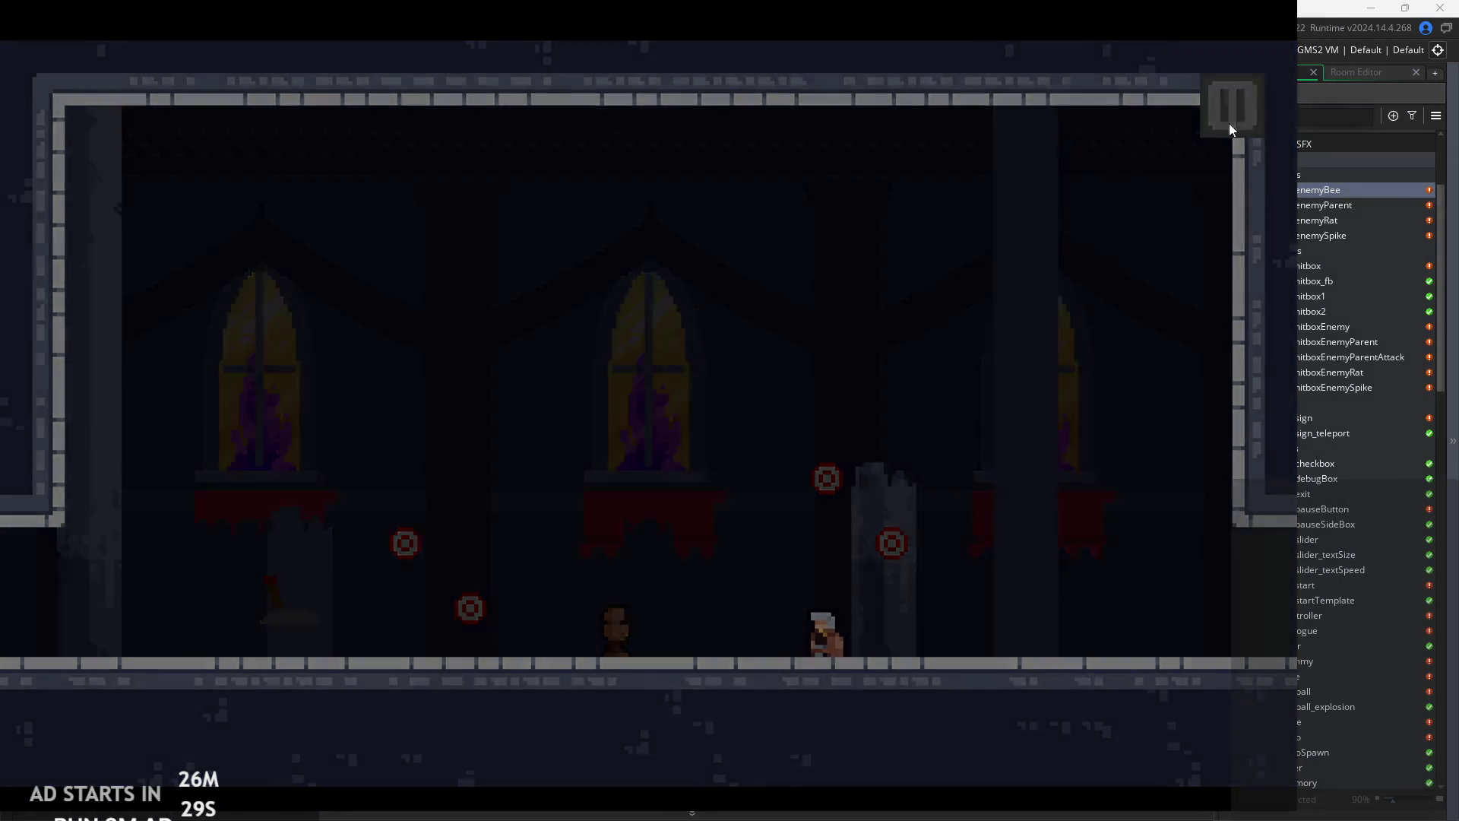
left_click(1123, 662)
- Open rom_temple_2 and paint a collision-tile ledge across its upper-left area
scroll(1312, 449, "down", 3)
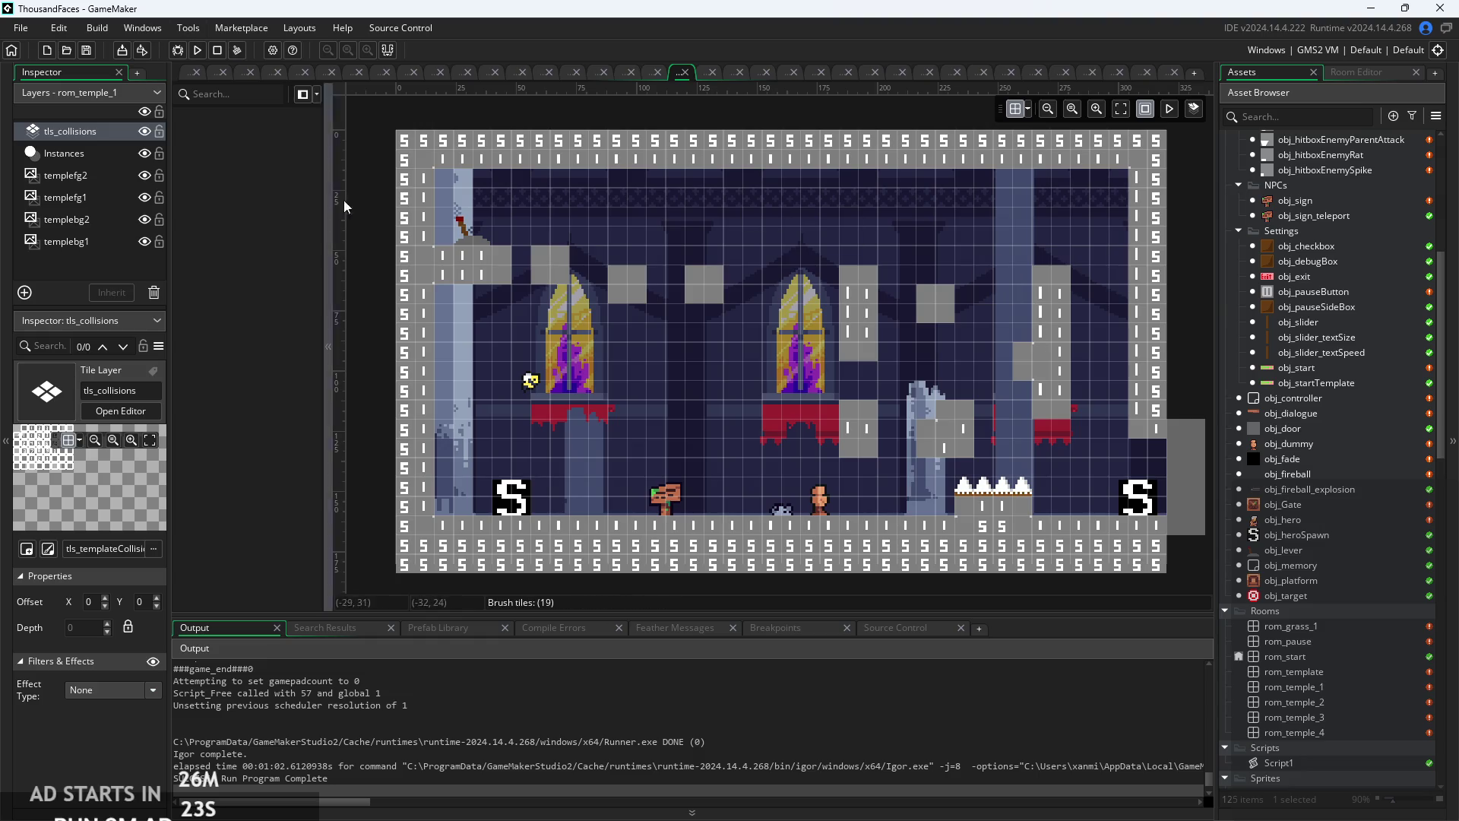
scroll(387, 215, "down", 2)
scroll(388, 217, "up", 1)
scroll(1353, 655, "down", 1)
double_click(1342, 668)
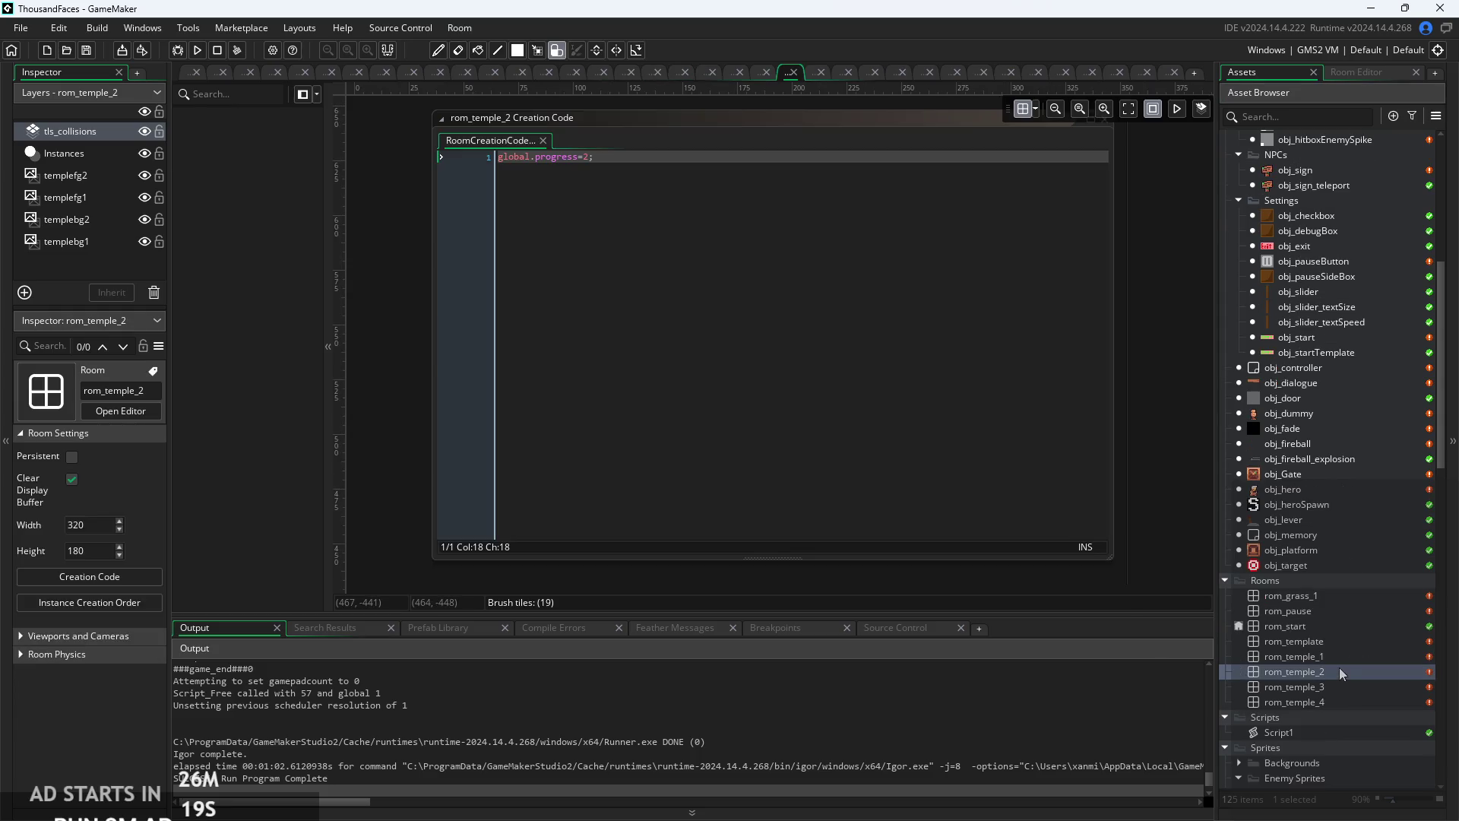
scroll(1182, 336, "down", 8)
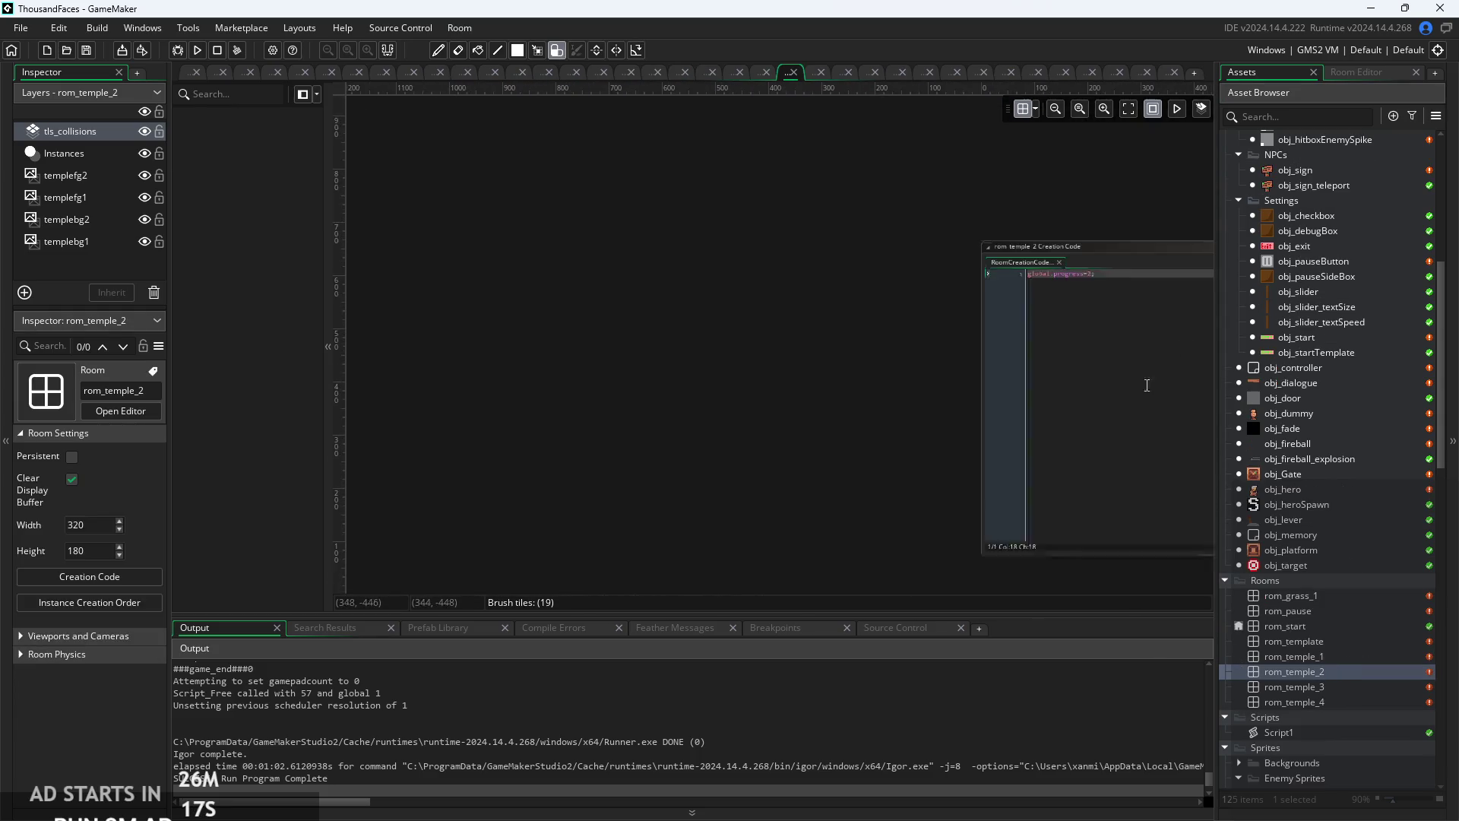
scroll(996, 352, "up", 8)
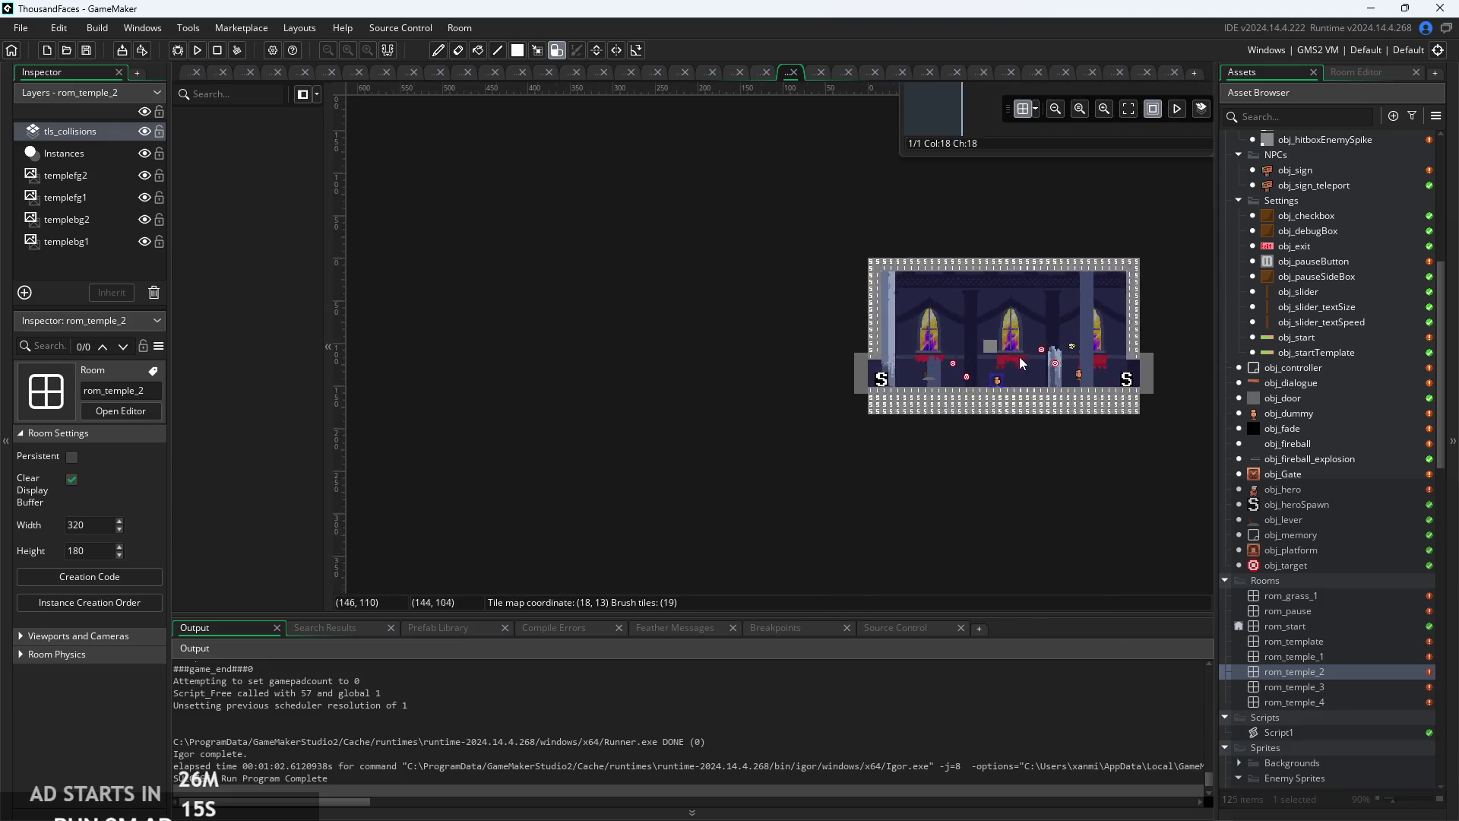
scroll(934, 362, "down", 3)
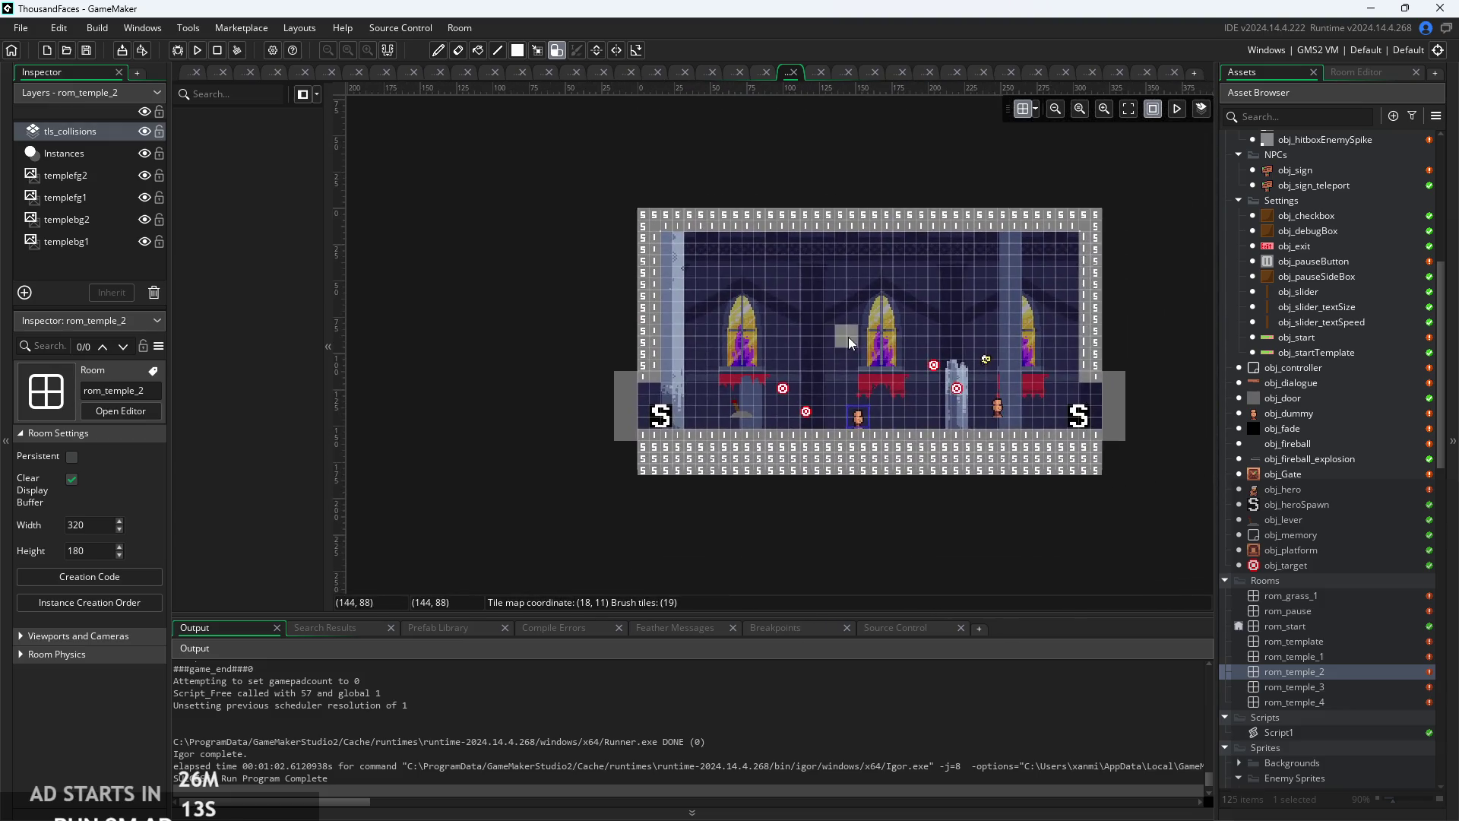
scroll(848, 336, "up", 2)
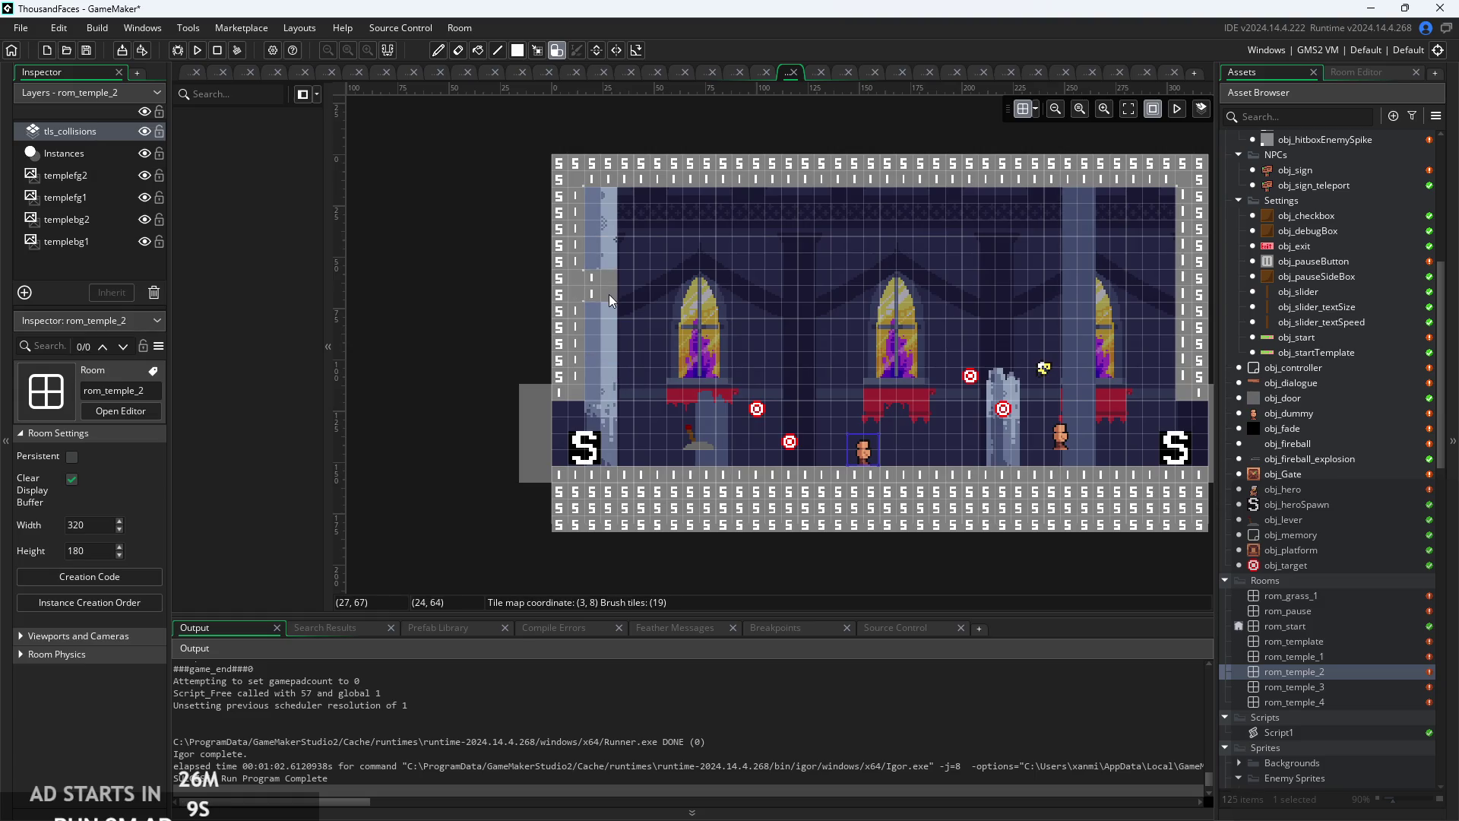
left_click_drag(608, 294, 782, 288)
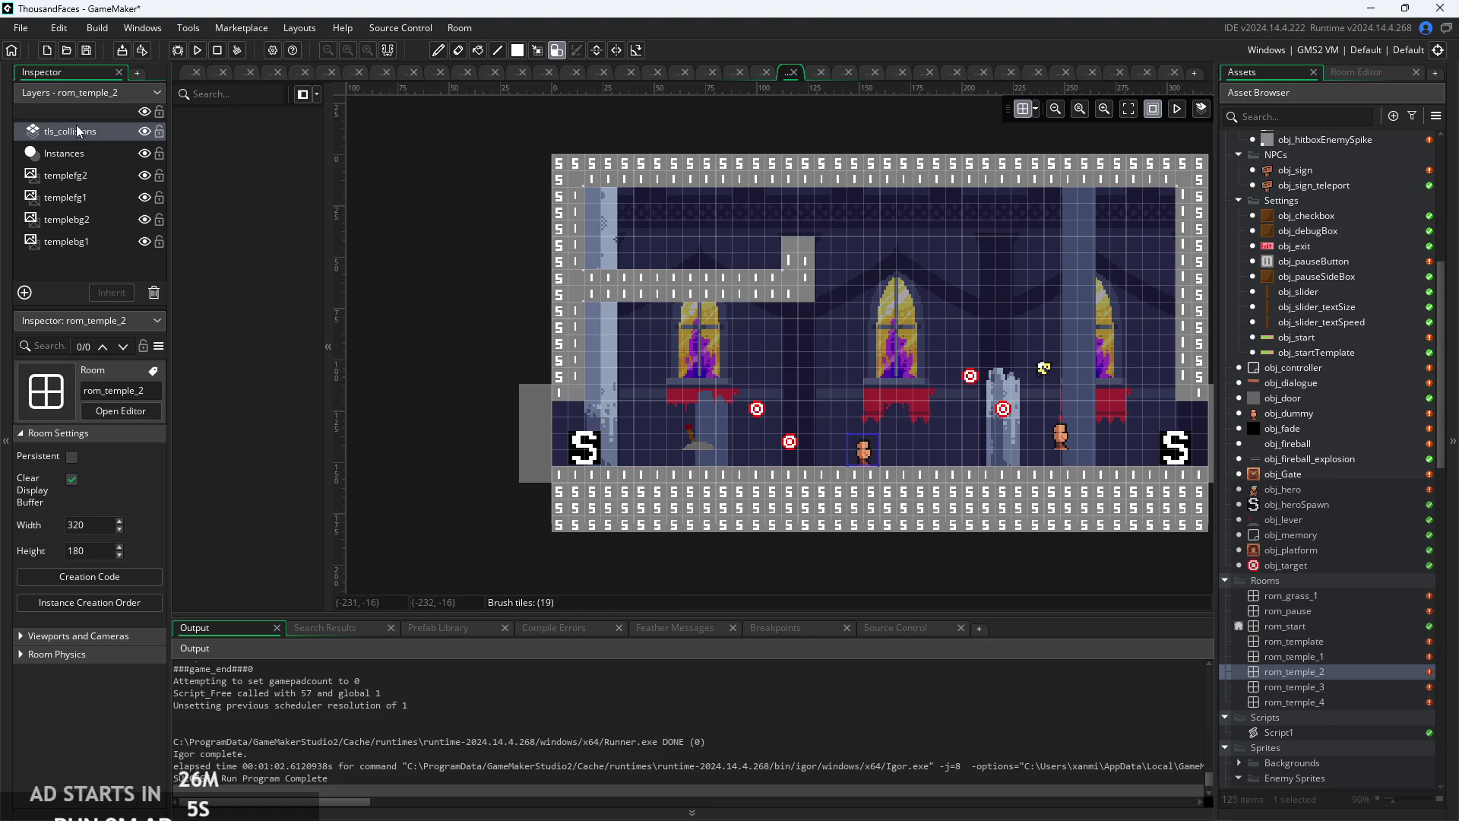
- On the Instances layer, move one target higher on the left and others to the upper right
left_click(69, 154)
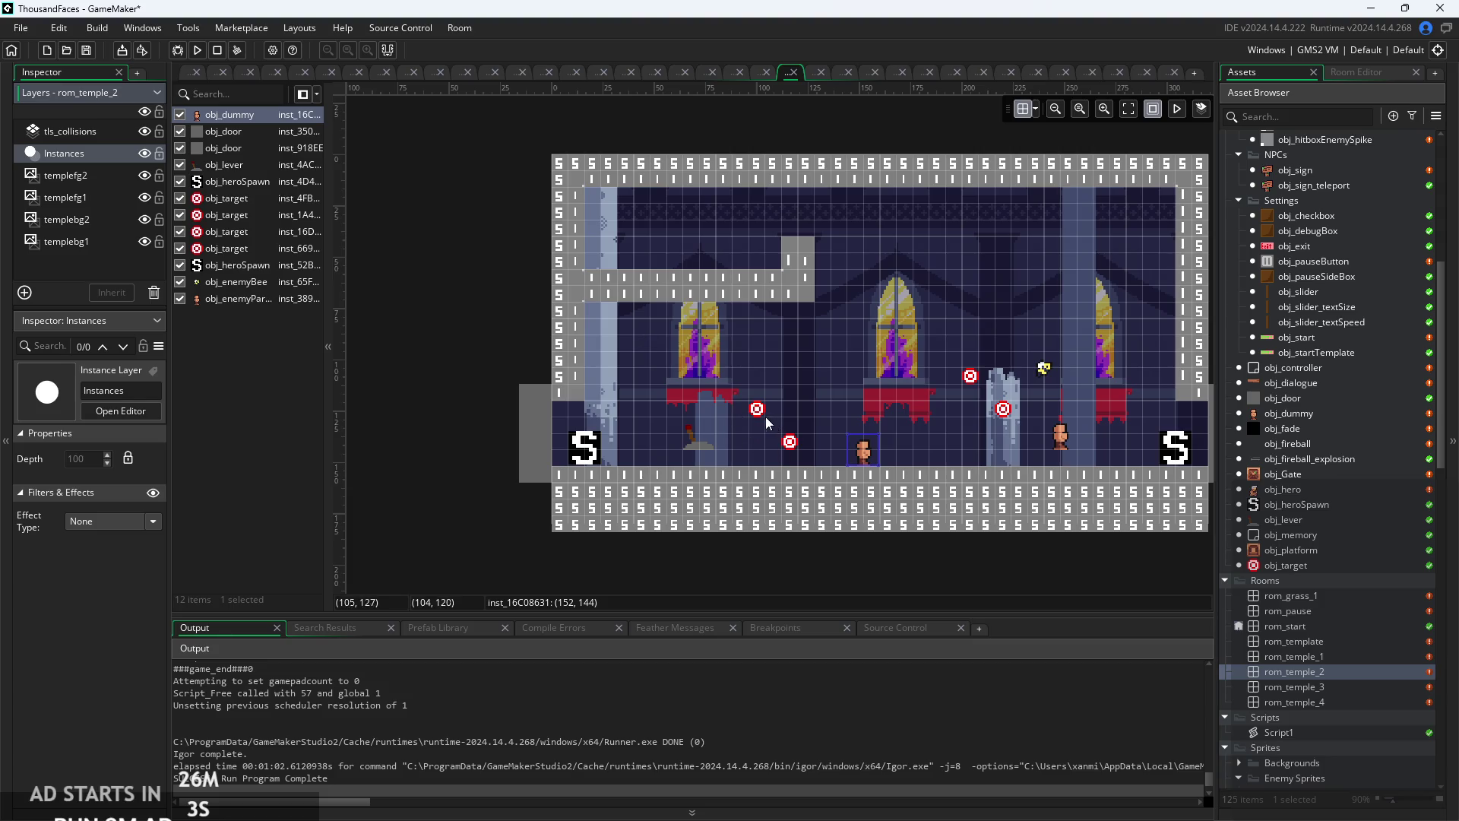
left_click(759, 412)
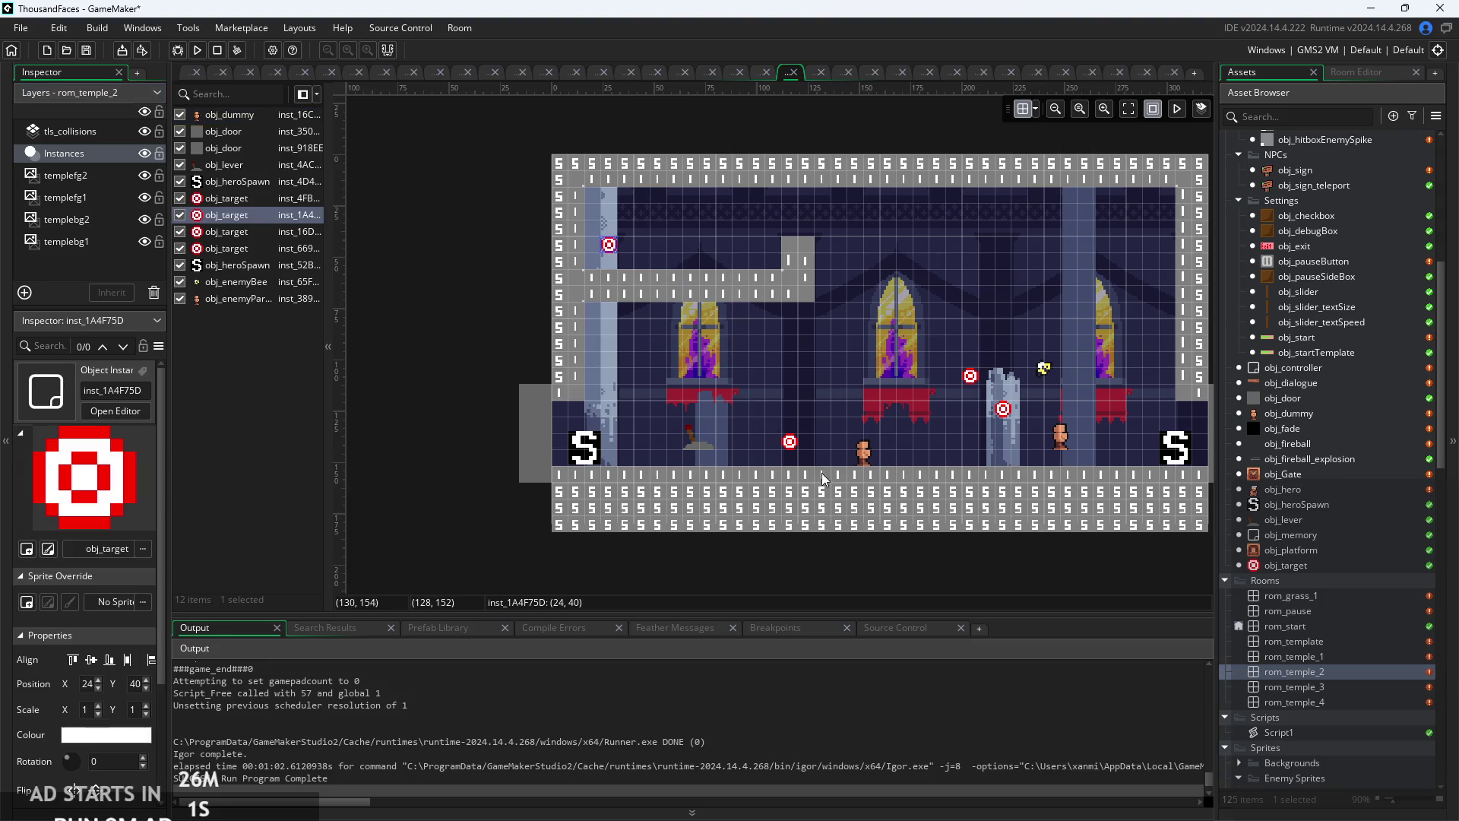
left_click_drag(791, 454, 649, 347)
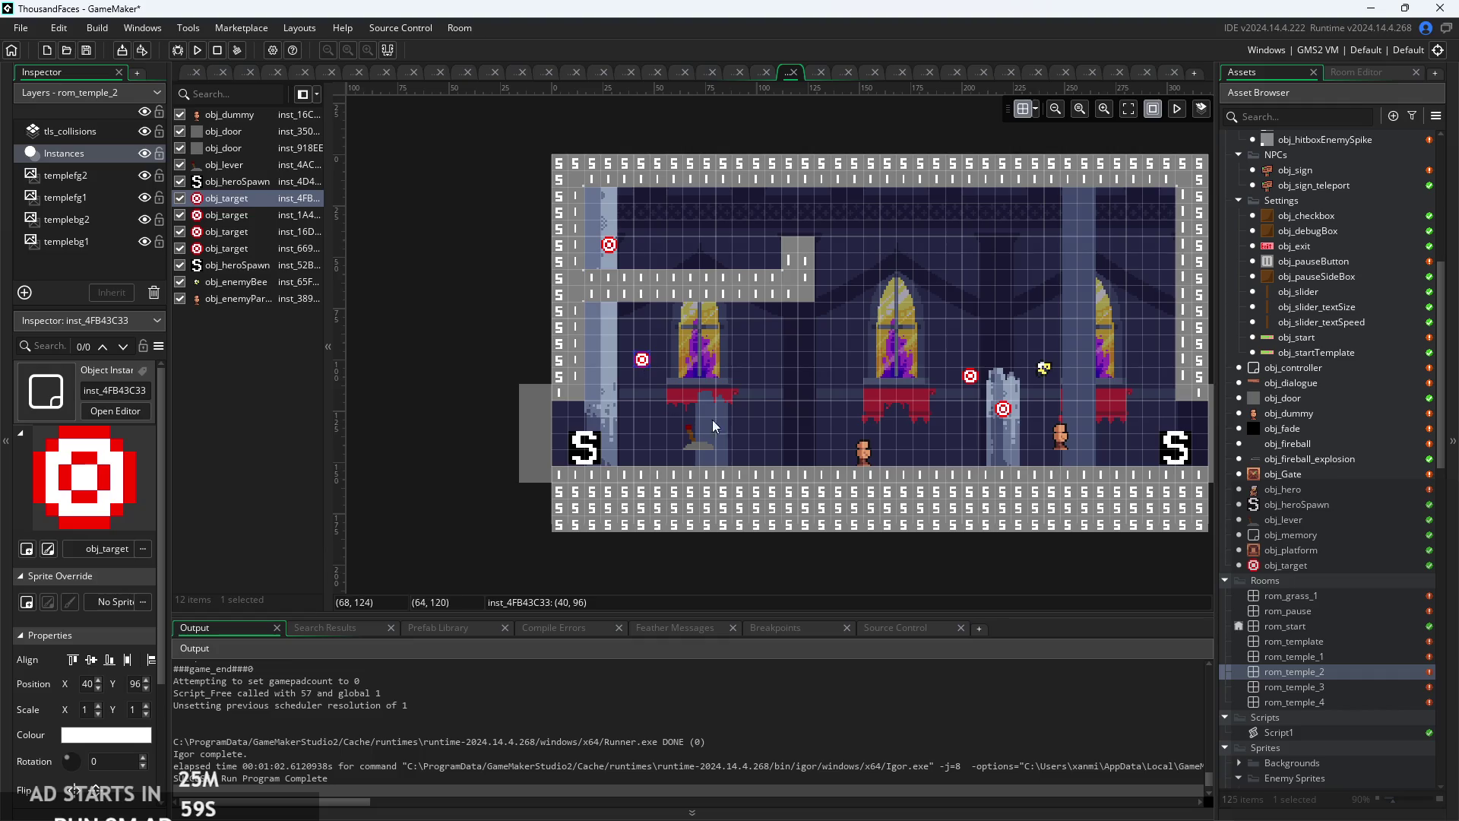
scroll(831, 405, "right", 3)
scroll(843, 388, "up", 1)
left_click(859, 365)
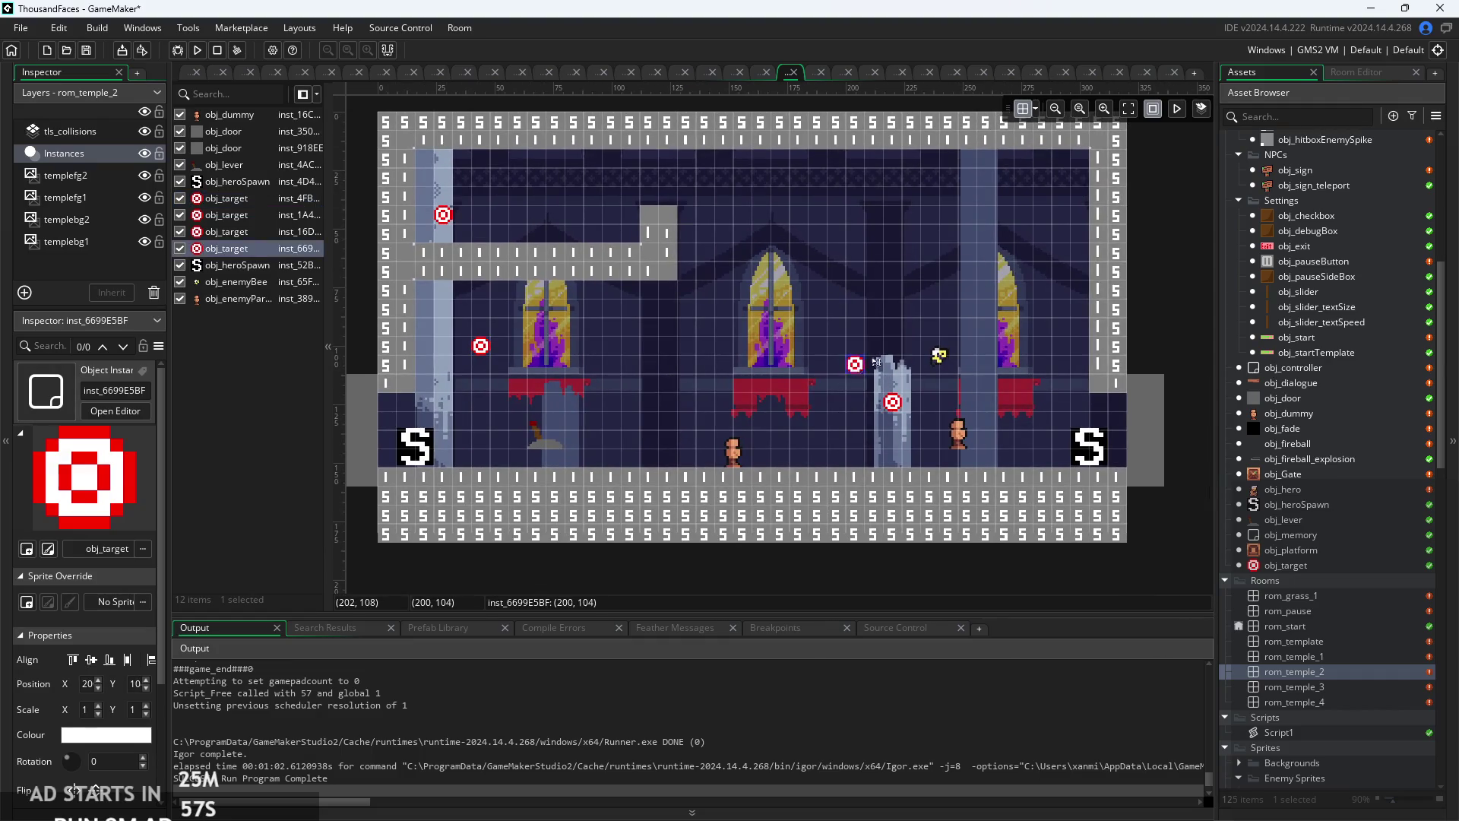
left_click_drag(894, 409, 1048, 308)
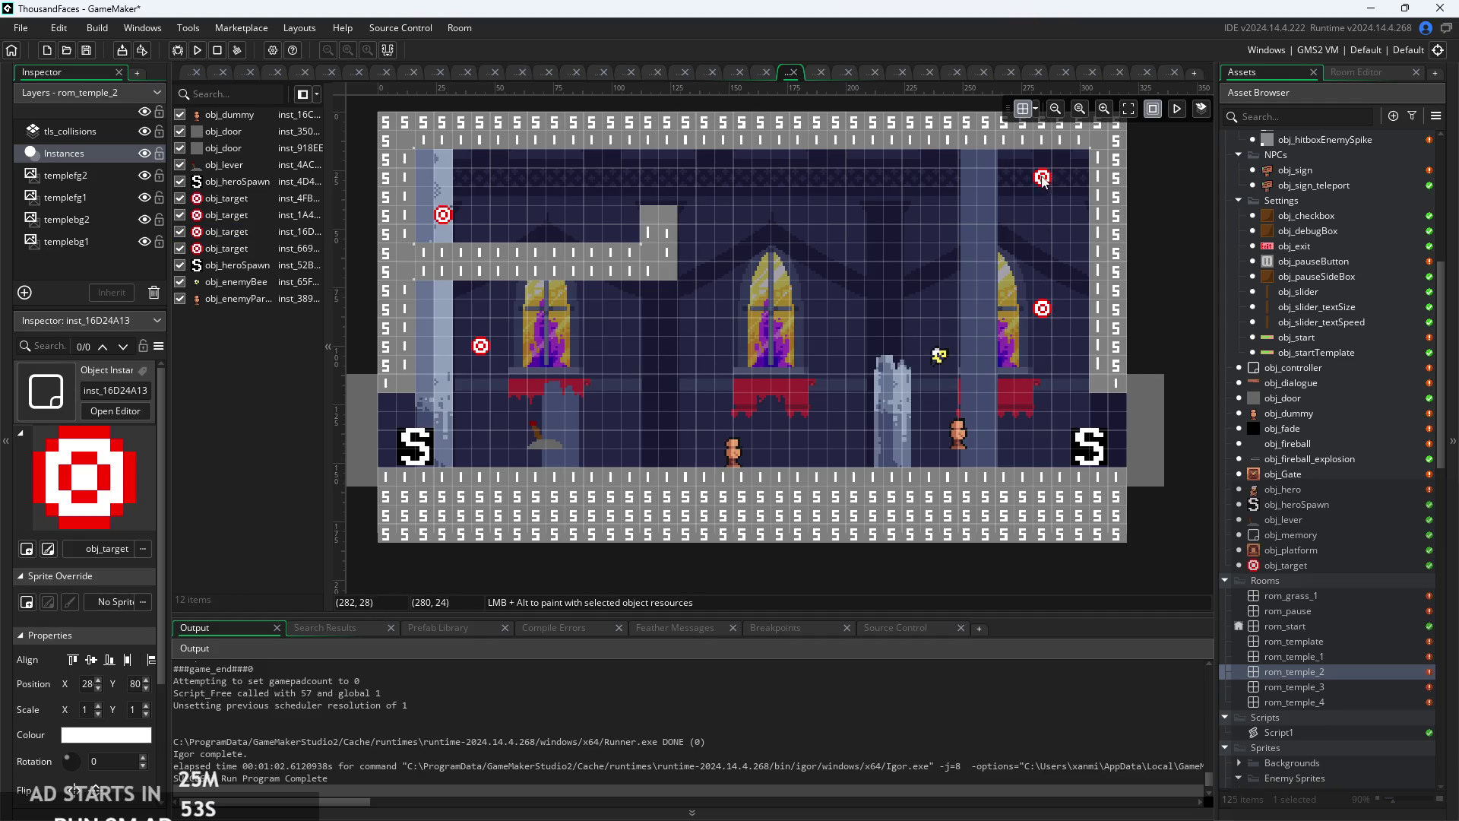
left_click_drag(1043, 321, 1053, 328)
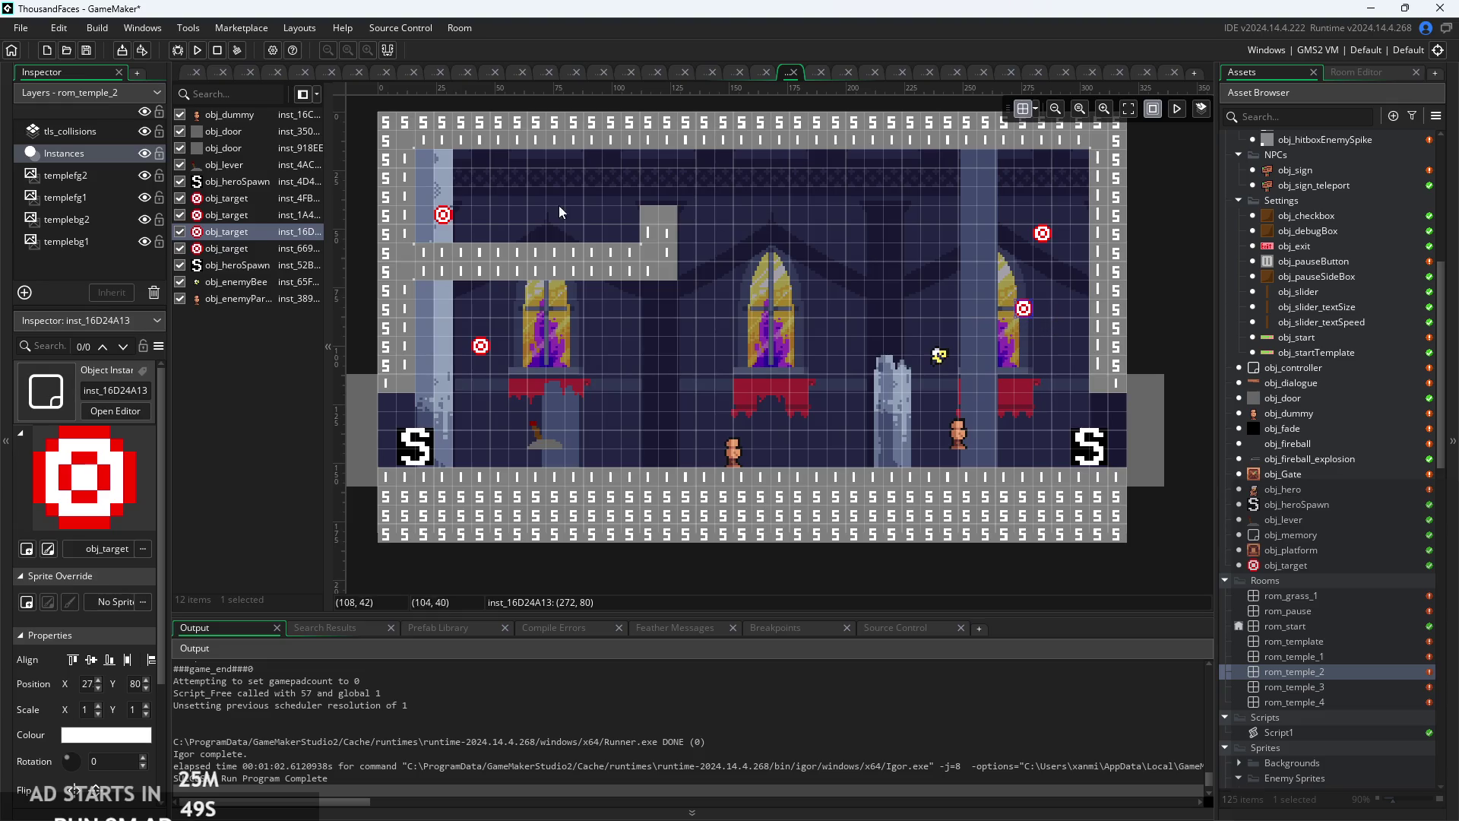
- Select the existing rat enemy and duplicate it onto the new upper-left ledge
left_click(229, 115)
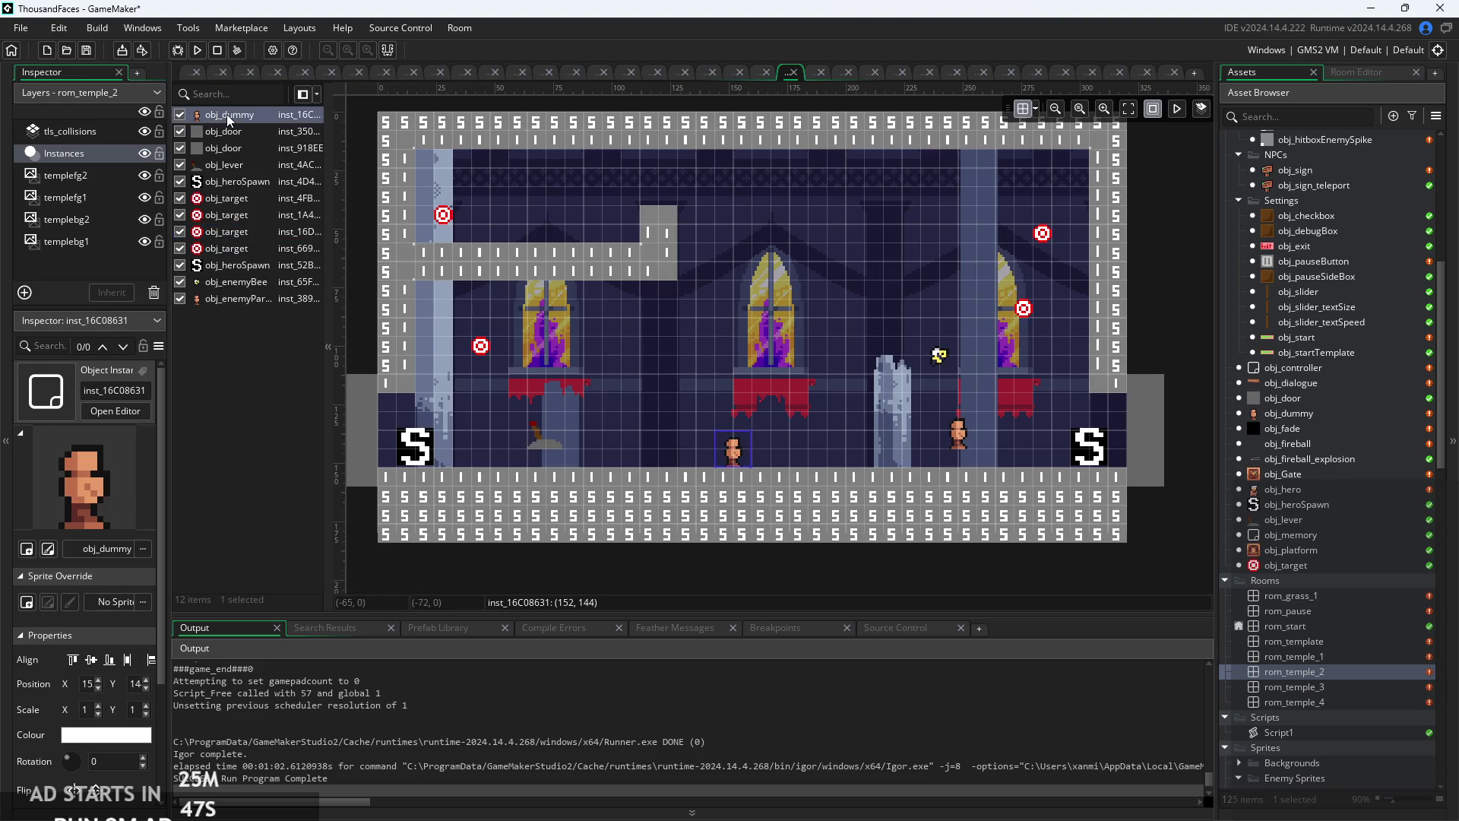
left_click(237, 298)
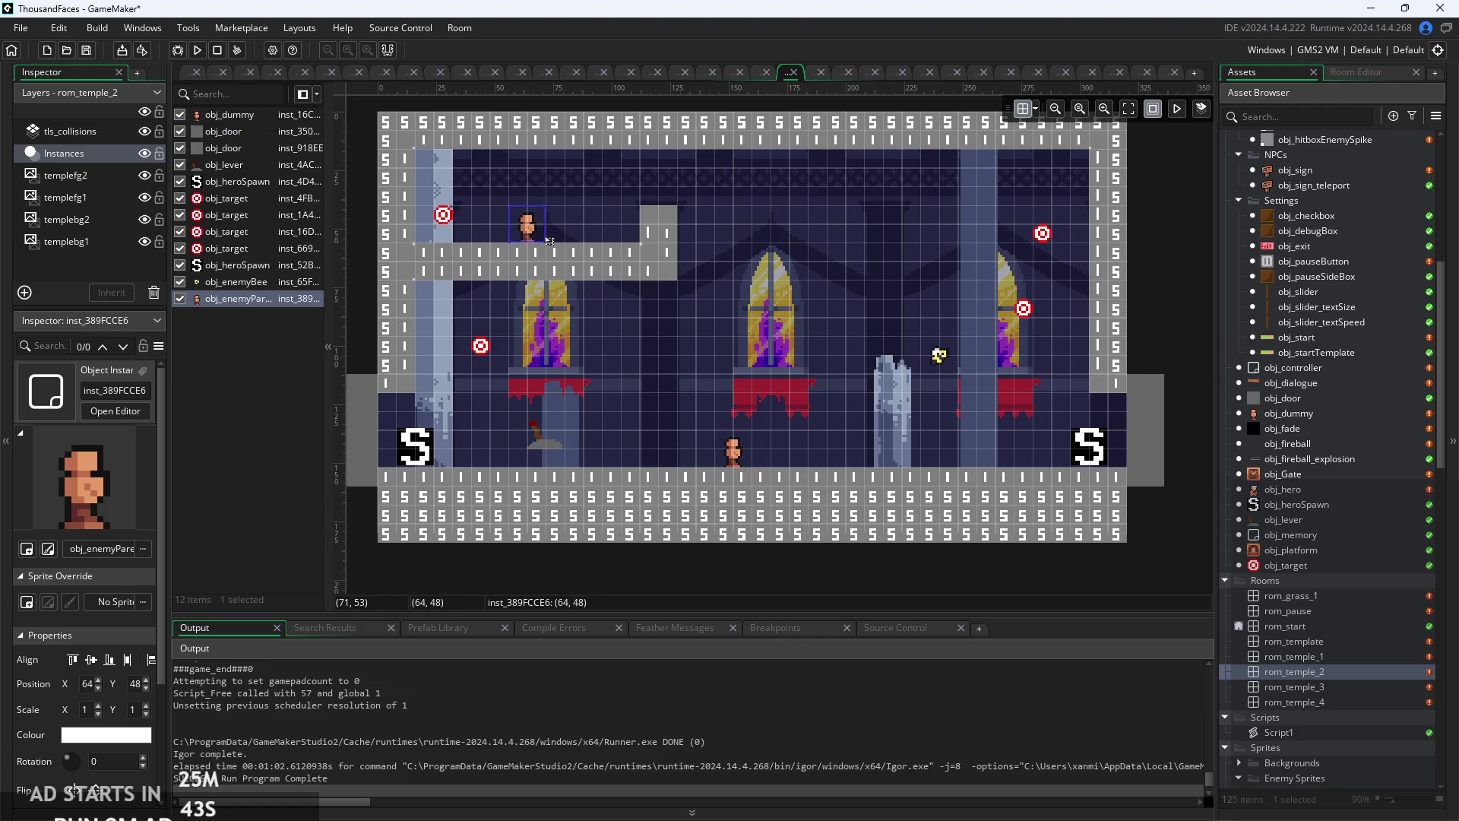
key("ctrl+v")
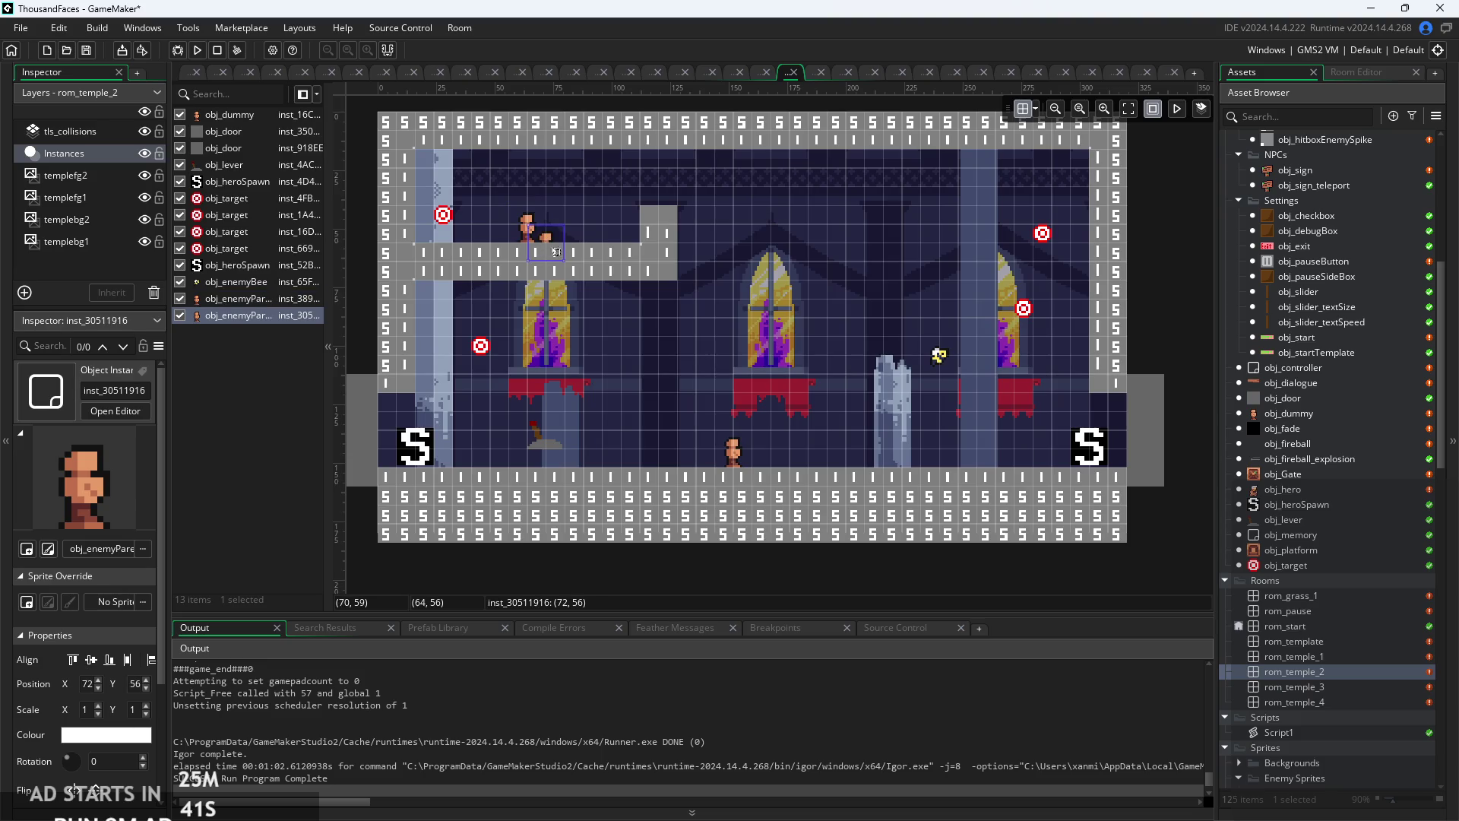
scroll(1342, 446, "up", 2)
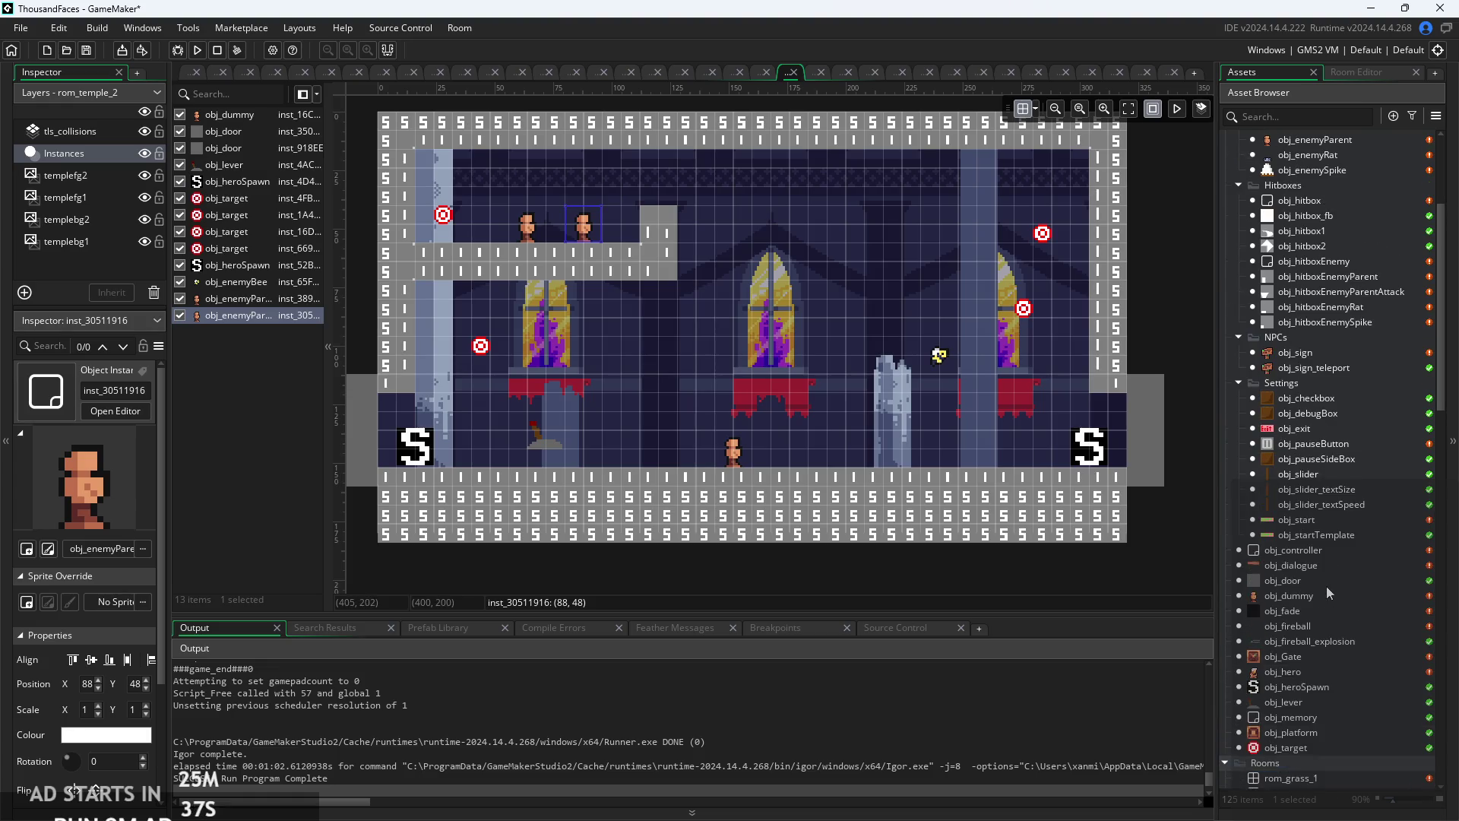
scroll(1327, 416, "up", 5)
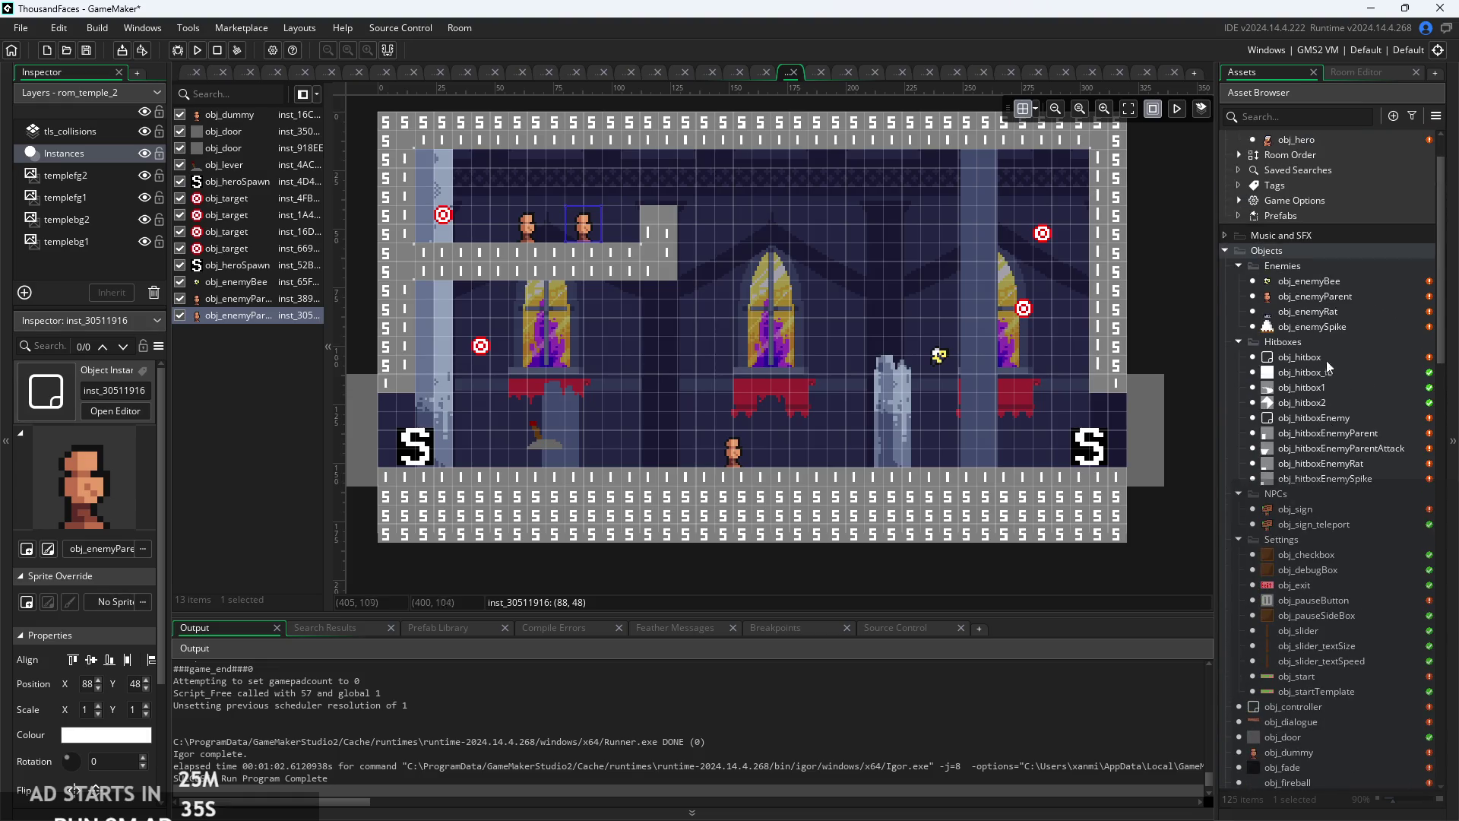
- Place several obj_enemyBee instances around the room, raising one and putting another near the top right
left_click(1317, 282)
left_click_drag(1314, 280, 451, 304)
mouse_move(1318, 281)
left_mouse_down()
mouse_move(1337, 293)
mouse_move(645, 307)
mouse_move(658, 300)
left_mouse_up()
left_click(940, 355)
mouse_move(940, 355)
left_mouse_down()
mouse_move(950, 304)
mouse_move(878, 306)
left_mouse_up()
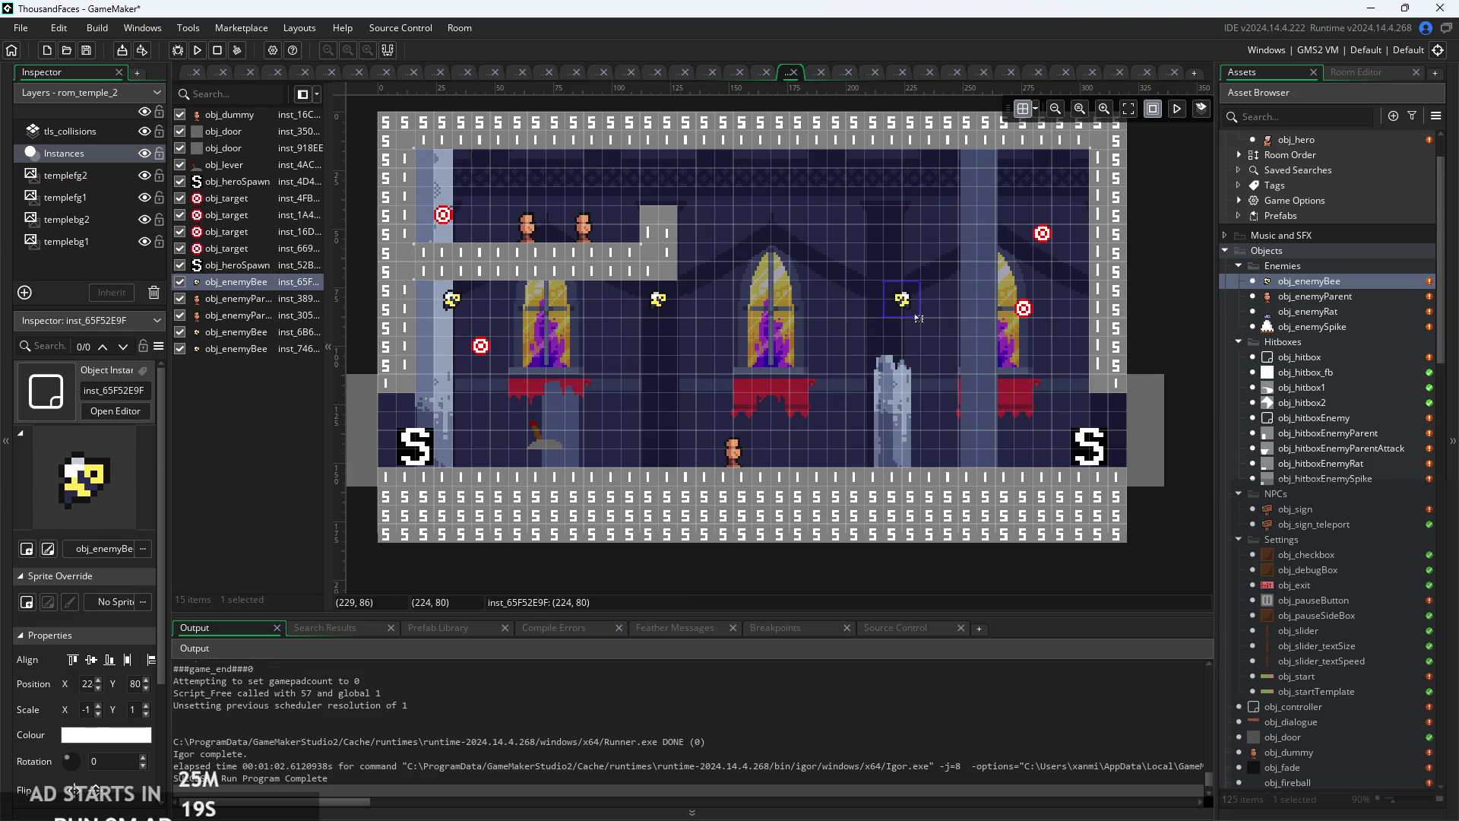
left_click(914, 315, "alt")
mouse_move(922, 315)
left_mouse_down()
mouse_move(1053, 287)
mouse_move(1039, 162)
mouse_move(904, 300)
mouse_move(959, 170)
left_mouse_up()
left_click(718, 322)
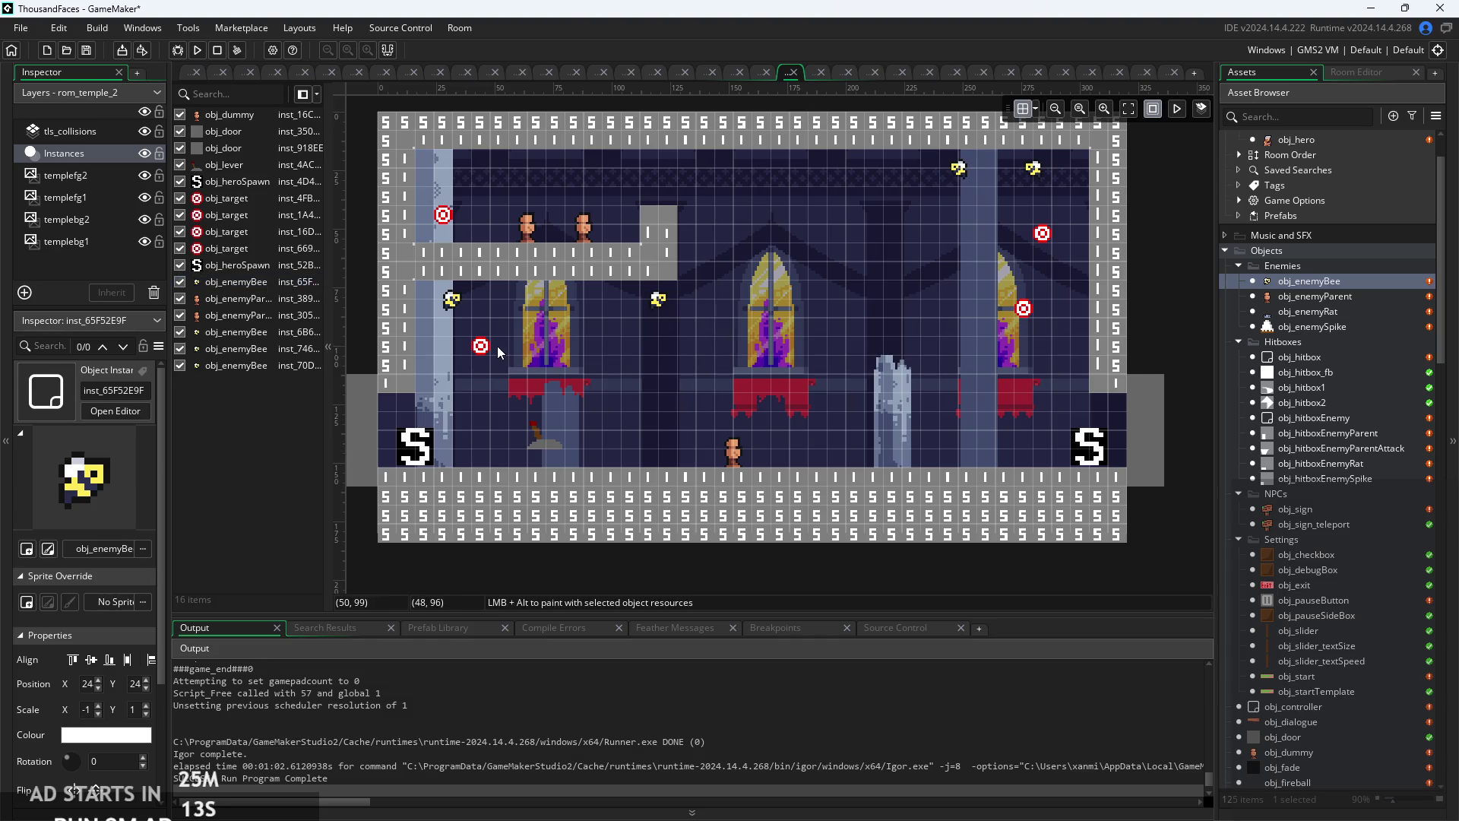
- Move the lever further right, lower a target near the right pillar, and inspect obj_controller
left_click(549, 449)
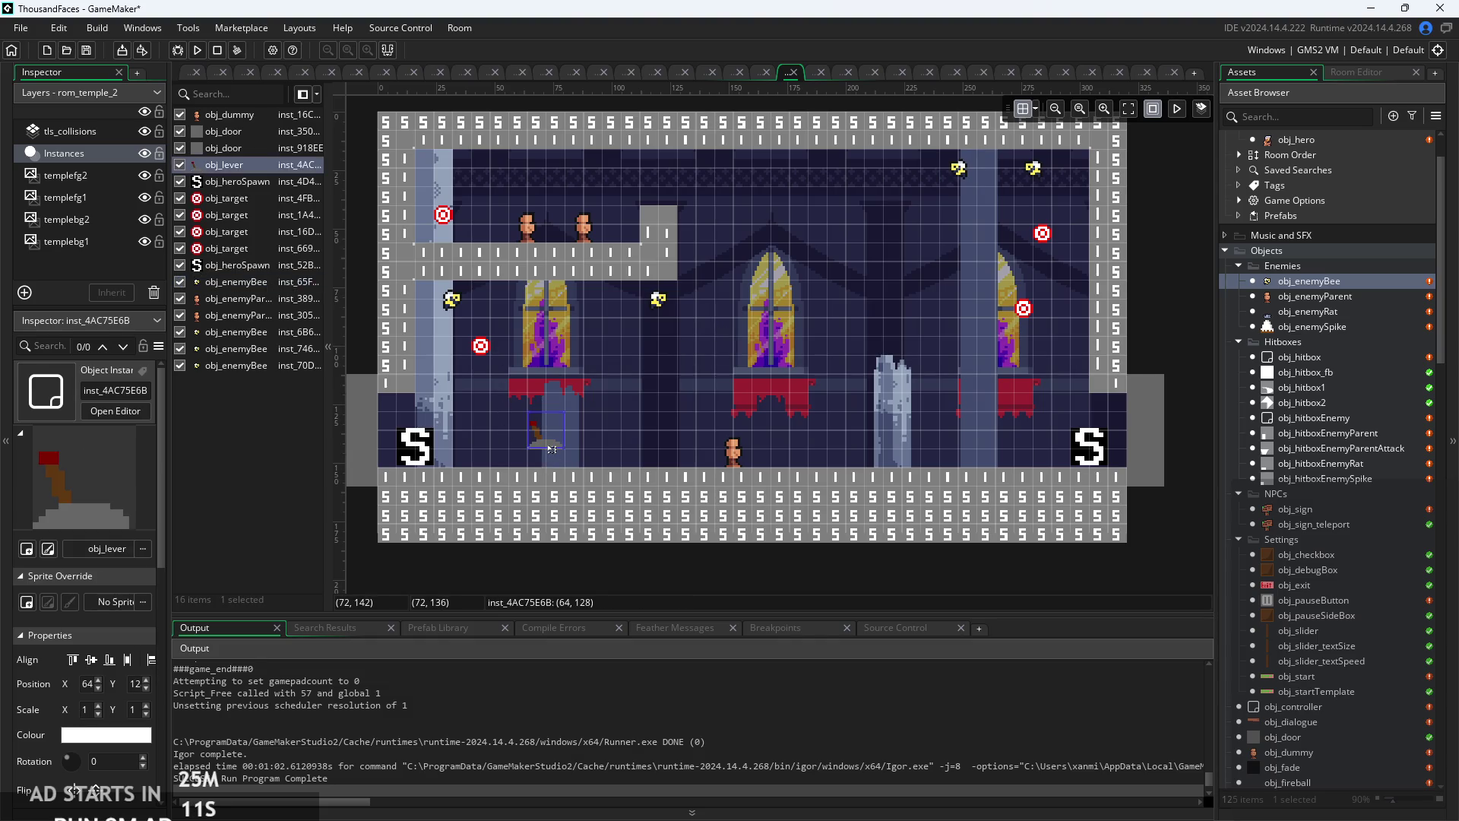
mouse_move(552, 448)
left_mouse_down()
mouse_move(680, 441)
mouse_move(660, 448)
left_mouse_up()
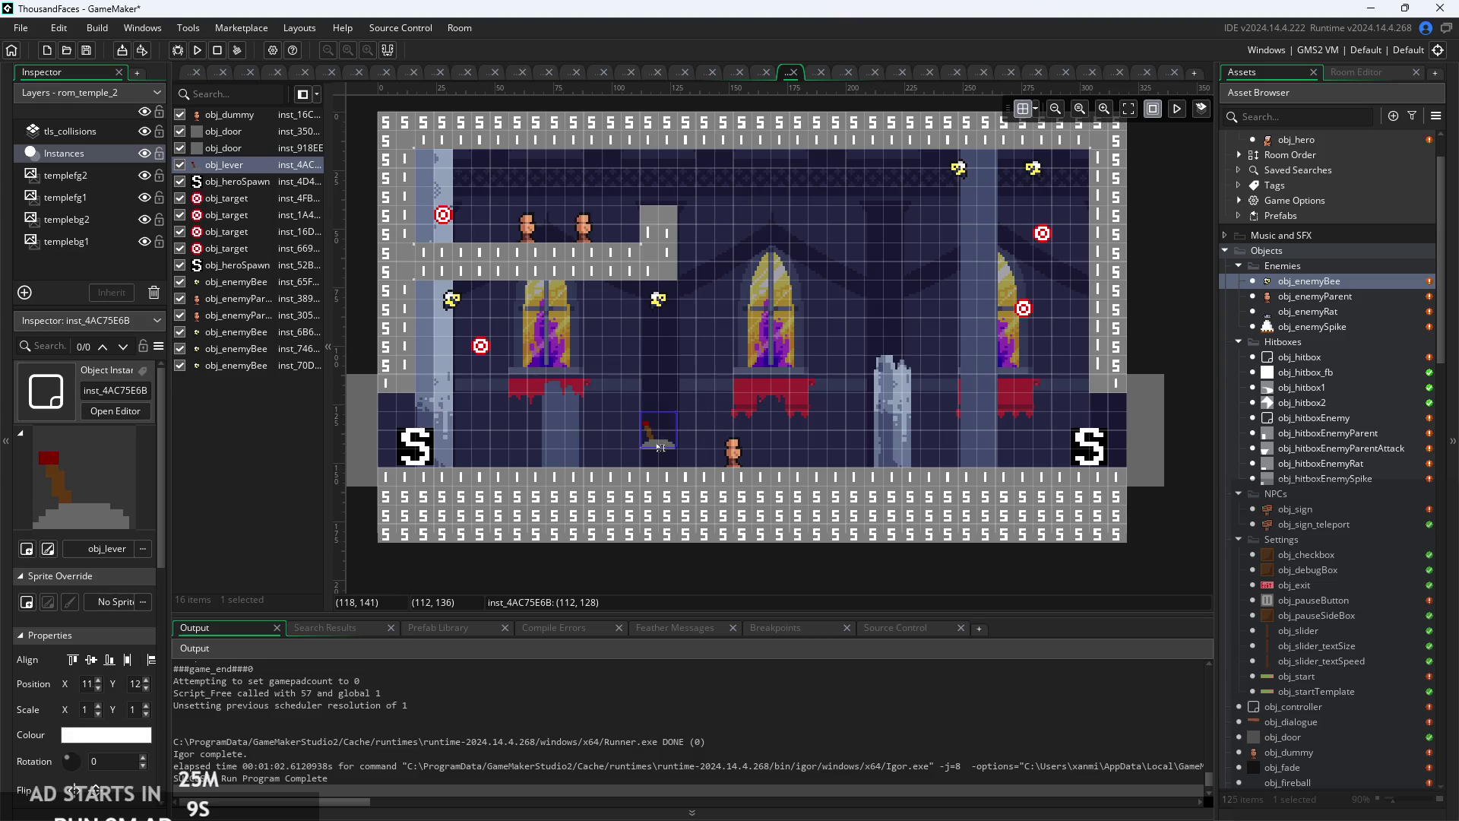
left_click_drag(1023, 308, 986, 402)
left_click(242, 133)
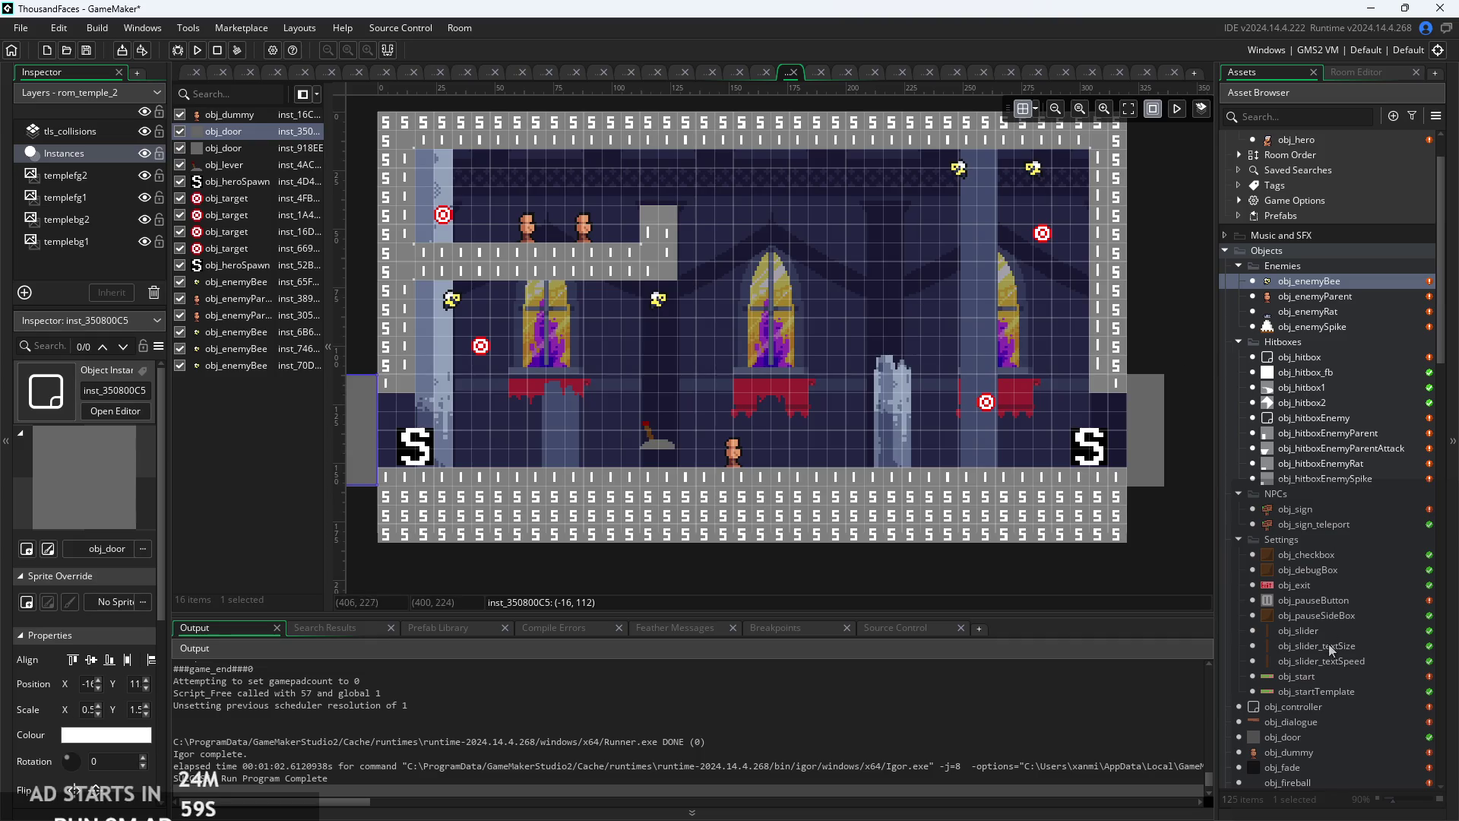
left_click(1322, 705)
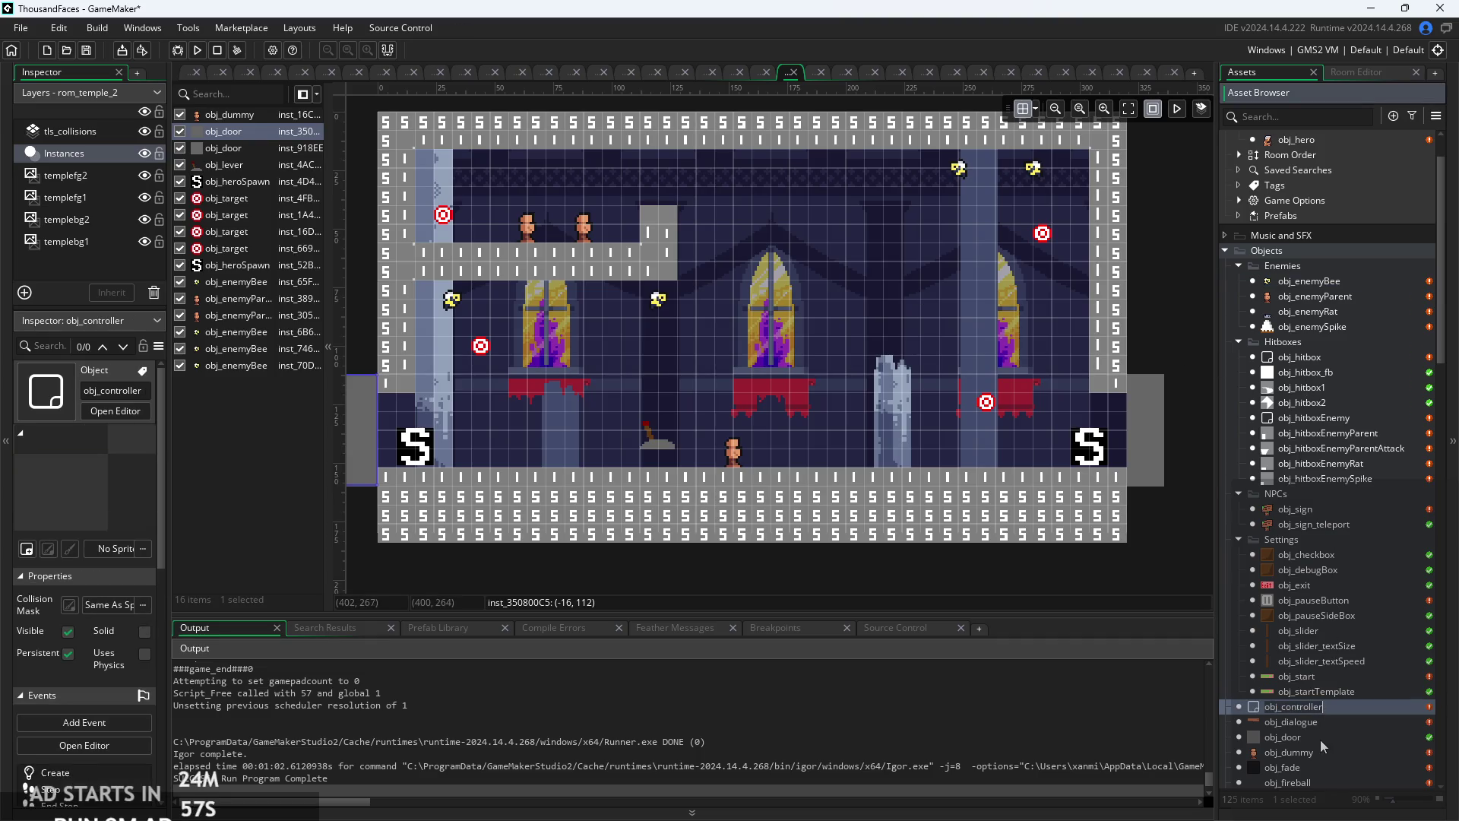
- Check the lever's settings, then move two bees over and beside the central window
left_click(1326, 722)
left_click(654, 446)
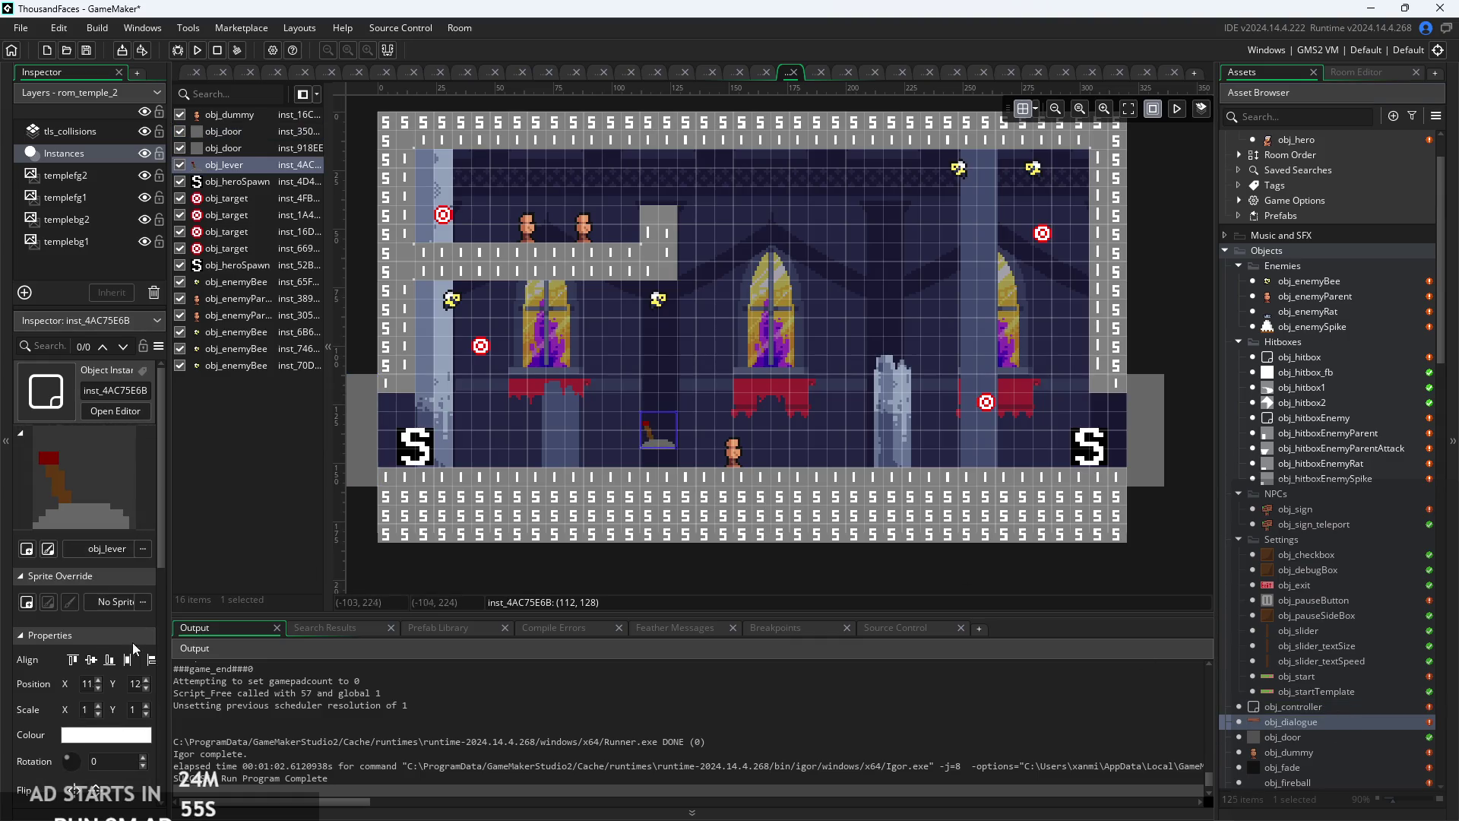
scroll(114, 646, "down", 5)
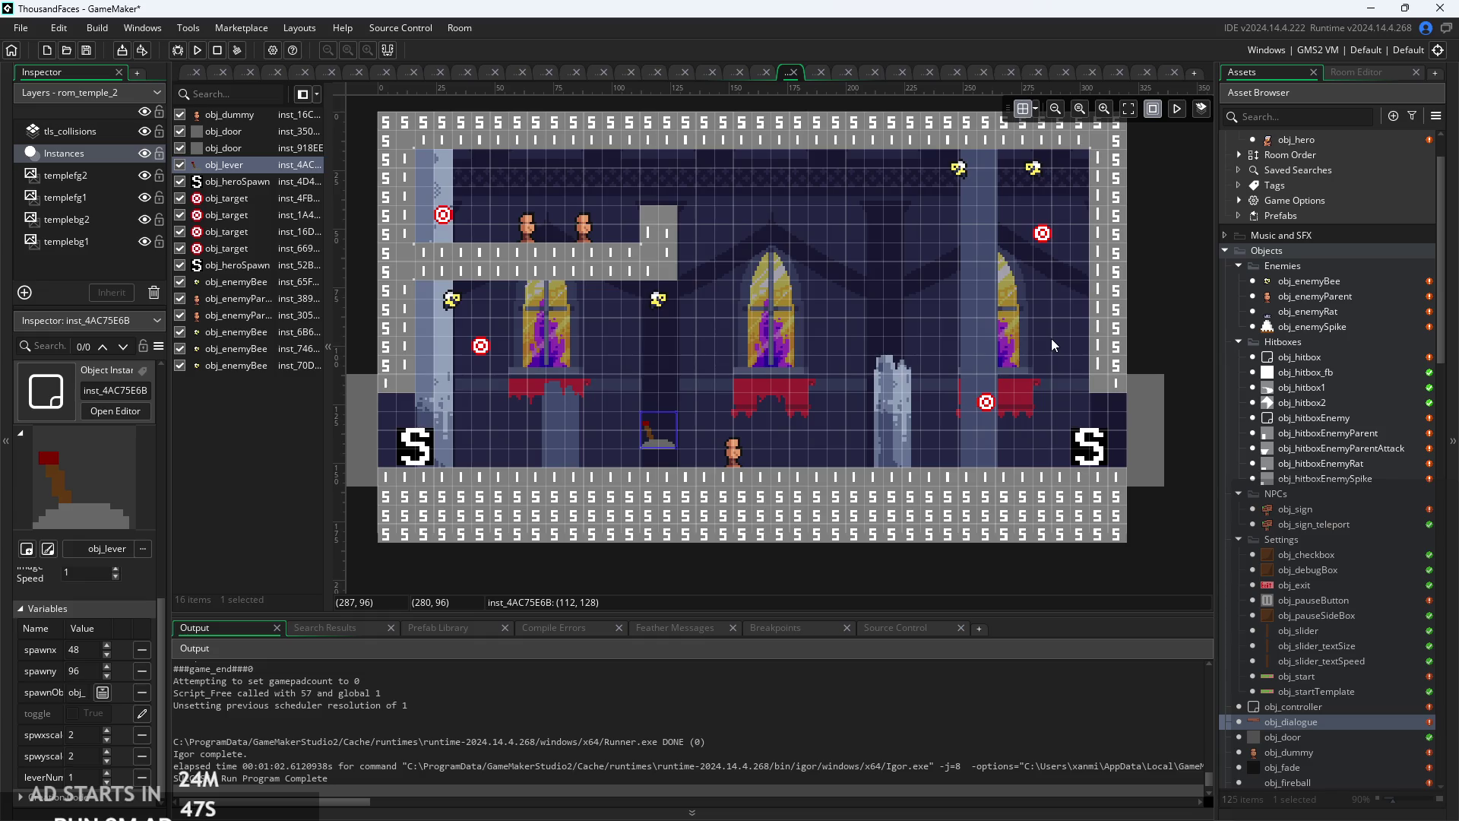
left_click(952, 185)
mouse_move(951, 189)
left_mouse_down()
mouse_move(708, 339)
mouse_move(760, 334)
mouse_move(763, 320)
left_mouse_up()
mouse_move(1026, 163)
left_mouse_down()
mouse_move(897, 241)
mouse_move(877, 293)
mouse_move(897, 296)
left_mouse_up()
left_click(998, 312)
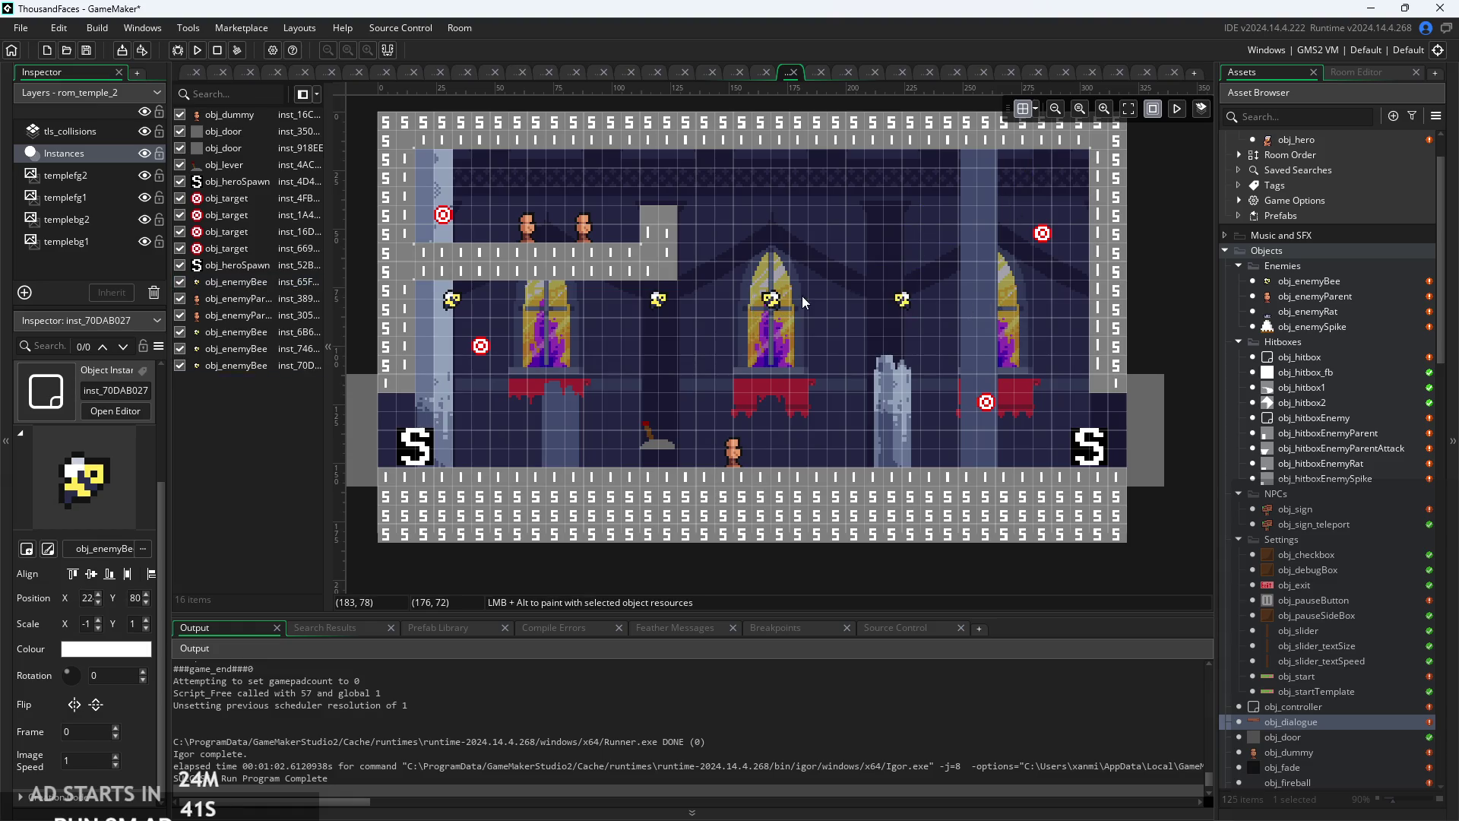
- Copy a bee into the left window and nudge the other bee closer to the central window
scroll(763, 330, "up", 2)
scroll(737, 331, "down", 2)
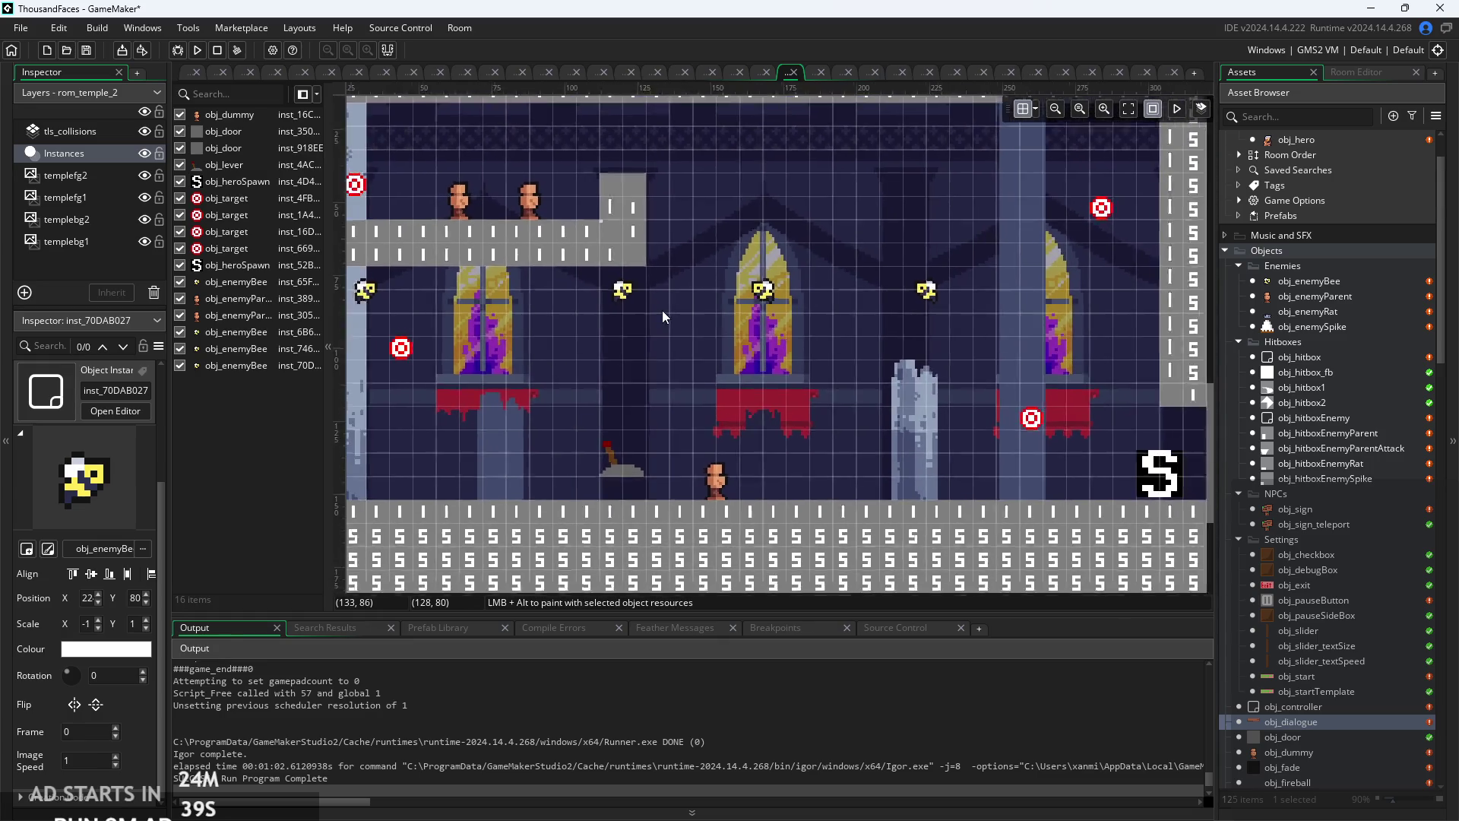
left_click(625, 292)
key("ctrl+c")
key("ctrl+v")
left_click_drag(646, 312, 494, 289)
left_click(572, 290)
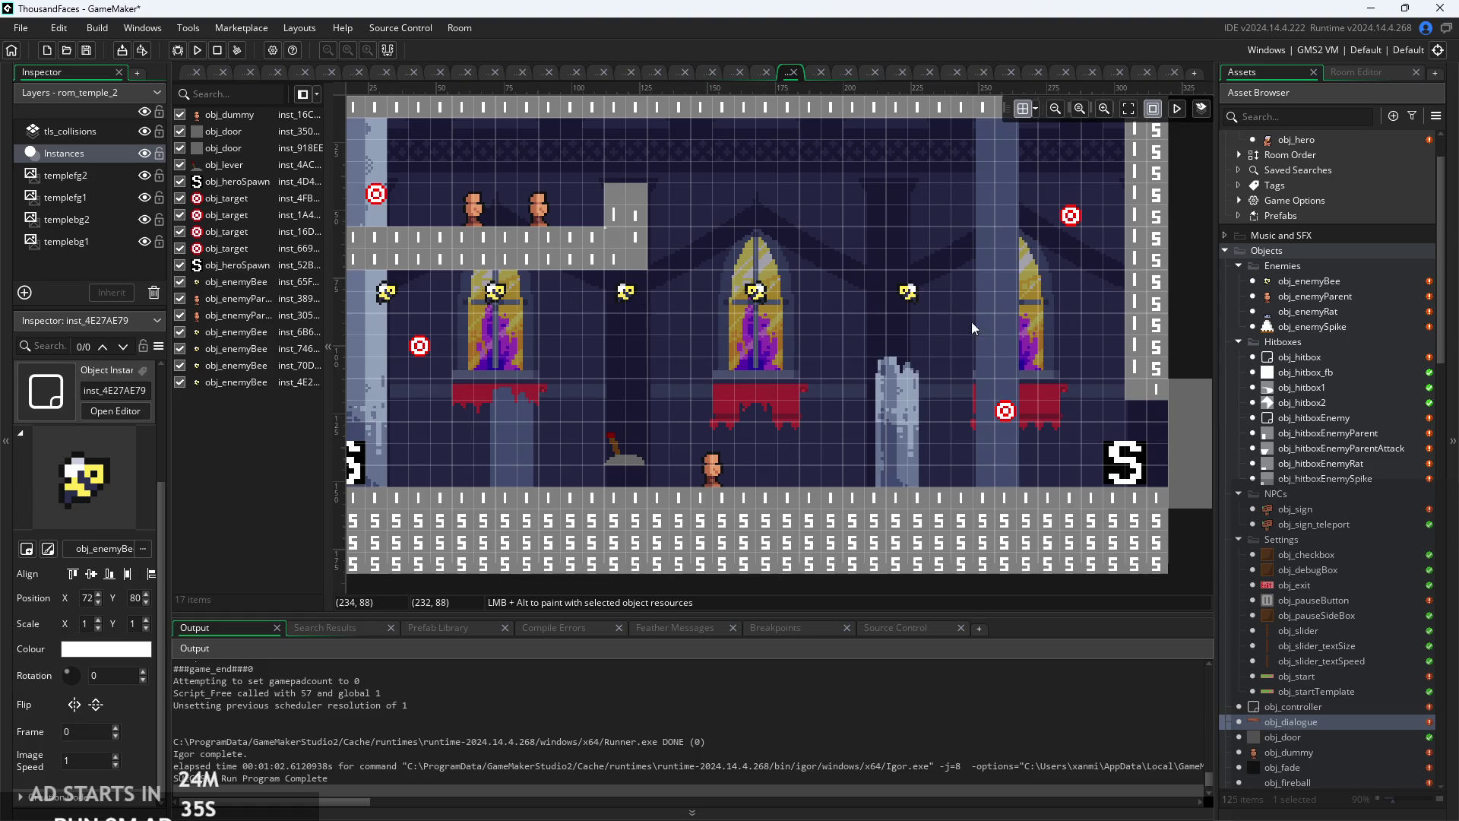
left_click(923, 303)
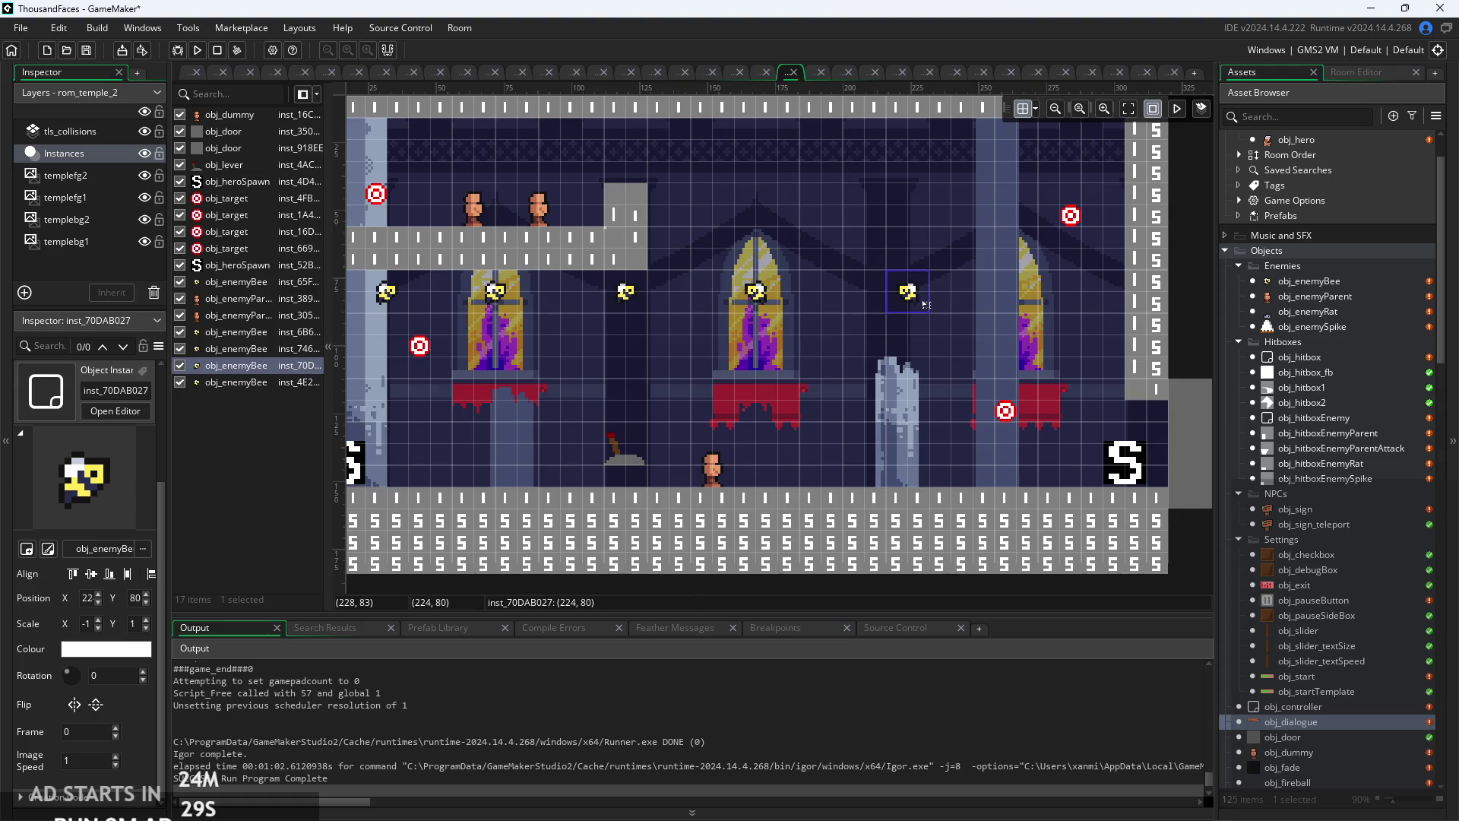
left_click_drag(923, 303, 837, 303)
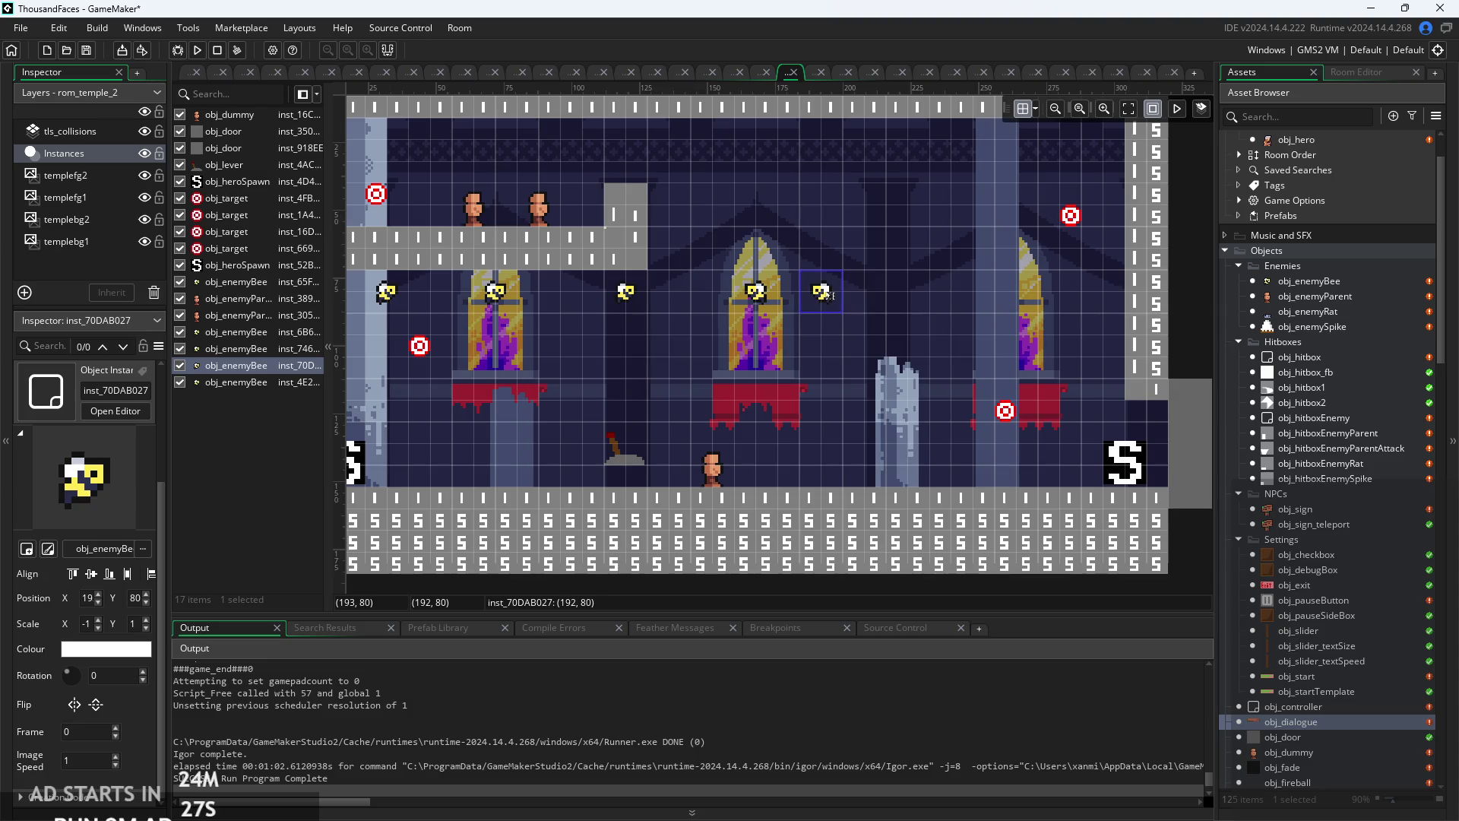
left_click(756, 295)
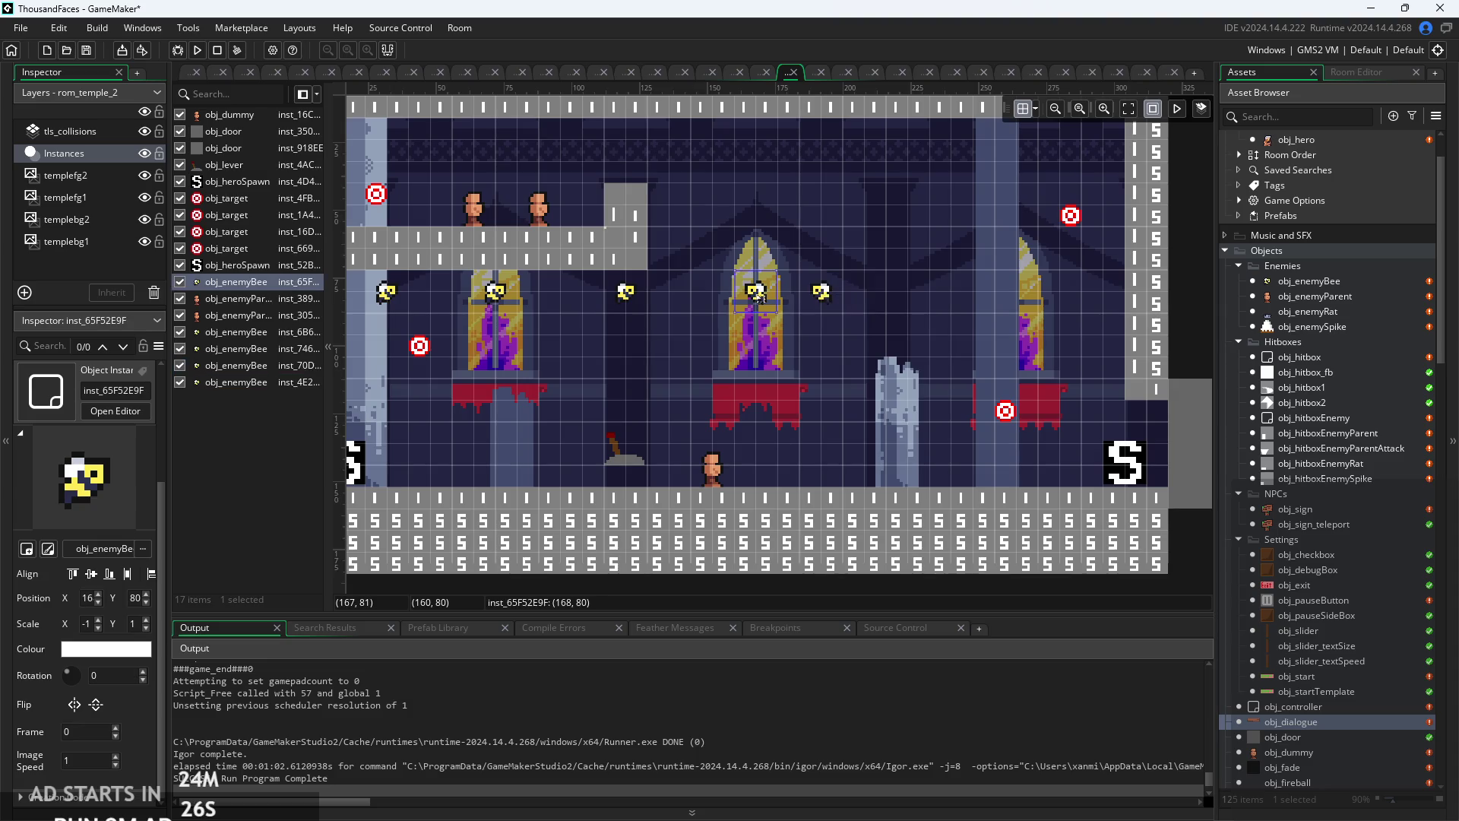
left_click(532, 291)
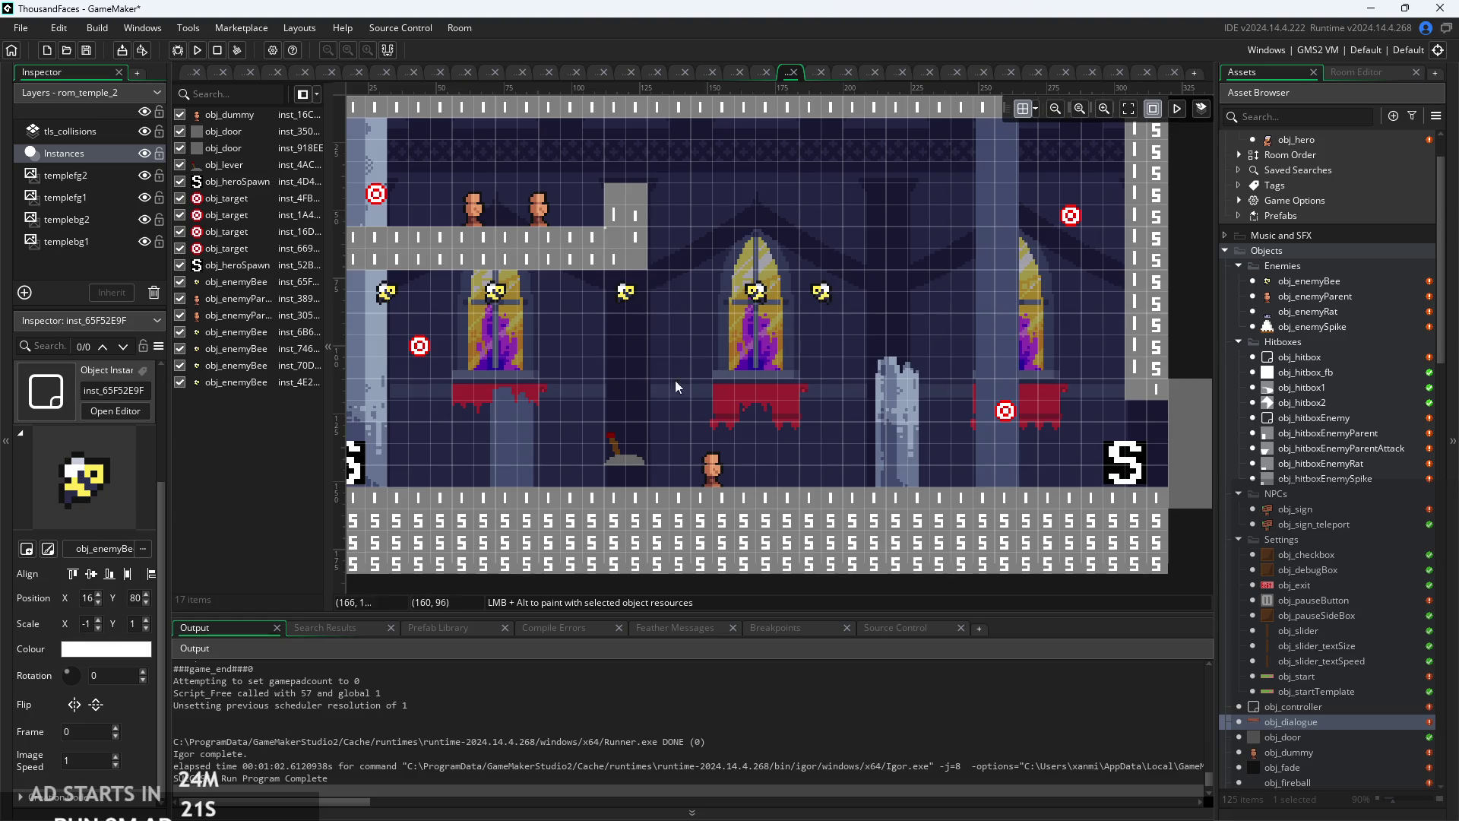
- Give the lever spawnx 280 and spawny 72 in its Inspector variables
left_click(619, 464)
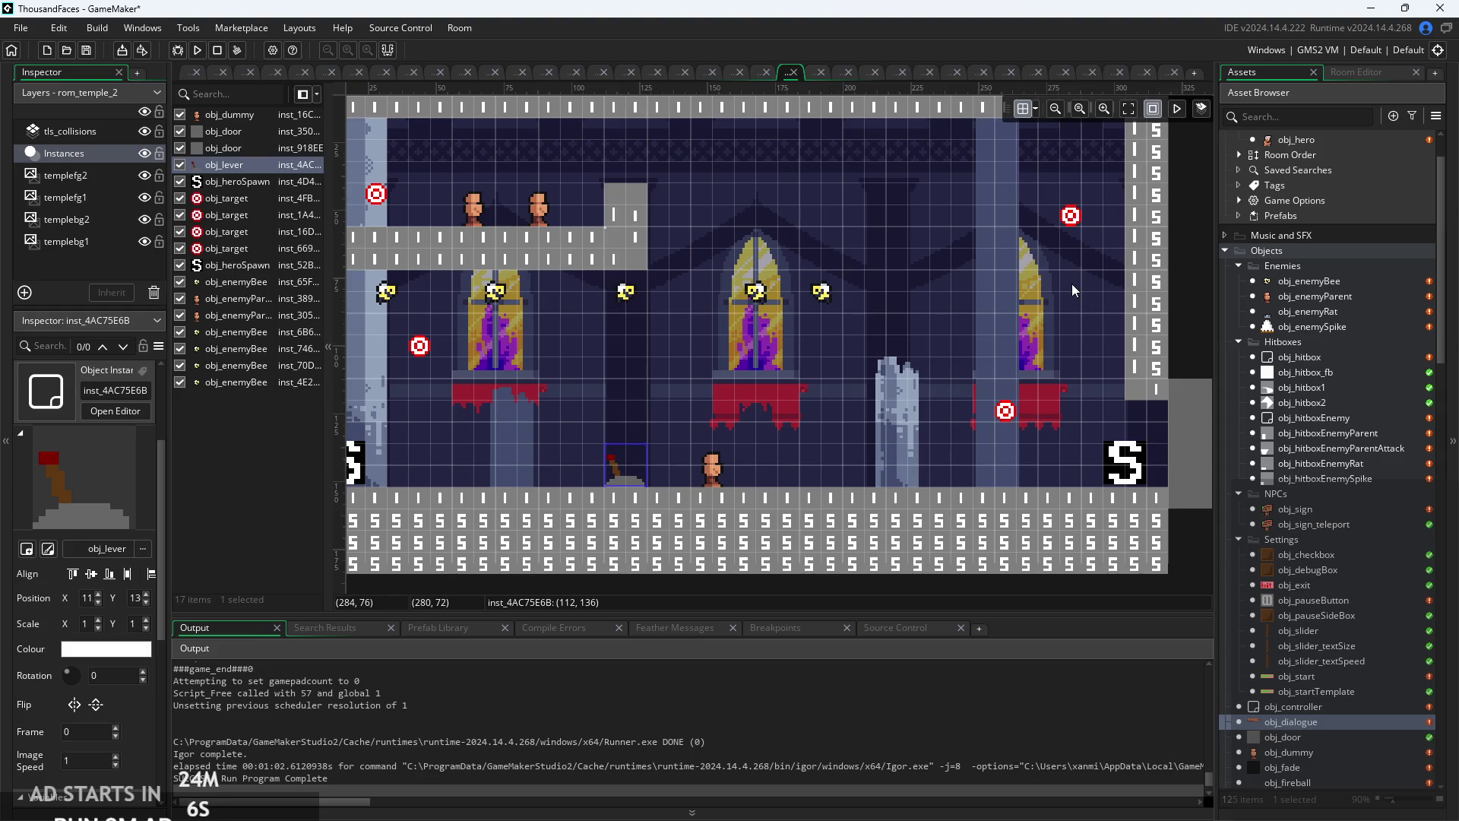
scroll(132, 717, "down", 2)
scroll(132, 718, "down", 2)
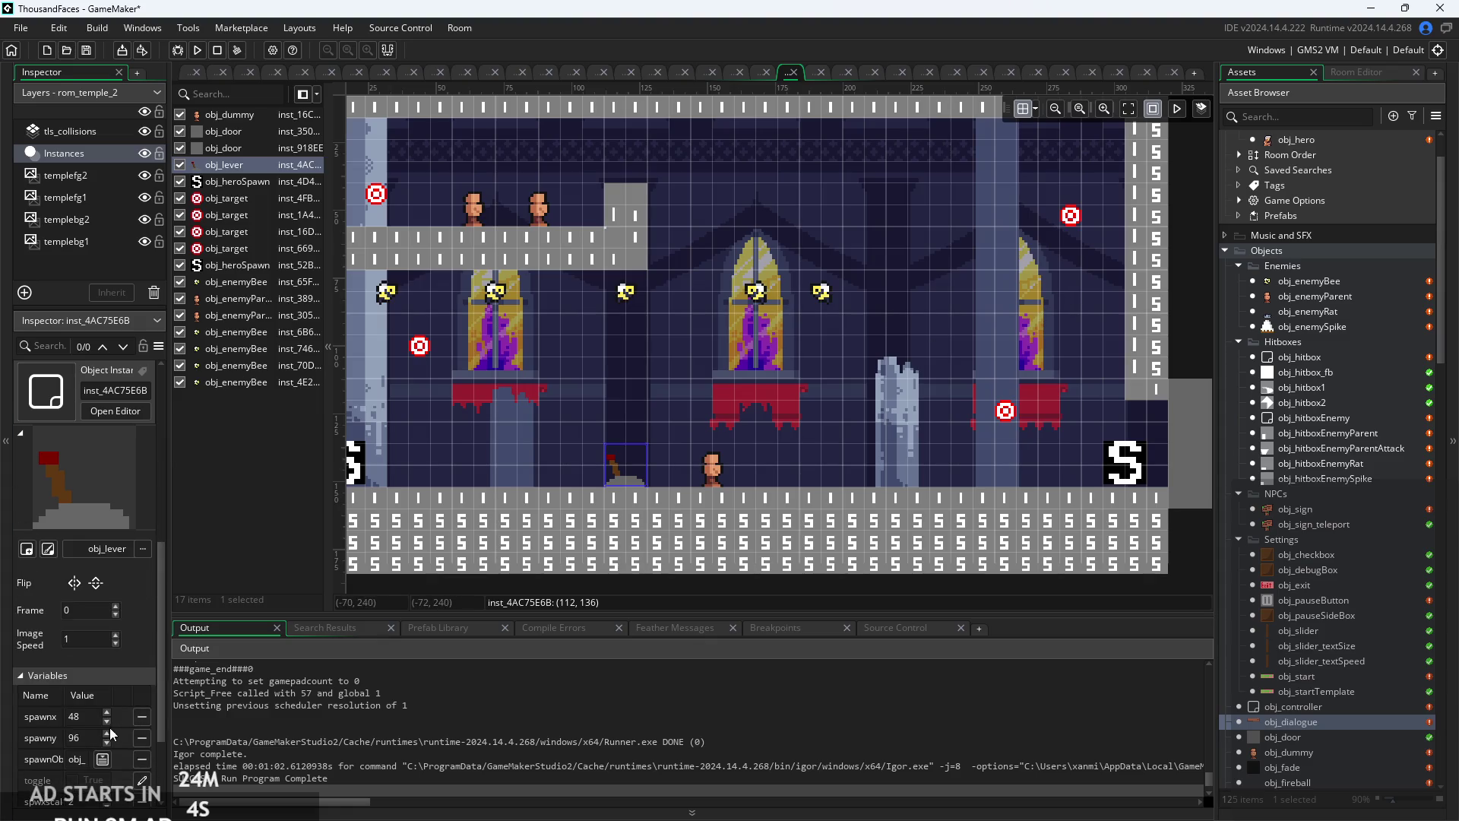
type("280")
key("Return")
left_click(79, 737)
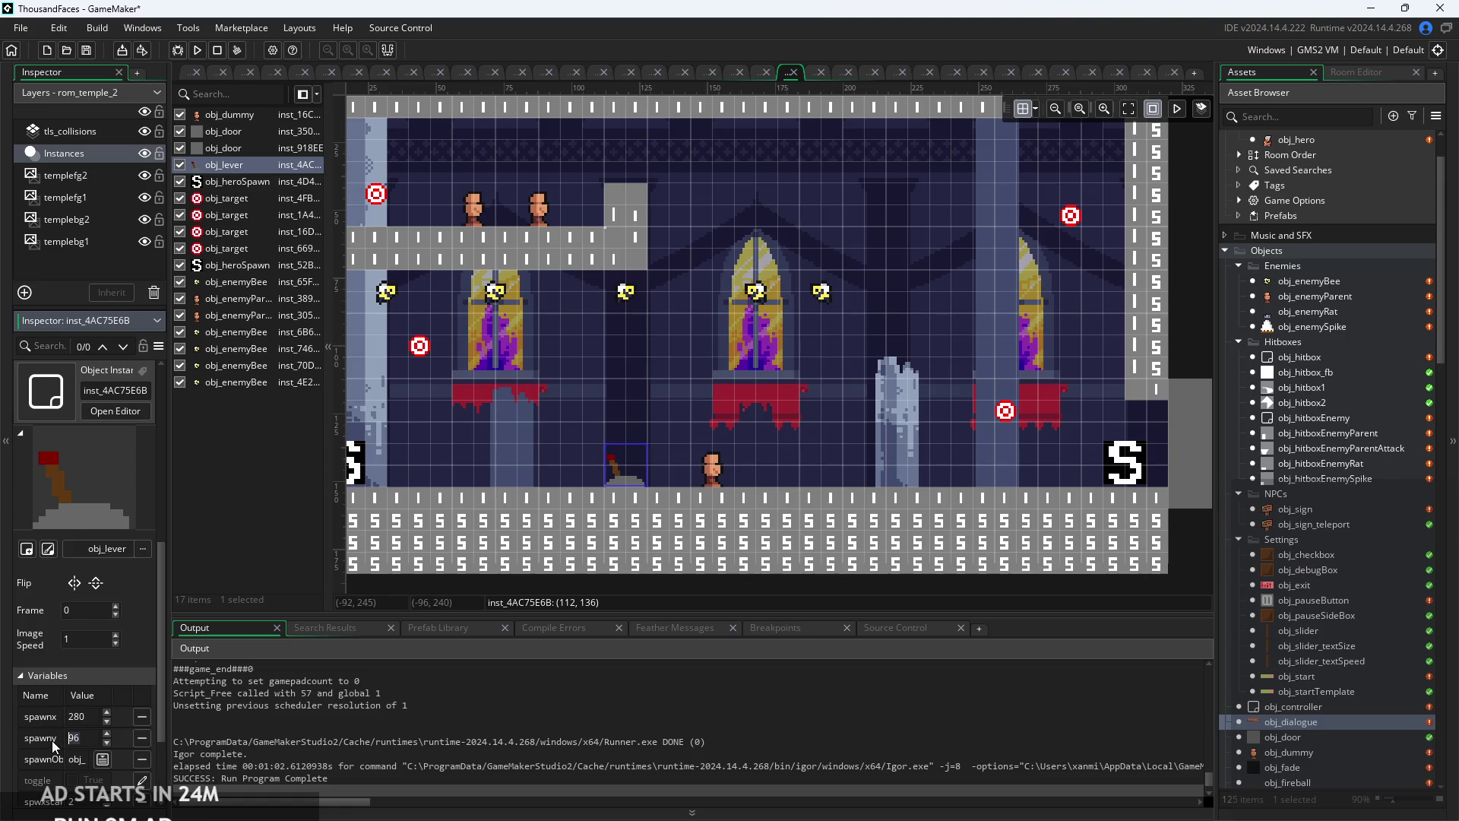
type("72")
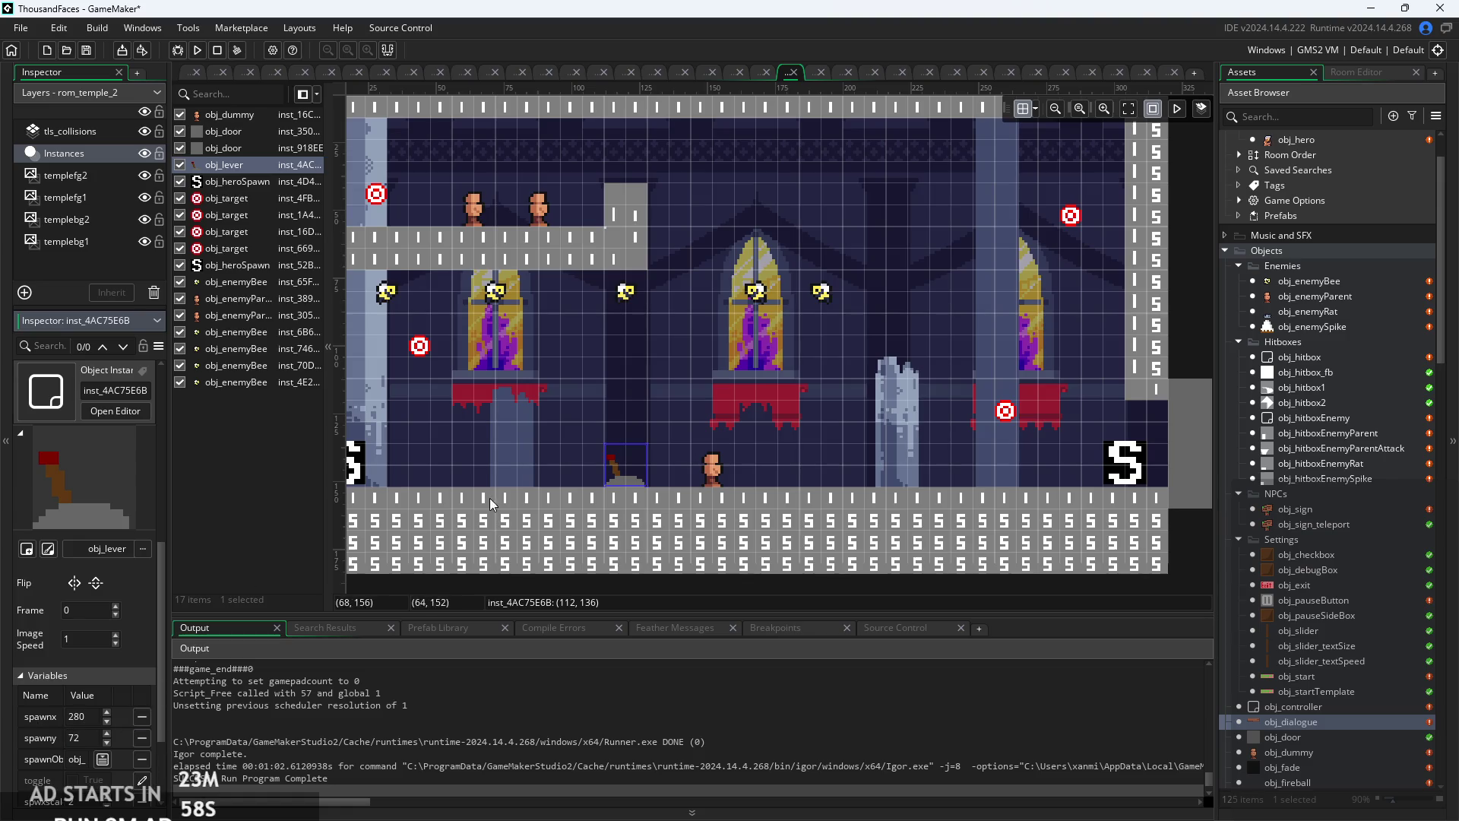
left_click(541, 444)
- Paint collision tiles along the left ledge on tls_collisions, then undo the stroke
mouse_move(778, 422)
left_mouse_down()
mouse_move(877, 377)
mouse_move(854, 417)
mouse_move(863, 404)
mouse_move(801, 435)
left_mouse_up()
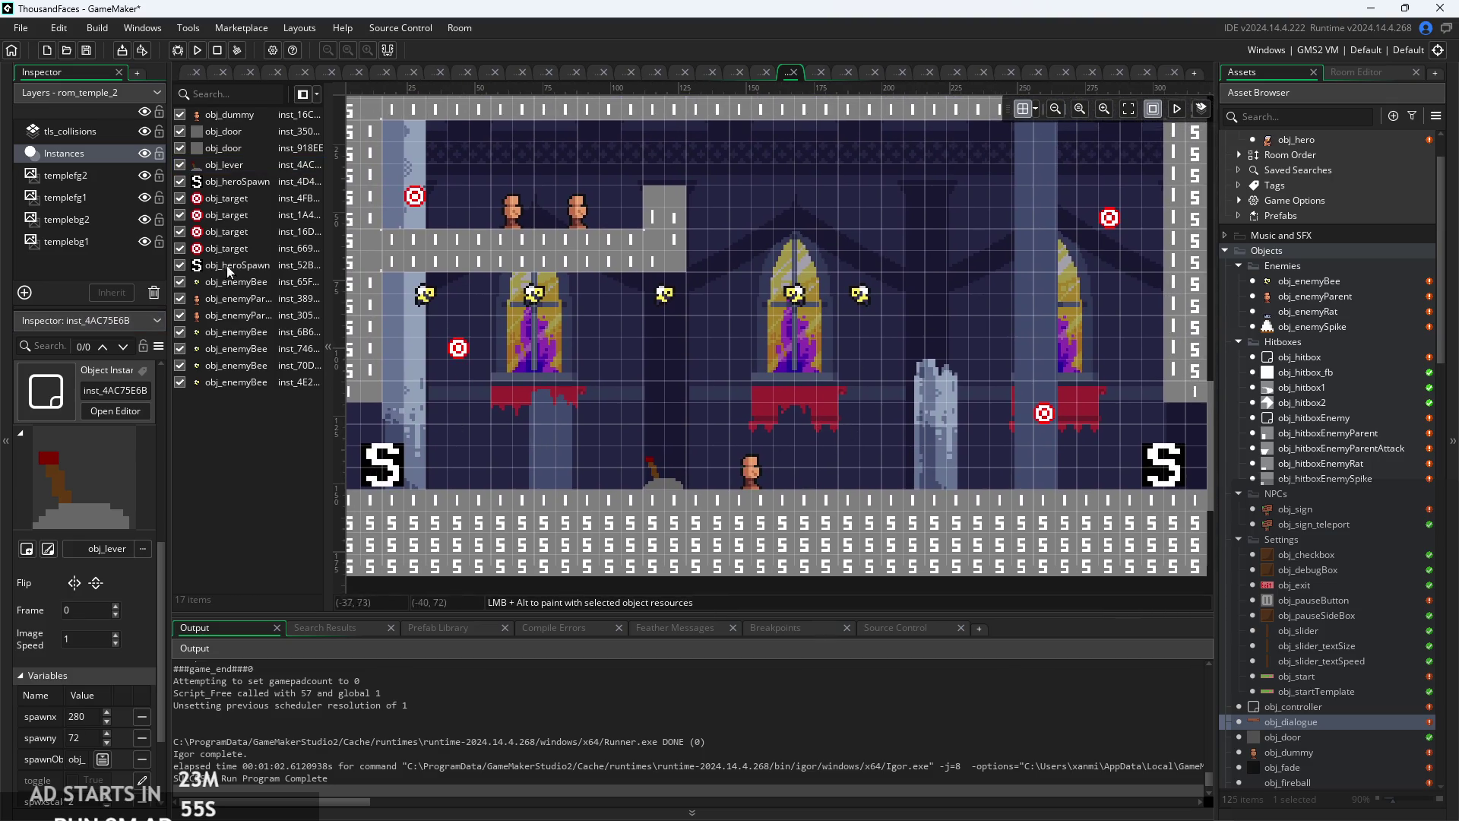
left_click(117, 133)
mouse_move(357, 370)
left_mouse_down()
mouse_move(448, 368)
mouse_move(426, 391)
mouse_move(504, 394)
mouse_move(563, 379)
mouse_move(547, 349)
mouse_move(561, 367)
left_mouse_up()
key("ctrl+z")
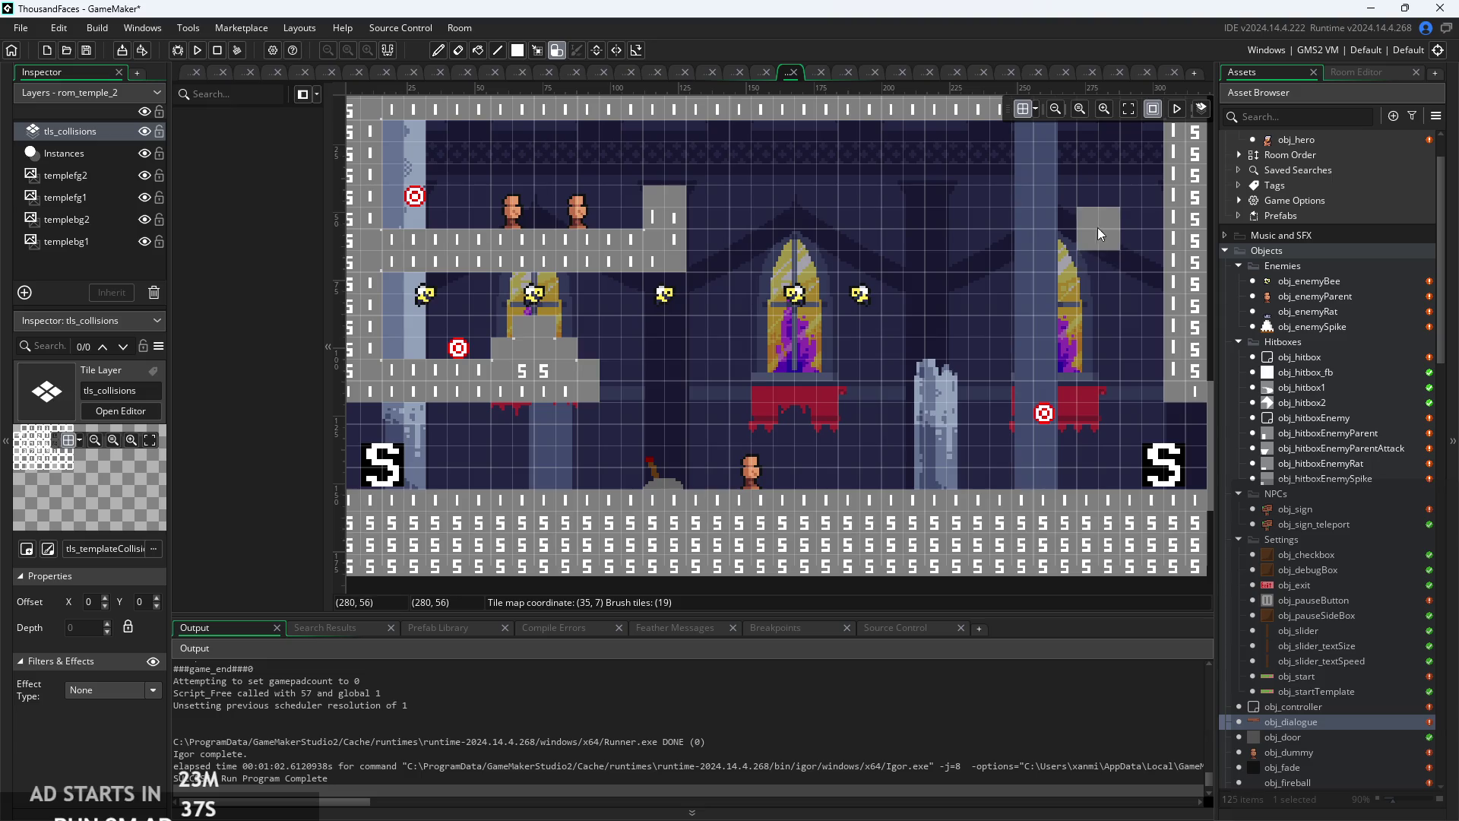
- Paint collision tiles down the upper right column and along the right ledges
scroll(1091, 221, "up", 3)
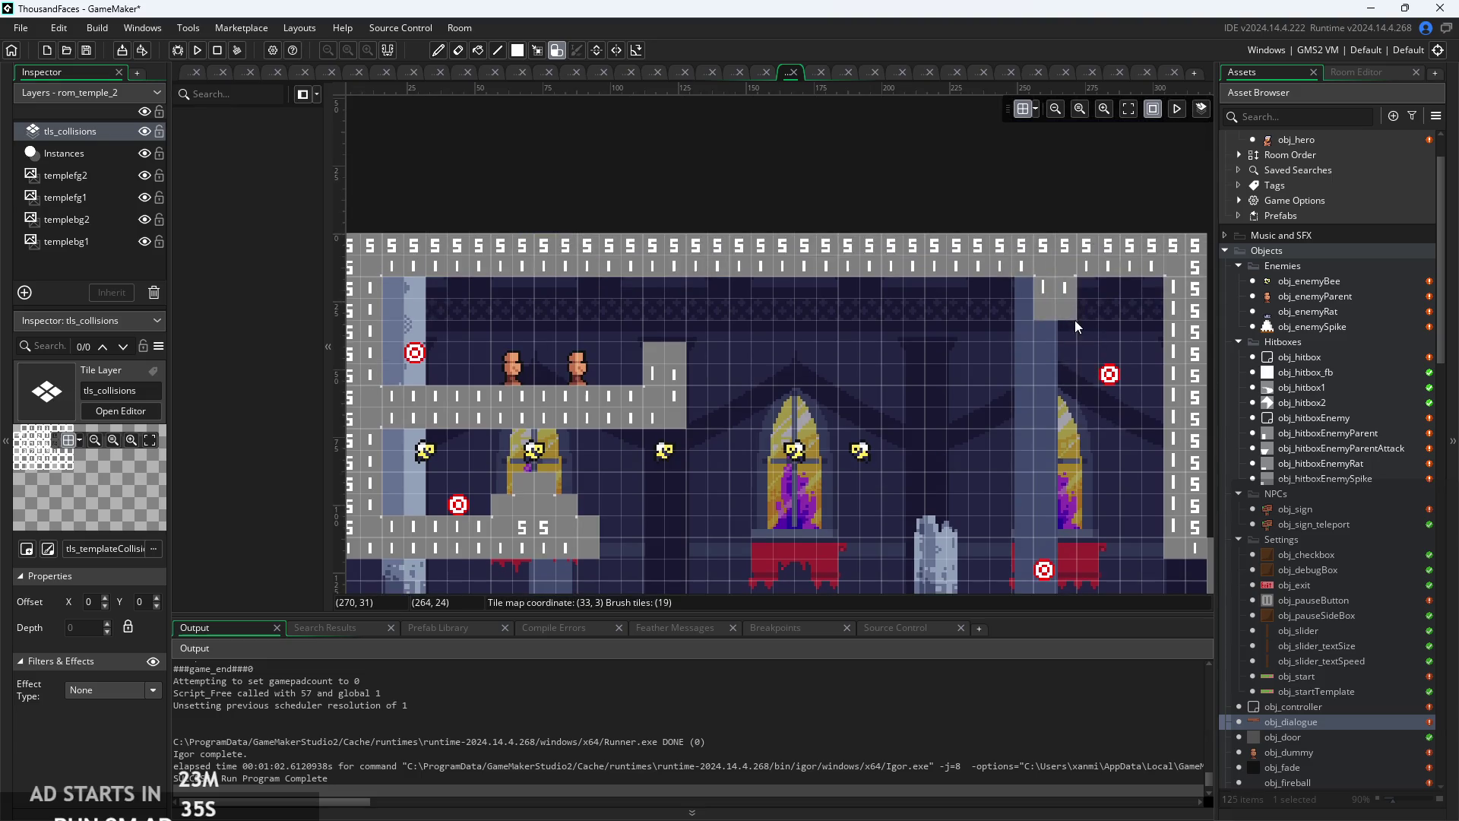
left_click_drag(1058, 311, 1064, 362)
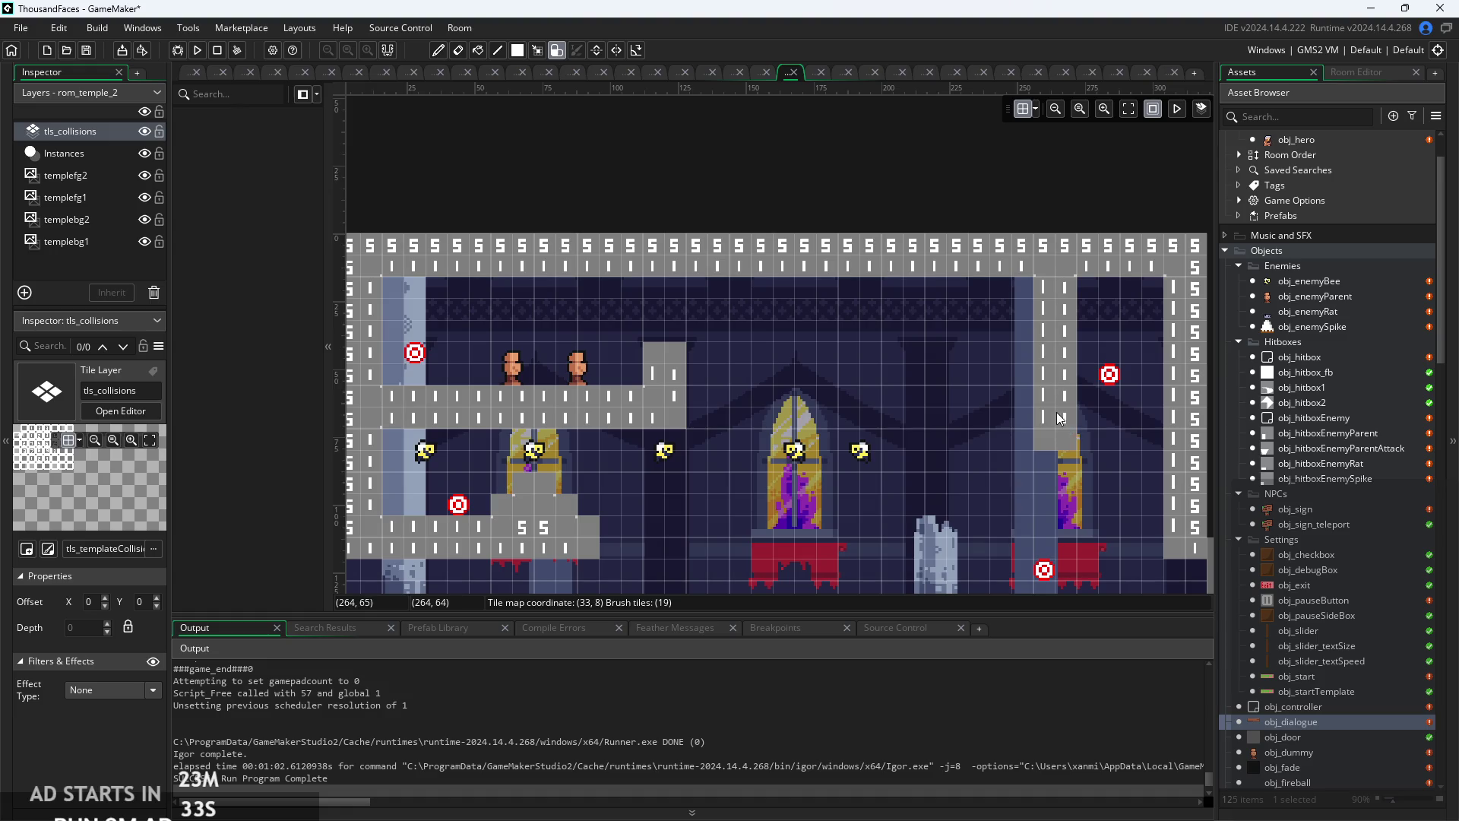
mouse_move(1091, 471)
left_mouse_down()
mouse_move(1011, 406)
mouse_move(941, 389)
mouse_move(915, 401)
mouse_move(939, 371)
left_mouse_up()
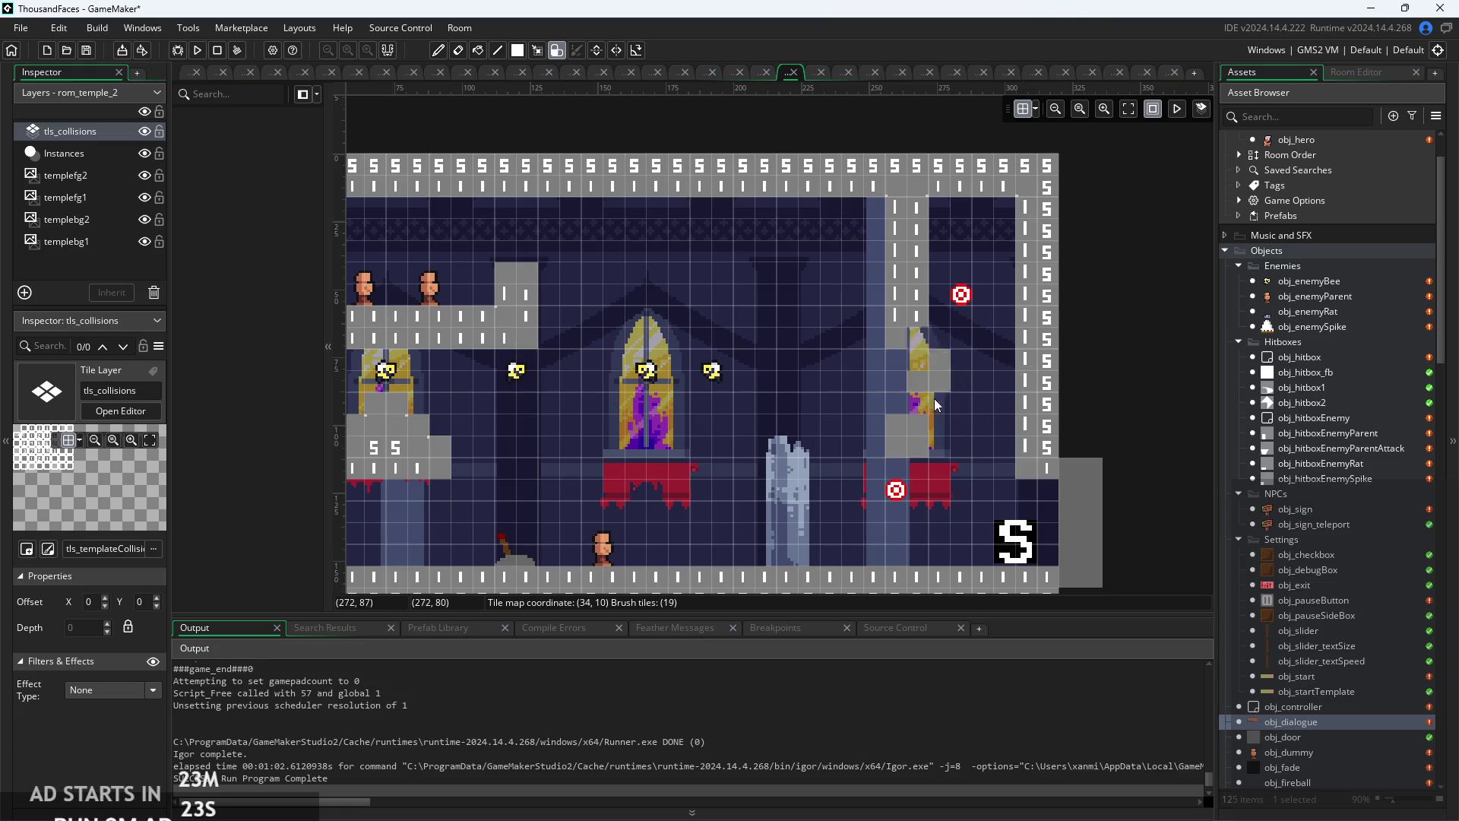
mouse_move(890, 323)
left_mouse_down()
mouse_move(964, 382)
mouse_move(1006, 332)
mouse_move(956, 334)
left_mouse_up()
left_click(957, 441)
left_click_drag(930, 430, 984, 425)
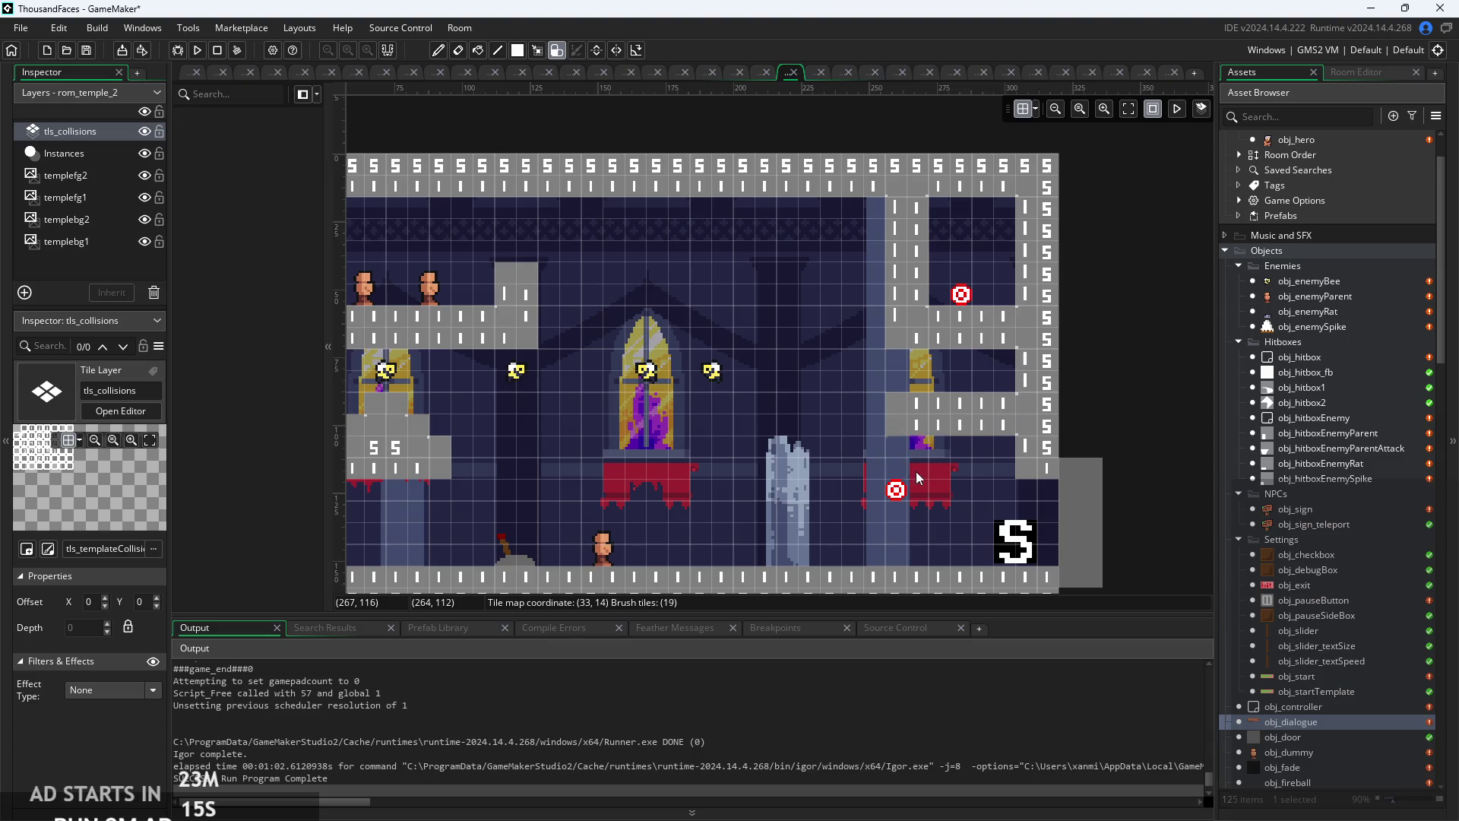
- Fix the right column's collision tiles, erasing extra blocks and shifting the column one tile right
mouse_move(828, 463)
left_mouse_down()
mouse_move(839, 413)
mouse_move(923, 381)
left_mouse_up()
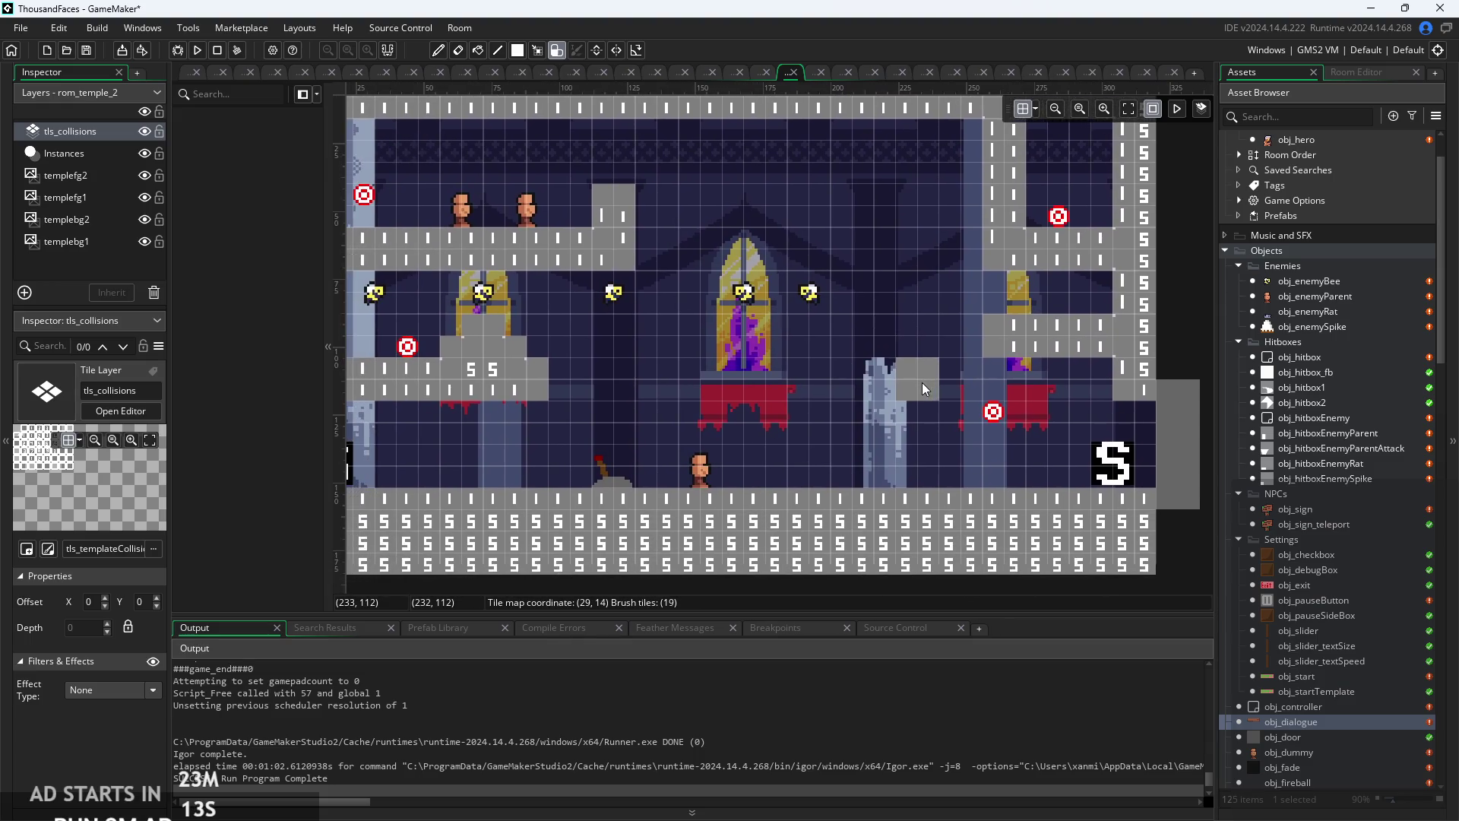
mouse_move(1011, 273)
left_mouse_down()
mouse_move(1005, 295)
mouse_move(964, 282)
mouse_move(964, 352)
mouse_move(1119, 307)
mouse_move(1009, 356)
left_mouse_up()
left_click(997, 337)
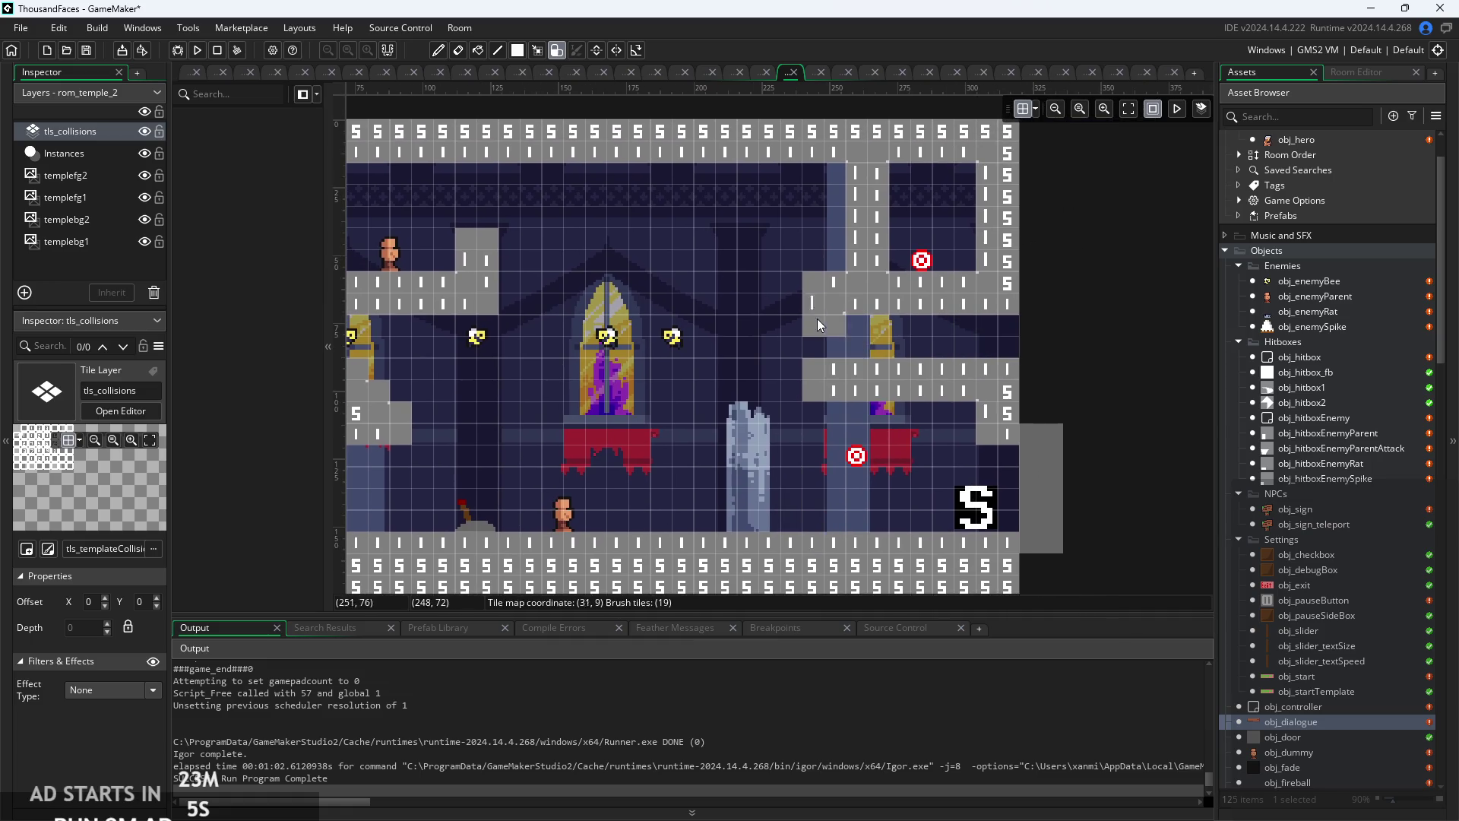
left_click_drag(807, 354, 806, 391)
mouse_move(879, 354)
left_mouse_down()
mouse_move(895, 352)
mouse_move(831, 371)
mouse_move(859, 350)
left_mouse_up()
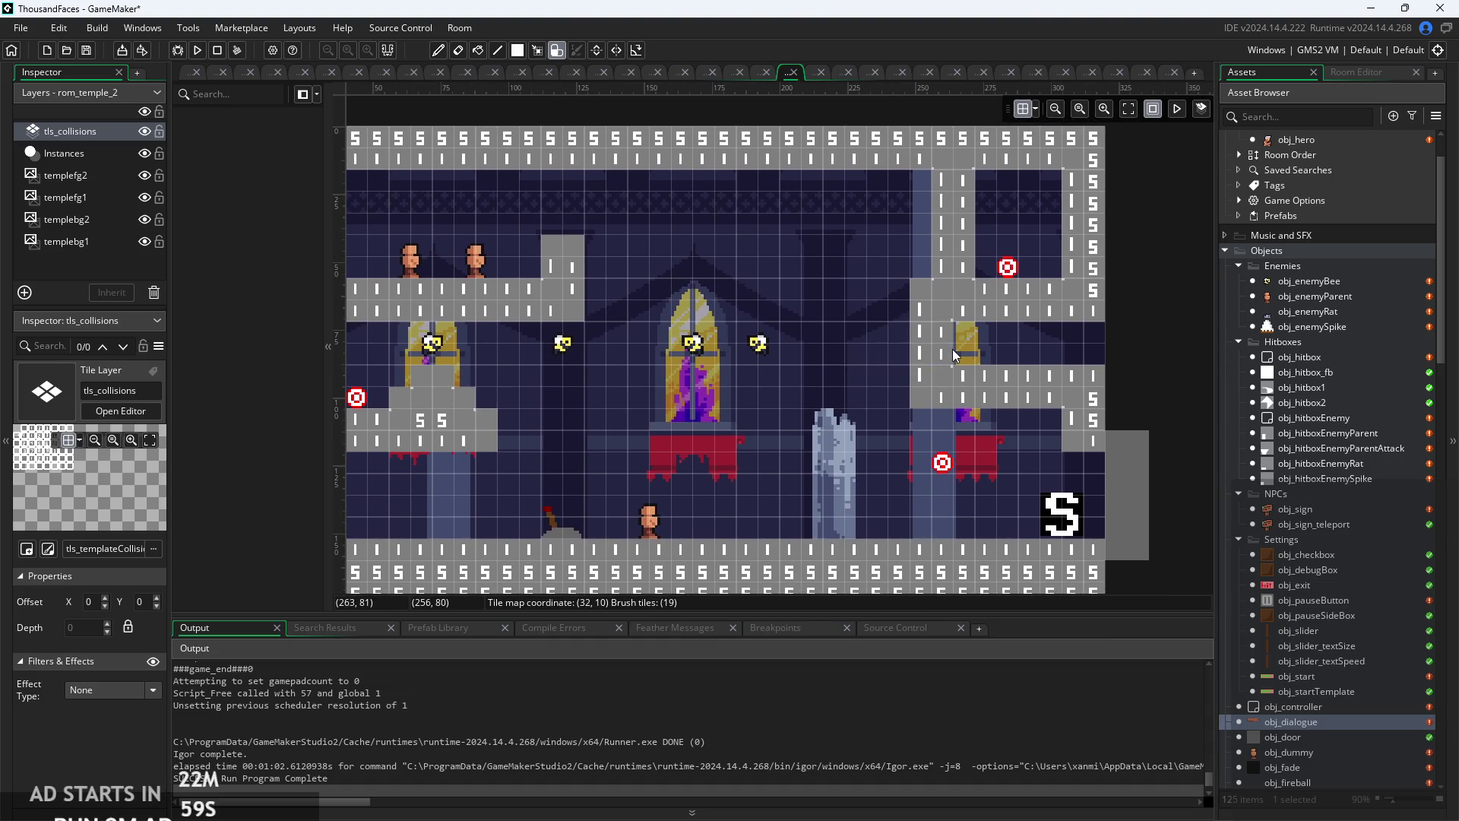
scroll(1147, 363, "down", 3)
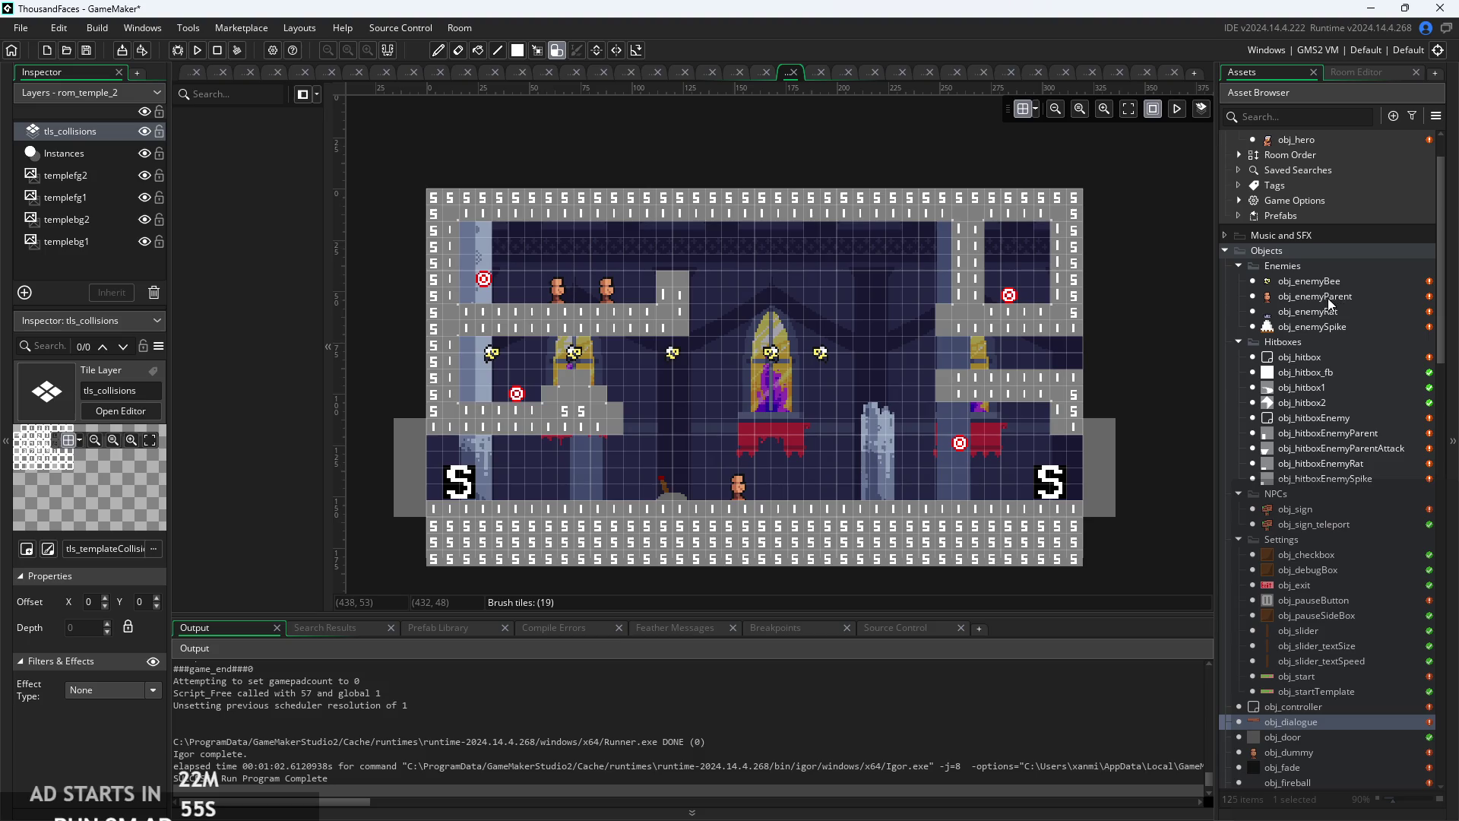
left_click_drag(1128, 357, 1106, 376)
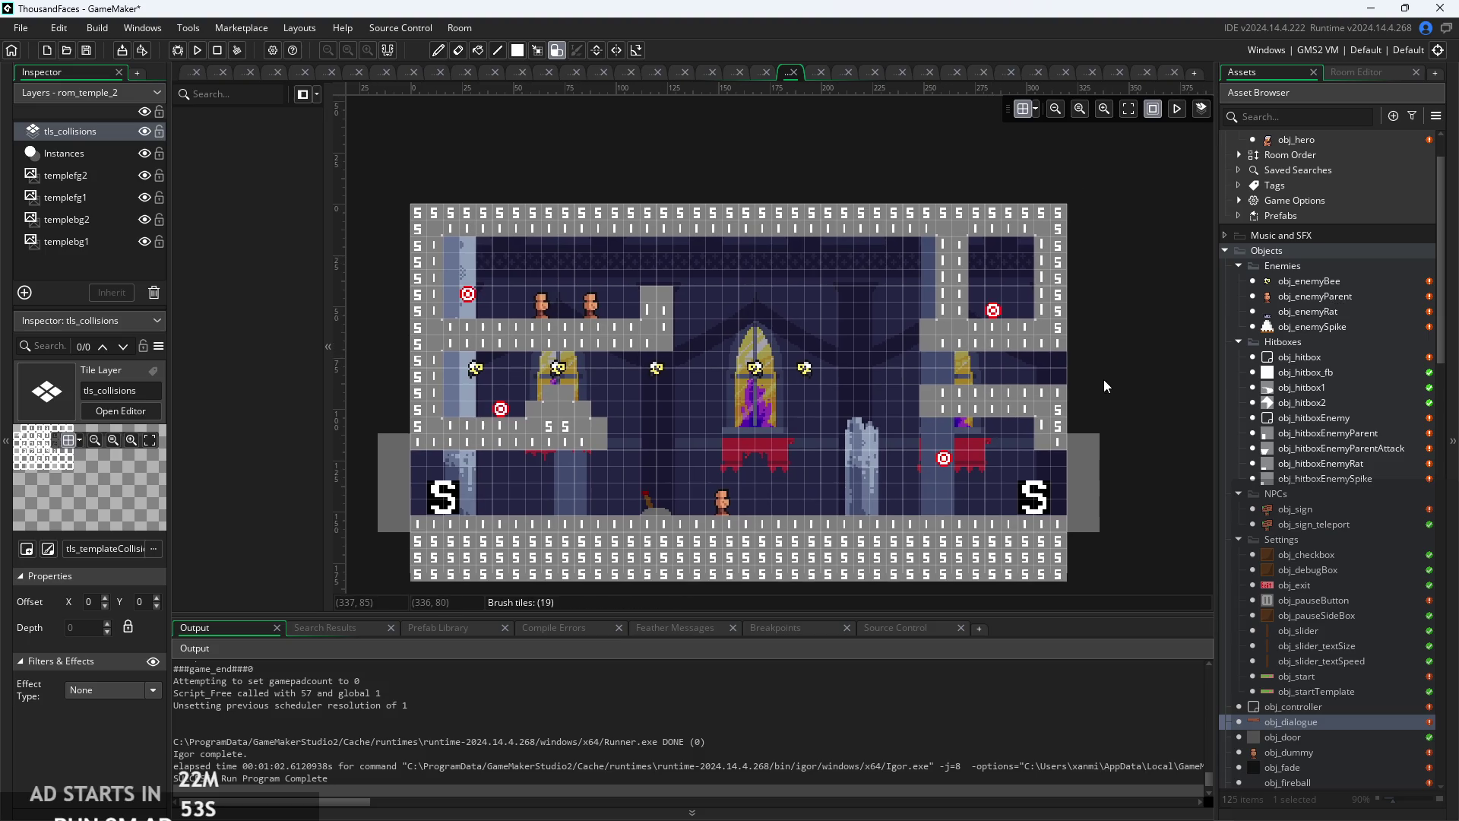
scroll(1104, 380, "up", 2)
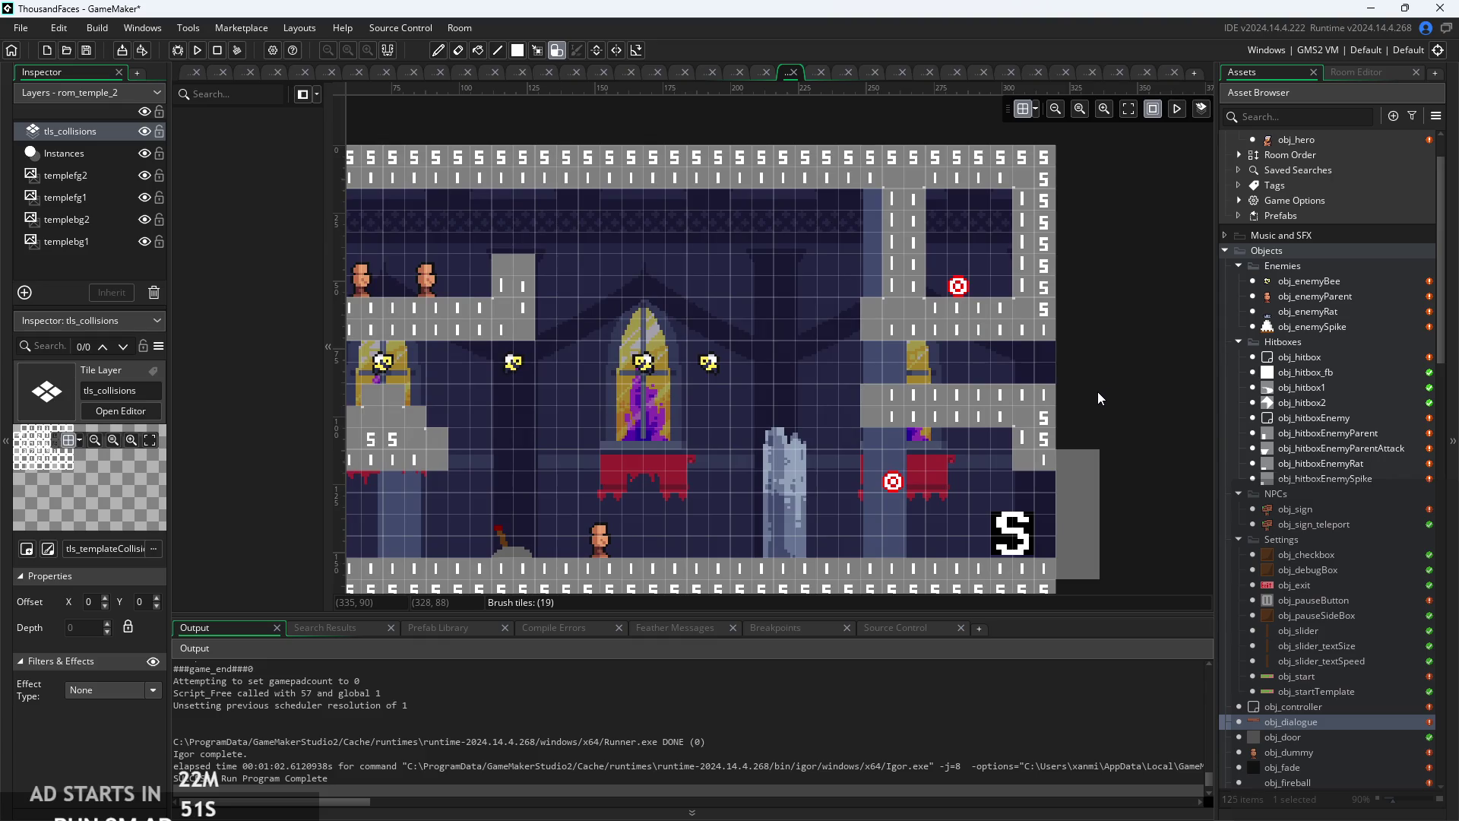
- In obj_enemyParent's Alarm 3, type if(x>room_width||x<0||y>room_height||y<0 on a new line
double_click(1337, 282)
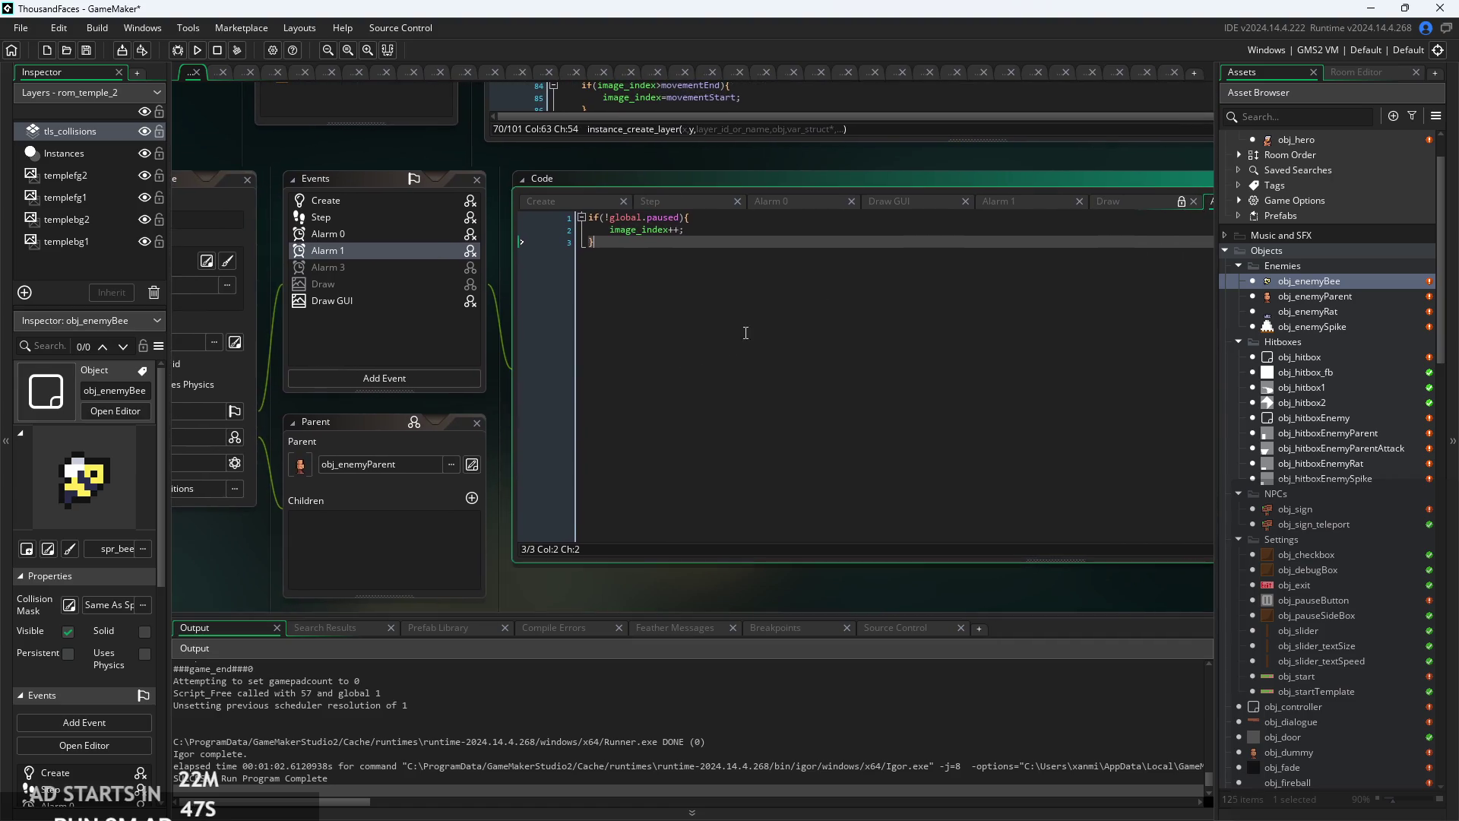
left_click(753, 265)
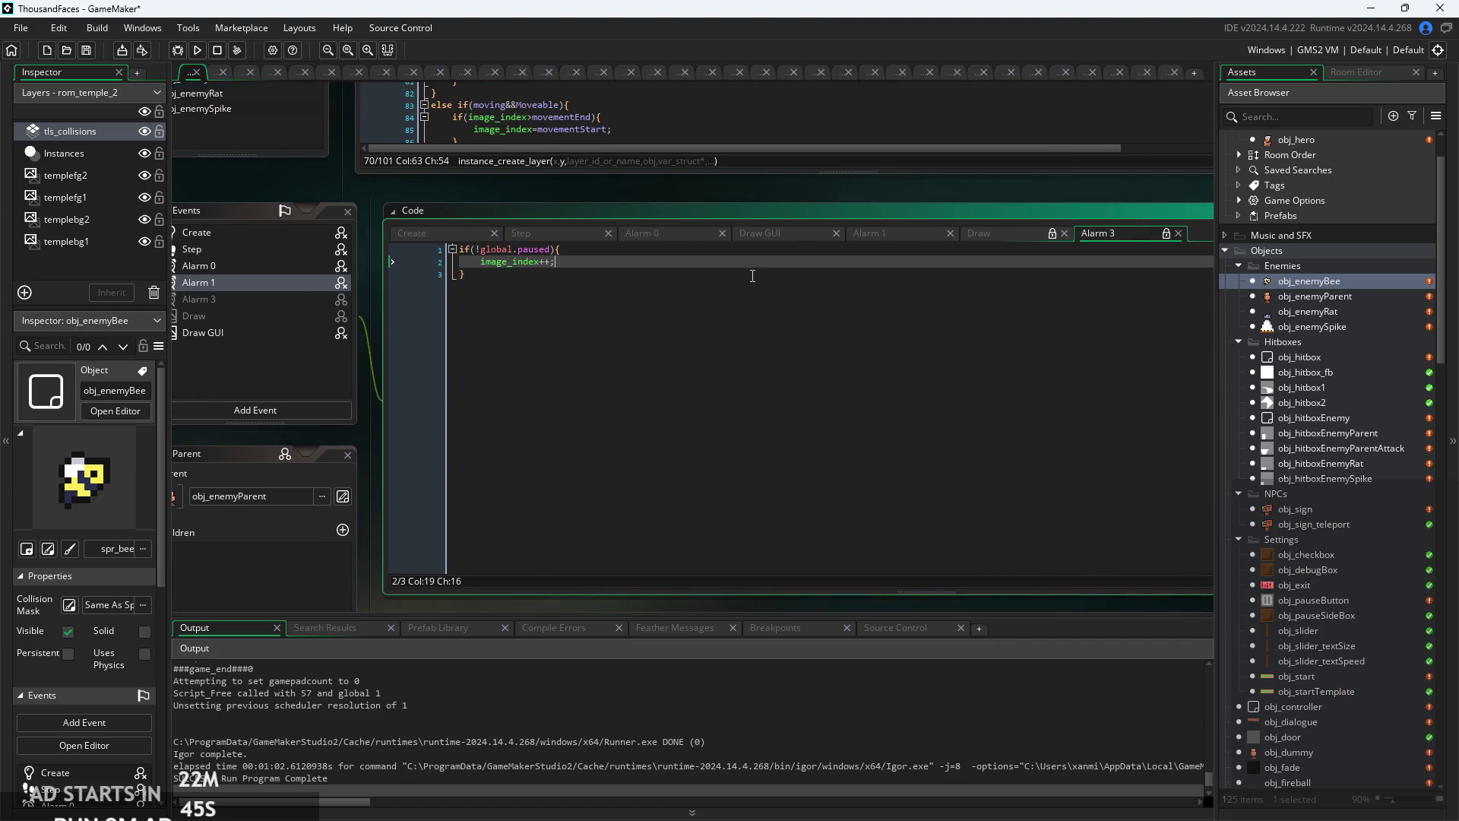
left_click(748, 280)
double_click(1314, 296)
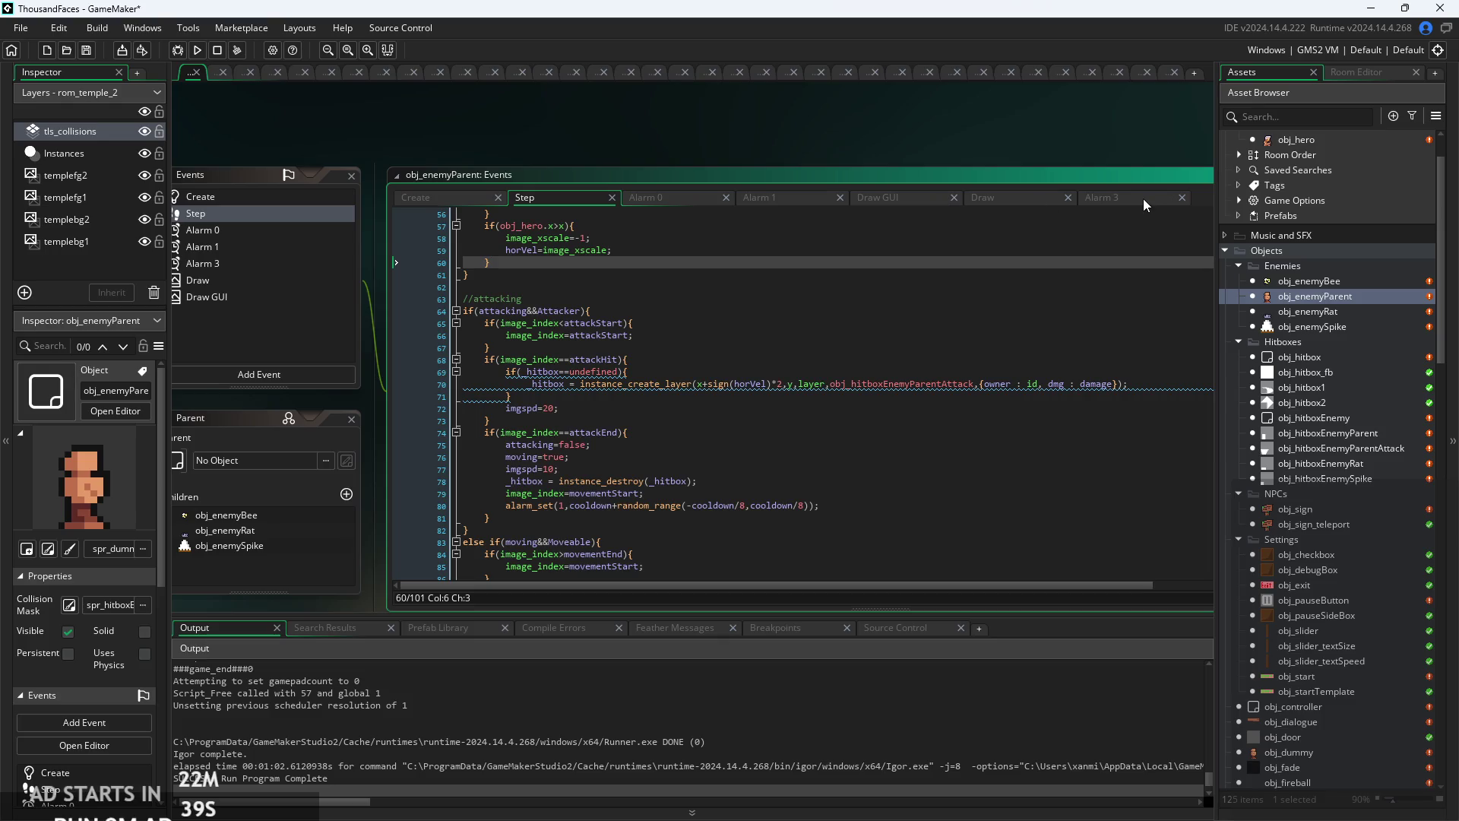
left_click(1151, 198)
key("Return")
type("if(x")
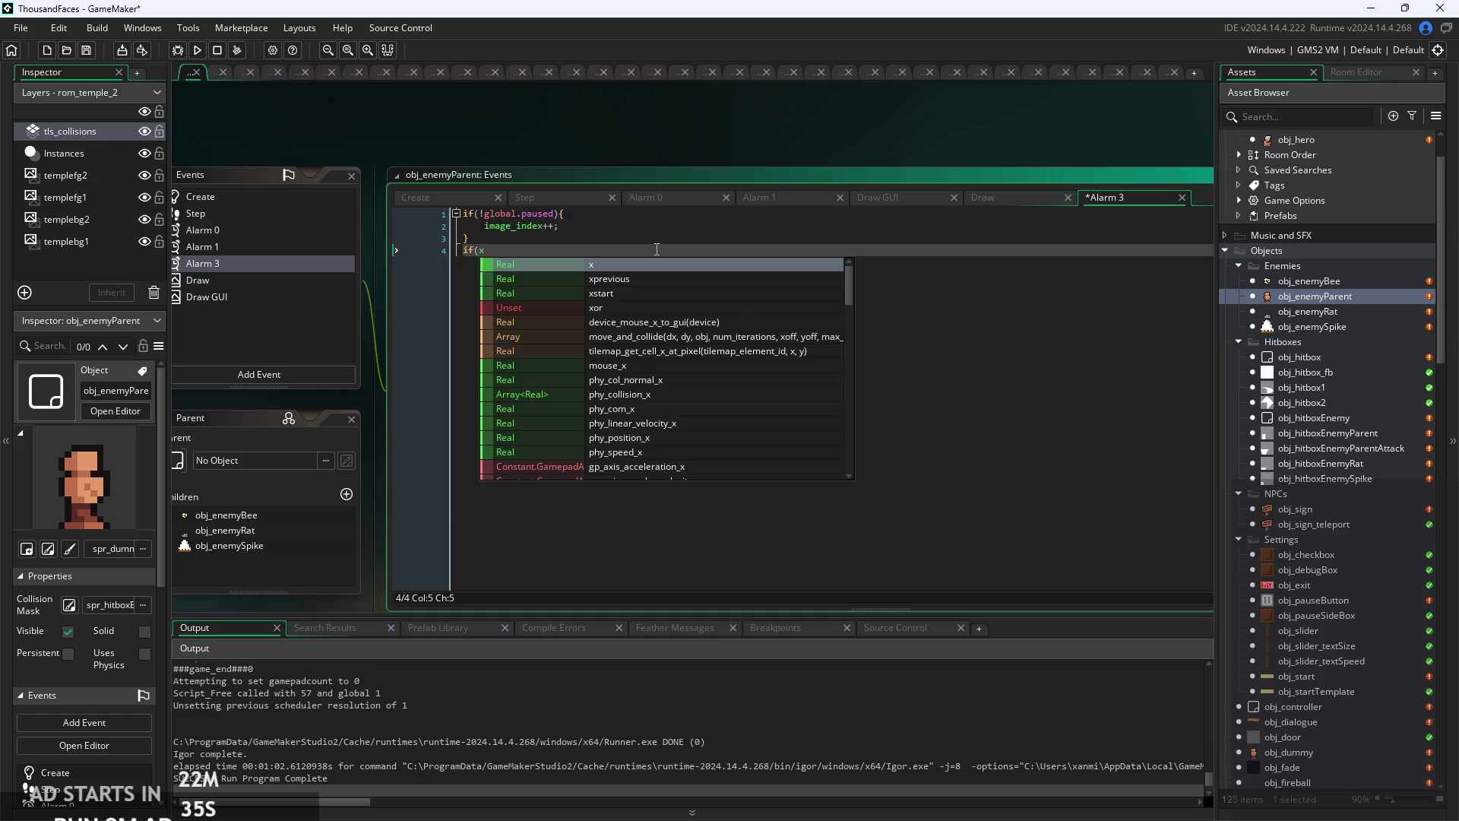
type(">r")
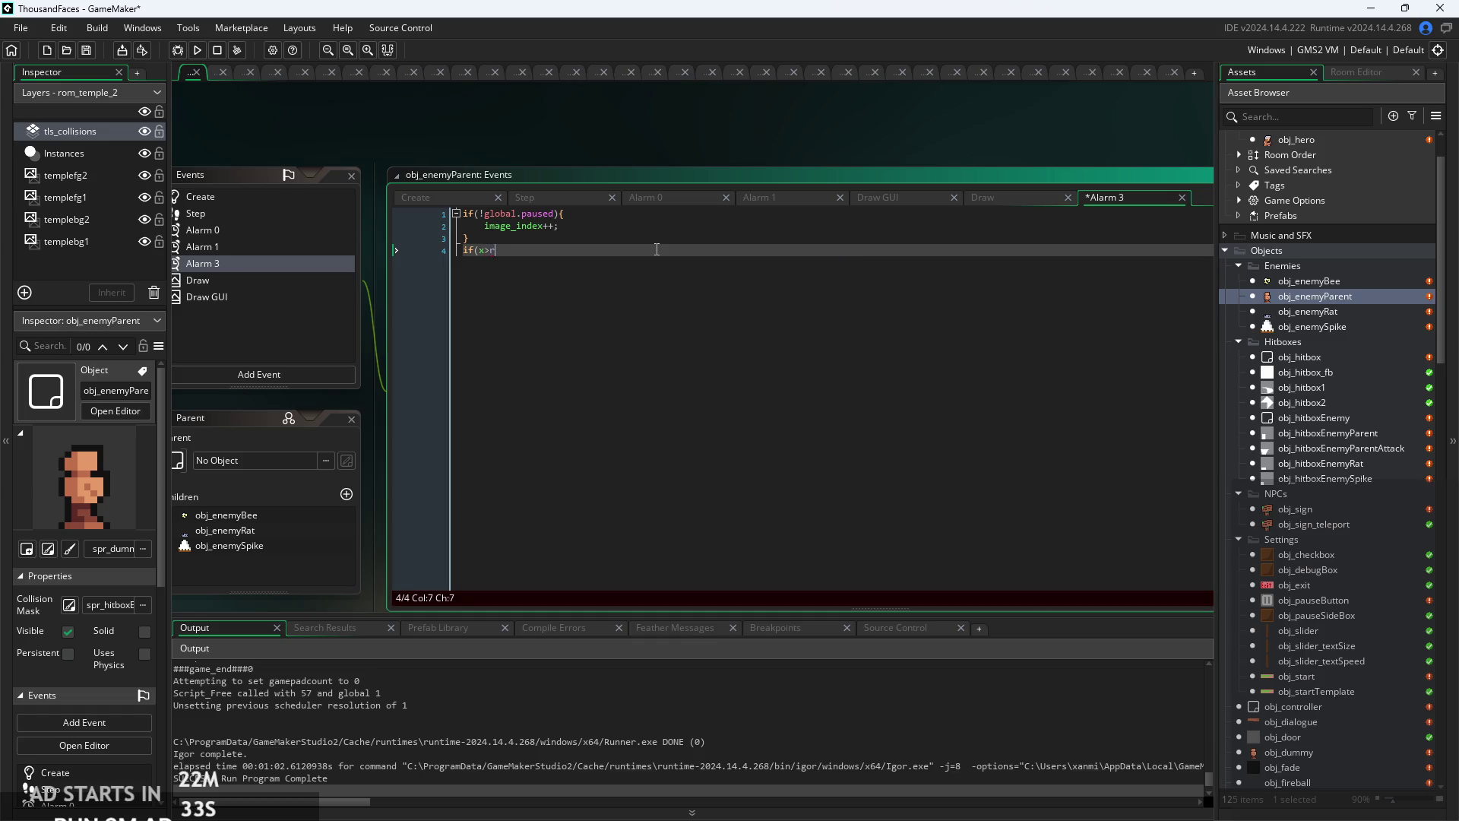
type("oom_width||")
type("y")
key("BackSpace")
type("<0")
type("||y")
type(">room_height")
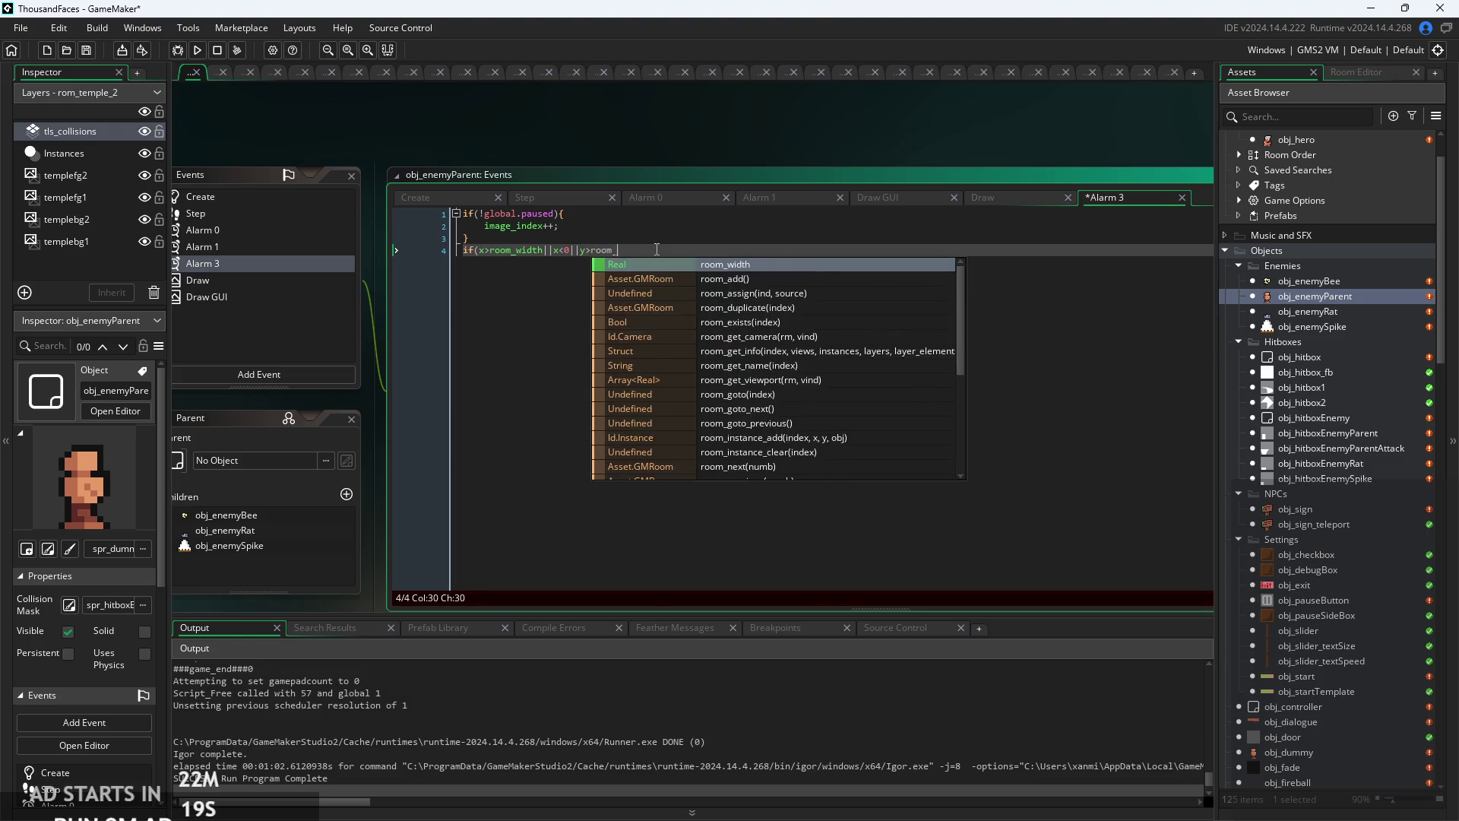
type("||y")
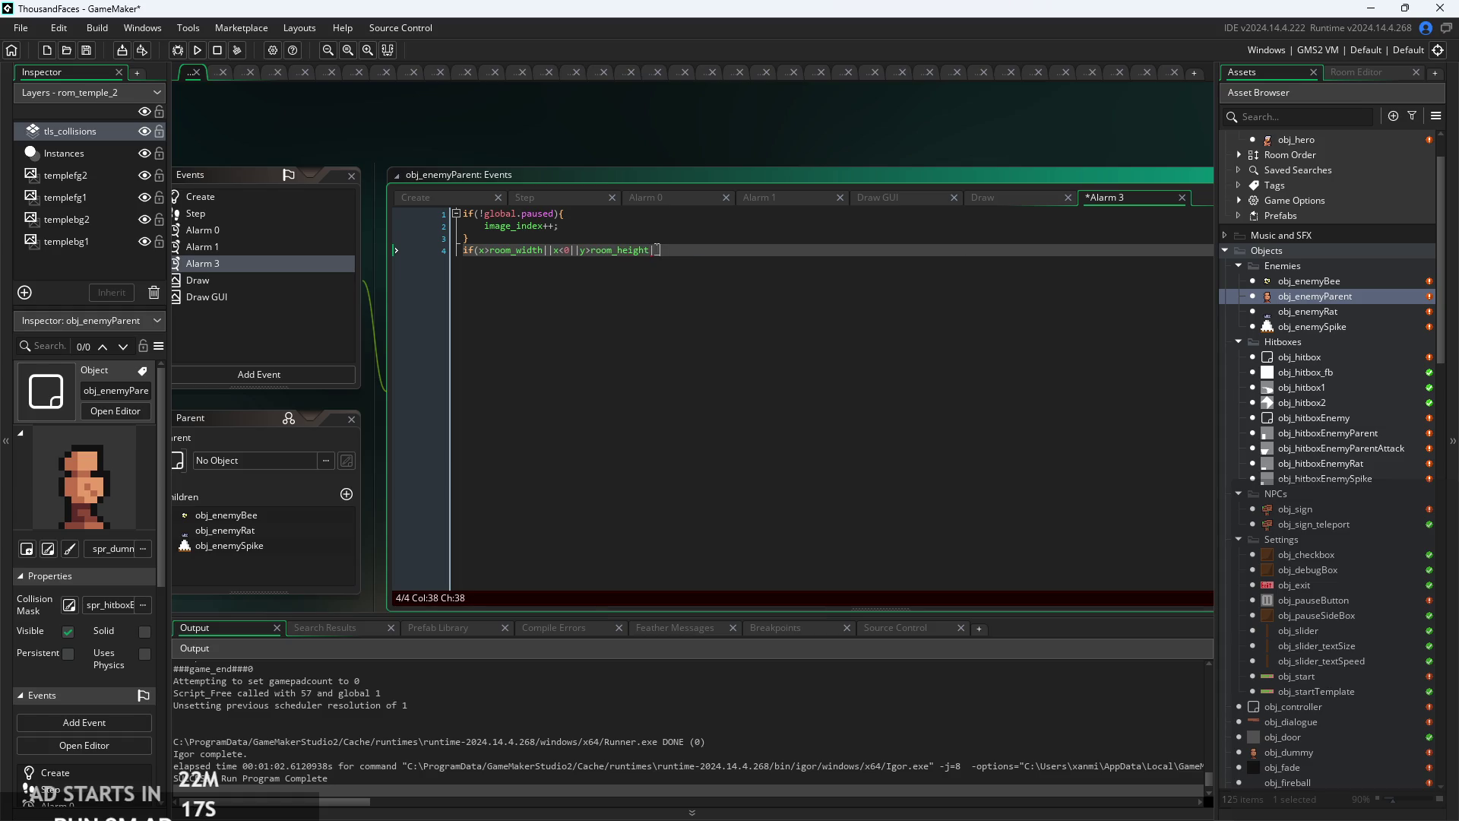
type("<0")
left_click(657, 249)
- Add a { block calling instance_destroy() after the out-of-room condition
key("BackSpace")
scroll(659, 247, "up", 3, "ctrl")
left_click(753, 254)
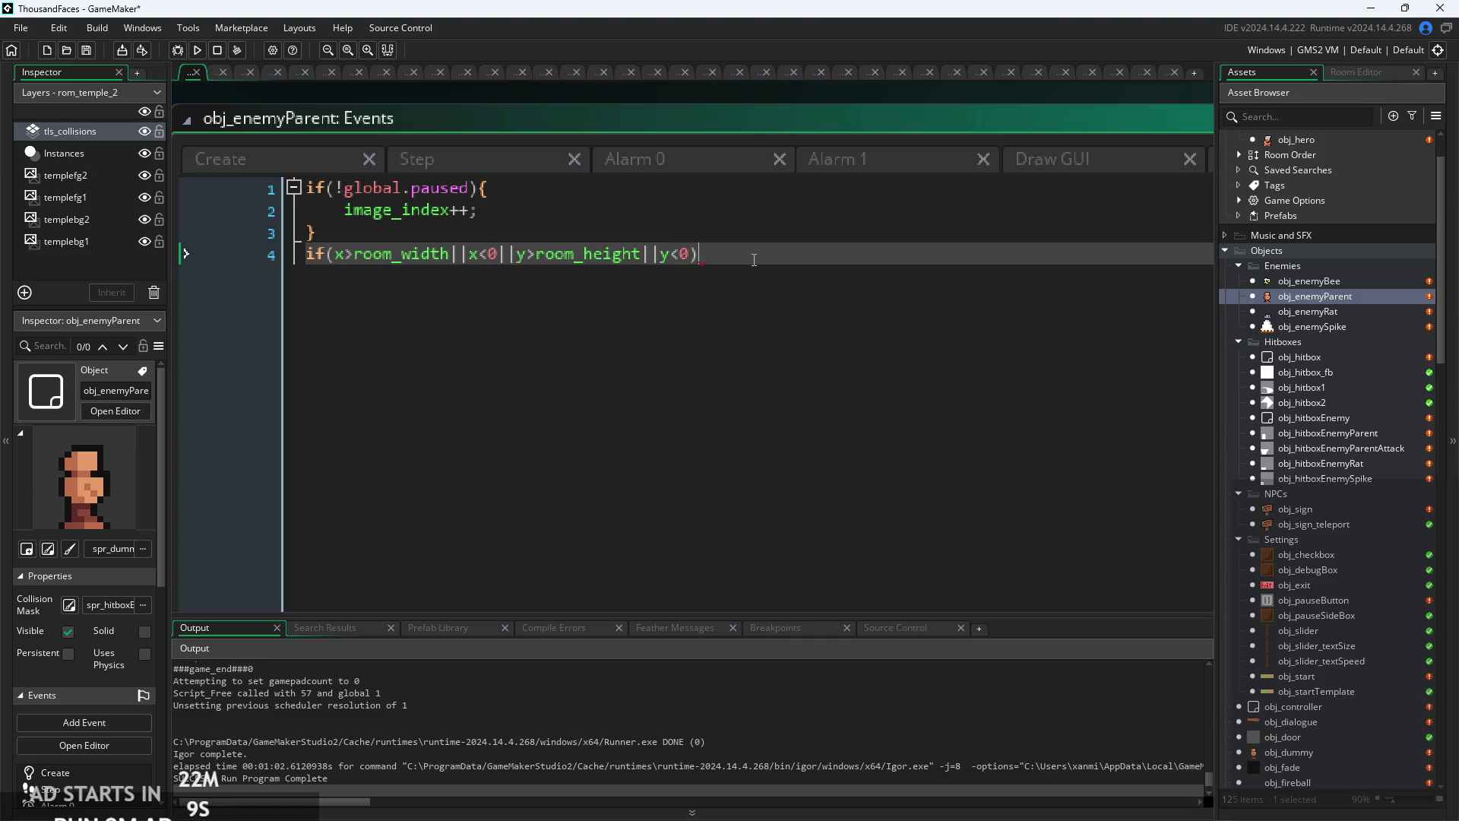
type("{")
key("Return")
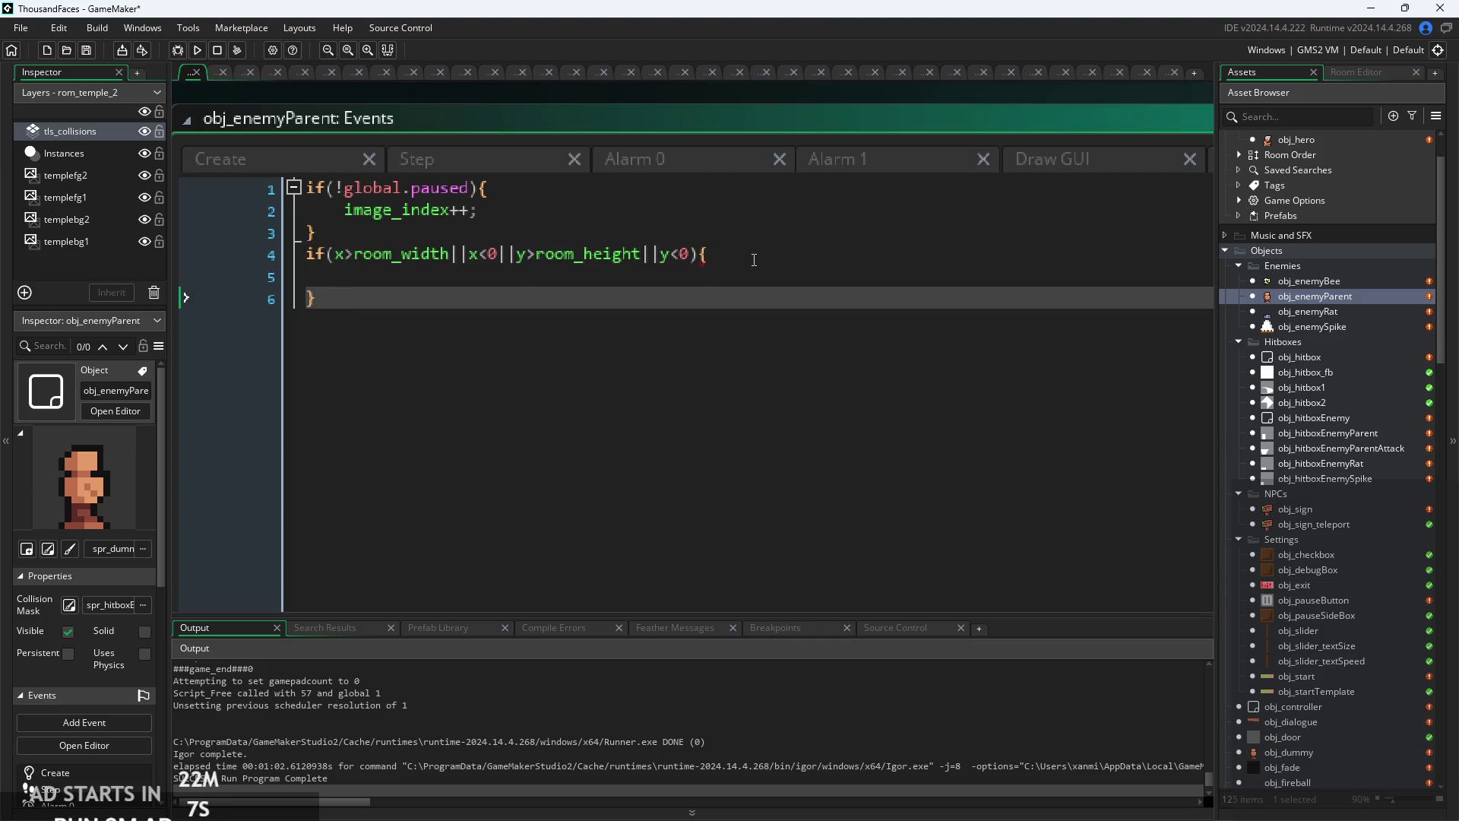
type("inst")
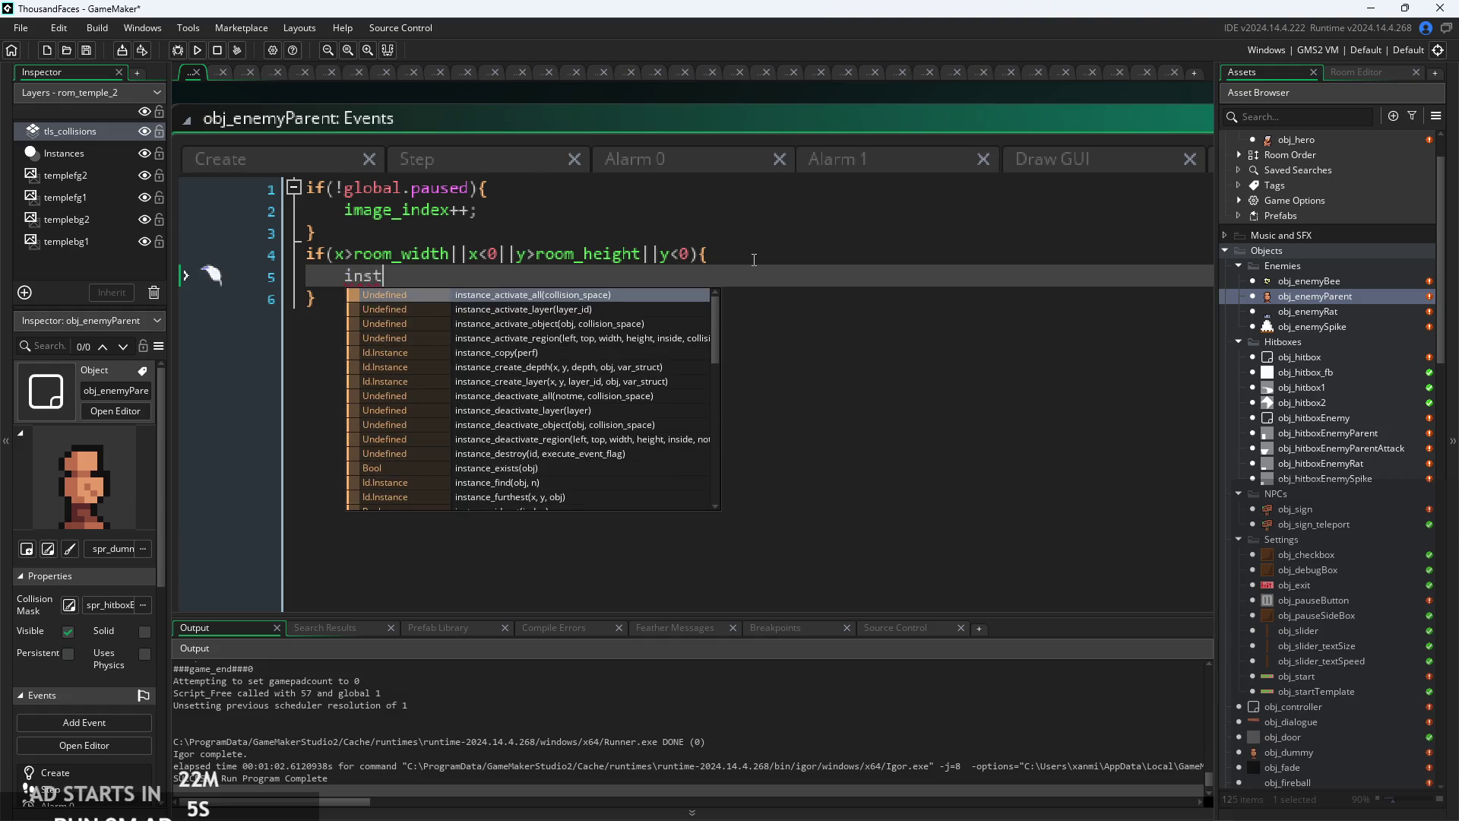
type("ance_des")
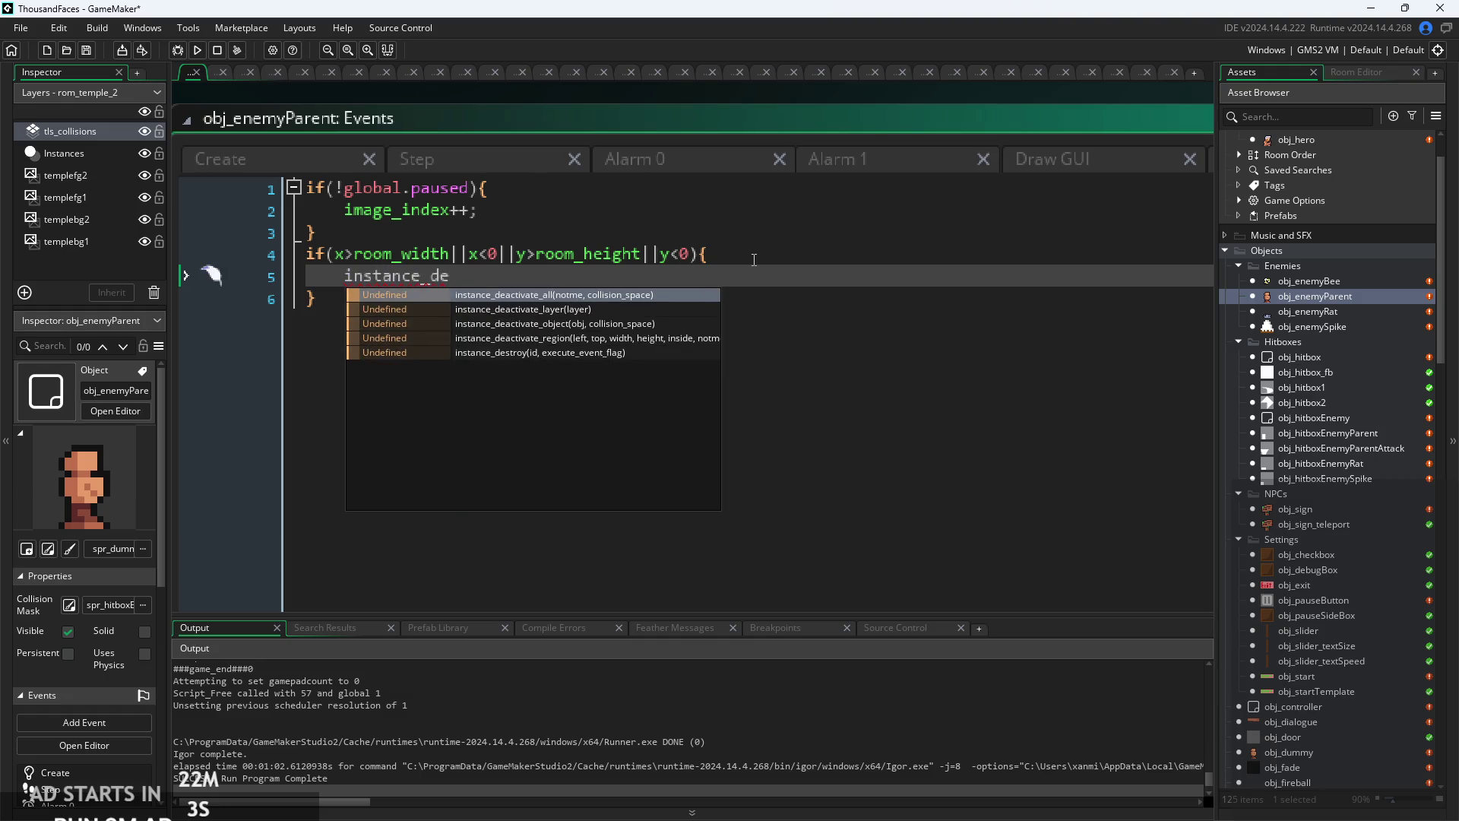
key("Return")
key("Right")
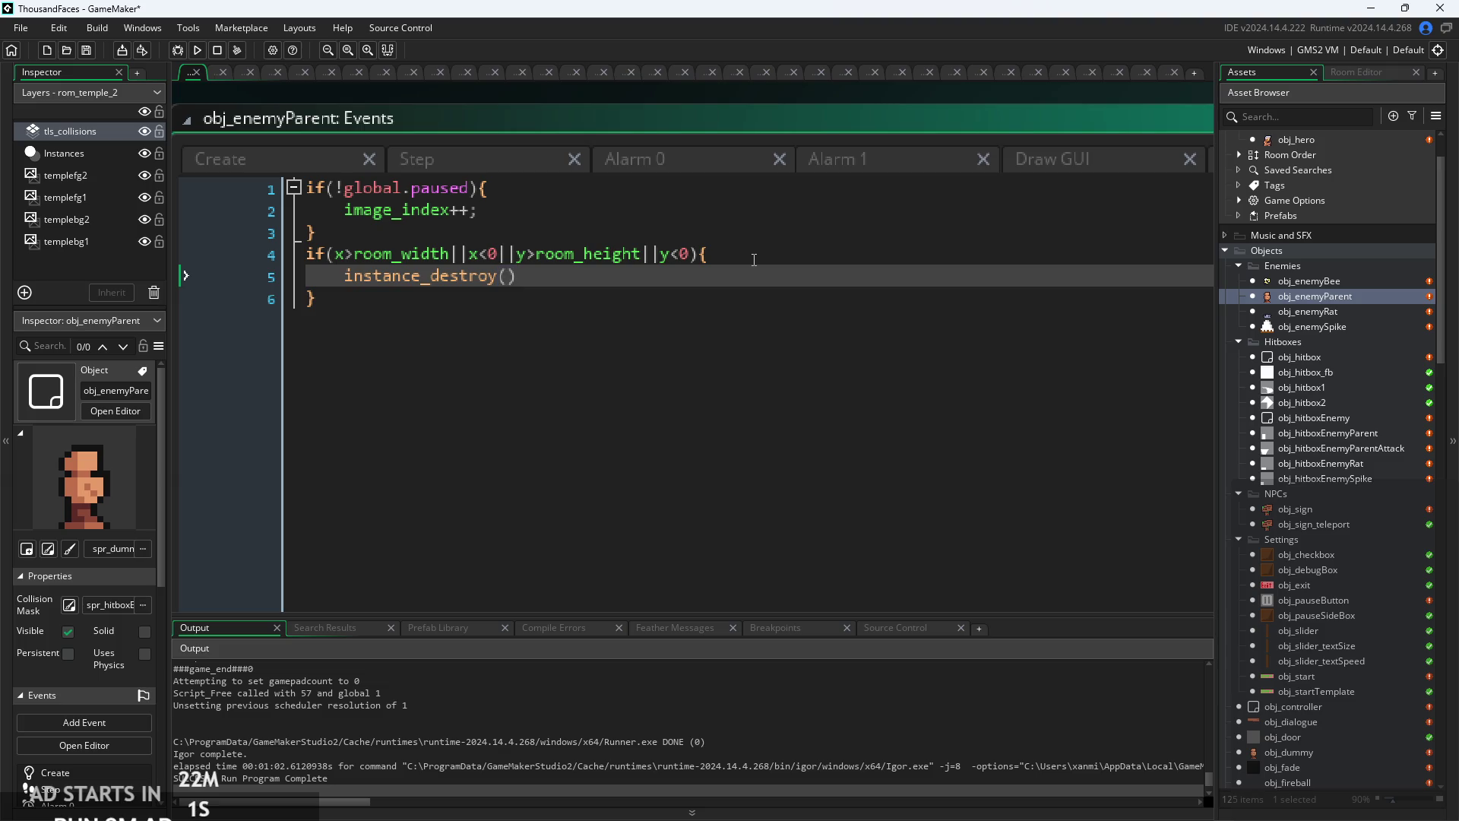
- Offset both y bounds of the condition by sprite_height, past room_height and below 0
left_click(699, 254)
type("-")
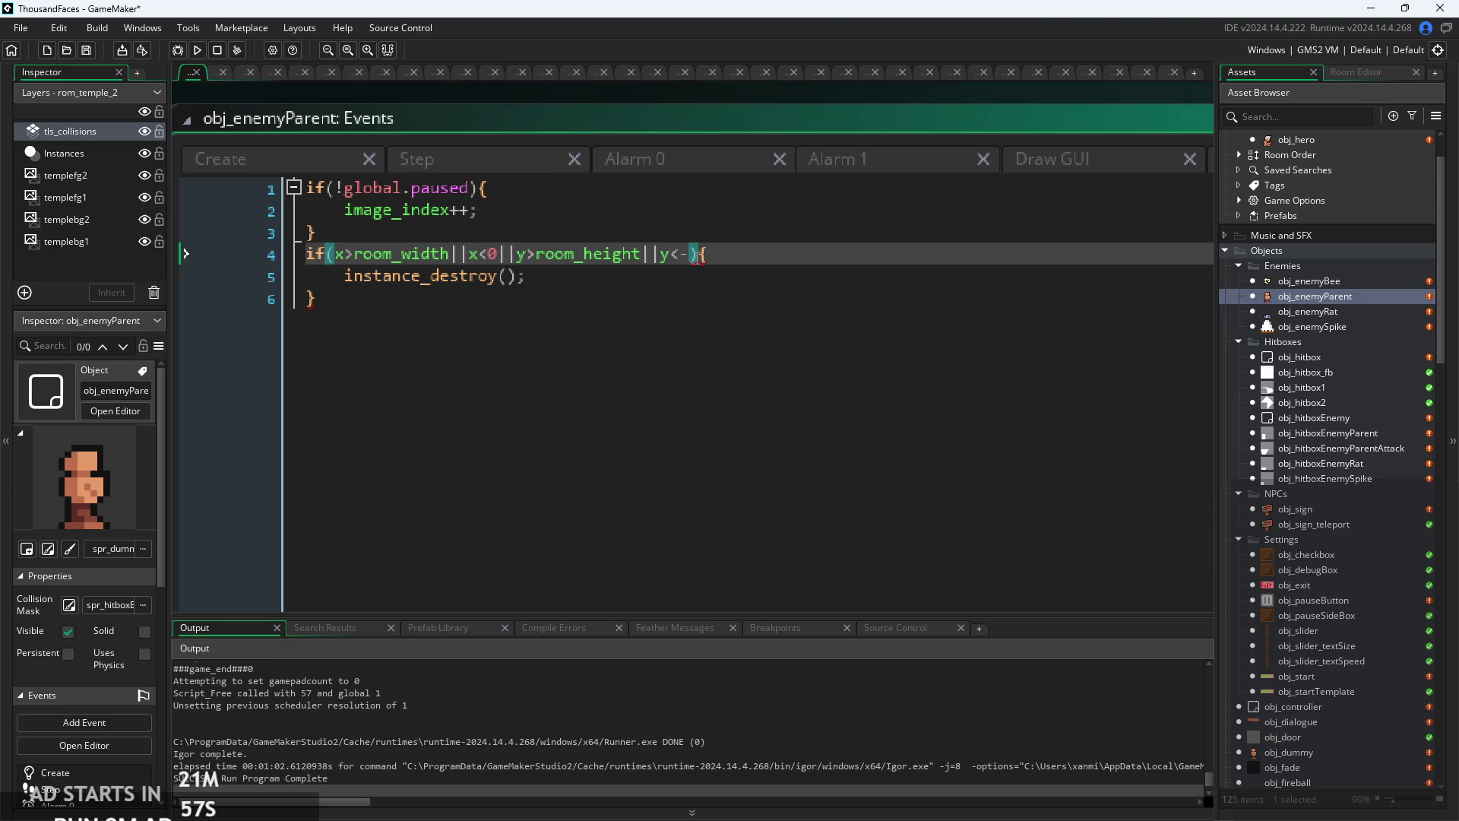
type("s")
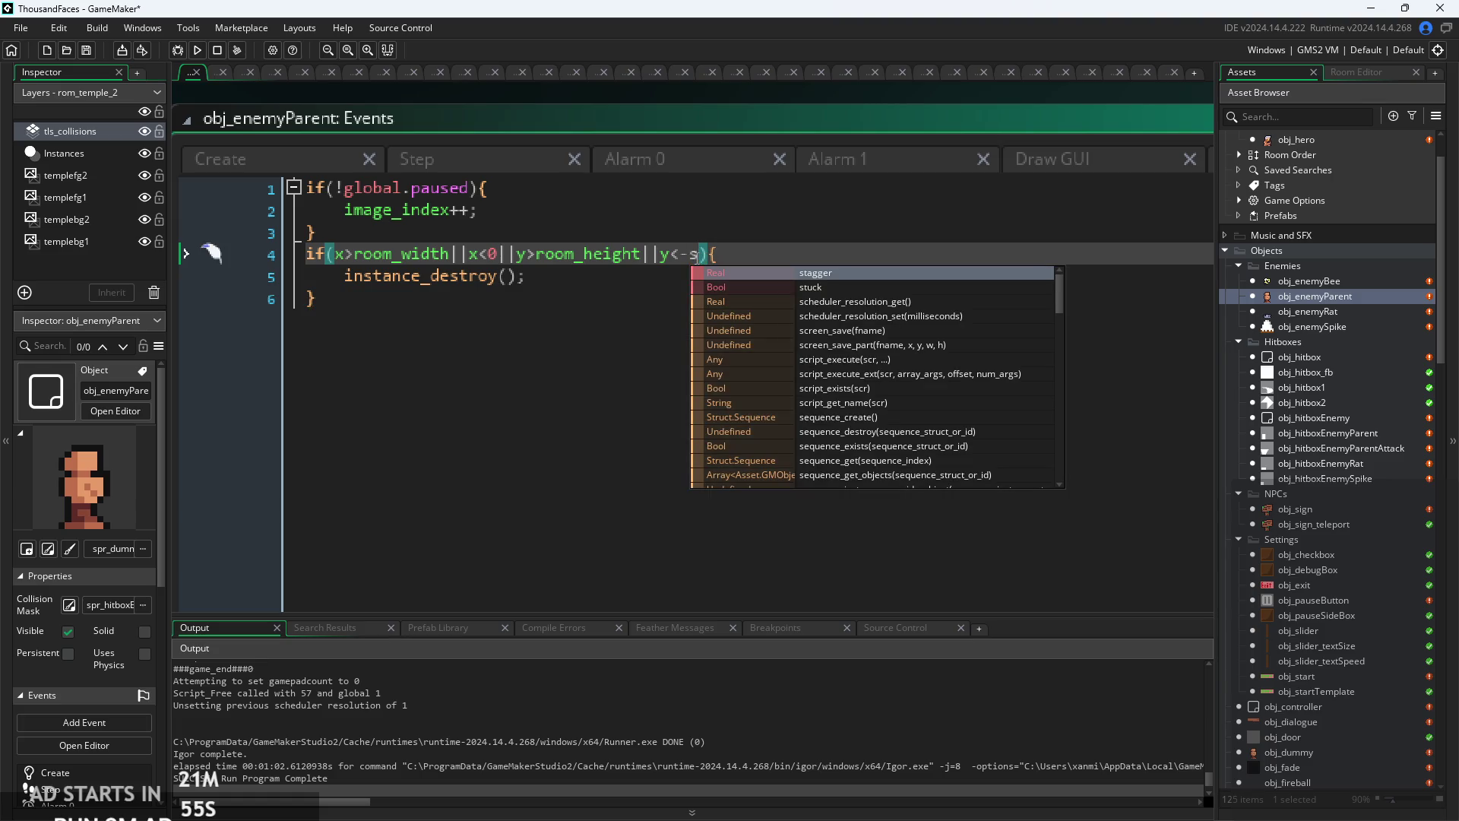
type("prite_w")
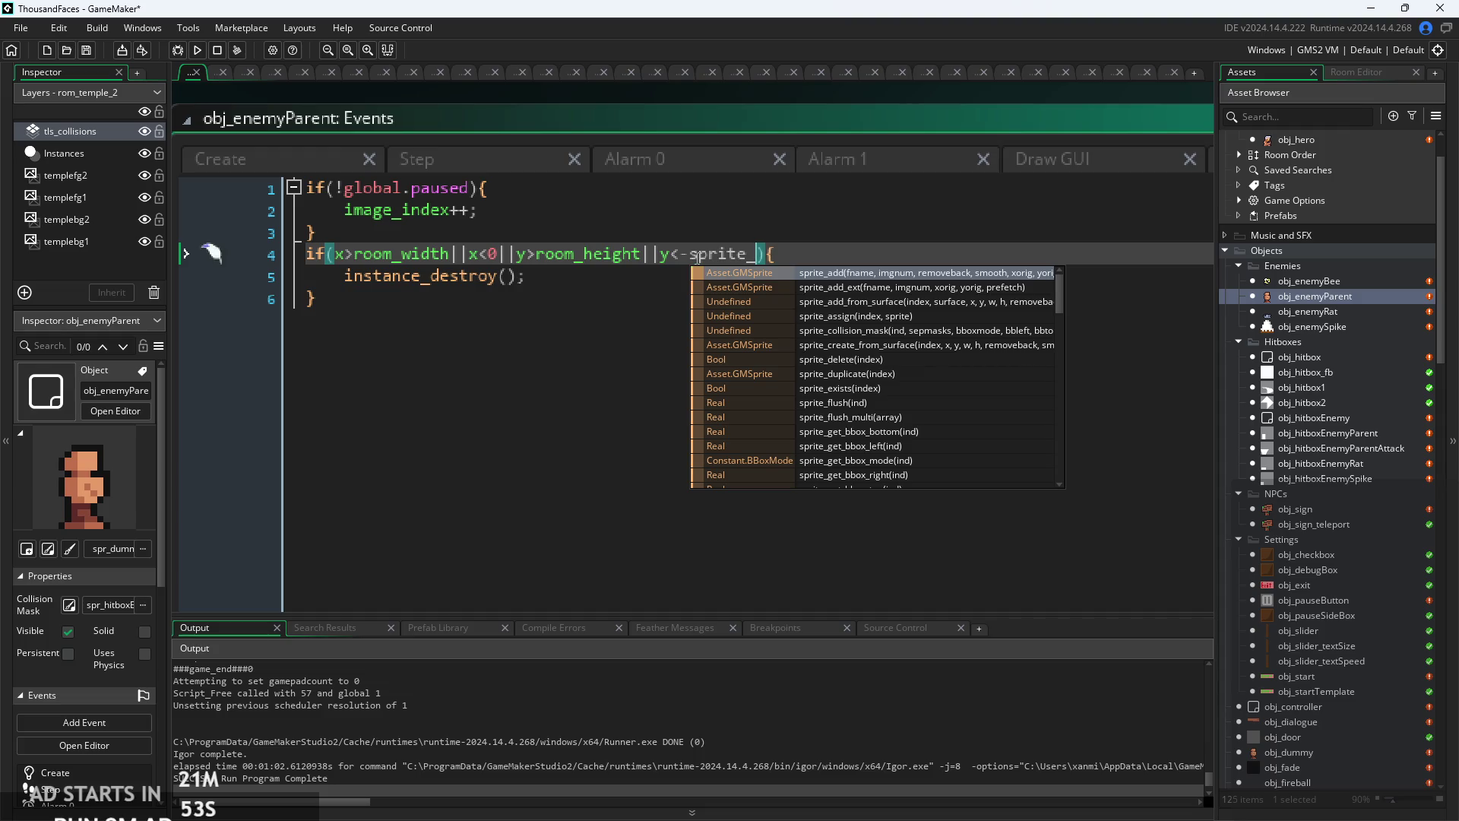
key("Return")
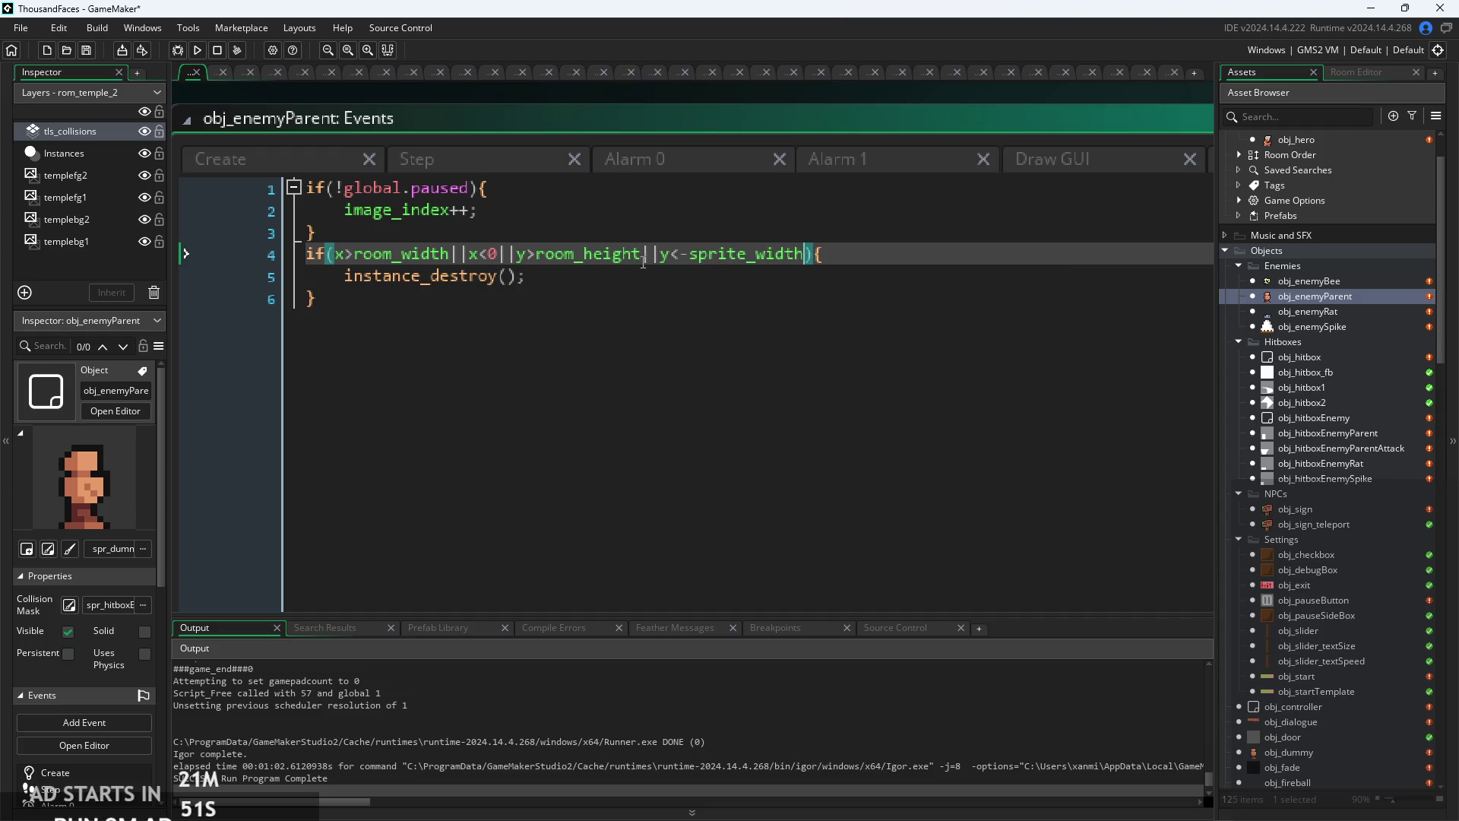
left_click(643, 255)
type("srp")
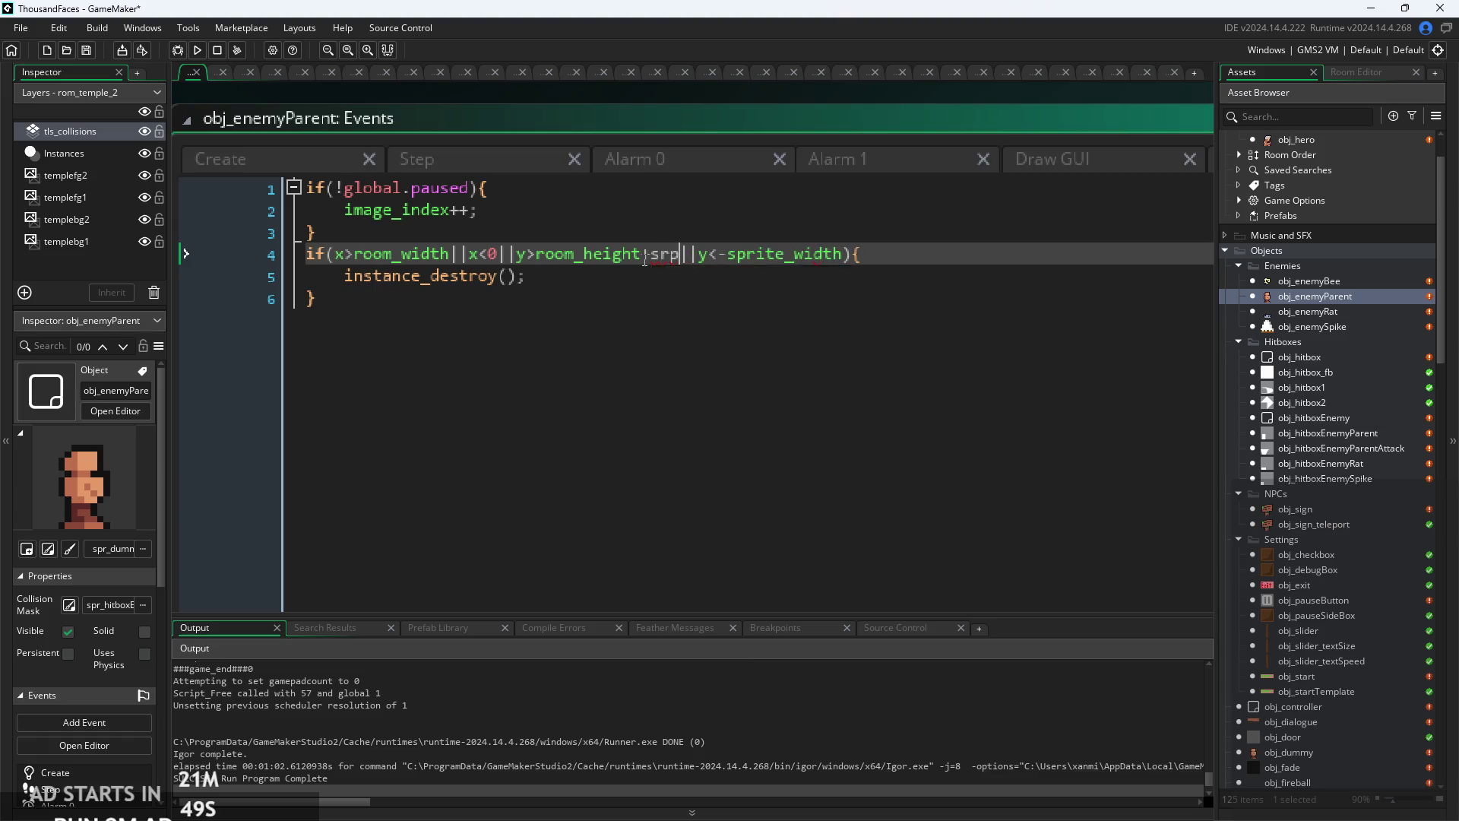
key("BackSpace")
key("BackSpace")
type("pr")
key("Return")
double_click(766, 260)
type("he")
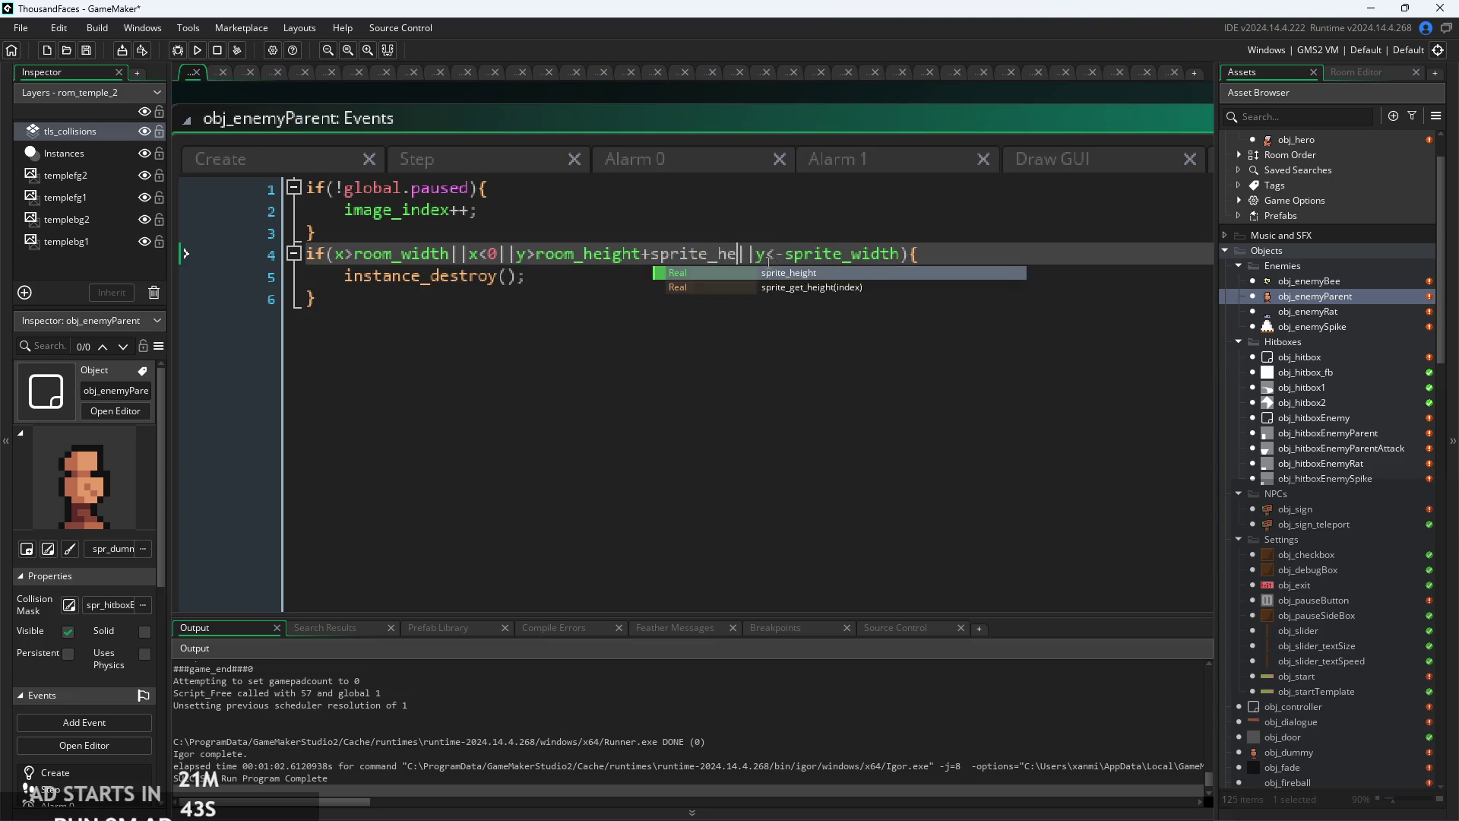
key("Return")
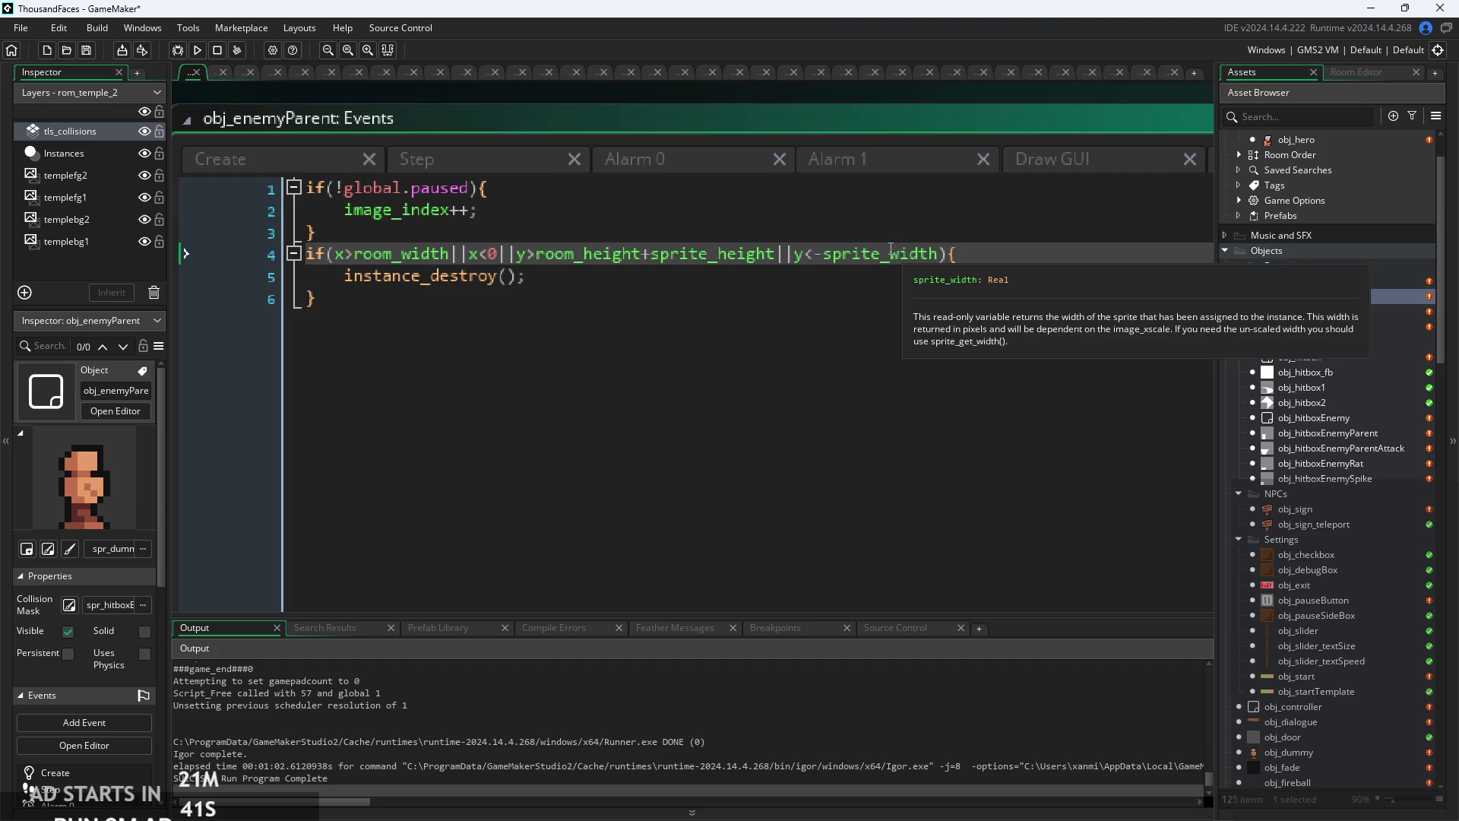
double_click(932, 256)
type("height")
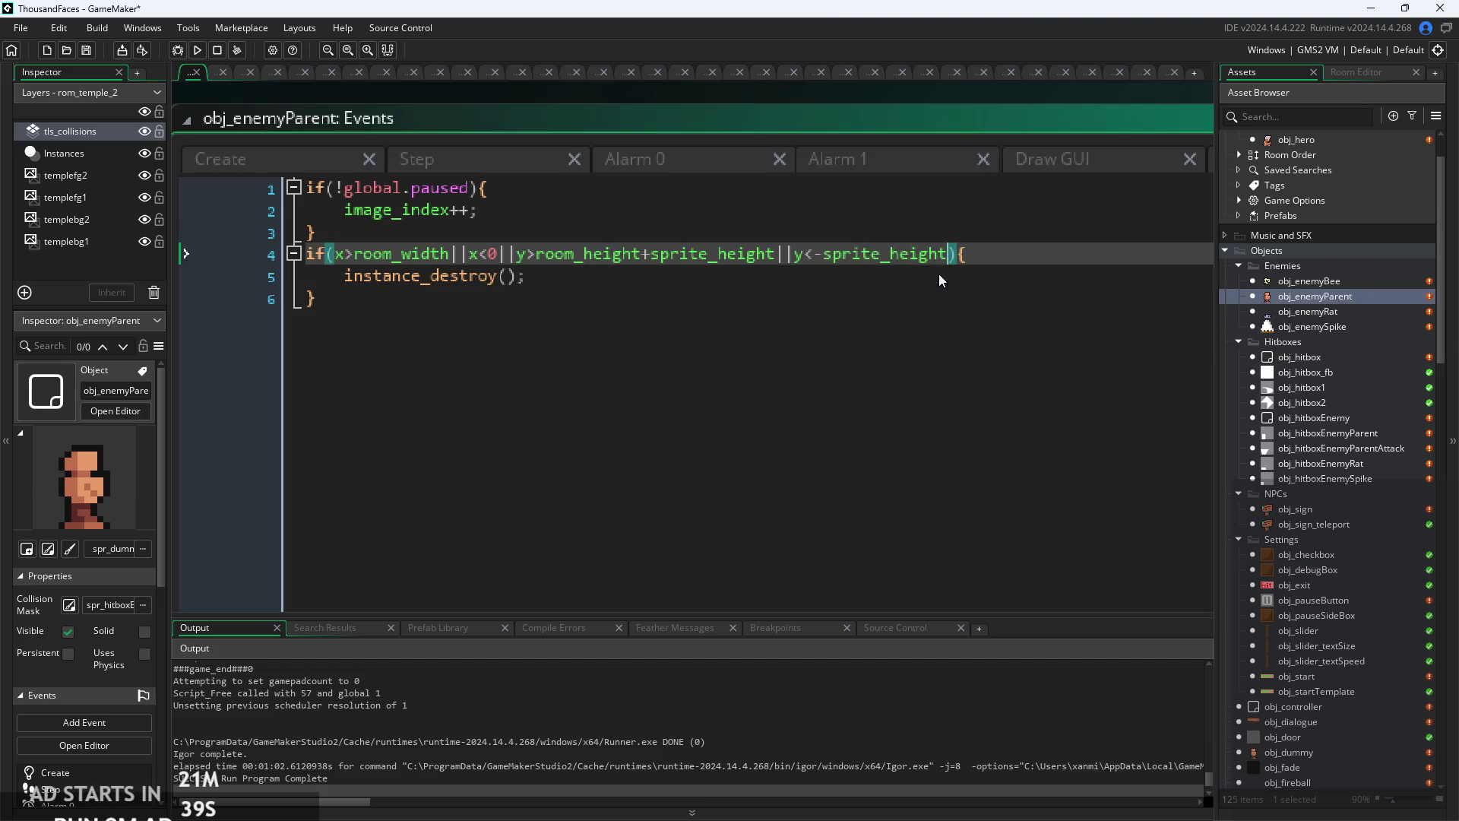
- Change the x bounds to x<-sprite_width and x>room_width+sprite_width
left_click(499, 254)
key("BackSpace")
type("-sprite")
key("Down")
key("Return")
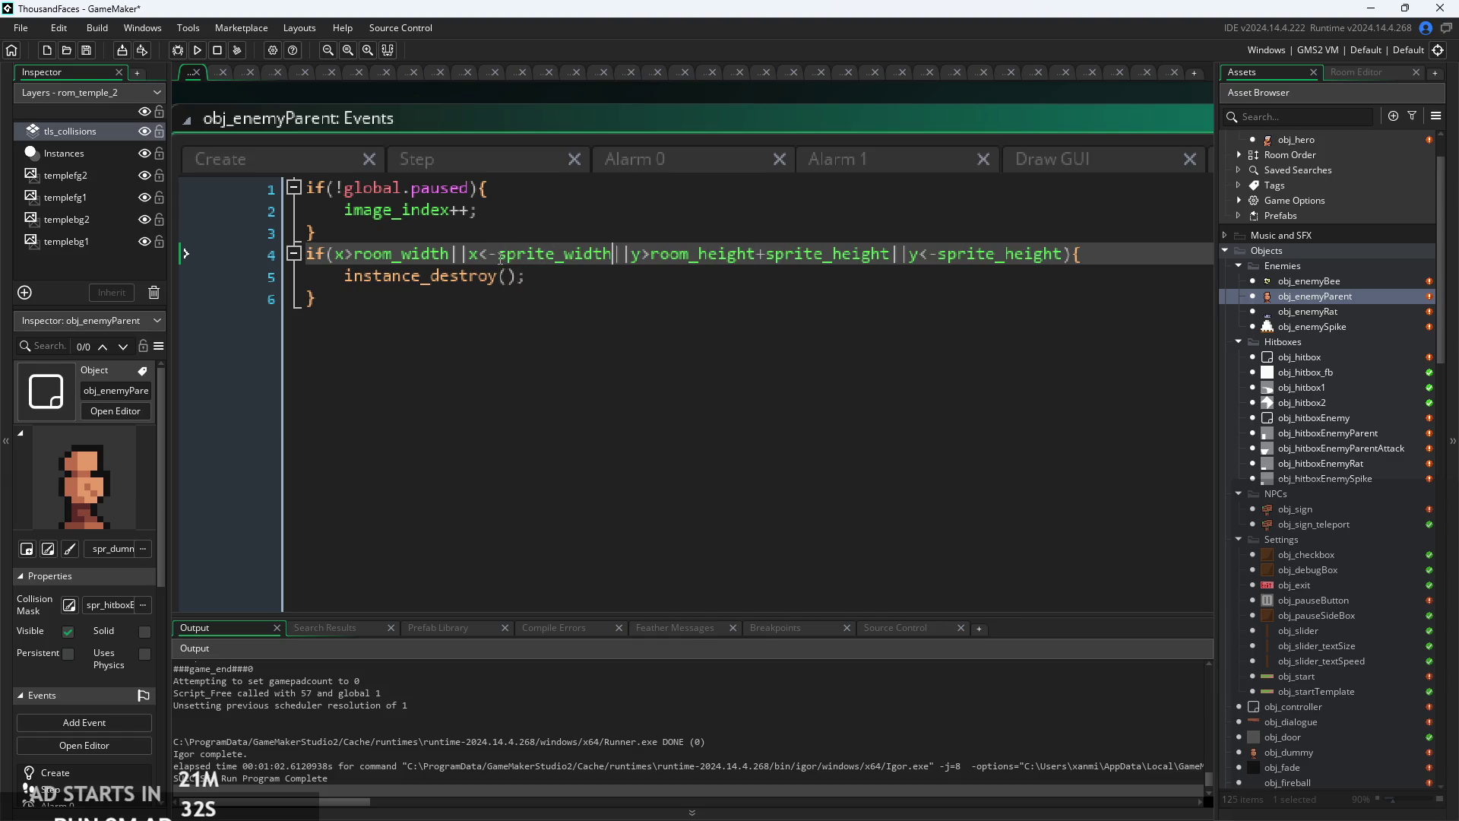
left_click(455, 253)
type("+sprite_w")
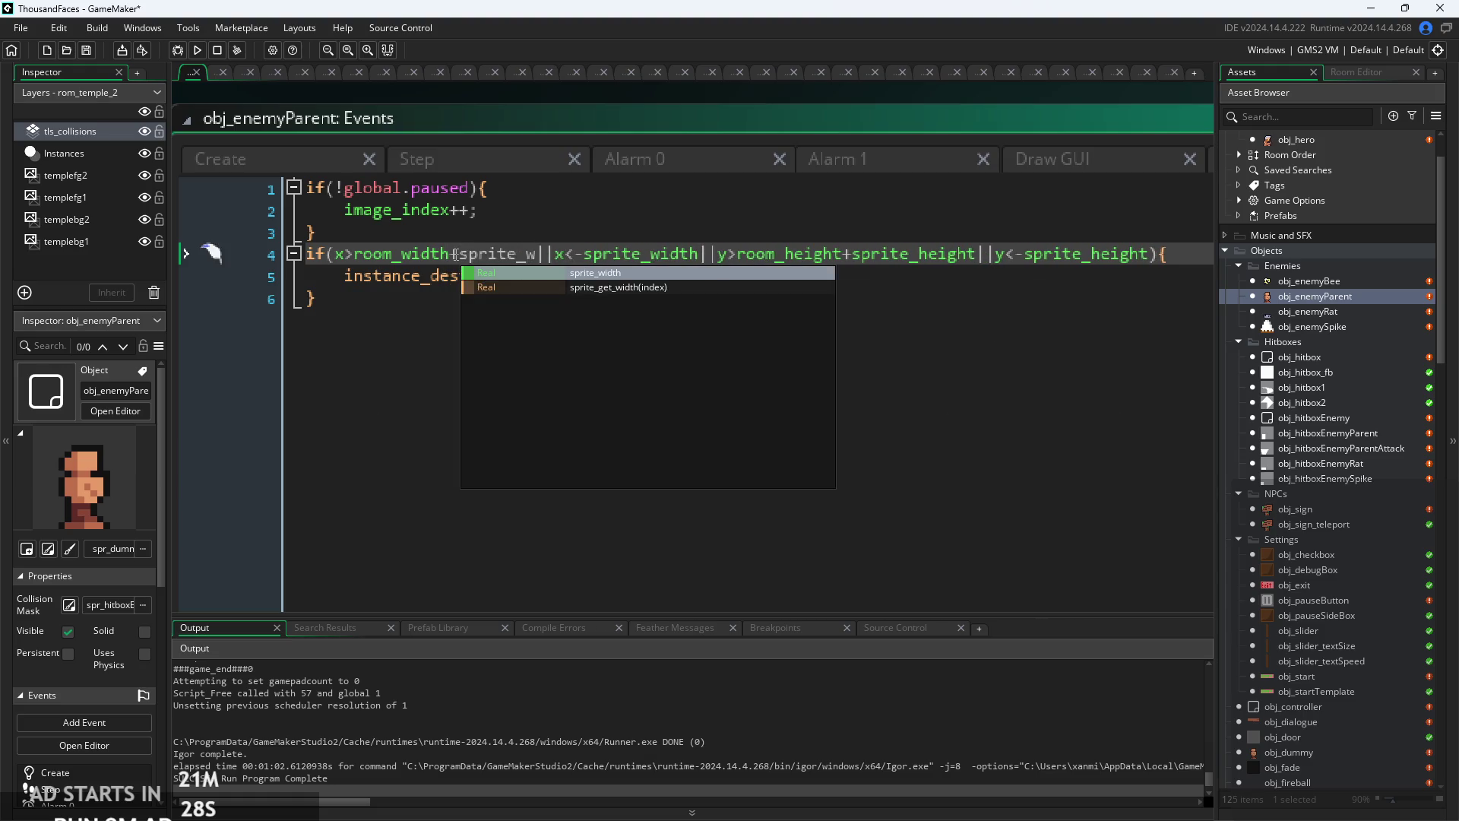
key("Return")
scroll(559, 327, "down", 1)
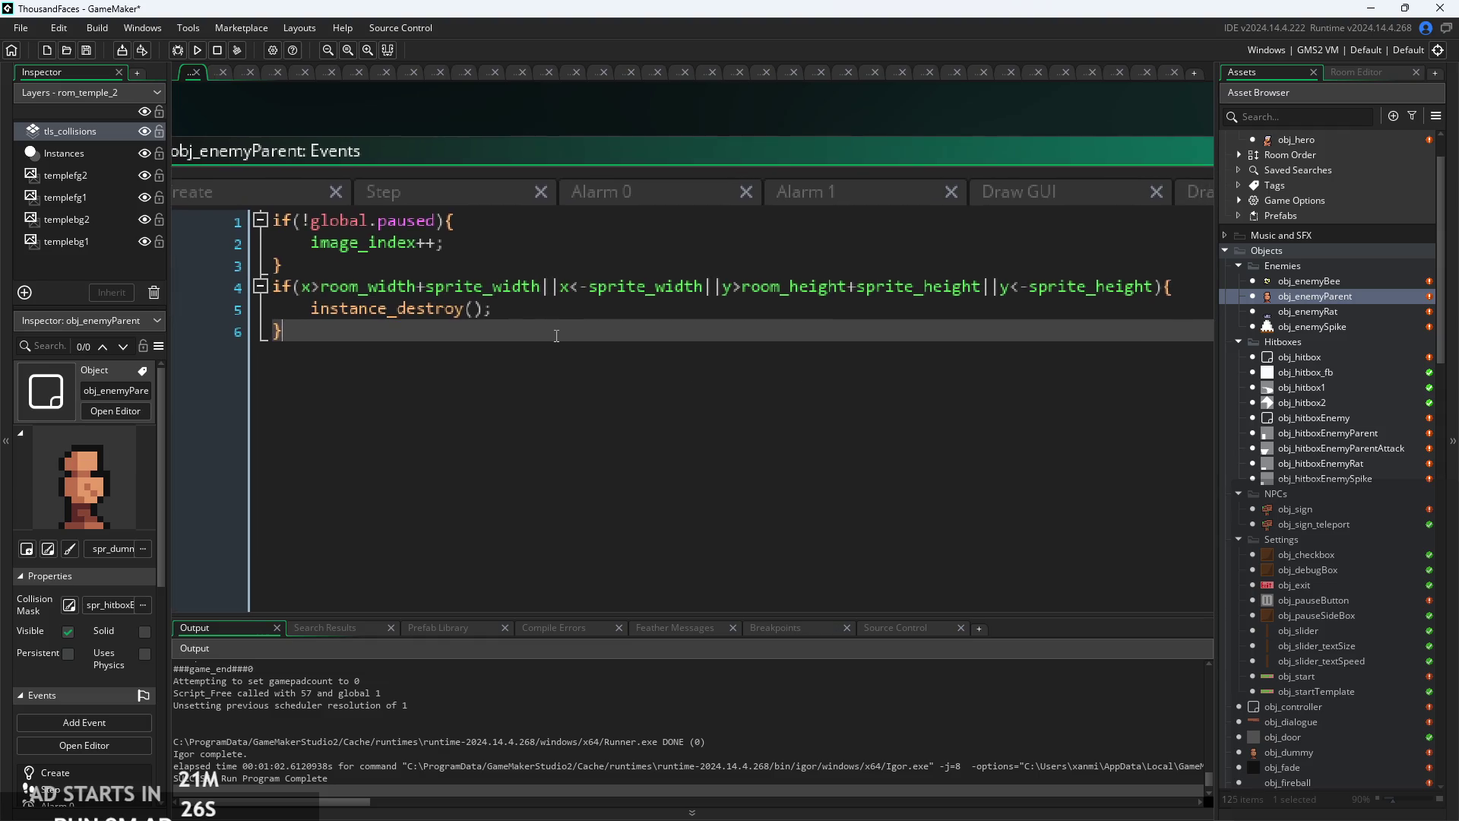
left_click(559, 327)
scroll(559, 327, "up", 1)
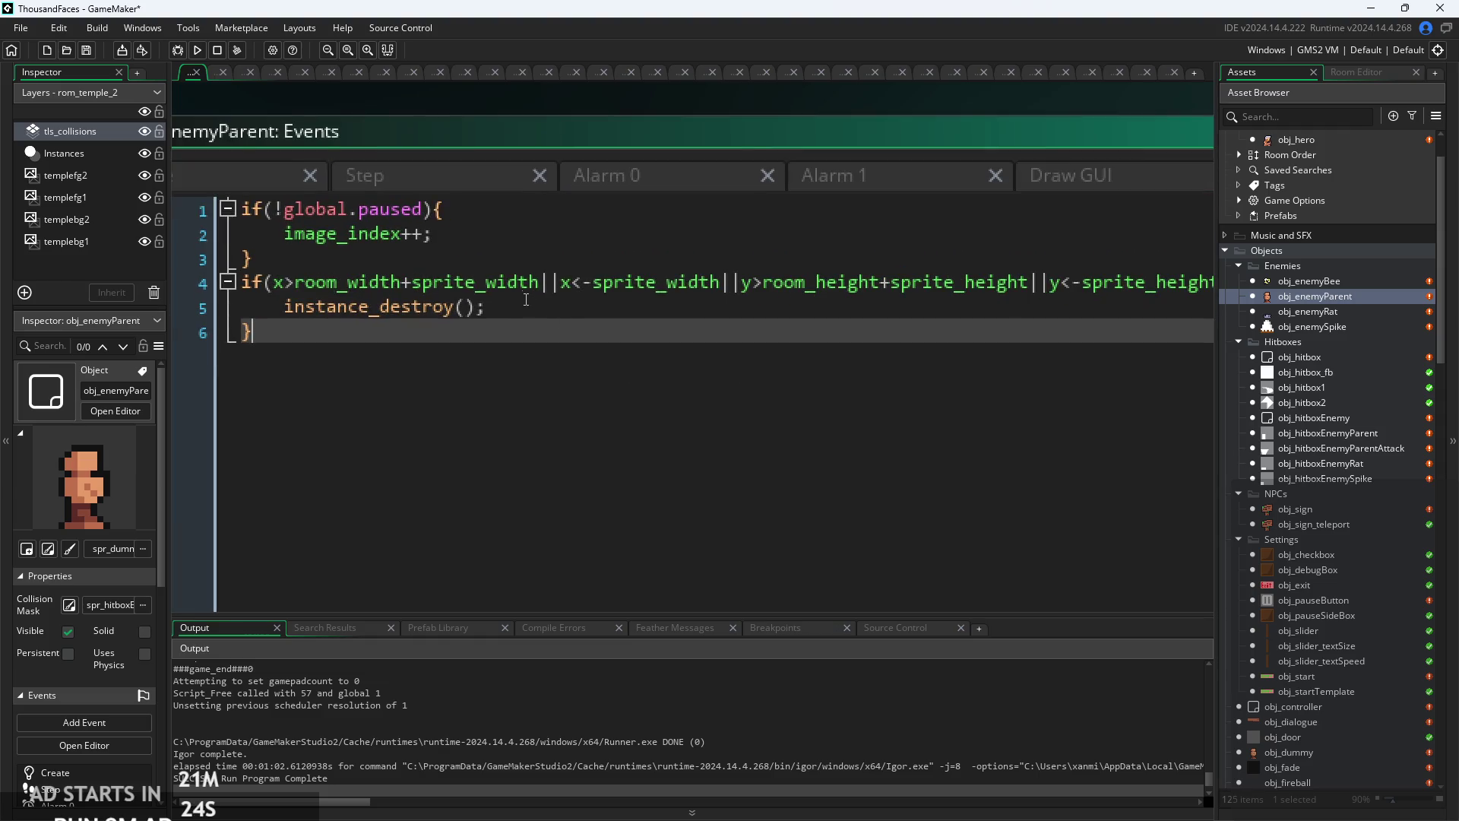
mouse_move(544, 288)
scroll(568, 312, "down", 2)
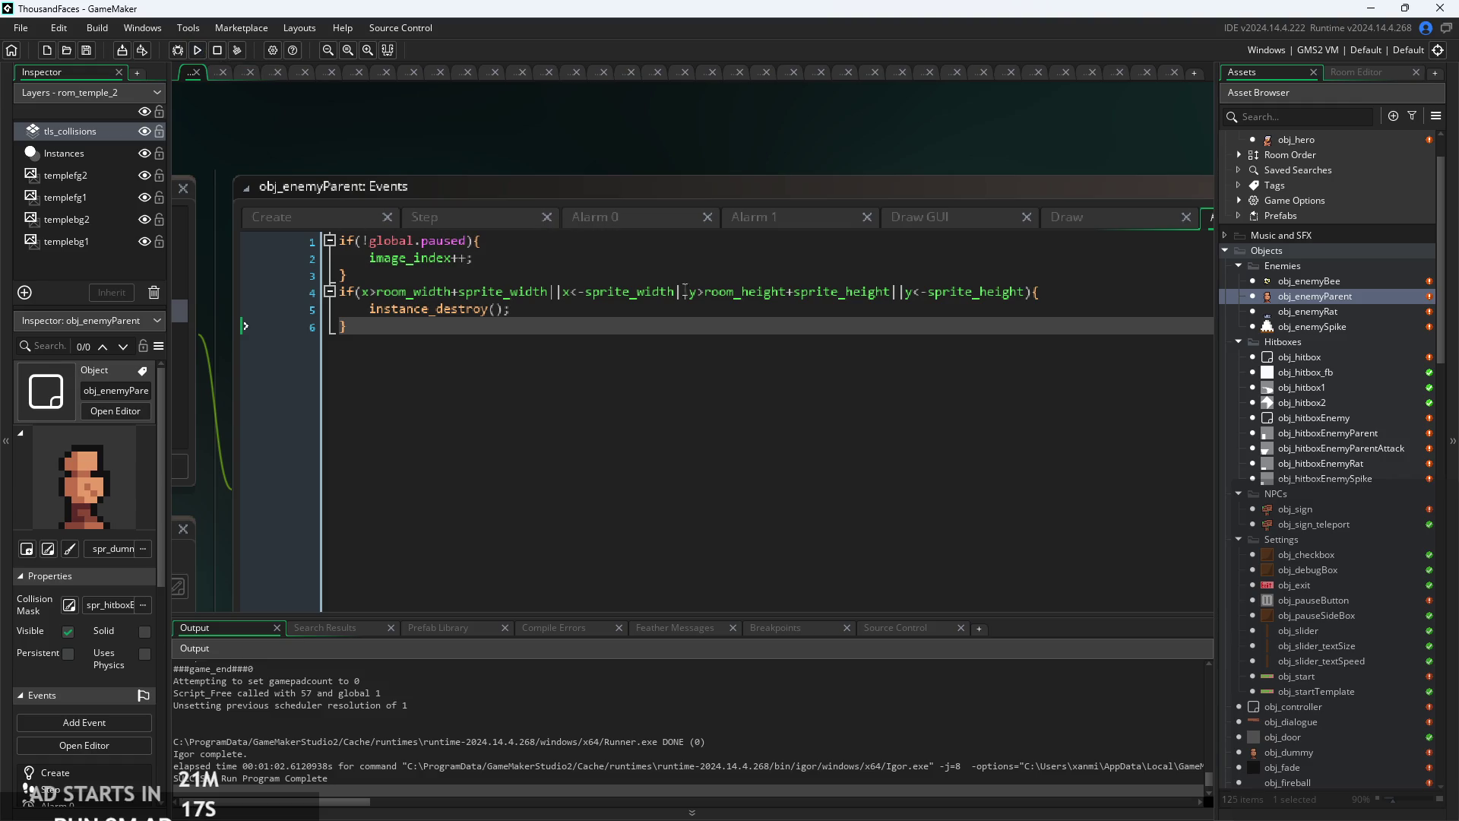
- Bring up obj_enemyBee's Step event code and find the bee's movement check
left_click_drag(470, 201, 409, 198)
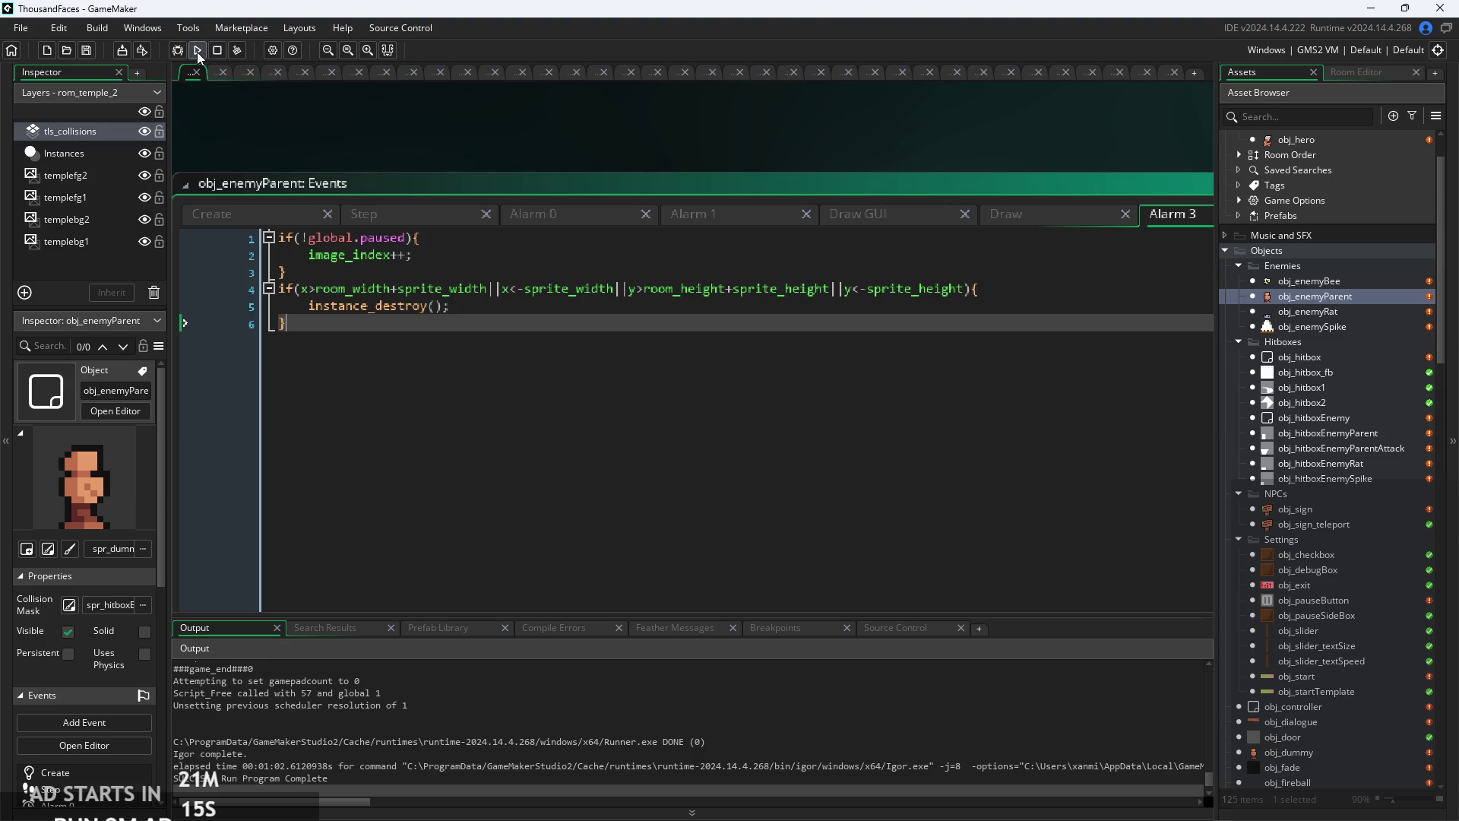
double_click(1324, 279)
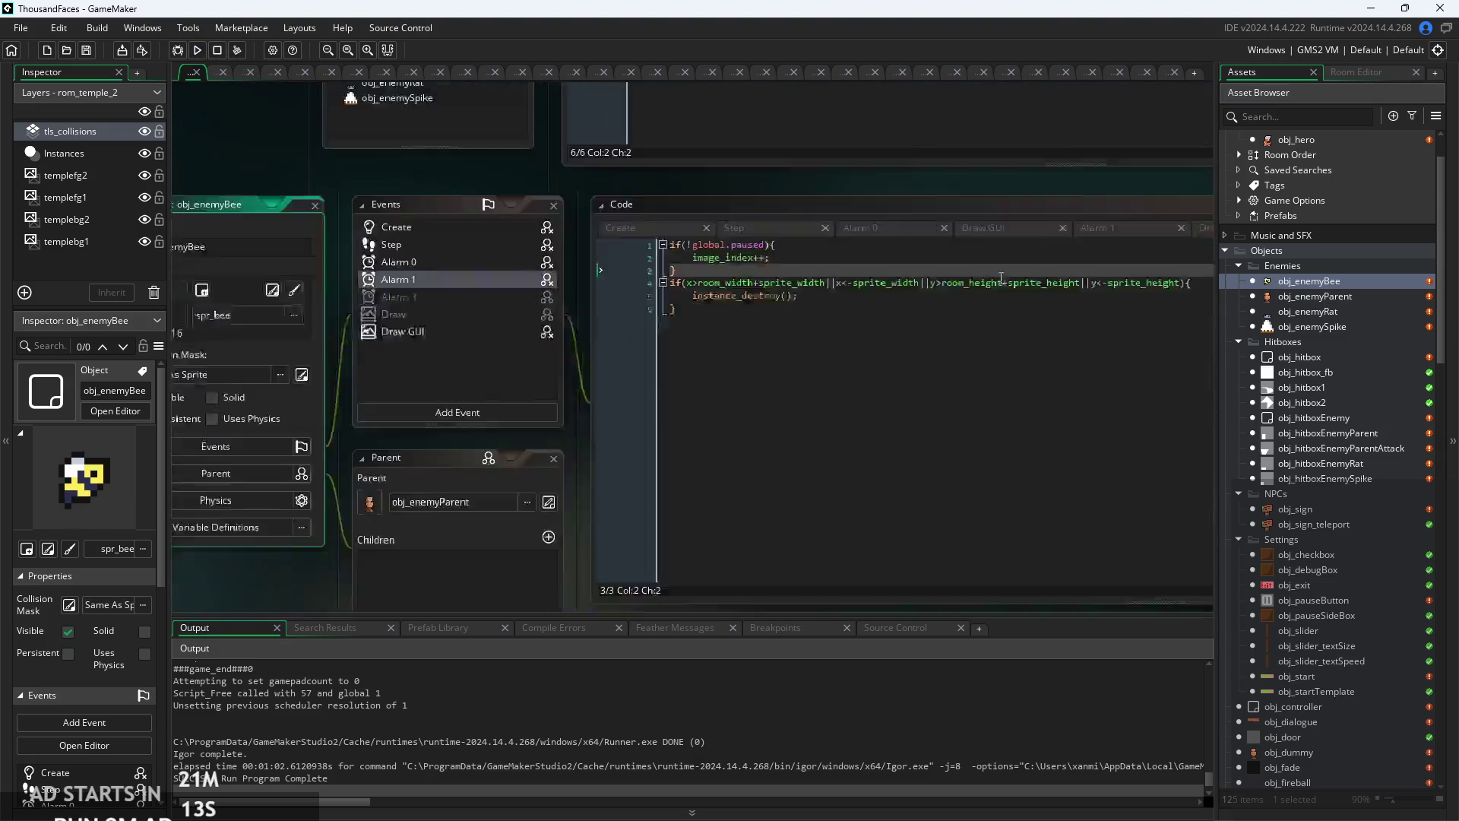
left_click(598, 190)
scroll(775, 403, "up", 2, "ctrl")
scroll(774, 403, "down", 5)
scroll(750, 437, "down", 2)
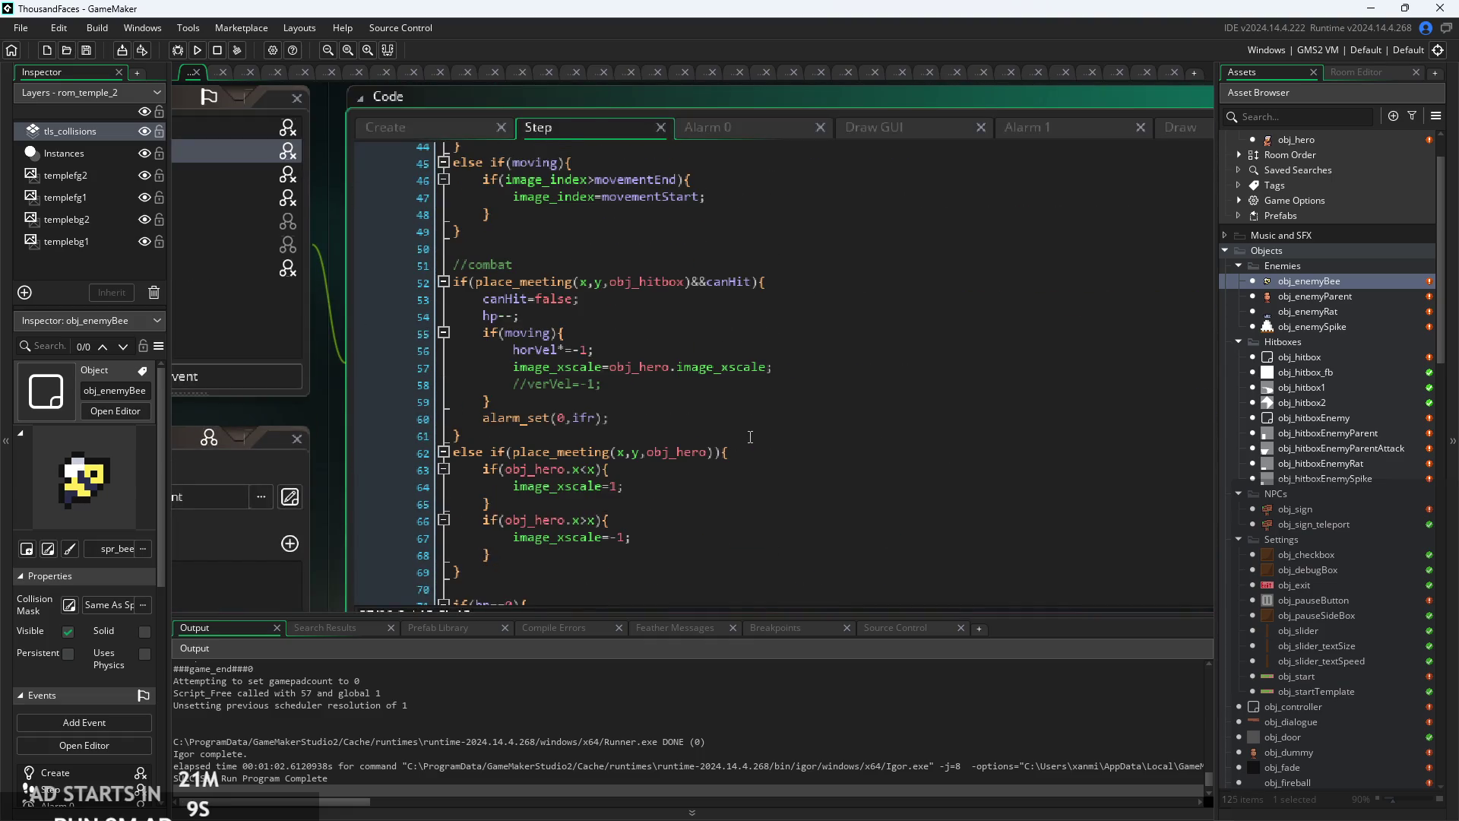
scroll(709, 502, "down", 5)
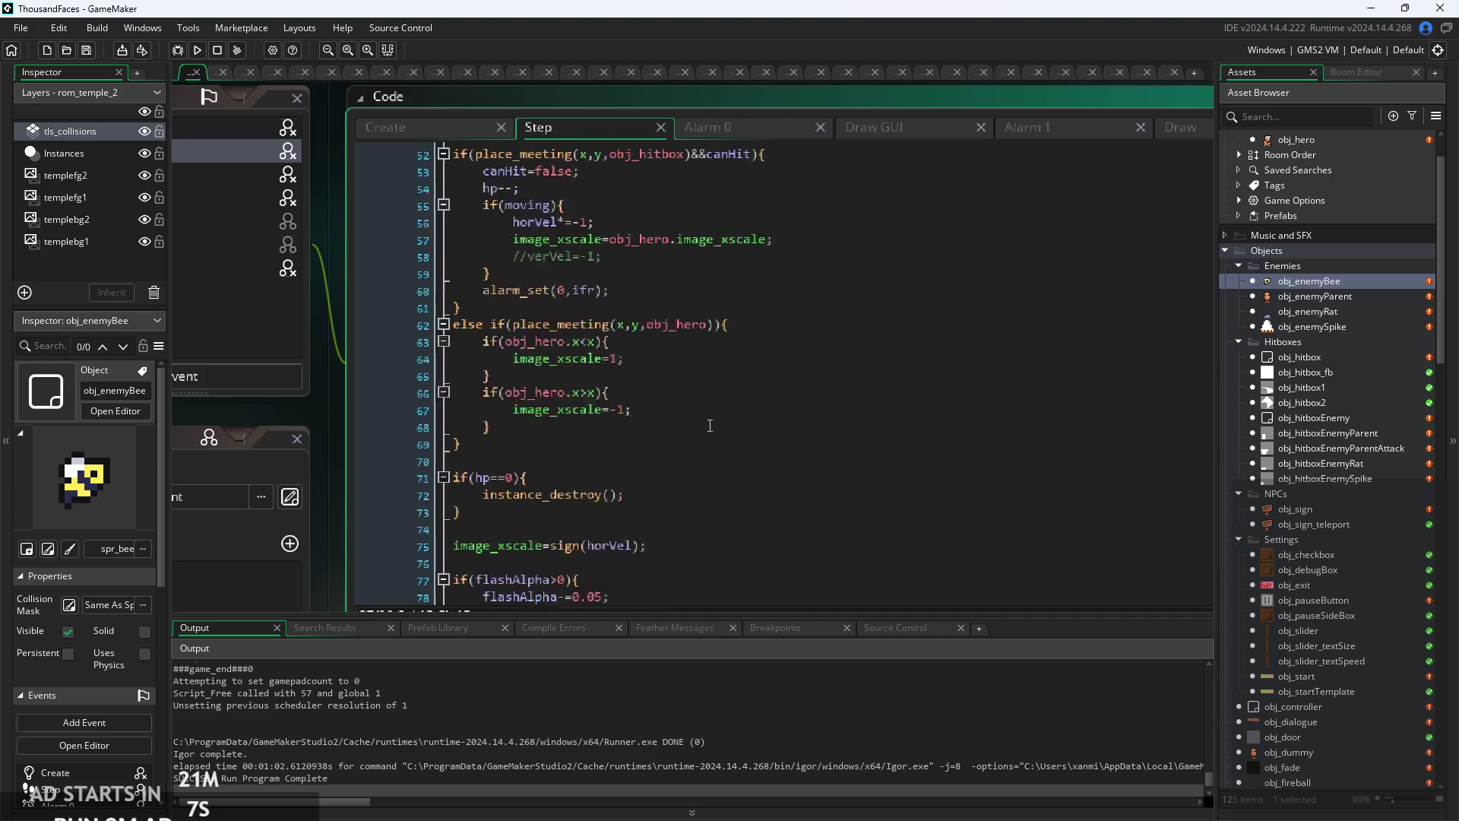
scroll(698, 503, "up", 4)
scroll(699, 502, "up", 10)
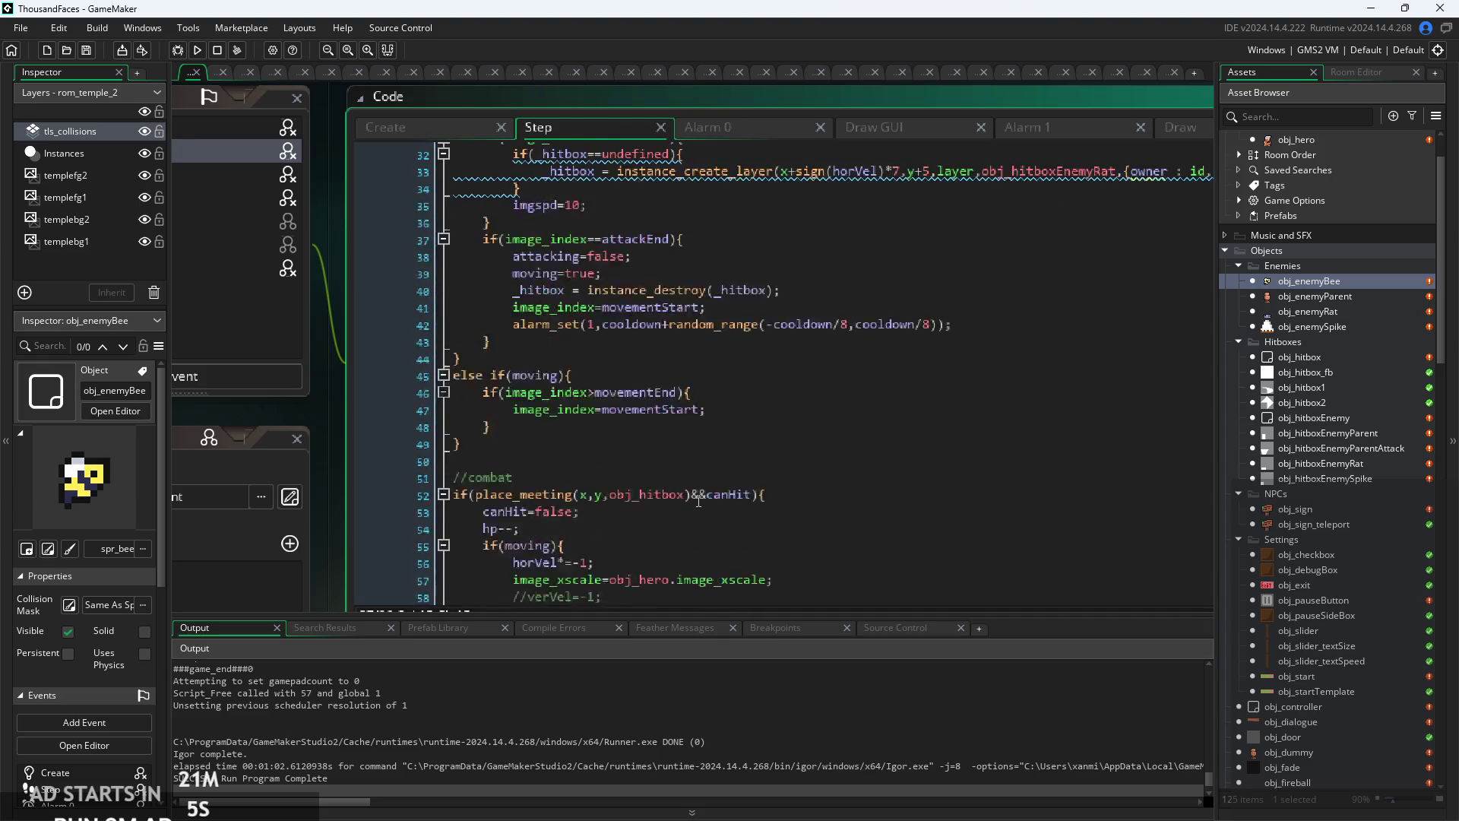
scroll(727, 385, "up", 2)
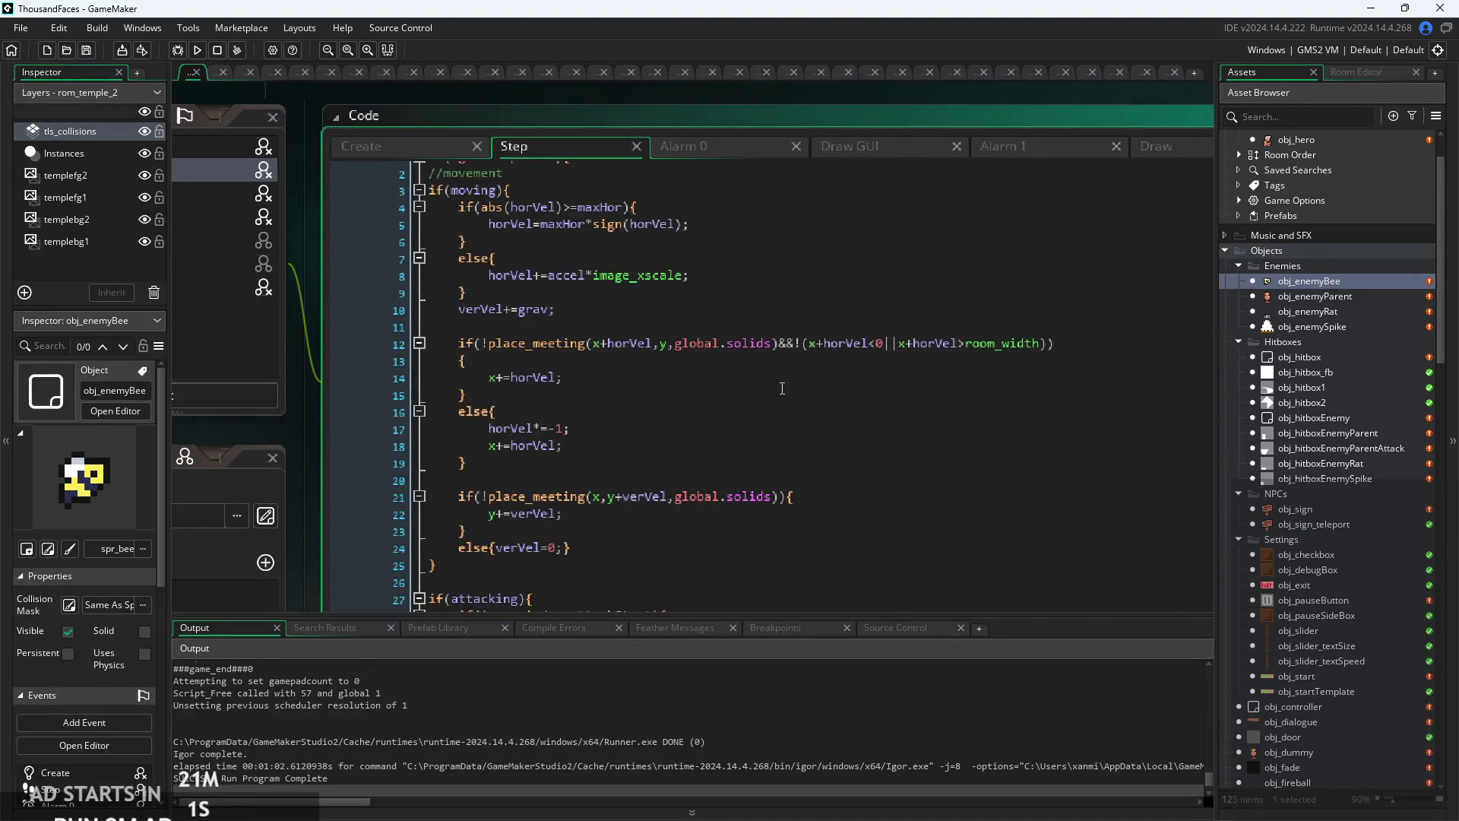
scroll(704, 408, "up", 2, "ctrl")
left_click(704, 410)
scroll(704, 410, "up", 2, "ctrl")
left_click(652, 357)
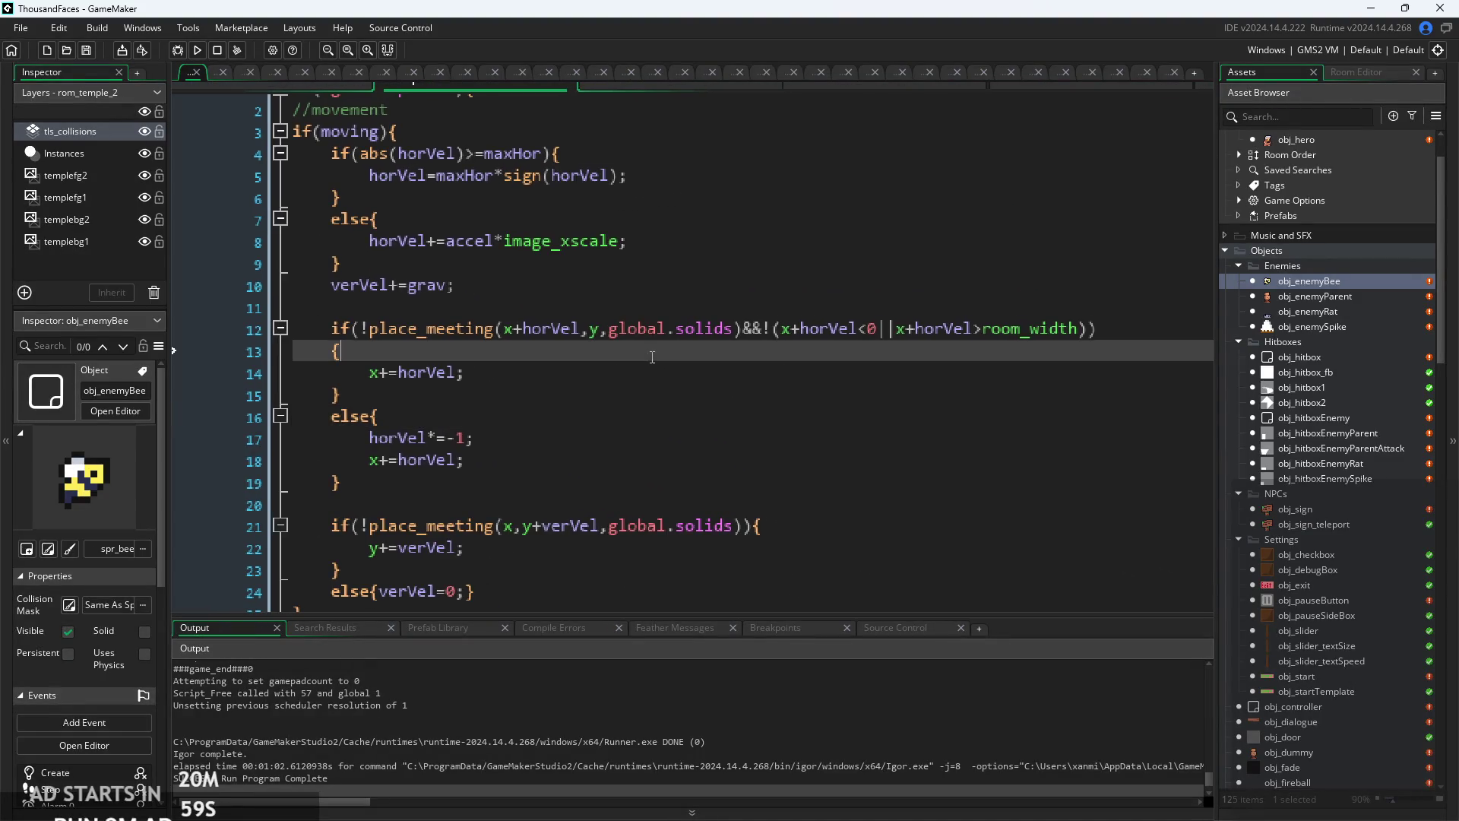
- Comment out the &&!(x+horVel<0||x+horVel>room_width) room-edge check with //
left_click(770, 328)
left_click_drag(770, 329, 898, 328)
left_click(804, 339)
mouse_move(754, 328)
left_mouse_down()
mouse_move(724, 328)
mouse_move(1058, 339)
left_mouse_up()
left_click(810, 328)
left_click(764, 329)
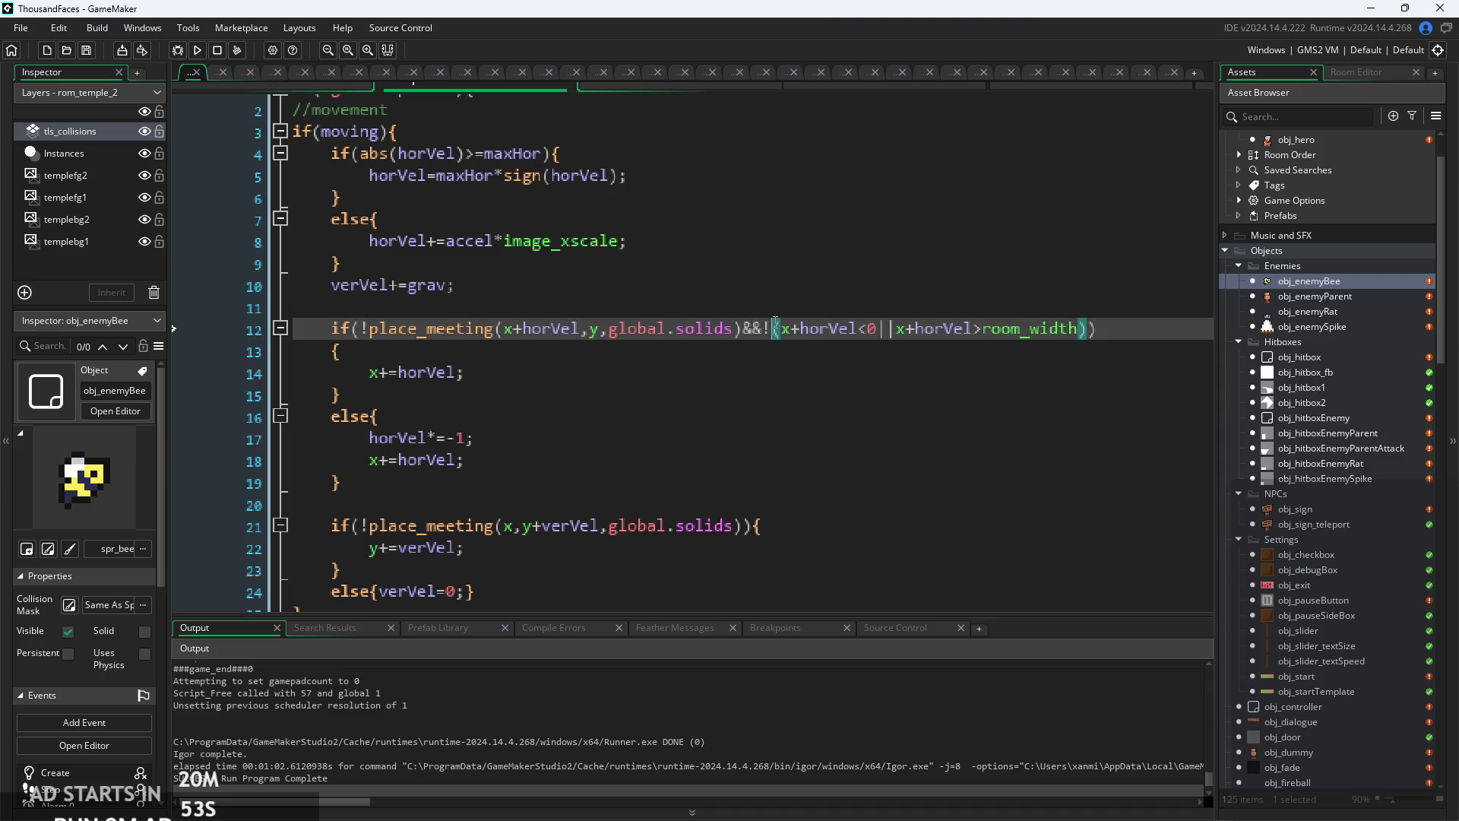
double_click(767, 328)
left_click_drag(744, 328, 1092, 328)
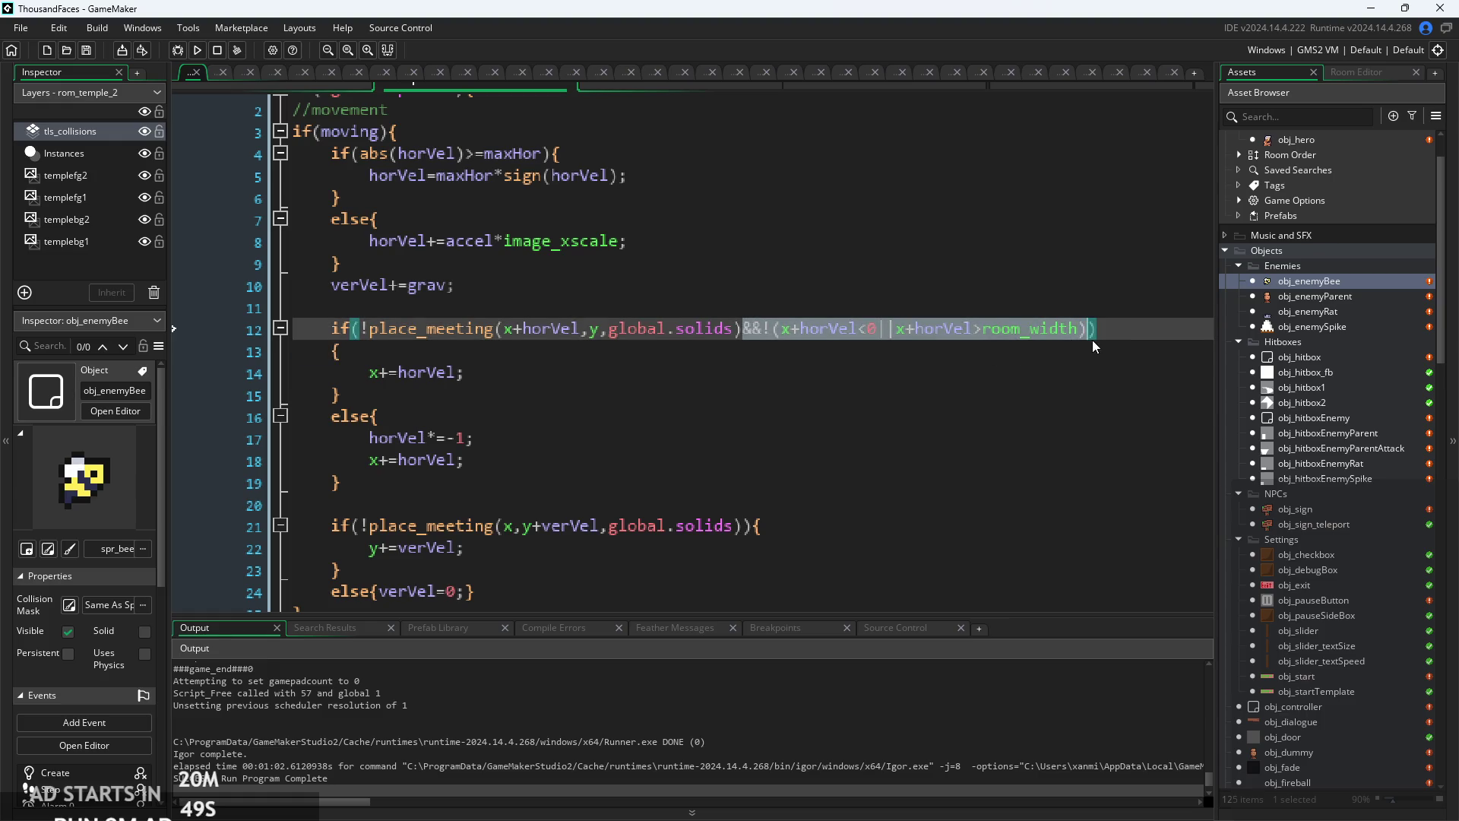
key("ctrl+x")
key("End")
key("ctrl+v")
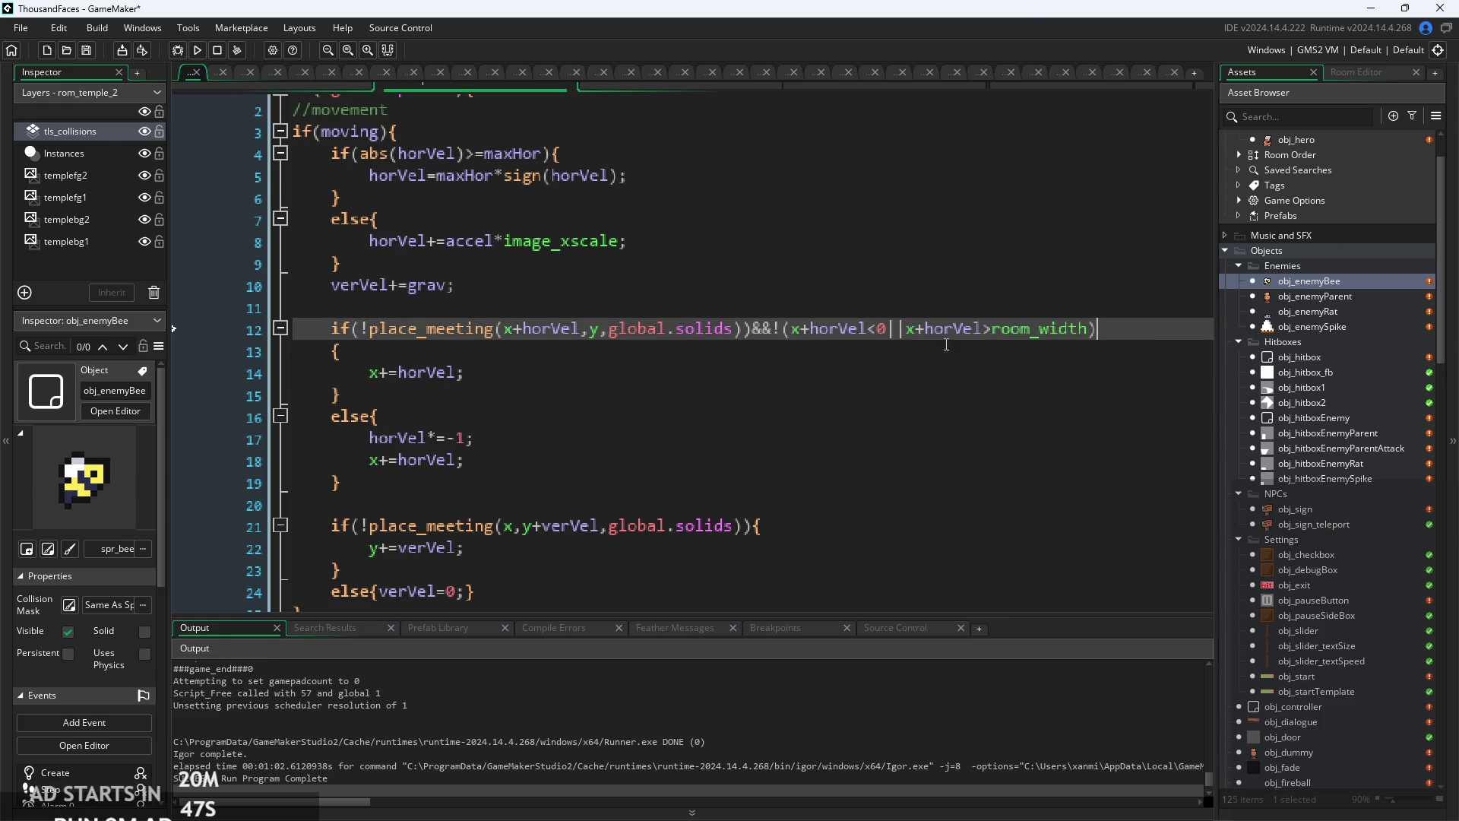
type("//")
key("shift+Tab")
key("ctrl+z")
key("ctrl+z")
left_click(753, 329)
type("//")
scroll(1304, 562, "down", 5)
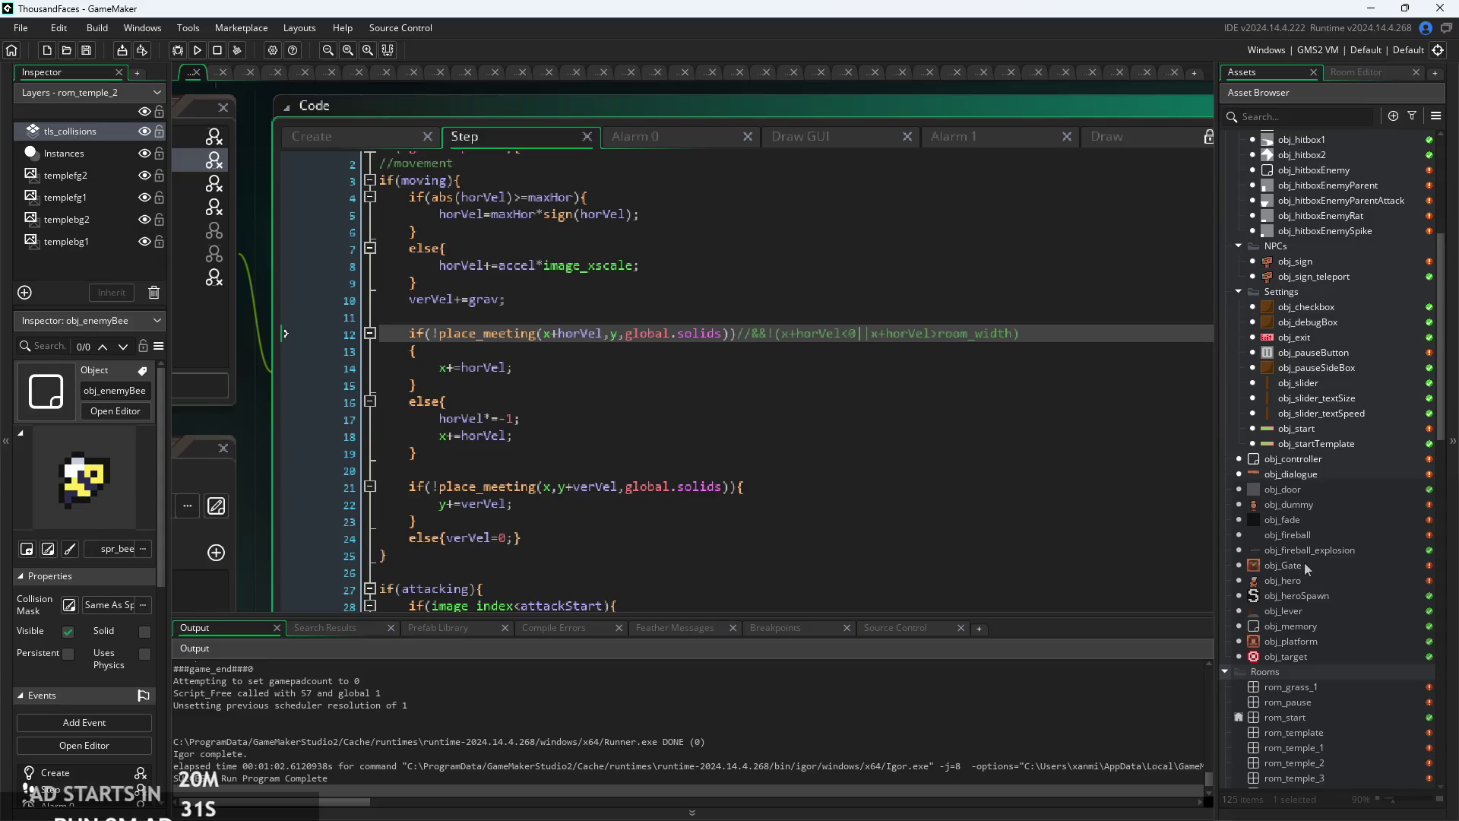
- Rename obj_Gate to obj_killGate
double_click(1304, 563)
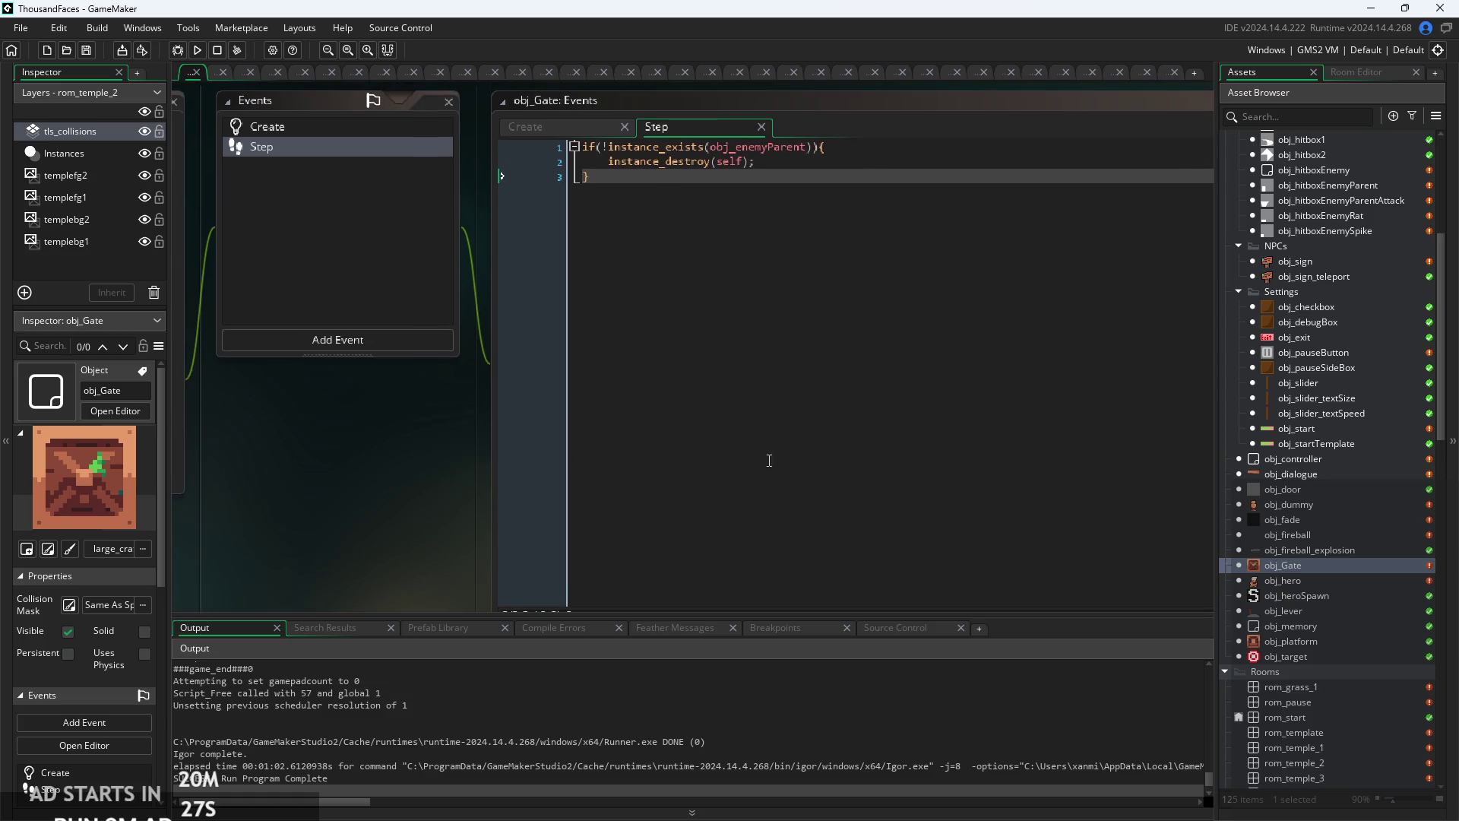
right_click(1329, 570)
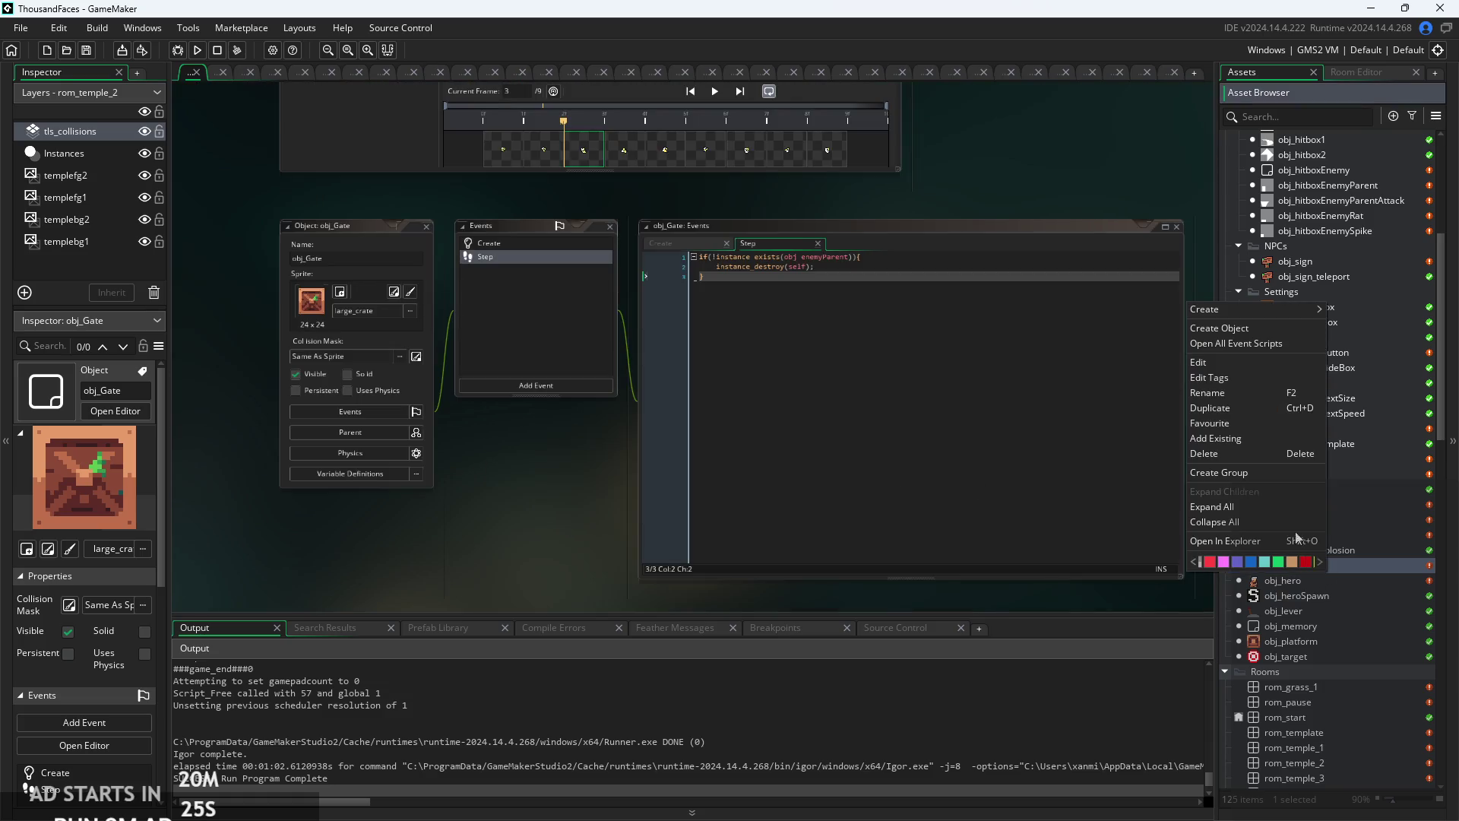
left_click(1225, 393)
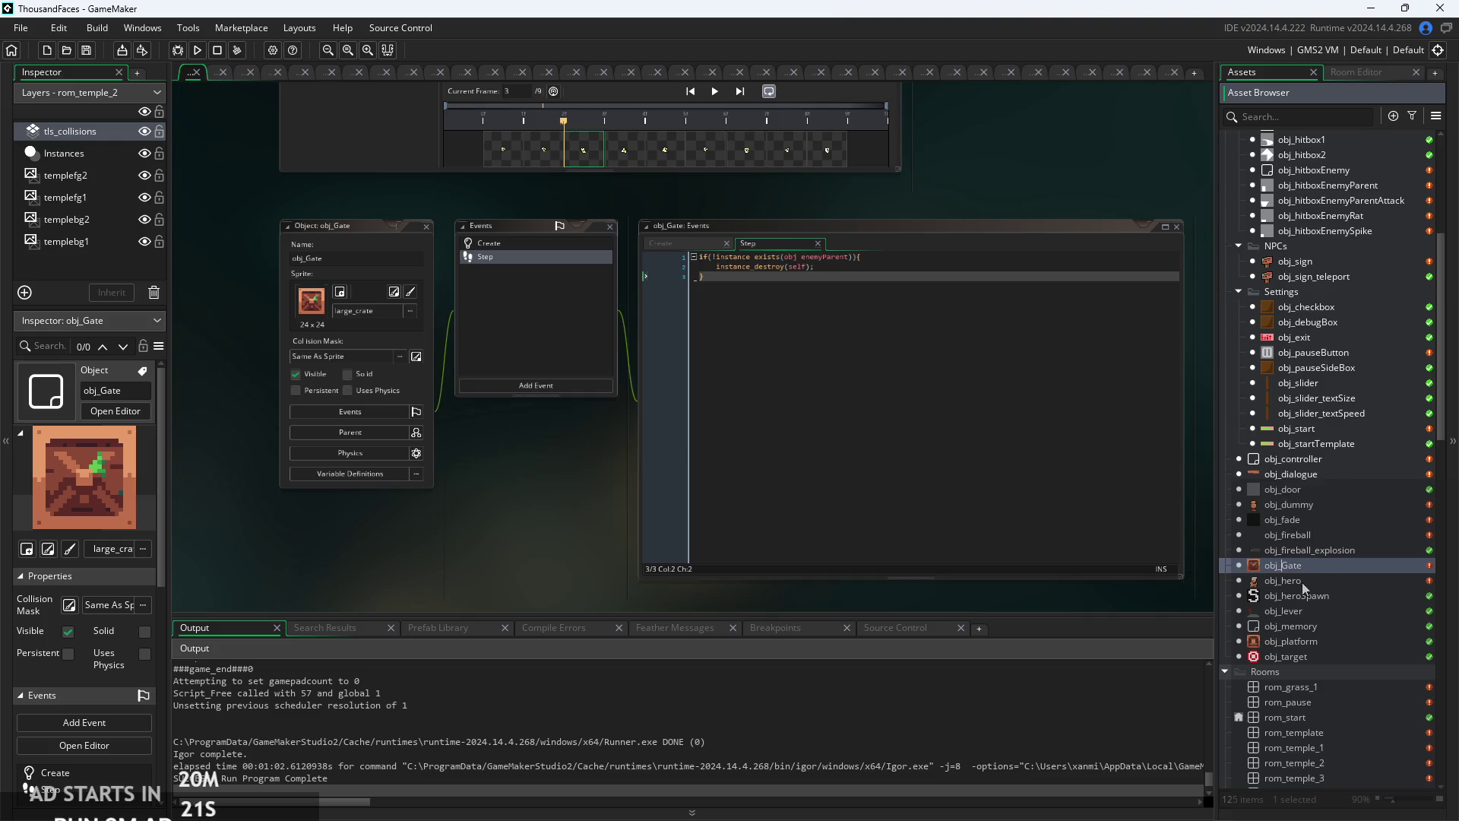
type("kill")
key("Return")
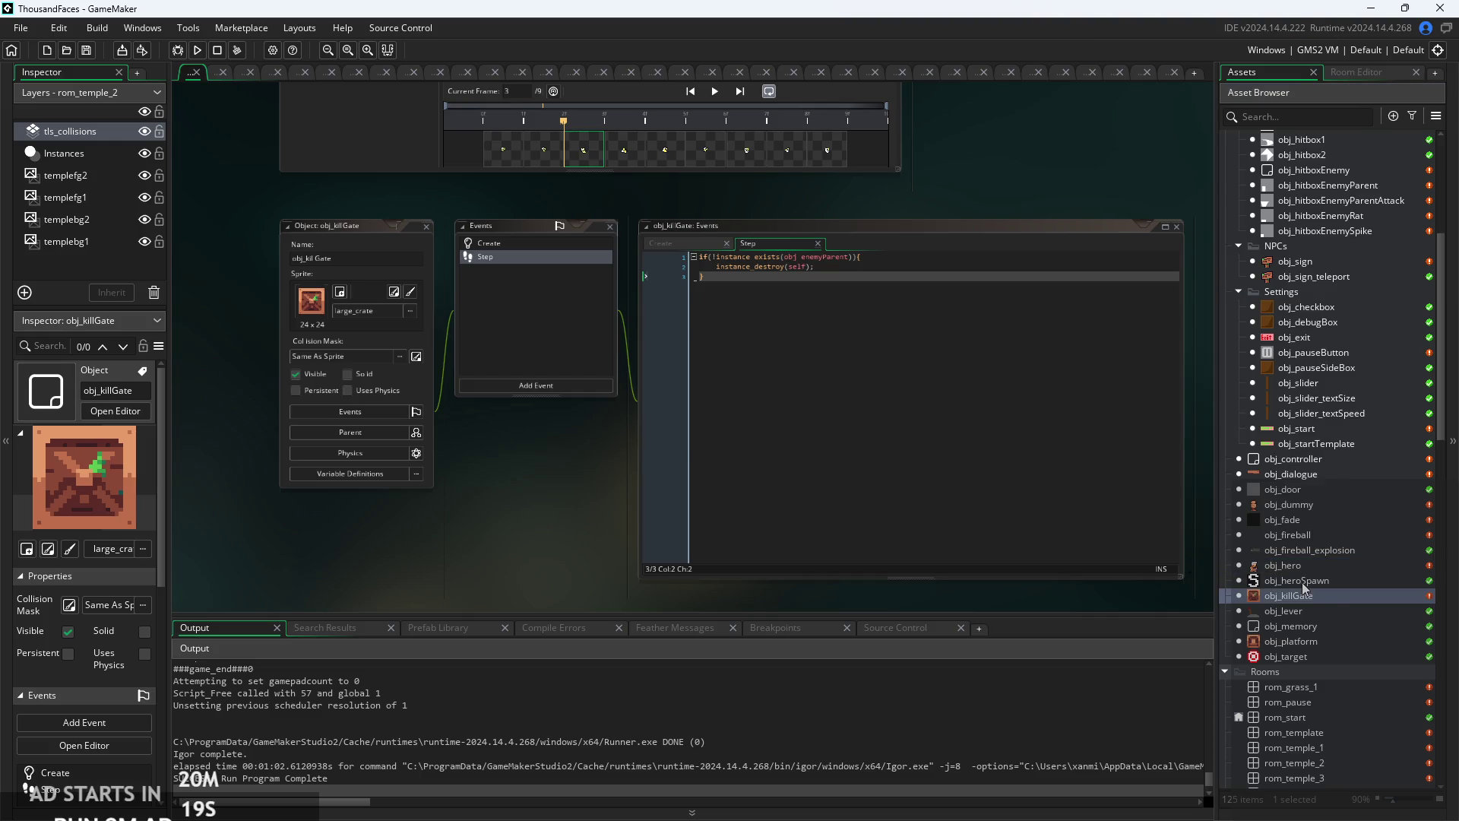
- Duplicate obj_killGate as obj_targetGate and open the copy
right_click(1335, 596)
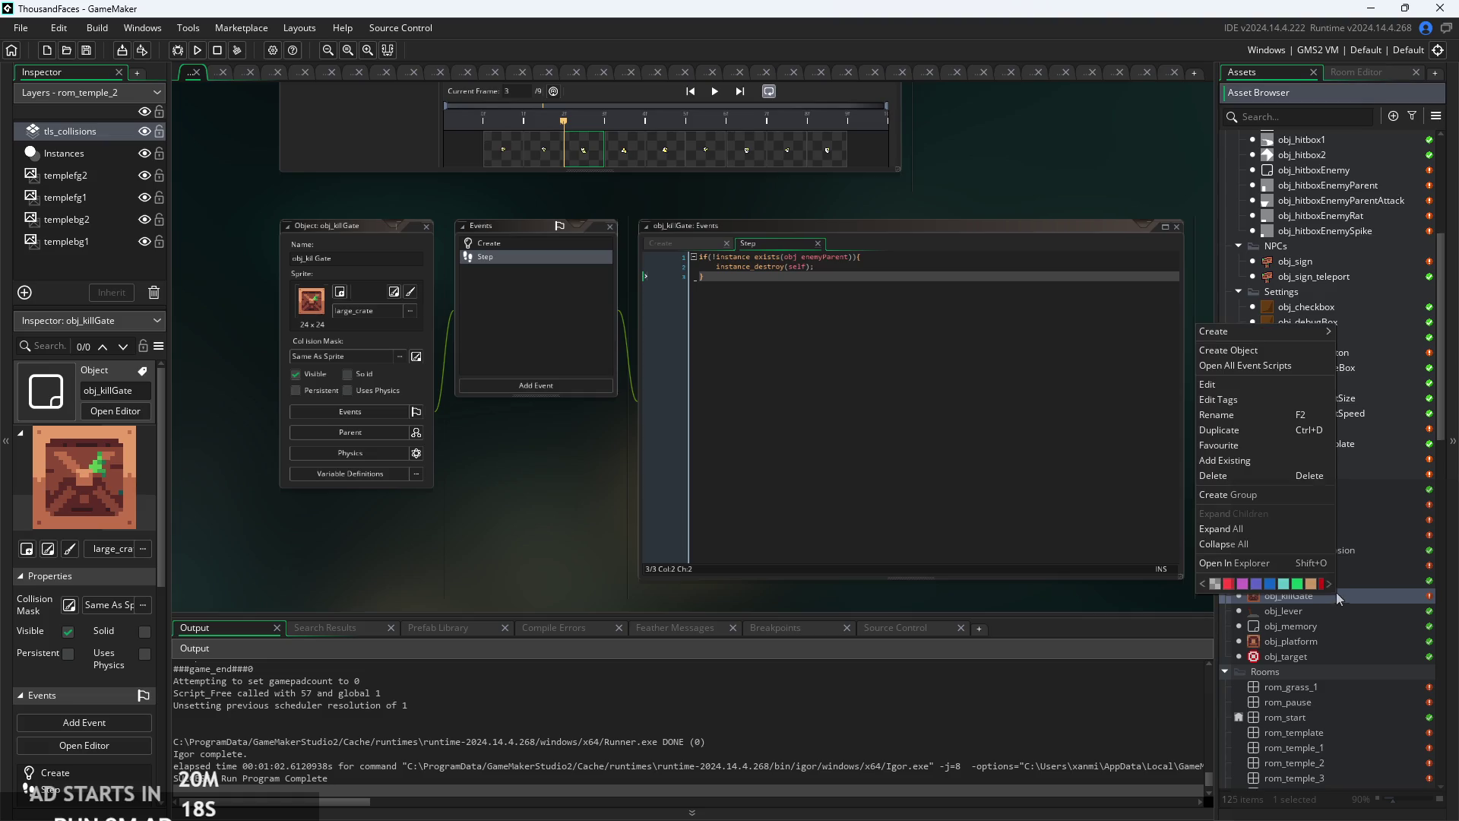
left_click(1231, 430)
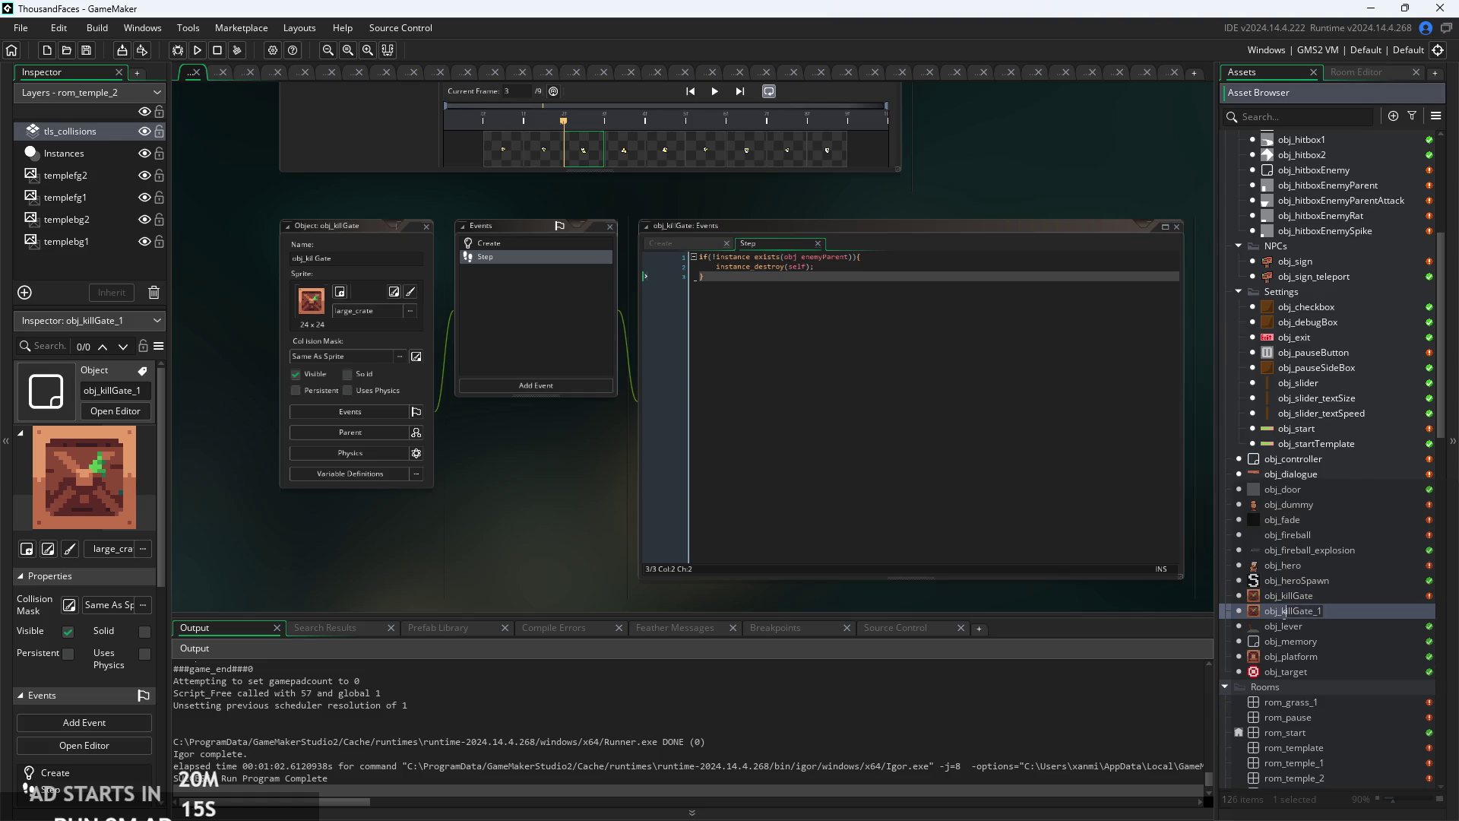
type("obj_targetGate")
key("Return")
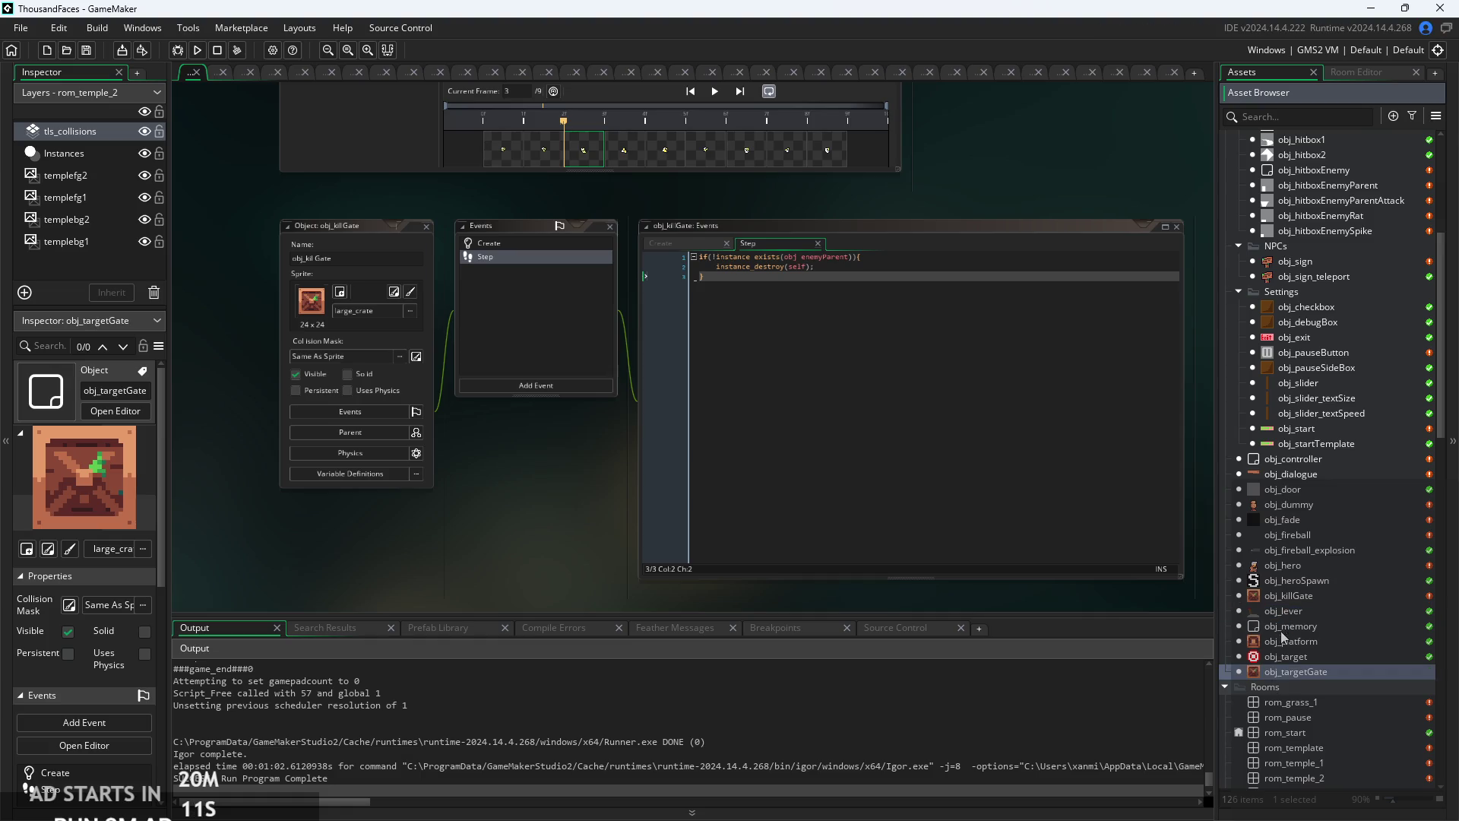
double_click(1374, 674)
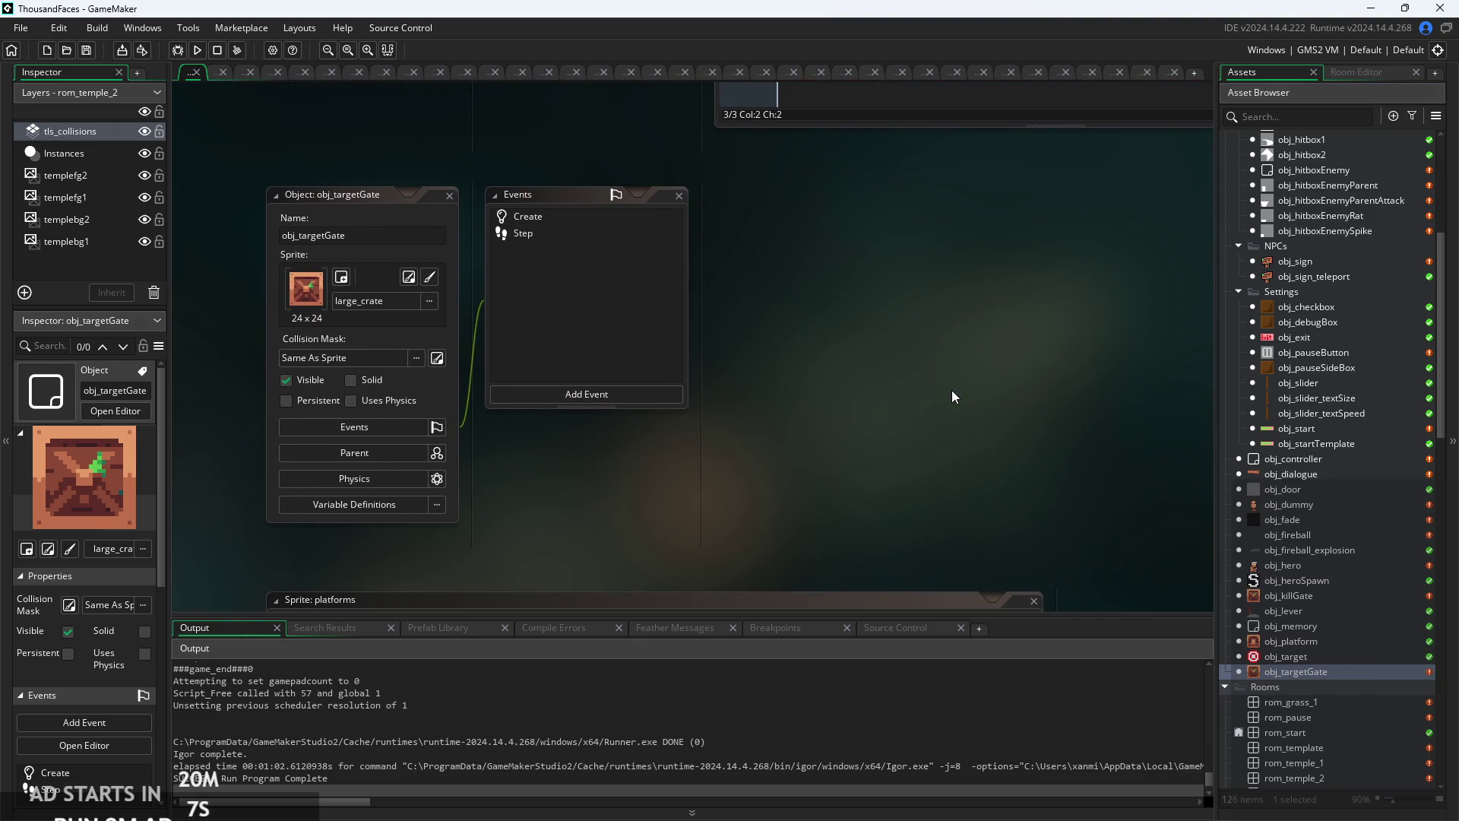
- In obj_targetGate's Step code, delete the !instance_exists(obj_enemyParent) condition from the if
scroll(1298, 464, "up", 2)
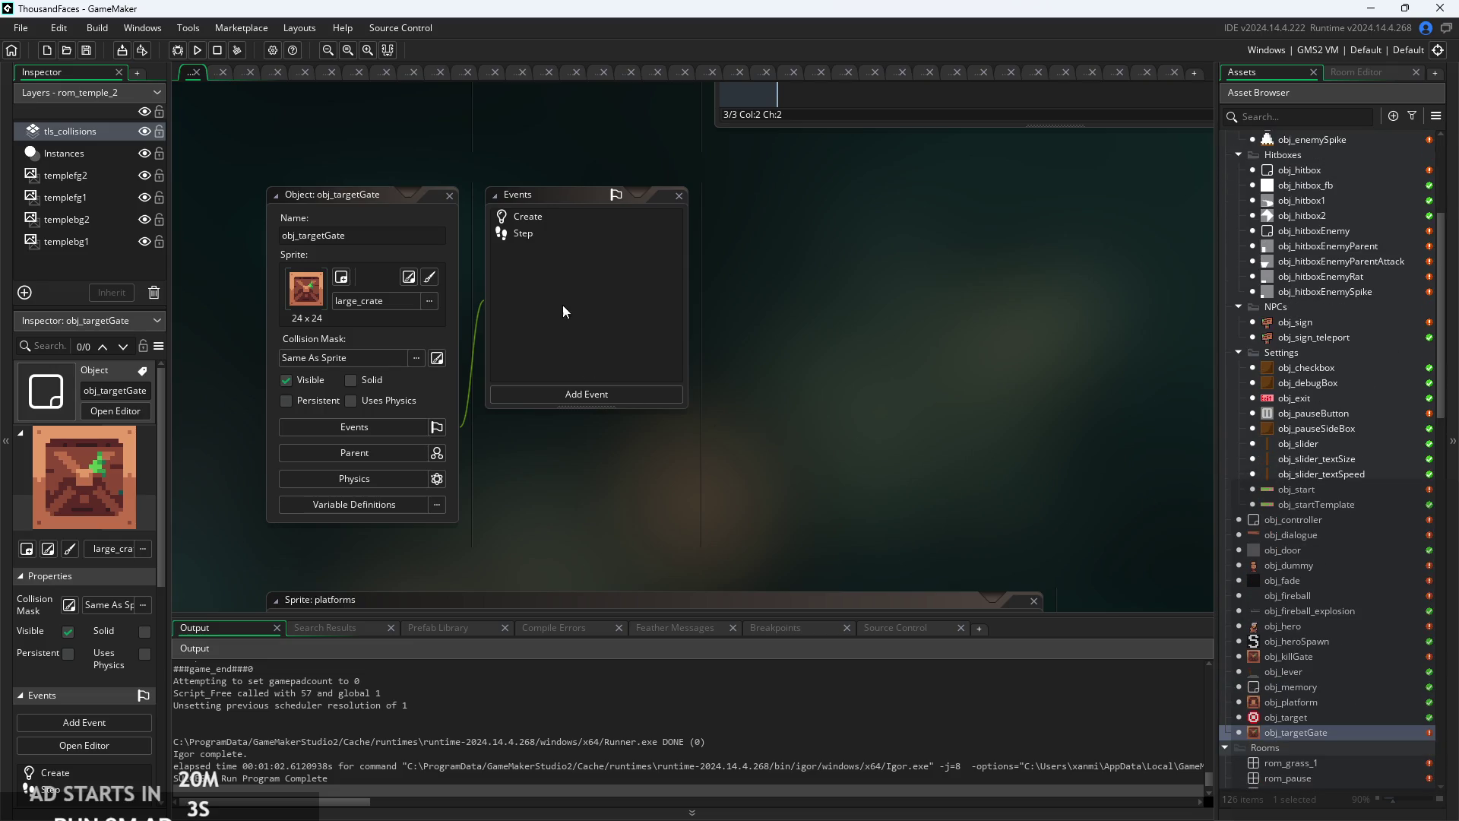
double_click(540, 232)
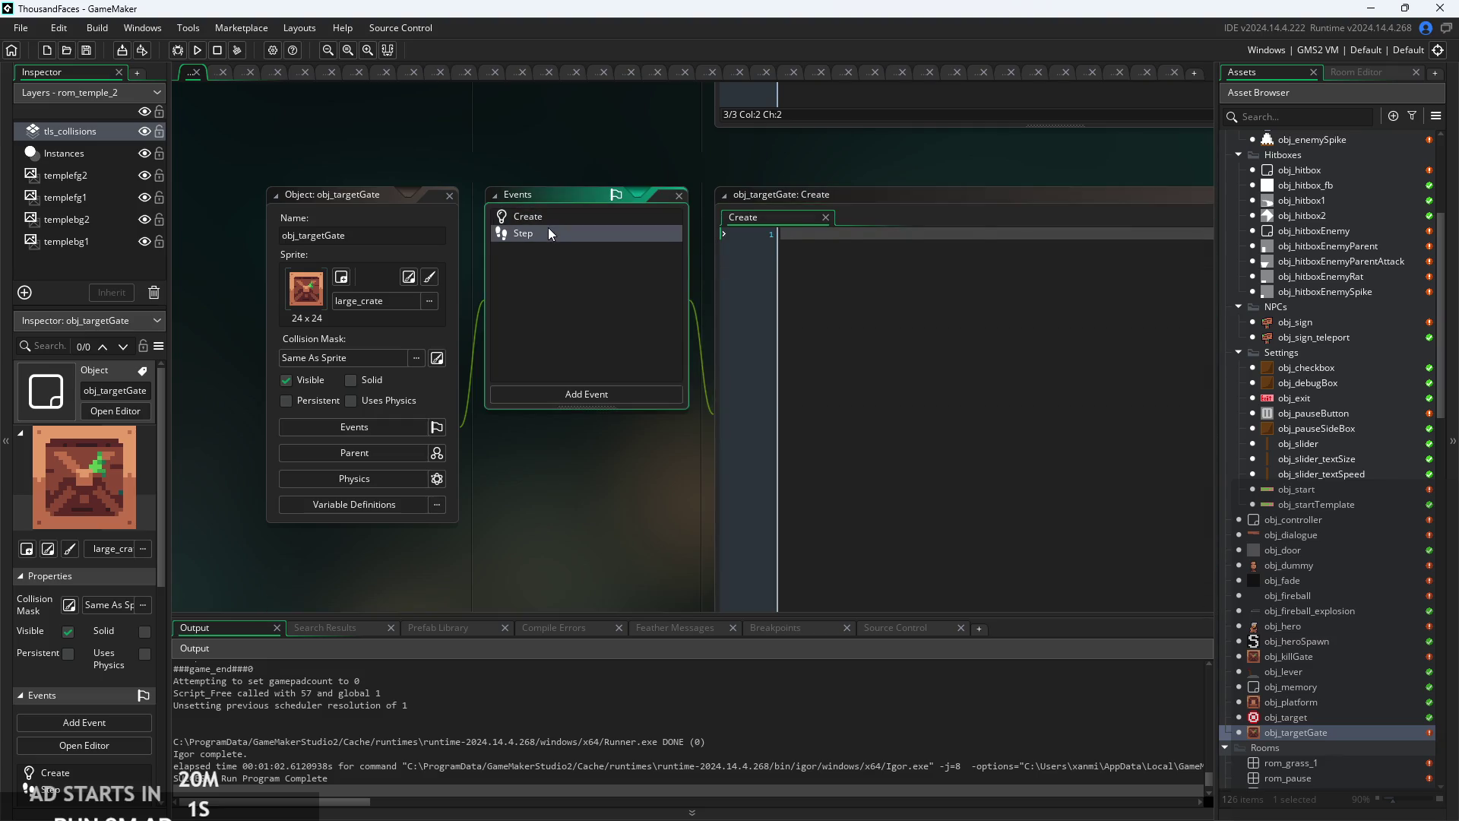
scroll(711, 284, "up", 4)
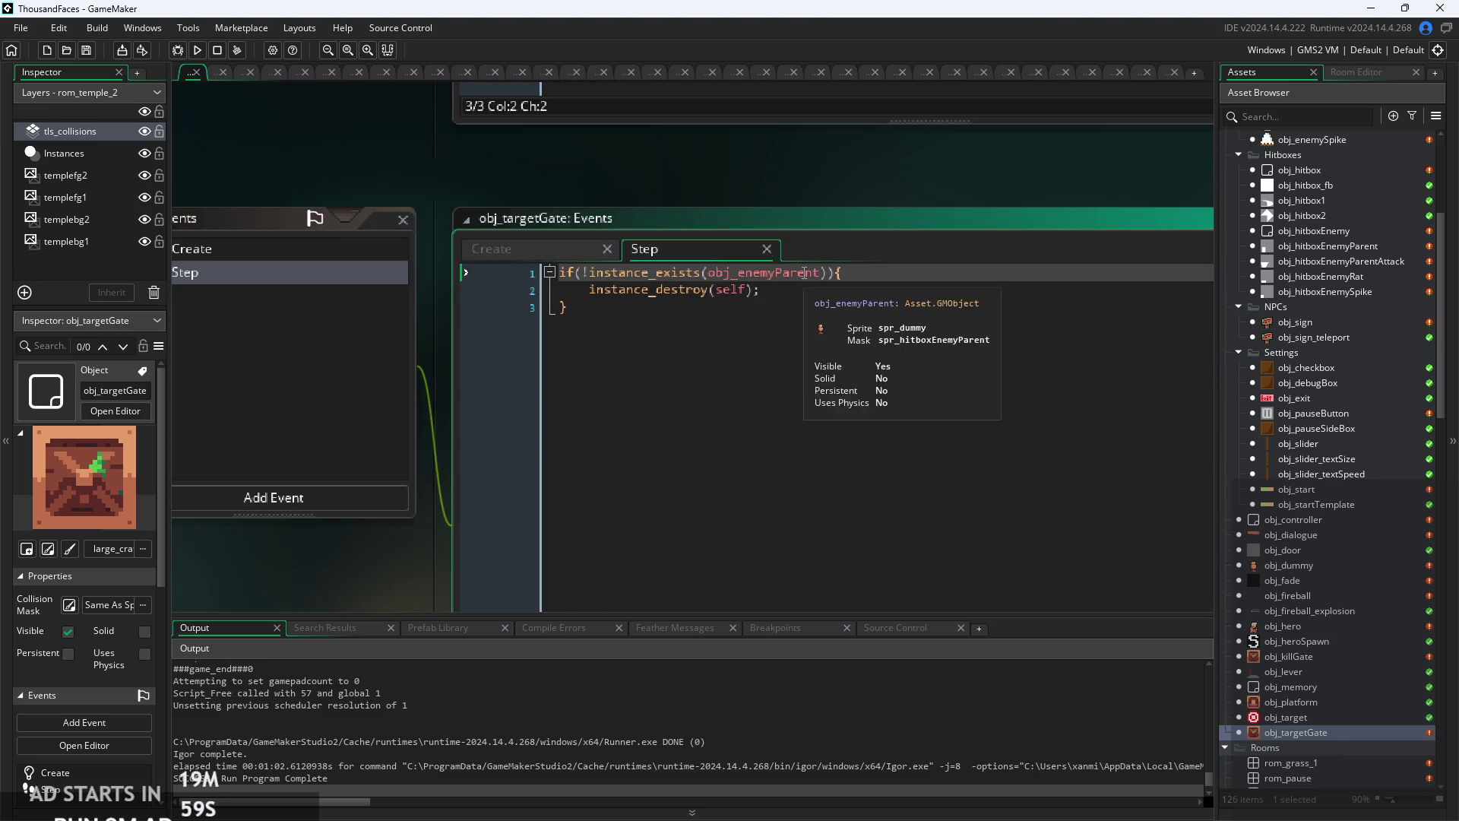
left_click_drag(840, 271, 489, 275)
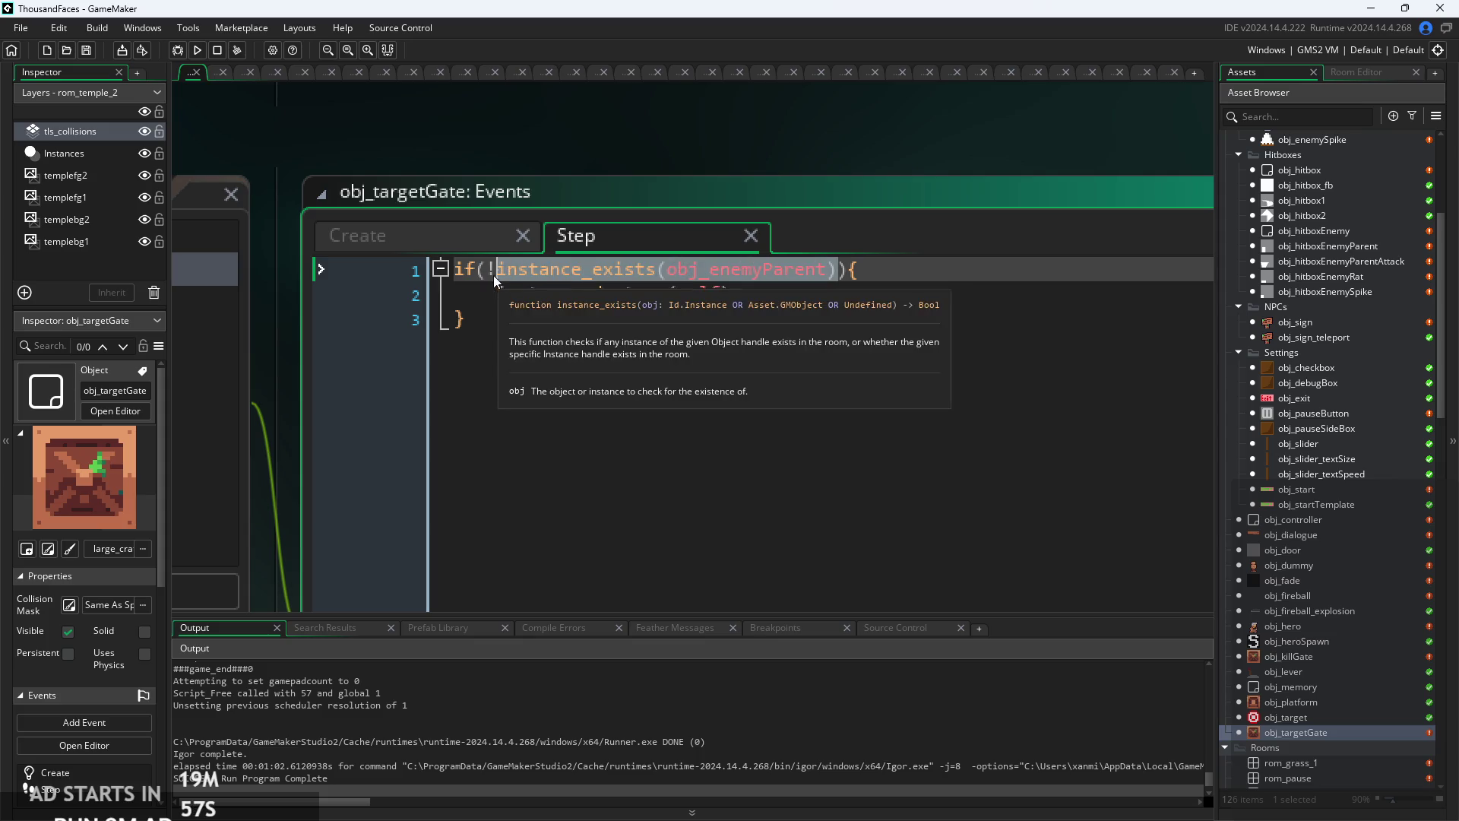
key("BackSpace")
type("ins")
key("BackSpace")
key("BackSpace")
key("BackSpace")
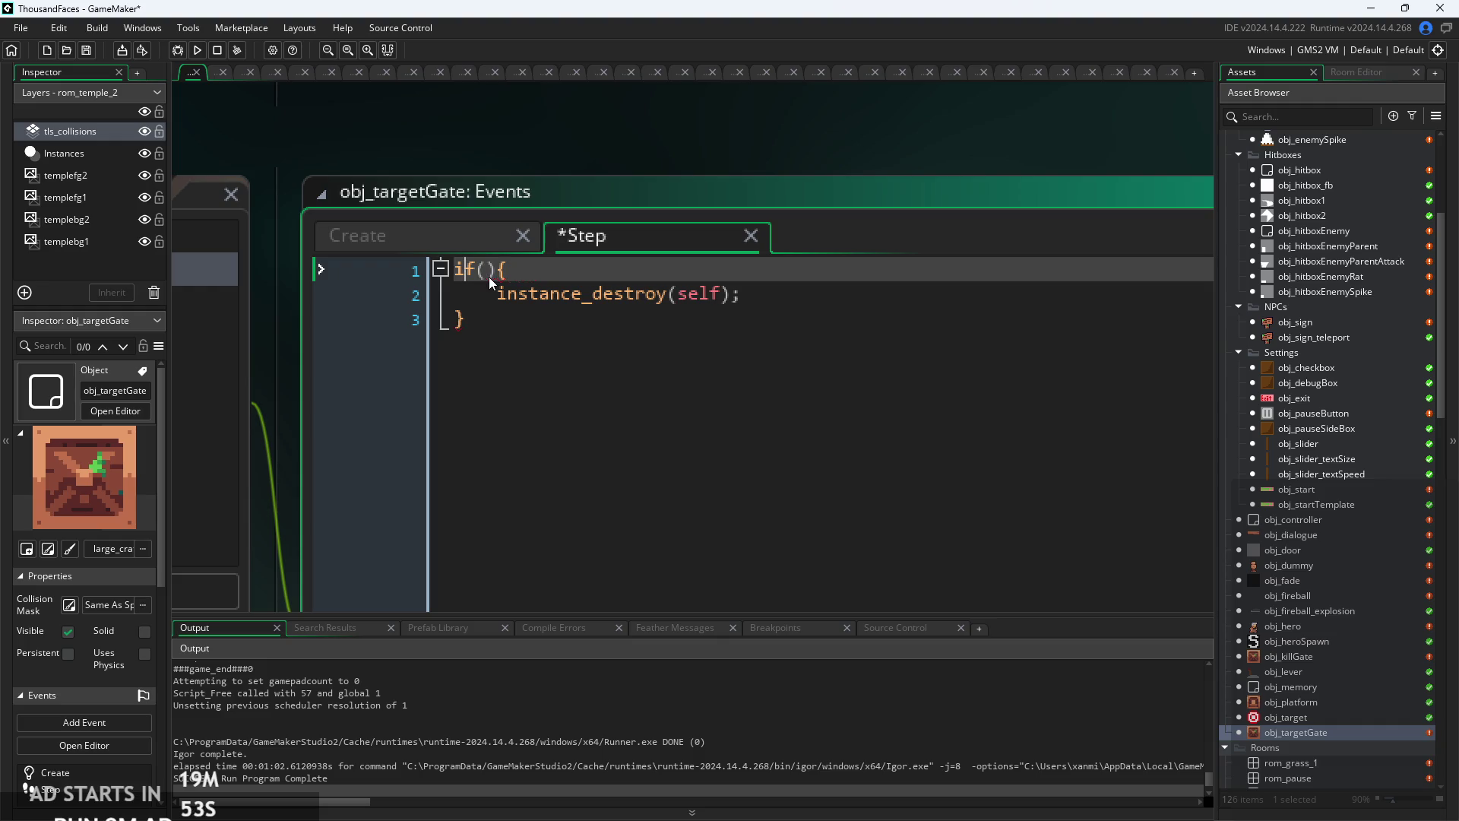
- Insert a new first line calling instance_id_get() above the now-empty if statement
key("Home")
key("Return")
key("Up")
type("instance_")
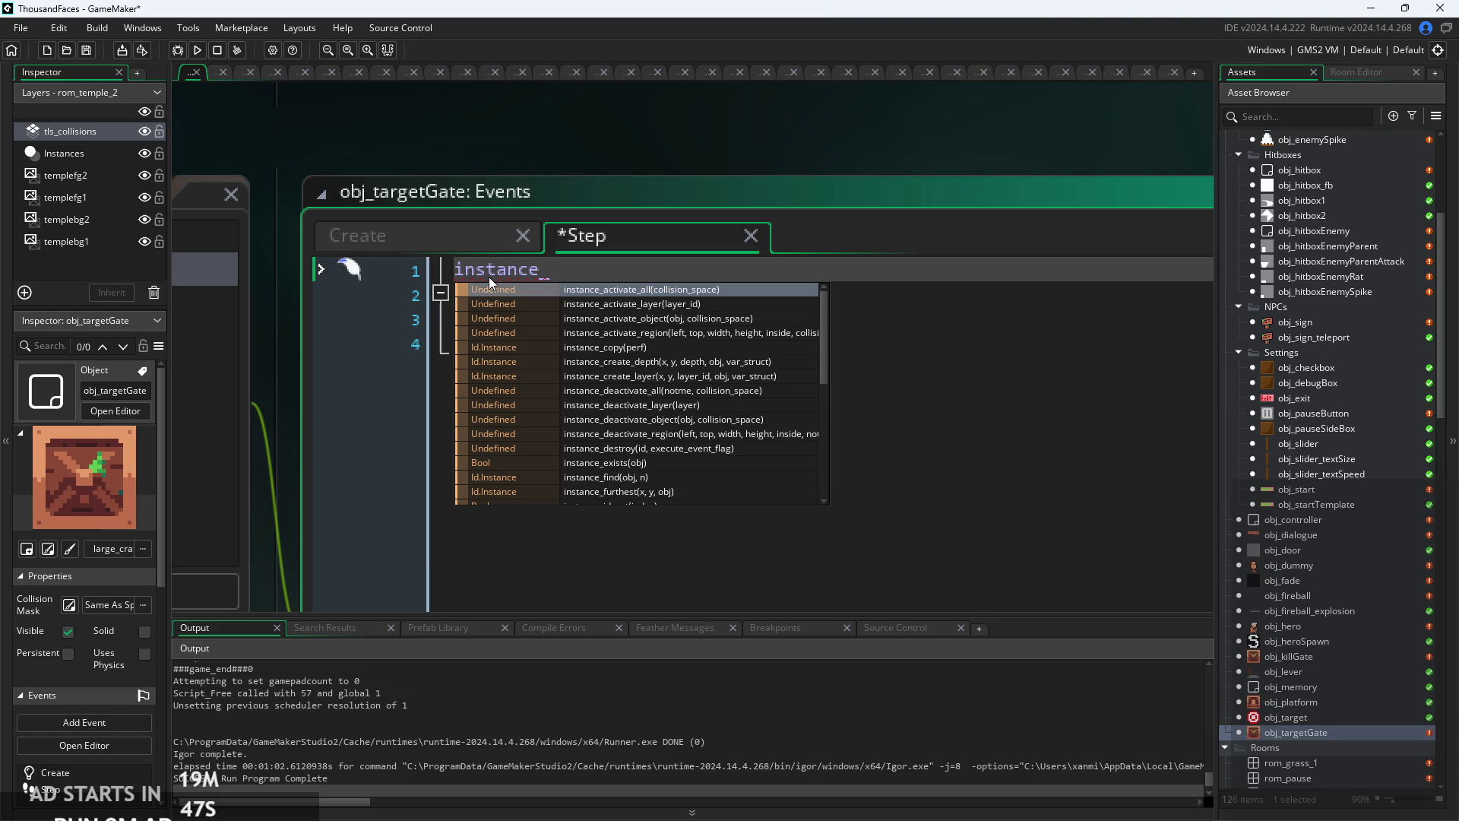
key("Down")
key("Down")
key("Down")
key("Down")
key("Down")
key("Down")
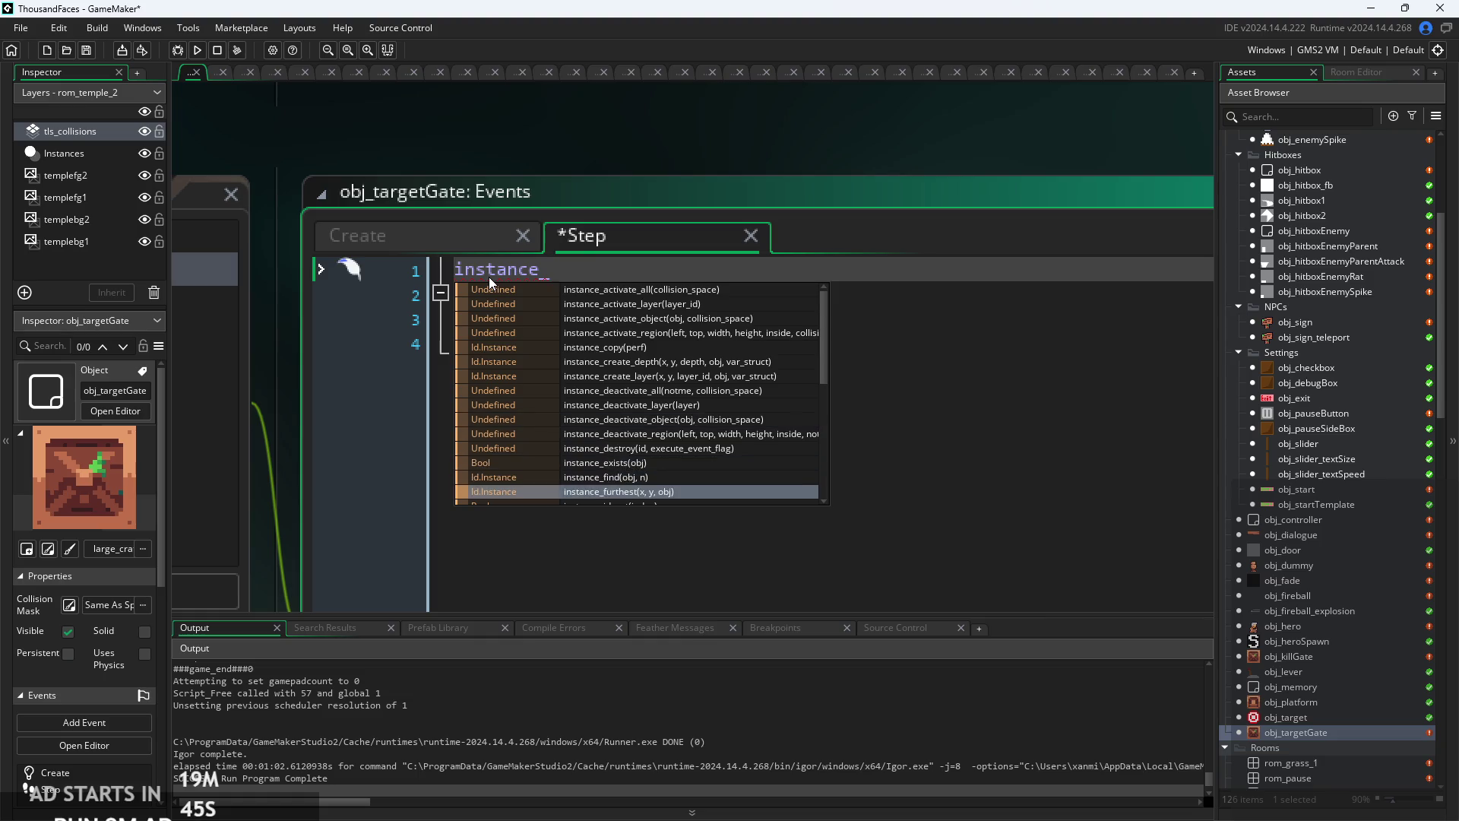
key("Up")
key("Up")
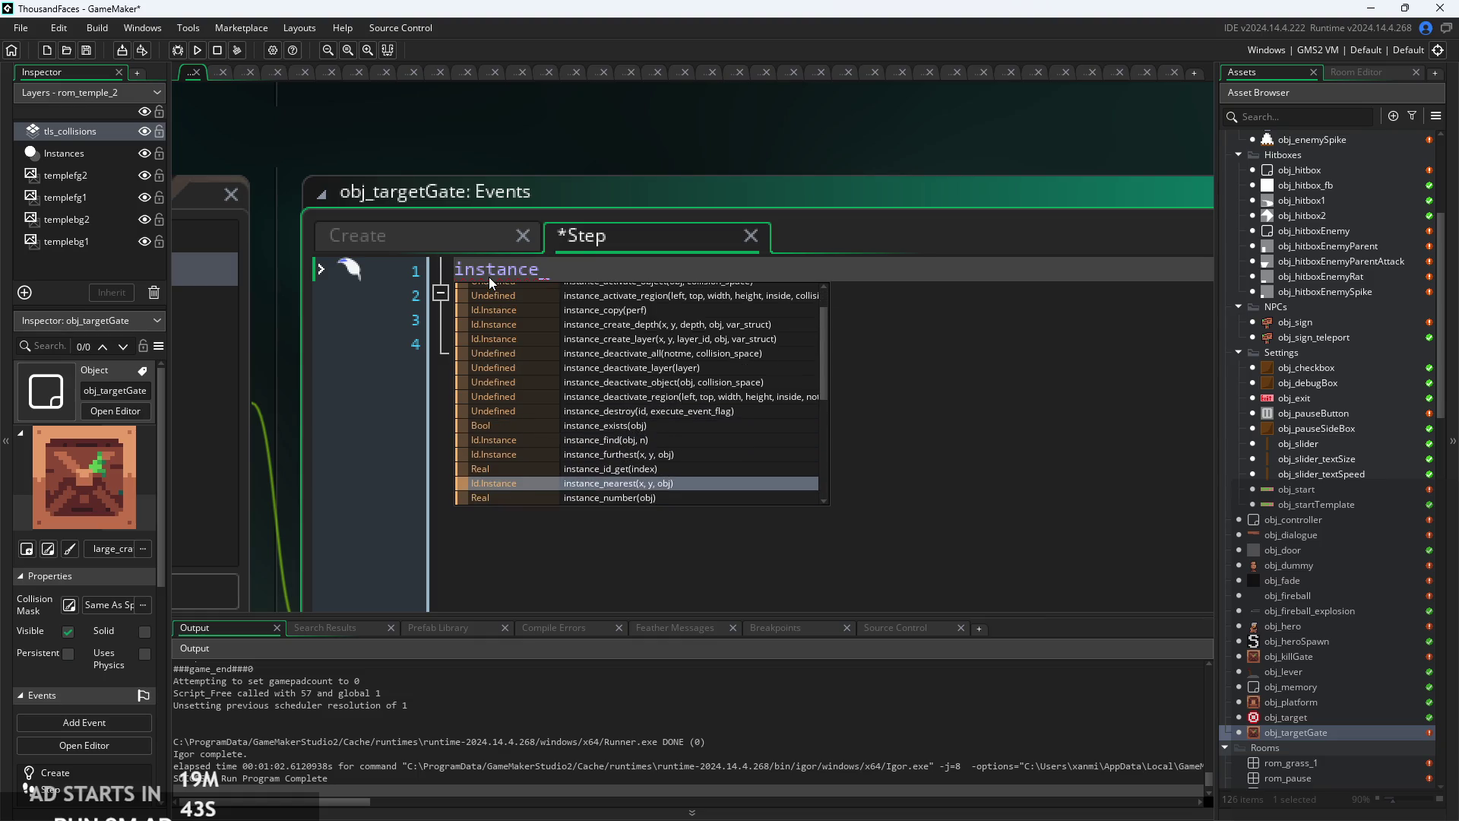
key("Return")
type("(")
left_click(660, 263)
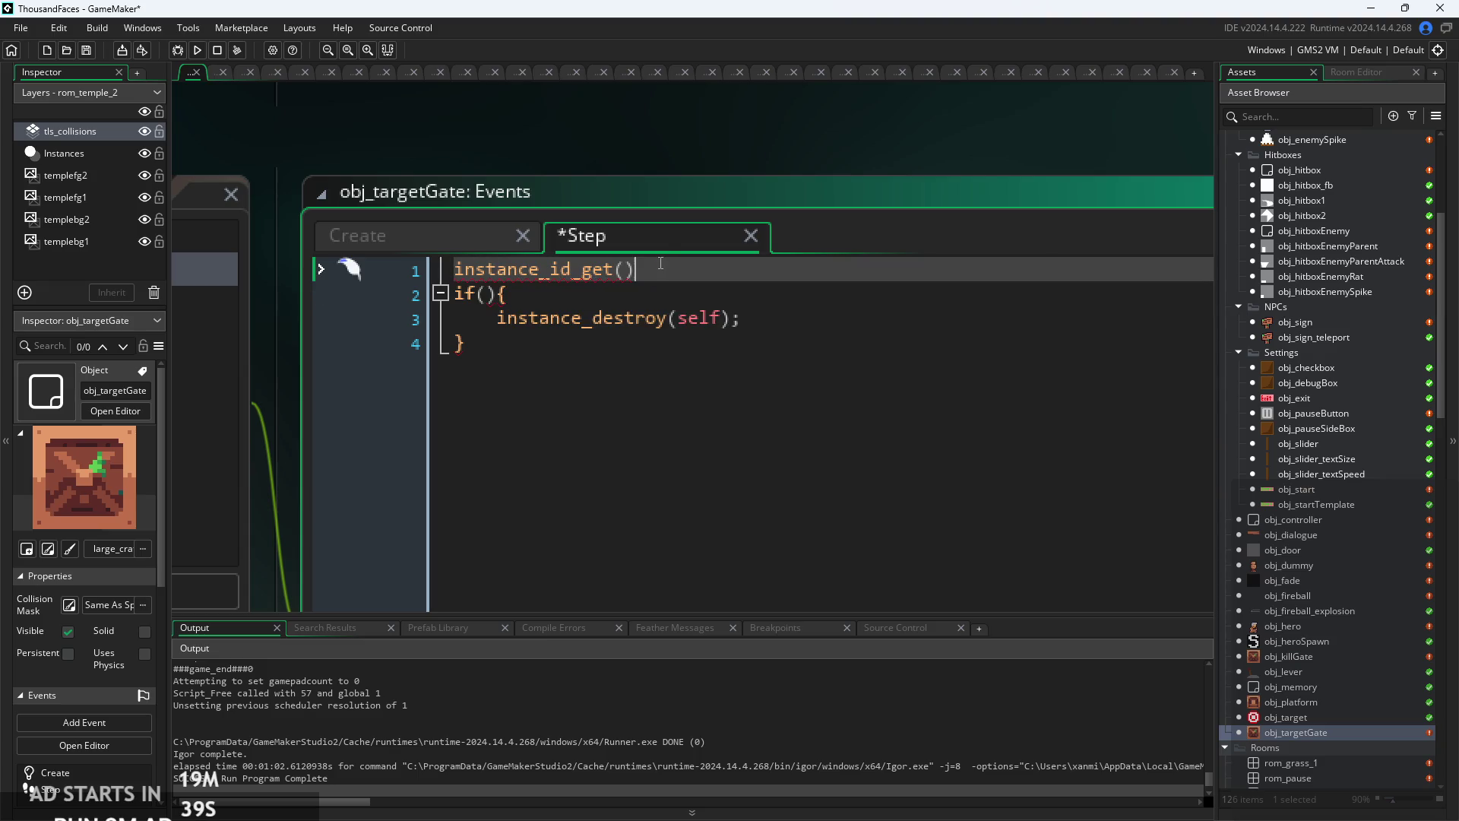
scroll(1362, 365, "down", 2)
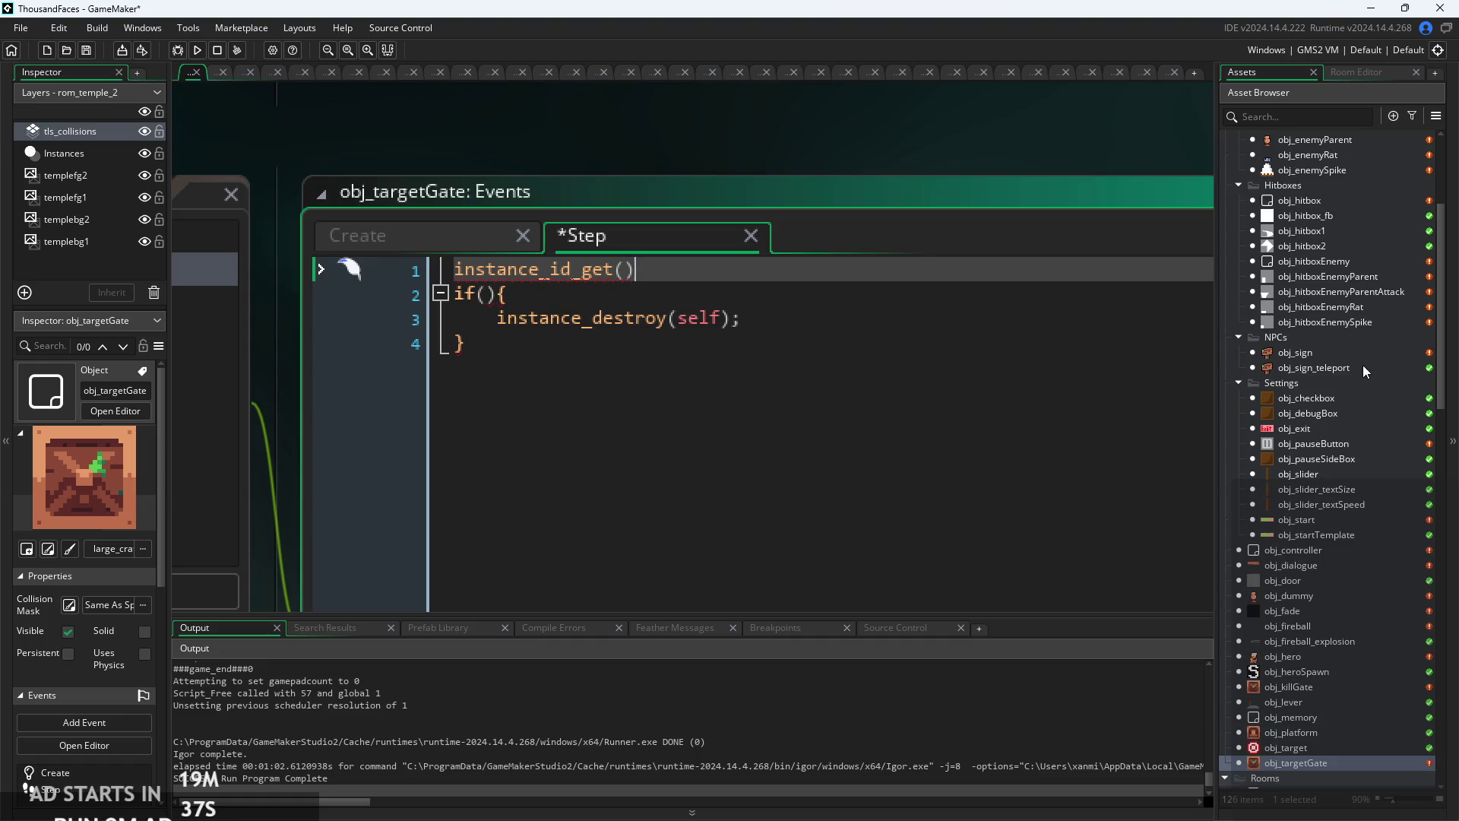
scroll(1329, 503, "down", 2)
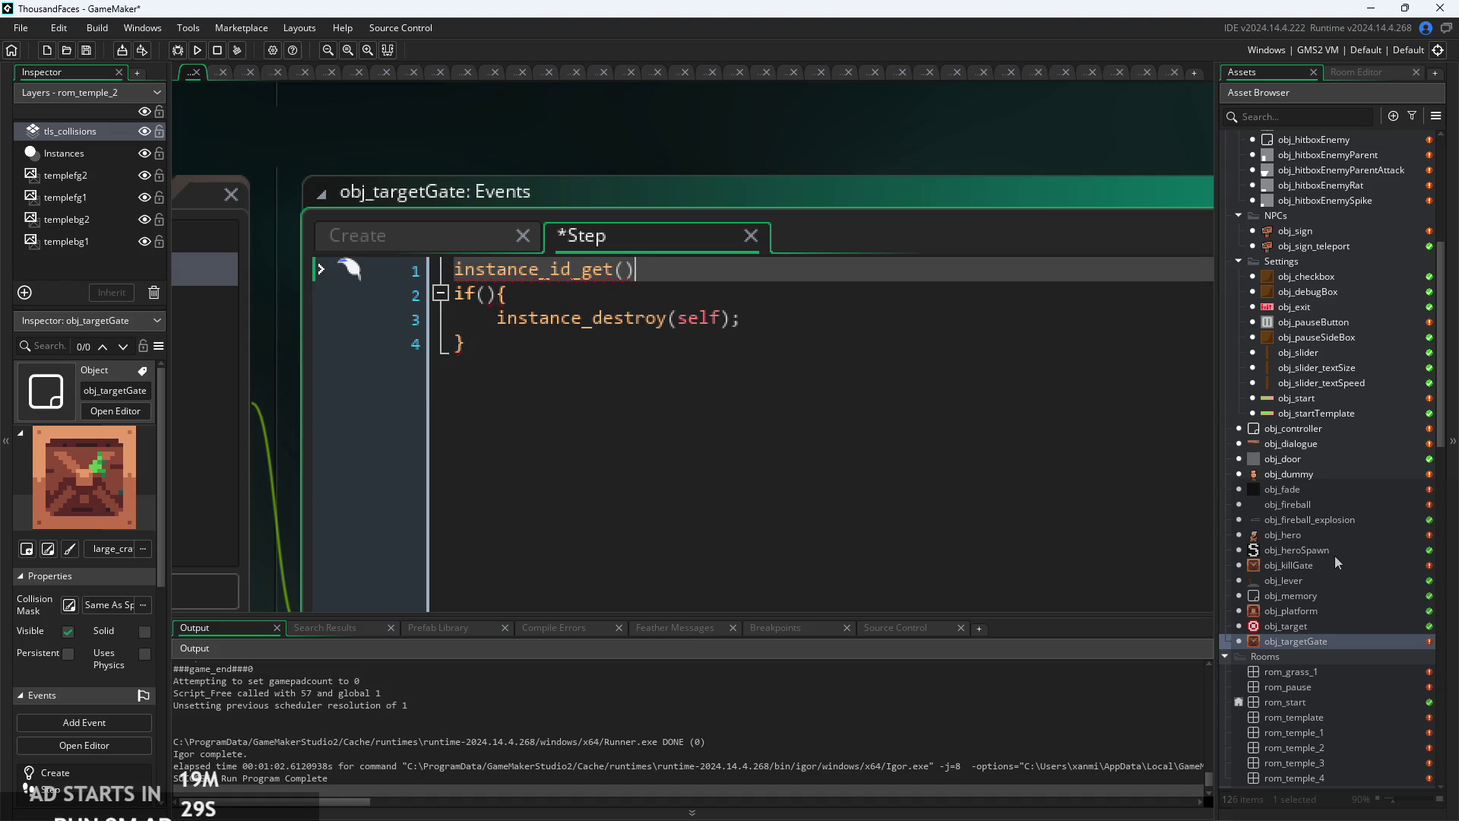
- Copy the hero-spawn search loop on lines 28–29 of obj_fade's Step code, then reopen obj_targetGate
double_click(1323, 490)
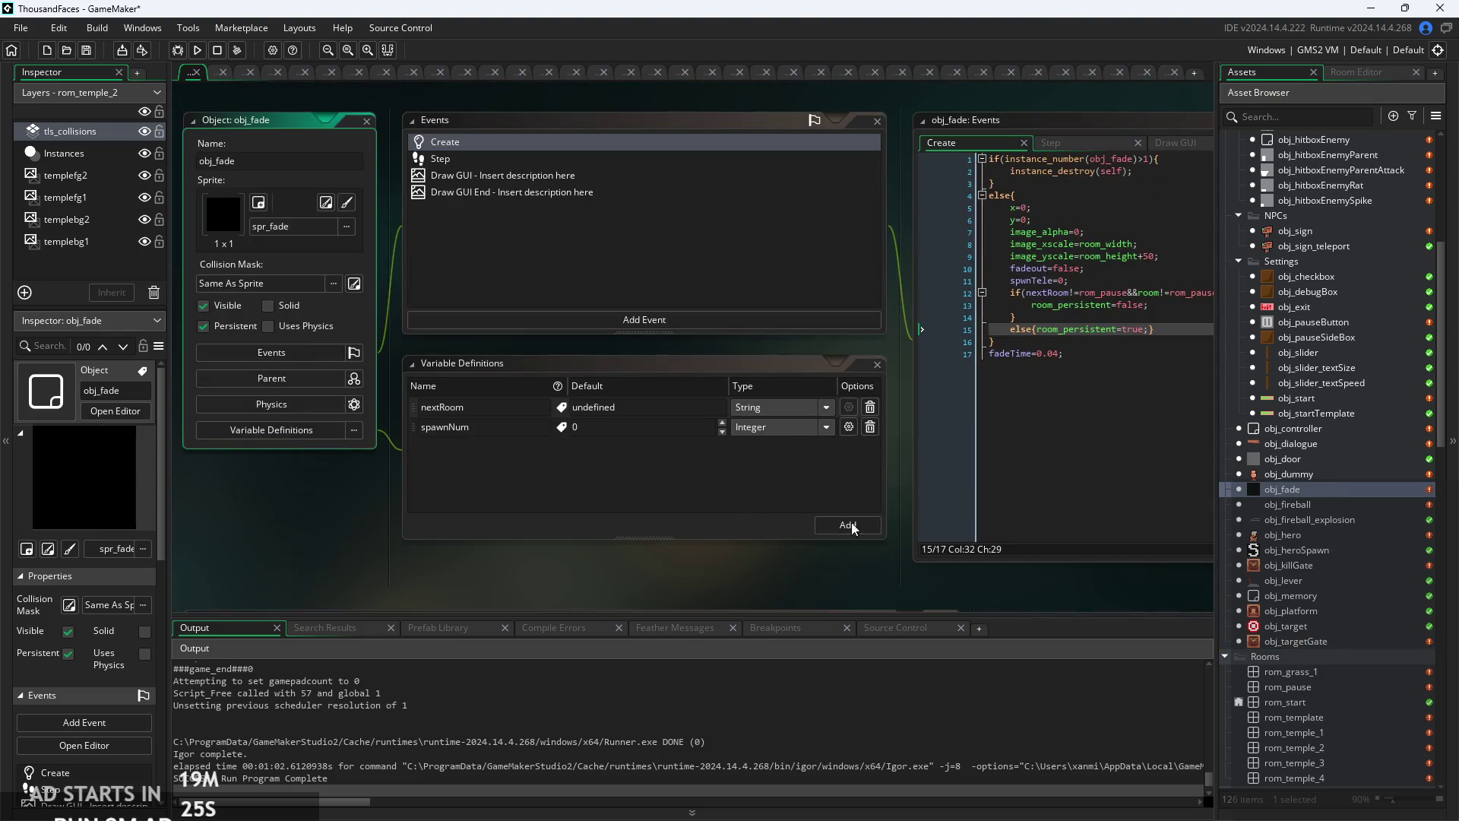
left_click(764, 194)
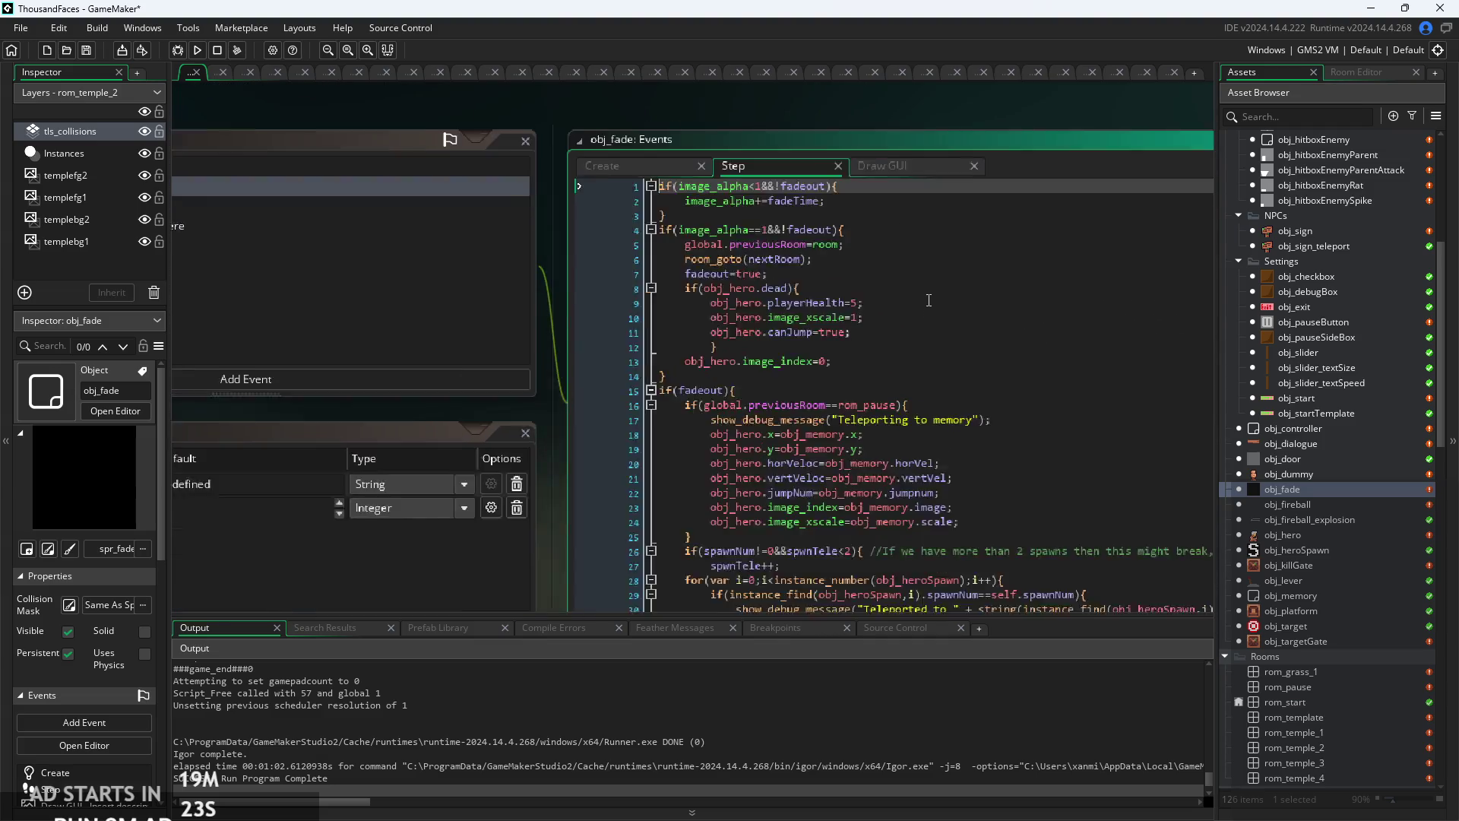
scroll(858, 346, "down", 4)
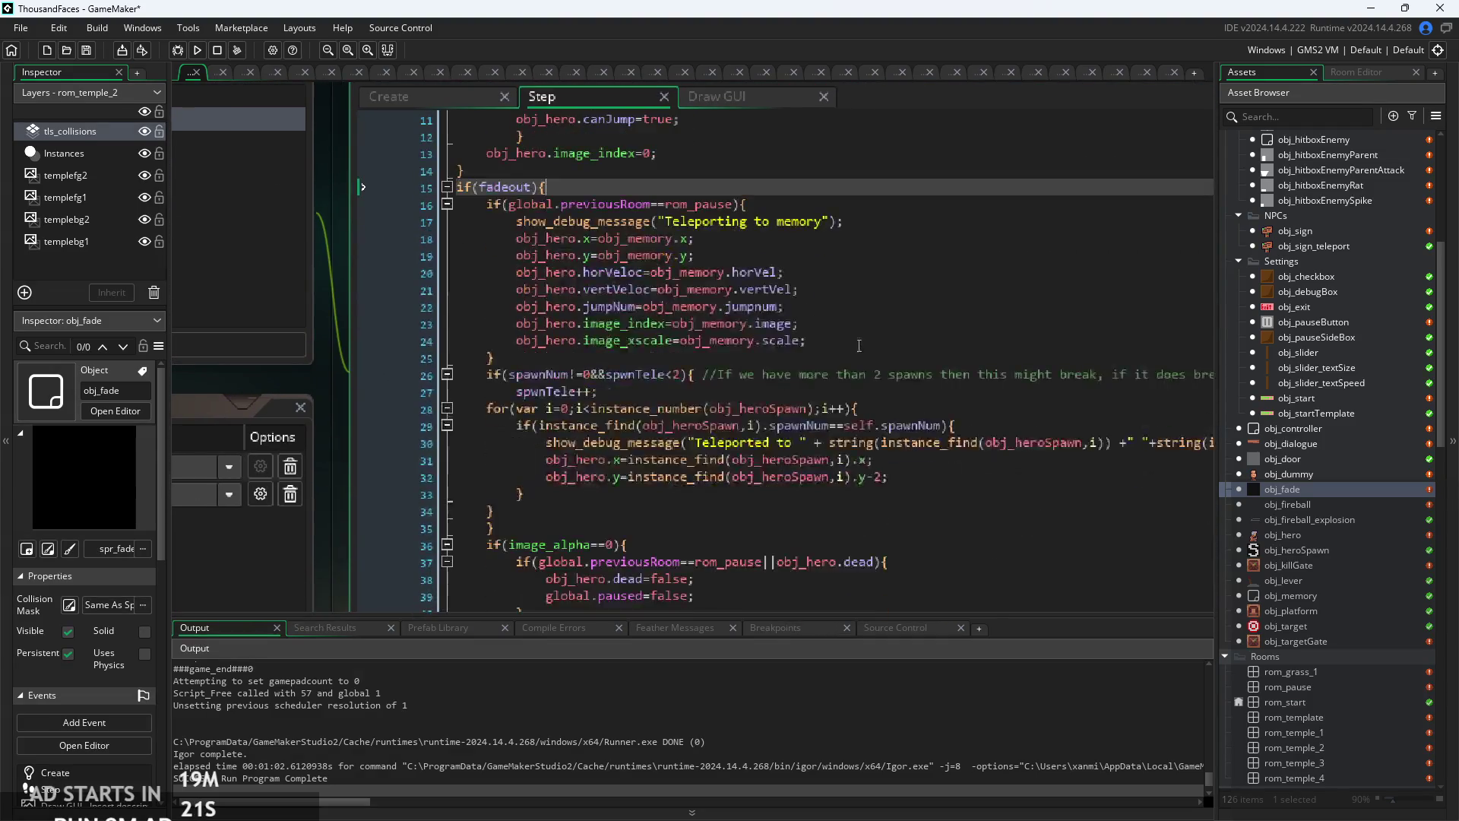
left_click(839, 453)
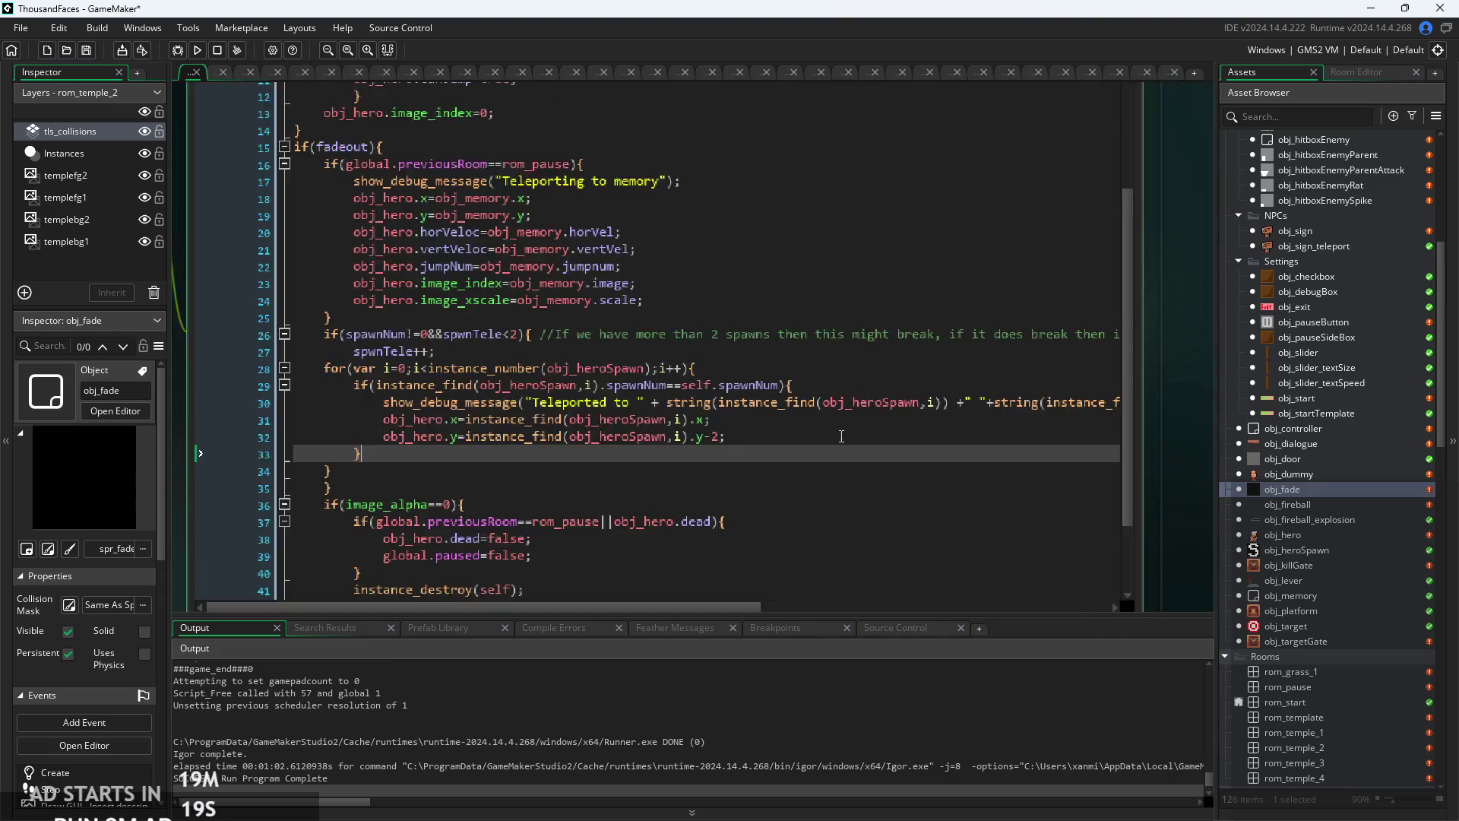
scroll(841, 437, "down", 2)
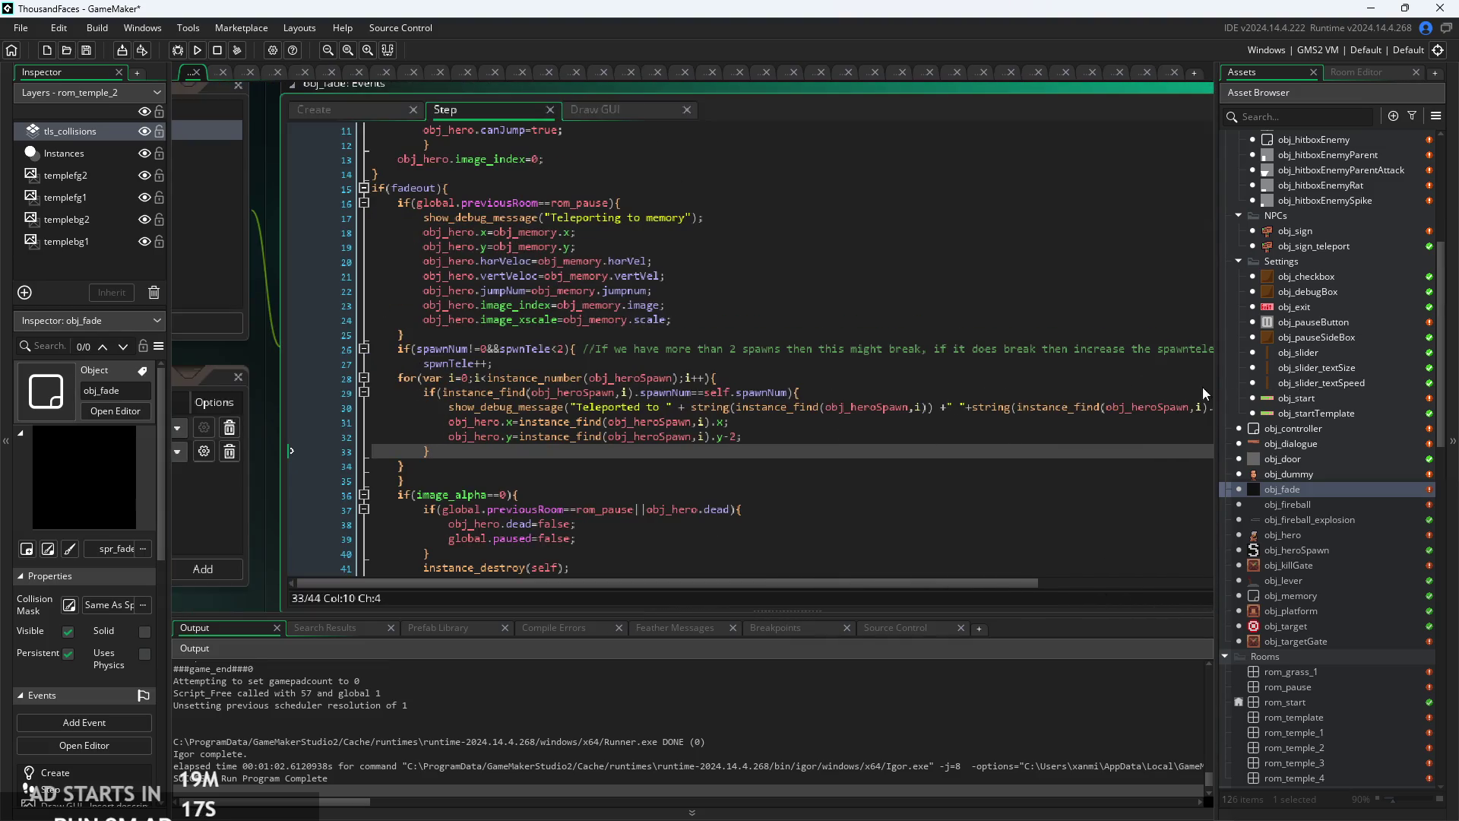
scroll(759, 402, "up", 2)
mouse_move(283, 366)
left_mouse_down()
mouse_move(808, 417)
mouse_move(837, 391)
left_mouse_up()
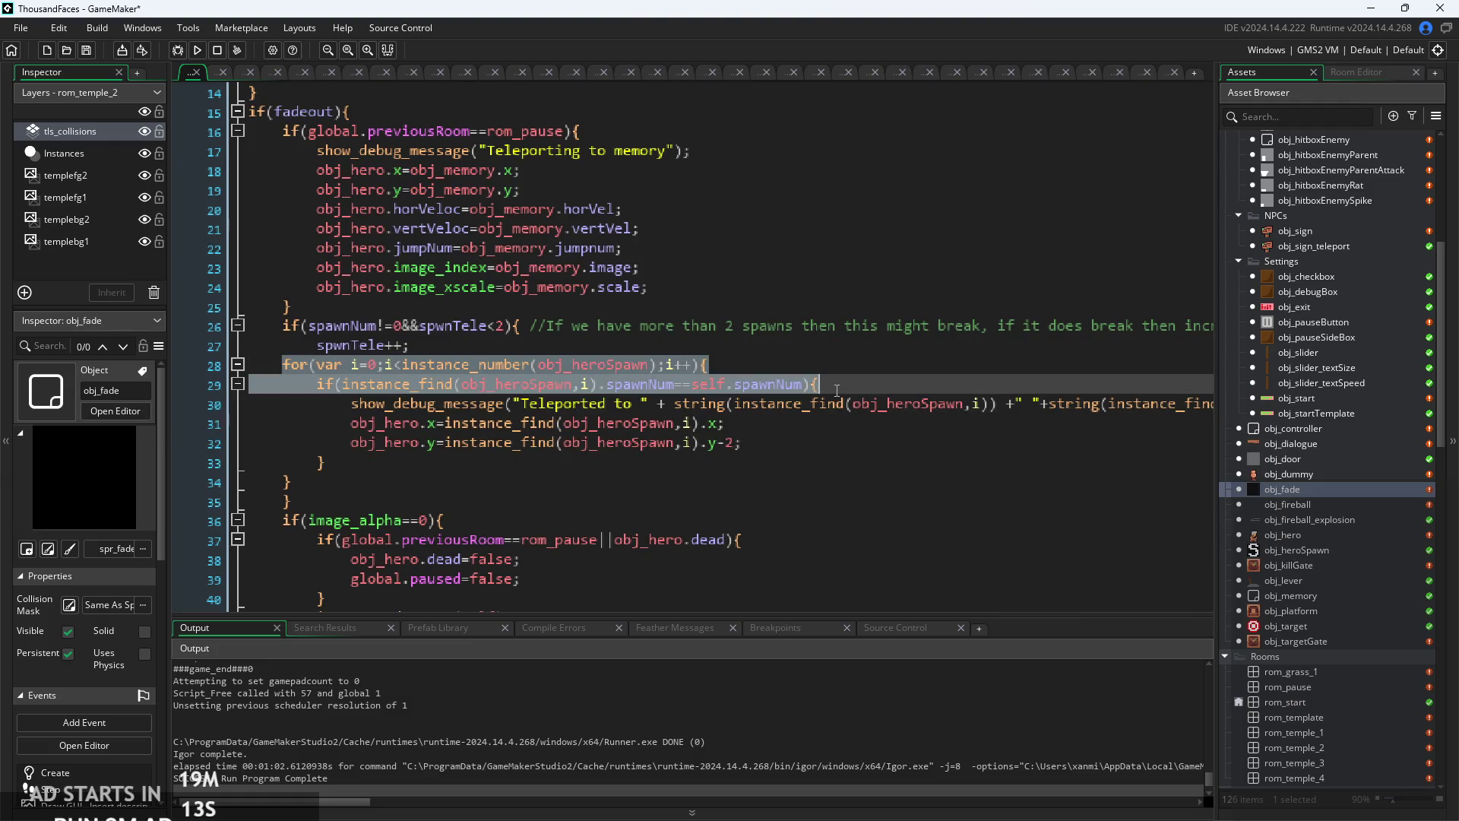
left_click(839, 391)
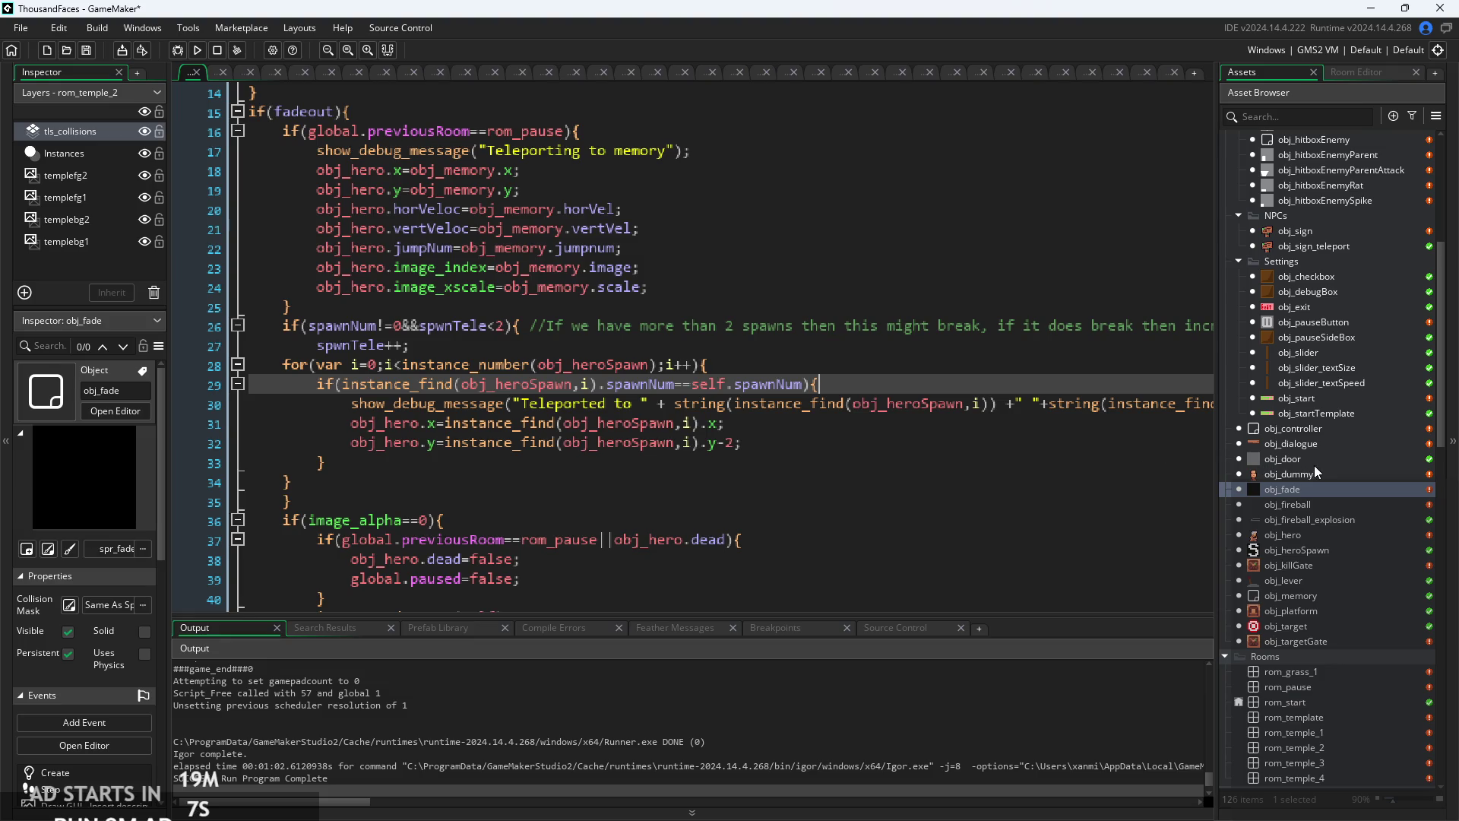
double_click(1296, 640)
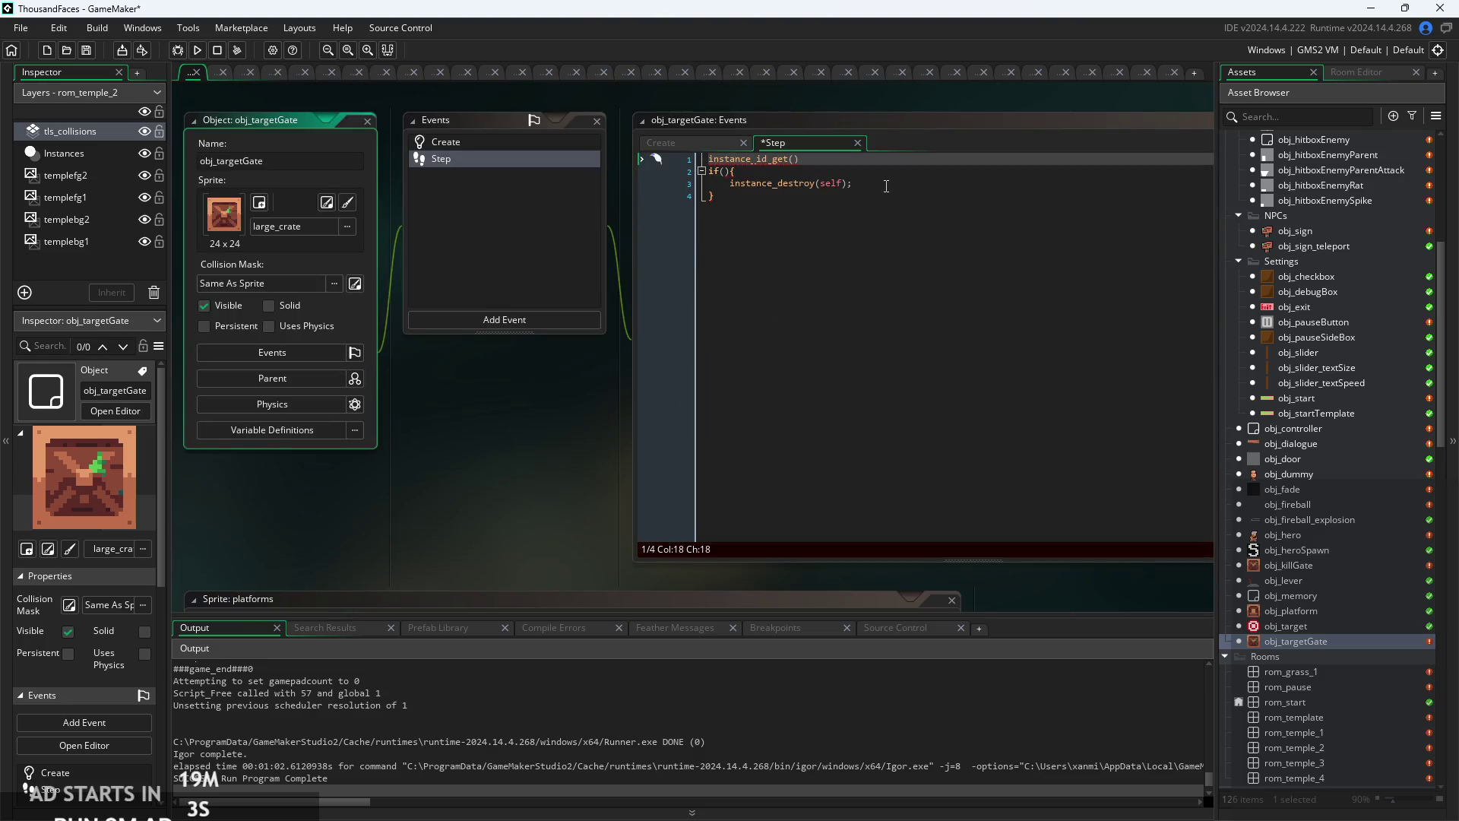
- Paste the copied loop over line 1, retarget it from obj_heroSpawn to obj_target, and drop spawnNum
left_click(889, 199)
left_click(843, 167)
key("shift+Home")
key("ctrl+v")
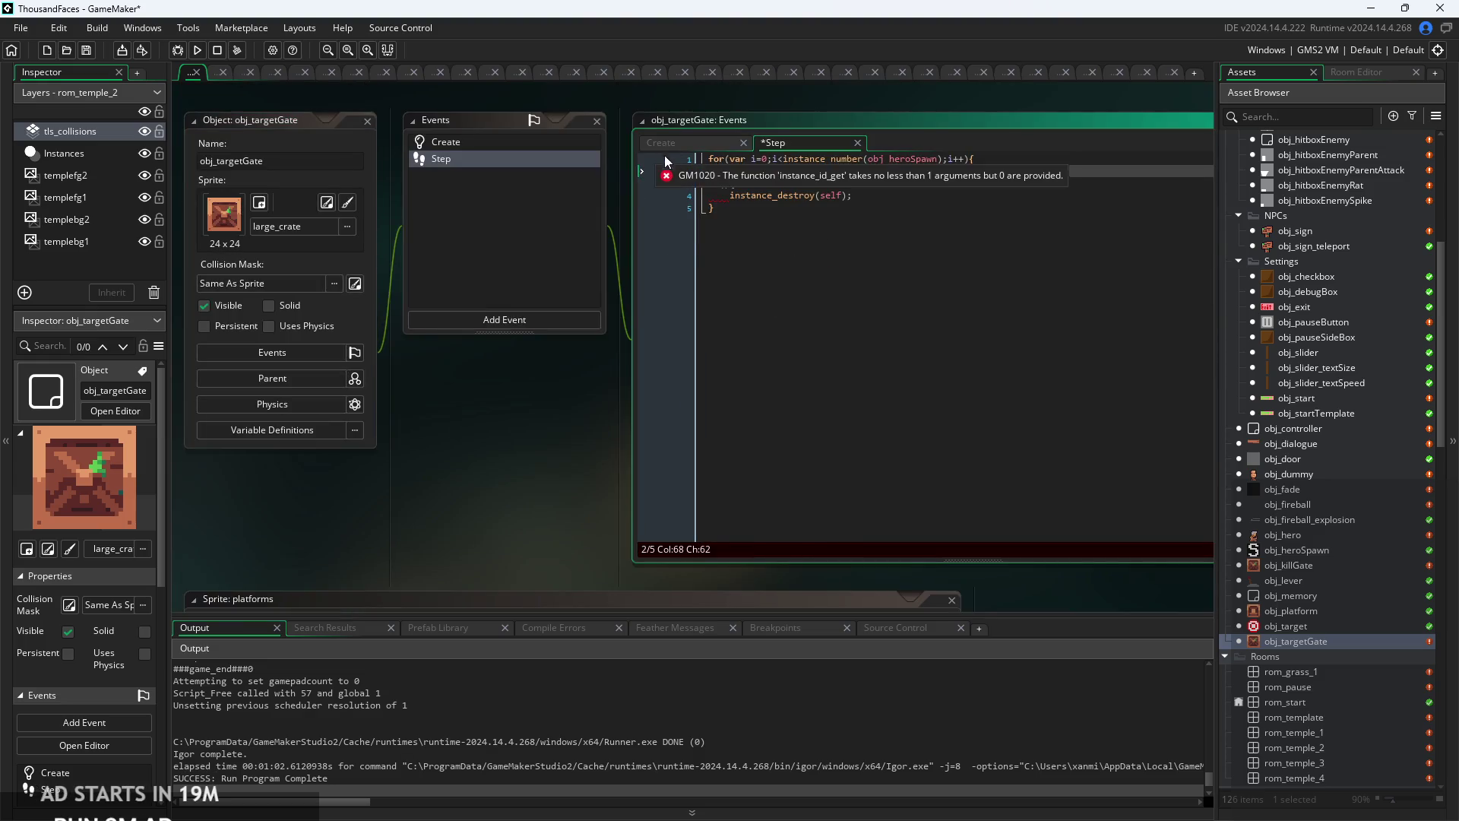
scroll(810, 320, "up", 3)
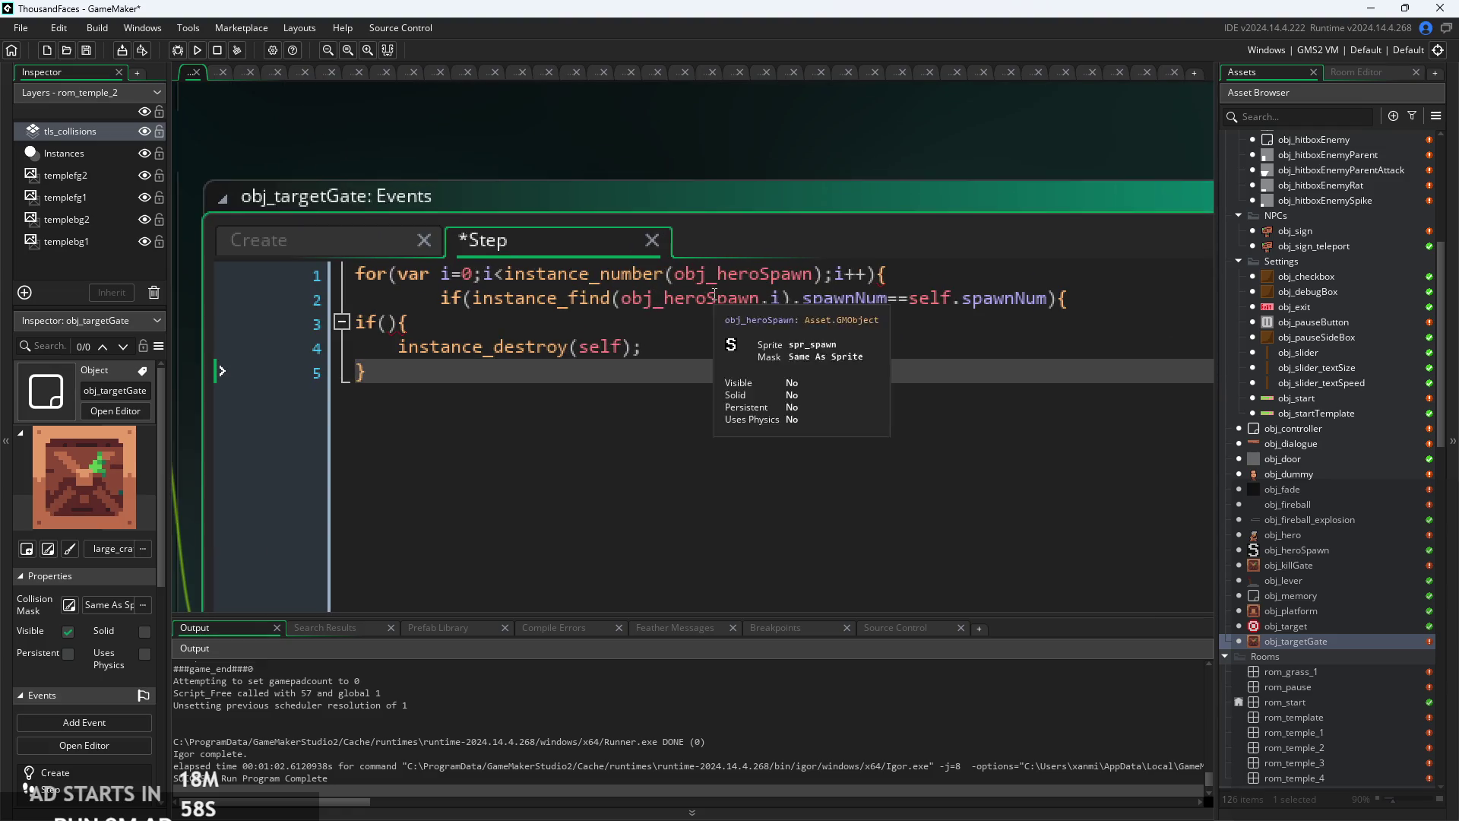
double_click(745, 274)
type("obj_ta")
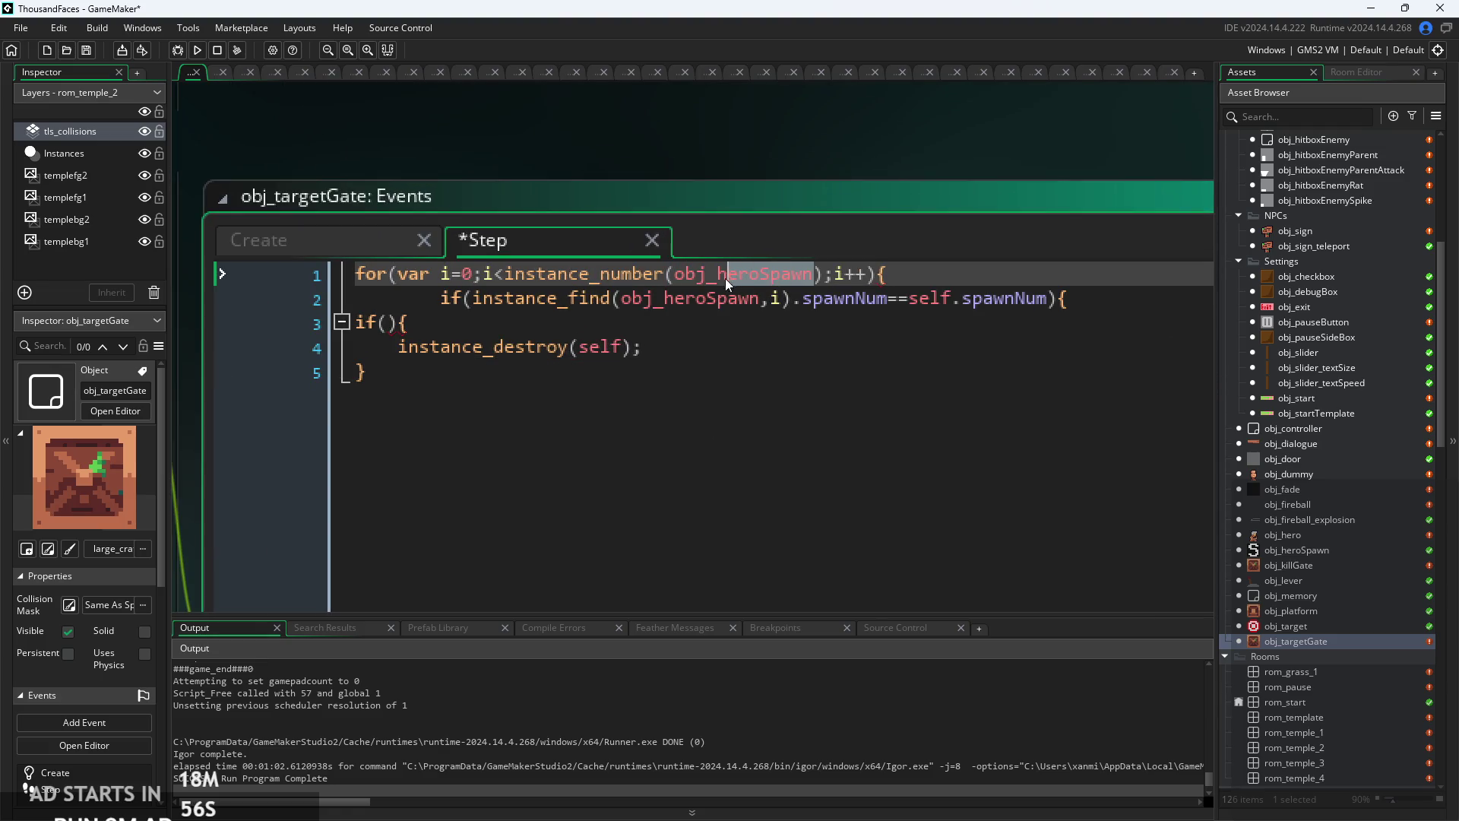
type("rget")
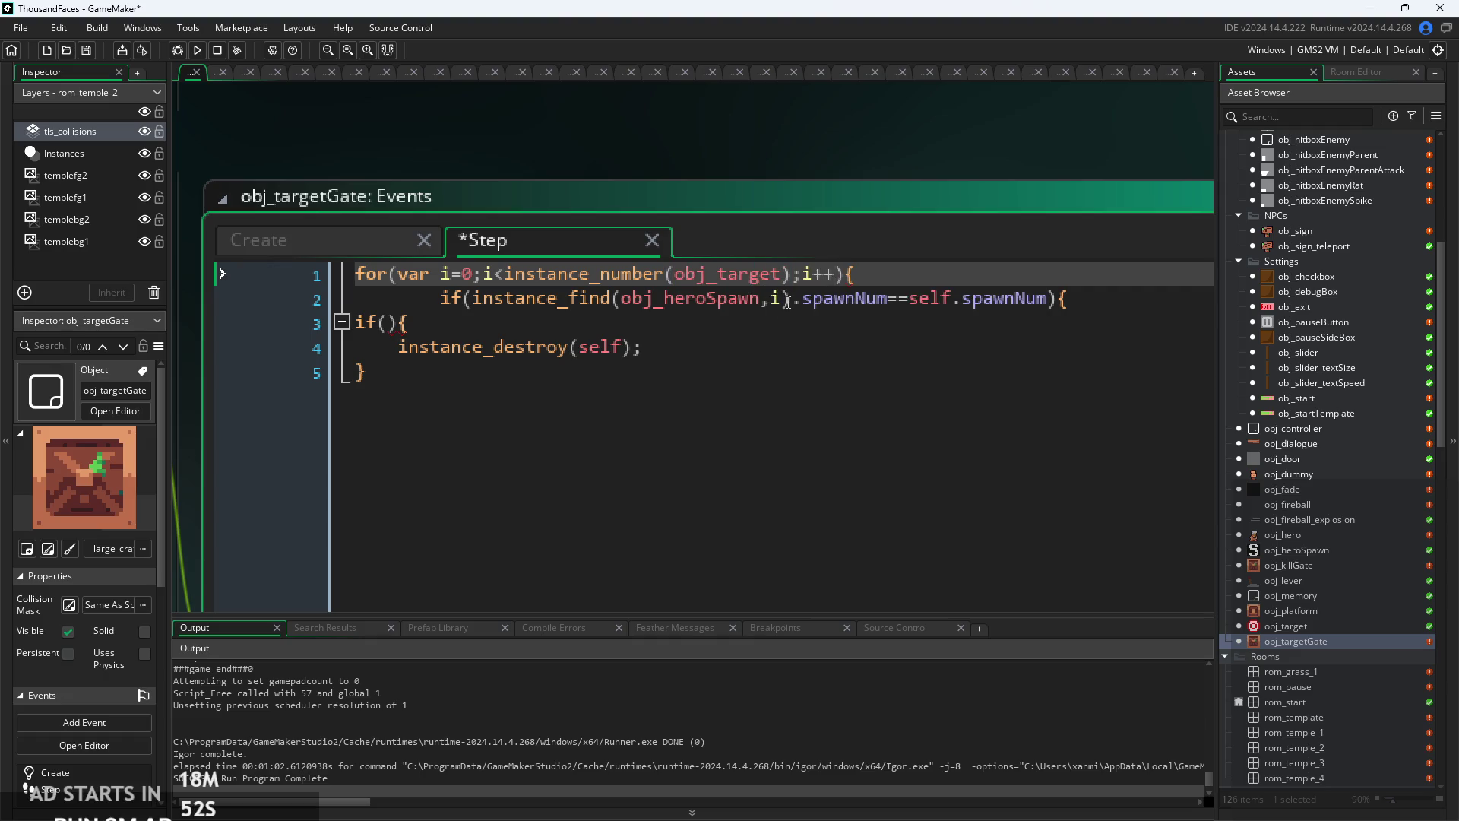
left_click(783, 298)
left_click(623, 298)
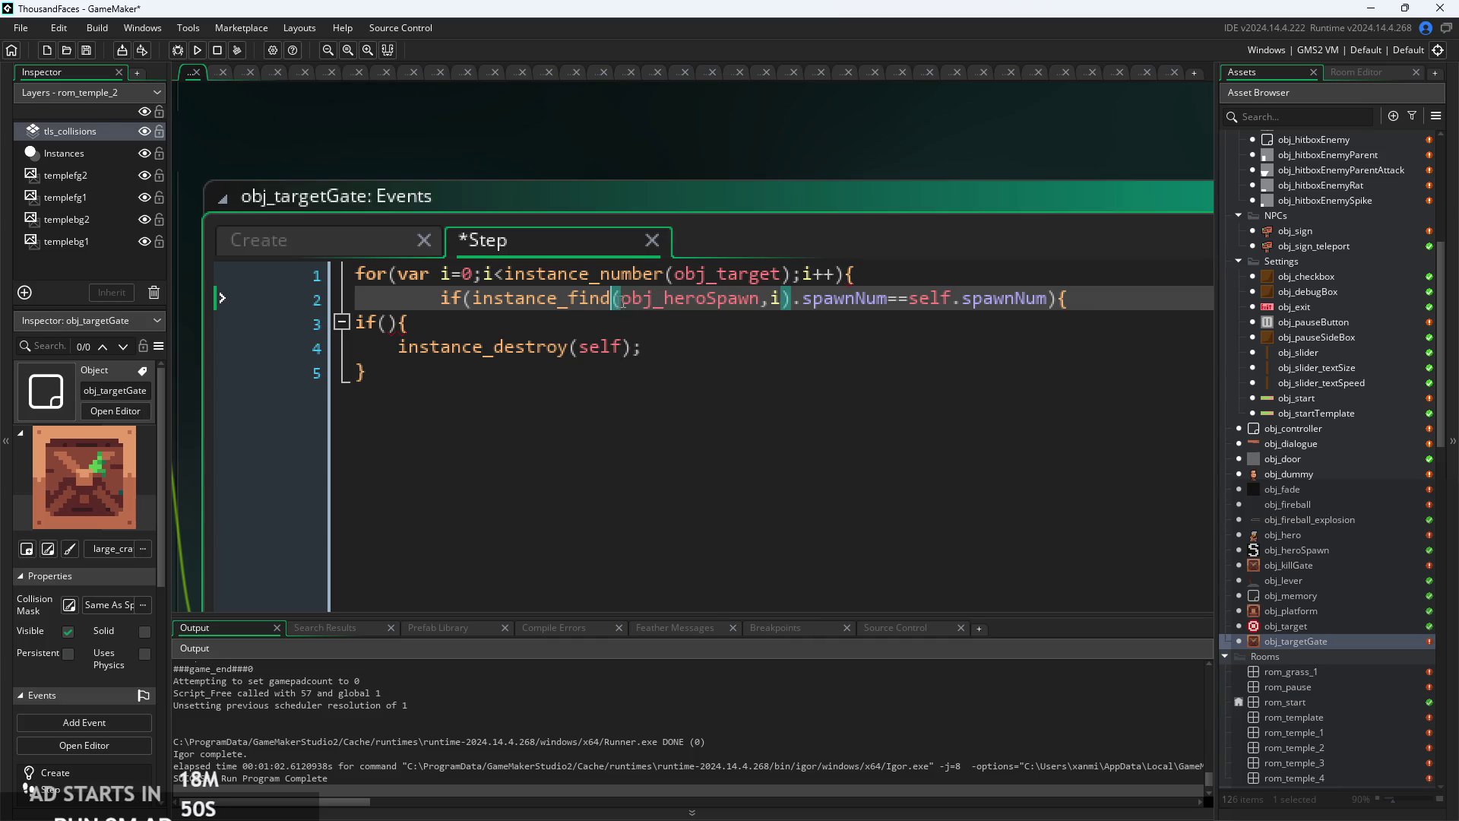
left_click(665, 298)
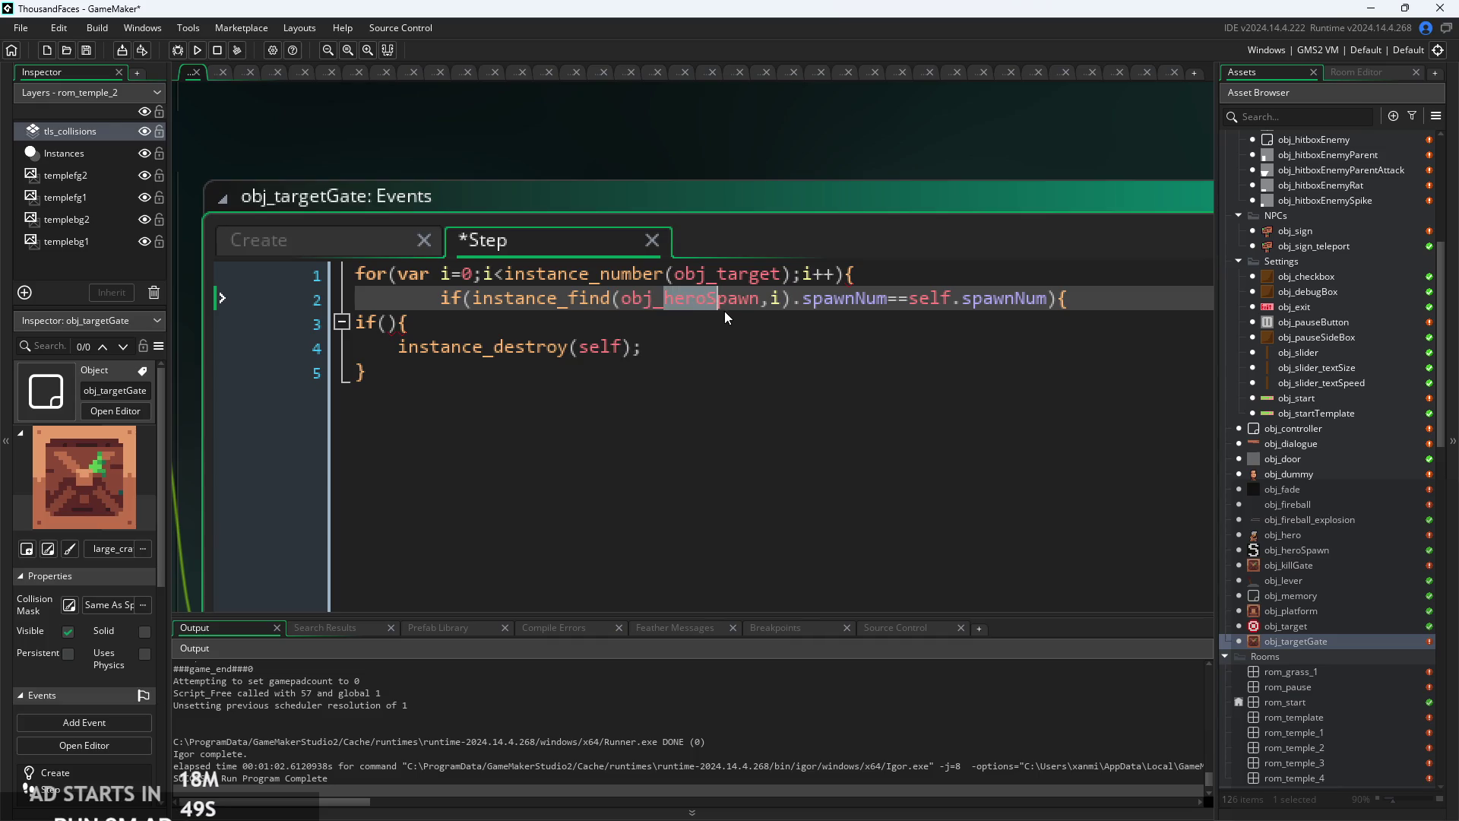
left_click_drag(725, 313, 743, 312)
type("target")
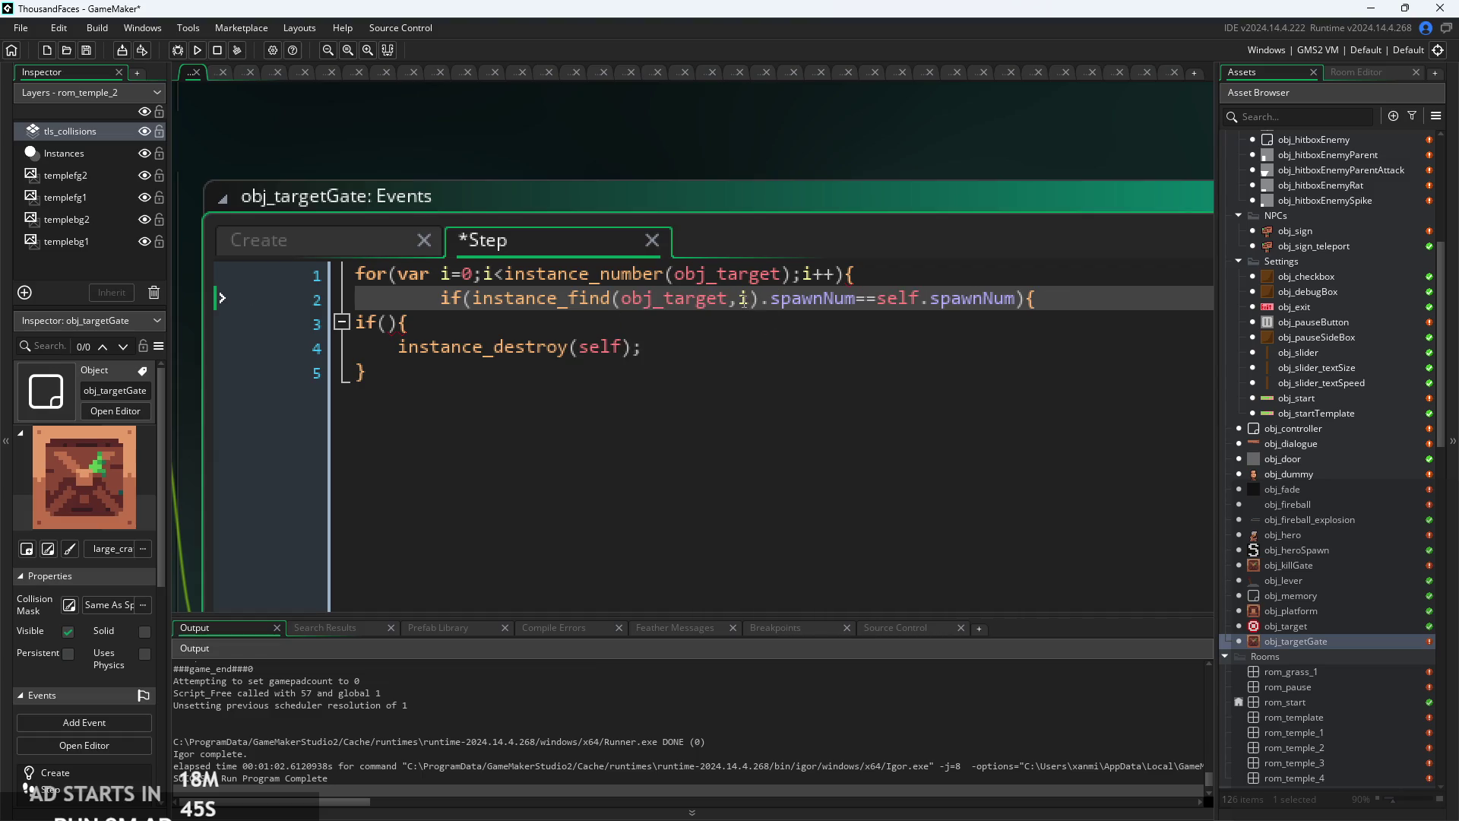
left_click_drag(770, 298, 854, 308)
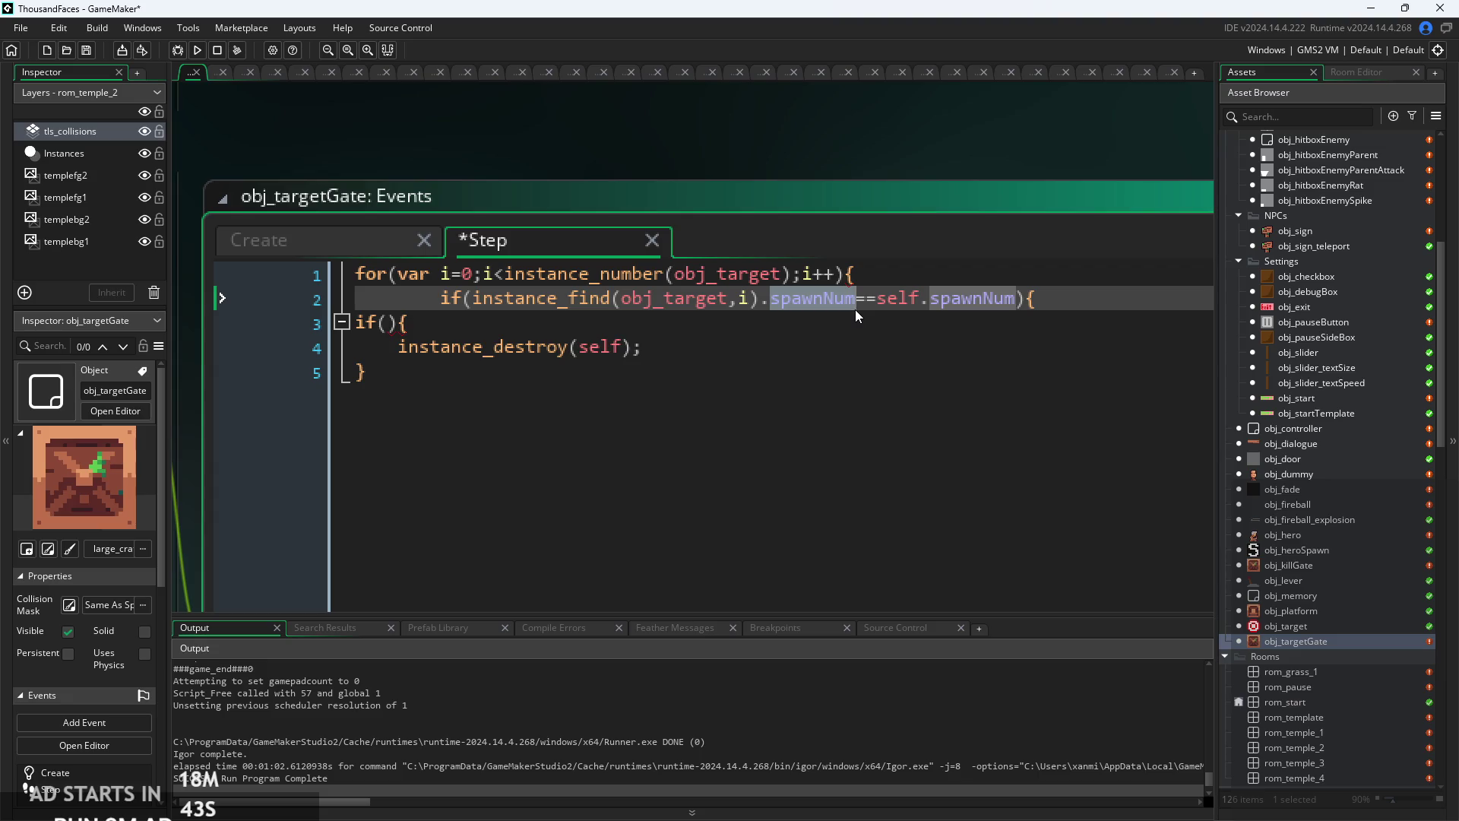
key("BackSpace")
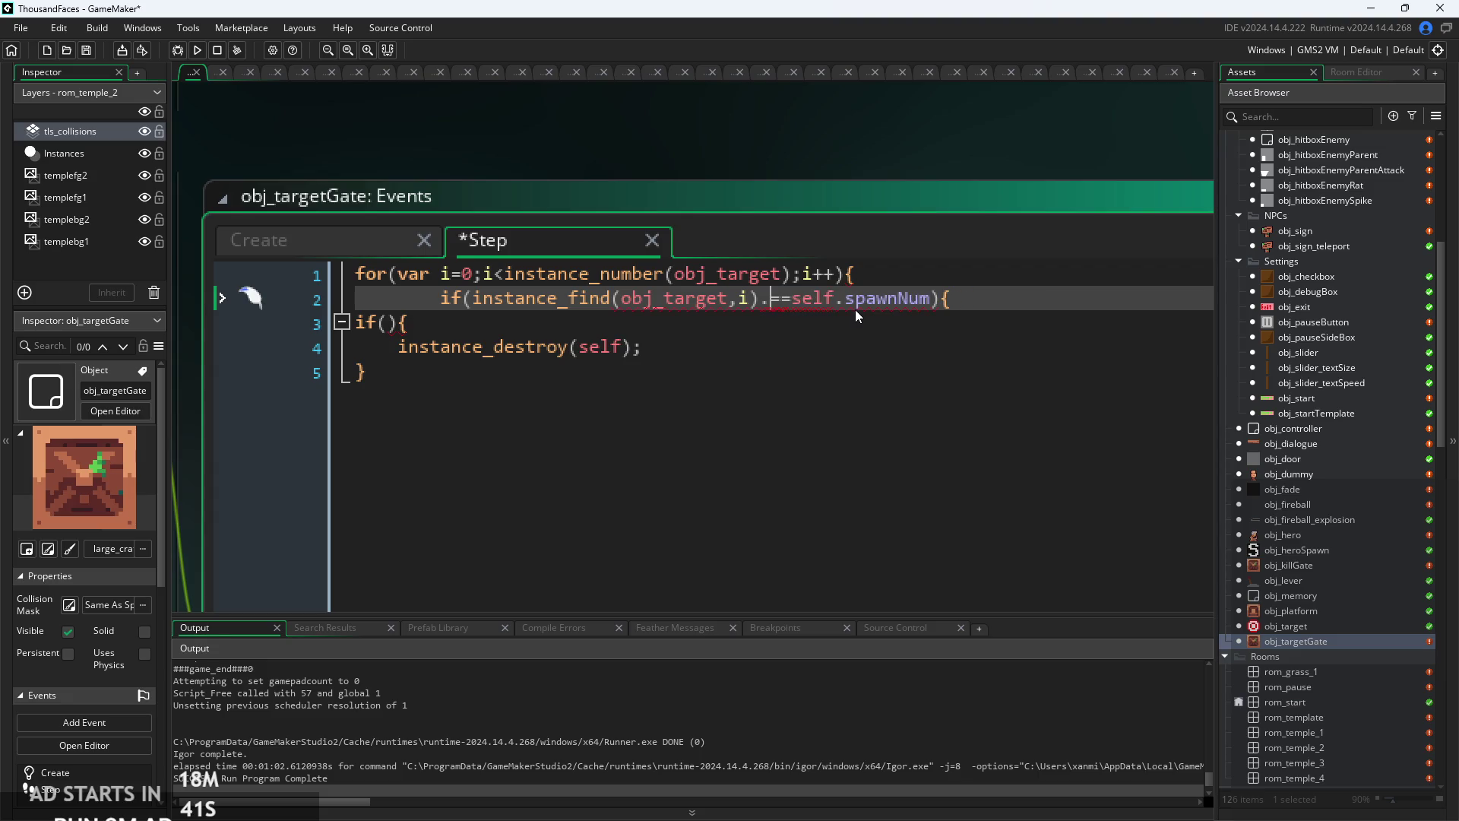
- Check obj_target's Step code, where image_index is set to 1
double_click(1323, 625)
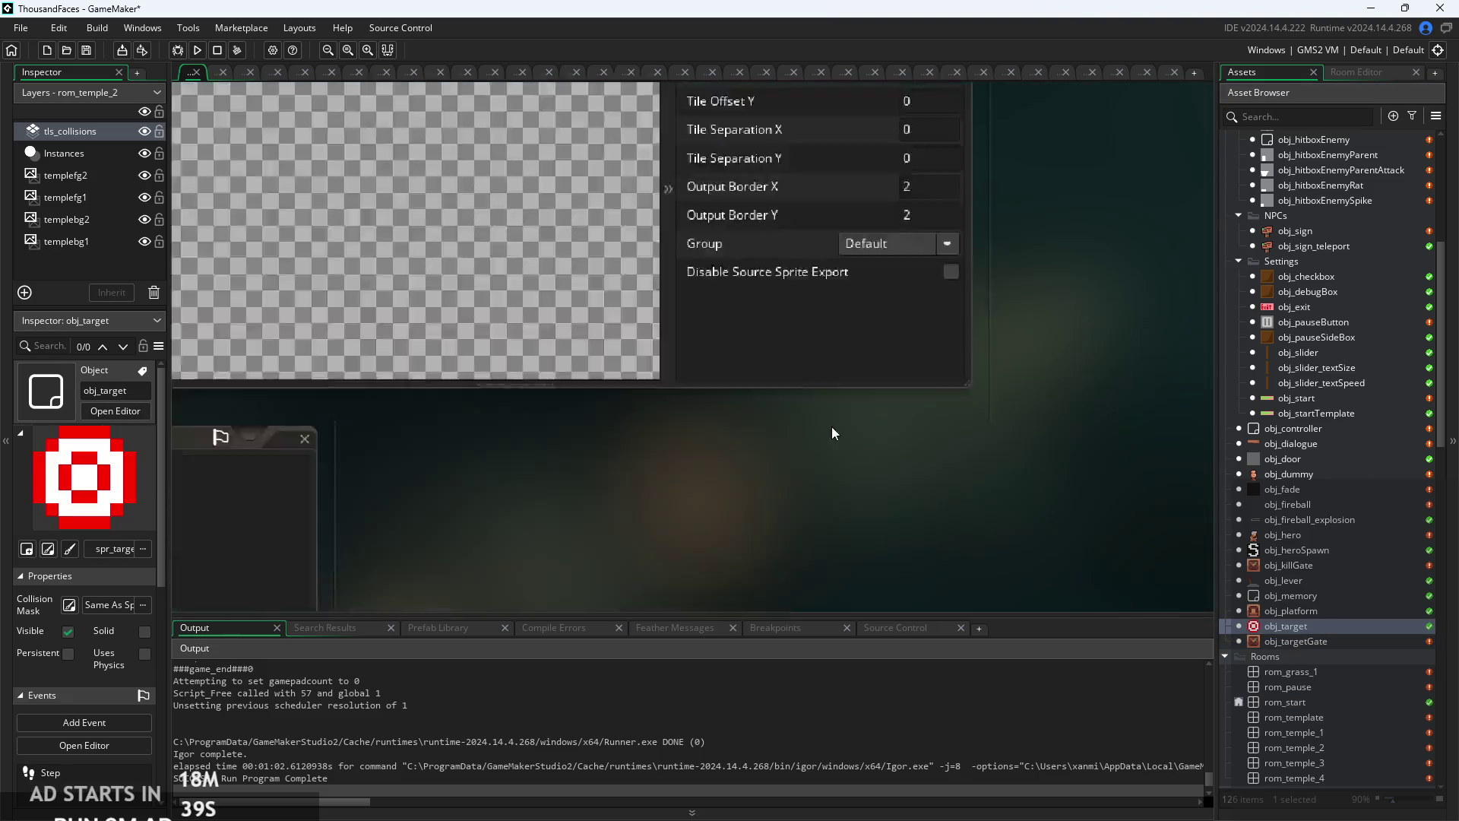
left_click(455, 197)
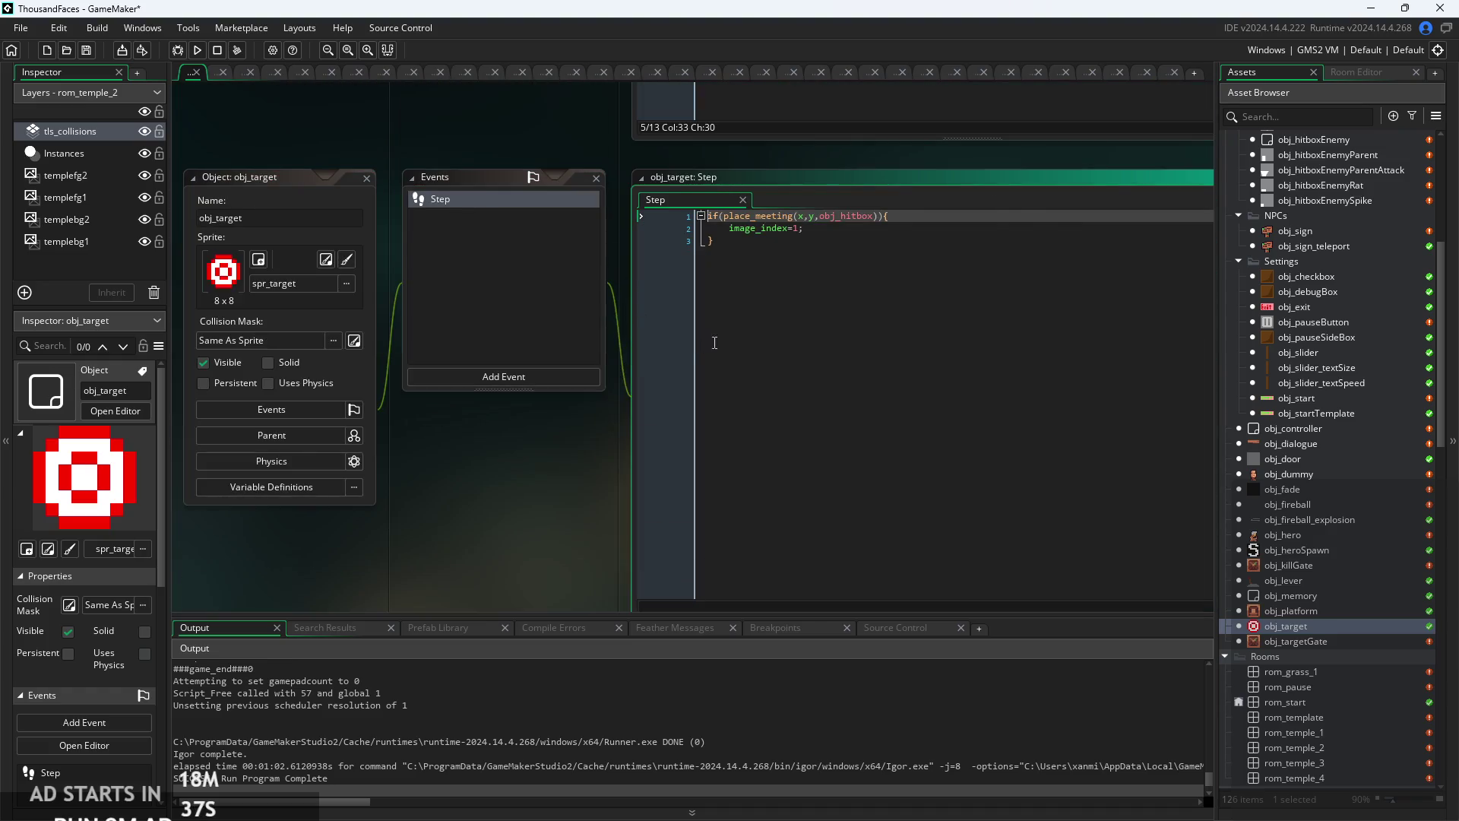
left_click(825, 242)
left_click(818, 227)
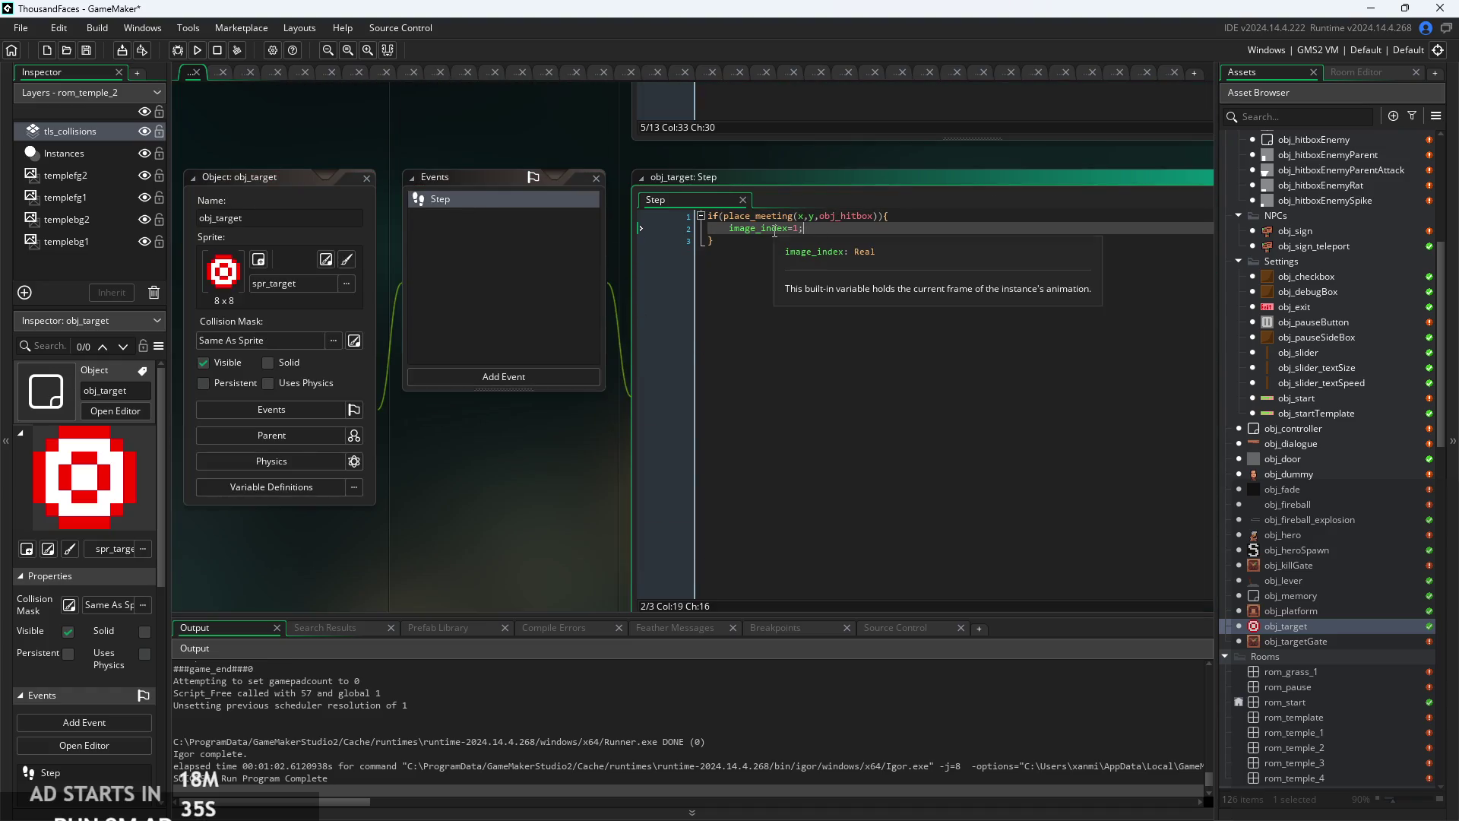
left_click(638, 279)
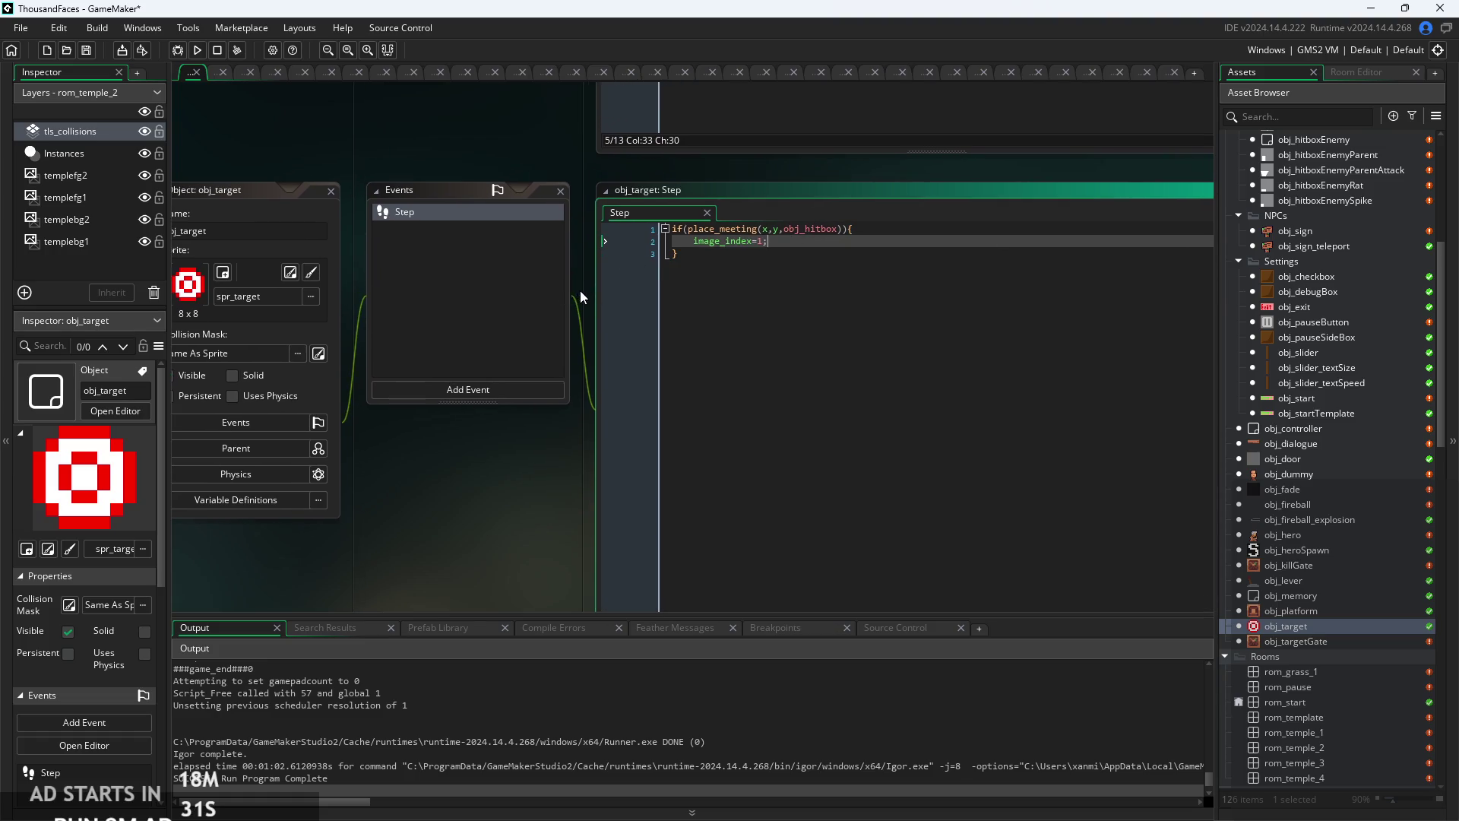
scroll(581, 291, "up", 2, "ctrl")
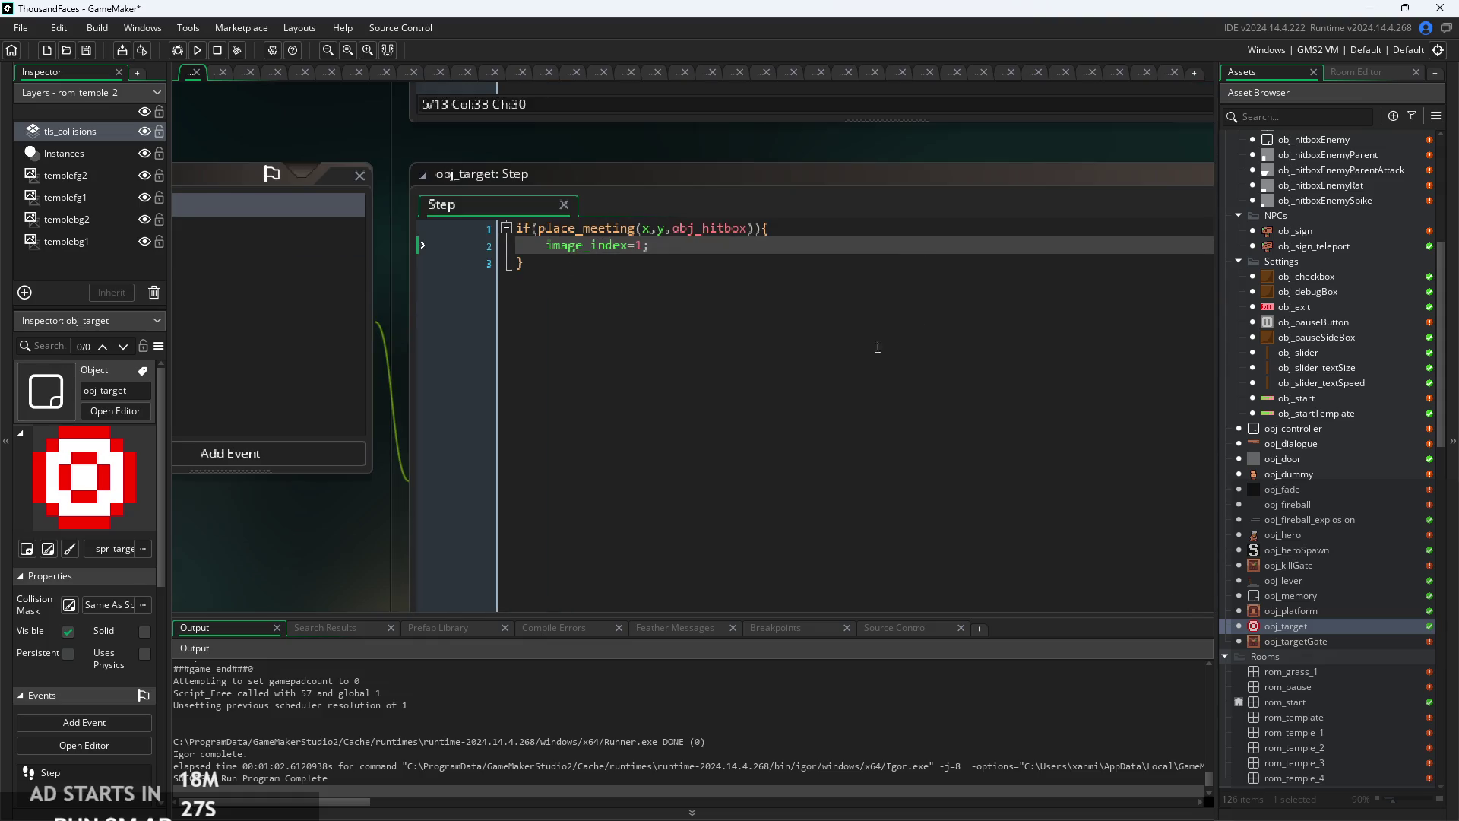
- Back in obj_targetGate, write the loop's if condition comparing image_index with 1
double_click(1323, 643)
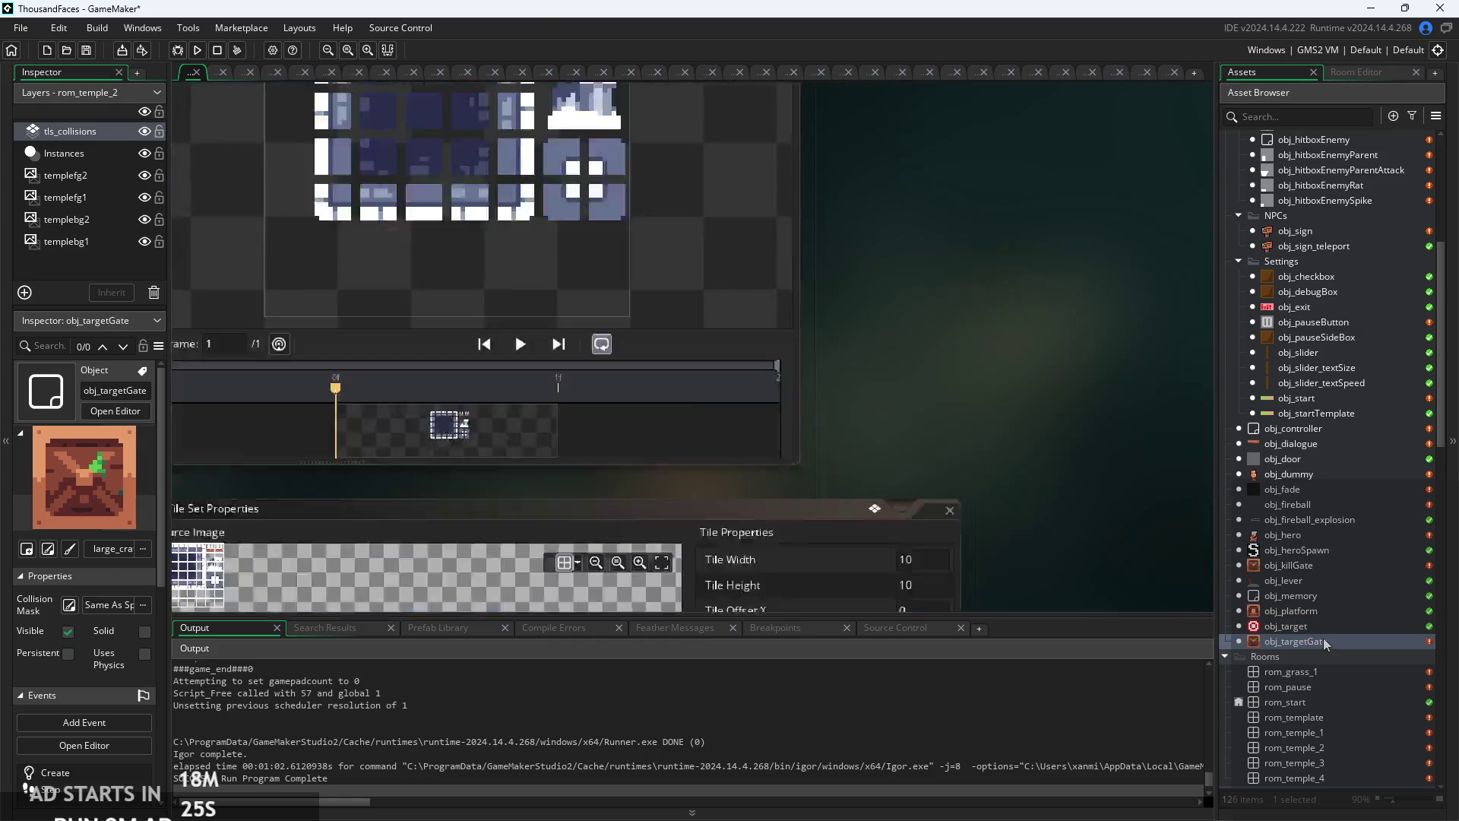
scroll(847, 206, "up", 3)
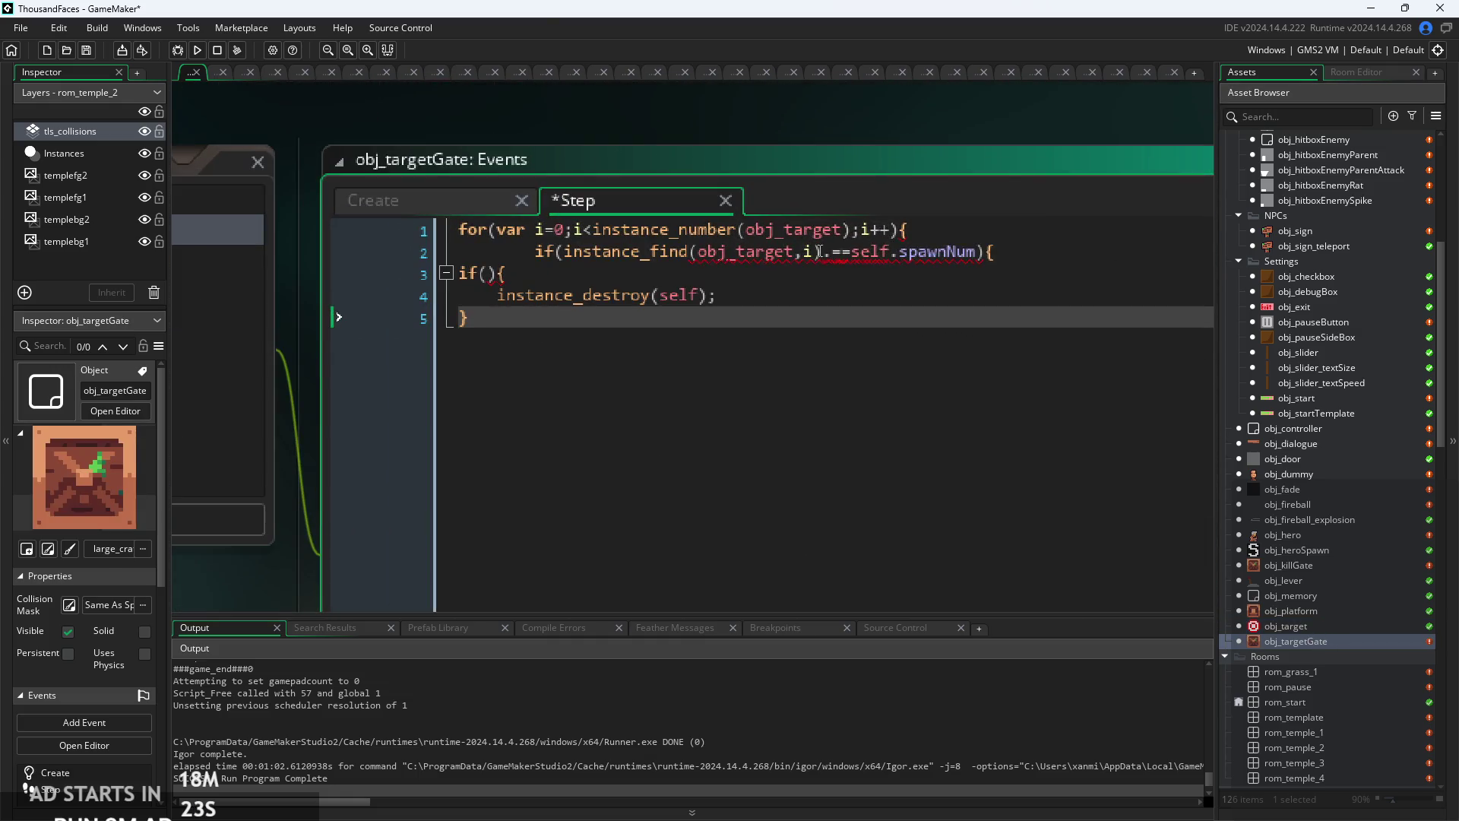
type("image")
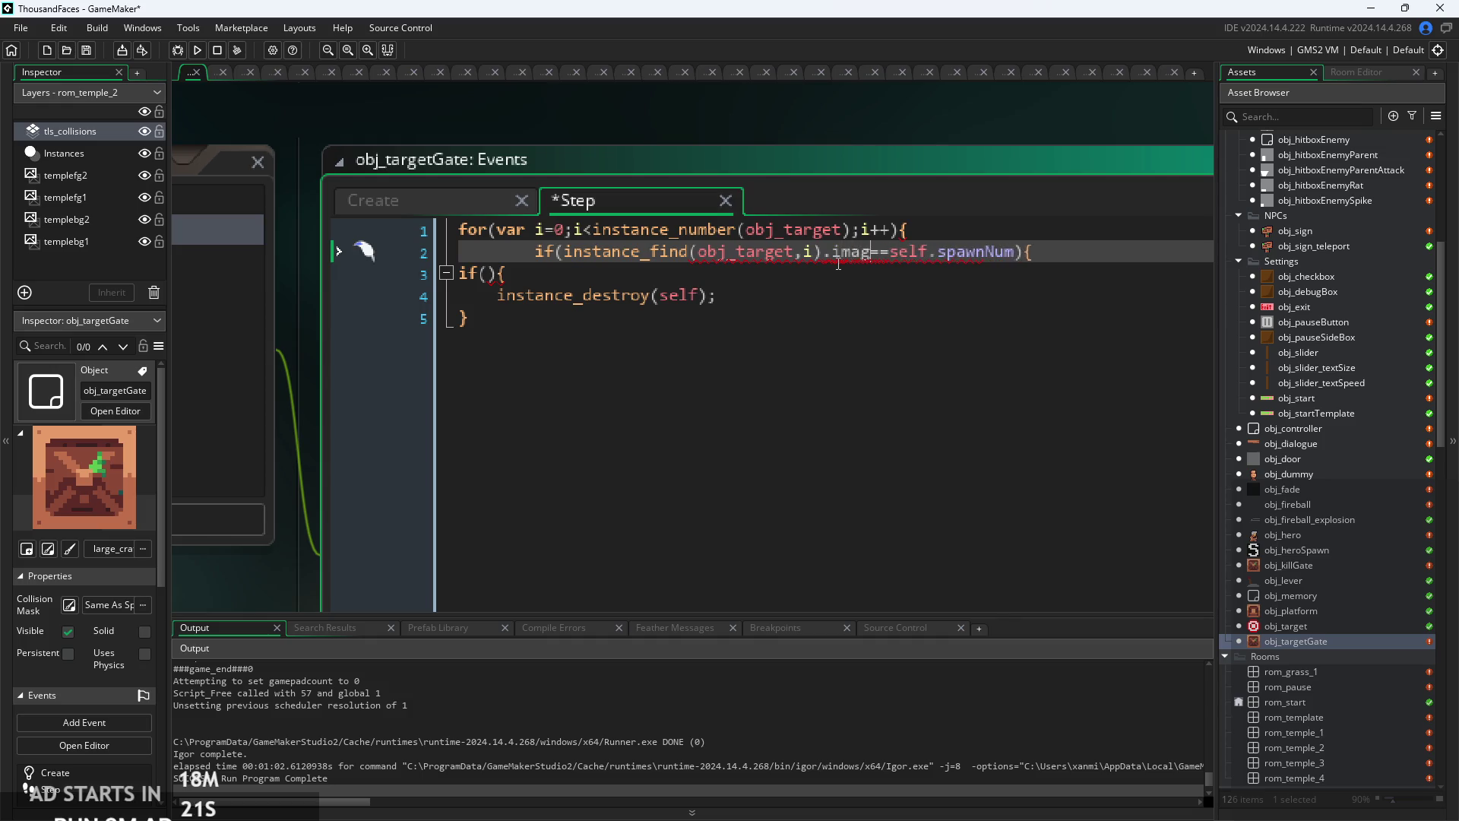
type("_index")
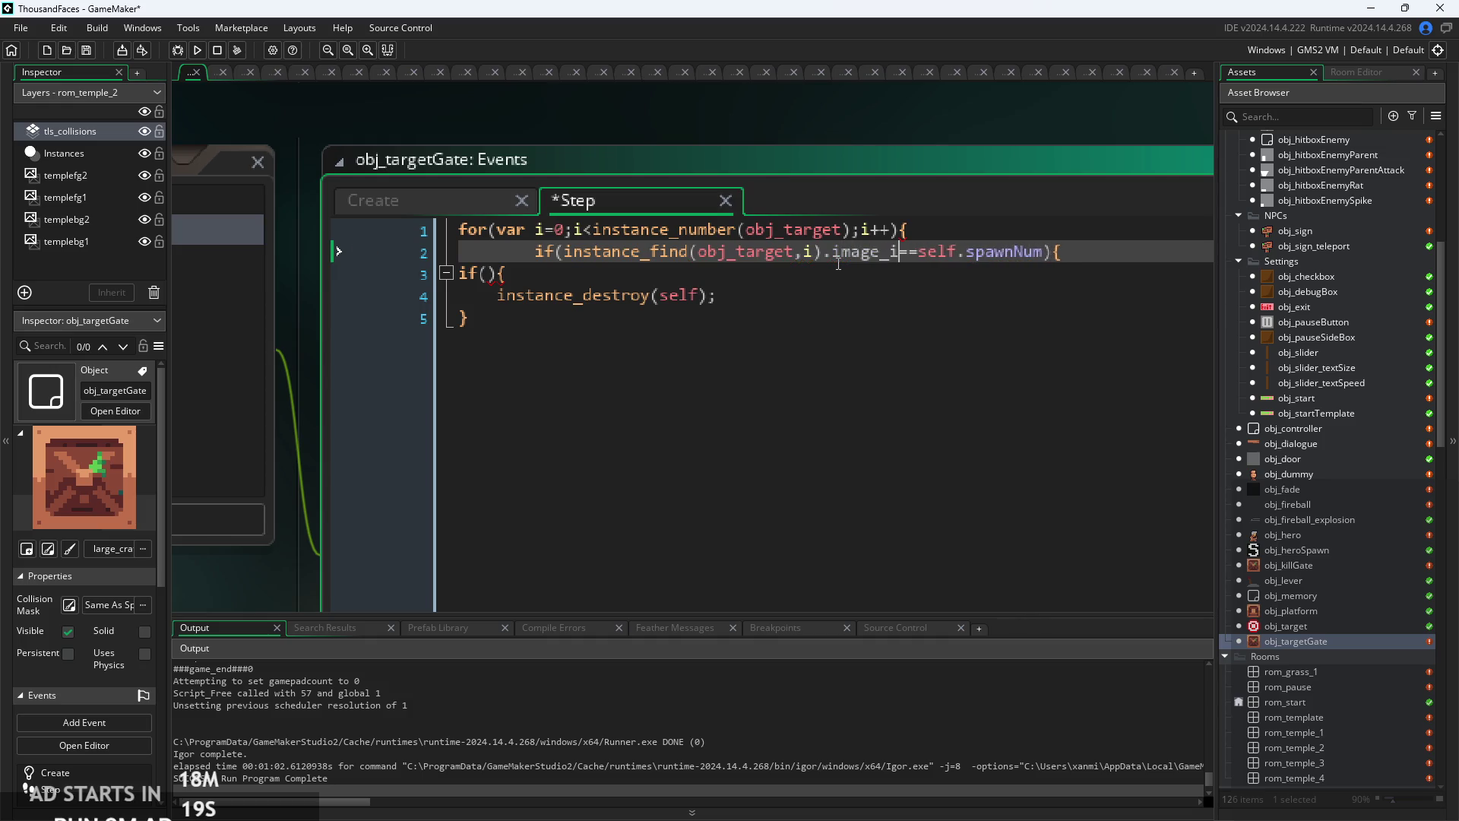
key("Right")
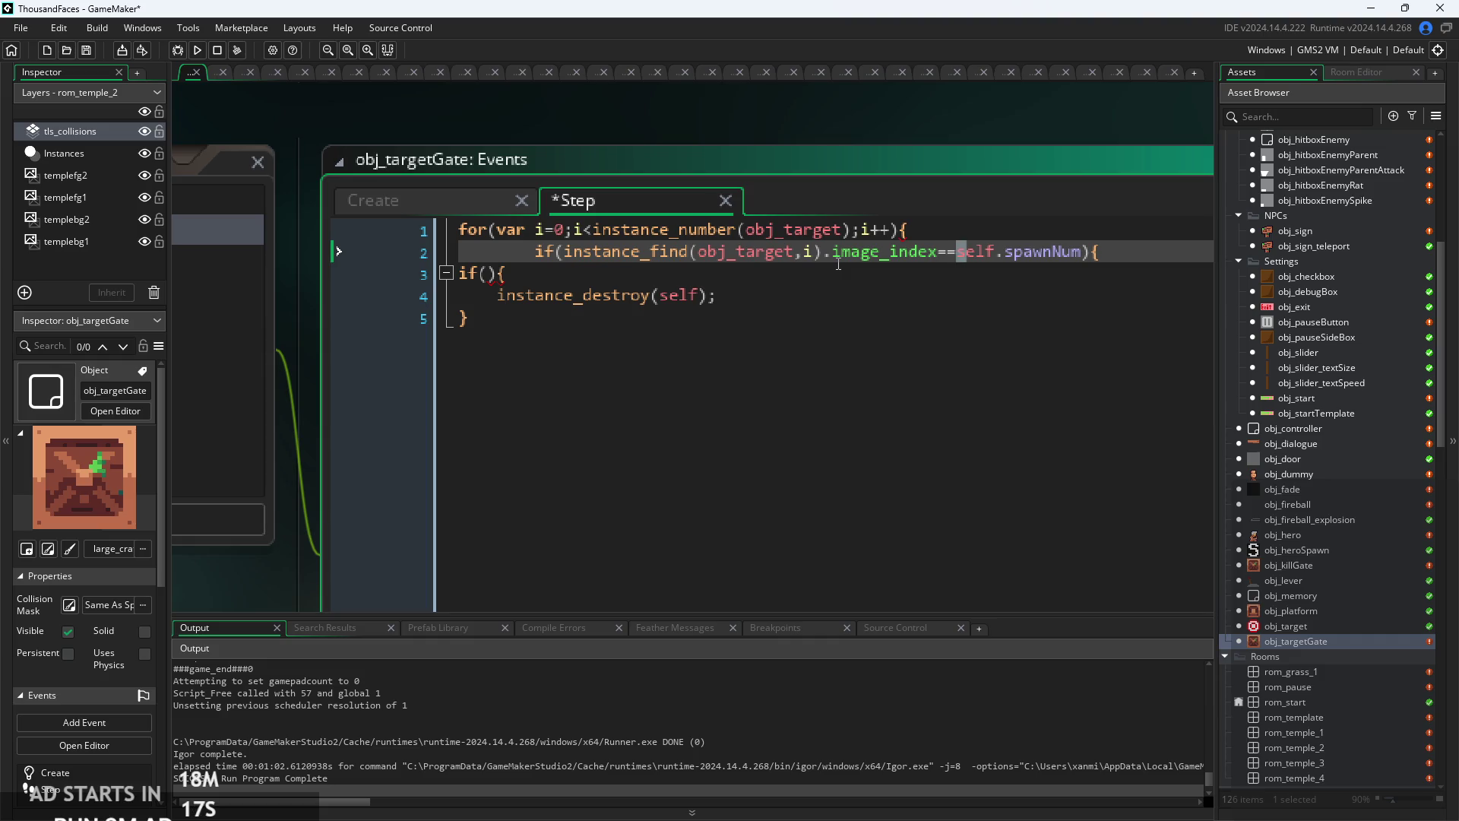
key("shift+End")
key("shift+Left")
key("shift+Left")
type("1")
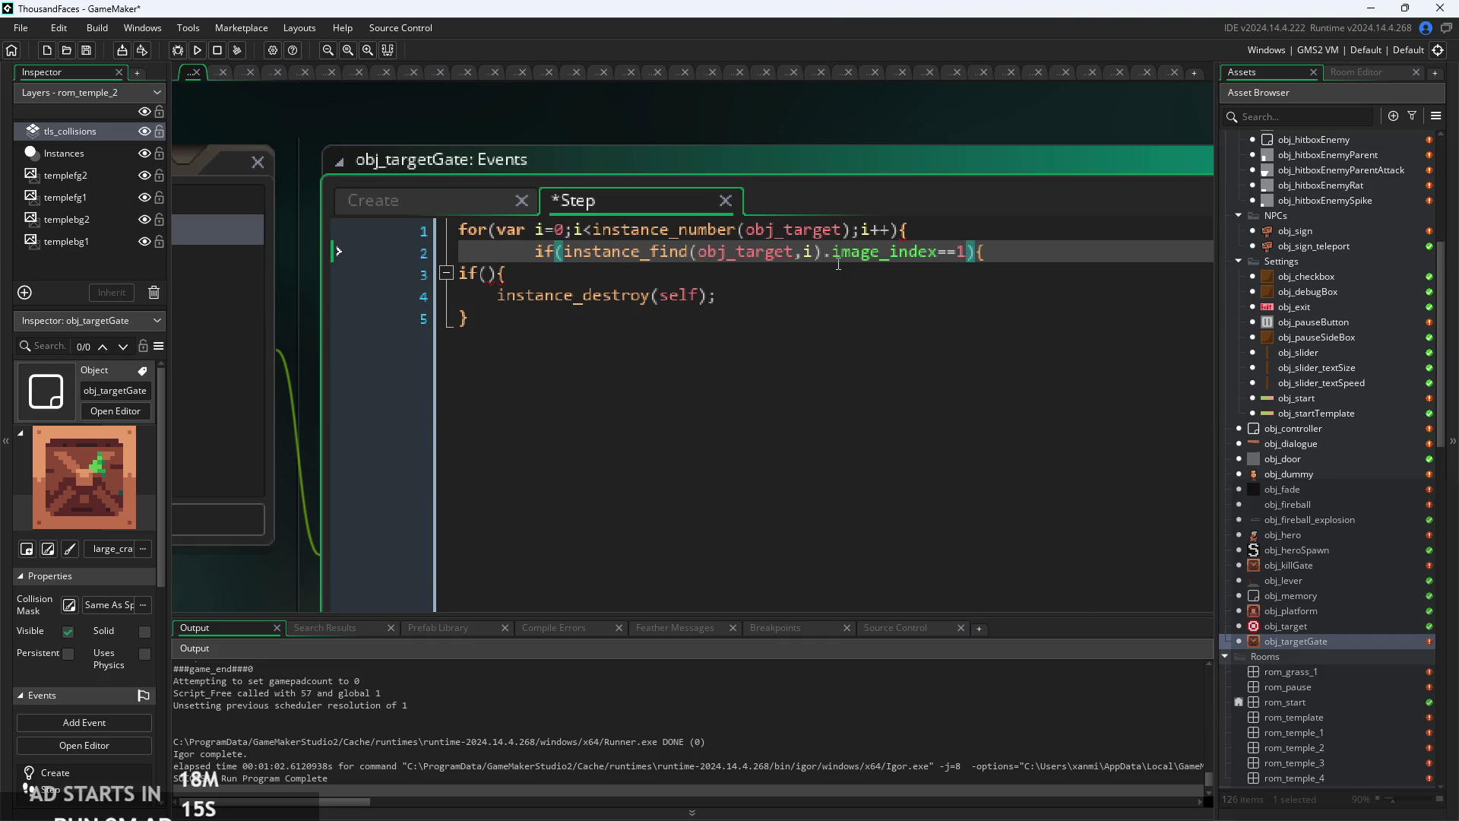
- Change the comparison to image_index != 1
left_click(730, 275)
scroll(683, 290, "up", 1)
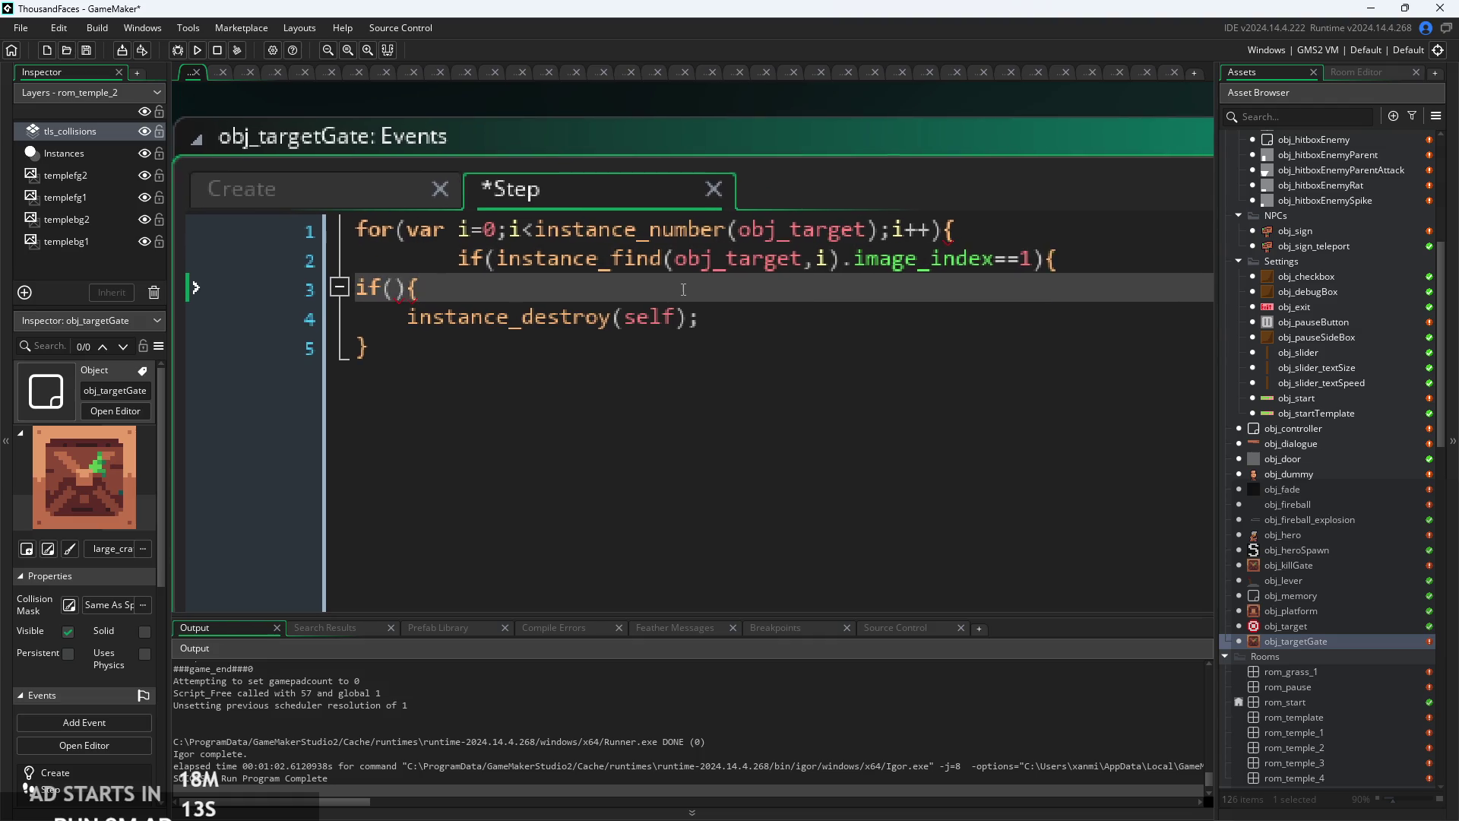
scroll(683, 289, "down", 1)
scroll(991, 278, "up", 1)
double_click(961, 262)
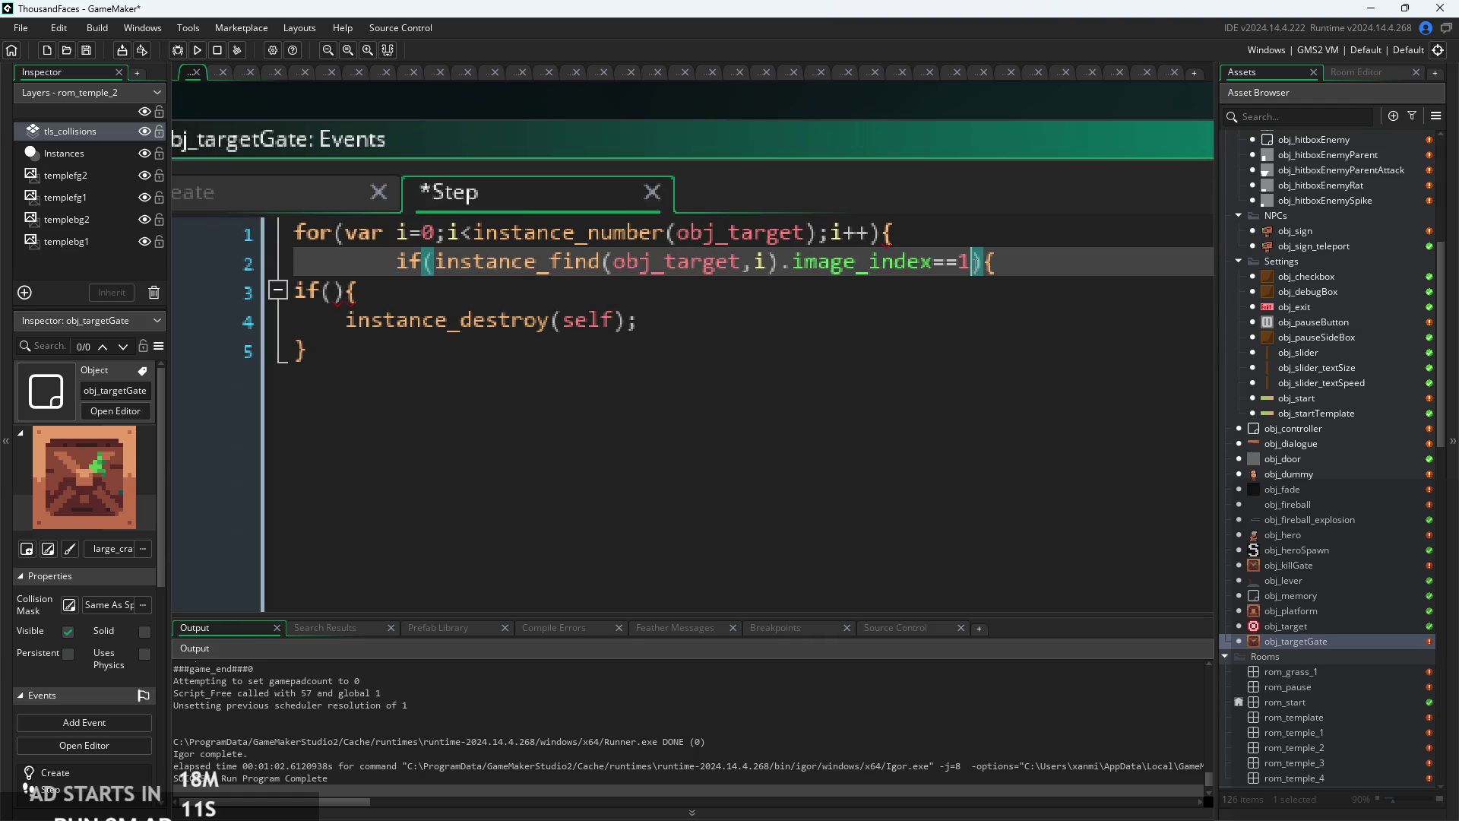
left_click(943, 262)
key("BackSpace")
type("!")
left_click(1107, 272)
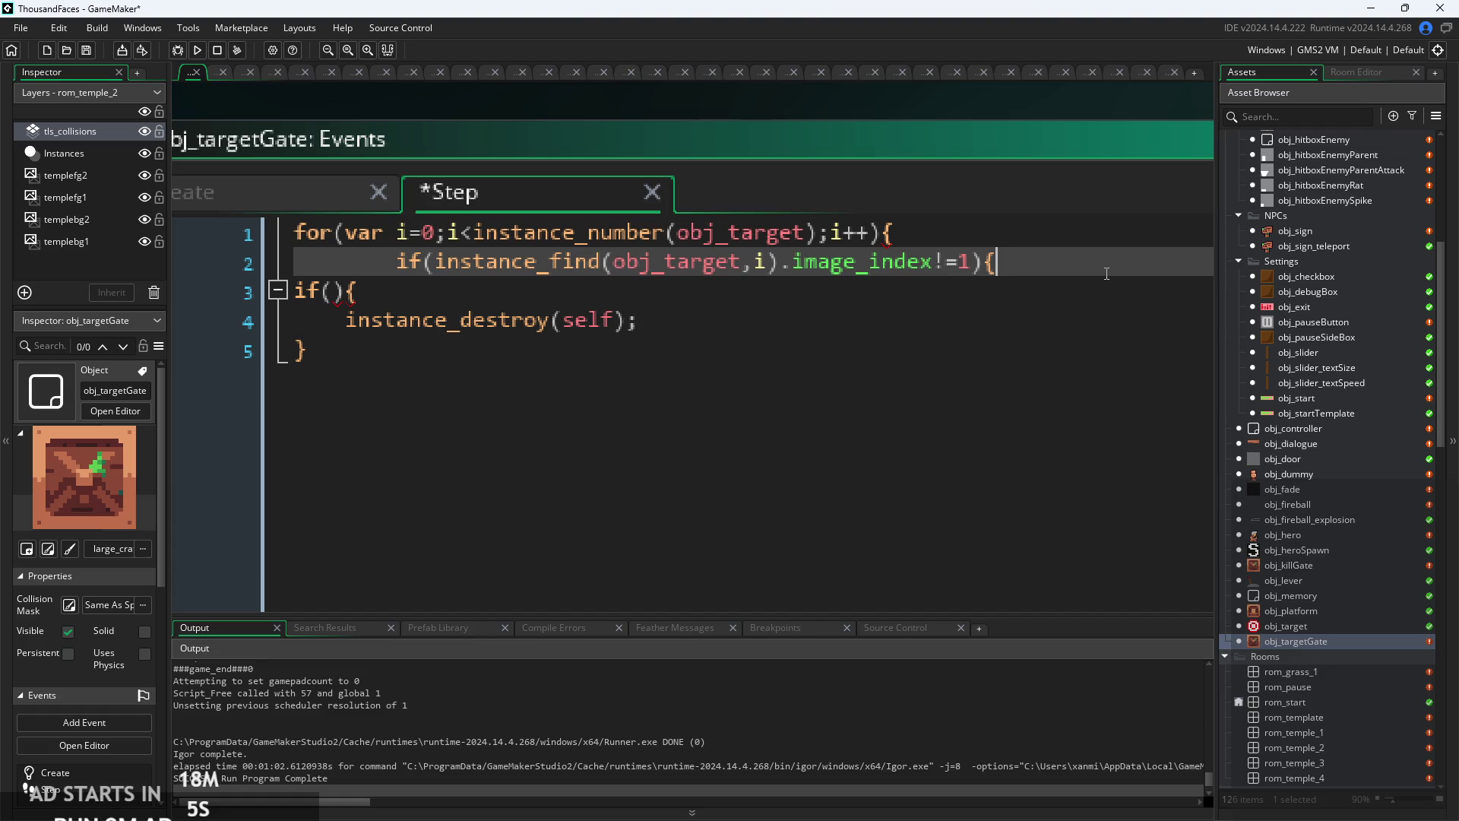
- Add closing braces for the if block and the for loop
key("Return")
key("Return")
type("}")
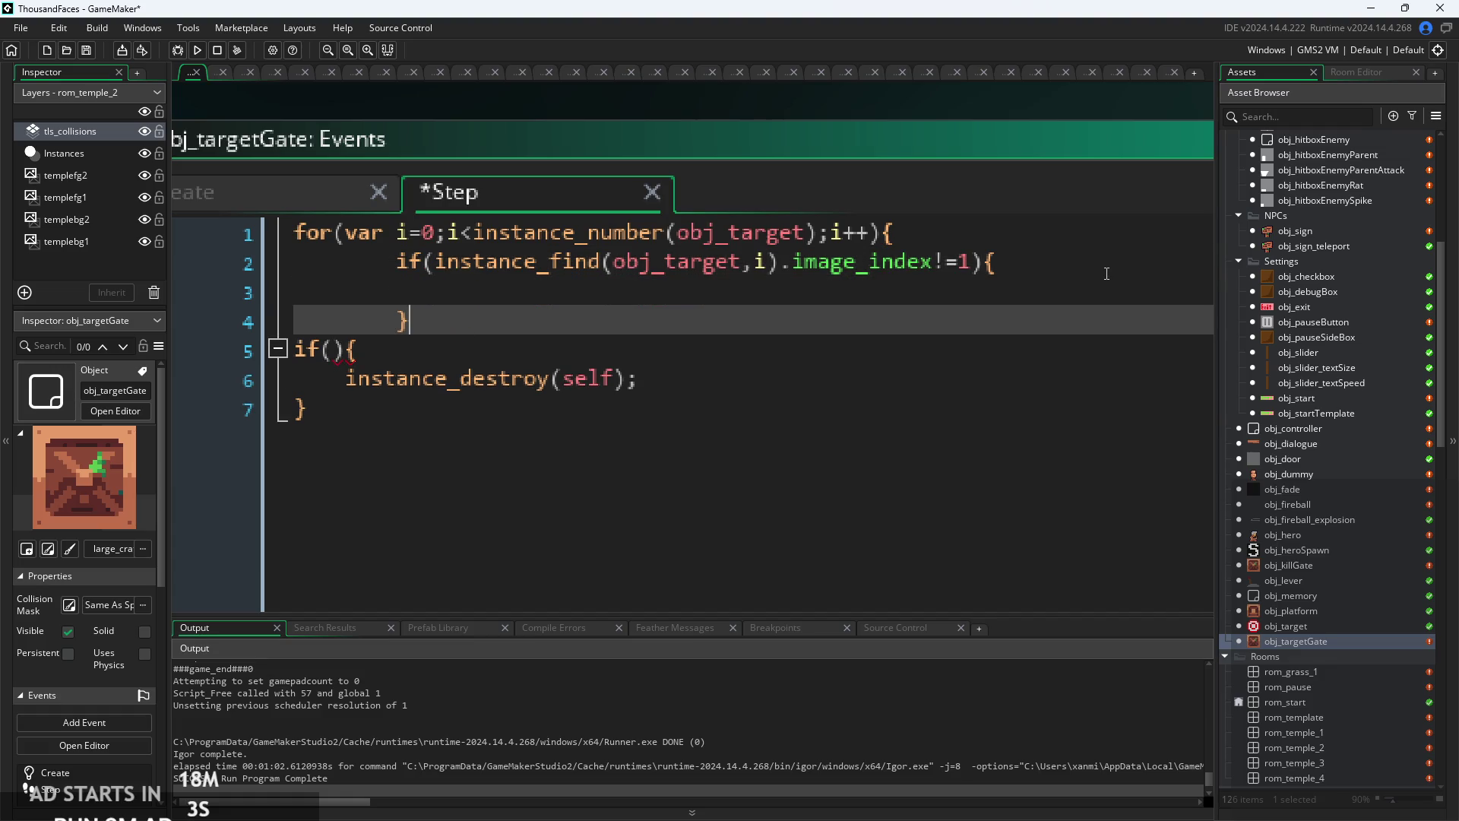
key("Return")
type("}")
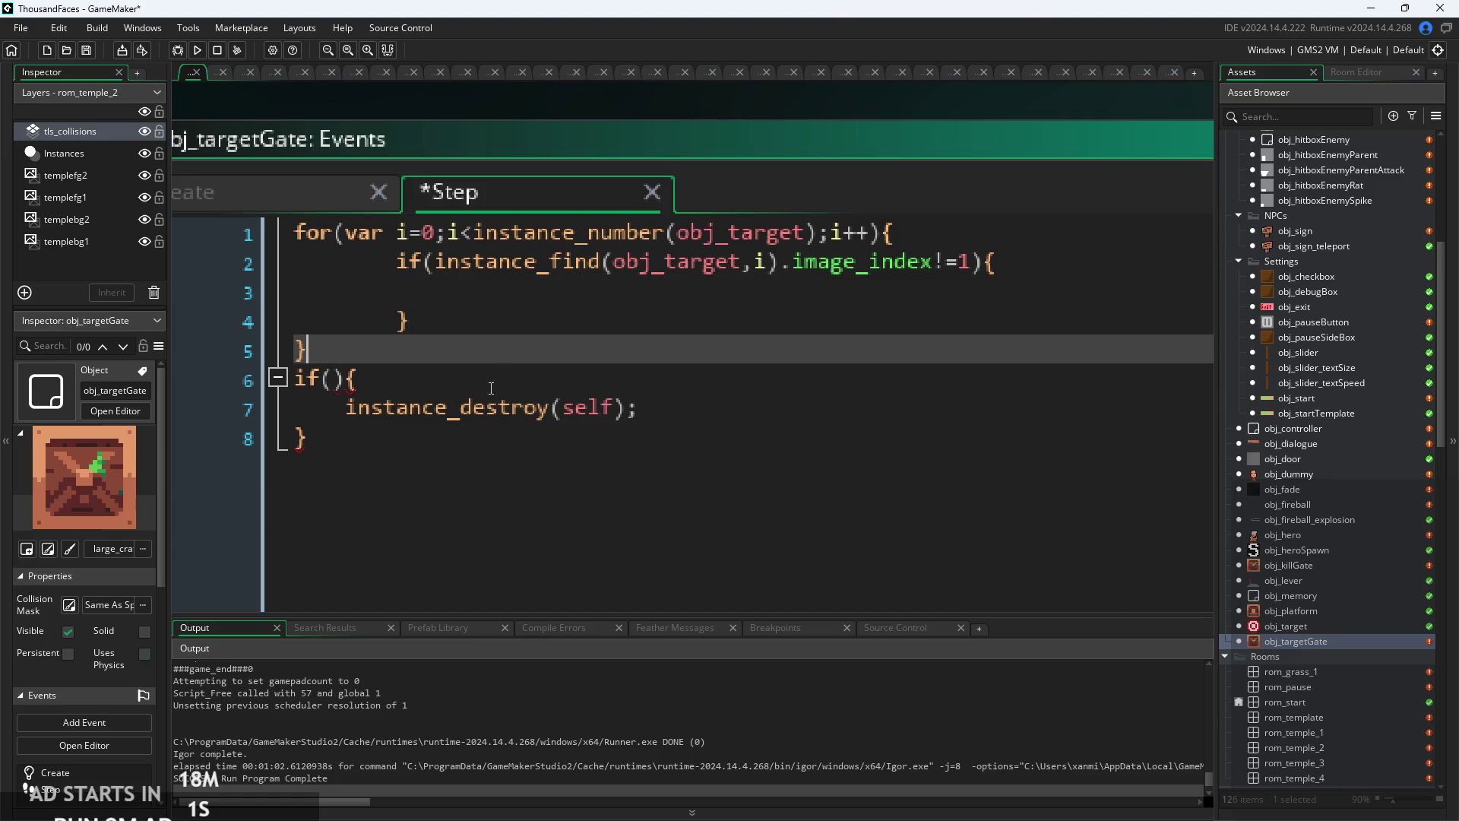
- Turn the empty if(){ header into else{, keep it after the loop, and add a blank first line
left_click(491, 380)
left_click(245, 384, "shift")
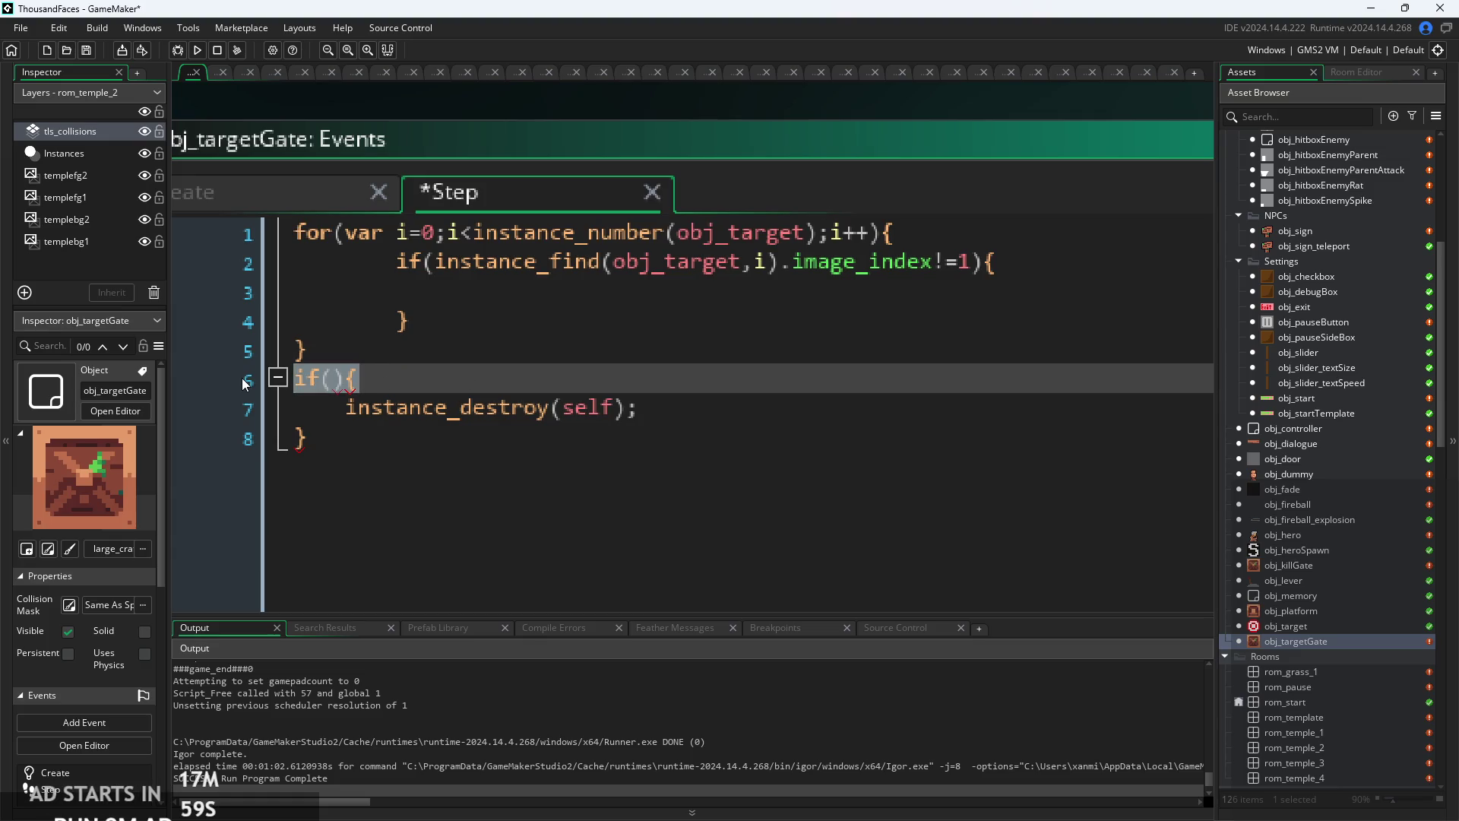
key("BackSpace")
type("else{")
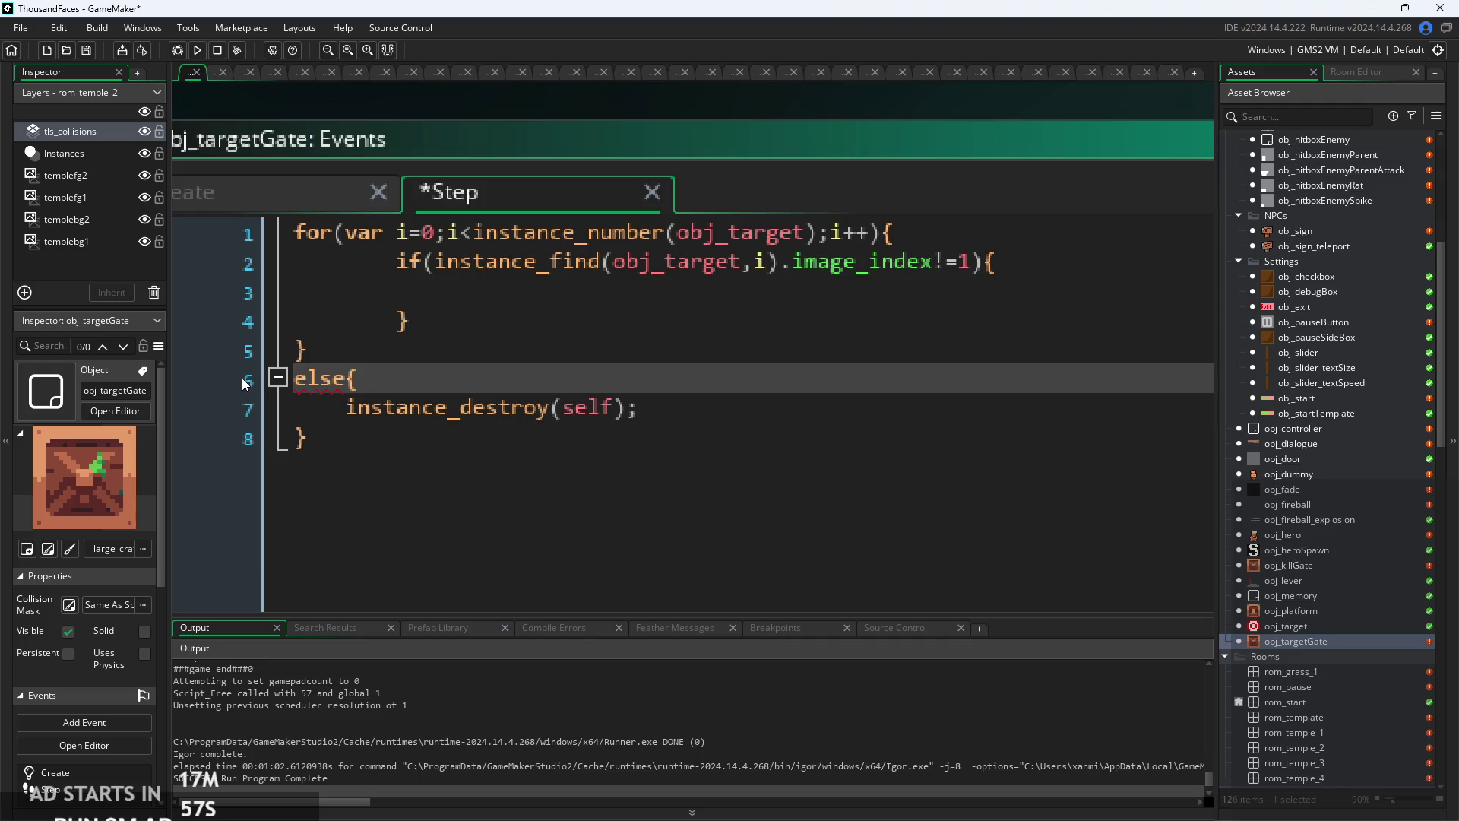
left_click_drag(343, 444, 296, 375)
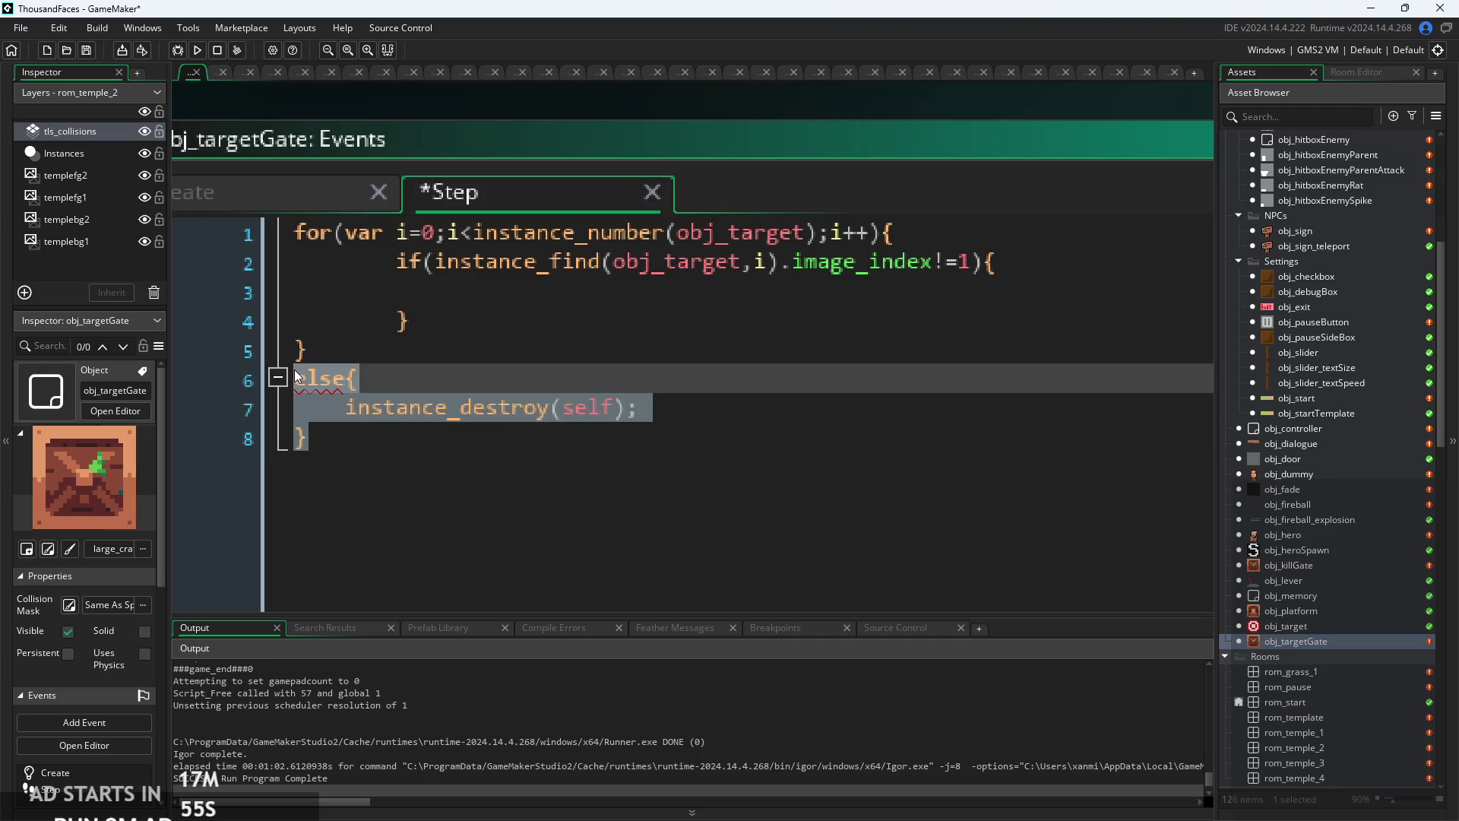
key("ctrl+x")
left_click(525, 316)
key("Return")
key("ctrl+v")
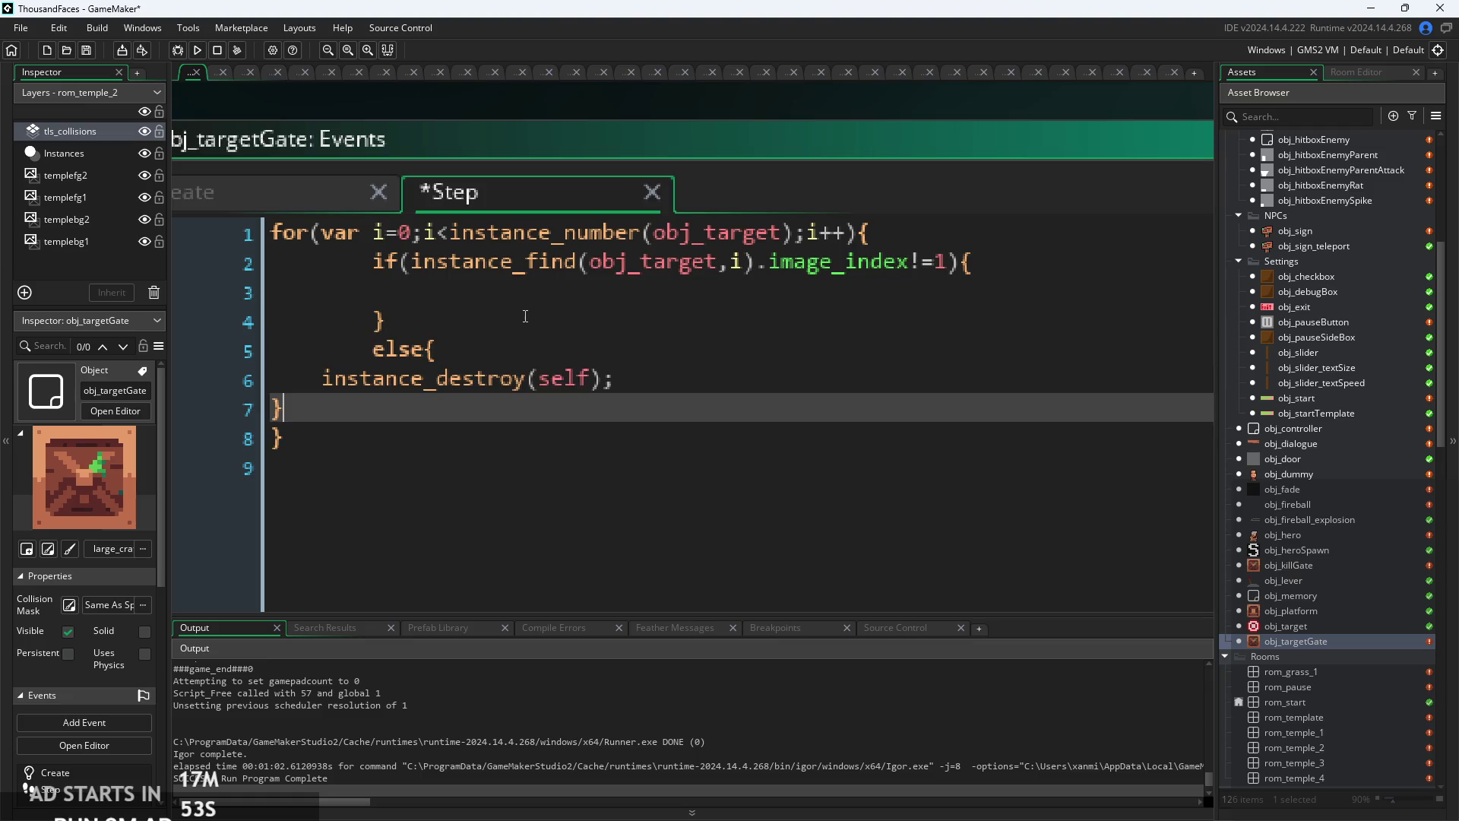
key("ctrl+z")
key("ctrl+z")
left_click(433, 380)
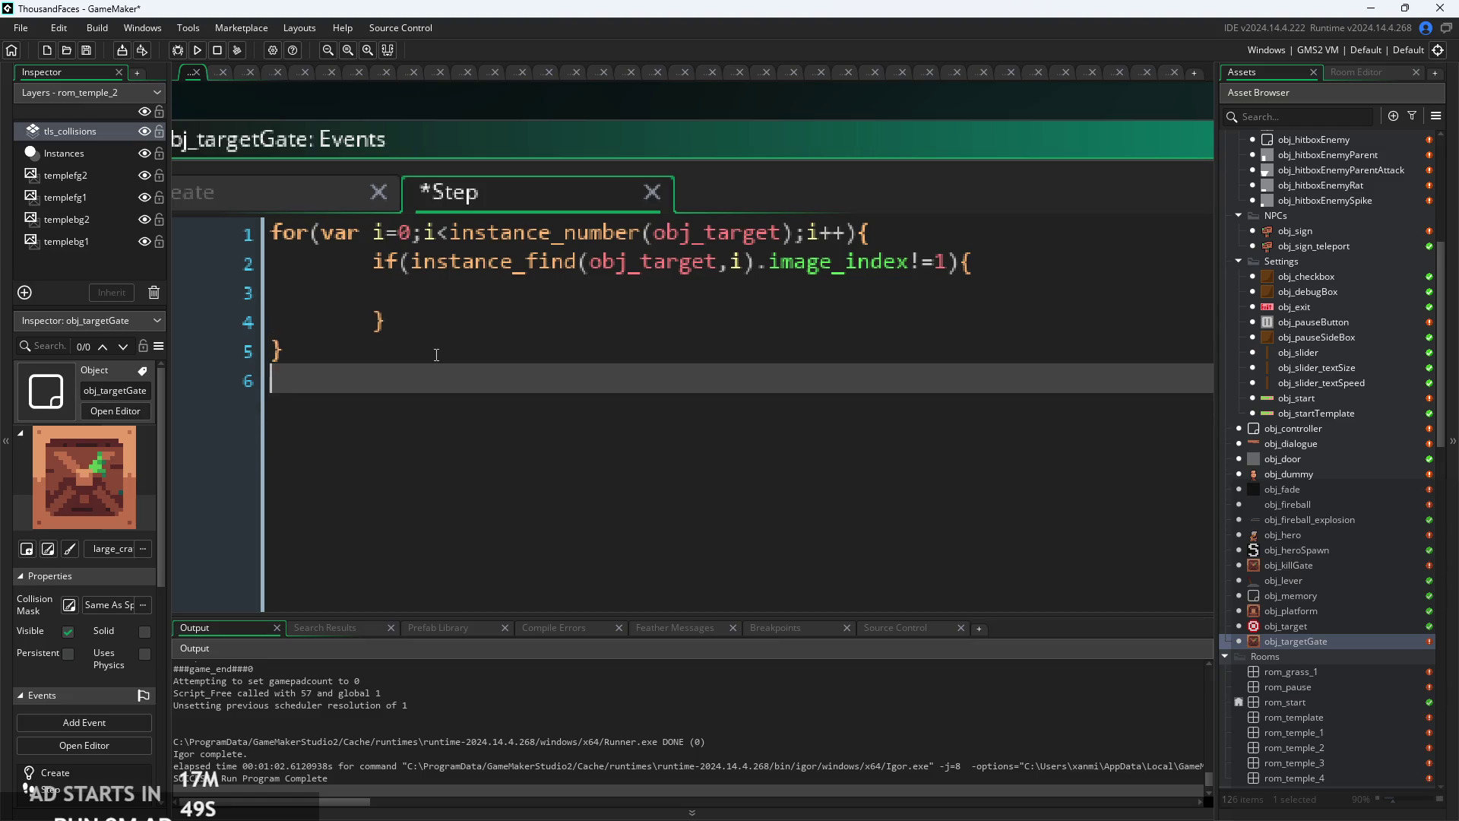
key("ctrl+v")
left_click(274, 235)
key("Return")
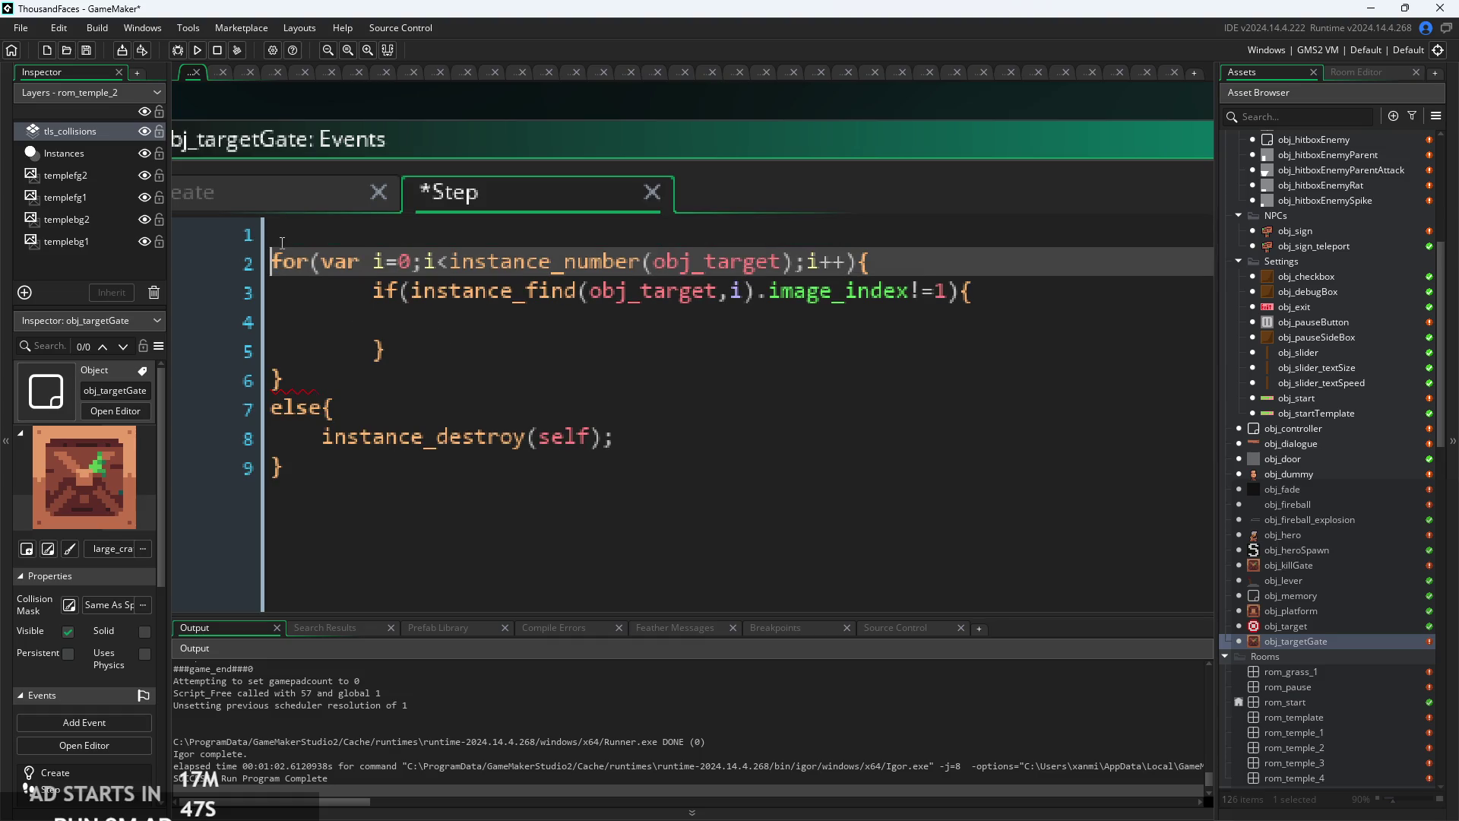
- Declare var solved = false; on the first line of the Step code
type("var ")
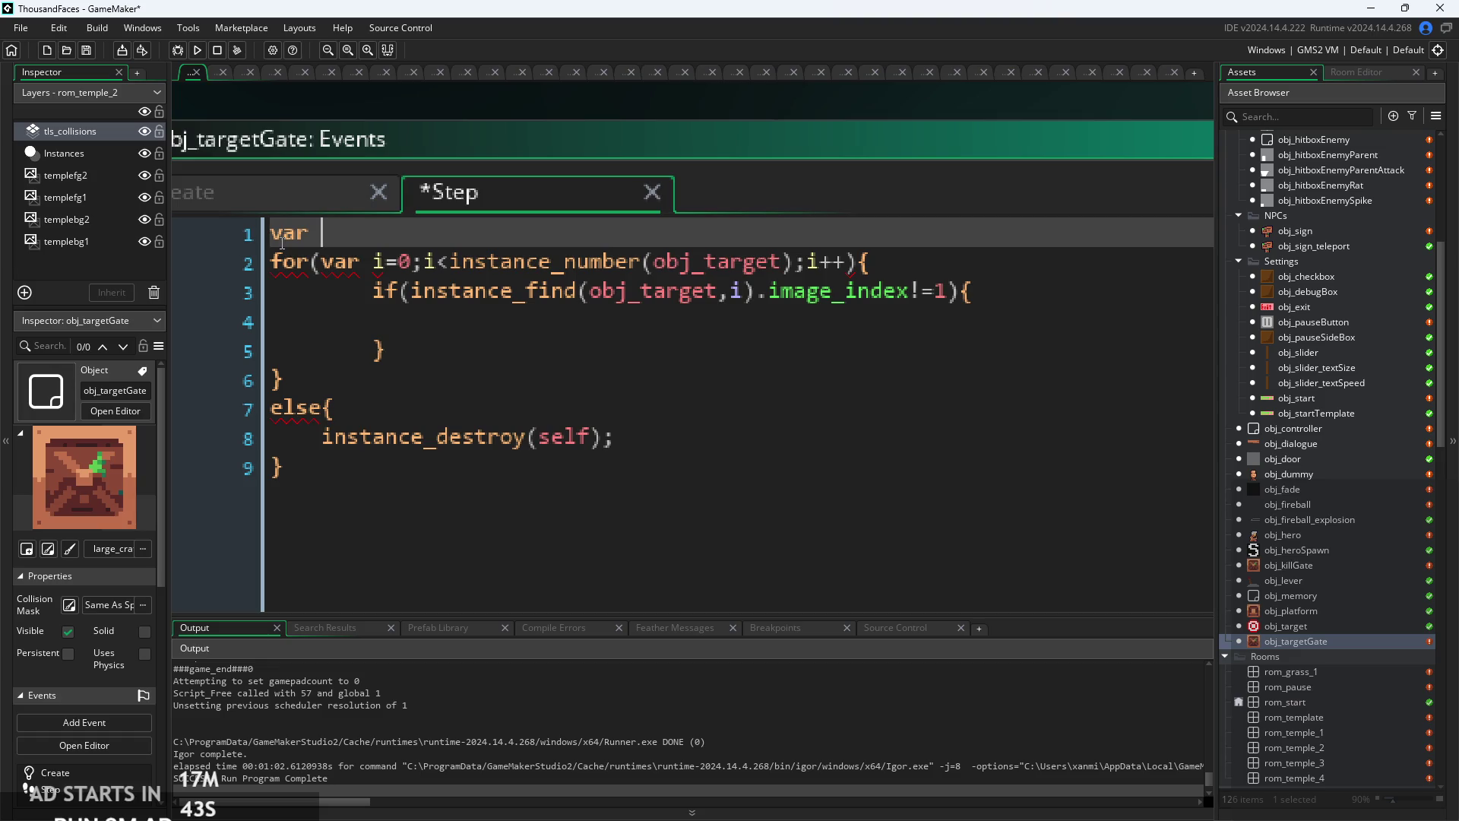
type("solved =")
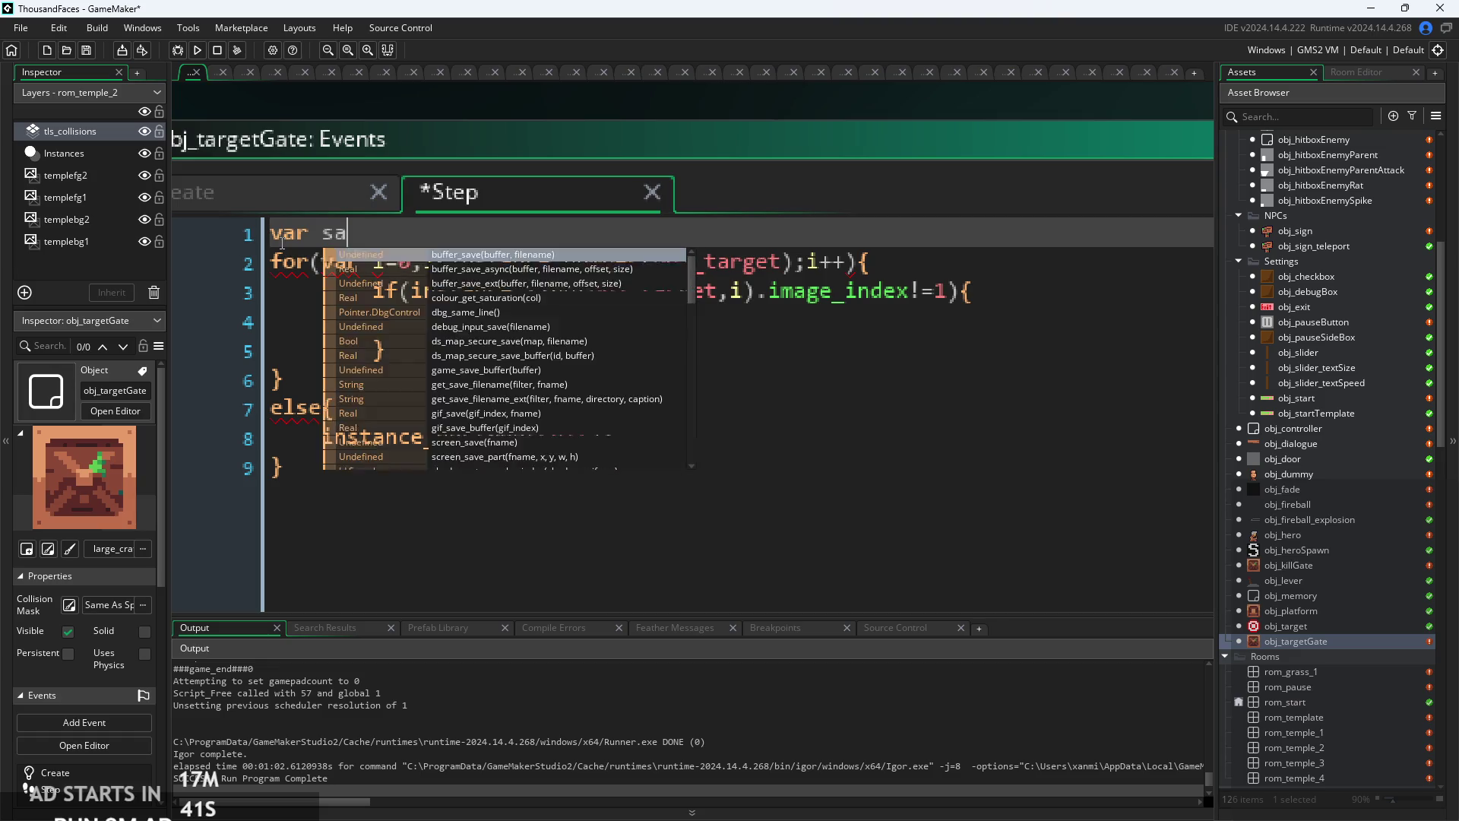
type(" false;")
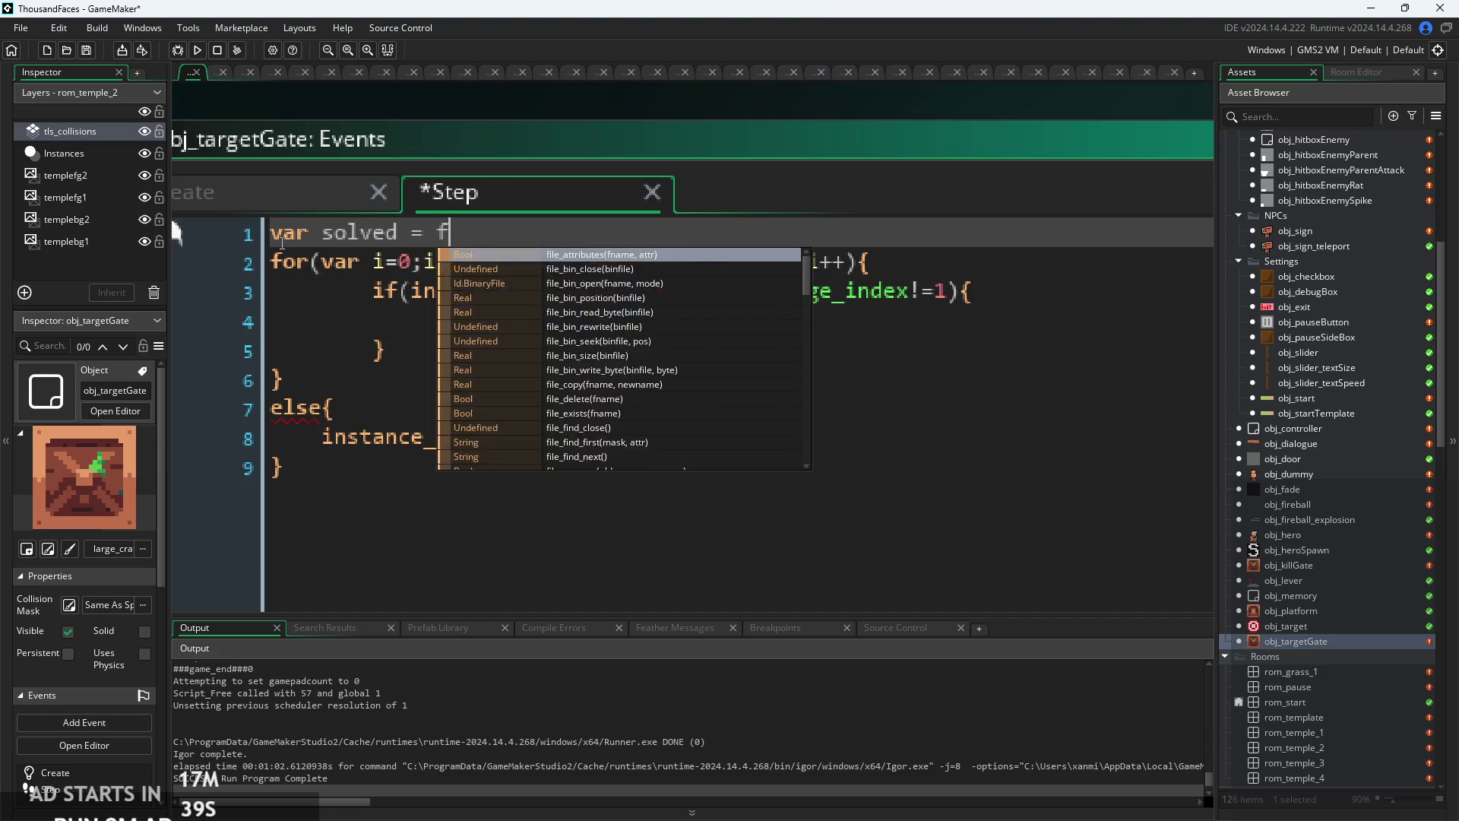
left_click(549, 331)
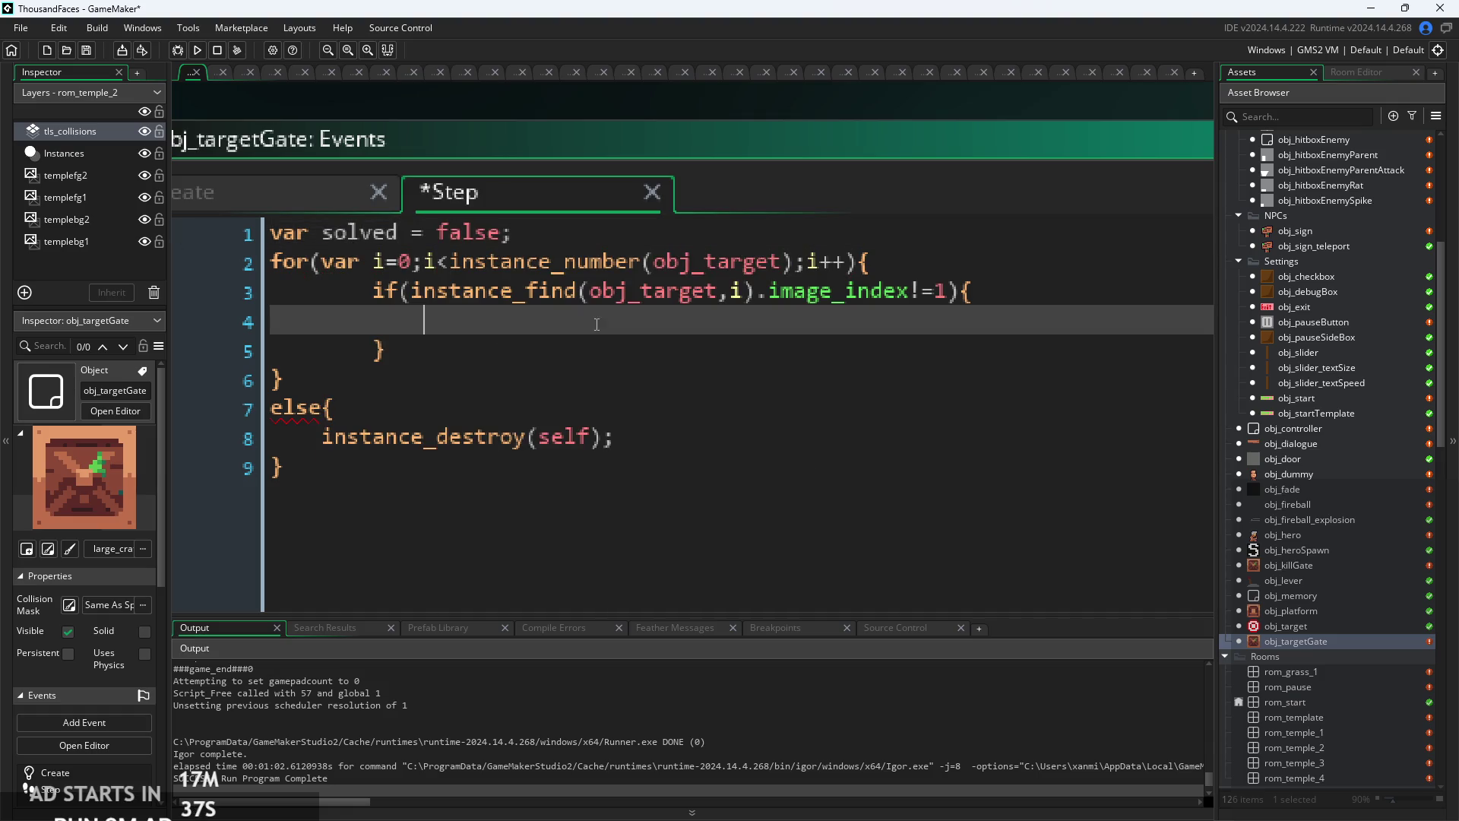
key("Down")
key("Up")
key("Up")
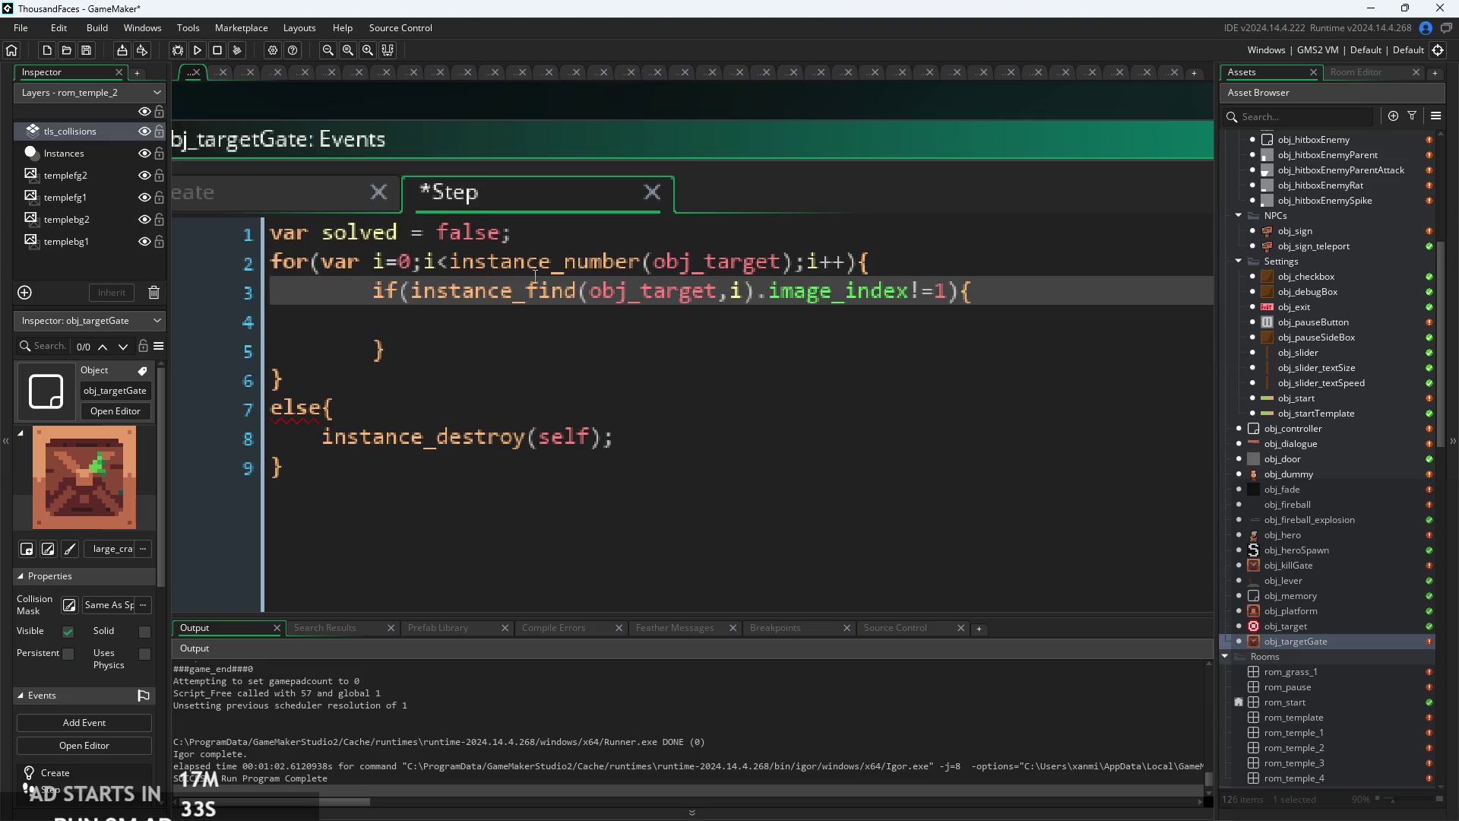
key("Up")
key("Up")
key("Down")
key("Down")
key("Down")
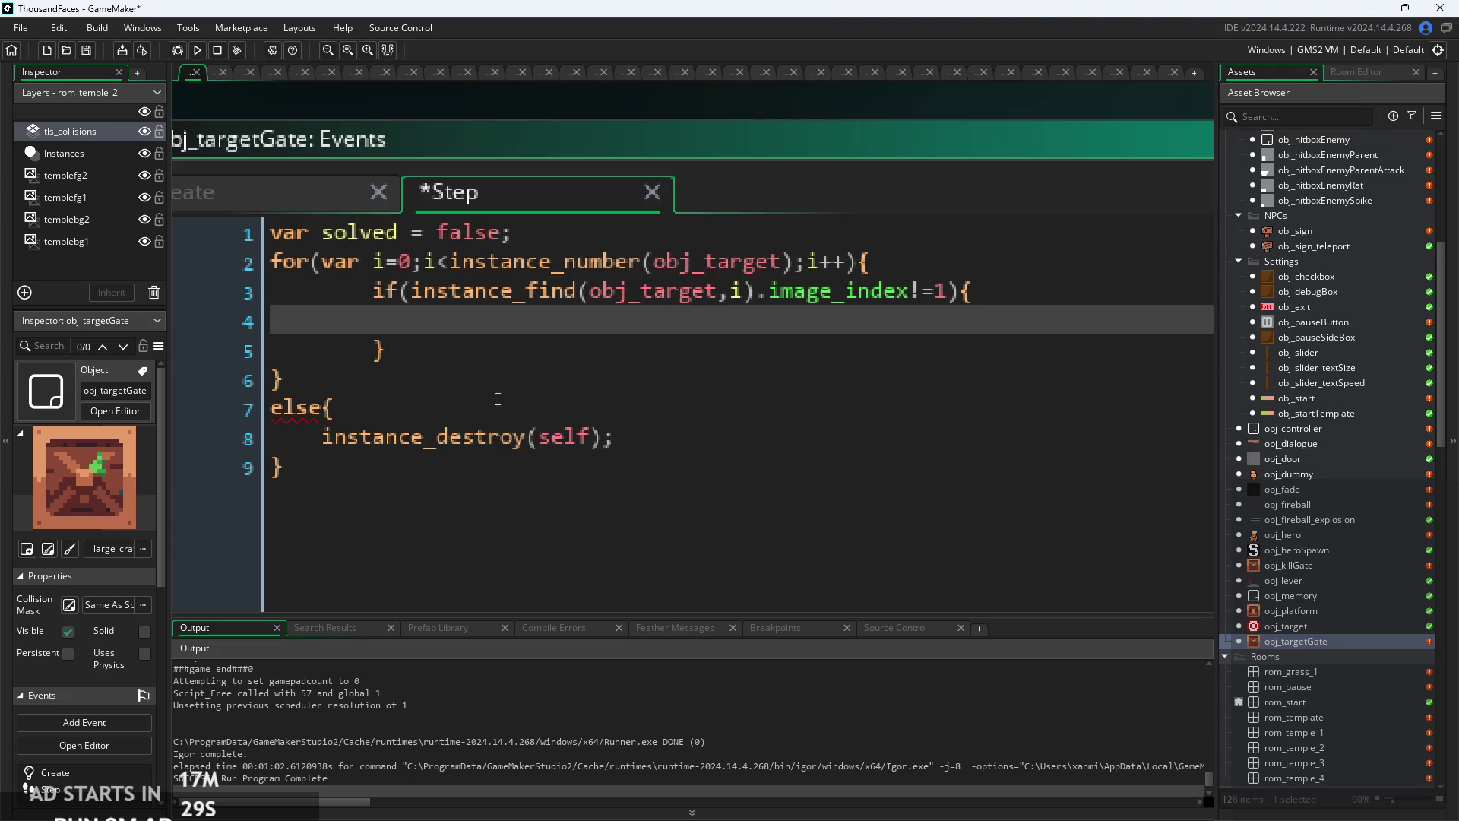
key("Down")
key("Down")
left_click(606, 317)
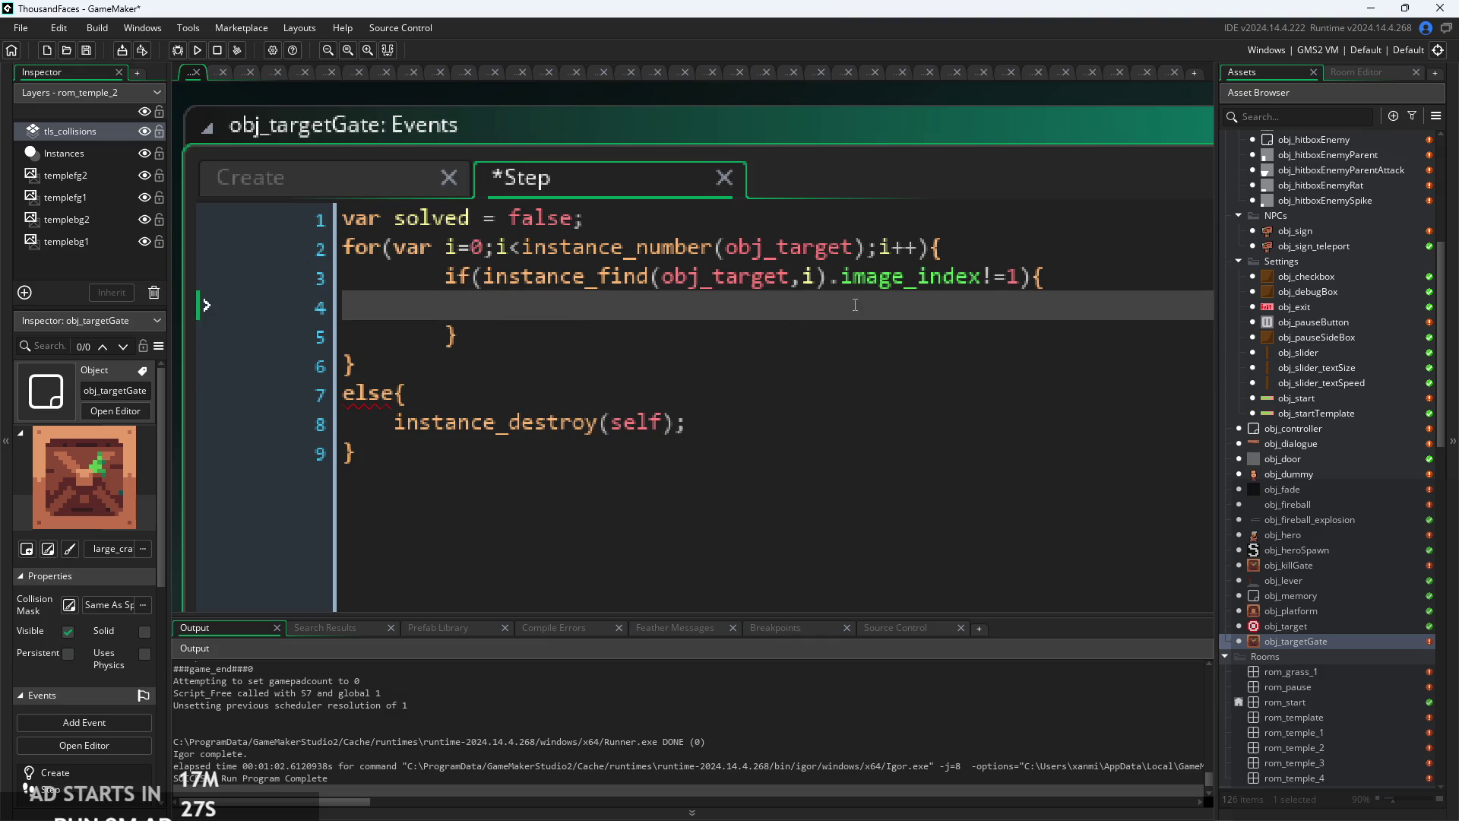
- Initialise solved to true and set solved=false inside the loop's if block
left_click(998, 283)
key("BackSpace")
type("=")
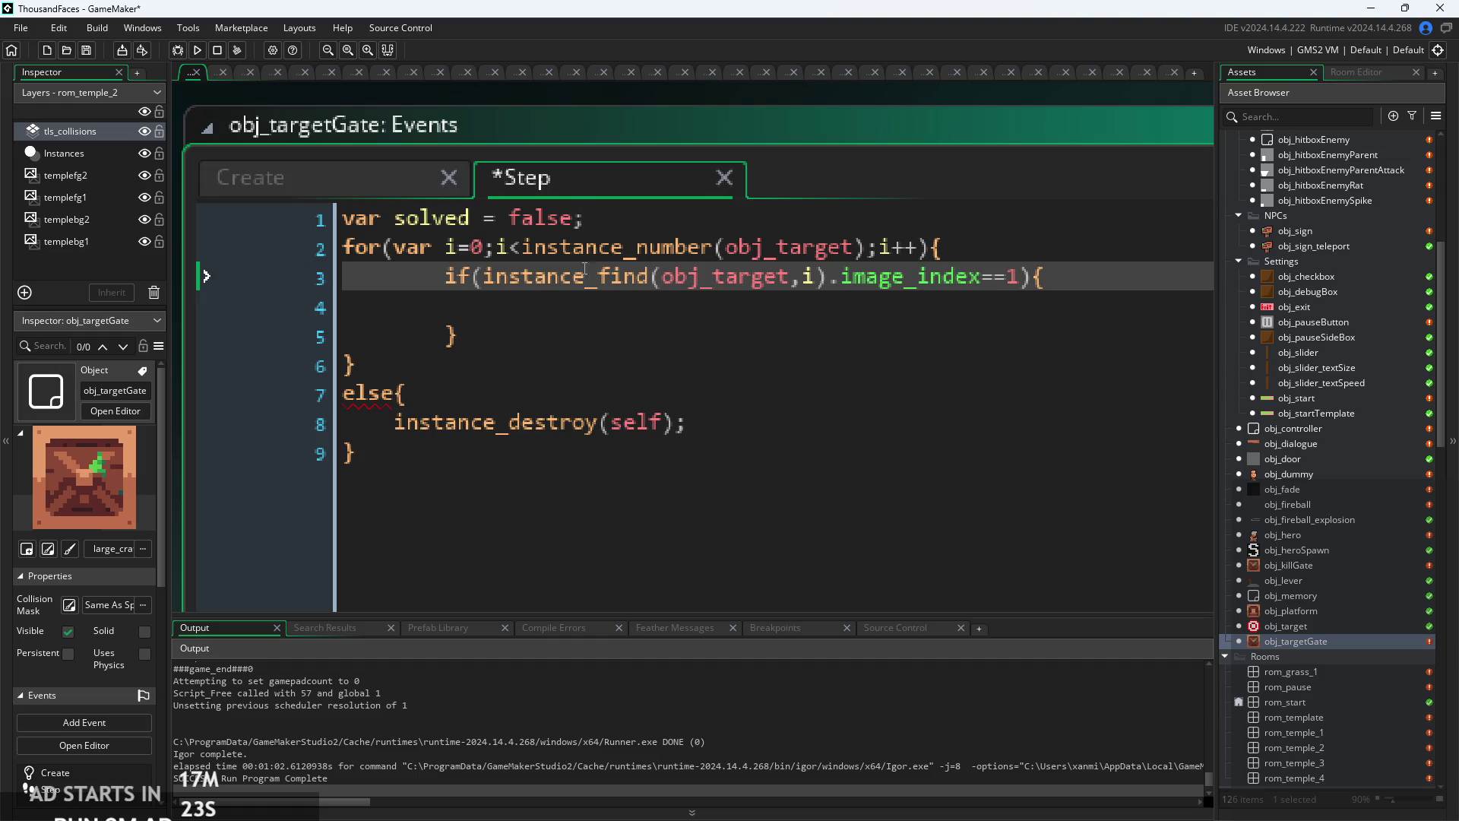
left_click(611, 312)
type("olve")
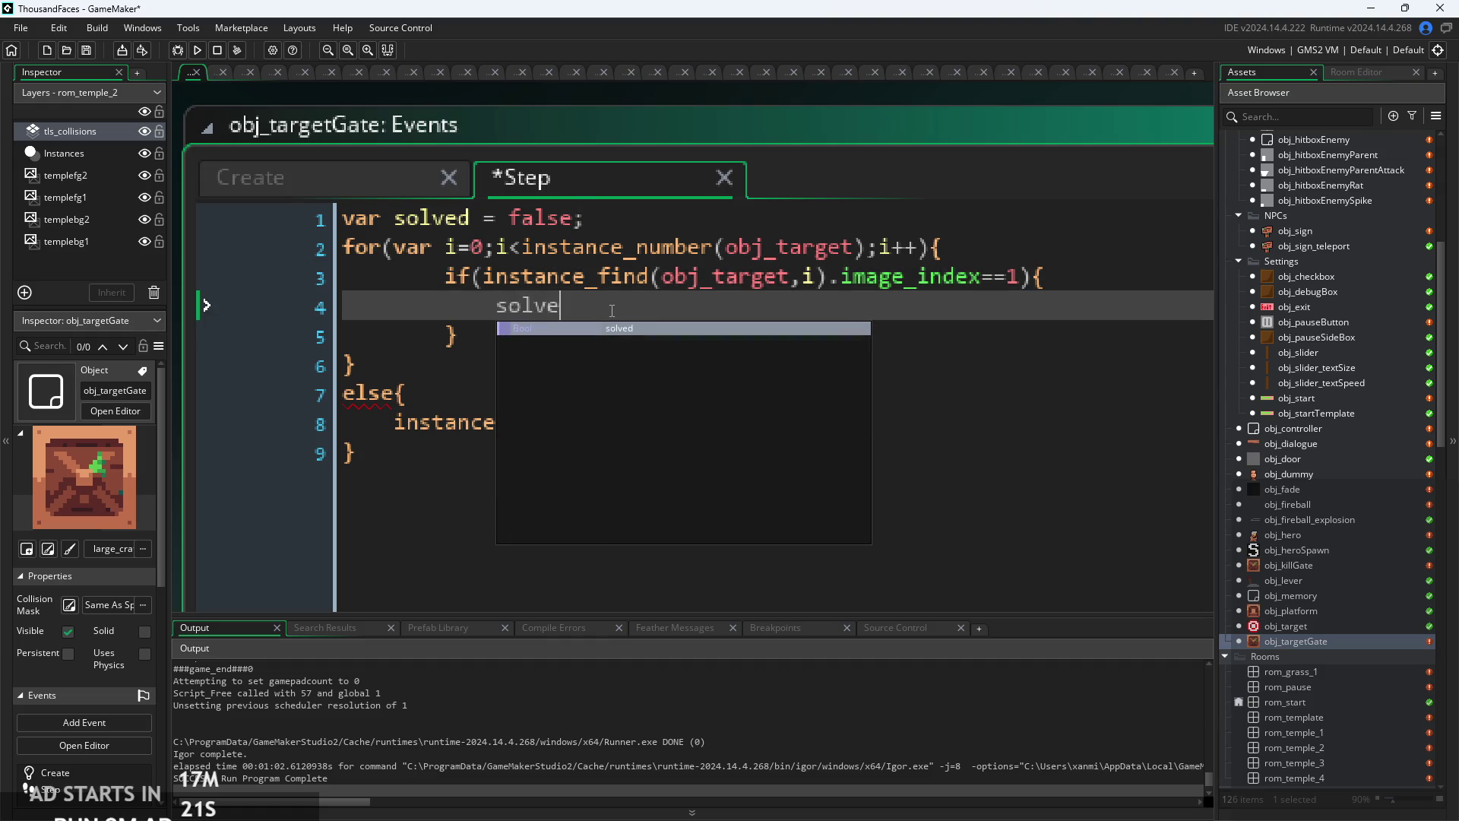
mouse_move(575, 215)
left_mouse_down()
mouse_move(483, 219)
mouse_move(510, 220)
left_mouse_up()
type("true")
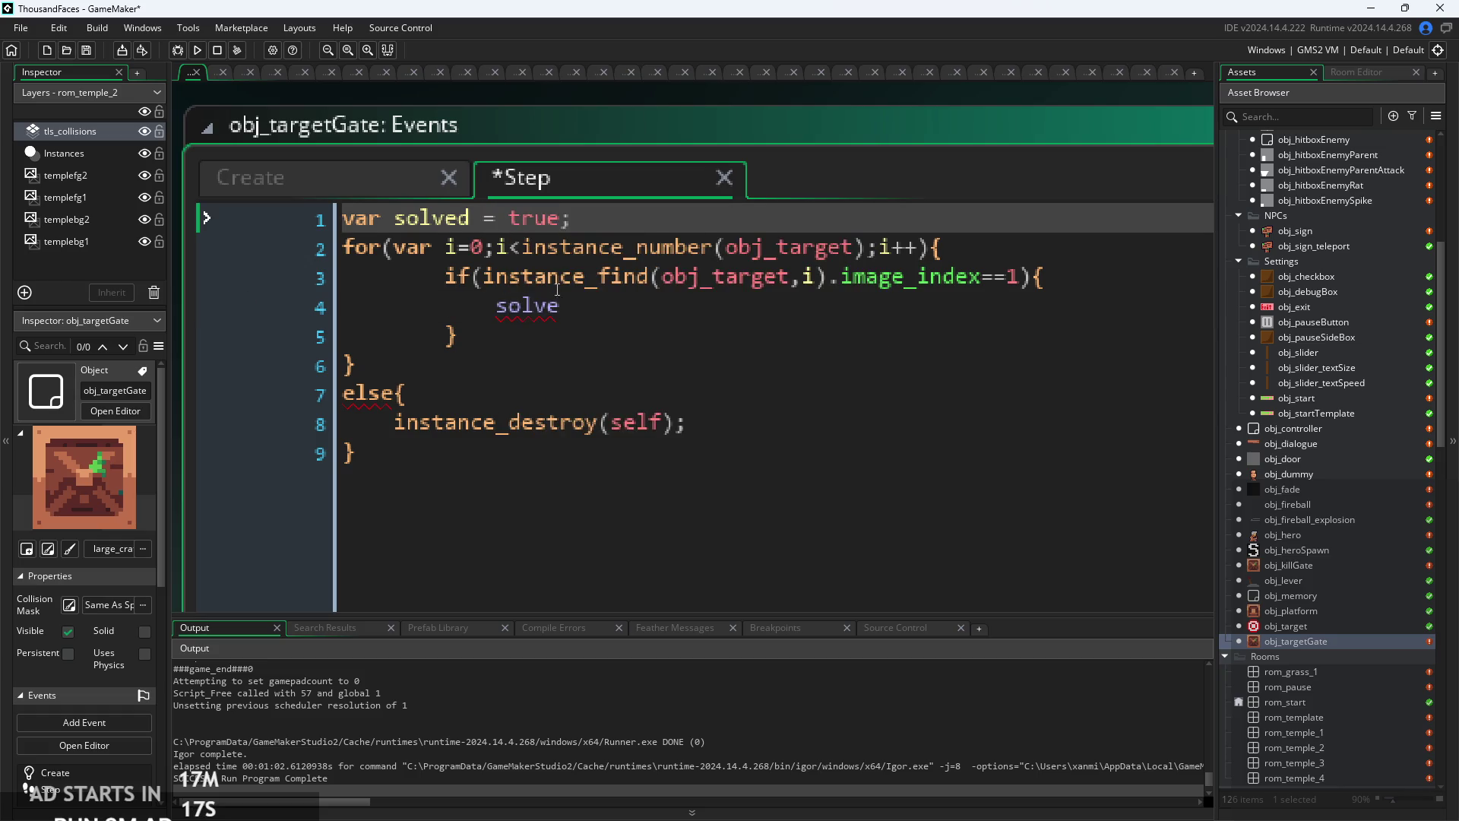
left_click(569, 304)
type("d=")
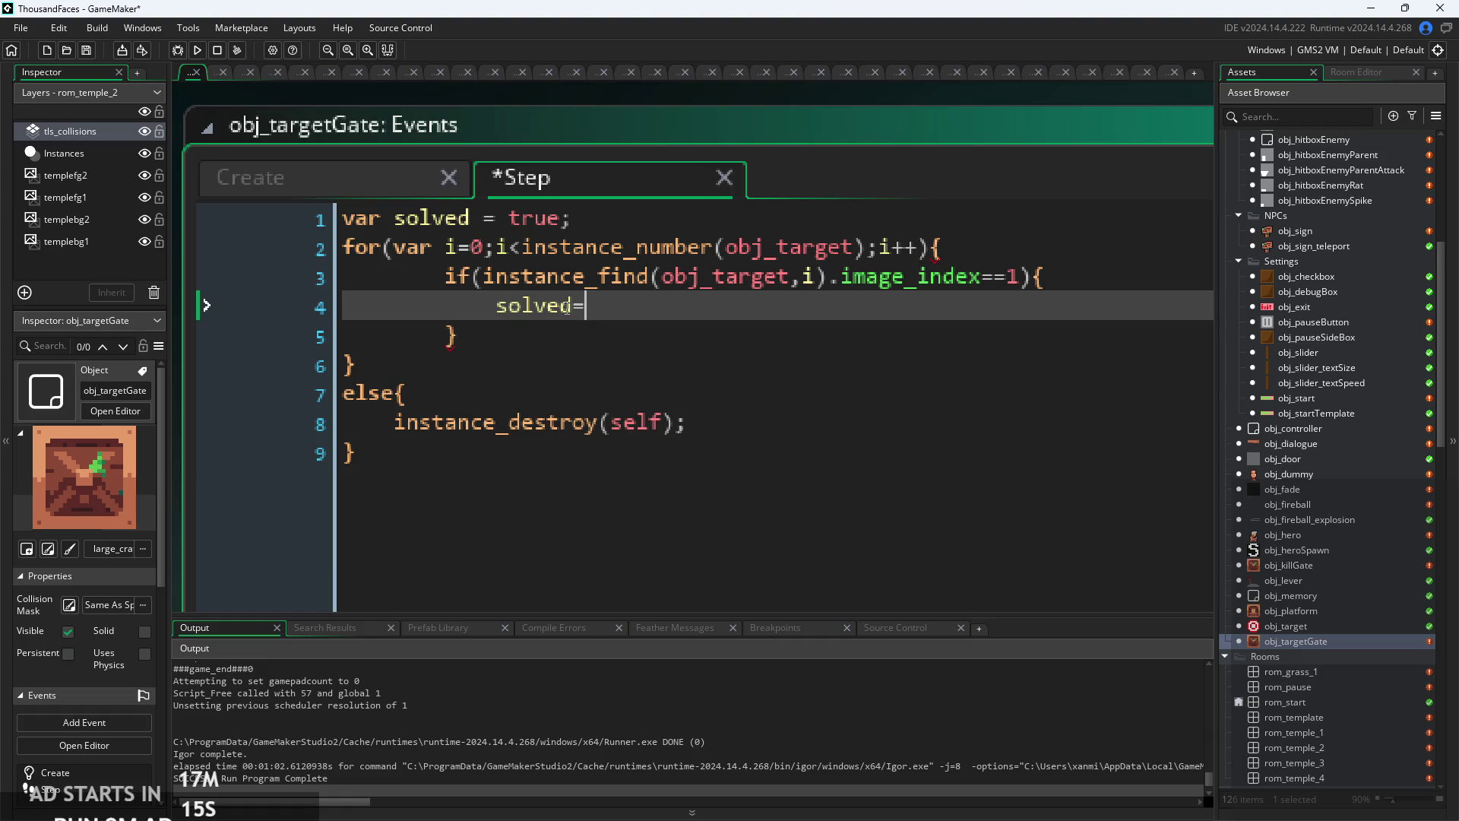
type("false;")
- Make the loop's check image_index == 0
left_click(718, 367)
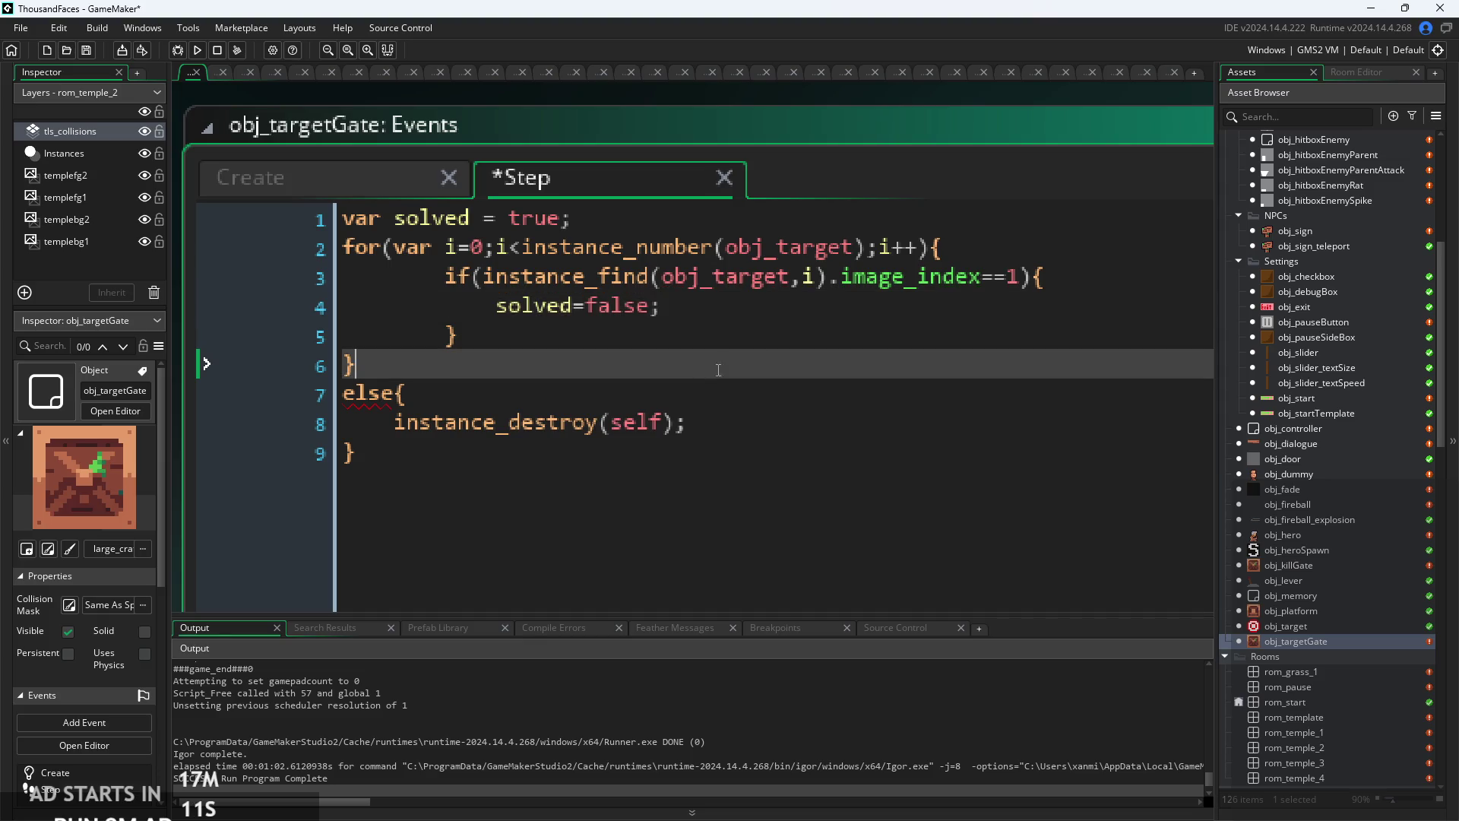
left_click(1007, 279)
key("Left")
key("BackSpace")
type("!")
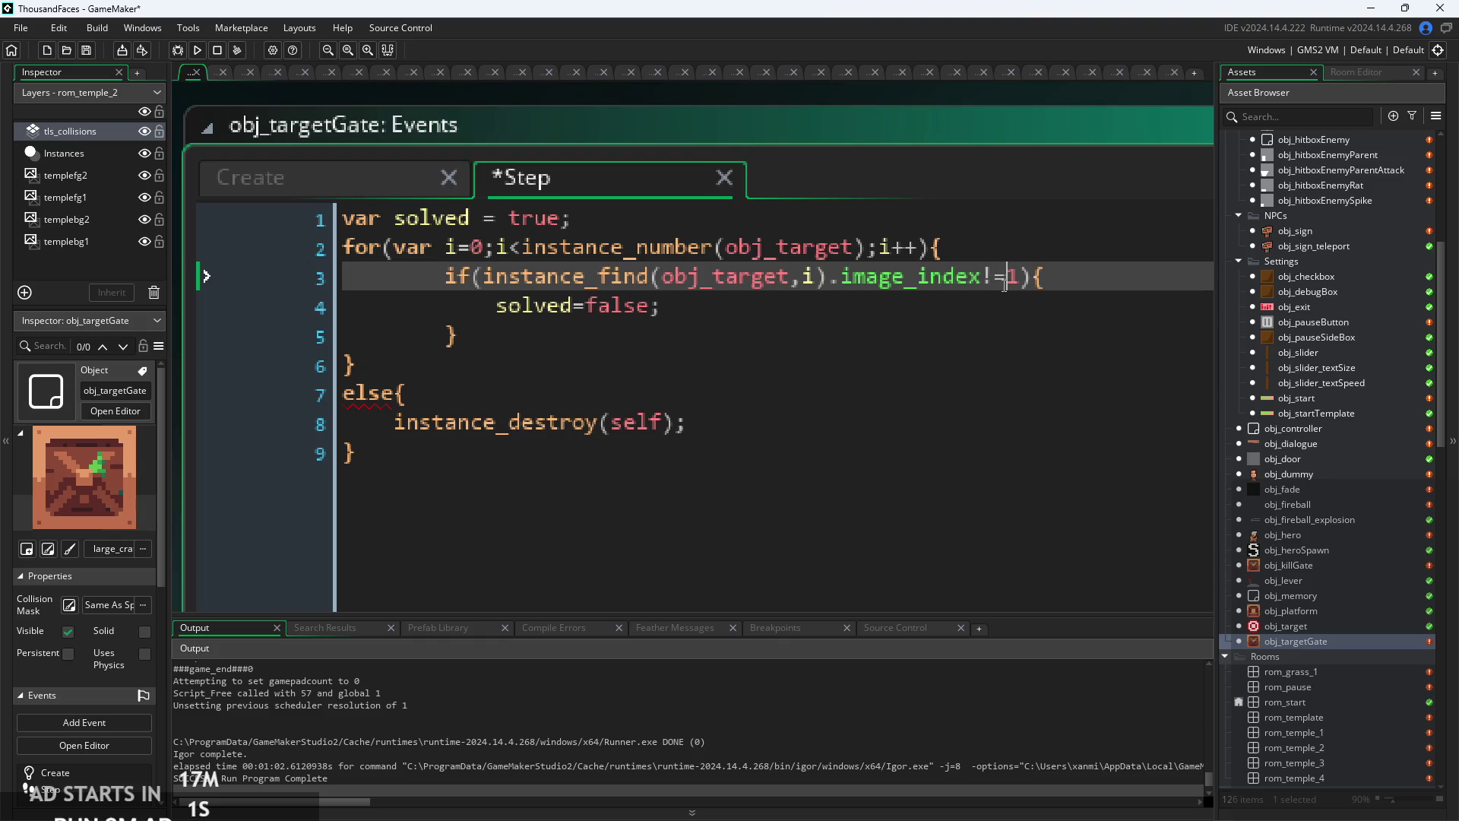
key("BackSpace")
type("=")
key("Right")
key("Right")
key("BackSpace")
type("0")
- Replace else with if(solved) so the gate destroys itself, and save the code
left_click(456, 338)
left_click(457, 378)
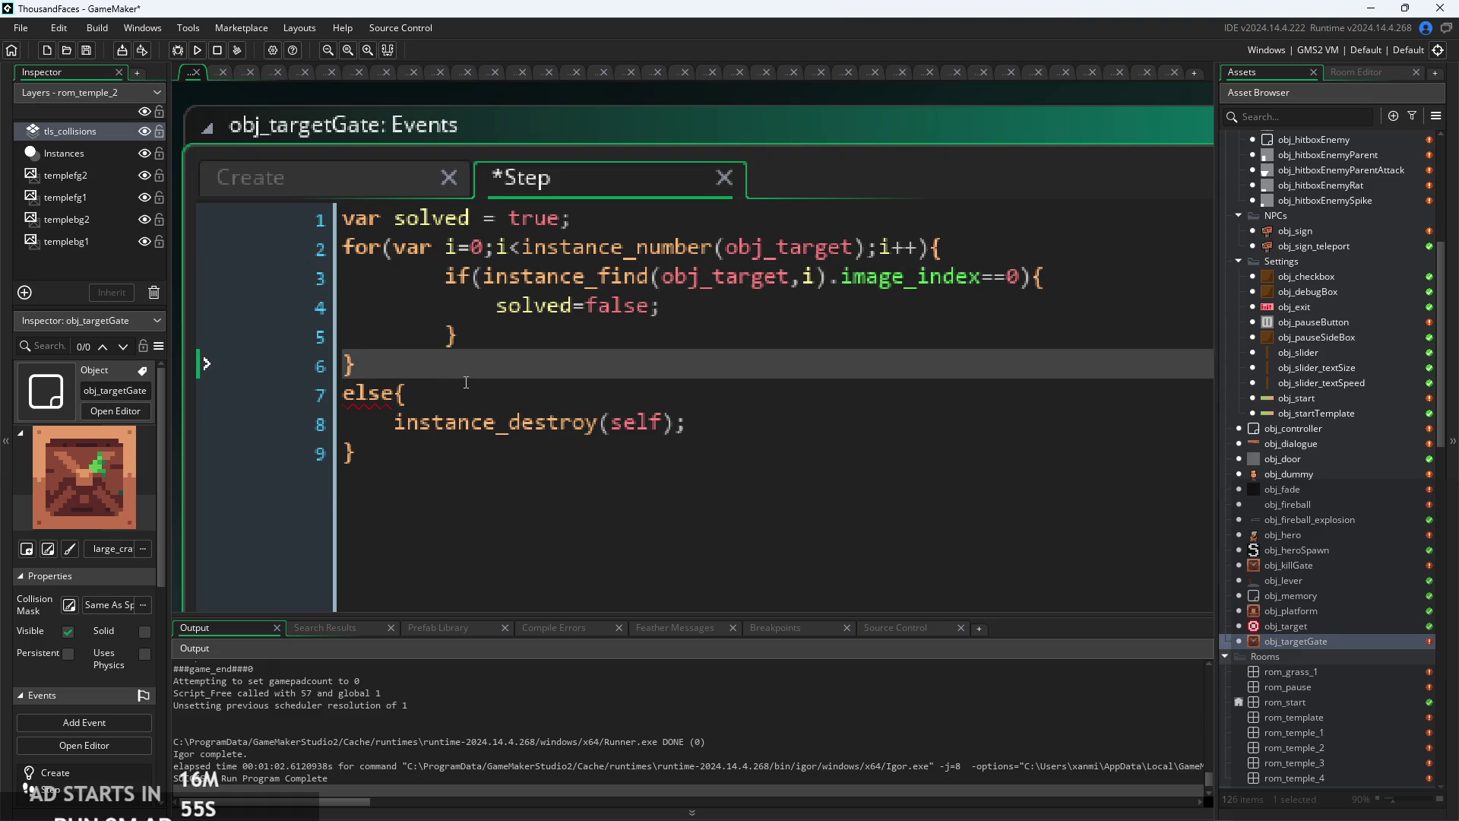
left_click(466, 382)
key("Left")
key("BackSpace")
key("BackSpace")
key("BackSpace")
type("if(solve")
key("BackSpace")
type("ed)")
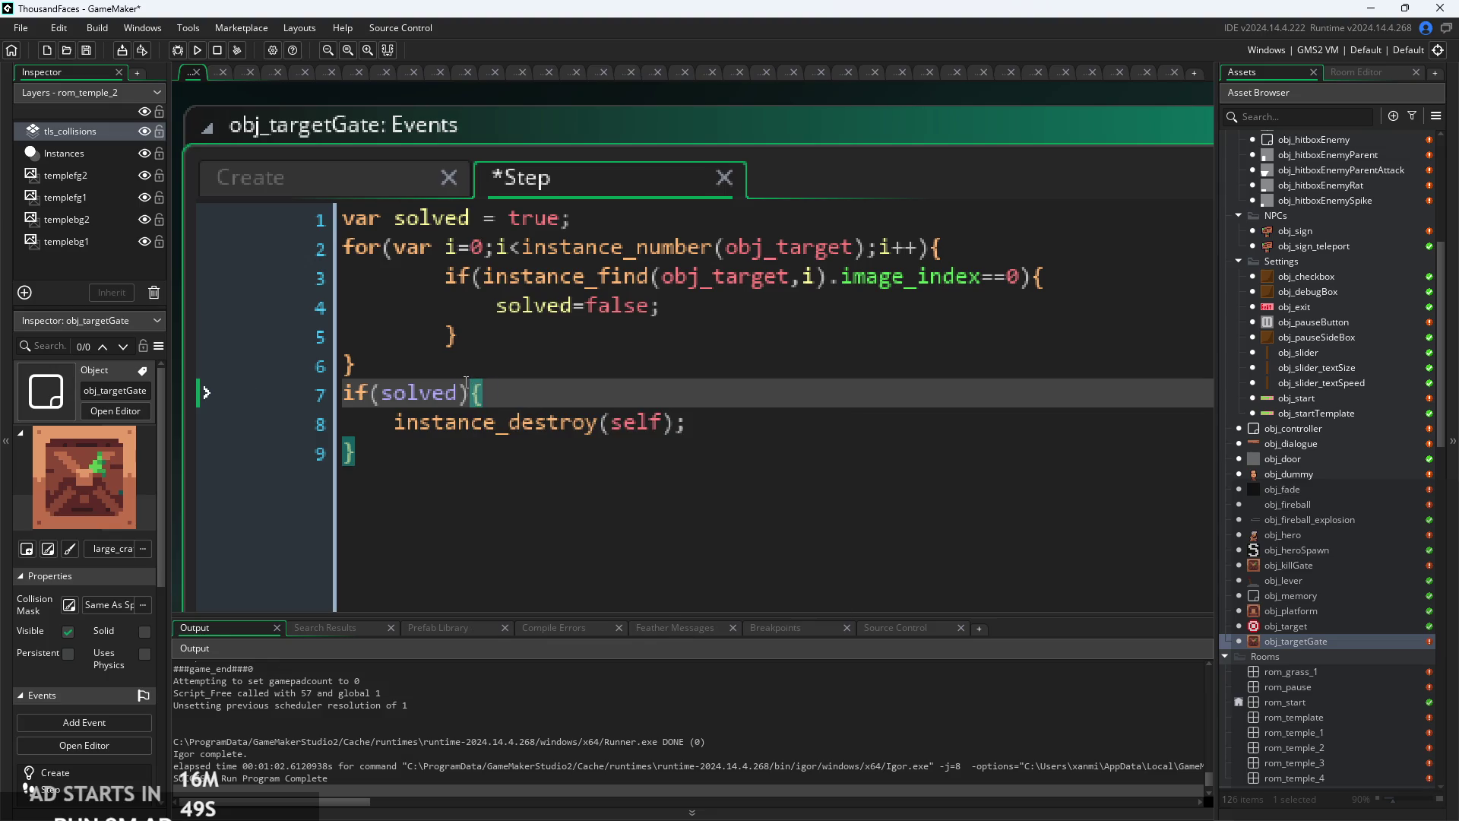
key("Down")
key("Down")
key("ctrl+s")
scroll(714, 412, "down", 1)
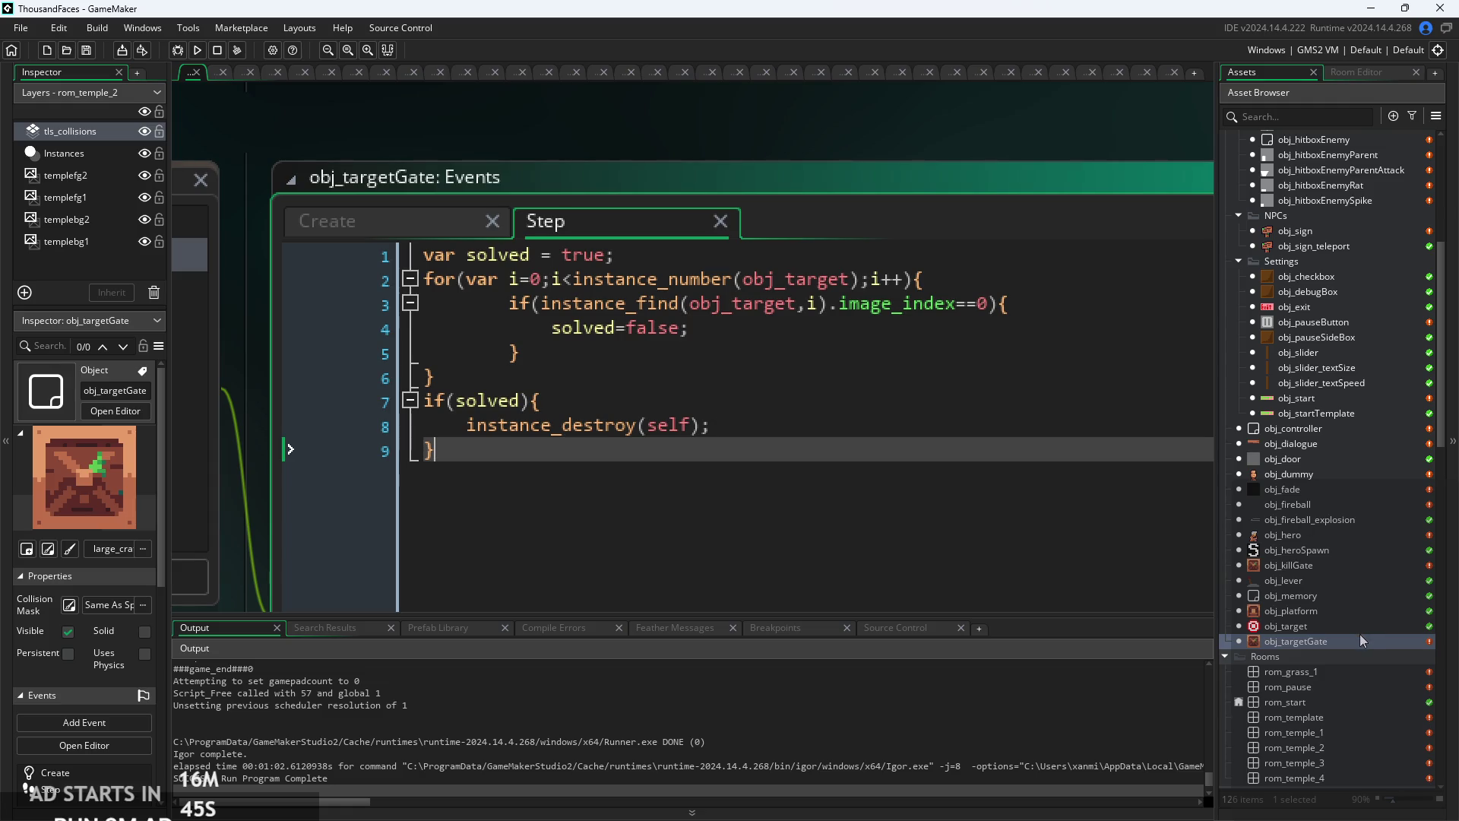
scroll(1352, 639, "down", 3)
double_click(1342, 650)
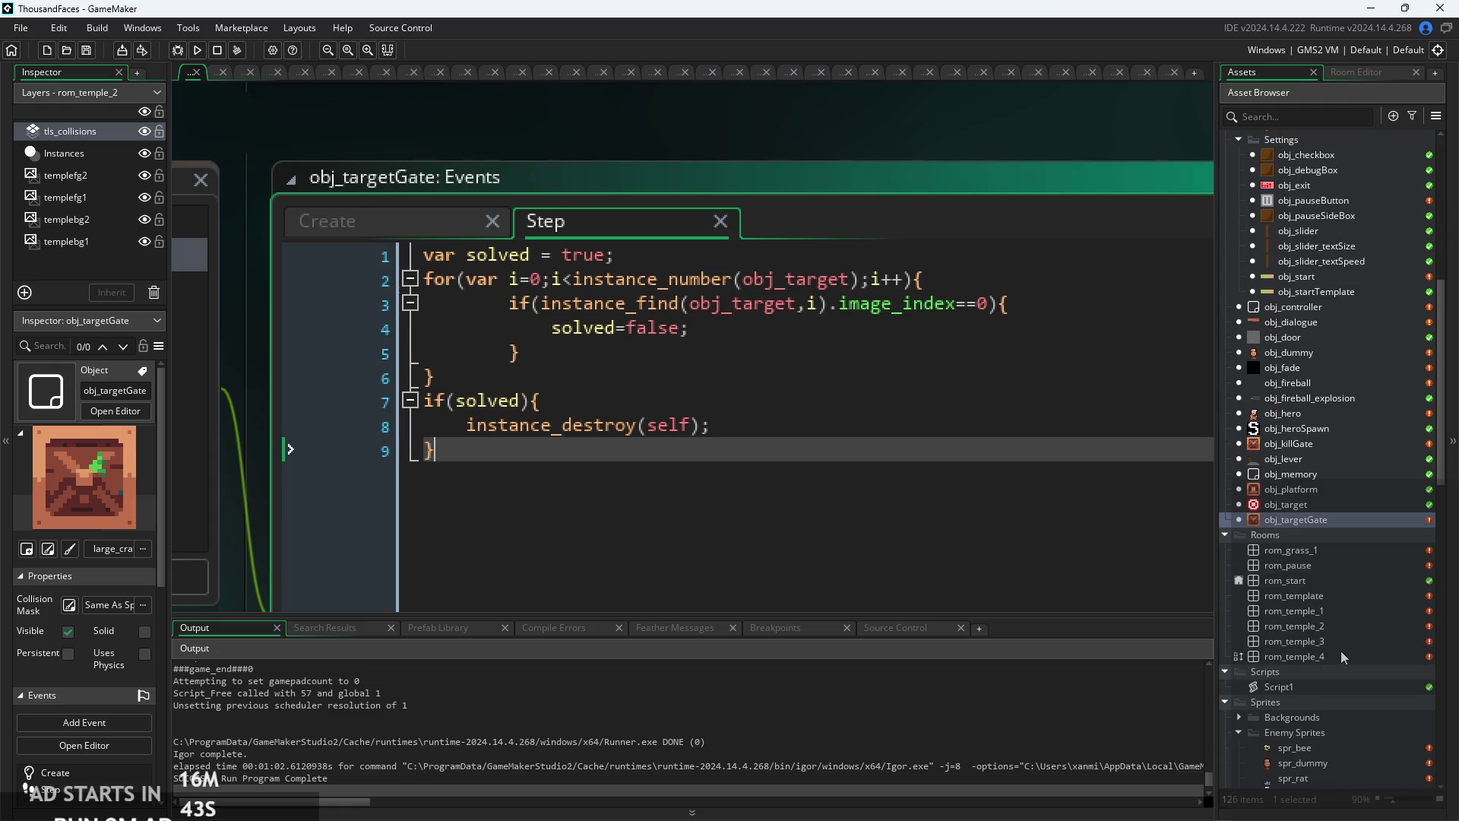
- Open rom_temple_2 and erase the collision tiles beside its upper-right target
left_click(1283, 74)
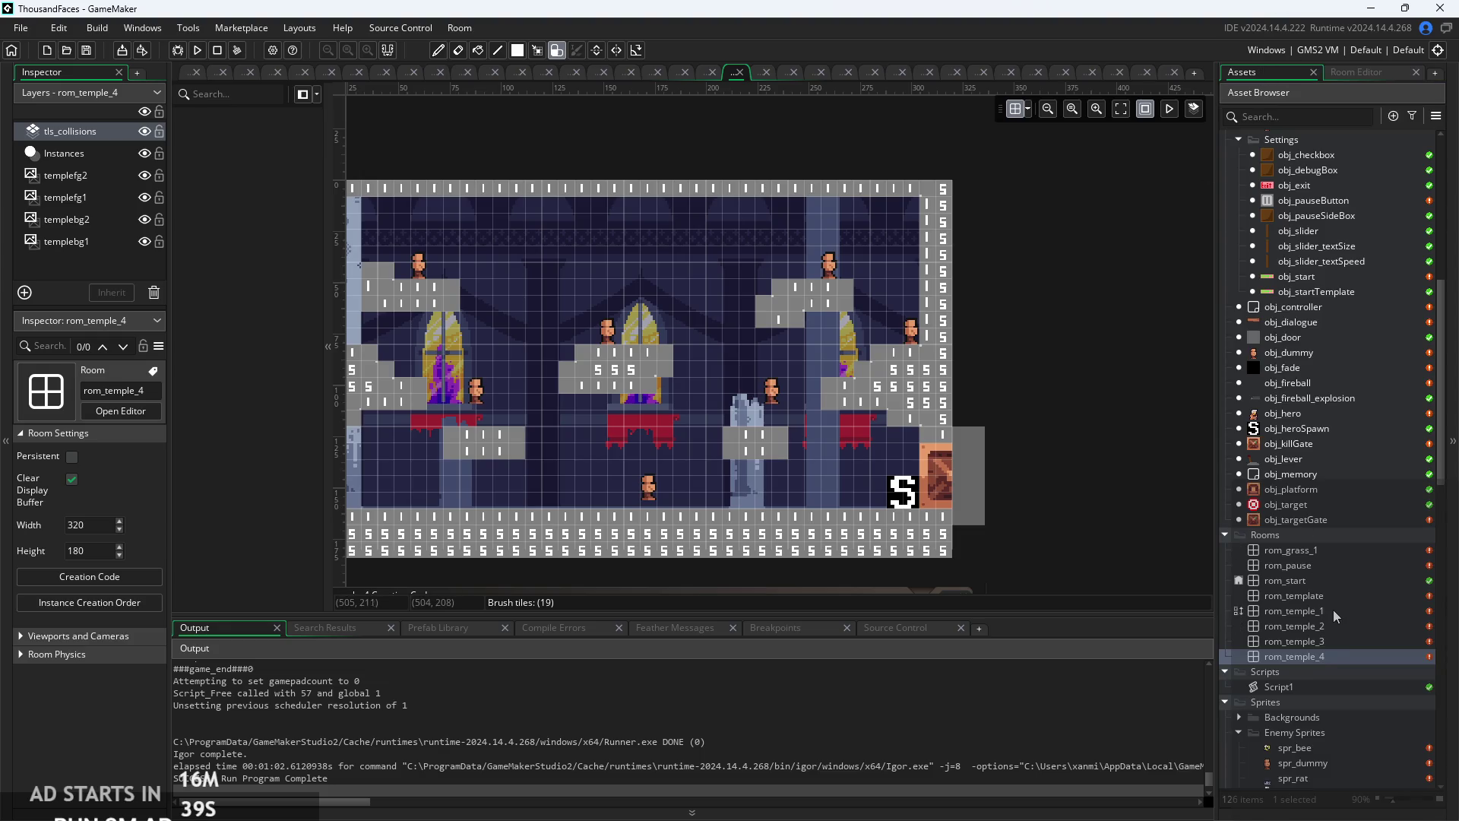
double_click(1333, 610)
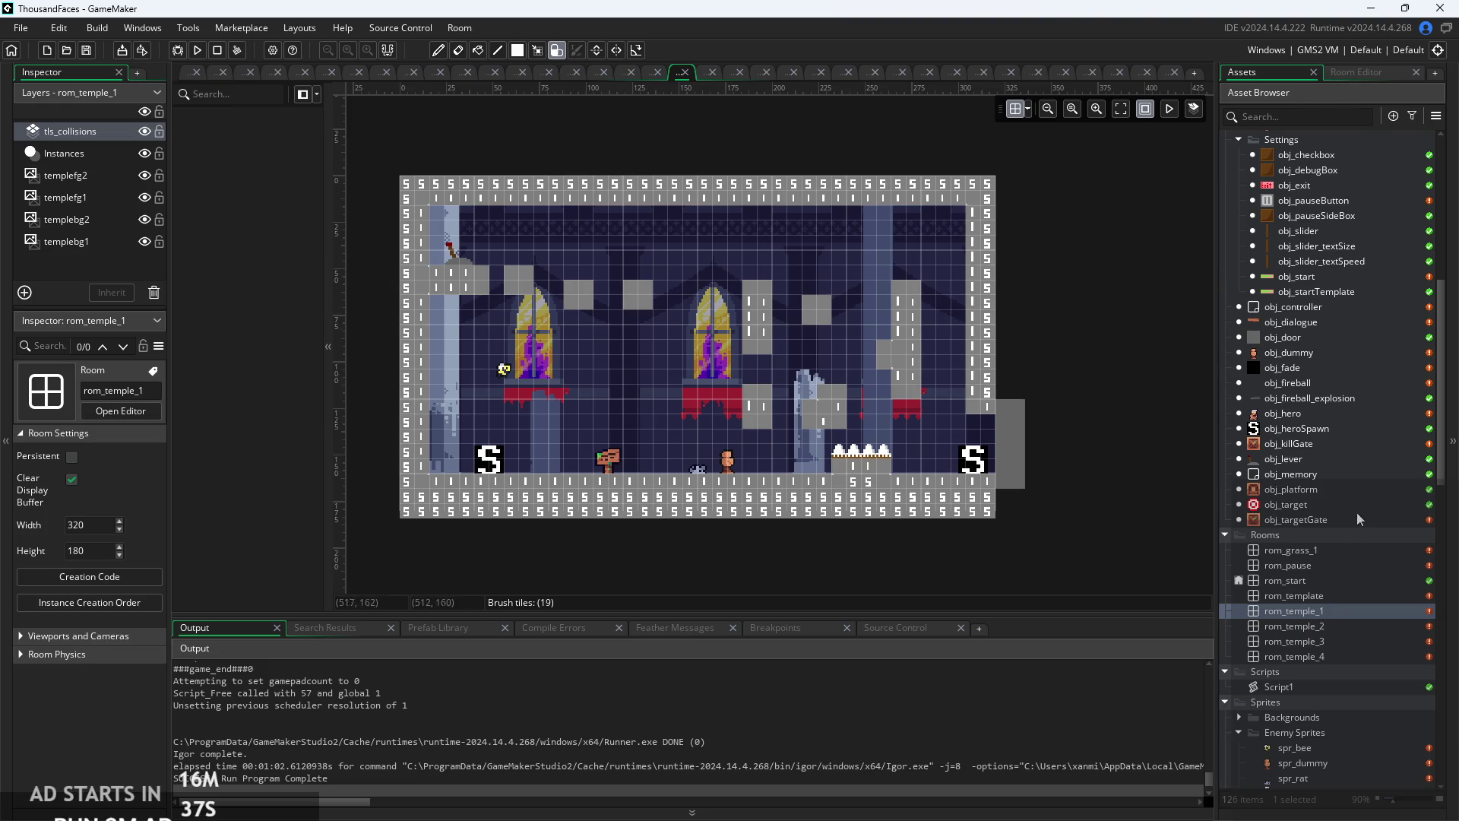
double_click(1337, 627)
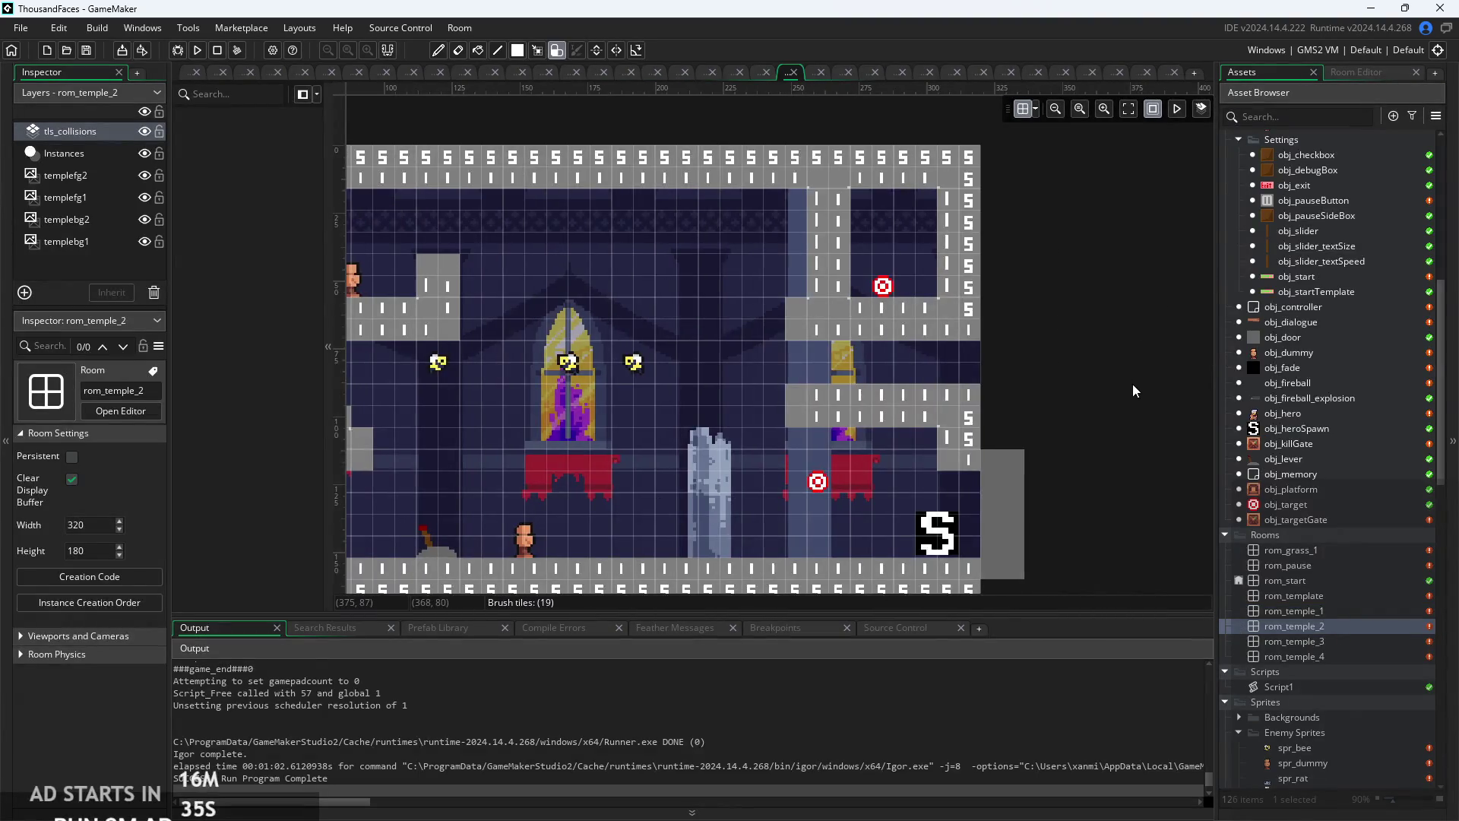
scroll(1133, 385, "down", 3)
left_click(1380, 72)
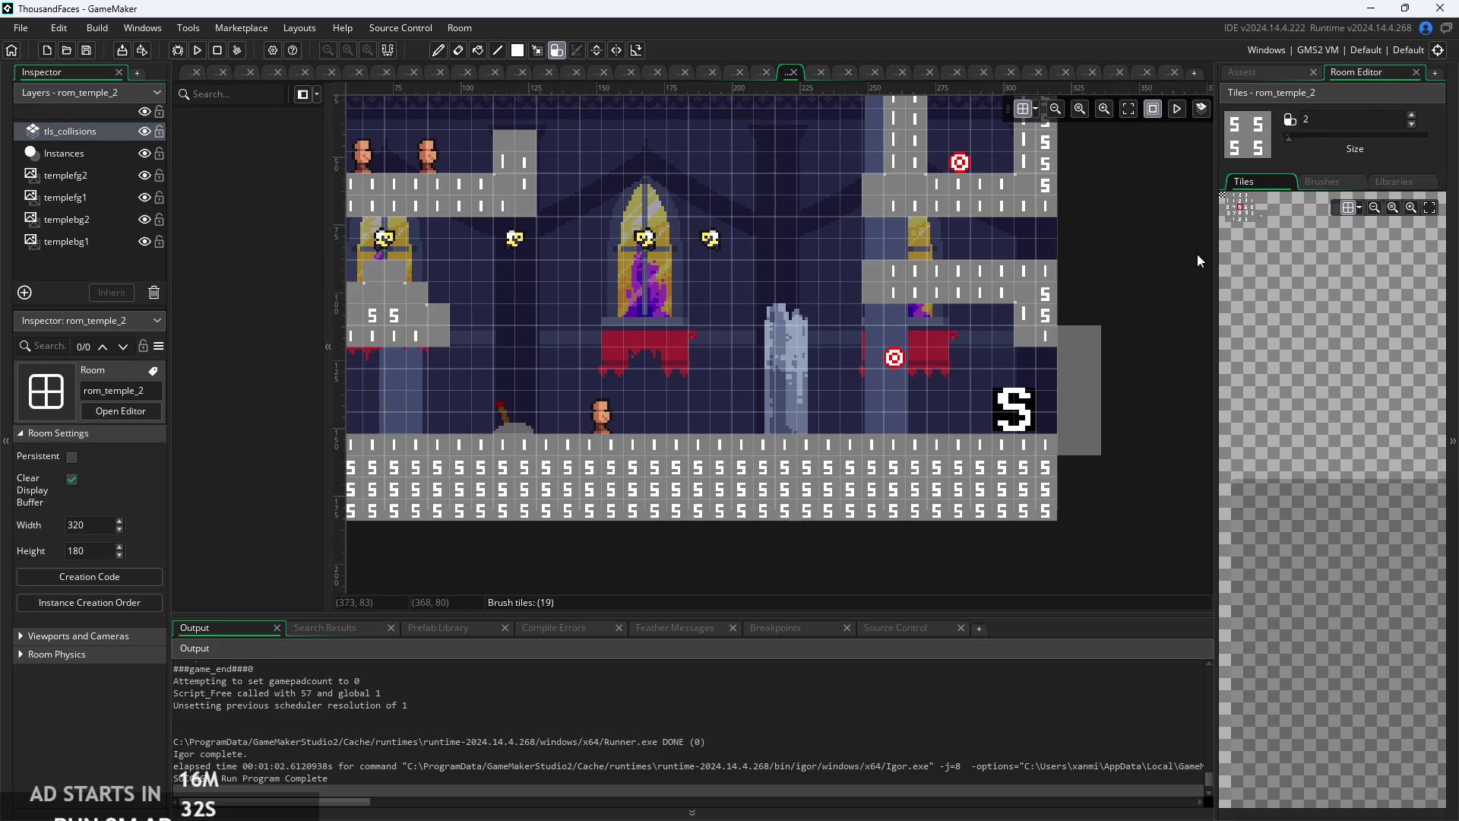
scroll(1140, 251, "up", 2)
left_click_drag(923, 240, 922, 254)
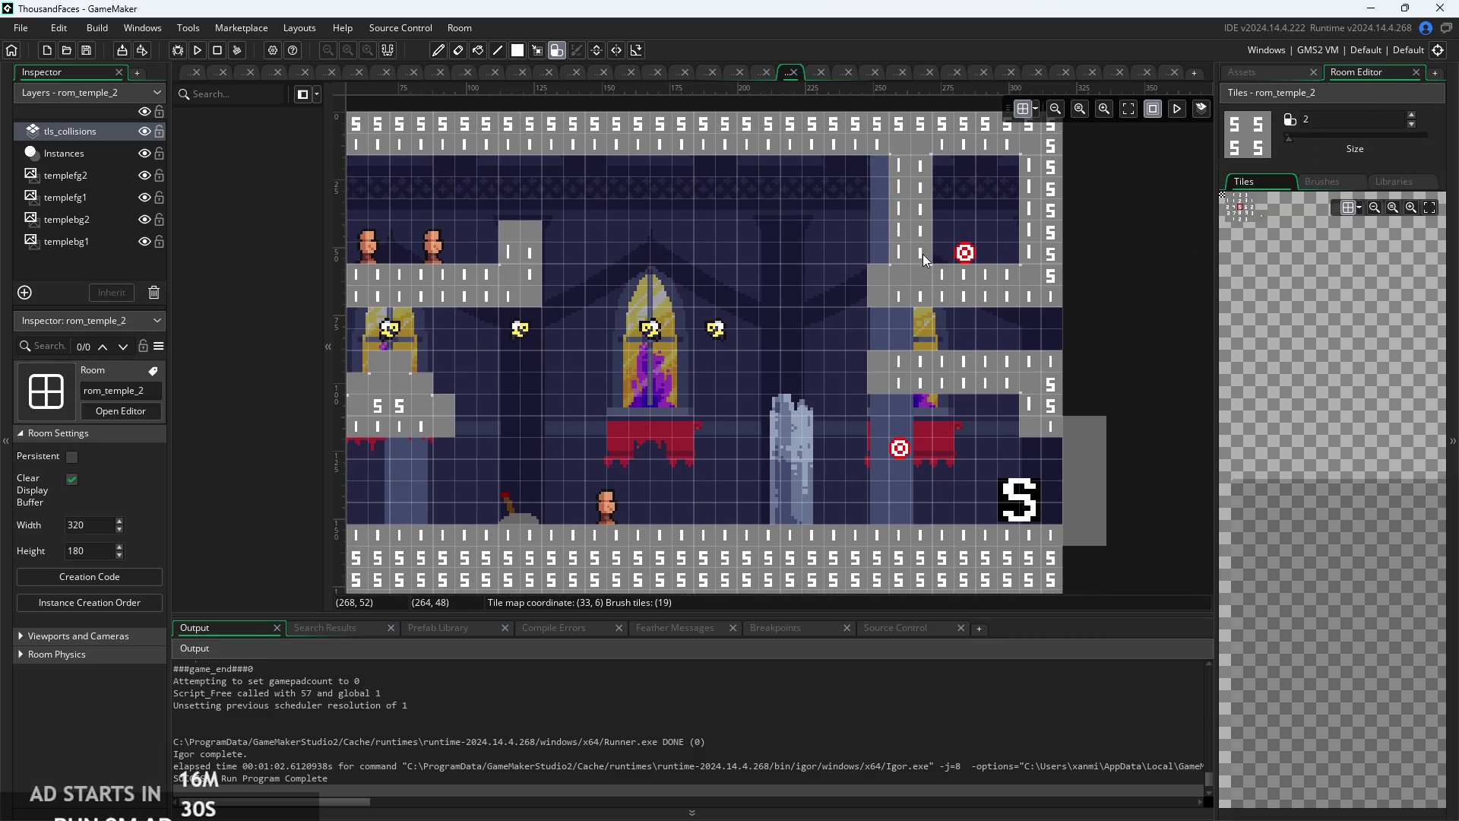
mouse_move(756, 366)
left_mouse_down()
mouse_move(880, 372)
mouse_move(984, 342)
mouse_move(936, 368)
left_mouse_up()
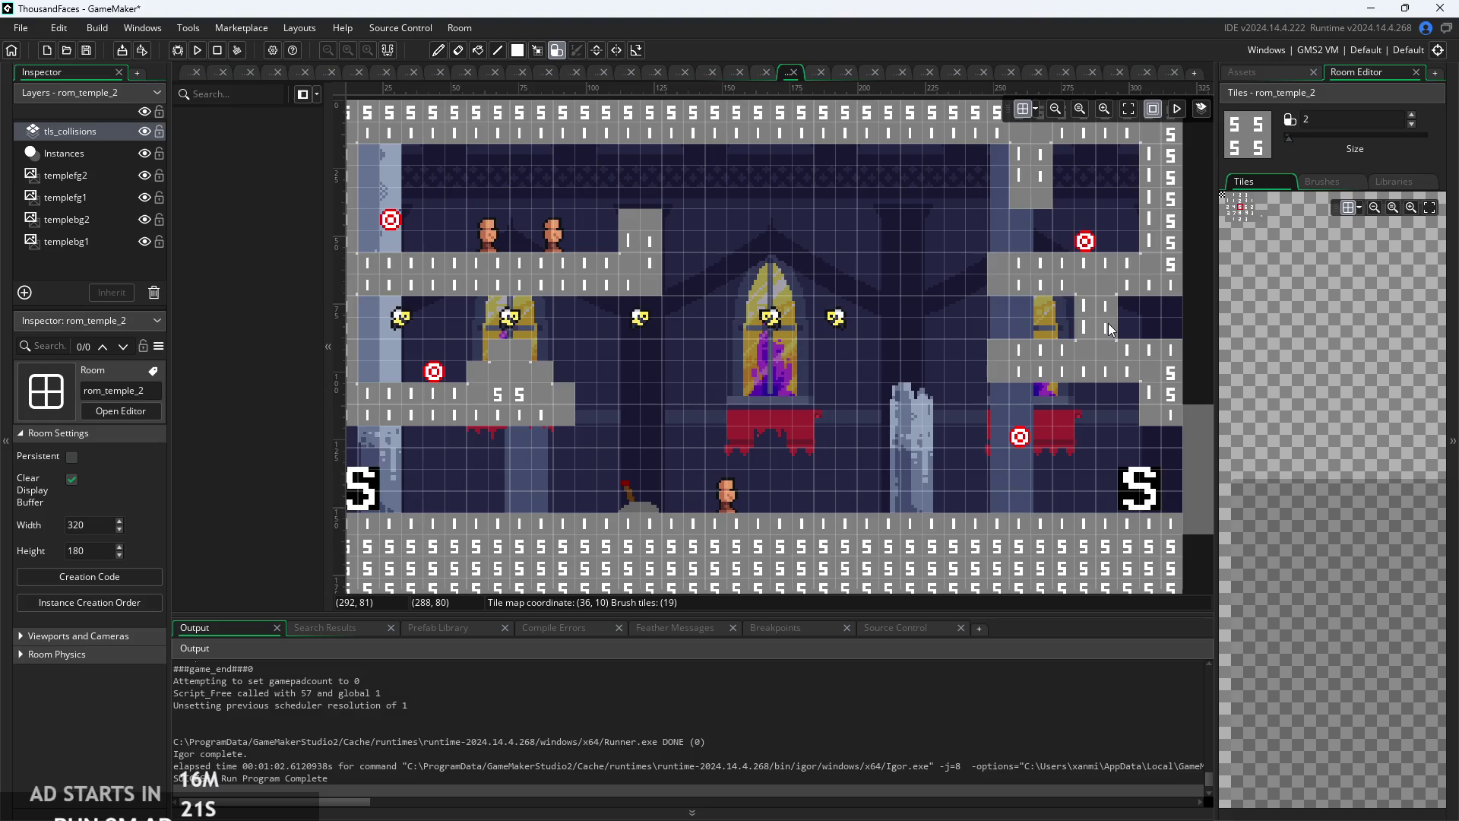
- Pick obj_targetGate in the asset list and select the right hero spawn marker
left_click(1267, 73)
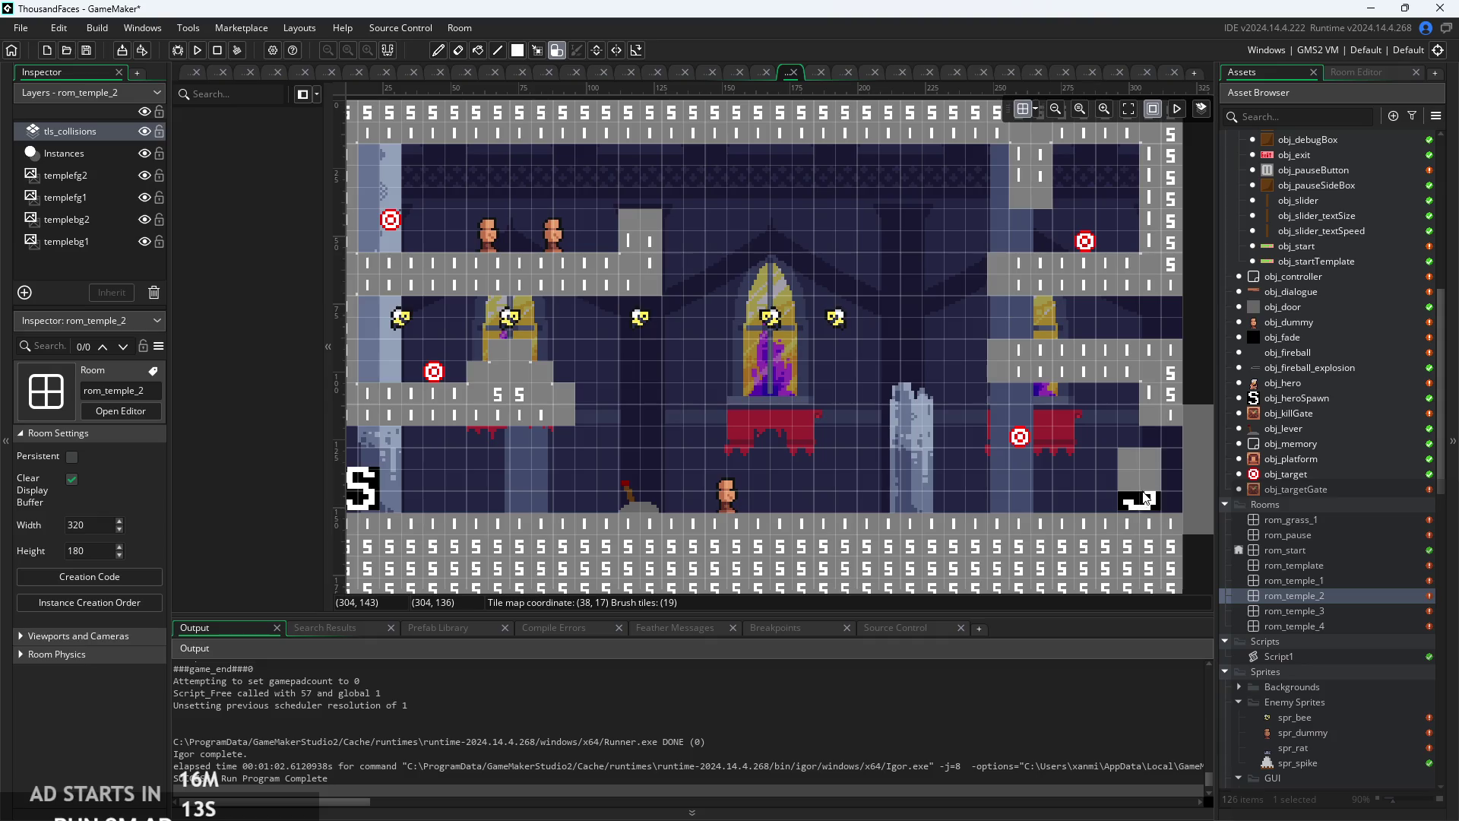
left_click(1146, 498)
left_click(1326, 489)
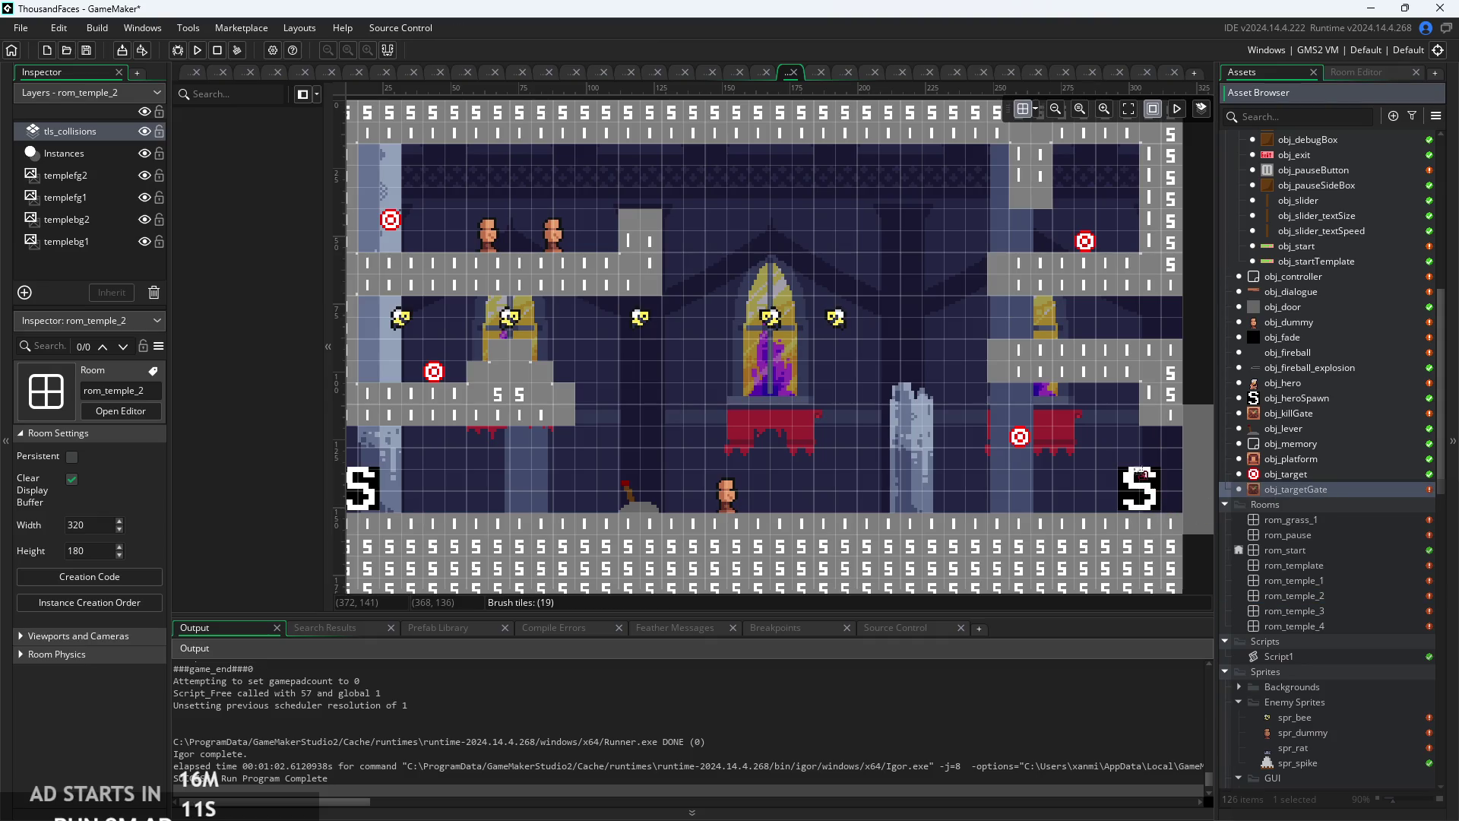
left_click(64, 152)
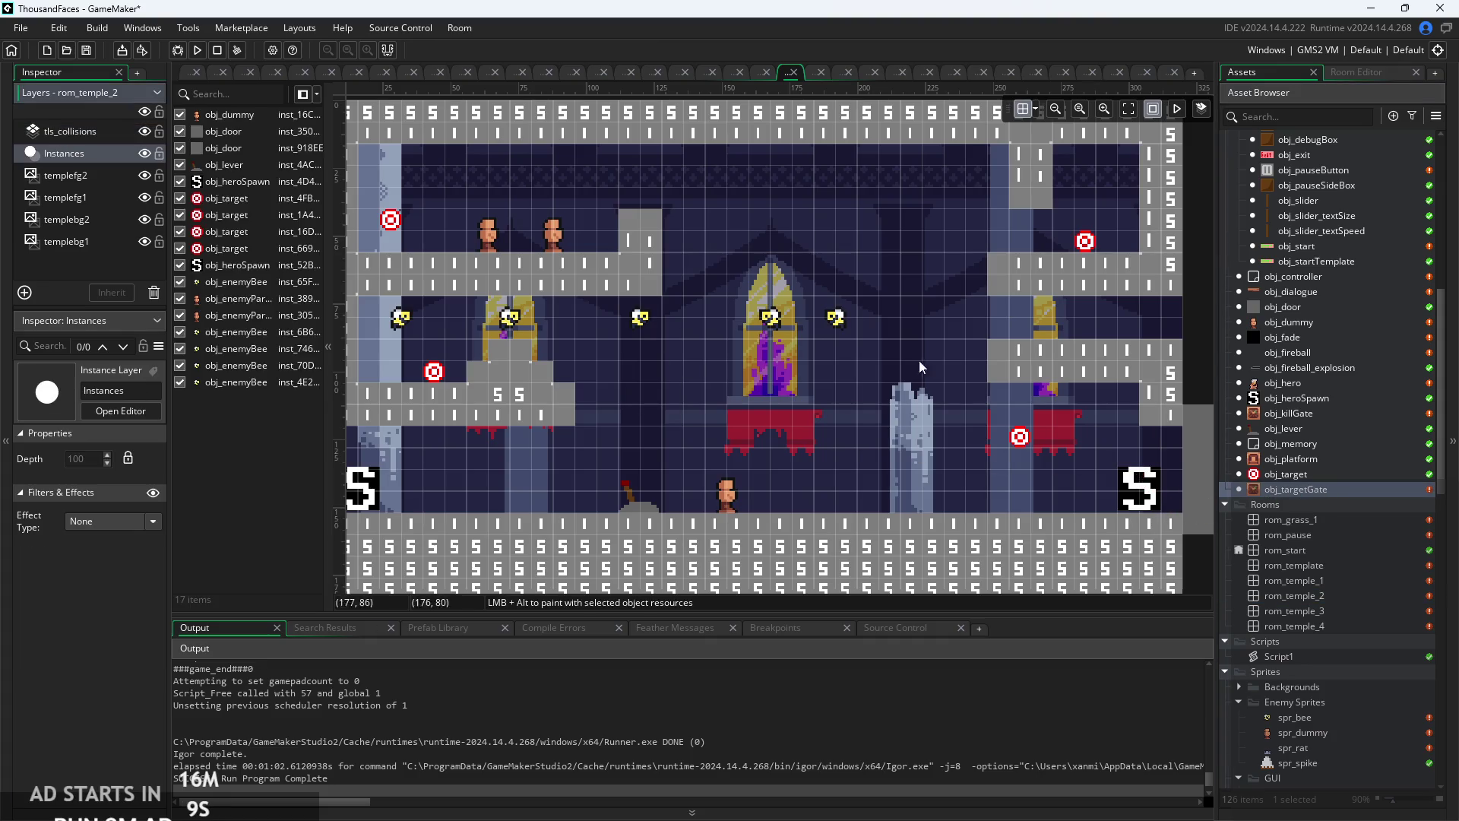
- Nudge the right hero spawn left, drop a target gate near the exit, and set a 4x4 grid
left_click_drag(1115, 495, 1095, 500)
left_click_drag(1296, 489, 1142, 466)
left_click(1035, 109)
double_click(1075, 183)
type("4")
double_click(1159, 182)
type("4")
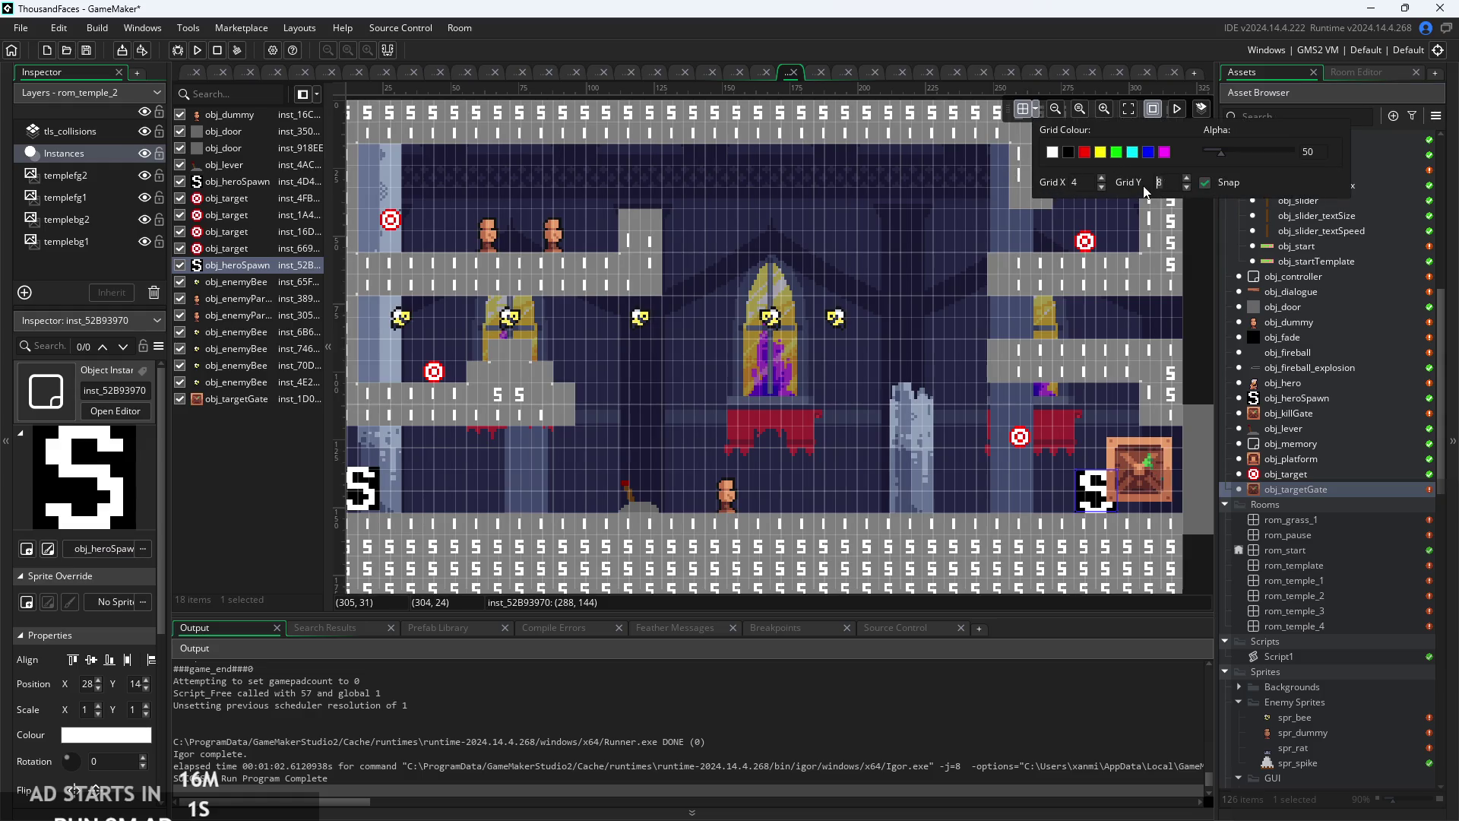
left_click(1060, 309)
- Fit the target gate into the right exit, making it slightly wider and taller
mouse_move(1131, 486)
left_mouse_down()
mouse_move(1149, 476)
mouse_move(1144, 502)
left_mouse_up()
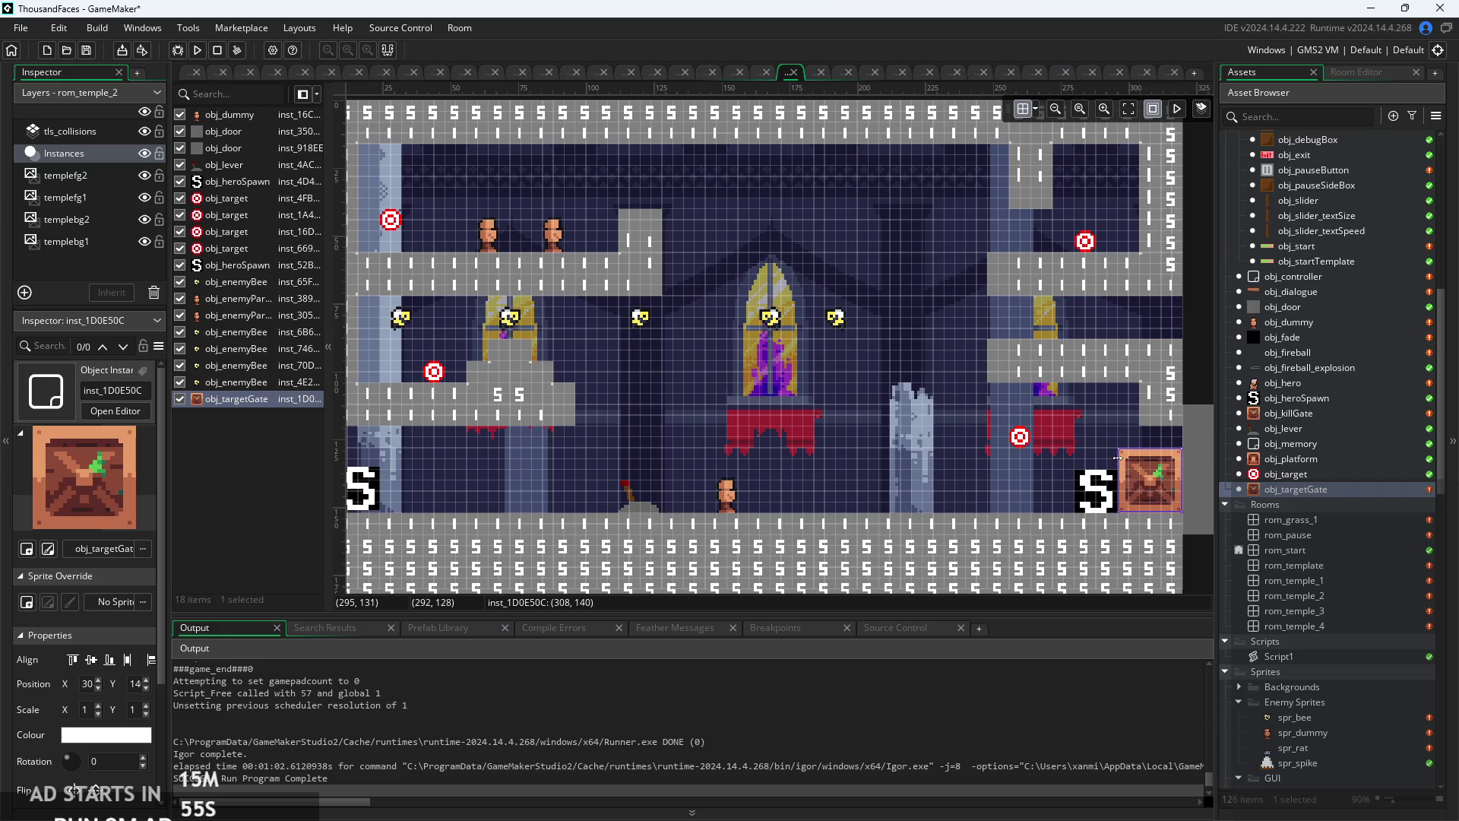
left_click_drag(1108, 461, 1097, 464)
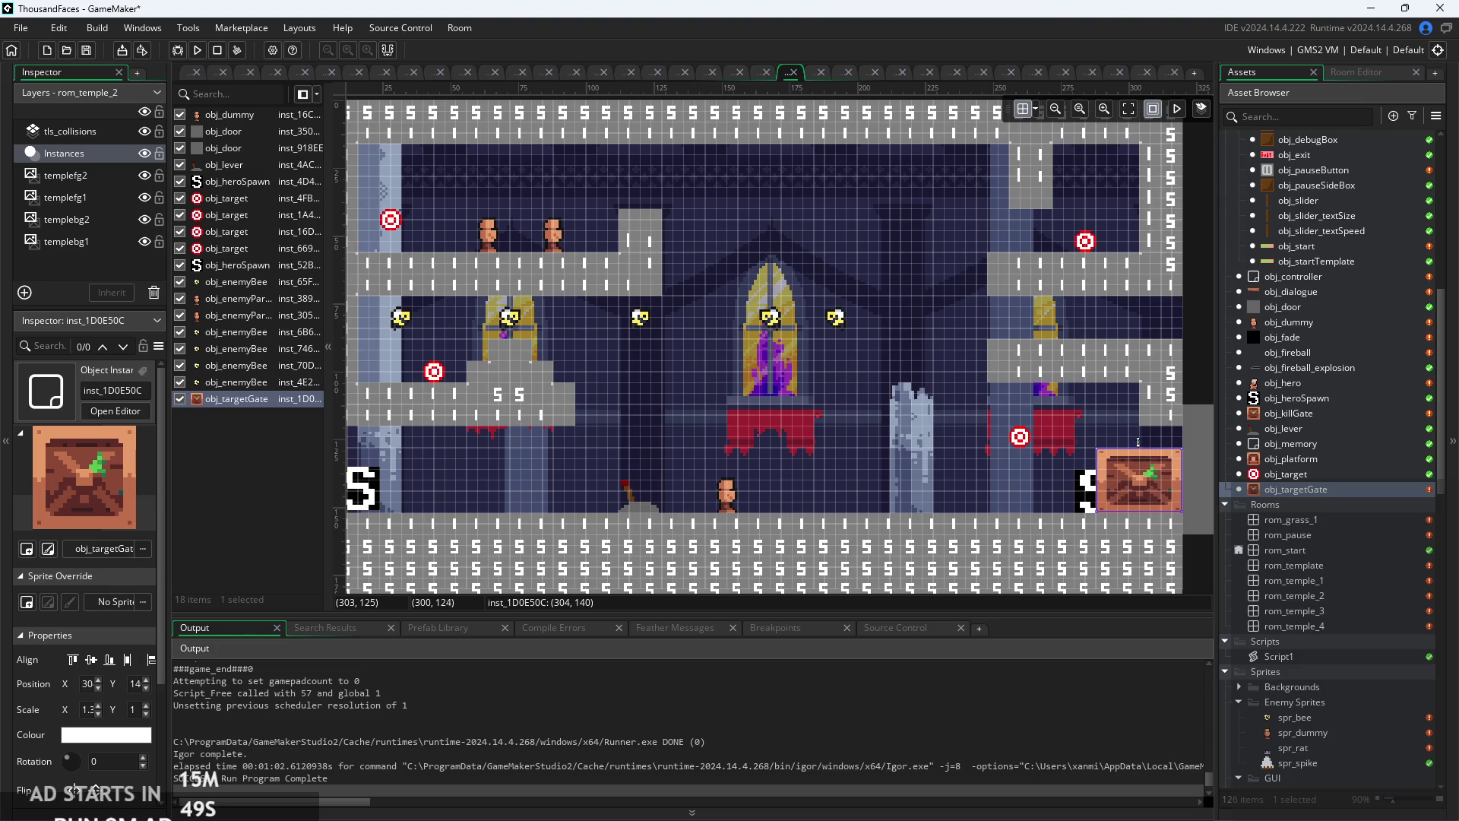
left_click_drag(1138, 438, 1139, 424)
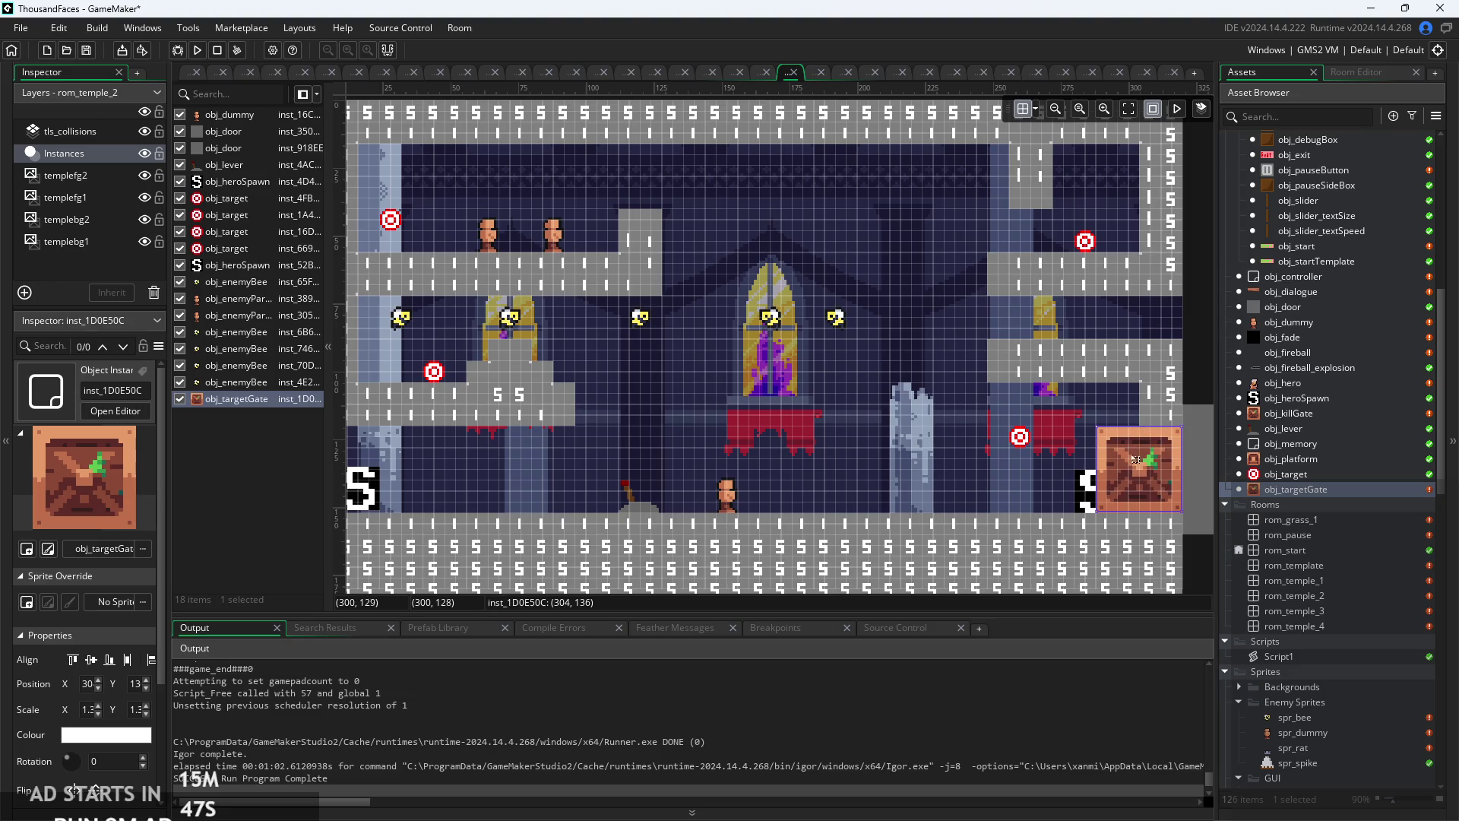
left_click_drag(1122, 472, 1146, 467)
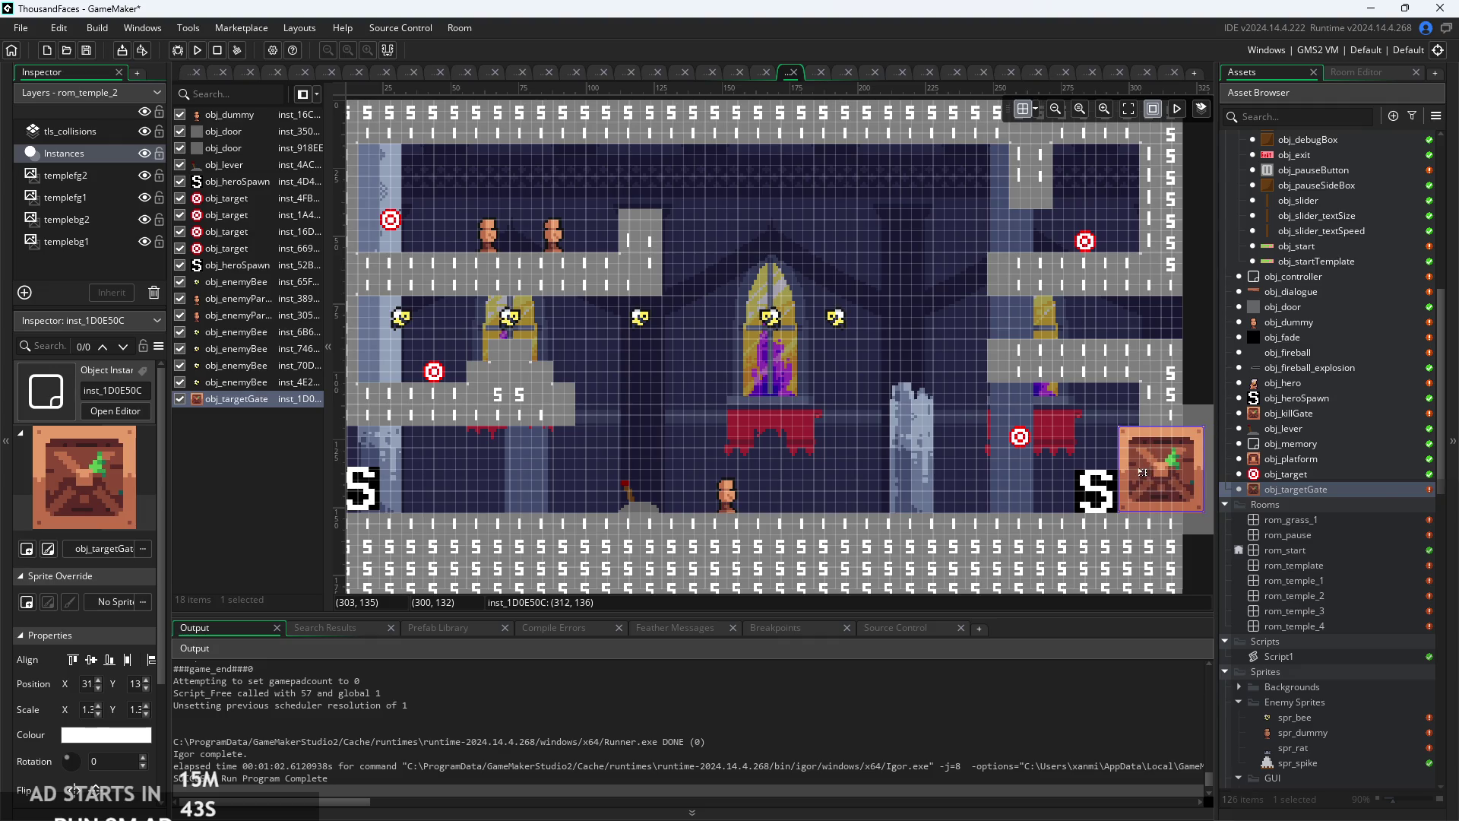
left_click_drag(1139, 473, 1128, 473)
left_click(606, 304)
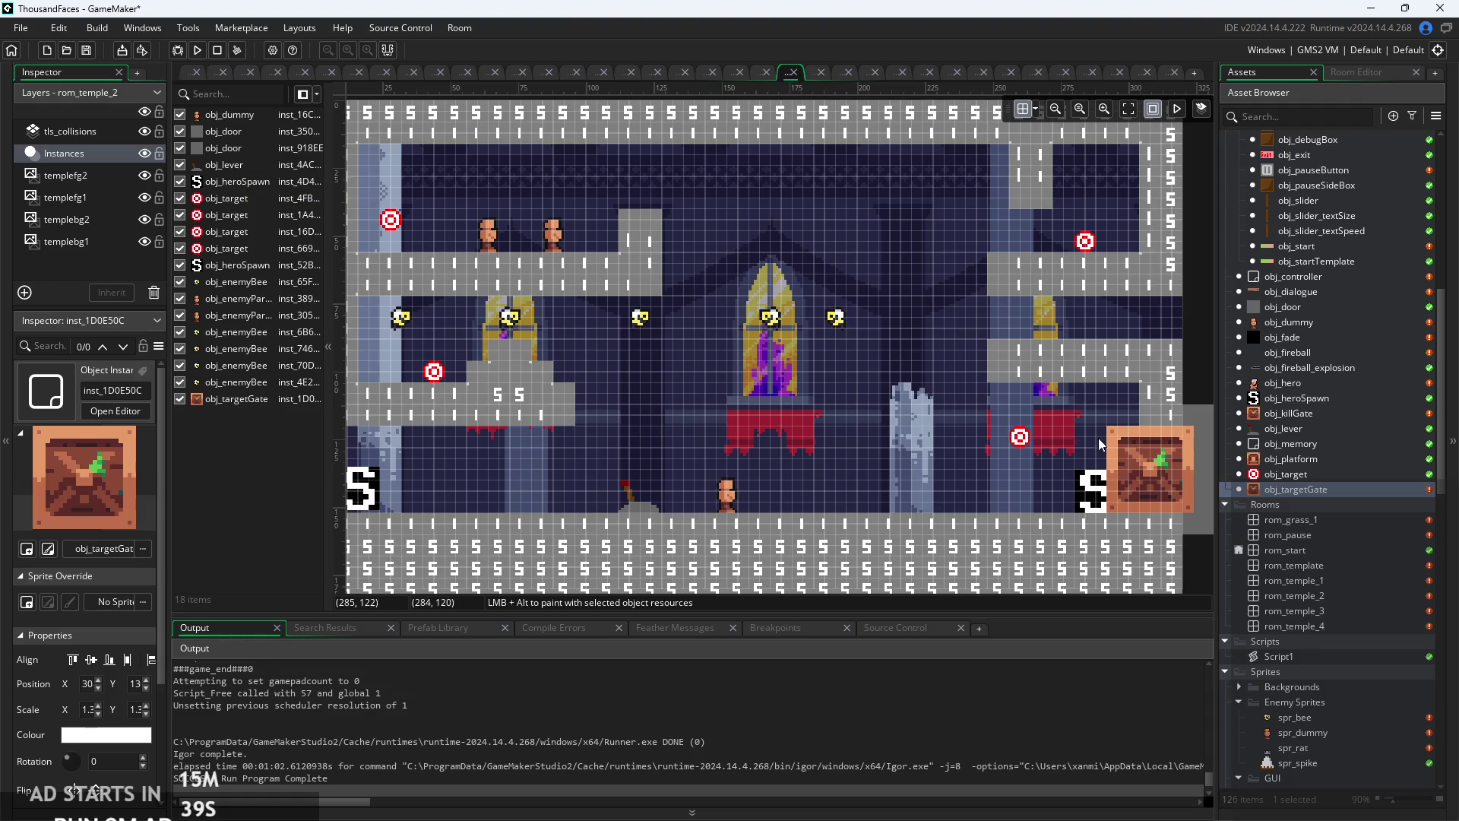
left_click(1143, 471)
key("ctrl+z")
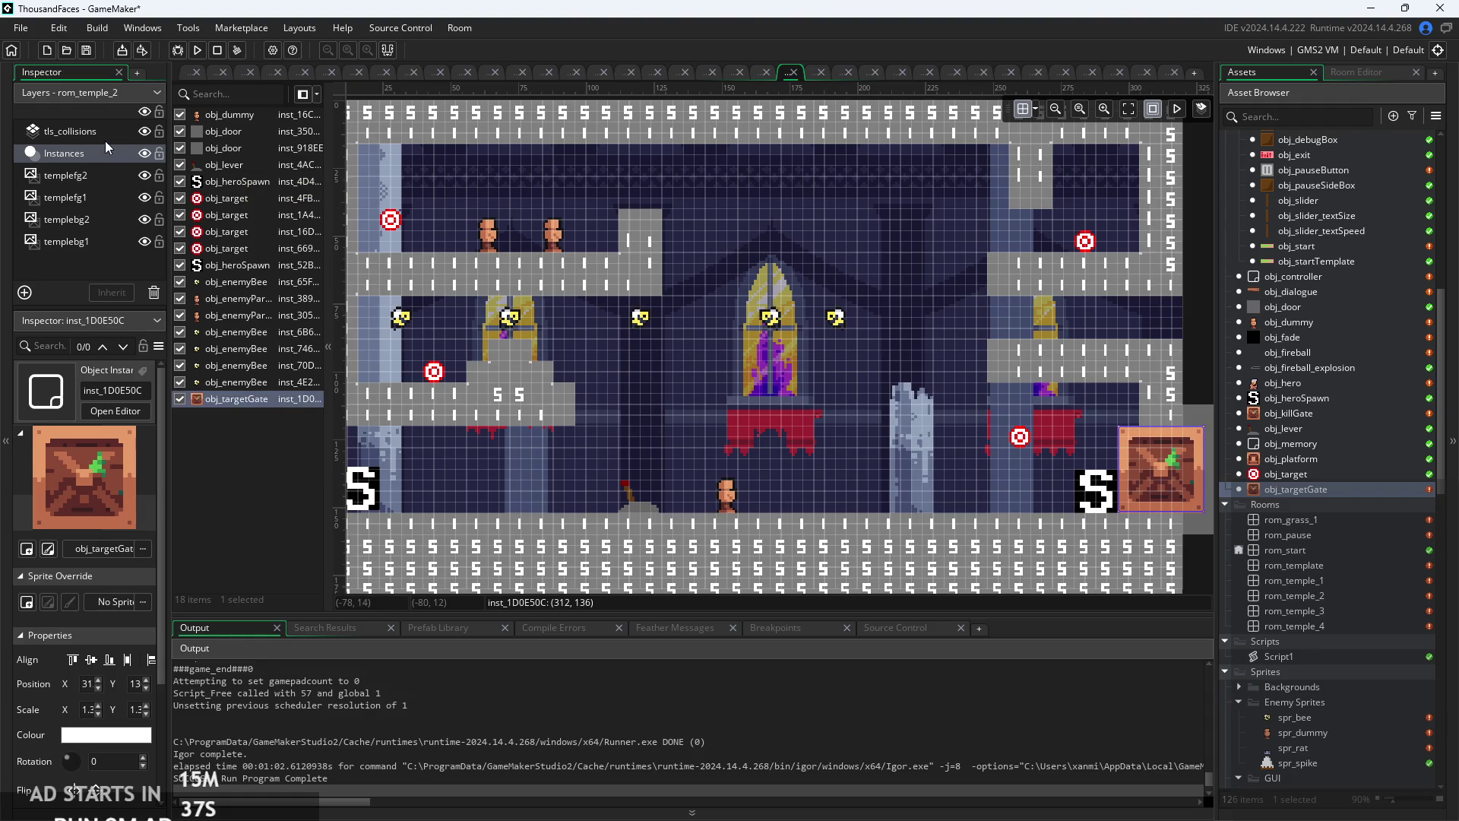
- Switch to the tls_collisions layer and scroll around the room
left_click(105, 137)
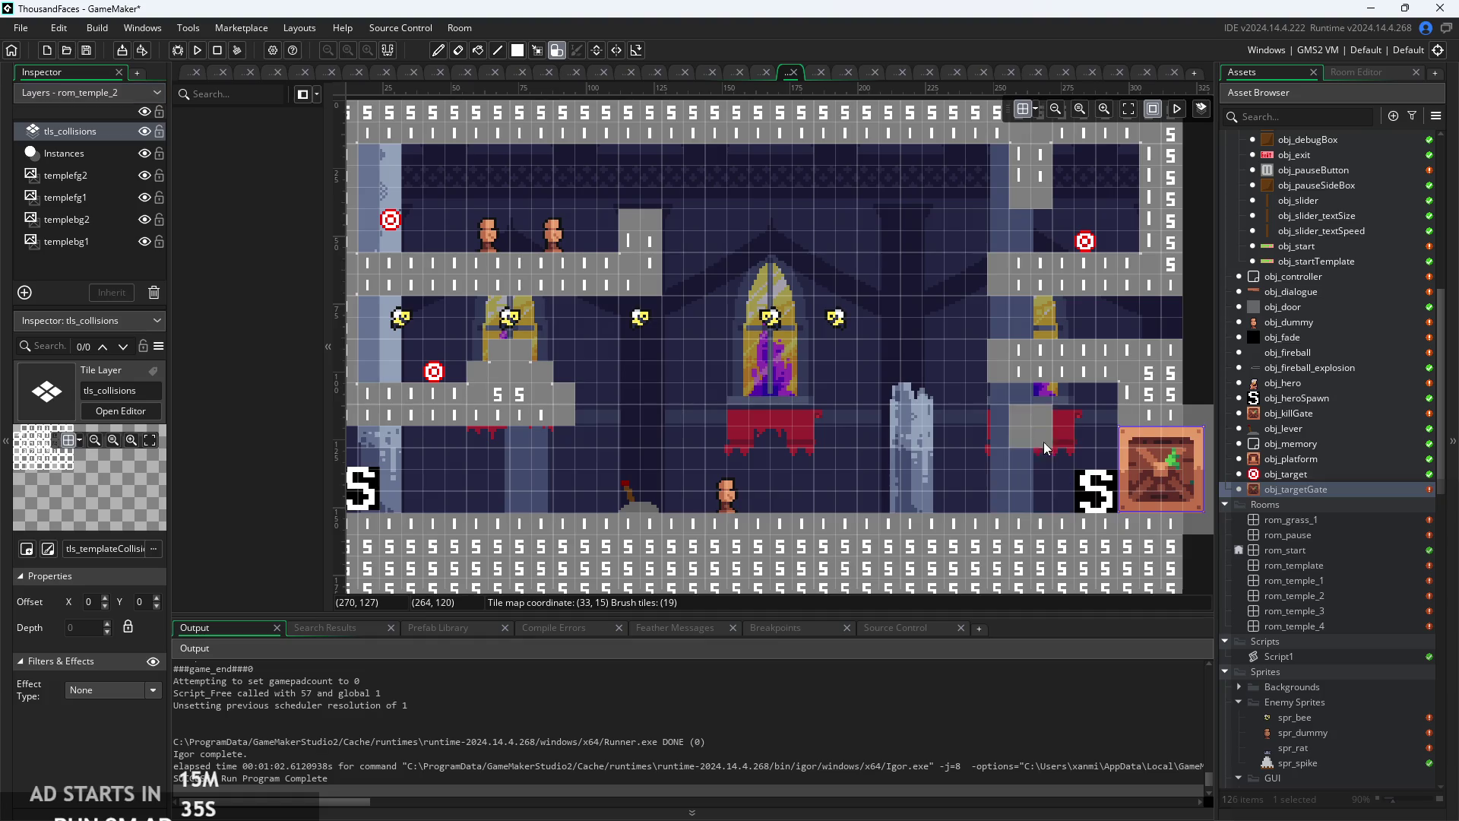
scroll(1042, 441, "up", 2)
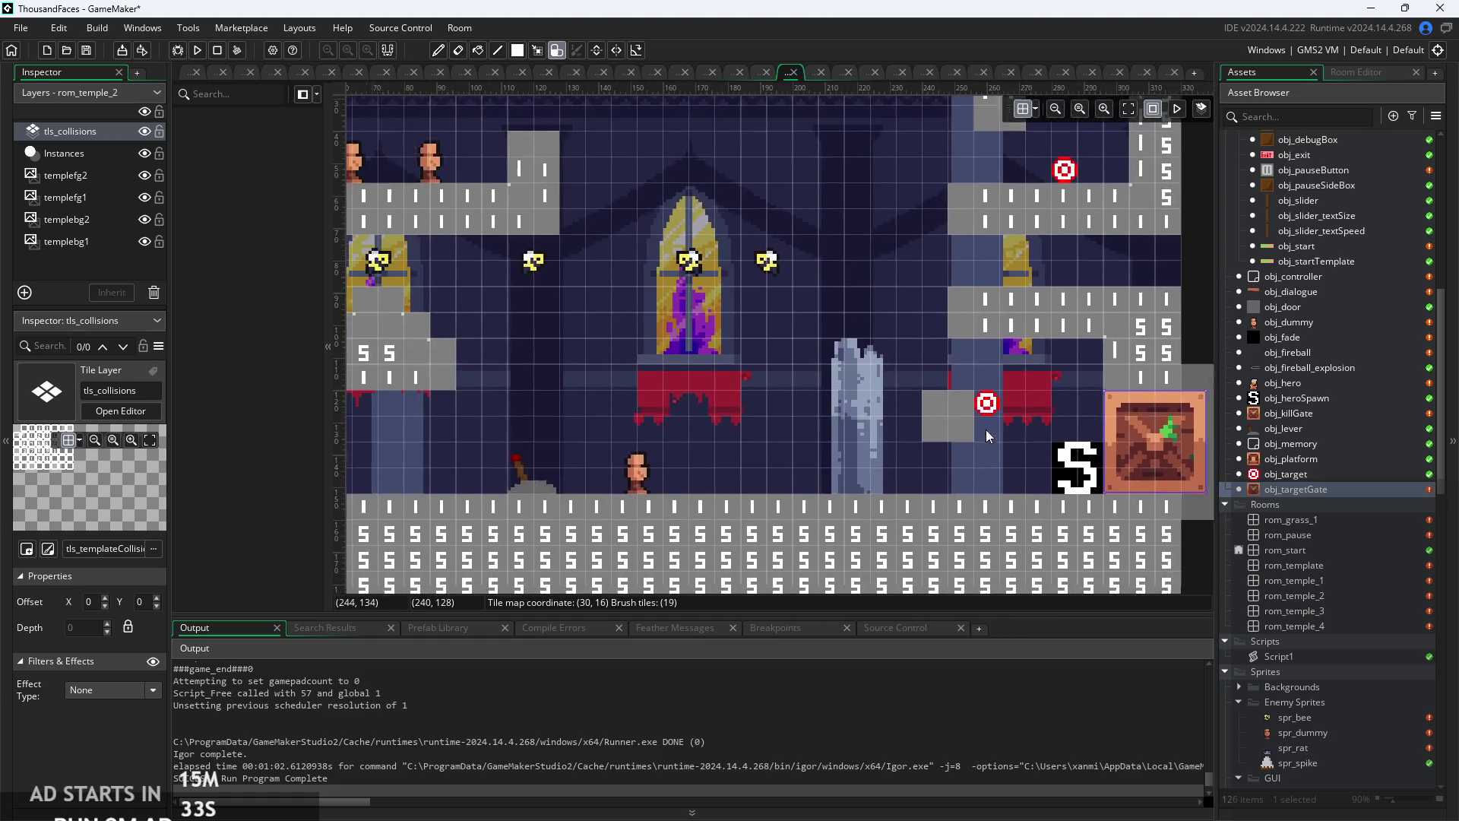
scroll(996, 426, "down", 4)
scroll(834, 440, "up", 3)
scroll(591, 377, "up", 1)
scroll(646, 399, "down", 2)
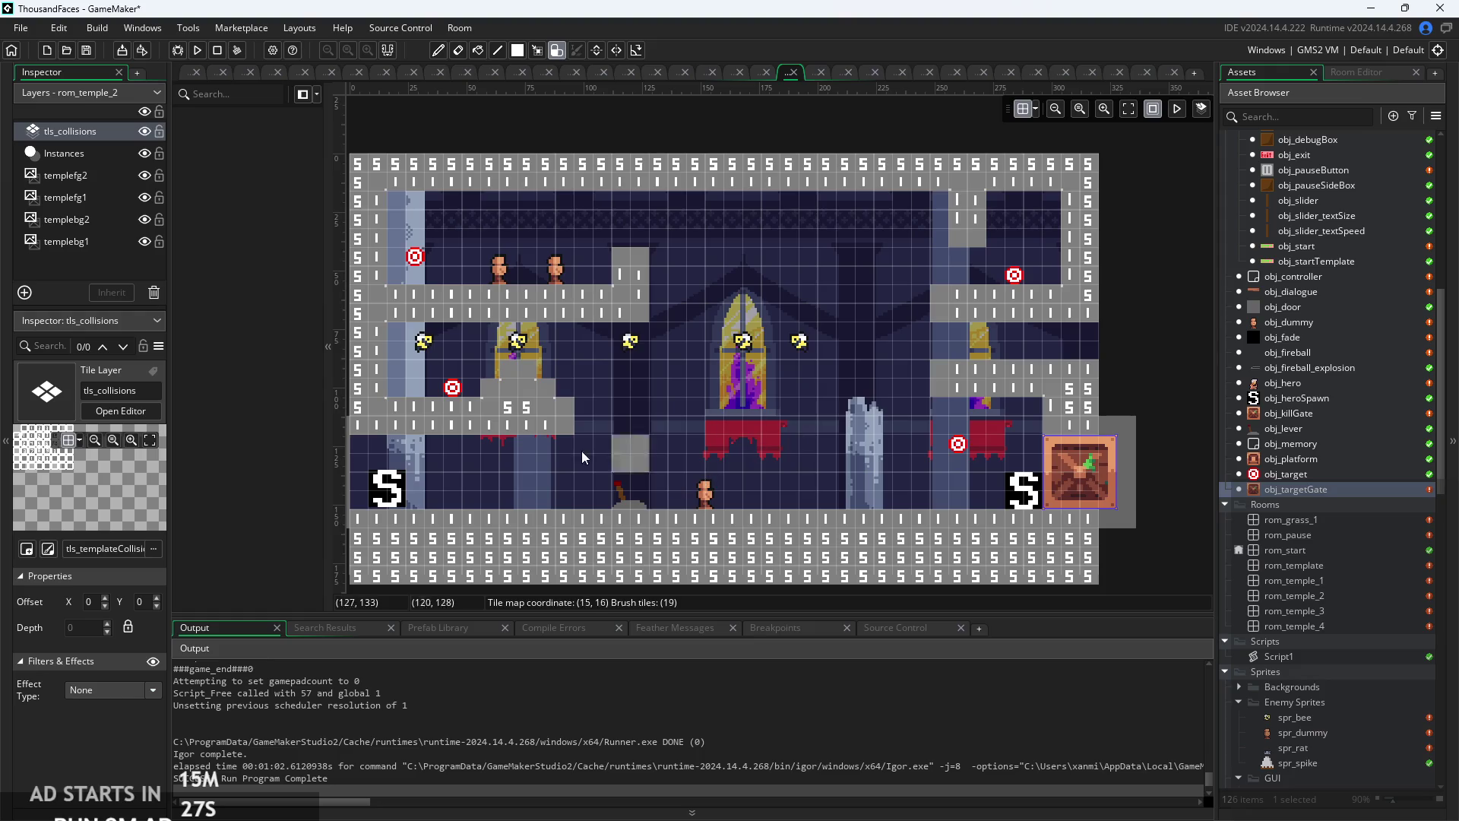
left_click(75, 139)
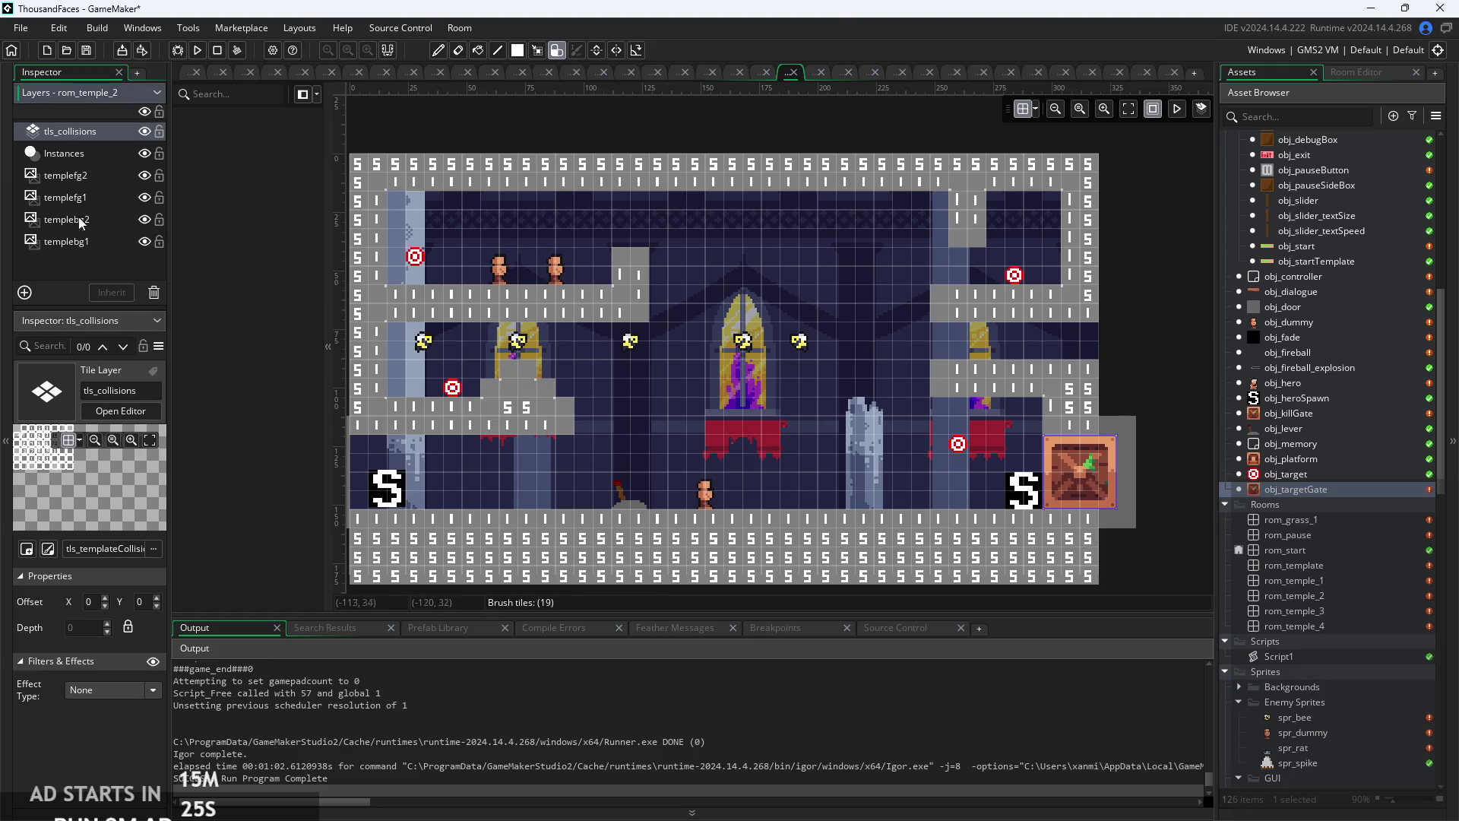
- On the Instances layer, override the lever's toggle variable for that instance
left_click(78, 154)
left_click(629, 500)
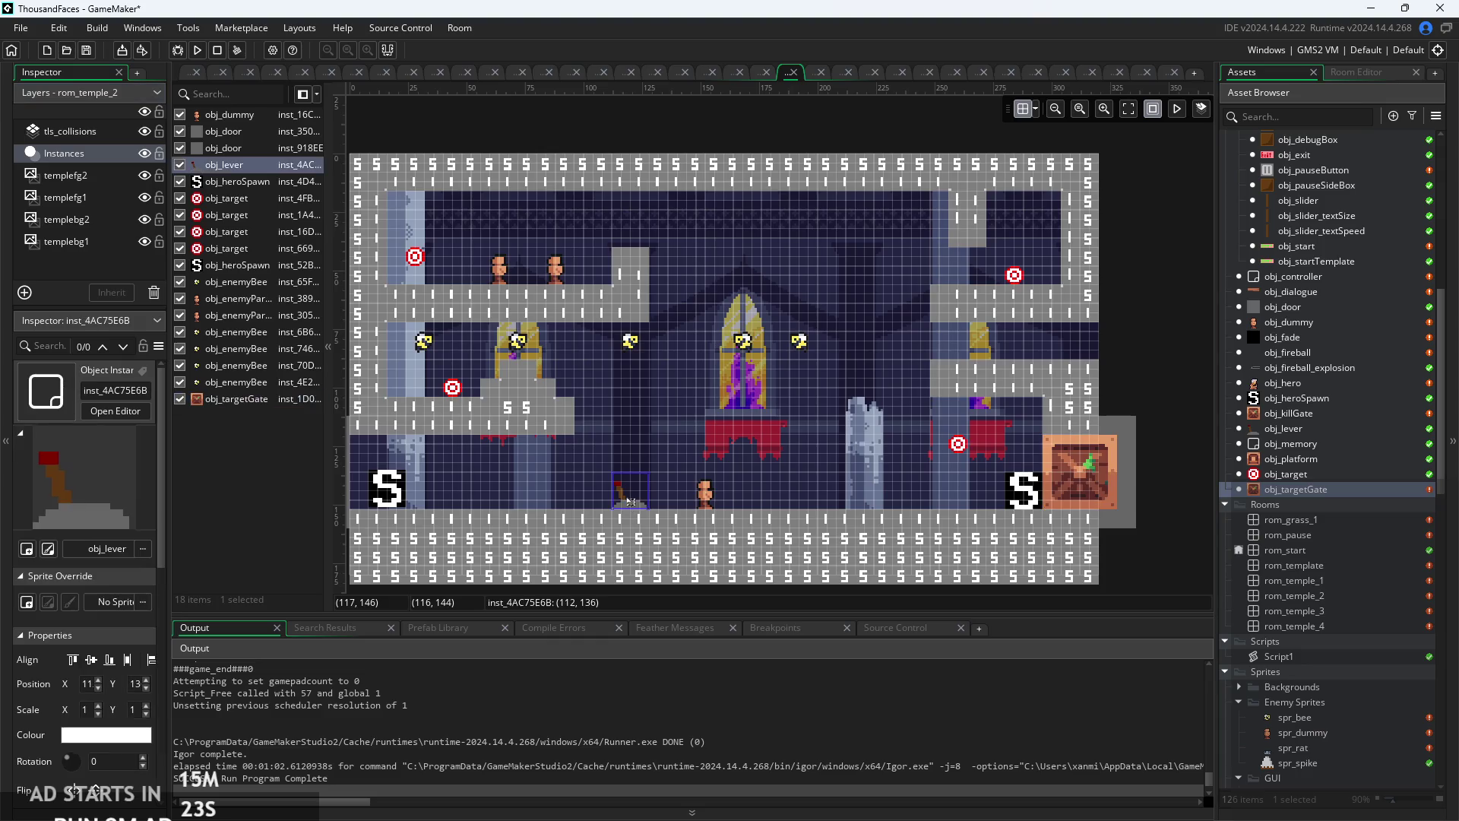
scroll(83, 602, "down", 2)
scroll(139, 696, "down", 2)
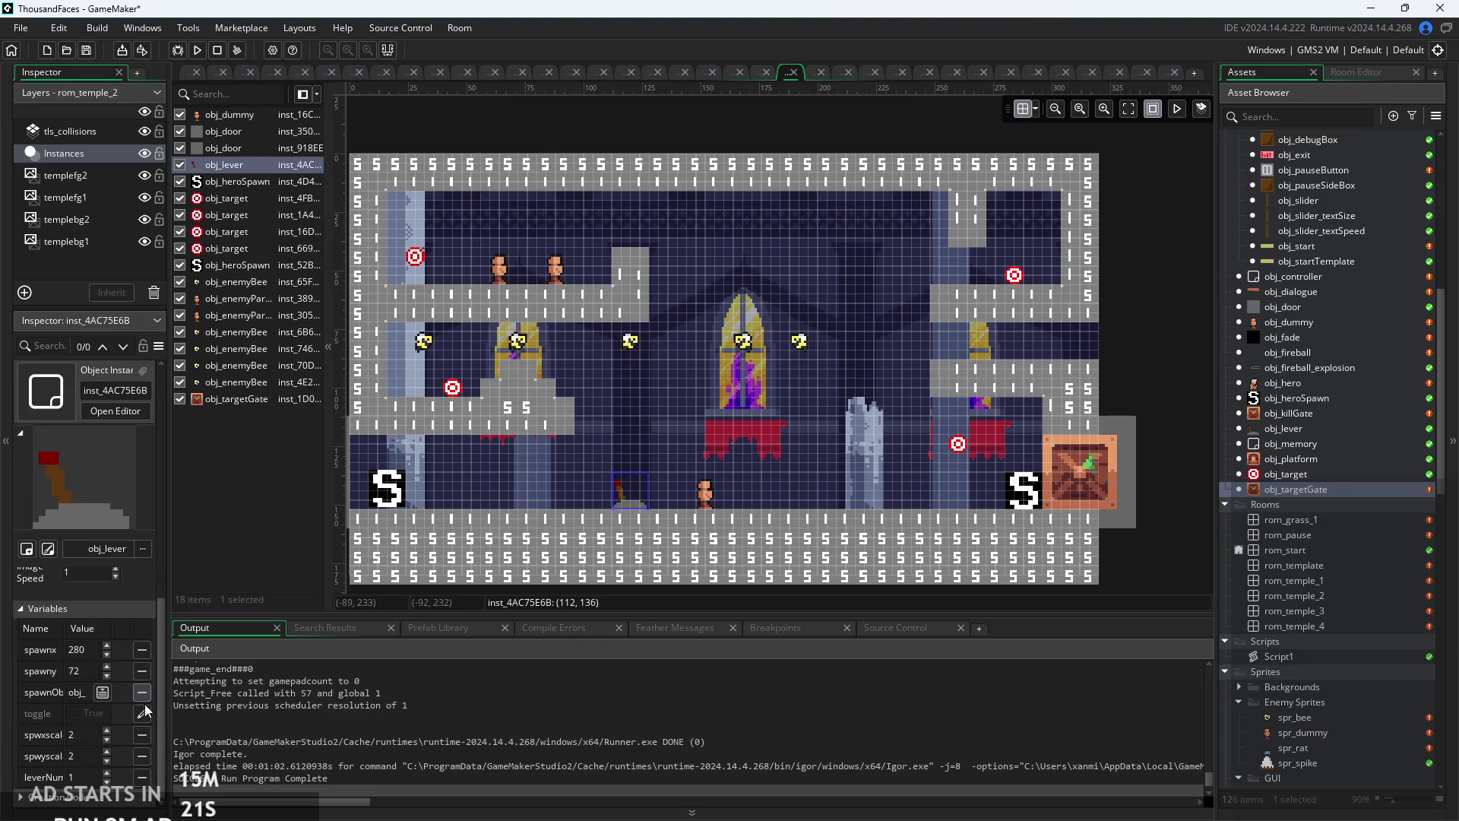
left_click(138, 717)
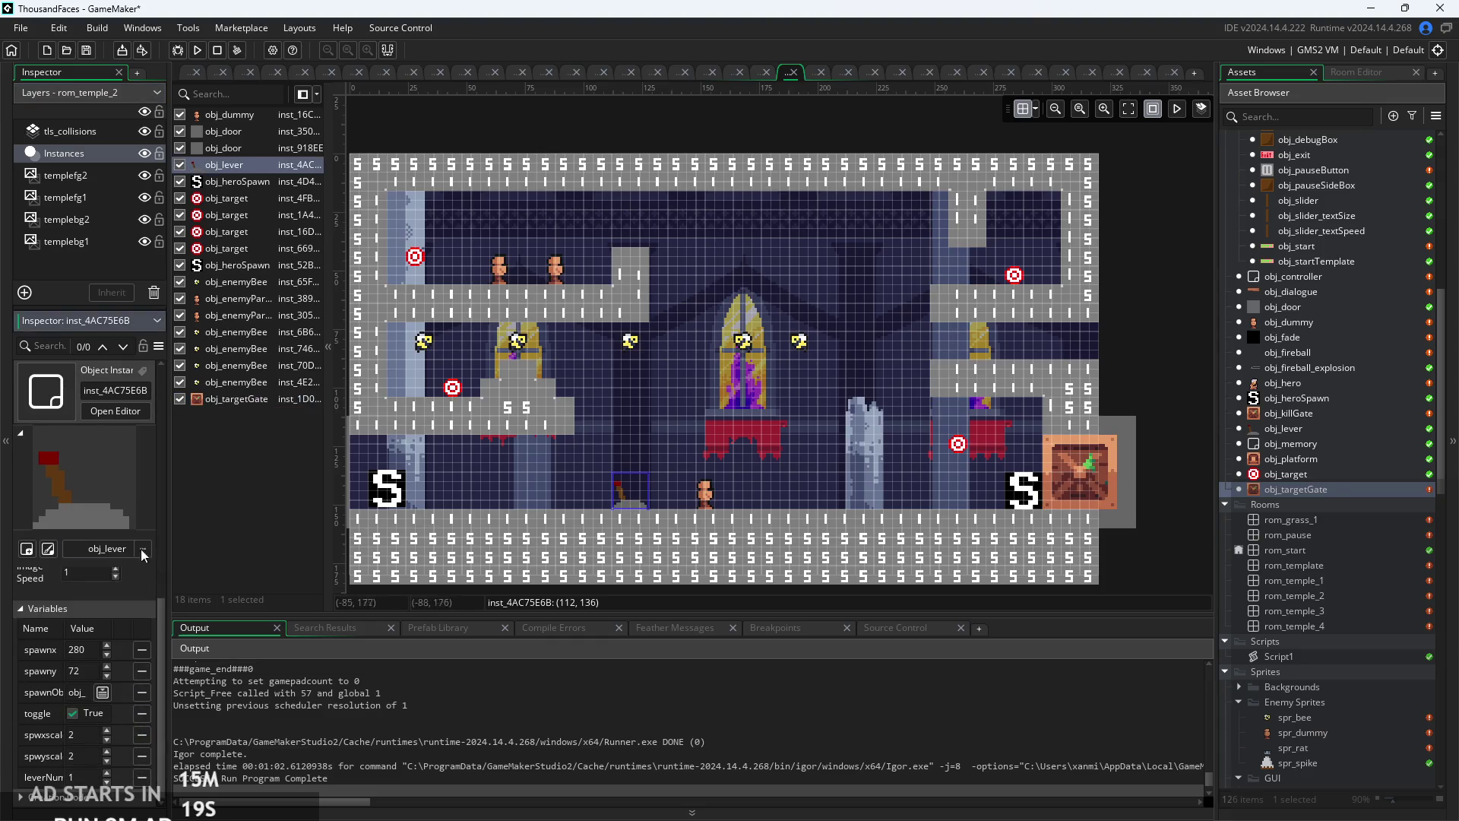
left_click(268, 483)
scroll(741, 487, "up", 2)
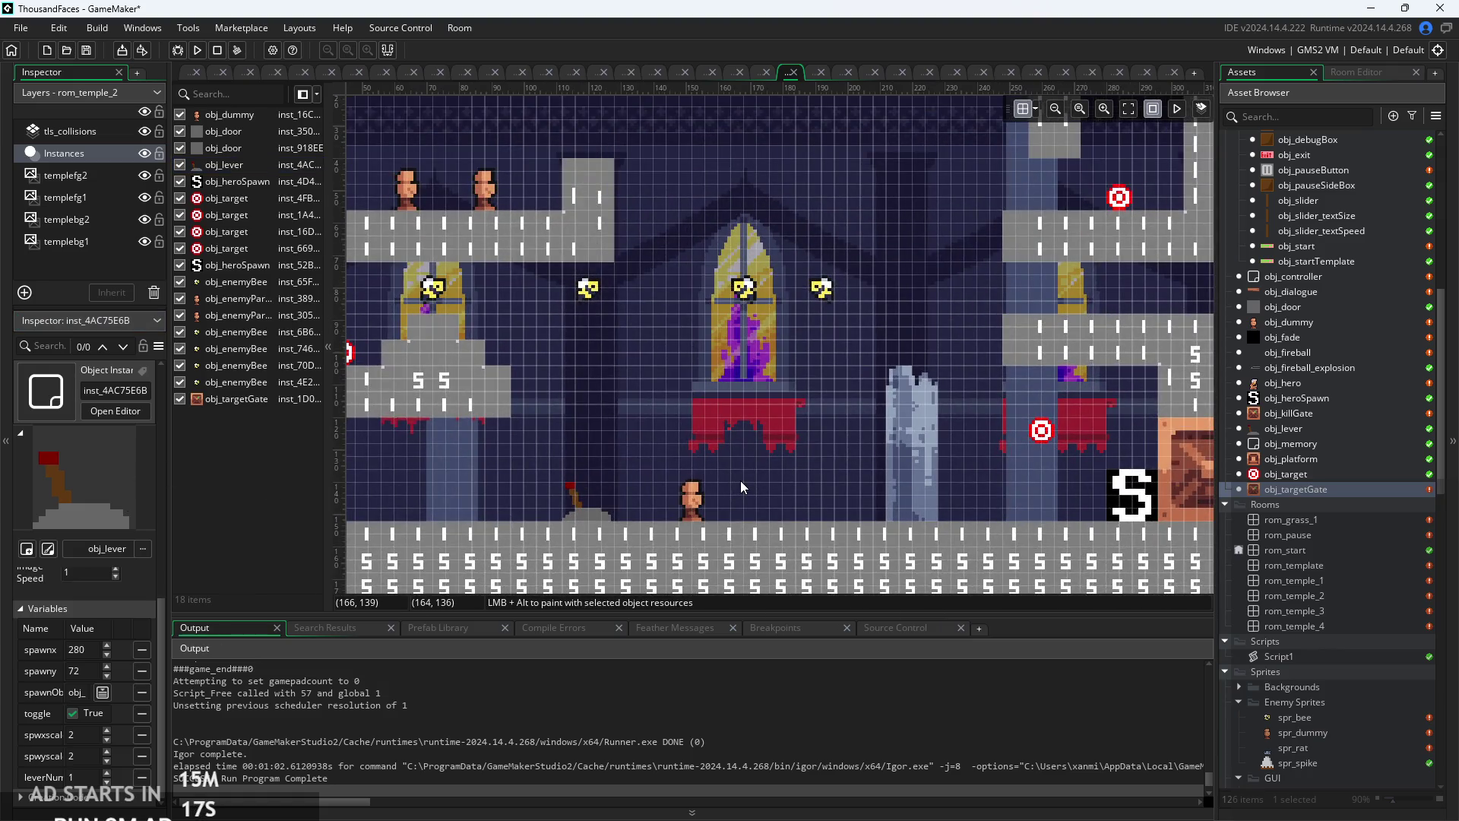
- Move the floor dummy further right along the floor
left_click(697, 505)
mouse_move(697, 505)
left_mouse_down()
mouse_move(1041, 498)
mouse_move(799, 499)
left_mouse_up()
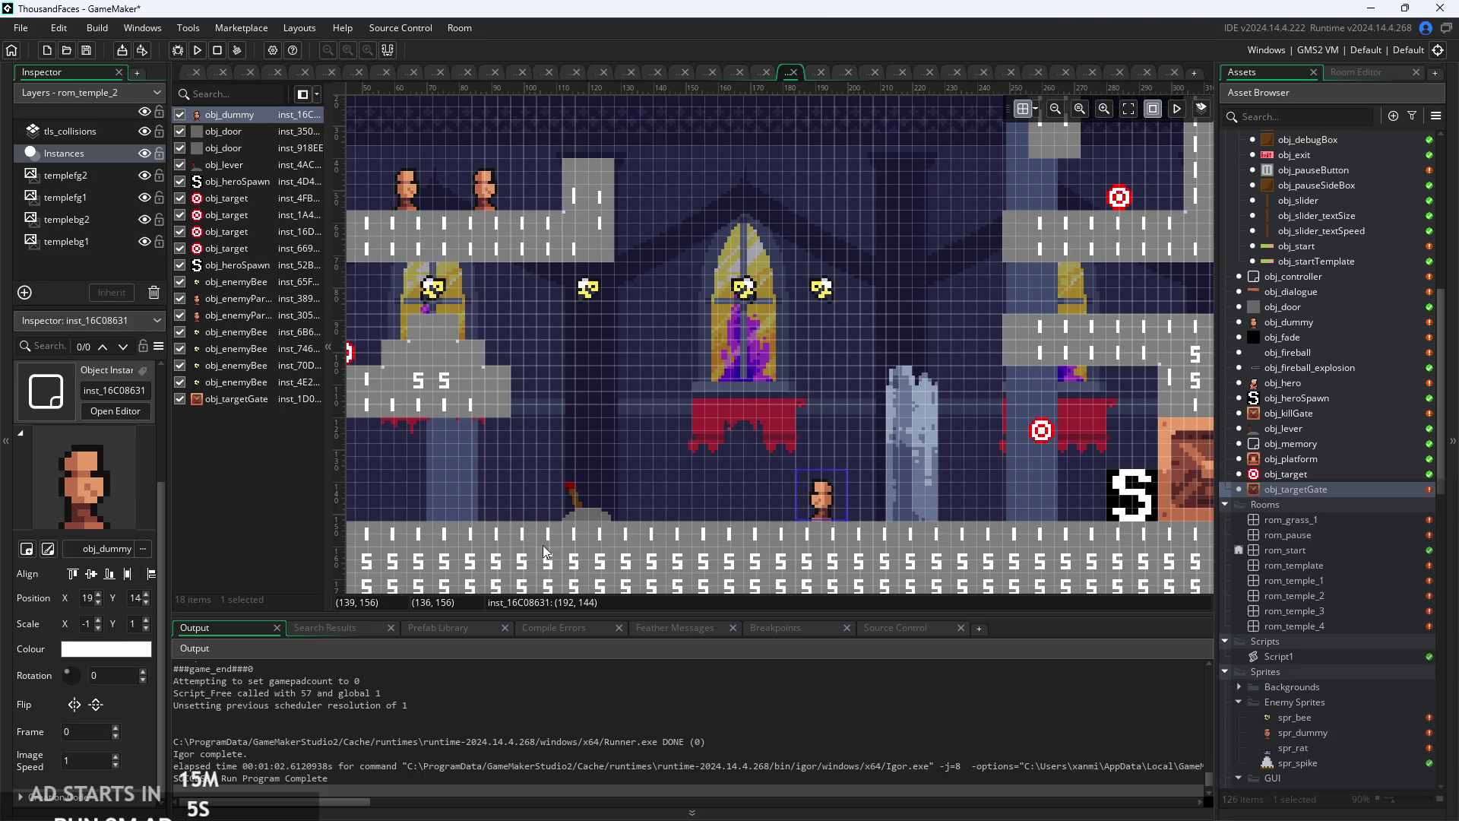
left_click(731, 497)
scroll(851, 484, "down", 3)
scroll(852, 485, "up", 2)
scroll(851, 485, "up", 1)
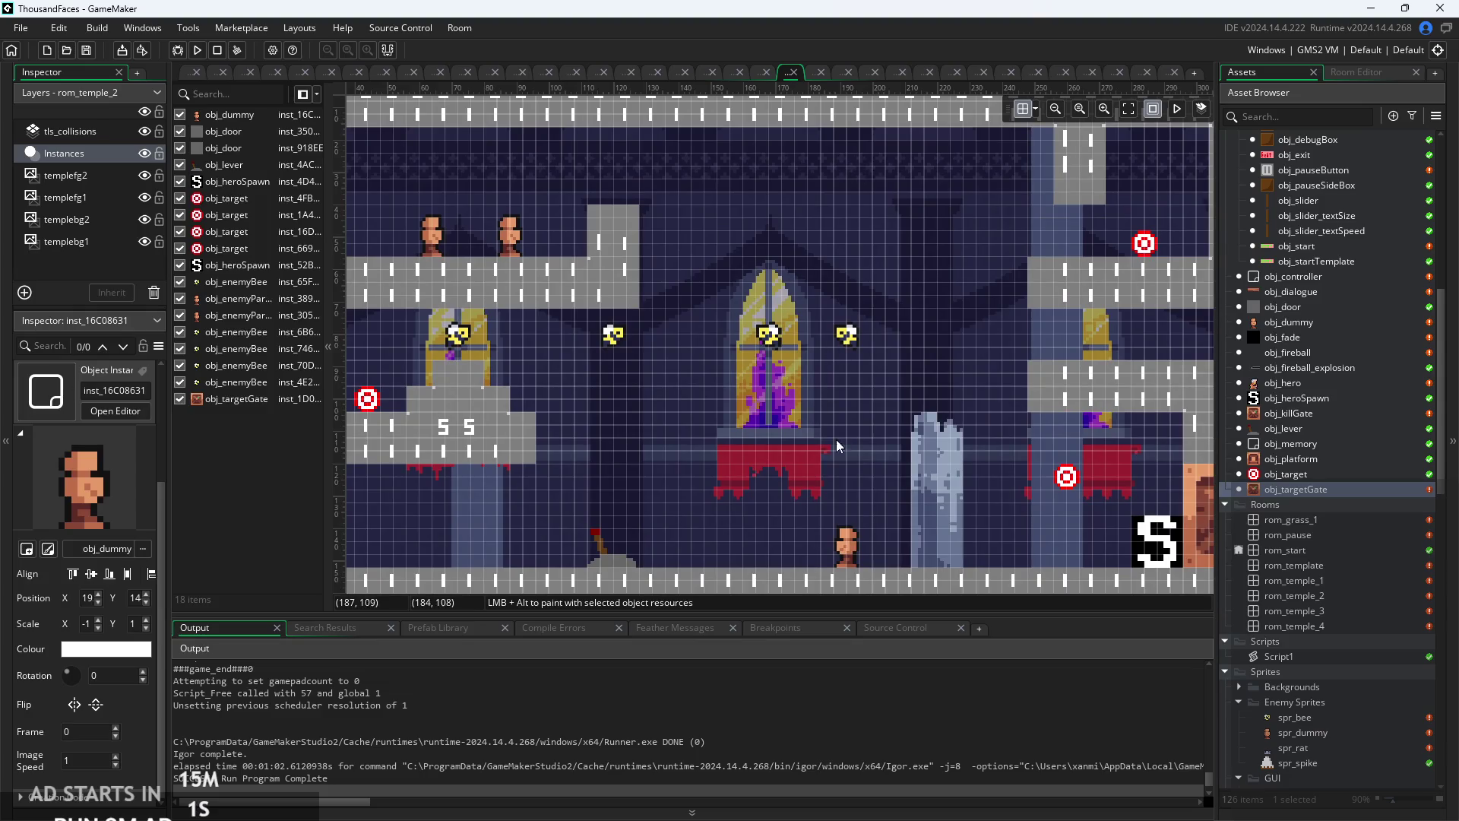
- Paint a collision block at the left end of the upper right ledge
mouse_move(807, 441)
left_mouse_down()
mouse_move(968, 413)
mouse_move(947, 477)
left_mouse_up()
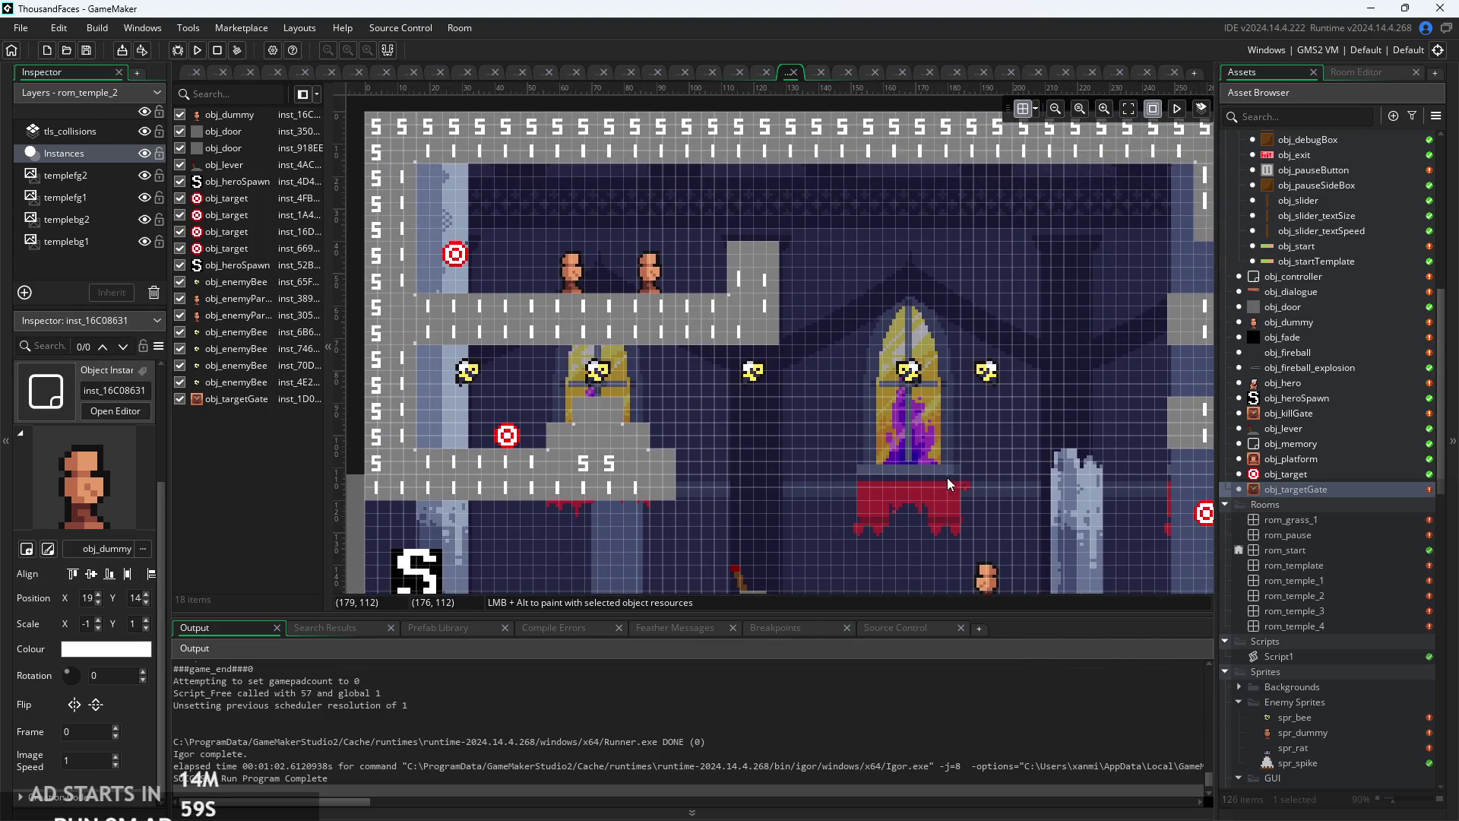
left_click_drag(818, 345, 532, 355)
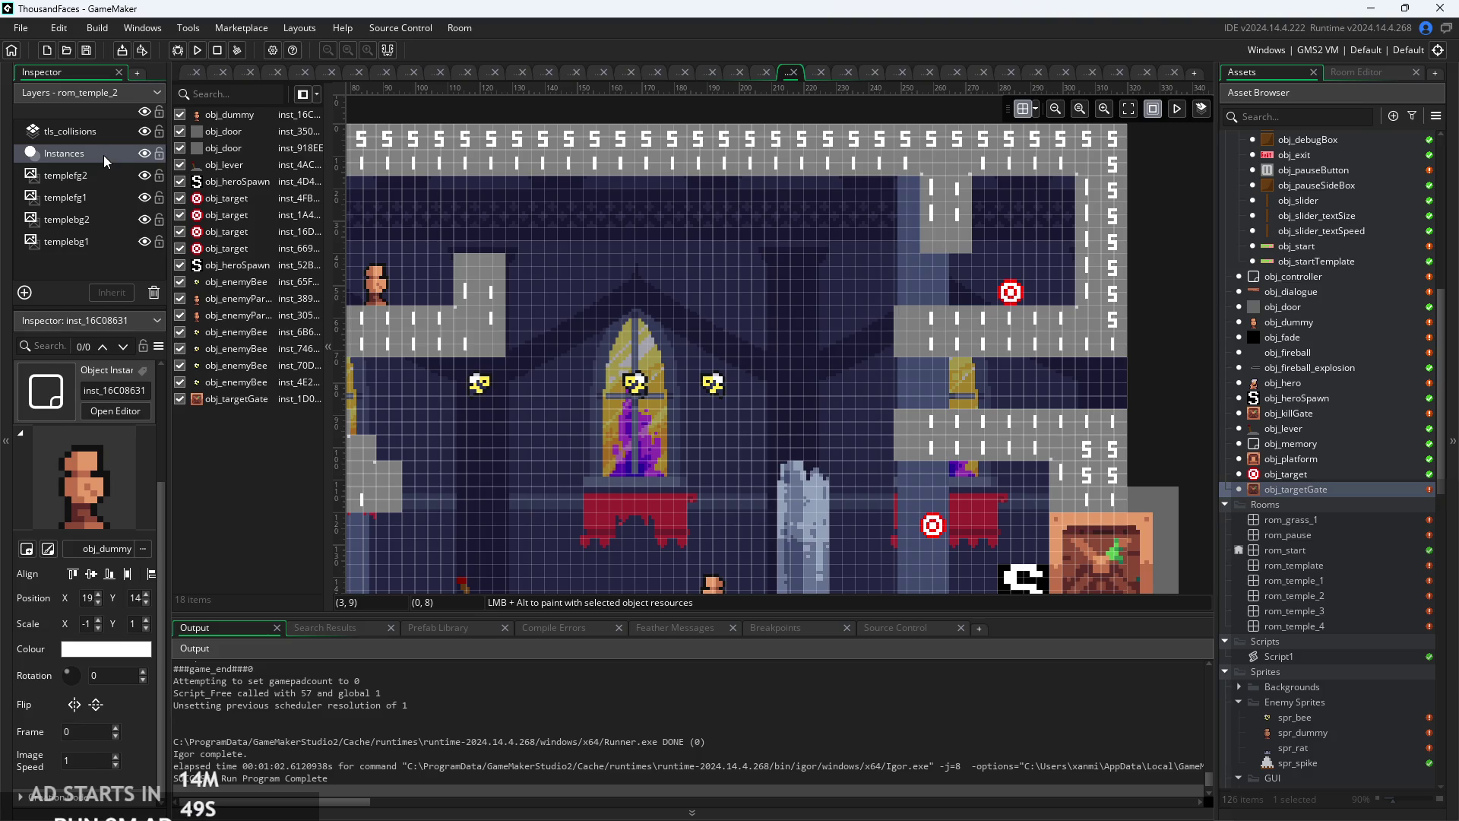
left_click(103, 155)
left_click(95, 135)
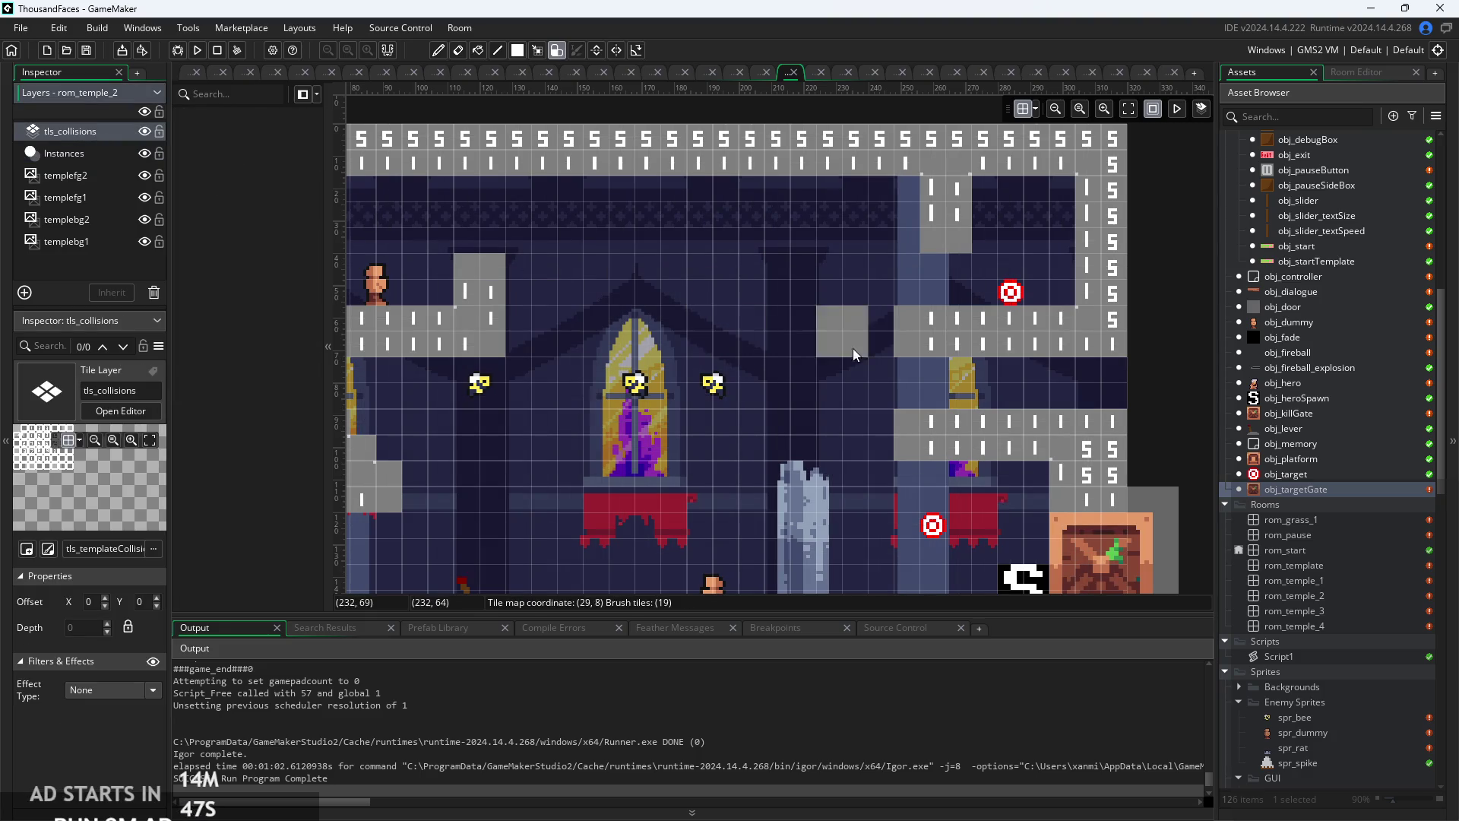
left_click(889, 344)
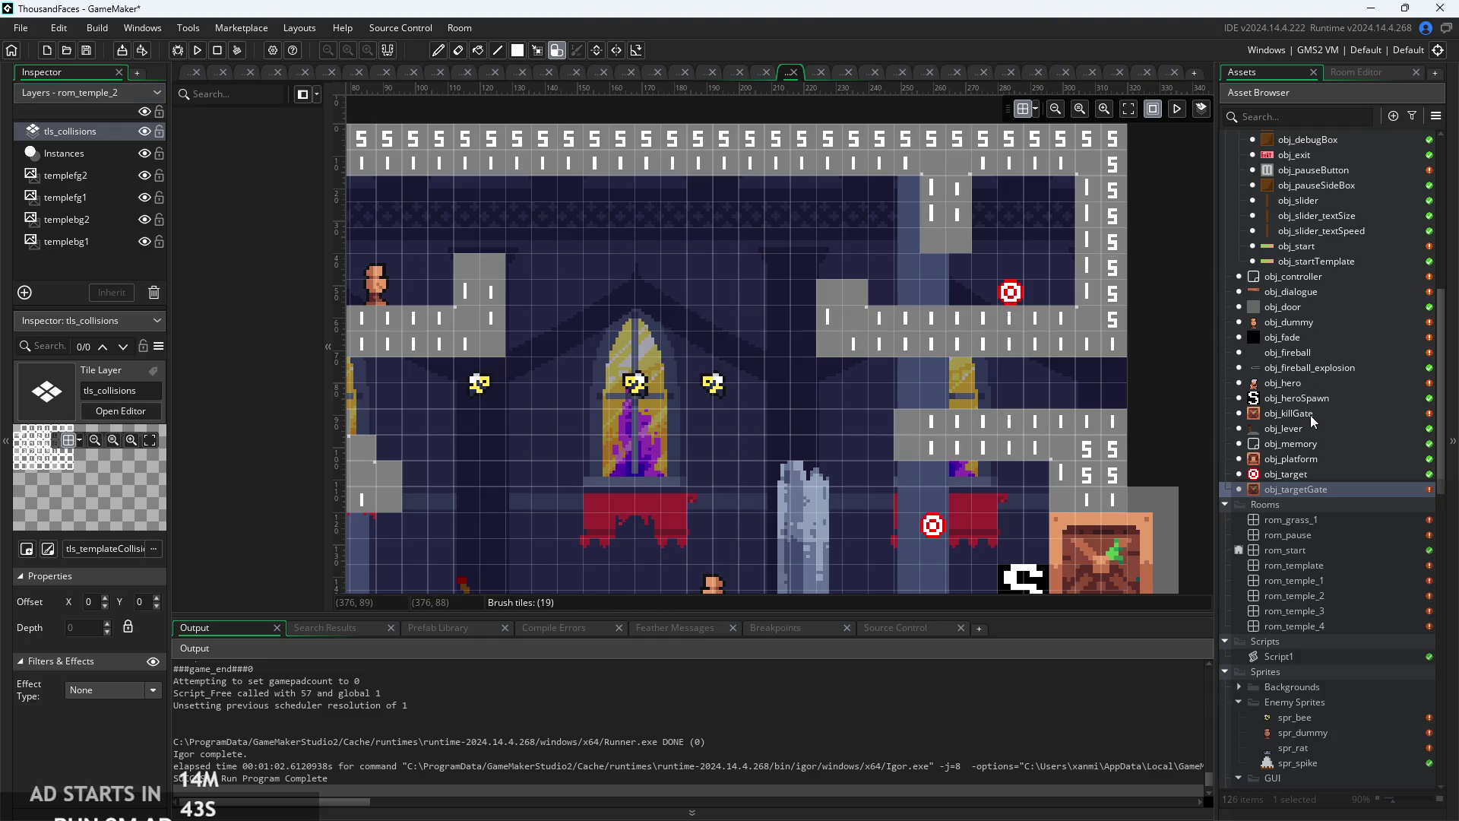
scroll(1312, 517, "up", 10)
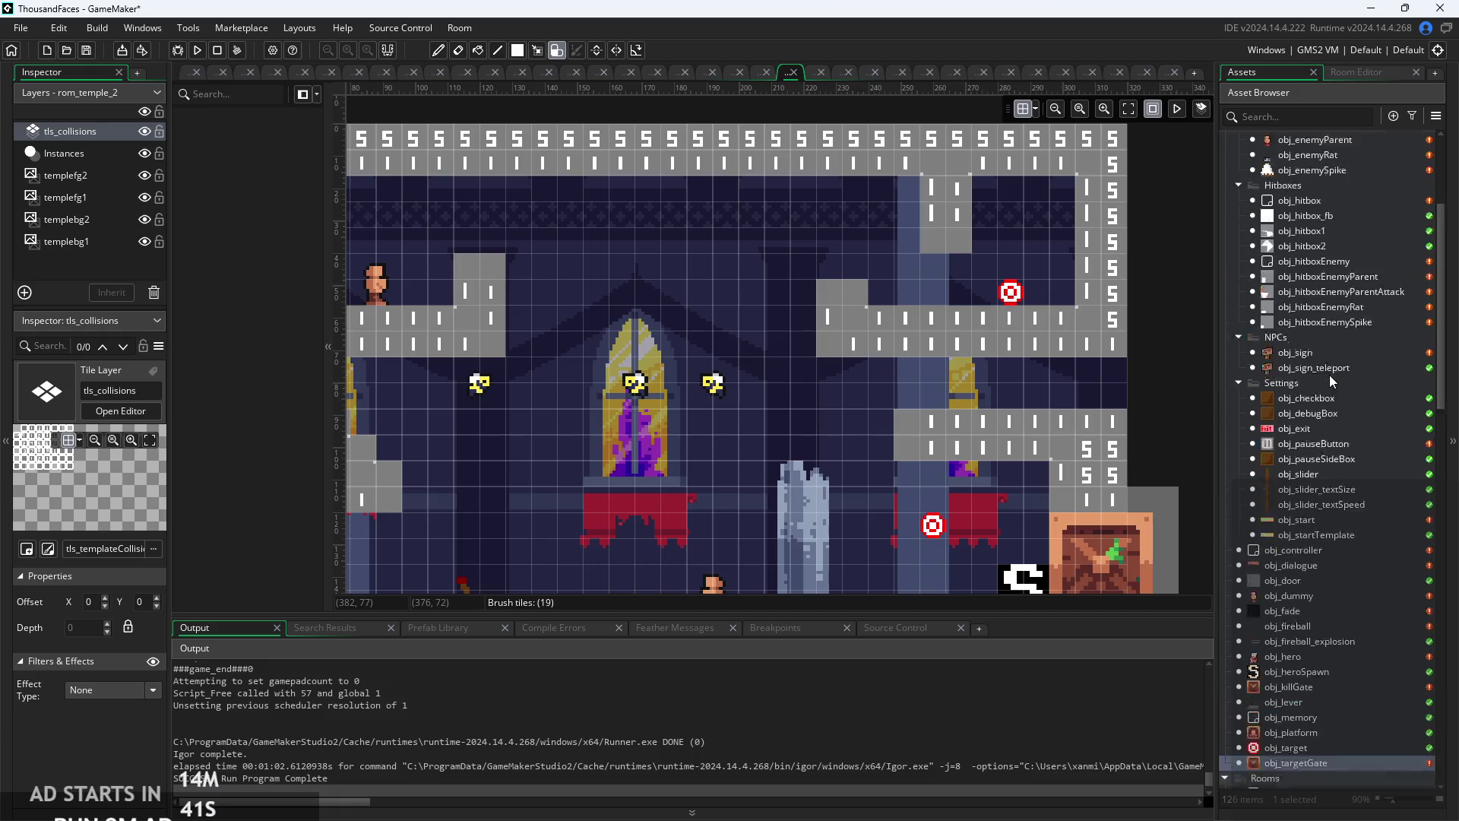
- Change hp=2 to hp=1 in obj_enemyRat's Create event
double_click(1319, 342)
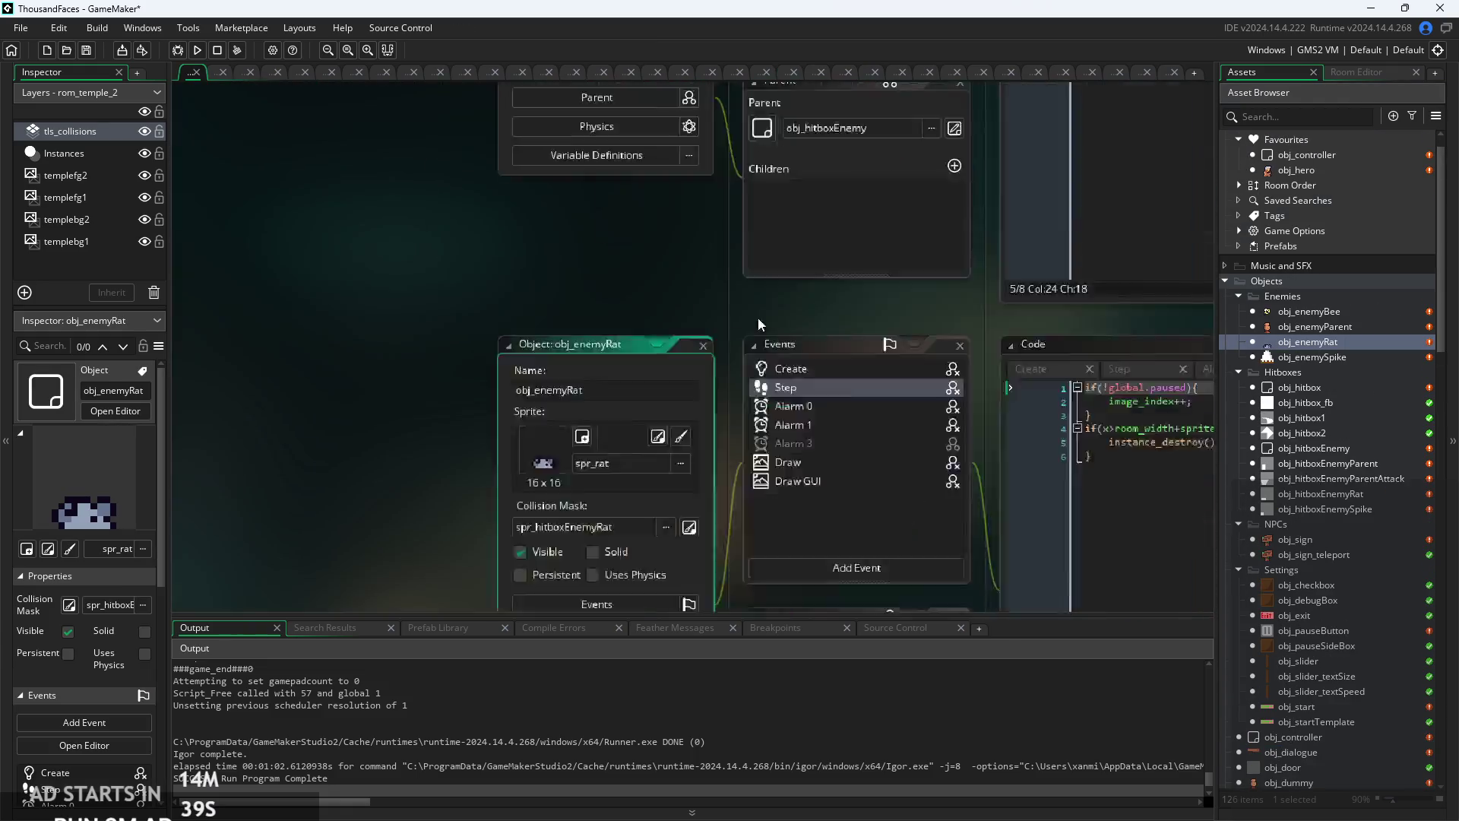
left_click(643, 145)
scroll(804, 323, "up", 5)
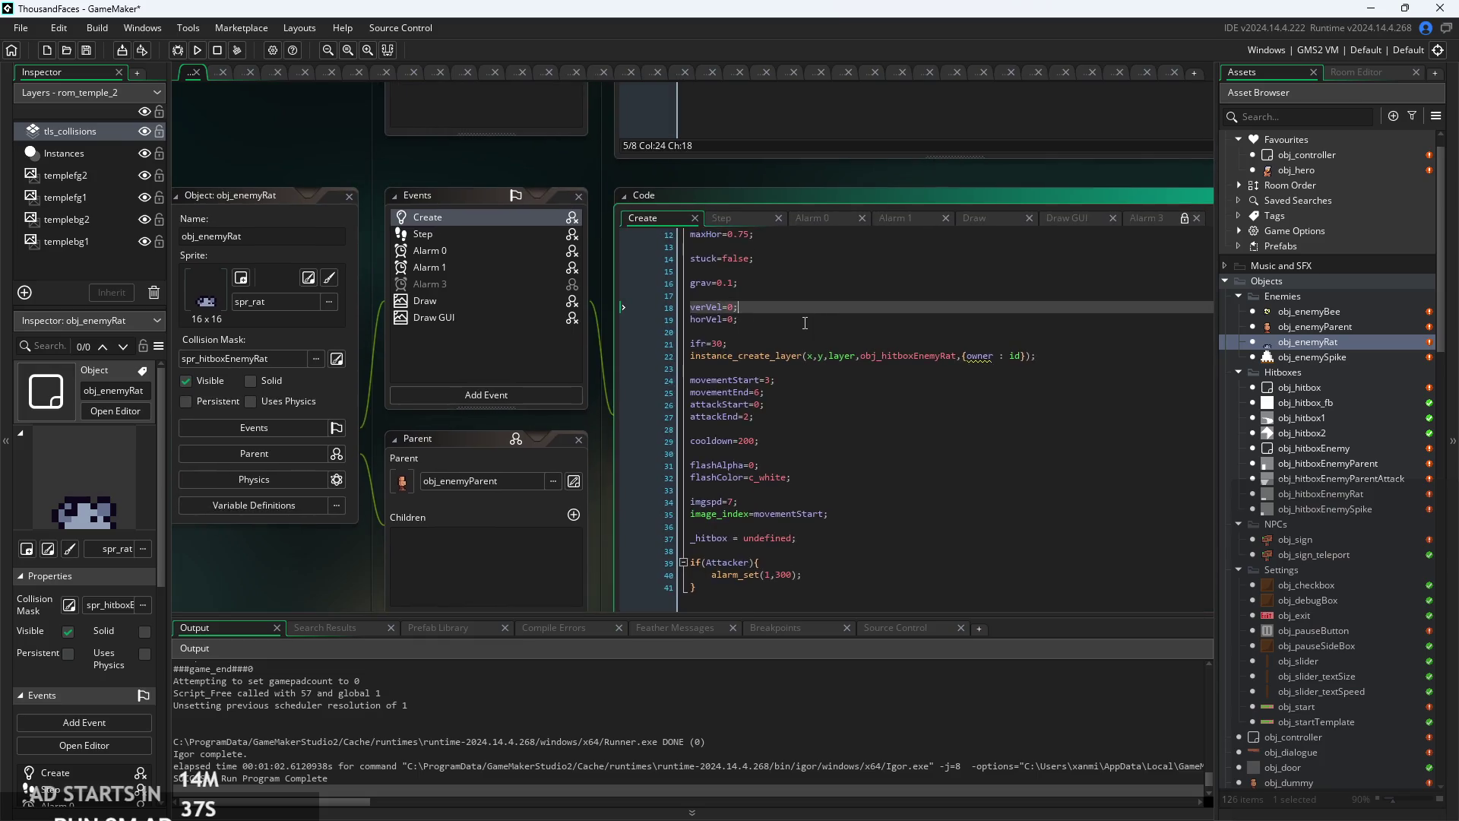
scroll(804, 323, "down", 3)
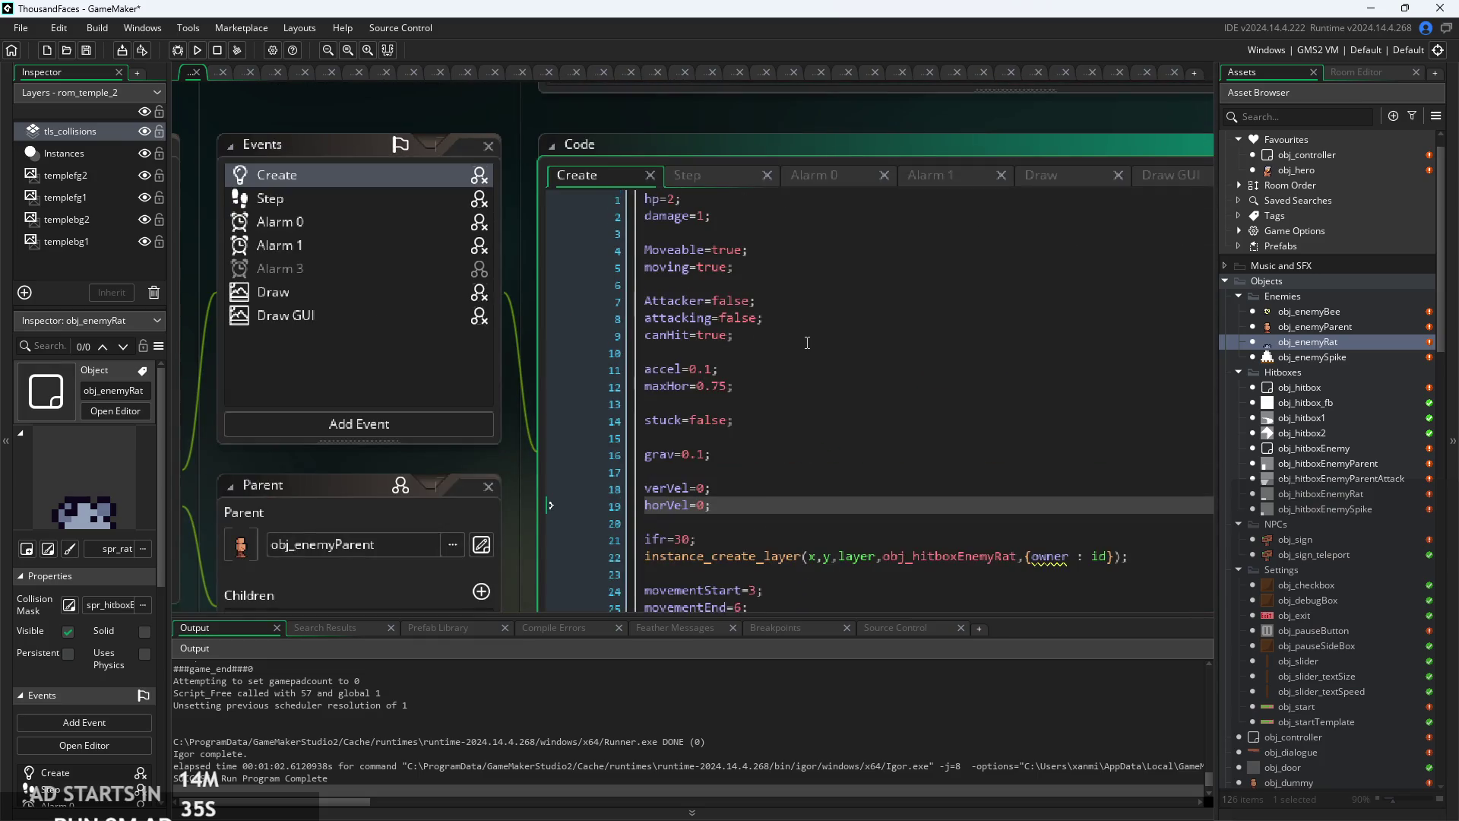
left_click(677, 200)
key("BackSpace")
type("1")
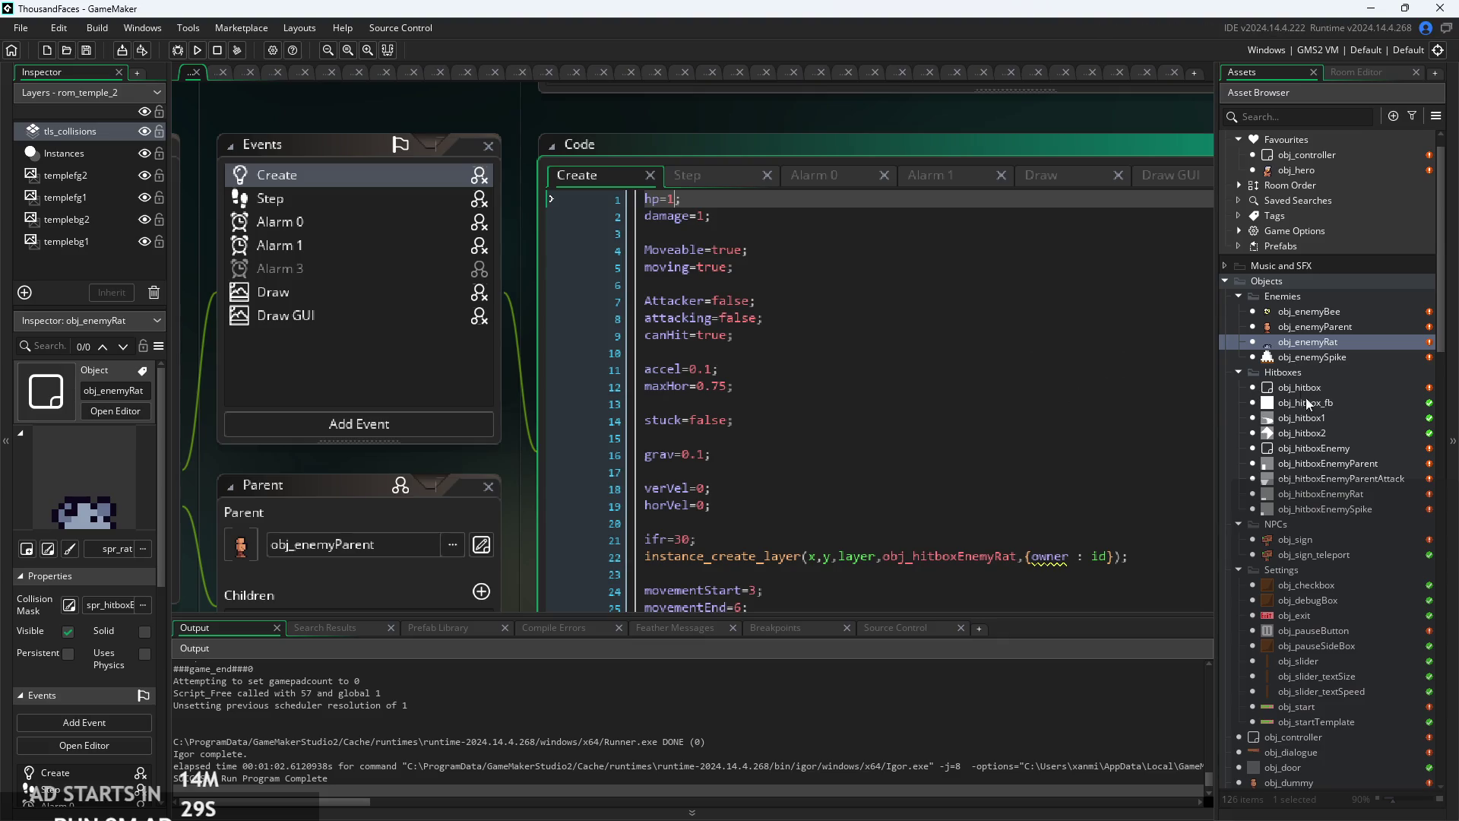
- Reopen the rom_temple_2 room from the Asset Browser
scroll(1325, 623, "down", 2)
scroll(1337, 456, "down", 10)
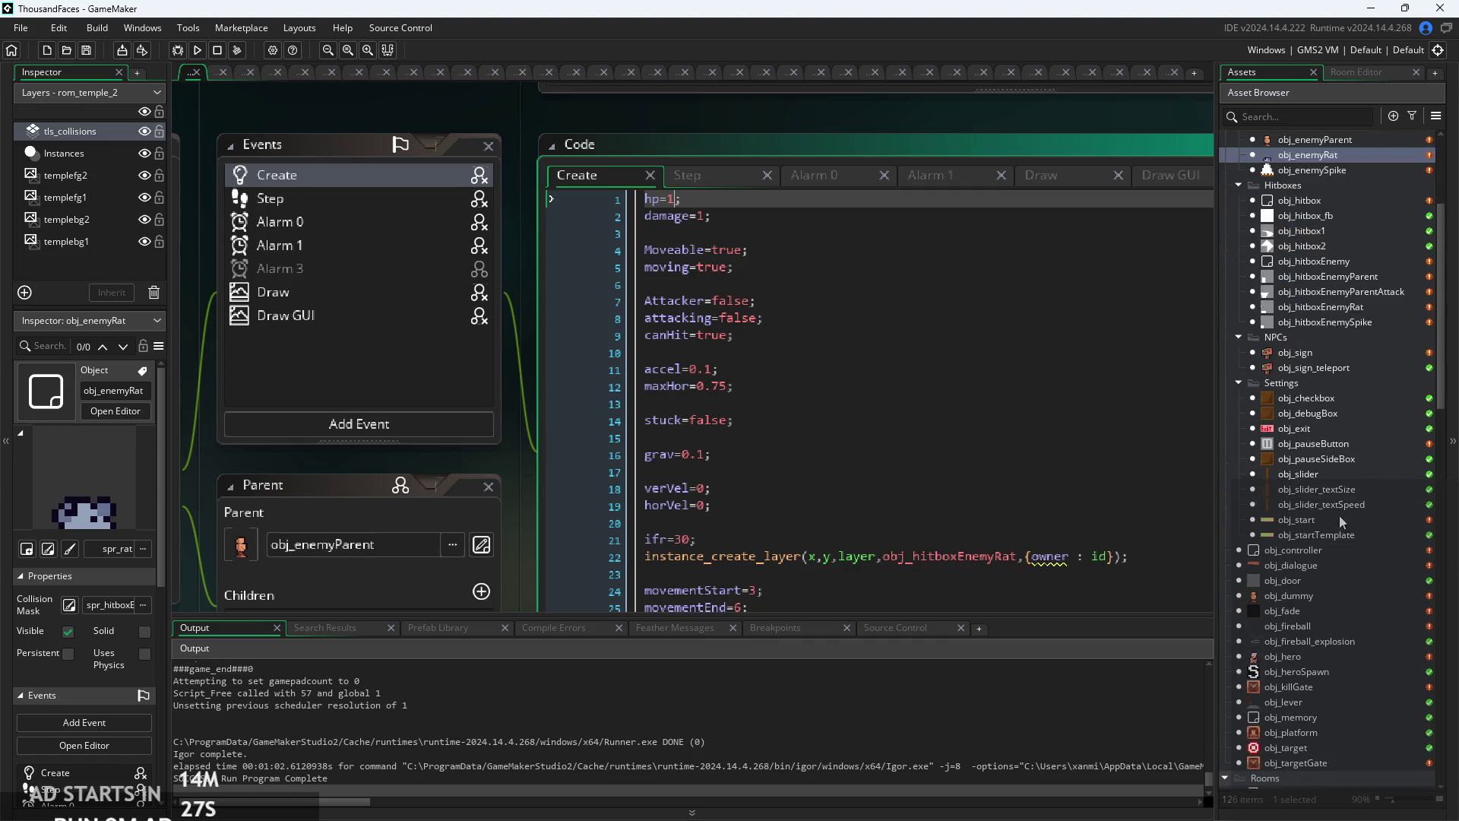
double_click(1328, 646)
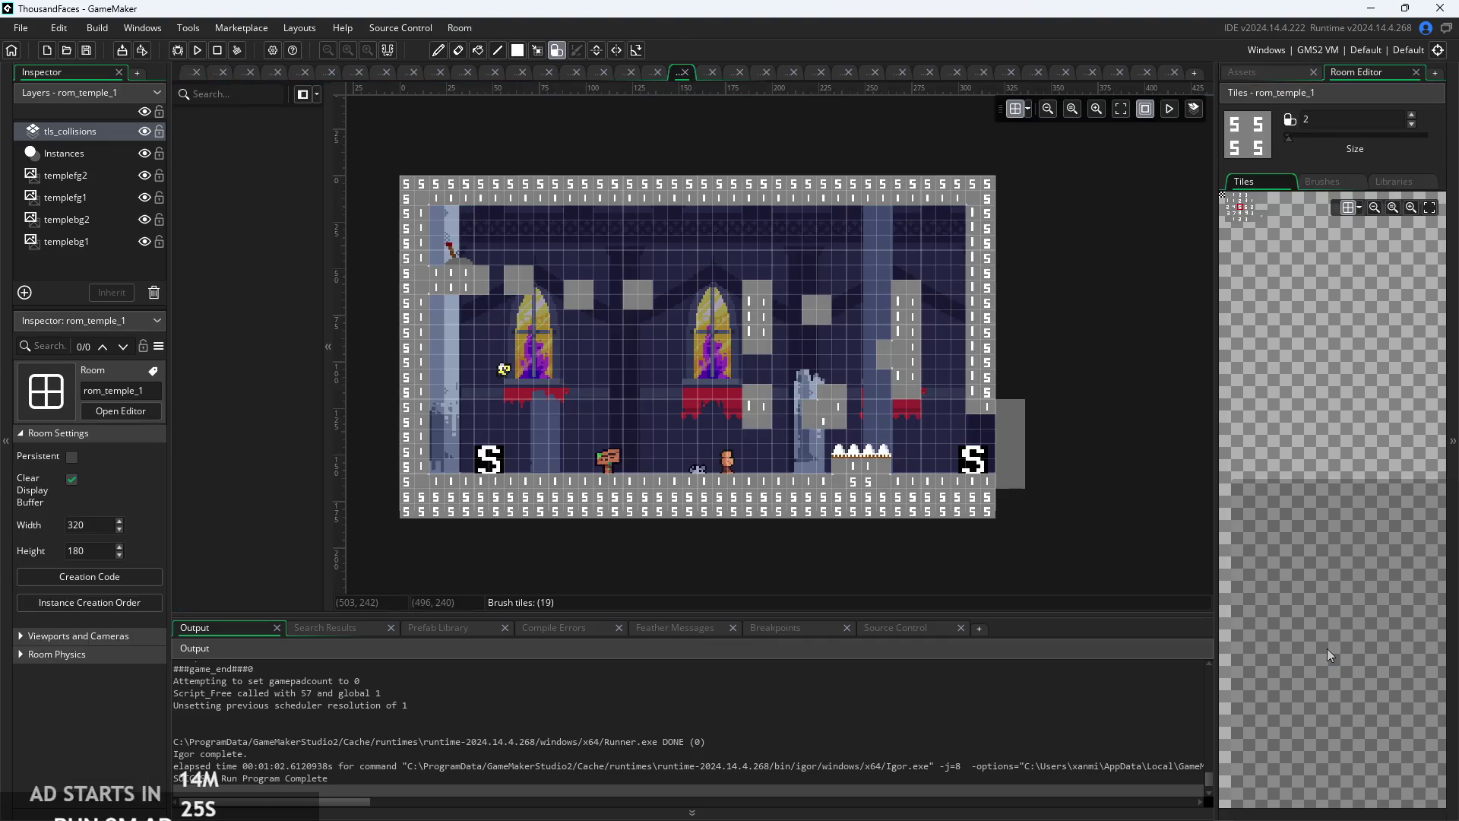
left_click(1264, 72)
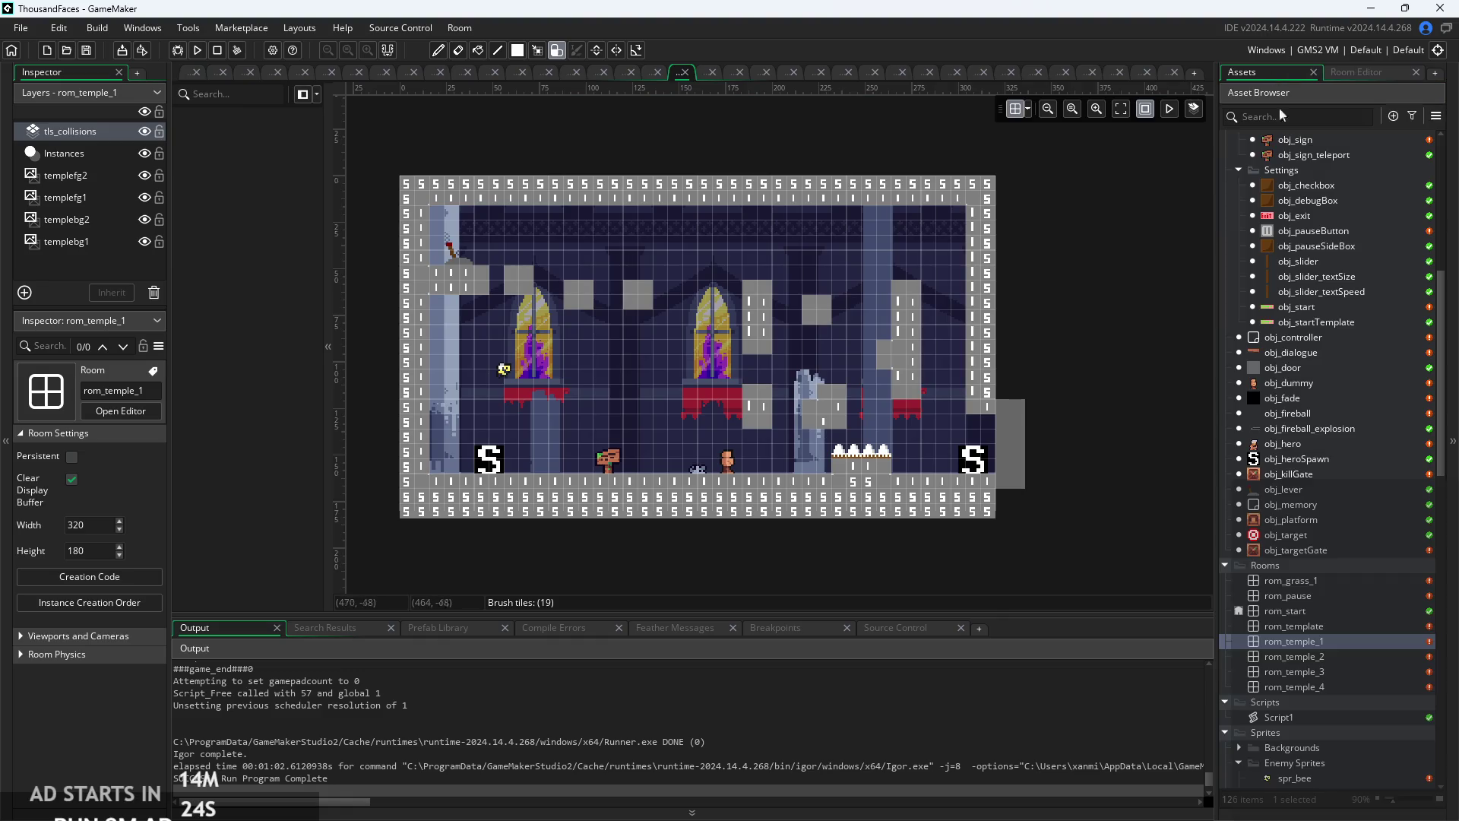
double_click(1307, 656)
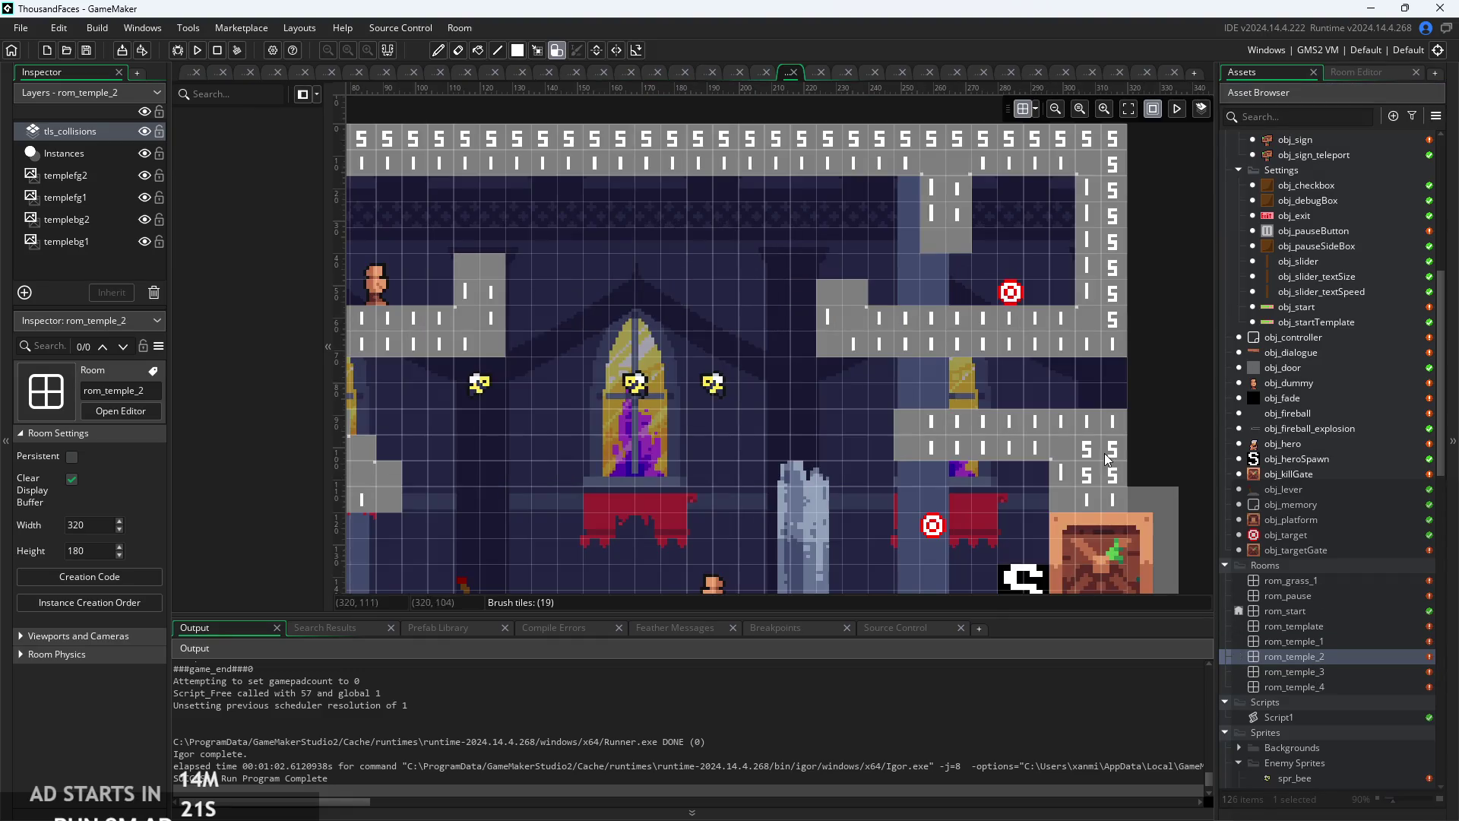
scroll(1323, 490, "up", 7)
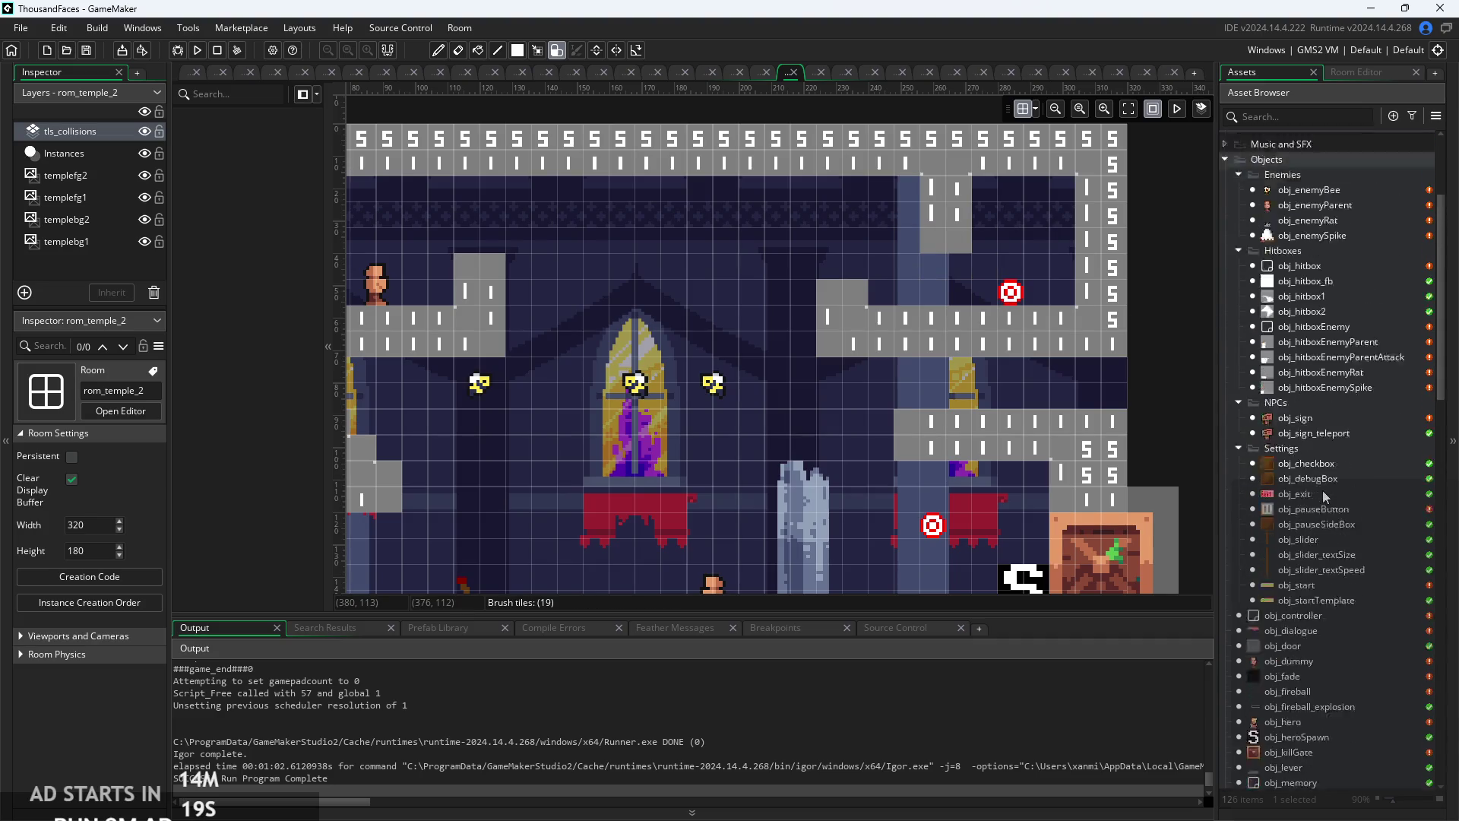
- Place four obj_enemyRat instances in a row along the upper right ledge
mouse_move(1316, 280)
left_mouse_down()
mouse_move(932, 299)
mouse_move(1339, 282)
mouse_move(619, 261)
left_mouse_up()
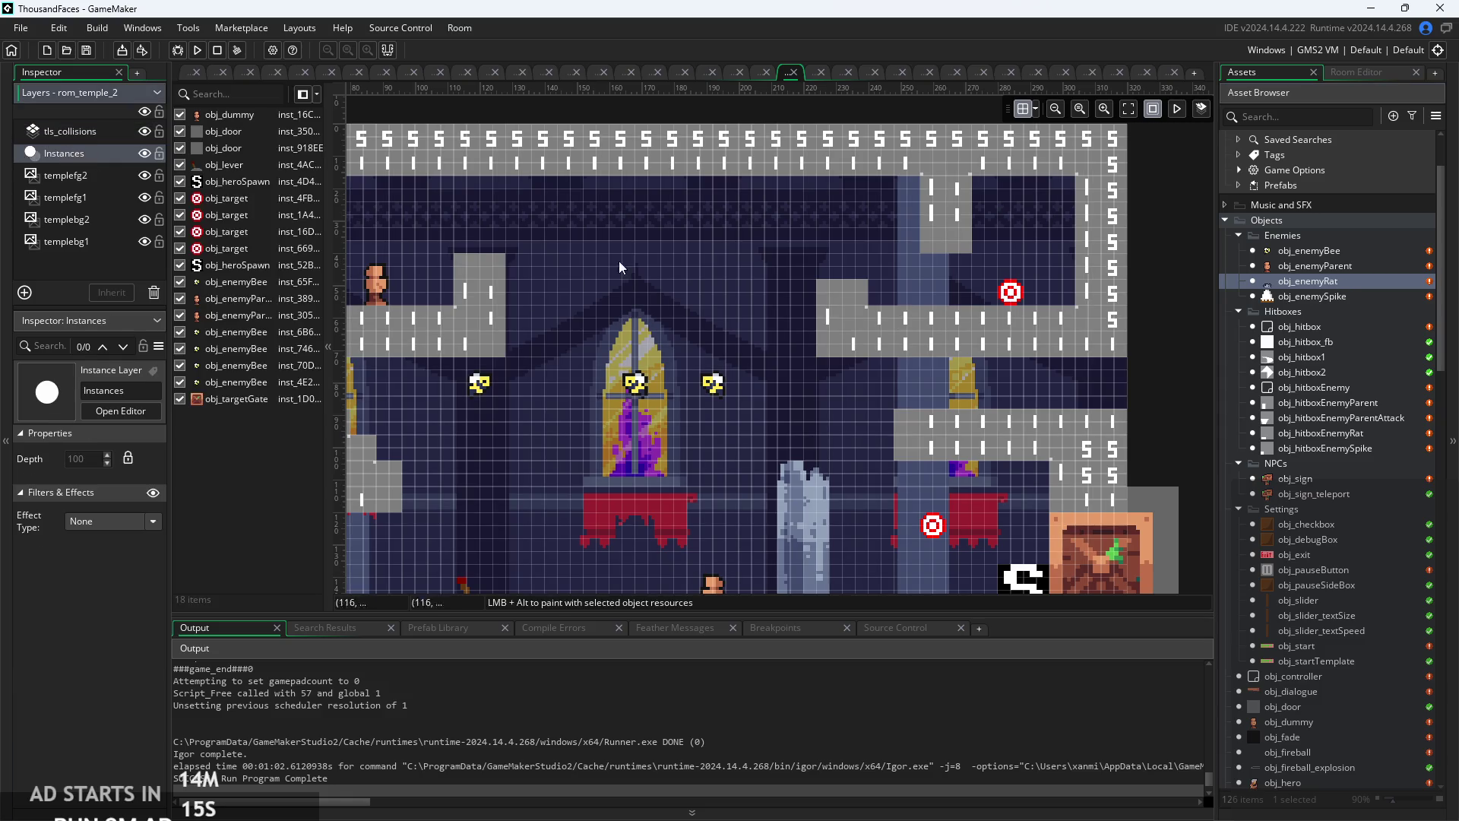
mouse_move(1350, 285)
left_mouse_down()
mouse_move(895, 281)
mouse_move(915, 300)
left_mouse_up()
left_click(910, 306, "alt")
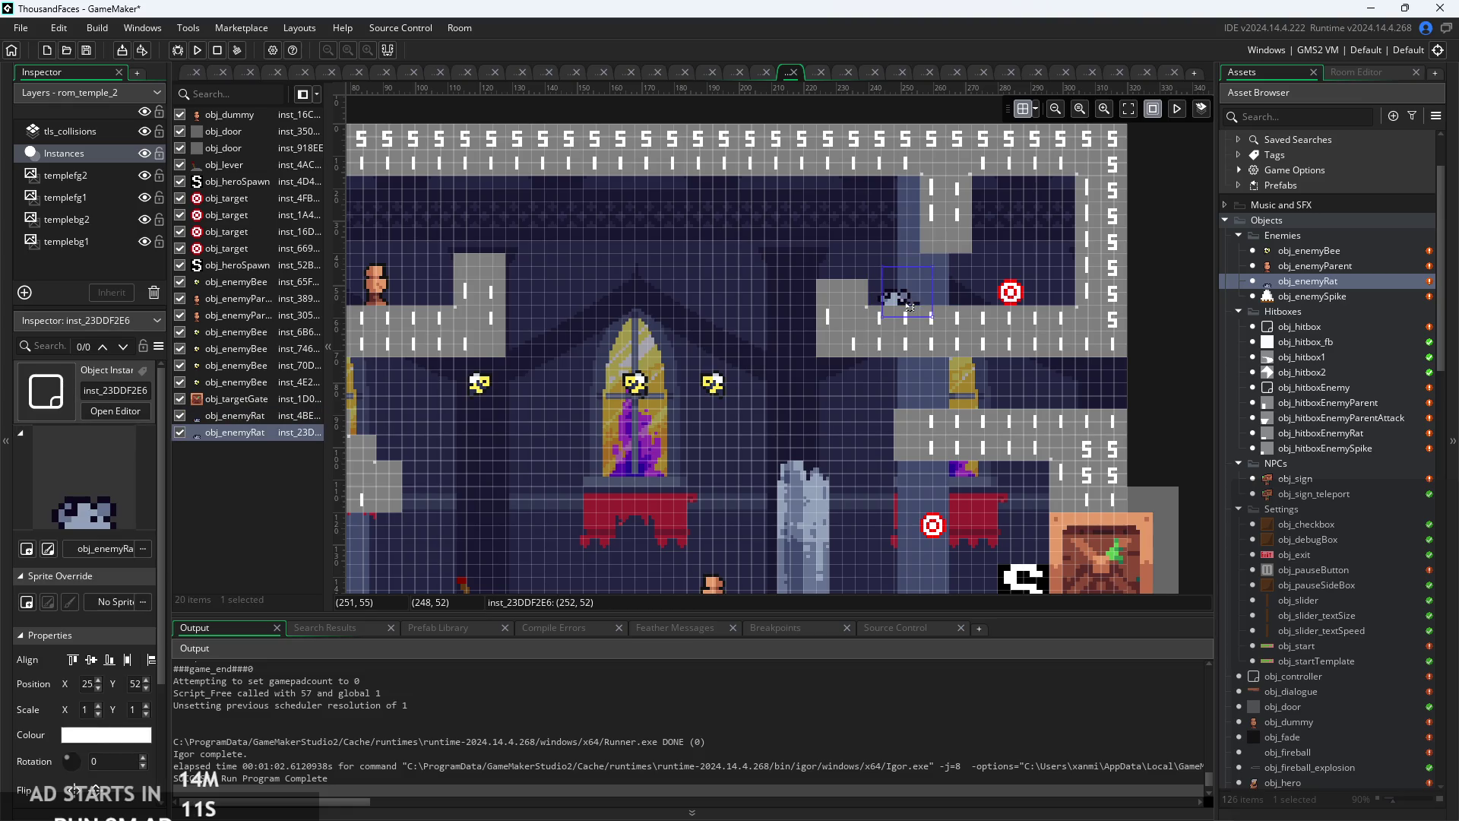
left_click(953, 306, "alt")
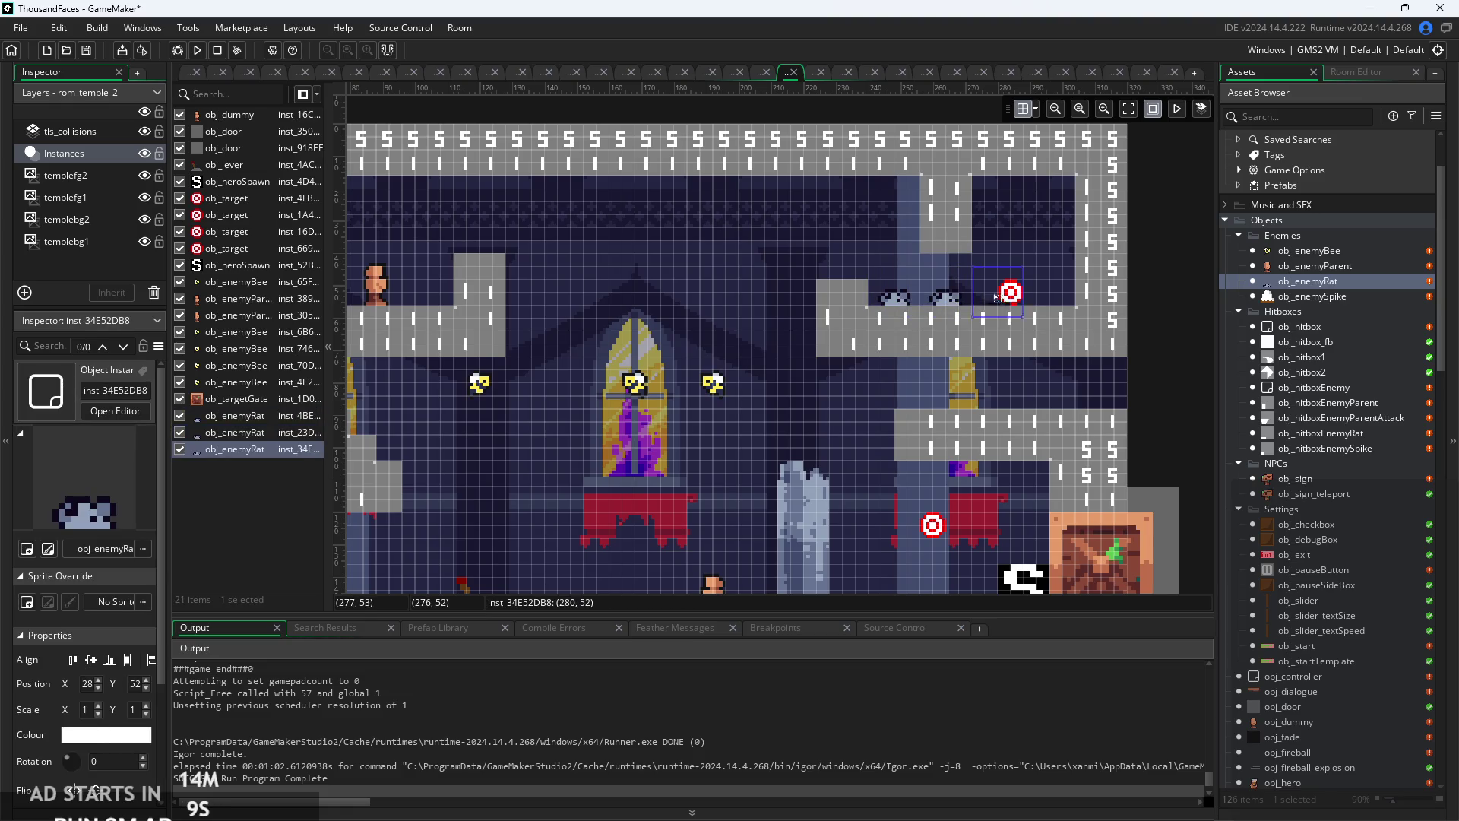
left_click(1018, 318, "alt")
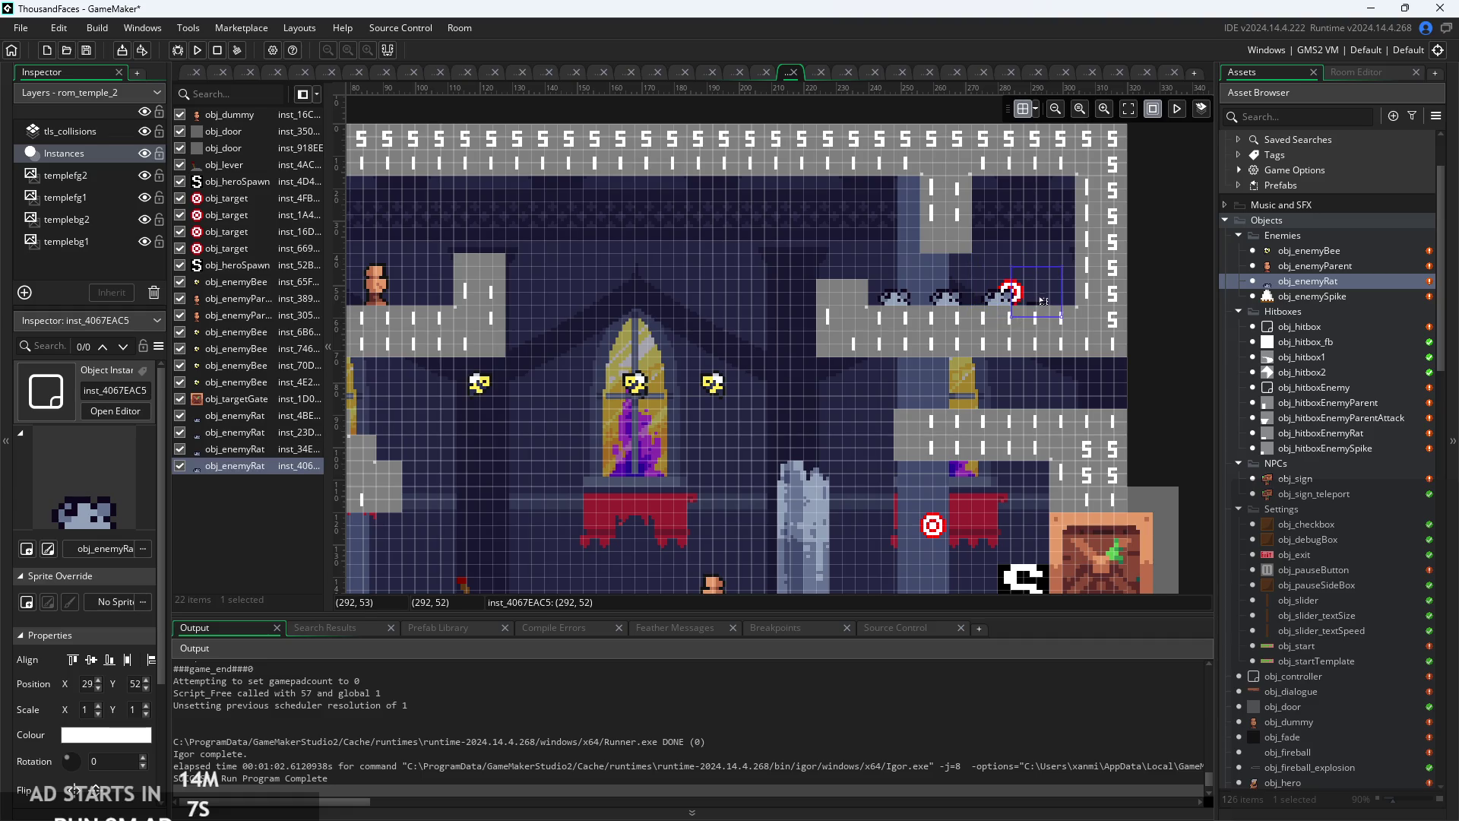
left_click(1006, 341)
scroll(955, 426, "up", 3)
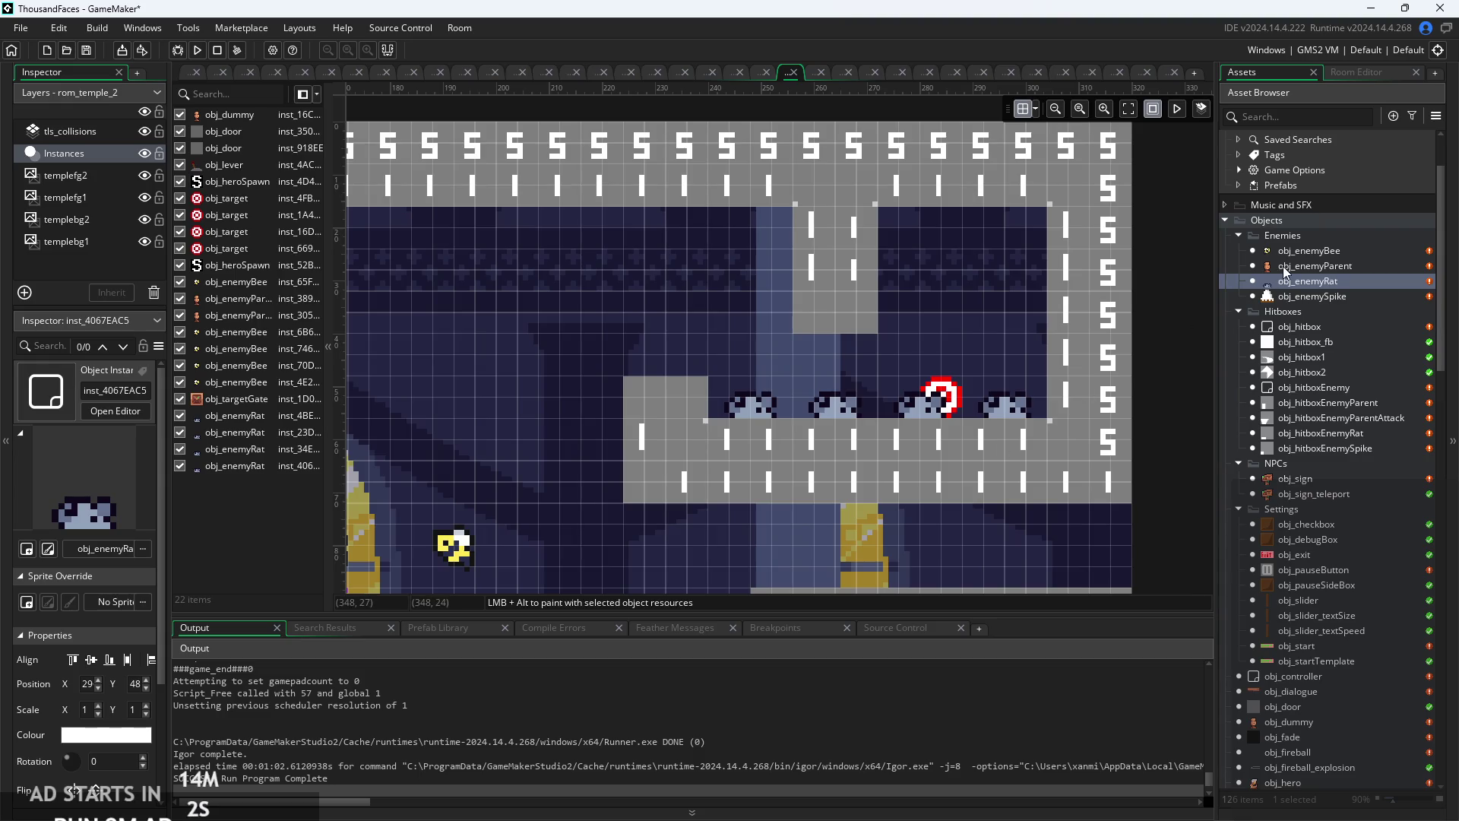
left_click_drag(860, 450, 1002, 416)
scroll(1001, 416, "down", 3)
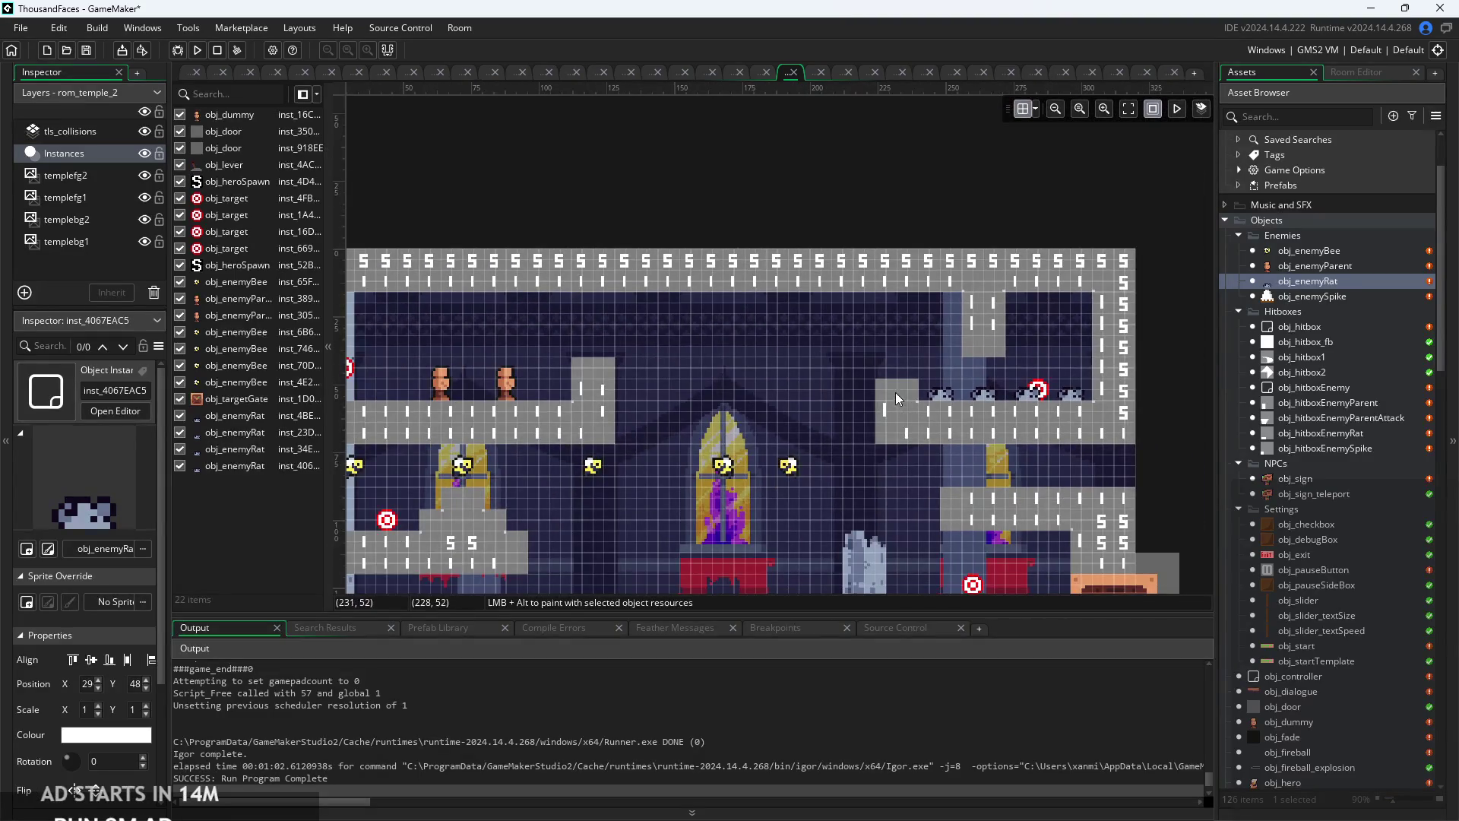
- On tls_collisions, erase and repaint the blocks at the ledge's left end, stepping down
left_click(70, 130)
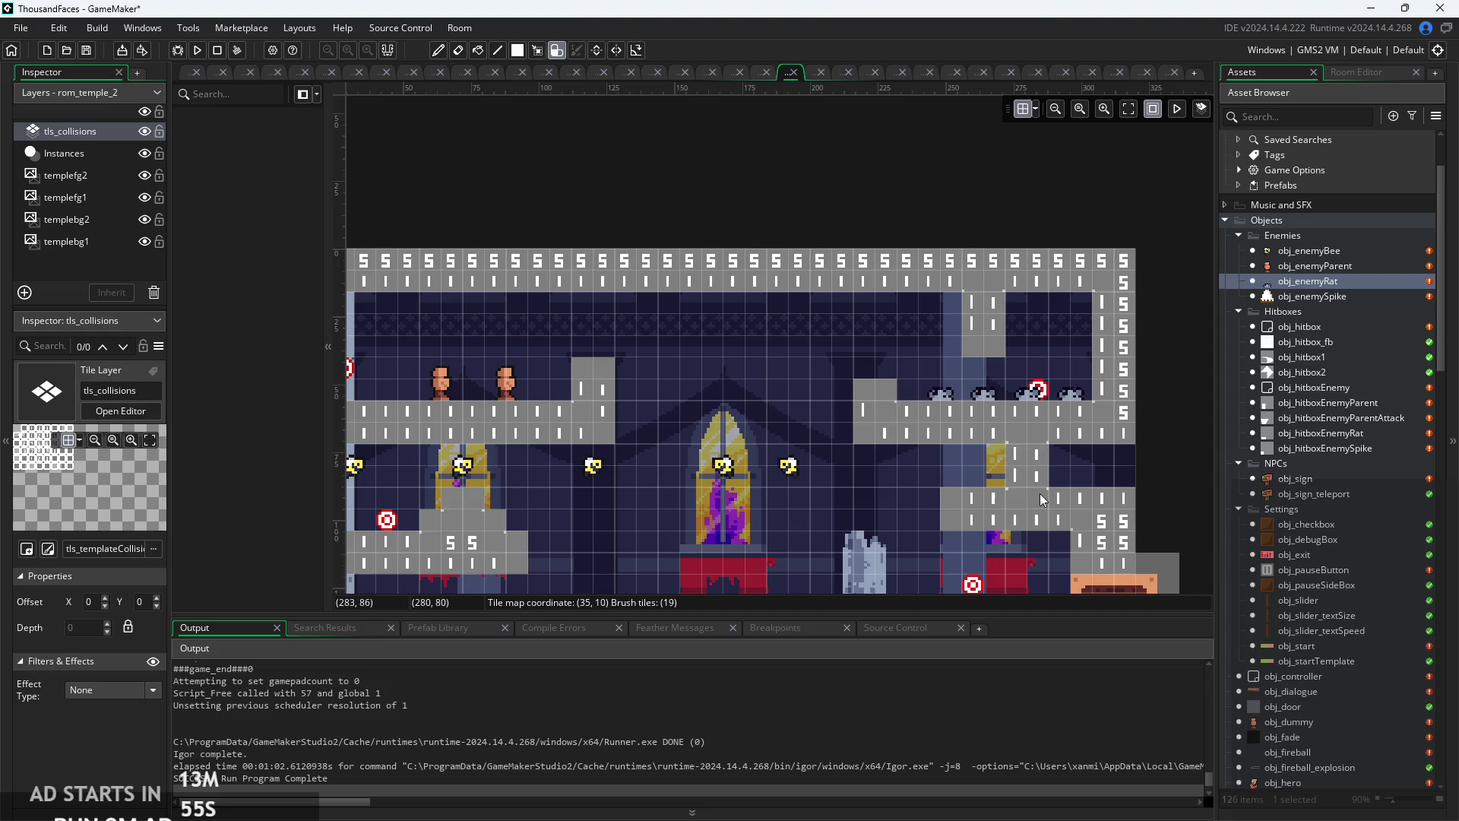
scroll(836, 463, "down", 2)
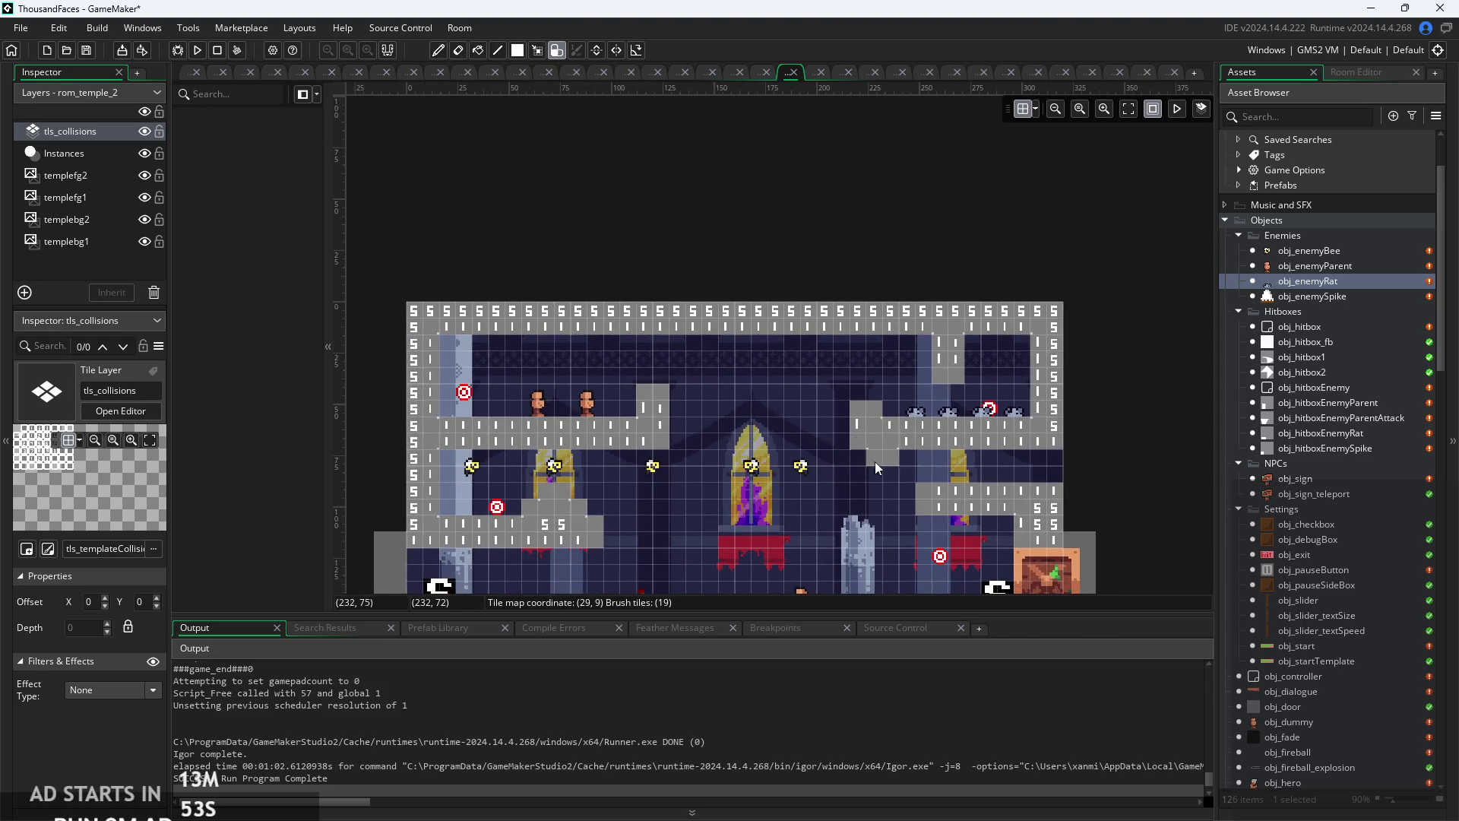
scroll(831, 494, "up", 2)
left_click_drag(874, 454, 878, 447)
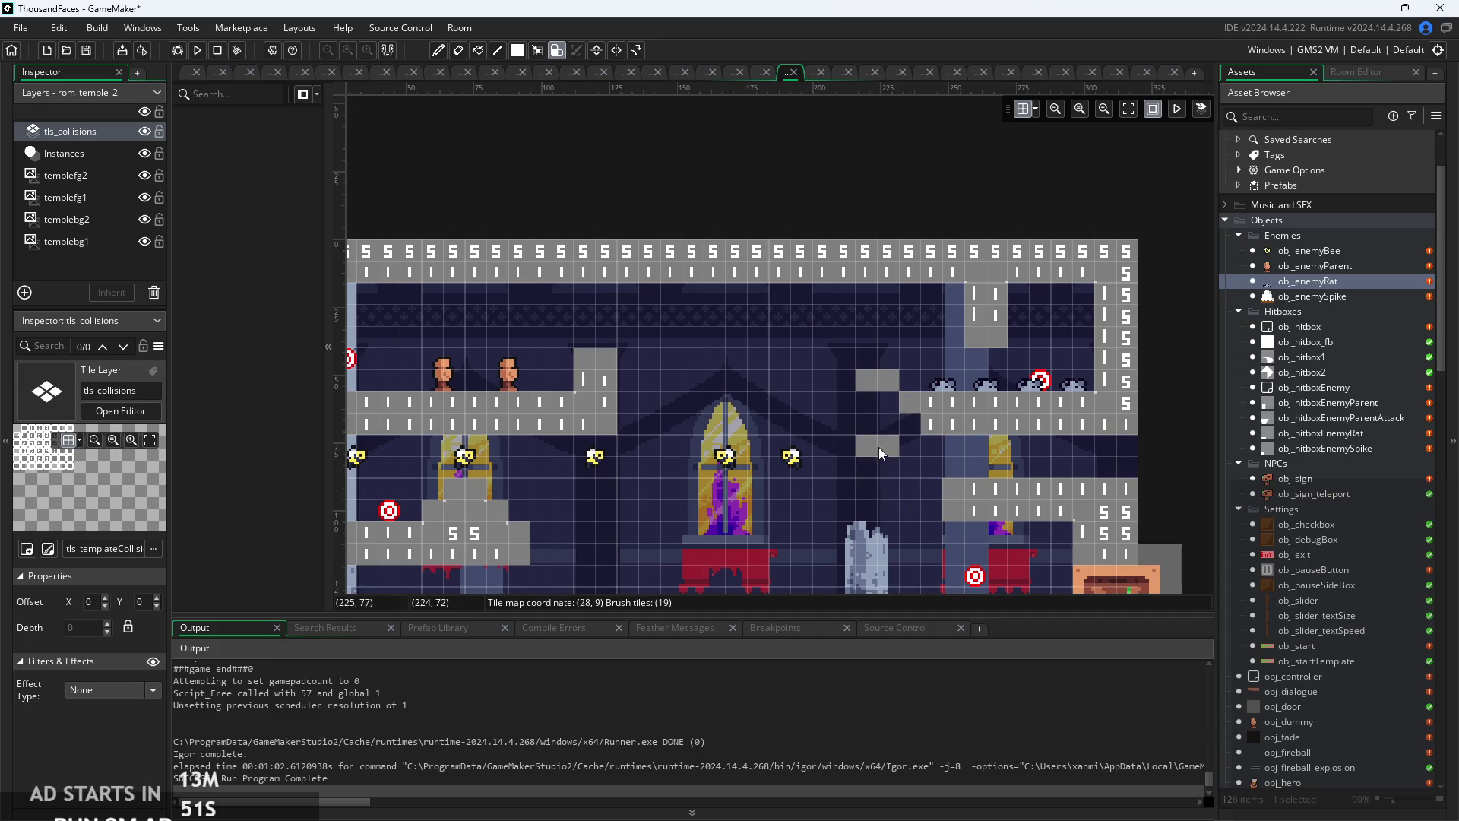
left_click_drag(870, 395, 889, 456)
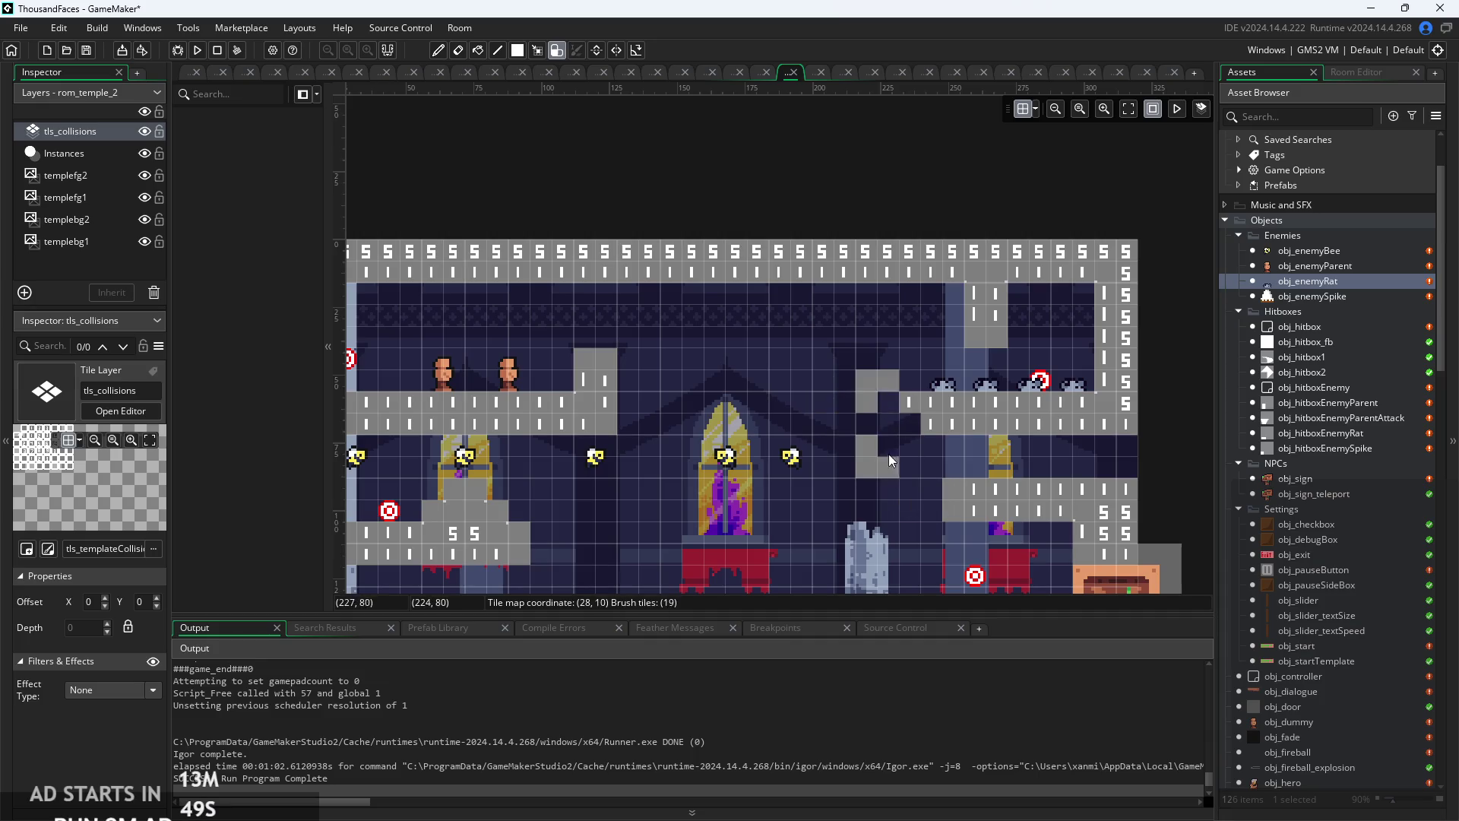
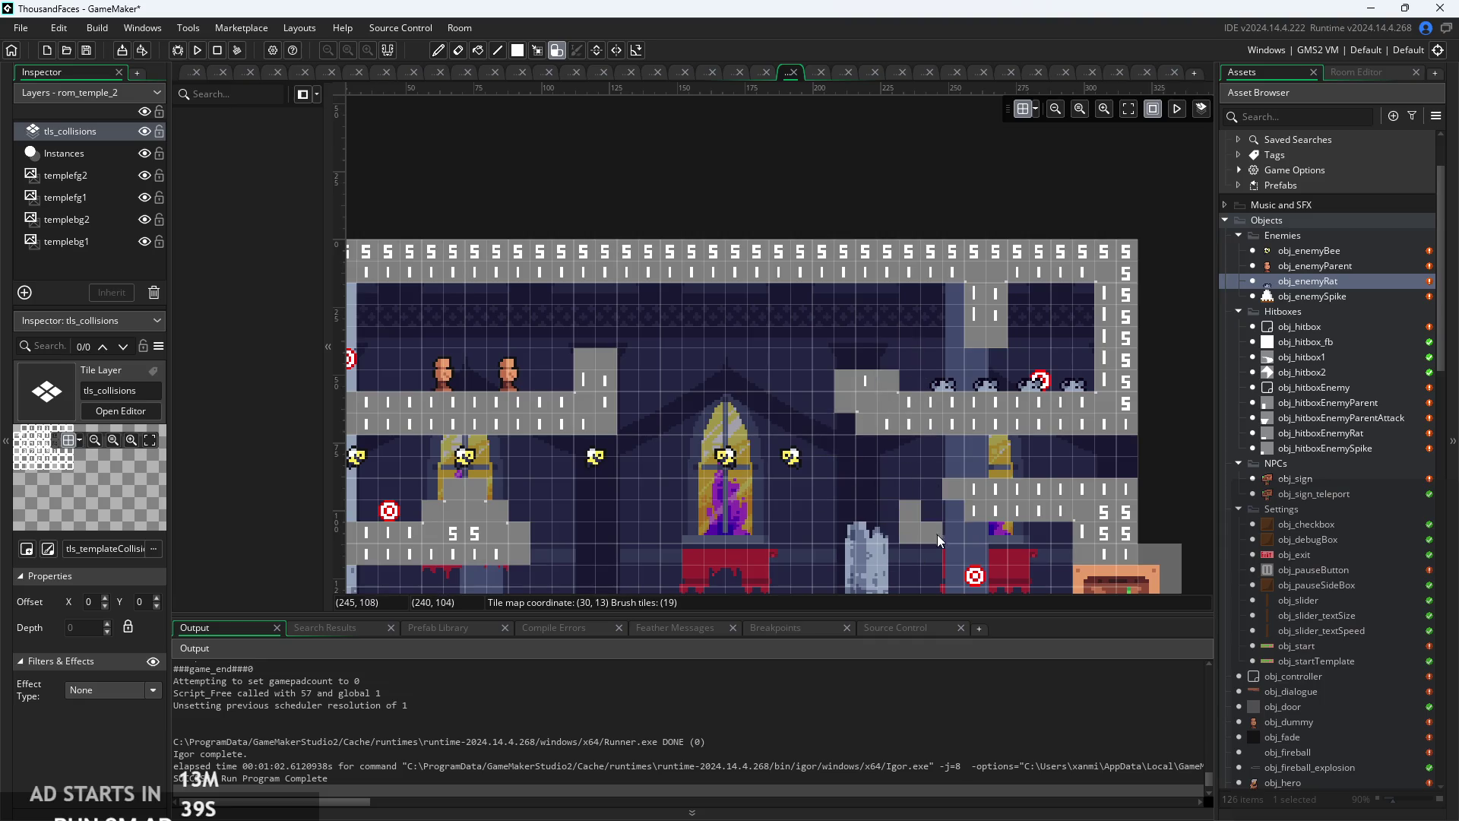
- Paint three collision tiles beside the central window and left of the red banner, then run the game
scroll(924, 495, "up", 5)
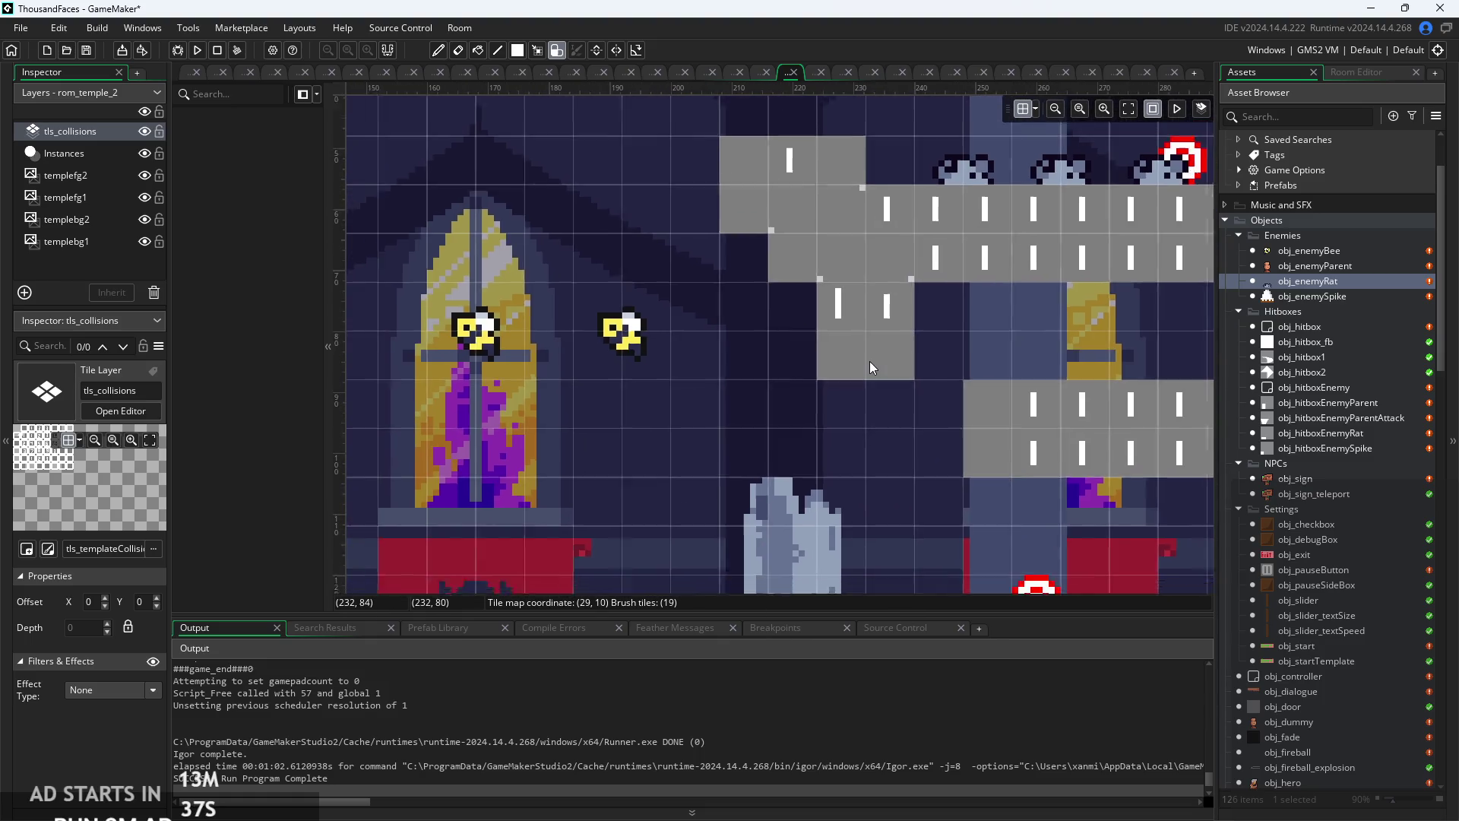
scroll(870, 362, "down", 2)
scroll(864, 390, "up", 3)
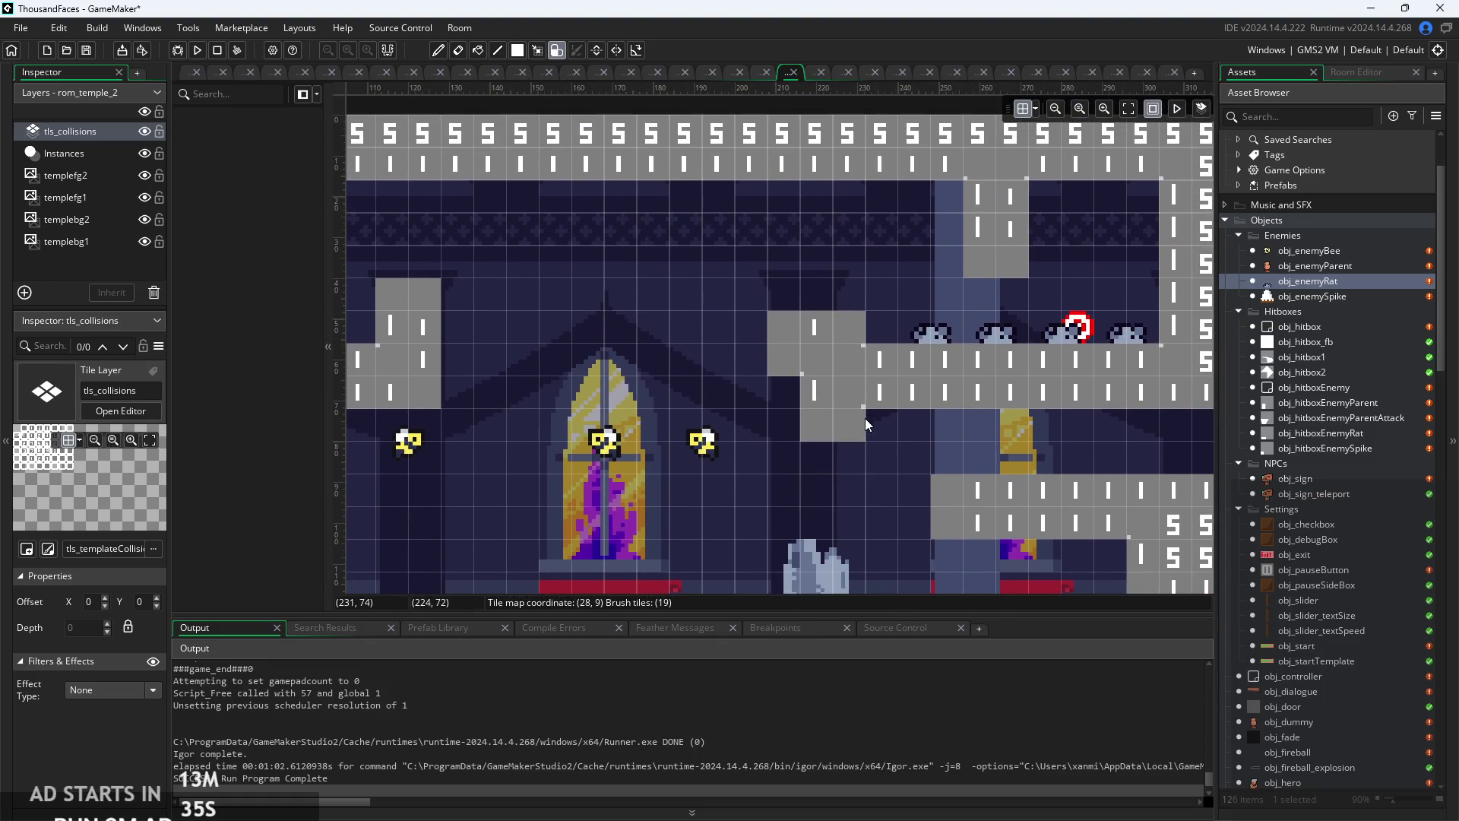
scroll(868, 480, "down", 2)
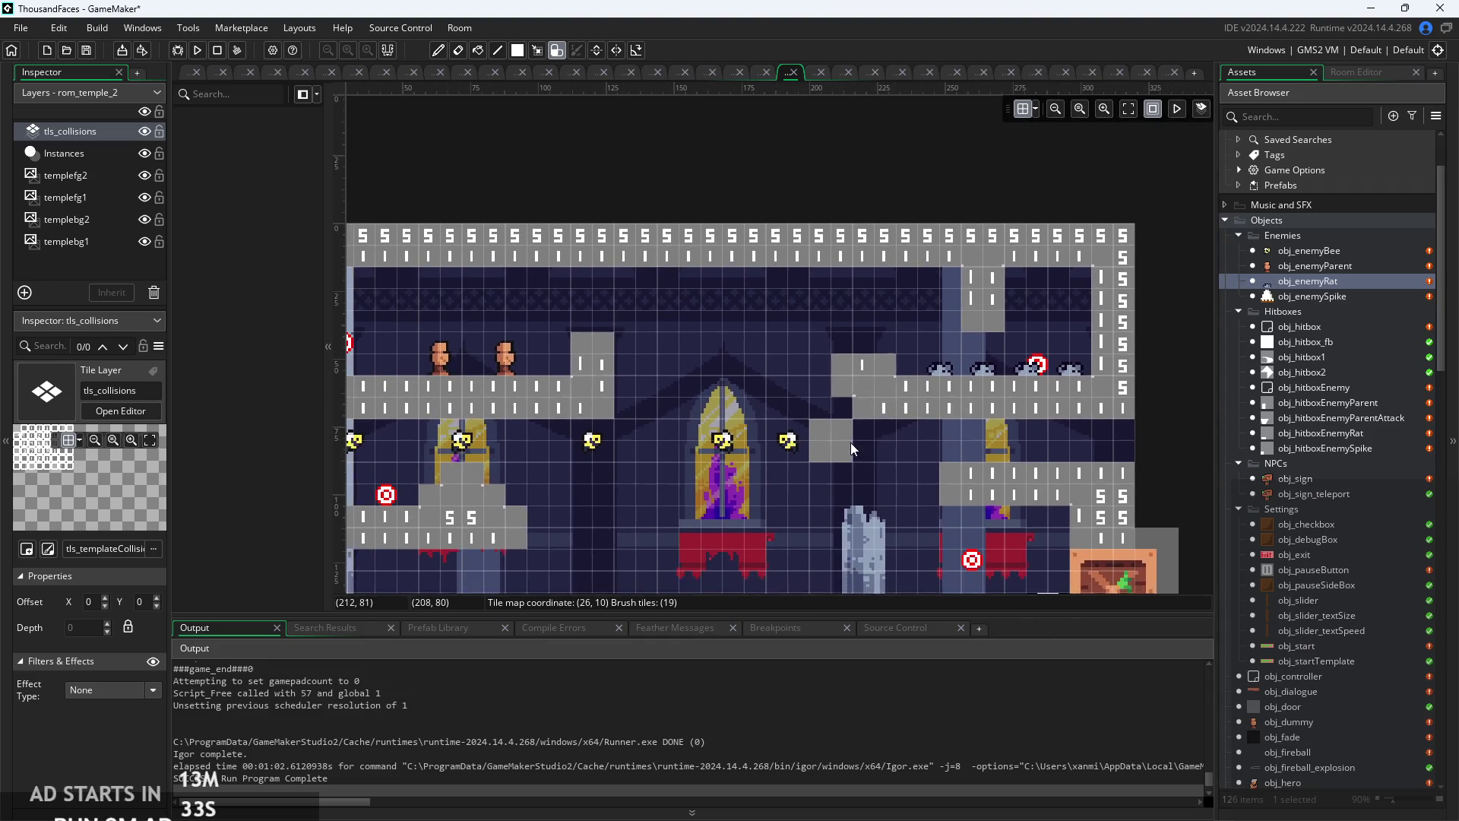
scroll(851, 442, "down", 1)
scroll(851, 391, "up", 1)
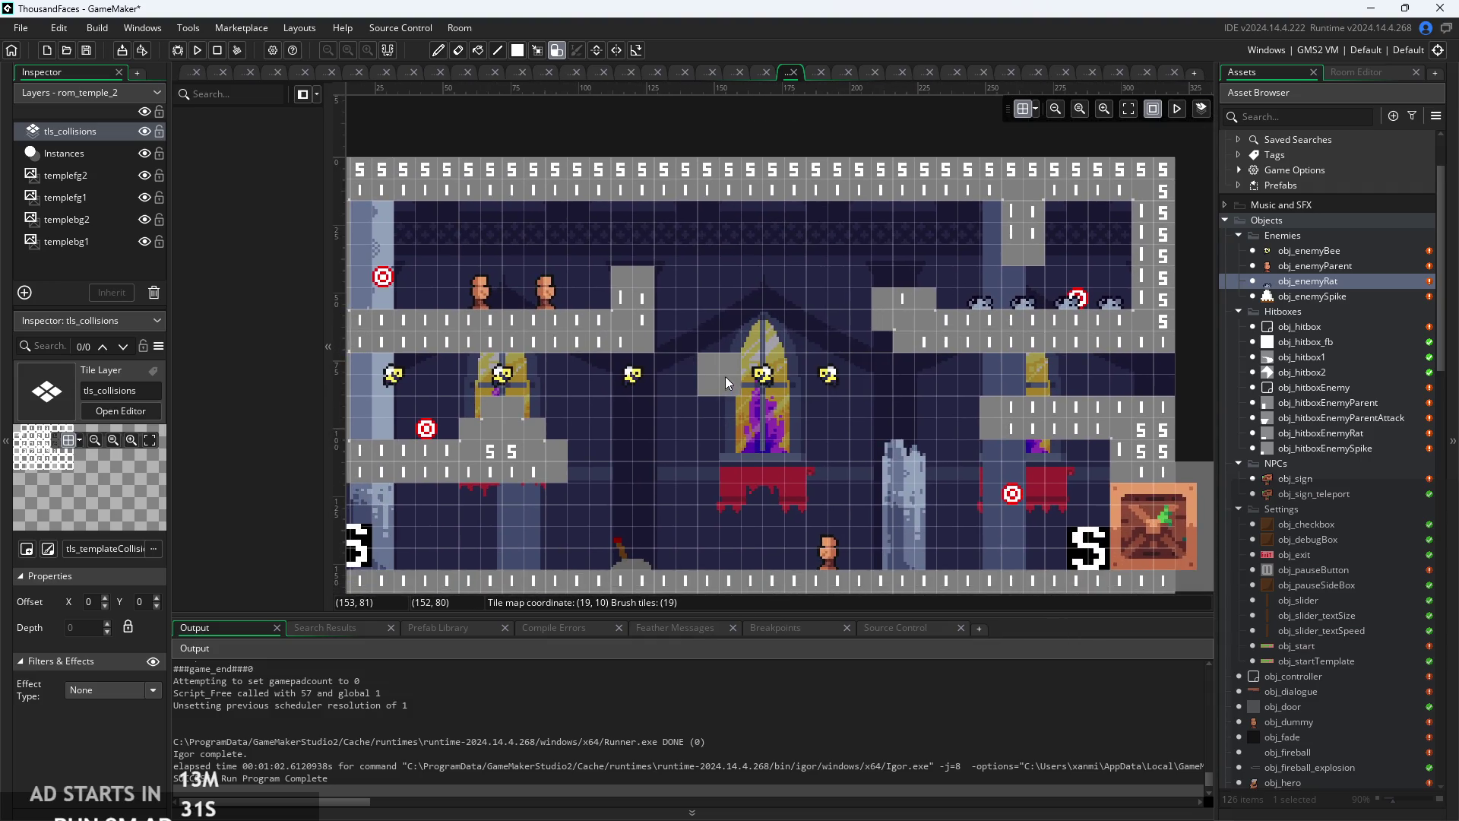
left_click(734, 343)
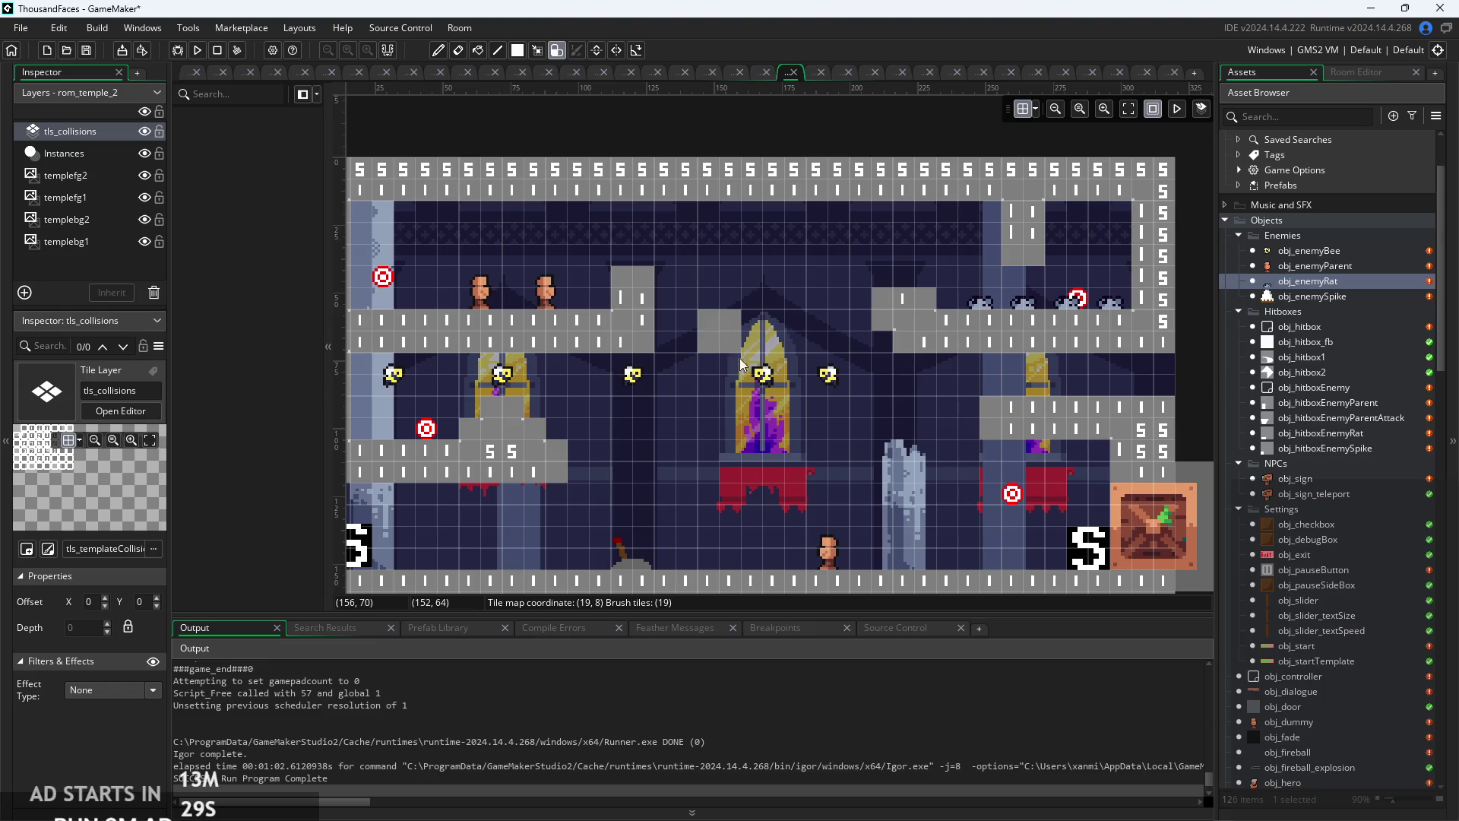
left_click(810, 433)
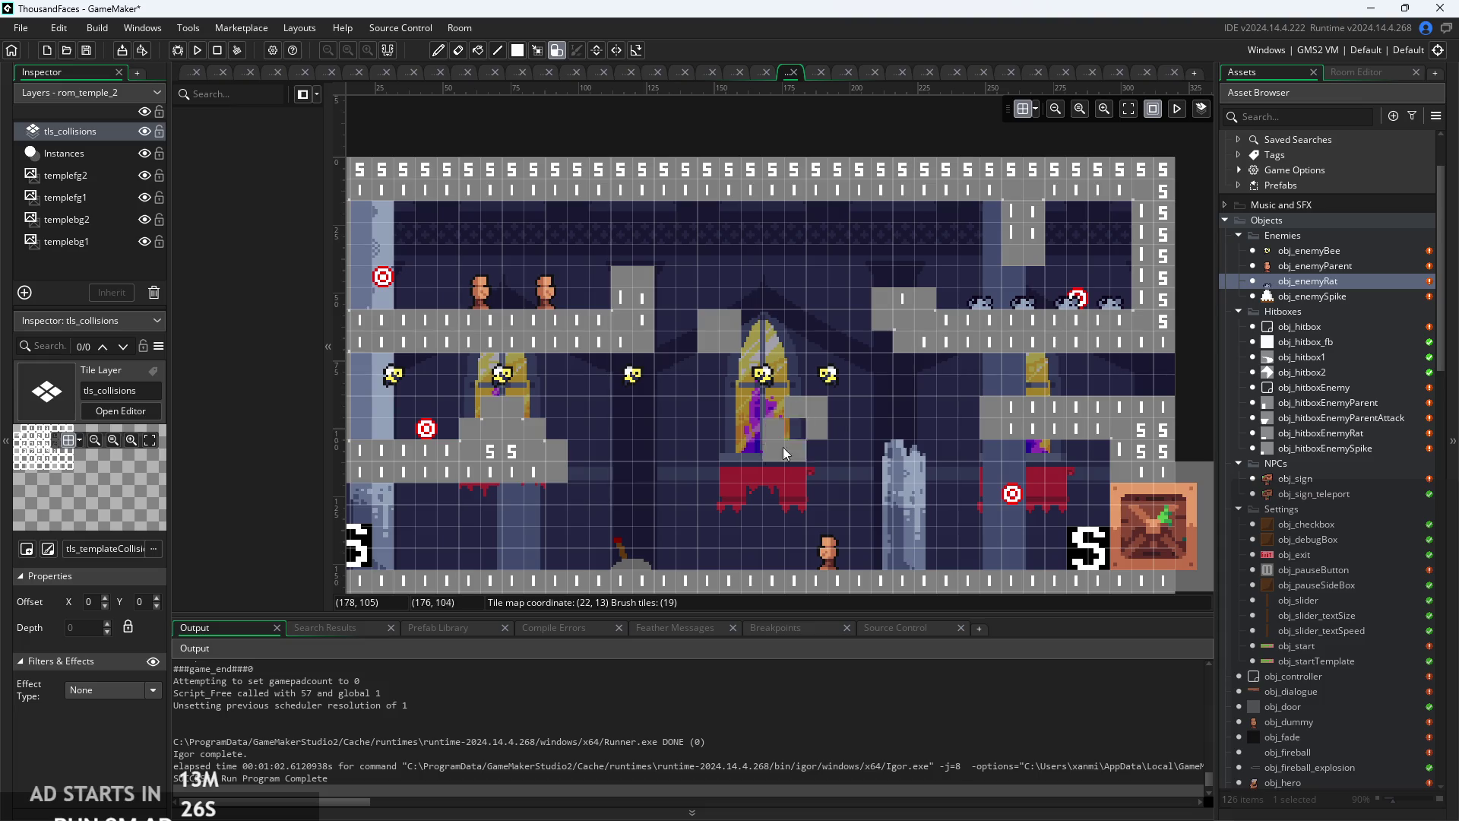
left_click(700, 490)
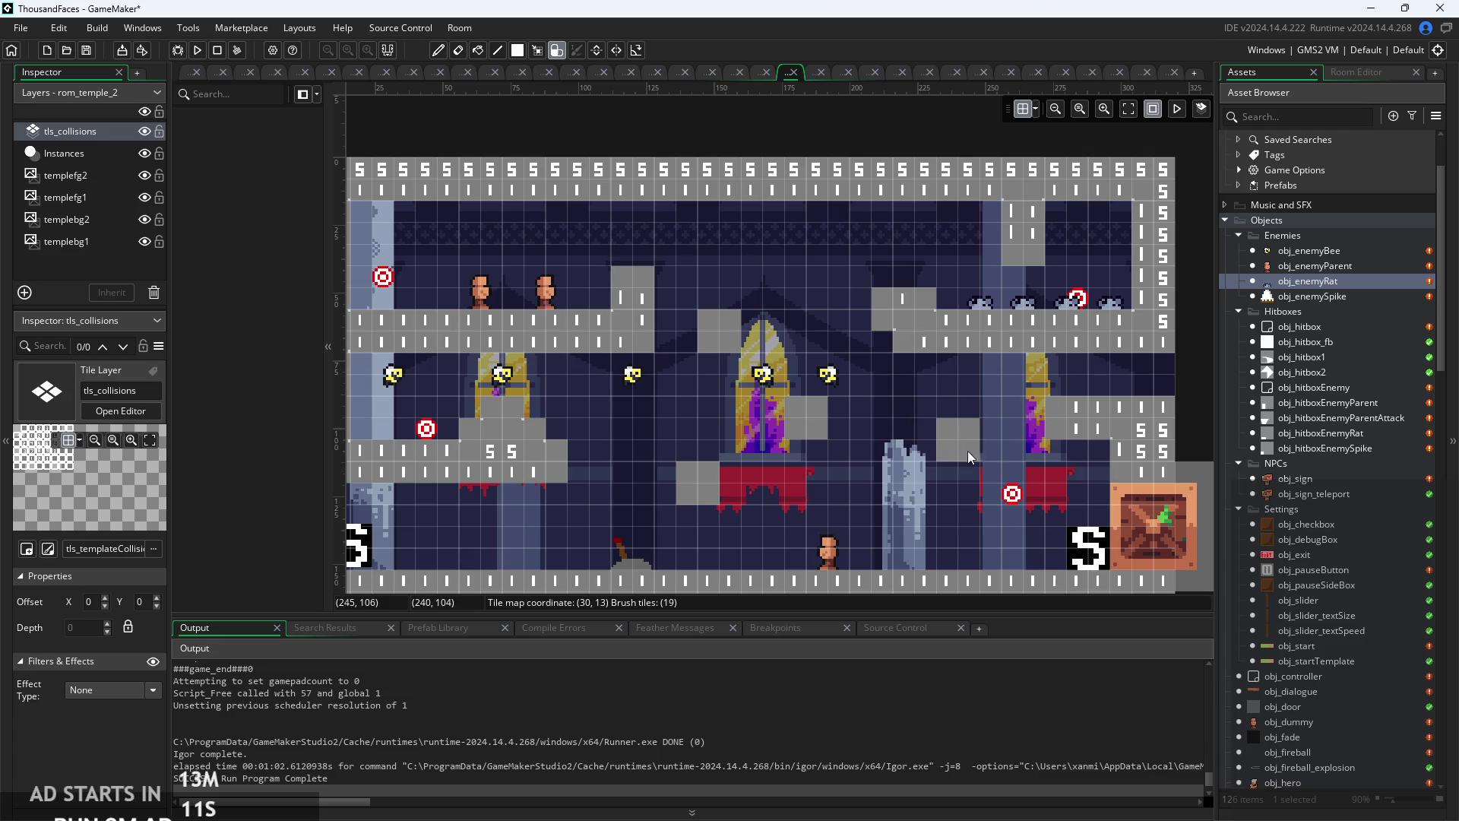
key("F5")
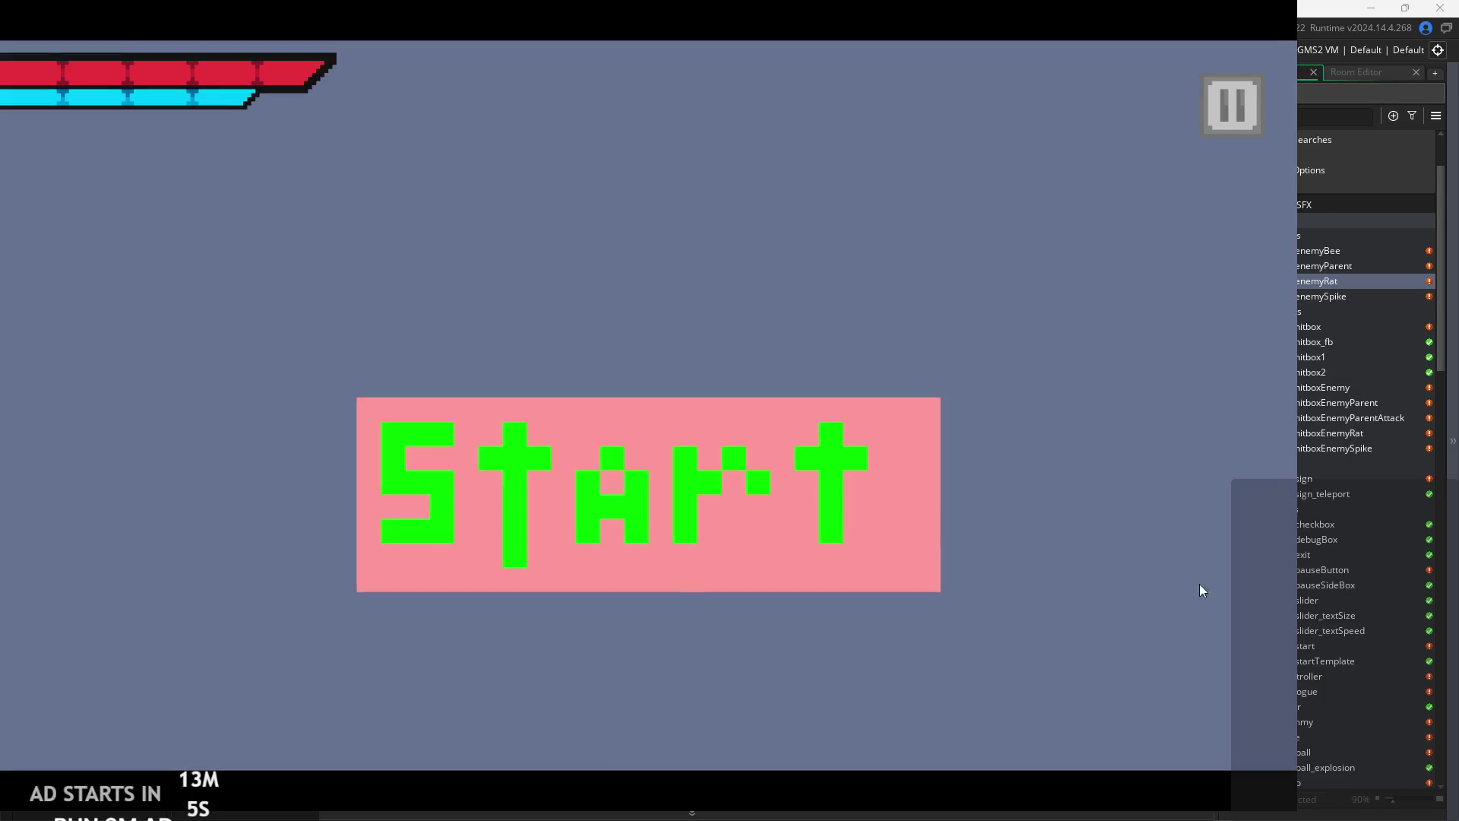
- Start the game from the title screen and run the hero right to the wall
left_click(881, 526)
key("space")
key("Right")
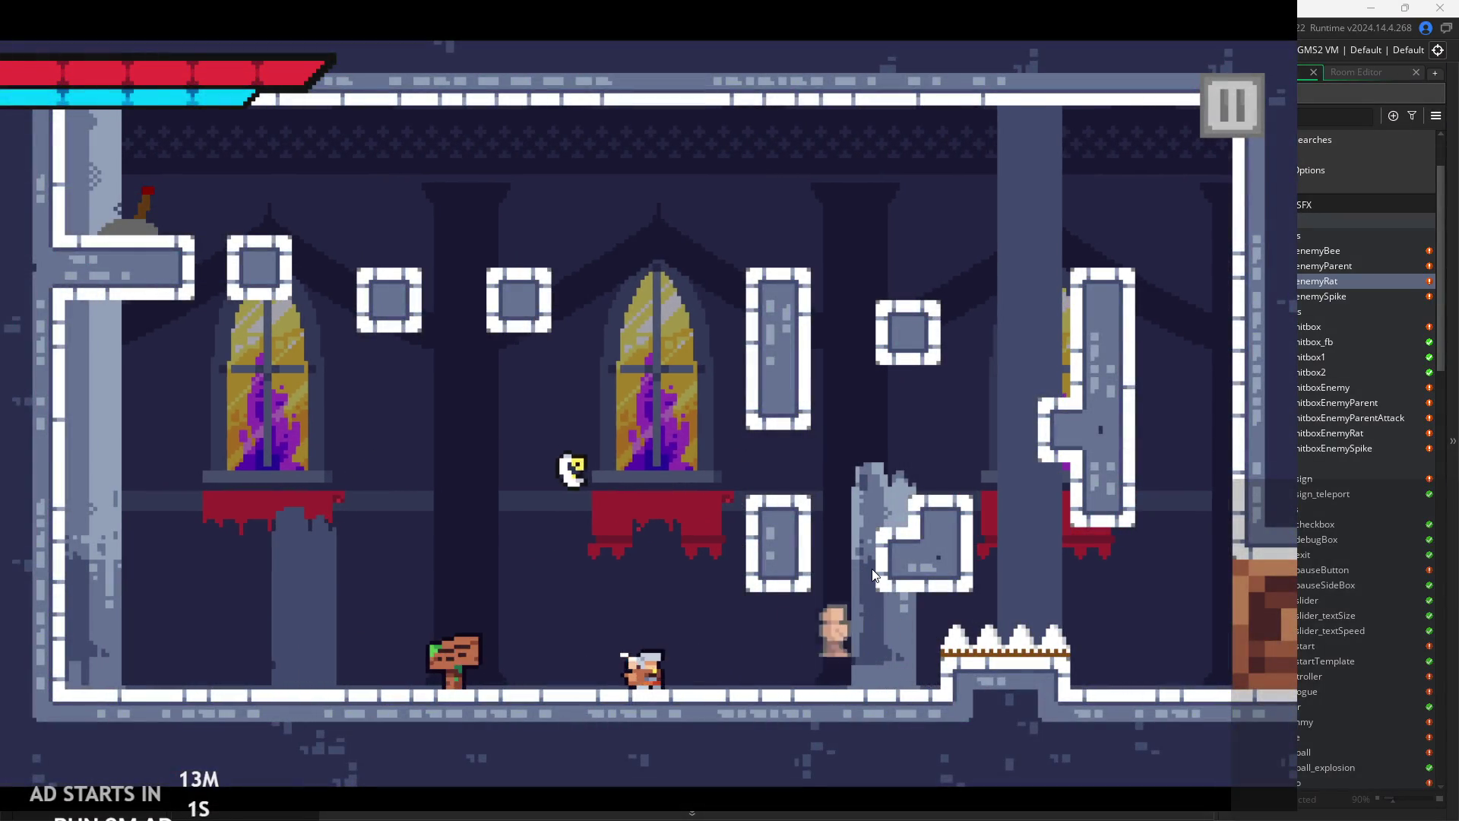
key("Right")
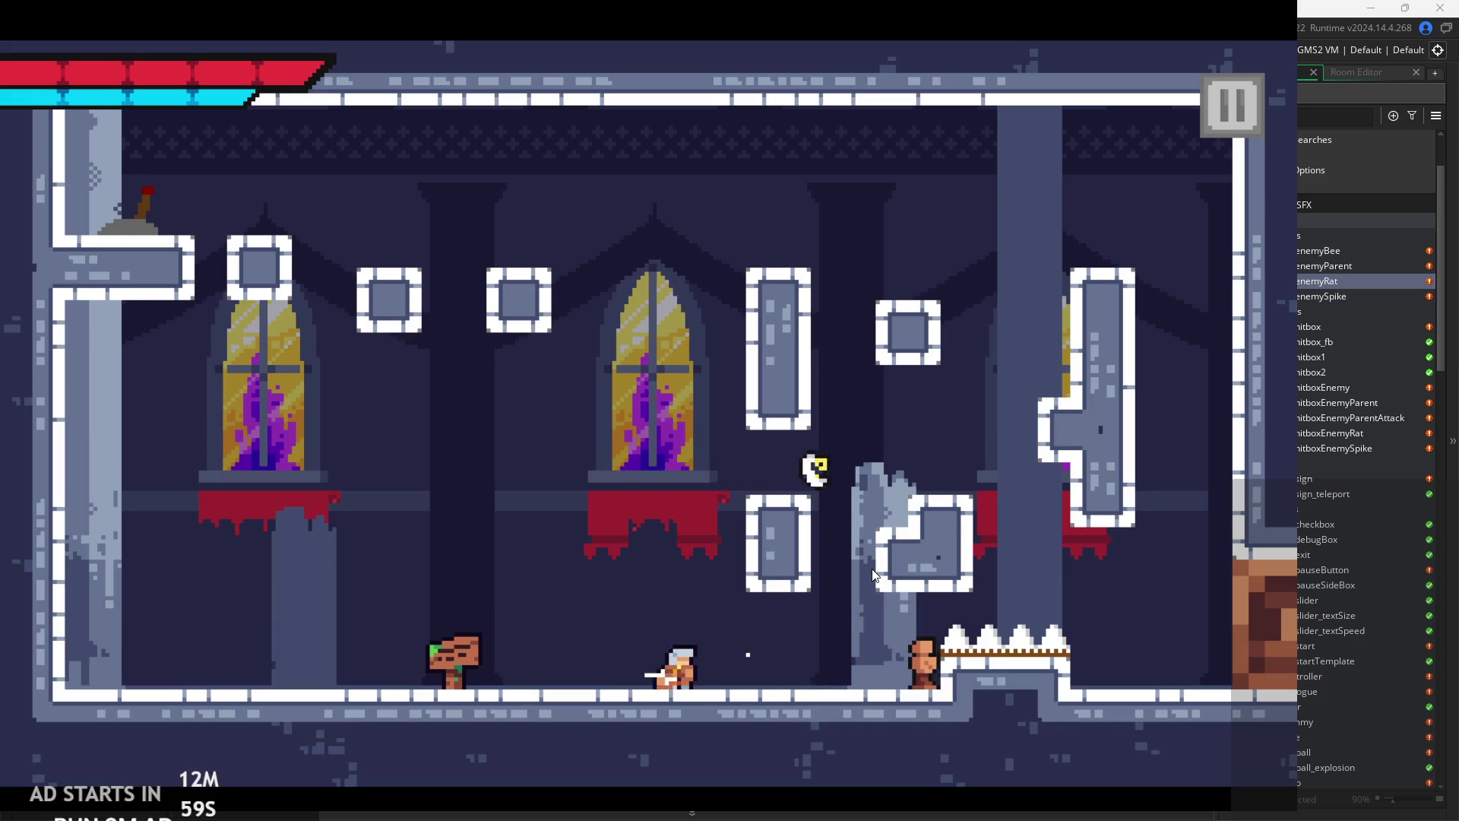
key("Right")
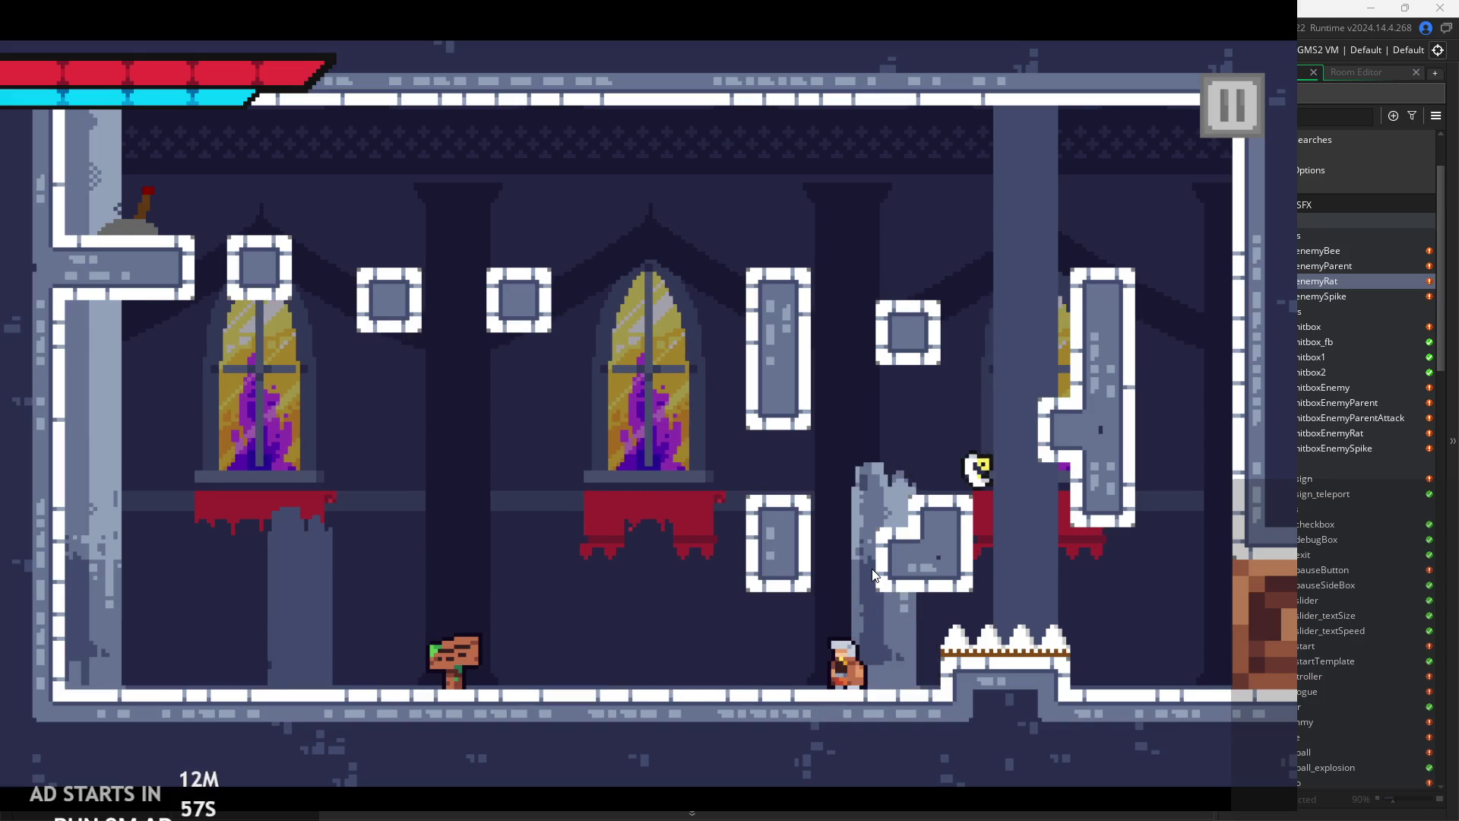
key("space")
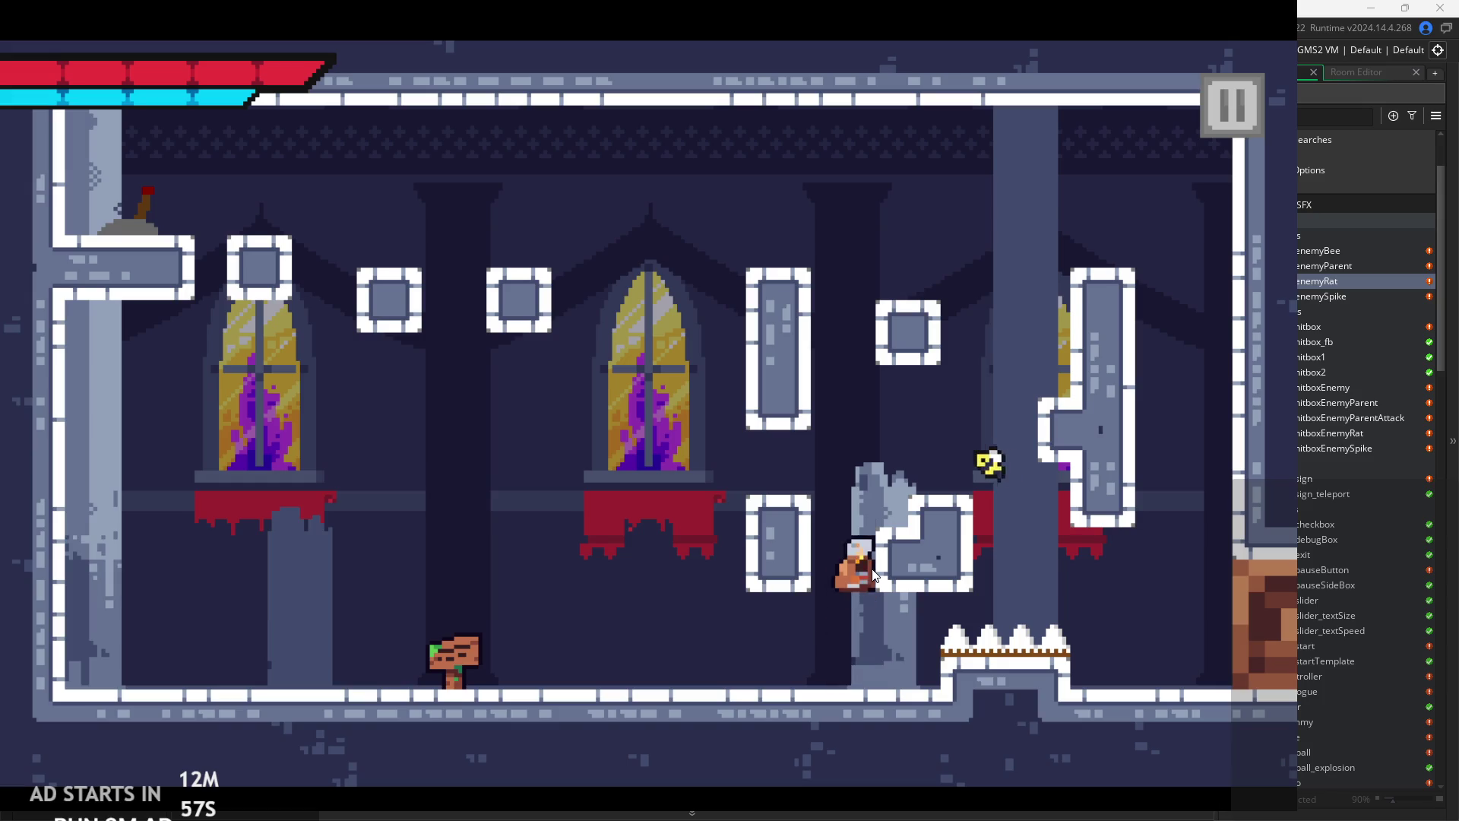
key("space")
- Wall-jump into the upper area and cross it to the right-side exit
left_click(634, 527)
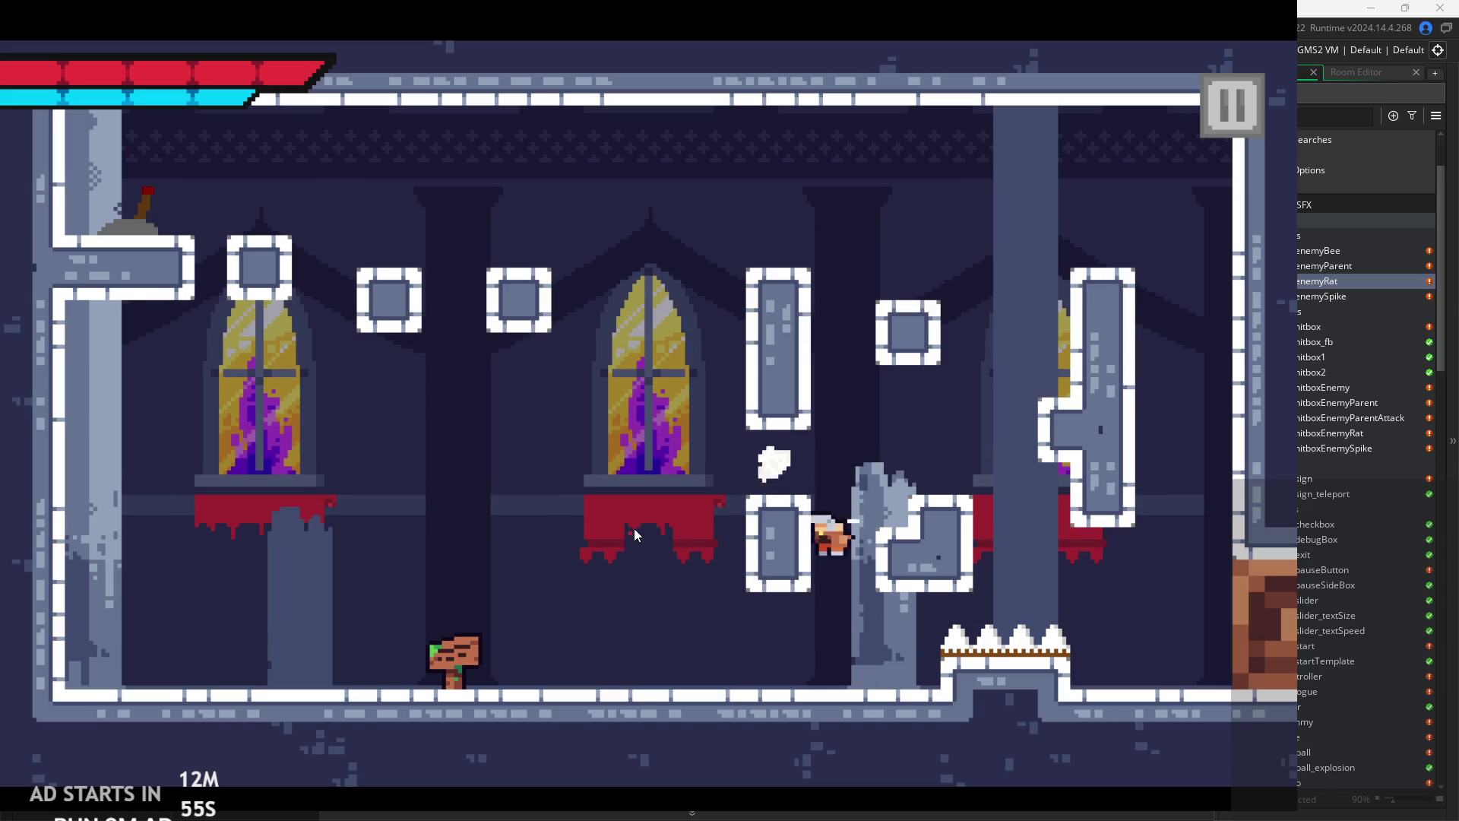
key("space")
key("space")
key("space")
key("space")
key("space")
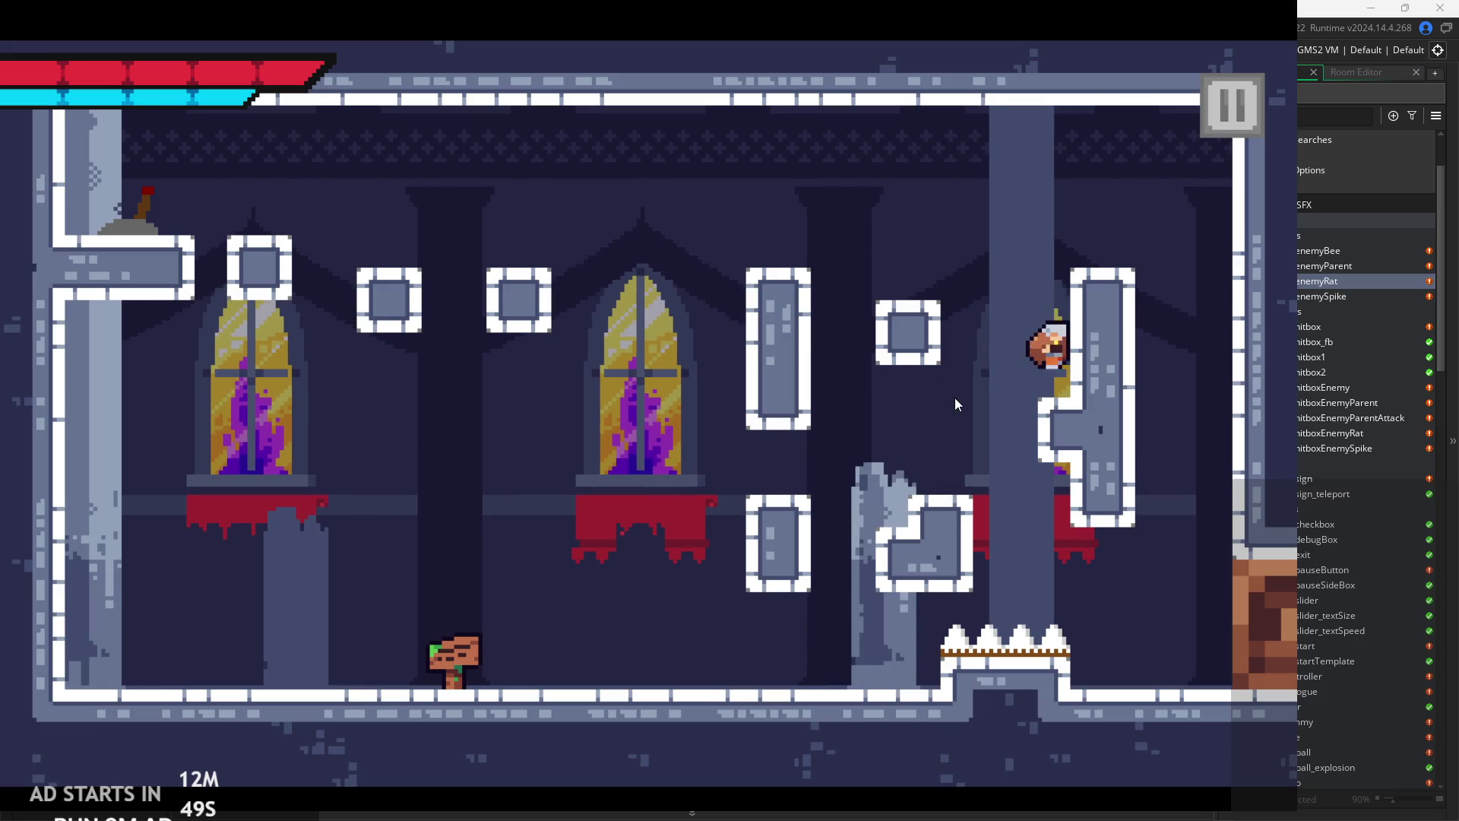
key("space")
key("Left")
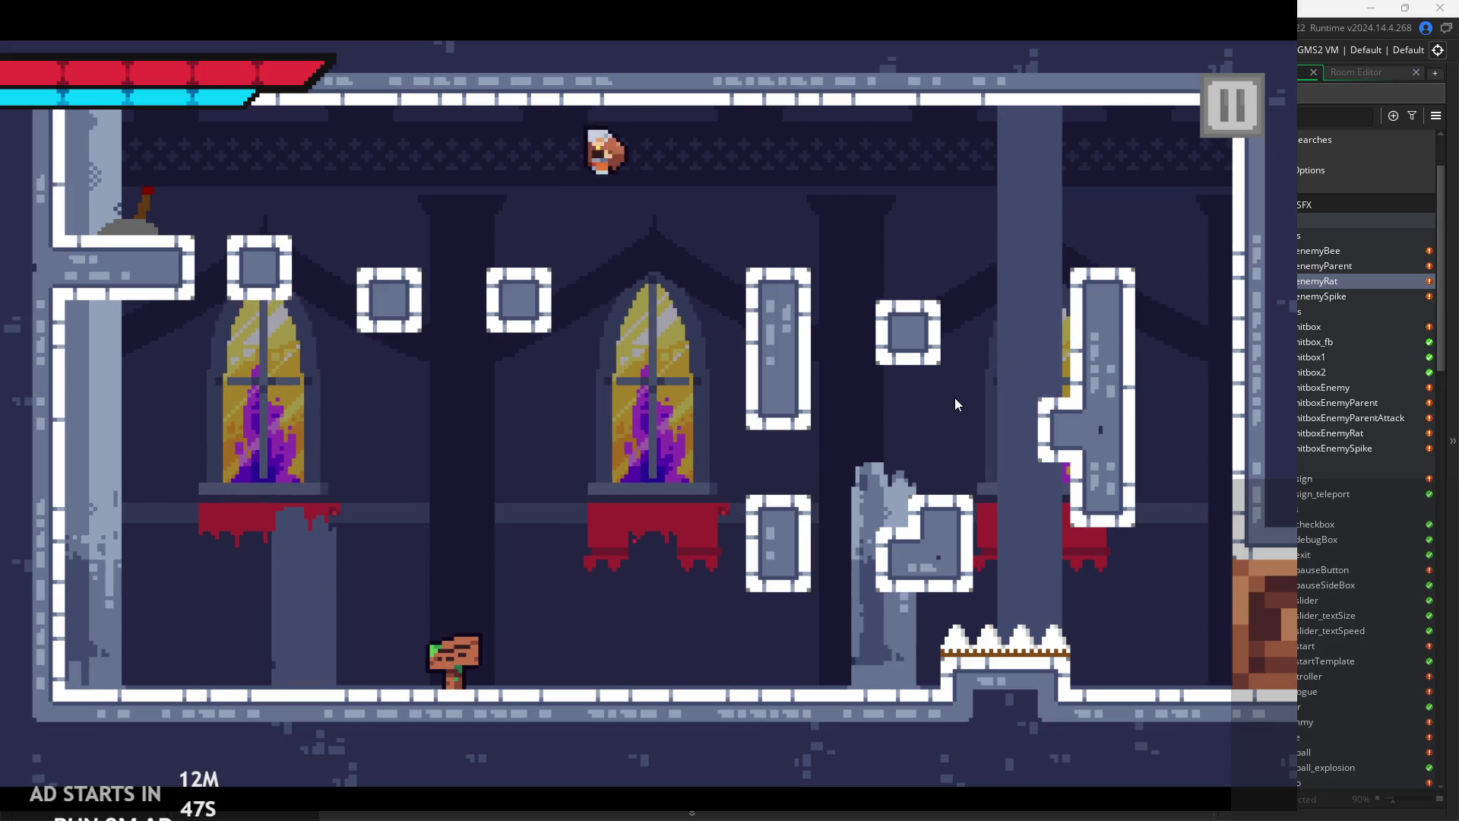
key("space")
key("Right")
key("space")
key("space")
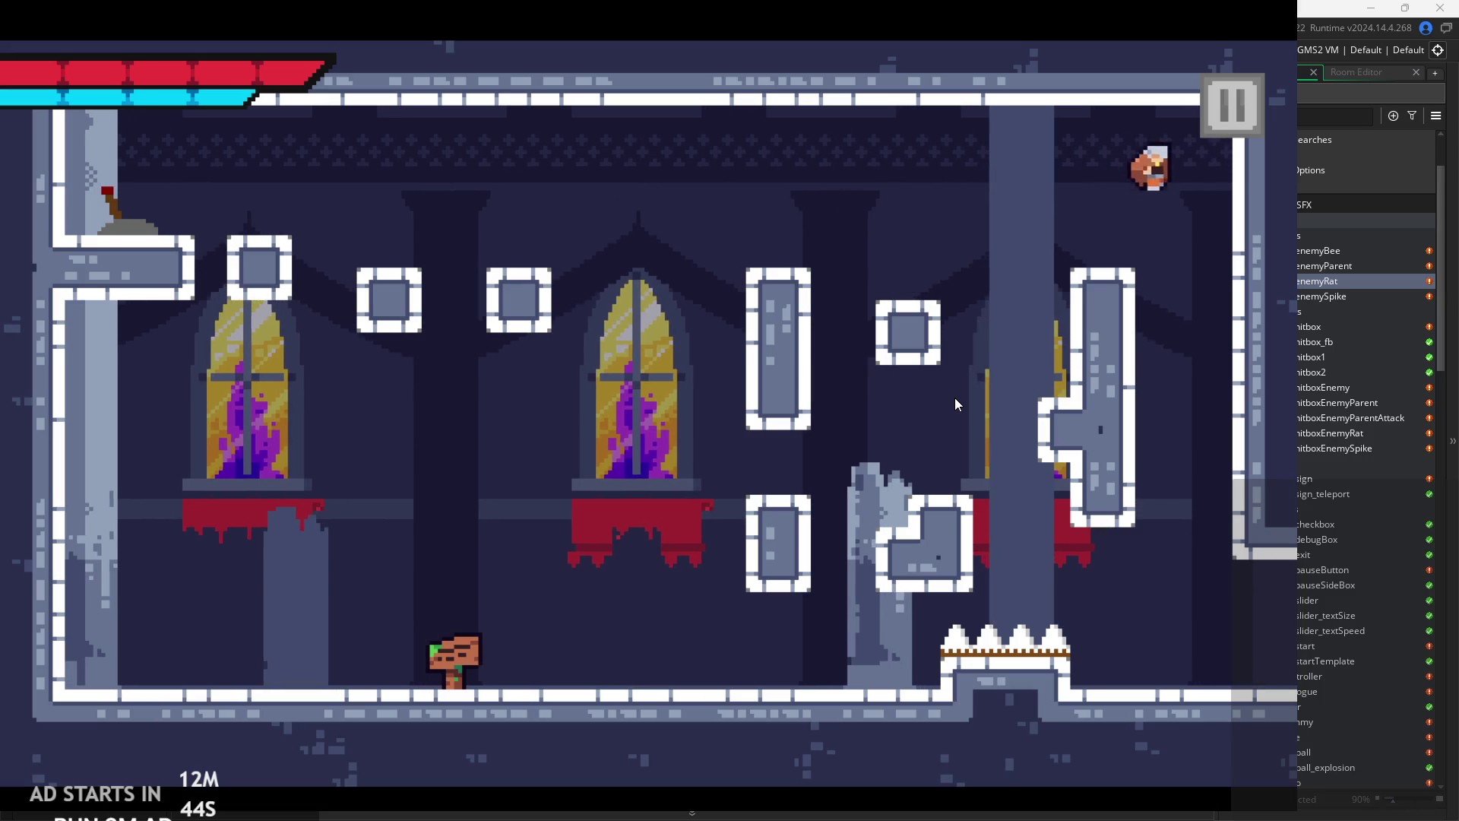
key("Right")
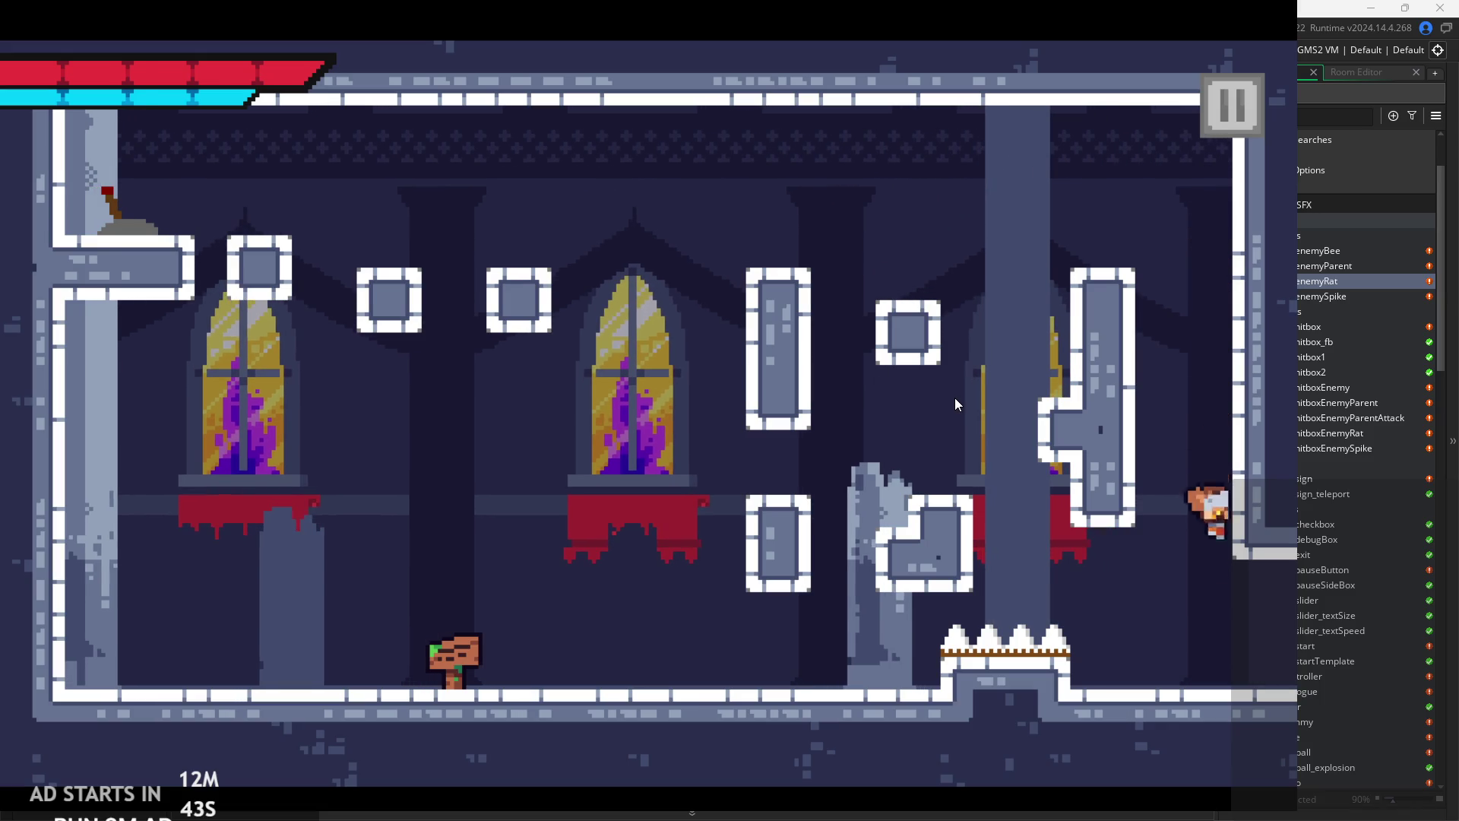
- Walk right, zip to the grapple target, then jump onto the floating block
key("Right")
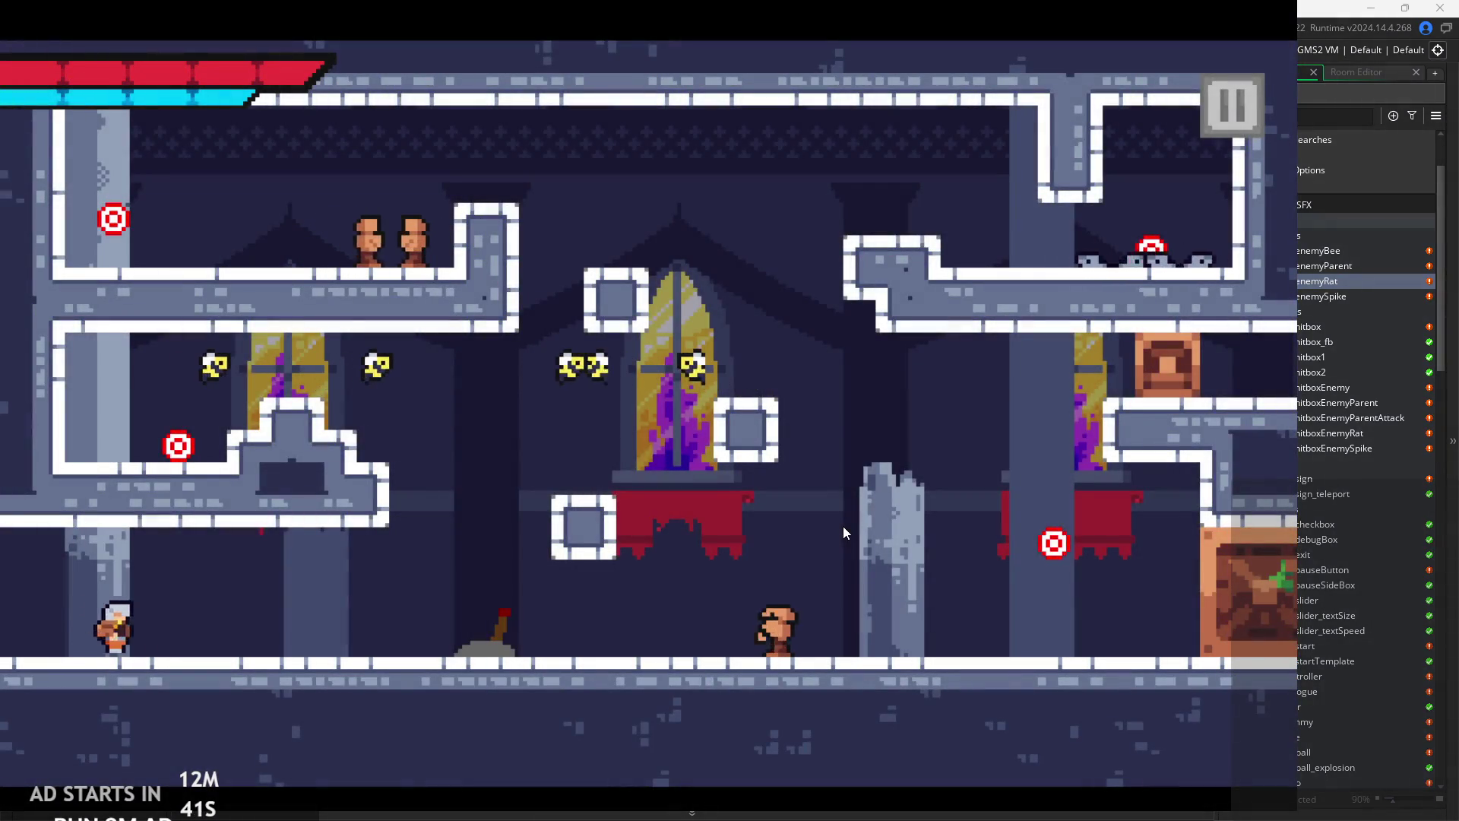
key("Right")
left_click(1069, 532)
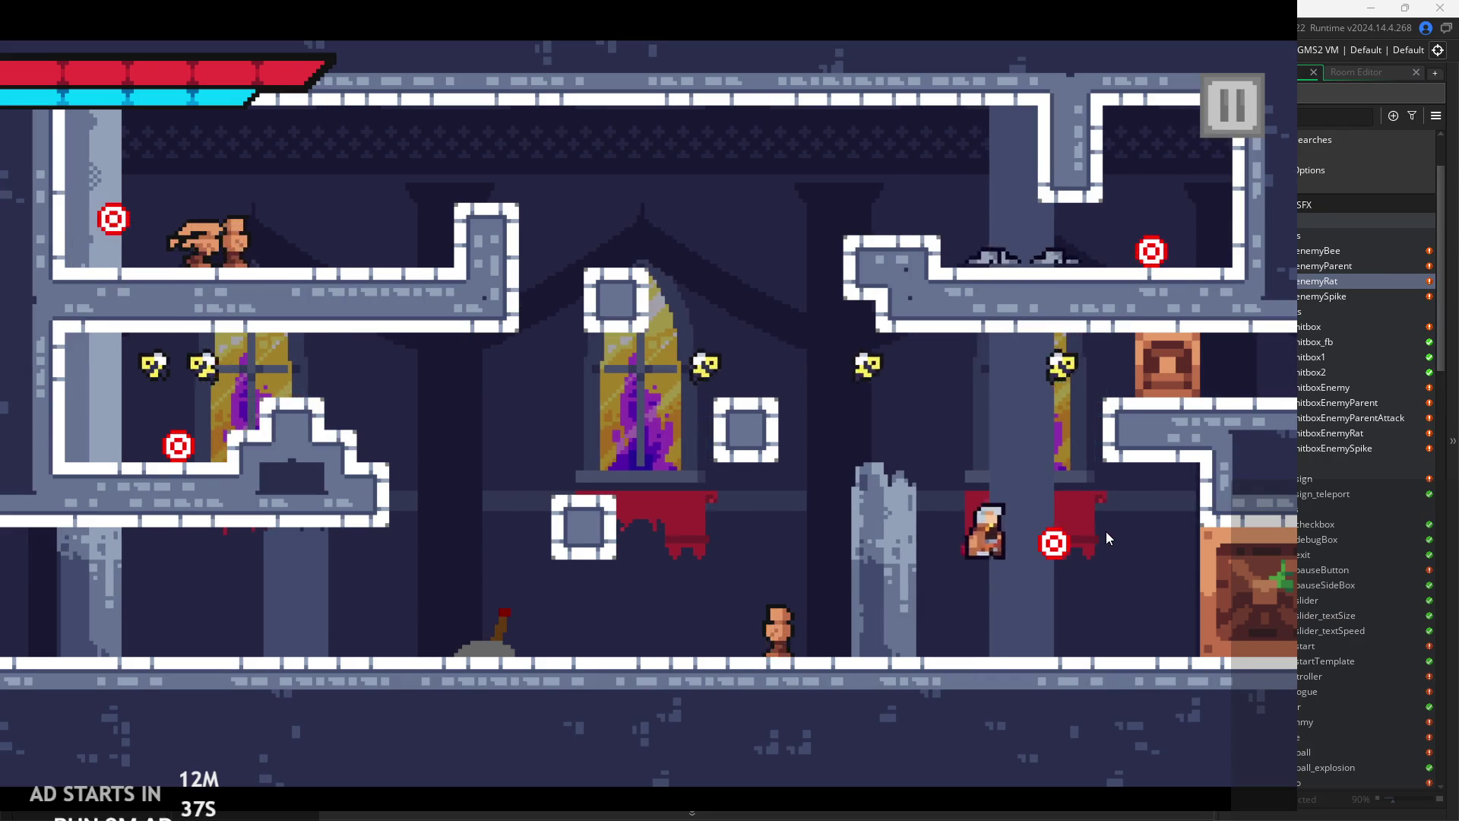
key("Left")
key("Left")
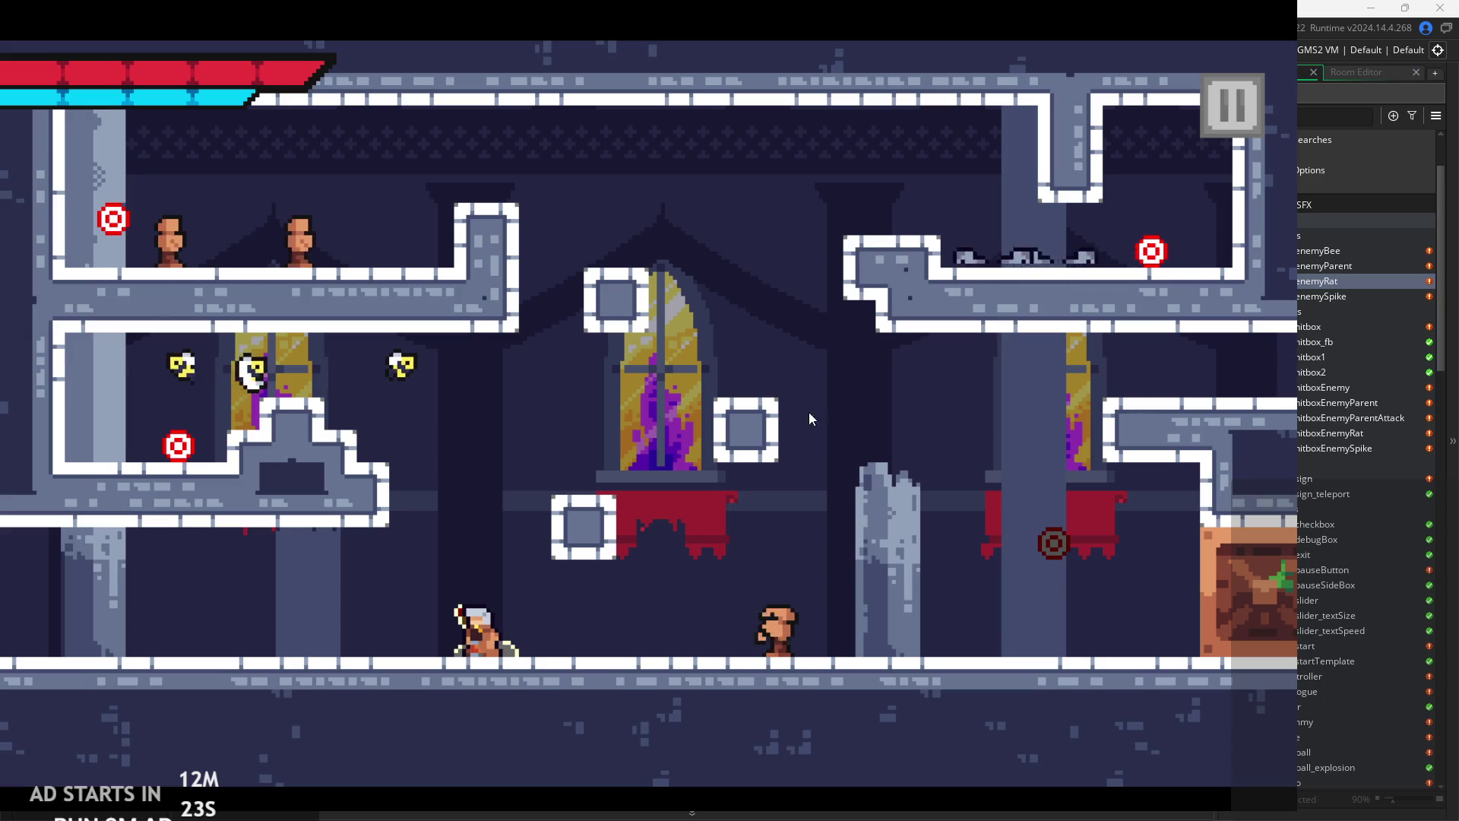
key("space")
key("Right")
- Slash the enemies to the right while hopping between the floor and the floating block
key("x")
key("x")
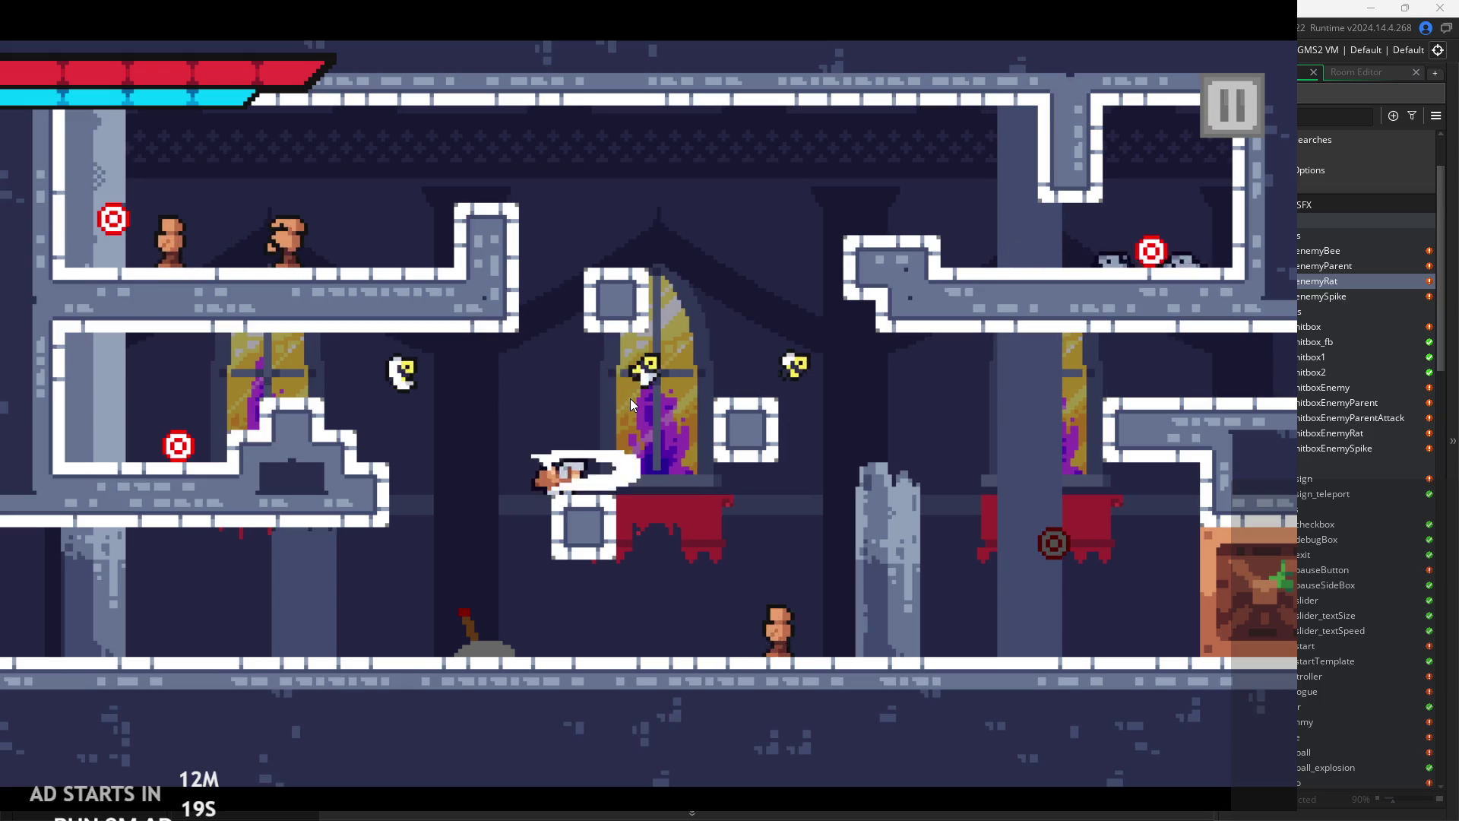
key("x")
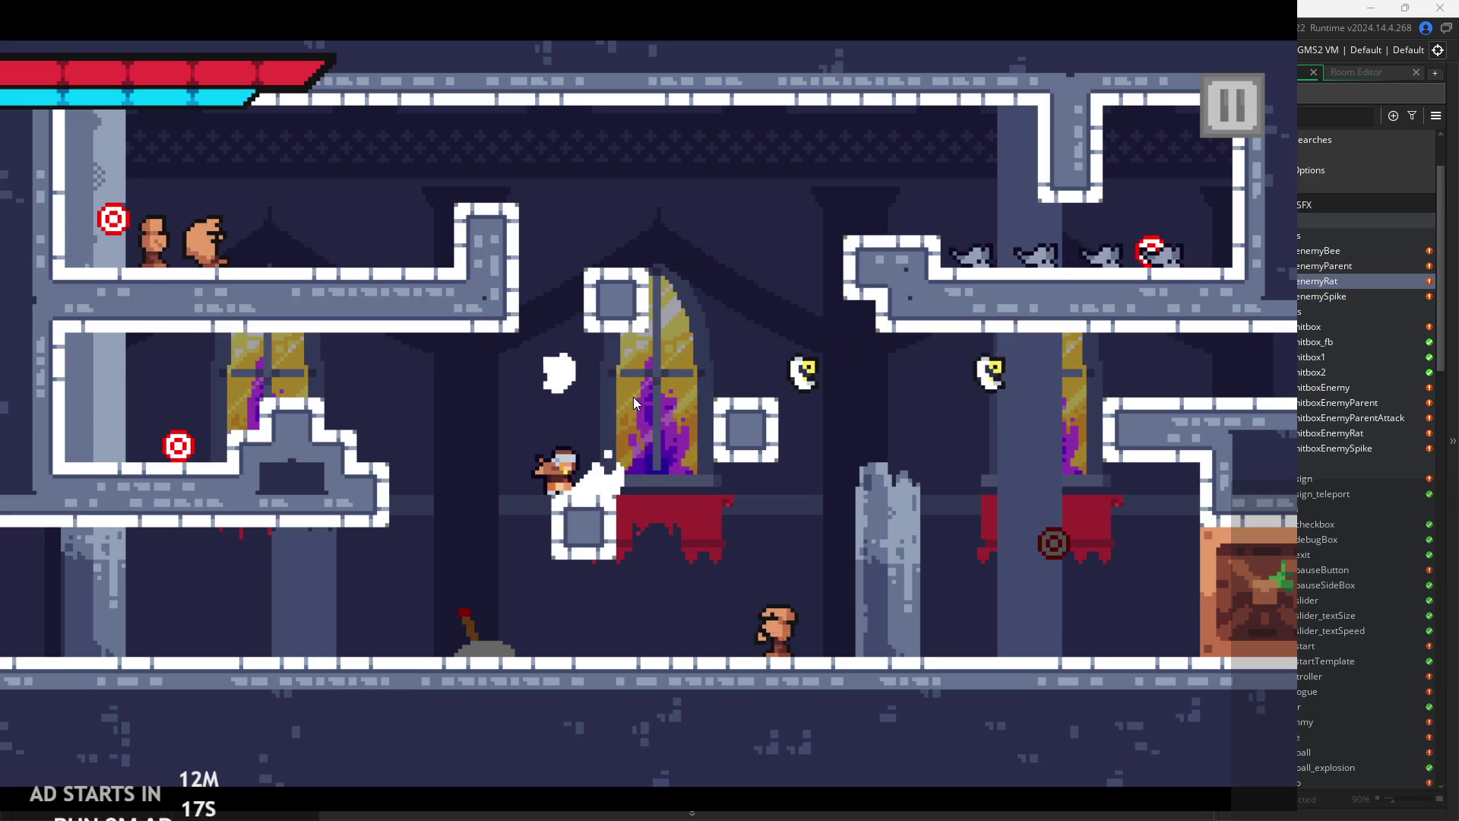
key("Left")
key("space")
key("x")
key("space")
key("Right")
key("x")
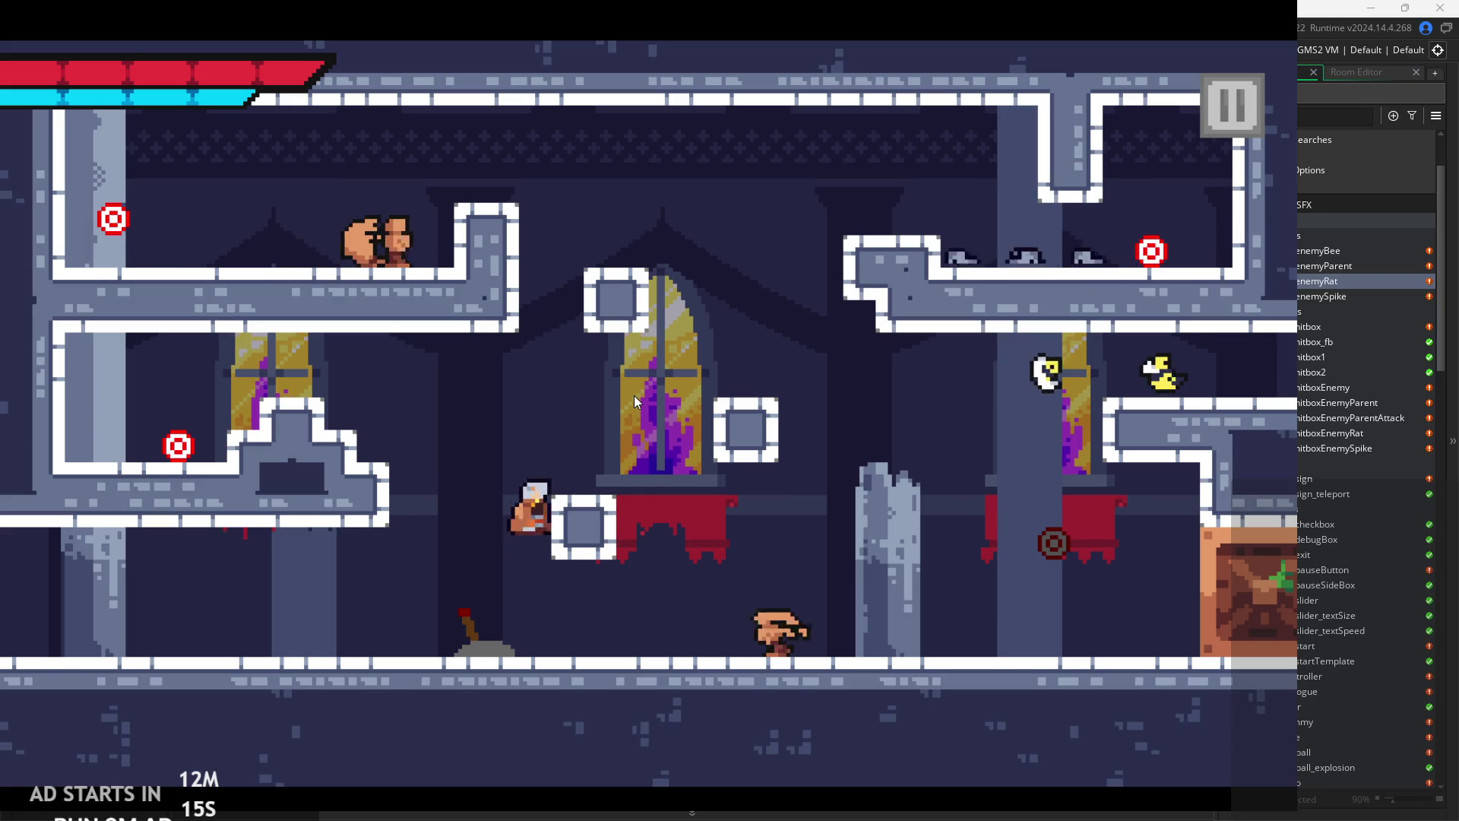
key("Left")
key("x")
key("Right")
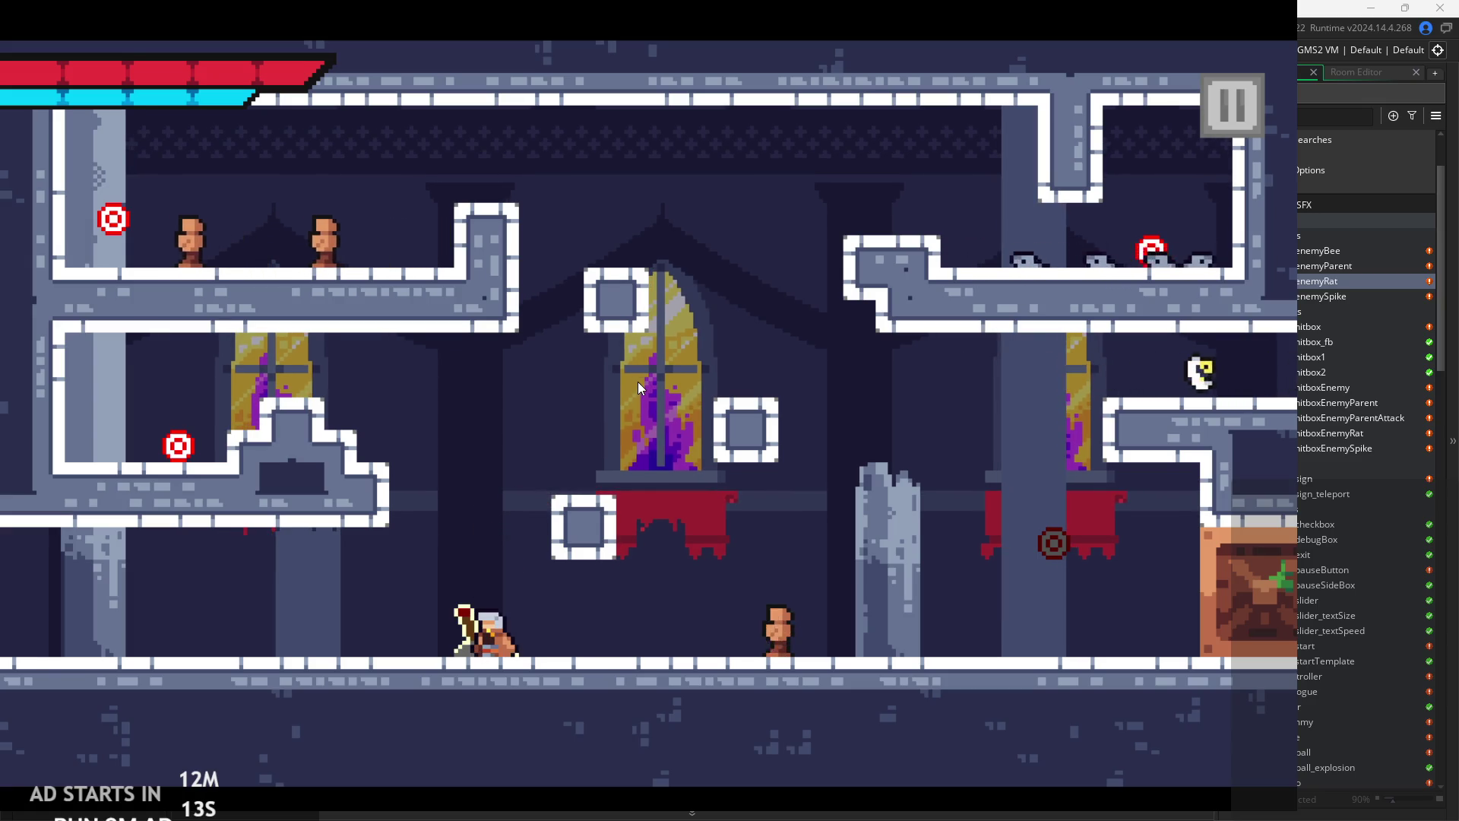
- Climb the stepped platforms to the upper ledge and attack the enemies on the upper left
key("space")
key("Left")
key("Left")
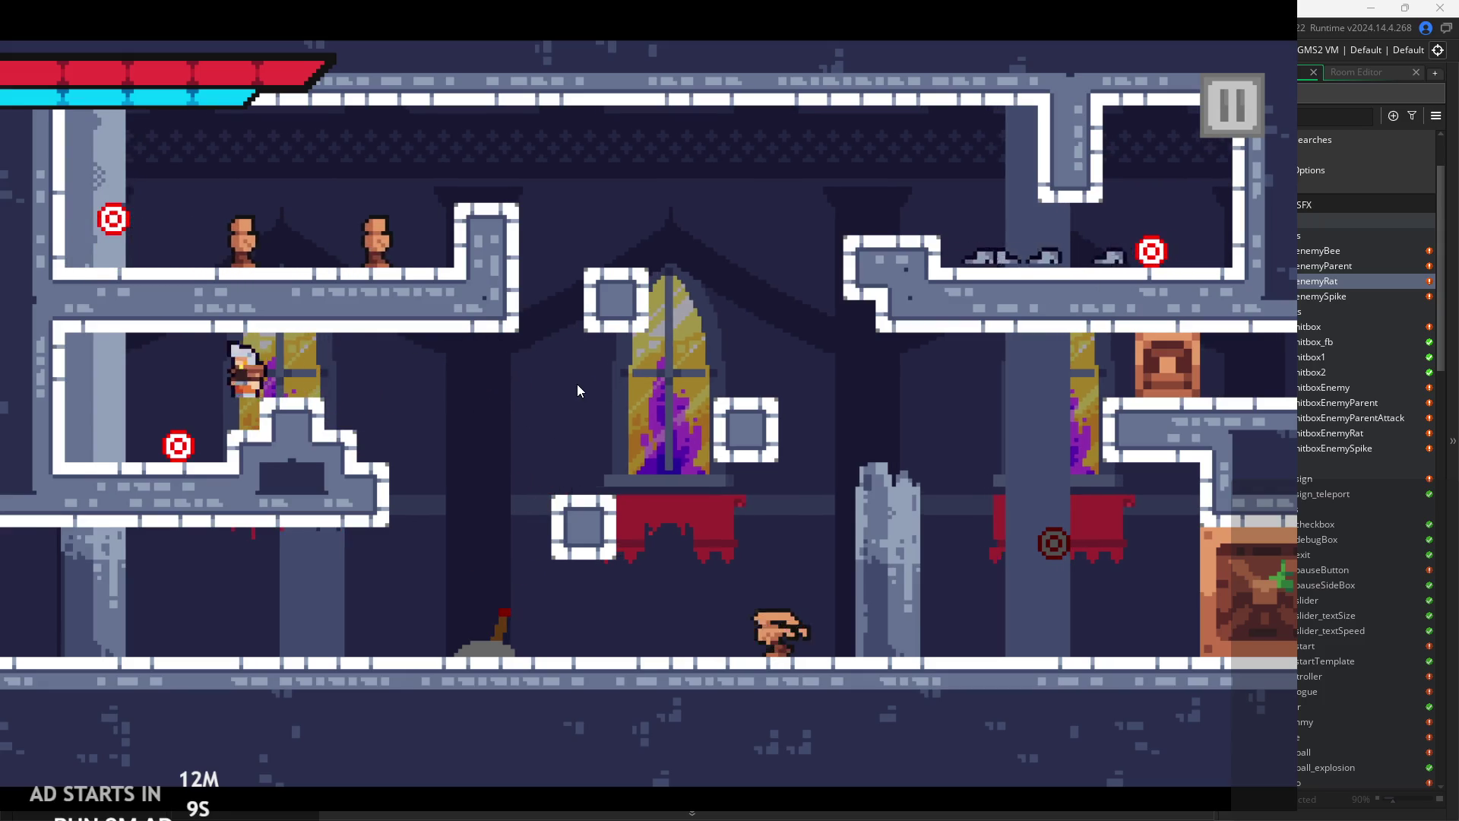
key("Right")
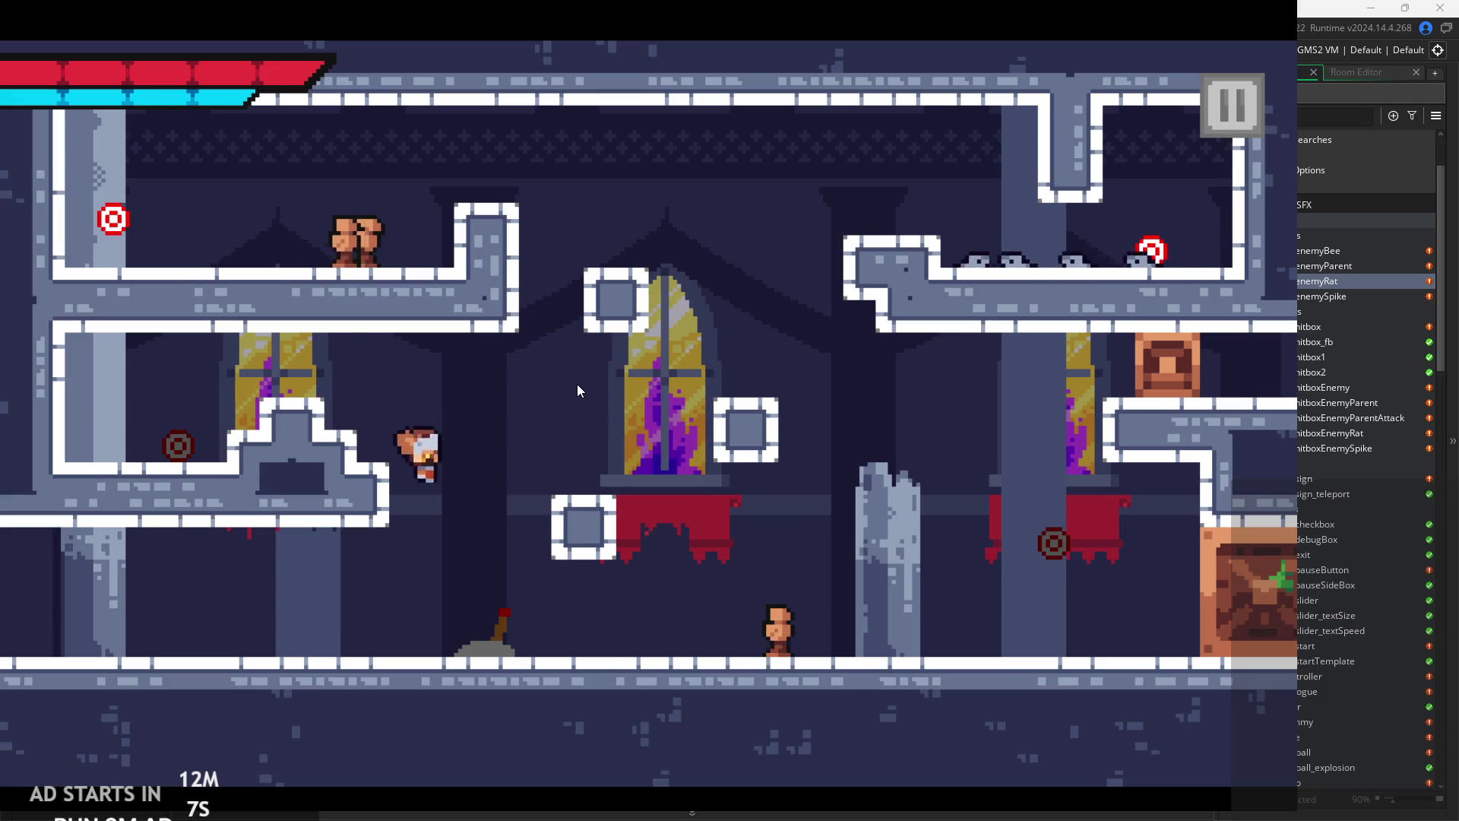
key("space")
key("space")
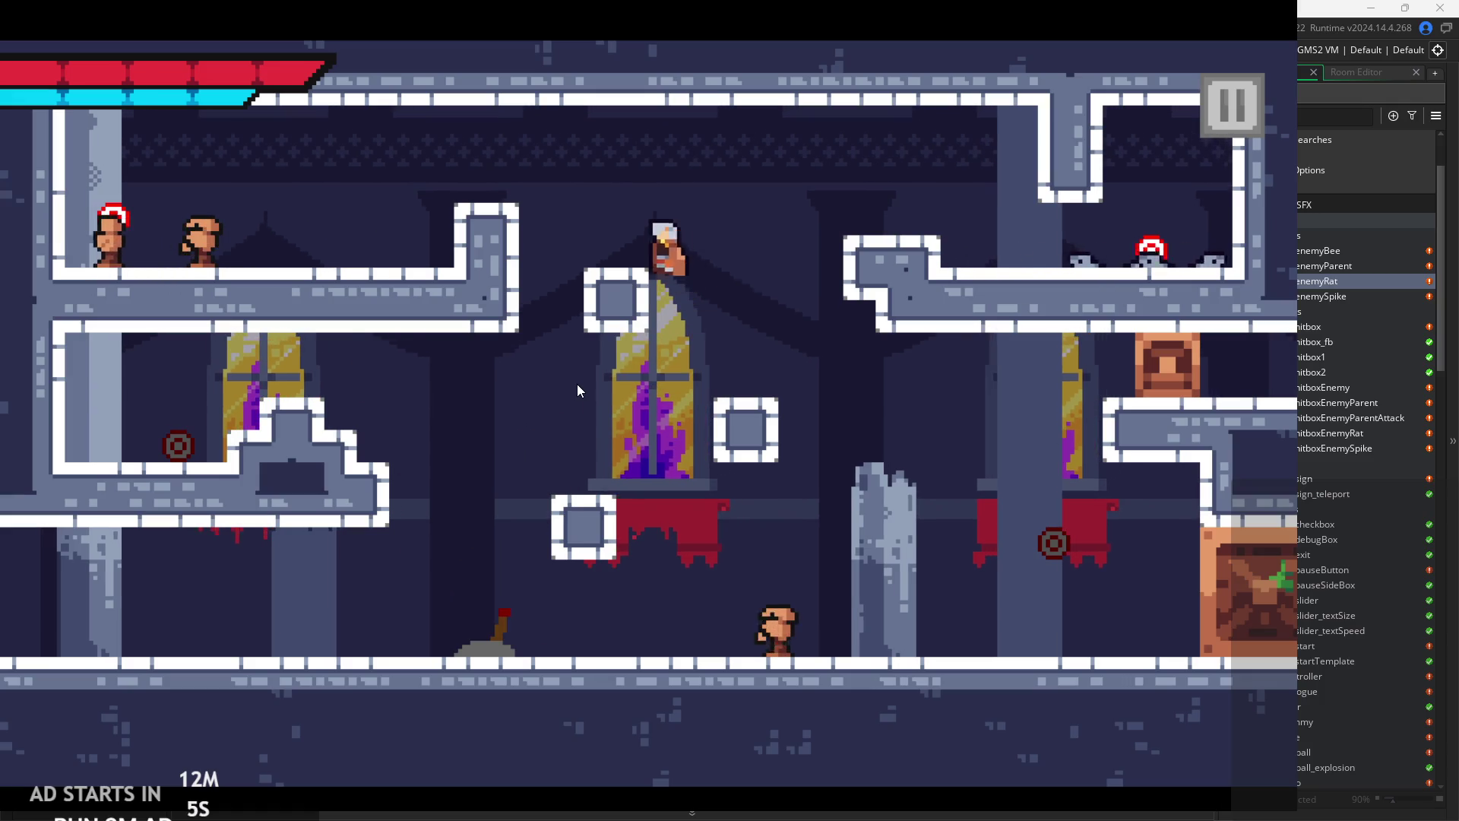
key("Left")
key("Left")
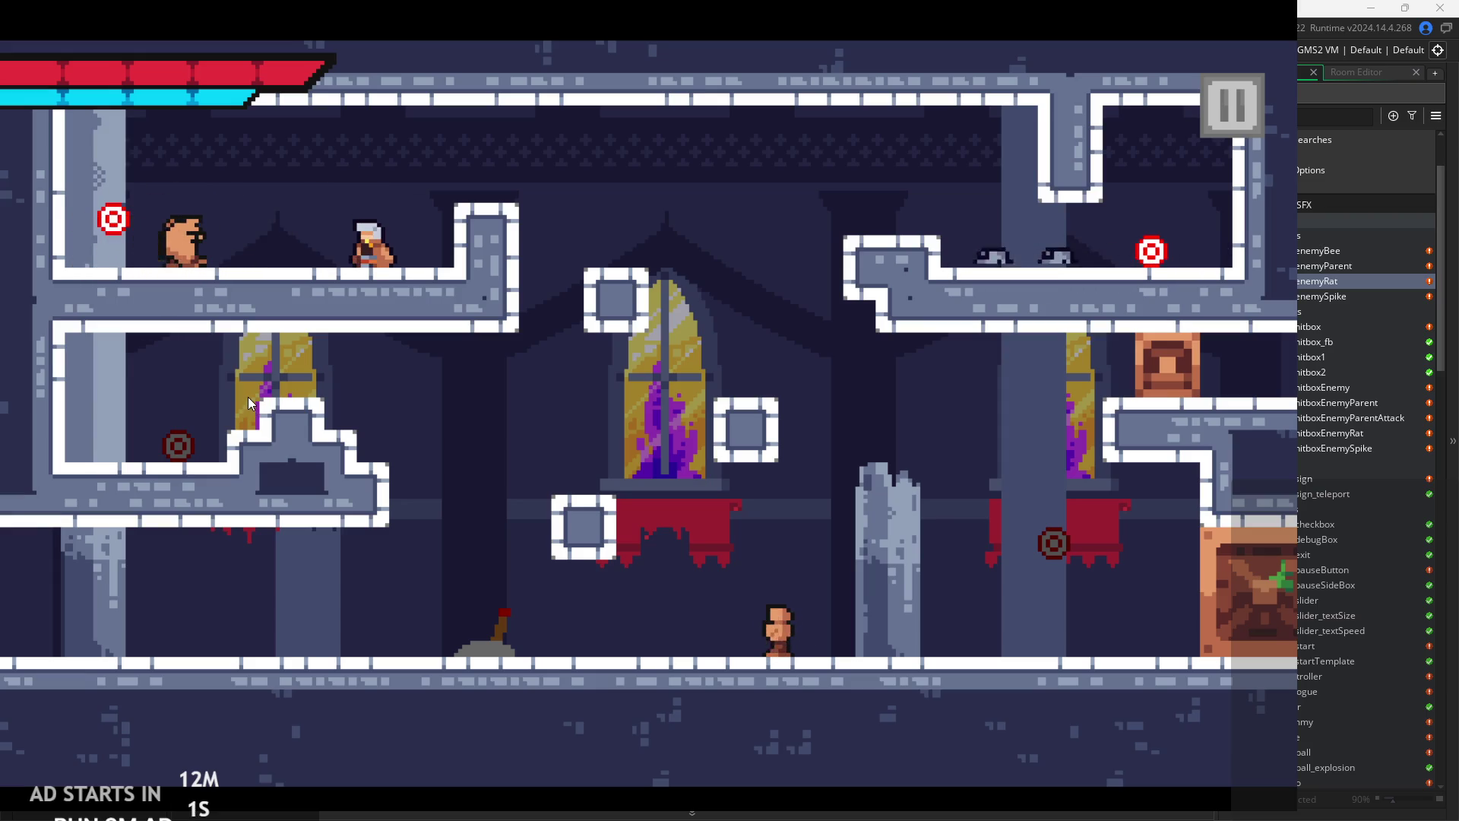
key("x")
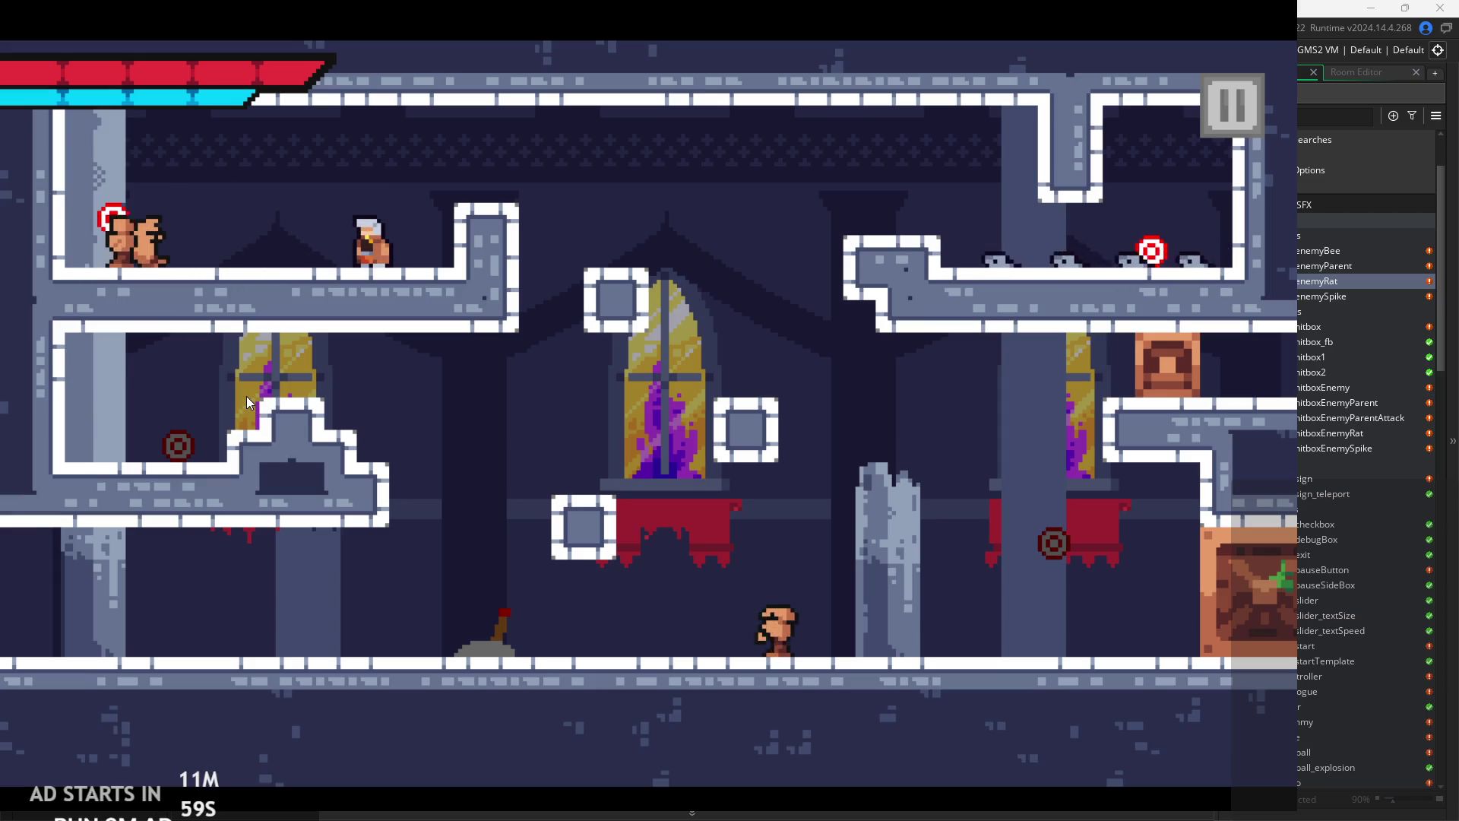
key("x")
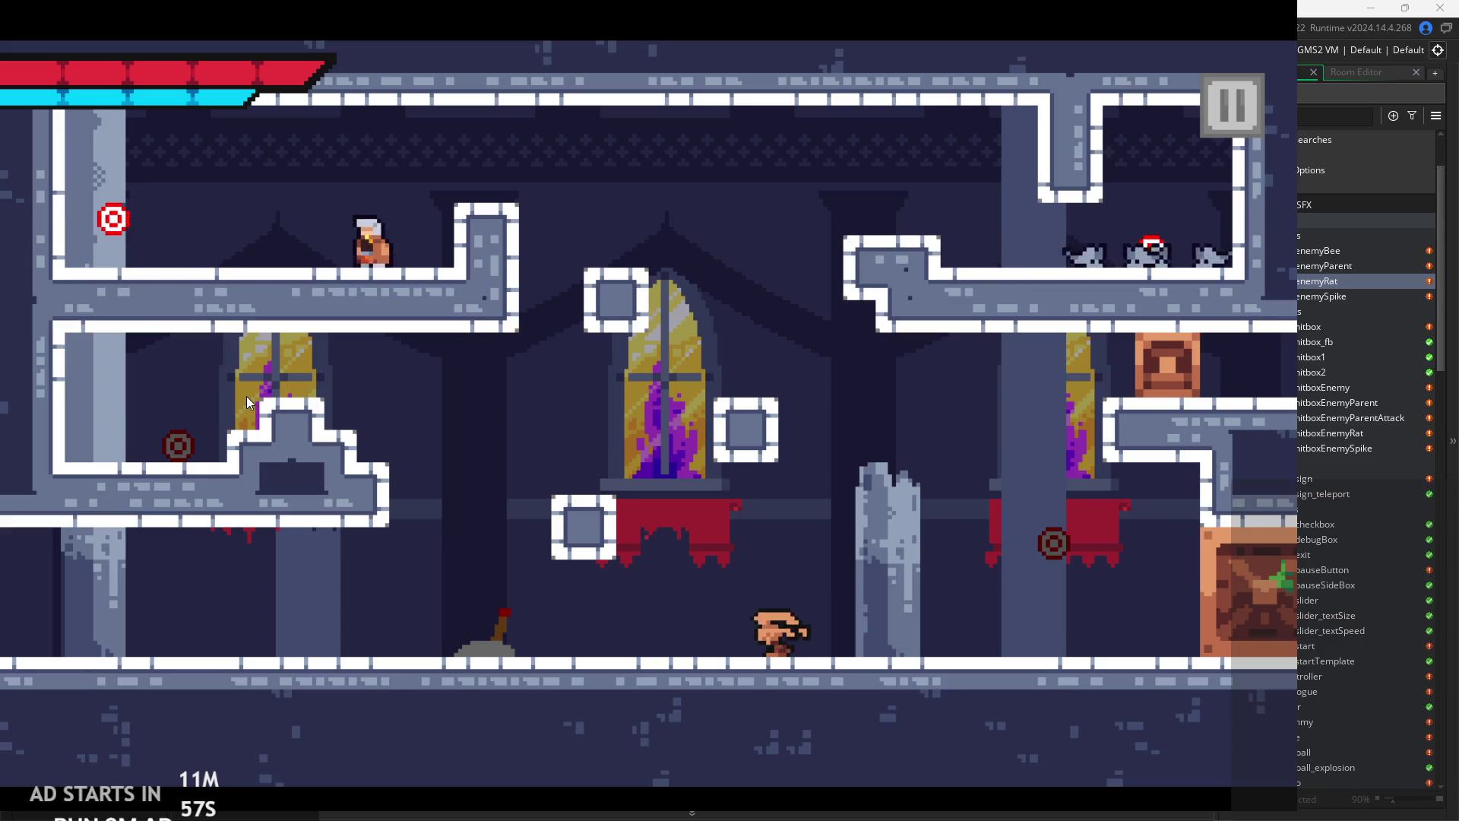
key("Right")
key("space")
key("Left")
key("x")
- Jump across to the upper-right ledge and fight the rats on it
key("Right")
key("space")
key("Right")
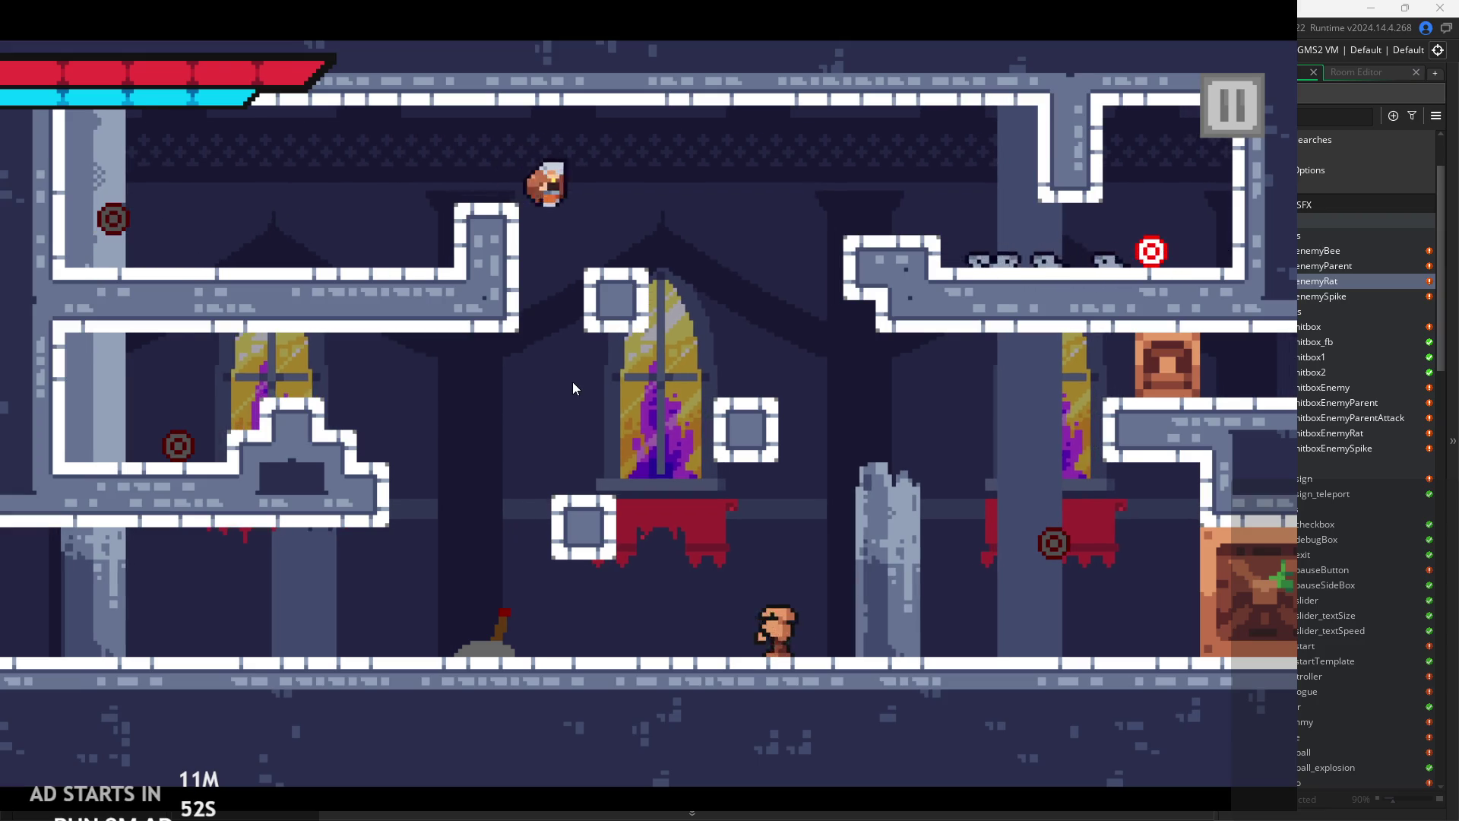
key("space")
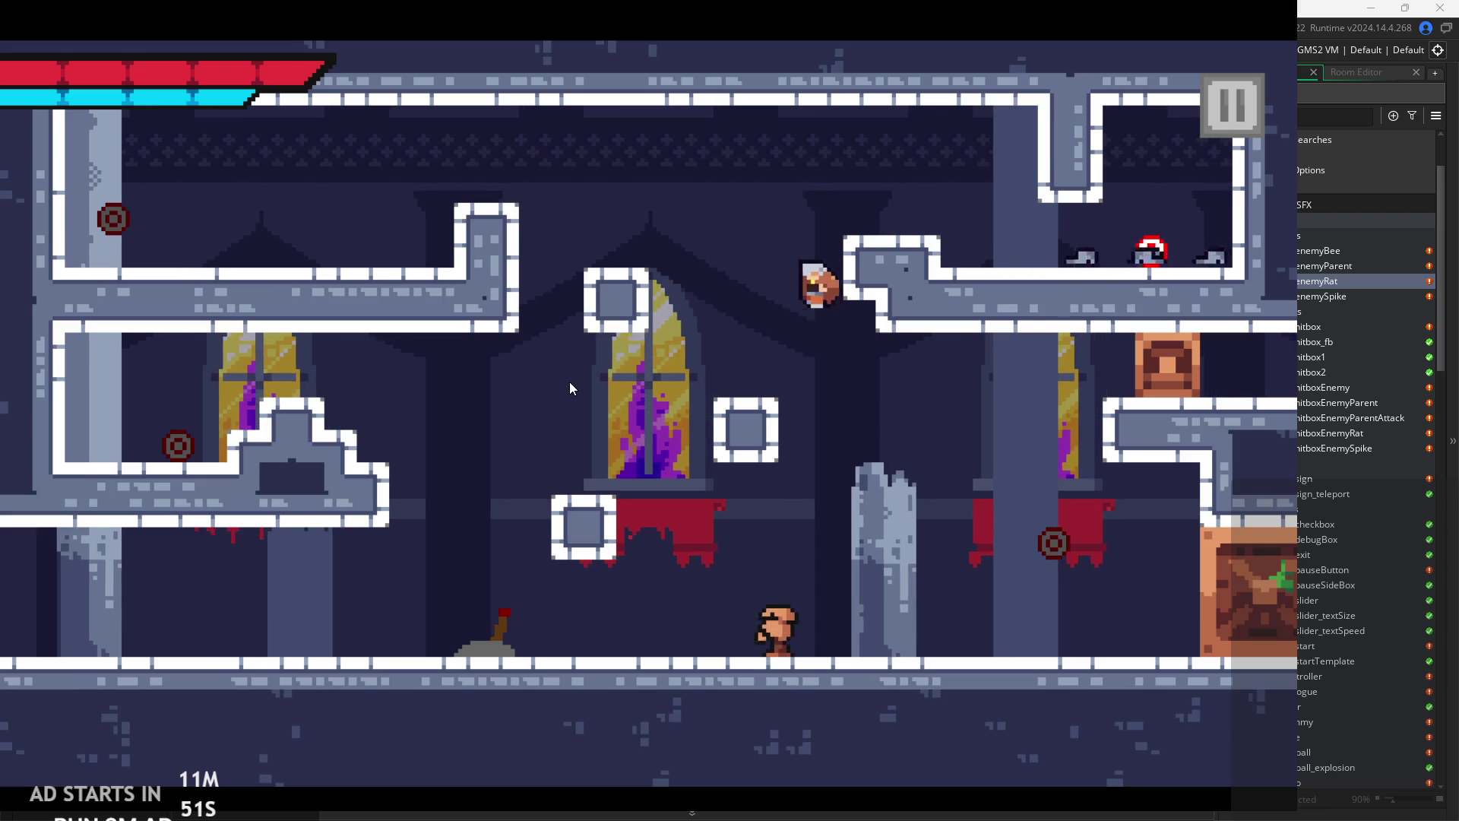
key("Left")
key("space")
key("Right")
key("Right")
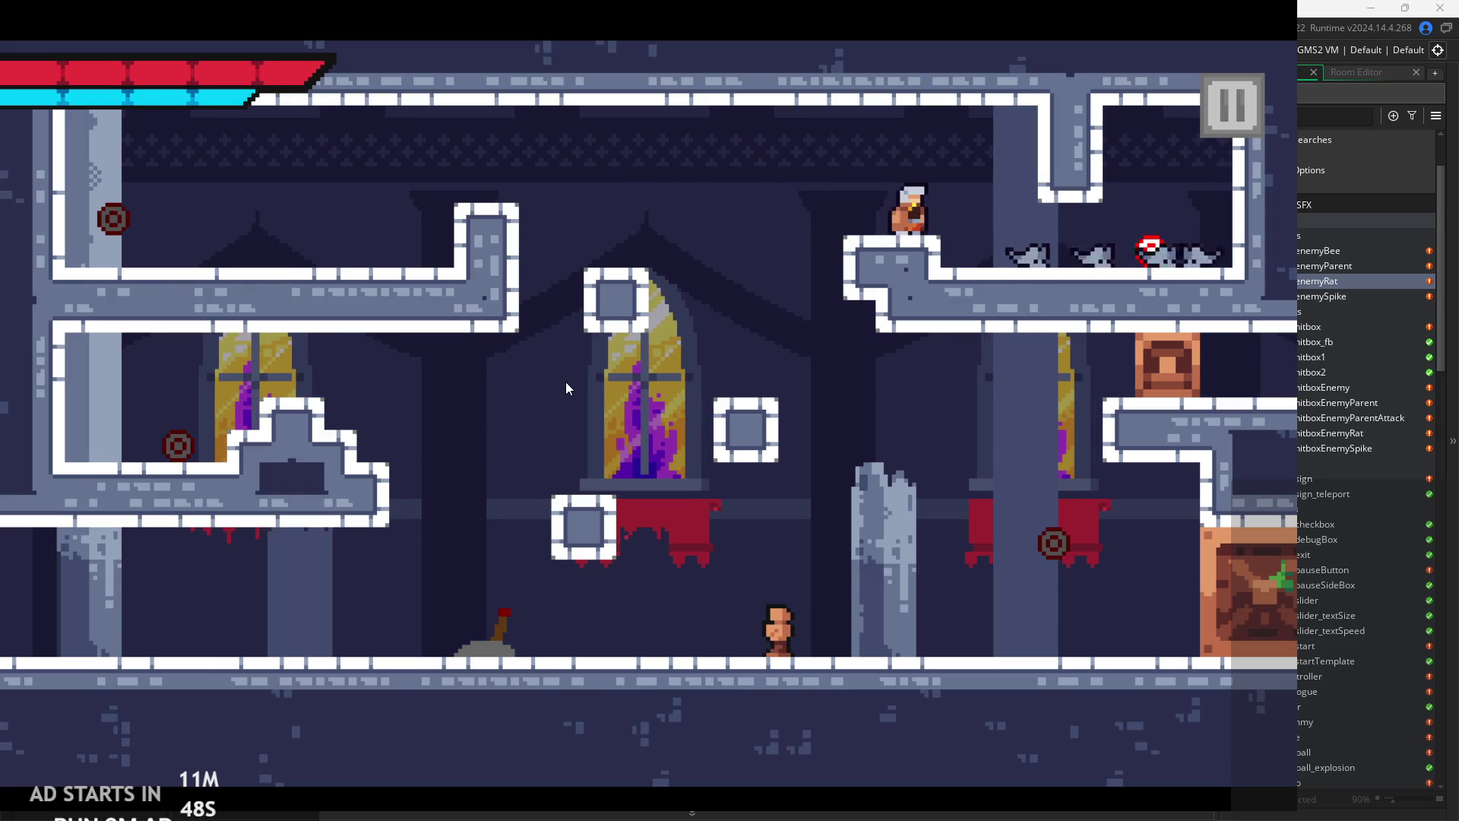
key("x")
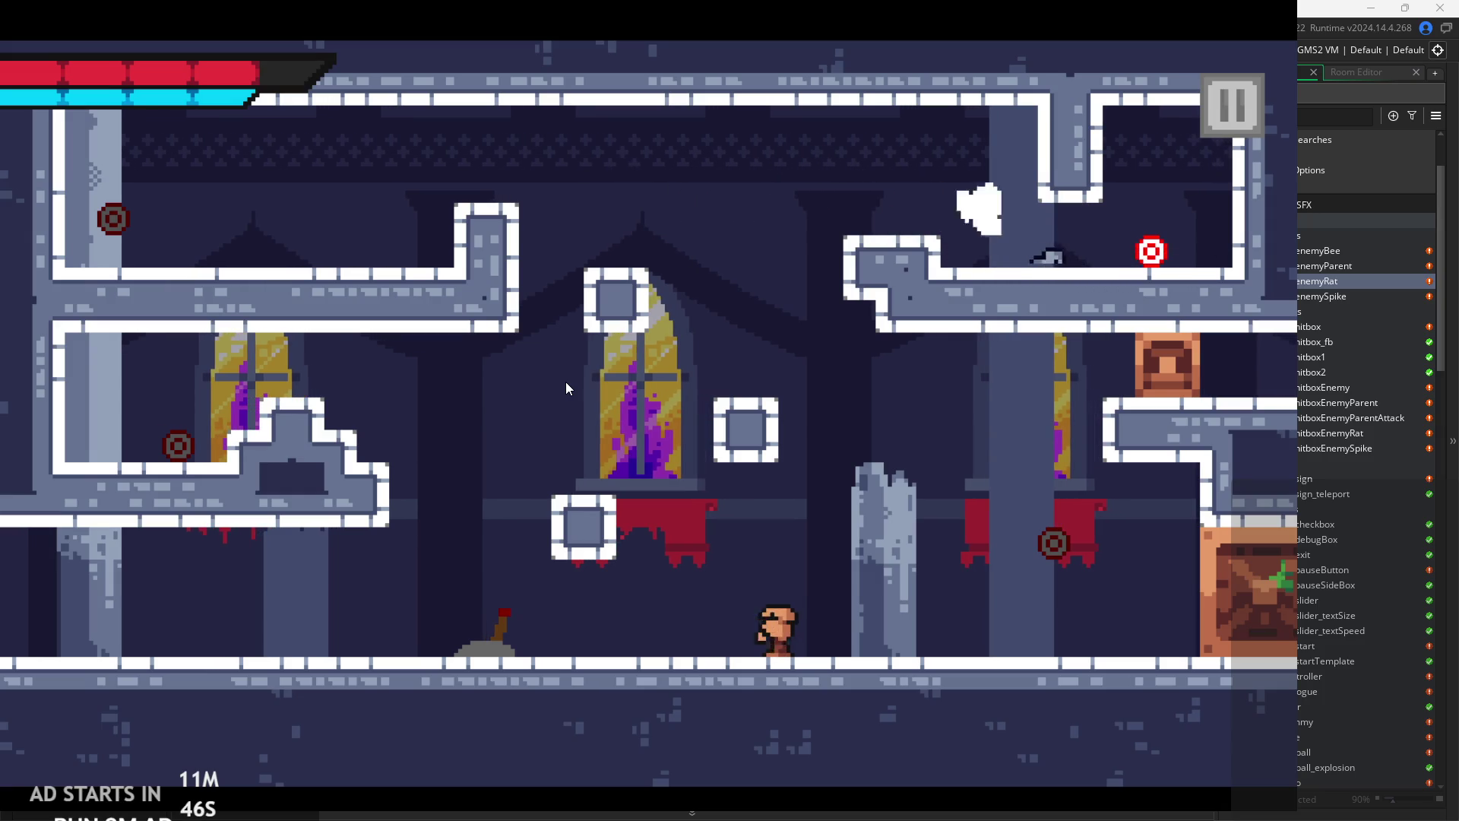
key("Right")
- Drop off the ledge onto the broken pillar and run right into the next room
key("Left")
key("space")
key("Right")
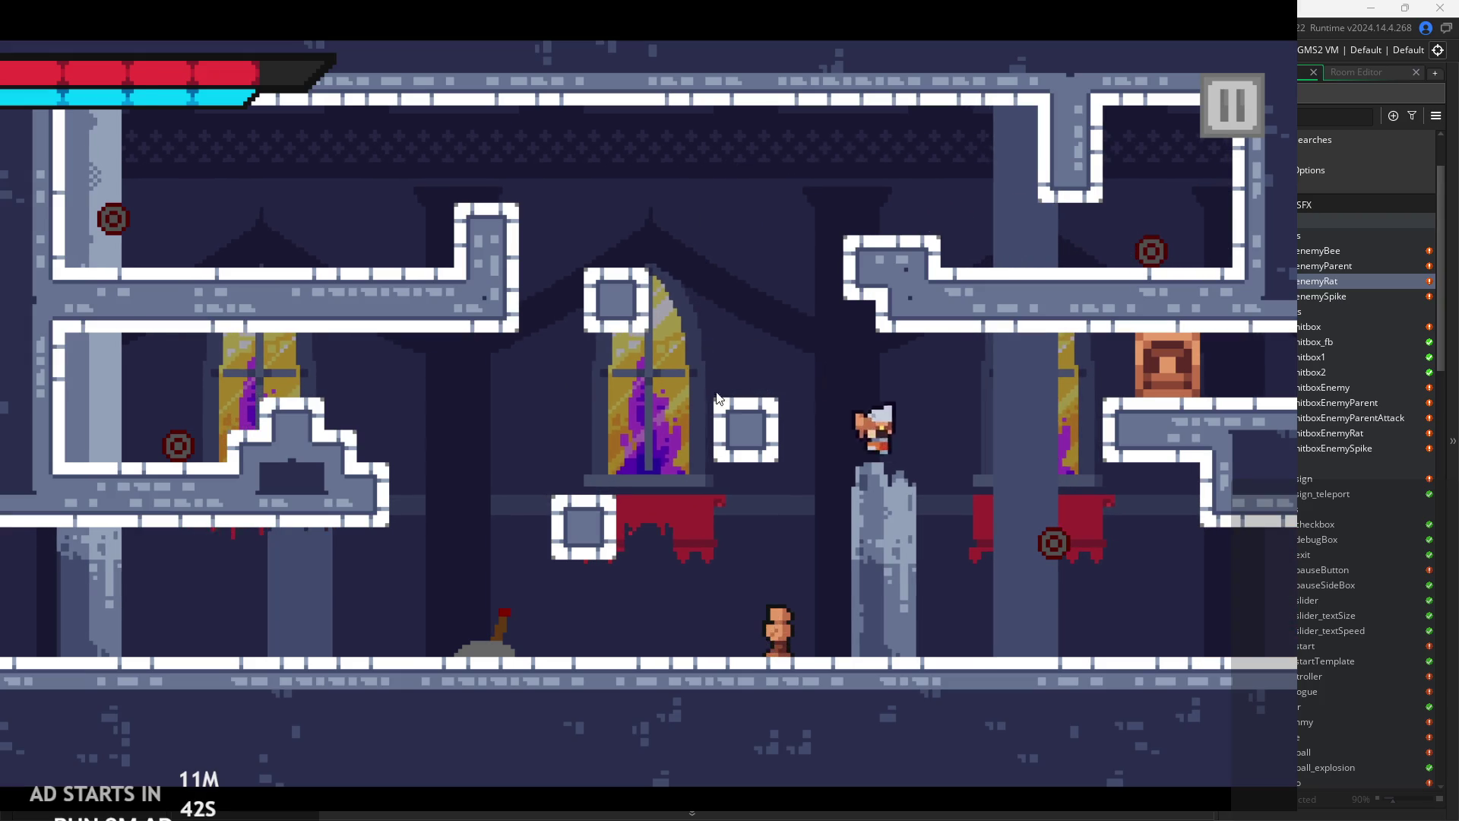
key("Right")
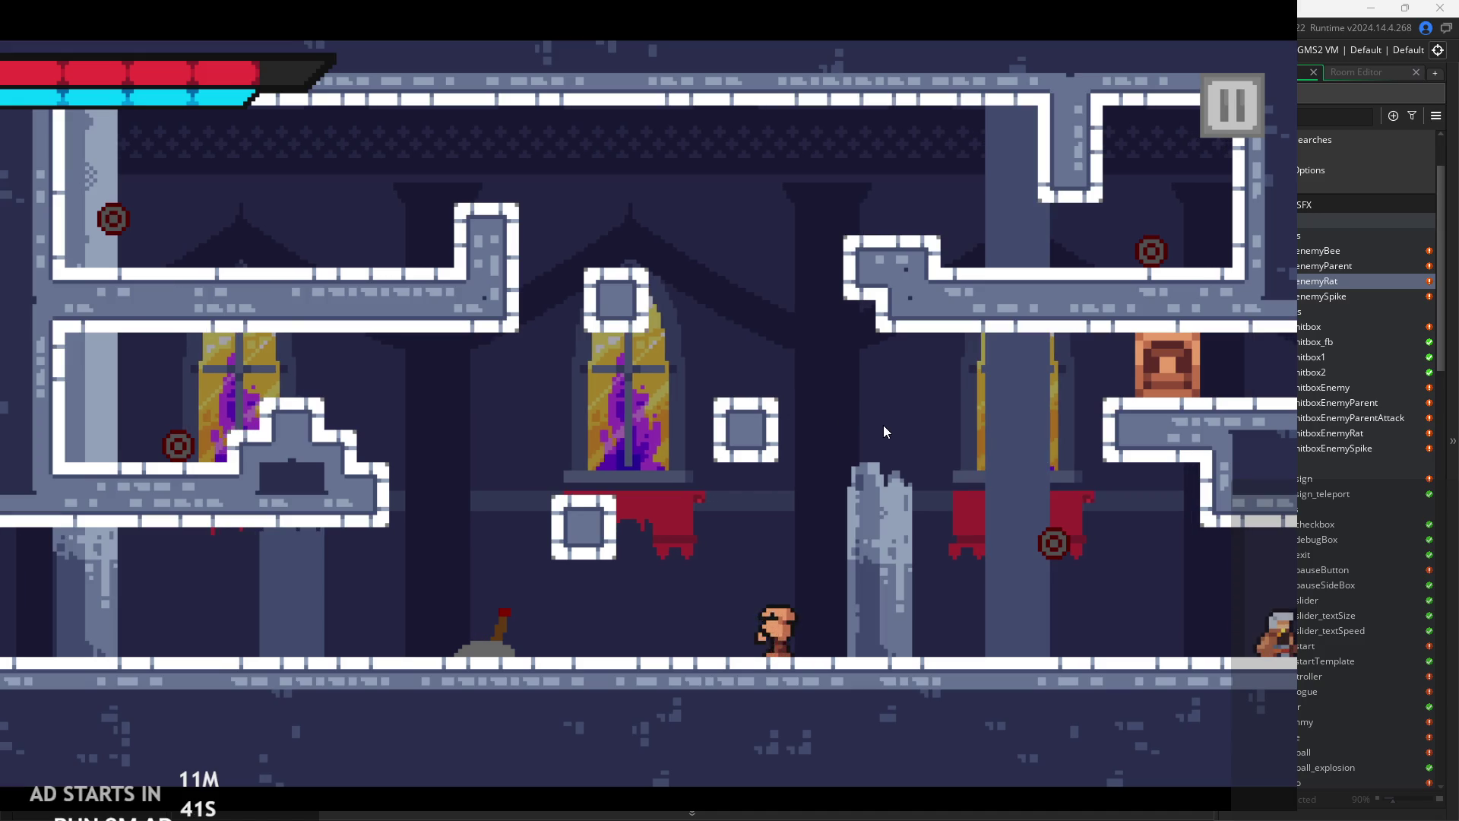
key("Right")
- Test jumping around the spiked pillar in the next room, ending on the lower floor
key("space")
key("Right")
key("Left")
key("space")
key("Right")
key("Left")
key("space")
key("Right")
- Pause the running game and quit the playtest back to the editor
key("Left")
key("Left")
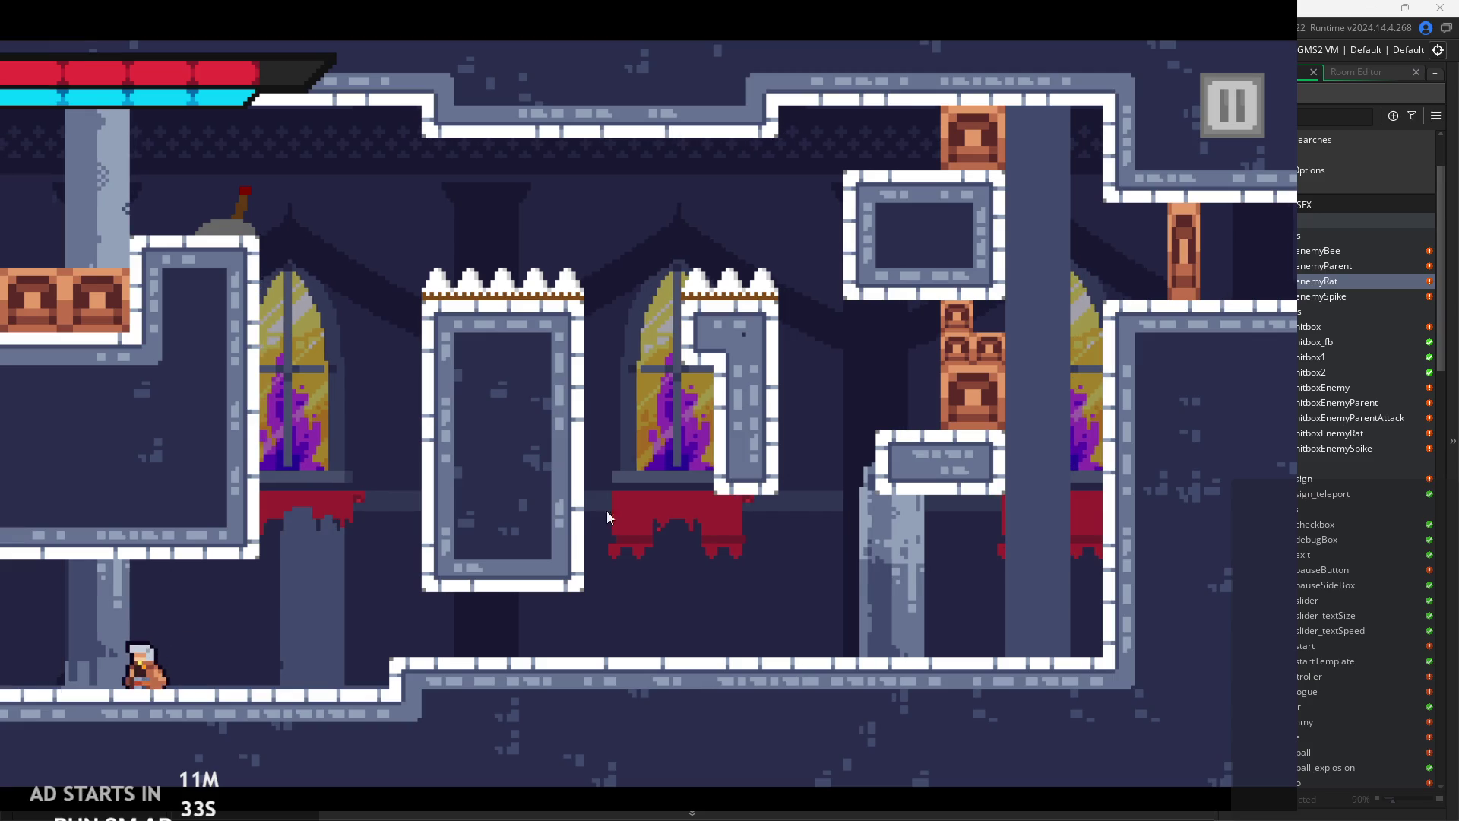
key("Right")
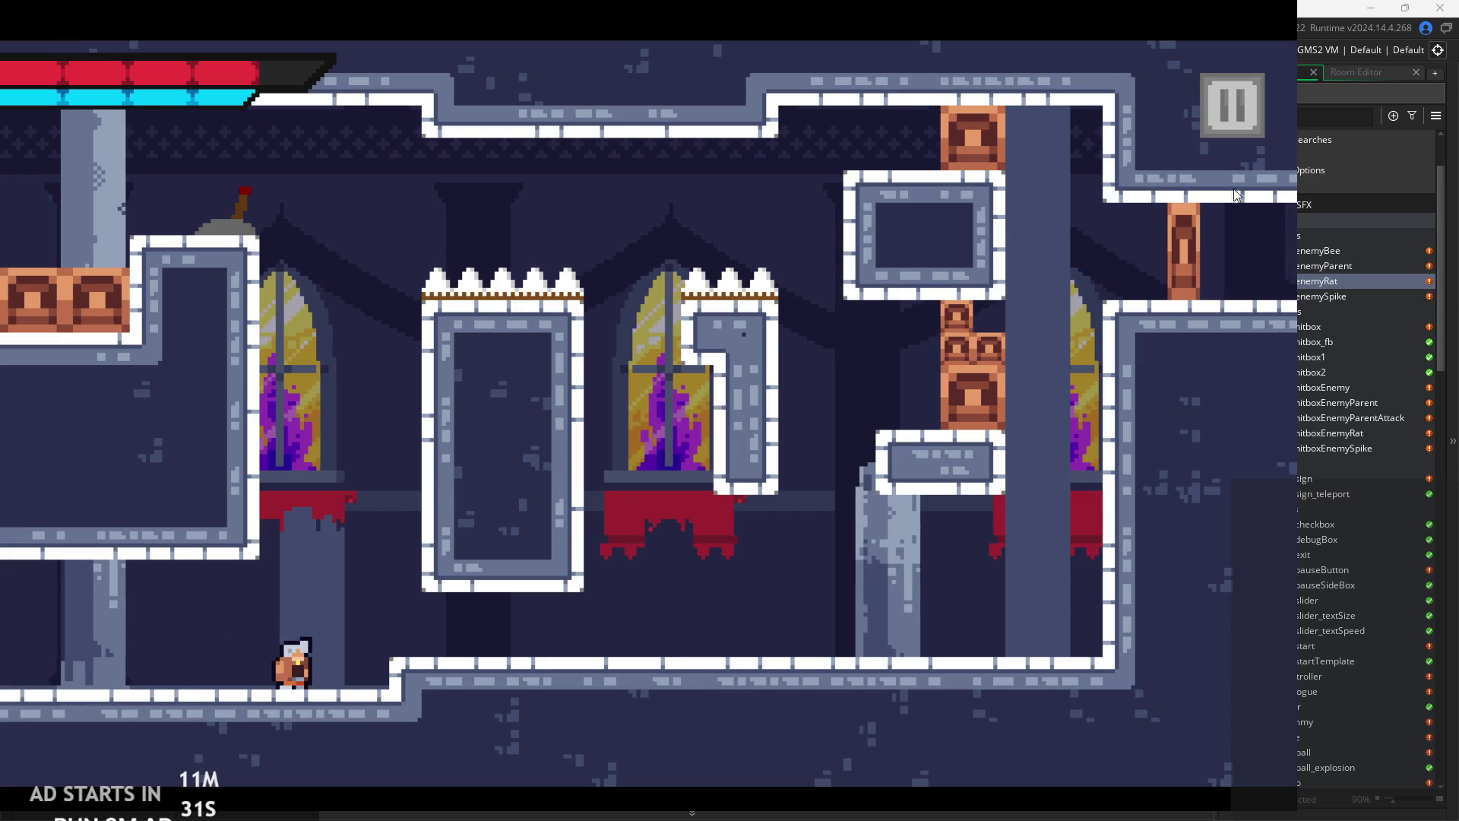
left_click(1225, 108)
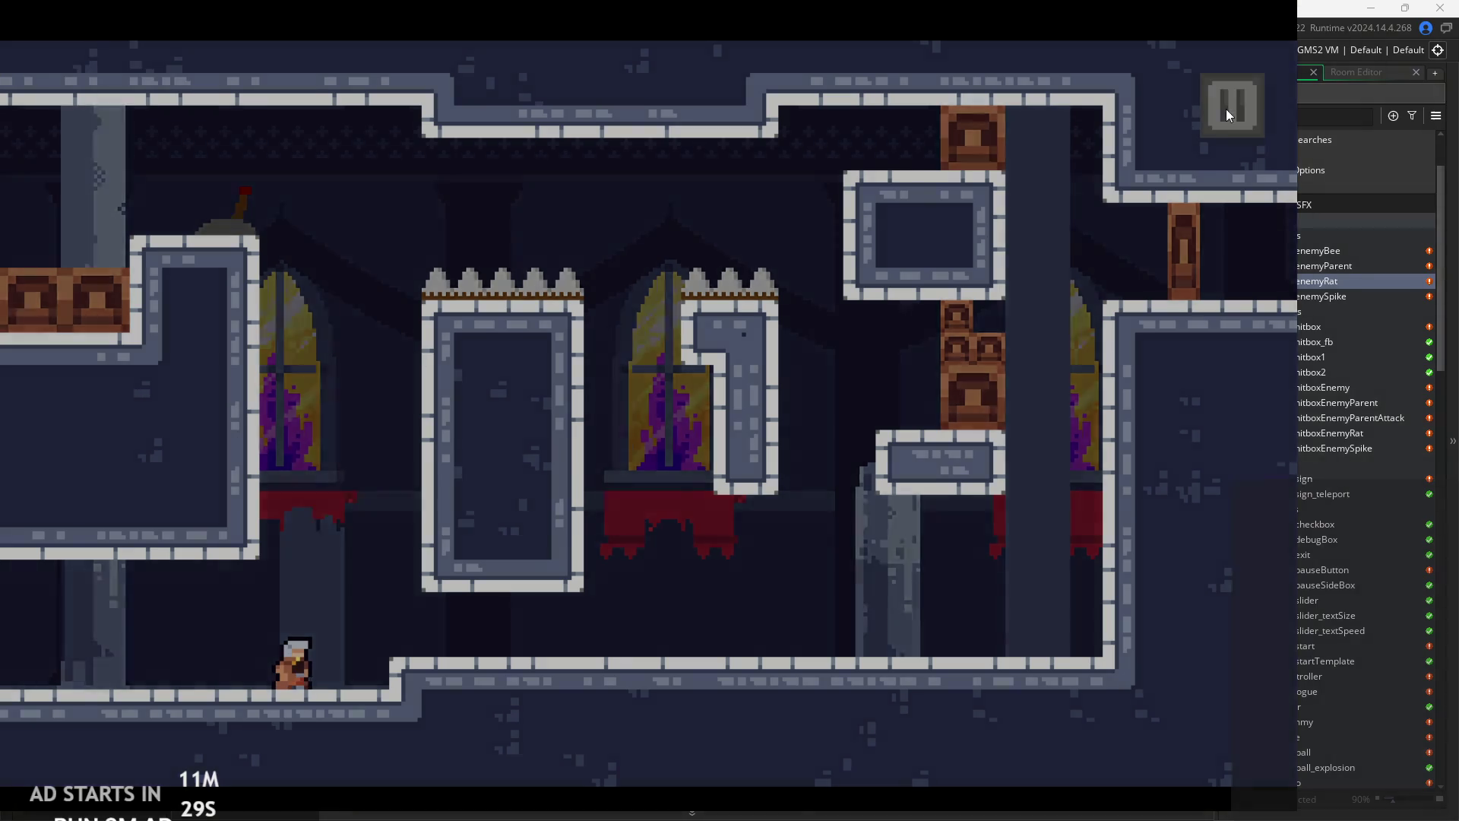
left_click(1132, 692)
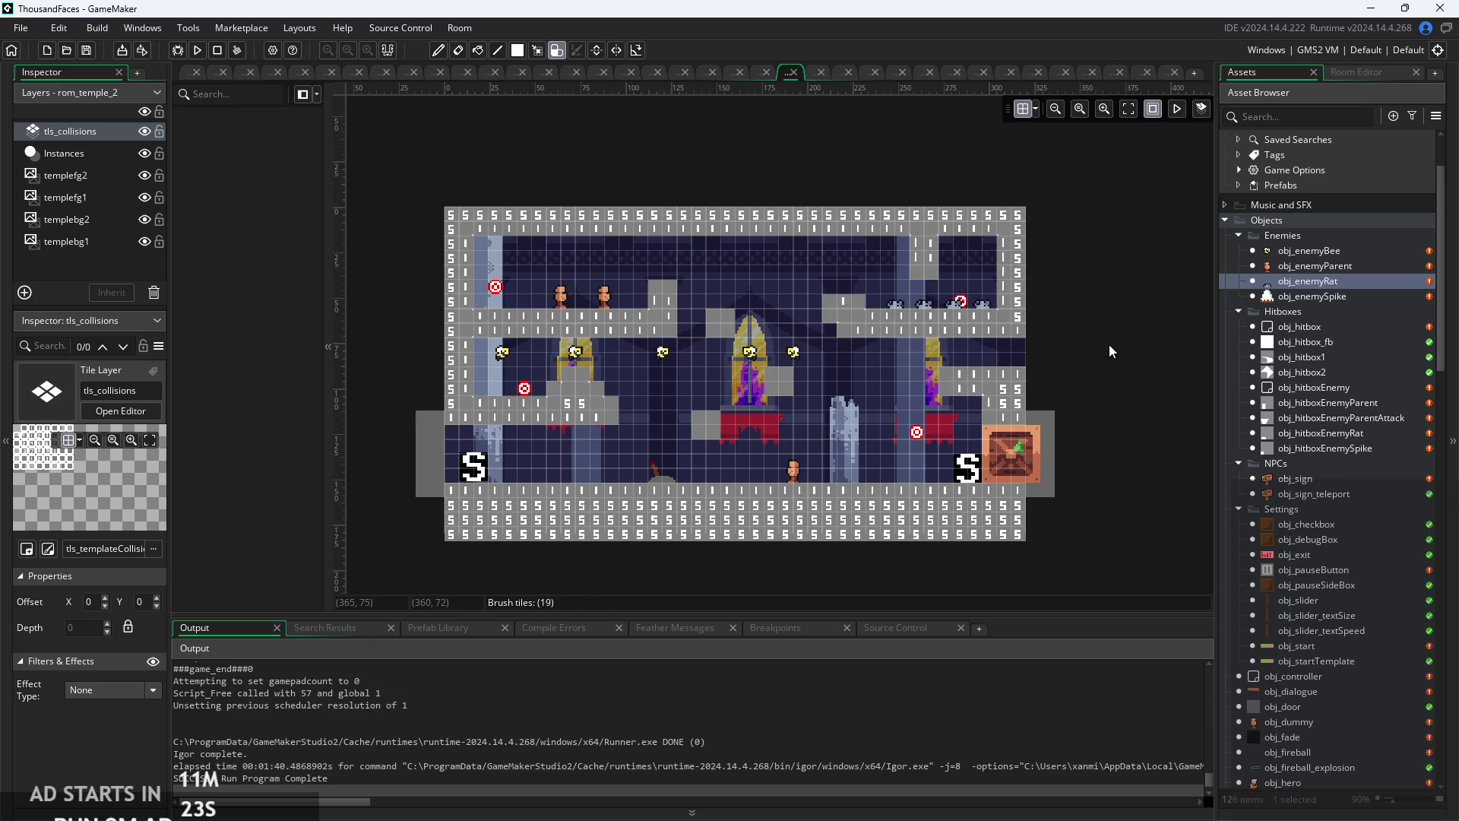
- Open the rom_temple_3 room from the Rooms list in the Asset Browser
scroll(1329, 639, "down", 8)
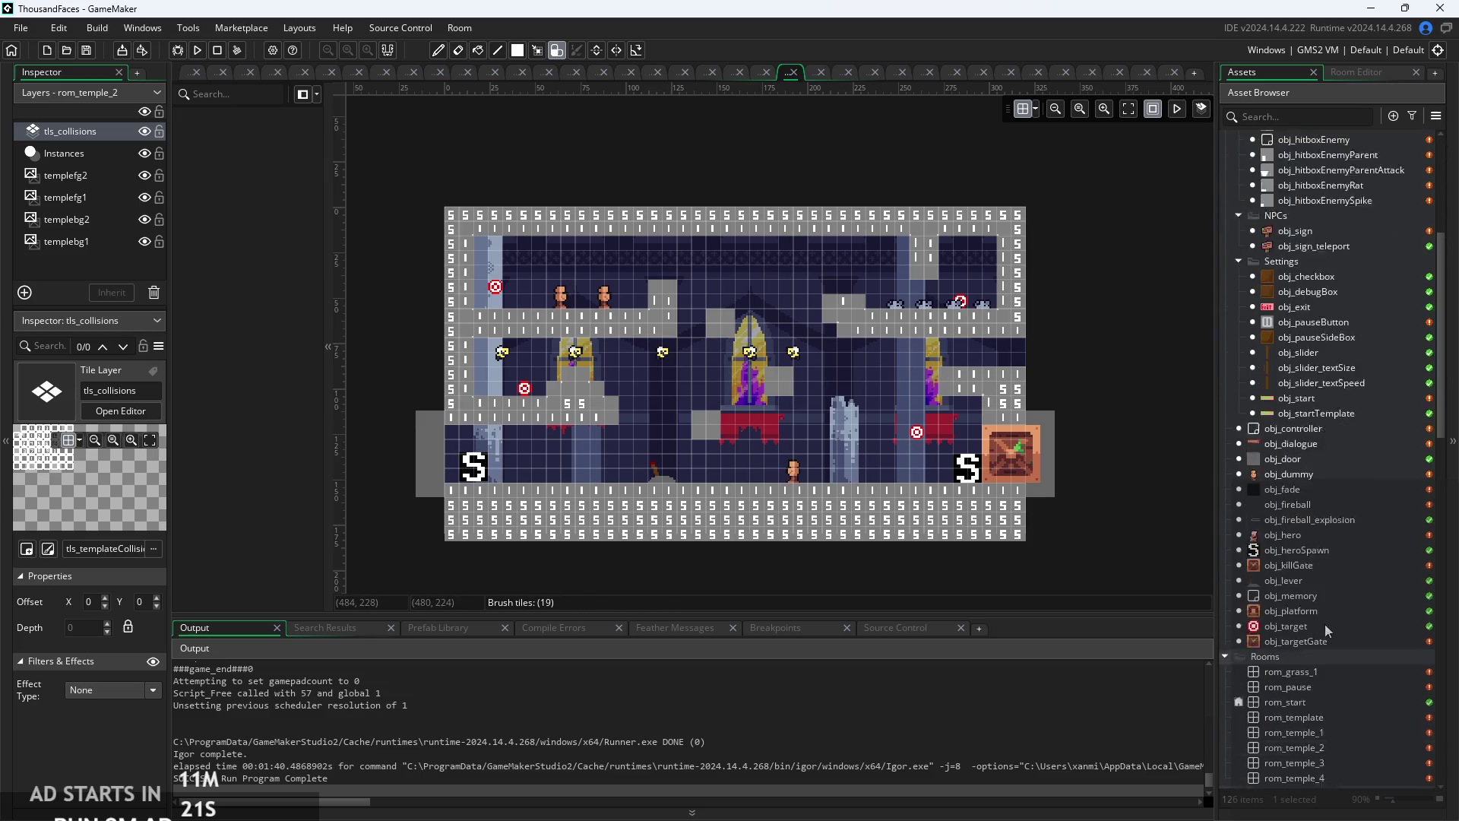
double_click(1329, 670)
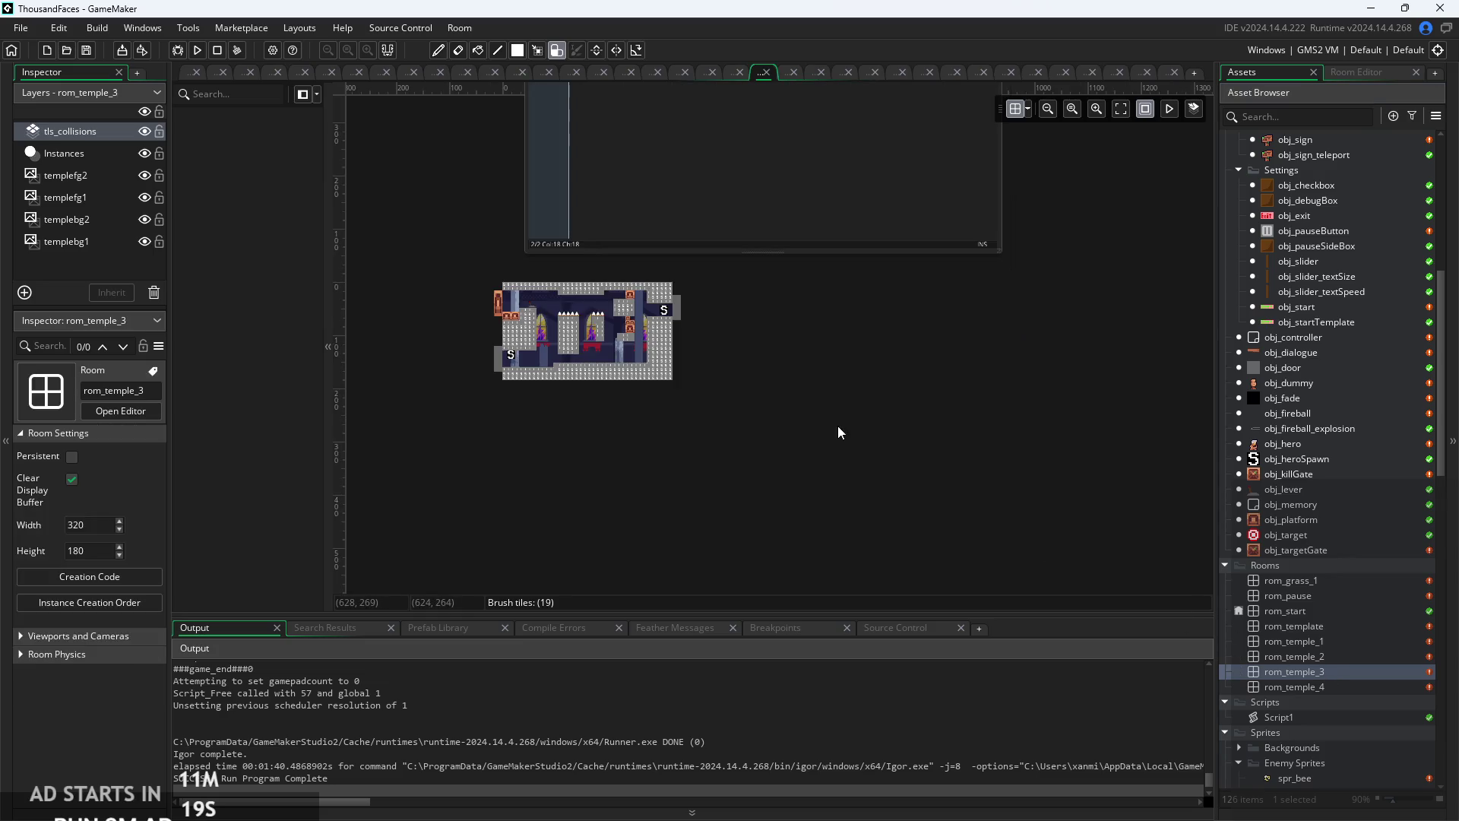
scroll(775, 462, "up", 3)
scroll(807, 396, "down", 2)
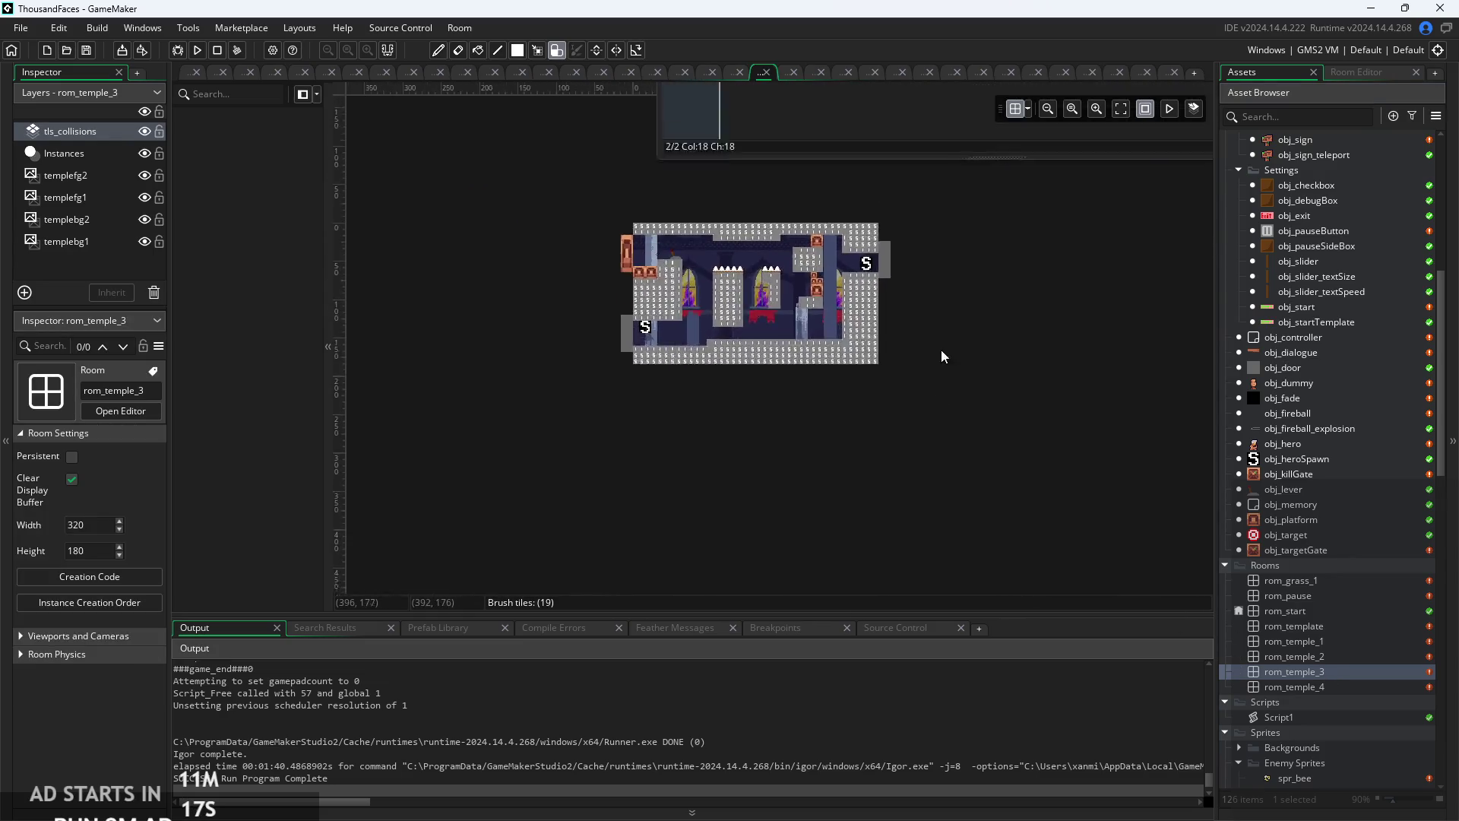
scroll(904, 545, "down", 1)
- Add a line obj_hero.unlockedSword=true; to rom_temple_3's creation code
left_click(848, 158)
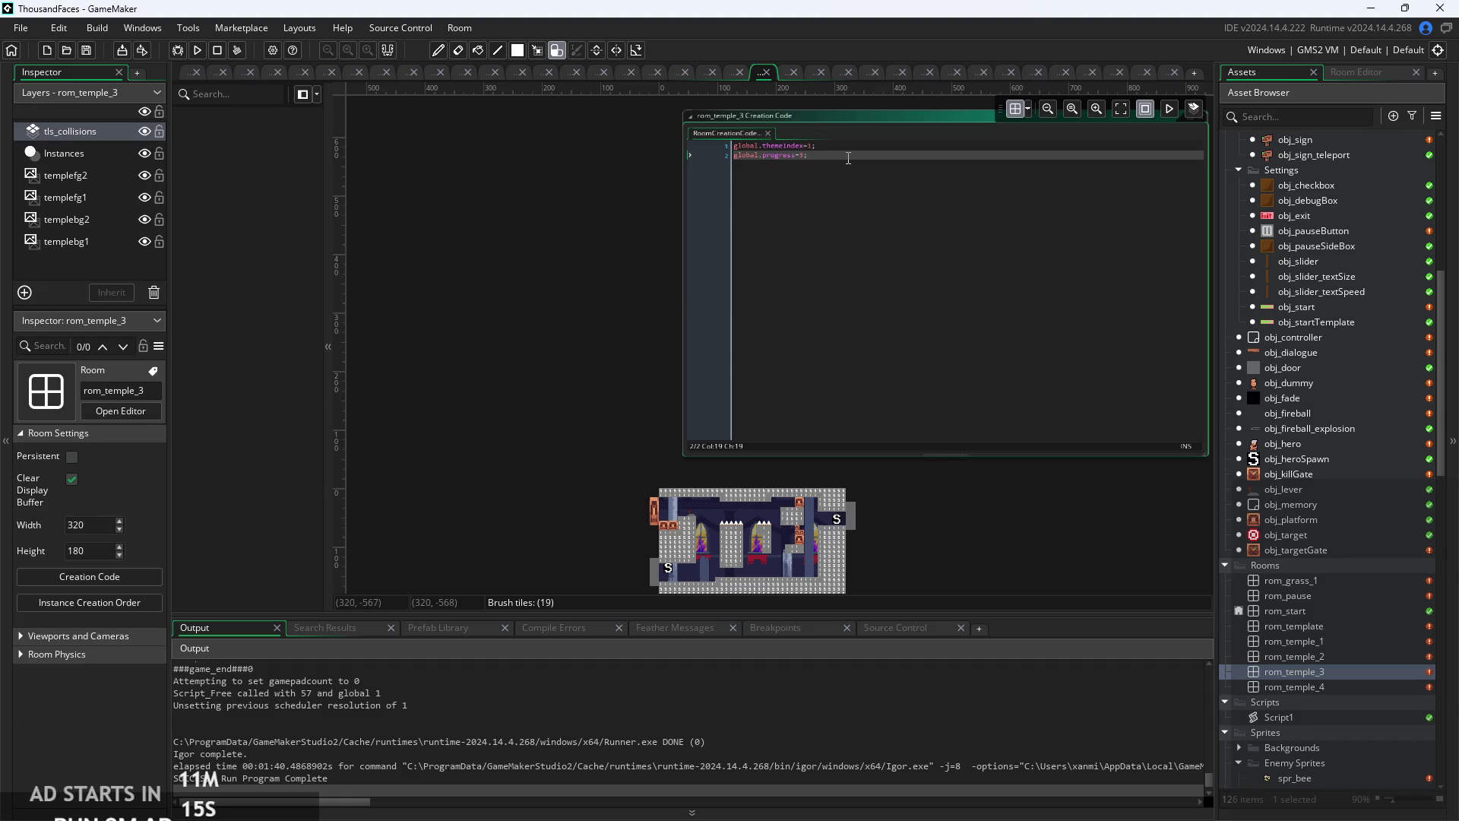
key("Return")
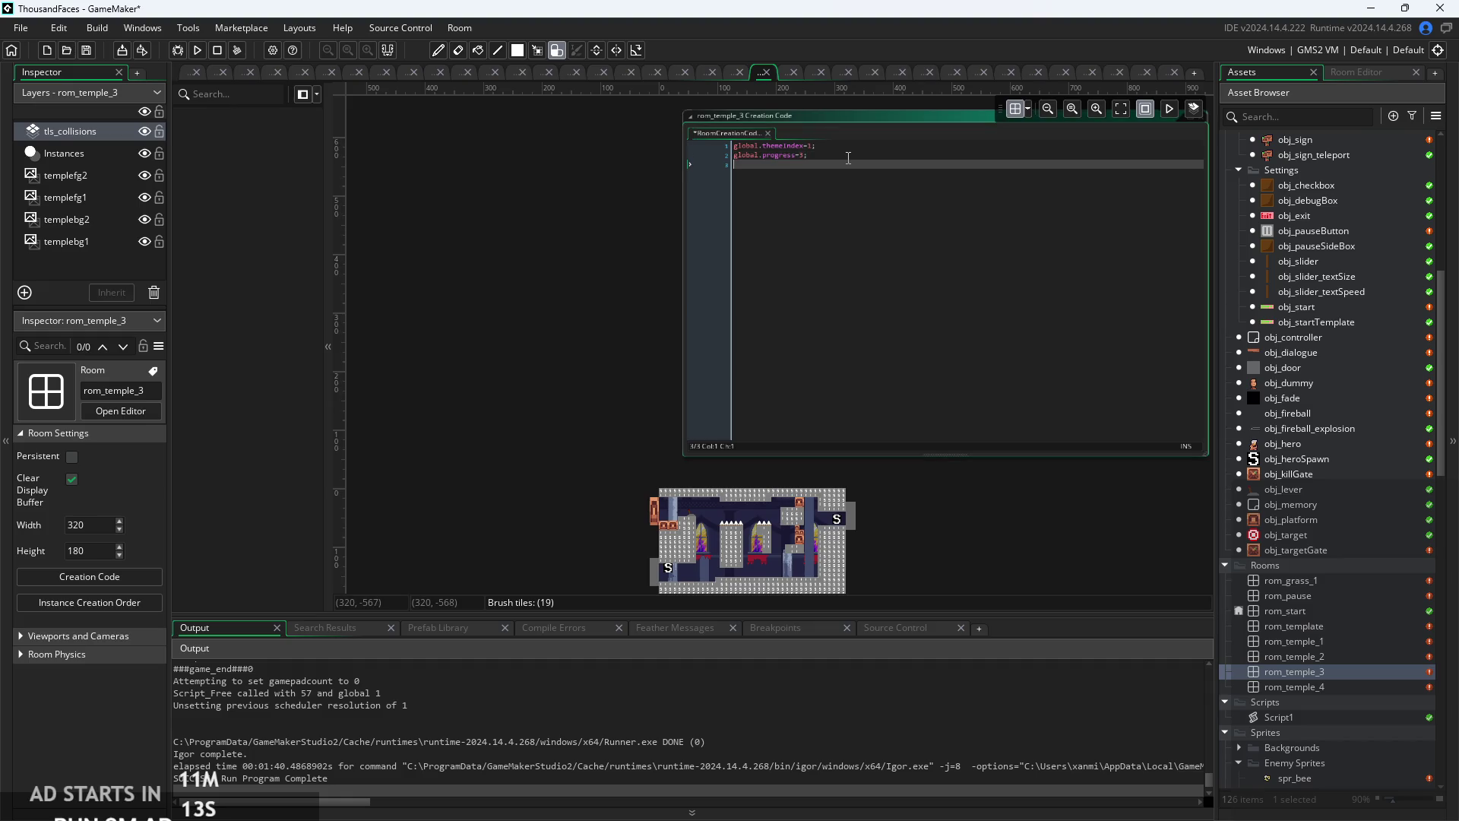
type("obj_hero.un")
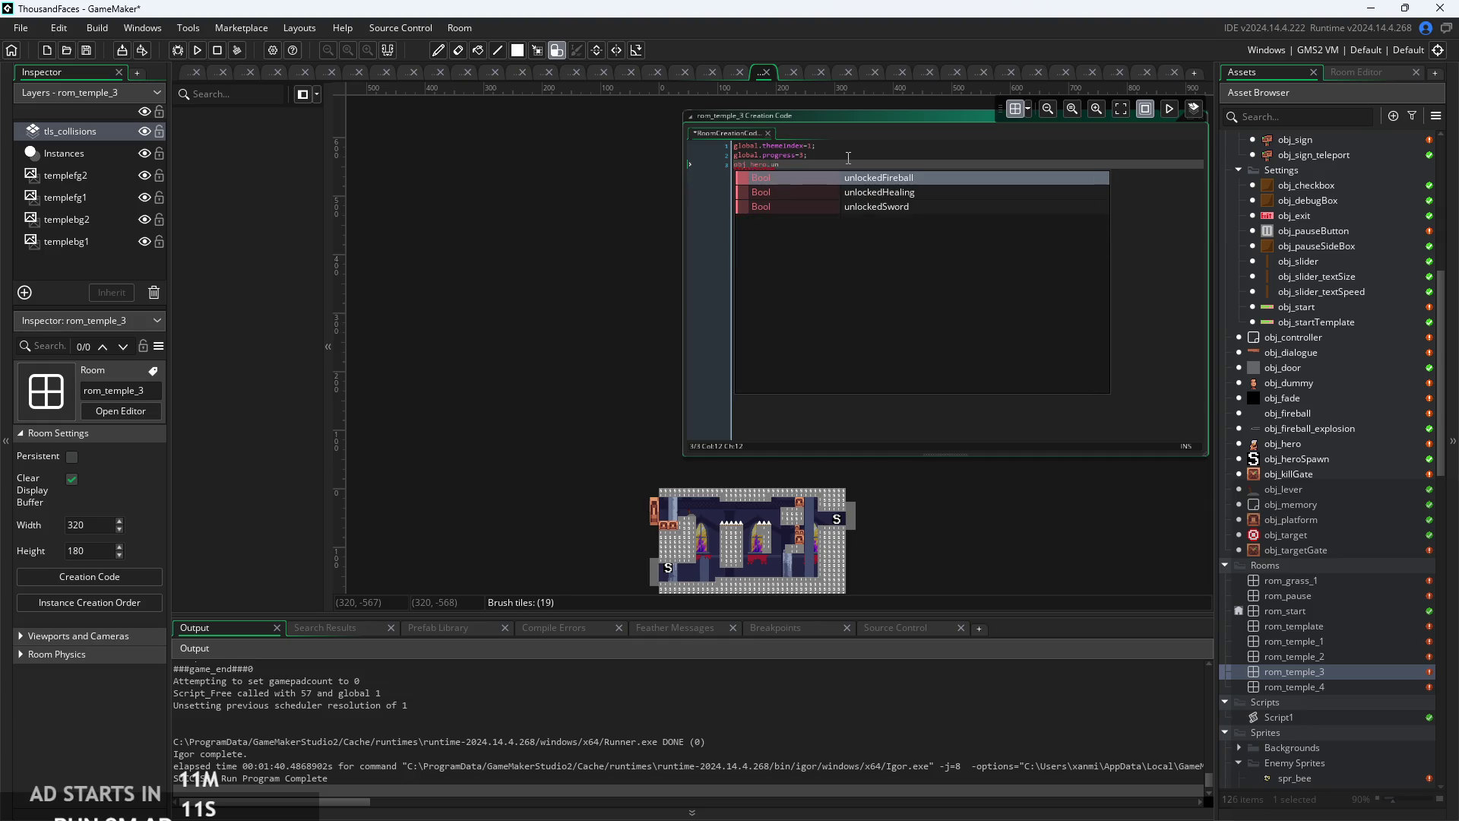
key("Down")
key("Down")
key("Return")
type("=true;")
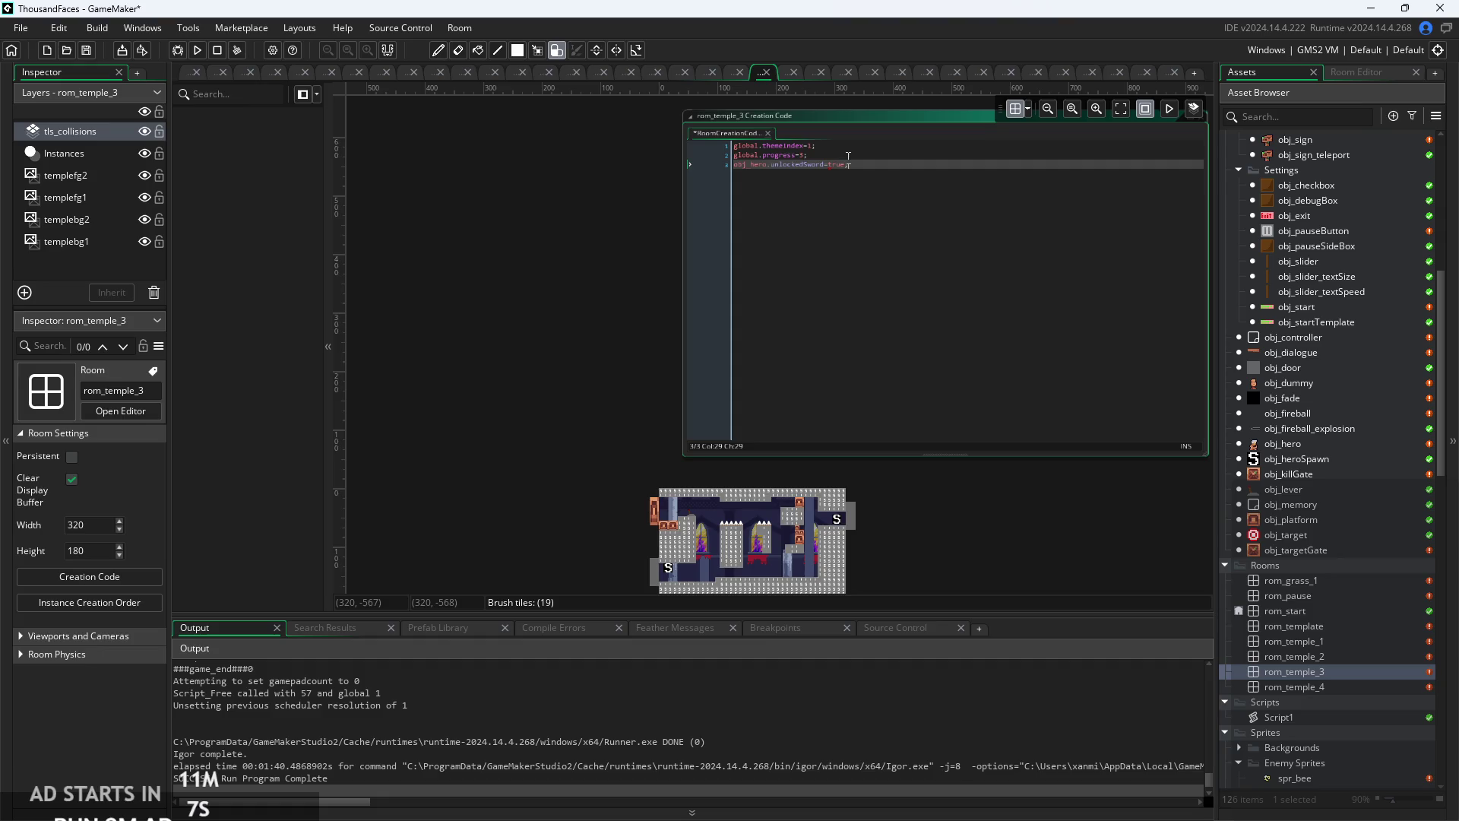
scroll(887, 210, "down", 5)
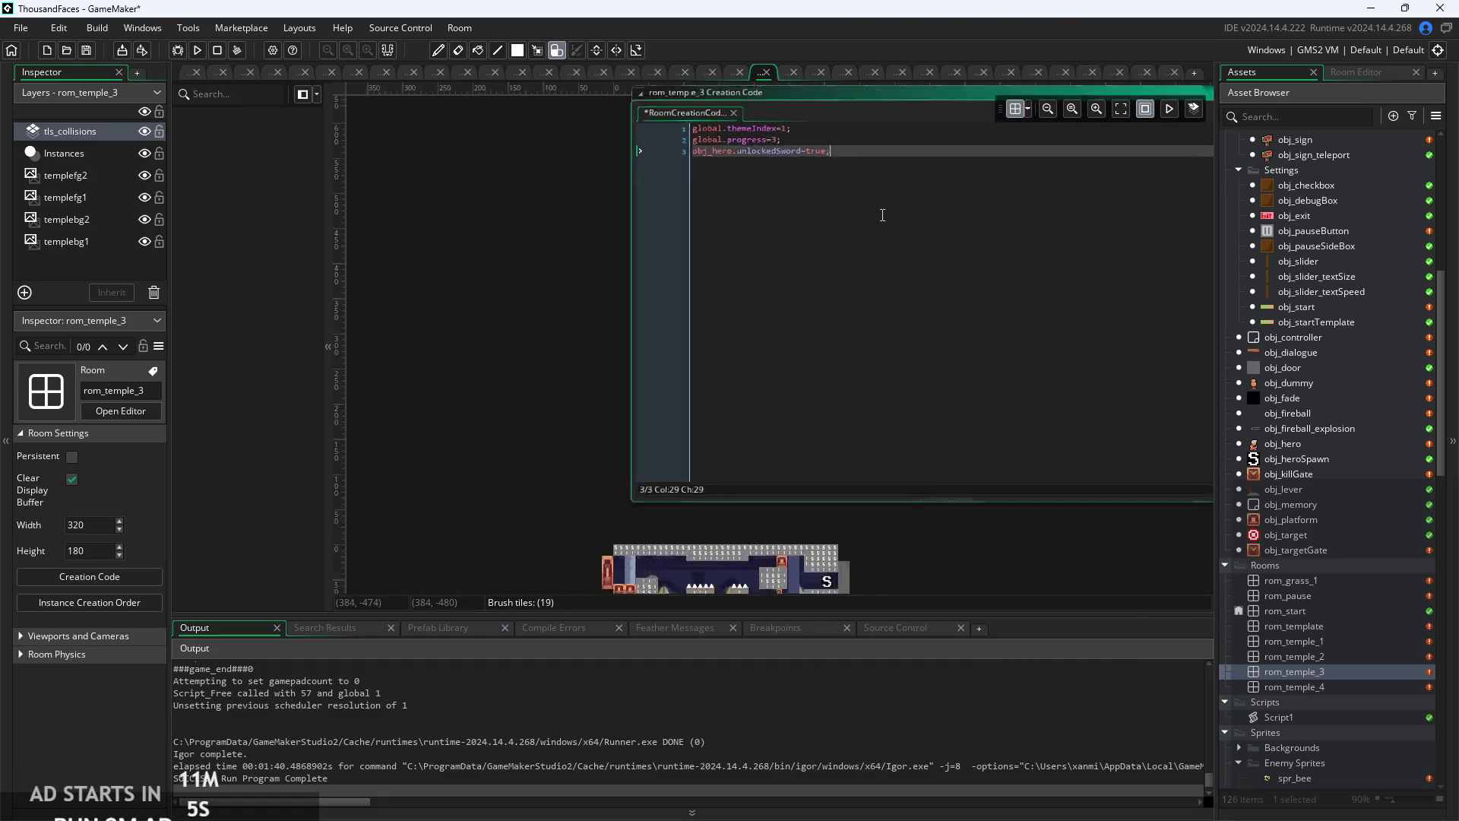
scroll(600, 198, "up", 6)
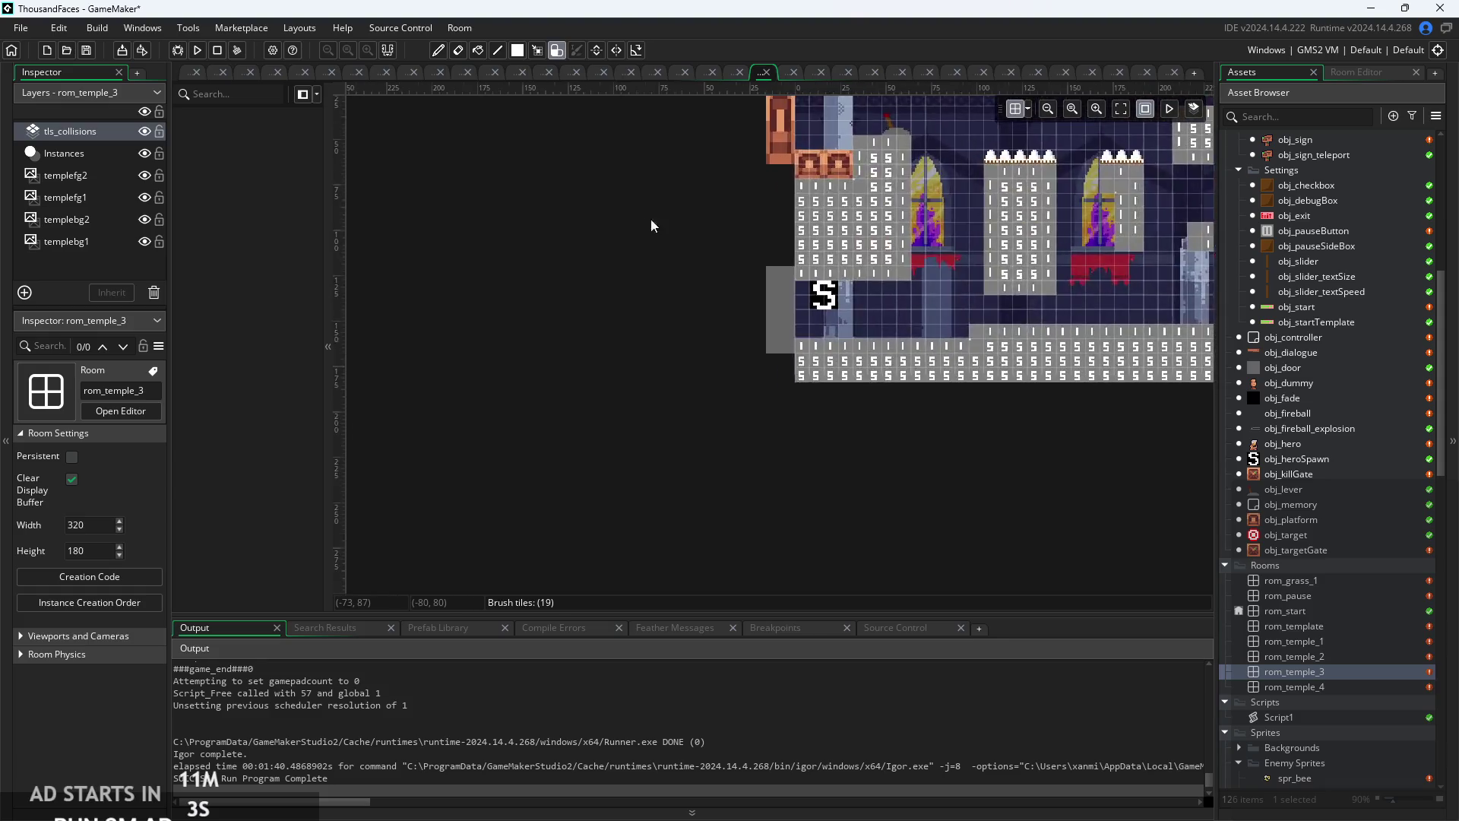
scroll(545, 294, "up", 2)
left_click(660, 254)
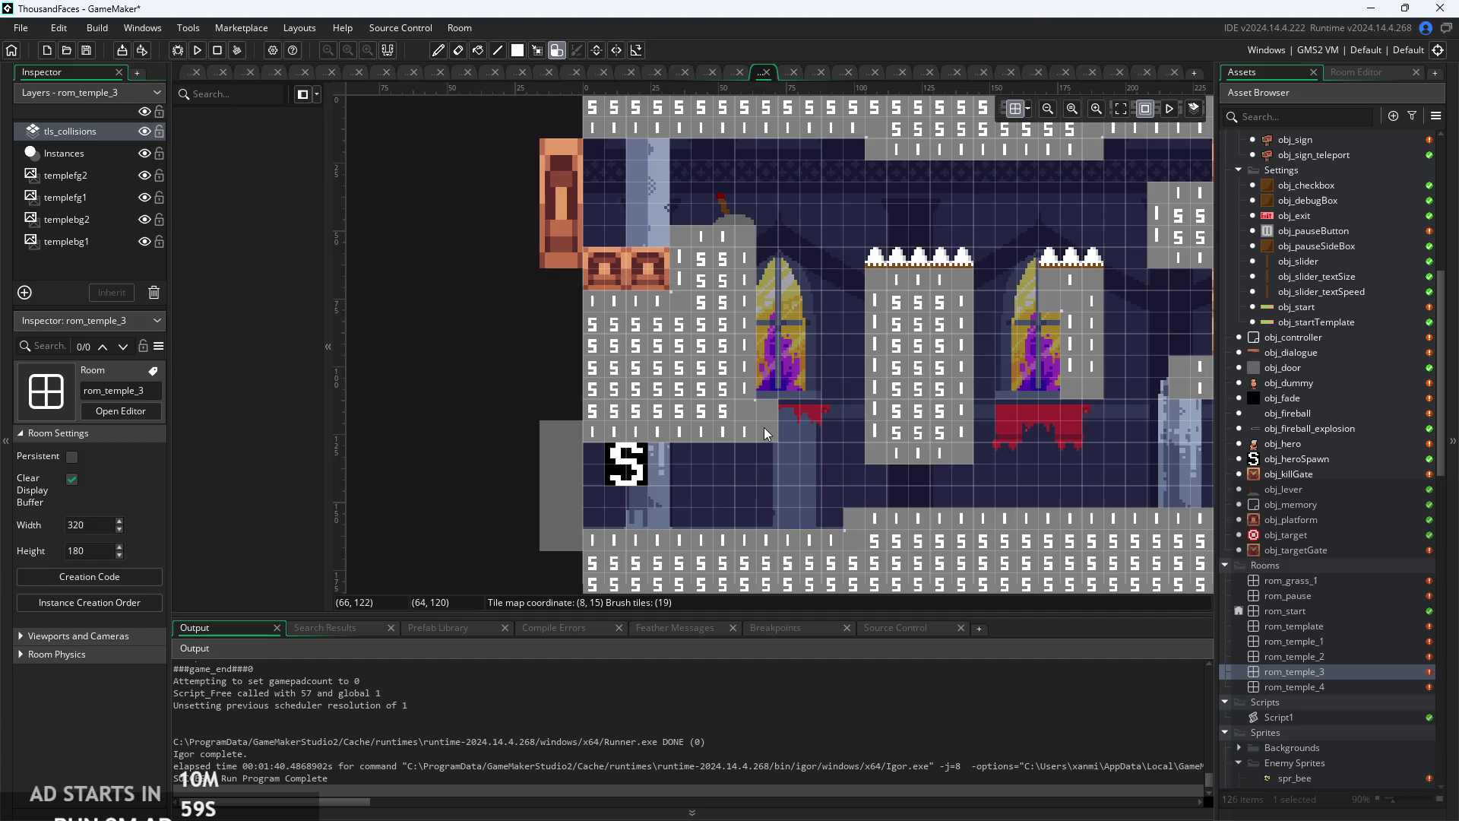
- Erase collision tiles under the window ledge and restamp them around the central pillar block
left_click_drag(764, 427, 740, 423)
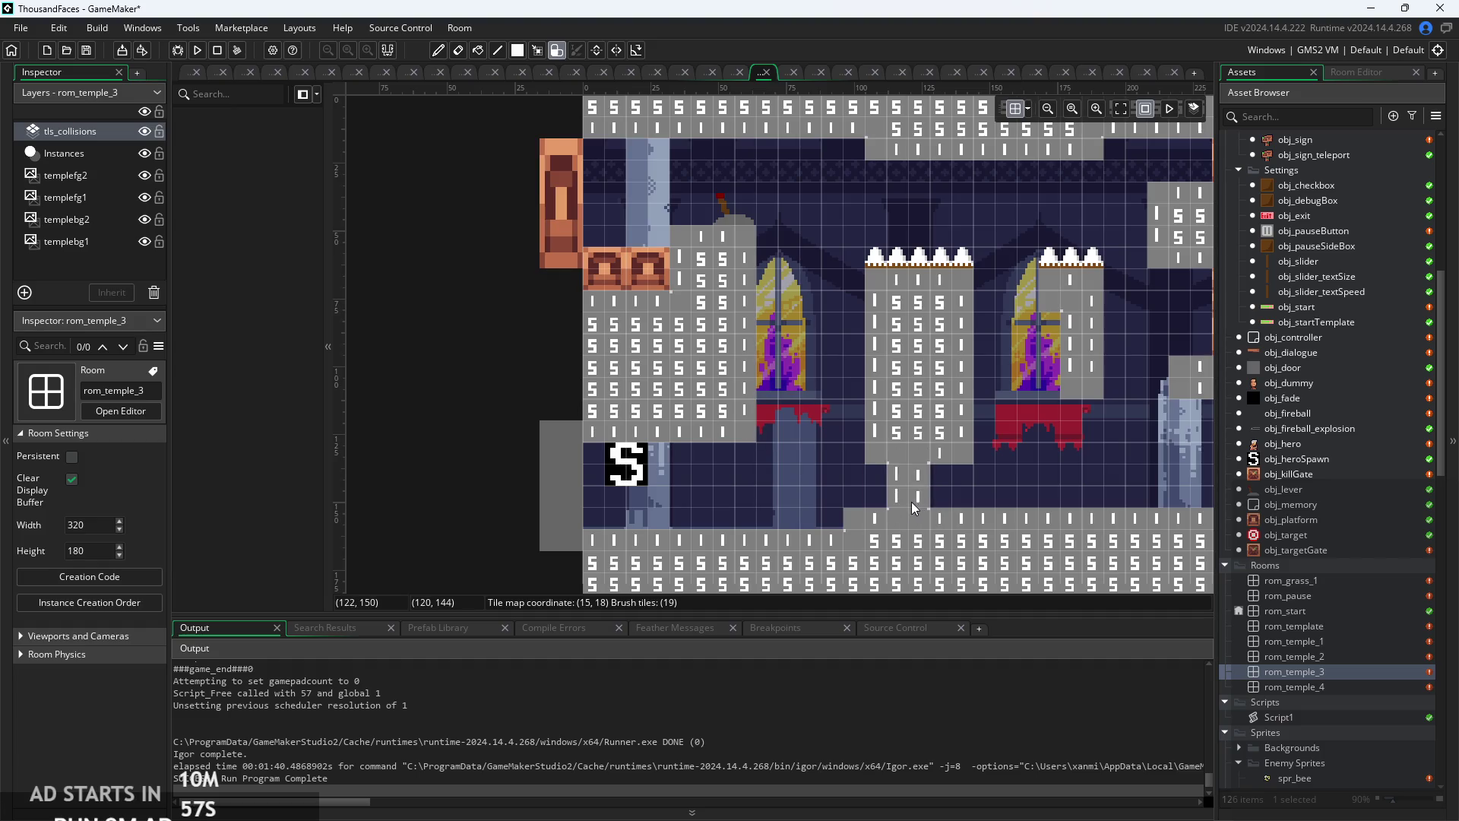
left_click(900, 500)
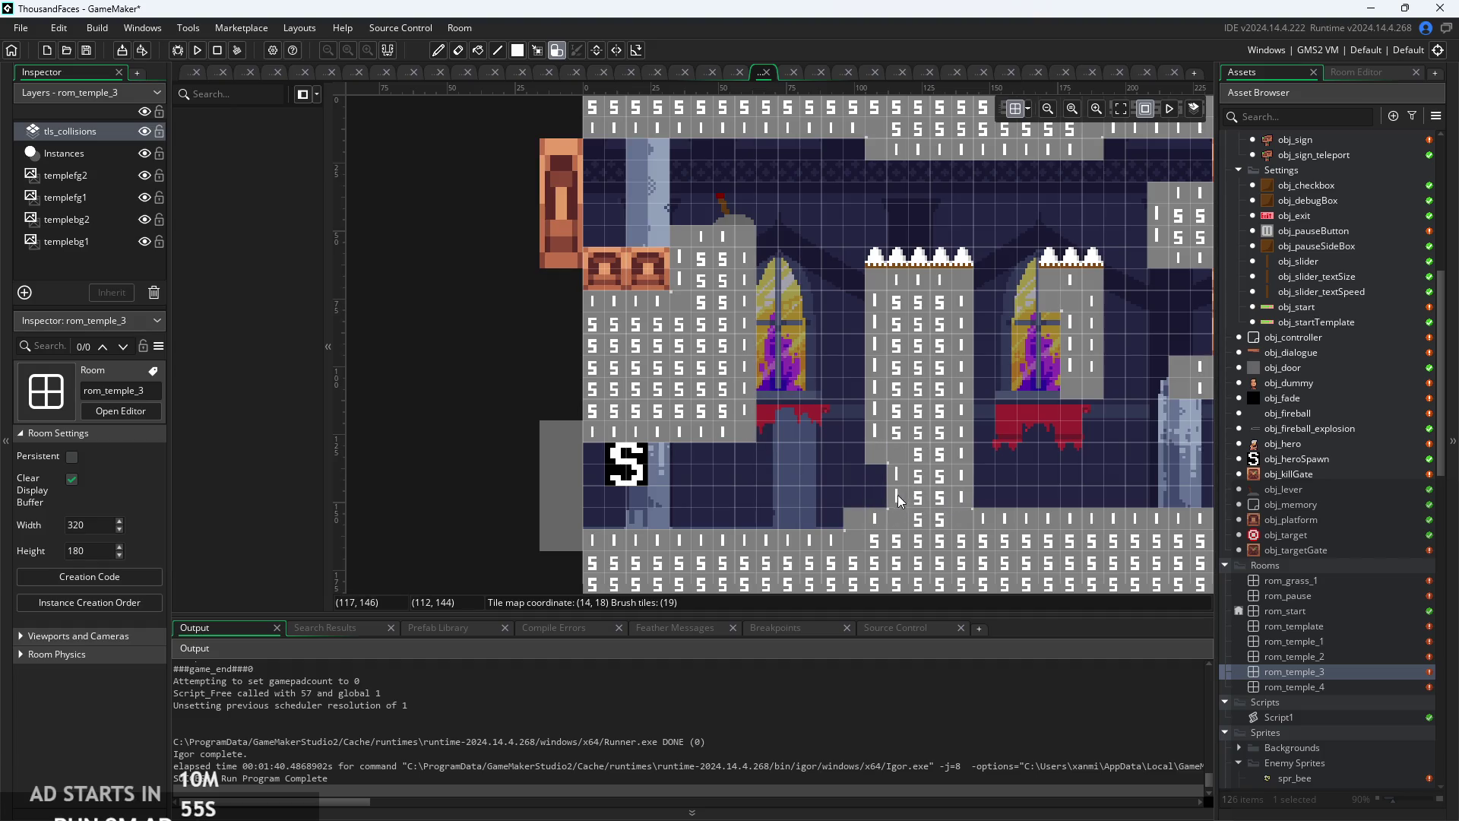
left_click(851, 500)
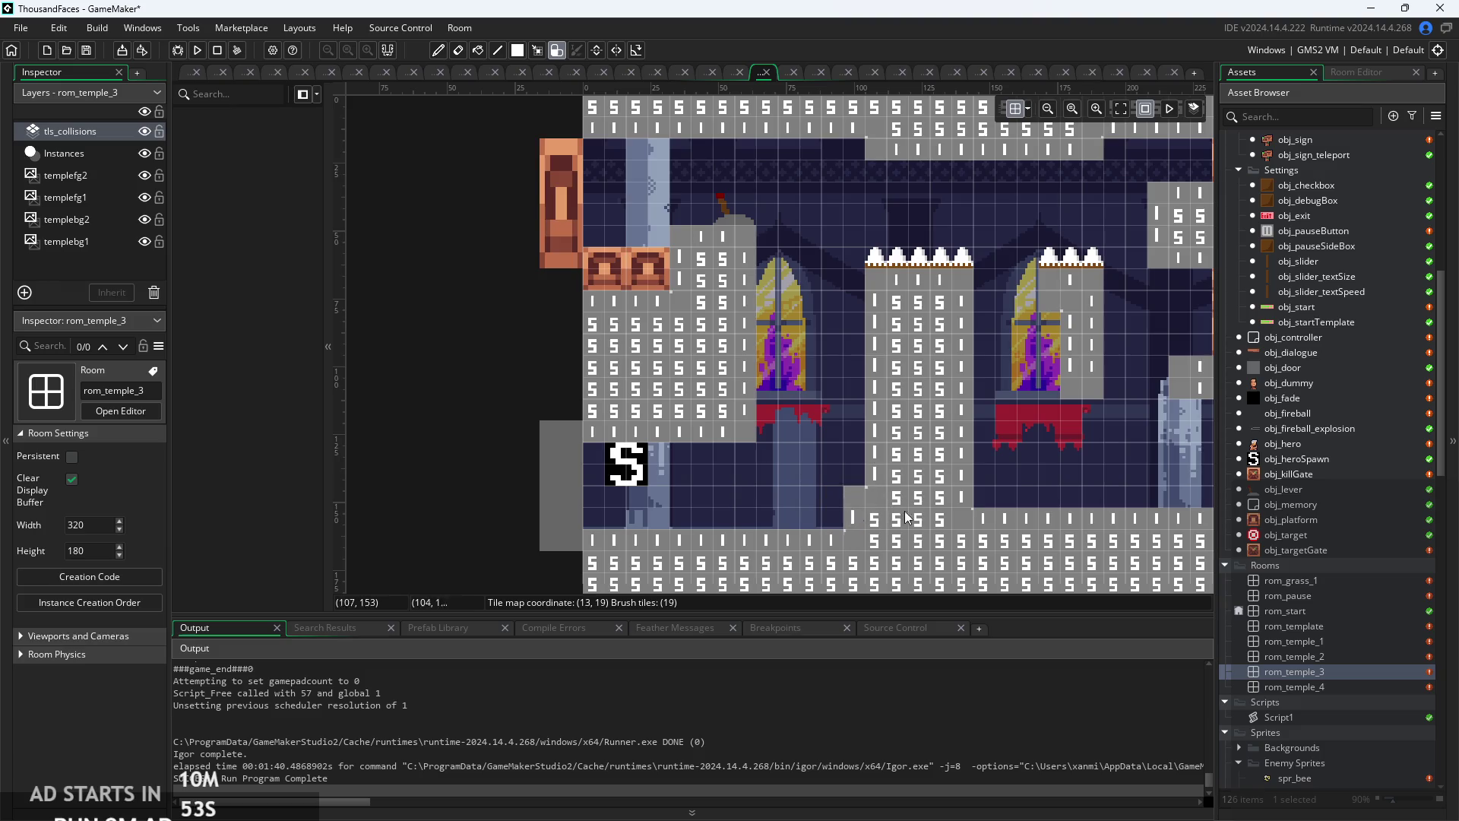
left_click(951, 452)
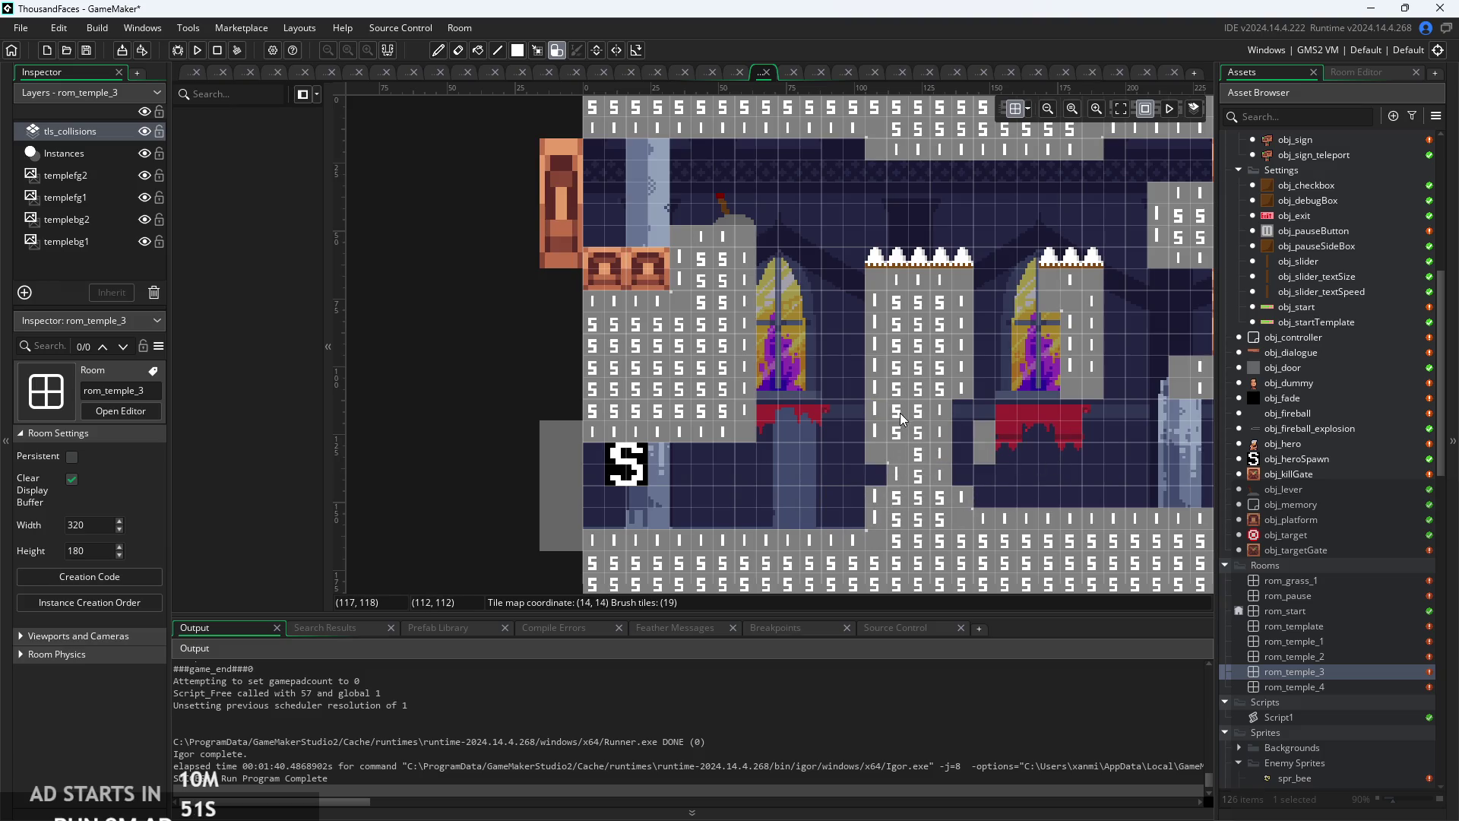
left_click(954, 397)
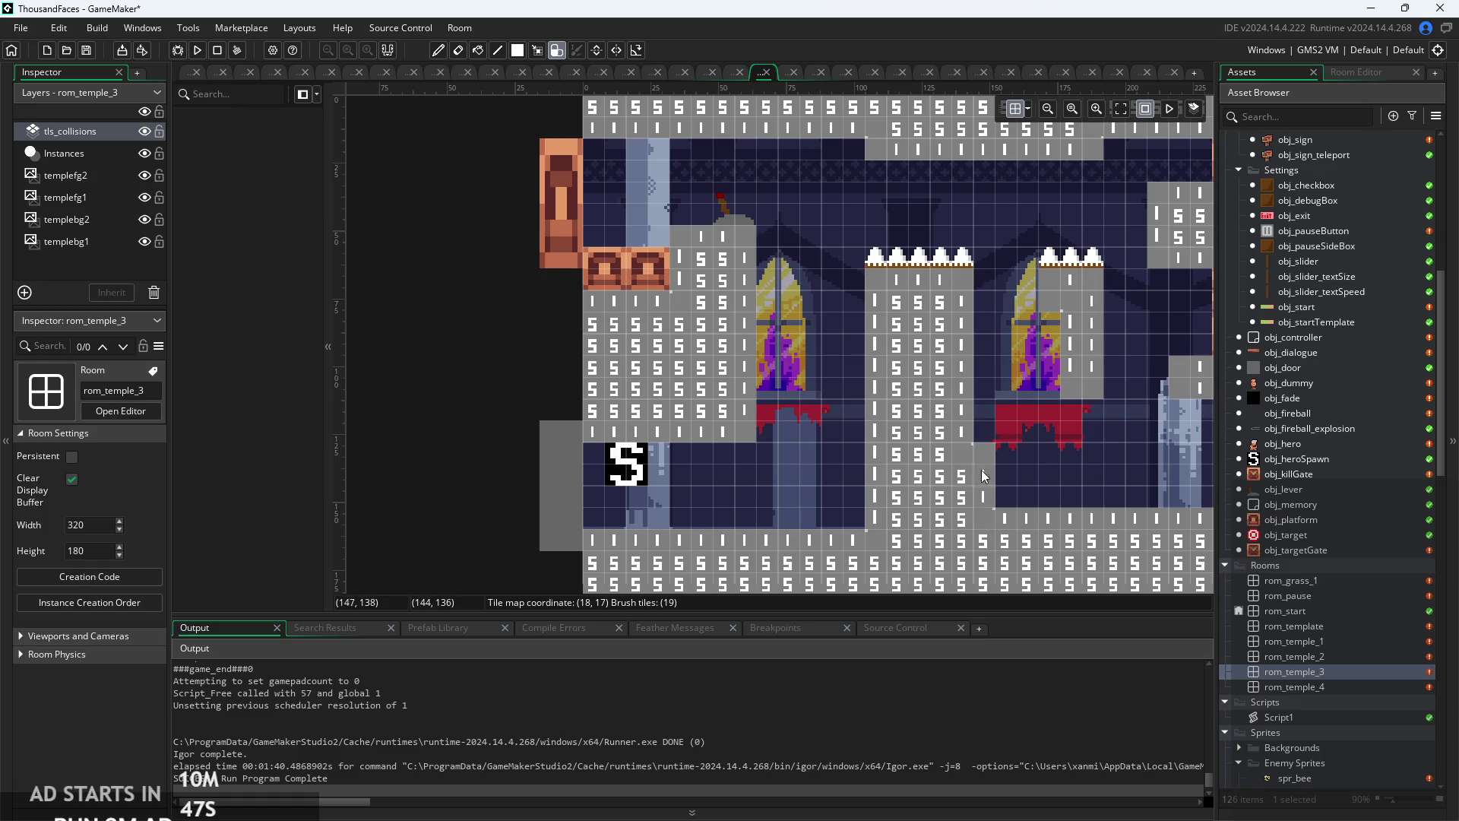
left_click_drag(1037, 487, 905, 443)
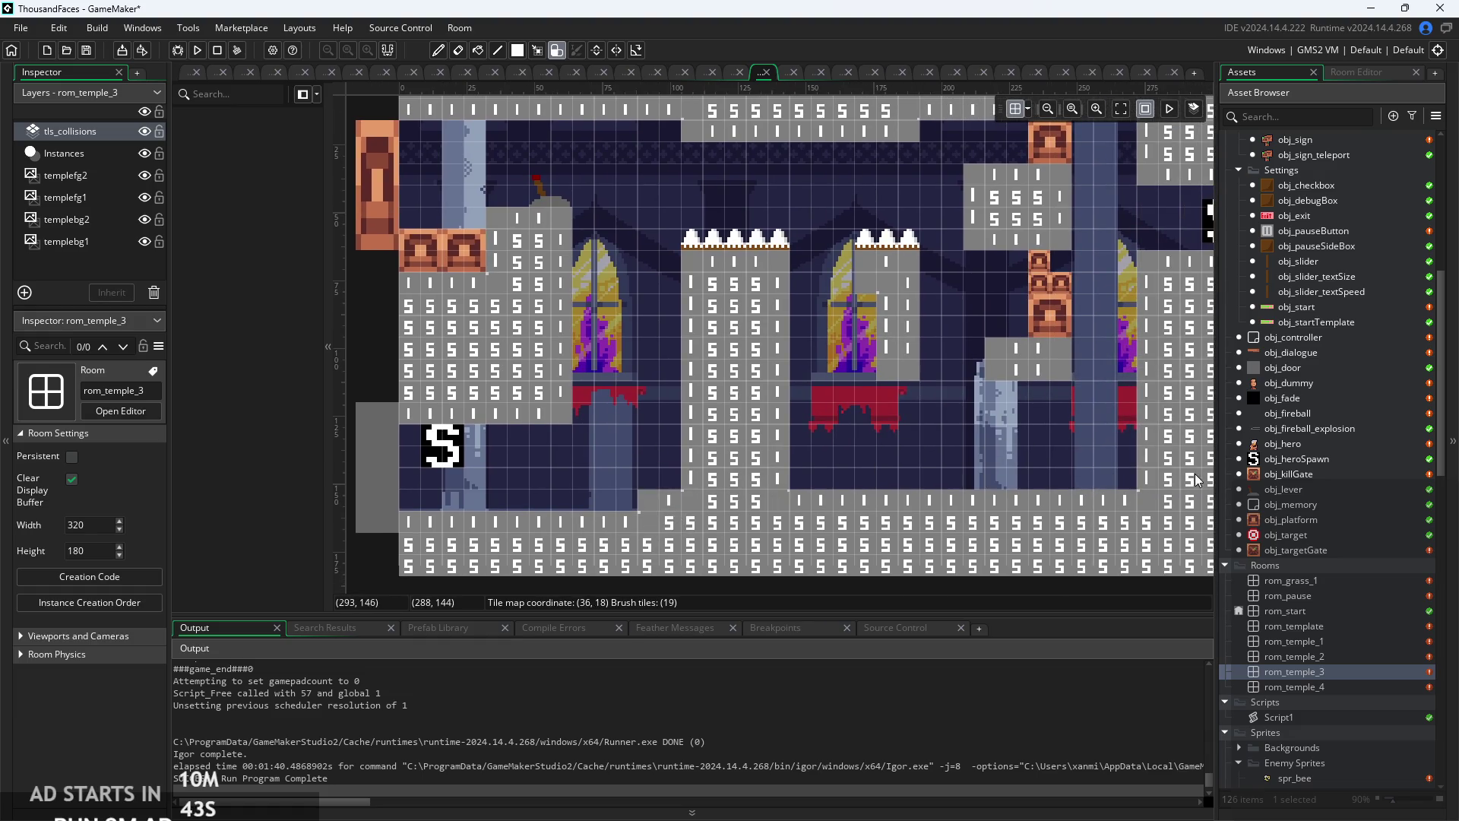
left_click_drag(1297, 524, 974, 495)
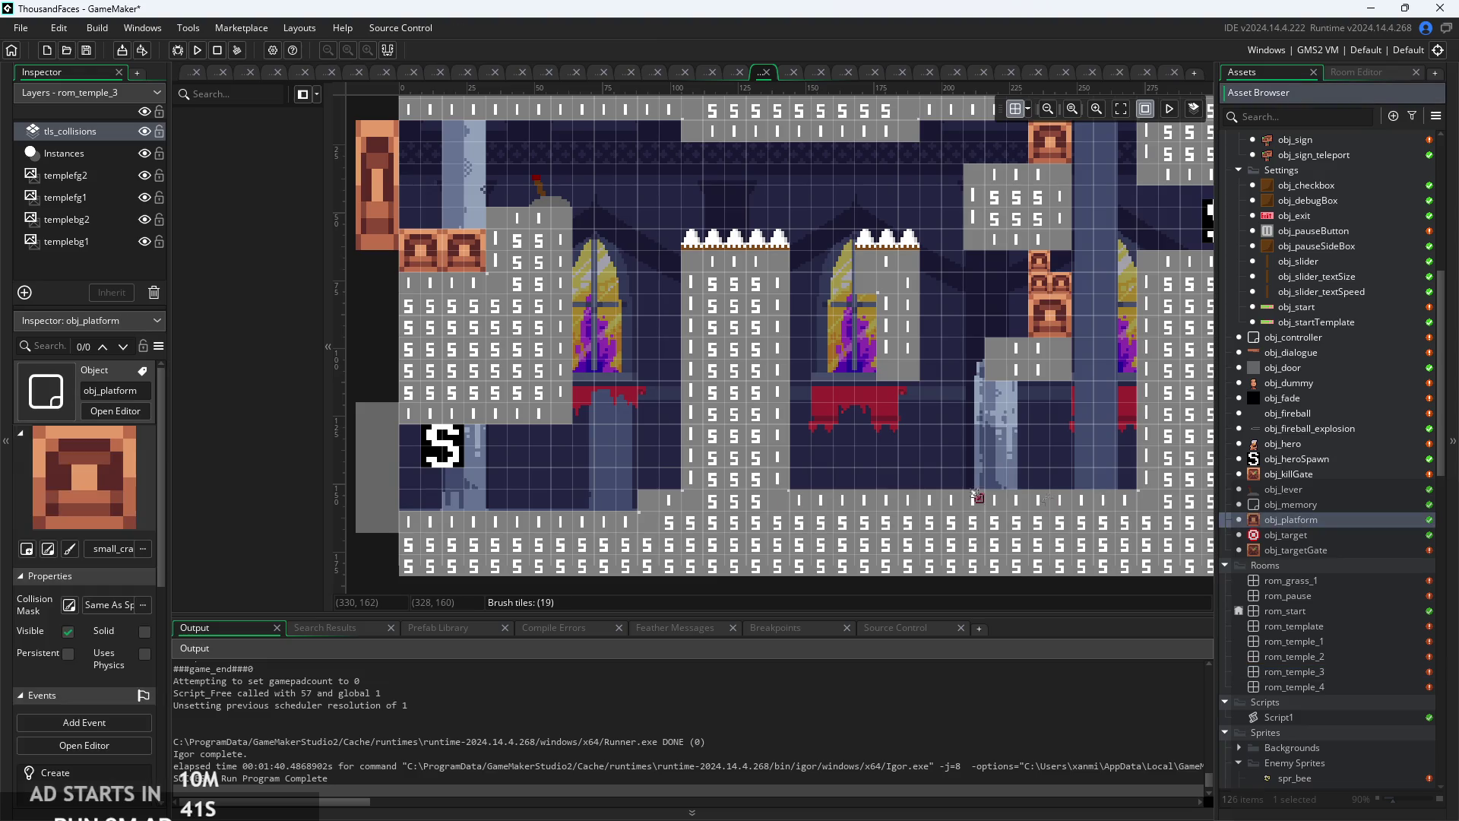
- On the Instances layer, resize the newly placed platform back to normal scale
mouse_move(1163, 510)
left_mouse_down()
mouse_move(1303, 528)
mouse_move(648, 478)
mouse_move(686, 433)
mouse_move(683, 478)
mouse_move(683, 398)
left_mouse_up()
left_click(64, 156)
scroll(651, 454, "up", 3)
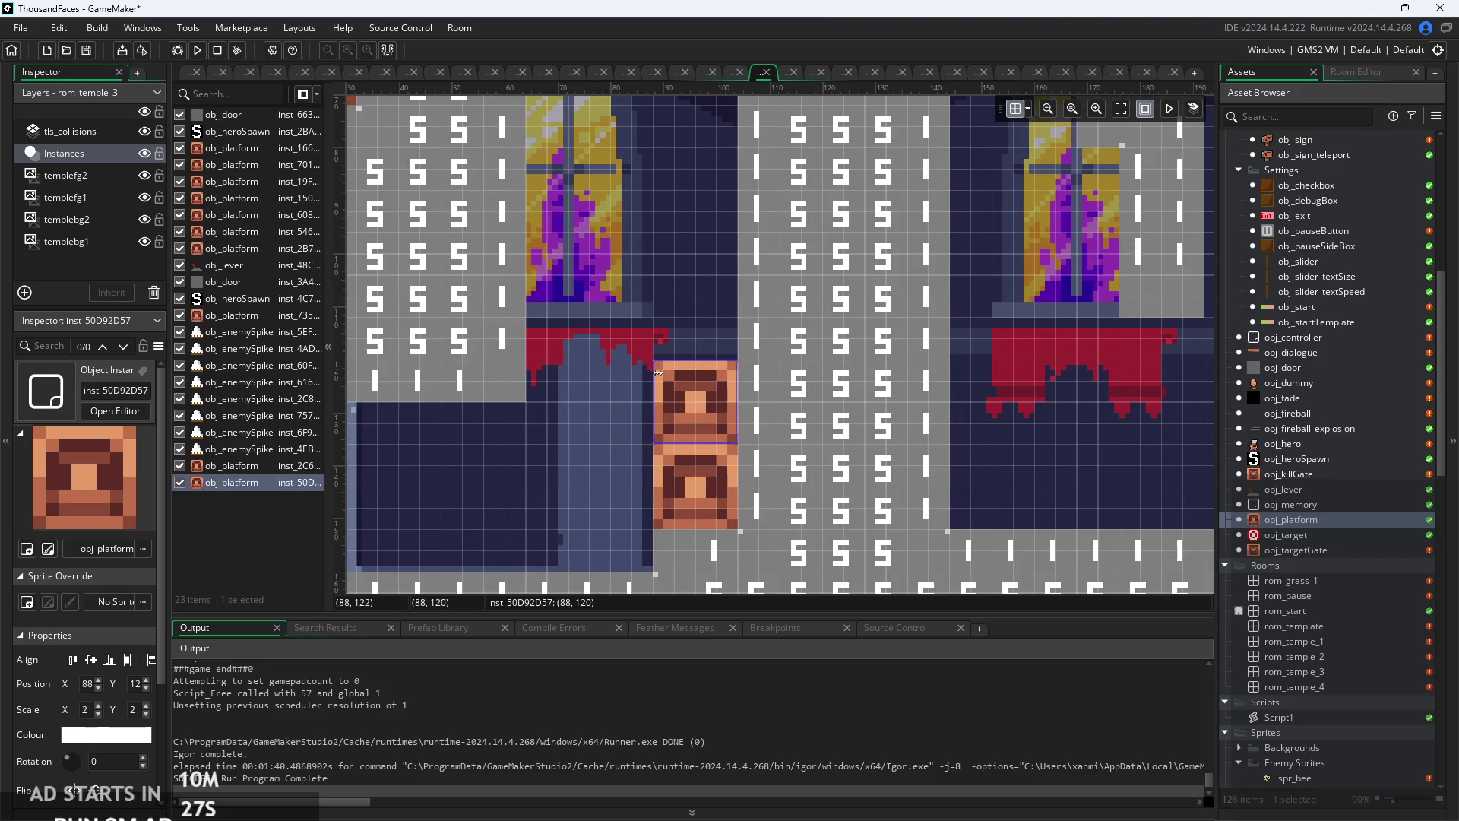
mouse_move(653, 358)
left_mouse_down()
mouse_move(665, 401)
mouse_move(713, 403)
left_mouse_up()
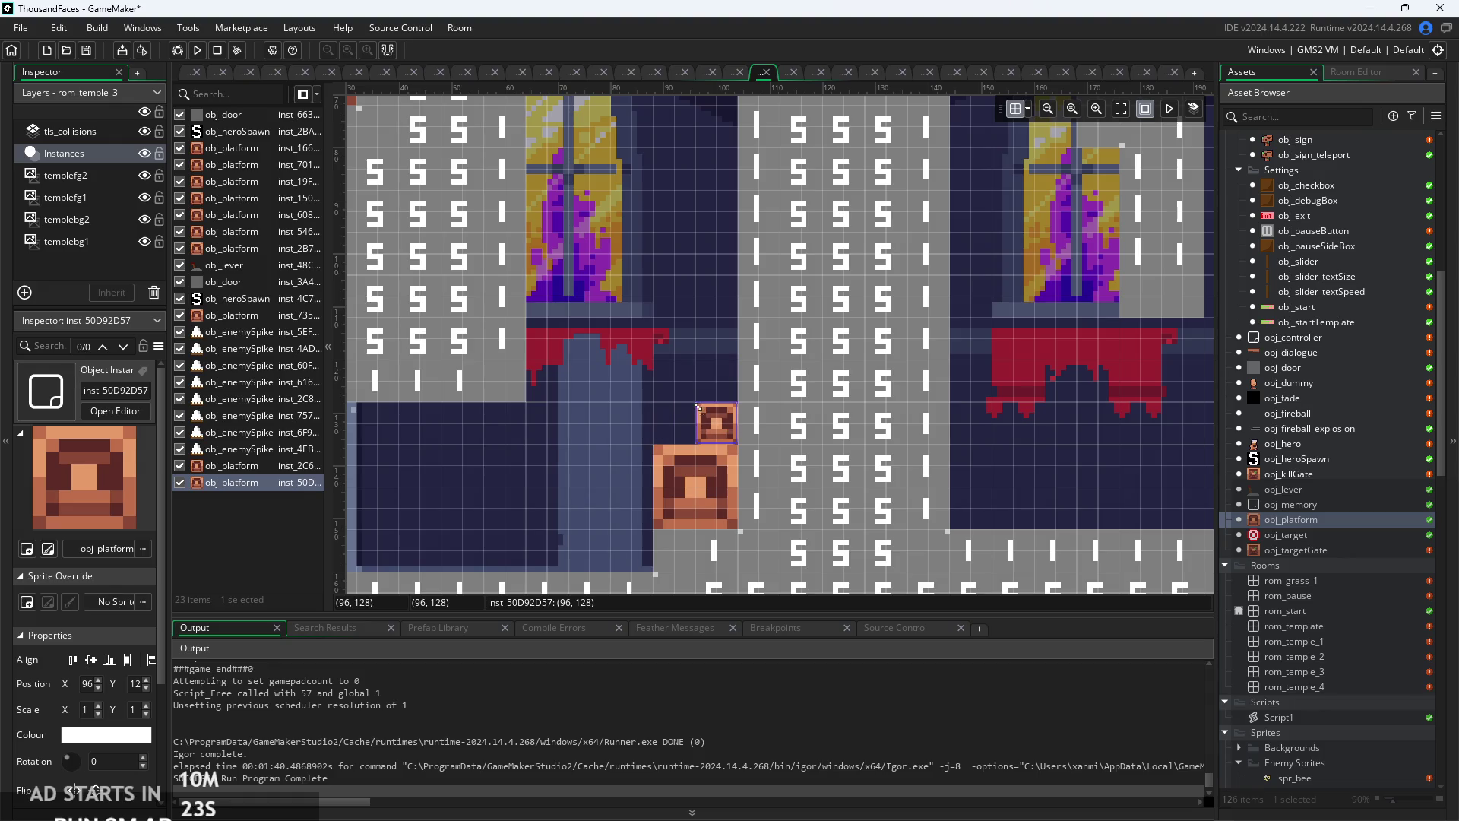
left_click(701, 391)
scroll(817, 398, "down", 4)
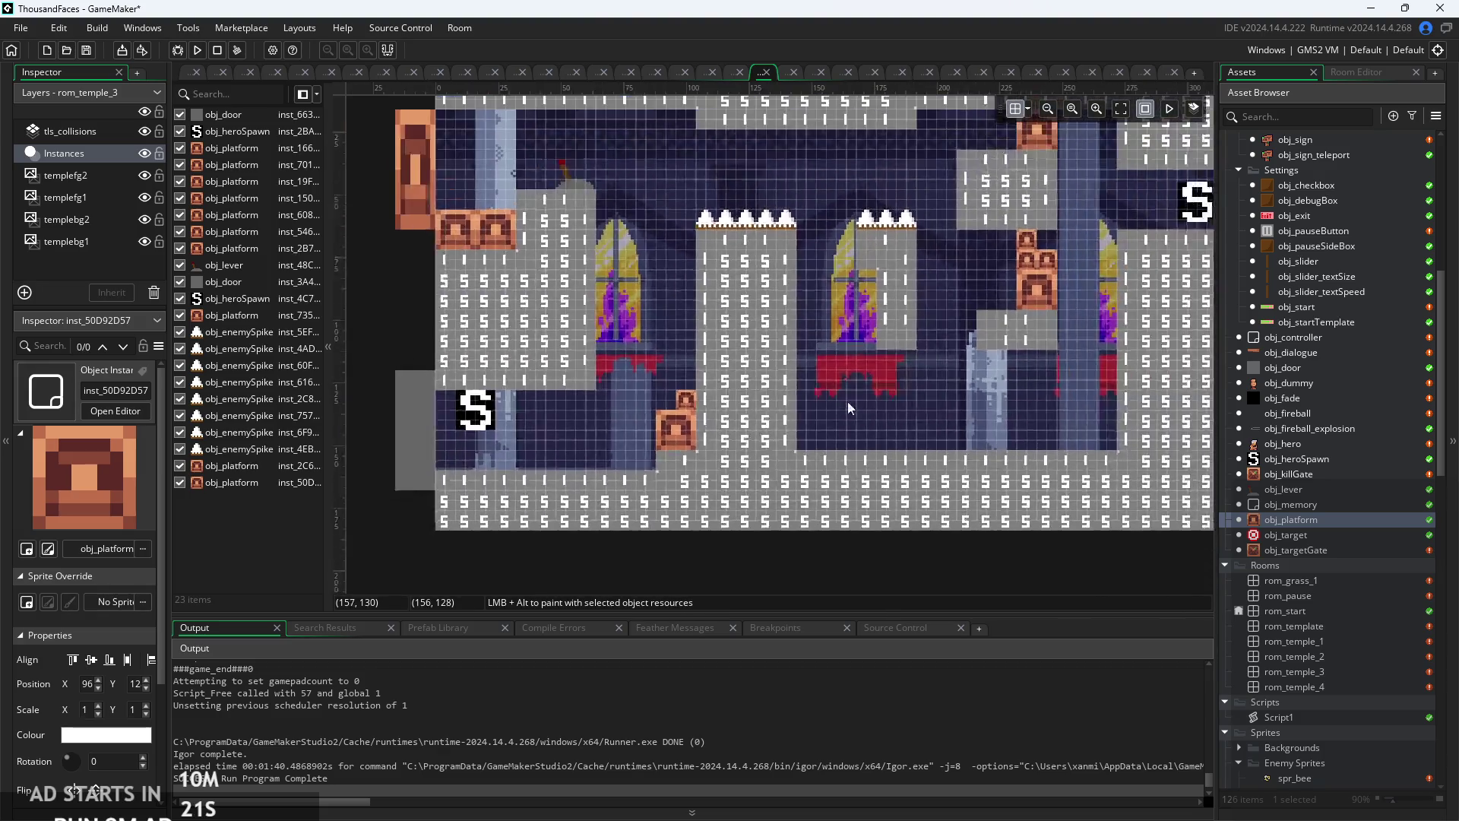
- Place an obj_killGate instance between the pillars and begin adding another platform block
left_click_drag(1246, 471, 857, 417)
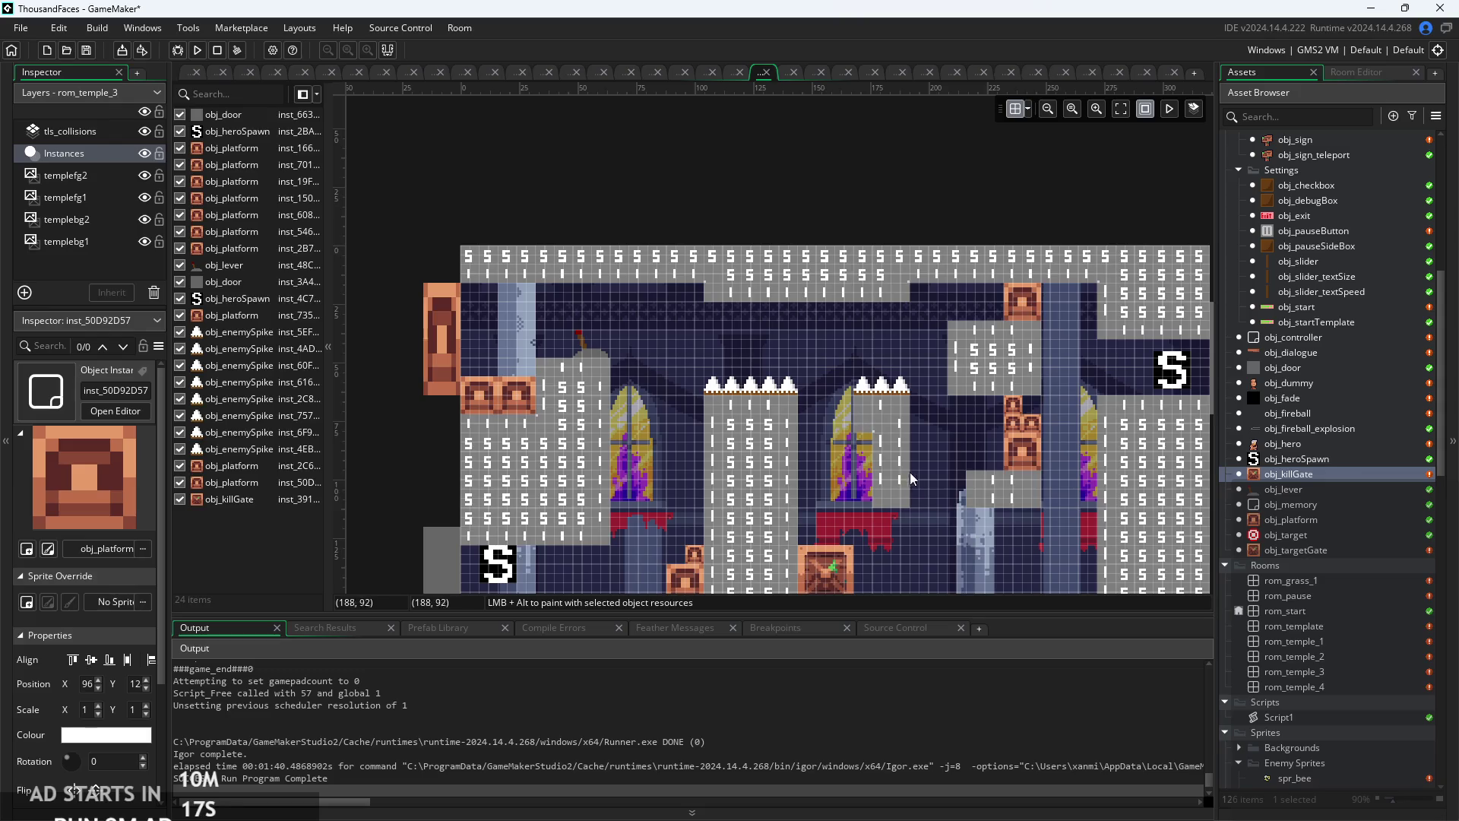
scroll(910, 472, "up", 3)
scroll(1108, 485, "down", 2)
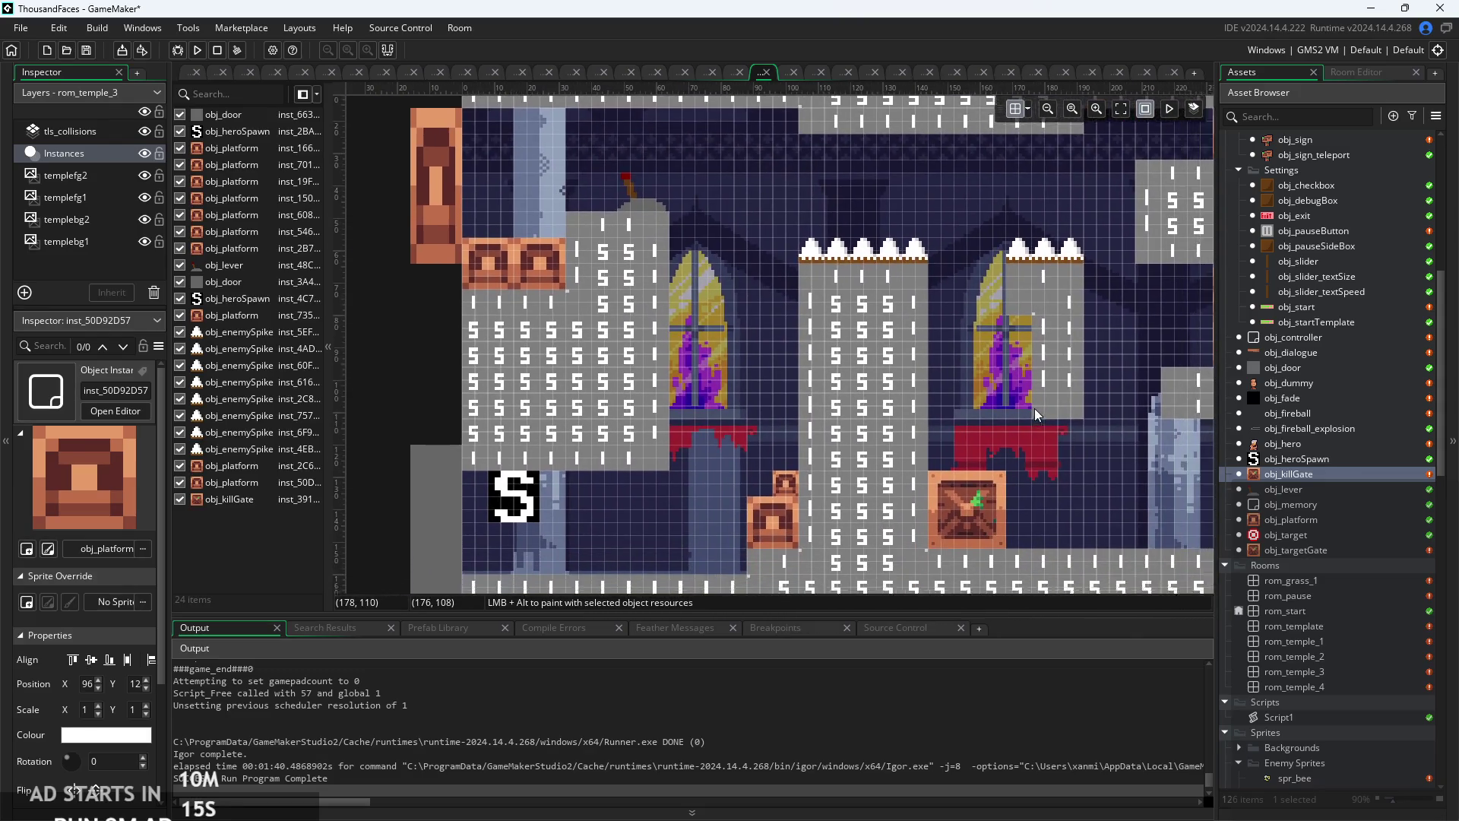
scroll(673, 308, "up", 2)
scroll(673, 308, "up", 1)
scroll(616, 292, "up", 1)
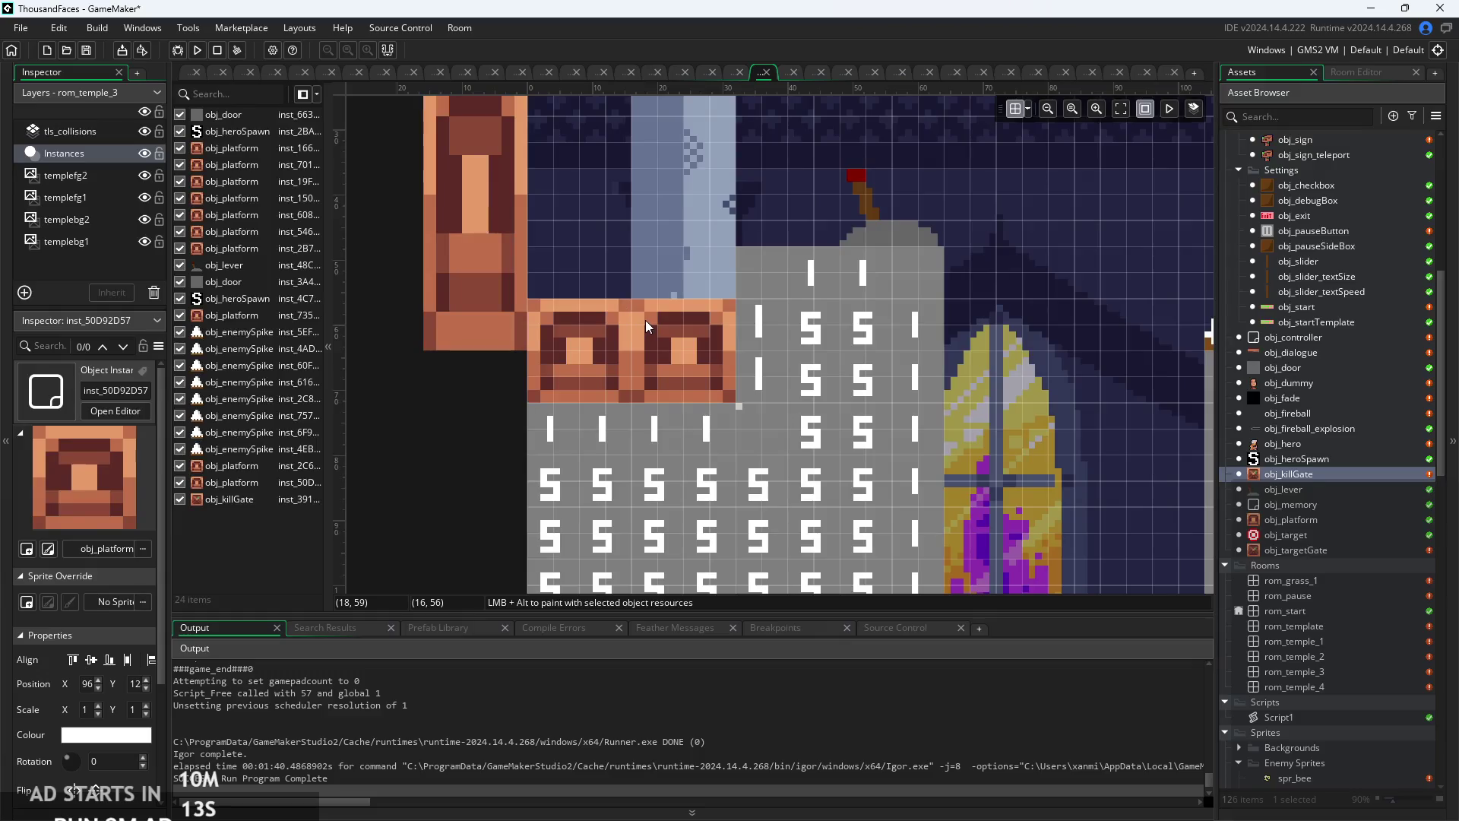
scroll(979, 404, "down", 3)
scroll(1033, 431, "right", 5)
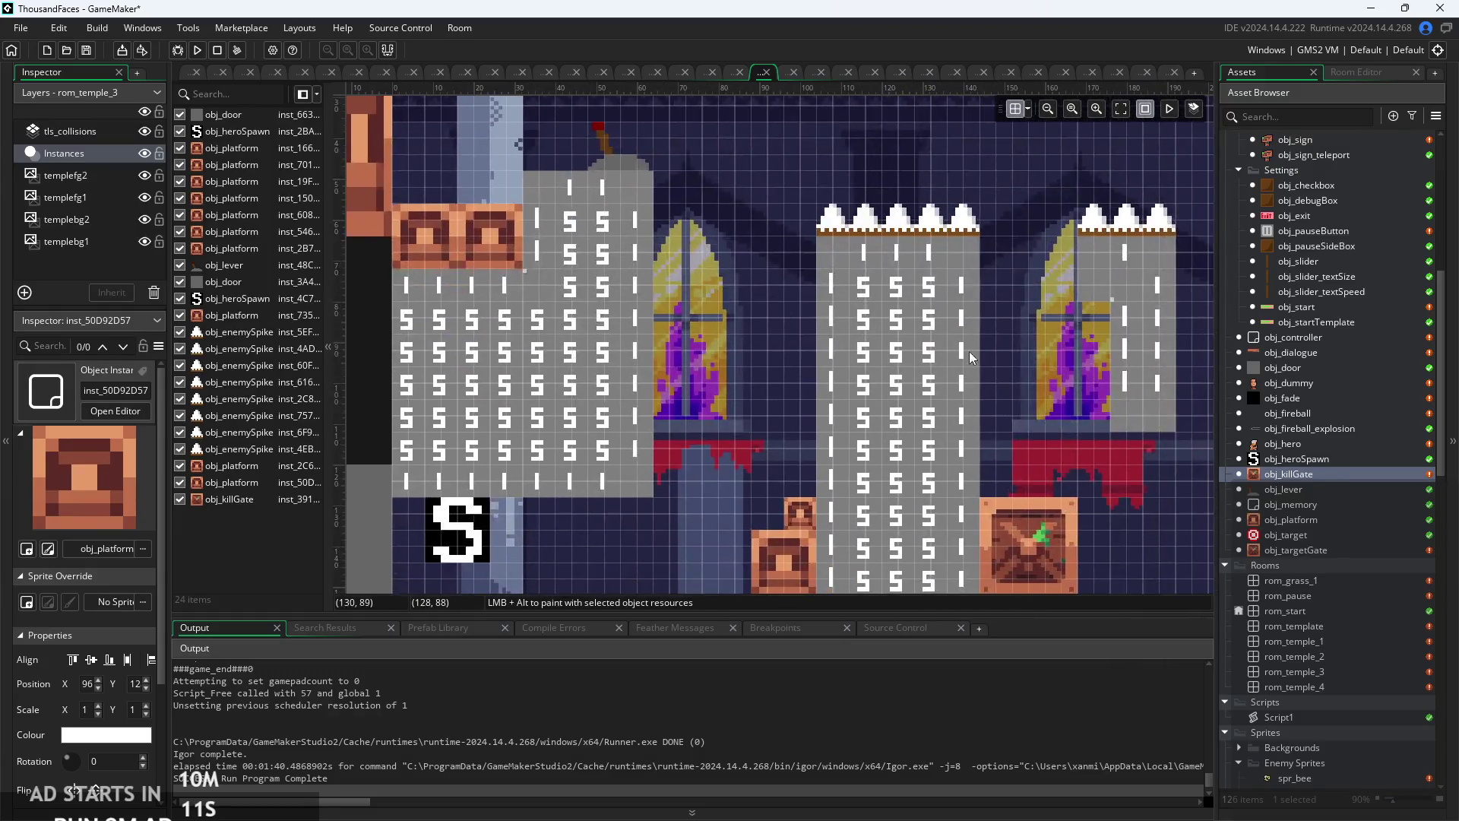
left_click_drag(831, 354, 897, 337)
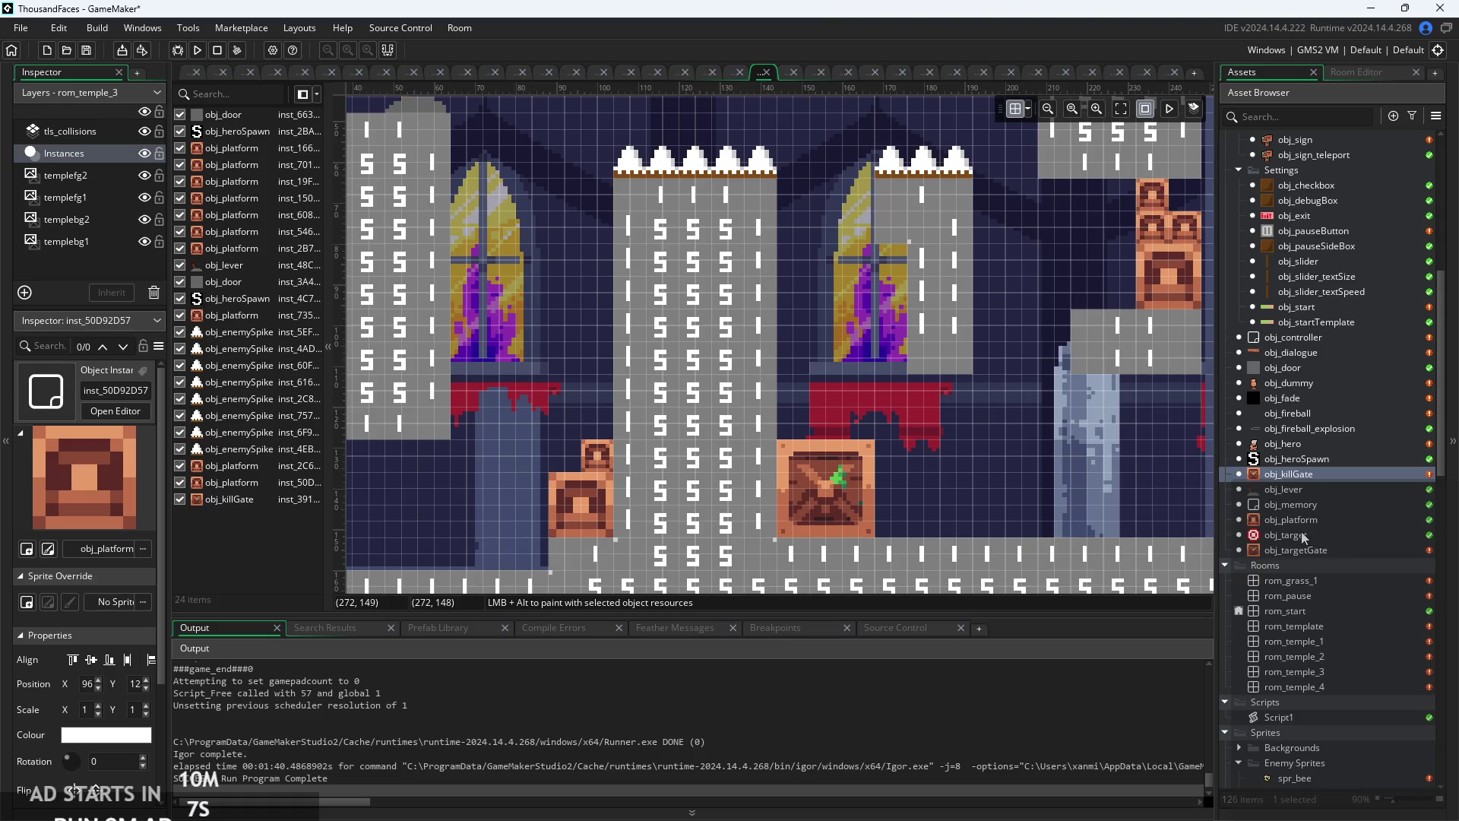
left_click_drag(1291, 521, 791, 419)
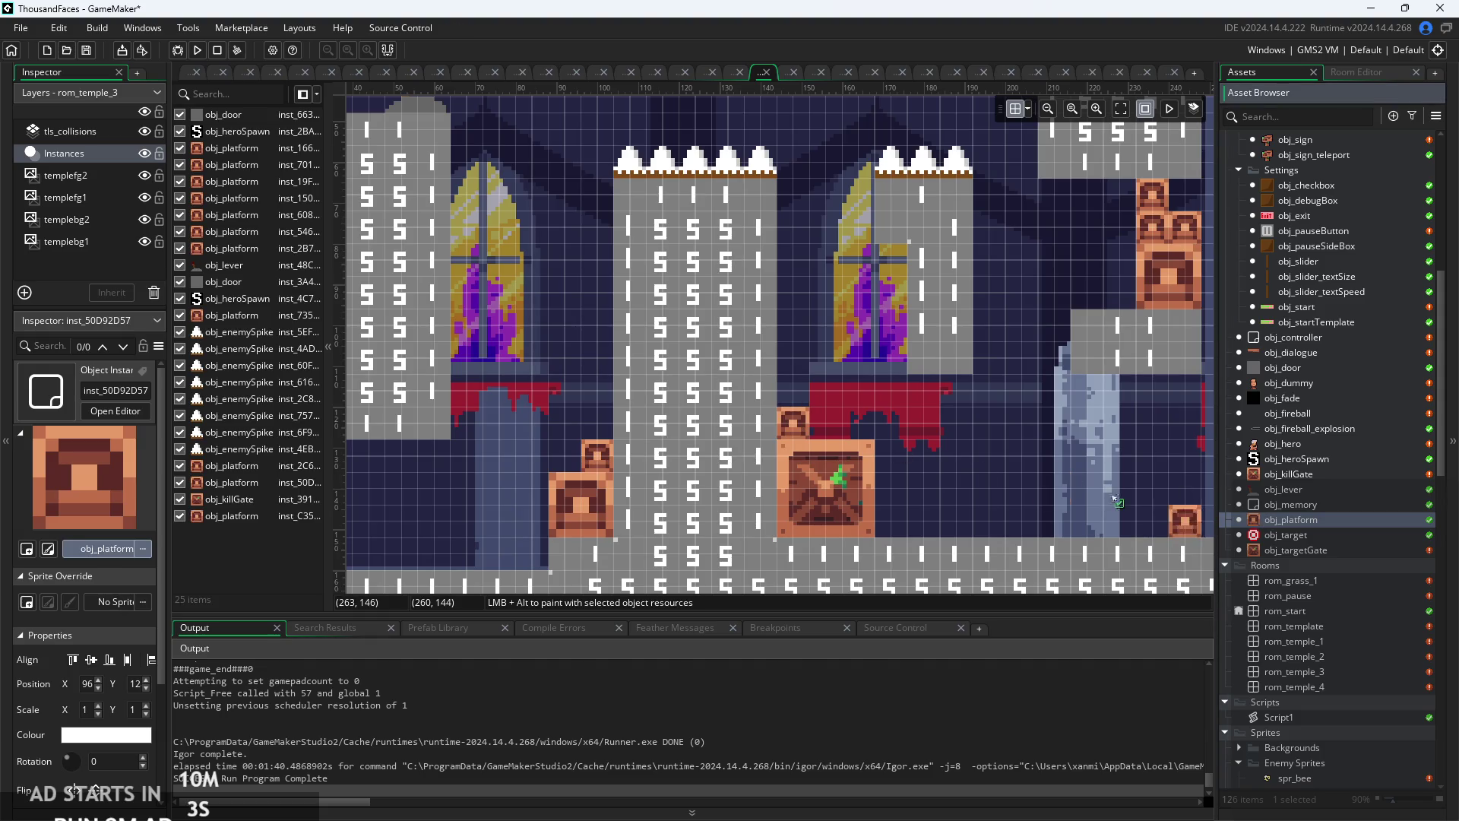
- Place three obj_platform blocks, stacking two and moving one beside the kill gate
left_click(827, 422, "alt")
left_click(795, 390, "alt")
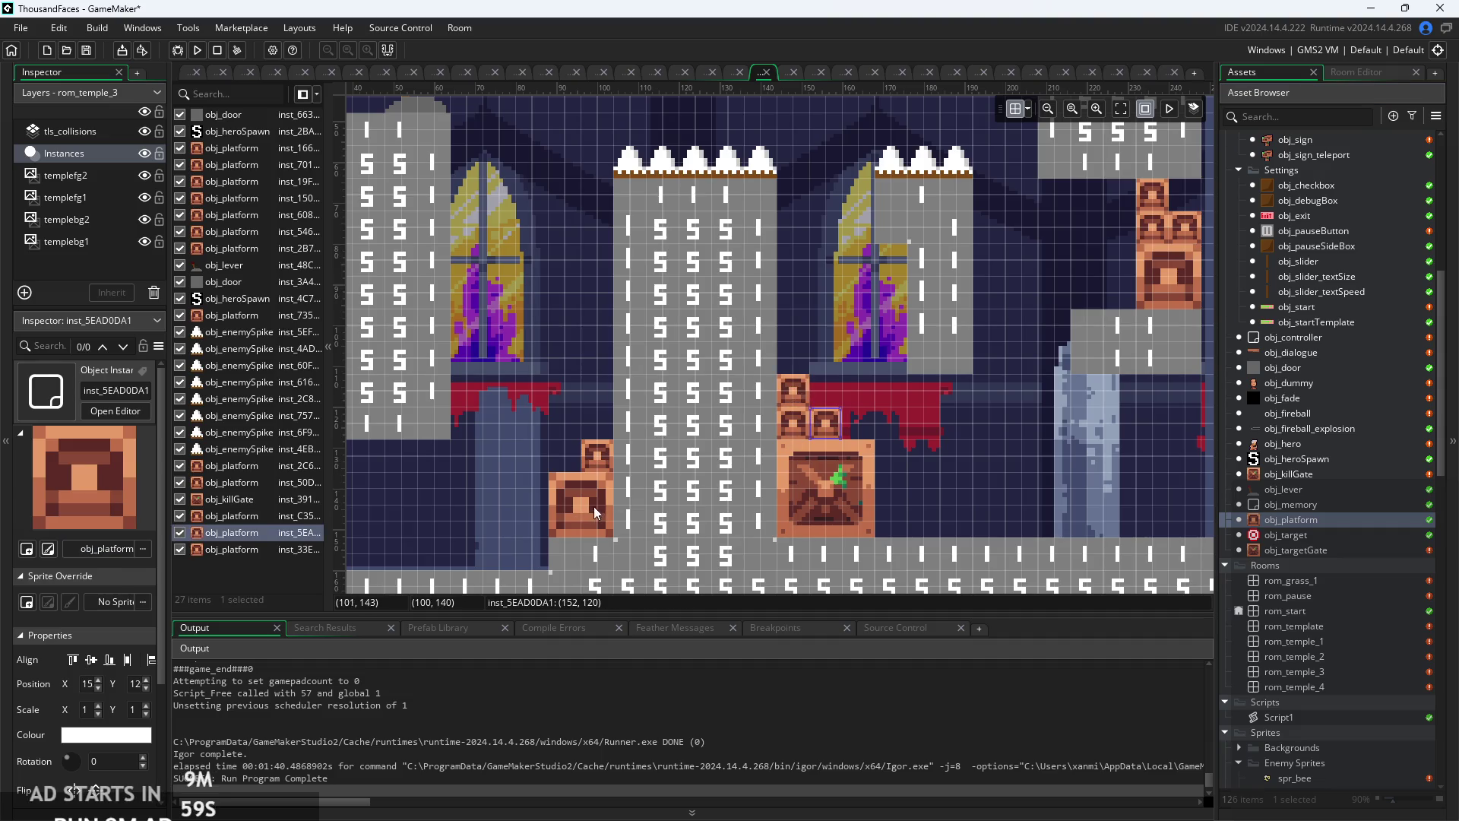
left_click(621, 527, "alt")
mouse_move(641, 523)
left_mouse_down()
mouse_move(959, 495)
mouse_move(635, 464)
left_mouse_up()
scroll(635, 463, "down", 1)
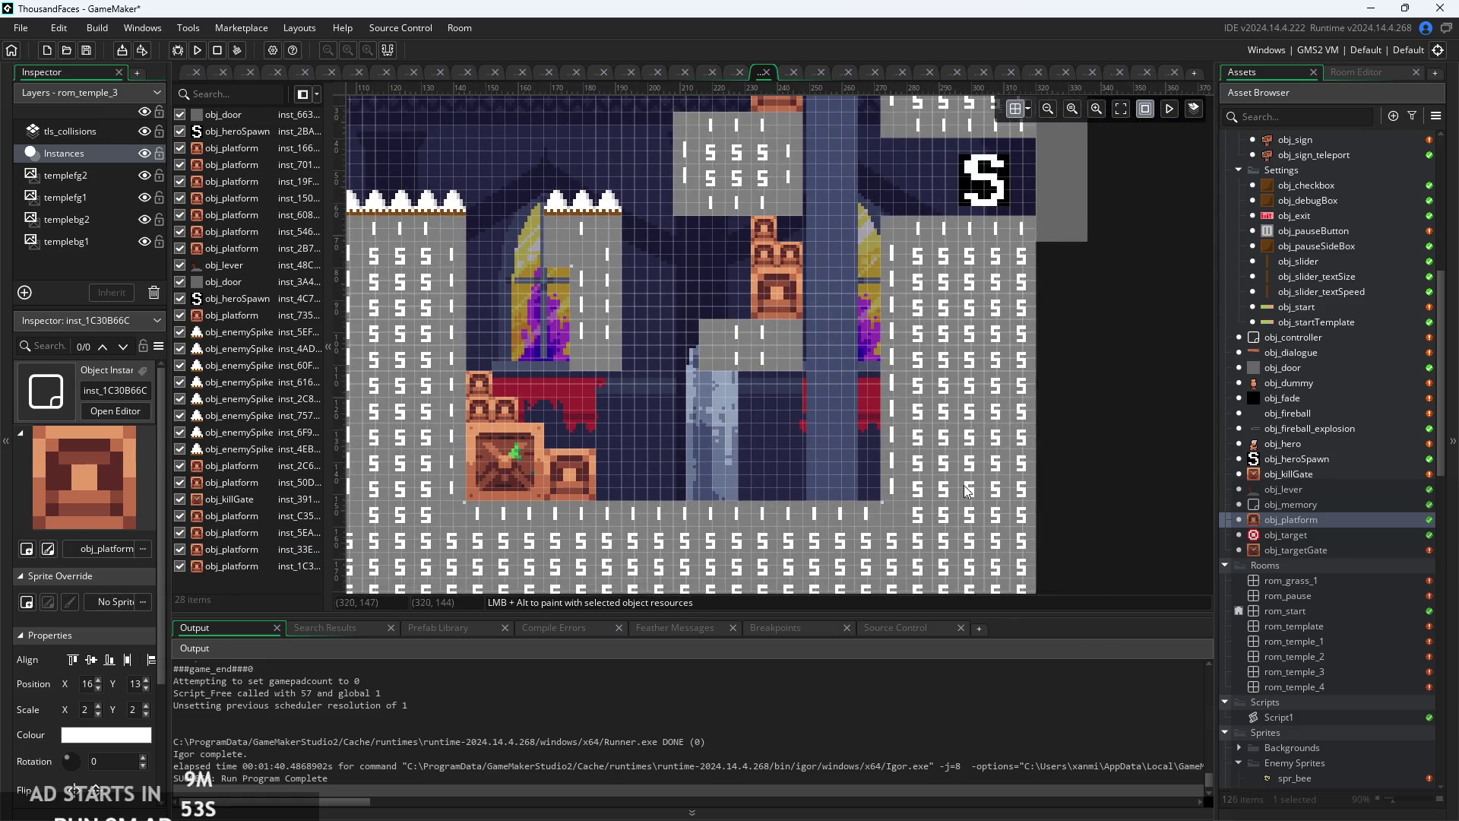
scroll(967, 490, "up", 1)
left_click_drag(844, 562, 988, 504)
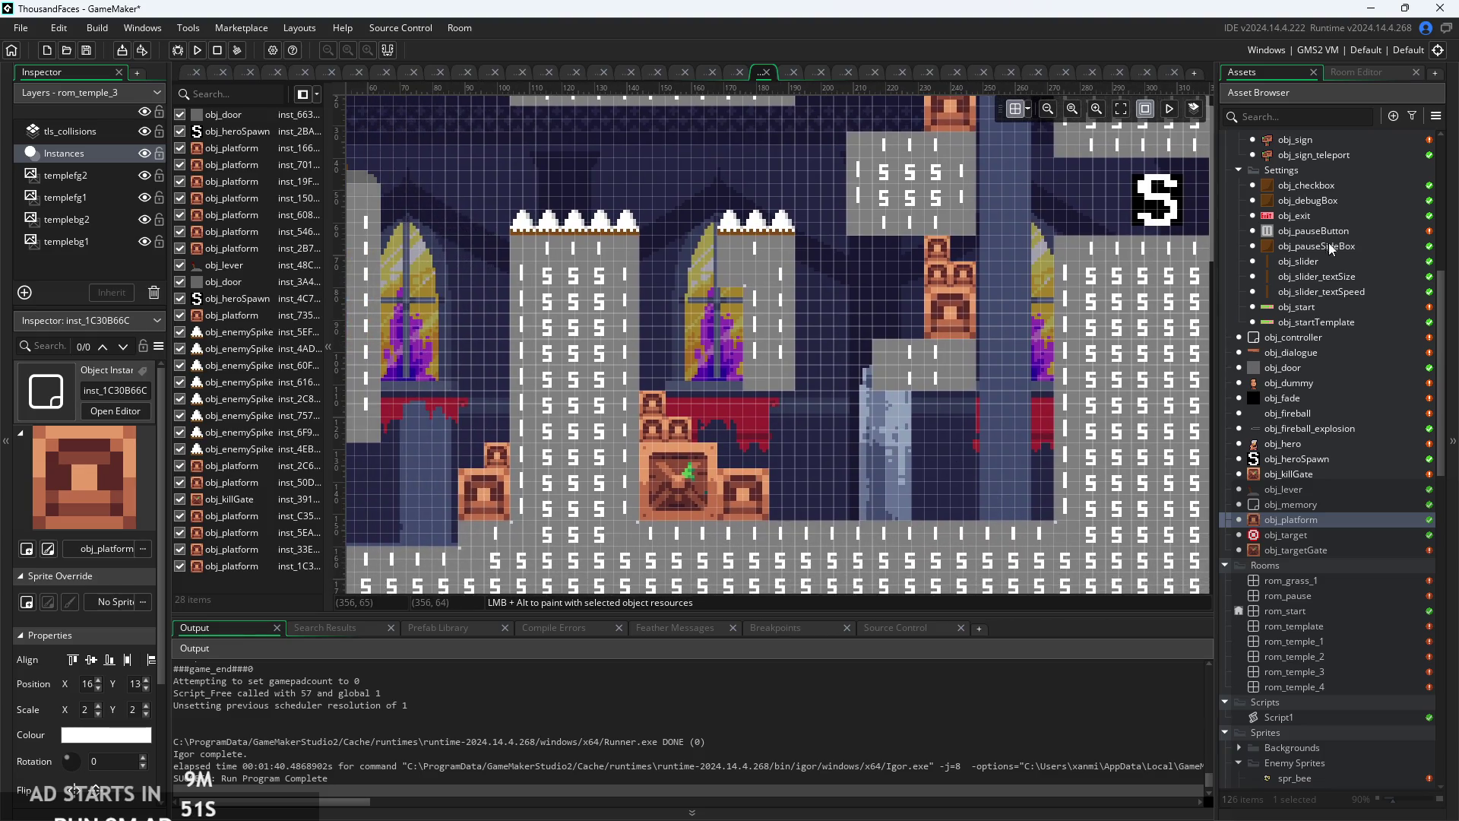
scroll(1310, 477, "up", 3)
scroll(1323, 480, "down", 3)
scroll(1323, 480, "down", 4)
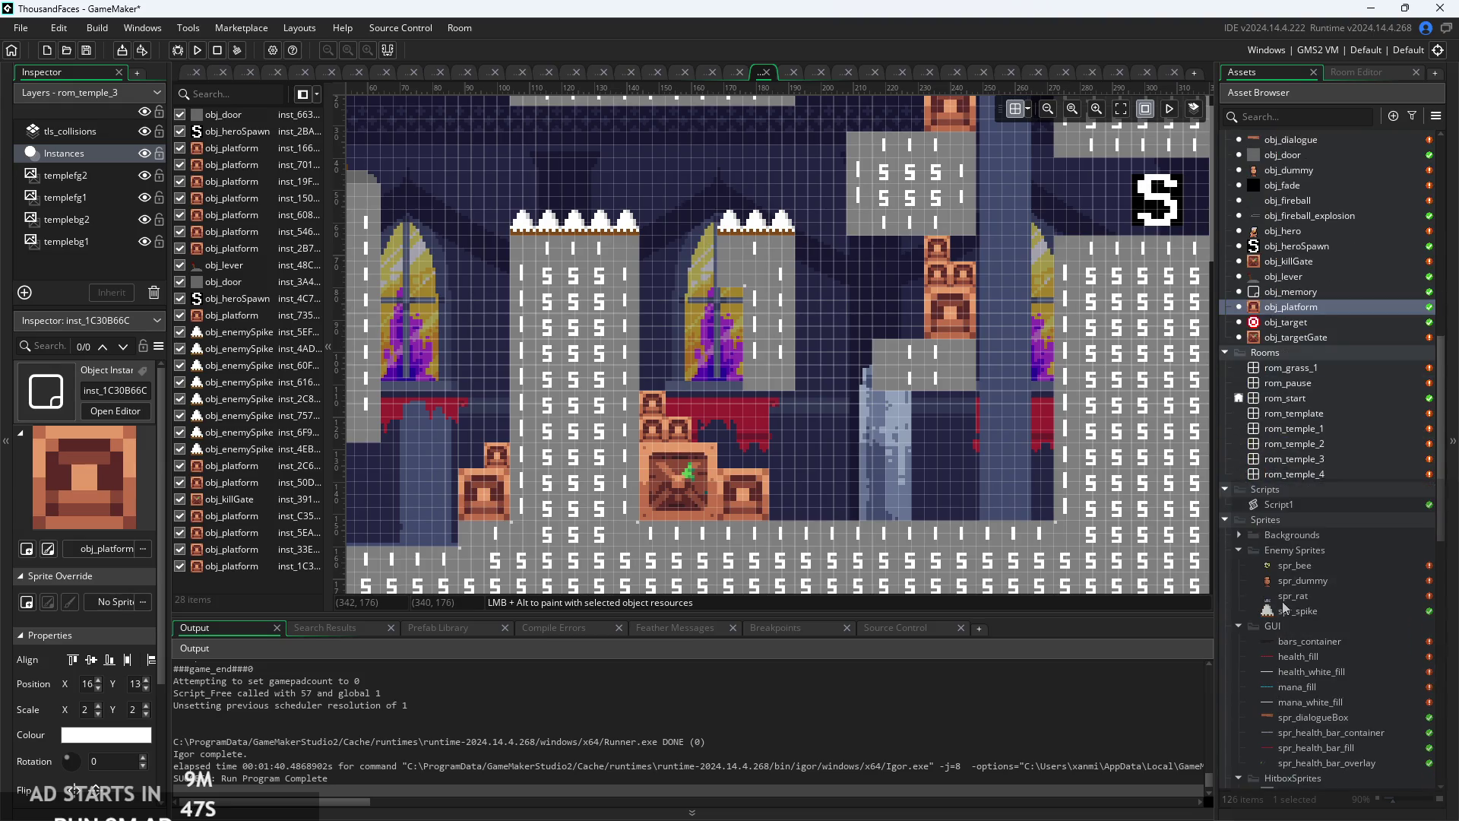
mouse_move(1309, 569)
left_mouse_down()
mouse_move(992, 533)
mouse_move(1292, 555)
mouse_move(1308, 574)
left_mouse_up()
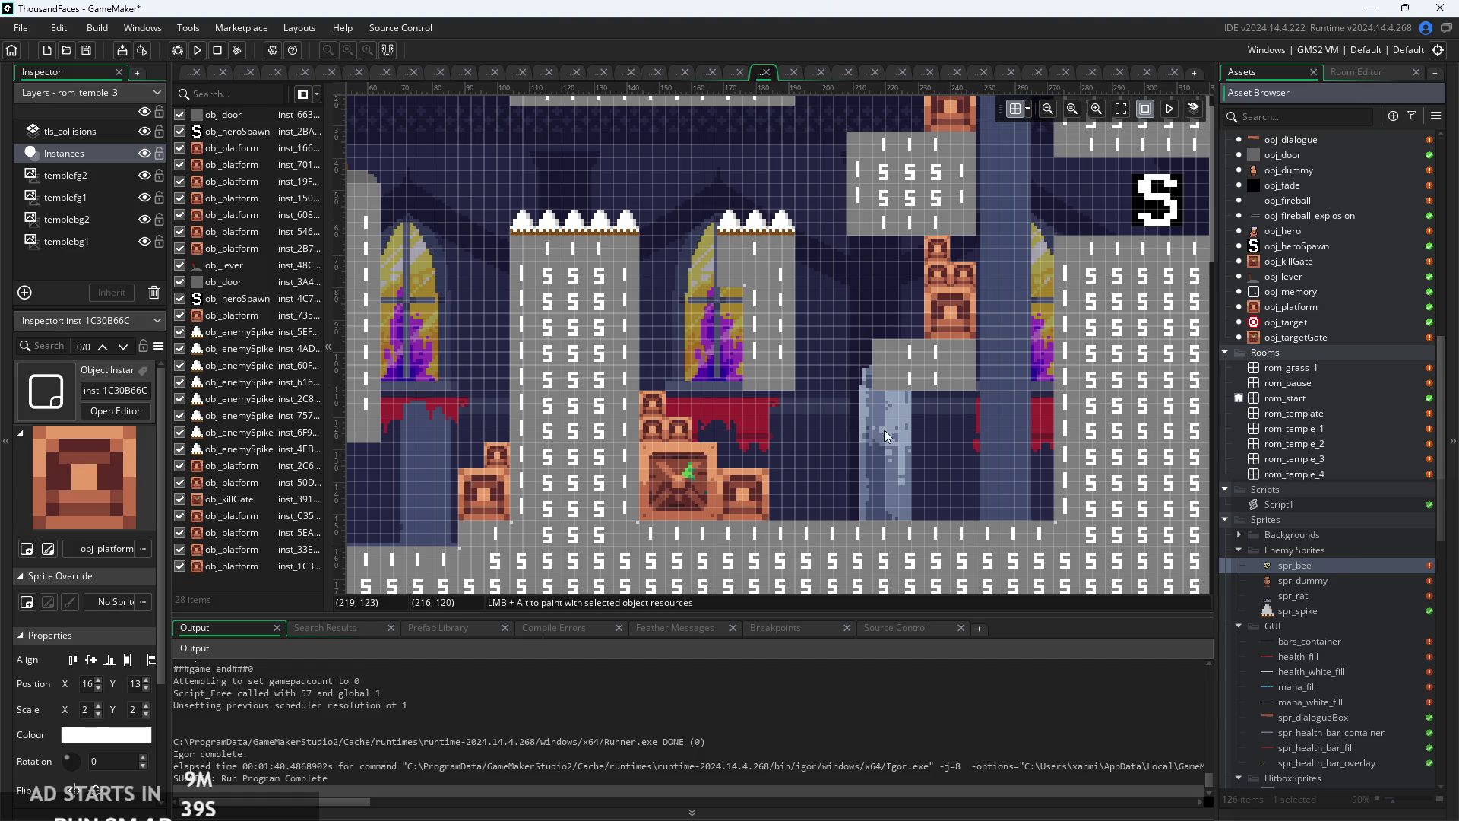
- Shift the right-column platform block right and Alt-drag a duplicate up to the upper left
left_click_drag(883, 430, 892, 468)
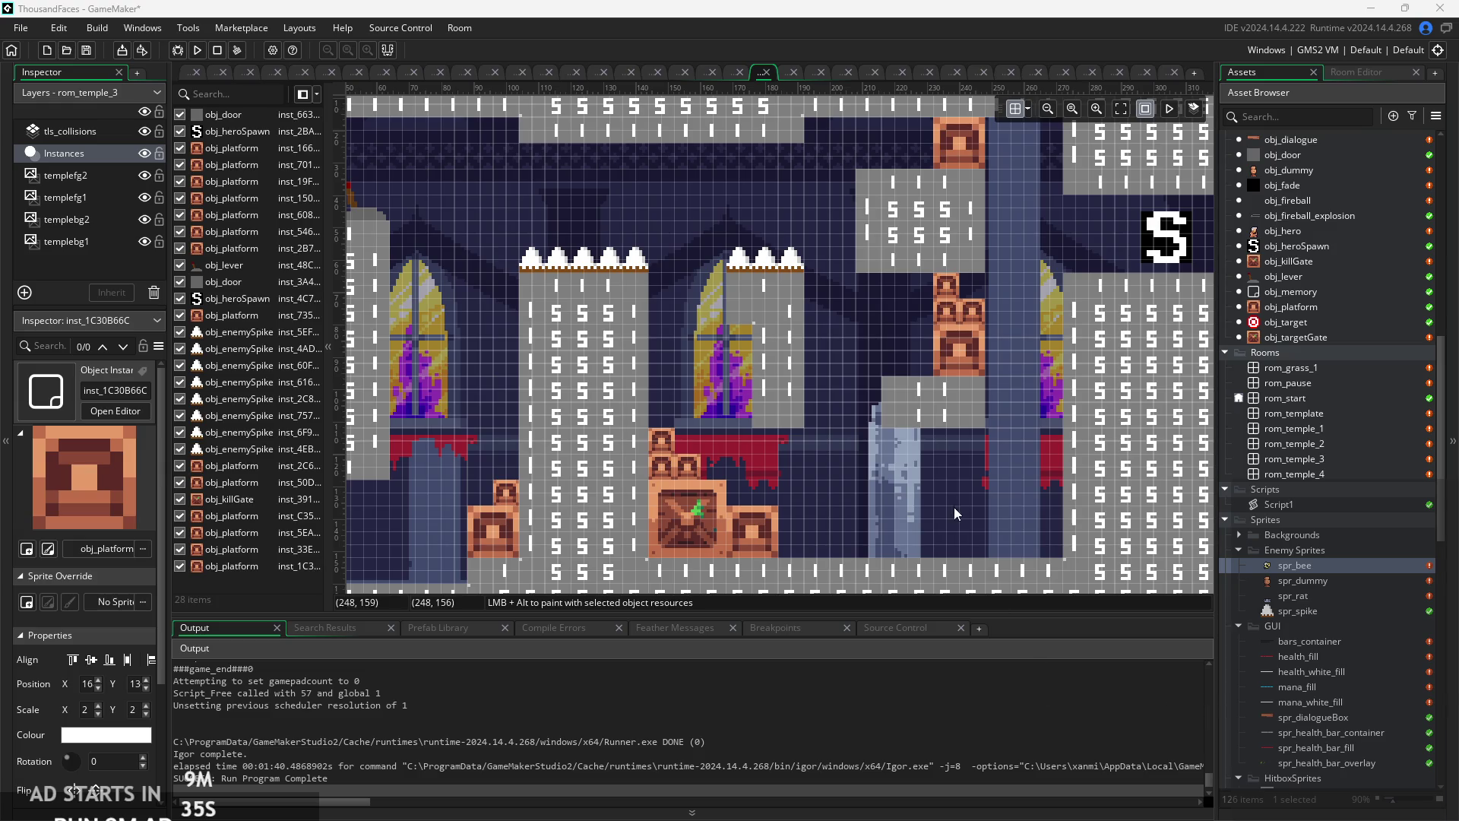
left_click_drag(955, 503, 1000, 536)
scroll(1000, 536, "down", 2)
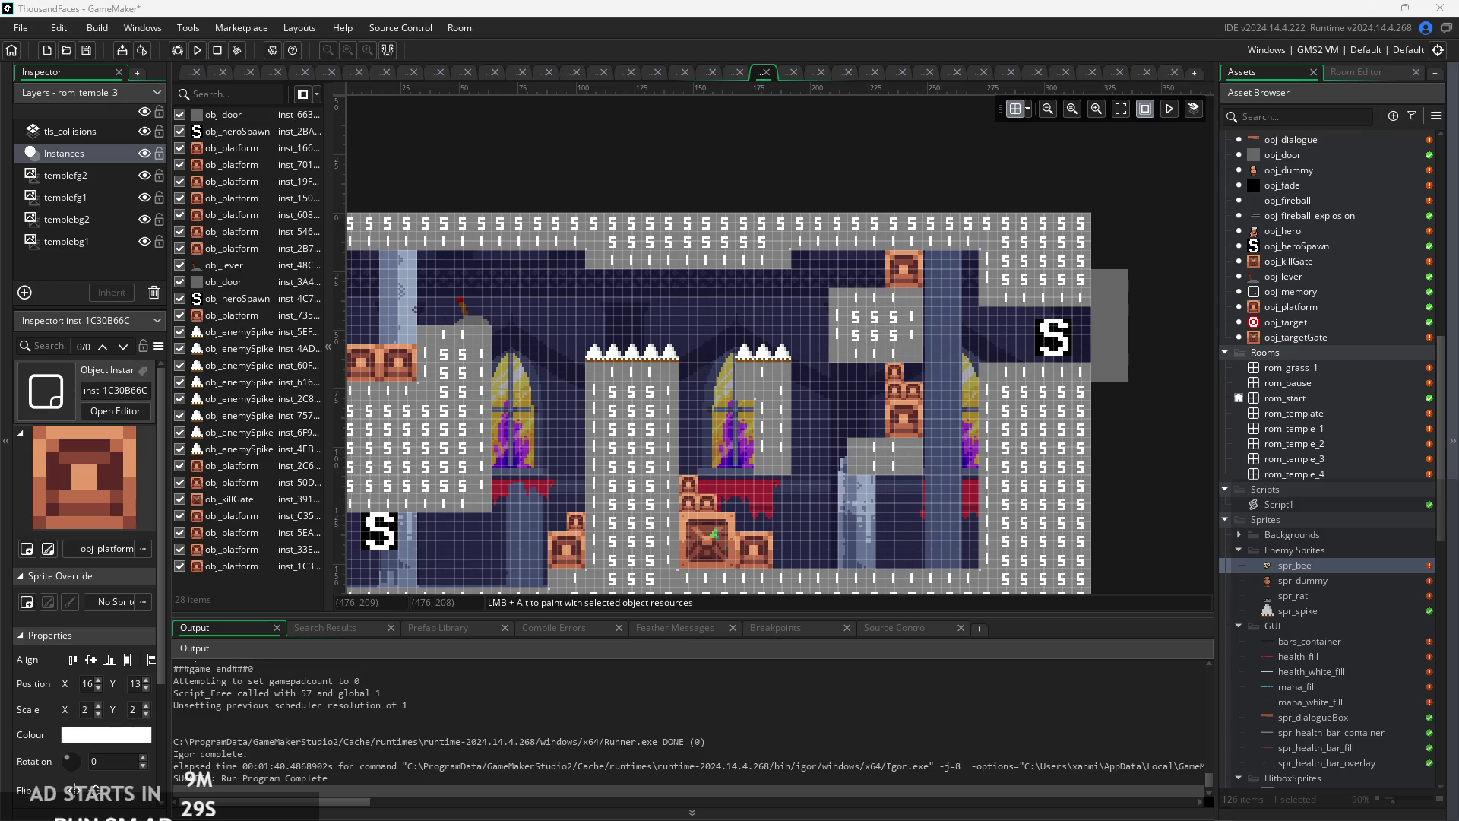
scroll(937, 515, "up", 2)
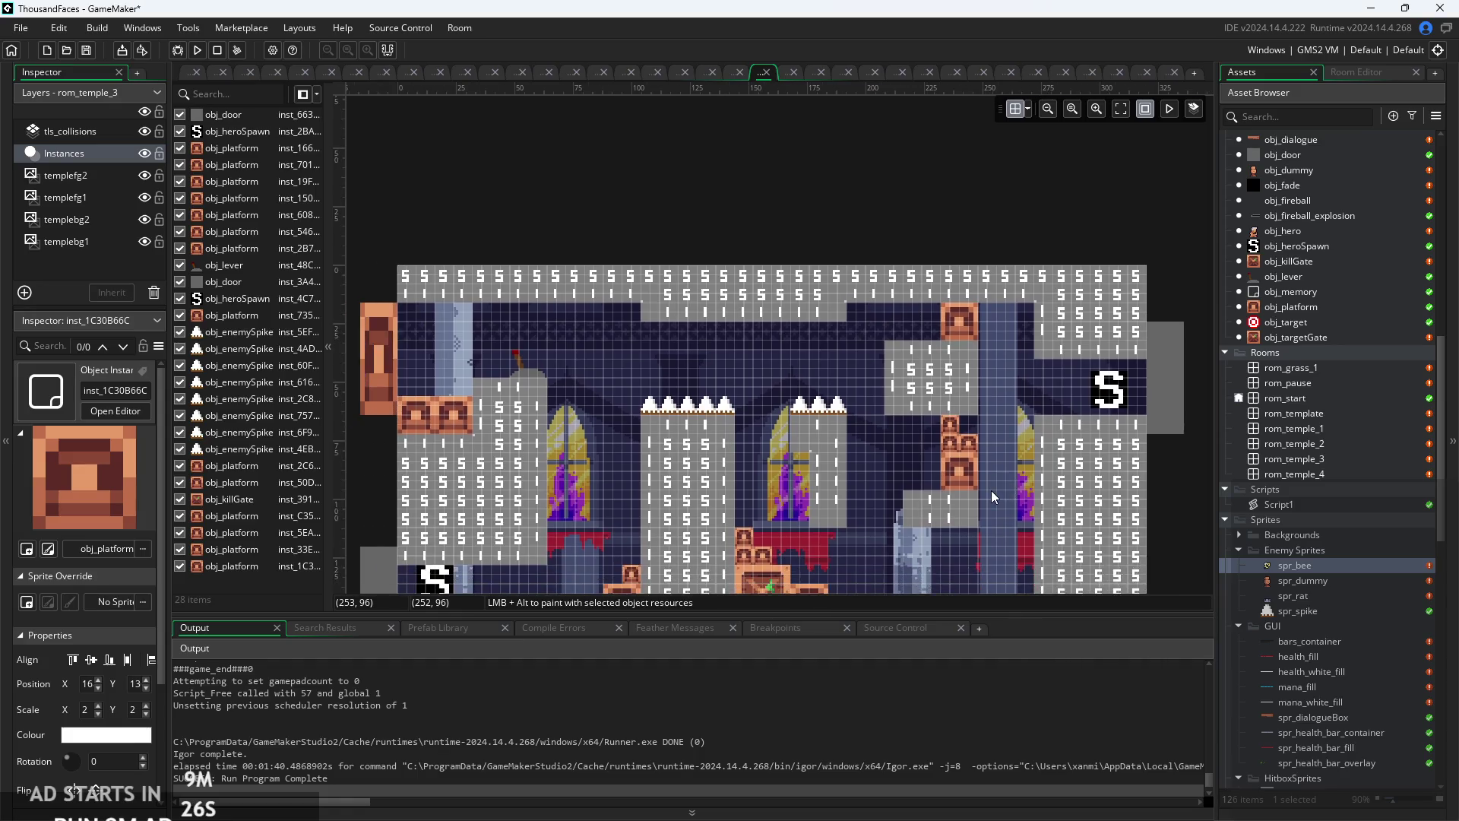
scroll(991, 483, "down", 3)
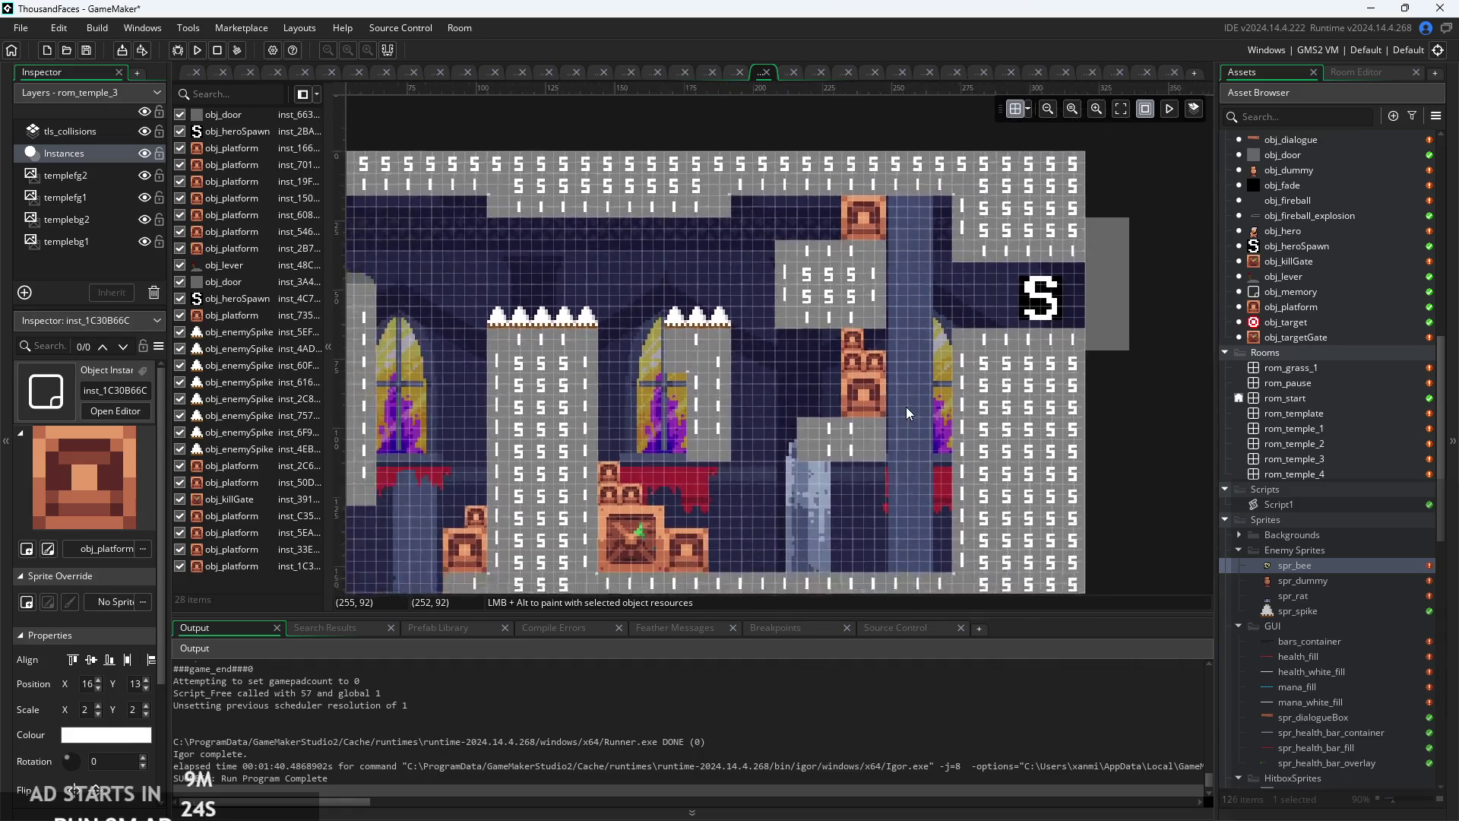
scroll(909, 396, "up", 5)
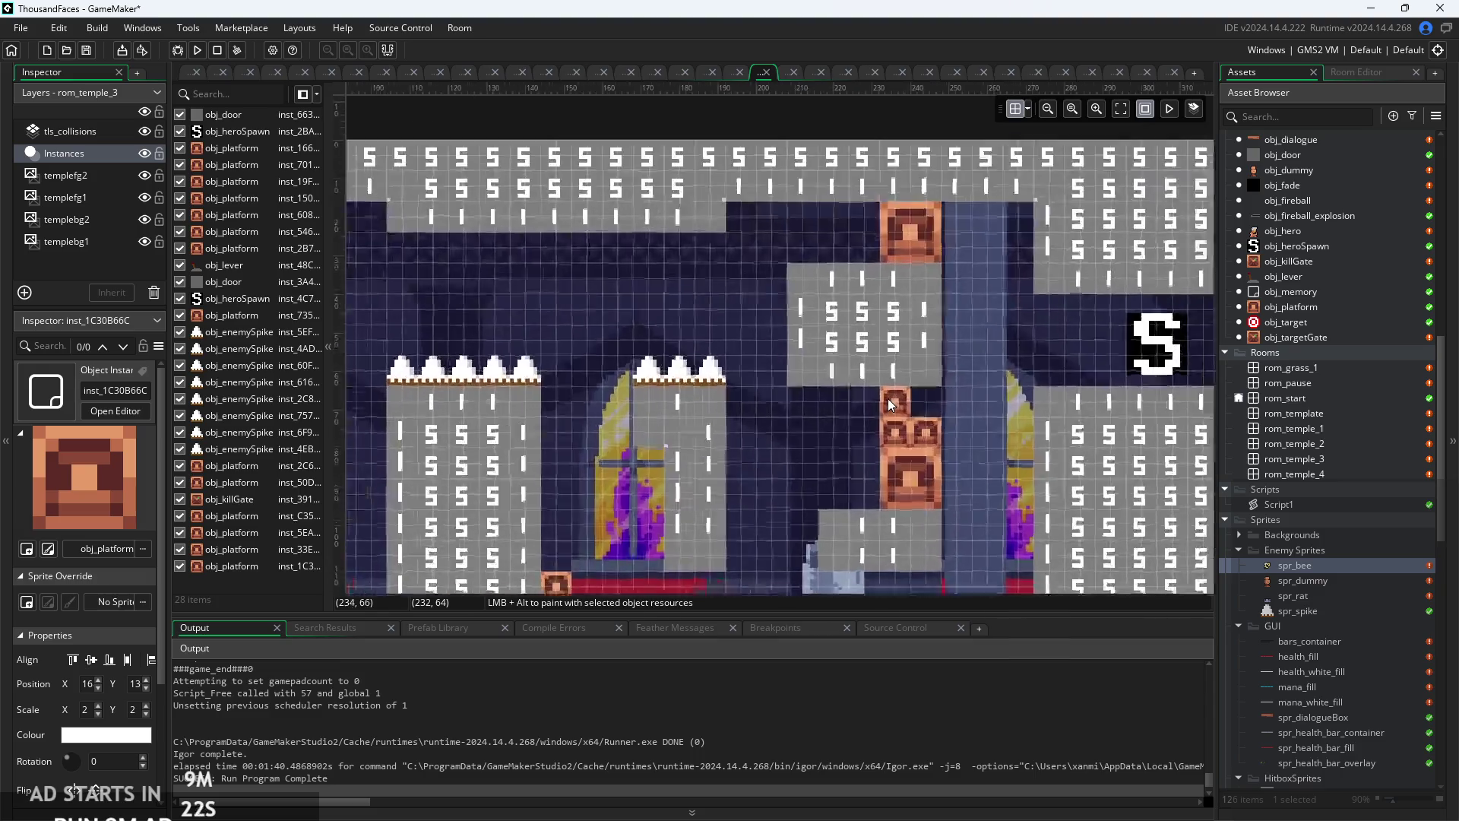
left_click(899, 401)
left_click_drag(899, 401, 935, 401)
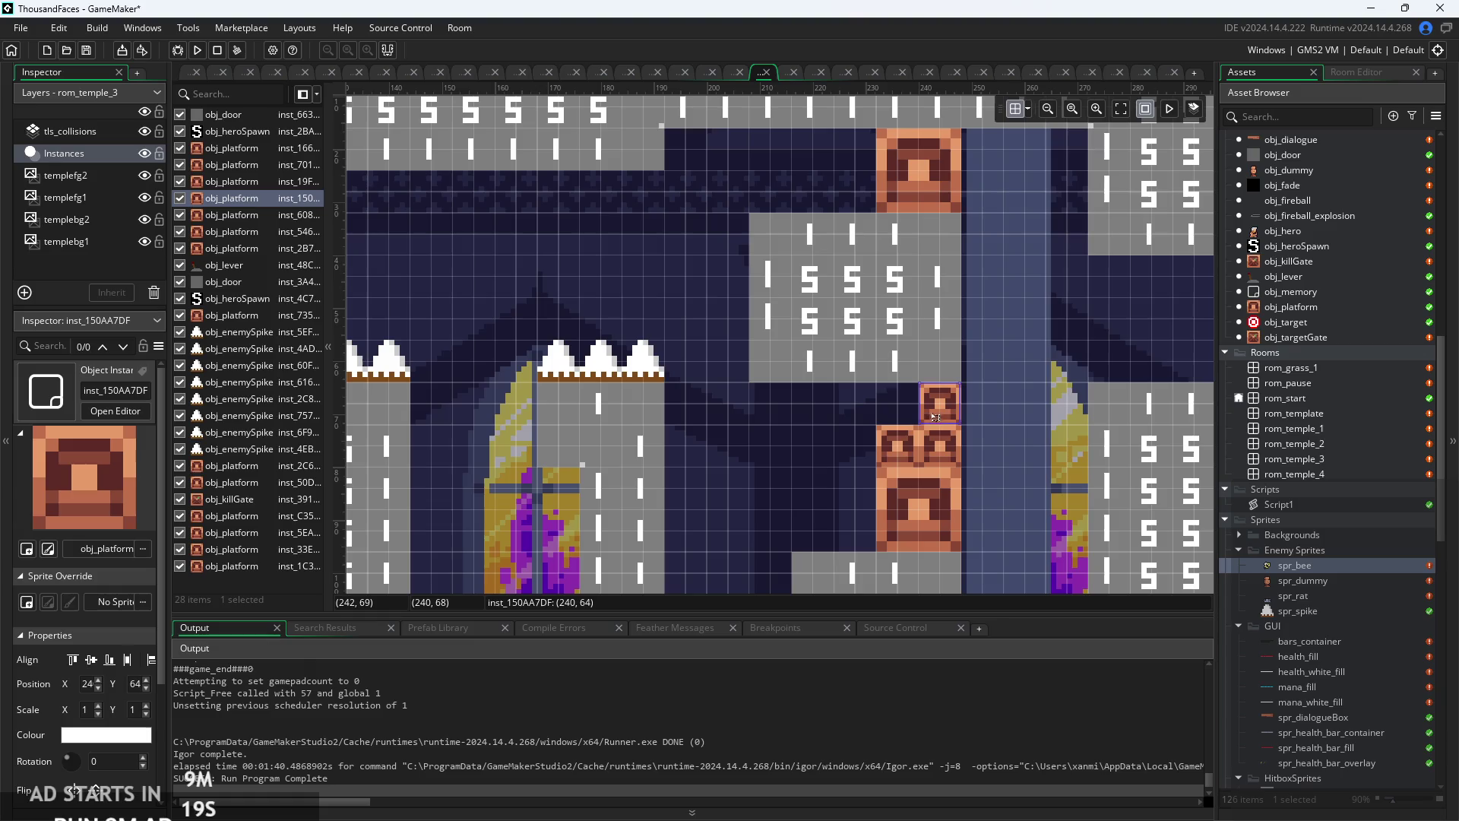
scroll(1006, 418, "up", 2)
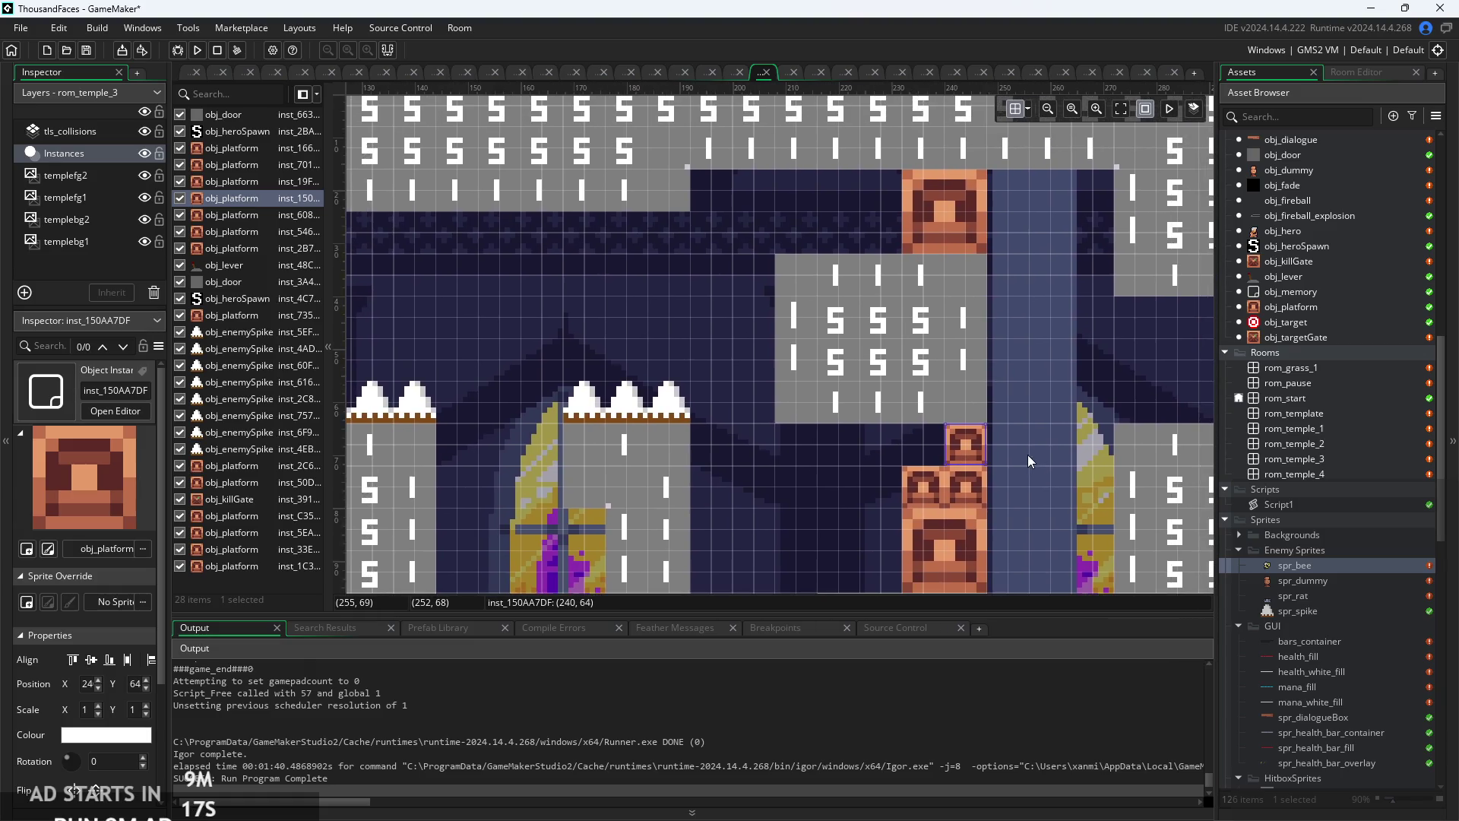
mouse_move(986, 448)
left_mouse_down()
mouse_move(991, 471)
mouse_move(796, 245)
left_mouse_up()
left_click(749, 318)
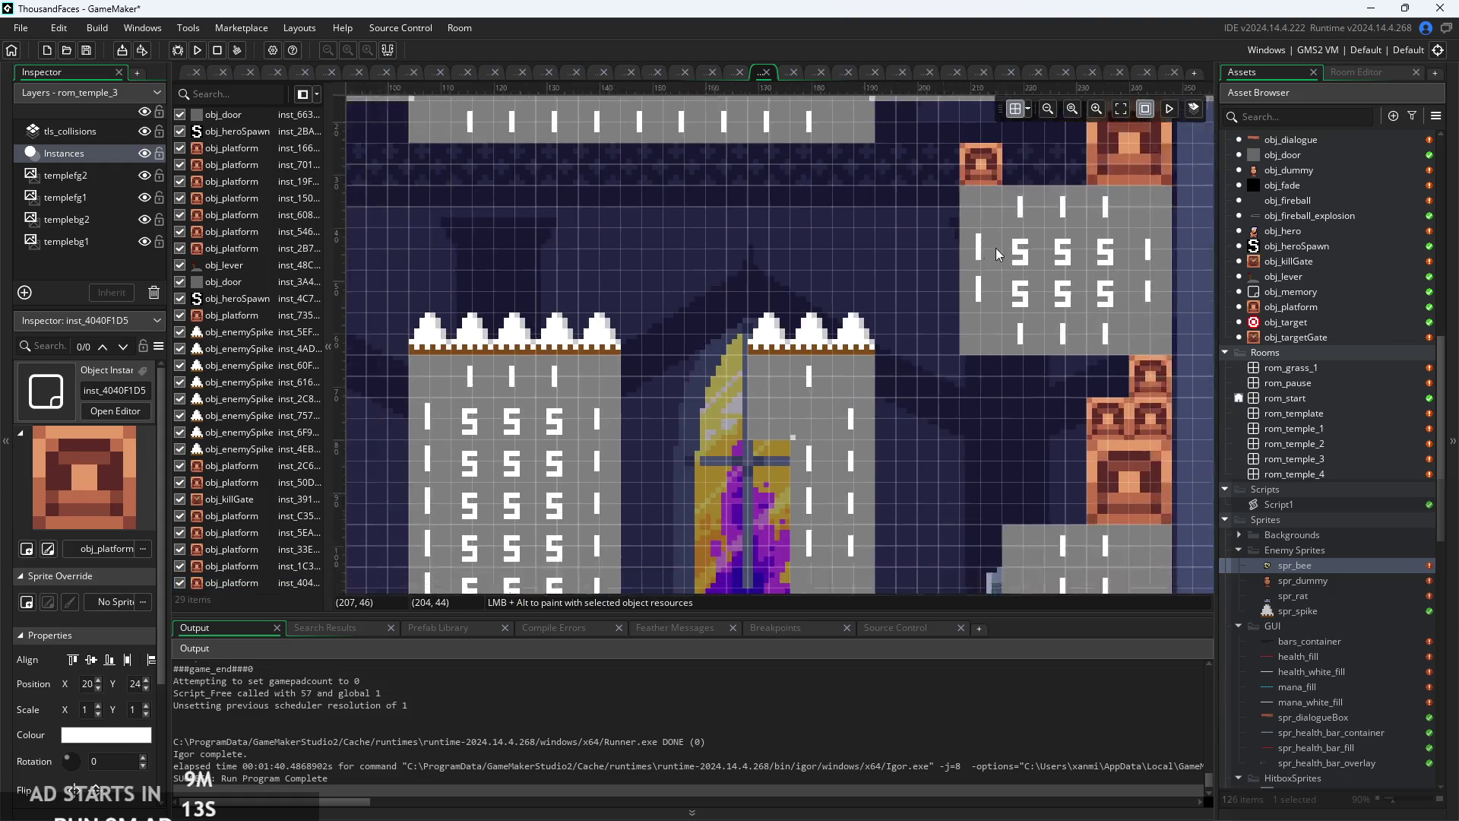
scroll(996, 248, "down", 4)
mouse_move(943, 244)
left_mouse_down()
mouse_move(890, 317)
mouse_move(960, 325)
mouse_move(945, 381)
left_mouse_up()
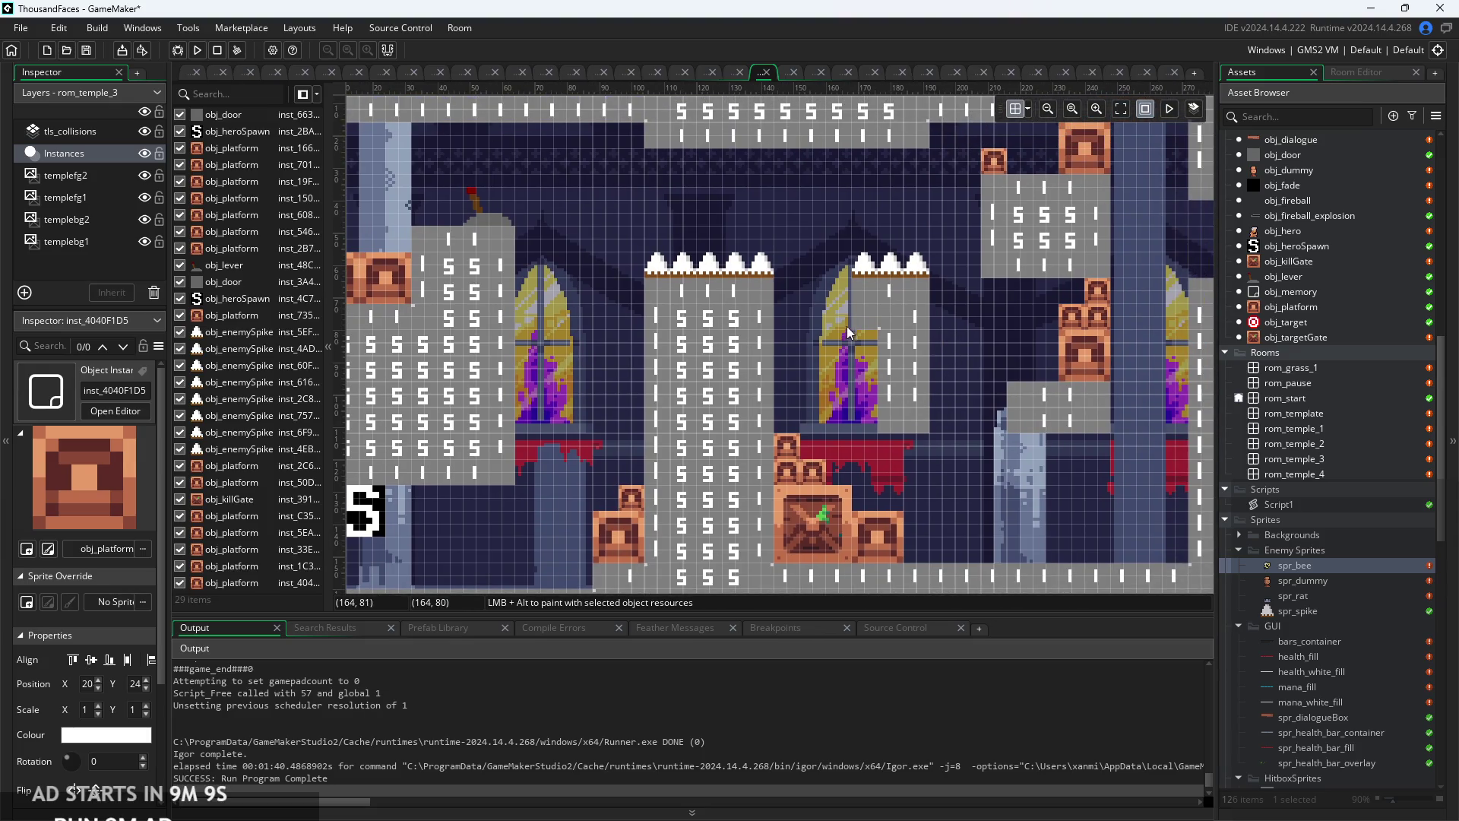
scroll(815, 340, "left", 1)
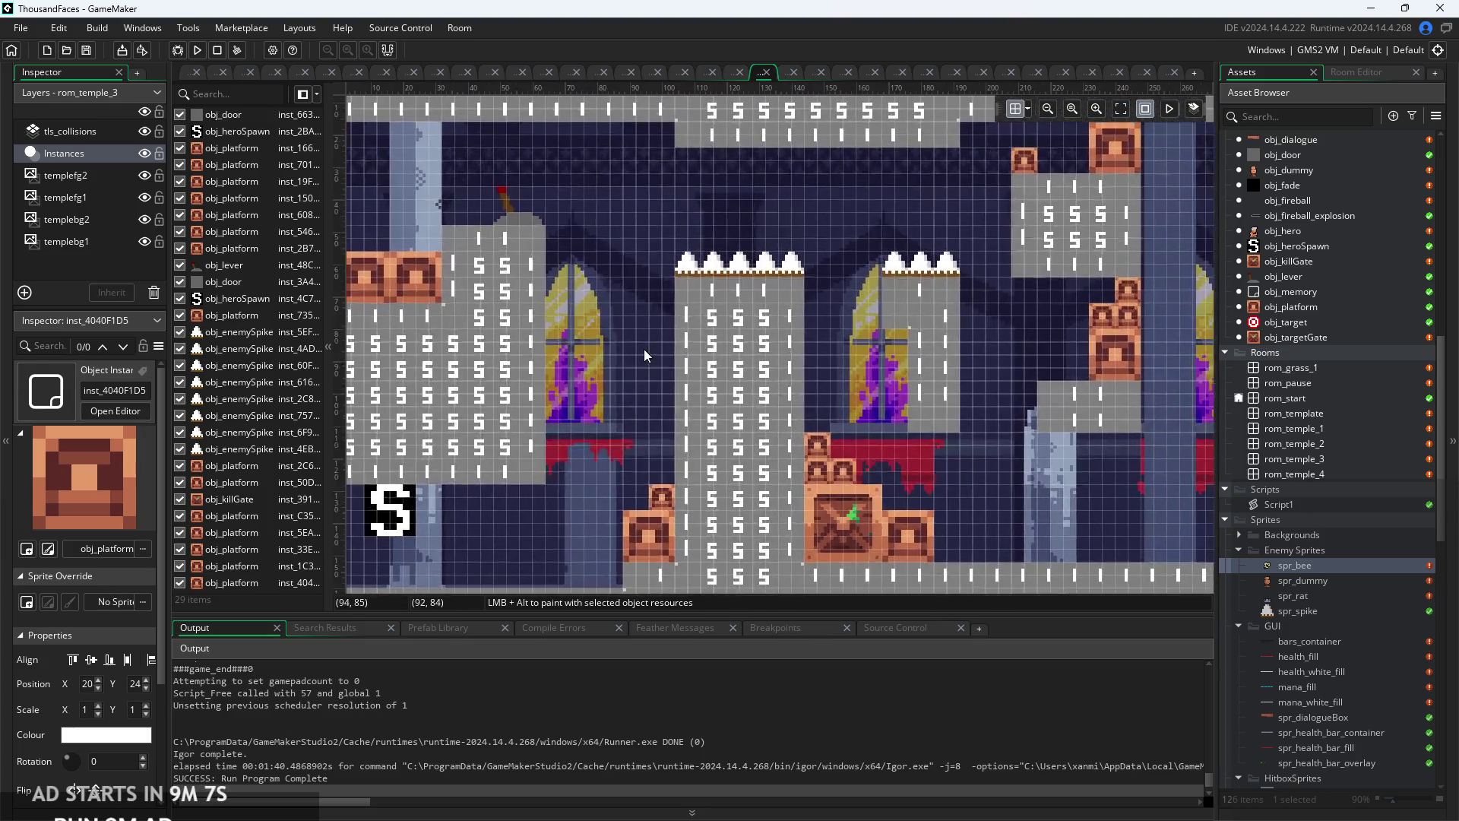
- Repaint tls_collisions tiles around the upper-left ledge and blocks, undoing one stray stroke
left_click(90, 131)
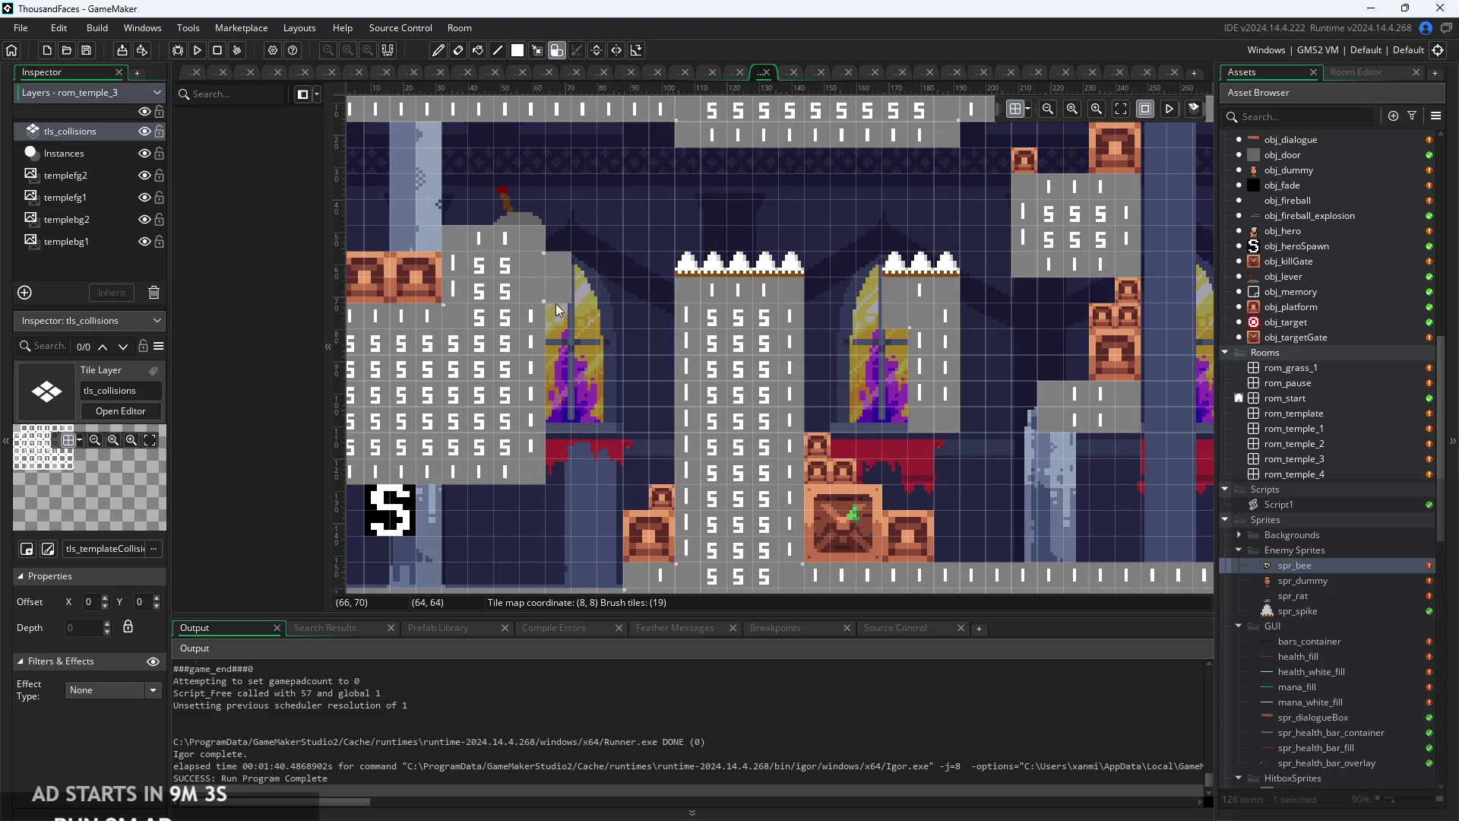
left_click_drag(664, 418, 664, 446)
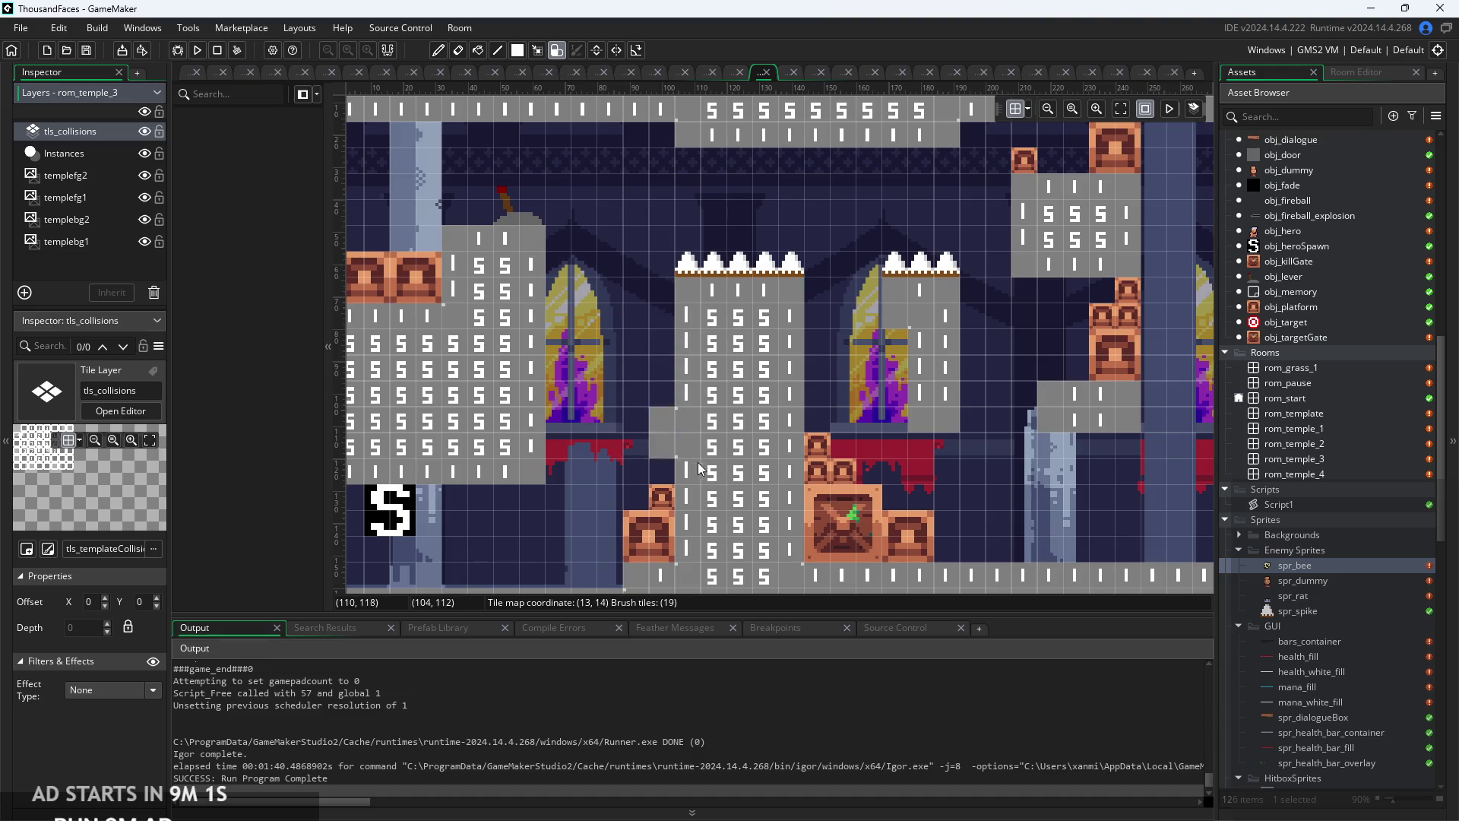
key("ctrl+z")
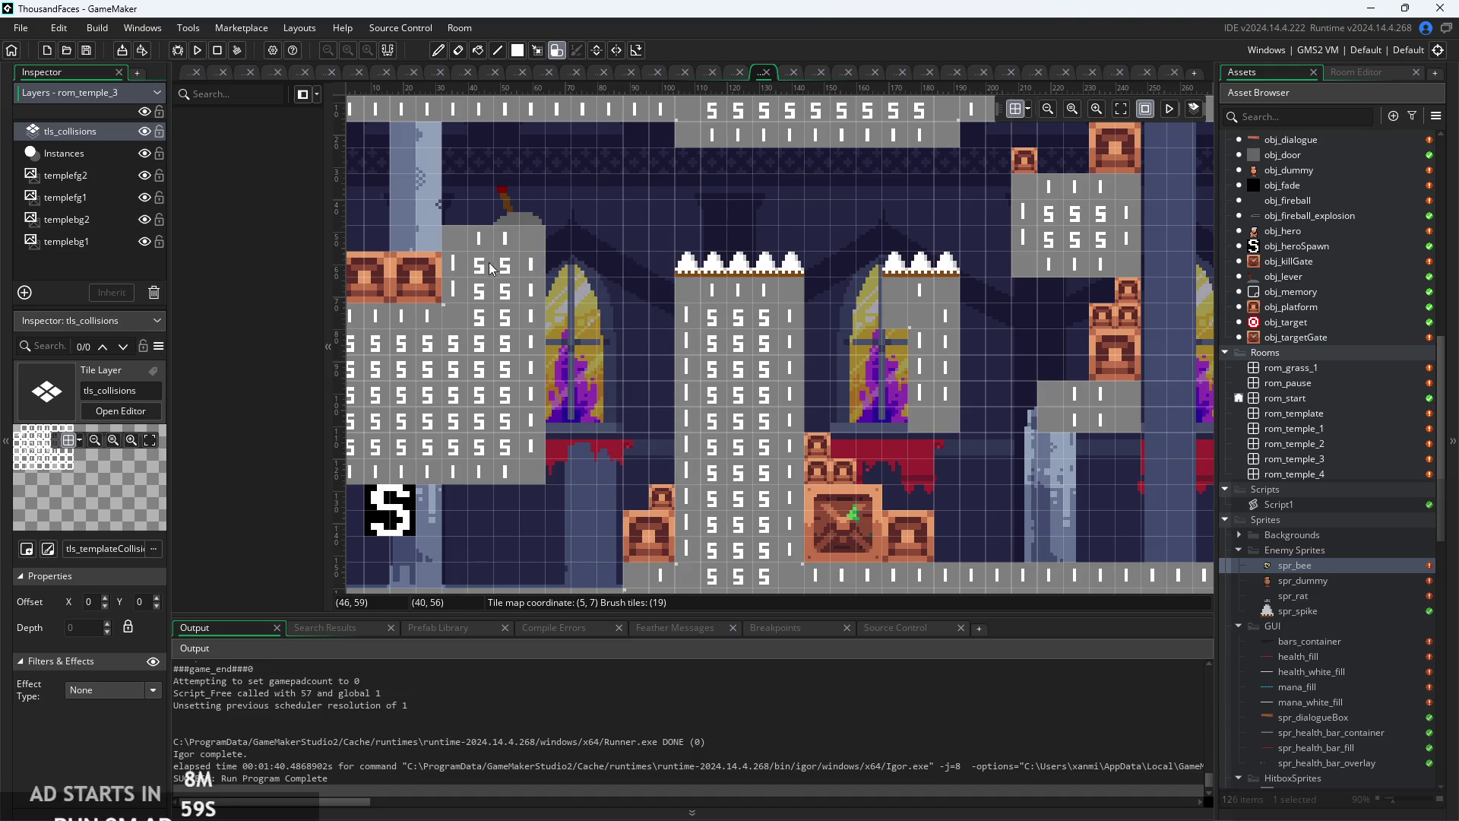
left_click_drag(468, 229, 526, 230)
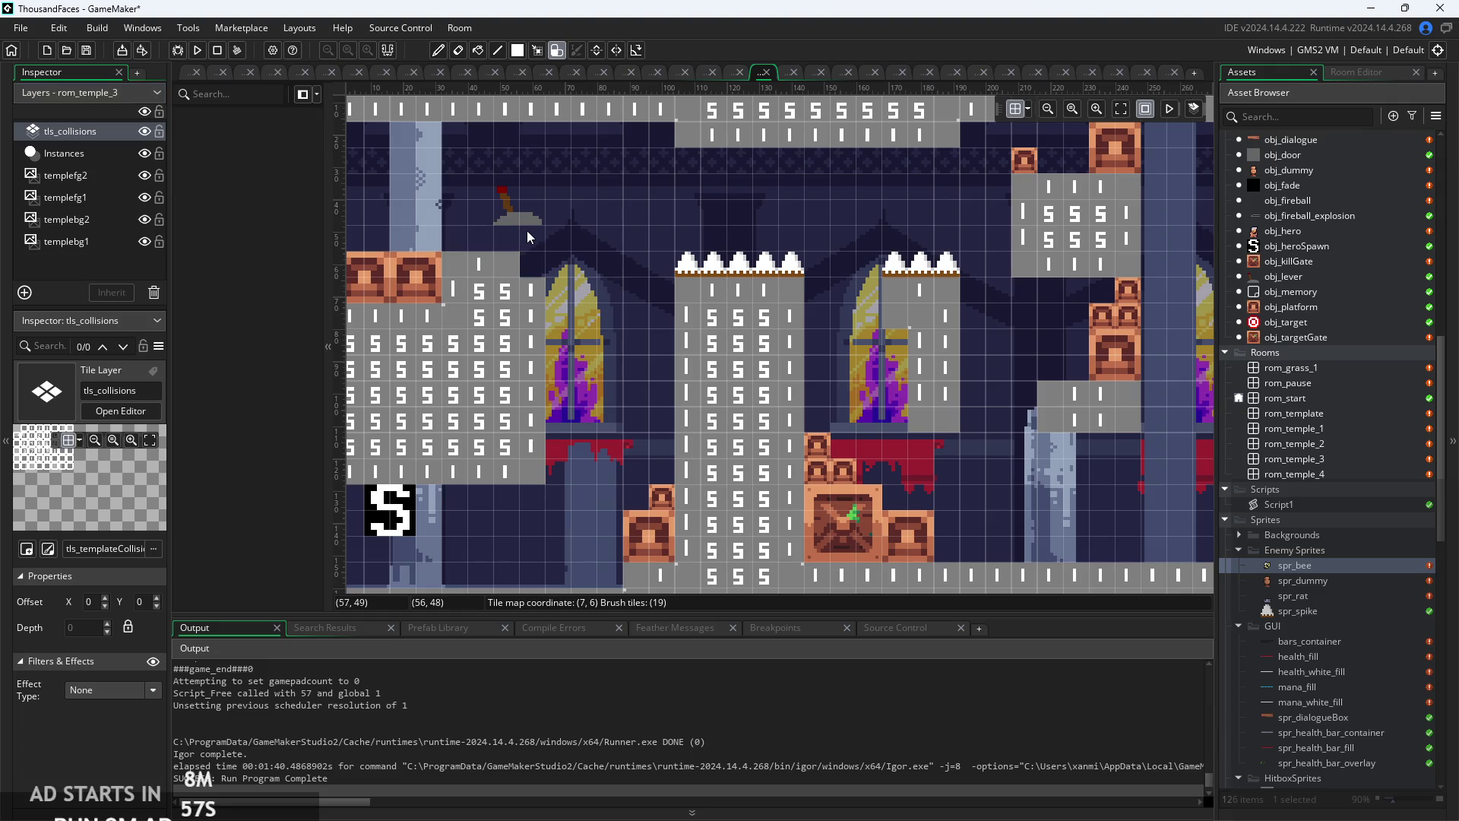
mouse_move(522, 299)
left_mouse_down()
mouse_move(422, 343)
mouse_move(417, 298)
left_mouse_up()
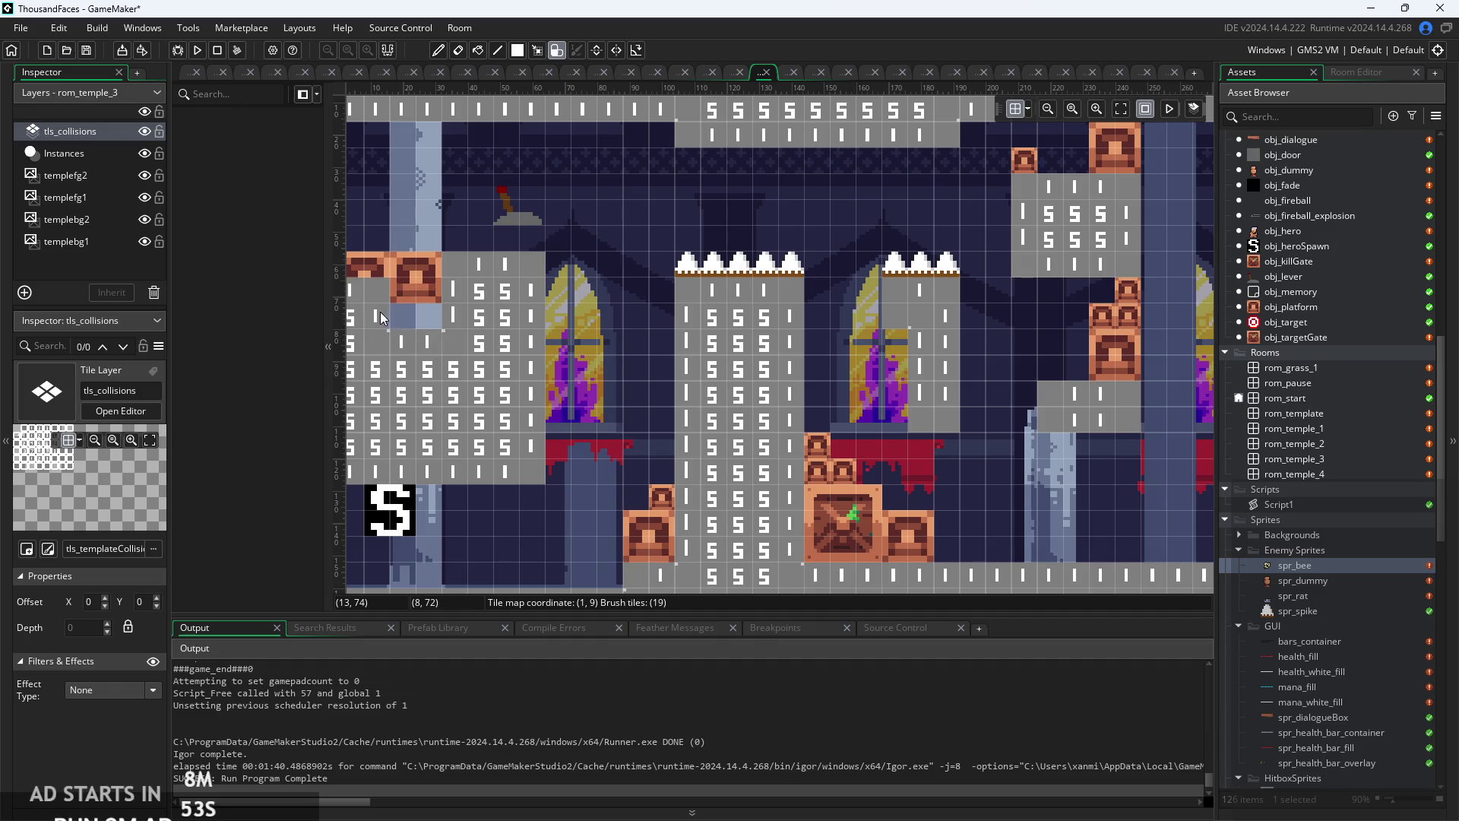
- Lower the upper-left platform blocks by one tile and move the lever down to 44, 40
left_click(64, 153)
mouse_move(380, 266)
left_mouse_down()
mouse_move(384, 291)
mouse_move(416, 301)
left_mouse_up()
mouse_move(379, 235)
left_mouse_down()
mouse_move(597, 250)
mouse_move(568, 276)
left_mouse_up()
mouse_move(638, 268)
left_mouse_down()
mouse_move(642, 291)
mouse_move(617, 294)
mouse_move(632, 294)
left_mouse_up()
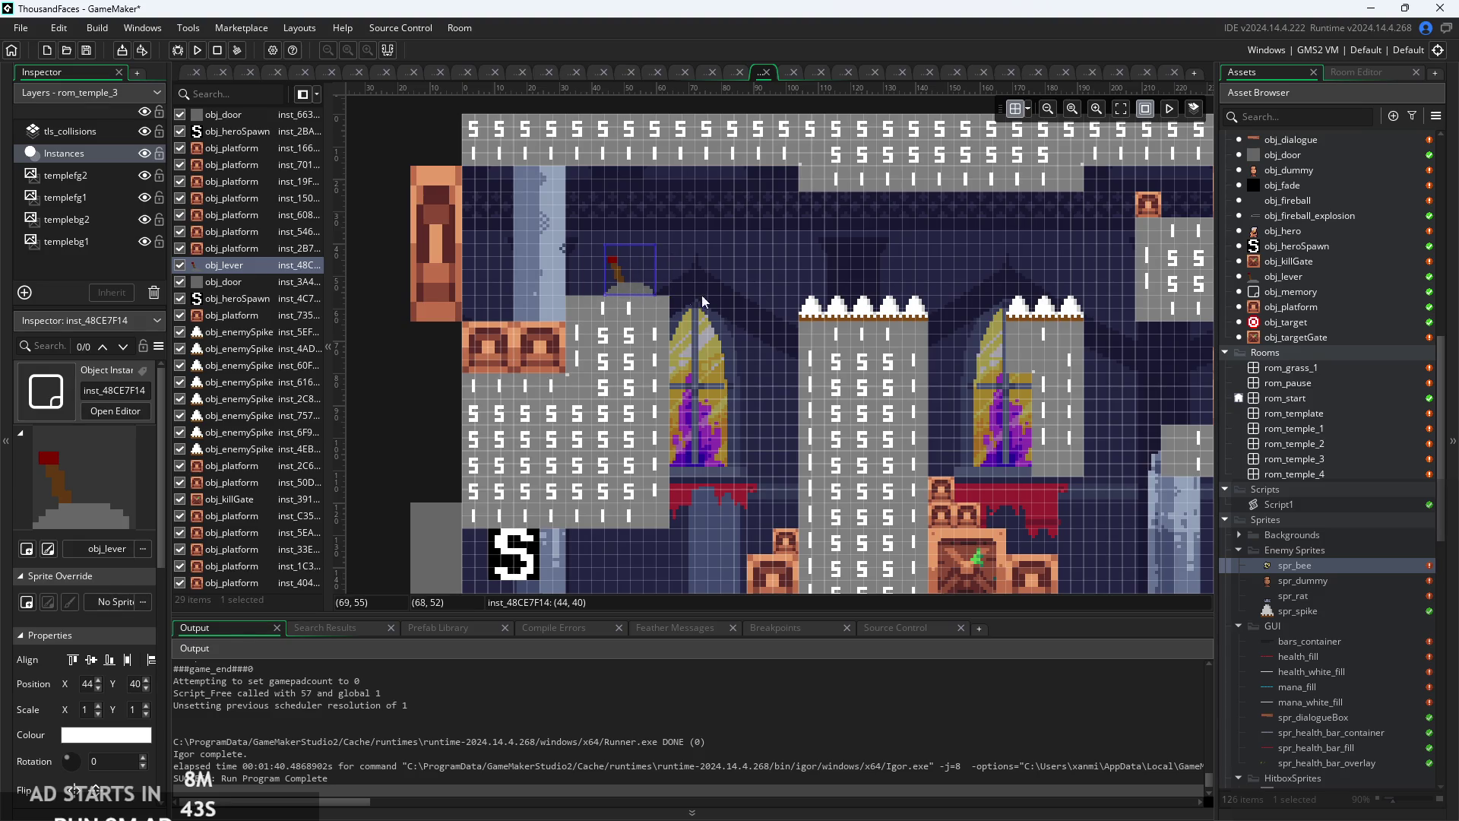
- Nudge the lever slightly left so it rests on the upper-left ledge
left_click(700, 295)
scroll(713, 295, "up", 2)
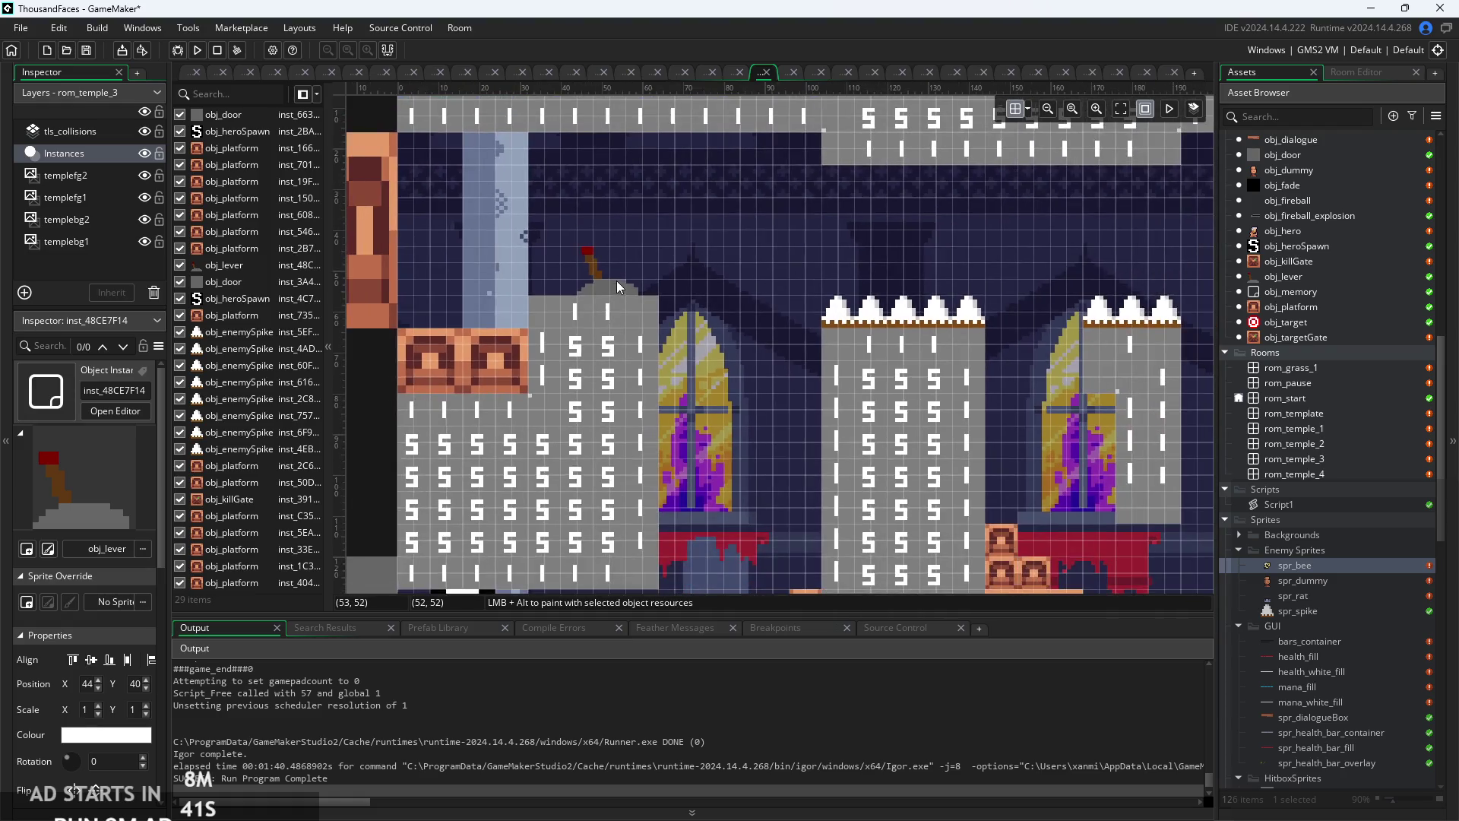
left_click_drag(617, 287, 599, 297)
left_click(749, 325)
scroll(755, 330, "down", 5)
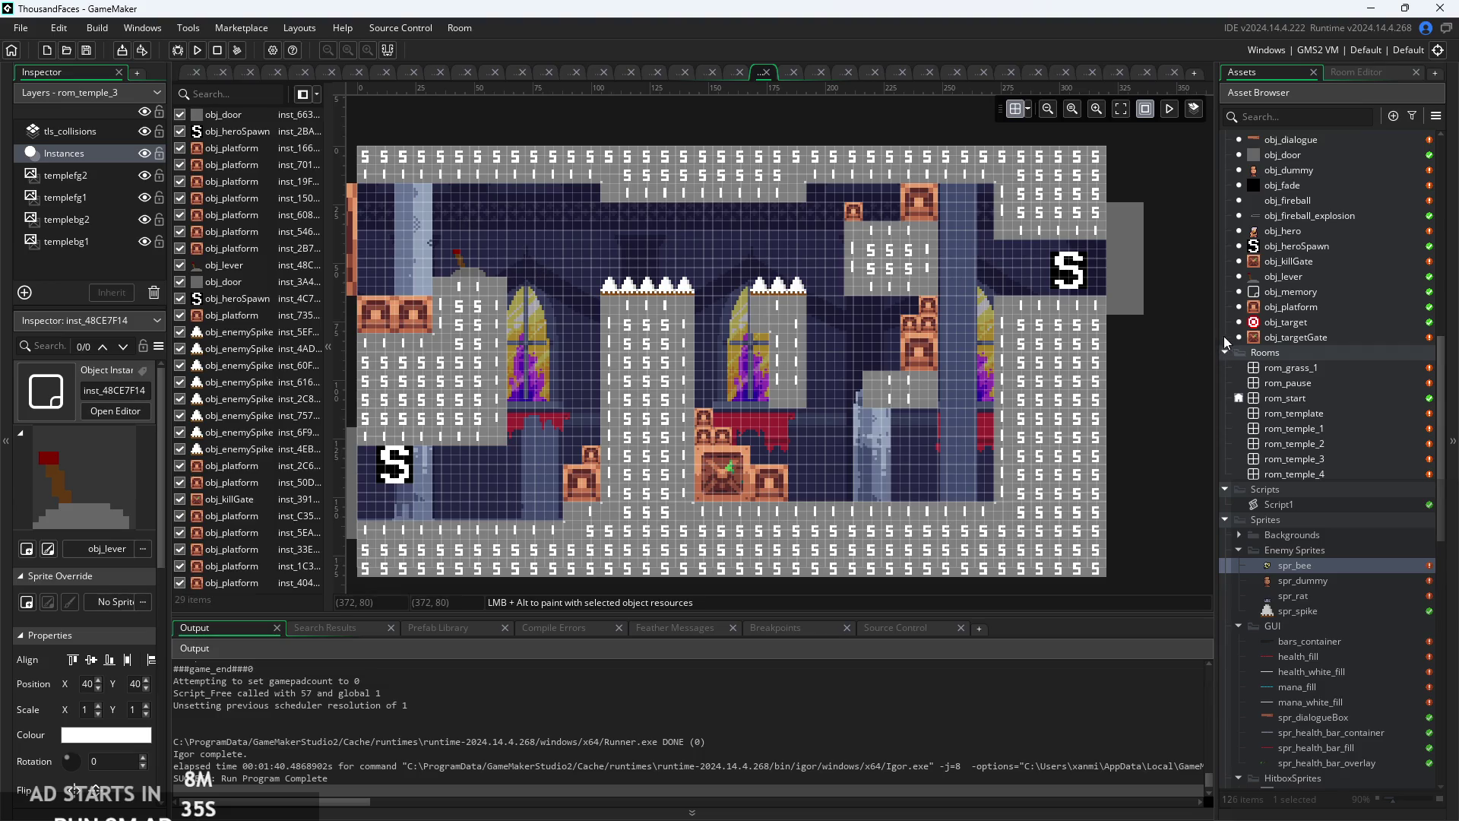
scroll(737, 304, "up", 4)
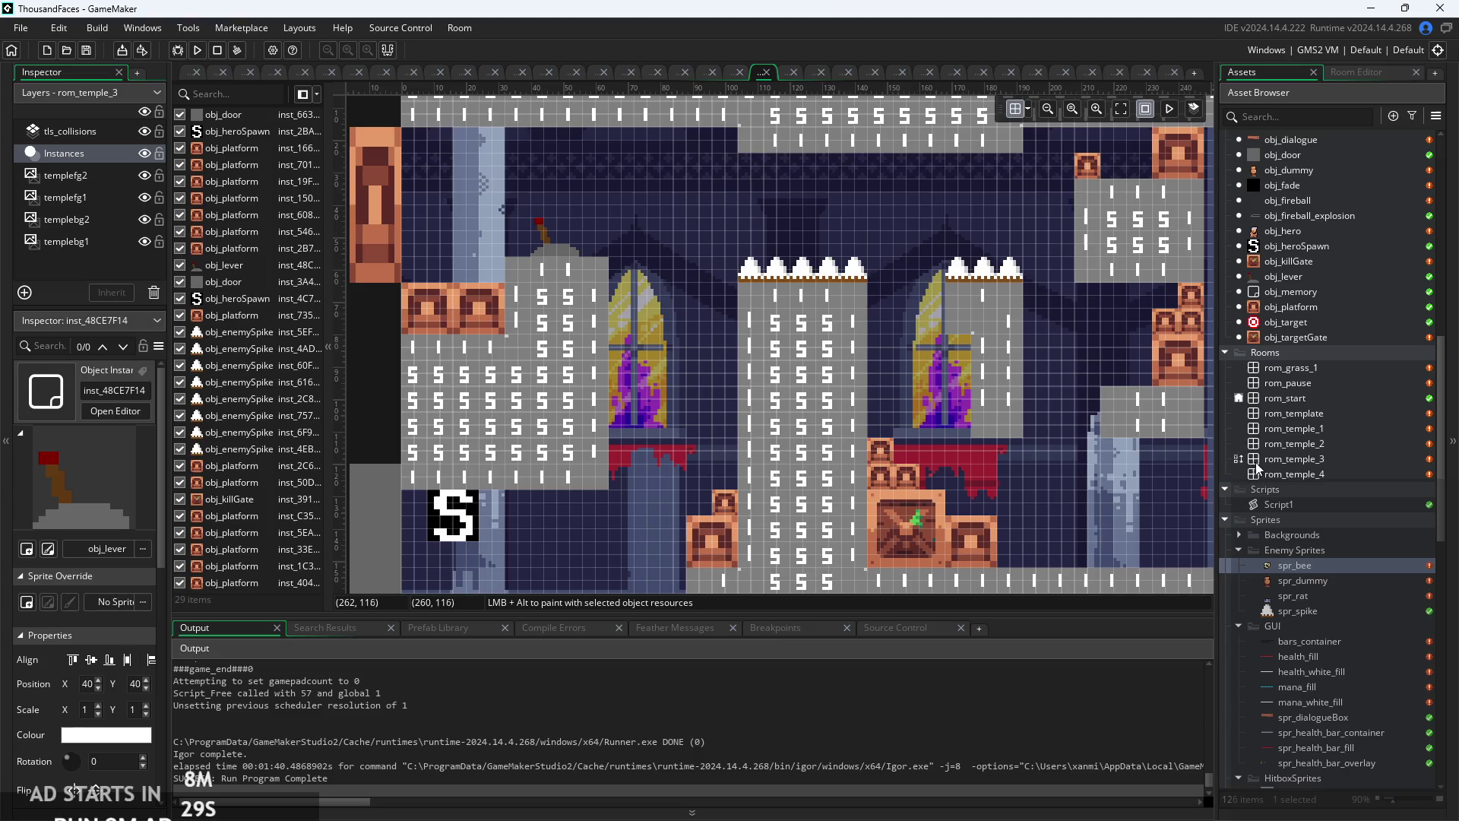
scroll(947, 374, "down", 2)
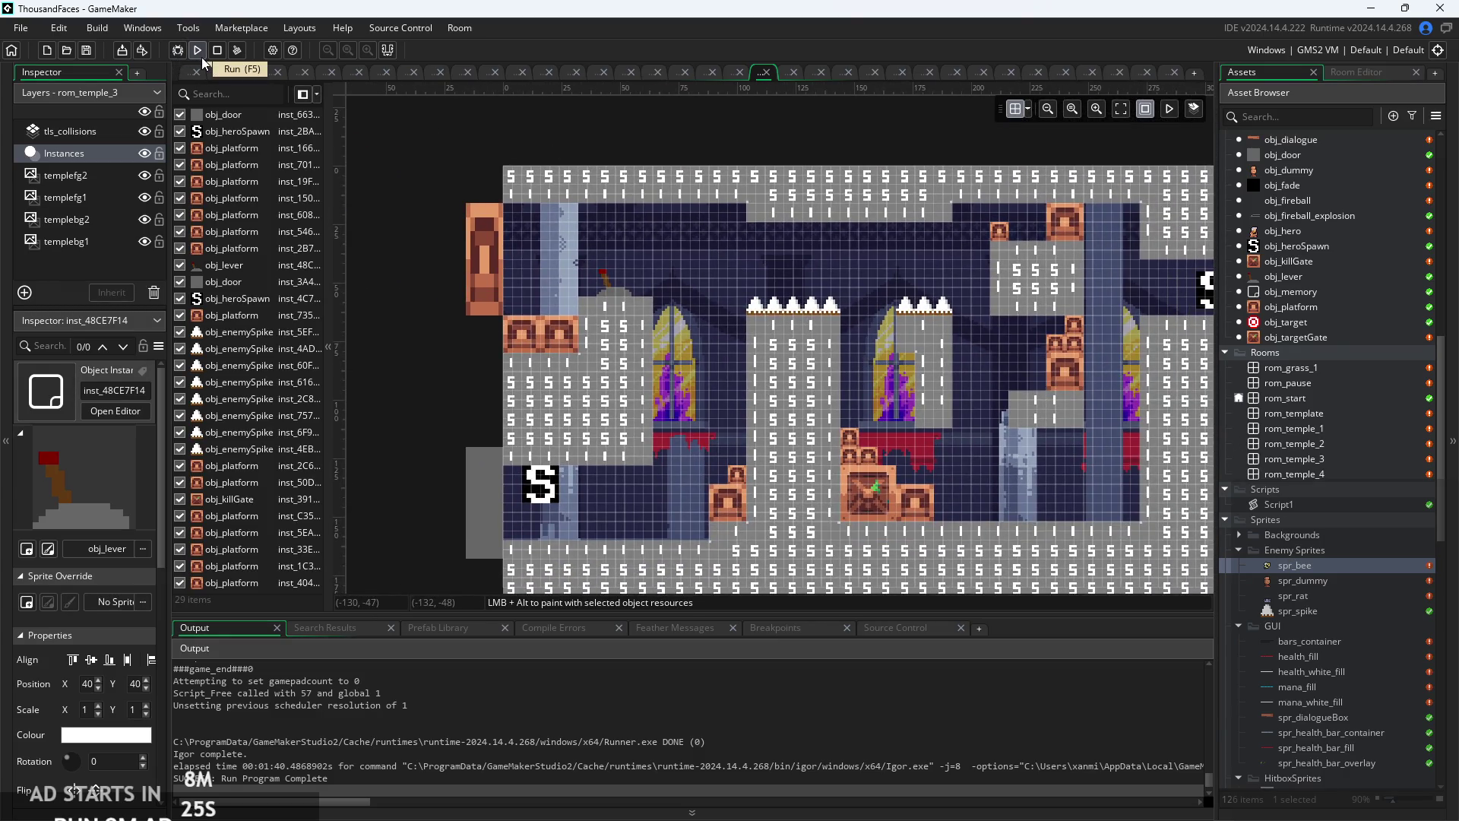
- Move obj_heroSpawn to the bottom-left of the room at position 16, 152
left_click_drag(540, 487, 541, 523)
mouse_move(927, 437)
left_mouse_down()
mouse_move(690, 463)
mouse_move(1007, 425)
left_mouse_up()
left_click(998, 330)
left_click_drag(579, 510, 587, 511)
left_click(1101, 490)
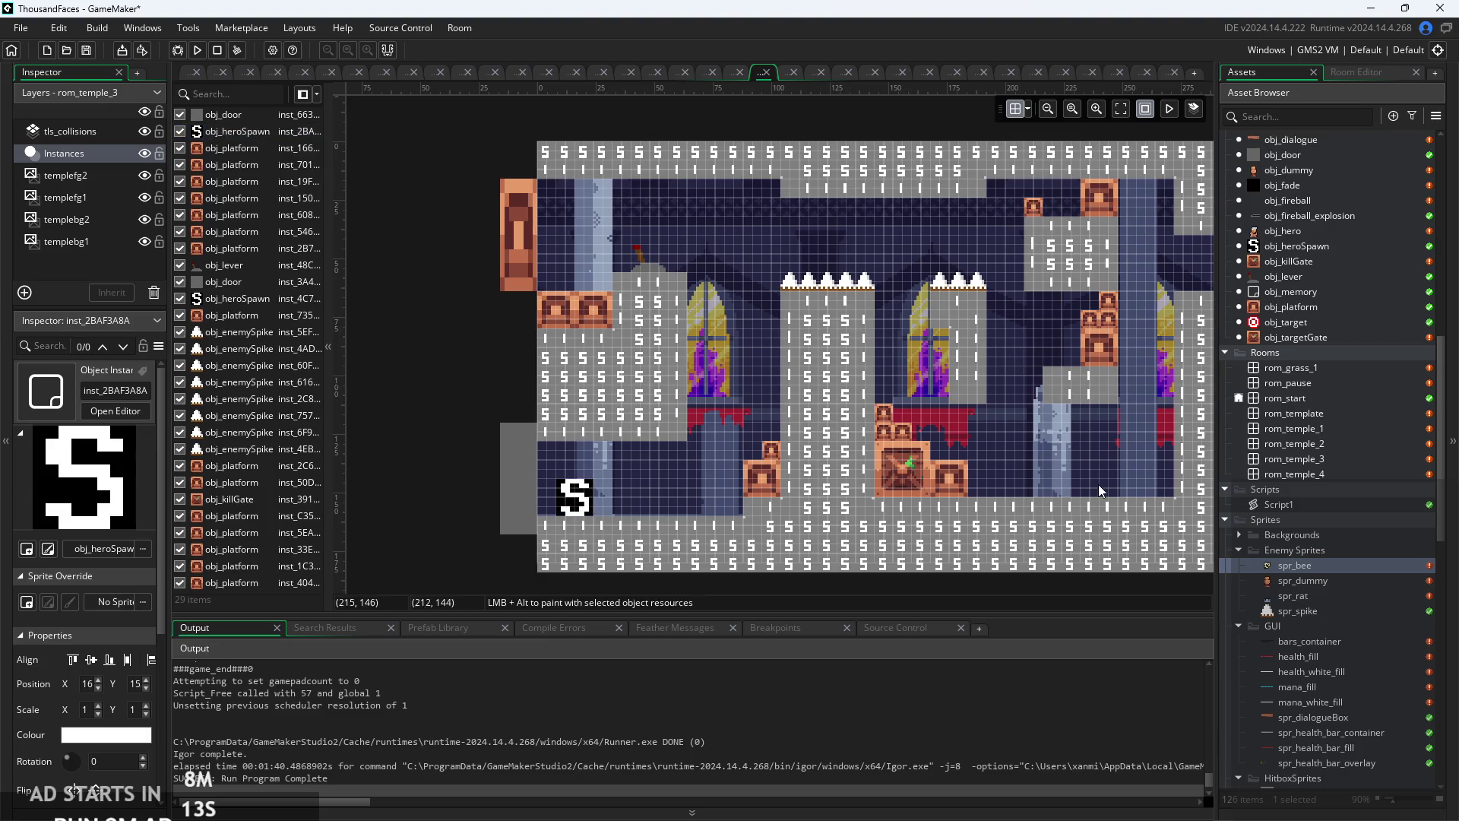
- Run the game with F5, start it, and slash the brown enemy near the spikes
key("F5")
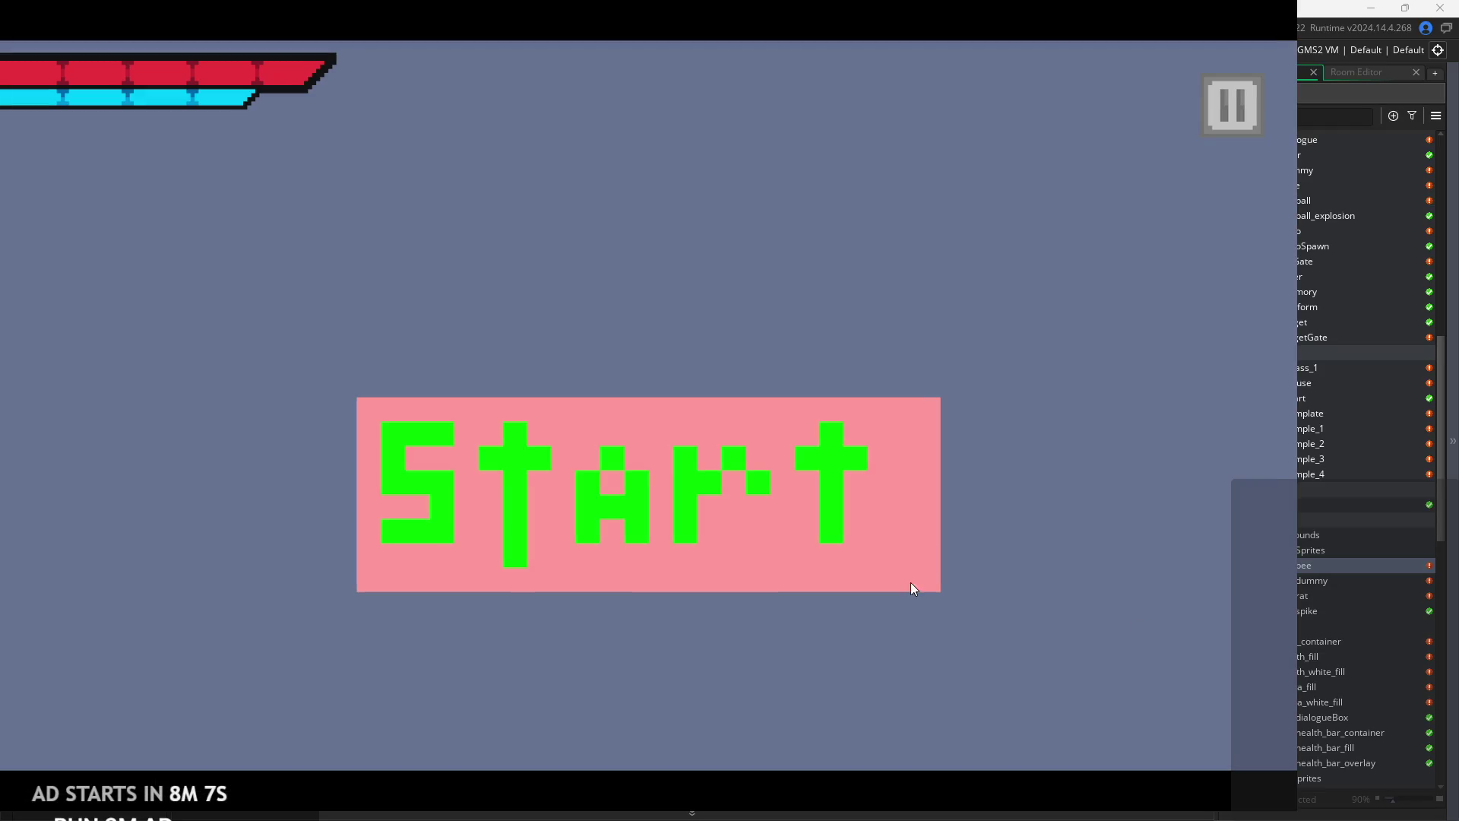
left_click(911, 587)
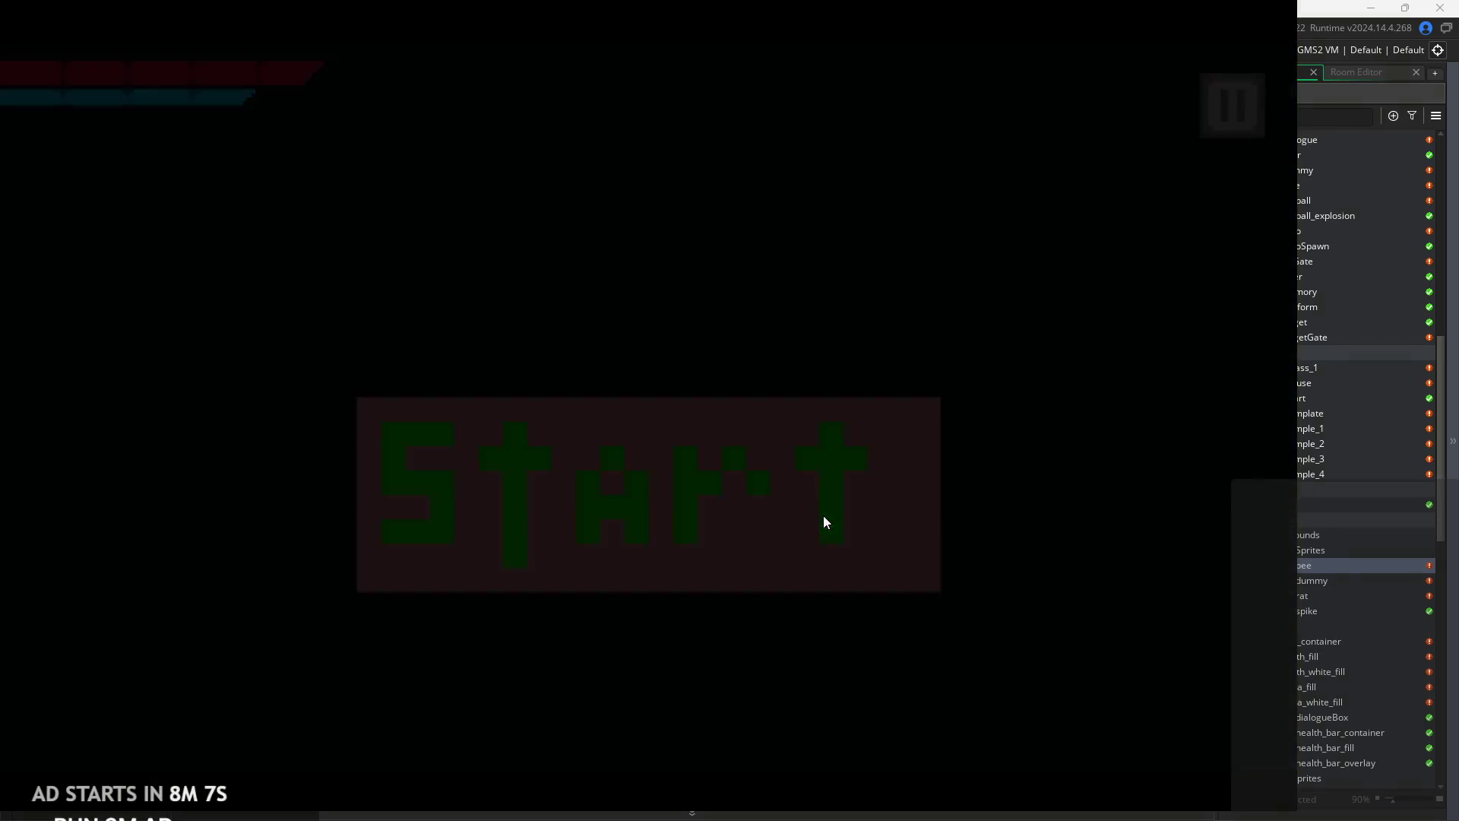
key("Right")
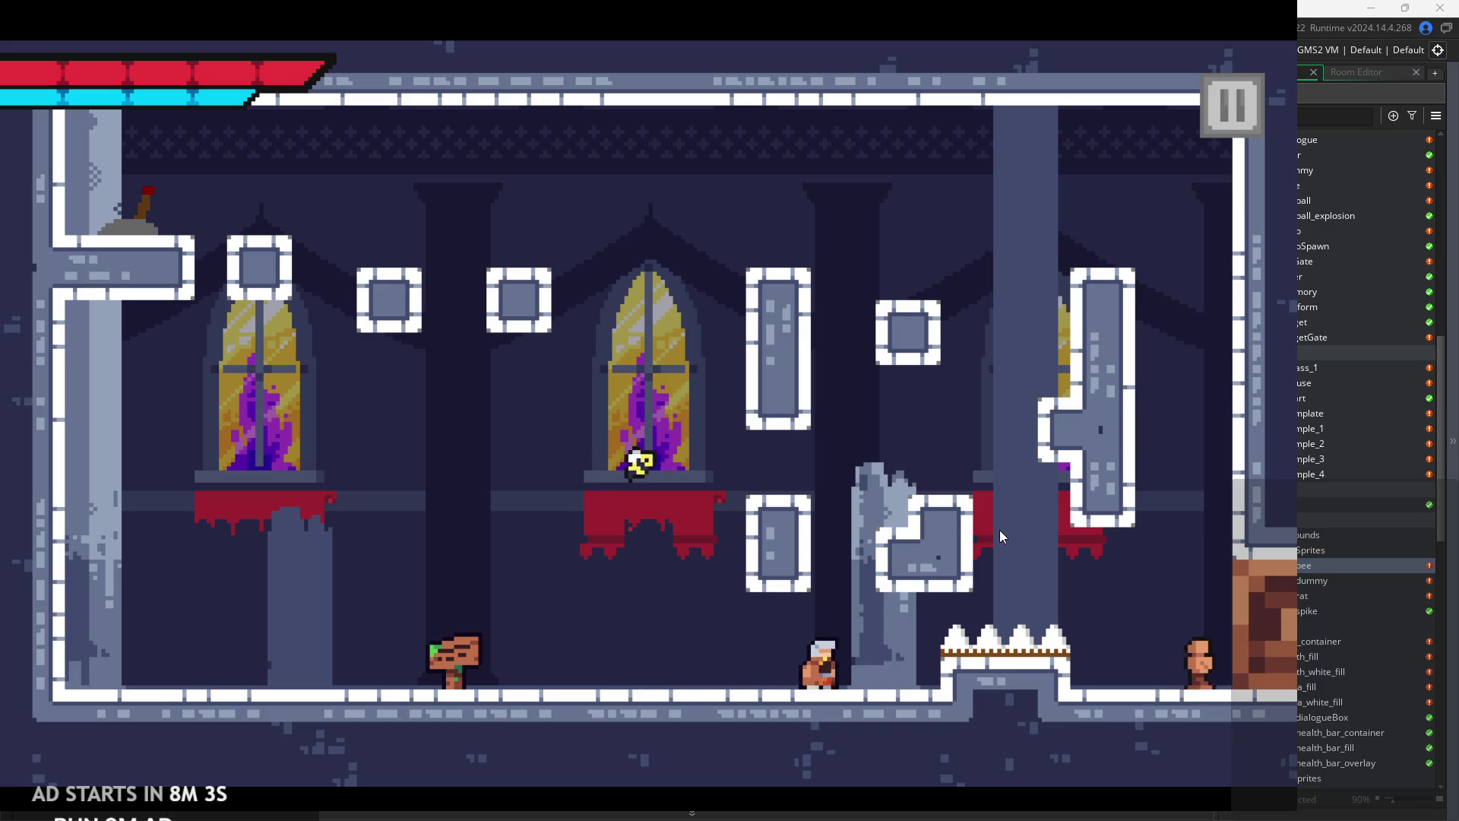
key("Left")
key("Right")
key("Left")
key("Right")
key("x")
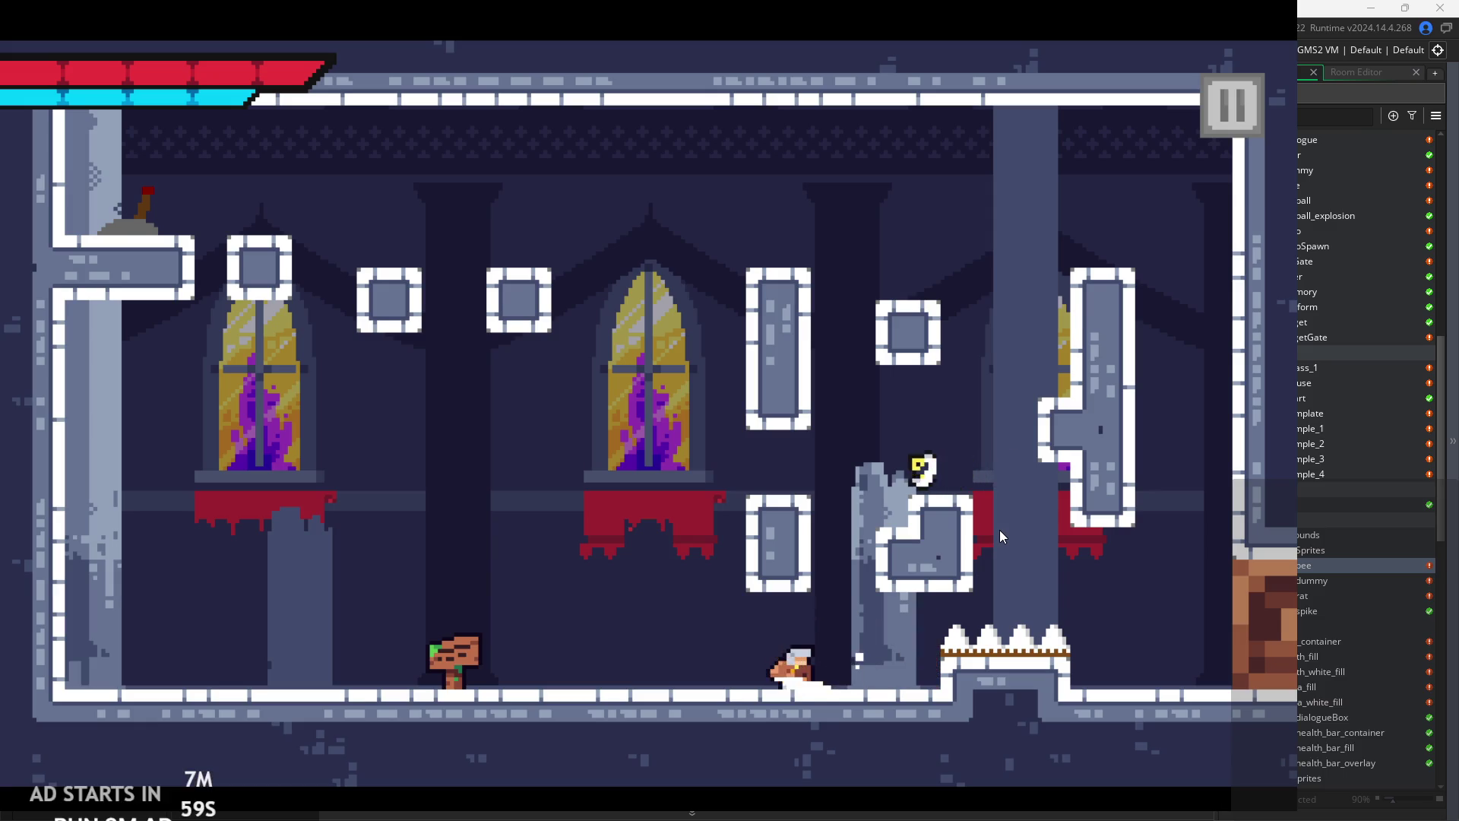
key("Right")
key("Left")
- Jump across the ledges, slash the bee mid-air, and hop beside the right pillar
key("Left")
key("z")
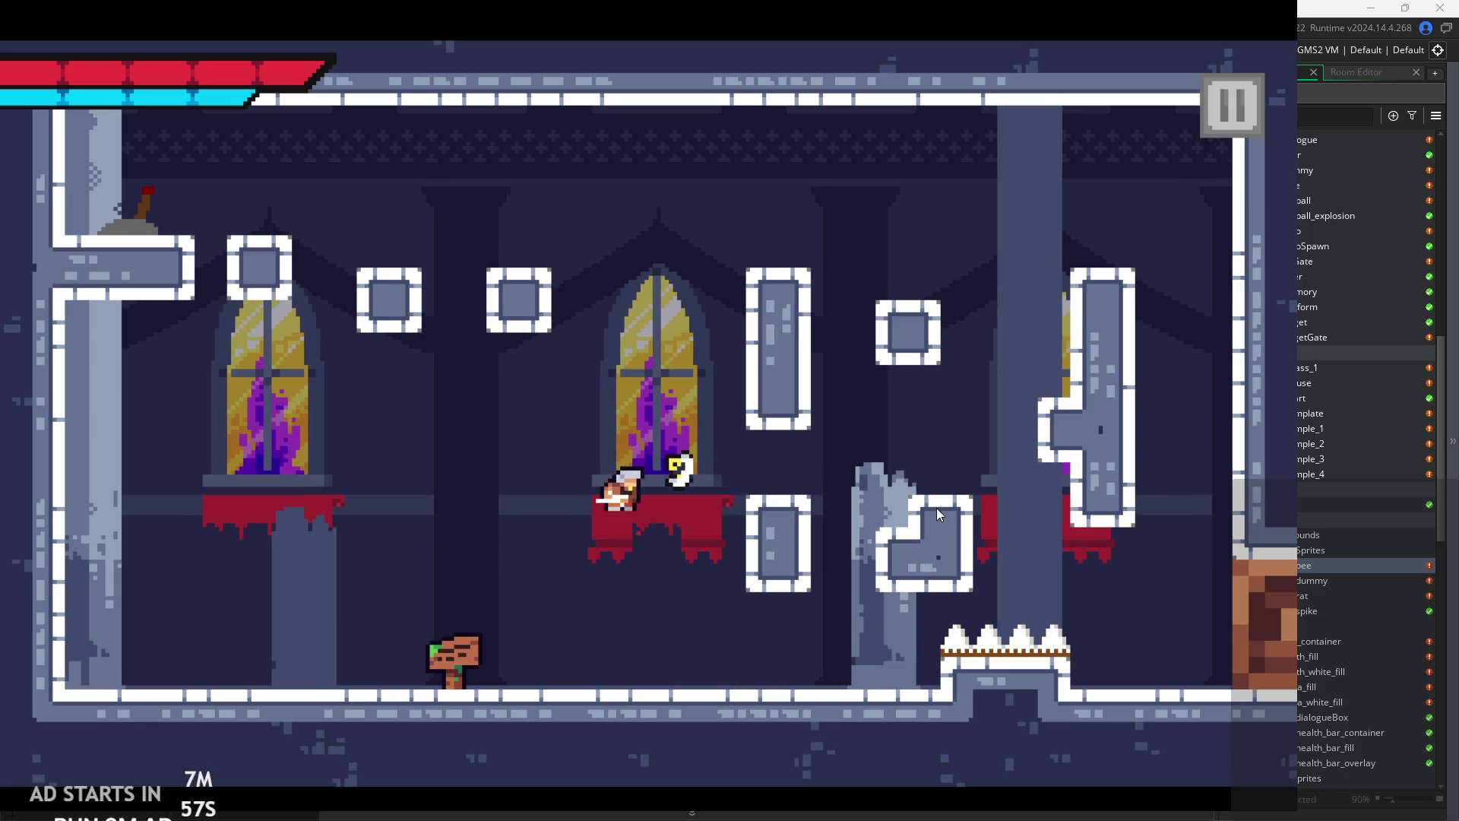
key("Left")
key("z")
key("x")
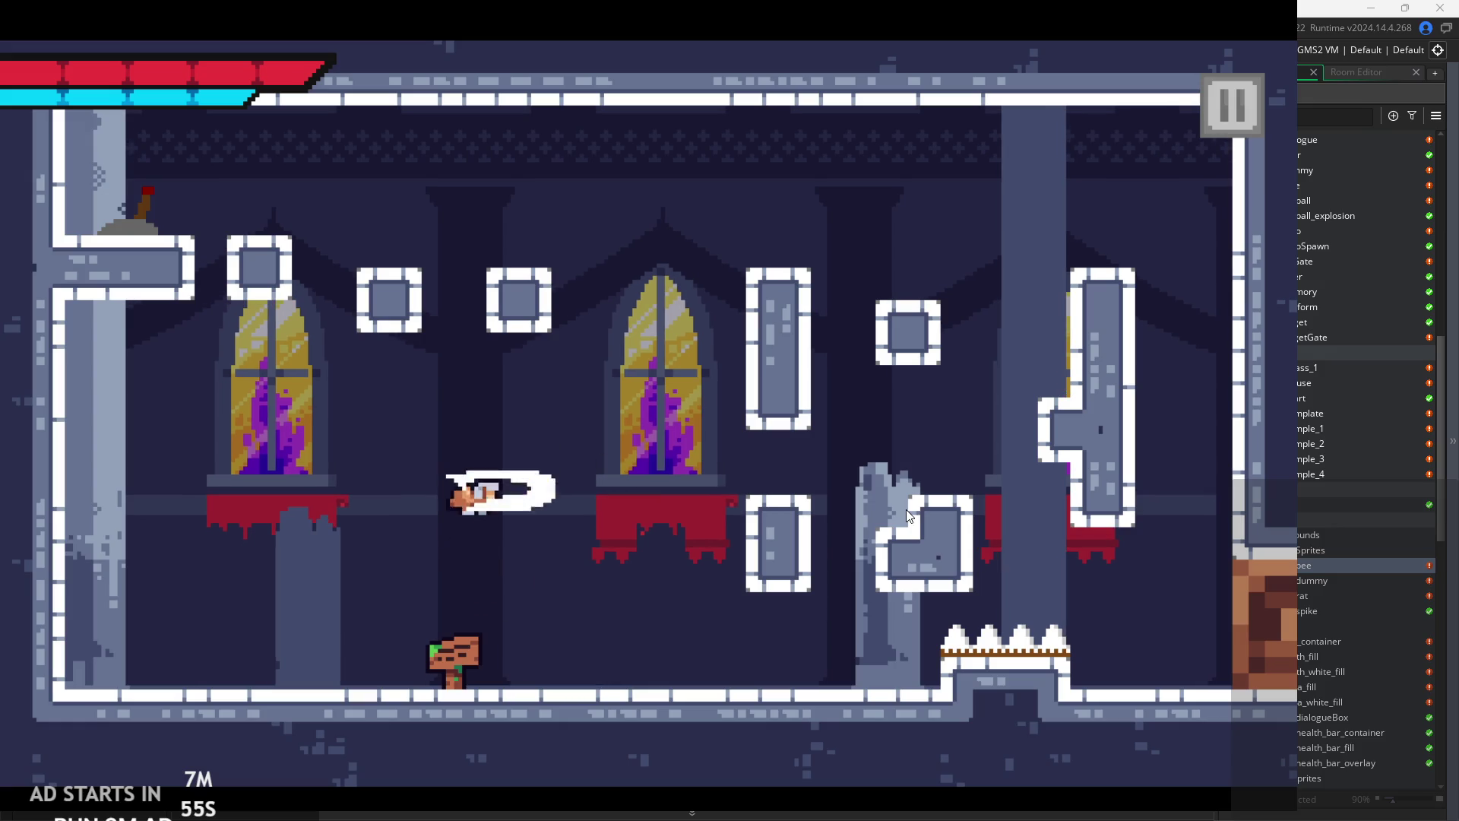
key("Right")
key("Right")
key("z")
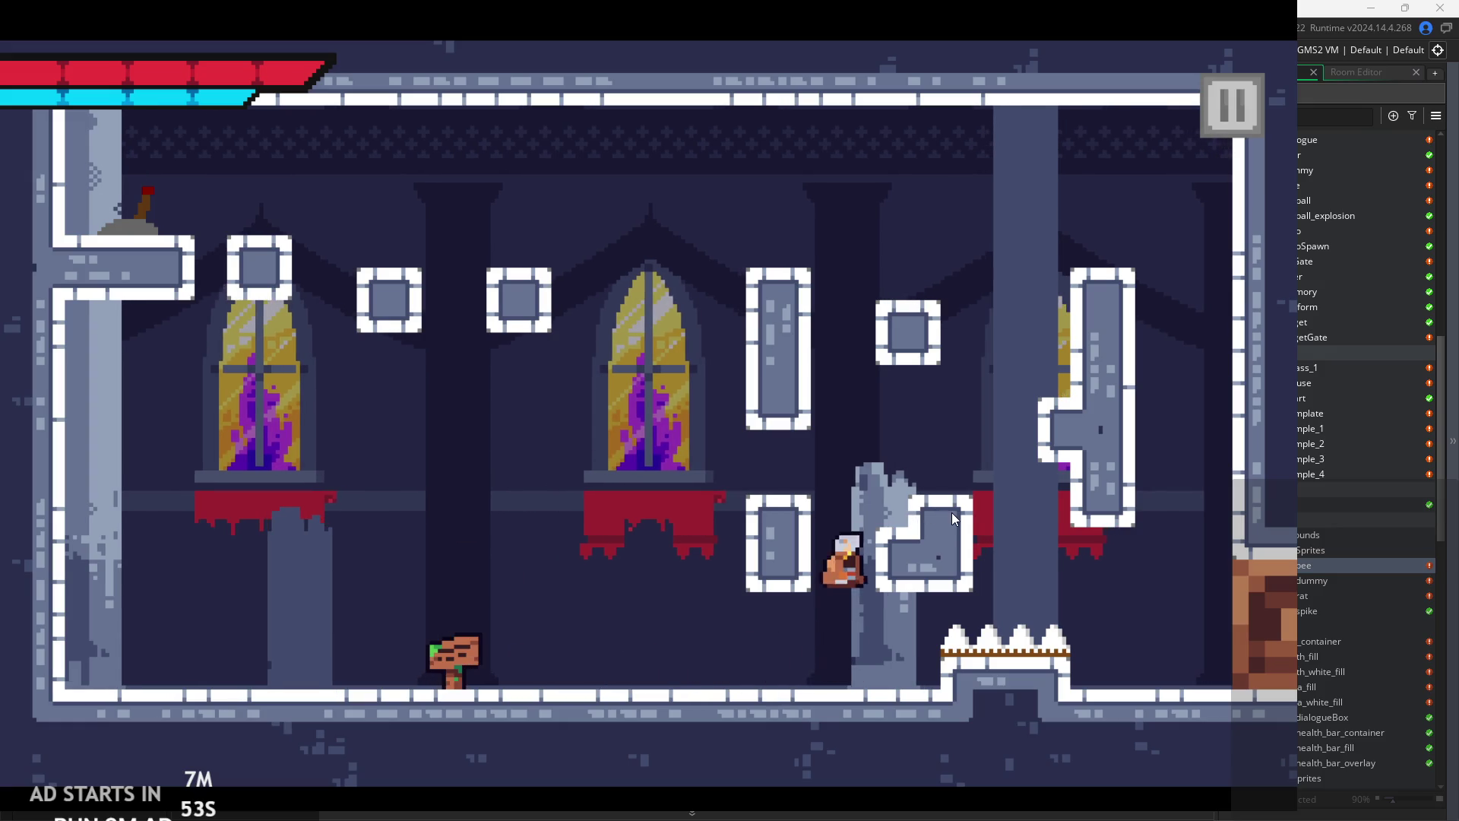
key("z")
key("Left")
key("z")
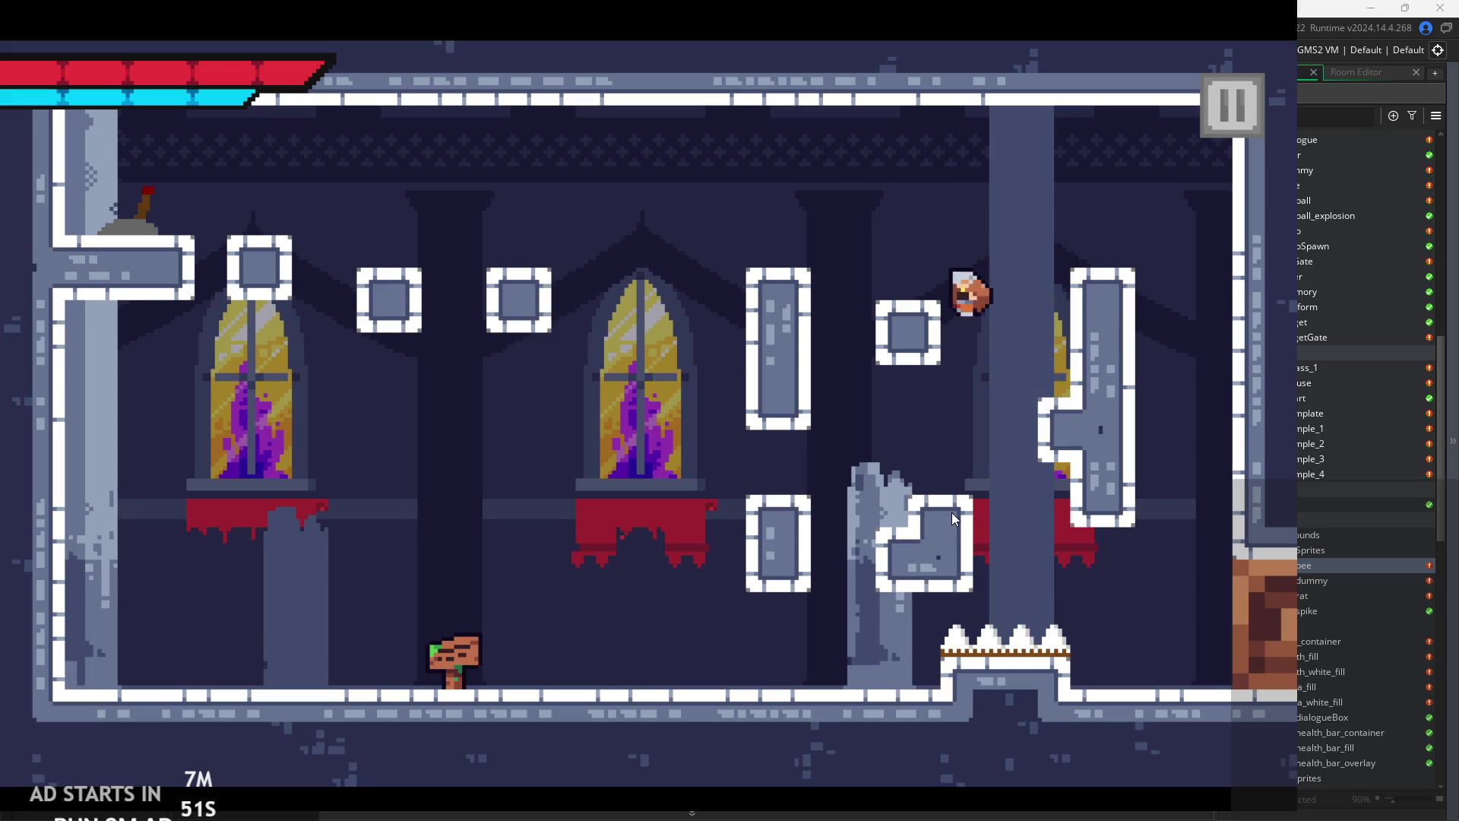
- Read the sign's welcome and controls messages, then exit the game from the pause menu
key("Left")
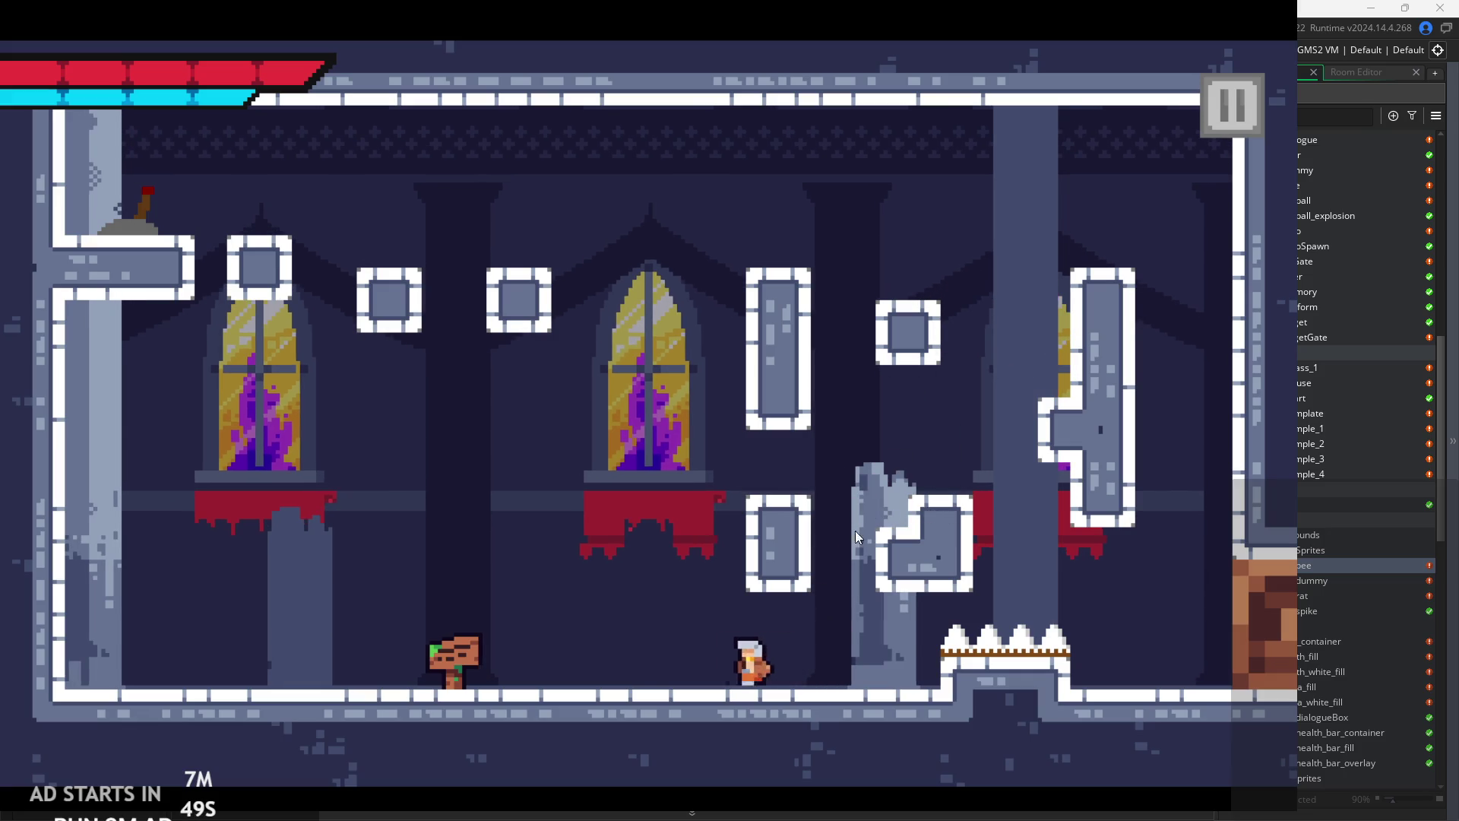
key("Up")
key("Up")
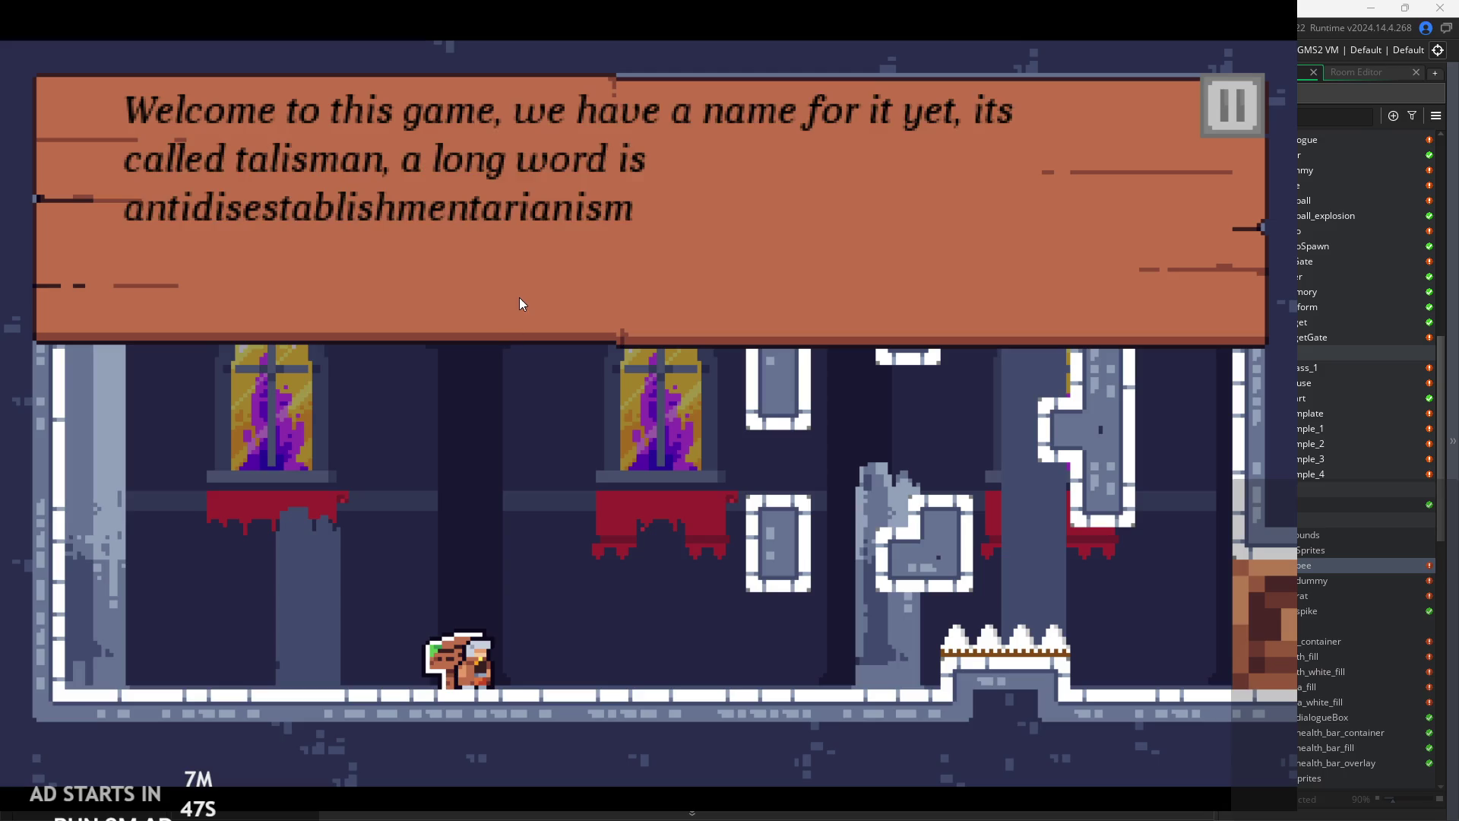
key("Up")
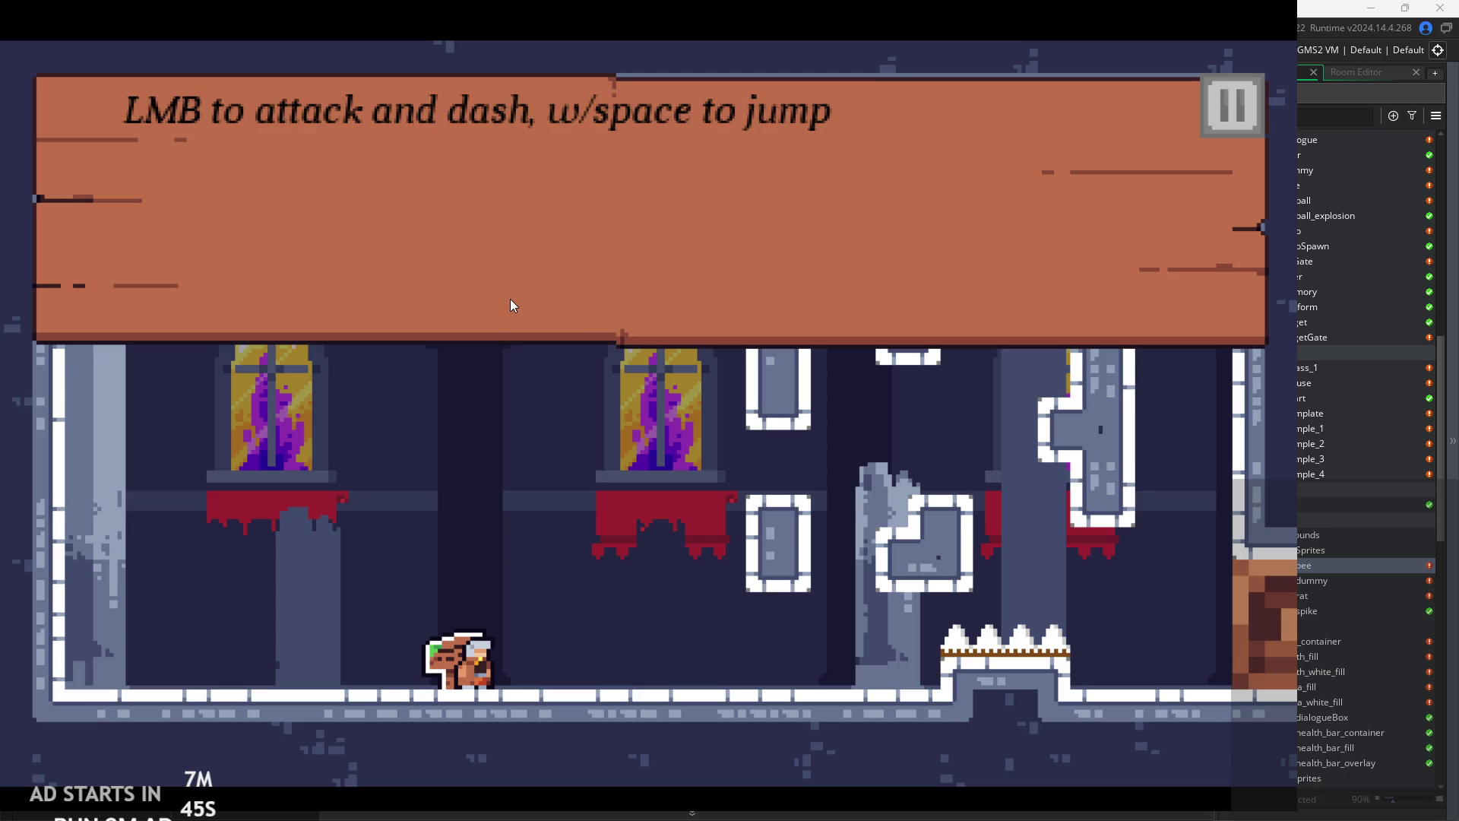
key("Up")
key("Escape")
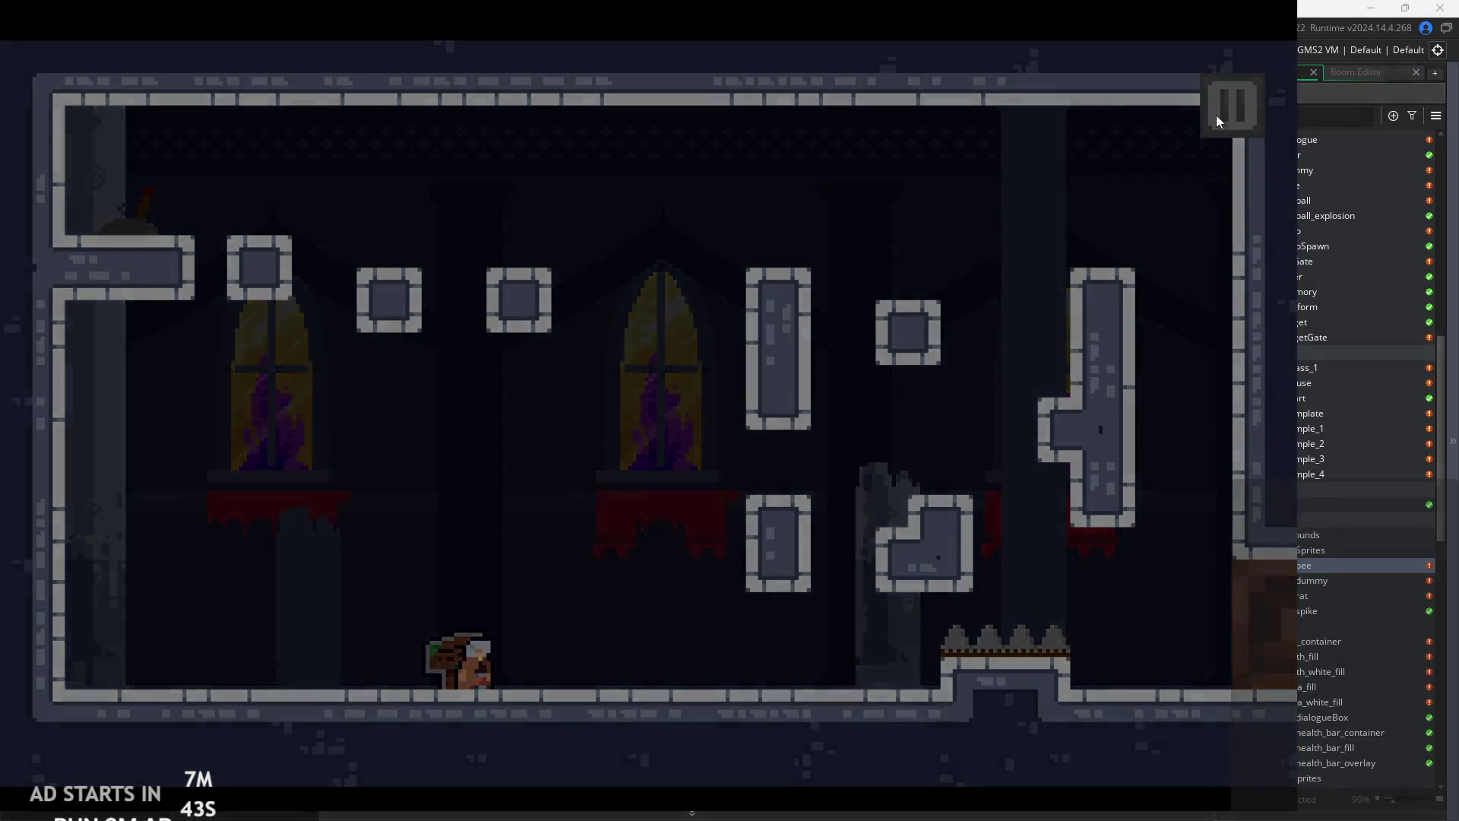
left_click(1071, 701)
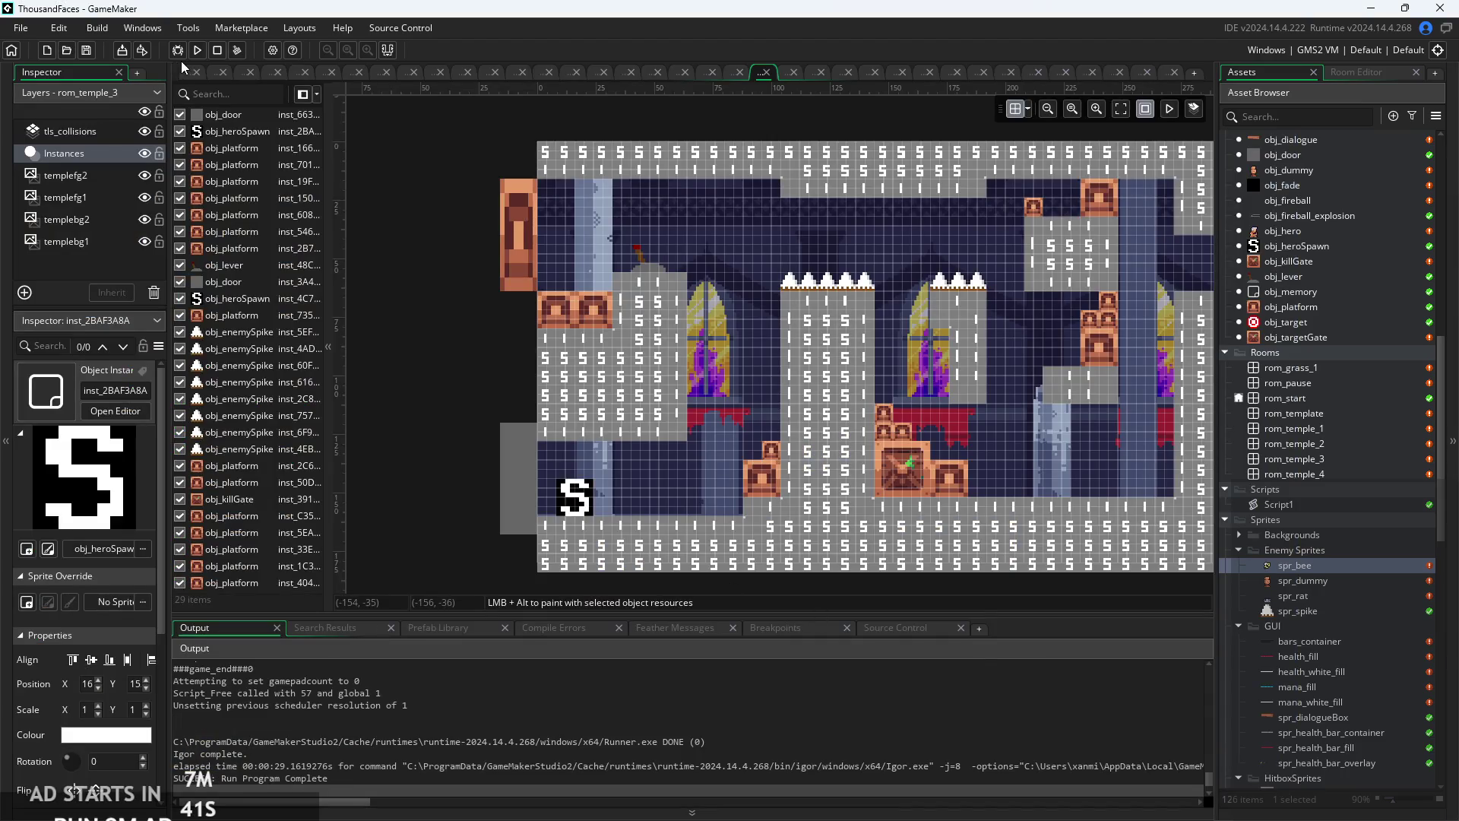
- Open obj_sign's Create event from the NPCs folder and place the caret in the textarr line
left_click(186, 72)
scroll(1343, 406, "up", 2)
scroll(1343, 399, "up", 3)
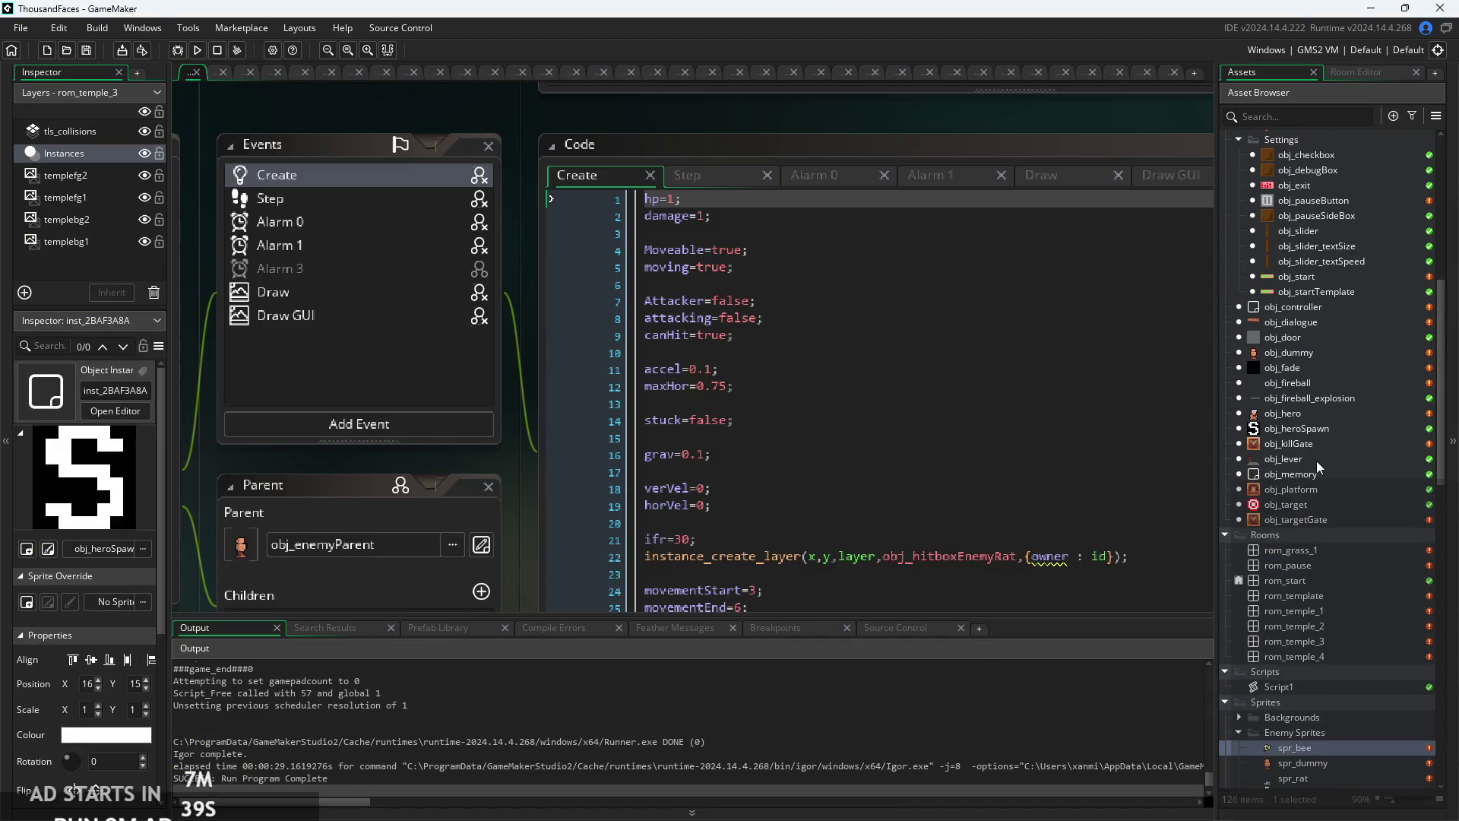
left_click(691, 175)
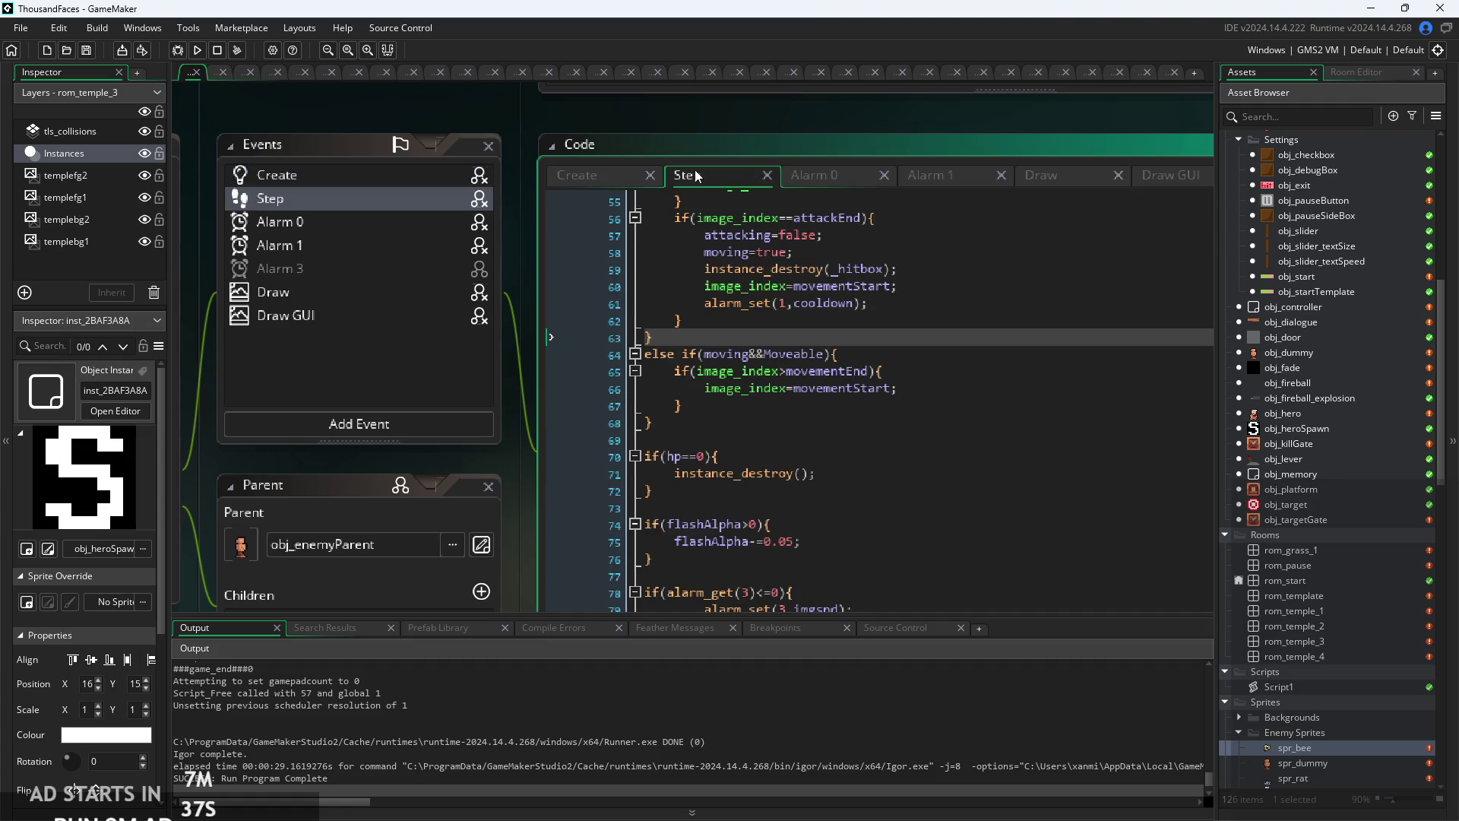
scroll(663, 163, "down", 2)
scroll(628, 217, "up", 4)
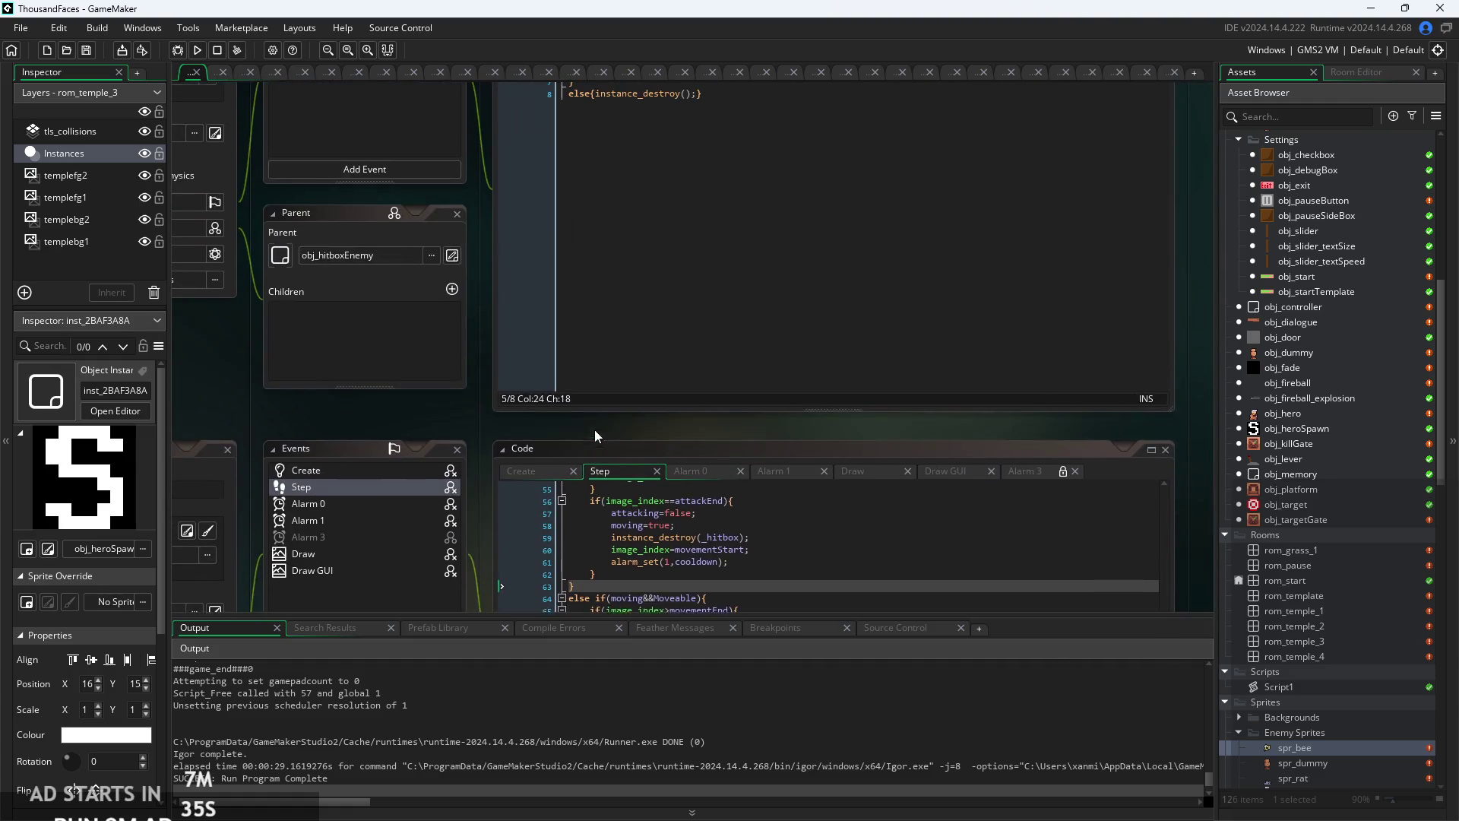
scroll(1287, 496, "up", 1)
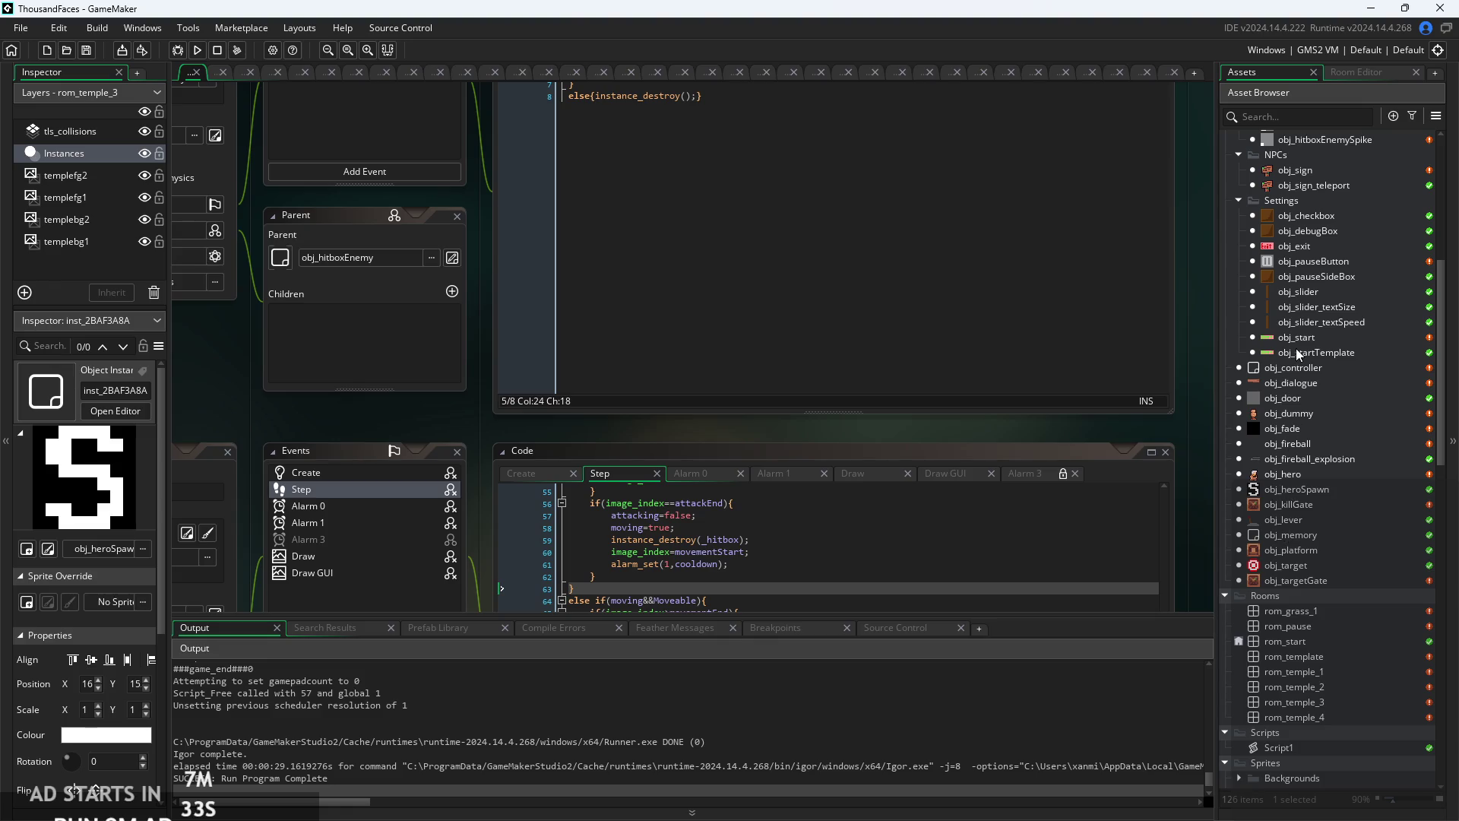
scroll(1297, 348, "up", 2)
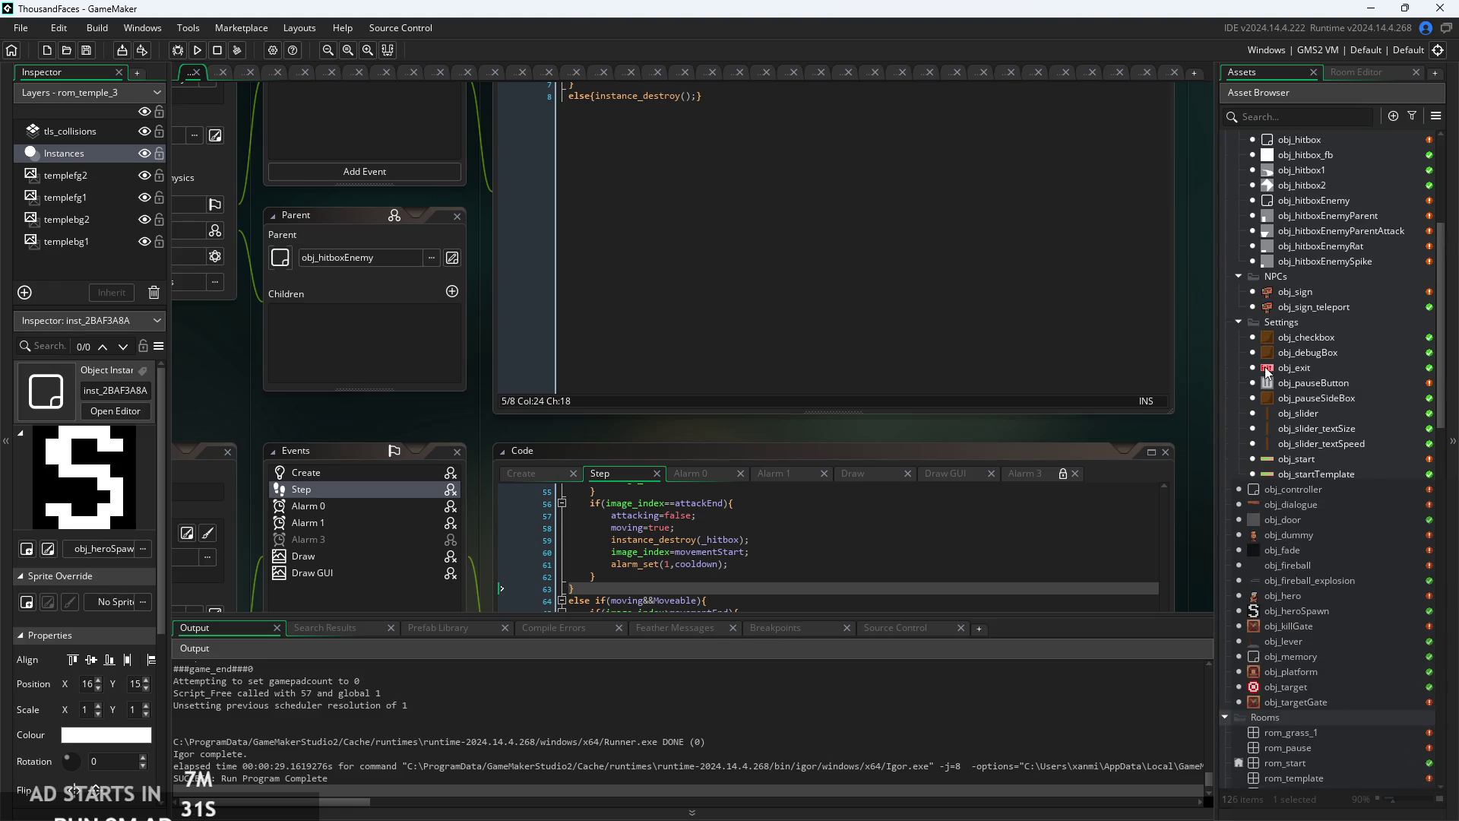
double_click(1319, 293)
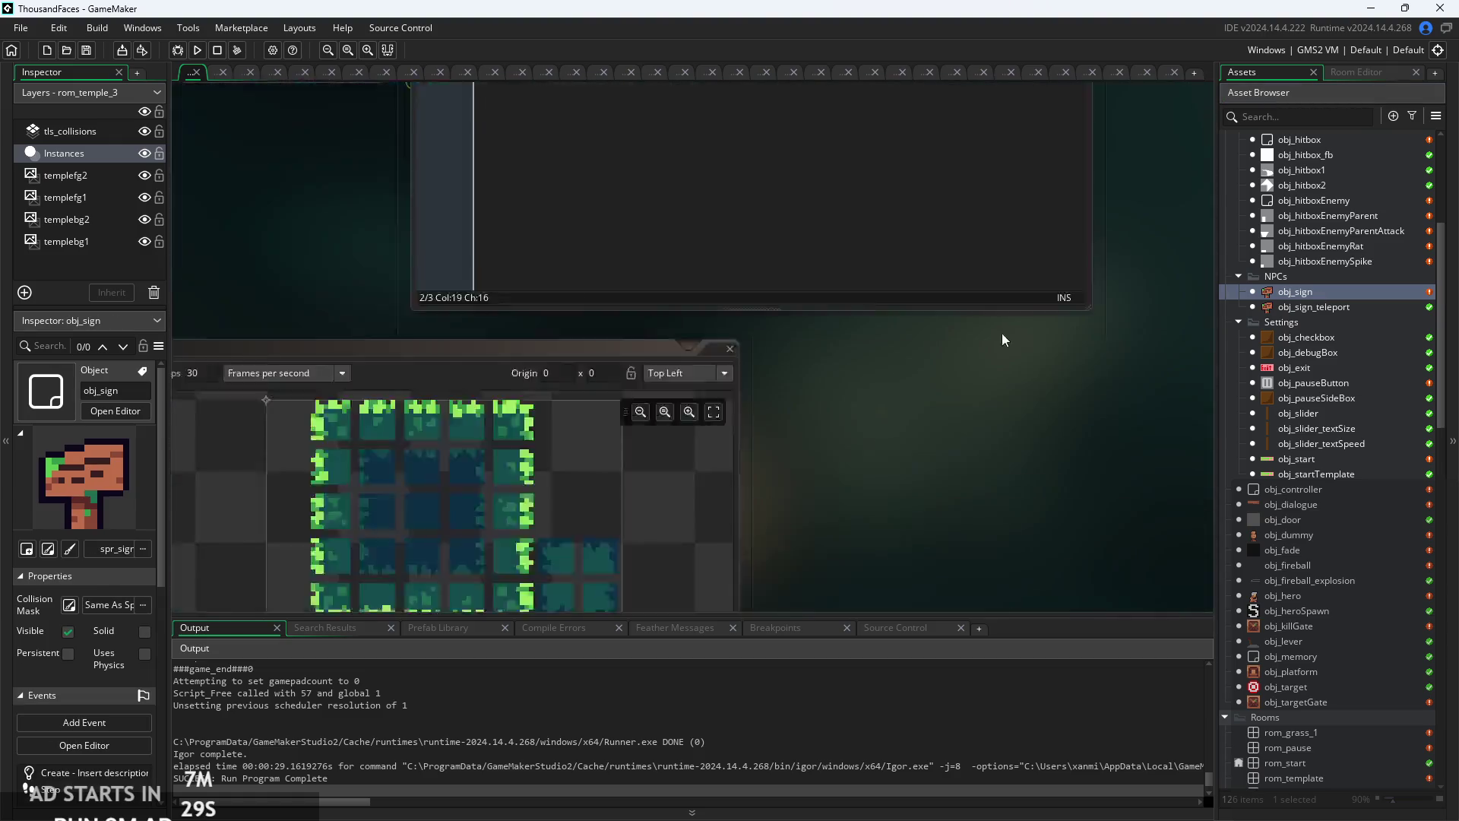
scroll(706, 429, "up", 4)
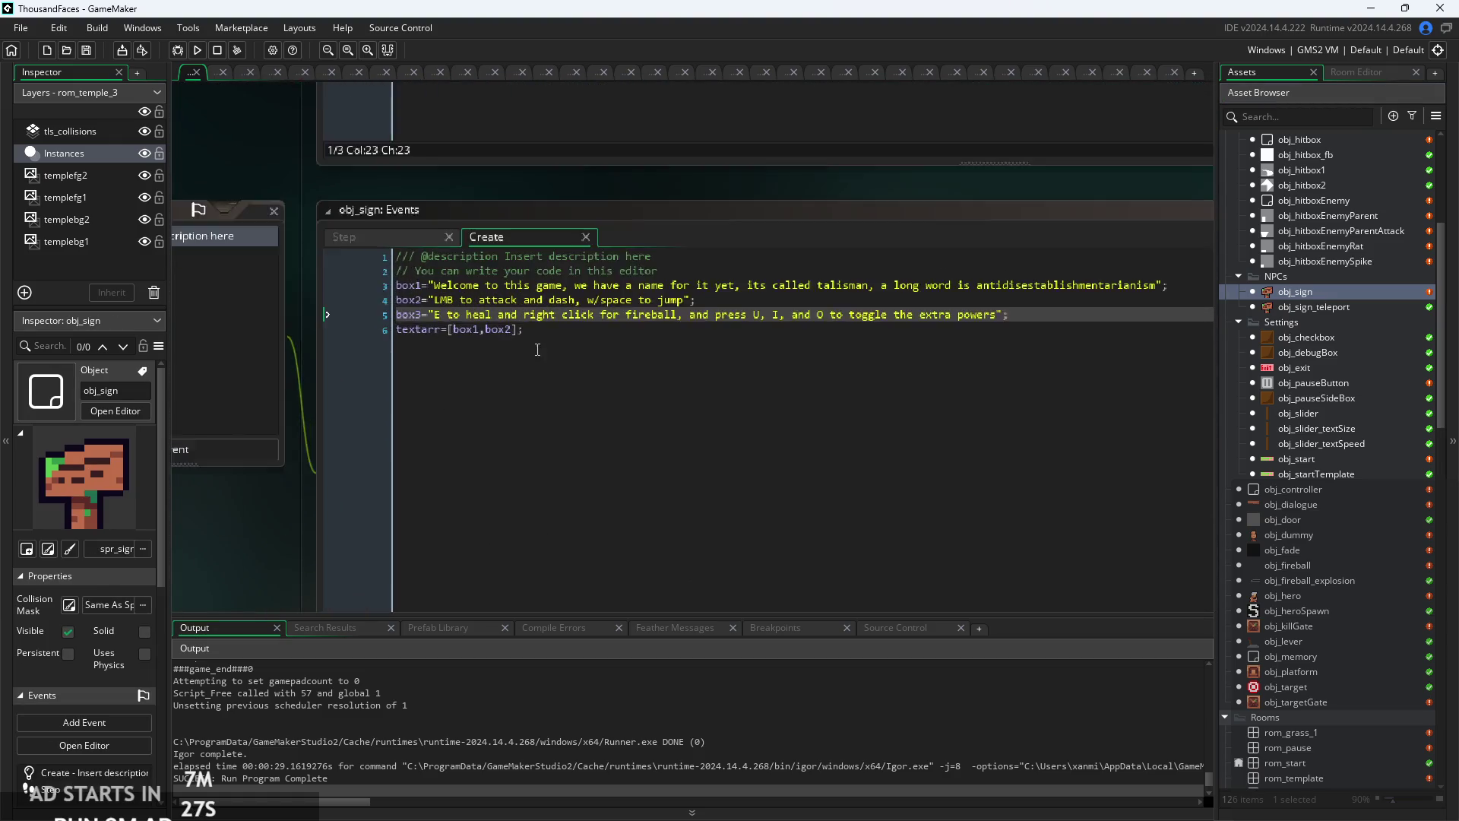
left_click(510, 323)
- Add box3 to textarr and delete the words 'and dash' from the controls line
type(", box3")
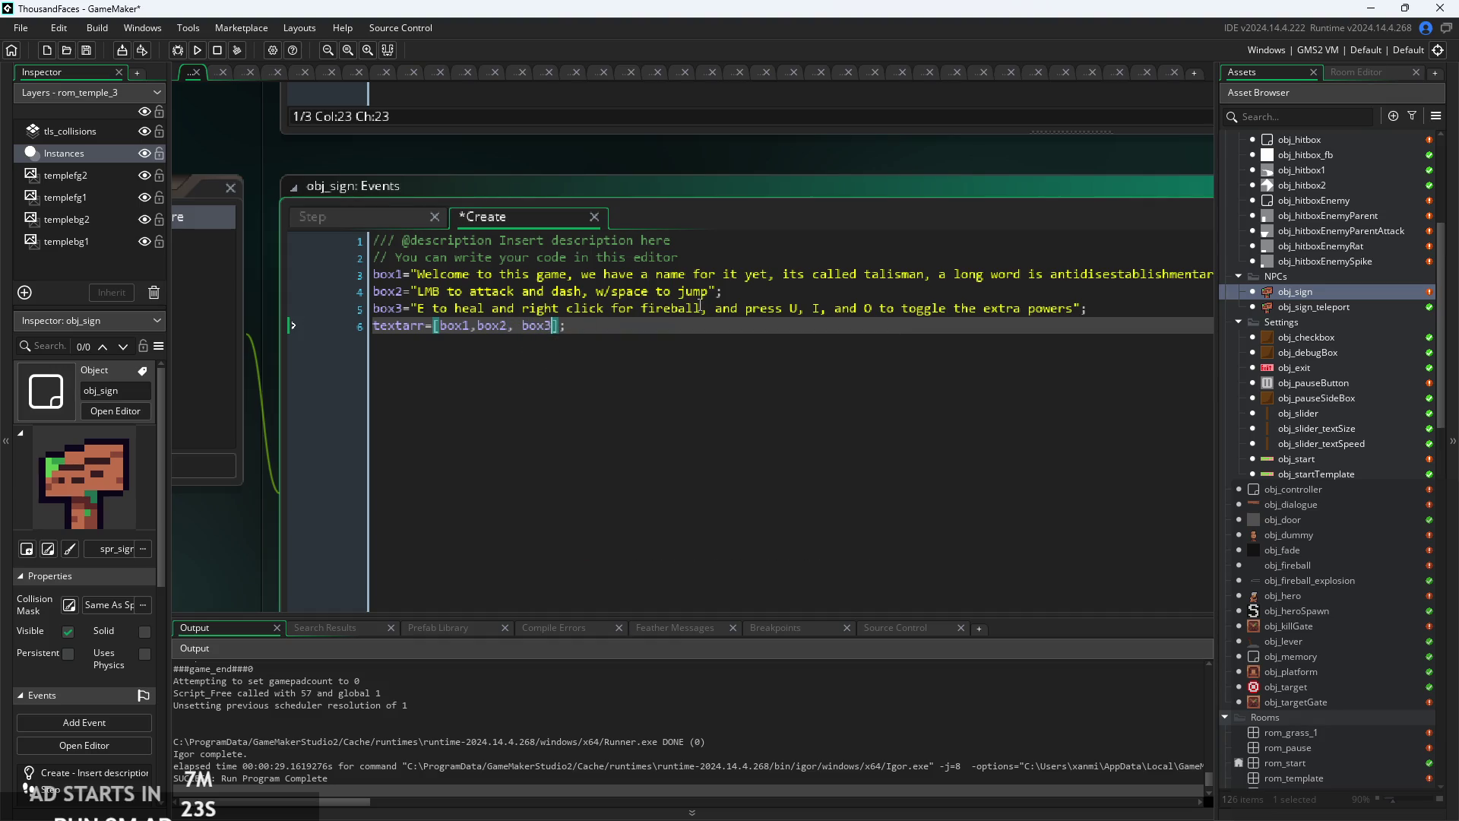
left_click(945, 320)
key("Up")
key("Up")
left_click(515, 297)
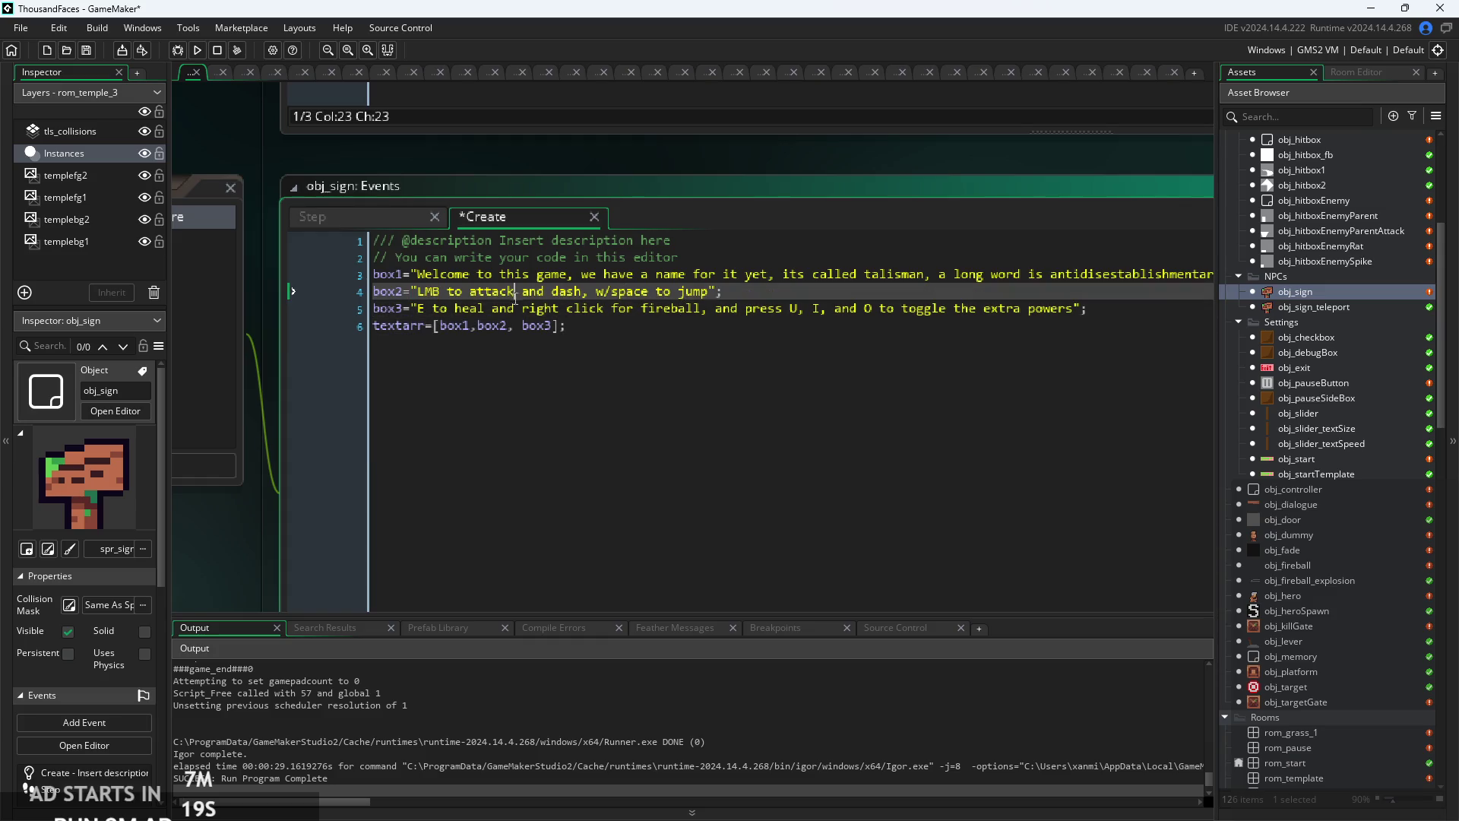
left_click(598, 293)
left_click(549, 294)
left_click_drag(516, 292, 604, 299)
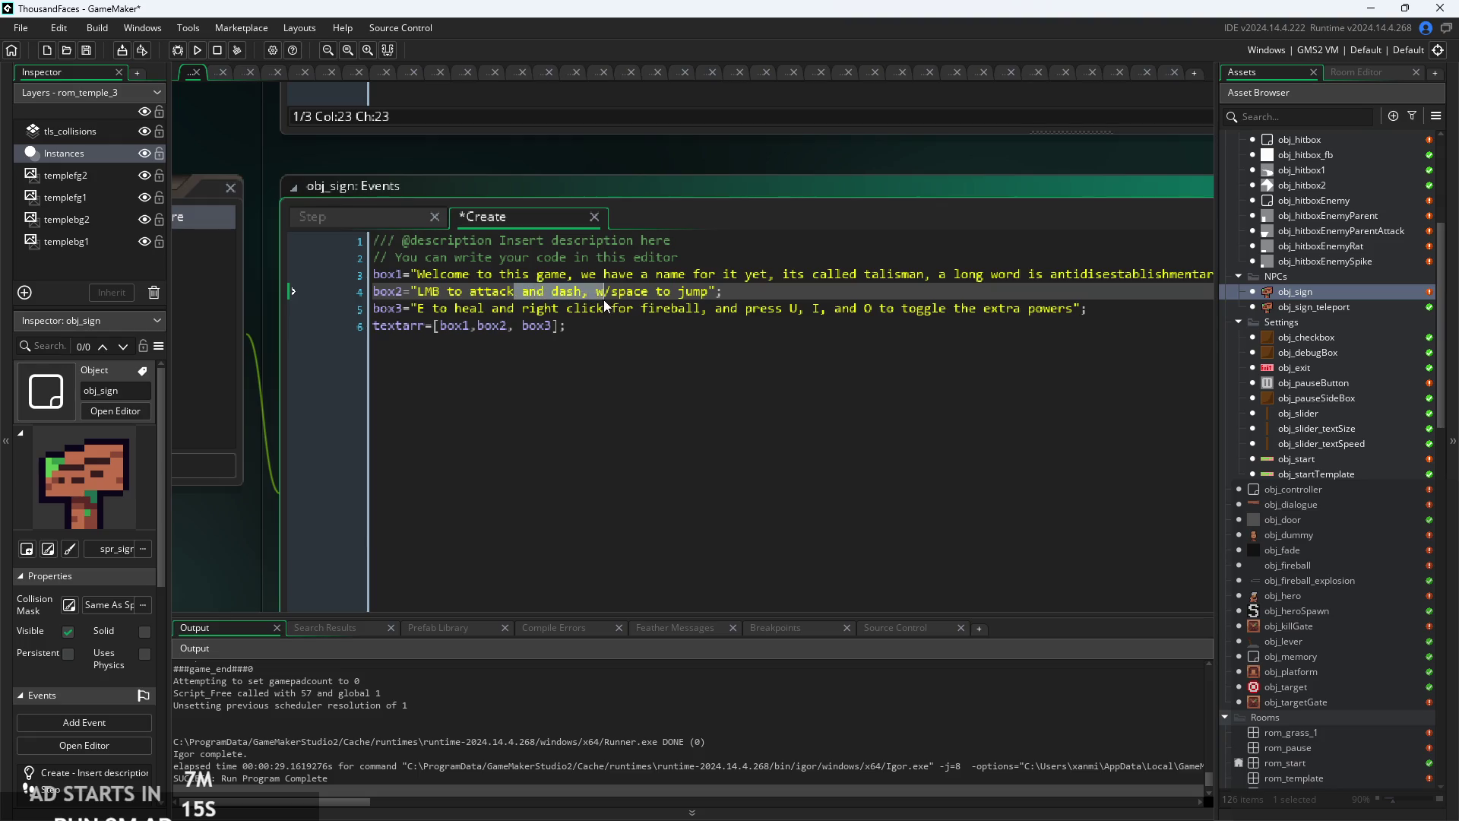
key("BackSpace")
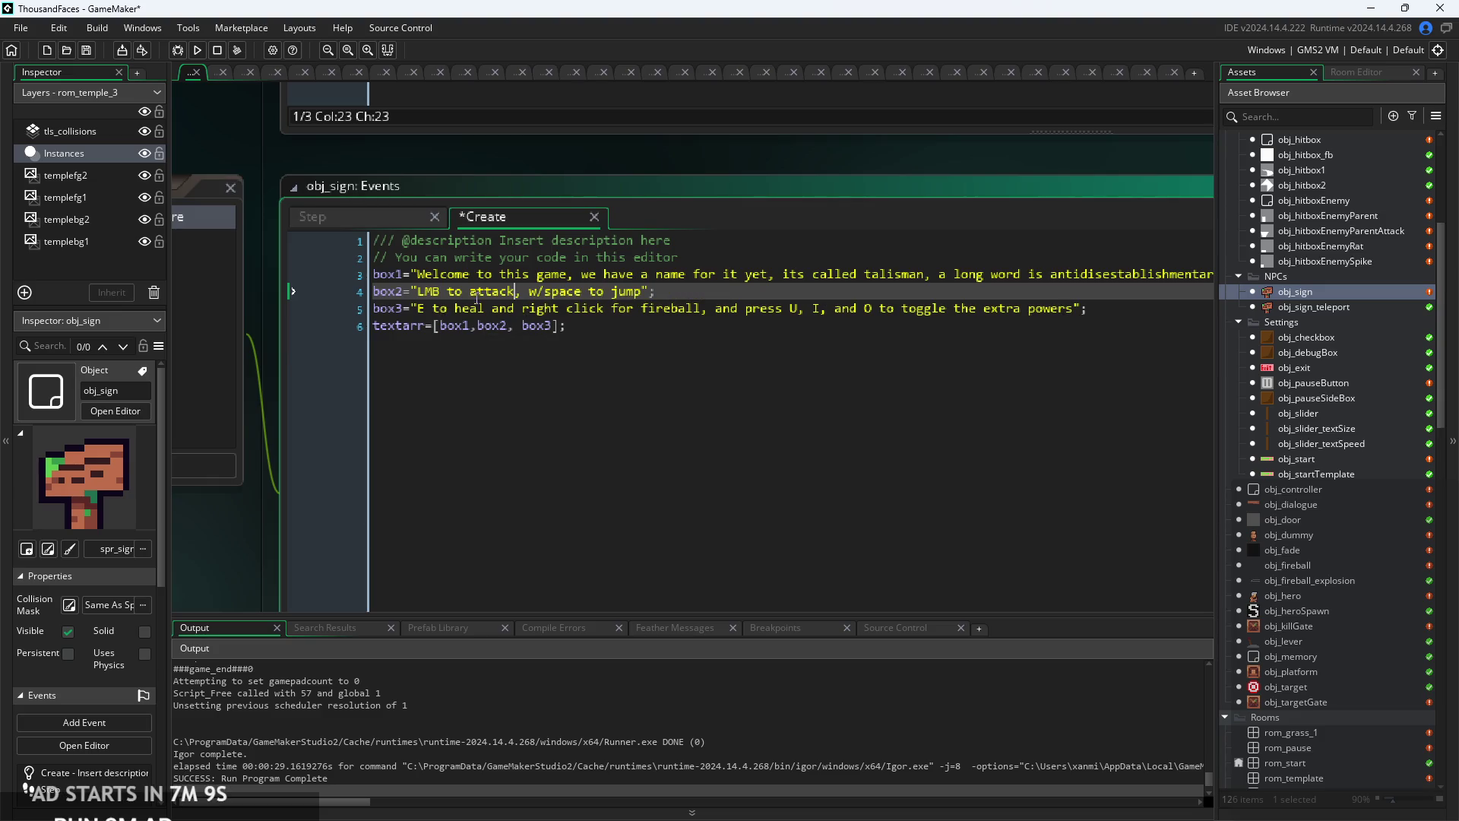
- Insert '(and dash when you've unlocked it)' right after 'LMB to attack' in box2
left_click(420, 313)
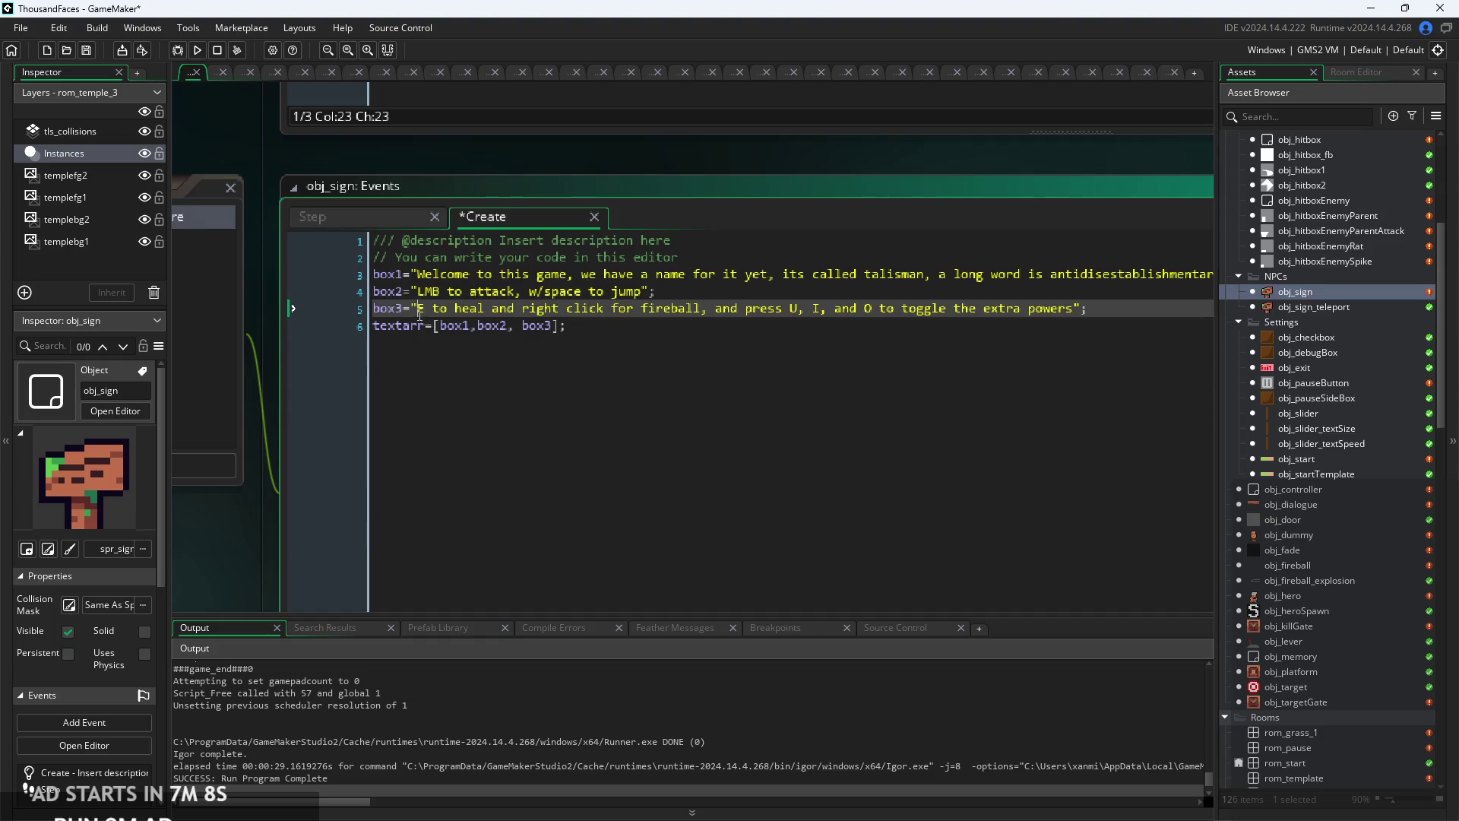
left_click(516, 292)
type("( and dash")
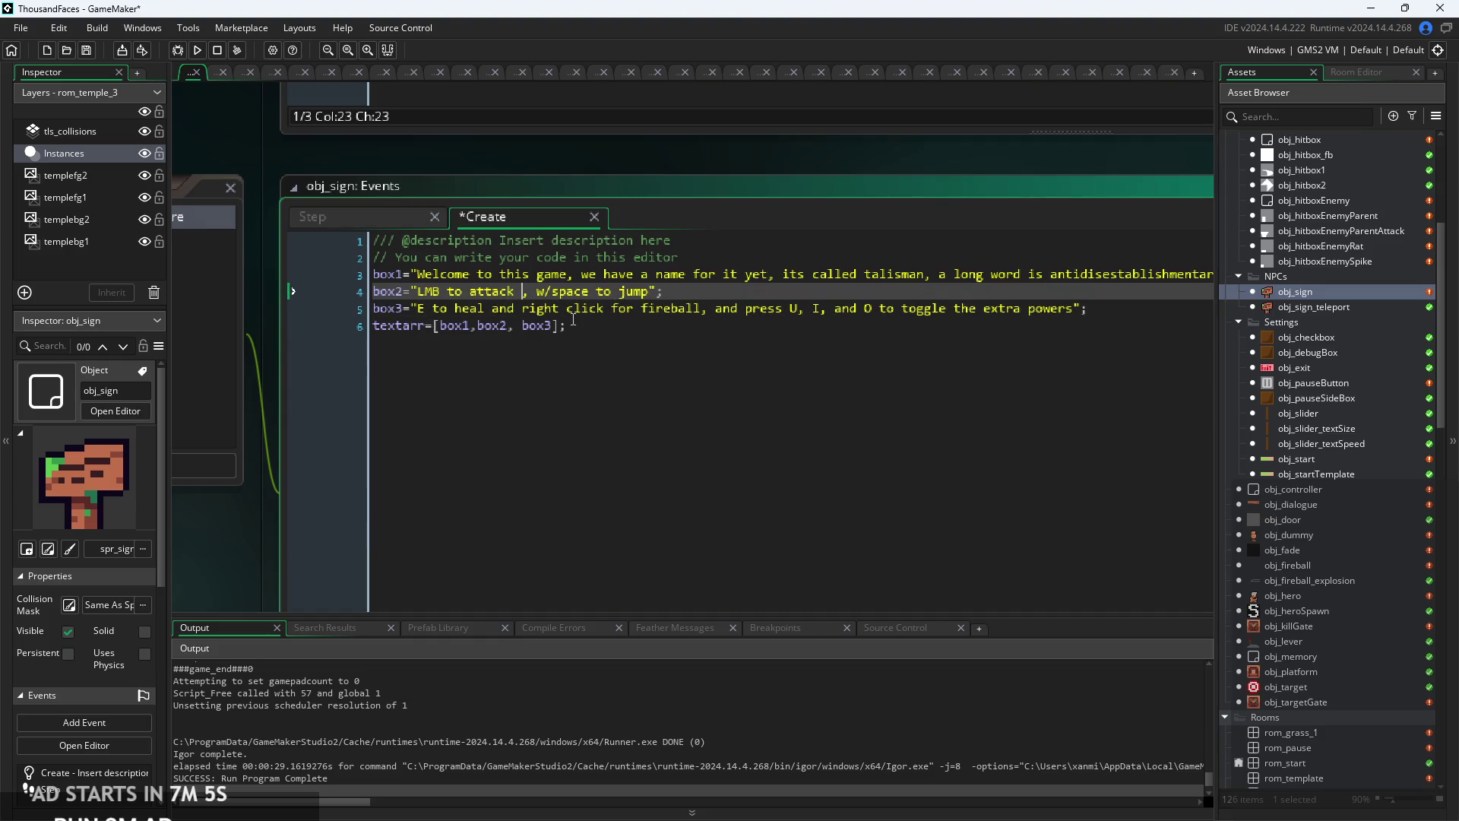
type(")")
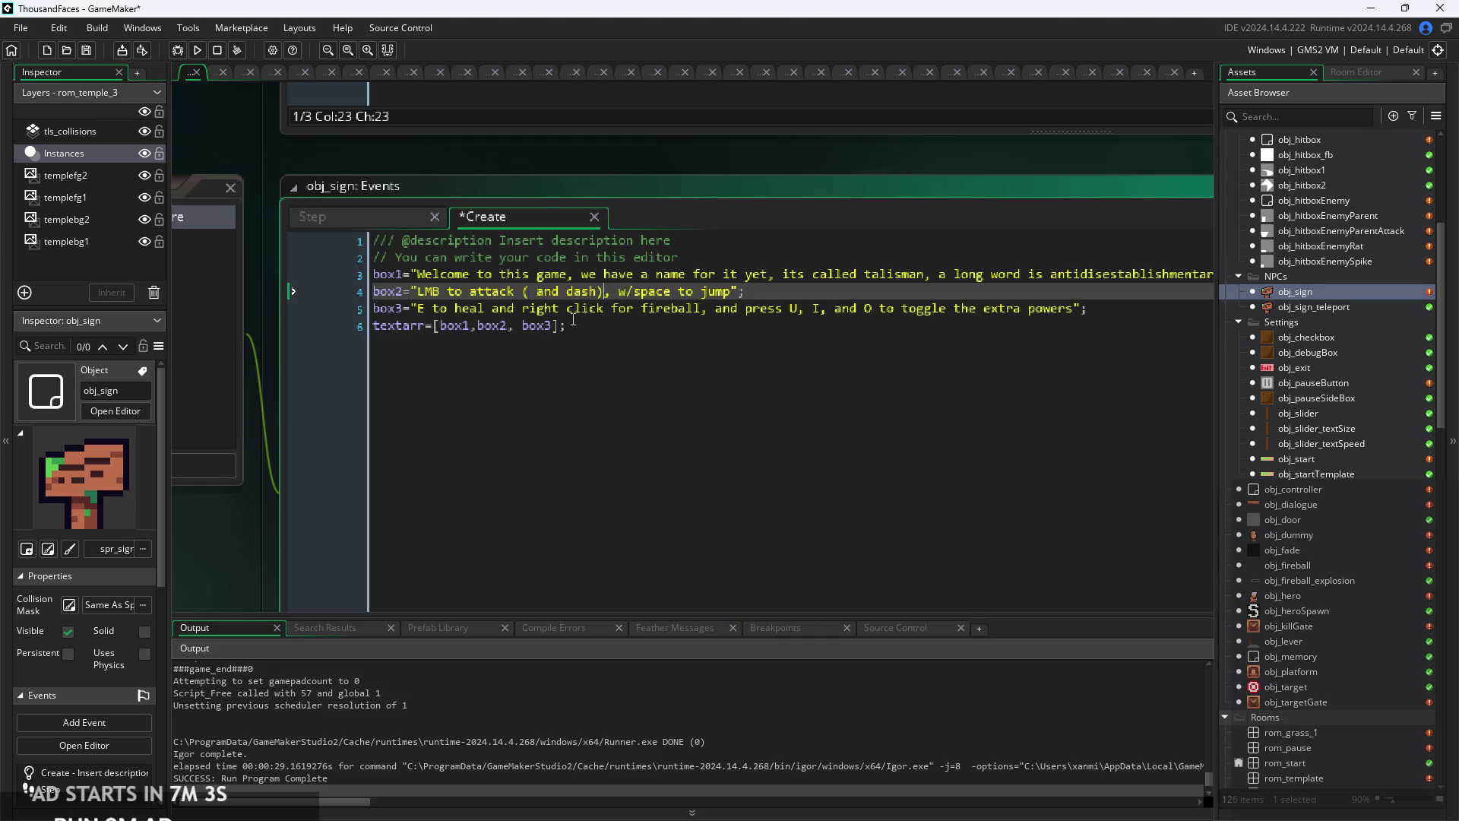
type(" when ")
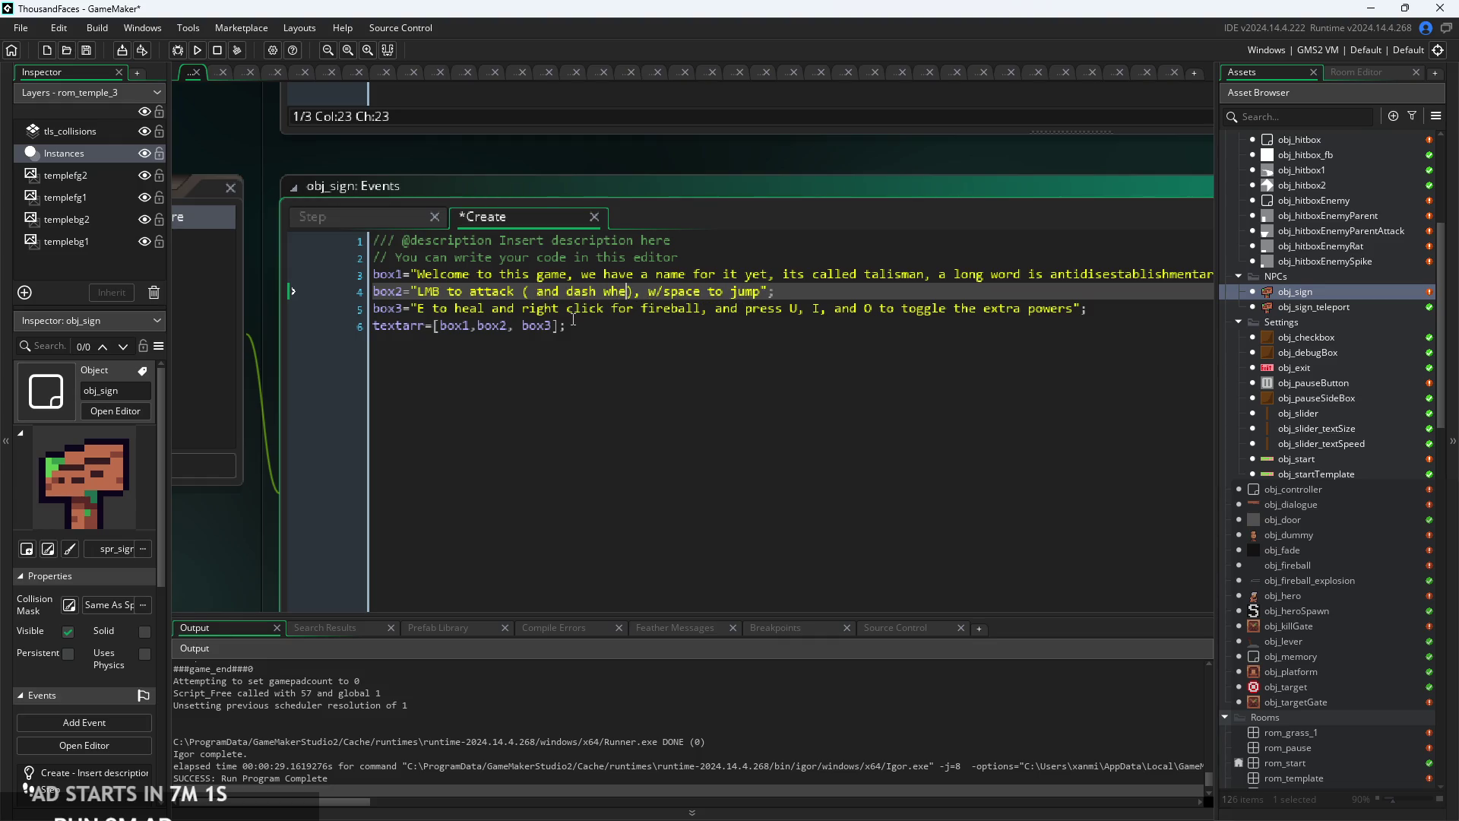
type("you;ve")
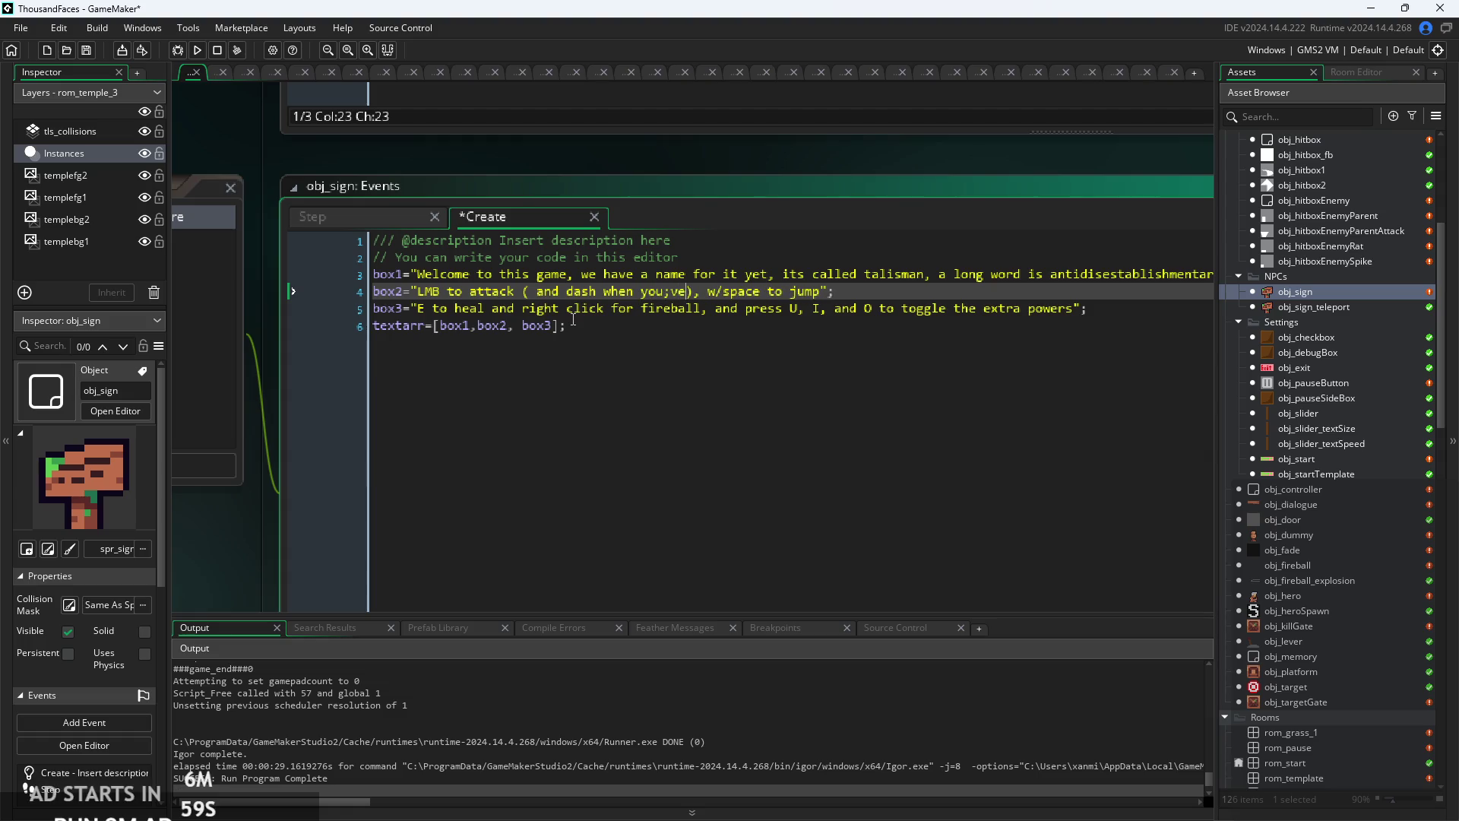
type("'ve unl")
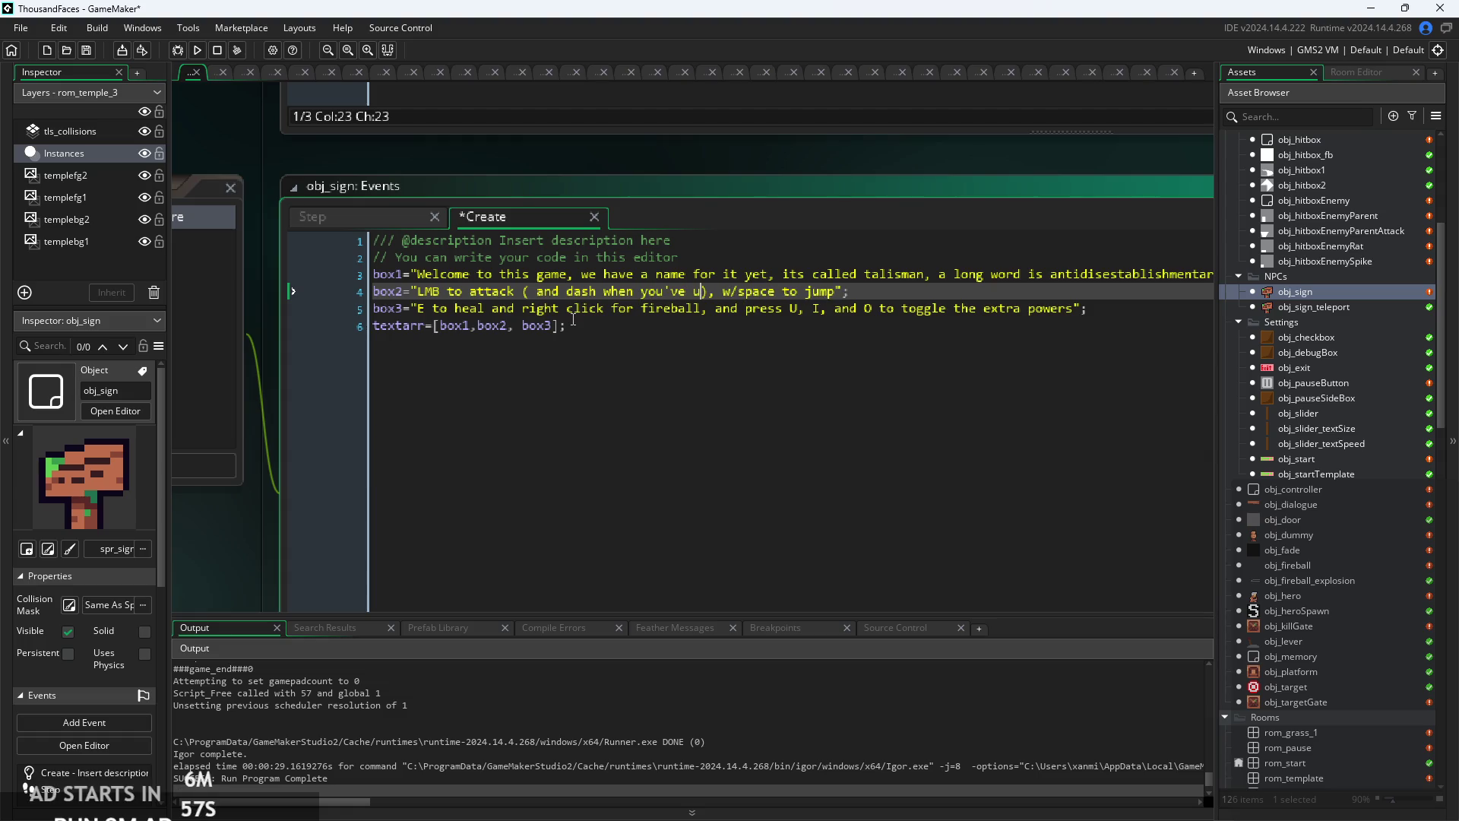
type("ocked it")
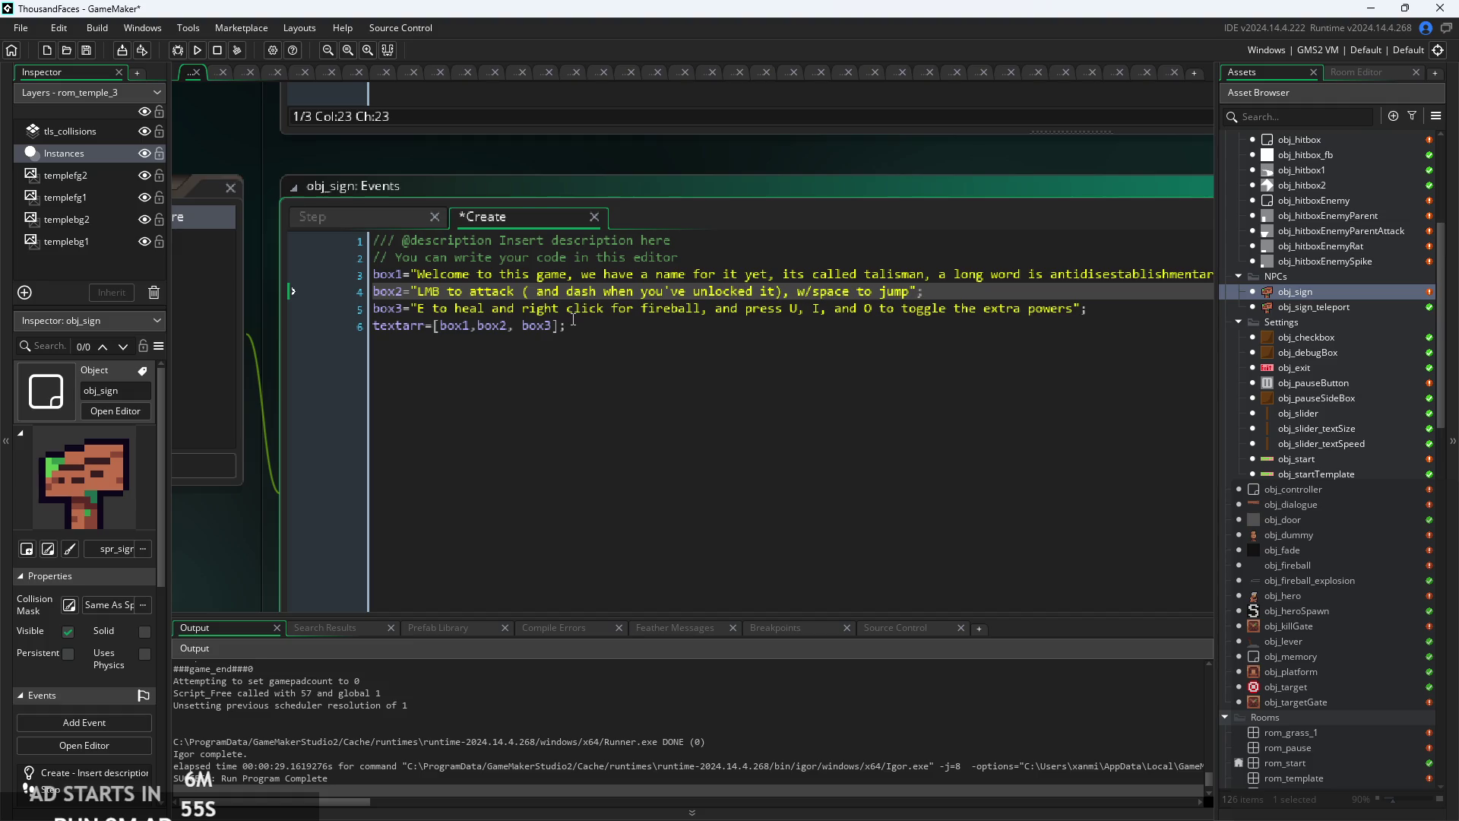
left_click(543, 291)
type("=")
key("BackSpace")
key("BackSpace")
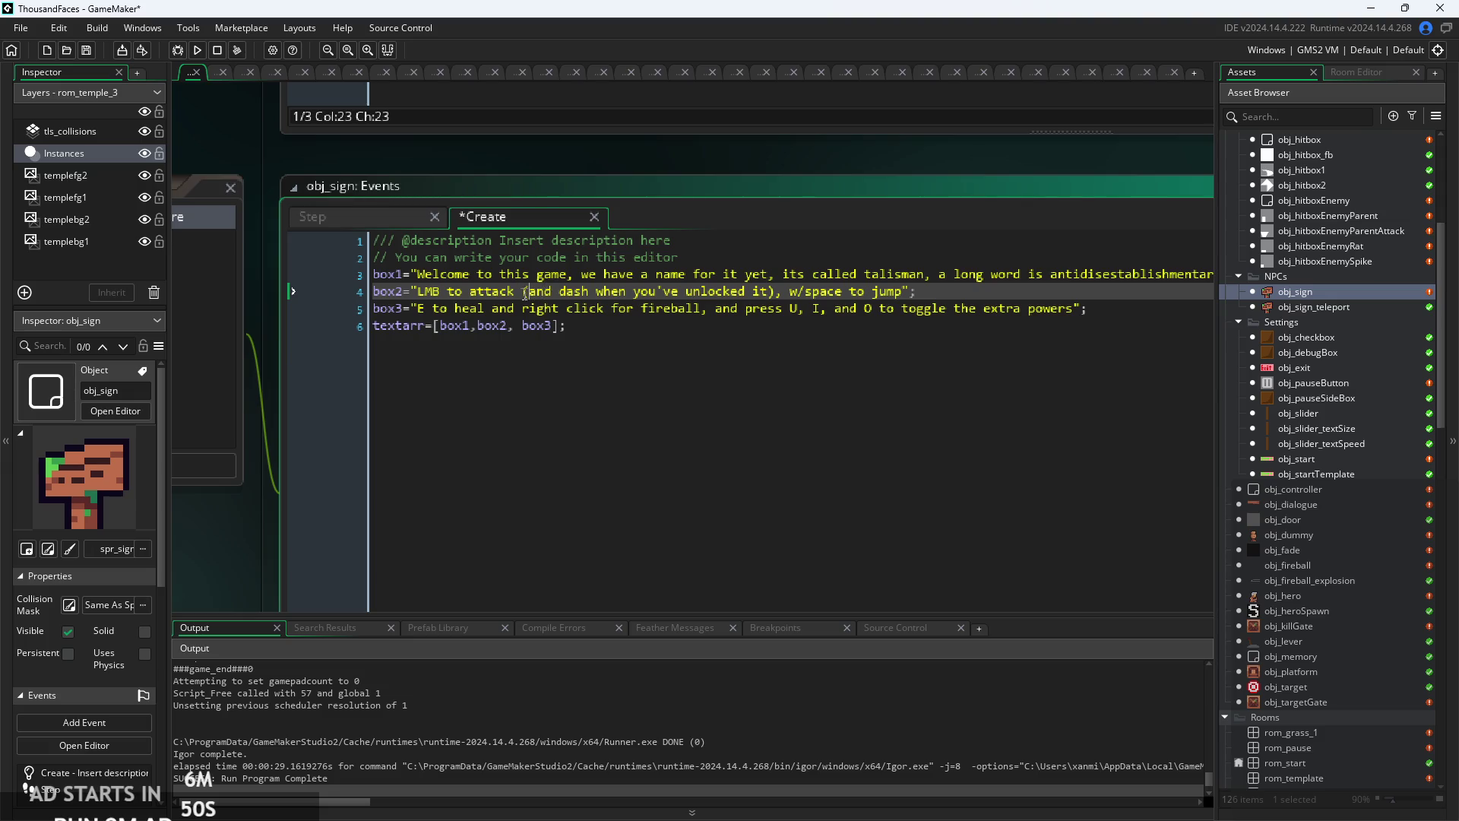
key("Delete")
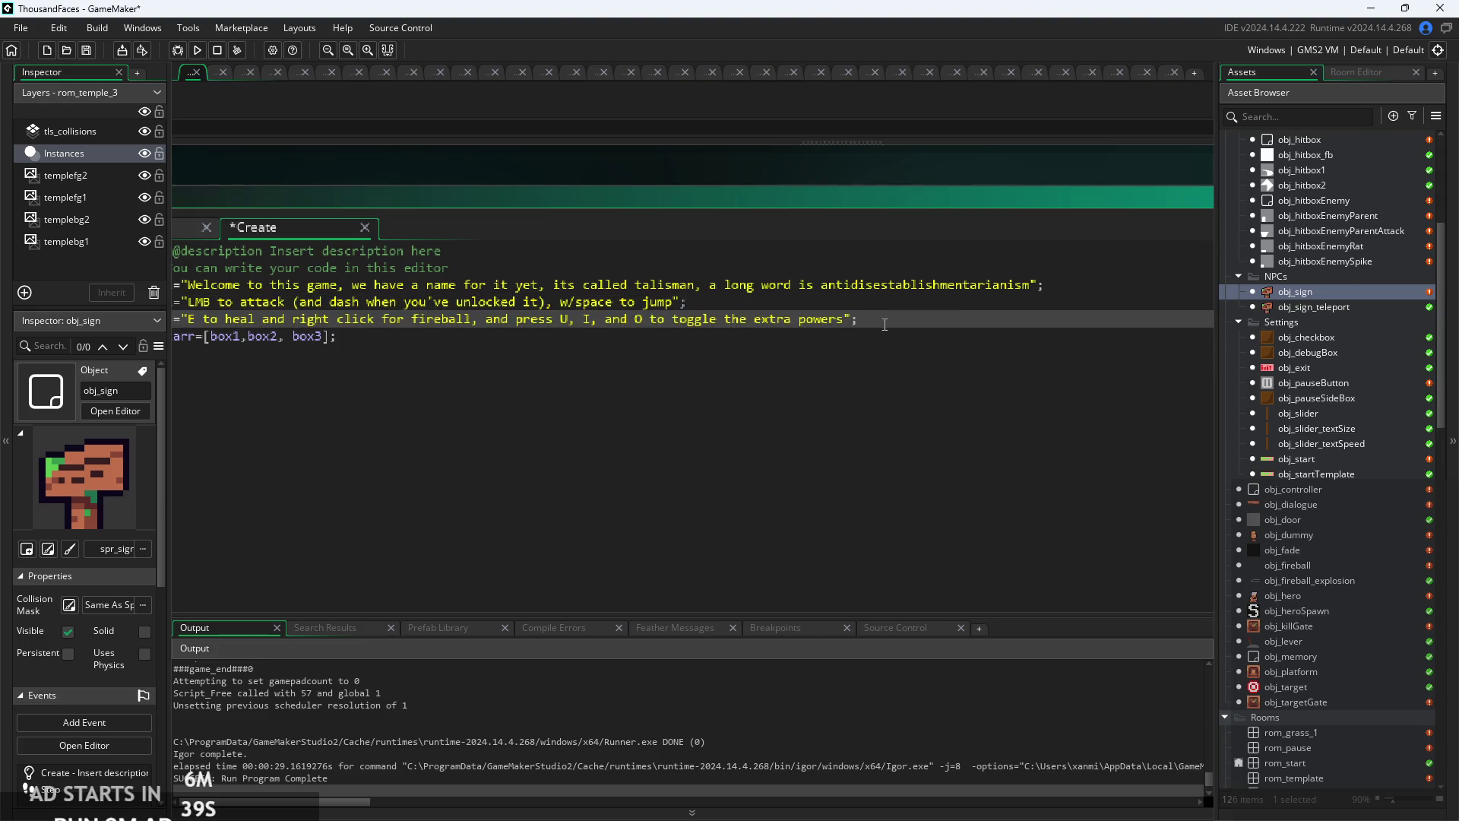
- Label U, I and O in box3 as (Movement), (Fireball) and (Healing)
left_click(1048, 317)
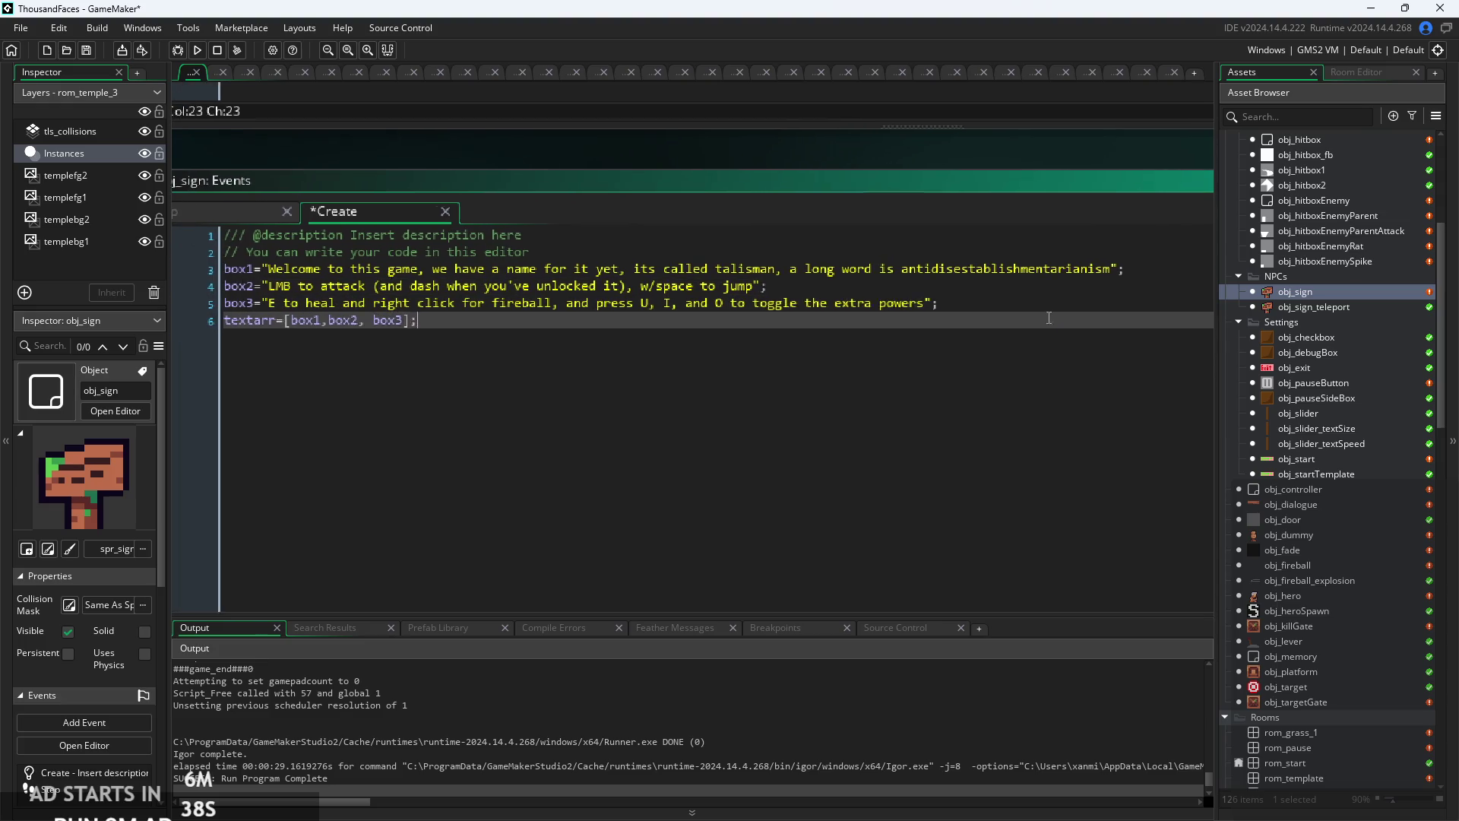
left_click(673, 303)
type("(M")
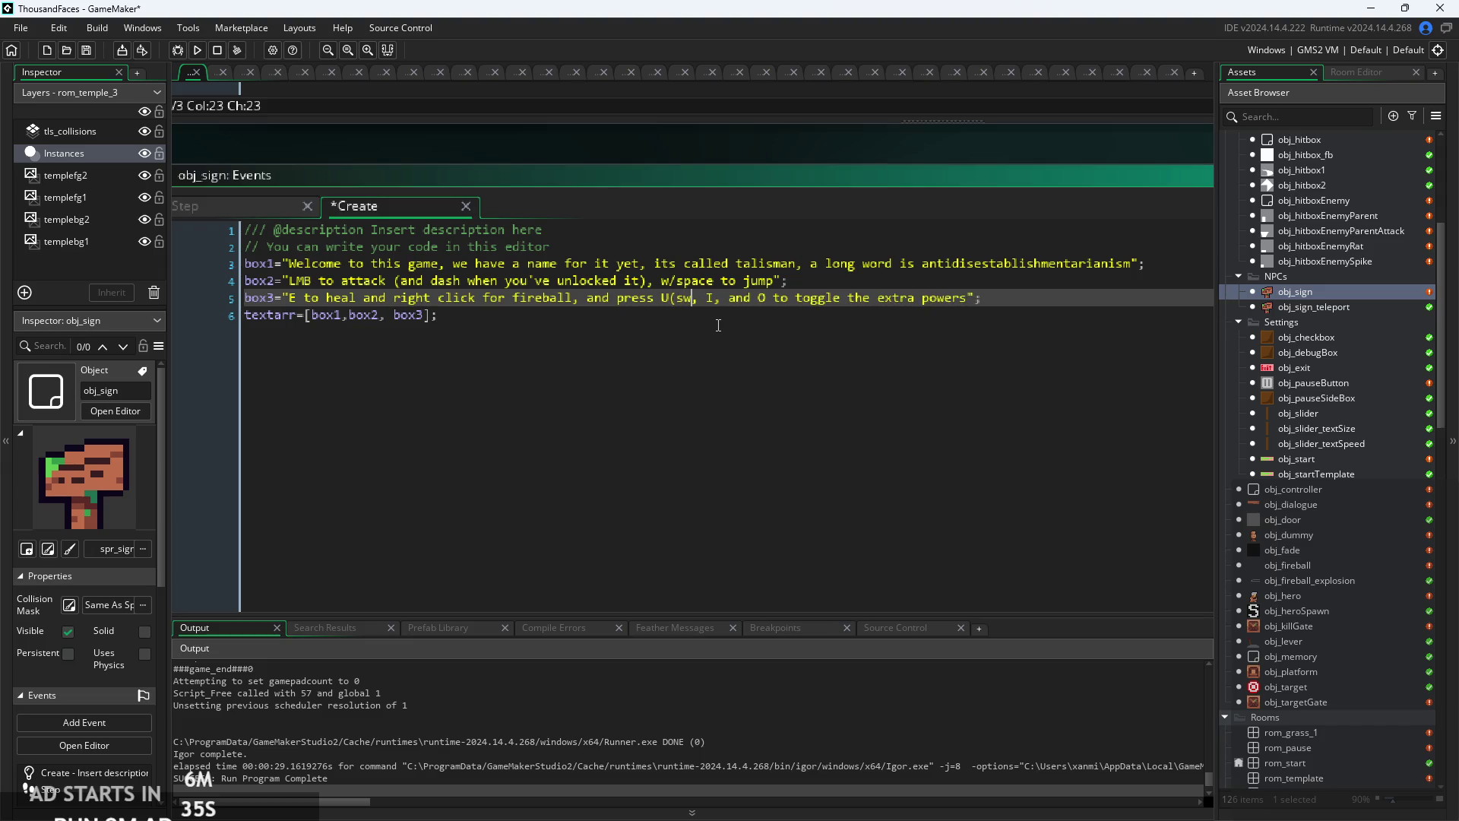
type("ov")
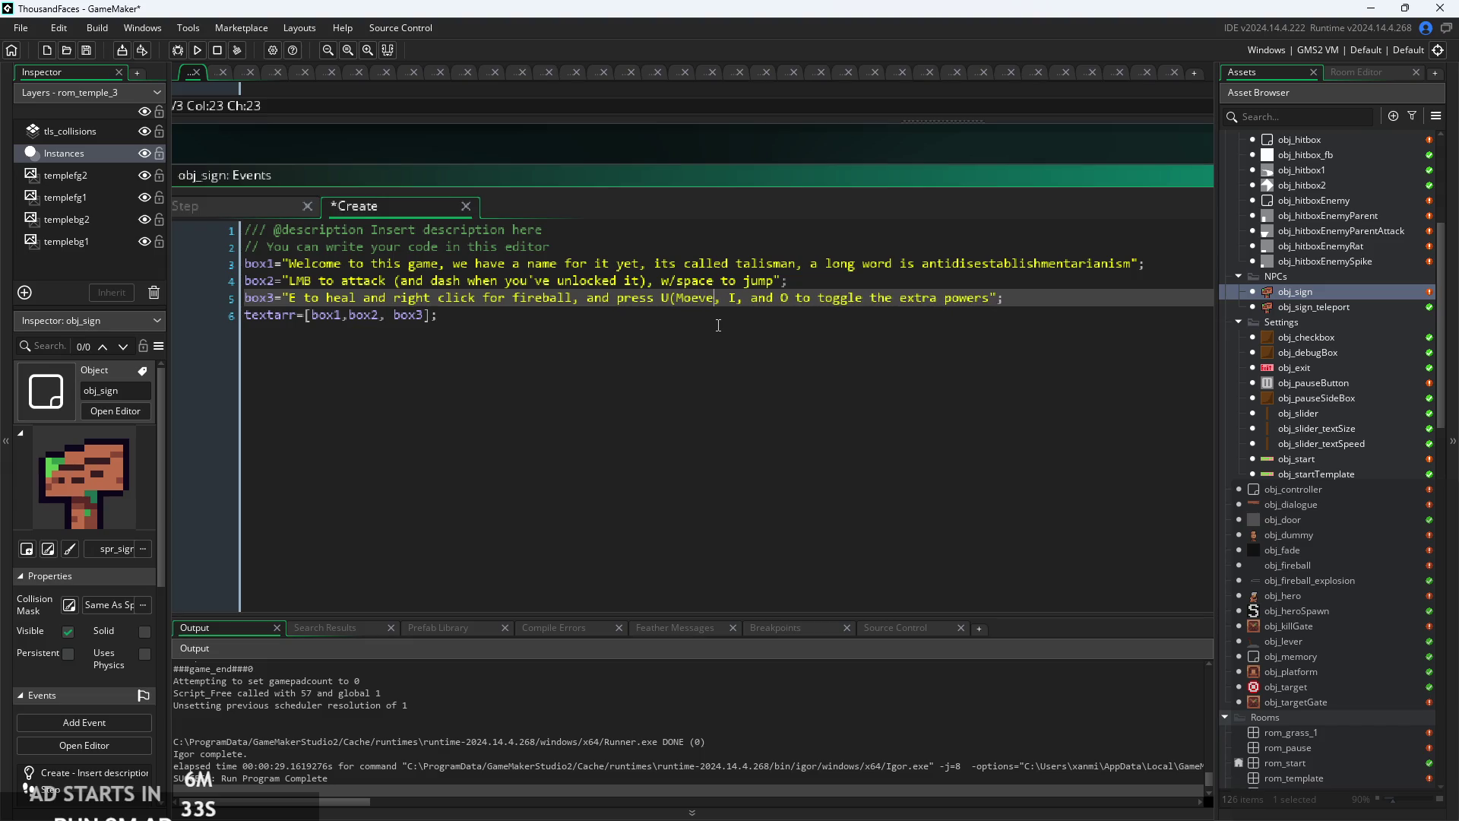
type("ement)")
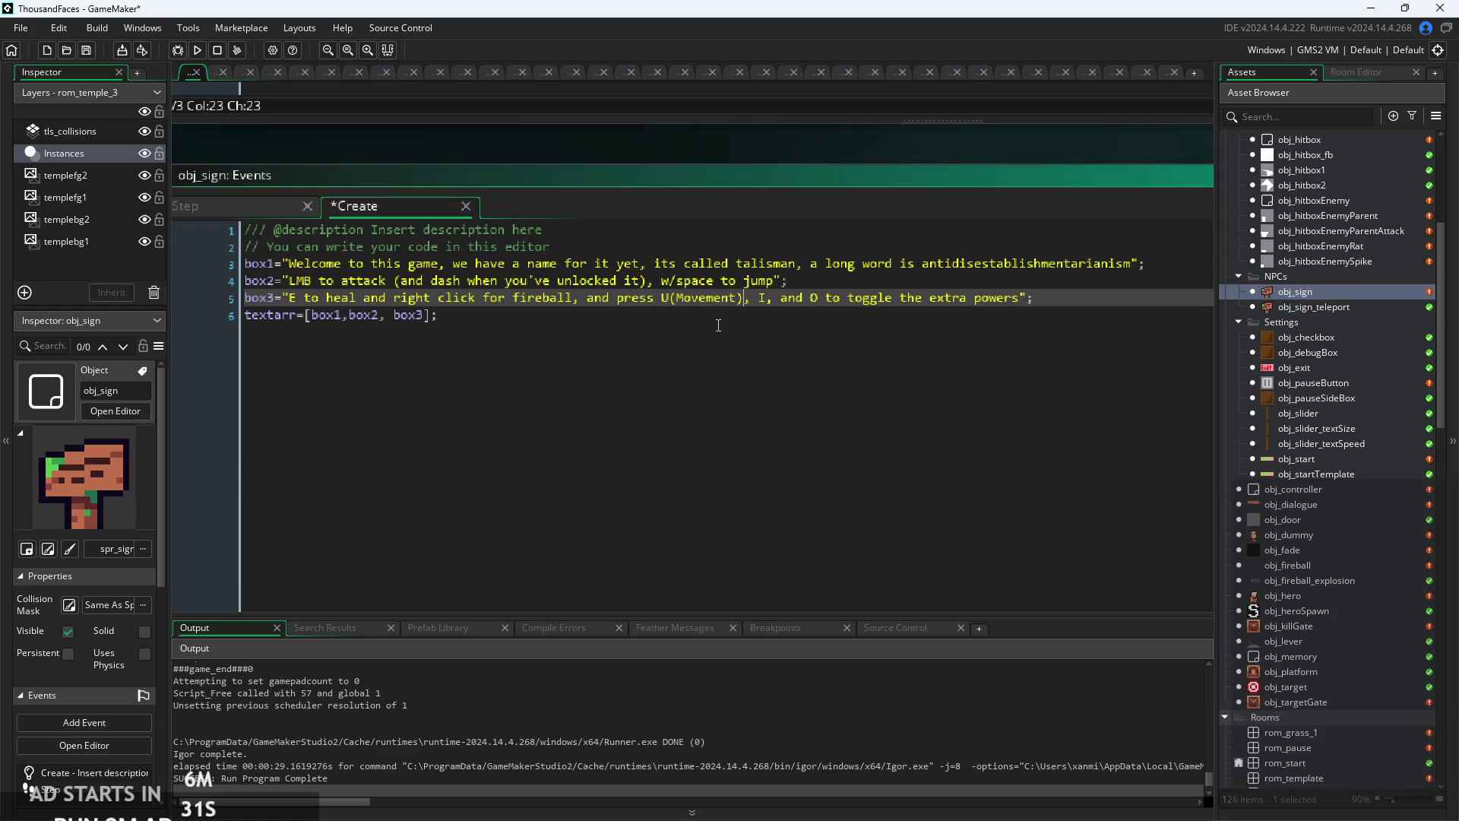
left_click(718, 325)
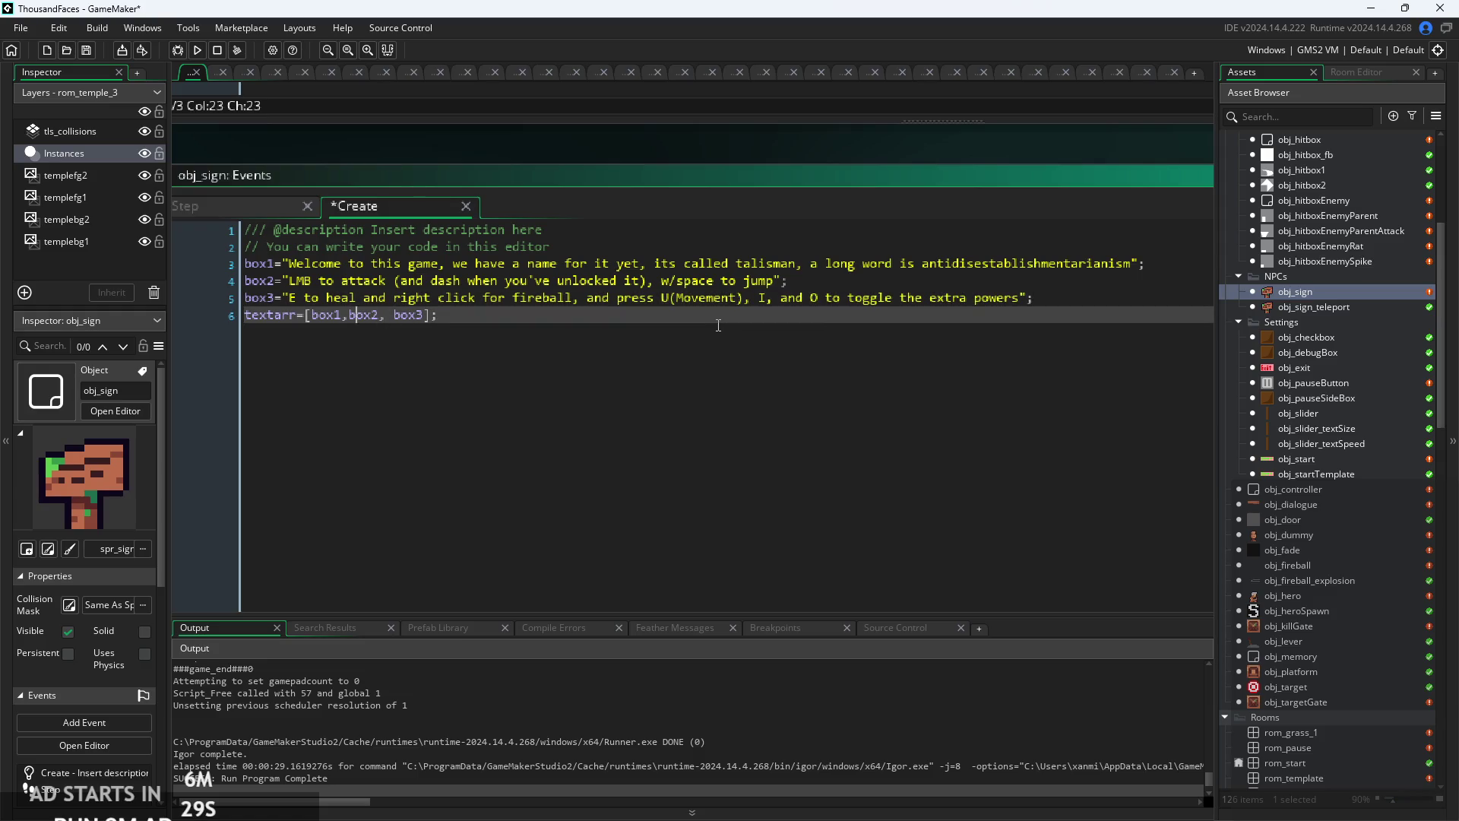
key("Up")
key("End")
key("Left")
key("Left")
key("Left")
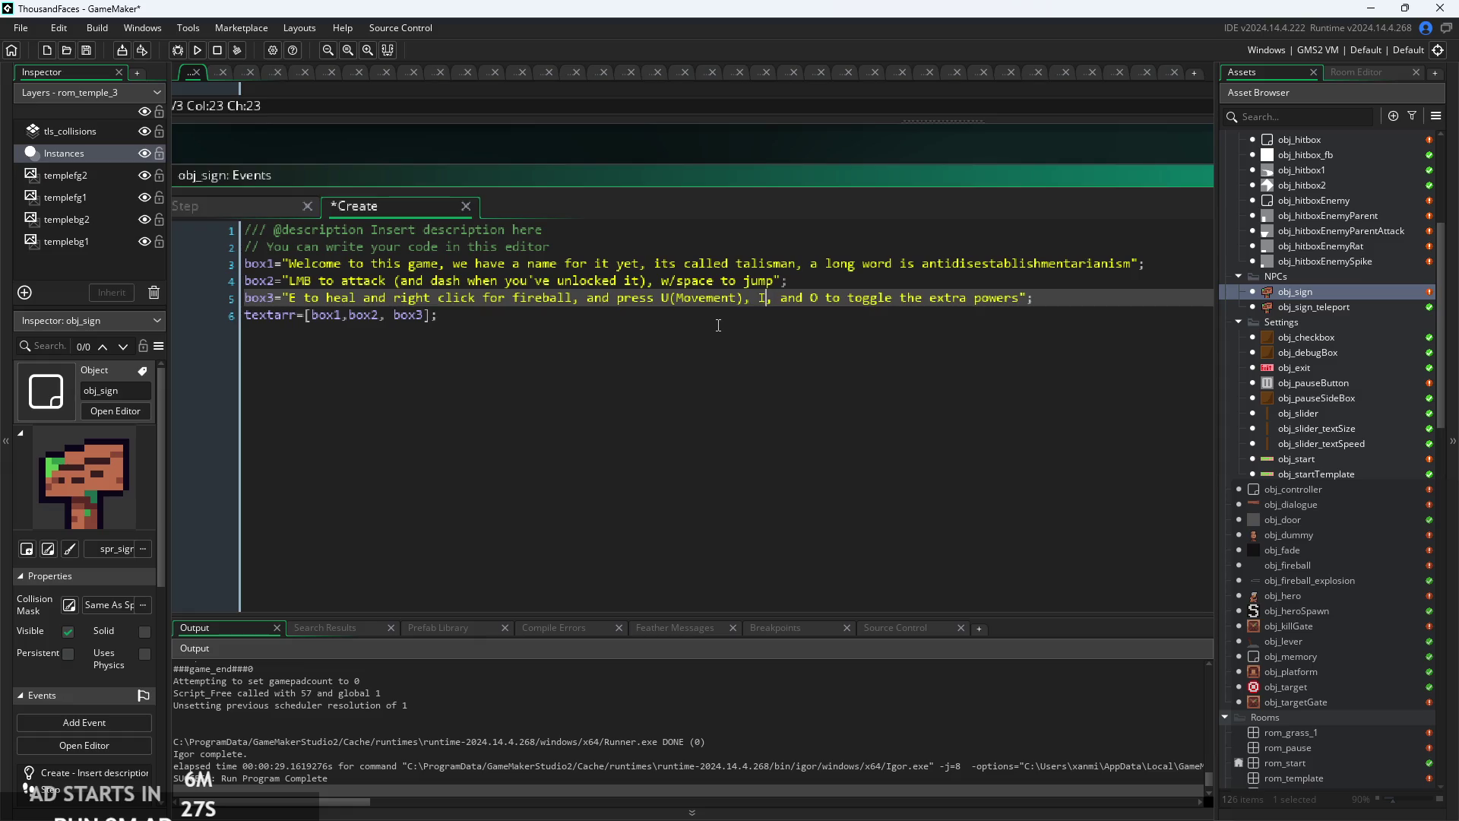
type("(Fireball), and O")
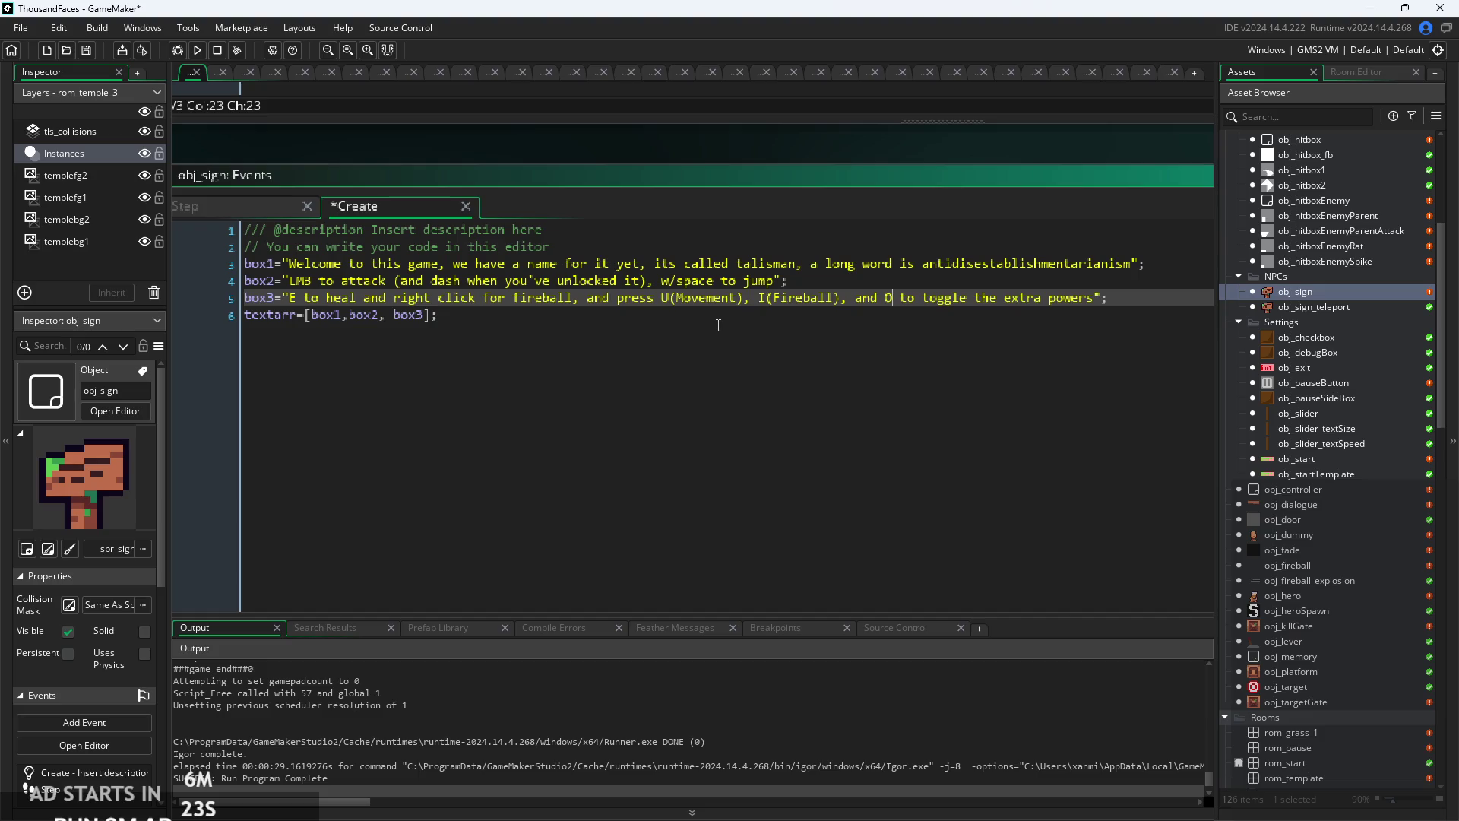
type("(Healing)")
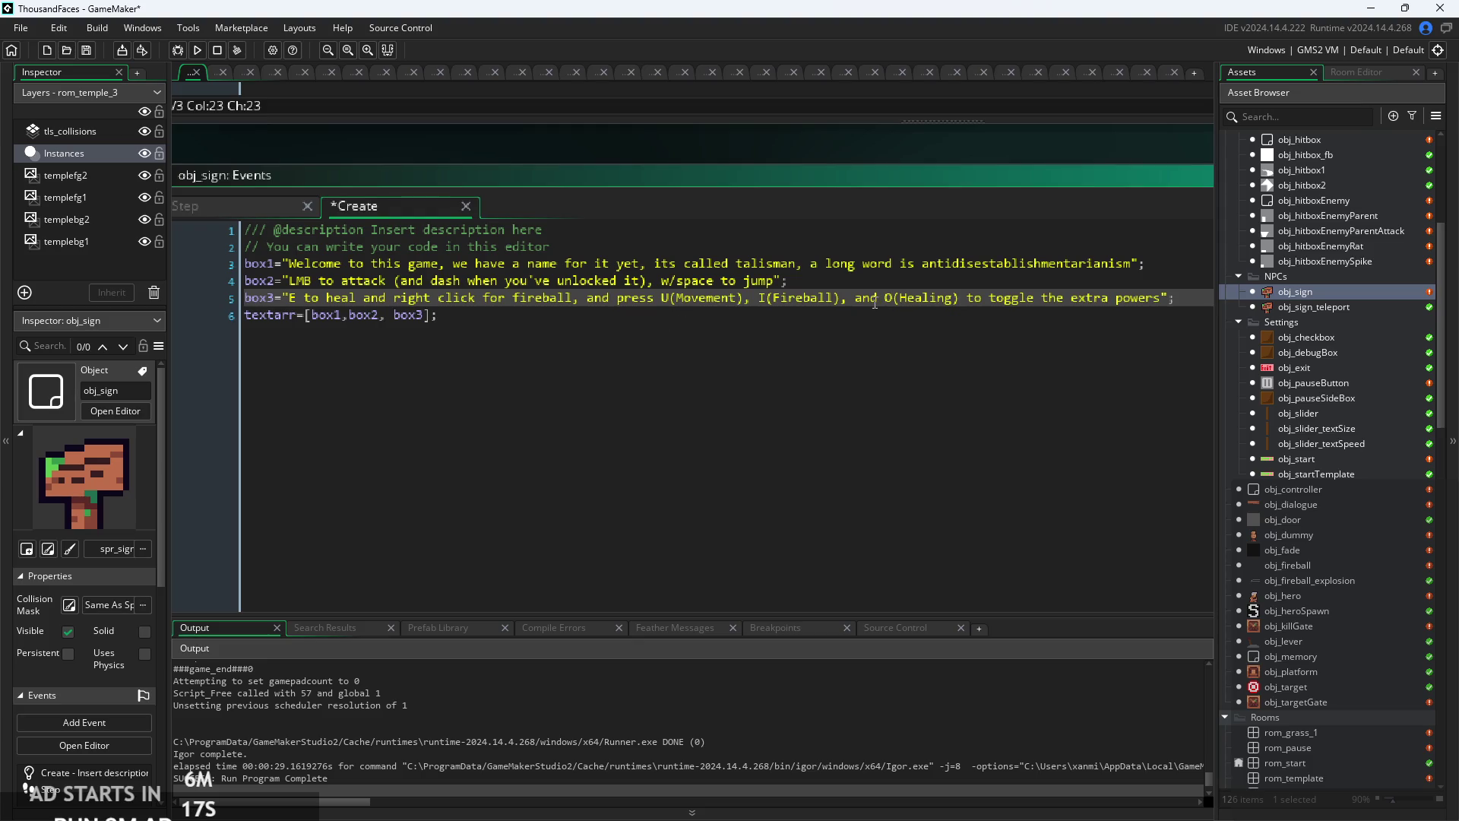
- Save the edited obj_sign Create code with Ctrl+S and select the box3 line
key("Up")
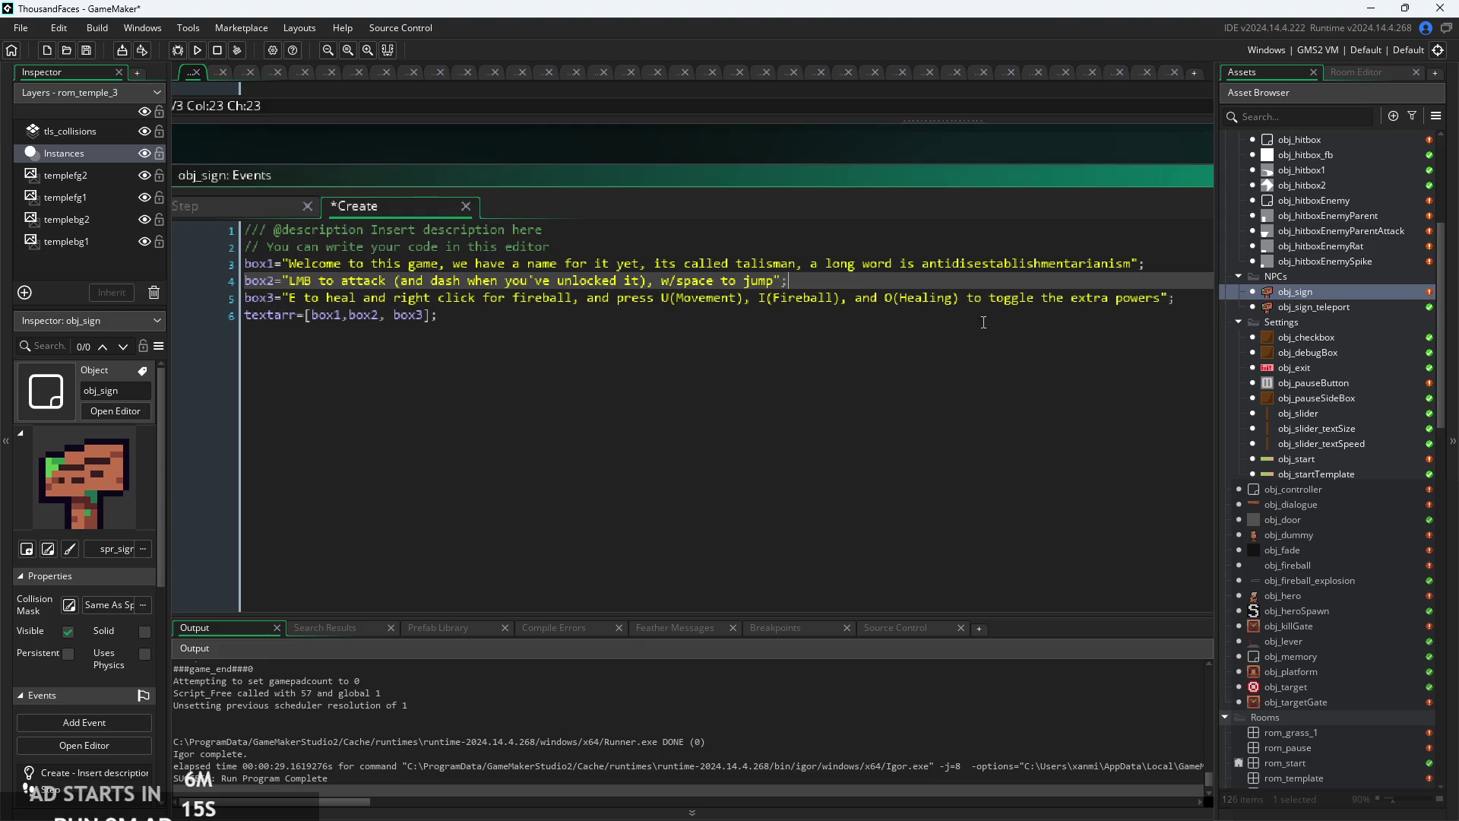
left_click(1002, 320)
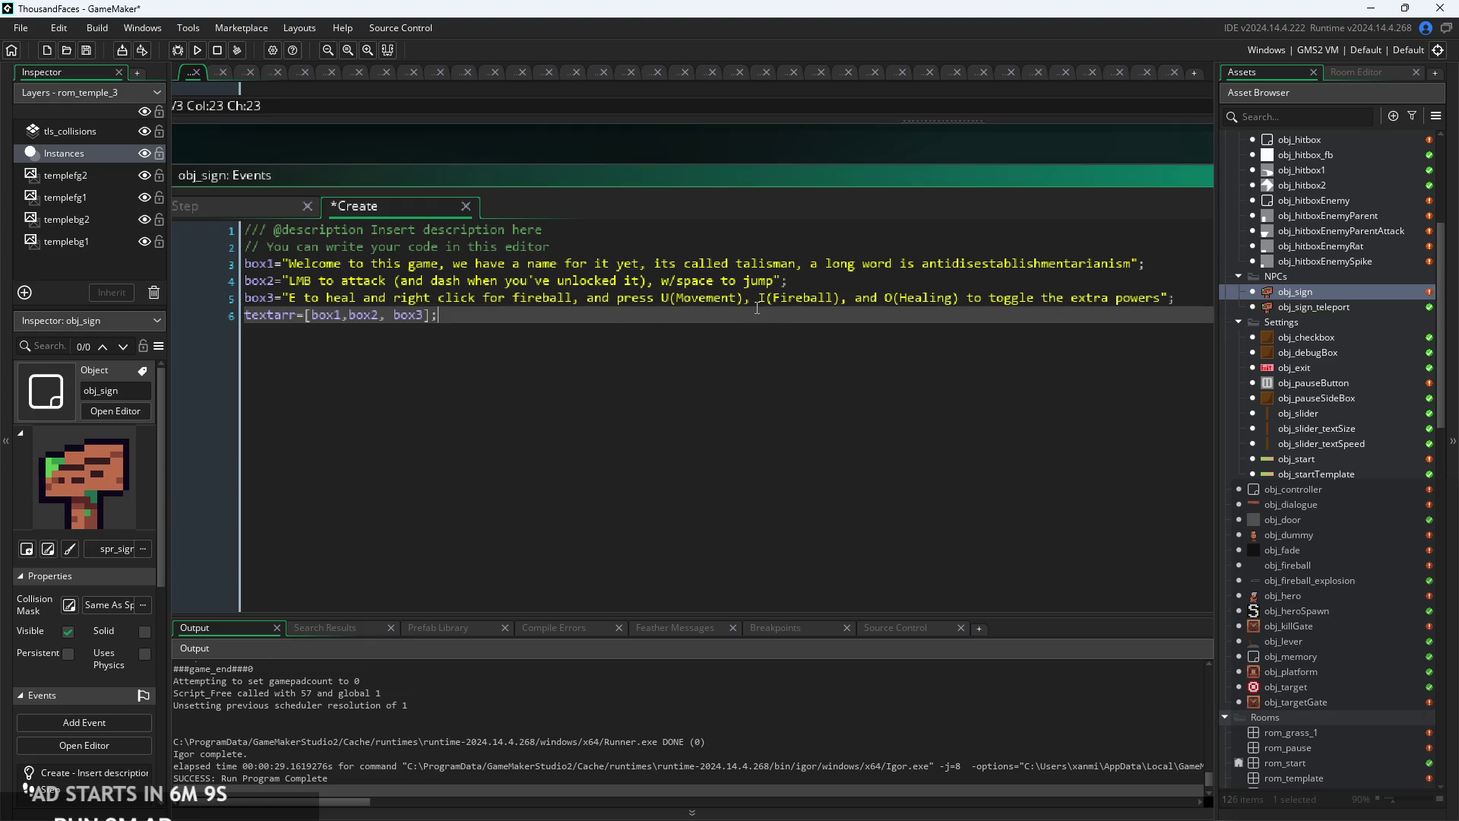
left_click(819, 301)
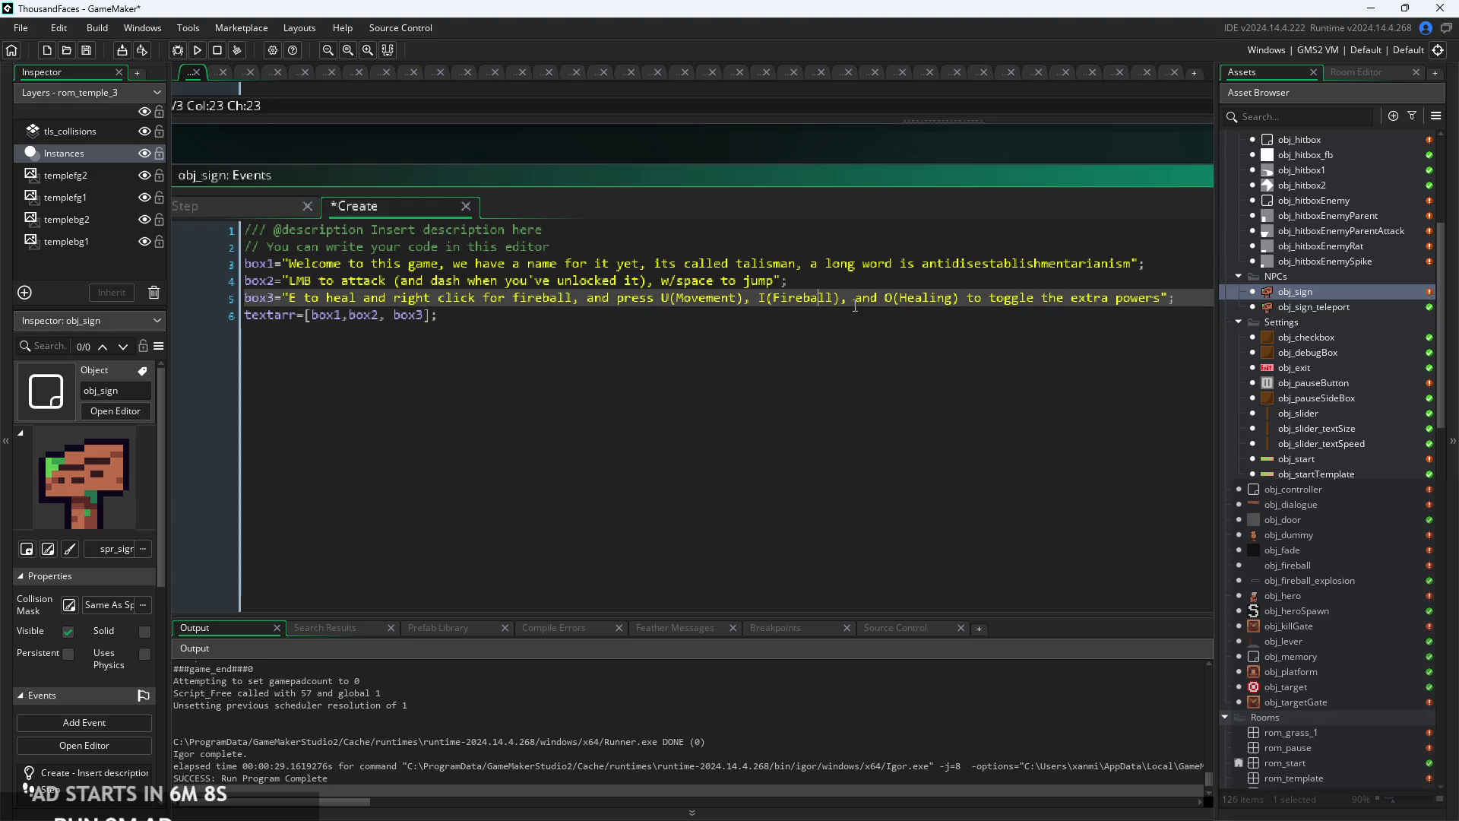
left_click(677, 315)
key("ctrl+s")
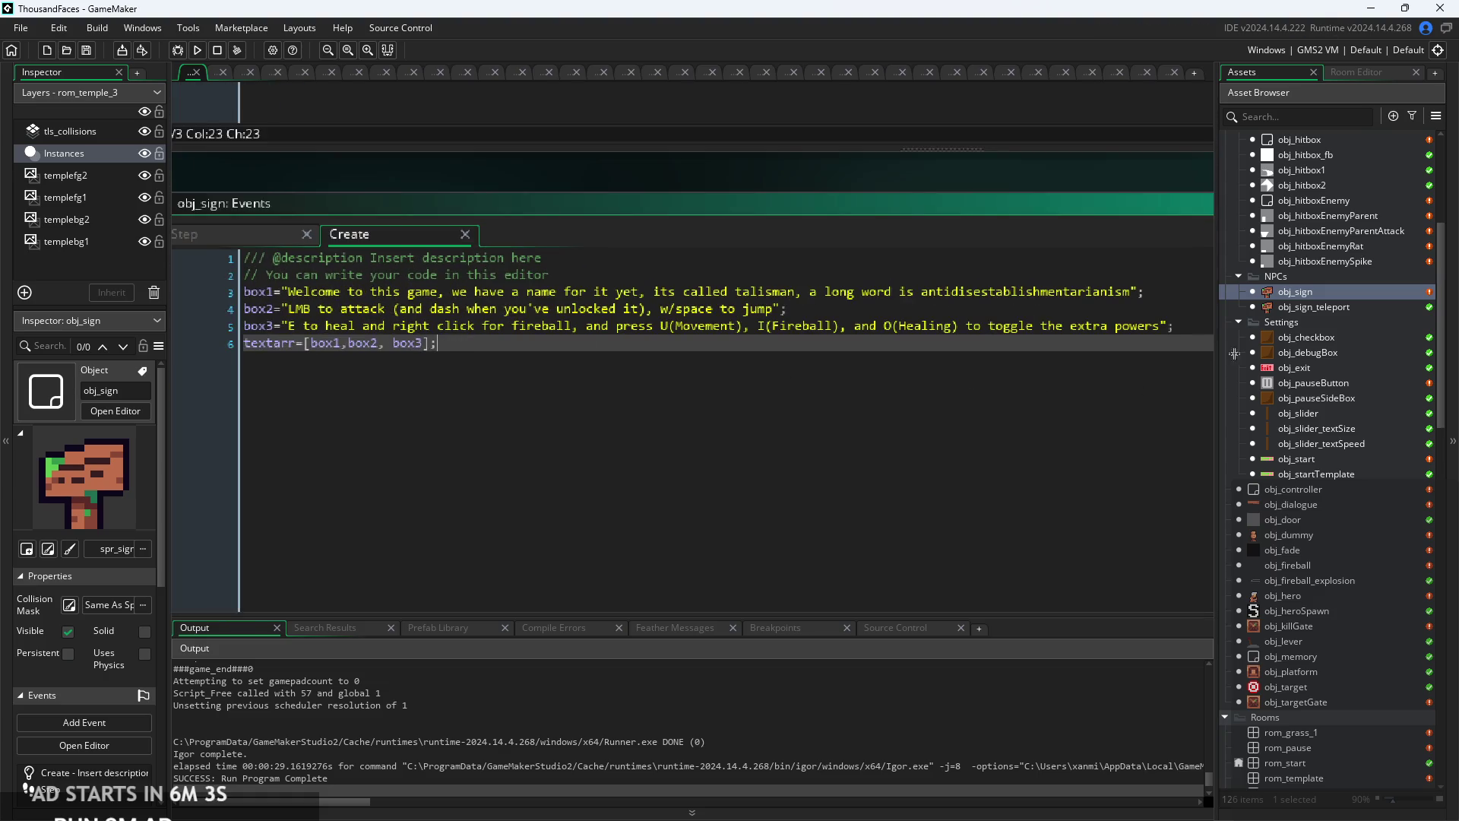
double_click(1310, 304)
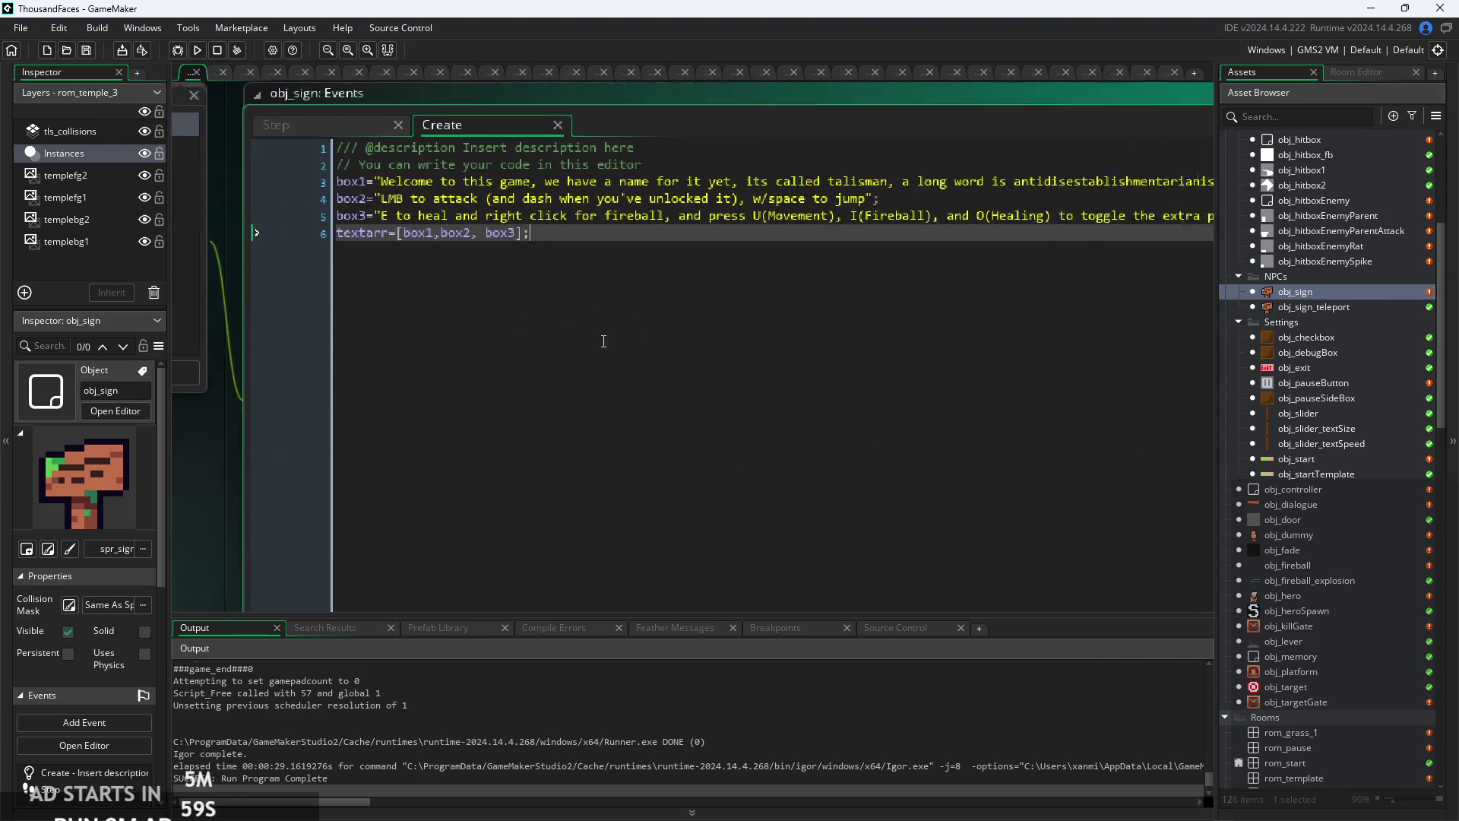
key("shift+Up")
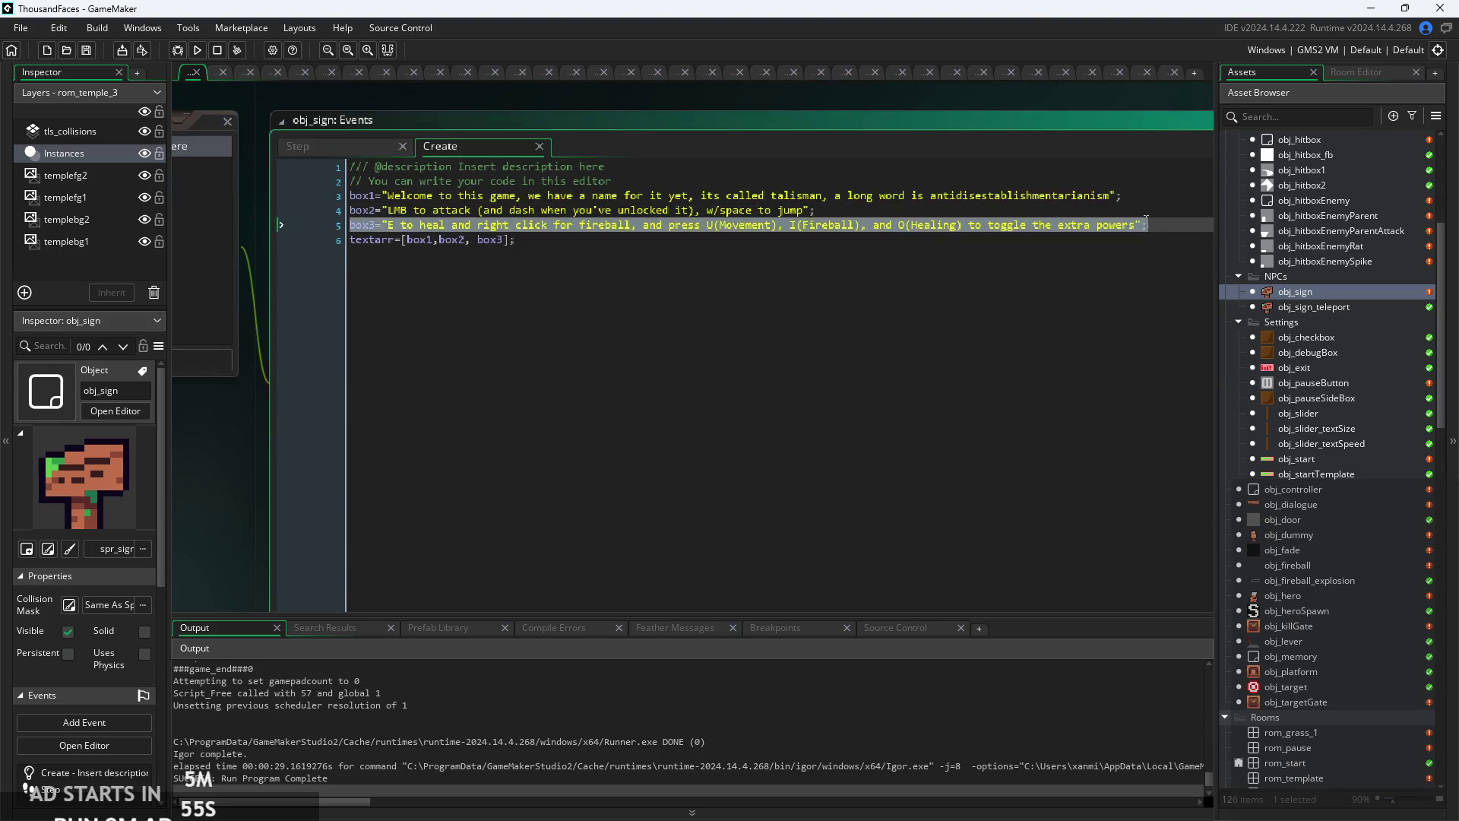
- Duplicate the box3 line and replace its text with 'Thank you for playtesting, I hope you enjoy!'
left_click(1146, 221)
key("ctrl+d")
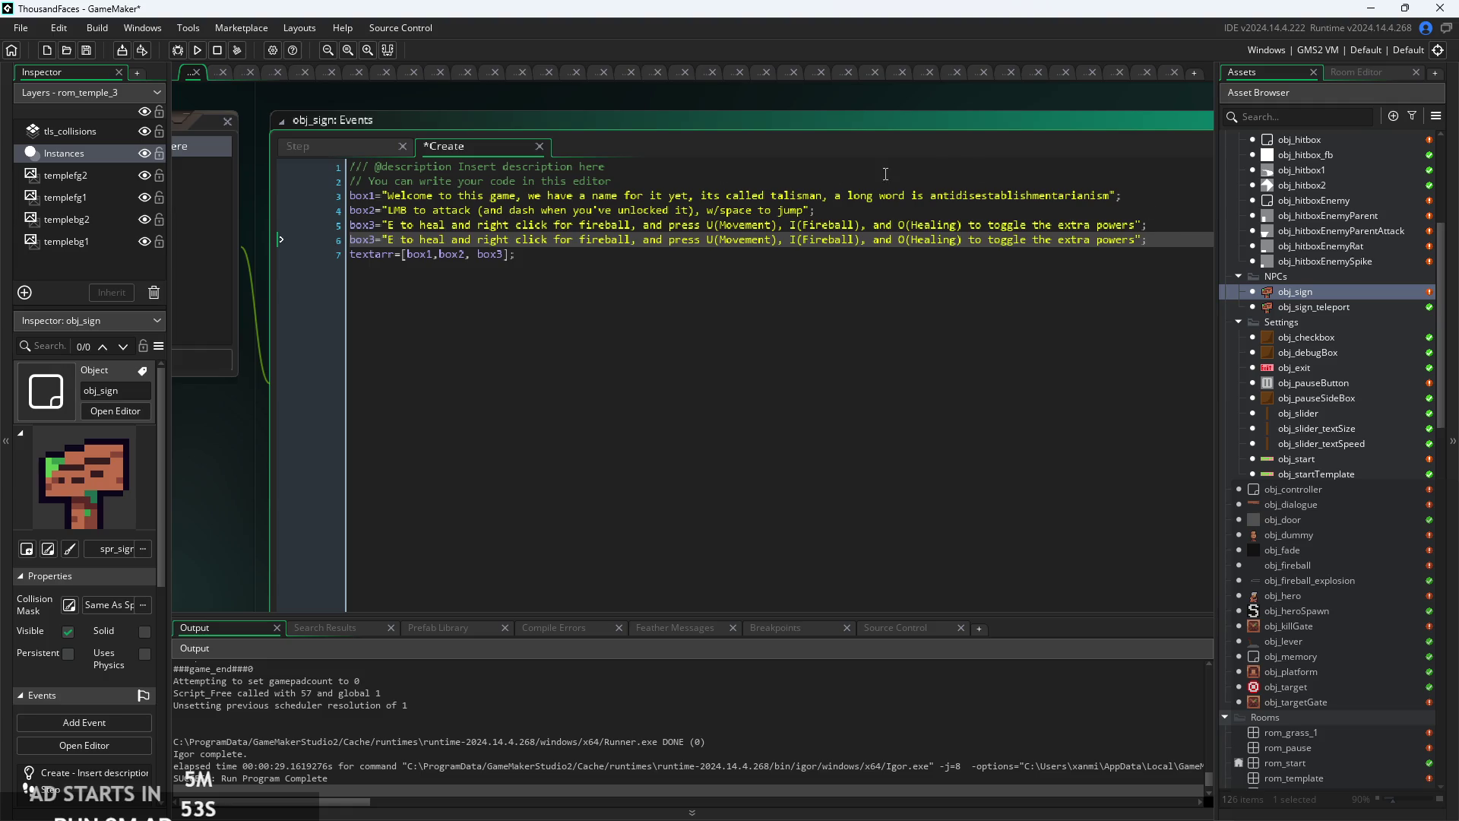
left_click(379, 241)
left_click_drag(390, 239, 1136, 248)
type("Thank you ")
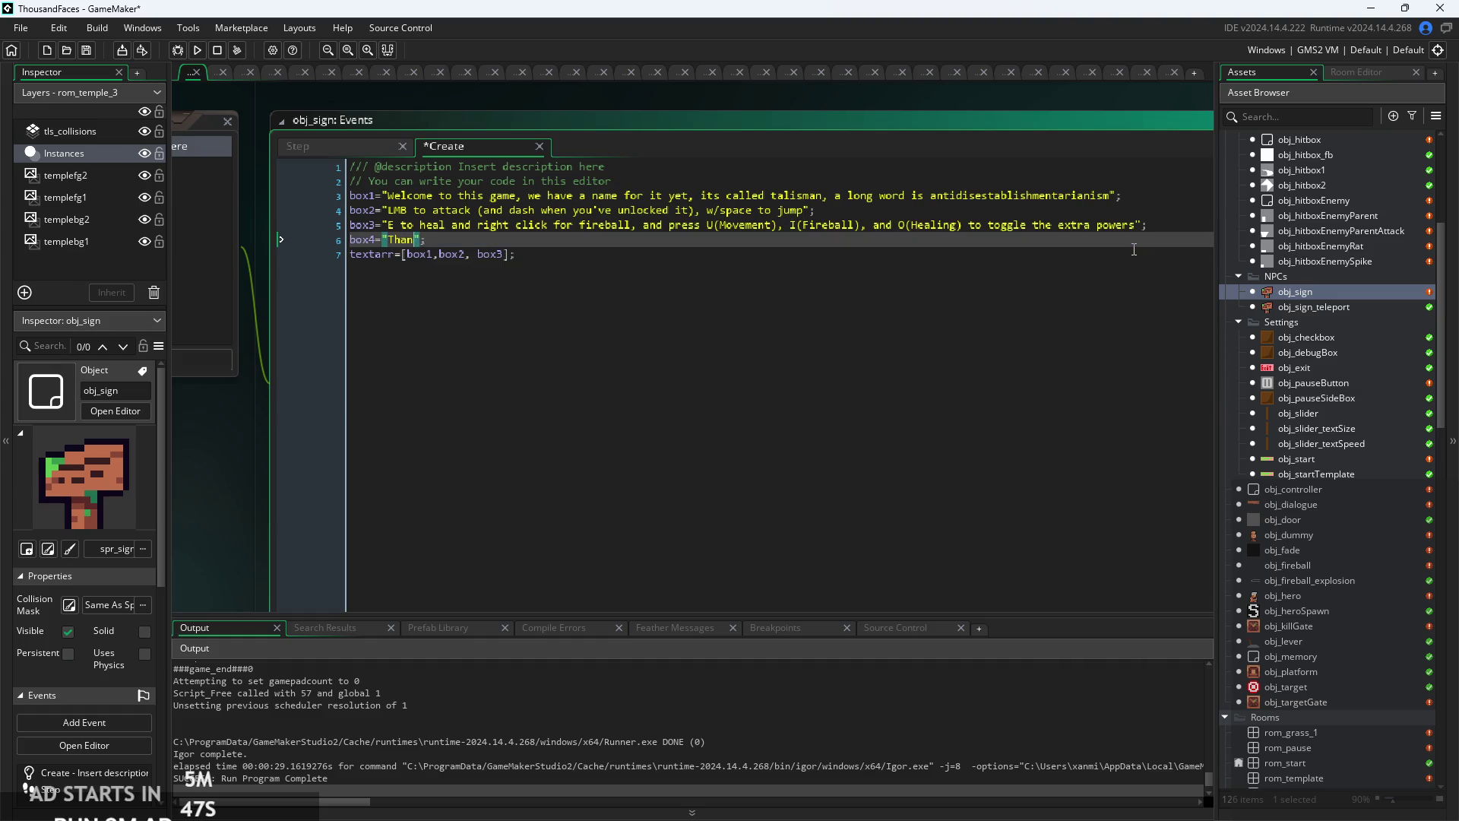
type("for playtes")
type("ting")
type(", I ho")
type("pe you enjoy!")
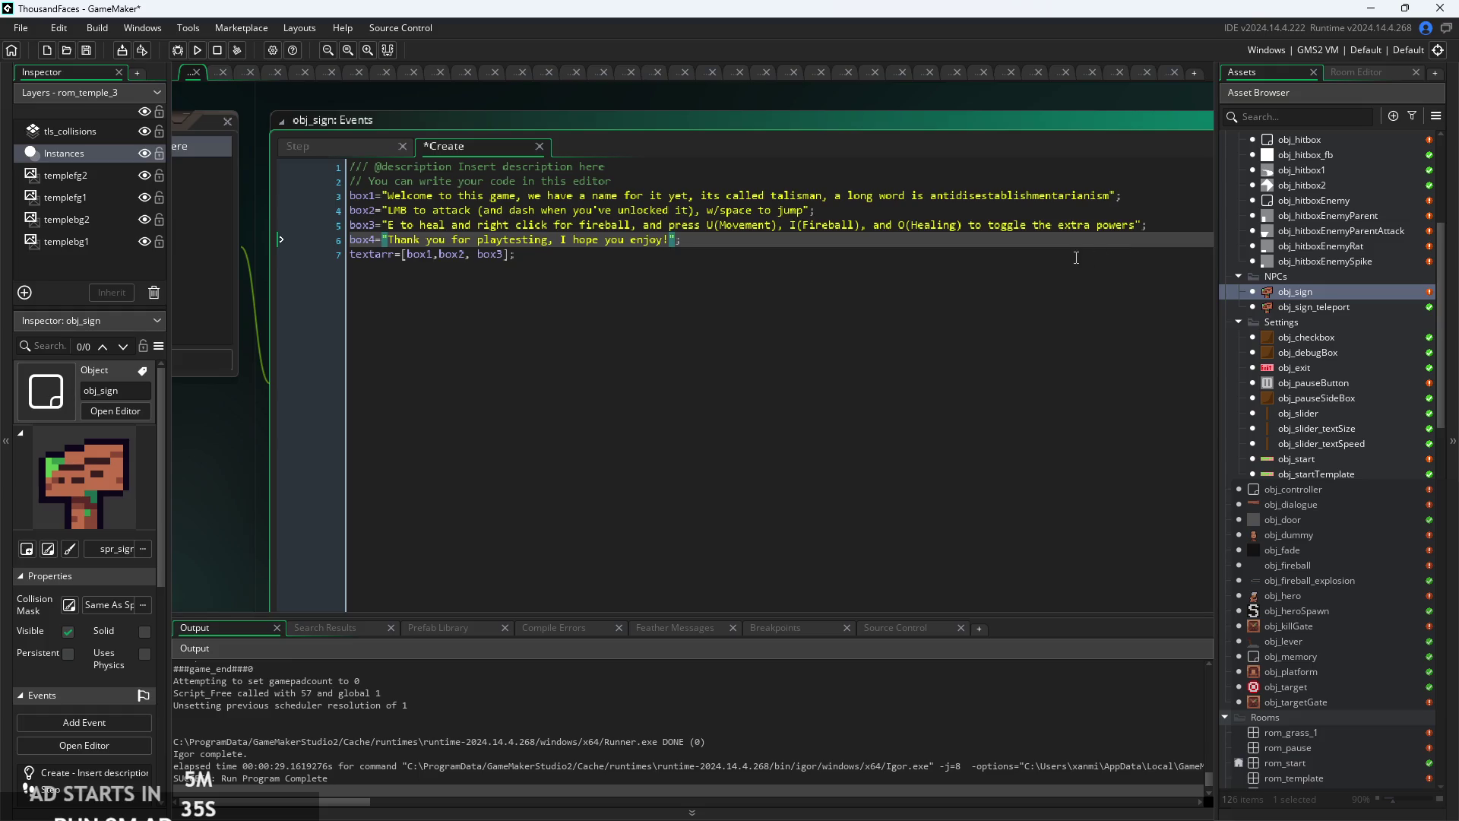
- Reword the message to 'Thank you for playtesting. We hope you enjoy your stay!'
key("Left")
type("i")
key("BackSpace")
key("BackSpace")
key("BackSpace")
type("your stay")
left_click(569, 239)
key("BackSpace")
type("We")
key("BackSpace")
key("BackSpace")
type("we")
key("BackSpace")
key("BackSpace")
type("We")
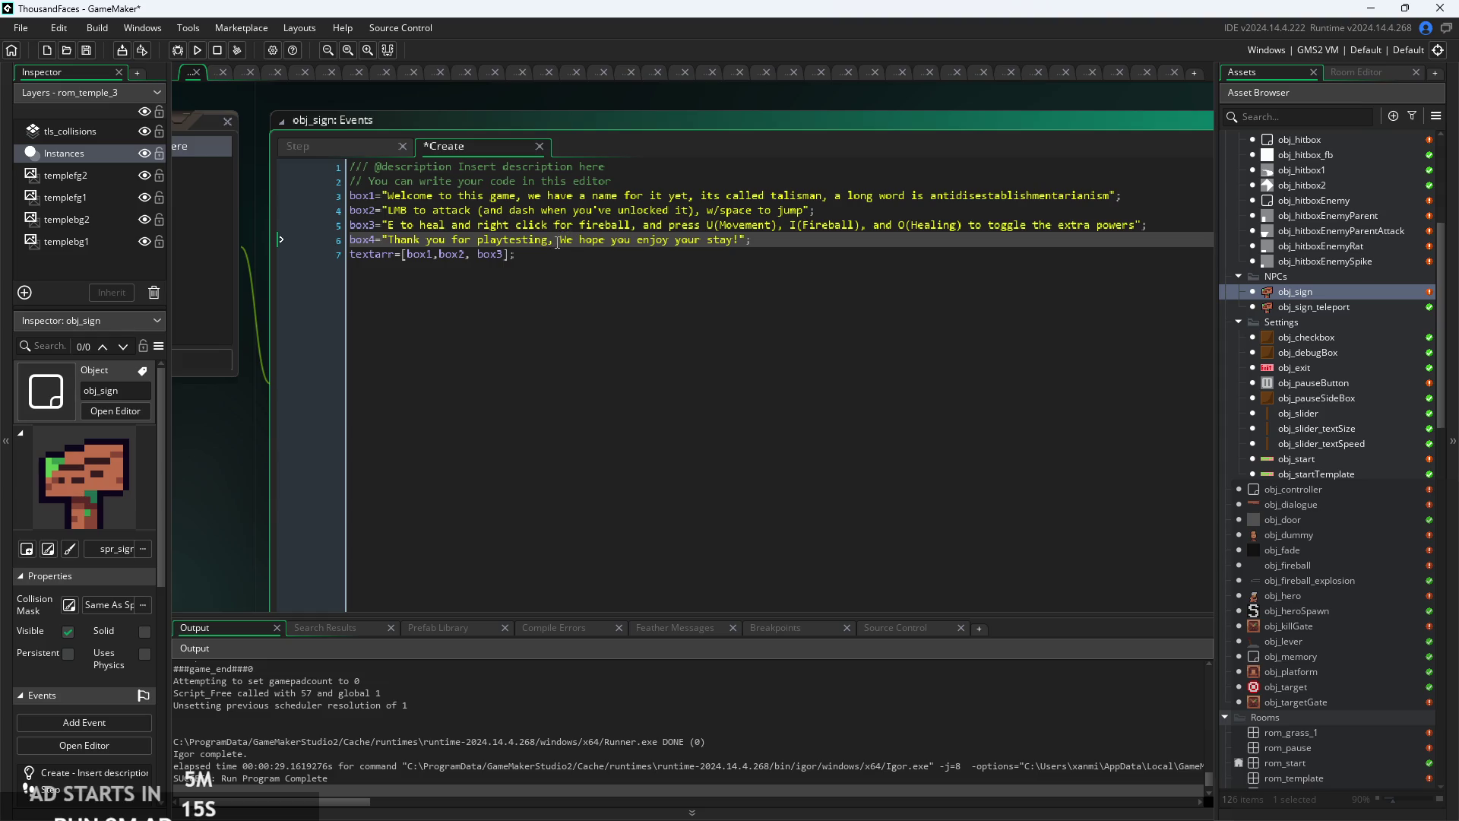
key("BackSpace")
type(".")
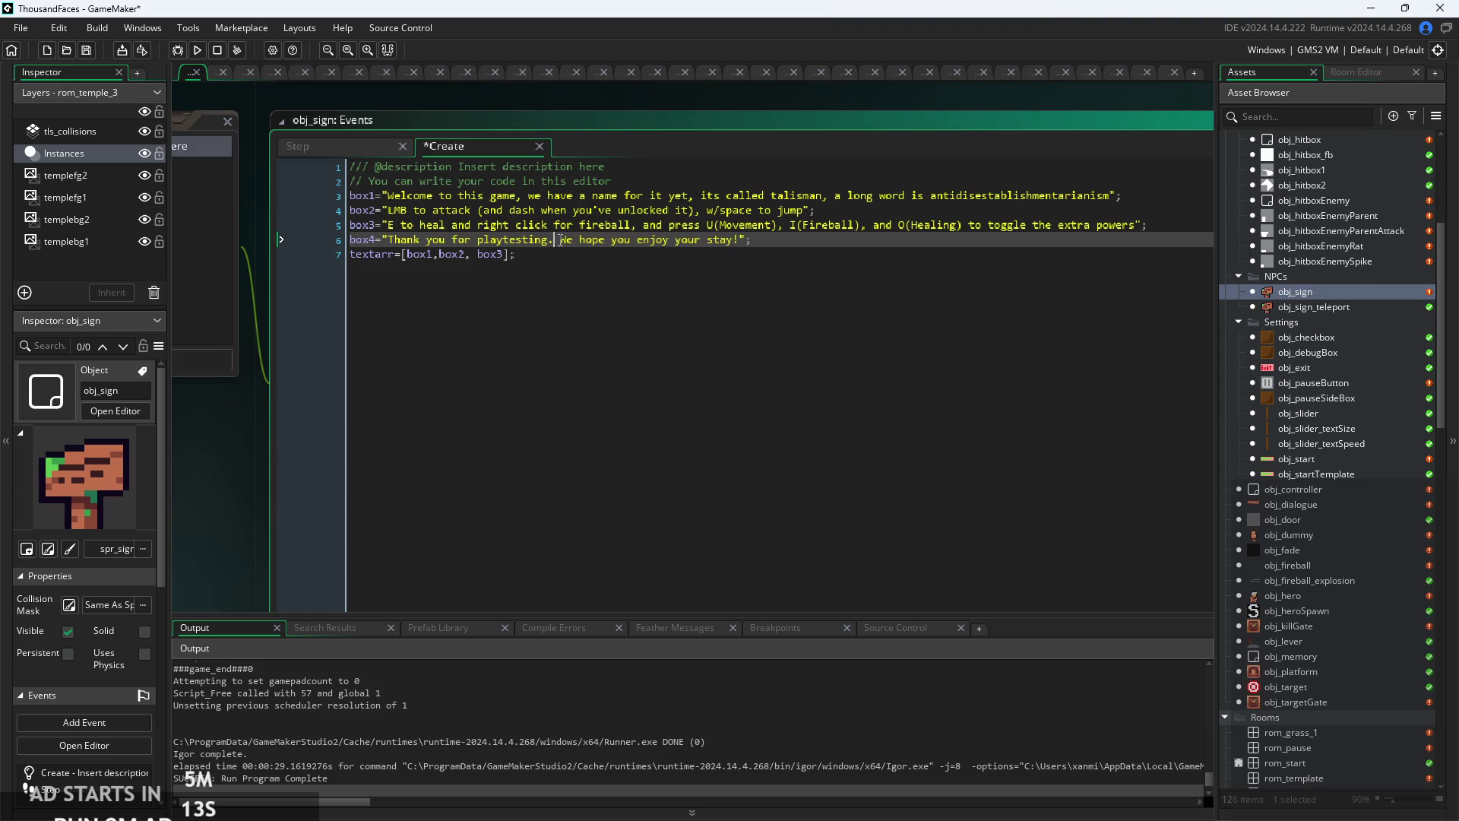